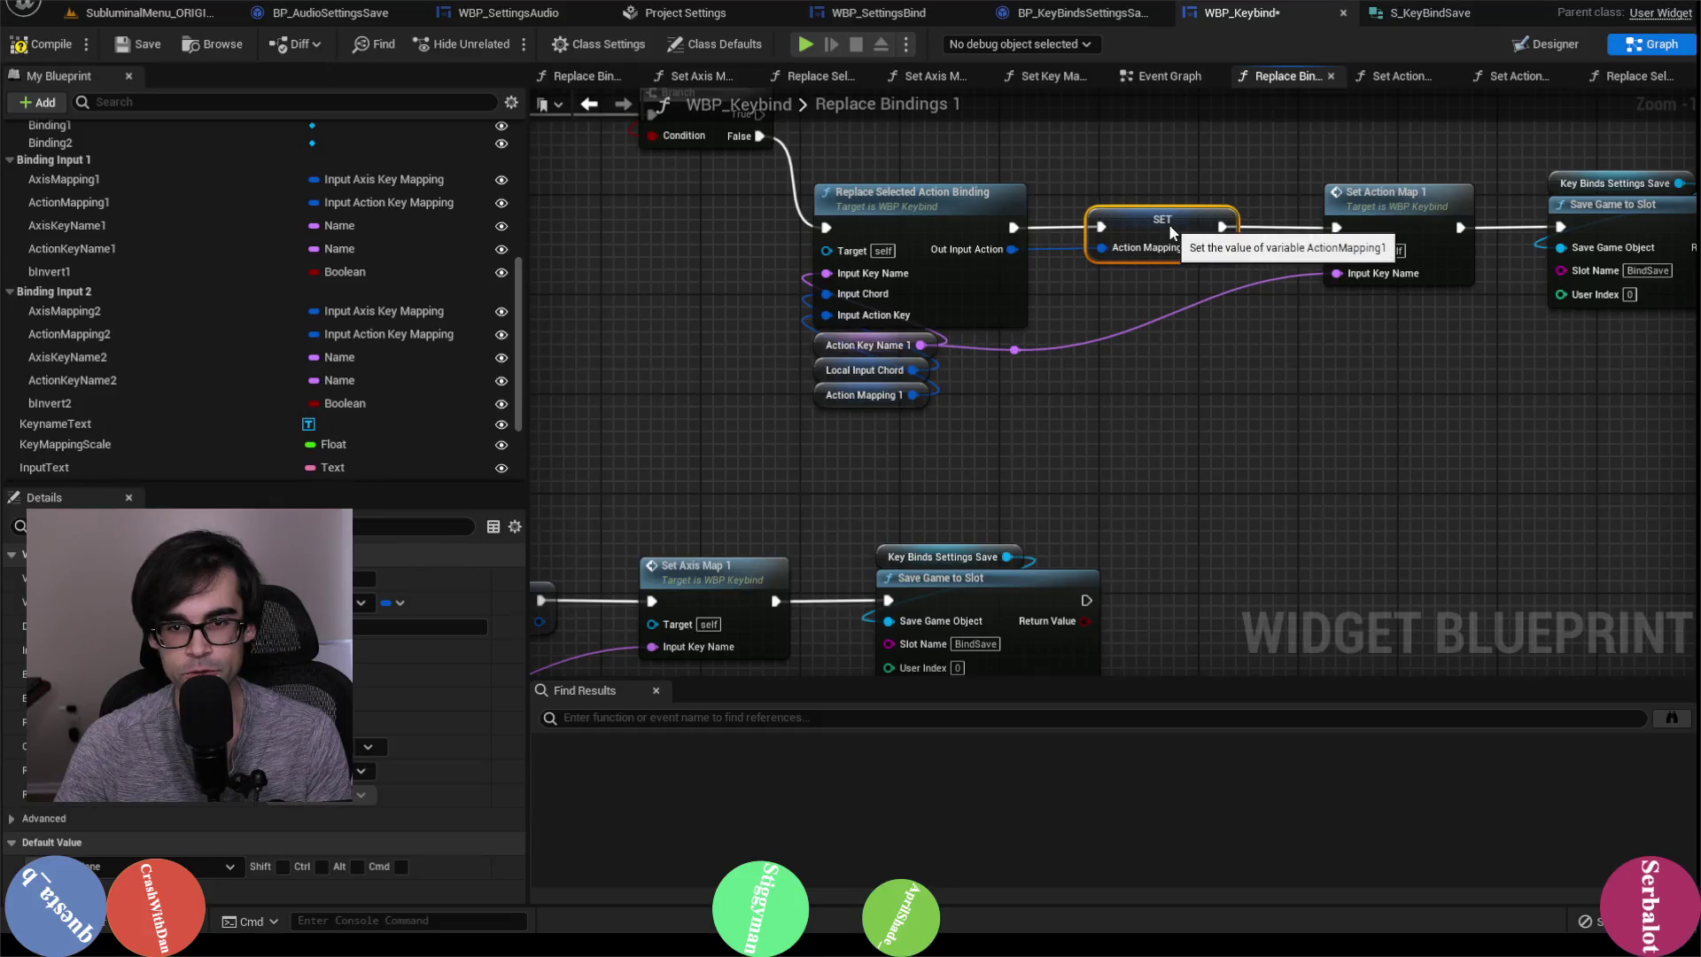
Step: Compile and save the WBP_Keybind widget blueprint
click(30, 52)
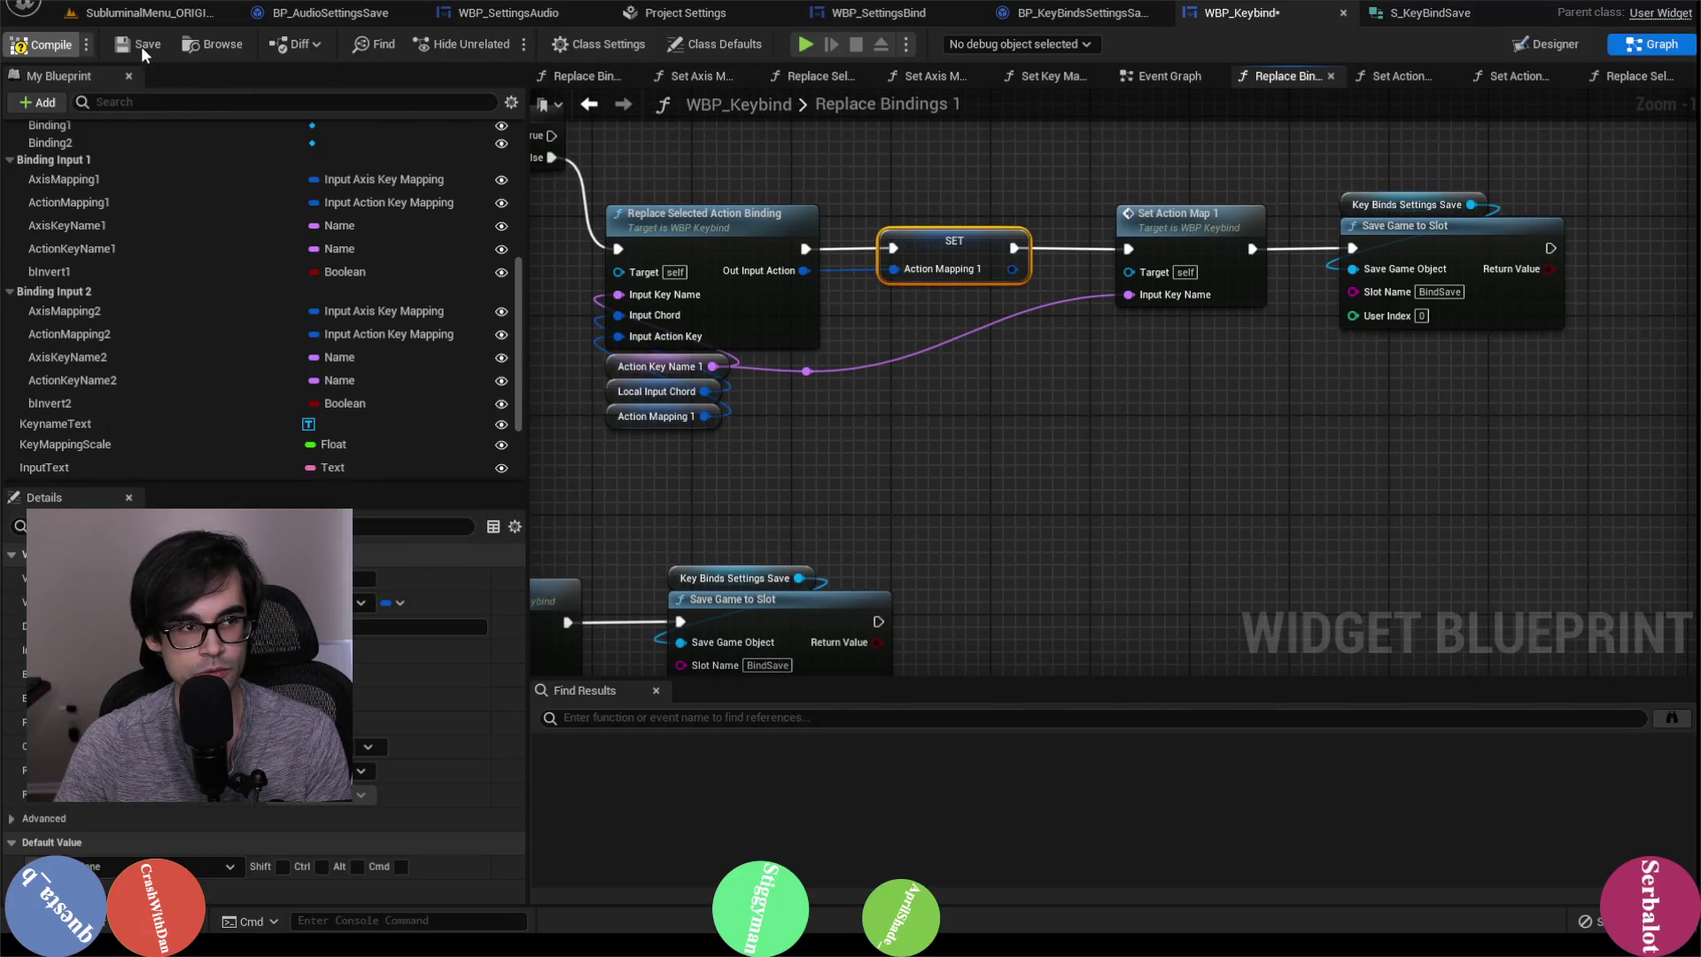
click(141, 46)
scroll(1156, 336, down, 3)
scroll(758, 289, up, 2)
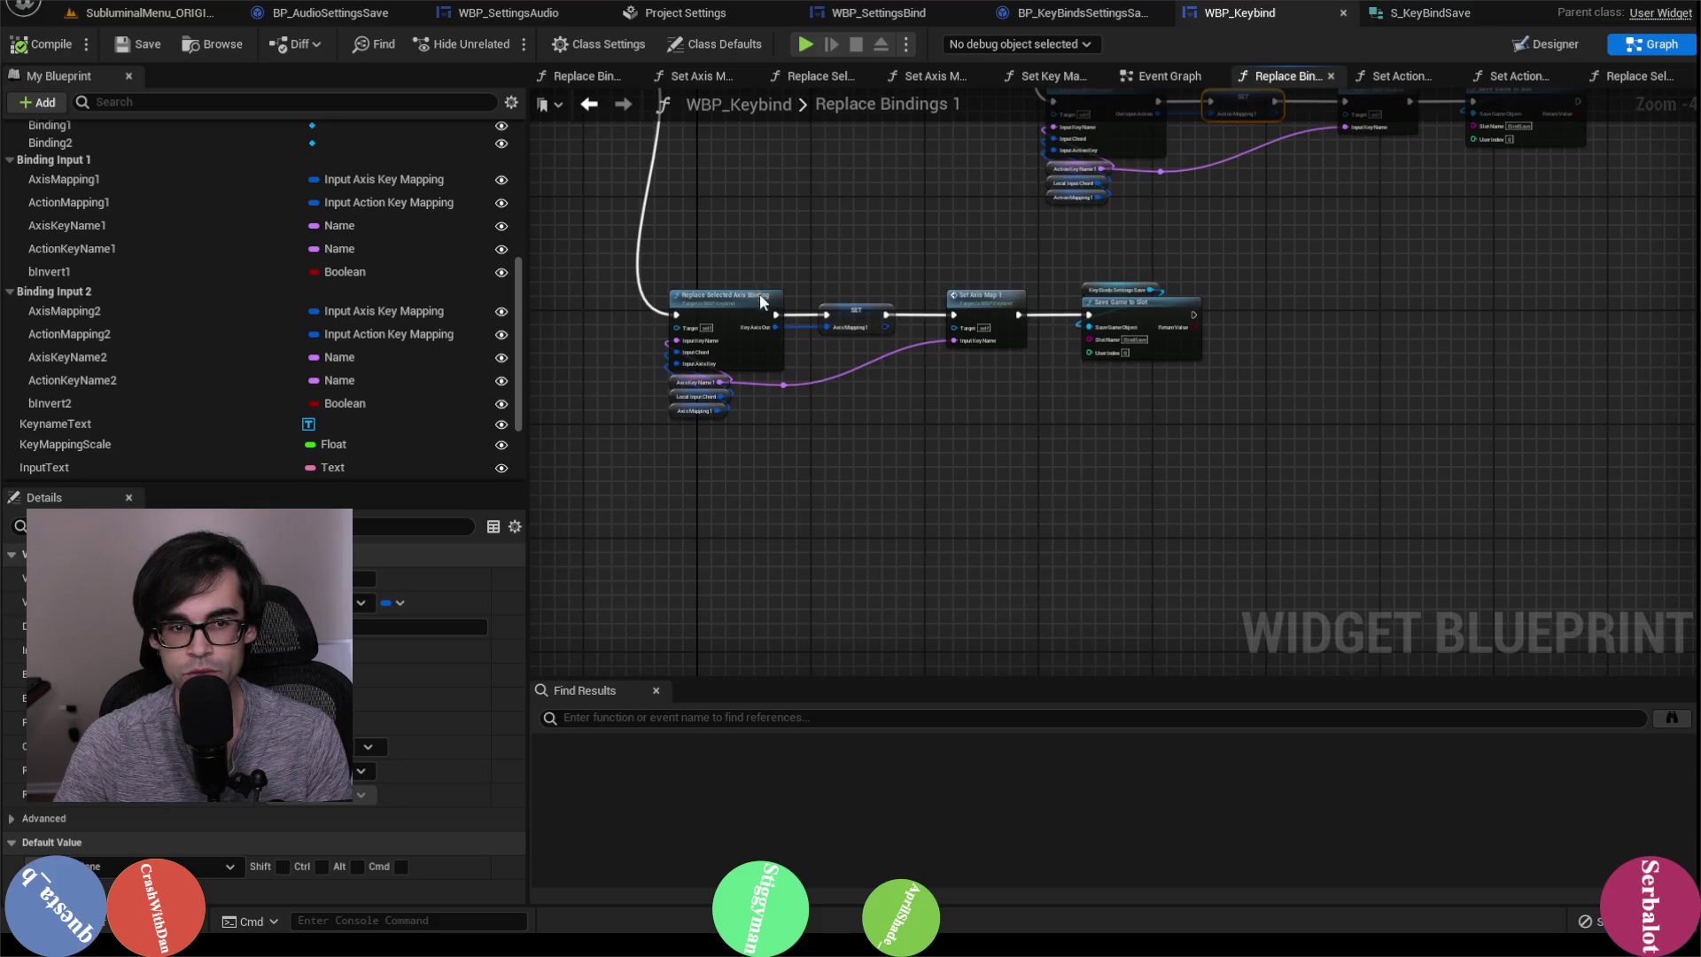
Step: Switch from Replace Bindings 1 to the Replace Bindings 2 function graph
drag(1352, 245, 1072, 328)
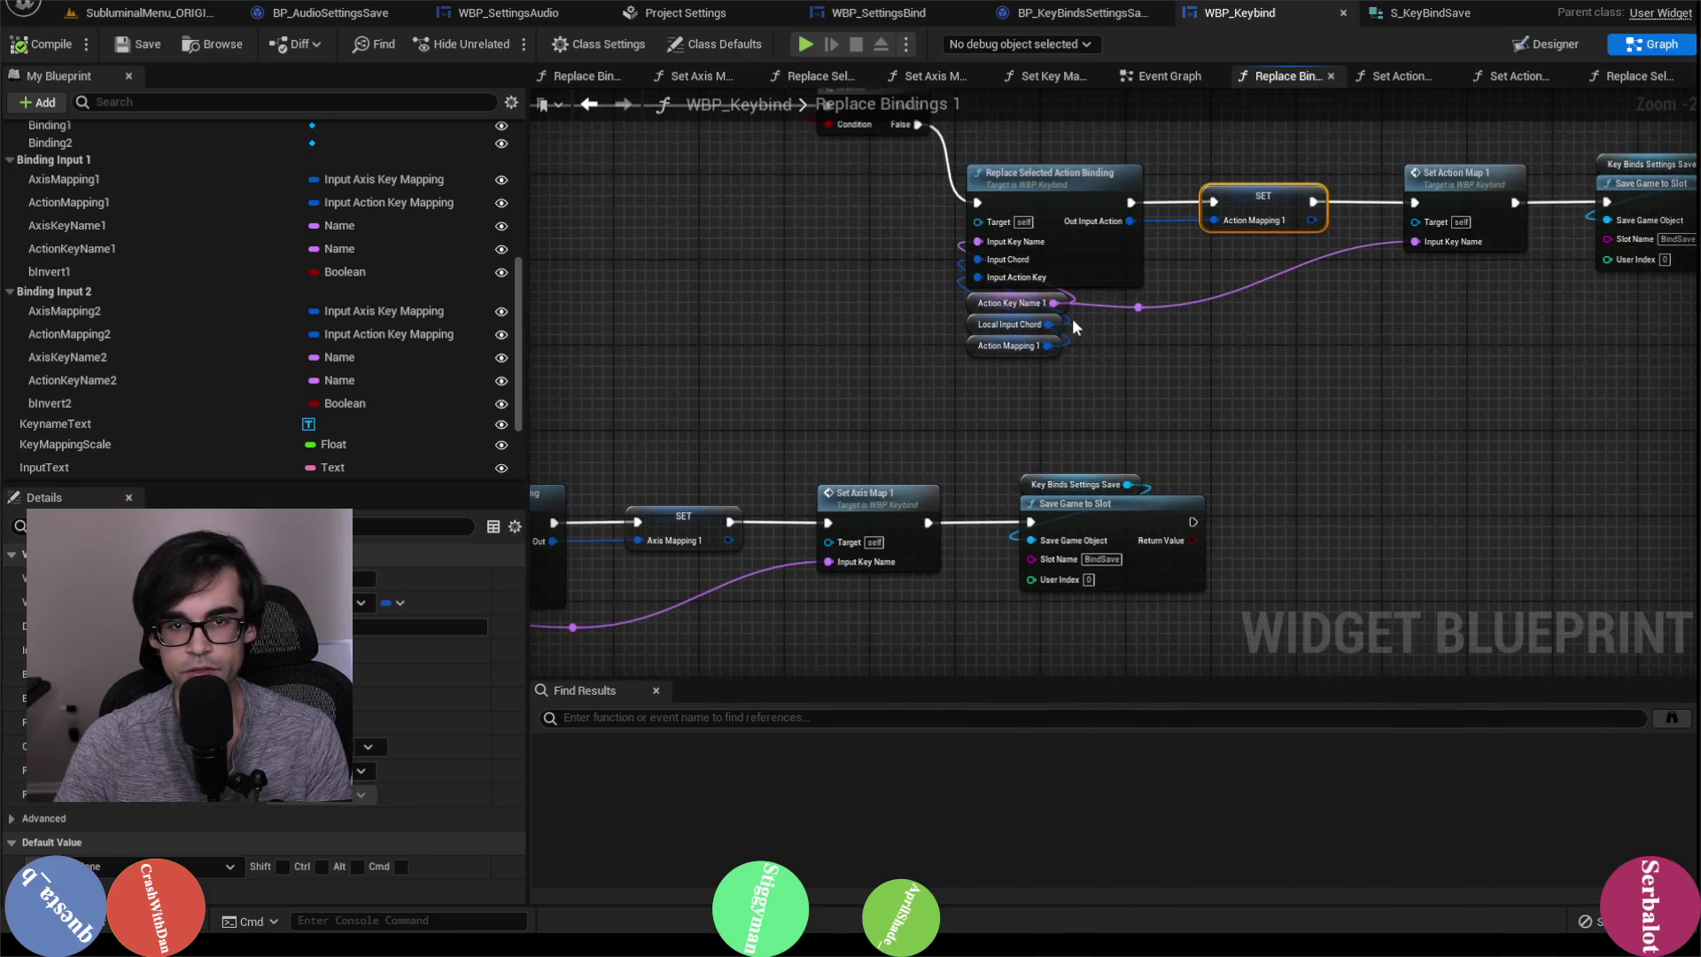
scroll(315, 290, up, 10)
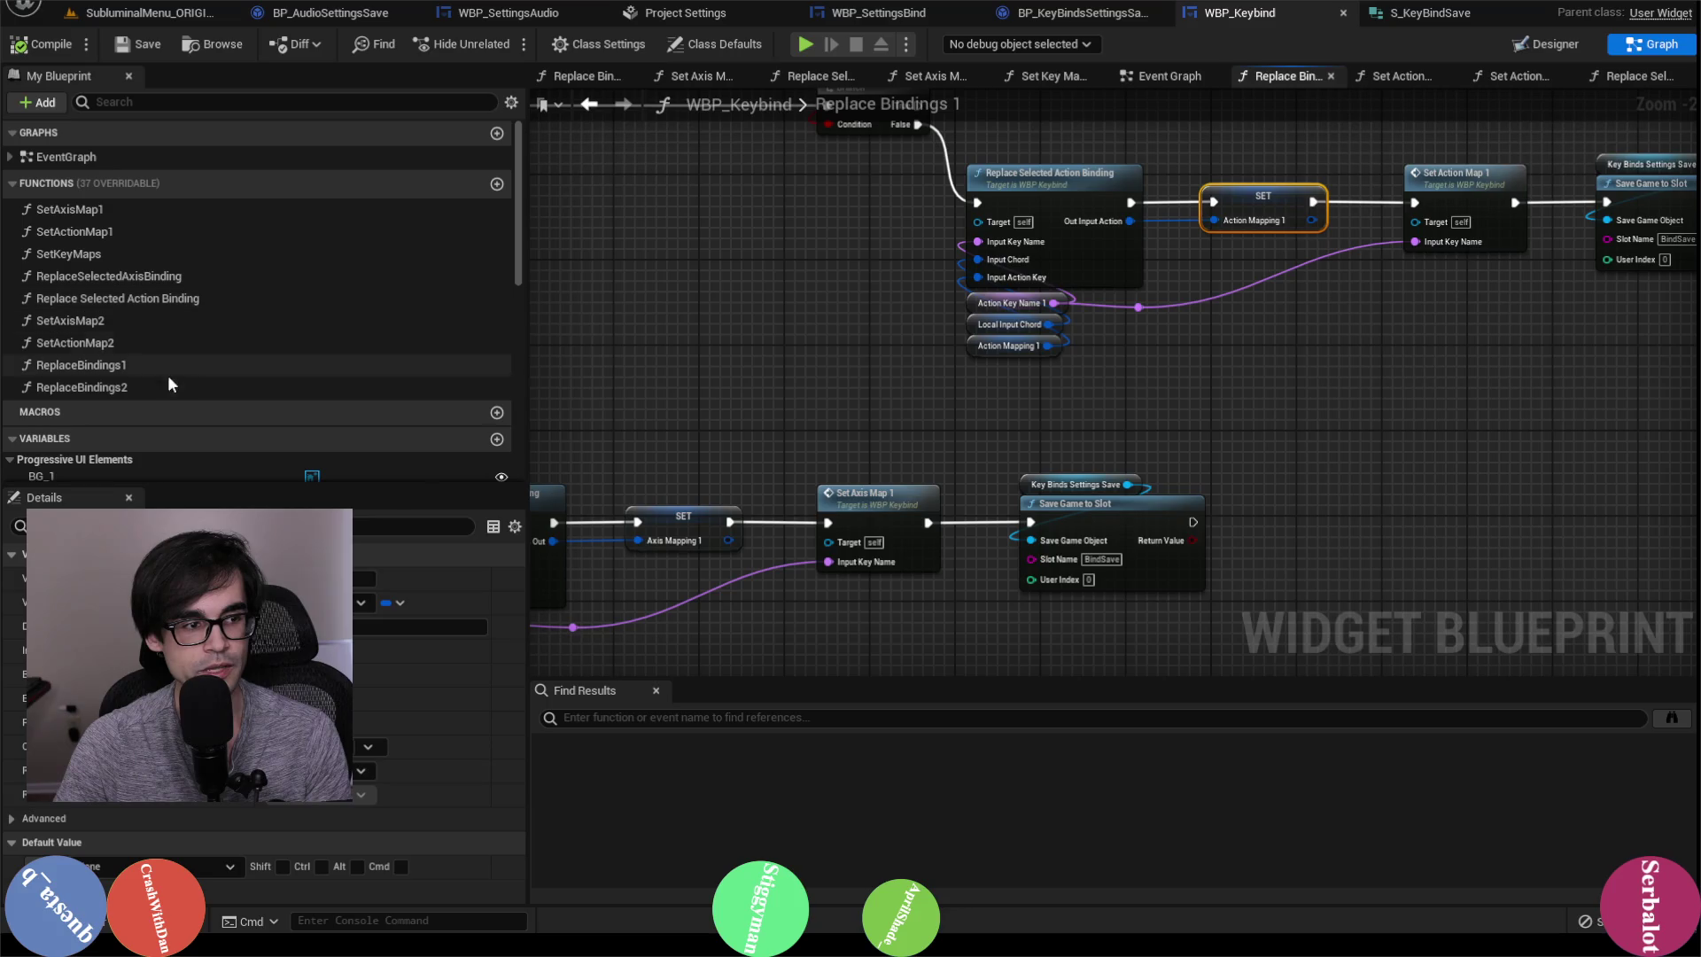
double_click(114, 386)
Step: Survey the axis and action branch nodes of Replace Bindings 2
drag(1316, 288, 999, 264)
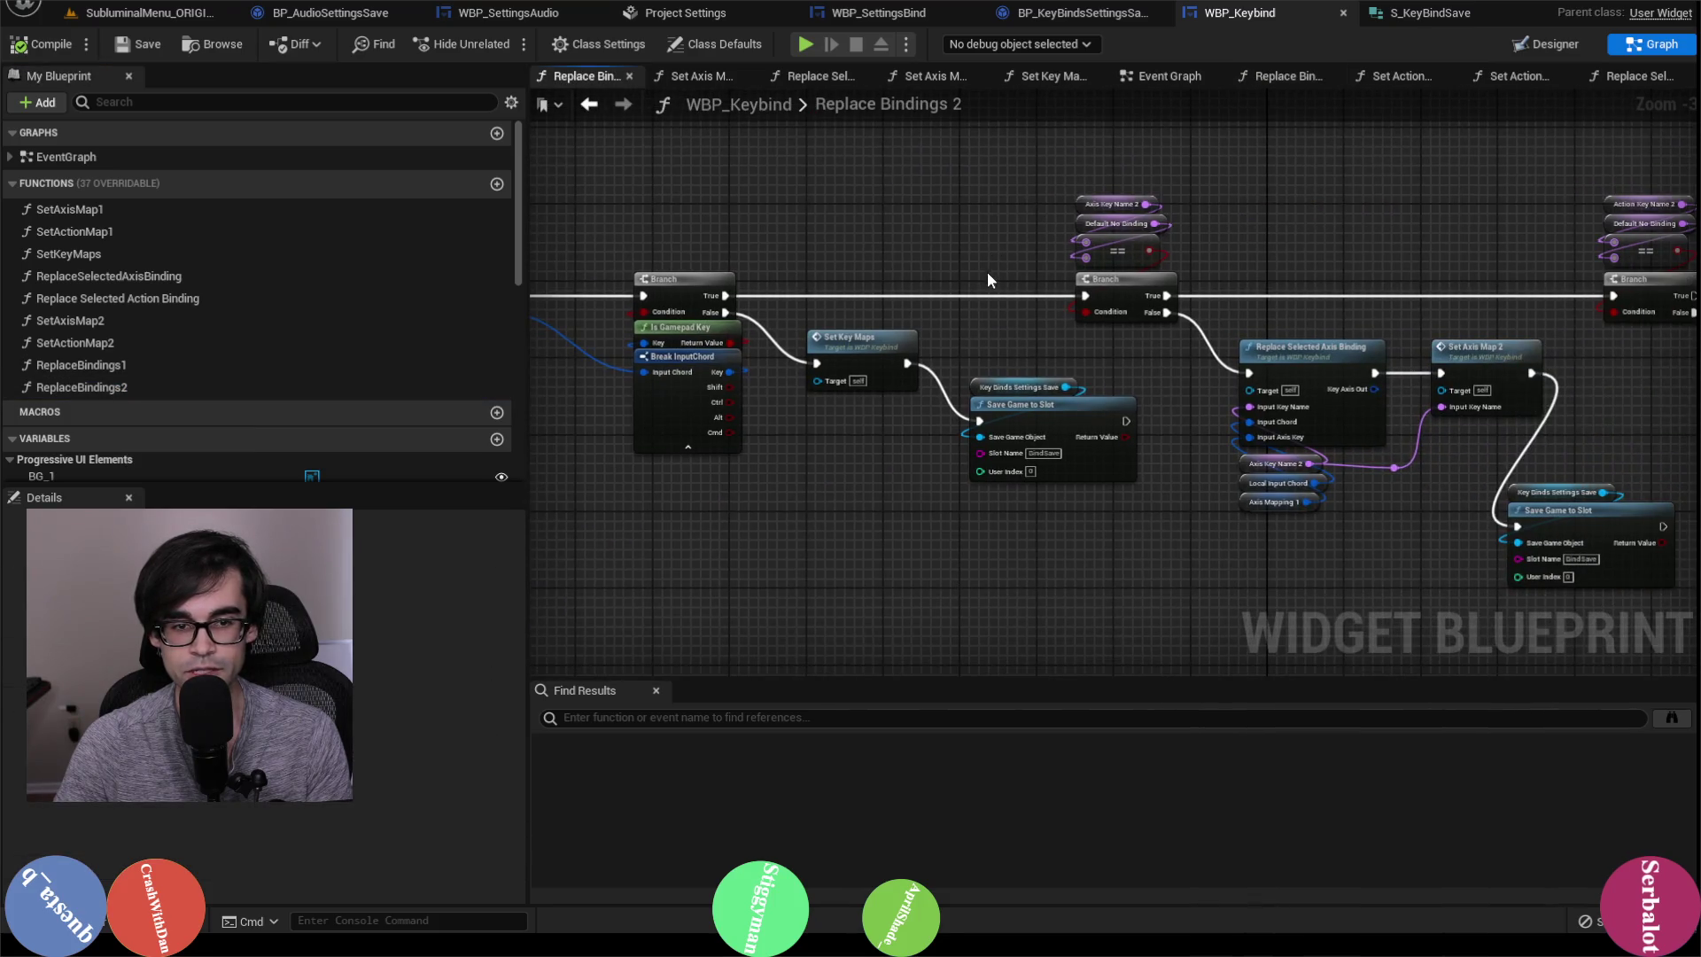
drag(930, 364, 1023, 422)
scroll(945, 310, down, 1)
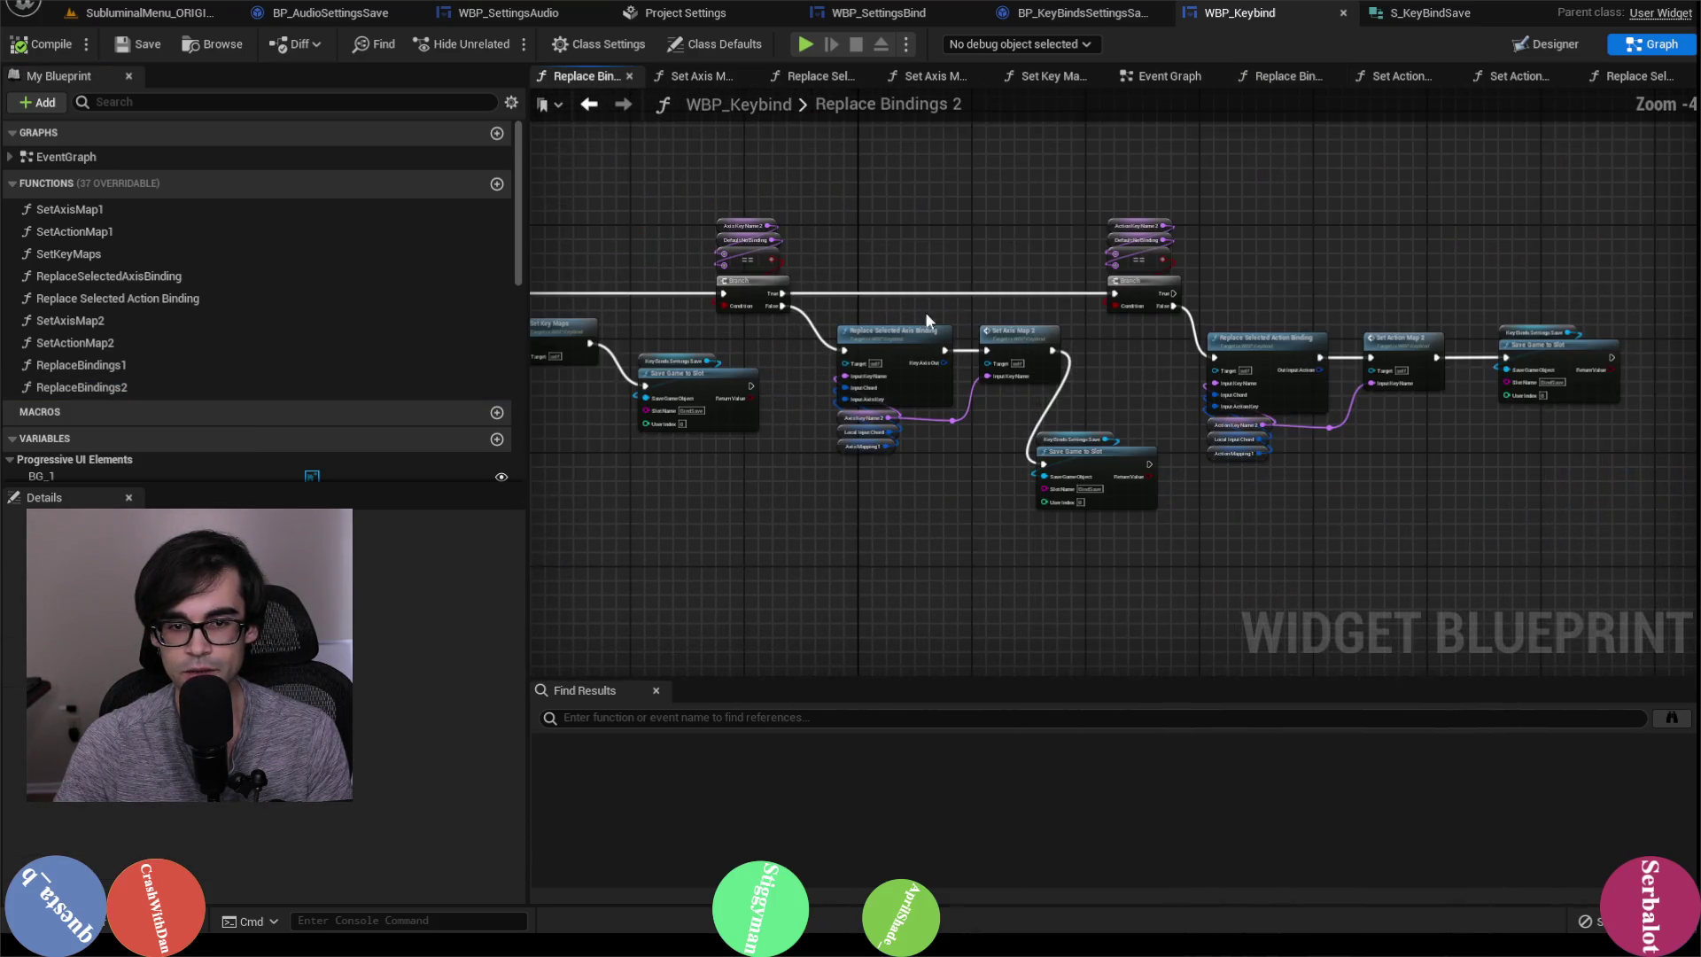
drag(945, 310, 1063, 387)
scroll(1063, 387, up, 2)
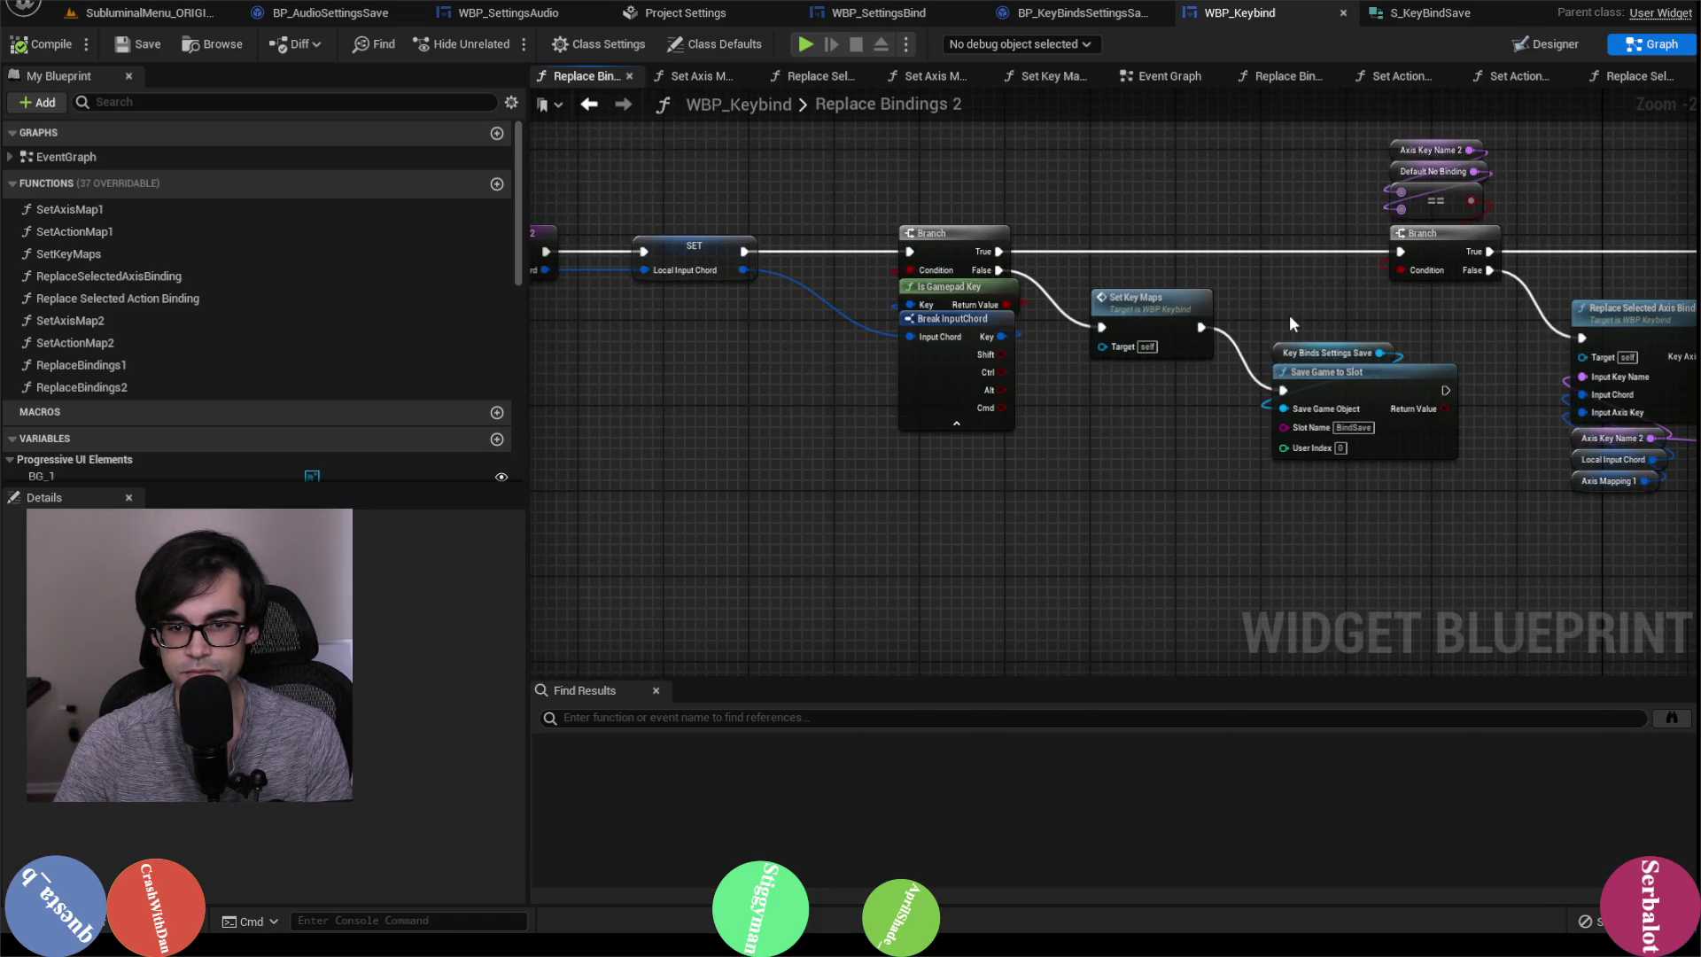
mouse_move(1289, 315)
mouse_down()
mouse_move(1373, 407)
mouse_move(1330, 418)
mouse_up()
mouse_move(1665, 268)
mouse_down()
mouse_move(1081, 247)
mouse_move(1040, 216)
mouse_move(1300, 354)
mouse_up()
scroll(1262, 261, down, 1)
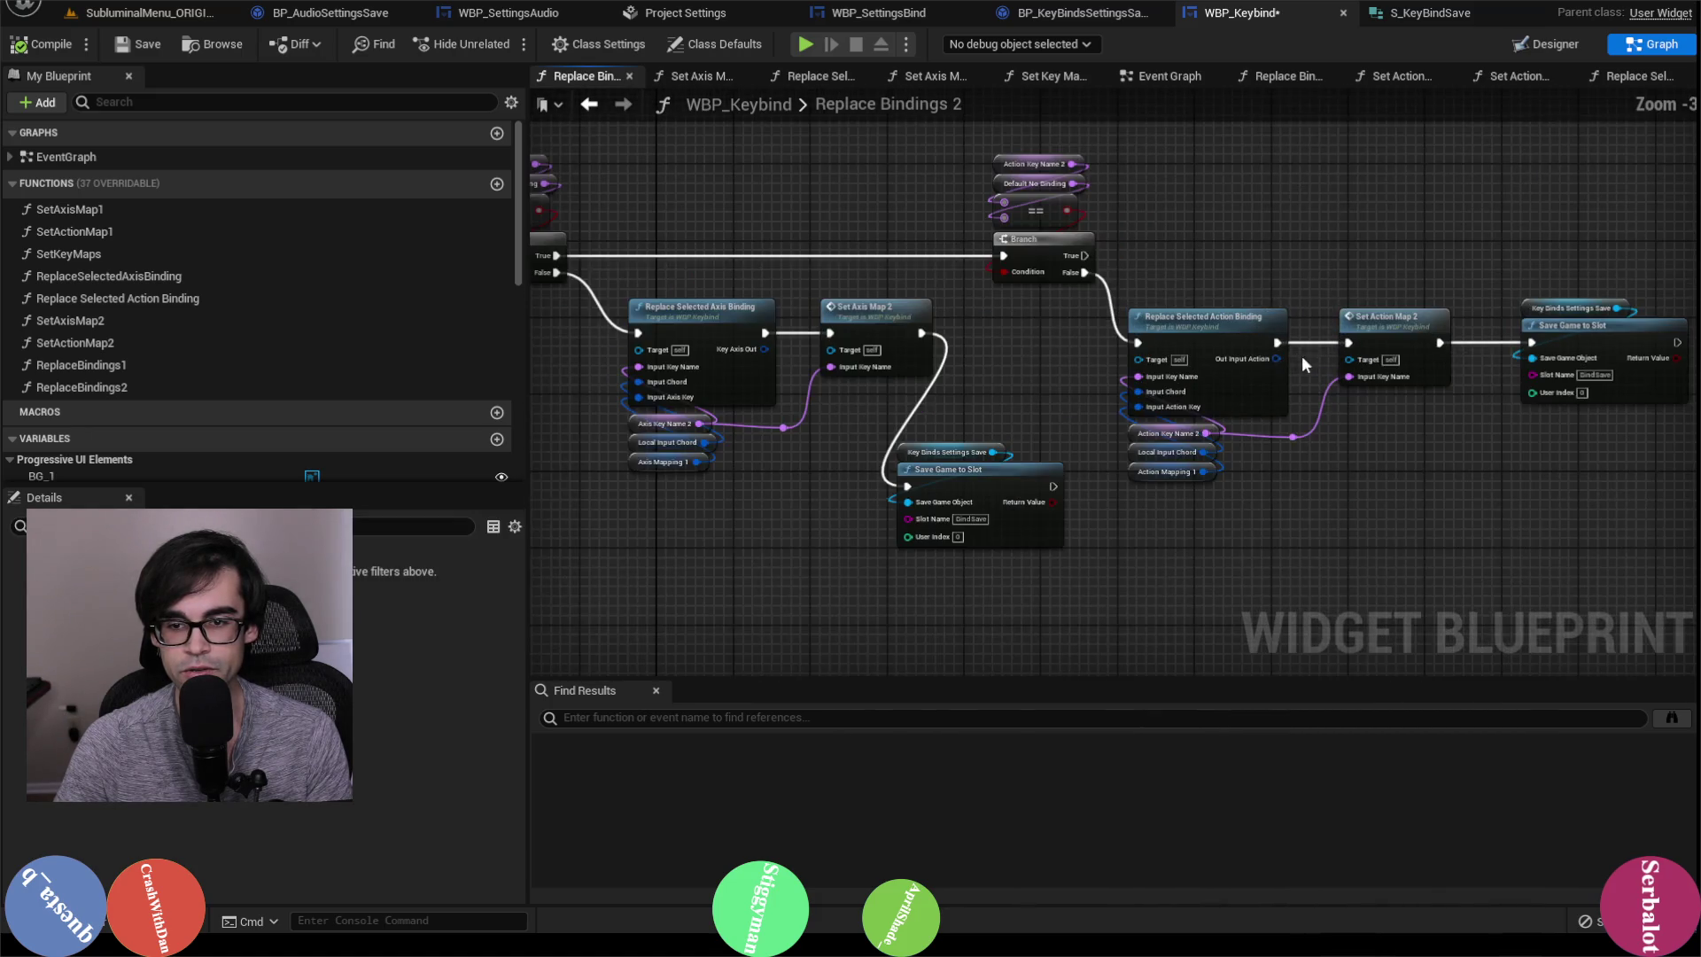
drag(852, 263, 1156, 319)
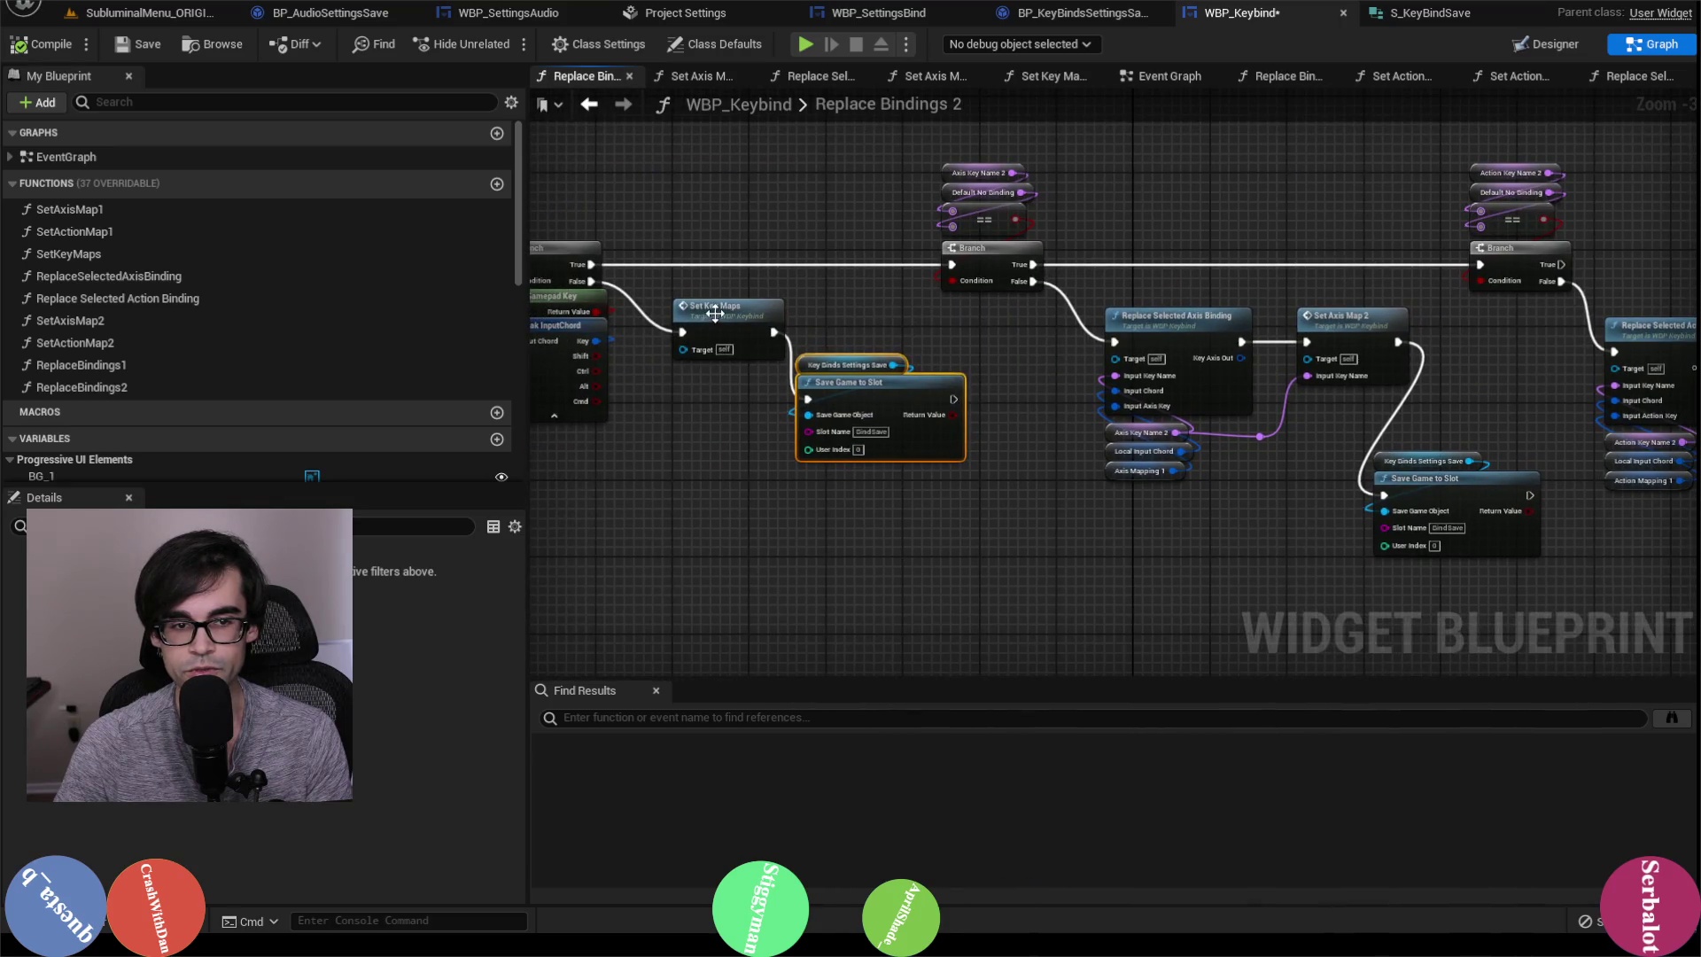
drag(1341, 280, 867, 330)
scroll(911, 183, down, 1)
Step: Move Set Axis Map 2 through the action nodes about 300 px right
drag(919, 198, 1549, 557)
scroll(903, 299, up, 3)
drag(903, 295, 1166, 295)
click(941, 292)
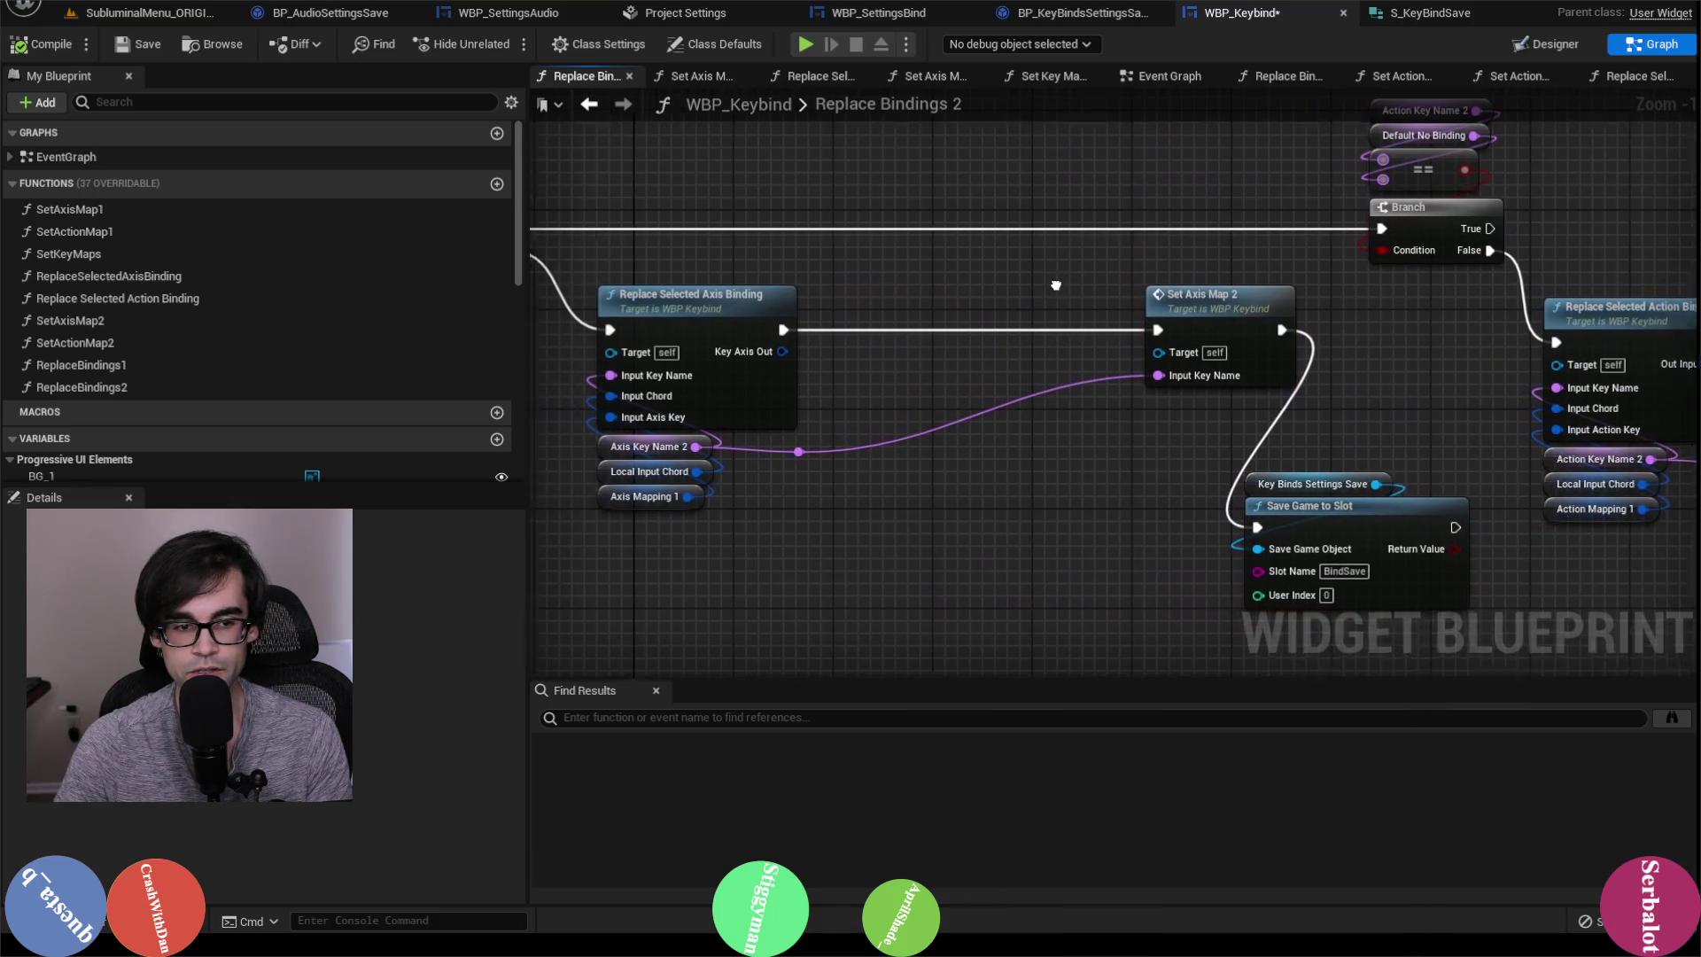
Step: Select the Axis Mapping 1 getter to inspect its properties
scroll(107, 328, down, 3)
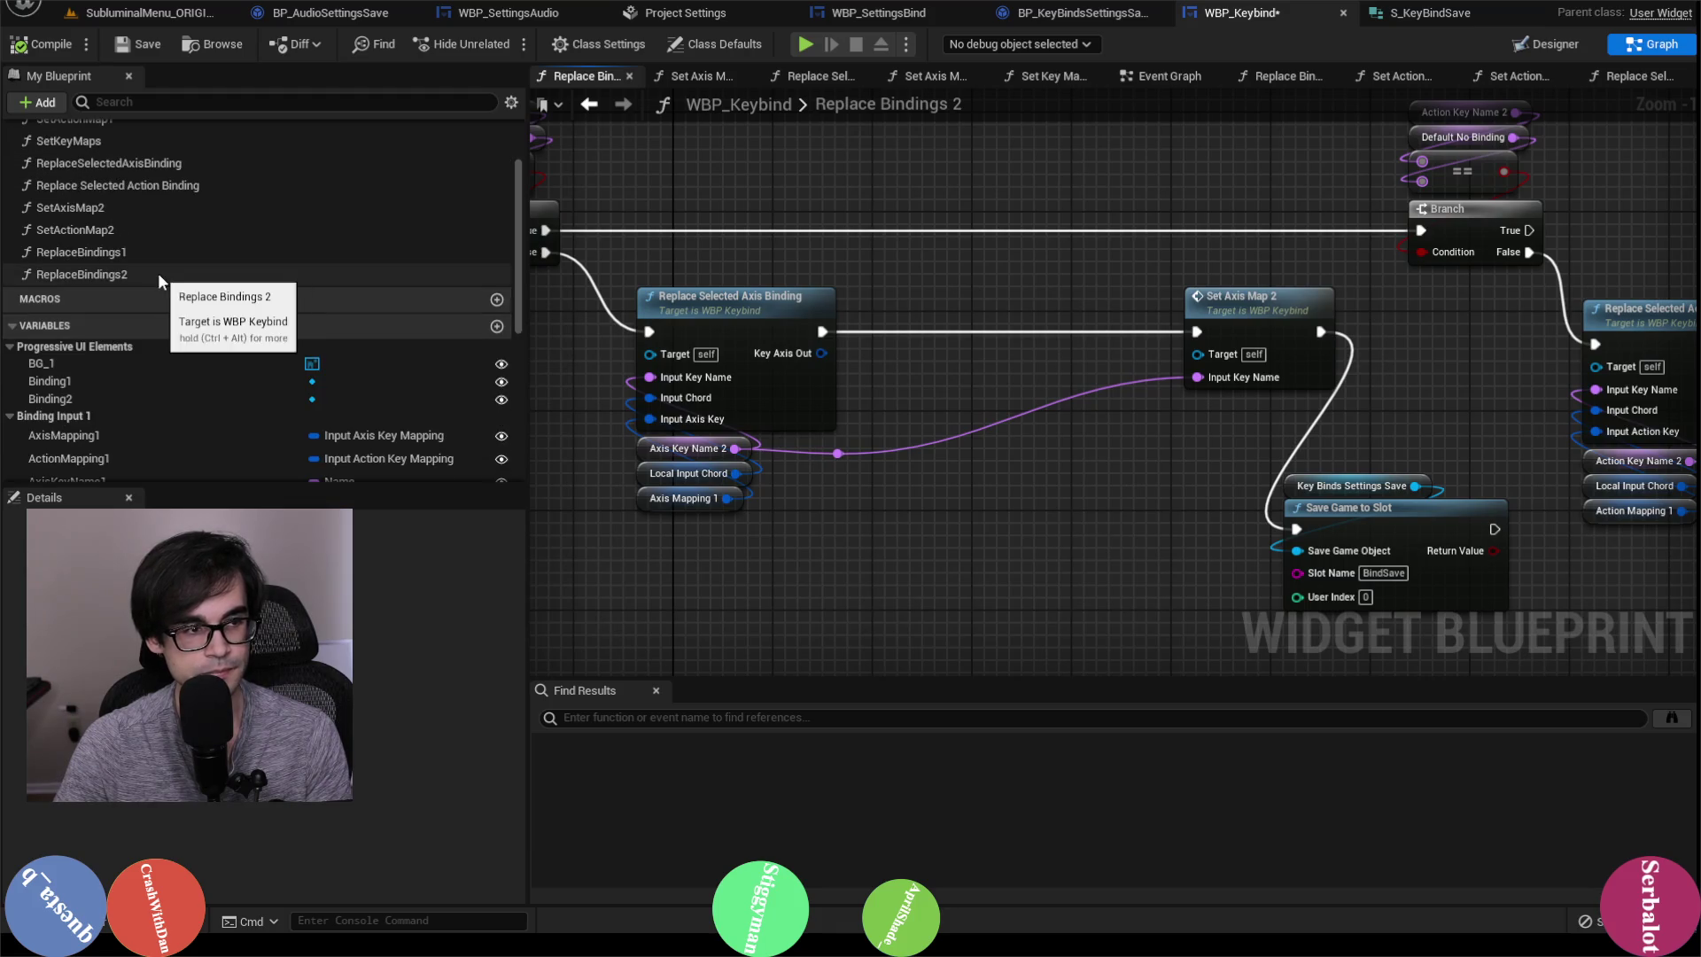
scroll(1045, 496, down, 2)
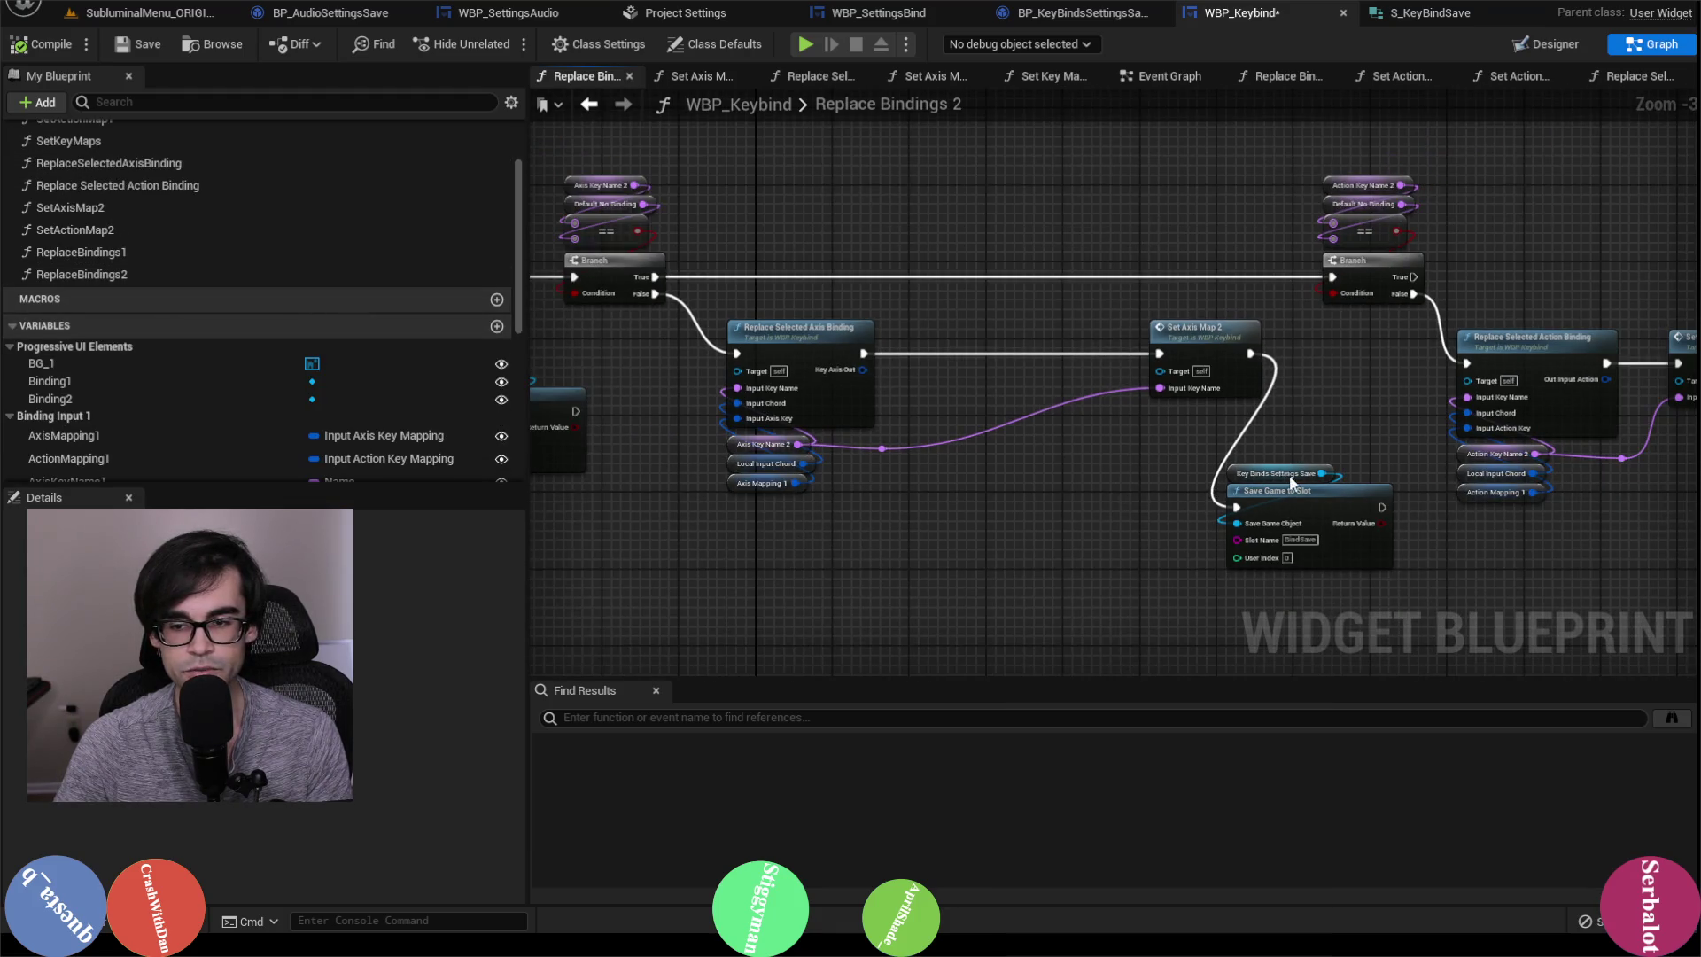
scroll(709, 475, up, 3)
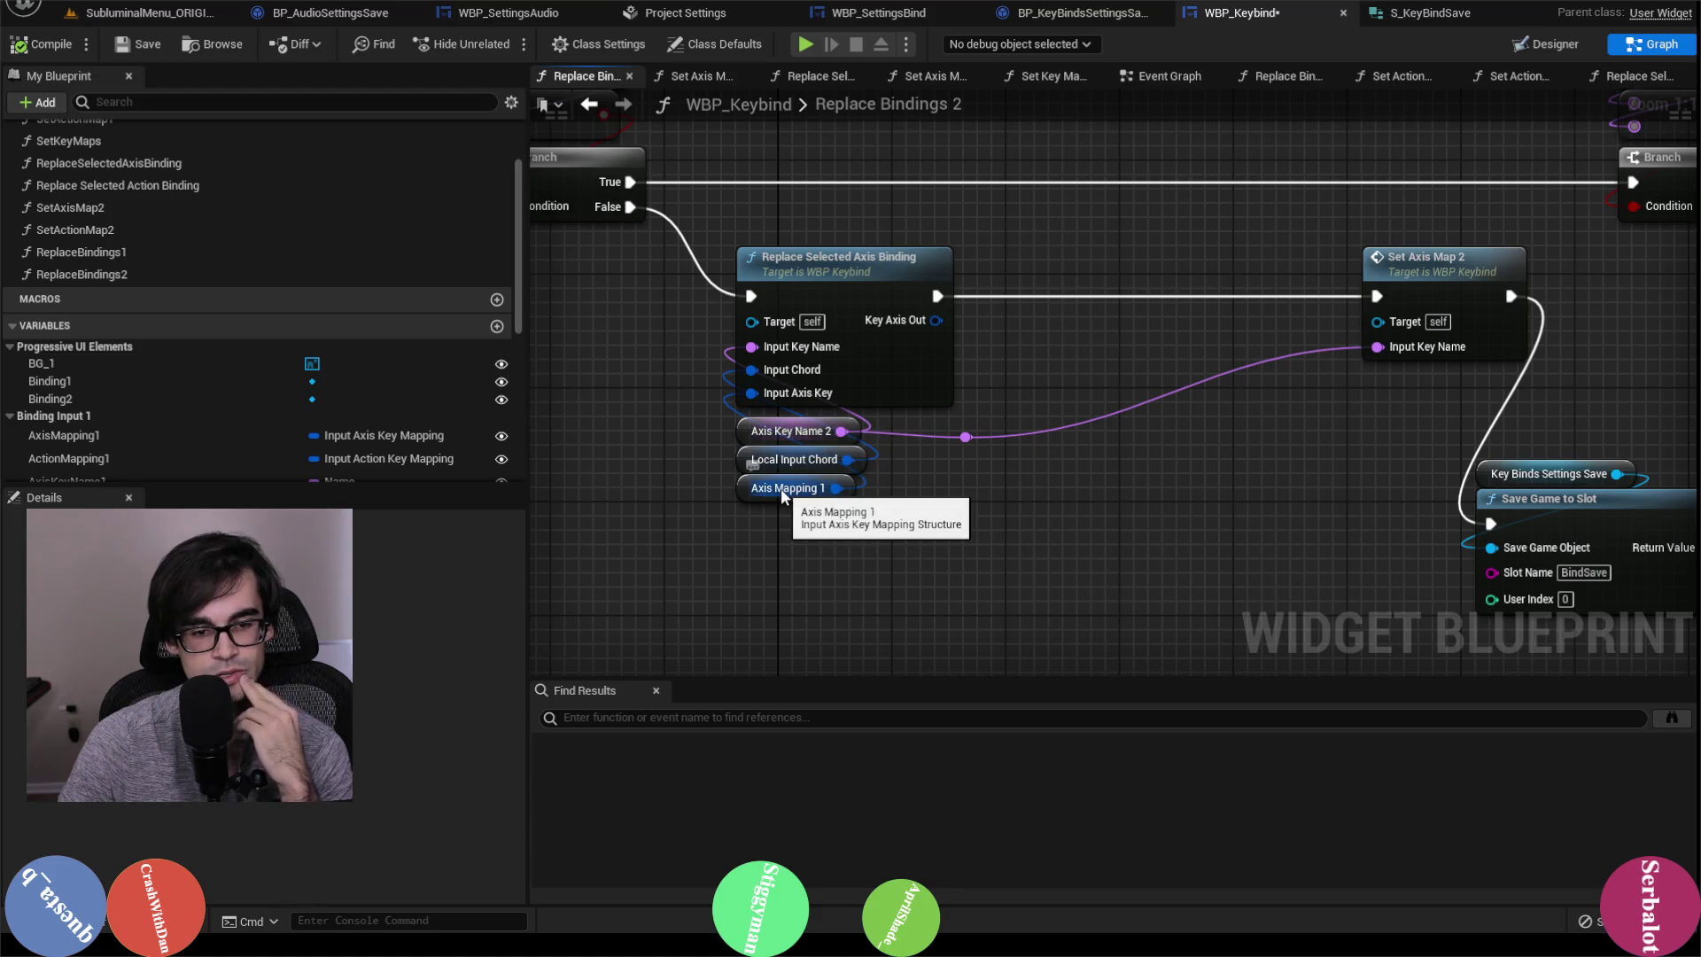
click(744, 489)
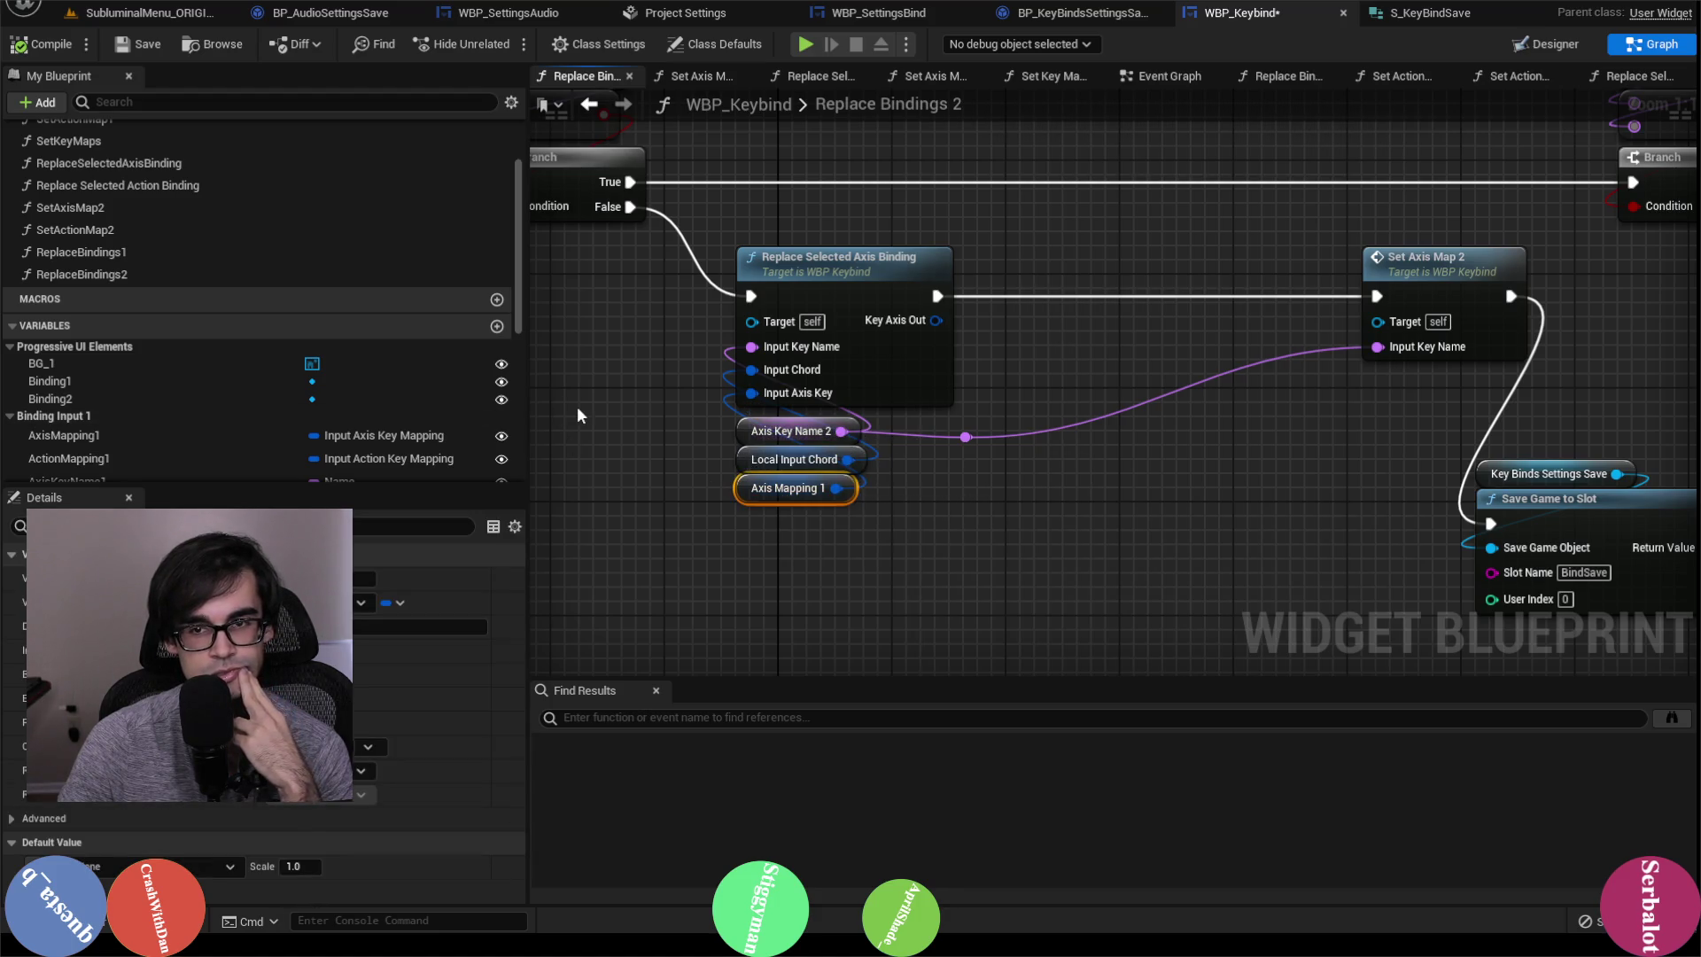
Step: Center the Save Game to Slot and Branch nodes in Replace Bindings 2
scroll(937, 423, down, 2)
scroll(933, 422, down, 2)
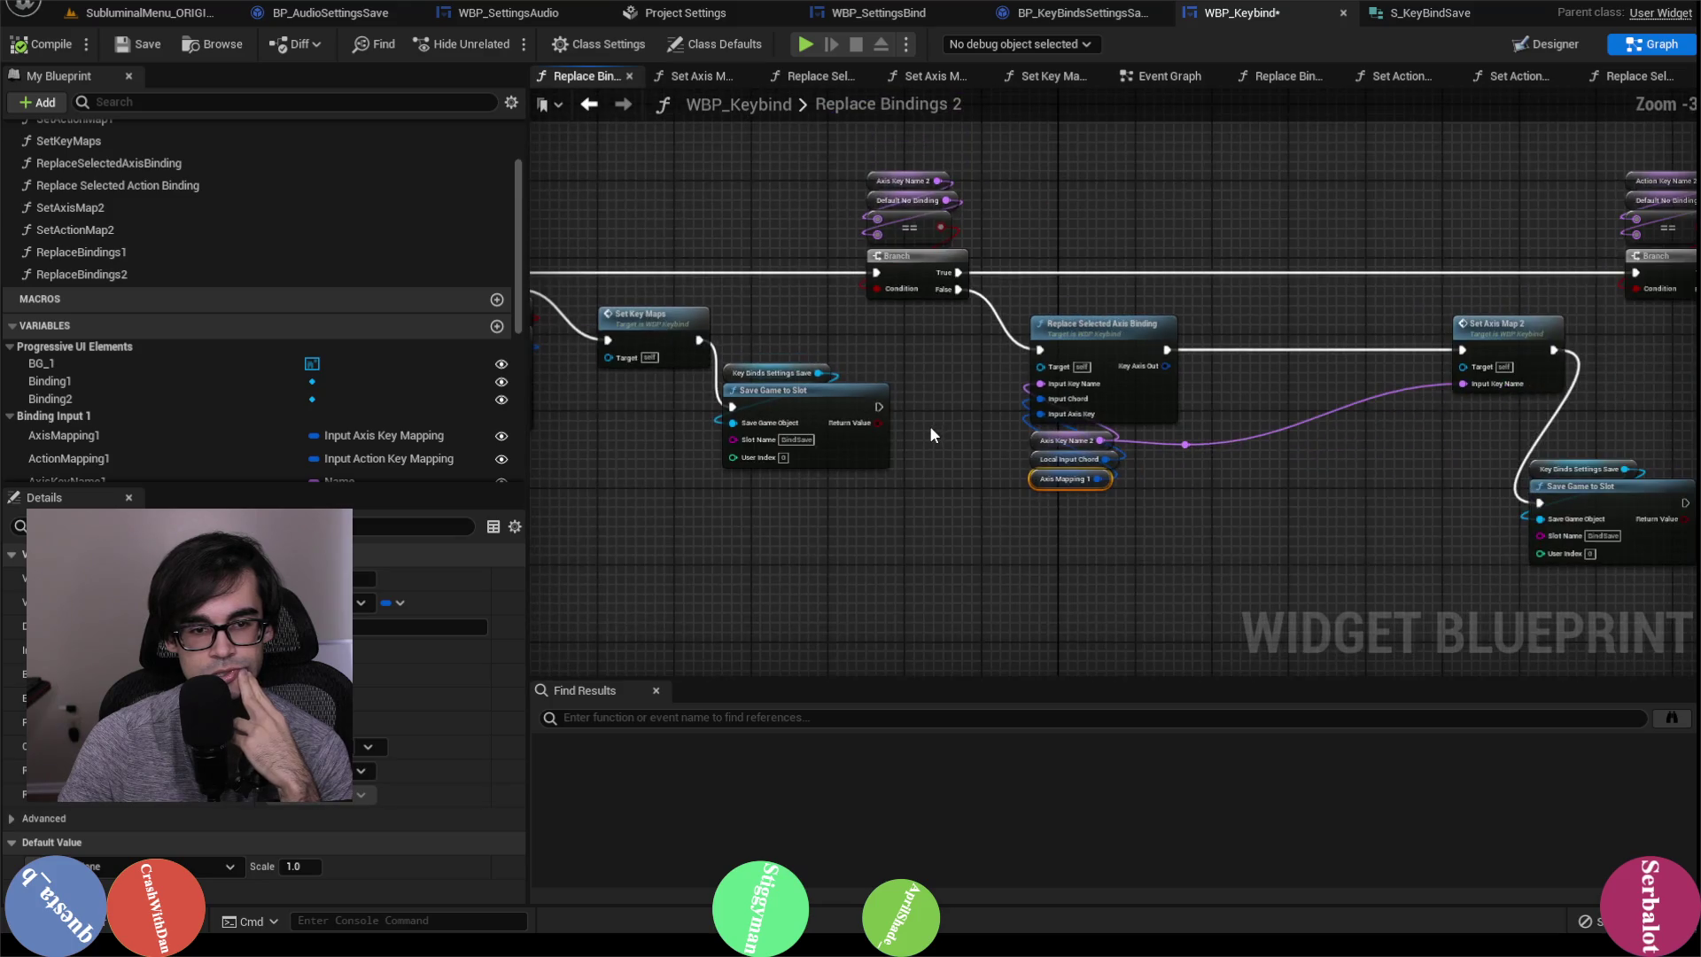
scroll(928, 426, down, 1)
scroll(706, 417, up, 3)
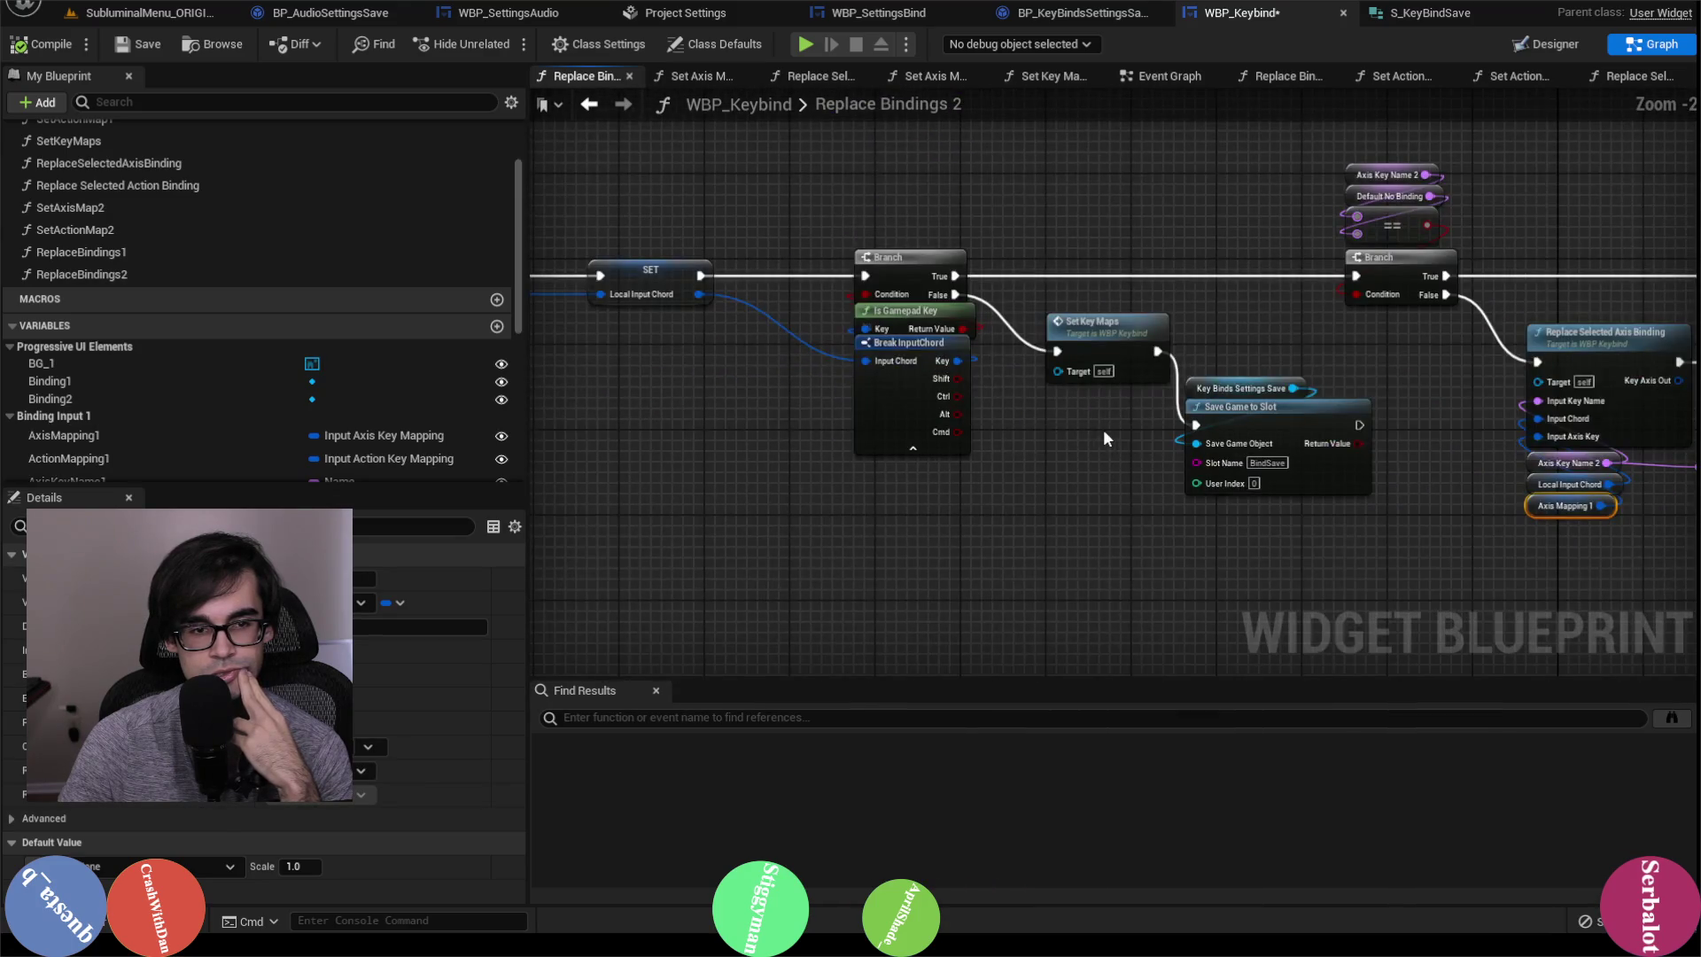
drag(1102, 429, 759, 409)
Step: Compare against the axis binding chain in Replace Bindings 1, then return to Replace Bindings 2
double_click(140, 257)
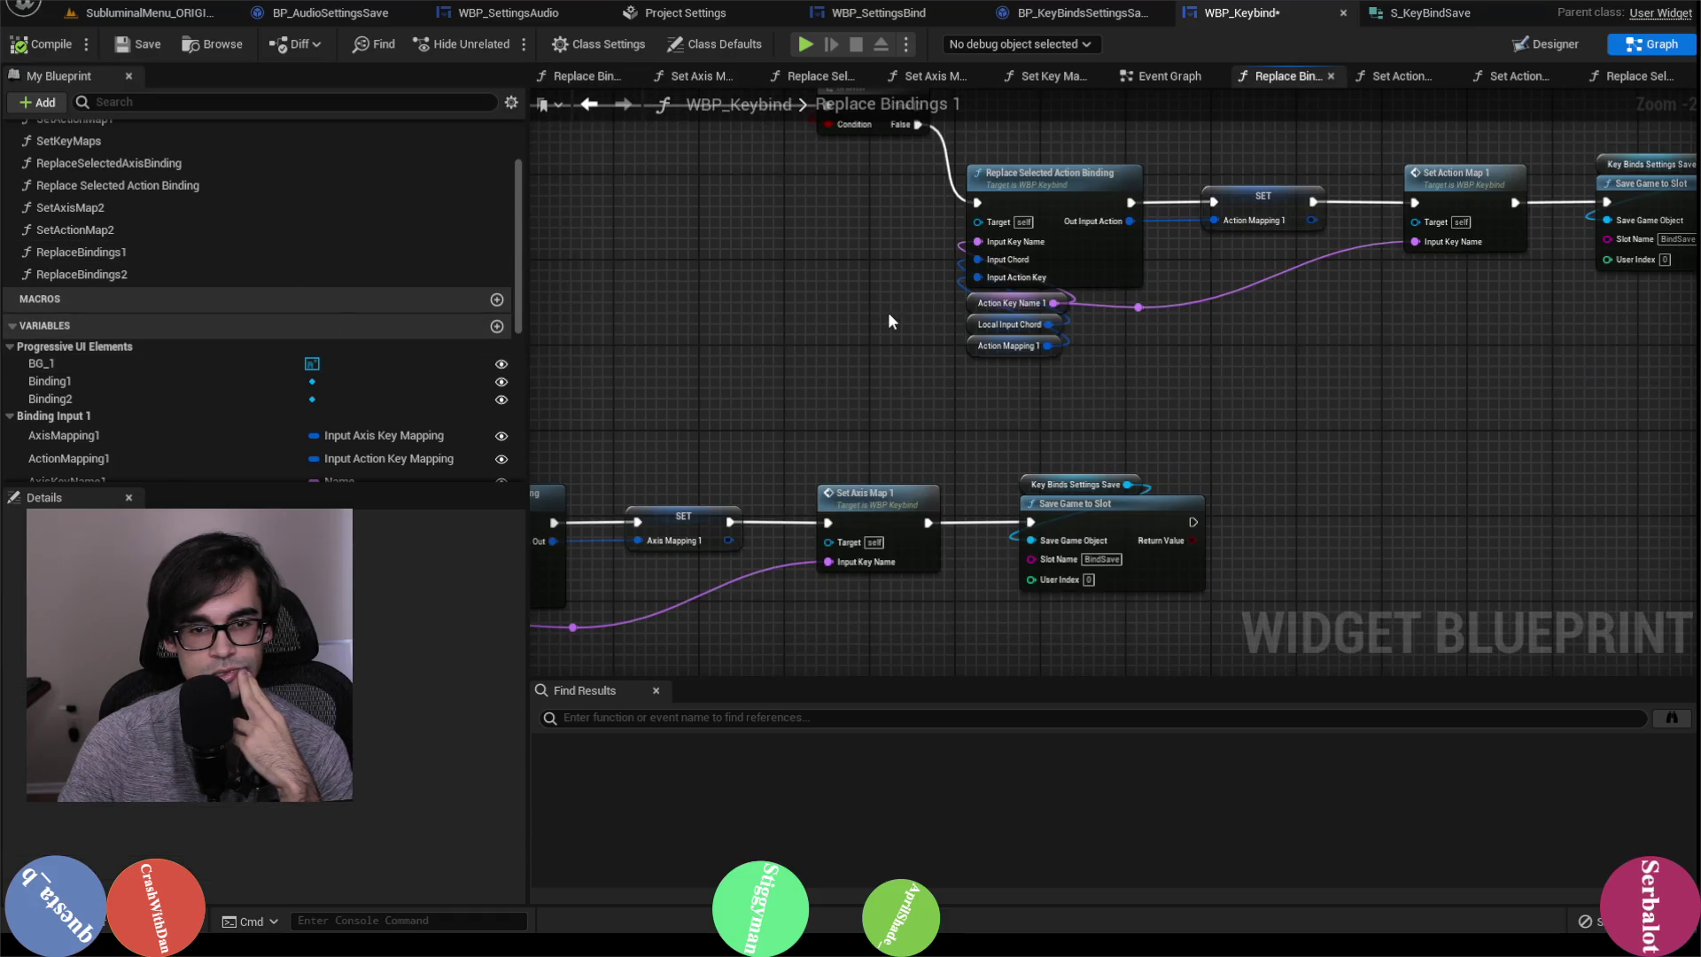
scroll(887, 311, down, 1)
drag(880, 321, 1248, 360)
mouse_move(939, 434)
mouse_down()
mouse_move(1143, 317)
mouse_move(981, 503)
mouse_move(1033, 439)
mouse_up()
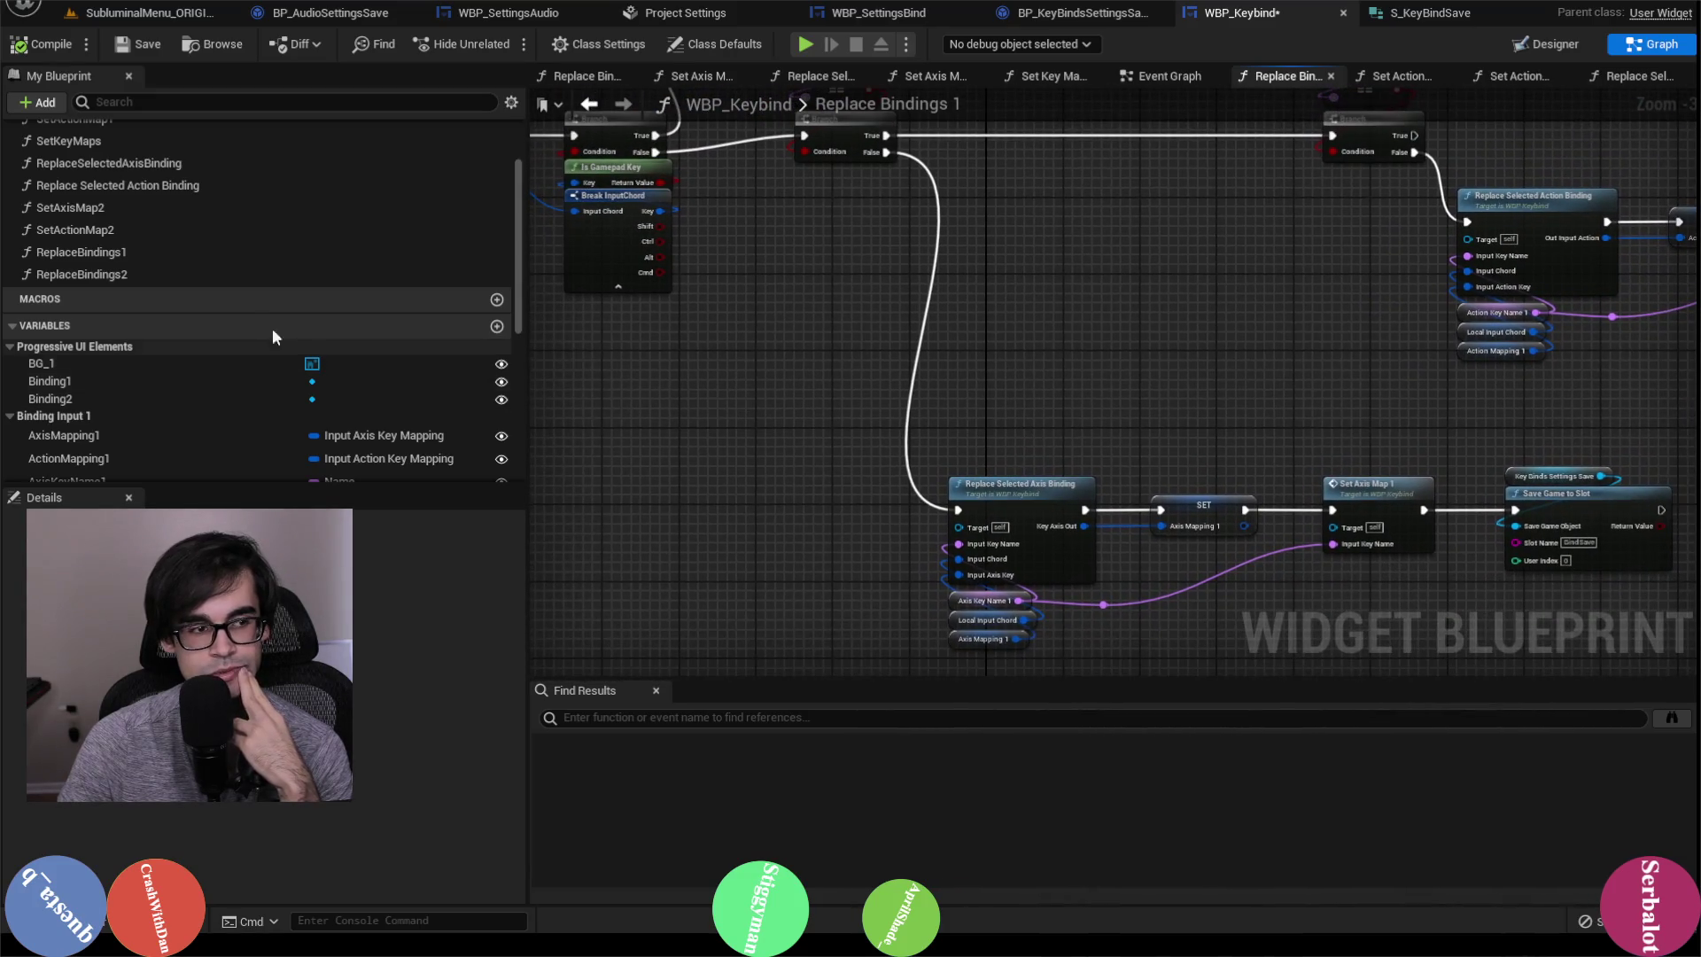
double_click(133, 274)
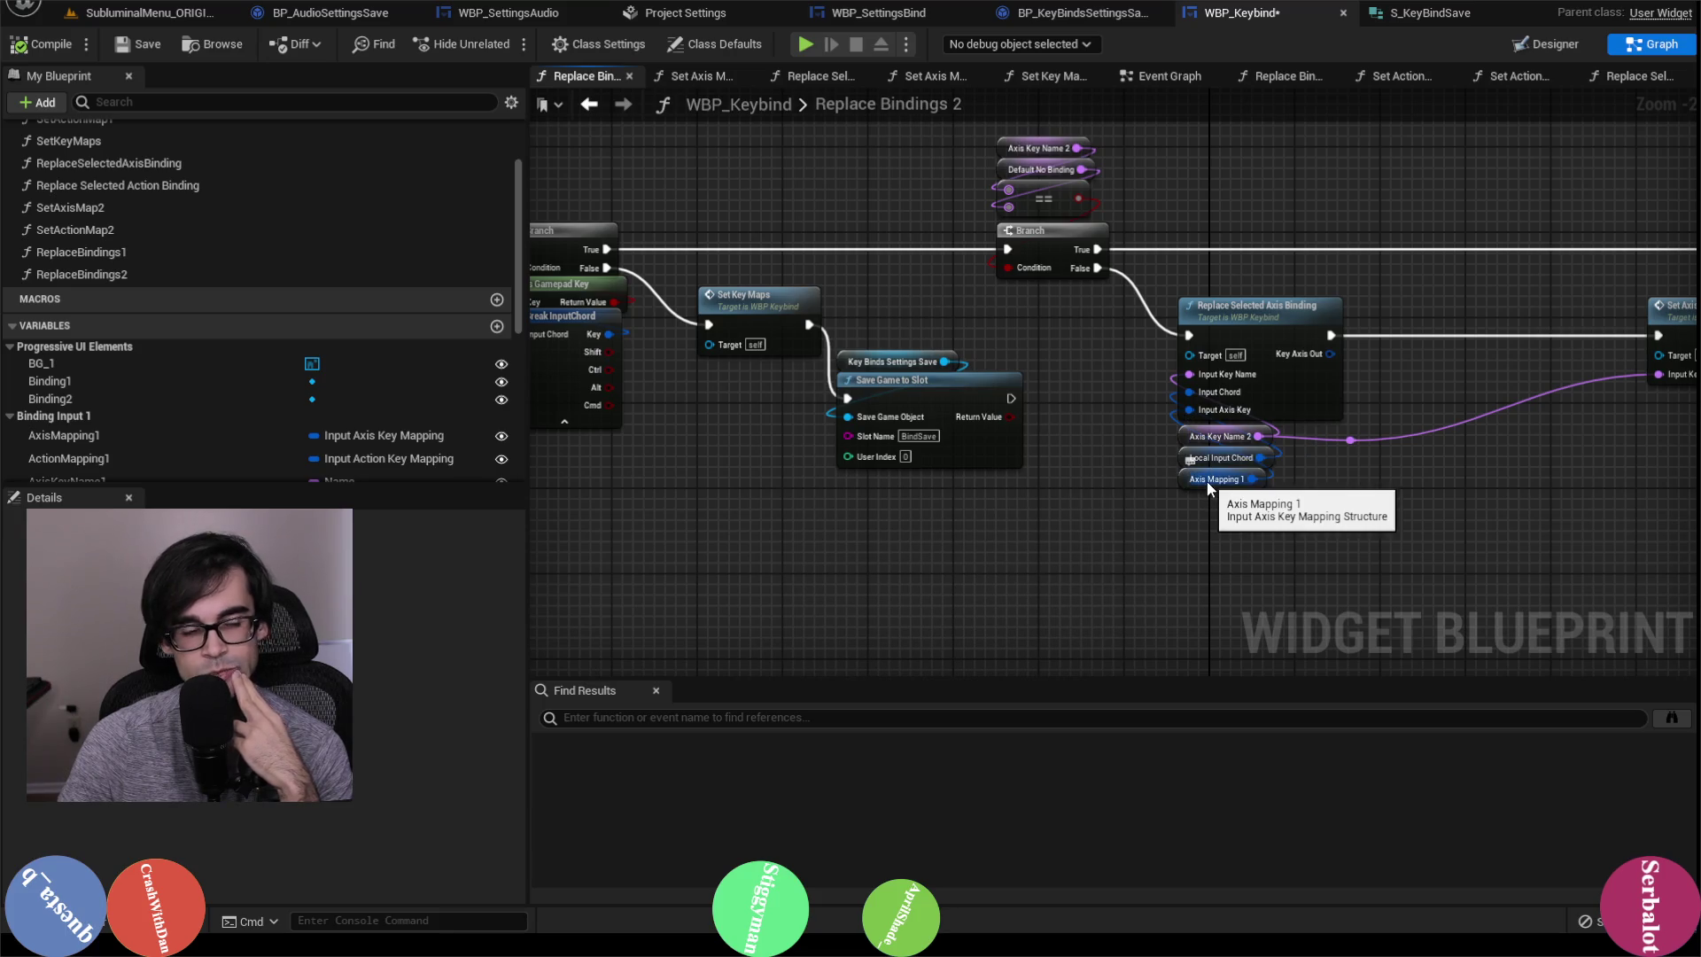
Step: Feed an Axis Mapping 2 getter into Input Axis Key in place of Axis Mapping 1
scroll(211, 275, up, 3)
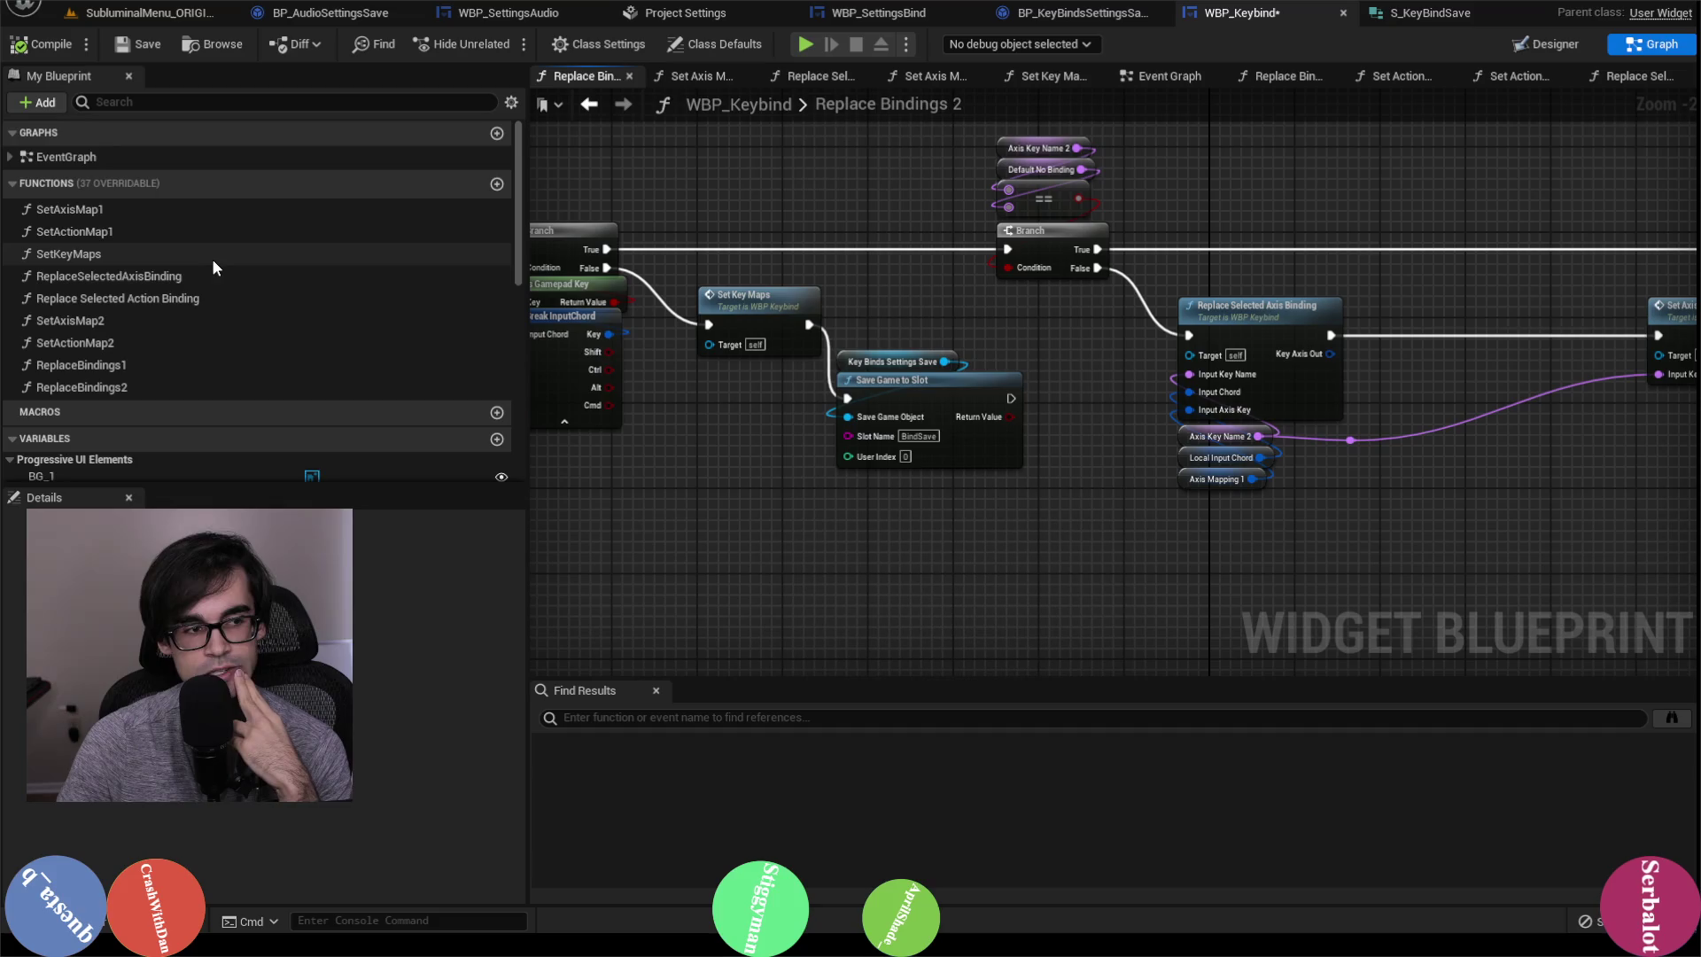
scroll(211, 266, down, 6)
scroll(211, 269, down, 2)
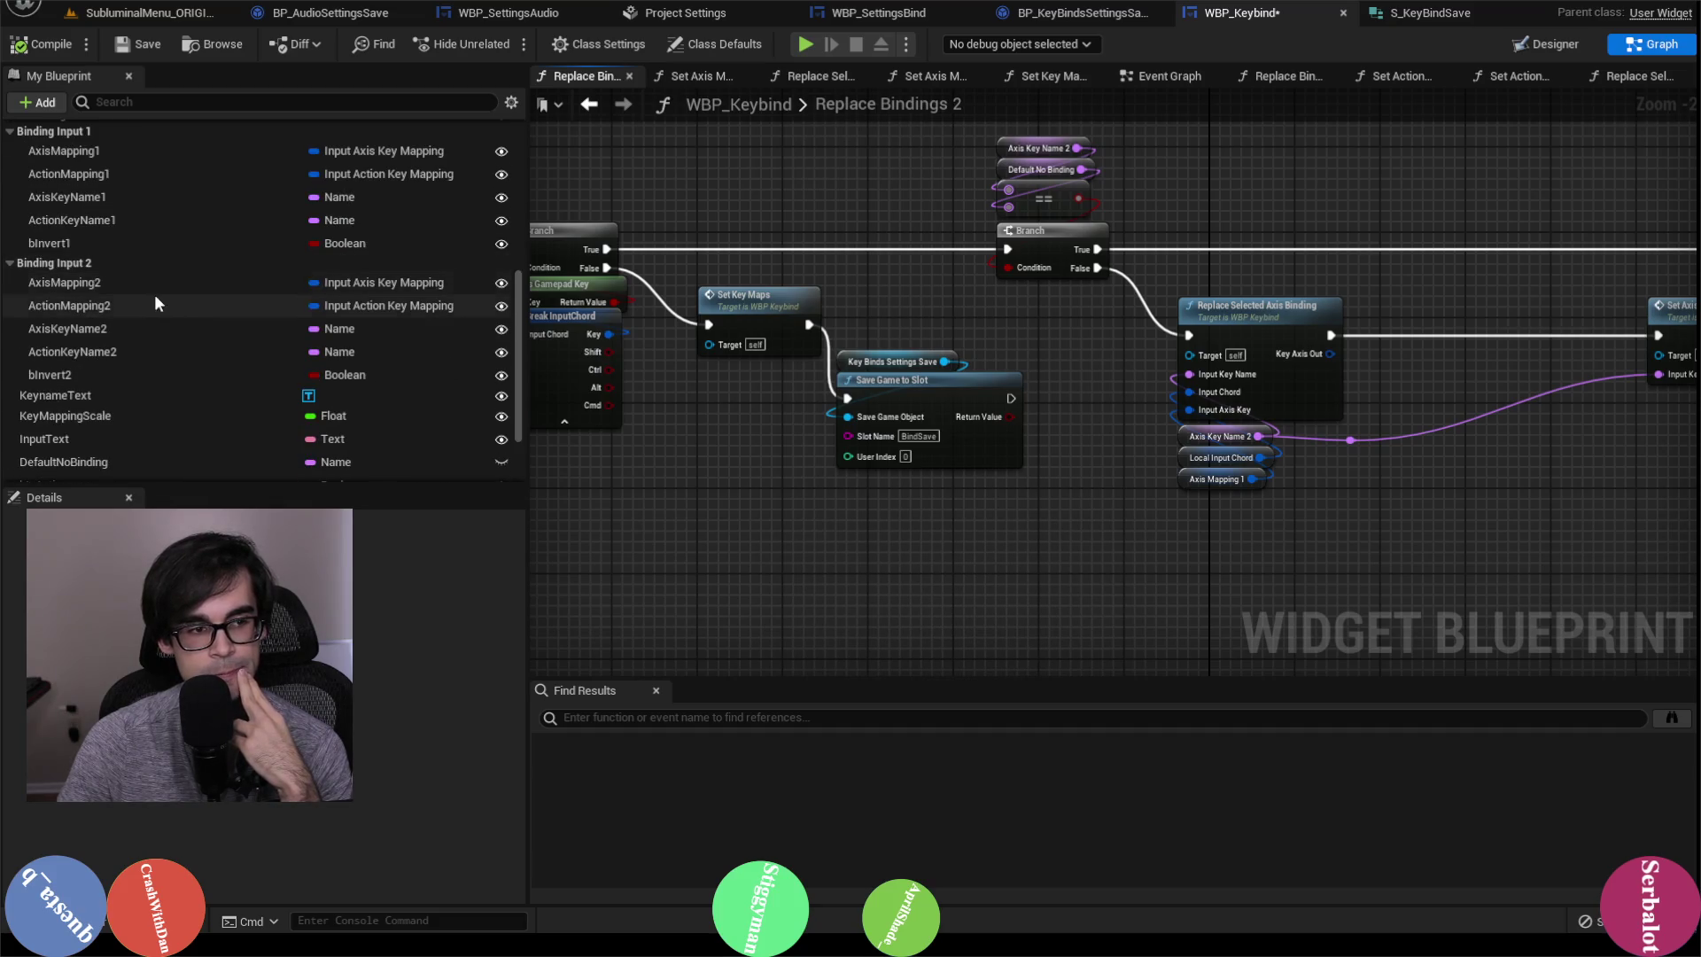
drag(88, 282, 1193, 514)
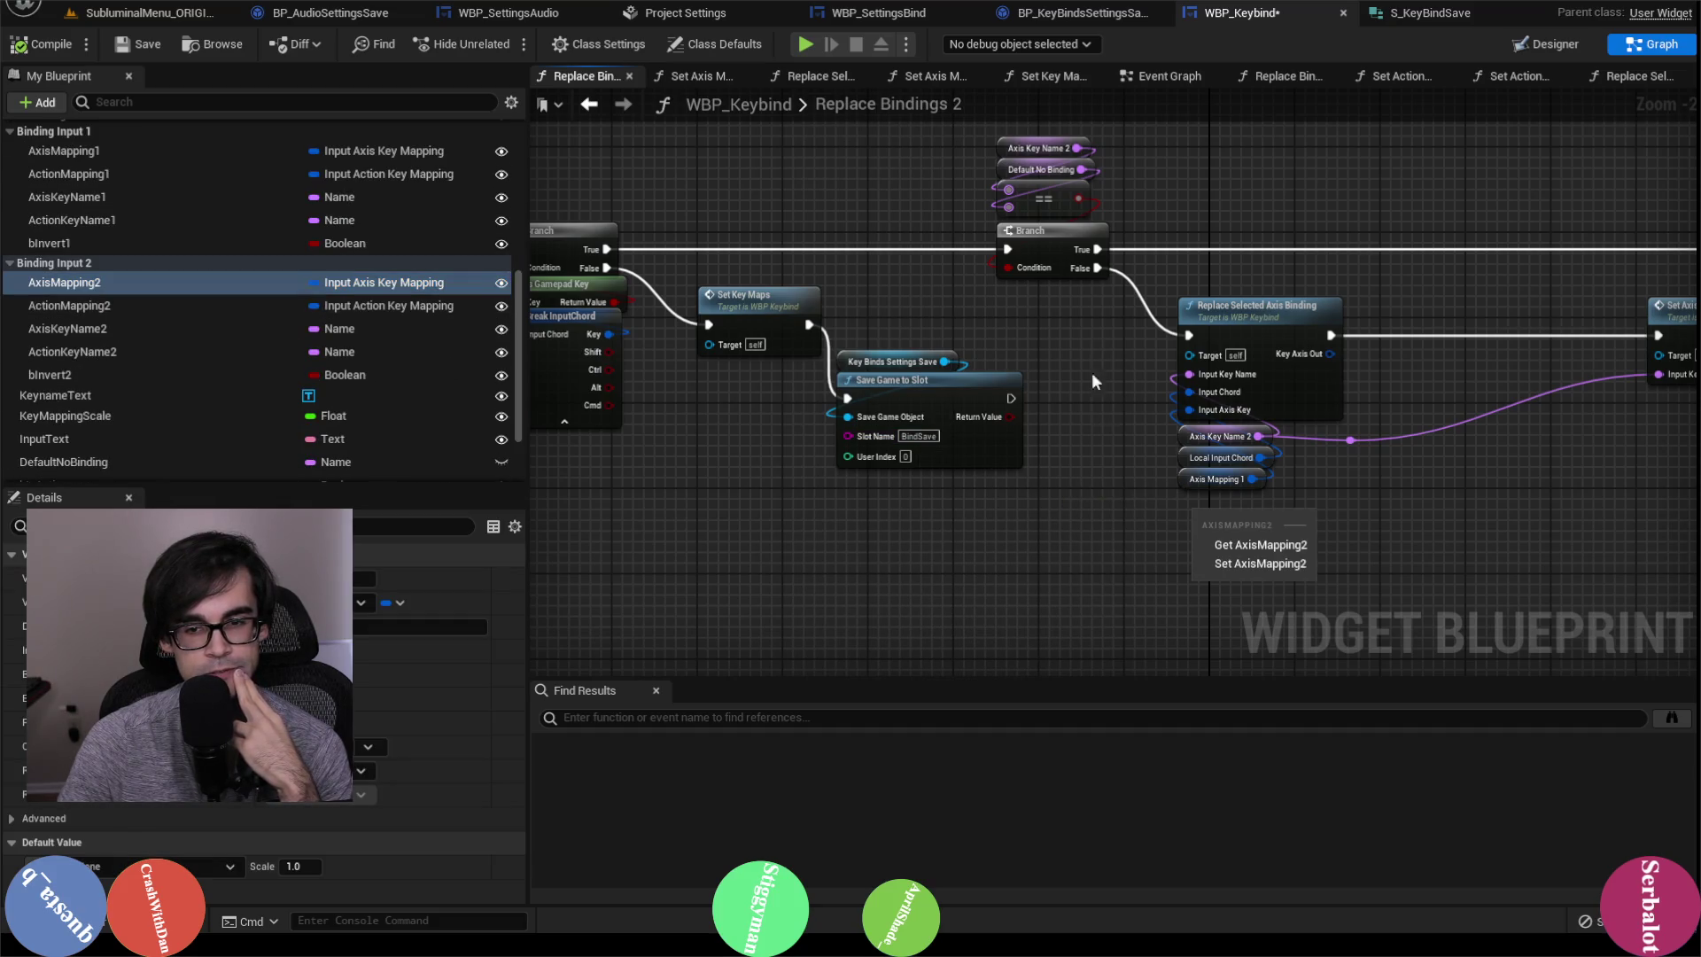
click(1243, 553)
scroll(1256, 535, up, 2)
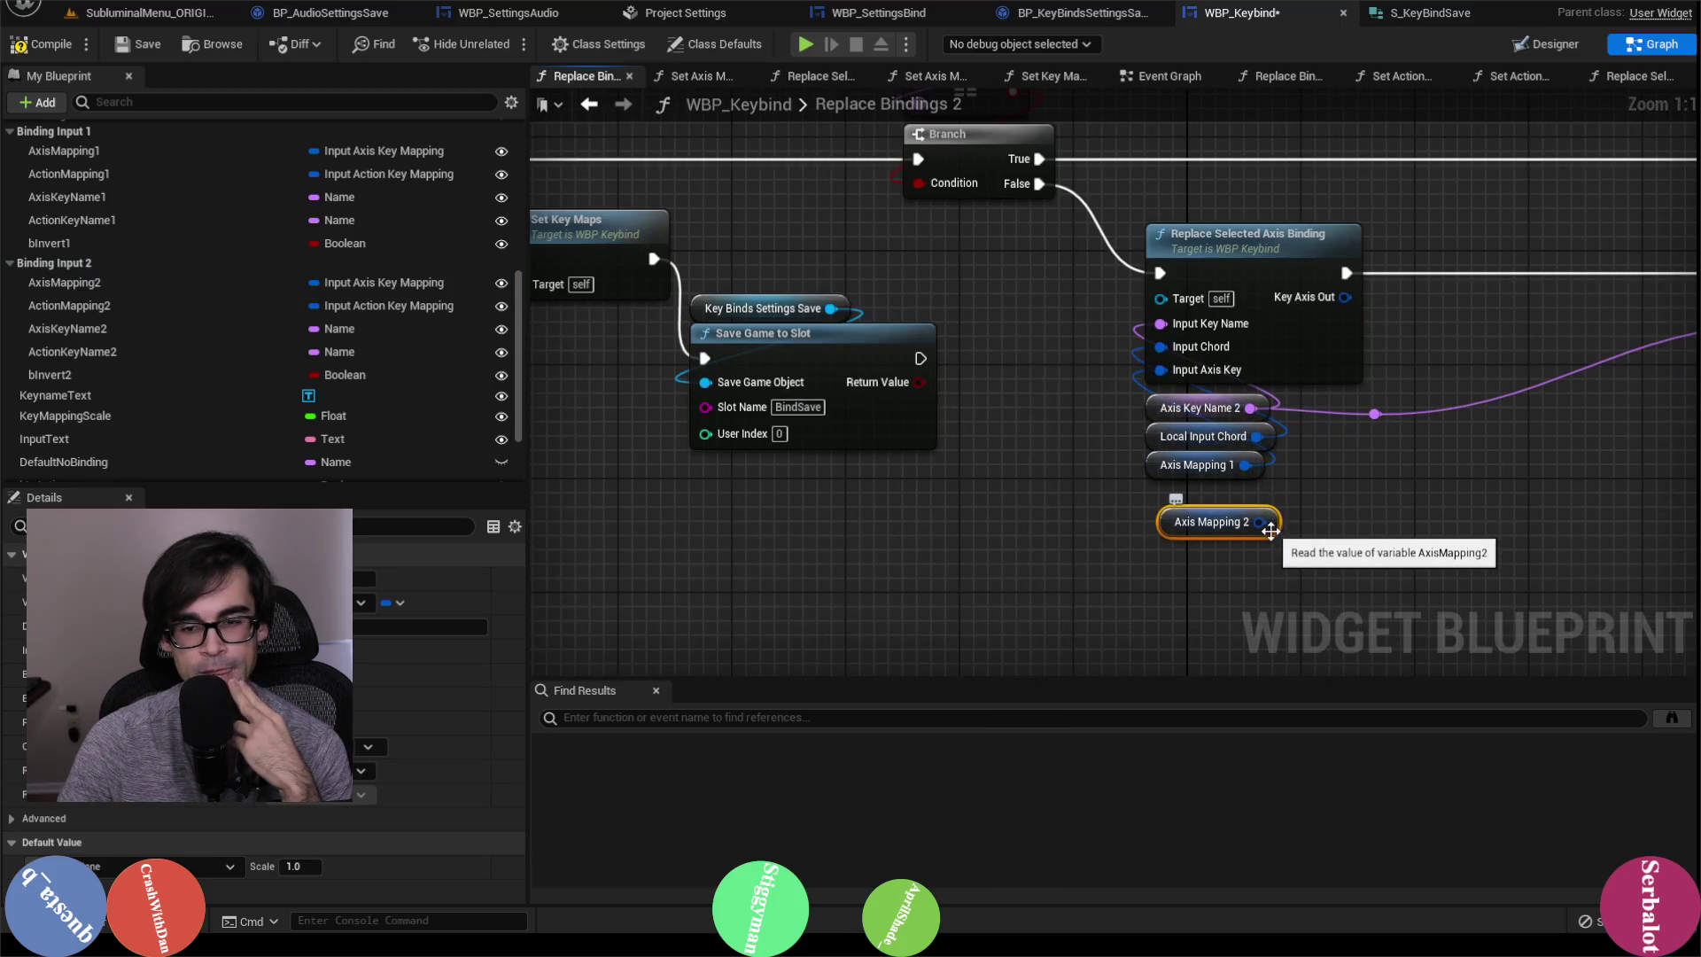
mouse_move(1259, 522)
mouse_down()
mouse_move(1205, 470)
mouse_move(1160, 369)
mouse_up()
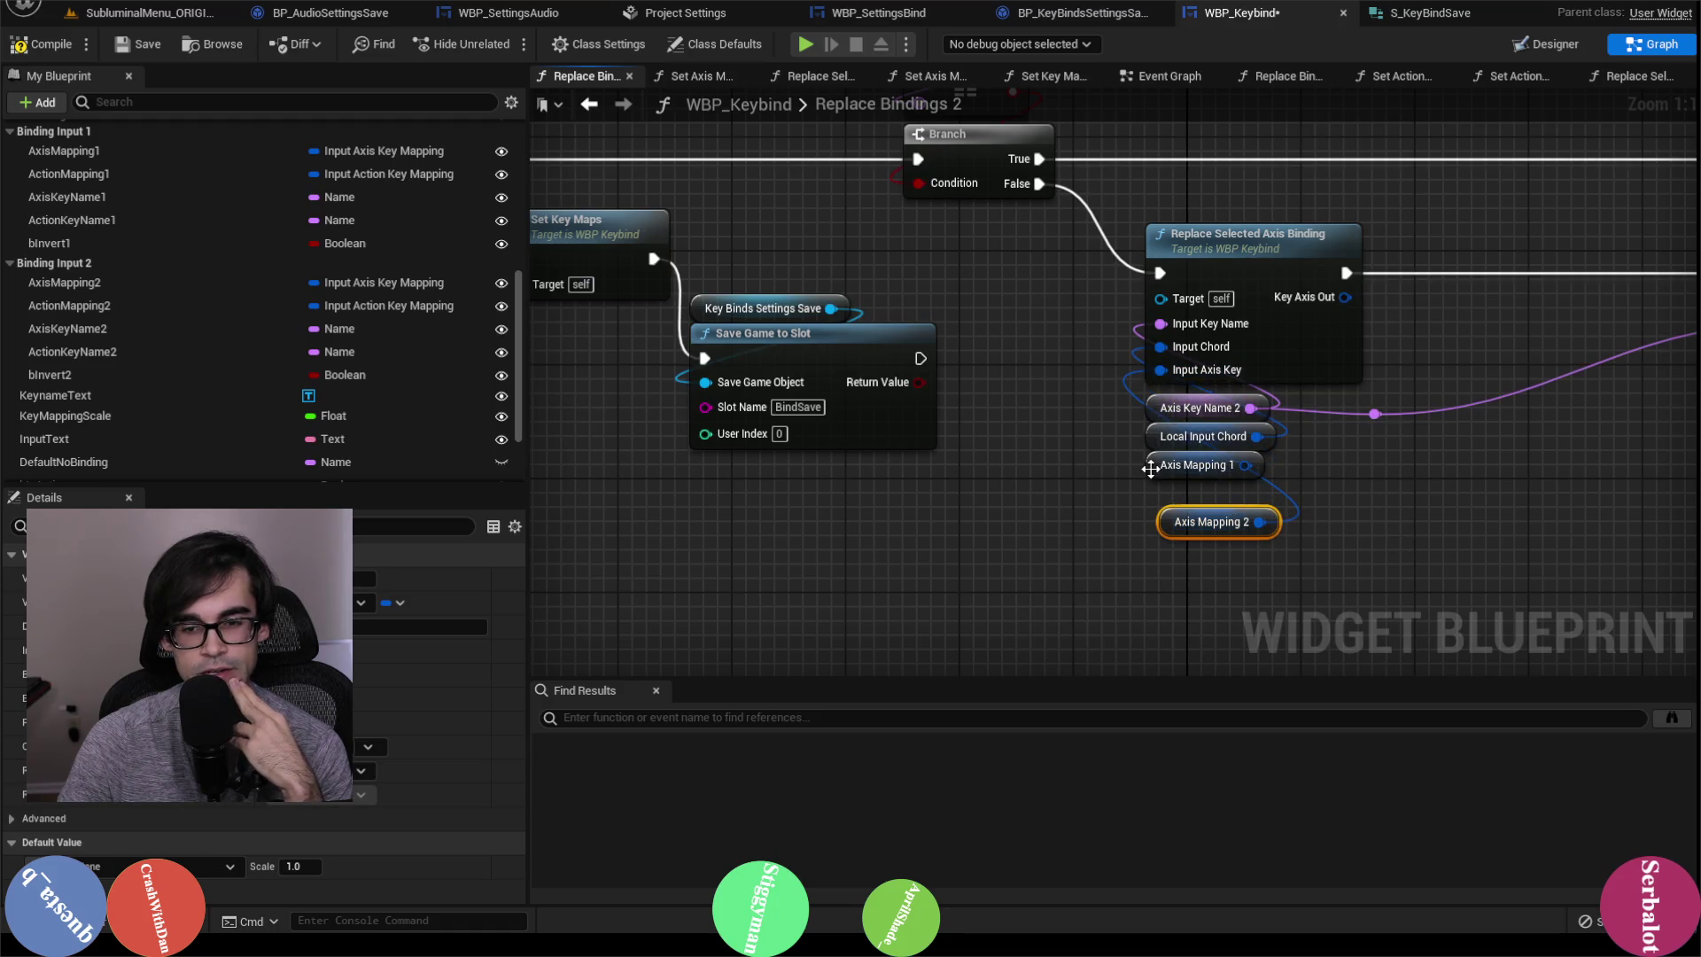
drag(1149, 471, 981, 519)
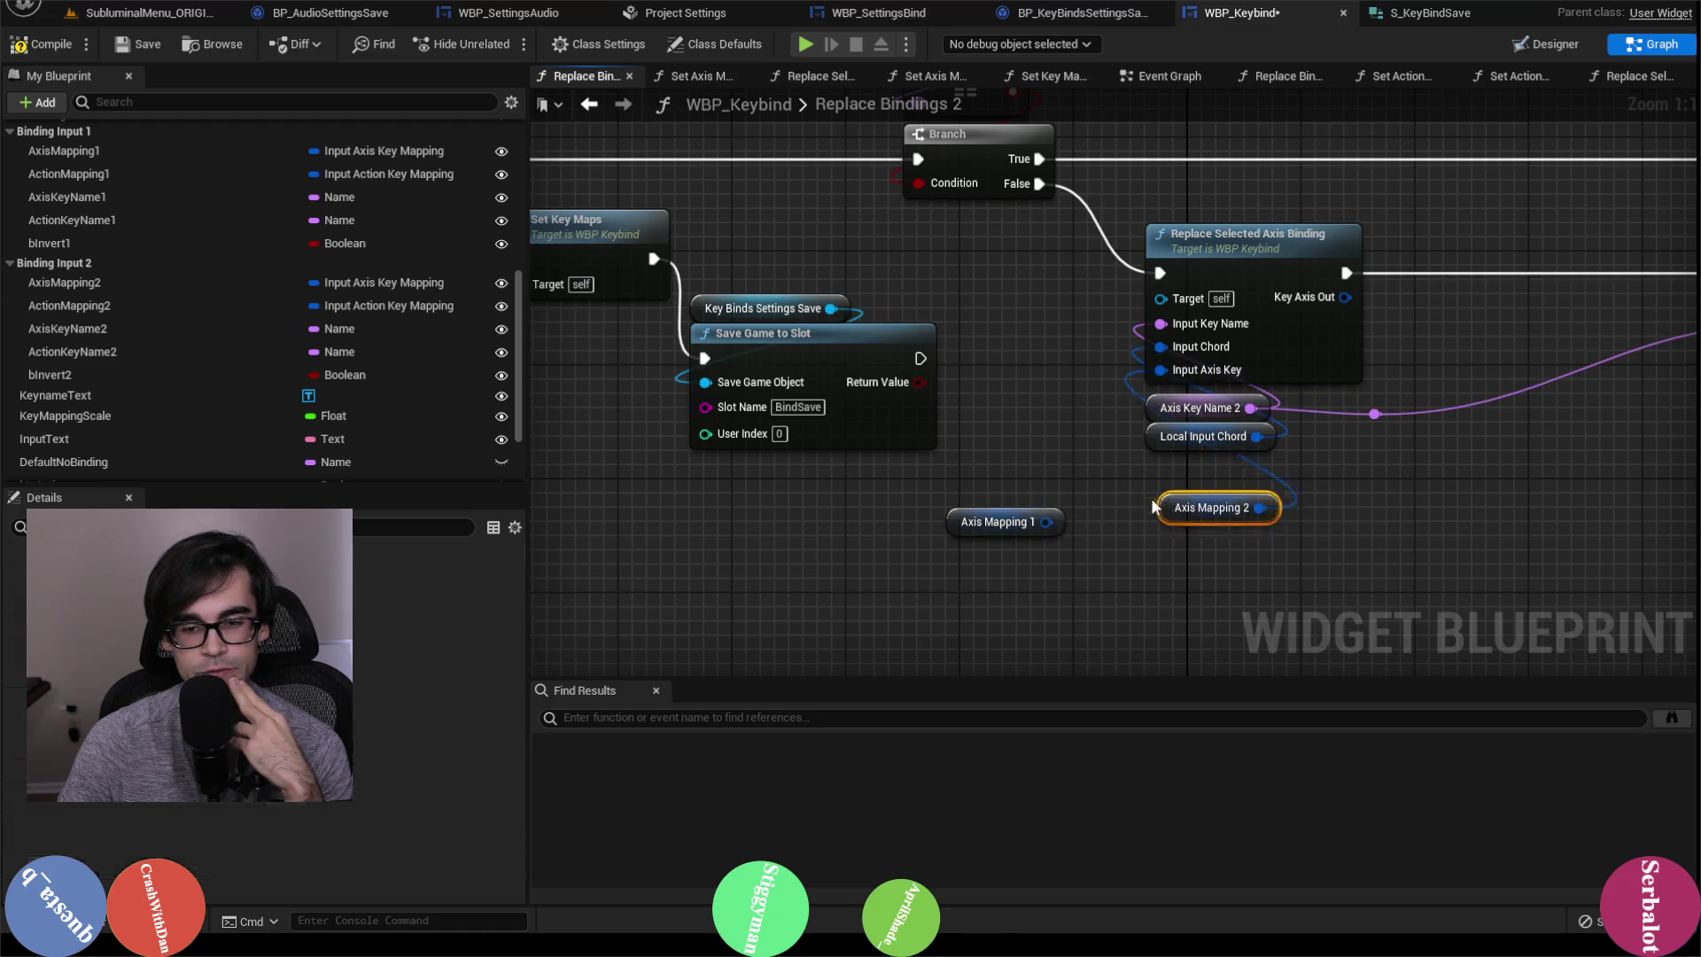
drag(1156, 514, 1155, 476)
Step: Look over the axis and action binding chains, then drag ActionMapping2 into the graph
scroll(1214, 407, down, 3)
scroll(891, 374, up, 2)
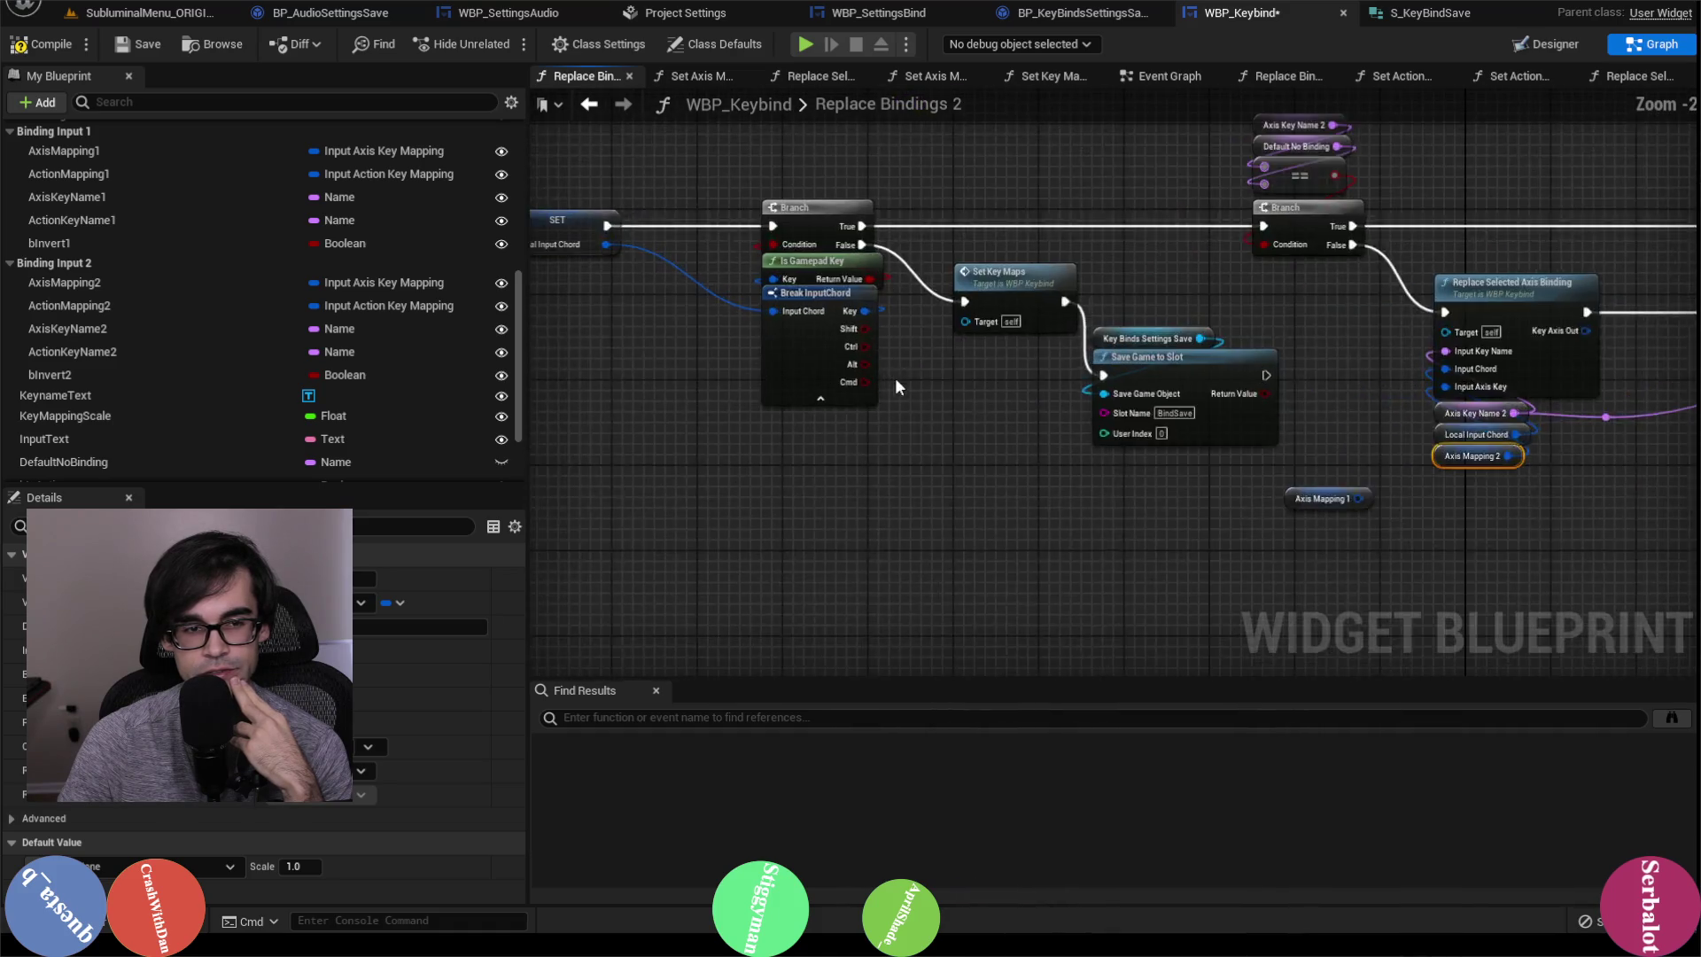
drag(1360, 482, 997, 437)
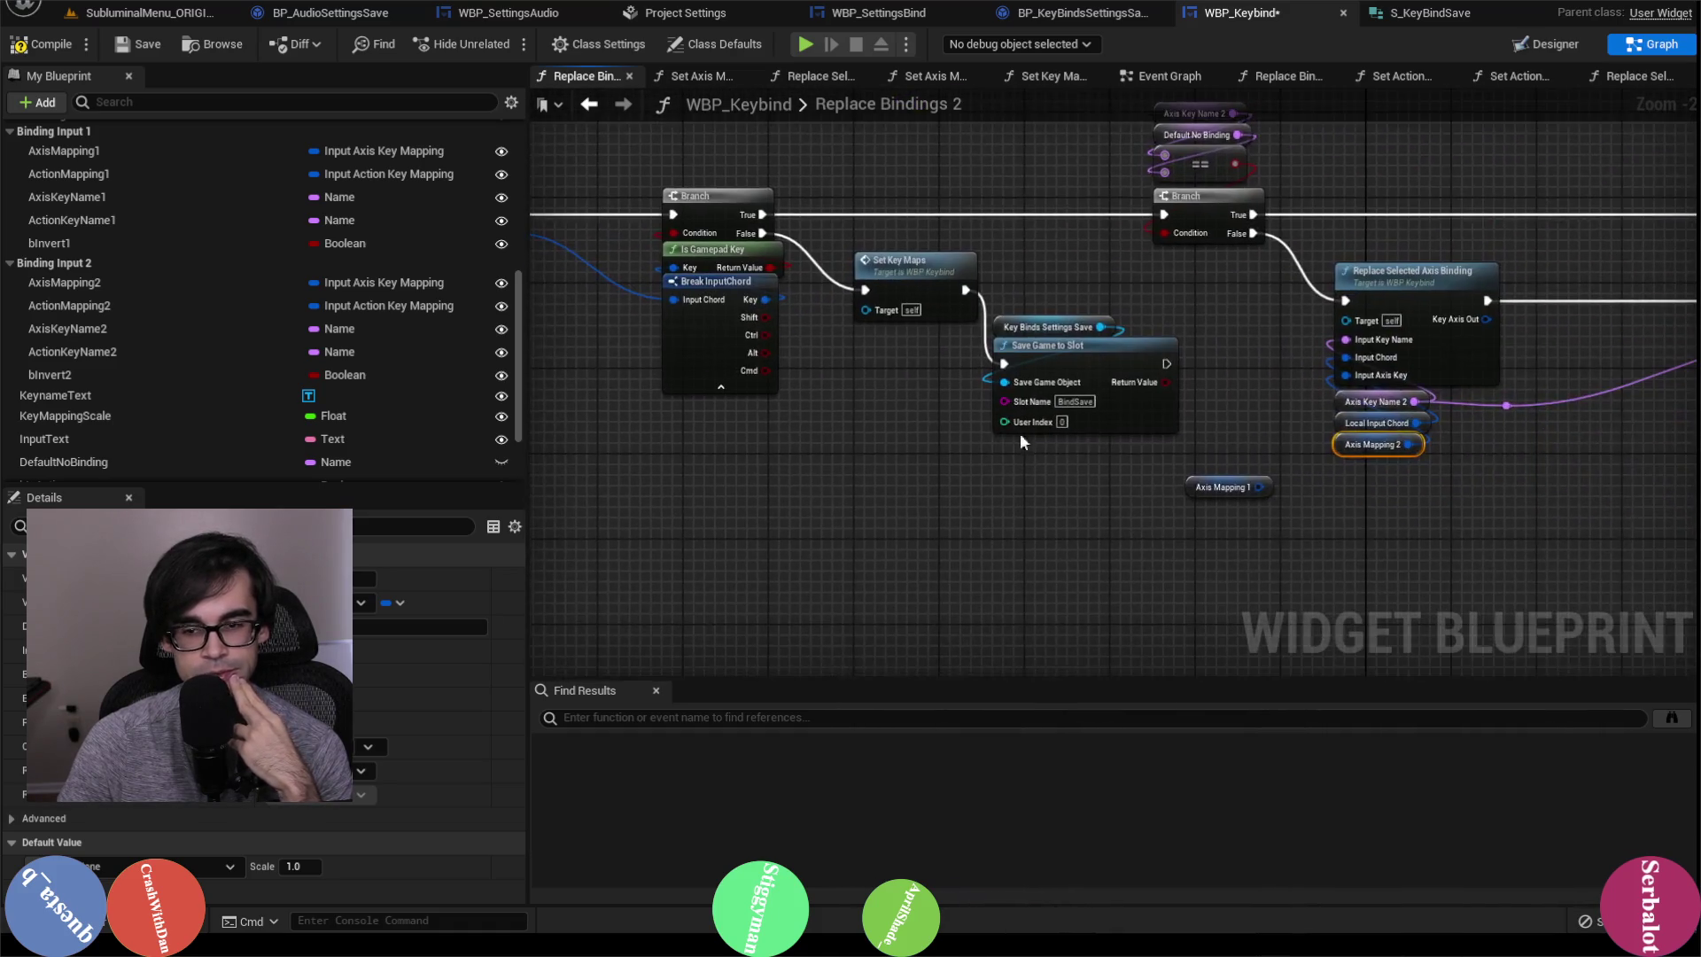
drag(1559, 439, 1145, 429)
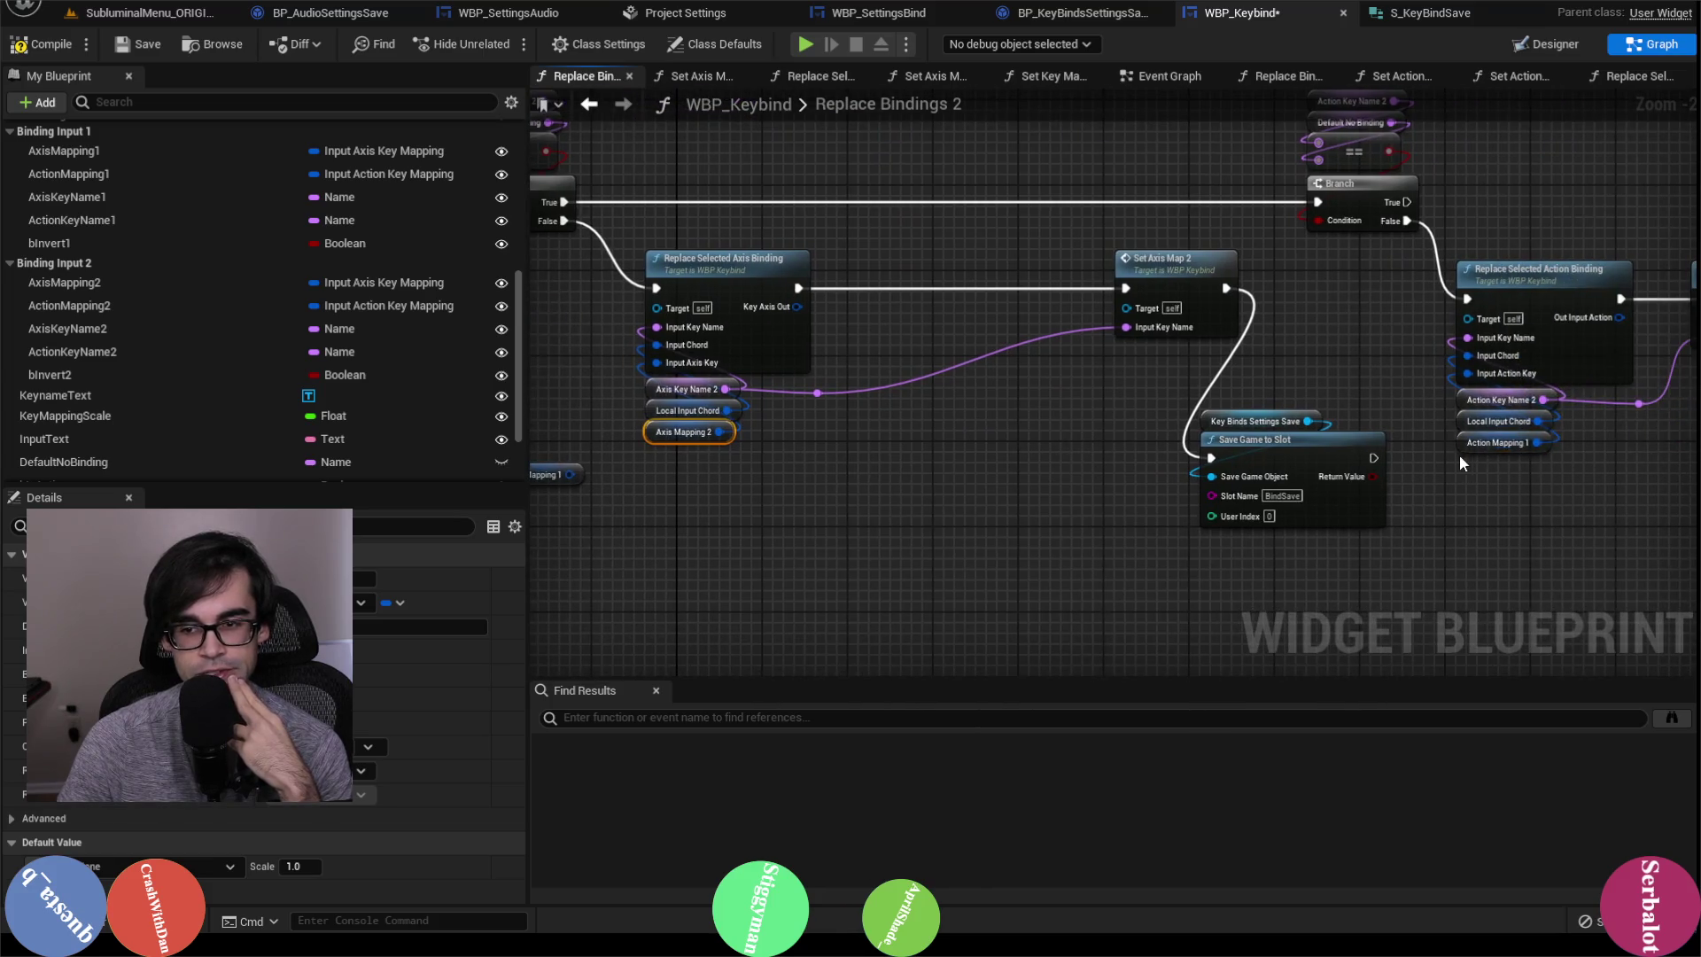
drag(1459, 455, 970, 437)
mouse_move(791, 396)
mouse_down()
mouse_move(966, 388)
mouse_move(917, 383)
mouse_up()
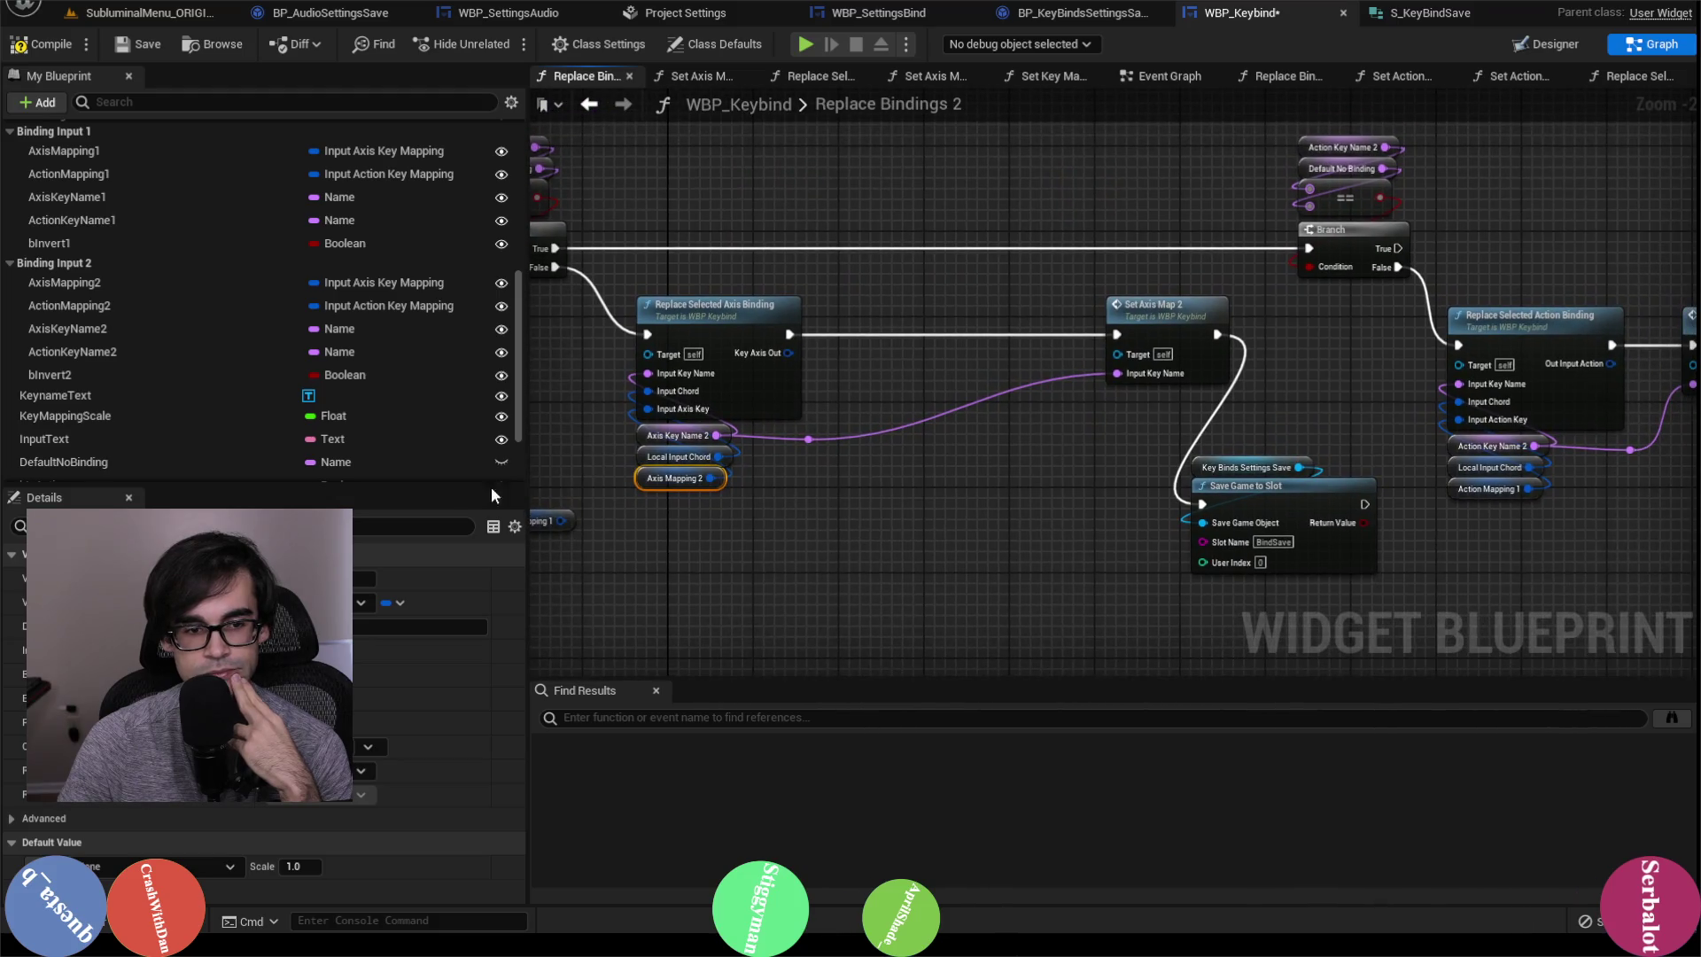
scroll(195, 426, down, 2)
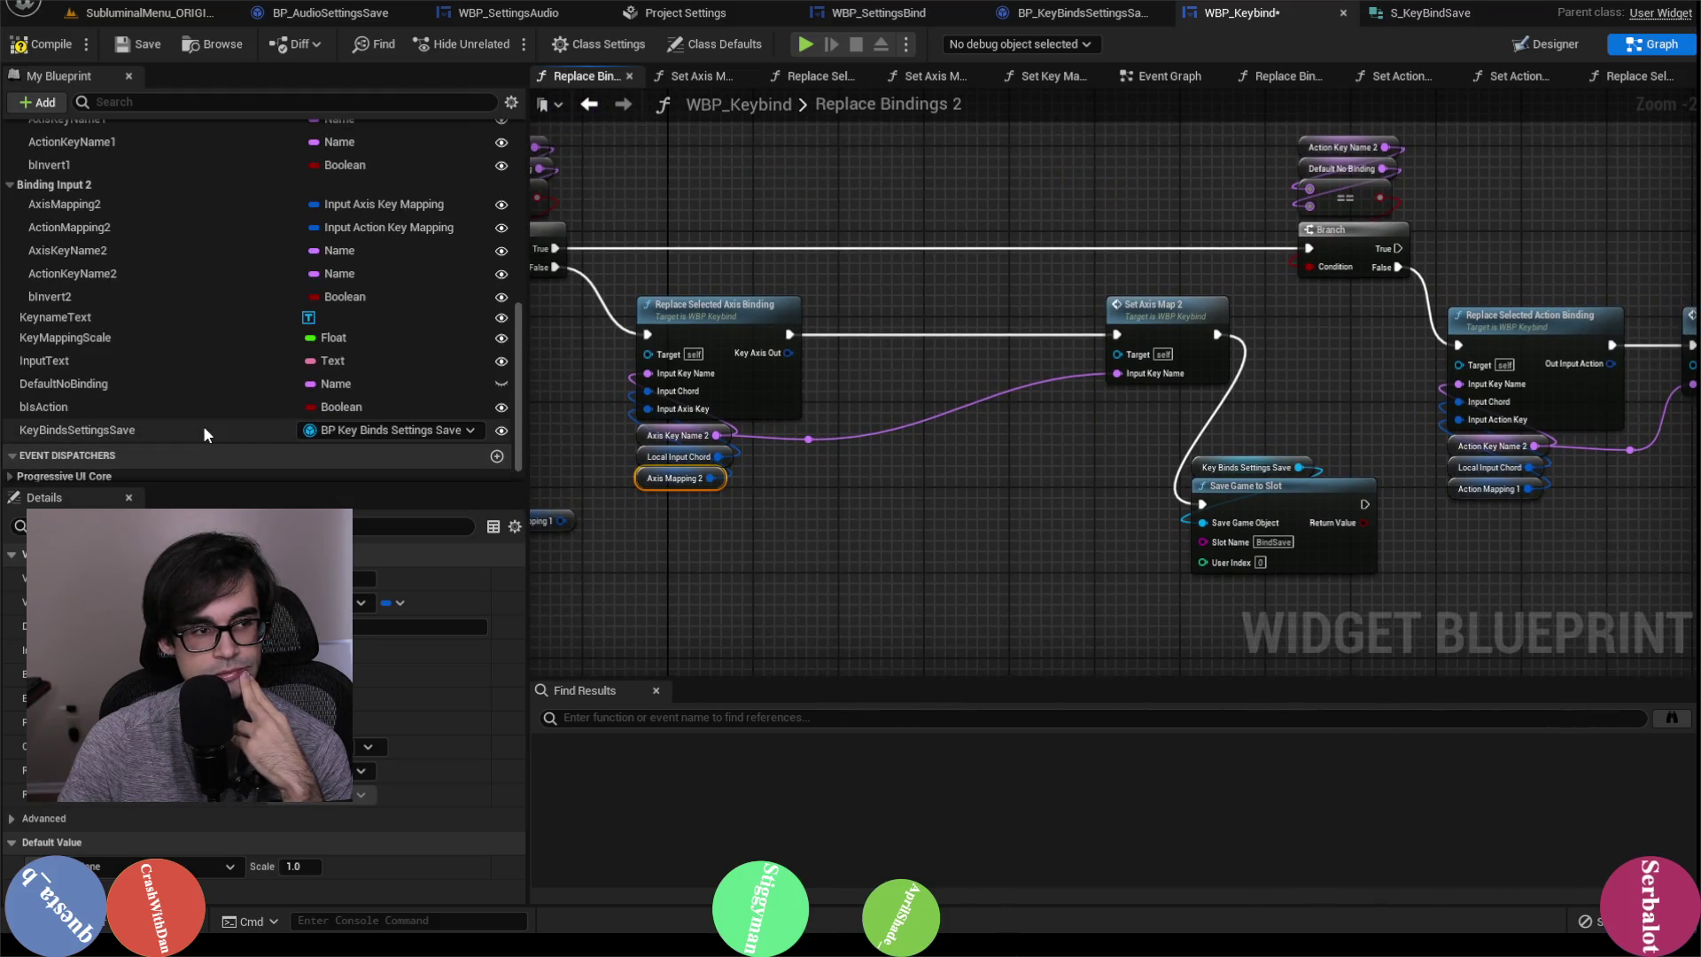
scroll(177, 417, up, 1)
mouse_move(62, 255)
mouse_down()
mouse_move(900, 273)
mouse_move(916, 306)
mouse_up()
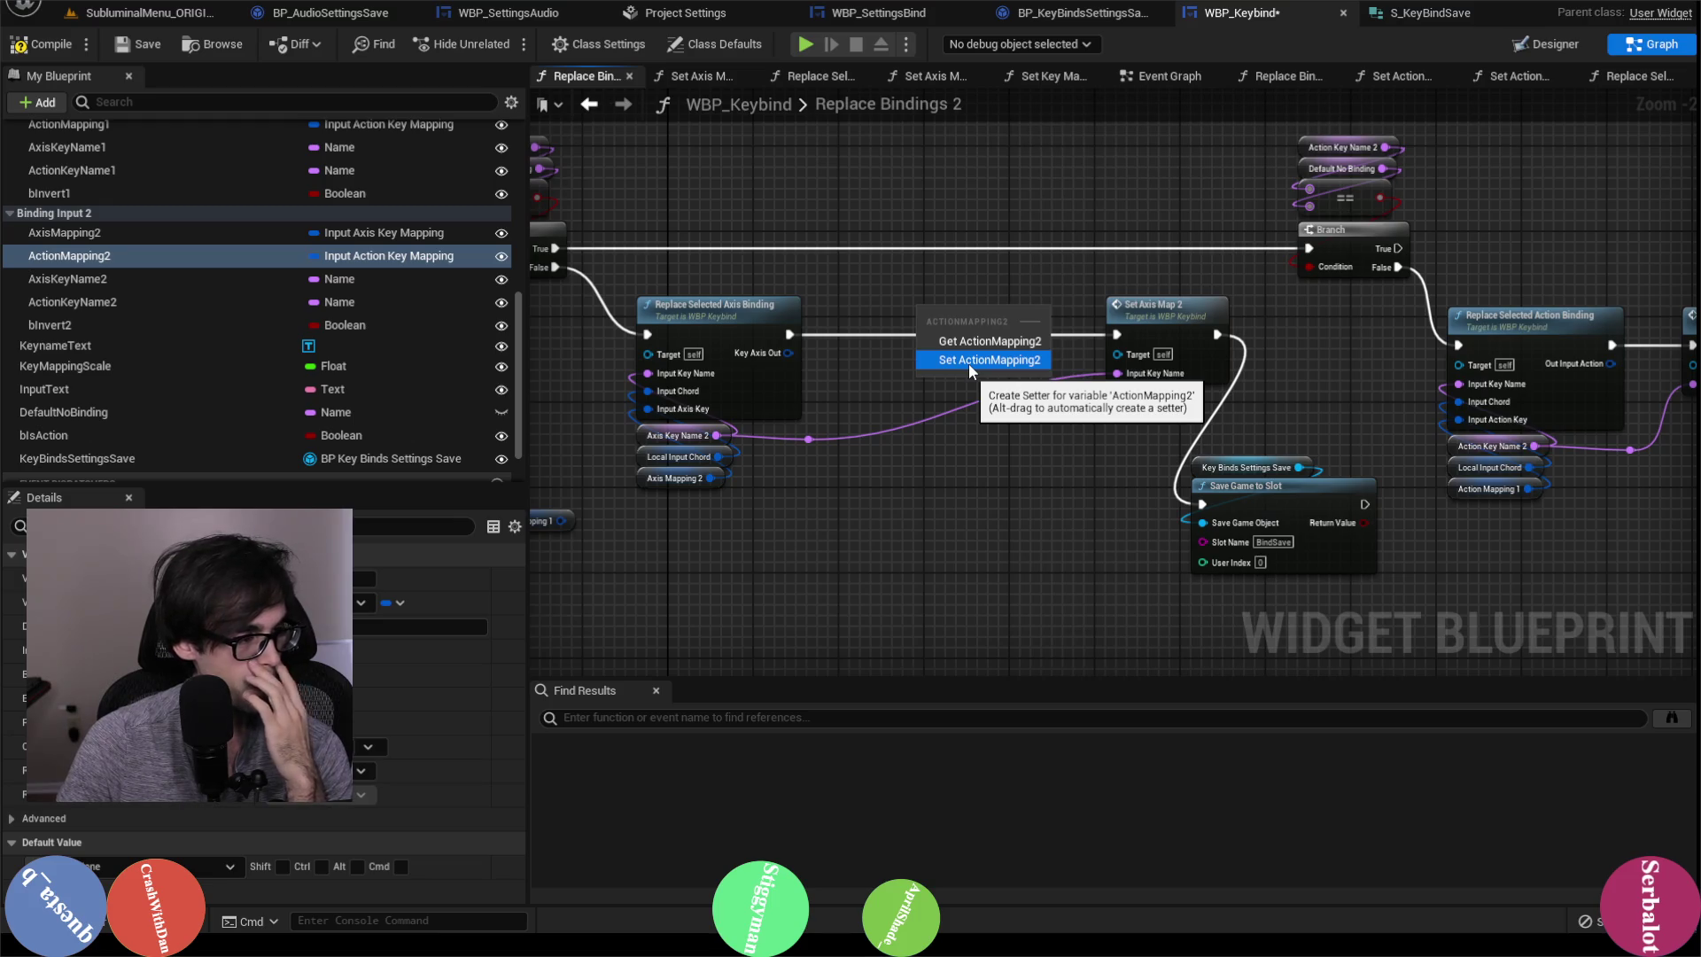
Step: Add an ActionMapping2 setter after the axis binding, then delete it as the wrong variable
click(969, 364)
drag(789, 334, 927, 322)
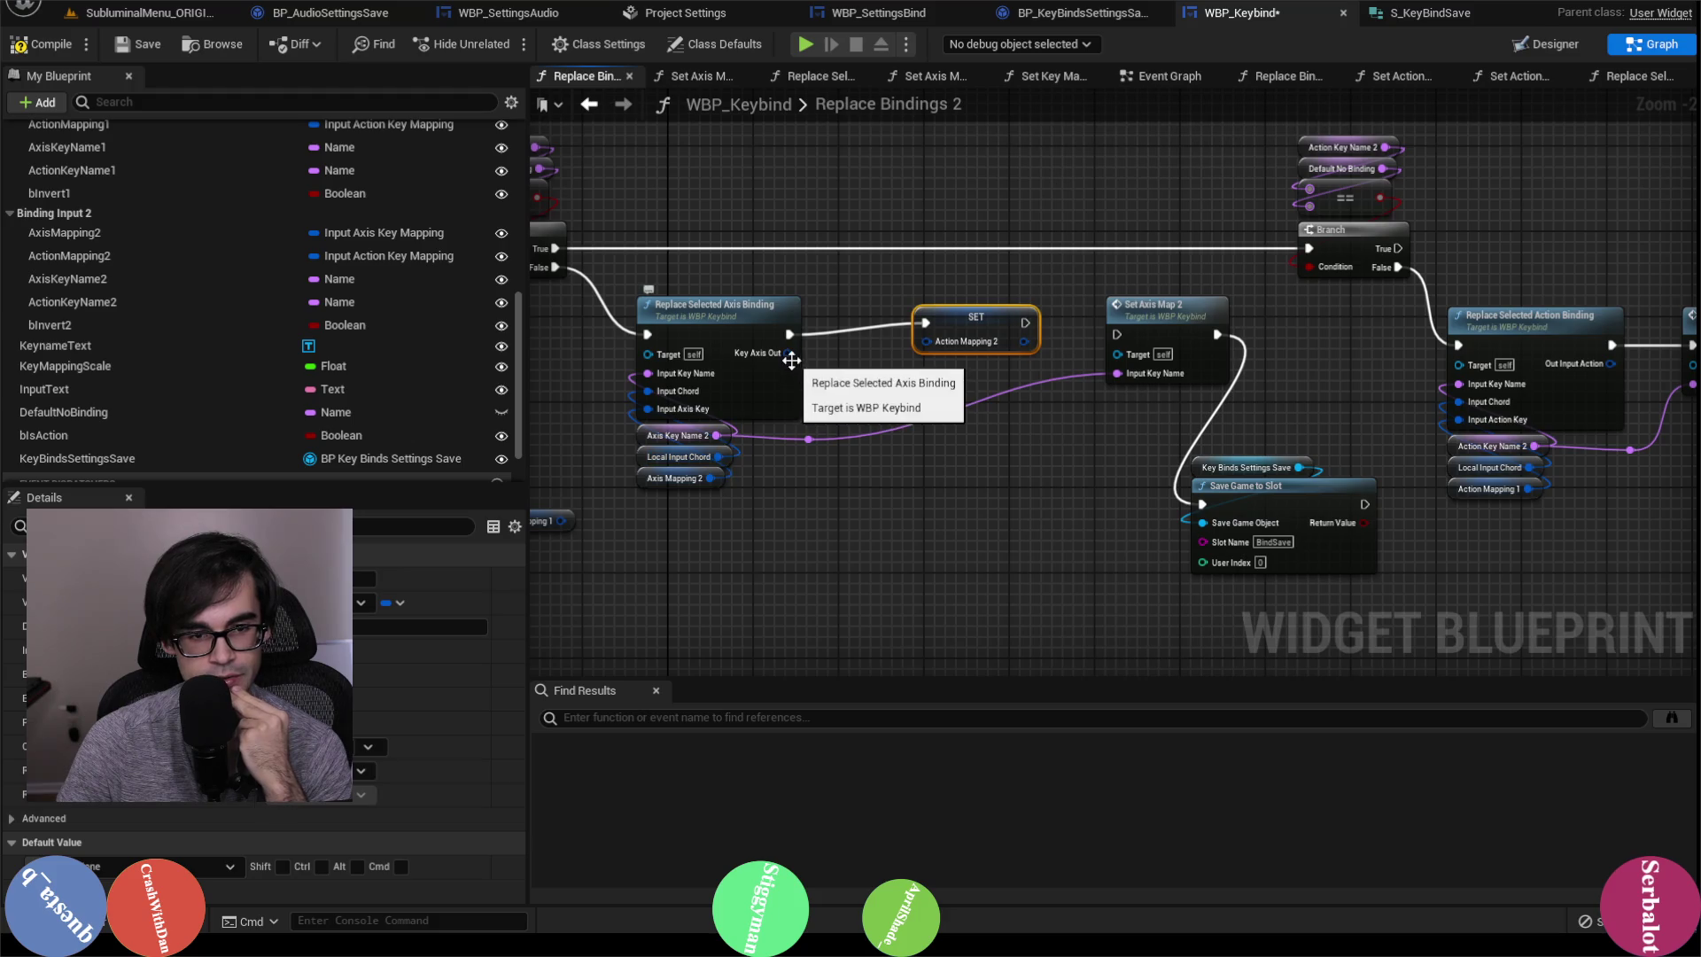
drag(971, 324, 930, 332)
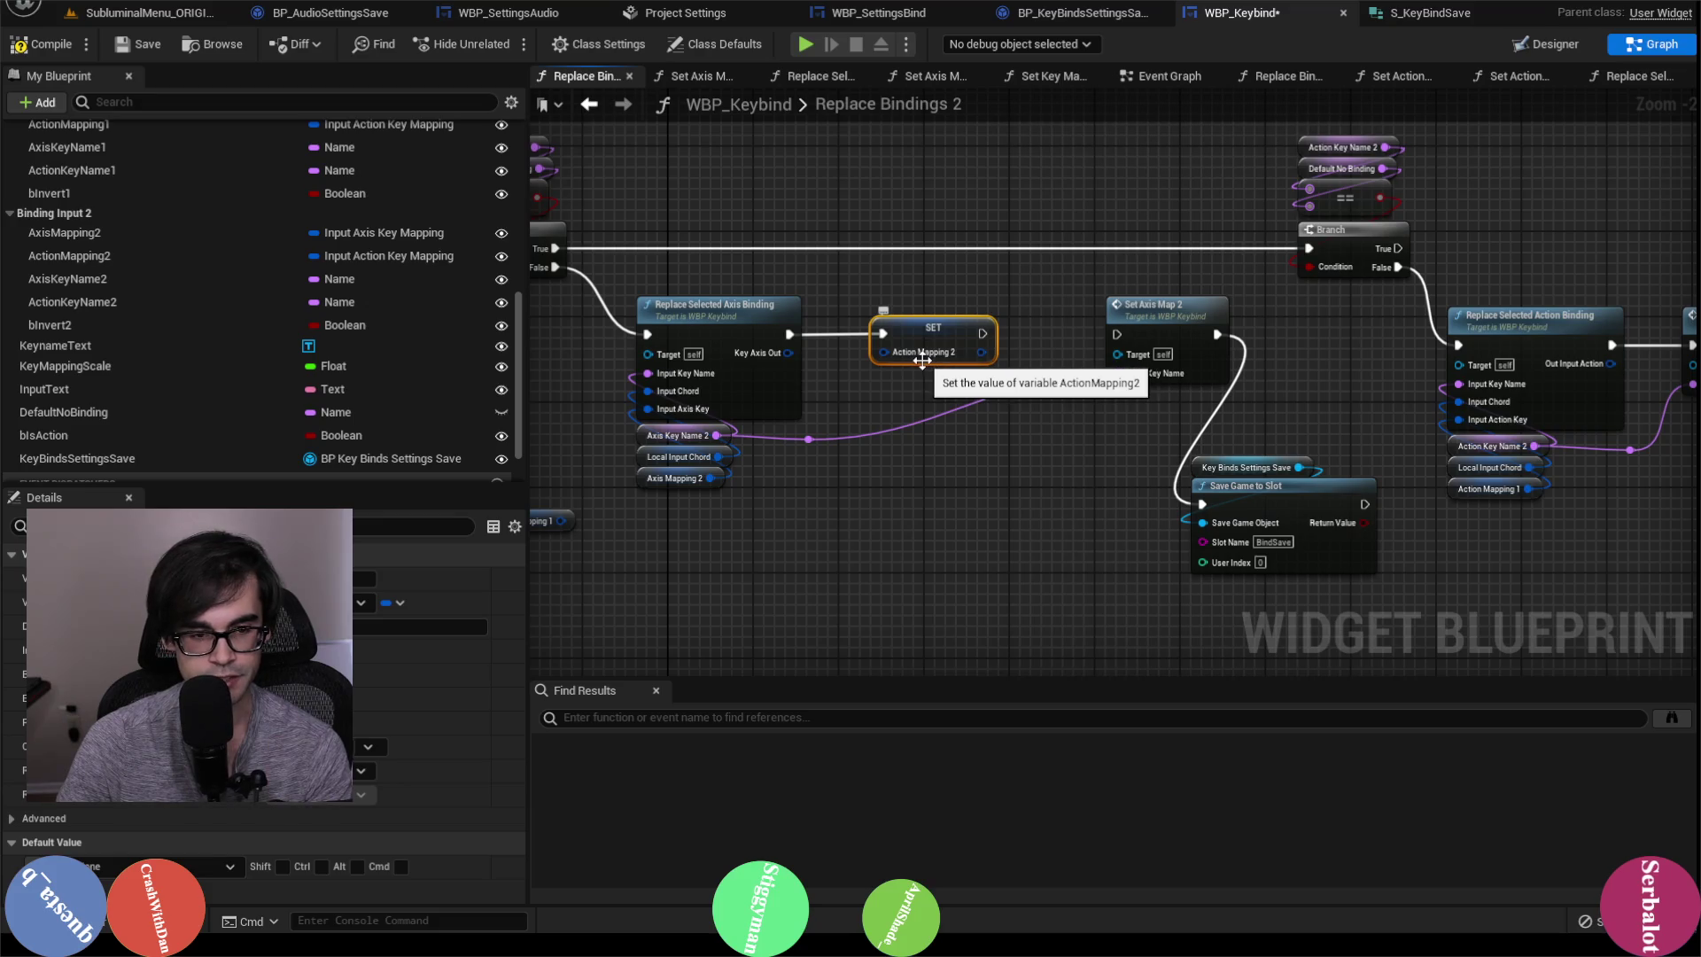
key(Delete)
Step: Add a Set AxisMapping2 node fed by Key Axis Out, chained into Set Axis Map 2
drag(66, 230, 897, 311)
click(916, 367)
drag(790, 334, 902, 333)
drag(787, 352, 1116, 334)
mouse_move(854, 408)
mouse_down()
mouse_move(991, 408)
mouse_move(991, 374)
mouse_up()
drag(698, 535, 630, 470)
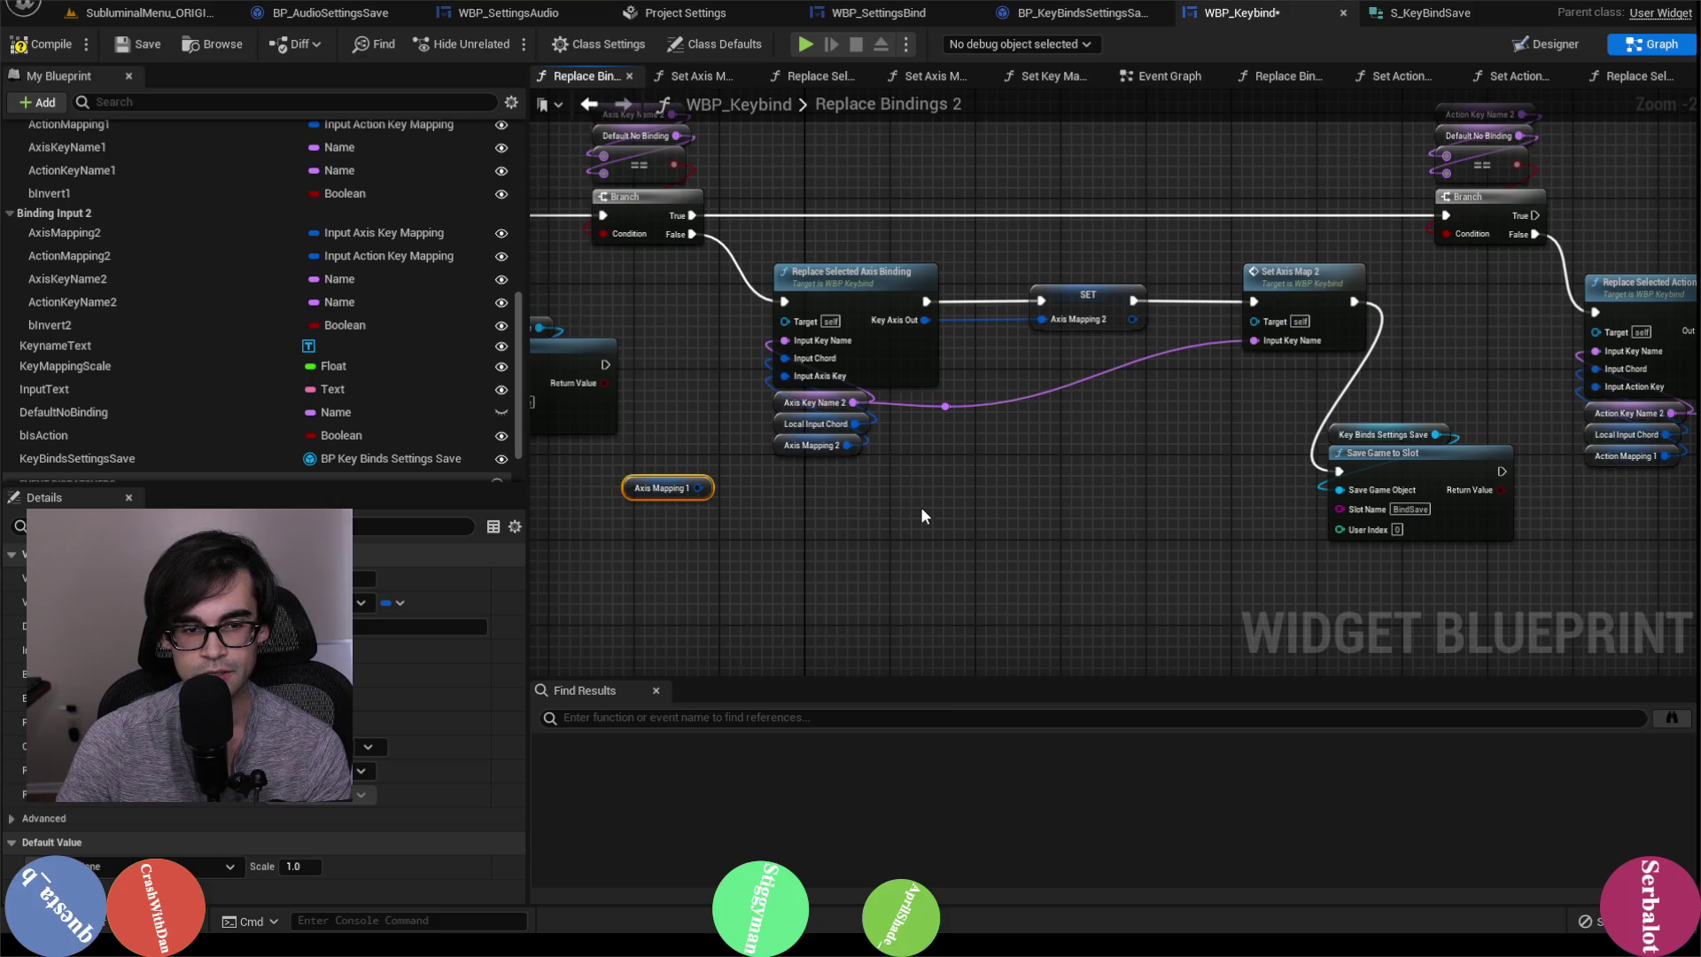
mouse_move(1141, 473)
mouse_down()
mouse_move(898, 470)
mouse_move(1130, 466)
mouse_up()
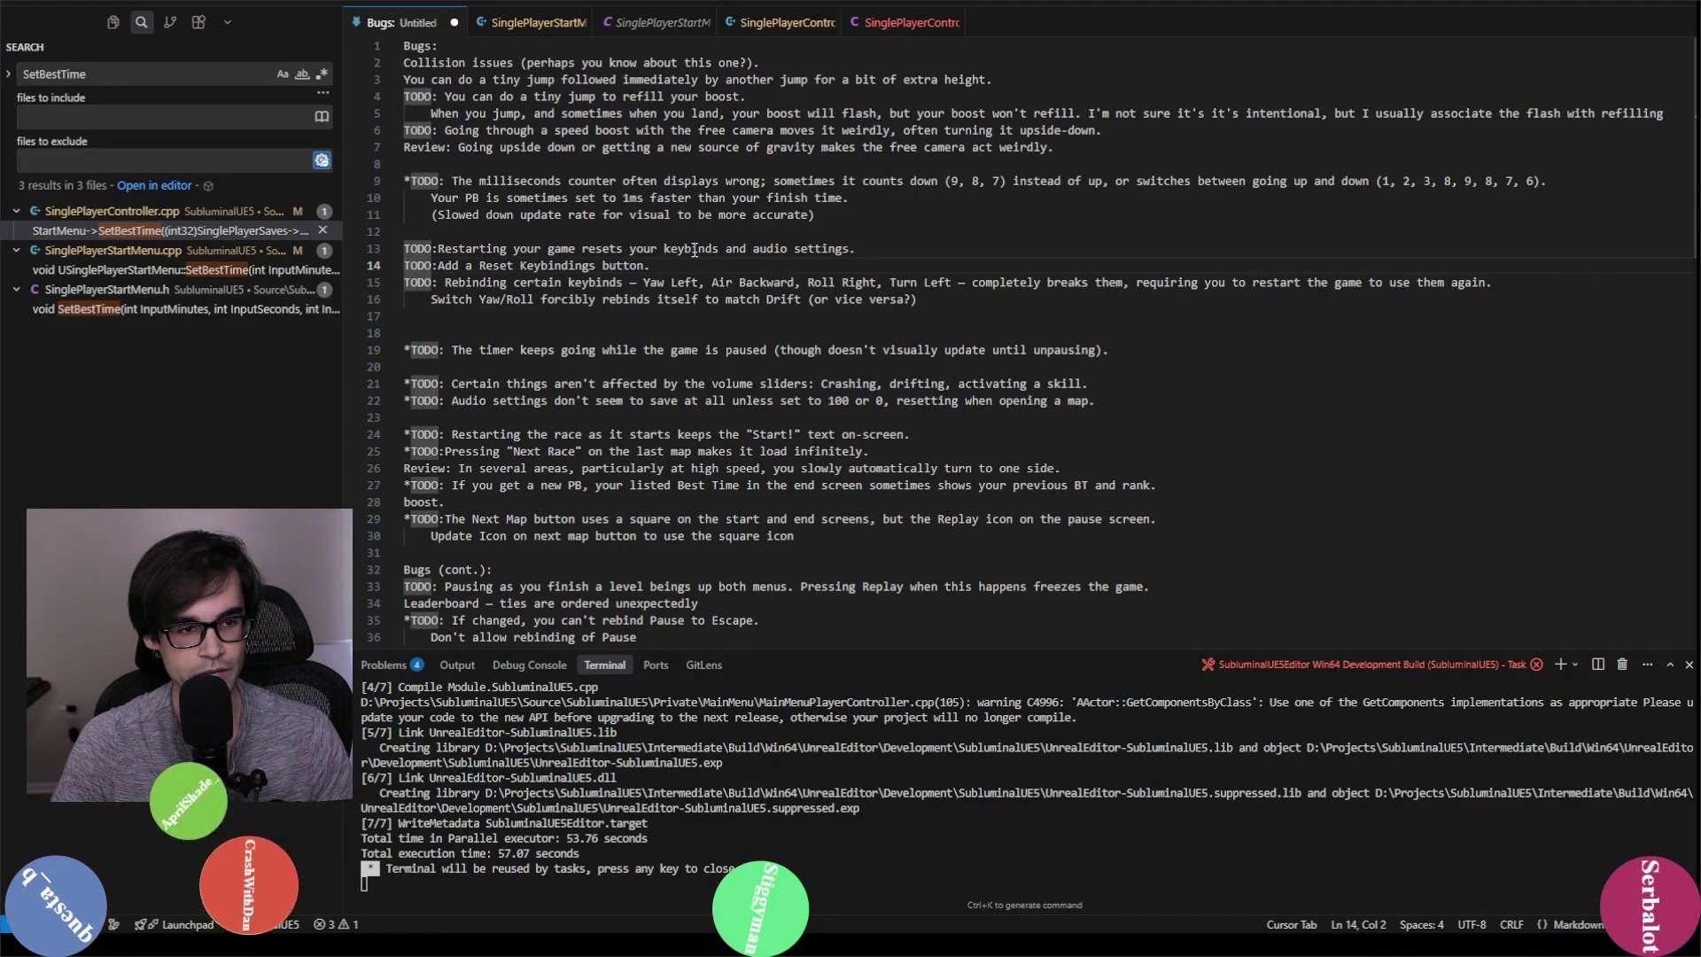
Step: Reread the keybind rebinding bug note on lines 15–16, then switch back to Unreal Editor
mouse_move(444, 282)
mouse_down()
mouse_move(913, 301)
mouse_move(1042, 284)
mouse_up()
key(Down)
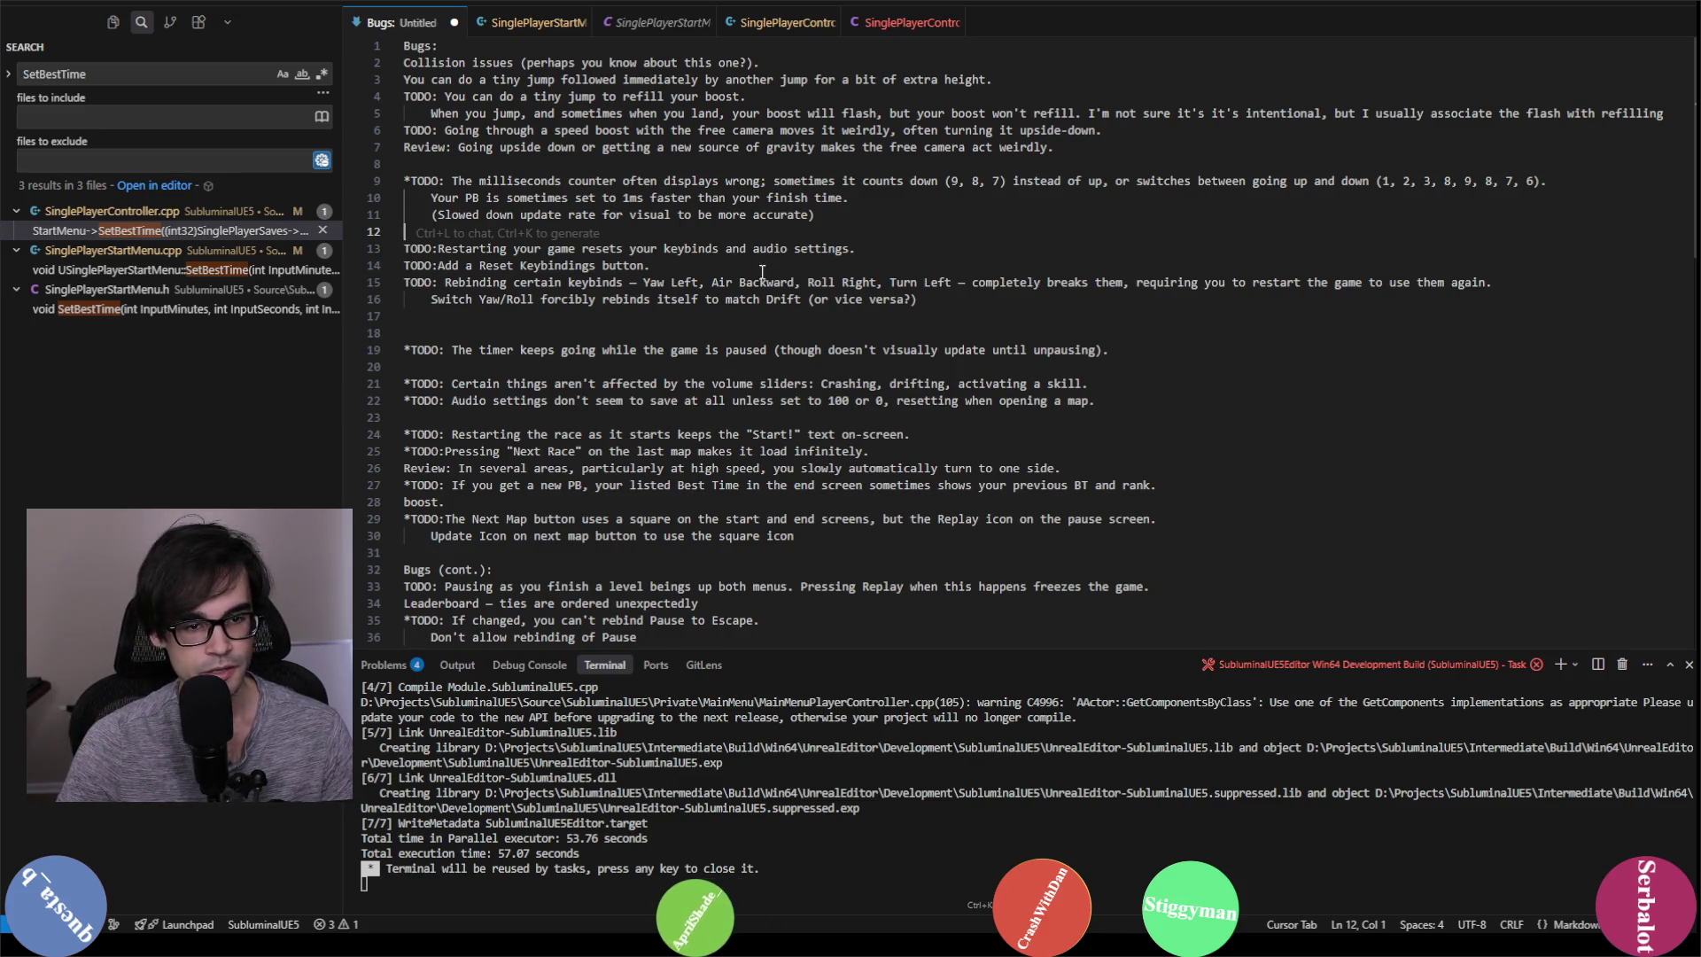
drag(1541, 293, 437, 282)
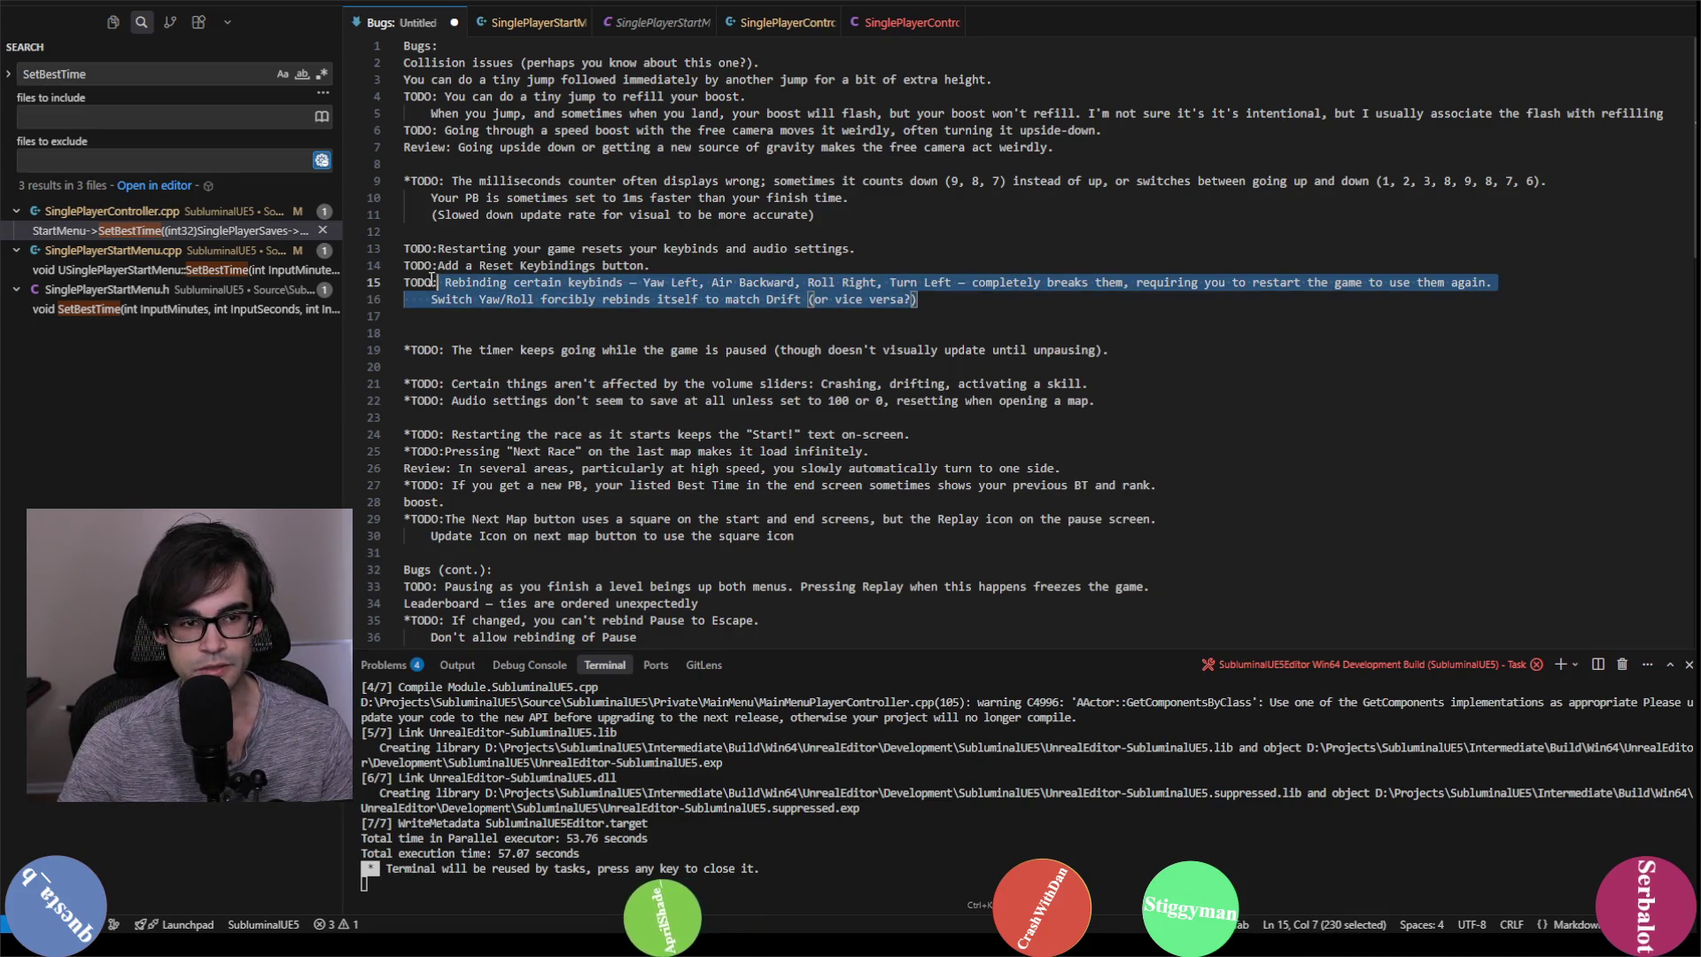
click(969, 329)
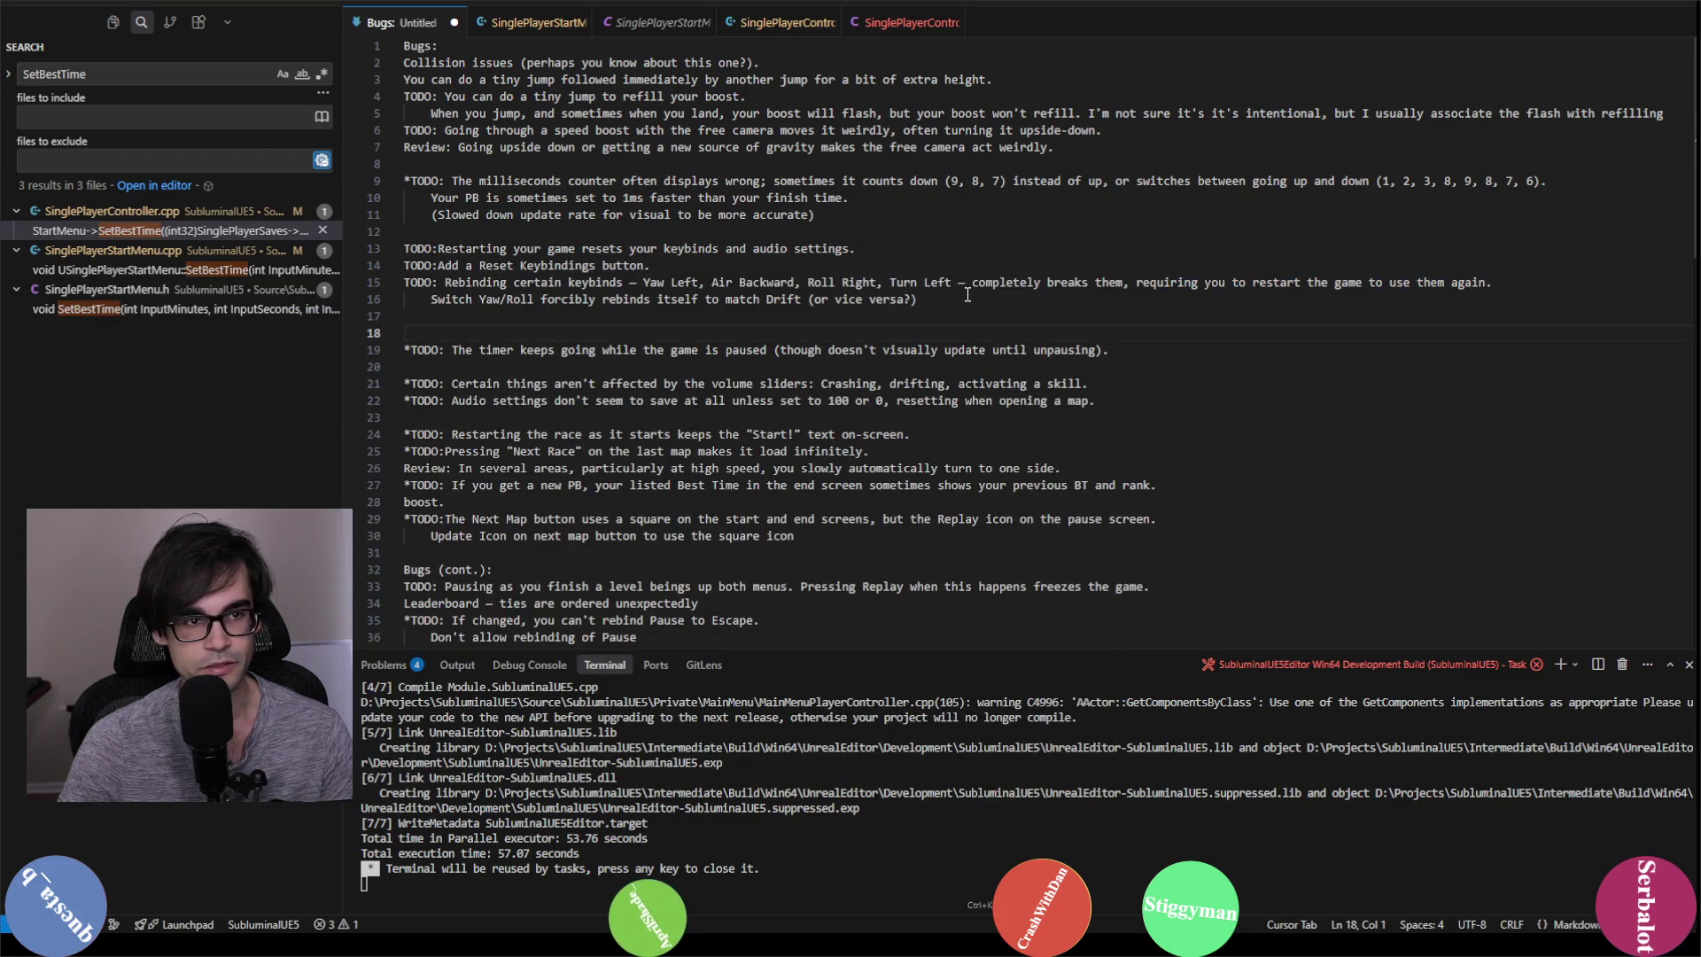
key(alt+Tab)
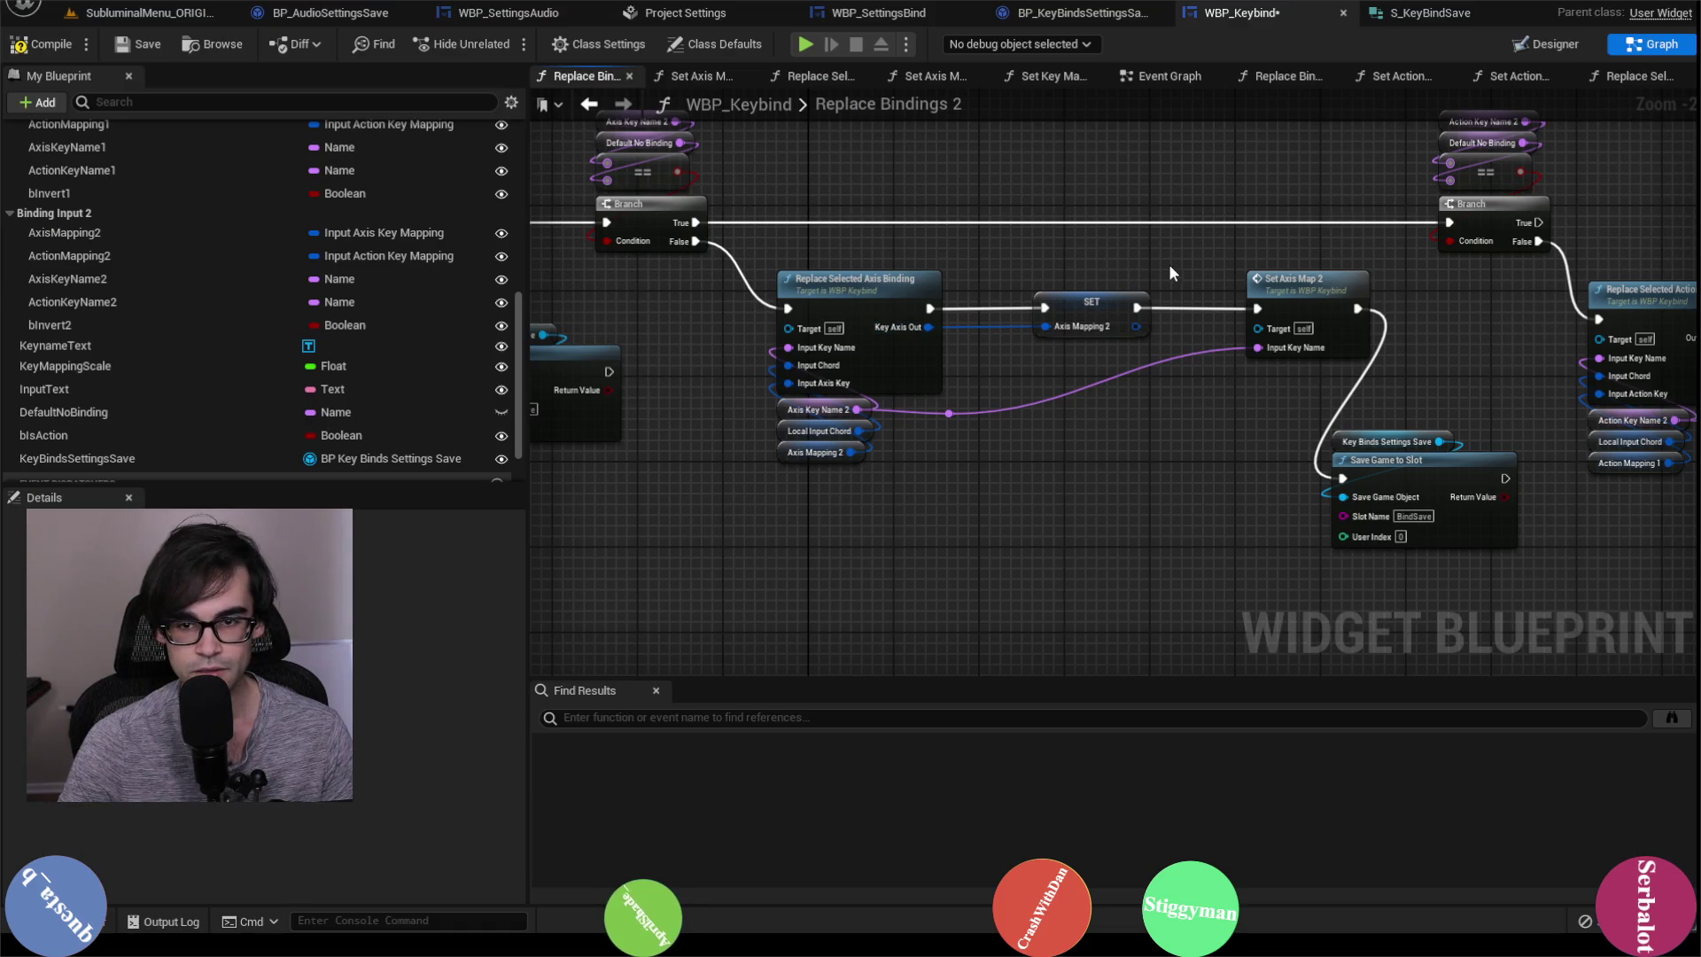
Step: Shift Set Action Map 2 and Save Game to Slot rightward to make room
drag(1023, 263, 1510, 259)
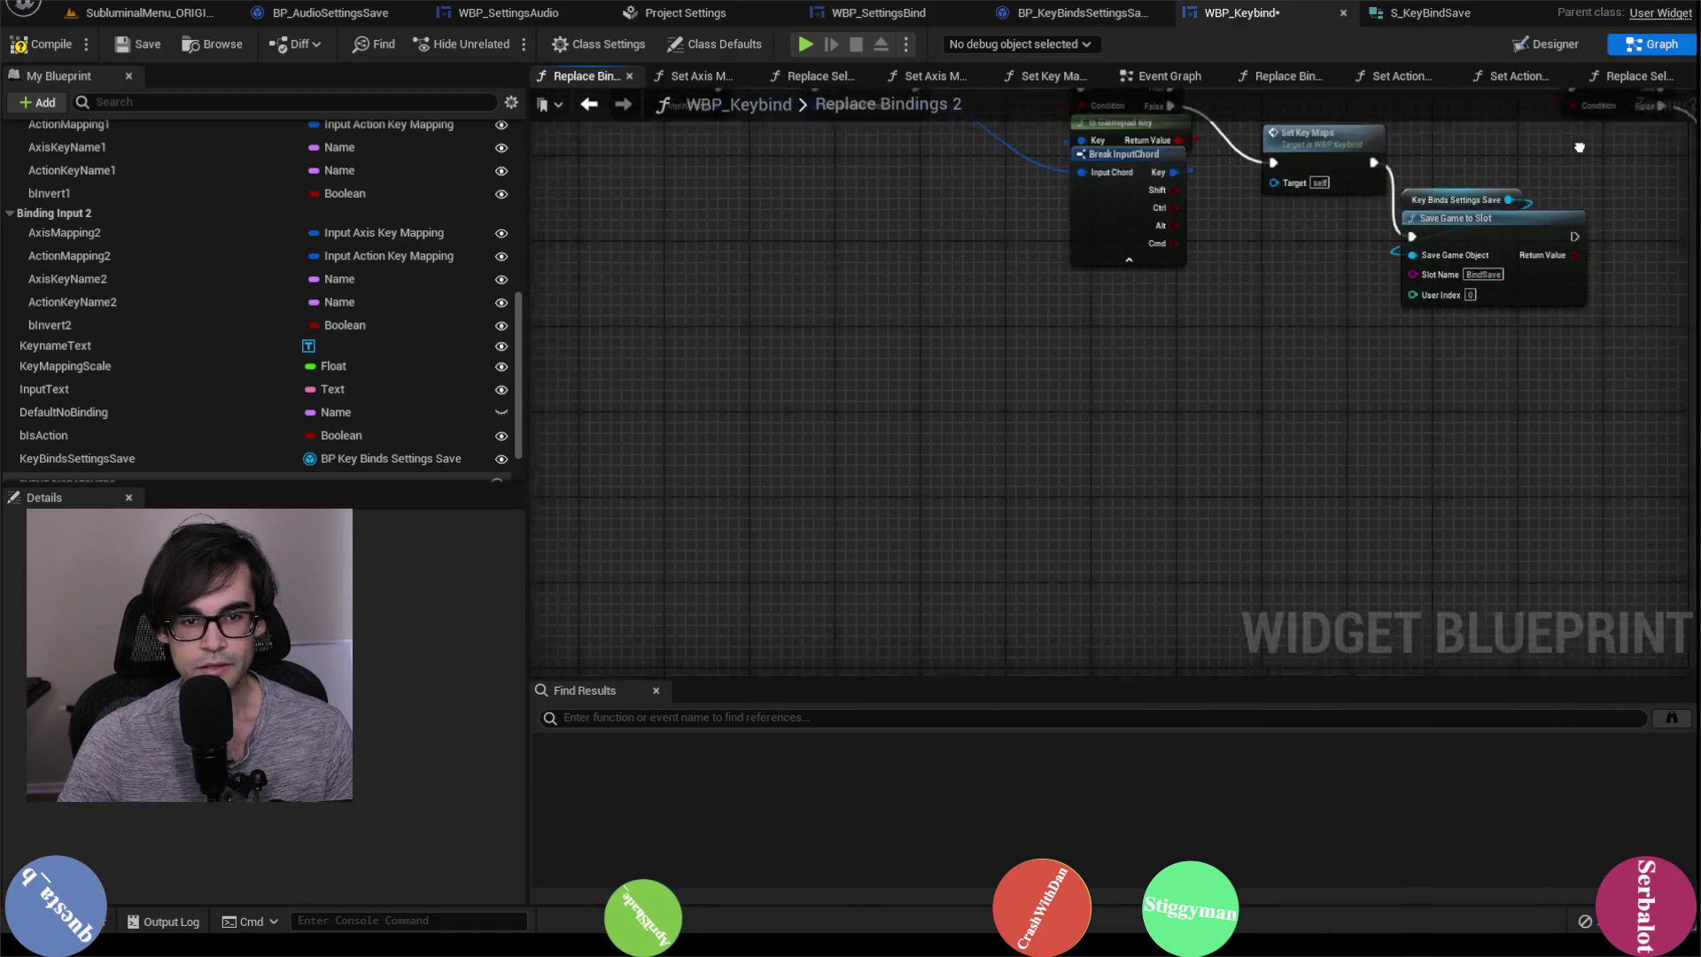
scroll(987, 372, up, 2)
drag(1351, 332, 974, 317)
scroll(975, 326, down, 2)
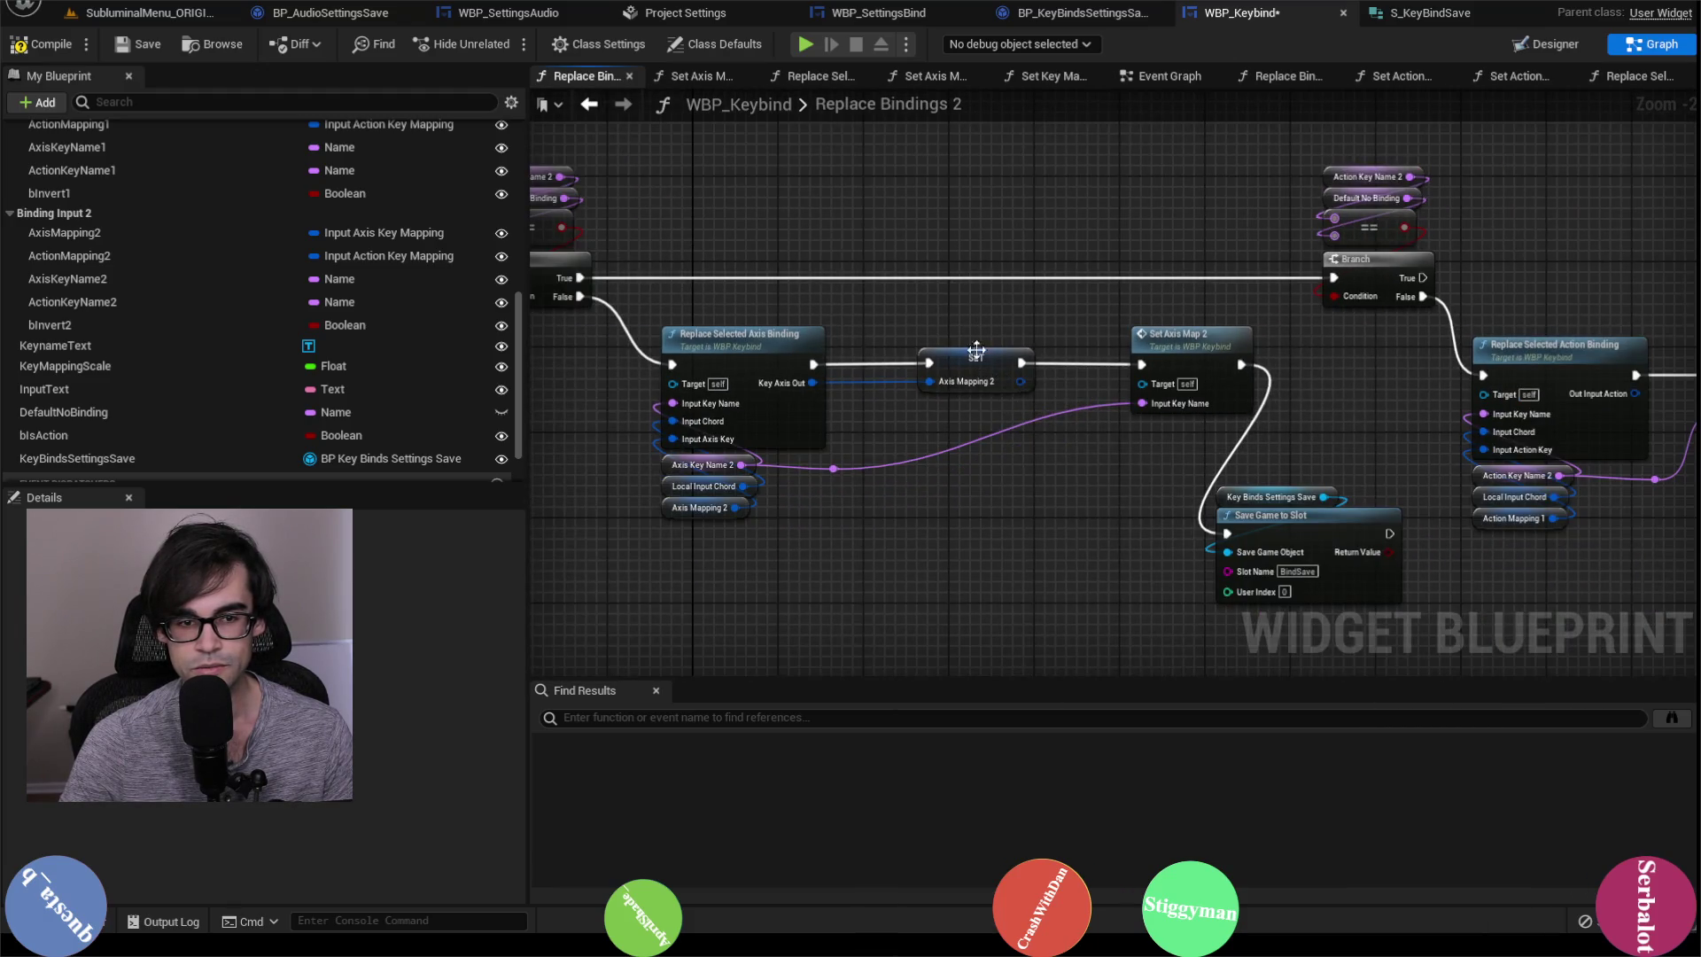
drag(868, 384, 673, 376)
mouse_move(1551, 292)
mouse_down()
mouse_move(889, 273)
mouse_move(1363, 485)
mouse_up()
drag(956, 359, 1201, 358)
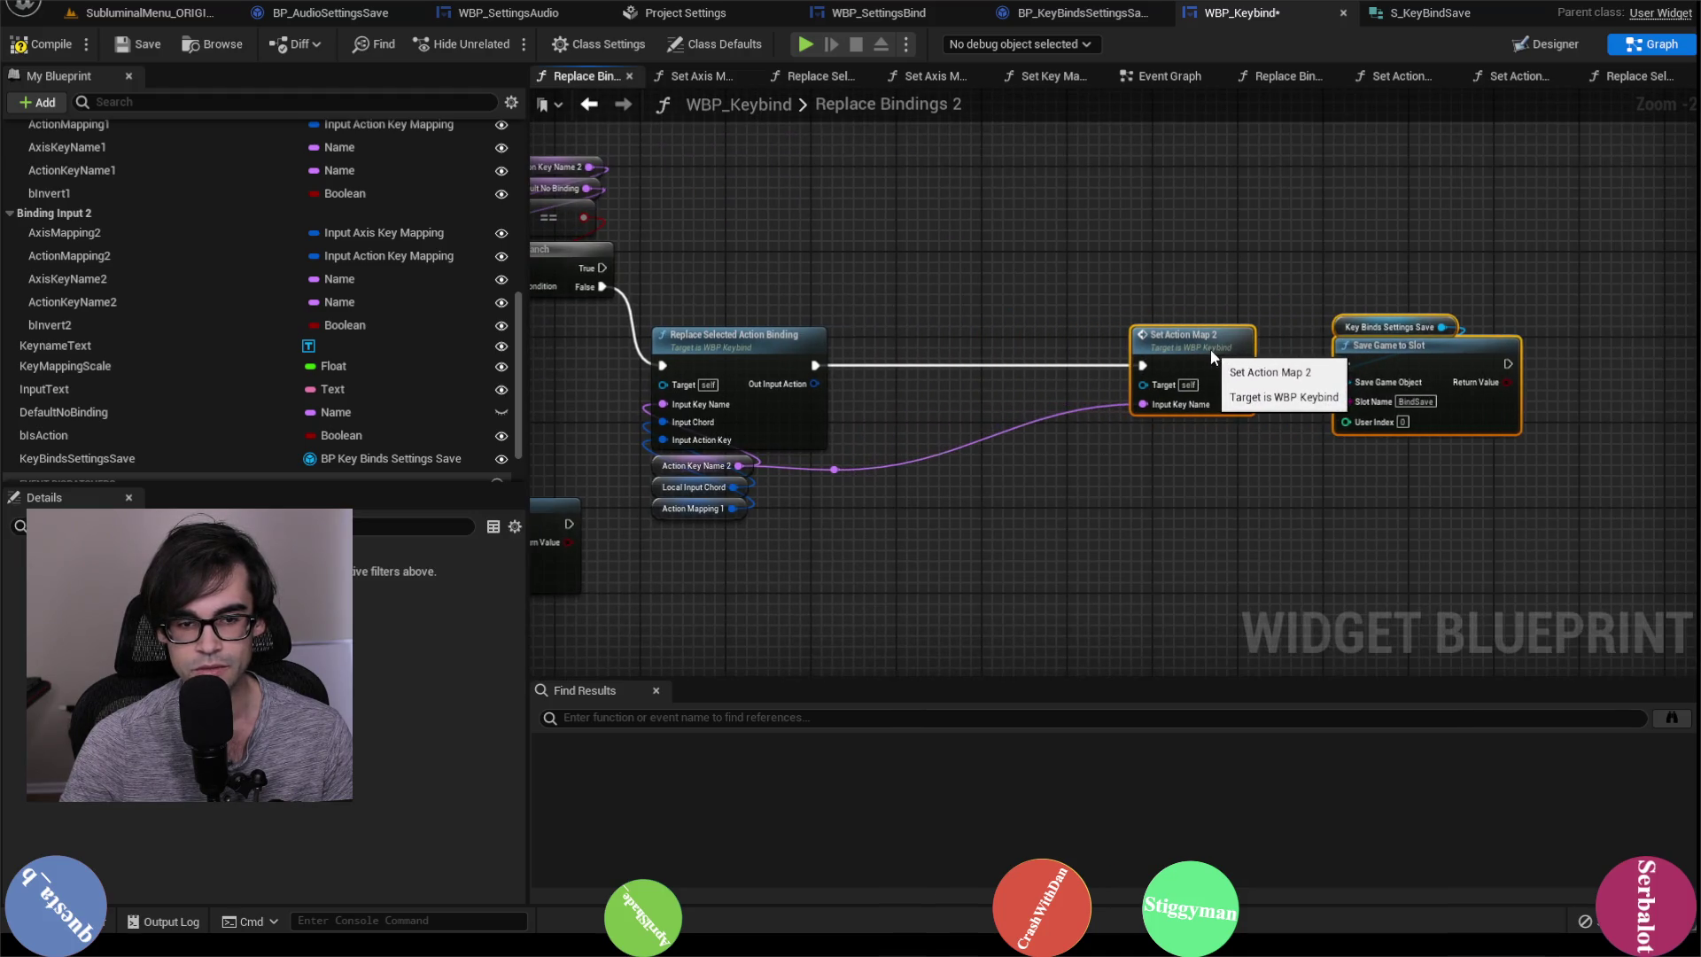
drag(766, 512, 981, 461)
click(981, 461)
Step: Place an Axis Mapping 2 getter by the action binding, then delete it as a mistake
scroll(930, 461, up, 2)
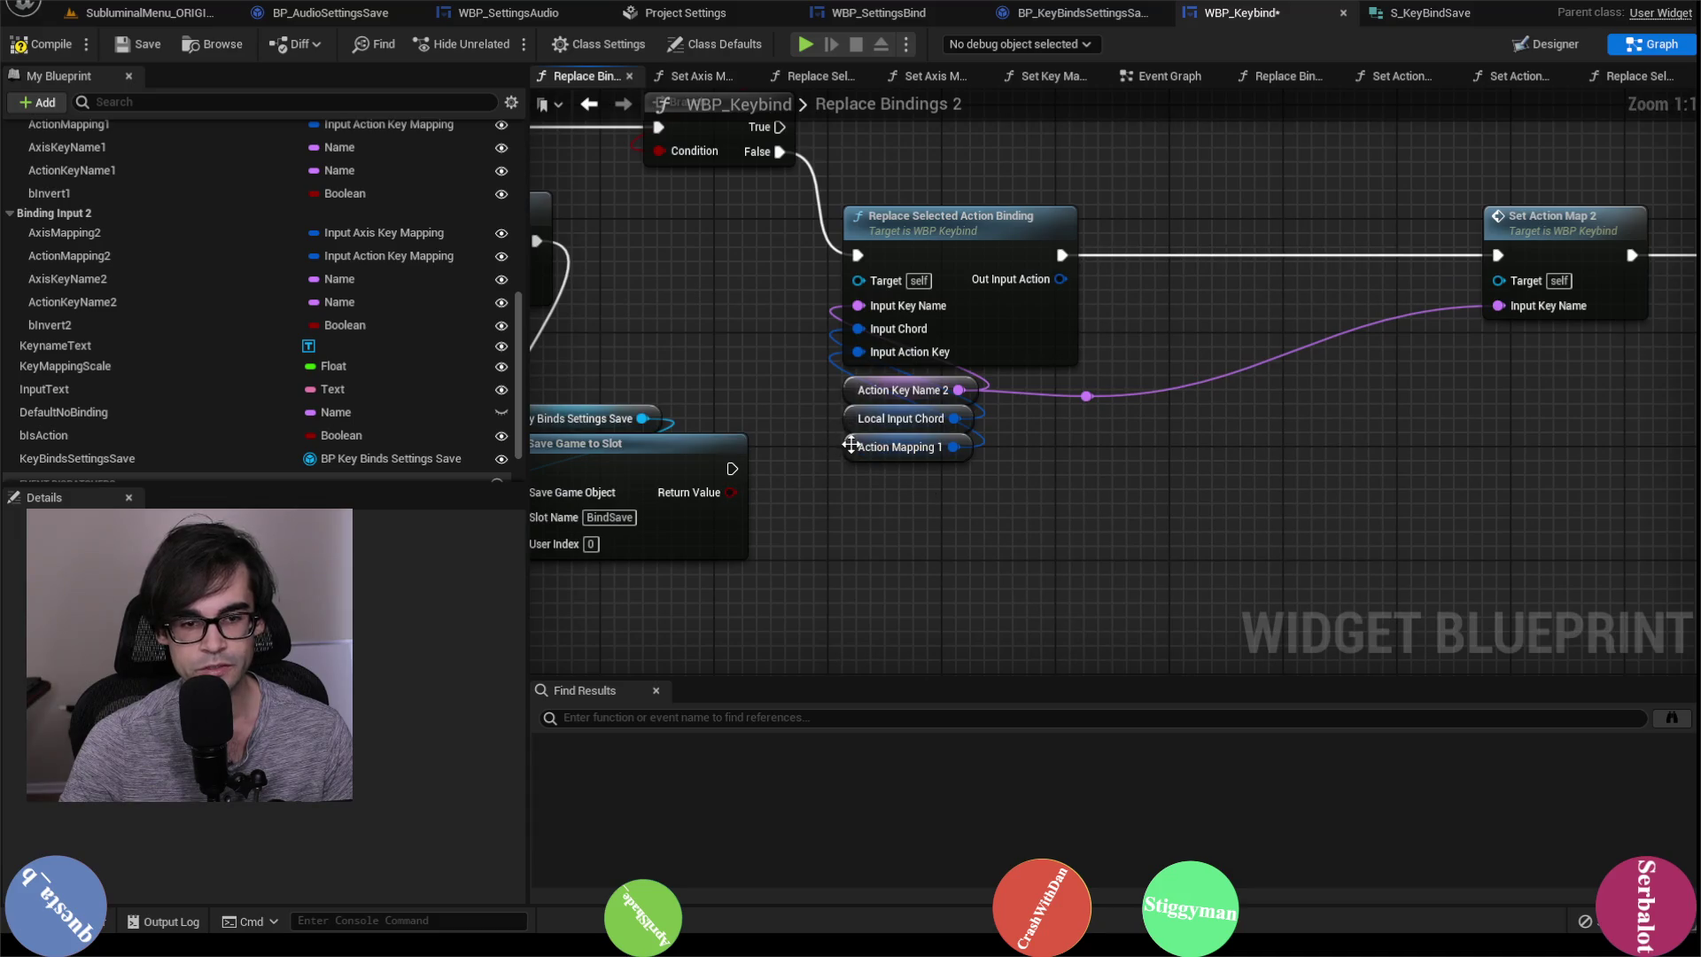
mouse_move(851, 445)
mouse_down()
mouse_move(1515, 303)
mouse_move(851, 144)
mouse_move(1024, 201)
mouse_up()
scroll(1392, 400, down, 1)
mouse_move(1390, 391)
mouse_down()
mouse_move(933, 374)
mouse_move(693, 417)
mouse_move(751, 364)
mouse_move(508, 391)
mouse_up()
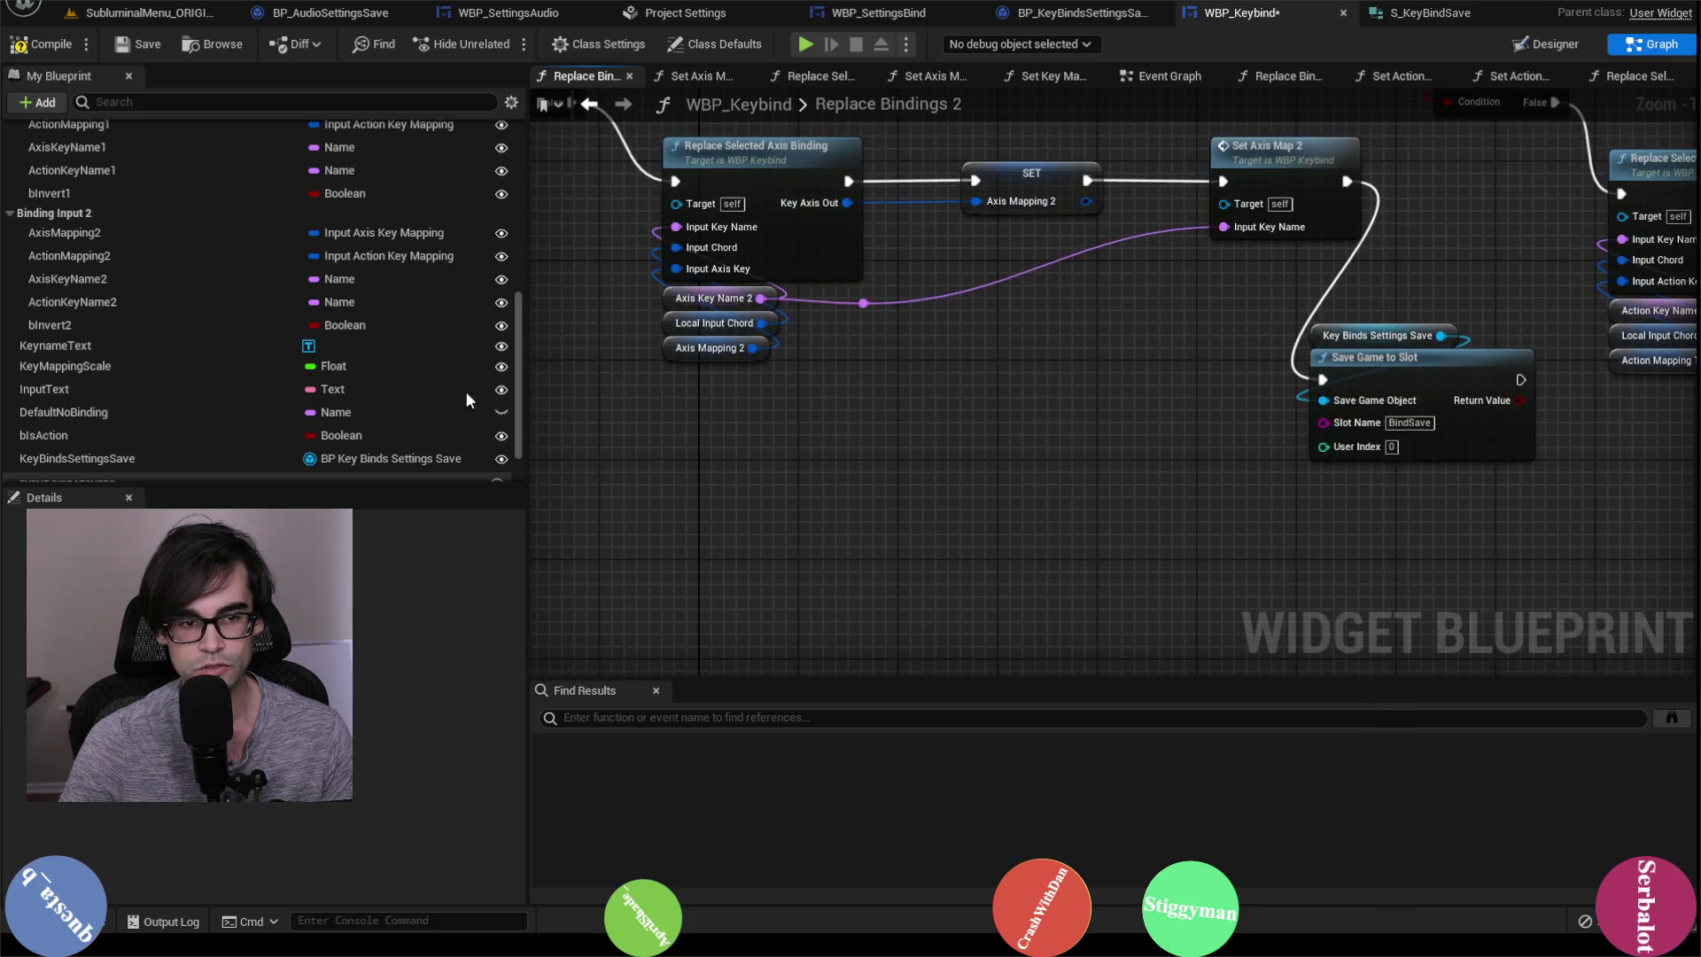
scroll(99, 200, up, 1)
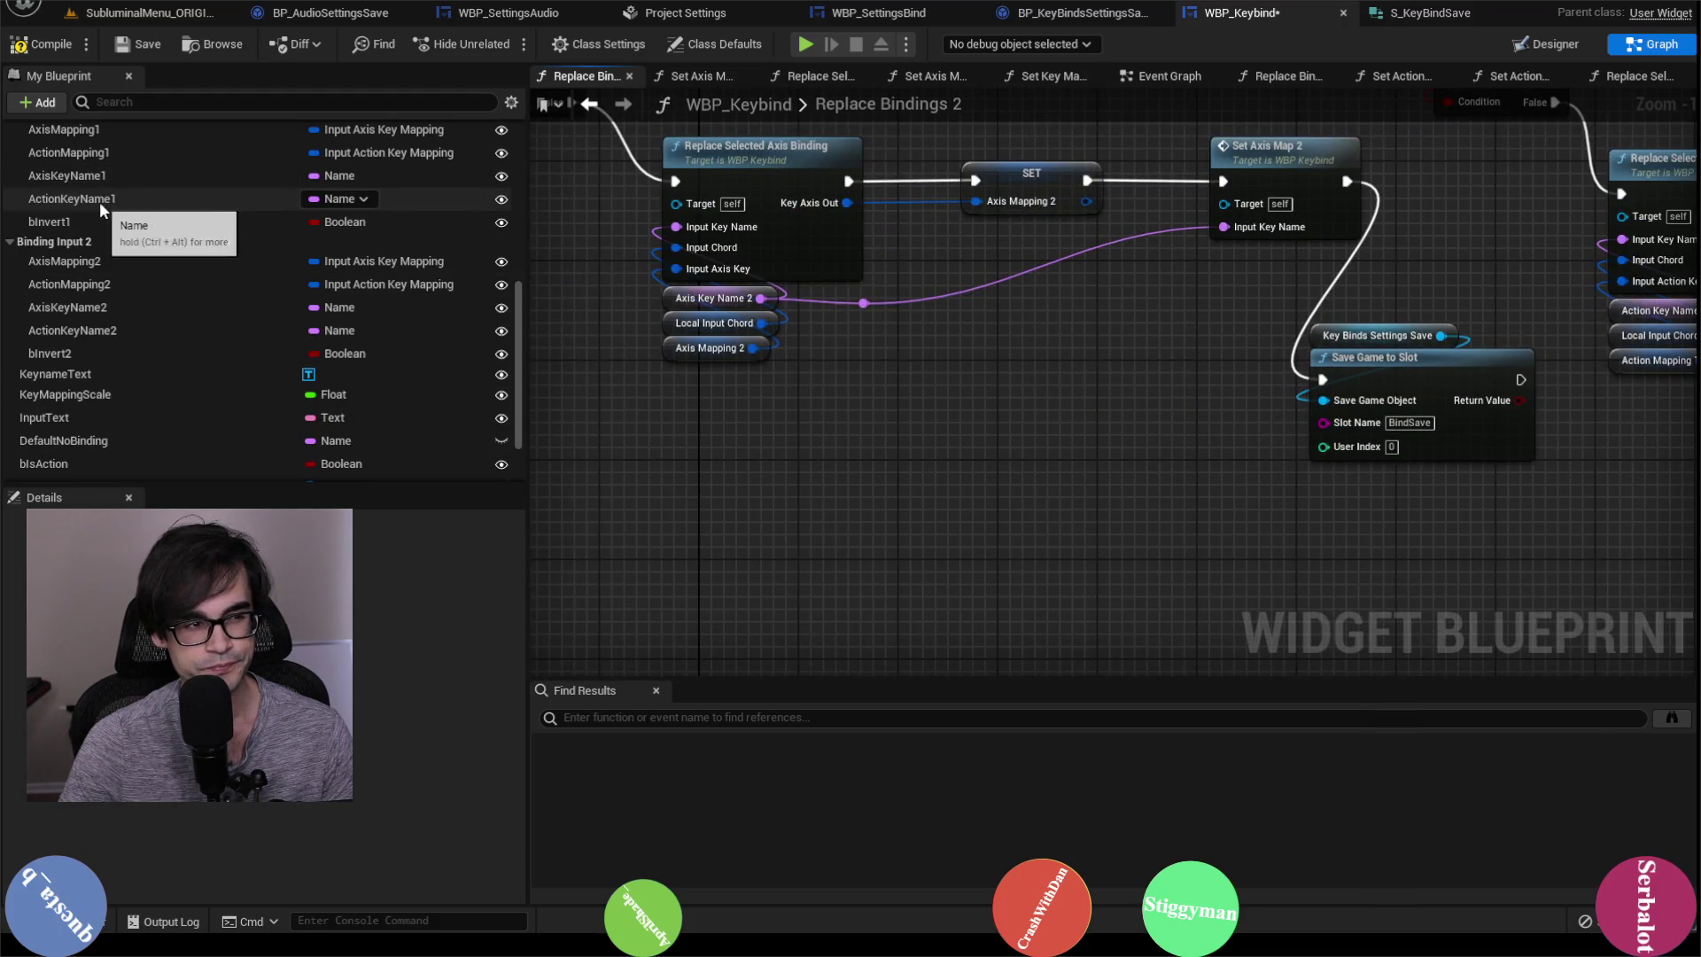
mouse_move(86, 129)
mouse_down()
mouse_move(336, 217)
mouse_move(620, 438)
mouse_move(718, 475)
mouse_move(608, 407)
mouse_up()
drag(974, 440, 301, 484)
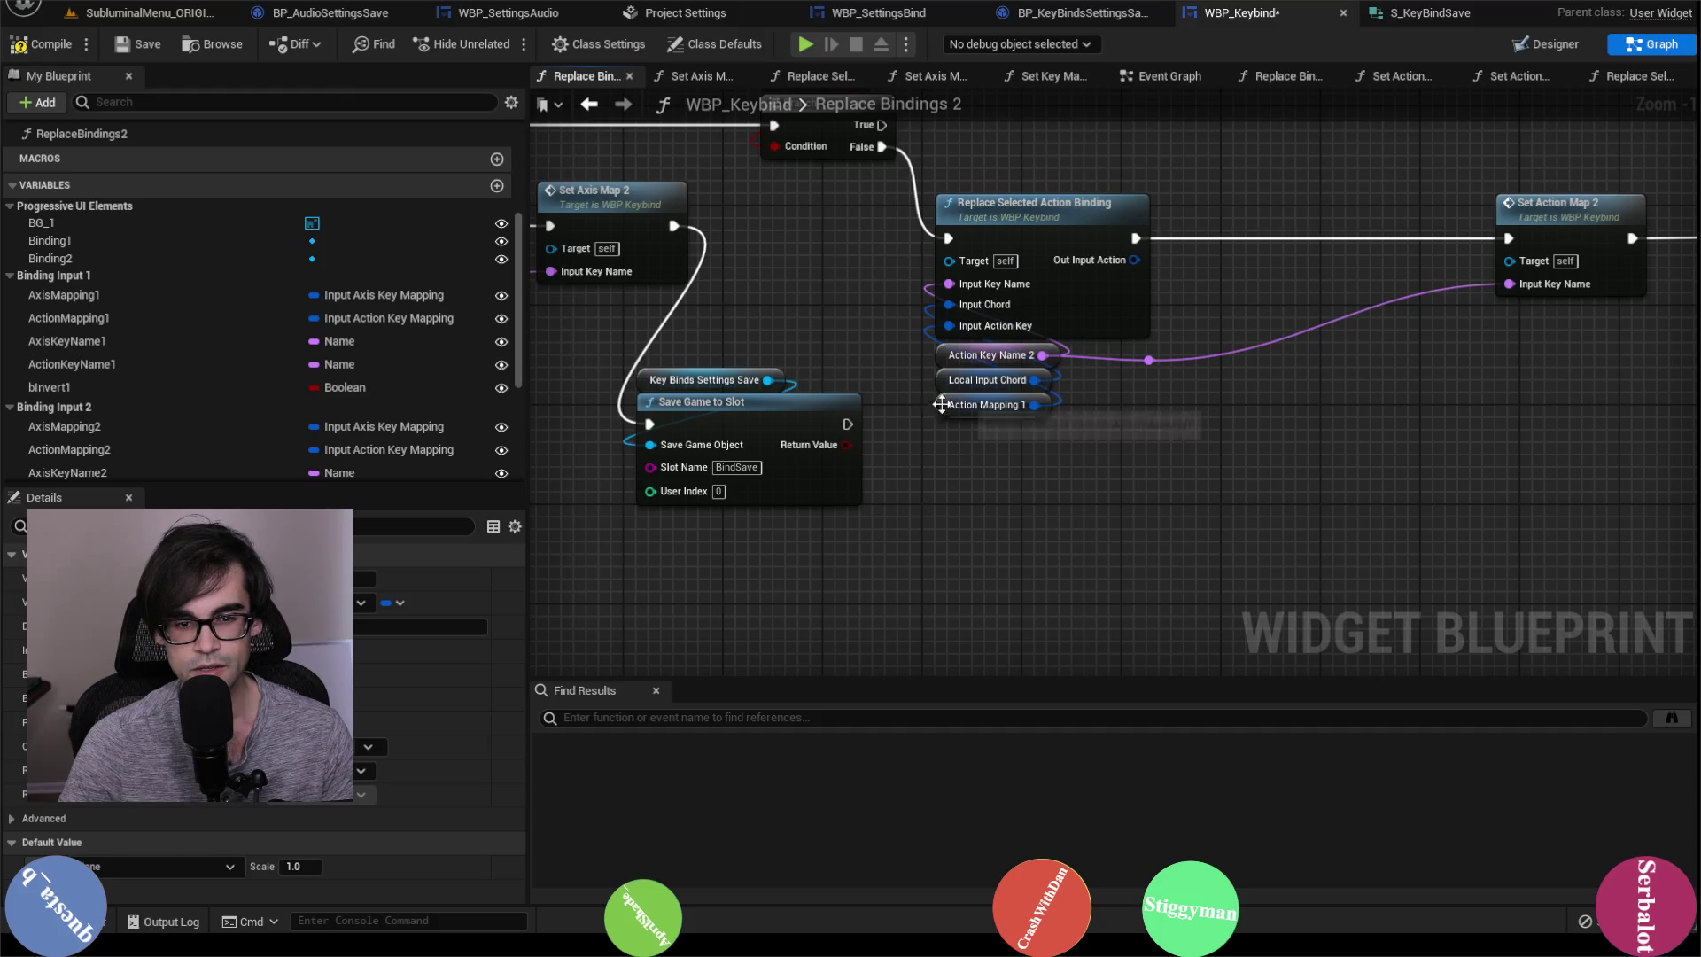
scroll(89, 412, down, 2)
mouse_move(64, 369)
mouse_down()
mouse_move(937, 470)
mouse_move(970, 355)
mouse_move(959, 321)
mouse_up()
click(1018, 486)
key(Delete)
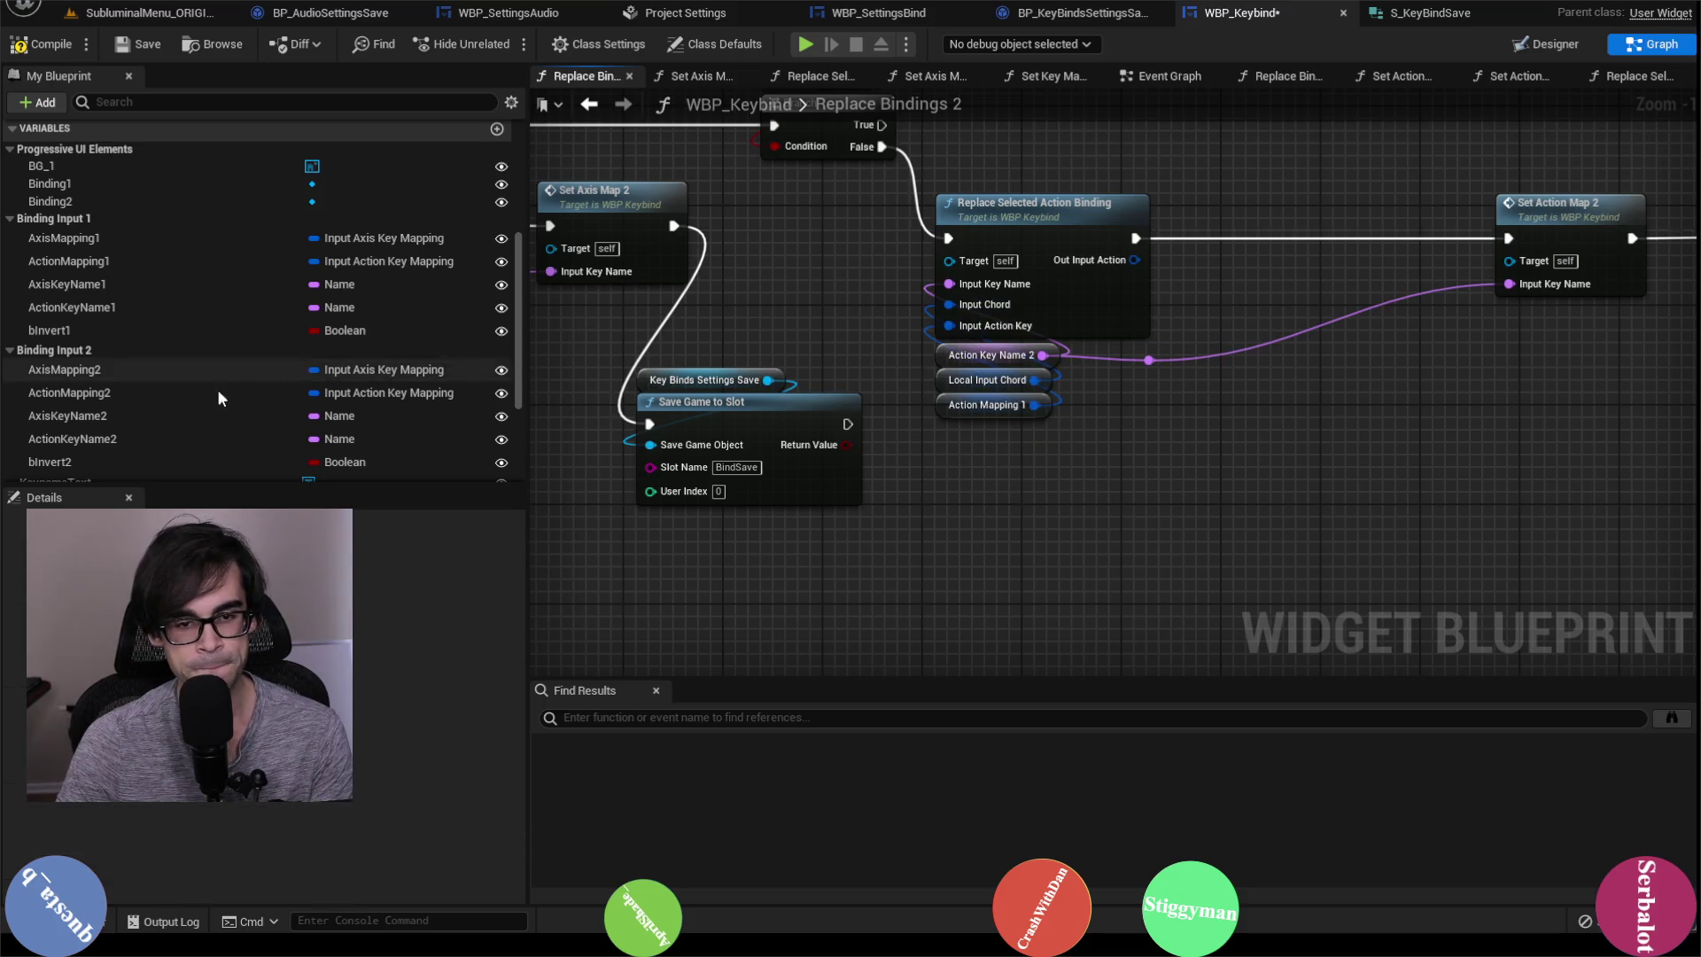
Step: Replace the Action Mapping 1 getter on Replace Selected Action Binding with Action Mapping 2
click(69, 394)
mouse_move(69, 395)
mouse_down()
mouse_move(1001, 443)
mouse_move(949, 325)
mouse_up()
click(982, 476)
click(950, 410)
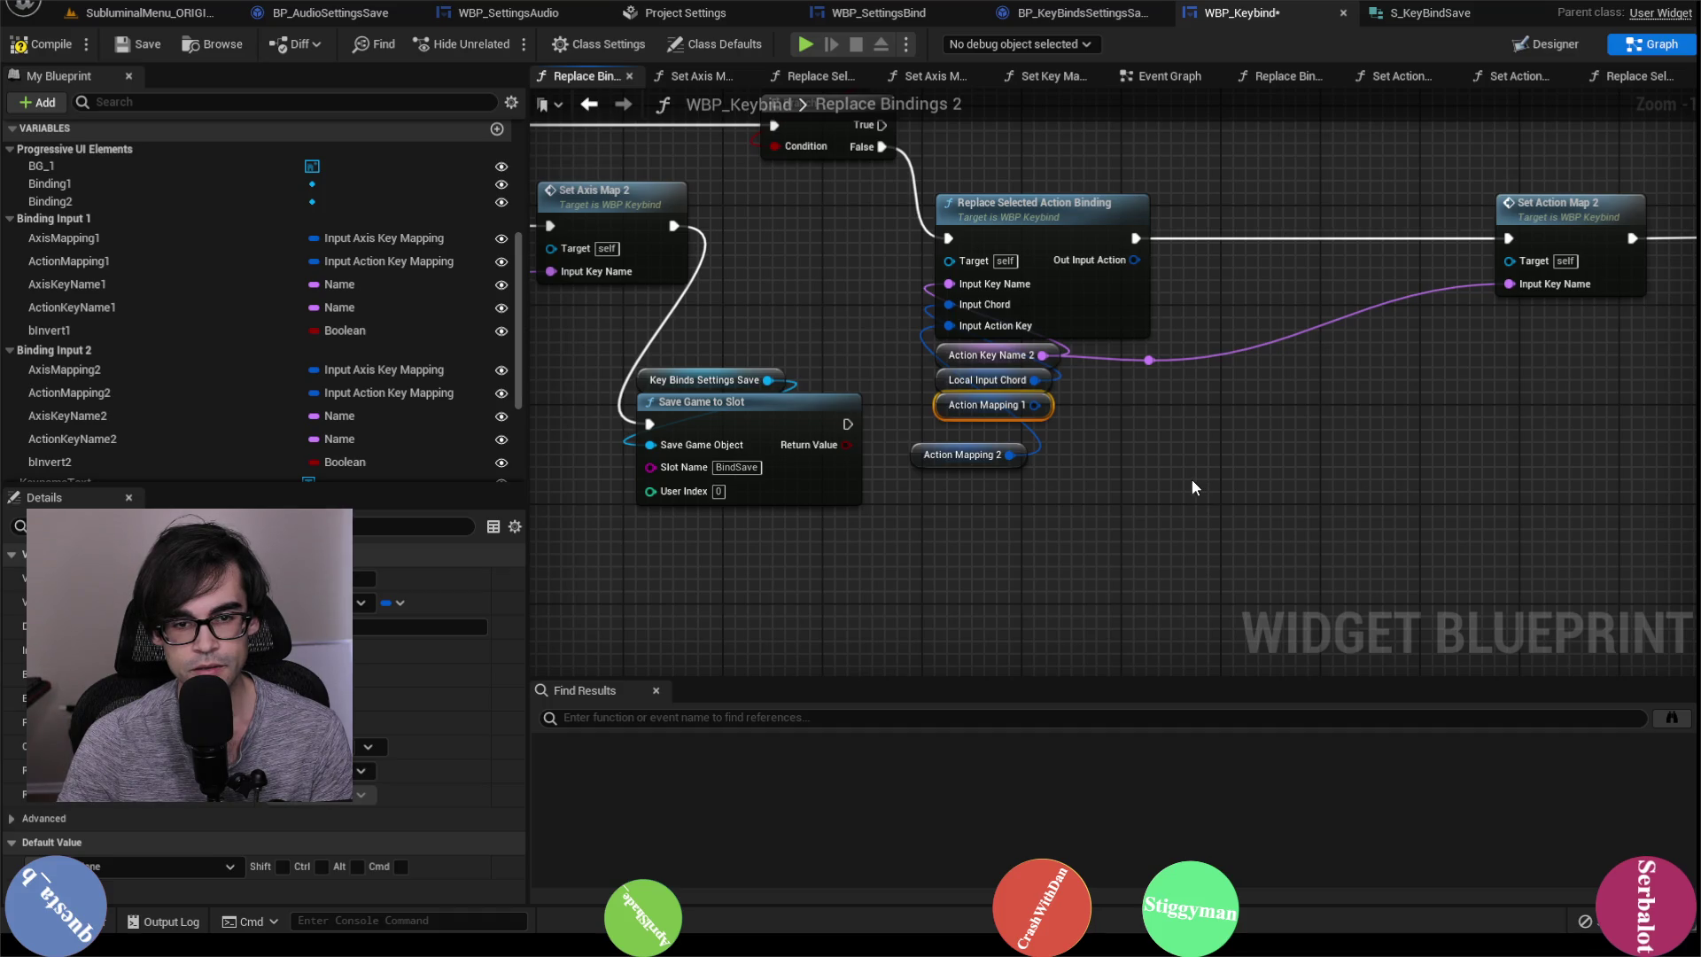
key(Delete)
drag(924, 457, 955, 409)
scroll(1497, 400, down, 2)
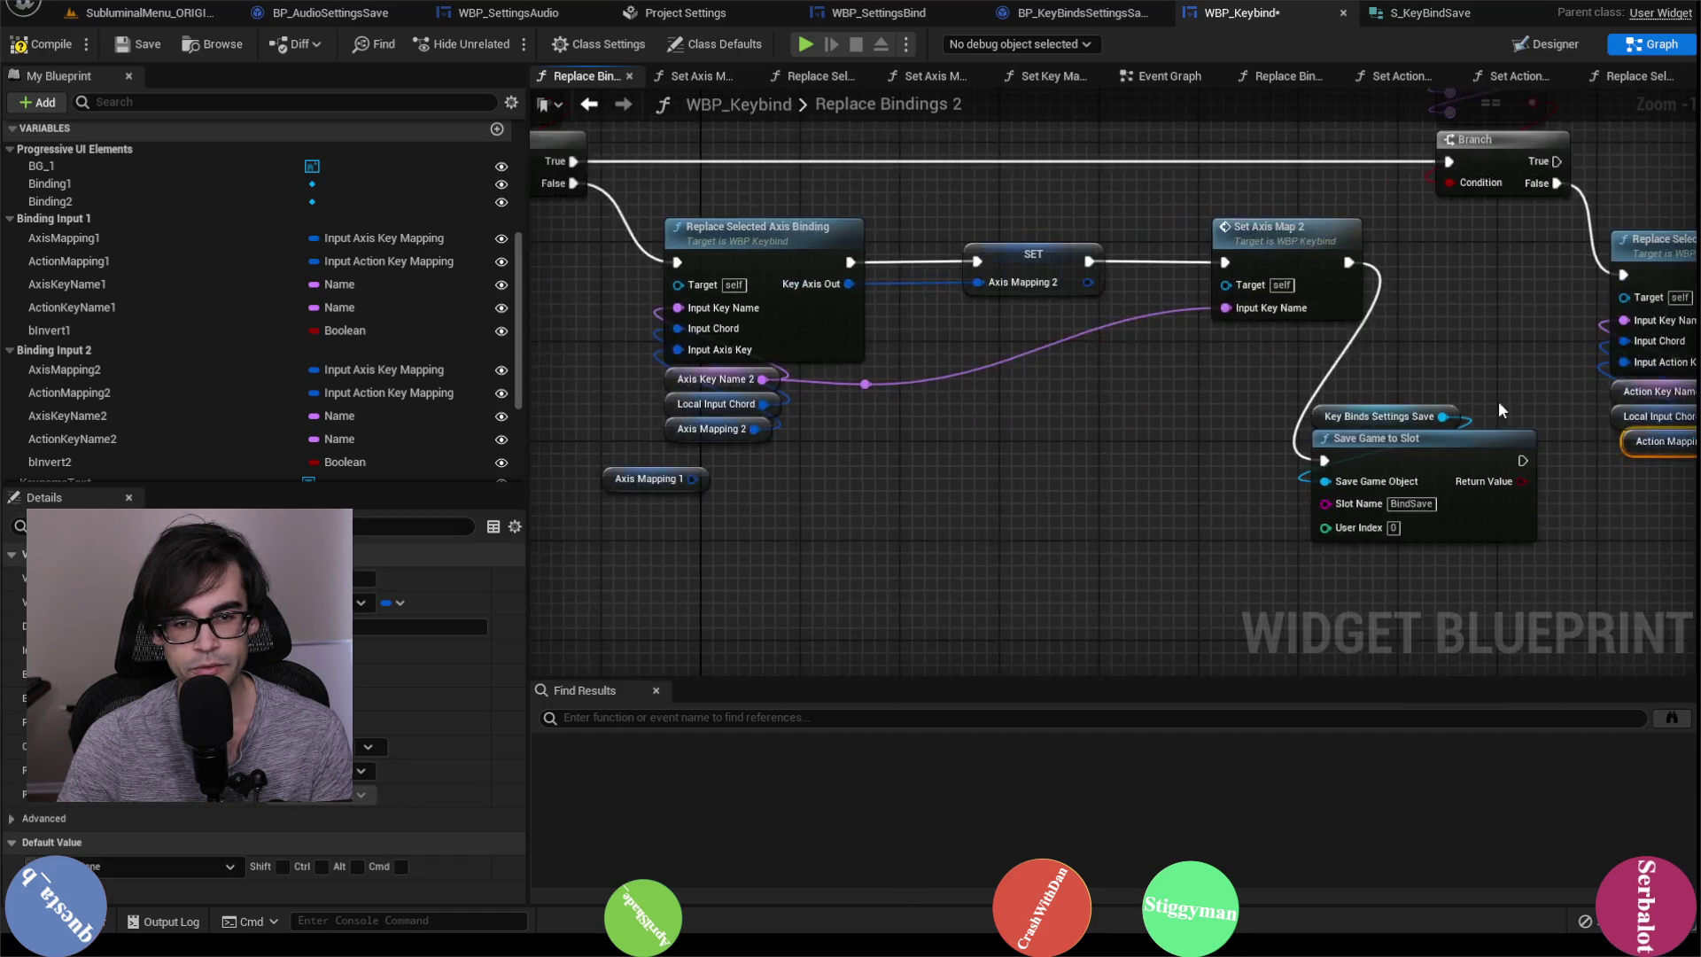
scroll(1105, 443, up, 2)
drag(1099, 443, 458, 429)
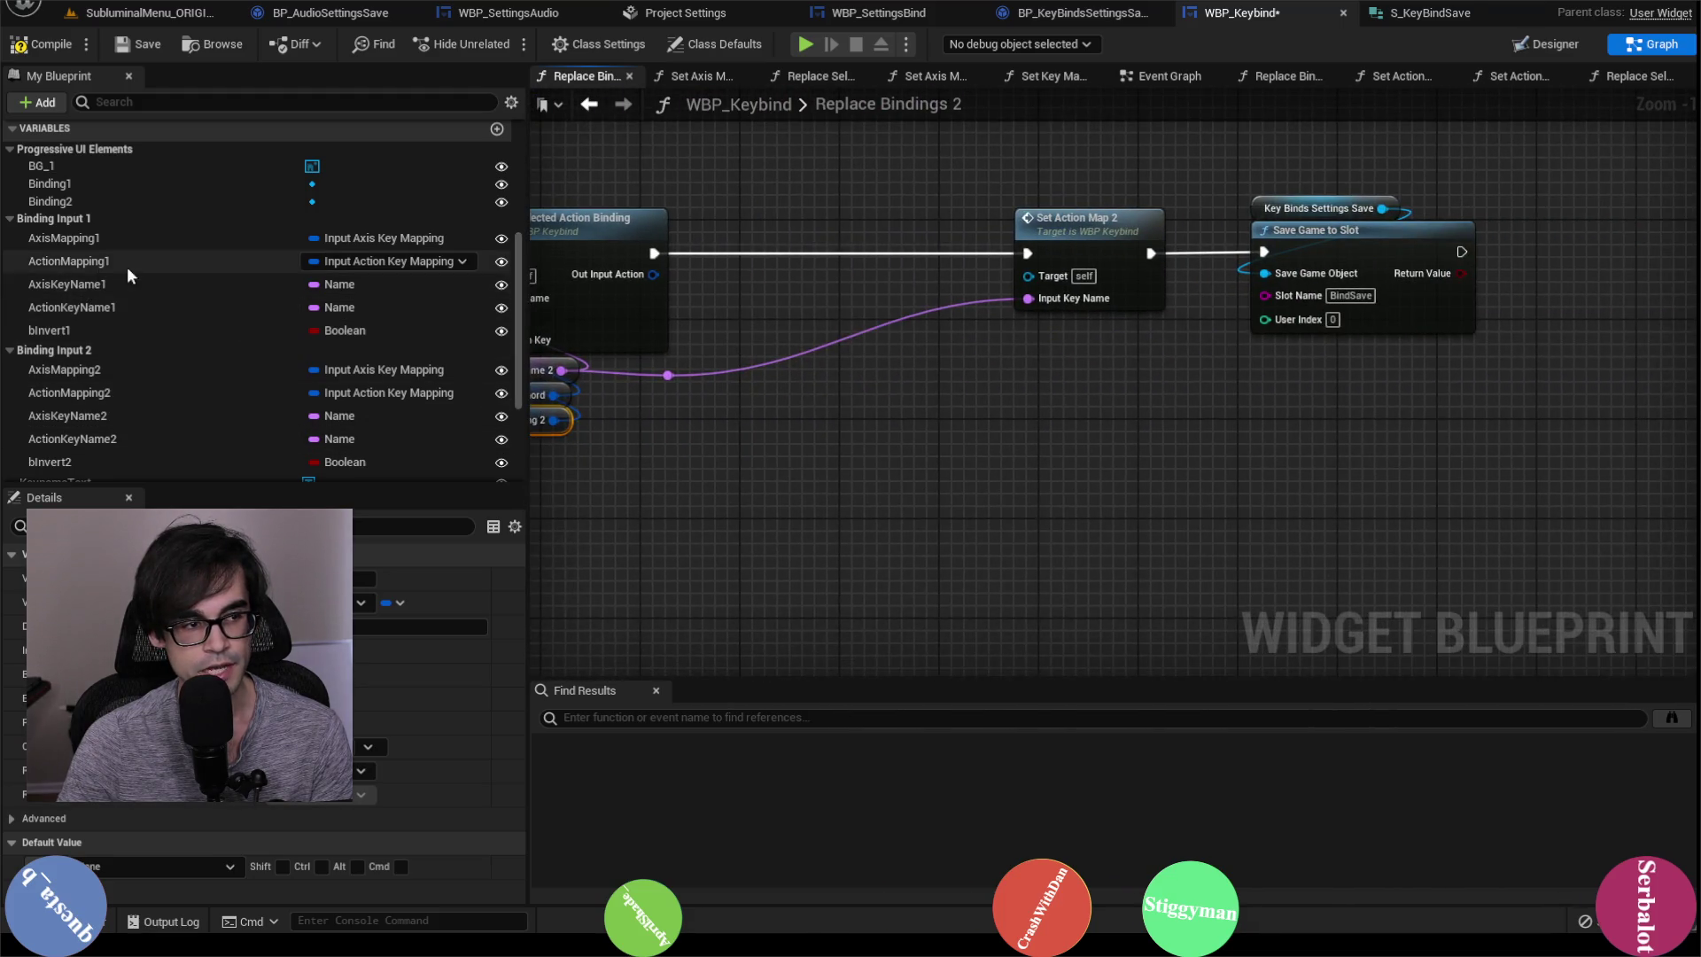
Step: Add a Set ActionMapping2 node fed by Out Input Action, chained before Set Action Map 2
drag(69, 392, 799, 252)
click(882, 273)
drag(612, 219, 802, 228)
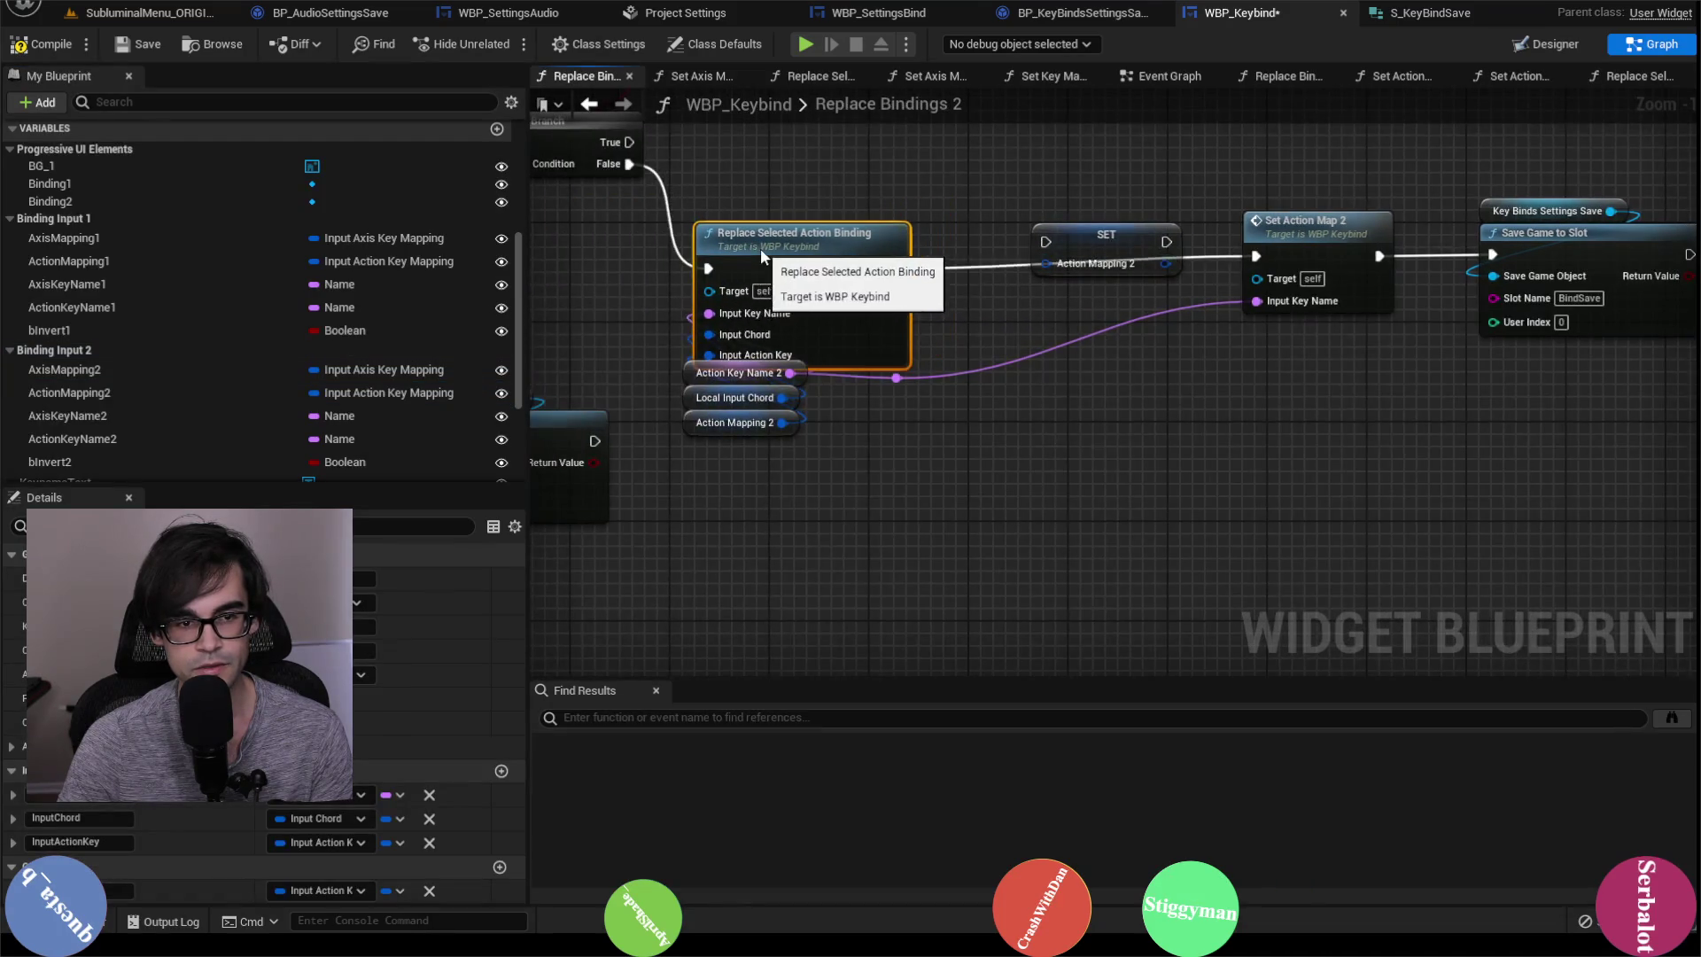
click(937, 230)
key(ctrl+z)
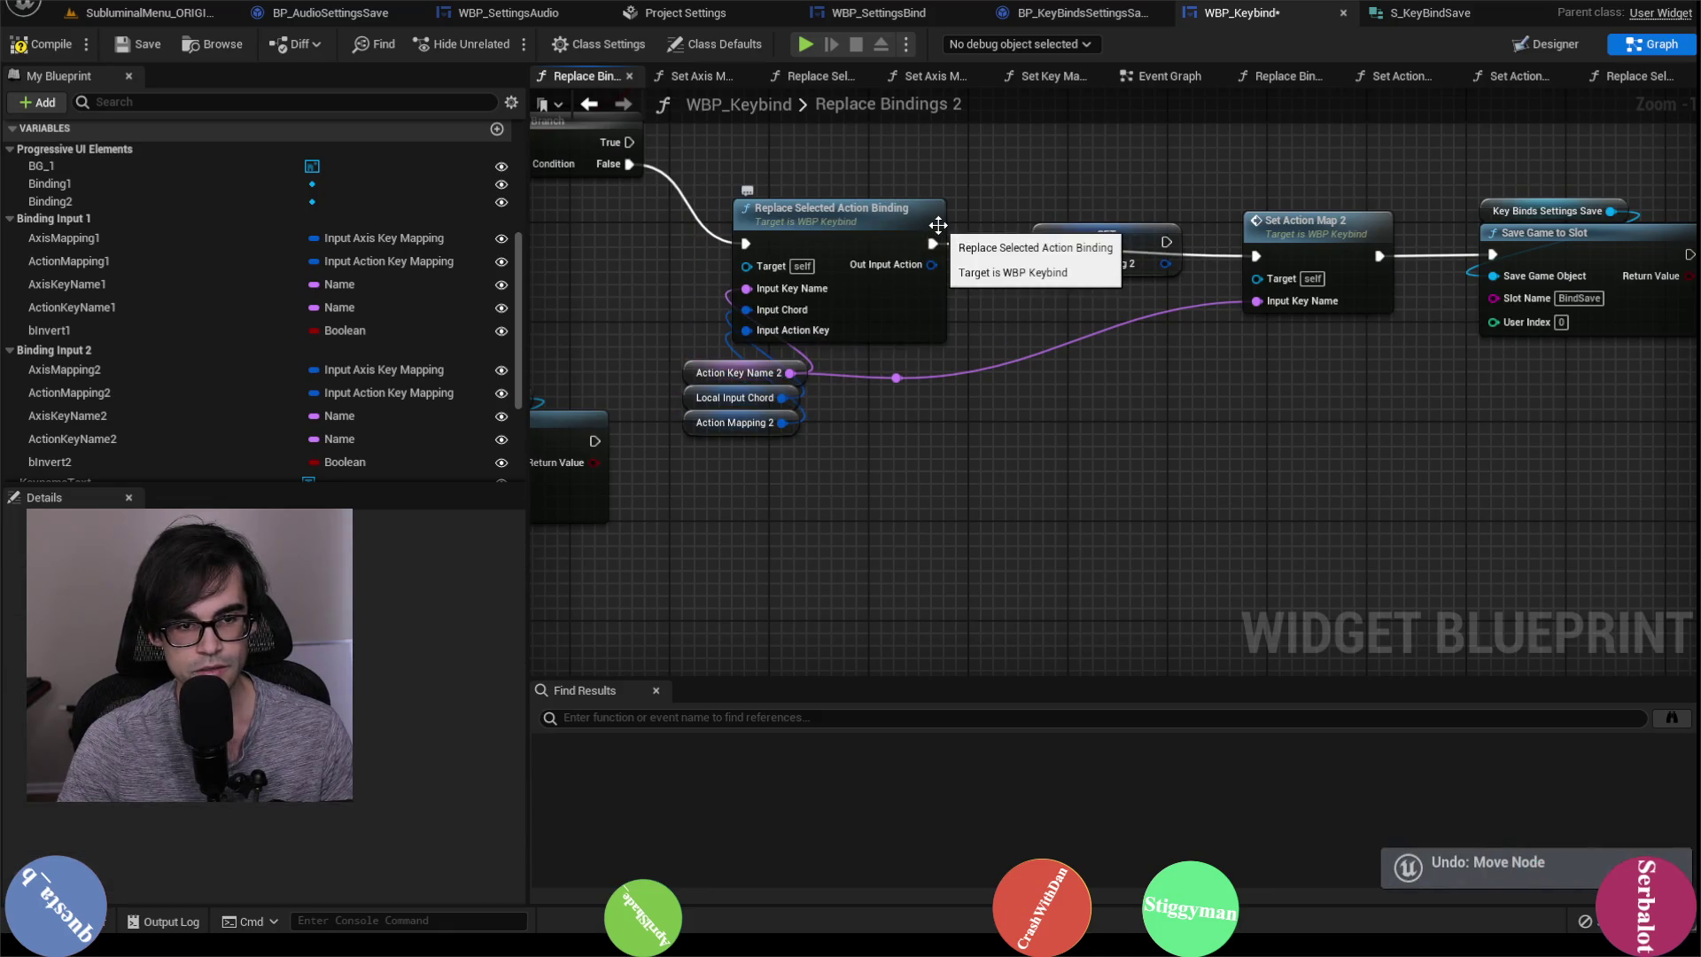
drag(934, 279, 933, 279)
mouse_move(771, 271)
mouse_down()
mouse_move(817, 275)
mouse_move(792, 277)
mouse_up()
drag(937, 261, 935, 259)
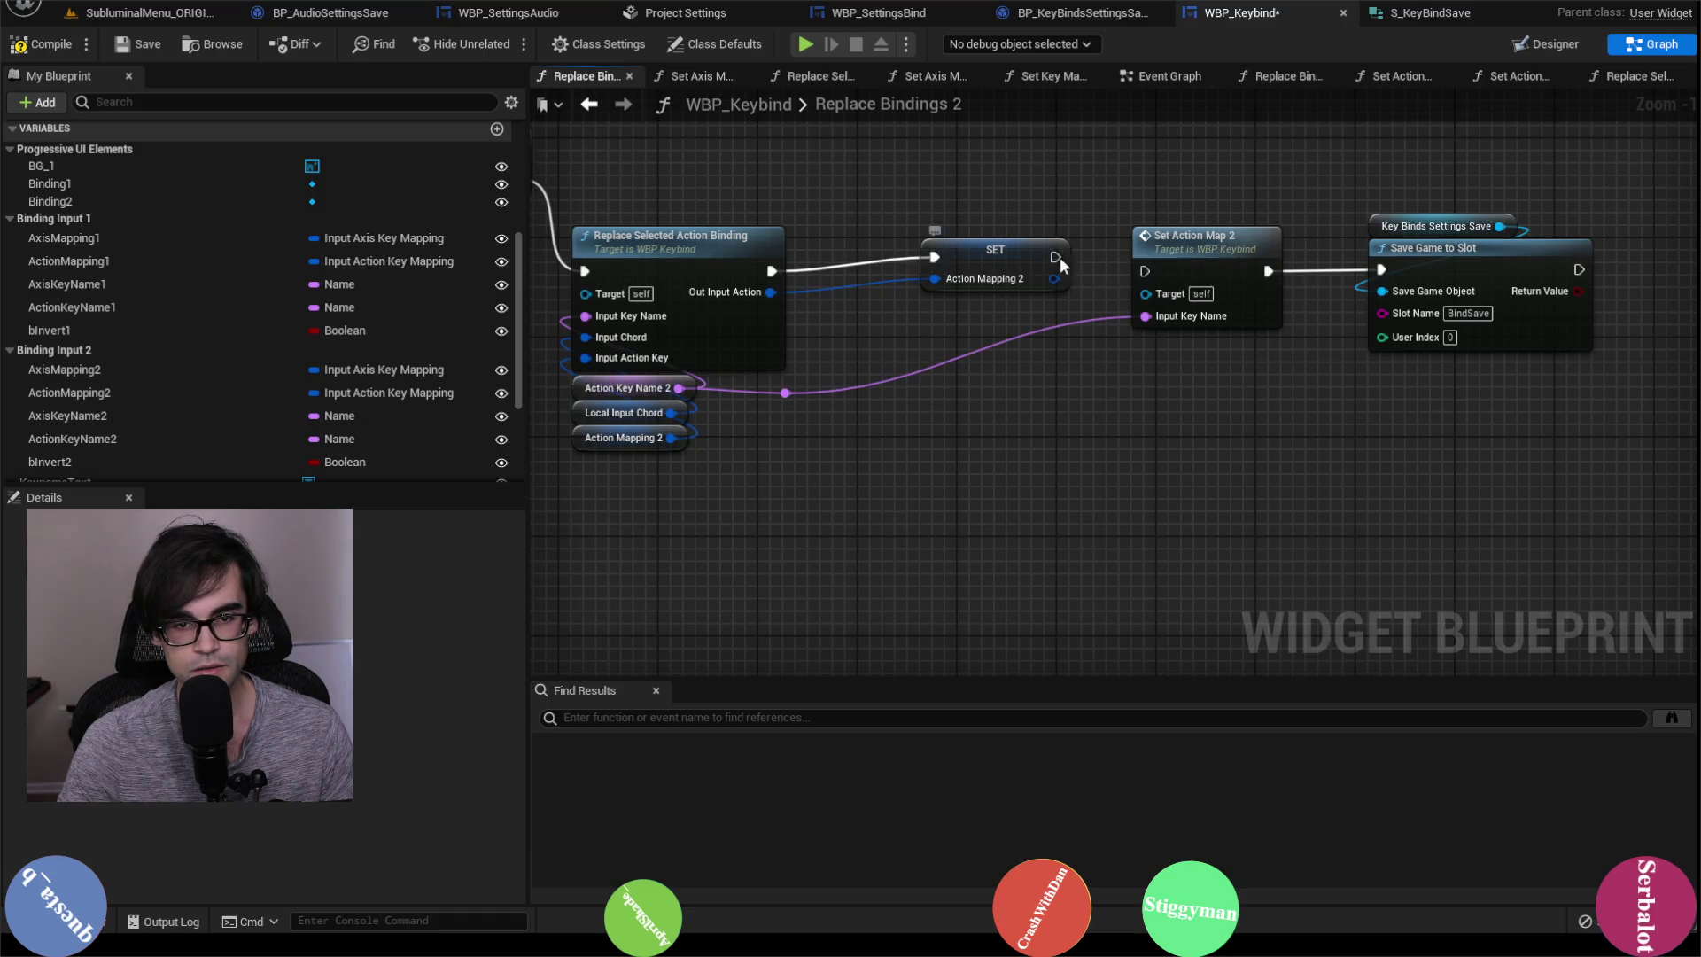
drag(1047, 269, 997, 281)
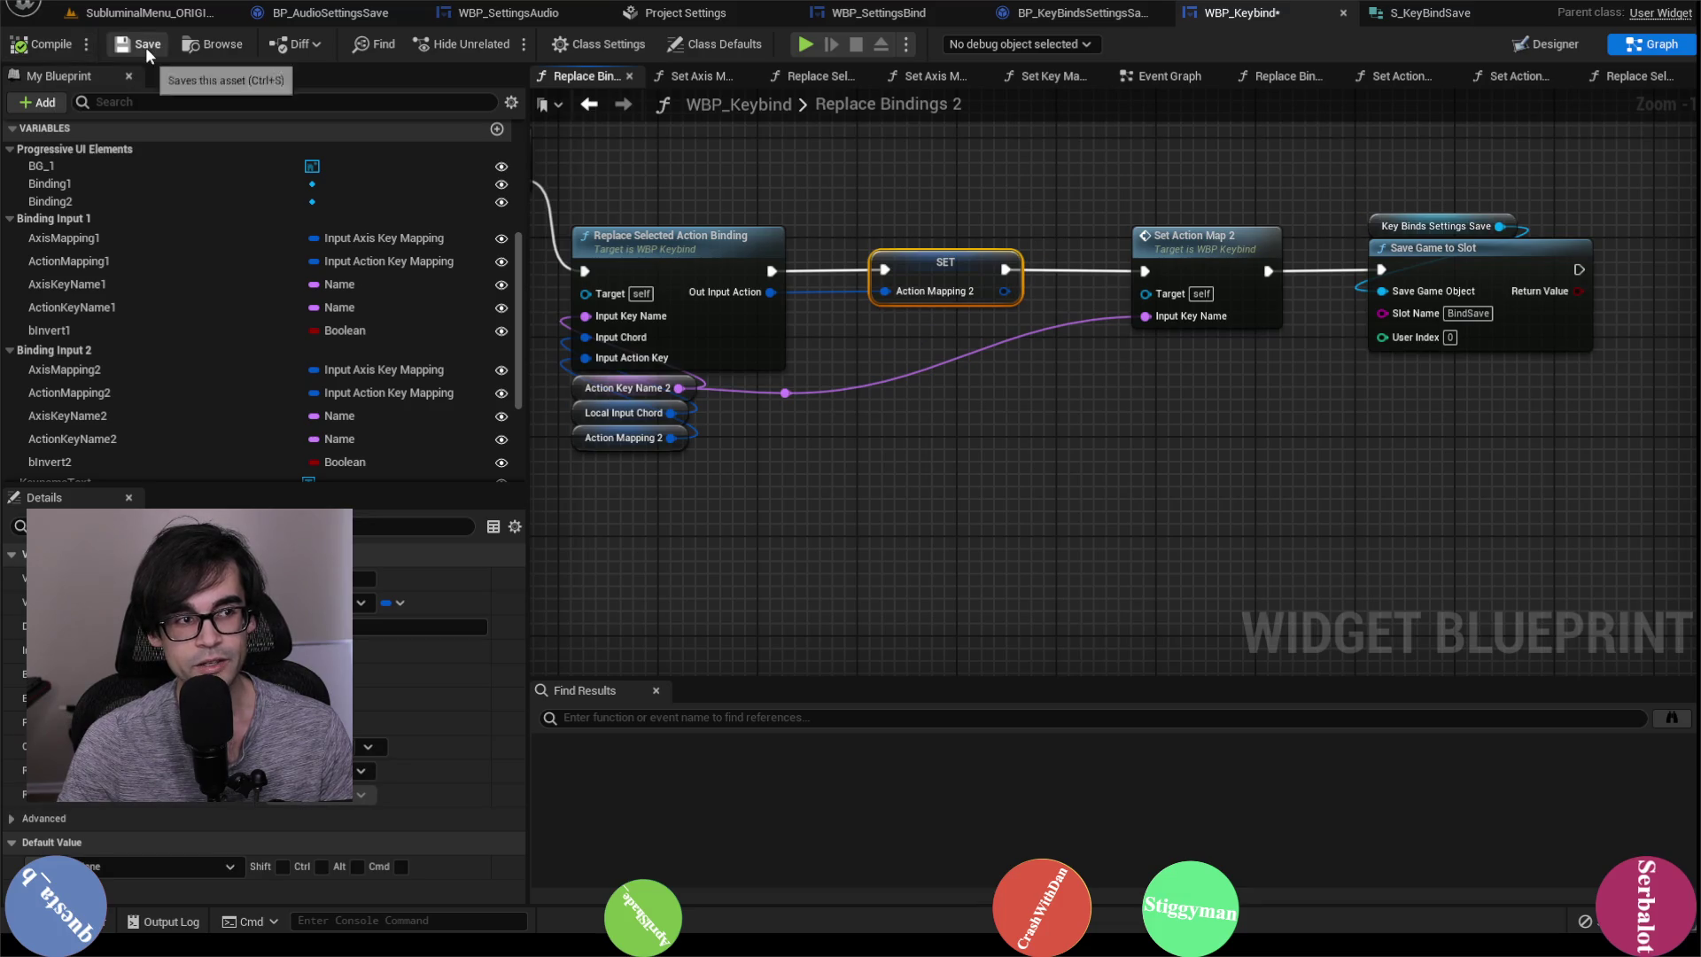
click(177, 13)
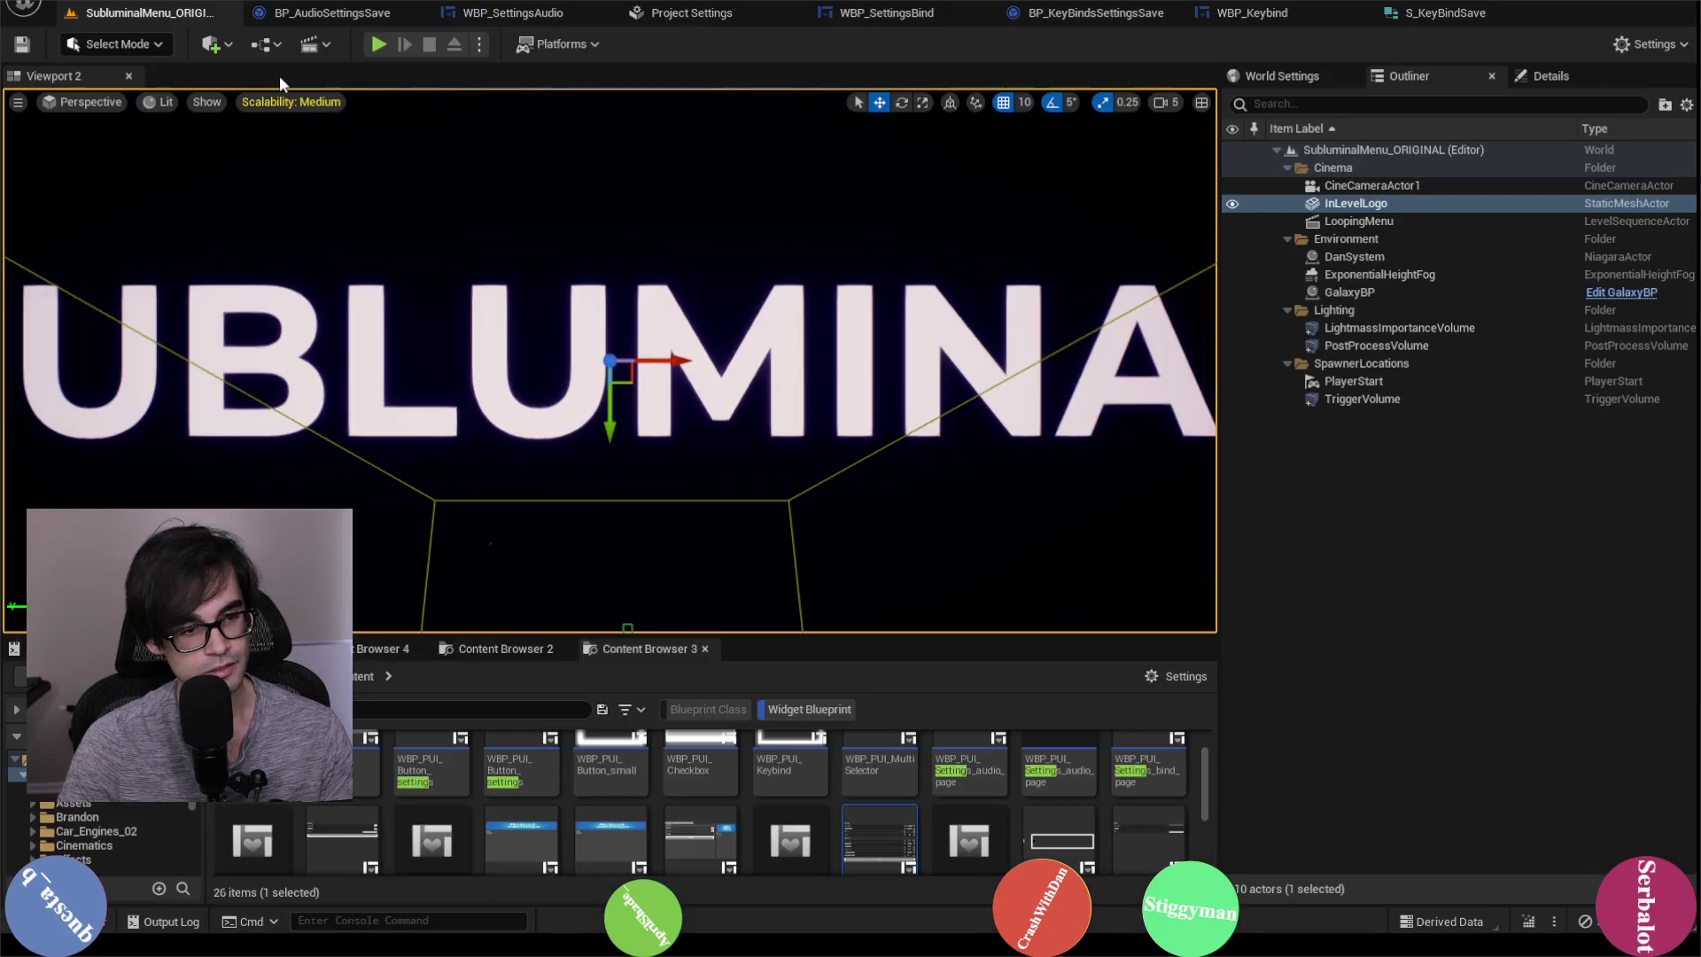
Step: Permanently delete BindSave.sav from Saved/SaveGames and hide the folder window
key(alt+Tab)
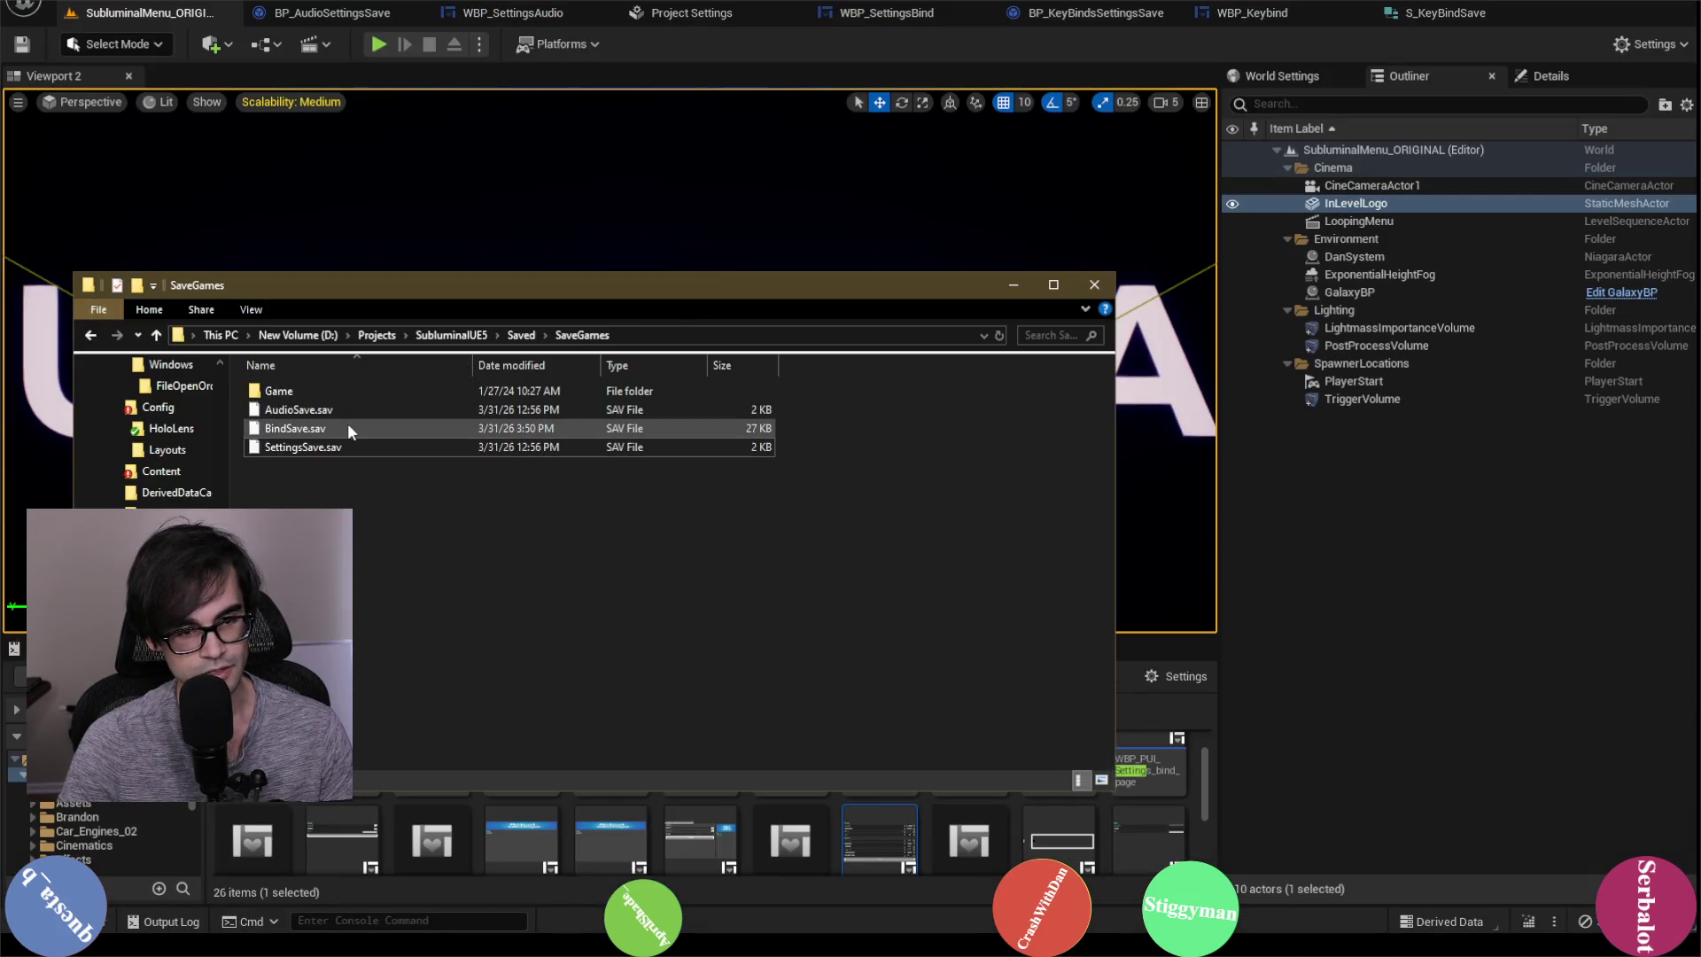
right_click(359, 426)
click(423, 763)
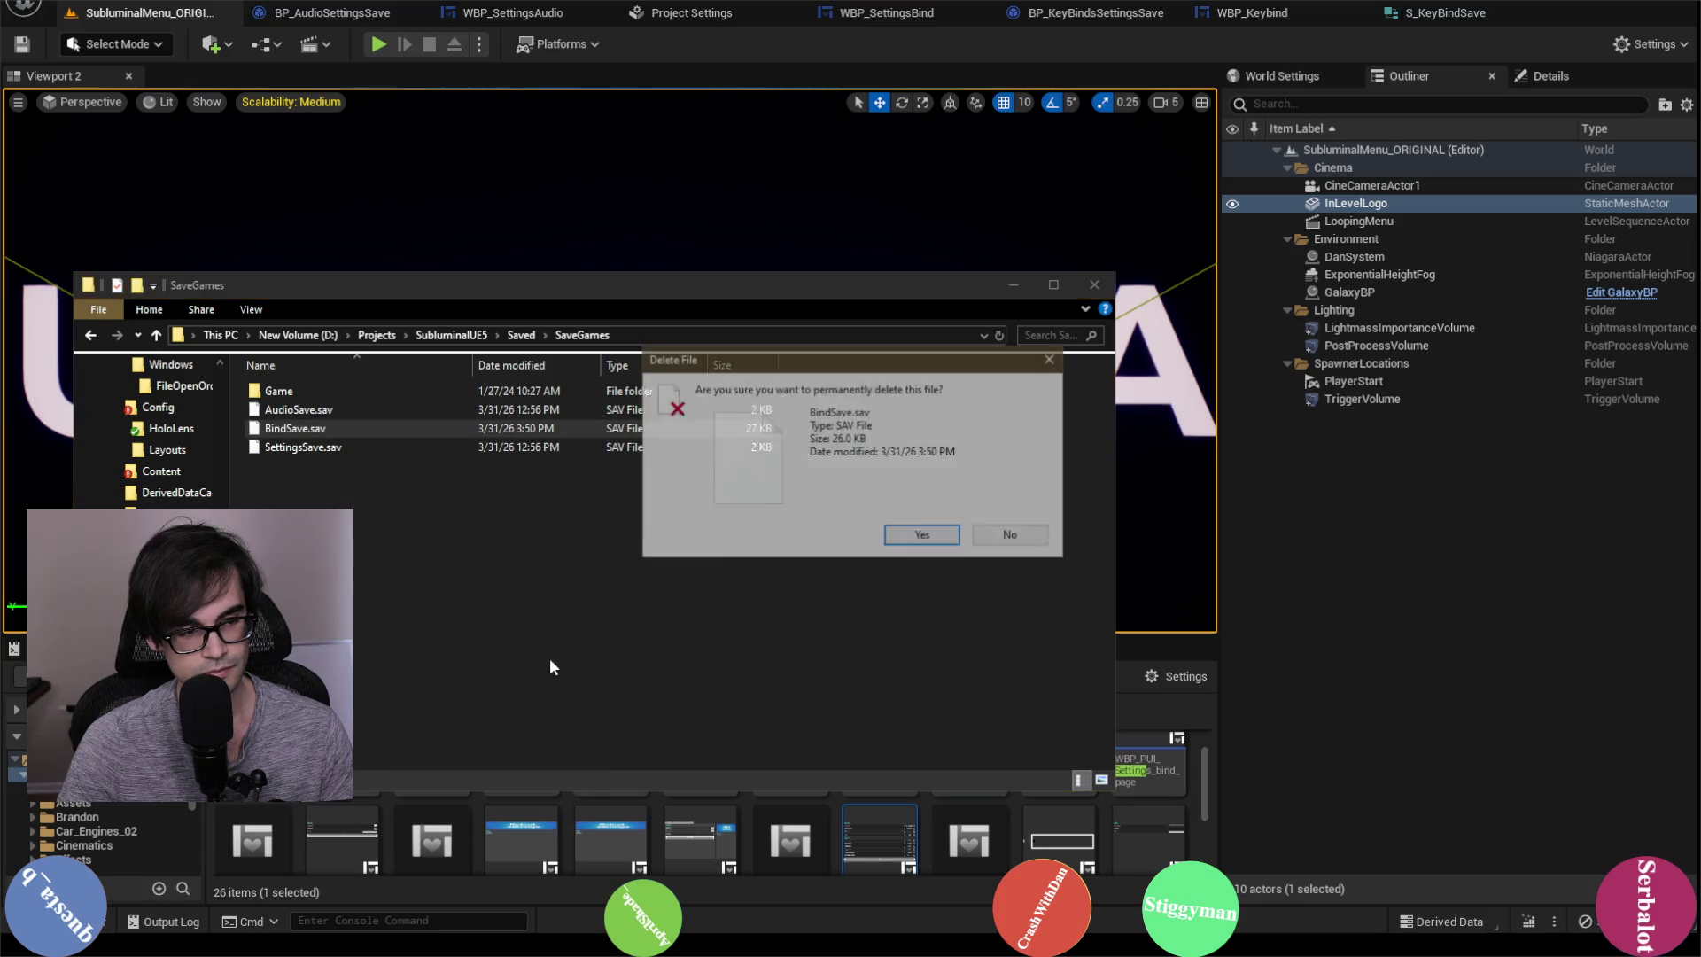
click(922, 525)
click(1010, 289)
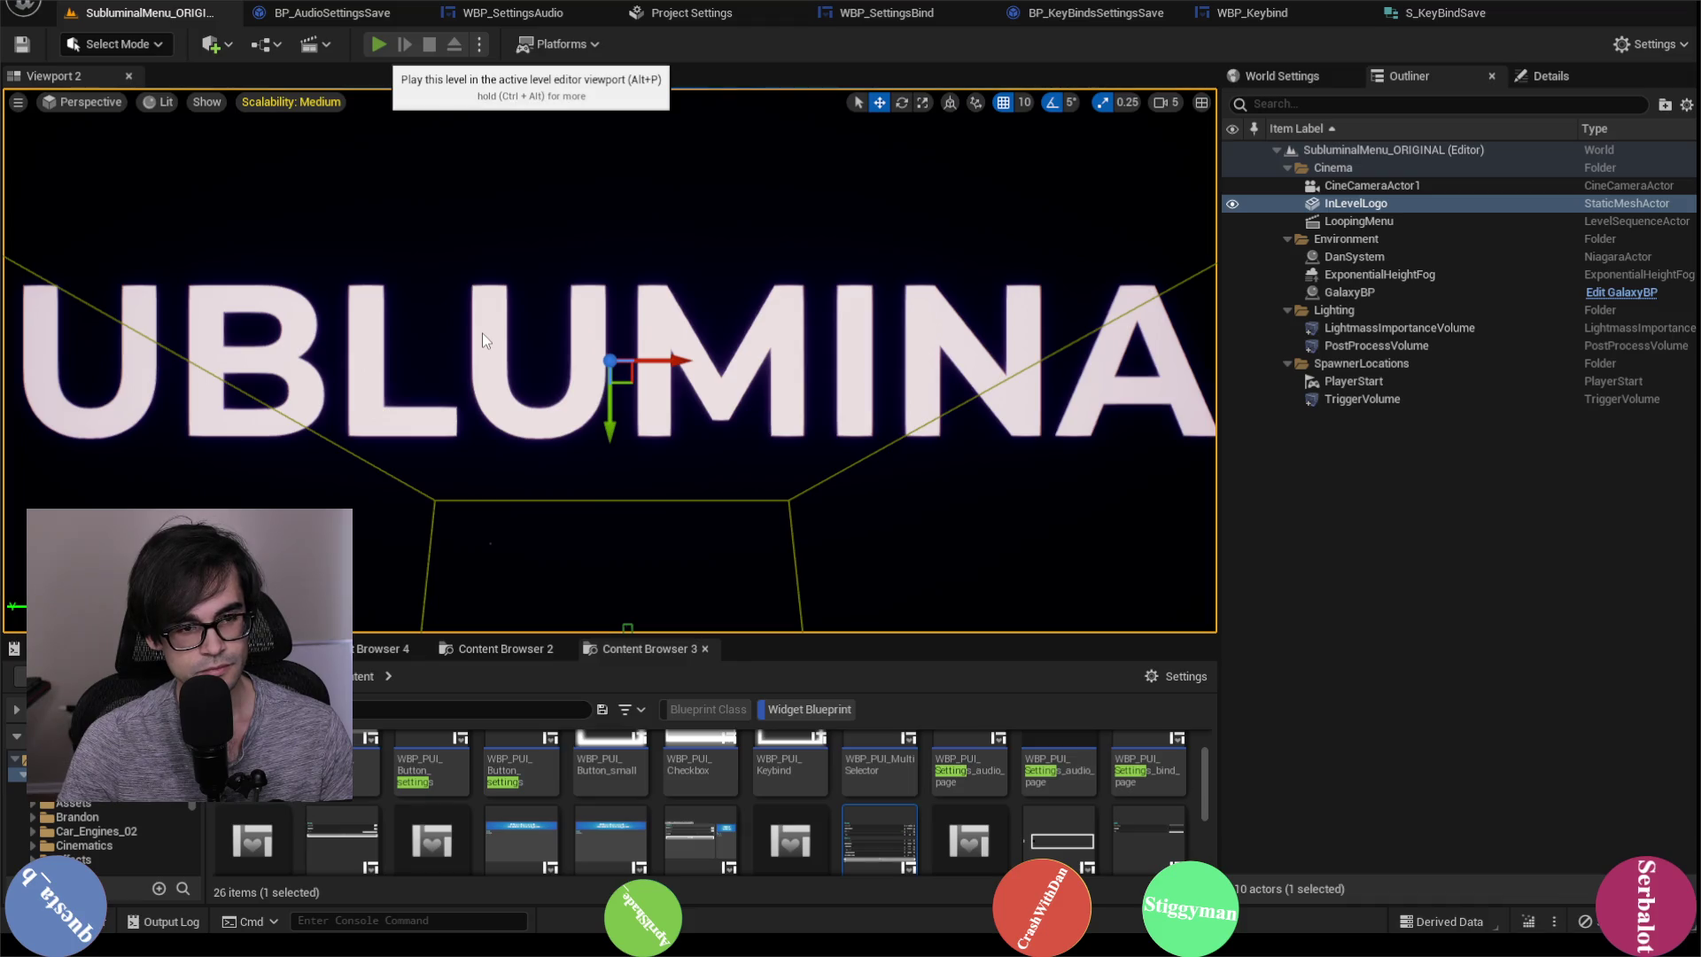
Step: Start Play-In-Editor and, on the Bind settings page, rebind Throttle's keyboard key to T
key(alt+p)
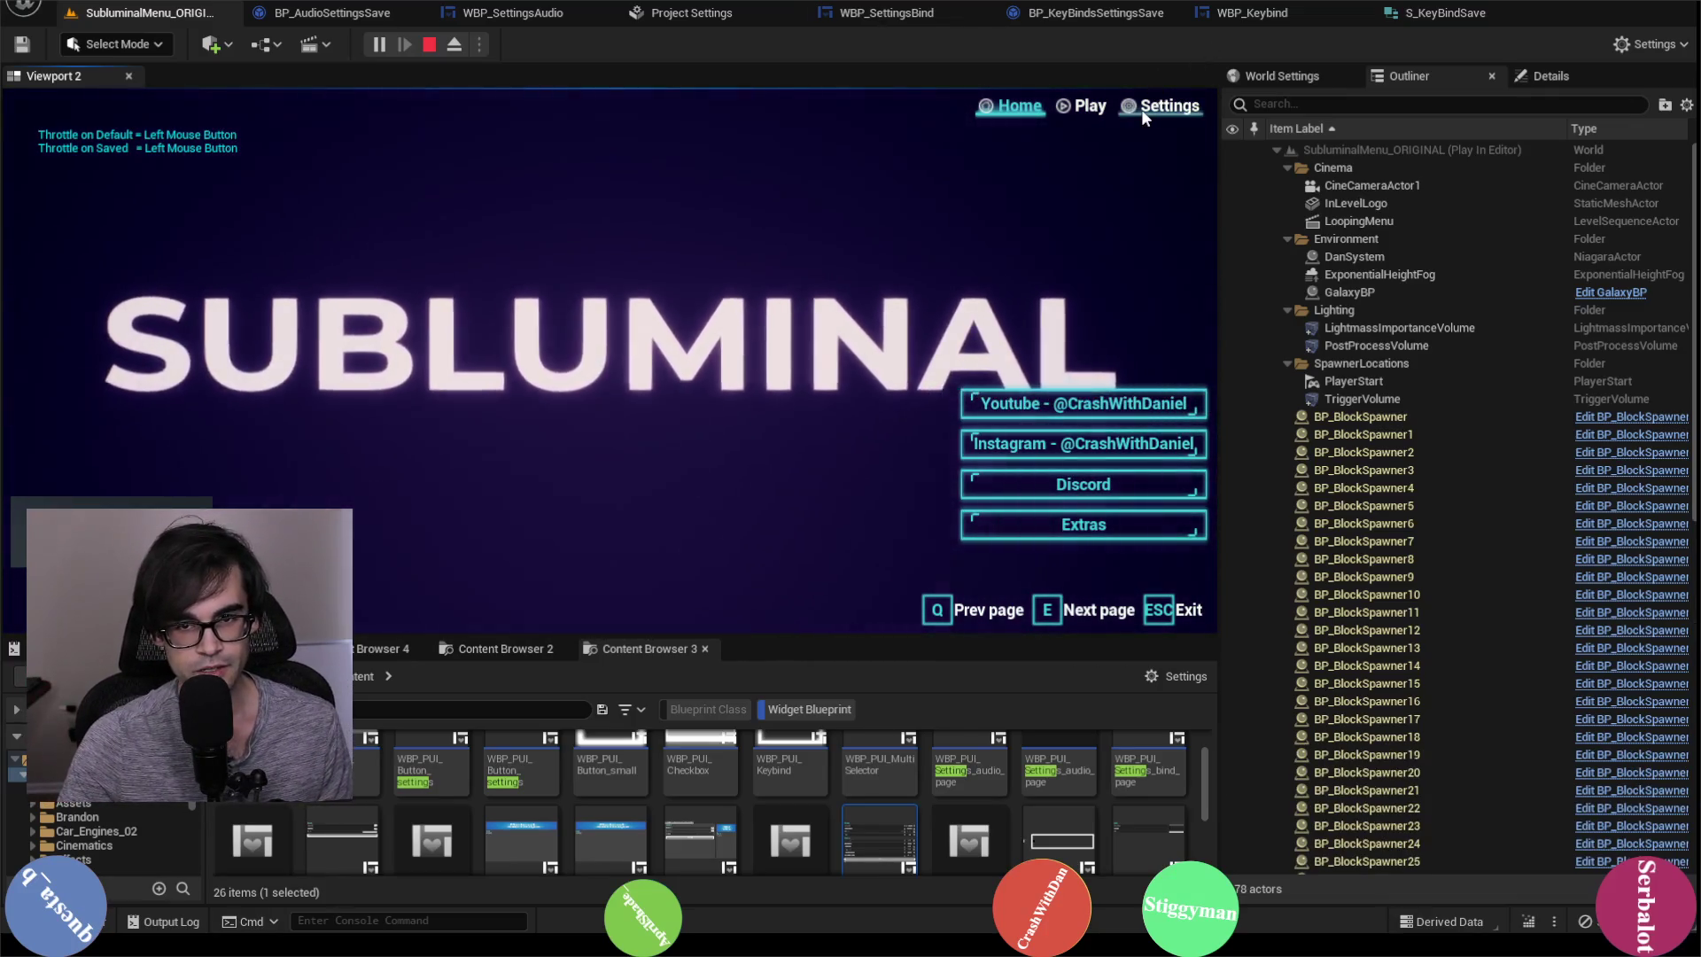
click(1141, 109)
click(442, 142)
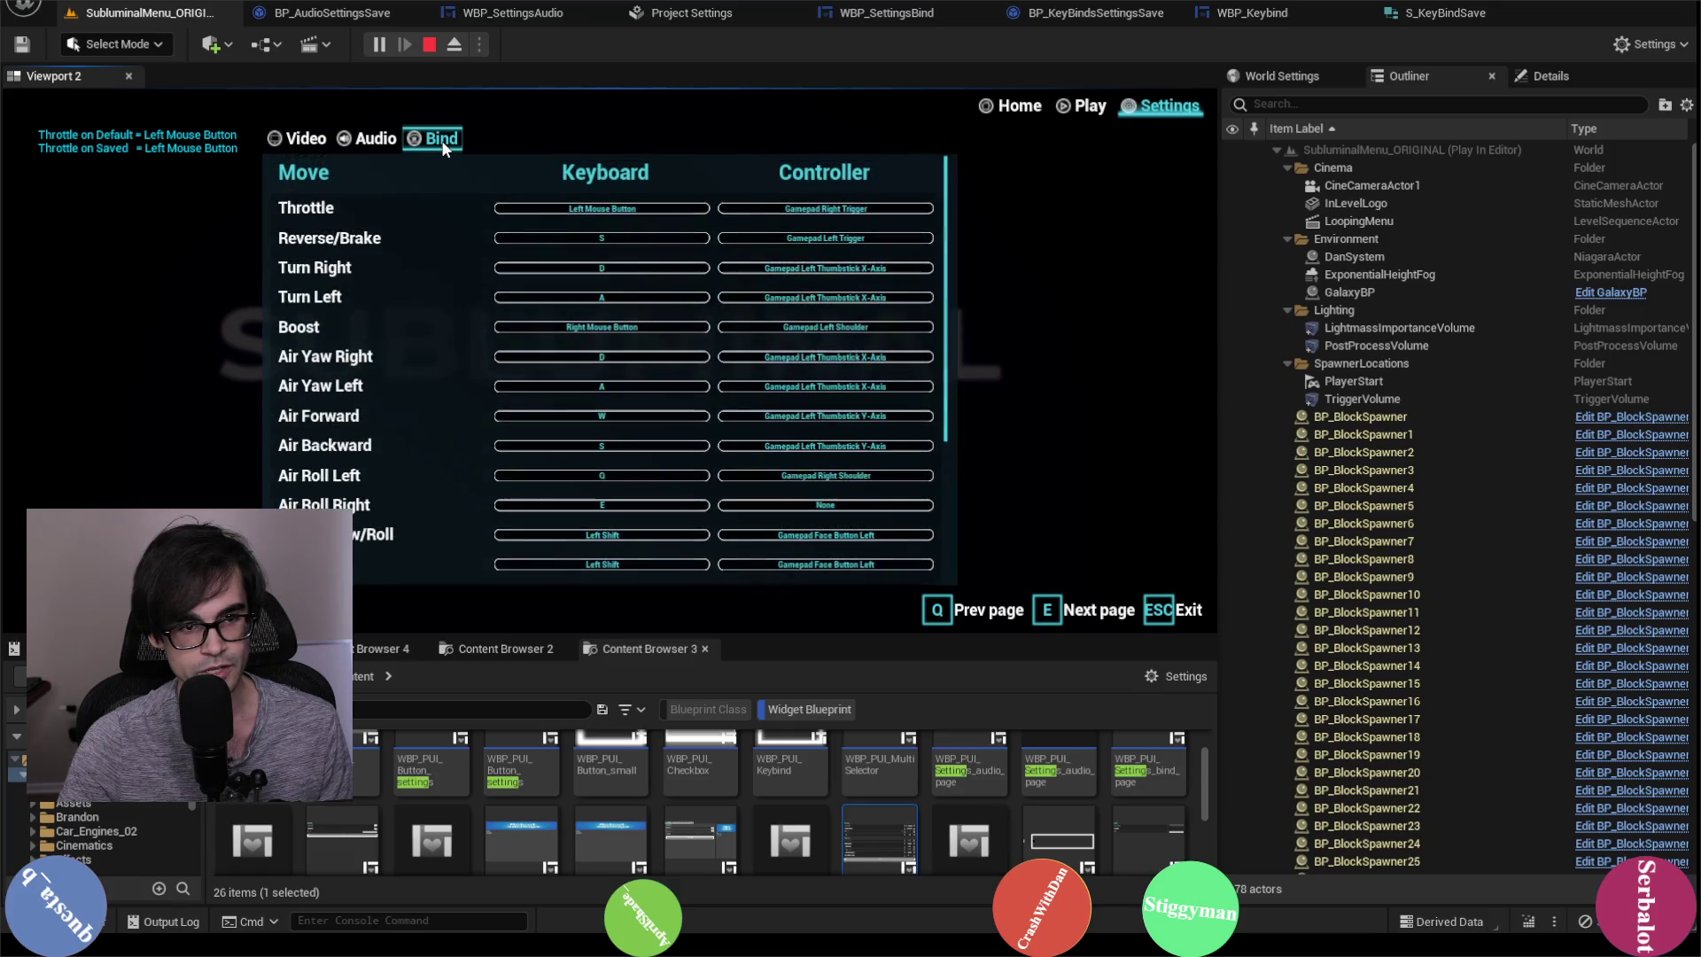
click(659, 209)
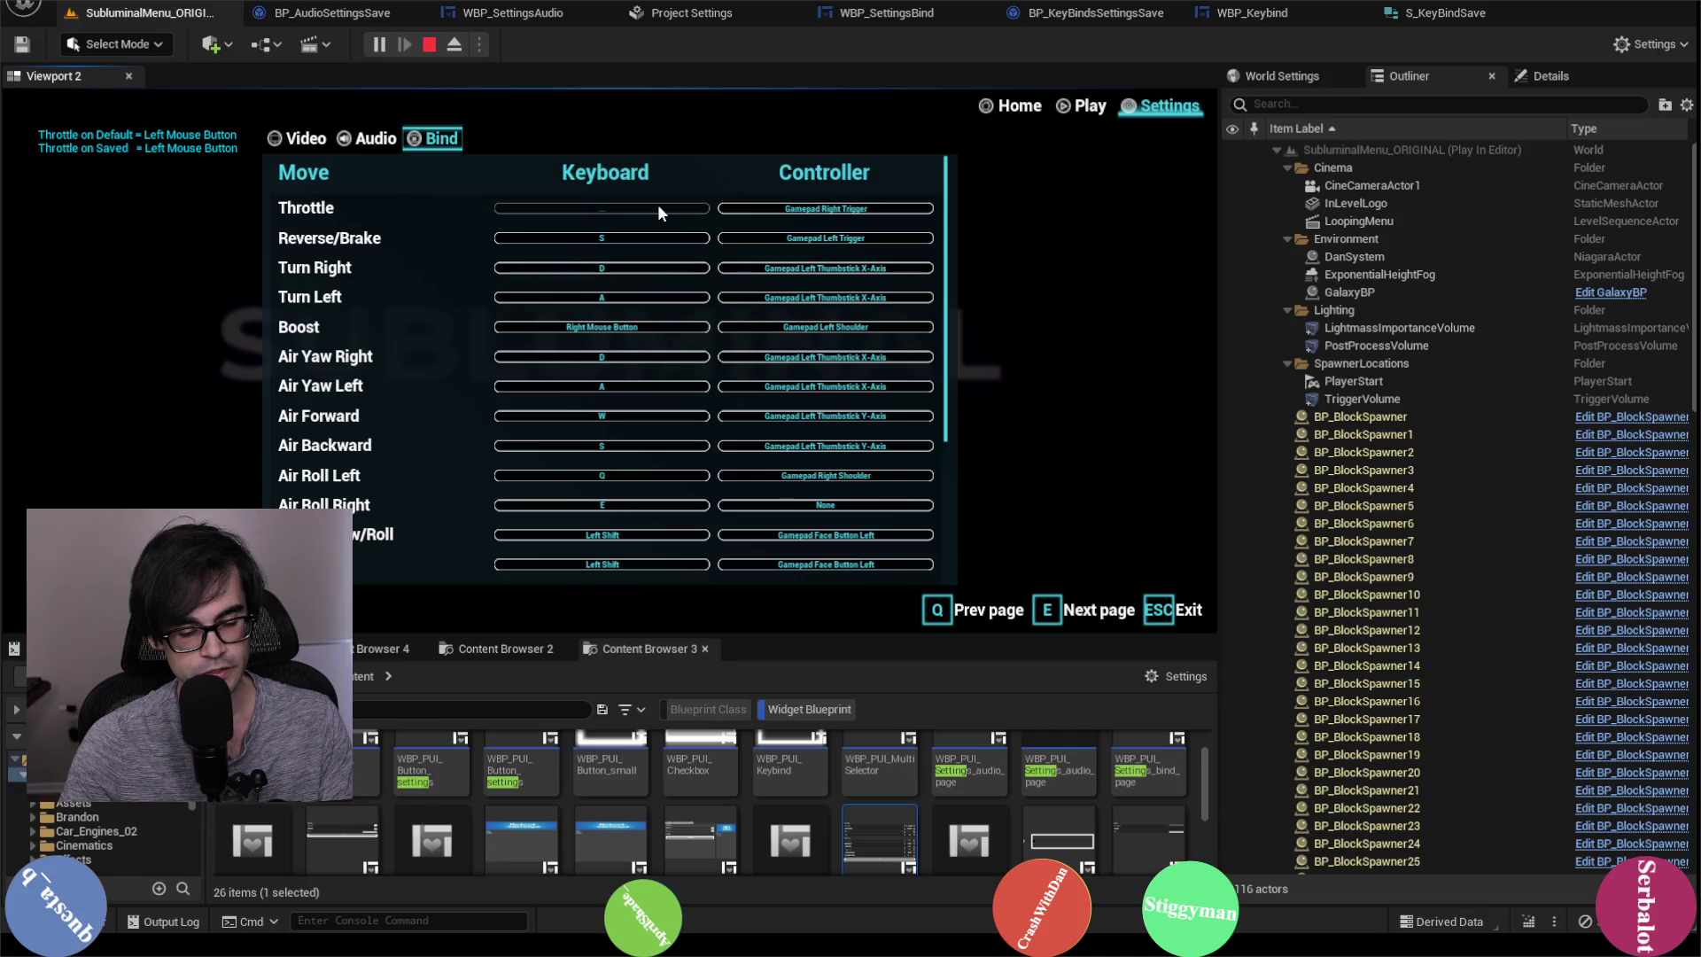
key(t)
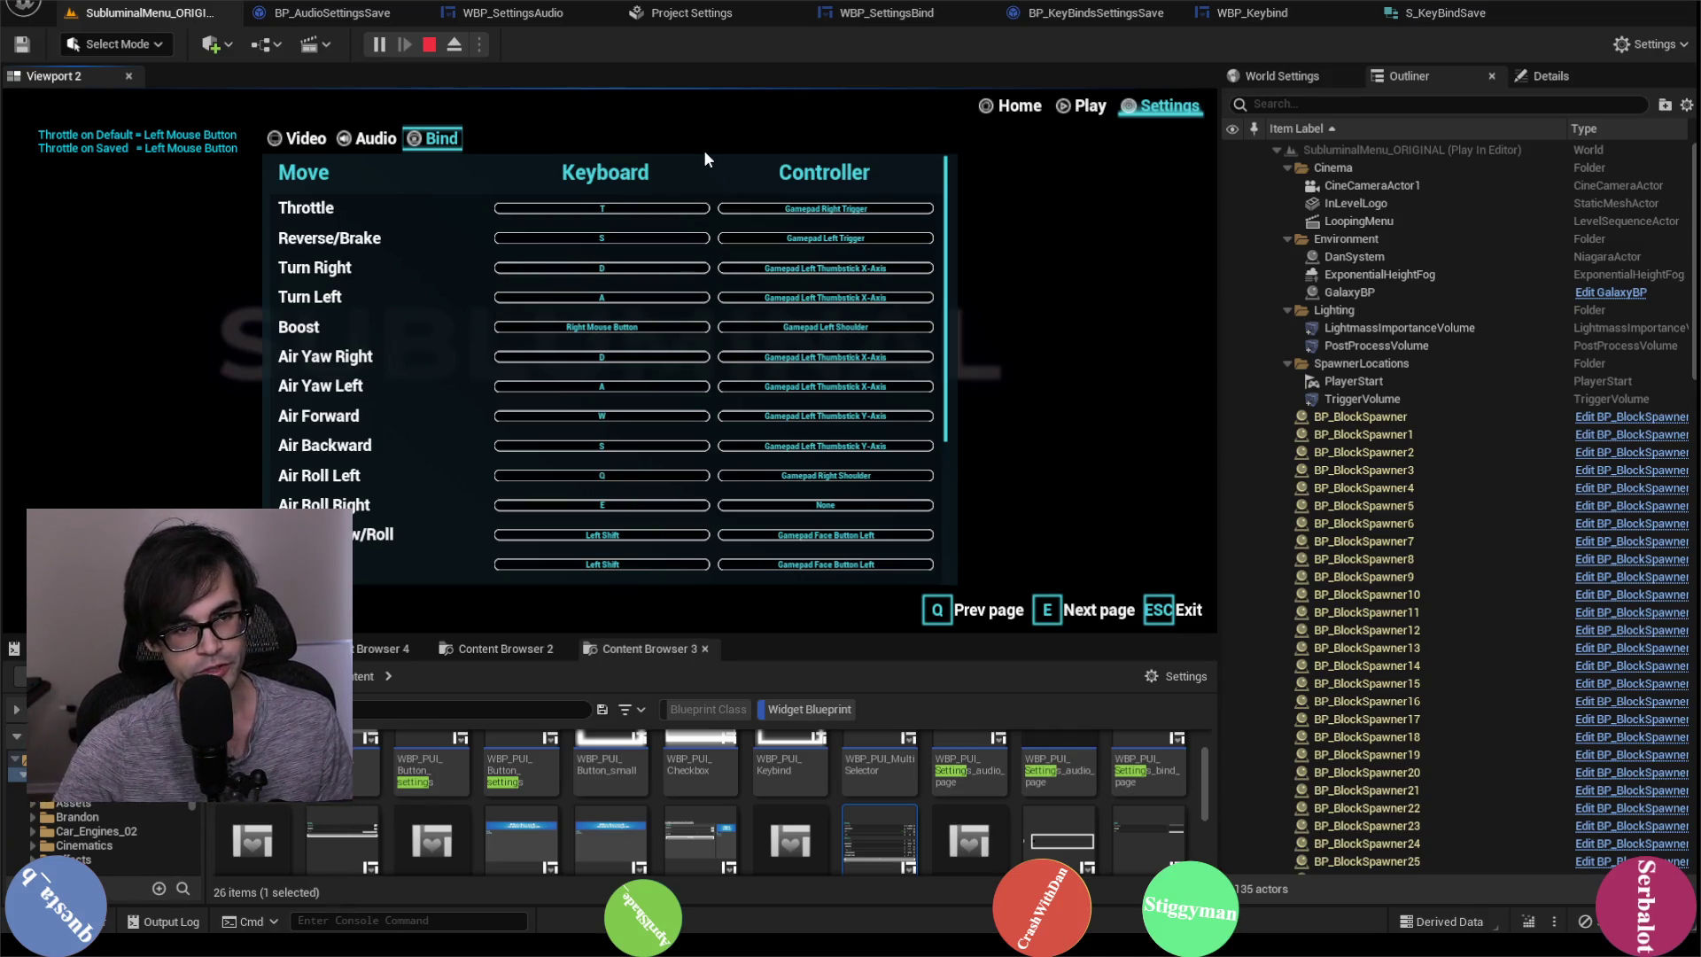
Step: Reset all key bindings to defaults and rebind Throttle to T again
scroll(753, 238, down, 5)
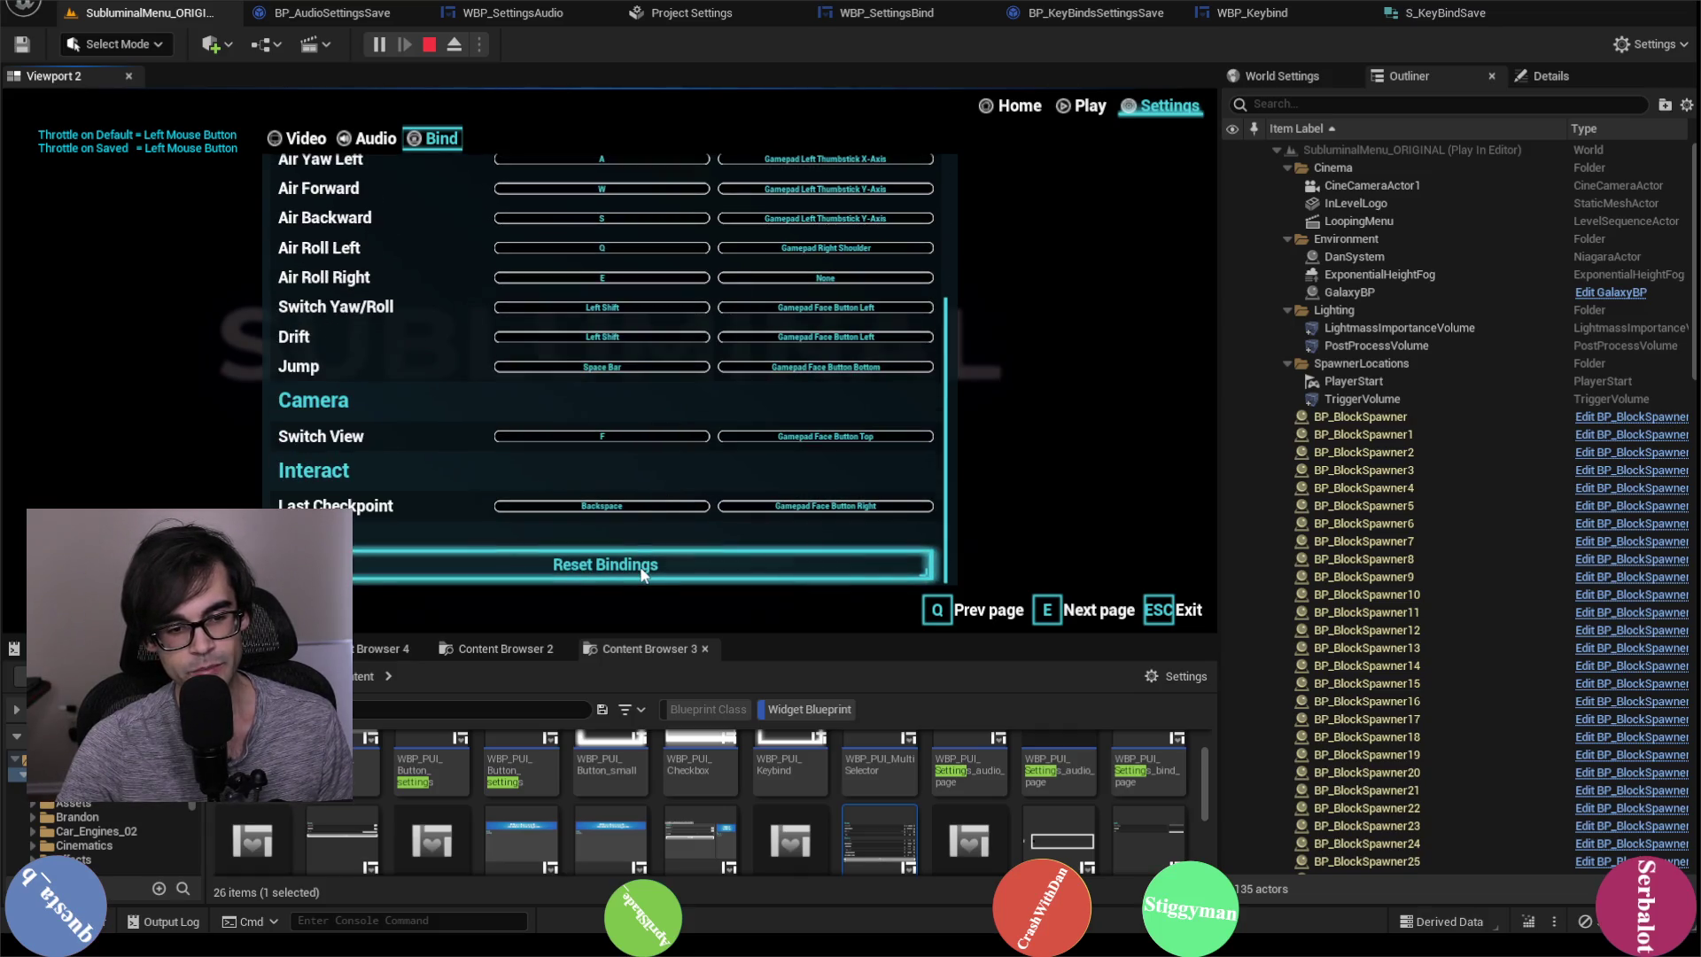
click(643, 568)
scroll(491, 491, up, 5)
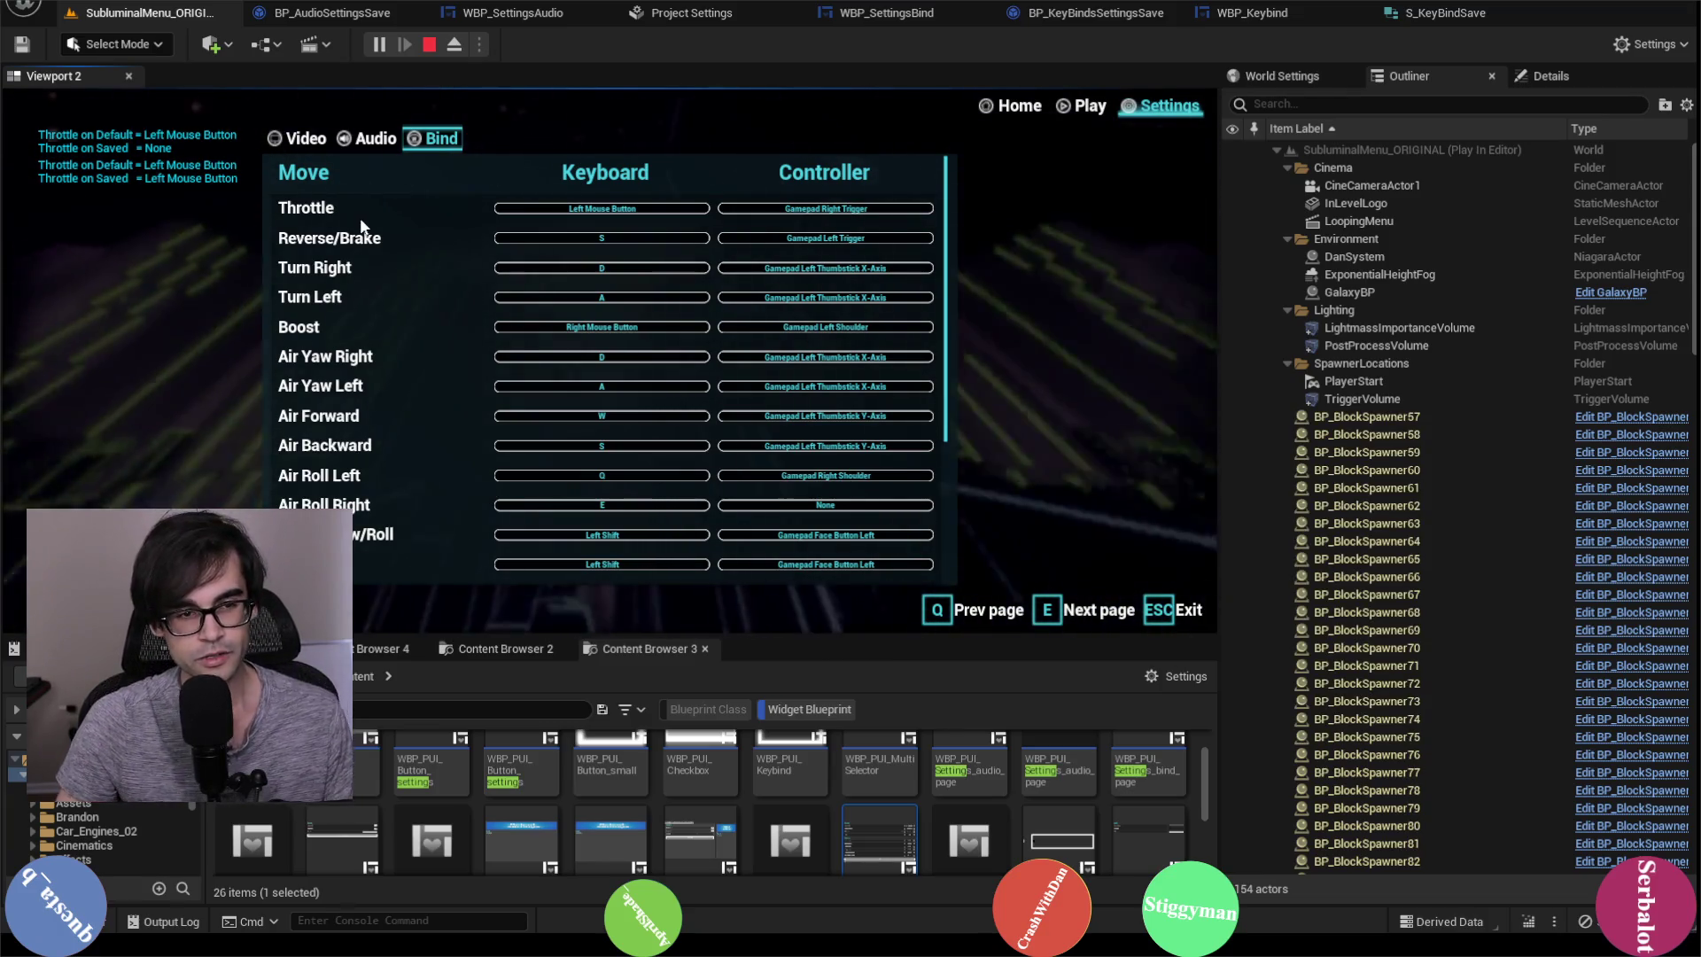
click(615, 206)
key(t)
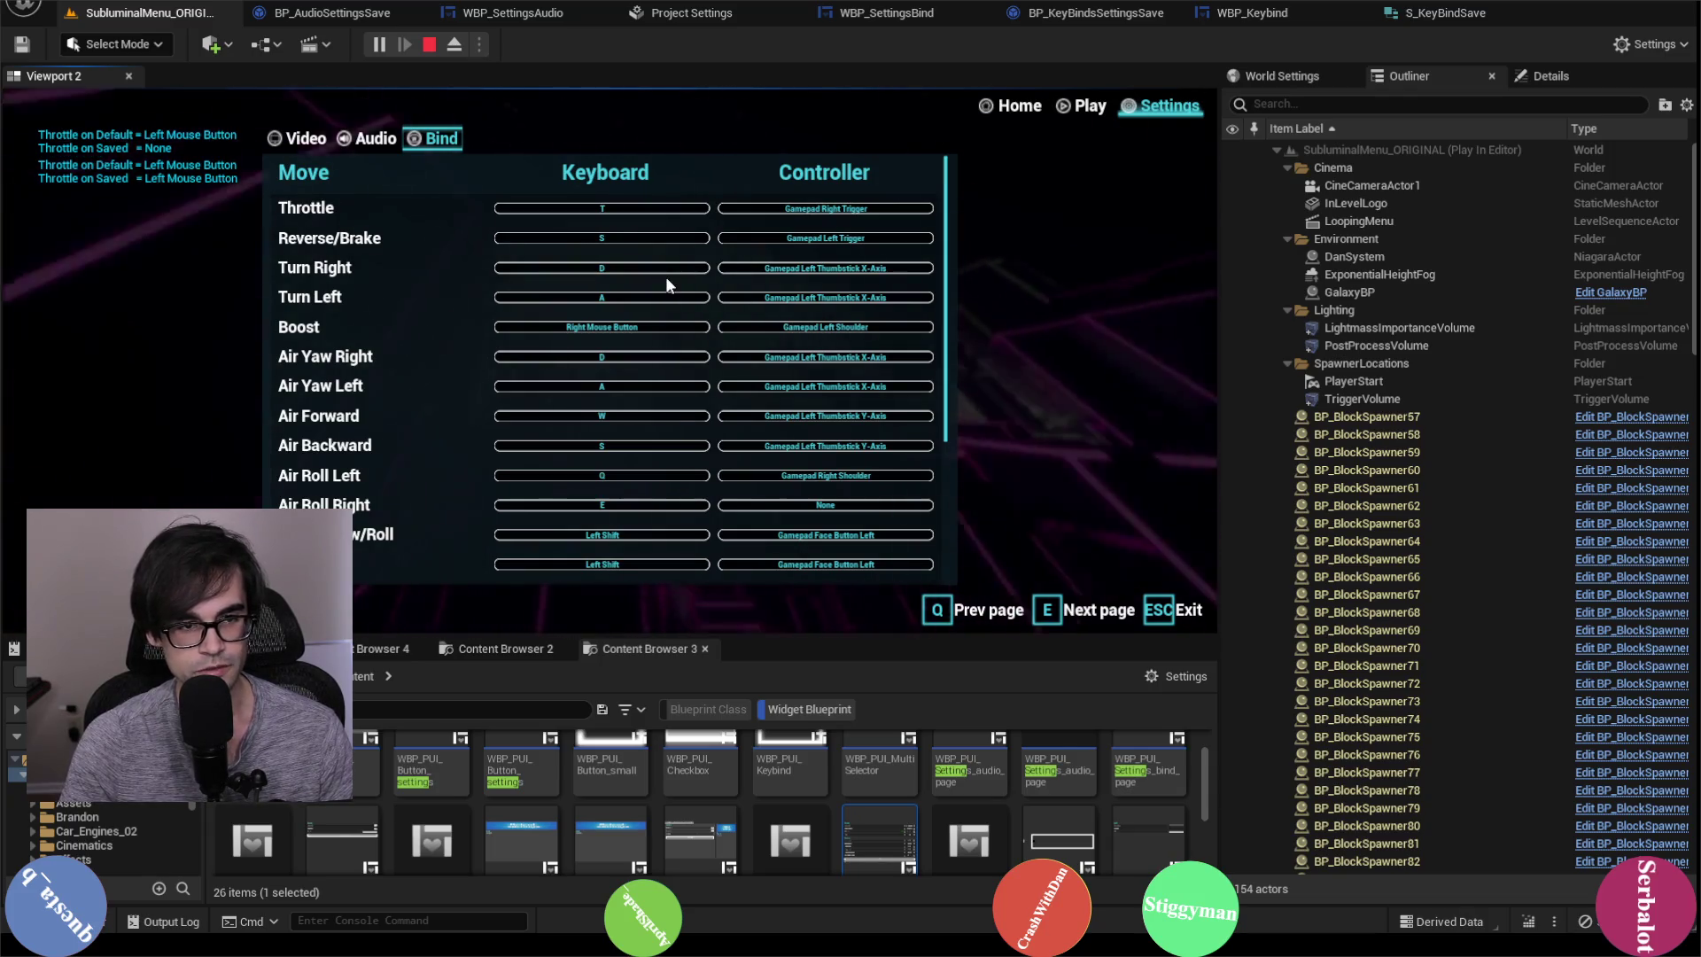
scroll(481, 337, down, 5)
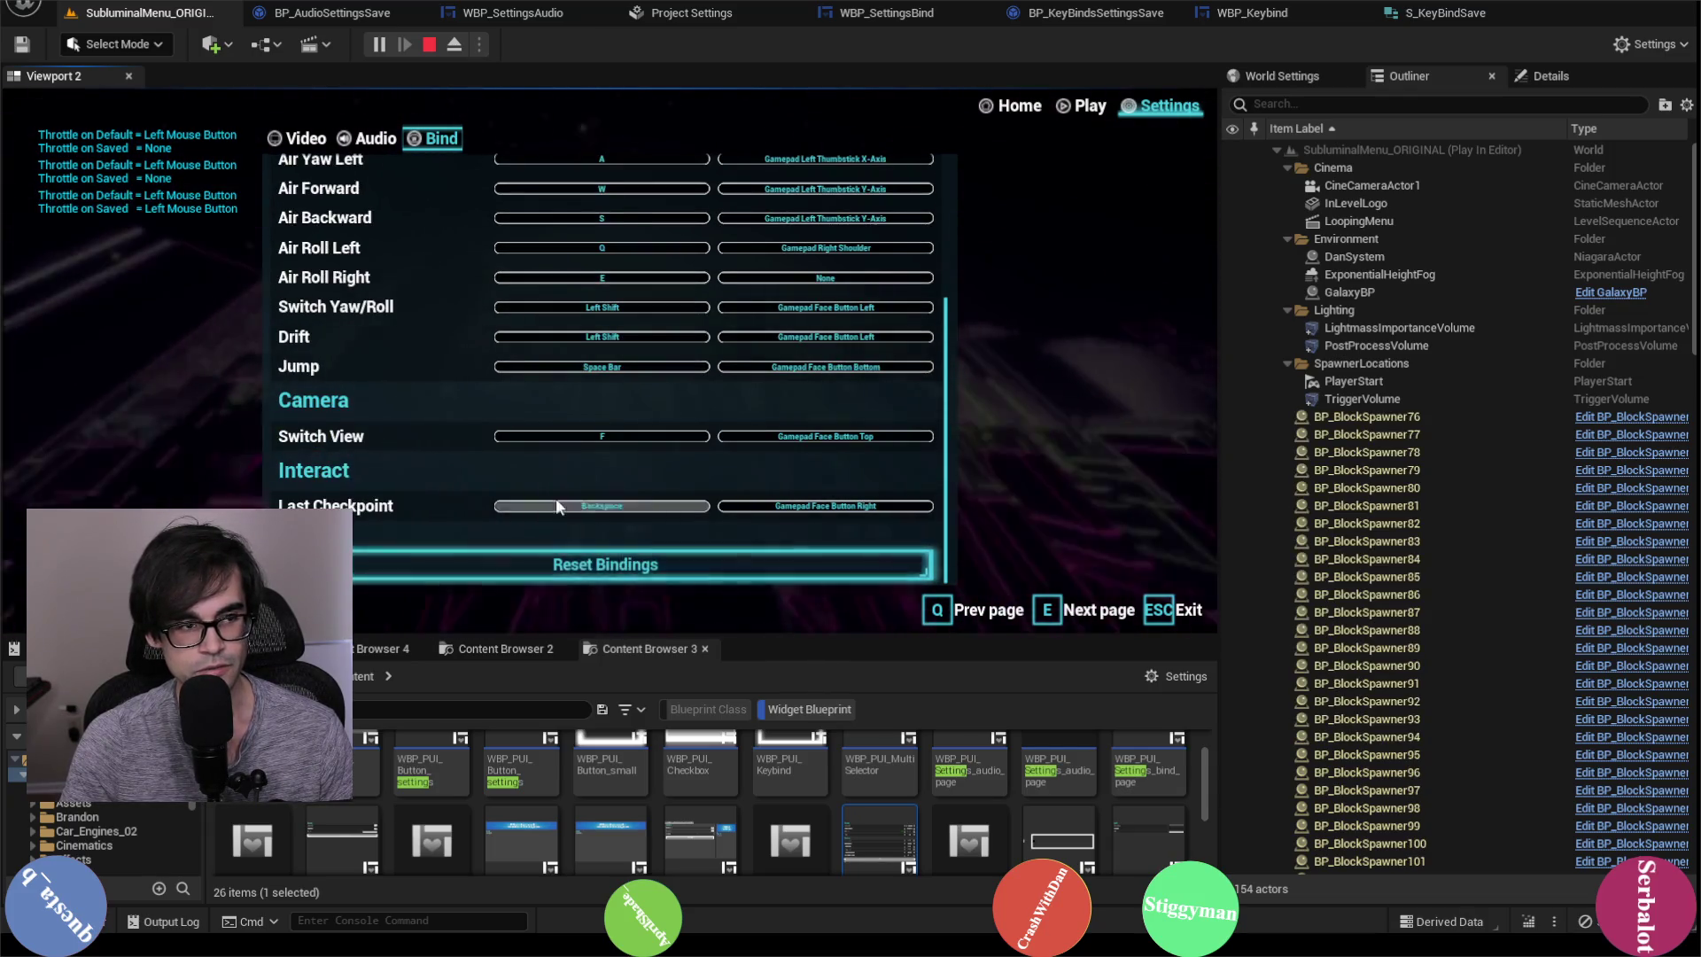
scroll(560, 507, up, 5)
Step: Rebind Throttle's keyboard key to T once more, then stop the play session
click(616, 213)
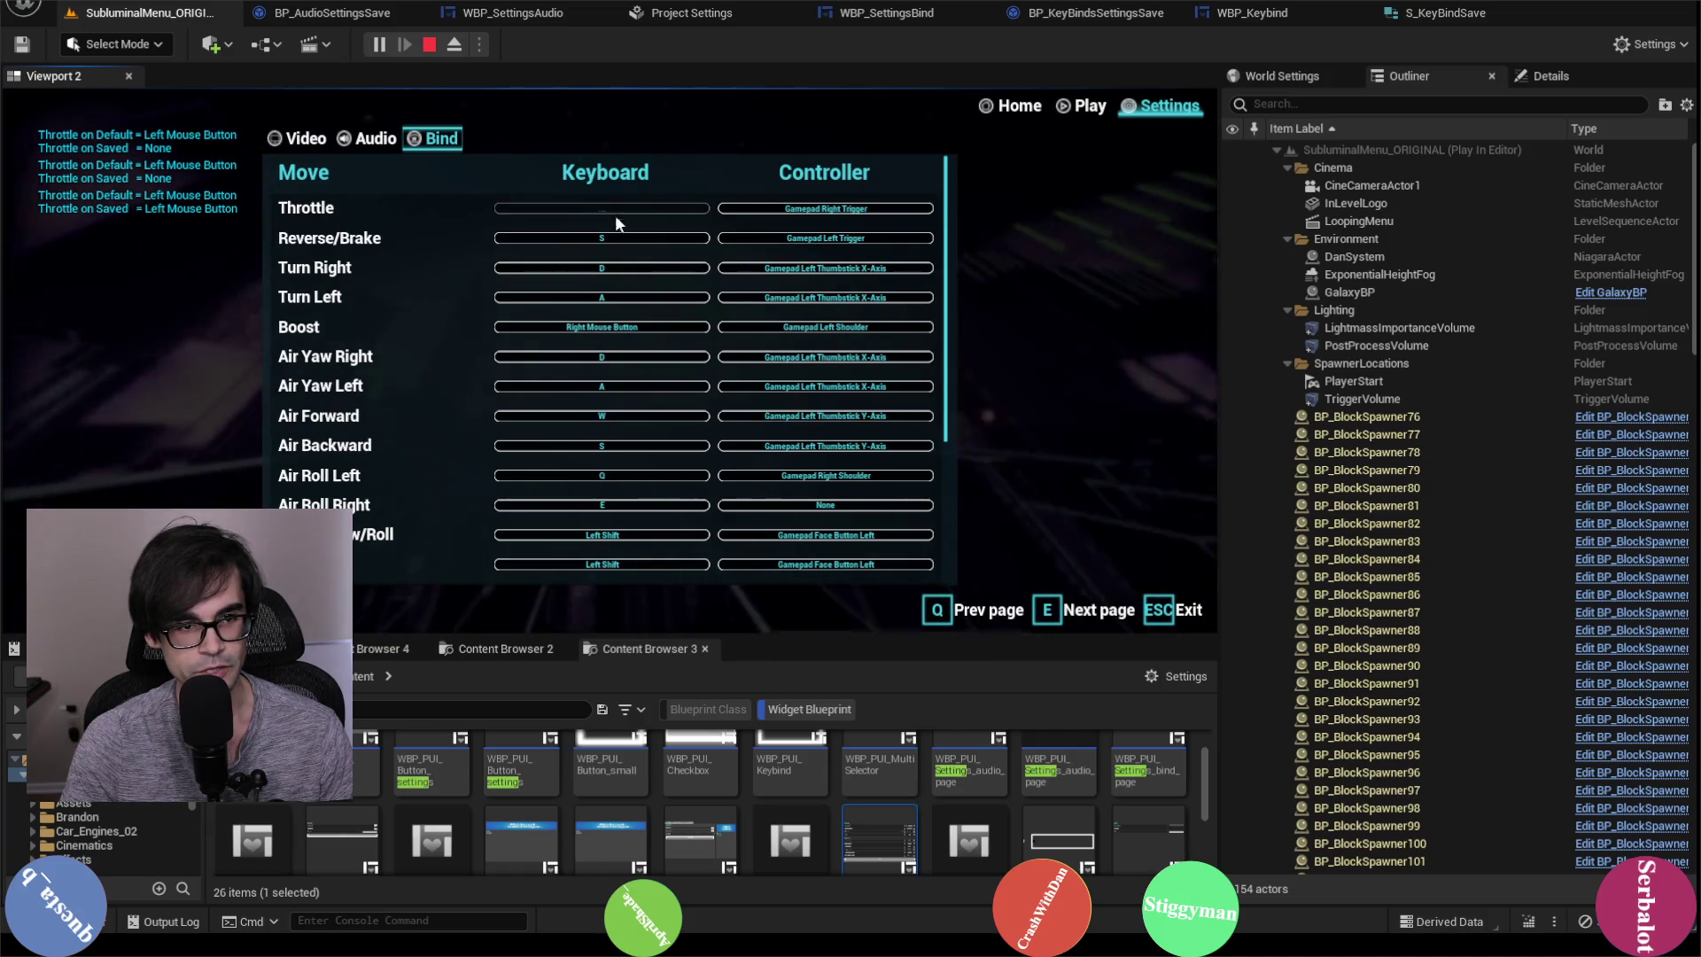
scroll(523, 342, down, 4)
scroll(555, 451, up, 2)
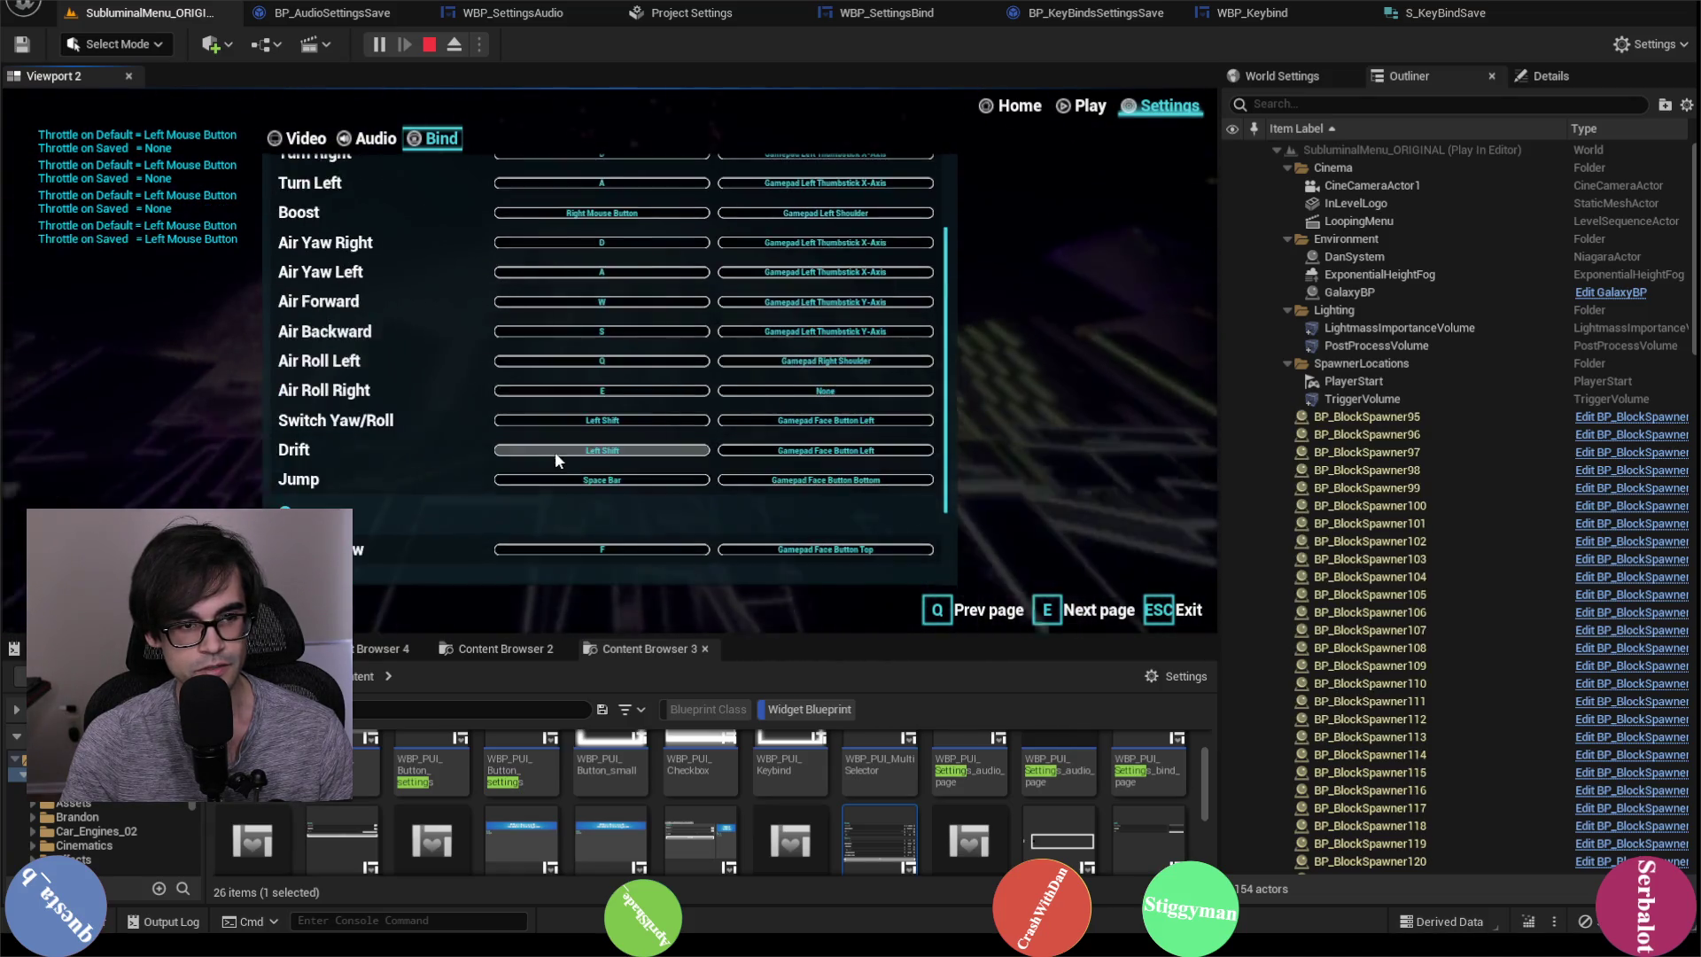
scroll(540, 355, up, 3)
scroll(487, 322, down, 3)
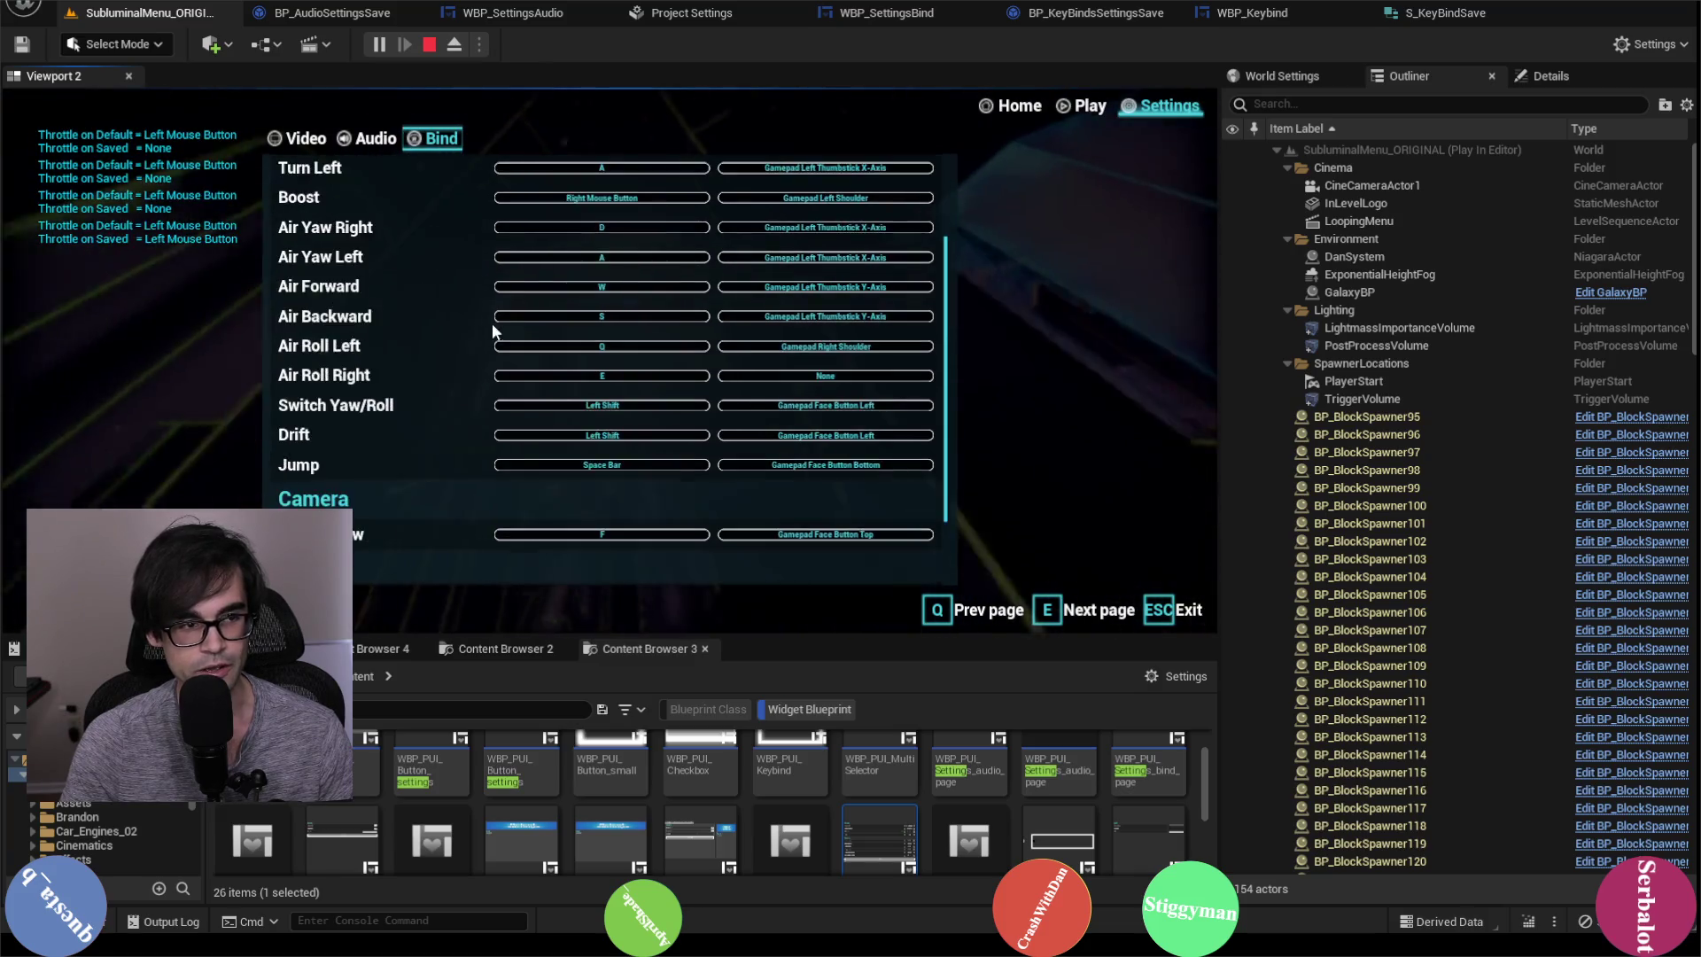
scroll(487, 323, down, 3)
scroll(489, 443, up, 5)
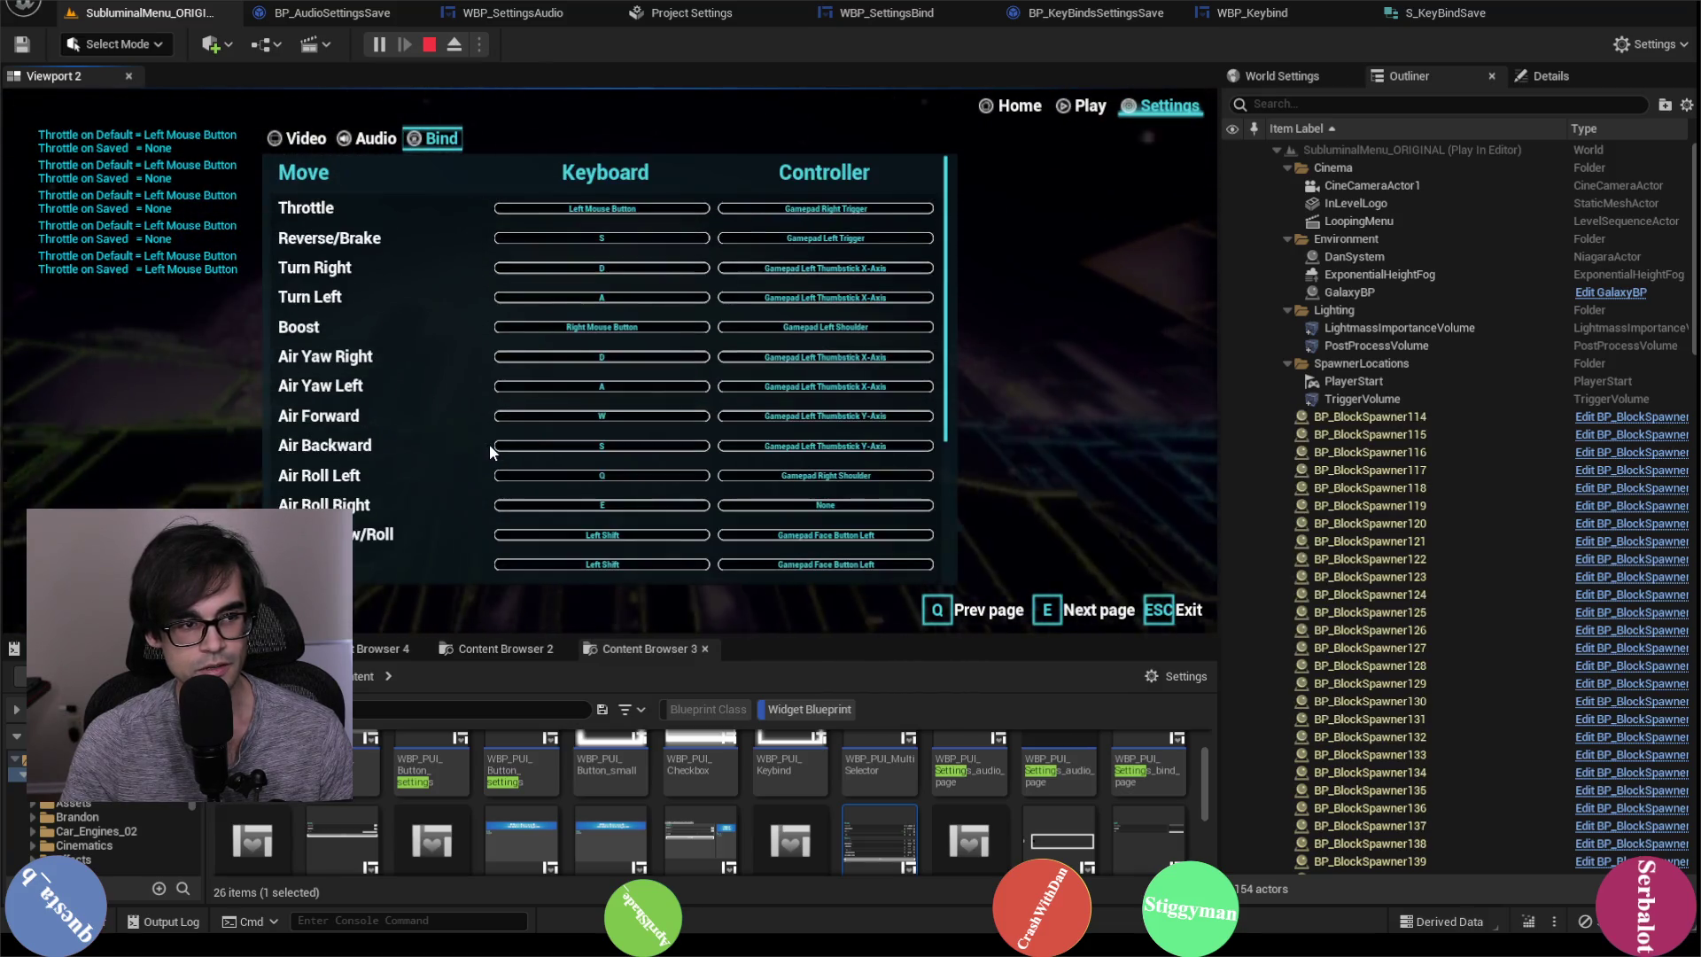
click(629, 209)
key(t)
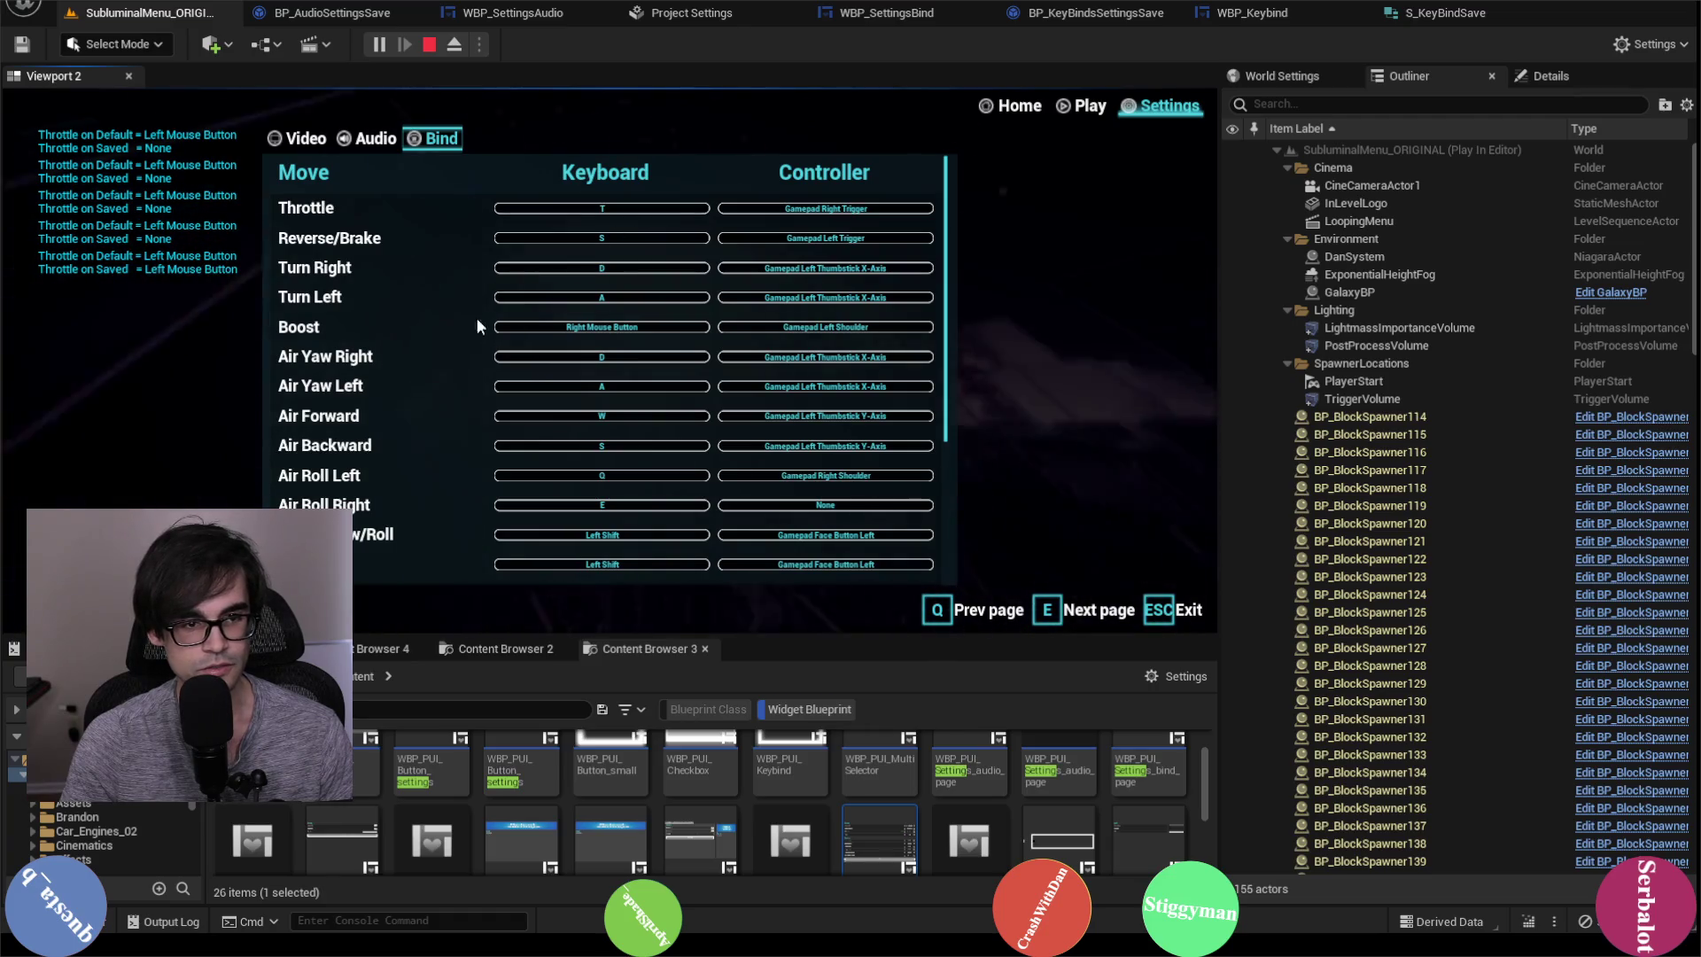
scroll(439, 333, down, 3)
scroll(439, 333, up, 3)
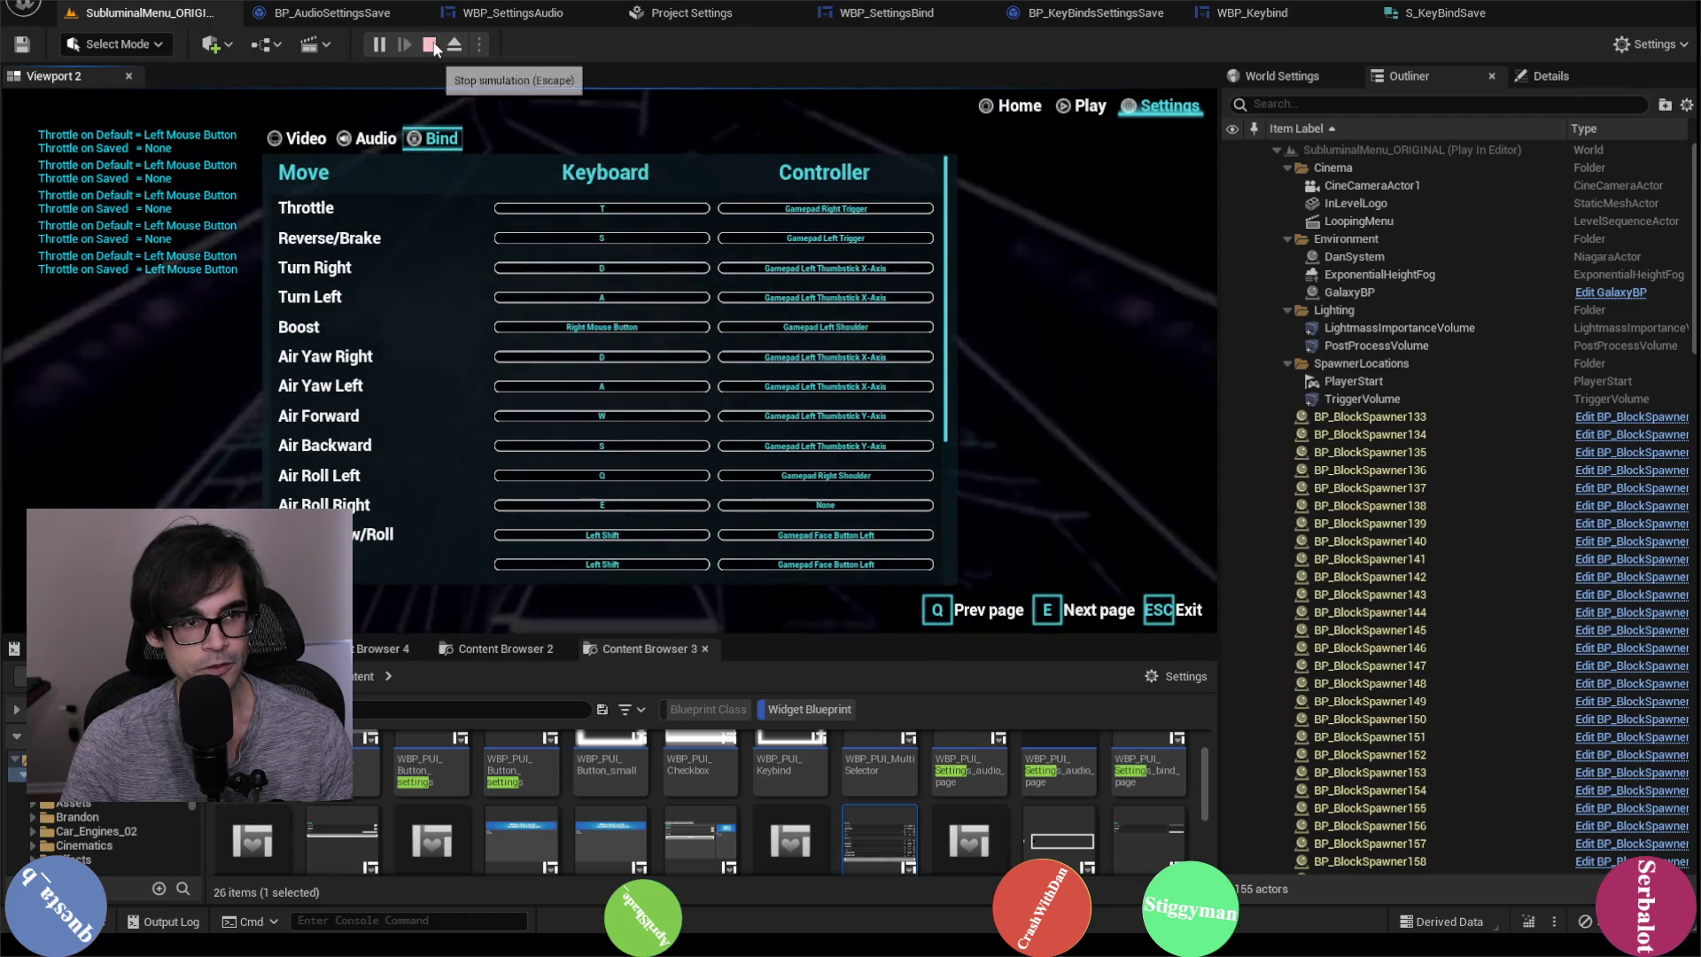
click(431, 45)
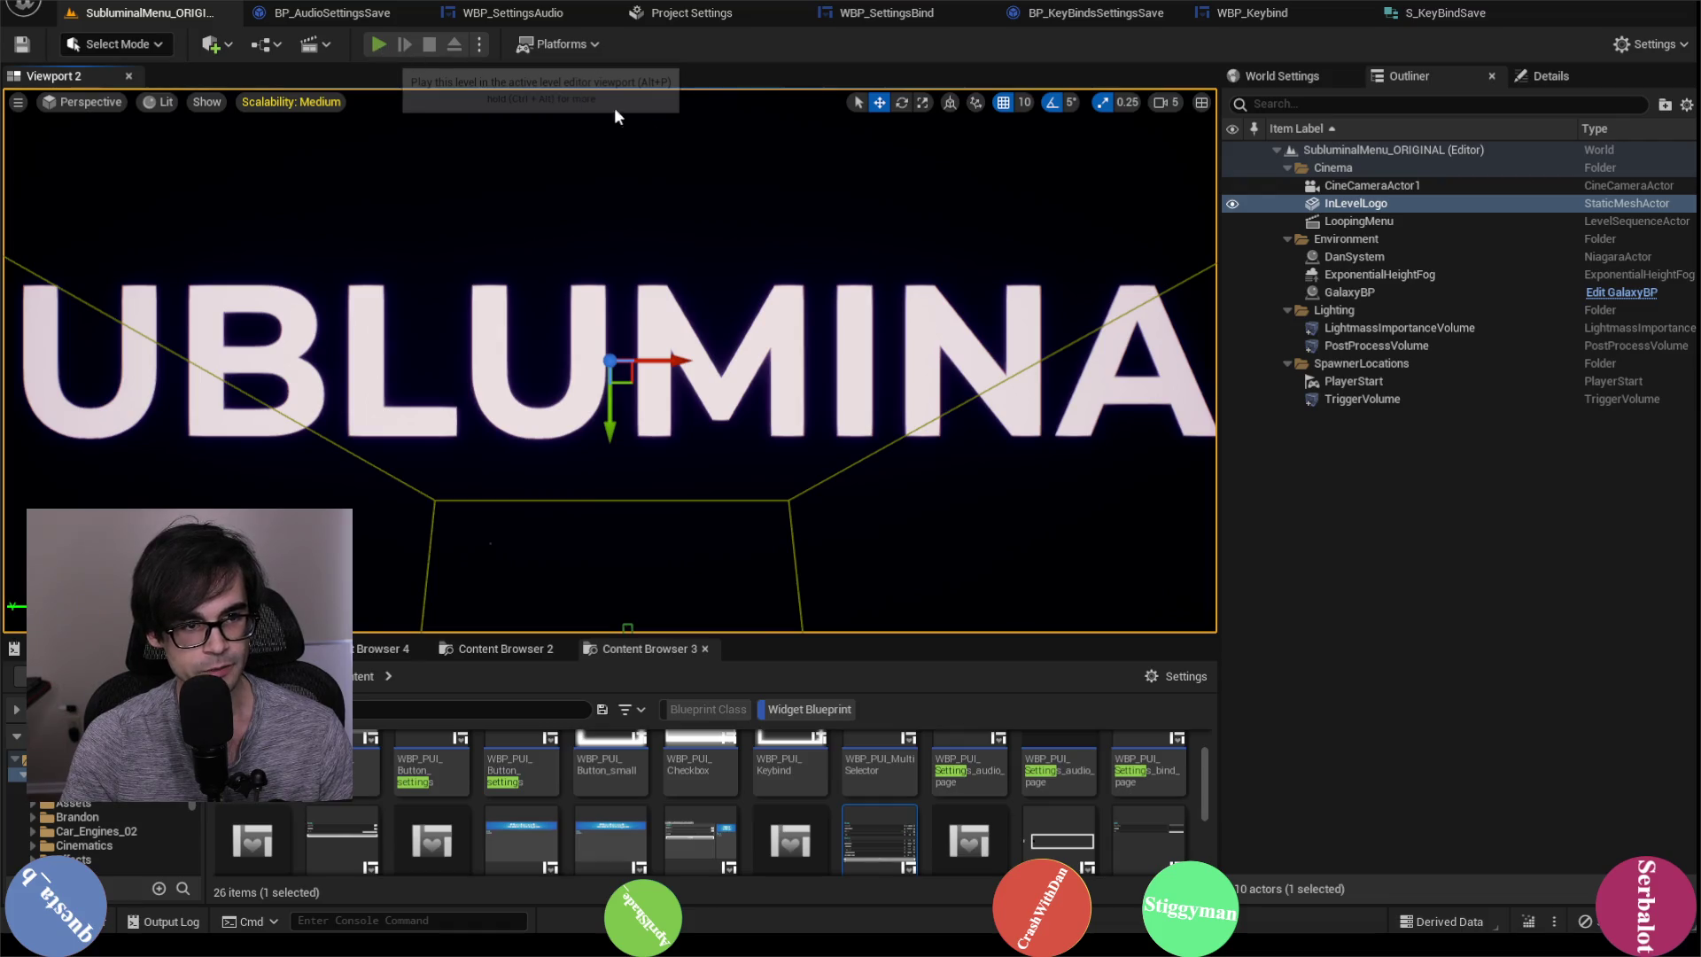
Step: Relaunch Play-In-Editor and scroll the Bind page, where most keyboard keys now read None
key(alt+p)
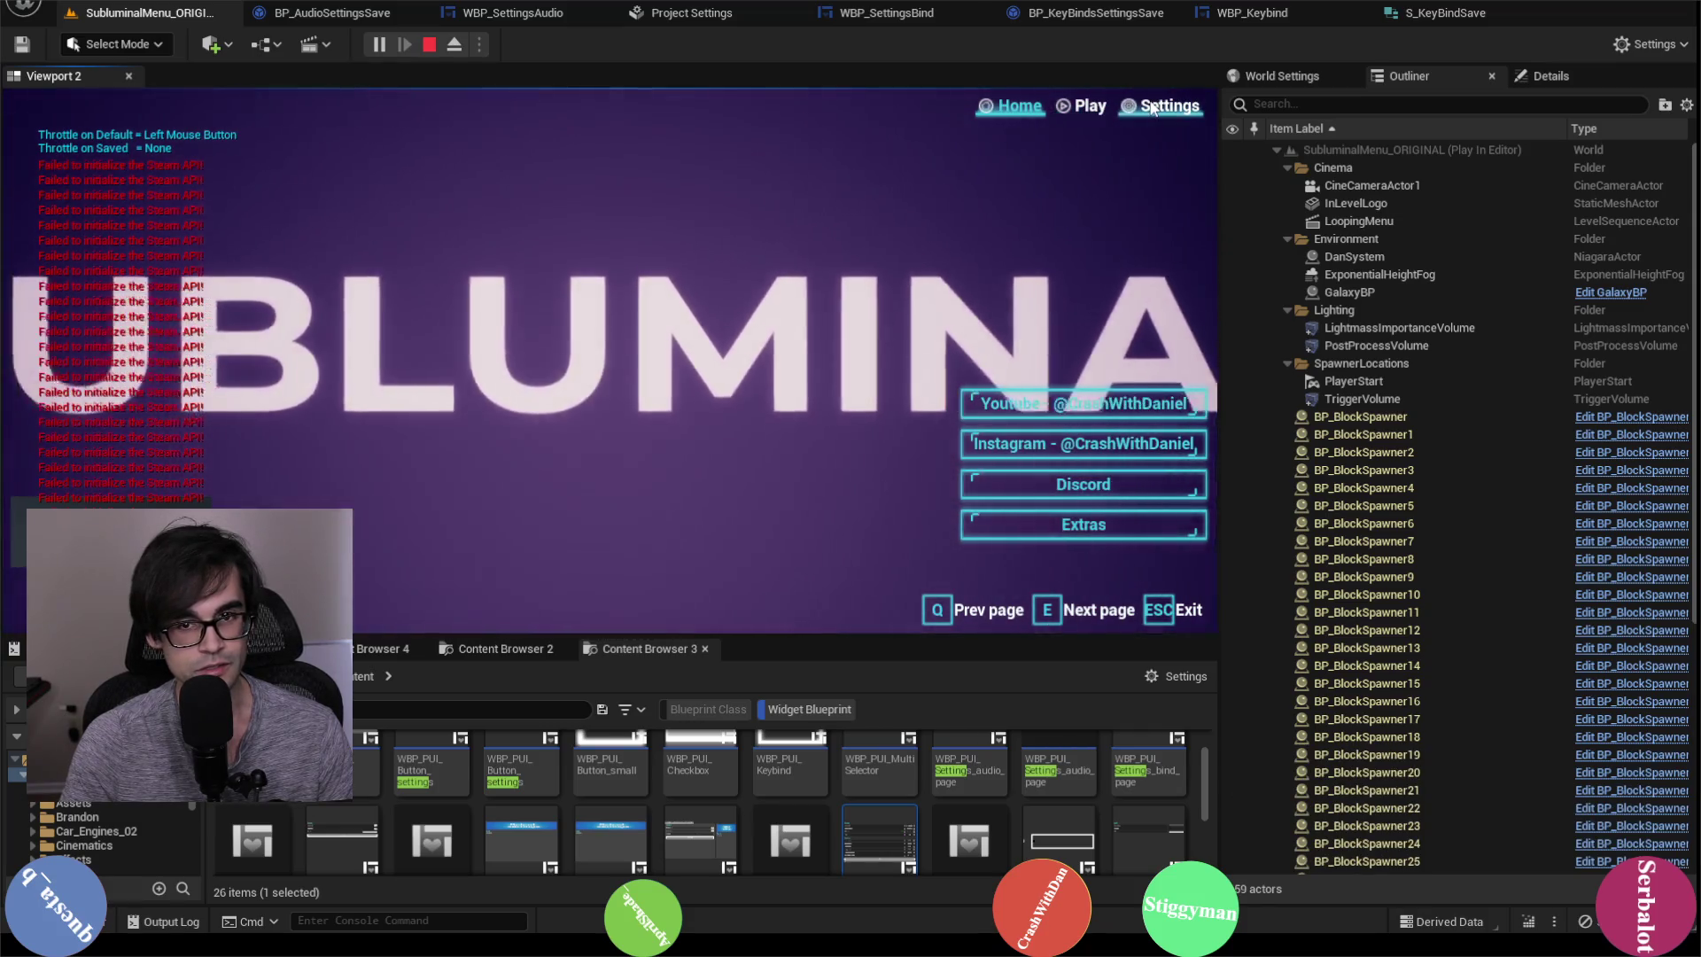
key(e)
key(e)
click(425, 140)
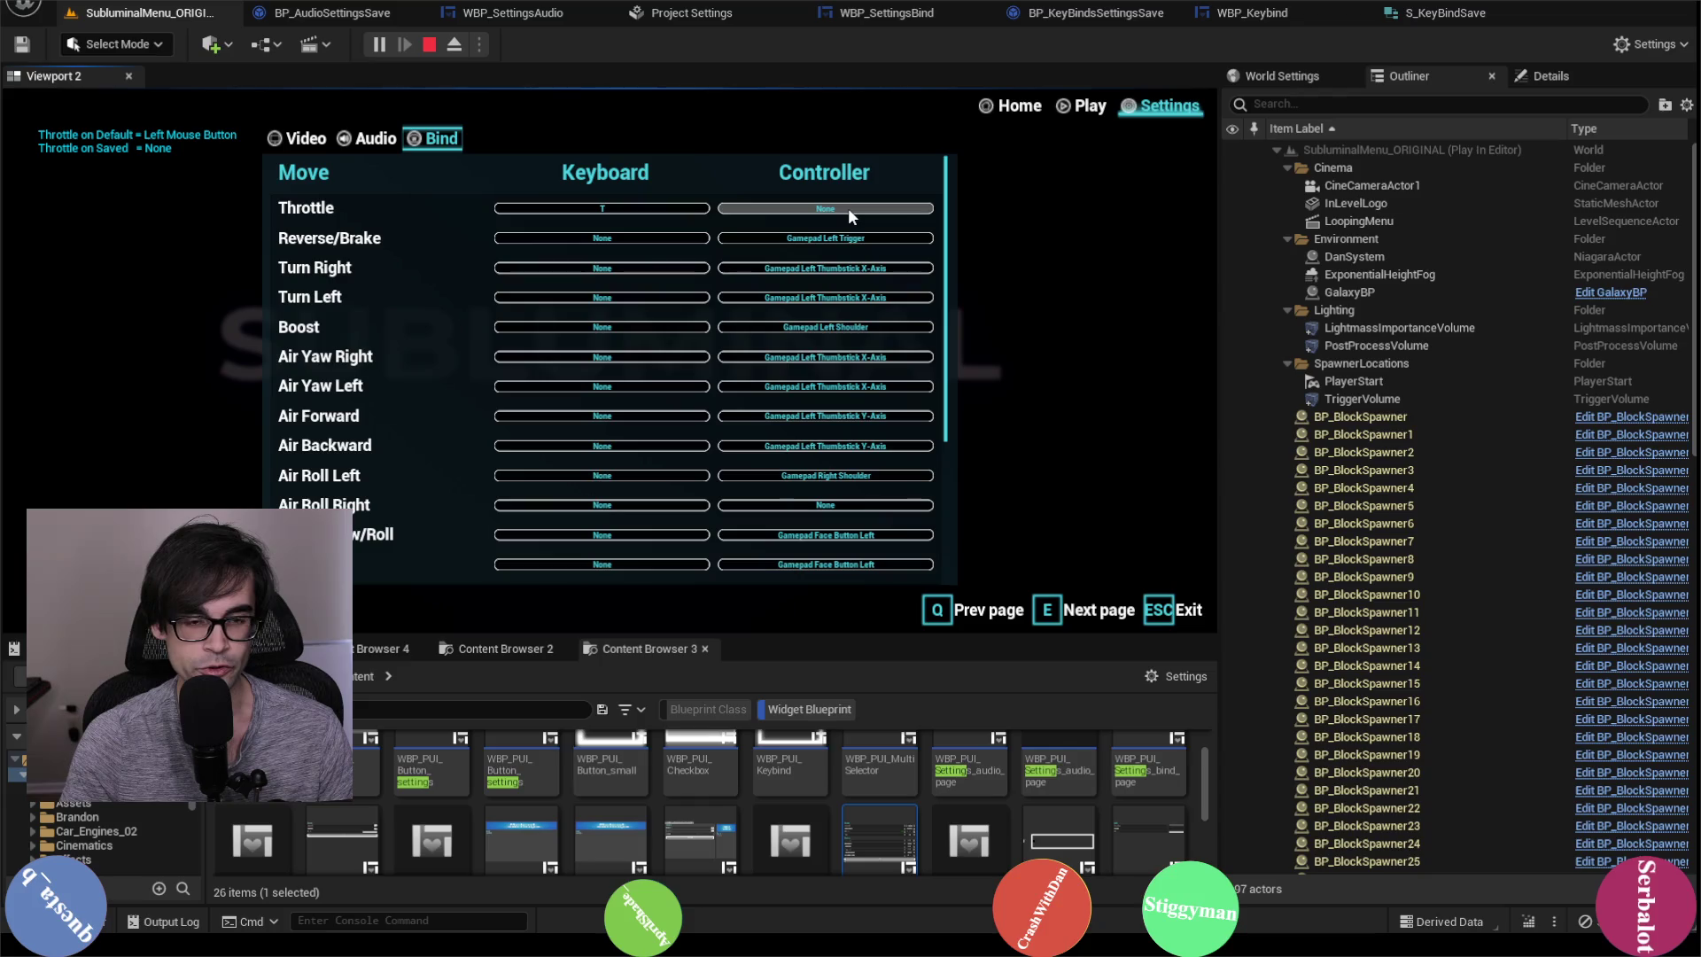
scroll(608, 417, down, 5)
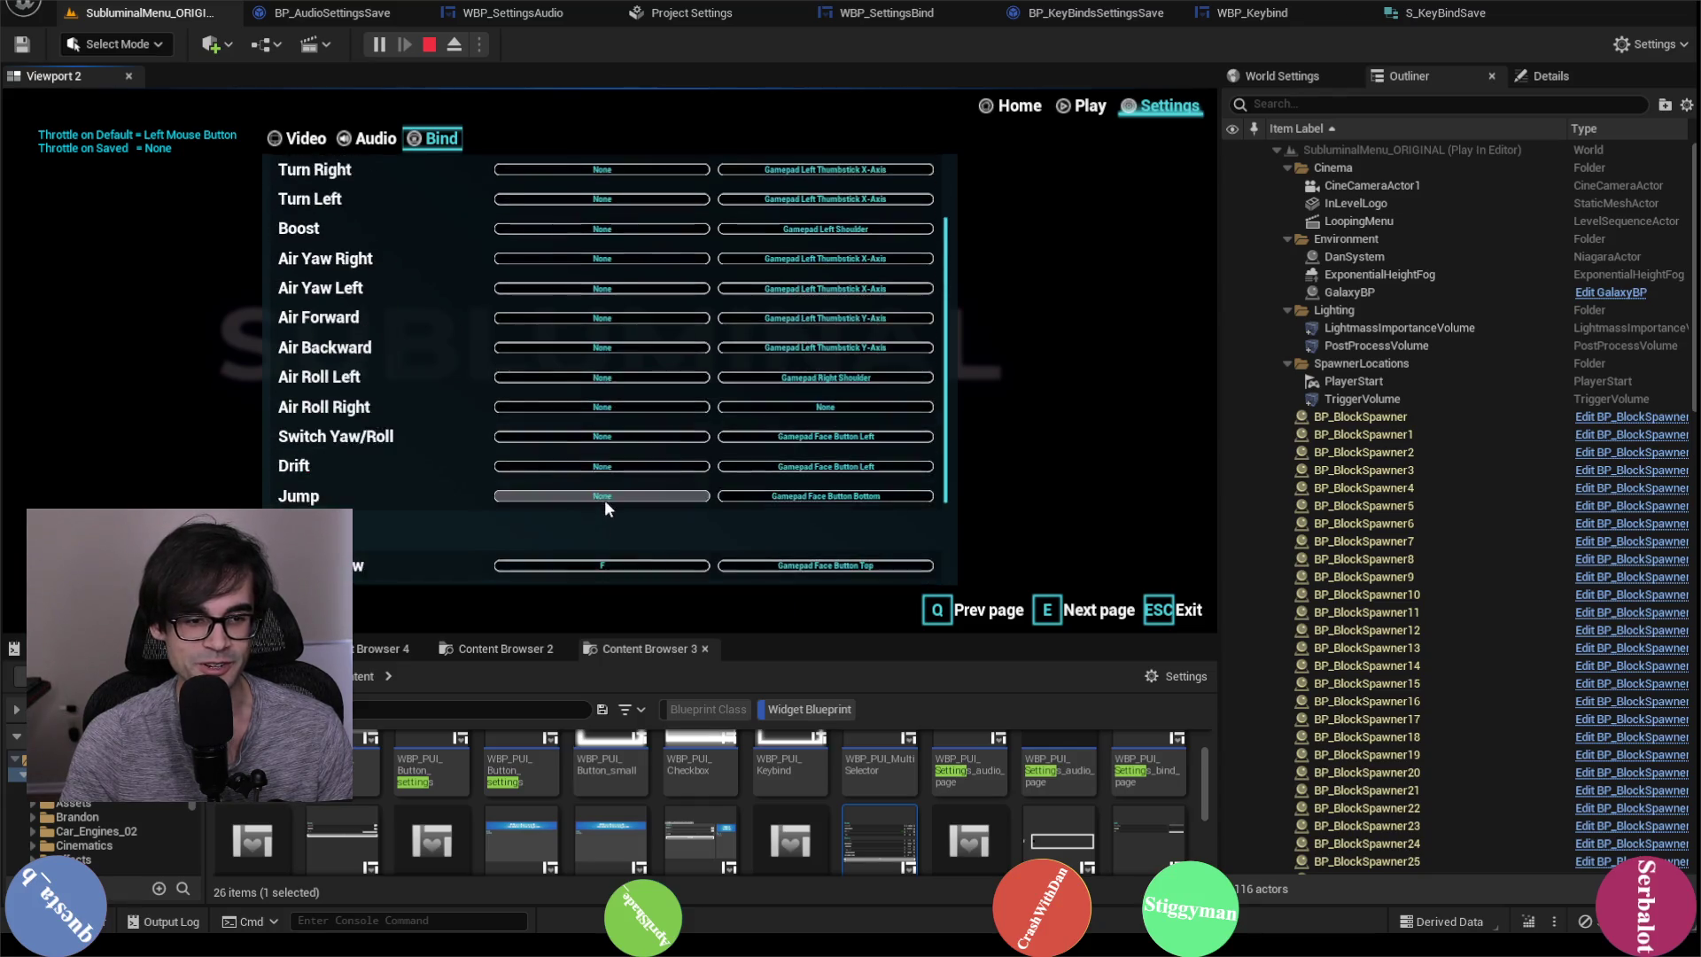
scroll(604, 500, up, 3)
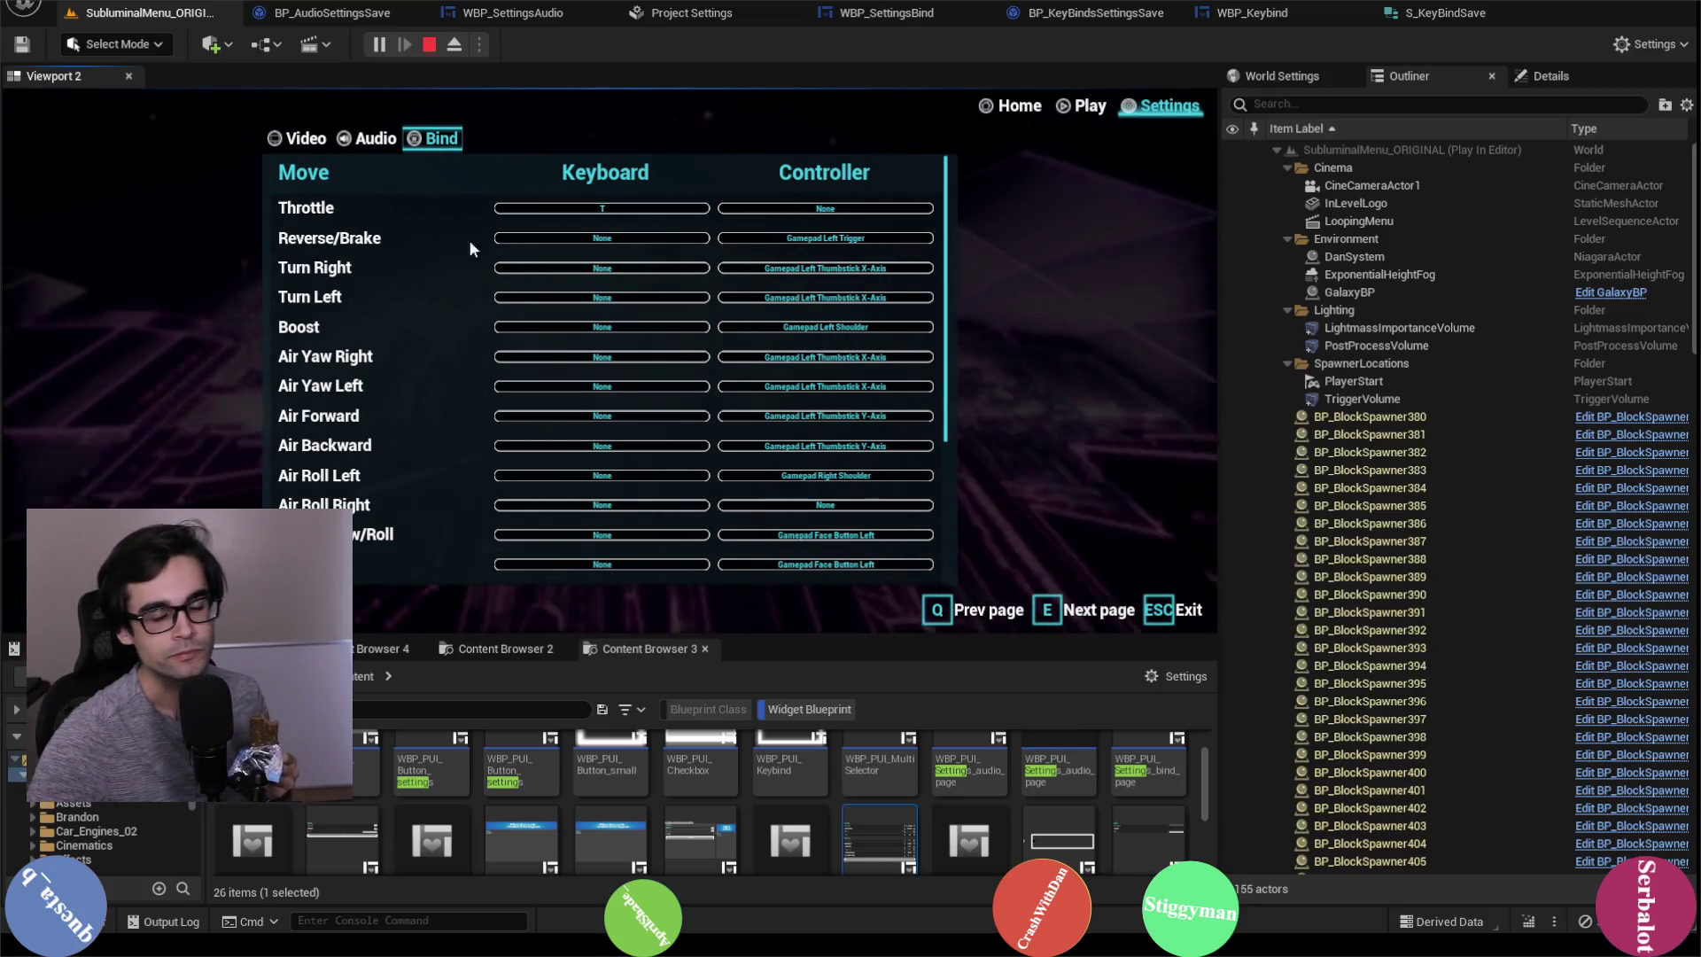
Step: Stop the Play-In-Editor session from the toolbar
click(430, 45)
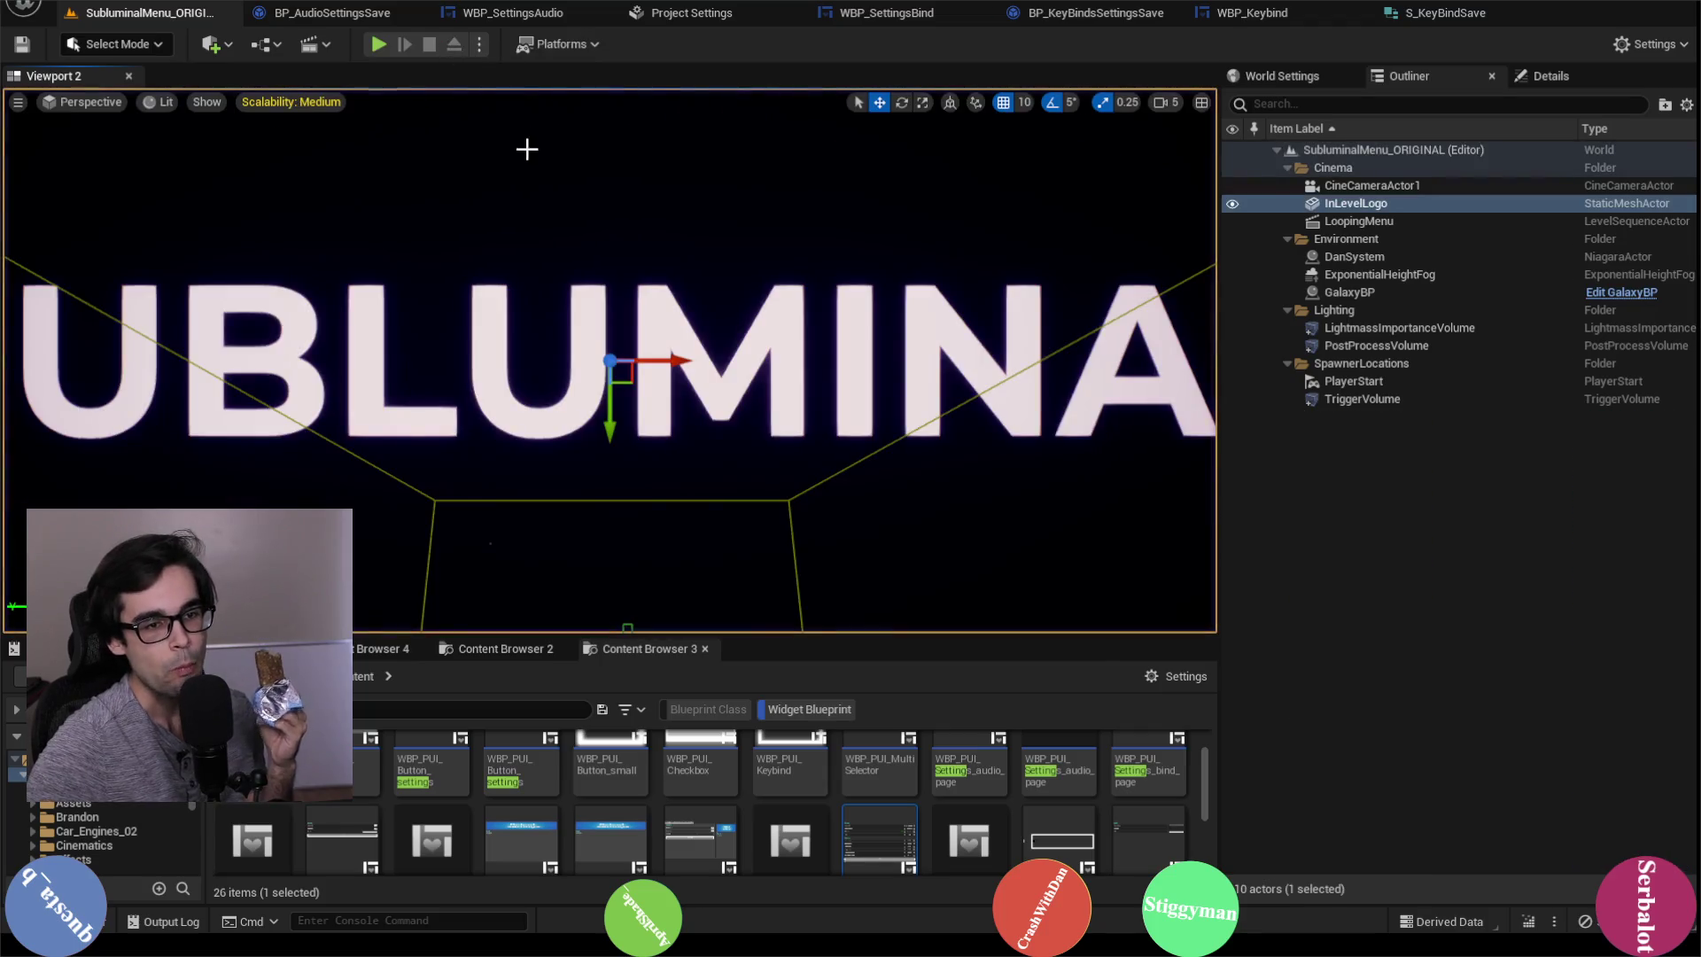
Step: Permanently delete BindSave.sav from Saved\SaveGames and minimize the Explorer window
key(alt+Tab)
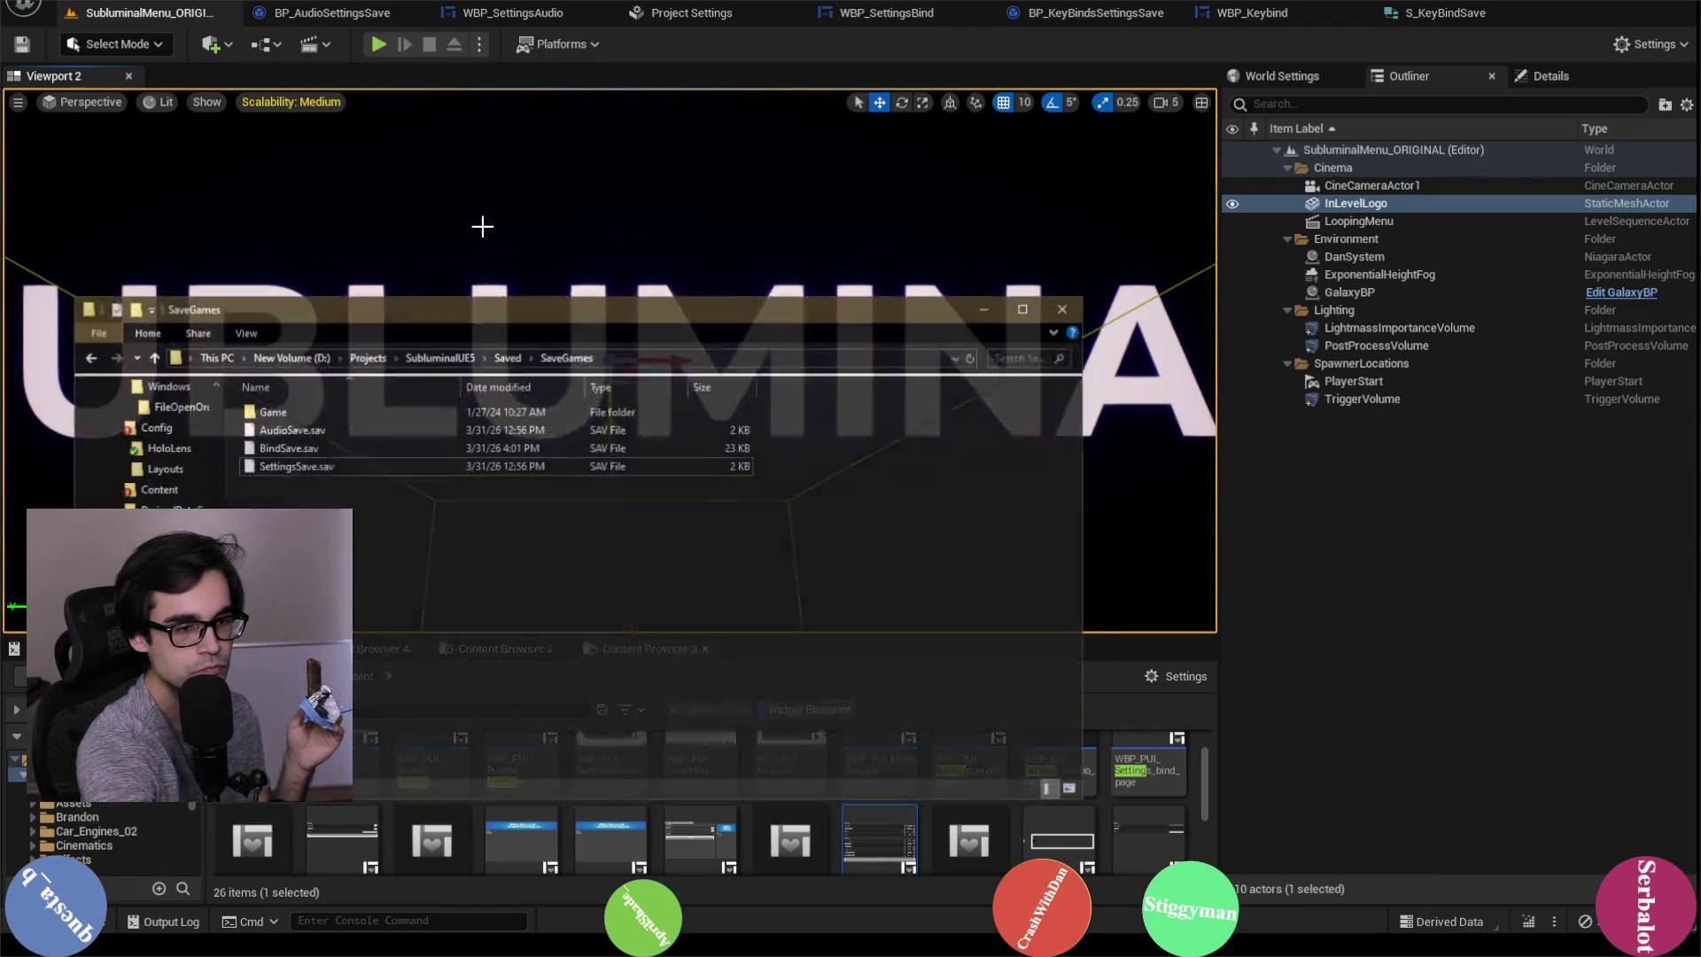
right_click(359, 427)
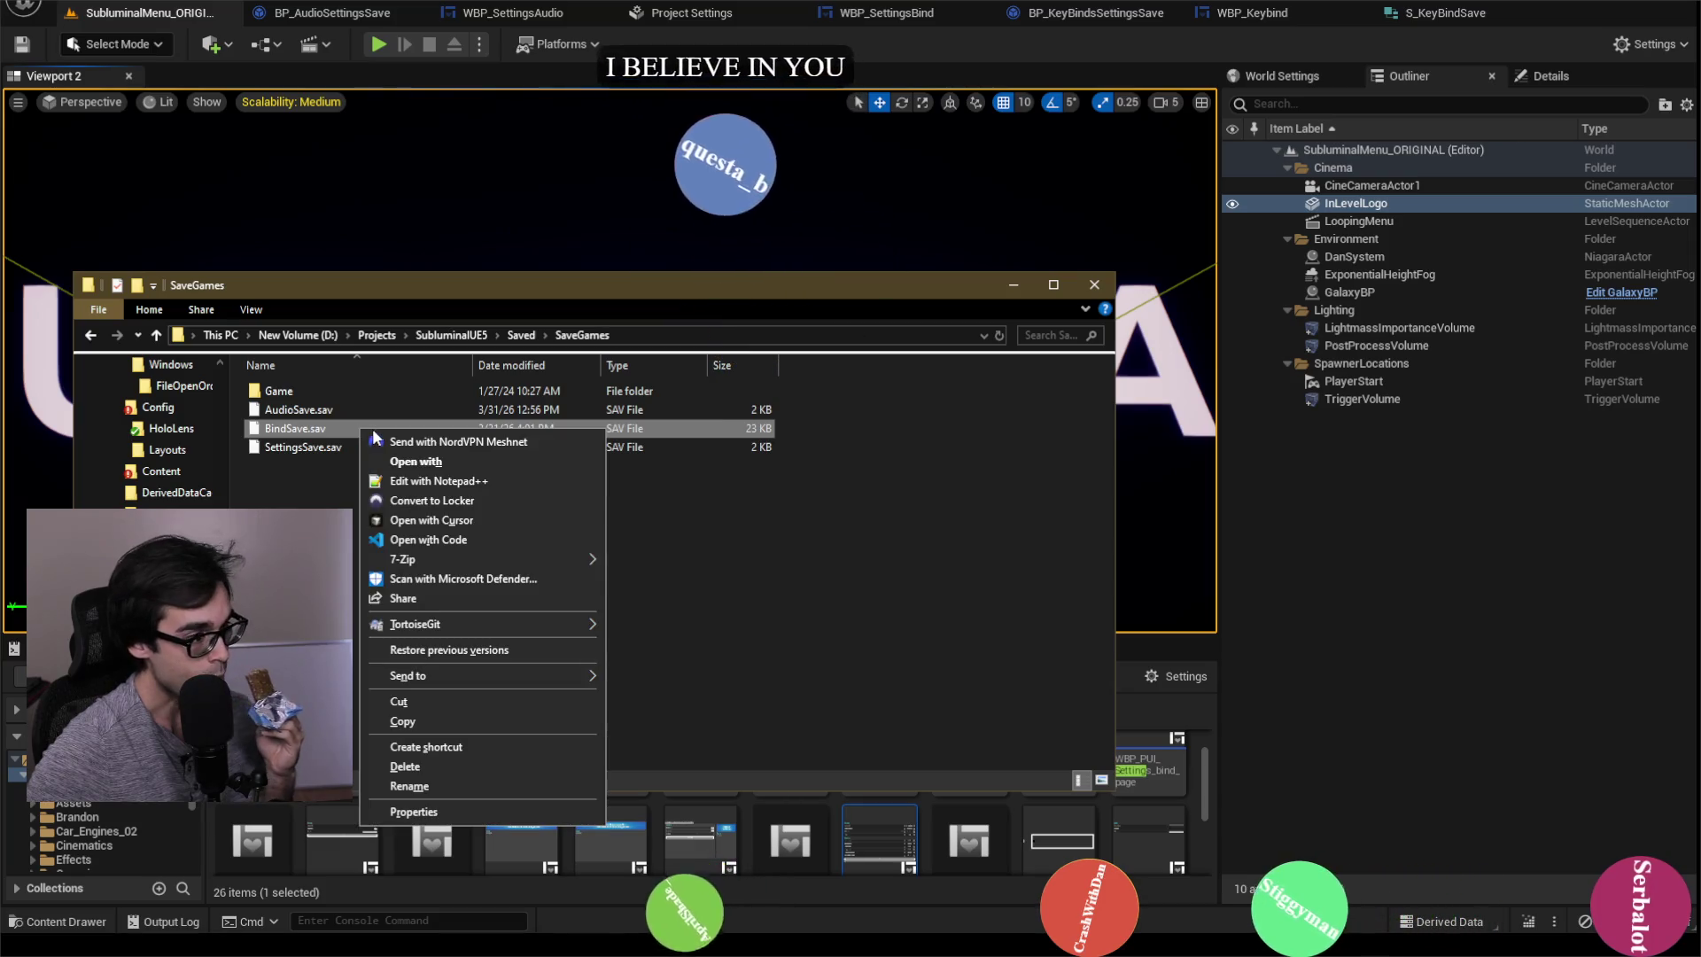
click(440, 764)
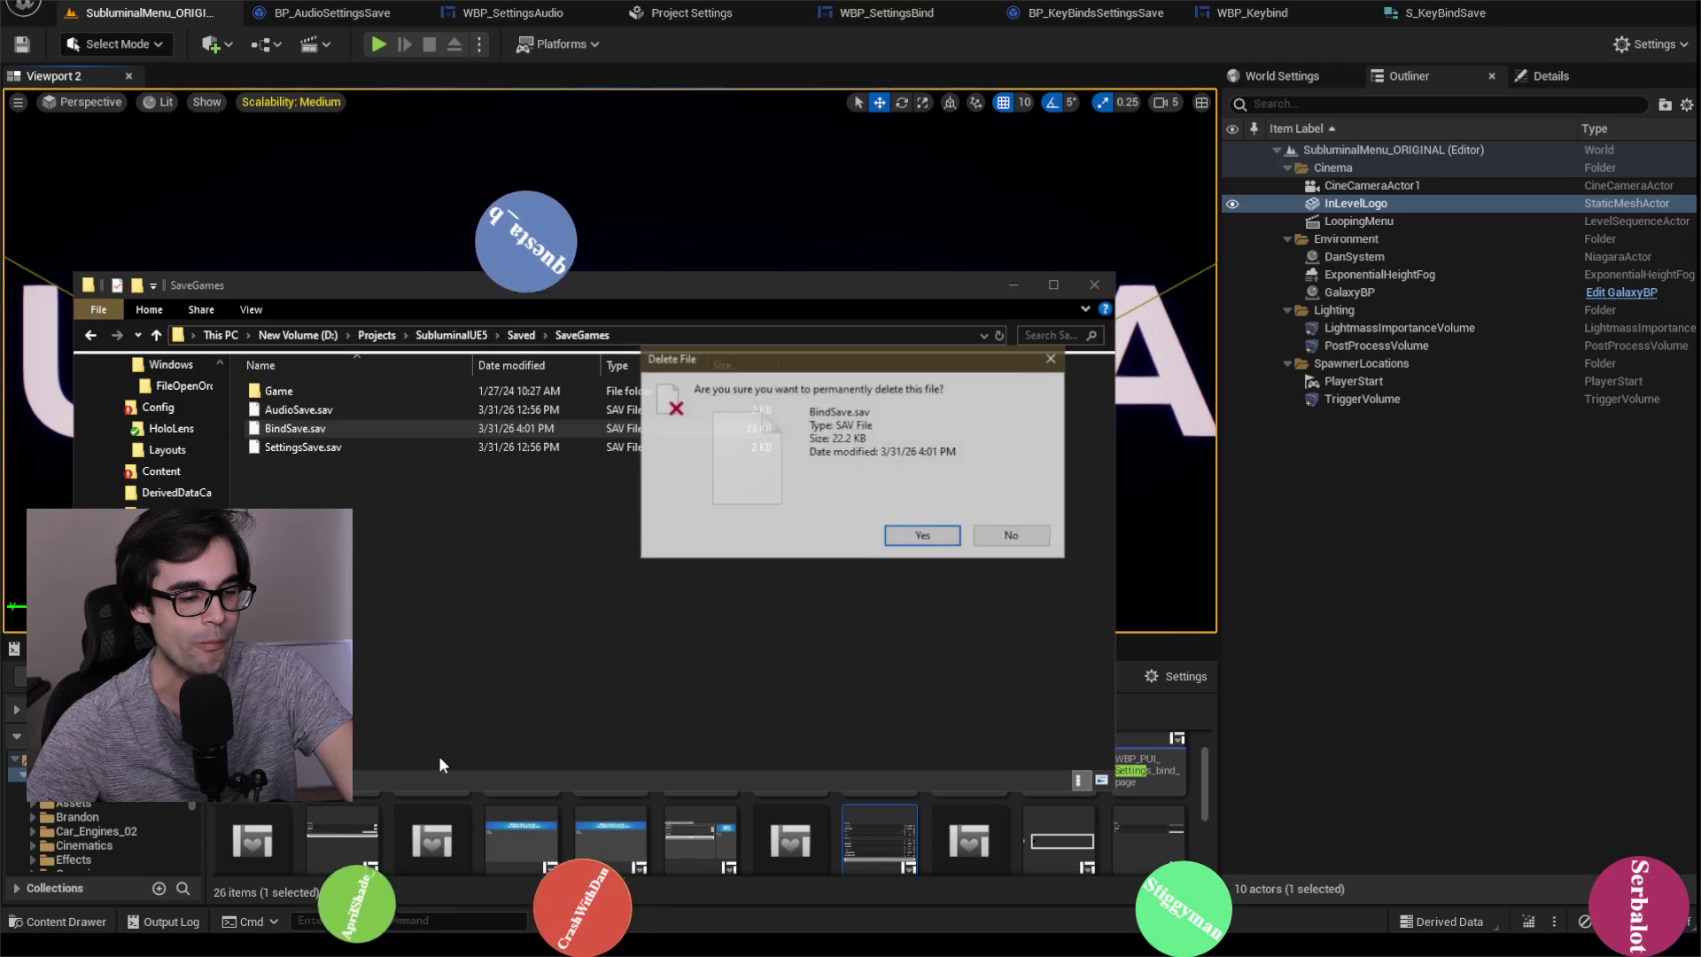
click(921, 536)
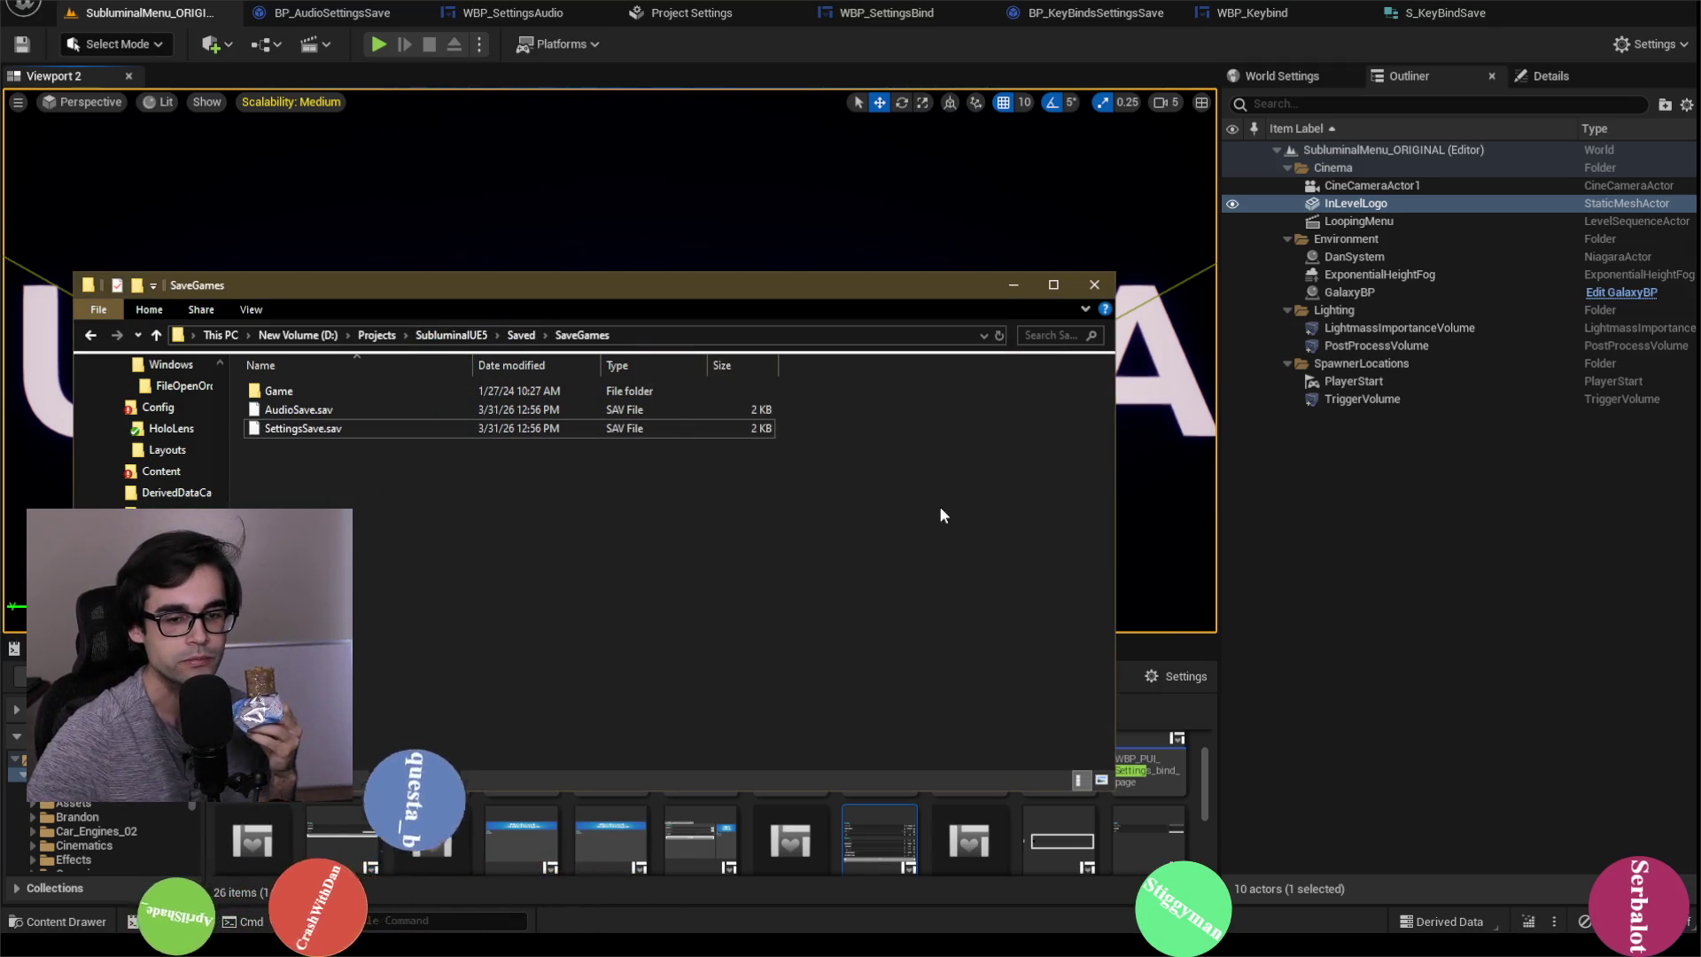
click(1008, 288)
click(1008, 289)
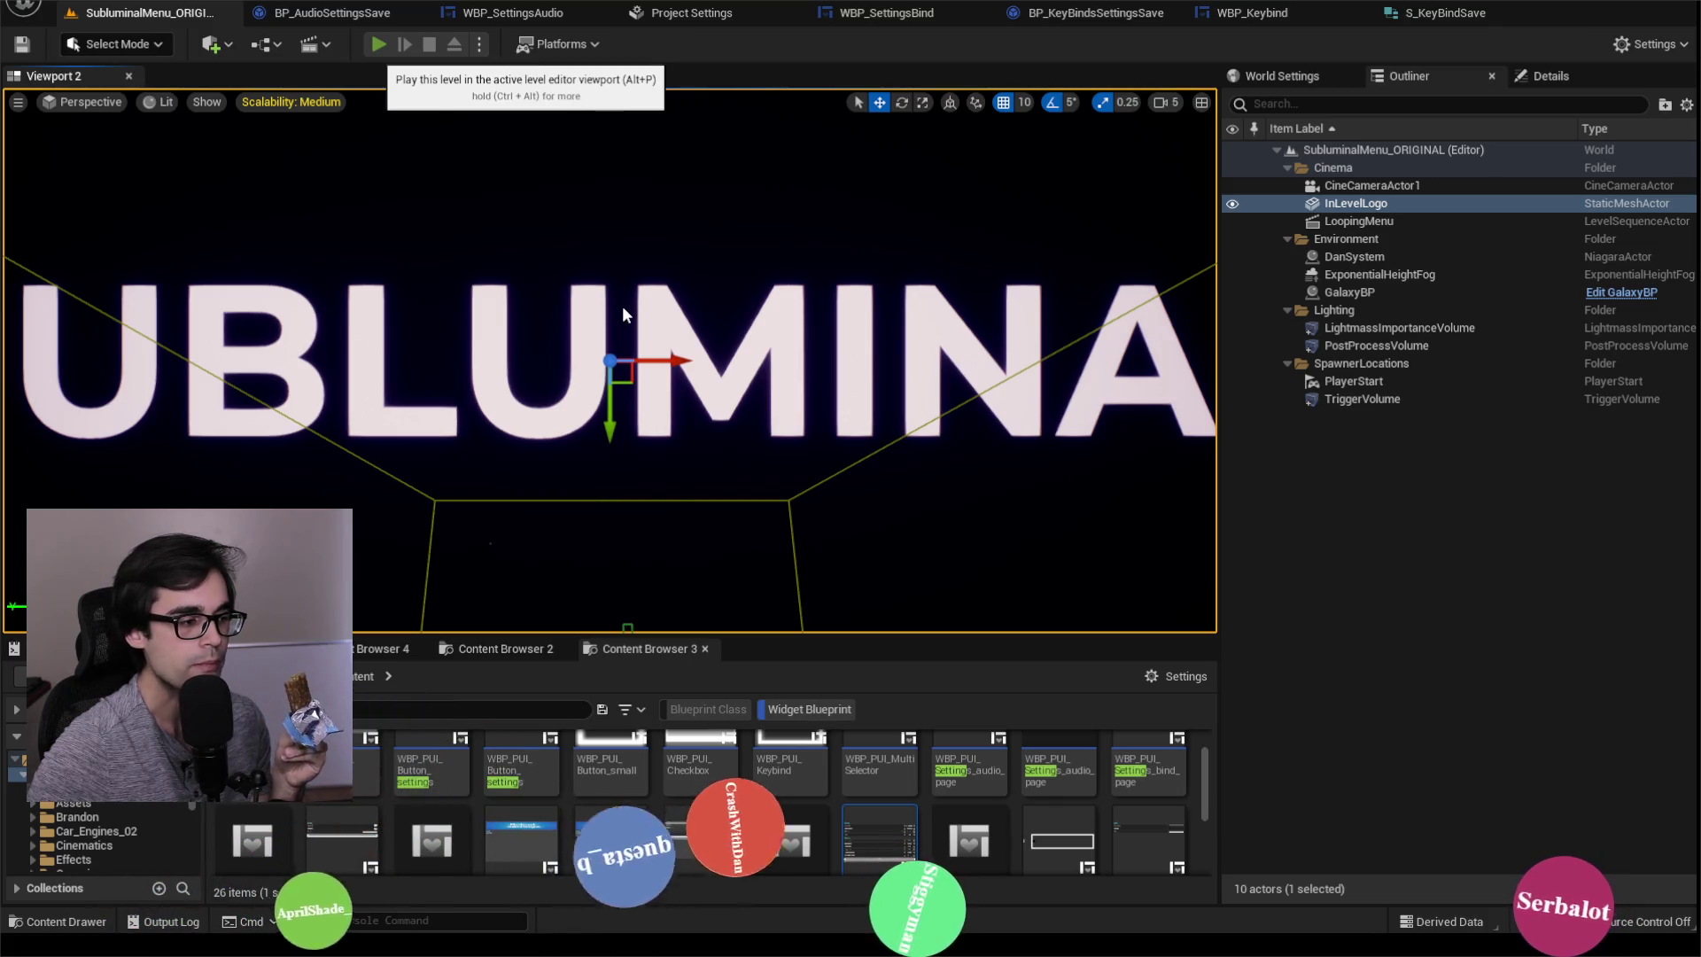
Step: Start a fresh play session and scroll the Bind page, with Throttle back on Left Mouse Button
key(alt+p)
click(1167, 105)
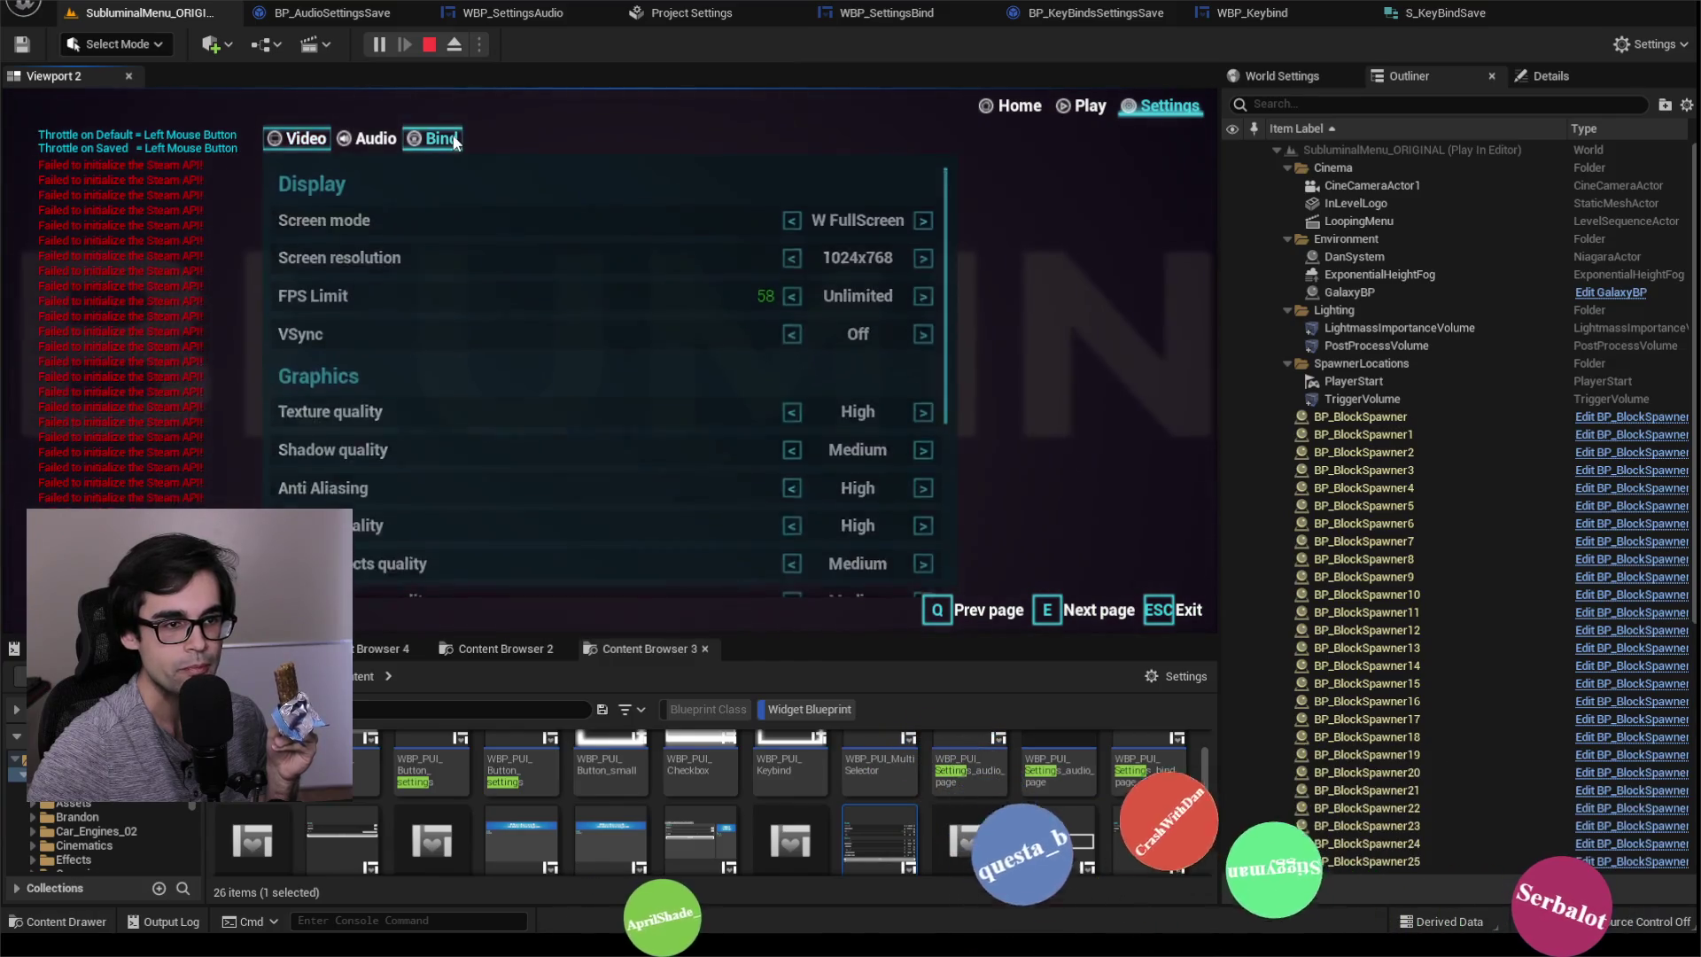
click(448, 139)
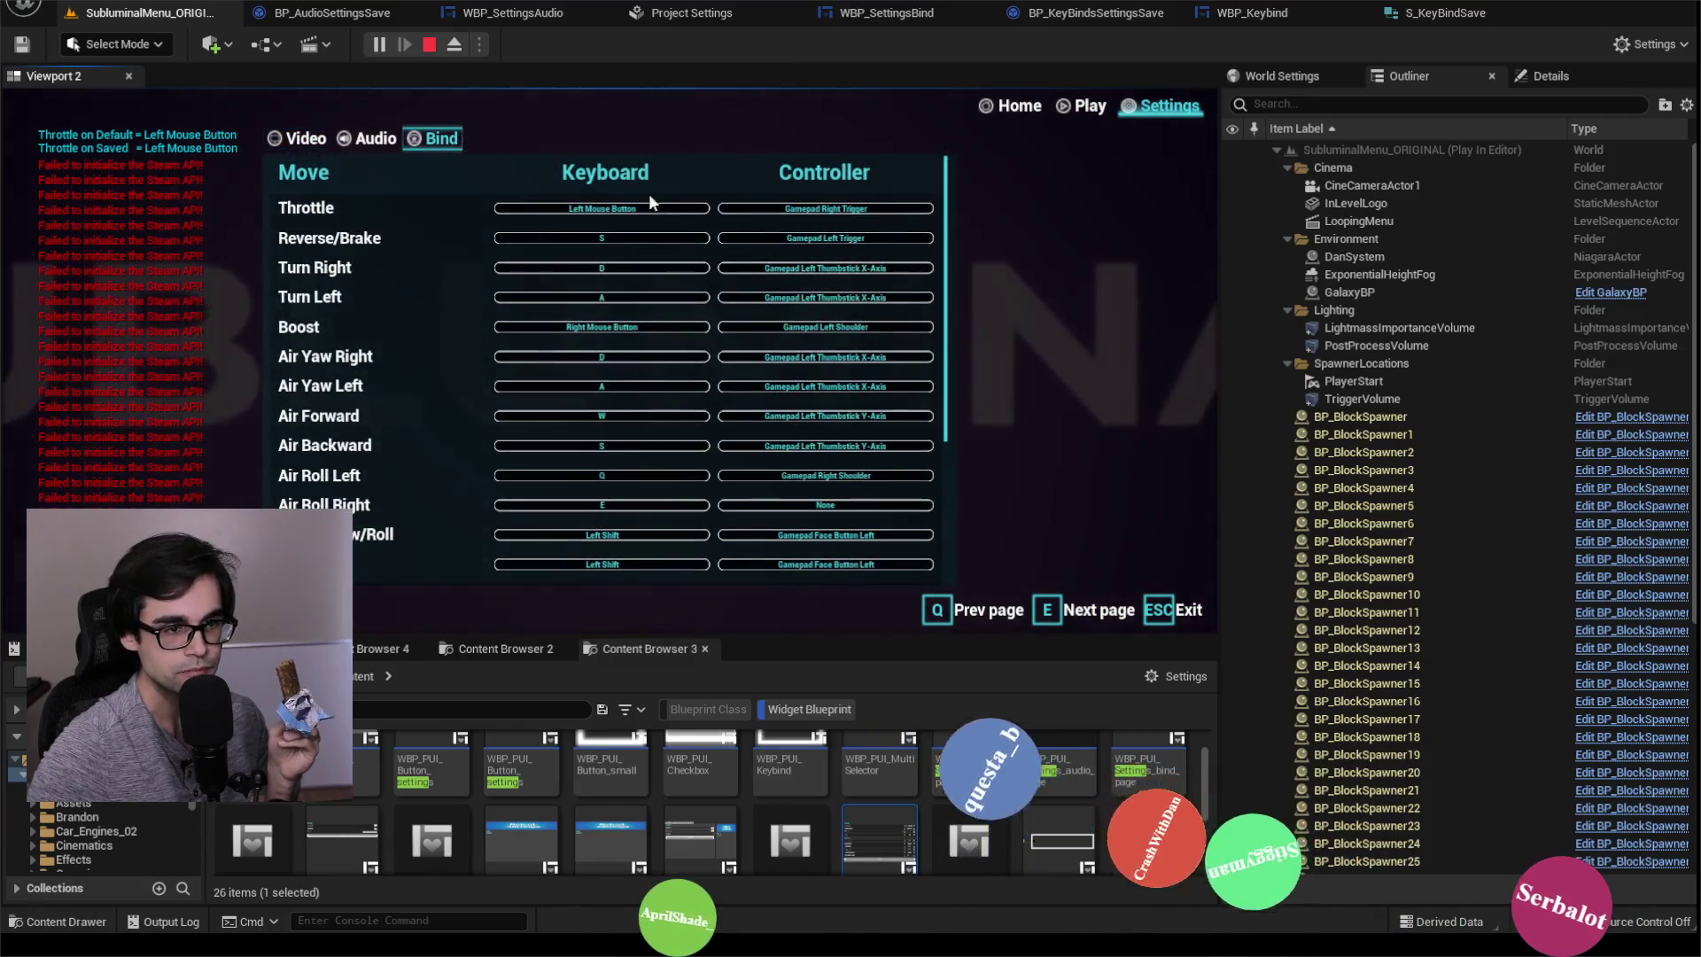
scroll(691, 293, down, 2)
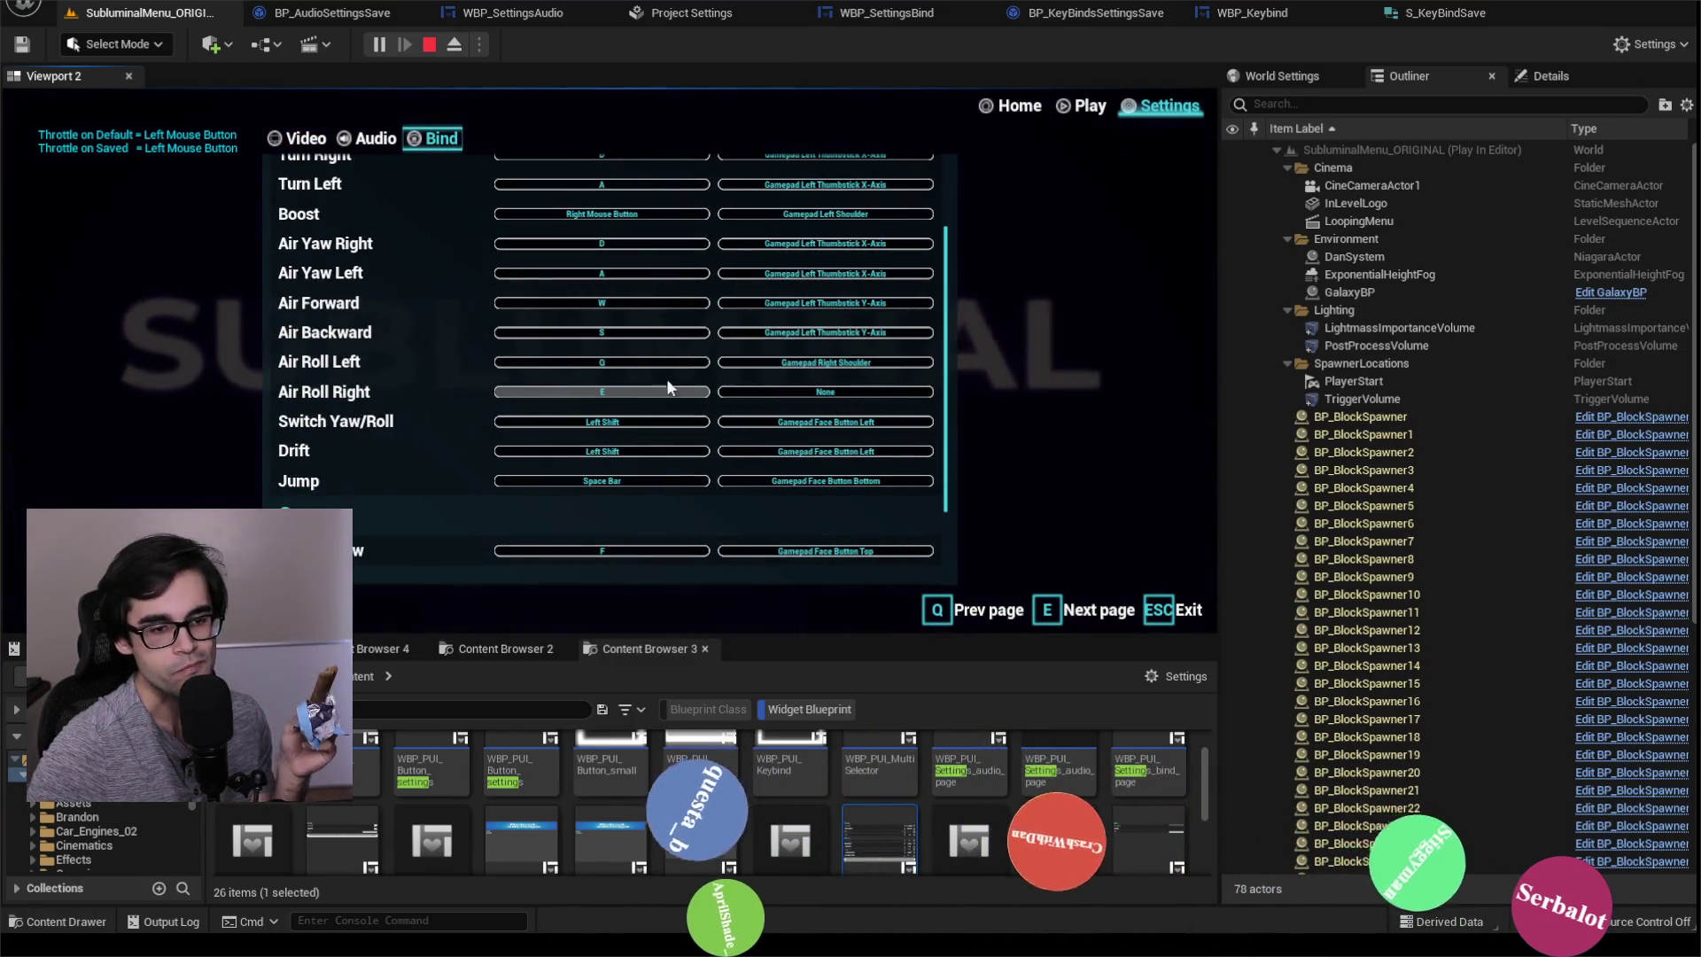
scroll(673, 363, up, 2)
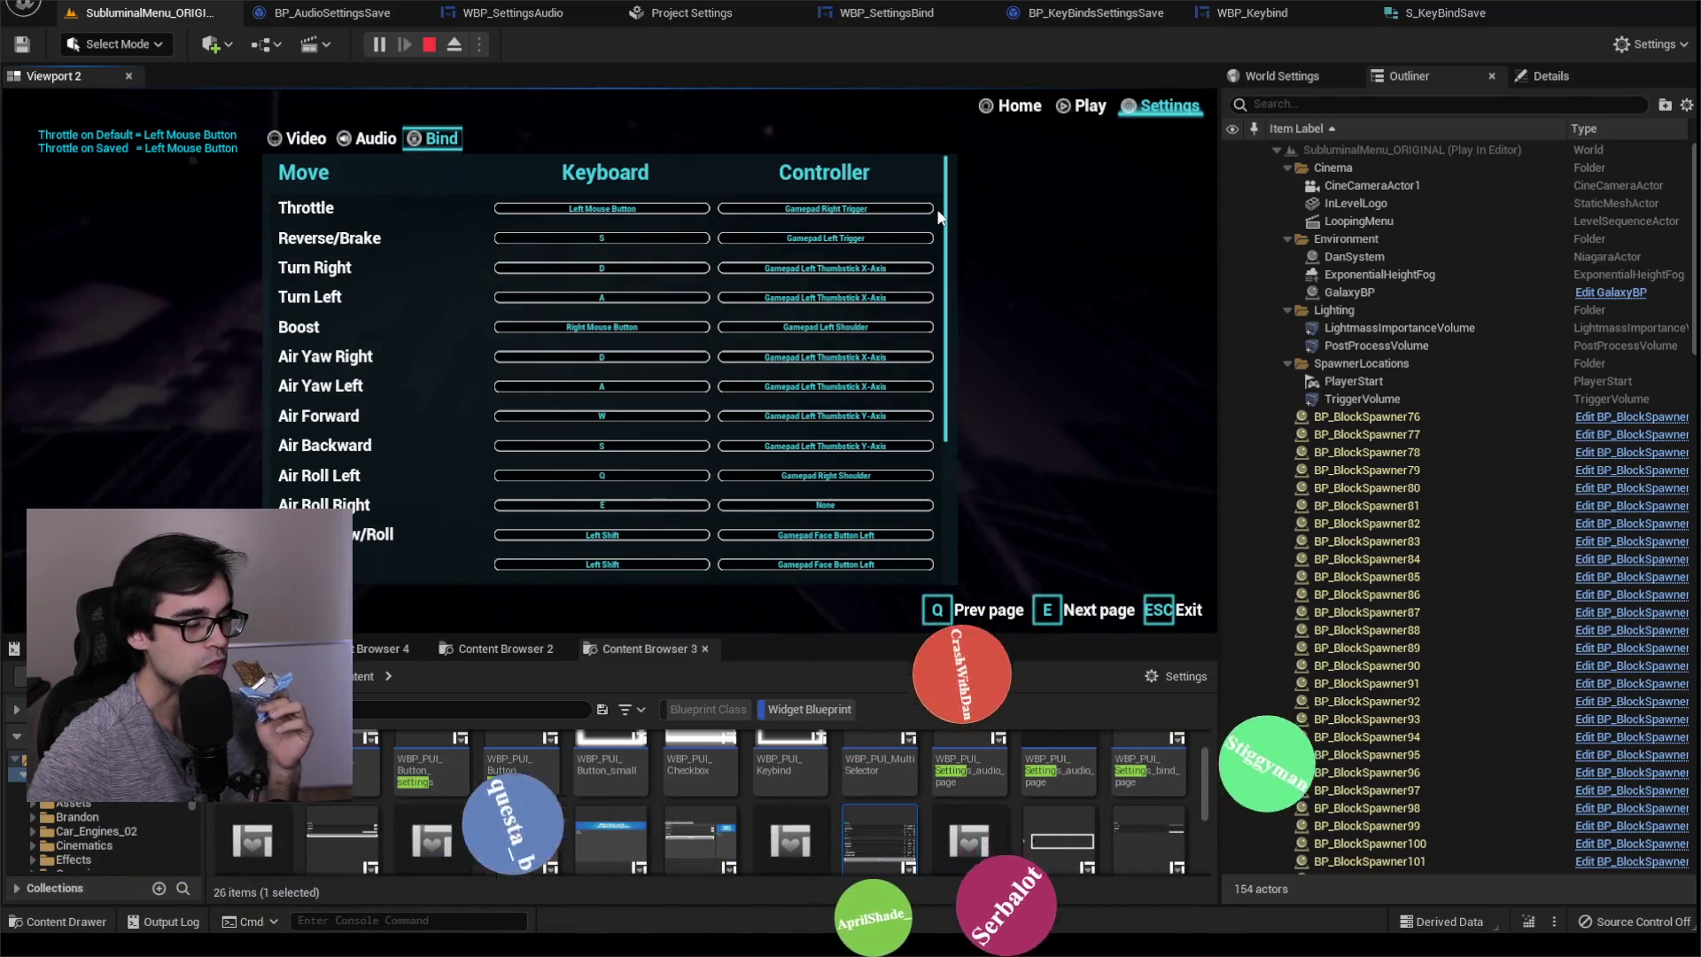
scroll(944, 264, down, 1)
scroll(944, 264, down, 2)
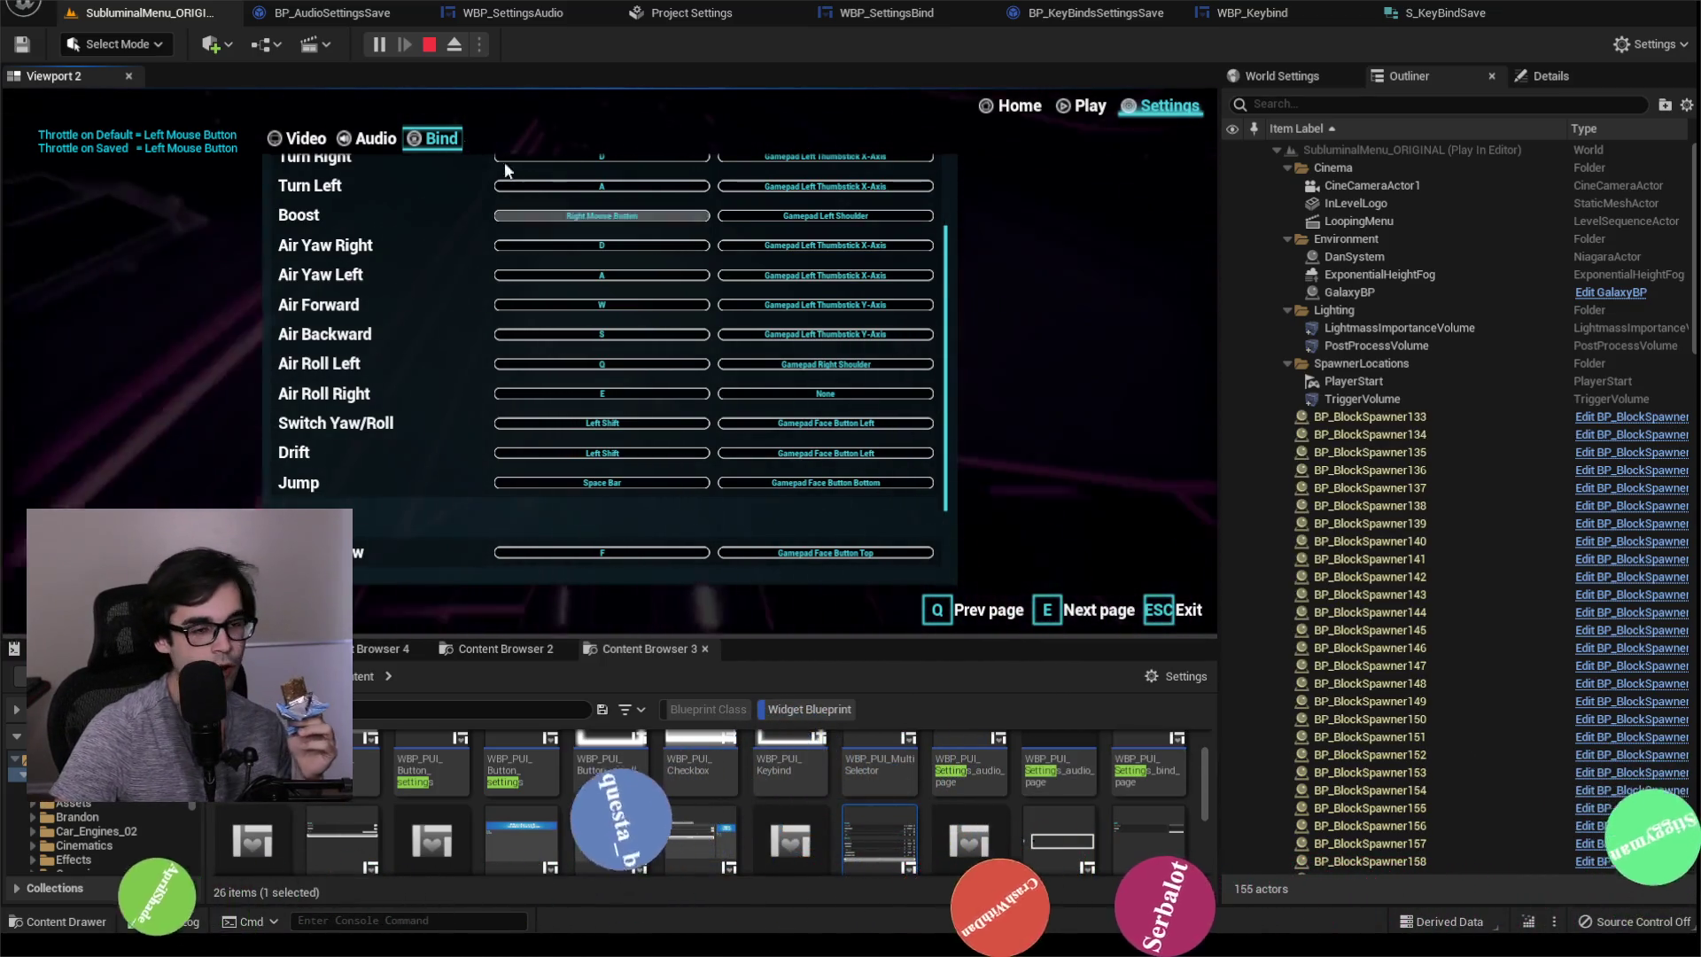
key(Escape)
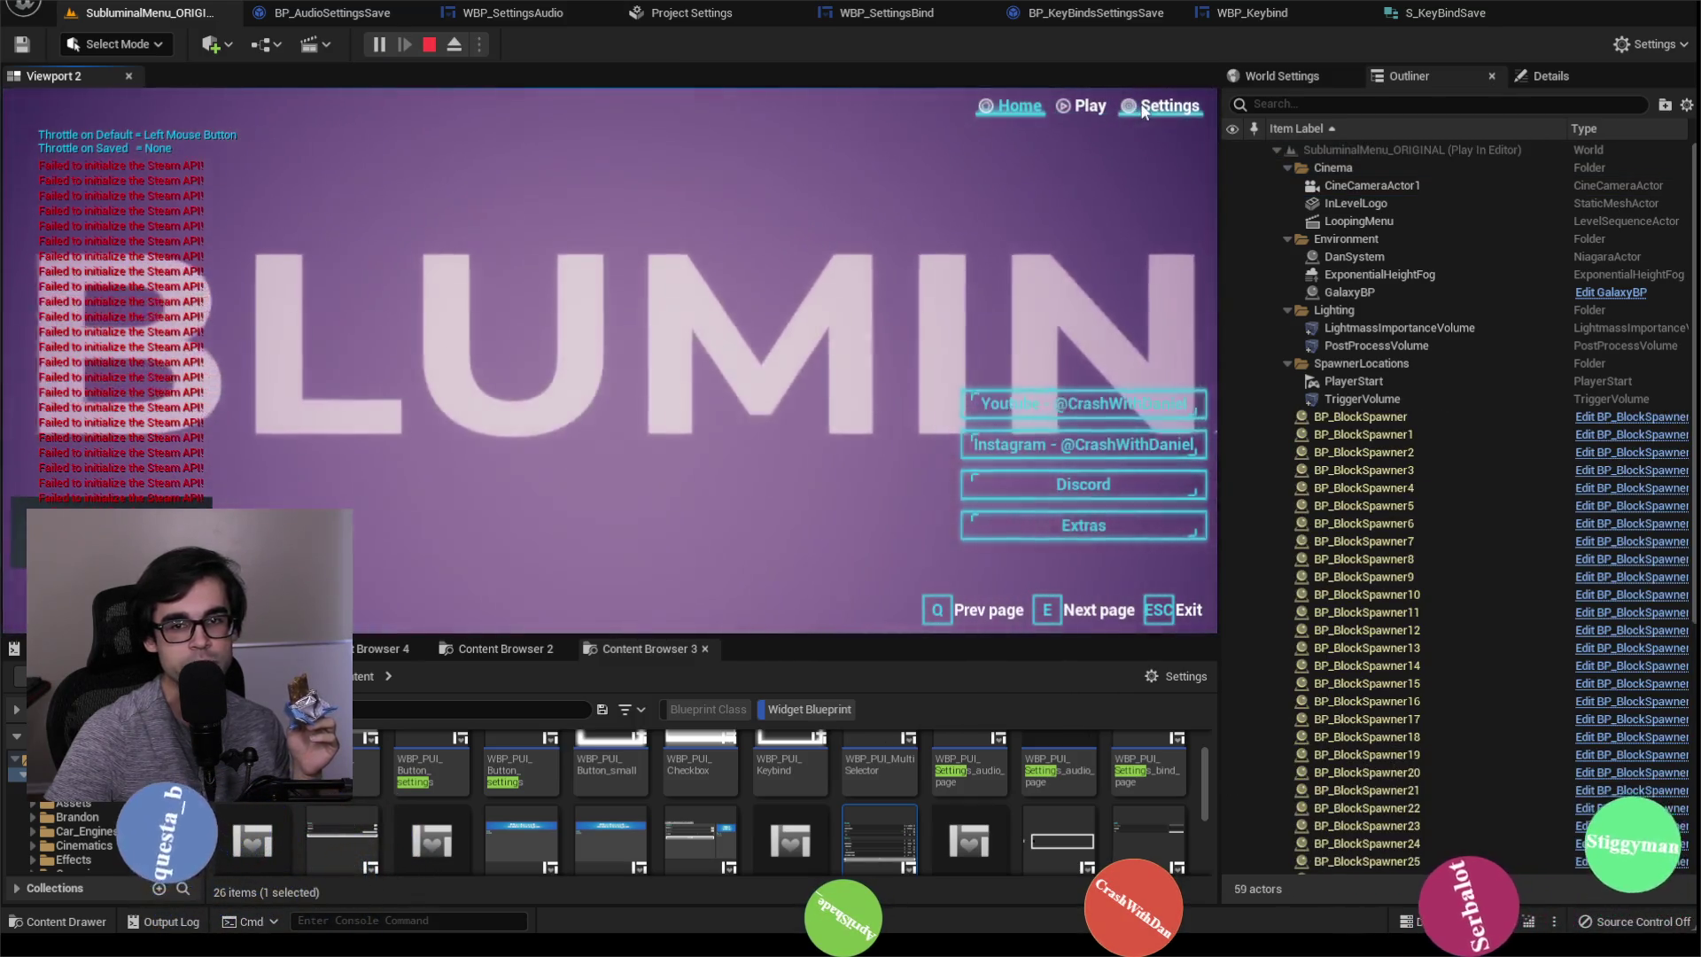
Step: Open Settings > Bind in the running game and scroll through the bindings list
key(e)
key(e)
click(460, 139)
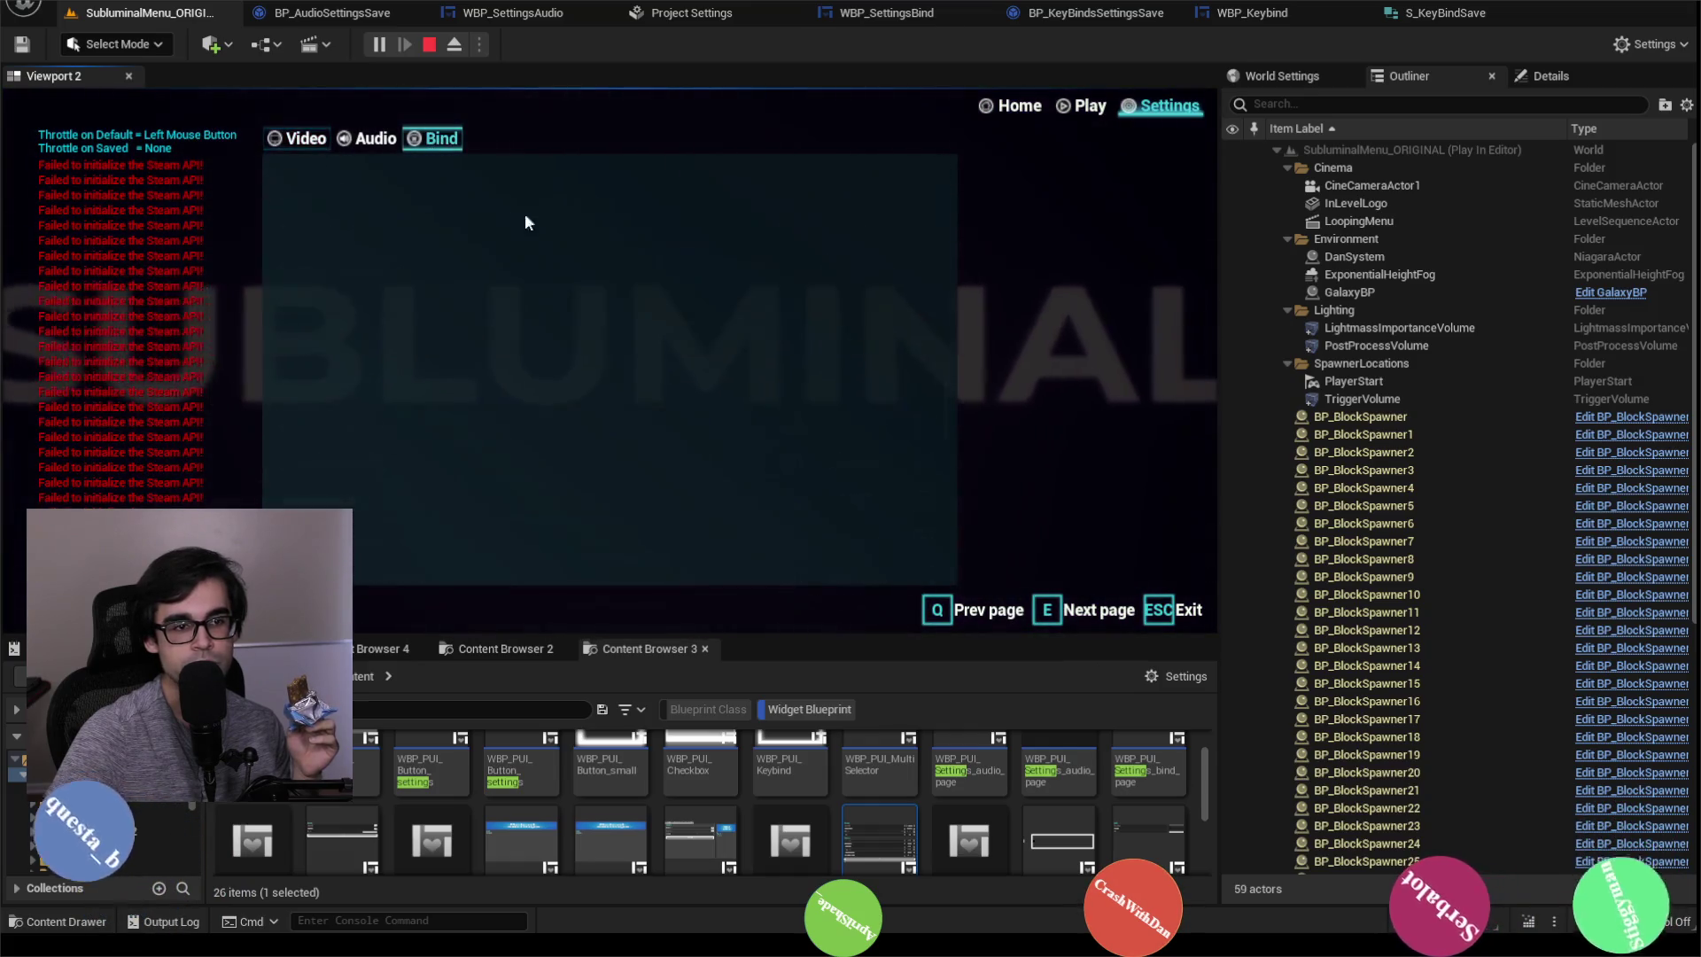
scroll(631, 400, down, 5)
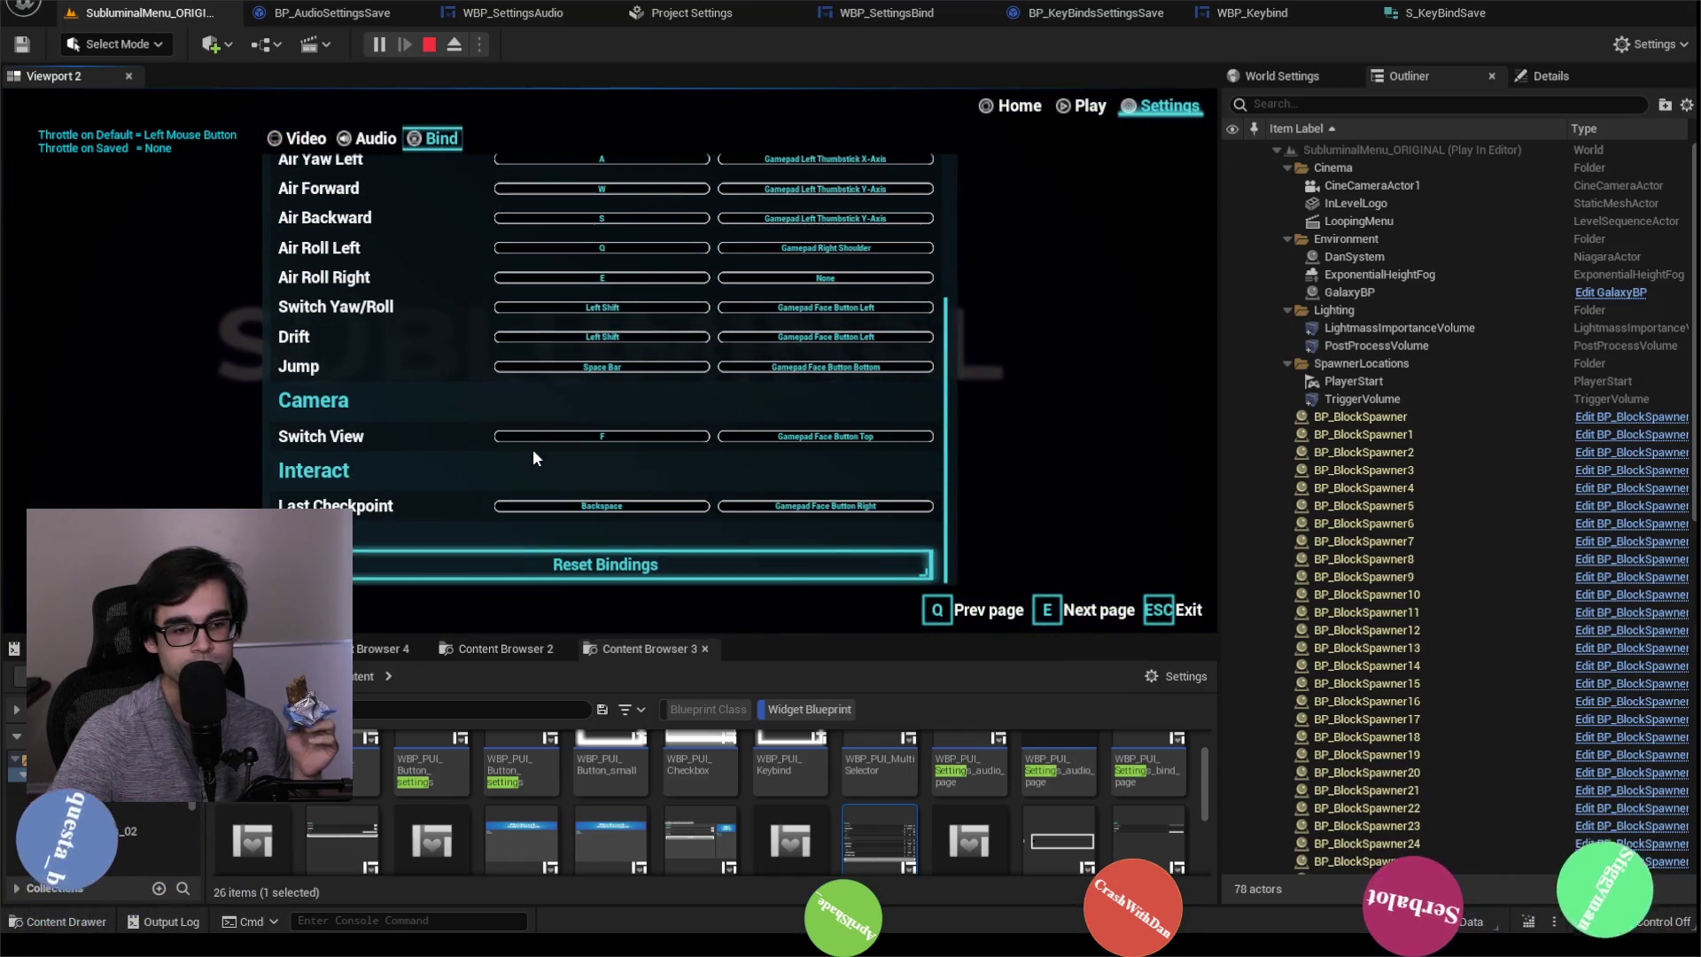
scroll(534, 449, up, 5)
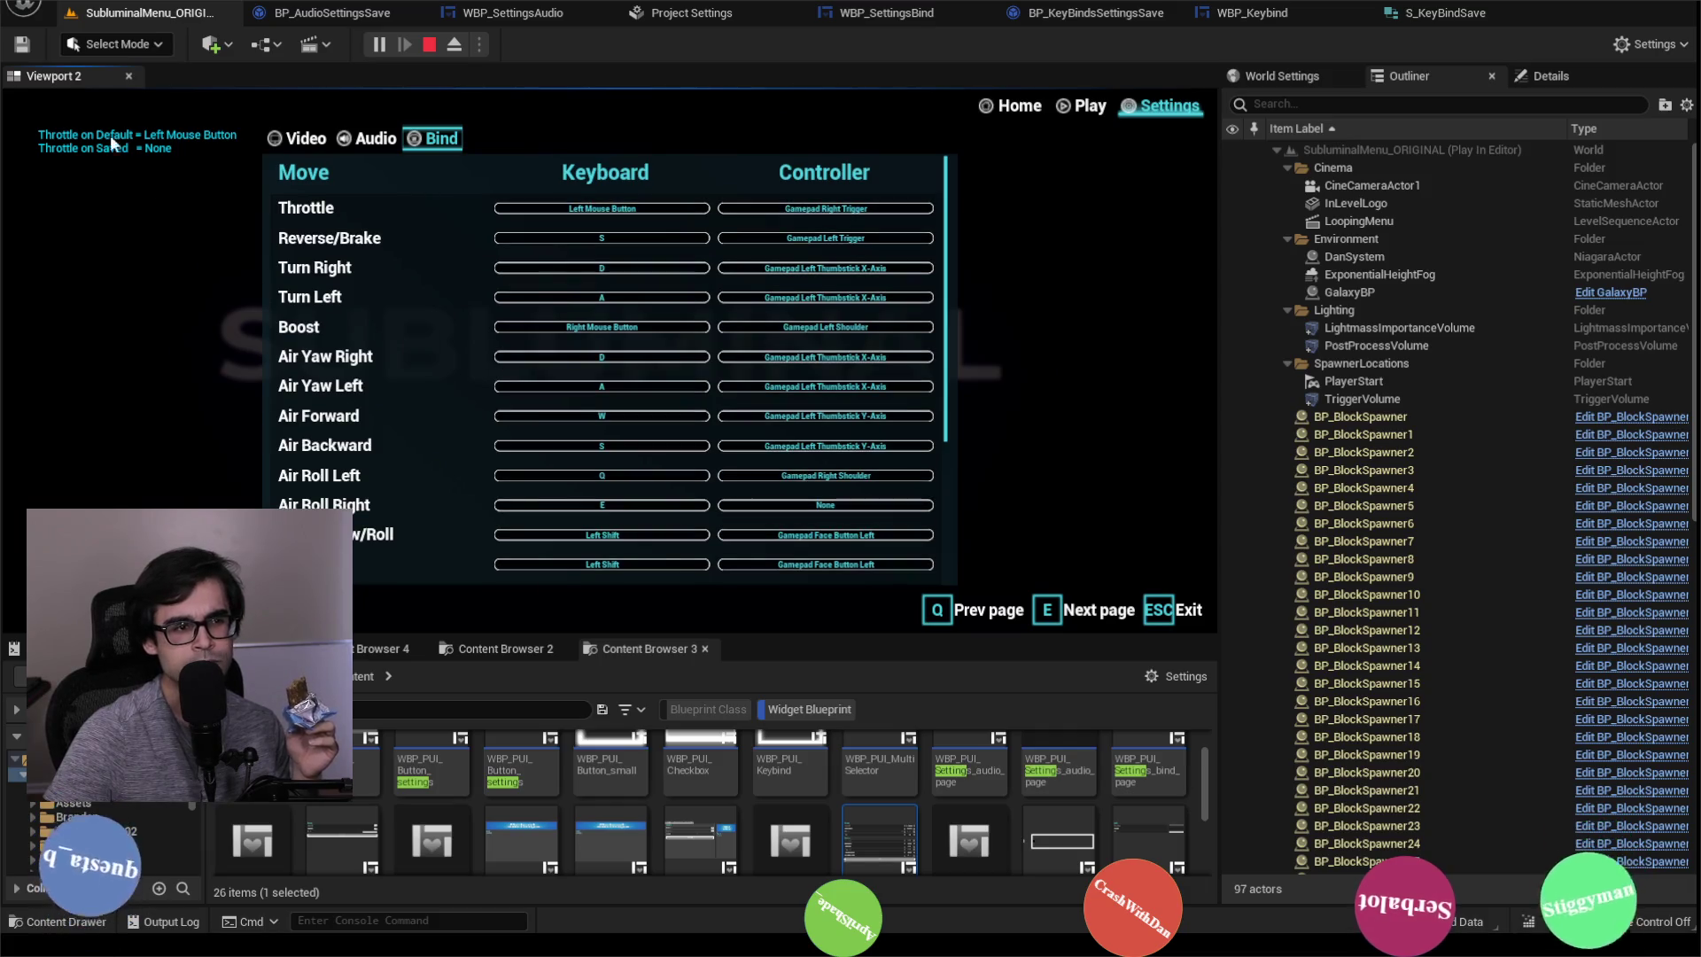
scroll(512, 478, down, 5)
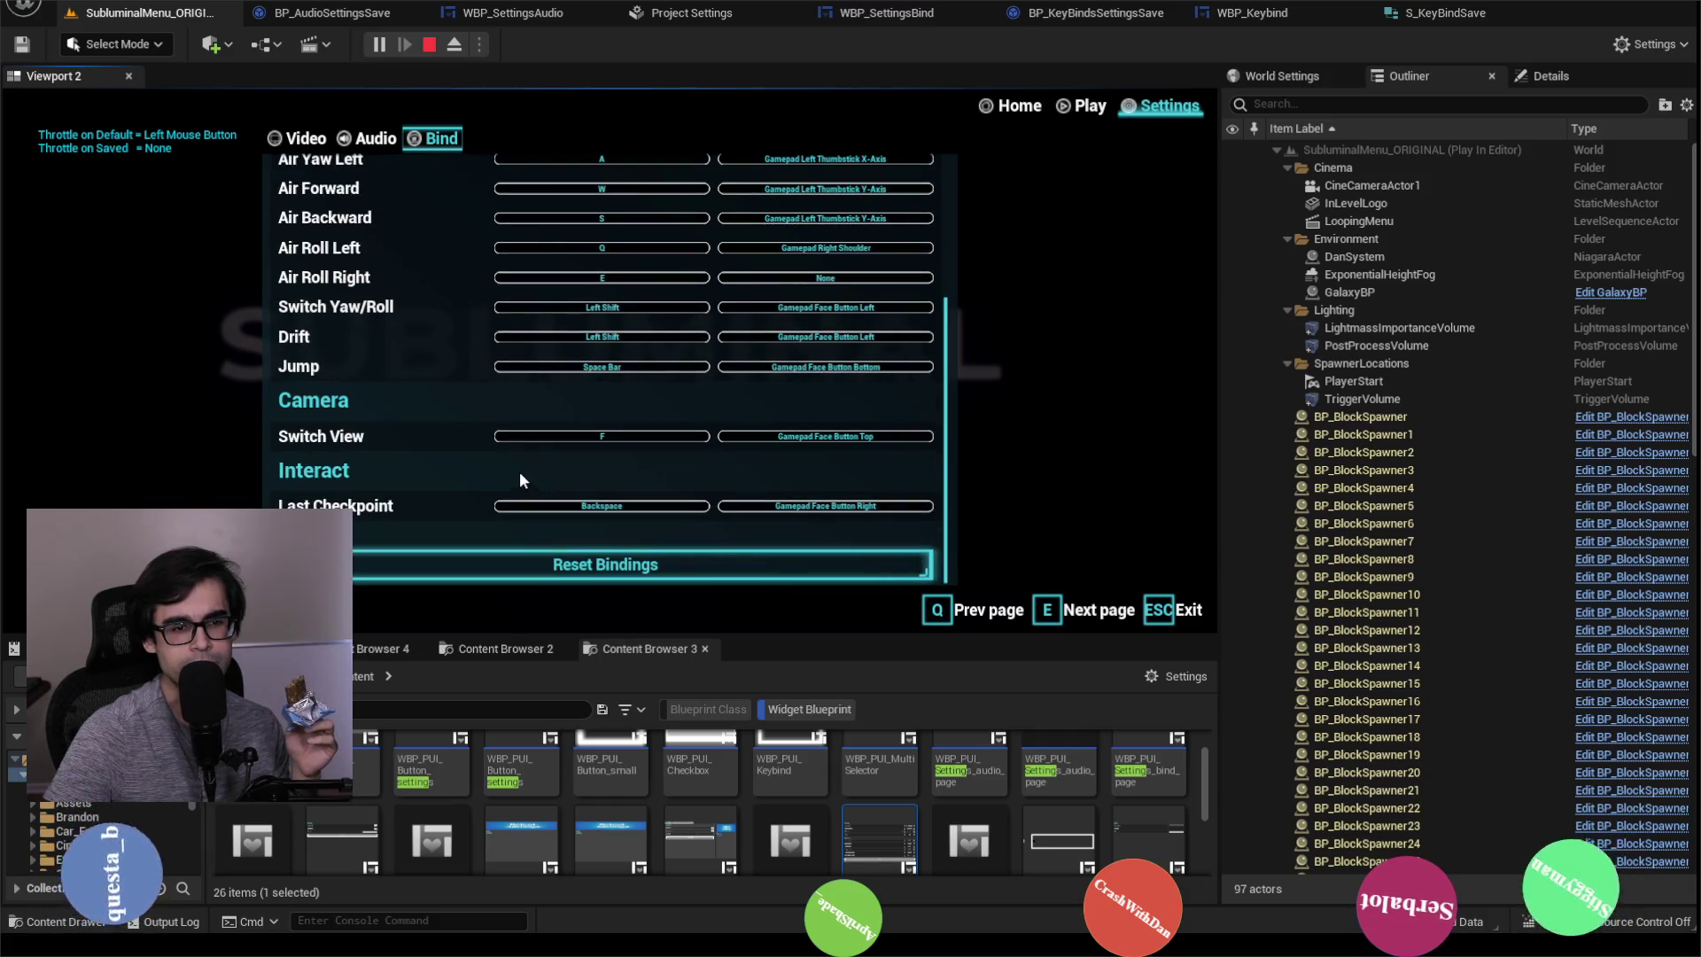
Step: Stop and restart Play-In-Editor, then review the Bind list again
click(427, 47)
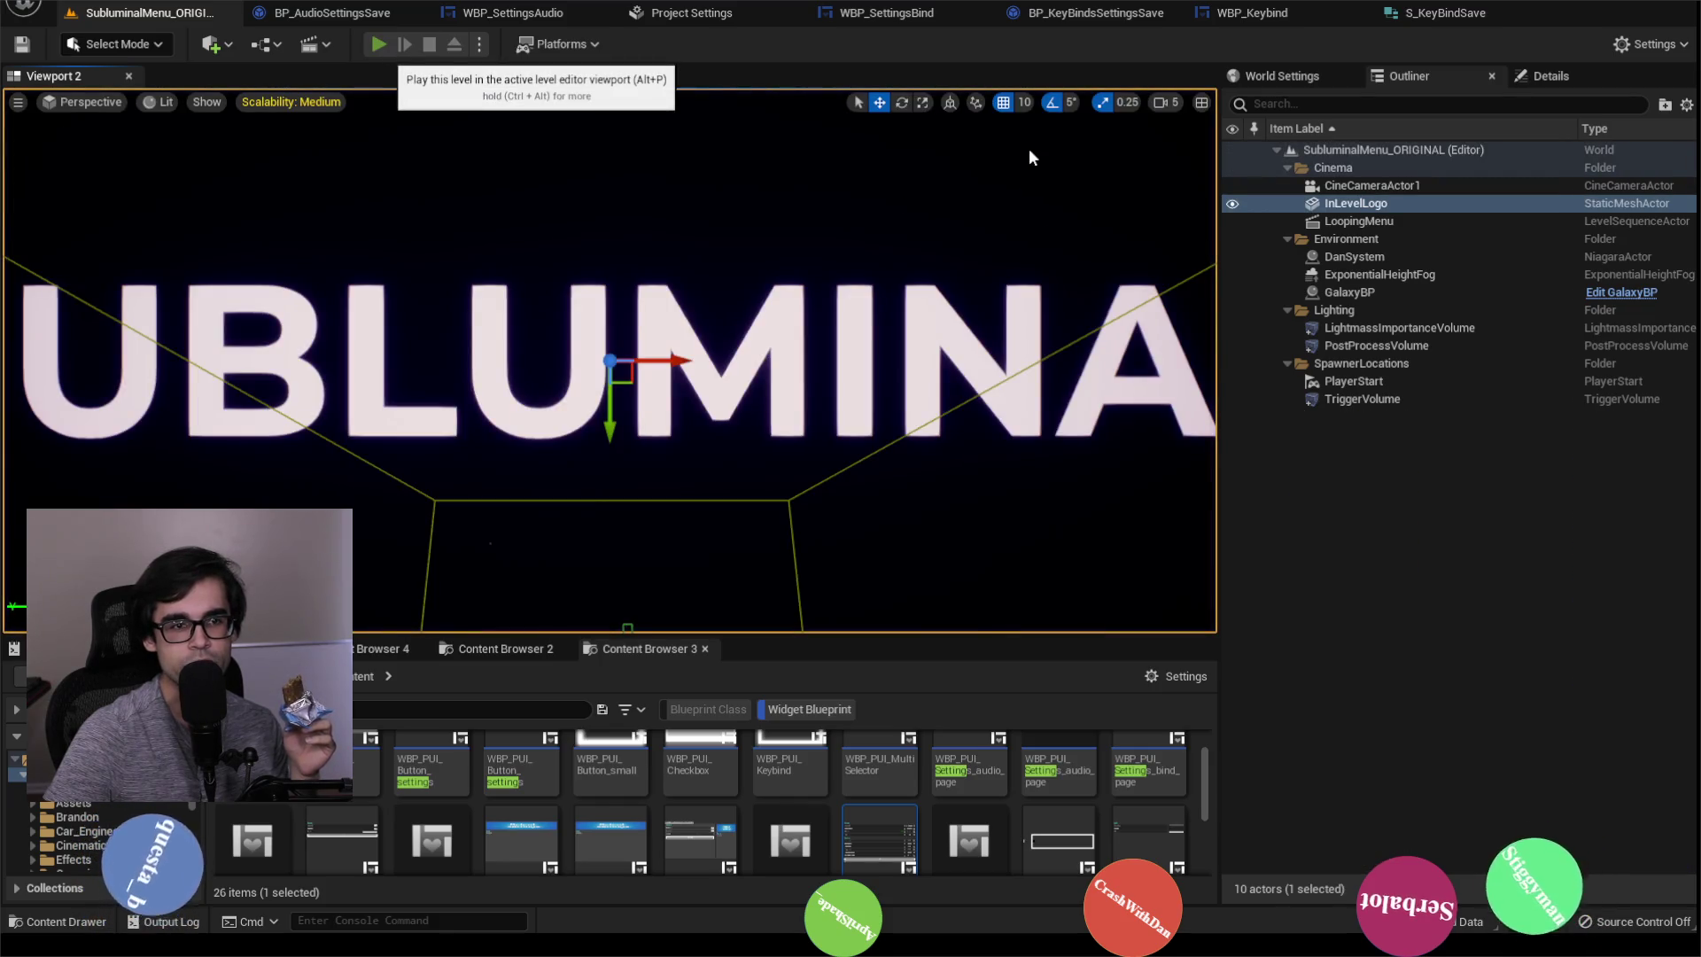
key(alt+p)
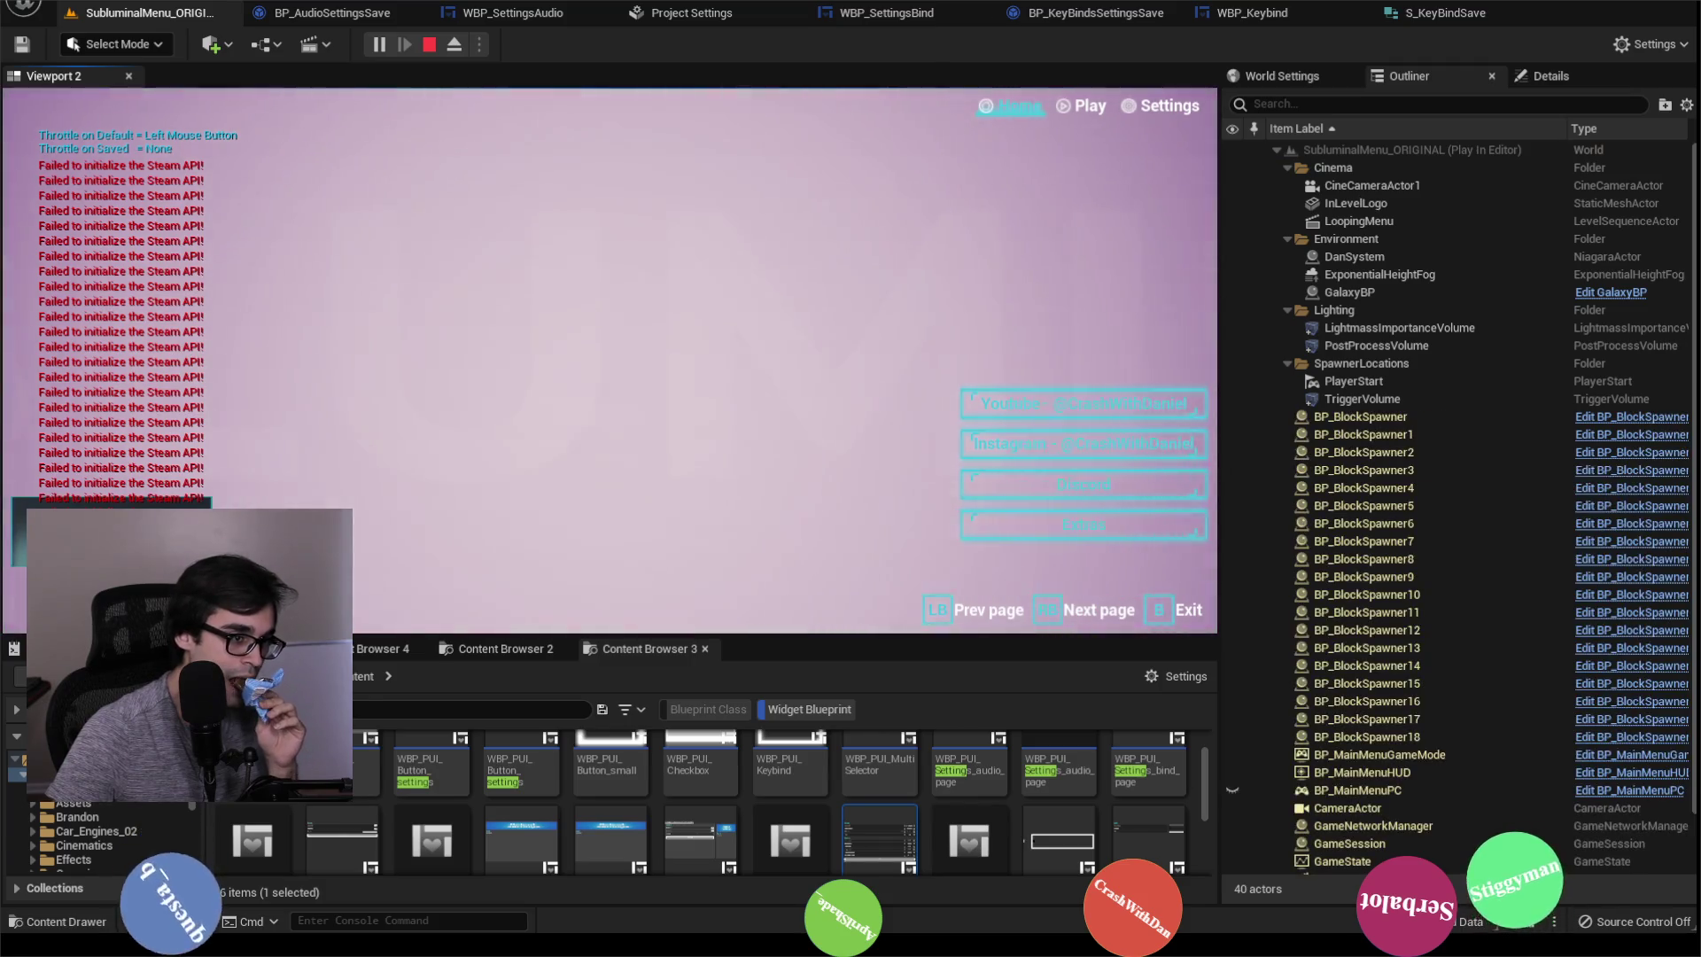
key(e)
key(e)
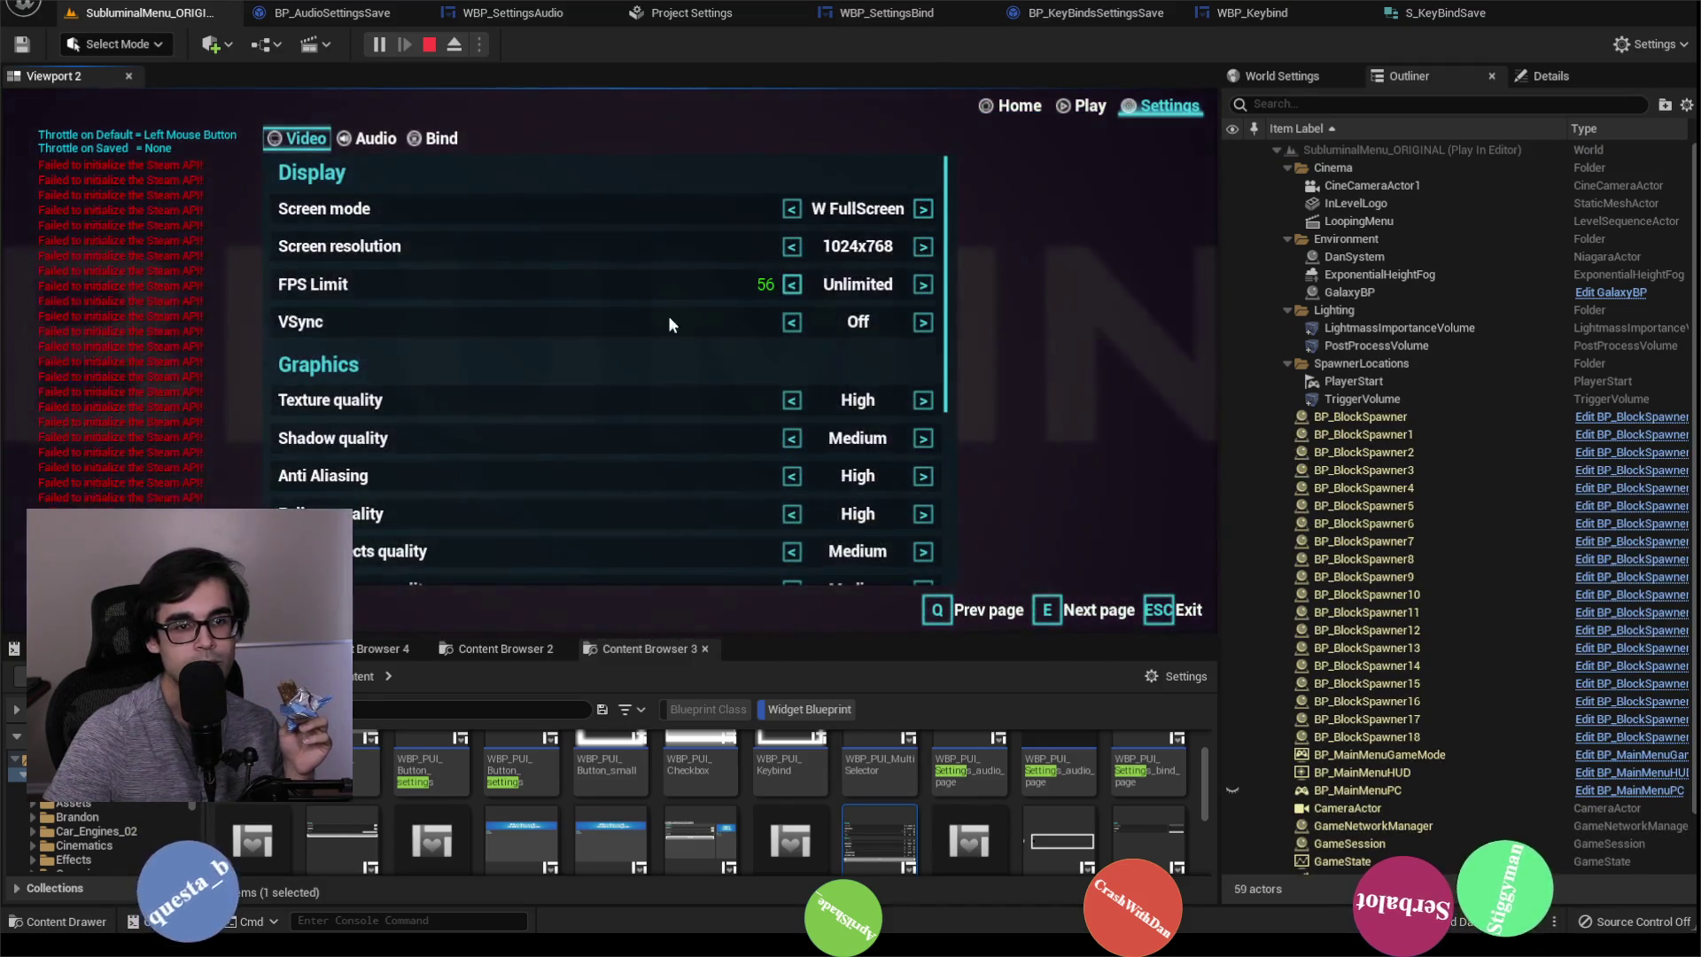
click(420, 140)
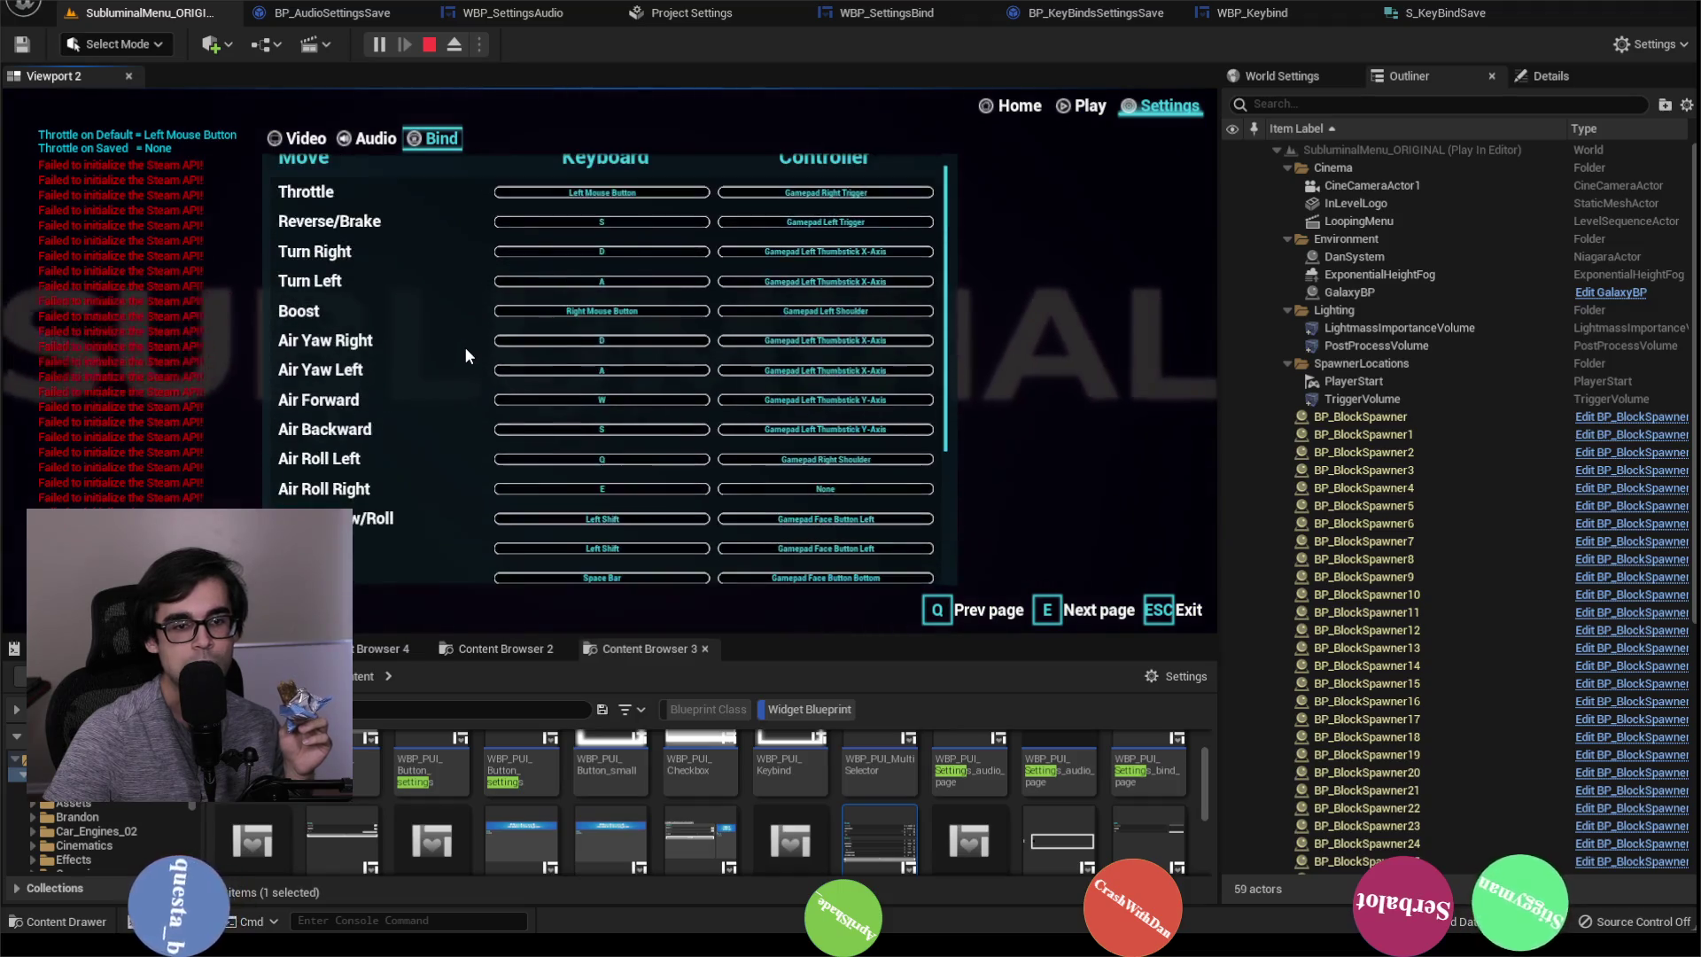
scroll(468, 337, down, 5)
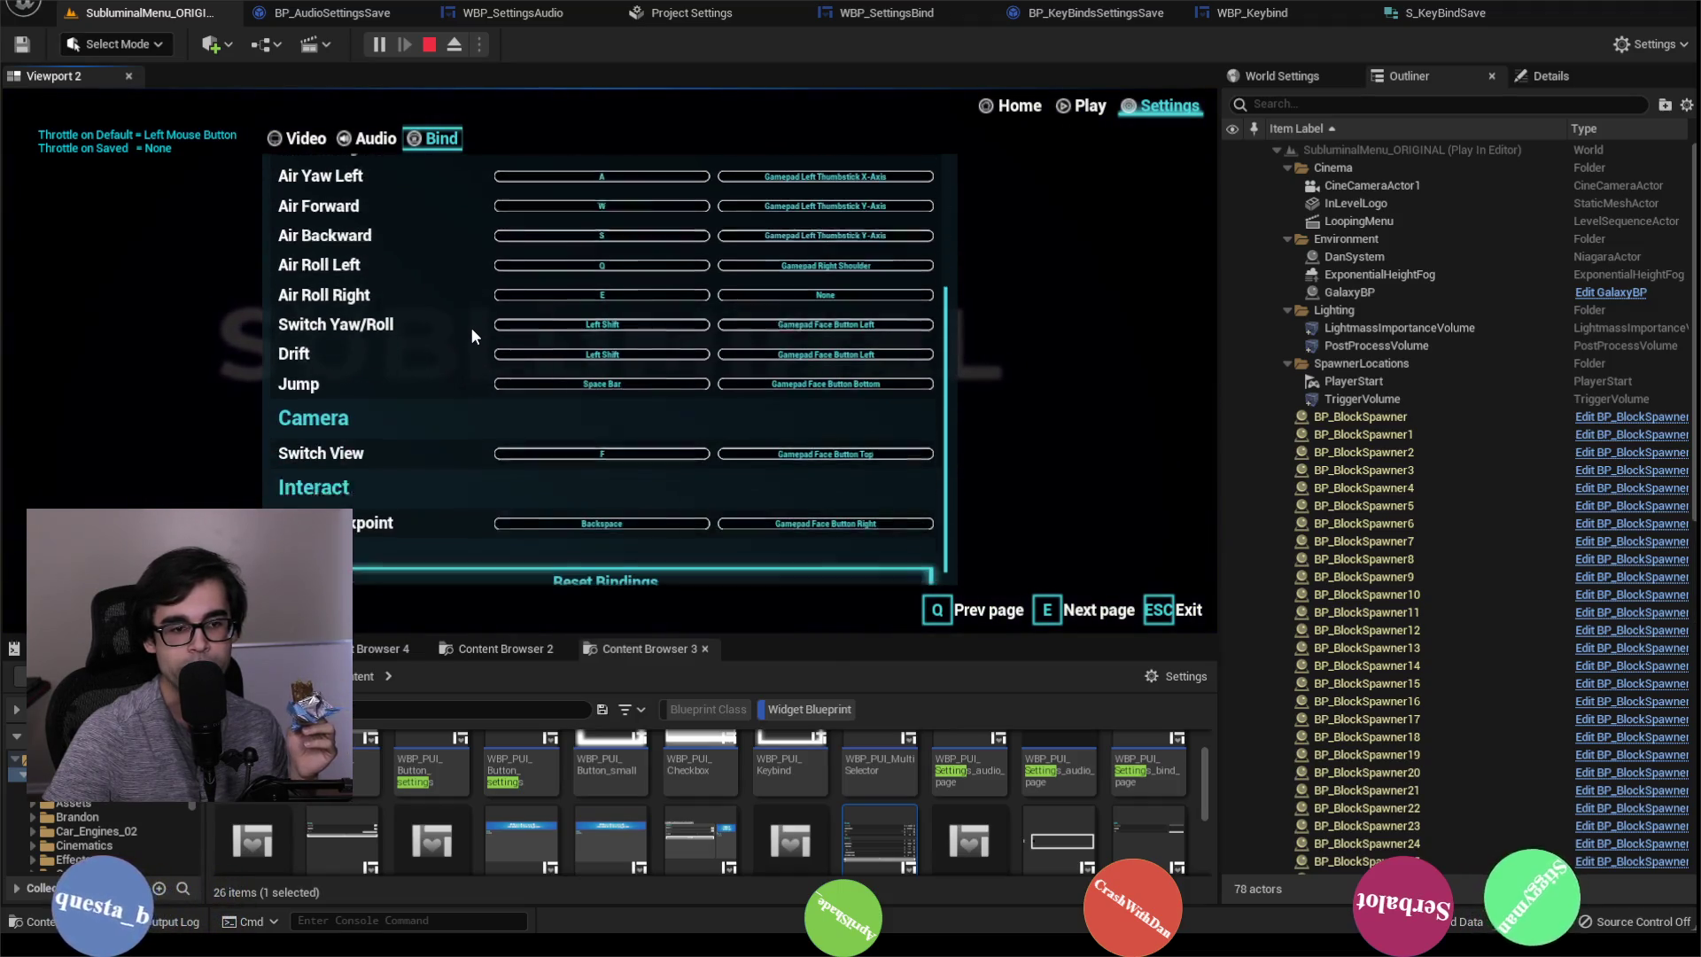
scroll(469, 326, up, 5)
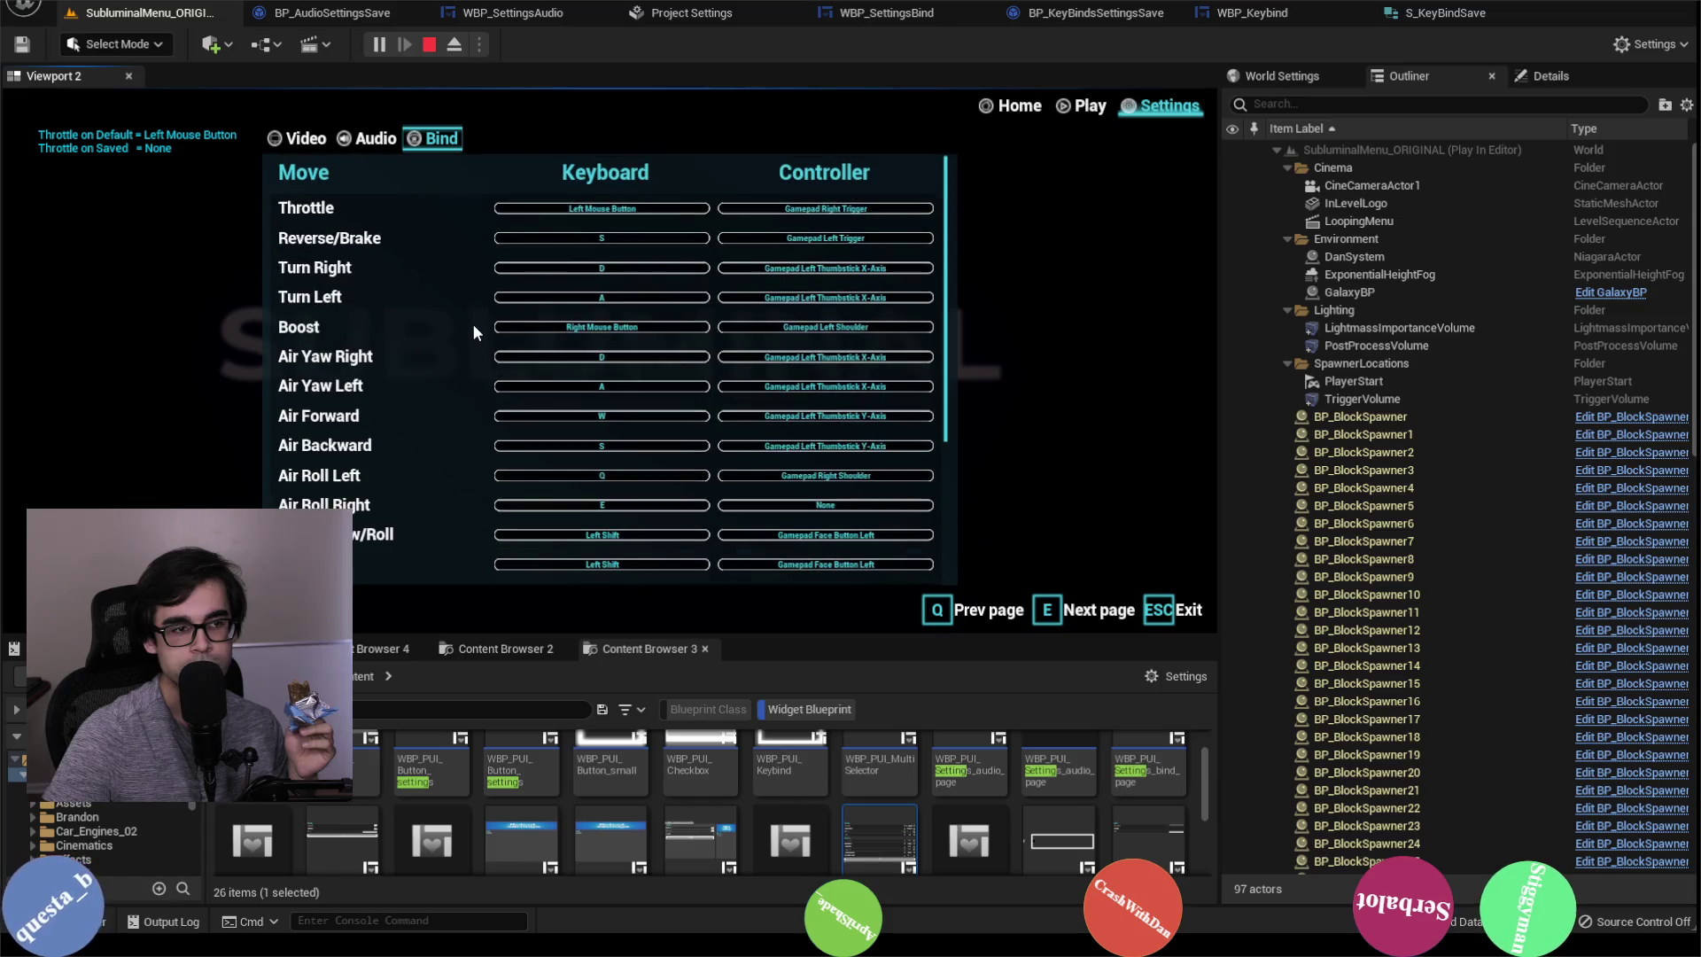
Step: Restart the play session once more and recheck the bindings, with Throttle at Left Mouse Button
click(430, 45)
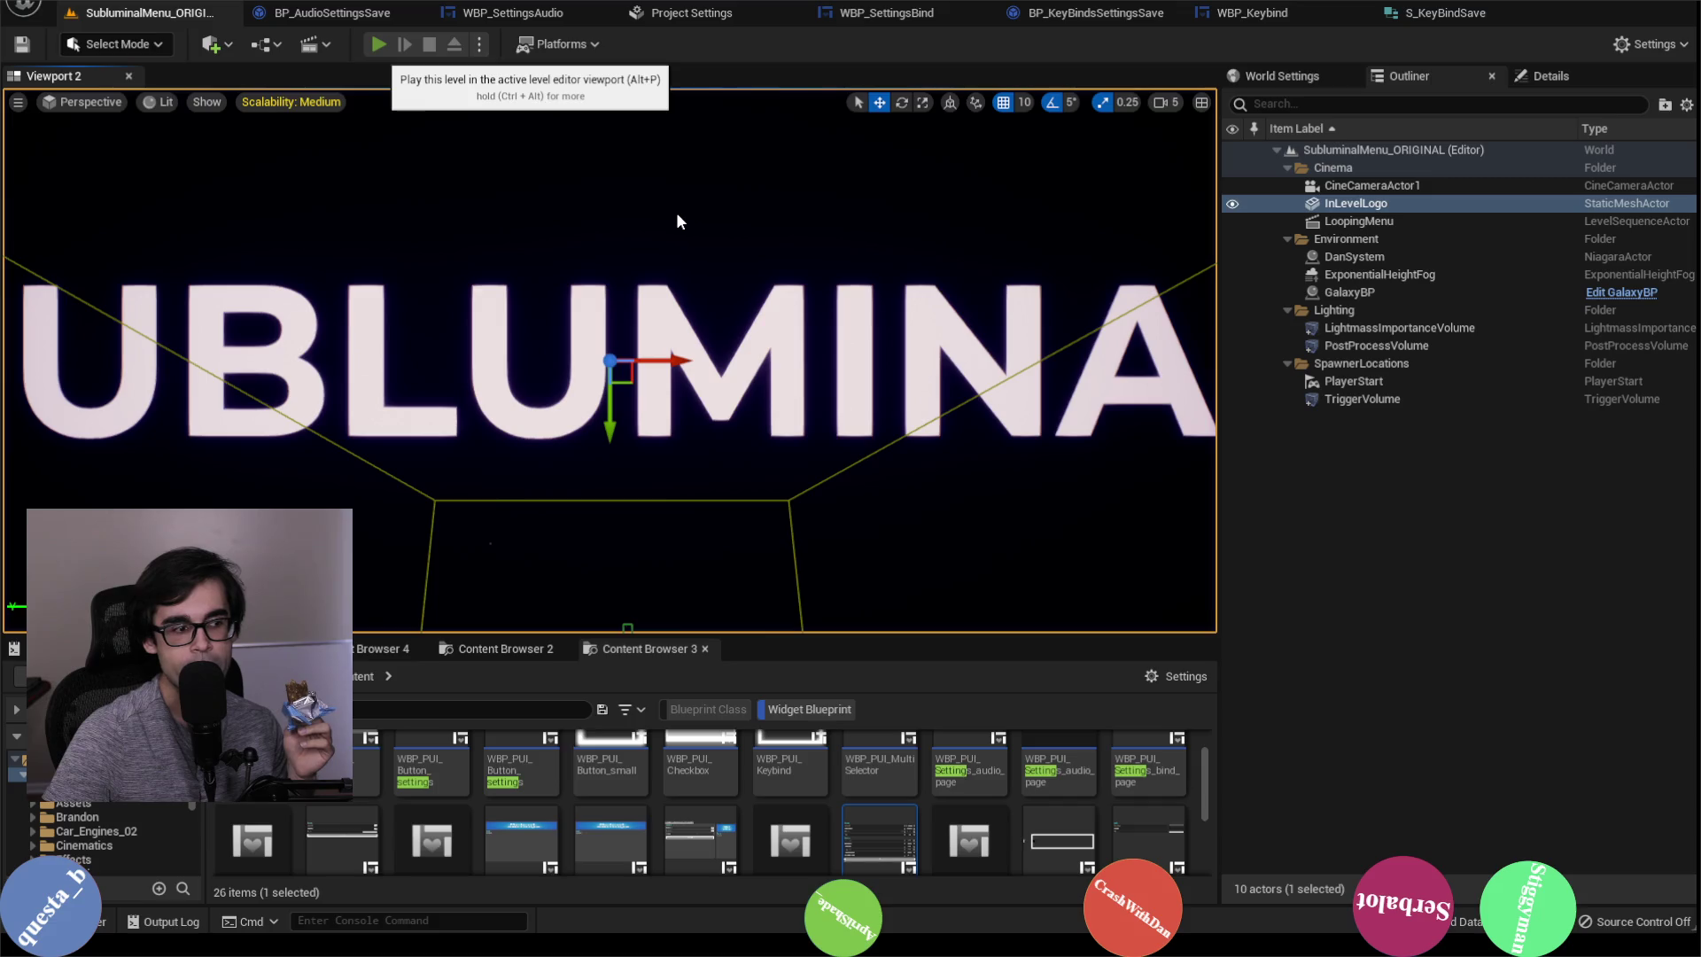
key(alt+p)
click(1159, 113)
click(443, 139)
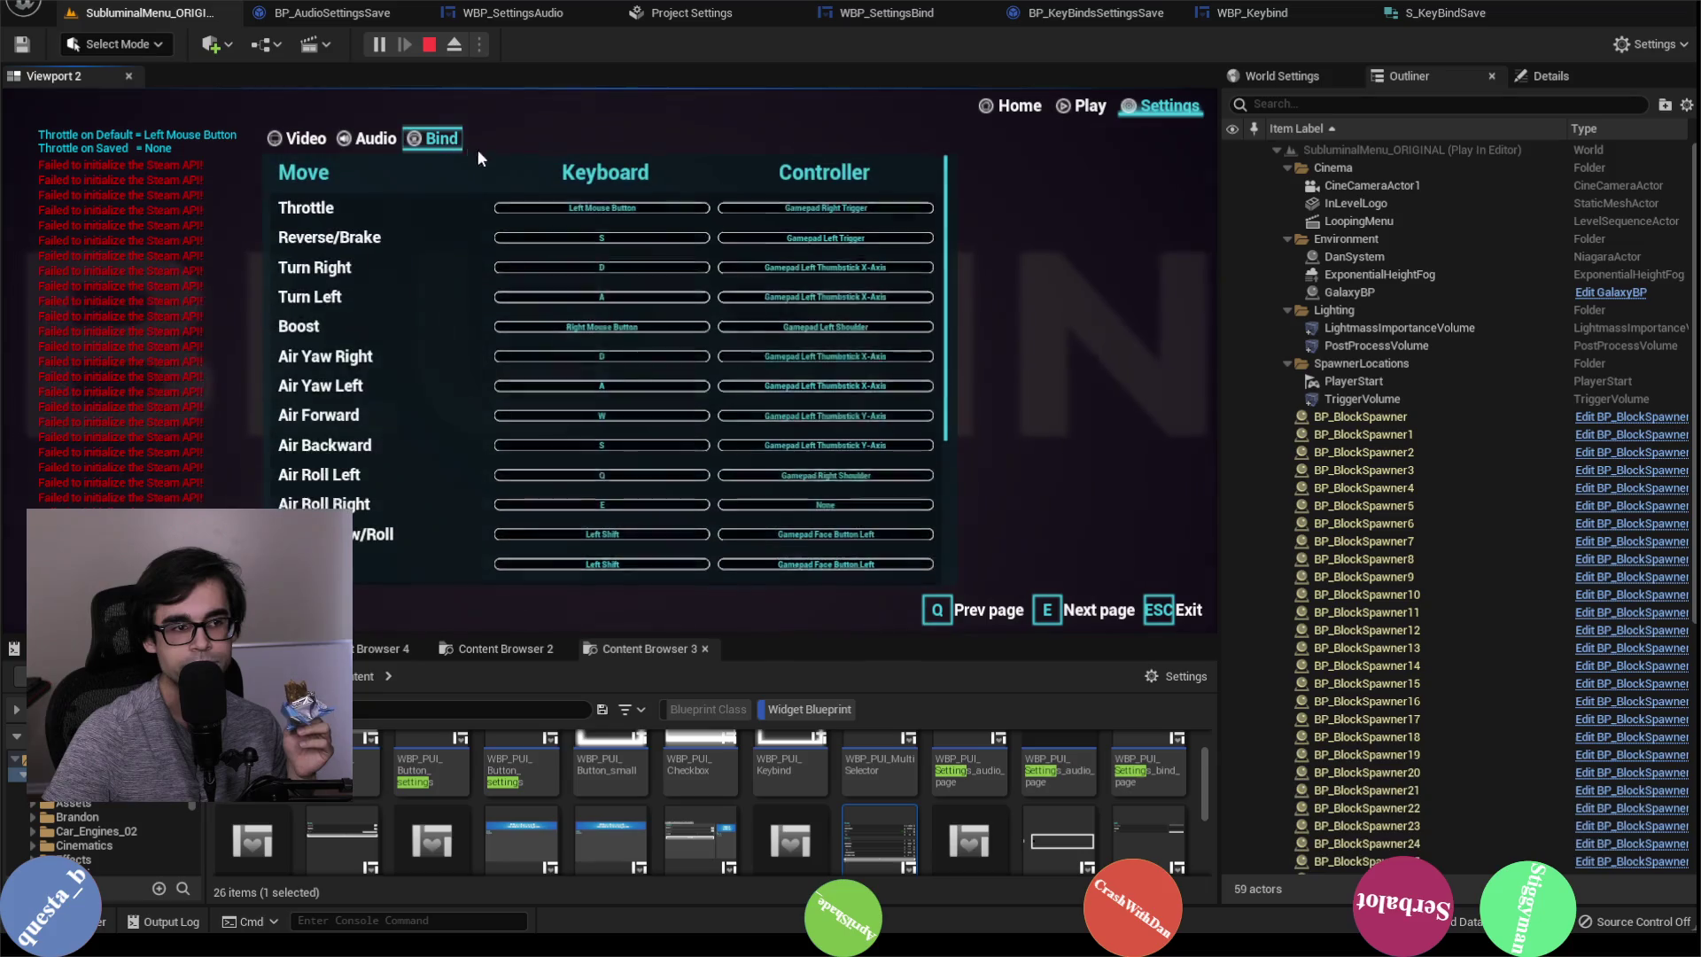
scroll(425, 441, down, 3)
scroll(425, 431, down, 3)
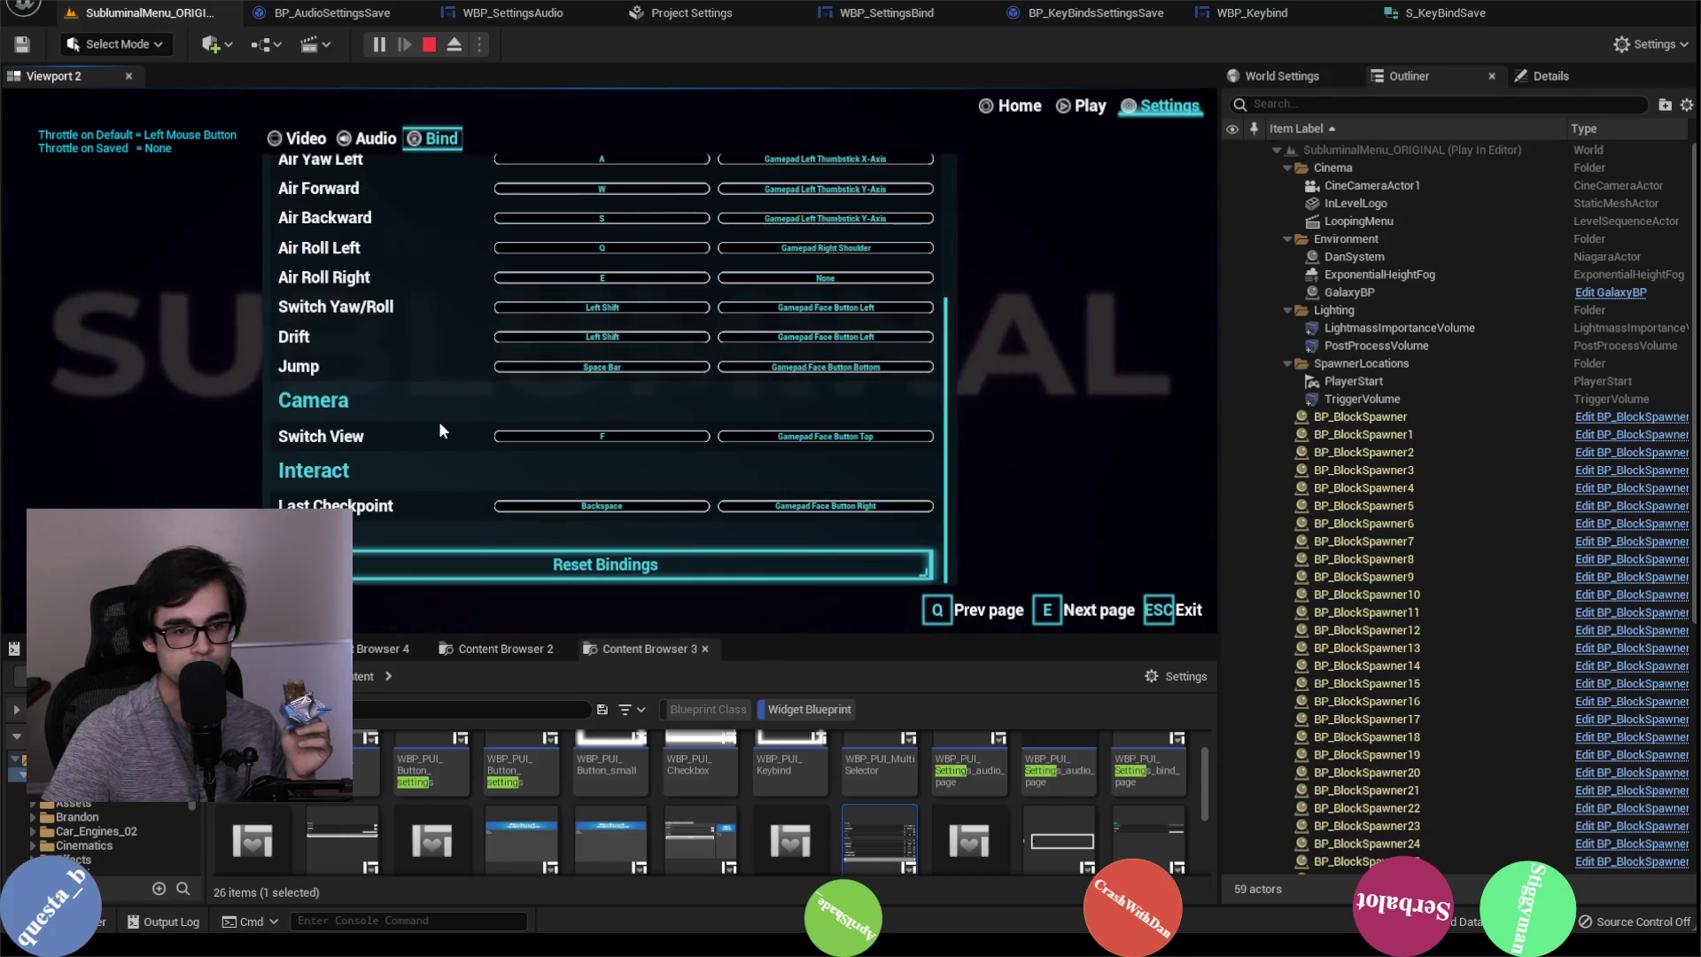
scroll(433, 413, up, 5)
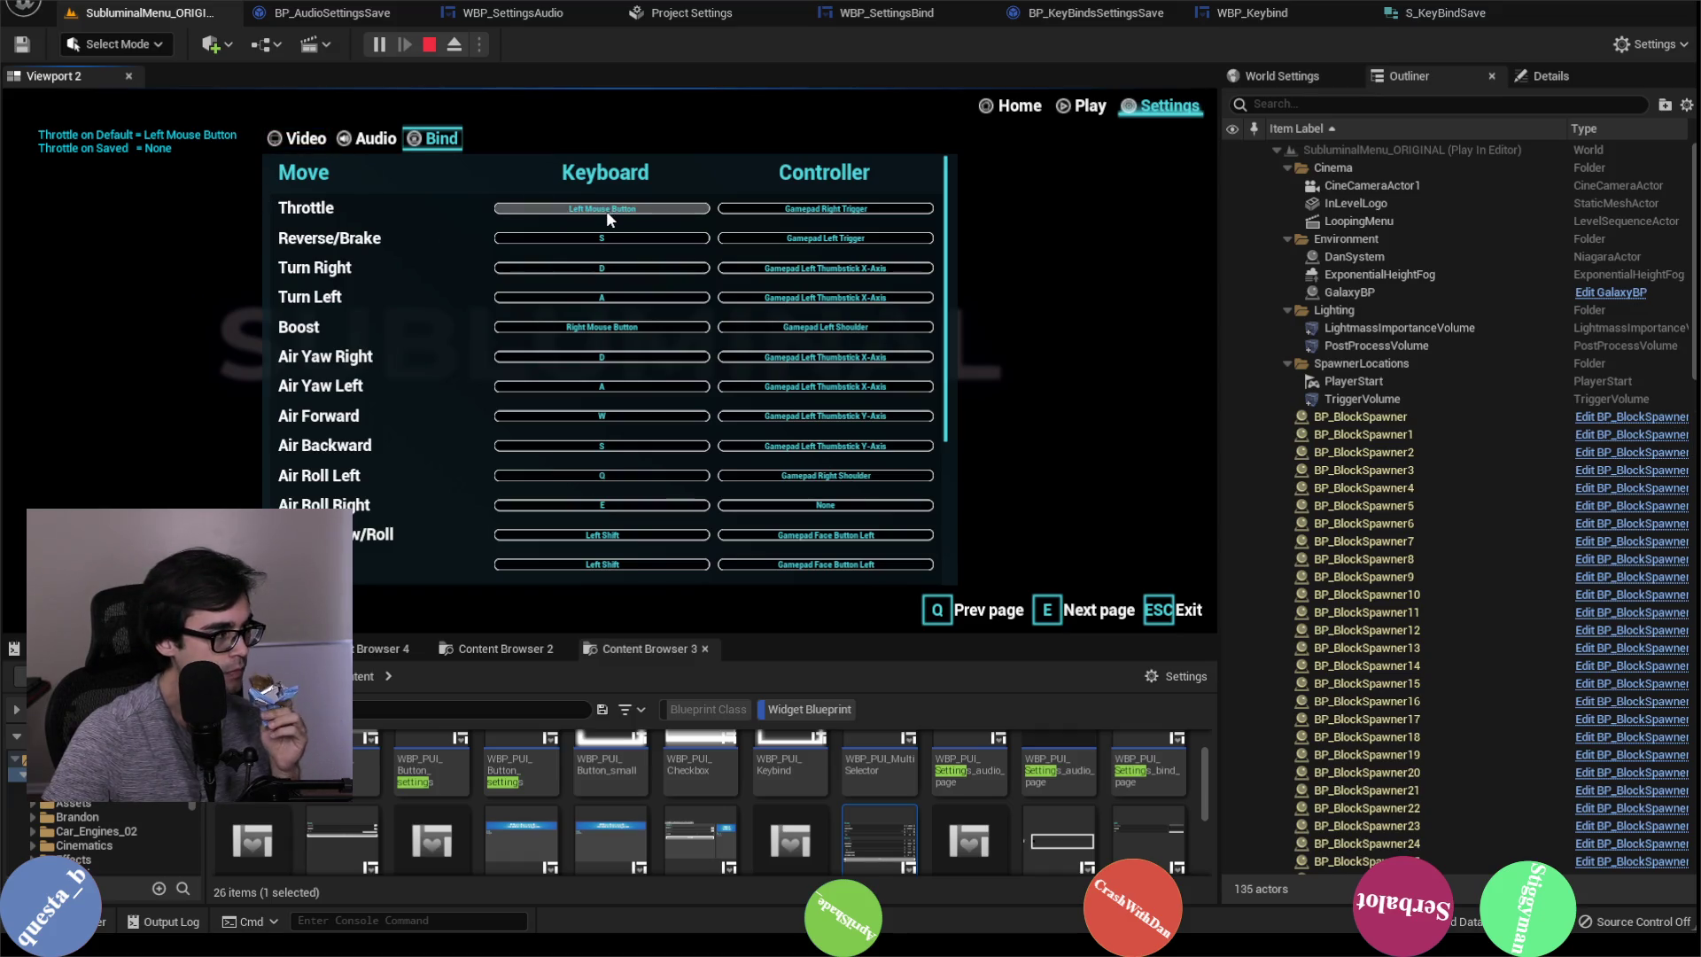
Step: Rebind Throttle's keyboard key to R
click(681, 210)
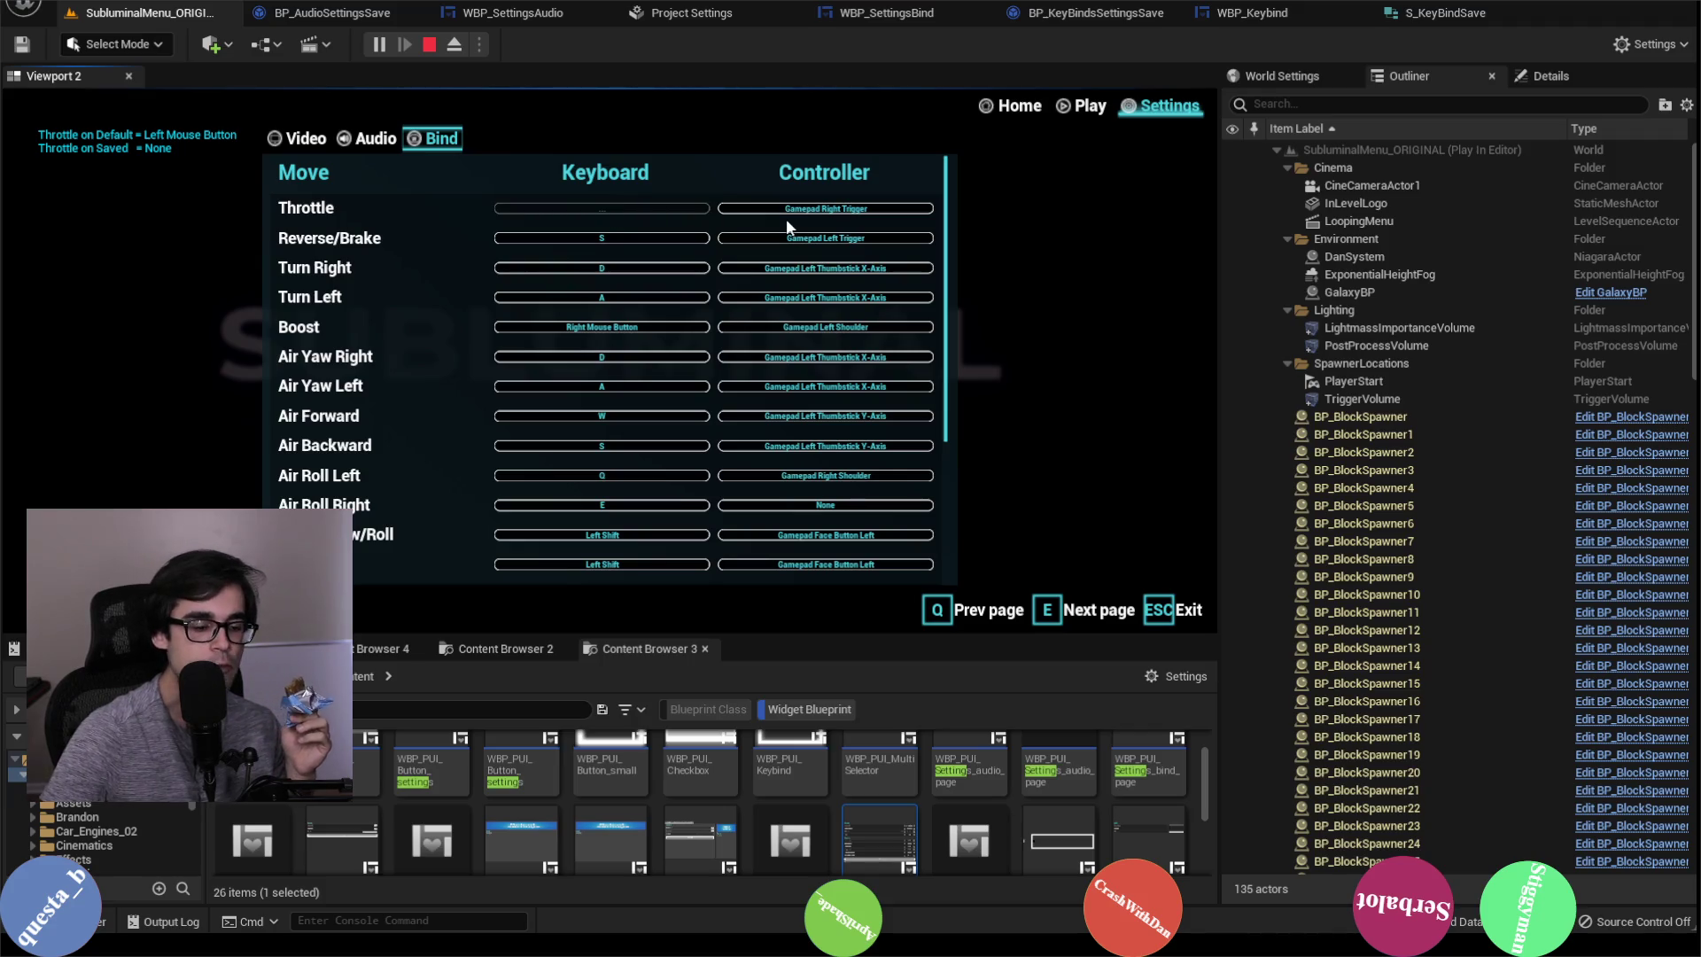
key(r)
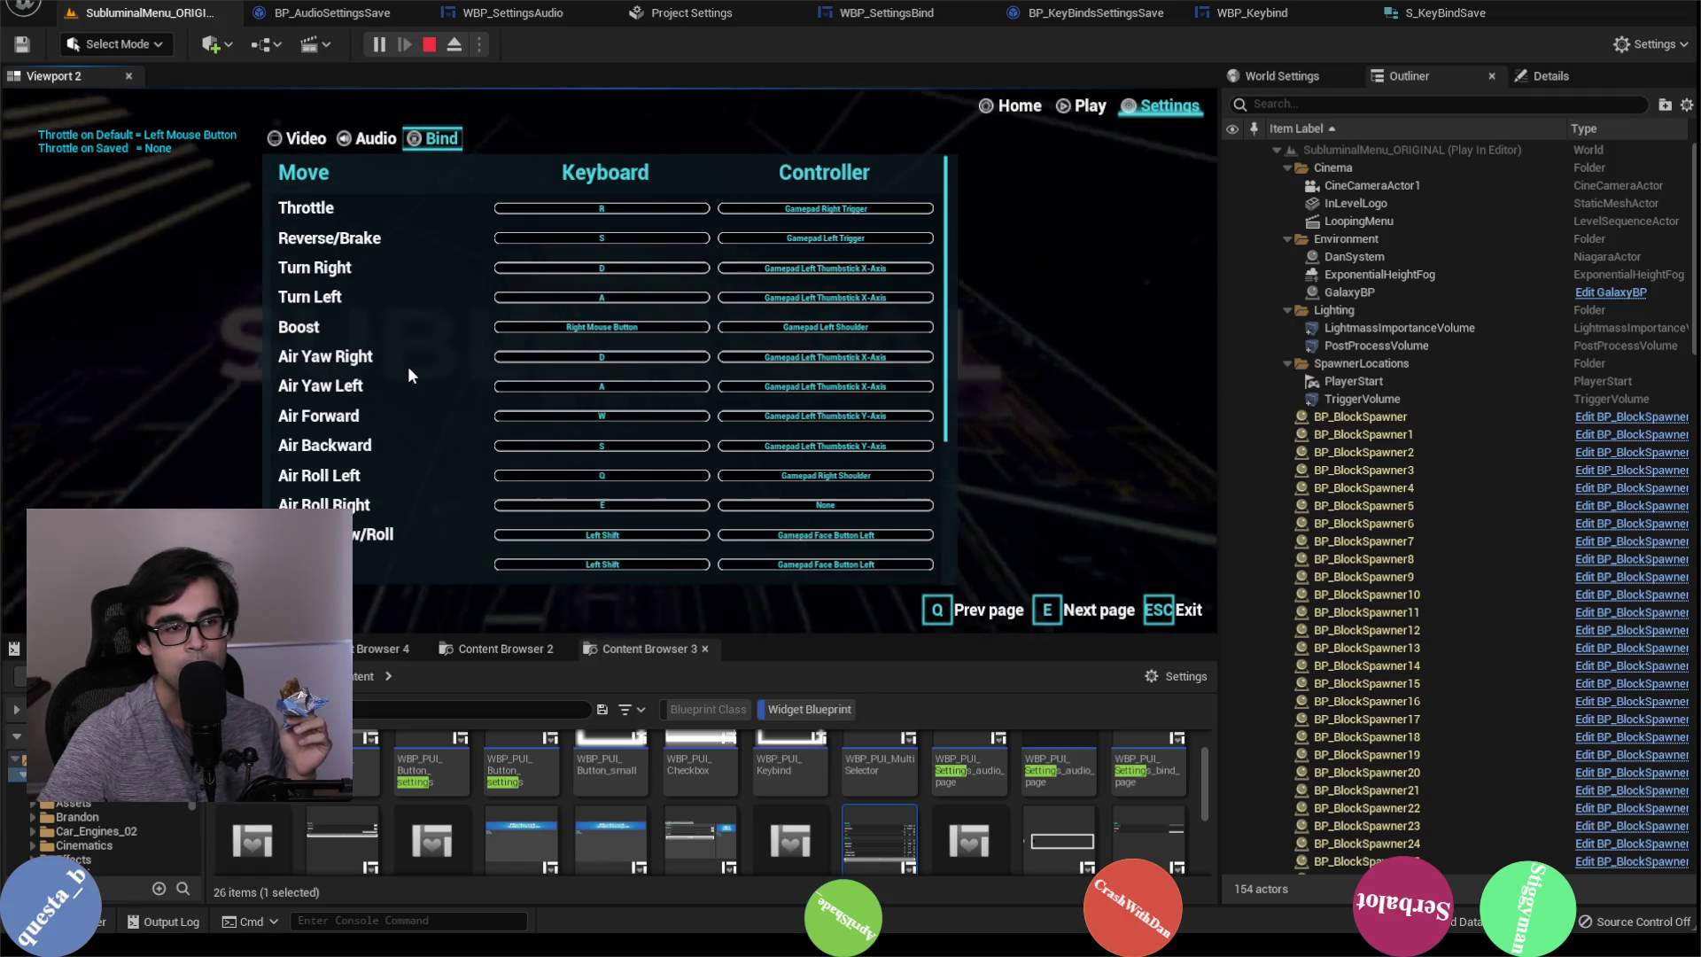
scroll(408, 368, down, 2)
scroll(408, 381, up, 2)
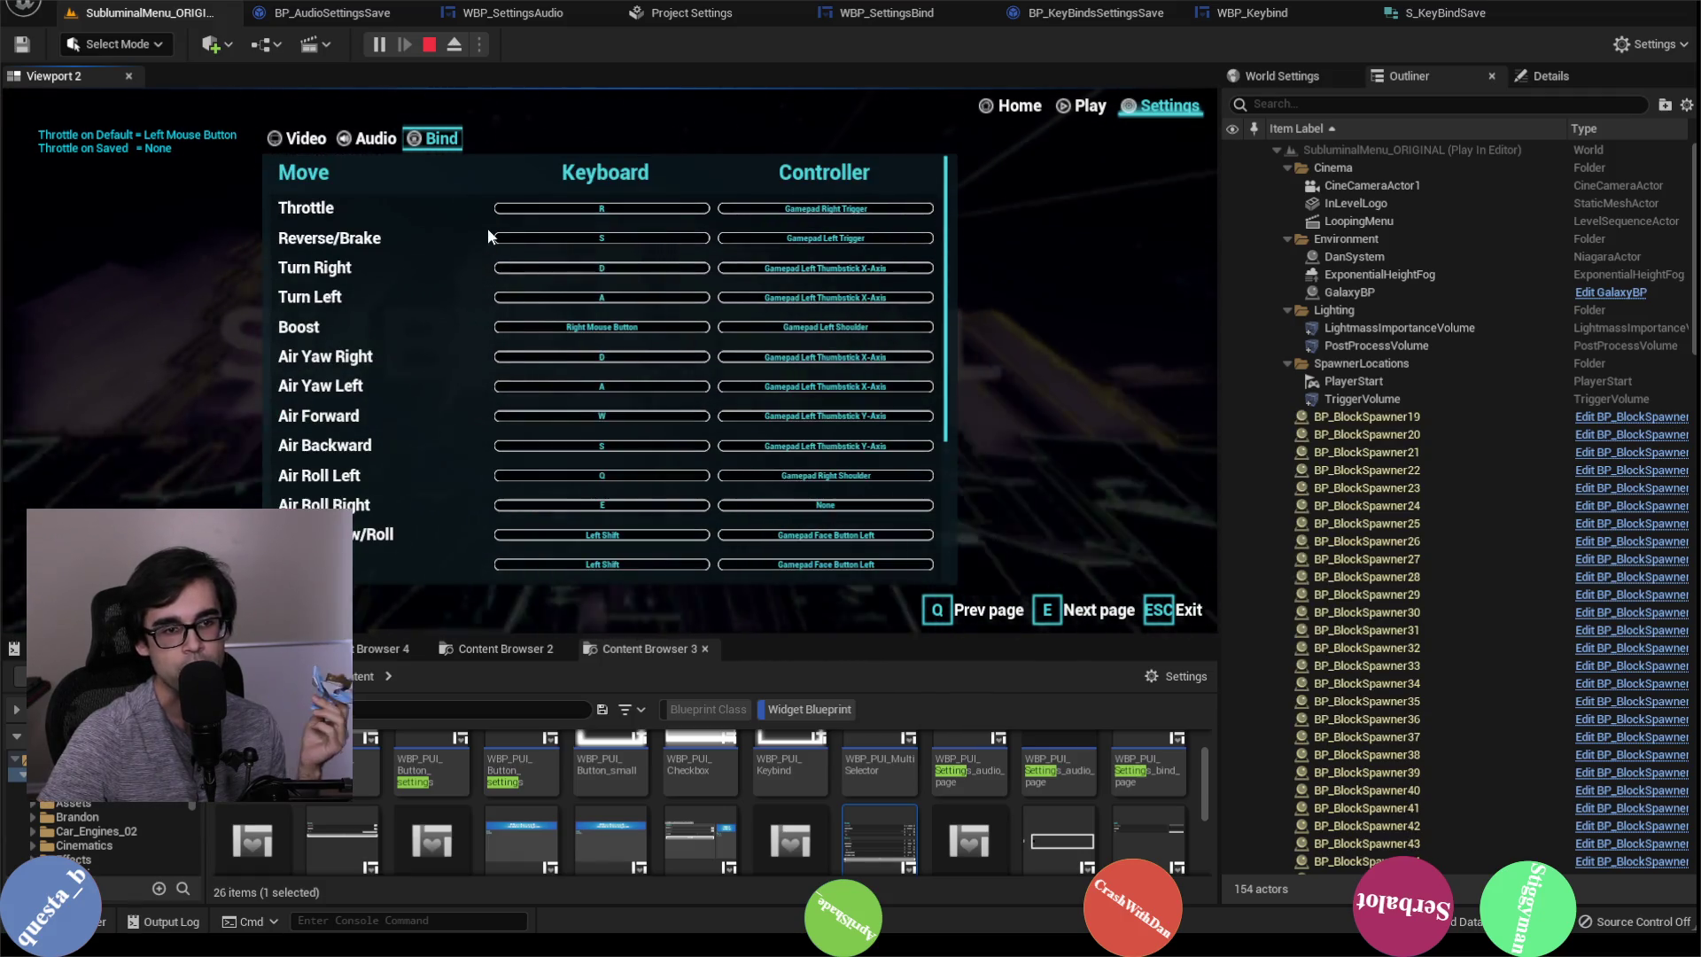
Step: Restart Play-In-Editor, check whether the R binding persisted under Settings > Bind, then stop
click(428, 44)
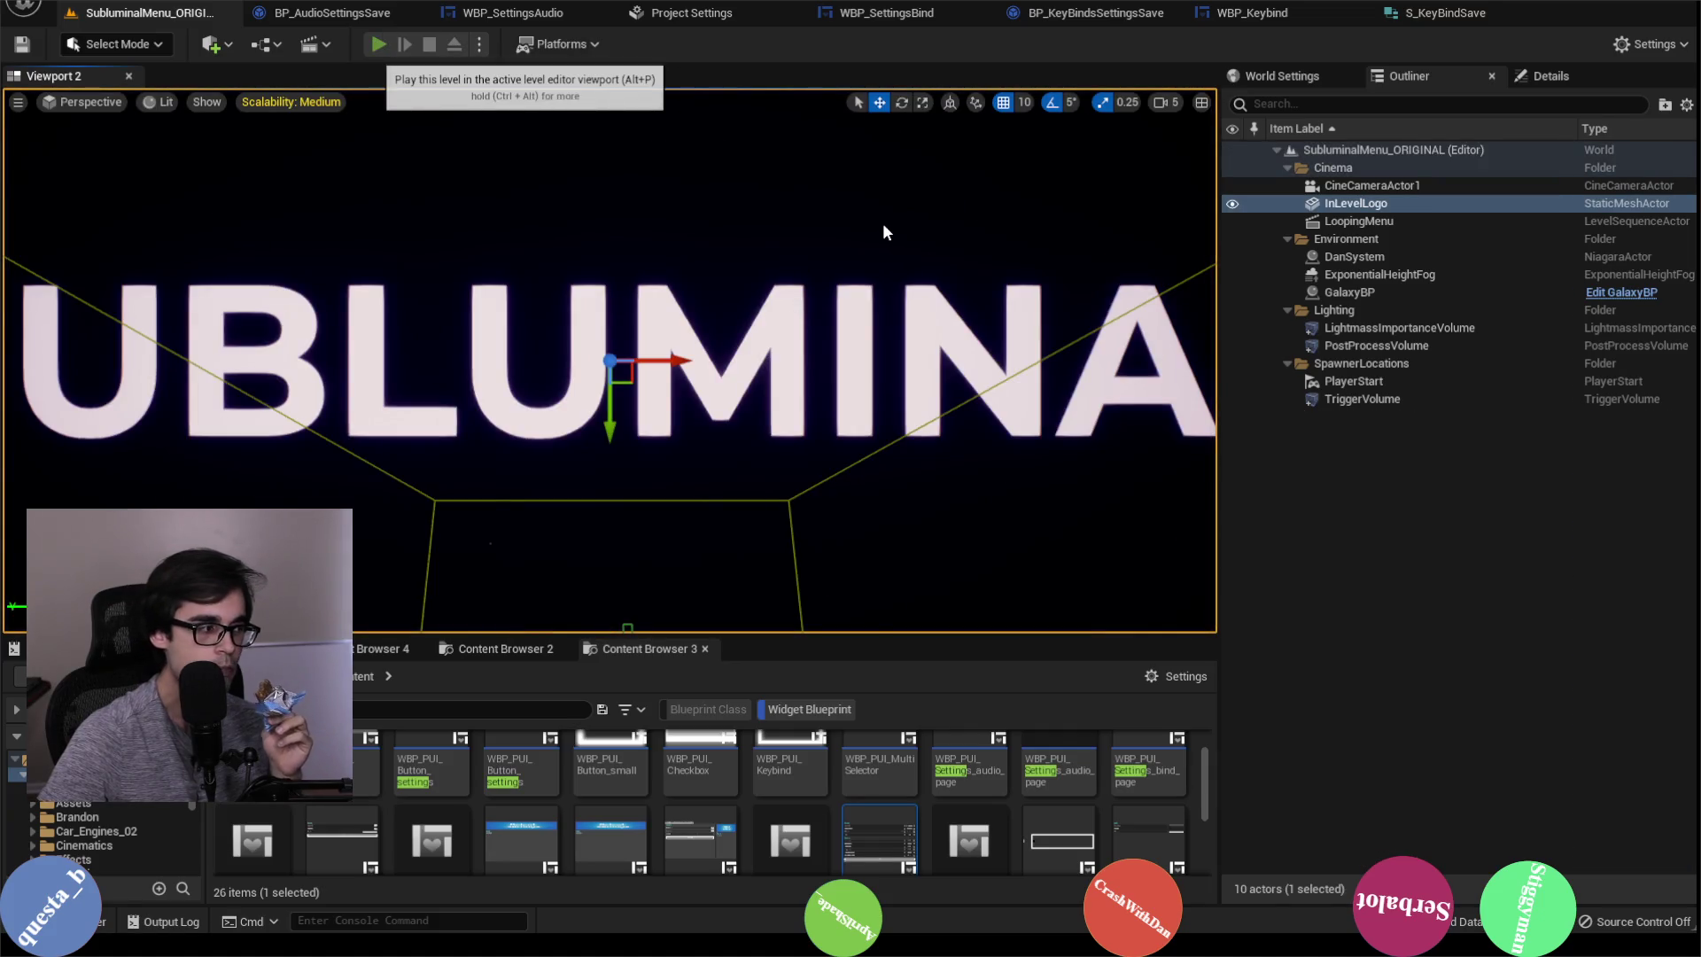
key(alt+p)
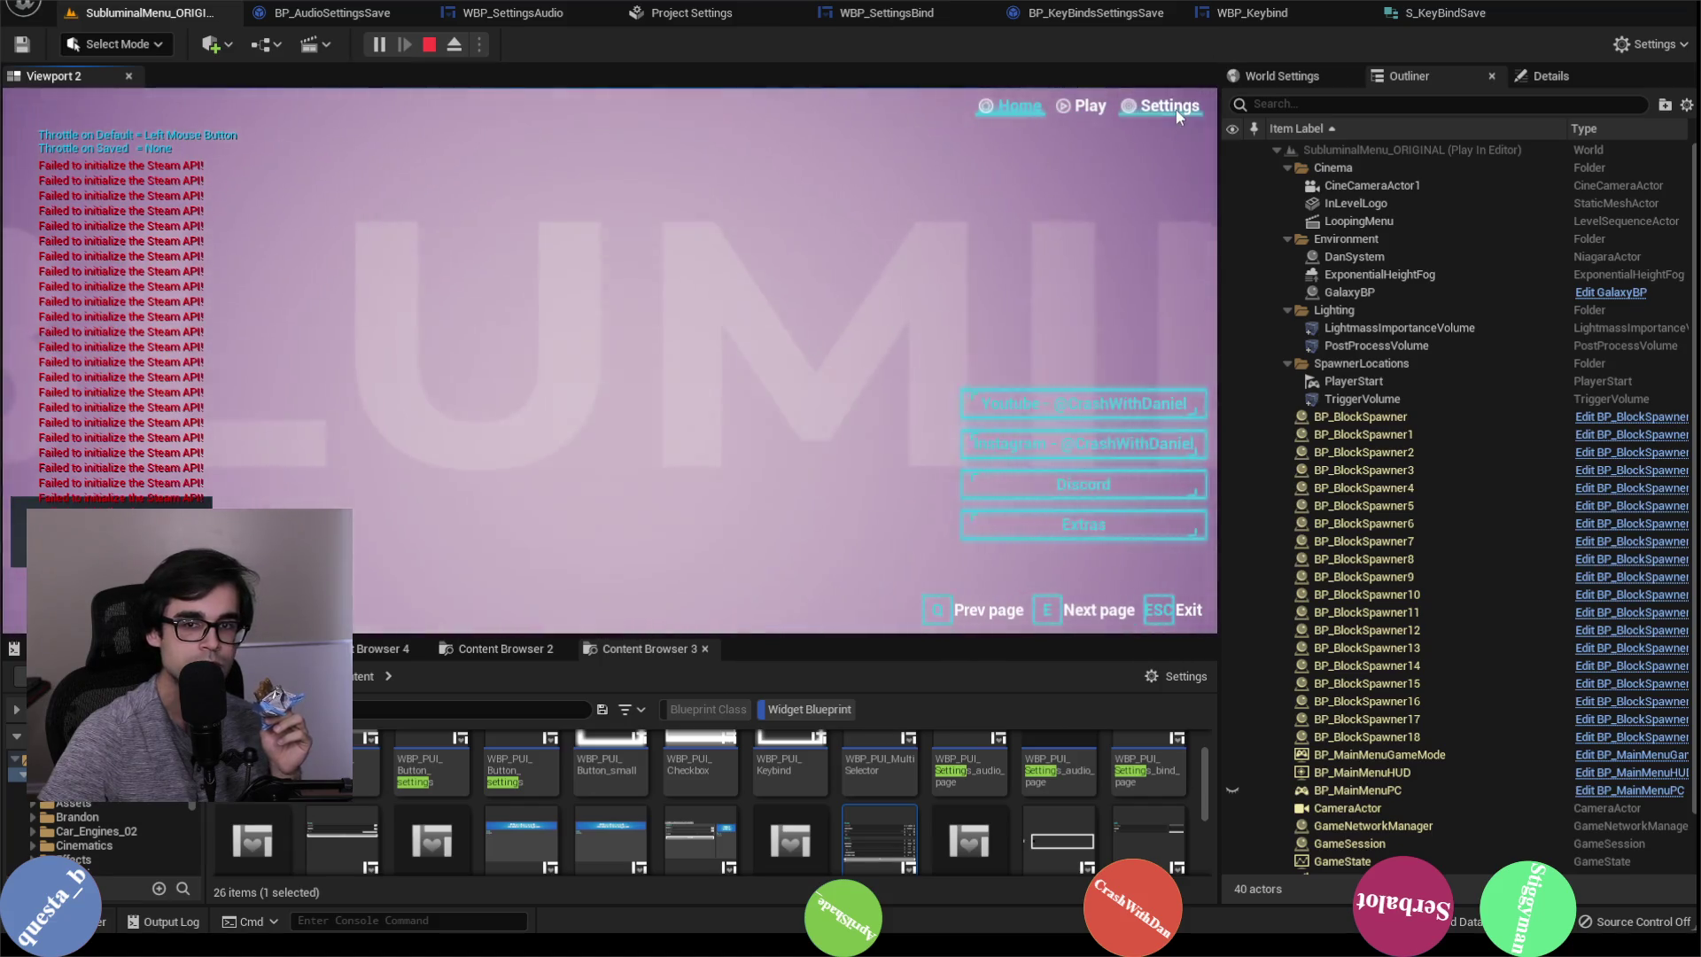
click(1161, 105)
click(452, 142)
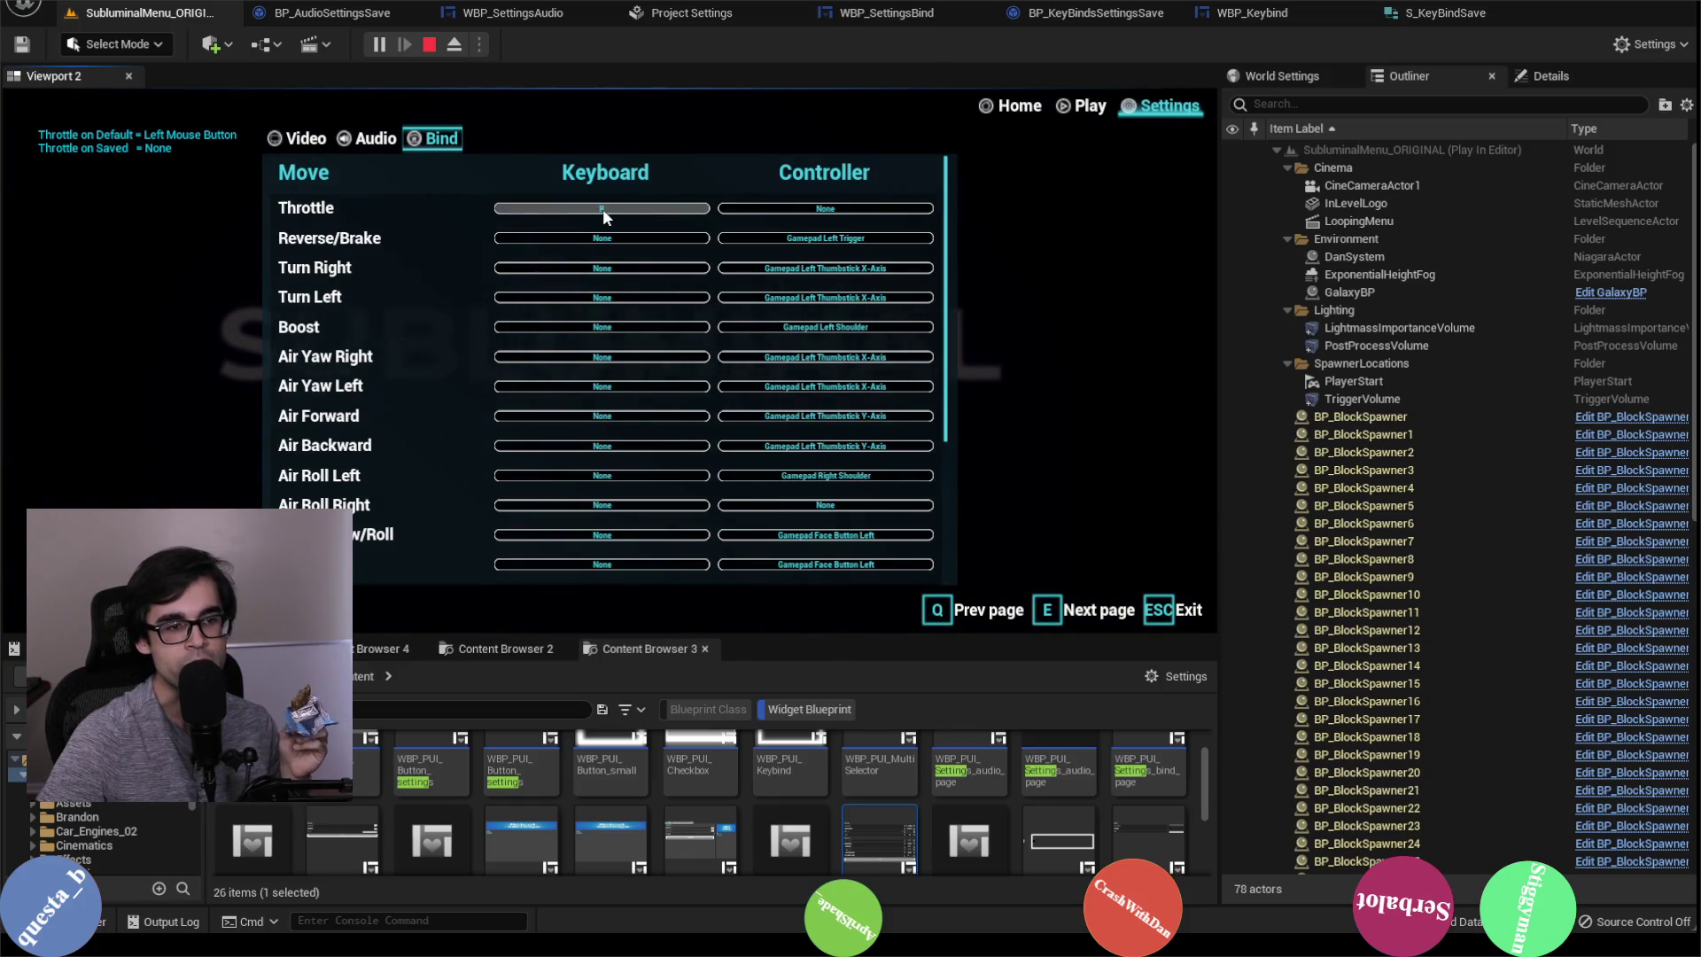
scroll(512, 432, down, 3)
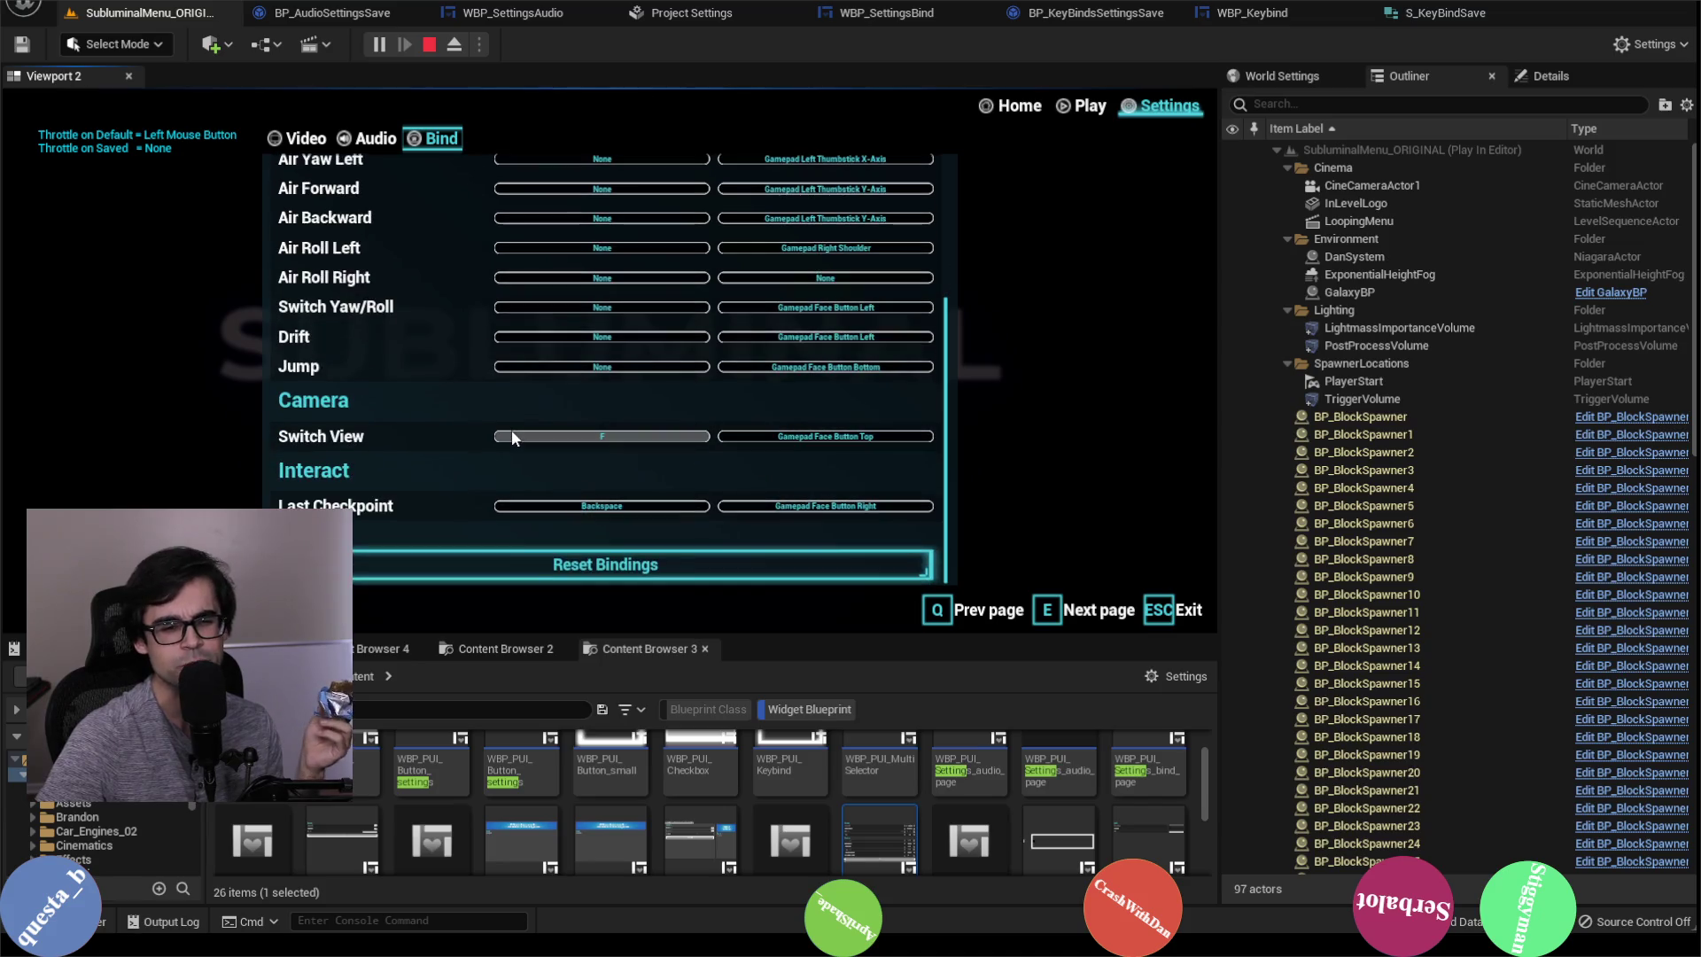
click(429, 44)
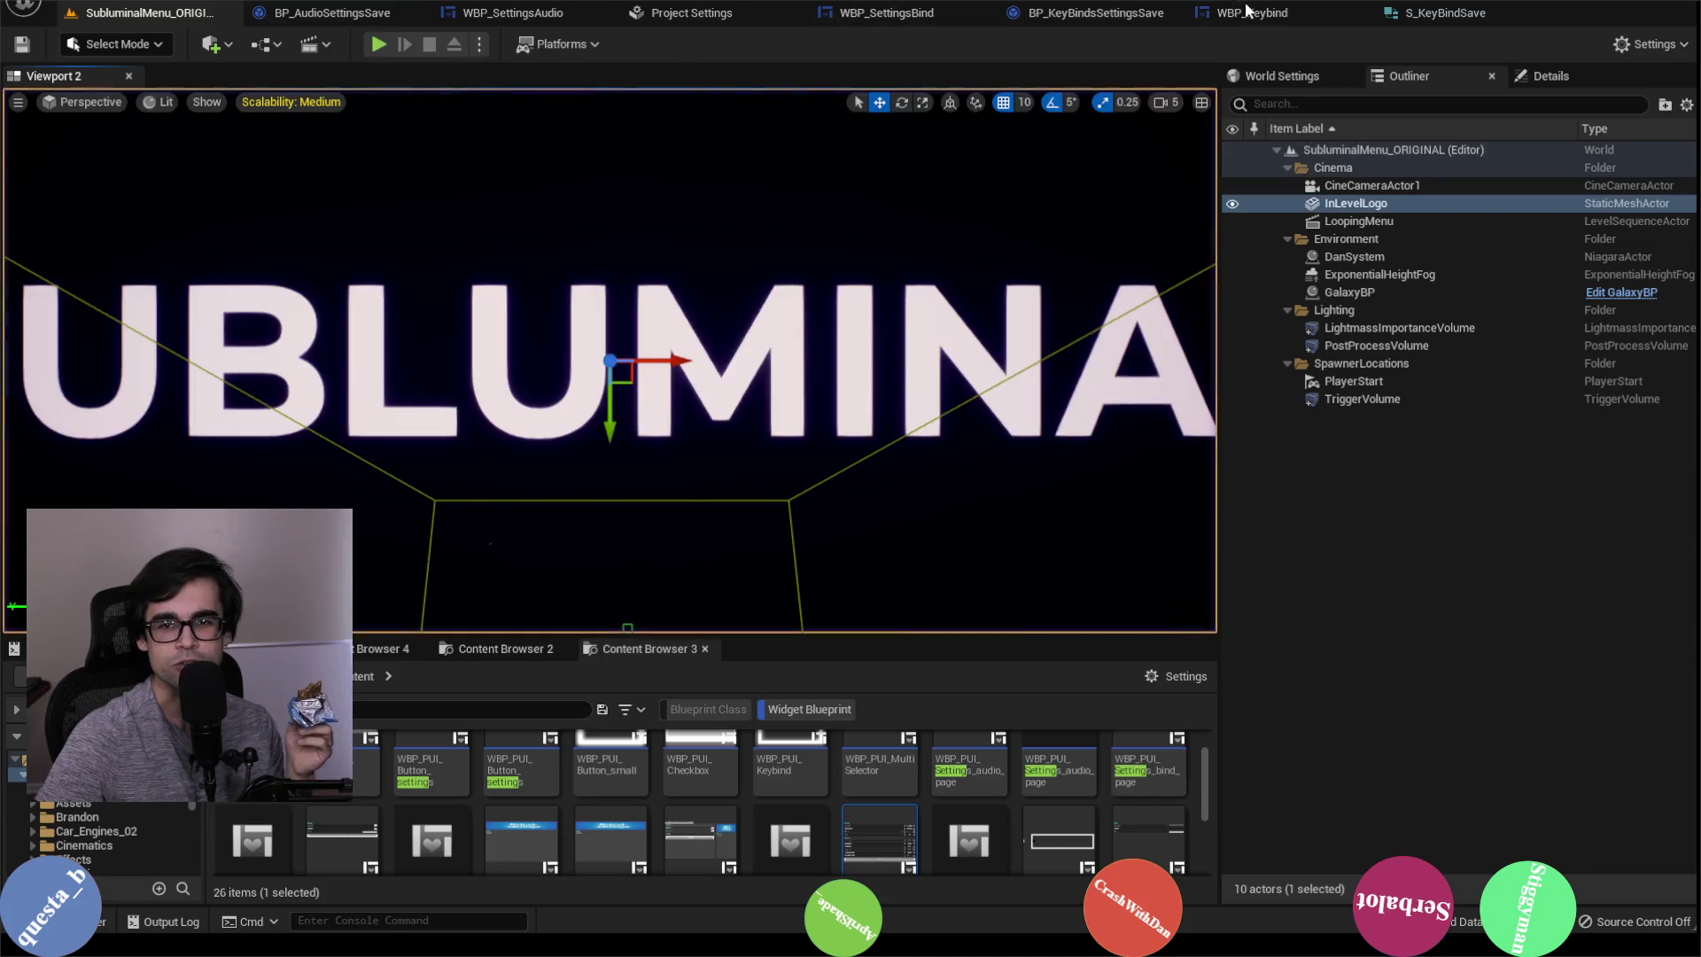
click(1369, 14)
click(1417, 14)
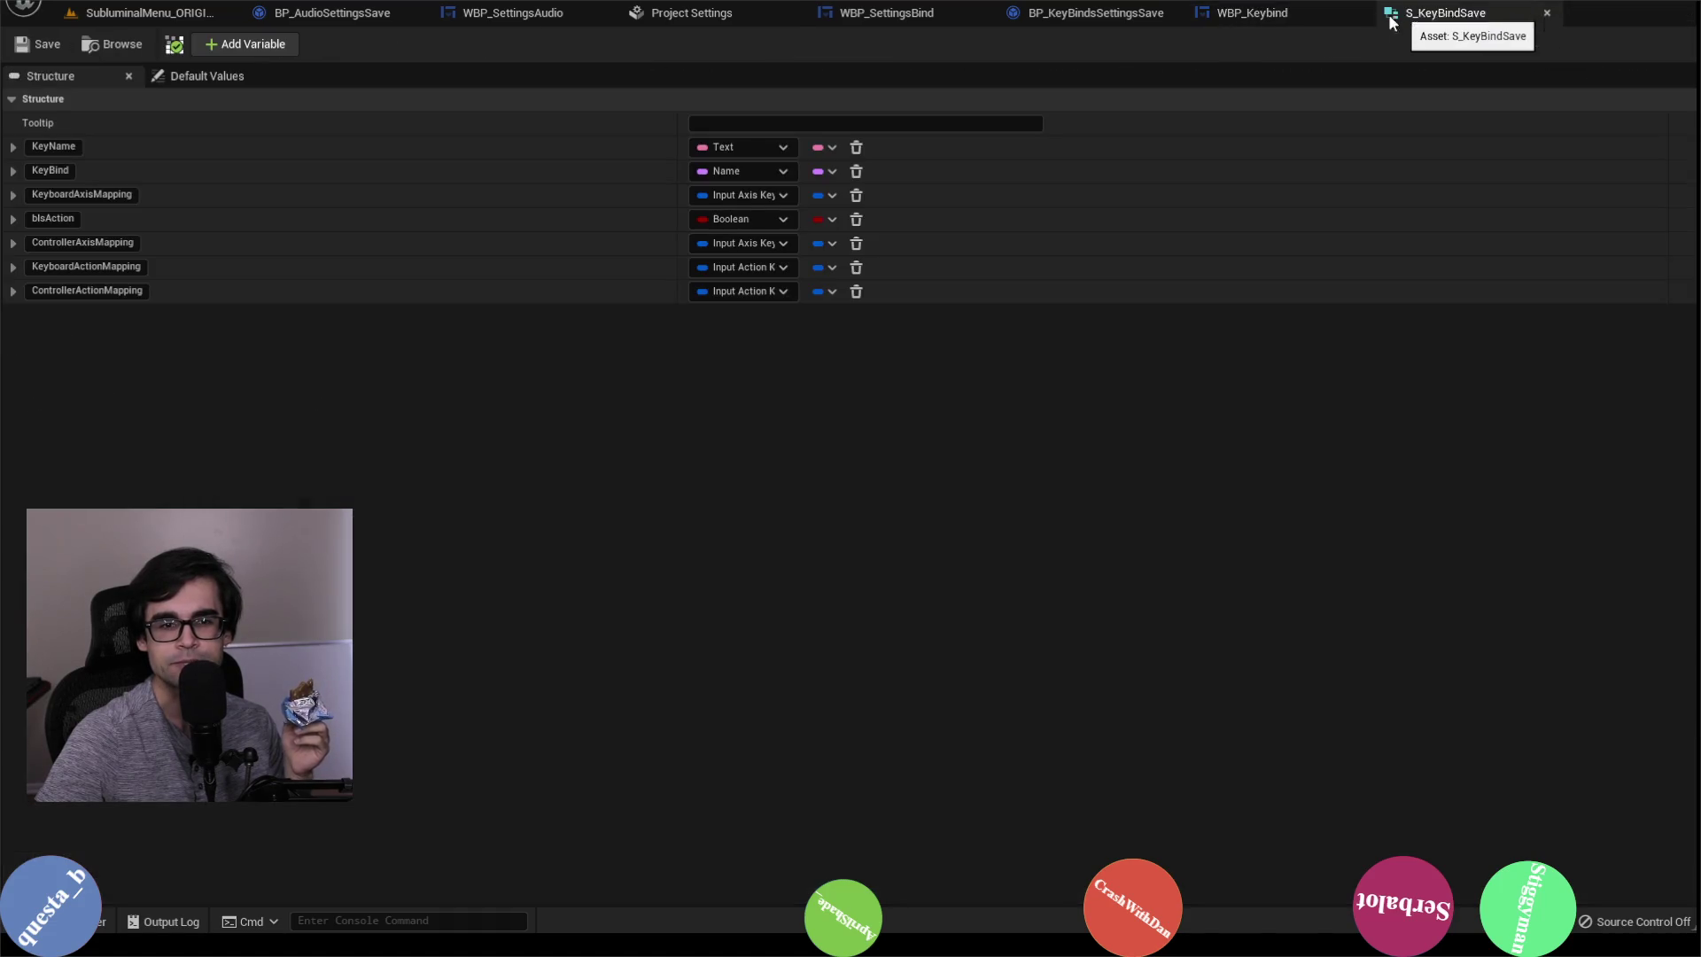
click(1278, 14)
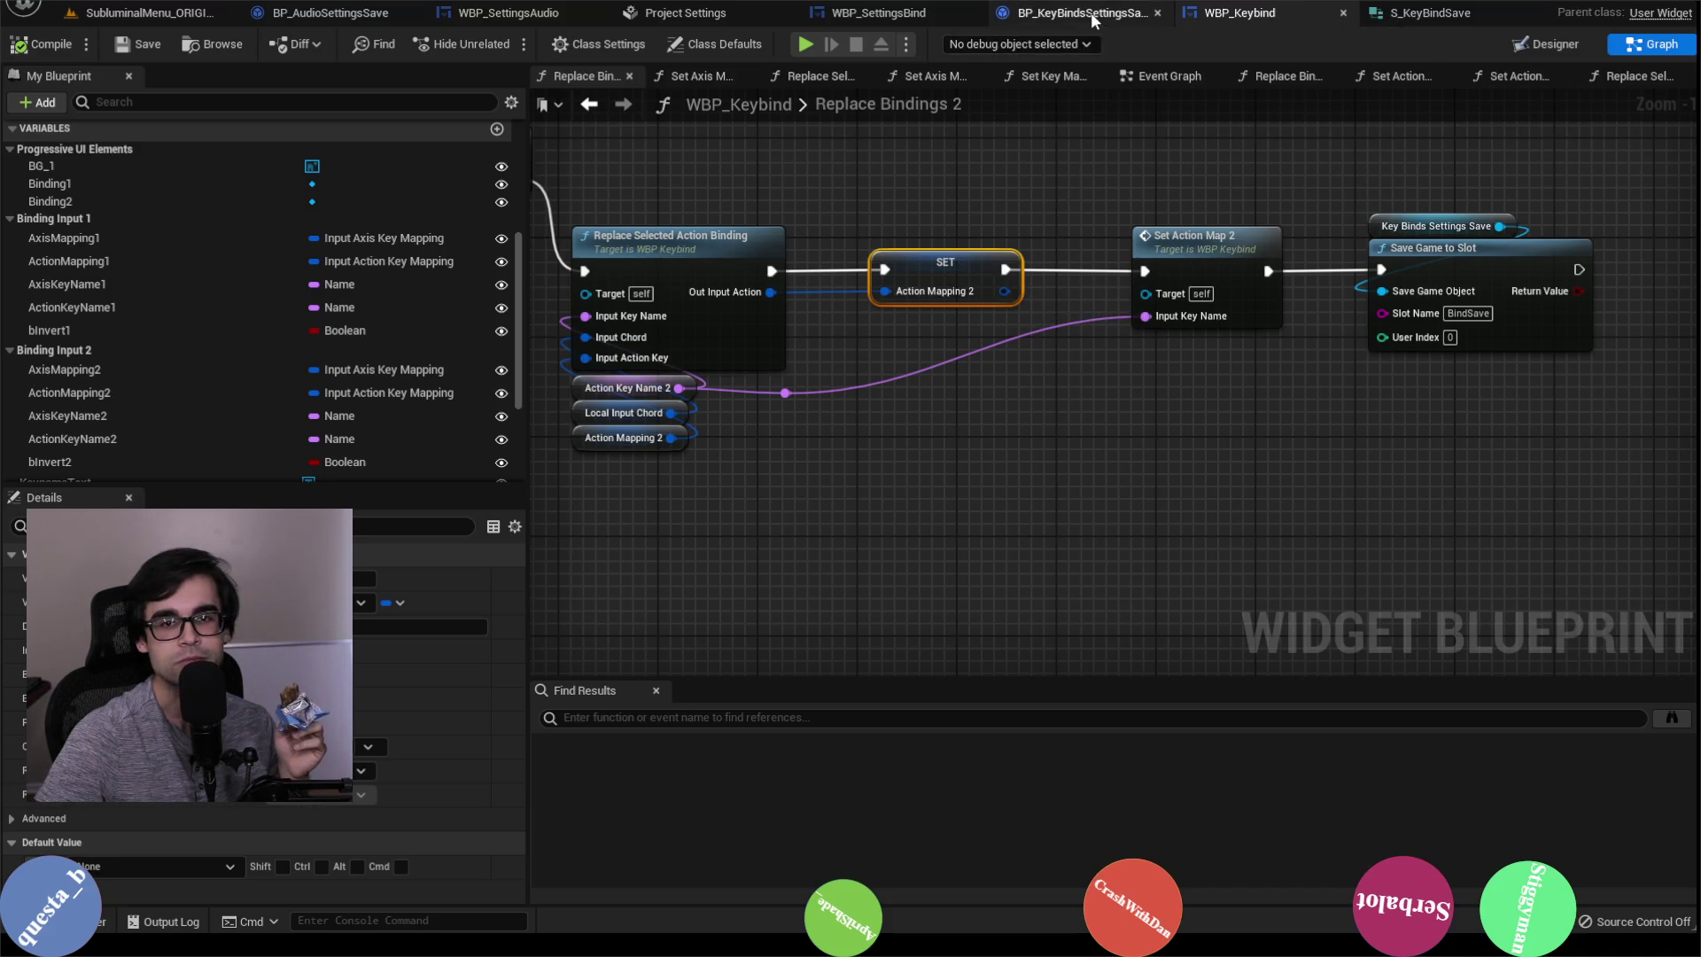
scroll(816, 352, down, 4)
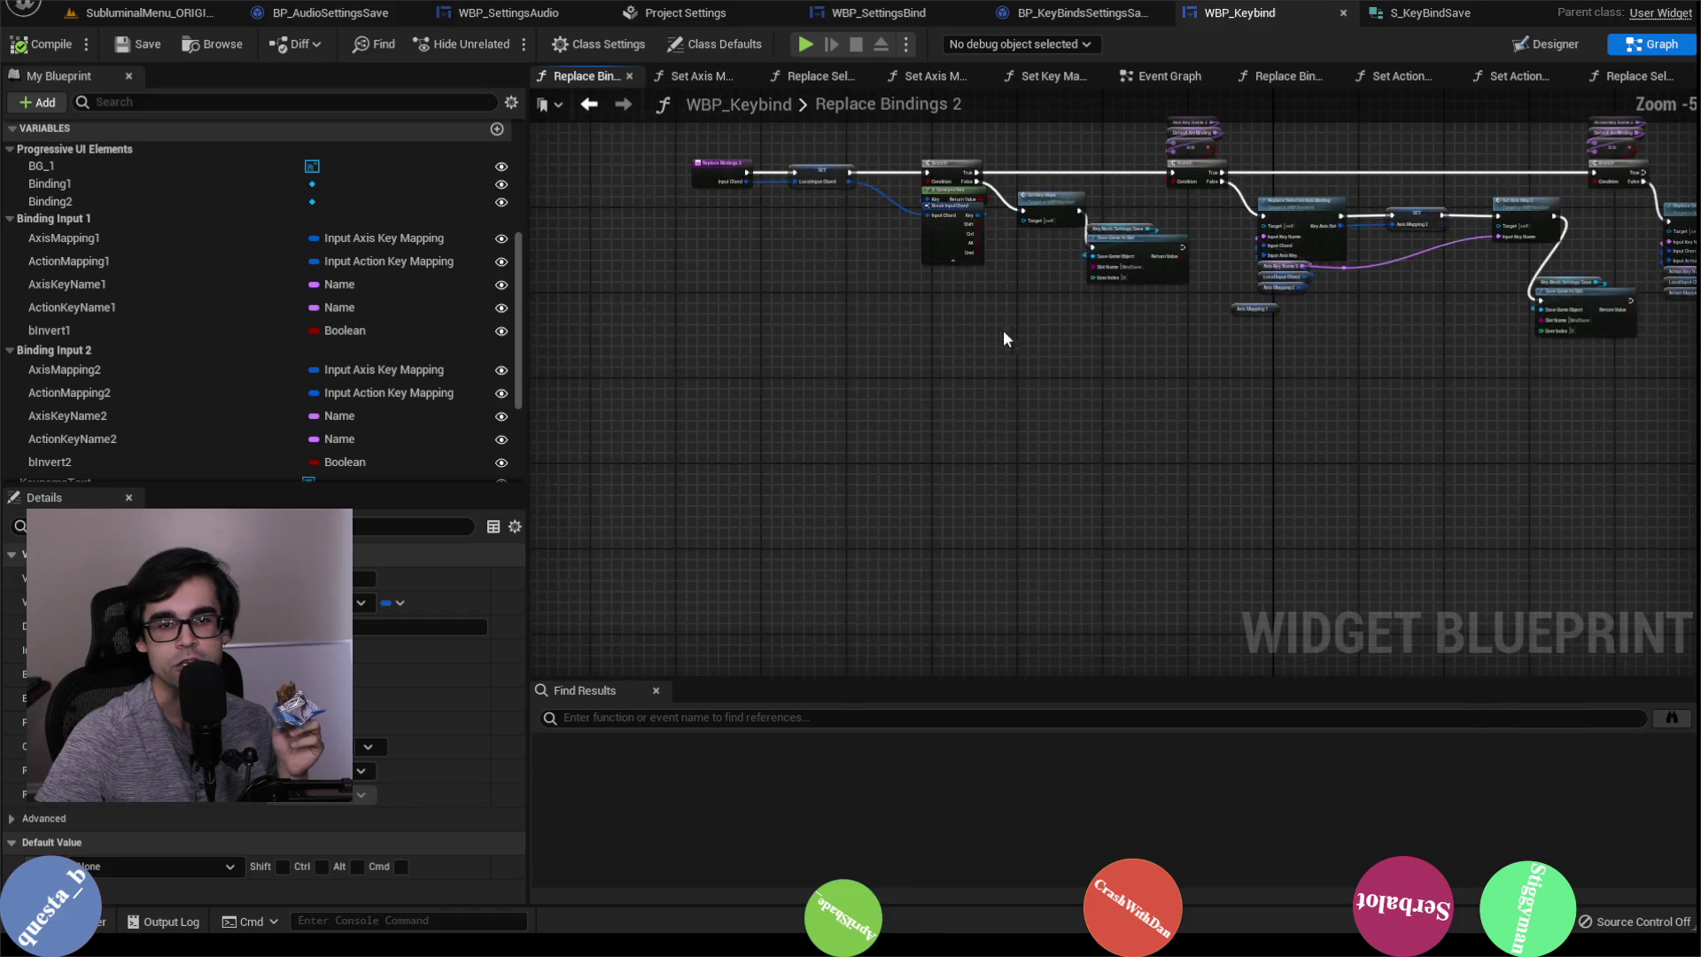
click(1168, 78)
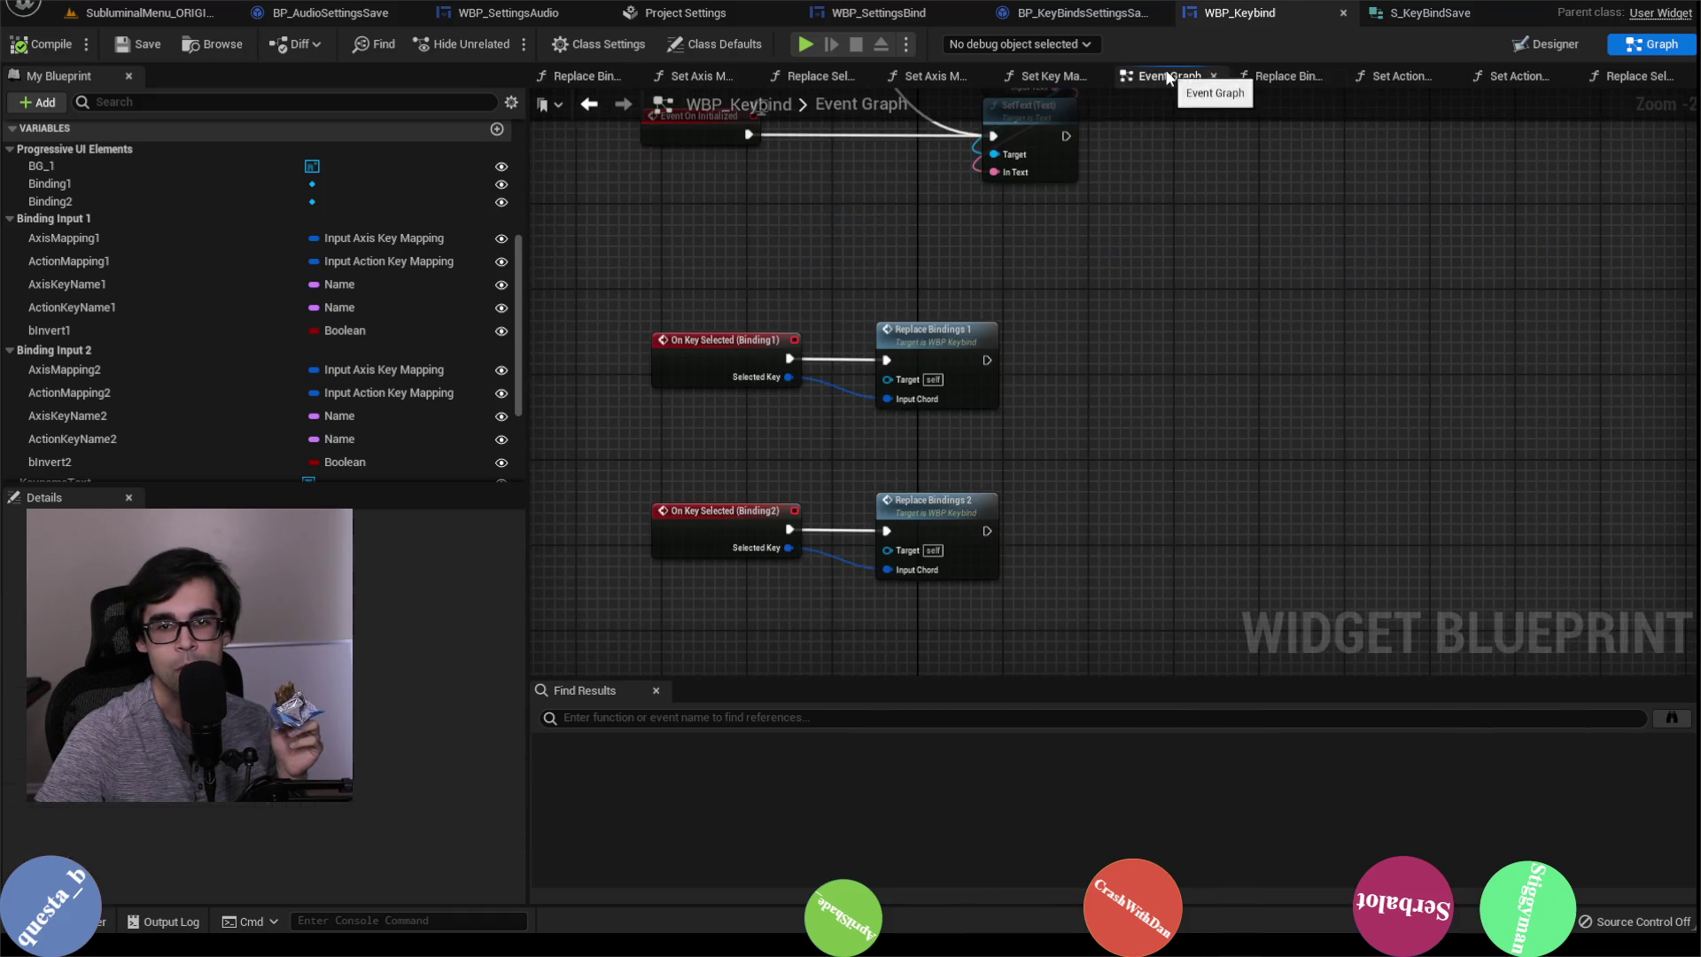
scroll(939, 354, up, 2)
double_click(939, 339)
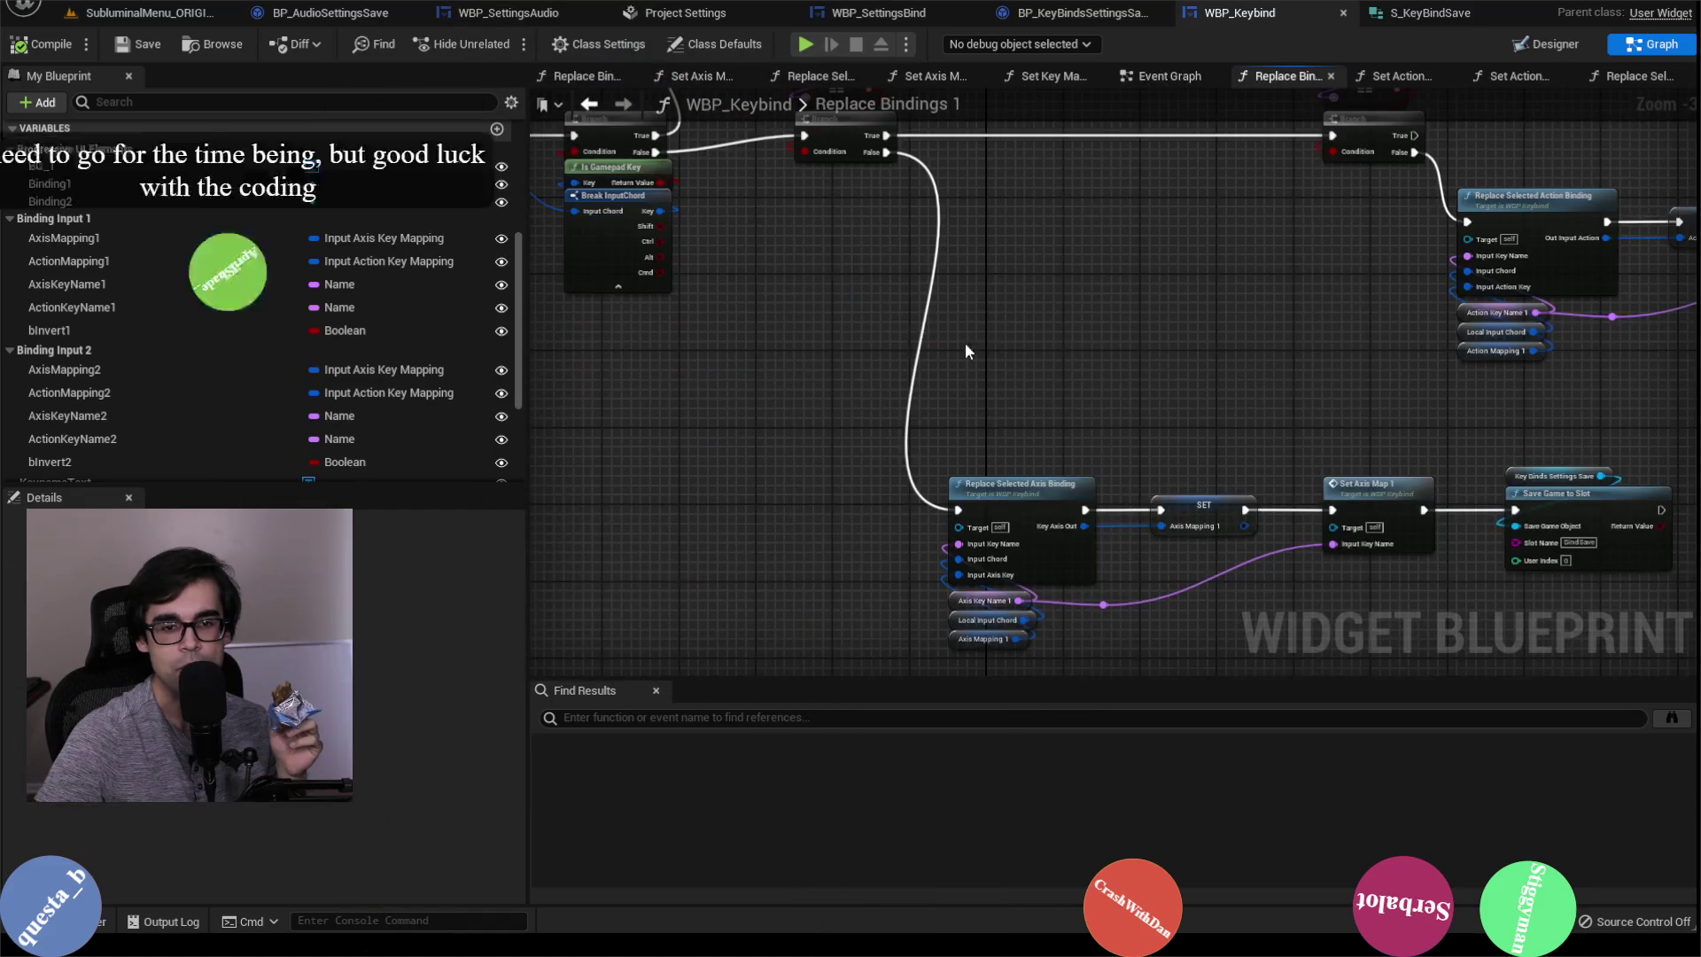
drag(953, 342, 431, 338)
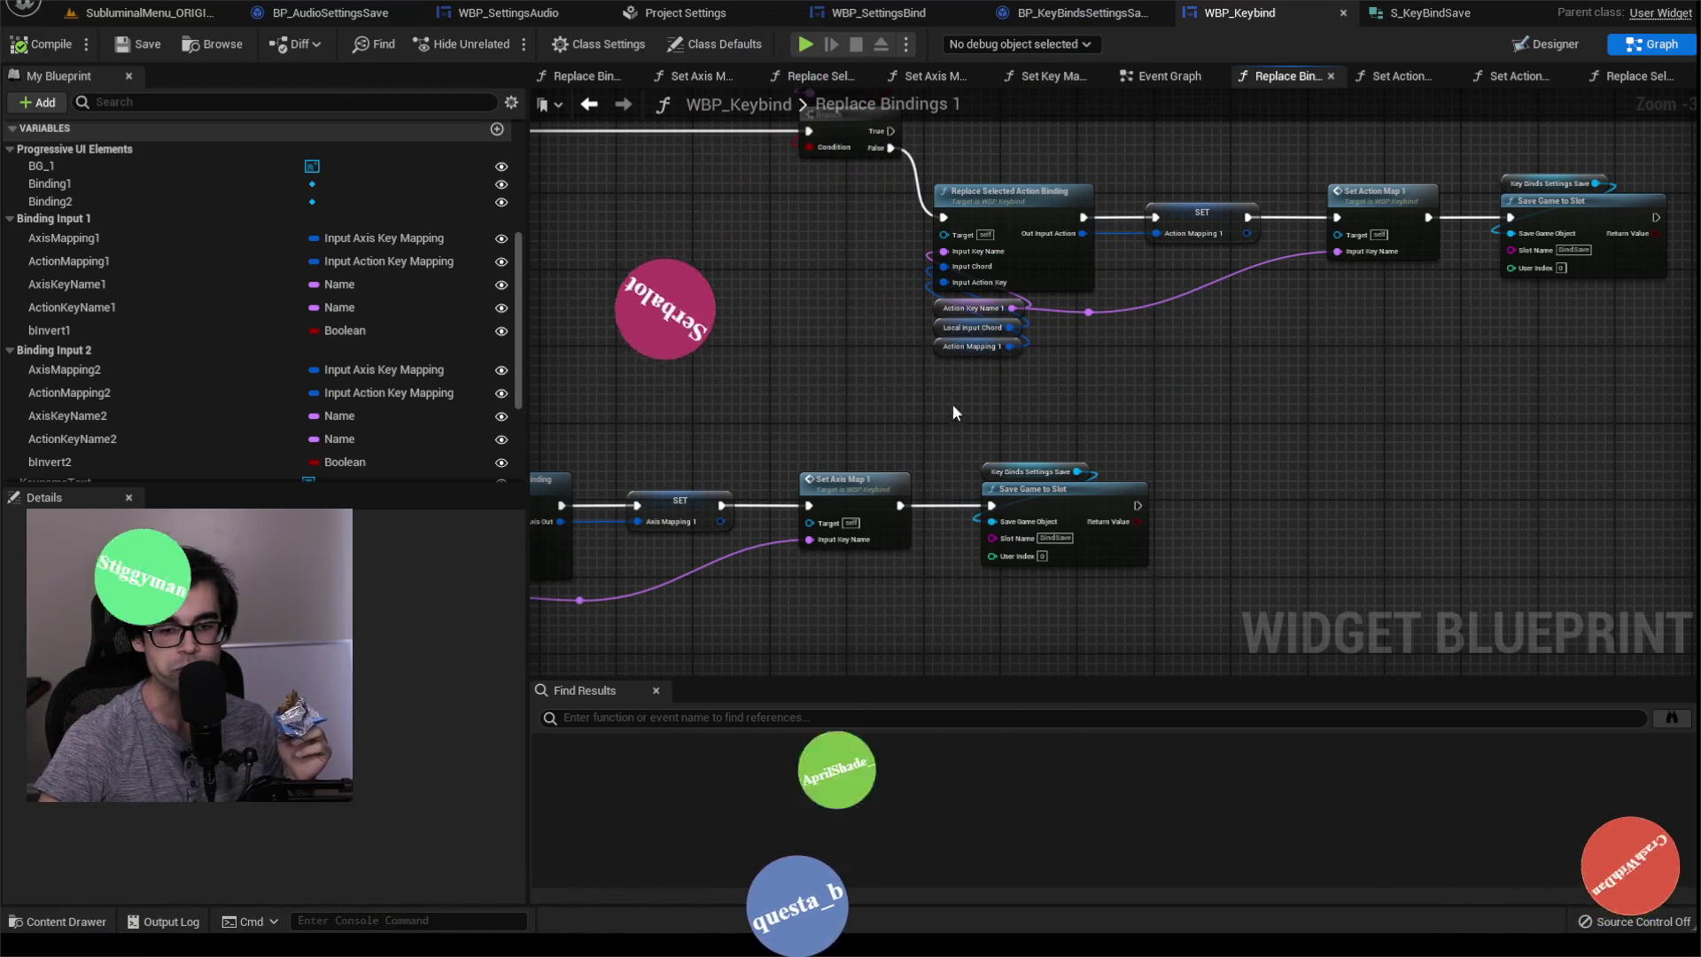
scroll(971, 413, down, 2)
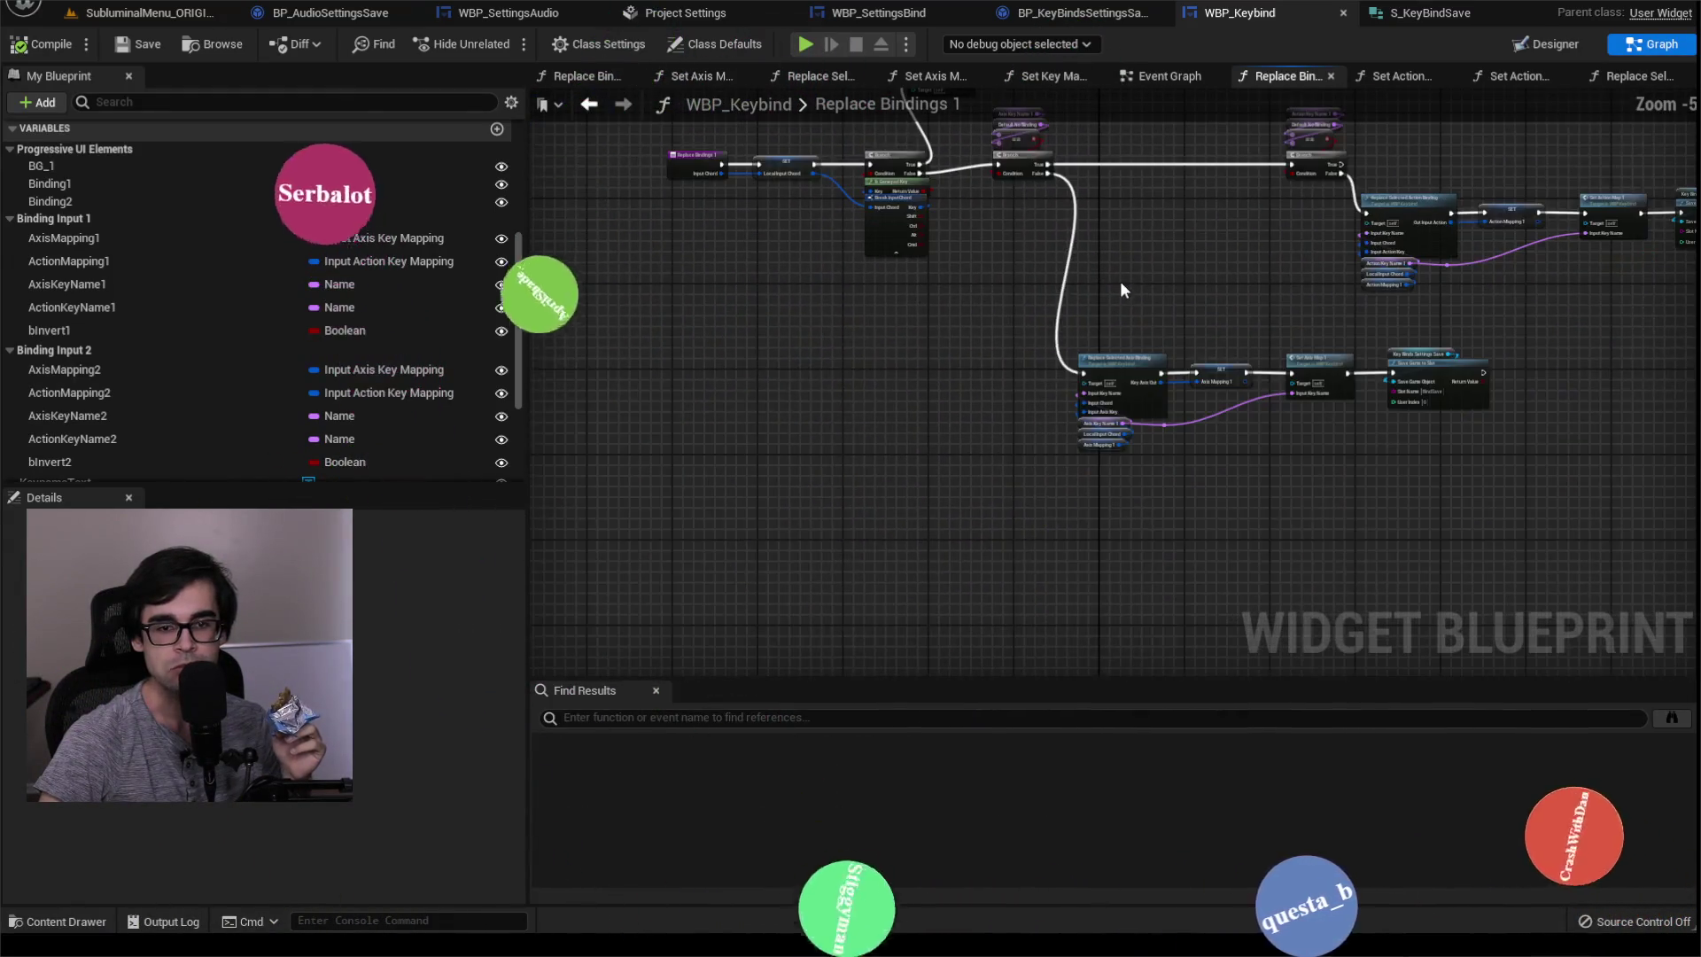
scroll(1079, 347, up, 3)
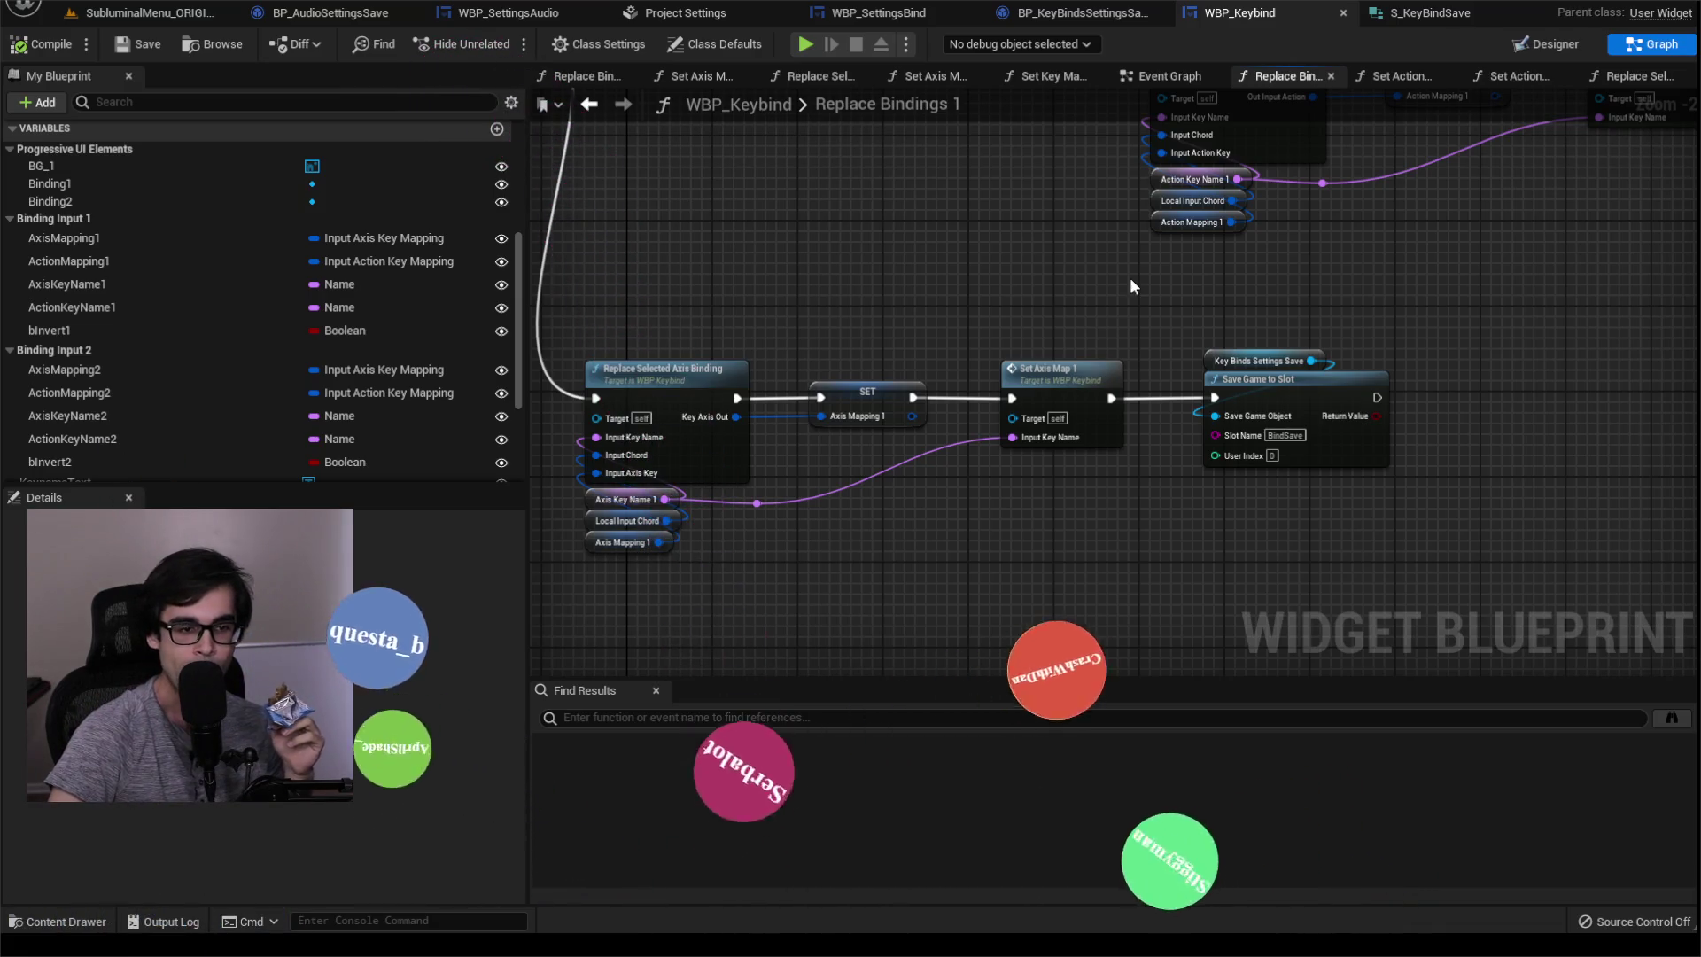
drag(902, 293, 1169, 212)
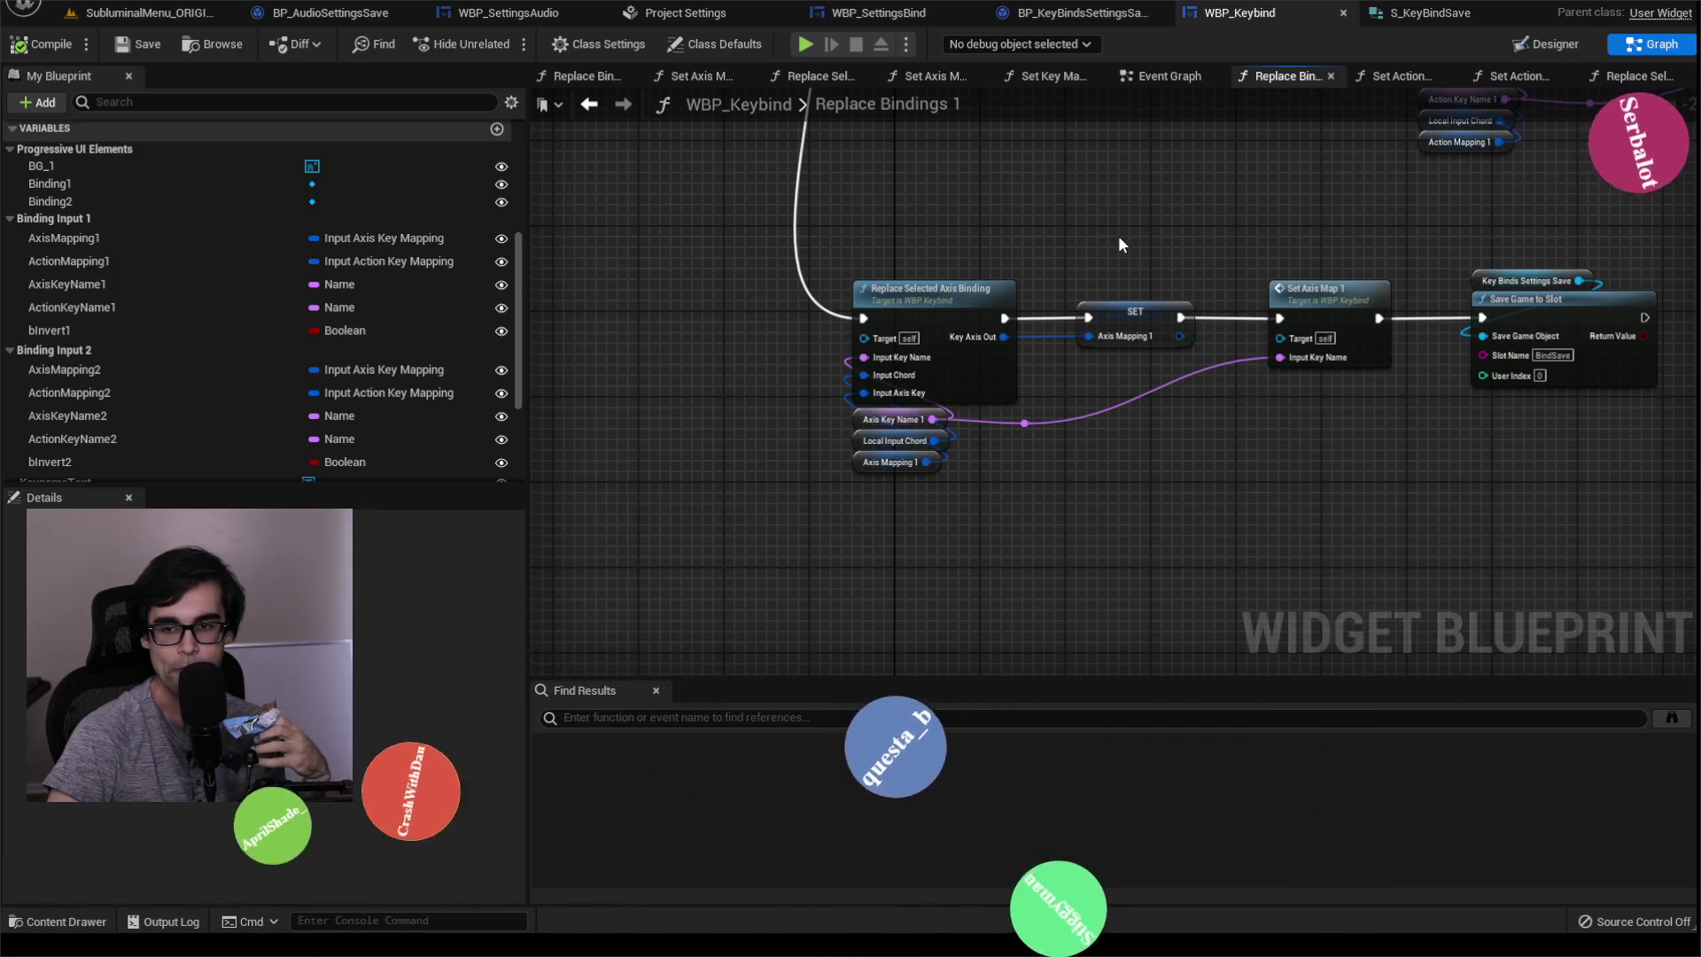
mouse_move(1033, 205)
mouse_down()
mouse_move(1145, 354)
mouse_move(1284, 330)
mouse_move(1120, 334)
mouse_up()
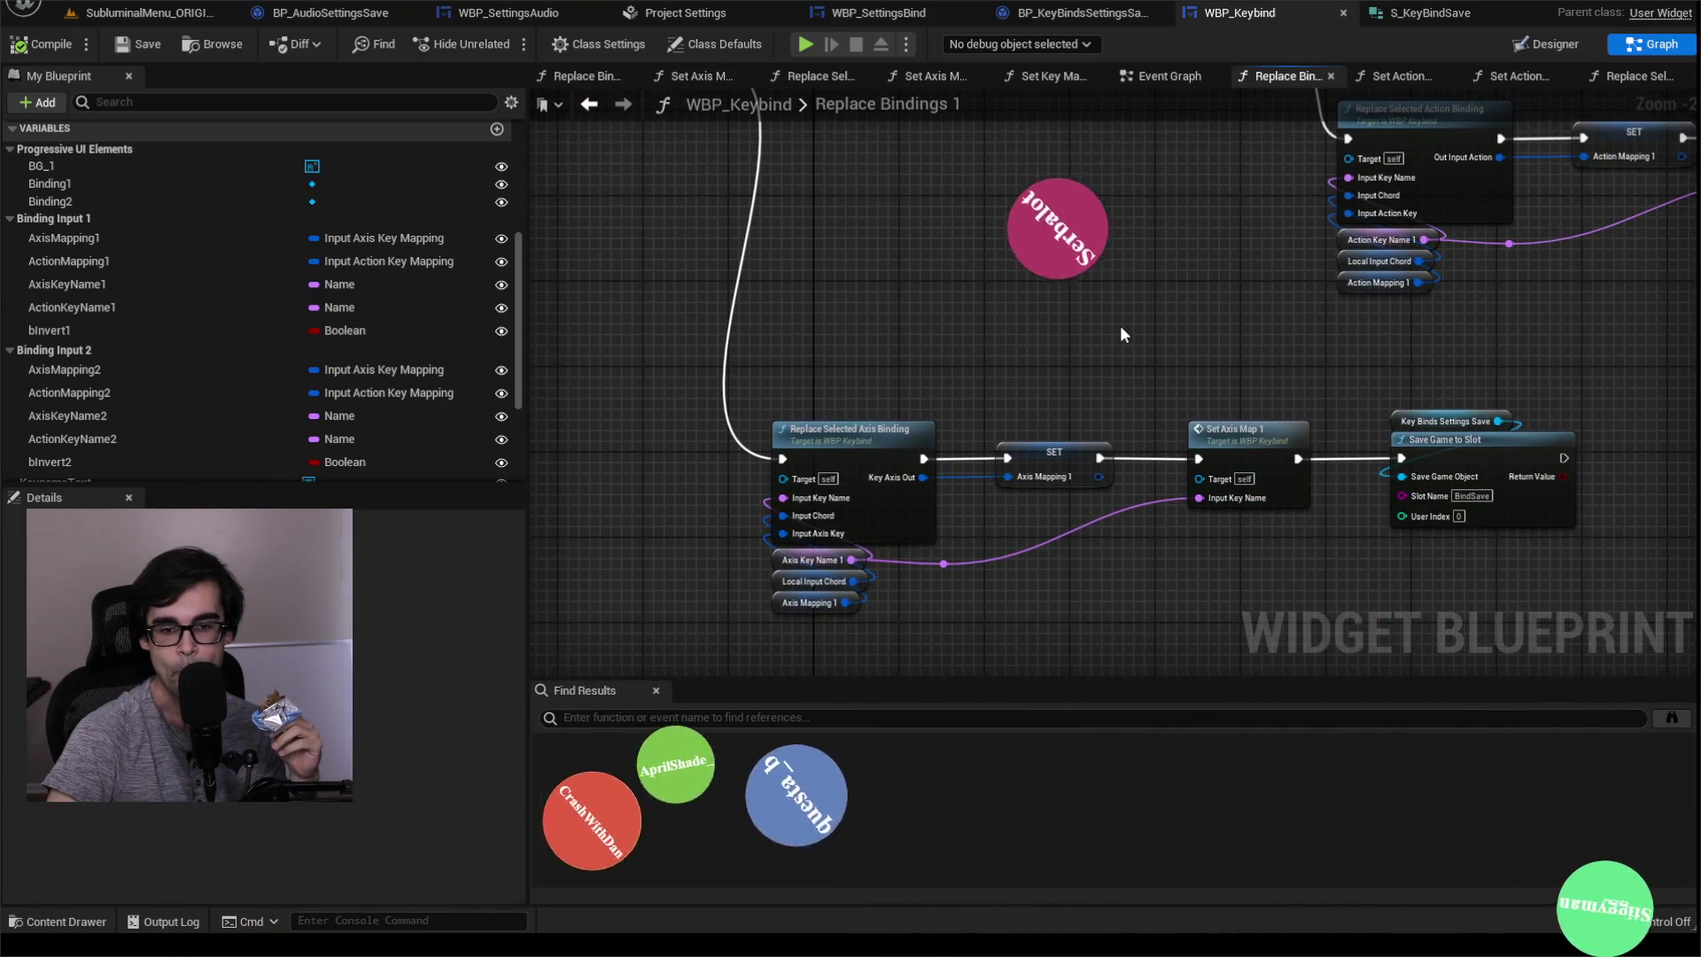
scroll(1172, 397, down, 3)
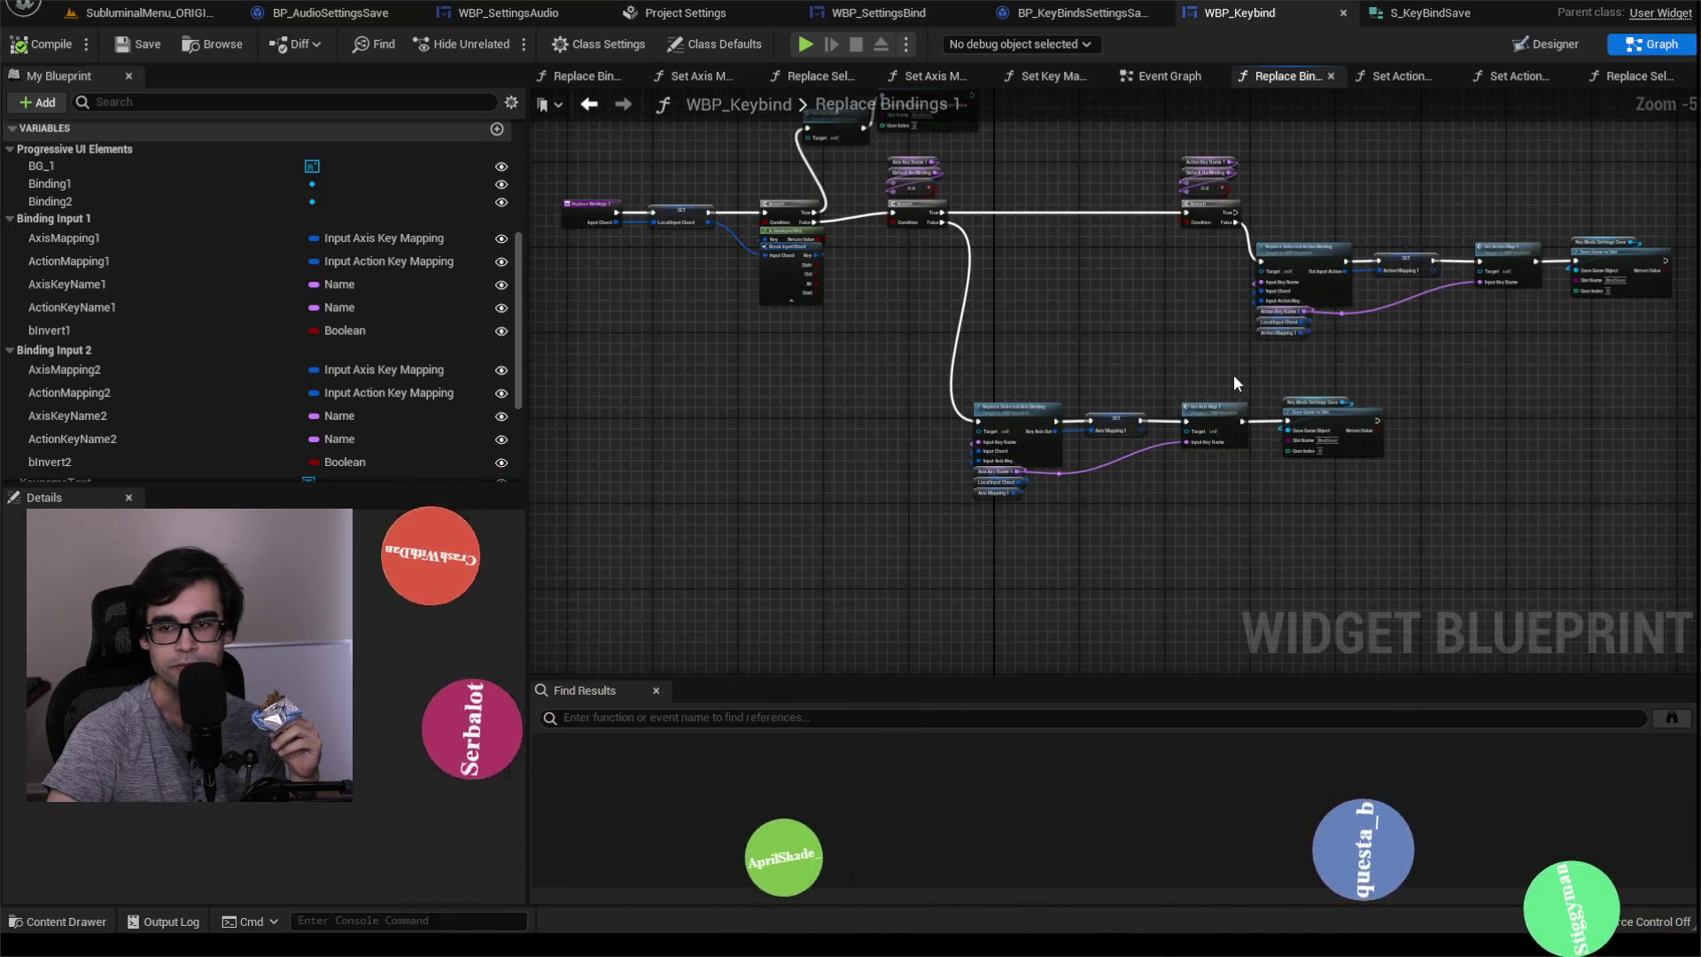
drag(1225, 376, 1061, 509)
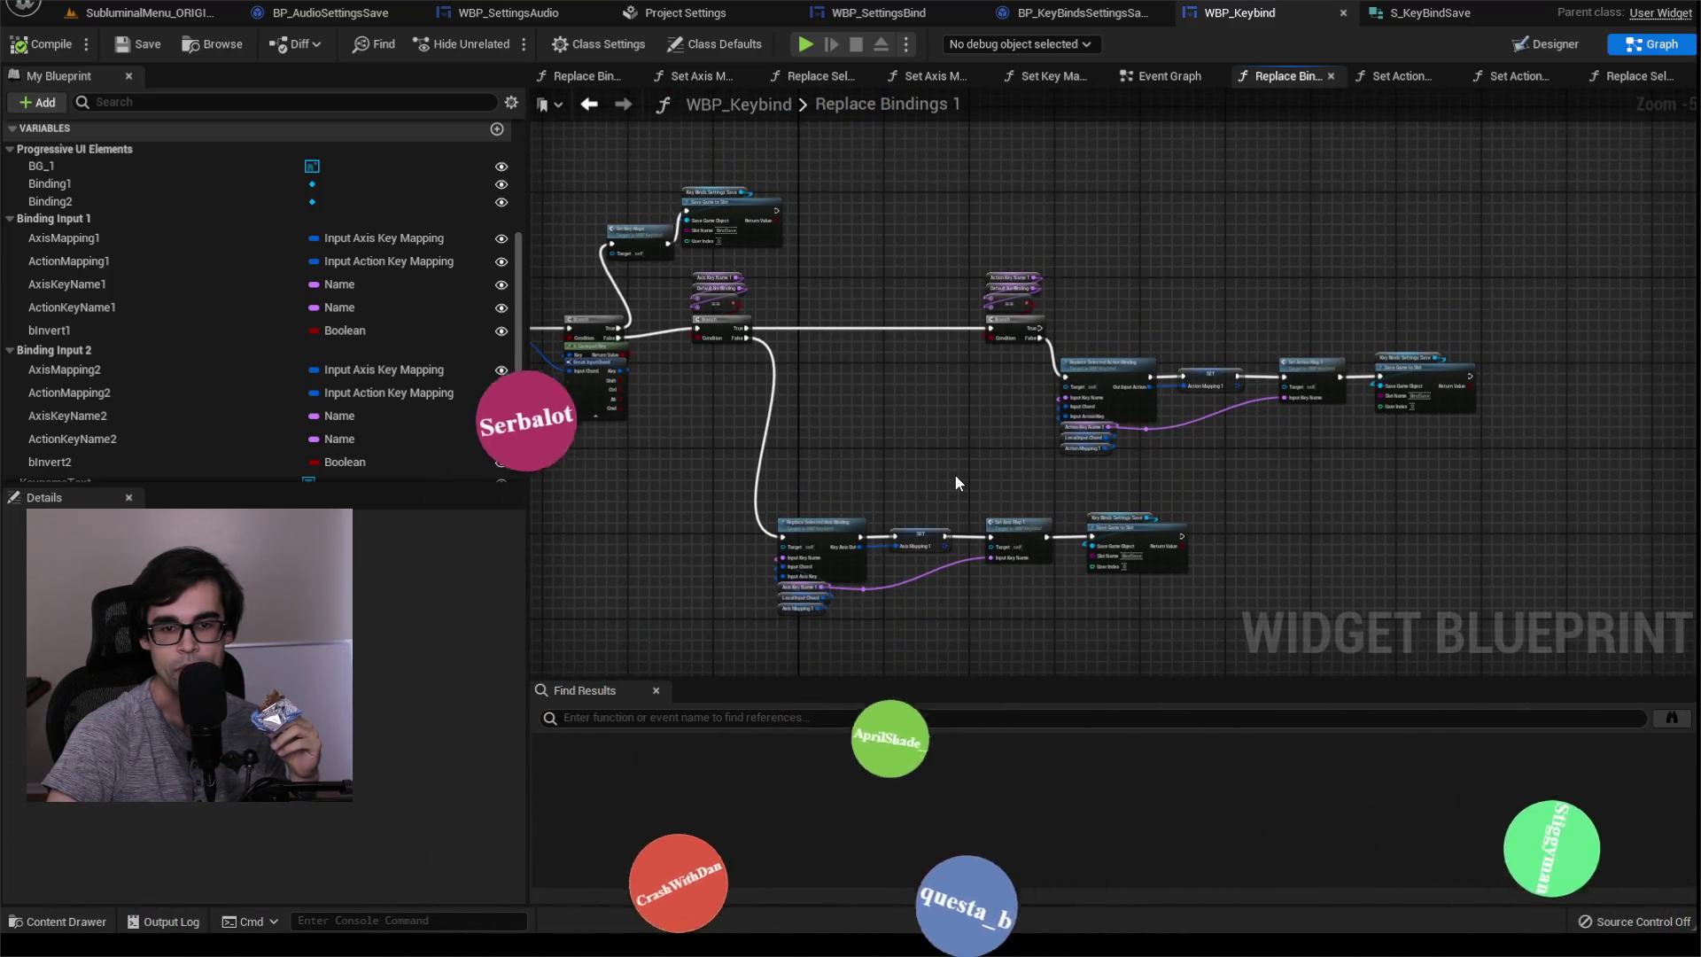
drag(955, 475, 1020, 355)
scroll(1021, 354, up, 3)
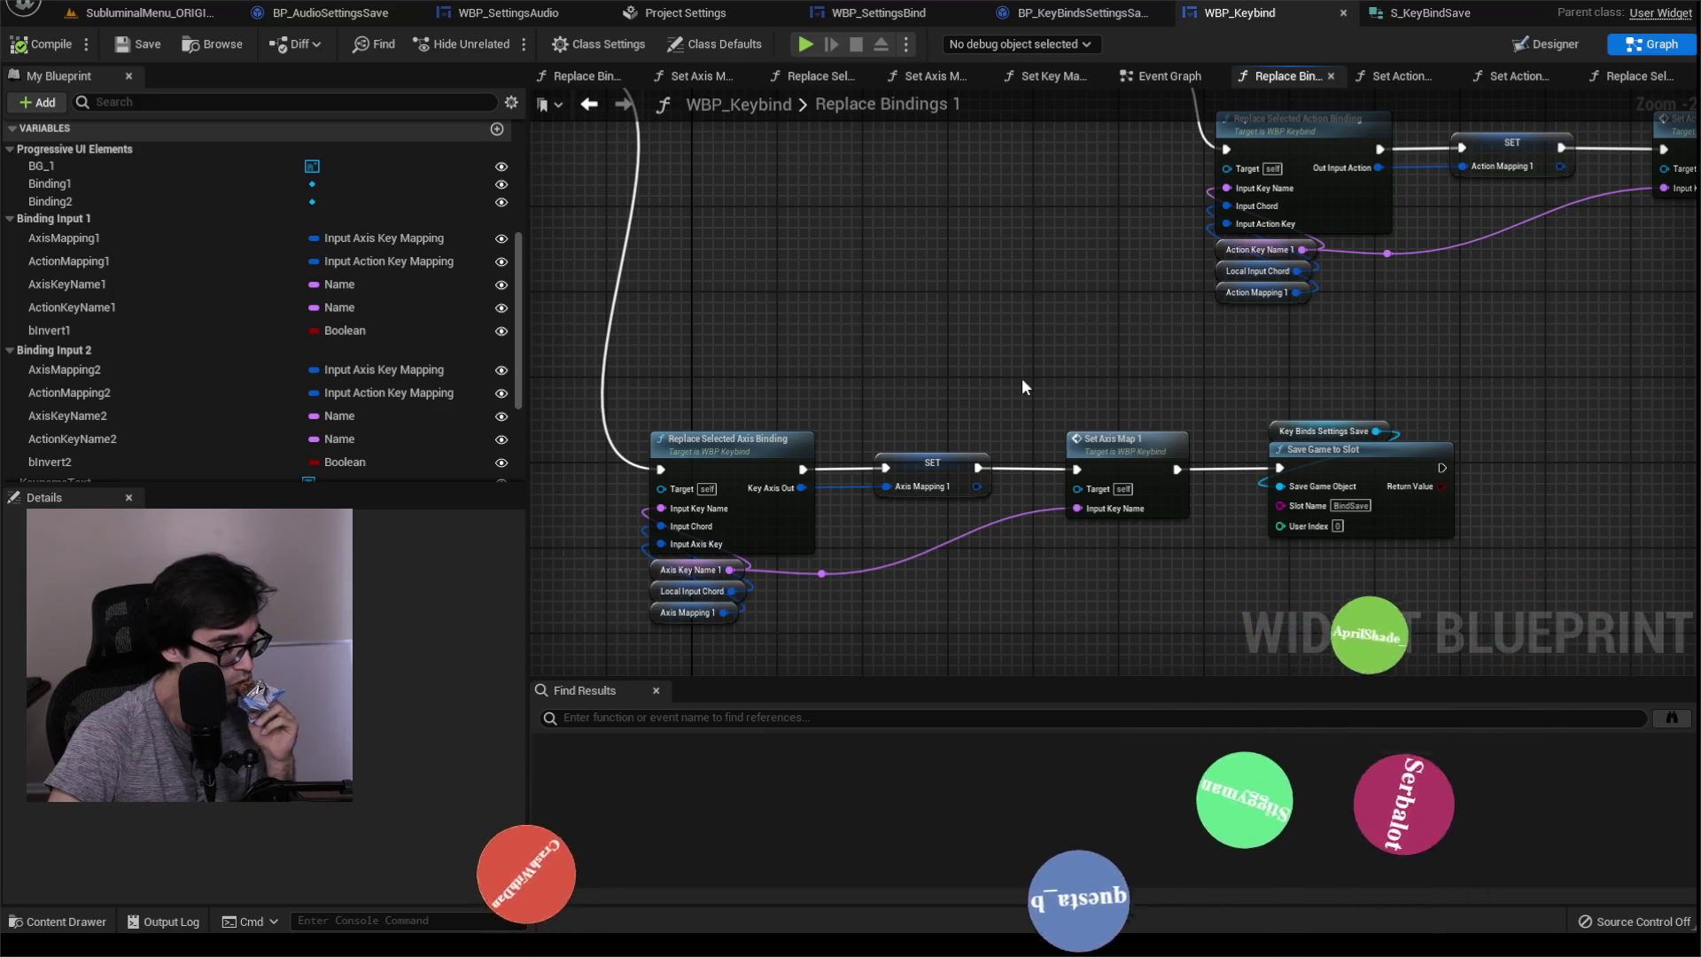
mouse_move(893, 323)
mouse_down()
mouse_move(1447, 419)
mouse_move(1276, 618)
mouse_up()
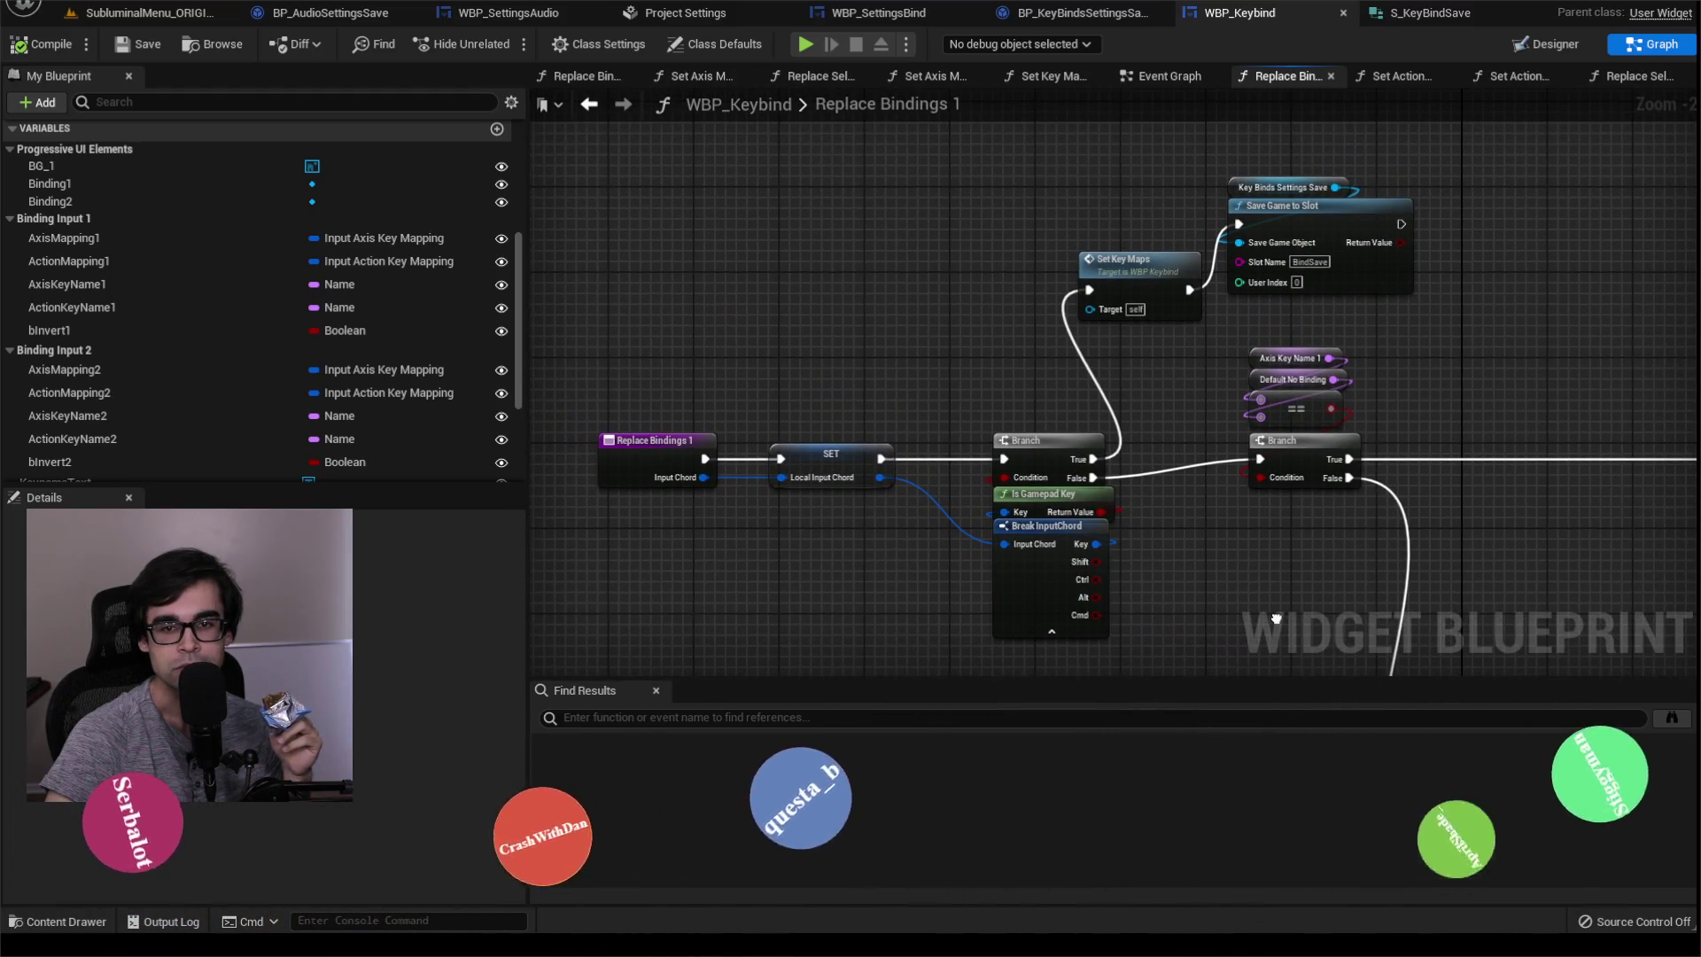
Step: Inspect the Set Key Maps function graph, then return to Replace Bindings 1
drag(1276, 619, 1228, 622)
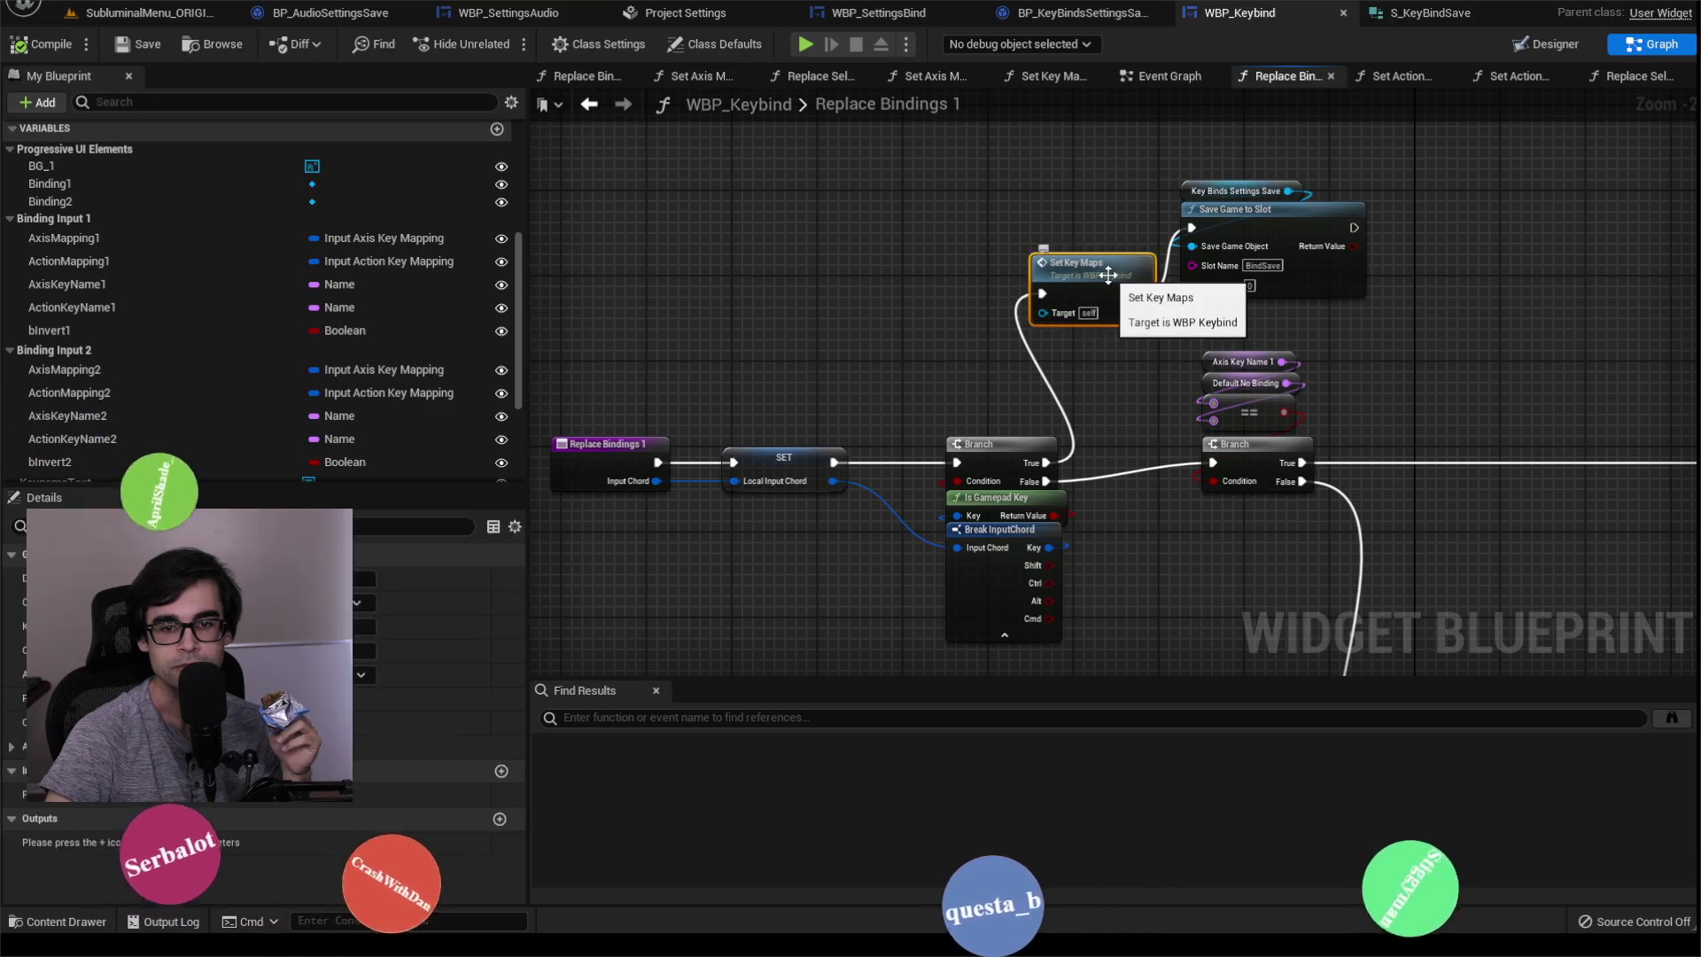
double_click(1076, 264)
scroll(1033, 443, up, 2)
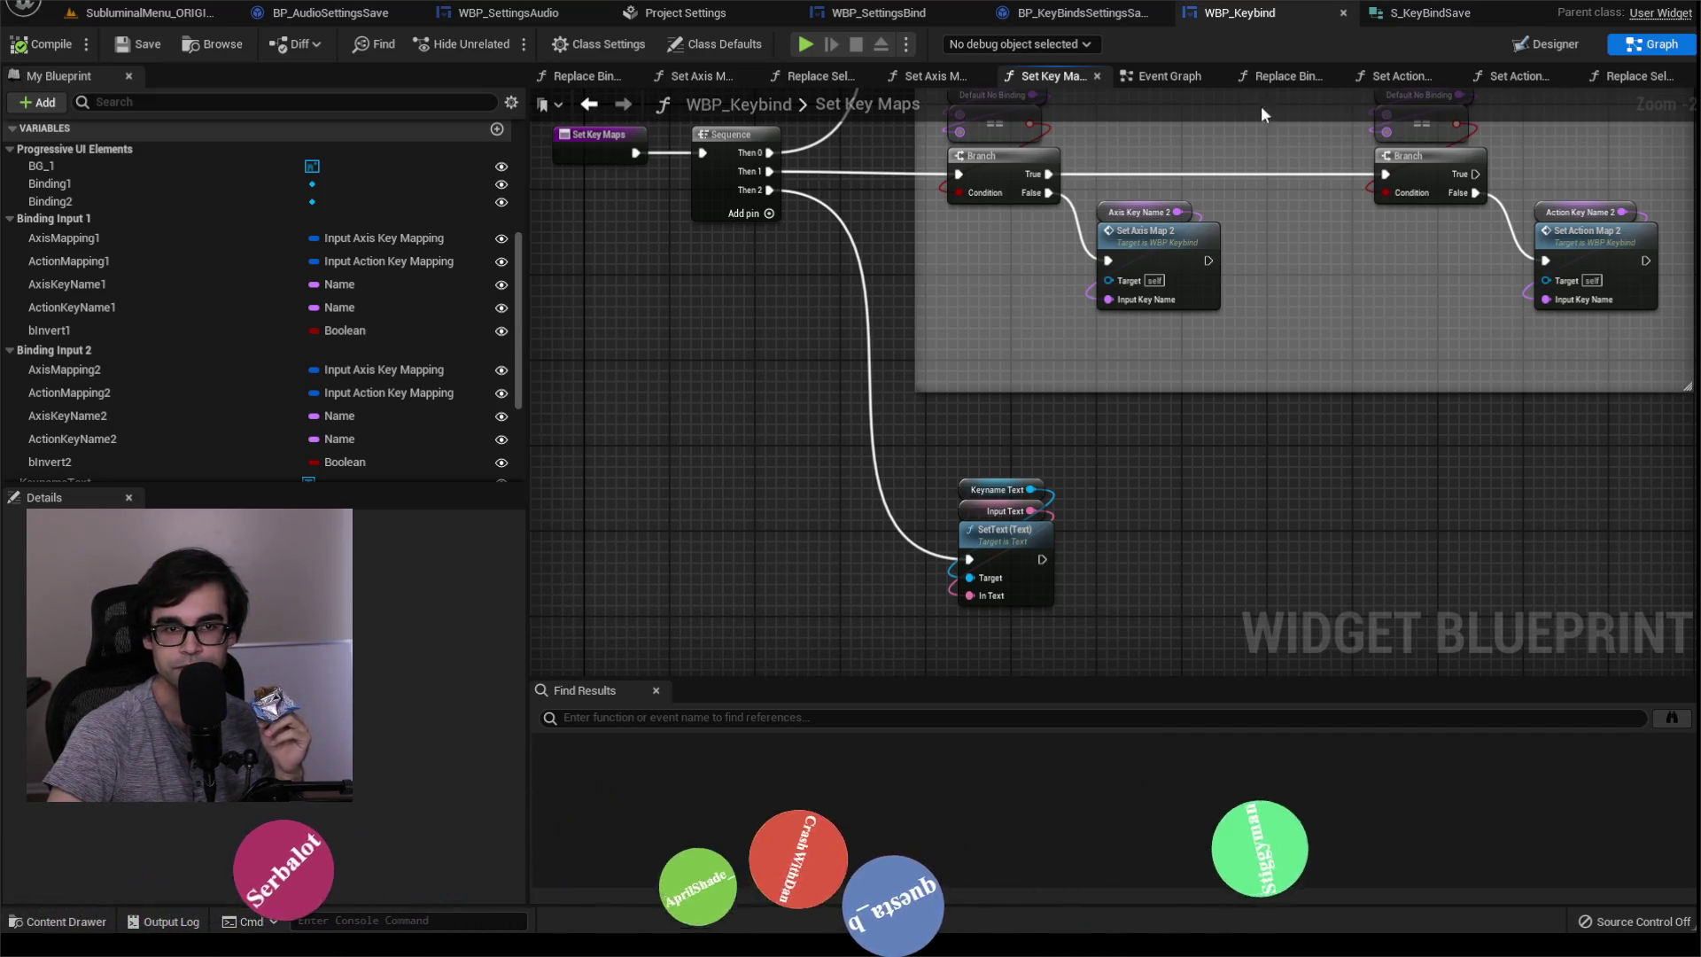
click(1287, 76)
Step: Inspect the Replace Selected Axis Binding graph, including its Remove and Add Axis Mapping nodes
mouse_move(891, 353)
mouse_down()
mouse_move(806, 88)
mouse_move(1028, 409)
mouse_up()
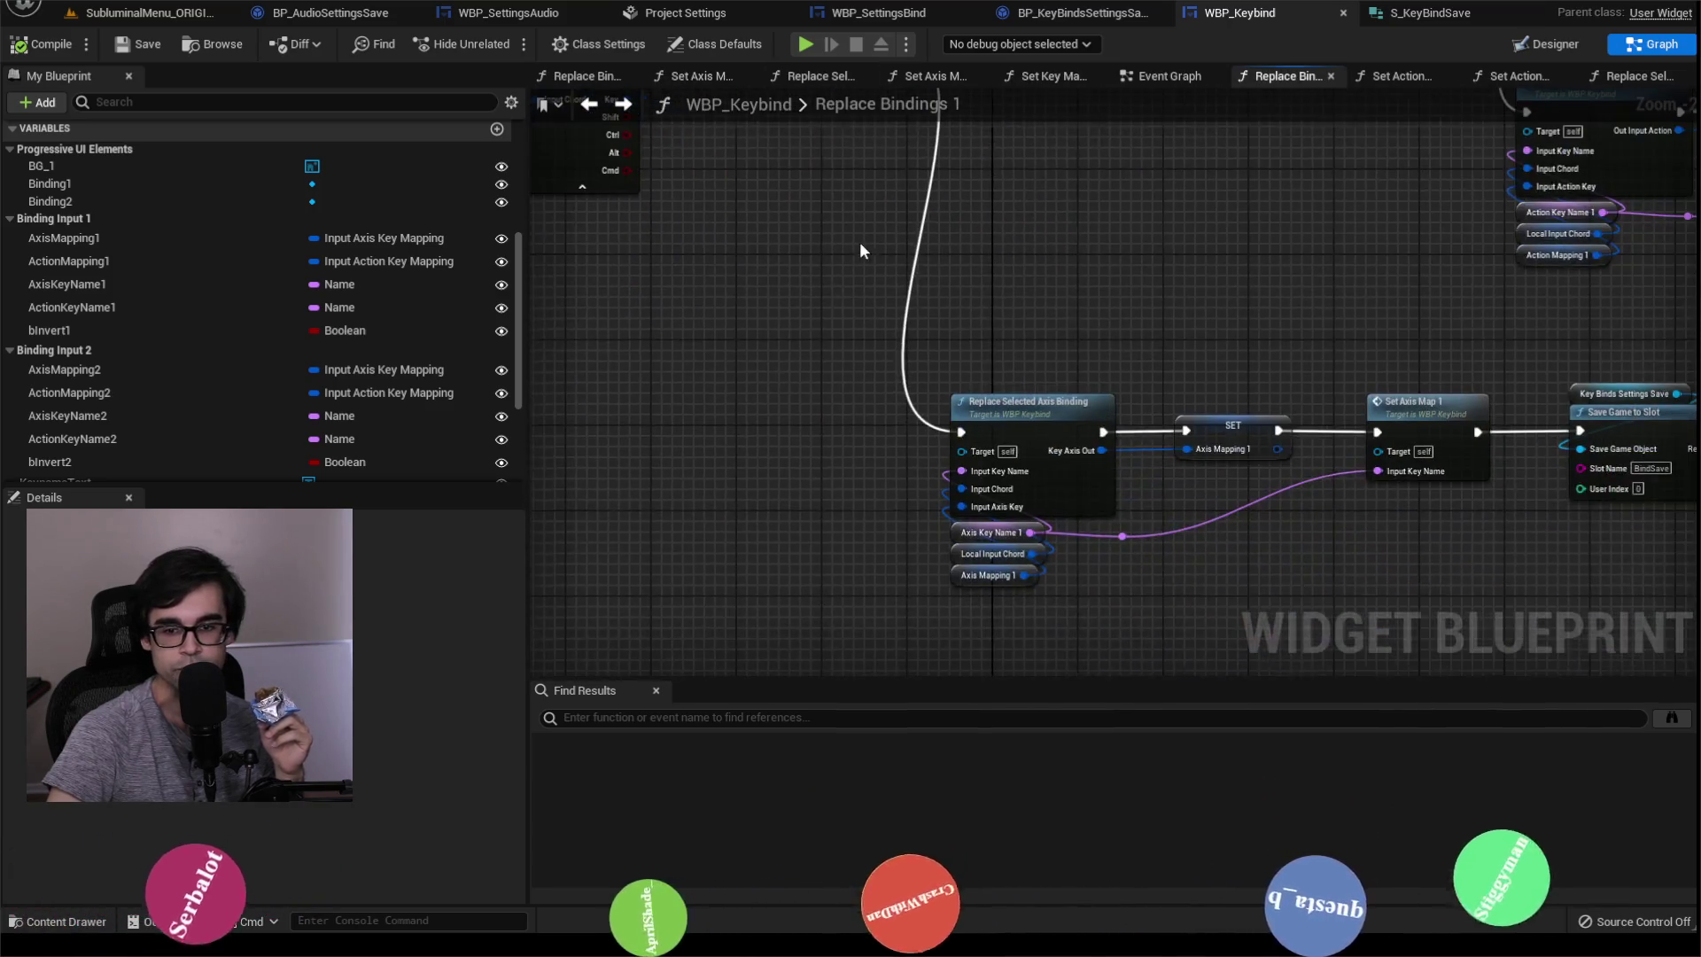
double_click(1028, 410)
drag(694, 273, 1302, 332)
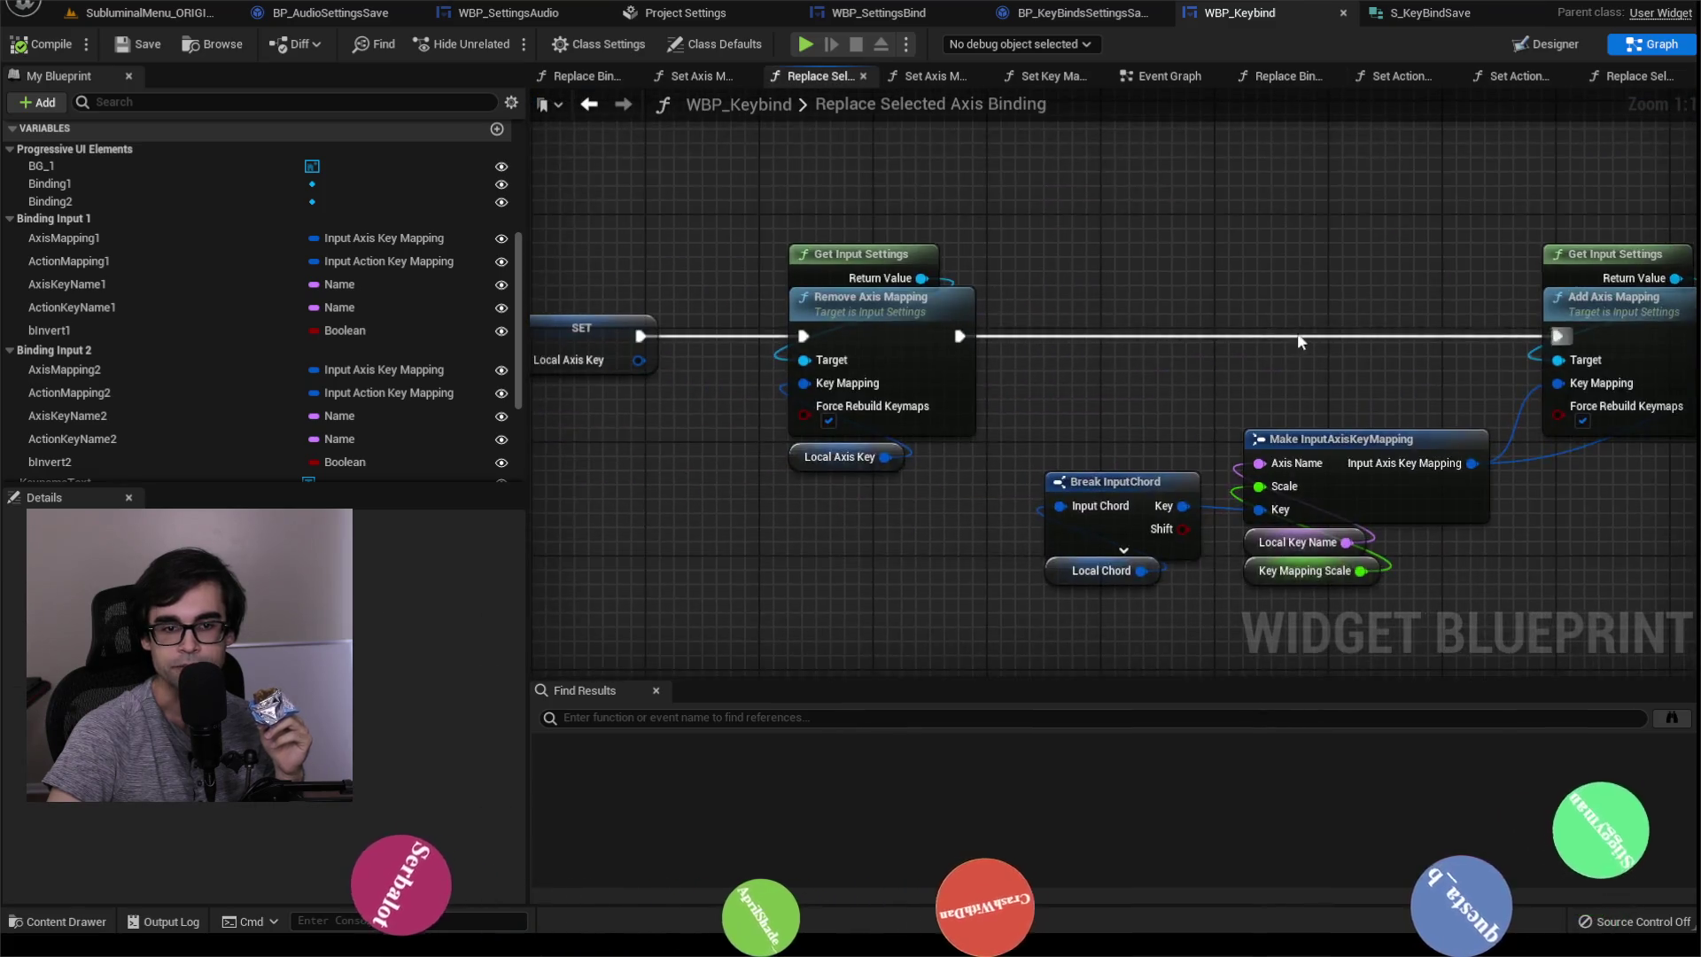
scroll(1269, 330, down, 5)
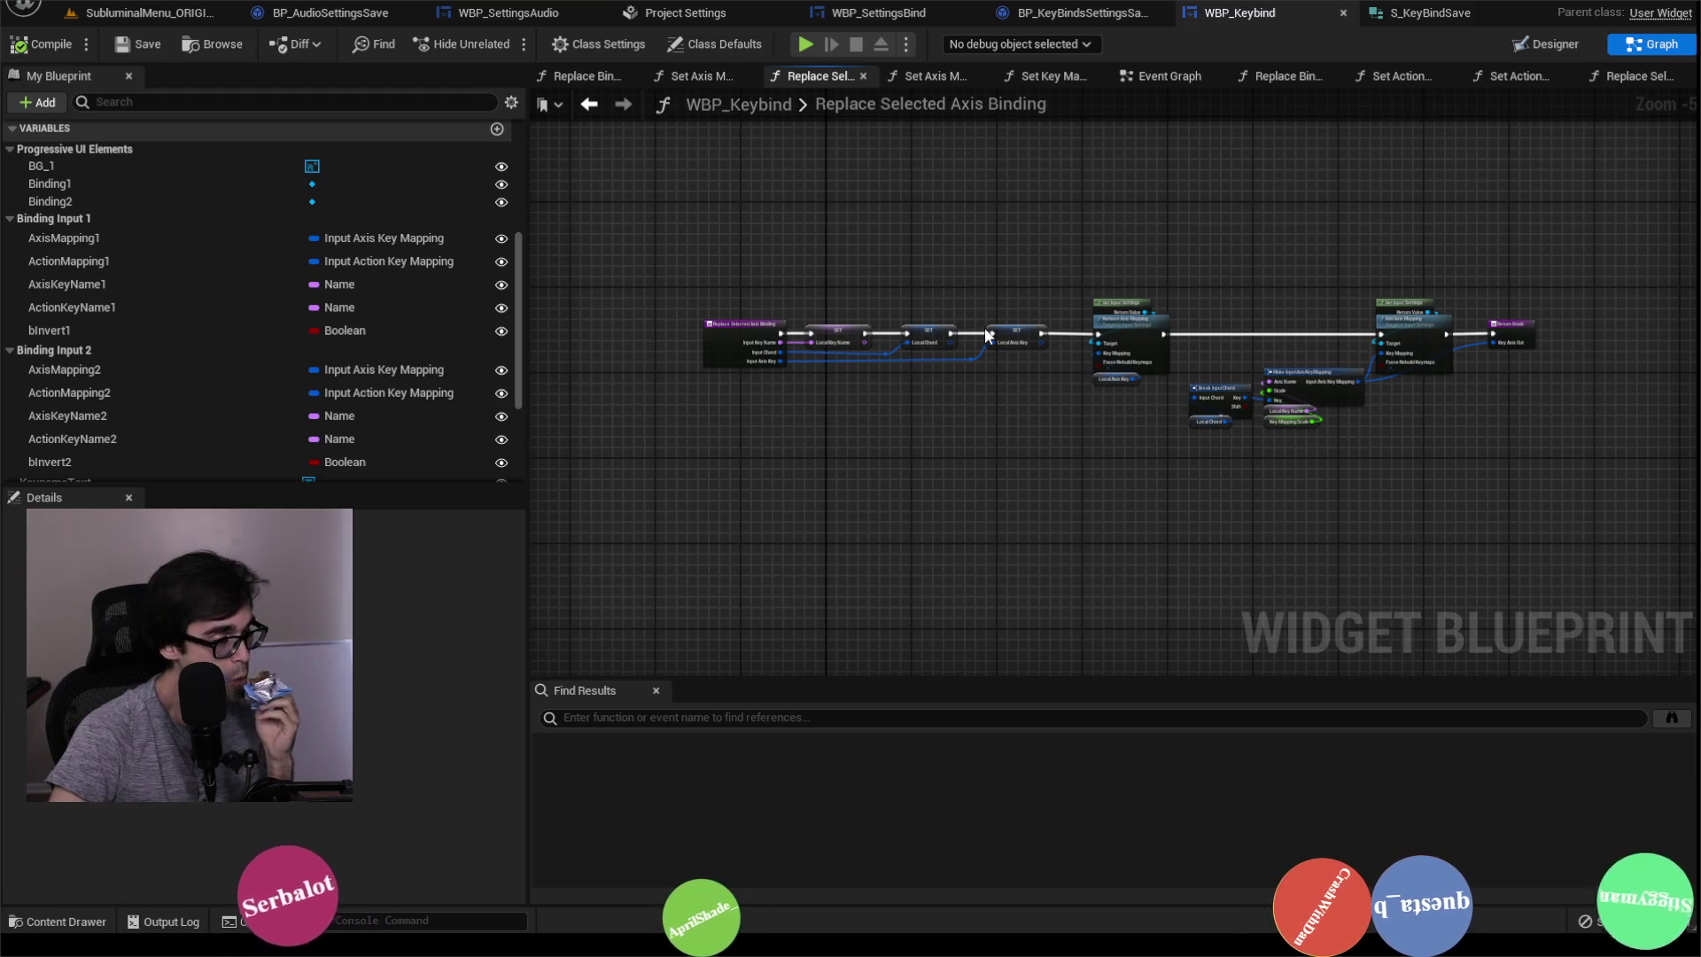
scroll(1369, 354, up, 3)
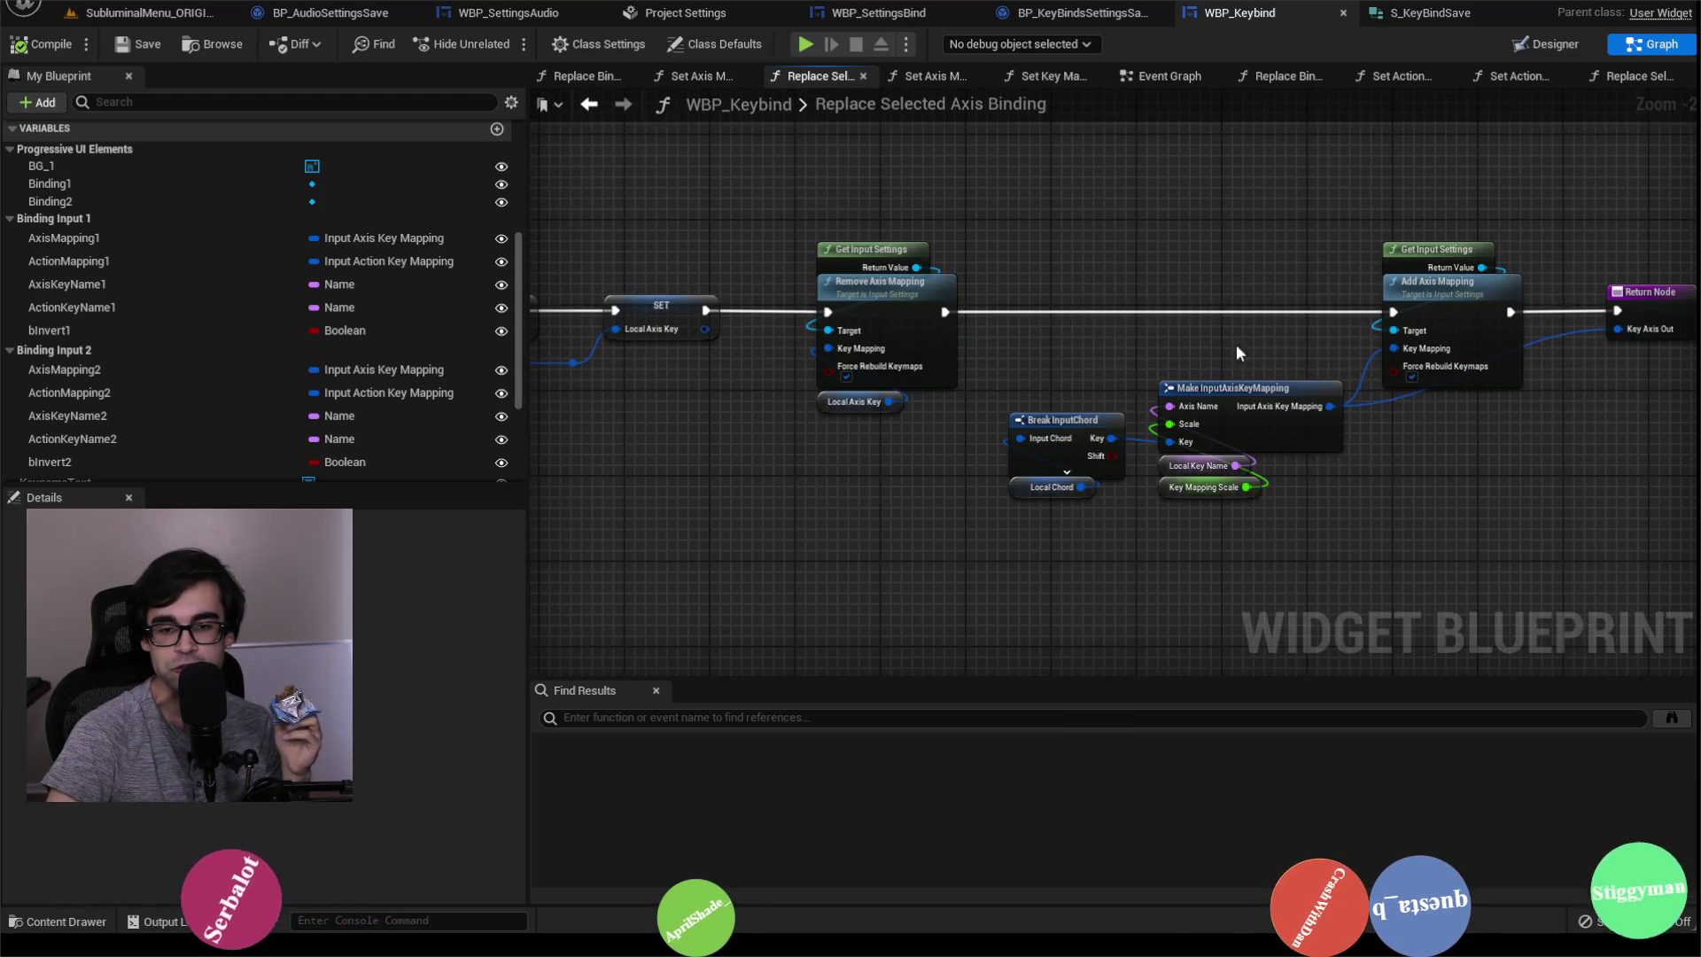
drag(1245, 343, 1008, 324)
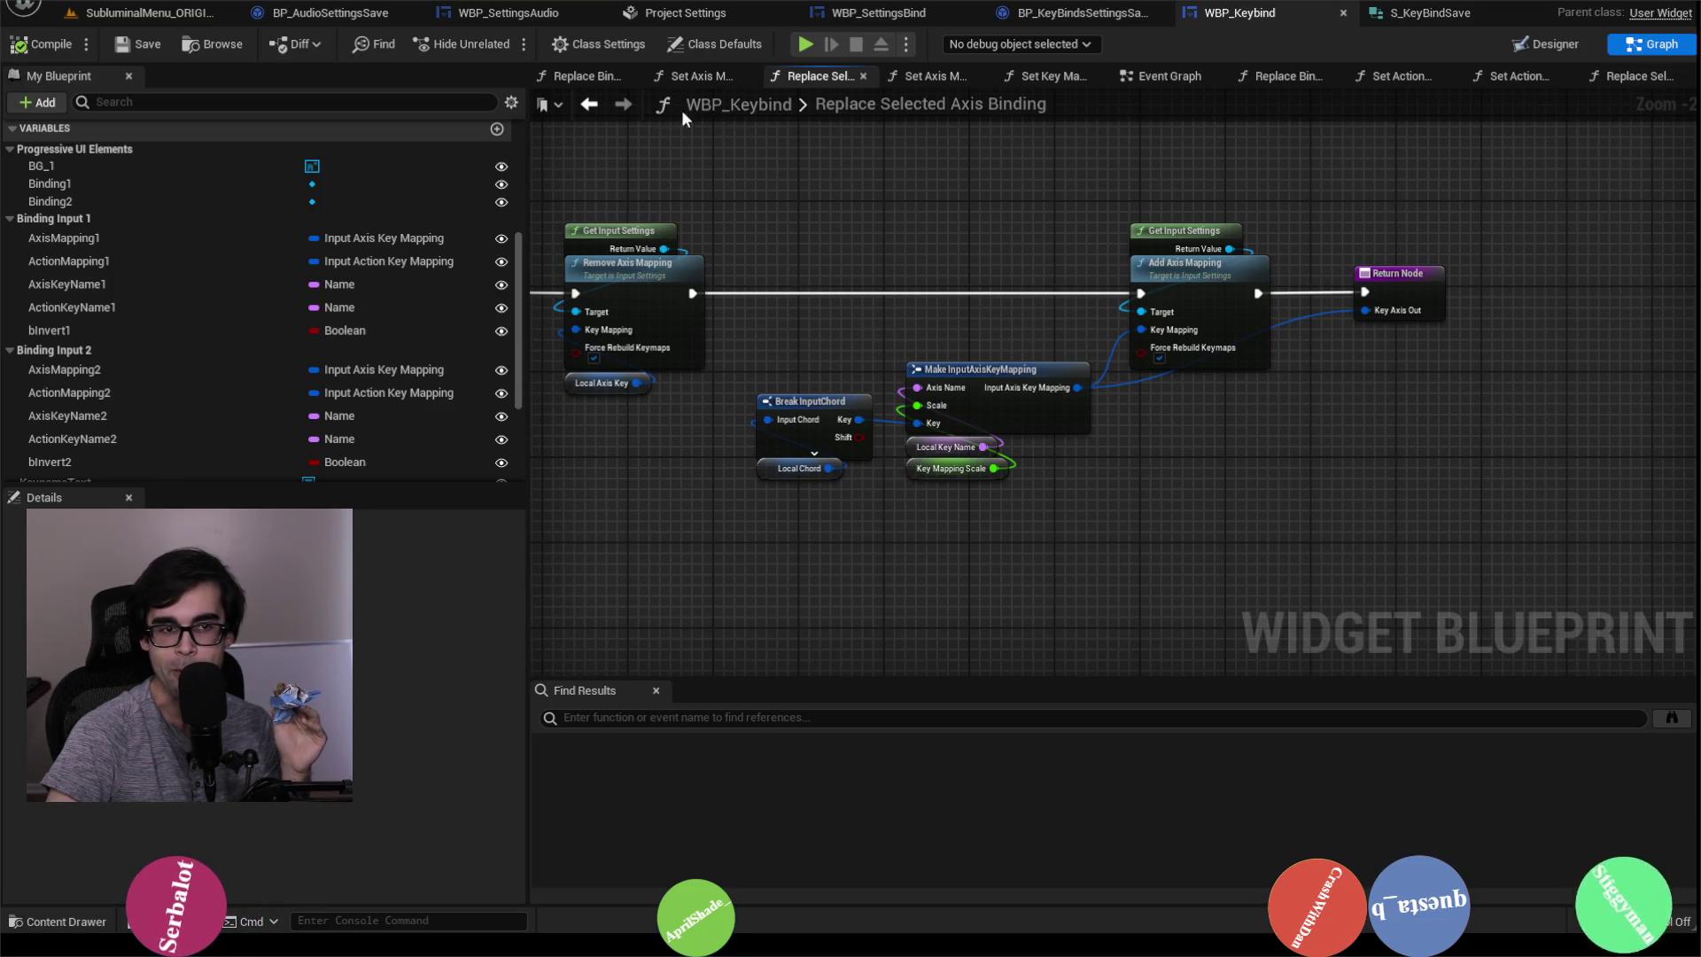
Step: Go back to Replace Bindings 1 and open the Set Axis Map 1 function
click(588, 103)
drag(1258, 340, 883, 300)
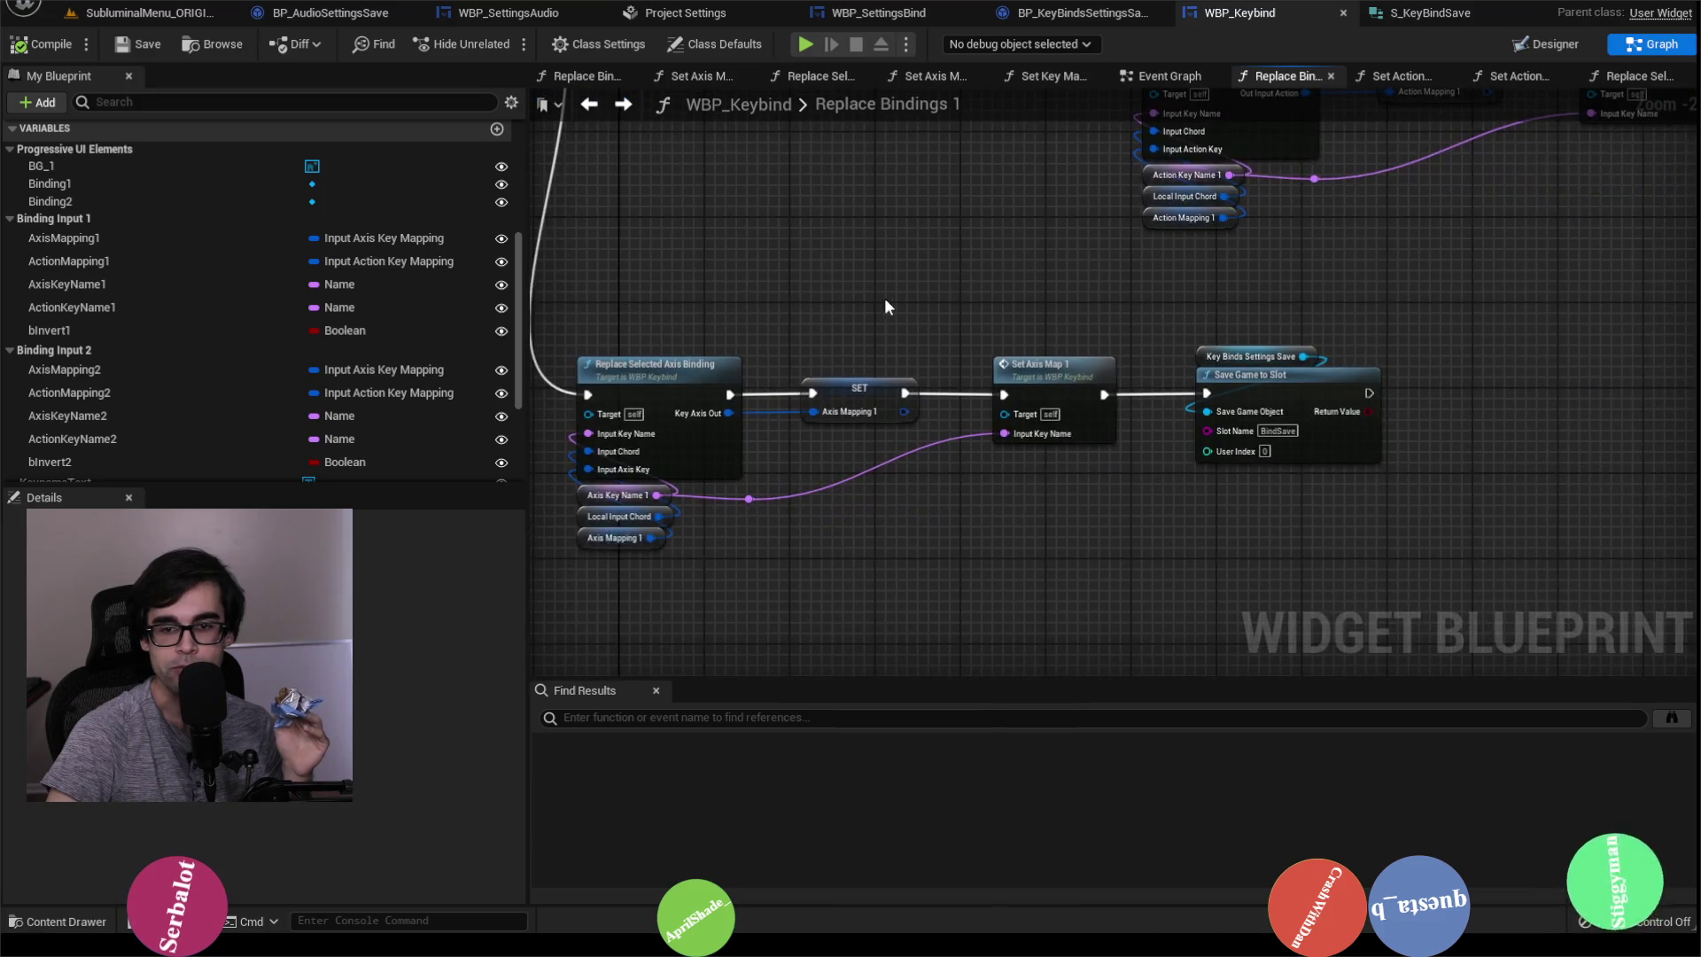
double_click(1040, 368)
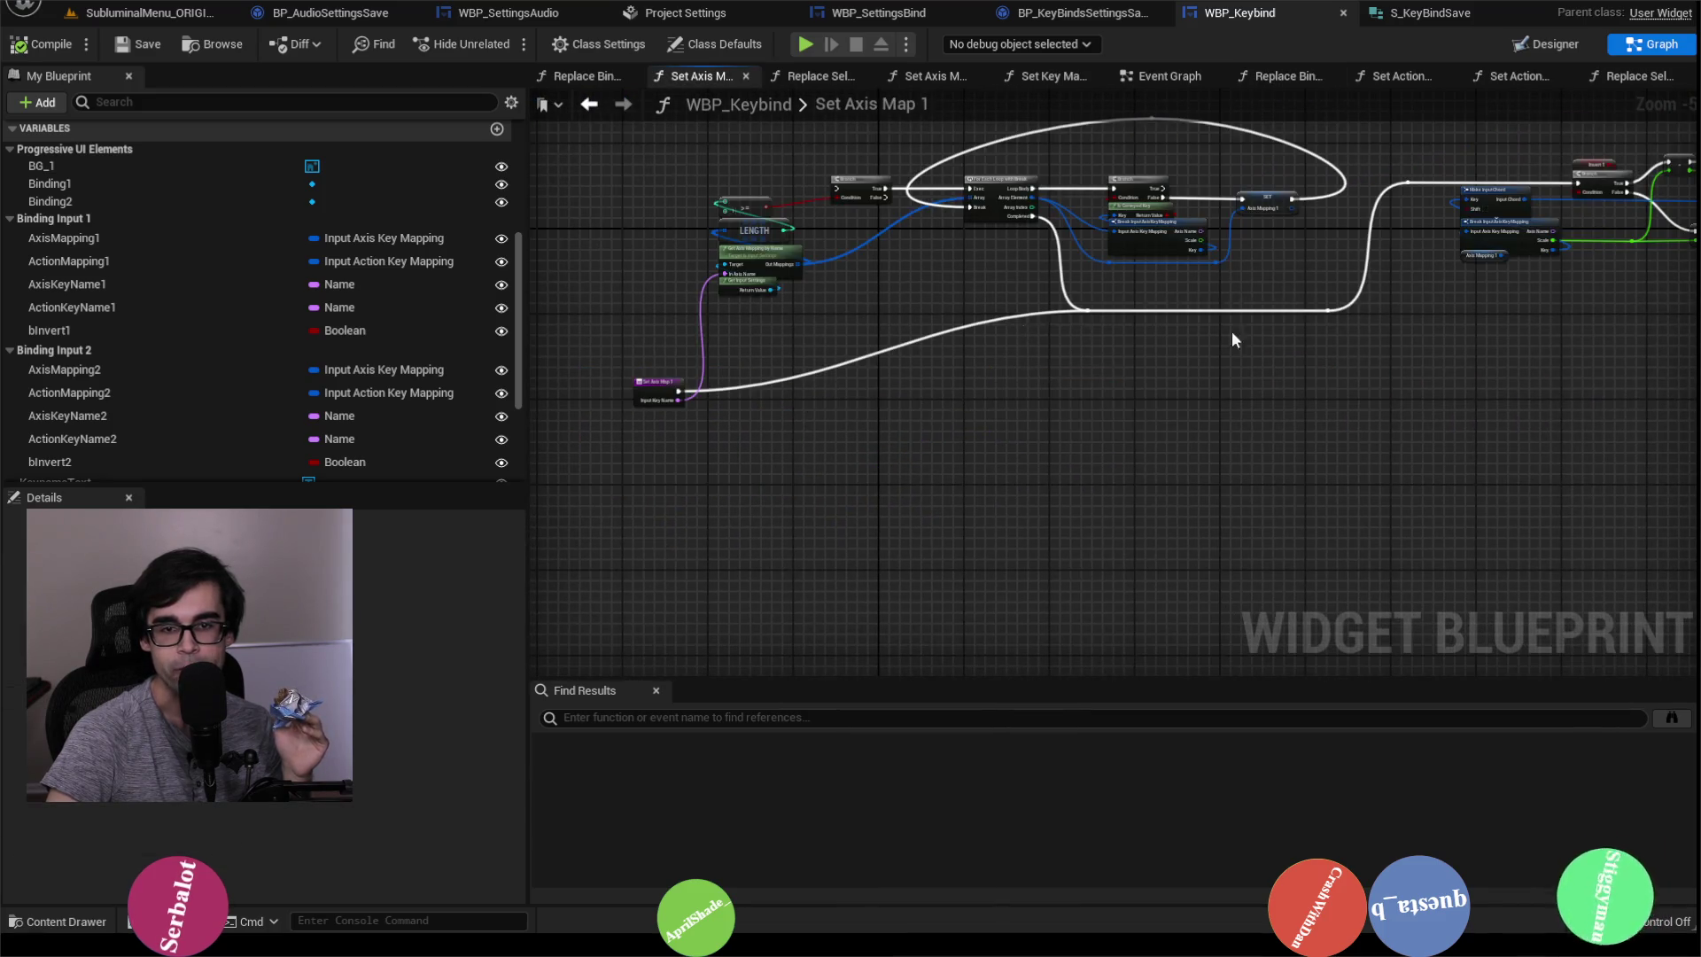
Step: Review Set Axis Map 1's Is Valid, Set Selected Key, Branch and ADD nodes
scroll(1224, 391, up, 2)
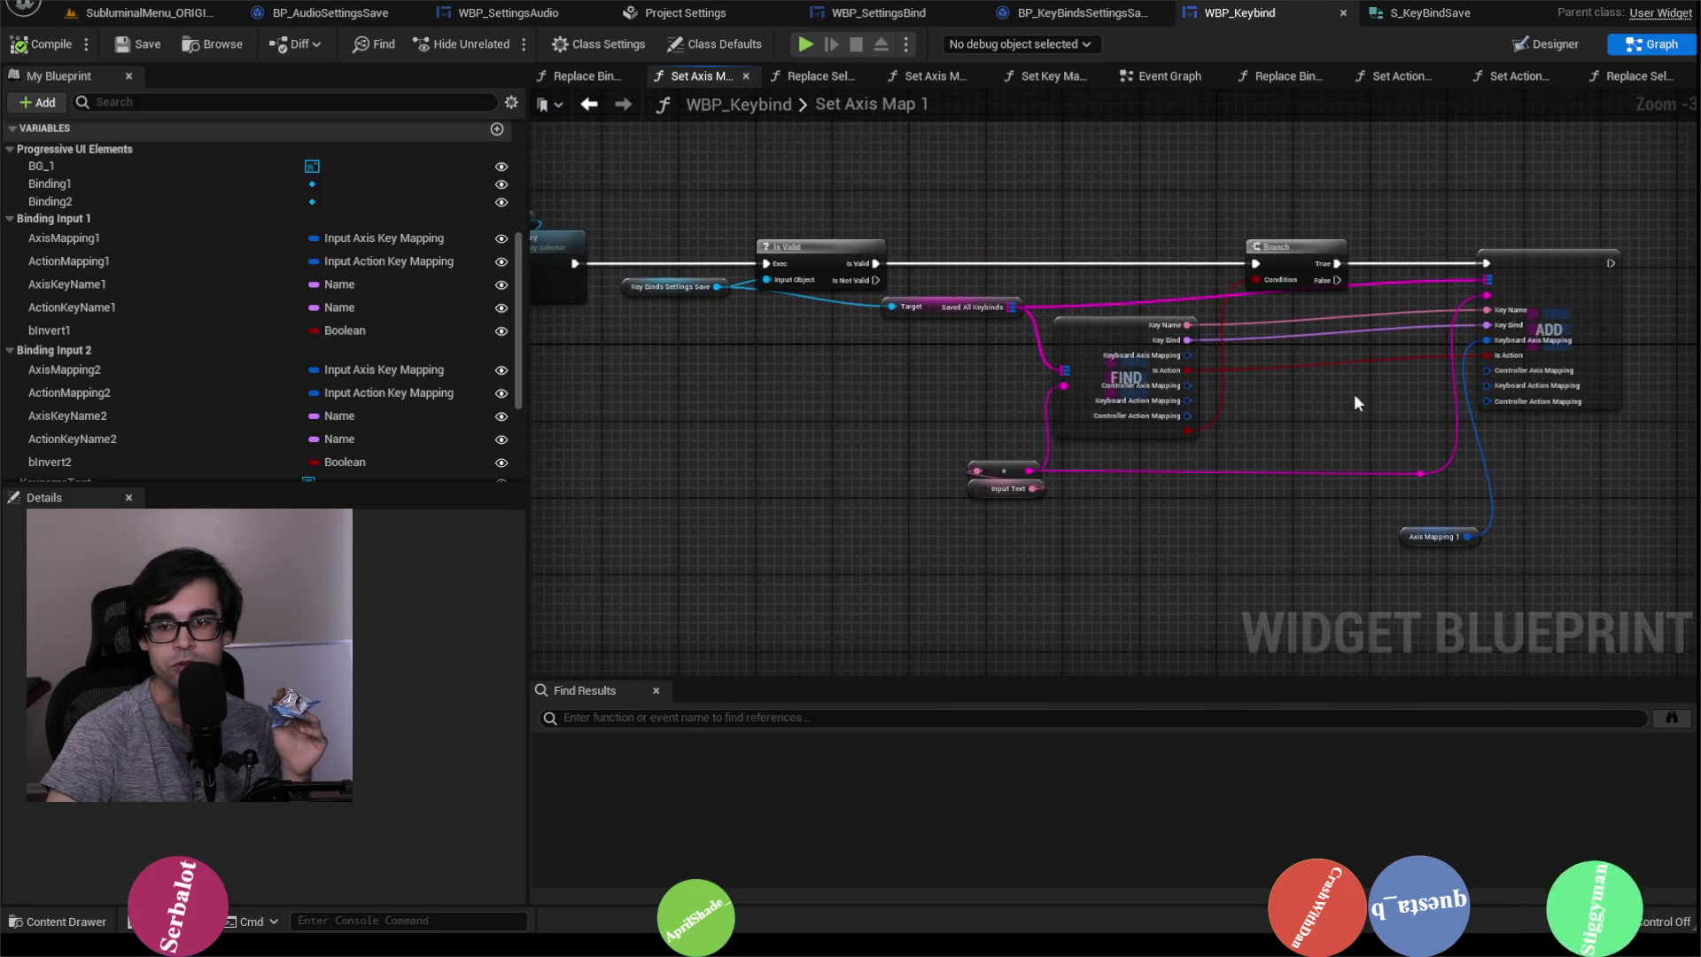
scroll(1440, 409, up, 2)
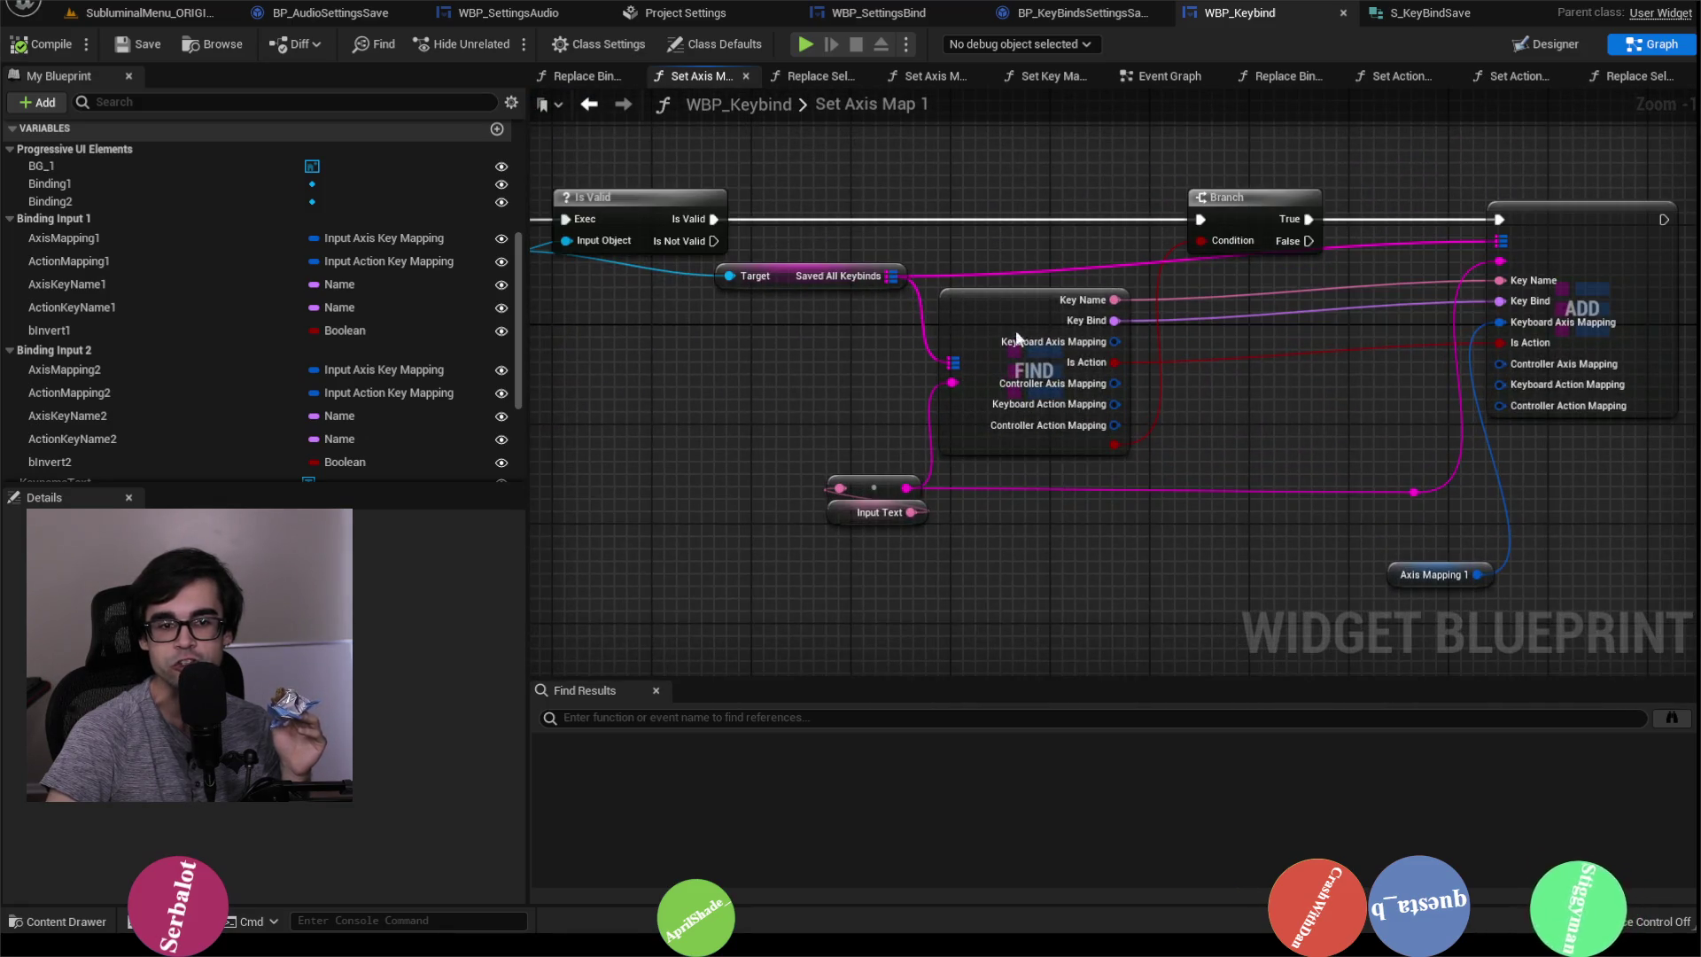
drag(794, 391, 1326, 438)
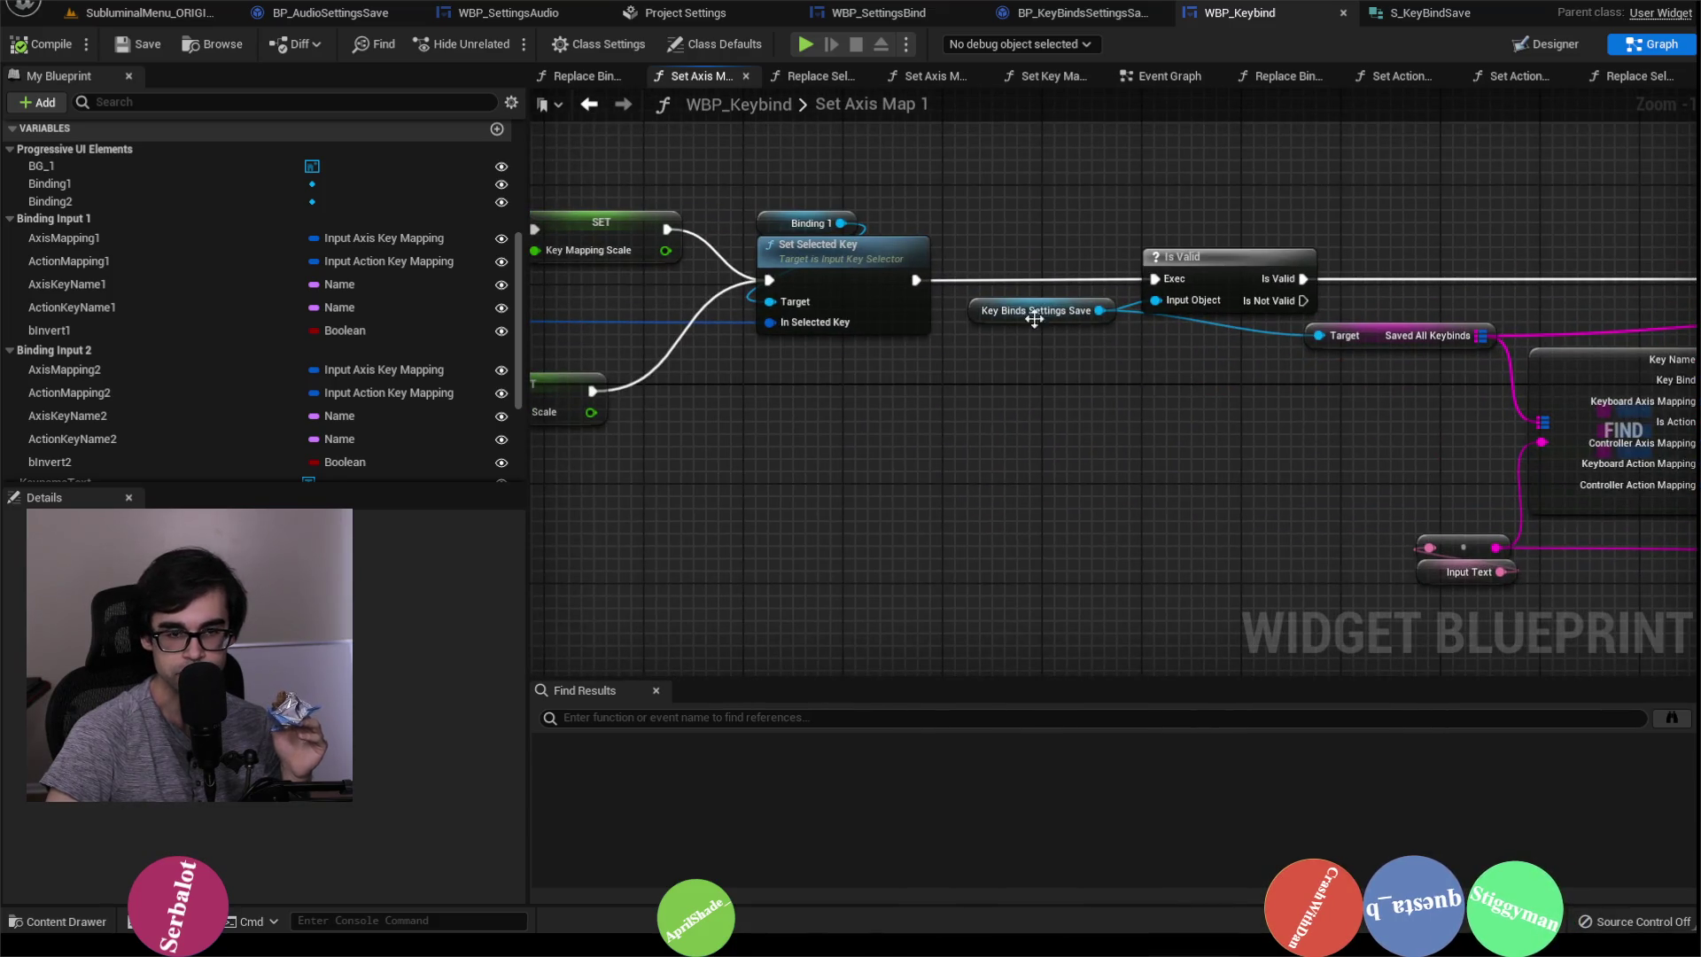
scroll(989, 365, down, 1)
scroll(985, 345, up, 1)
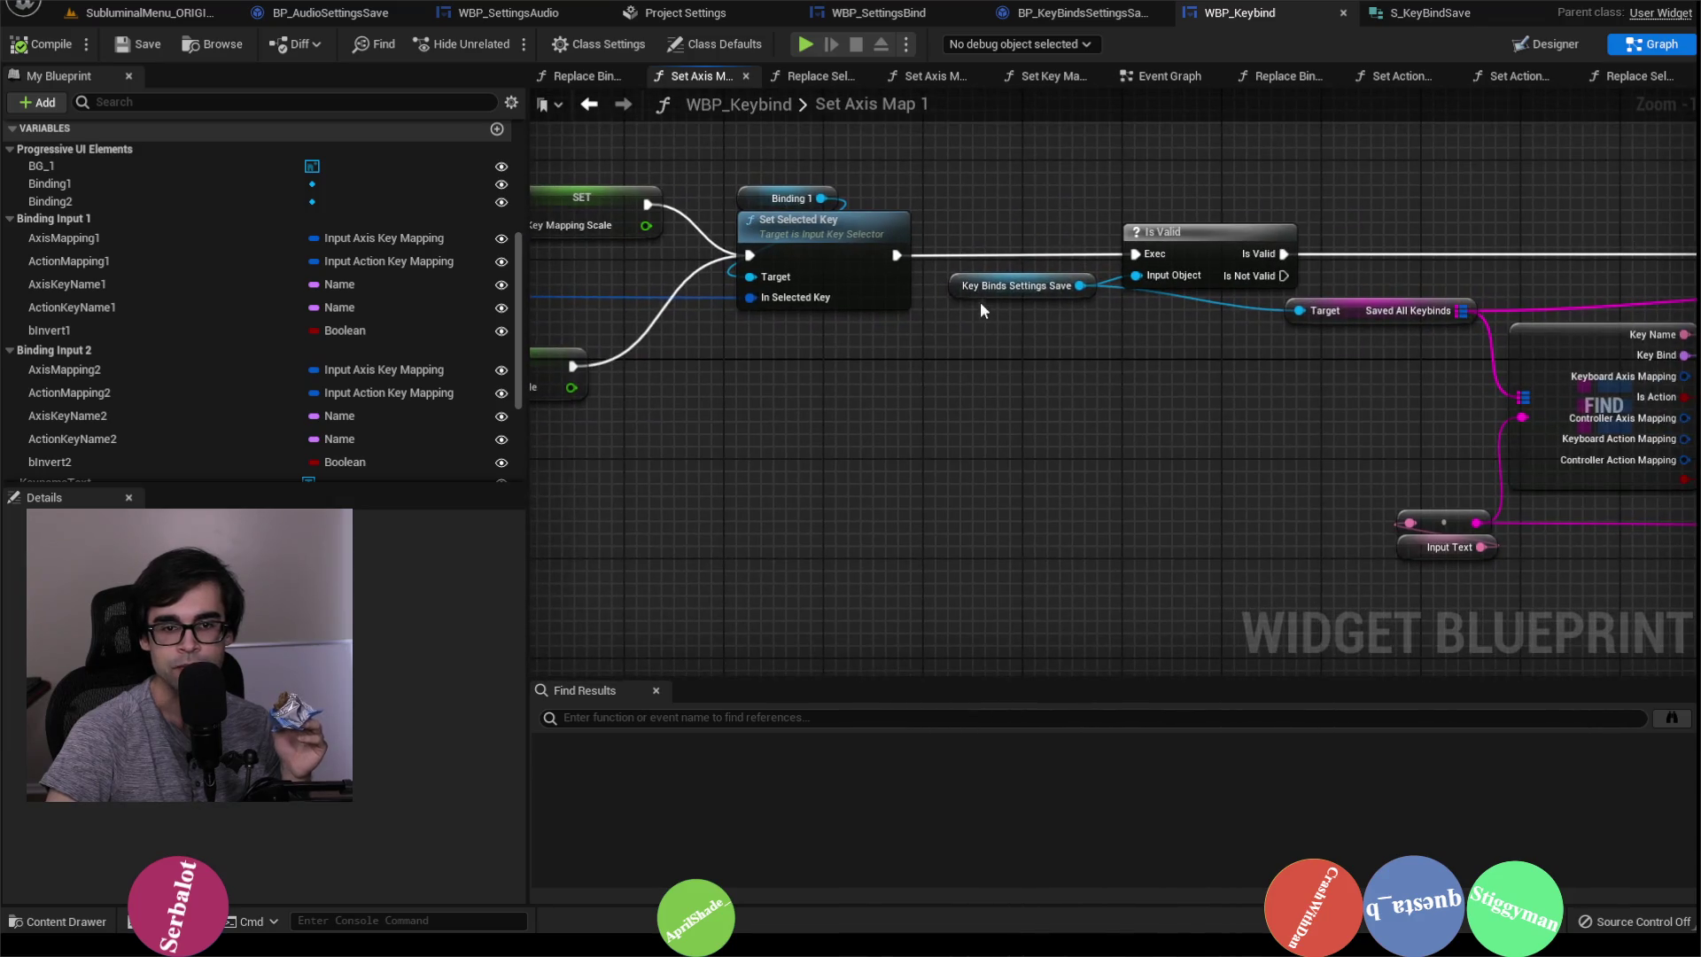
drag(996, 294, 728, 300)
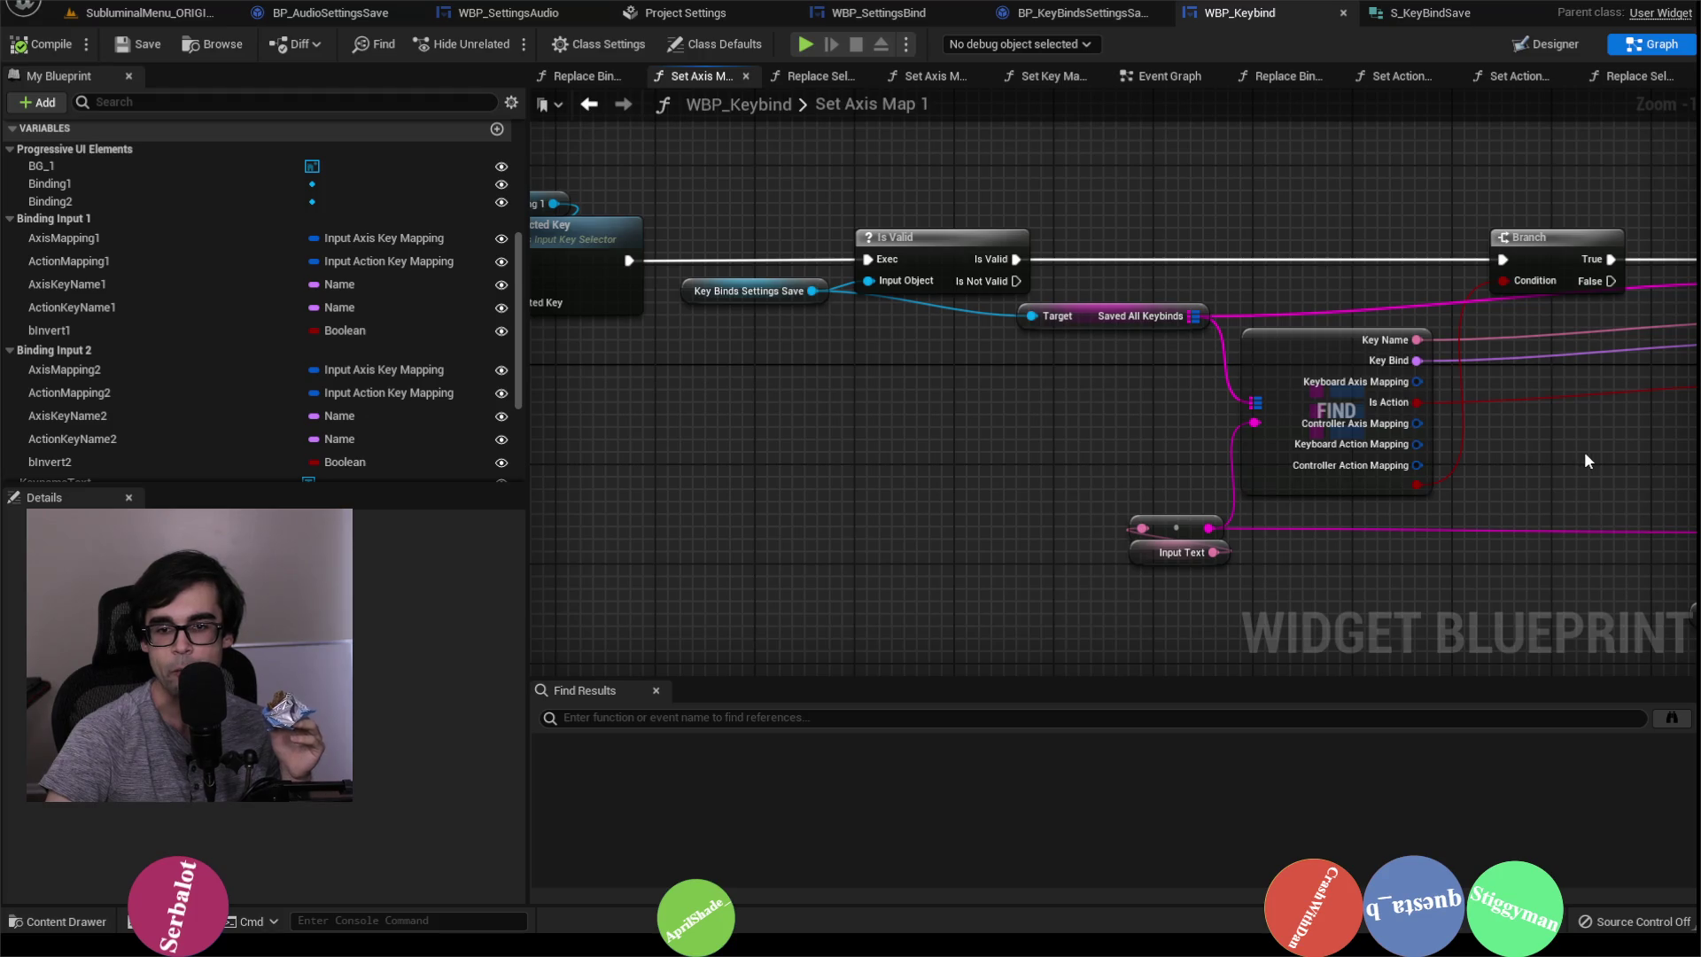
mouse_move(1581, 455)
mouse_down()
mouse_move(1276, 452)
mouse_move(1295, 455)
mouse_up()
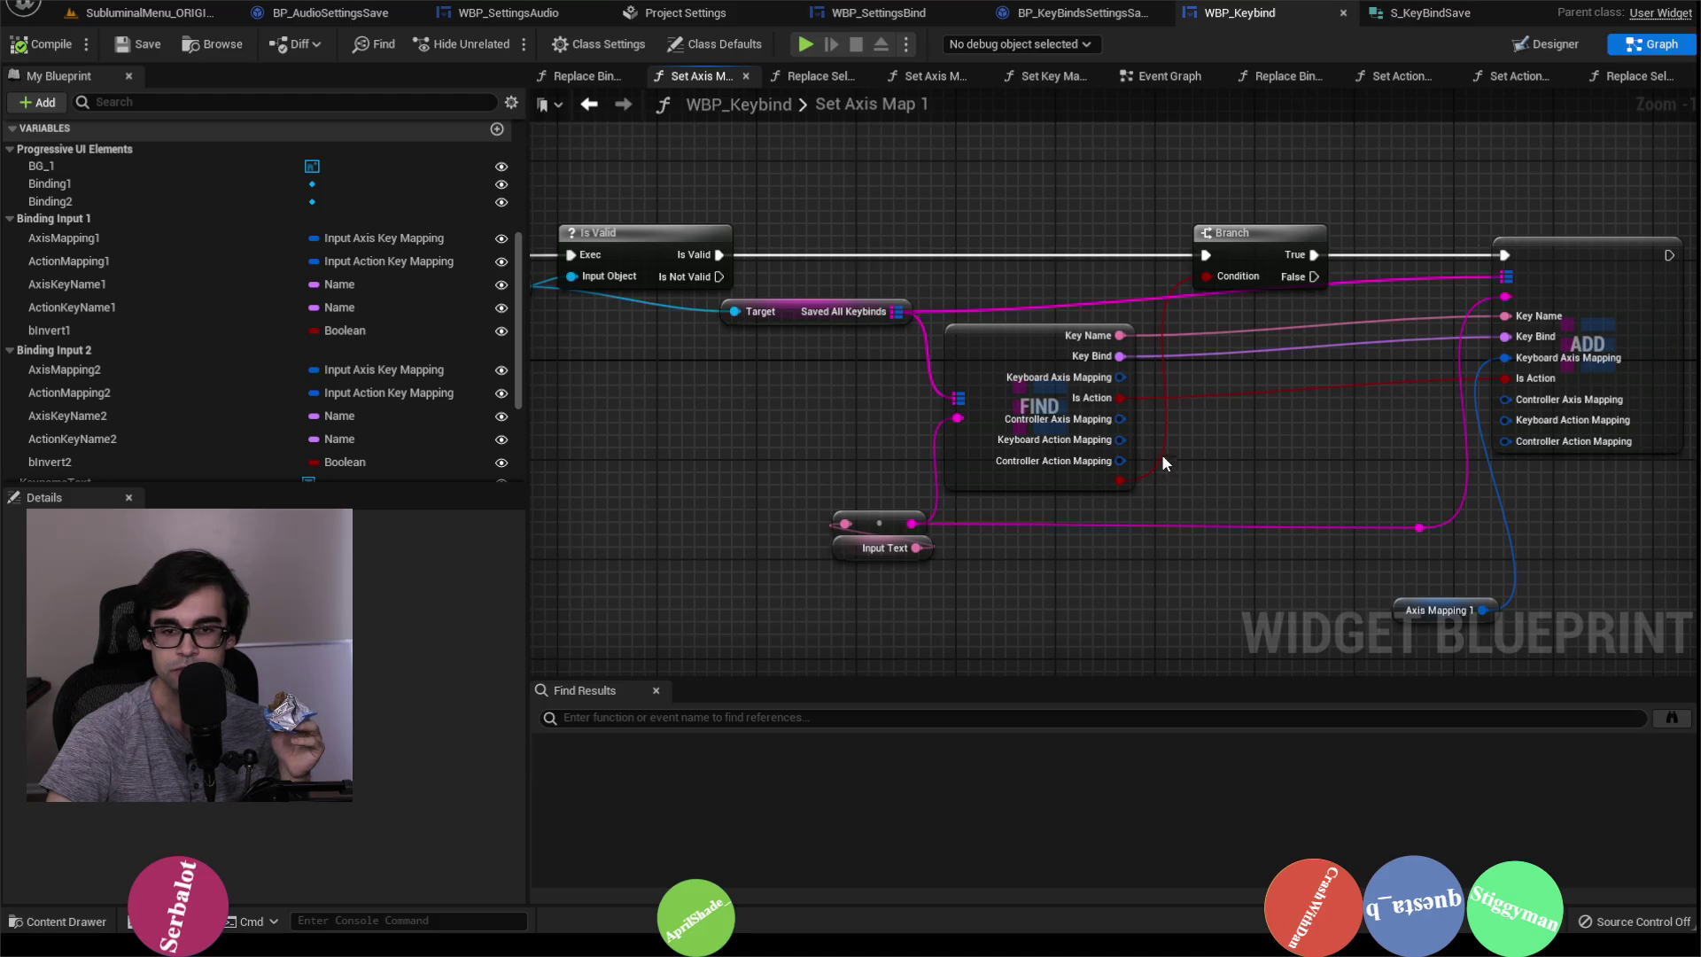
Step: Wire FIND's Controller Axis, Keyboard Action and Controller Action Mappings into ADD, then compile and save
drag(1121, 419, 1520, 405)
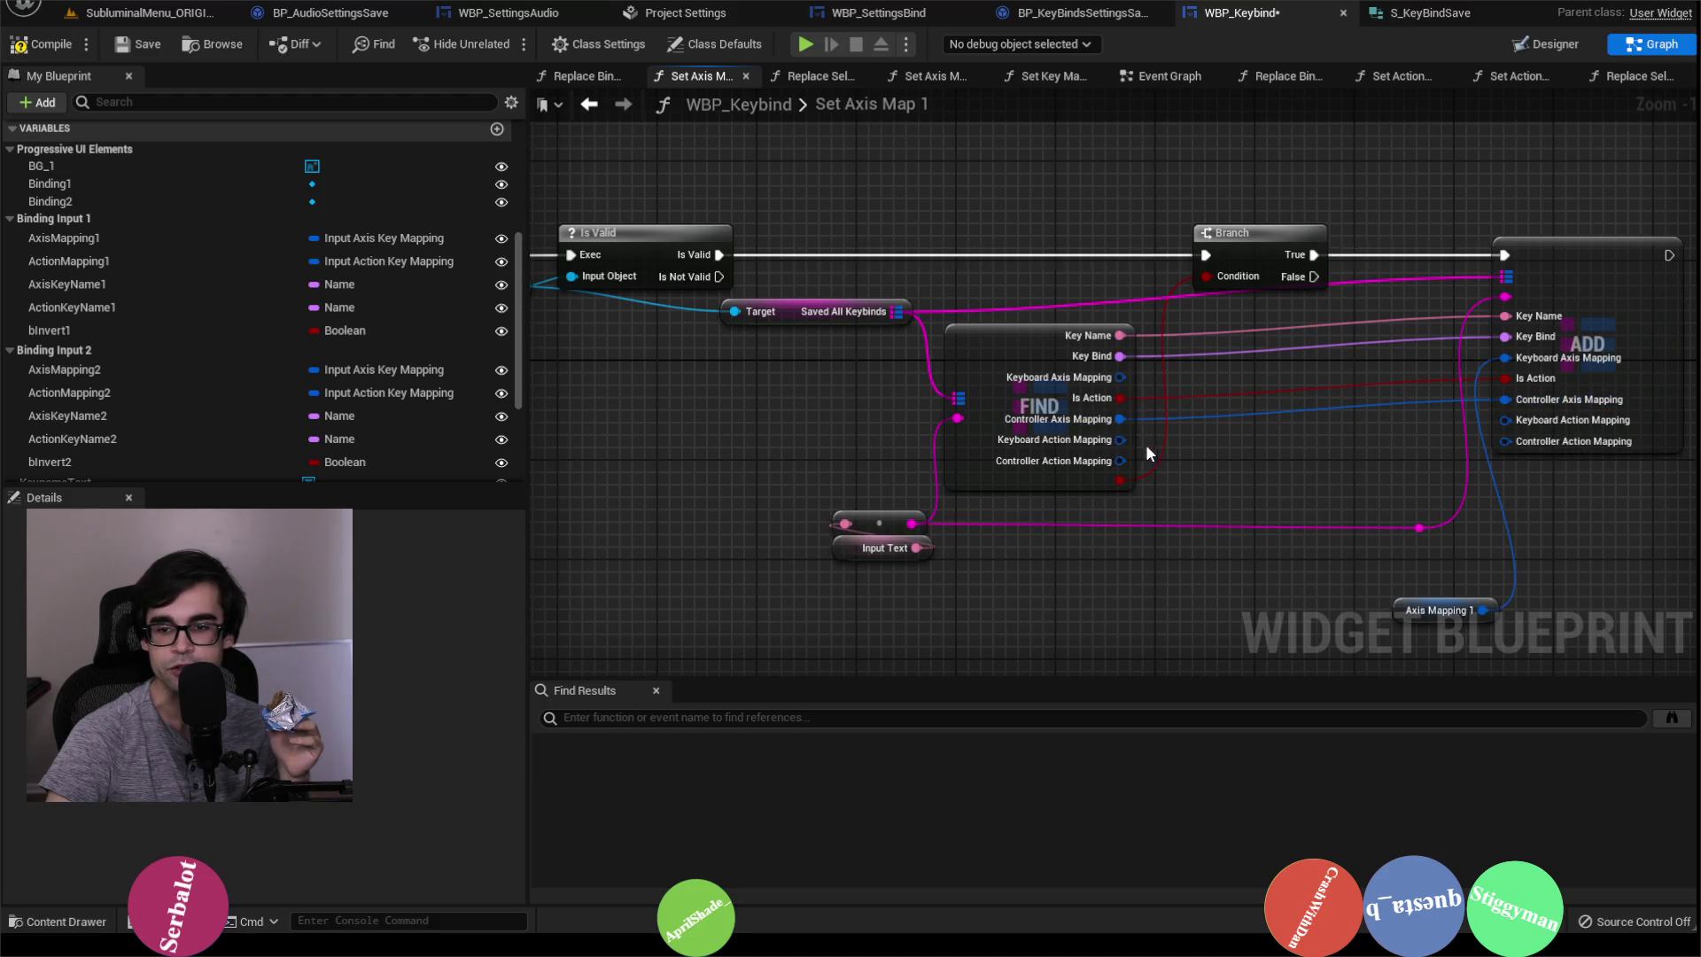
drag(1122, 441, 1512, 418)
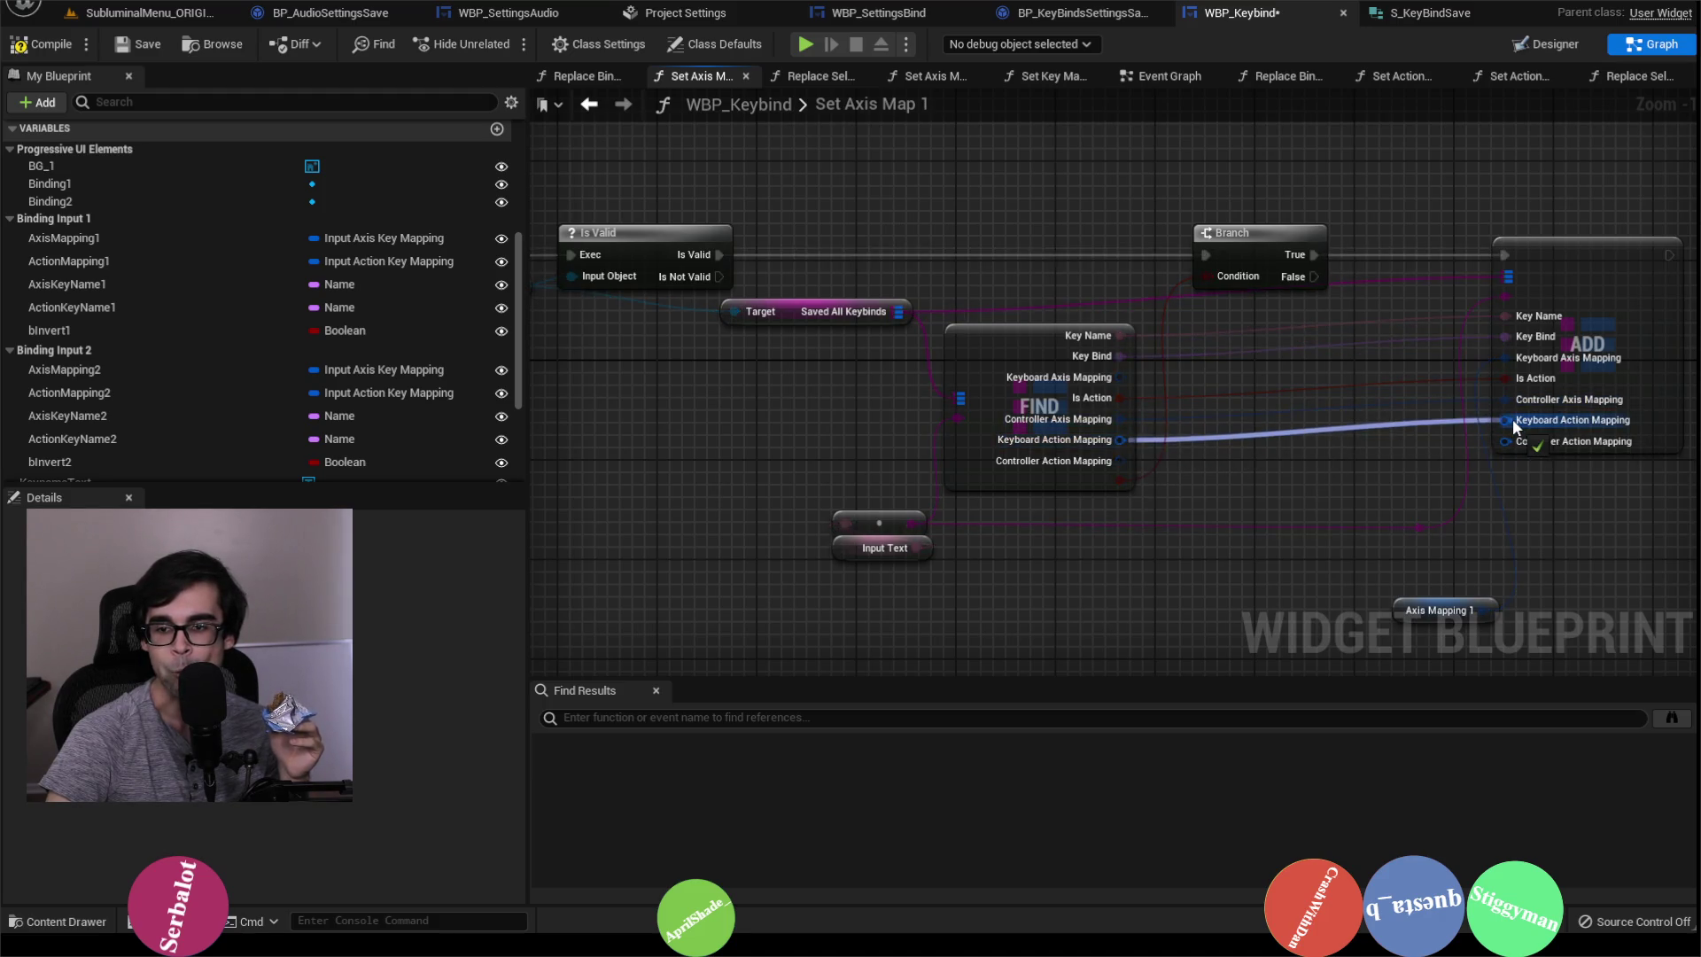
drag(1120, 460, 1504, 442)
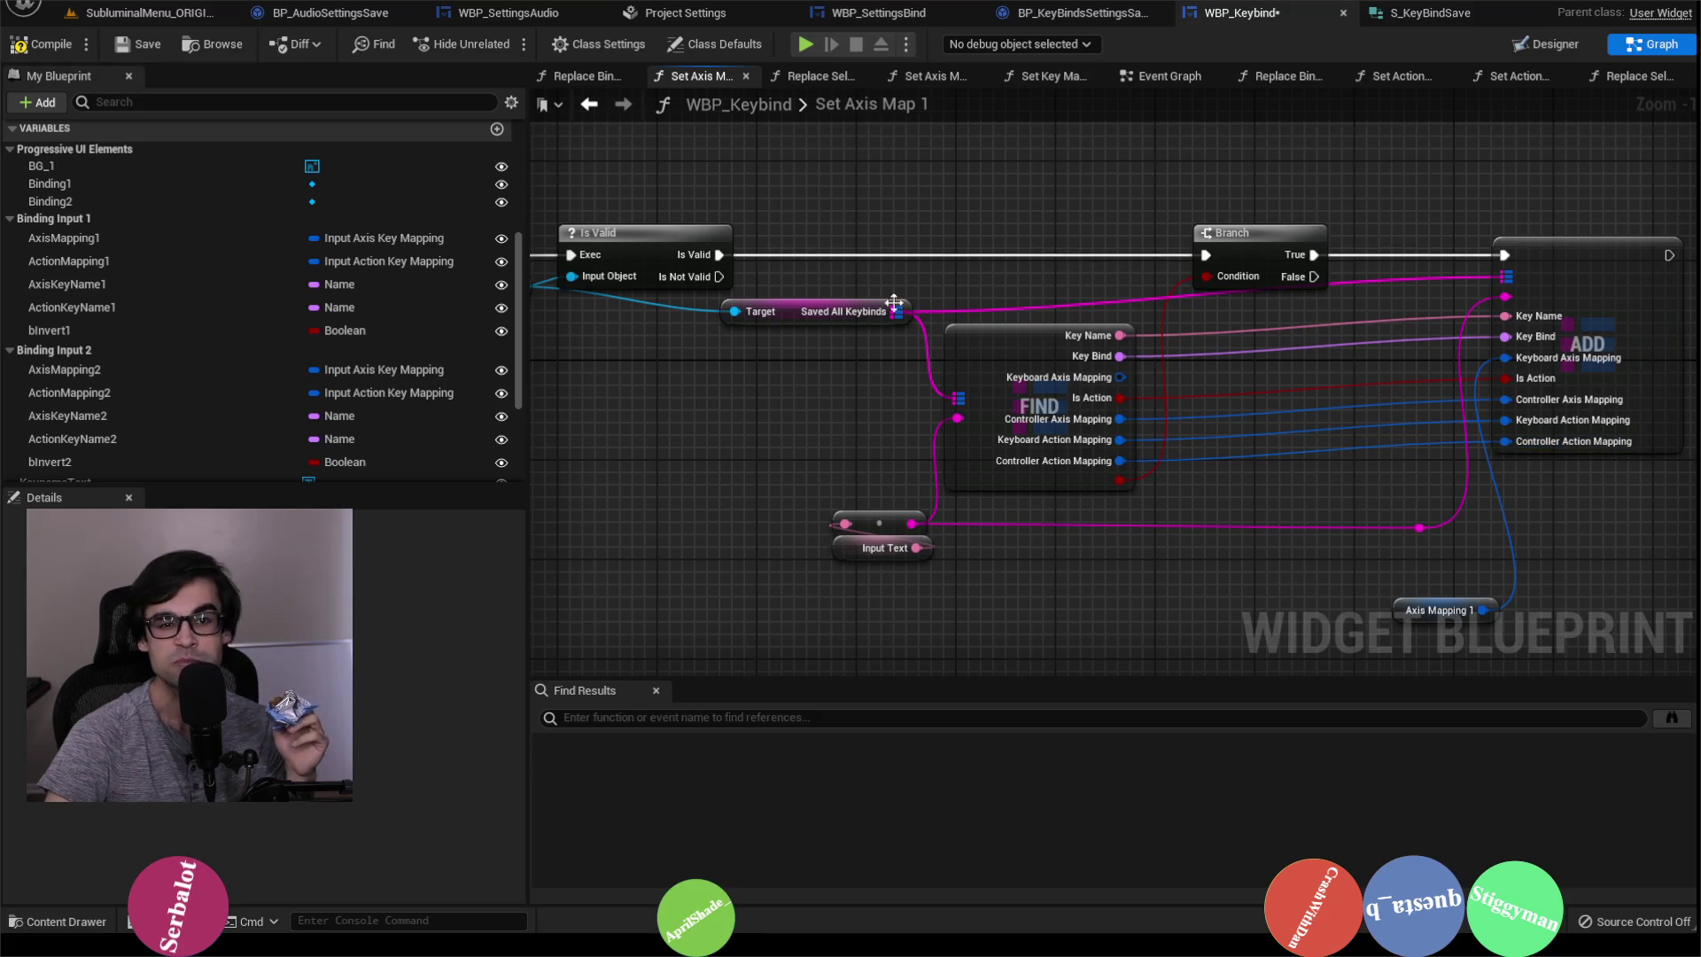
click(66, 35)
click(125, 51)
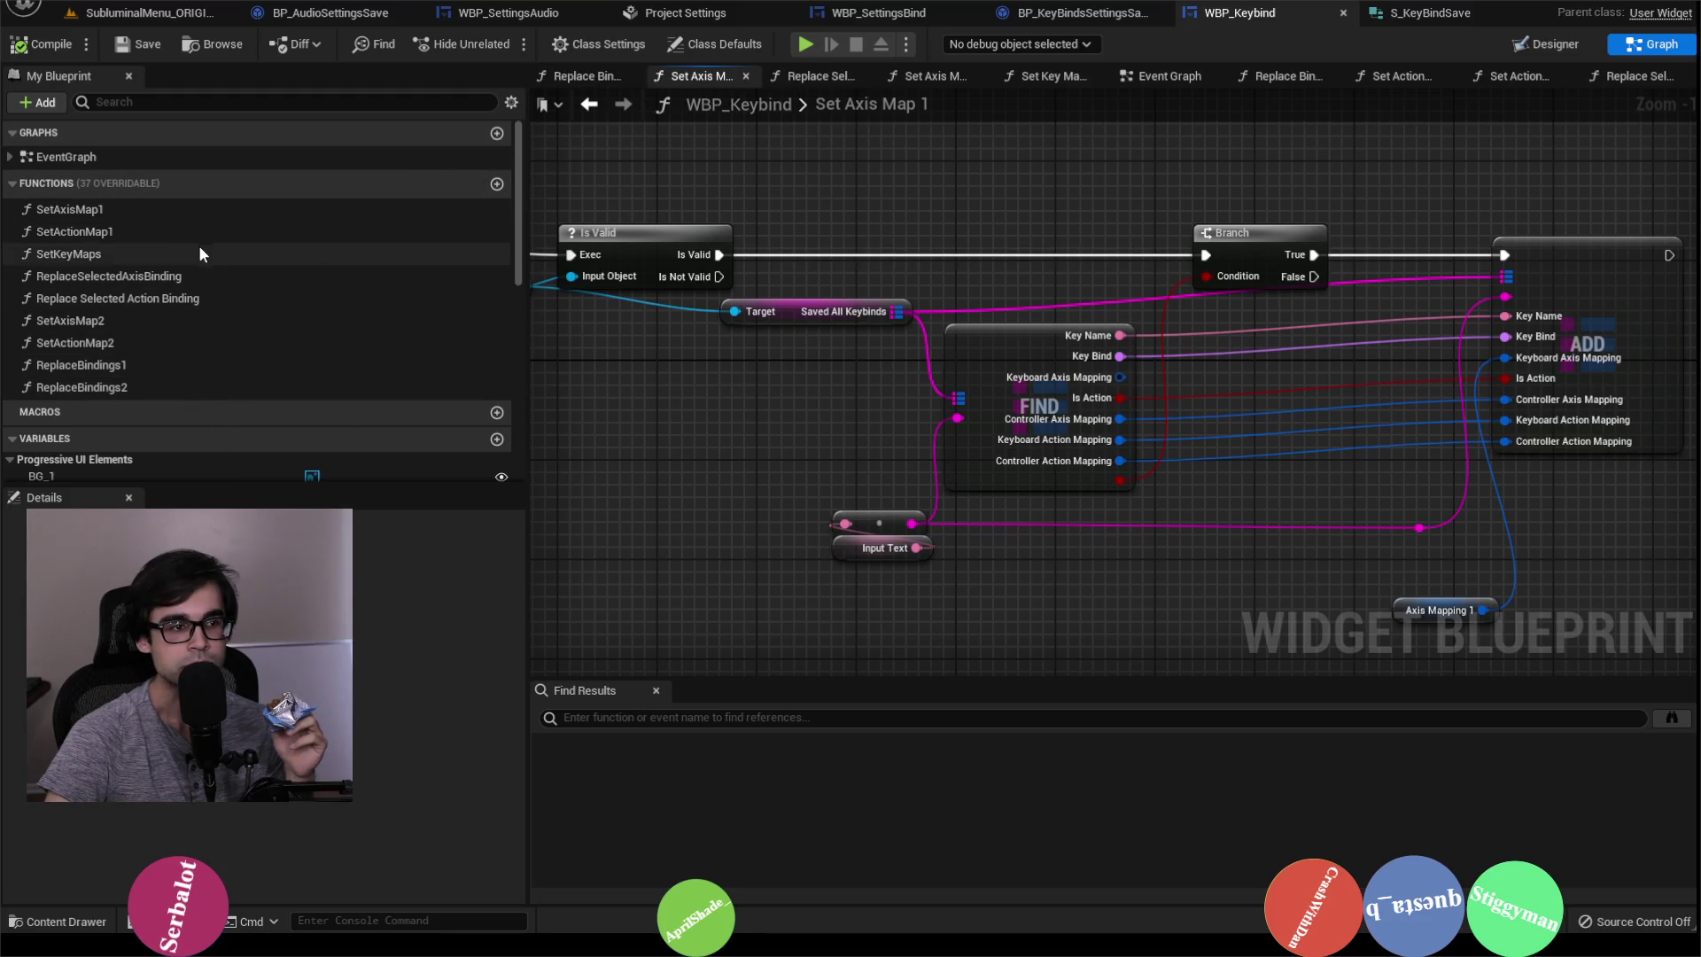
Step: In Set Action Map 1, wire FIND's Keyboard Axis, Controller Axis and Controller Action Mappings into ADD
double_click(107, 230)
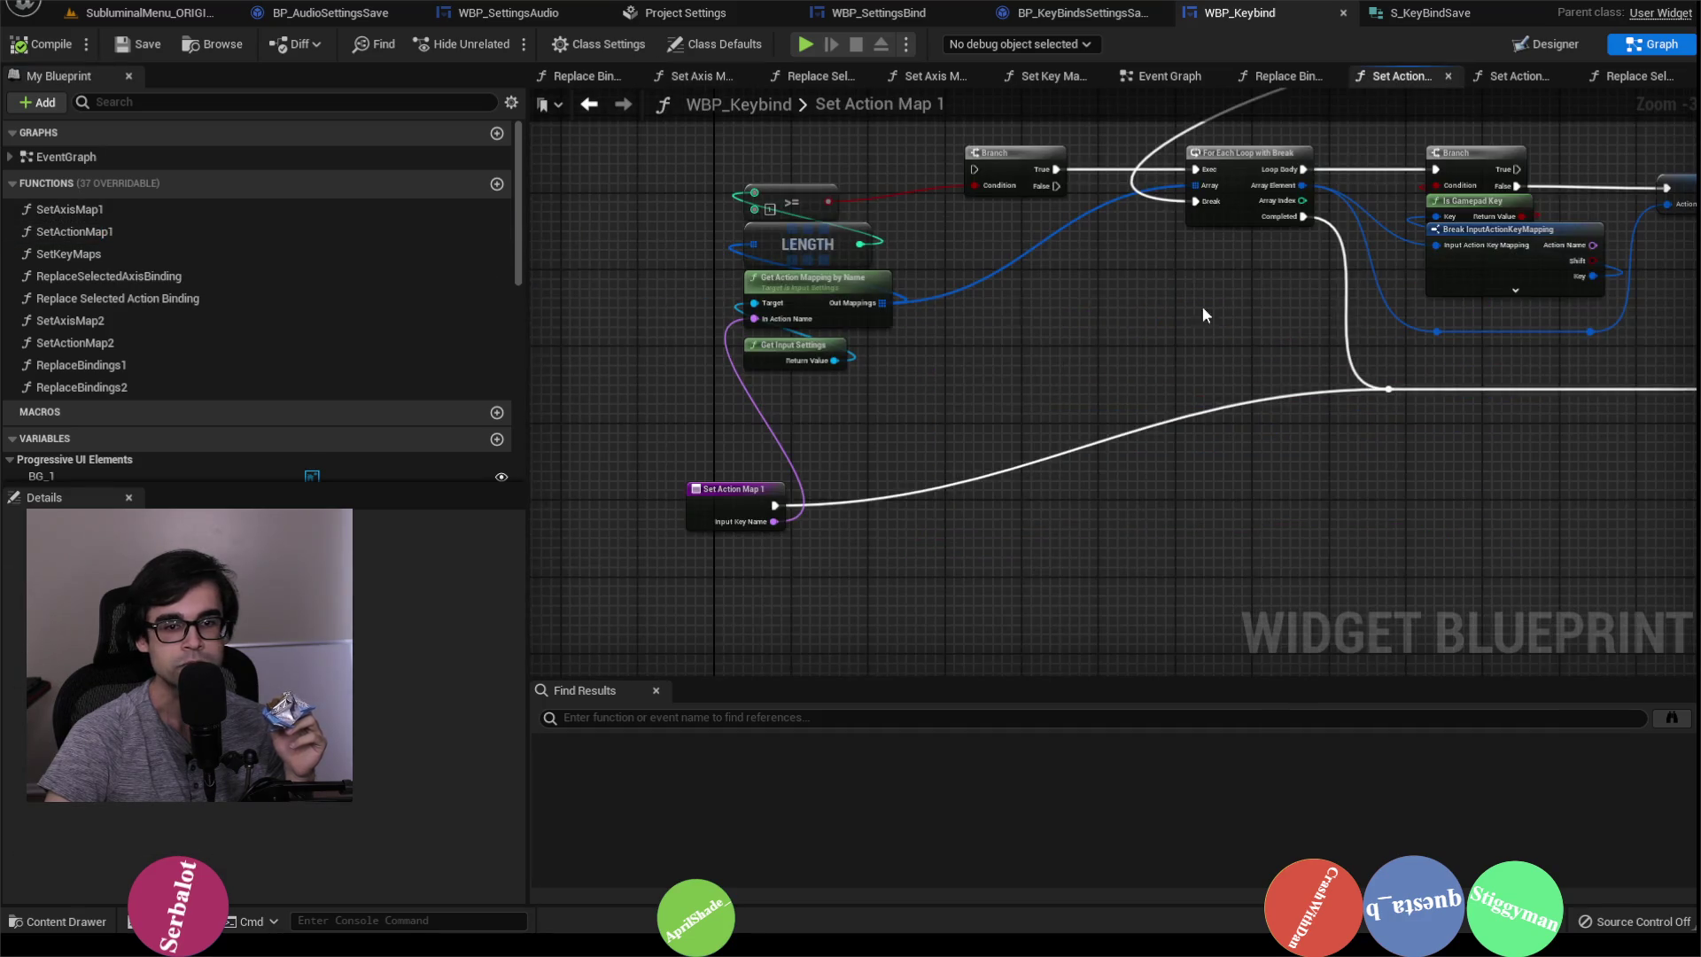
scroll(1056, 323, up, 2)
drag(936, 316, 1183, 294)
mouse_move(937, 363)
mouse_down()
mouse_move(1185, 342)
mouse_move(949, 383)
mouse_move(1223, 388)
mouse_move(1076, 381)
mouse_up()
drag(936, 409, 1194, 392)
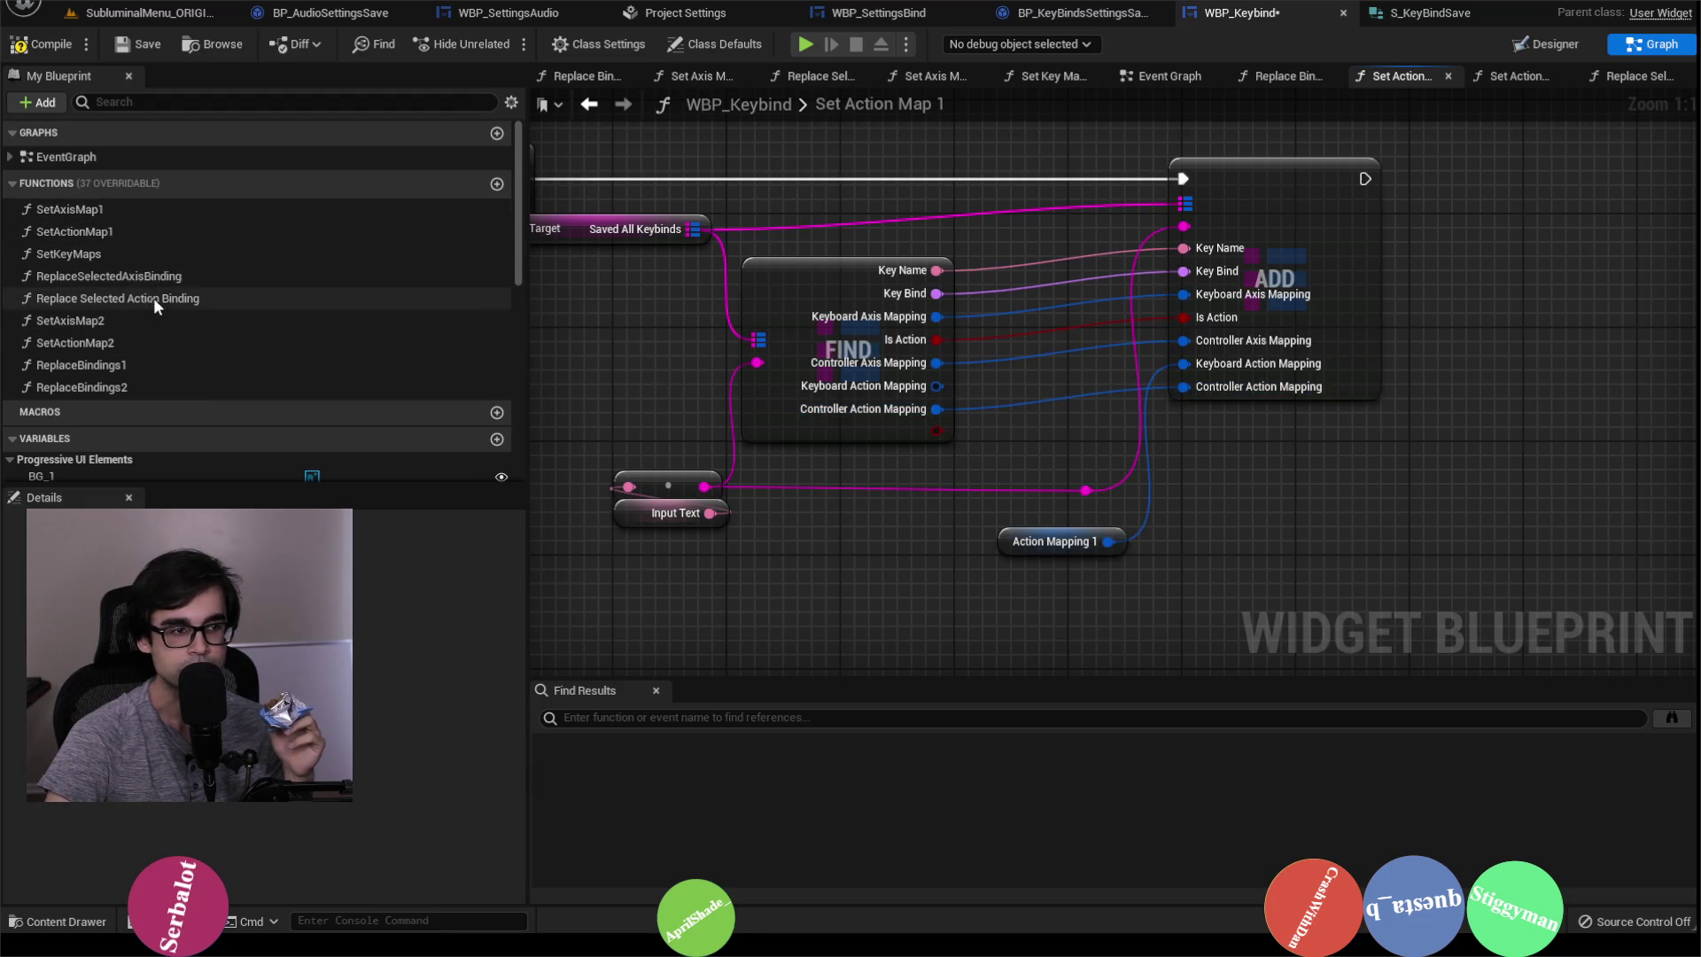
Step: In Set Axis Map 2, wire FIND's remaining mapping outputs into ADD, then save and compile
double_click(158, 320)
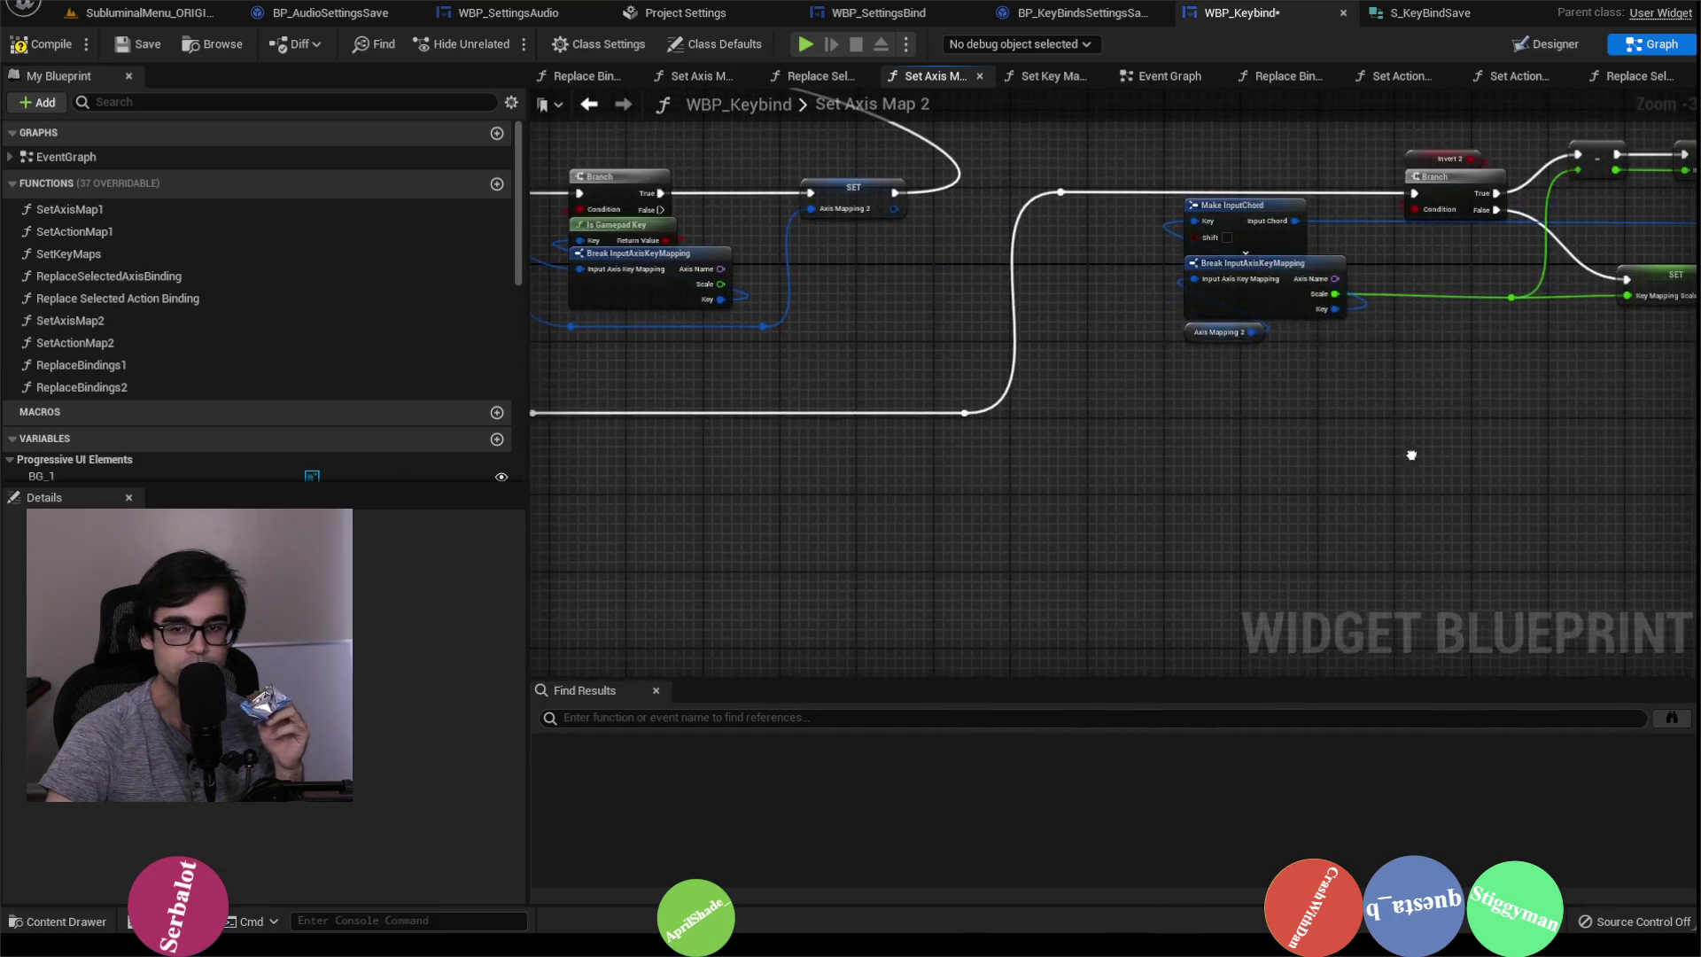
drag(939, 266, 1201, 254)
mouse_move(941, 312)
mouse_down()
mouse_move(1198, 305)
mouse_move(1118, 312)
mouse_up()
click(1021, 351)
mouse_move(941, 334)
mouse_down()
mouse_move(1200, 319)
mouse_move(1166, 326)
mouse_move(1189, 335)
mouse_up()
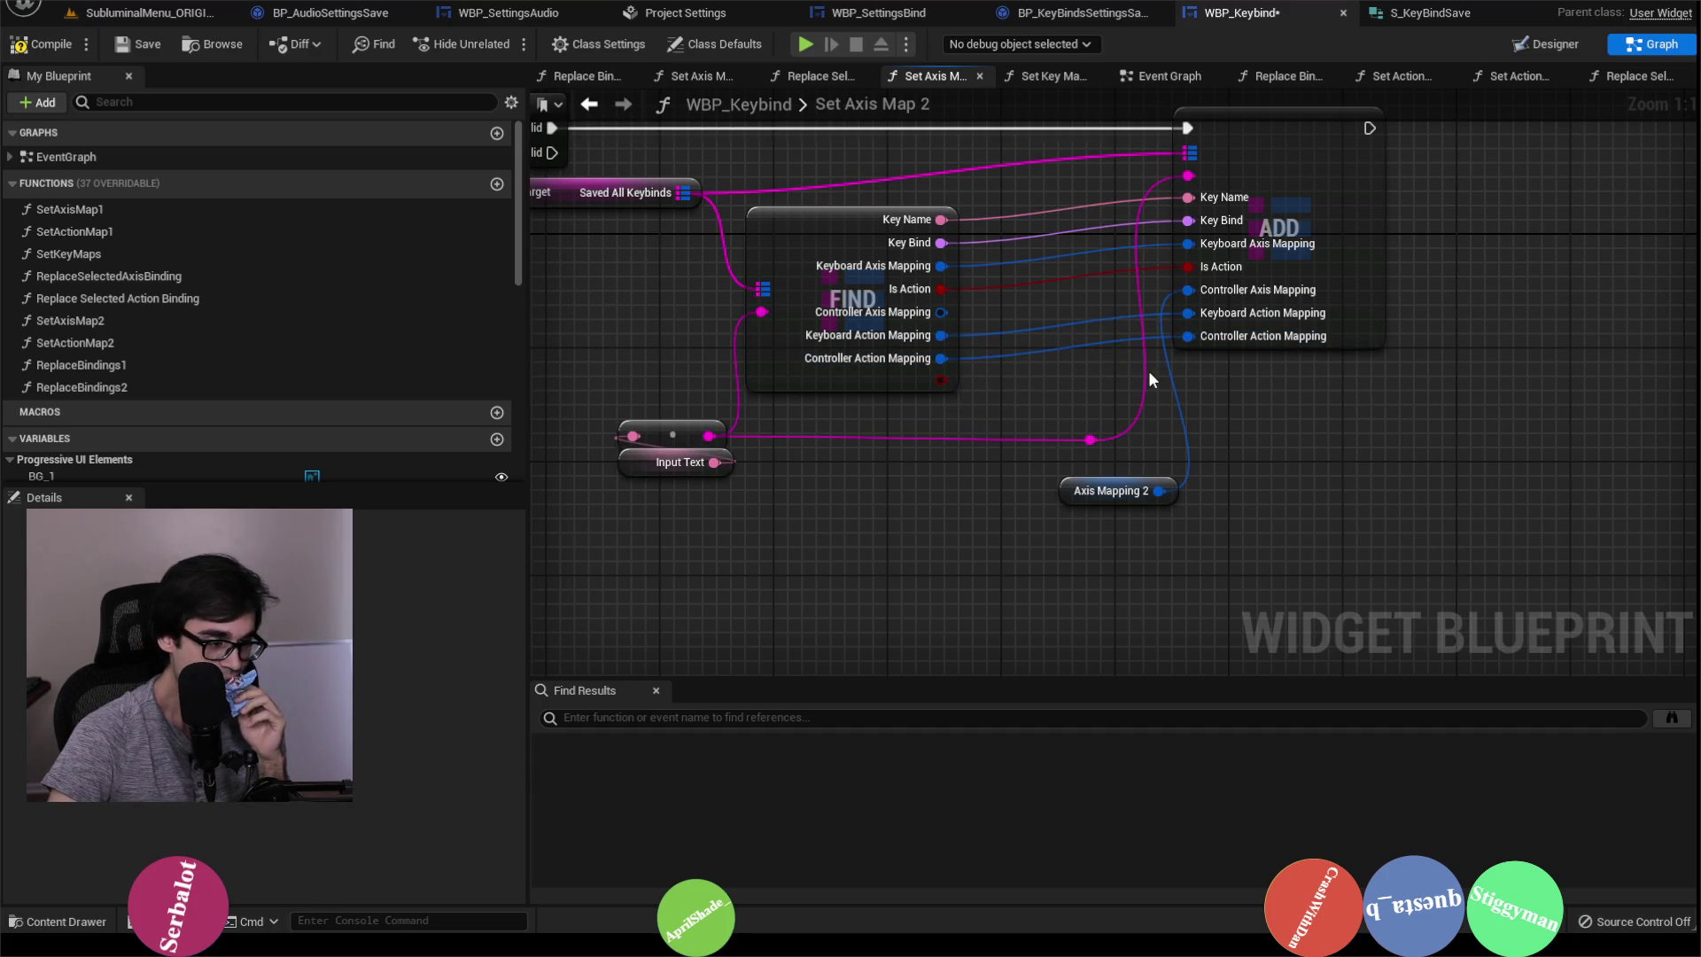
click(138, 45)
click(55, 44)
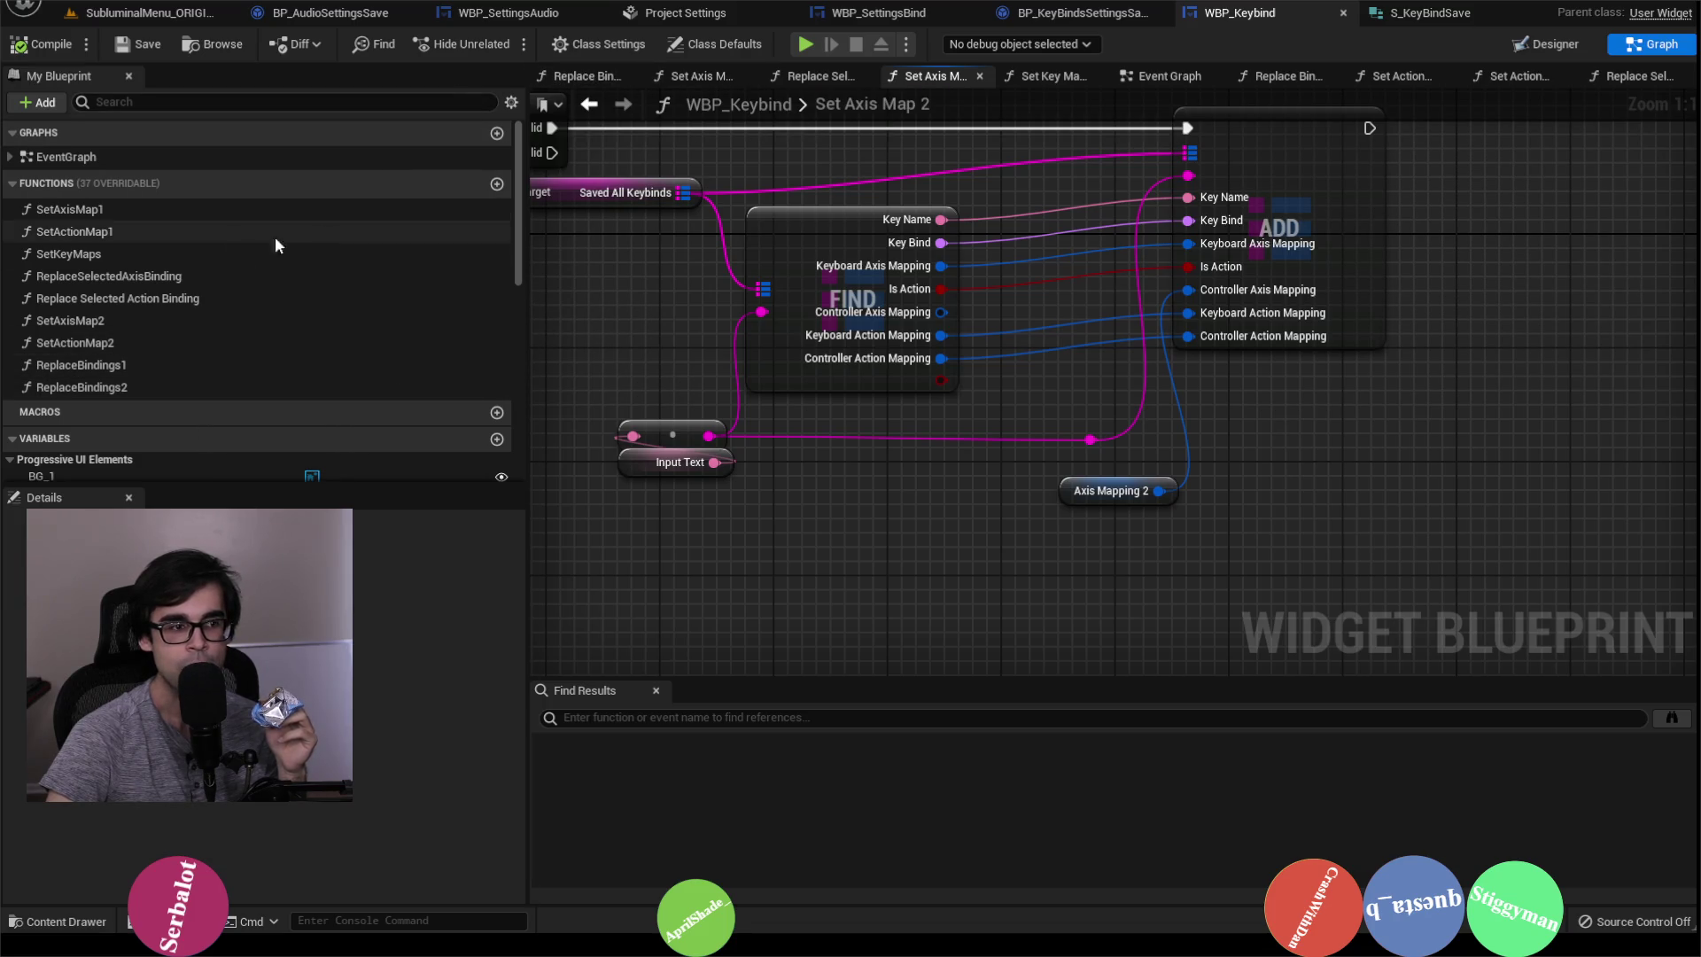
Step: In Set Action Map 2, connect FIND's keyboard axis, controller axis and remaining mappings into ADD
double_click(163, 342)
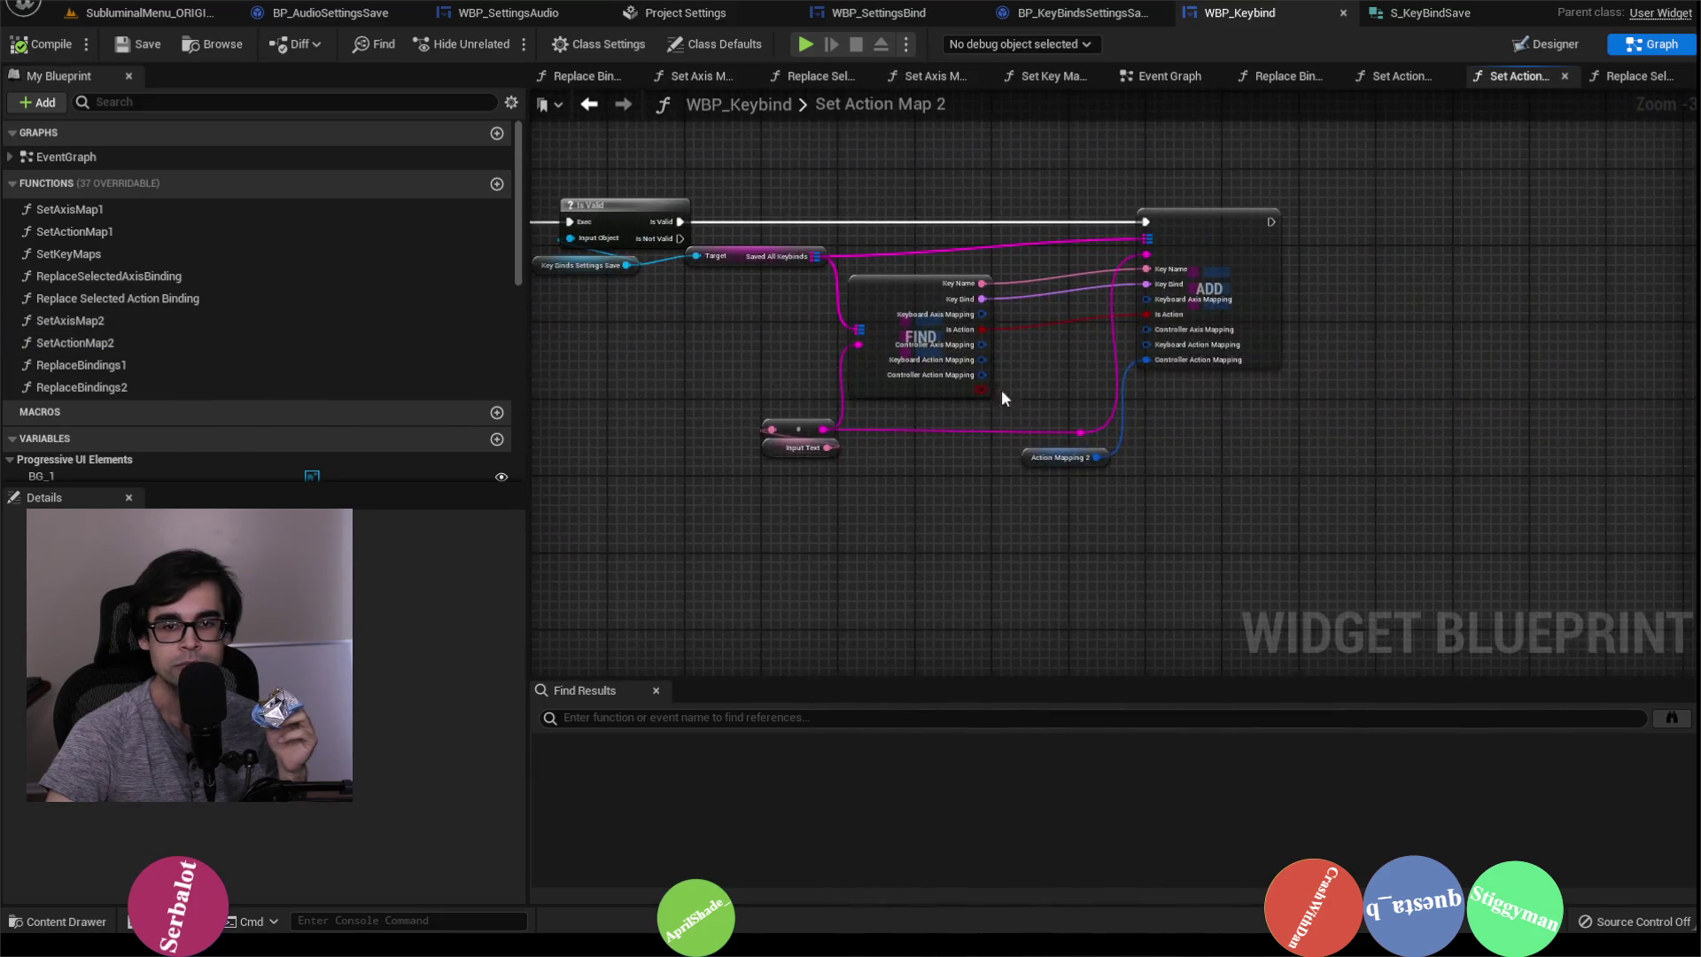
mouse_move(963, 282)
mouse_down()
mouse_move(1231, 265)
mouse_move(1213, 260)
mouse_up()
drag(965, 328, 1213, 306)
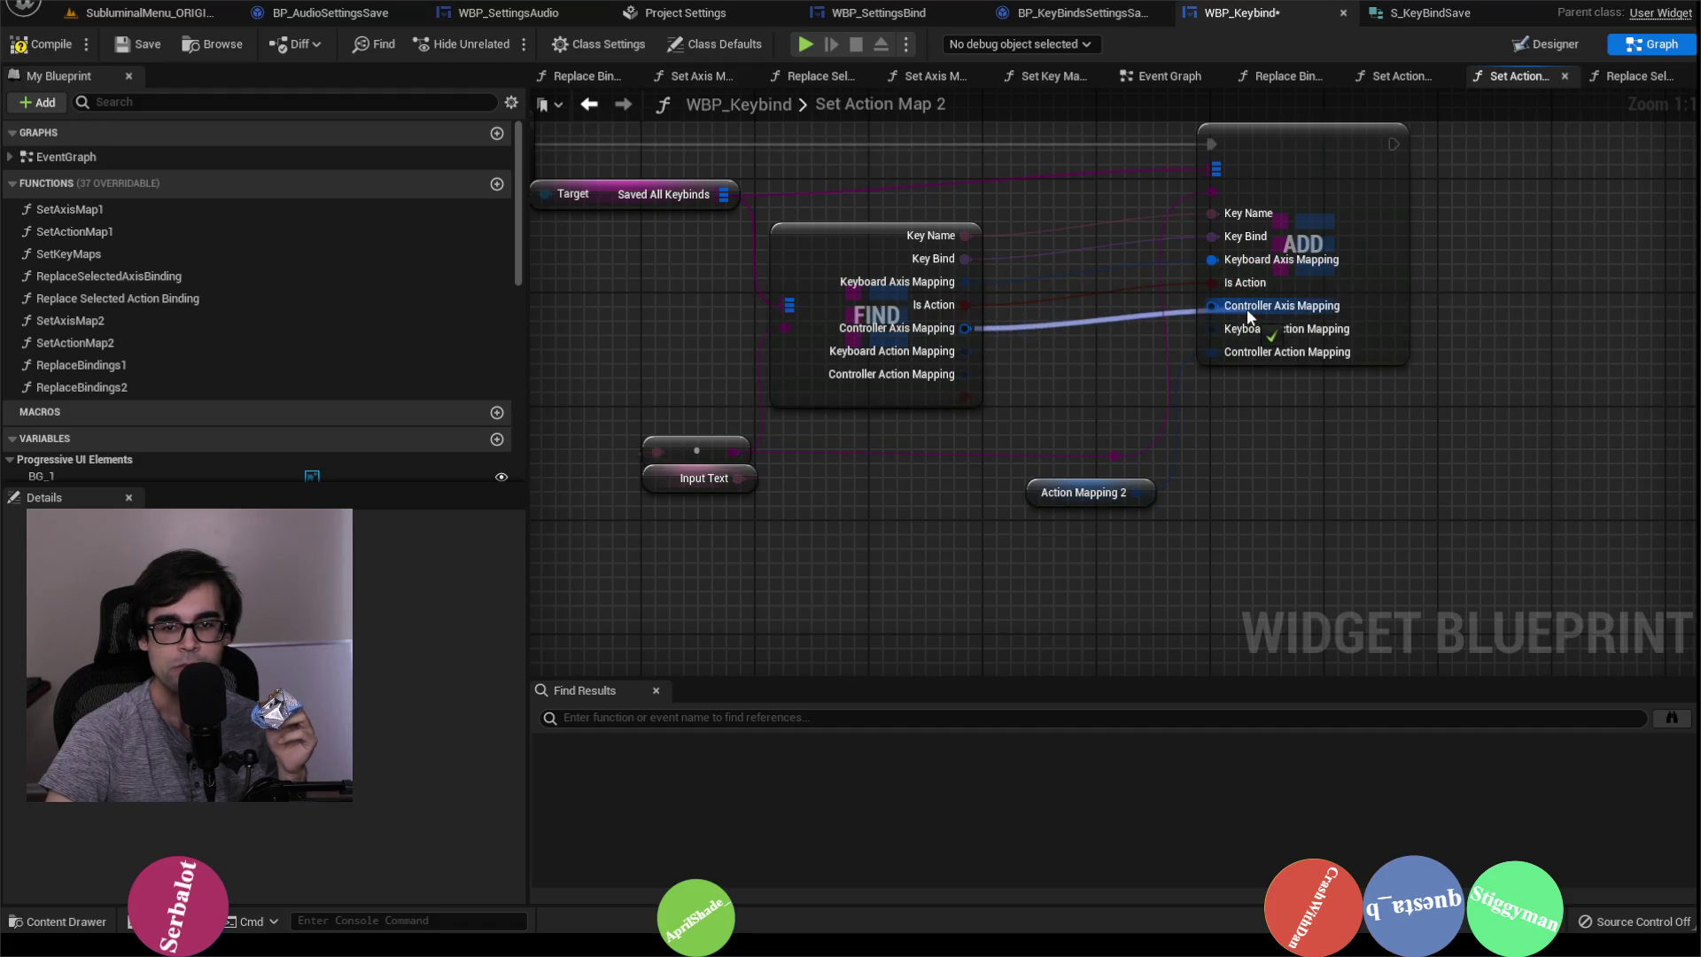
drag(964, 351, 1214, 329)
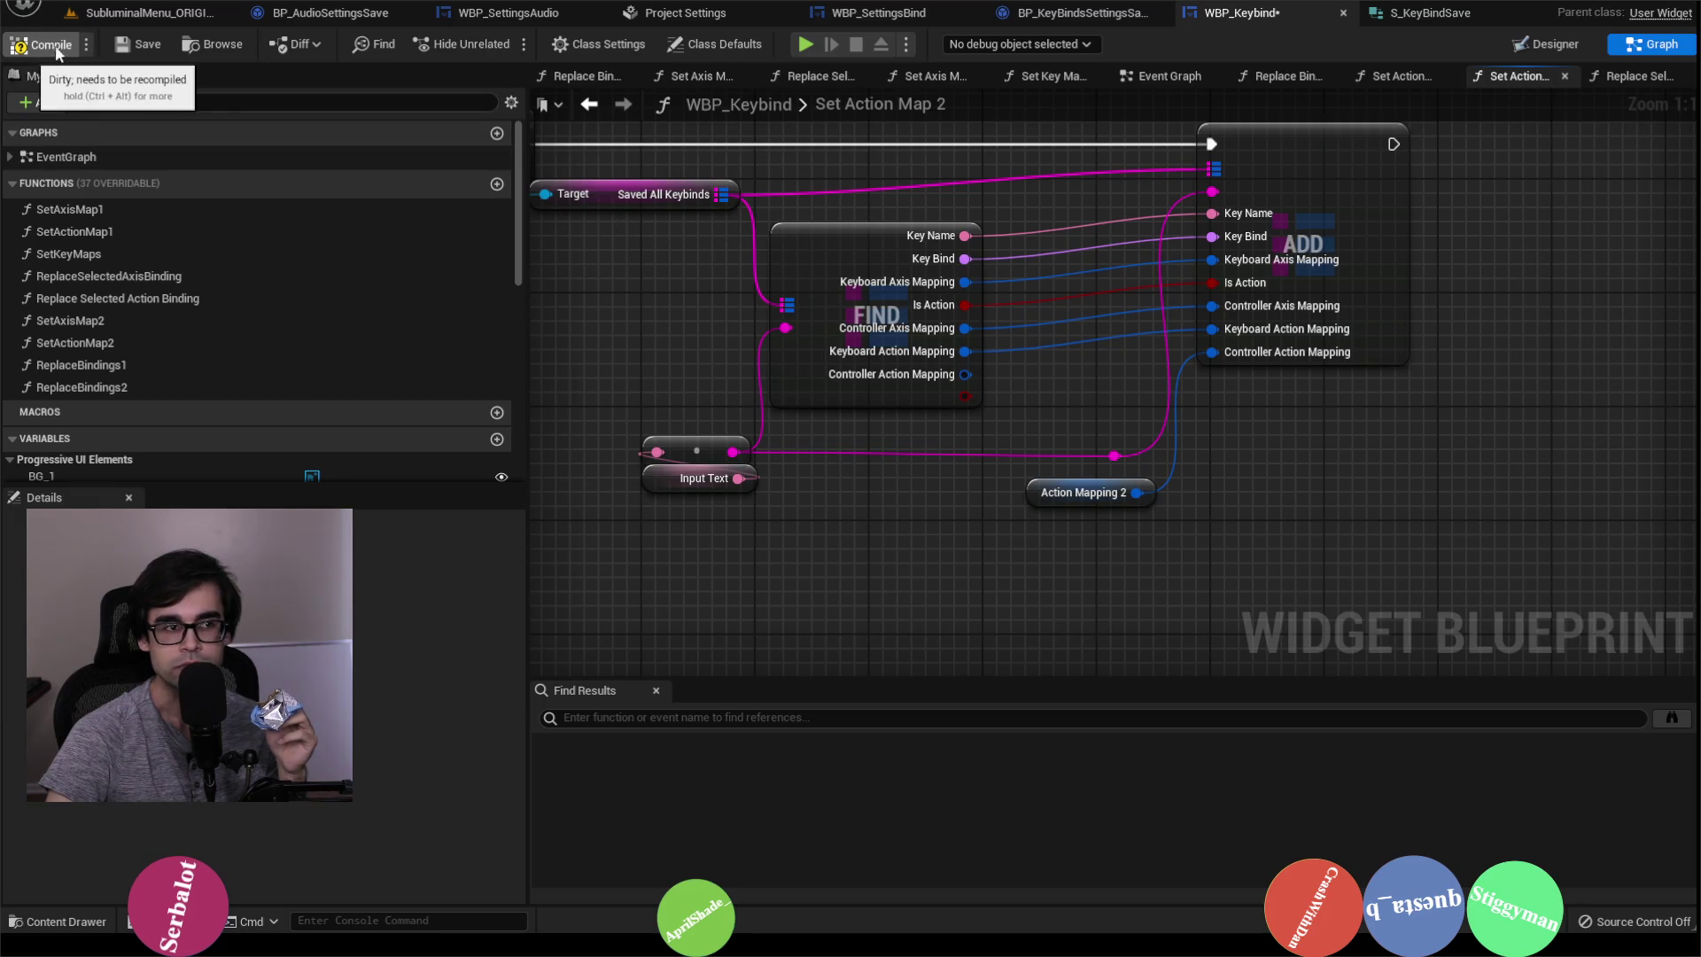
click(141, 50)
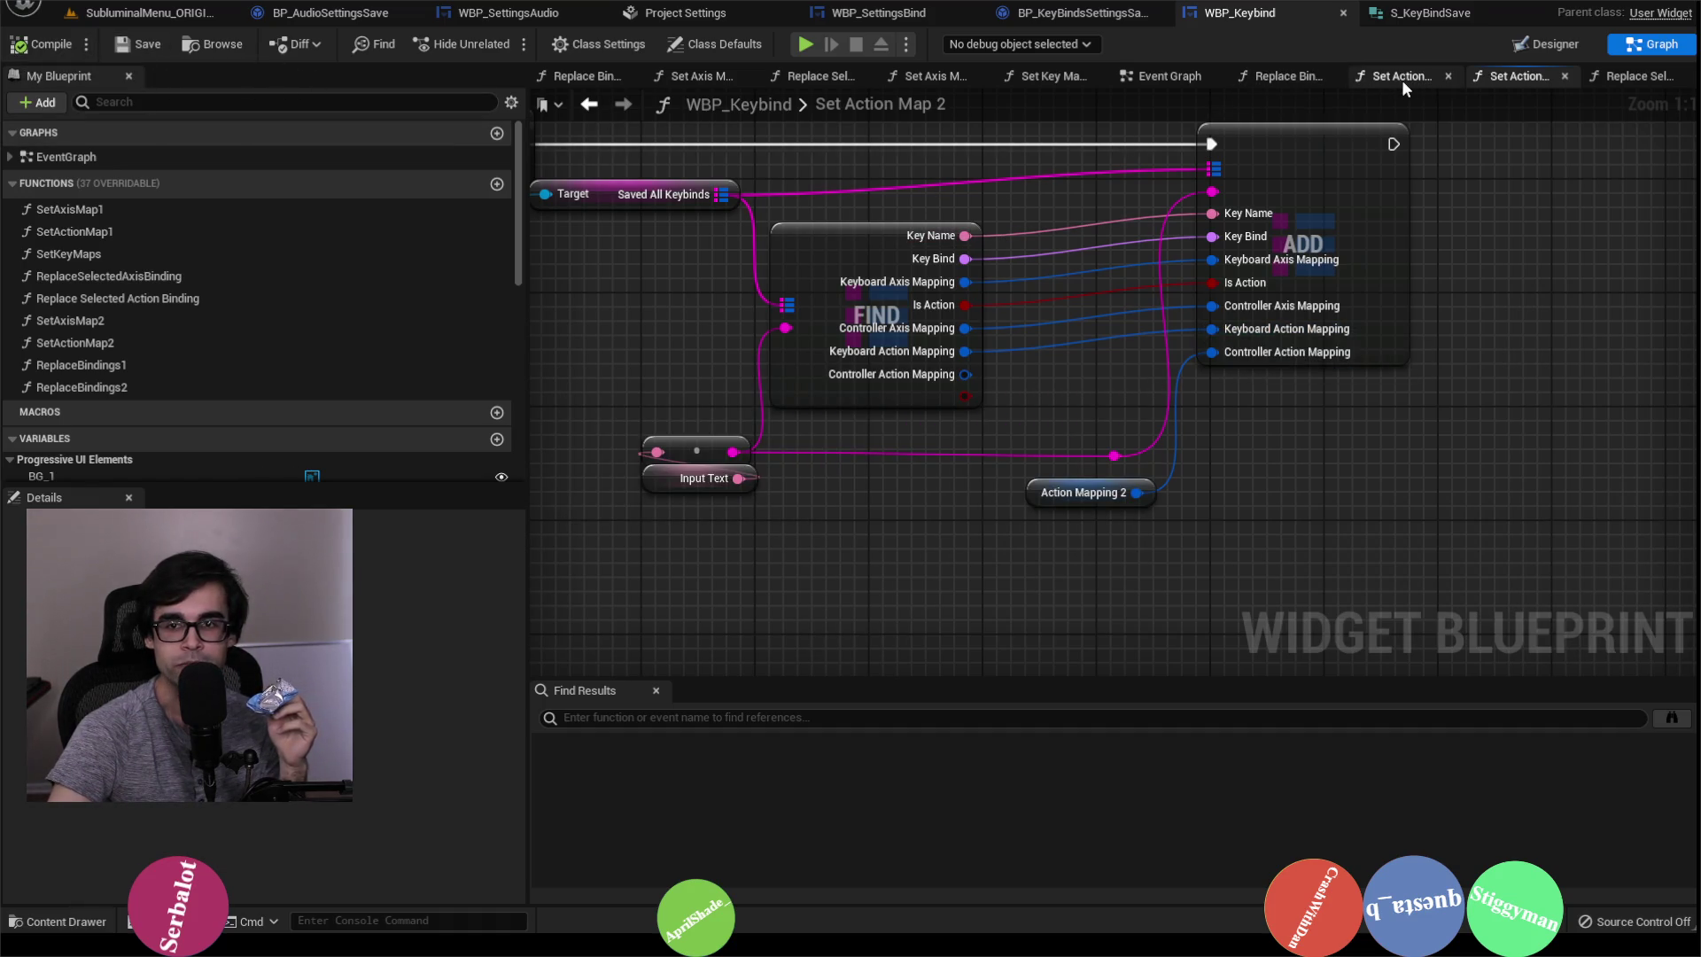
Step: Glance at BP_KeyBindsSettingsSave's default keys, then reopen WBP_Keybind's Set Axis Map 1 function
click(1089, 16)
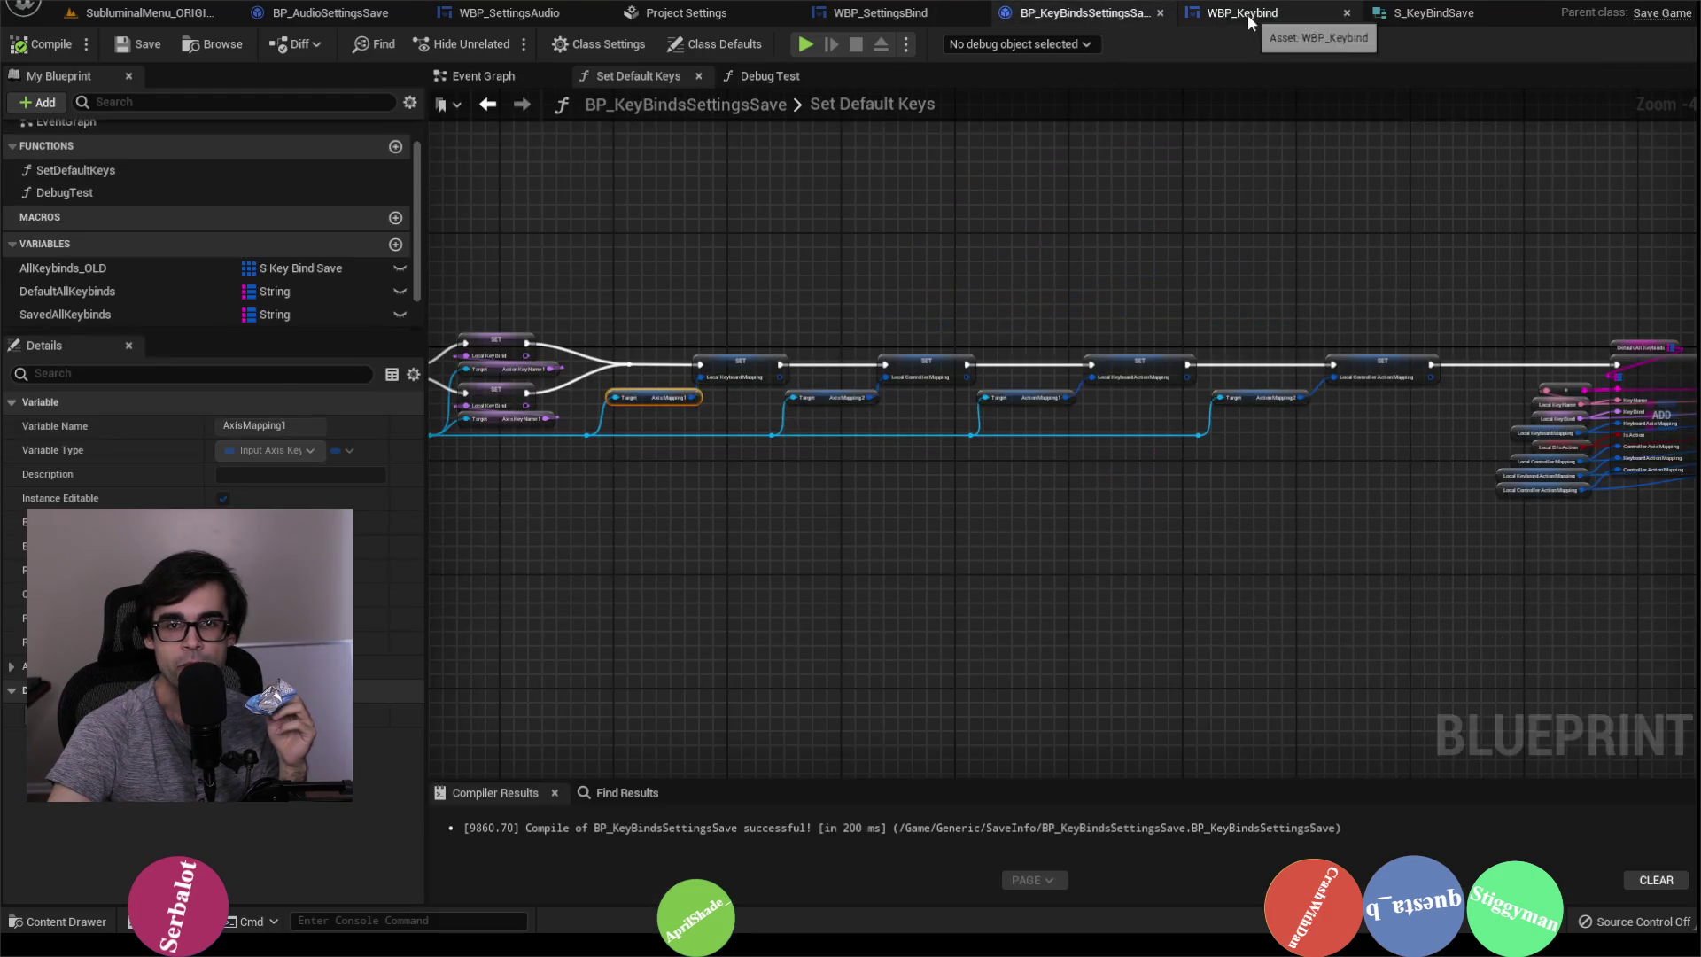
click(1247, 15)
click(1289, 76)
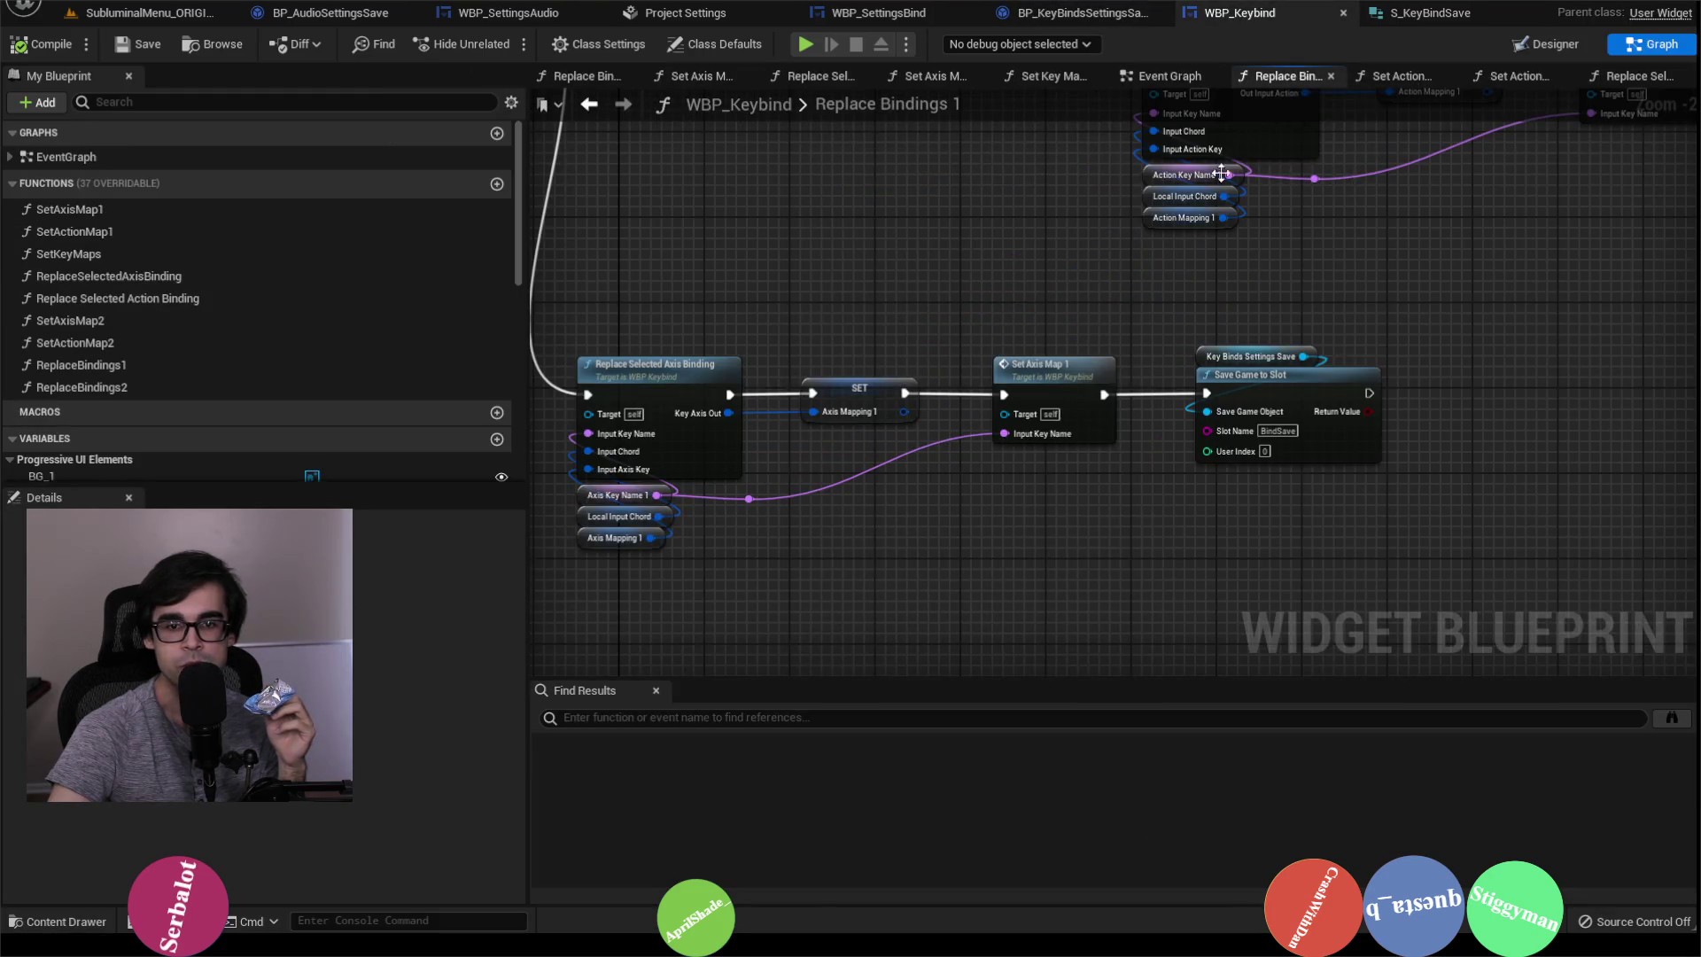
double_click(206, 212)
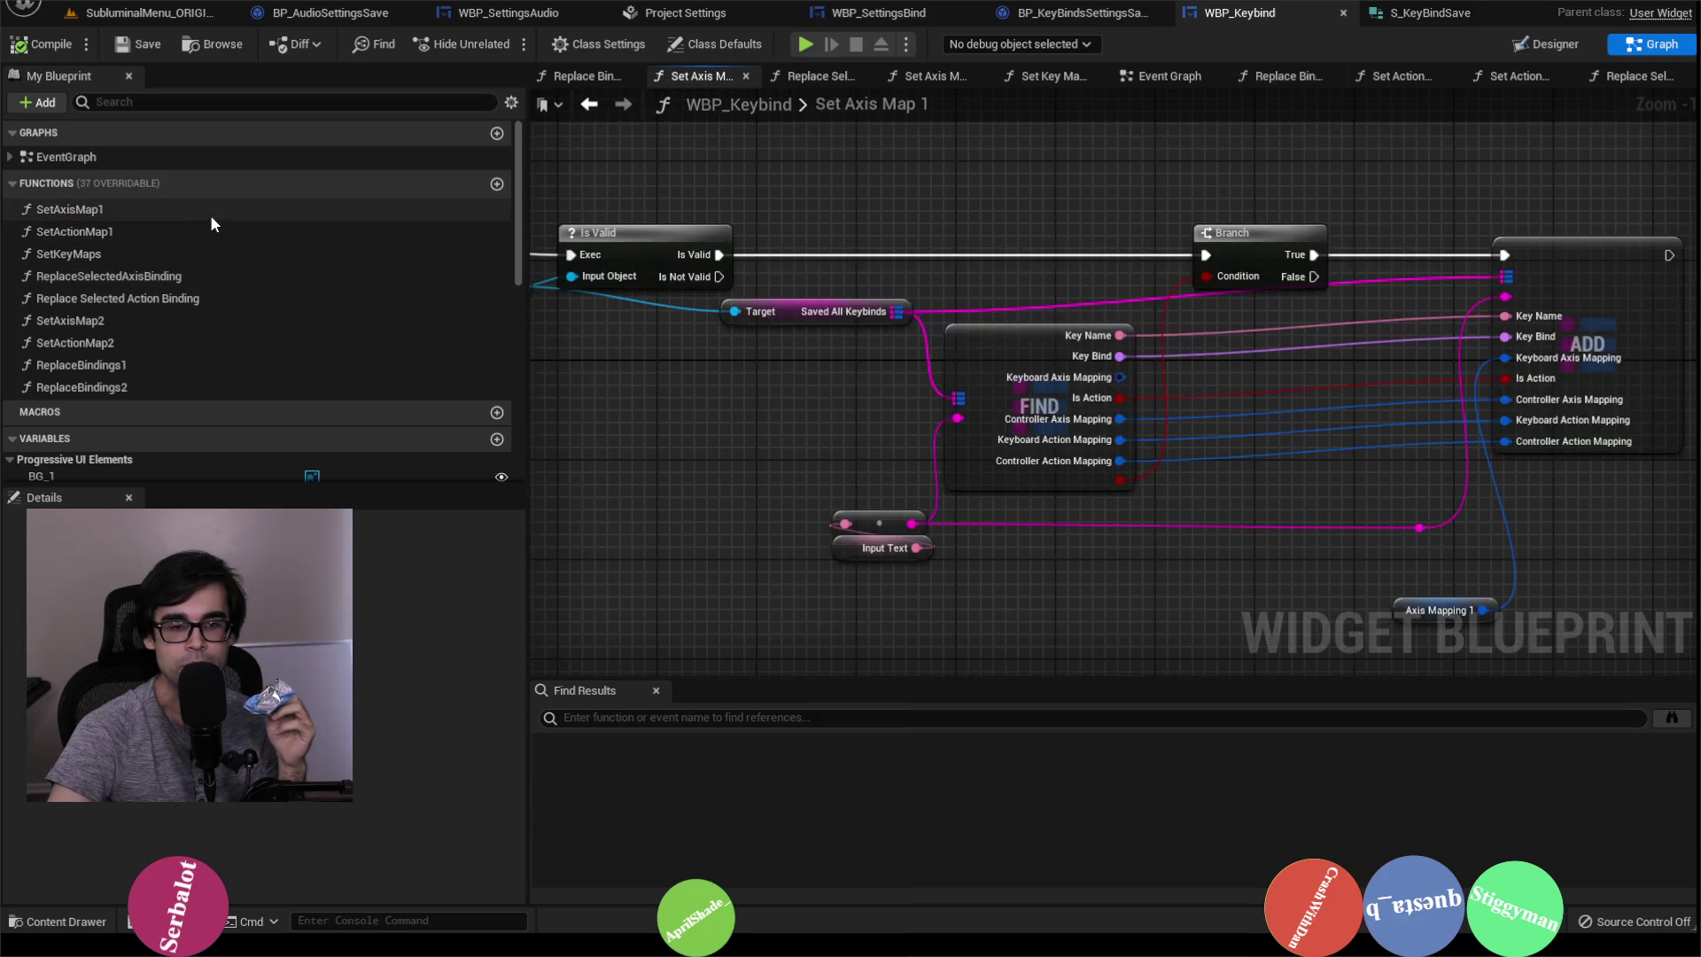
Step: Pan Set Axis Map 1 across Is Valid, Branch and ADD to review the wiring
drag(1284, 333, 1156, 316)
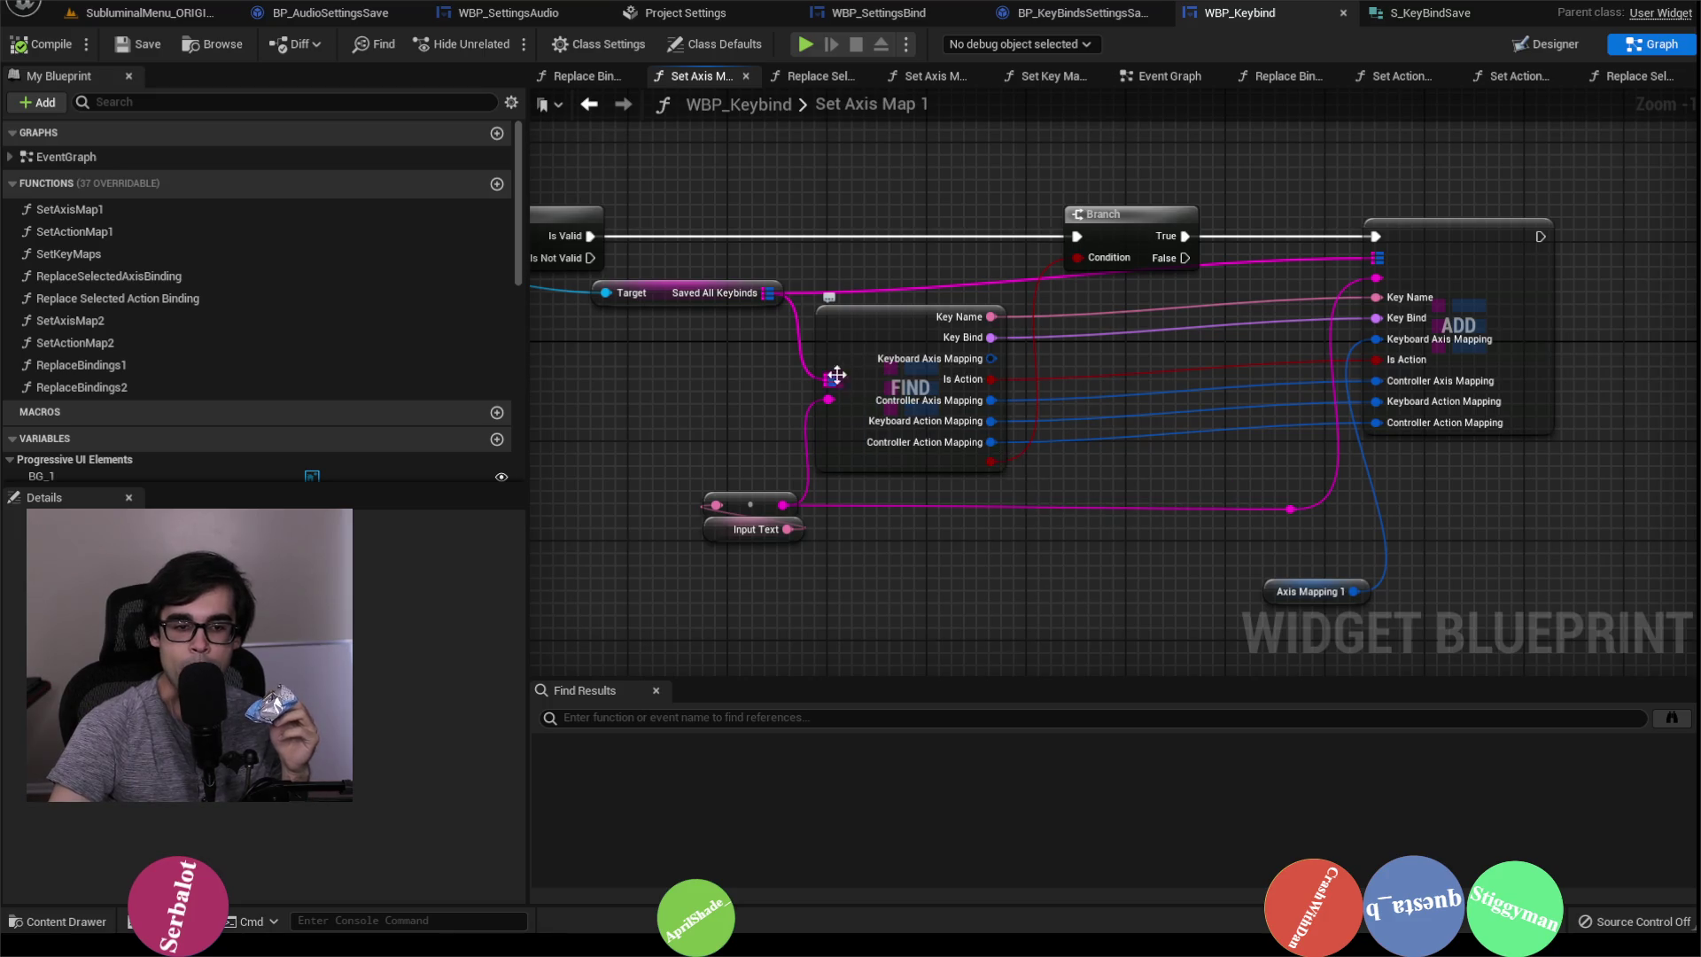
drag(753, 380, 1007, 376)
drag(1459, 374, 1087, 414)
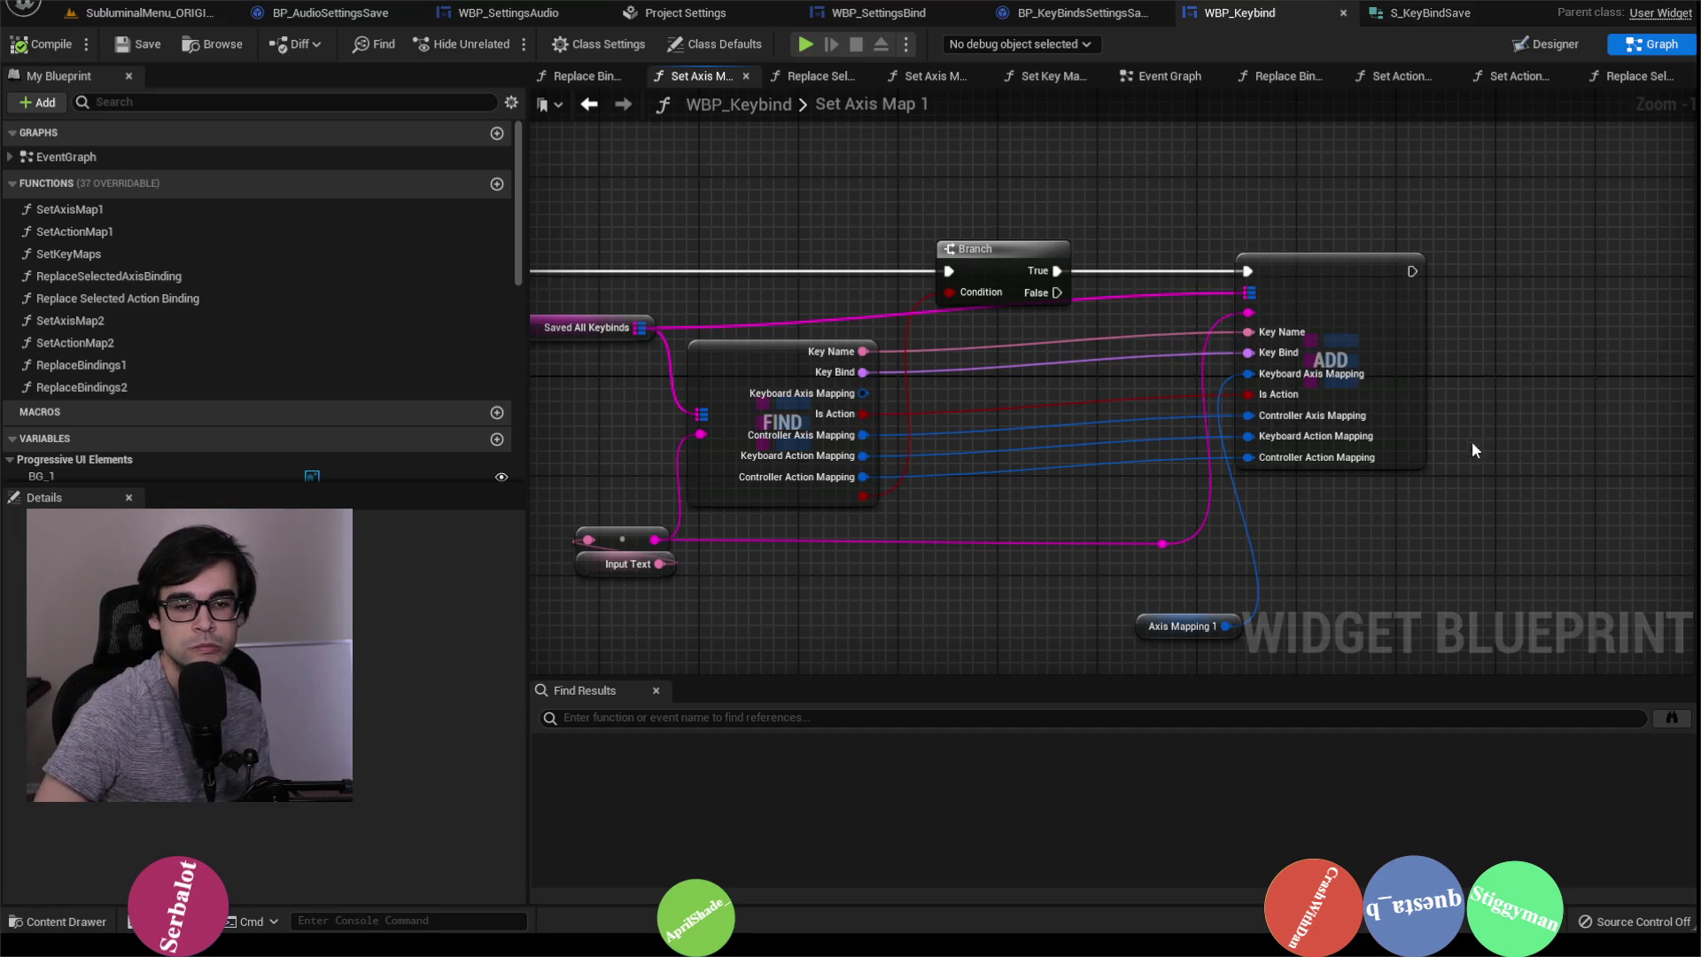
drag(775, 434, 1109, 453)
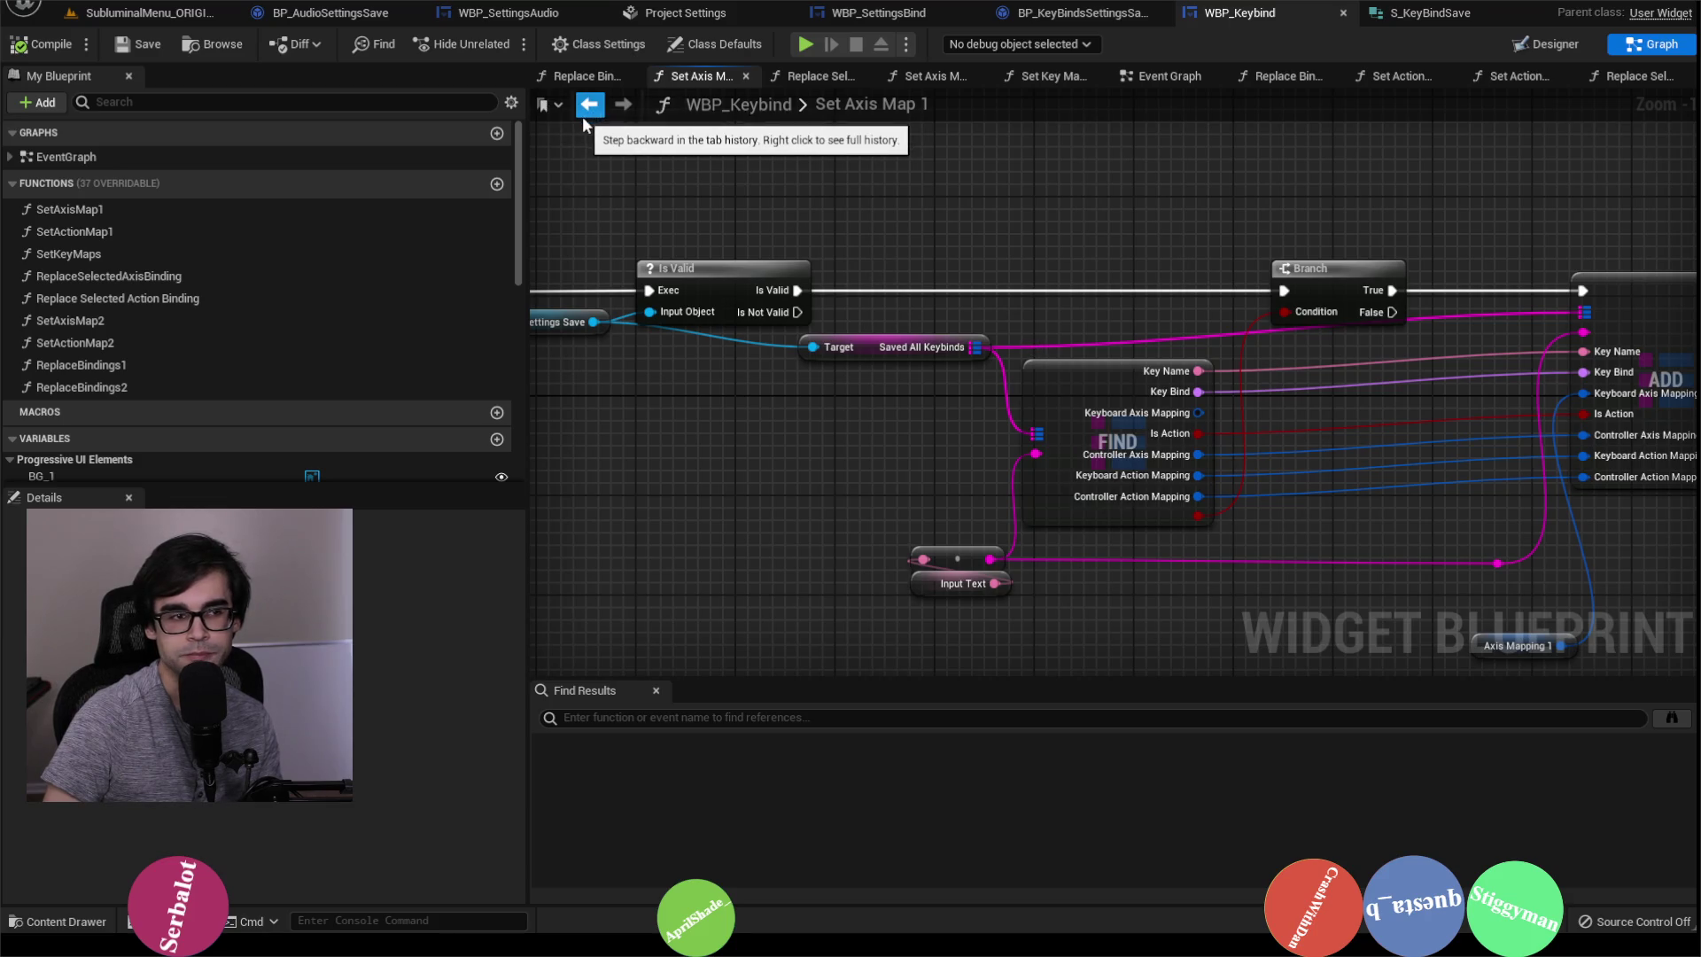
click(814, 76)
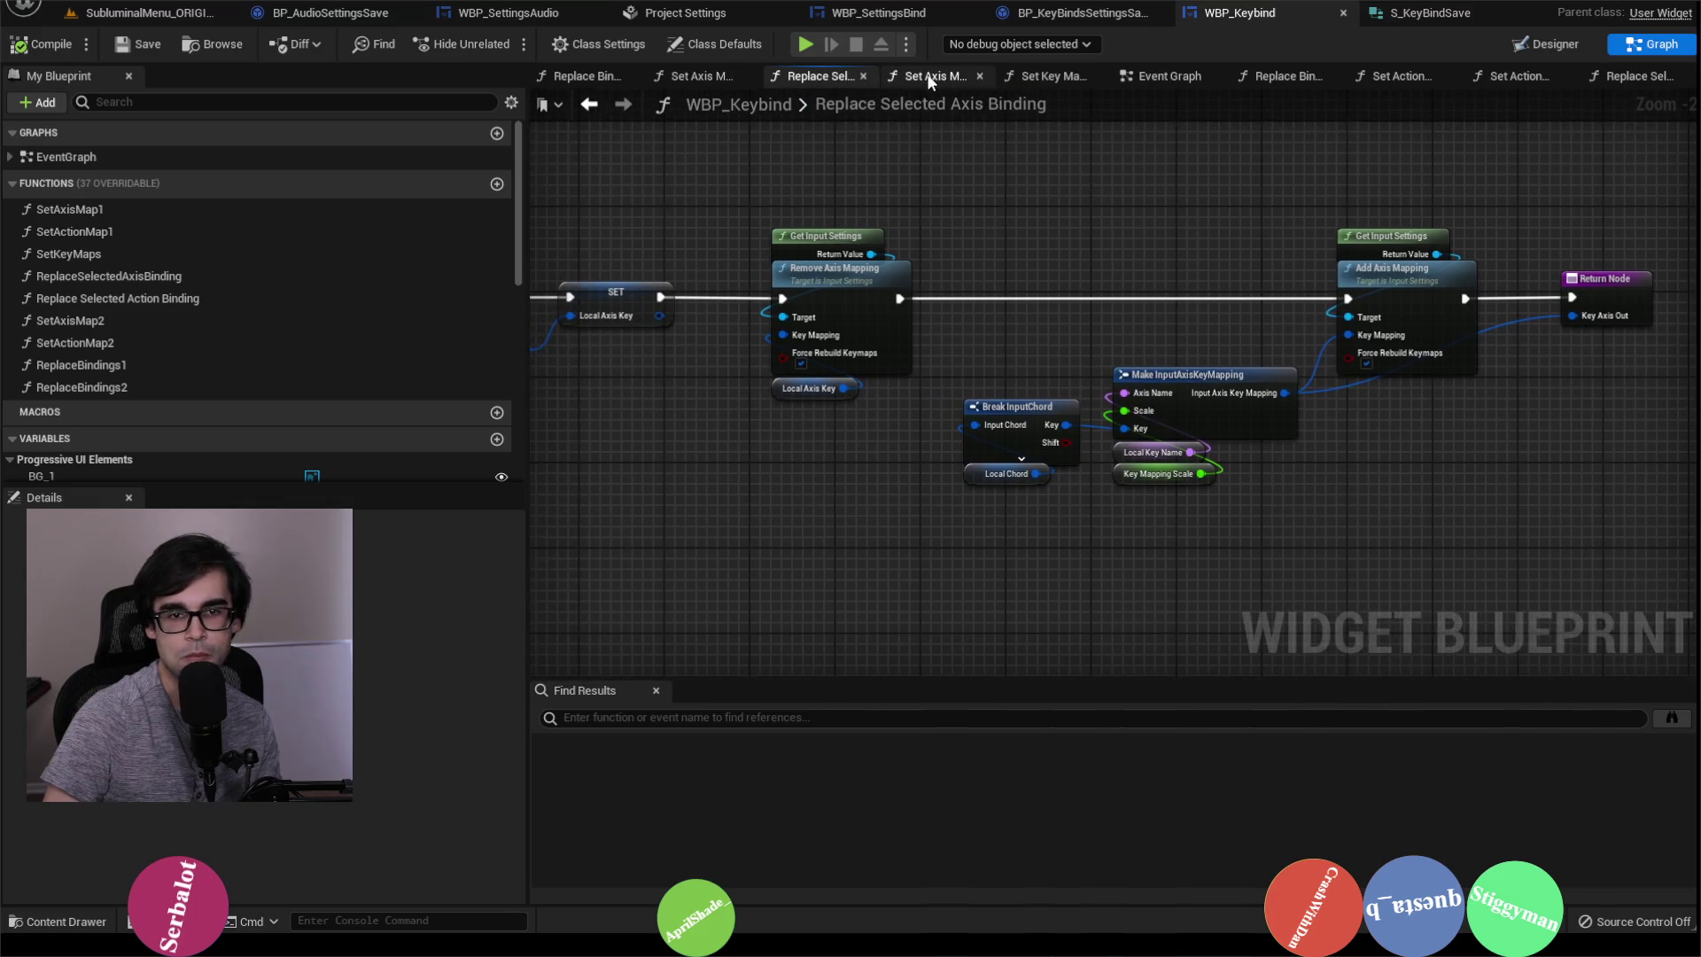
click(930, 76)
click(1058, 76)
click(1152, 76)
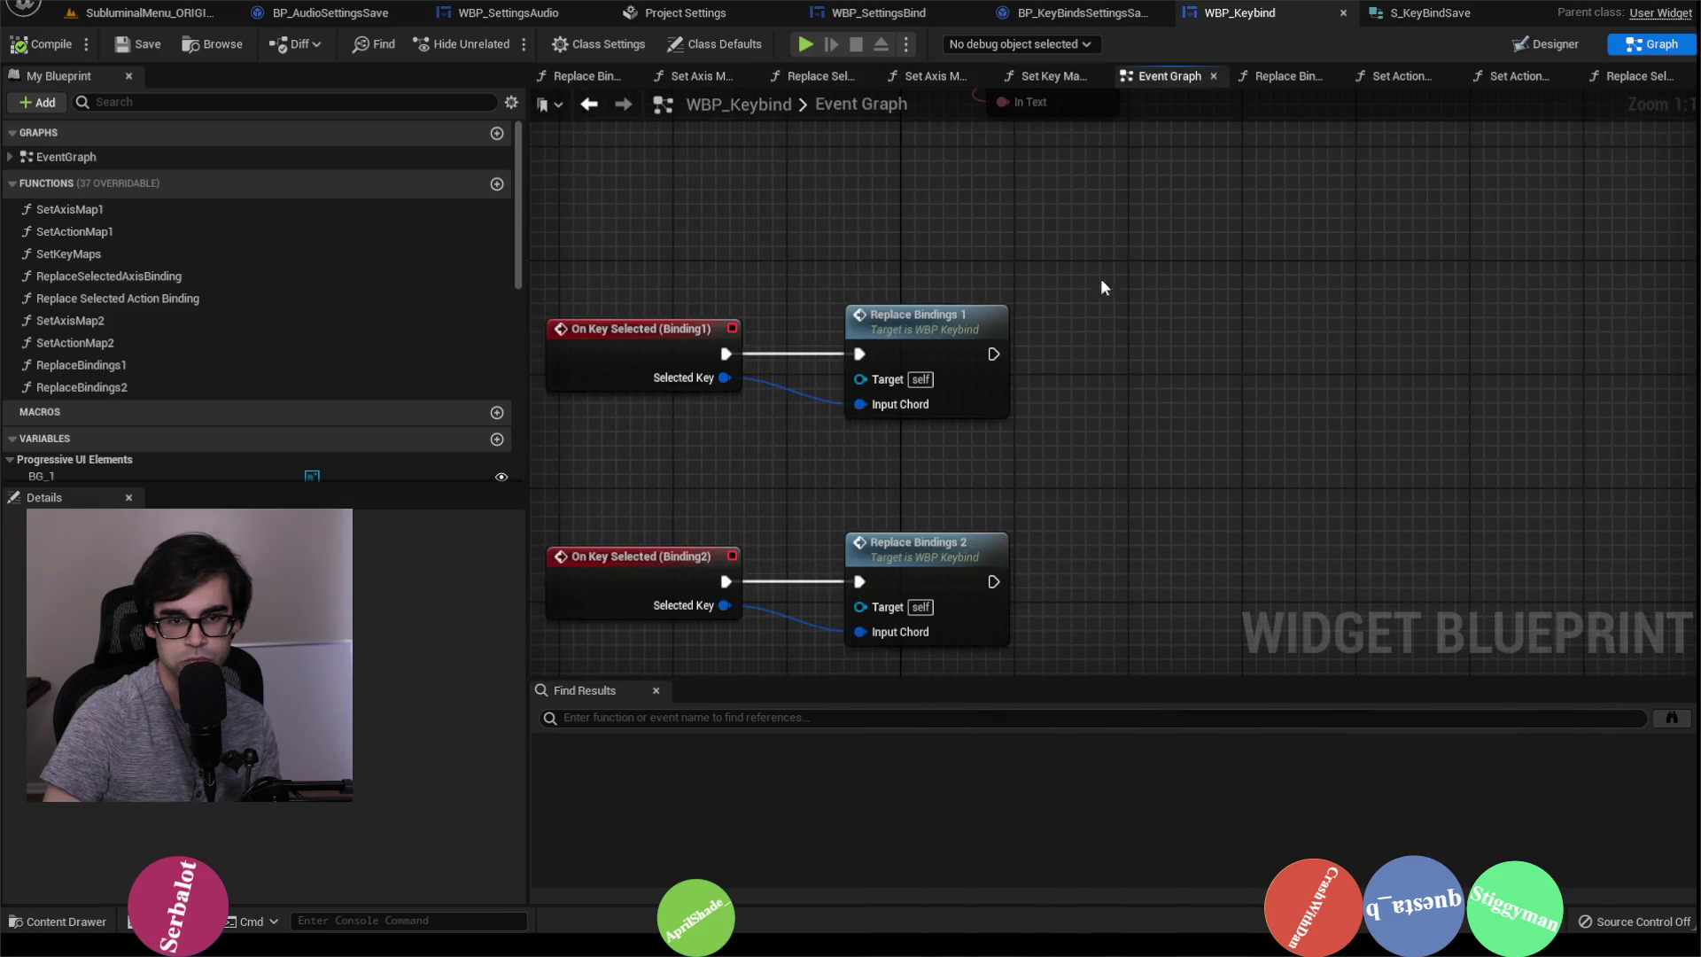
double_click(1002, 193)
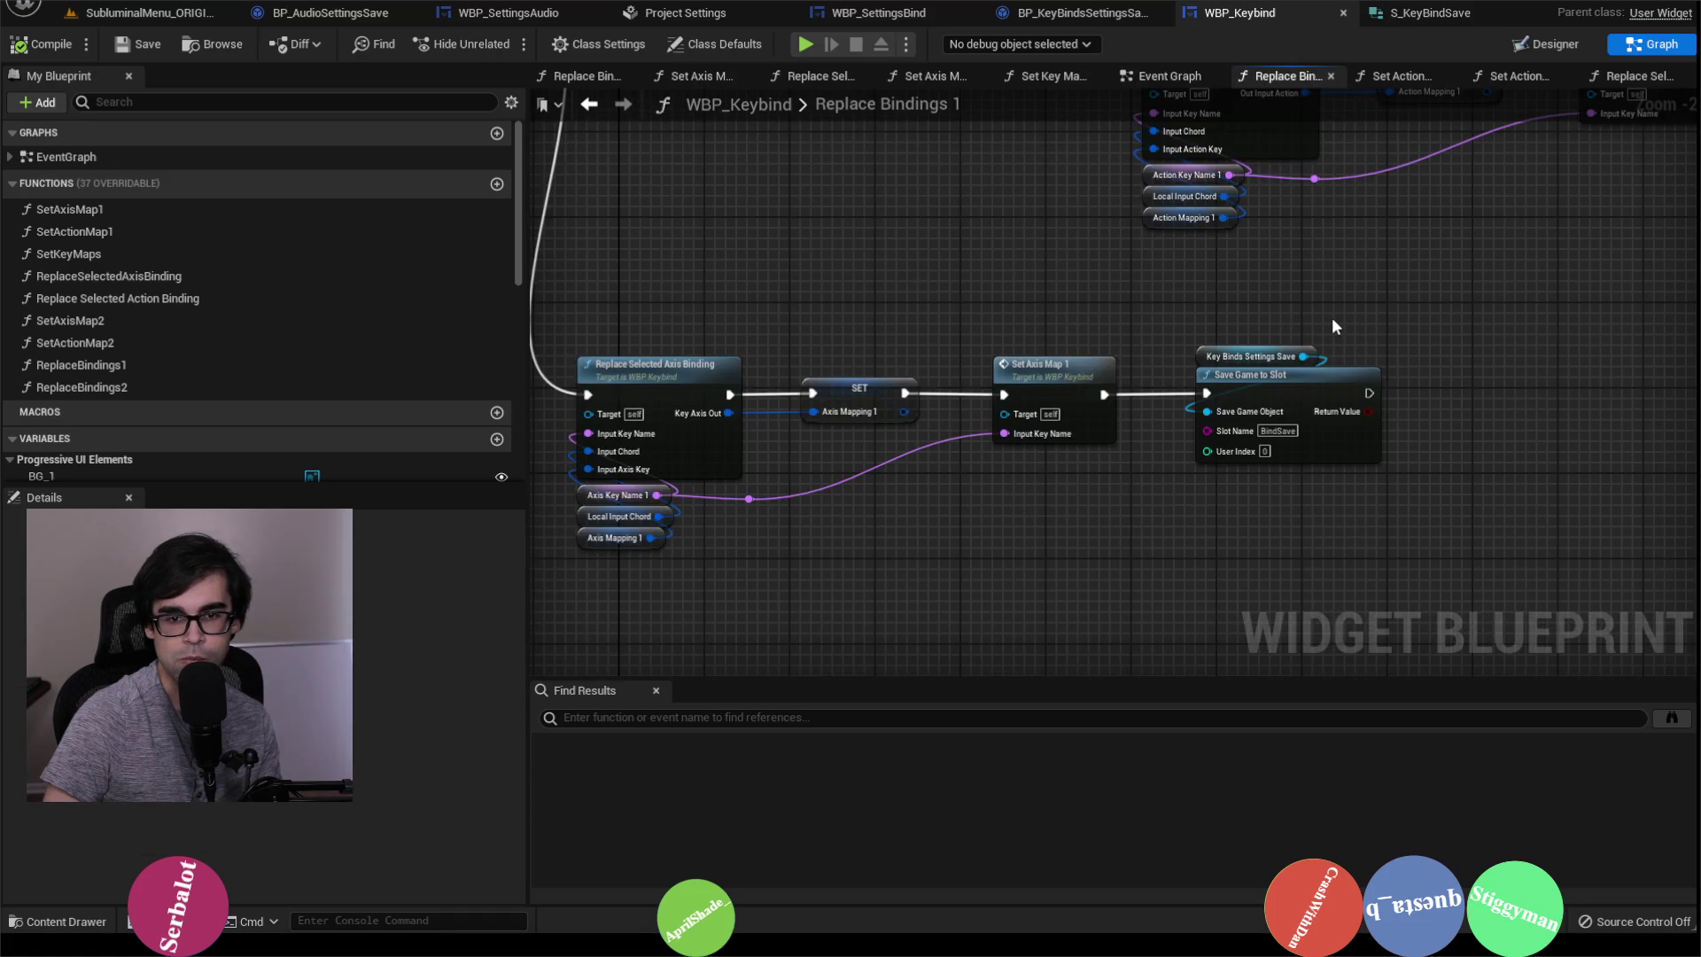
scroll(1267, 348, up, 2)
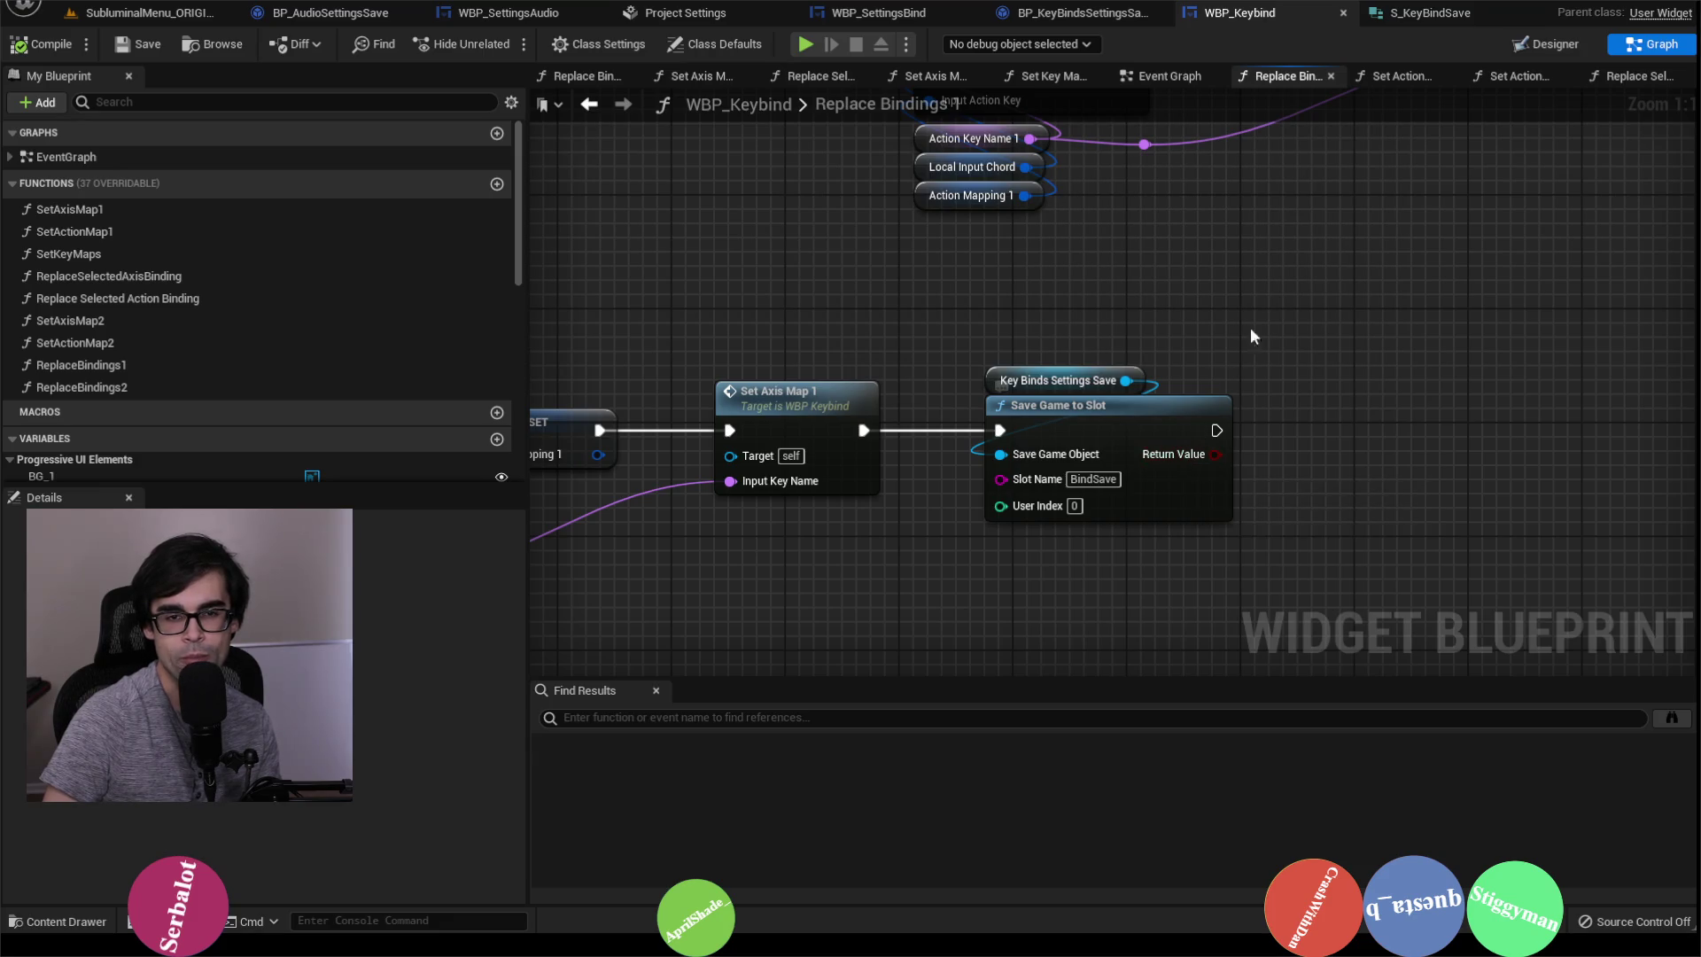
scroll(1041, 488, down, 3)
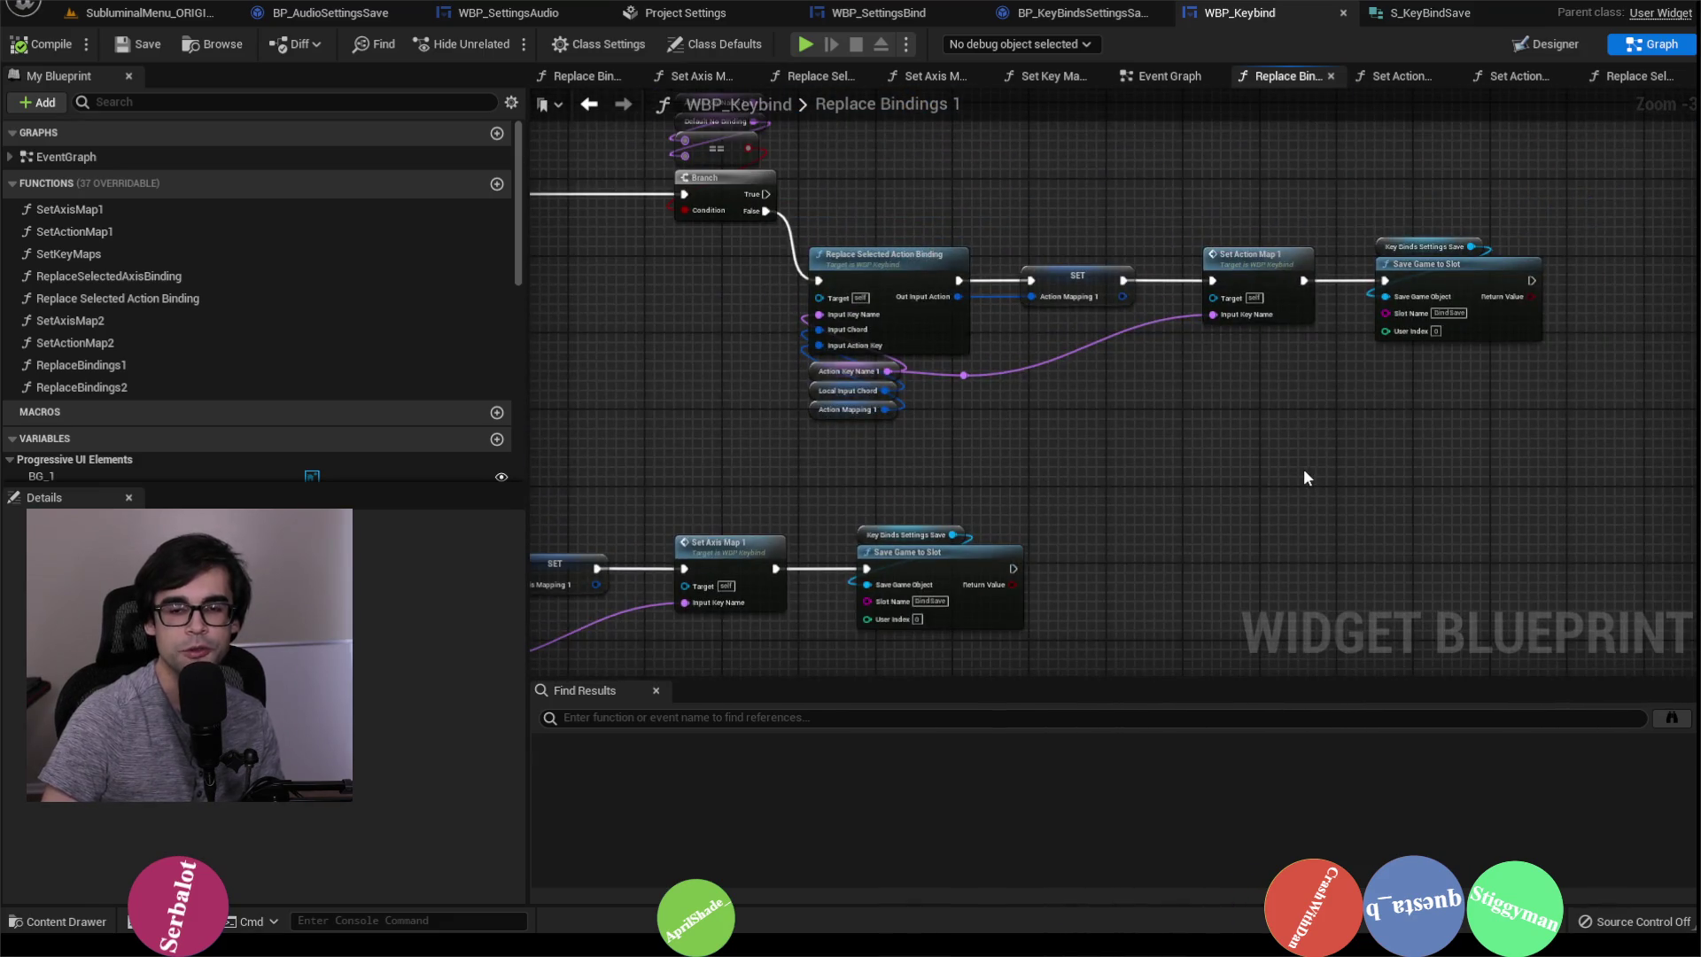
scroll(1300, 425, down, 1)
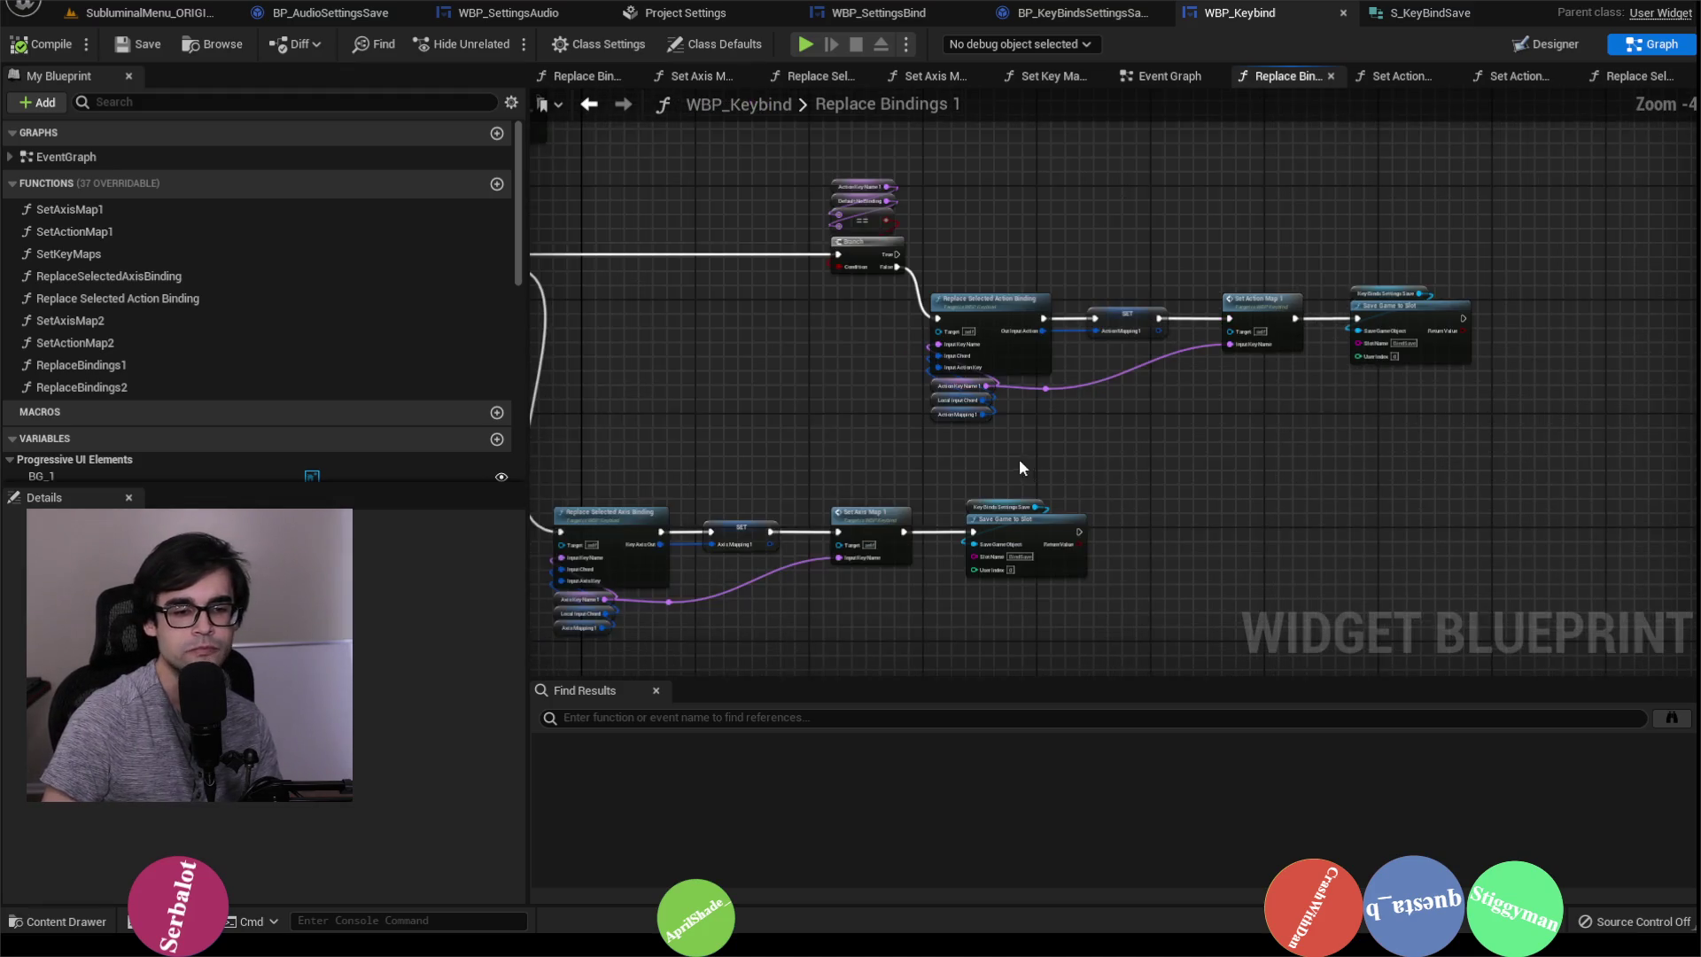
scroll(1018, 461, up, 2)
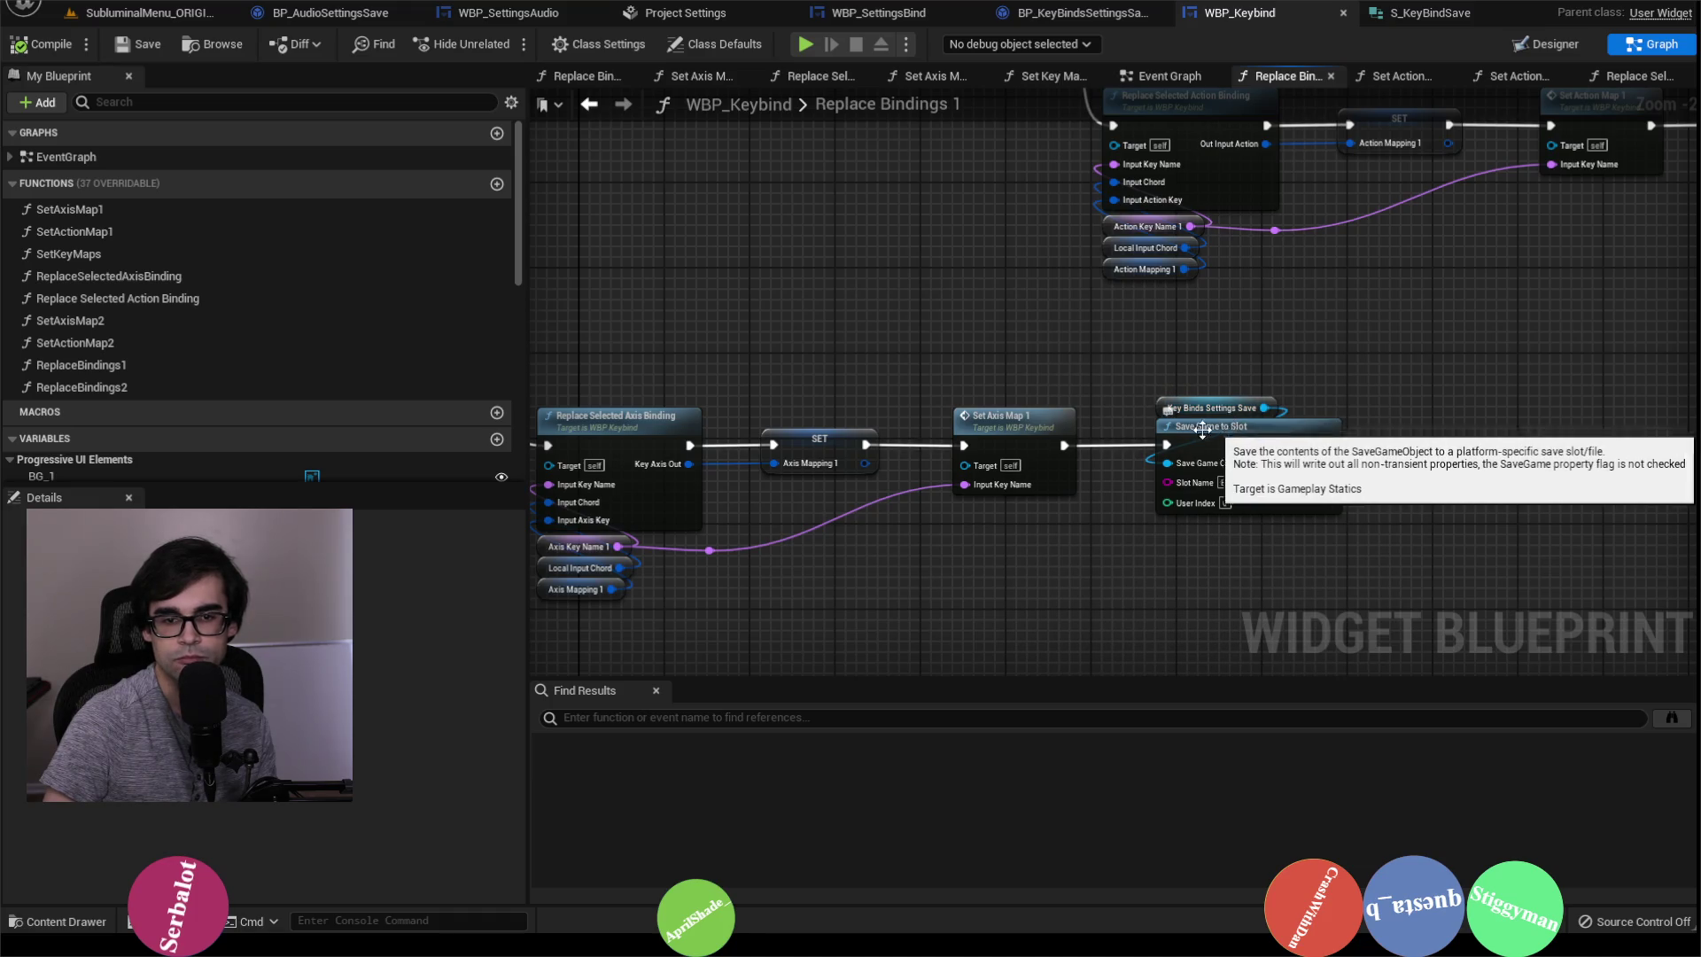
double_click(1050, 416)
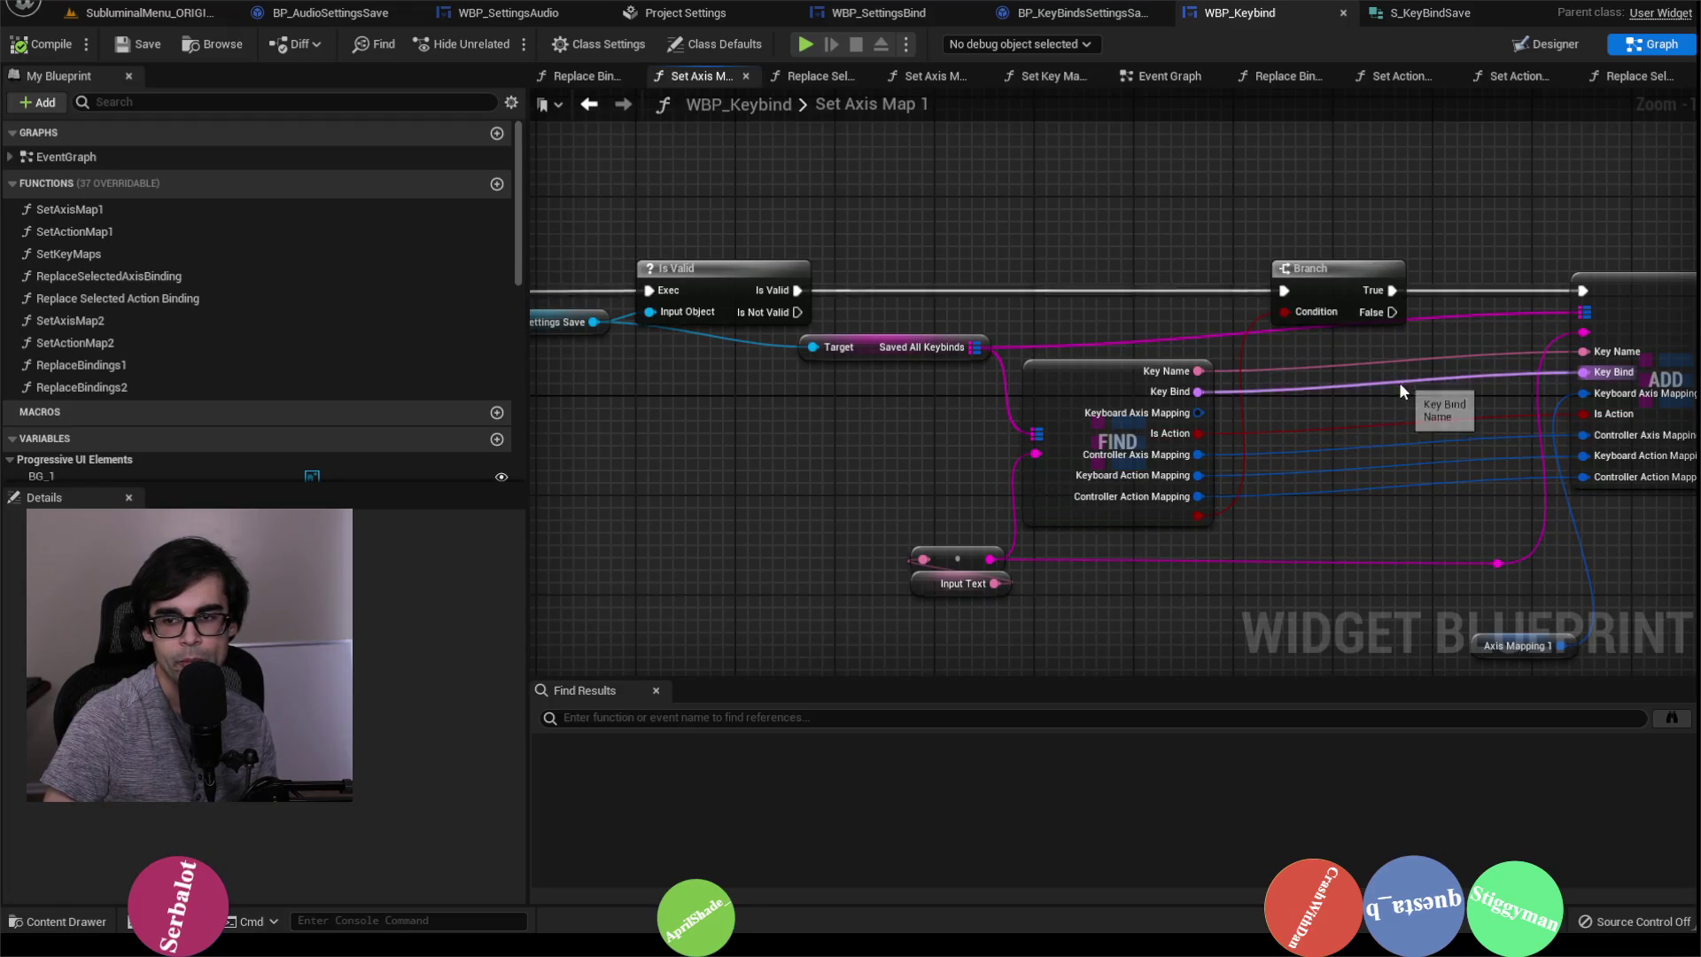
drag(1397, 397, 1156, 393)
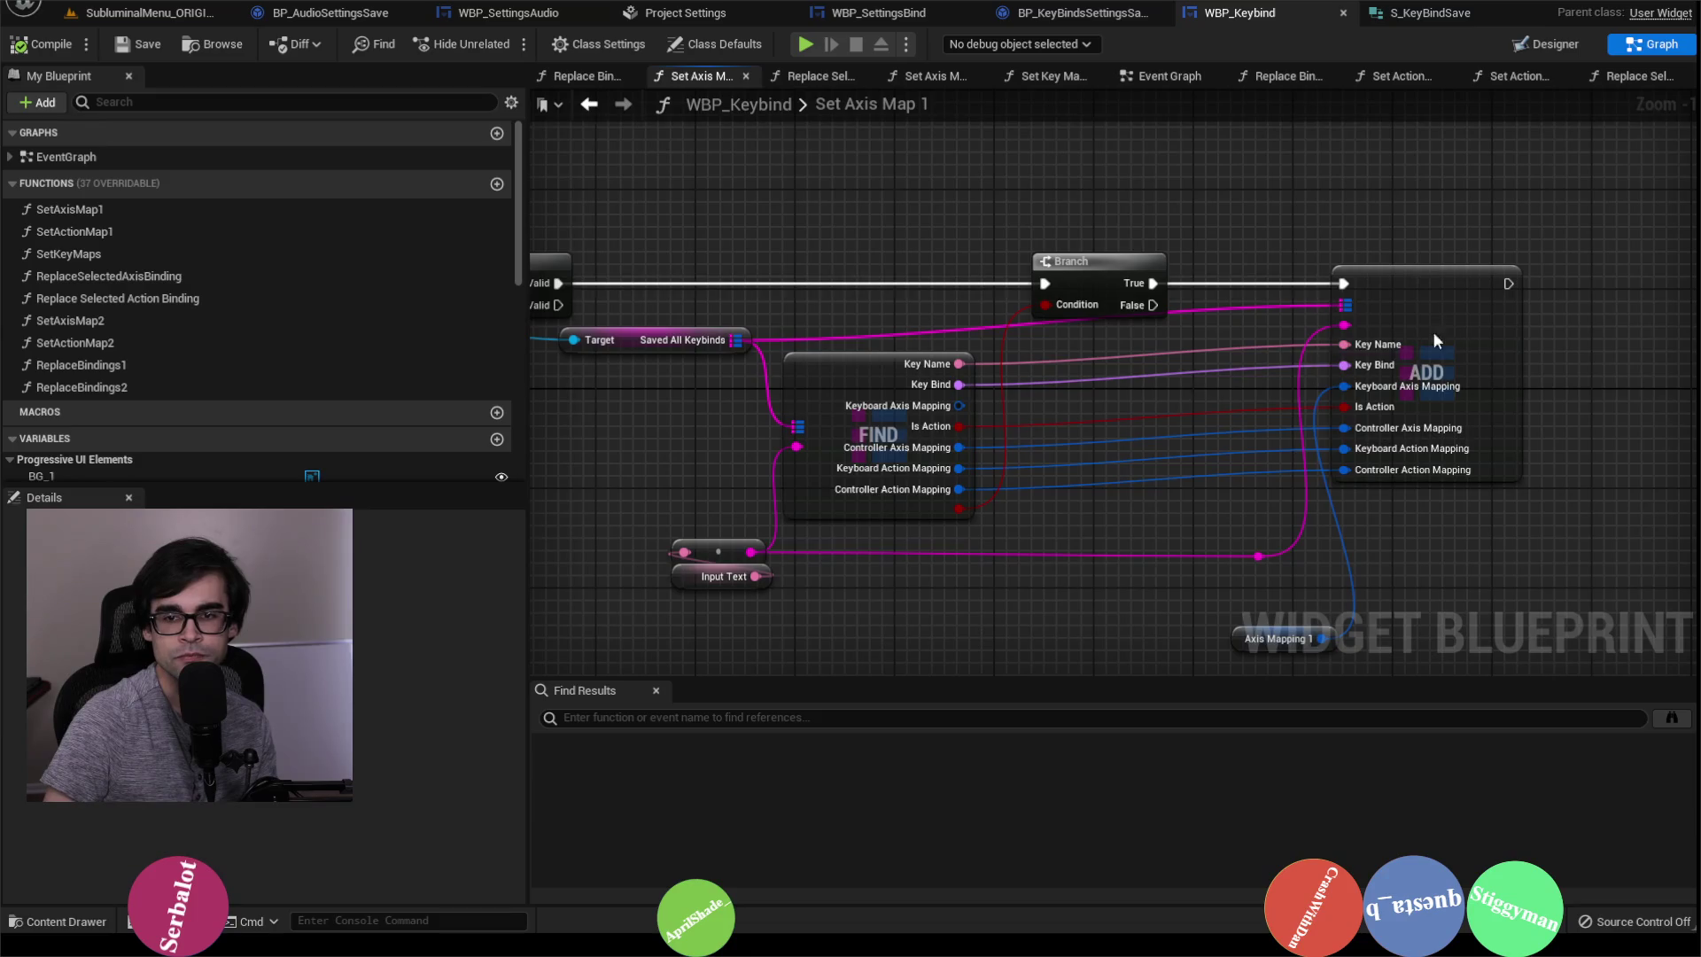
mouse_move(1456, 330)
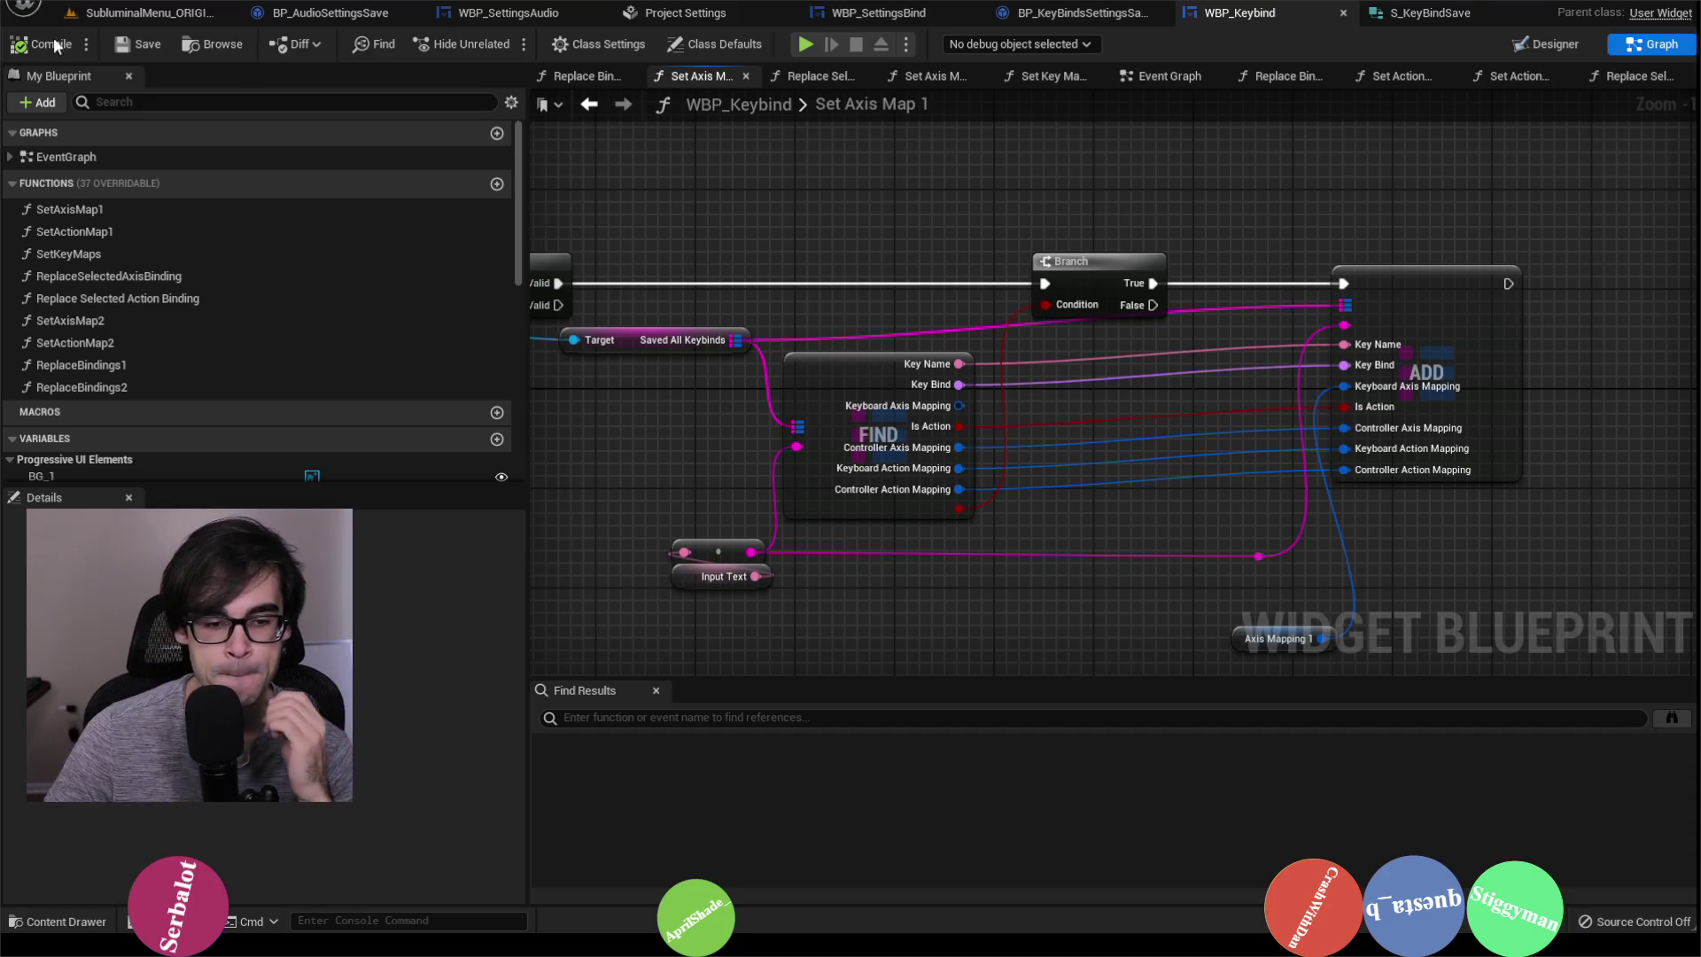
Step: Add a breakpoint on the Branch node in Set Axis Map 1 and start a Play-In-Editor session
mouse_move(696, 517)
mouse_down()
mouse_move(778, 443)
mouse_move(682, 470)
mouse_move(713, 492)
mouse_move(882, 497)
mouse_up()
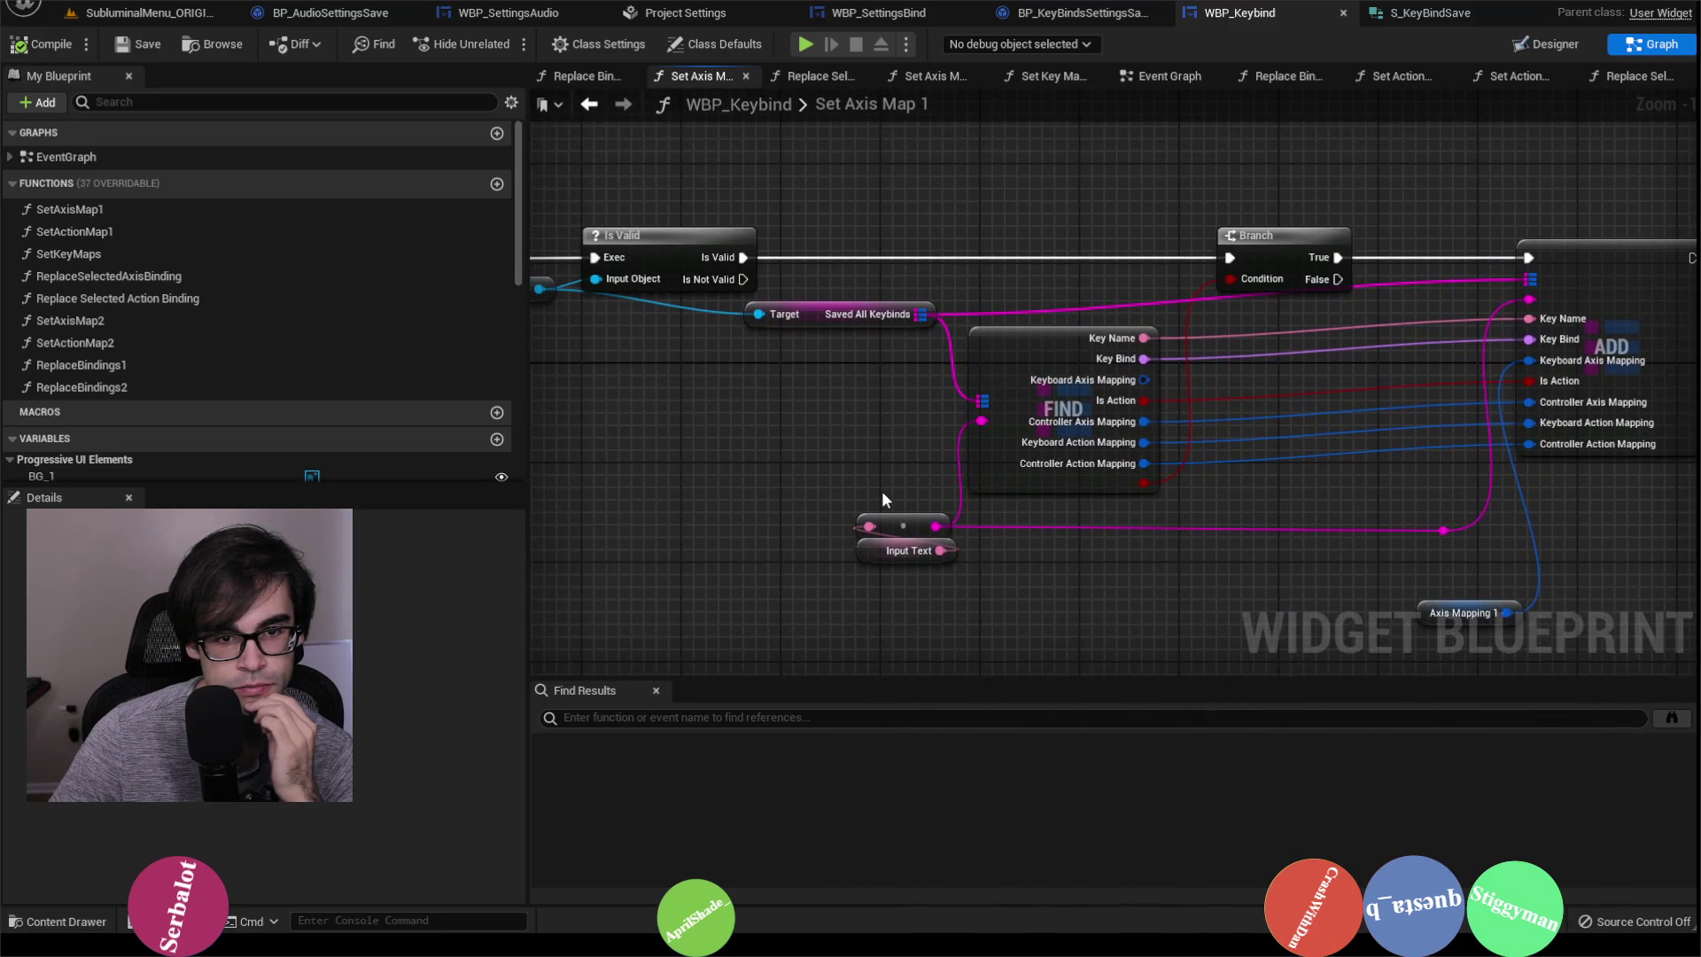
scroll(880, 490, down, 1)
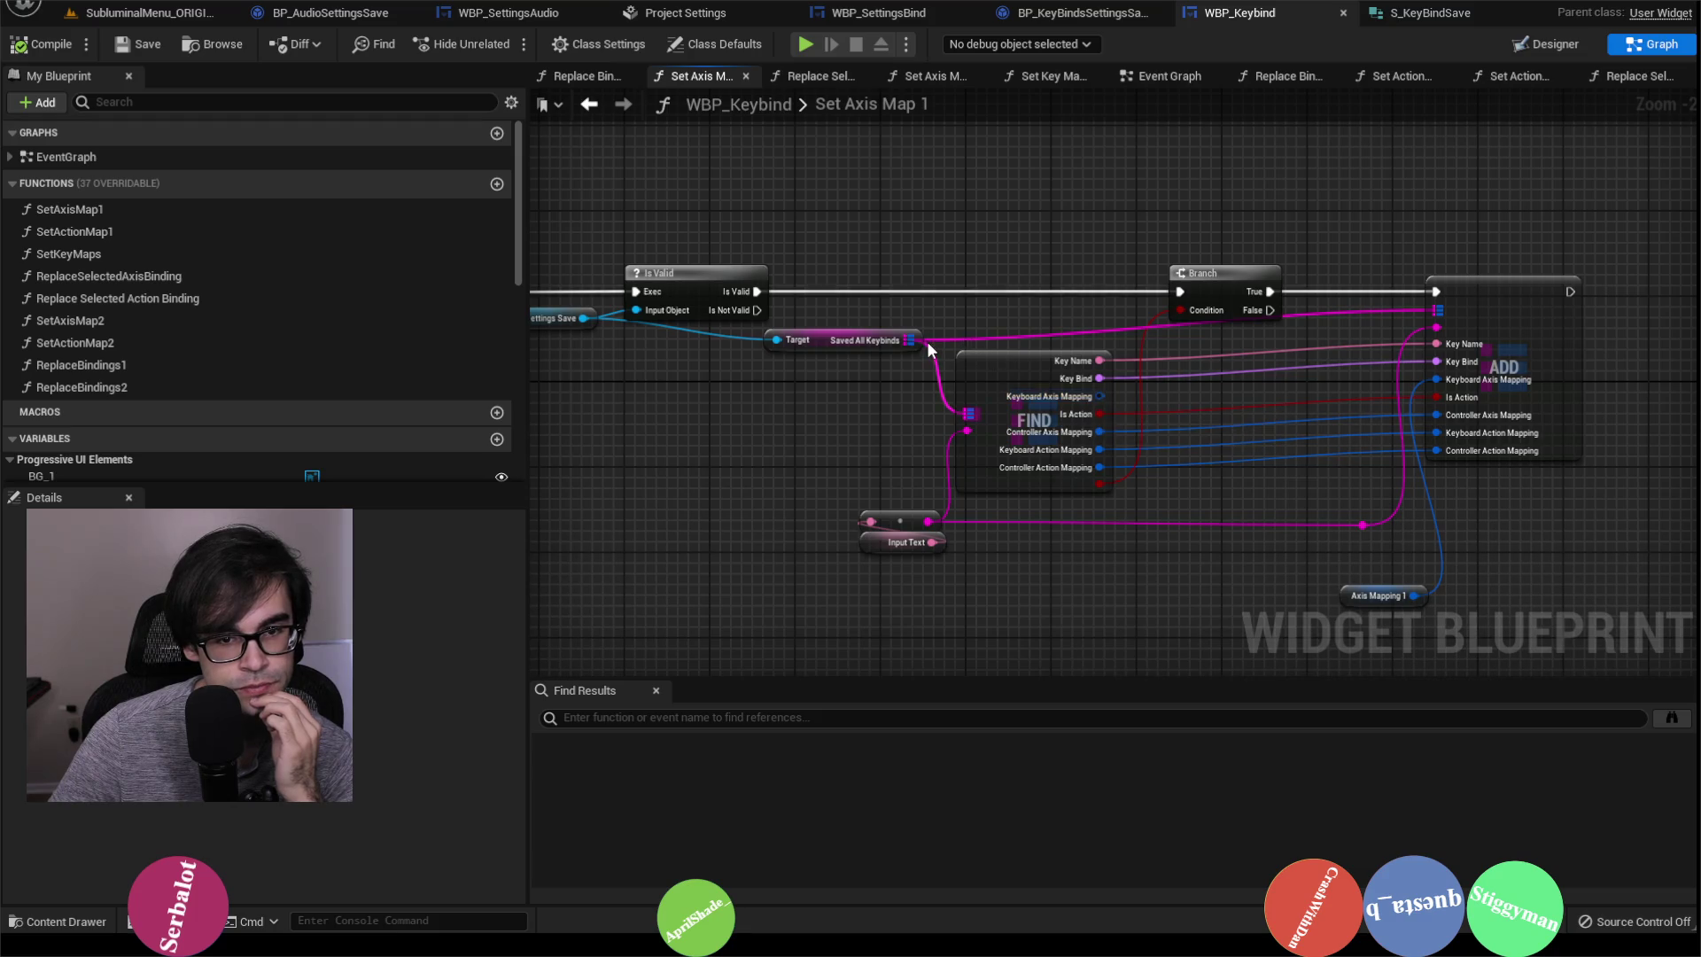
click(1192, 273)
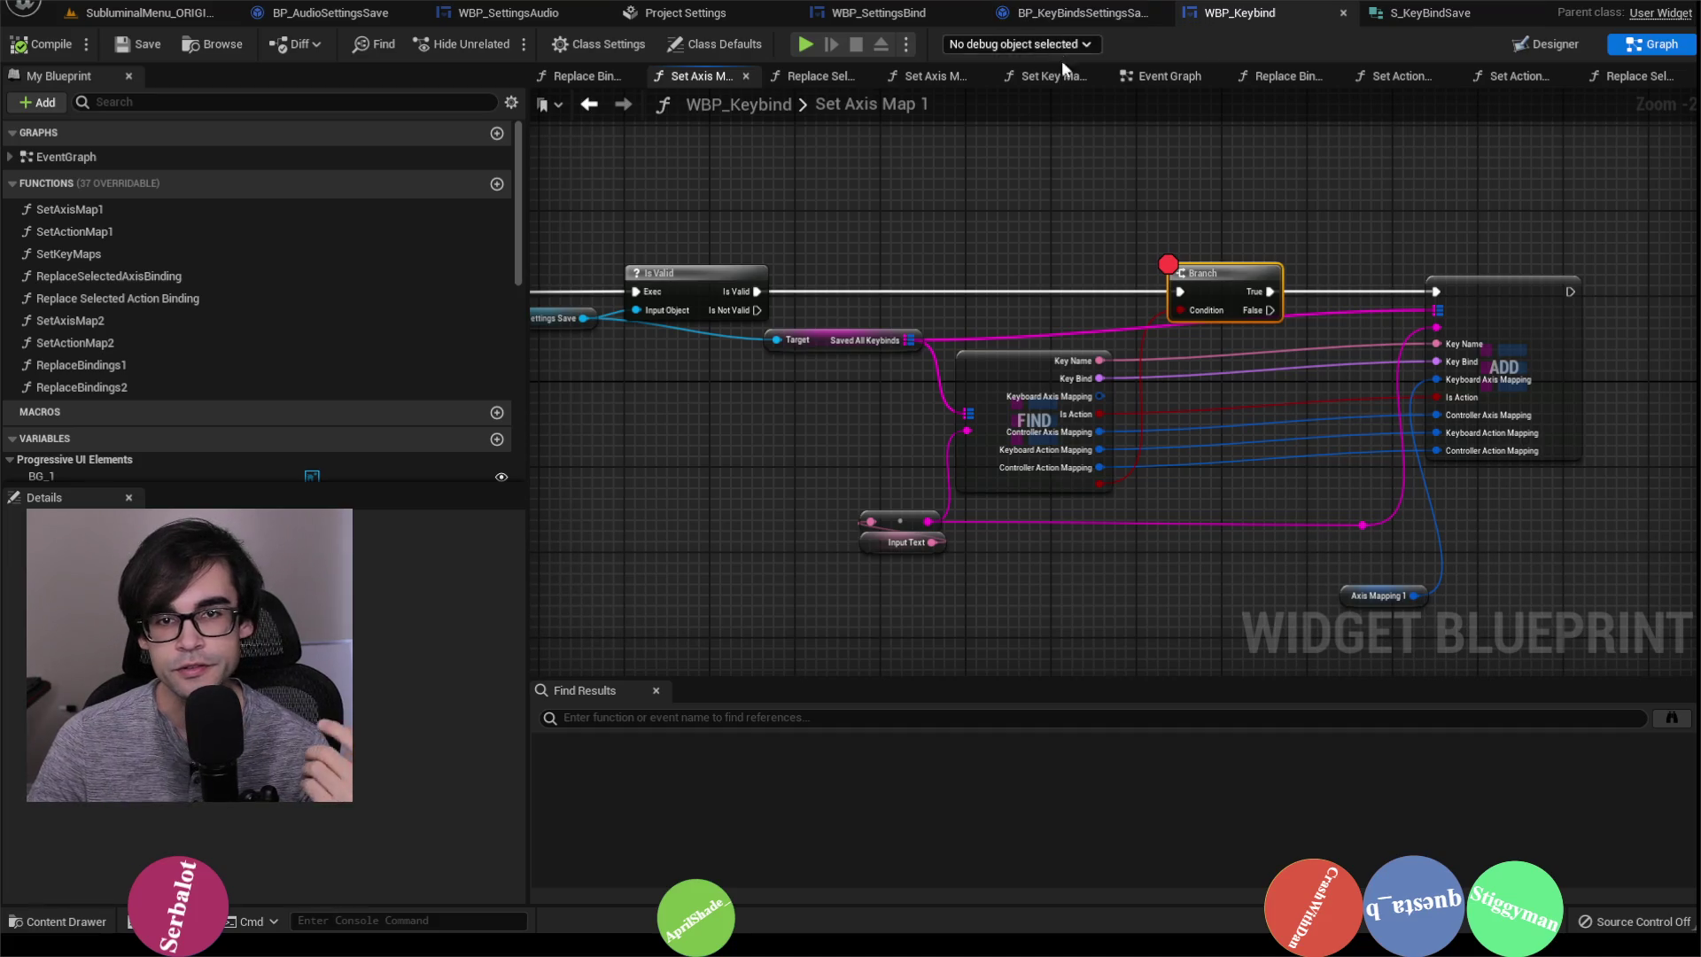
click(146, 13)
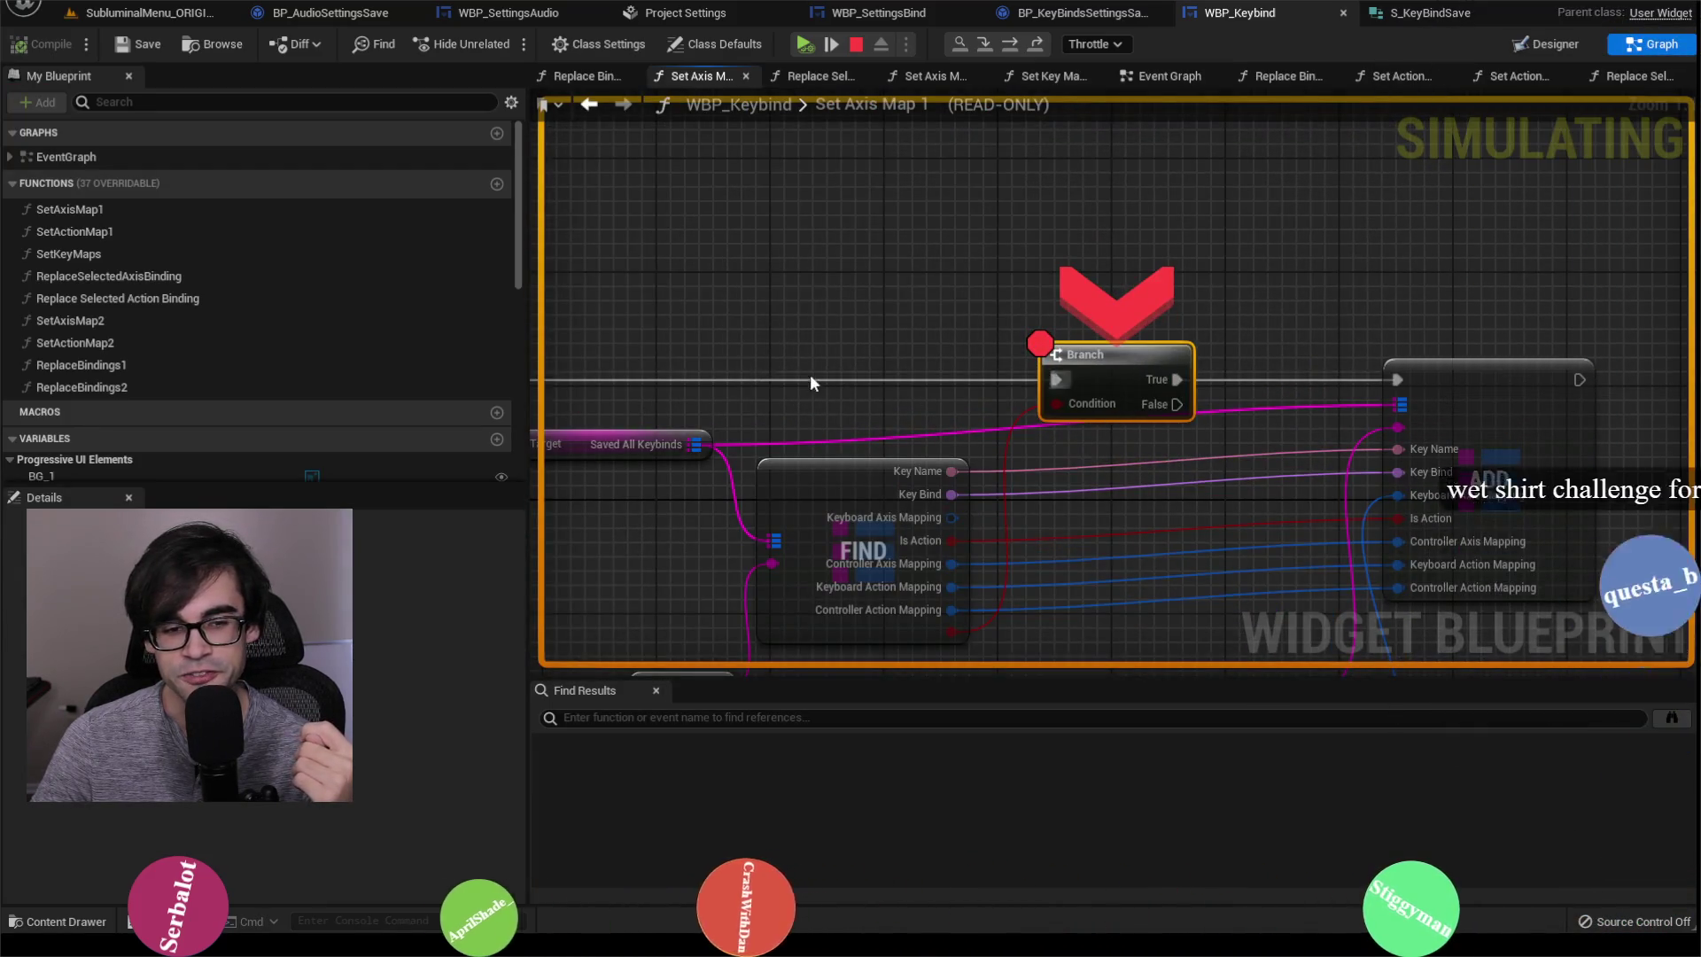
Step: Read the Saved All Keybinds pin and the ADD node at the breakpoint, then resume execution
drag(696, 444, 1007, 427)
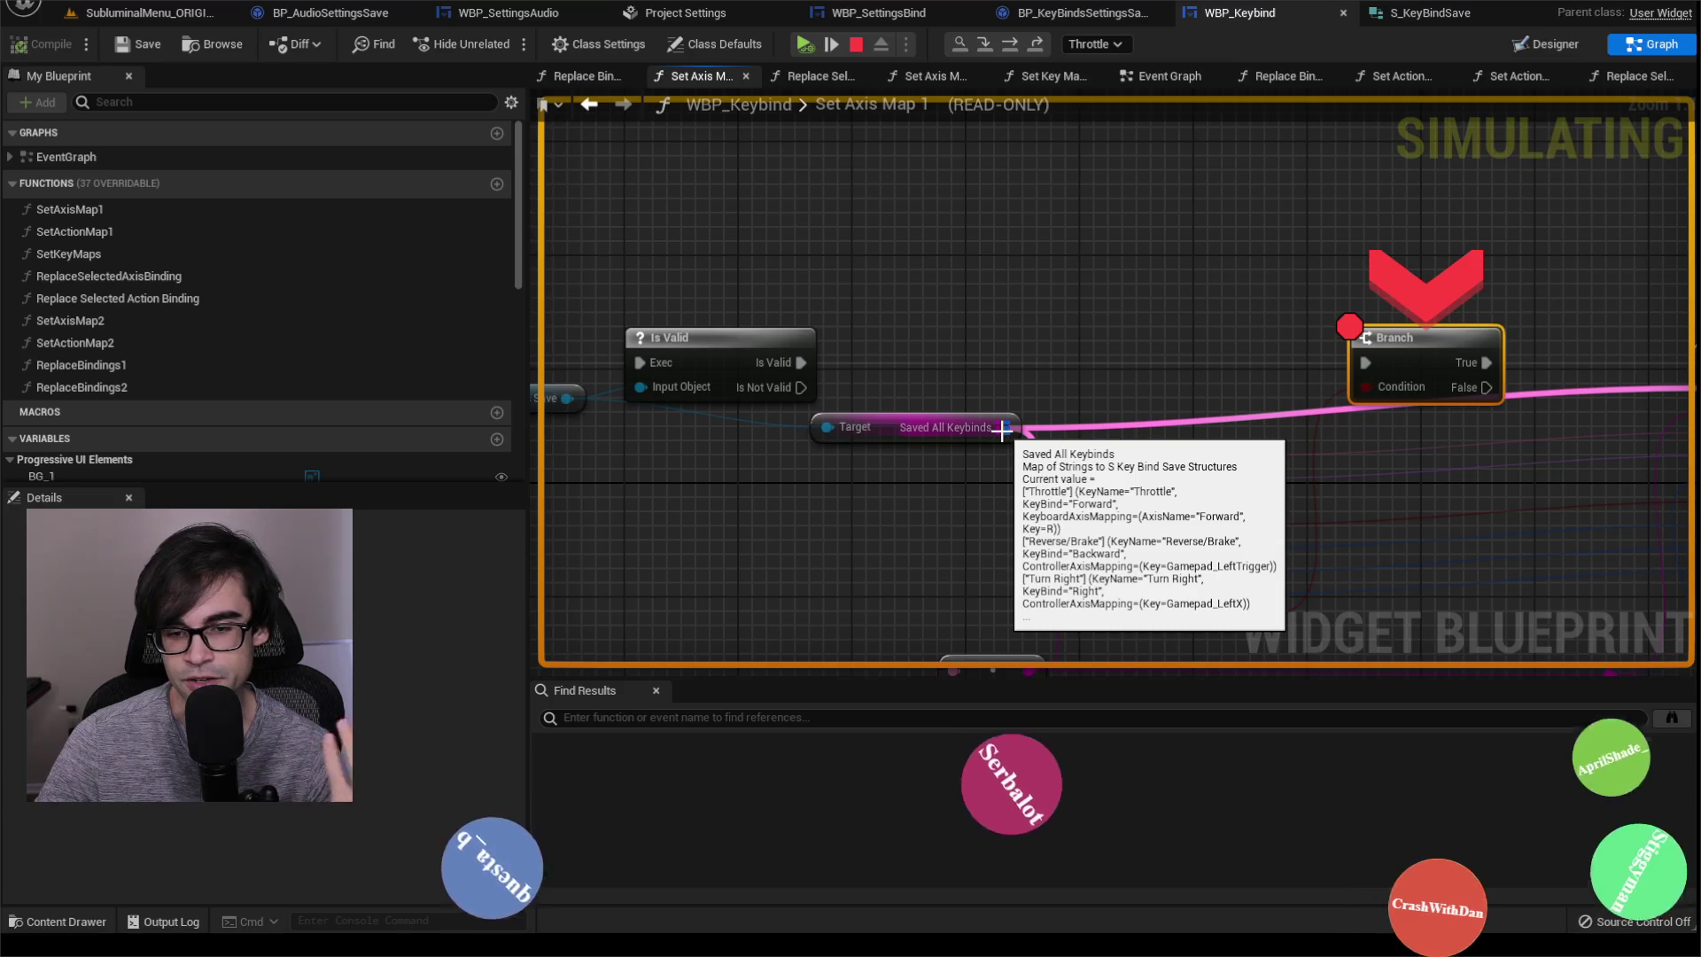
drag(1002, 430, 1088, 383)
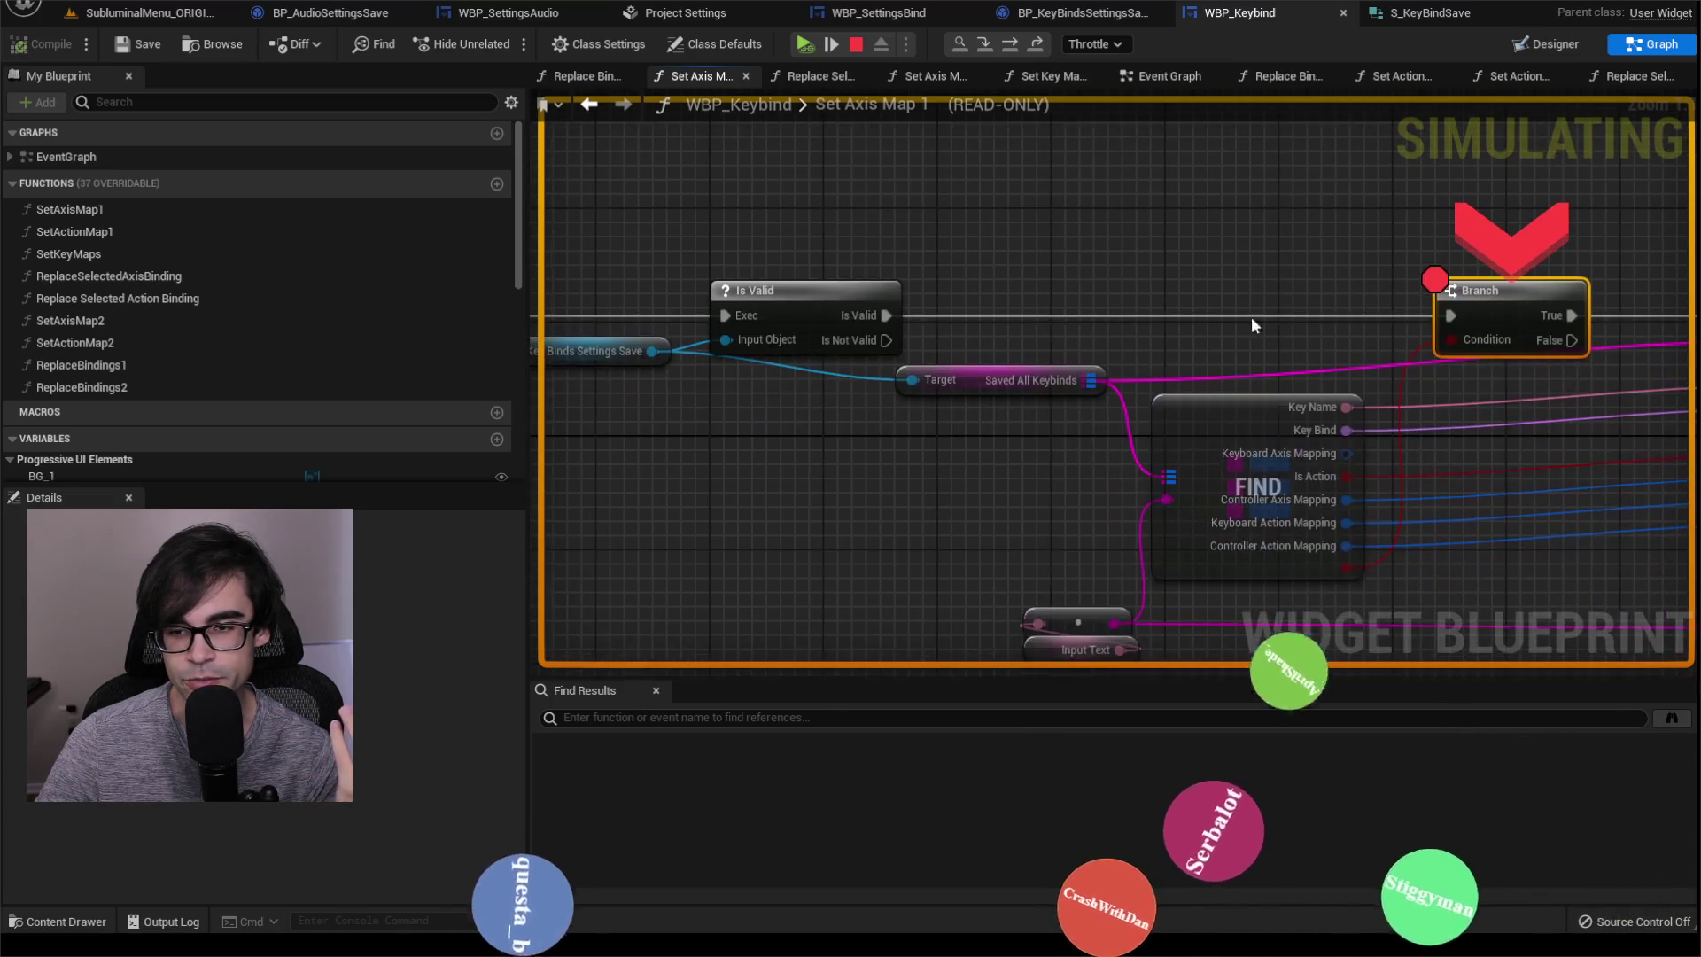
drag(1279, 273, 1033, 274)
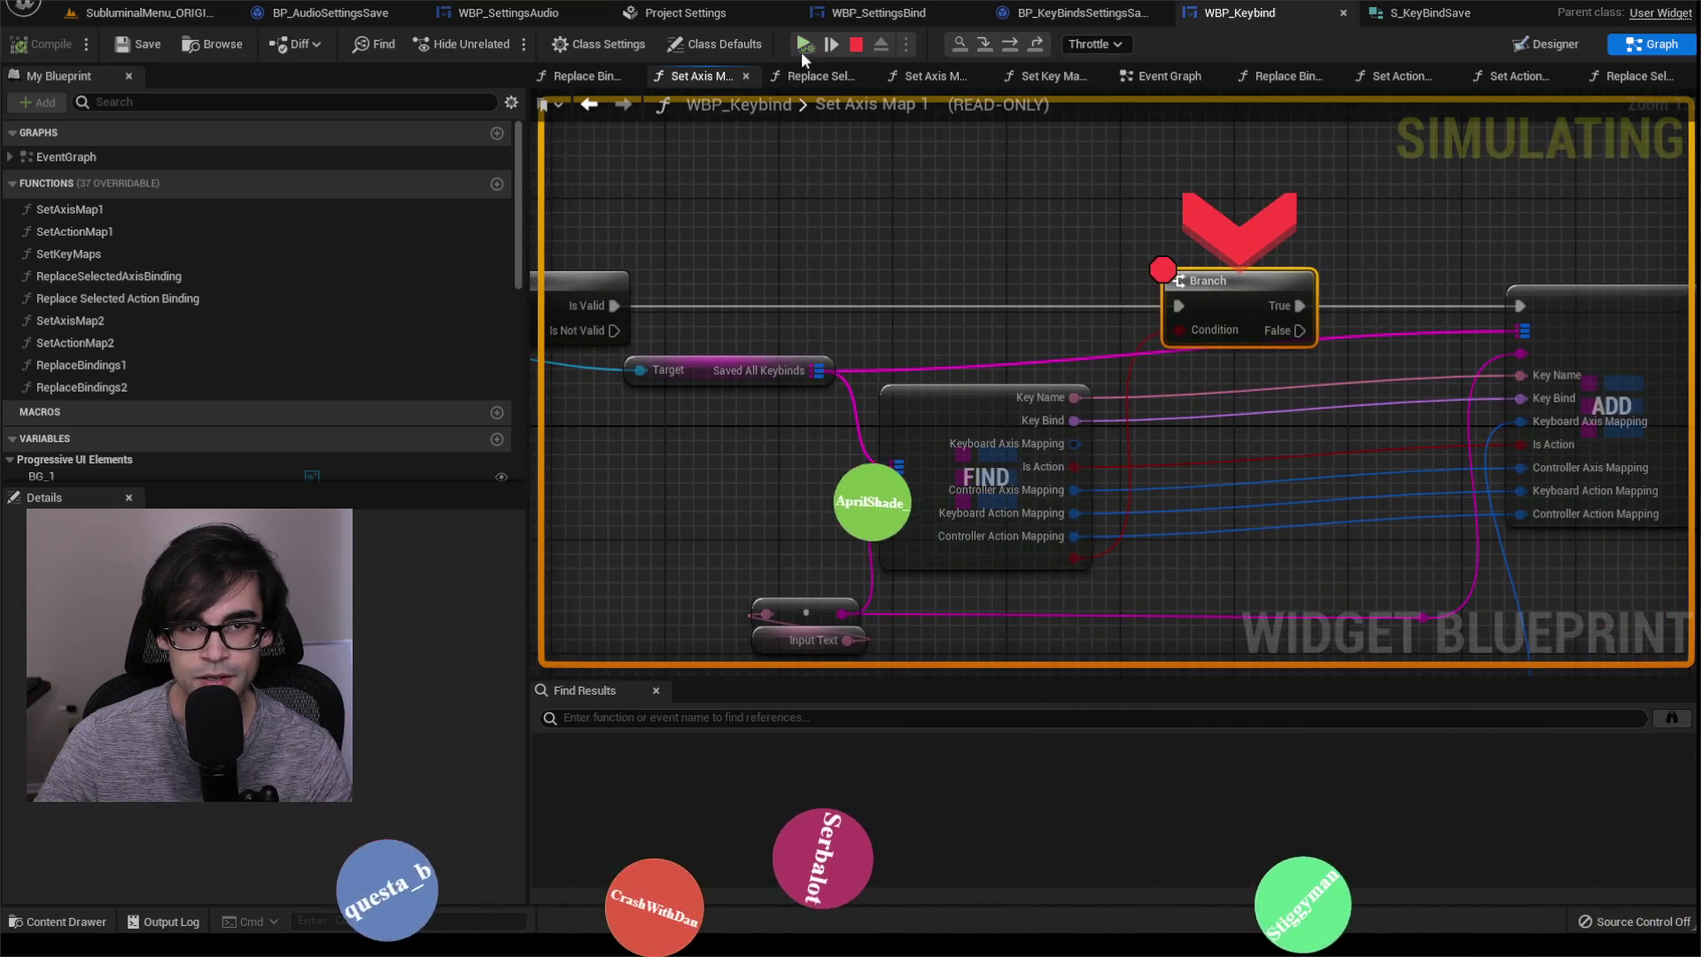
click(802, 49)
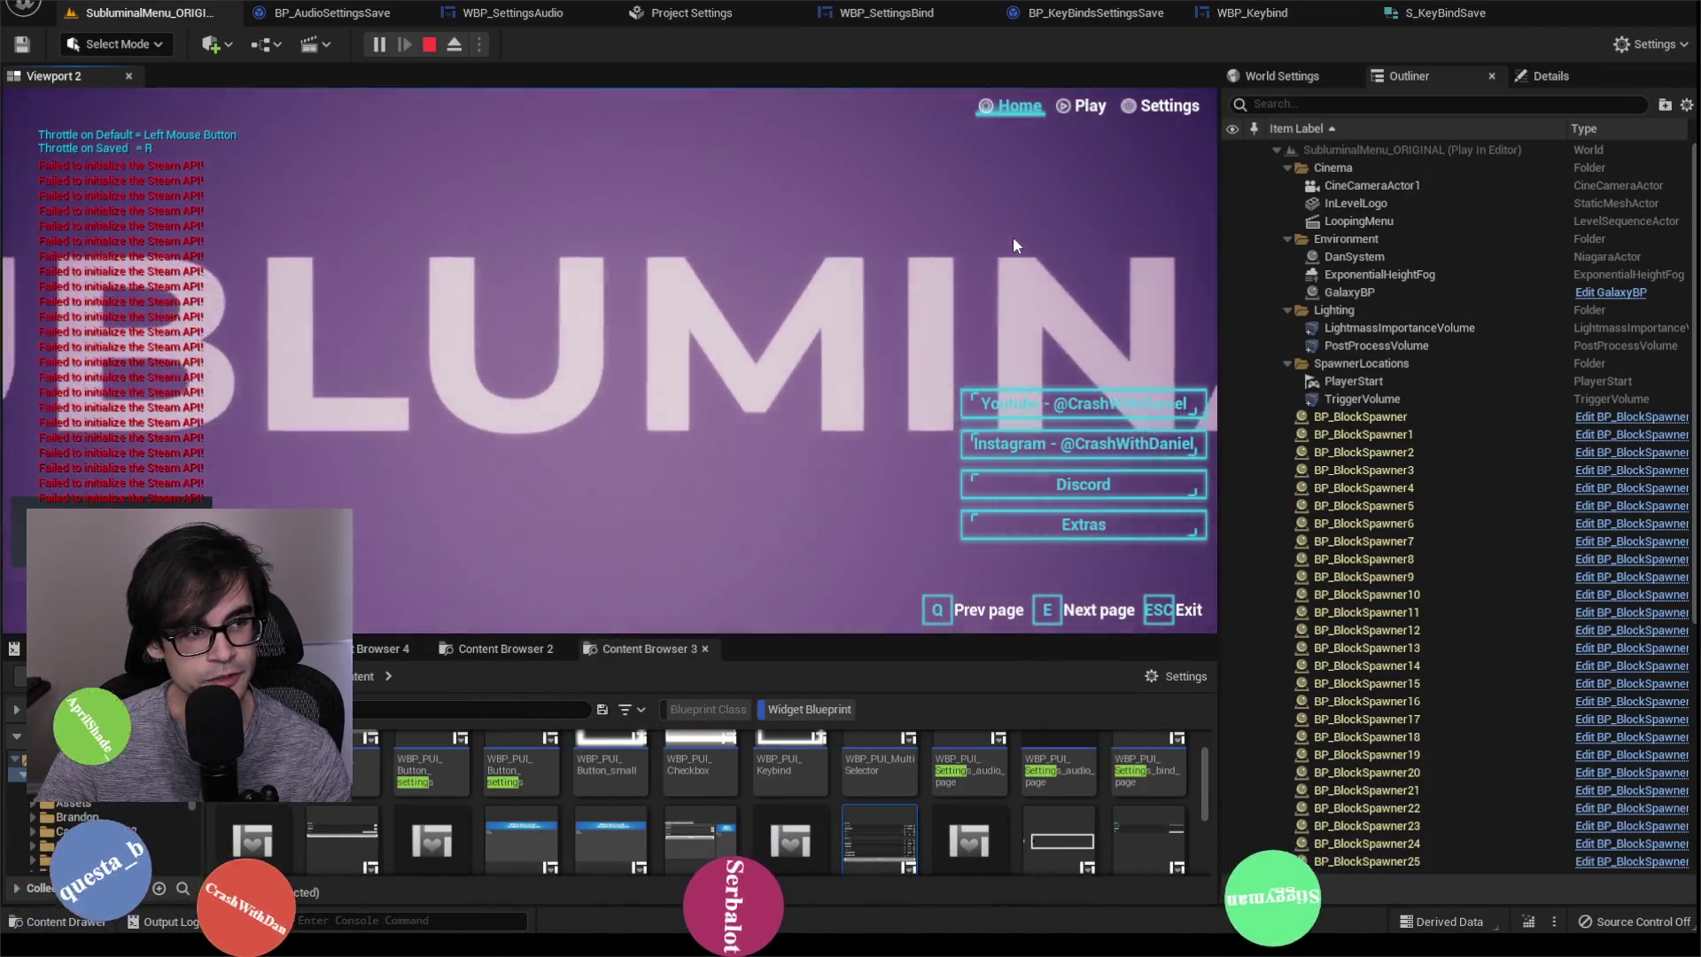
Step: Verify Throttle is bound to R on the in-game Bind settings page, then stop the session
click(1162, 106)
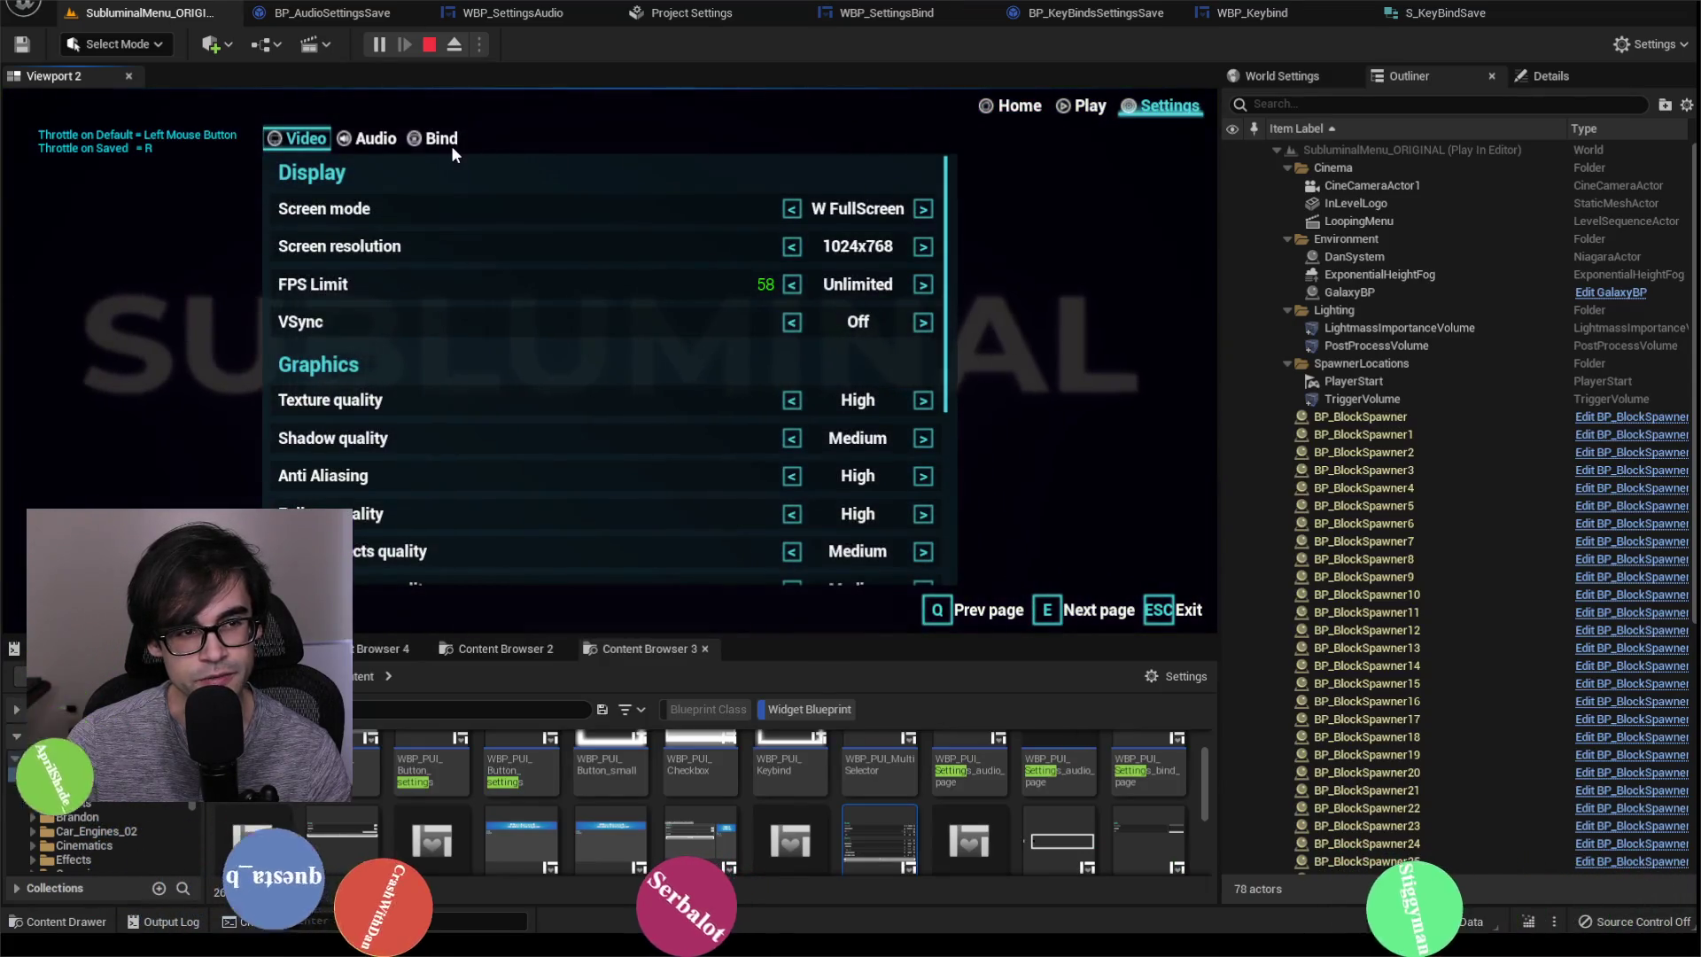
click(445, 146)
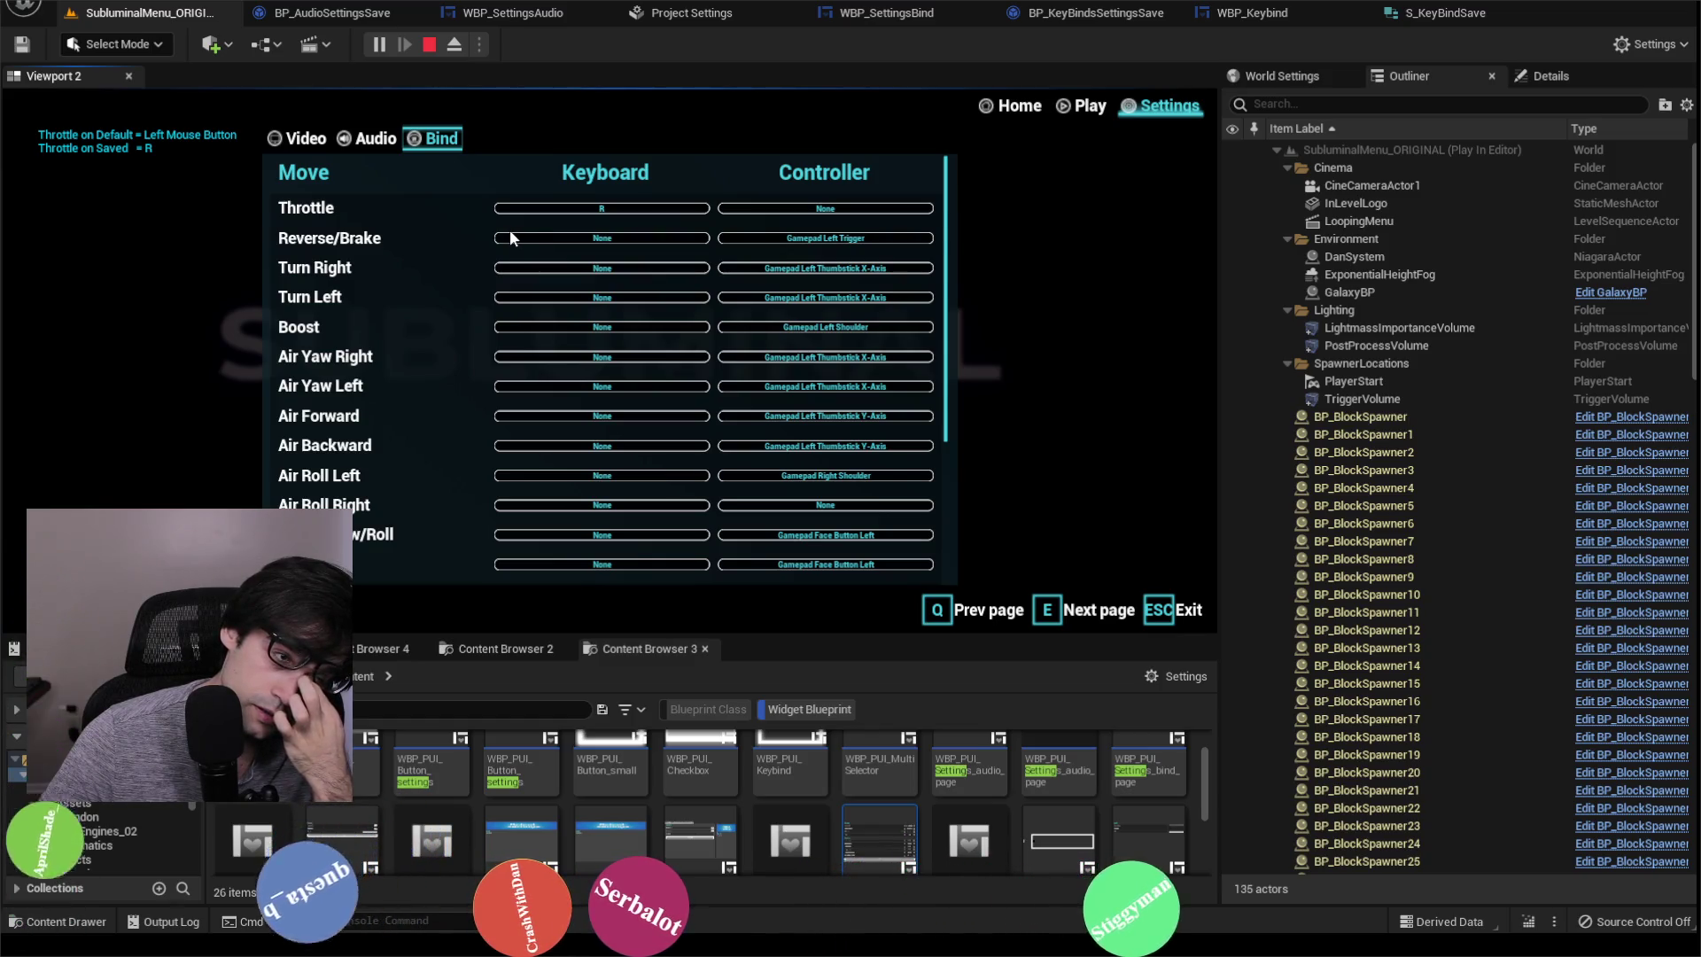
click(429, 44)
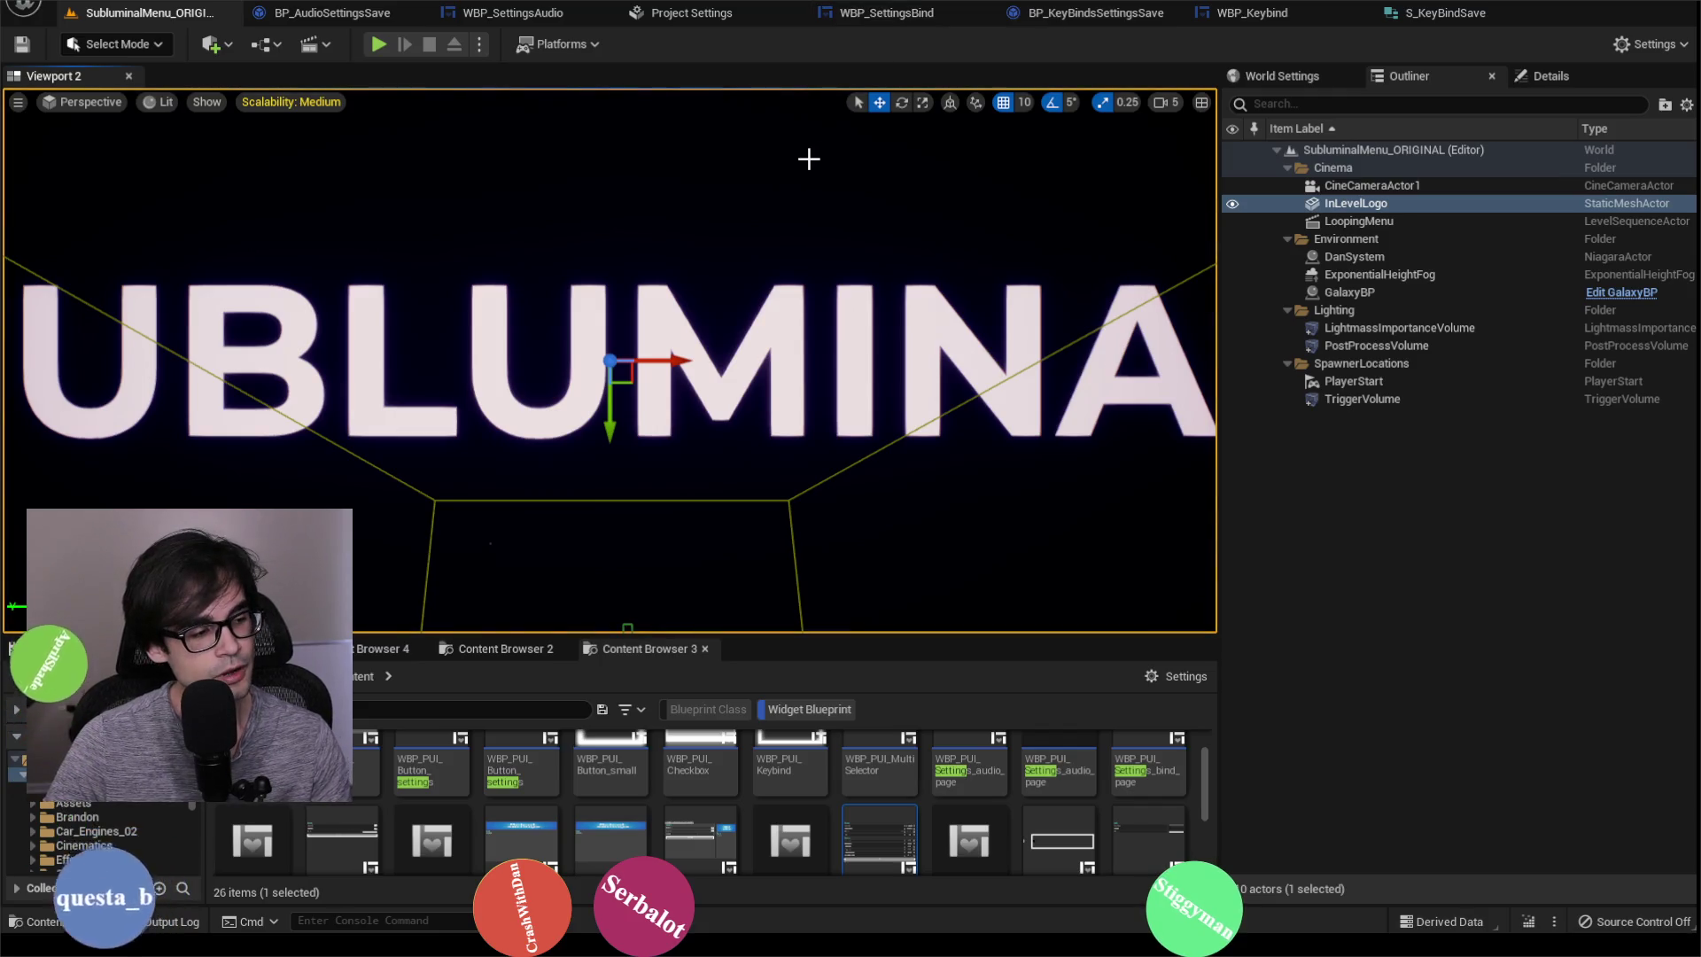
Step: Permanently delete BindSave.sav from File Explorer's SaveGames folder, then switch back to the Unreal editor
key(alt+Tab)
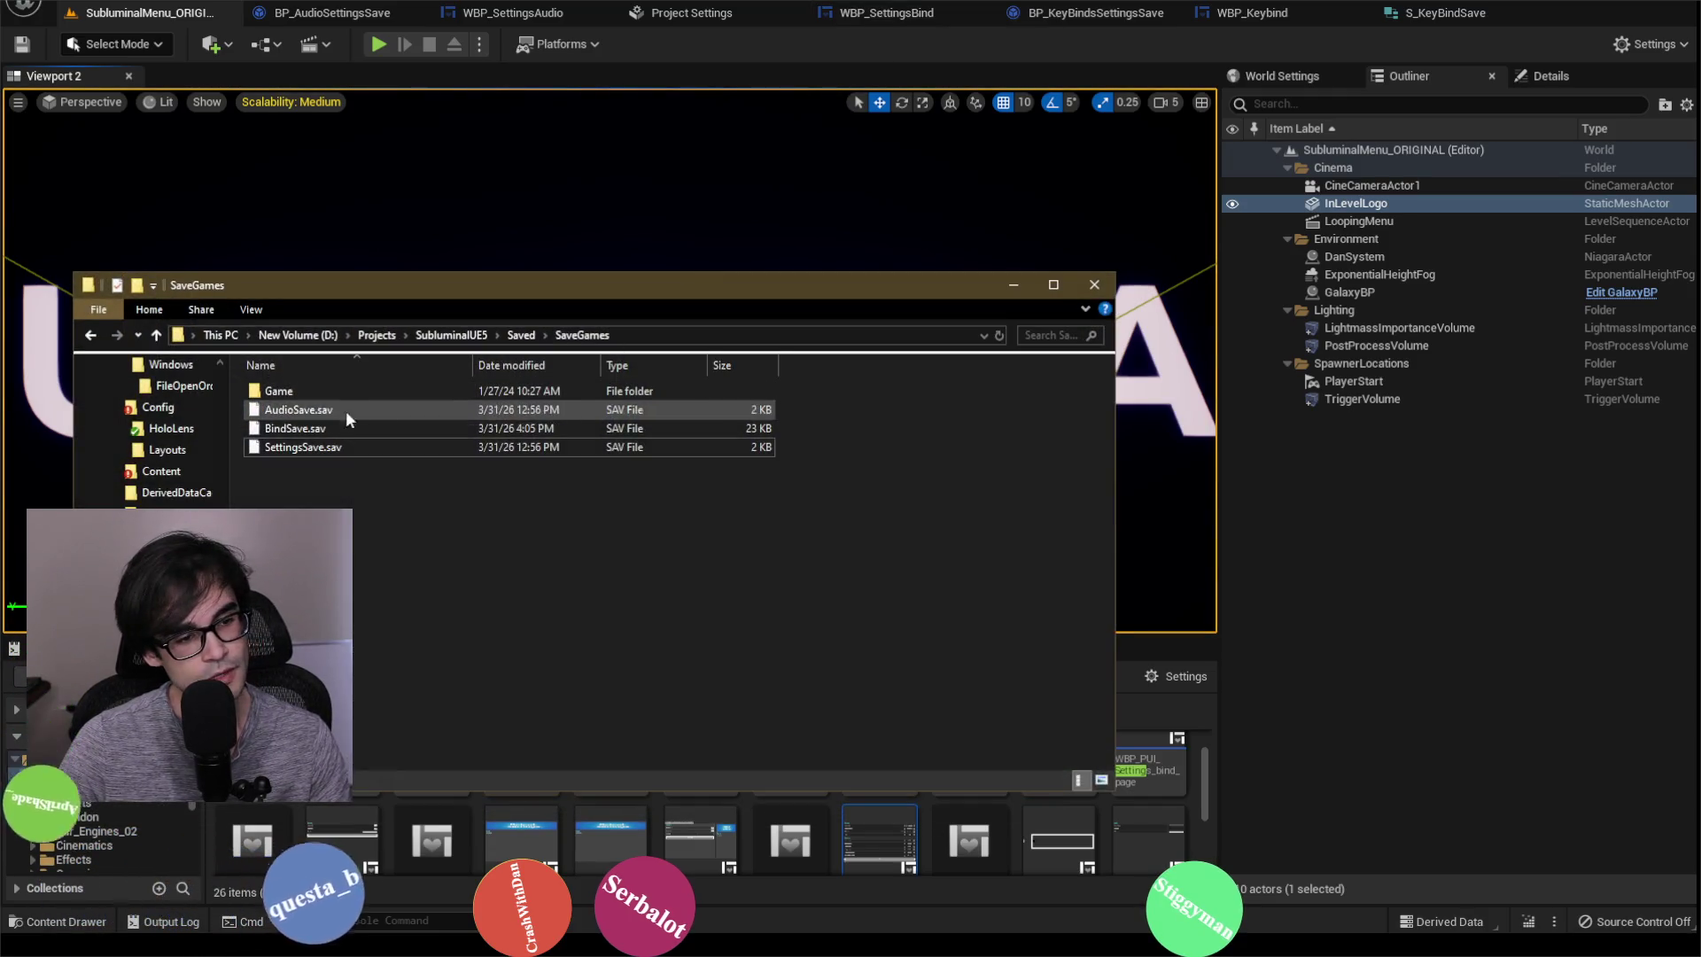
right_click(338, 428)
click(448, 769)
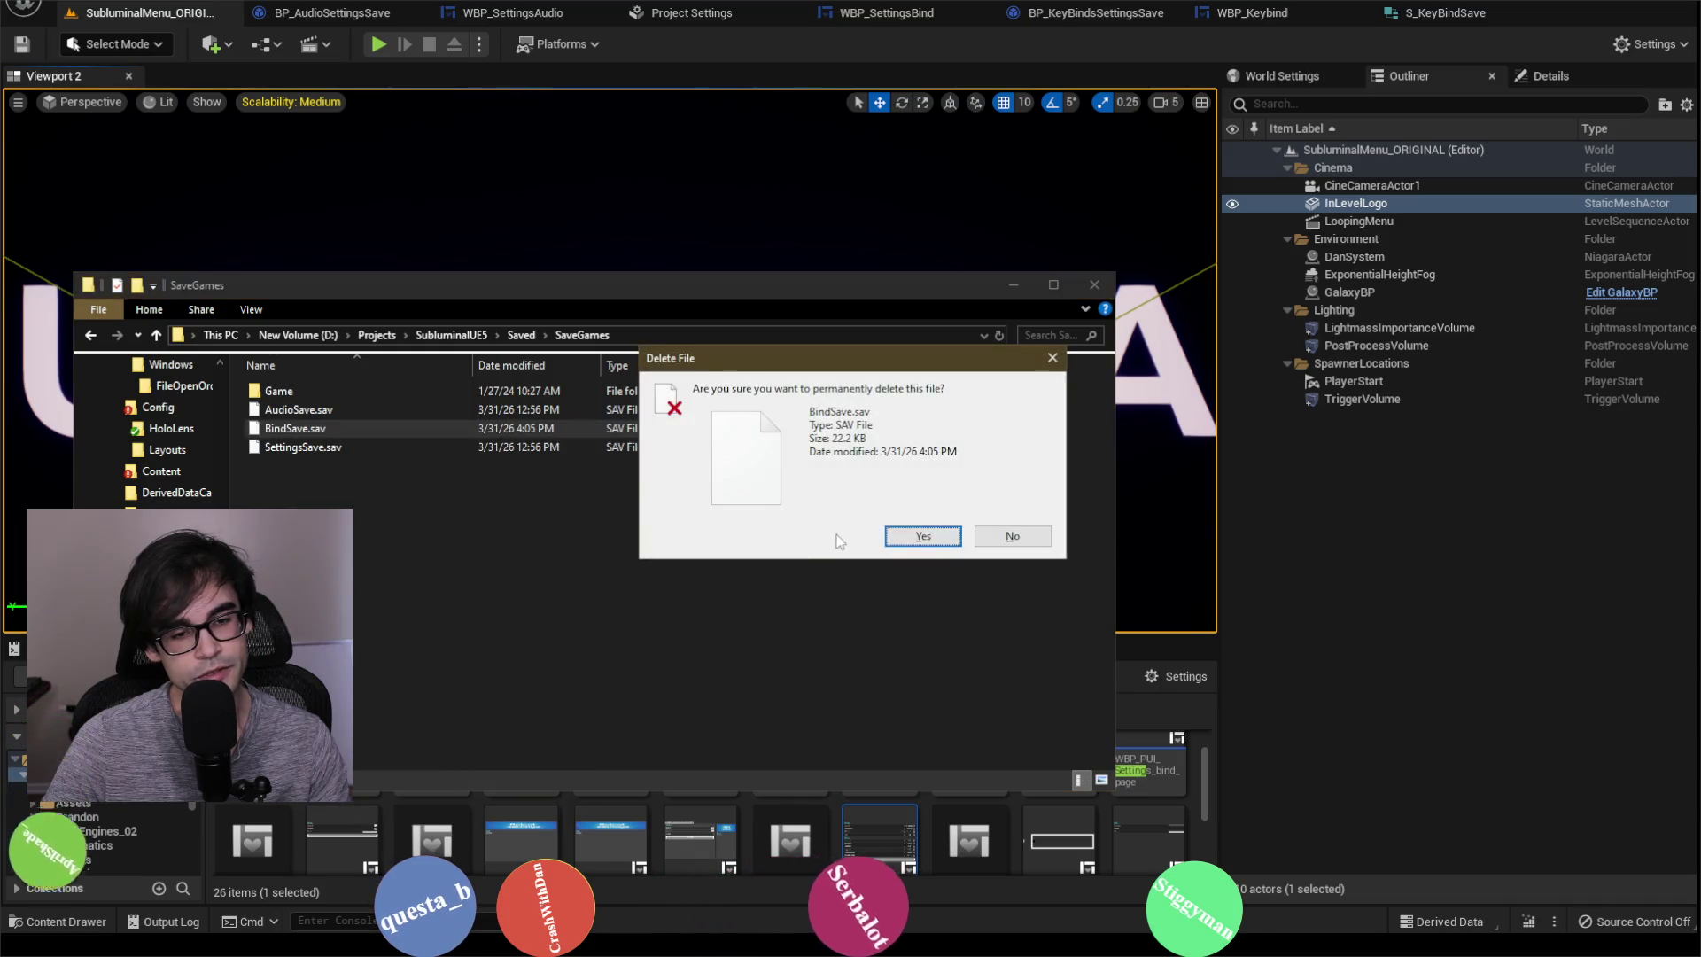
click(921, 536)
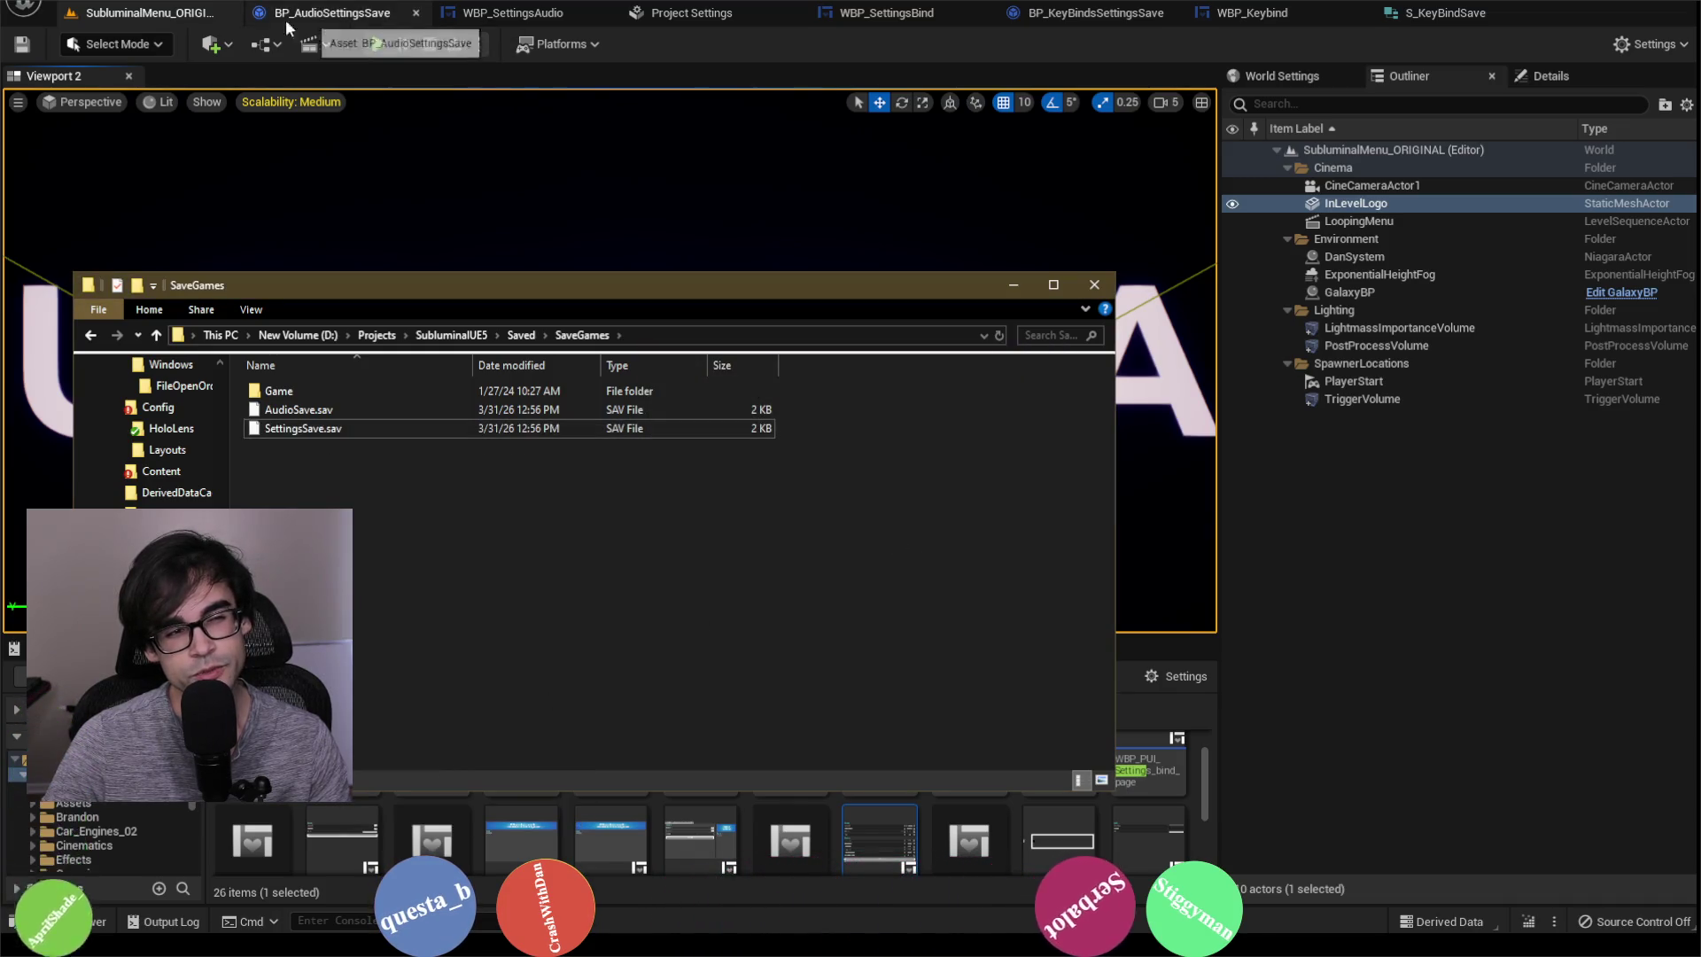
key(alt+Tab)
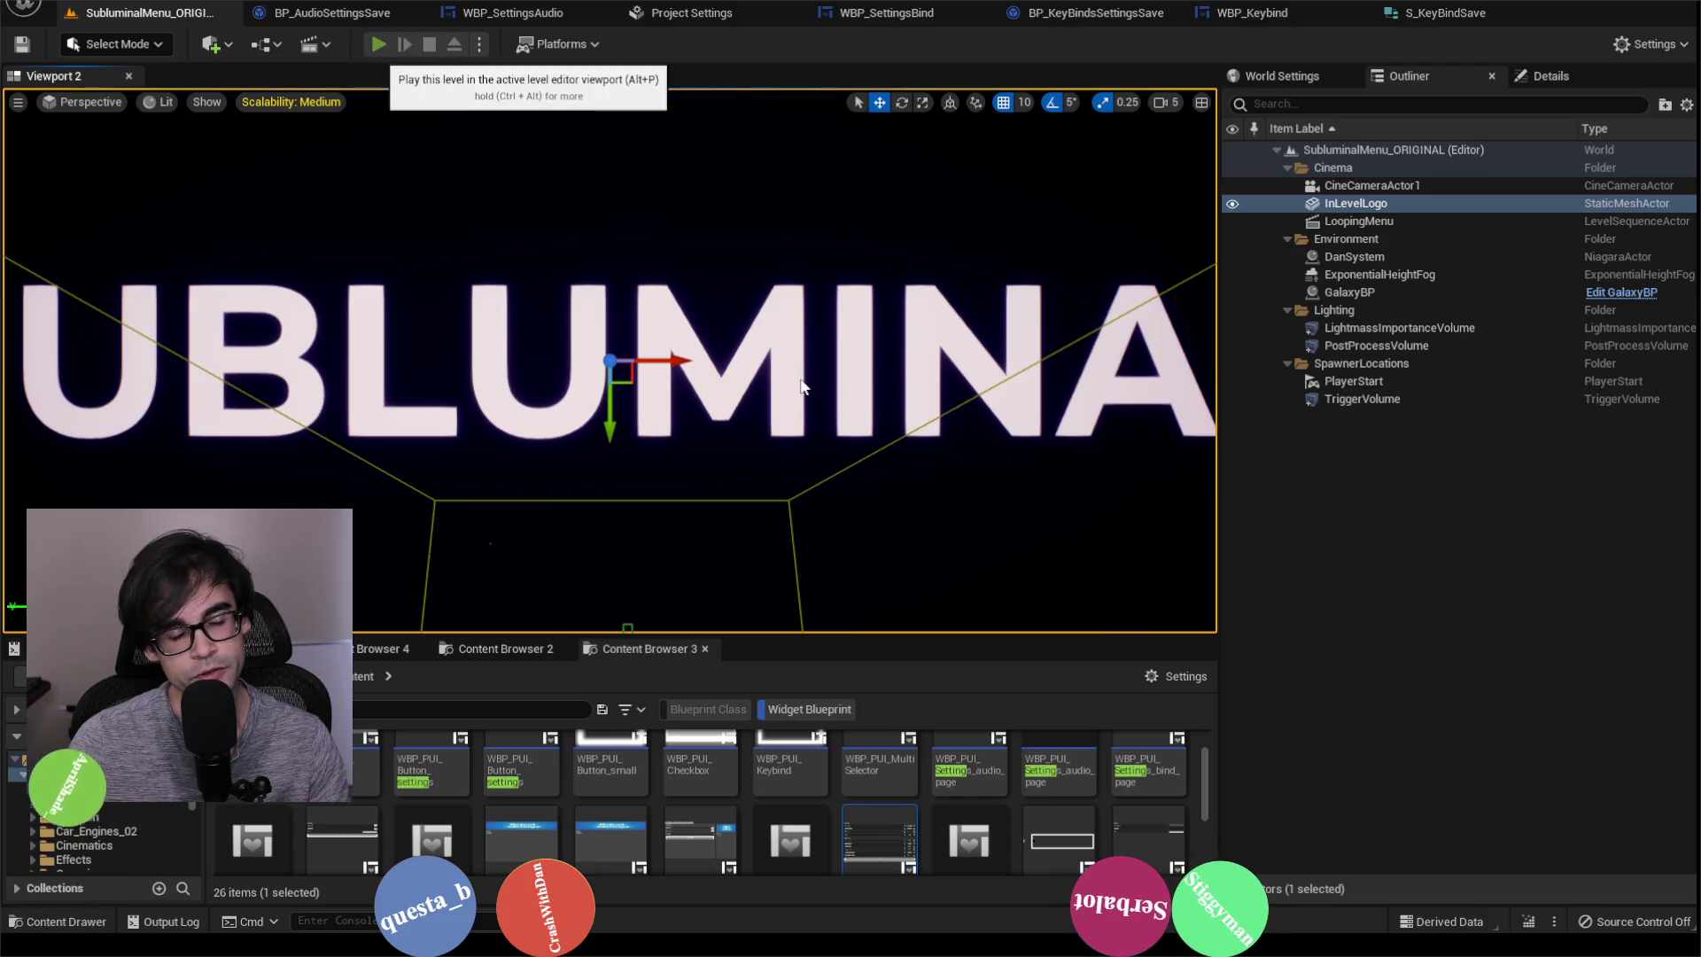
Step: Start a fresh session with Alt+P, view the Settings > Bind key list, then go to WBP_SettingsBind
key(alt+p)
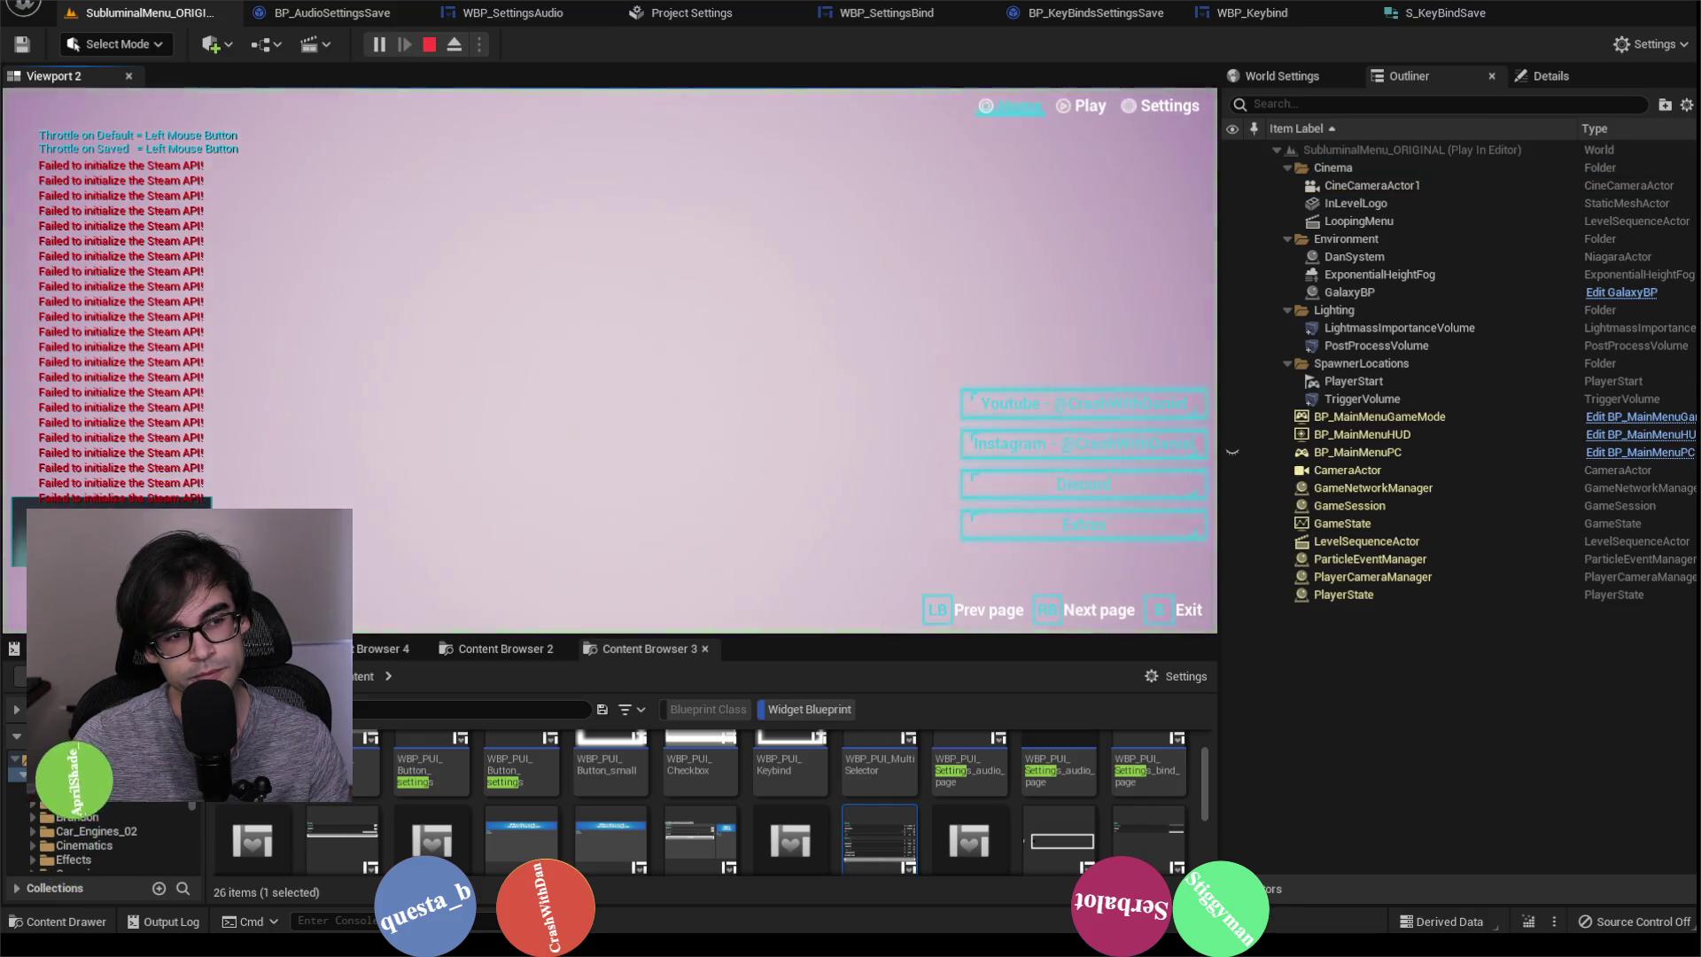
click(1165, 108)
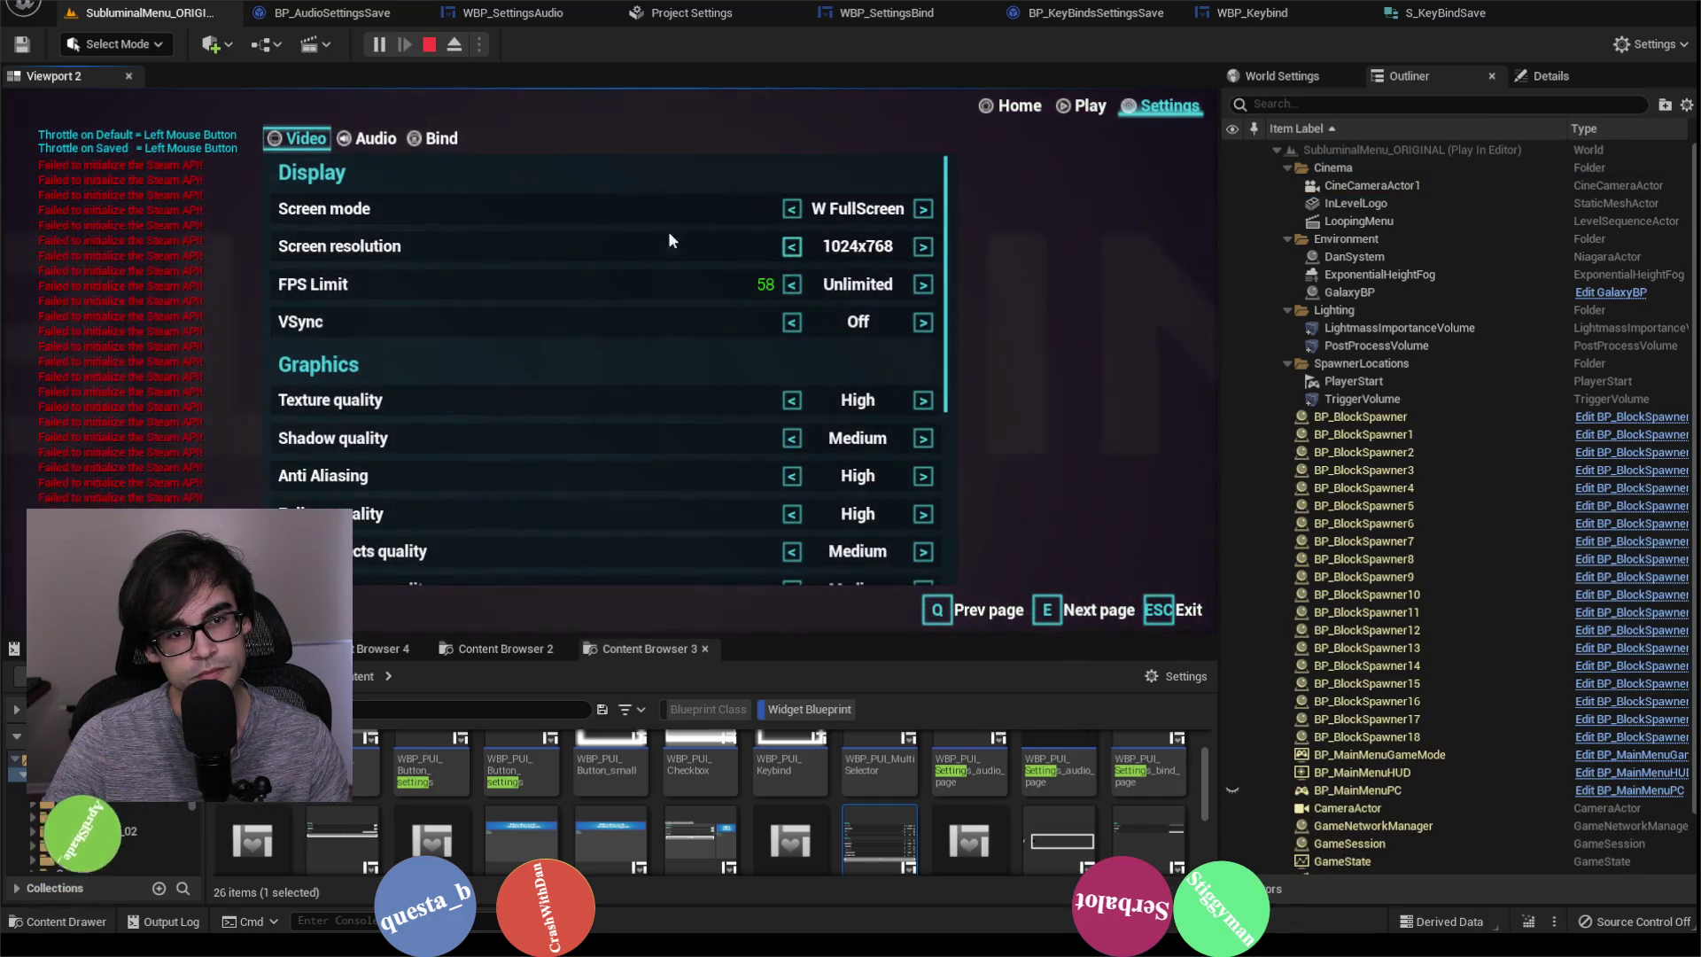
key(e)
key(e)
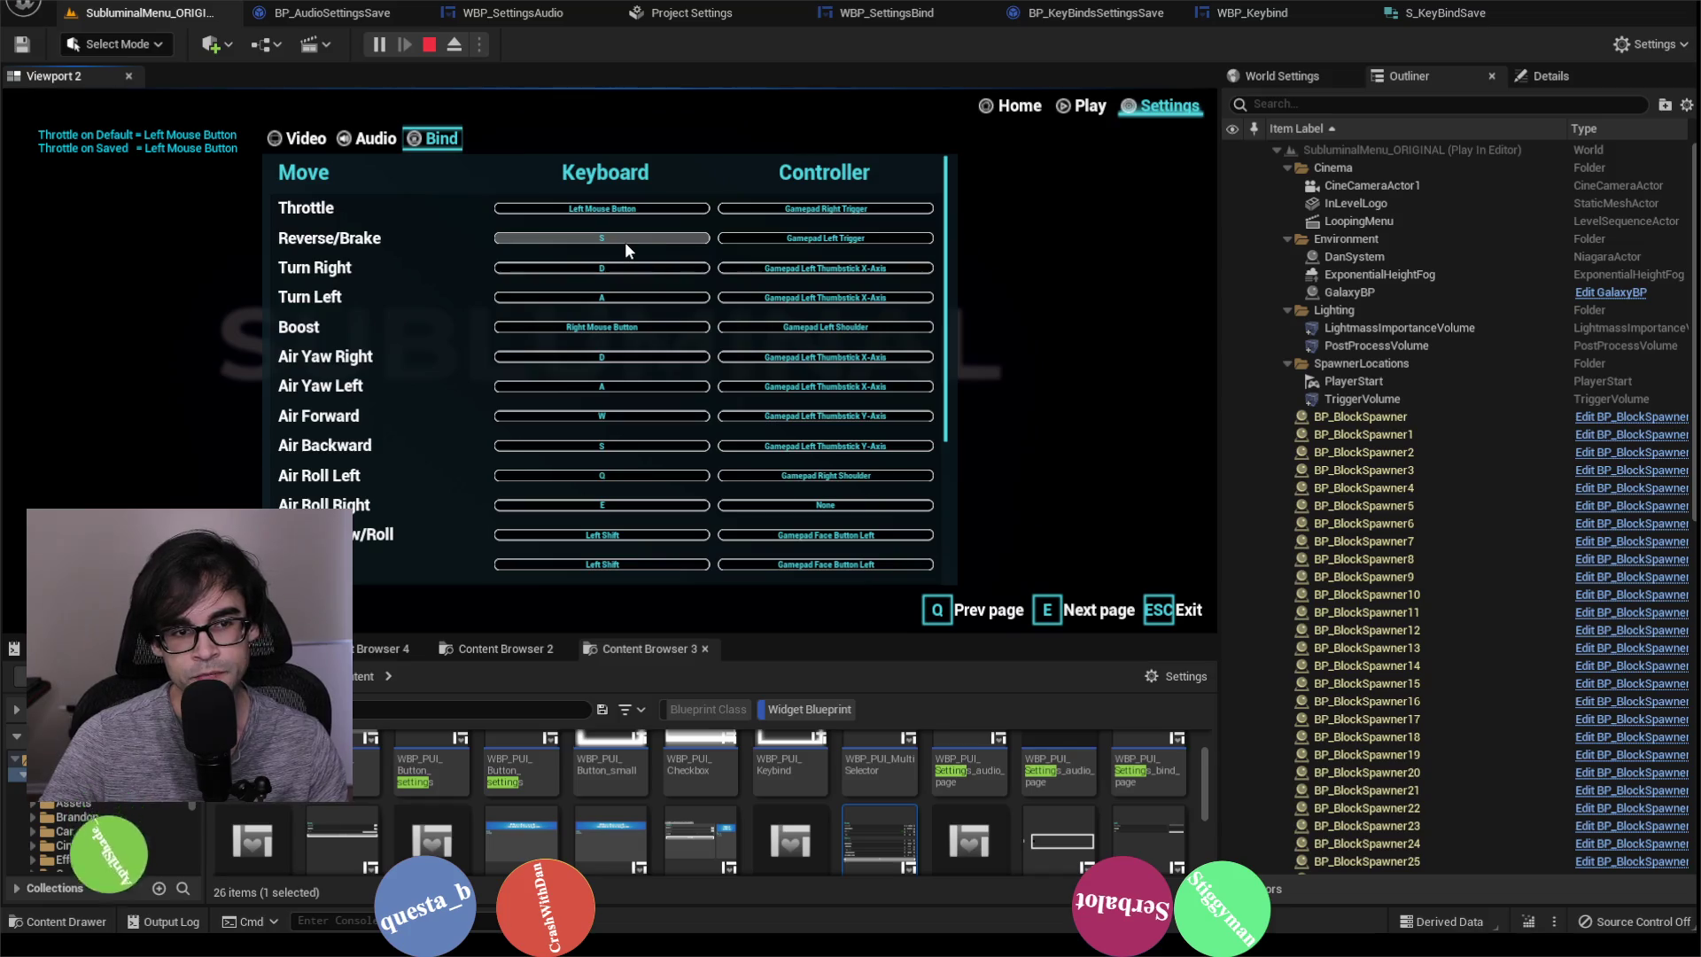
click(896, 13)
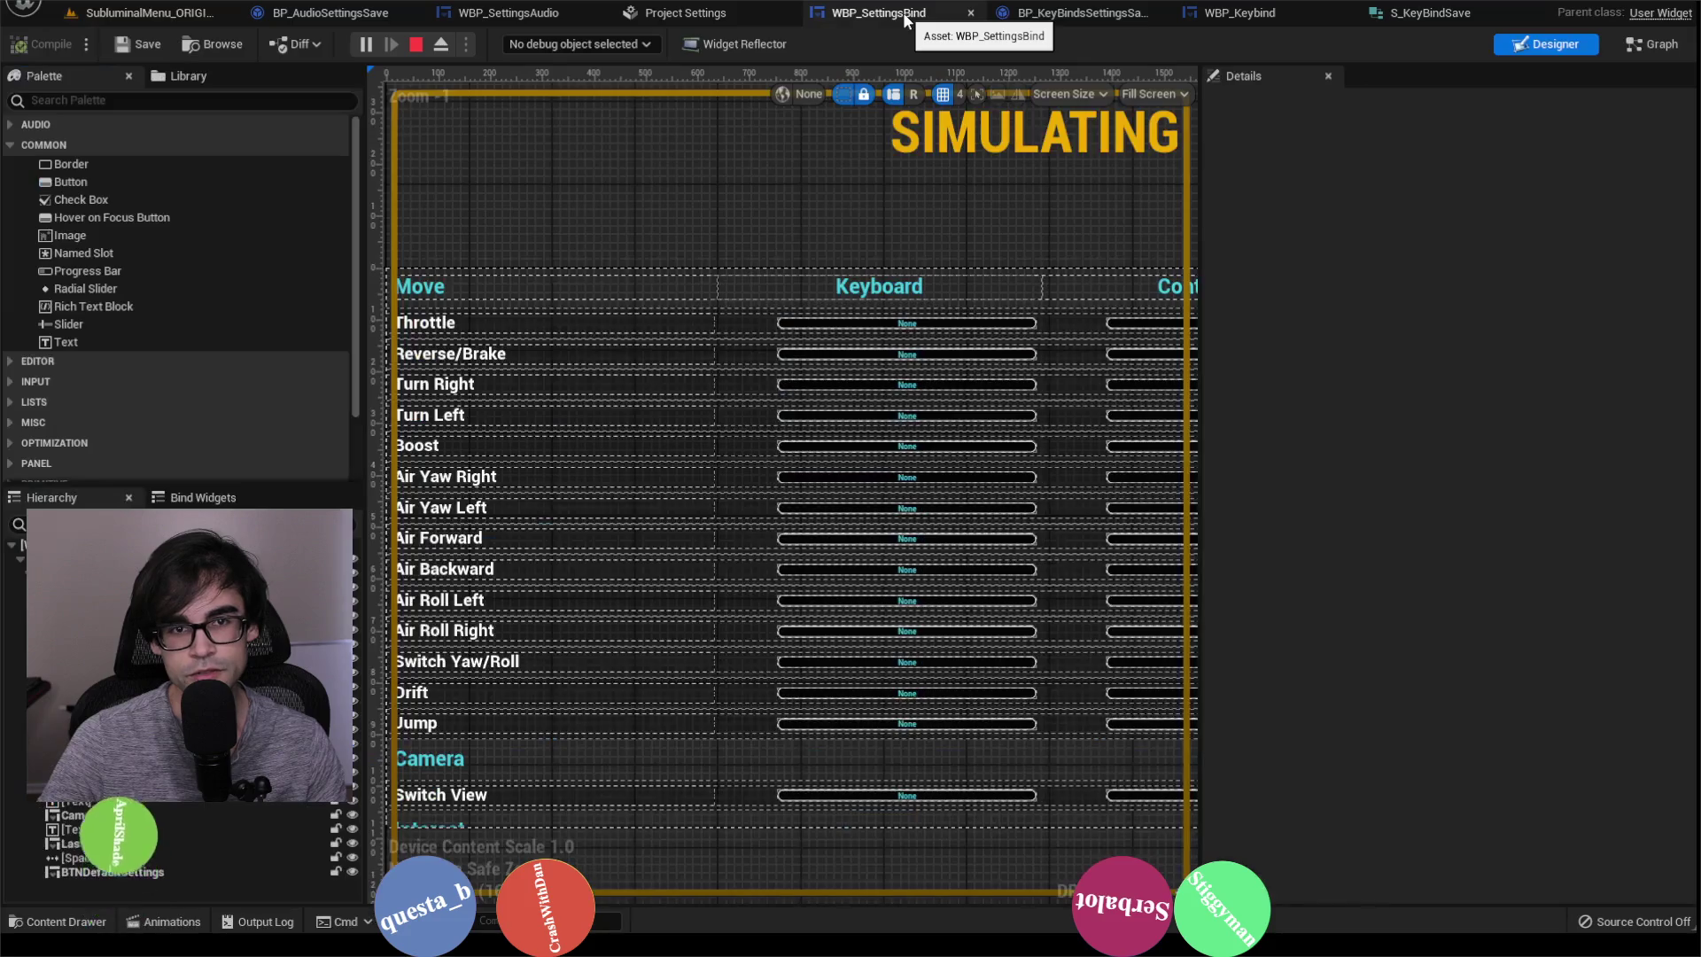
Step: Open WBP_SettingsBind's graph and review the Apply Keys function's entry and branch nodes
click(1653, 44)
scroll(893, 367, up, 1)
drag(865, 376, 1137, 317)
scroll(1136, 310, down, 1)
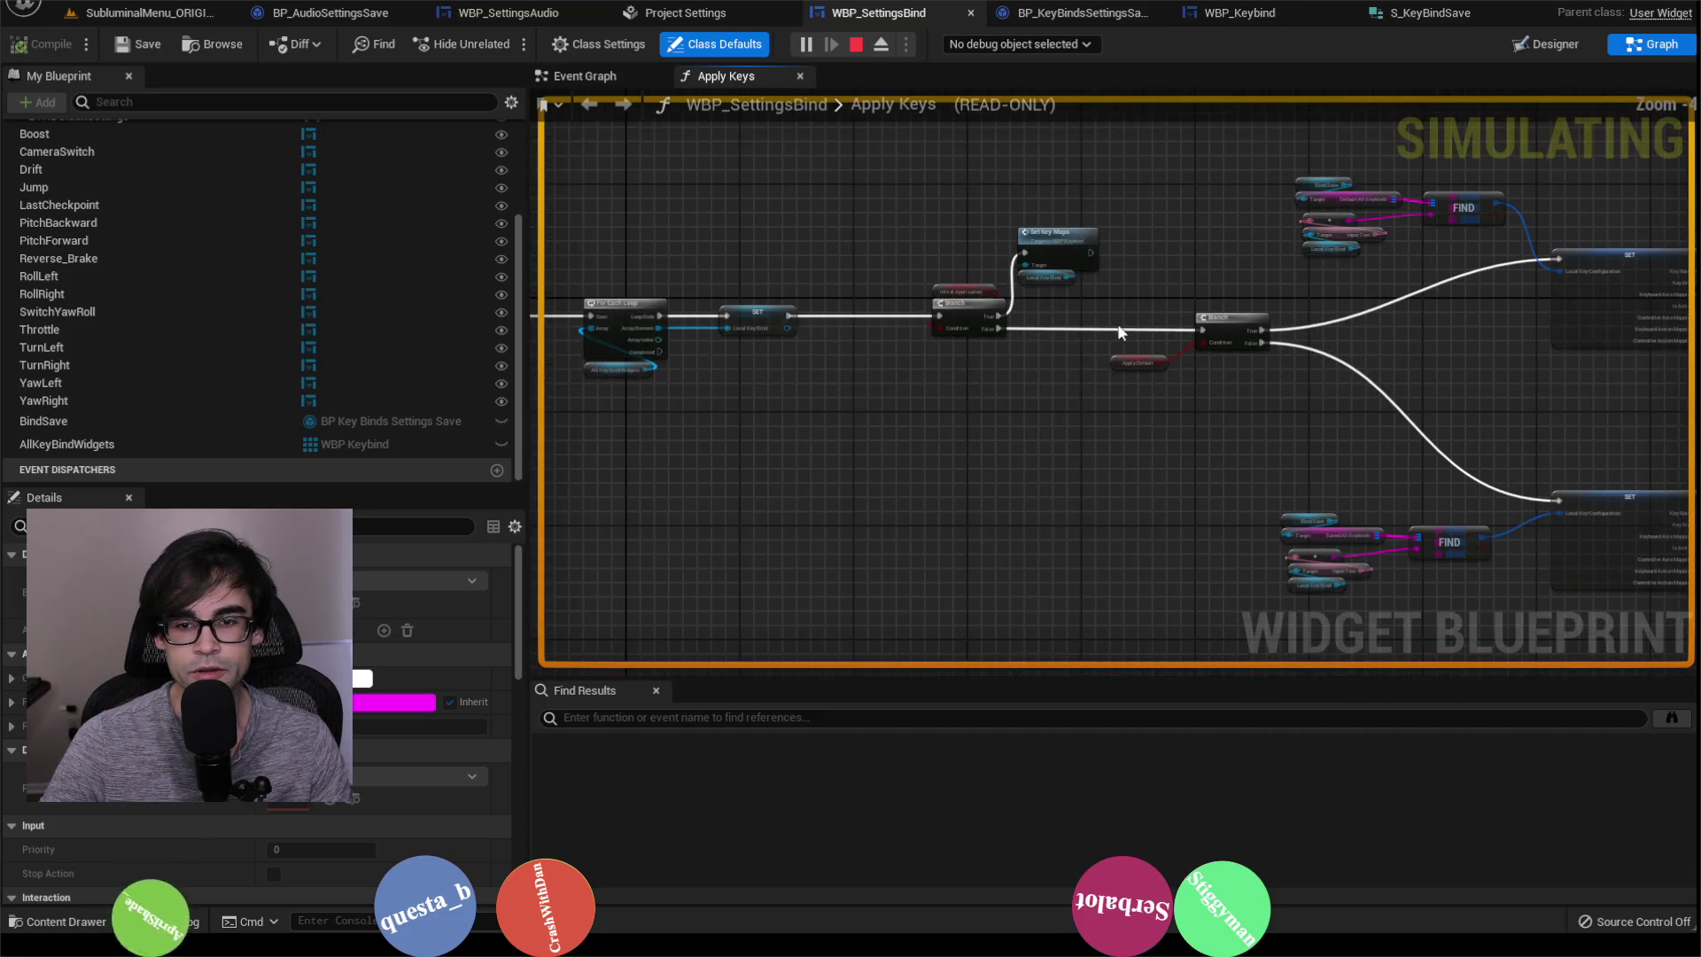
mouse_move(1001, 404)
mouse_down()
mouse_move(1522, 430)
mouse_move(1214, 422)
mouse_up()
scroll(1098, 423, up, 2)
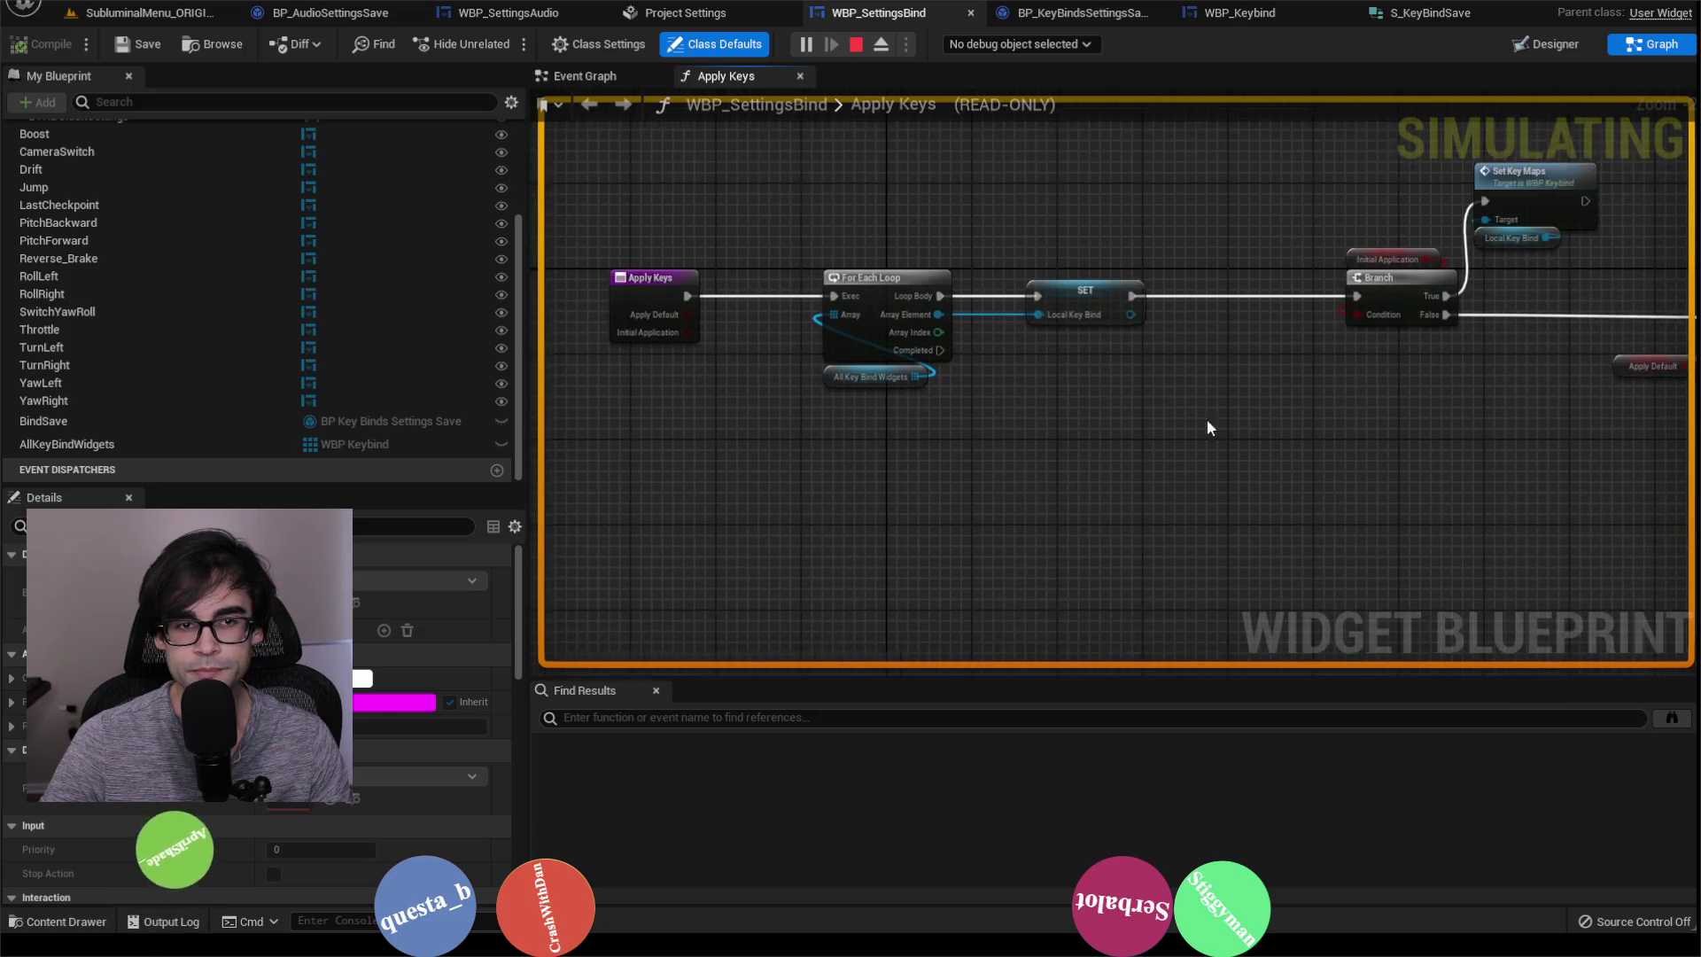
Step: Trace the Event Graph's Load Game, Is Valid and Apply Keys logic, then open Set Default Keys
click(610, 74)
mouse_move(1353, 353)
mouse_down()
mouse_move(1238, 355)
mouse_move(1359, 387)
mouse_up()
scroll(1303, 372, down, 1)
mouse_move(1241, 364)
mouse_down()
mouse_move(1178, 507)
mouse_move(1267, 470)
mouse_move(1105, 456)
mouse_move(1108, 422)
mouse_move(869, 411)
mouse_up()
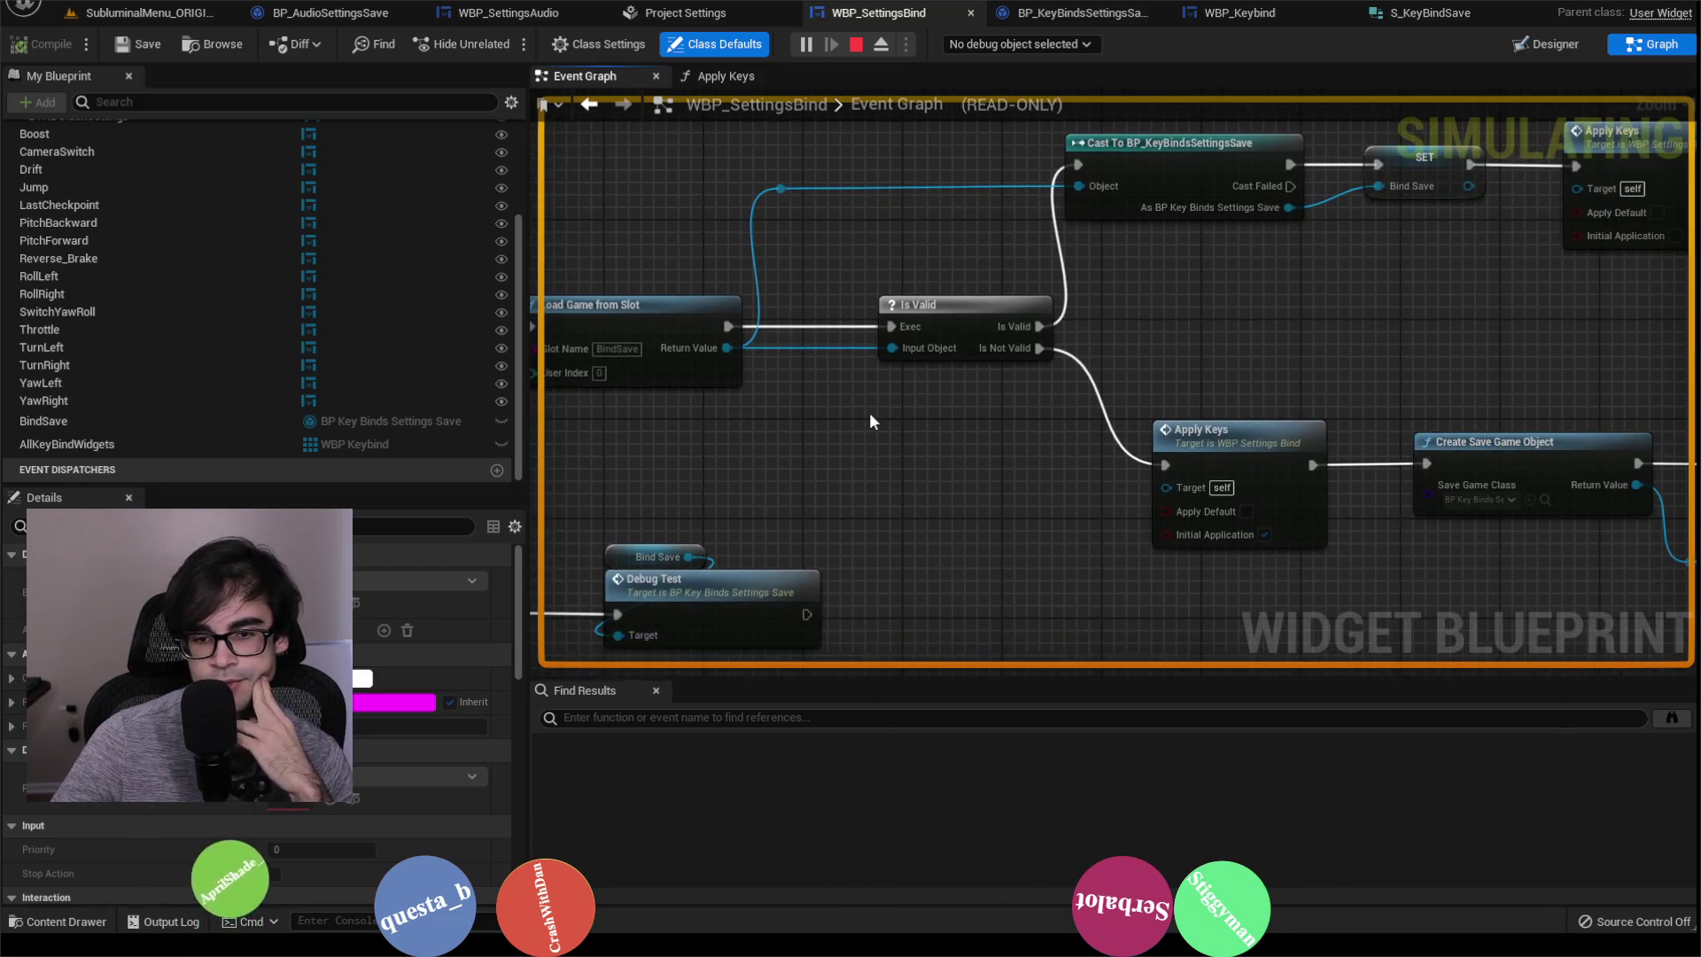
drag(1289, 383, 1121, 354)
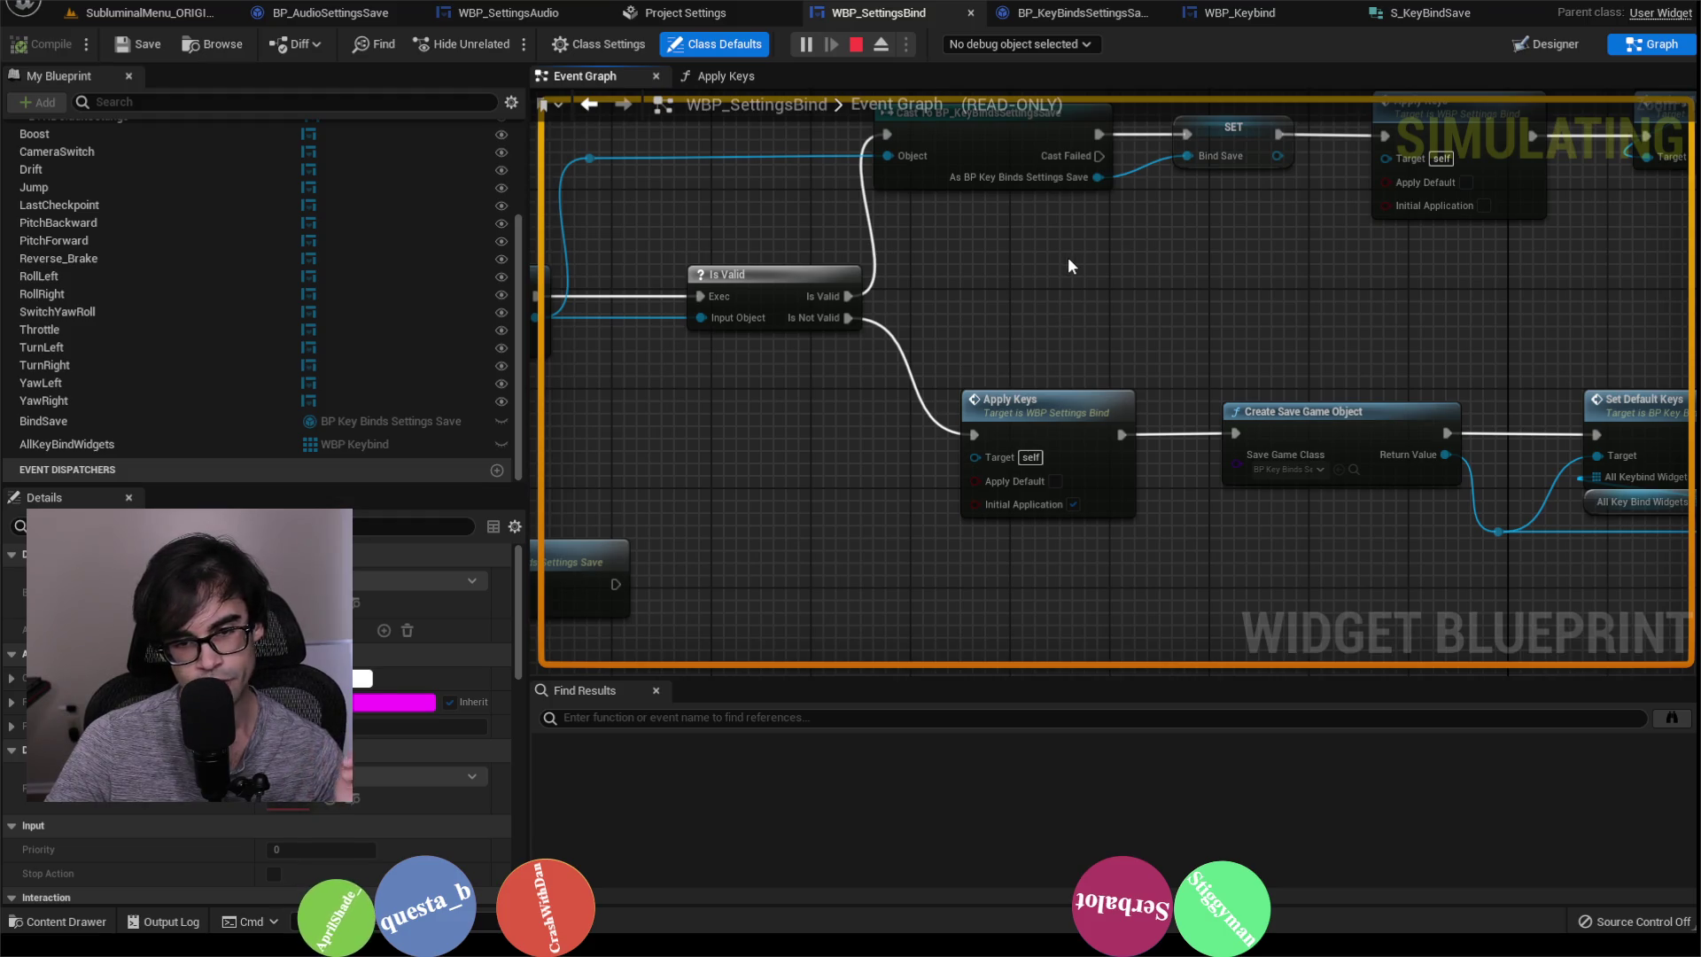
mouse_move(1389, 294)
mouse_down()
mouse_move(1322, 463)
mouse_move(1350, 356)
mouse_up()
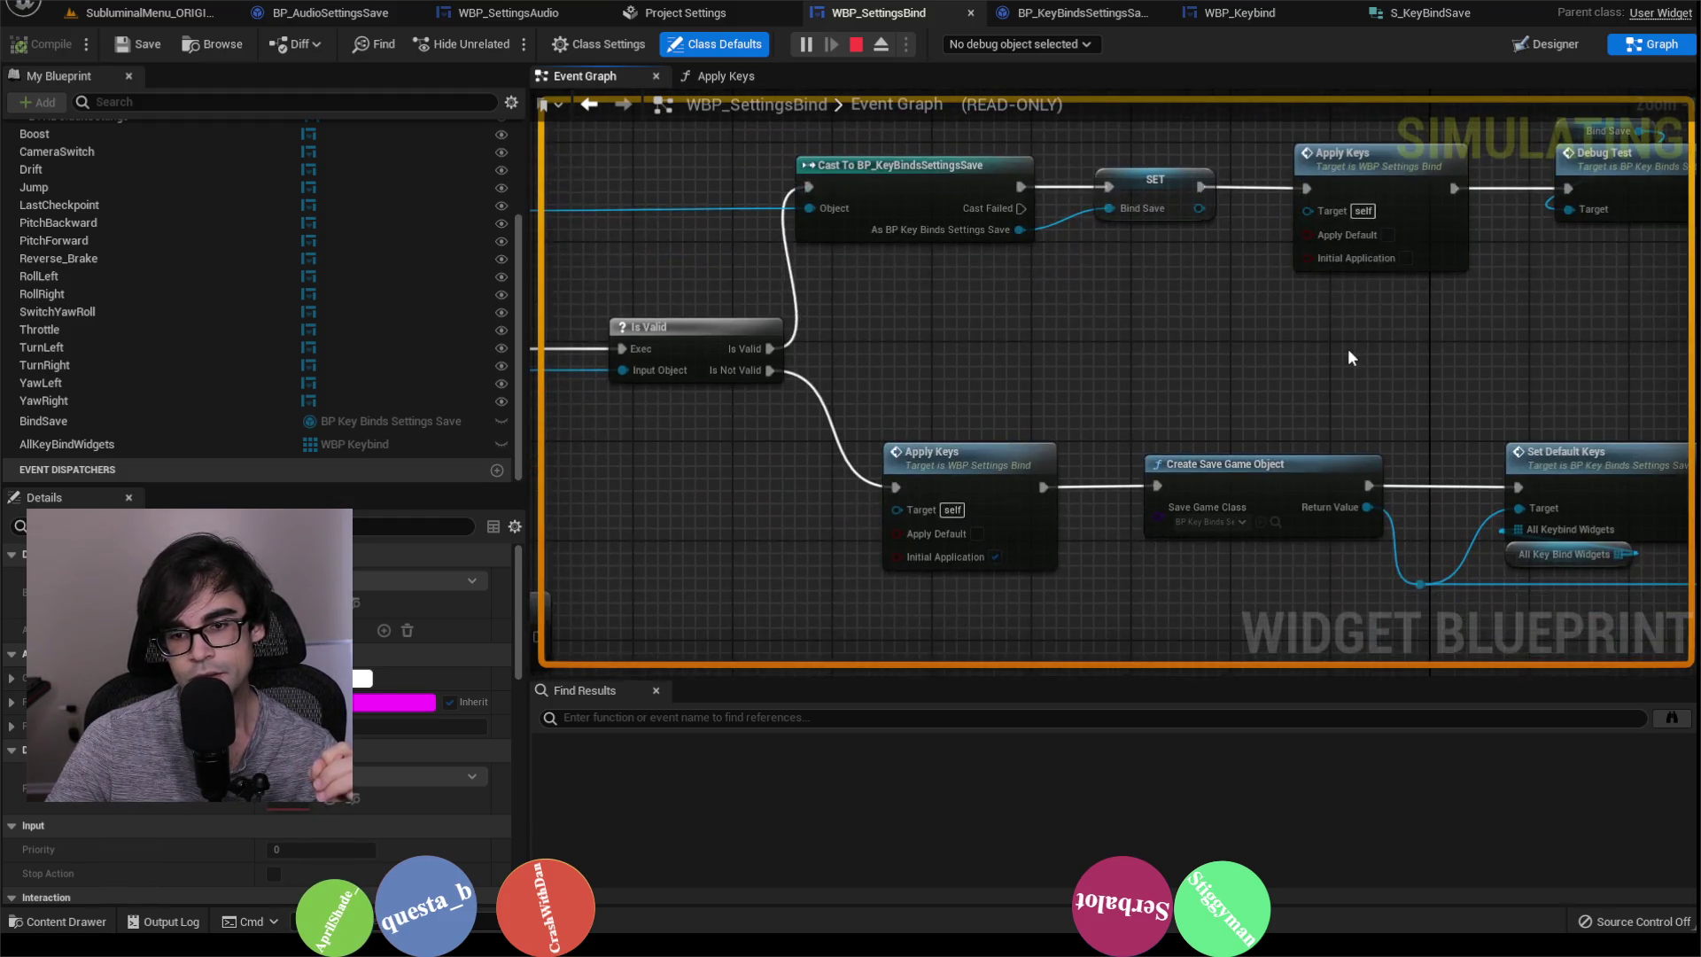
scroll(1349, 357, down, 1)
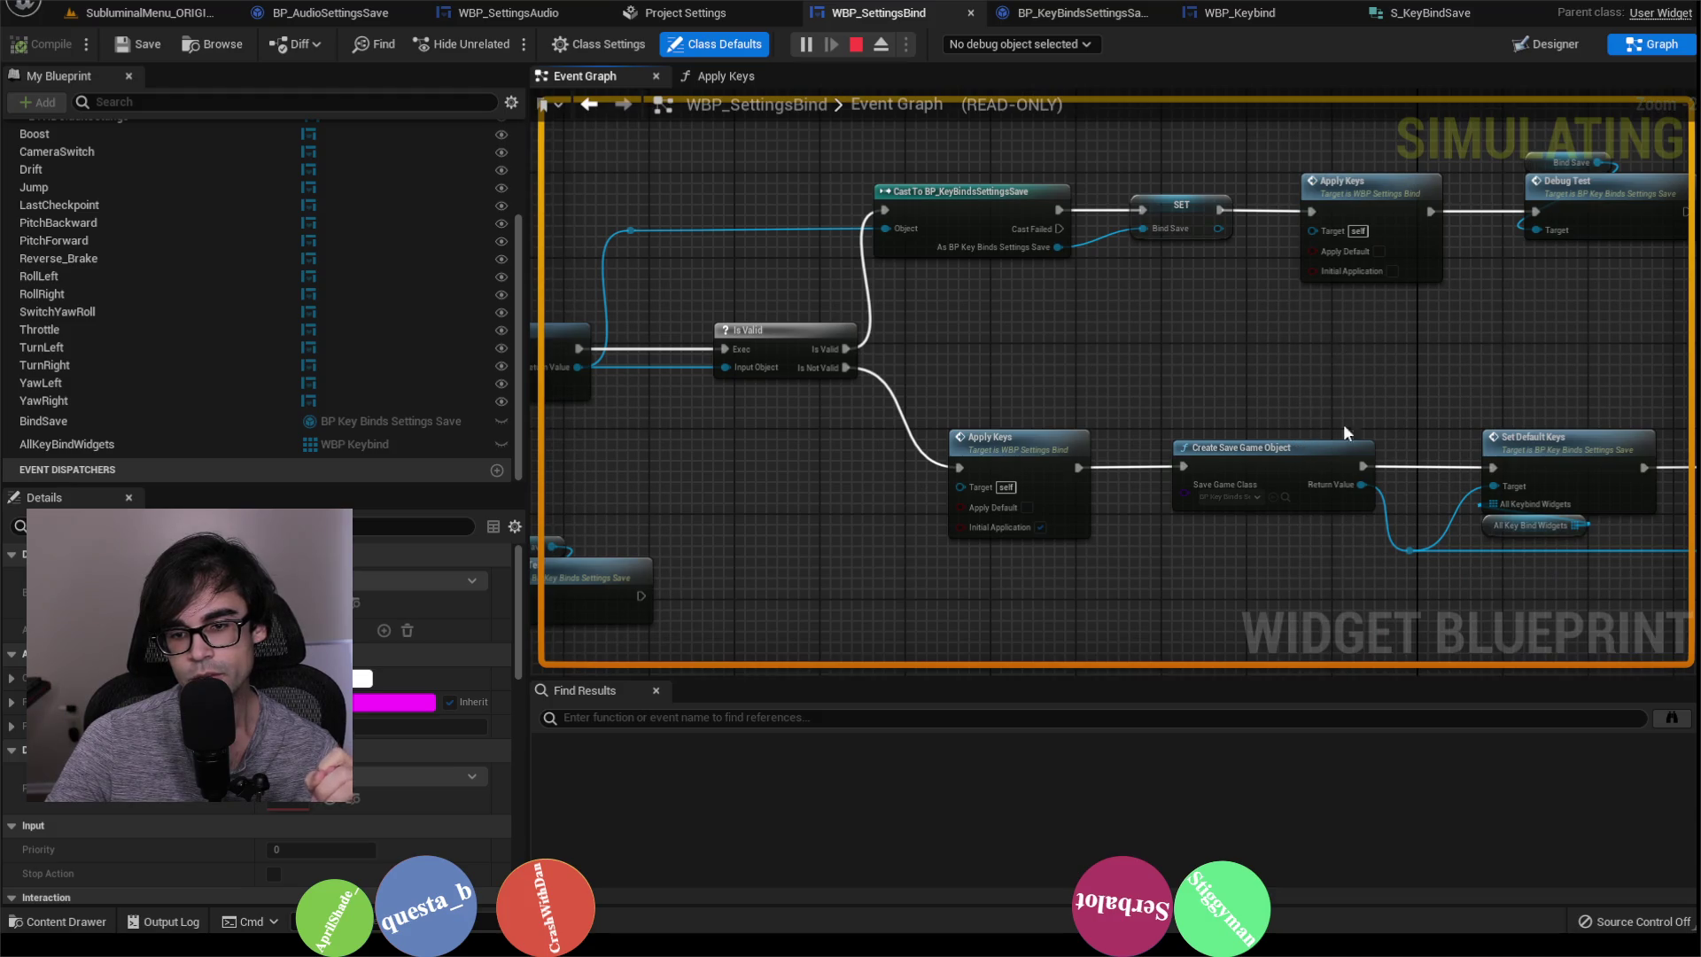
drag(1329, 430, 996, 377)
scroll(996, 377, up, 1)
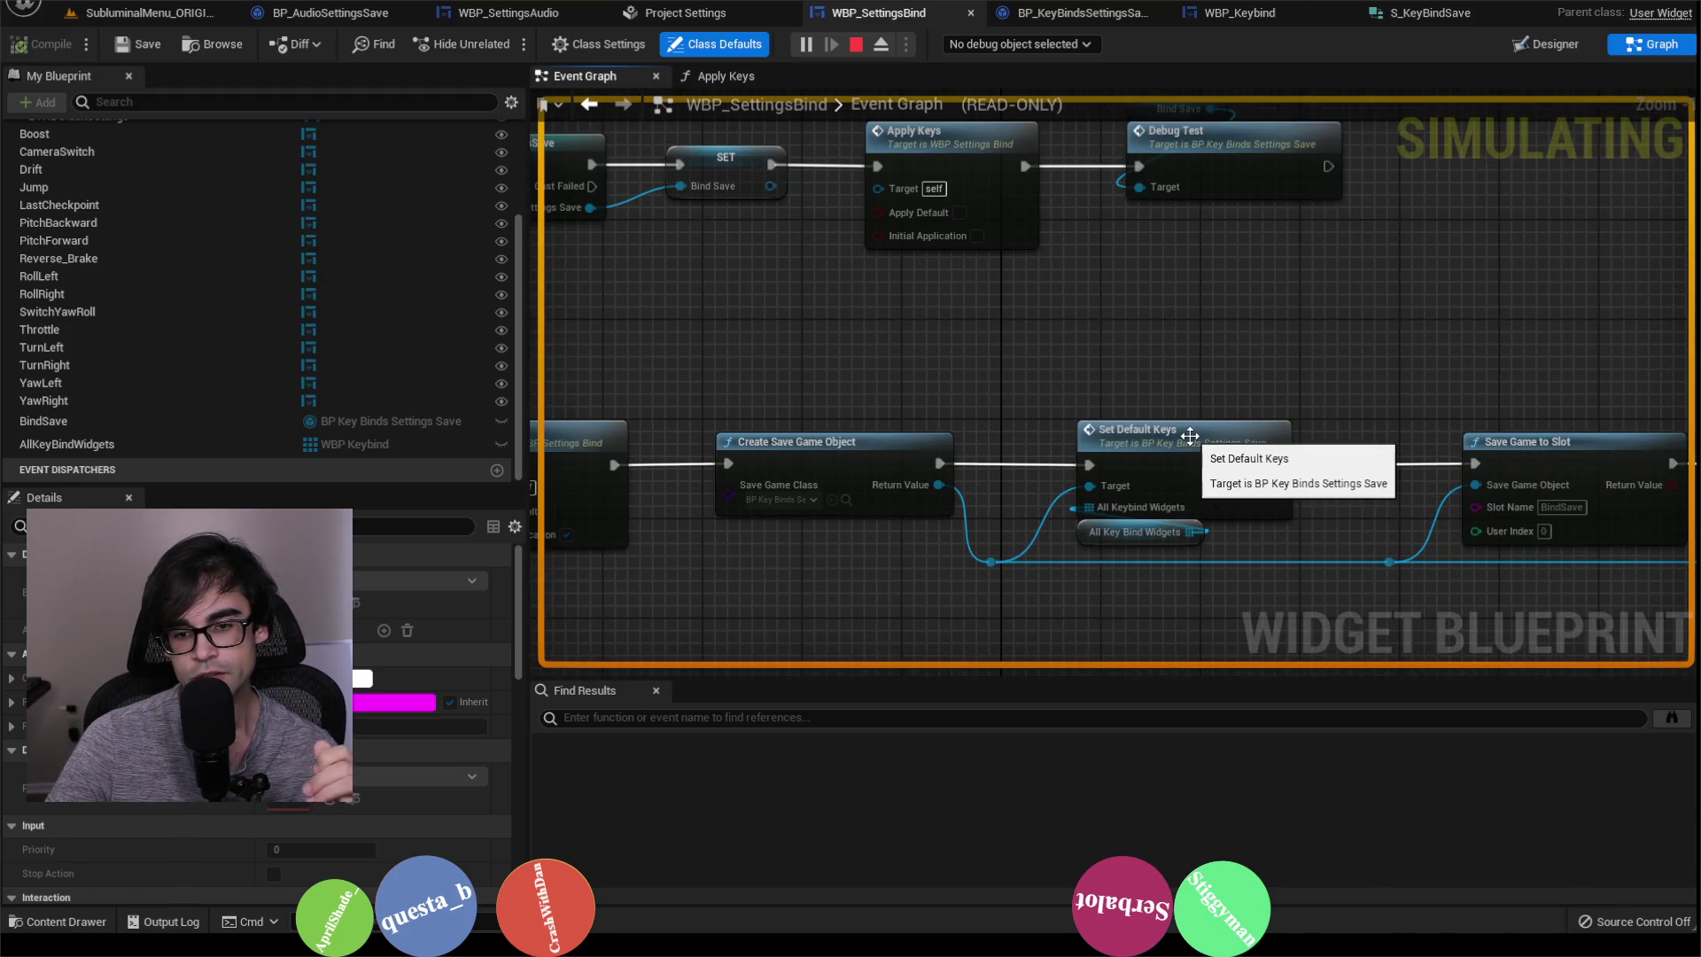
double_click(1189, 436)
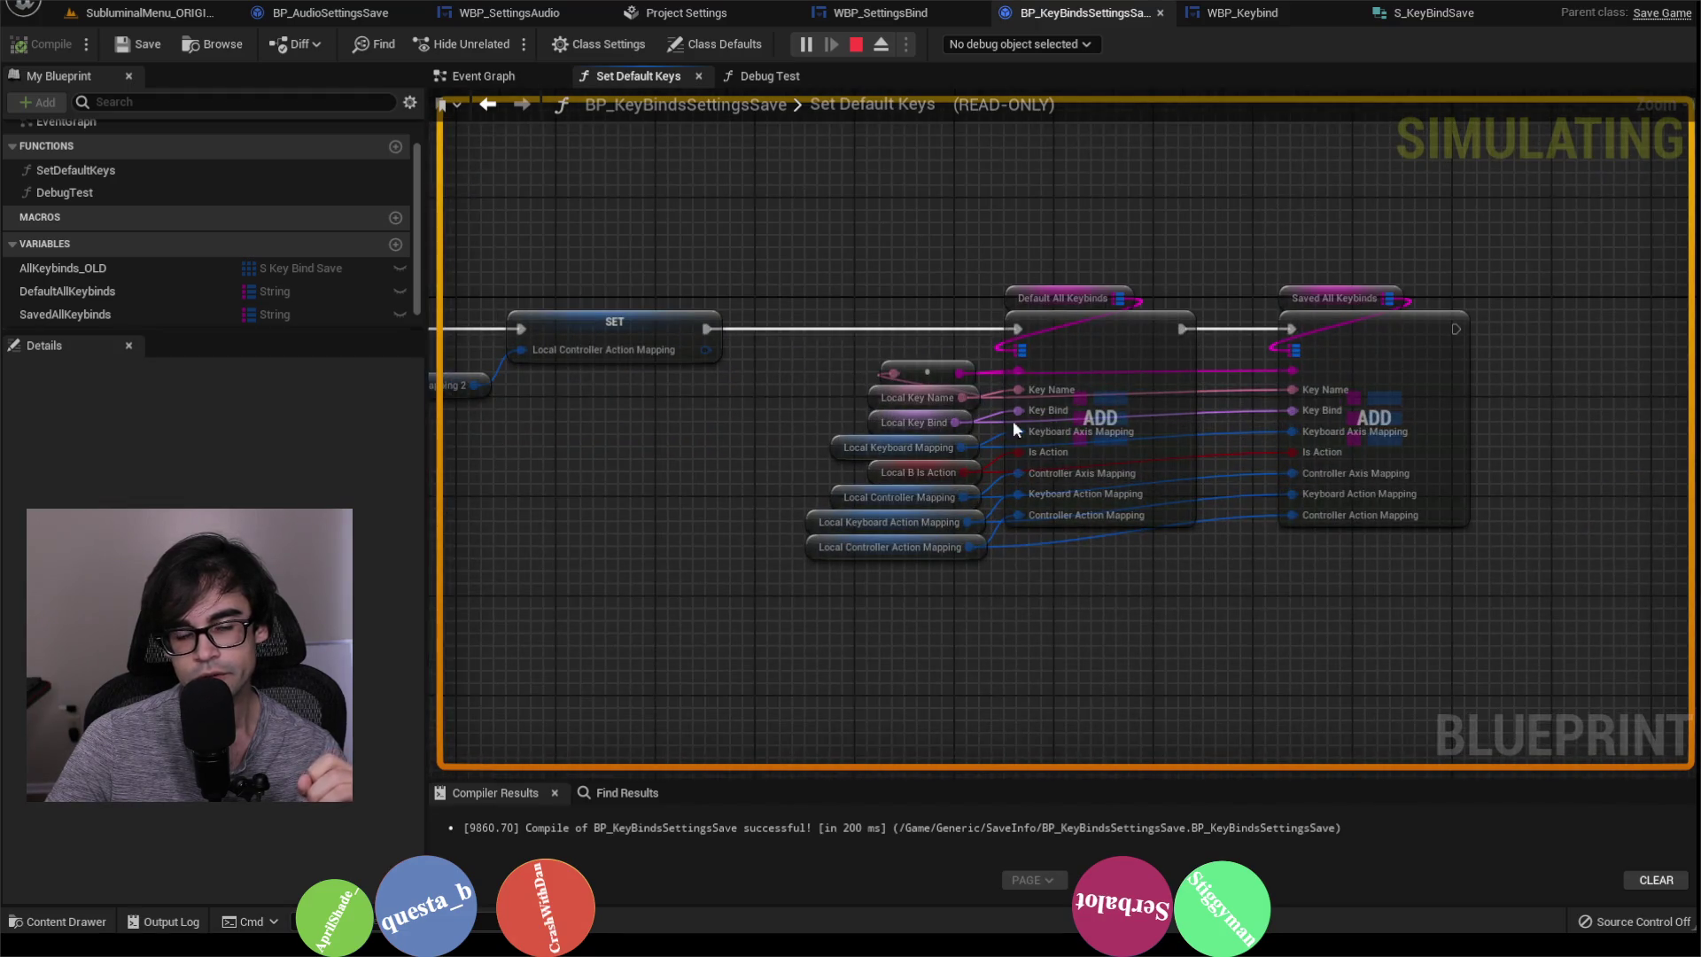
Step: Box-select the Default and Saved All Keybinds ADD nodes in Set Default Keys to review them
drag(995, 260, 1146, 607)
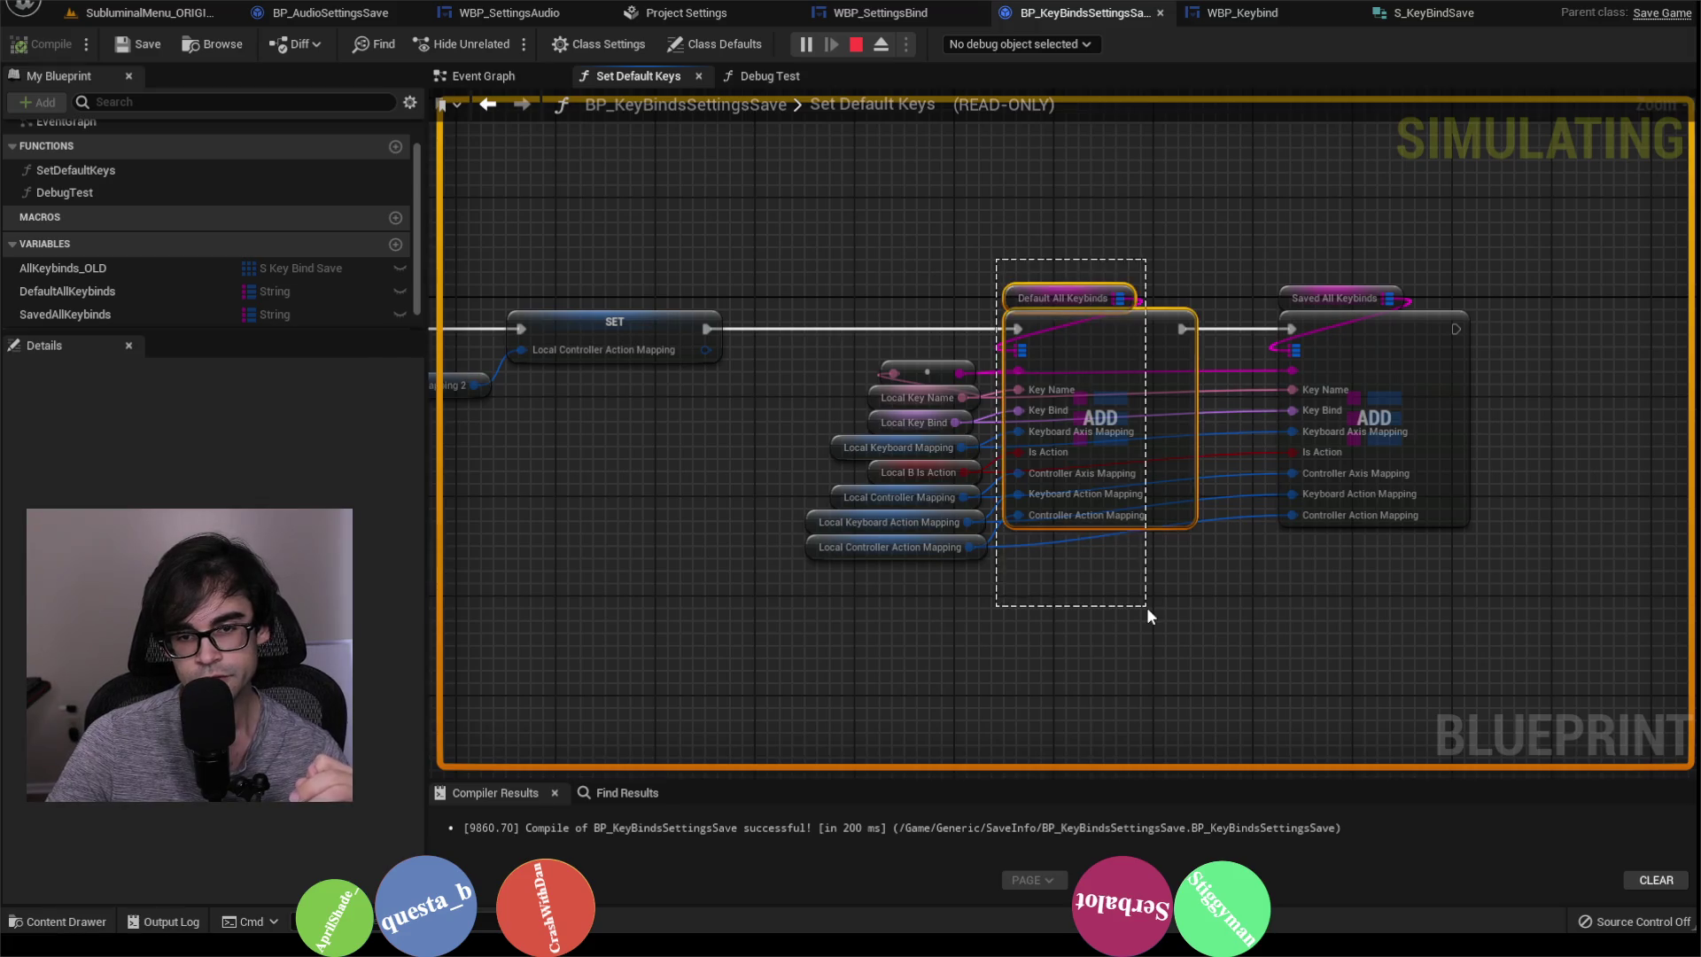
drag(1271, 190, 1534, 587)
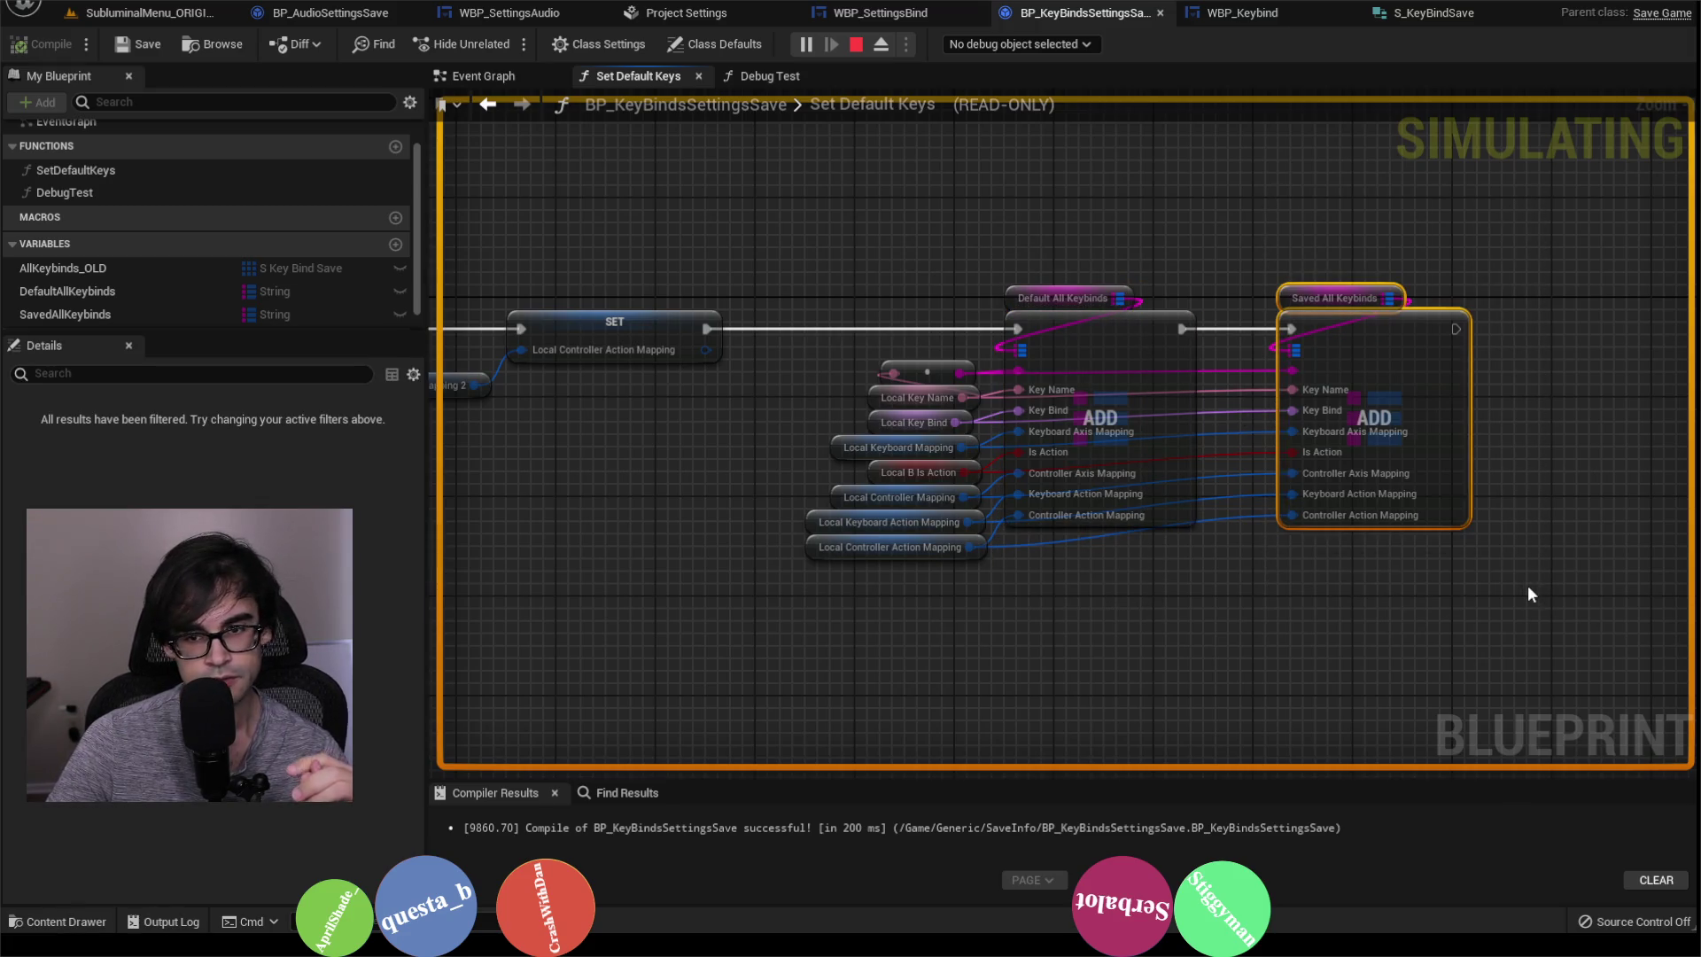
click(1529, 590)
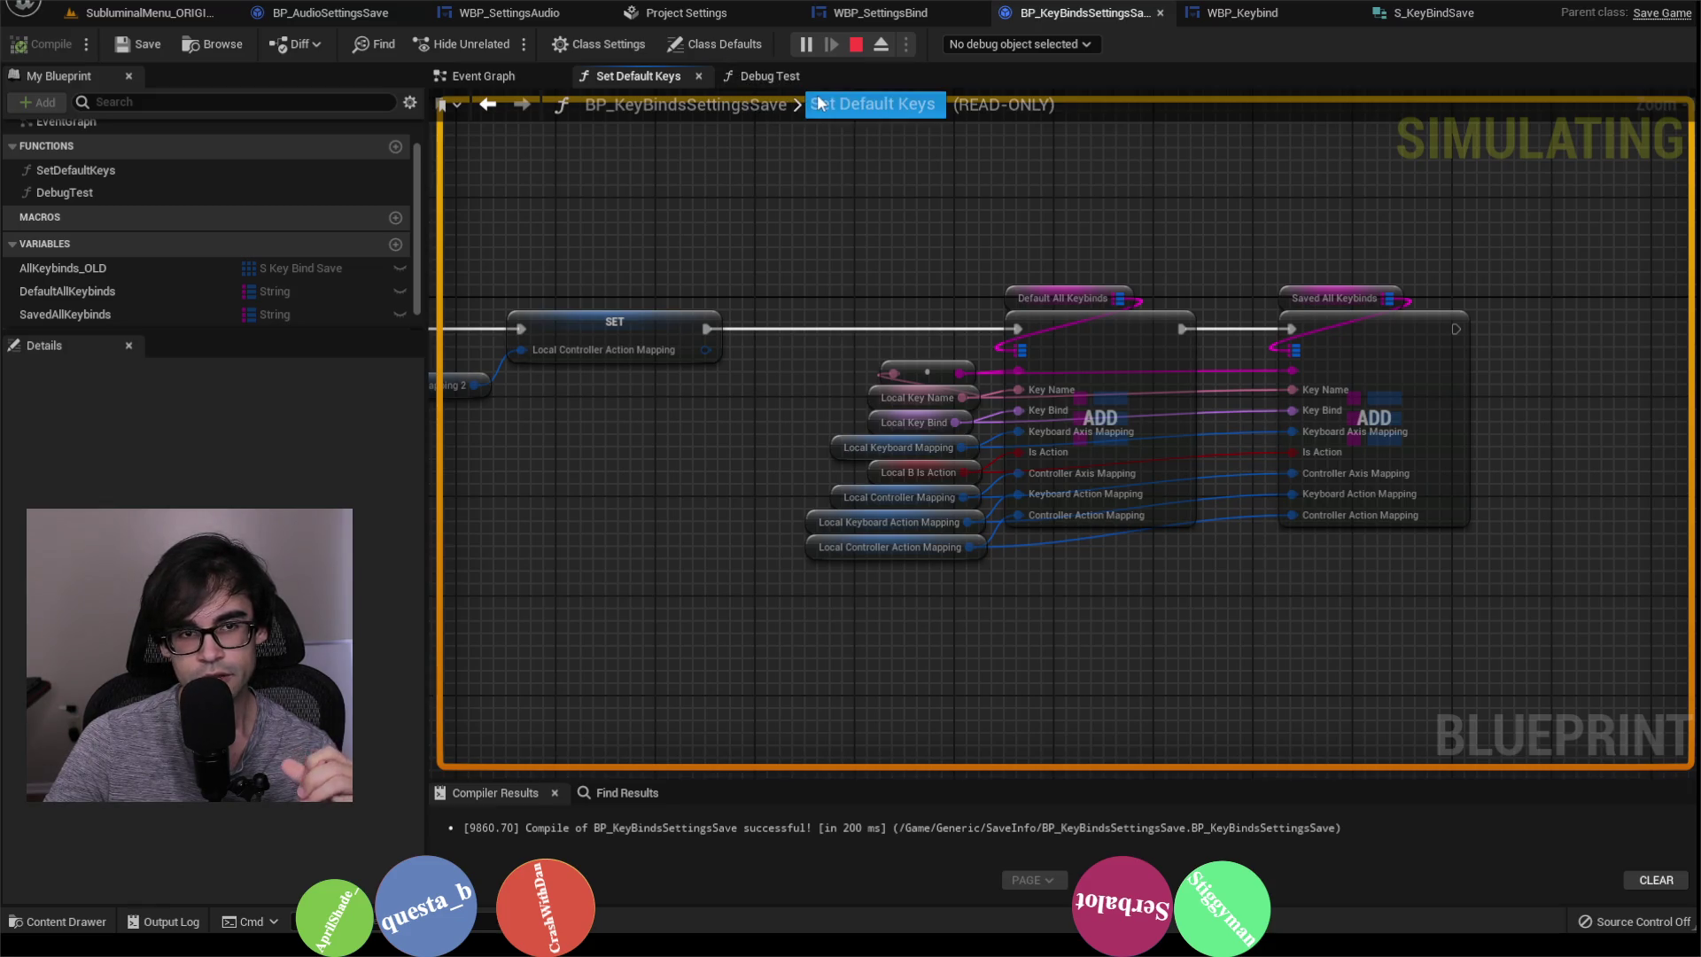
click(483, 76)
click(668, 78)
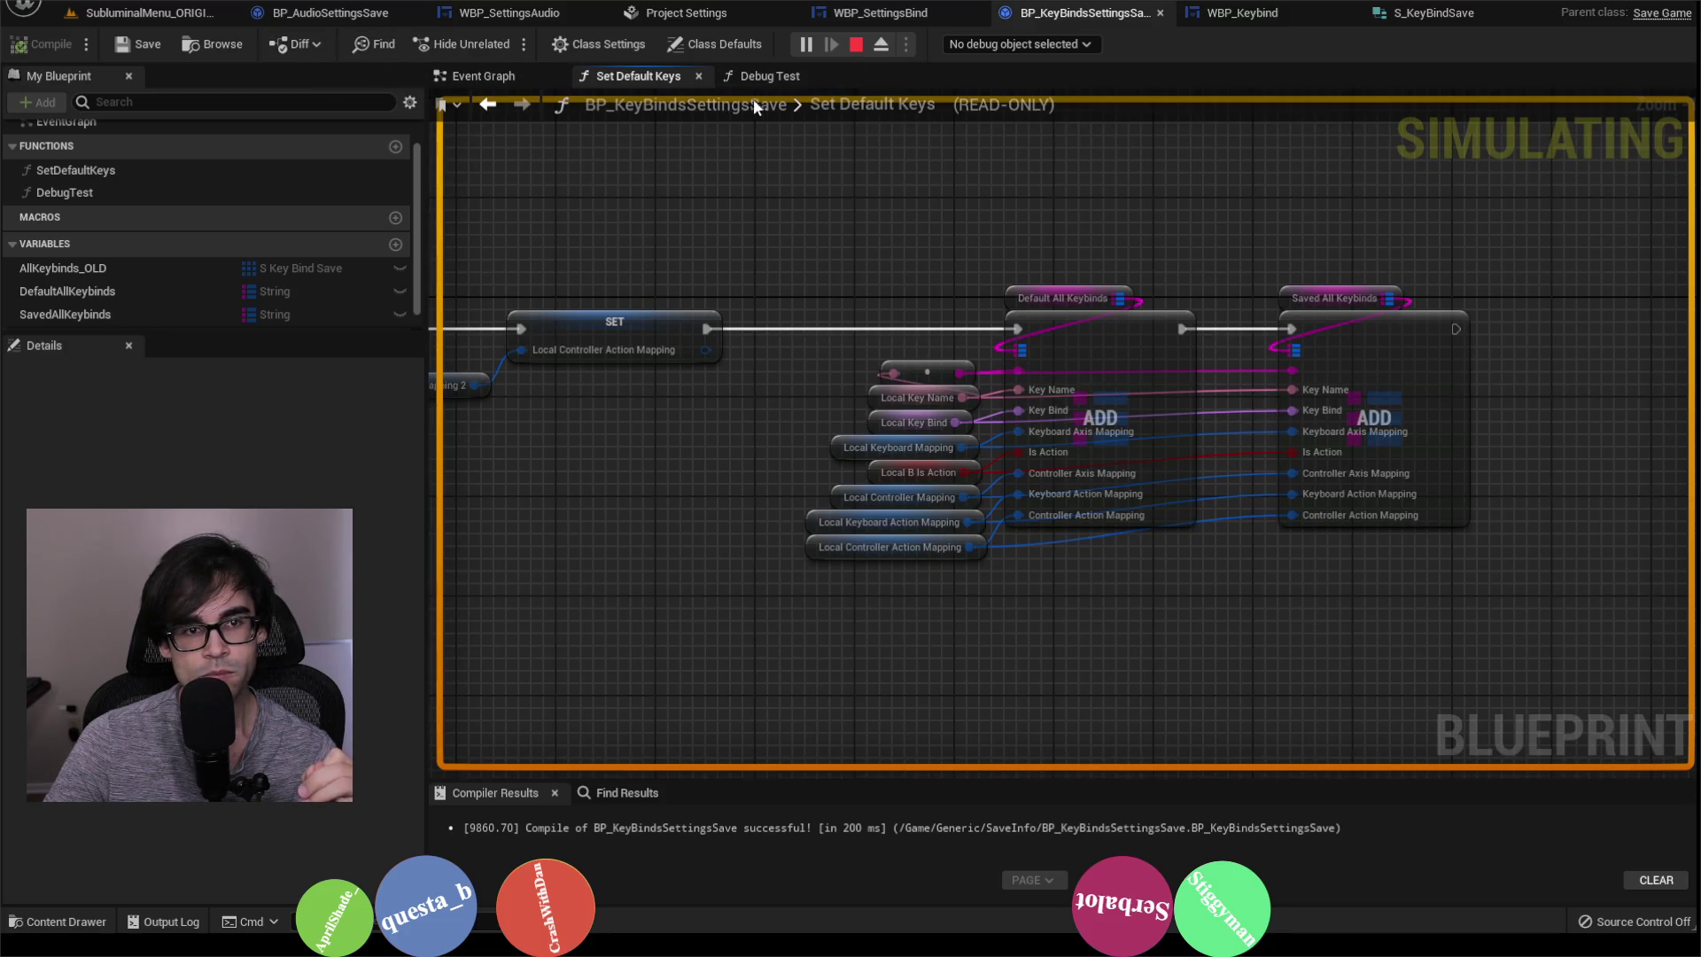
Step: Step back and forward through the graph history, then return to WBP_SettingsBind's Event Graph
click(489, 104)
click(488, 105)
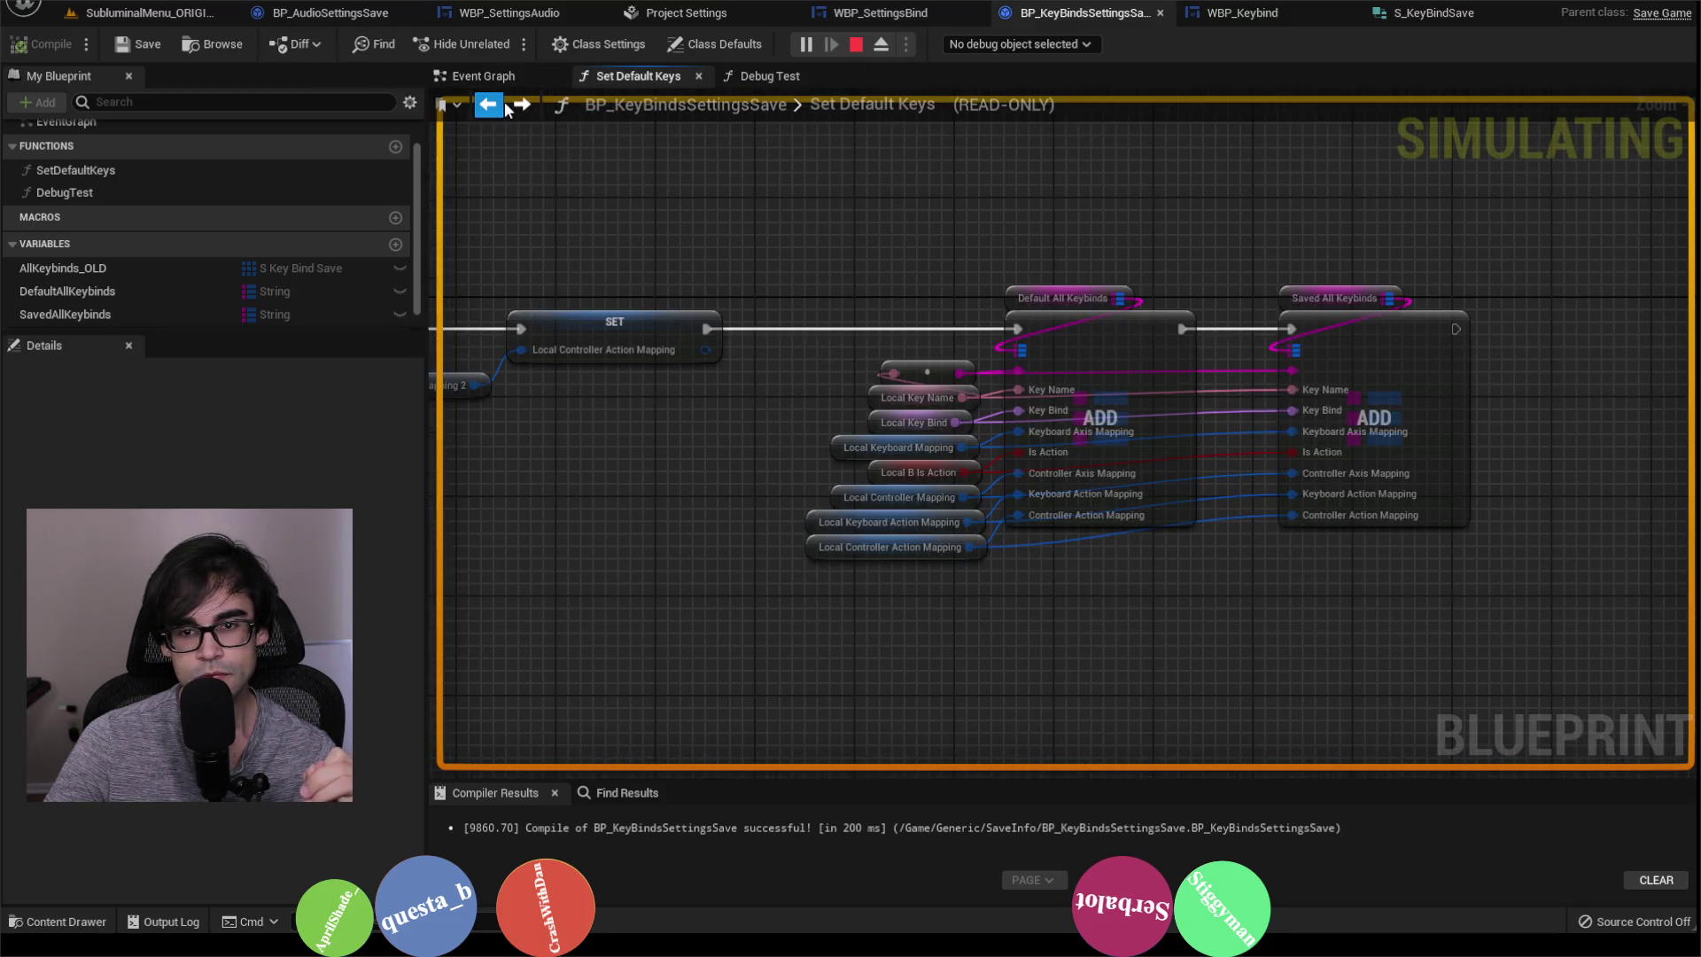
click(492, 105)
drag(1377, 299, 960, 285)
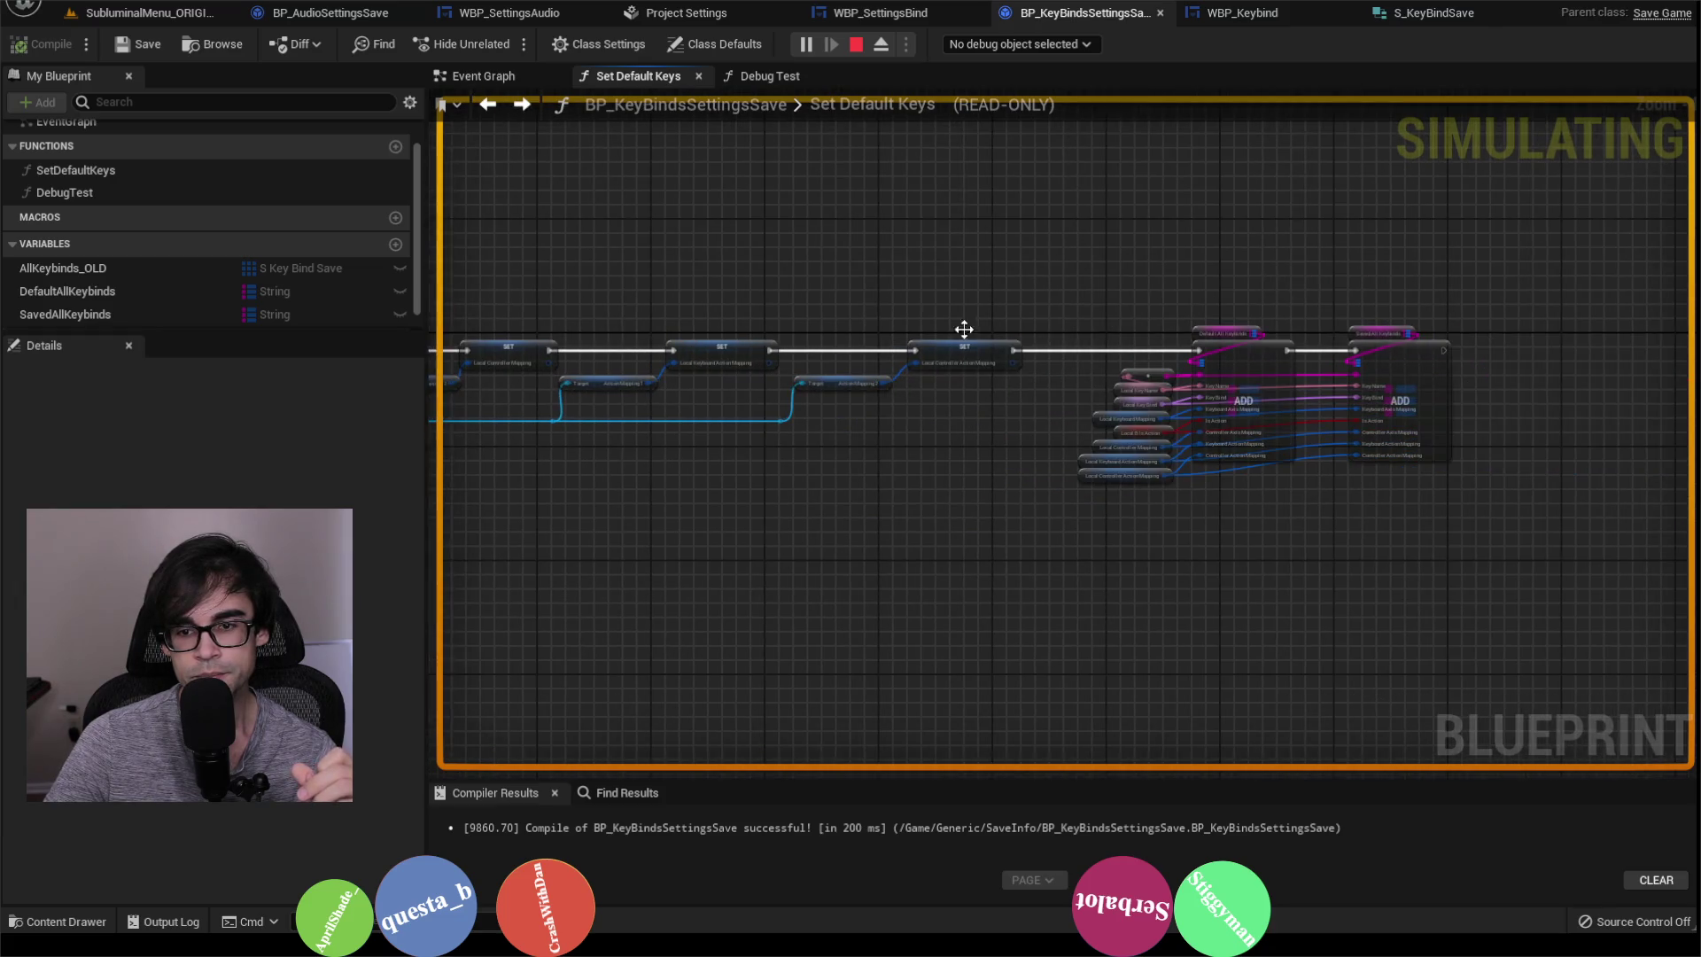
click(489, 106)
click(491, 106)
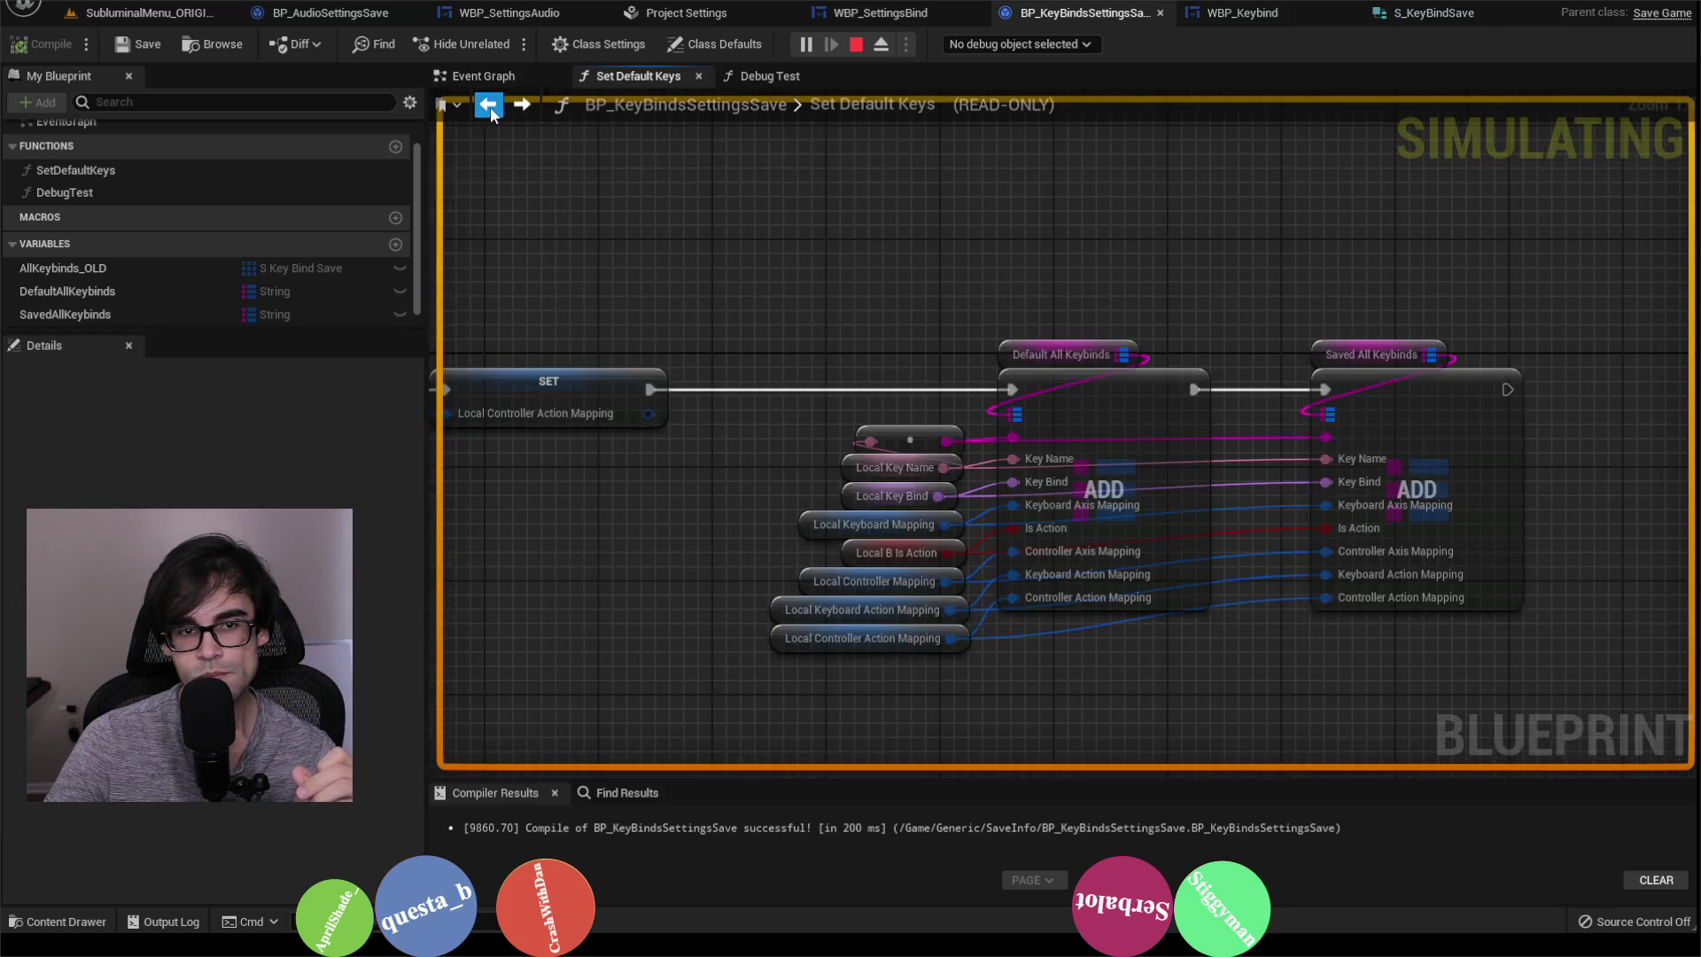
click(491, 106)
click(524, 107)
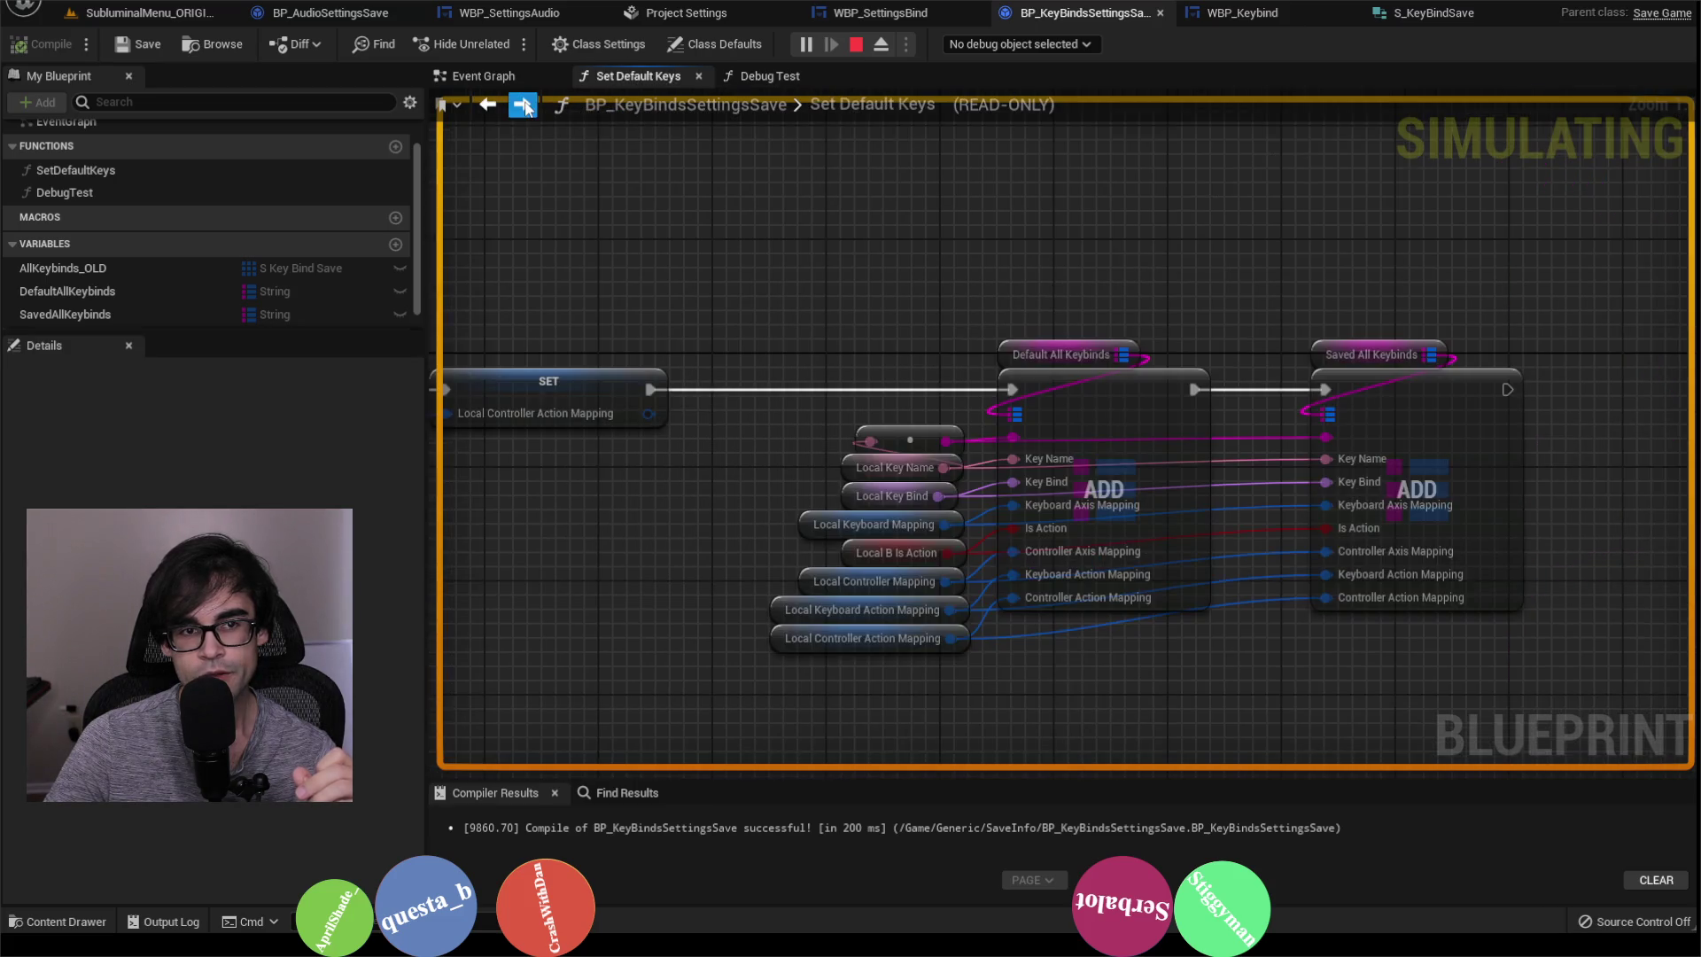
click(877, 12)
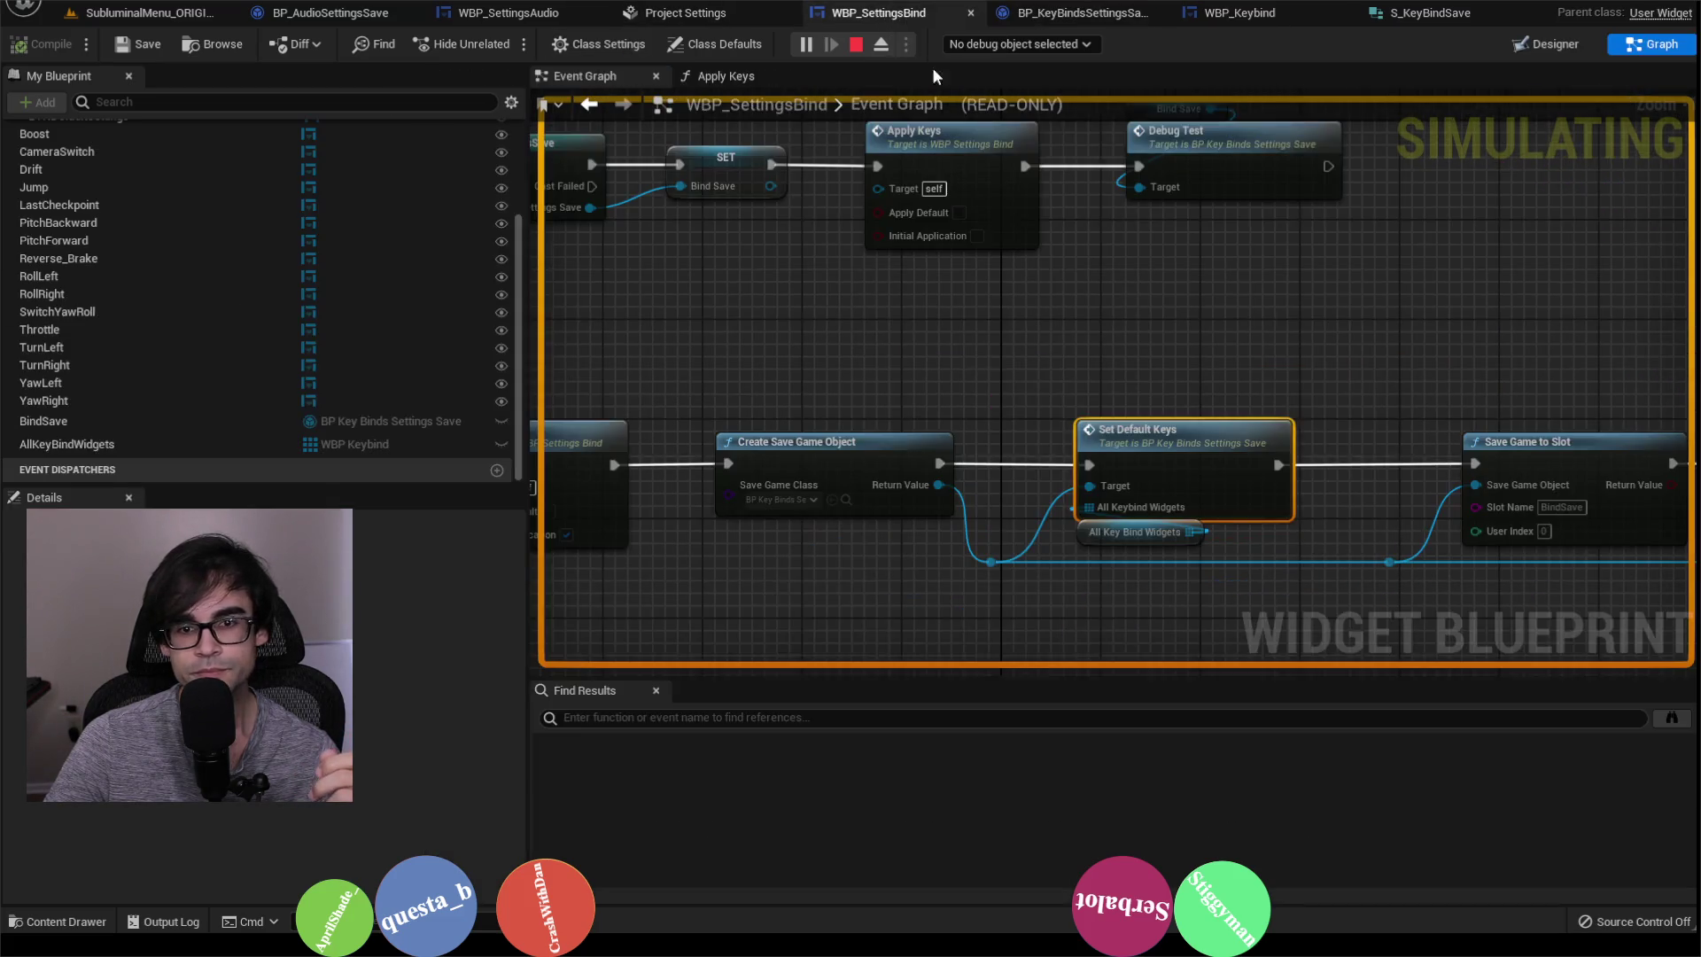
scroll(1143, 443, up, 1)
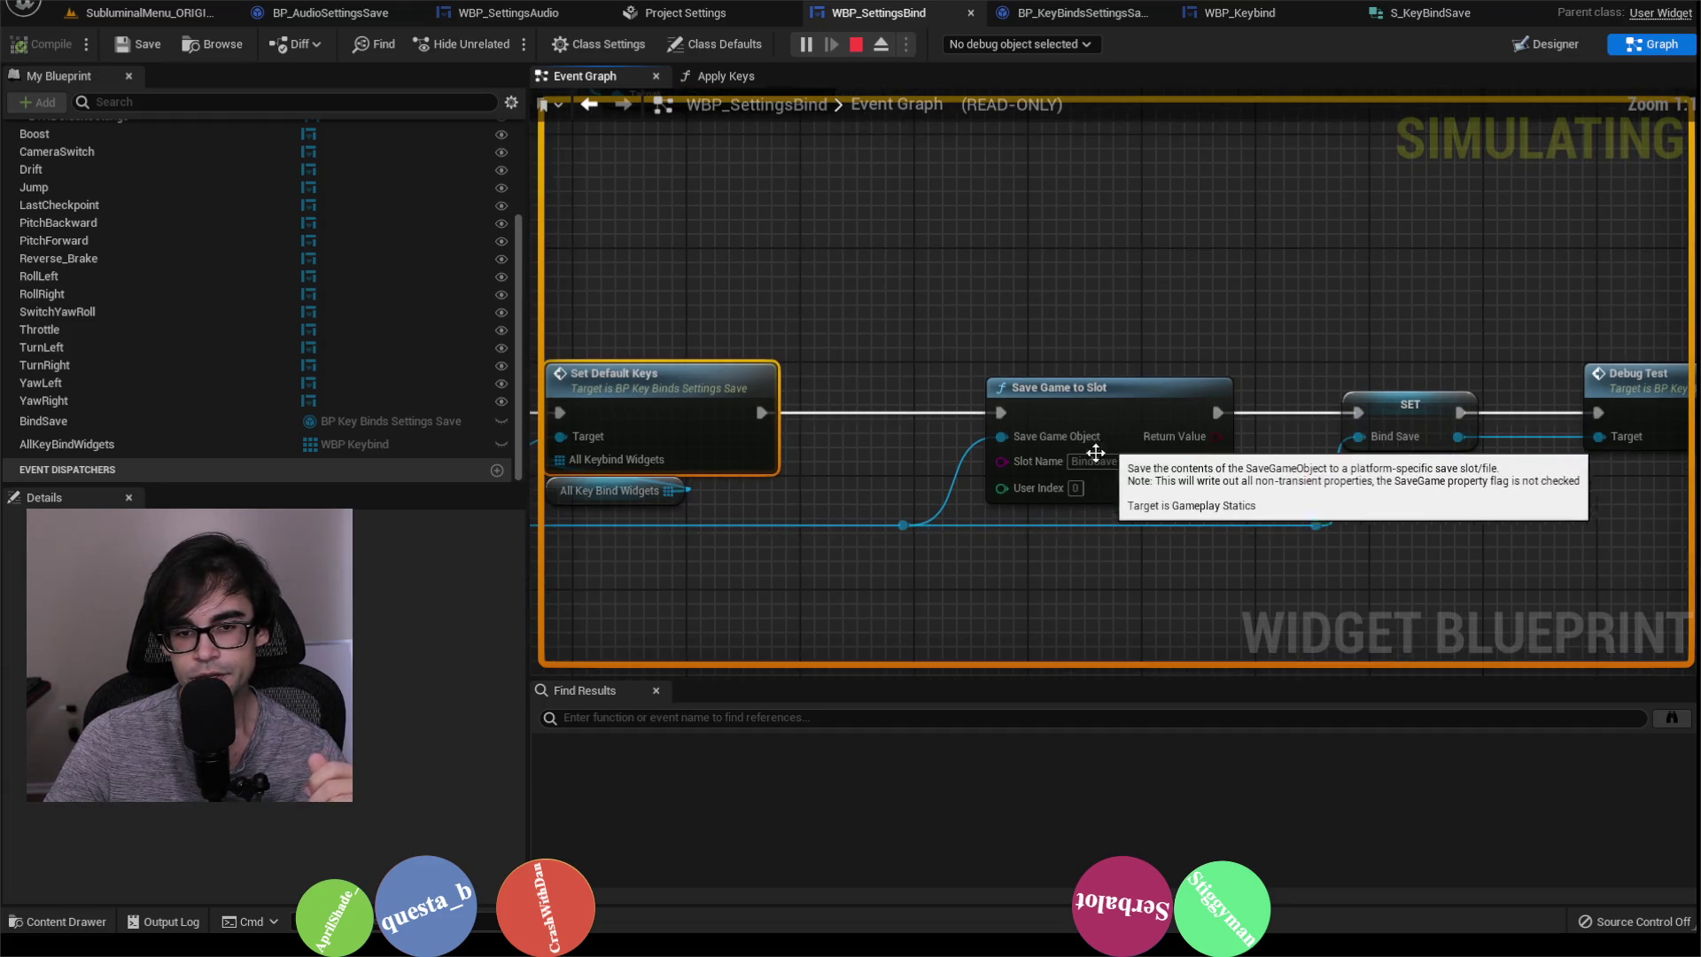
drag(873, 381, 1257, 311)
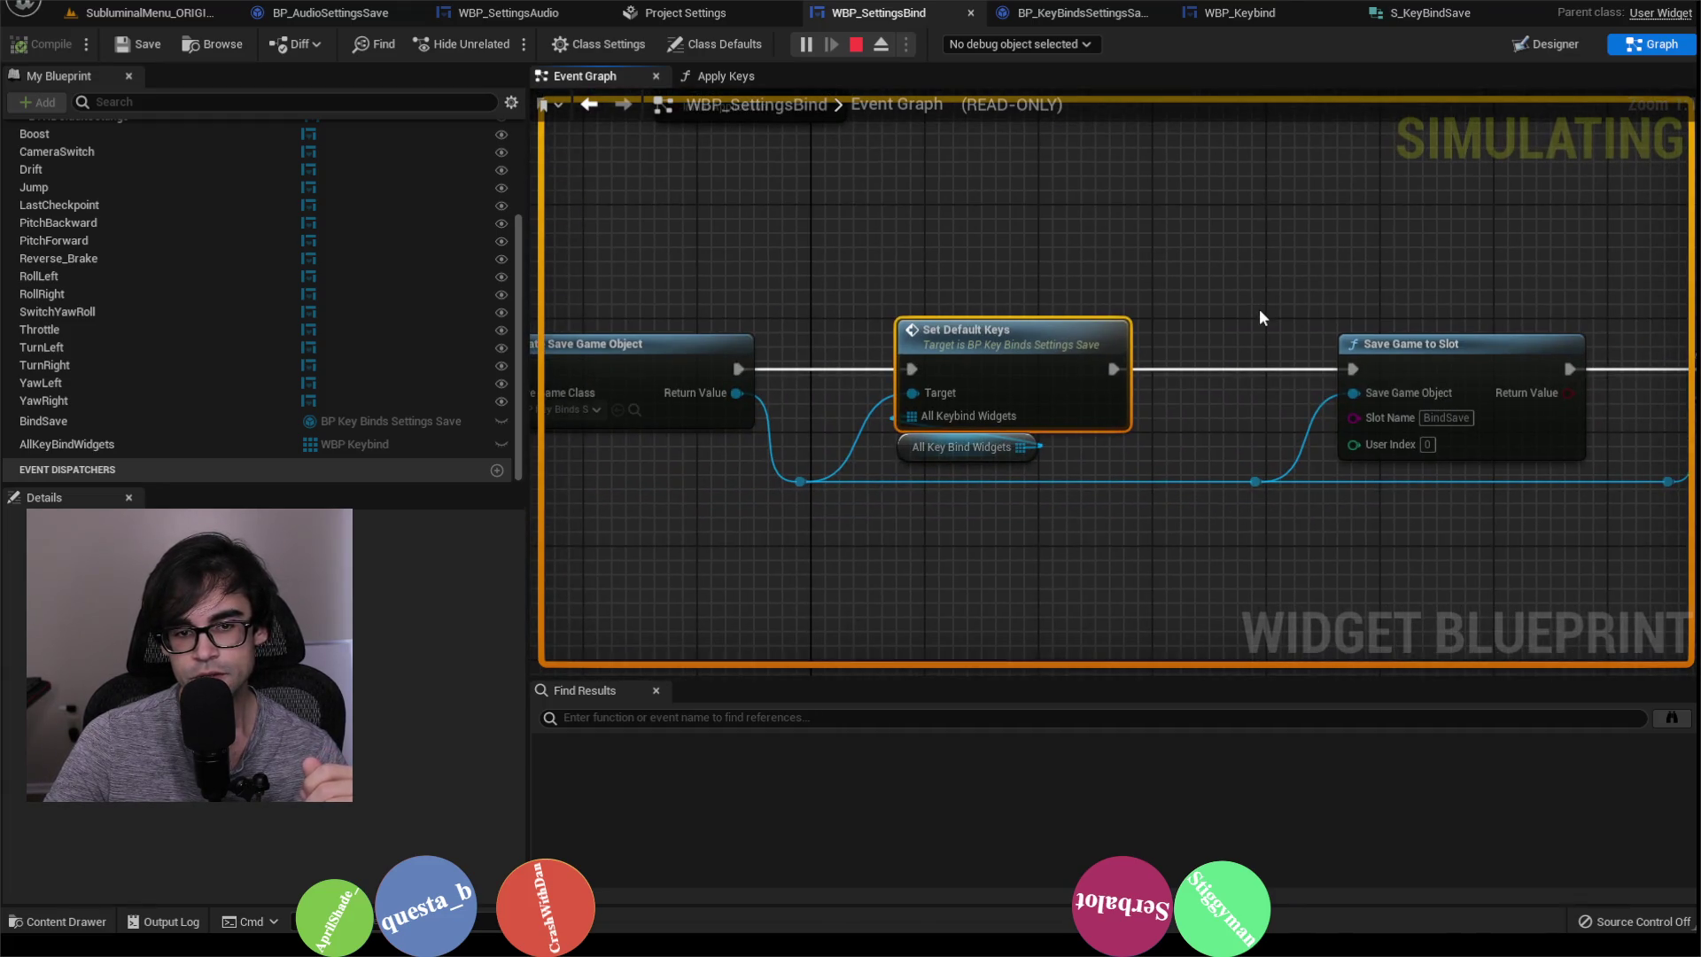
drag(835, 308, 1043, 288)
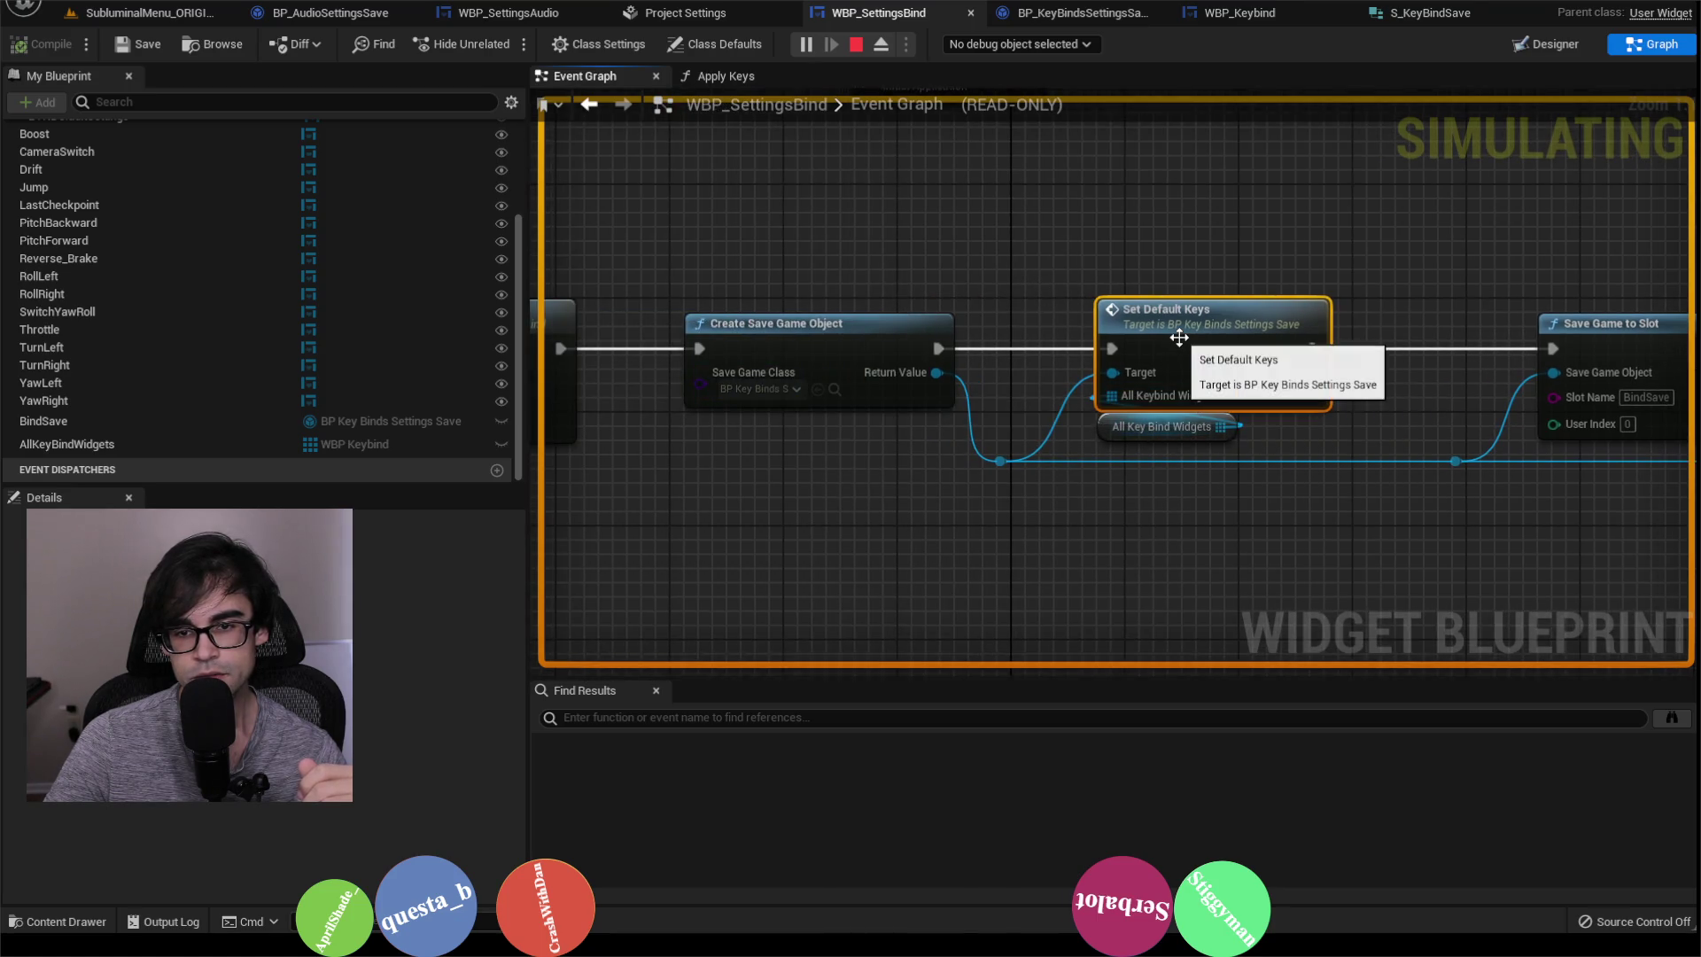
drag(1407, 309, 1202, 298)
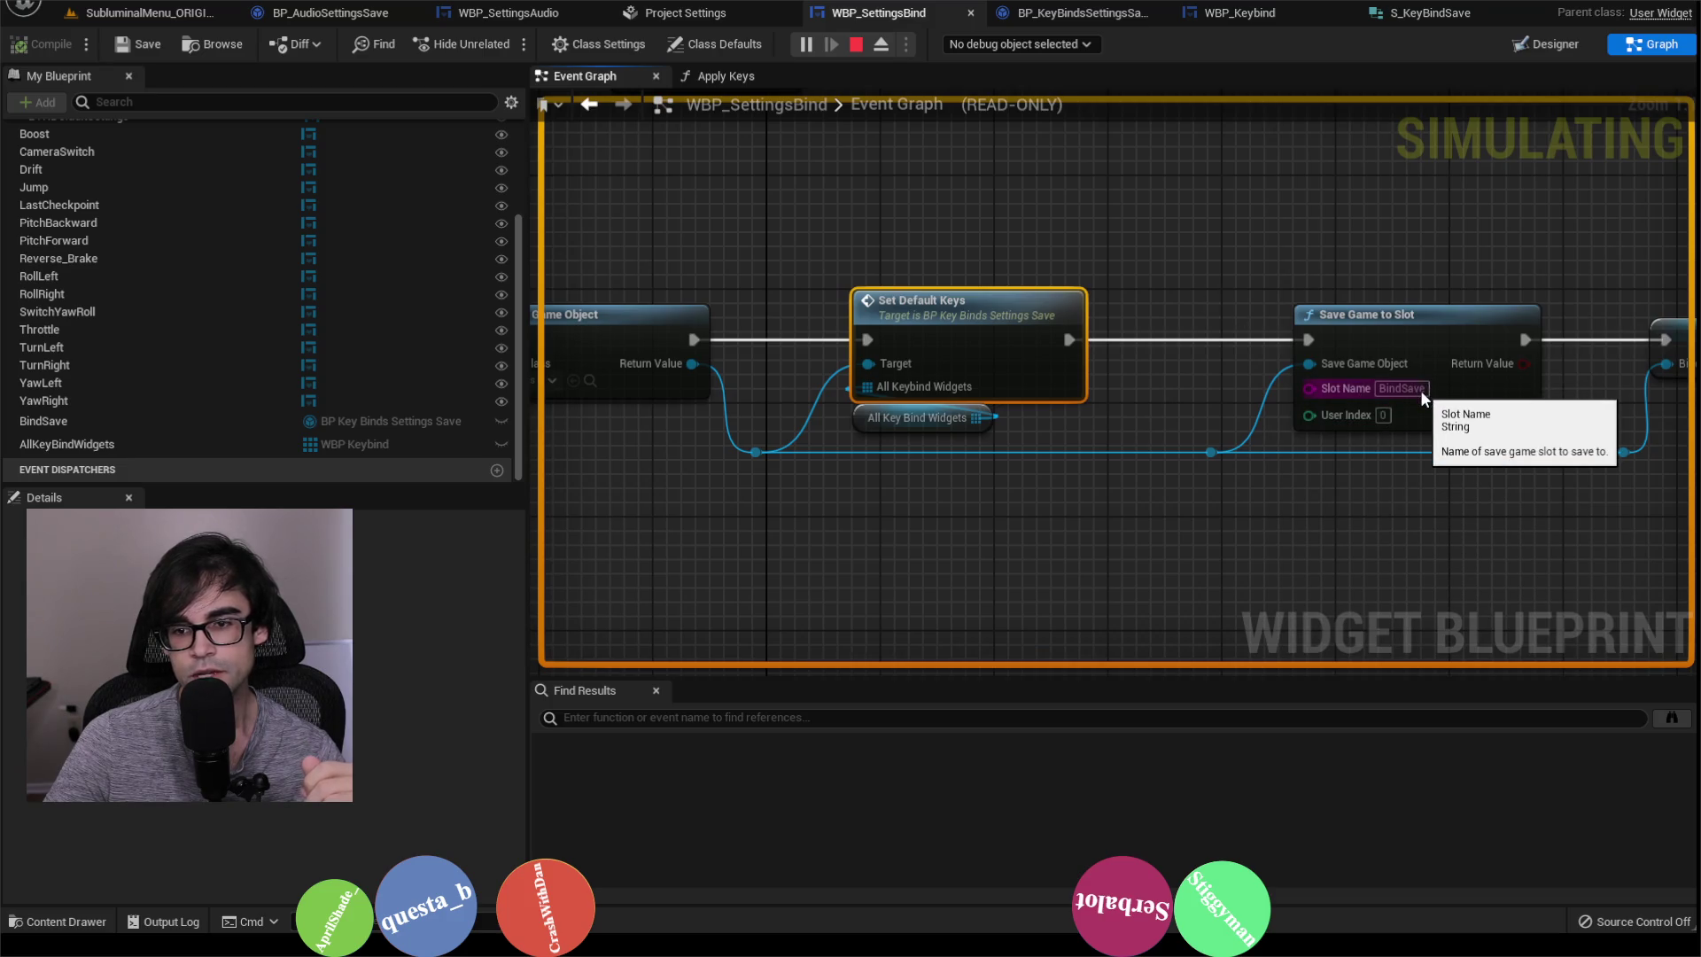
mouse_move(1294, 505)
mouse_down()
mouse_move(1478, 450)
mouse_move(1125, 428)
mouse_move(1074, 478)
mouse_up()
drag(1258, 469, 958, 503)
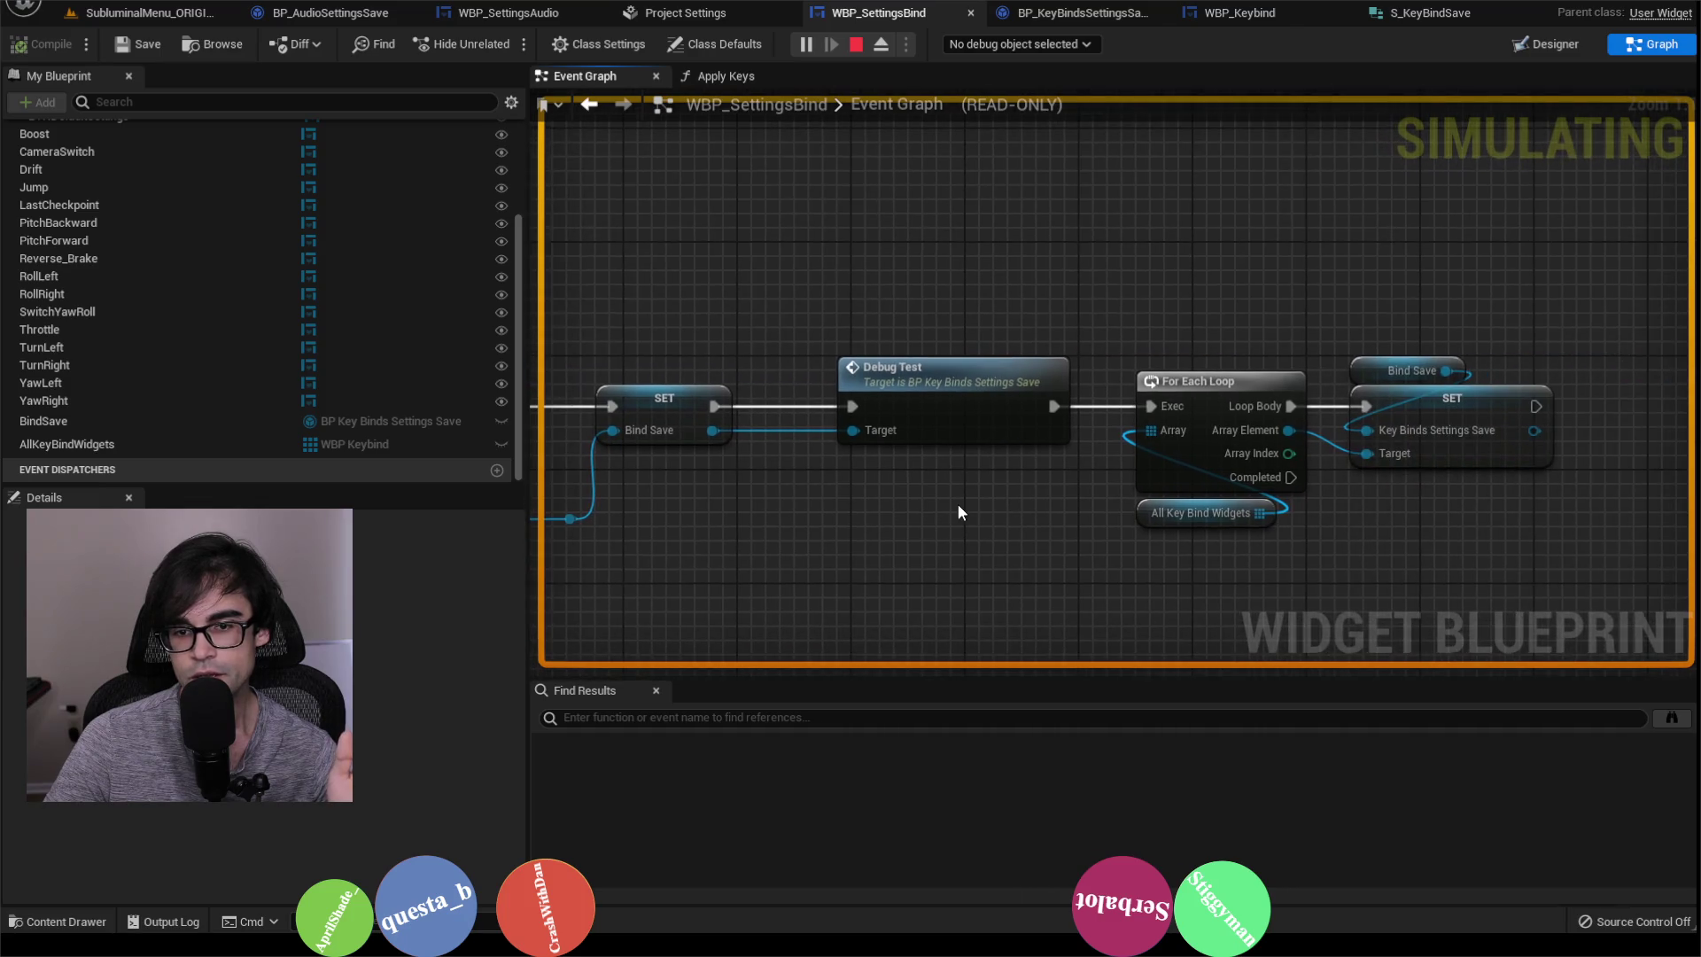
drag(1187, 244, 1535, 567)
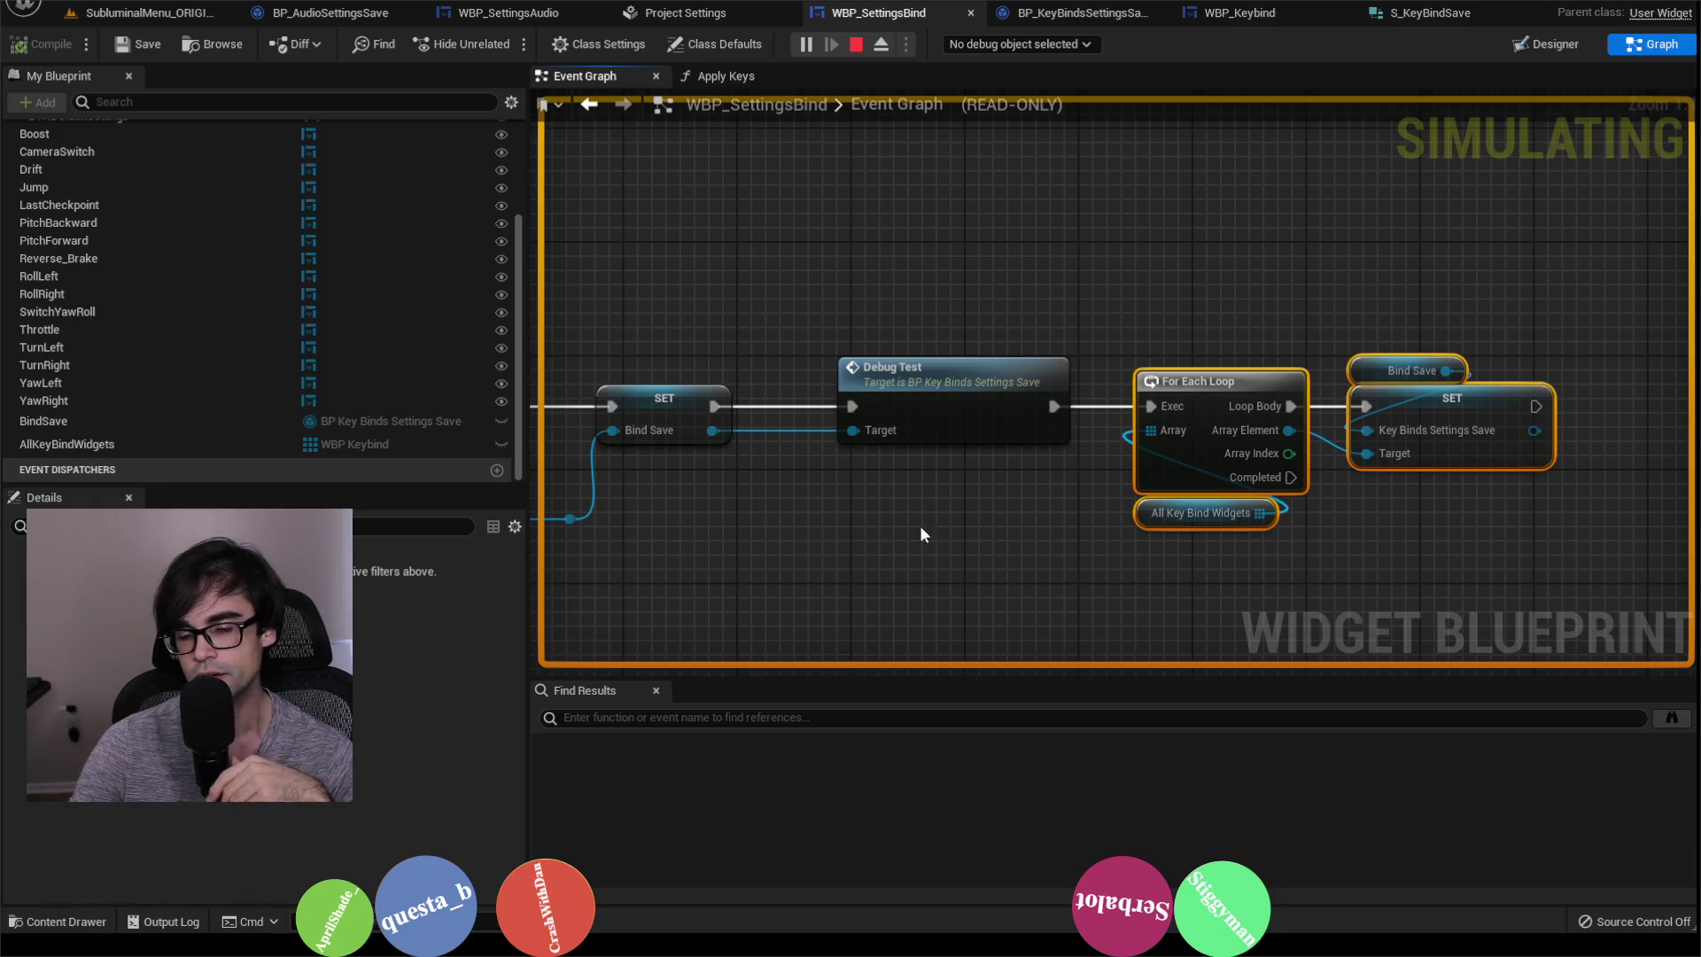
scroll(1039, 322, down, 3)
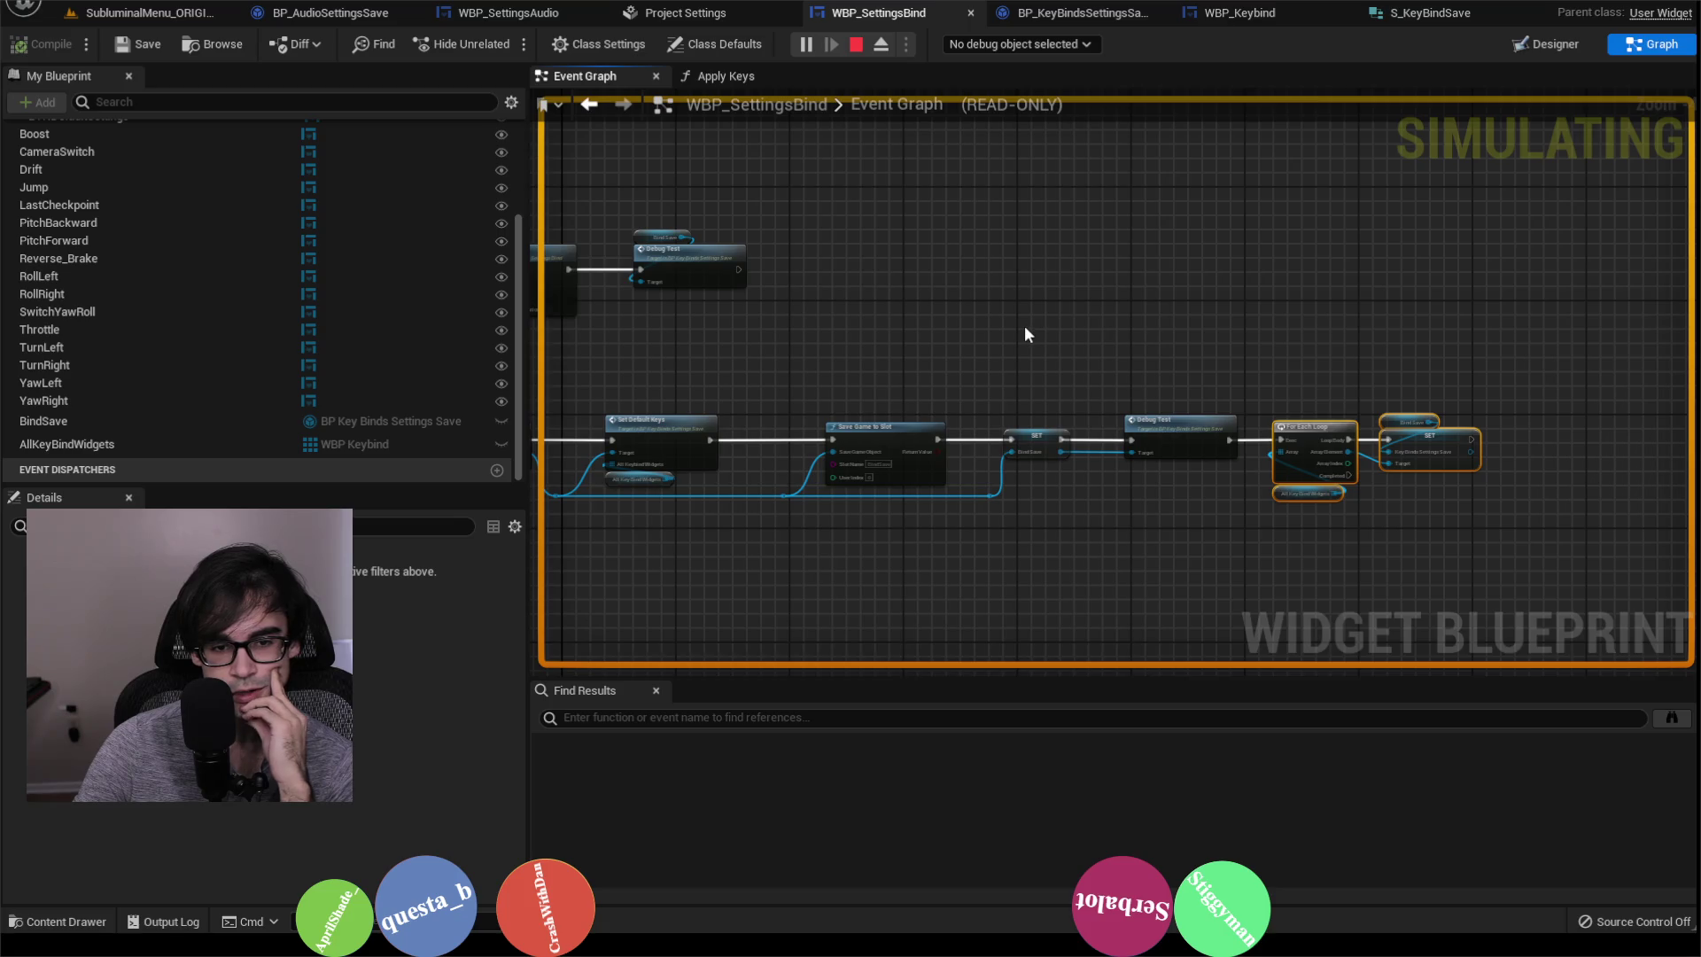
mouse_move(1022, 337)
mouse_down()
mouse_move(1158, 319)
mouse_move(1158, 183)
mouse_move(1468, 182)
mouse_up()
click(1235, 14)
Step: In WBP_Keybind's event graph, find the On Key Selected handlers and open Replace Bindings 1
drag(923, 311, 1252, 283)
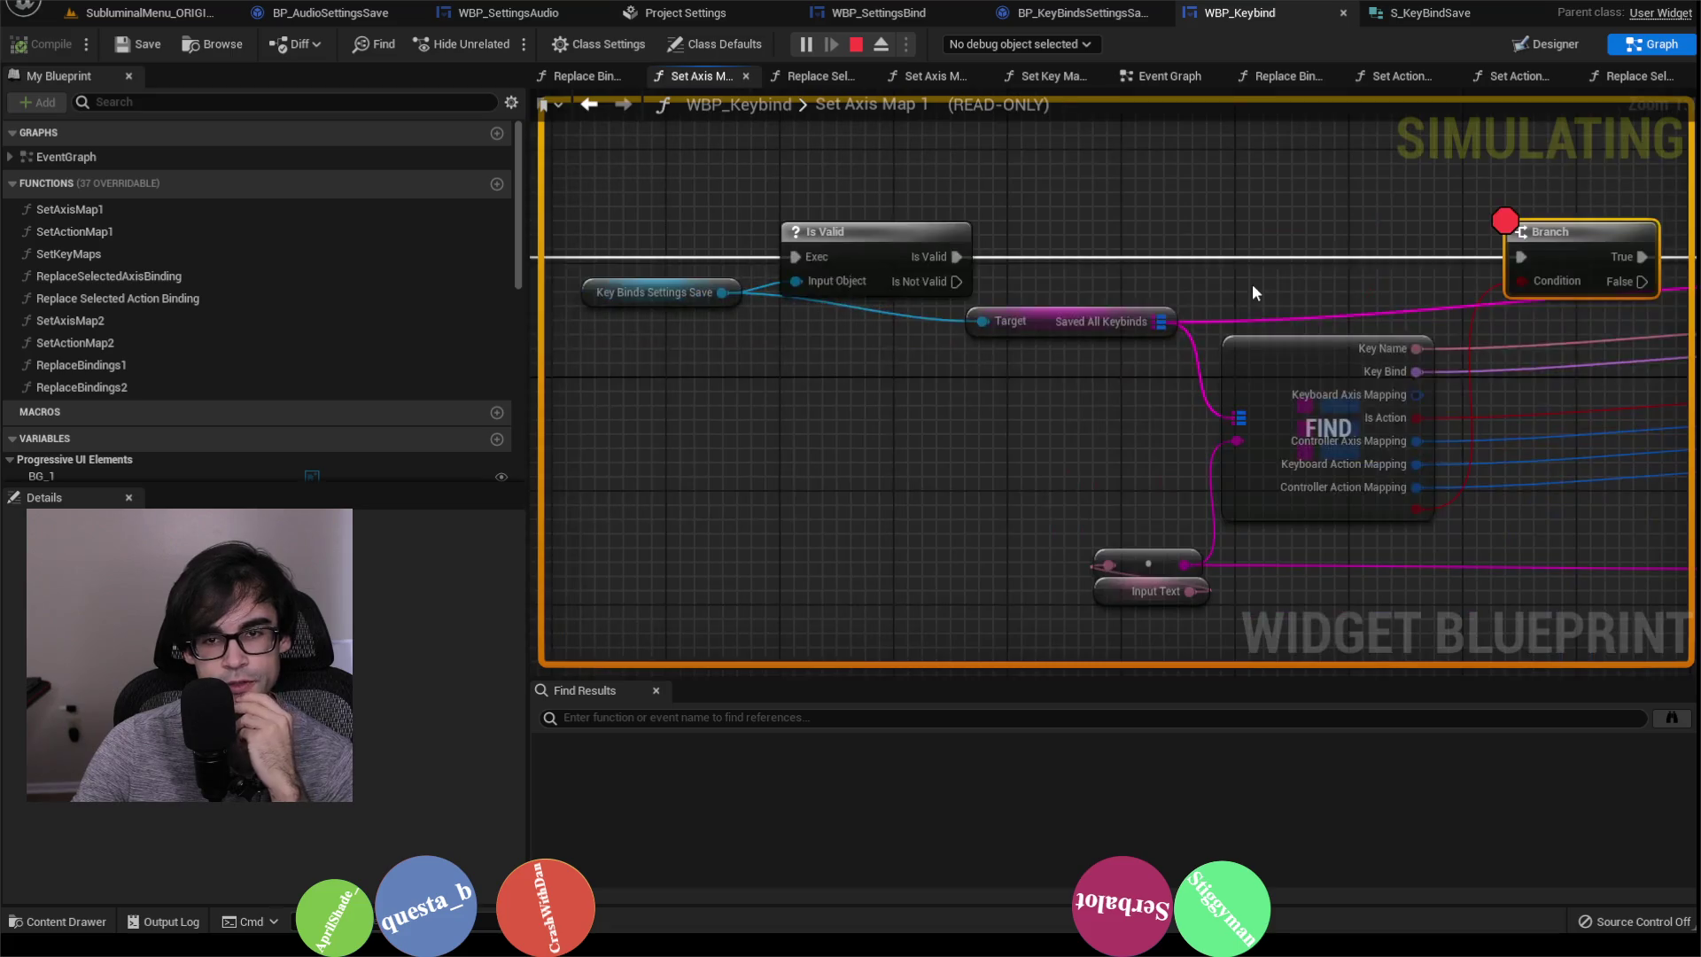
scroll(1252, 285, down, 1)
scroll(1073, 299, down, 3)
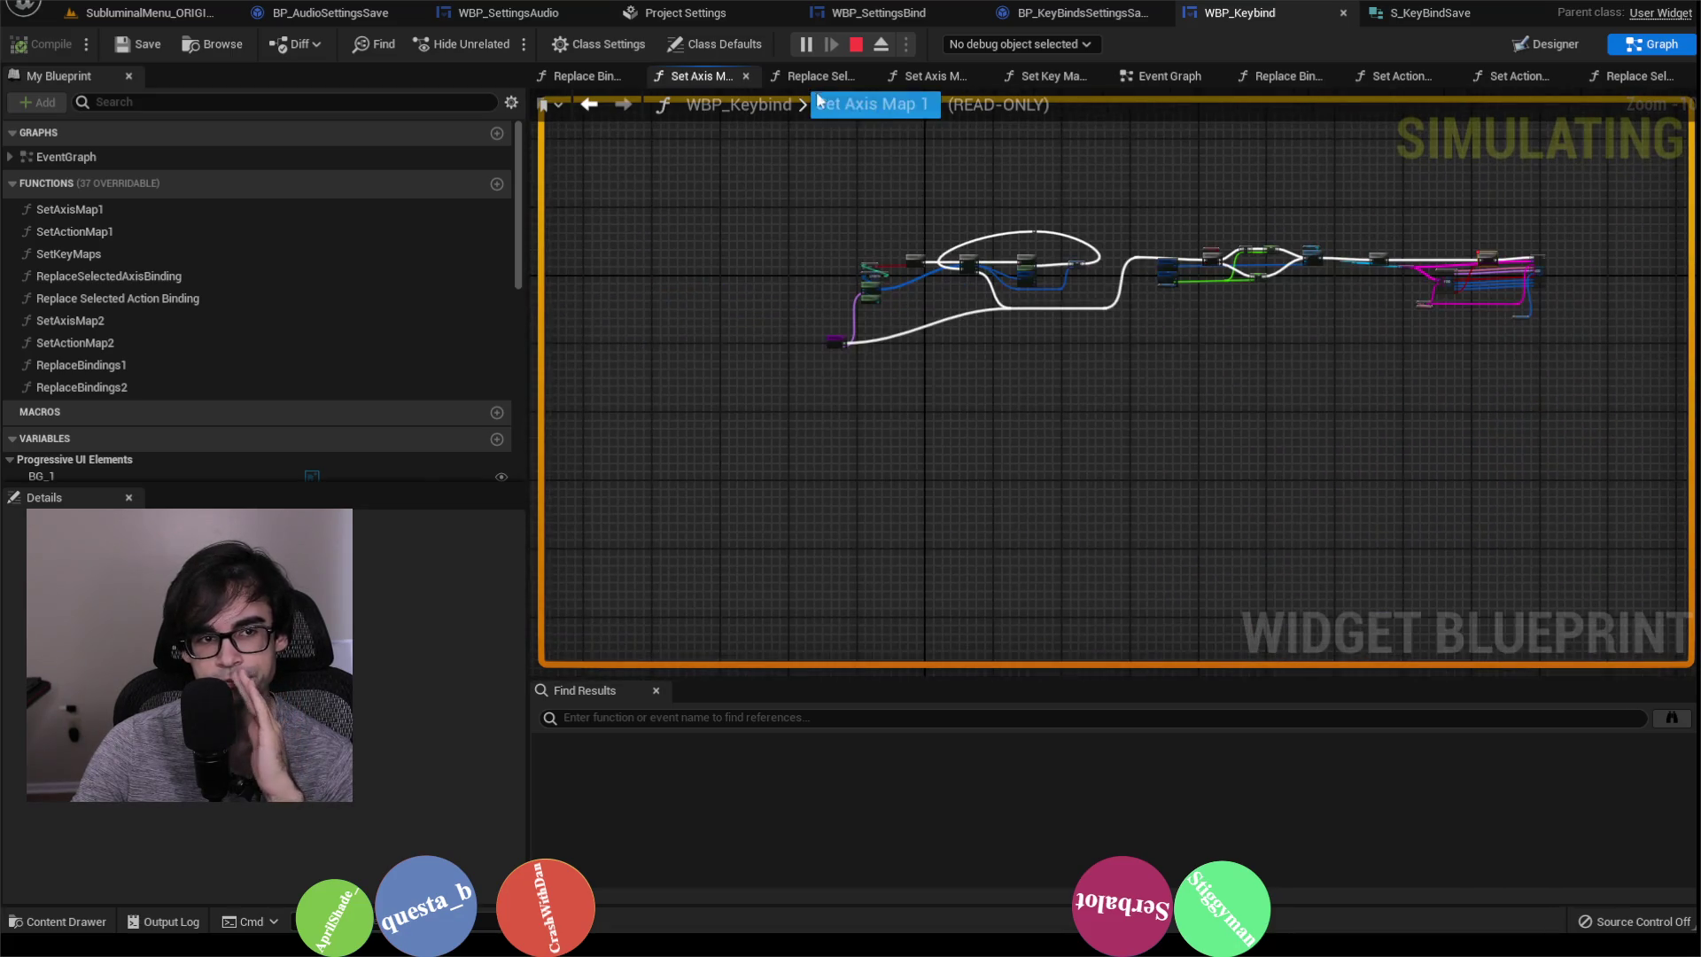
click(1167, 75)
mouse_move(1109, 315)
mouse_down()
mouse_move(1214, 440)
mouse_move(1287, 494)
mouse_move(1289, 570)
mouse_up()
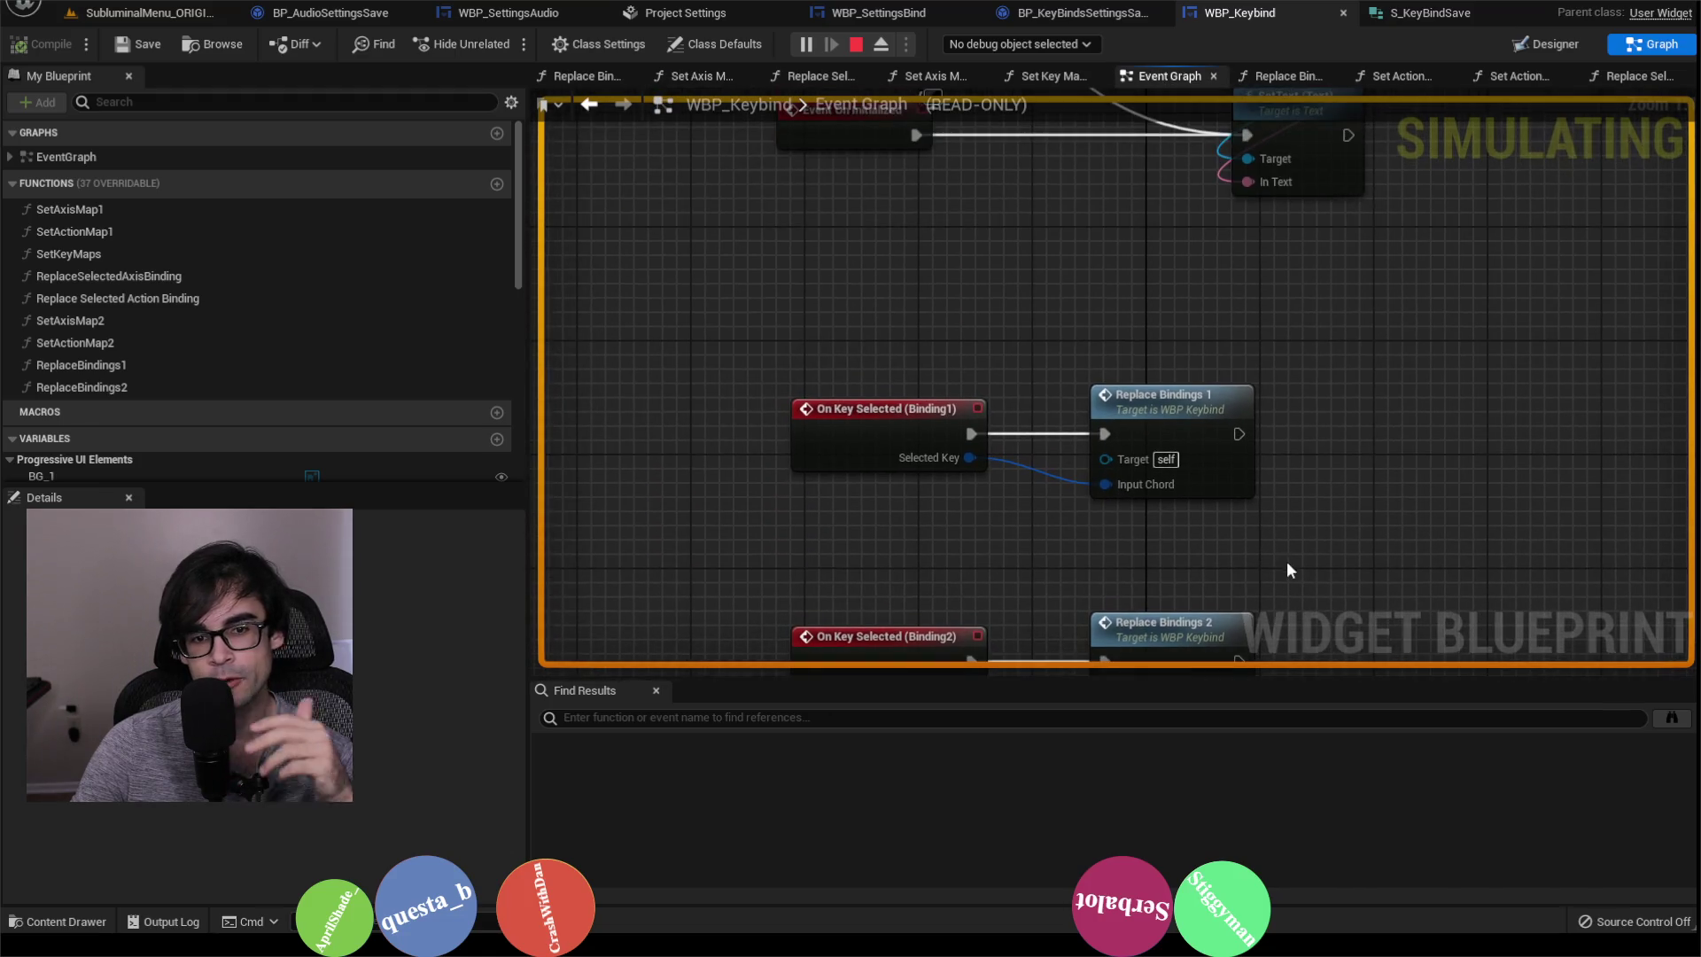
mouse_move(1192, 384)
mouse_down()
mouse_move(1183, 509)
mouse_move(1168, 378)
mouse_move(1229, 340)
mouse_up()
double_click(1169, 387)
Step: Follow Replace Bindings 1 past the Branch to Set Key Maps, Save Game to Slot and Replace Selected Axis Binding
scroll(1108, 334, down, 5)
scroll(994, 372, up, 4)
scroll(1197, 232, up, 1)
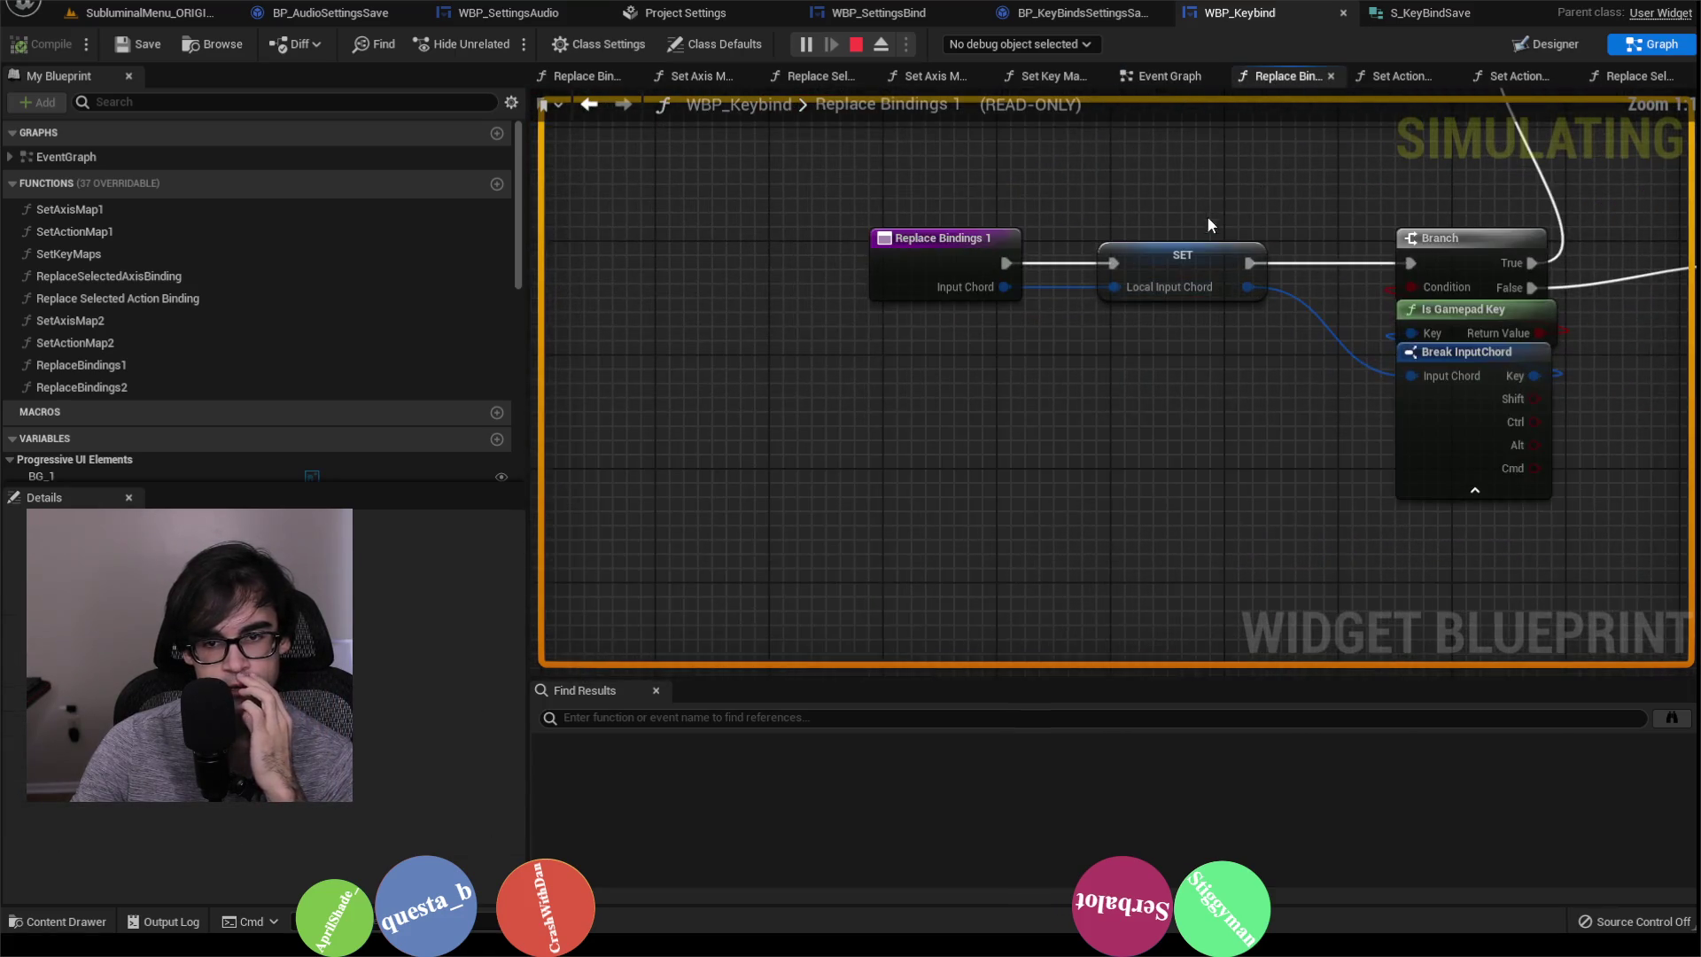
drag(1218, 229, 1065, 309)
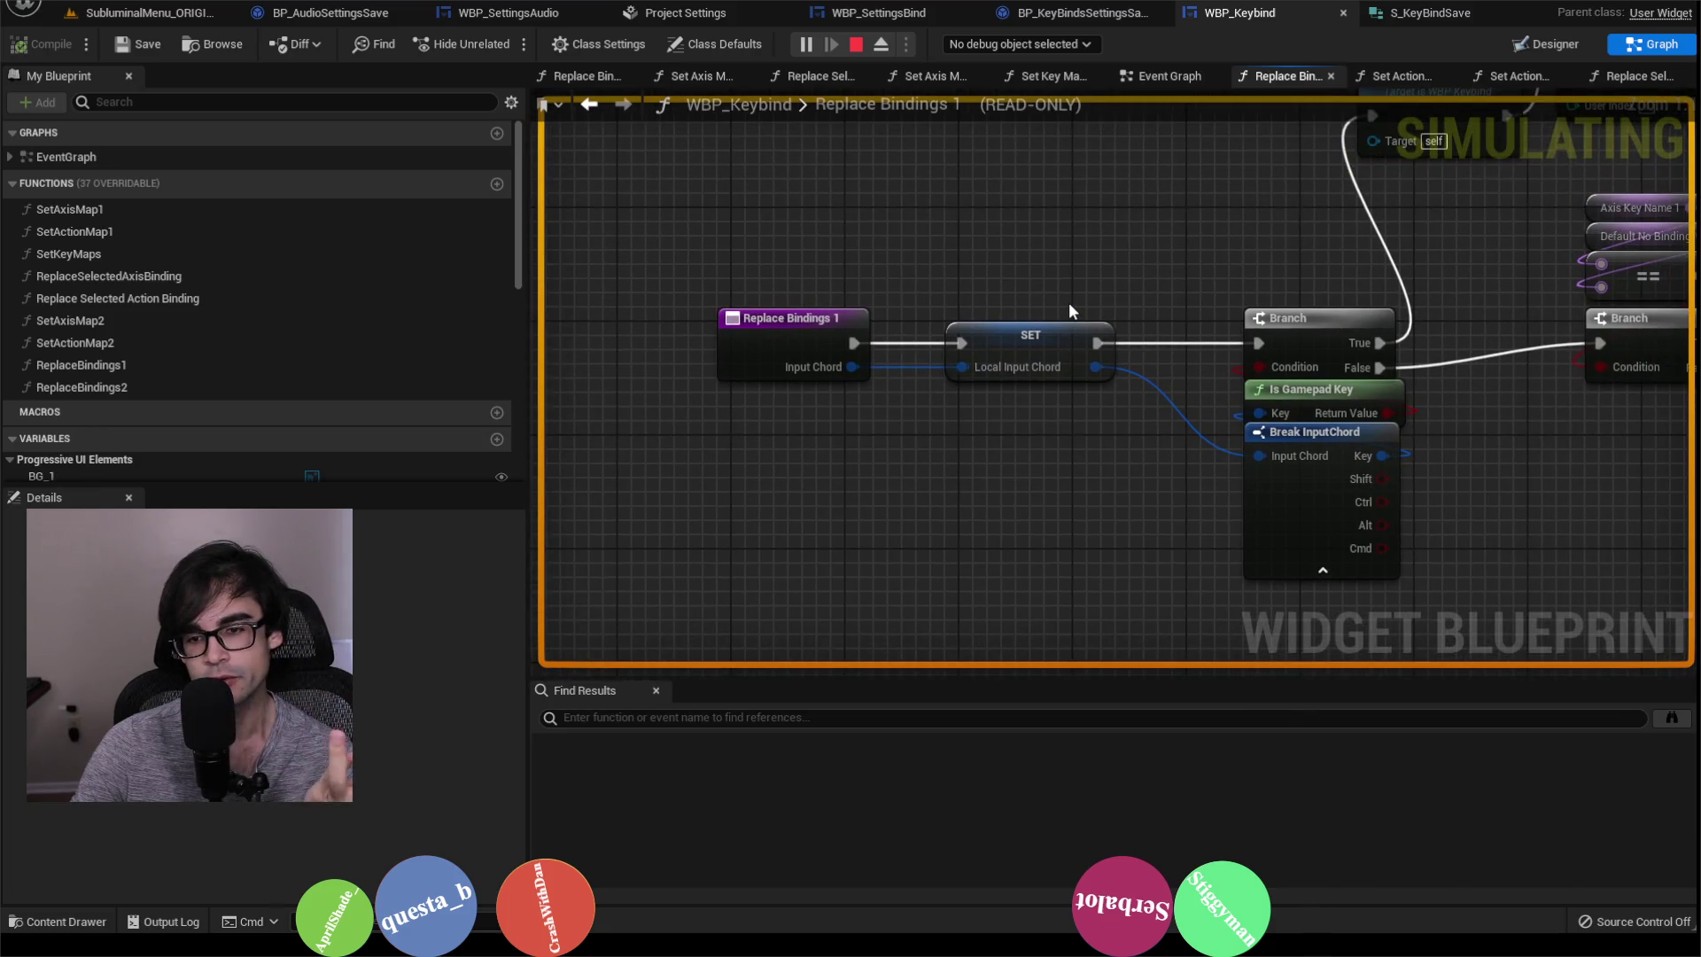
mouse_move(1229, 280)
mouse_down()
mouse_move(1059, 399)
mouse_move(1238, 471)
mouse_move(1128, 401)
mouse_up()
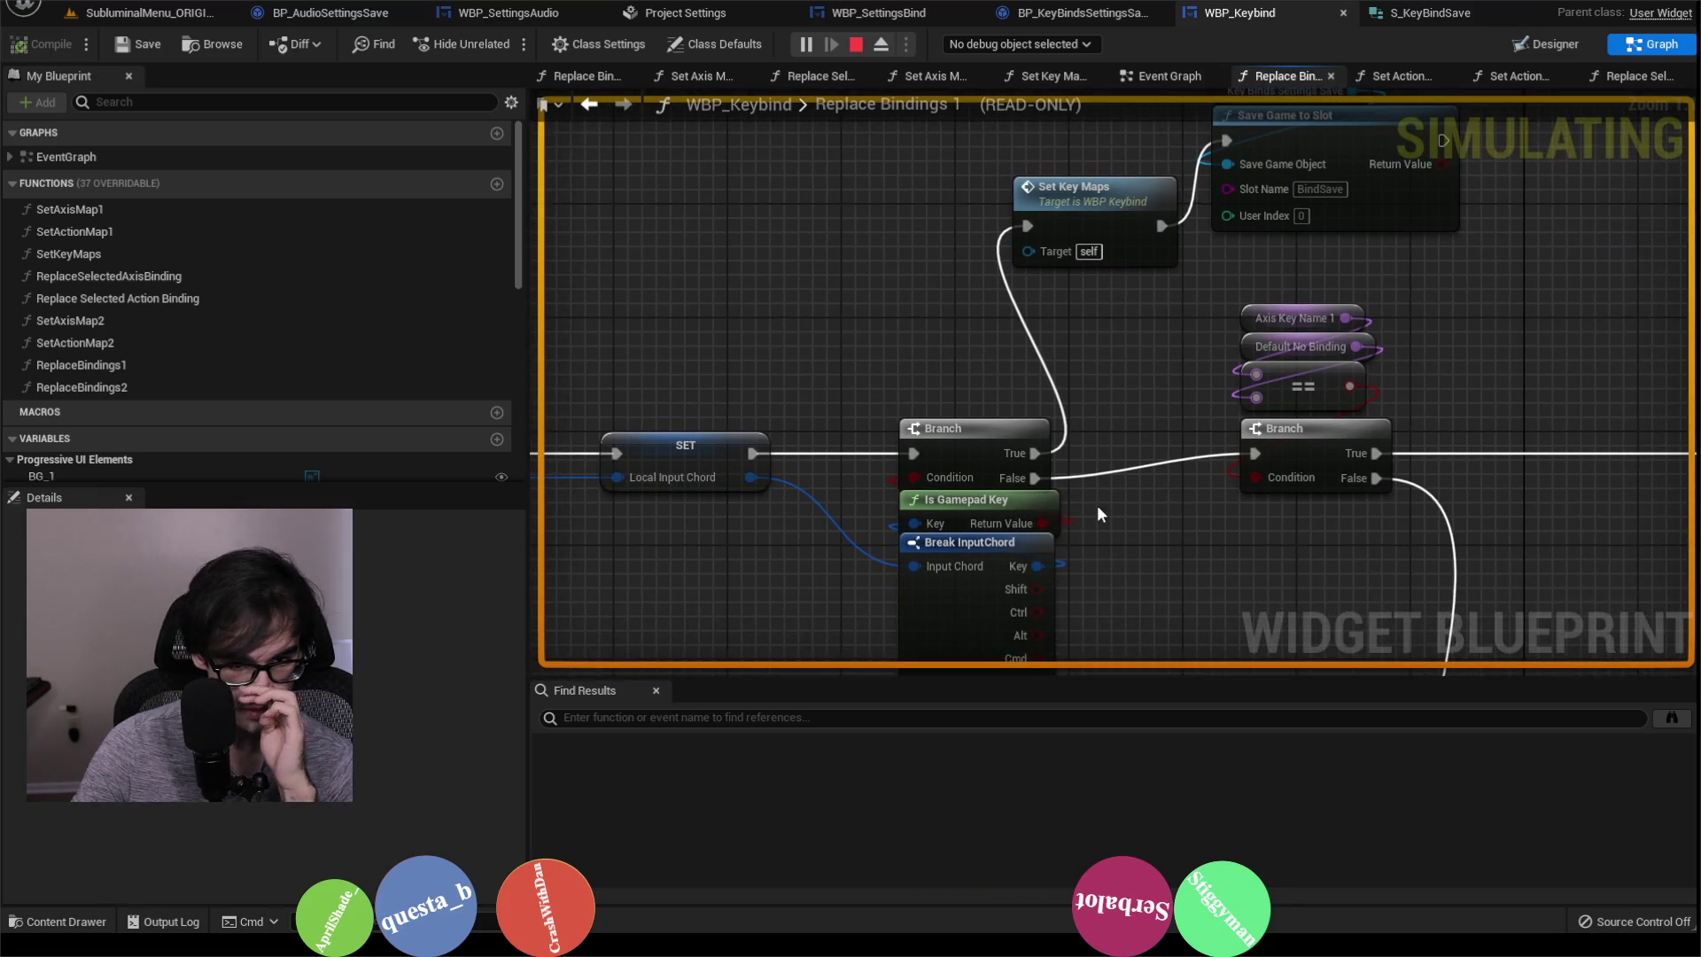
drag(1573, 440, 1190, 398)
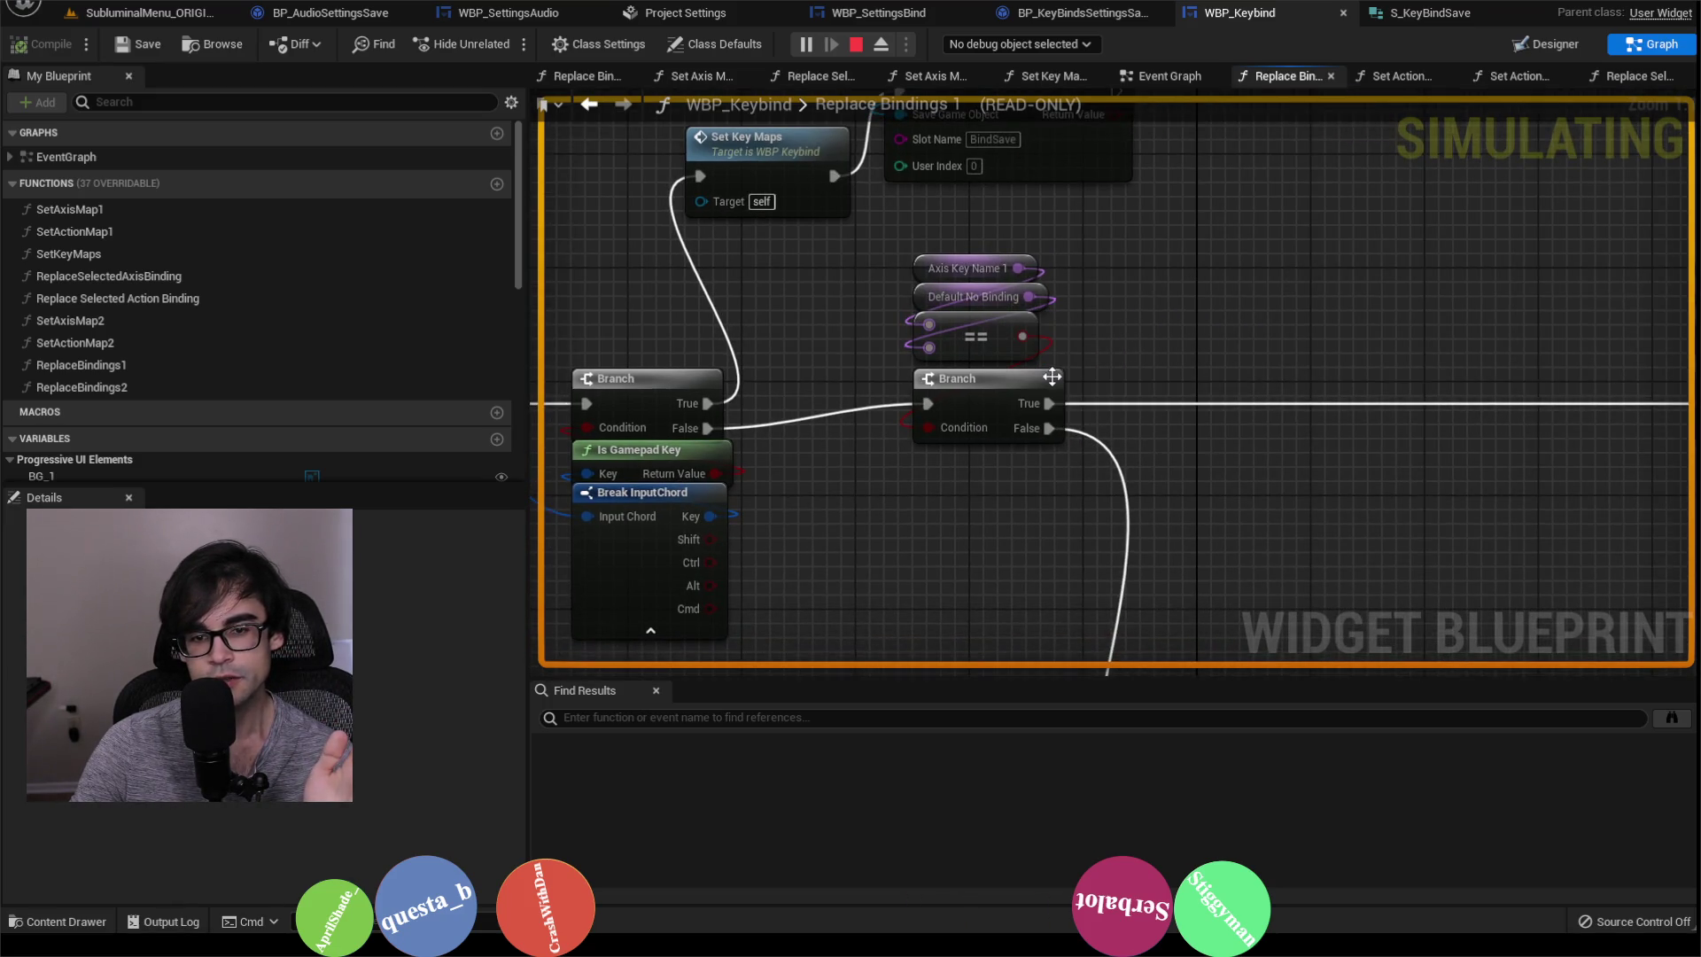
mouse_move(1020, 360)
mouse_down()
mouse_move(1035, 268)
mouse_move(1038, 308)
mouse_move(1018, 206)
mouse_up()
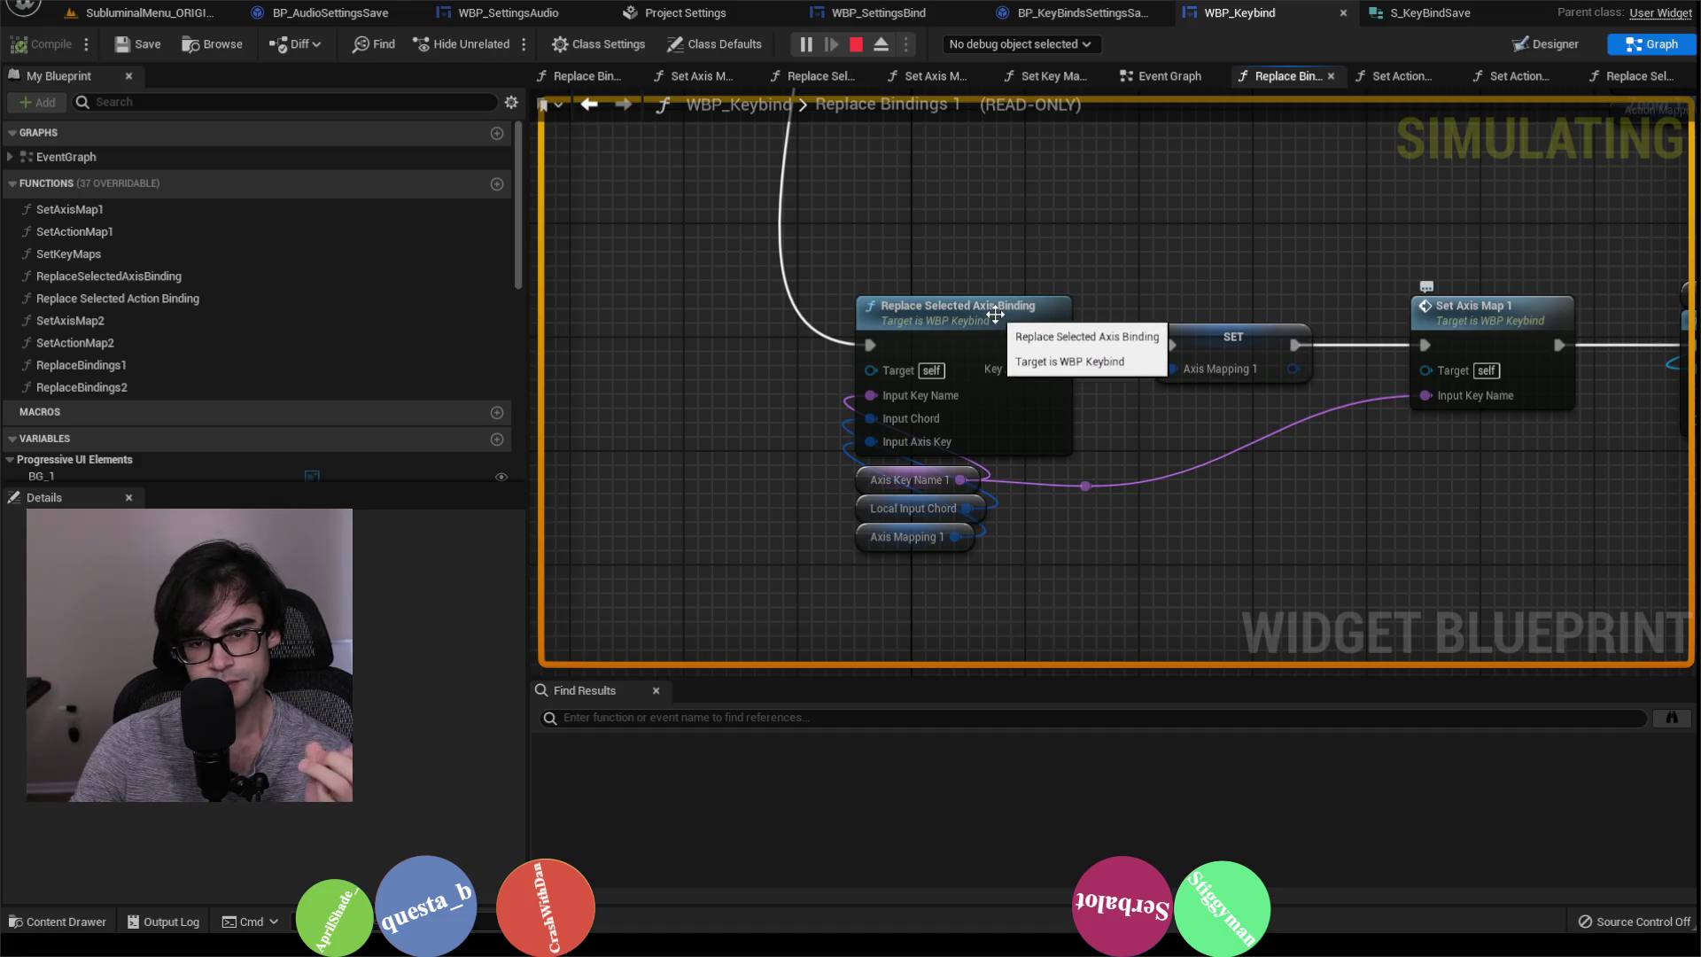
Step: Open Replace Selected Axis Binding and review its Remove Axis Mapping and Add Axis Mapping nodes
double_click(994, 314)
drag(1100, 330, 1326, 442)
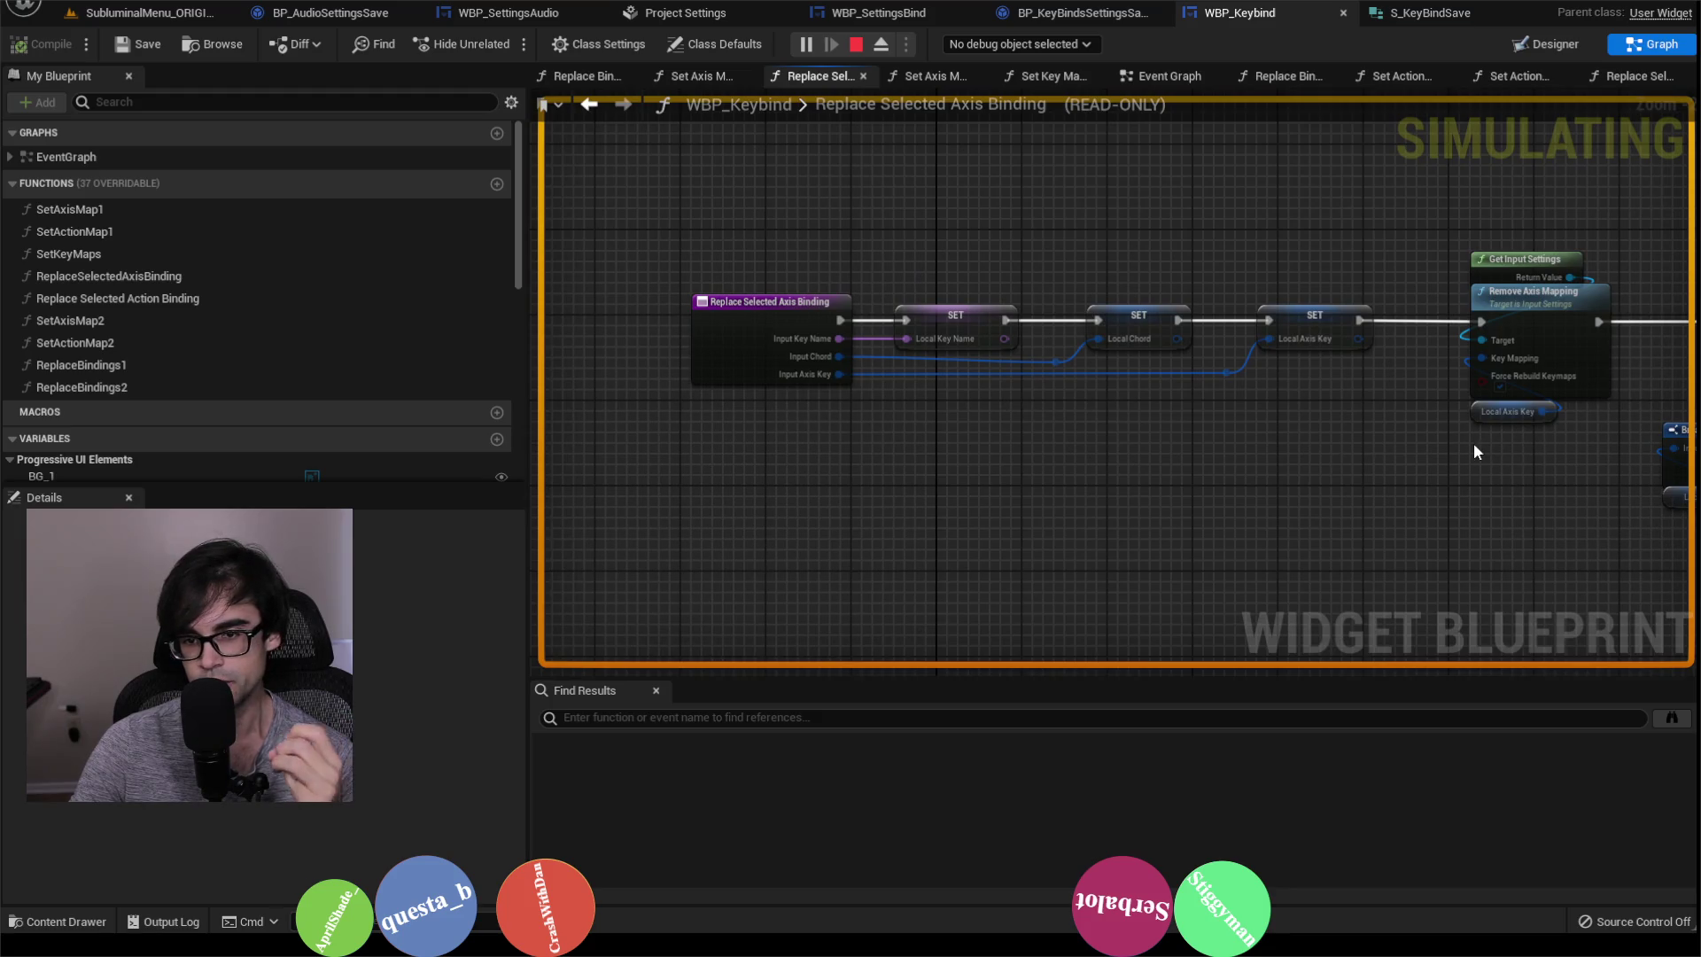
drag(1466, 440, 919, 438)
drag(908, 217, 1093, 447)
drag(1338, 272, 953, 266)
drag(827, 246, 1199, 506)
click(907, 321)
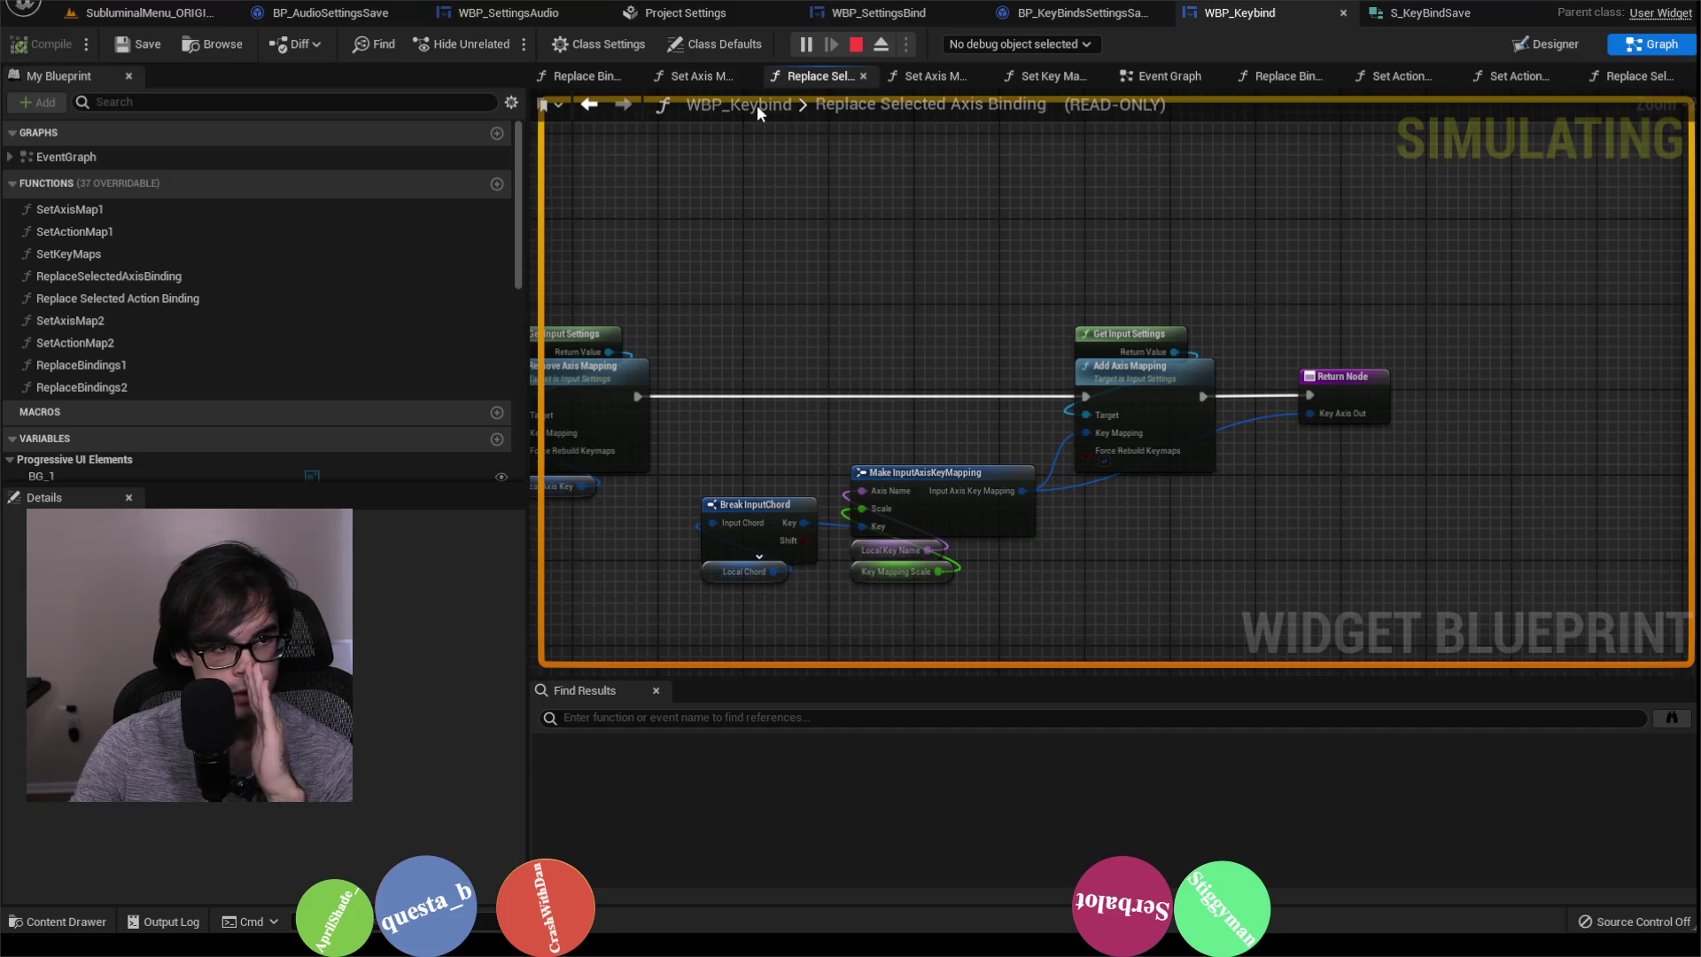
Step: Go back to Replace Bindings 1 and open the Set Axis Map 1 function from its call
click(589, 104)
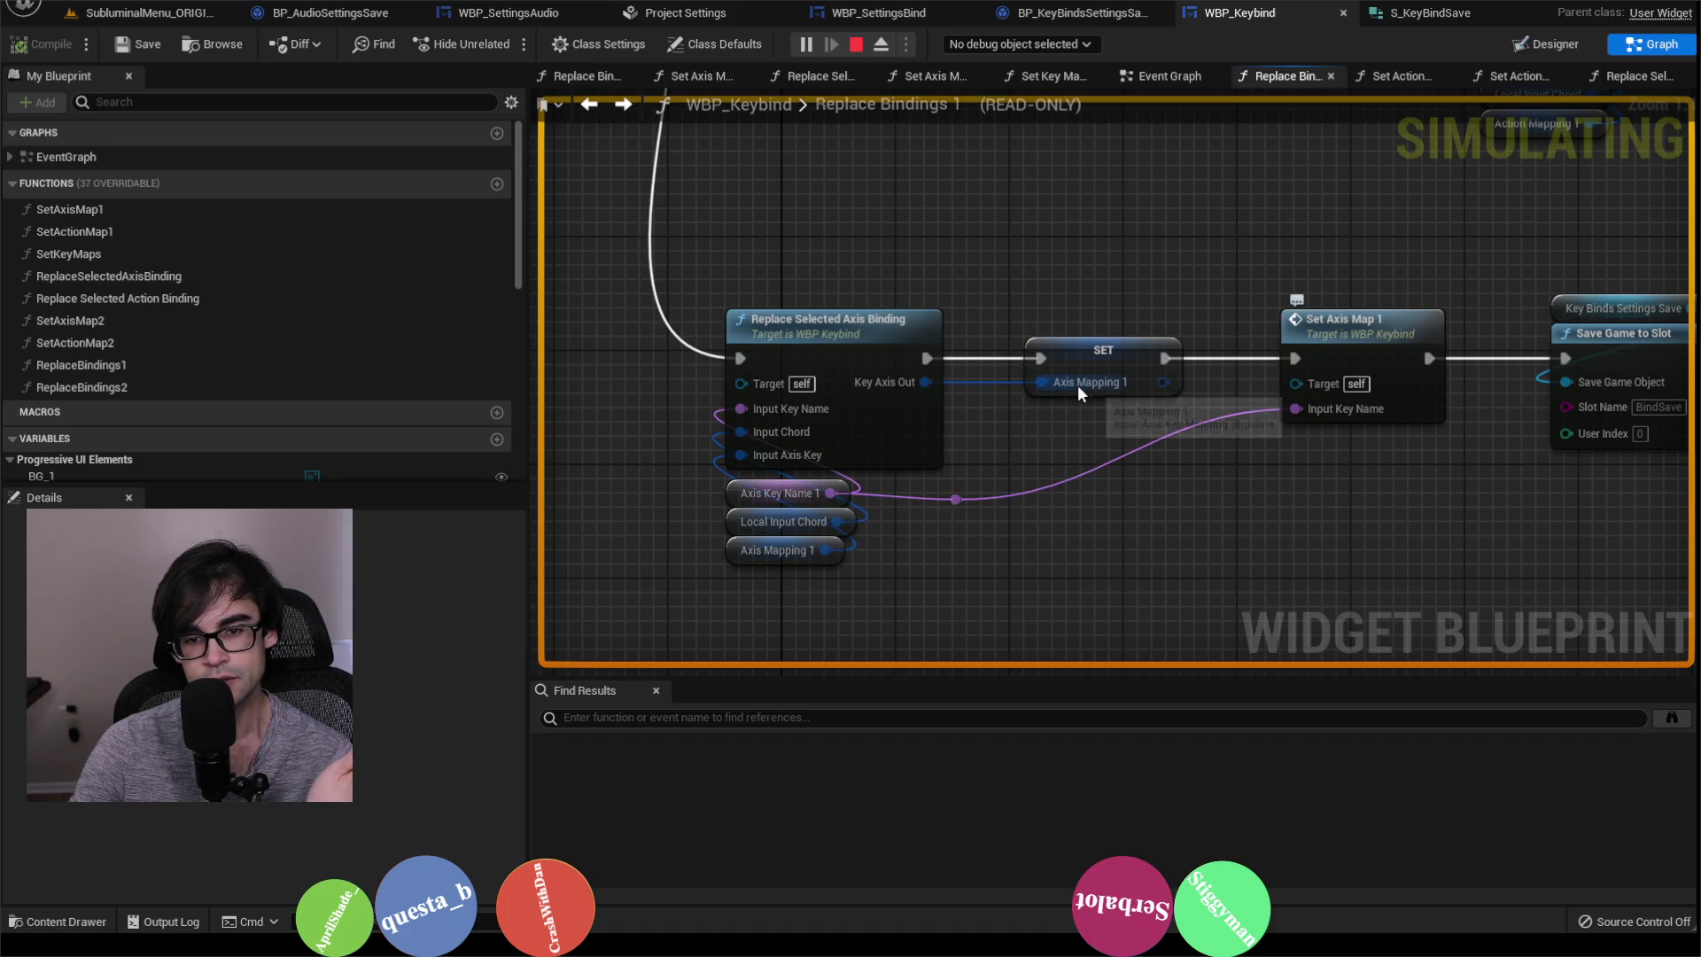
mouse_move(1077, 385)
mouse_down()
mouse_move(1204, 271)
mouse_move(1045, 275)
mouse_up()
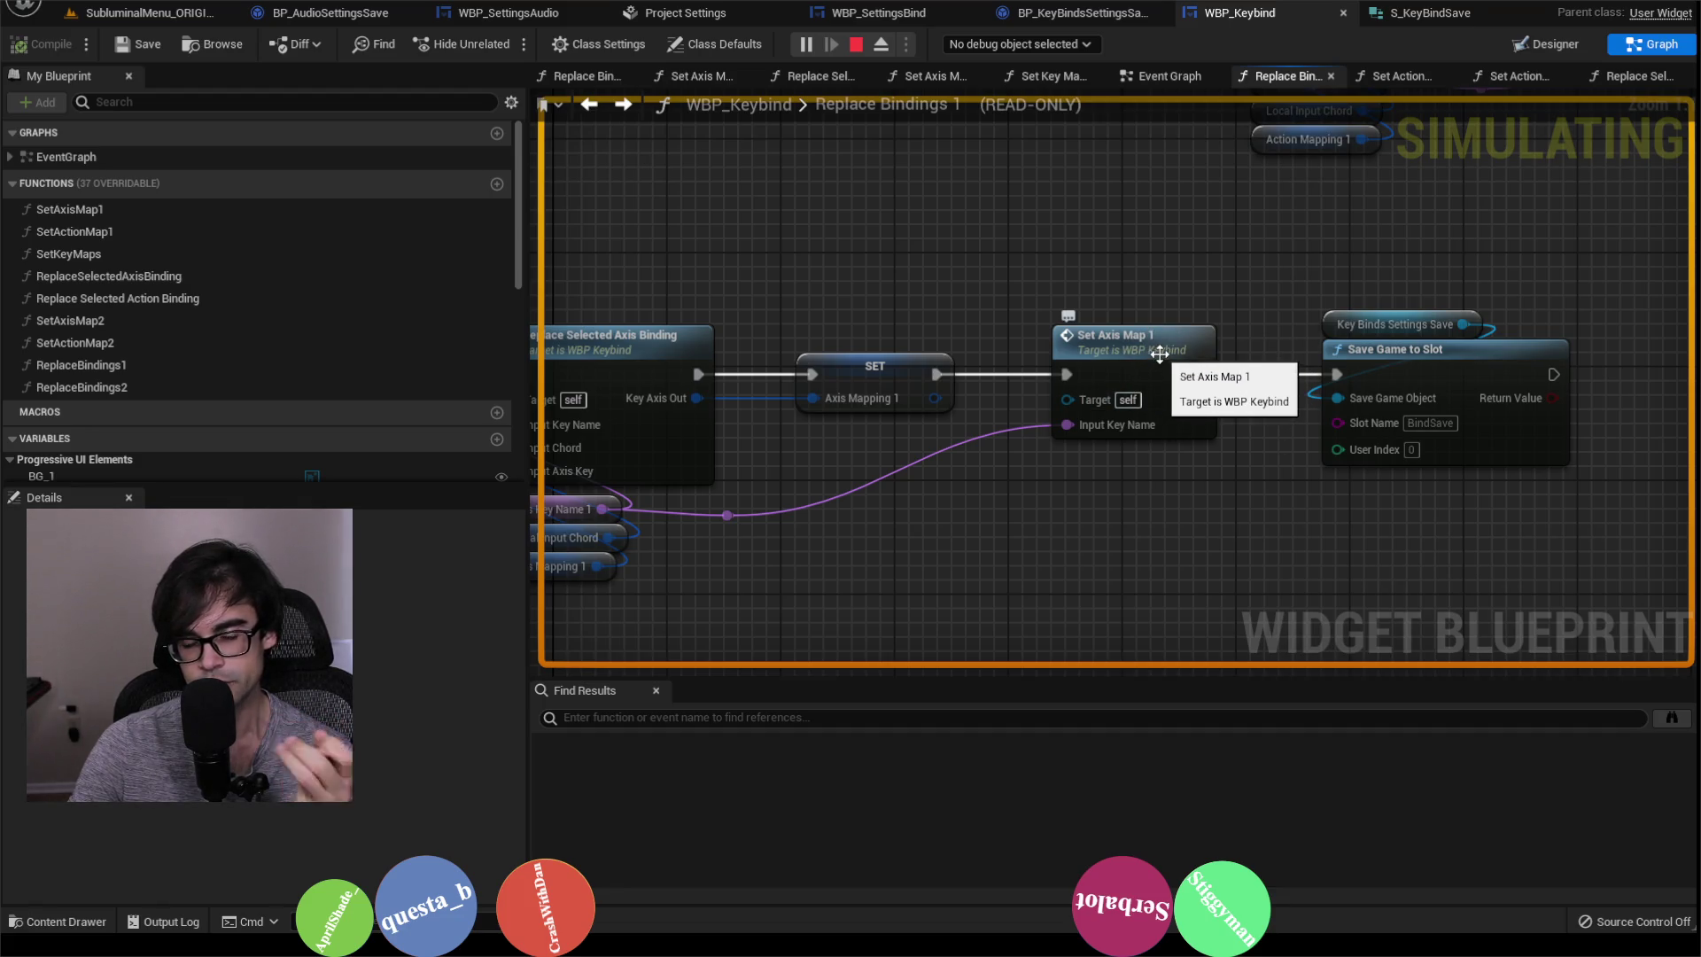
double_click(1179, 343)
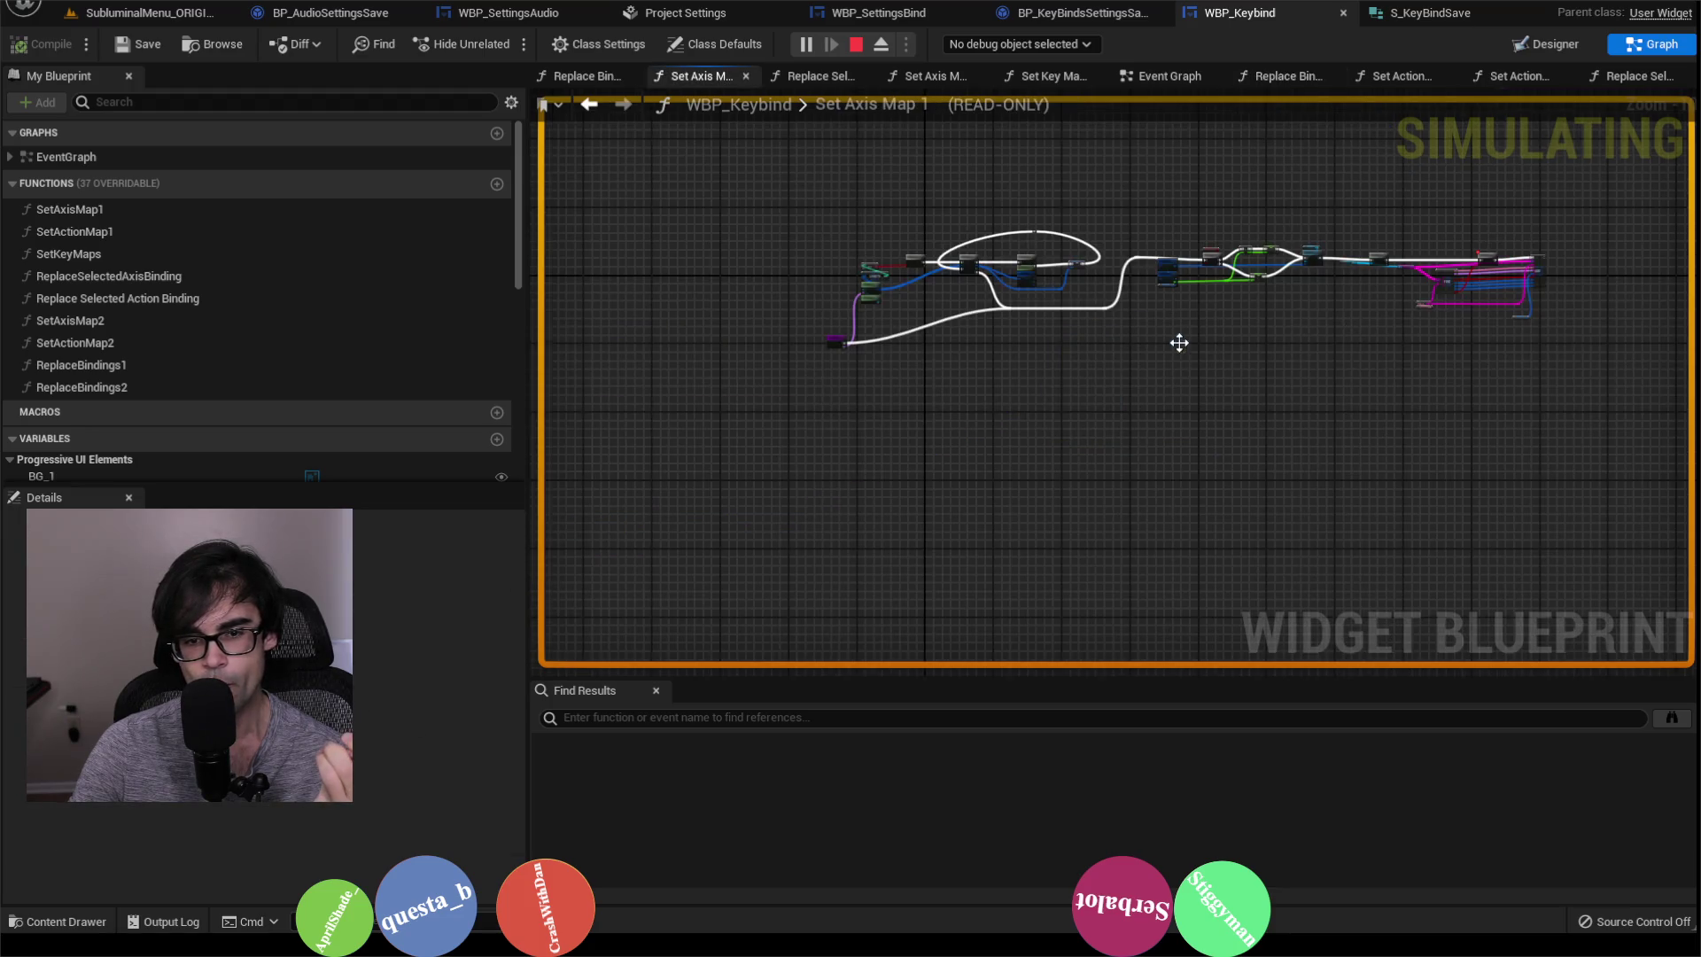
scroll(911, 328, up, 6)
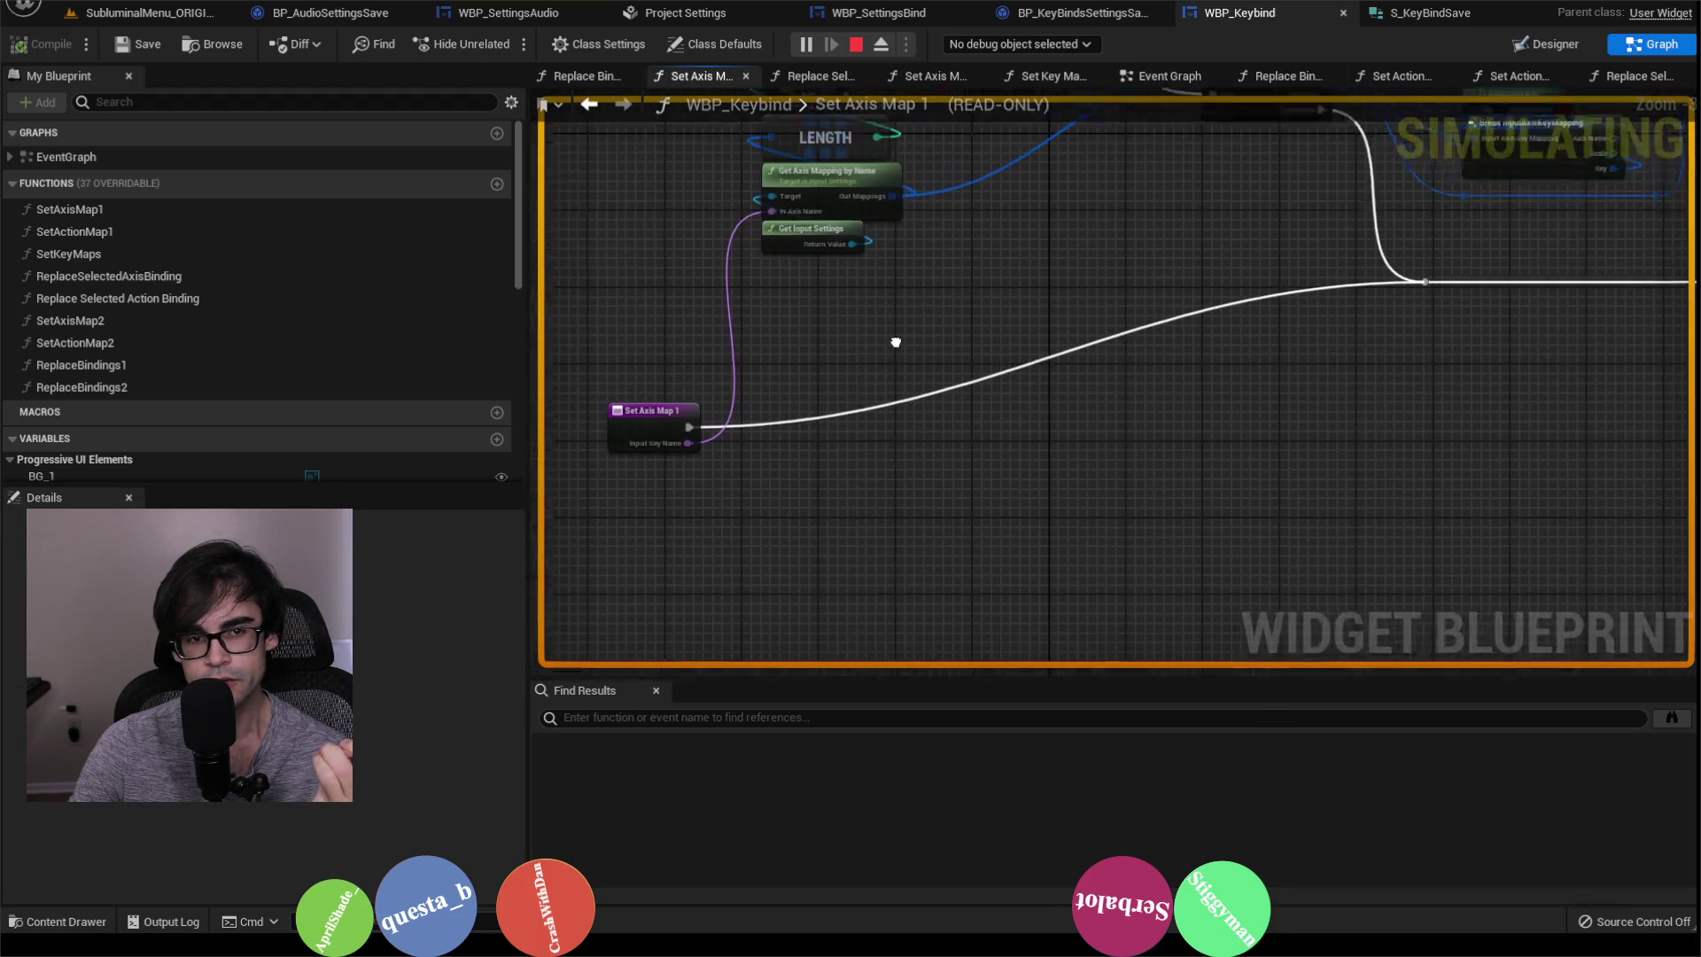
drag(1171, 300, 890, 429)
drag(1462, 345, 1176, 488)
drag(1419, 539, 1141, 533)
scroll(1143, 539, up, 2)
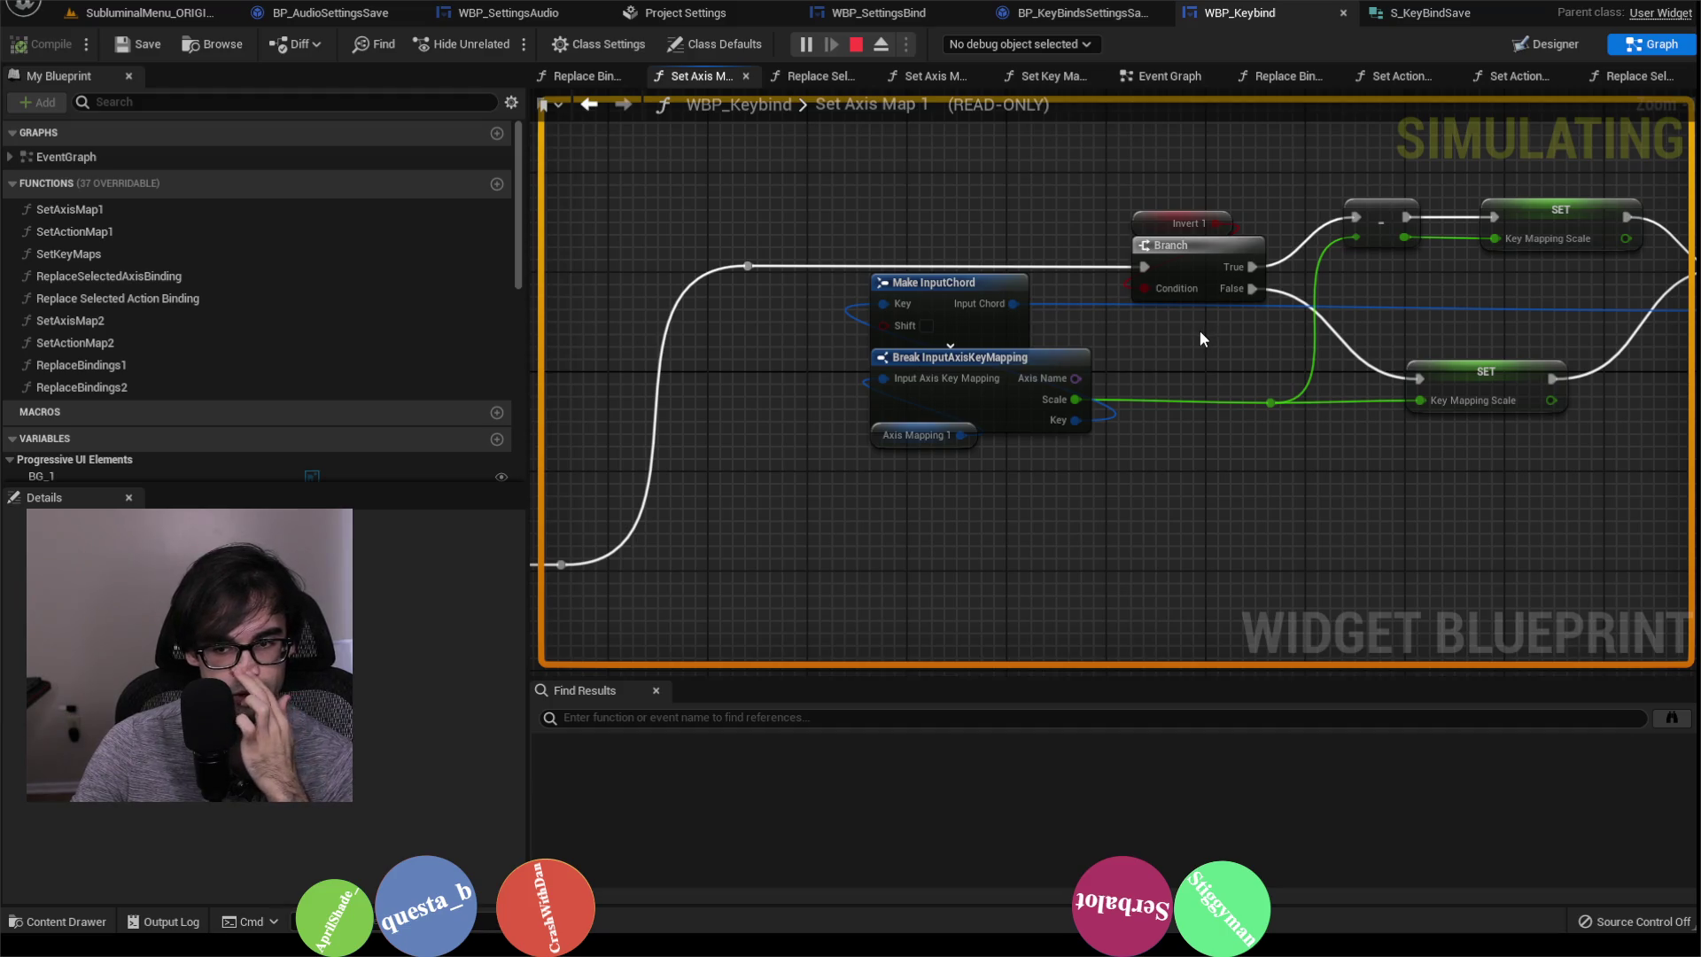
drag(1506, 344, 1288, 352)
click(1328, 396)
mouse_move(1442, 450)
mouse_down()
mouse_move(1222, 486)
mouse_move(1134, 432)
mouse_up()
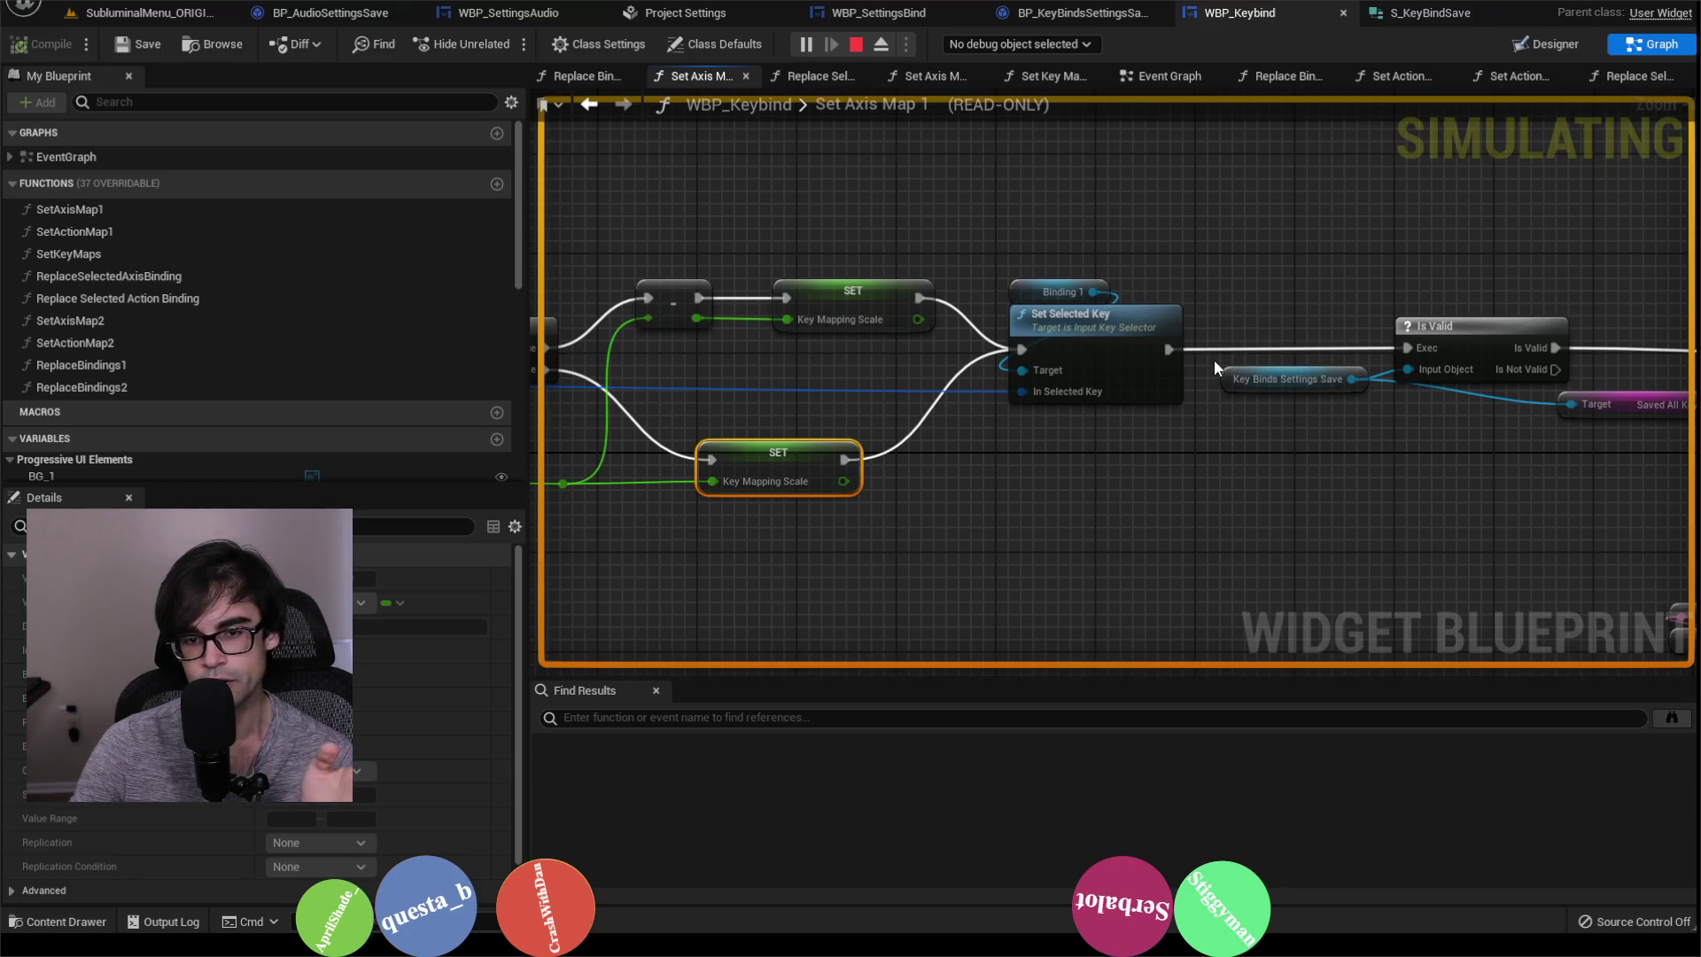
mouse_move(1230, 287)
mouse_down()
mouse_move(1159, 300)
mouse_move(1045, 379)
mouse_up()
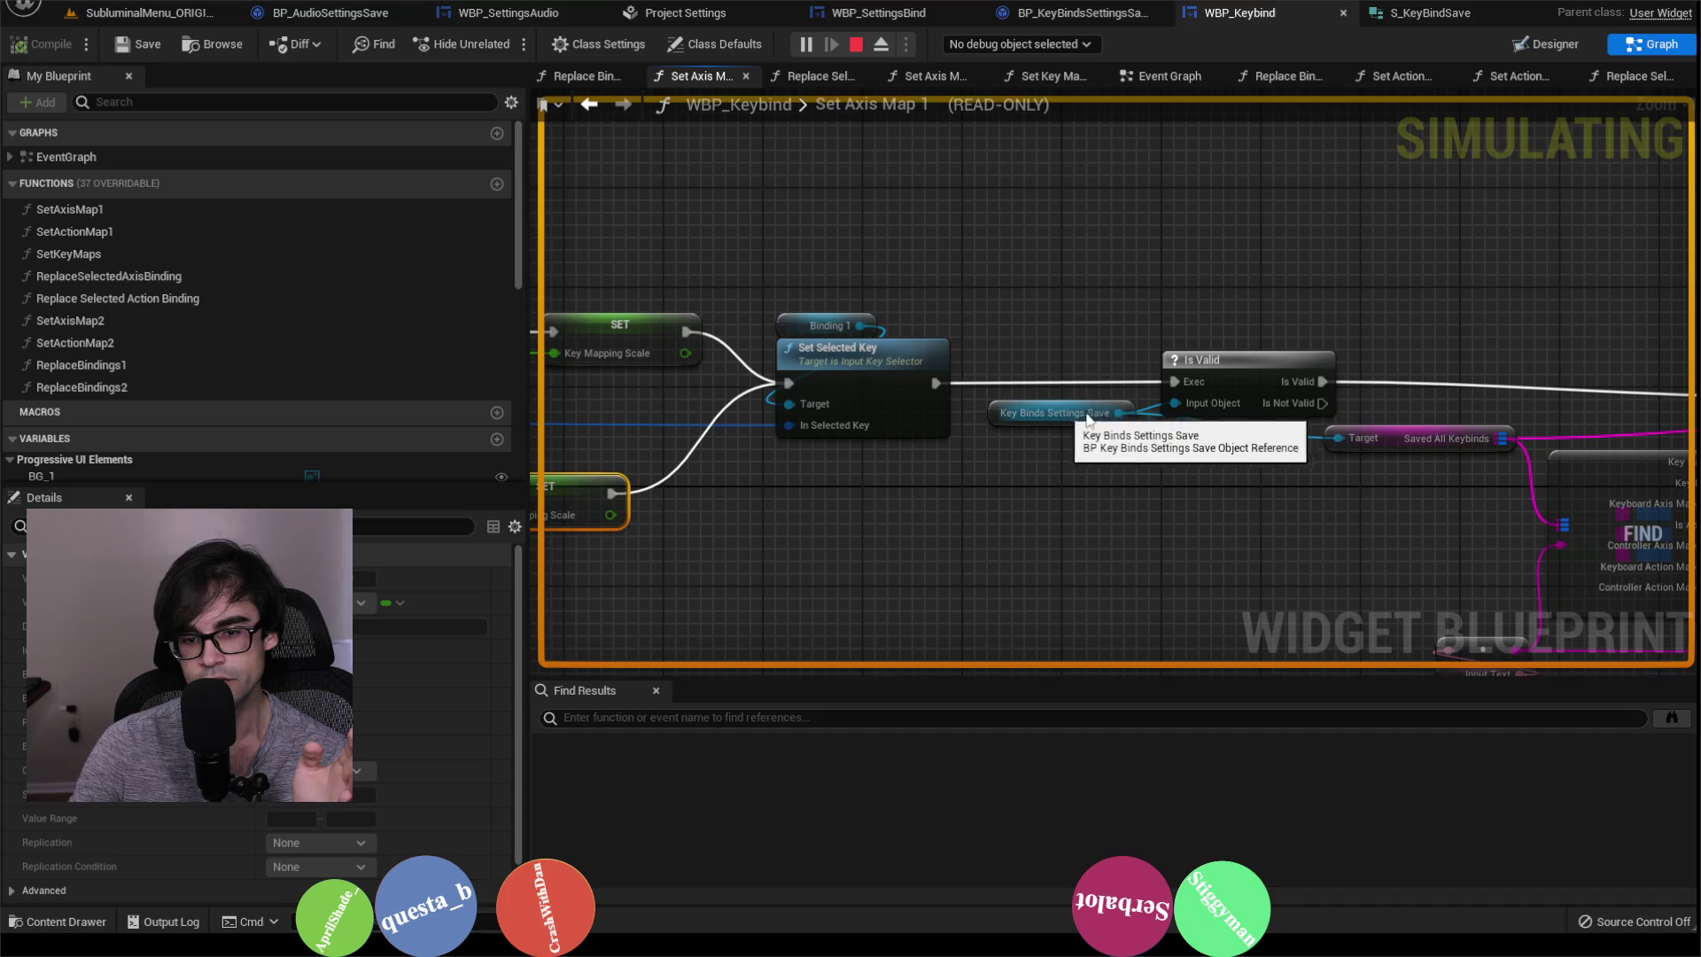
mouse_move(1468, 351)
mouse_down()
mouse_move(1189, 322)
mouse_move(932, 252)
mouse_up()
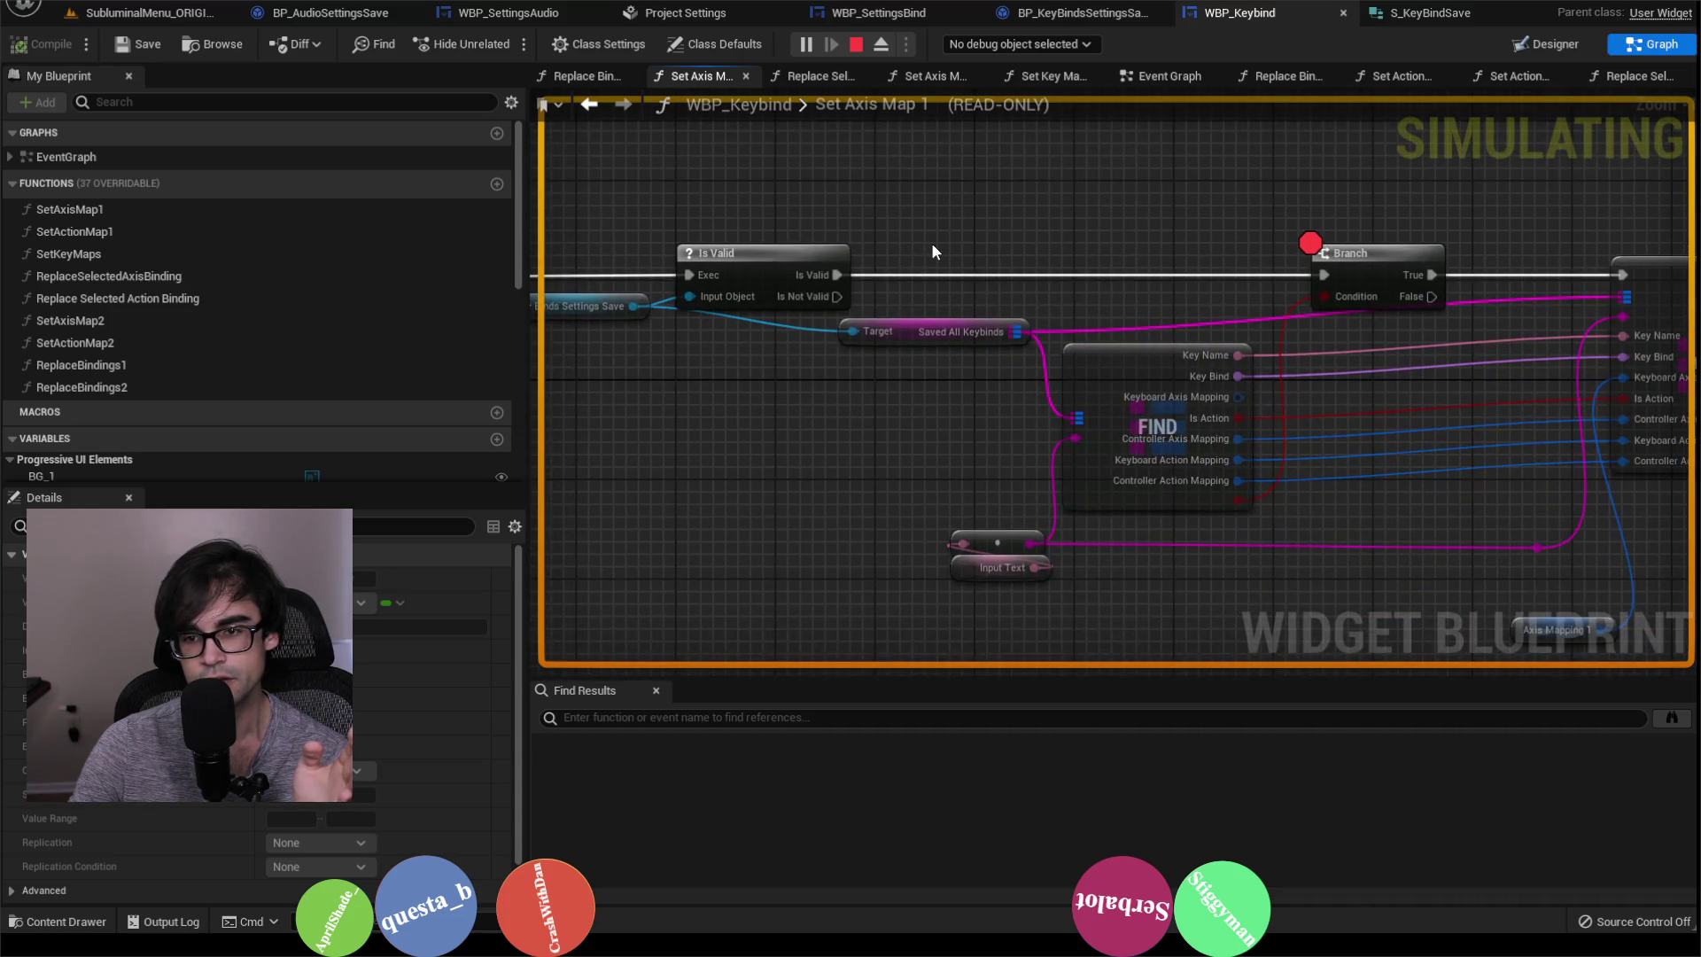
scroll(932, 246, down, 1)
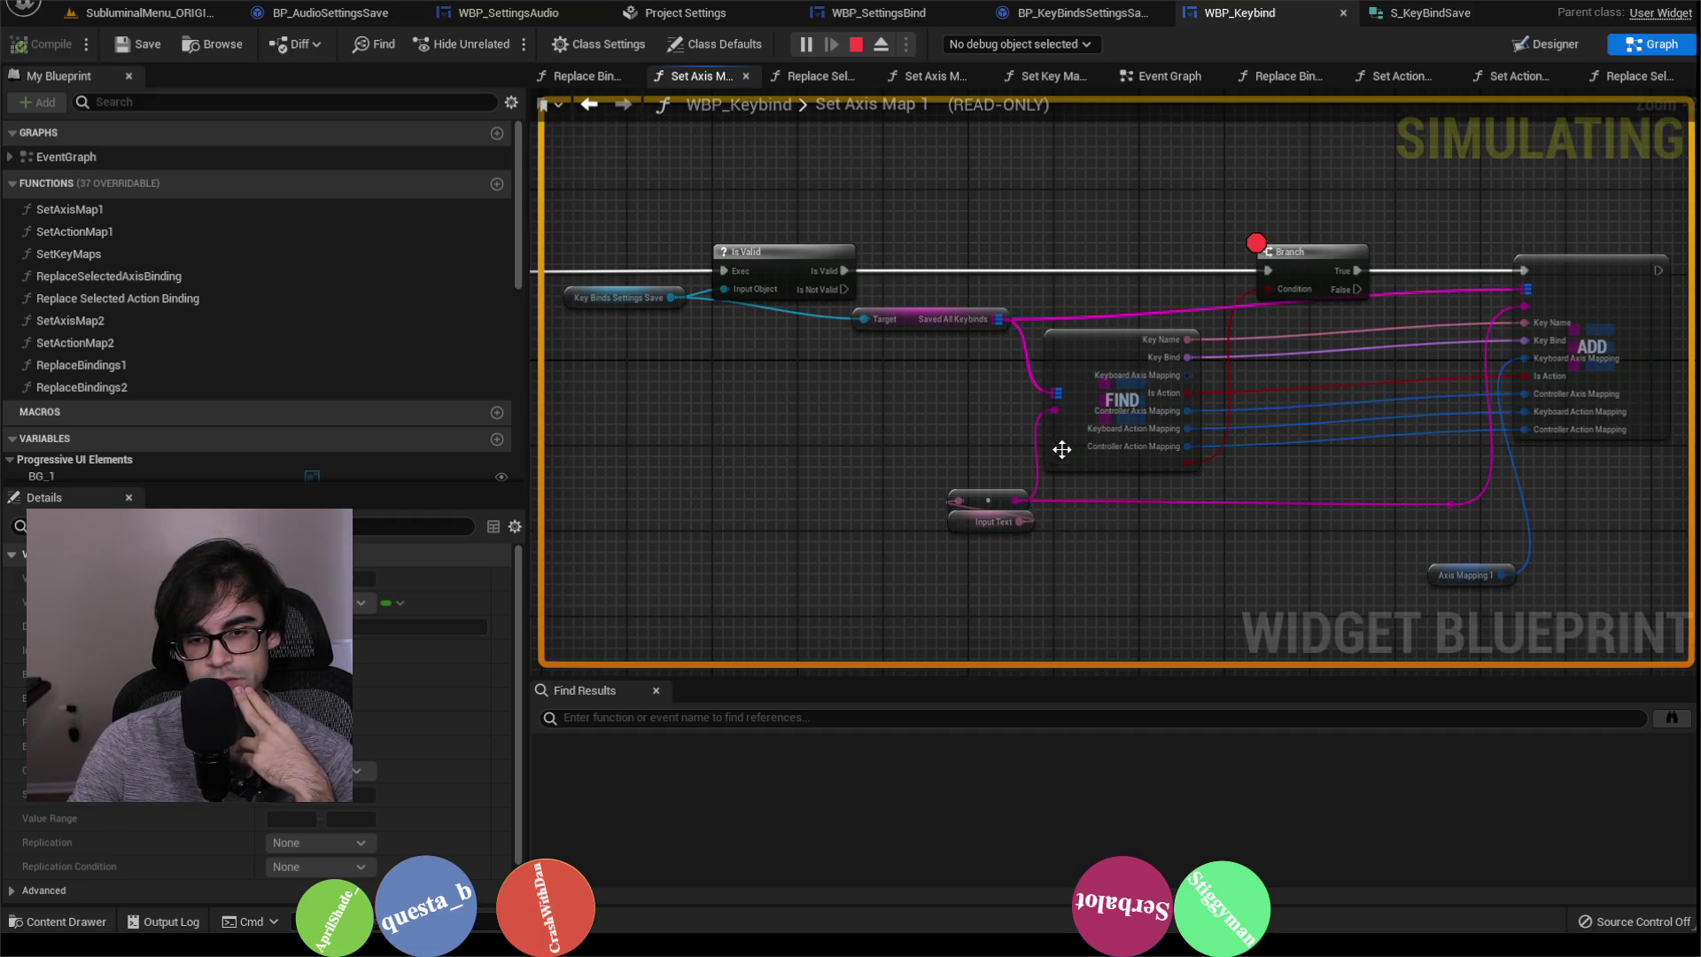
drag(1342, 410, 1187, 414)
scroll(1358, 529, up, 2)
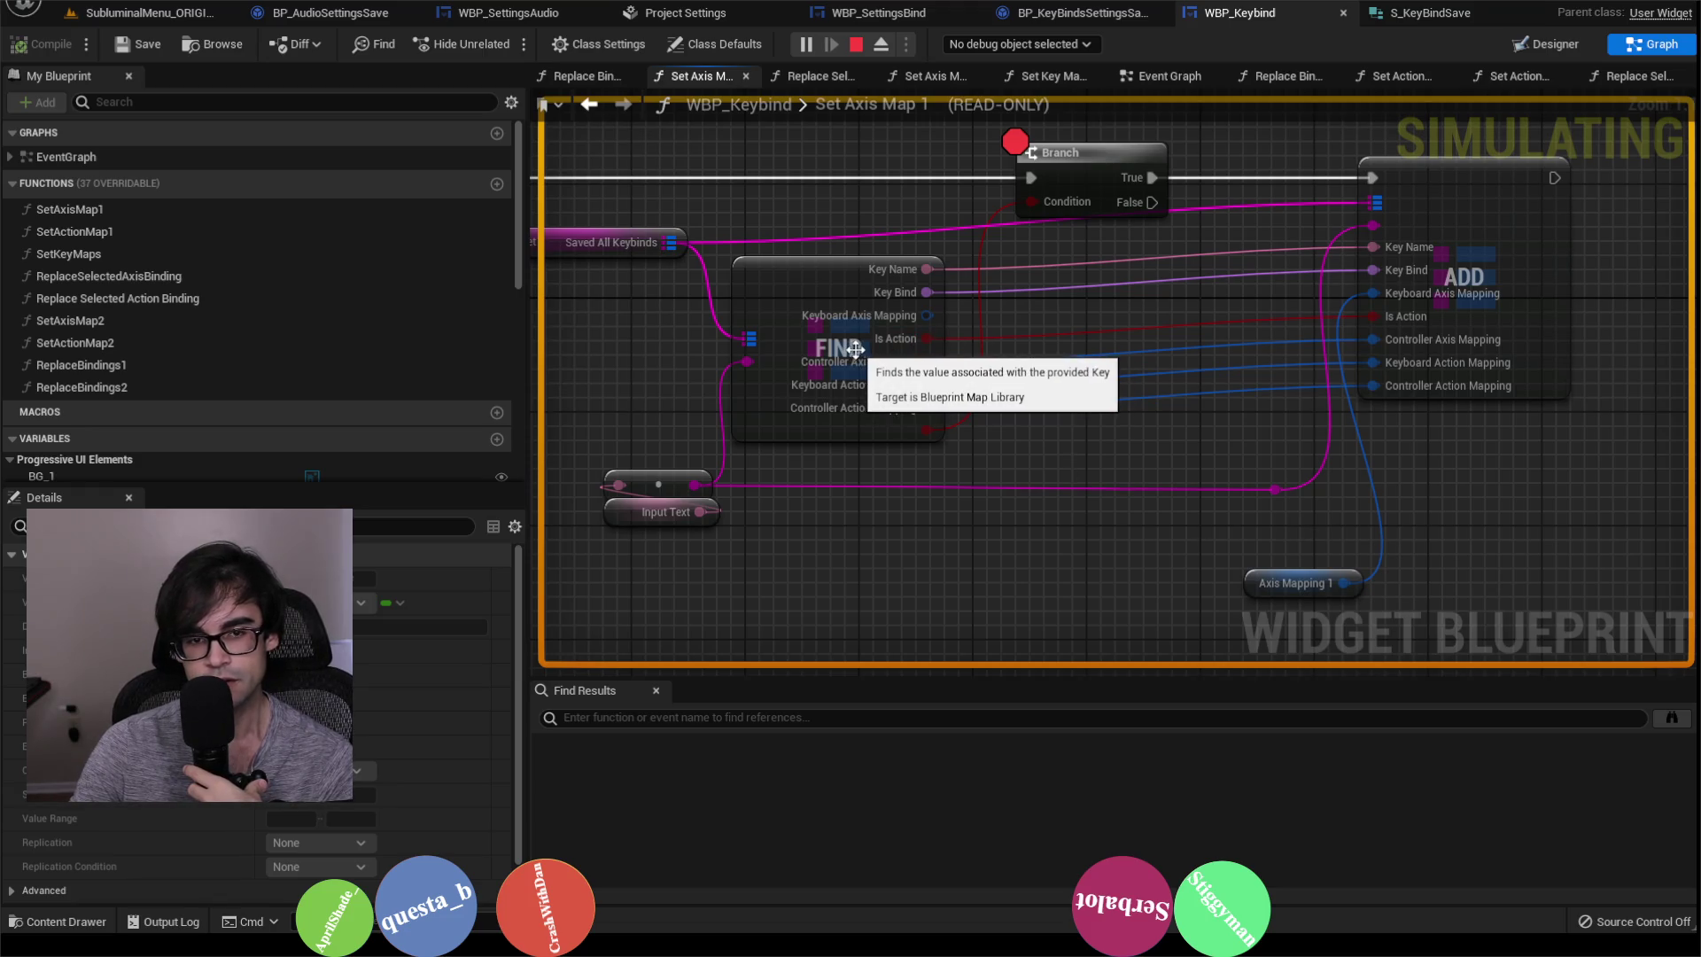
scroll(1139, 397, down, 3)
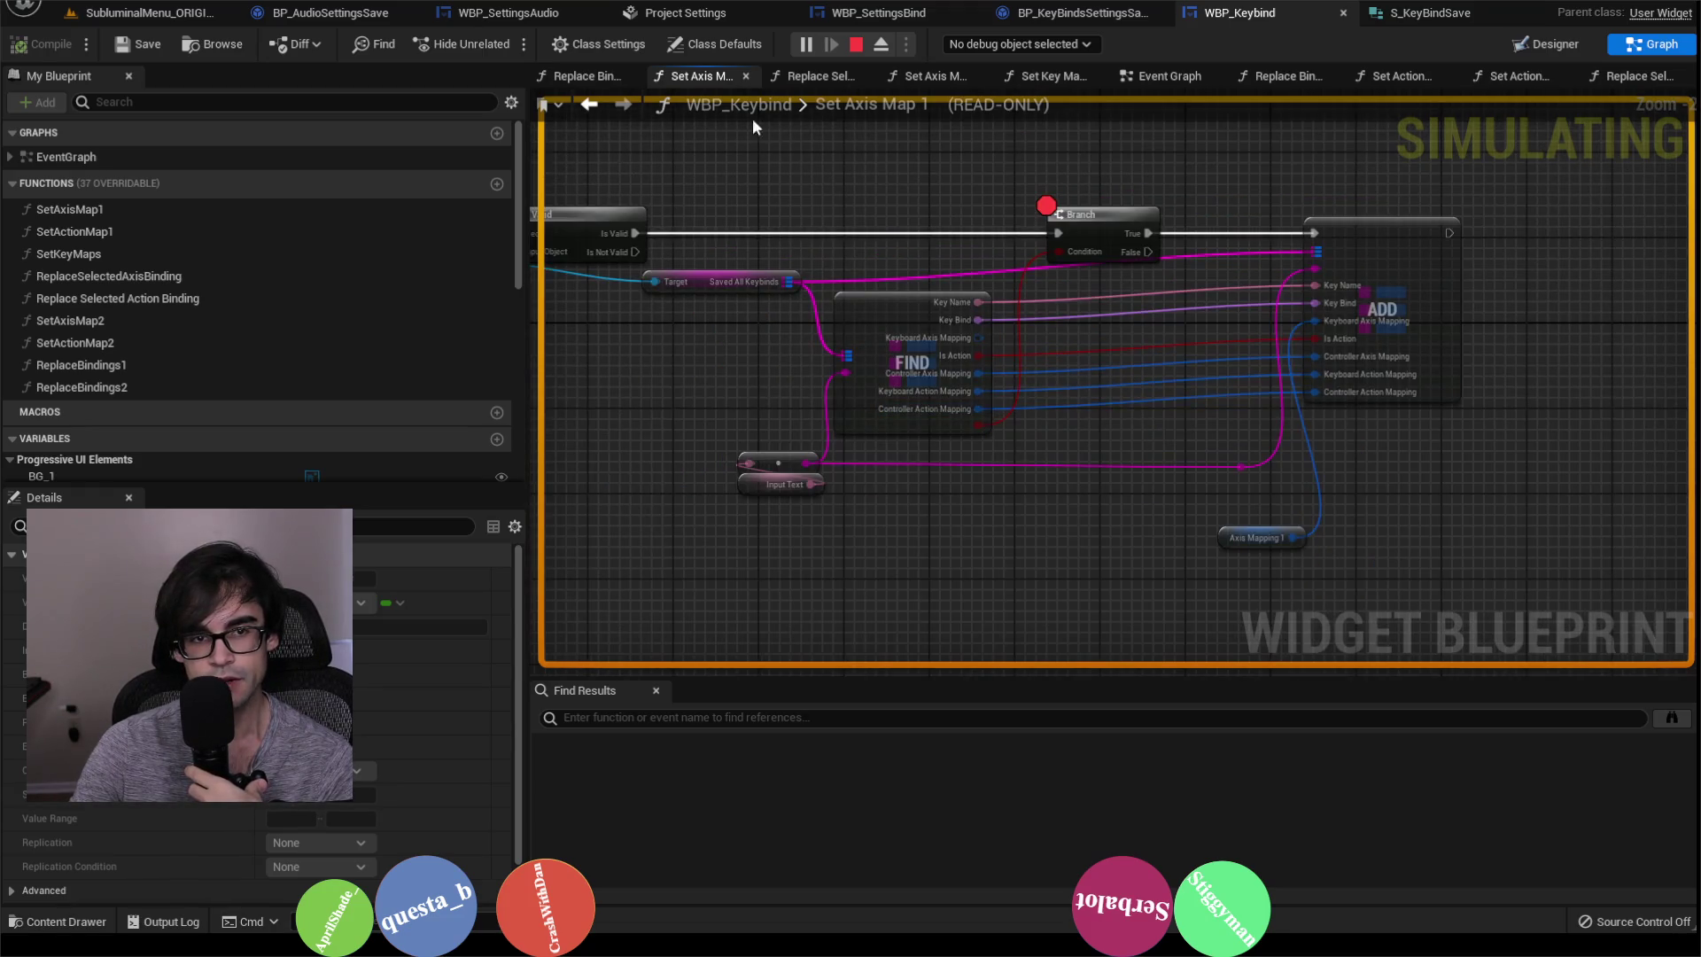
click(590, 104)
drag(1146, 288, 1012, 328)
mouse_move(1055, 310)
mouse_down()
mouse_move(1370, 436)
mouse_move(1362, 512)
mouse_up()
scroll(1368, 514, down, 2)
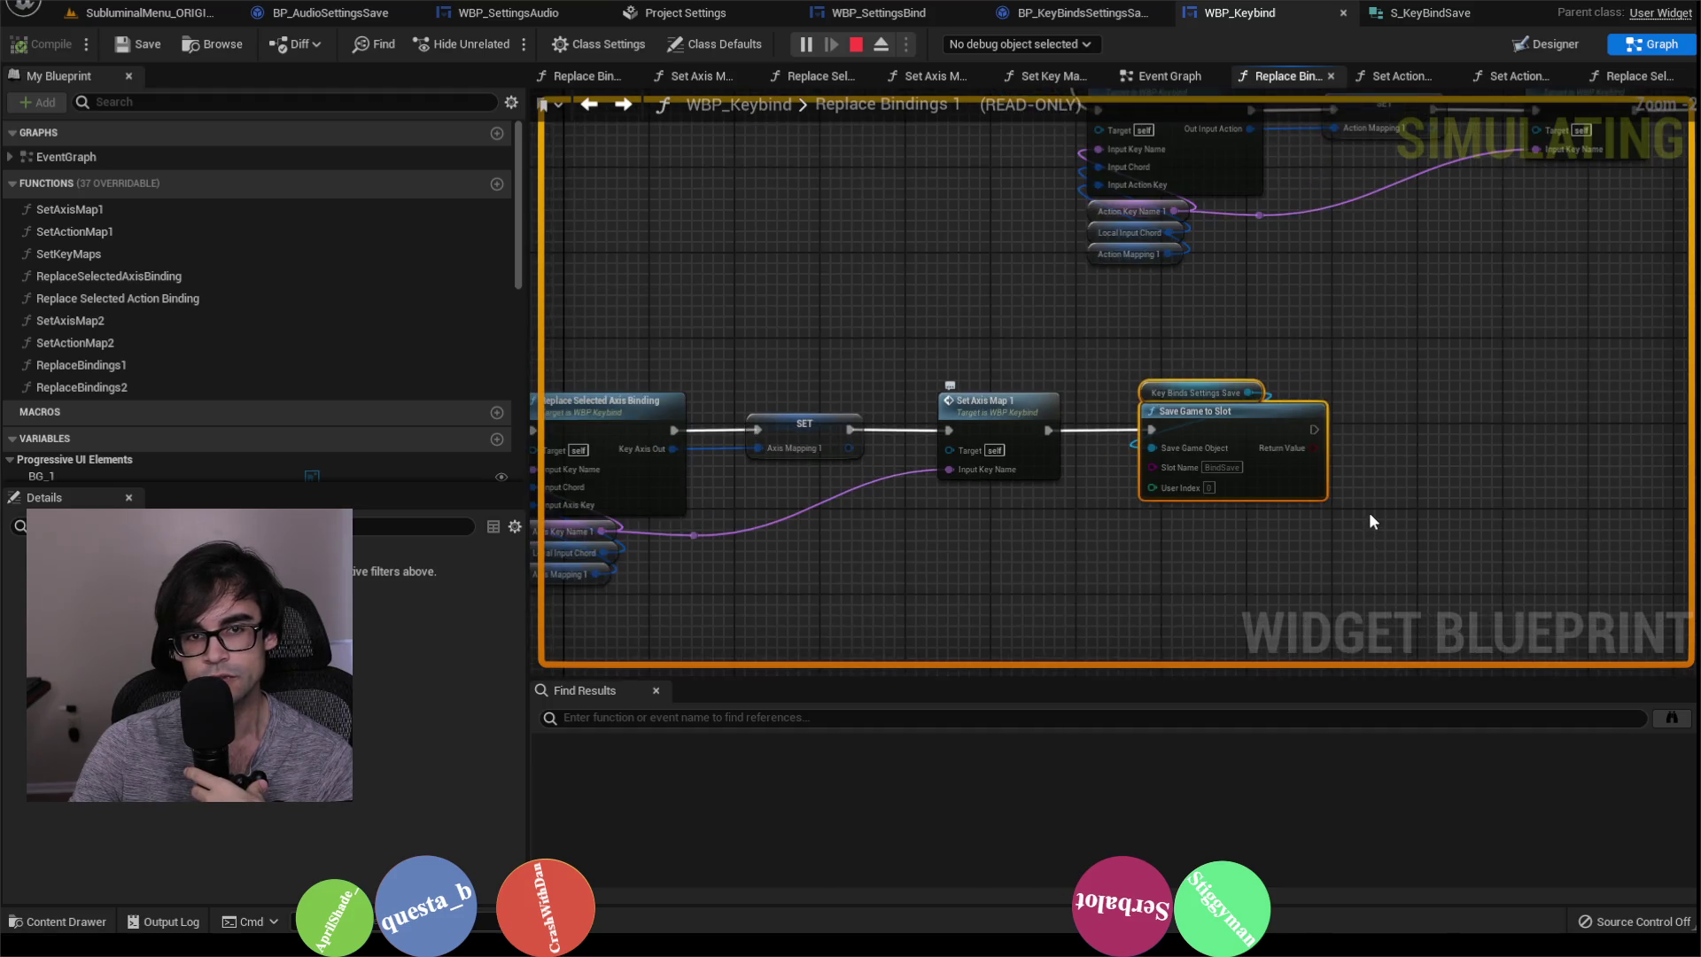
scroll(1369, 512, down, 4)
scroll(1369, 513, up, 3)
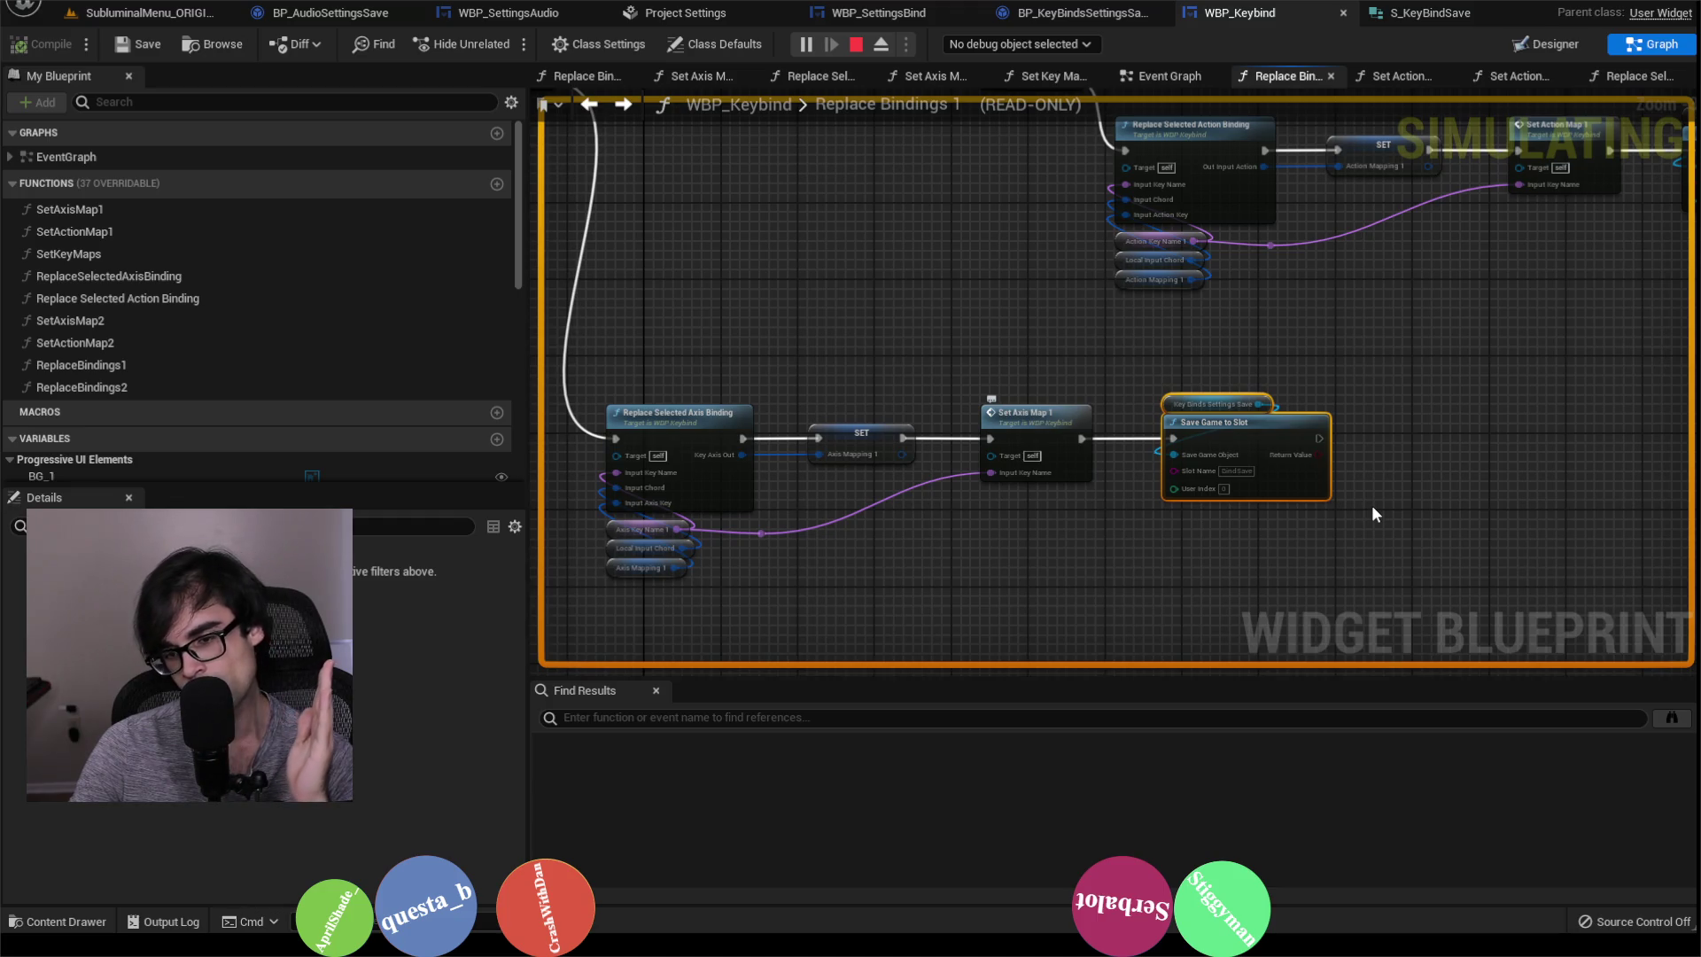
scroll(1371, 513, up, 1)
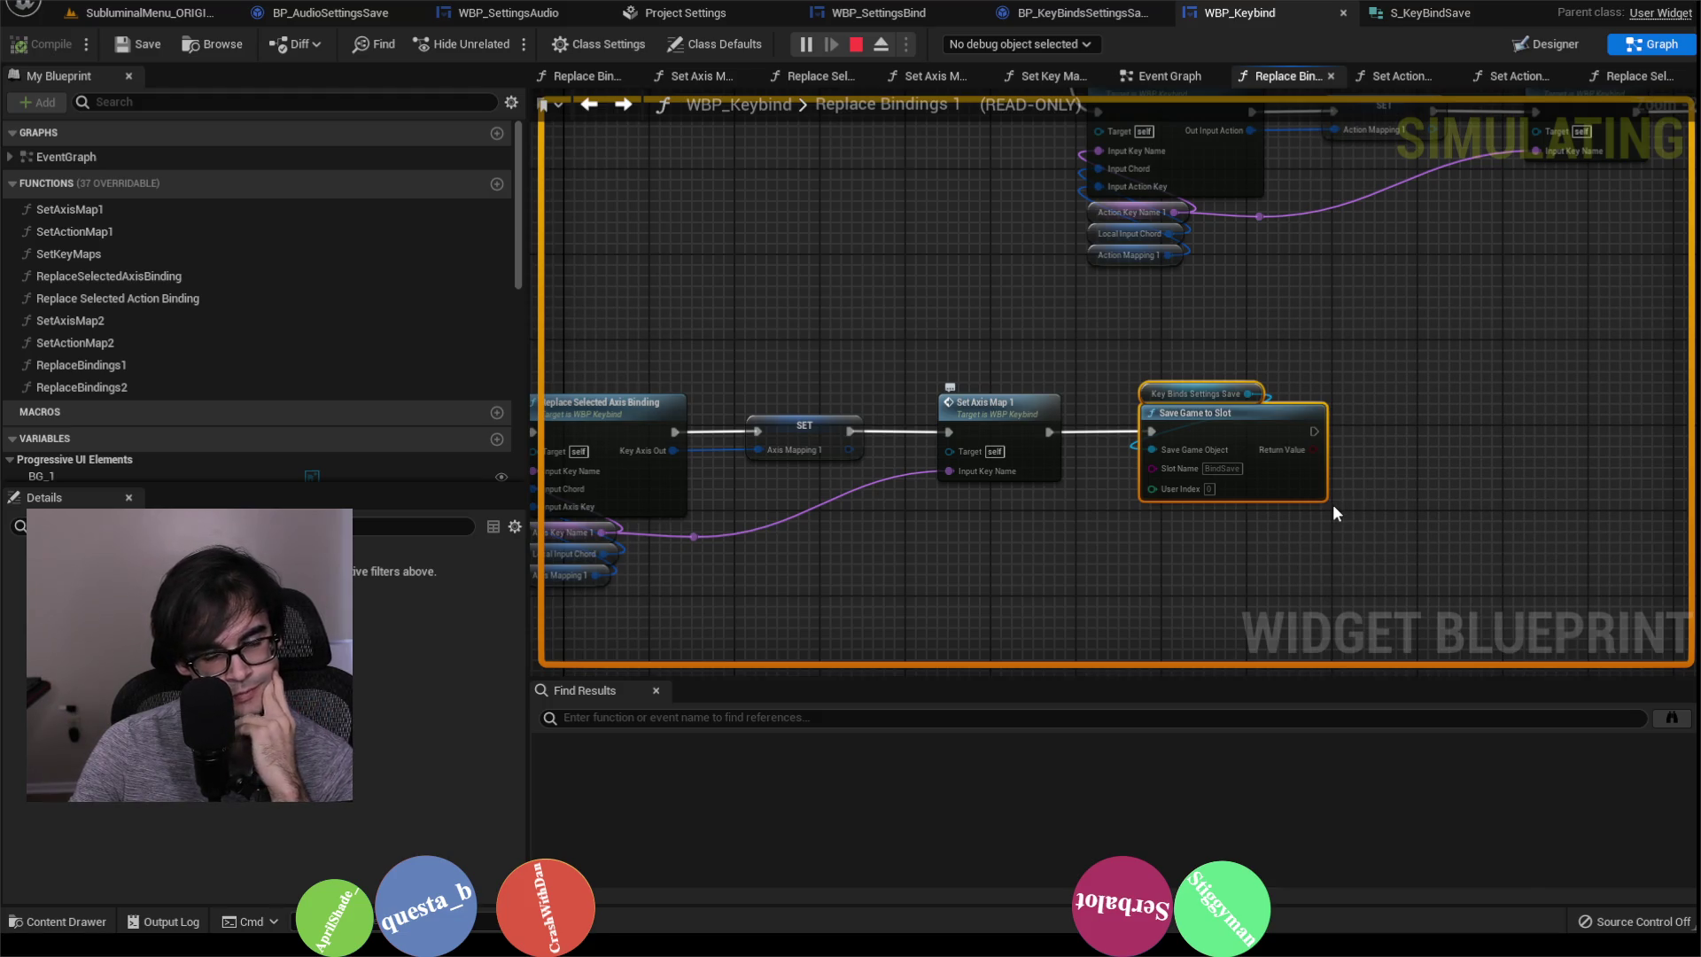
double_click(1051, 445)
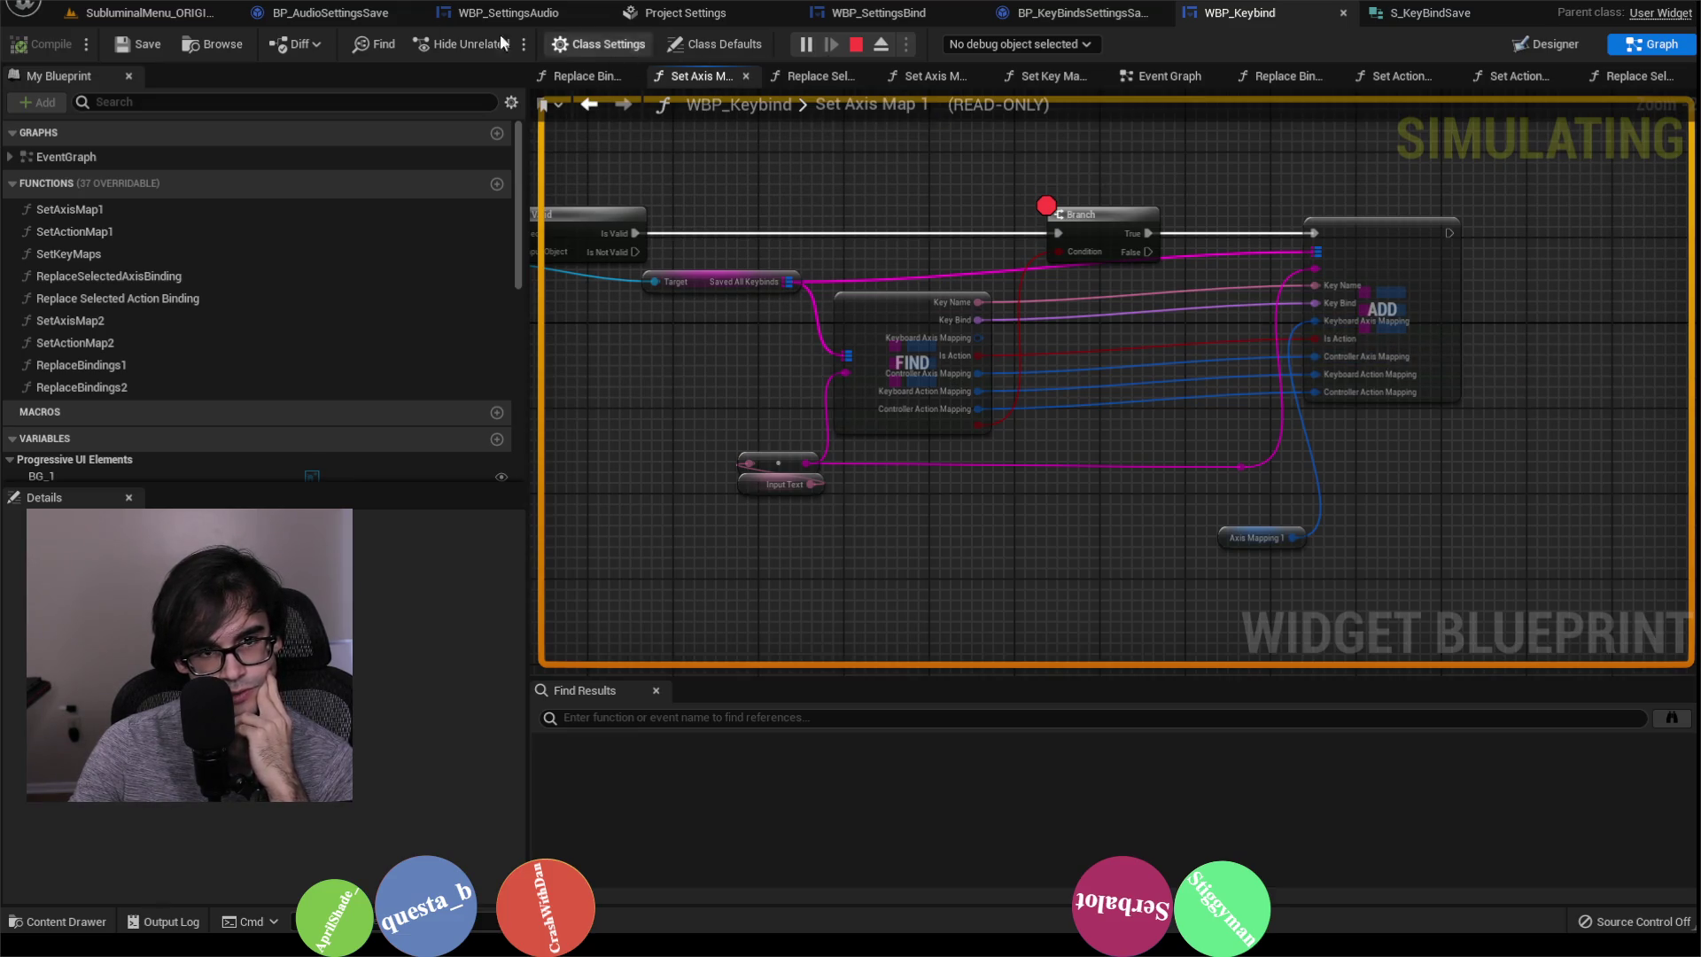
Step: Rebind Throttle's keyboard key in the running menu and inspect Saved All Keybinds at the breakpoint
click(149, 12)
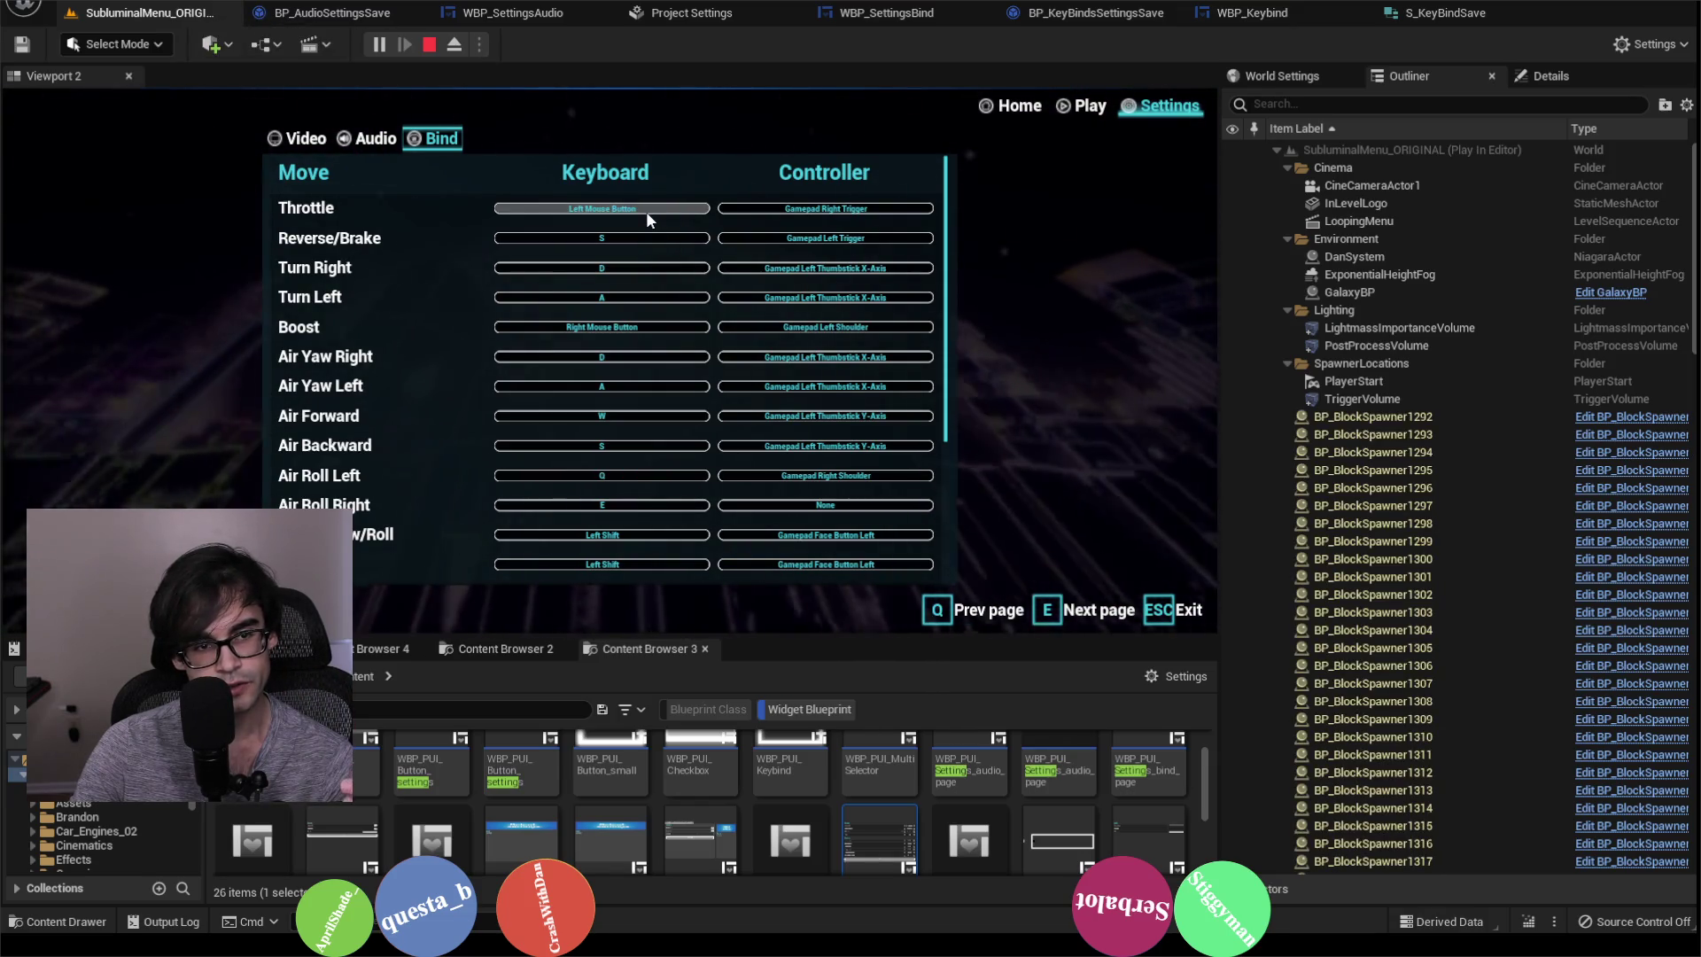
click(647, 213)
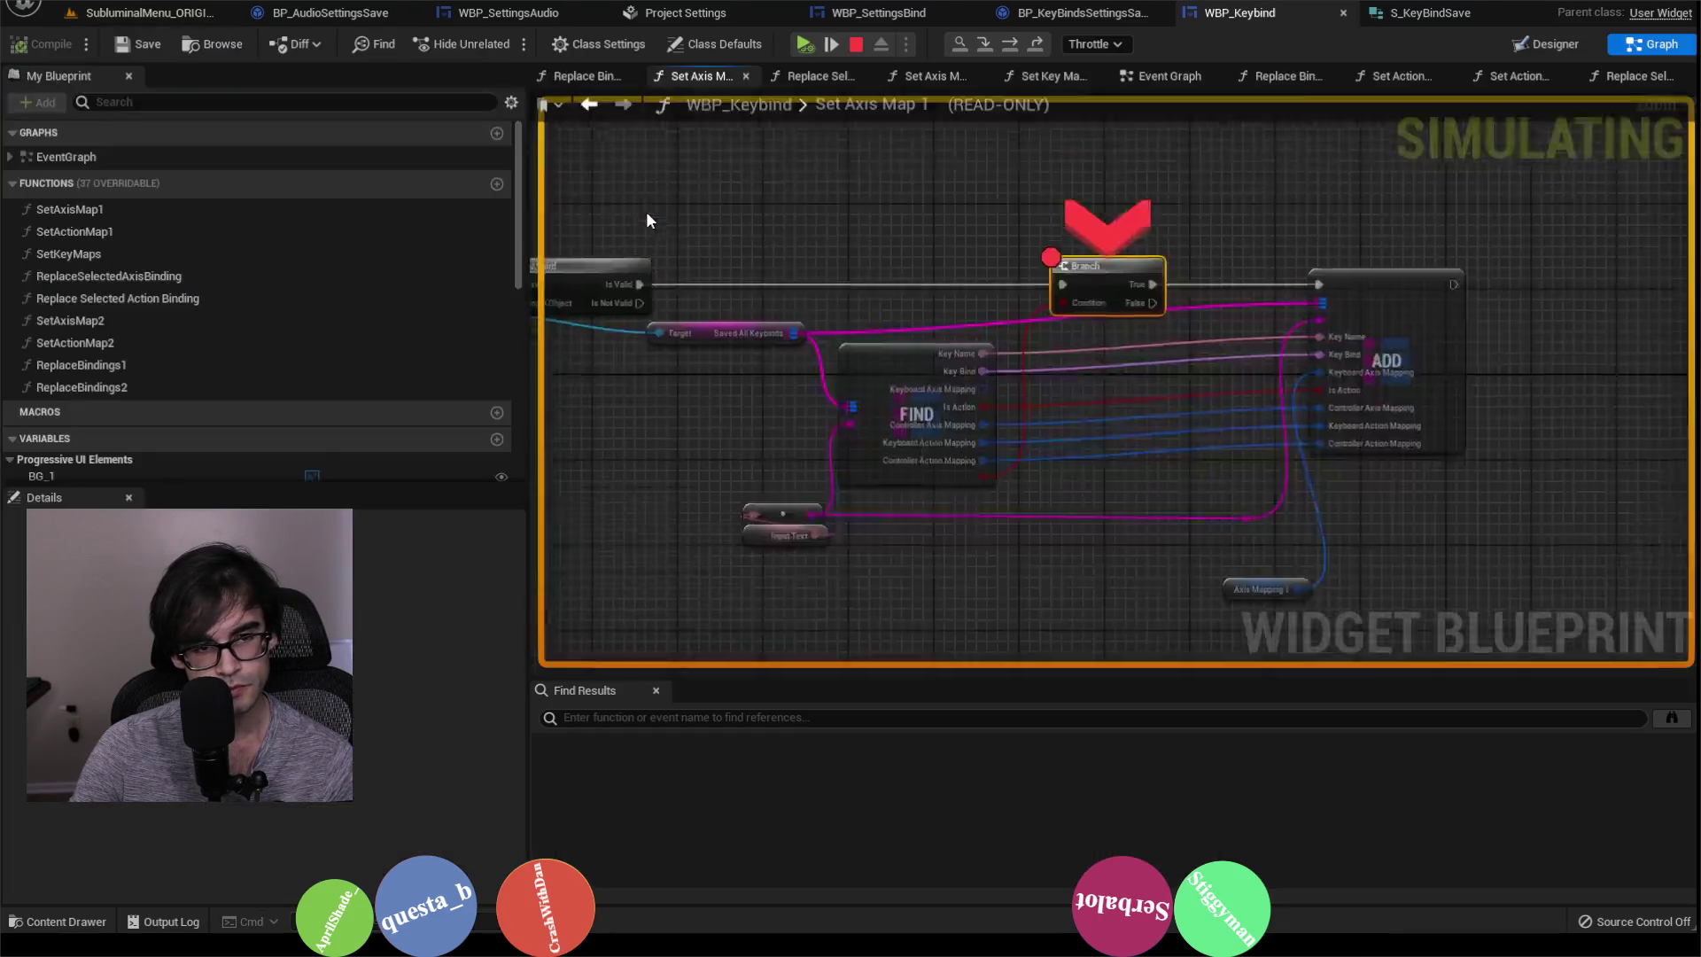
mouse_move(699, 442)
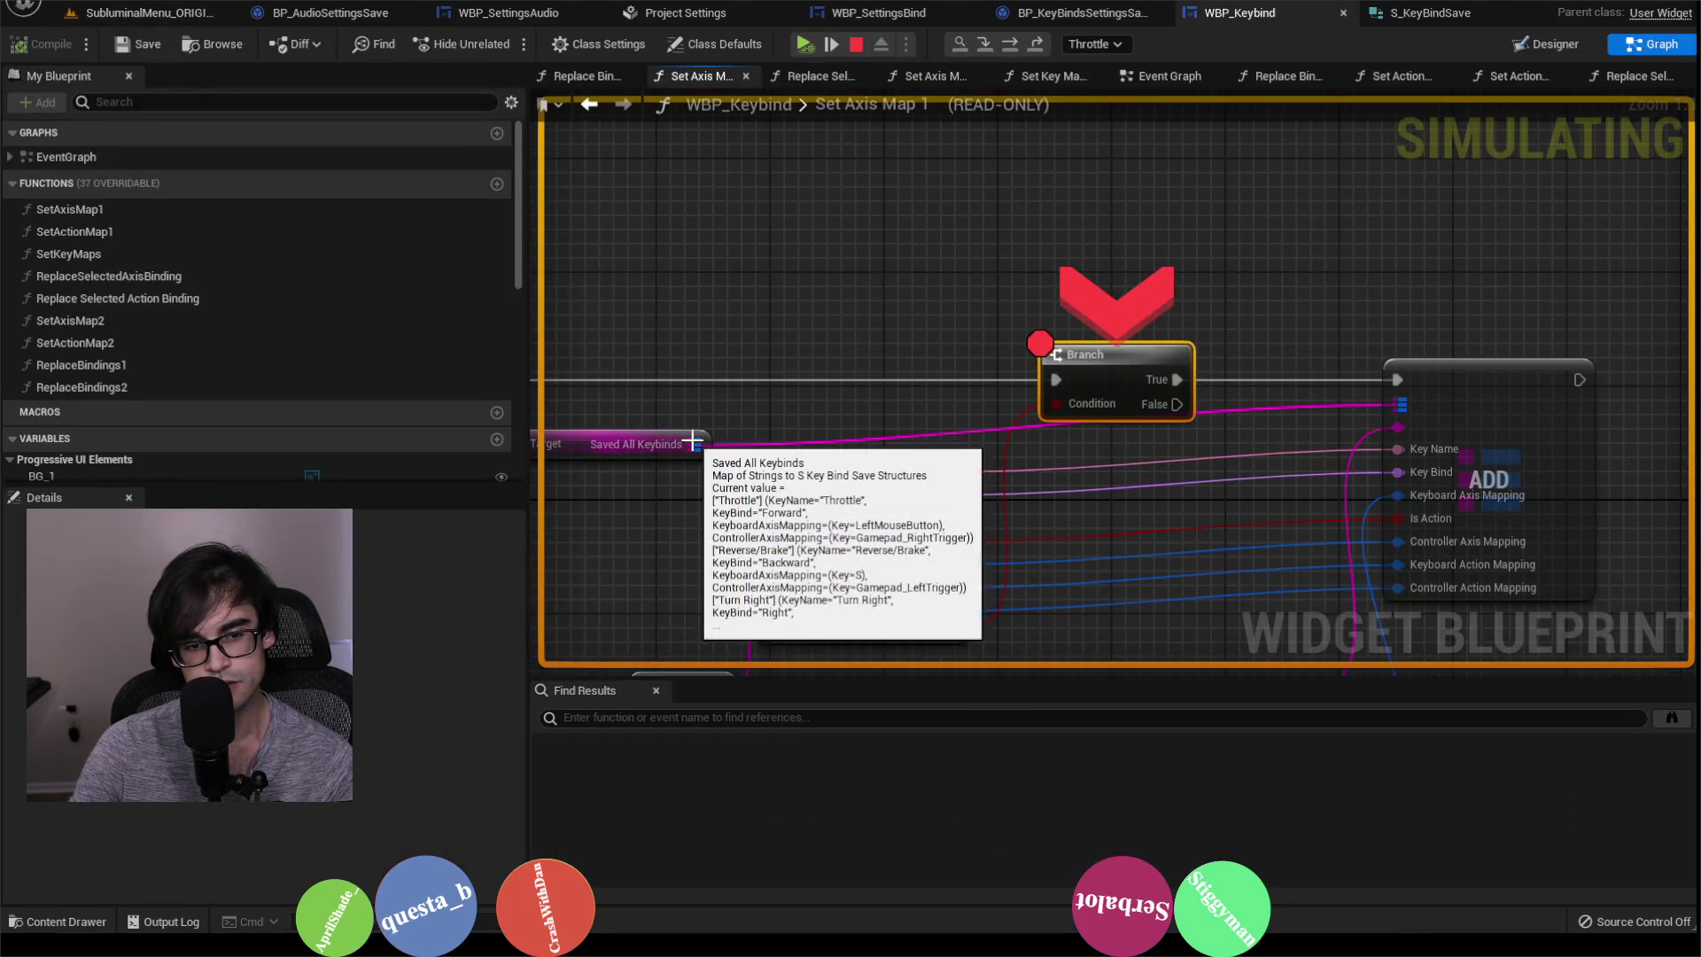
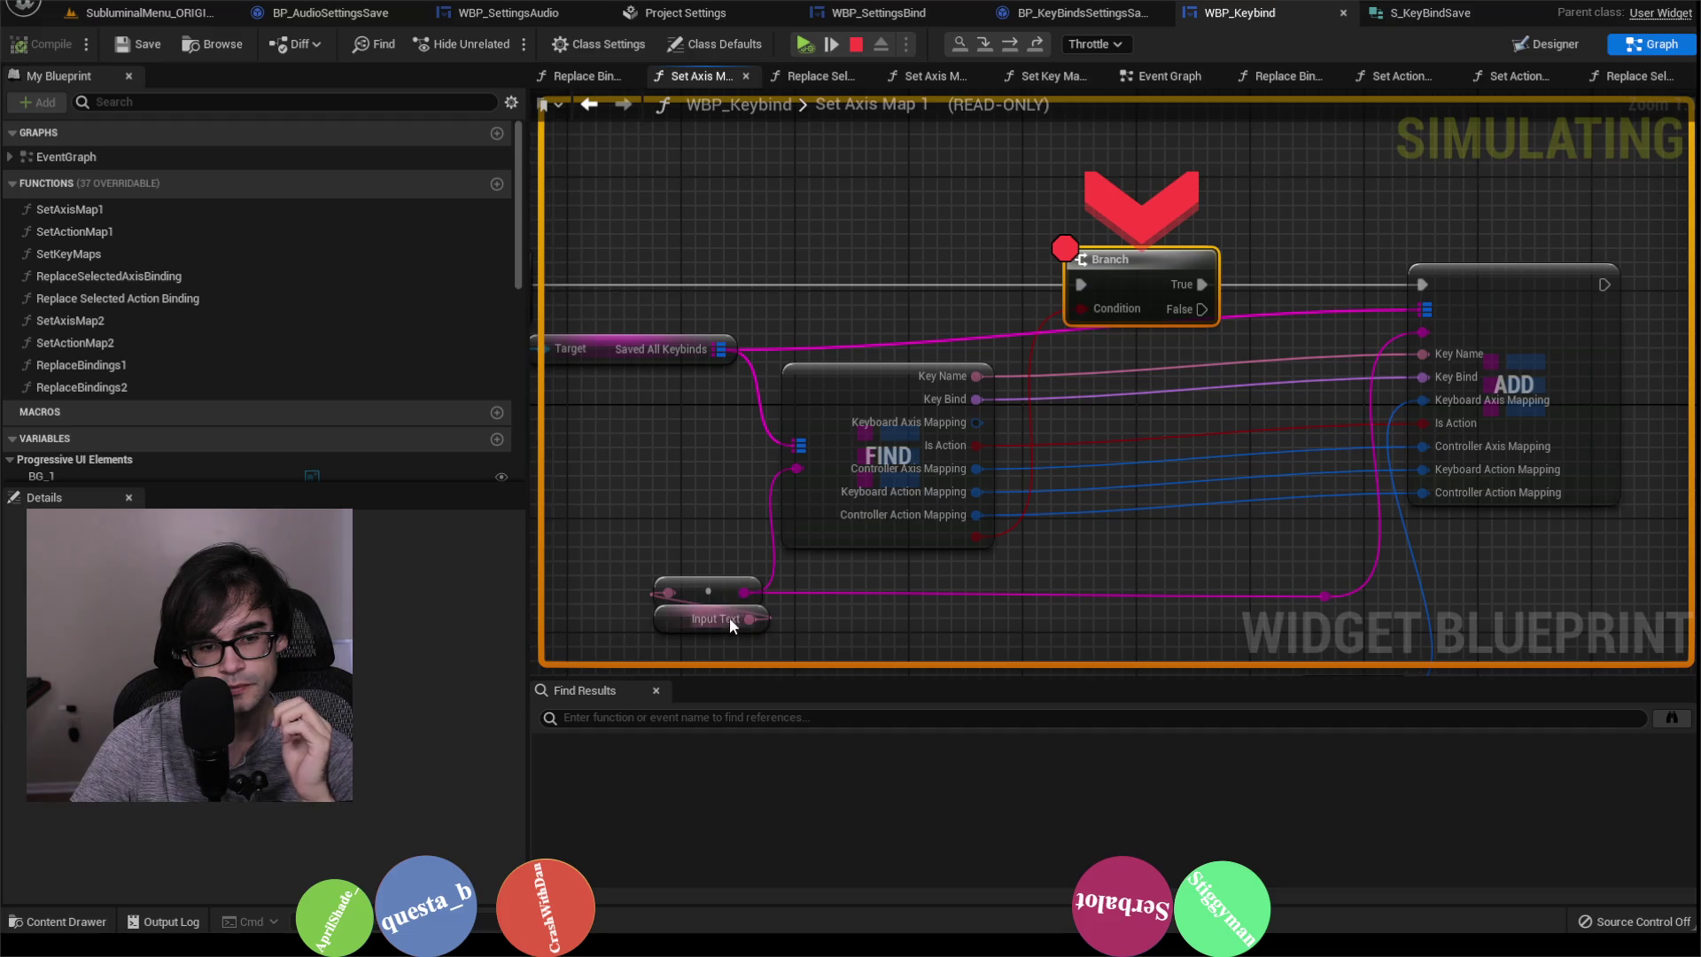
Step: Read the Saved All Keybinds value, then step over the ADD node to Save Game to Slot 'BindSave'
mouse_move(719, 355)
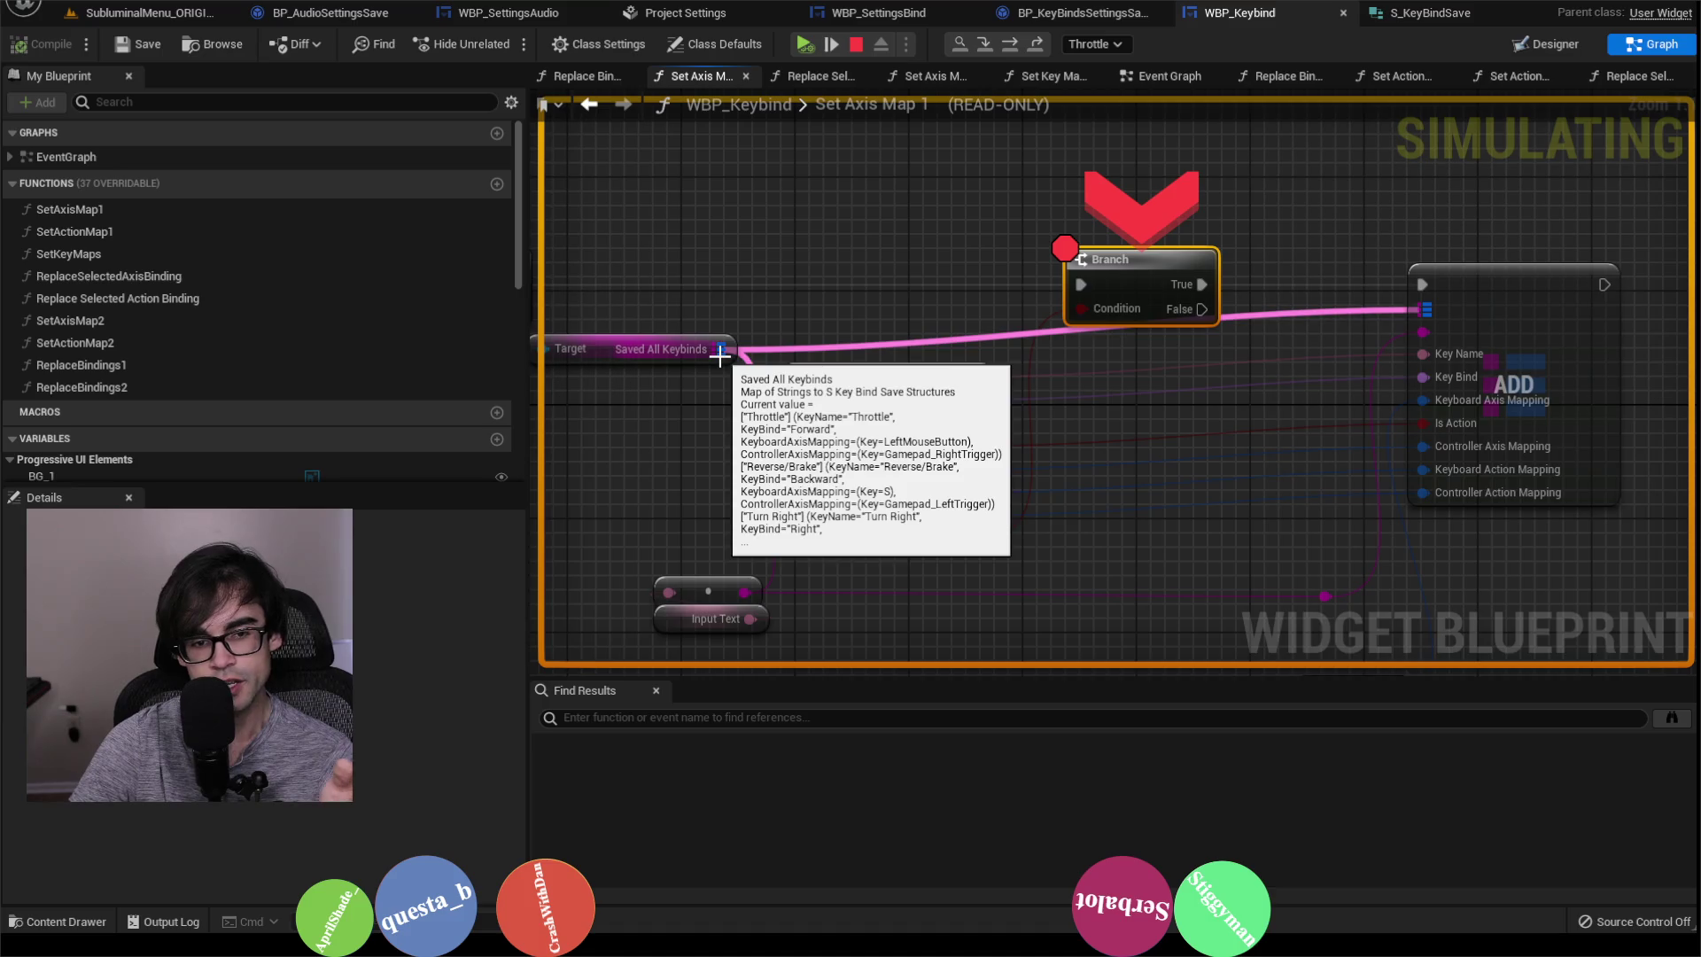
drag(1017, 311, 961, 323)
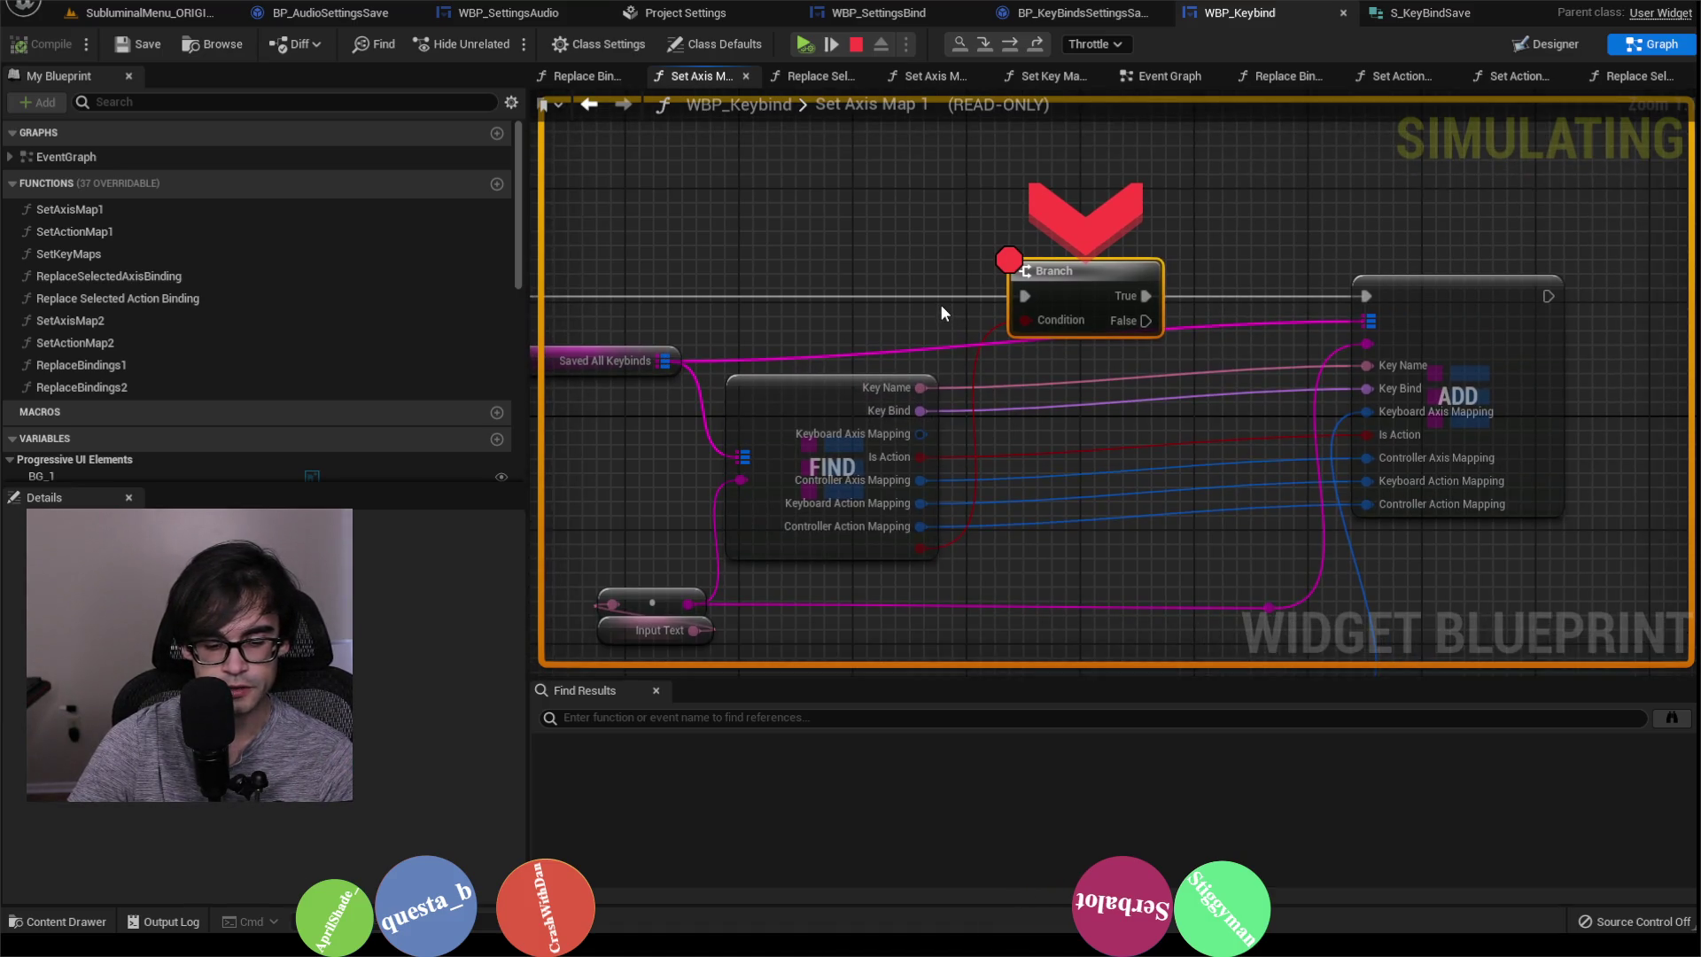
key(F10)
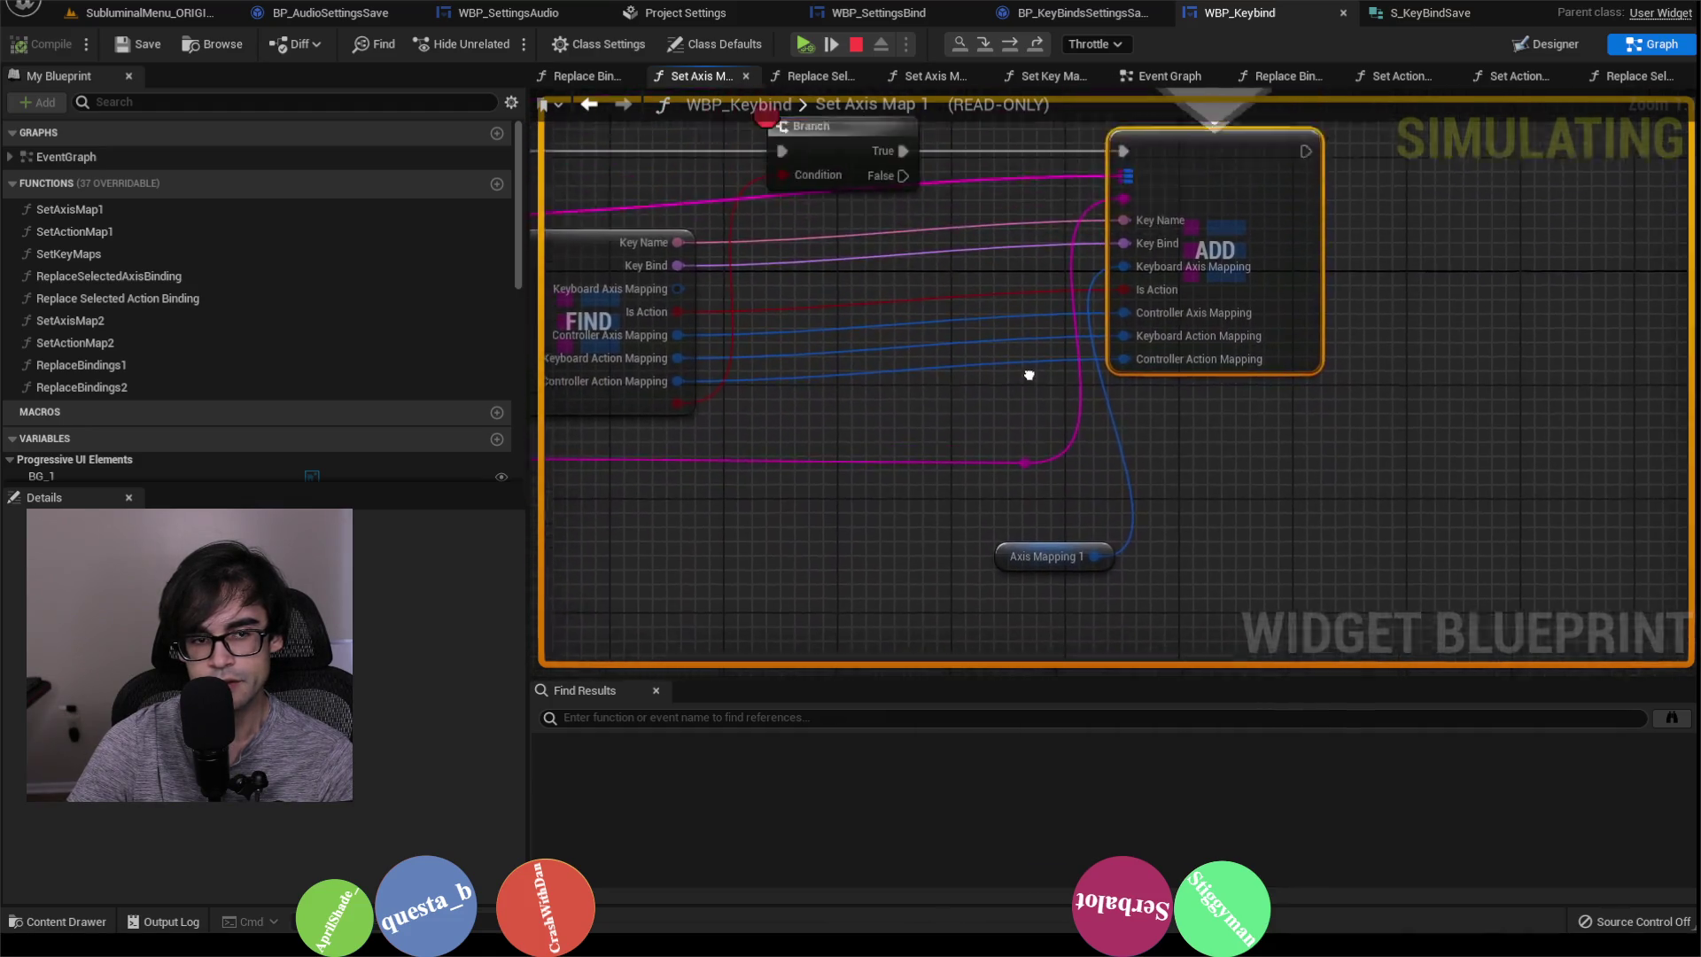
drag(685, 251, 906, 279)
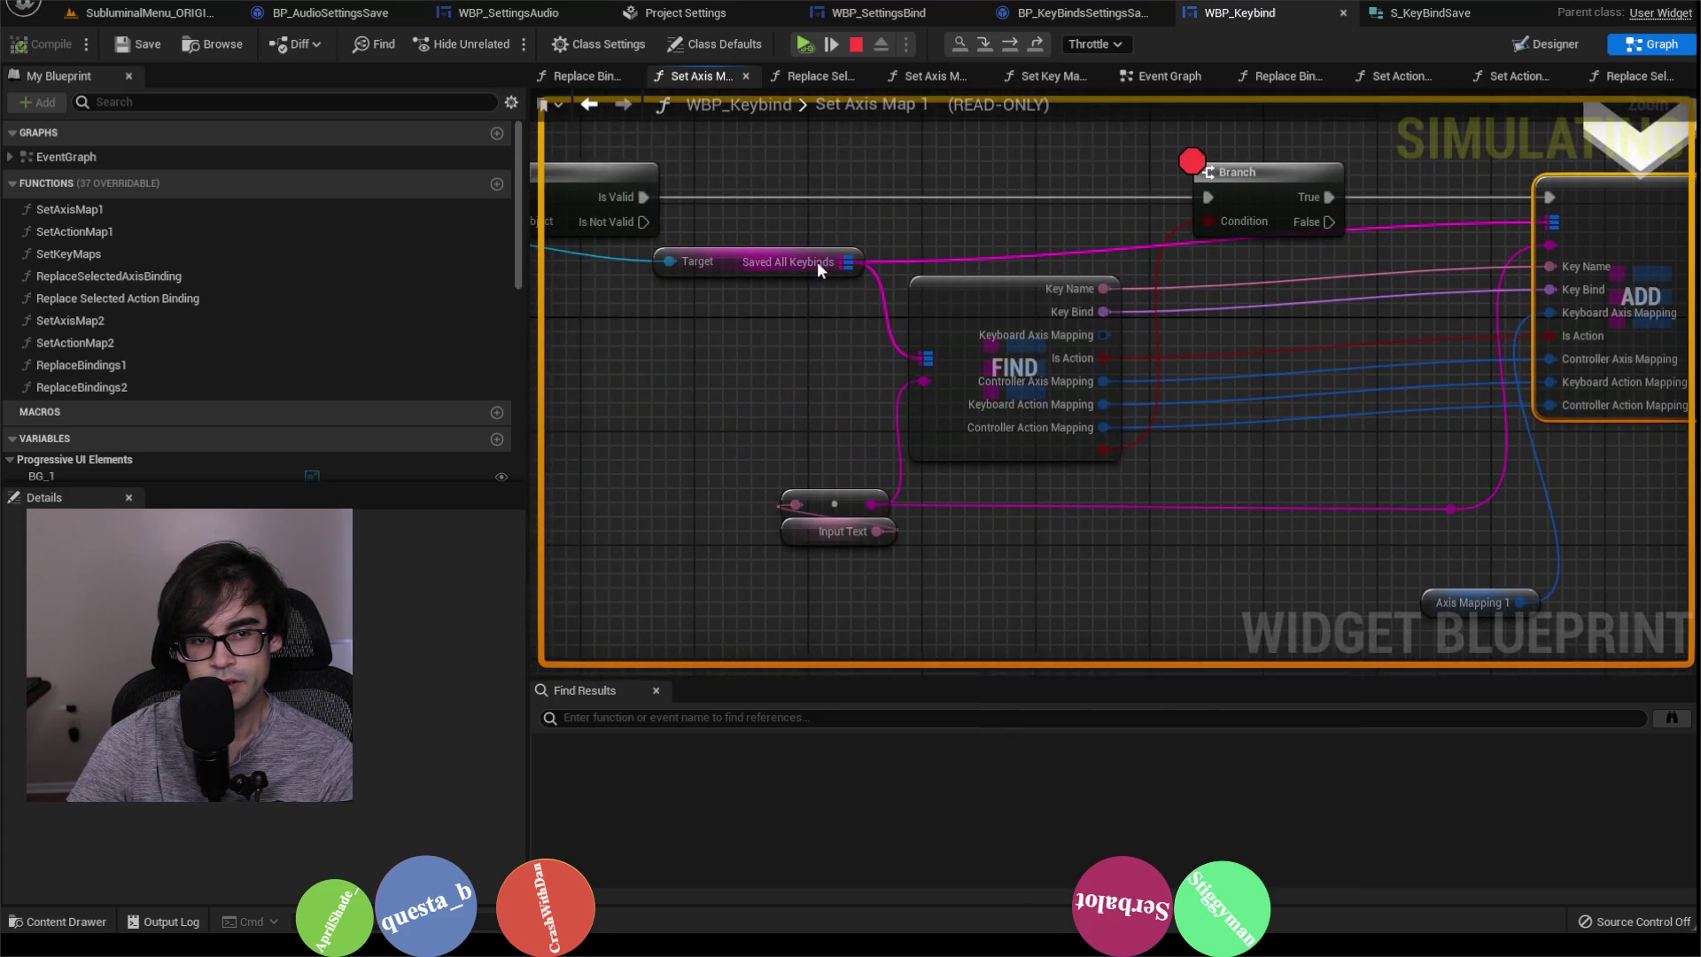
drag(1464, 379, 1273, 382)
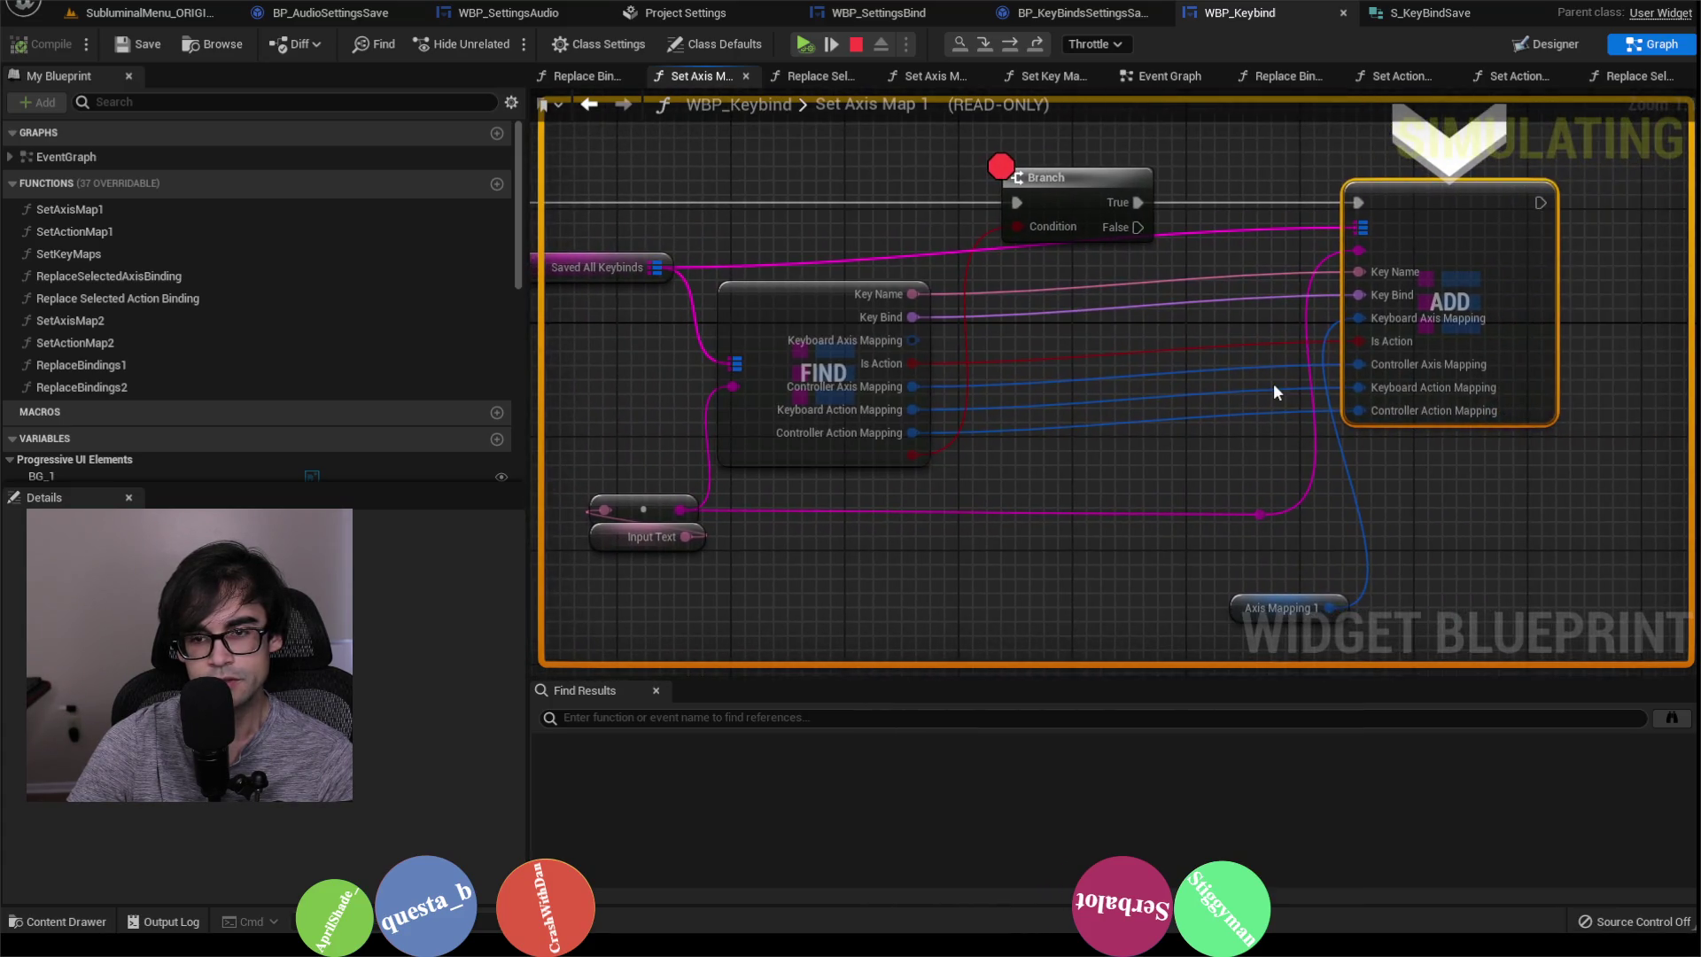
key(F10)
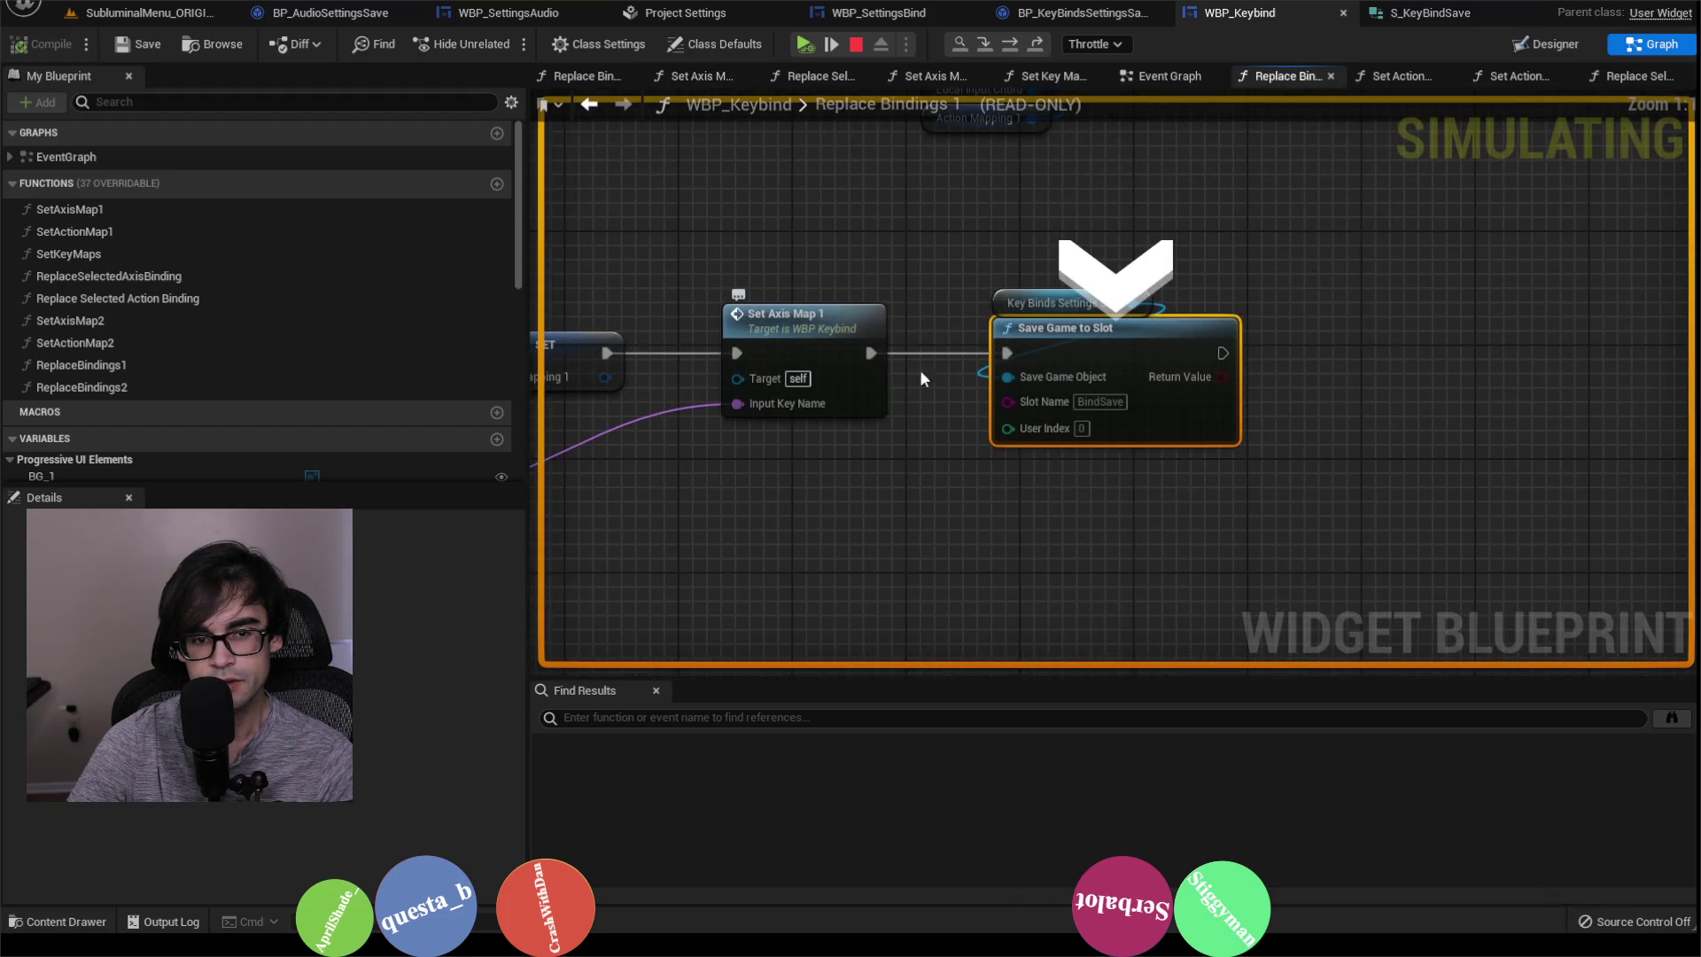
Step: Select the Key Binds Settings Save node, resume execution, and return to the SubluminalMenu level
mouse_move(1074, 312)
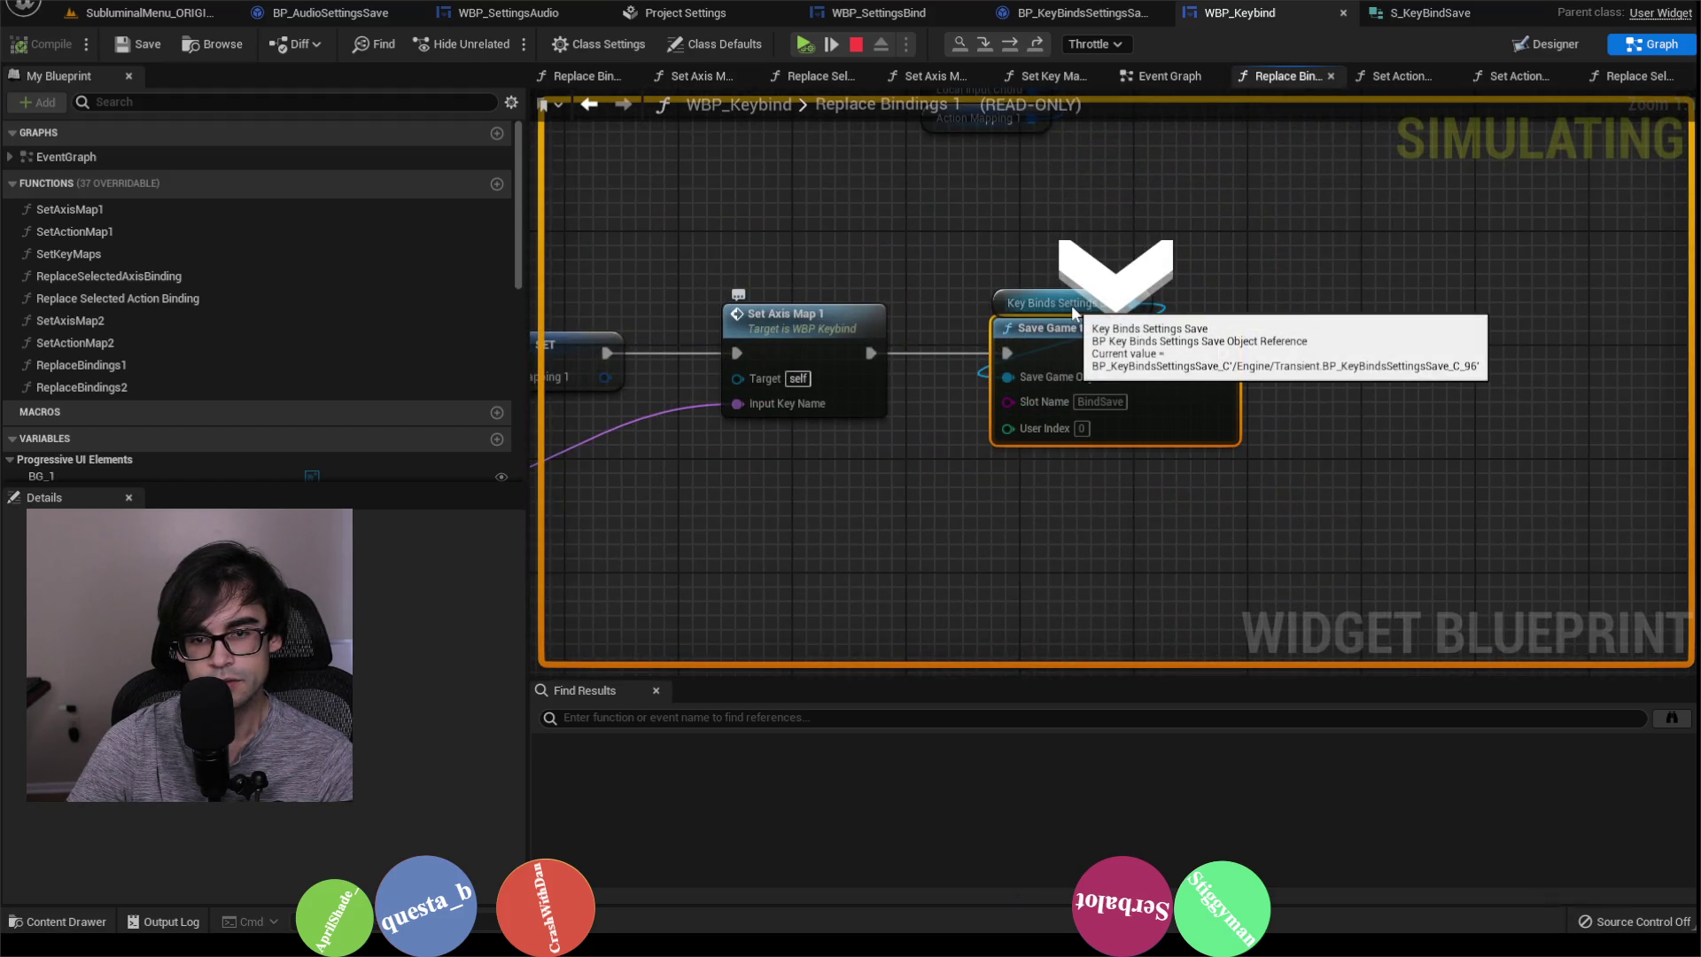
click(997, 302)
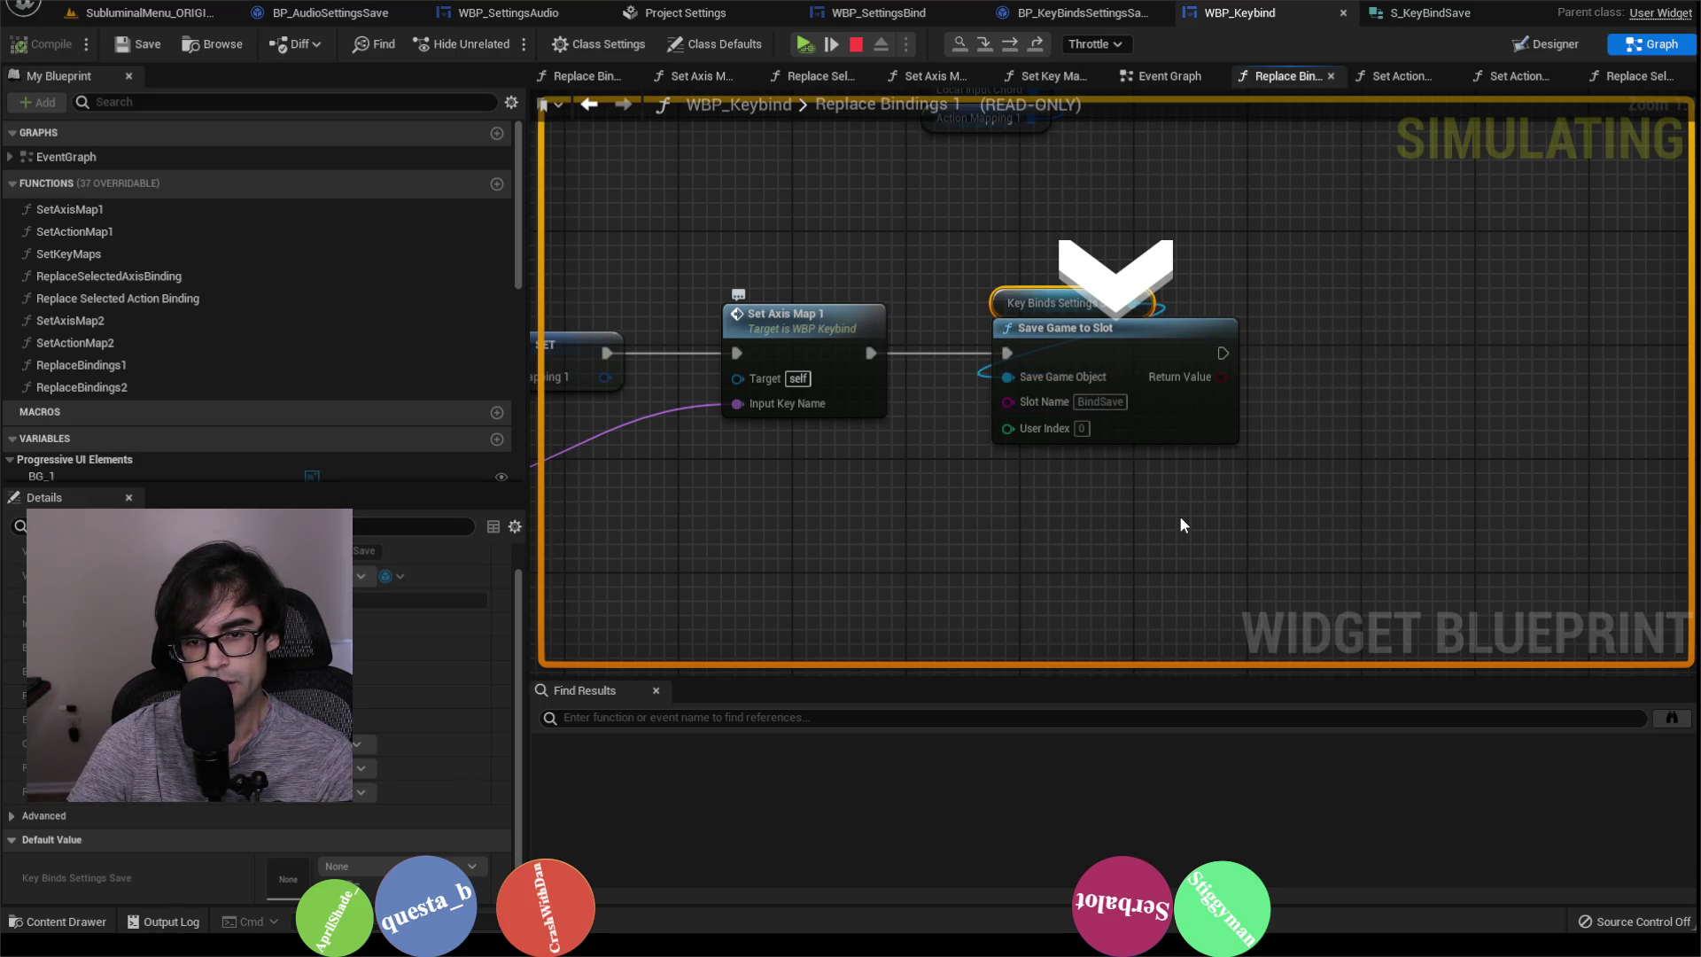
key(F5)
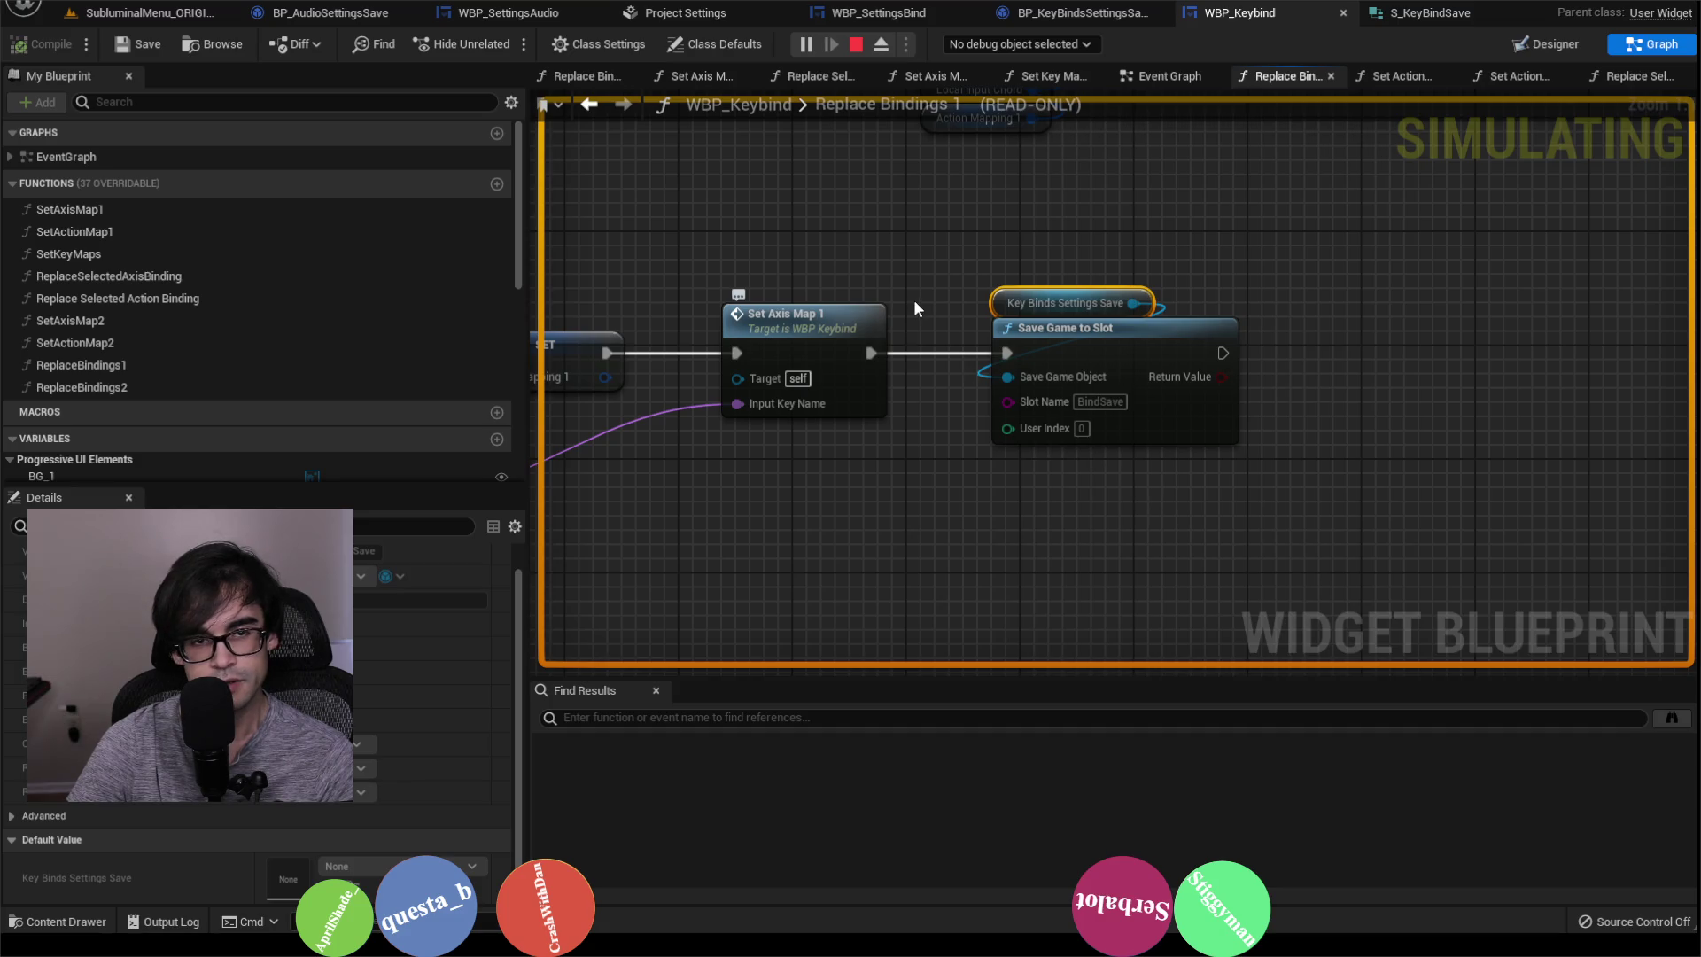
click(178, 19)
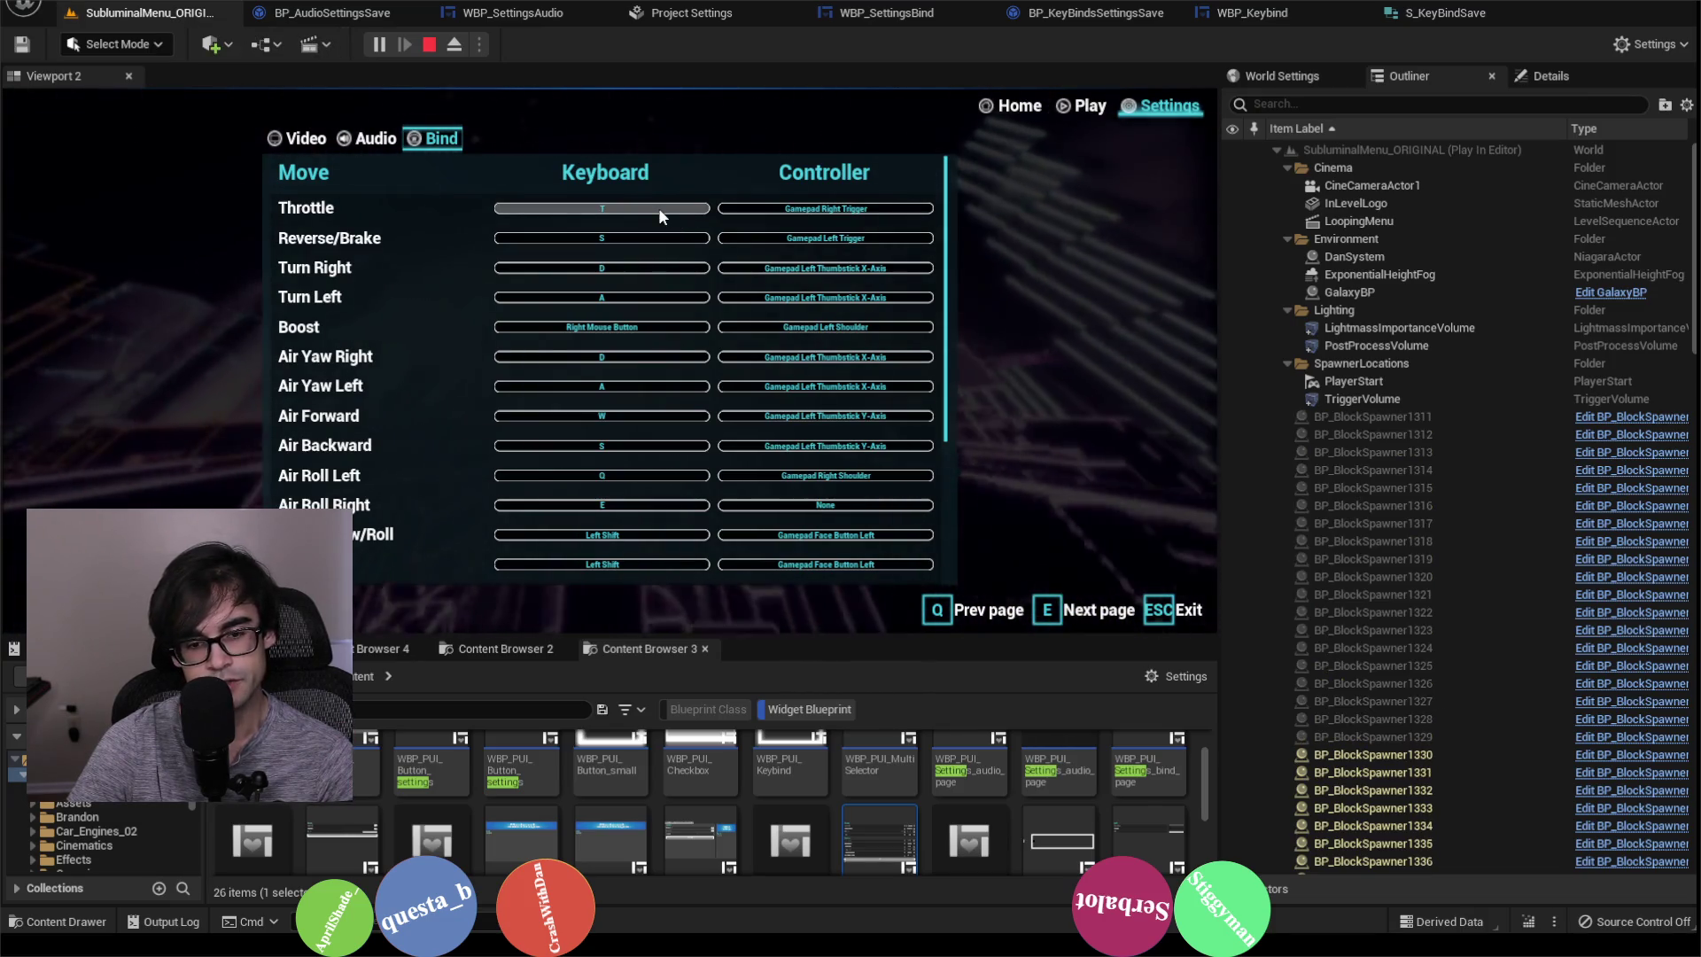
Step: Clear the Output Log, stop the session, and restart play with Alt+P
click(222, 649)
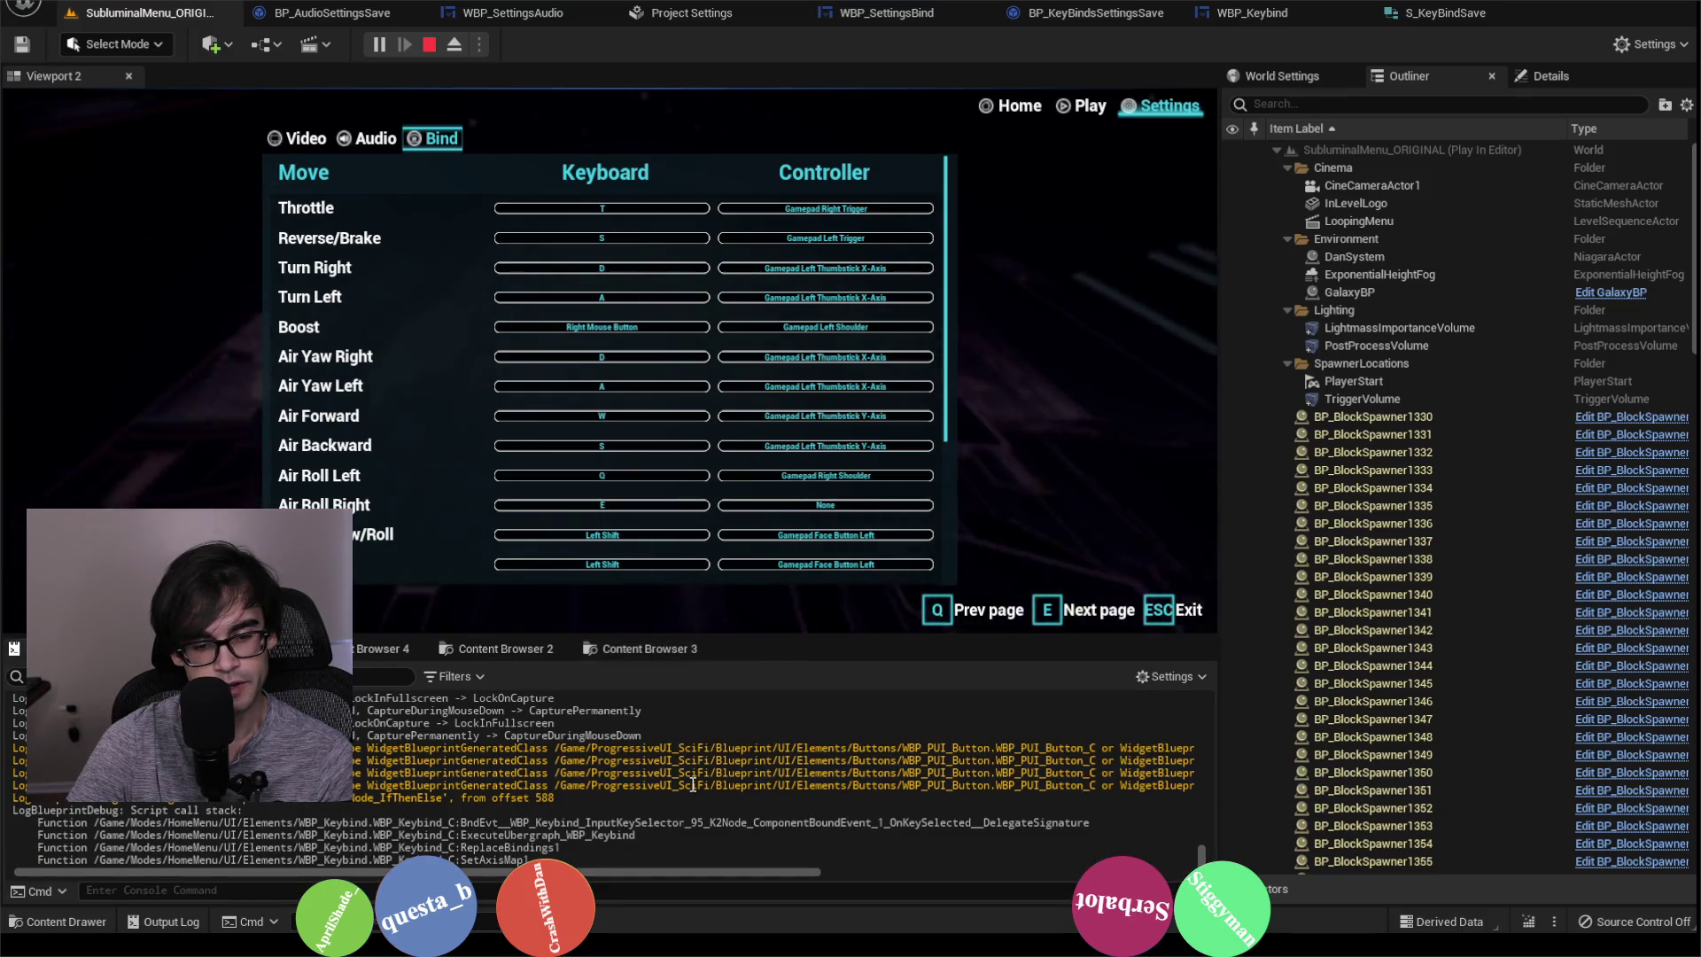
right_click(693, 741)
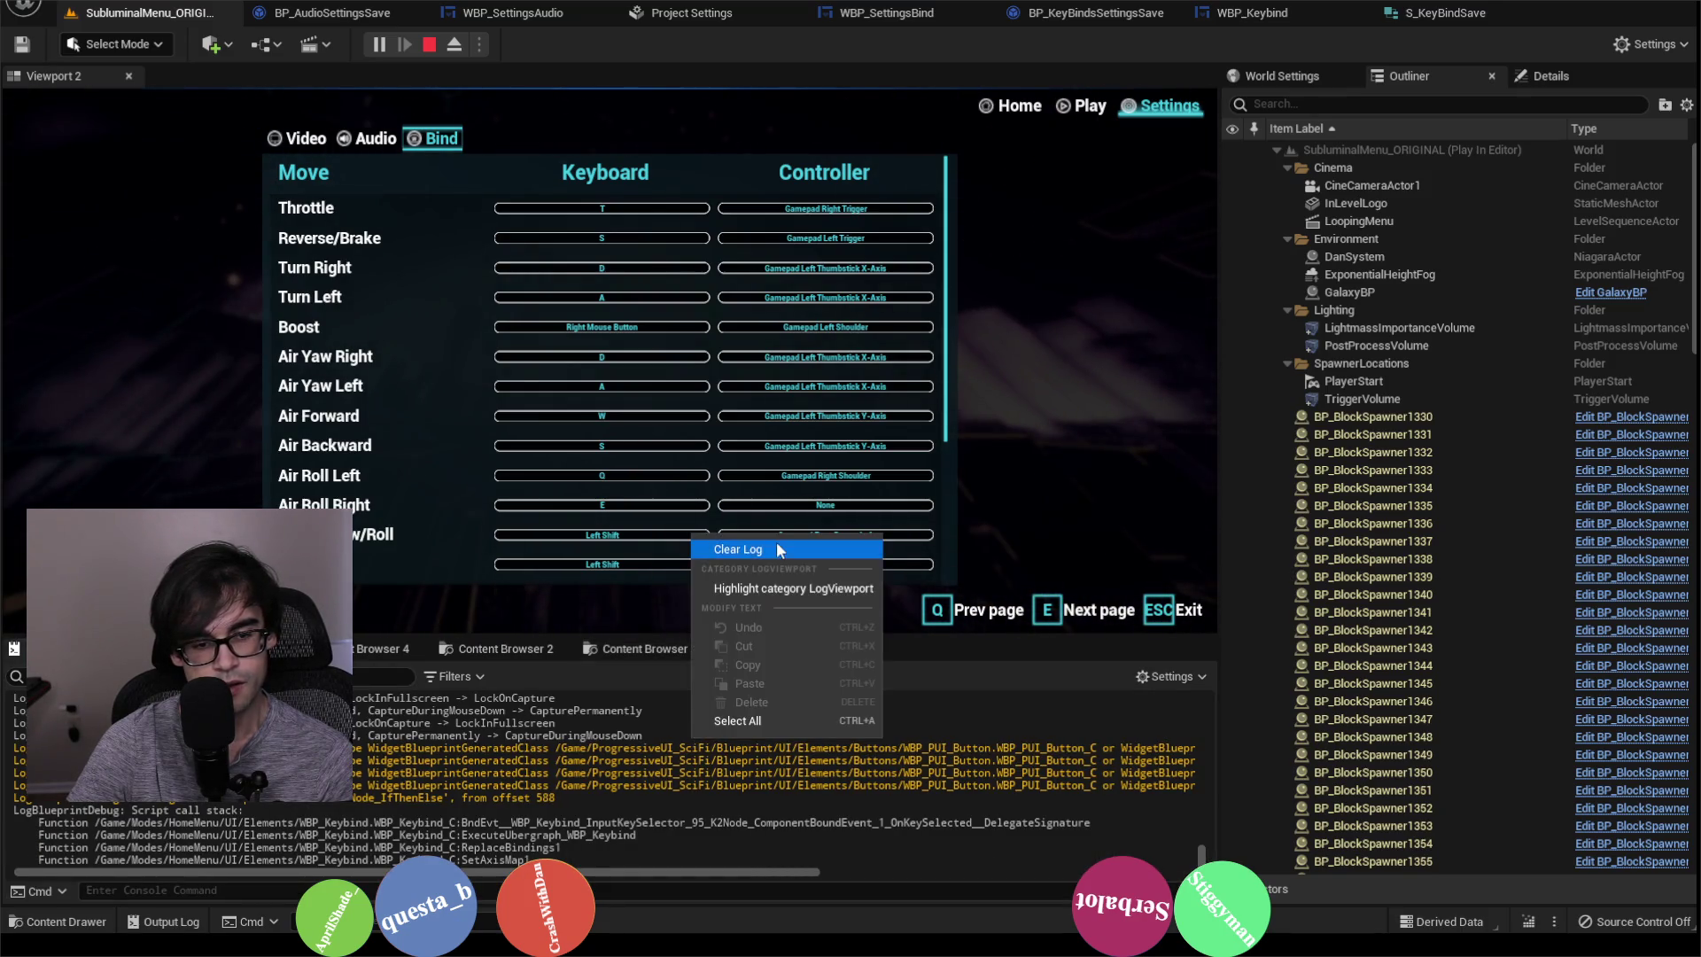
click(786, 553)
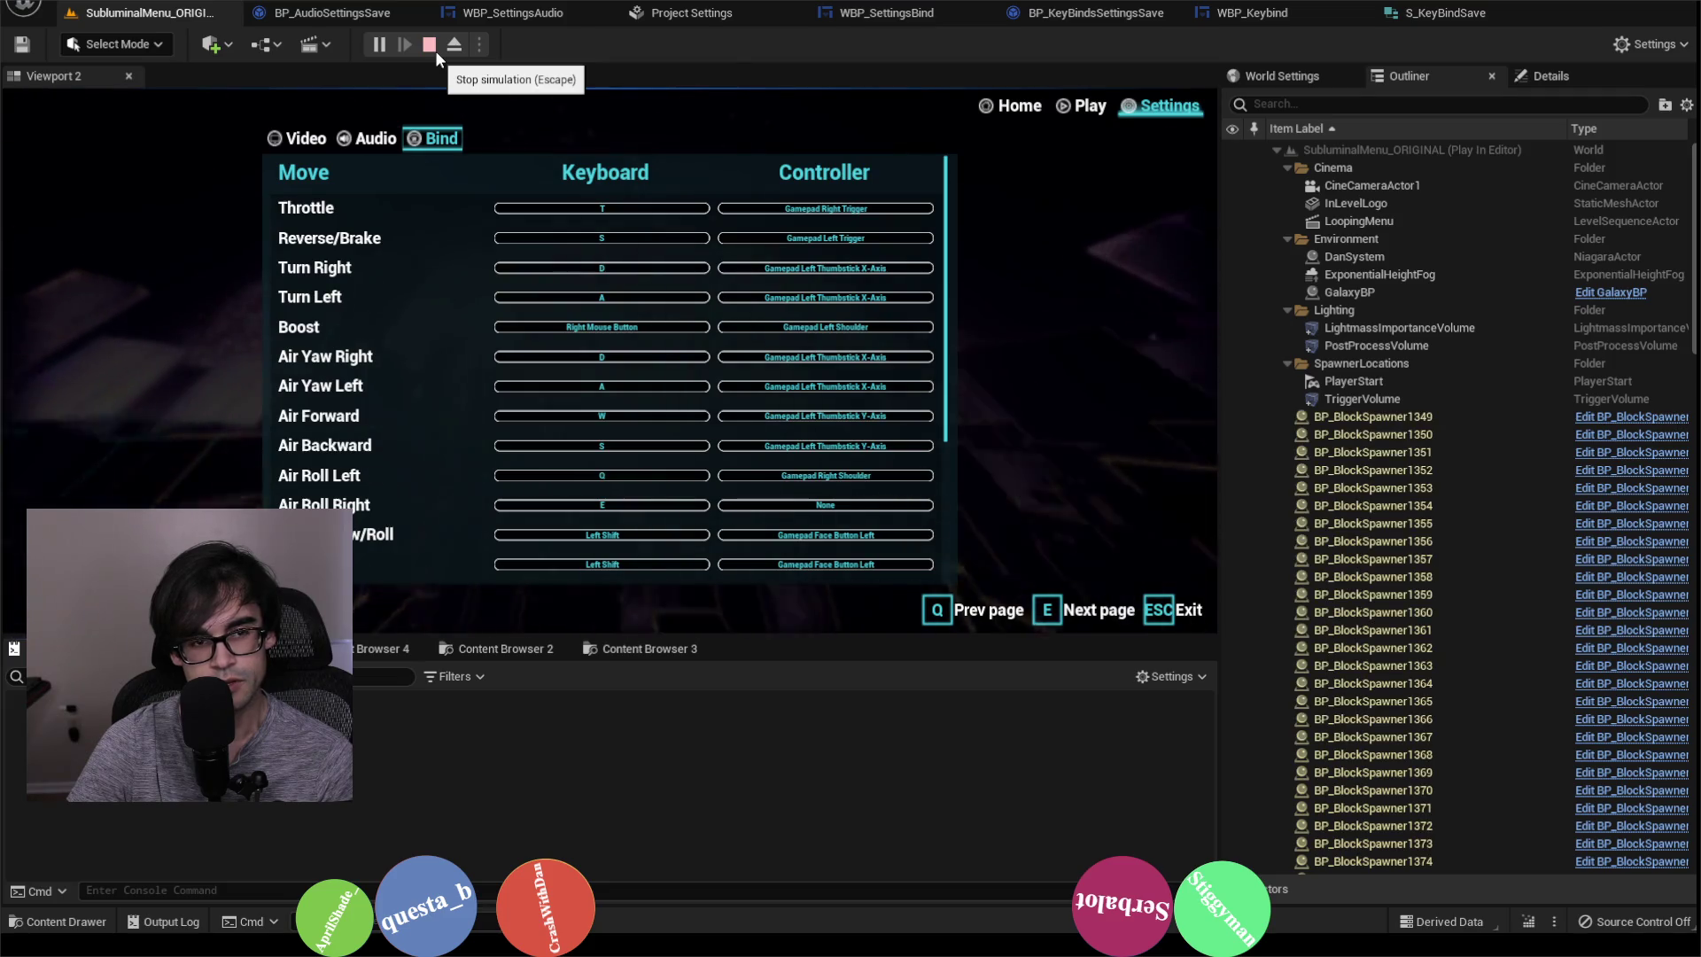
click(433, 48)
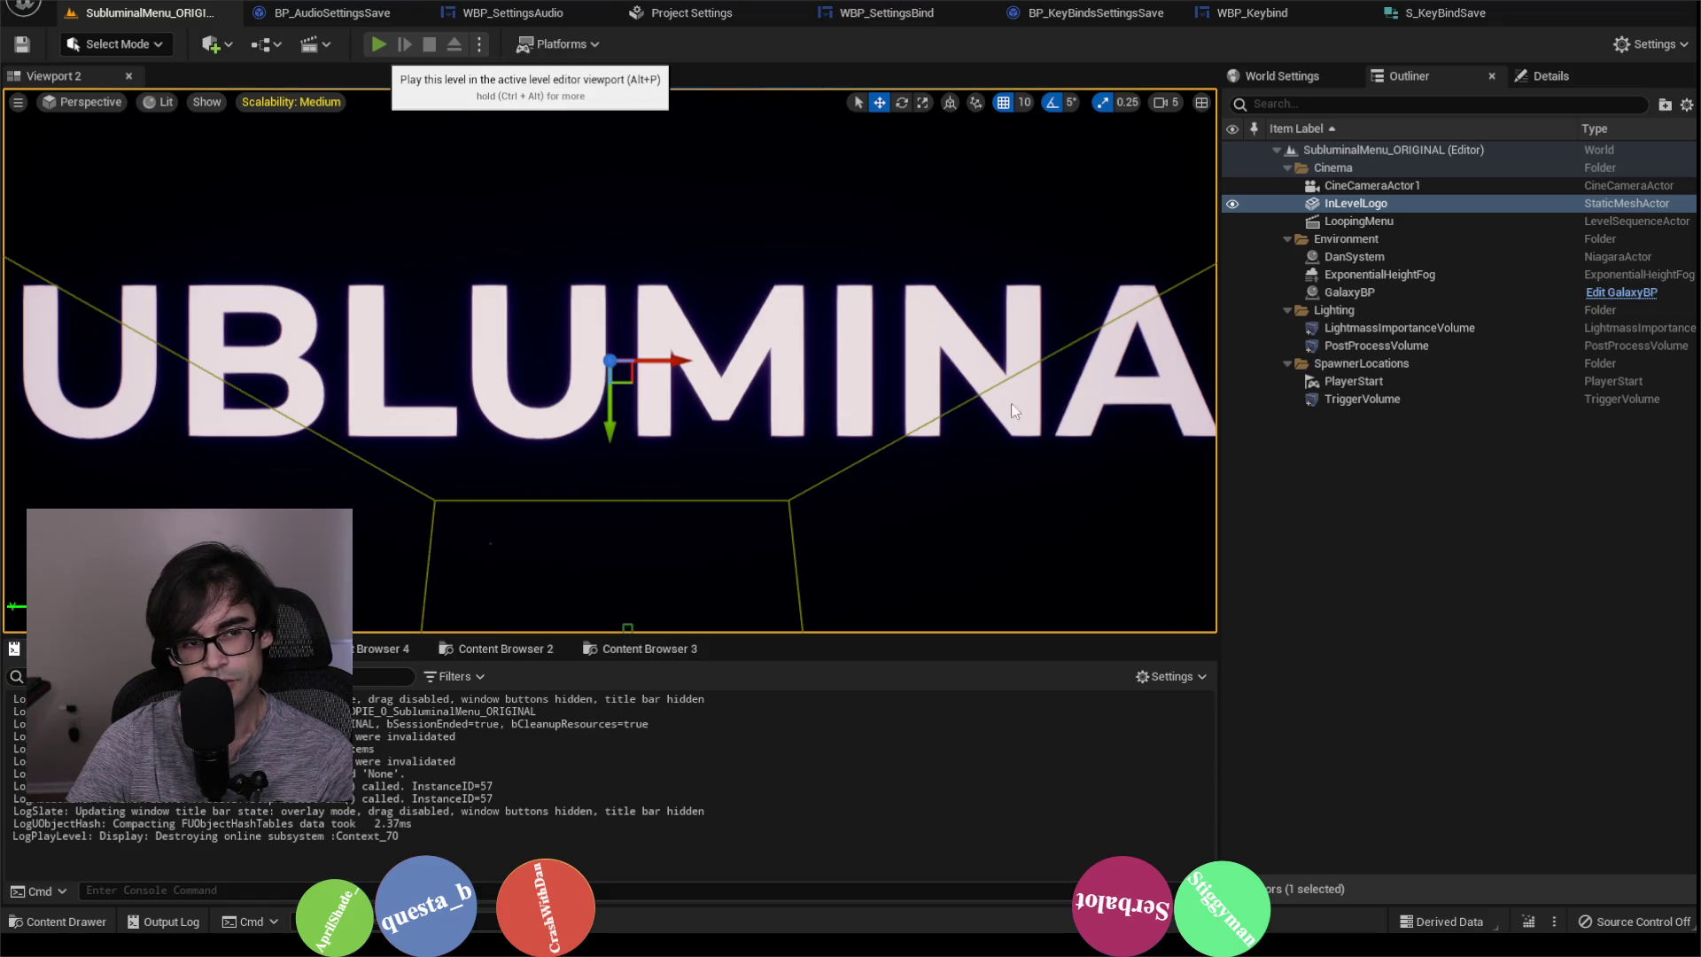
key(alt+p)
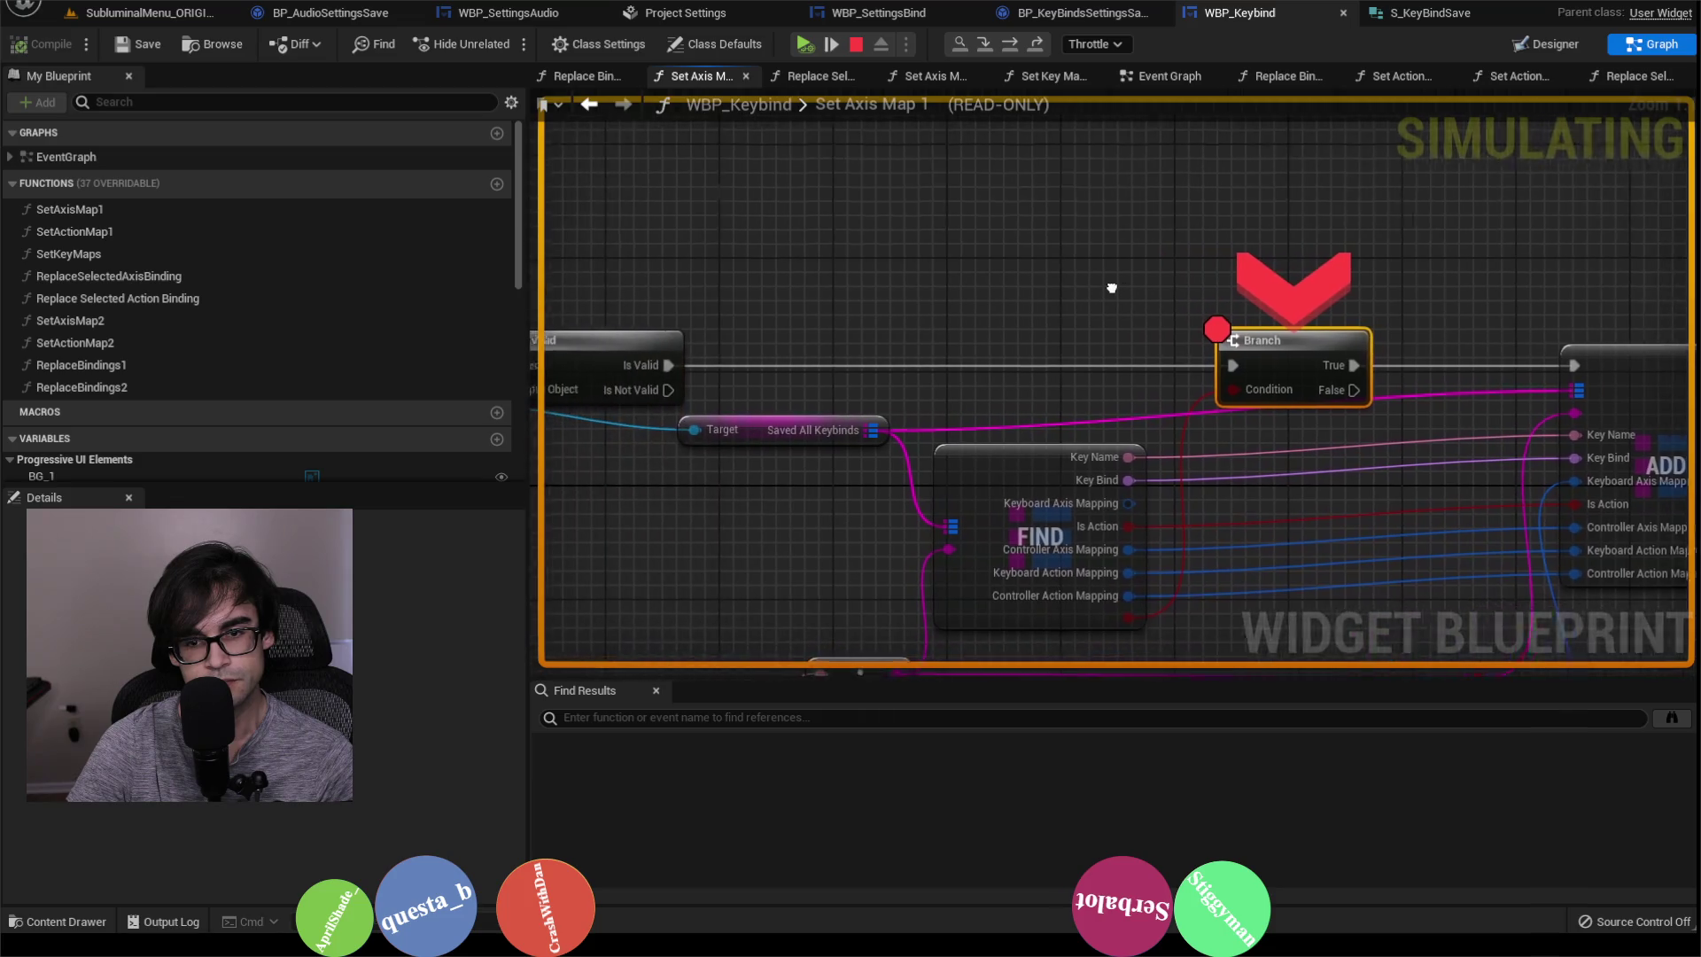
Step: Inspect Set Axis Map 1's Is Valid, Branch, FIND, ADD and loop nodes, then stop Play In Editor
scroll(1139, 288, down, 2)
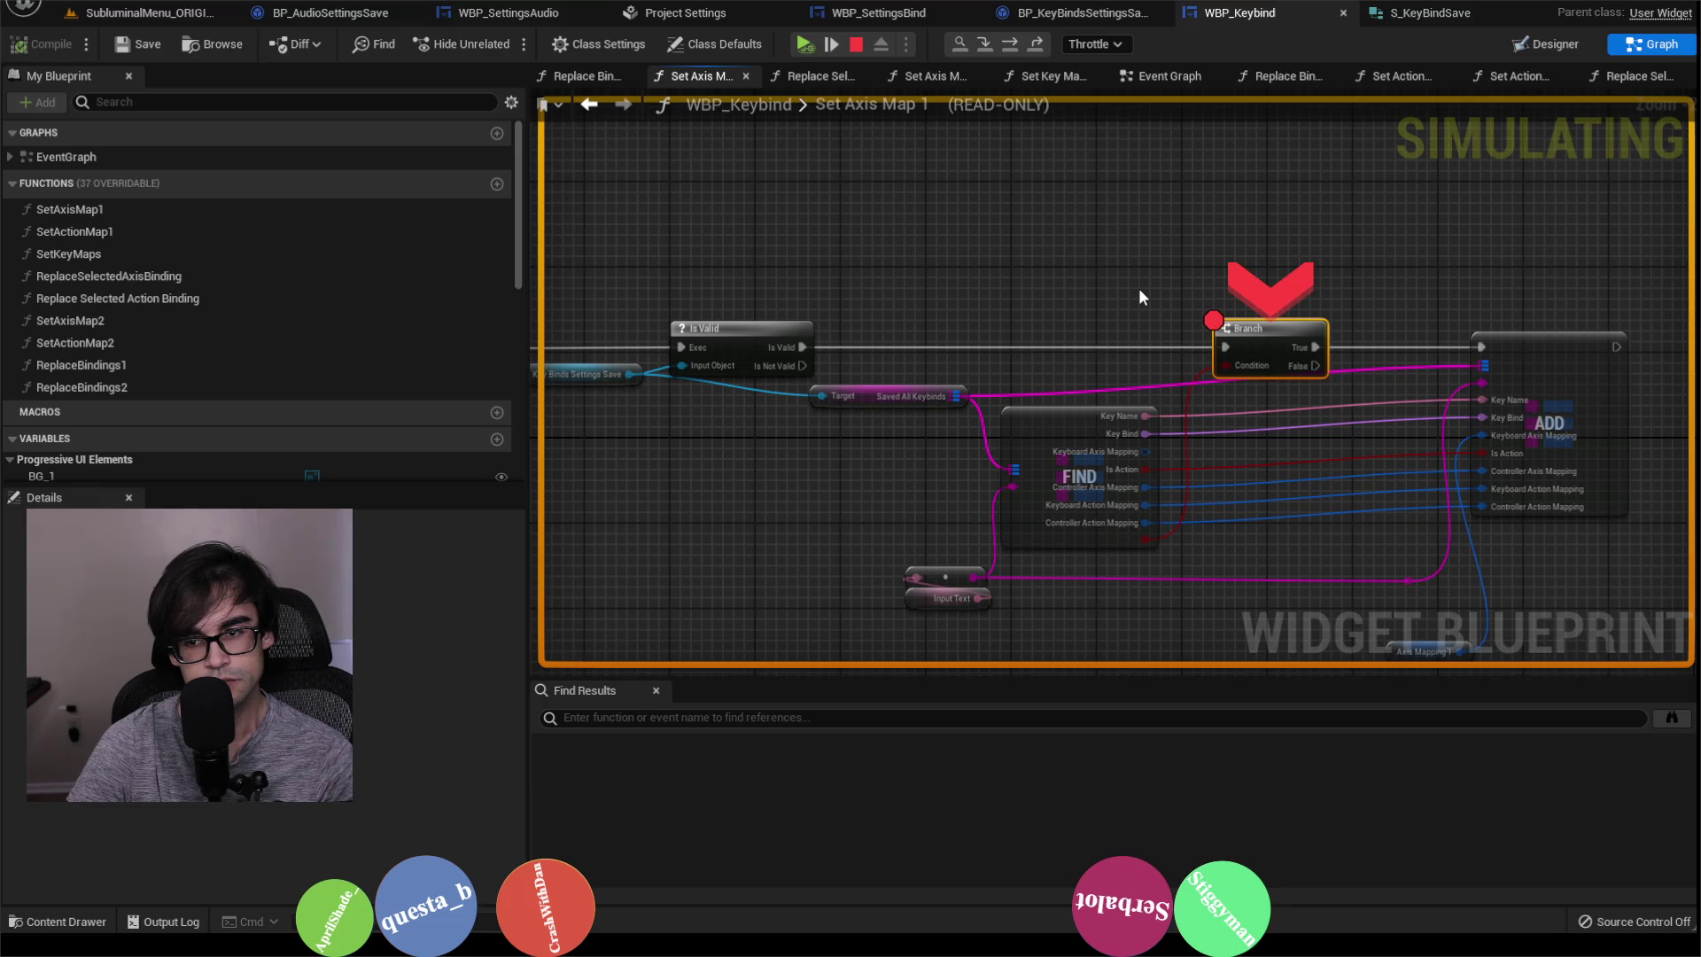
scroll(1139, 289, down, 1)
scroll(1139, 288, up, 1)
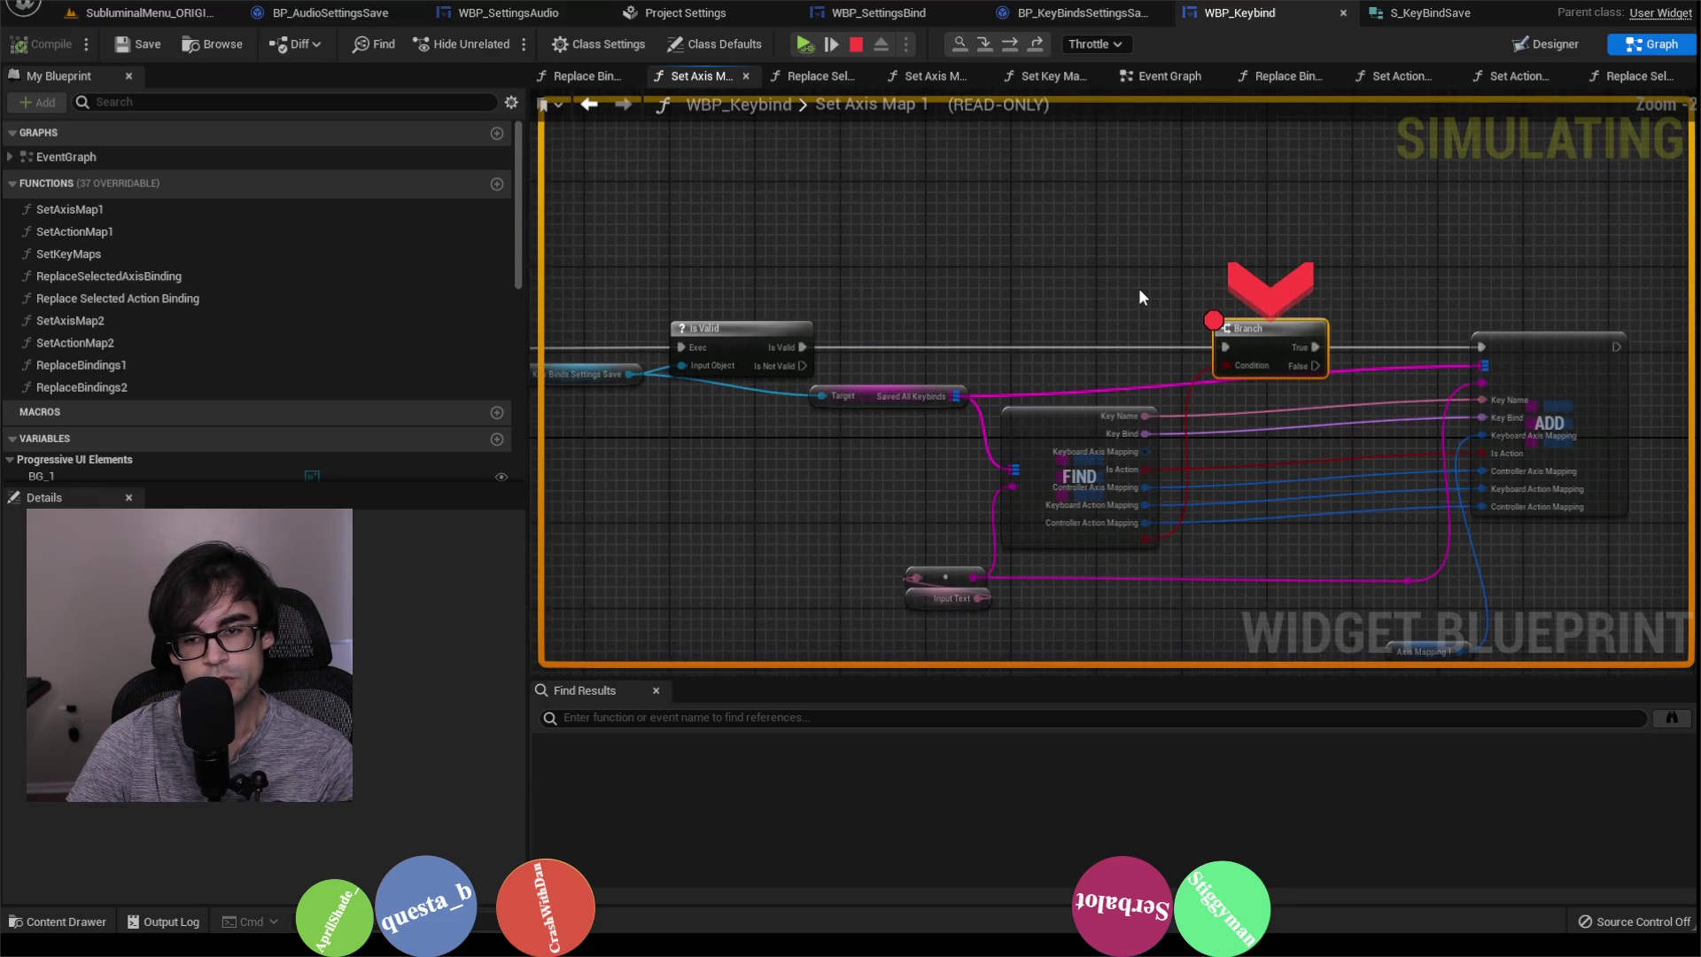
drag(1130, 290, 1644, 312)
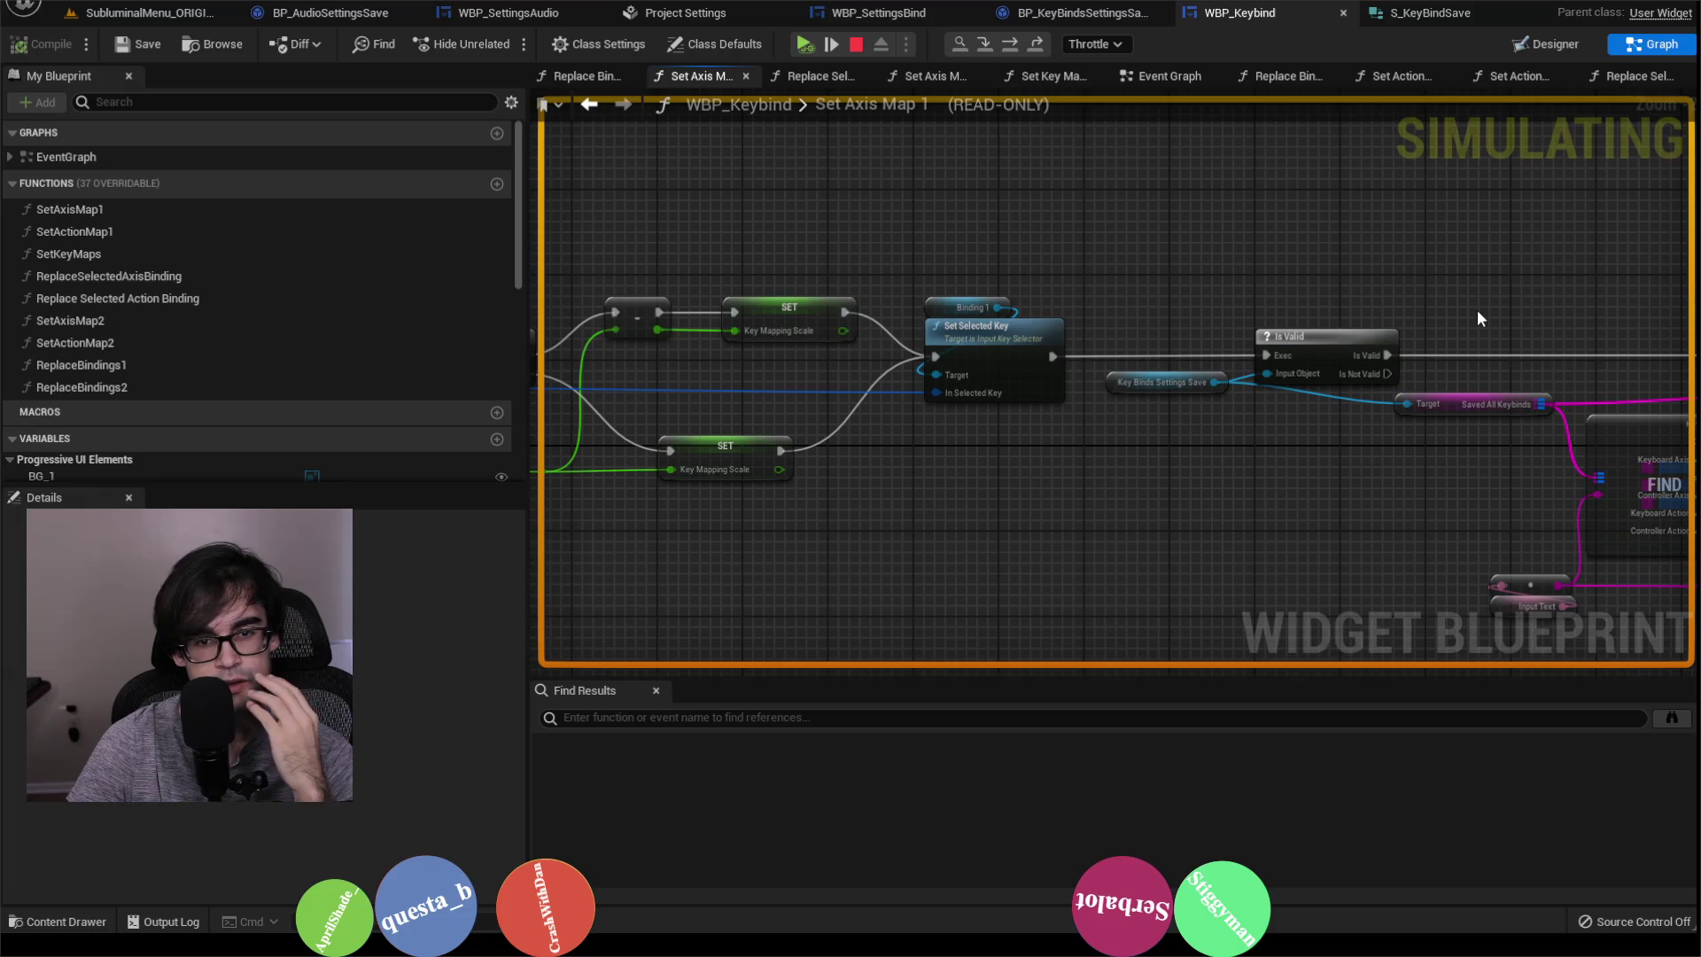
drag(1288, 304, 744, 248)
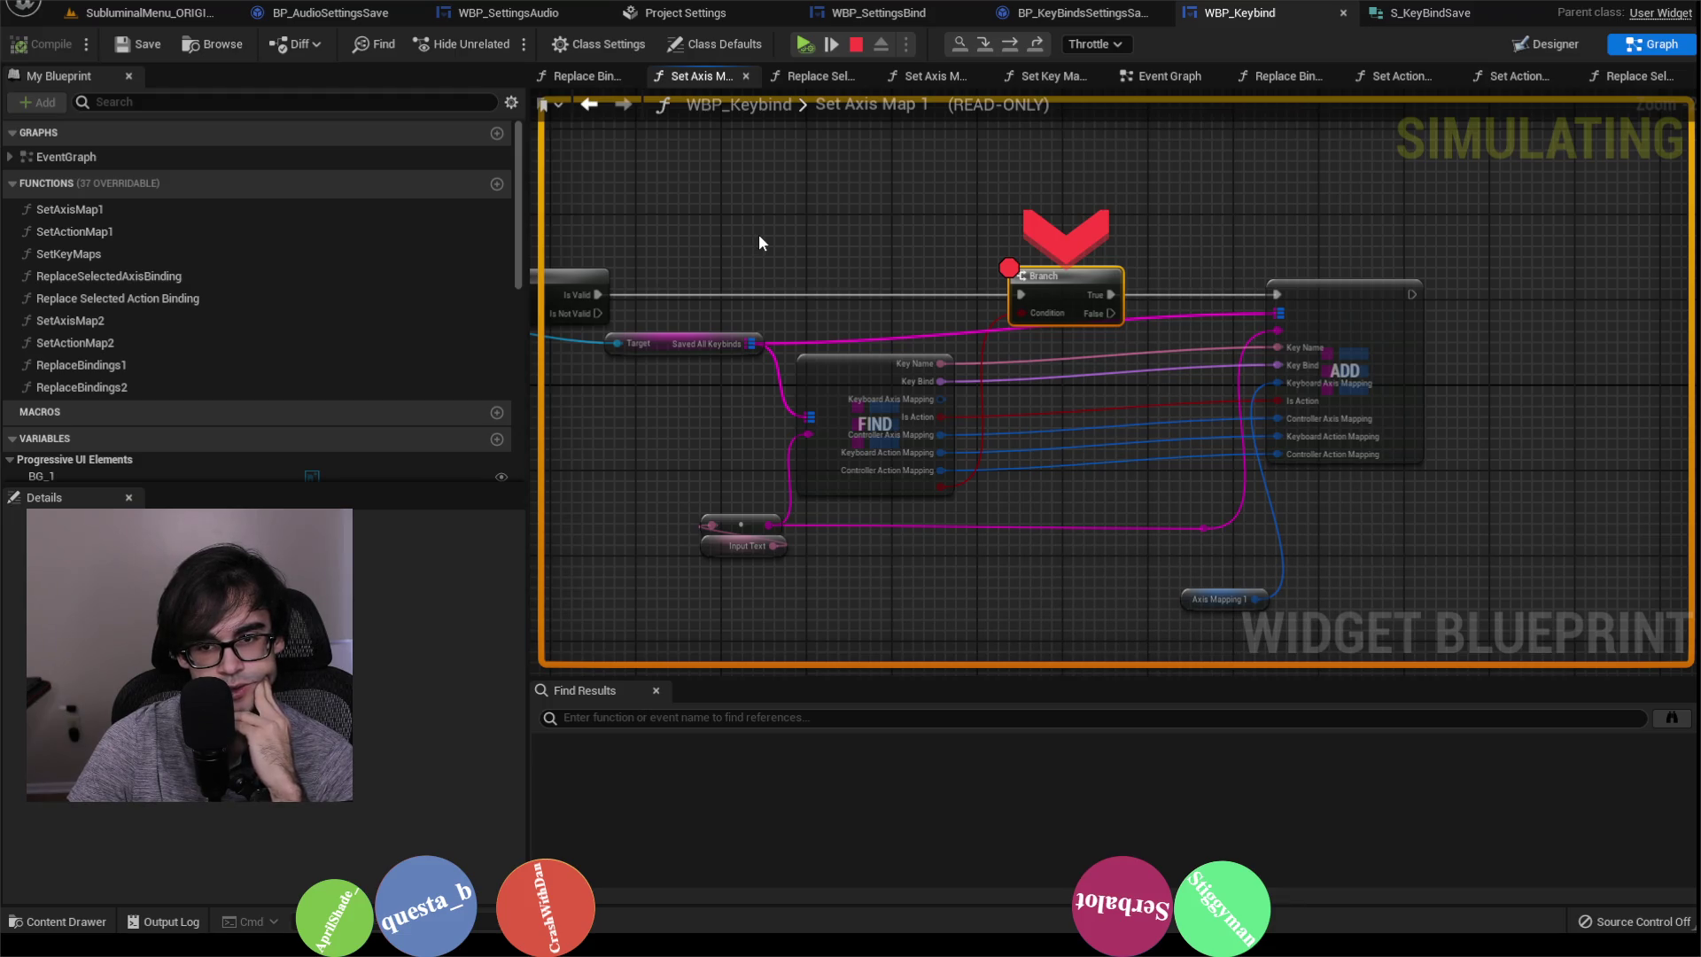
drag(759, 235, 1071, 223)
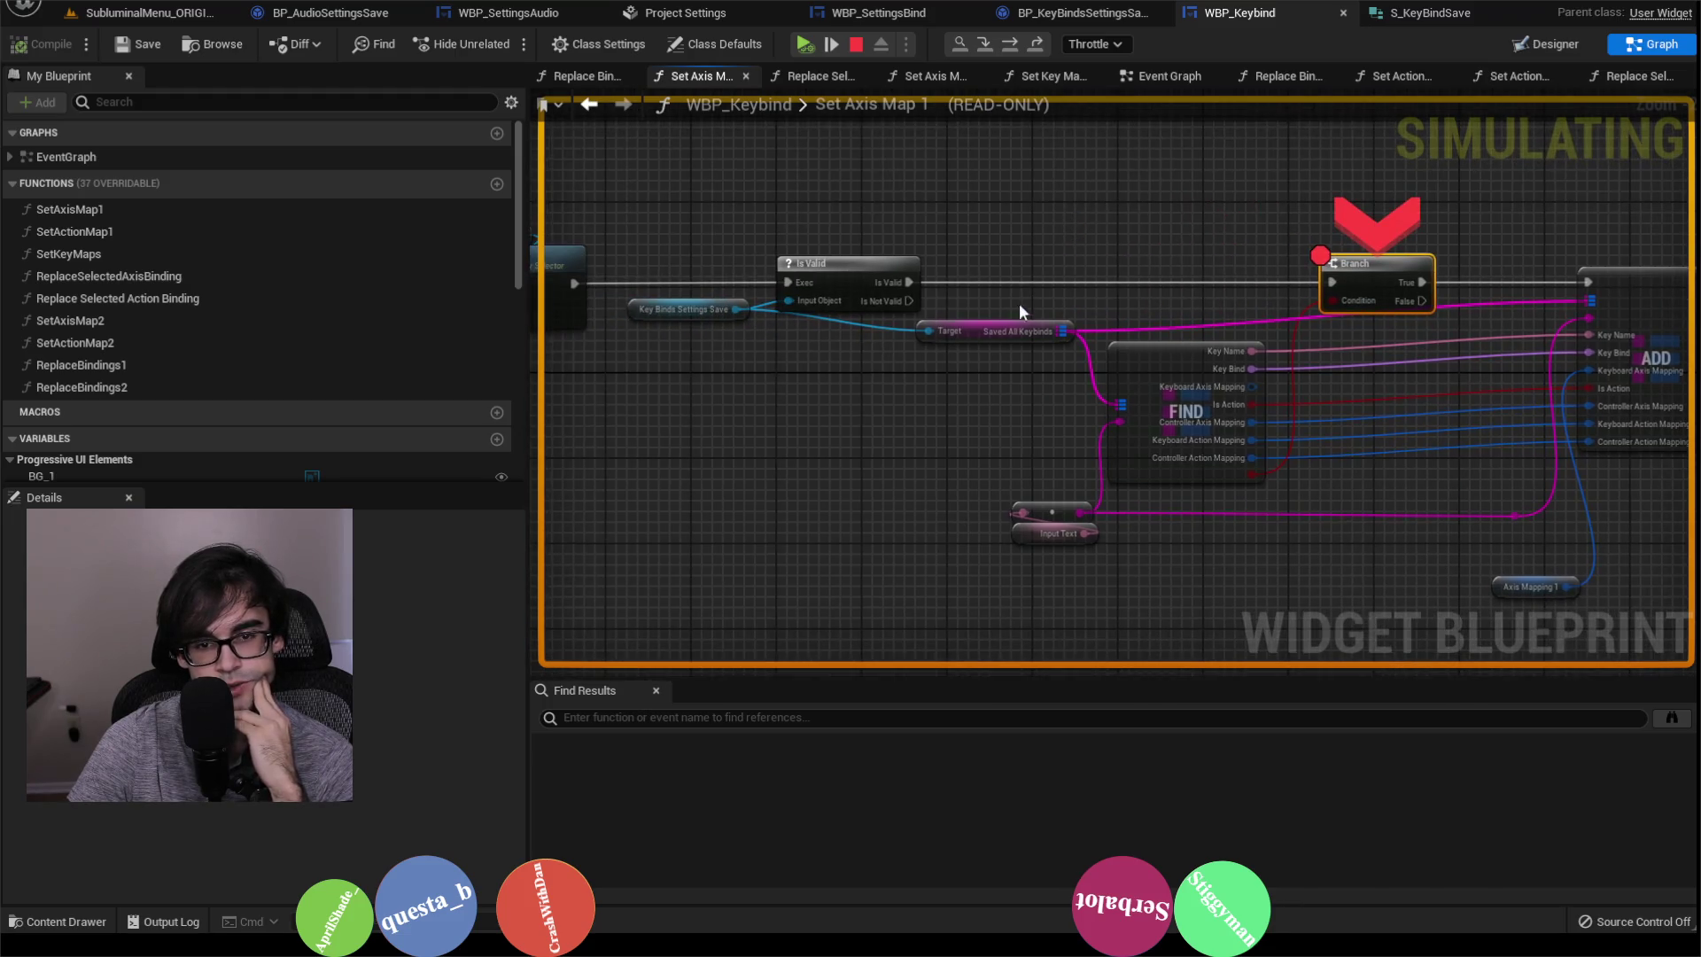
mouse_move(1035, 327)
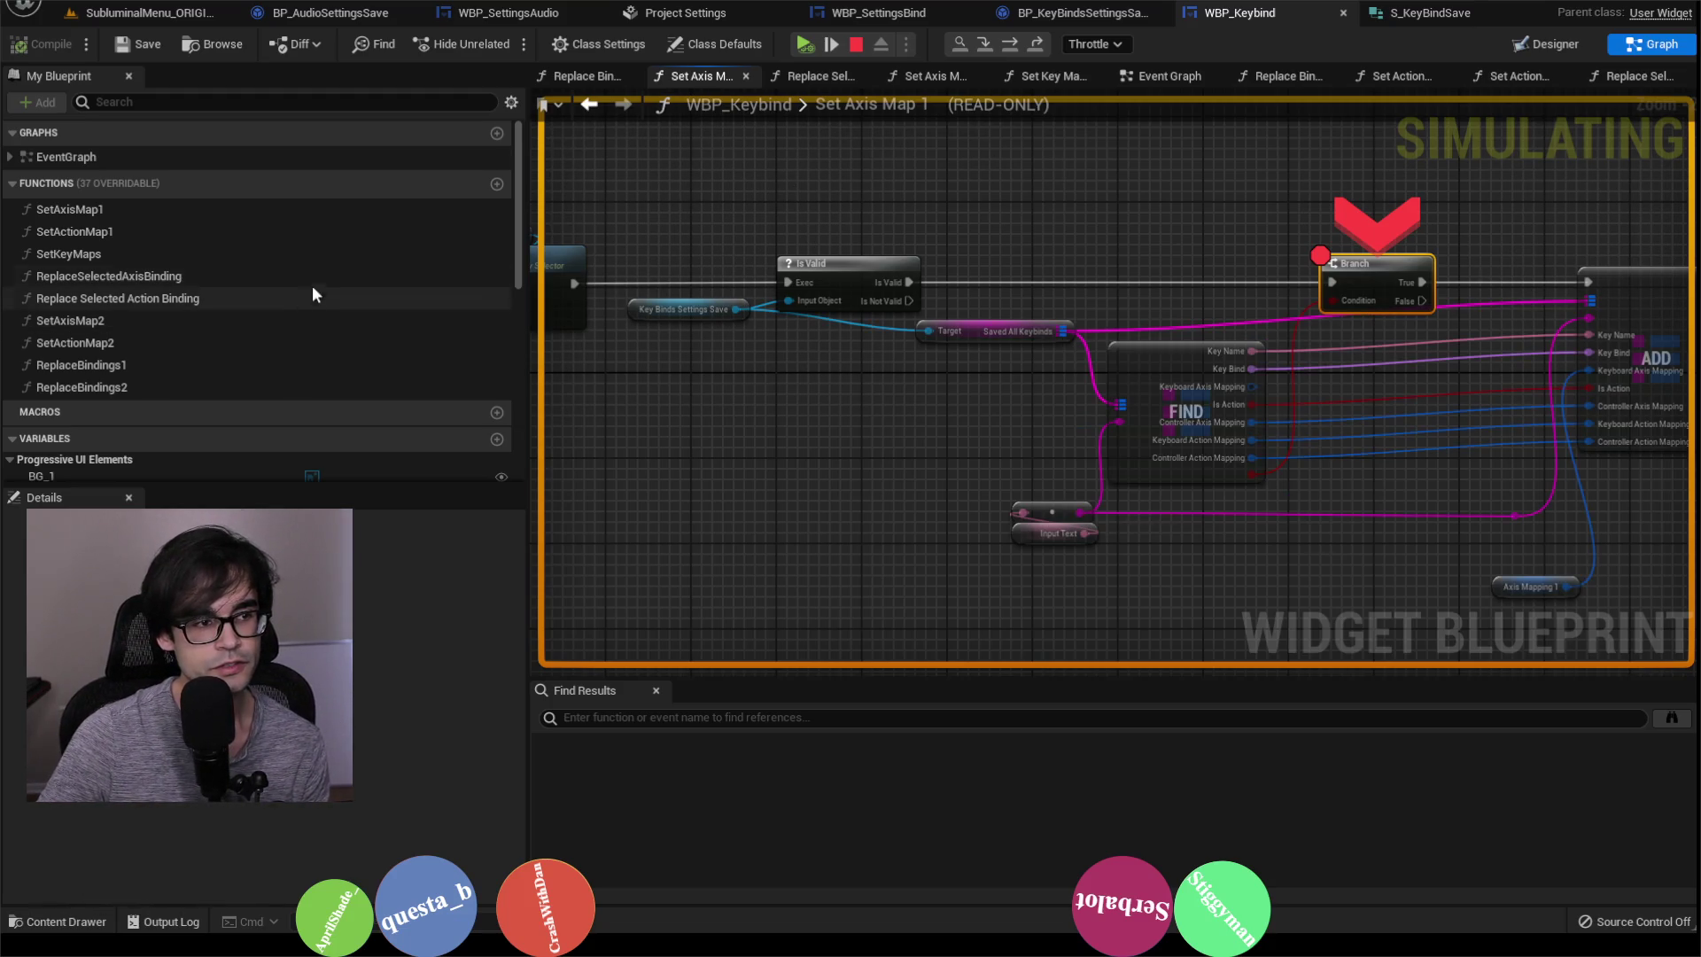
scroll(1067, 228, down, 7)
scroll(1197, 245, up, 4)
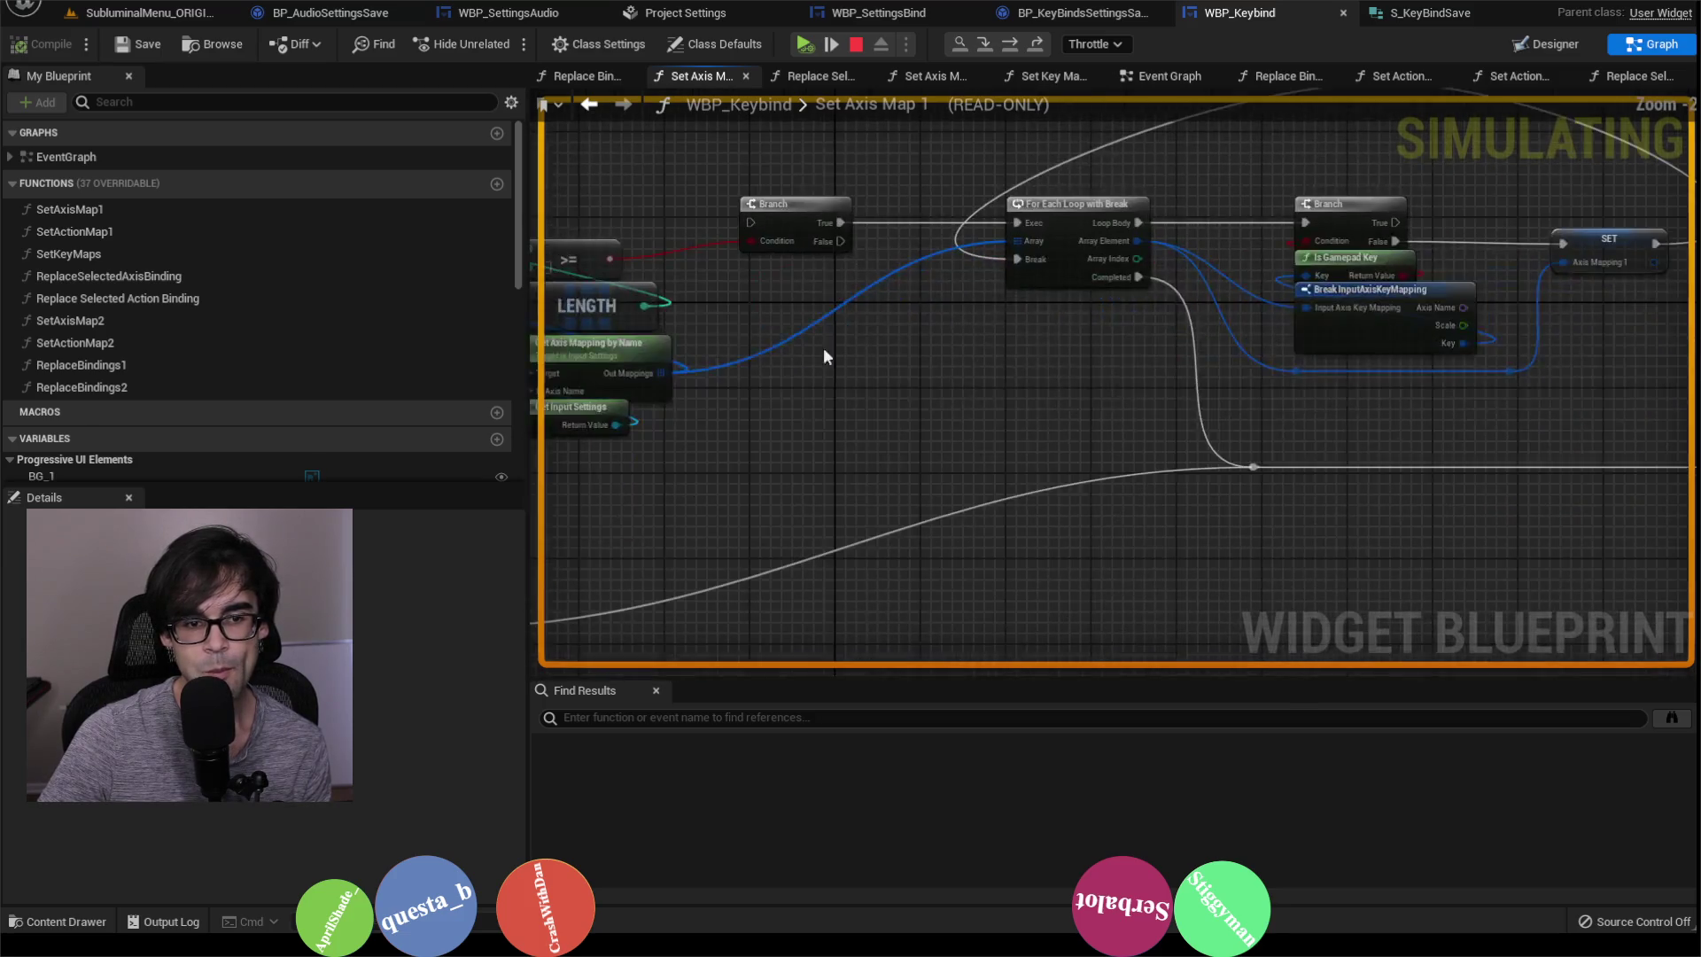
mouse_move(1399, 336)
mouse_down()
mouse_move(1506, 274)
mouse_move(865, 428)
mouse_move(1232, 409)
mouse_up()
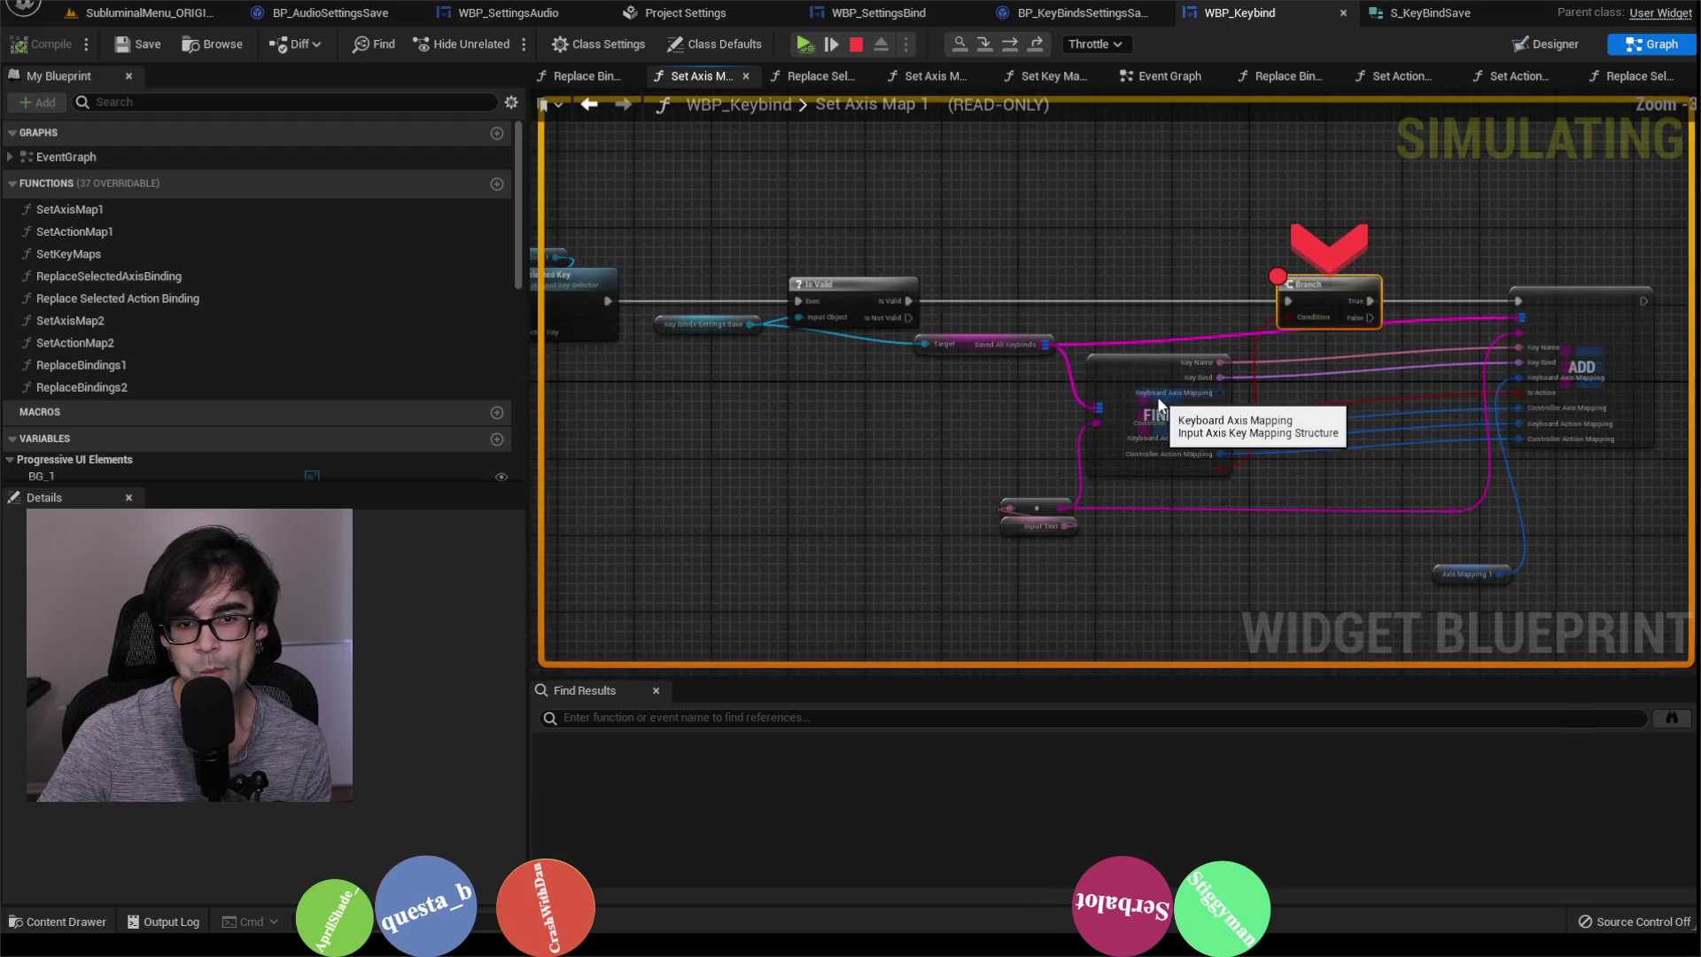
mouse_move(743, 383)
mouse_down()
mouse_move(1143, 364)
mouse_move(638, 398)
mouse_move(975, 430)
mouse_move(767, 482)
mouse_move(1355, 406)
mouse_move(1561, 331)
mouse_move(1309, 372)
mouse_move(1338, 437)
mouse_up()
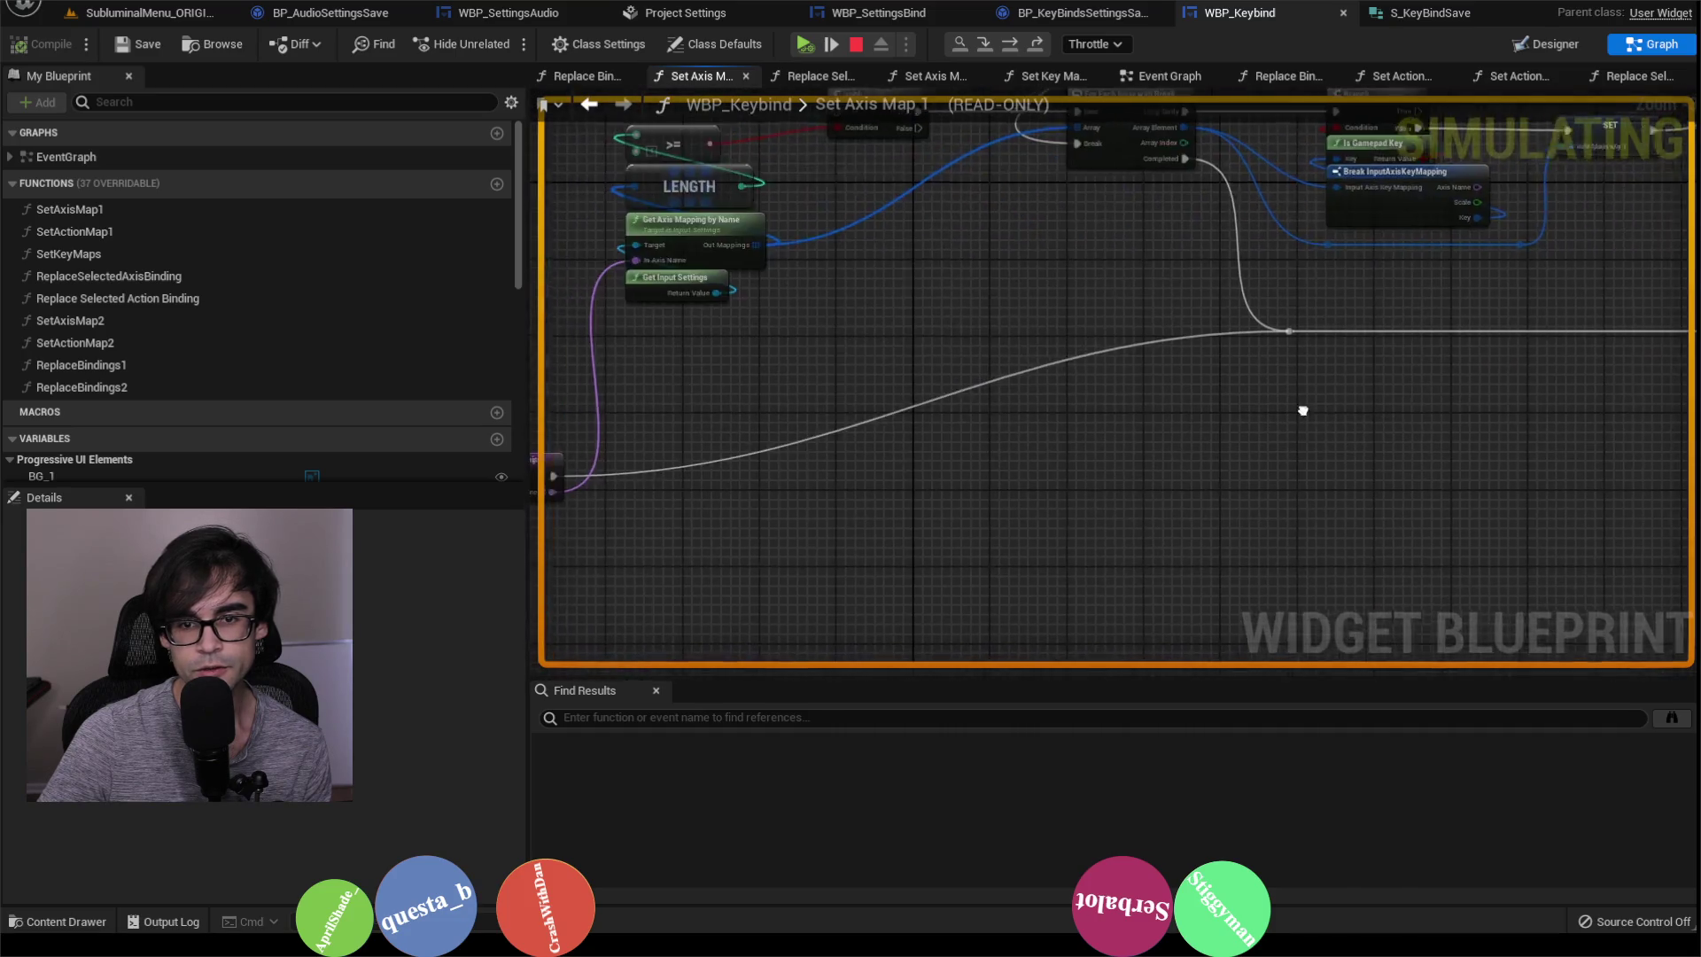
drag(617, 117, 997, 66)
click(856, 44)
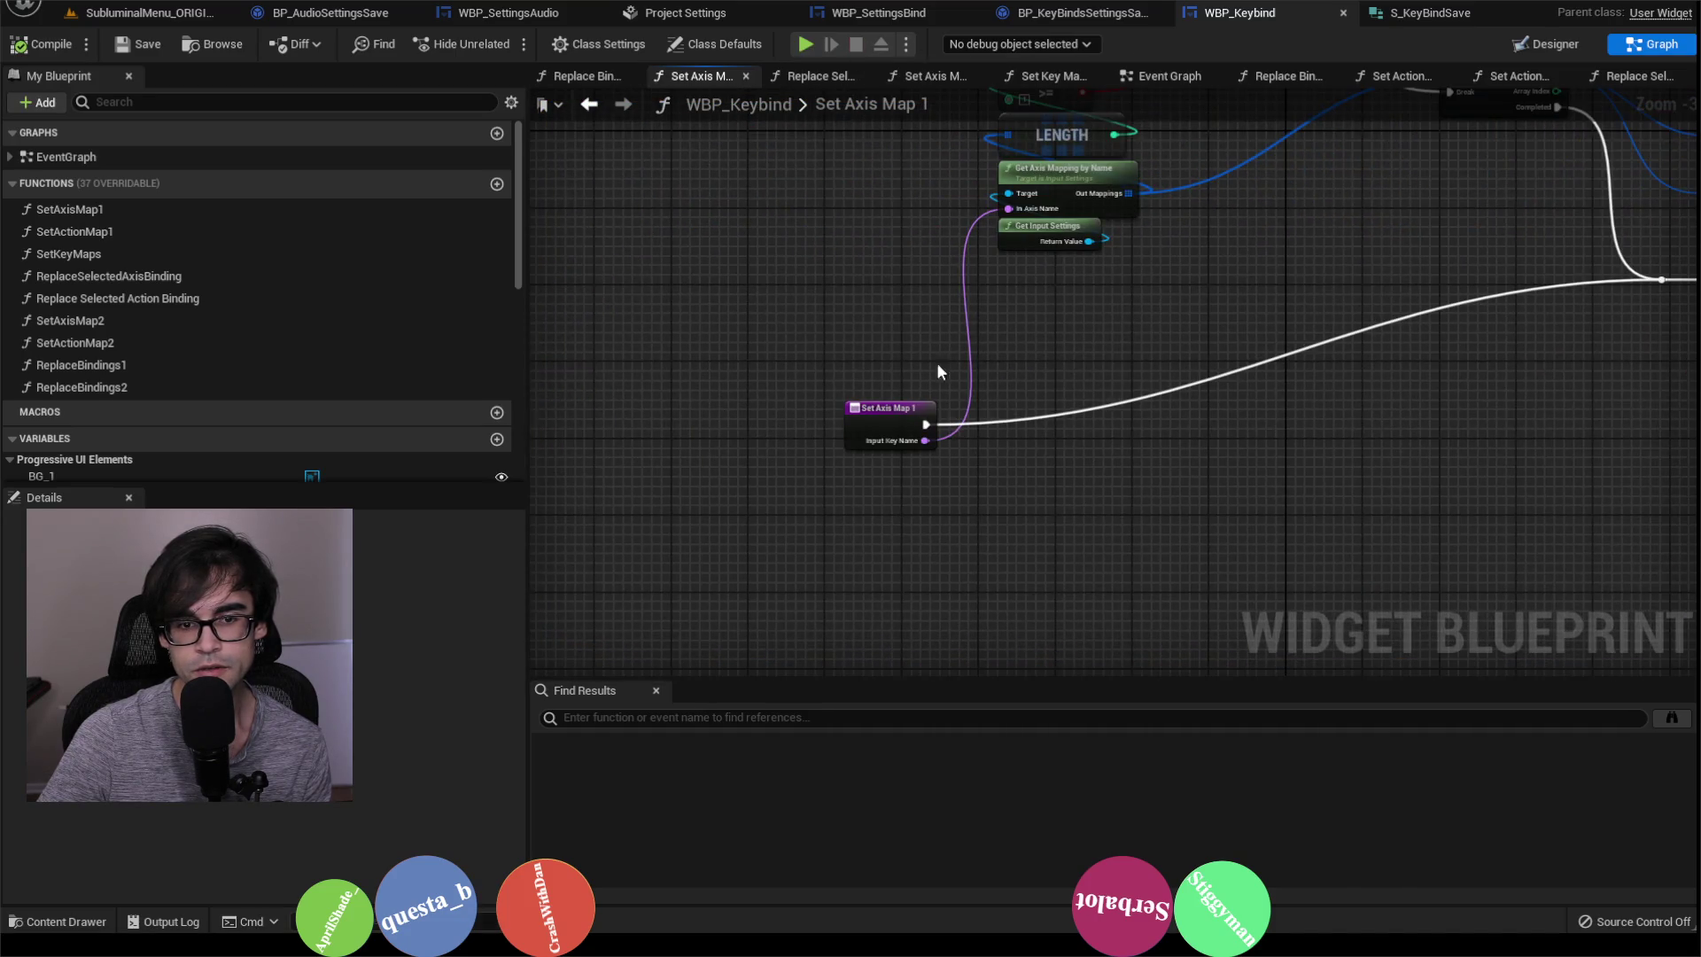
Step: Add a new Boolean parameter UpdateKeybind to the Set Axis Map 1 entry node and save WBP_Keybind
click(889, 416)
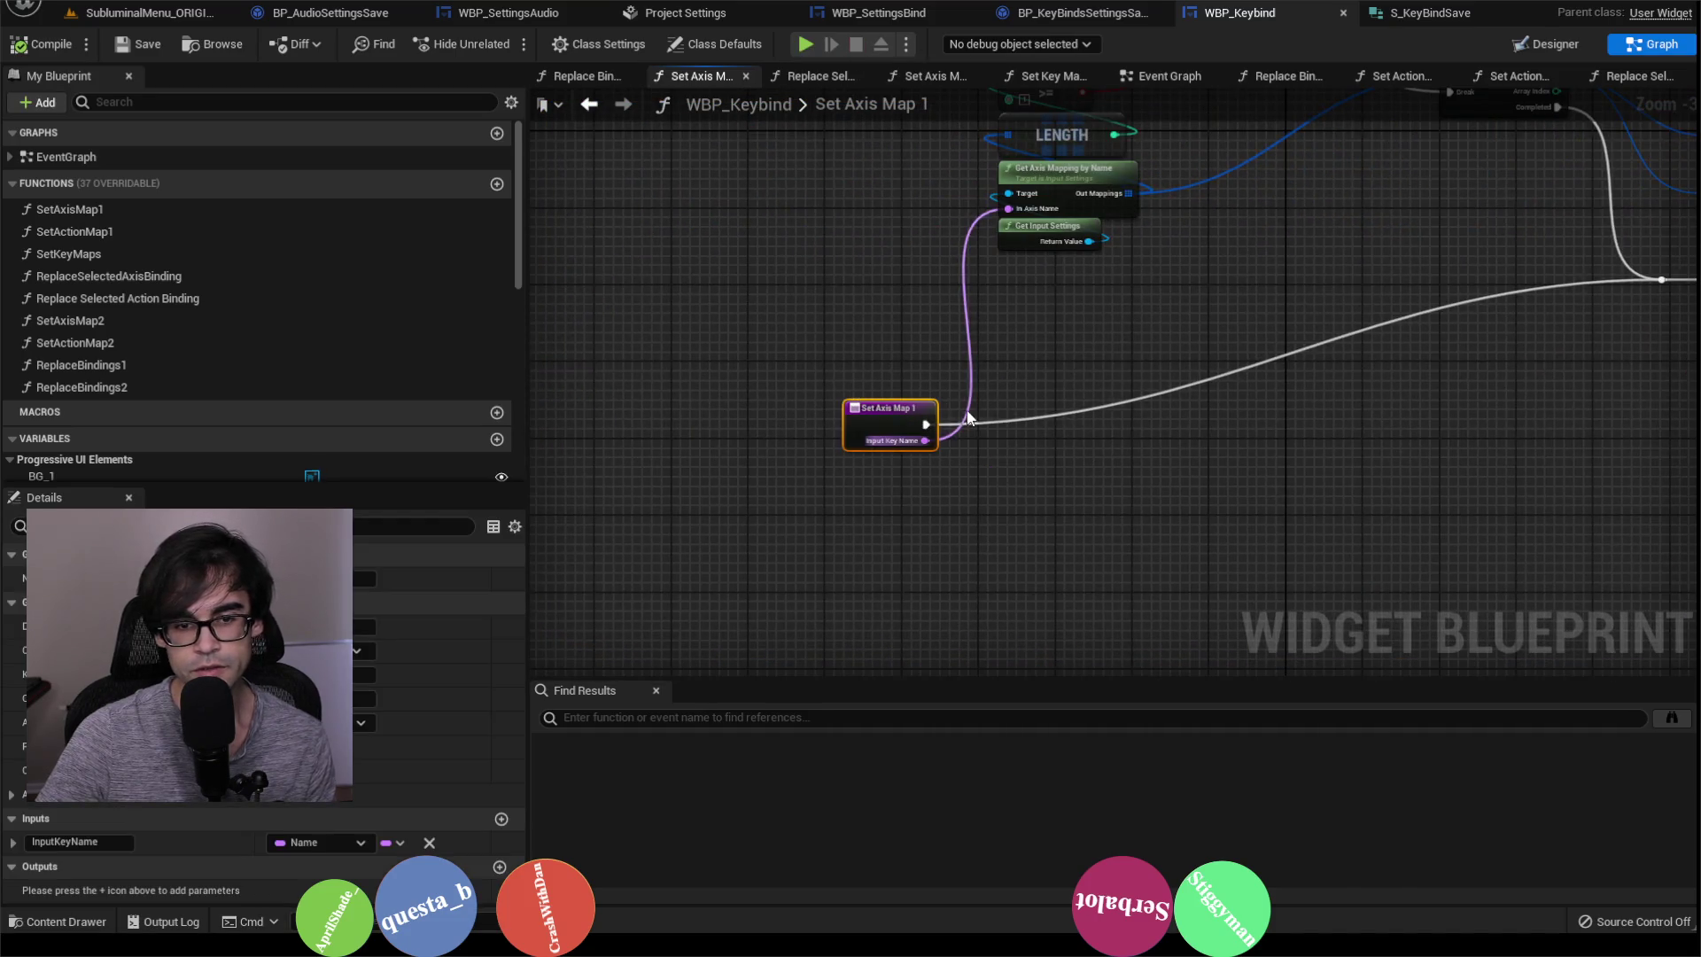
click(503, 817)
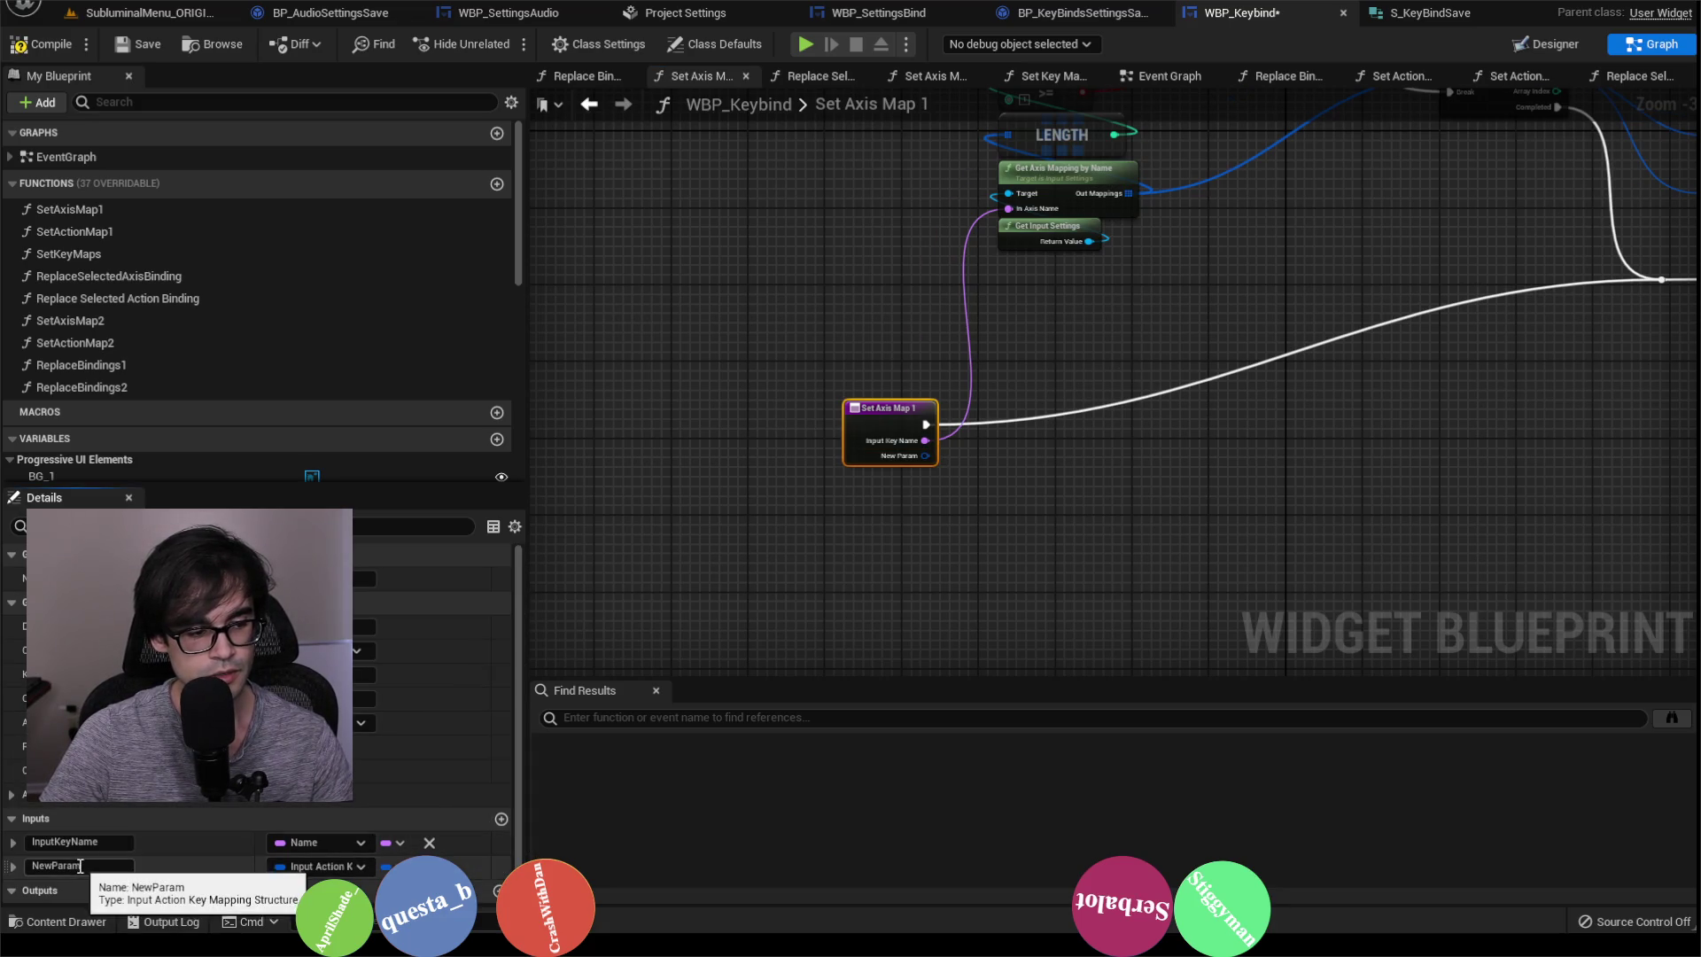
scroll(773, 615, down, 3)
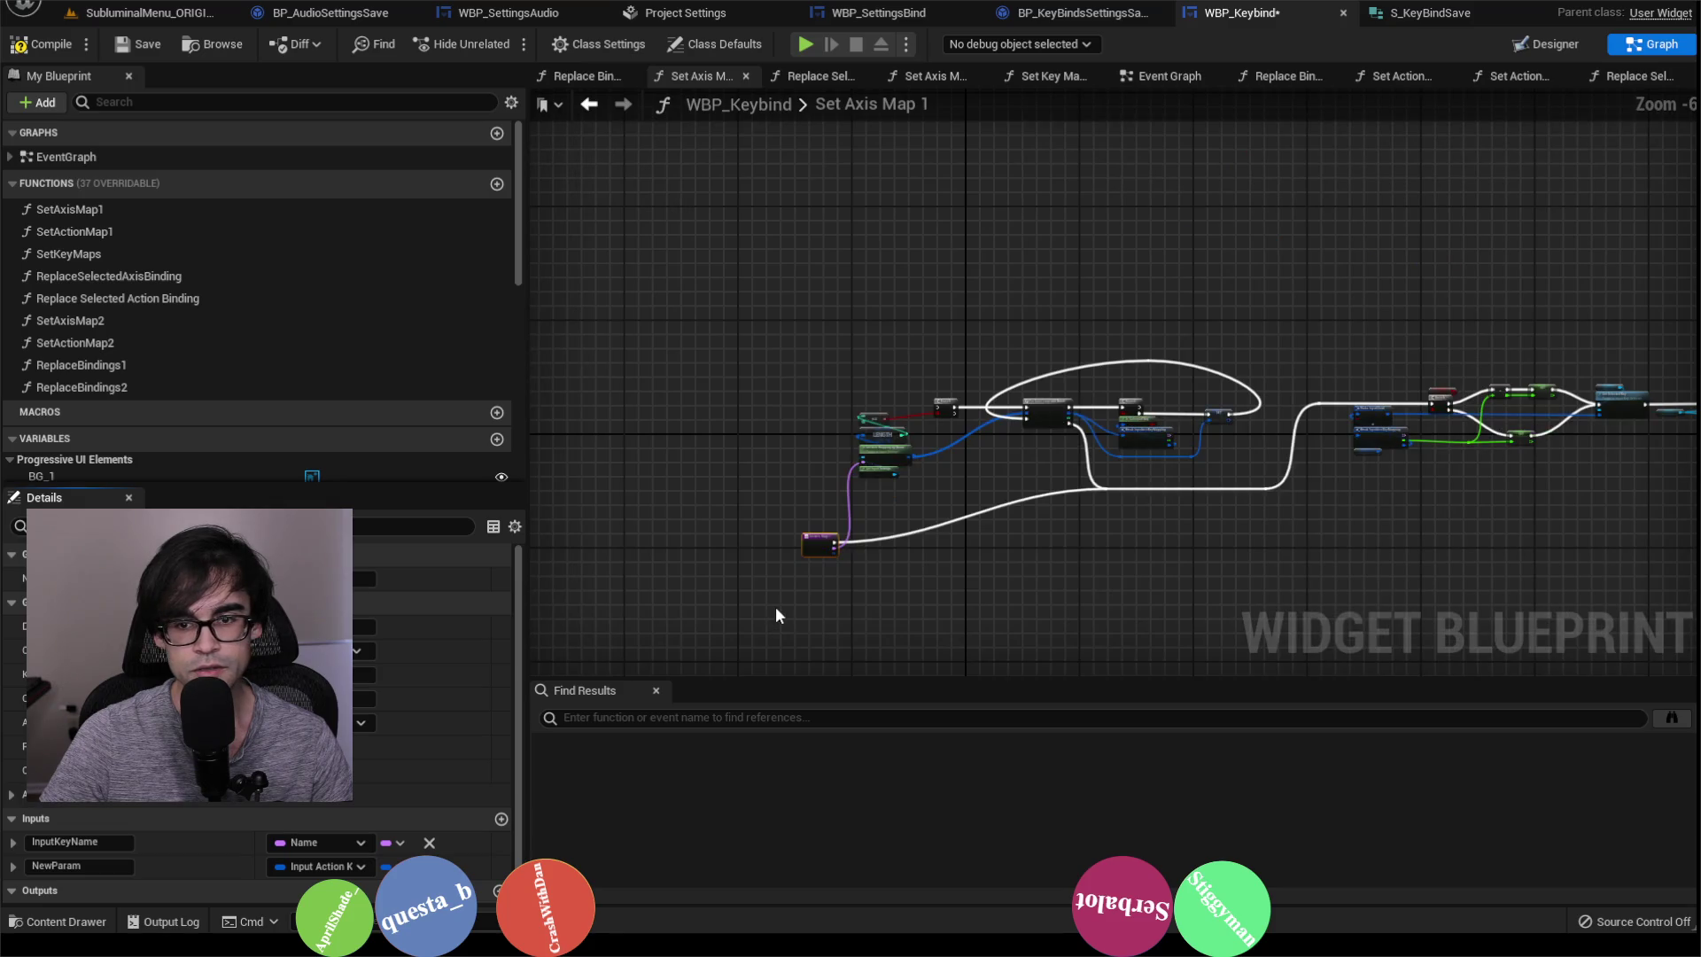
scroll(774, 605, up, 3)
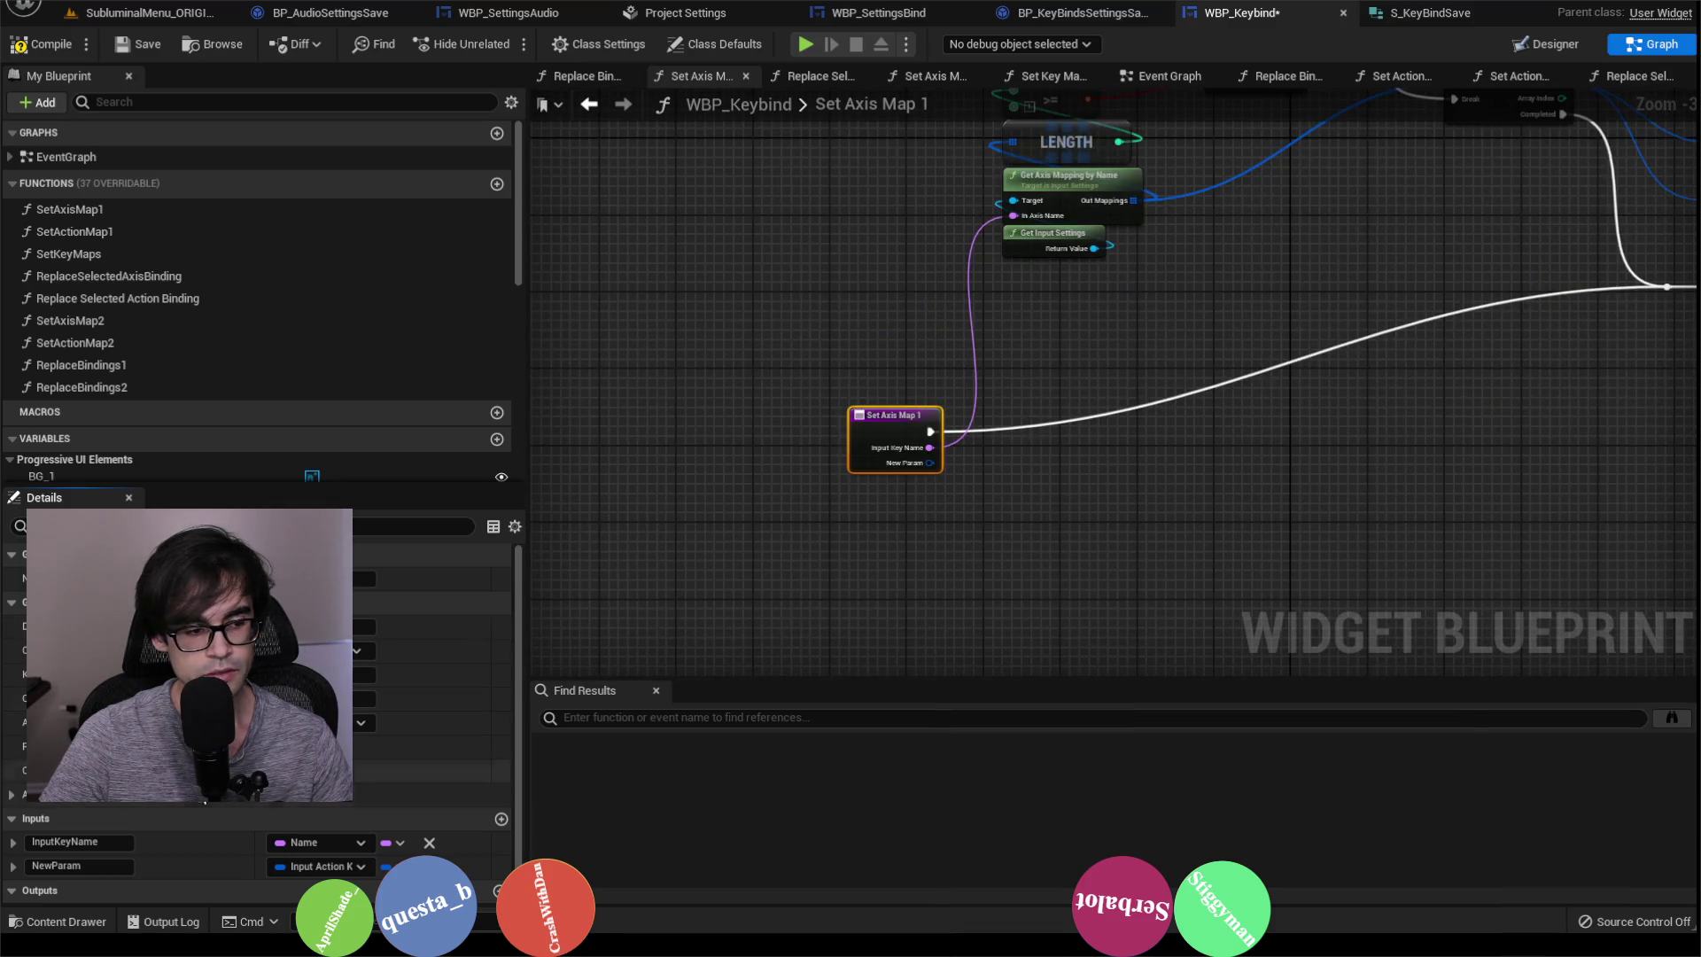
click(320, 866)
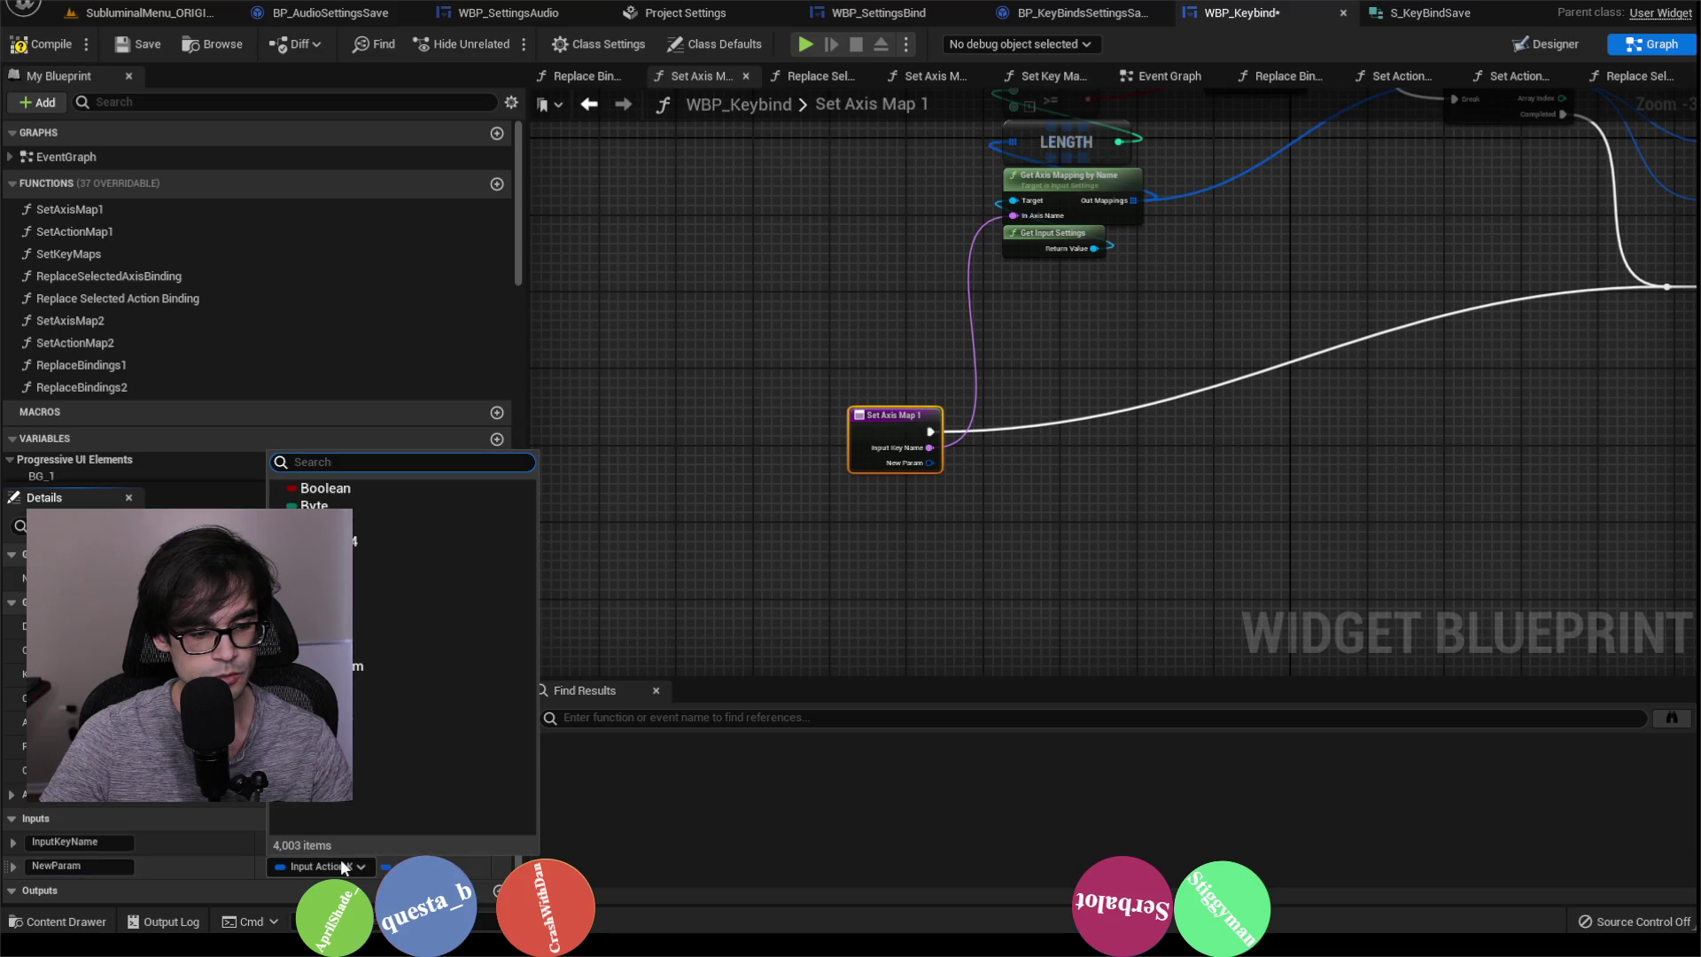
click(318, 488)
click(104, 865)
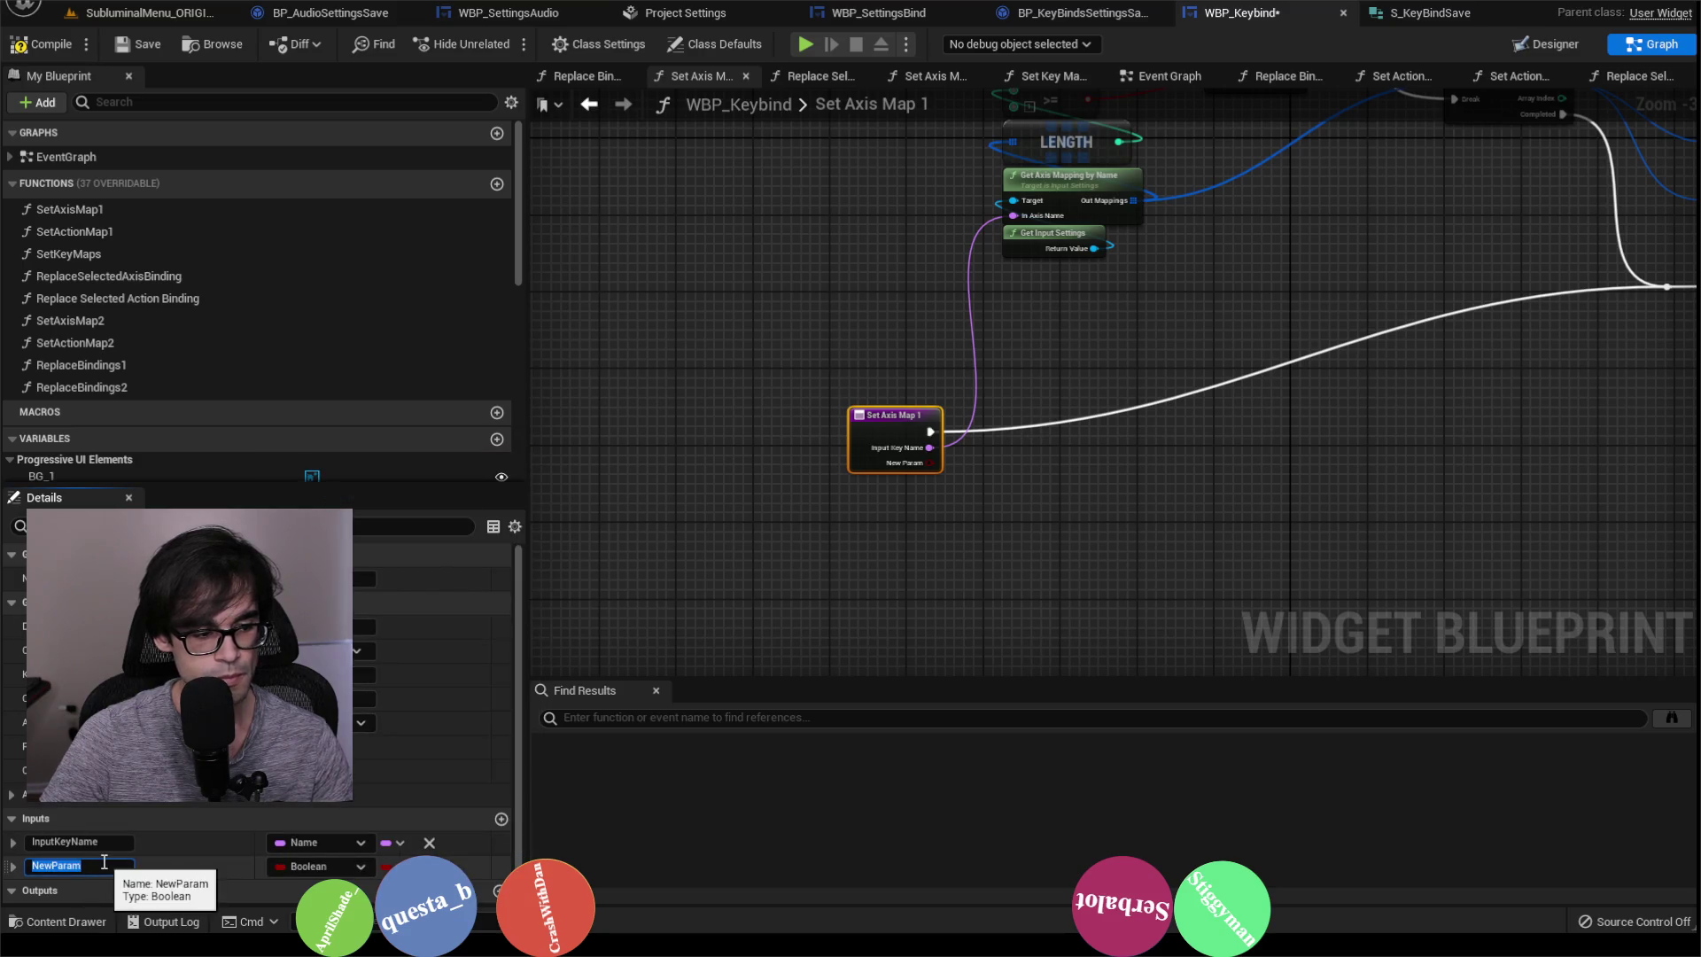
text(UpdateKeybind)
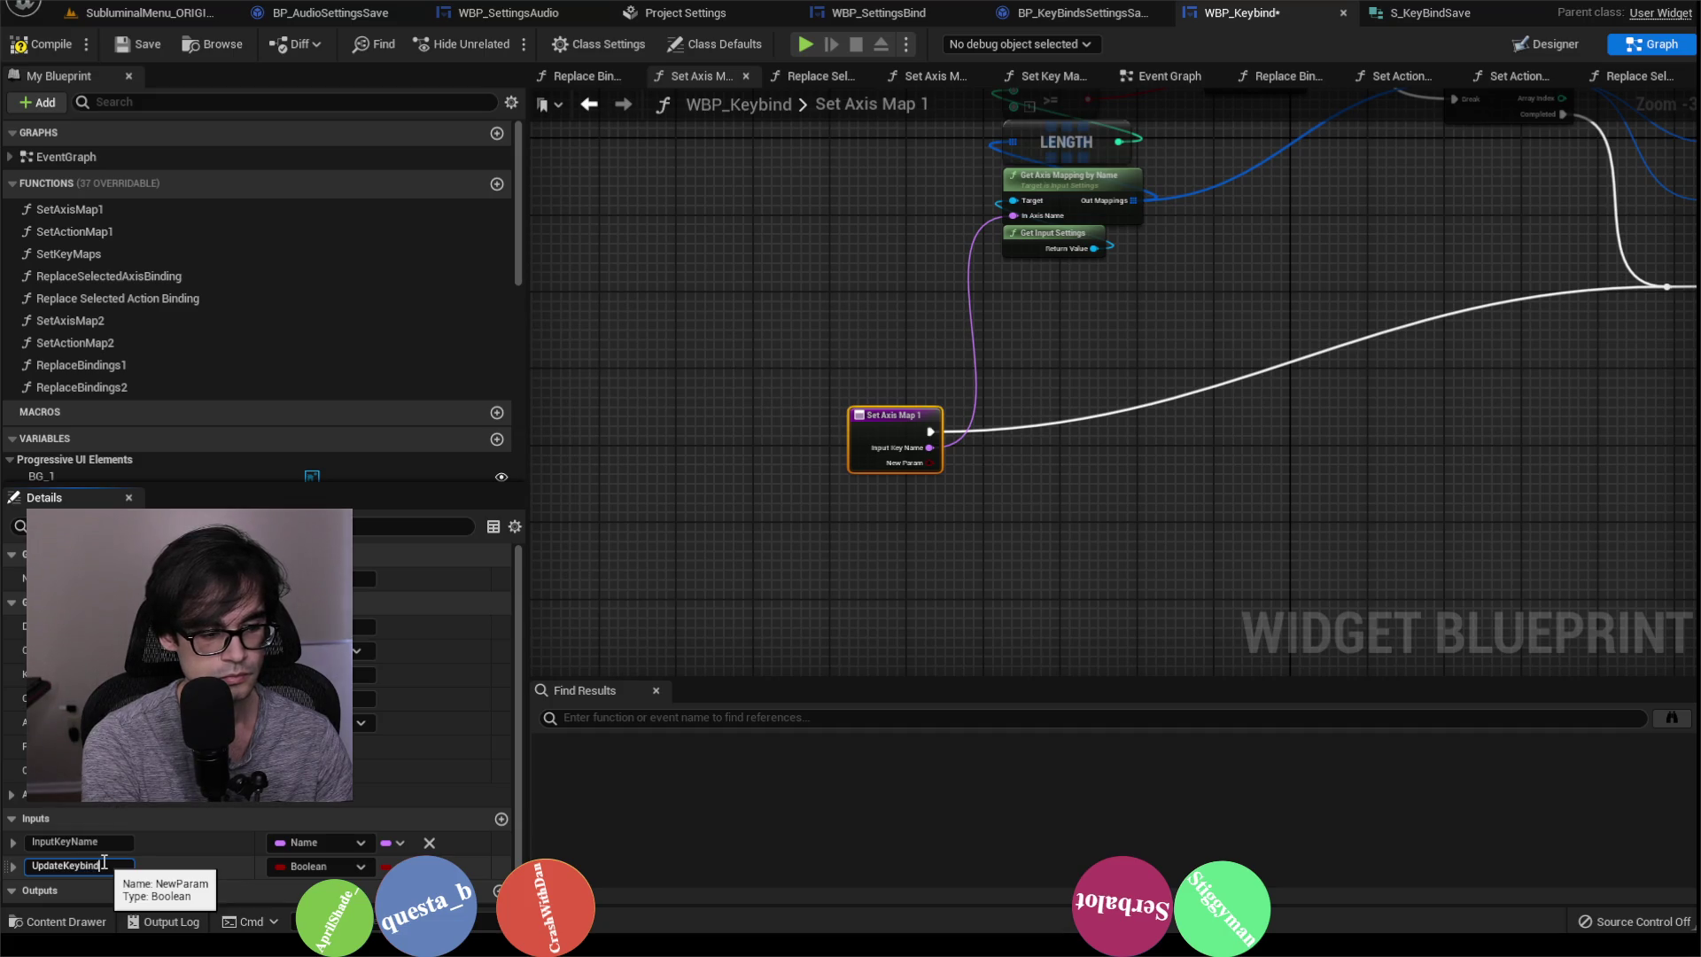
key(Return)
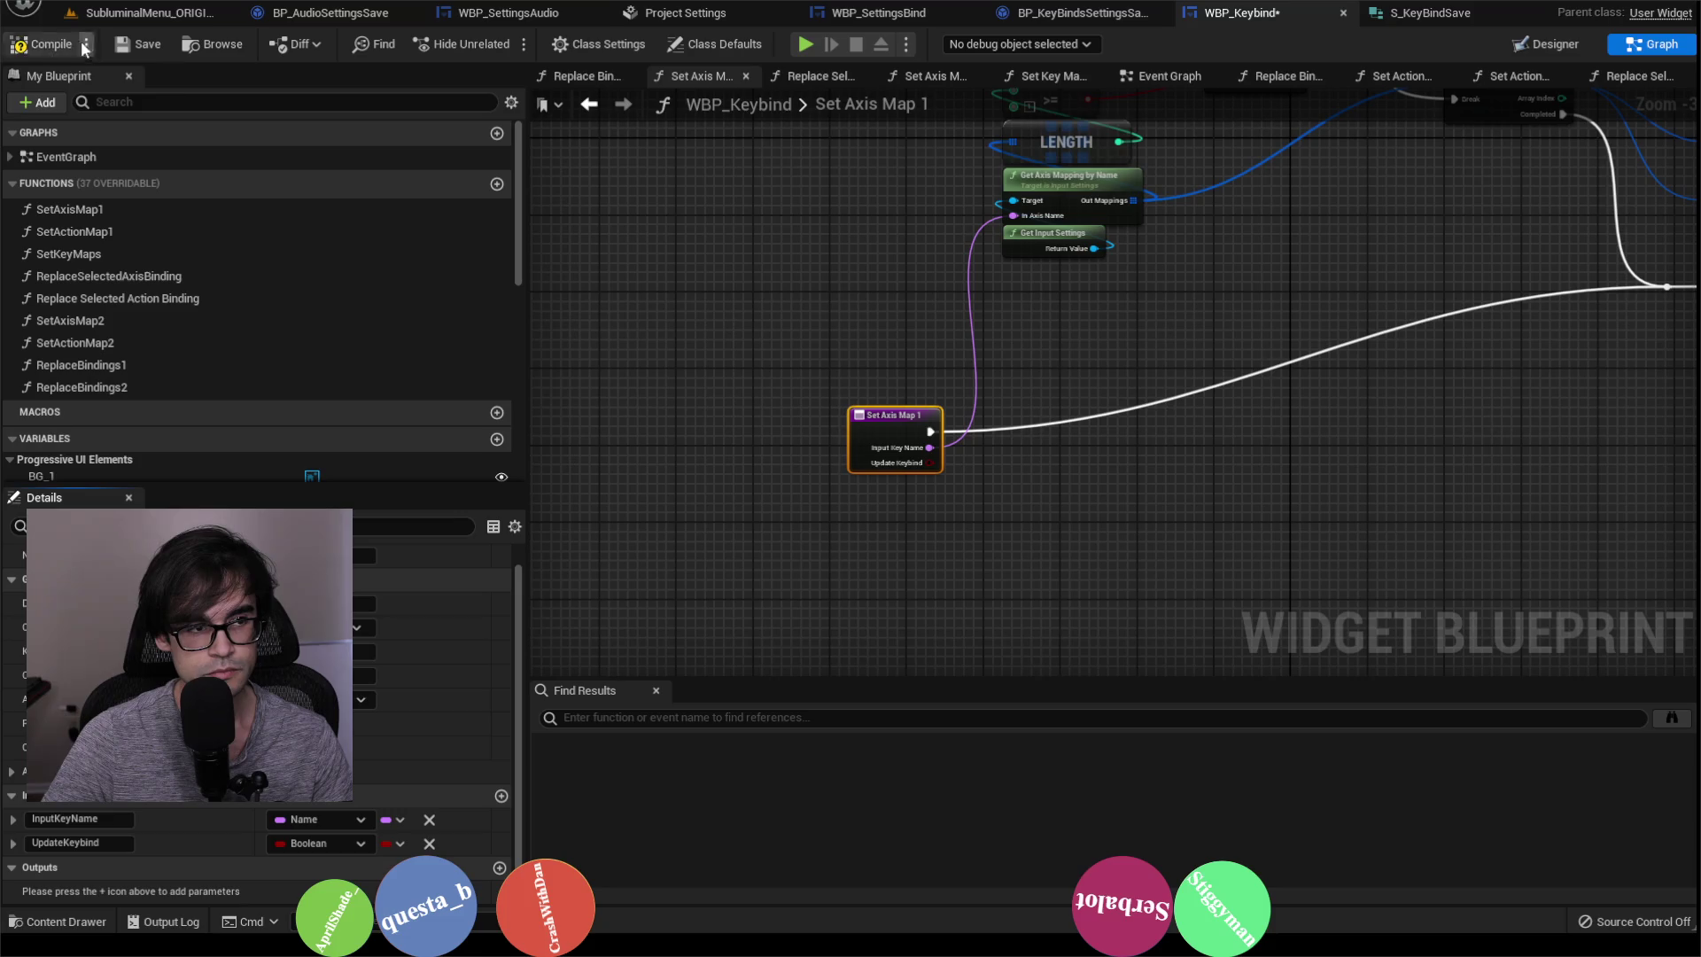
click(139, 44)
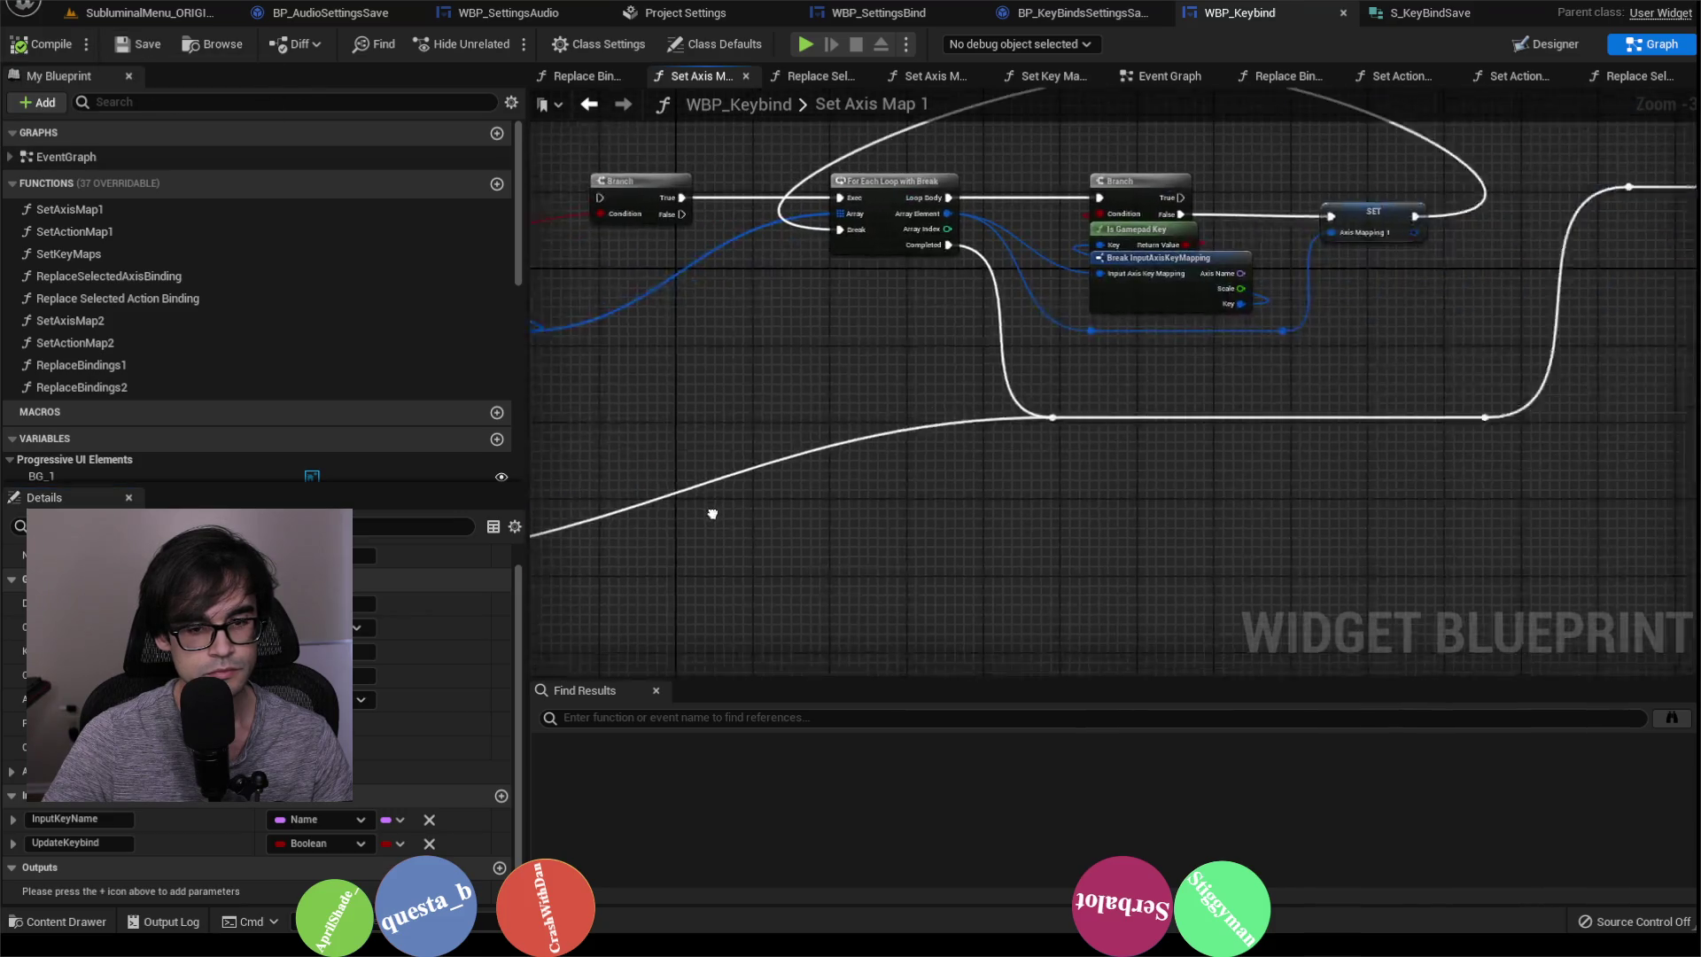
Step: Move the Is Valid and FIND save-check nodes right to make room
scroll(937, 456, down, 1)
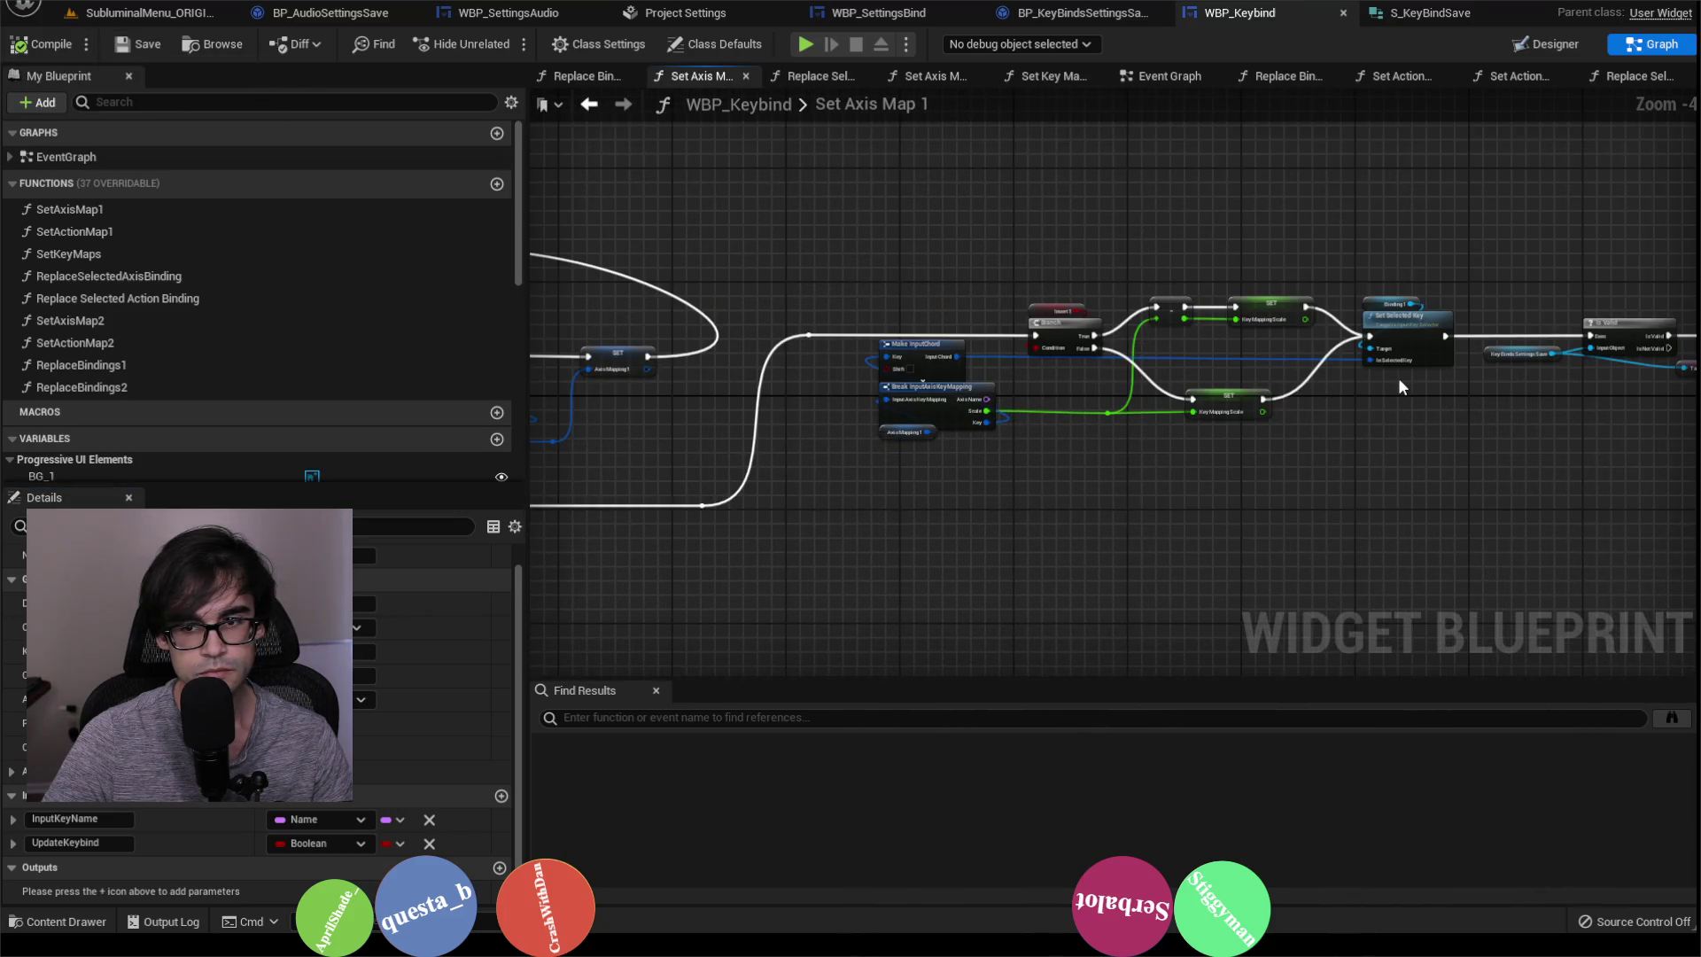
scroll(1396, 377, up, 1)
mouse_move(1419, 390)
mouse_down()
mouse_move(1068, 471)
mouse_move(567, 443)
mouse_up()
mouse_move(813, 257)
mouse_down()
mouse_move(1150, 443)
mouse_move(1430, 533)
mouse_move(1501, 579)
mouse_up()
scroll(1150, 443, down, 1)
scroll(958, 311, up, 3)
drag(964, 282, 1374, 280)
click(900, 306)
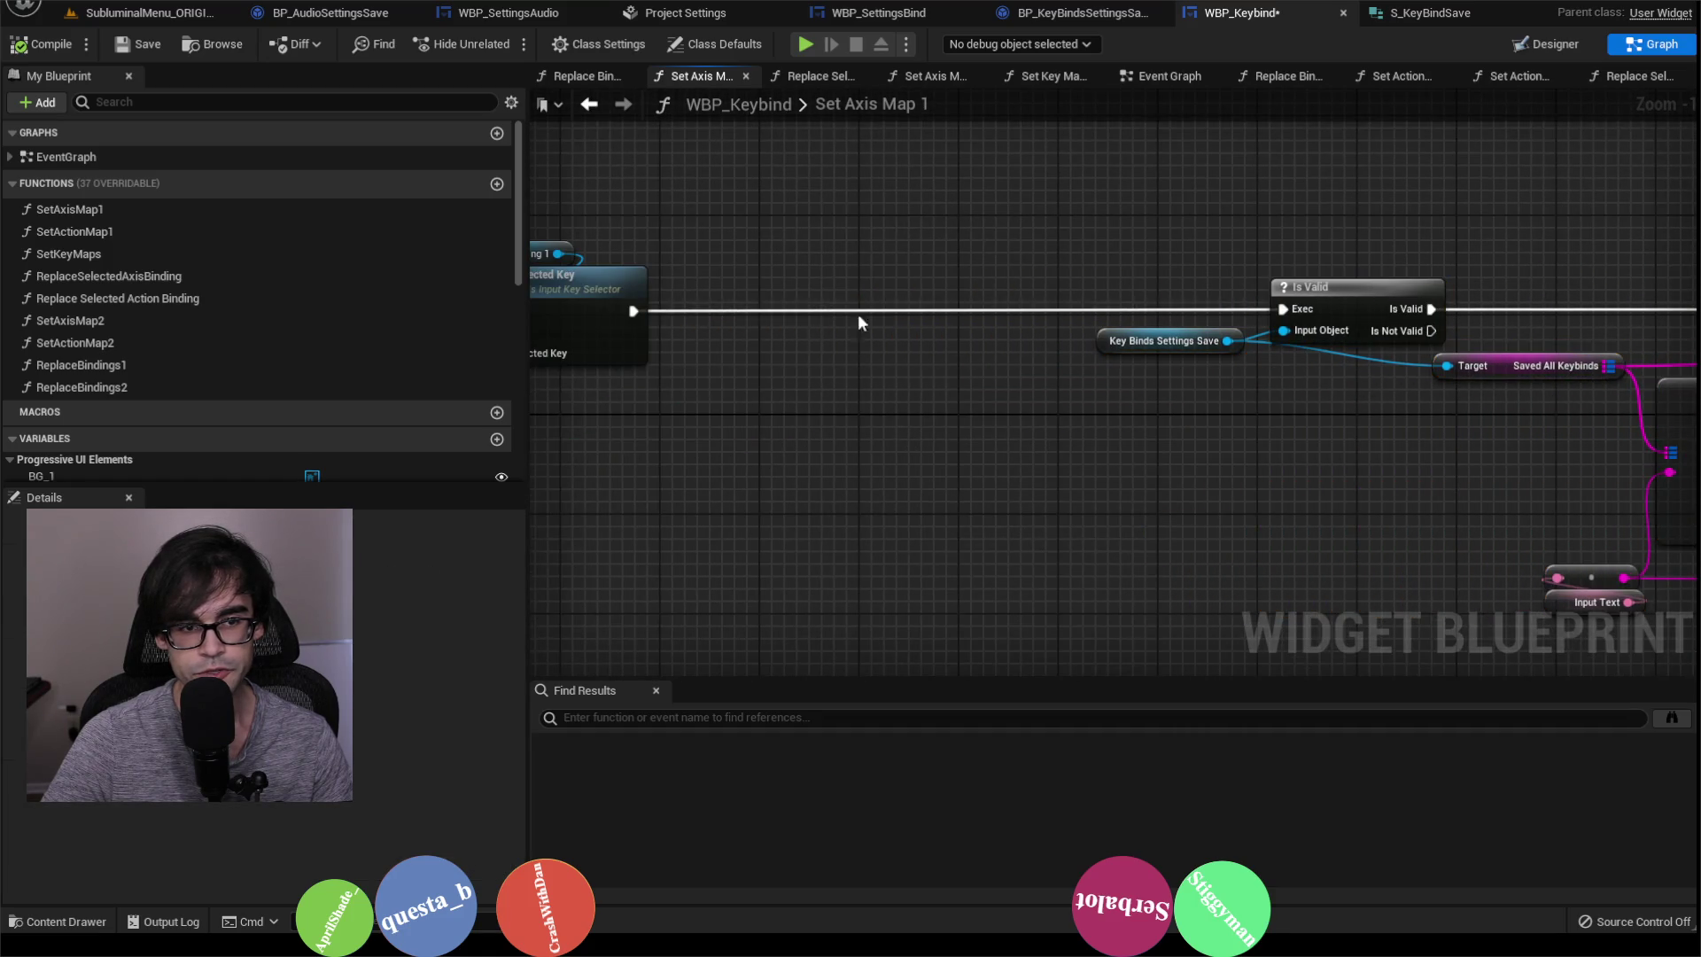
Step: Add a Get Update Keybind node driving a Branch whose True output feeds Is Valid
right_click(906, 279)
text(get update)
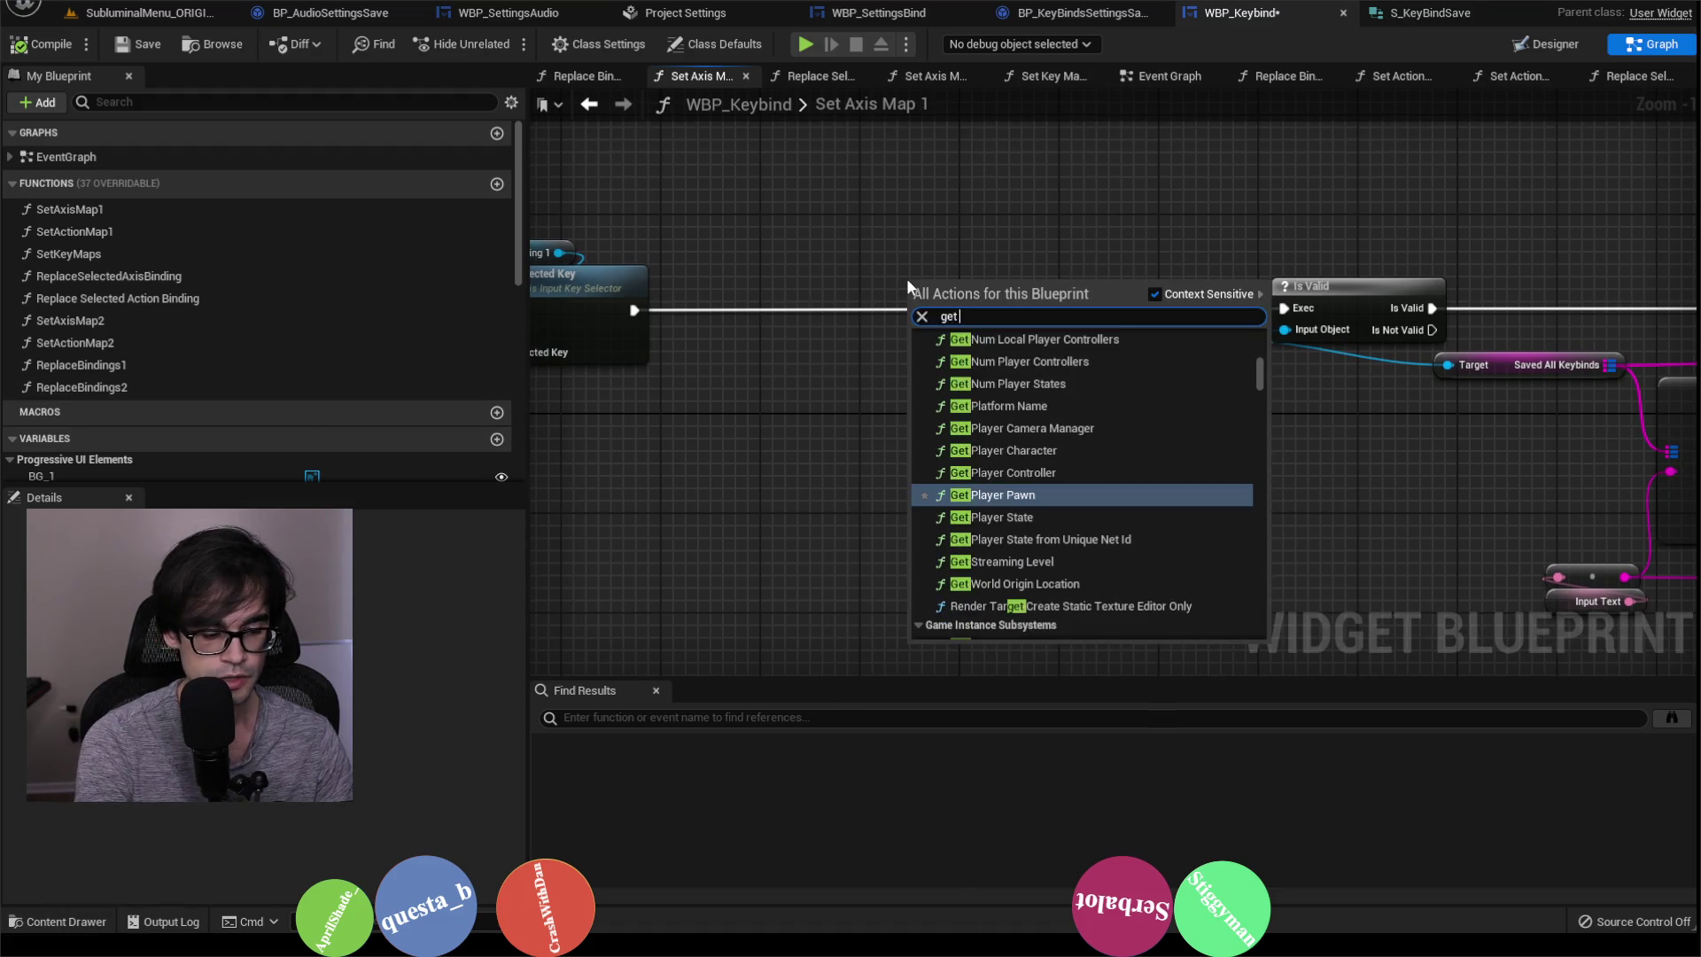
key(Return)
mouse_move(966, 282)
mouse_down()
mouse_move(801, 423)
mouse_move(842, 355)
mouse_move(847, 274)
mouse_up()
text(bra)
key(Return)
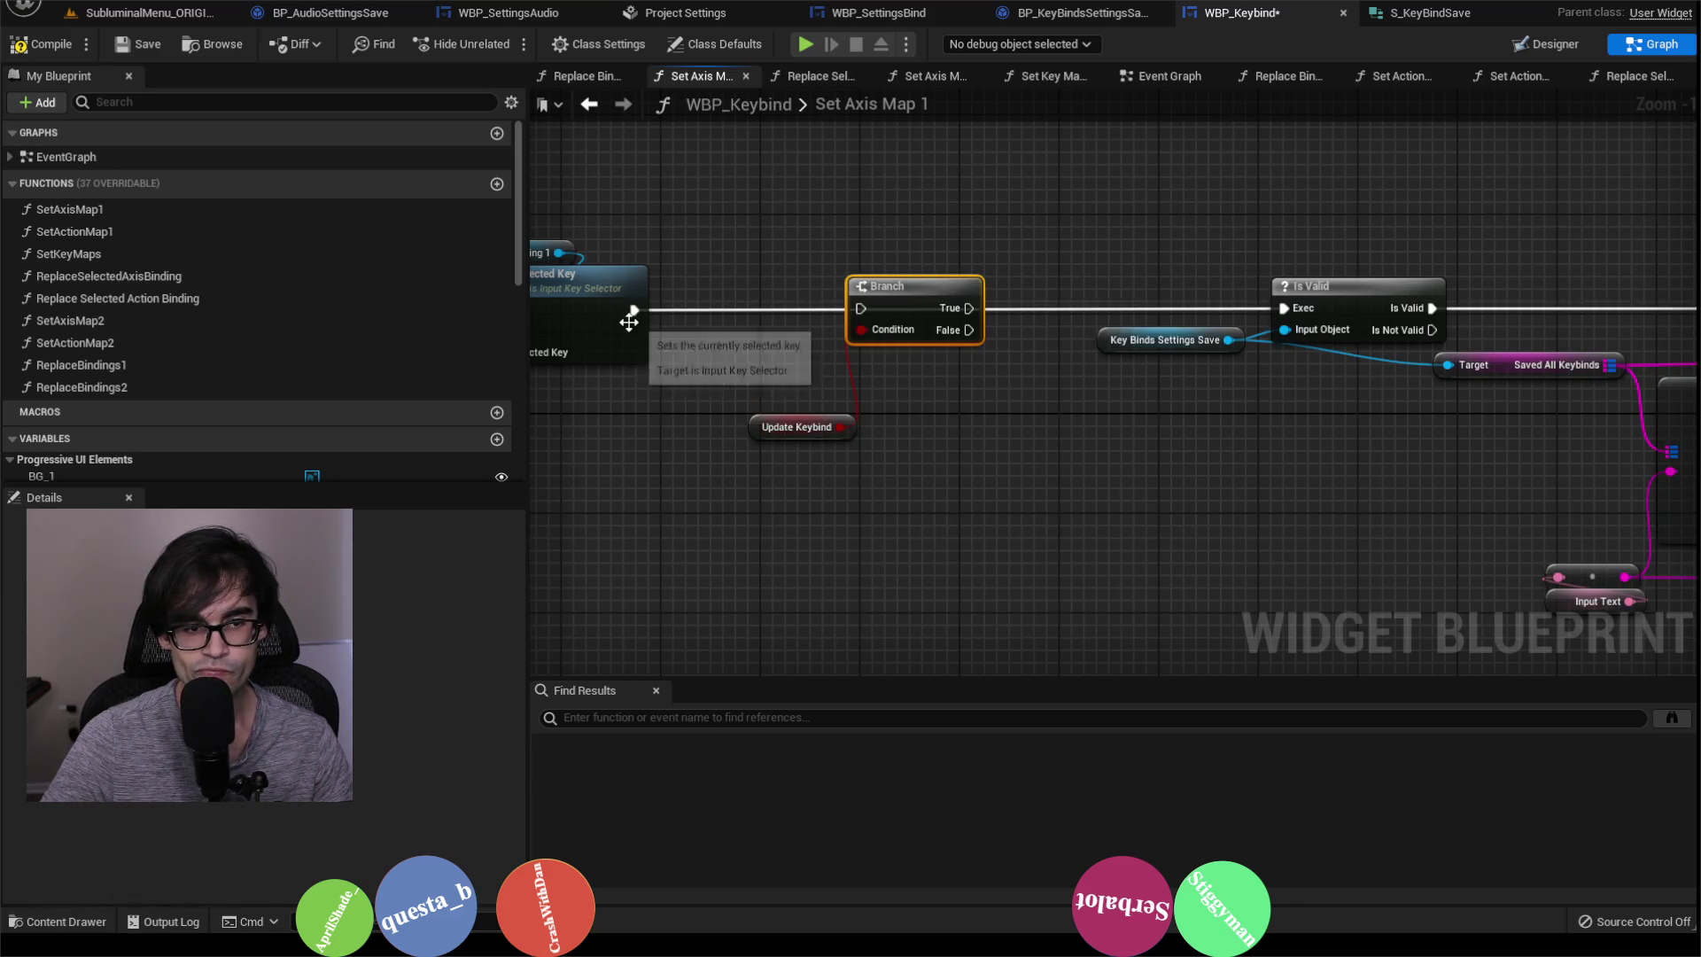
mouse_move(635, 310)
mouse_down()
mouse_move(875, 326)
mouse_move(860, 308)
mouse_up()
mouse_move(969, 308)
mouse_down()
mouse_move(1293, 319)
mouse_move(1284, 308)
mouse_up()
mouse_move(754, 427)
mouse_down()
mouse_move(854, 265)
mouse_move(813, 292)
mouse_up()
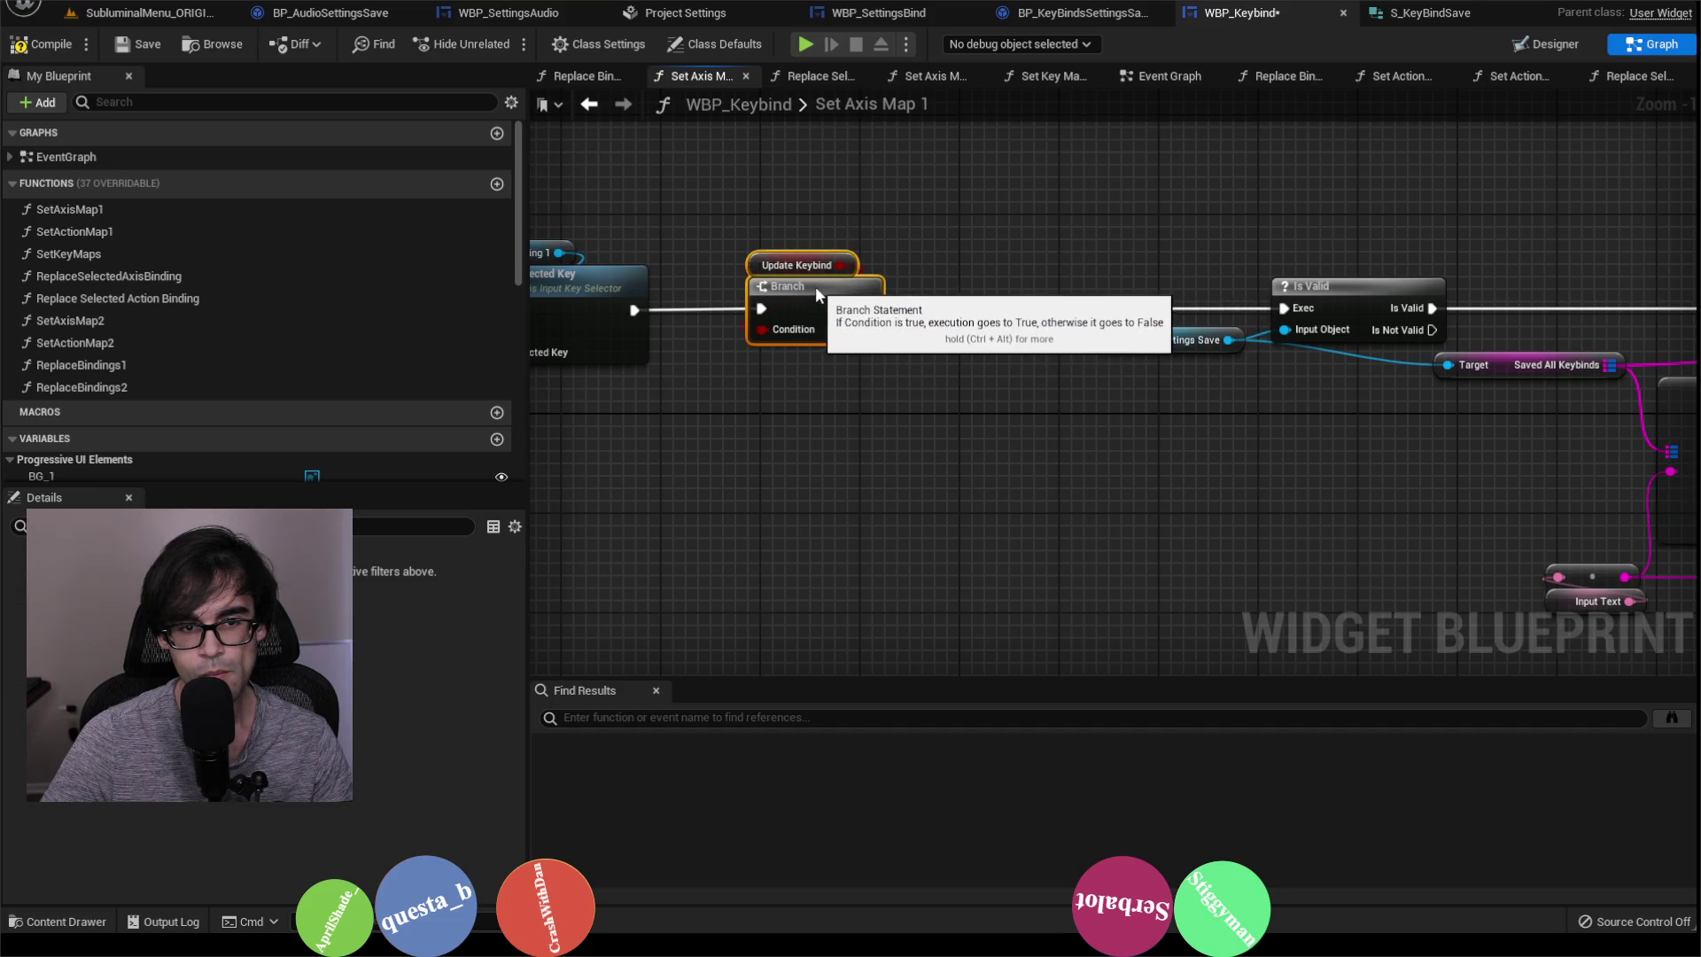
drag(1334, 229, 1273, 237)
Step: Look over the rewired chain and inspect the Axis Mapping 1 variable node
scroll(1273, 236, down, 5)
mouse_move(837, 298)
mouse_down()
mouse_move(1276, 494)
mouse_move(1367, 567)
mouse_up()
scroll(1366, 567, up, 4)
drag(550, 178, 1019, 298)
click(996, 232)
mouse_move(995, 232)
mouse_down()
mouse_move(793, 304)
mouse_move(923, 342)
mouse_move(891, 355)
mouse_move(1350, 406)
mouse_up()
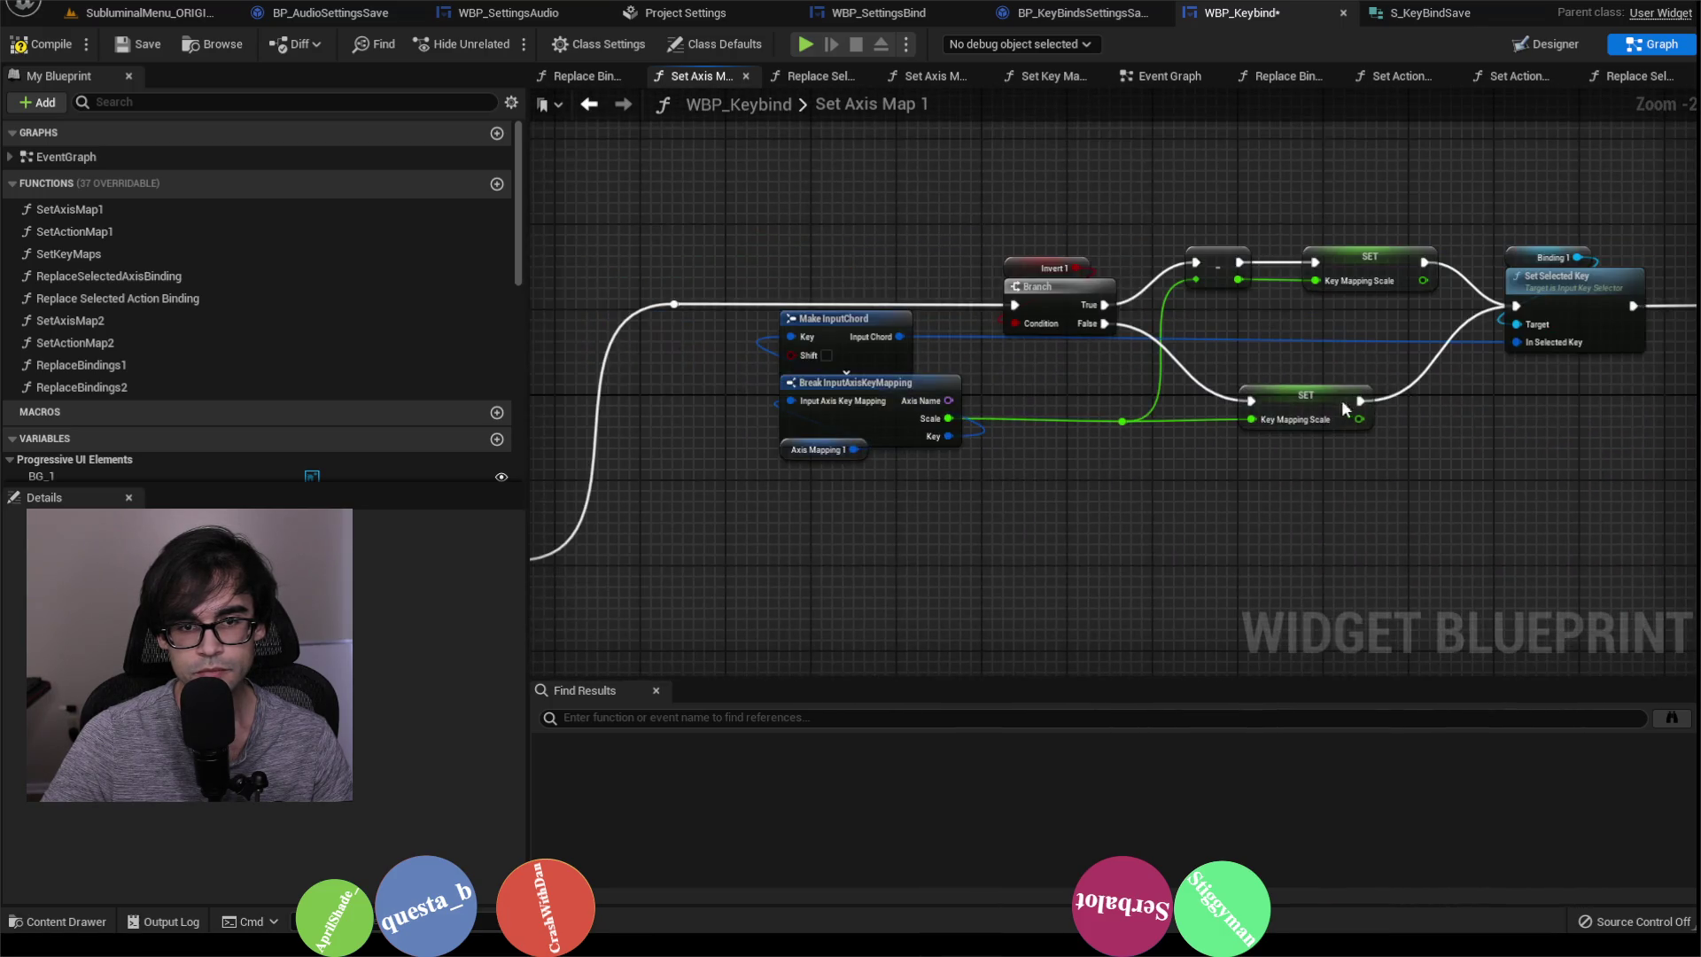
drag(1077, 428, 1166, 397)
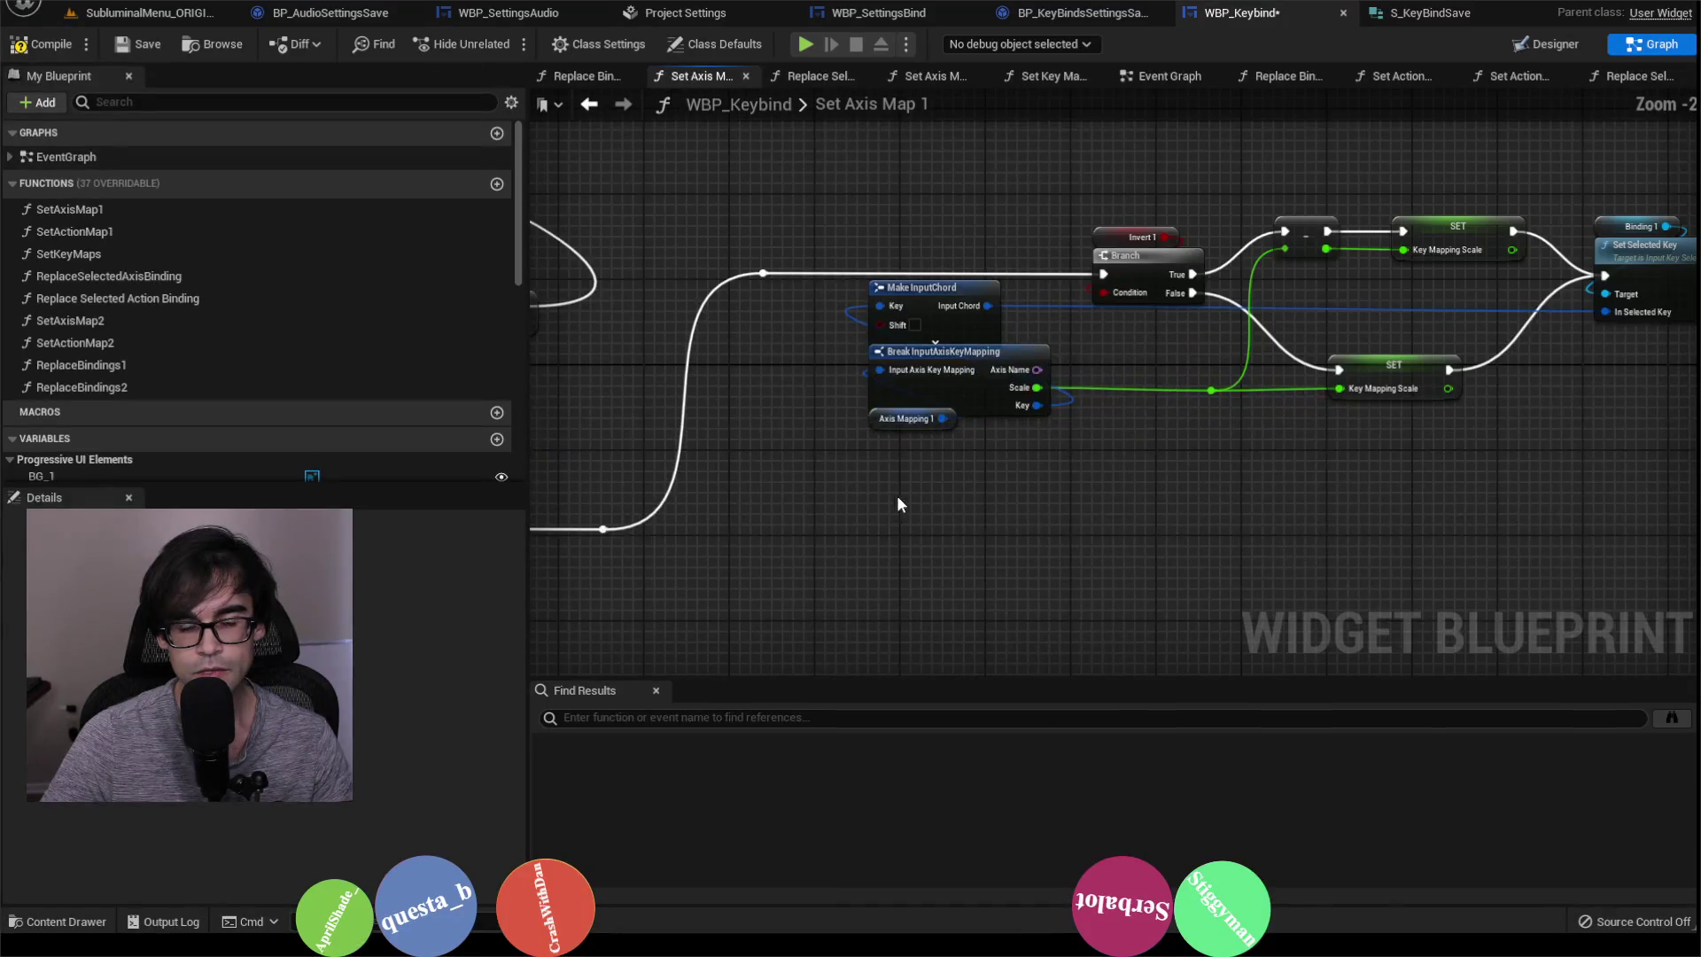
click(875, 423)
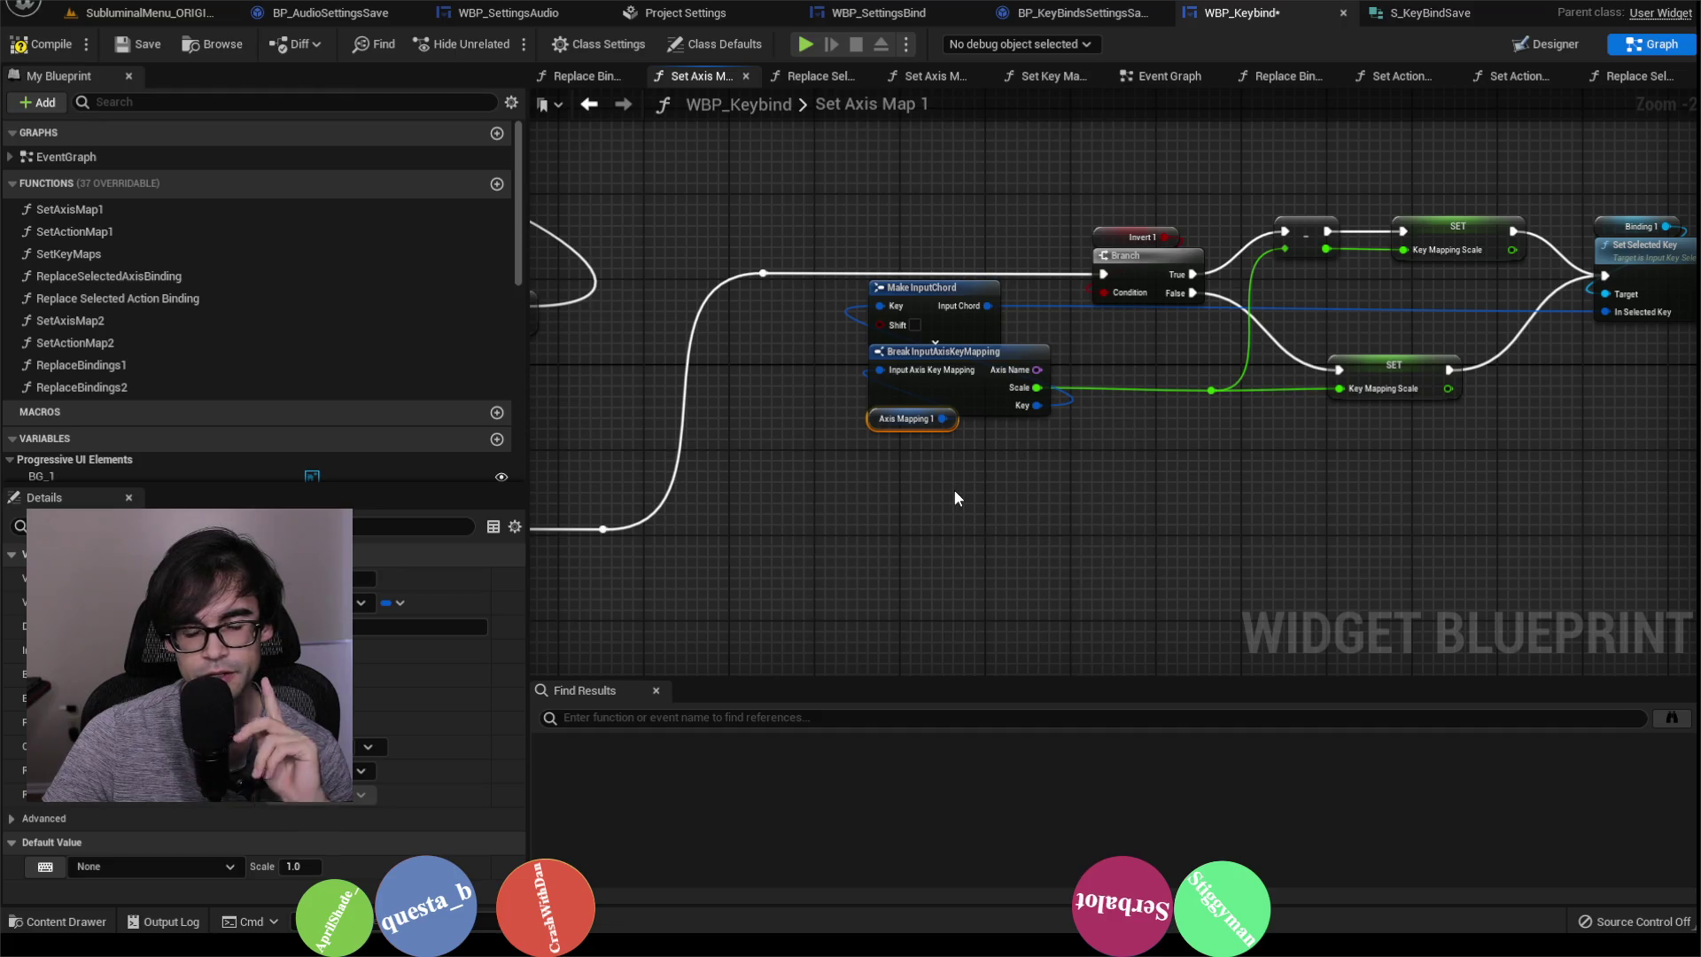
drag(861, 503, 1098, 465)
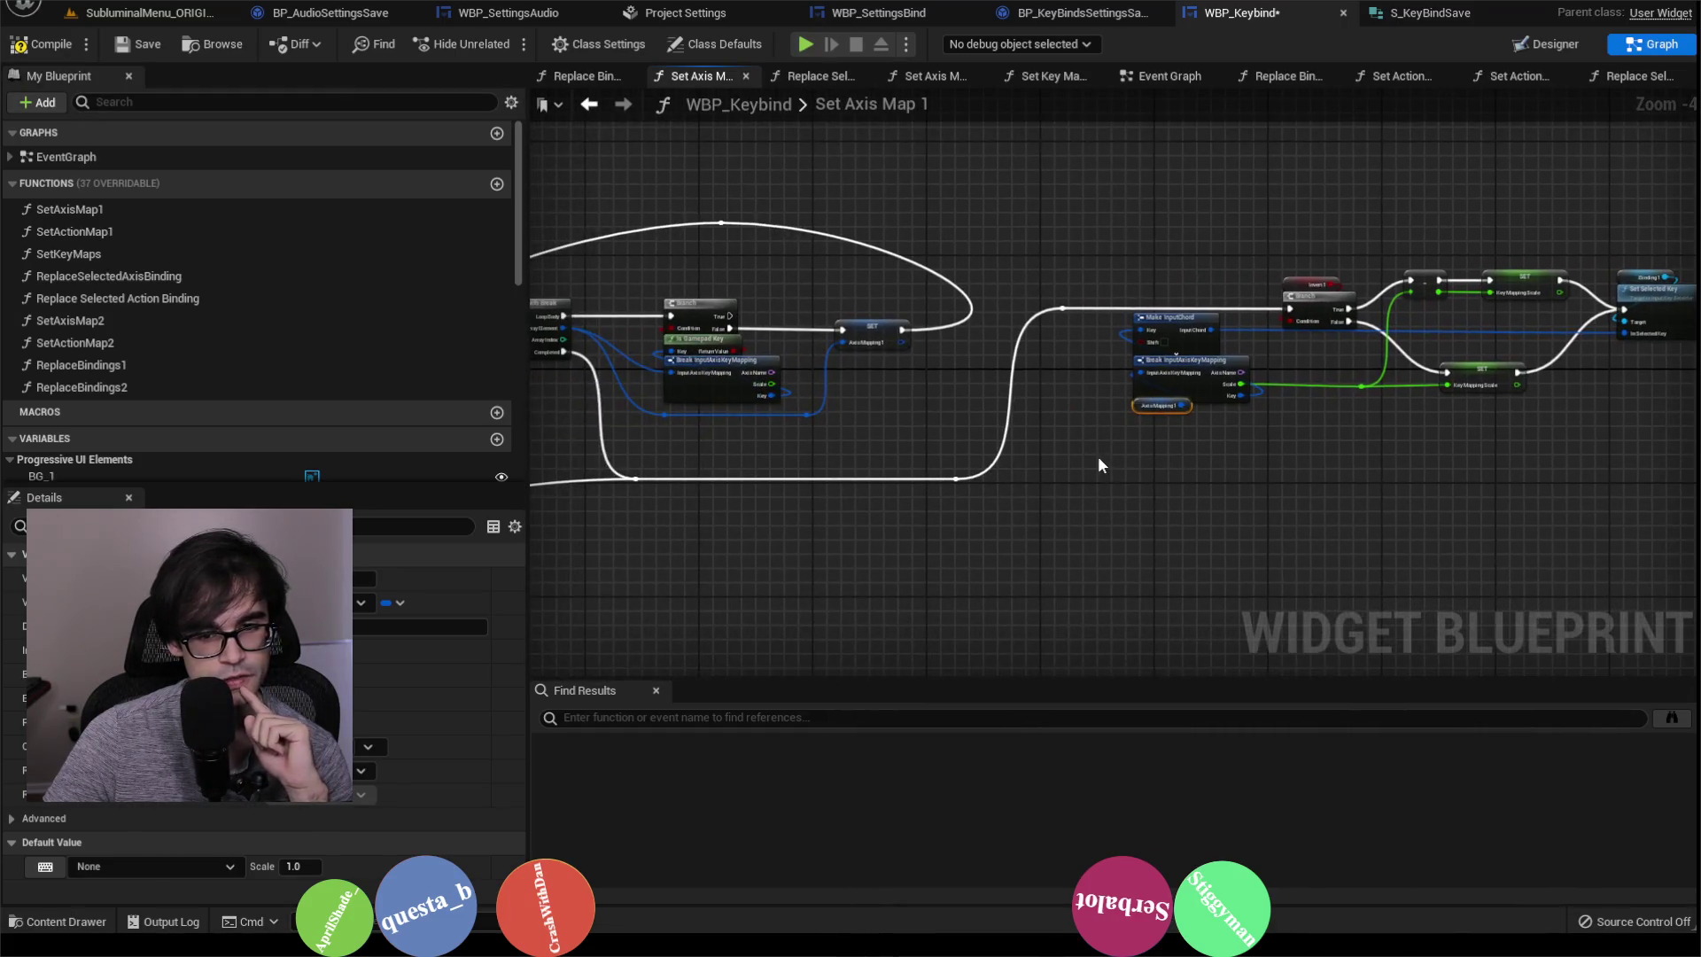
drag(1441, 464, 847, 410)
scroll(847, 409, up, 1)
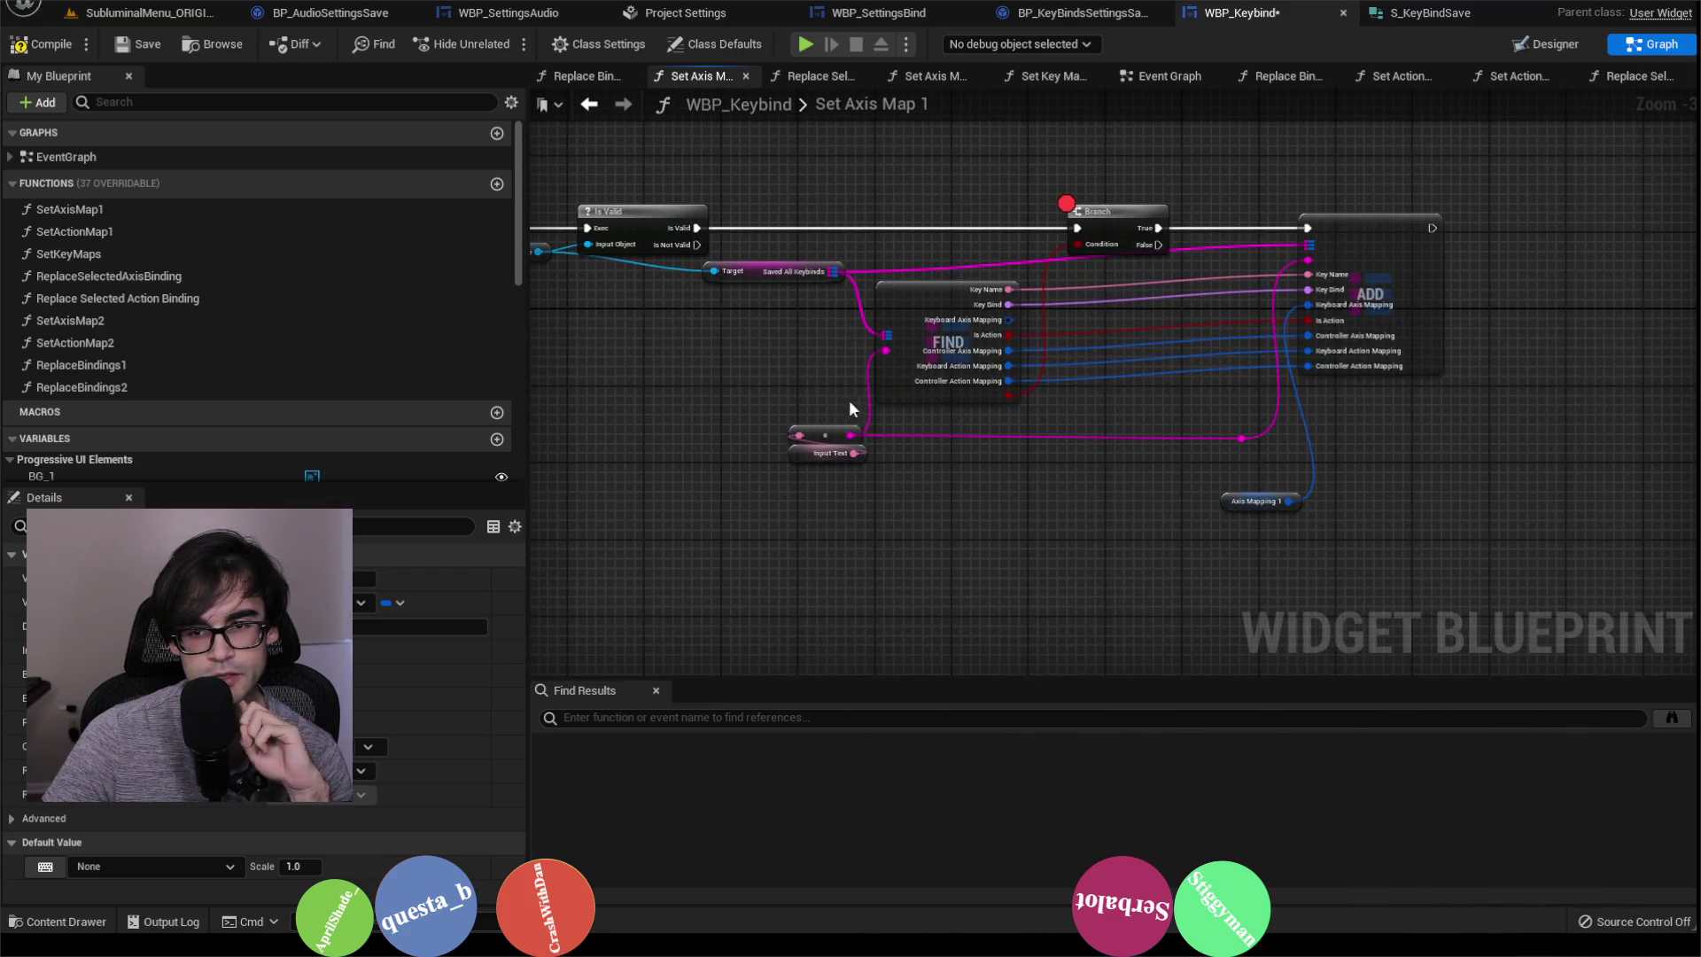
Step: Remove the breakpoint from the later Branch with F9 and review the new Update Keybind Branch
click(1118, 218)
key(F9)
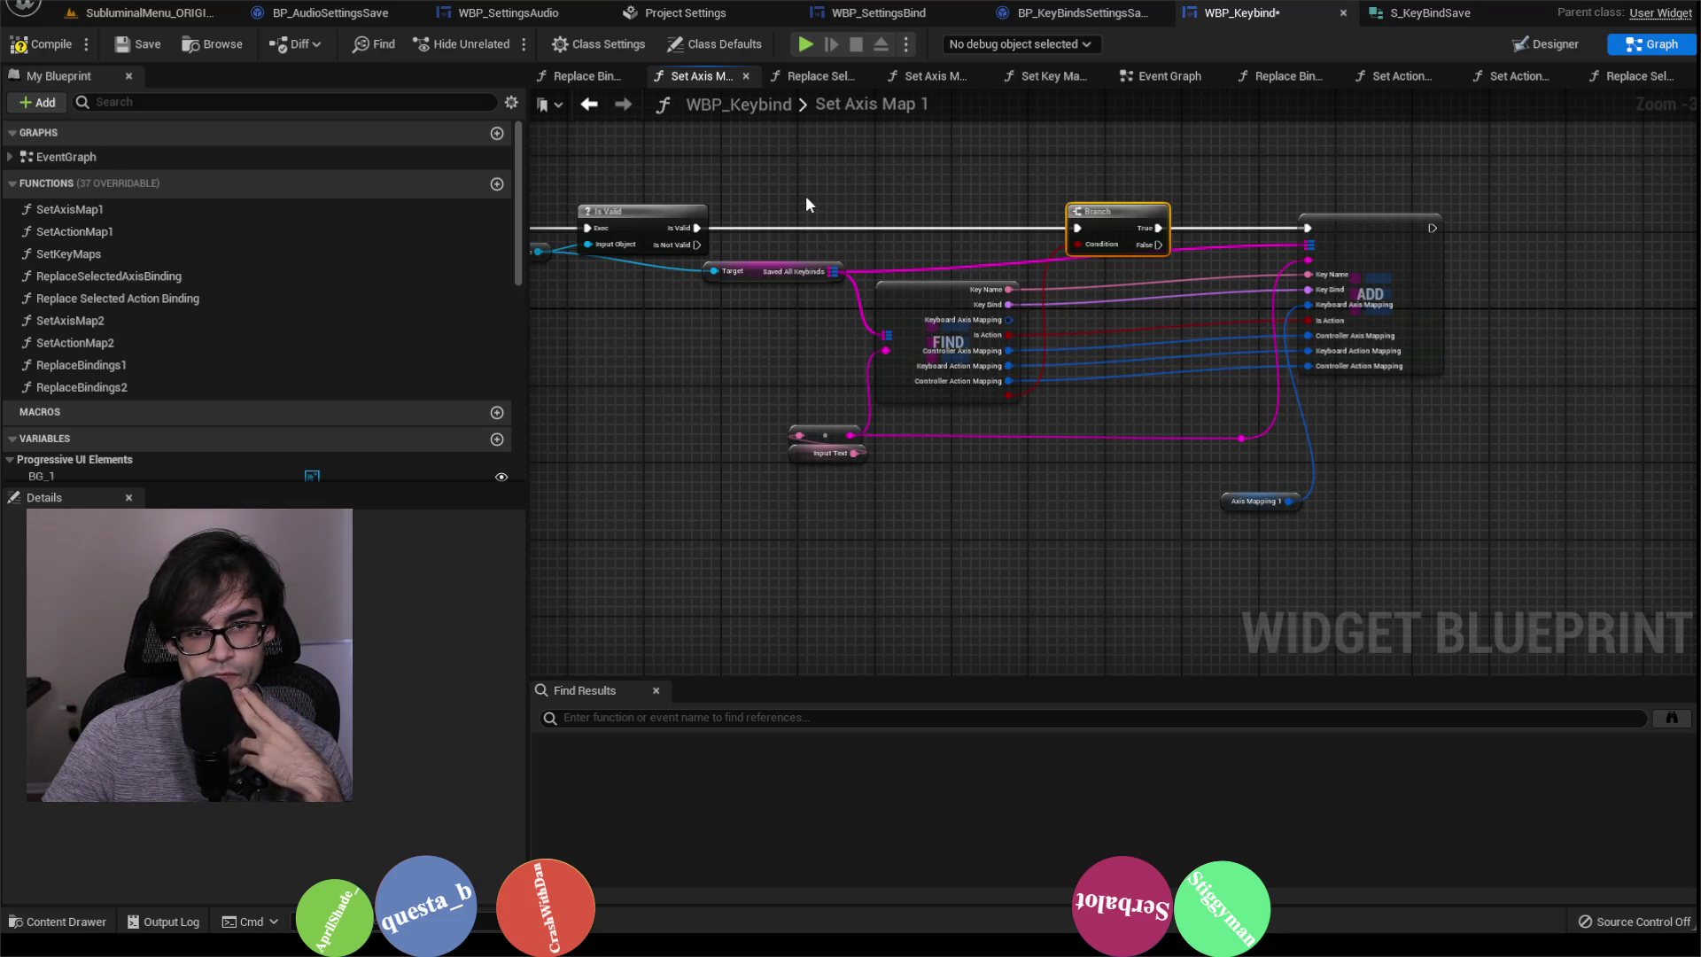
mouse_move(804, 197)
mouse_down()
mouse_move(921, 213)
mouse_move(1009, 286)
mouse_up()
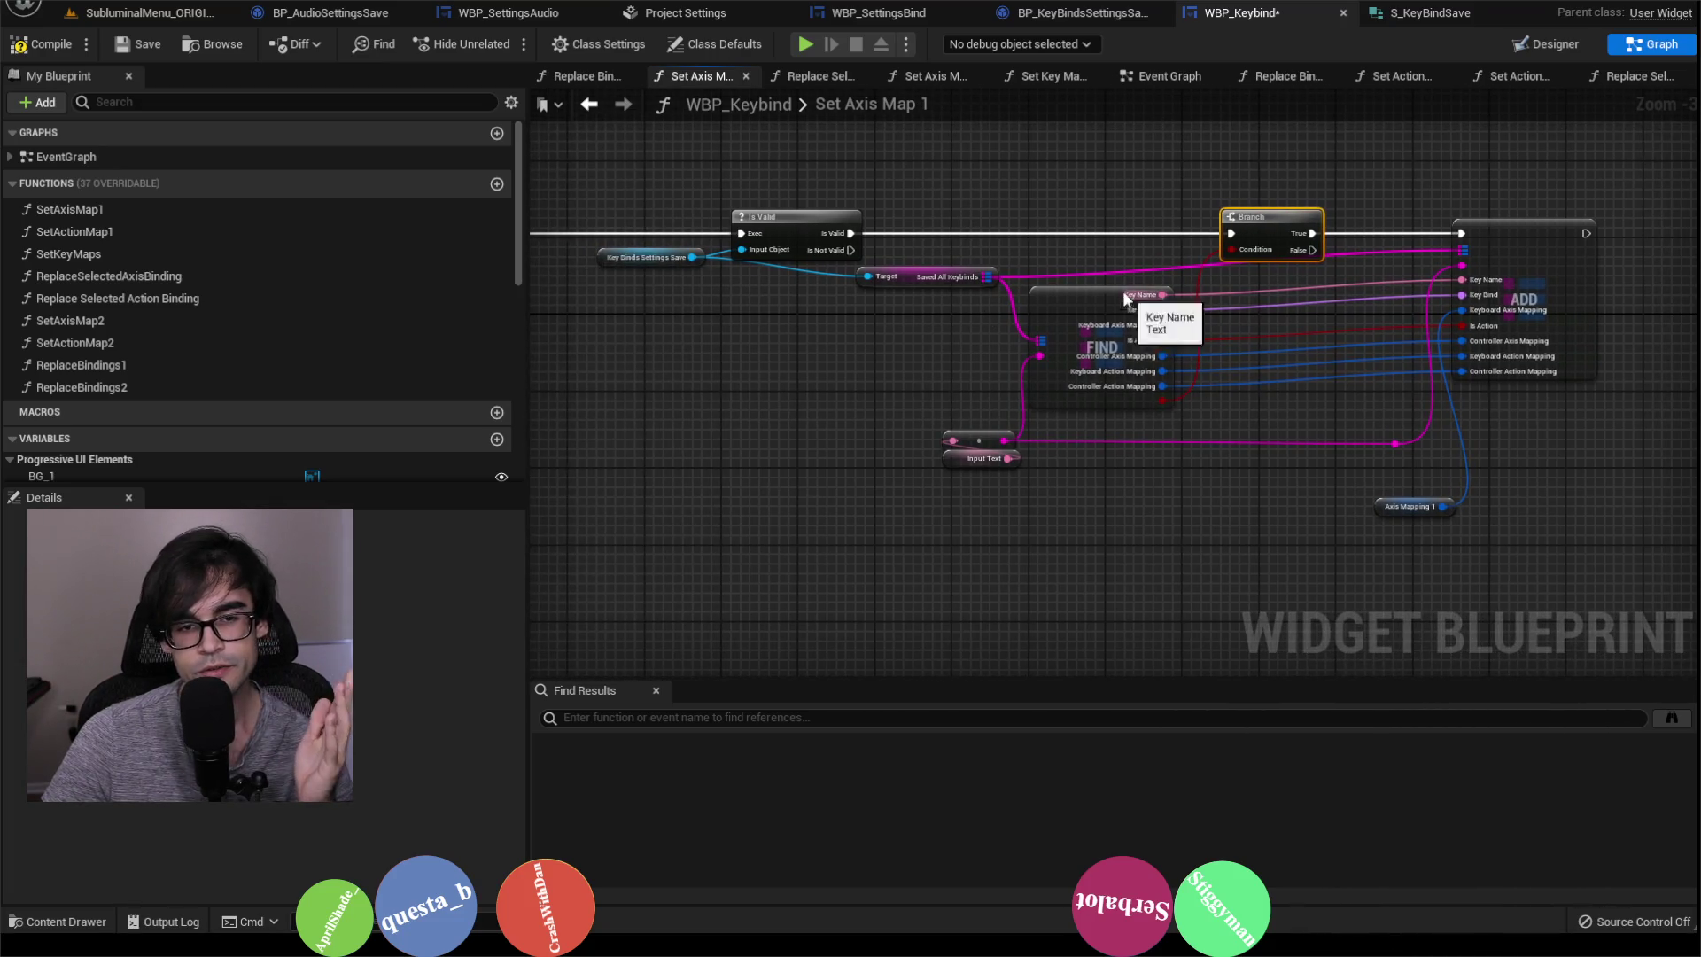
drag(921, 238, 974, 315)
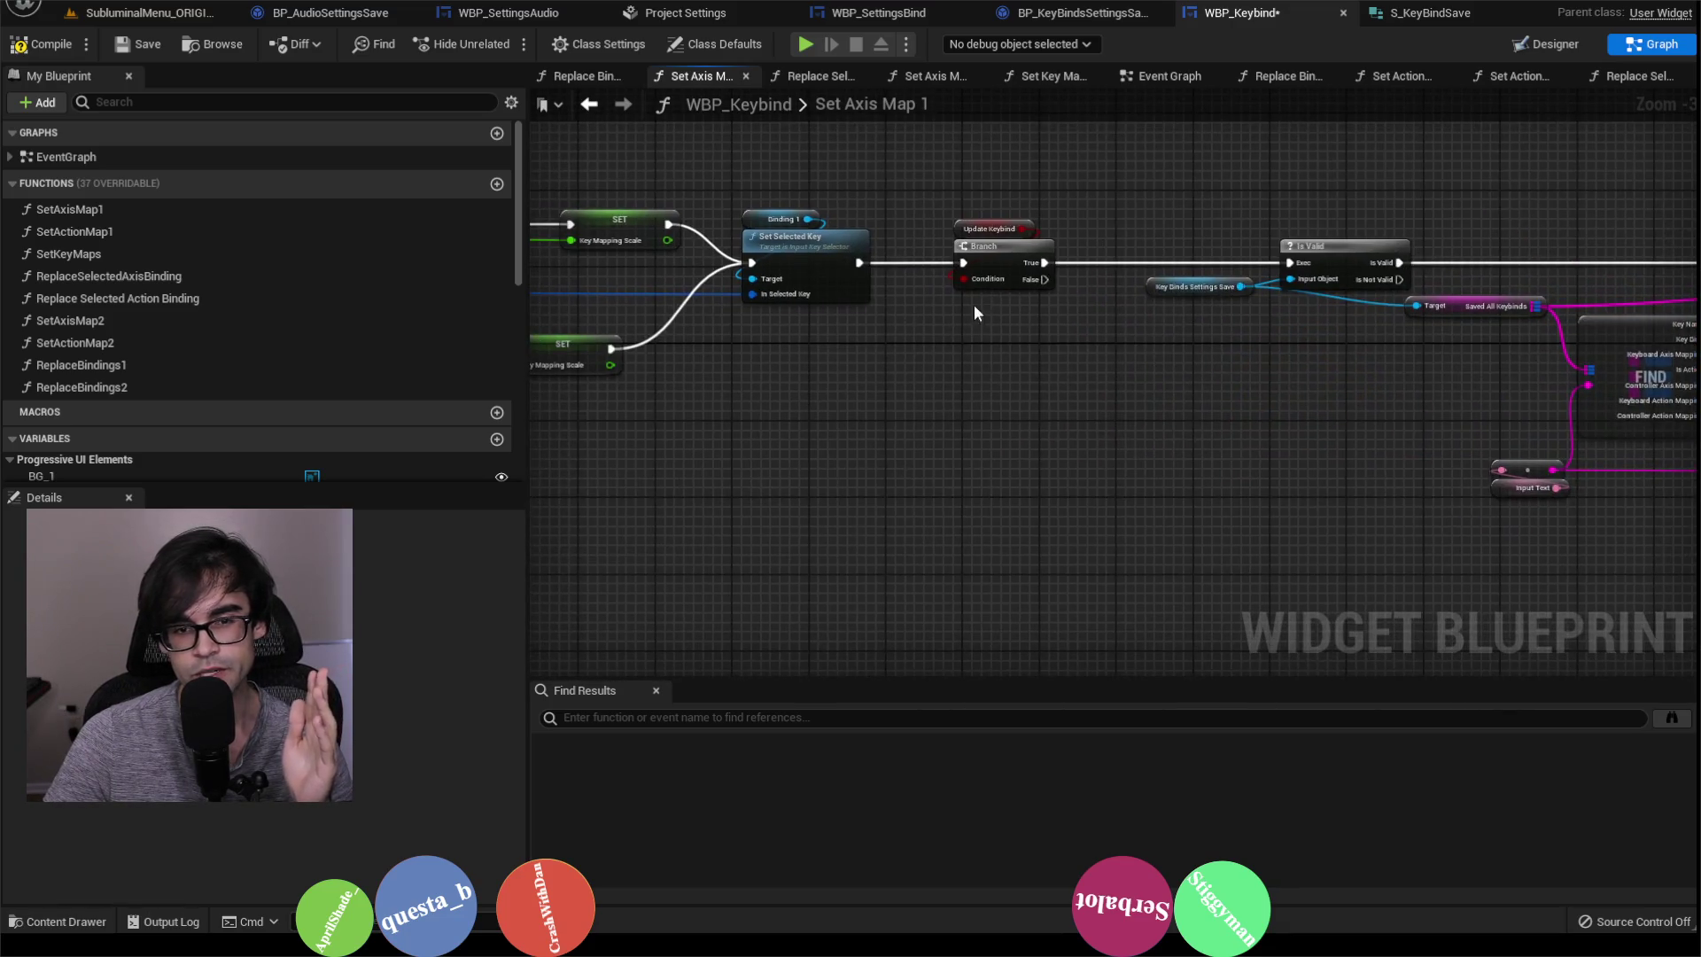
drag(971, 190, 1055, 312)
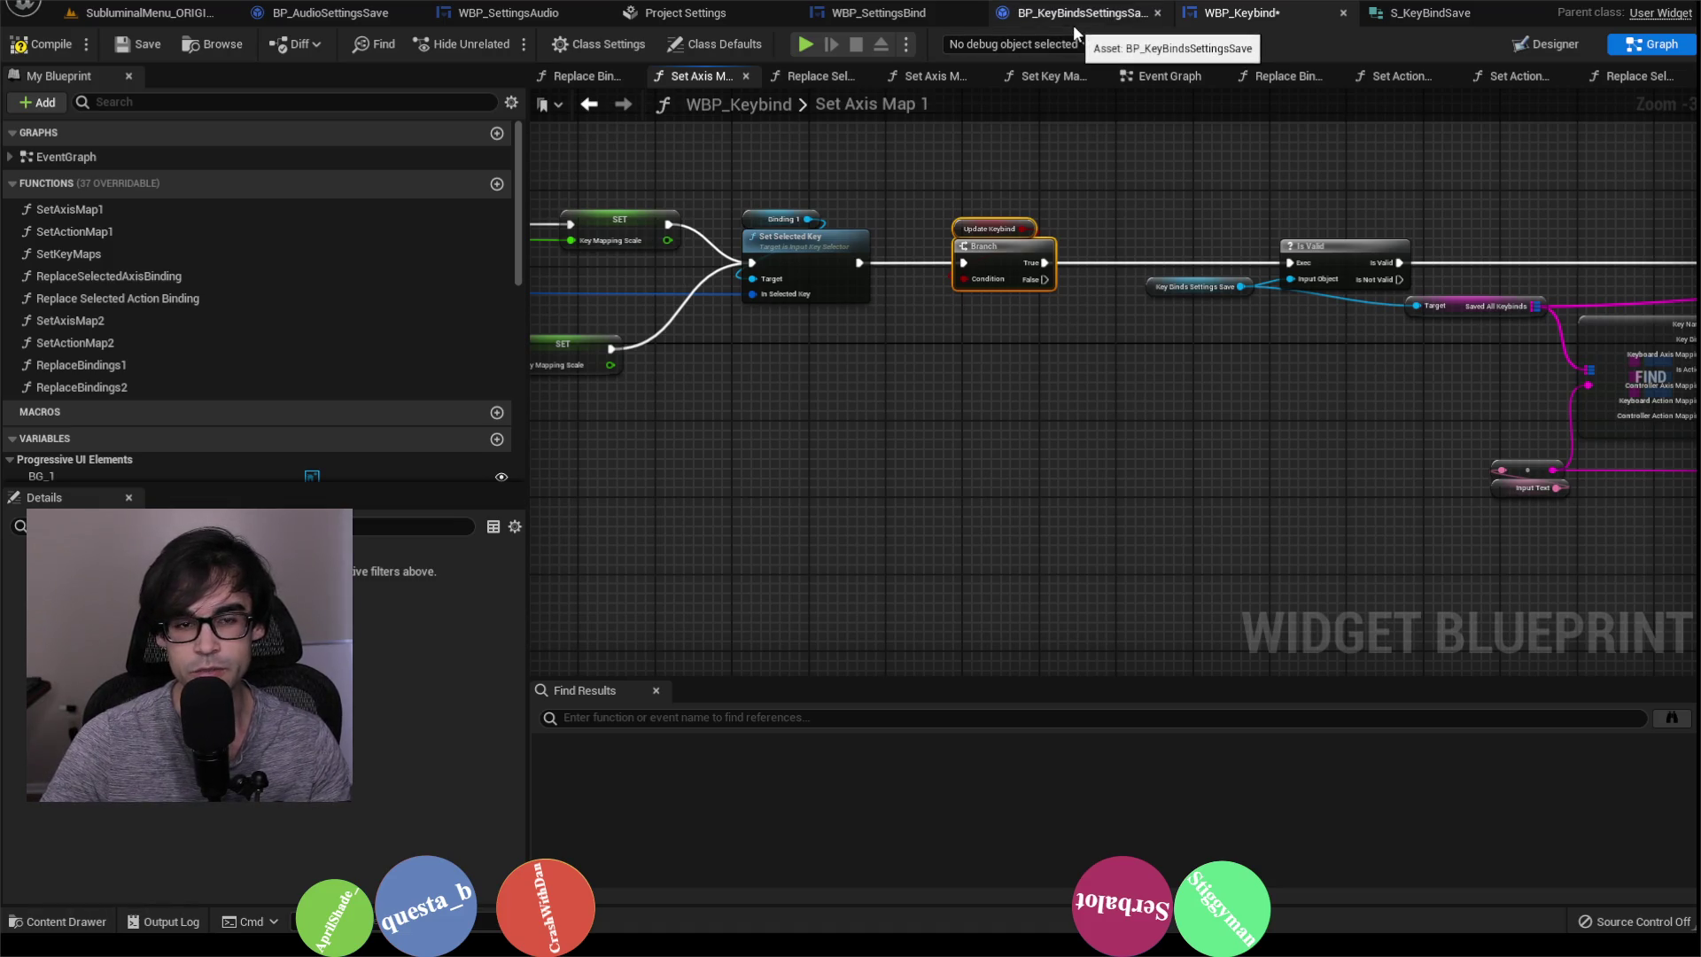
click(589, 104)
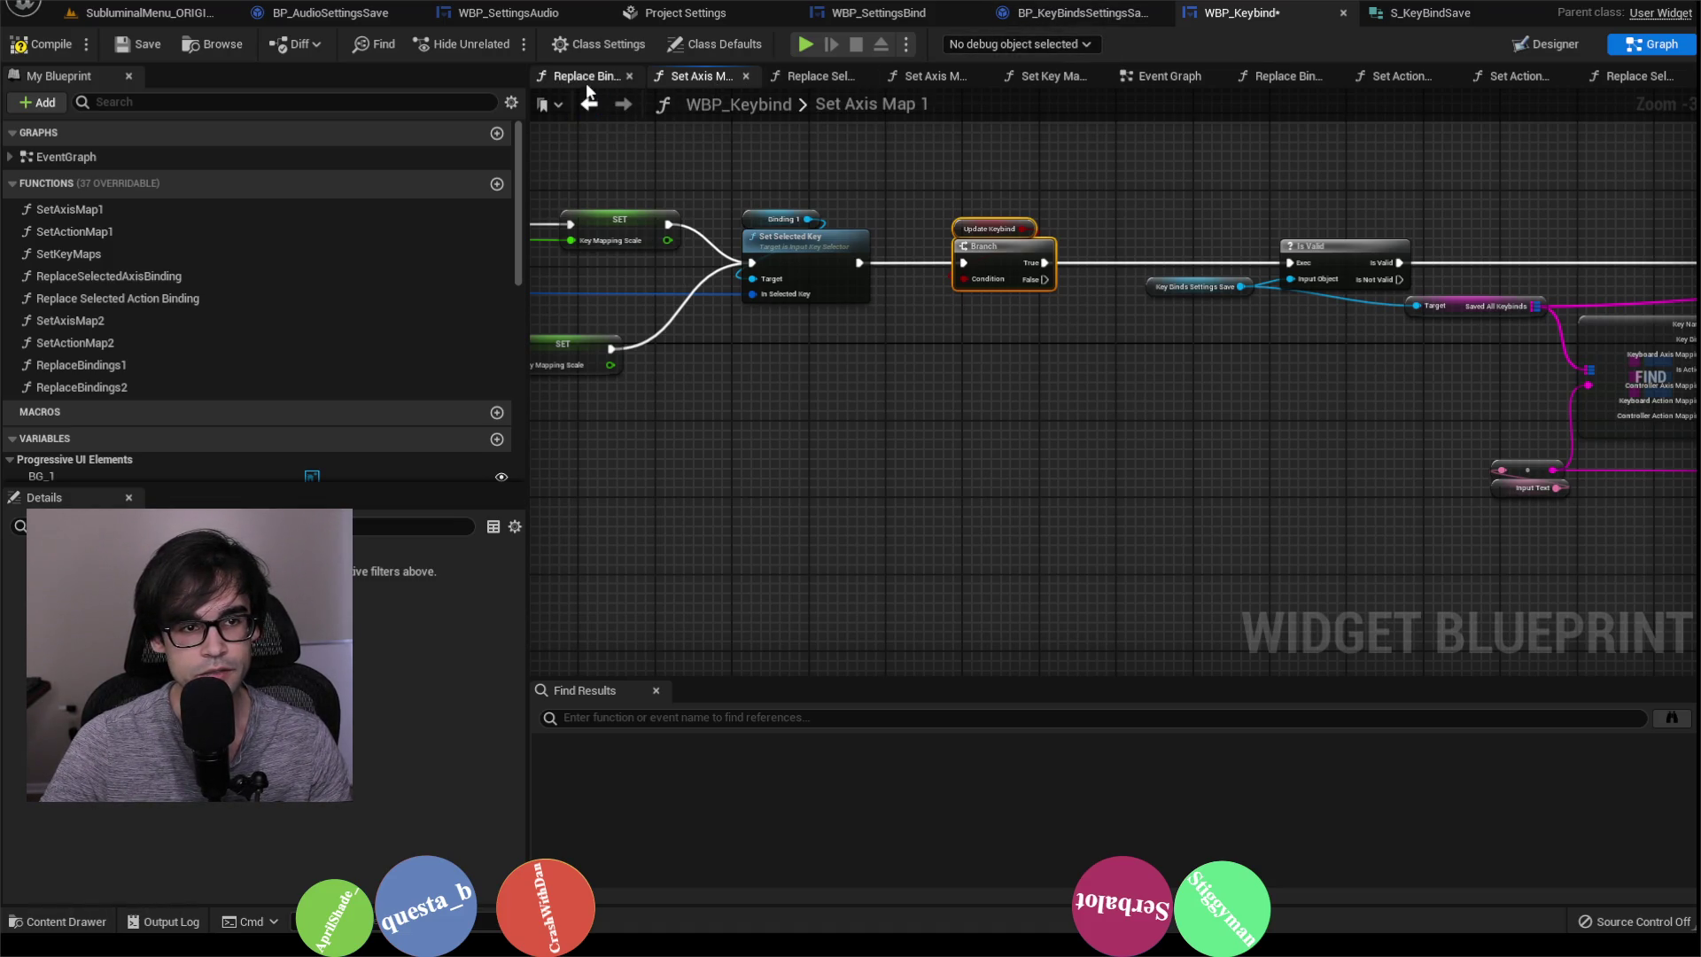
Step: Review the Replace Bindings 2, Replace Selected Axis Binding, Set Axis Map 2, Set Key Maps and Event Graph graphs
scroll(1067, 364, up, 2)
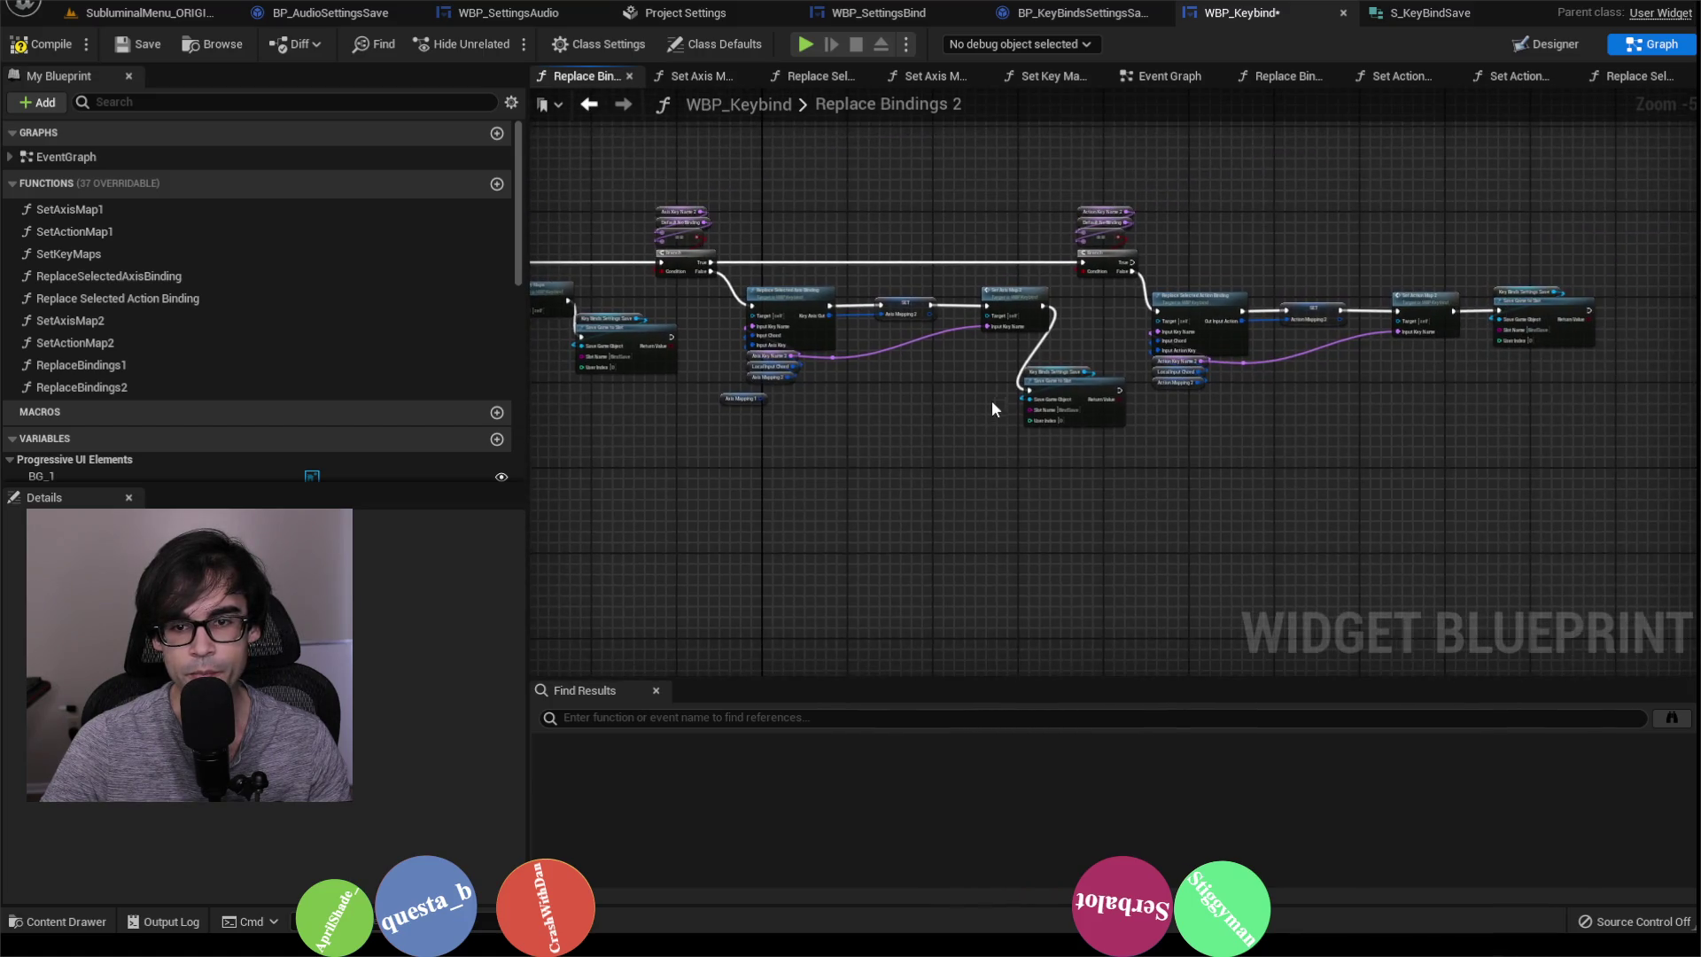
mouse_move(964, 402)
mouse_down()
mouse_move(657, 465)
mouse_move(1475, 433)
mouse_up()
scroll(659, 457, down, 2)
scroll(646, 453, up, 2)
scroll(1475, 433, down, 2)
scroll(1152, 328, up, 1)
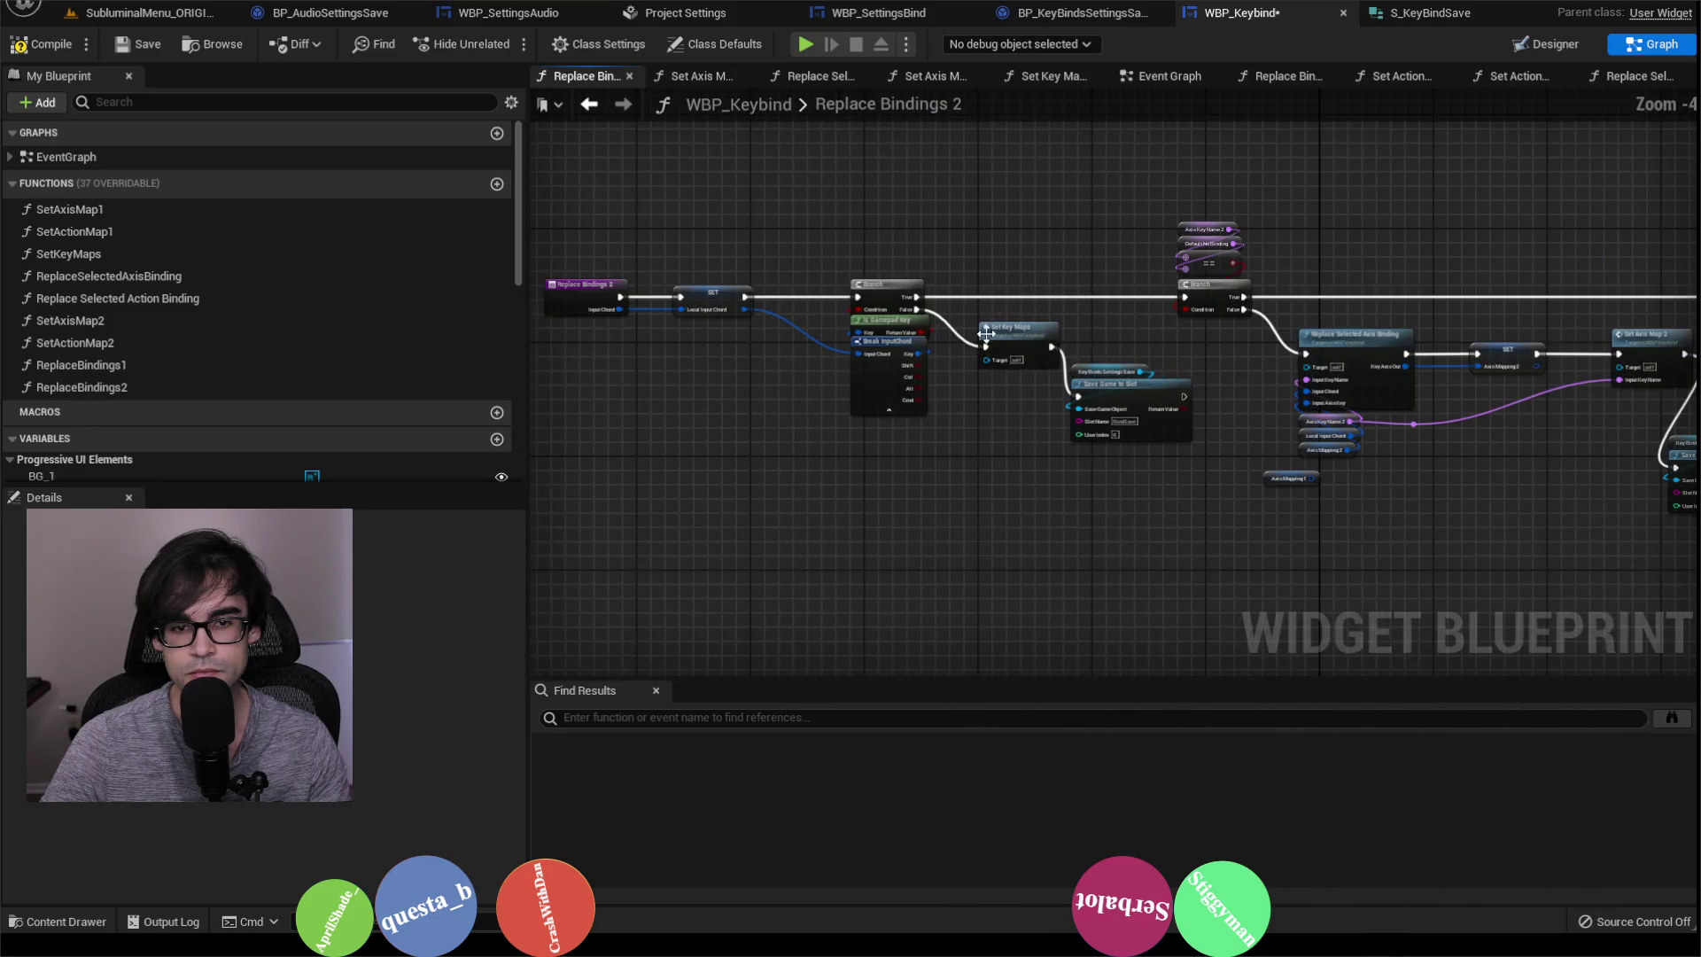
click(815, 76)
click(935, 76)
click(1062, 78)
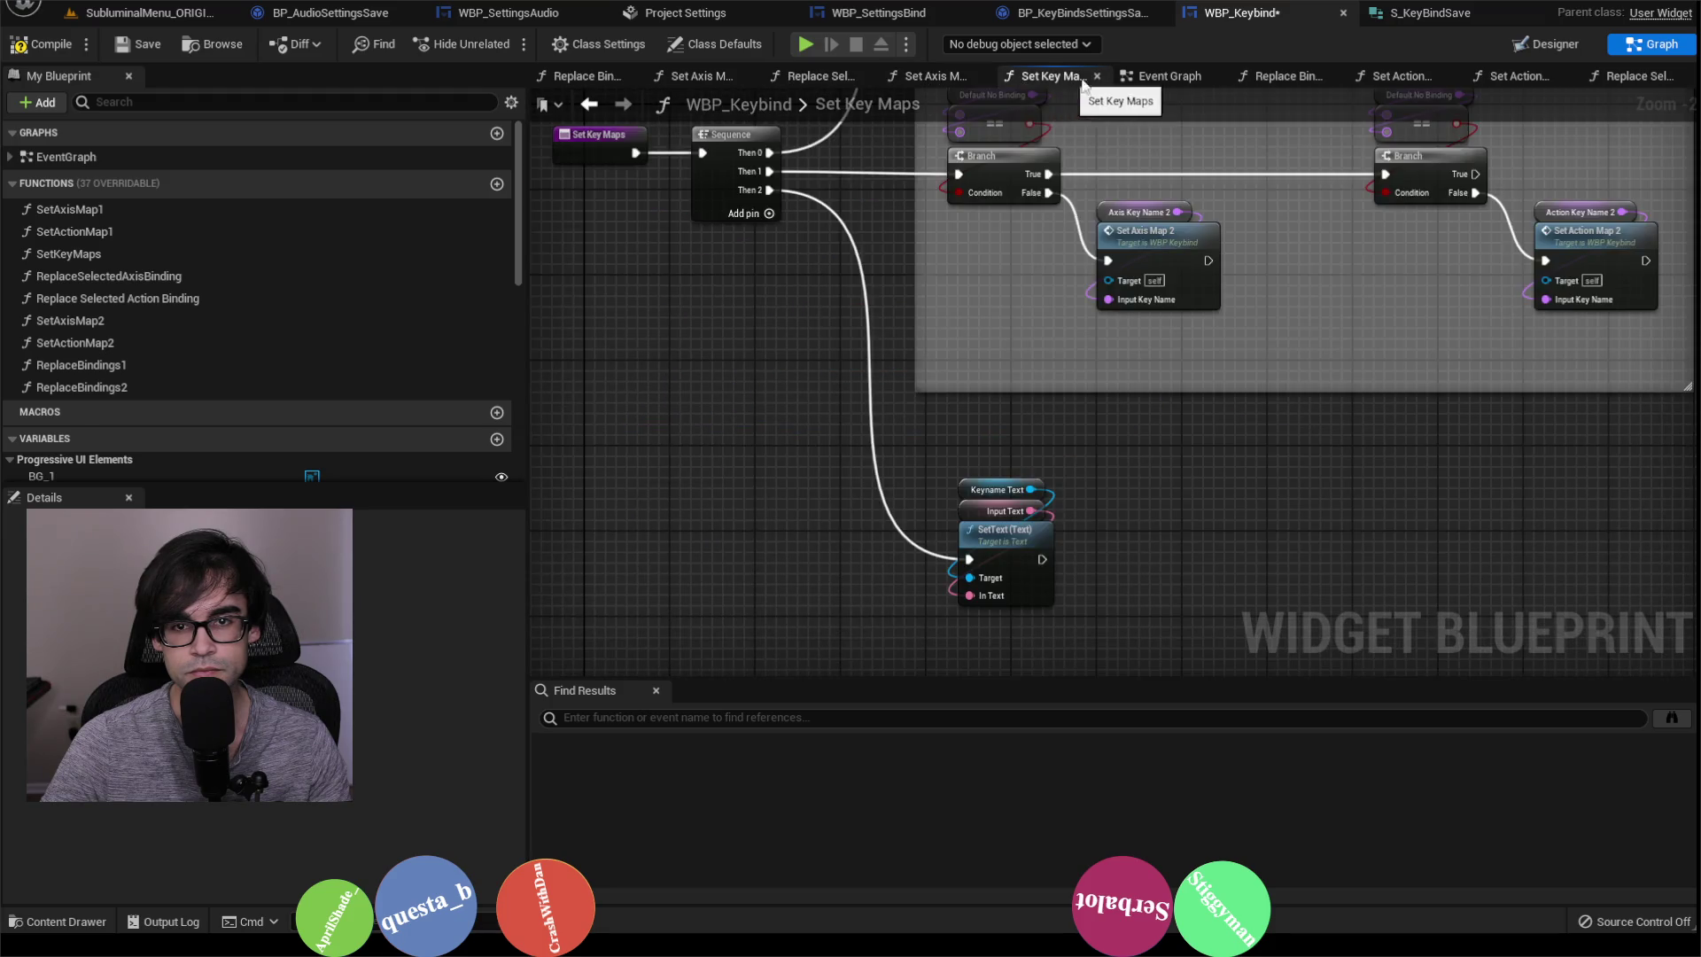
click(1167, 76)
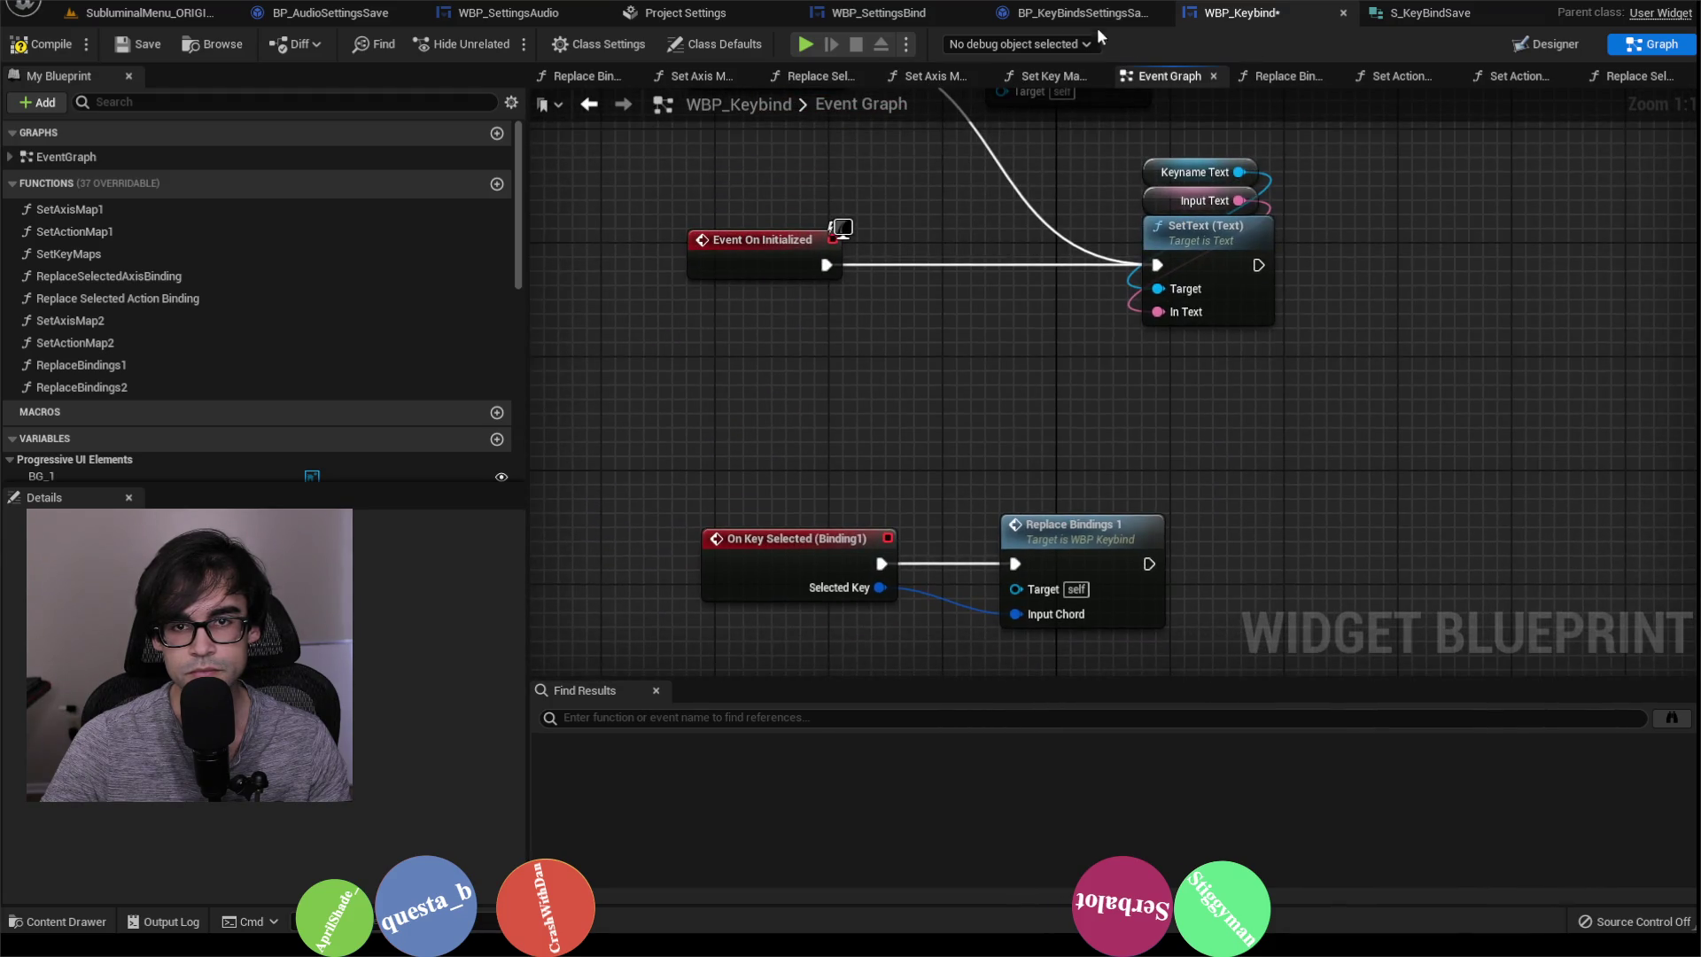
Step: Check the WBP_SettingsBind and BP_KeyBindsSettingsSave Set Default Keys blueprints, then return to the level editor
click(1071, 12)
click(877, 13)
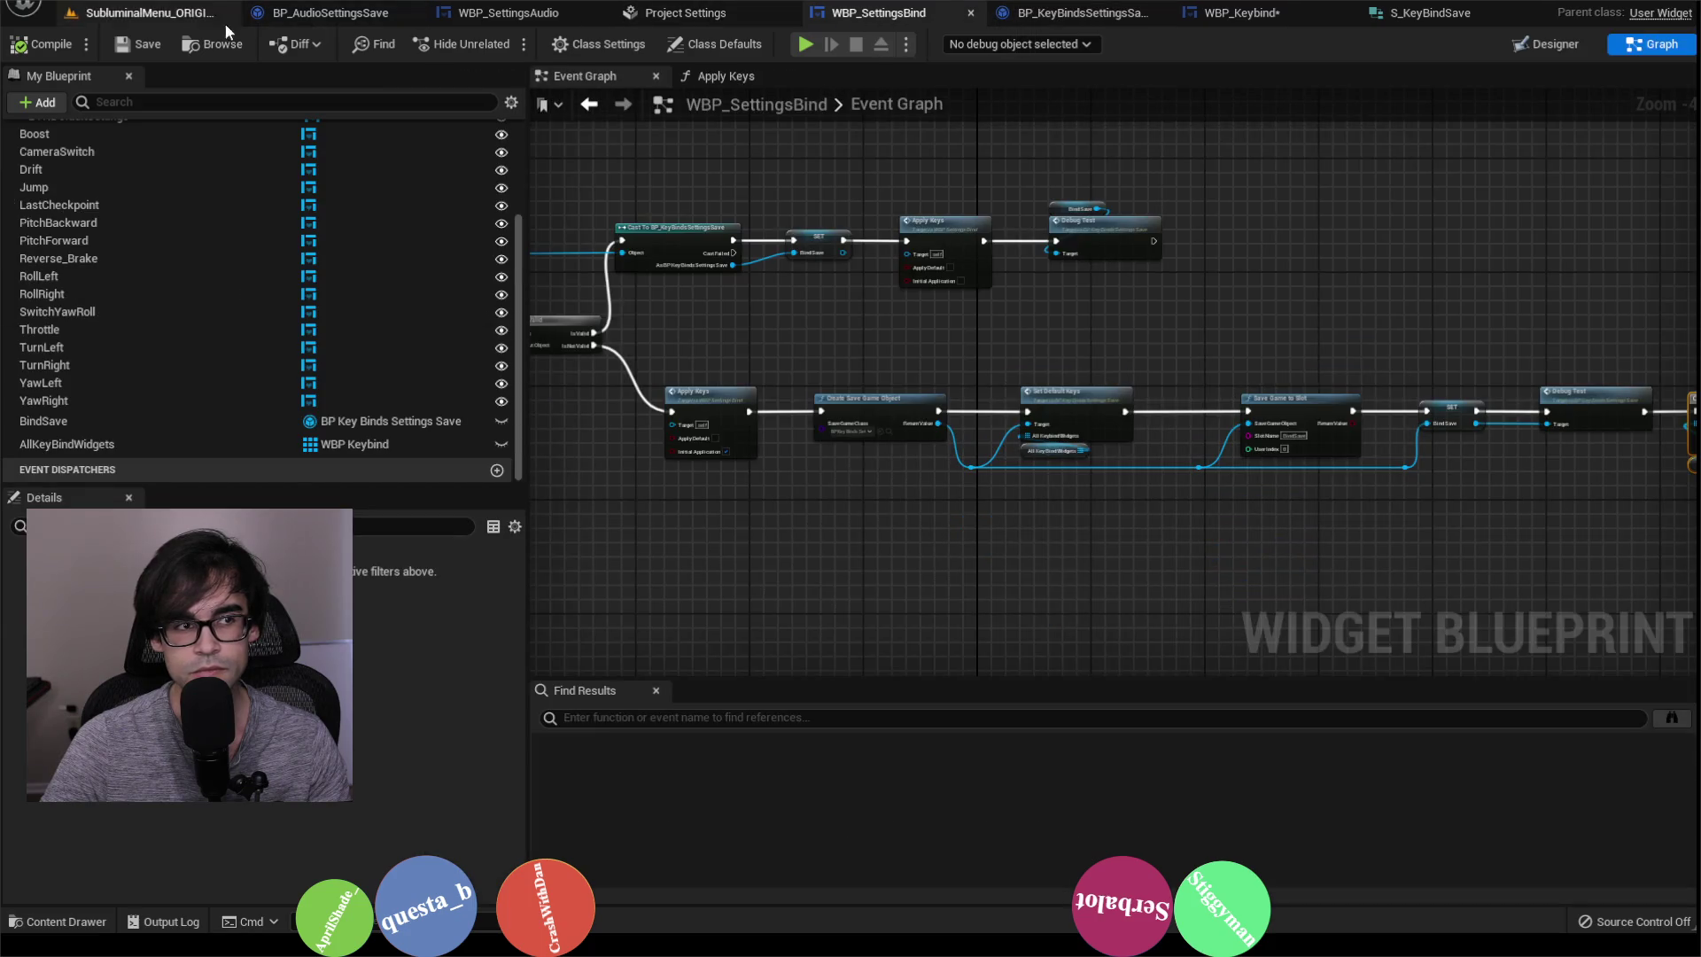
click(155, 14)
click(873, 13)
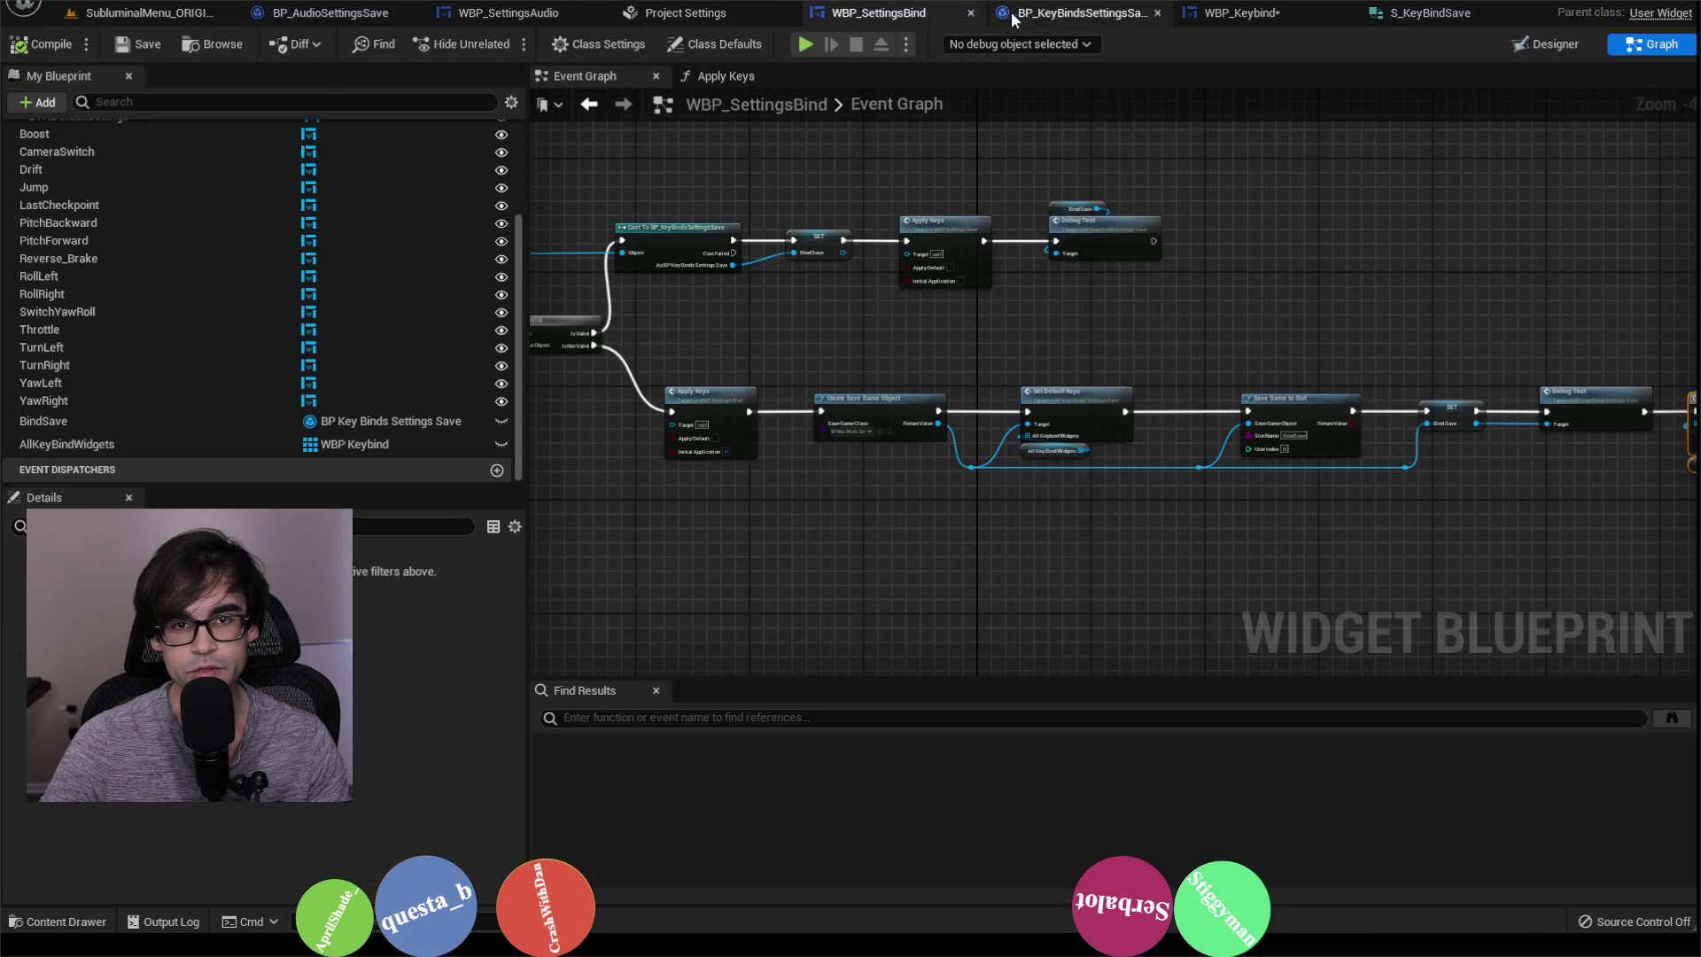
click(1059, 14)
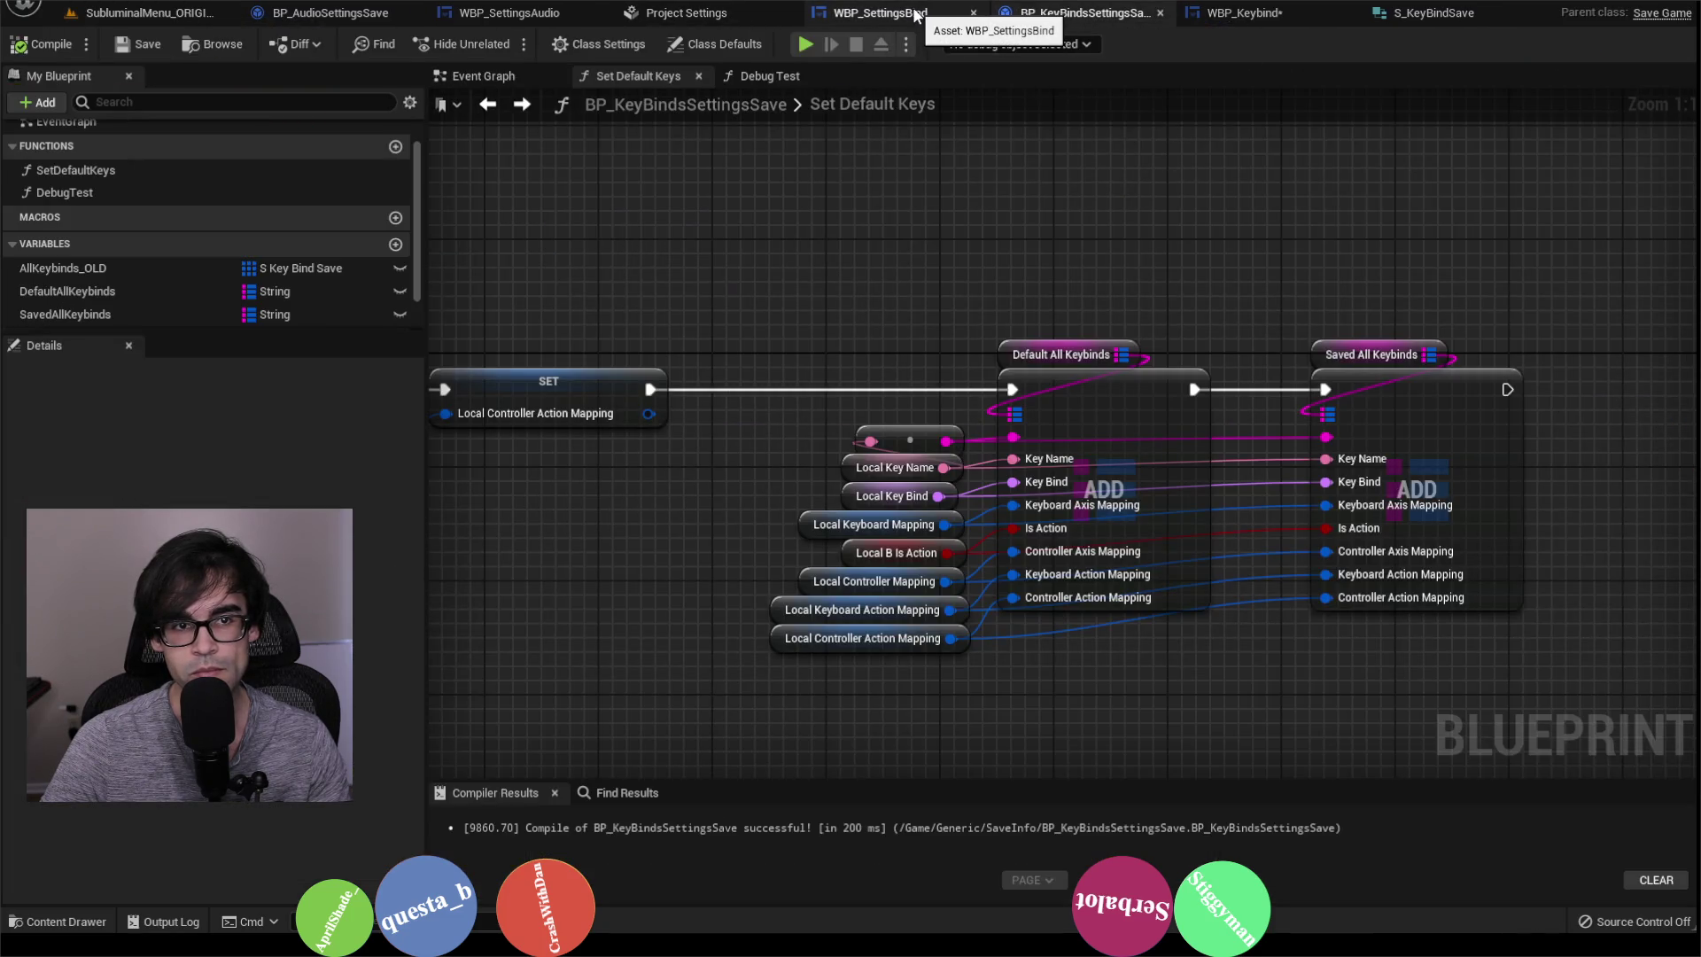
click(146, 13)
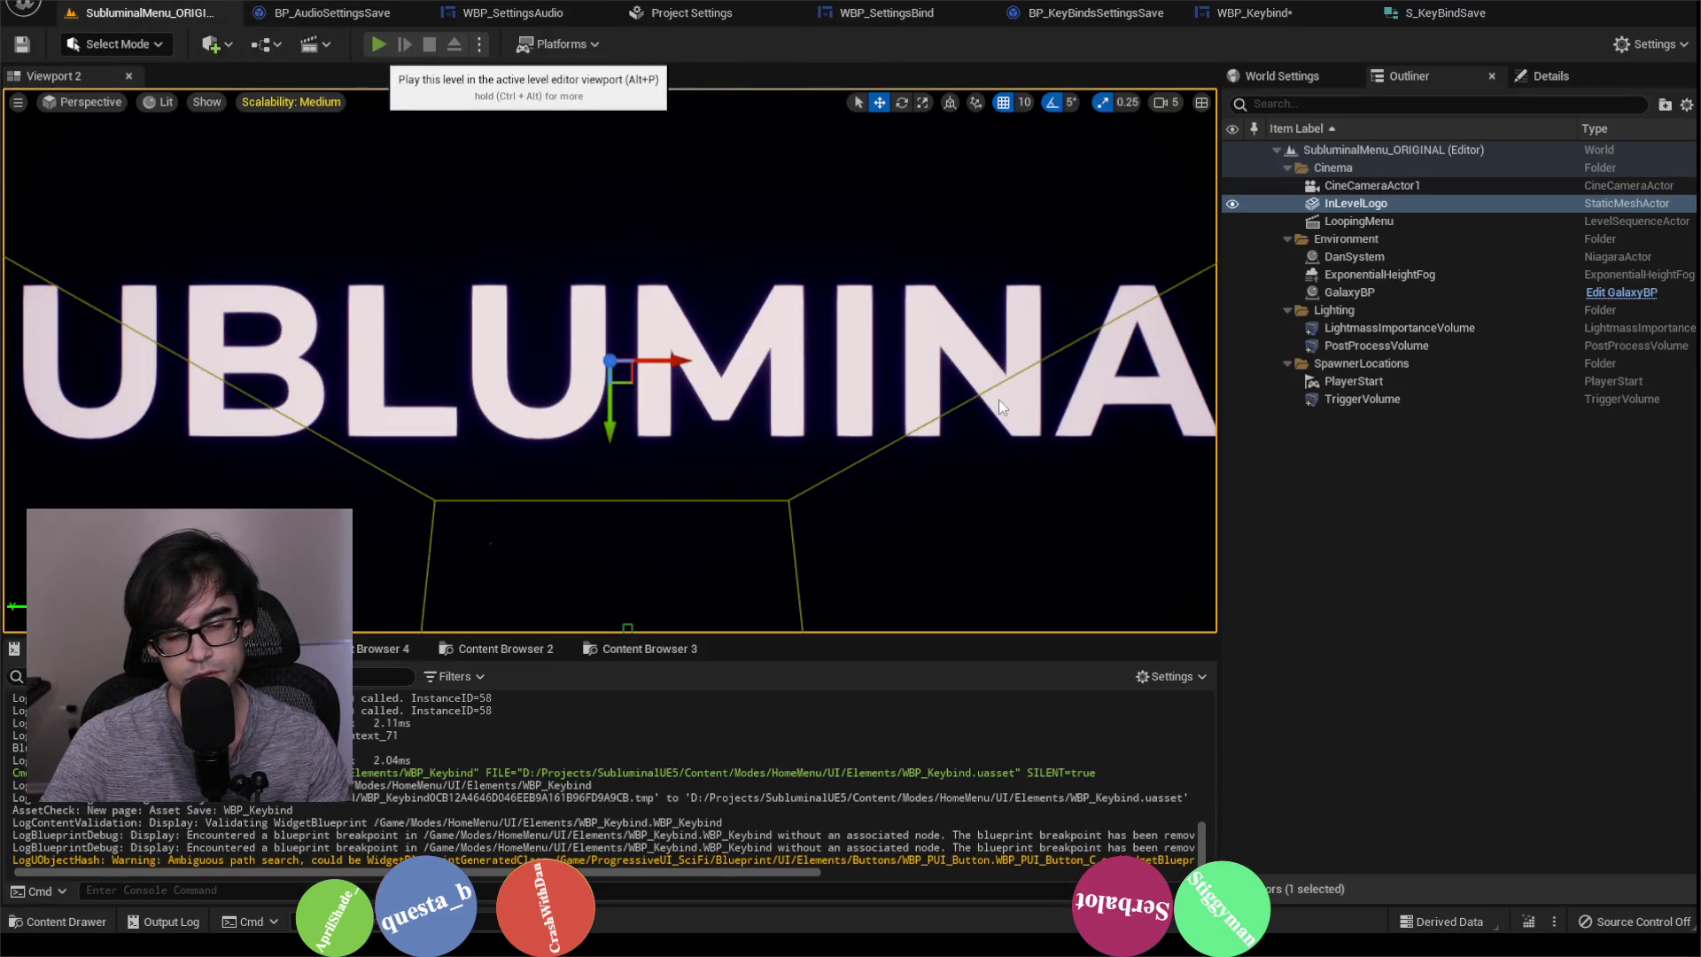
Step: In a play session, rebind Throttle's keyboard key to Left Mouse Button on the Bind settings page
key(alt+p)
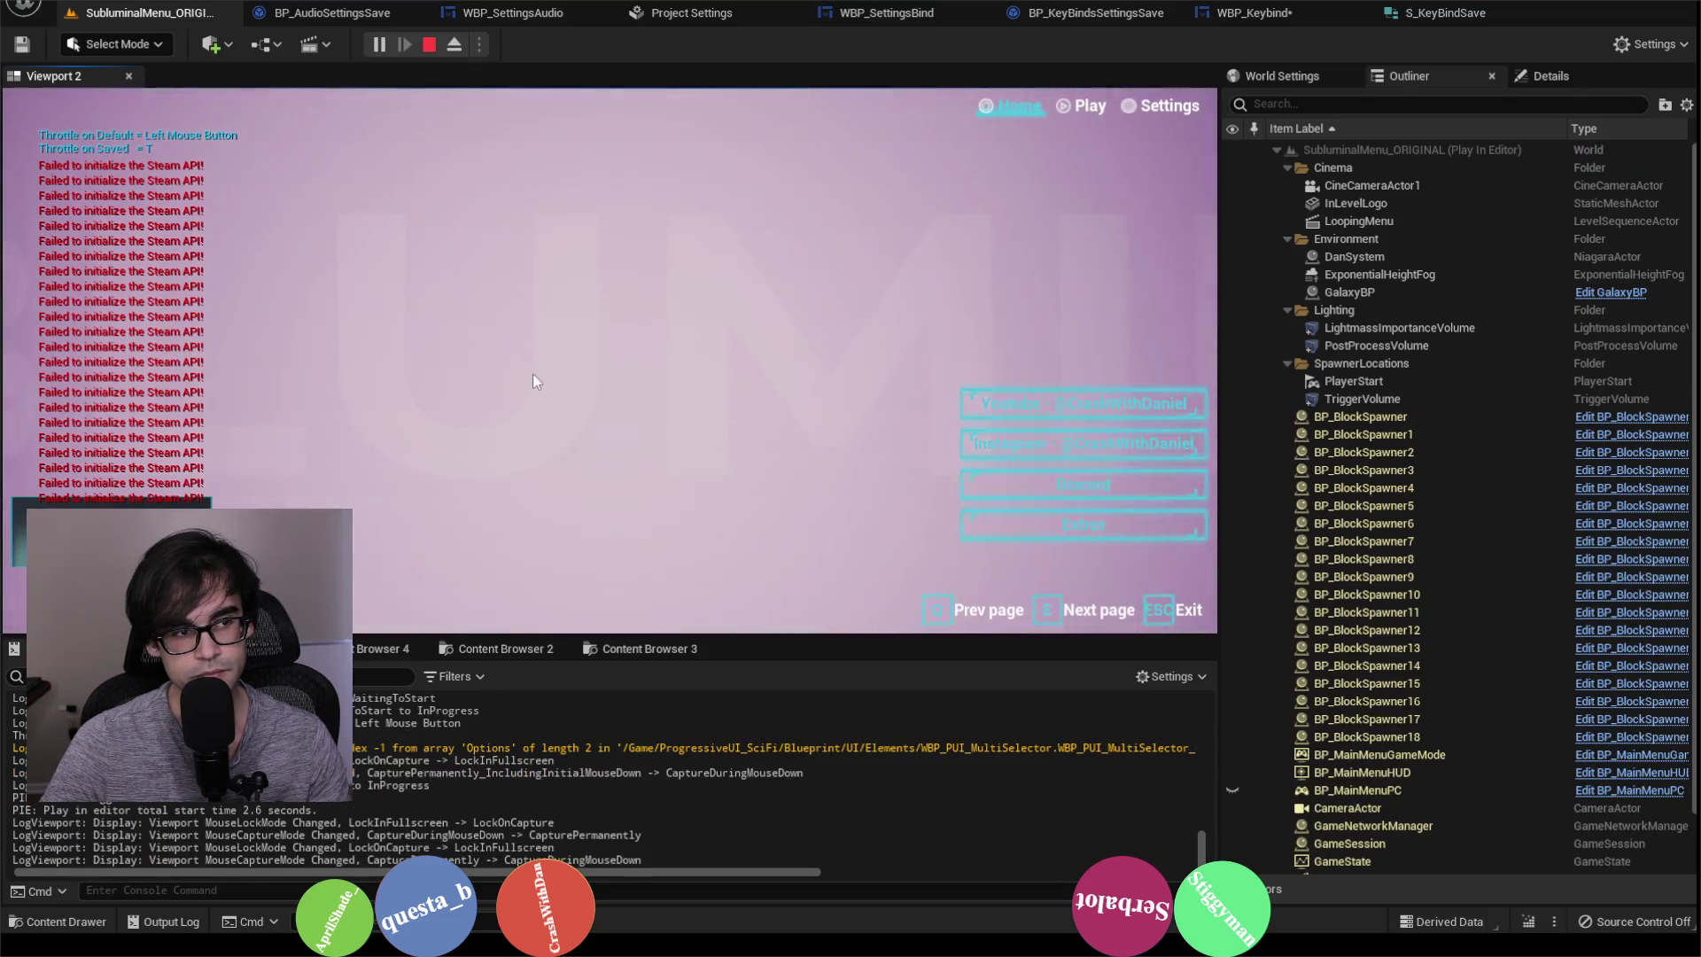
click(1135, 111)
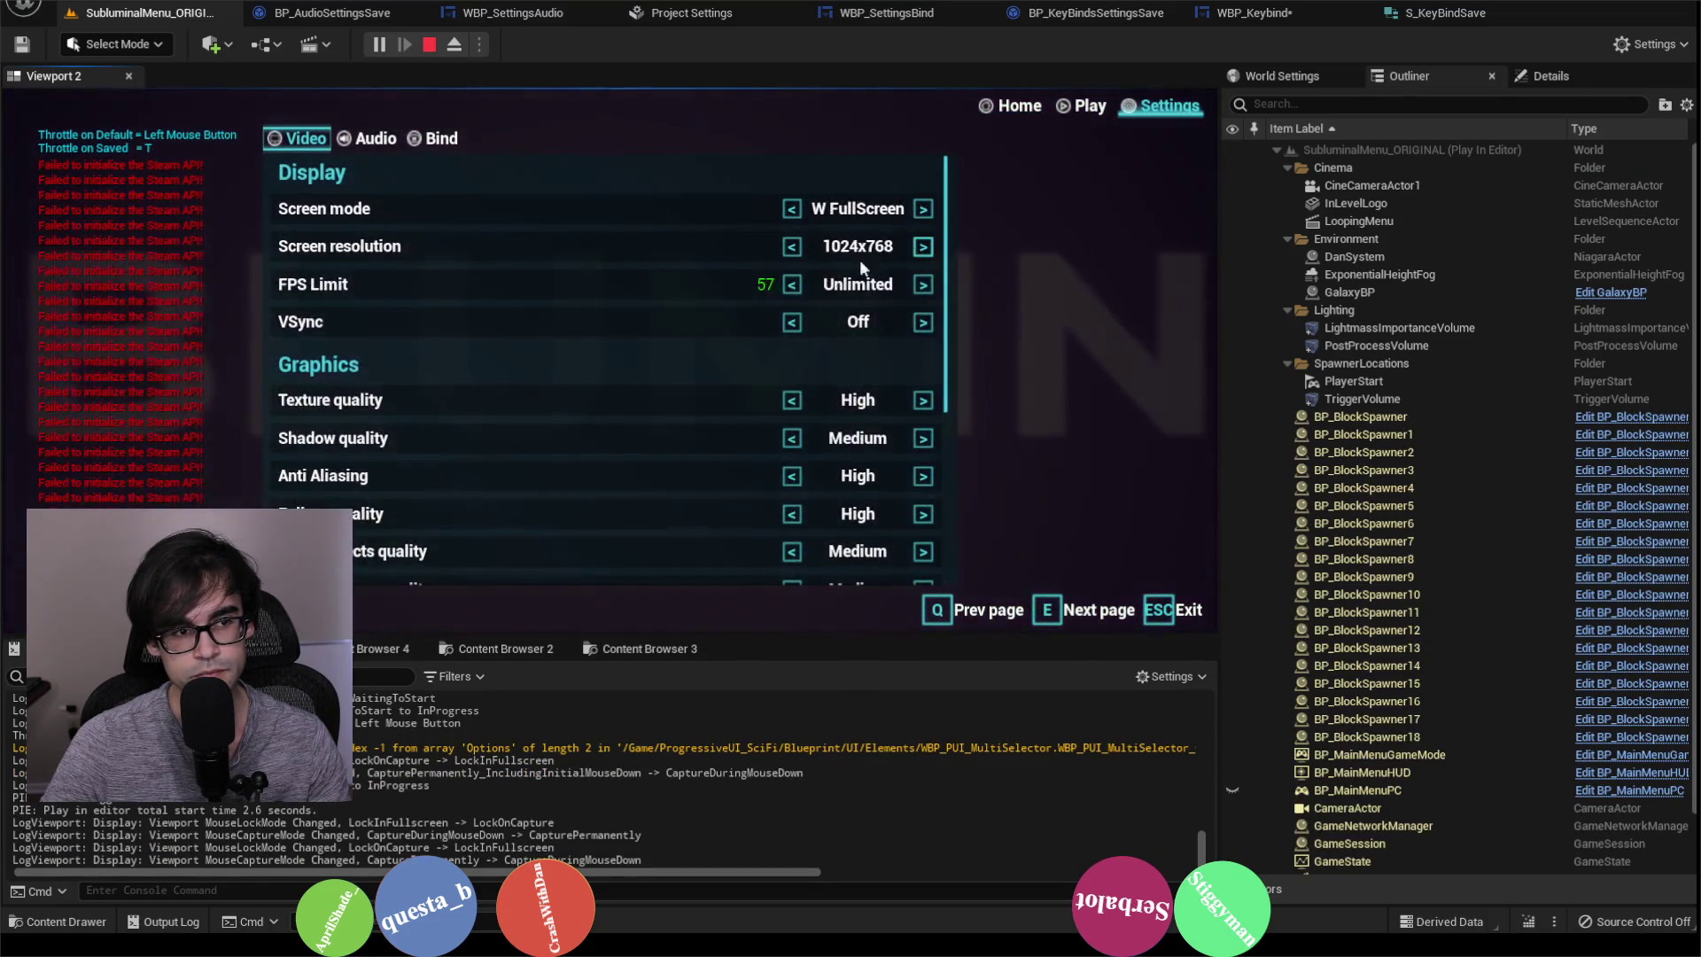
click(432, 139)
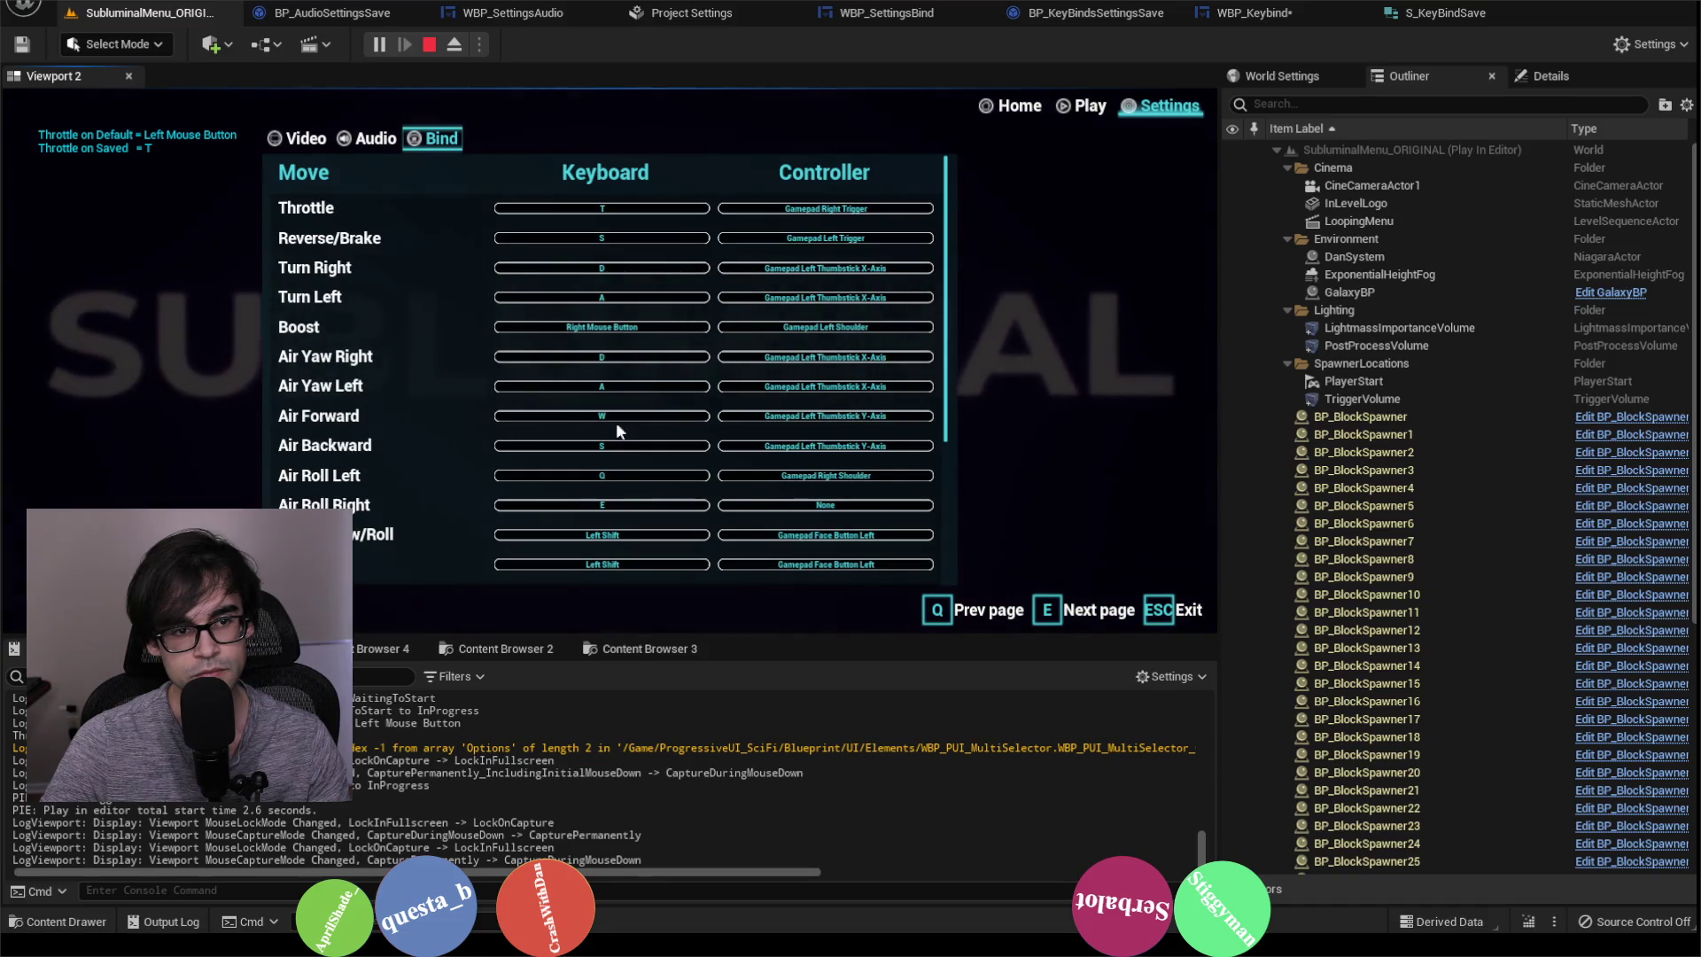
scroll(581, 513, down, 2)
scroll(606, 514, up, 2)
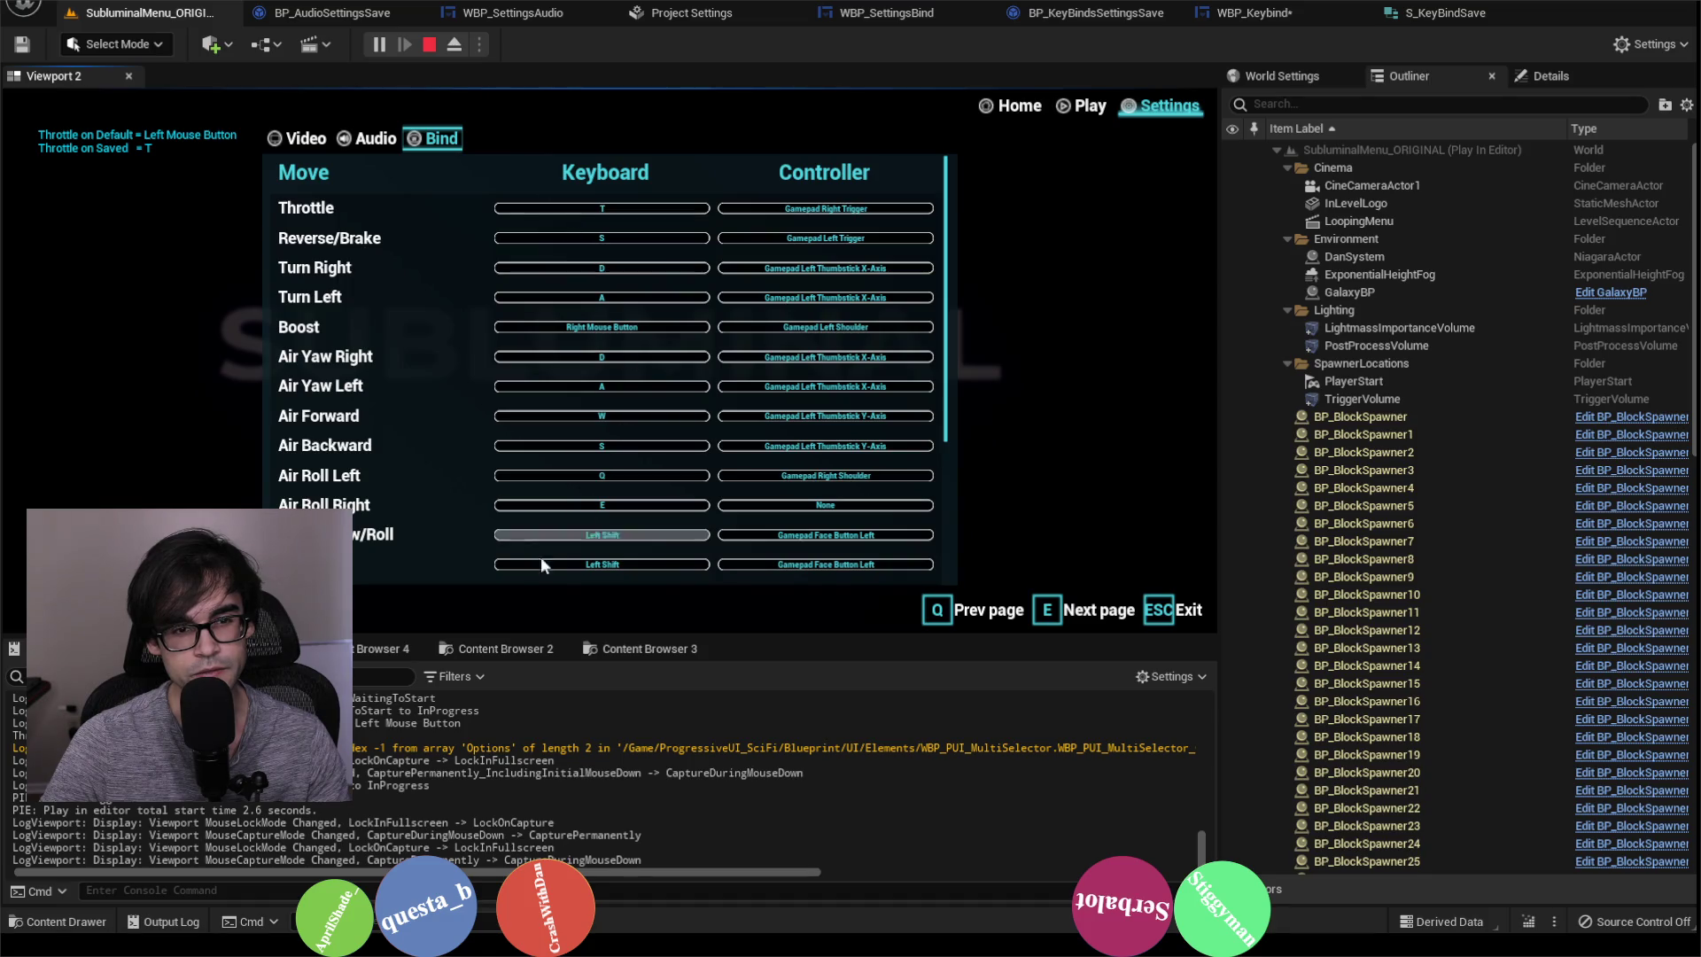
click(611, 209)
scroll(585, 434, down, 4)
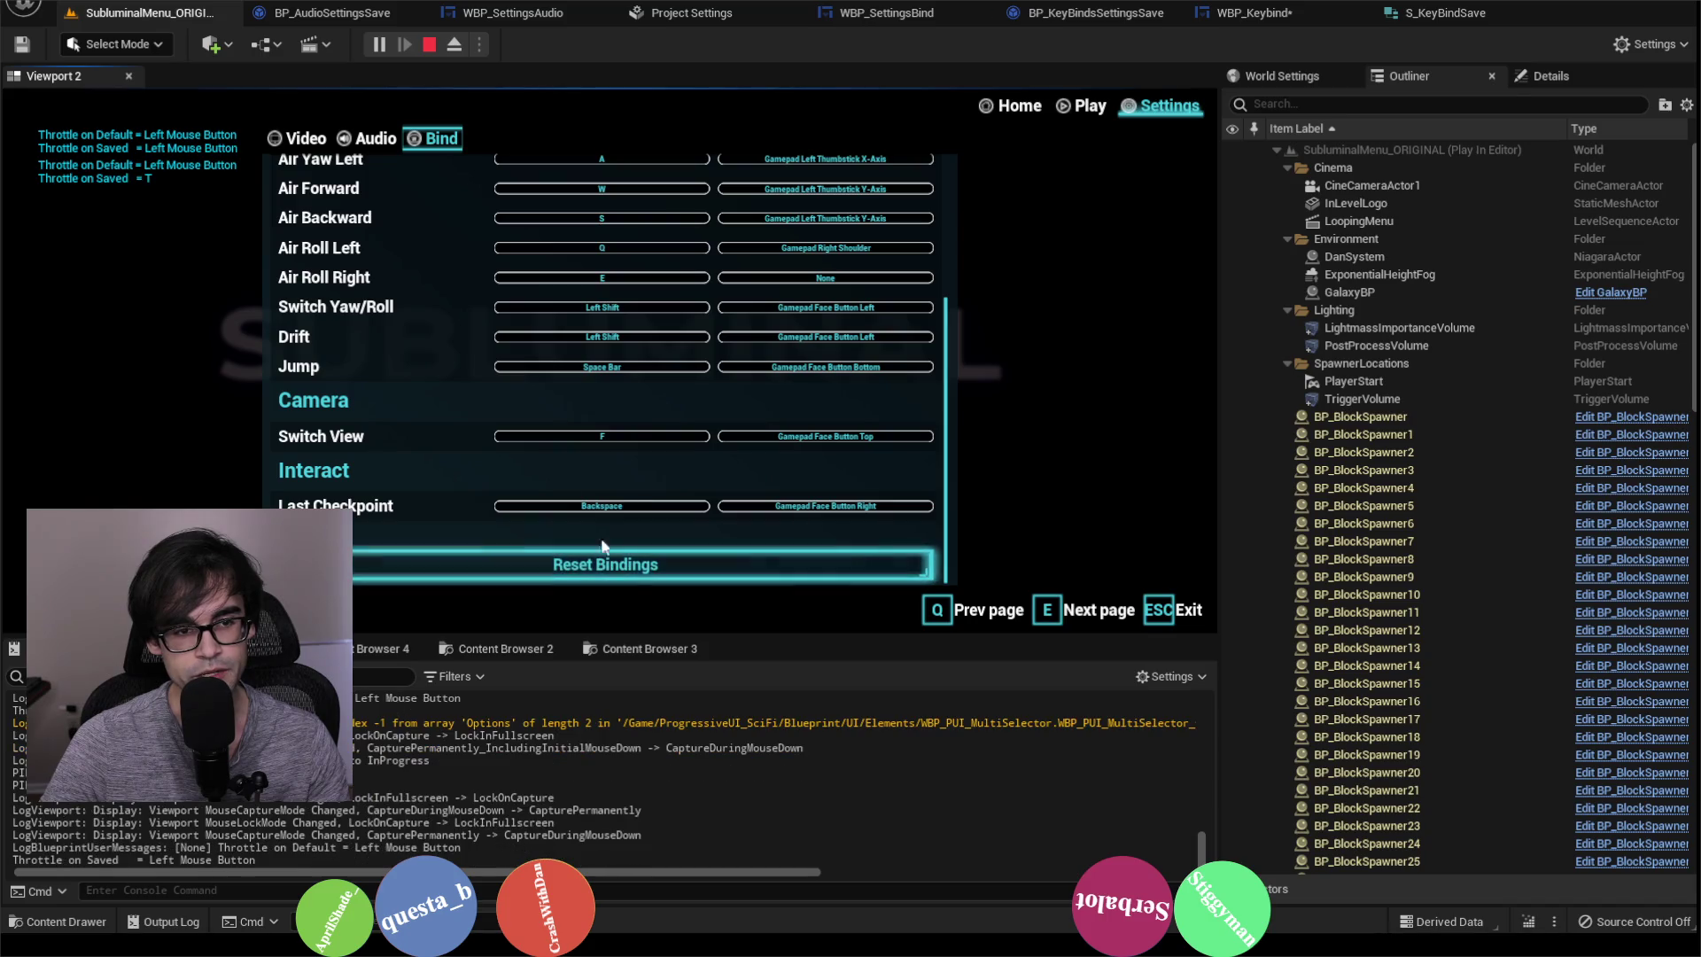
scroll(609, 558, up, 4)
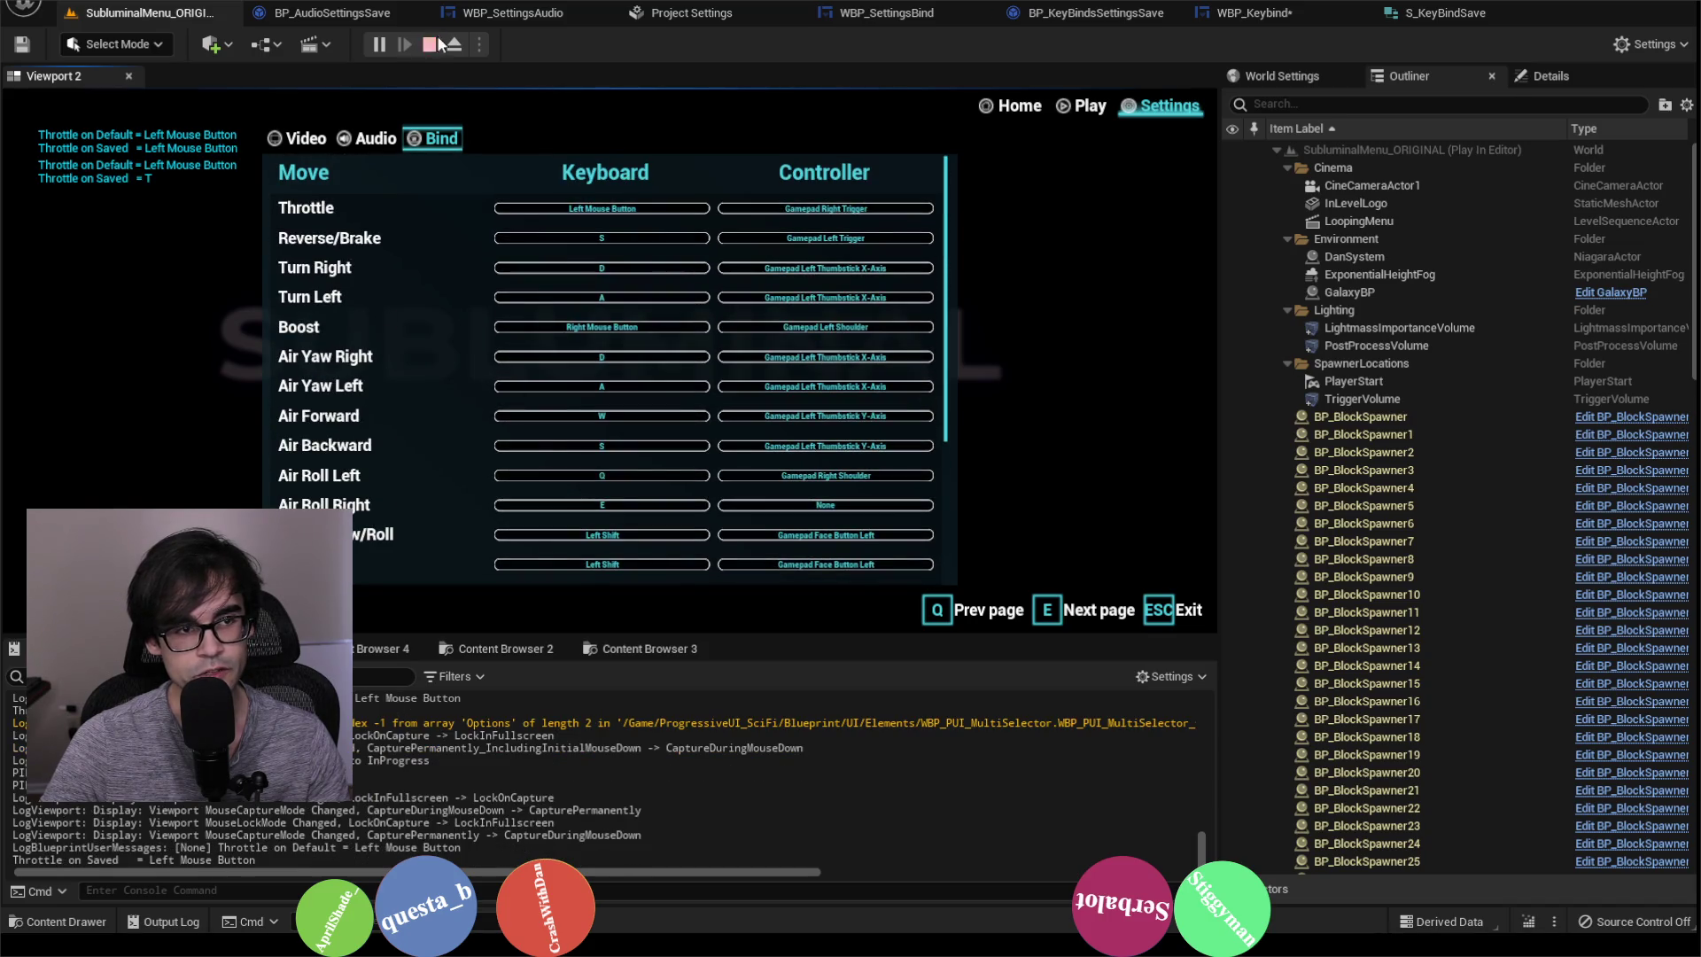
Step: Restart play, confirm Throttle still shows Left Mouse Button in Settings > Bind, and stop
click(429, 45)
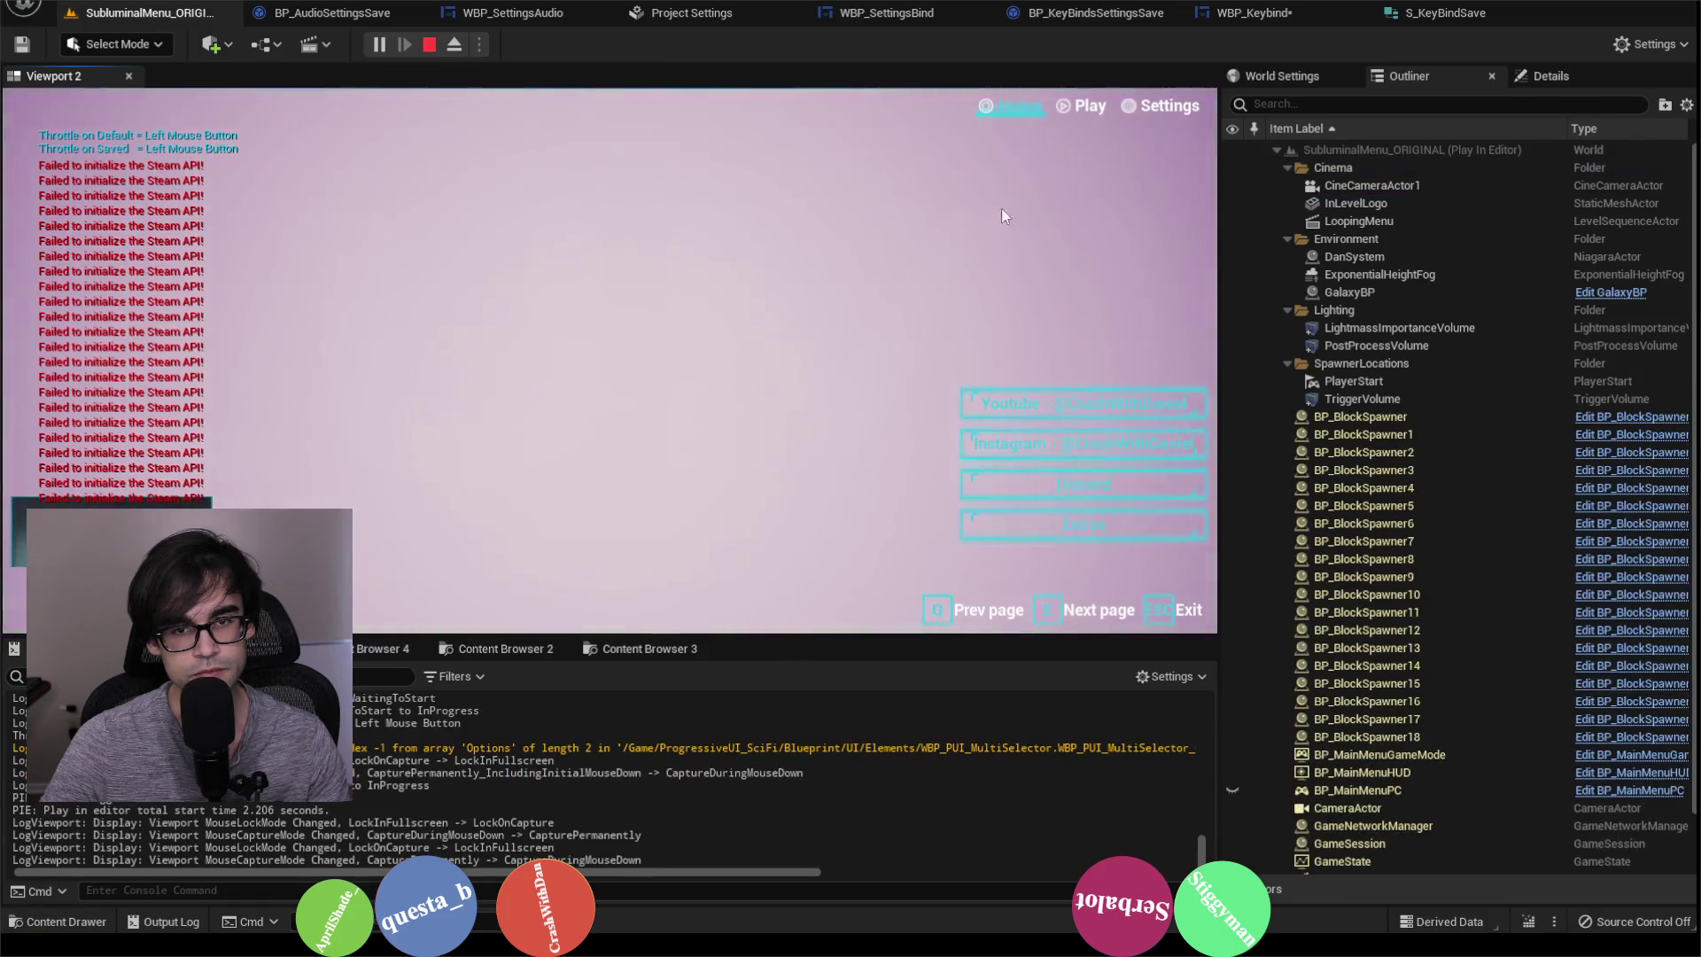
click(1166, 112)
key(e)
key(e)
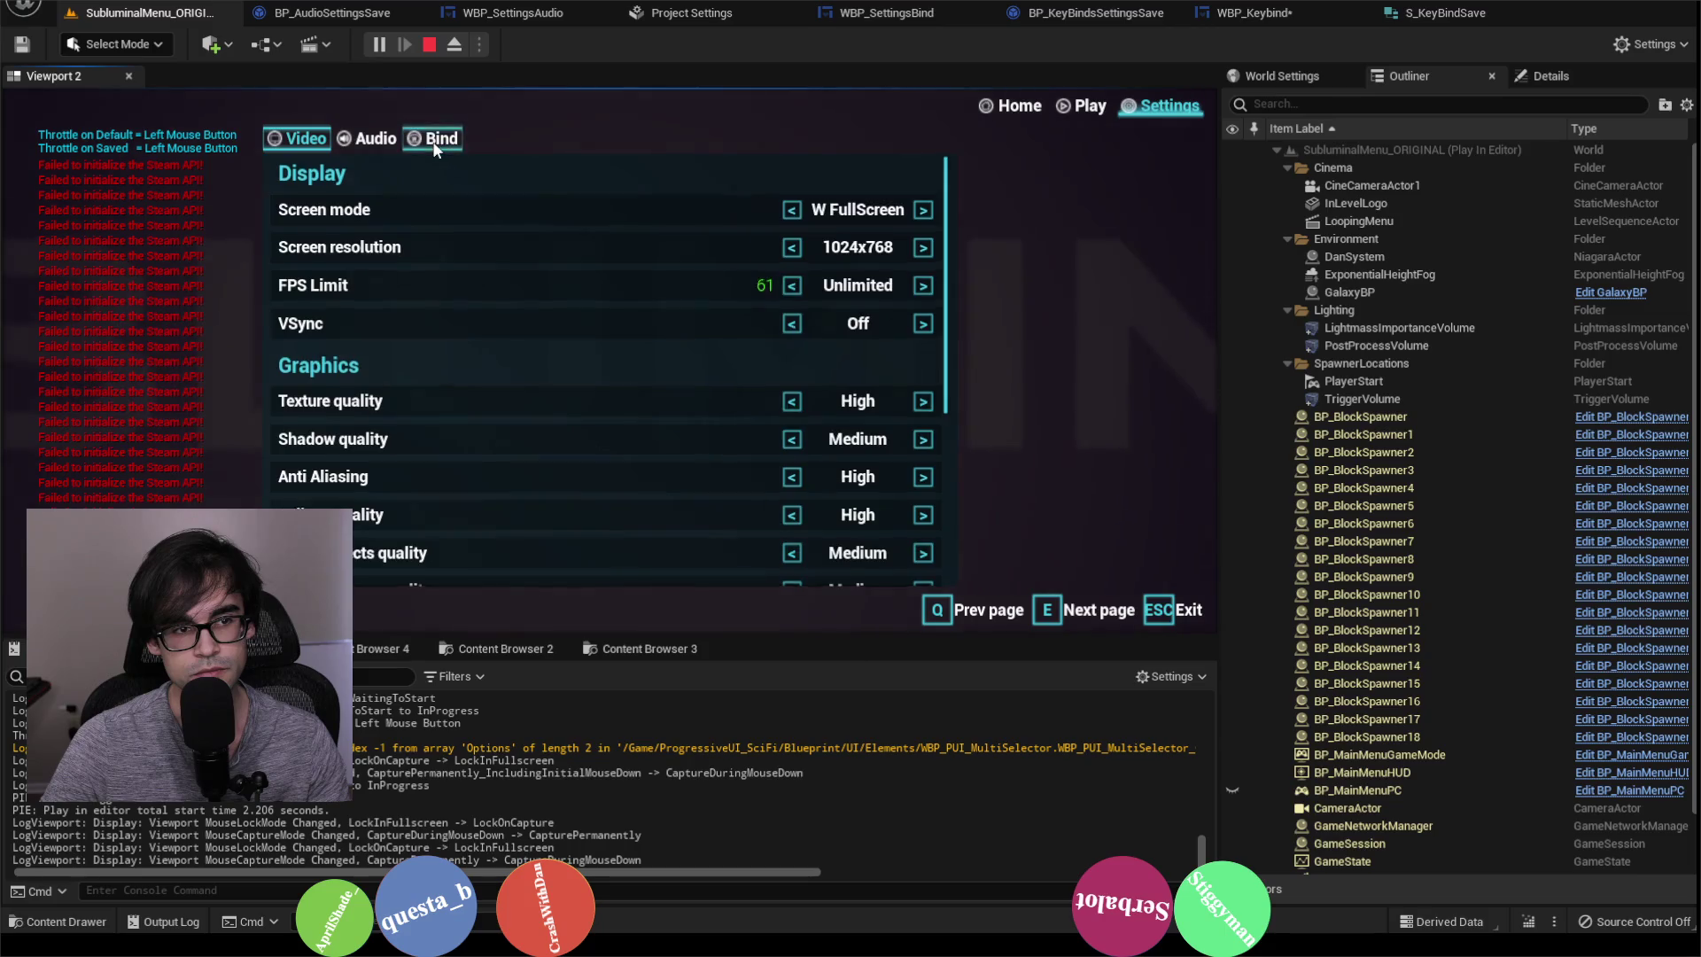
scroll(485, 356, down, 3)
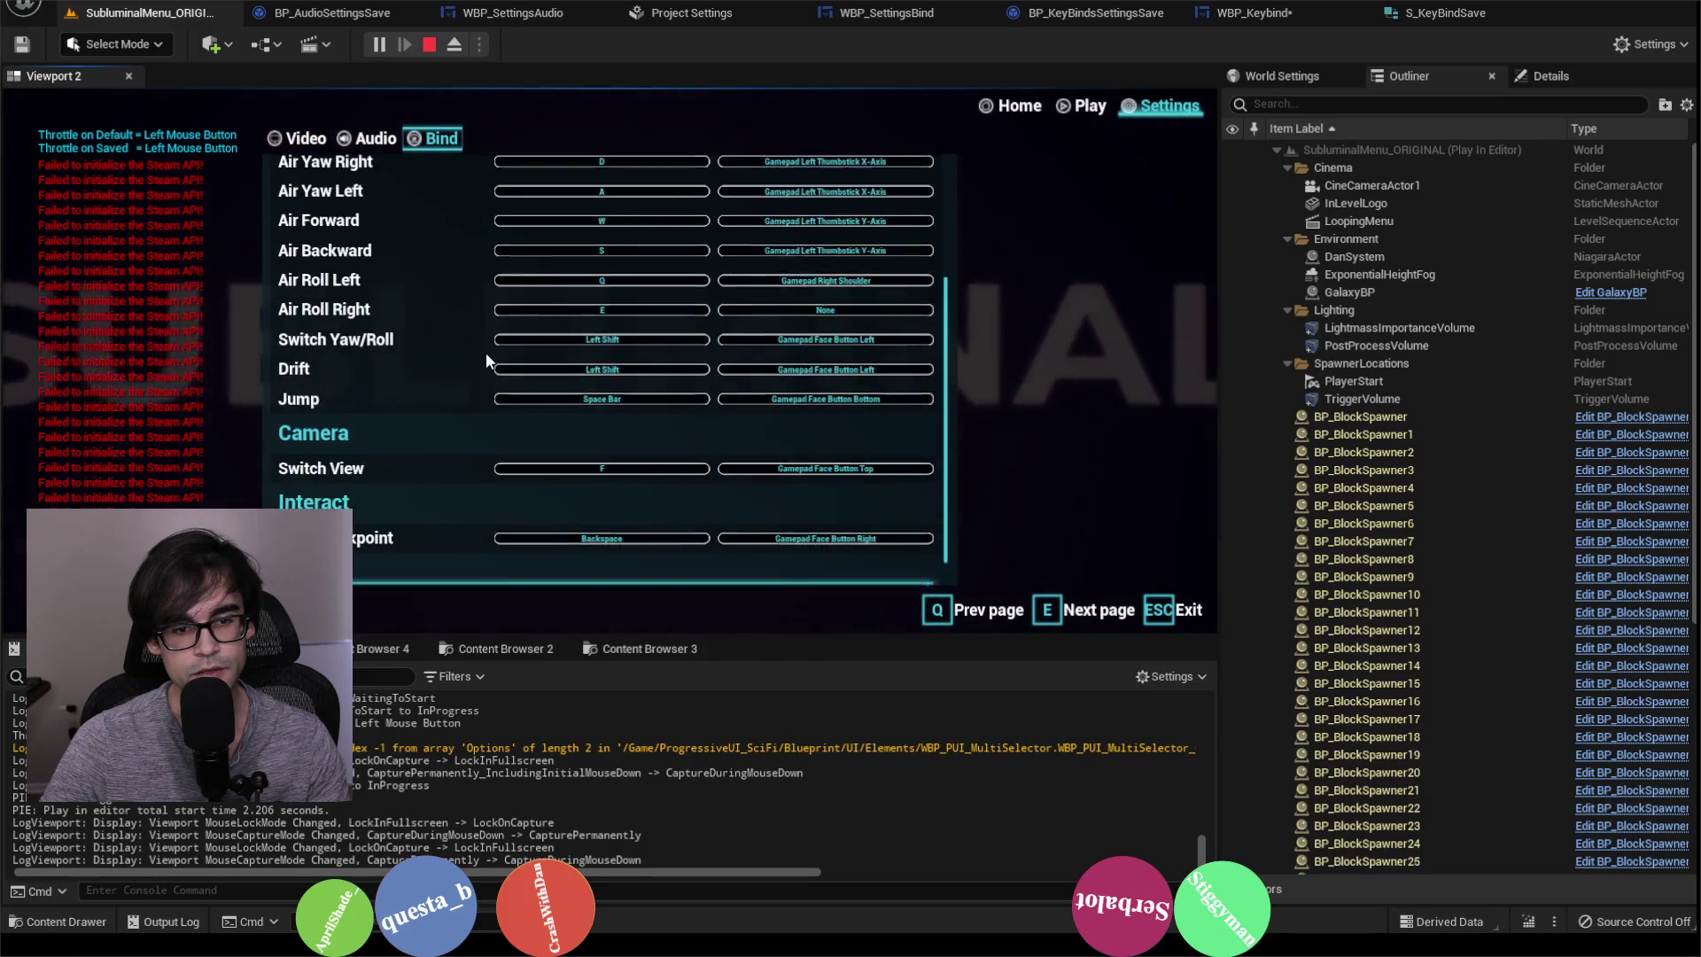
scroll(485, 355, up, 3)
scroll(496, 349, up, 2)
click(430, 44)
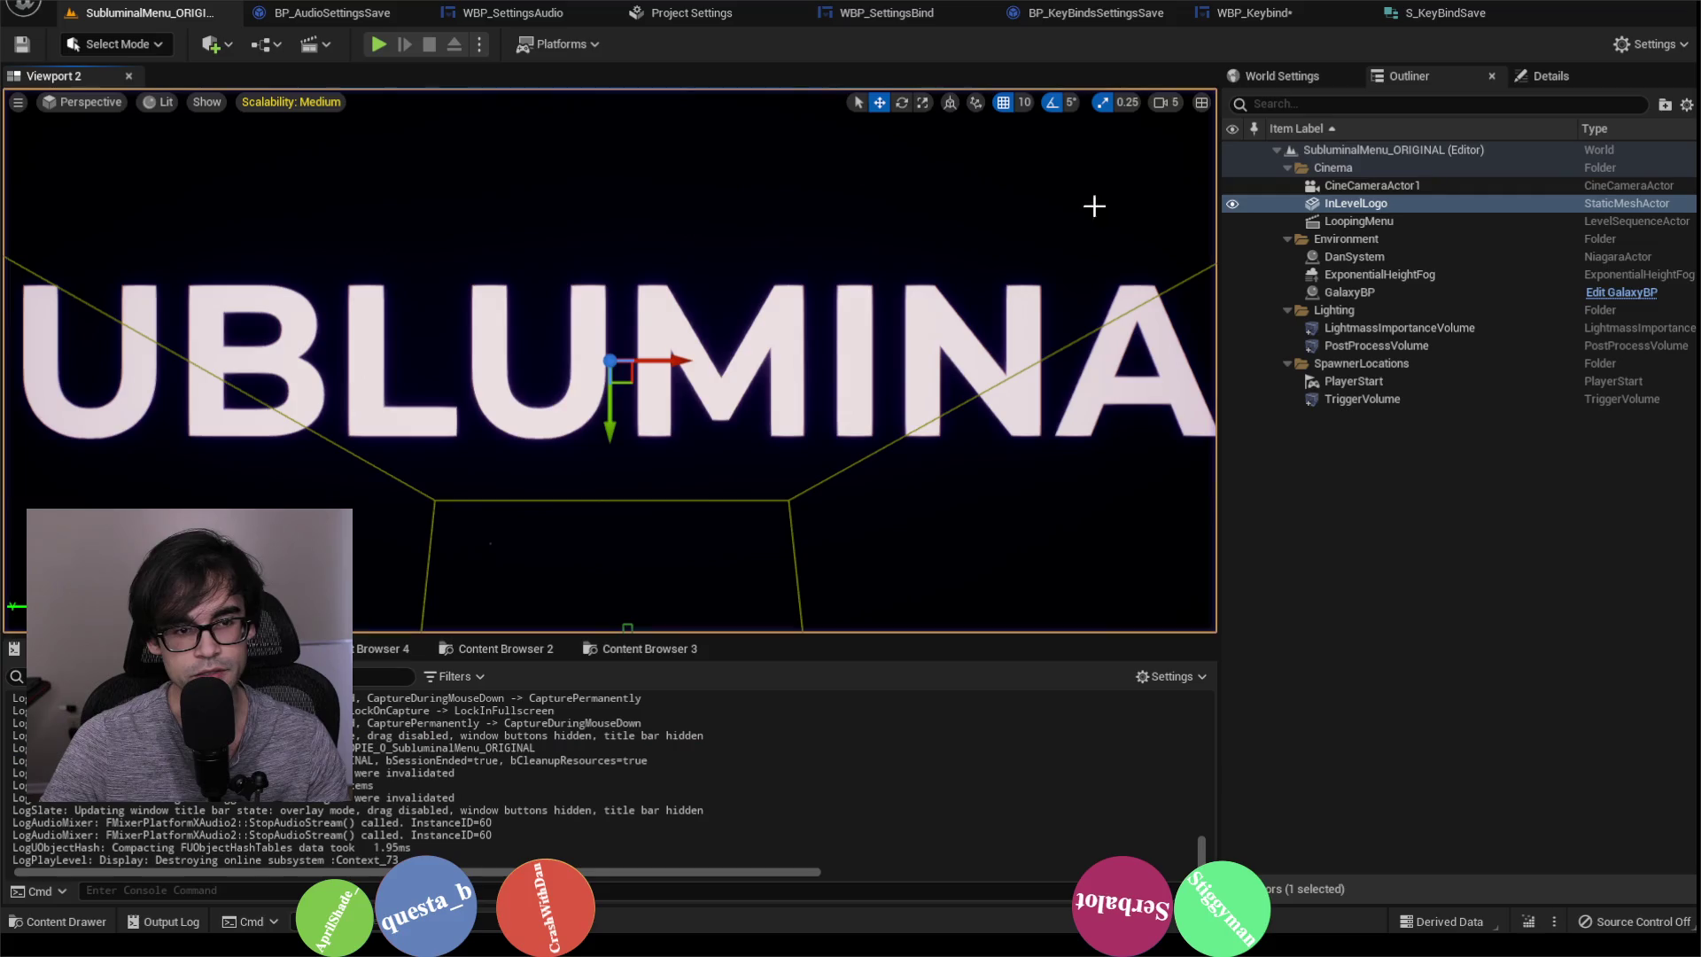
Step: Open WBP_Keybind's Replace Bindings 1 graph and inspect its entry node inputs
click(1303, 16)
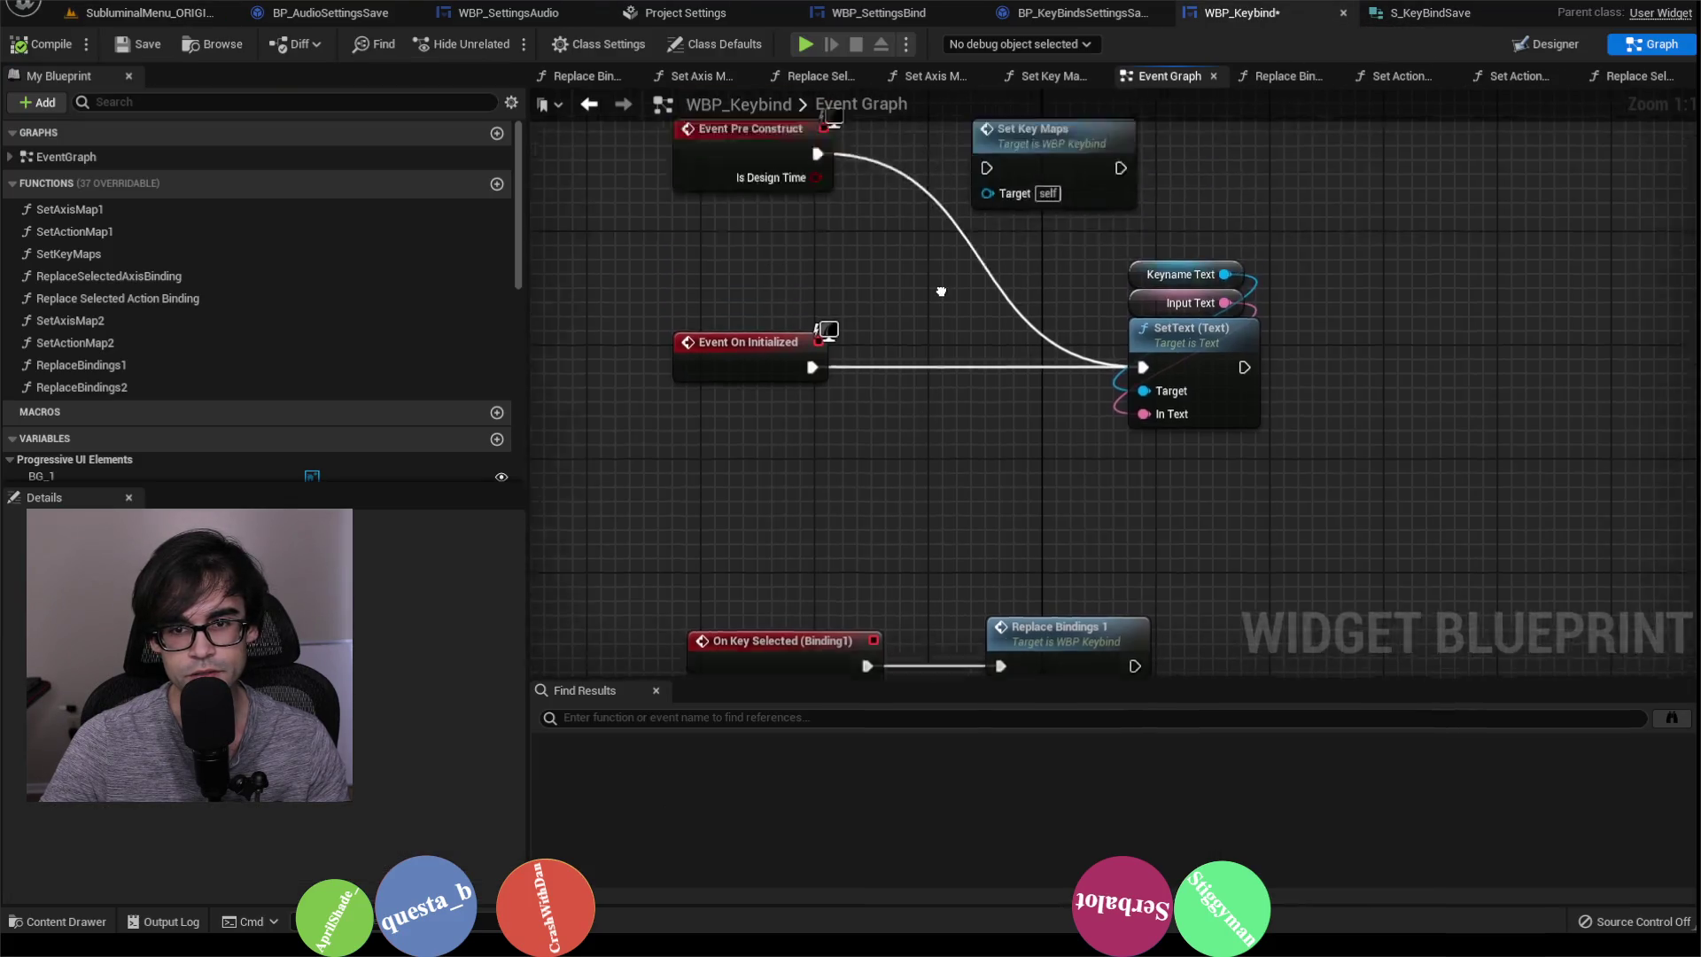
scroll(983, 382, down, 10)
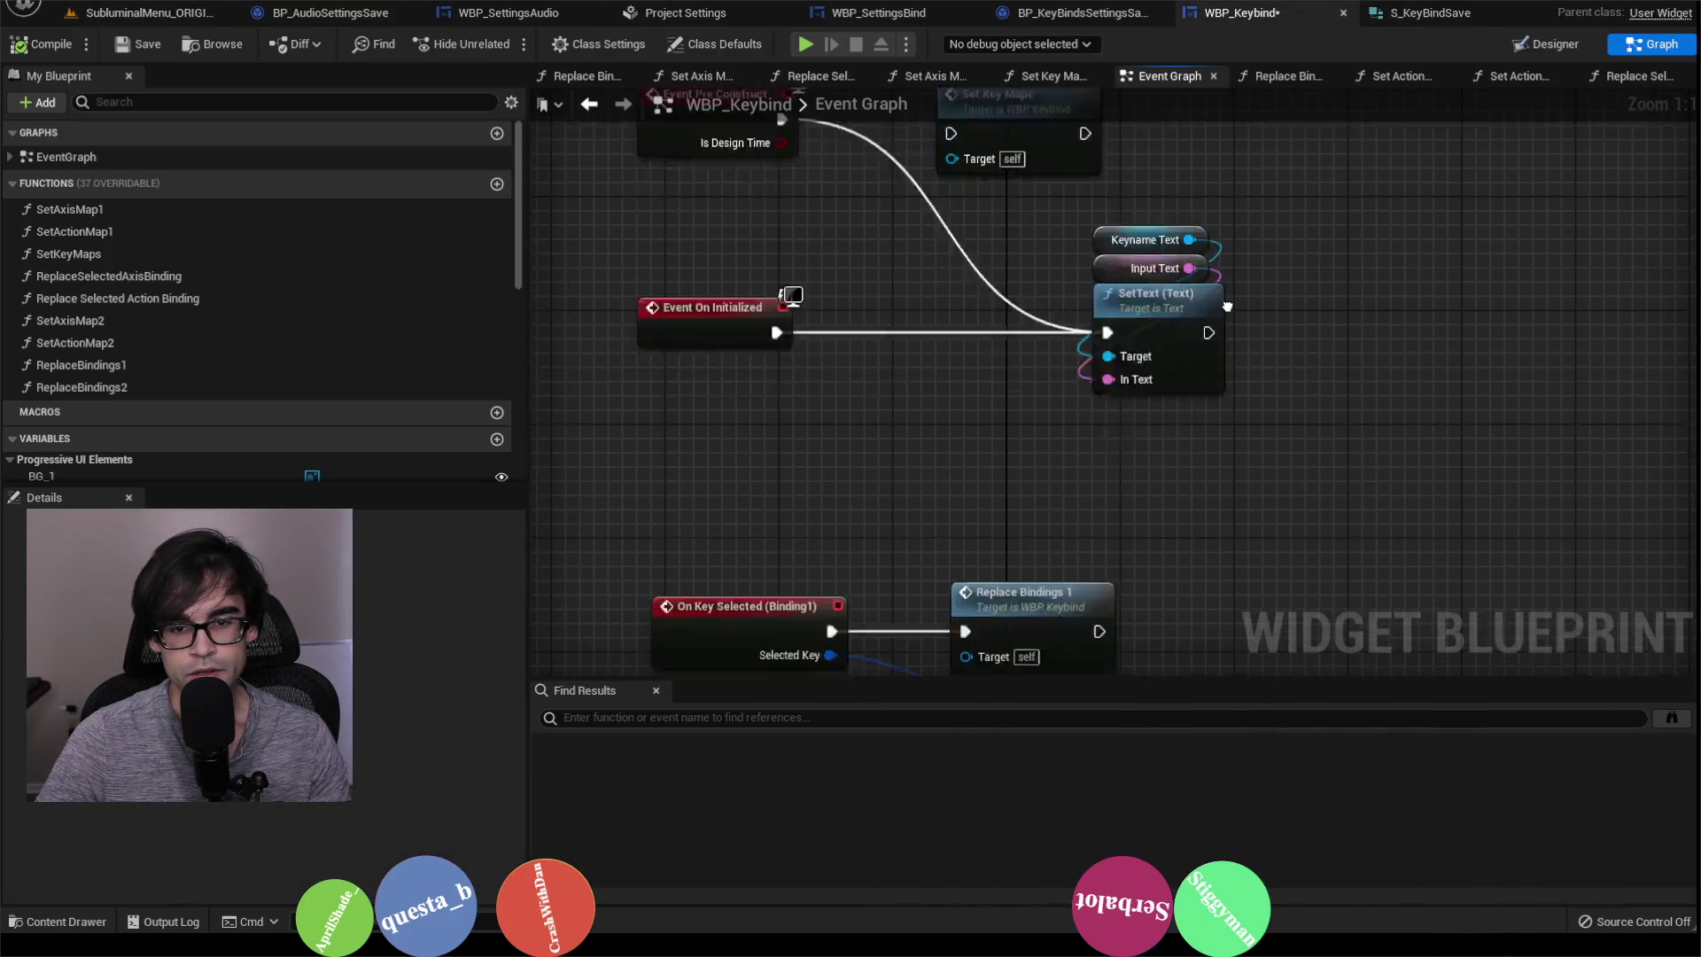
double_click(1025, 227)
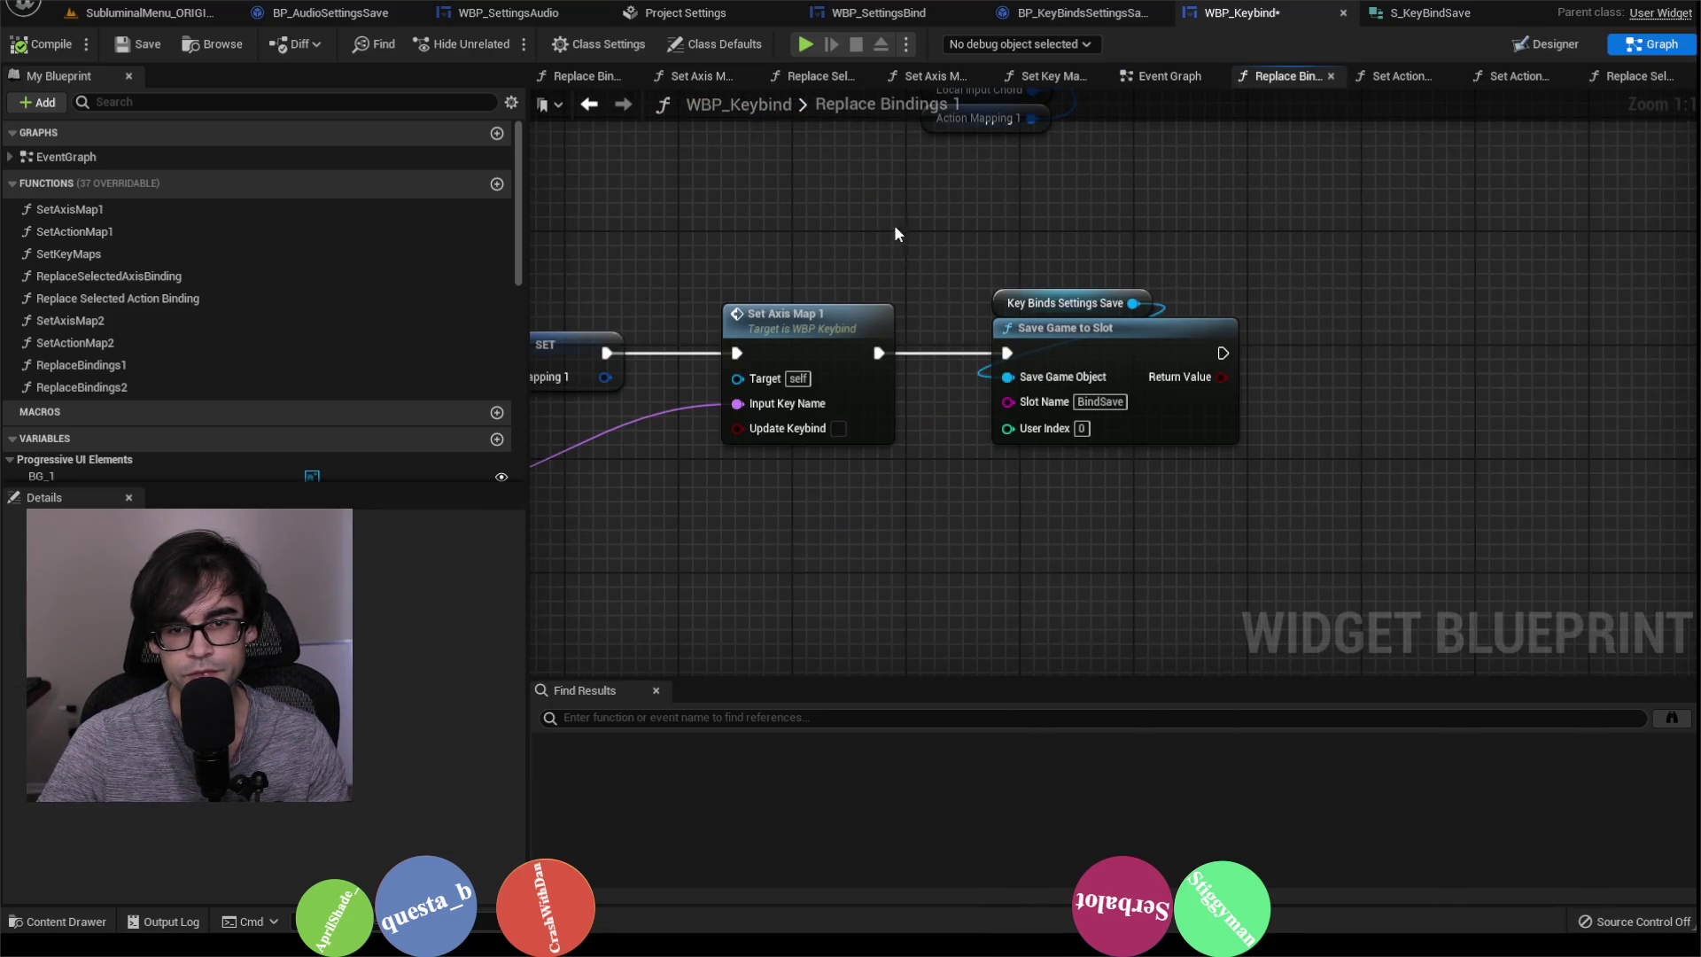
drag(891, 225, 1230, 236)
drag(1038, 295, 1343, 271)
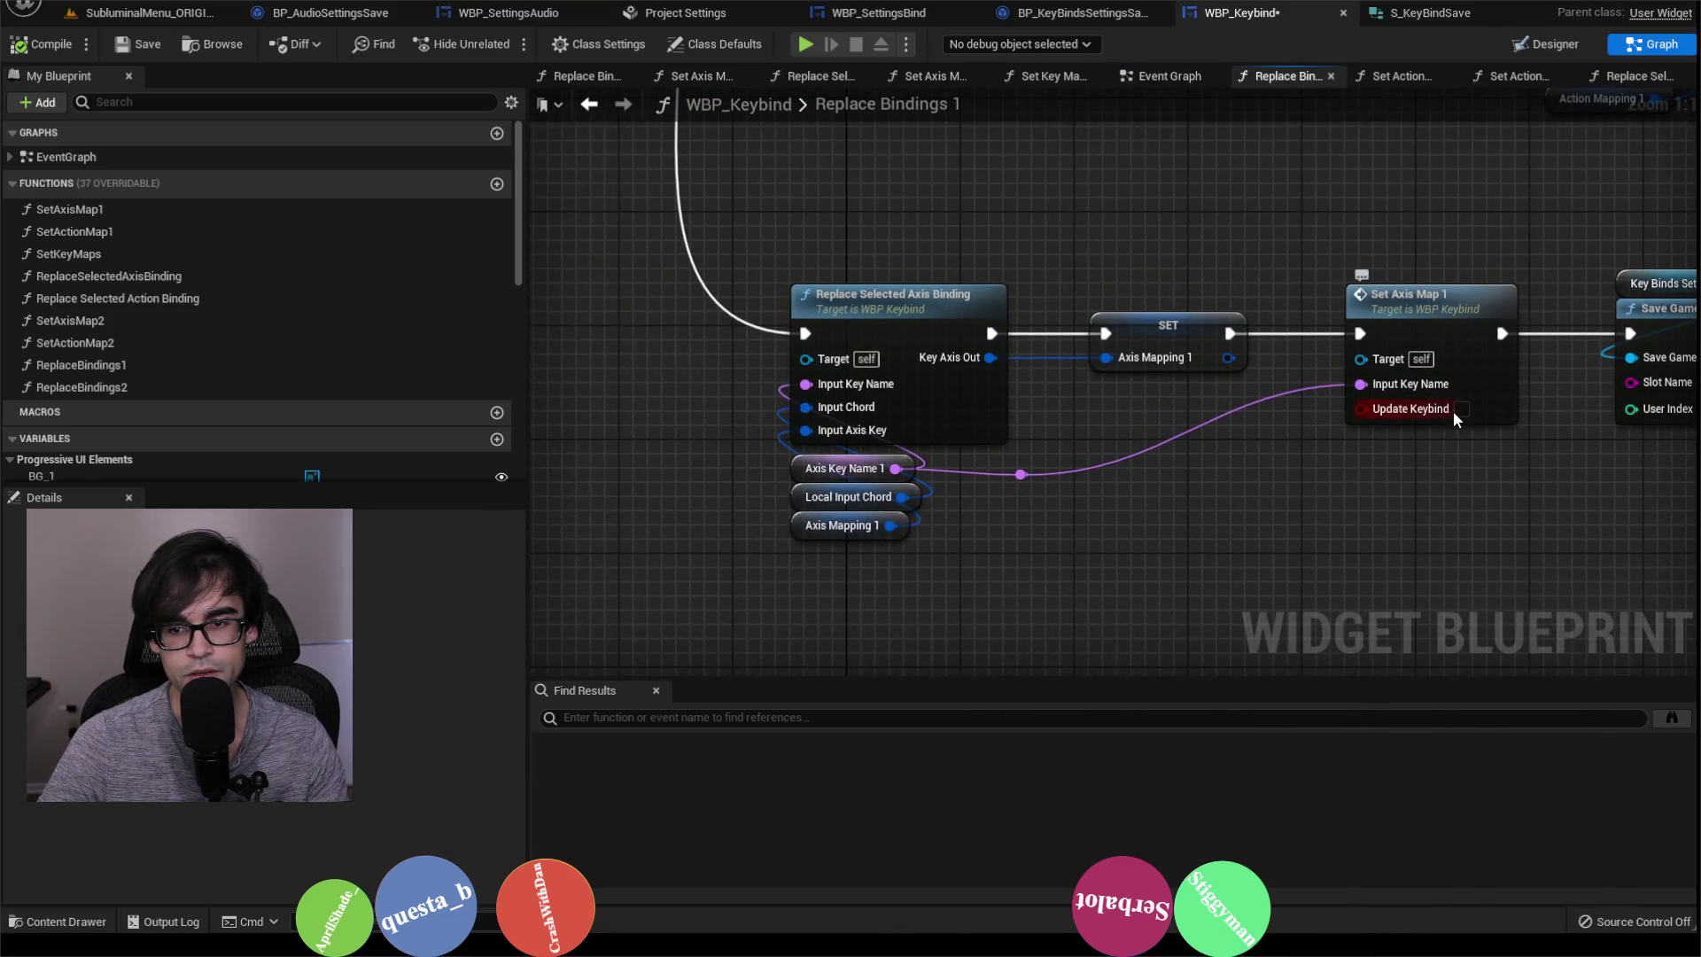
scroll(1260, 305, down, 5)
scroll(1221, 438, up, 3)
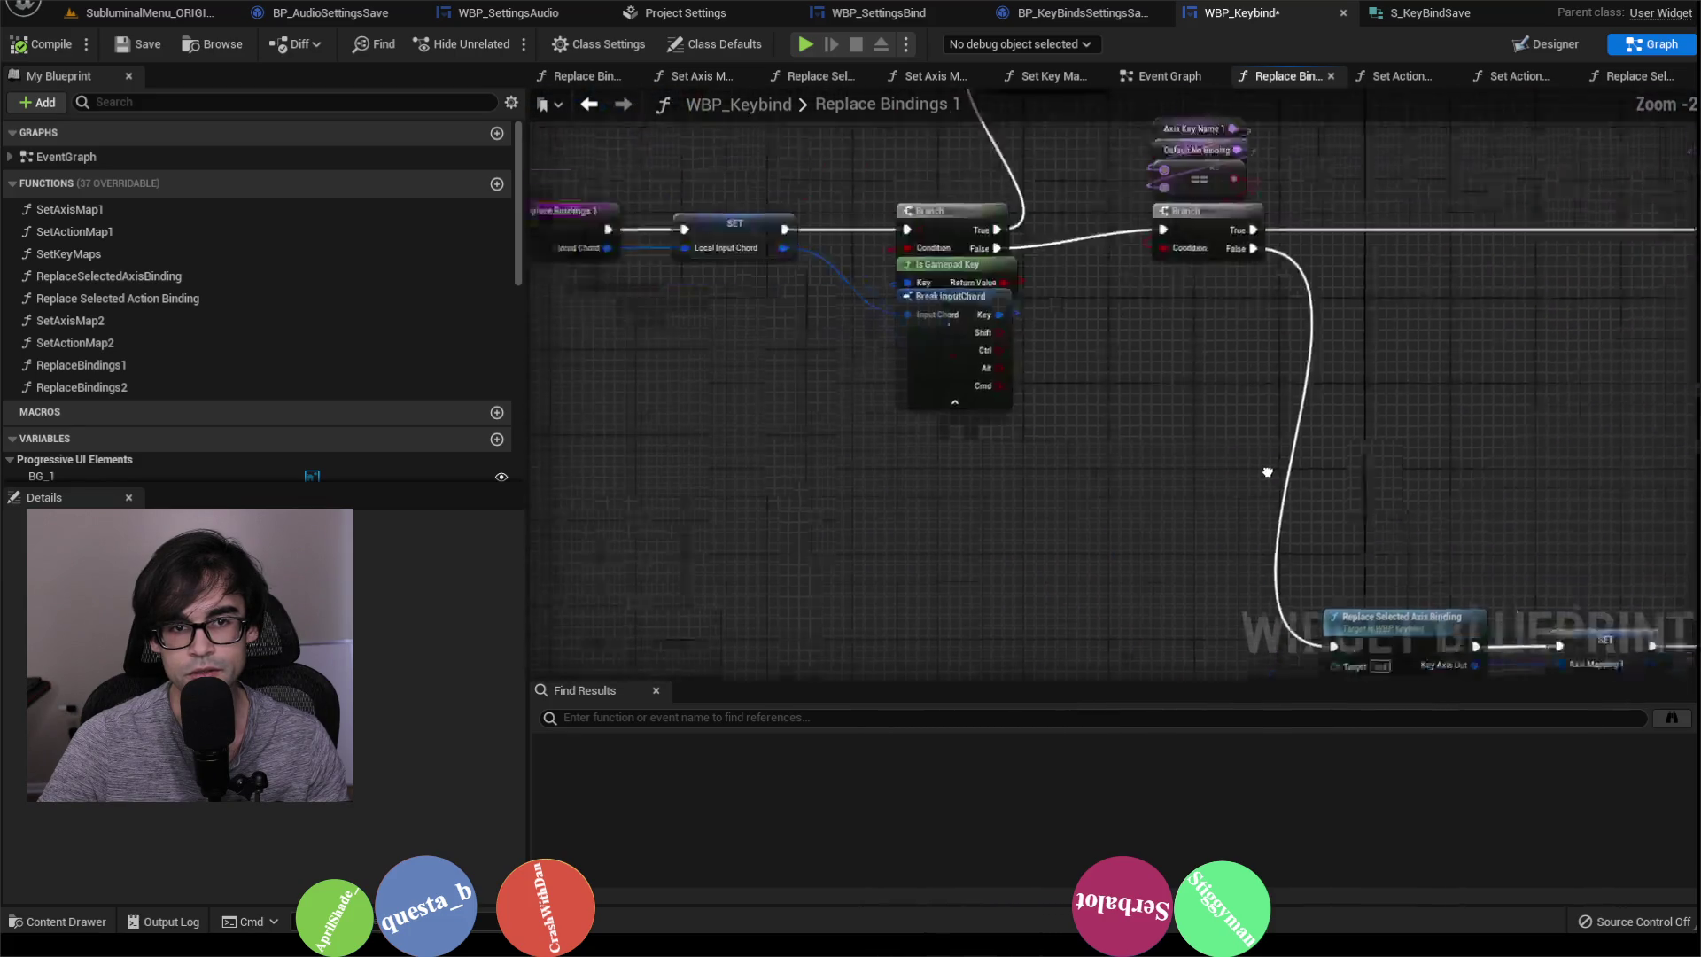
drag(1221, 438, 1384, 528)
click(744, 305)
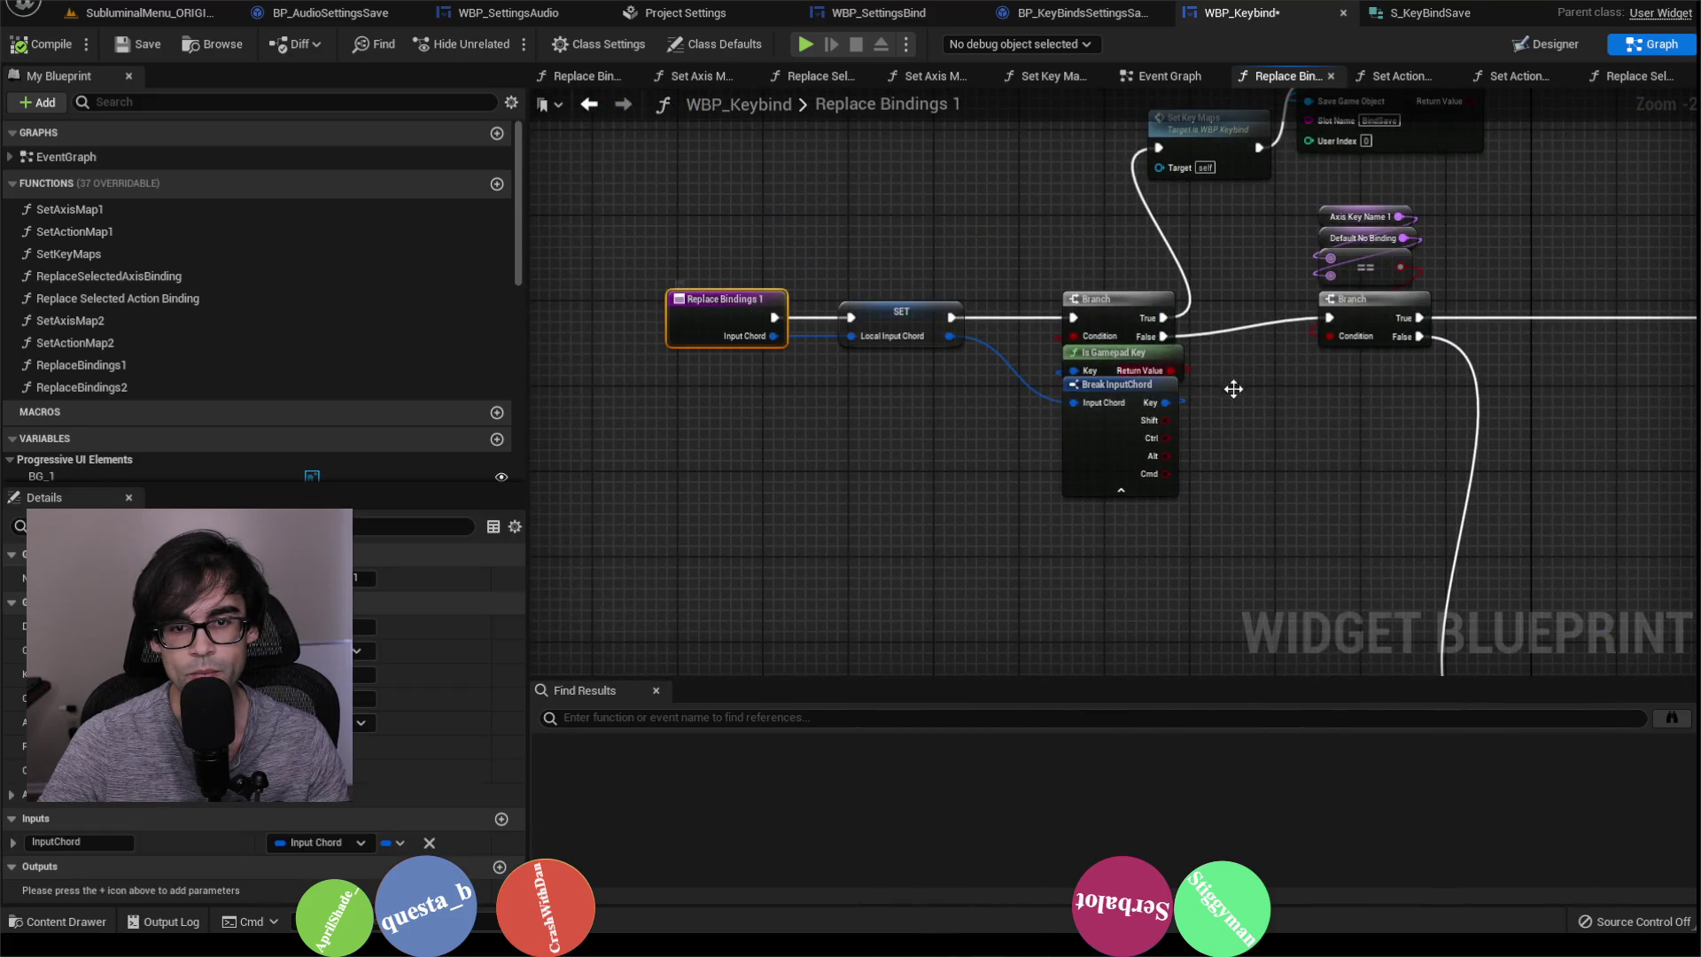
Step: Tick Update Keybind on the Set Axis Map 1 call
mouse_move(1591, 418)
mouse_down()
mouse_move(1359, 569)
mouse_move(1066, 222)
mouse_up()
drag(1315, 297, 1081, 261)
click(1248, 413)
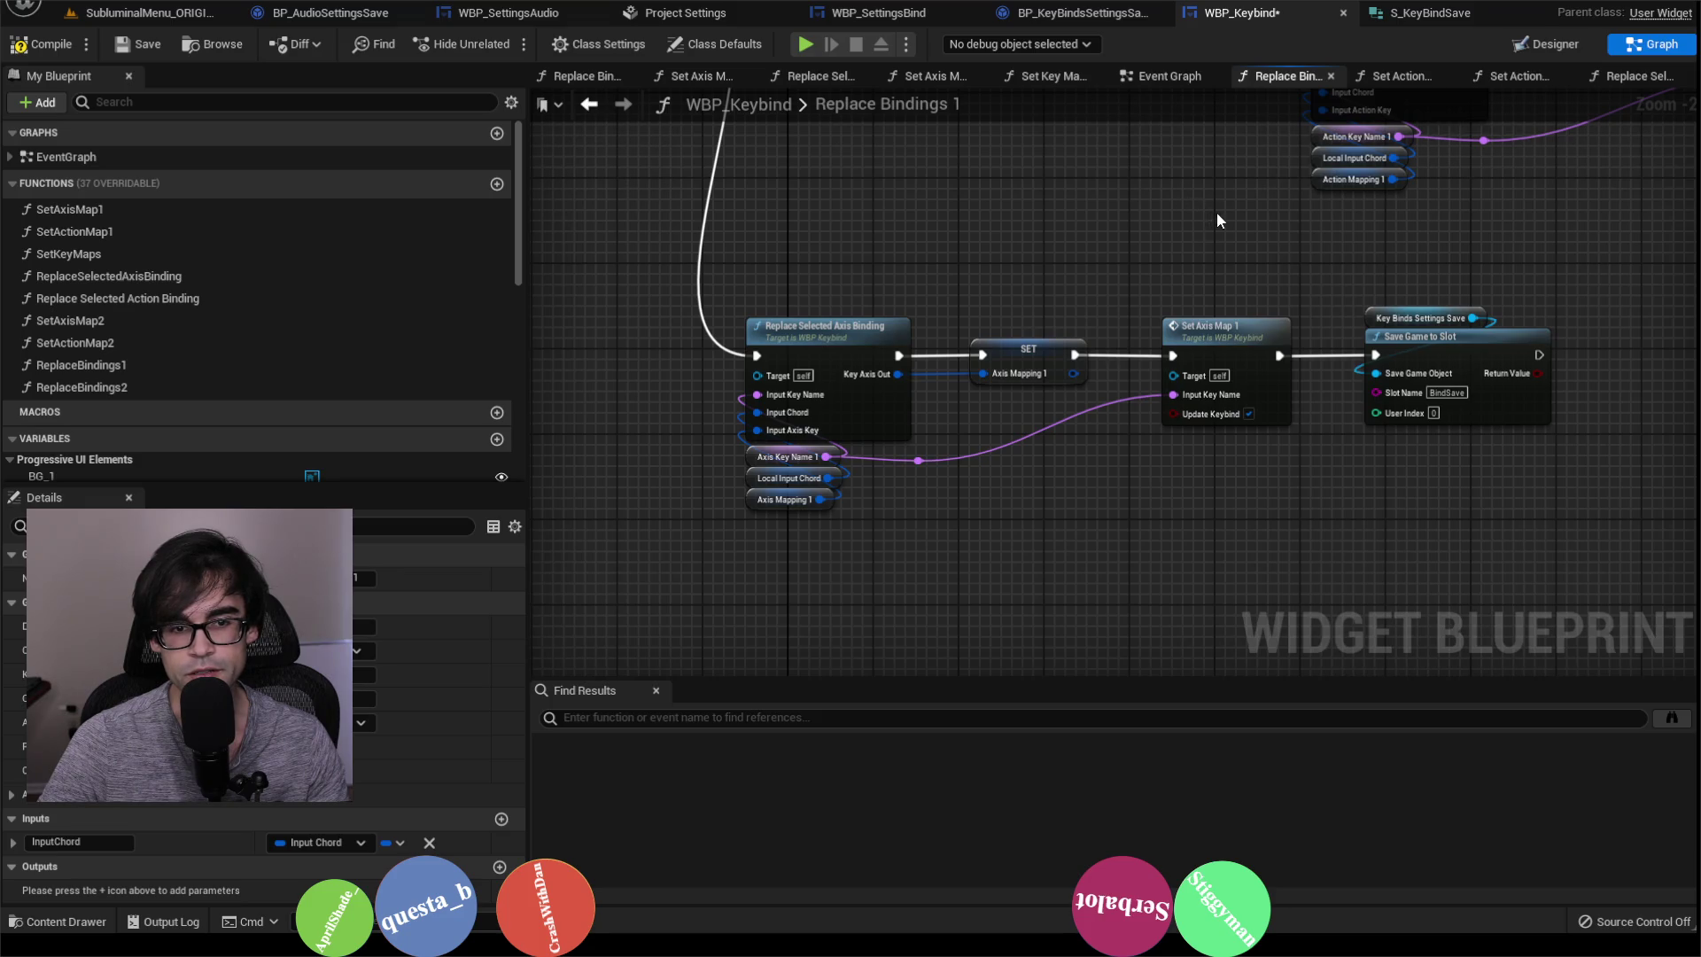
Step: Open the Set Action Map 1 function graph from the Replace Selected Action Binding branch
drag(1214, 216, 1107, 629)
drag(1600, 555, 1171, 484)
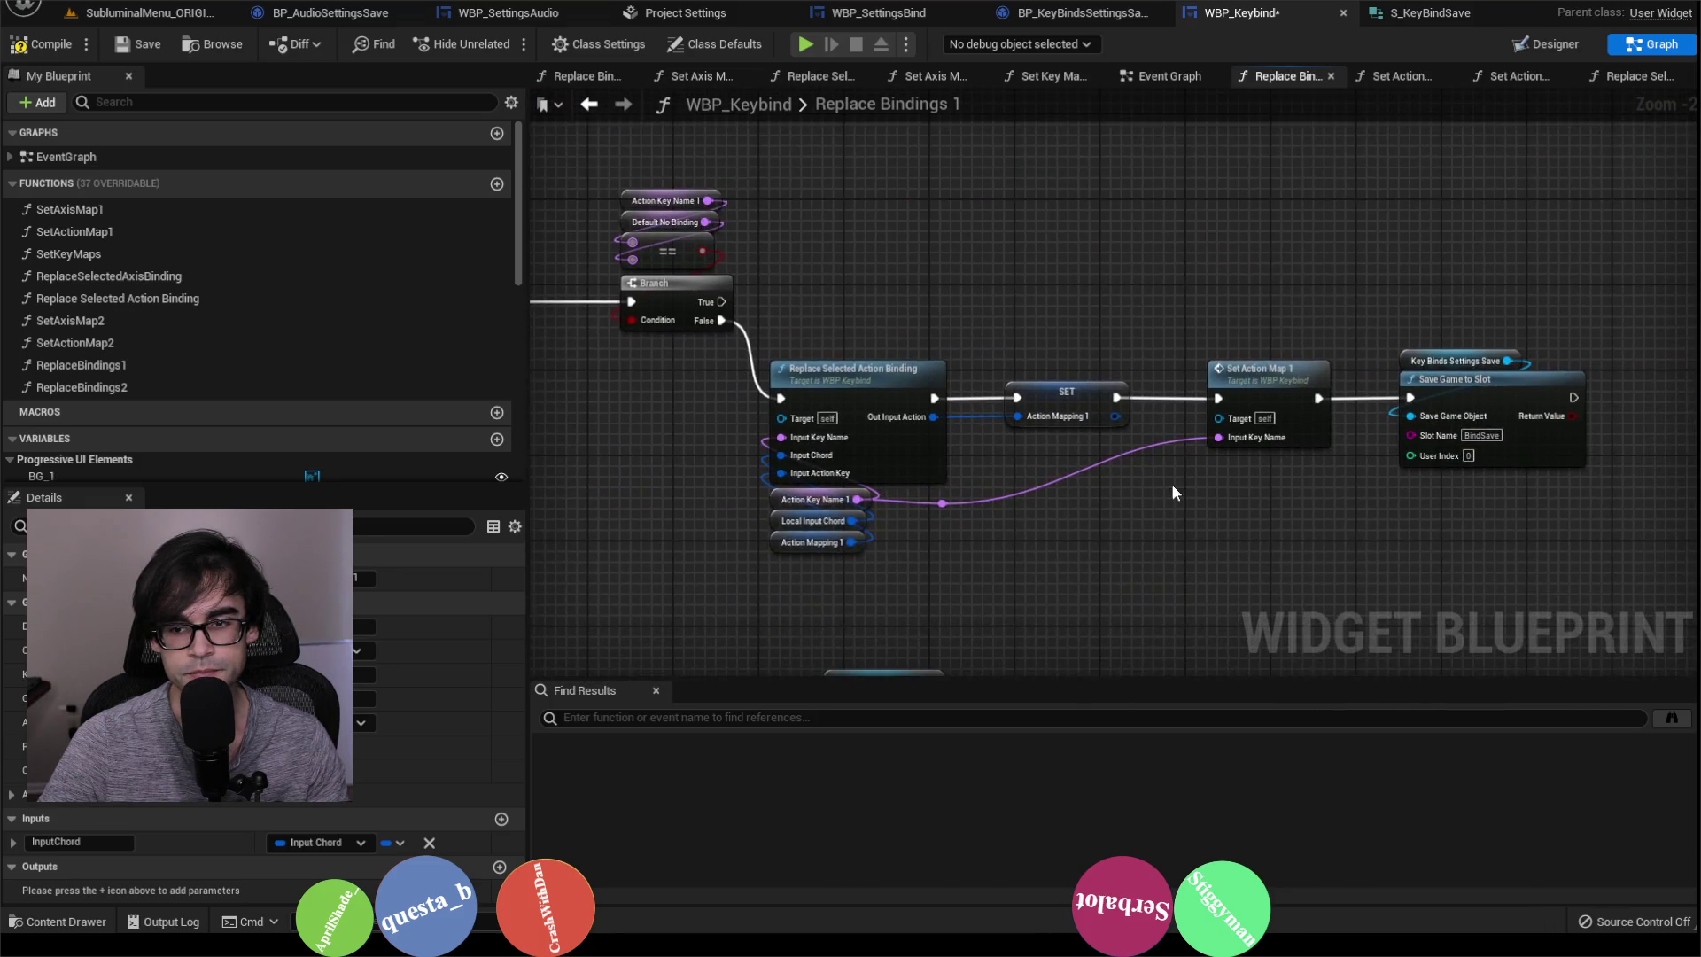
double_click(1245, 363)
scroll(1133, 389, down, 5)
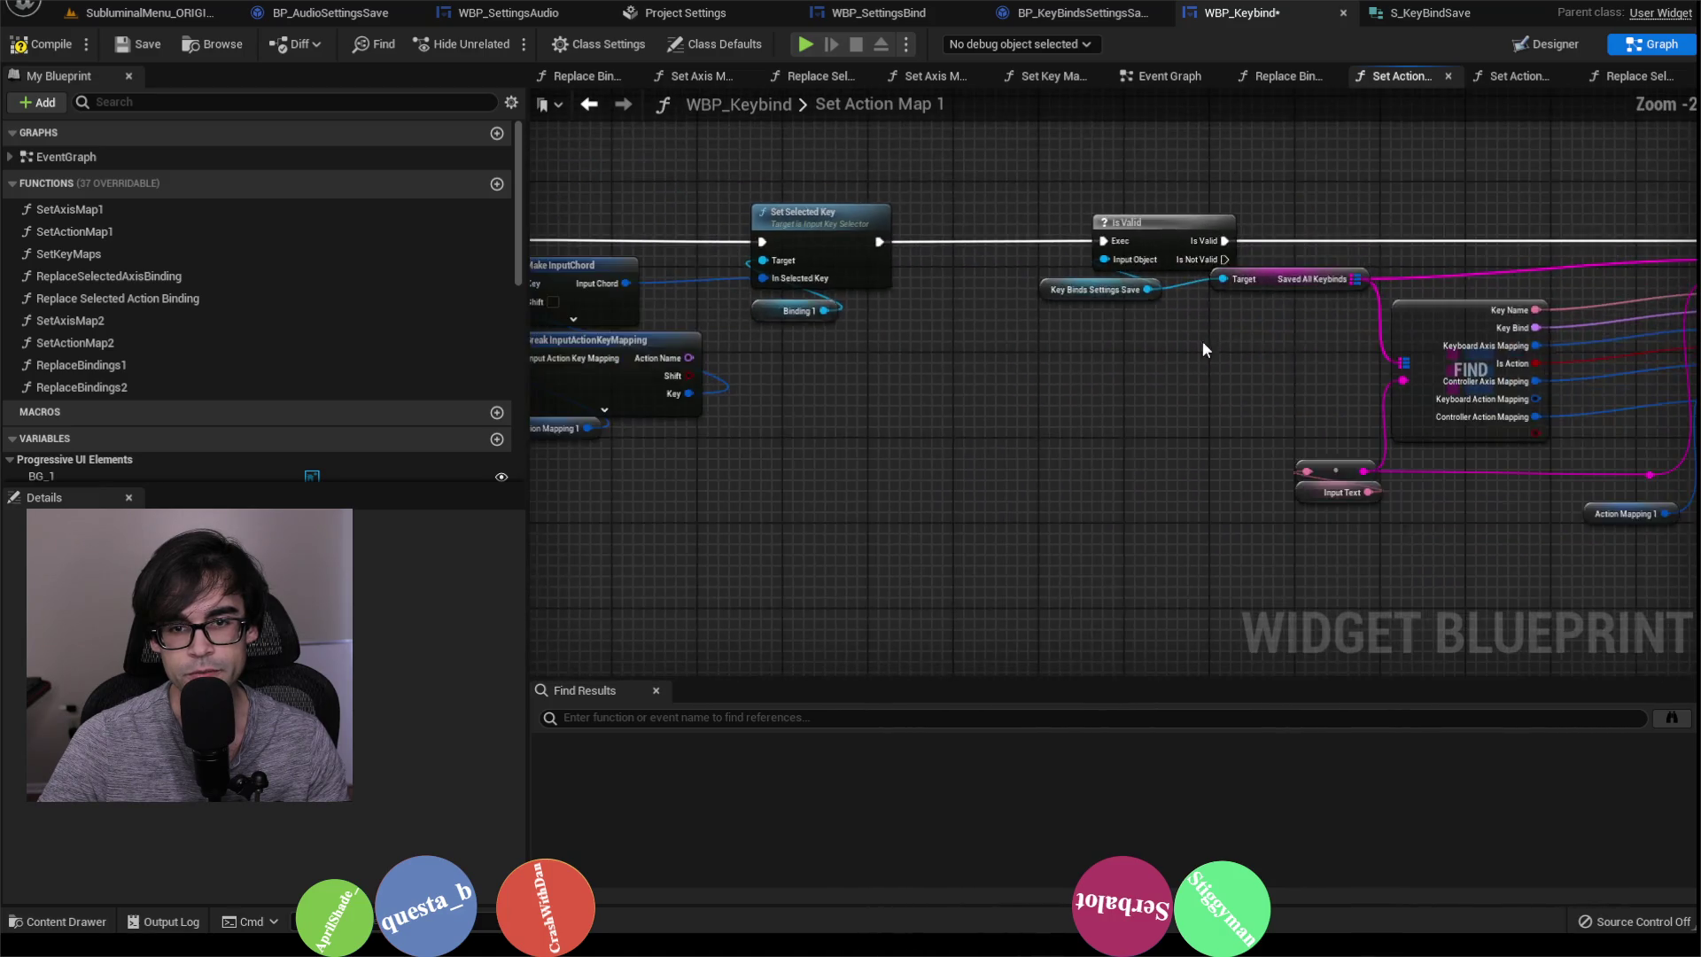
Step: Add a Boolean input named bUpdateKeyBind to the Set Action Map 1 function
drag(1270, 317, 1113, 353)
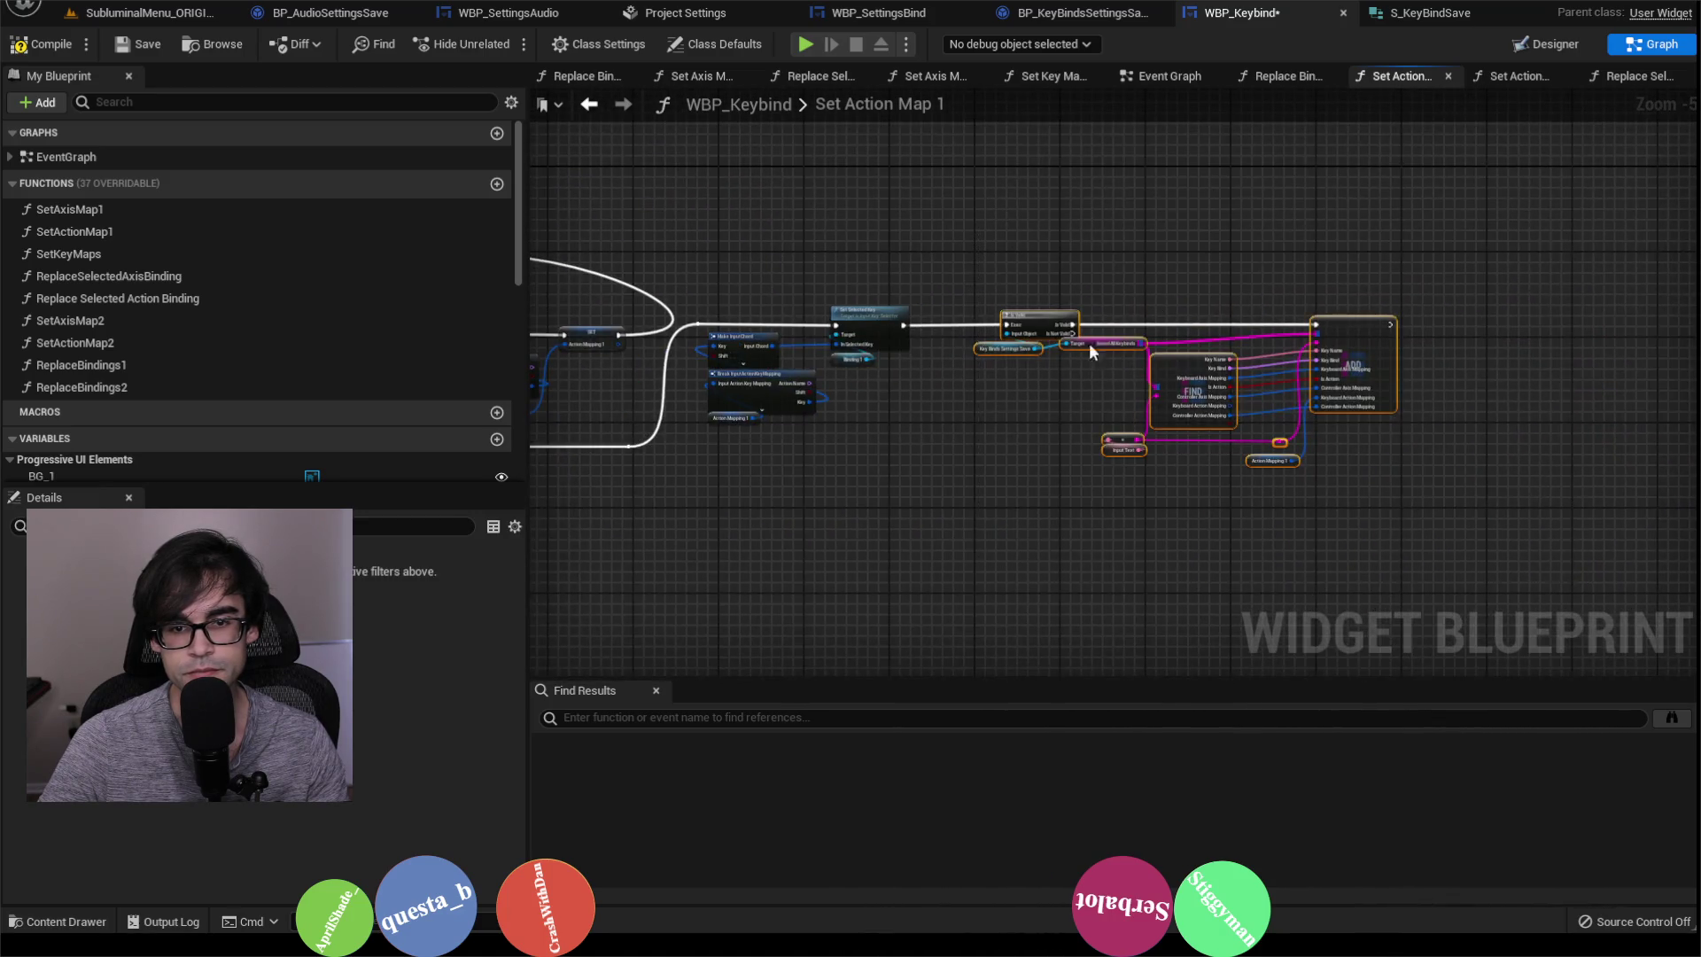
scroll(1066, 290, up, 2)
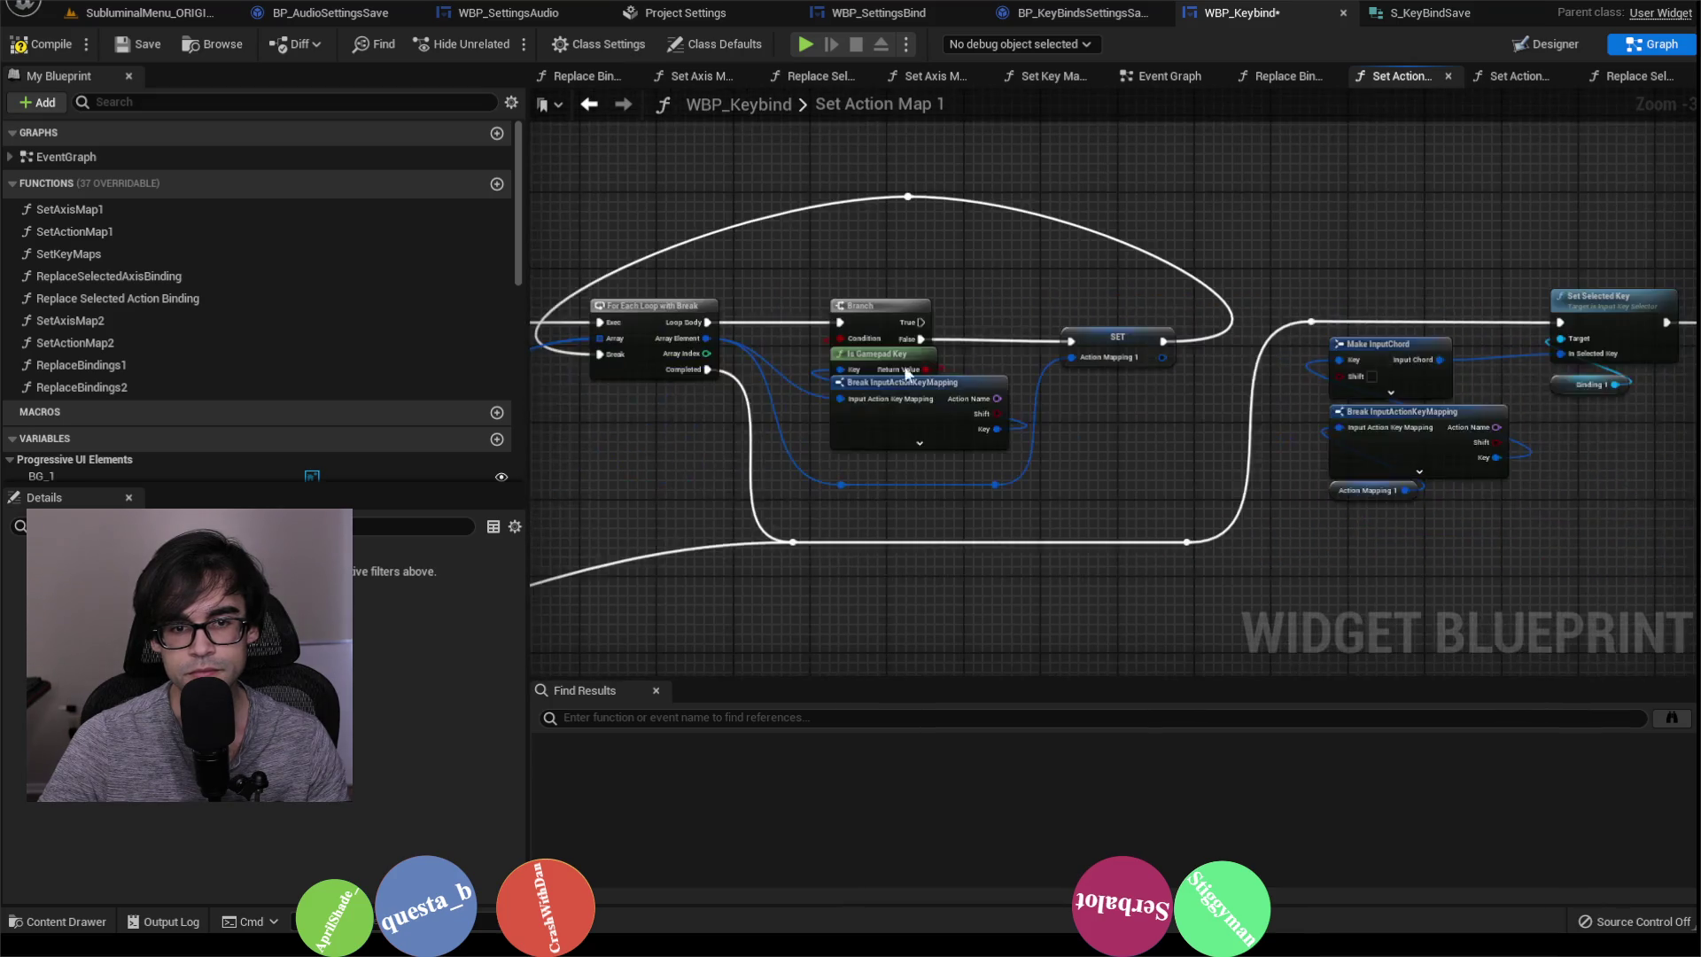
click(1167, 474)
right_click(1167, 476)
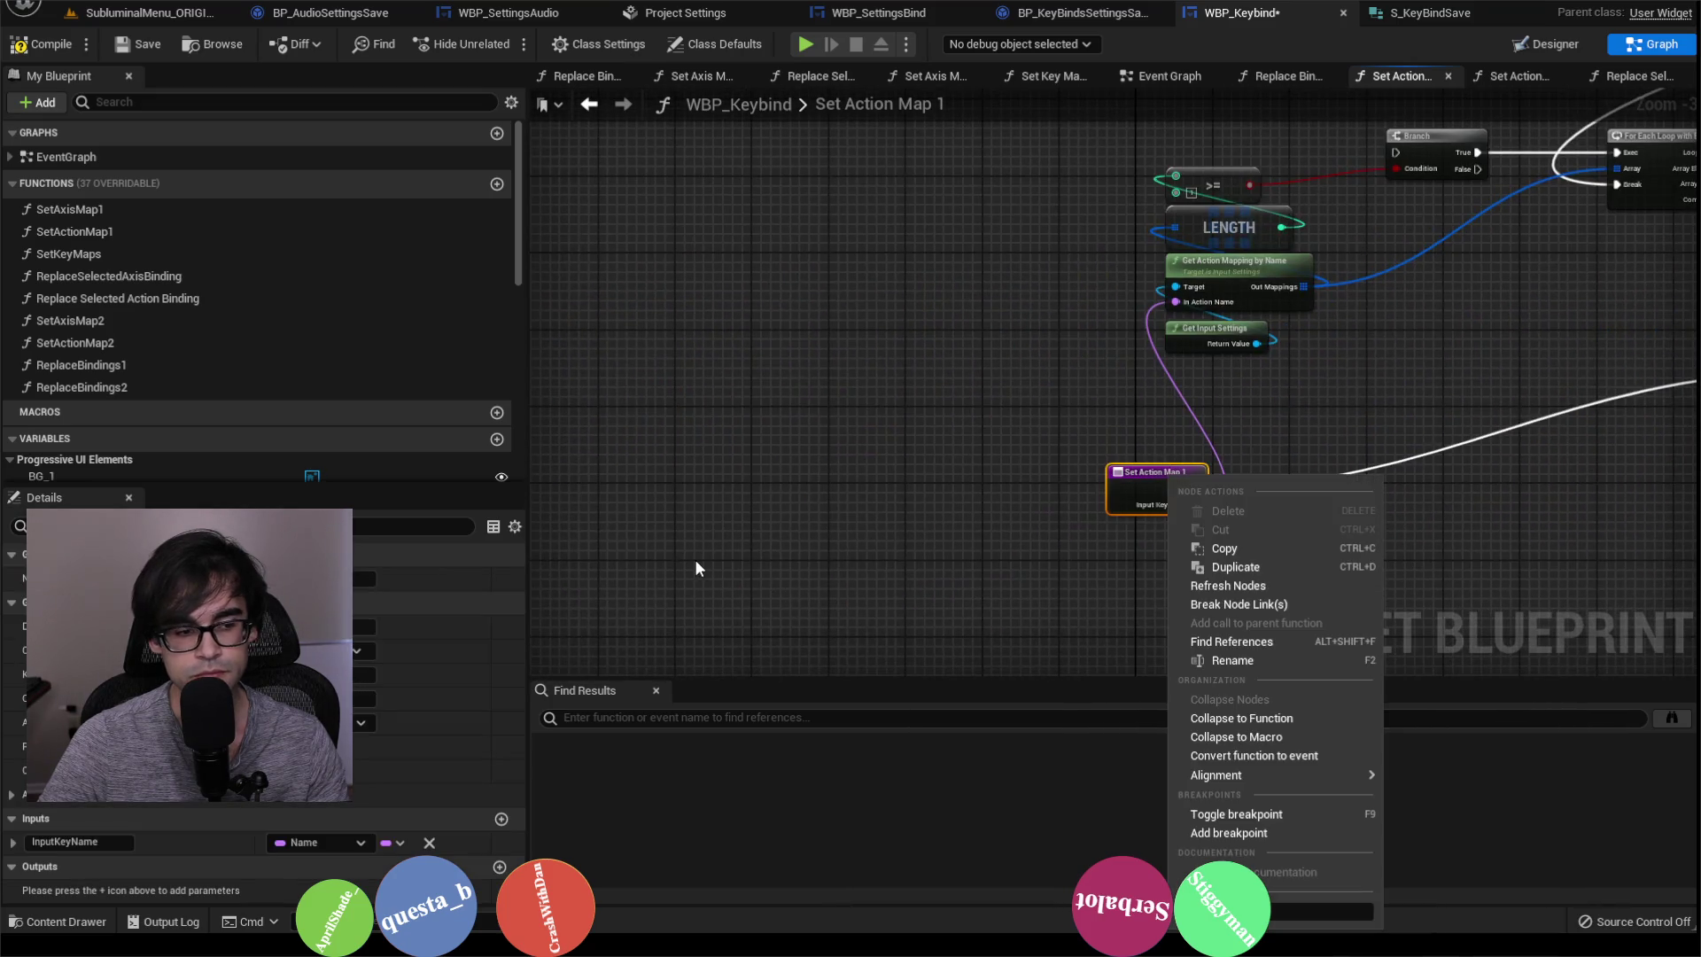
click(503, 820)
click(502, 818)
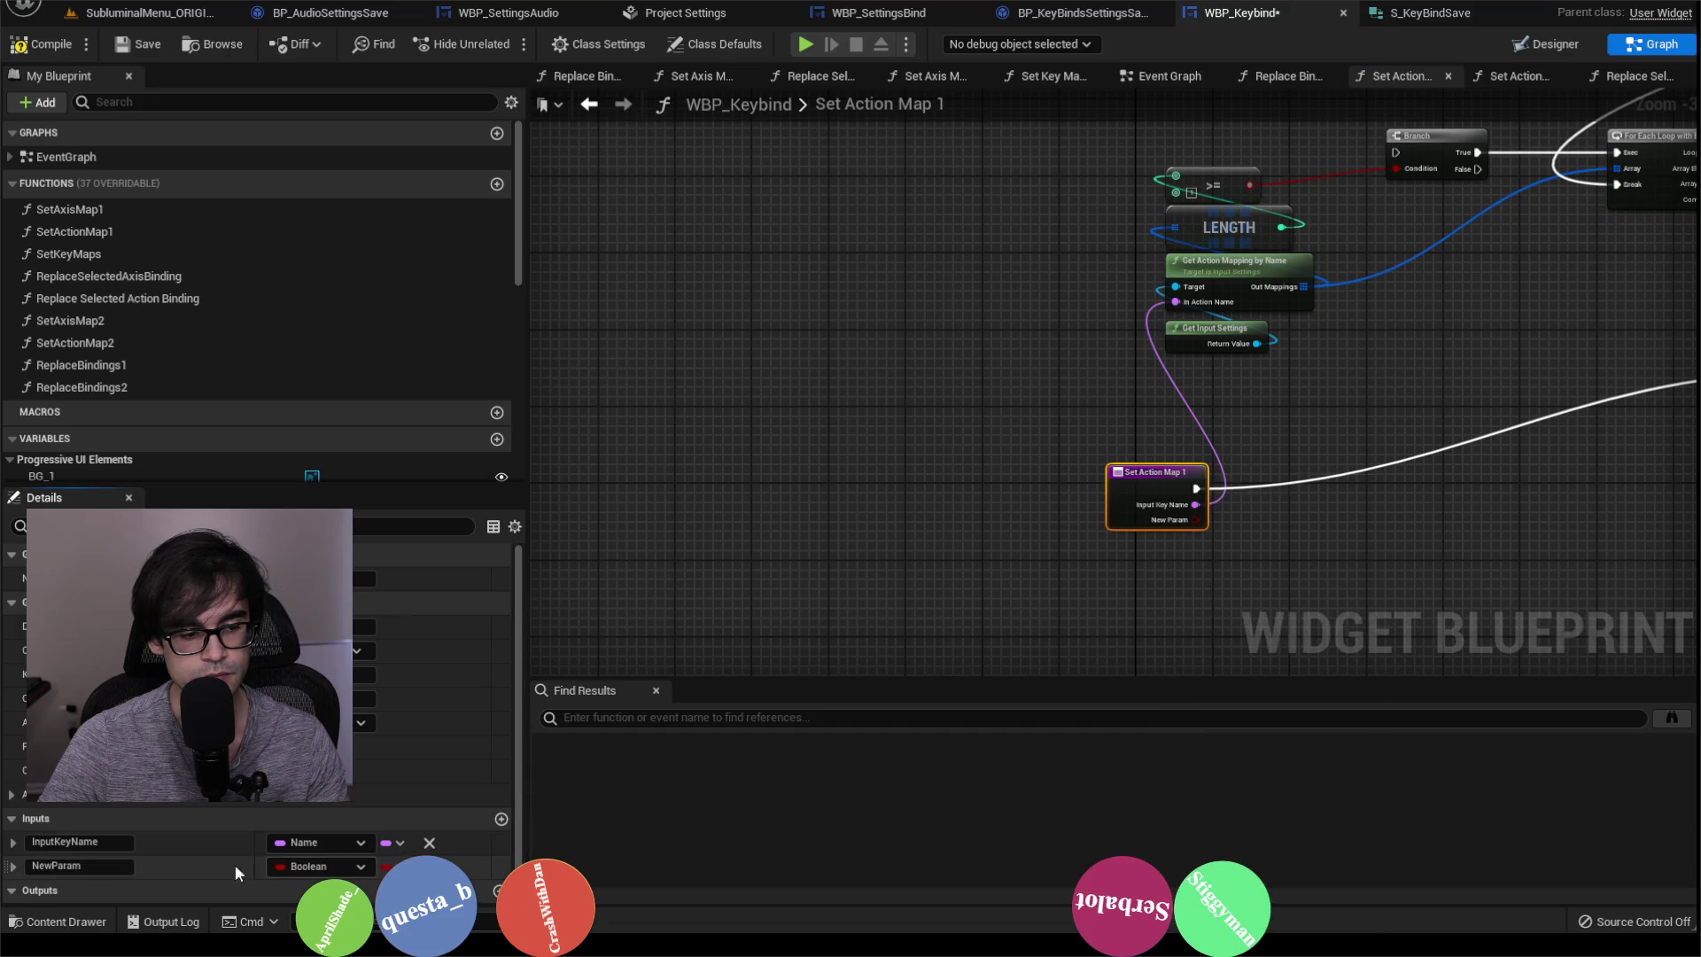
double_click(96, 859)
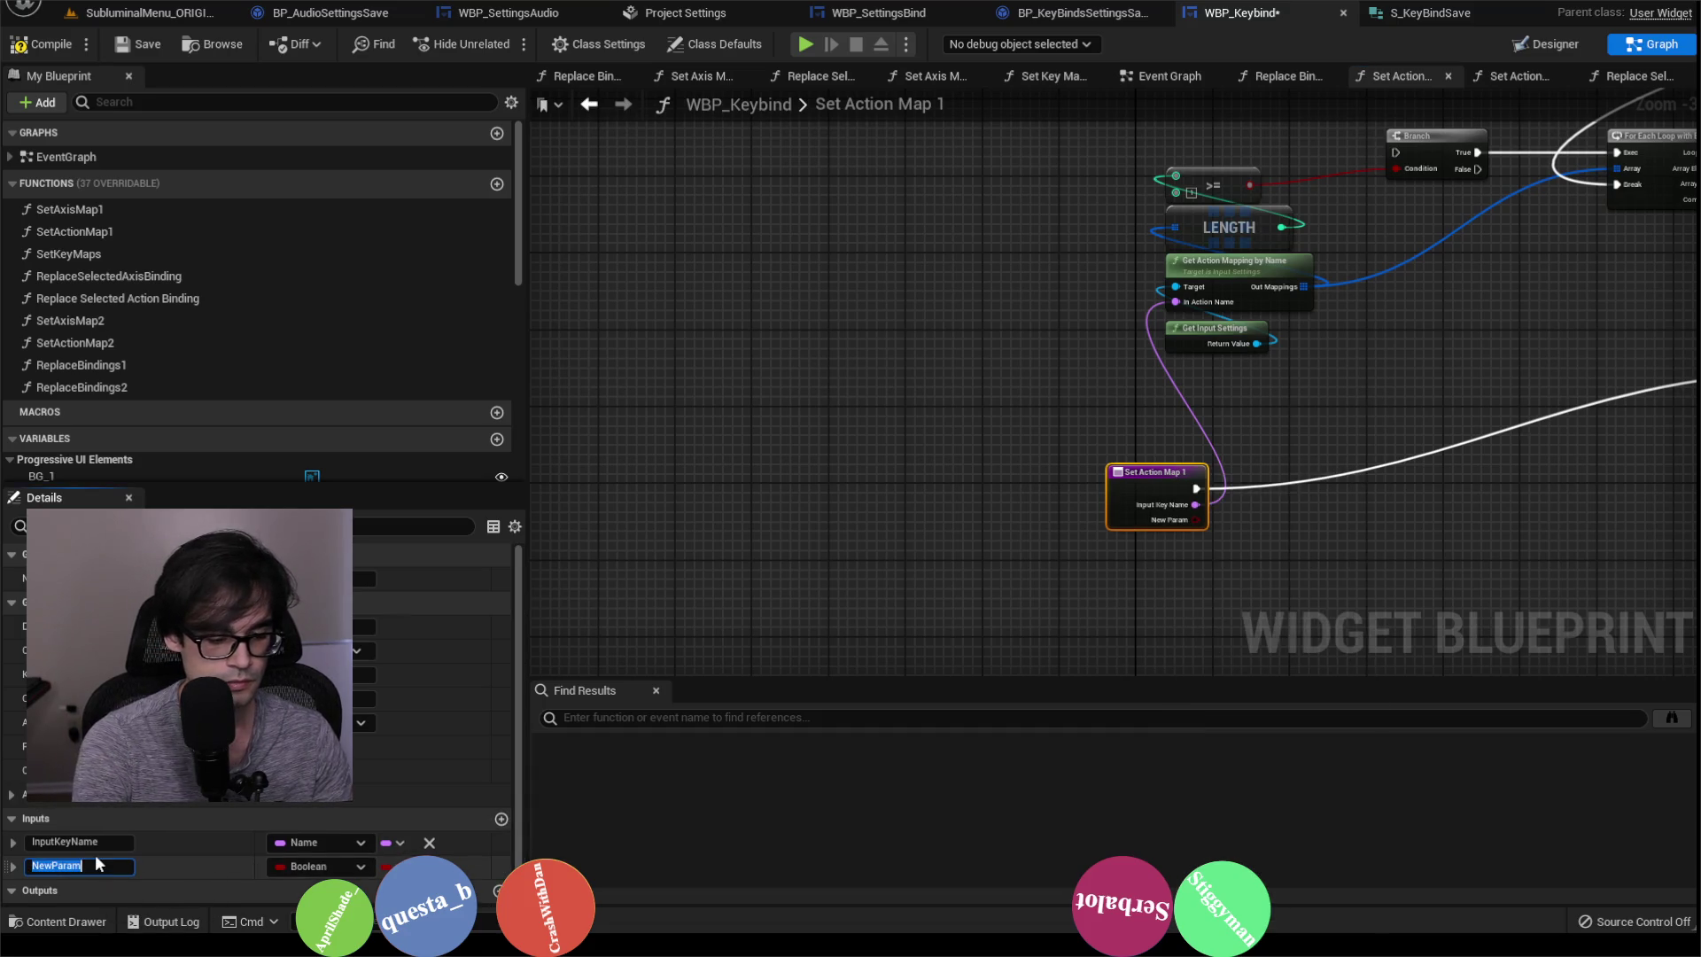
text(b)
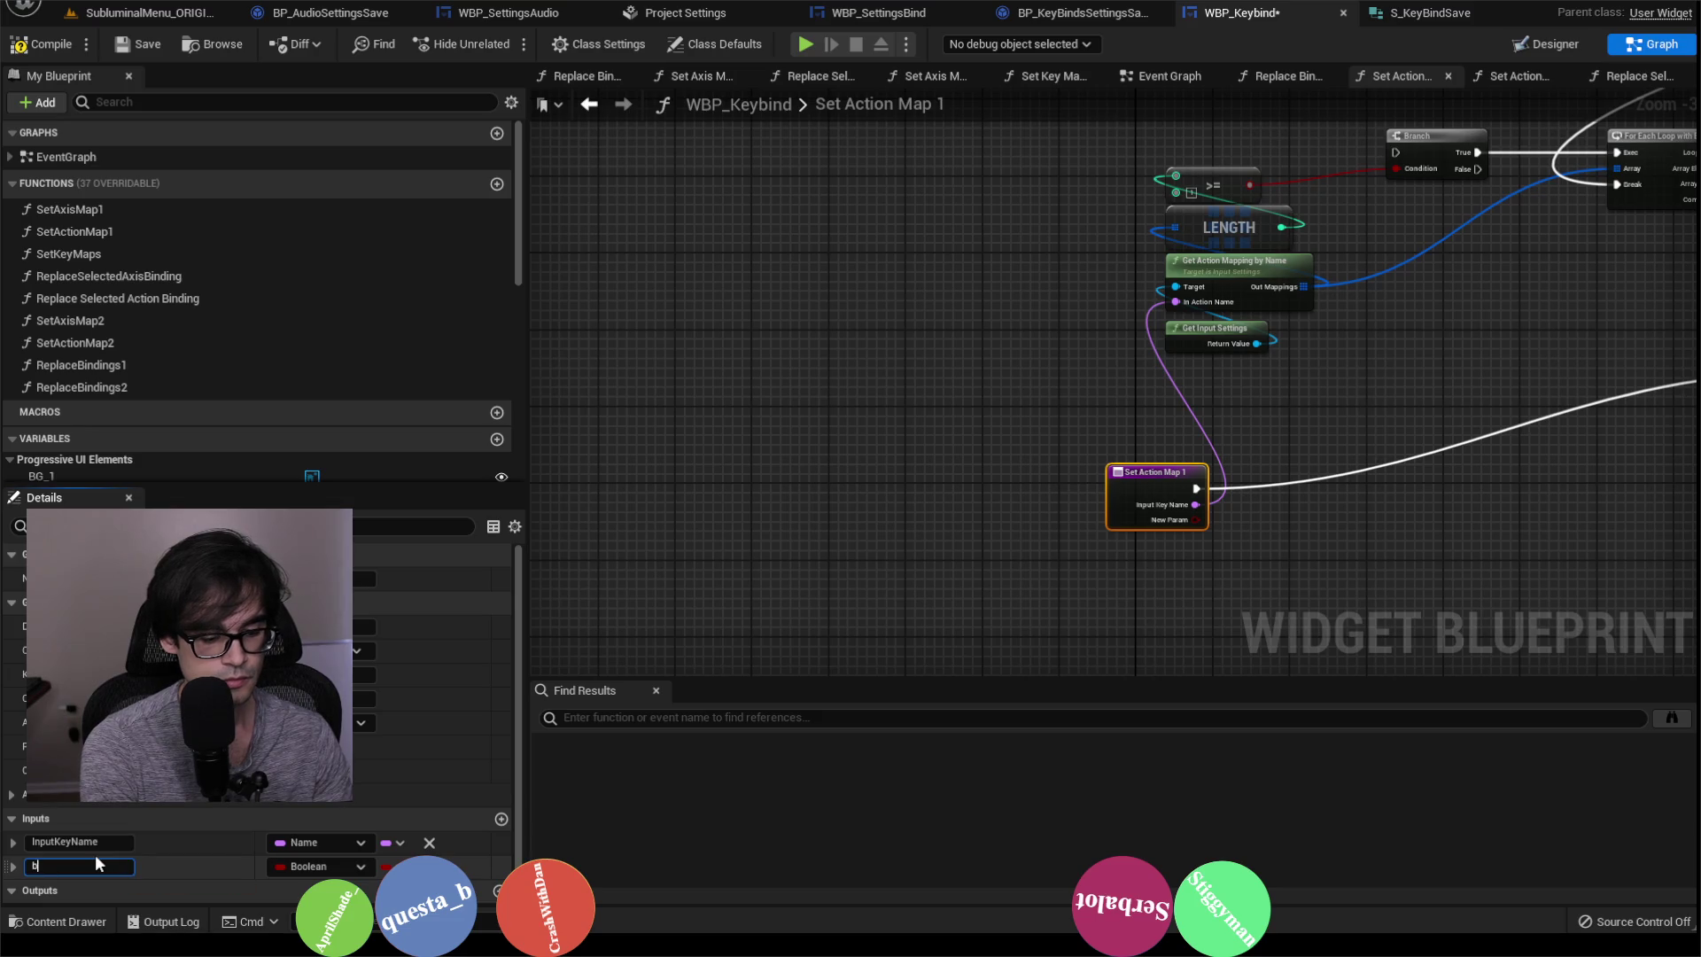
text(UpdateKeyBind)
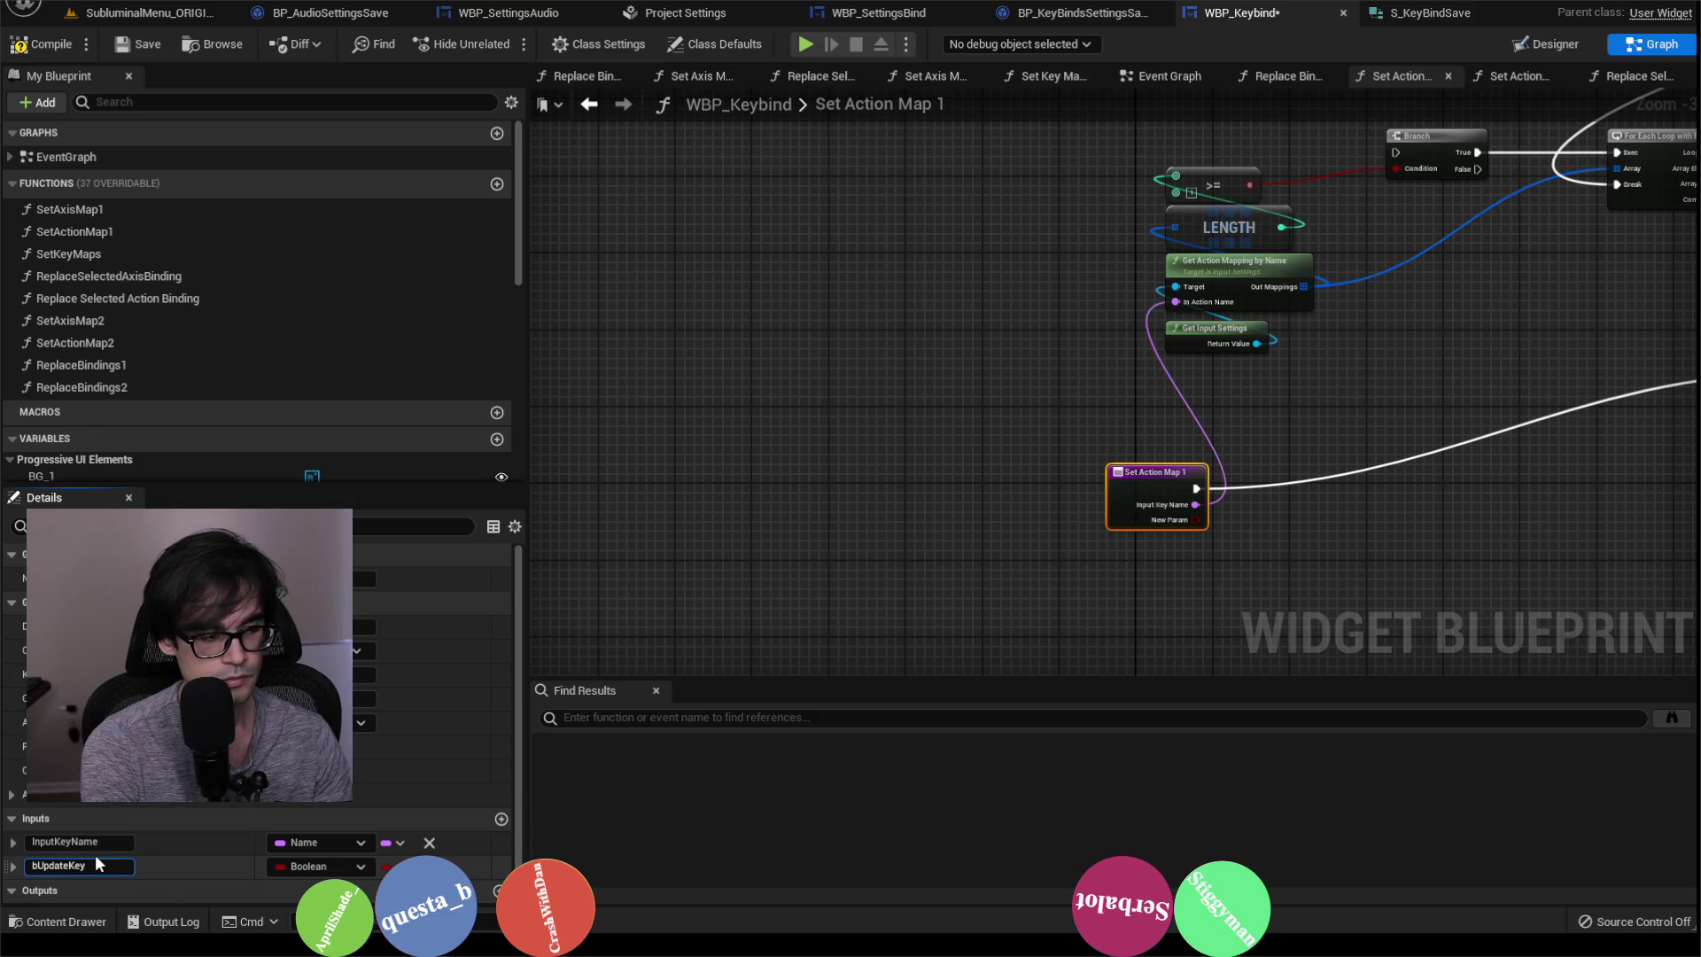
key(Return)
scroll(1178, 441, right, 10)
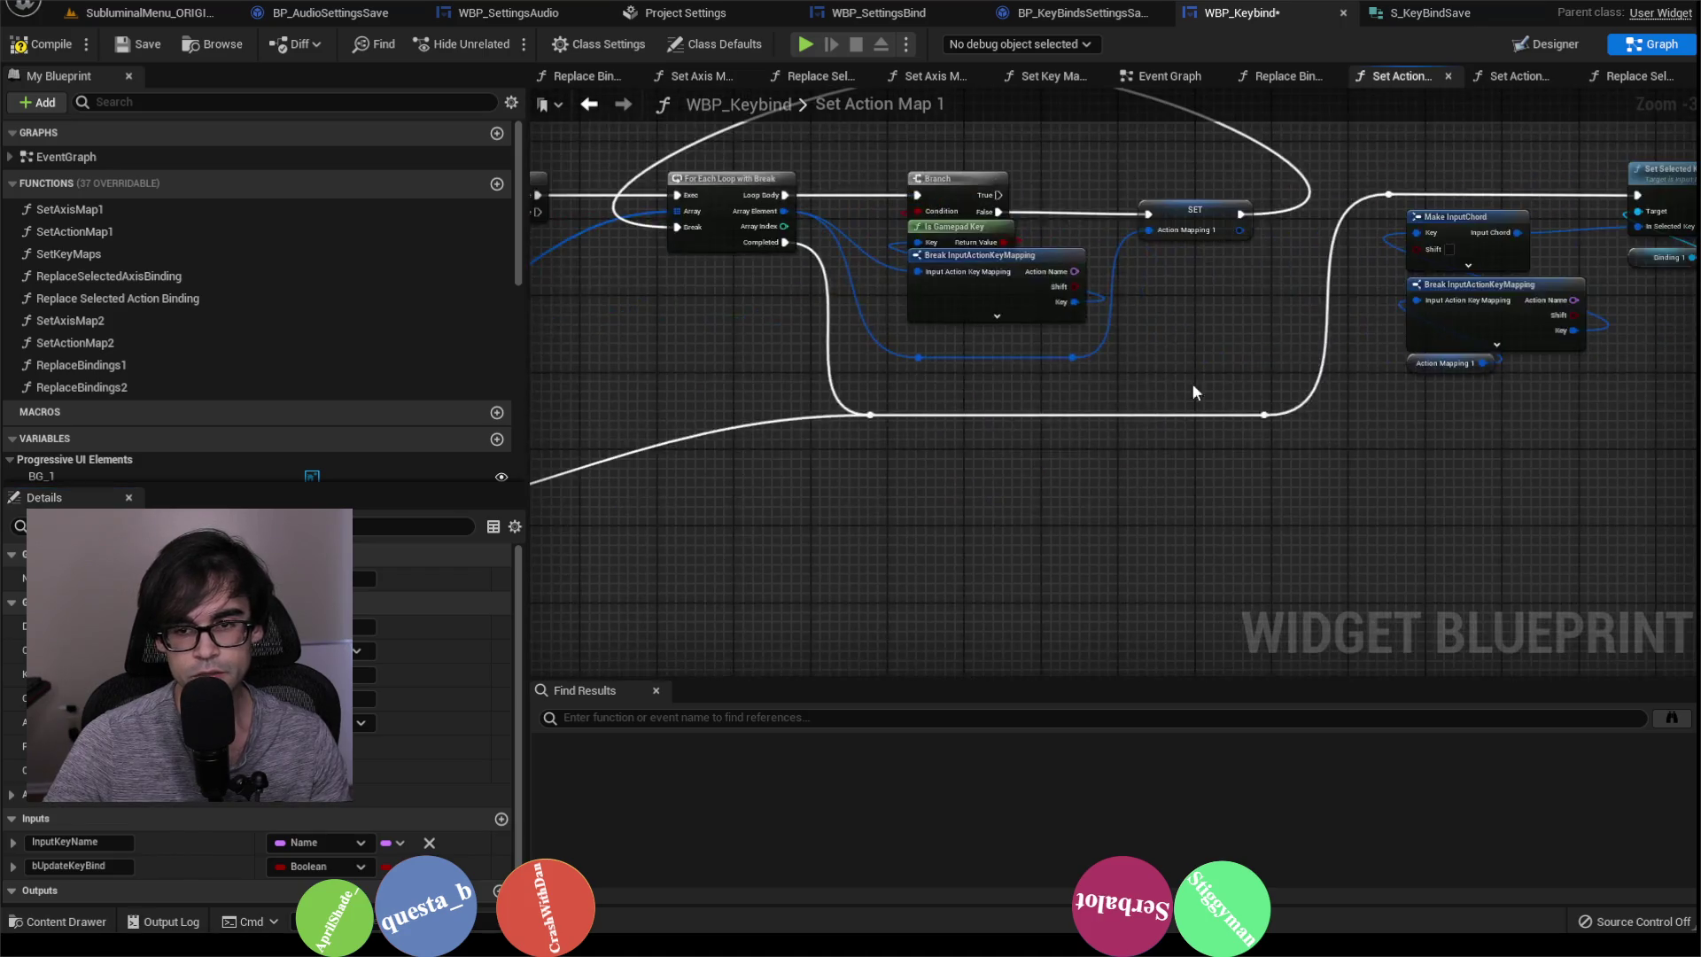
Step: Place a getter for Update Key Bind in the Set Action Map 1 graph
right_click(825, 333)
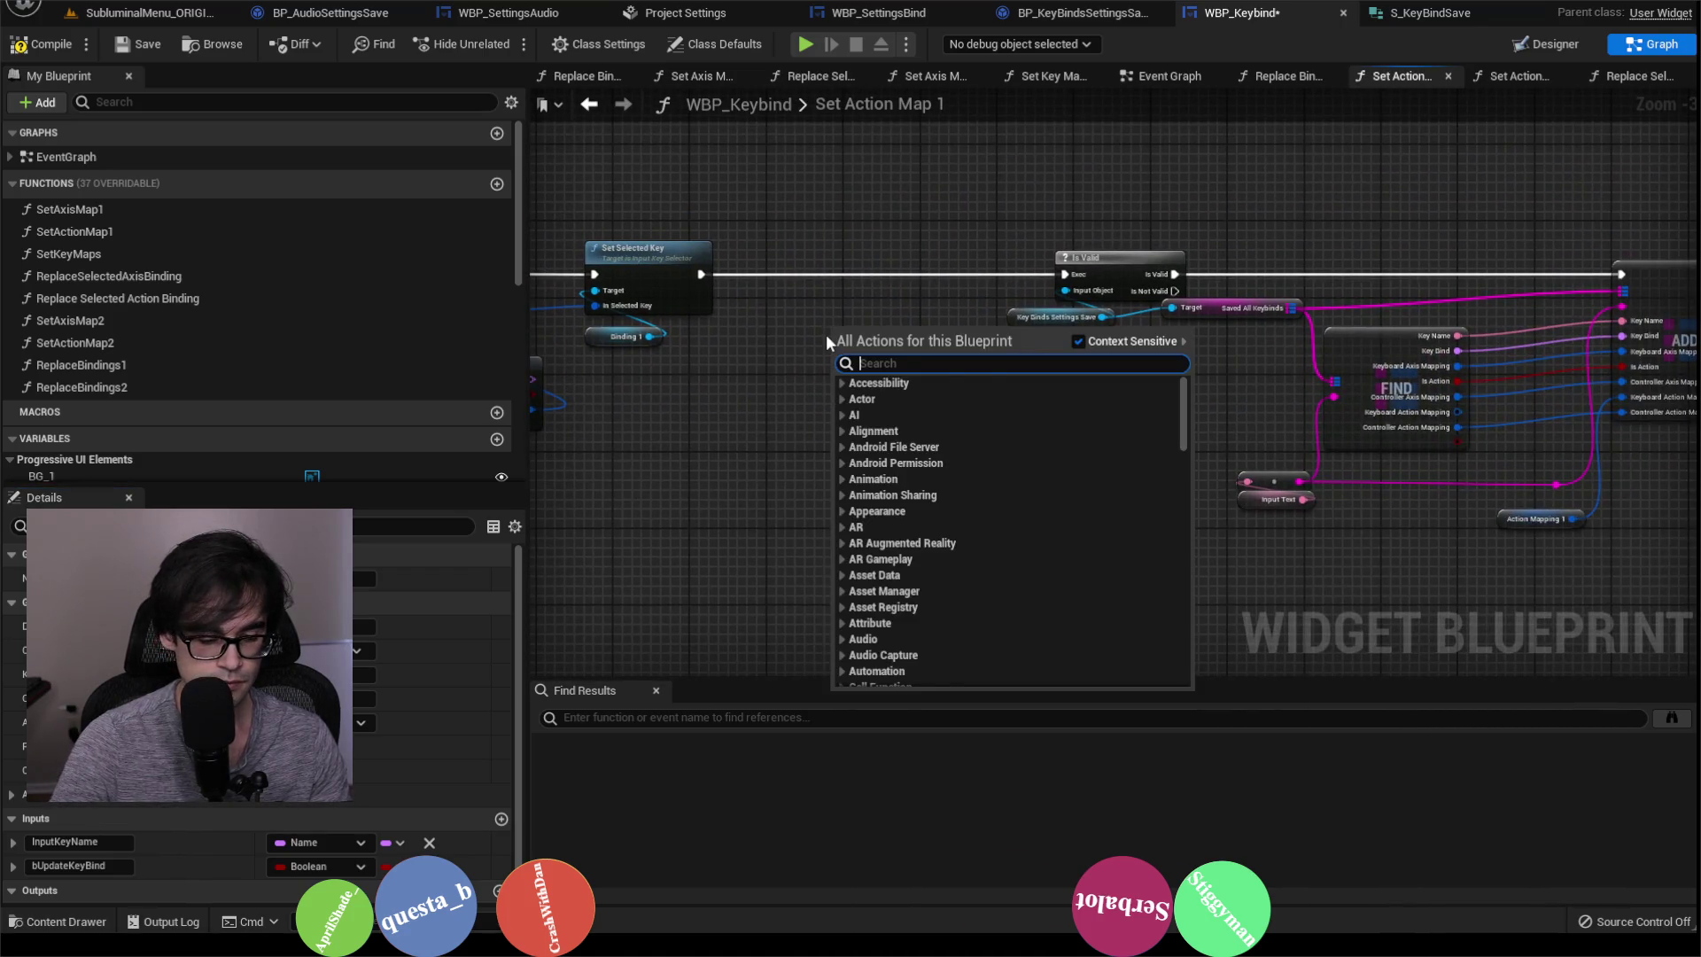
text(get is bupdat)
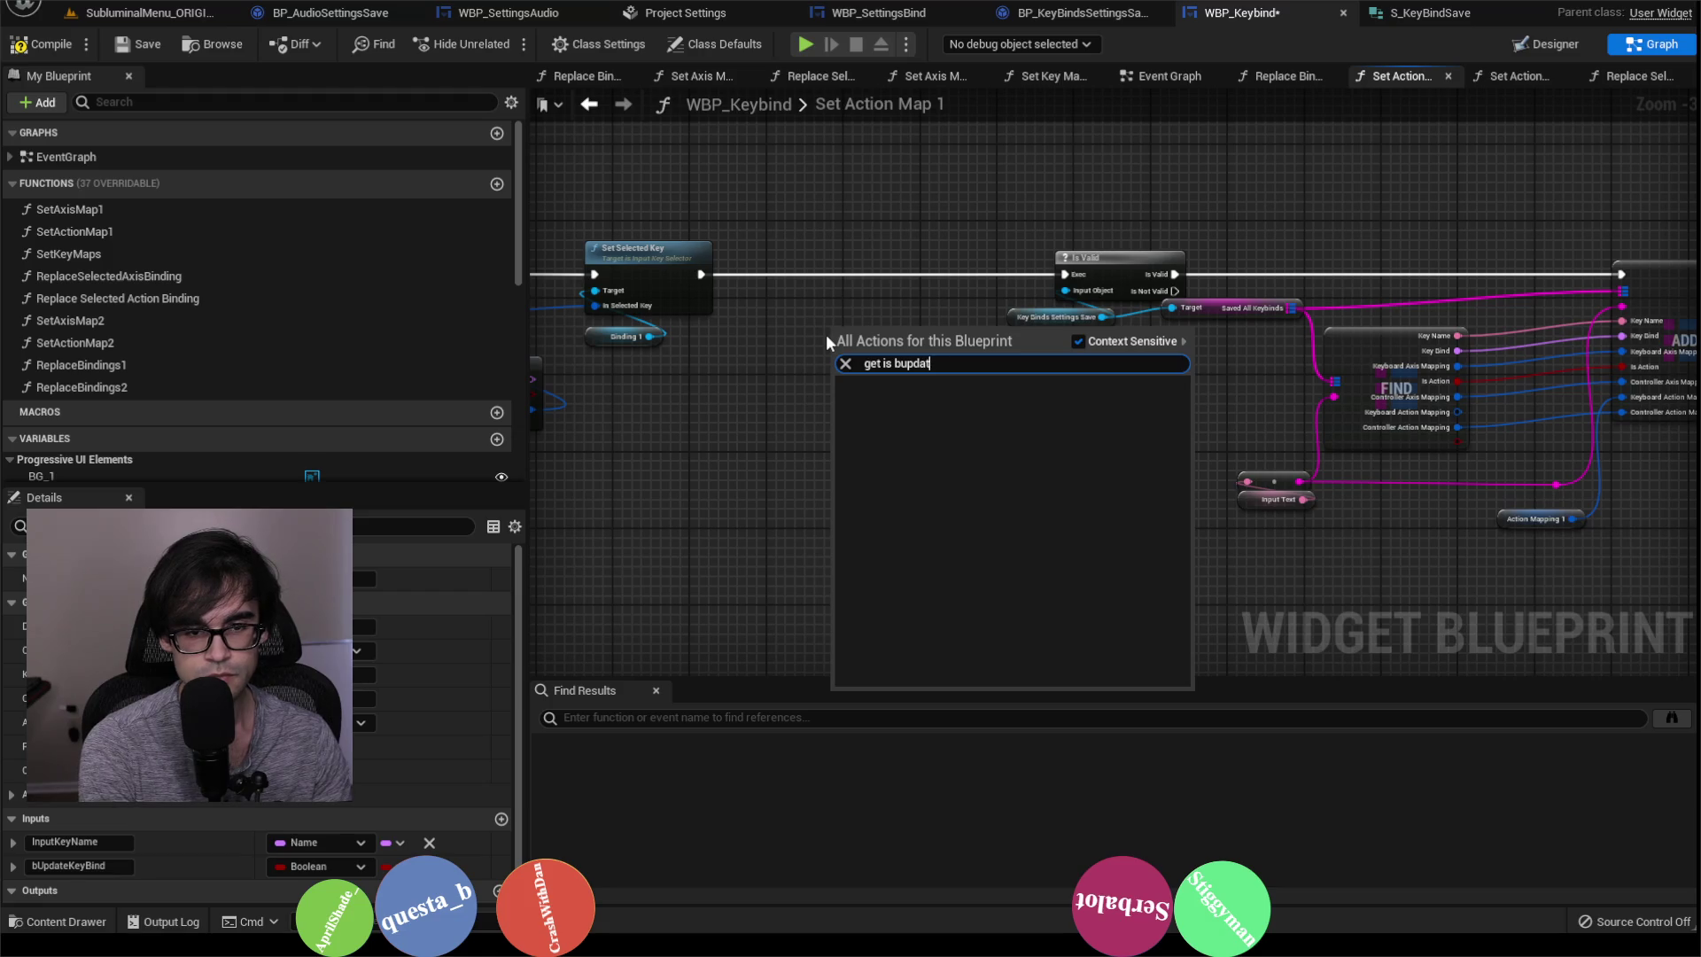
key(BackSpace)
key(BackSpace)
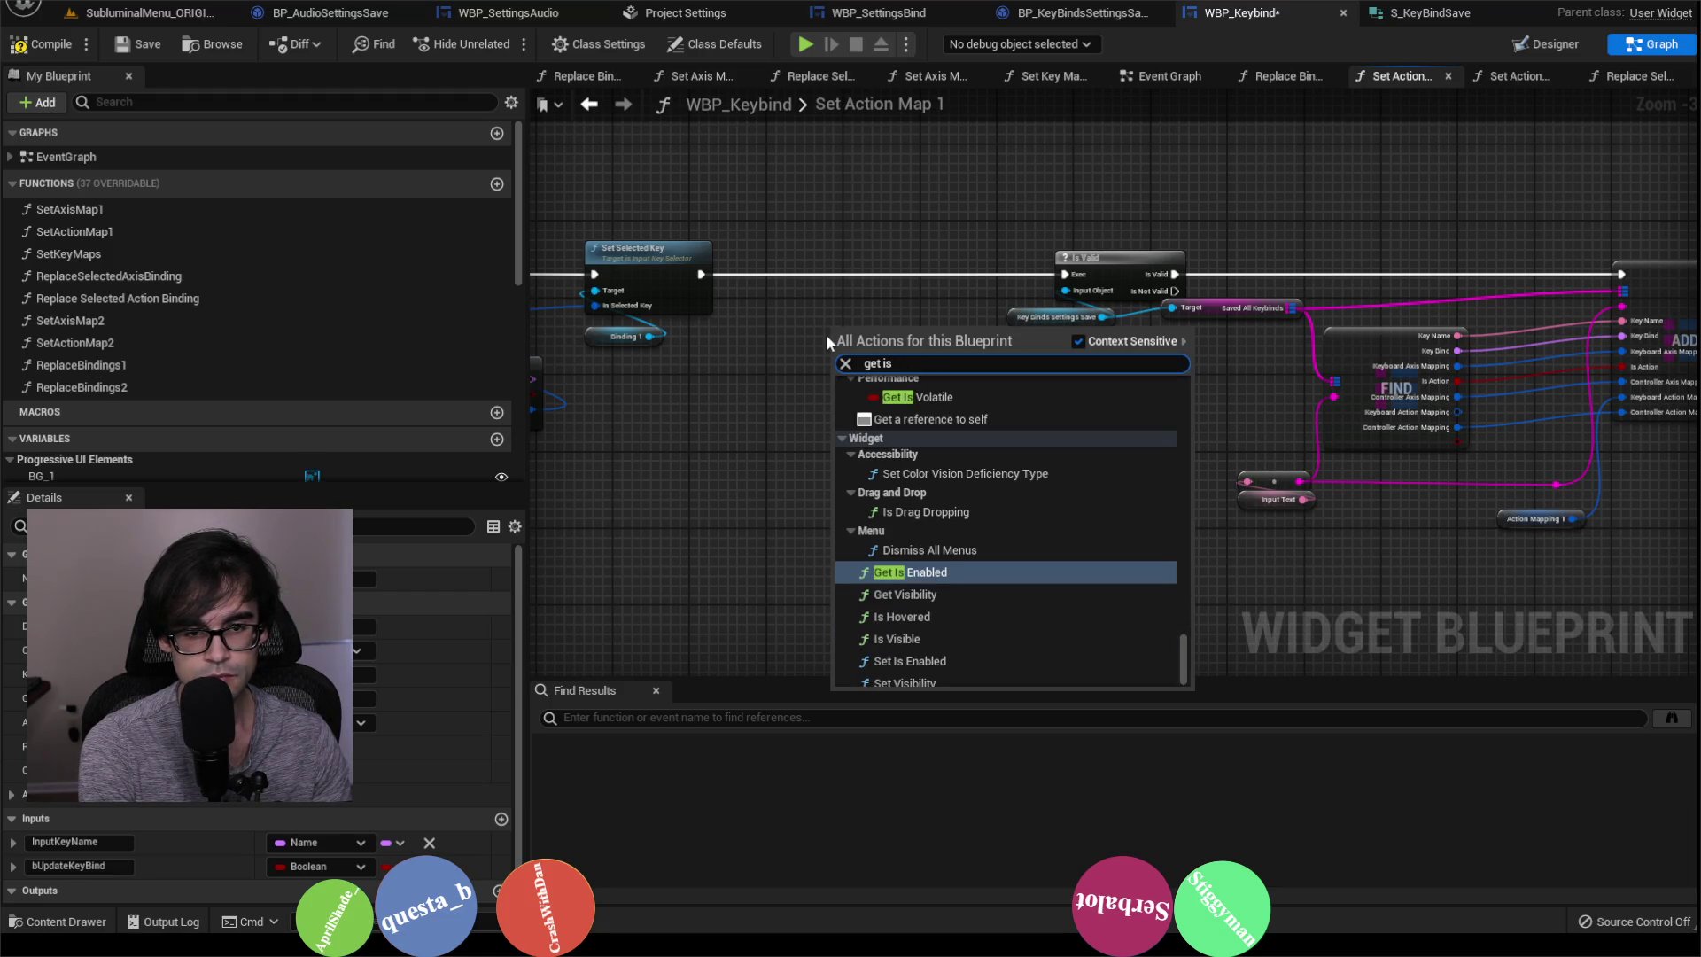
text(up)
key(BackSpace)
key(BackSpace)
key(BackSpace)
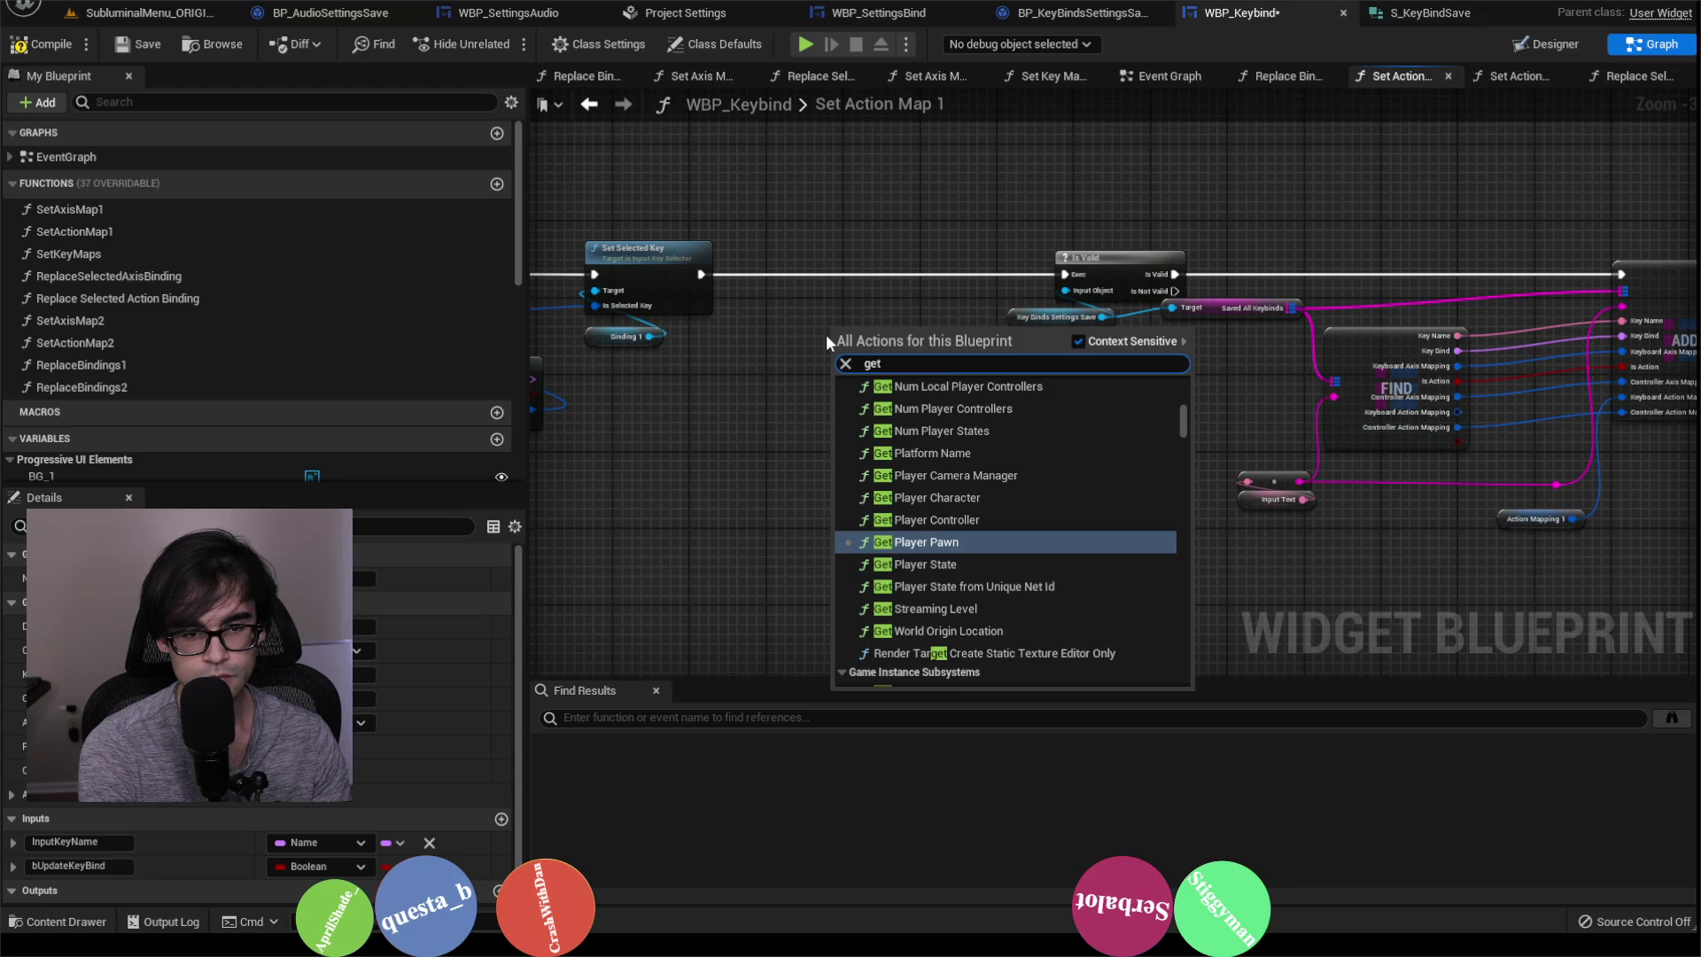
text(update)
key(Return)
scroll(826, 333, up, 2)
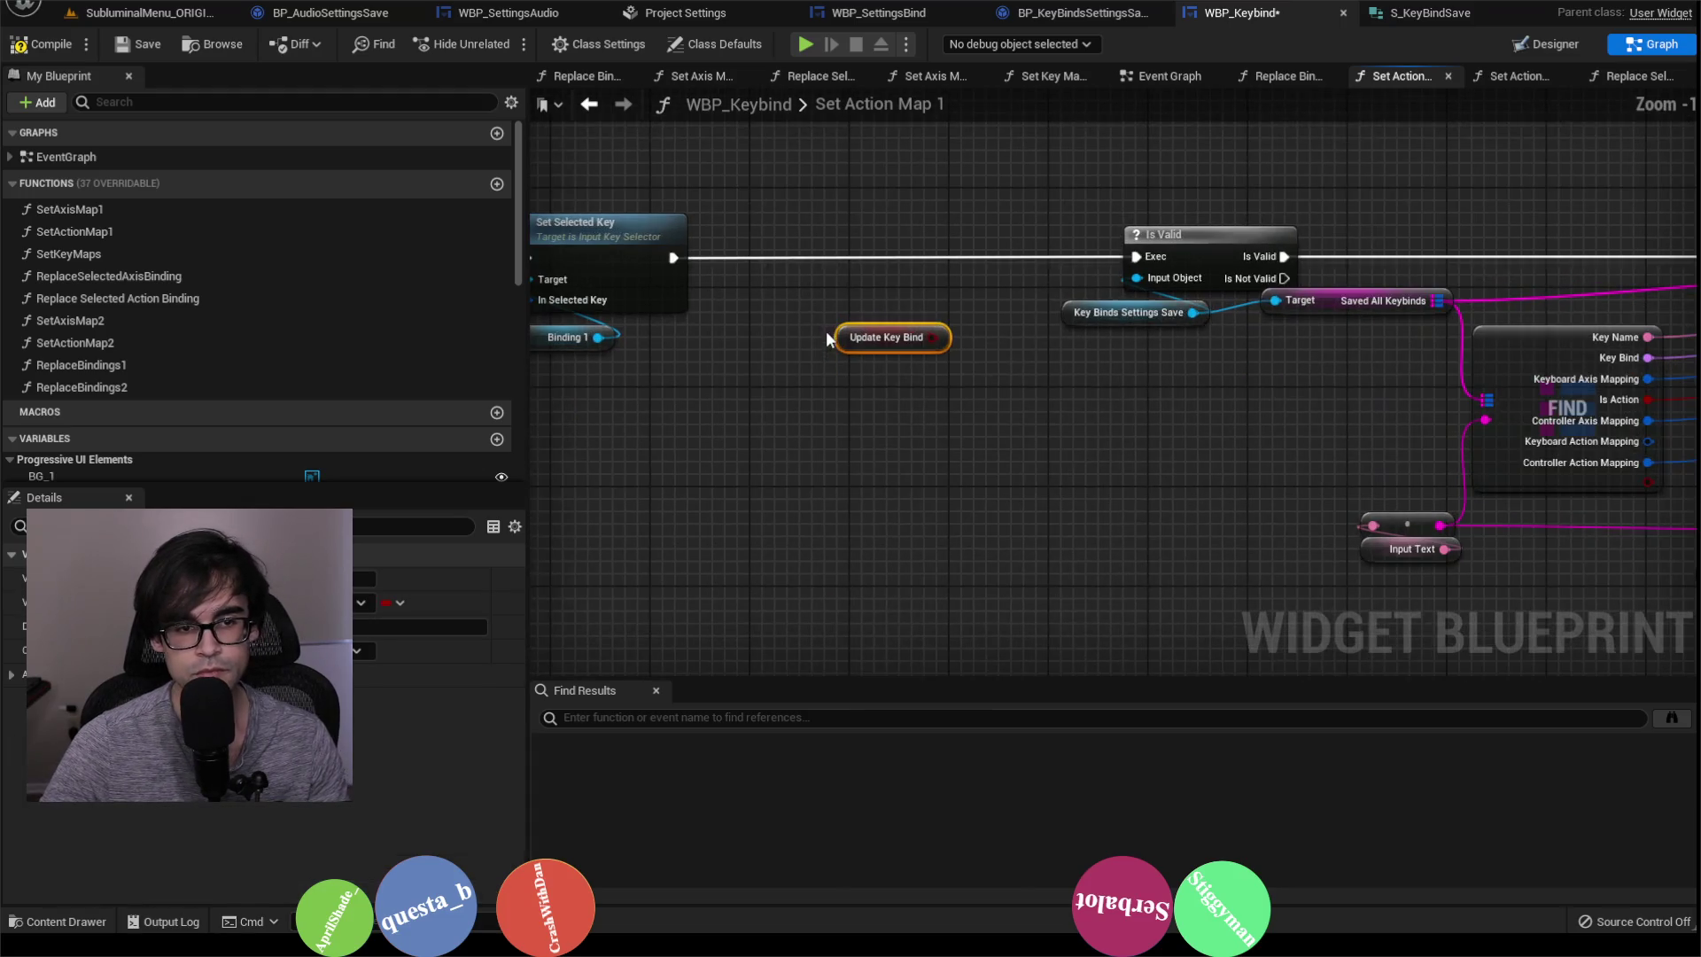
Step: Insert a Branch on Update Key Bind between Set Selected Key and Is Valid, True to Is Valid
mouse_move(841, 341)
mouse_down()
mouse_move(782, 378)
mouse_move(880, 239)
mouse_up()
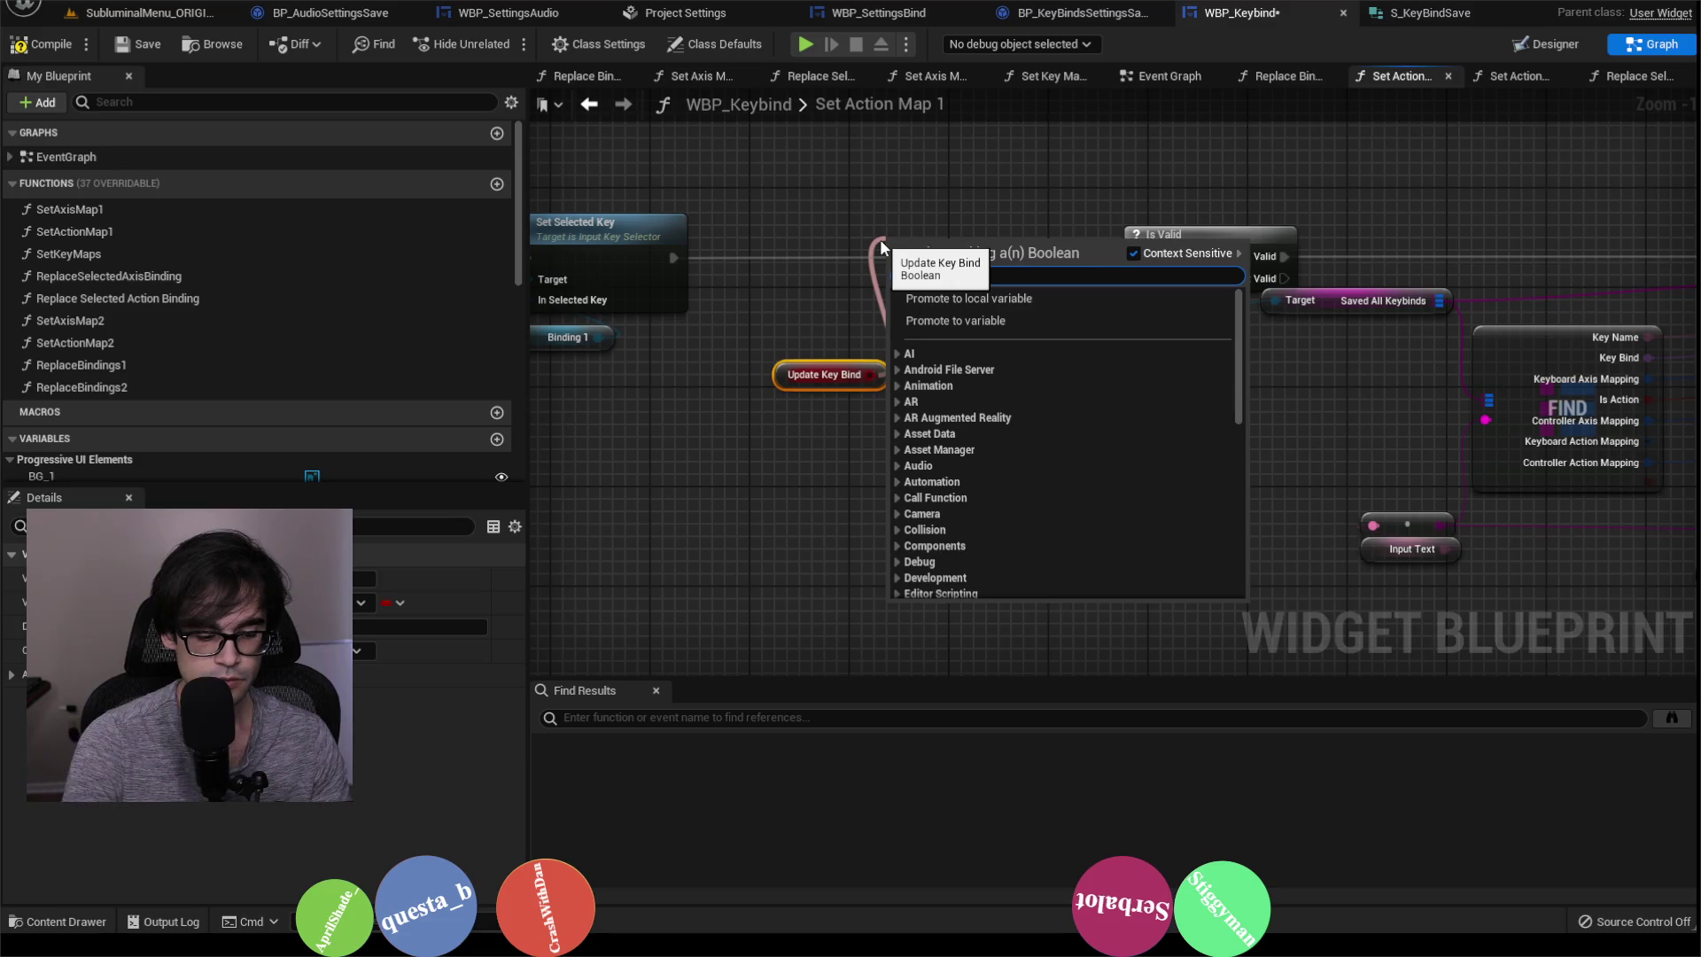
text(branch)
key(Return)
mouse_move(685, 257)
mouse_down()
mouse_move(879, 254)
mouse_move(900, 268)
mouse_up()
drag(1008, 269, 1137, 257)
drag(939, 247, 914, 235)
mouse_move(784, 374)
mouse_down()
mouse_move(844, 213)
mouse_move(876, 221)
mouse_up()
click(851, 179)
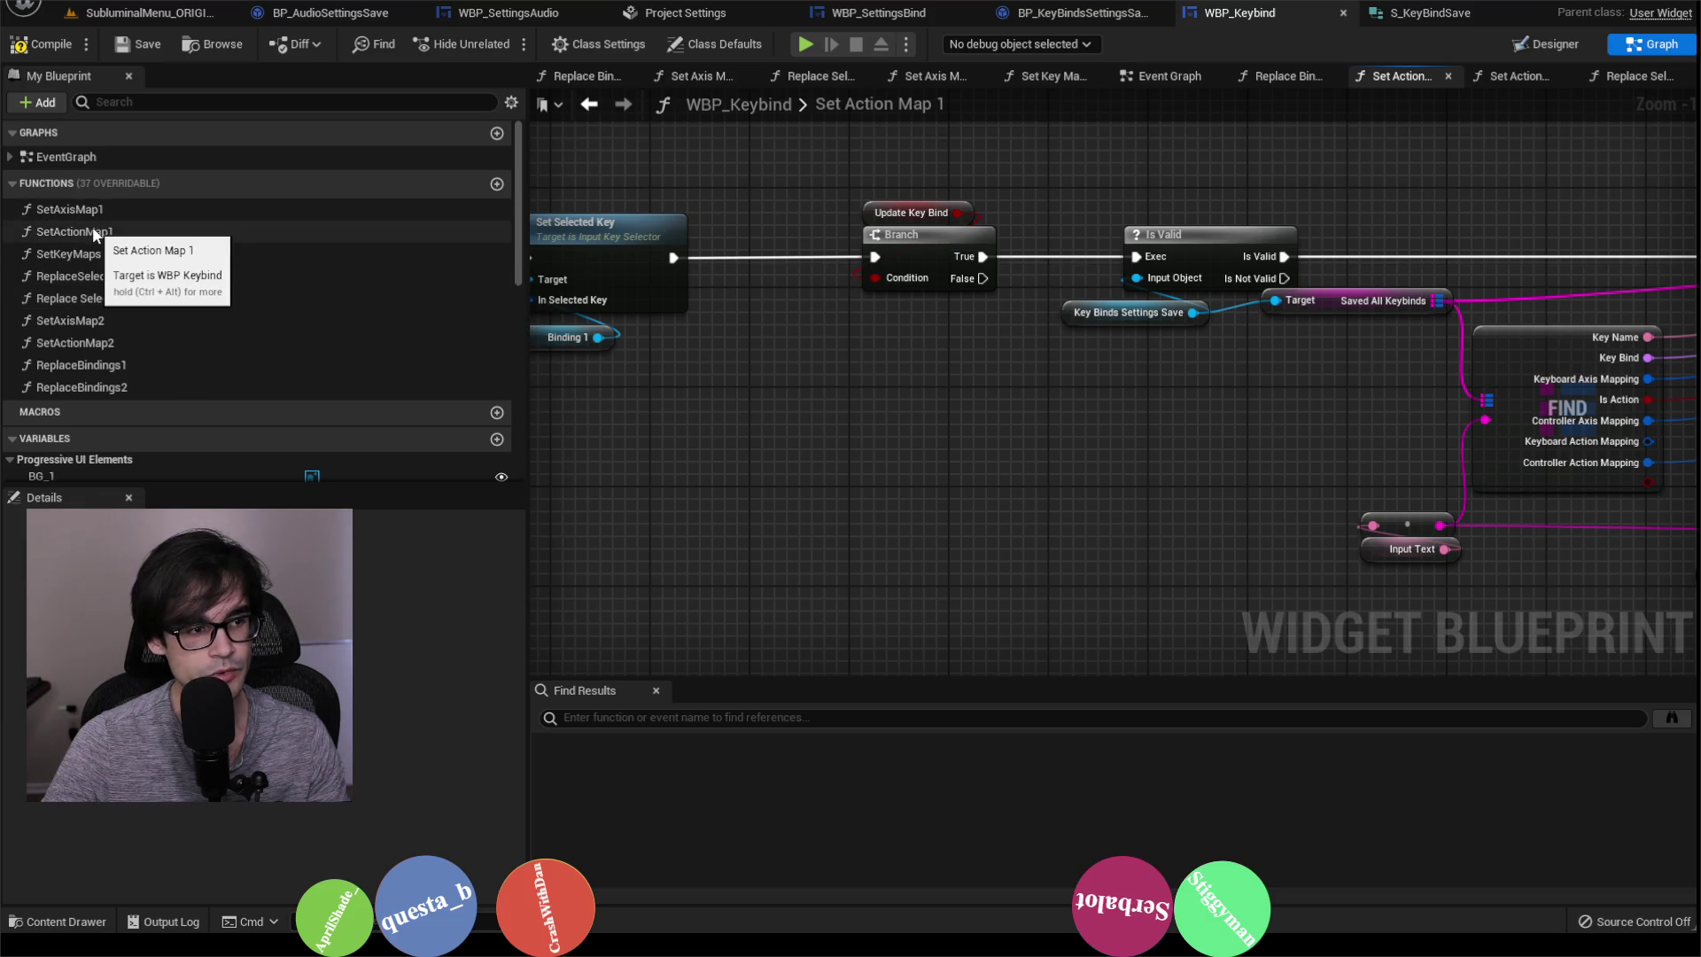
double_click(126, 319)
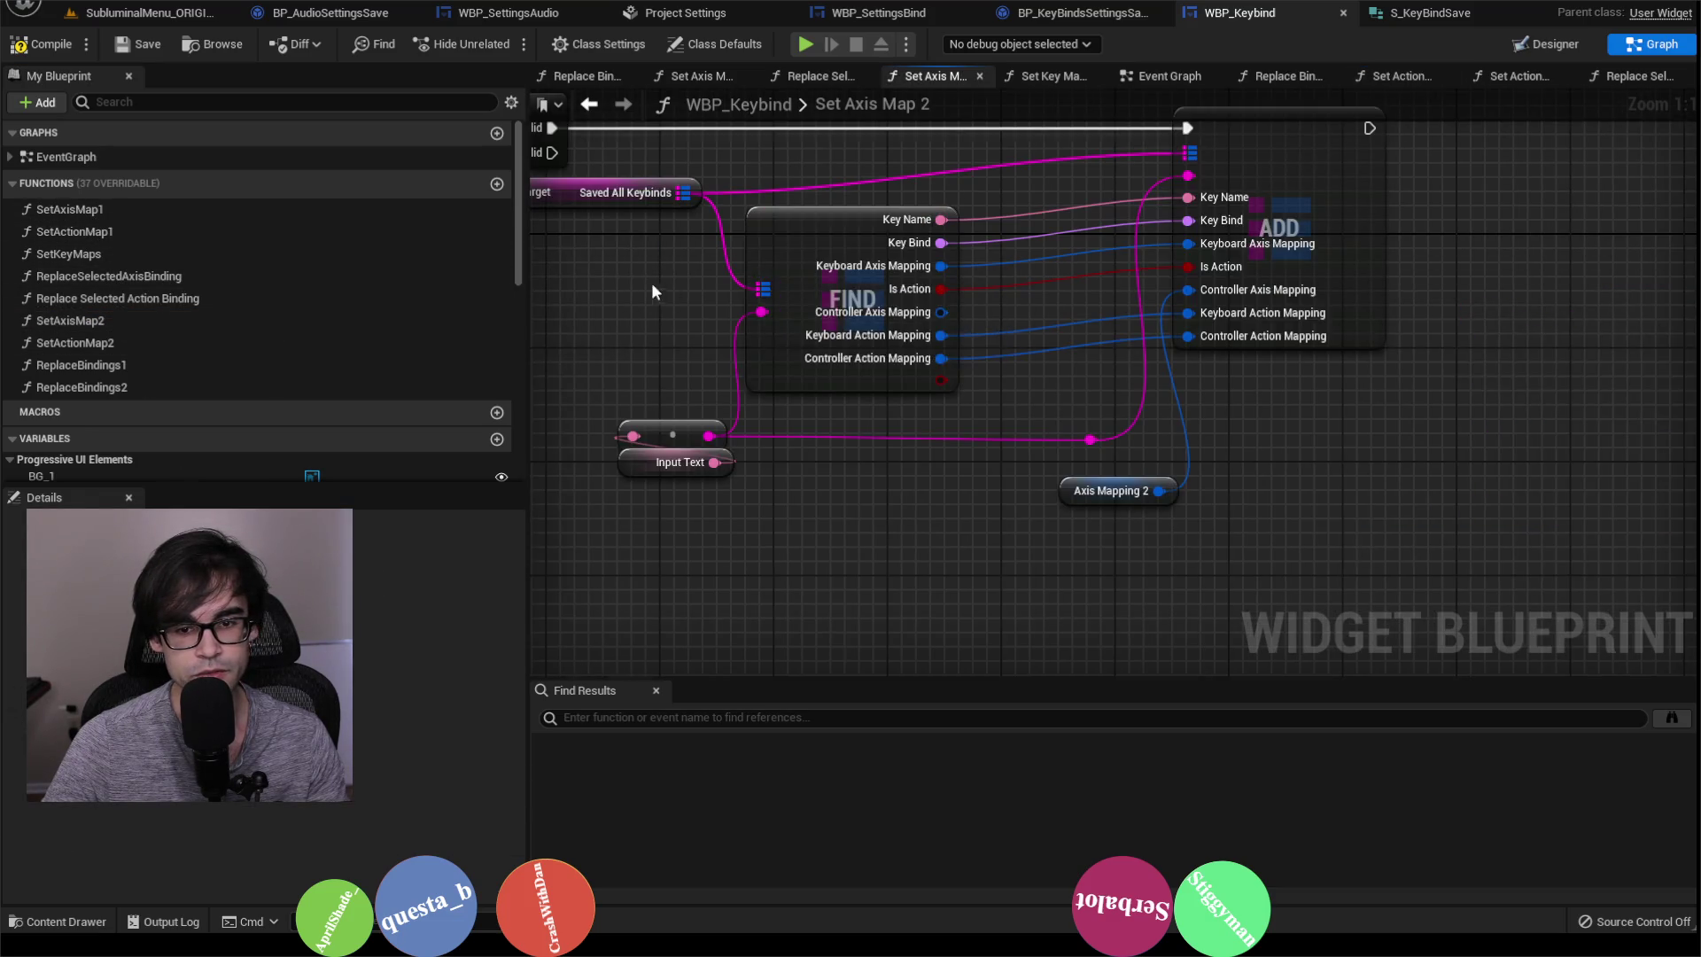
Step: Shift the right-hand nodes of Set Axis Map 2 further right to make room
scroll(1209, 329, down, 5)
drag(1086, 238, 1440, 398)
scroll(1294, 238, up, 3)
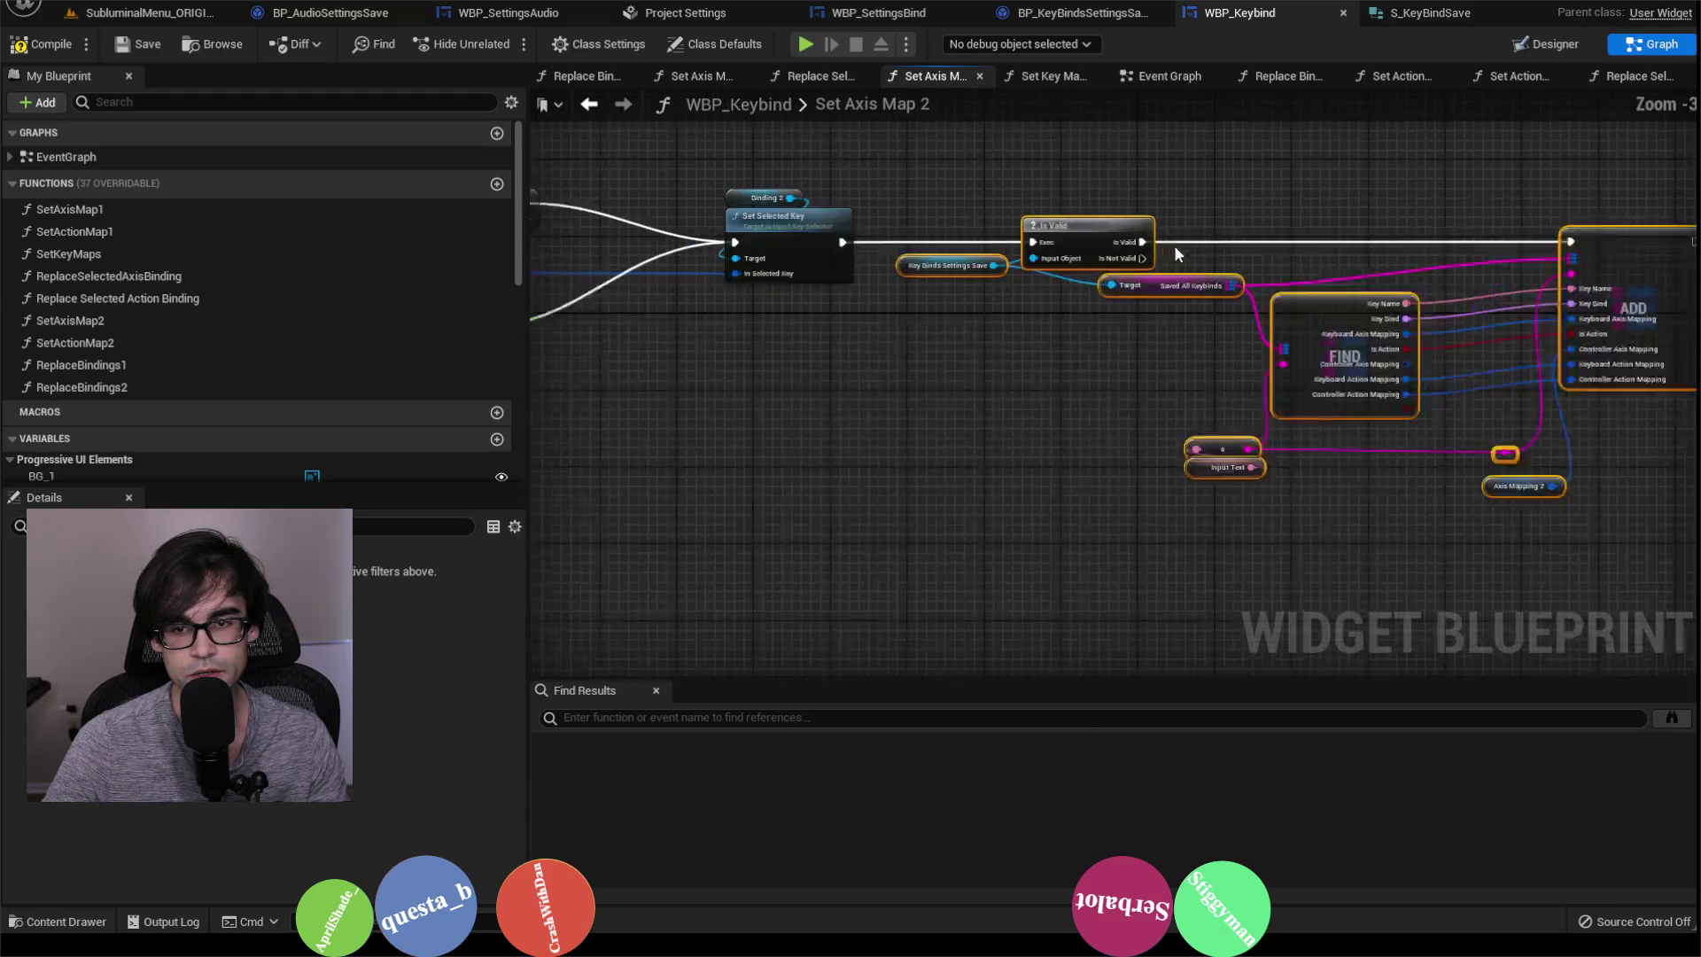
drag(1295, 238, 1399, 239)
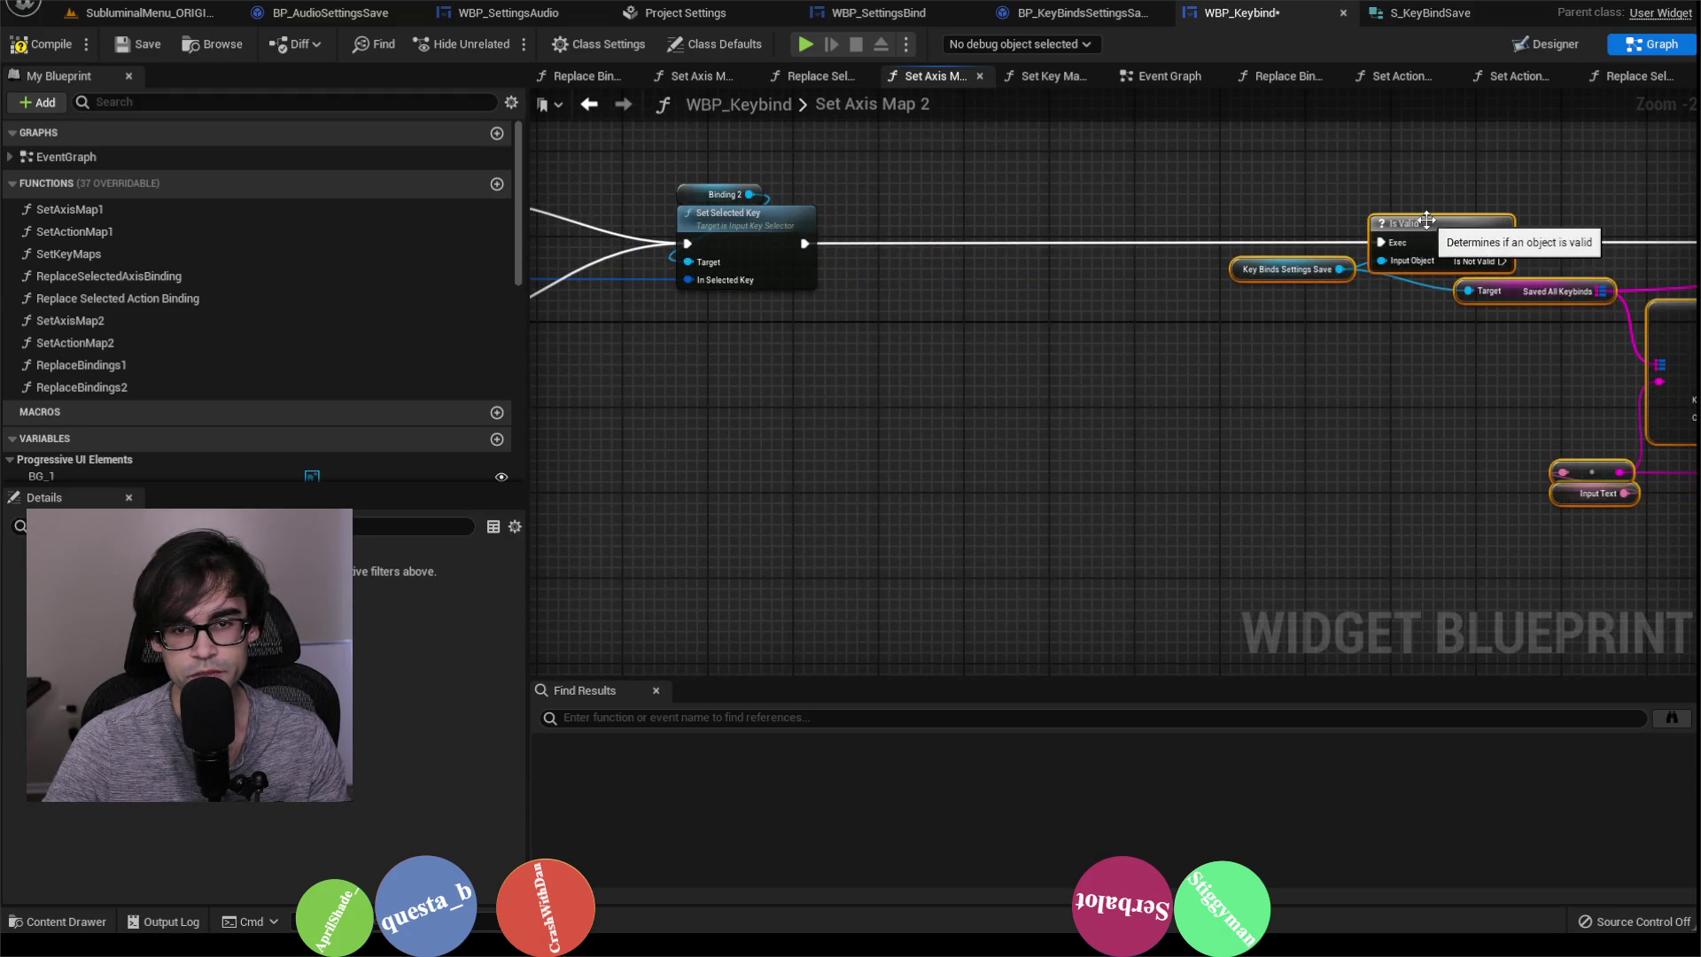
scroll(1399, 240, down, 5)
scroll(790, 406, up, 5)
Step: Add a Boolean input named UpdateKeyBind to the Set Axis Map 2 function
click(810, 370)
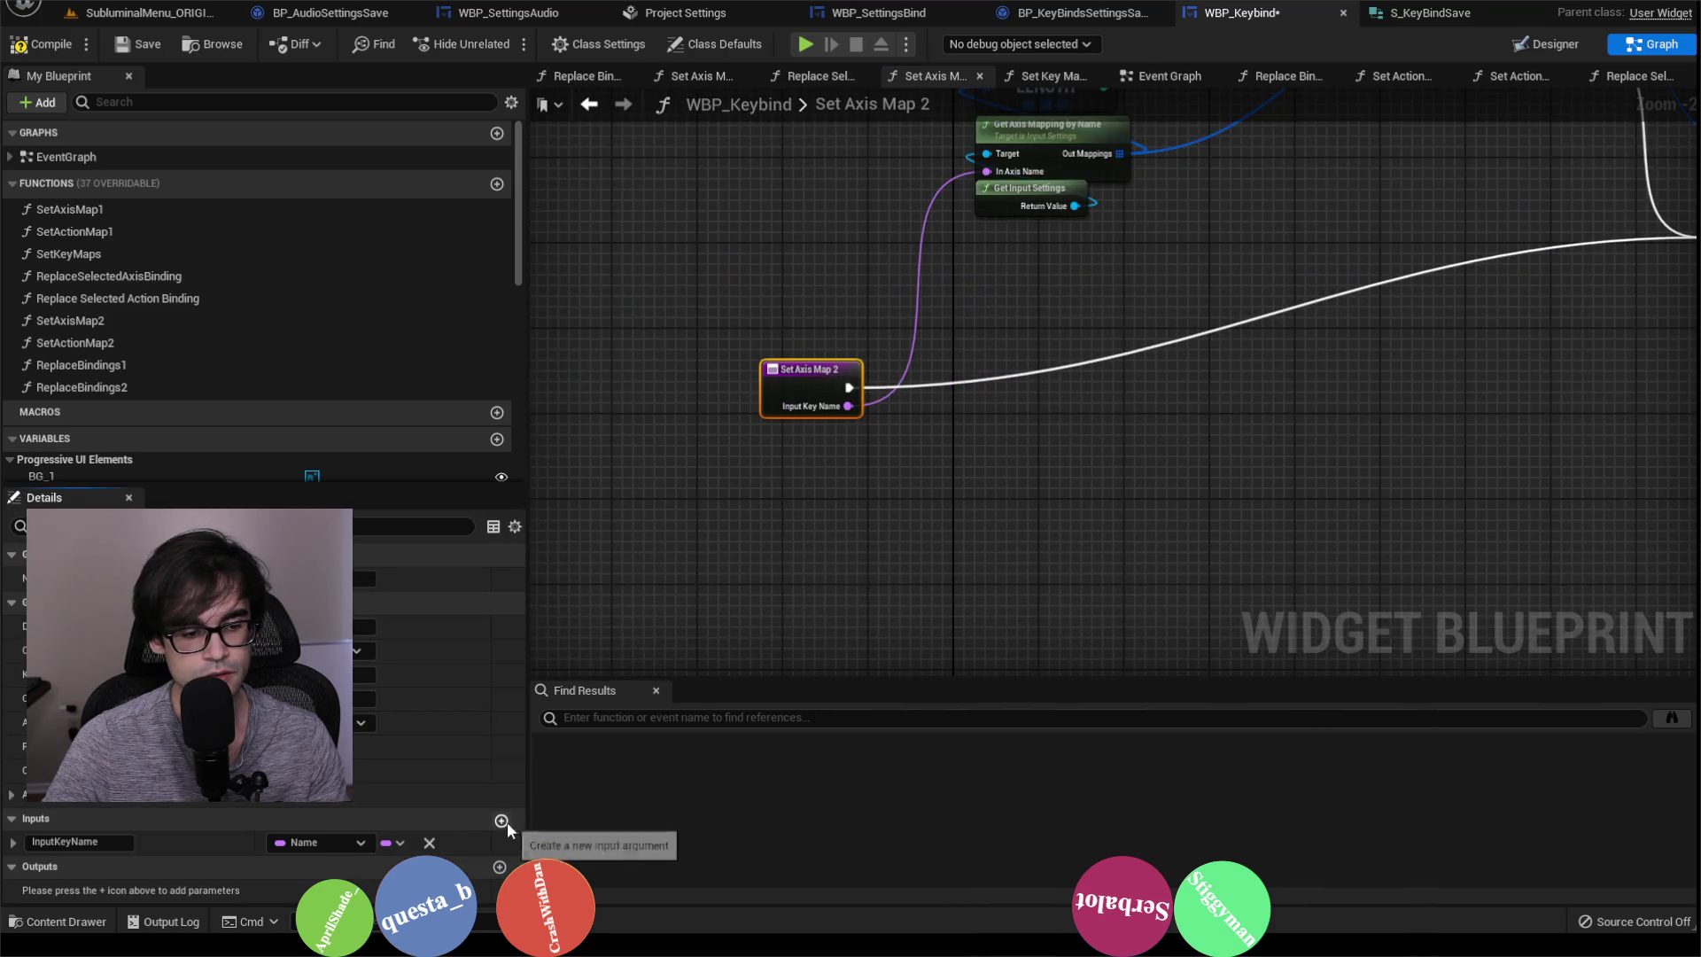
click(501, 819)
double_click(74, 864)
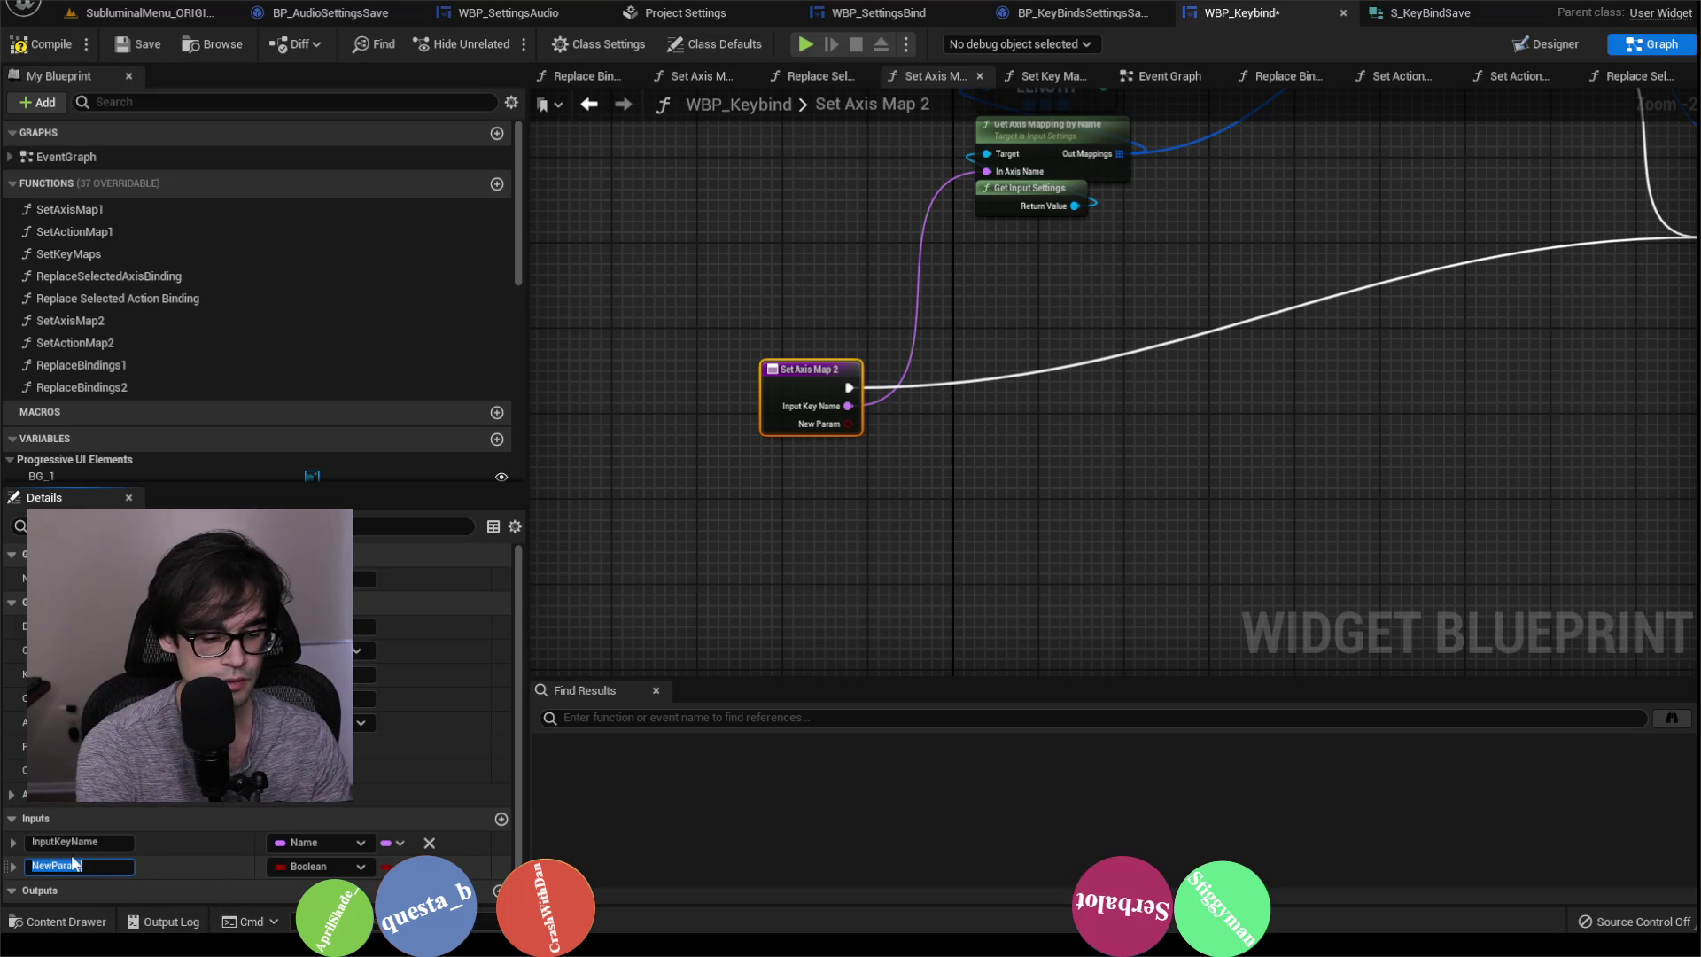
text(UpdateKeyBind)
key(Return)
click(891, 549)
key(Home)
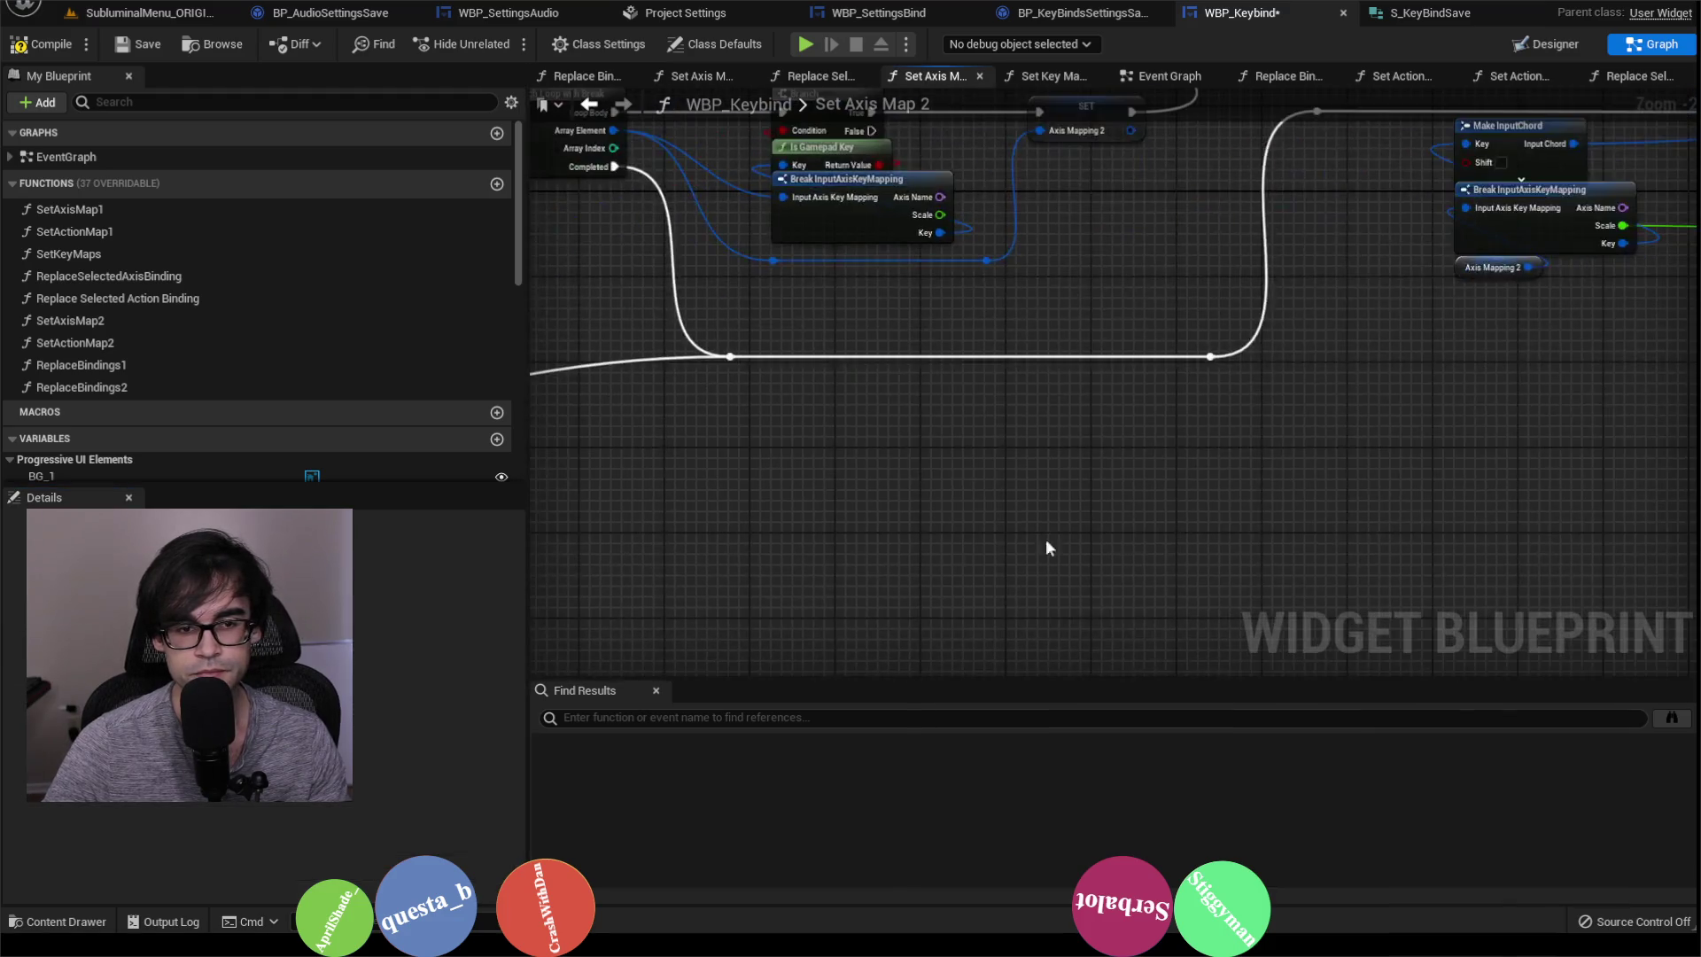
scroll(1024, 483, up, 3)
Step: Add an Update Key Bind getter and Branch between Set Selected Key and Is Valid, True to Is Valid
right_click(1061, 339)
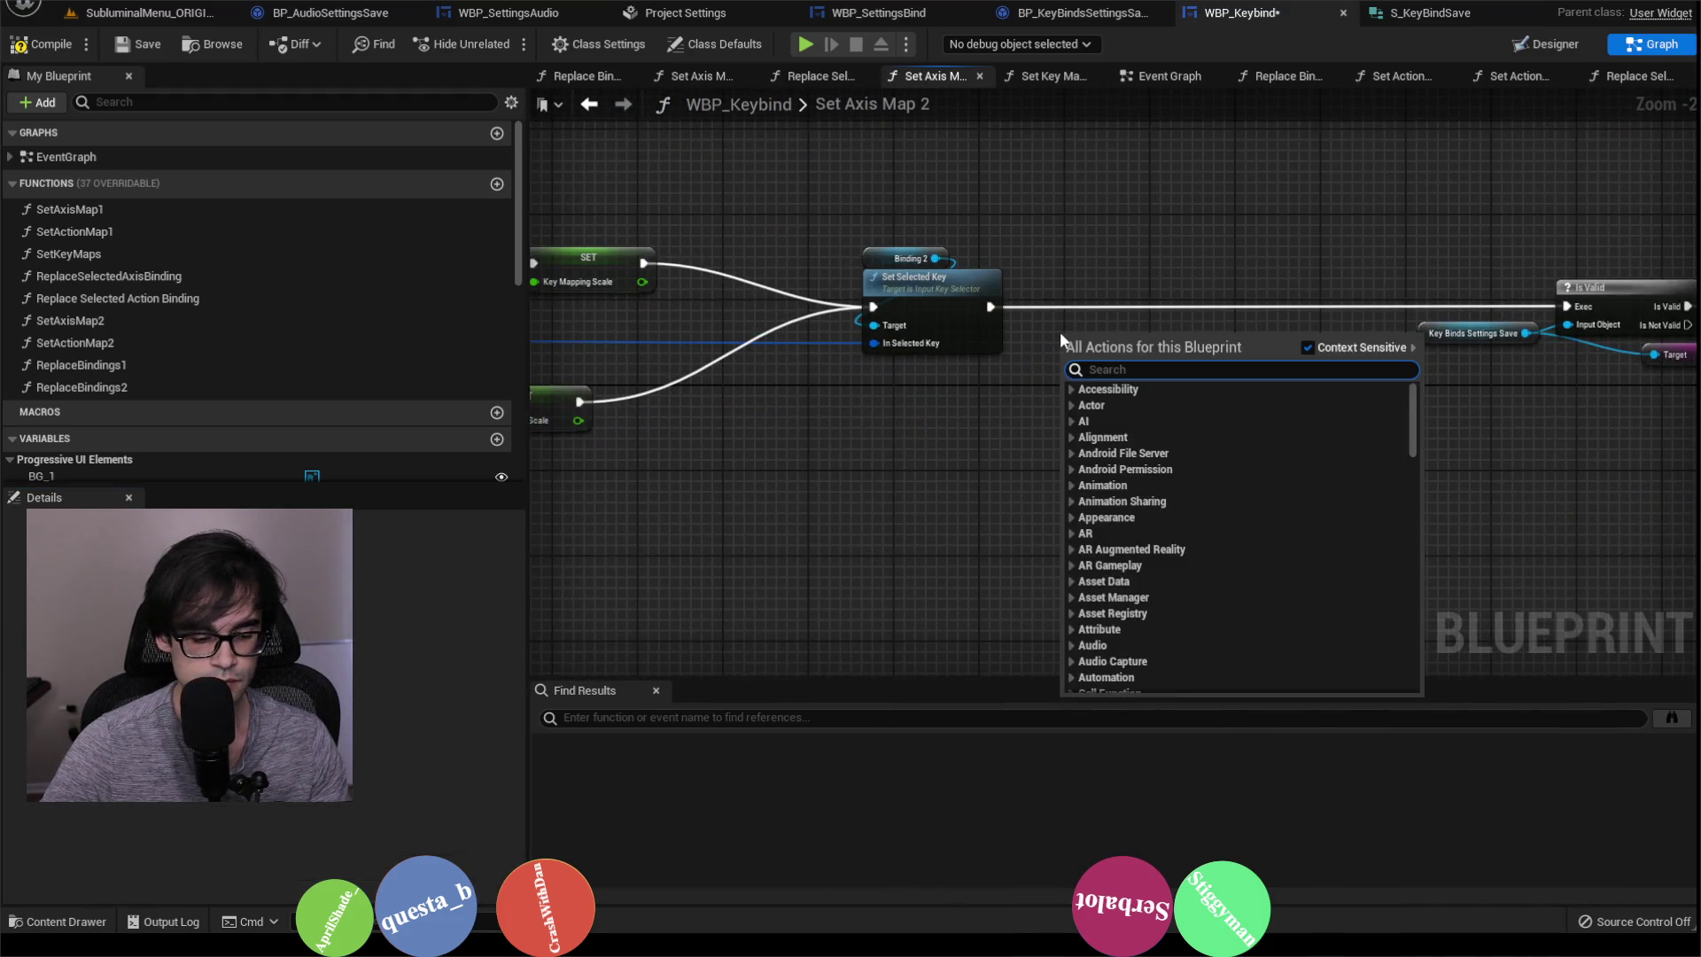
text(get update key)
key(Return)
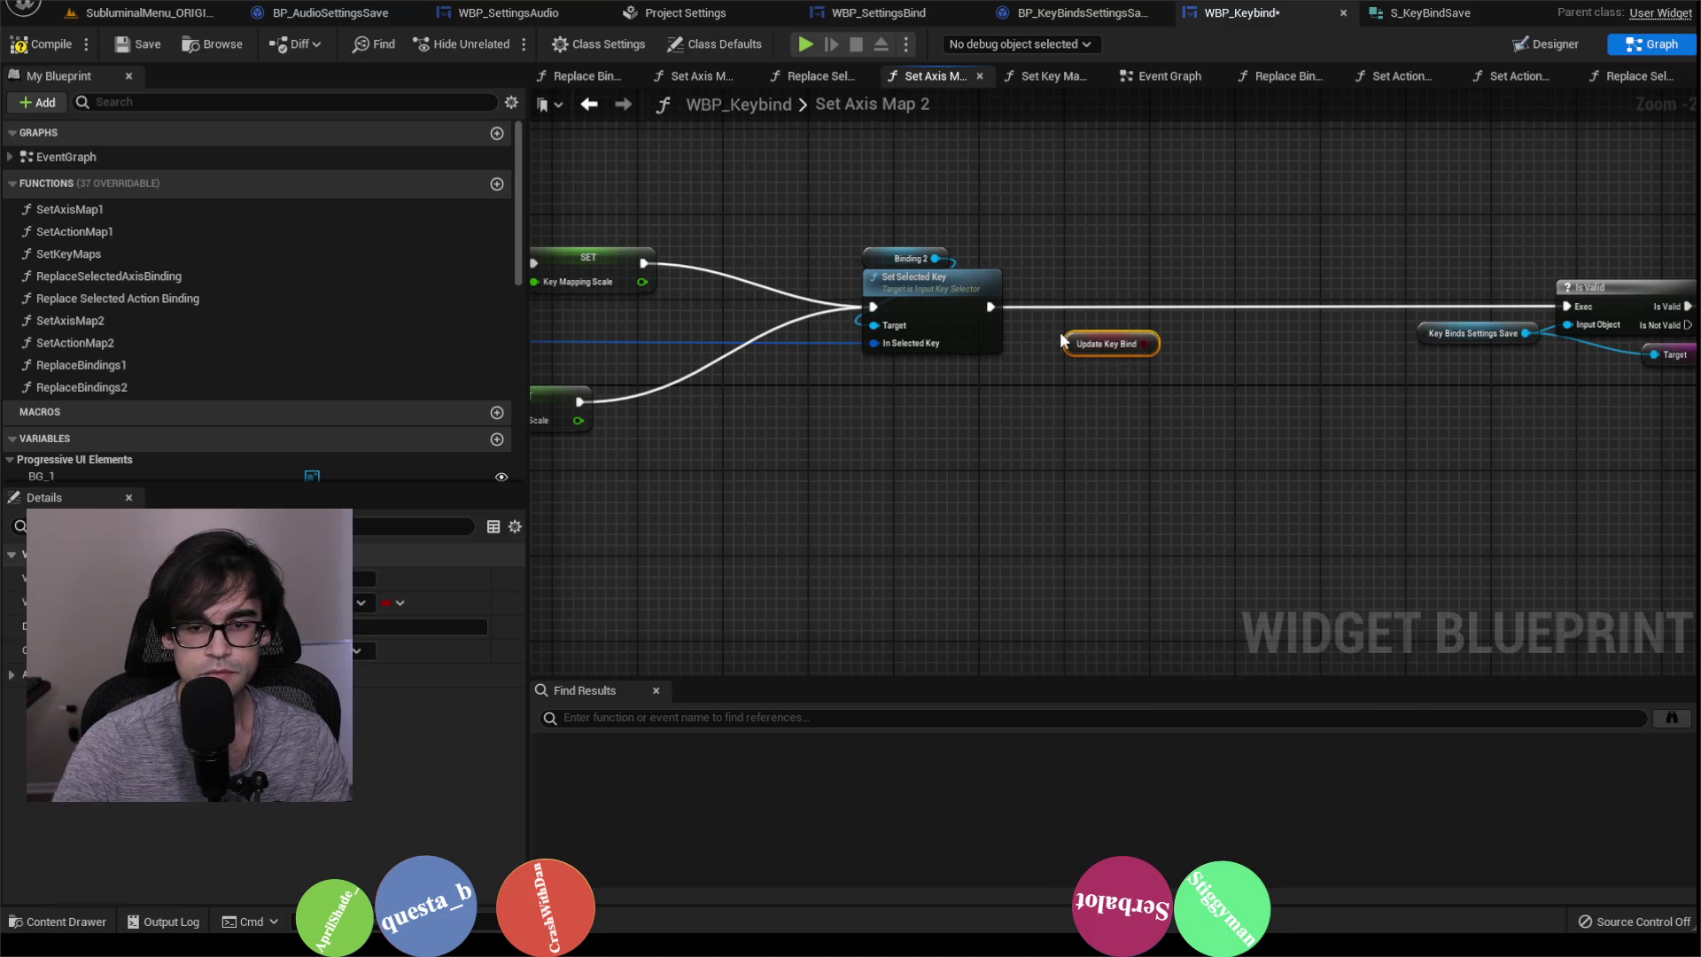
drag(1144, 344, 1187, 295)
text(branch)
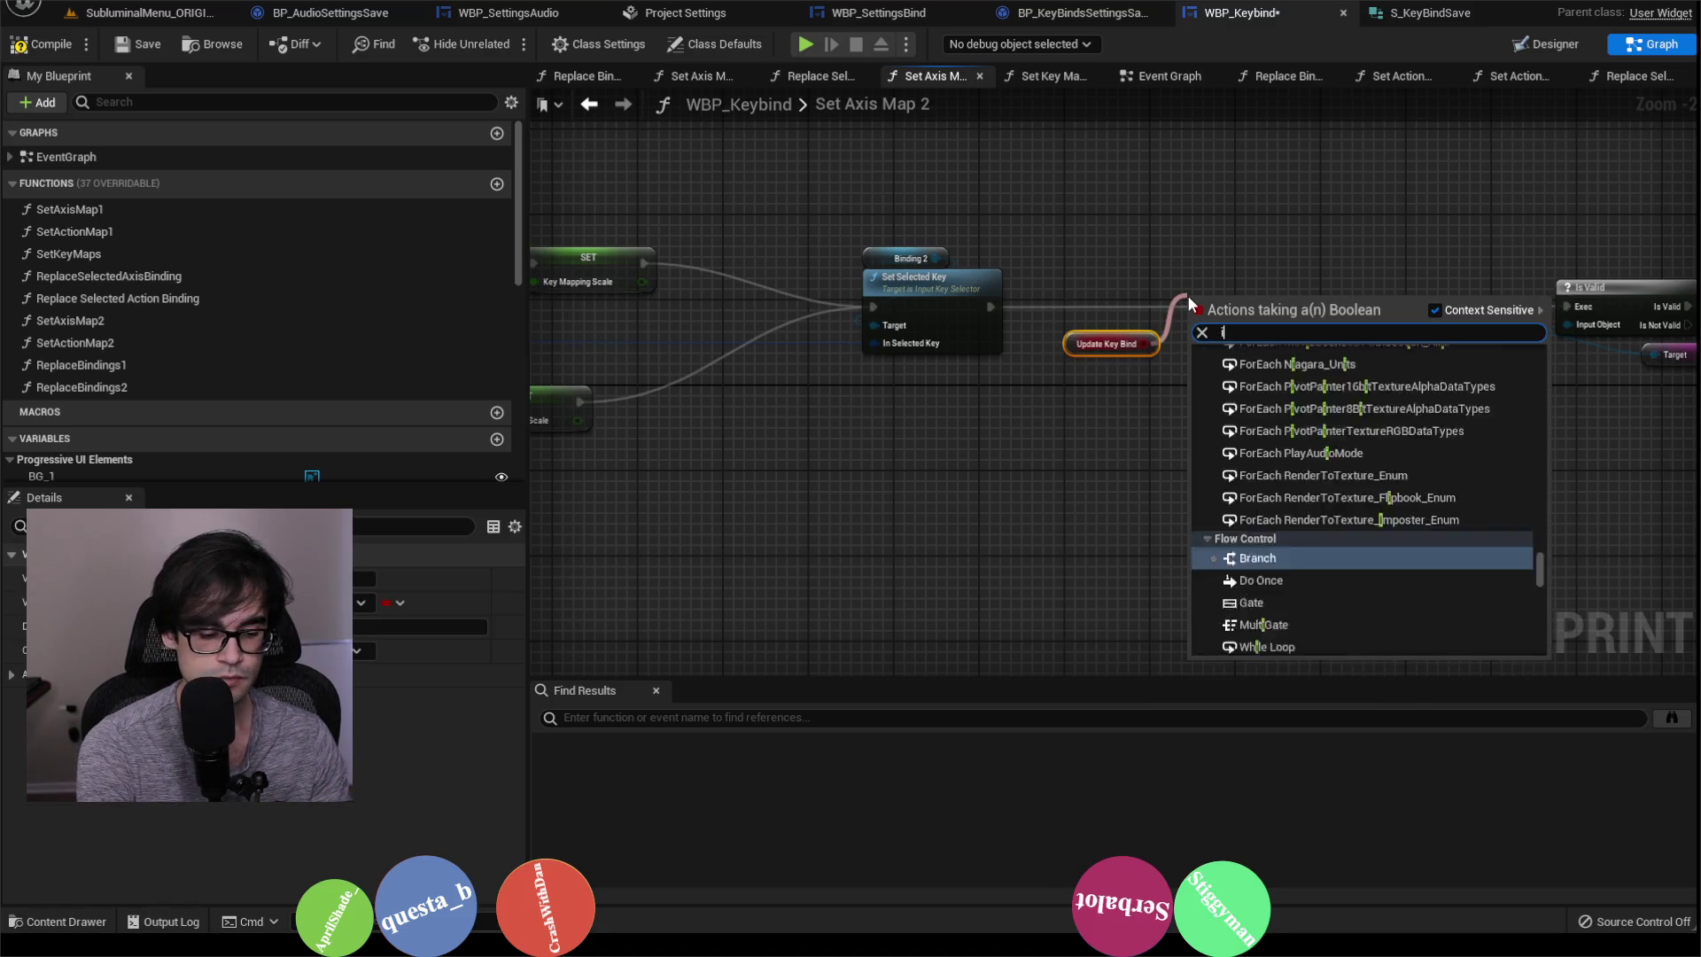
key(Return)
mouse_move(990, 307)
mouse_down()
mouse_move(1262, 352)
mouse_move(1194, 327)
mouse_move(1567, 306)
mouse_up()
drag(1245, 312, 1245, 301)
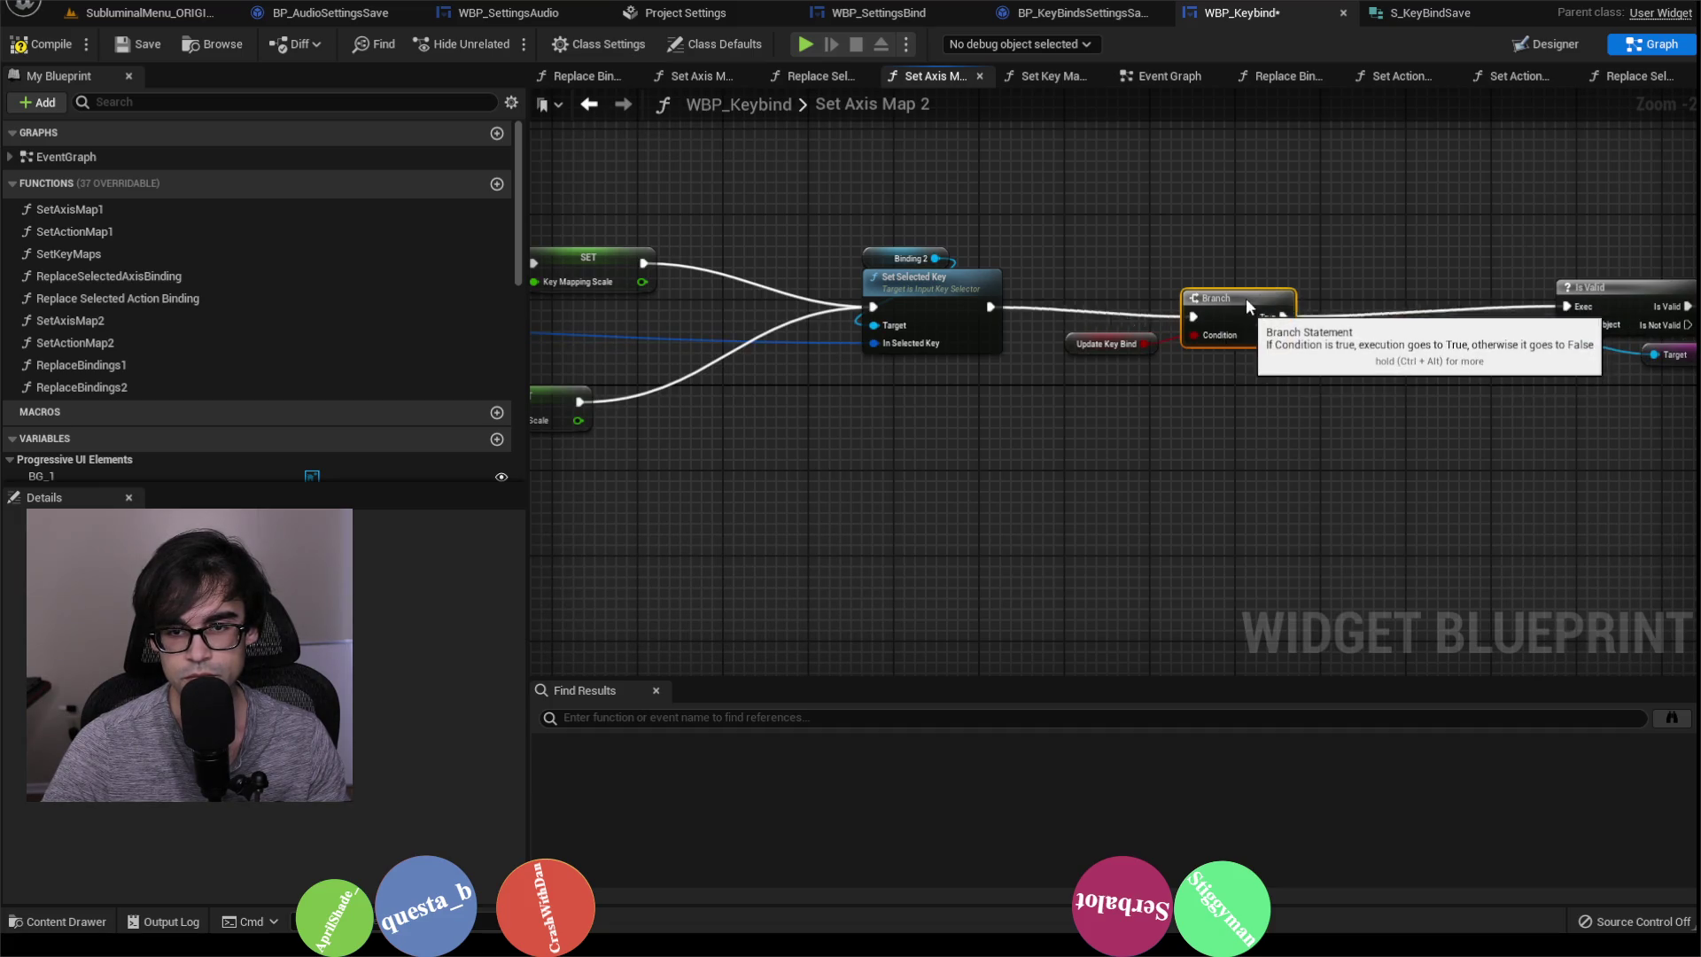
drag(1074, 345, 1214, 274)
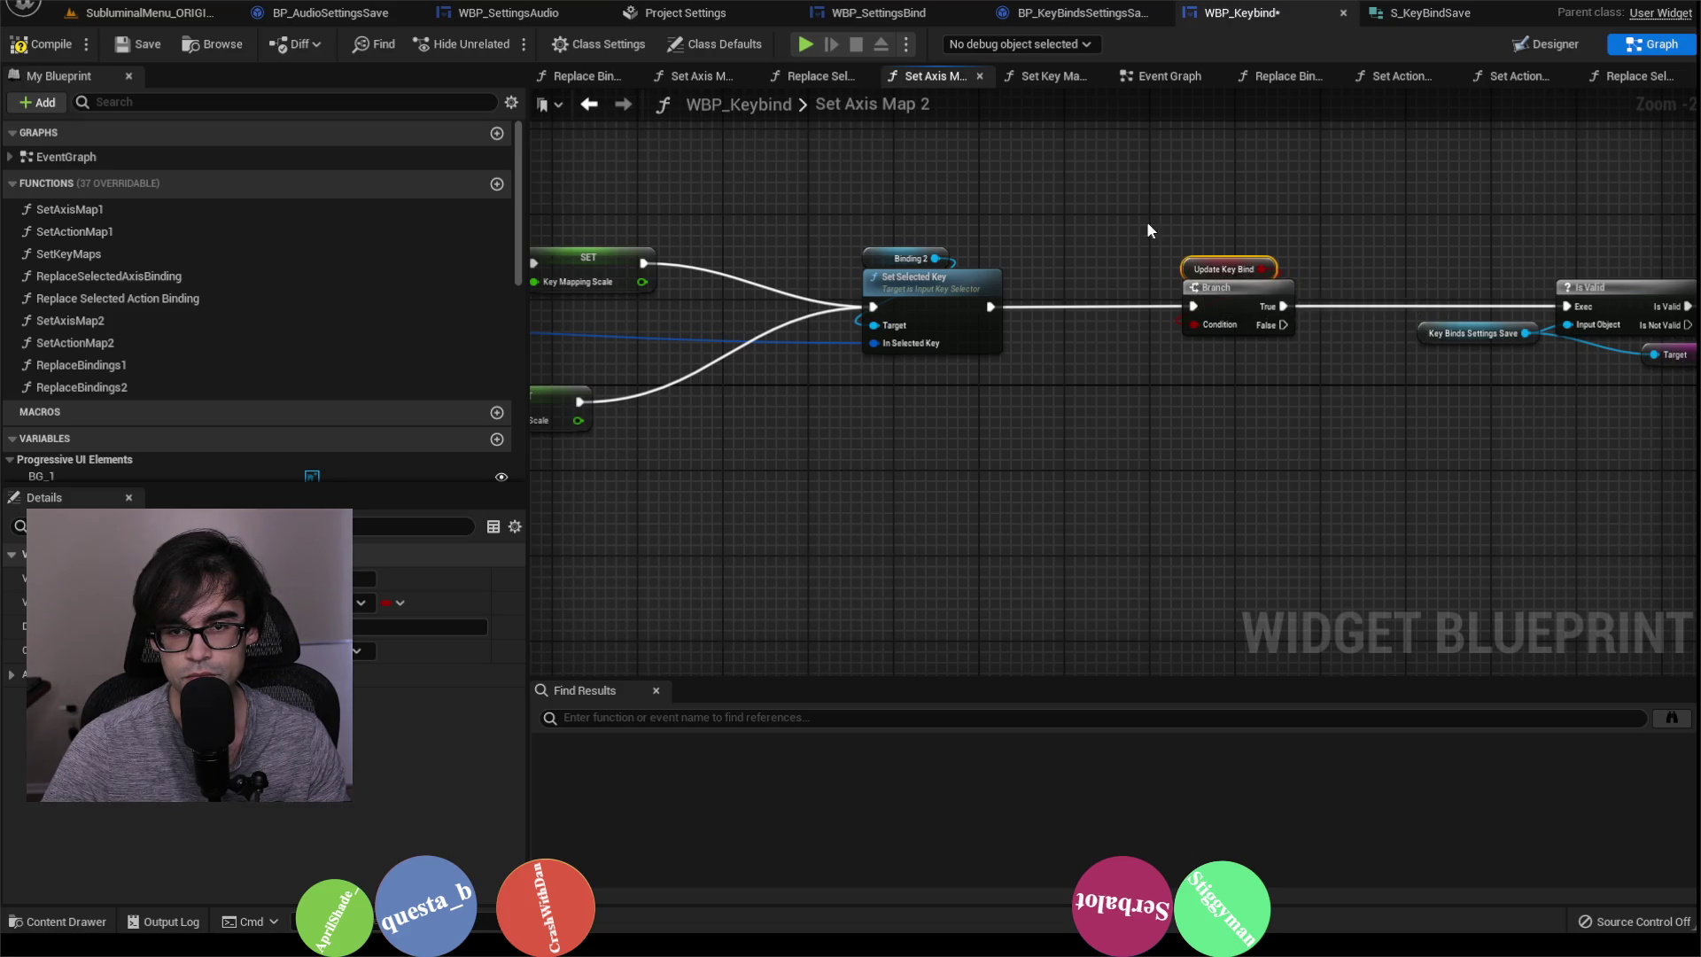
Step: Compile and save the WBP_Keybind blueprint
mouse_move(1132, 239)
mouse_down()
mouse_move(788, 191)
mouse_move(991, 304)
mouse_up()
click(51, 44)
scroll(177, 310, down, 1)
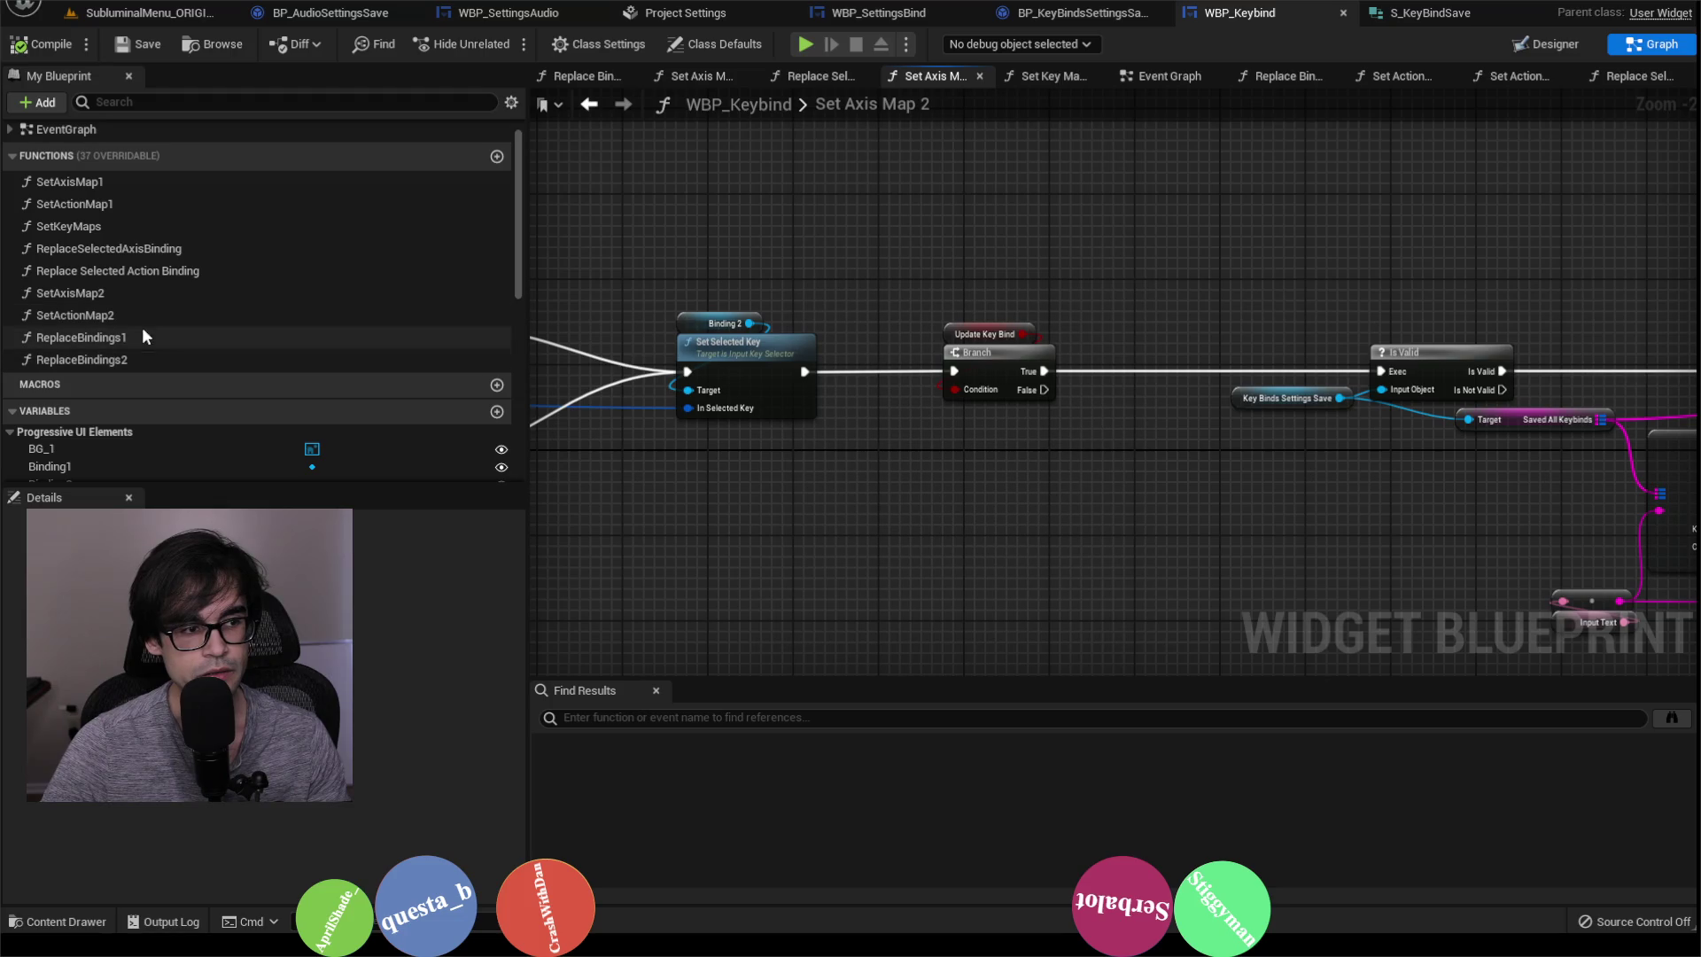
Step: In Set Action Map 2, move the Is Valid, Find and Add nodes right to make room
double_click(75, 315)
mouse_move(868, 444)
mouse_down()
mouse_move(1210, 532)
mouse_move(885, 430)
mouse_up()
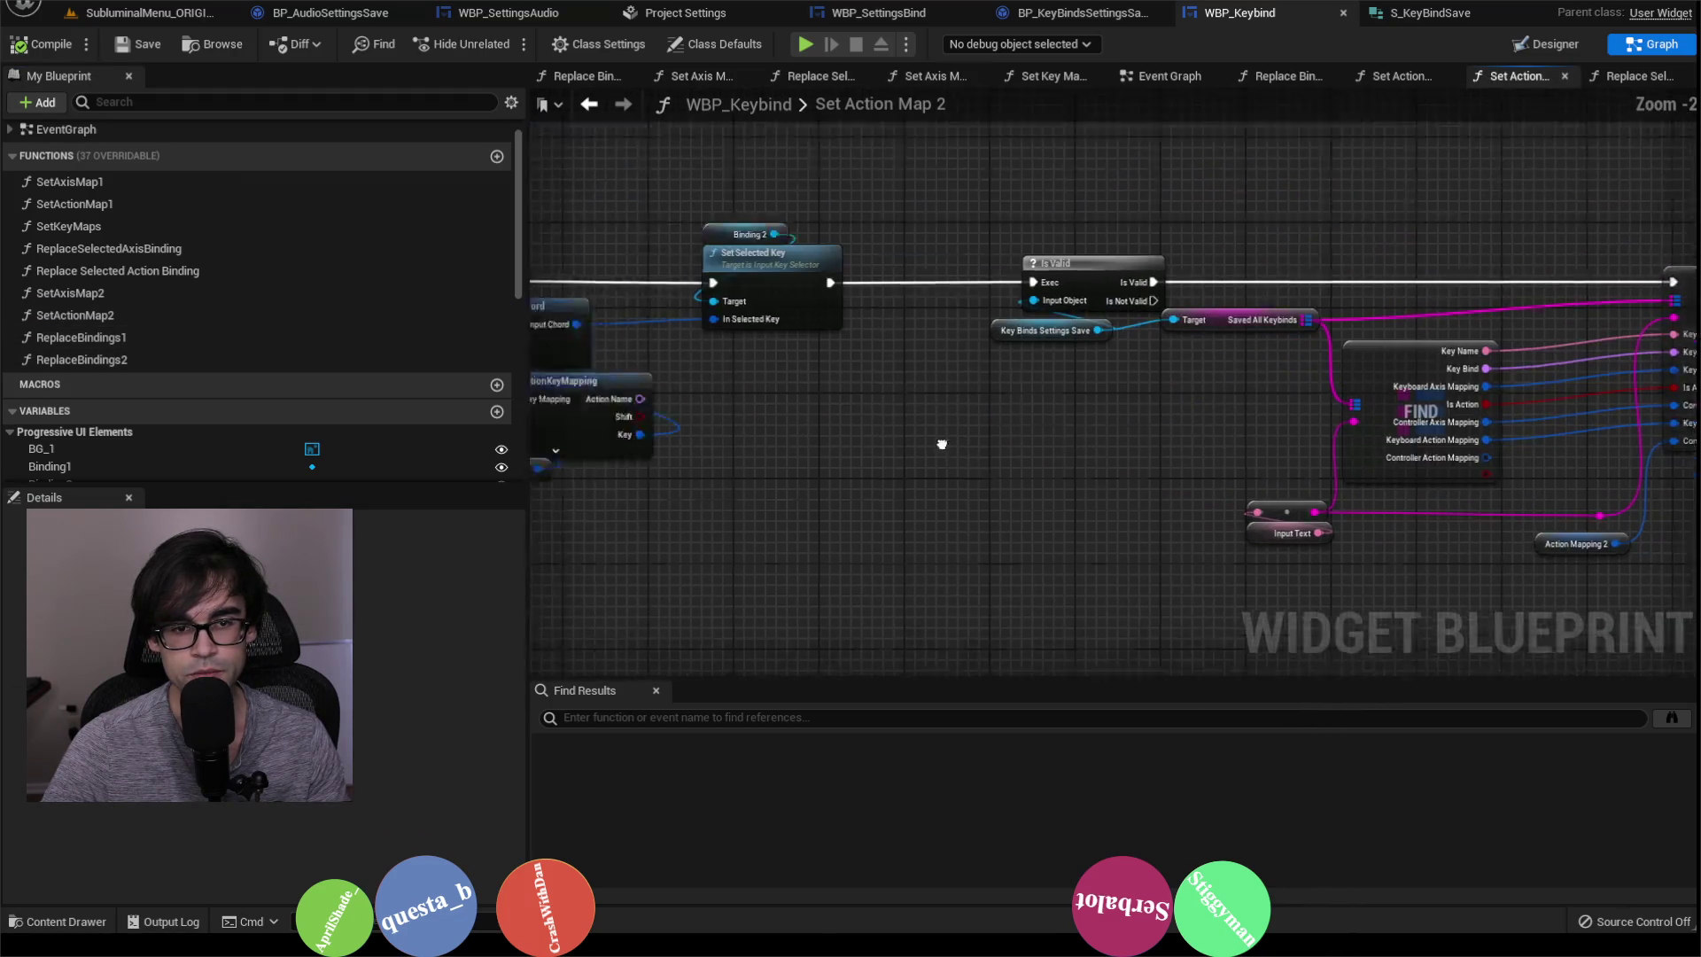
scroll(1006, 278, down, 2)
drag(997, 277, 1417, 501)
scroll(962, 291, up, 2)
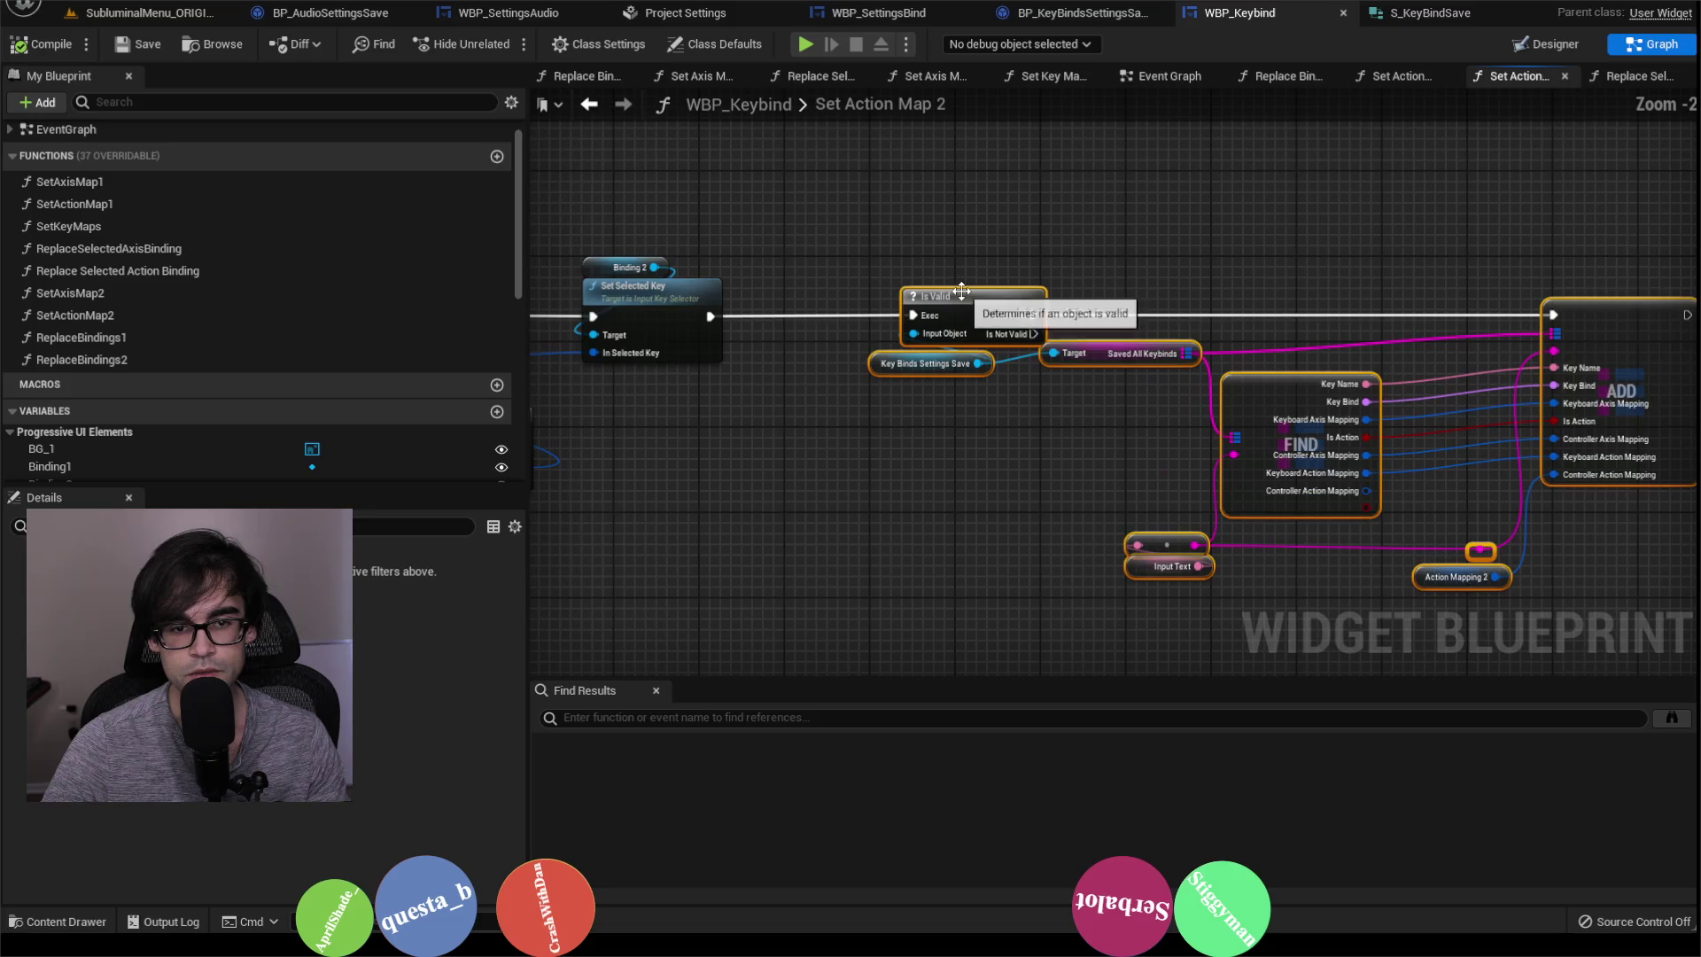
drag(962, 290, 1214, 293)
scroll(1213, 292, down, 1)
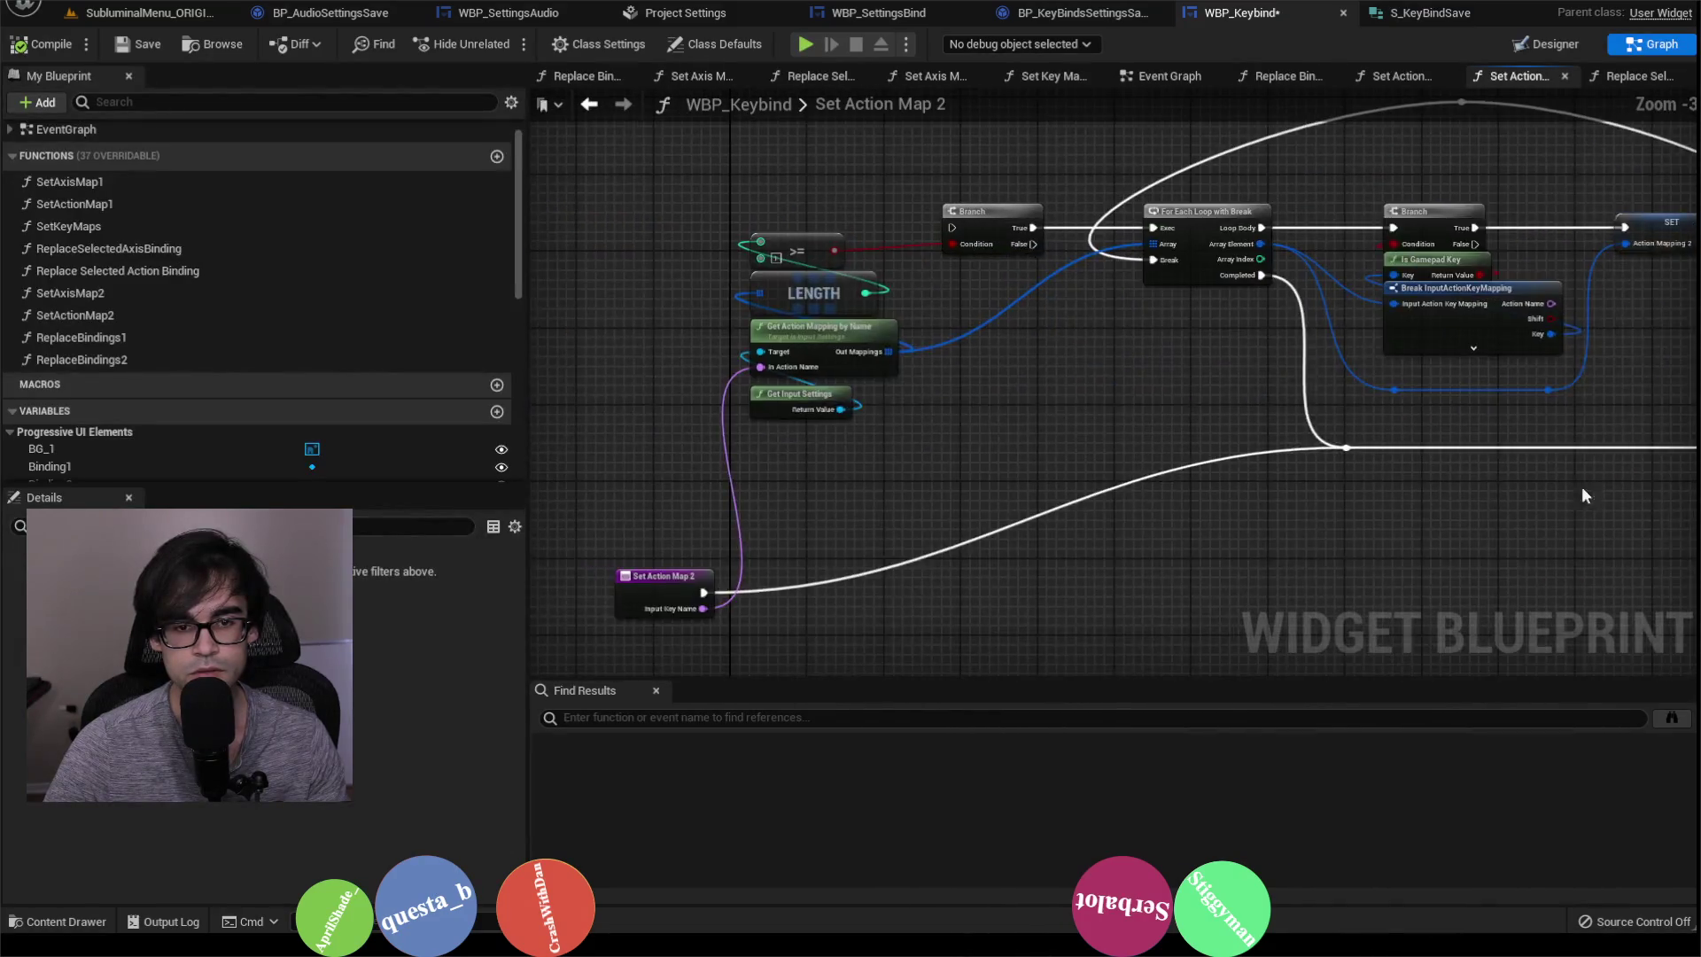
scroll(1591, 492, down, 3)
scroll(1089, 443, up, 5)
Step: Add a Boolean input named bUpdateKeybind to the Set Action Map 2 function
click(1076, 443)
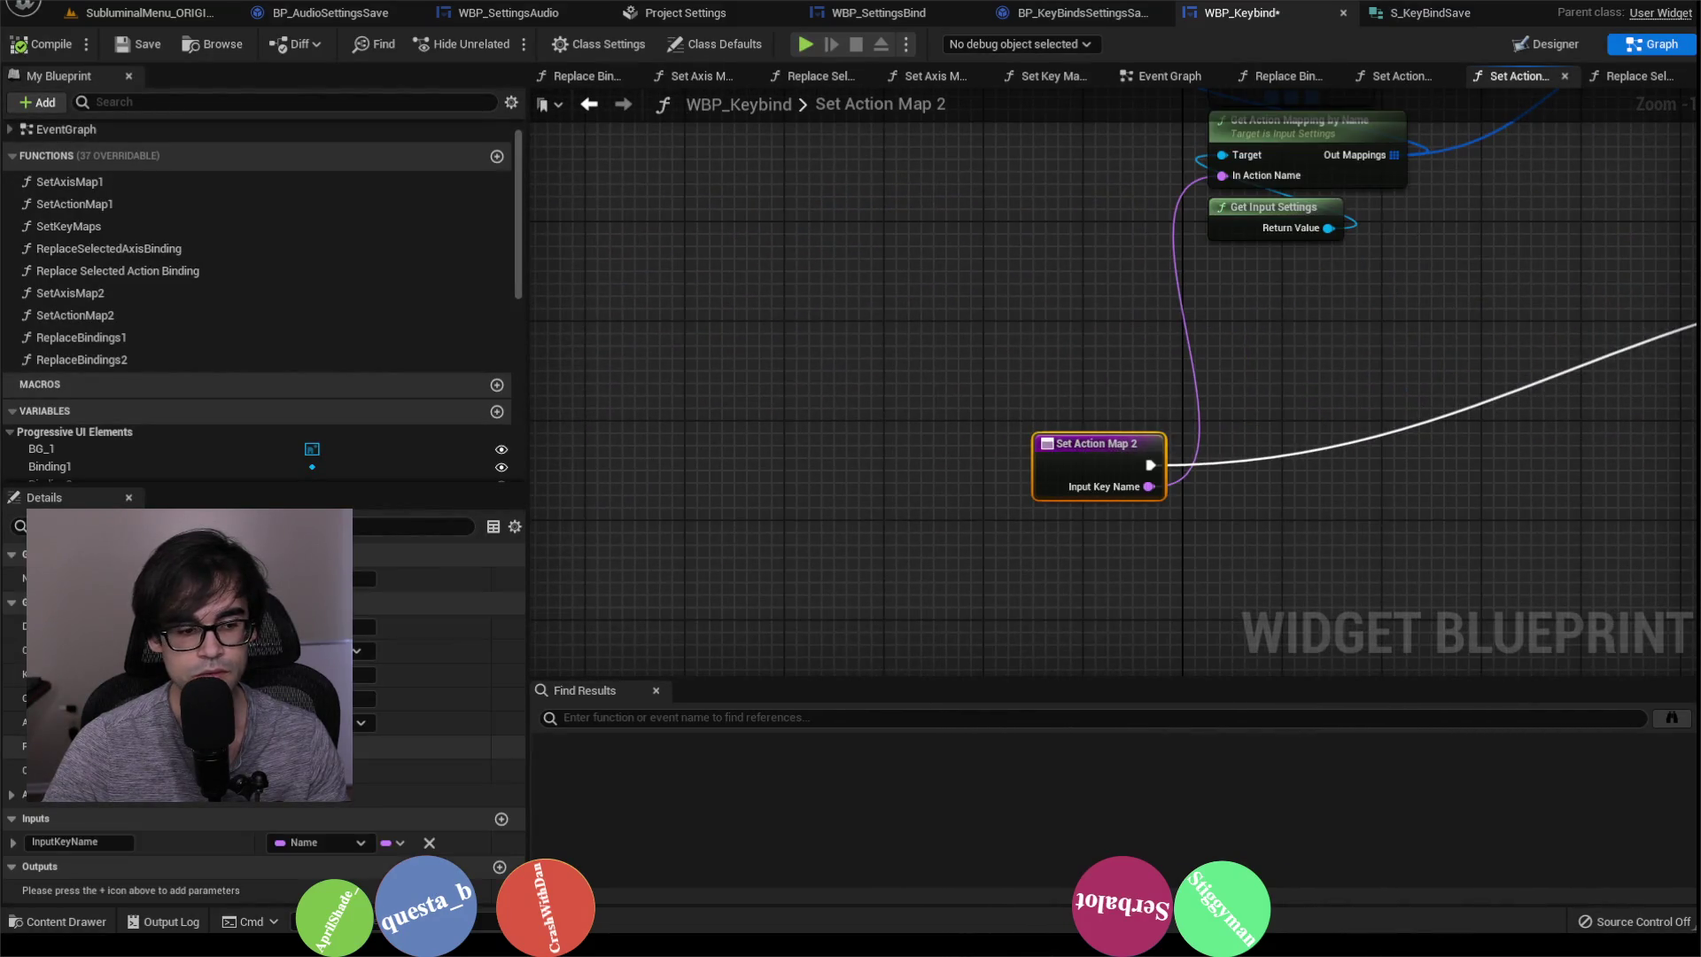
click(500, 820)
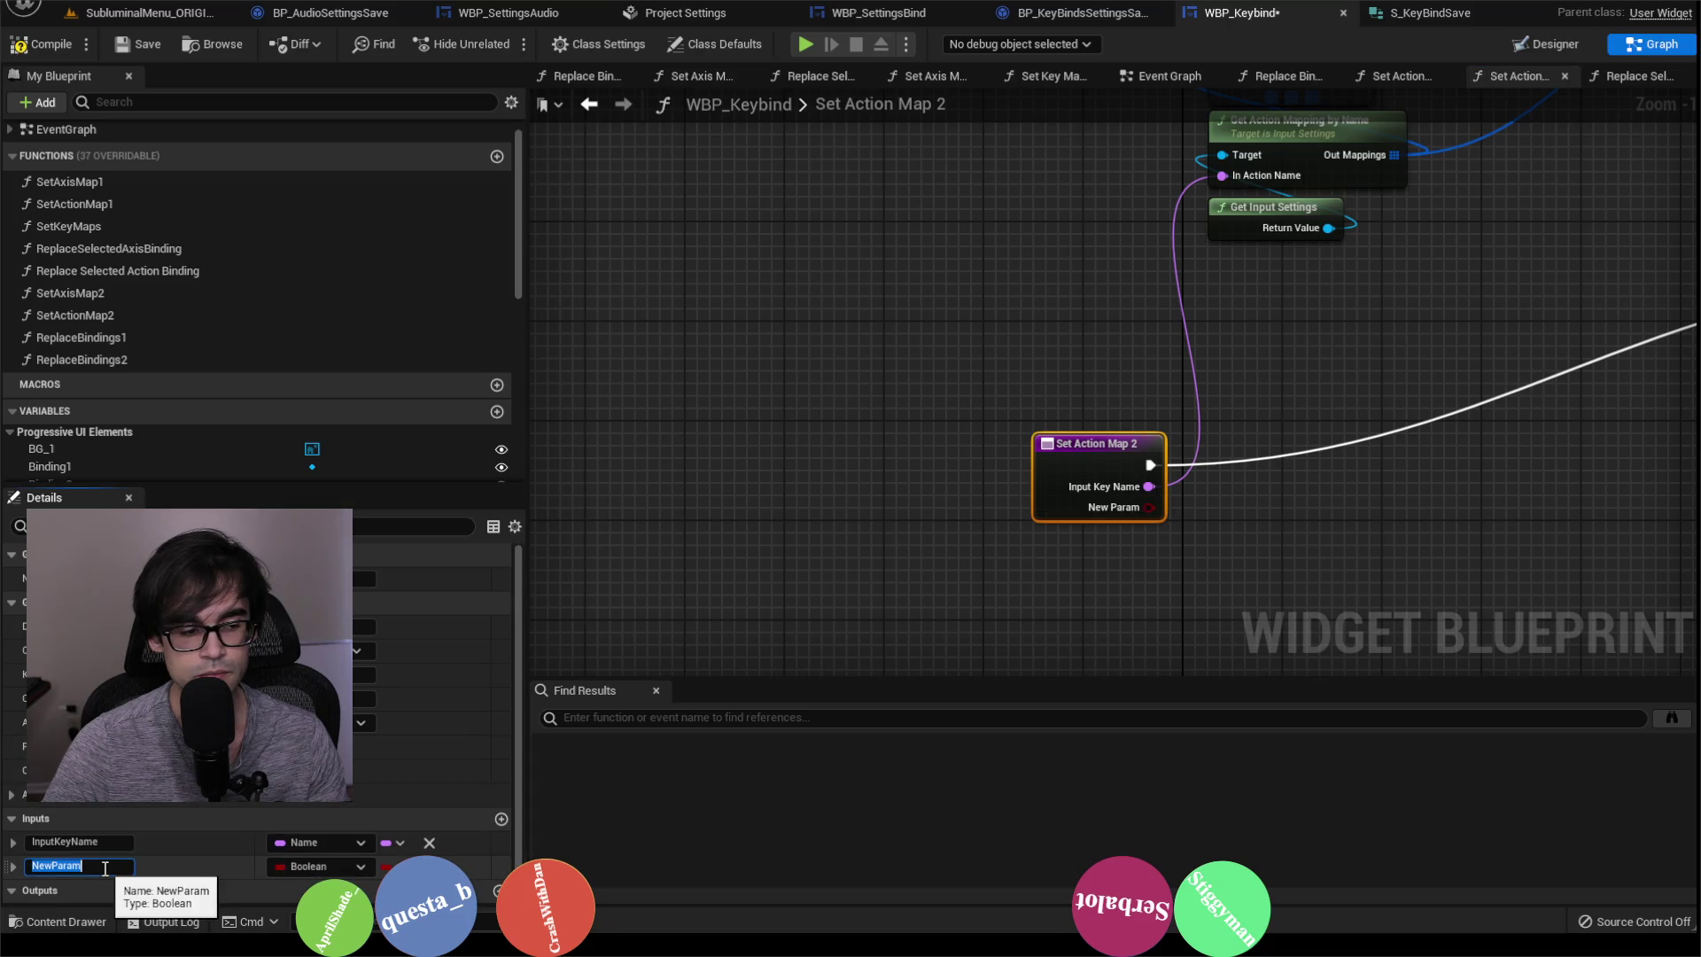
text(bUpdateKeybind)
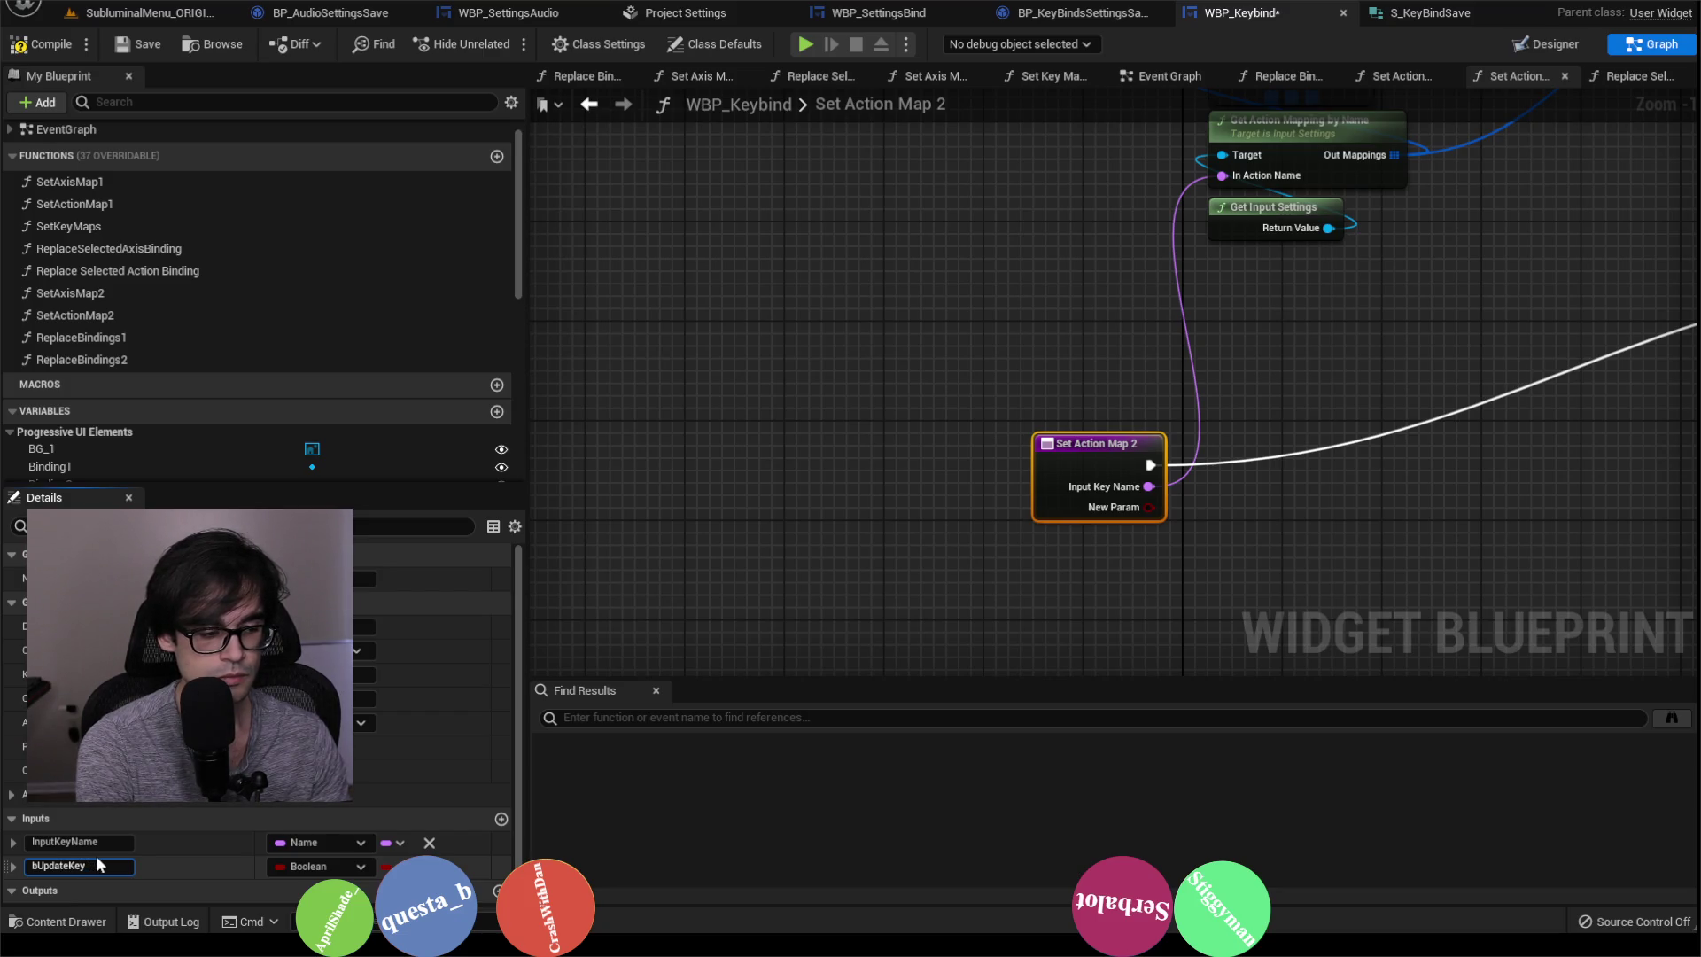
key(Return)
drag(960, 462, 542, 523)
scroll(1108, 467, down, 4)
scroll(970, 346, up, 3)
click(970, 342)
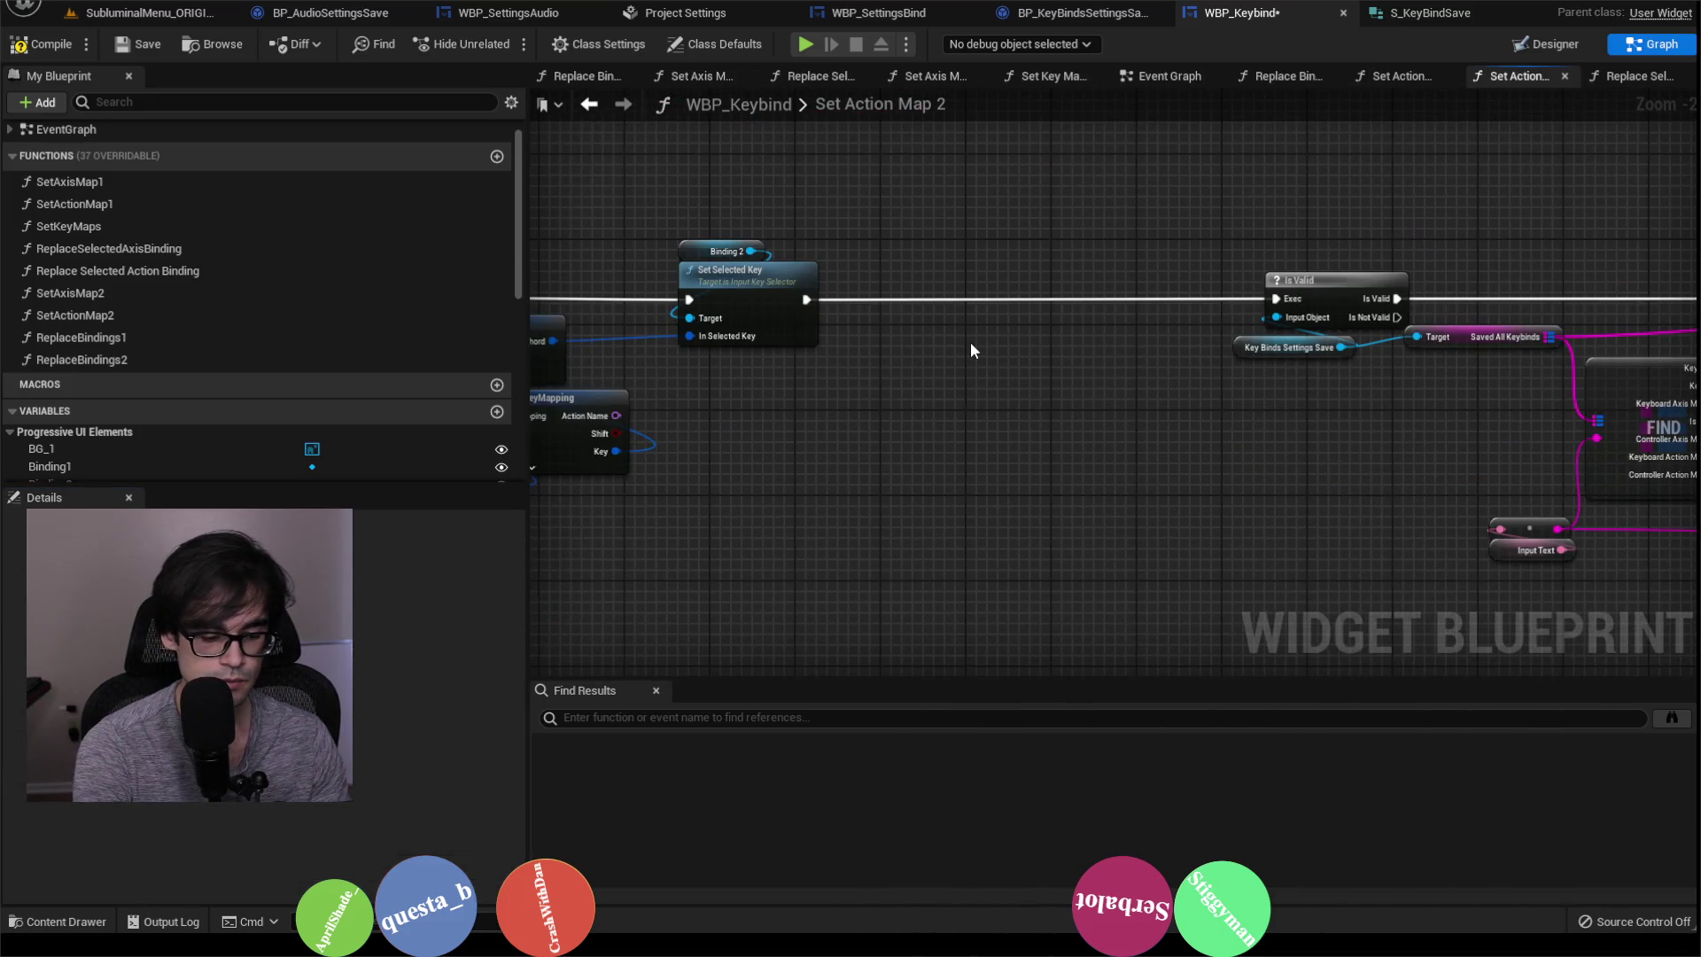
Step: Route Set Selected Key through an Update Keybind Branch, True to Is Valid, and save
right_click(1077, 357)
text(get update ke)
key(Return)
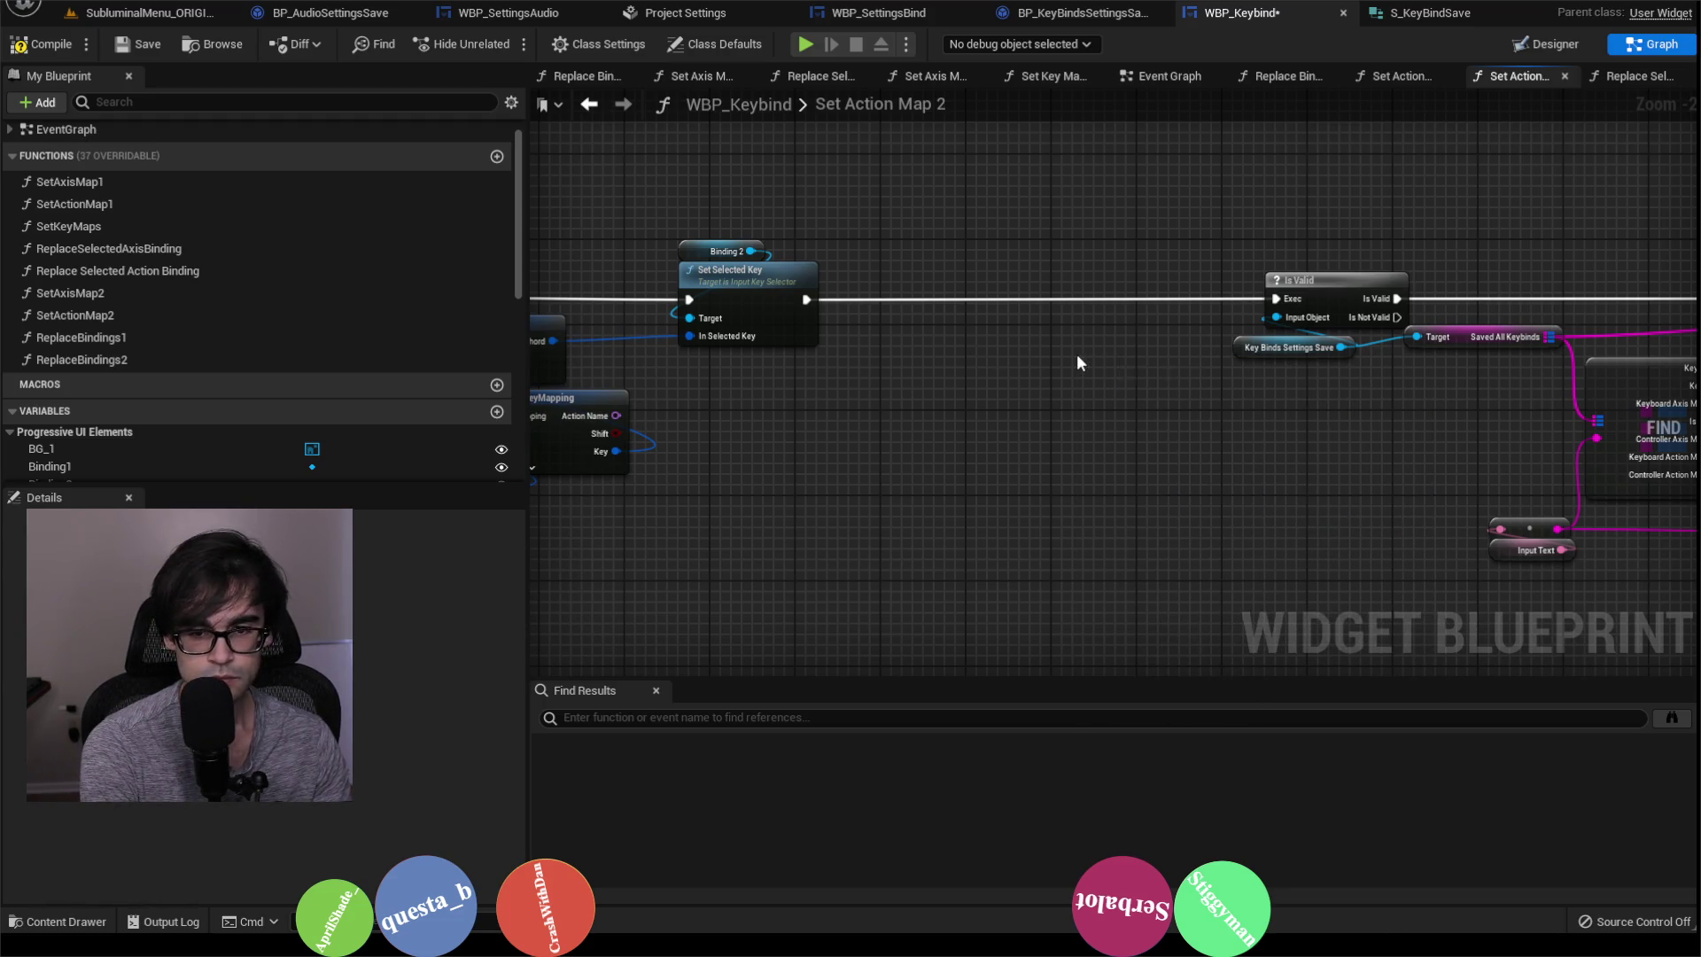
drag(1150, 367, 1132, 292)
text(branch)
key(Return)
mouse_move(804, 299)
mouse_down()
mouse_move(1148, 320)
mouse_move(1110, 288)
mouse_move(1284, 307)
mouse_up()
drag(1078, 378, 1028, 272)
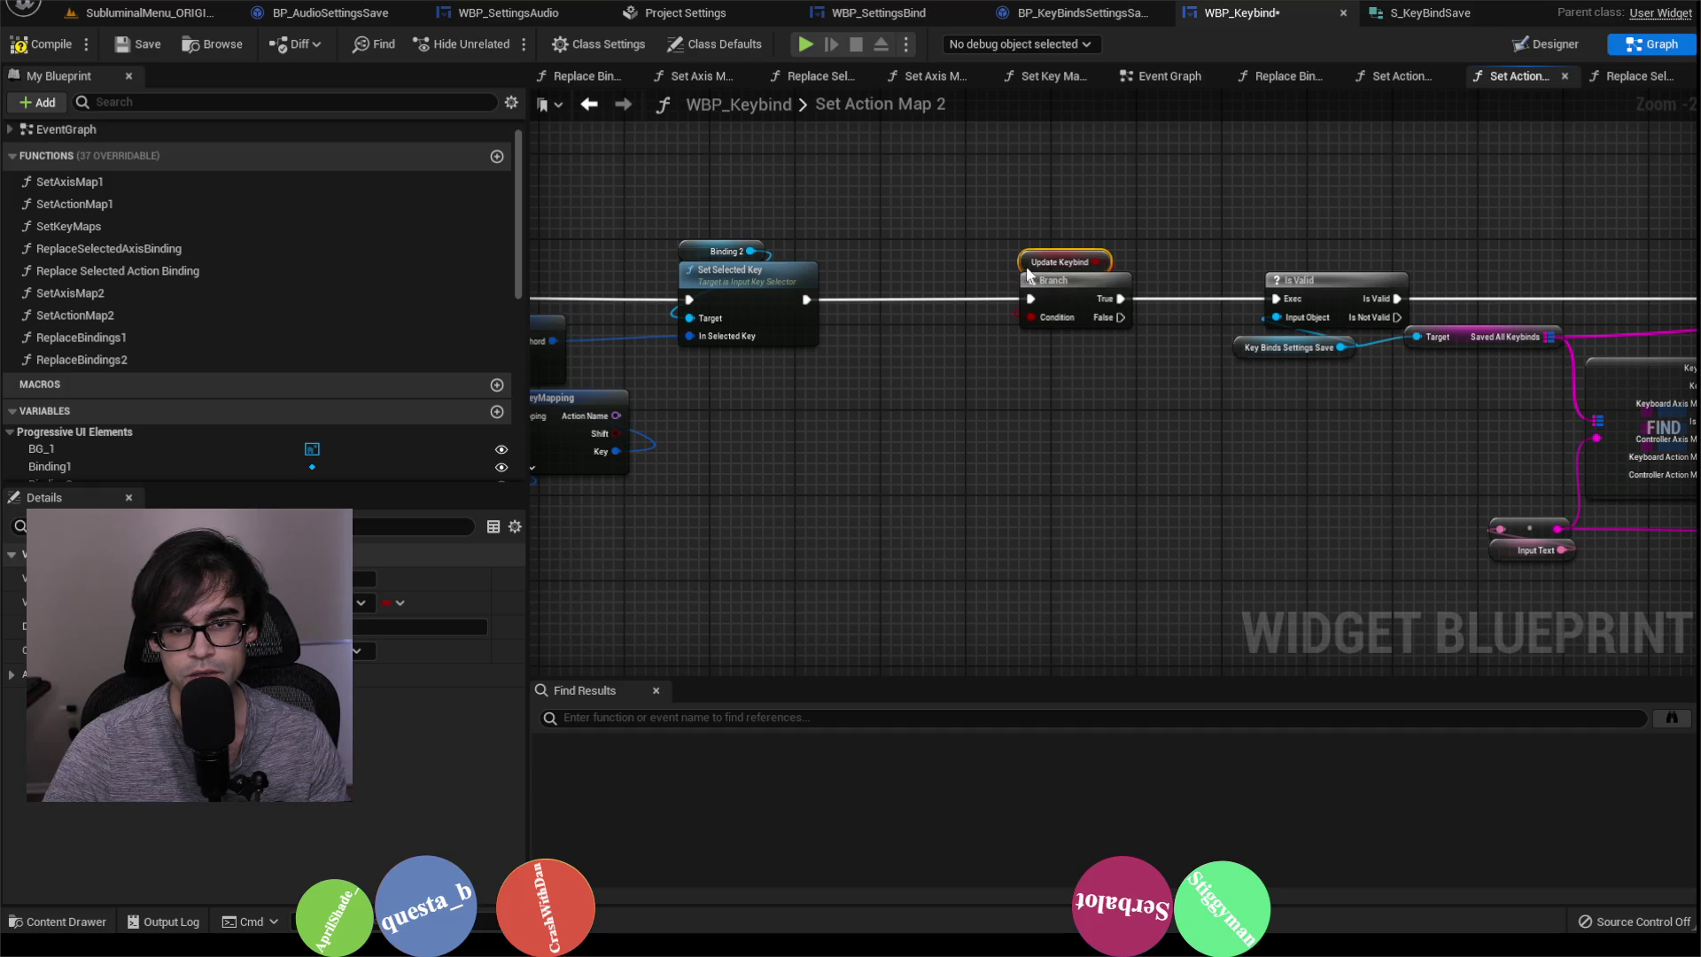
click(147, 45)
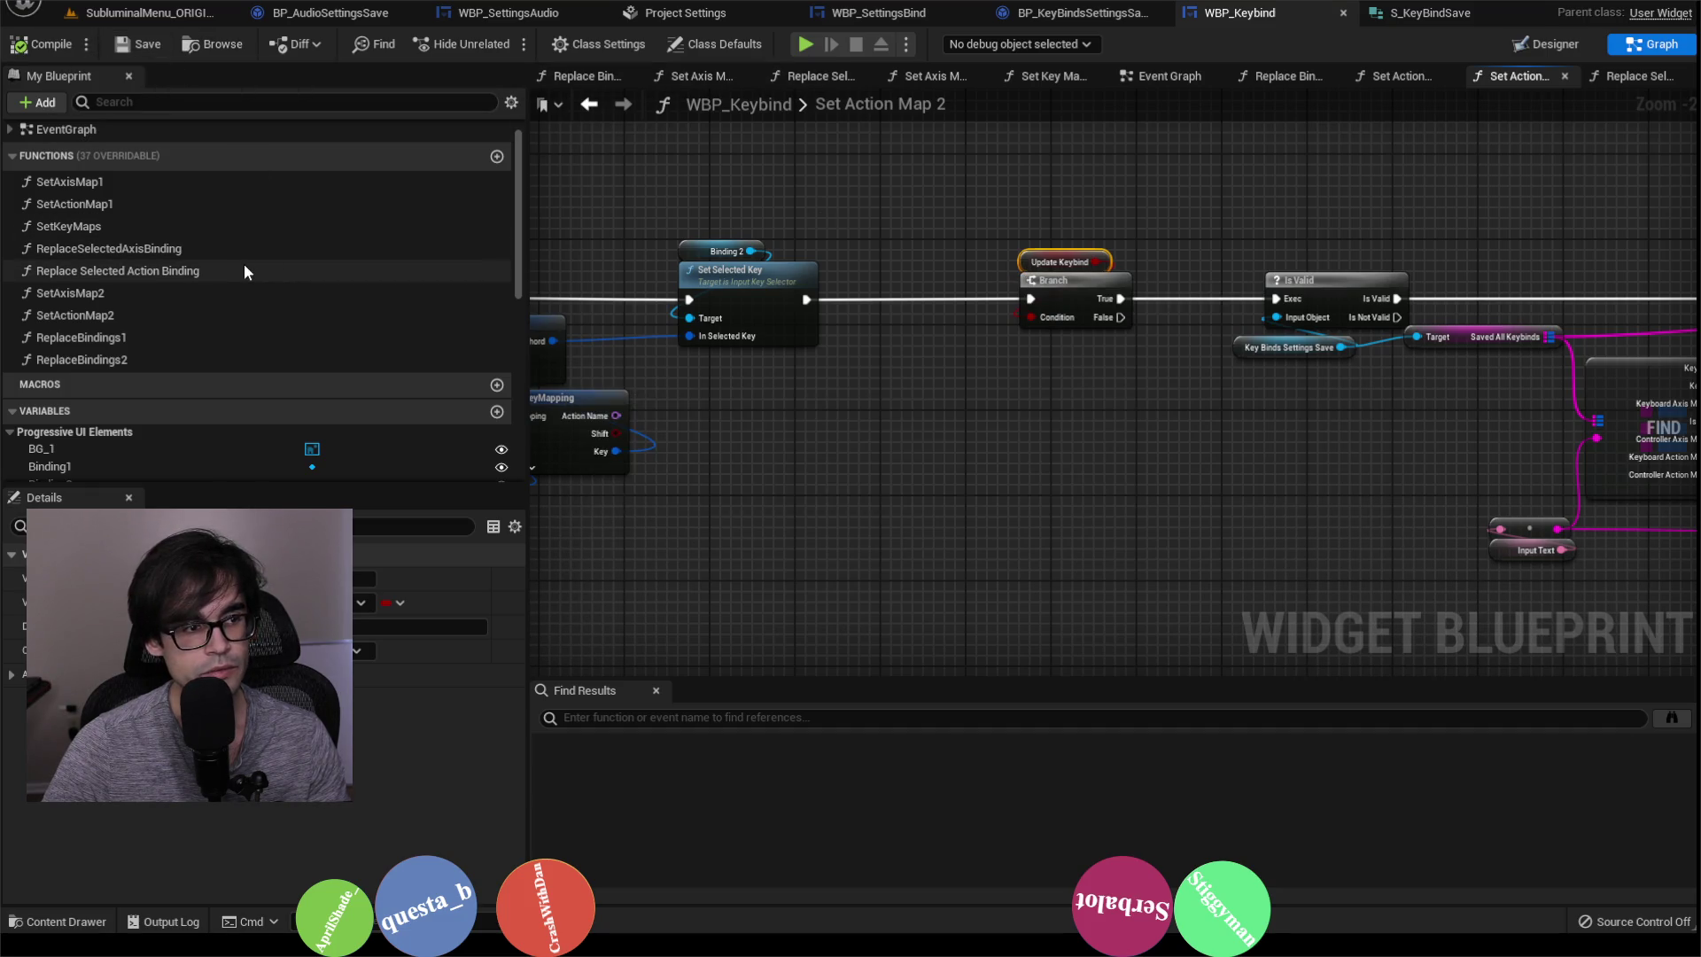
Step: In ReplaceBindings1, enable Update Key Bind, delete the save nodes, then compile and save
double_click(144, 336)
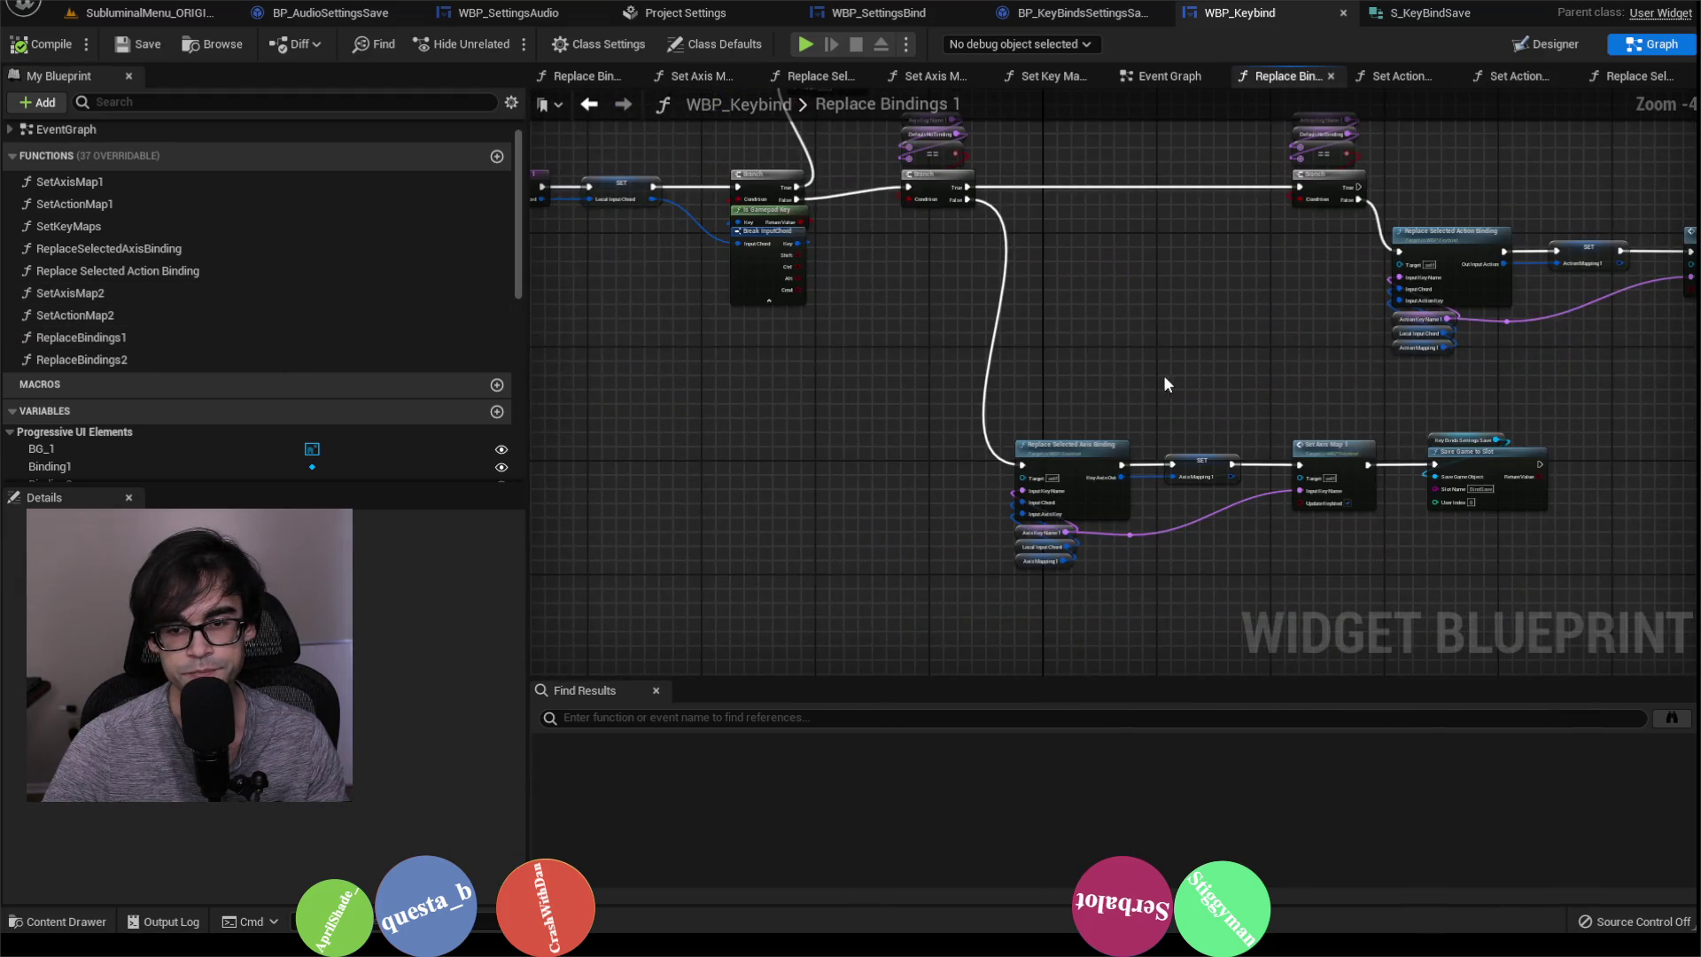
scroll(1358, 382, up, 3)
click(1169, 384)
scroll(1156, 464, down, 2)
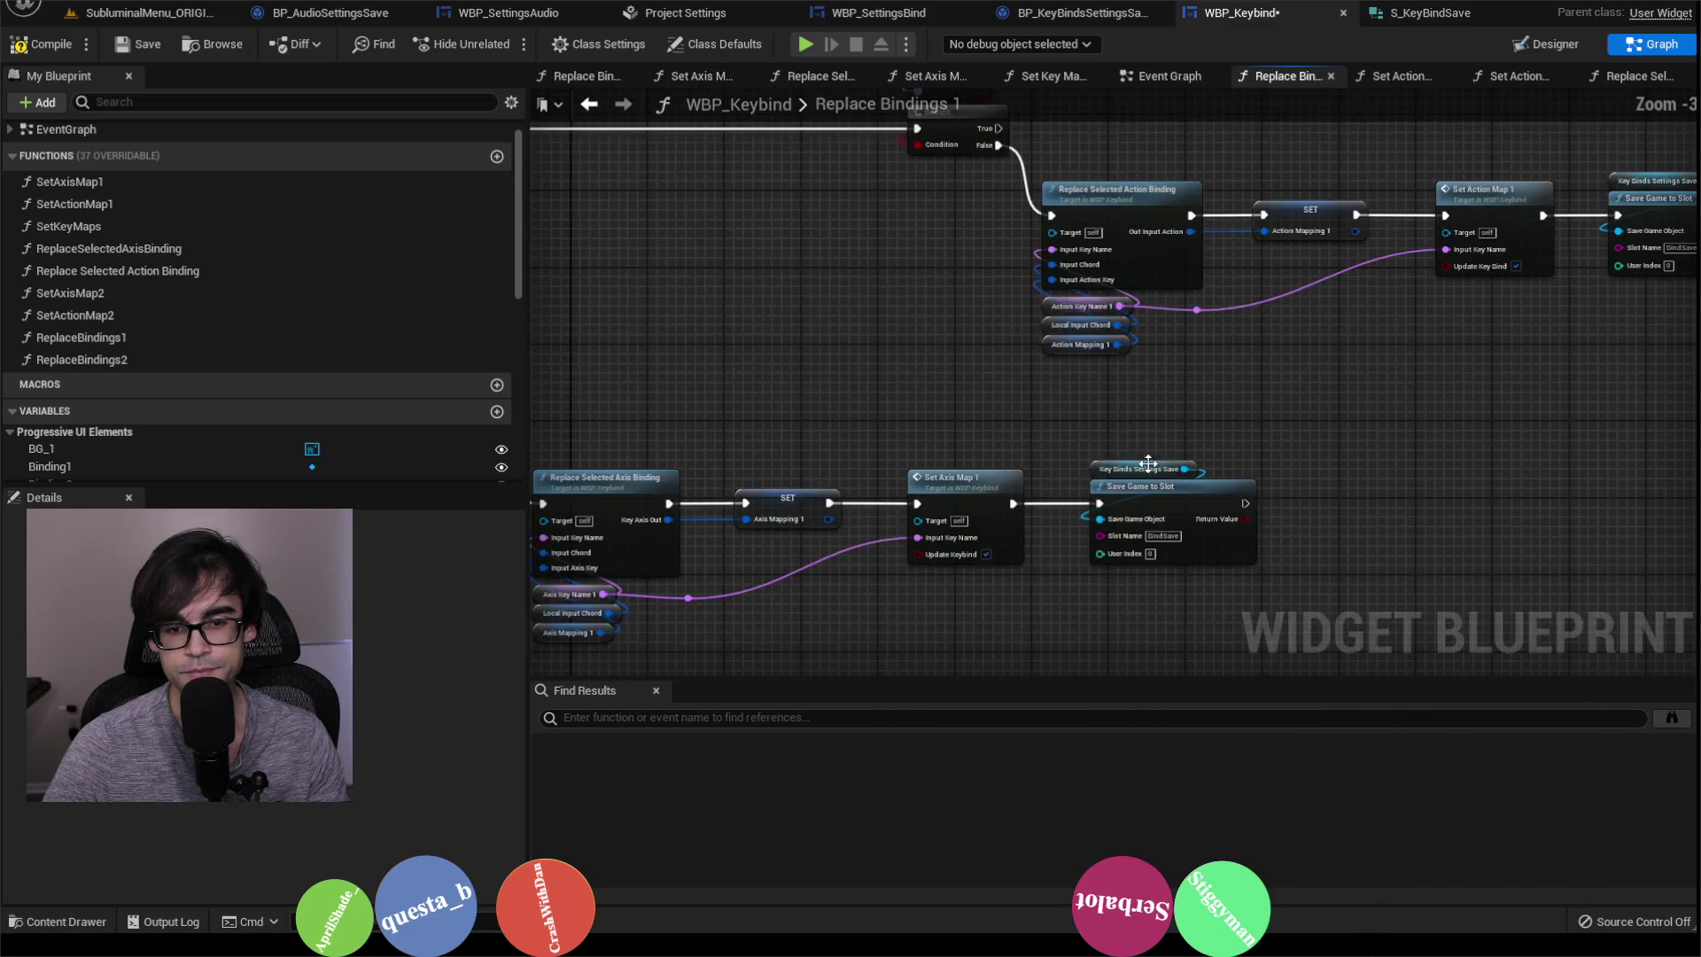
scroll(1151, 463, down, 2)
scroll(1125, 411, up, 2)
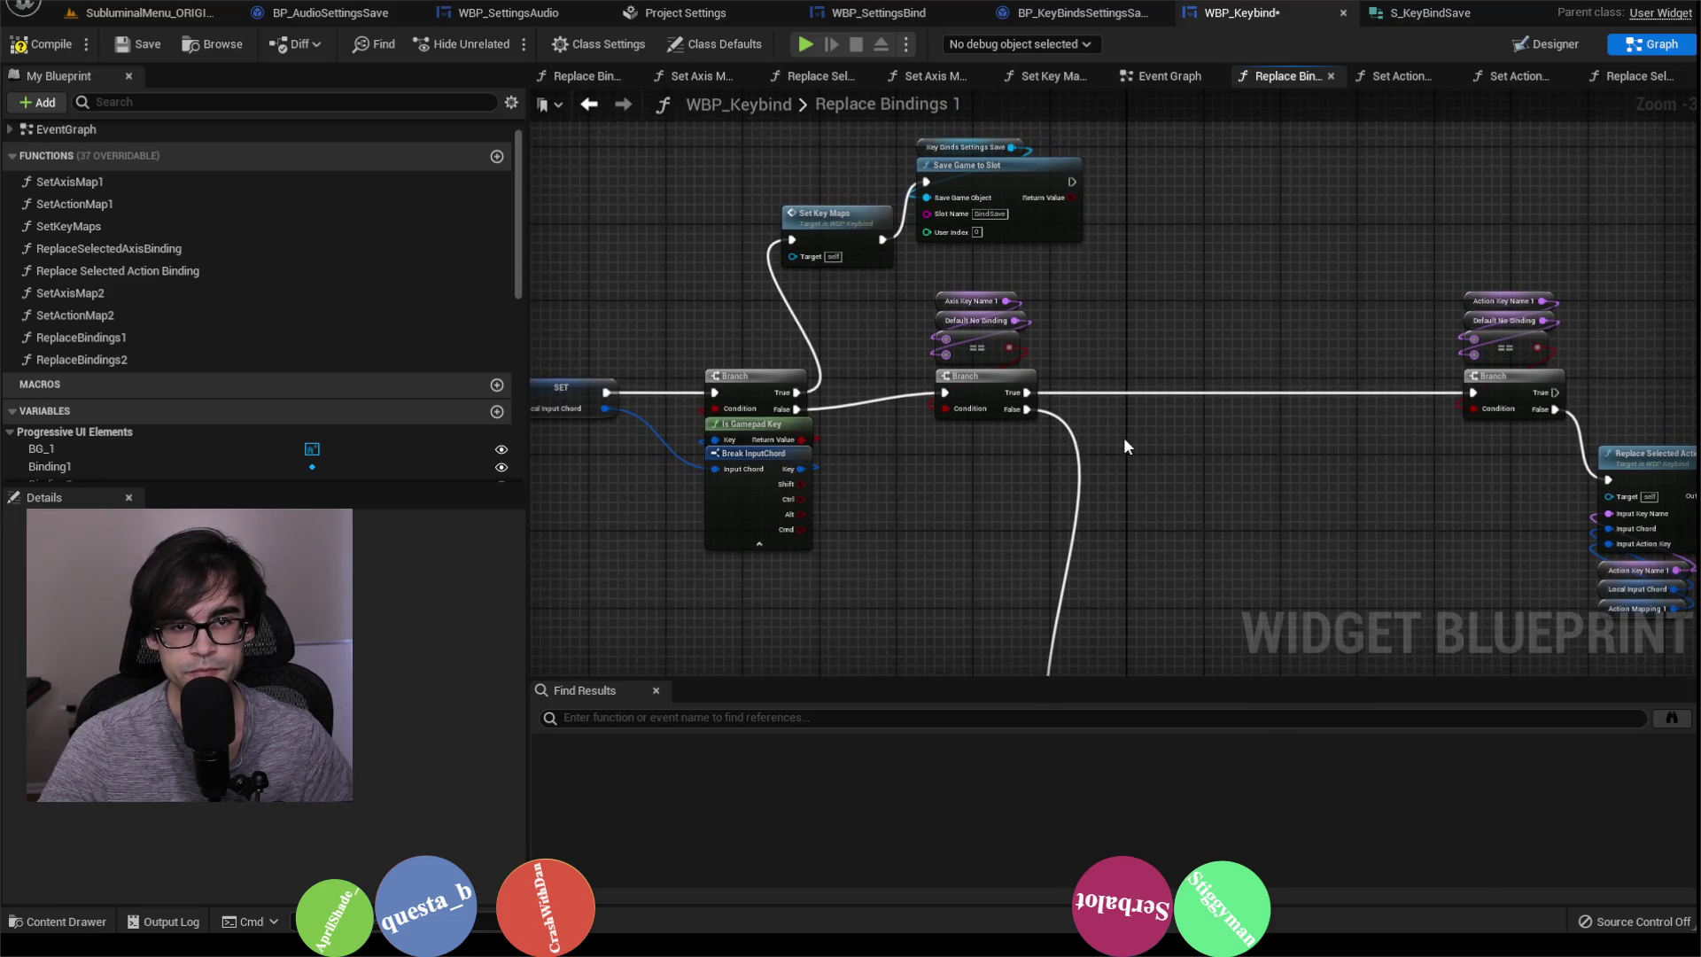
drag(1137, 305, 985, 170)
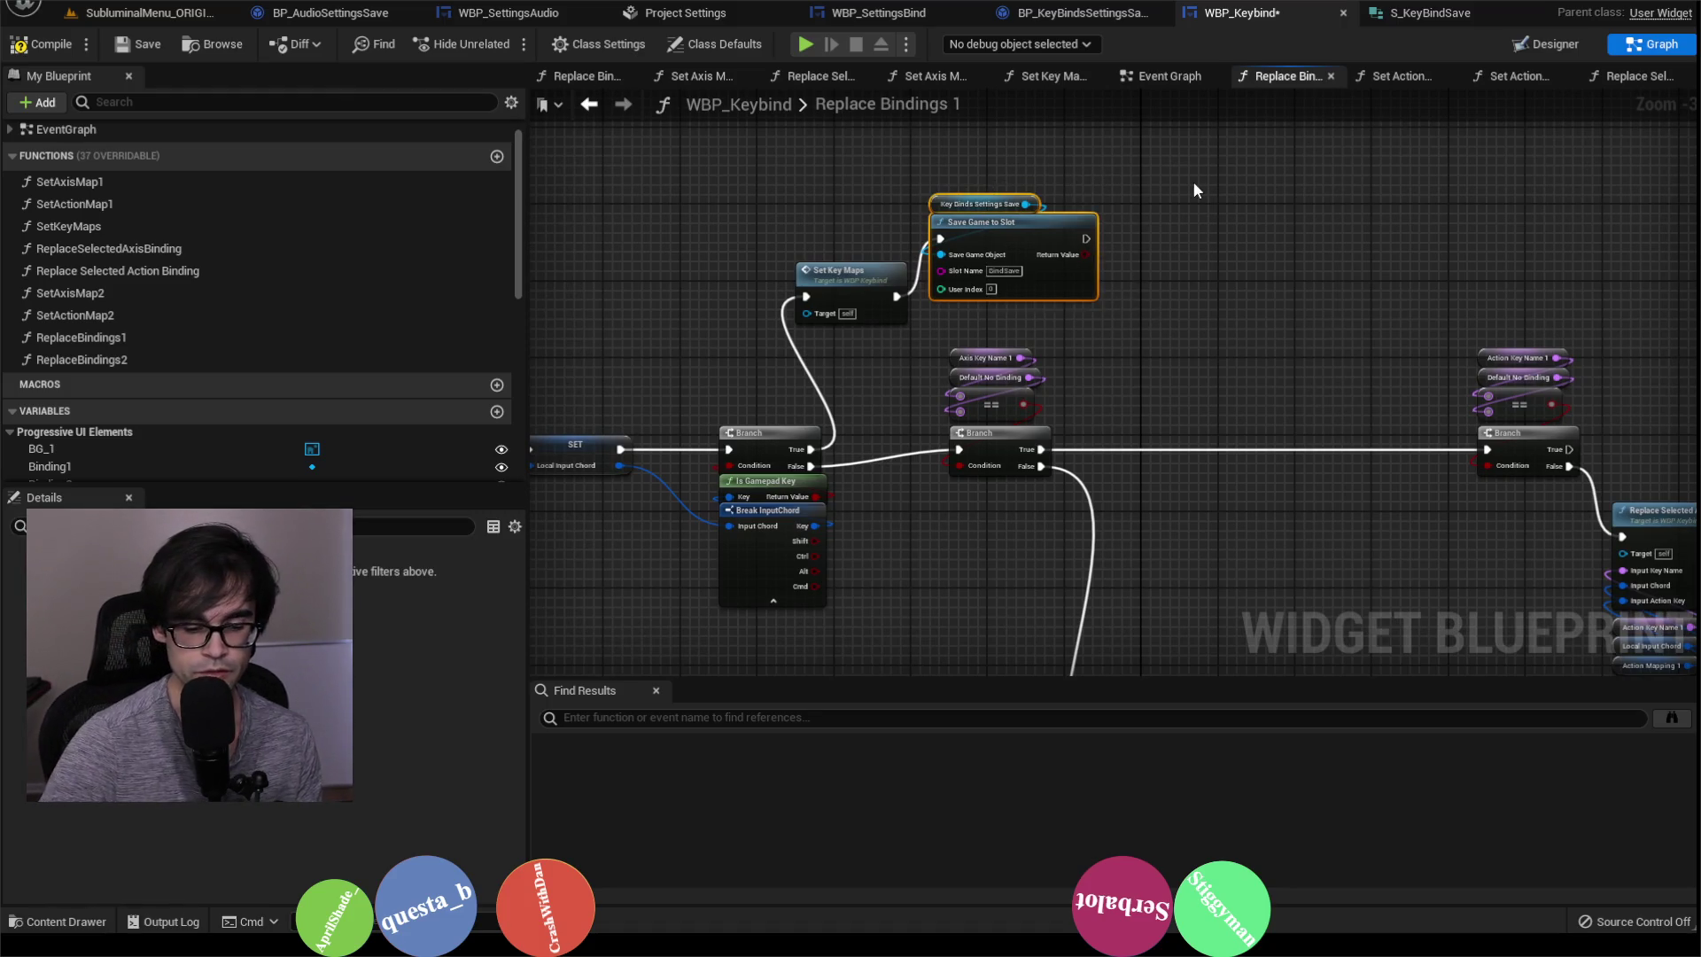
key(Delete)
click(40, 44)
click(140, 43)
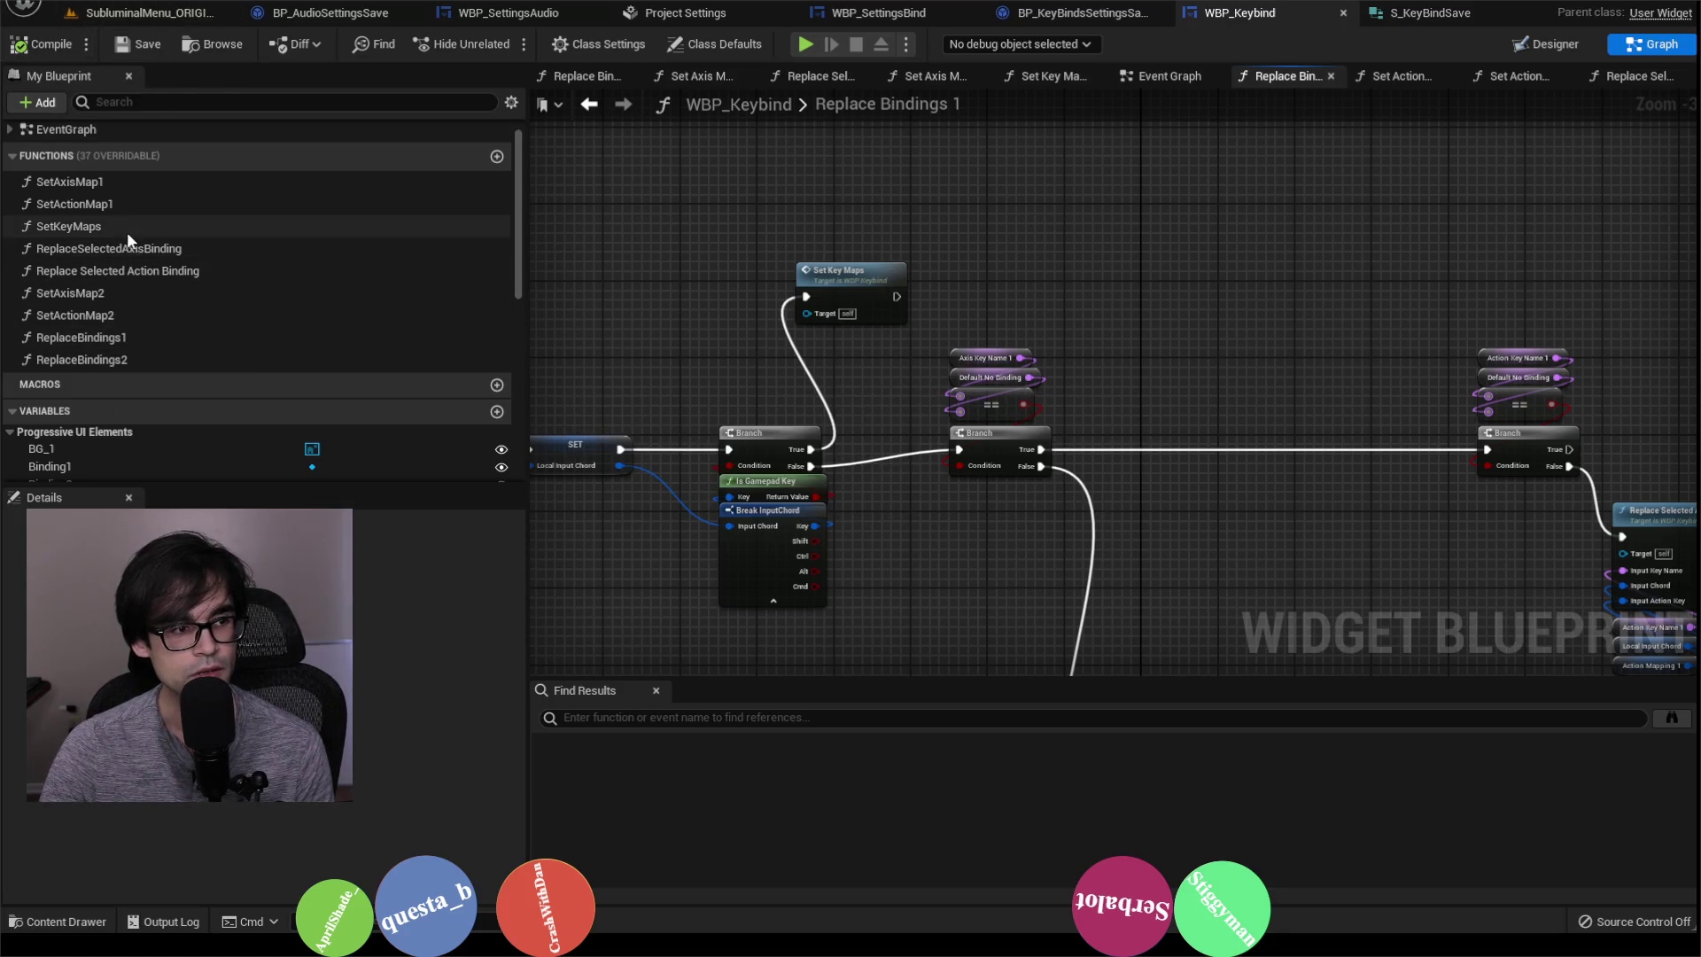
Step: In ReplaceBindings2, delete the Save Game to Slot and Key Binds Settings Save nodes
double_click(131, 354)
scroll(1007, 471, up, 1)
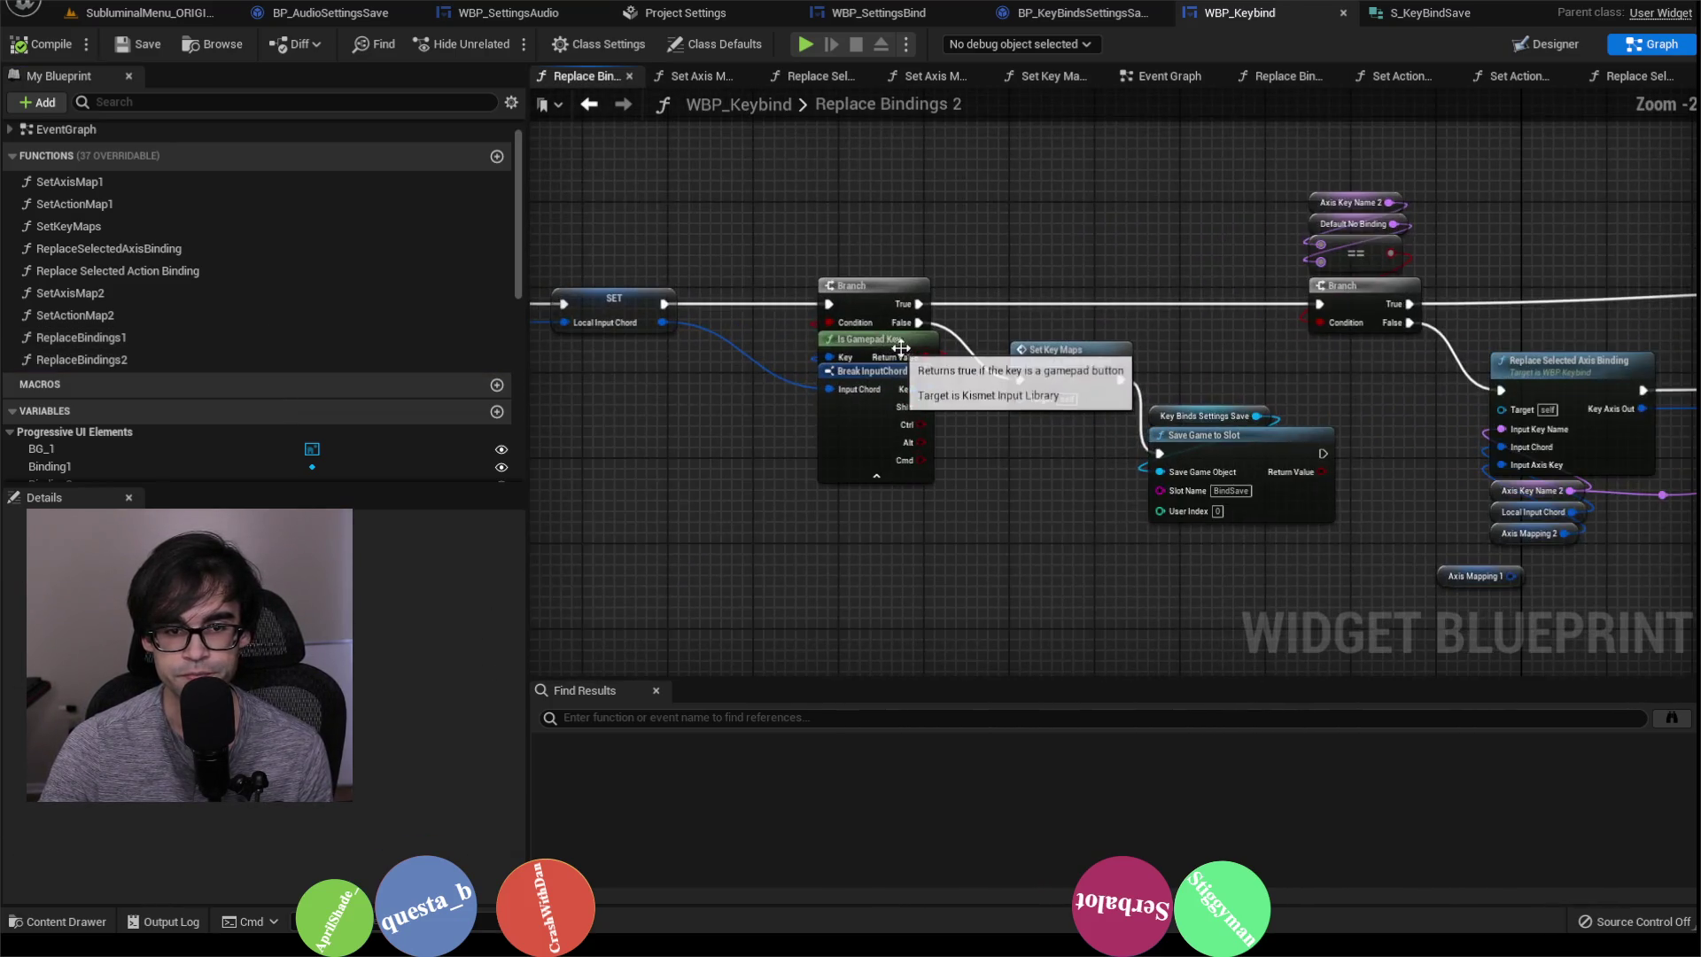
scroll(1007, 471, up, 1)
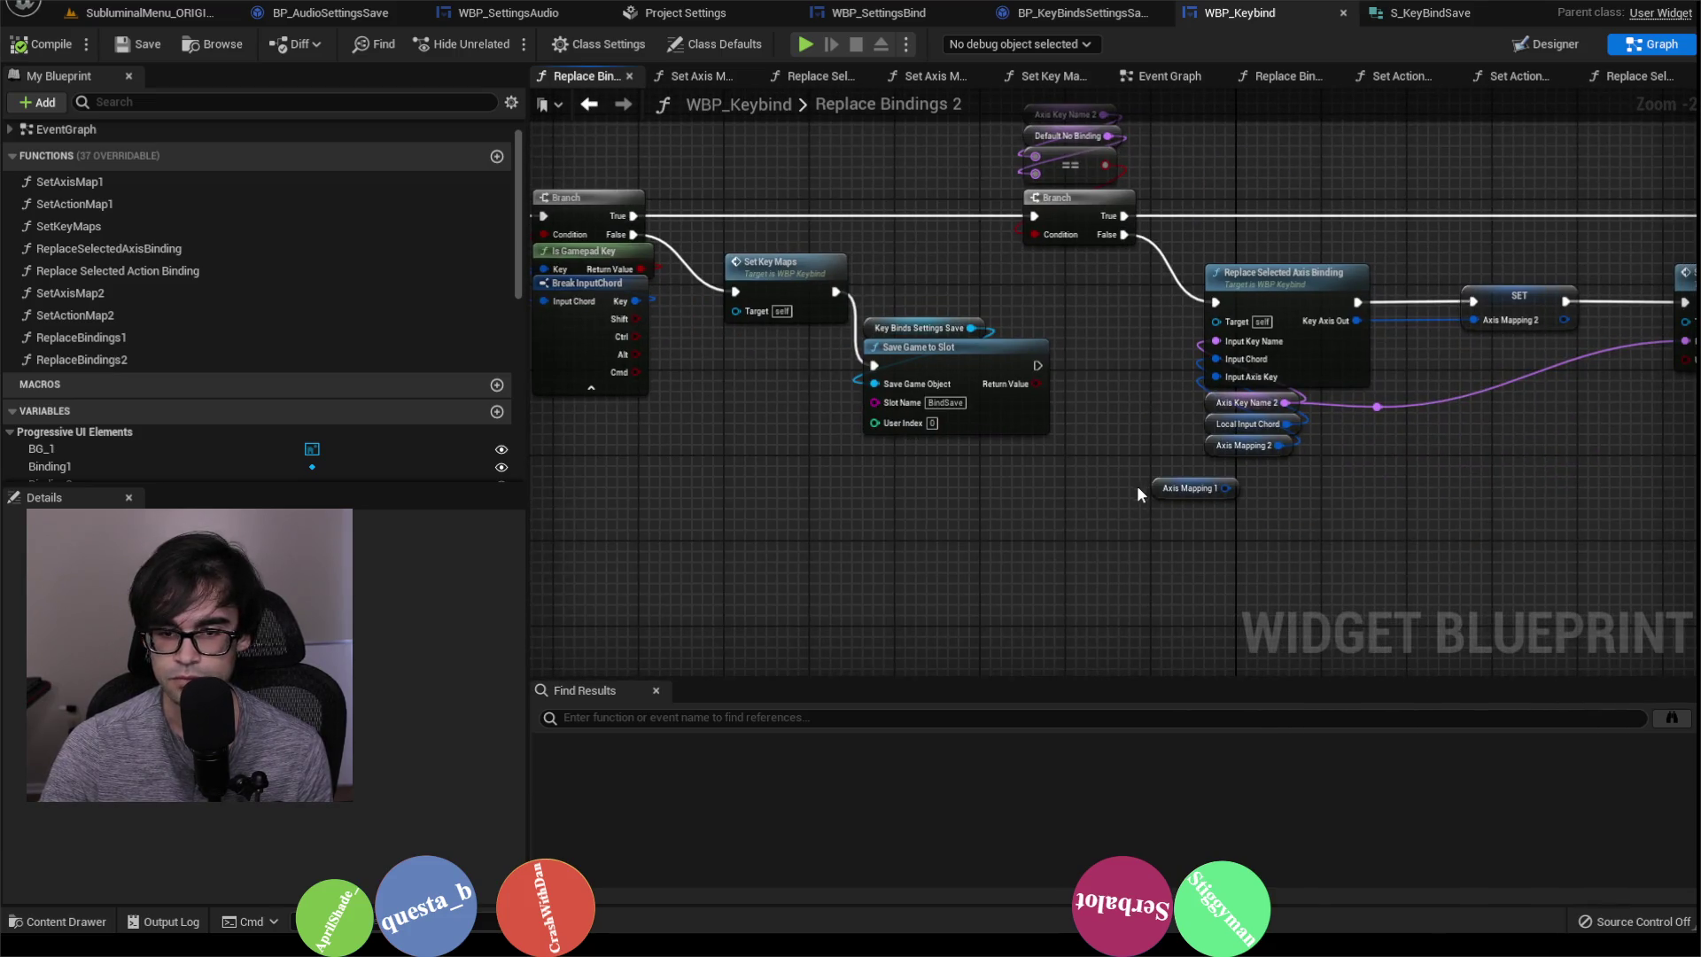
drag(1316, 471, 1243, 480)
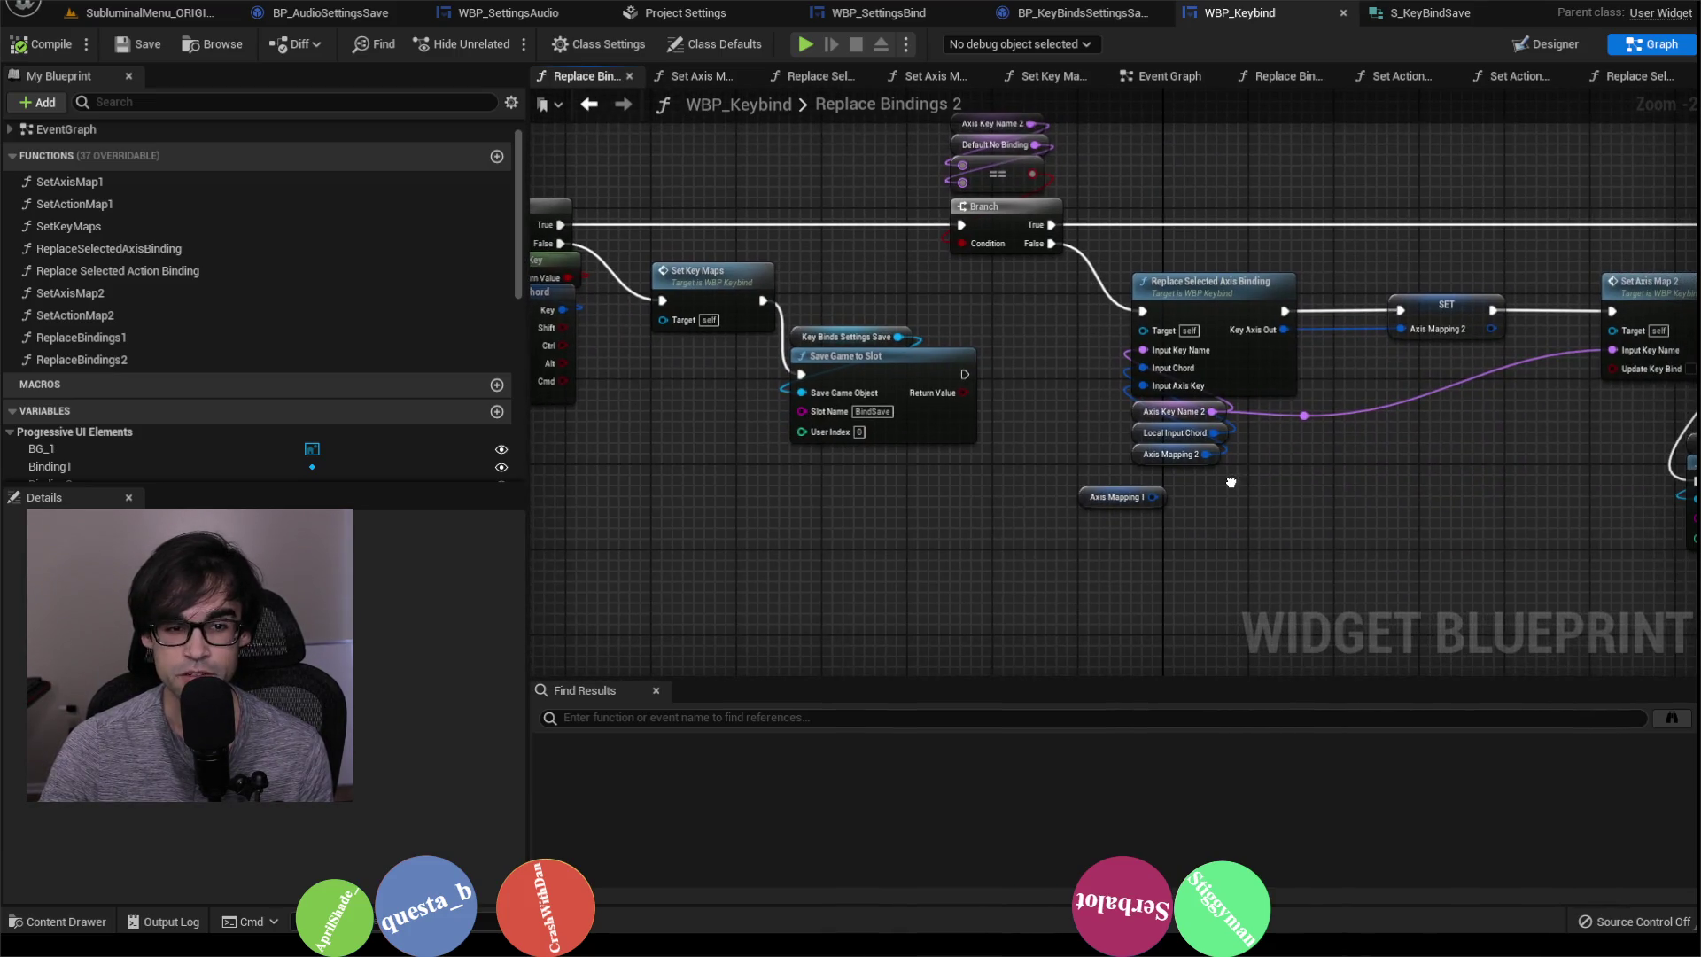
drag(879, 453, 800, 324)
key(Delete)
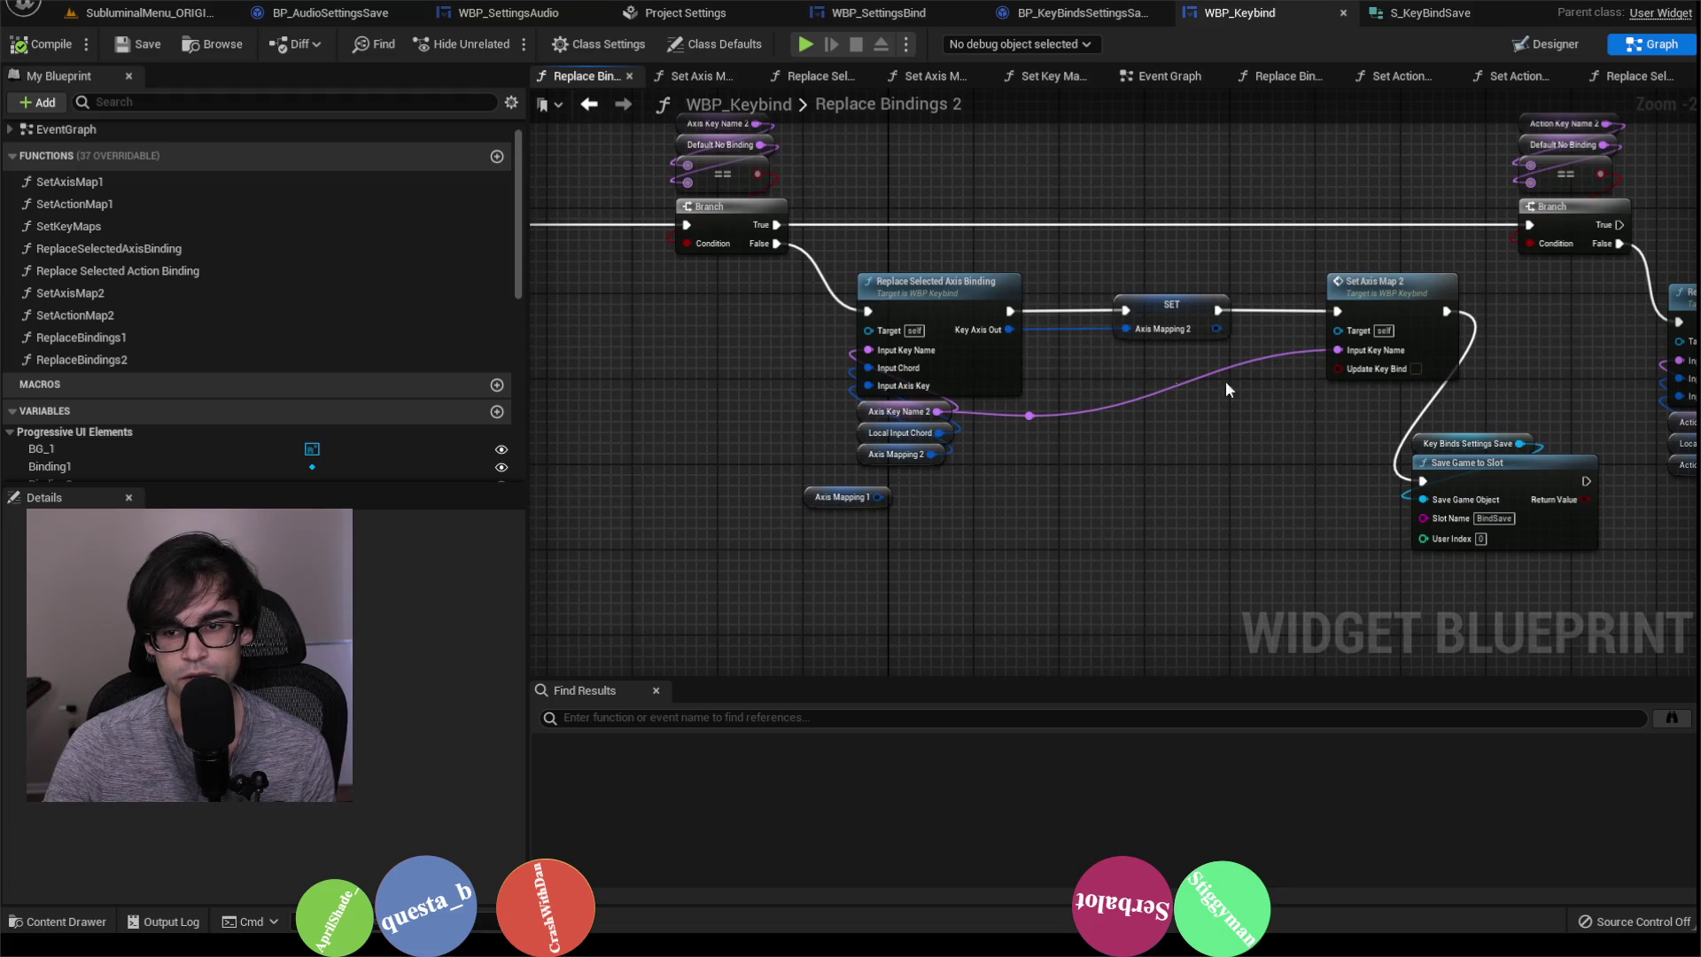
Step: Tick Update Key Bind on Set Axis Map 2, save, and return to the SubliminalMenu level
drag(1227, 390, 1161, 411)
click(1214, 368)
drag(1394, 379, 937, 336)
mouse_move(1379, 353)
mouse_down()
mouse_move(1363, 519)
mouse_move(1251, 483)
mouse_up()
drag(1301, 551, 1340, 515)
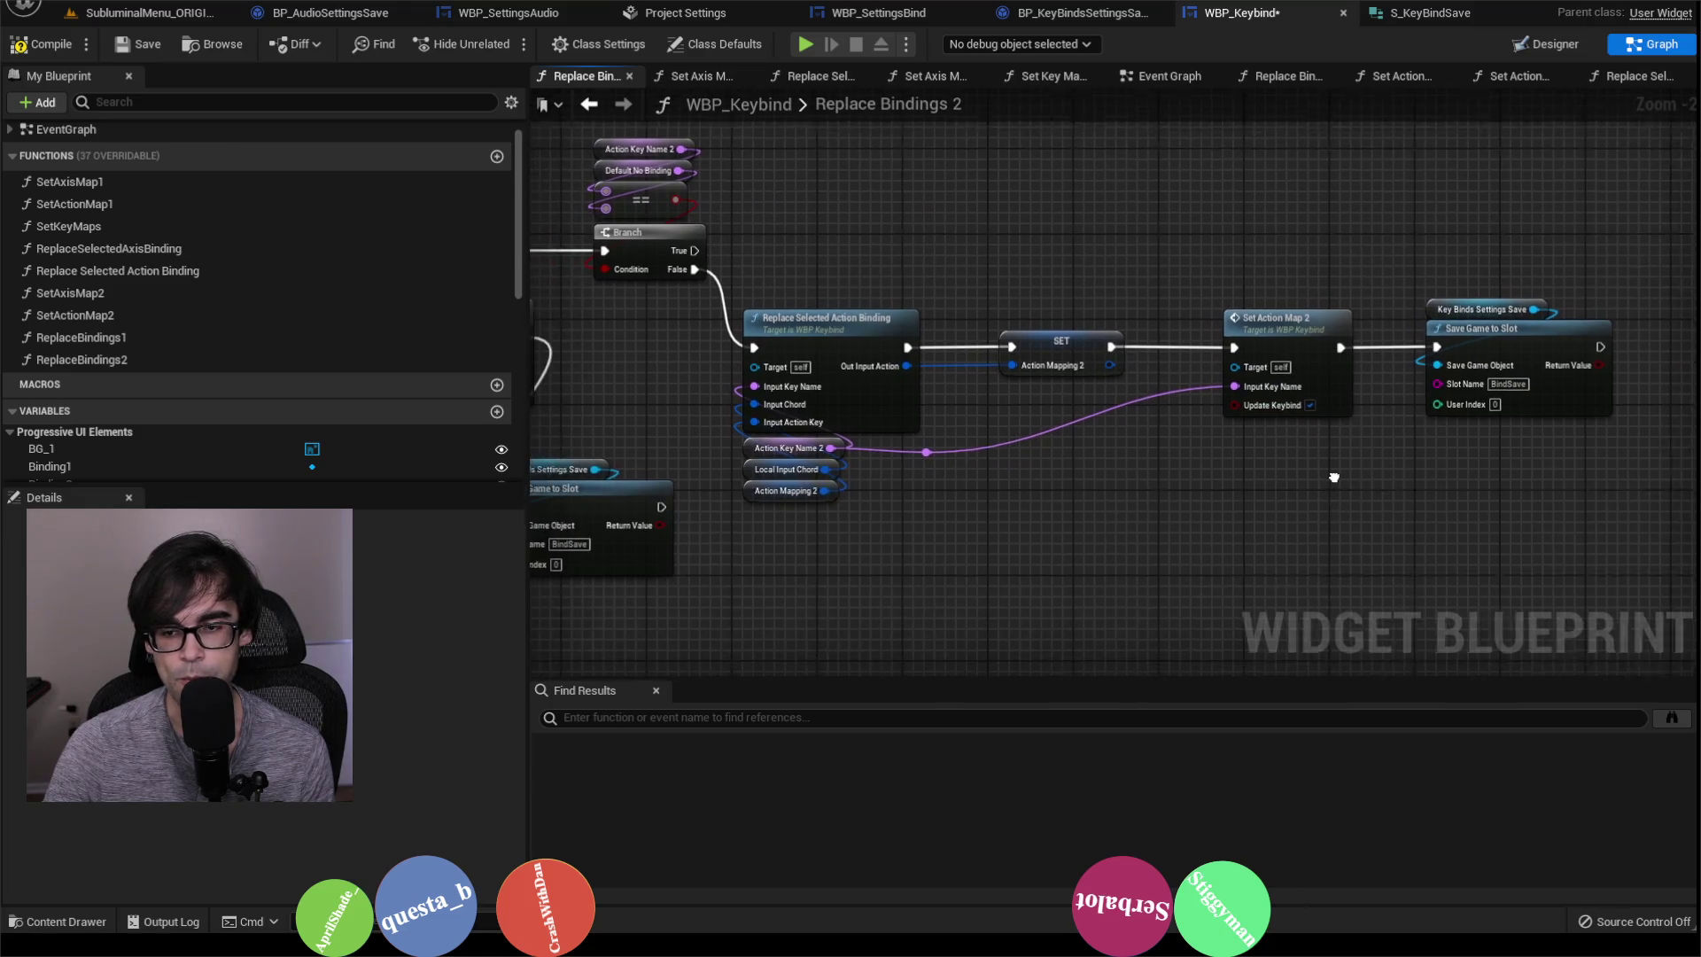
scroll(1316, 445, down, 1)
click(130, 46)
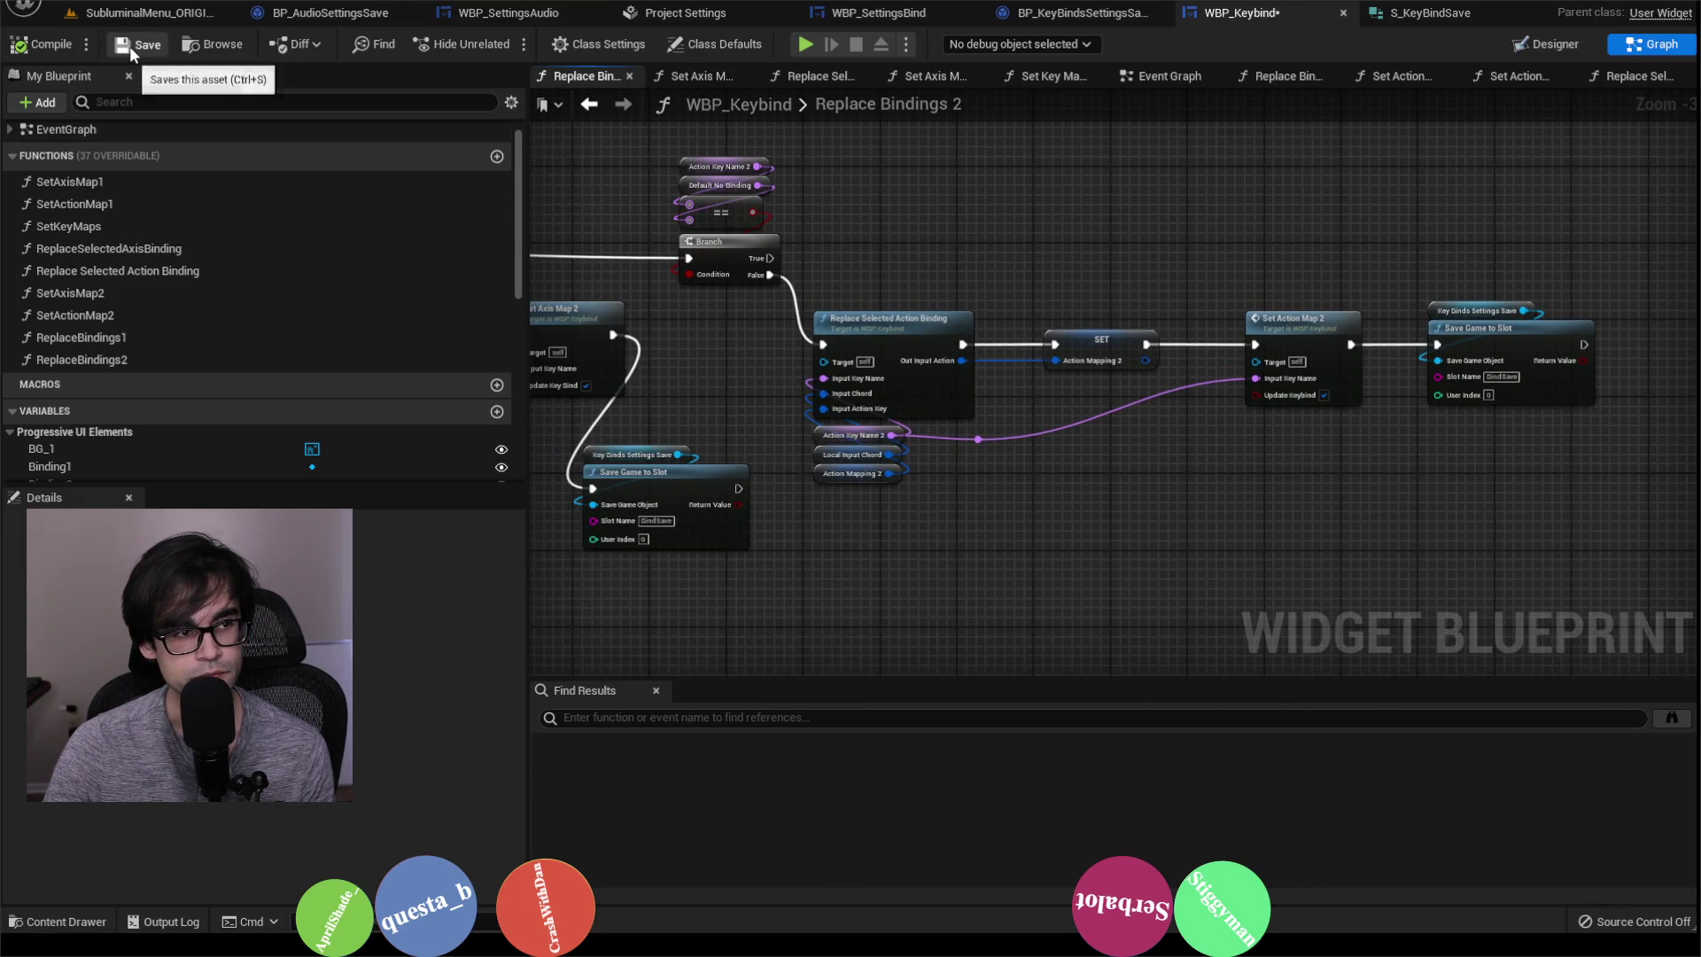
click(147, 12)
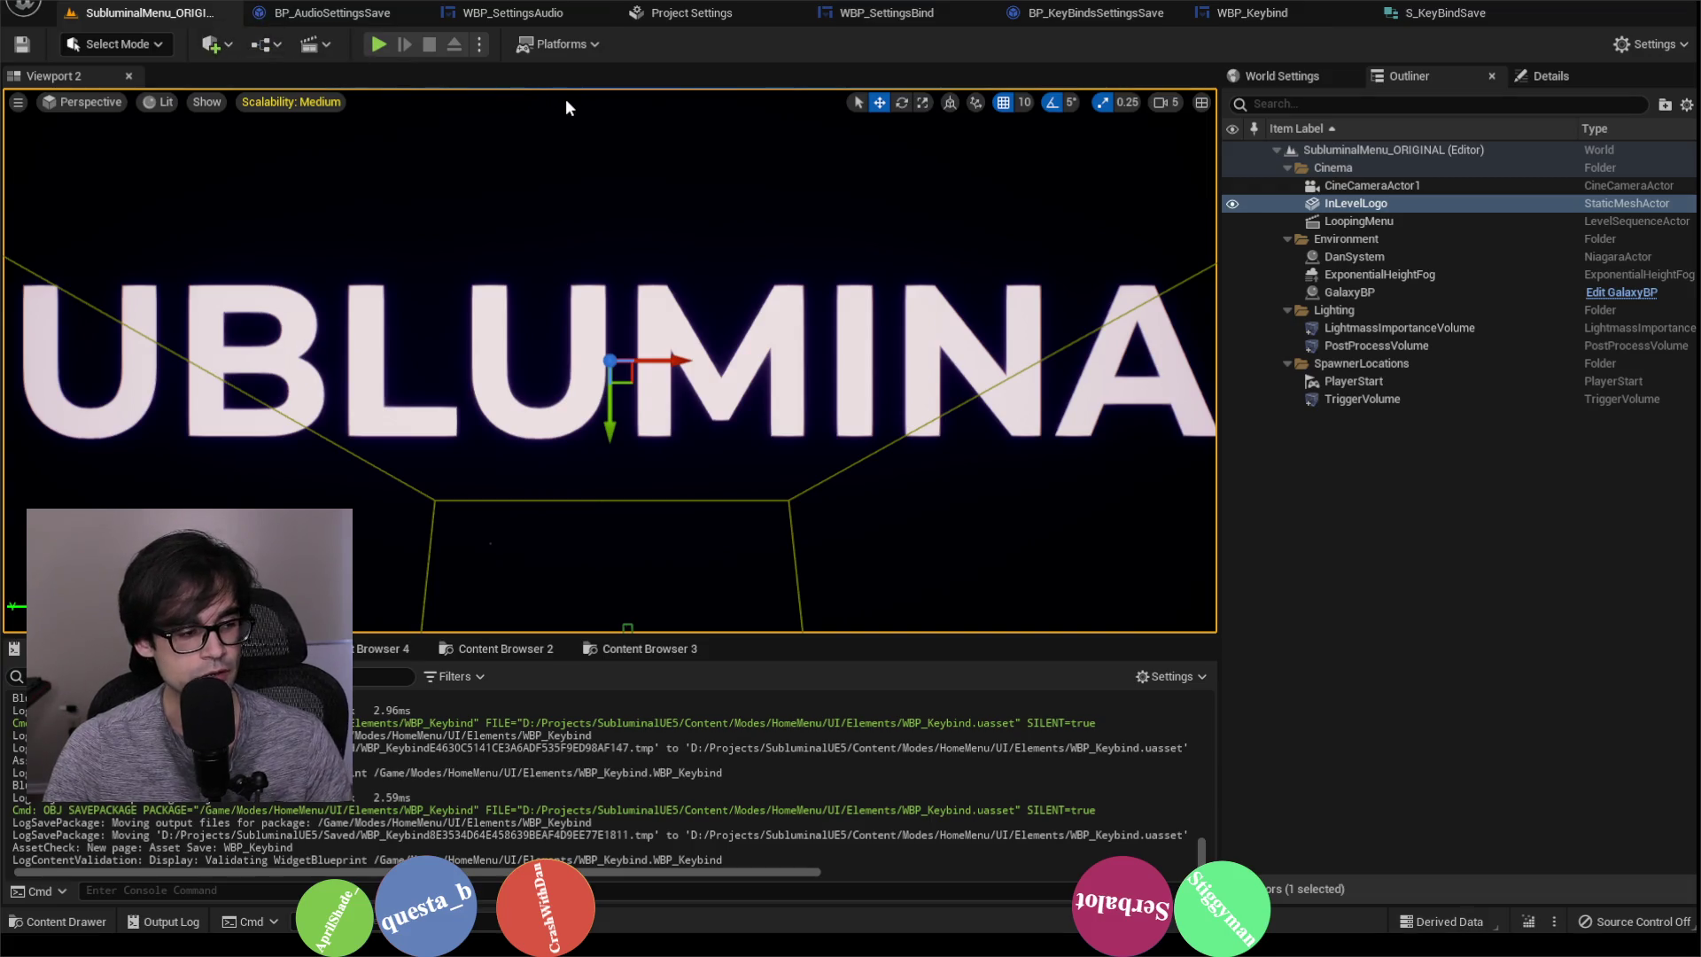
Step: Delete BindSave.sav from Saved/SaveGames, confirm, and minimize the Explorer window
key(alt+Tab)
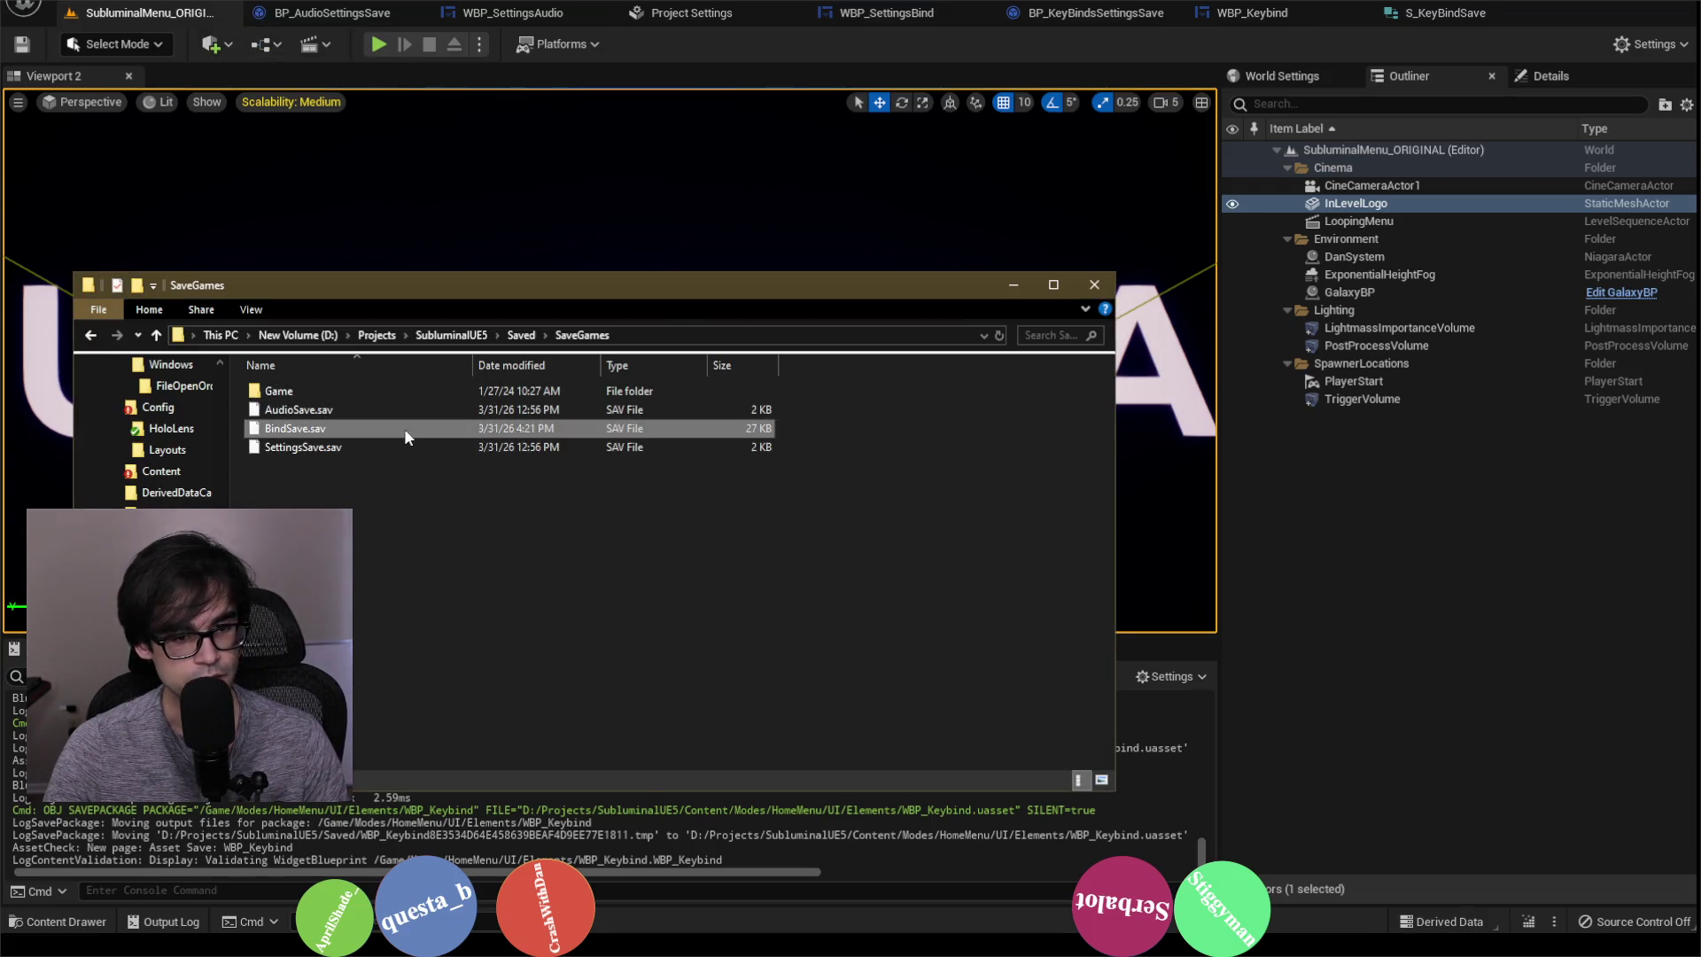
right_click(404, 427)
click(452, 768)
click(918, 537)
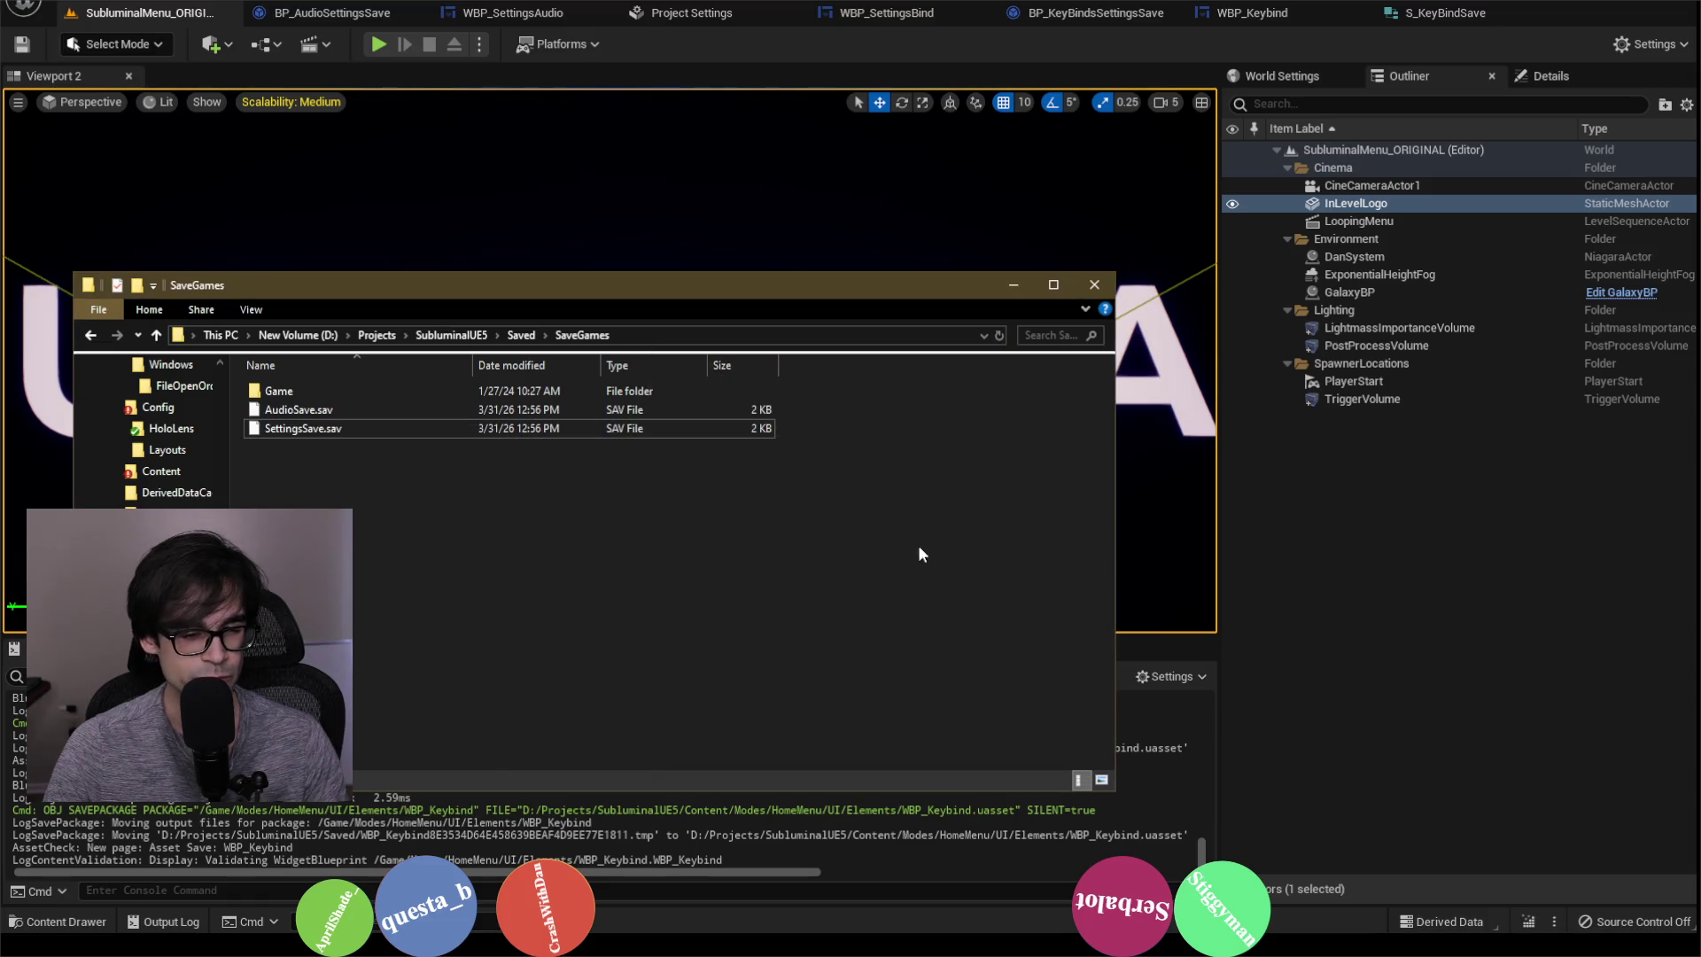
click(1009, 285)
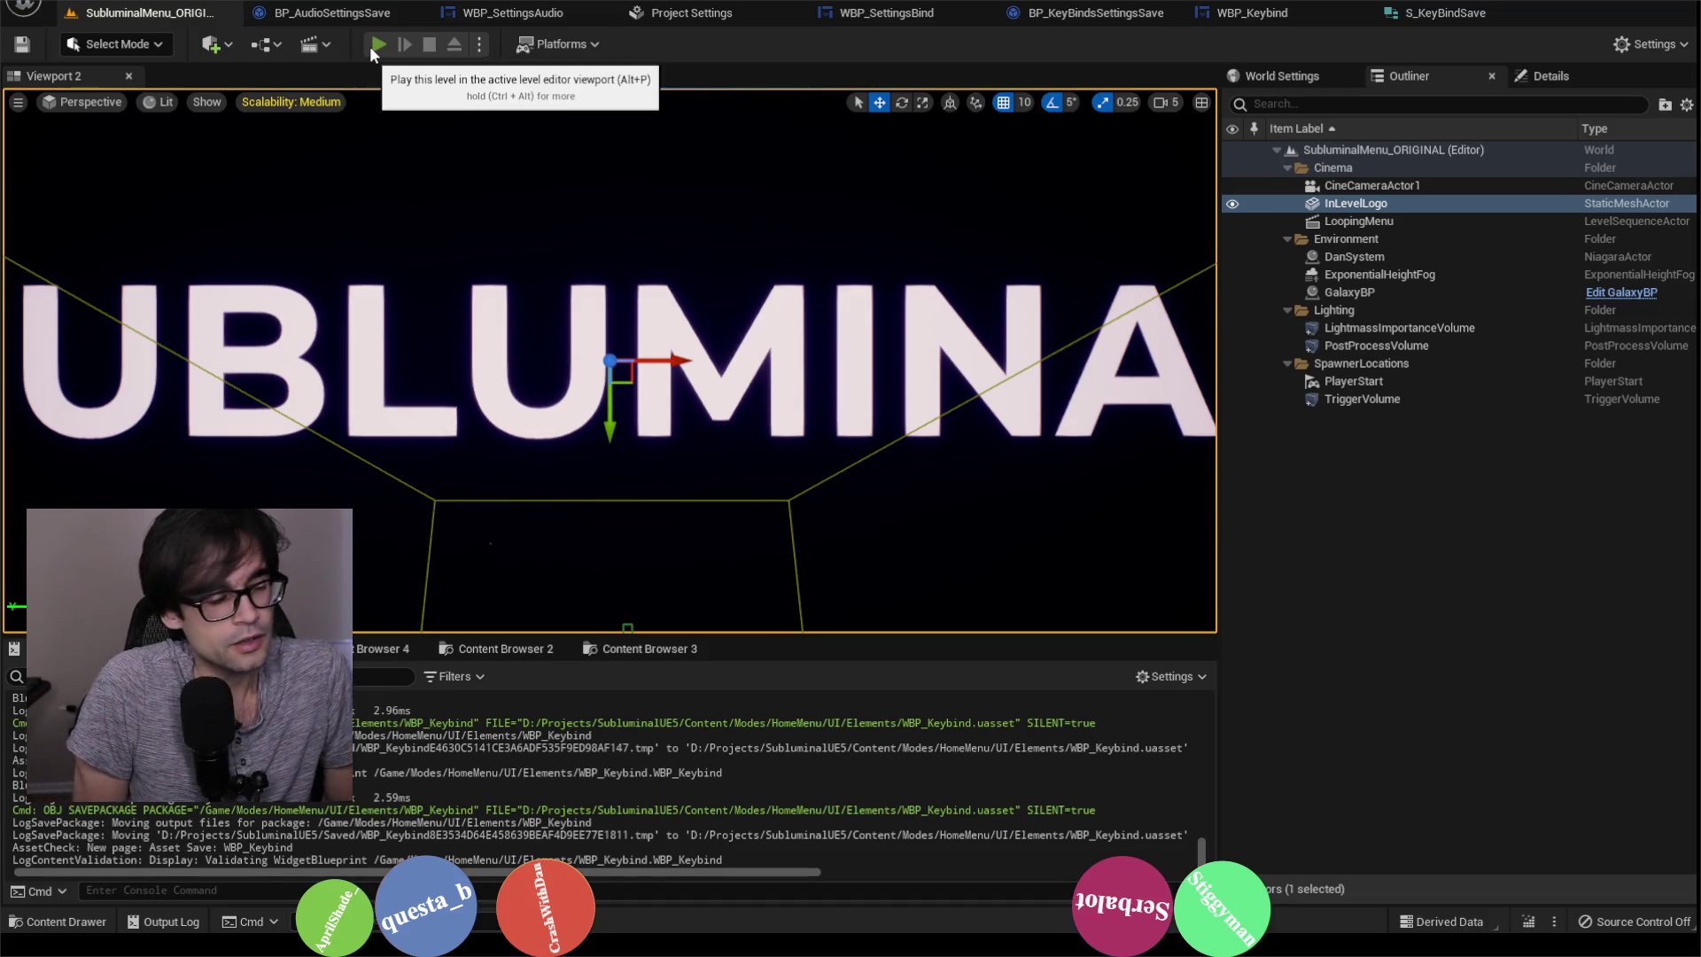
Step: Play the level and rebind Throttle's keyboard key to T under Settings > Bind, then stop
click(376, 44)
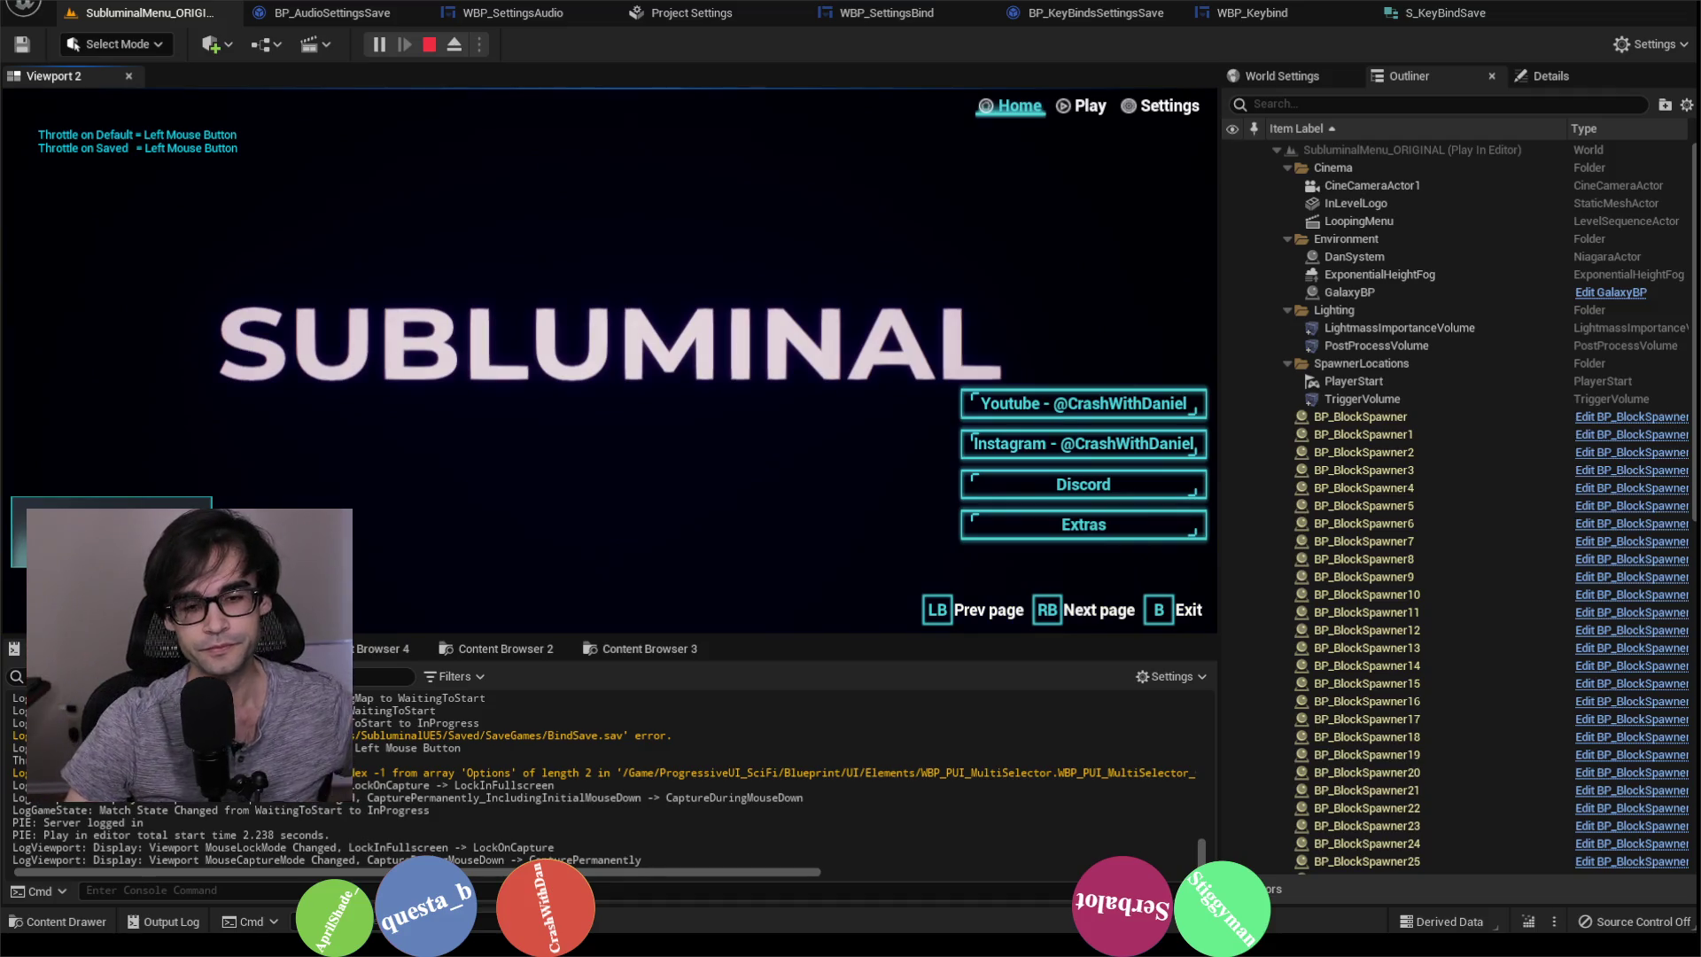
click(1156, 104)
click(451, 138)
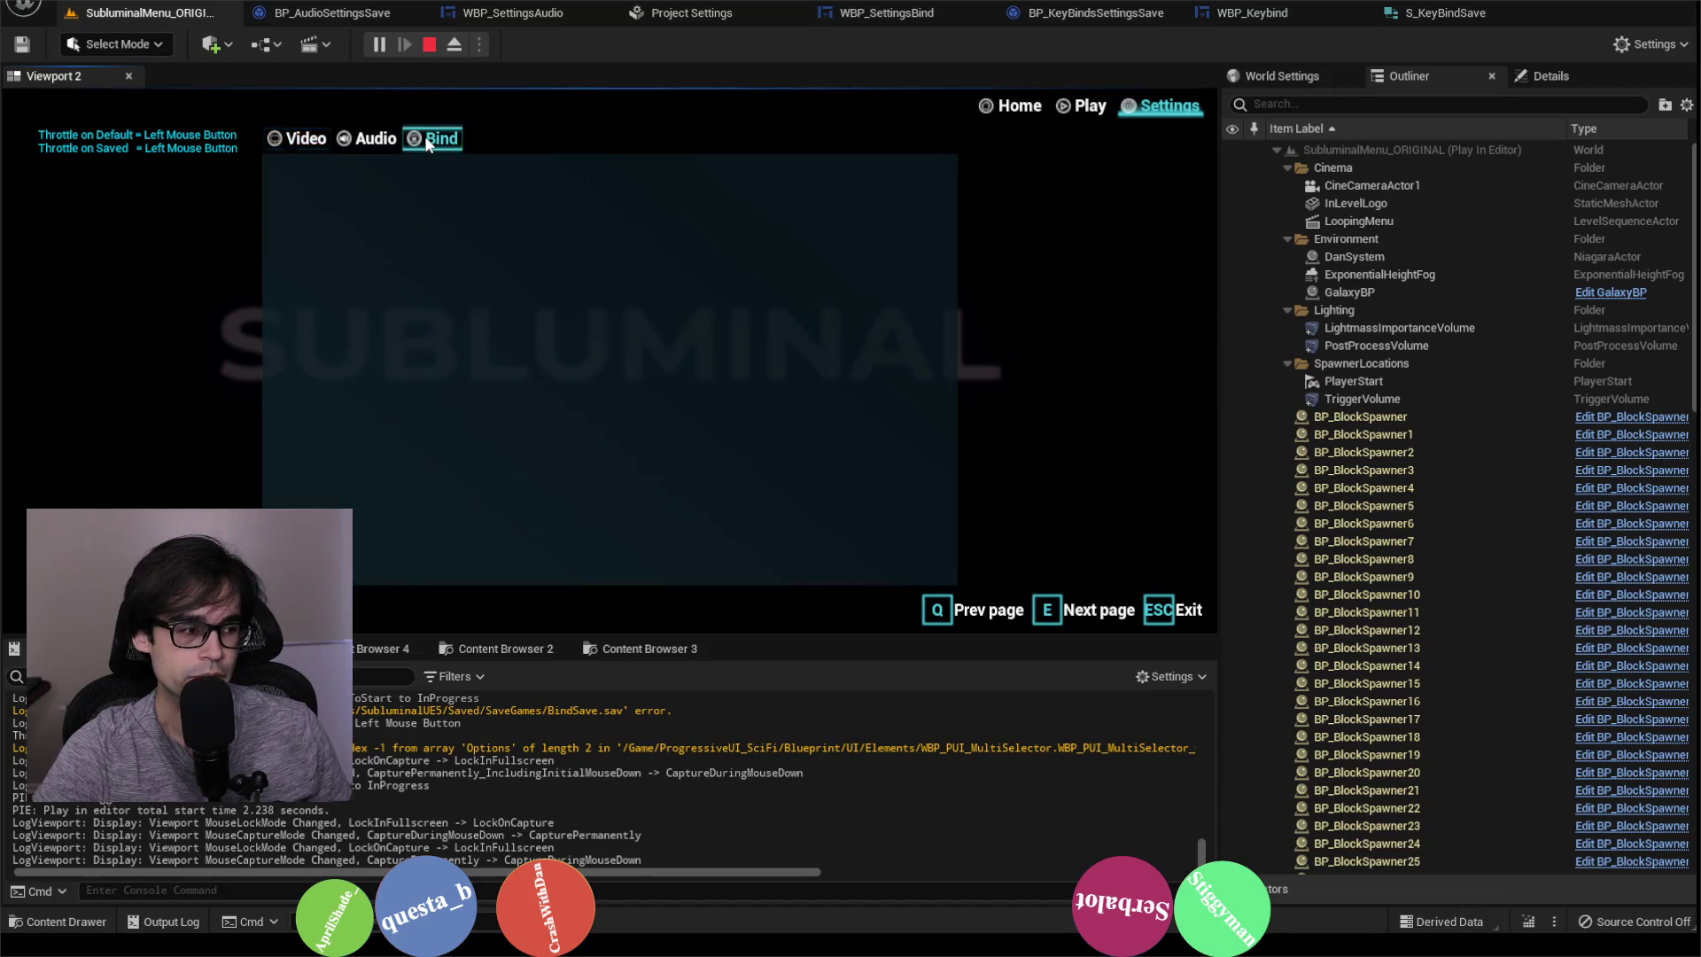
click(634, 210)
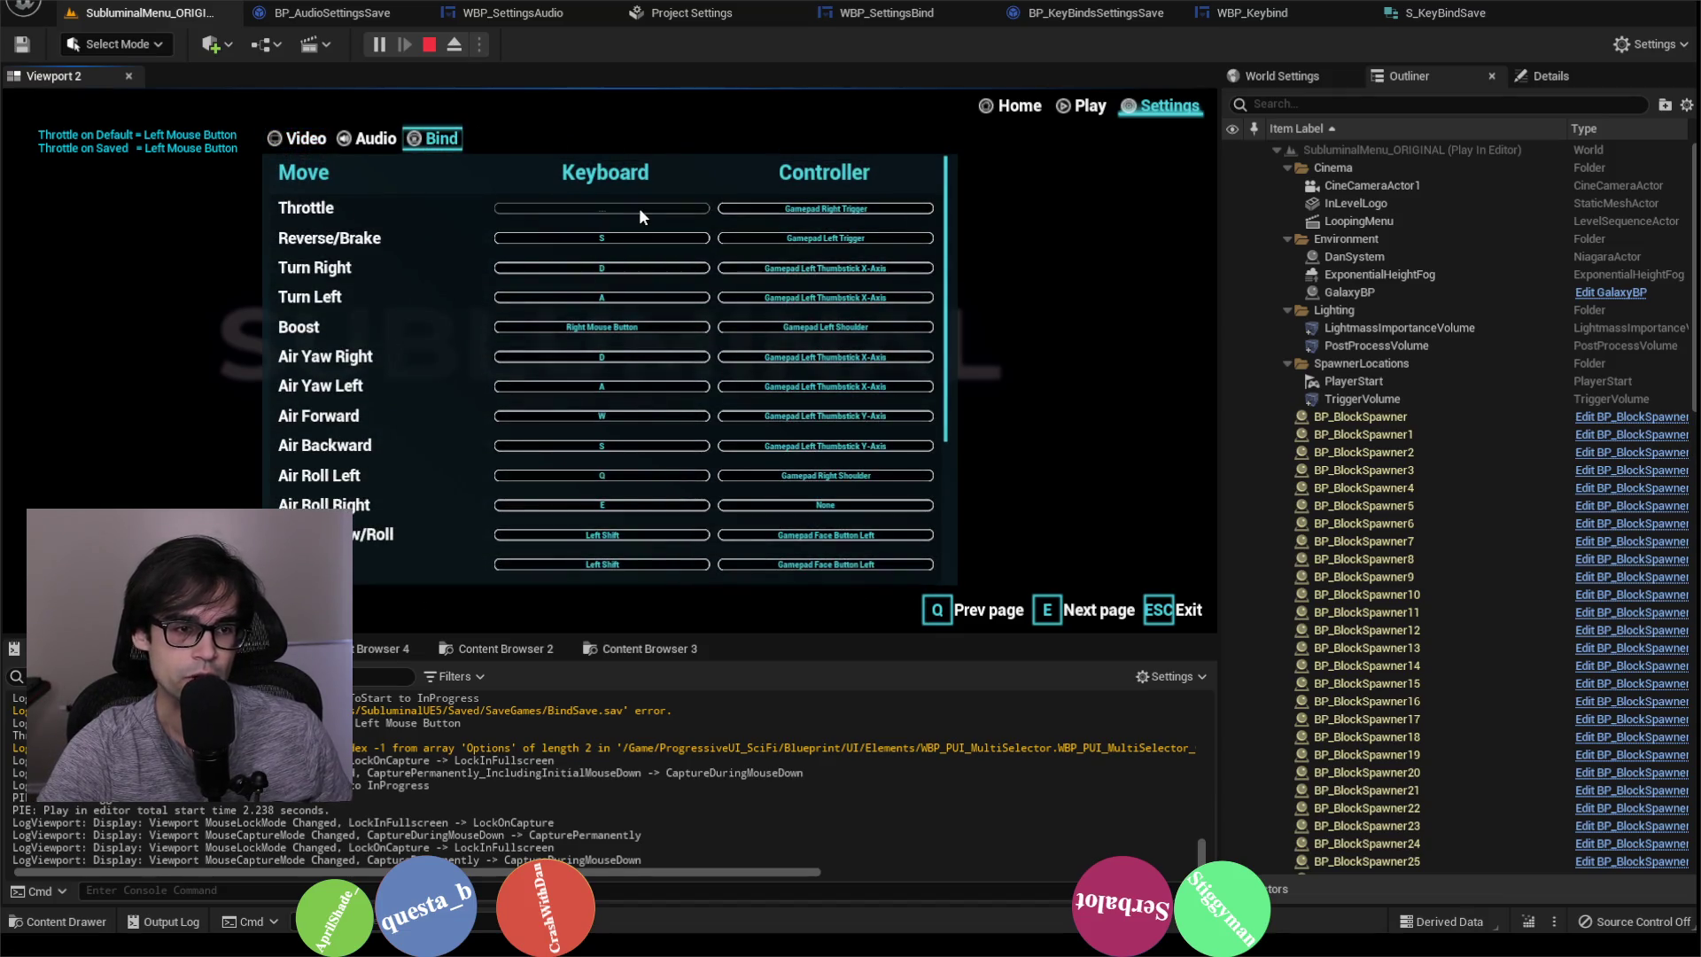
key(t)
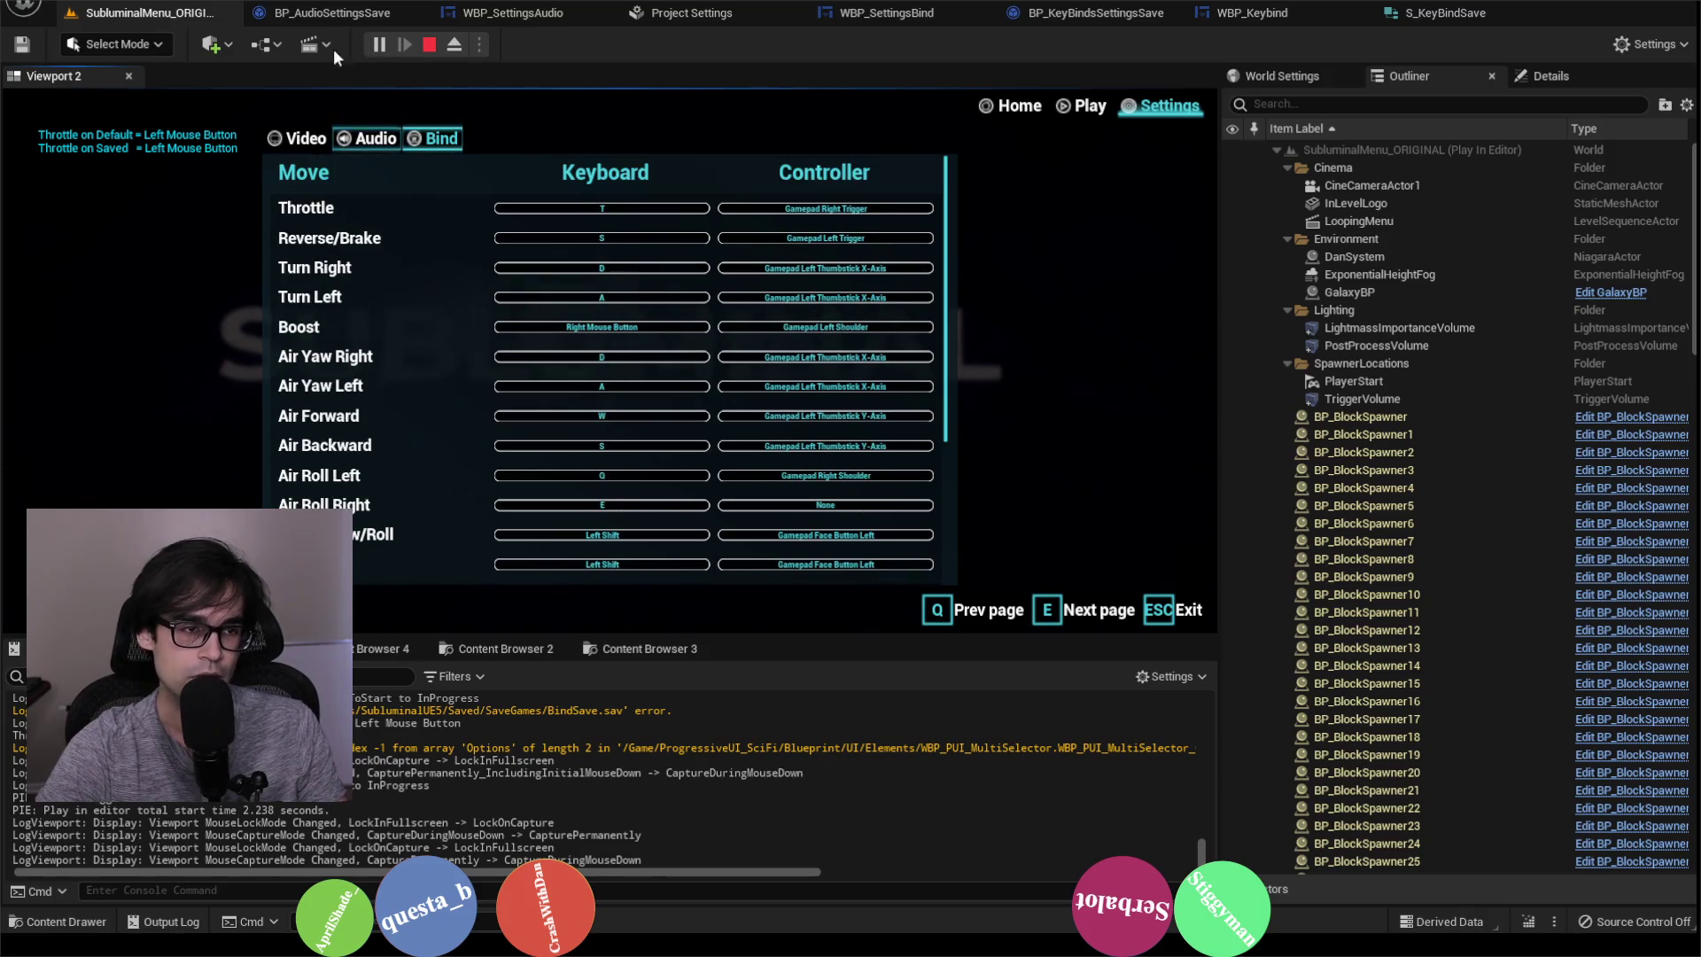
click(428, 45)
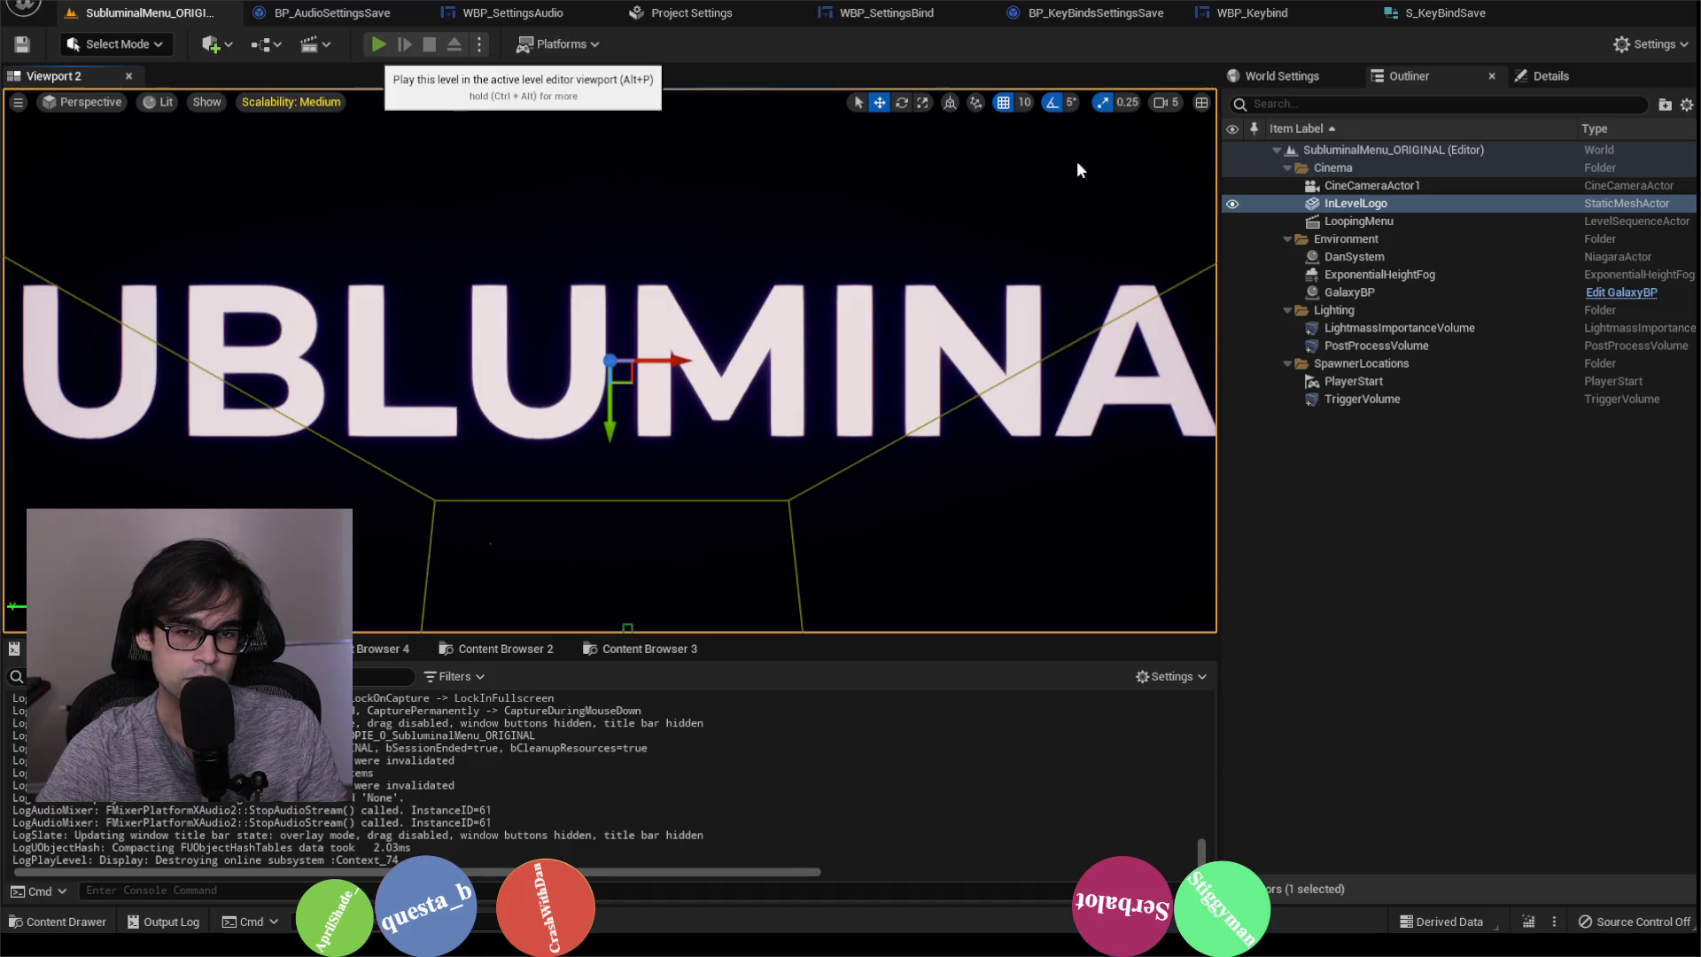
Step: Restart play with Alt+P and check the Settings > Bind list for Throttle's binding, then stop
key(alt+p)
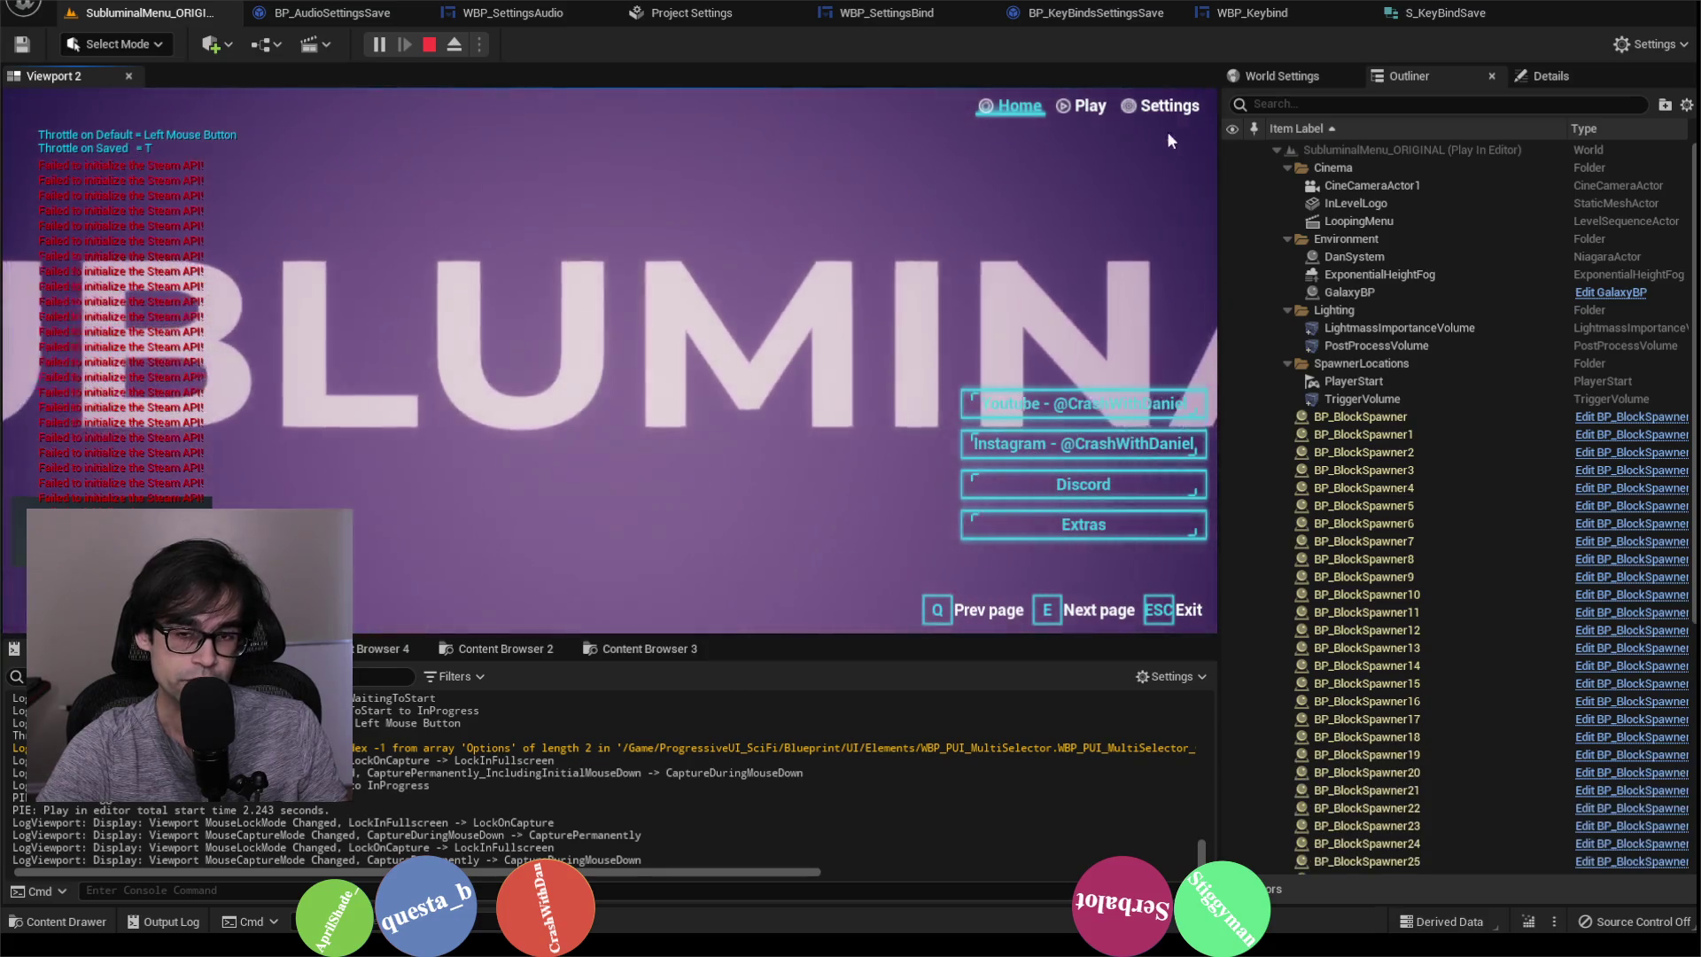
click(1167, 108)
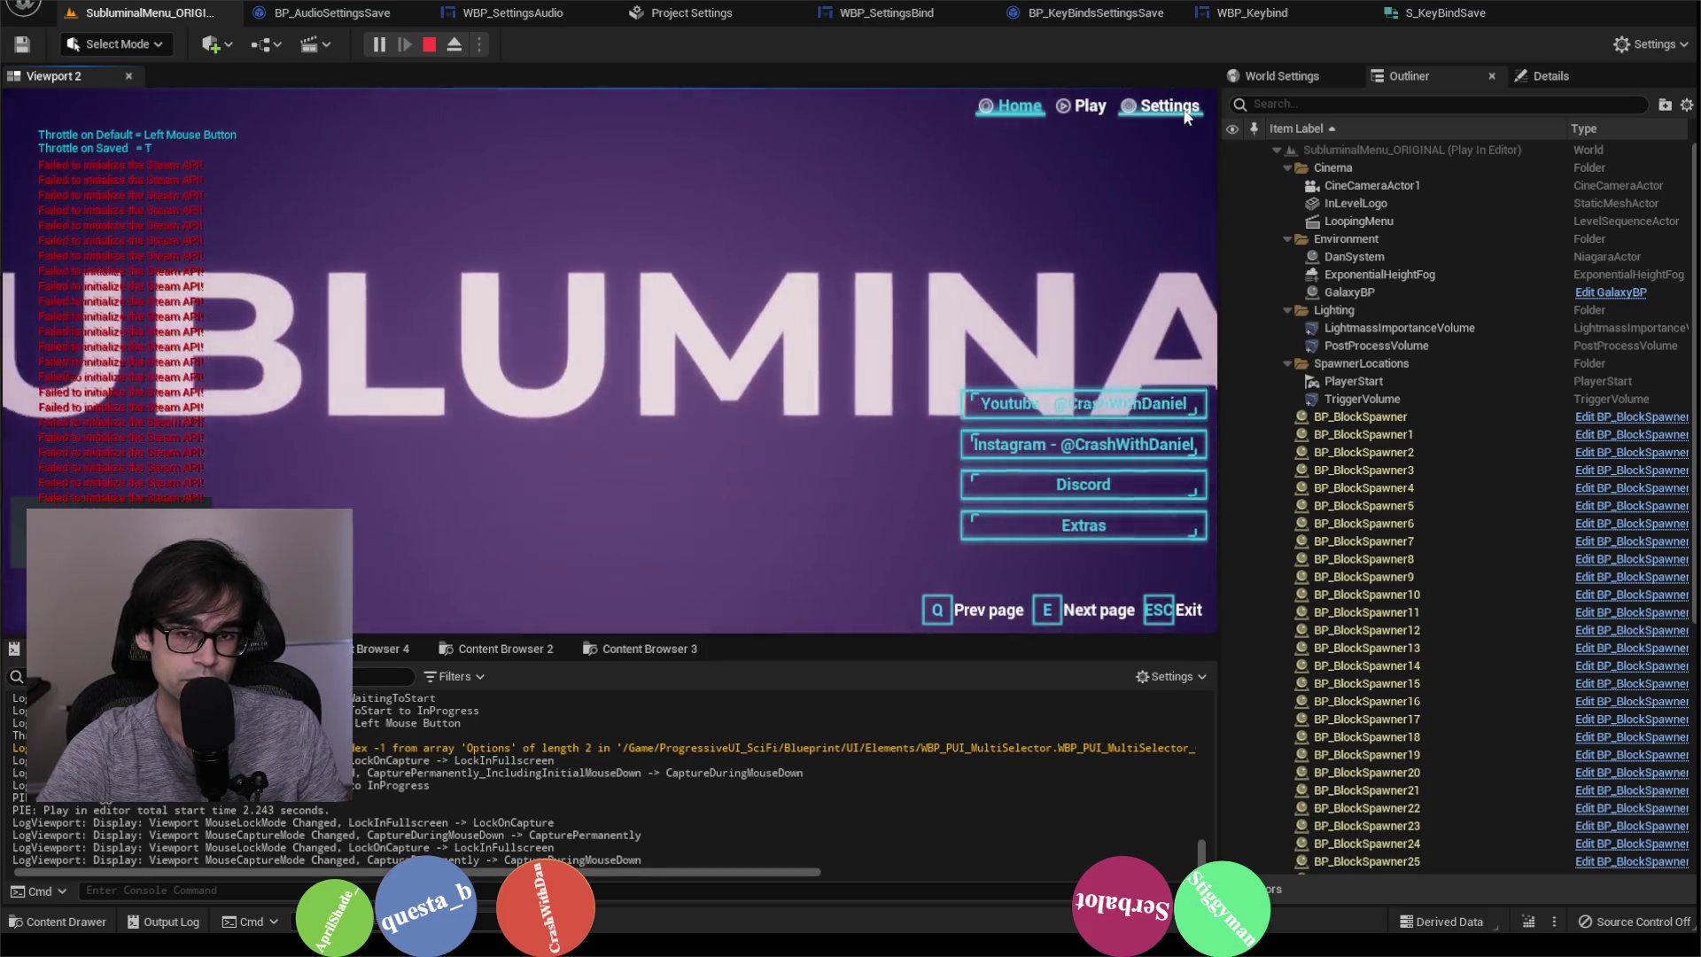
click(419, 133)
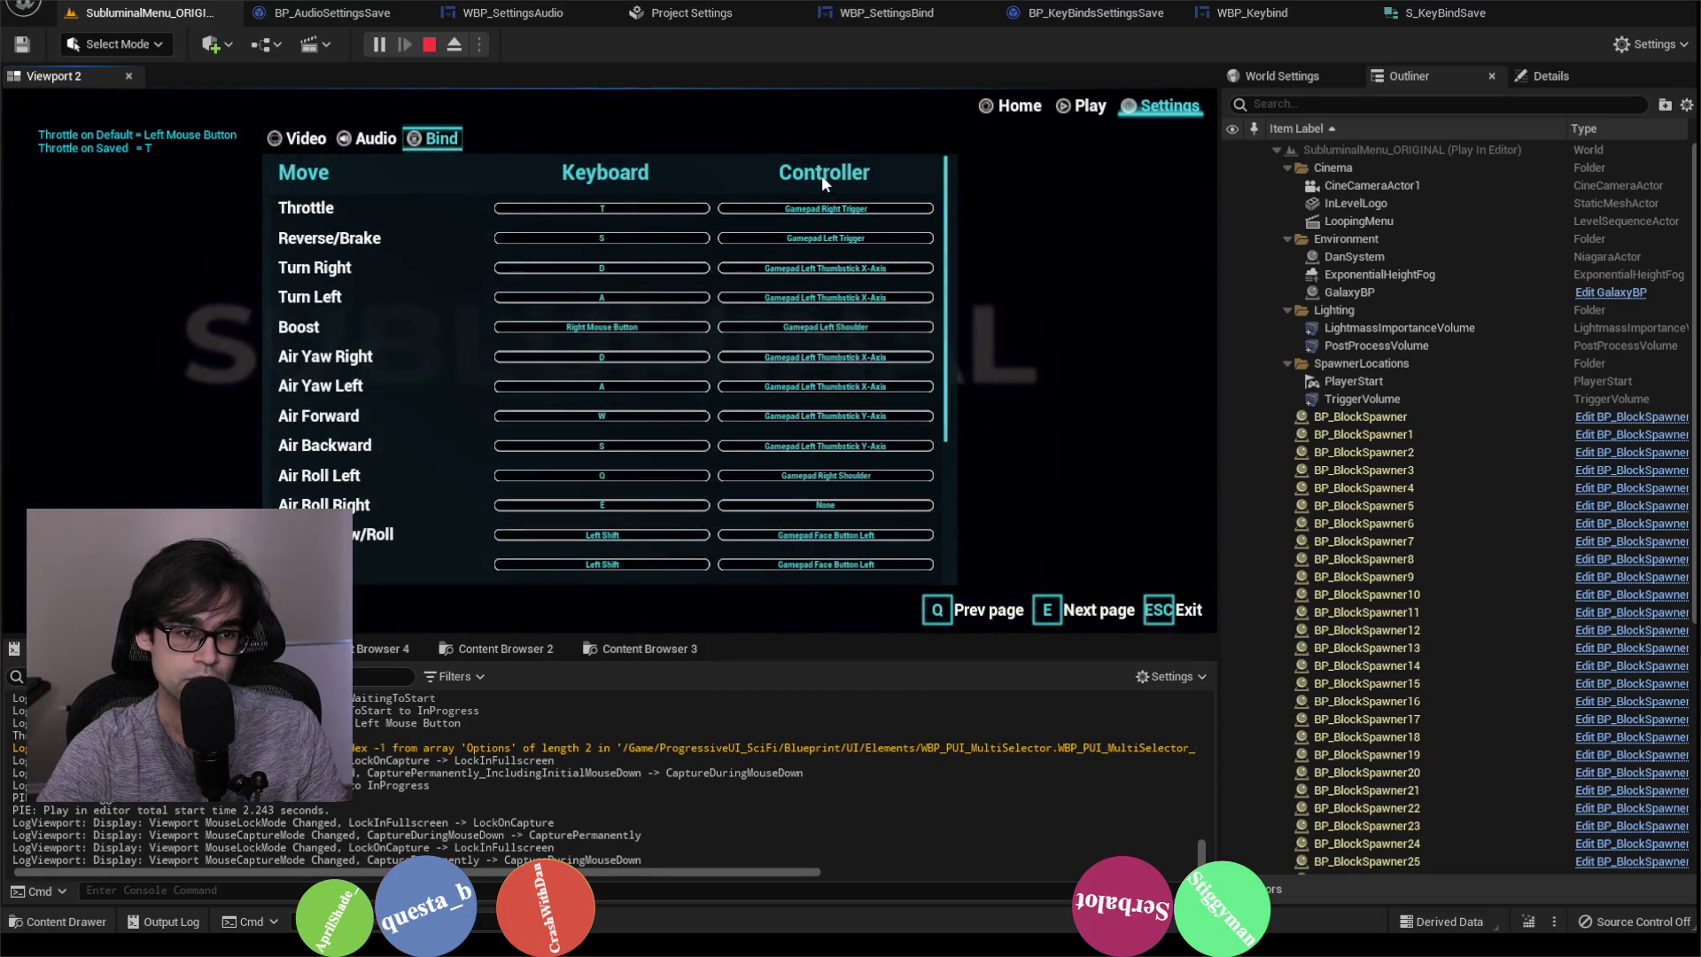
scroll(620, 416, down, 3)
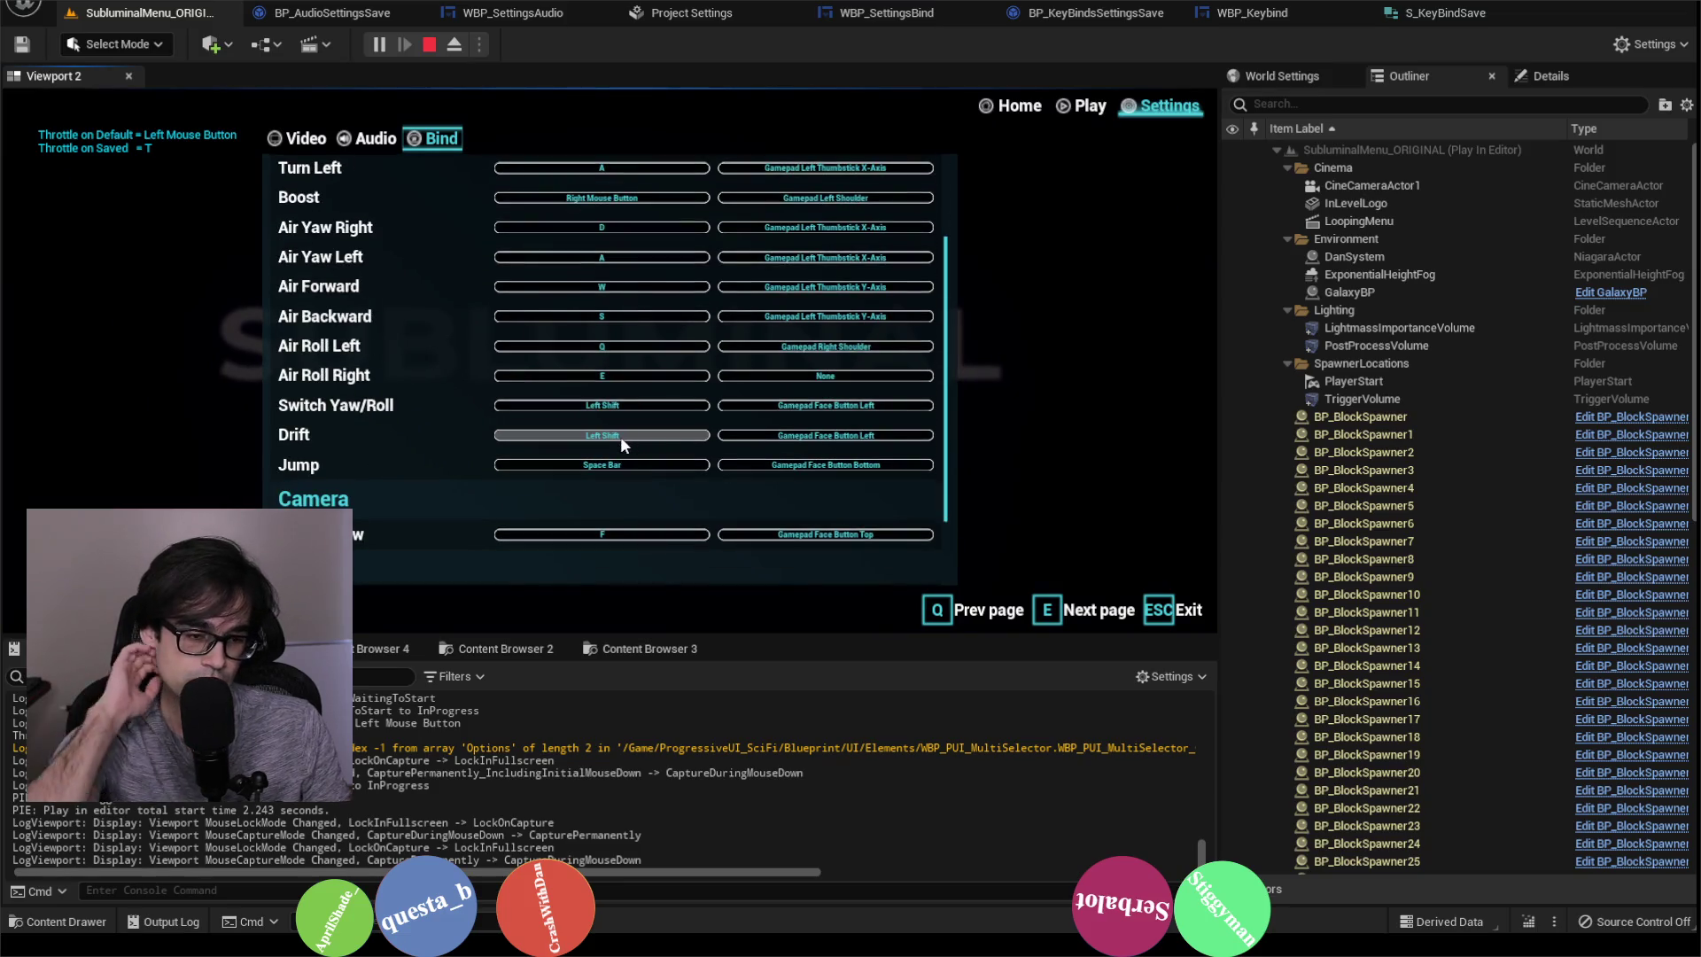
scroll(612, 407, down, 2)
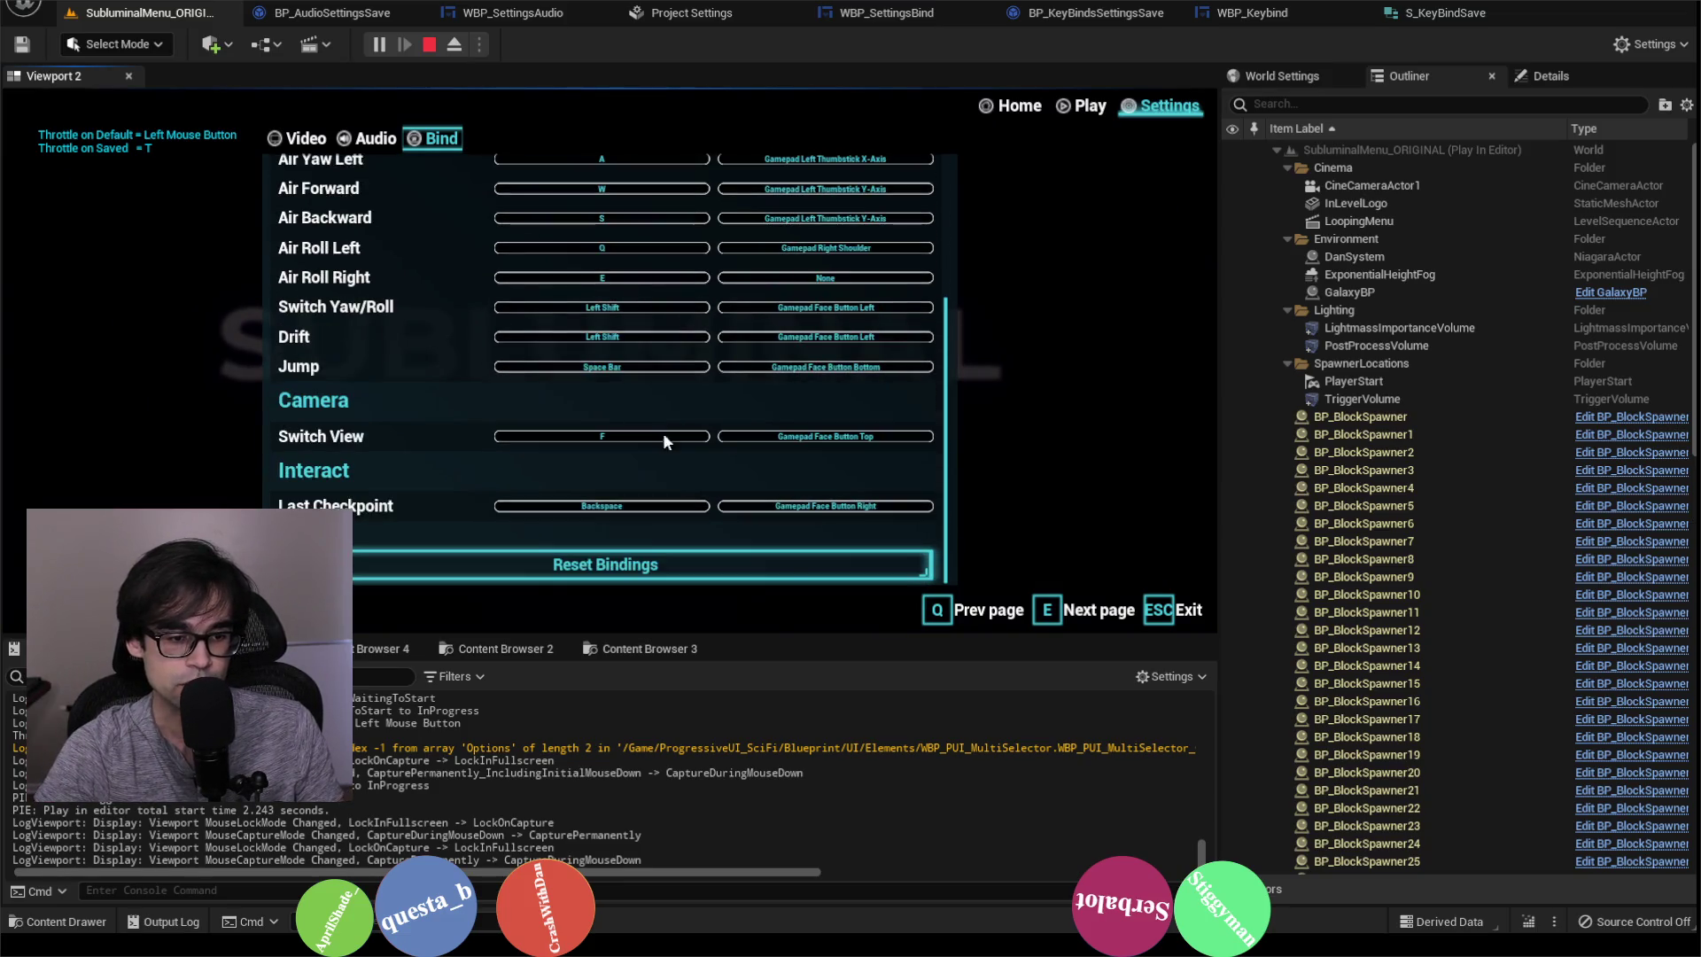
scroll(655, 490, up, 5)
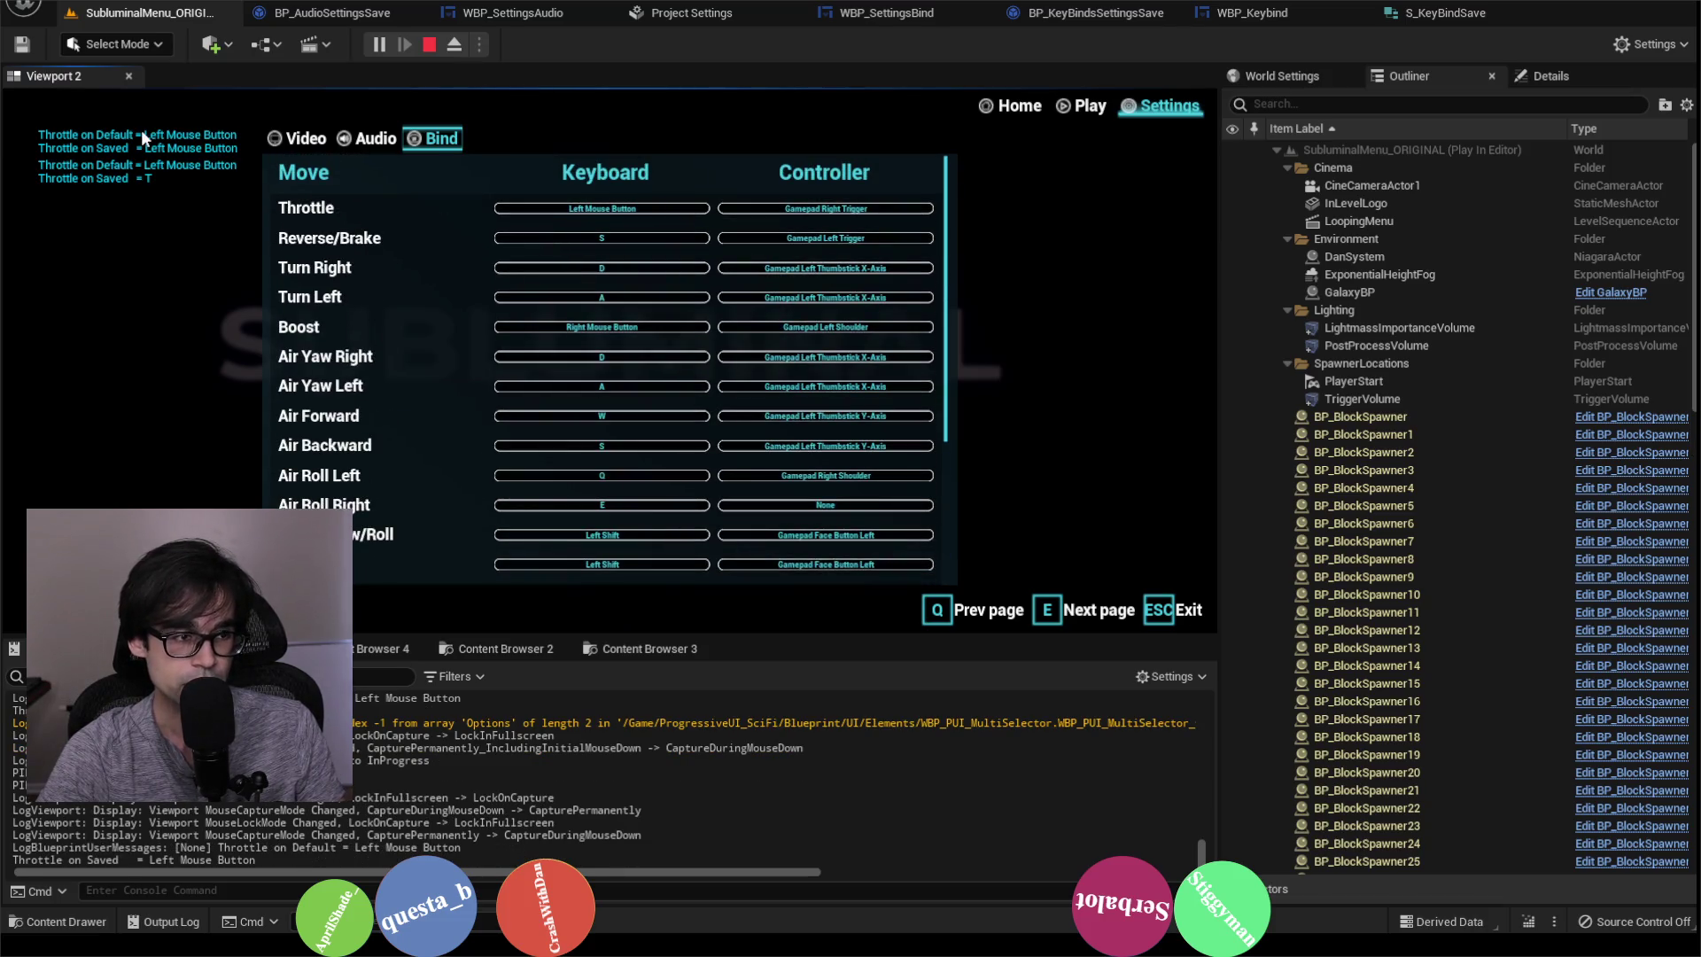
click(428, 44)
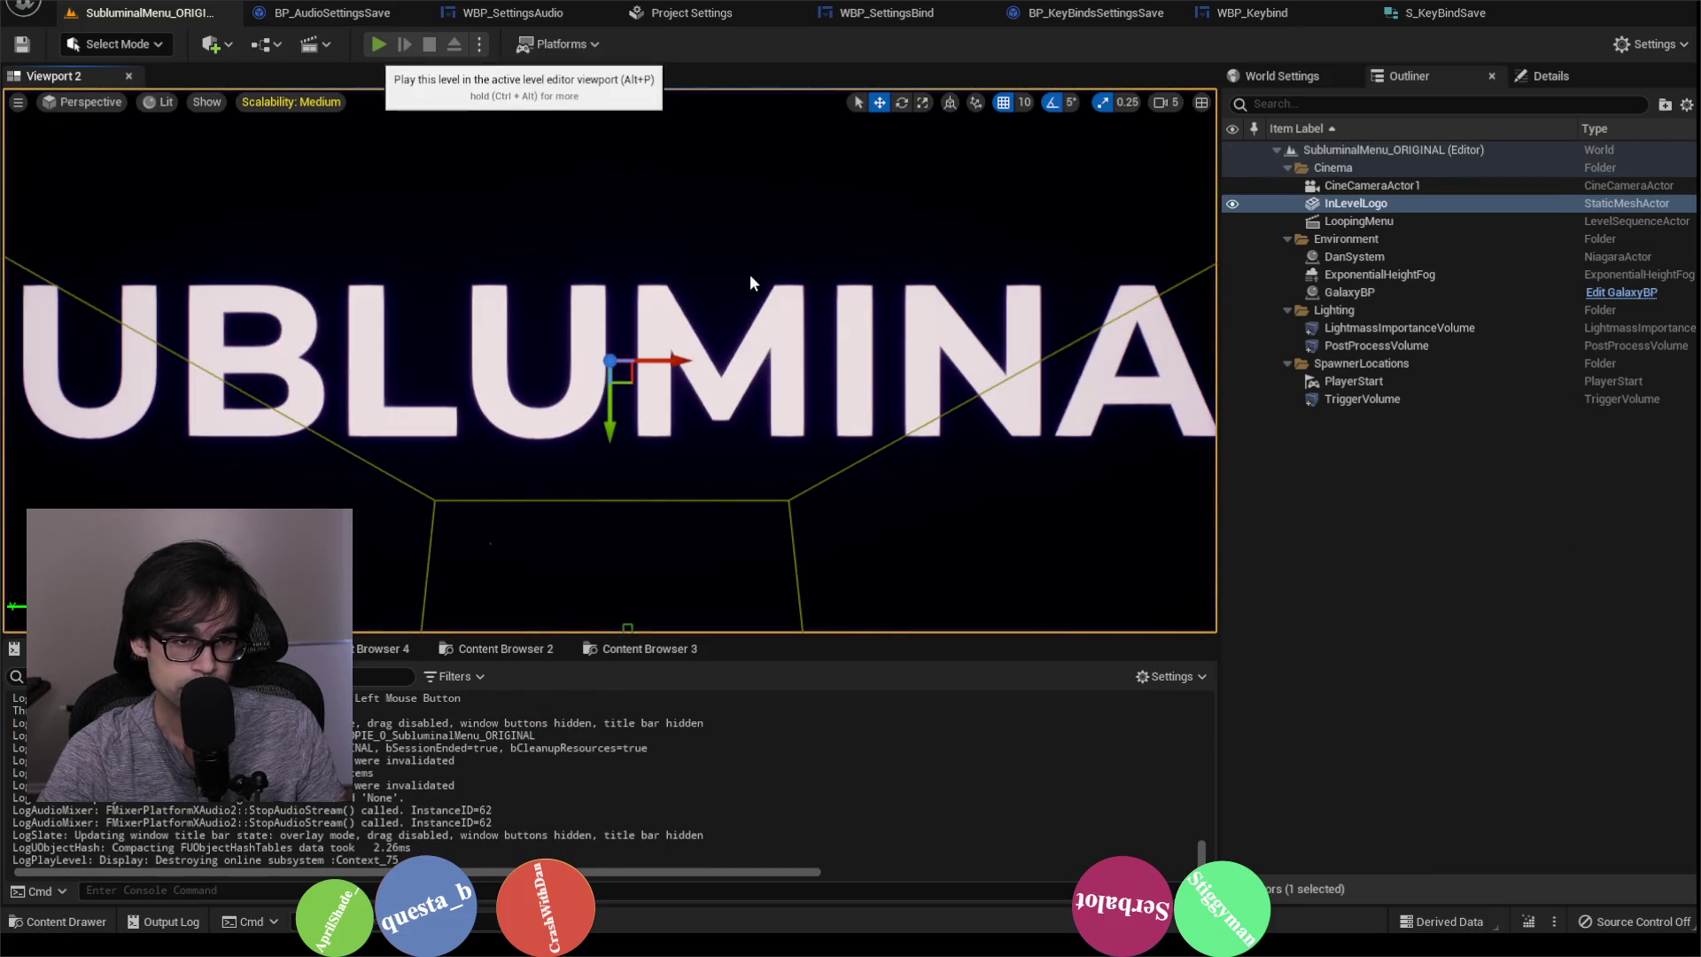
Step: Start play with Alt+P, rebind Switch View's keyboard key to H in Settings > Bind, then stop
key(alt+p)
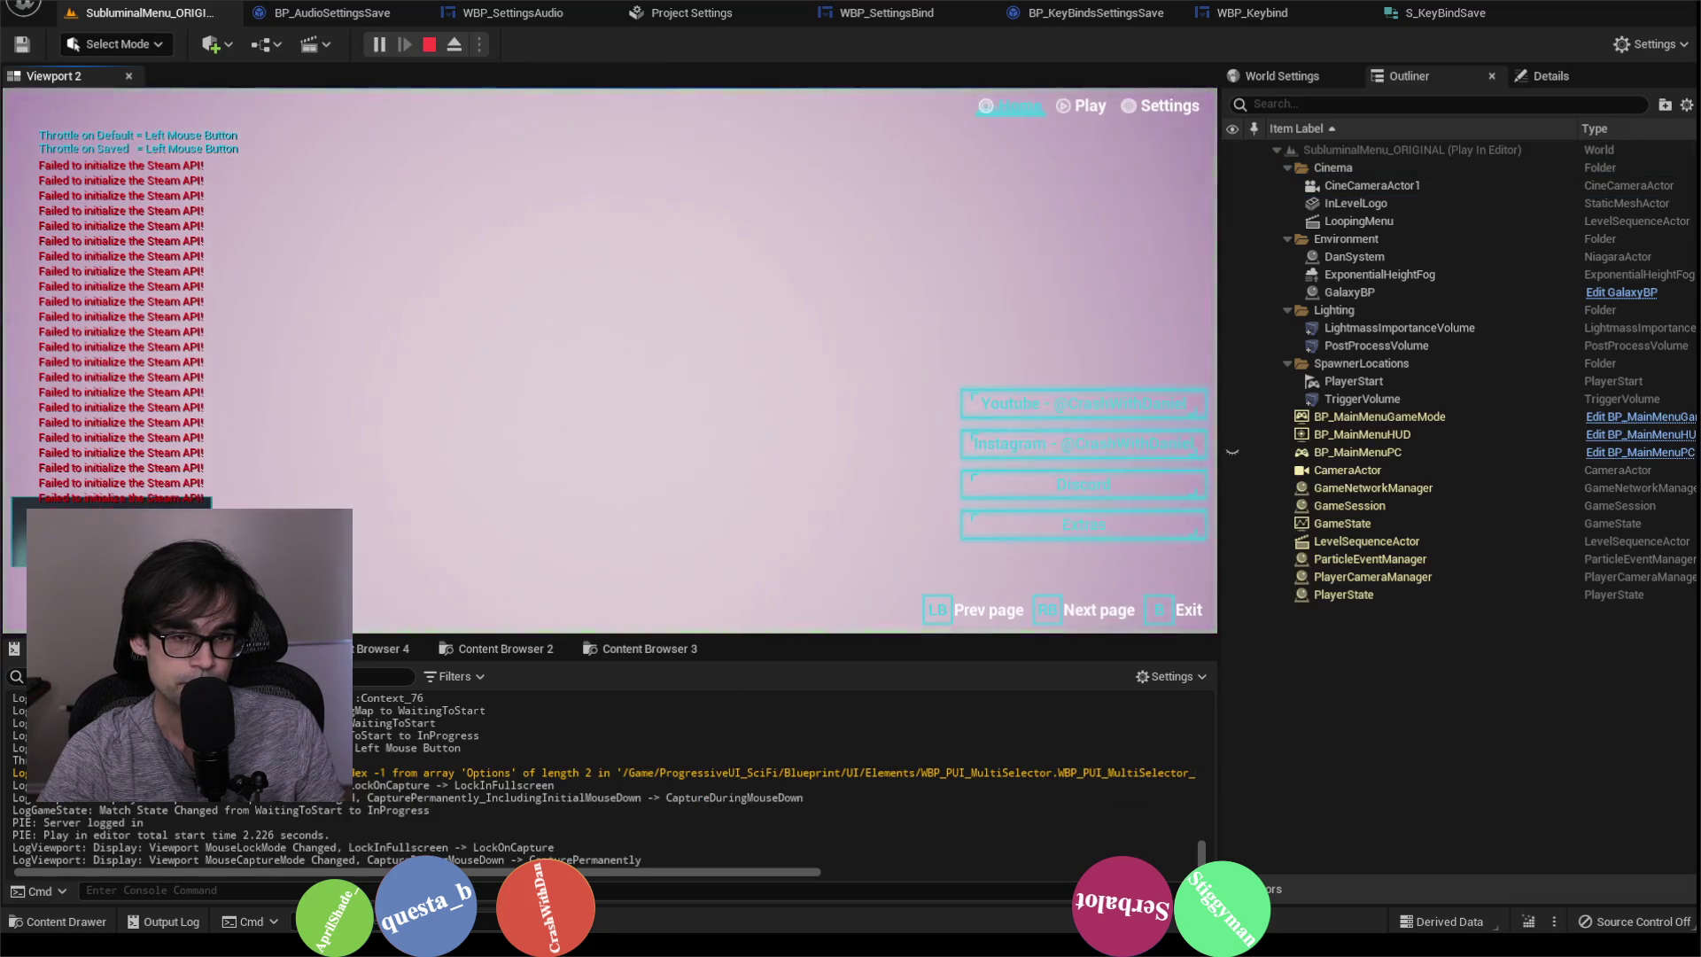
click(1167, 106)
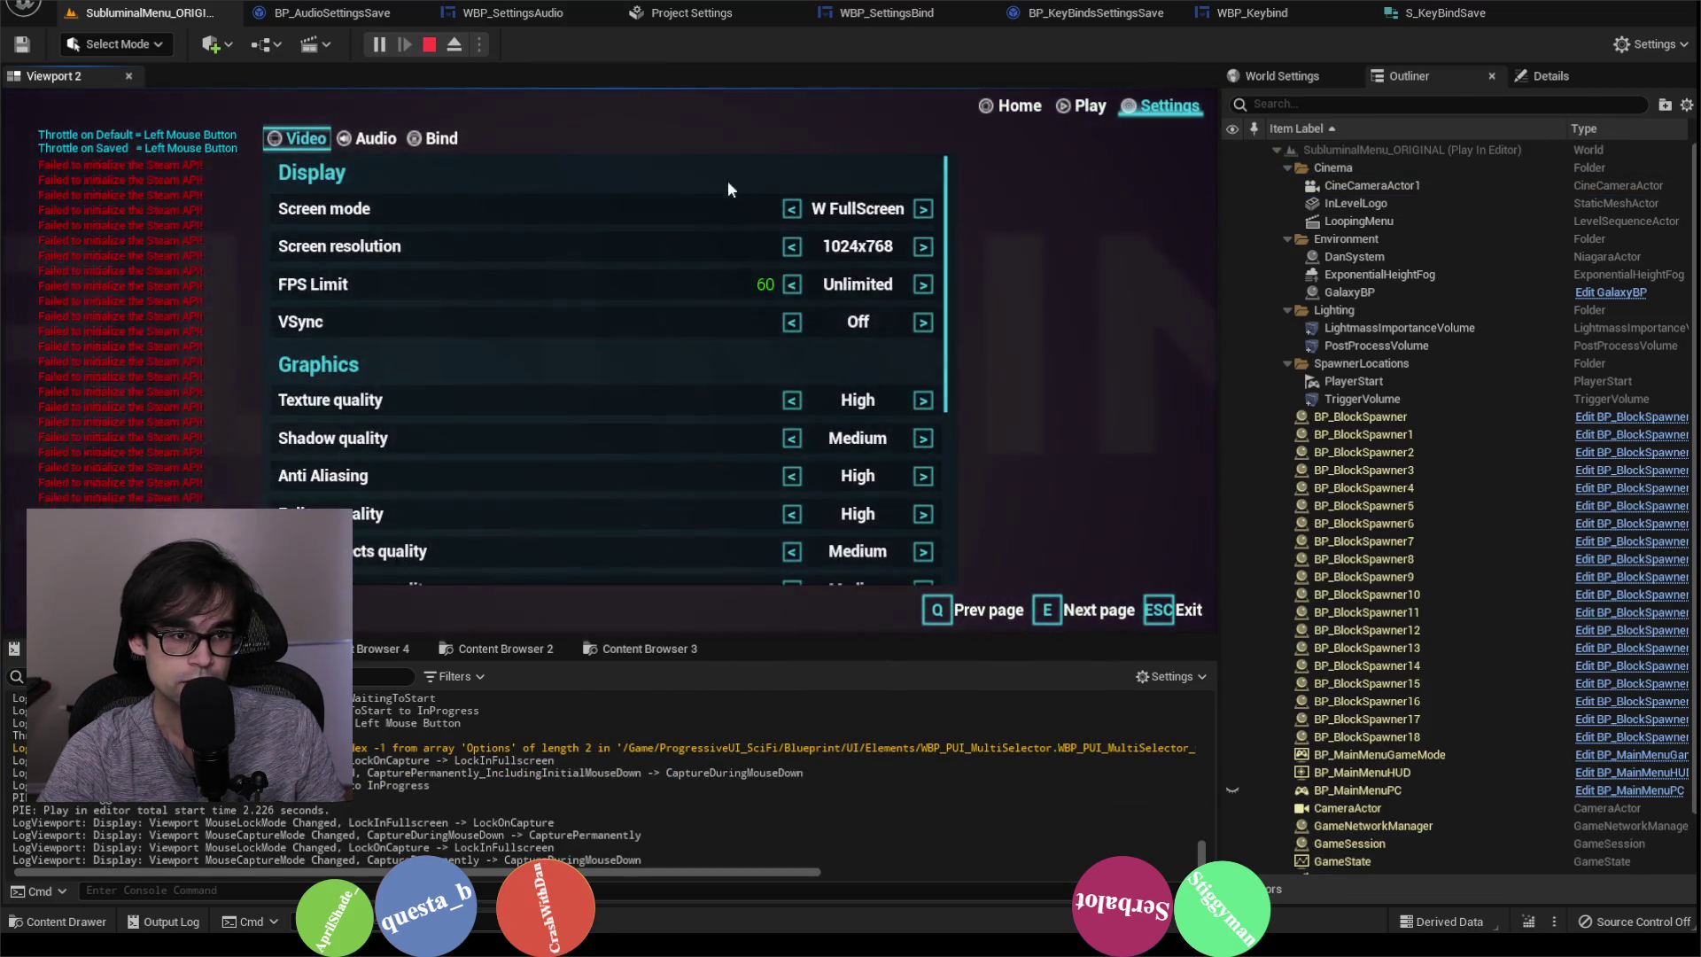
click(441, 139)
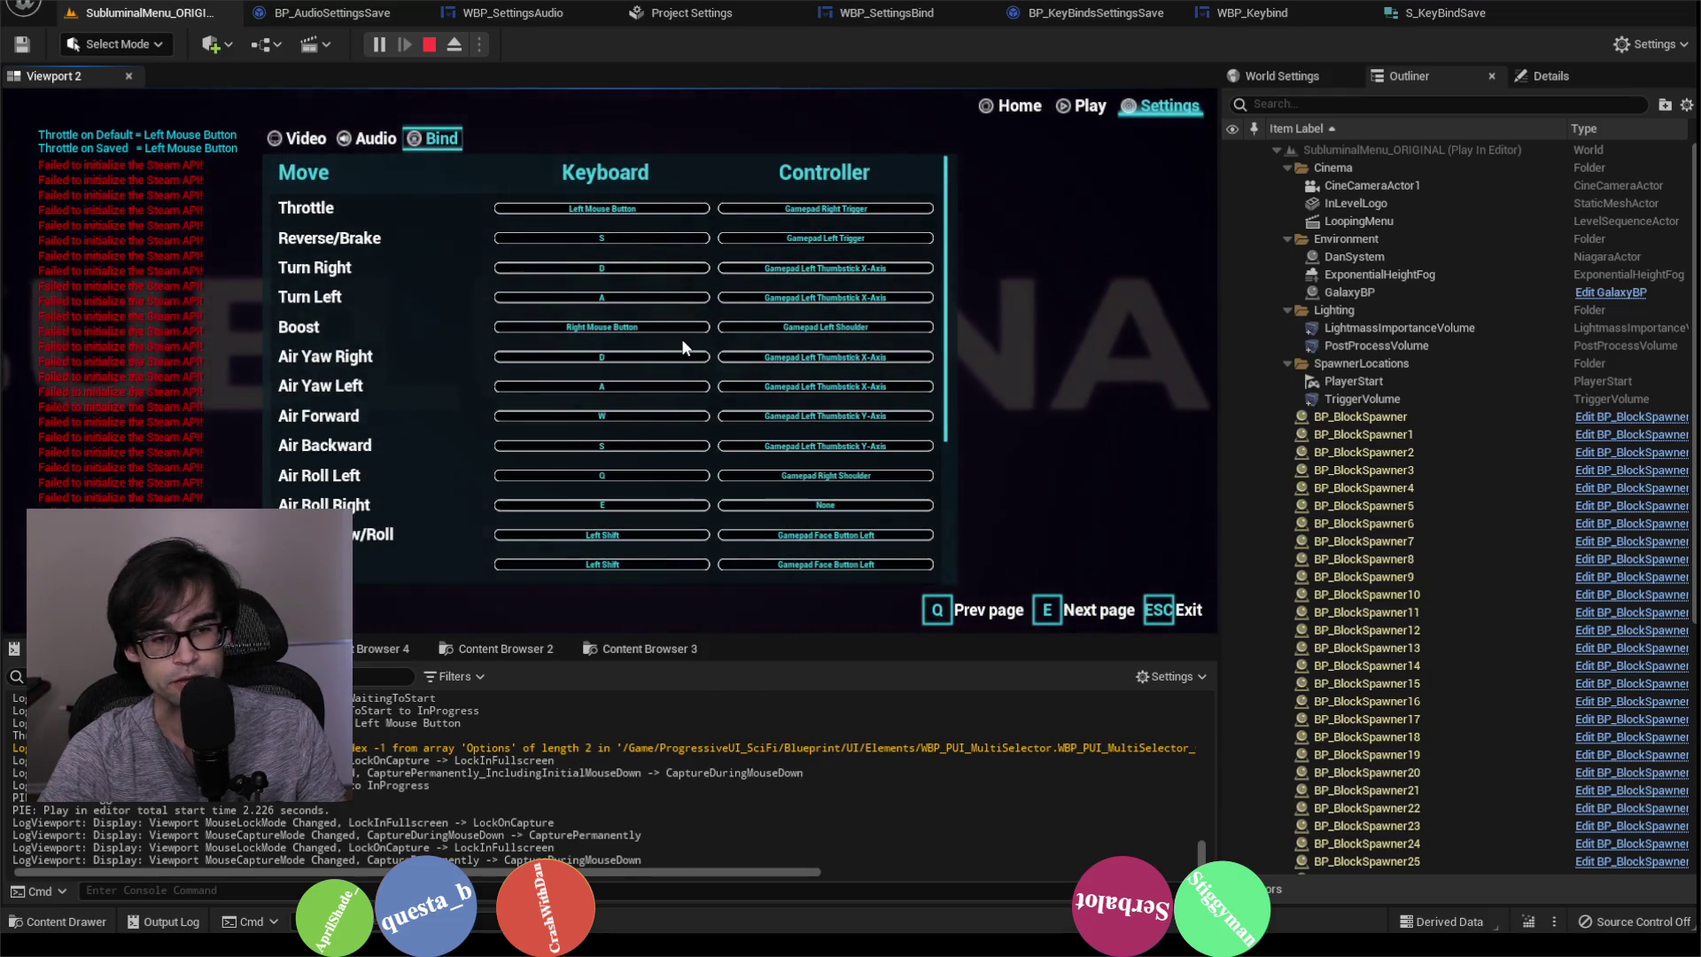
scroll(698, 337, down, 2)
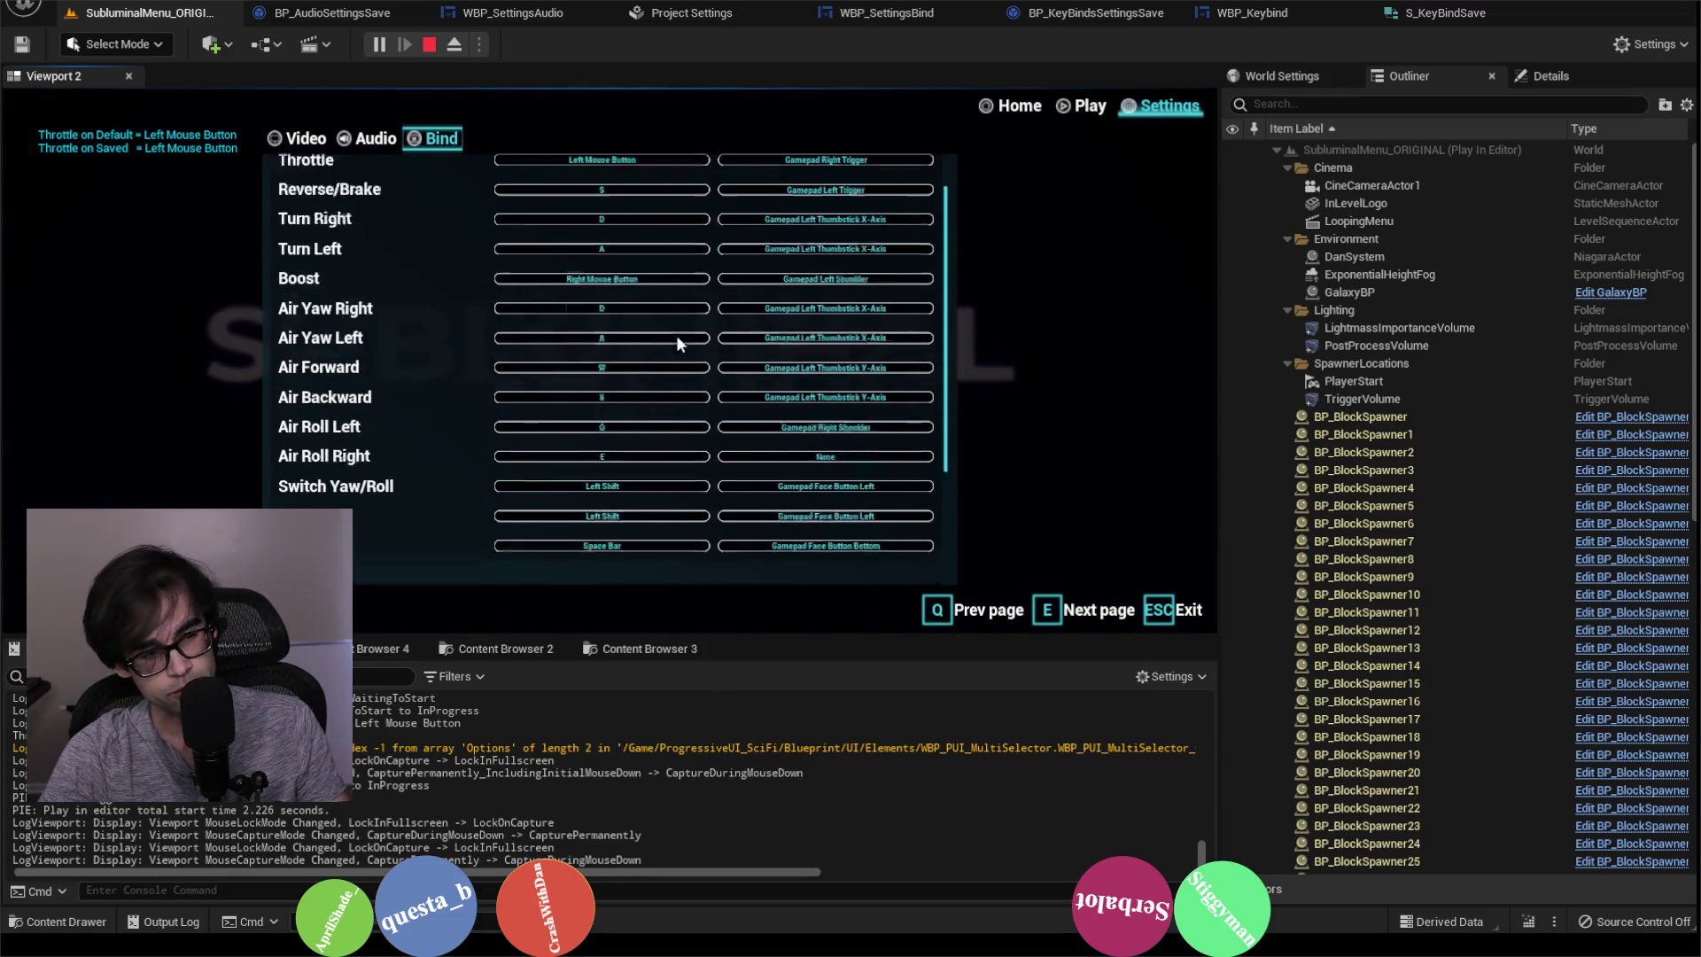
scroll(679, 337, down, 2)
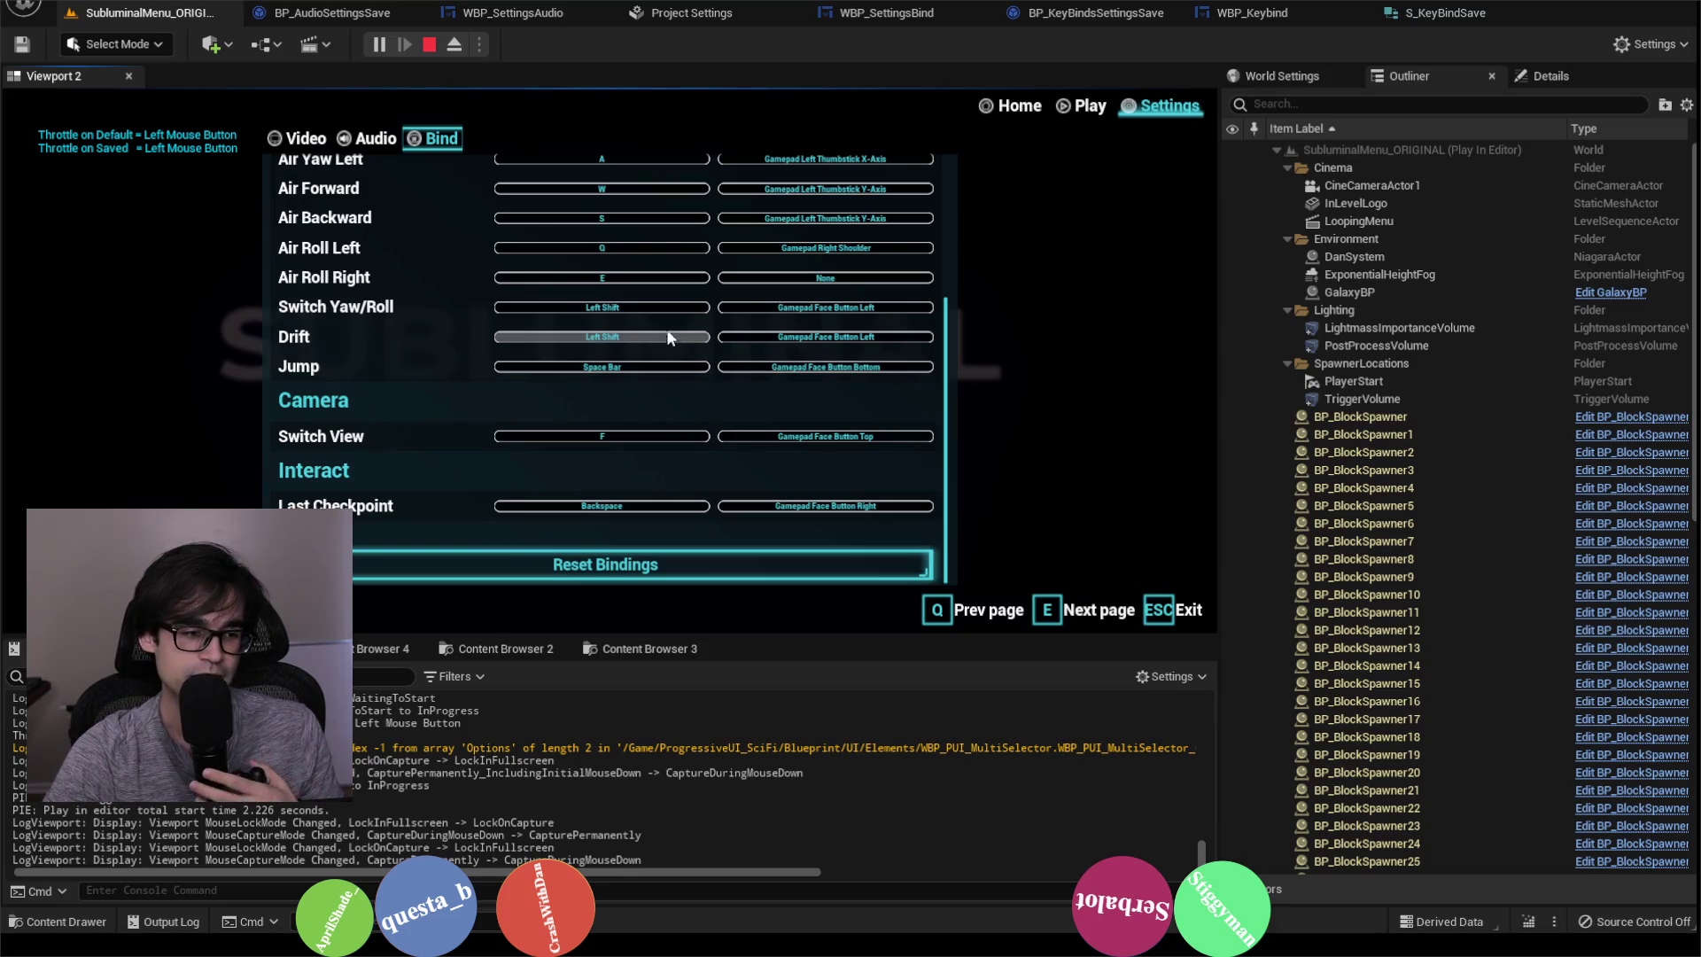
click(632, 440)
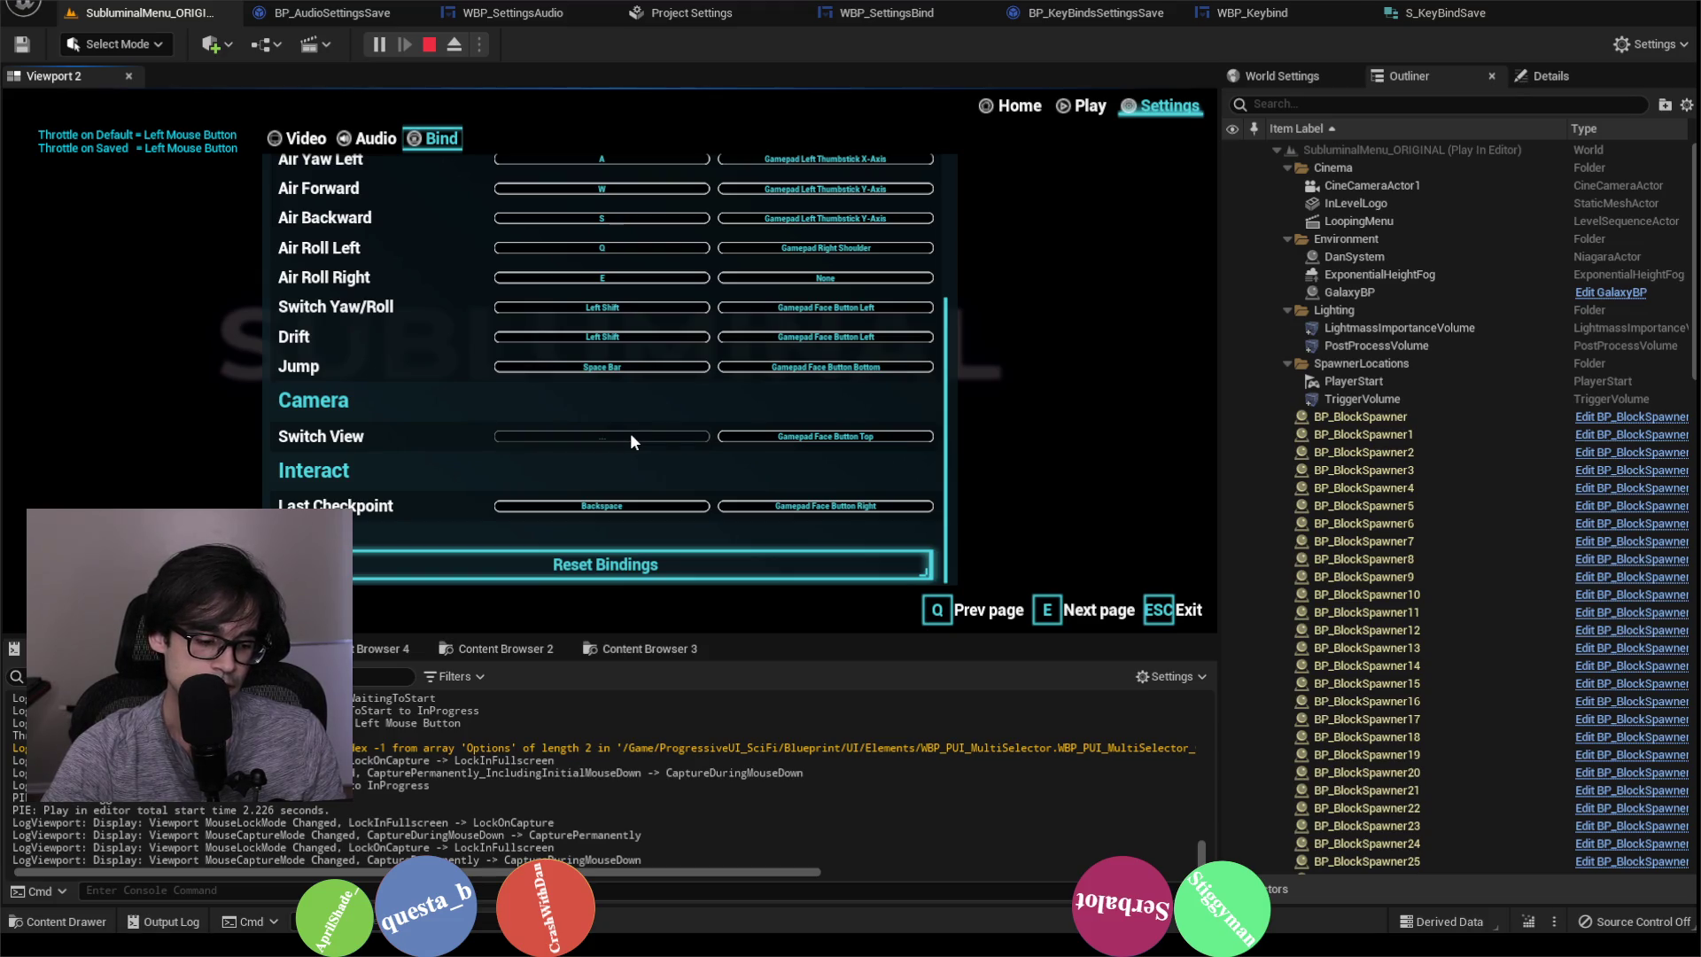
key(h)
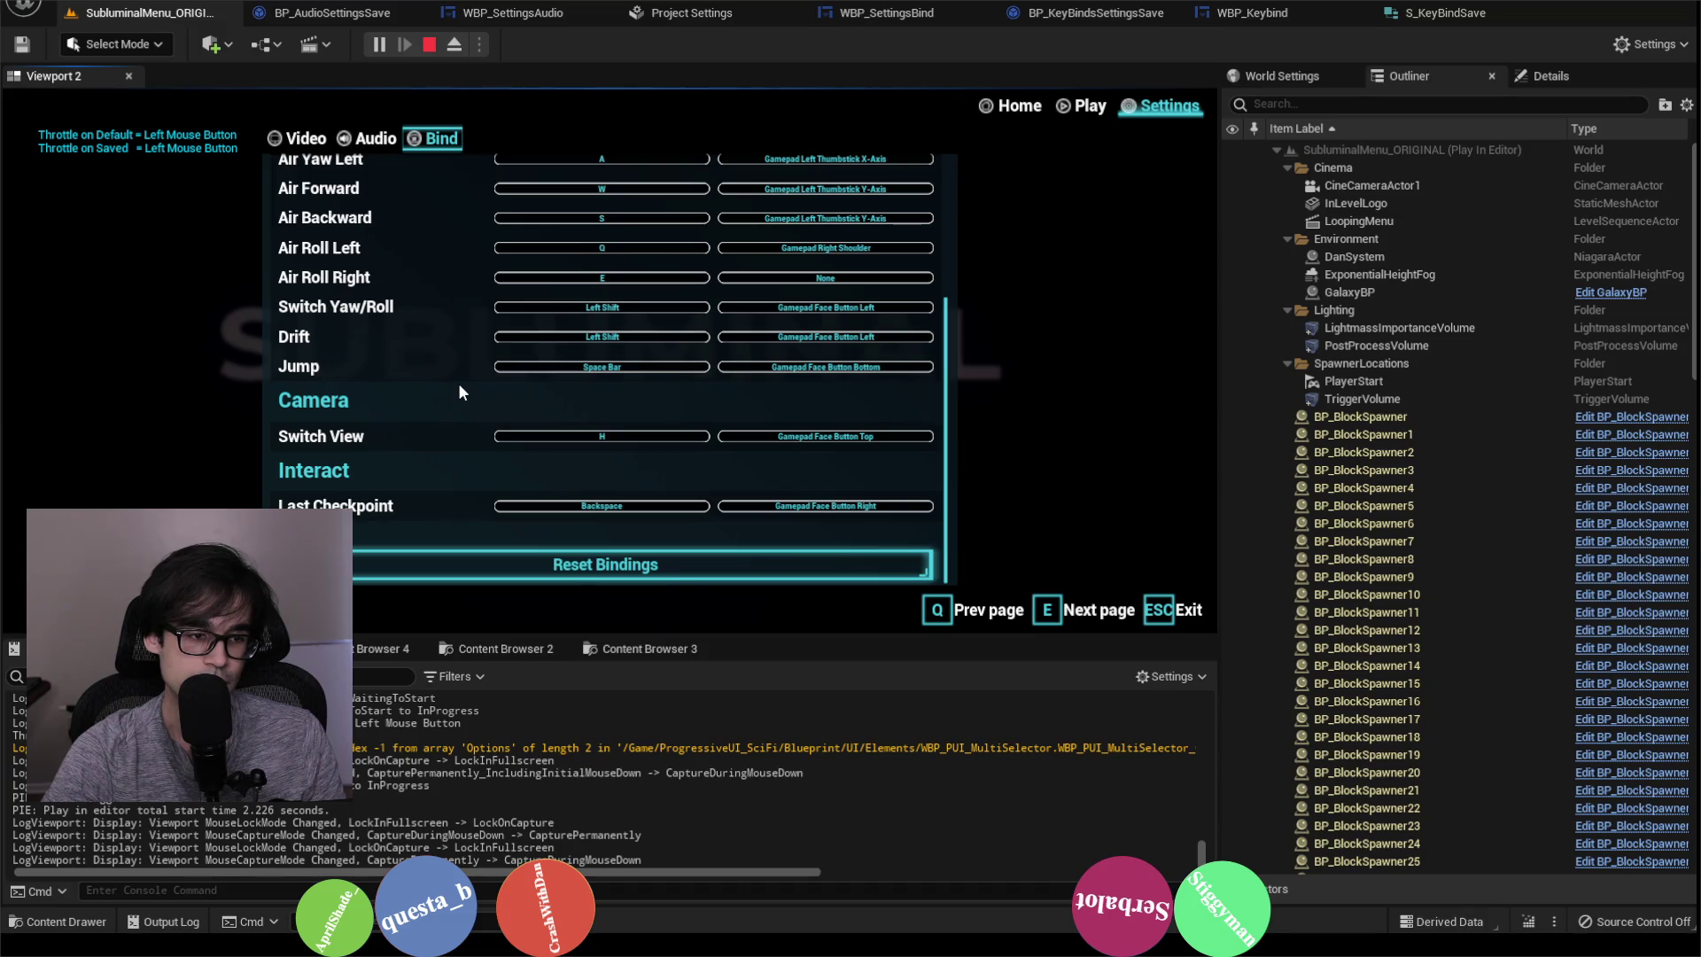
click(427, 46)
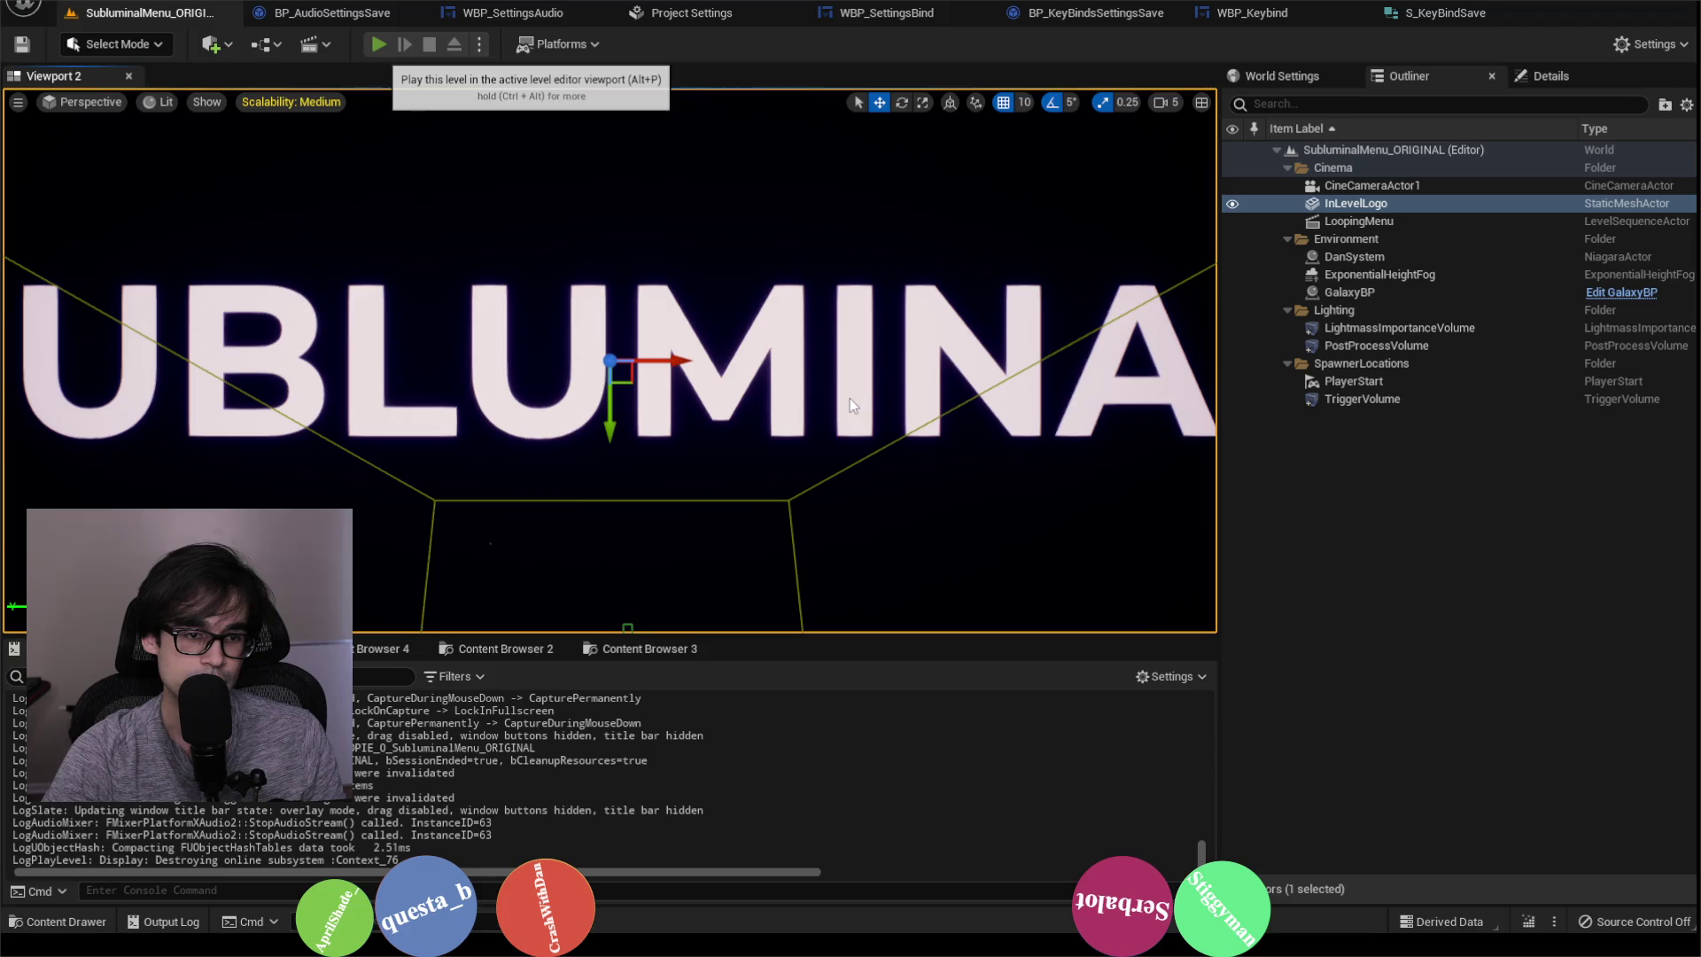
Step: Start a new play session and open the game's key-binding settings page
key(alt+p)
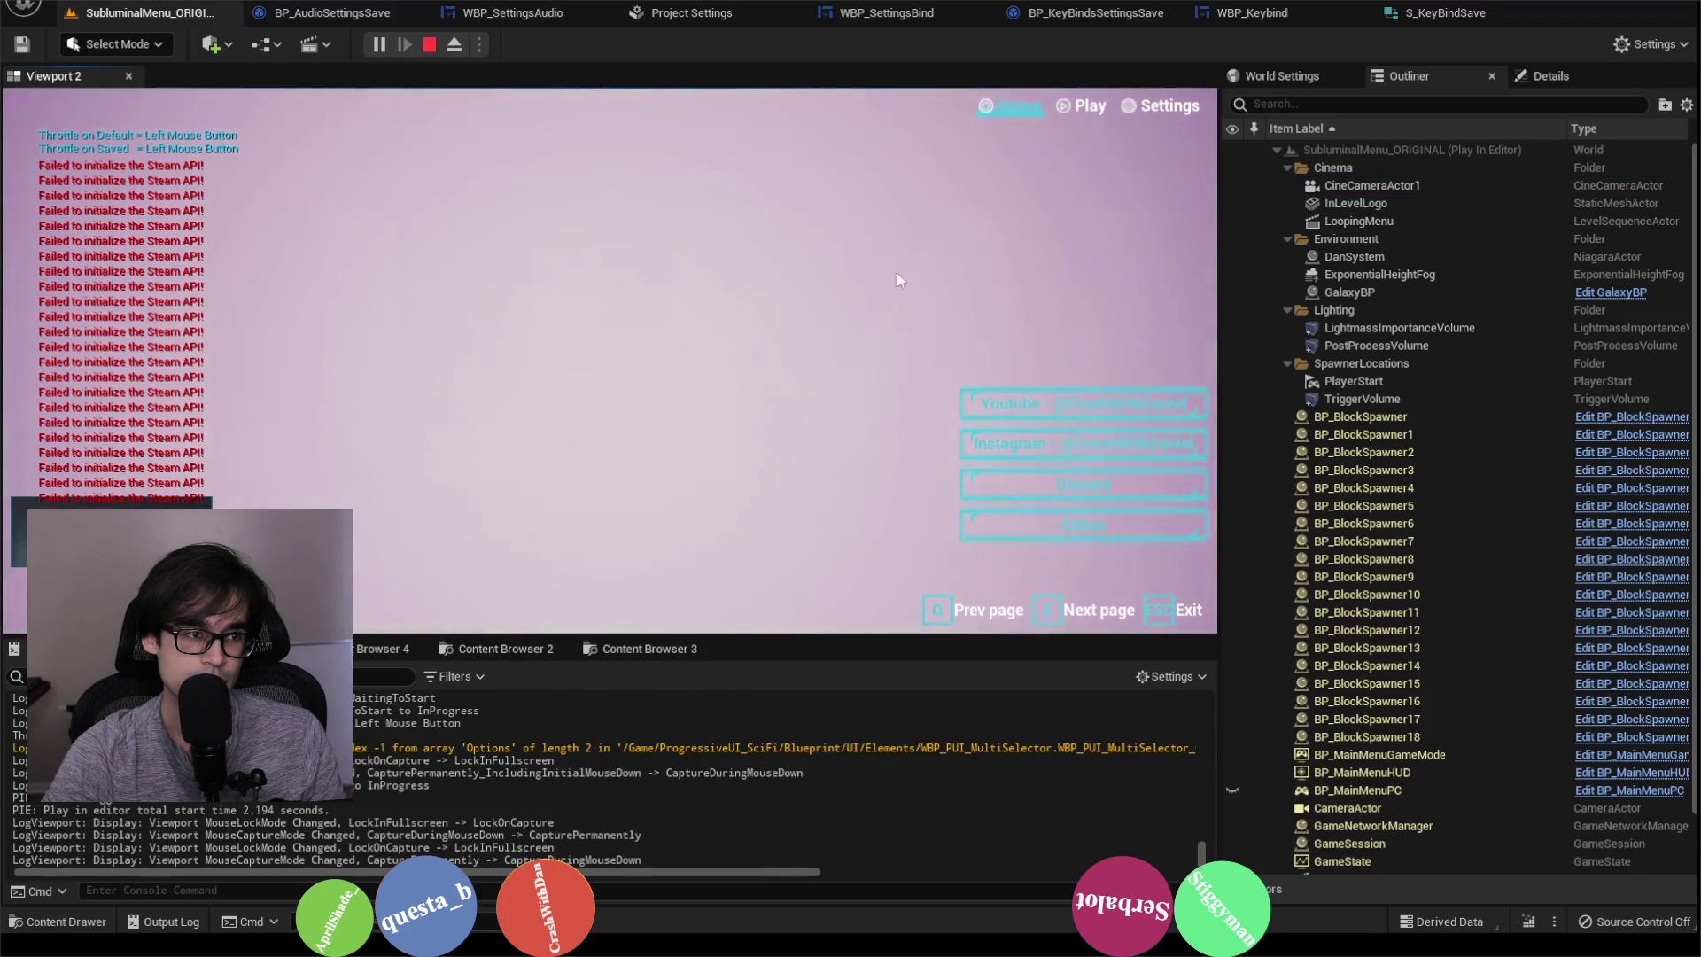
click(1162, 106)
scroll(609, 403, down, 3)
scroll(610, 403, up, 3)
click(434, 139)
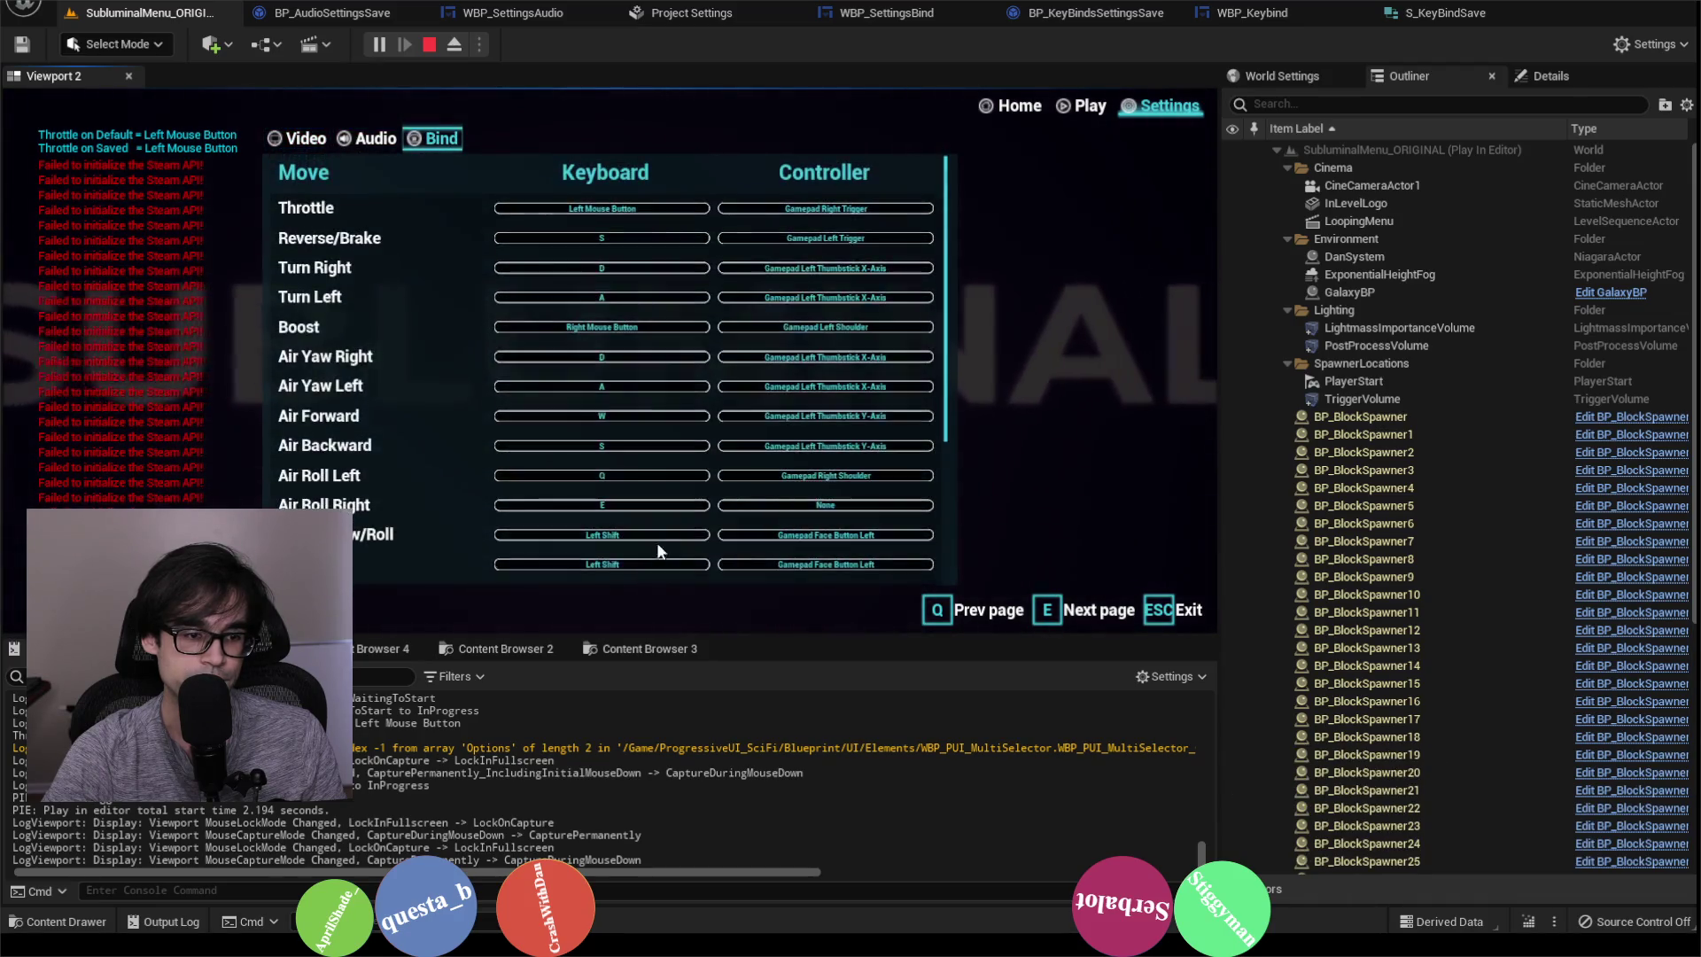
Step: Rebind Switch View from F to H, then go to the level list
scroll(672, 527, down, 3)
scroll(672, 527, down, 2)
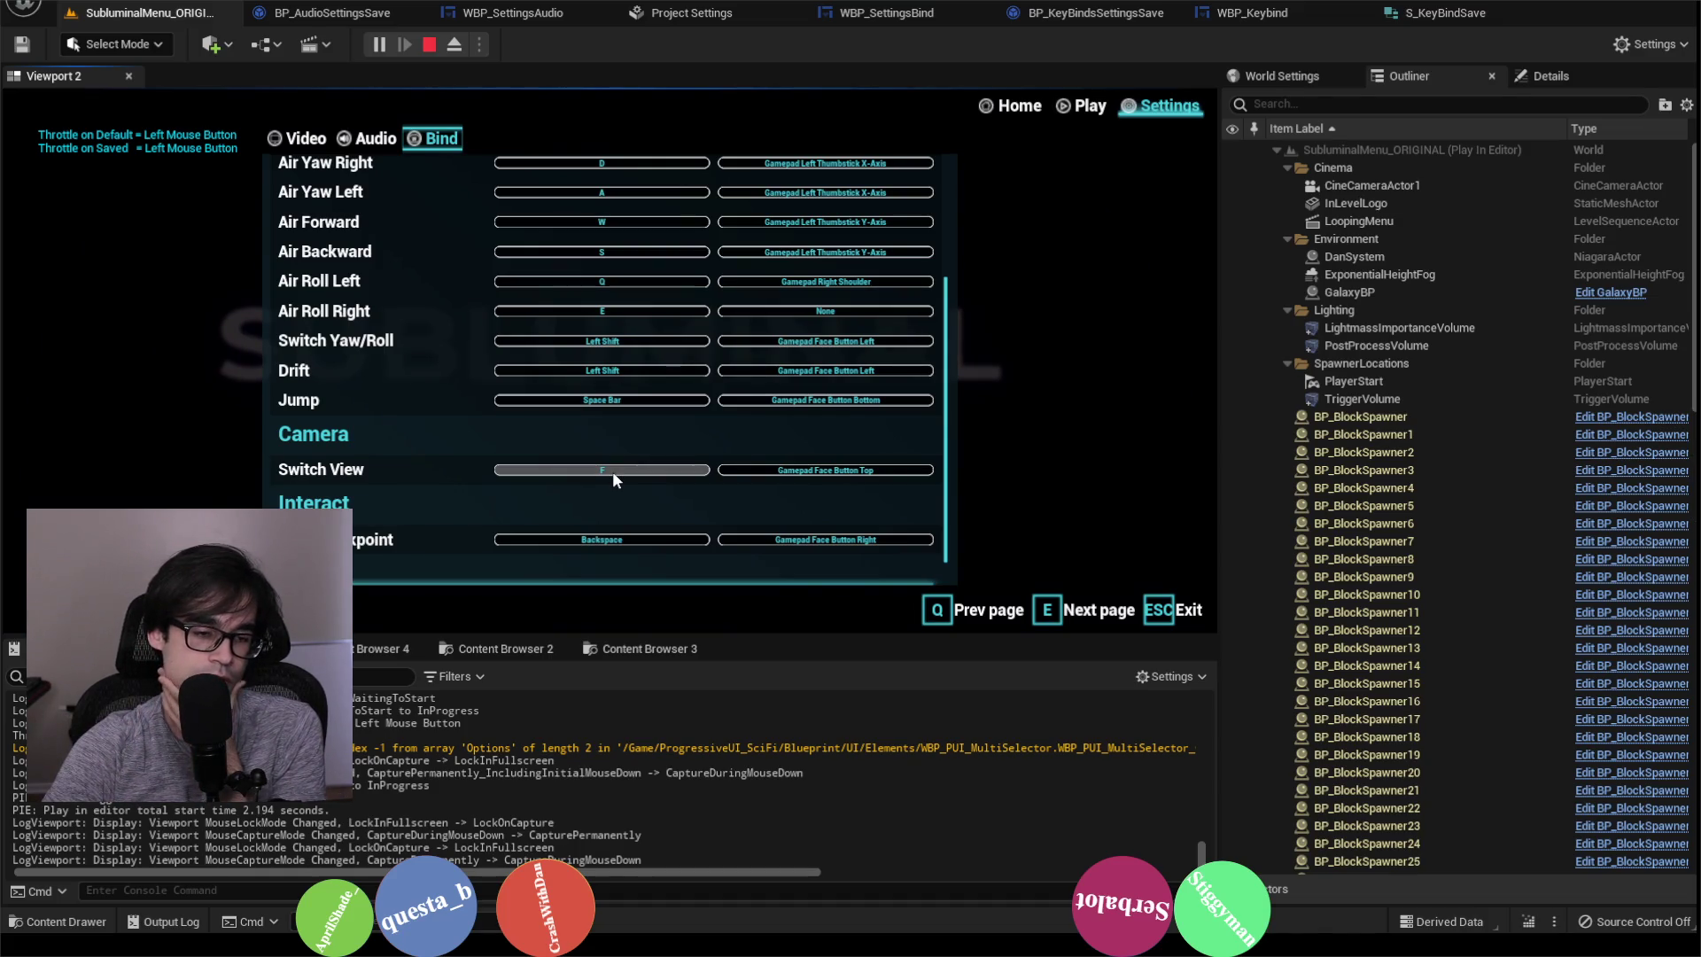
scroll(613, 473, up, 1)
scroll(613, 471, down, 3)
scroll(611, 469, up, 6)
scroll(610, 466, down, 4)
scroll(609, 466, down, 3)
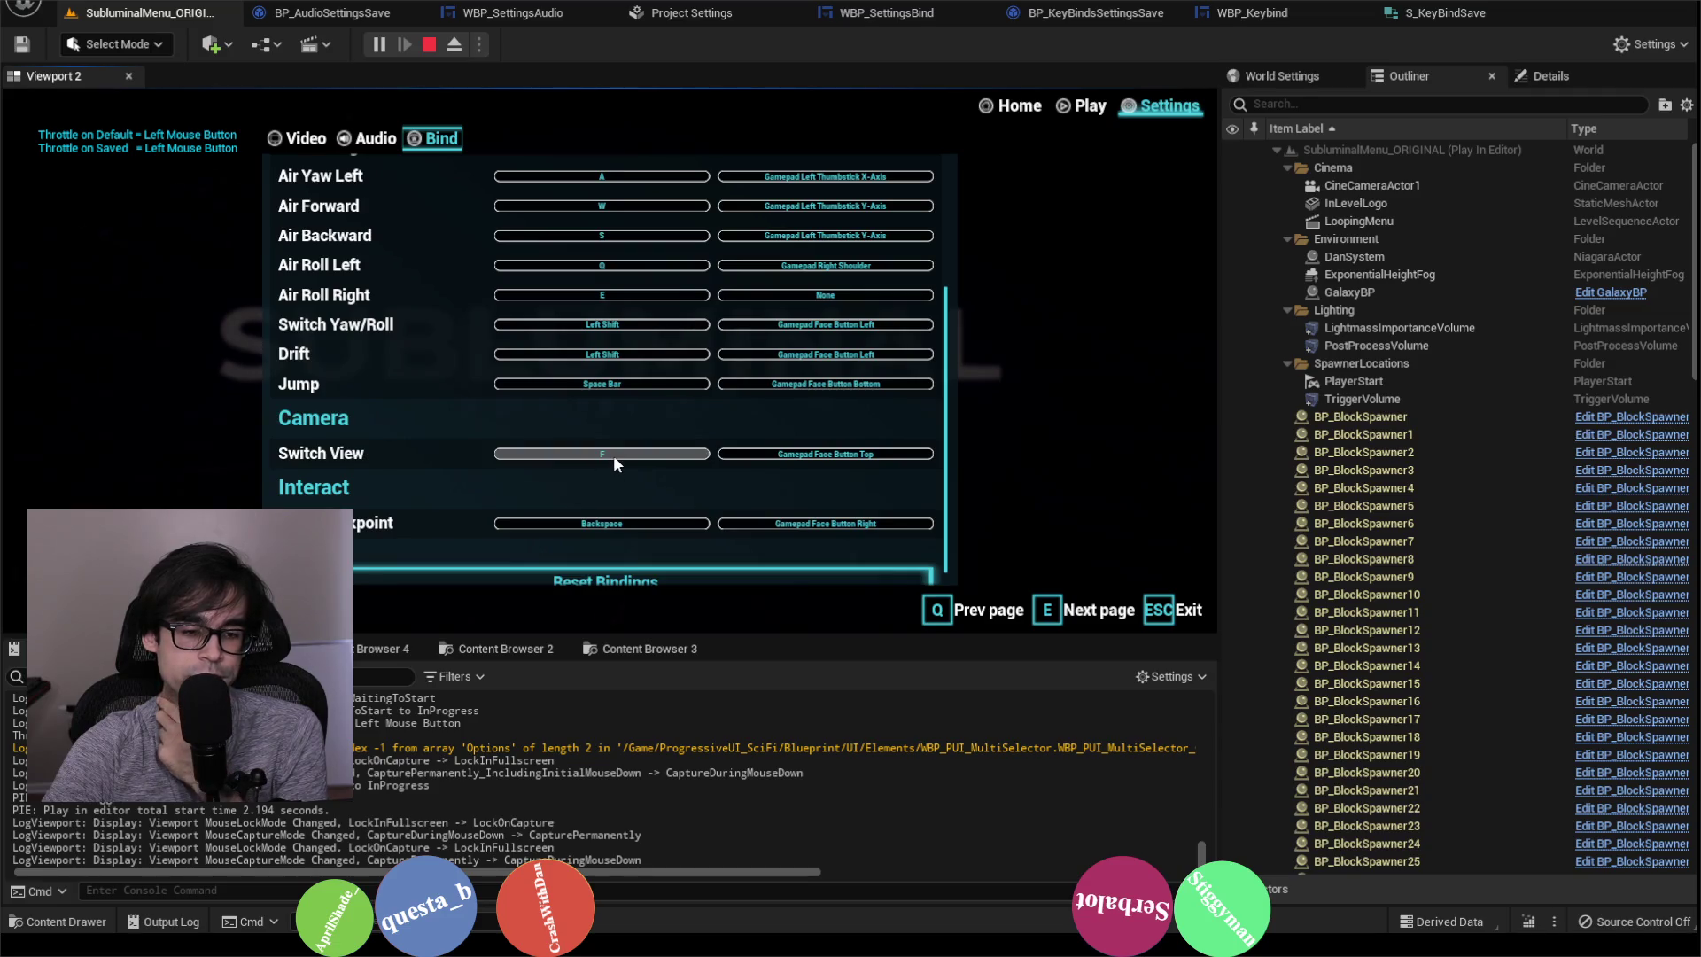
click(613, 455)
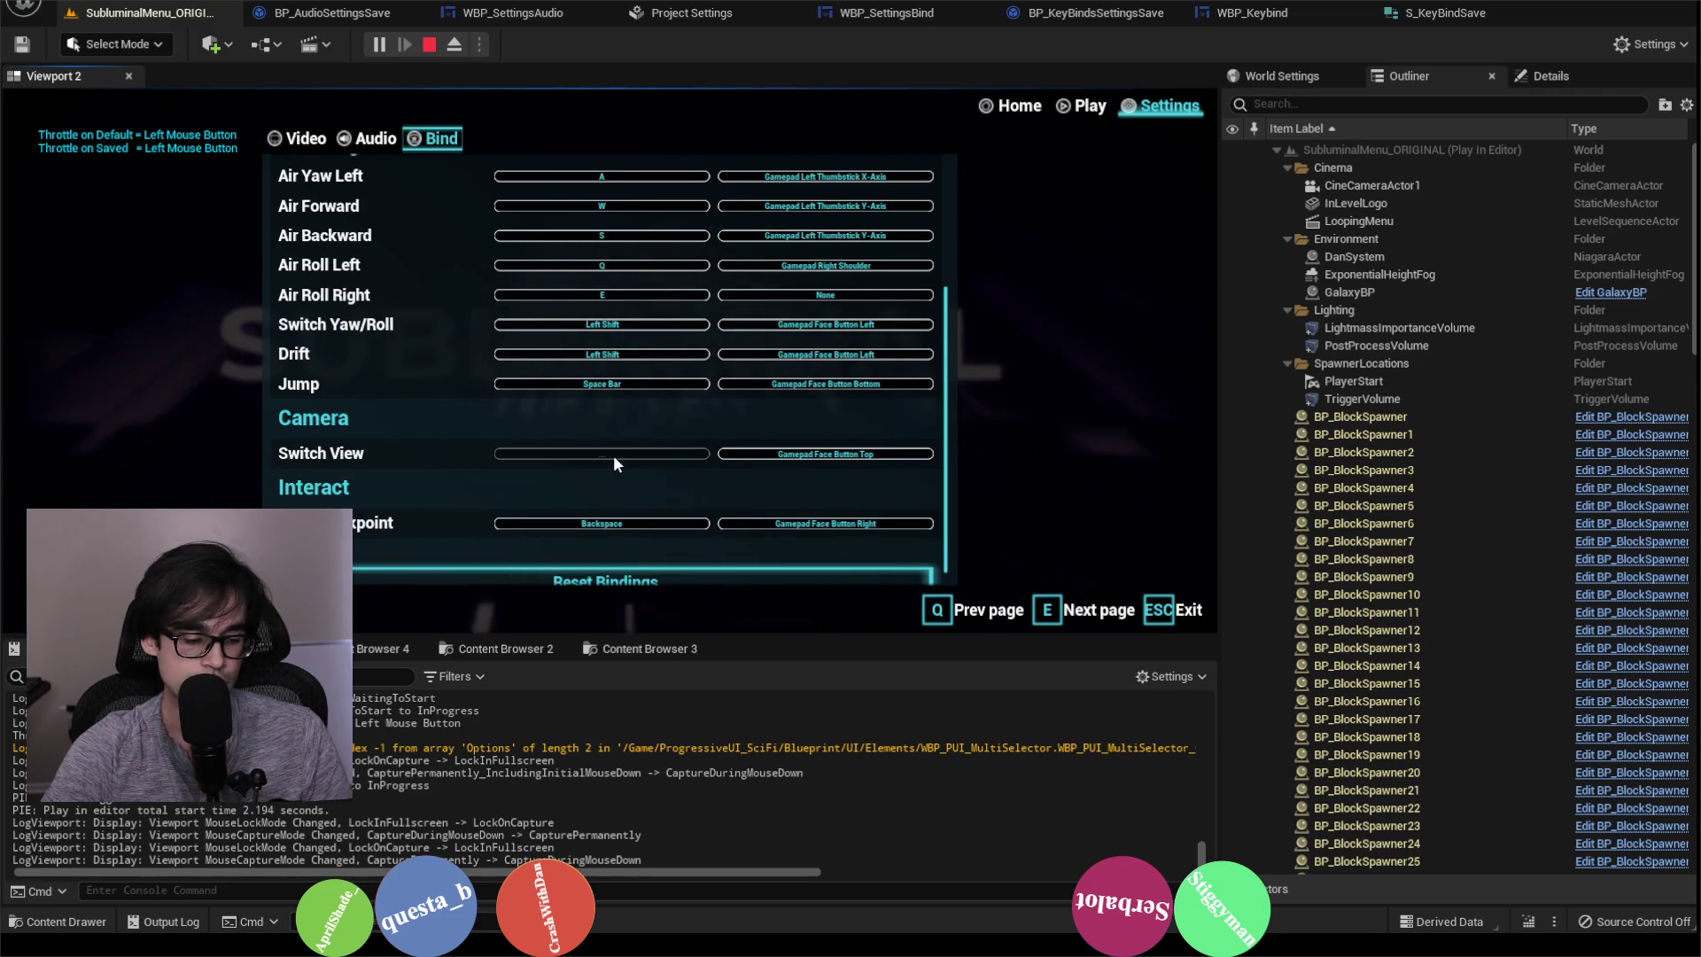
key(h)
scroll(471, 390, down, 1)
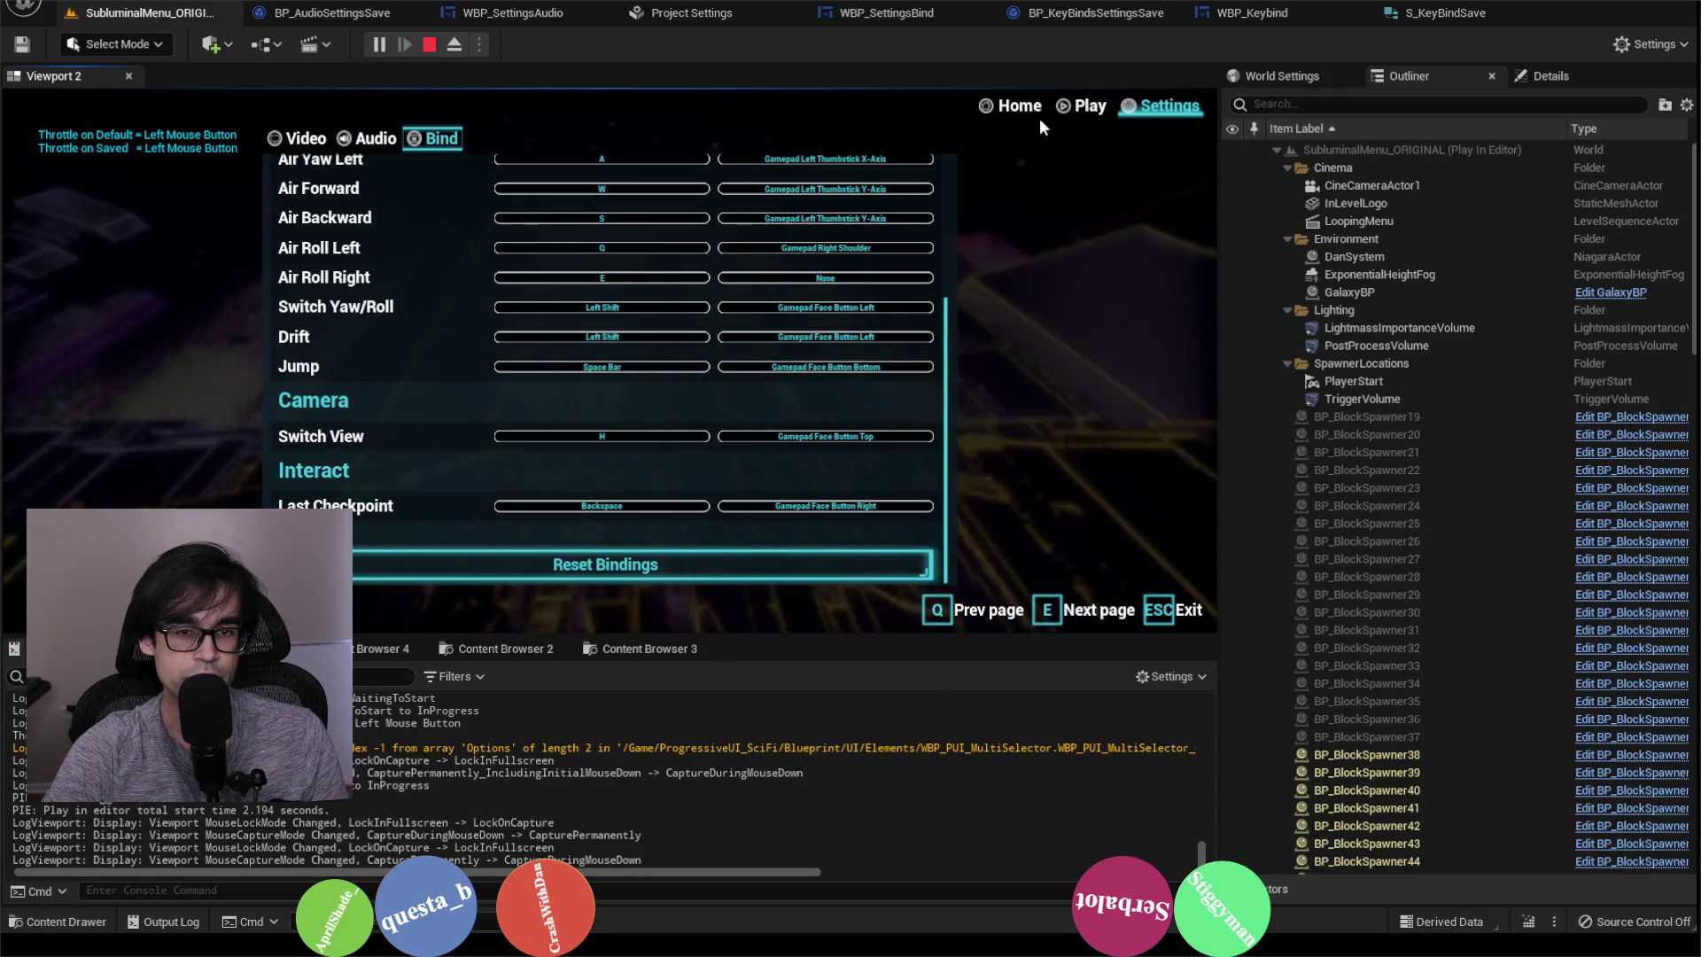
click(1066, 104)
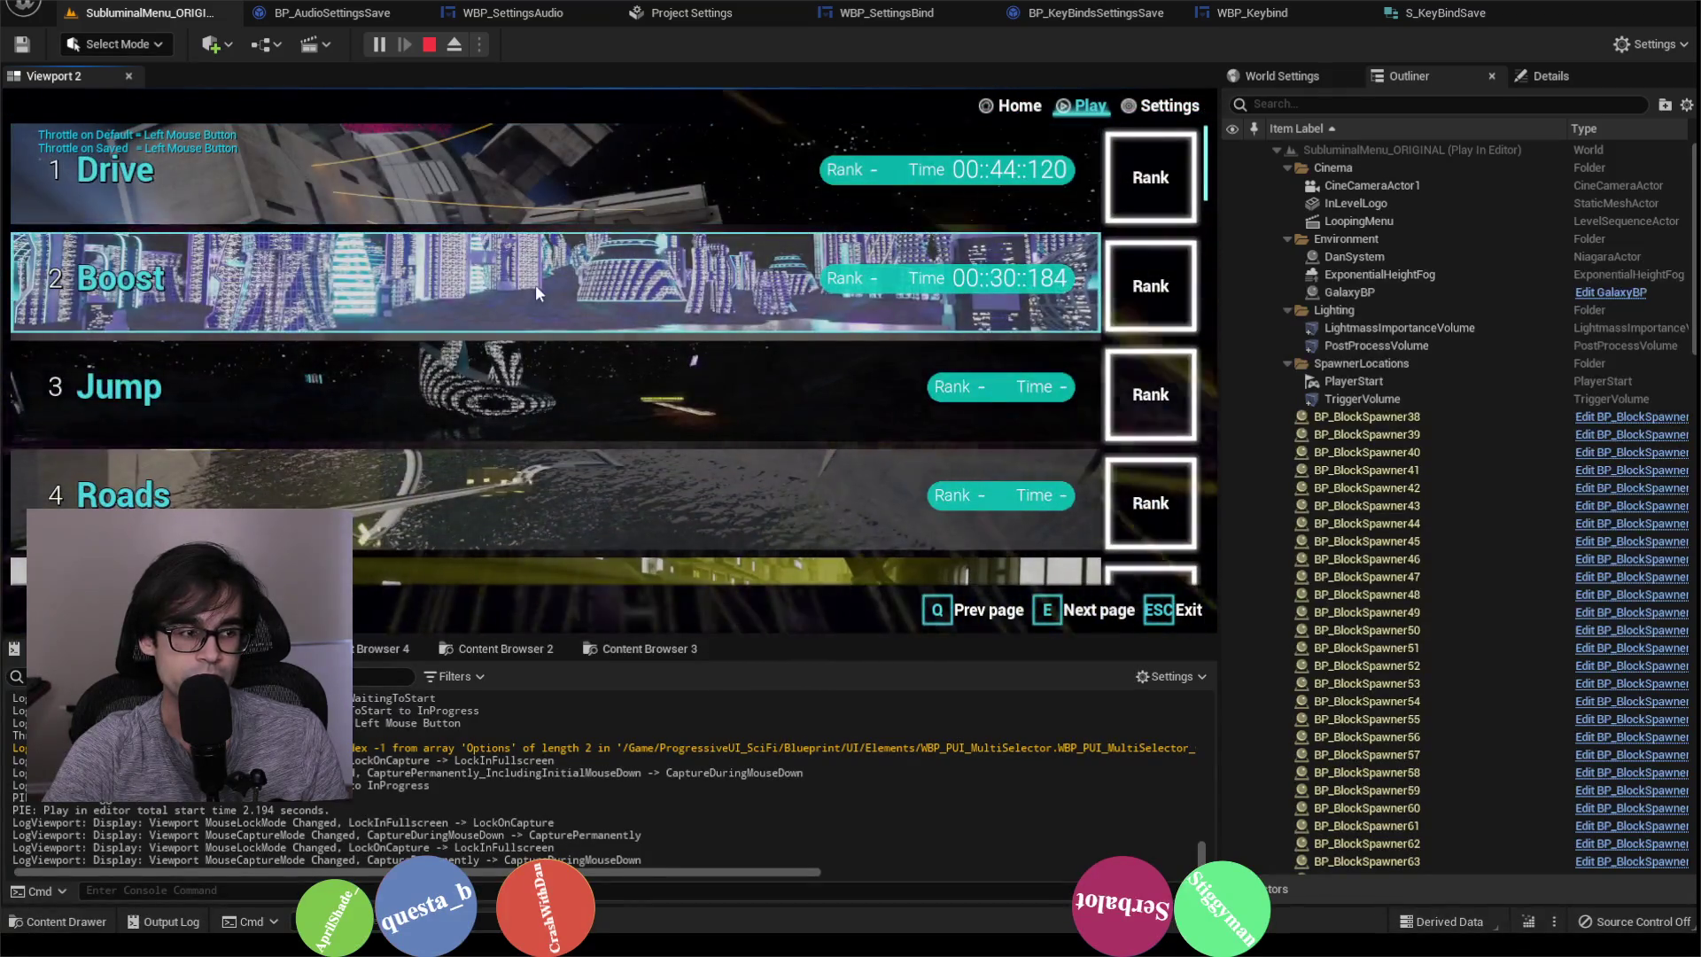
Step: Load the Boost level, dismiss the Learning Mechanics popup and start the race
click(549, 283)
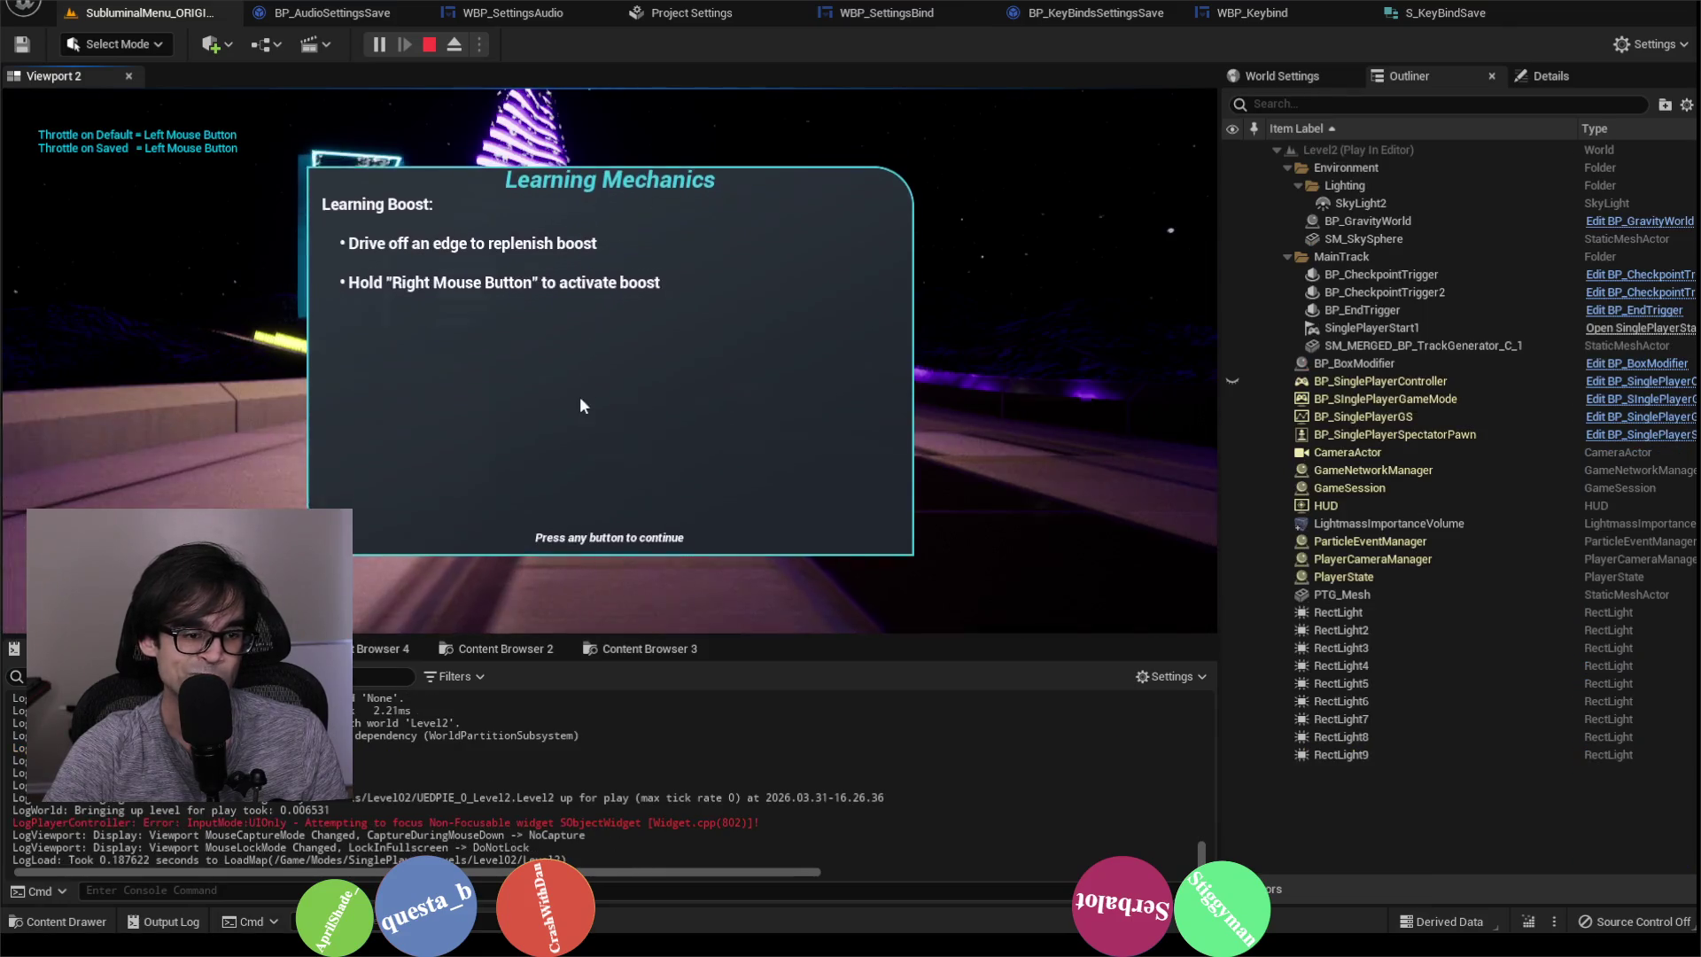
click(582, 404)
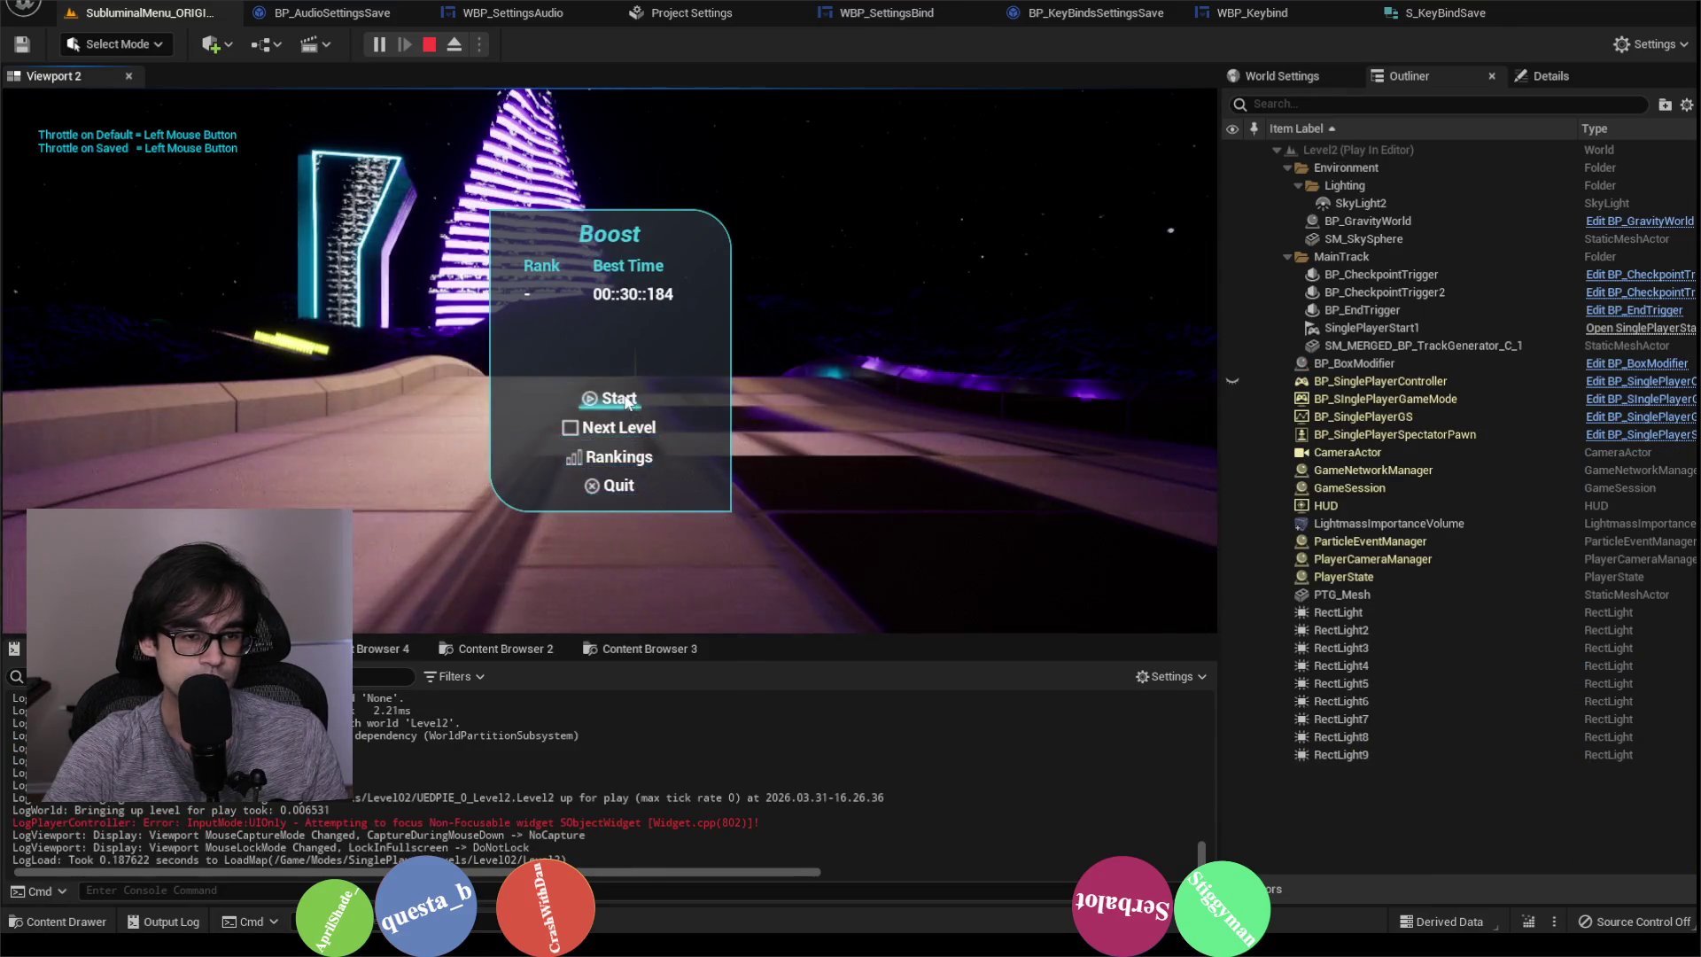
click(628, 403)
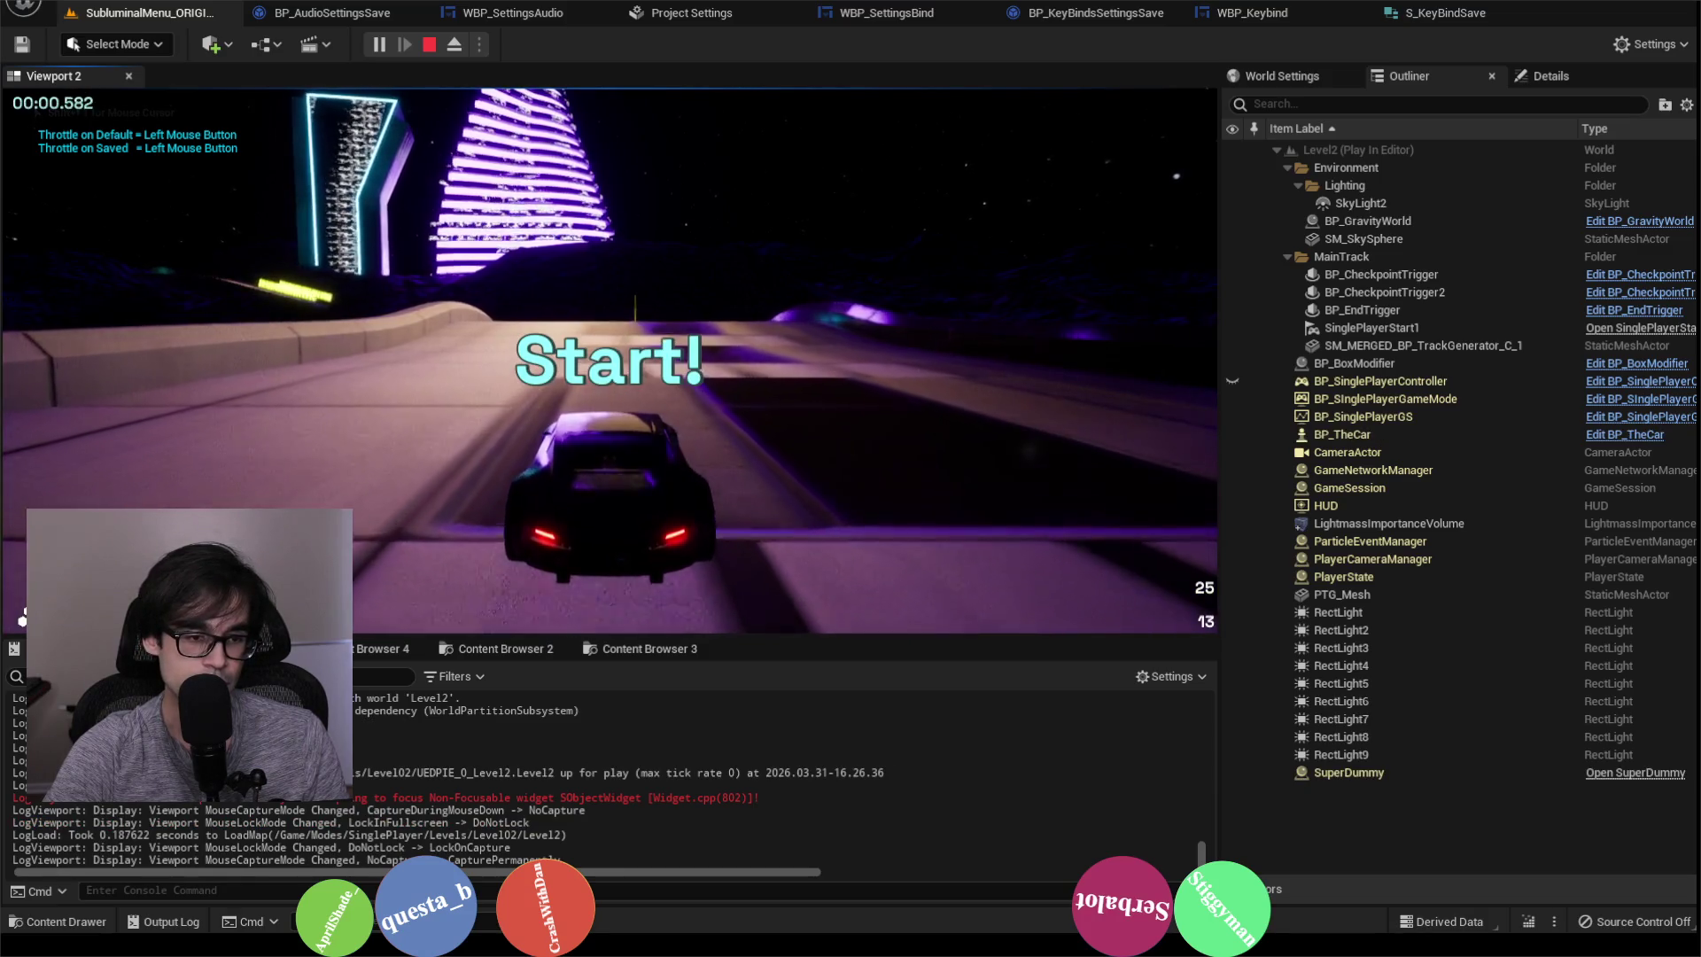
Step: Drive down the track, respawning the flipped car, then stop the play session
key(w)
key(r)
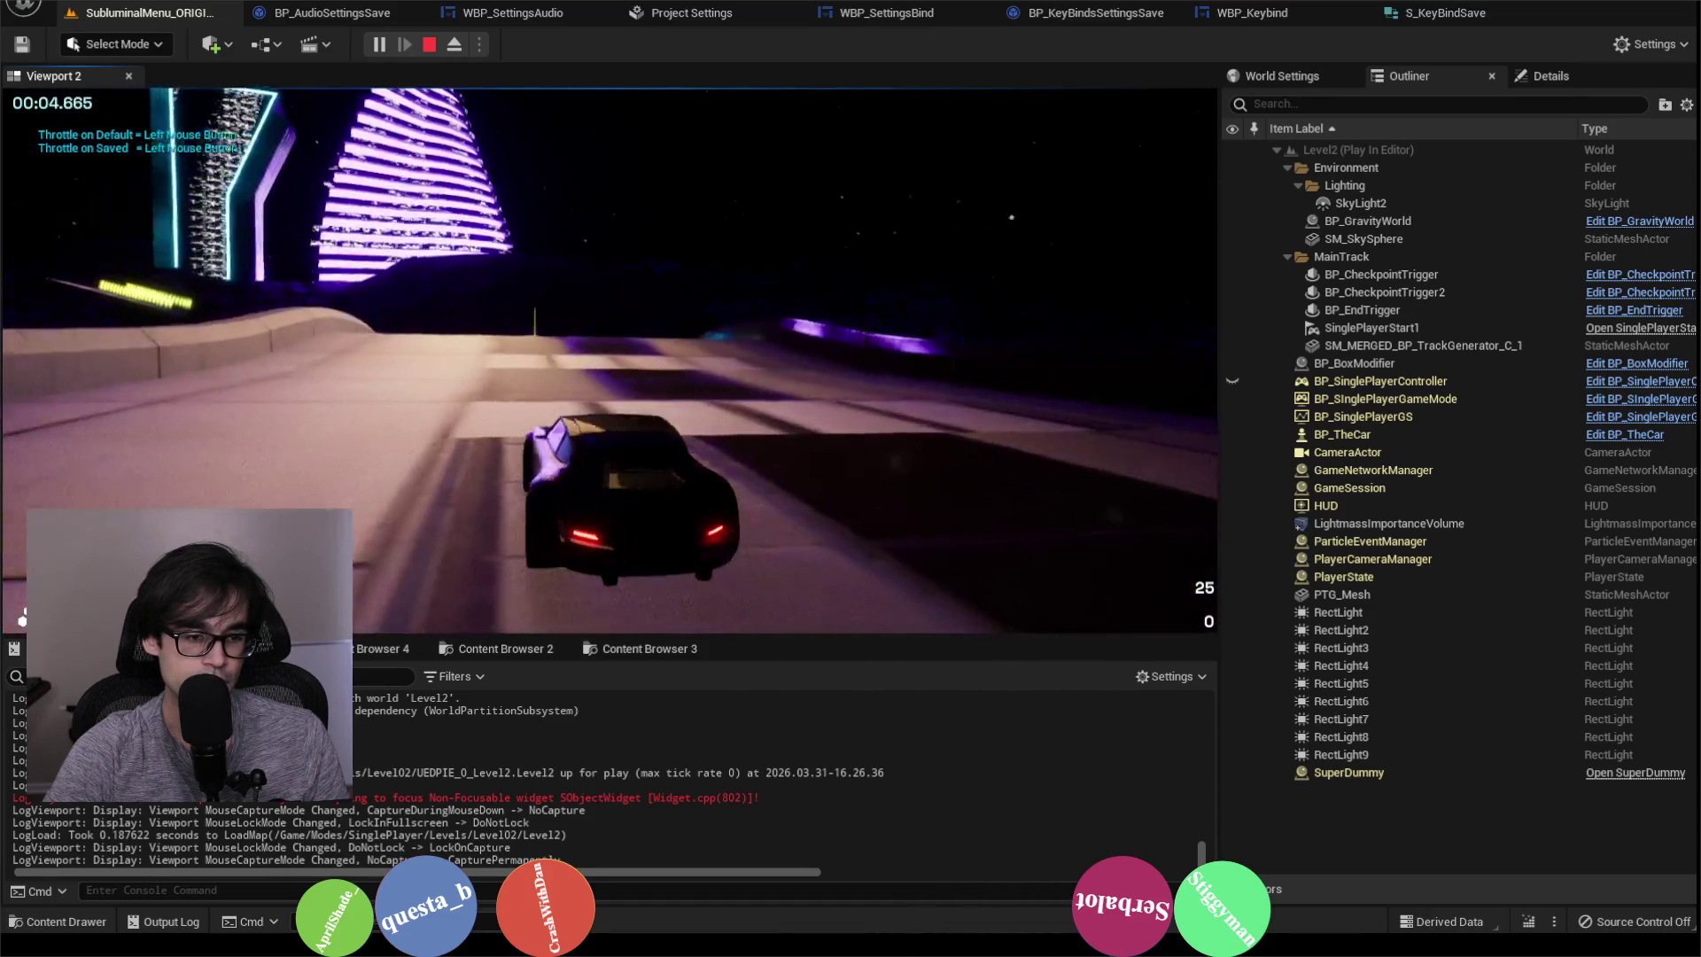
key(r)
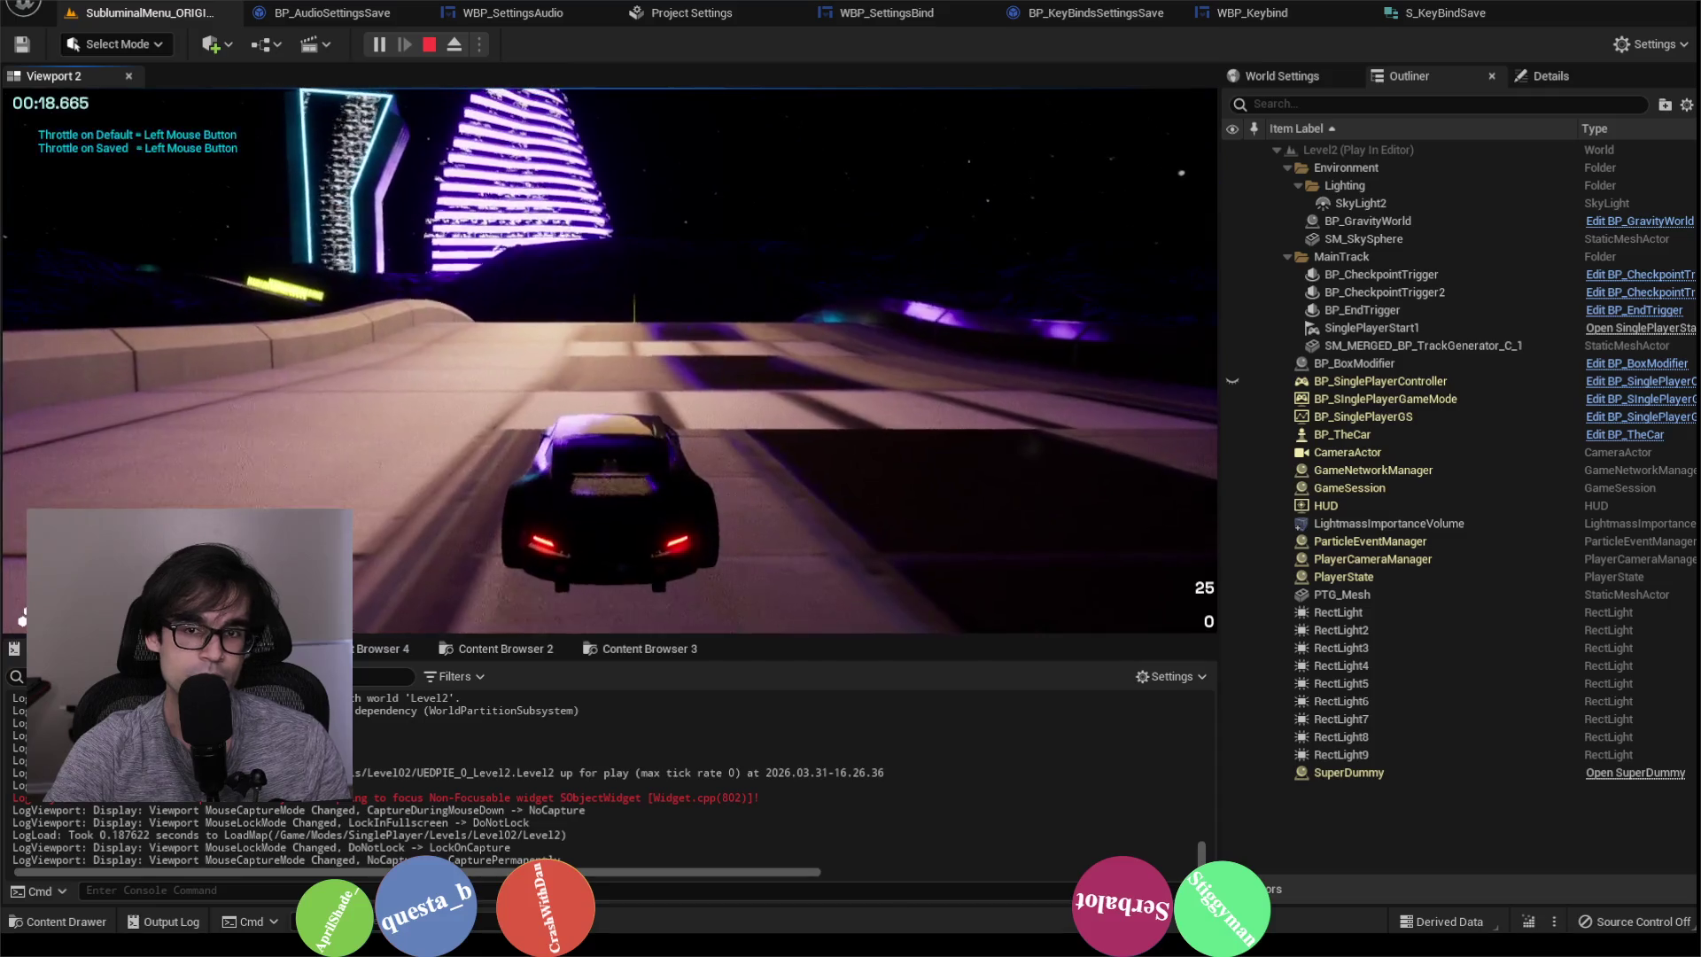
key(Escape)
click(100, 13)
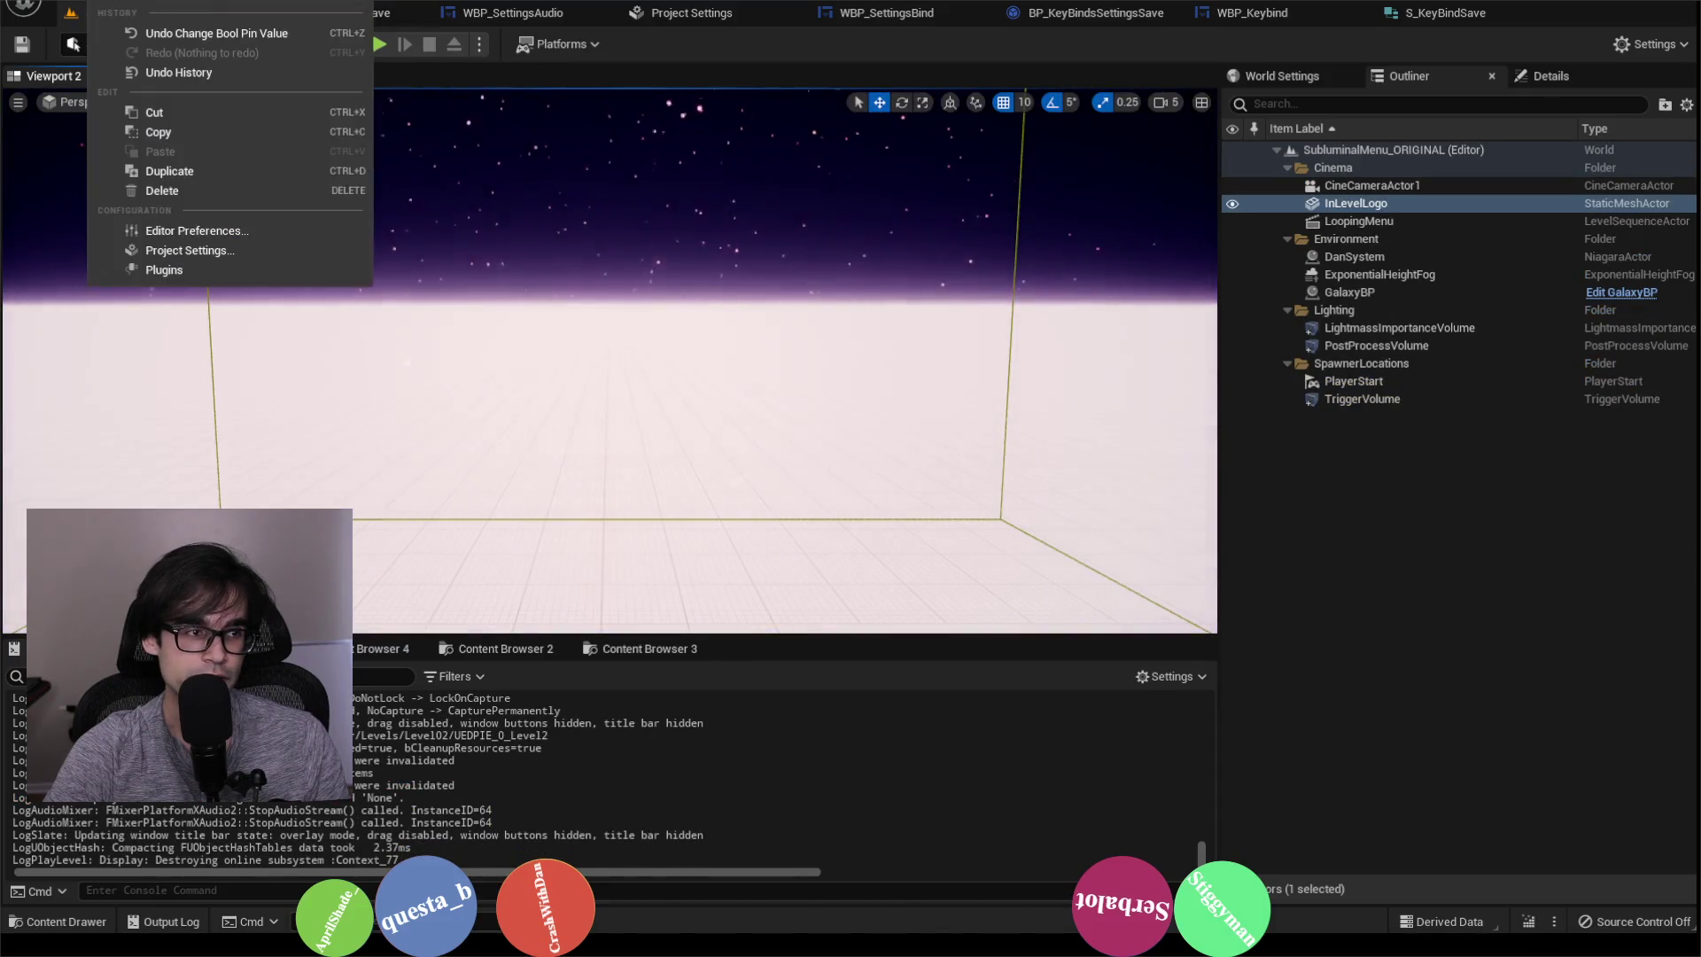
Step: In Project Settings > Input, confirm SwitchCamera maps to F, Gamepad Face Button Top and H
click(204, 251)
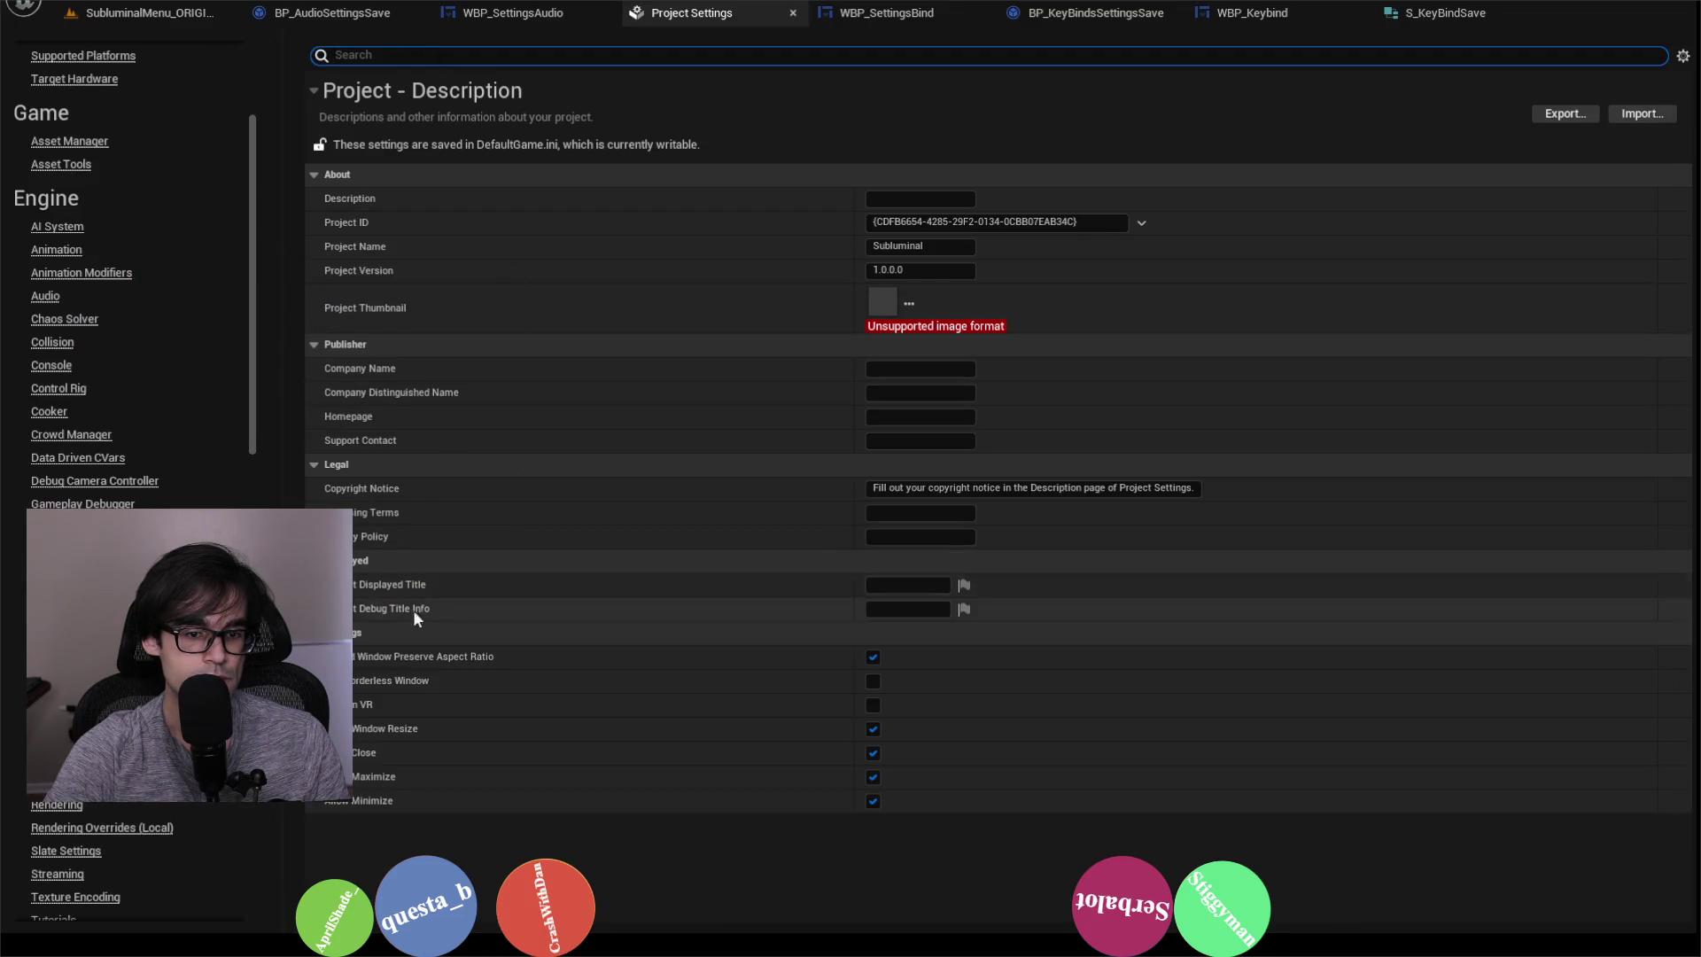
click(44, 595)
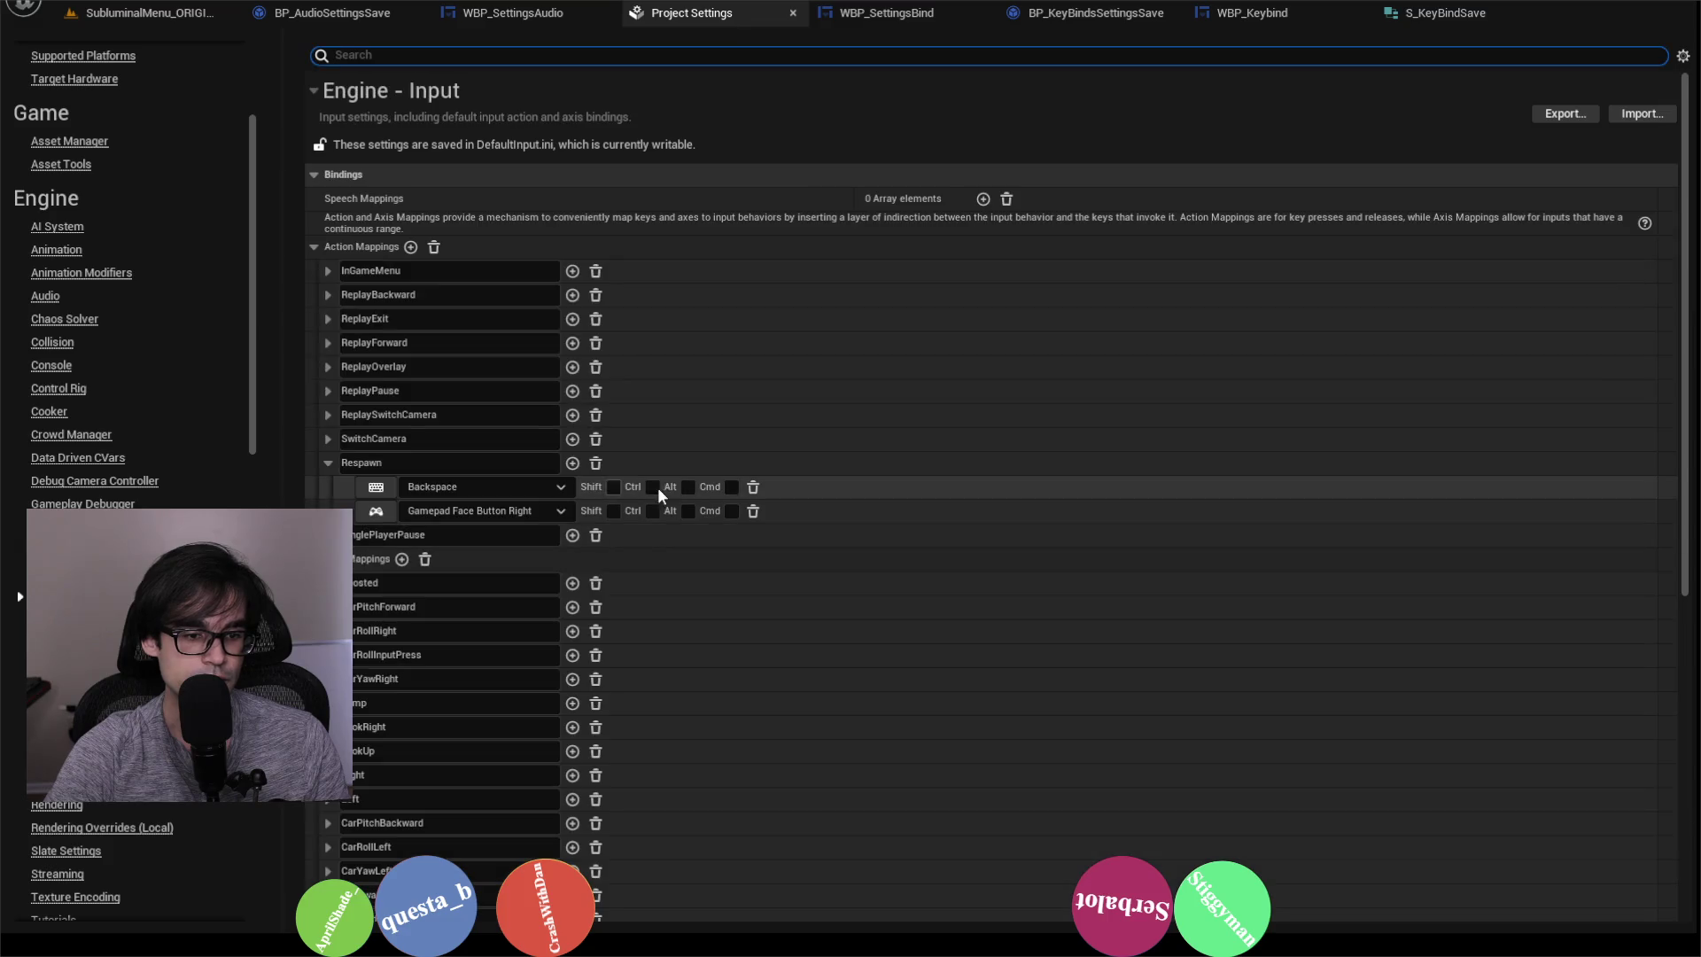
click(328, 414)
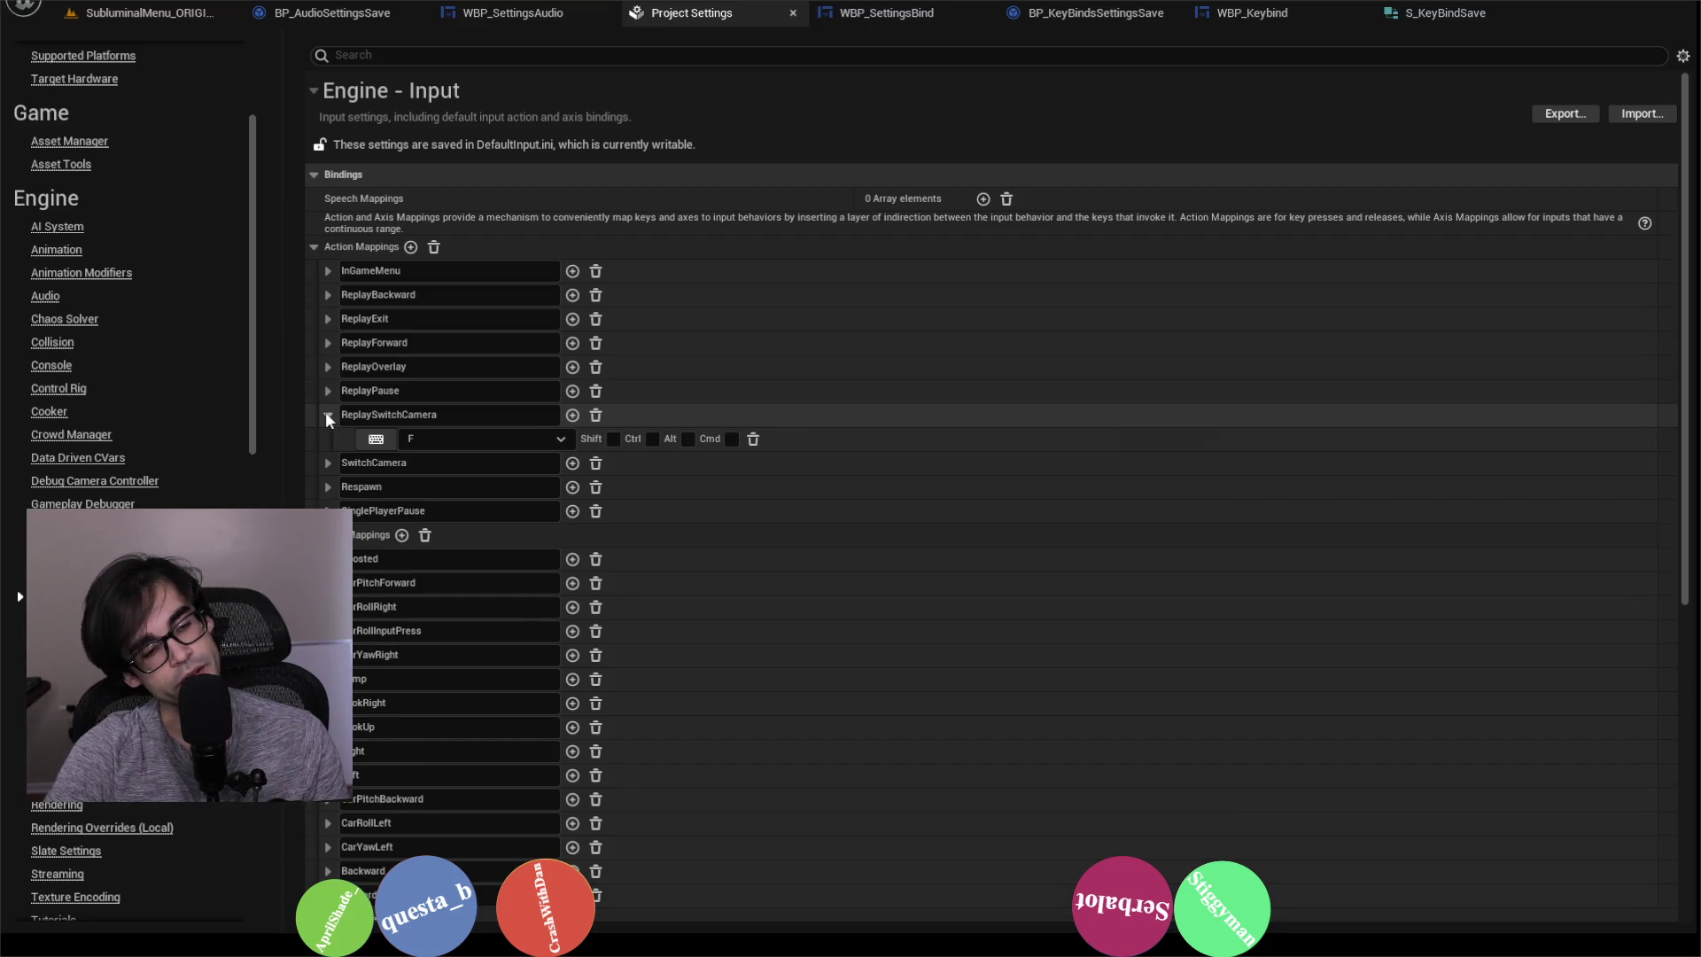
click(326, 457)
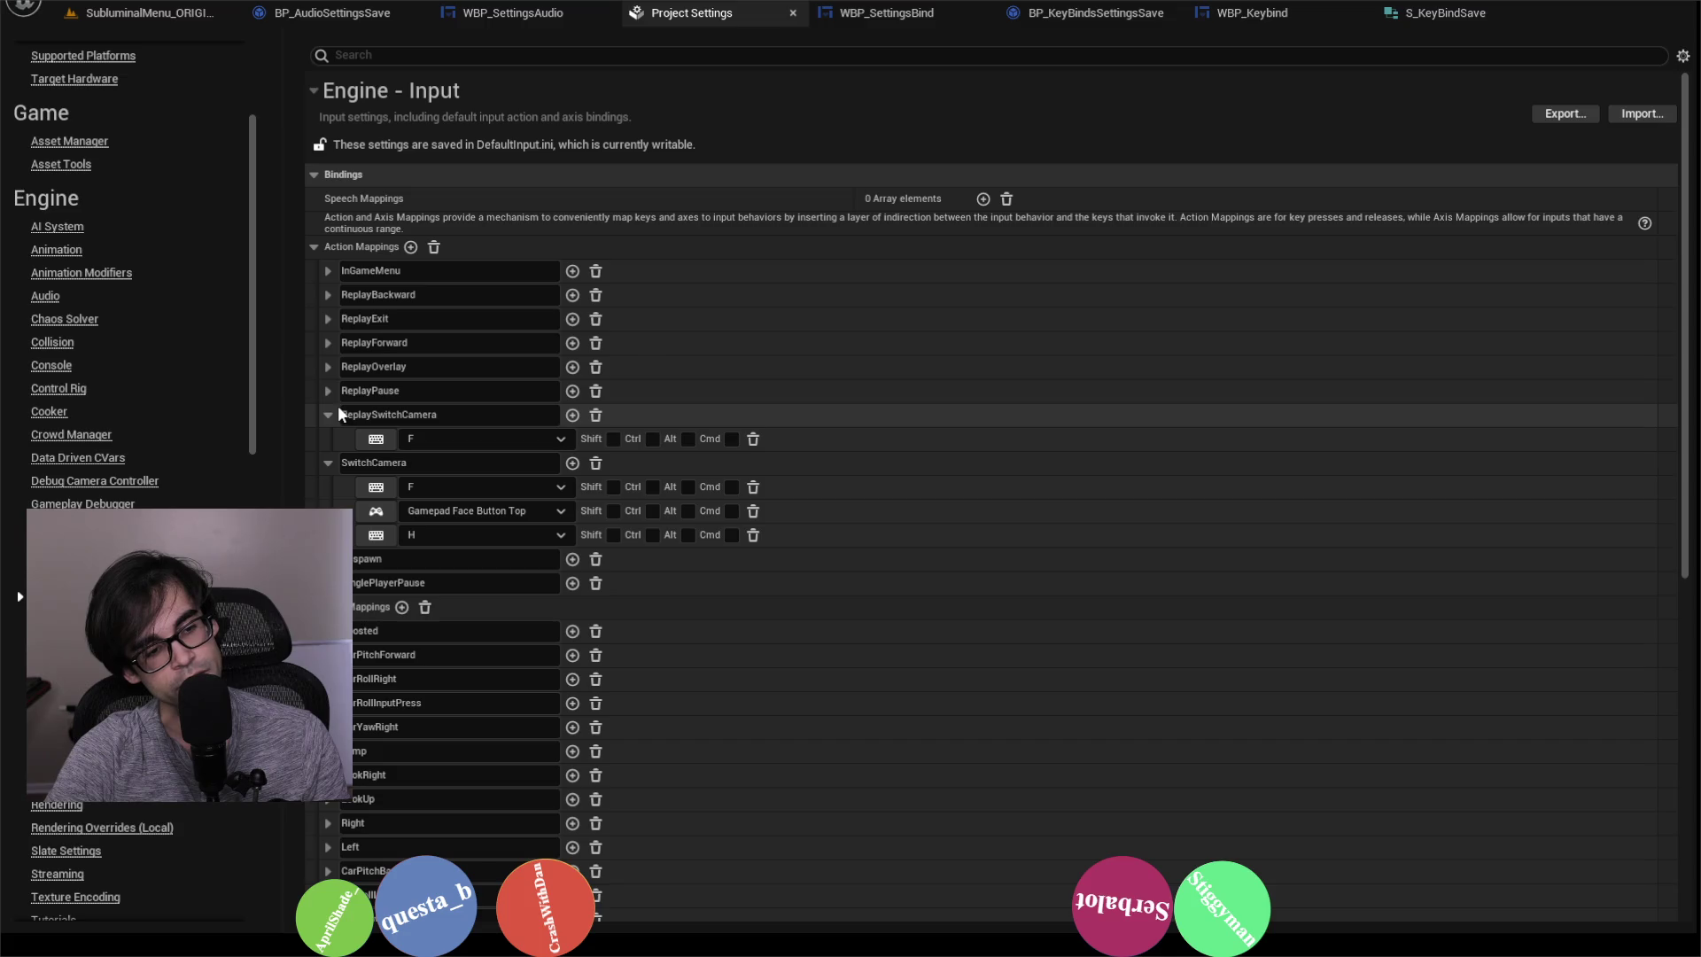
click(327, 413)
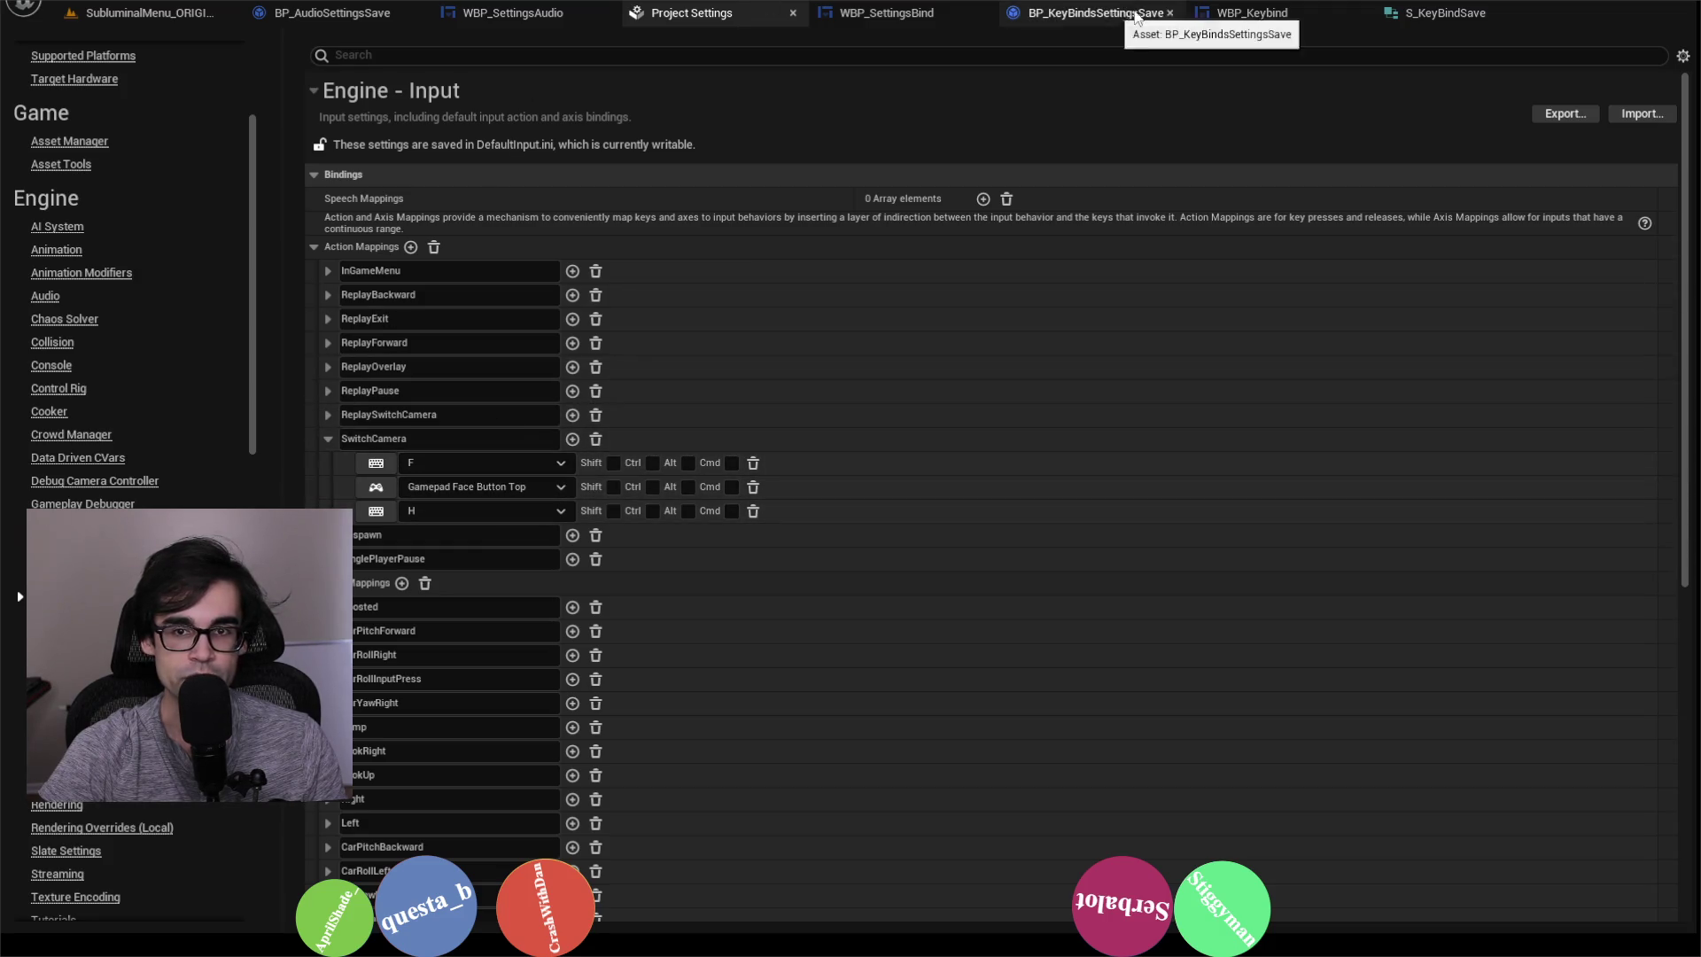
click(1249, 12)
Step: Pan around the Replace Bindings 2 graph to locate Replace Selected Action Binding
drag(1091, 219, 1261, 246)
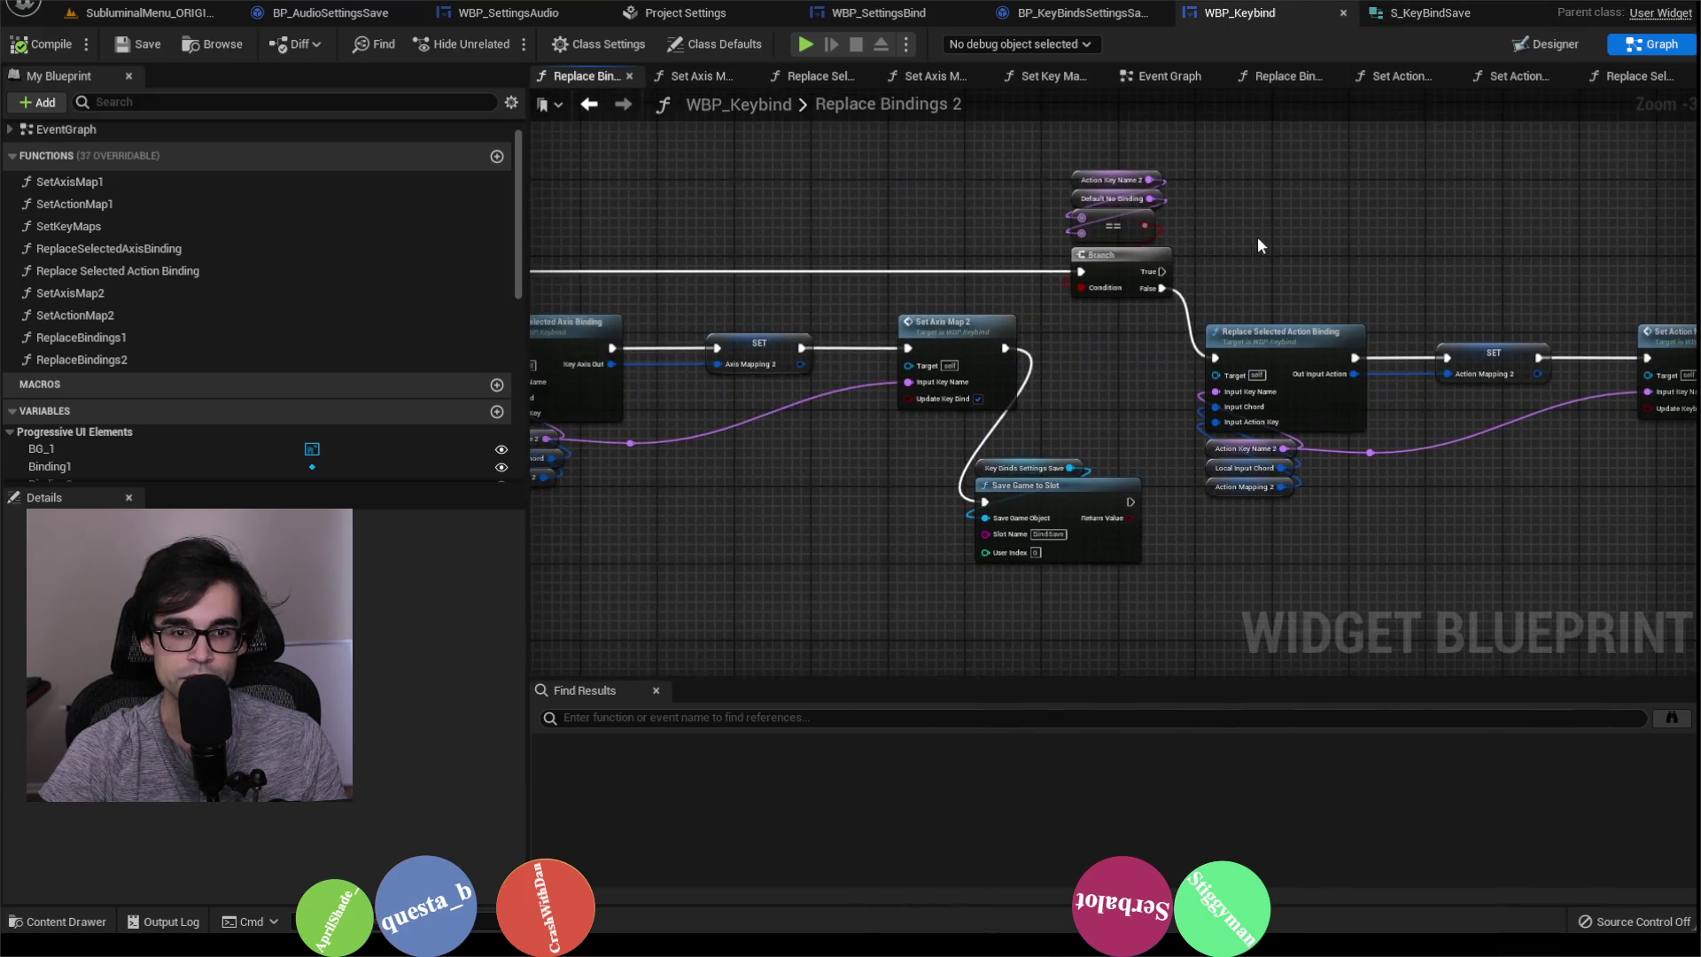
scroll(1235, 241, down, 1)
scroll(1273, 264, up, 1)
mouse_move(1364, 294)
mouse_down()
mouse_move(1150, 252)
mouse_move(1269, 400)
mouse_up()
scroll(1150, 252, up, 1)
scroll(1150, 252, up, 1)
scroll(1149, 252, down, 1)
mouse_move(864, 470)
mouse_down()
mouse_move(1089, 459)
mouse_move(450, 471)
mouse_up()
scroll(1092, 455, up, 1)
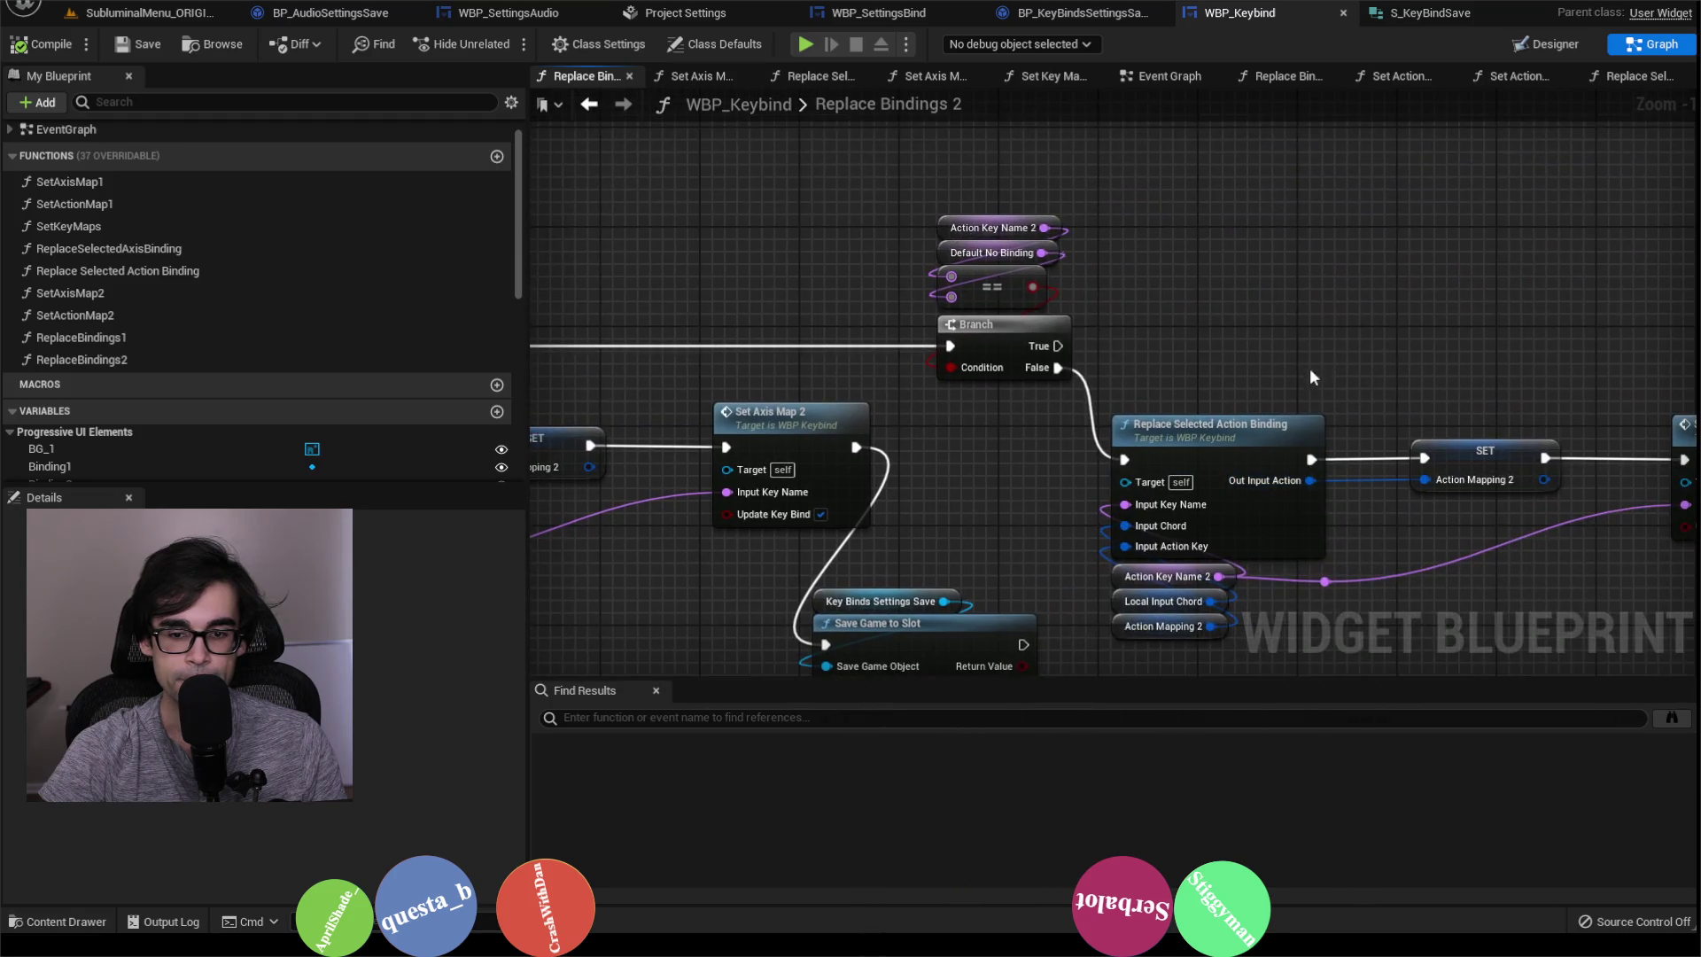
drag(1305, 375, 1095, 242)
Step: Open Replace Selected Action Binding and inspect its entry, Add Action Mapping and Return nodes
double_click(992, 318)
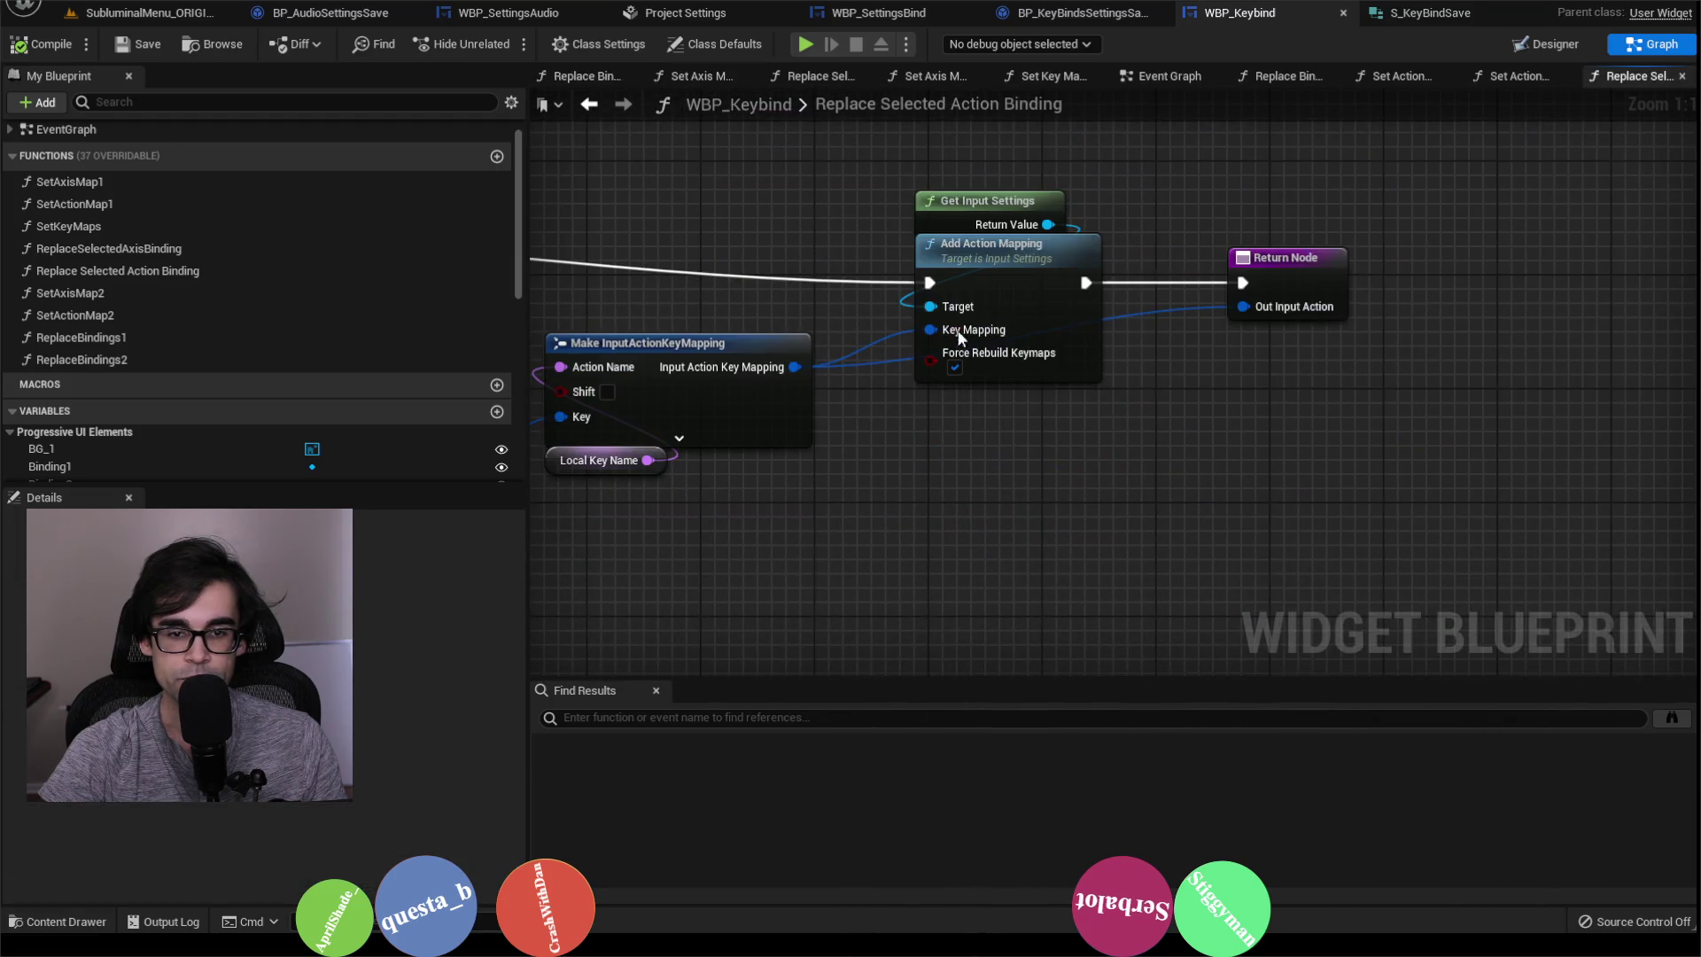
drag(971, 324, 1217, 295)
scroll(1023, 316, down, 1)
drag(746, 338, 1435, 447)
scroll(1038, 390, up, 1)
drag(1277, 434, 837, 416)
drag(1347, 372, 998, 372)
drag(1399, 375, 1285, 358)
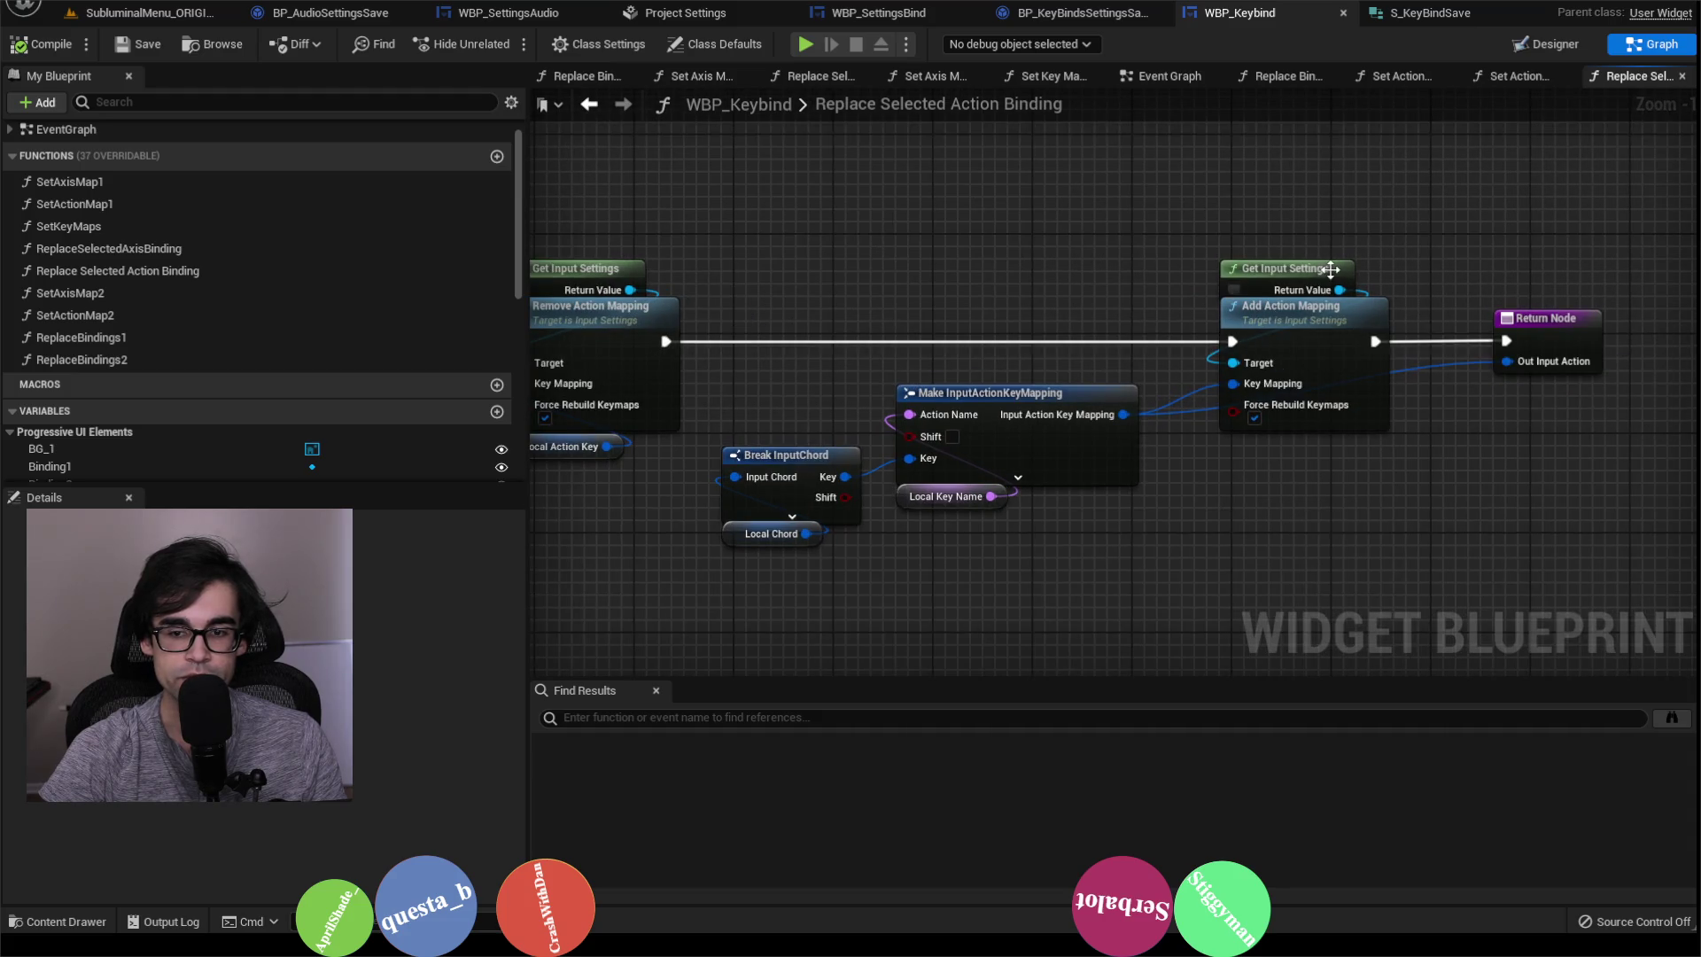
Step: Return to Replace Bindings 2 and view Set Action Map 2 and the BindSave save node
click(588, 106)
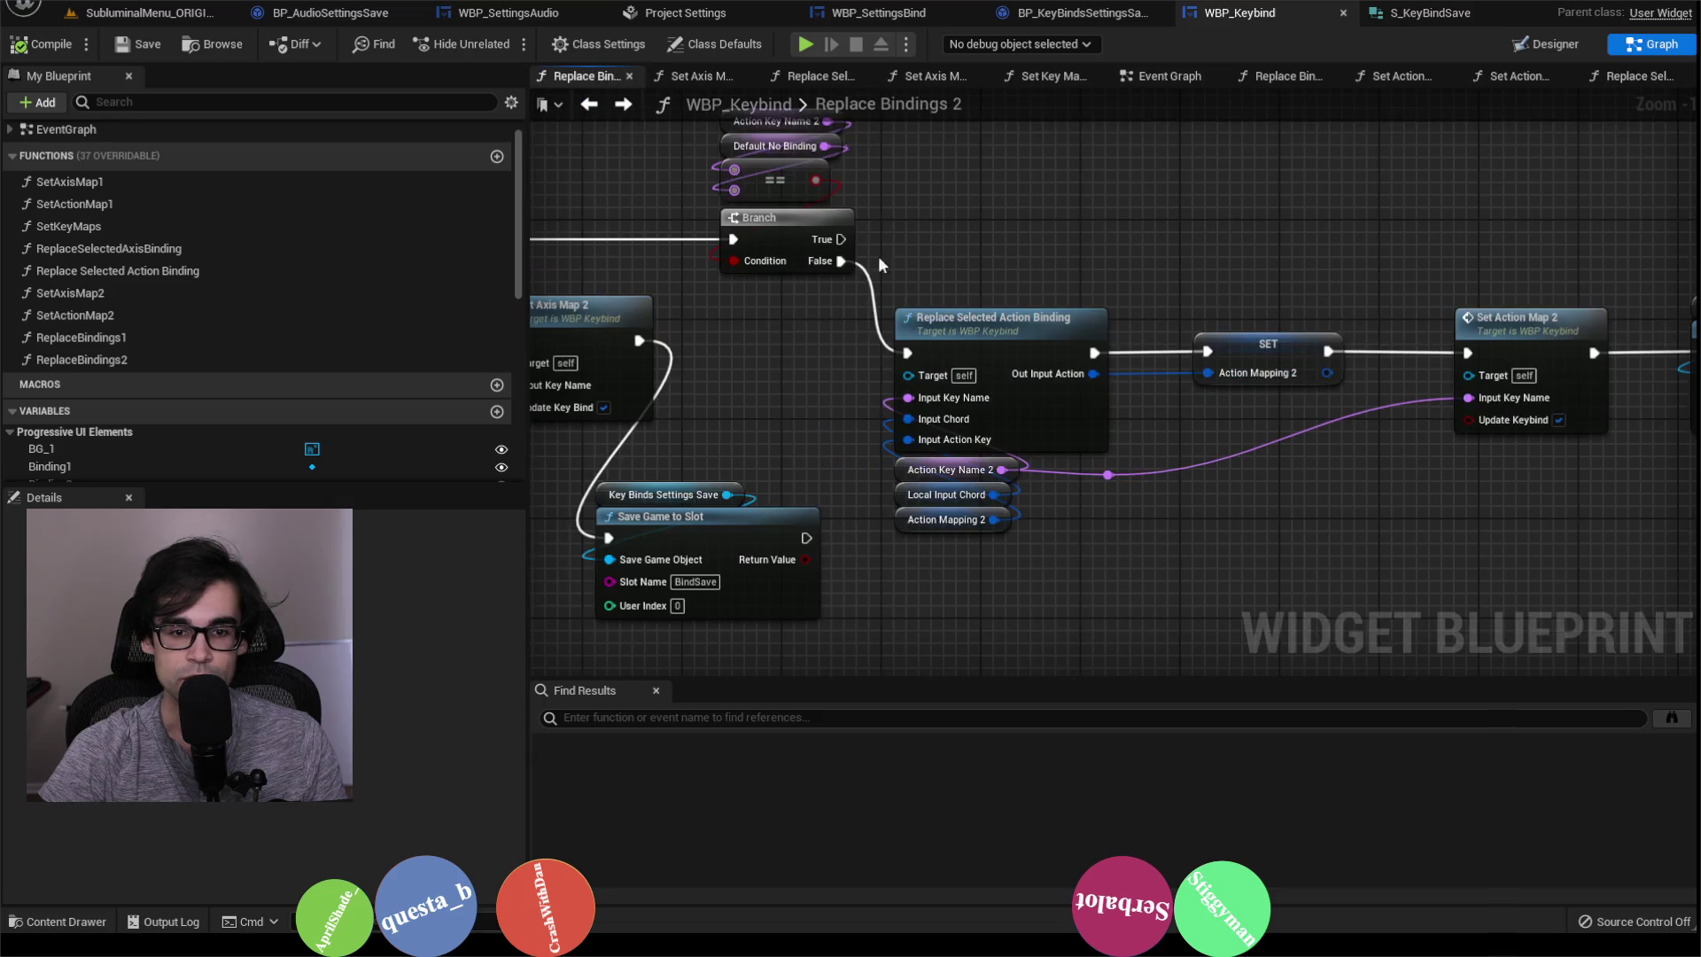
drag(1384, 302, 1219, 320)
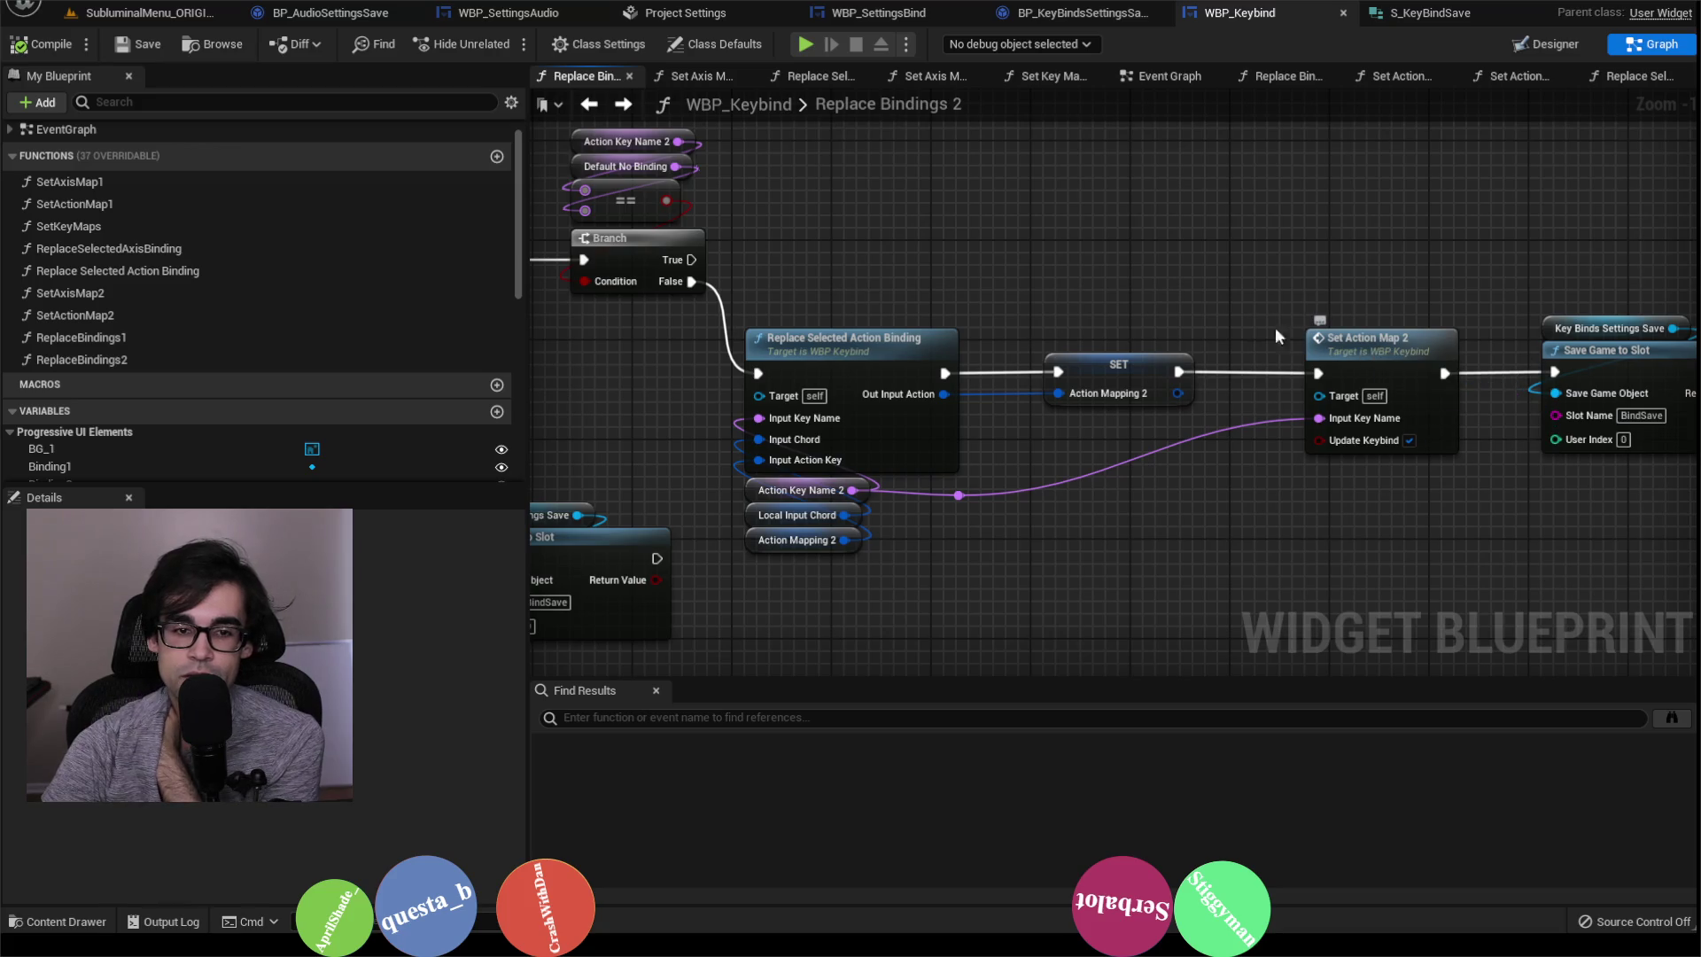
drag(578, 242, 695, 234)
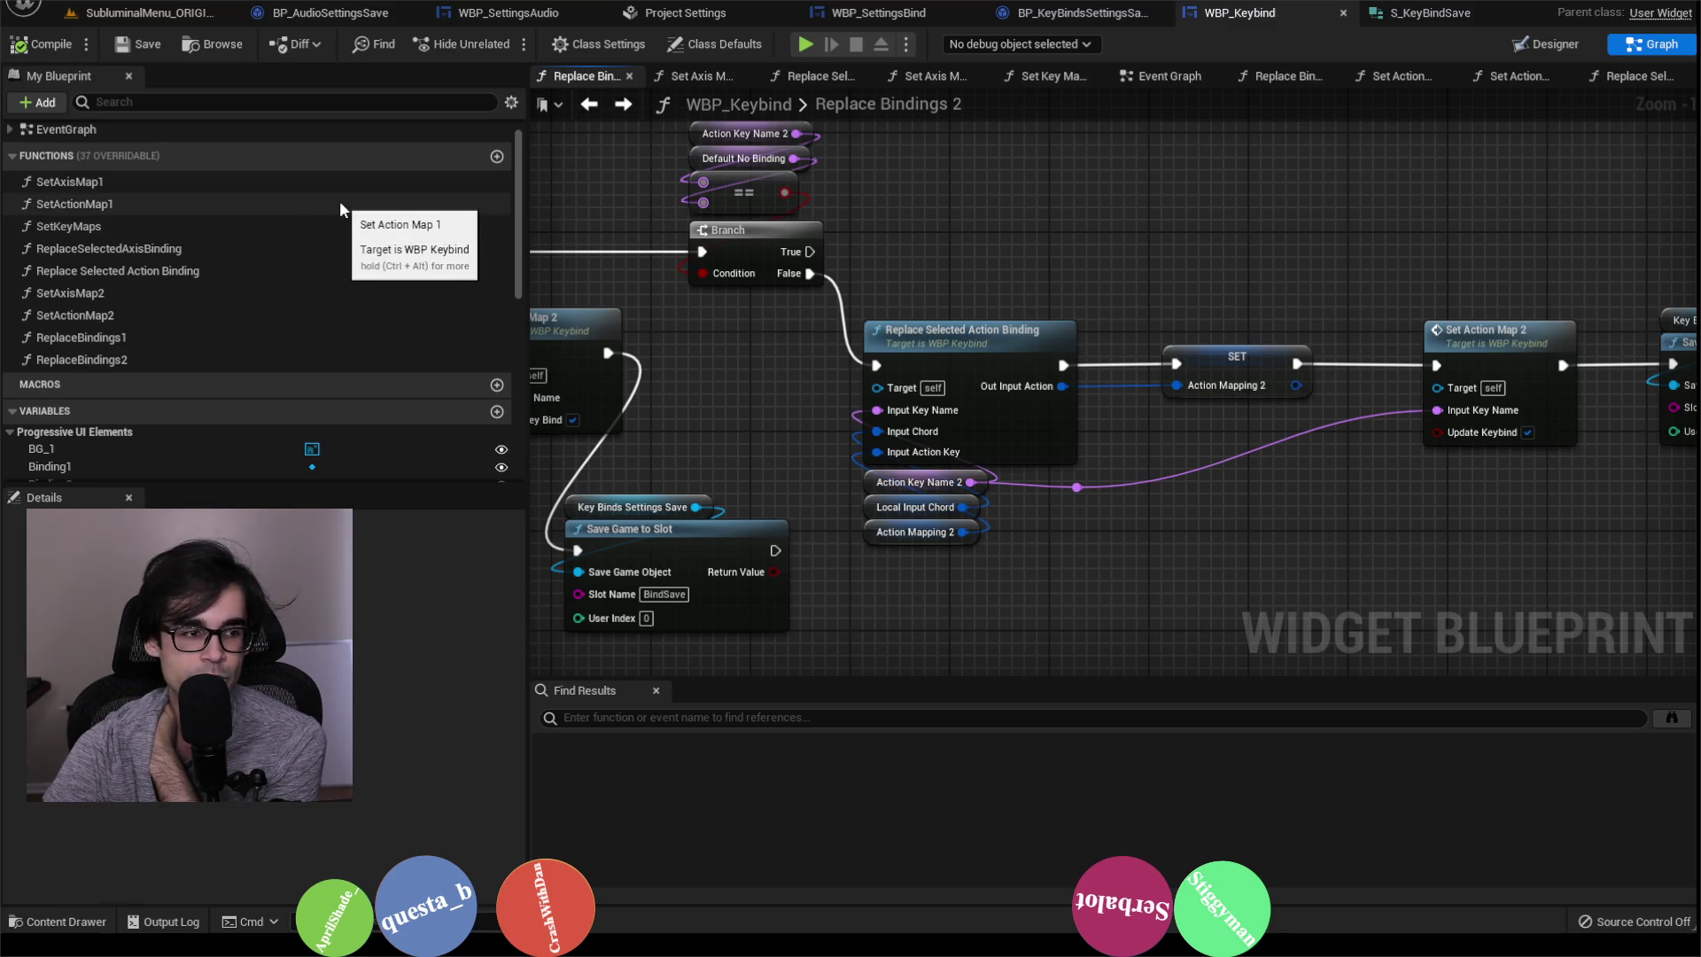
double_click(187, 336)
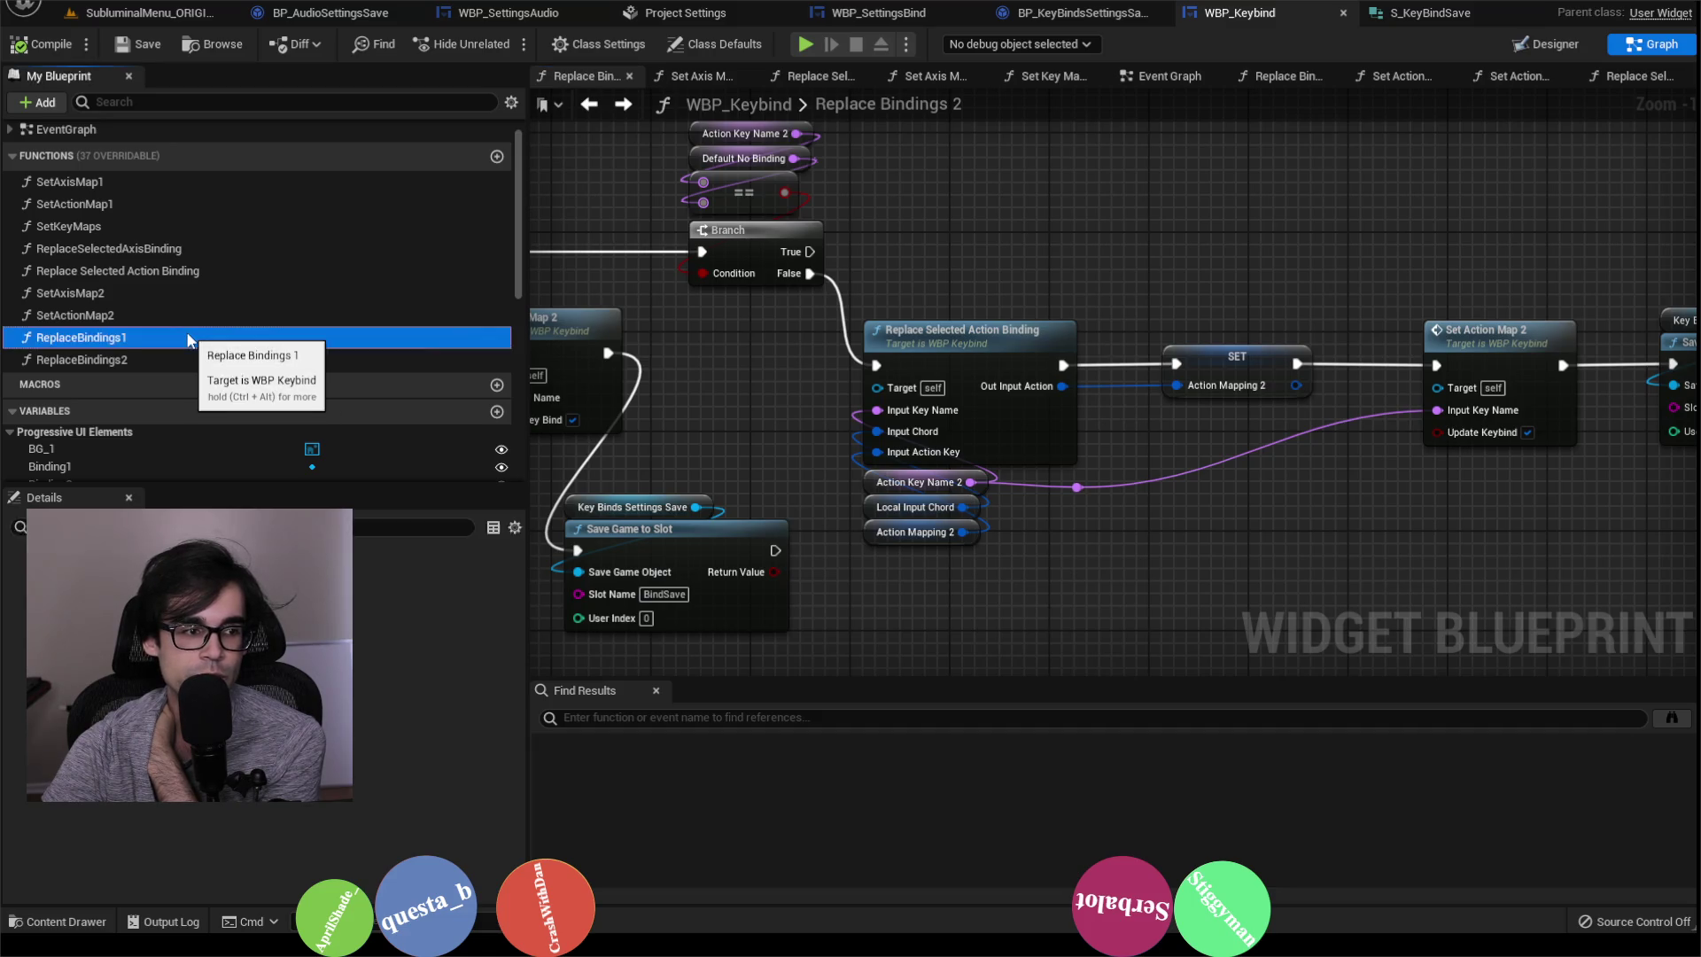
Step: In ReplaceBindings1, inspect the Action Mapping 1 and Action Key Name 1 variables
scroll(1151, 293, up, 3)
scroll(1224, 312, down, 1)
scroll(1151, 354, up, 2)
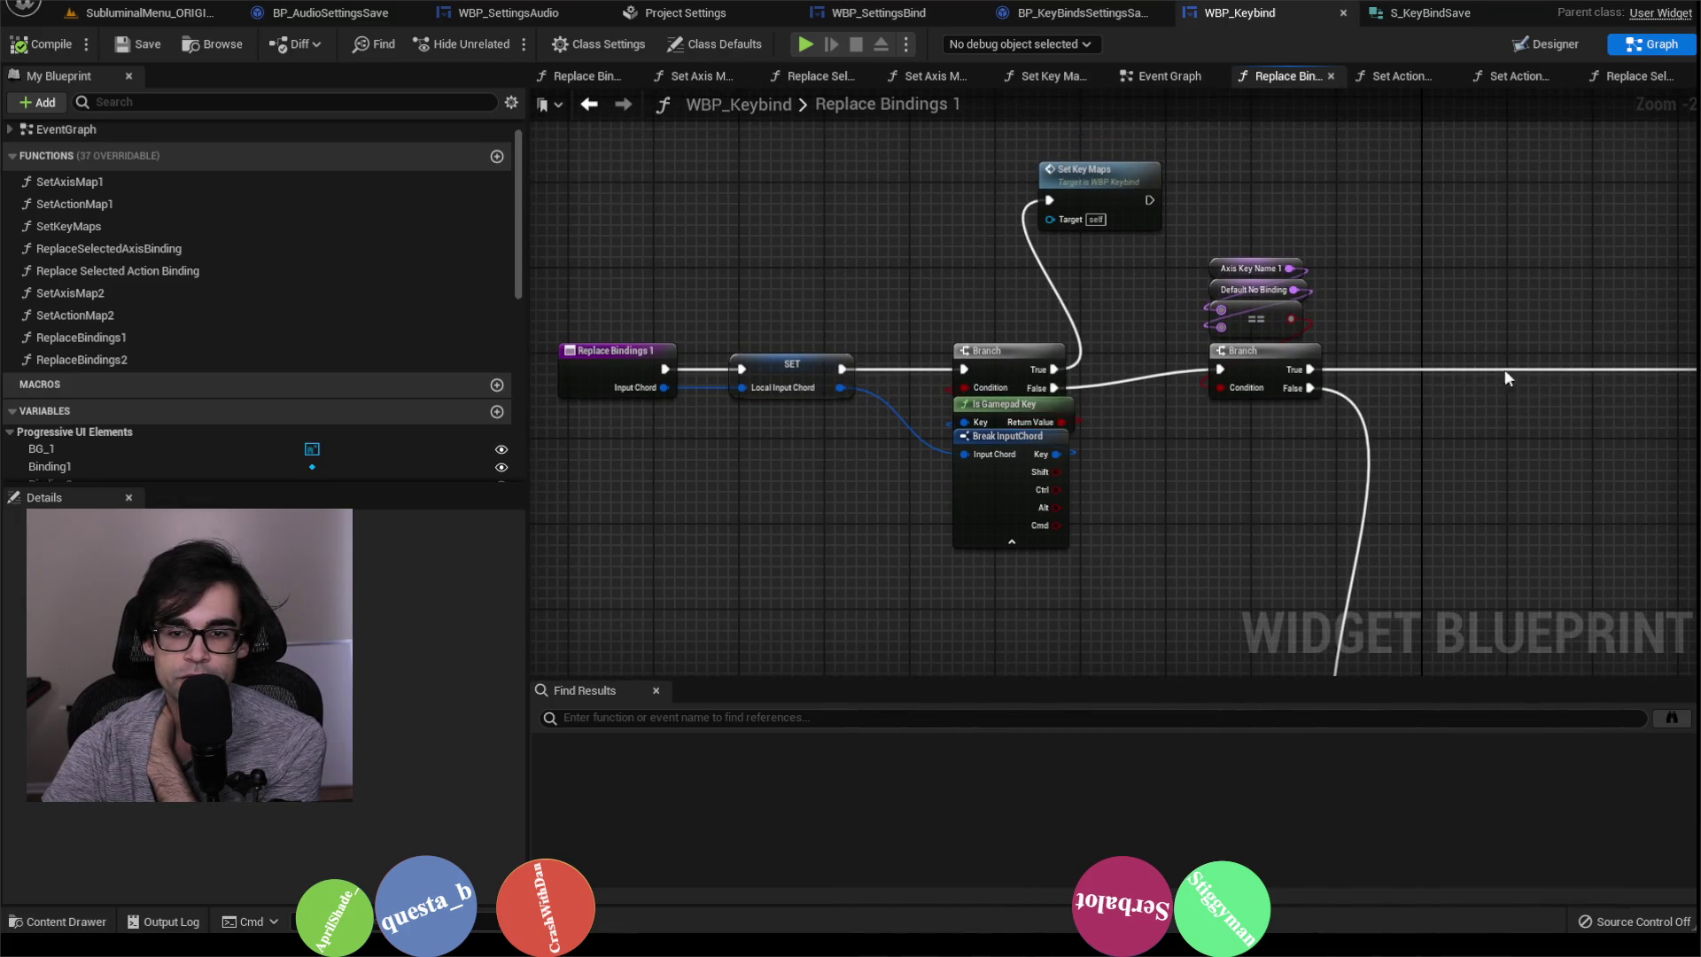
drag(1539, 482, 1311, 449)
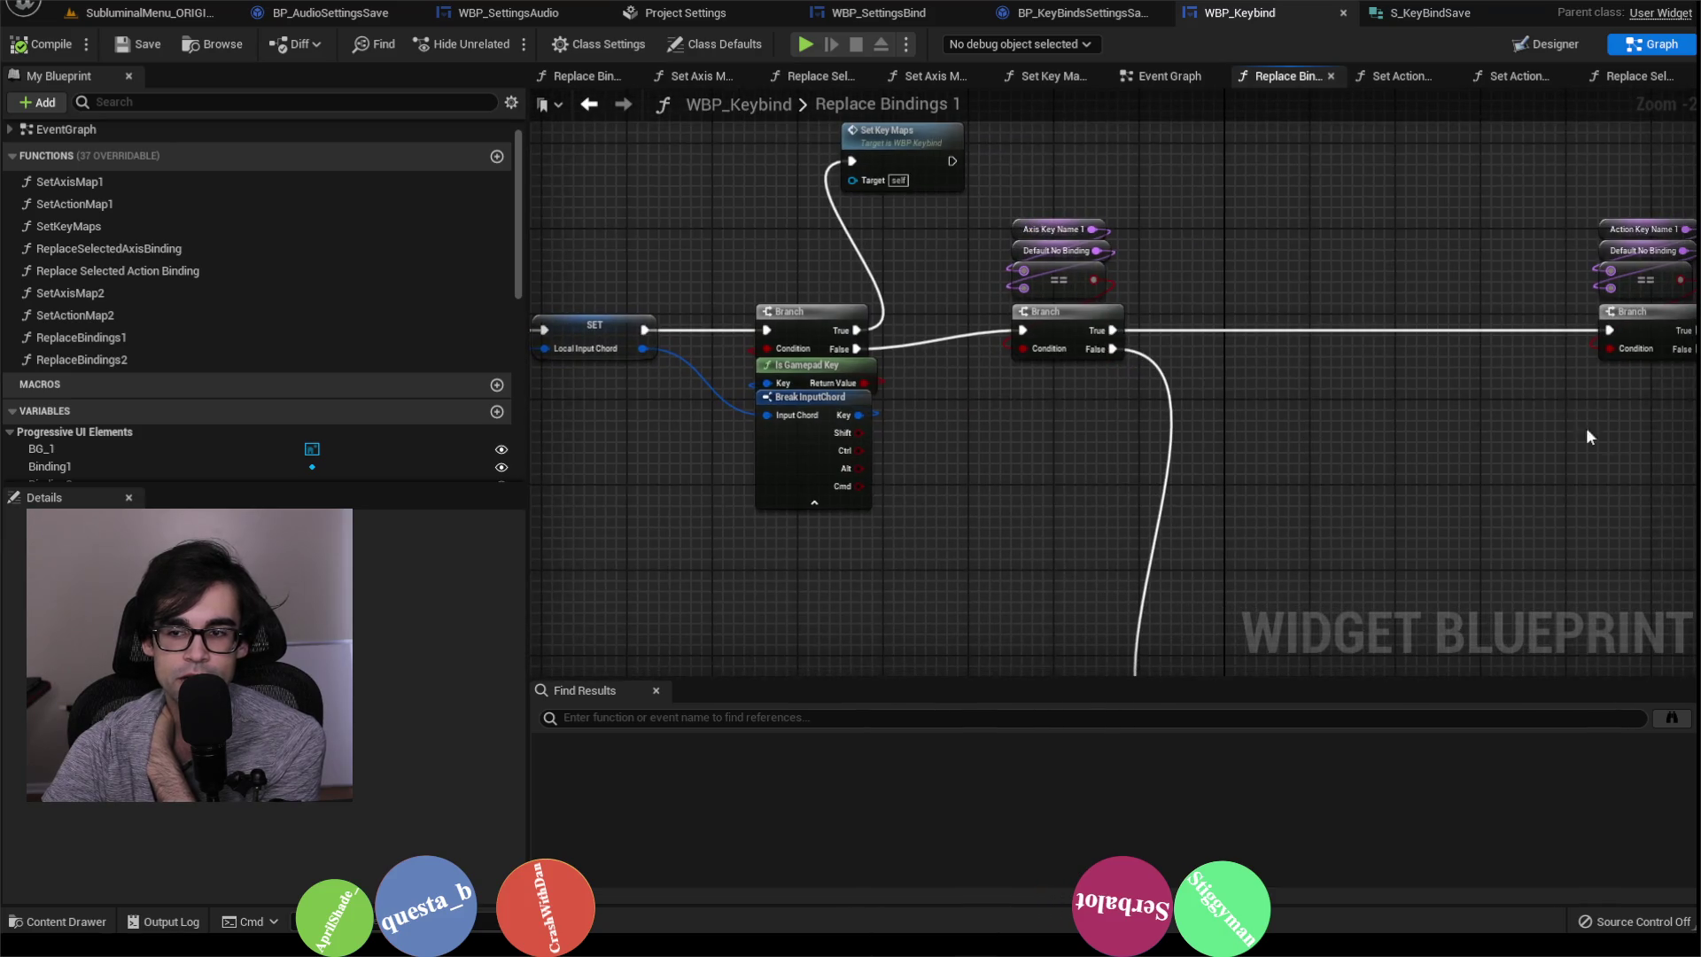
drag(1559, 424, 976, 471)
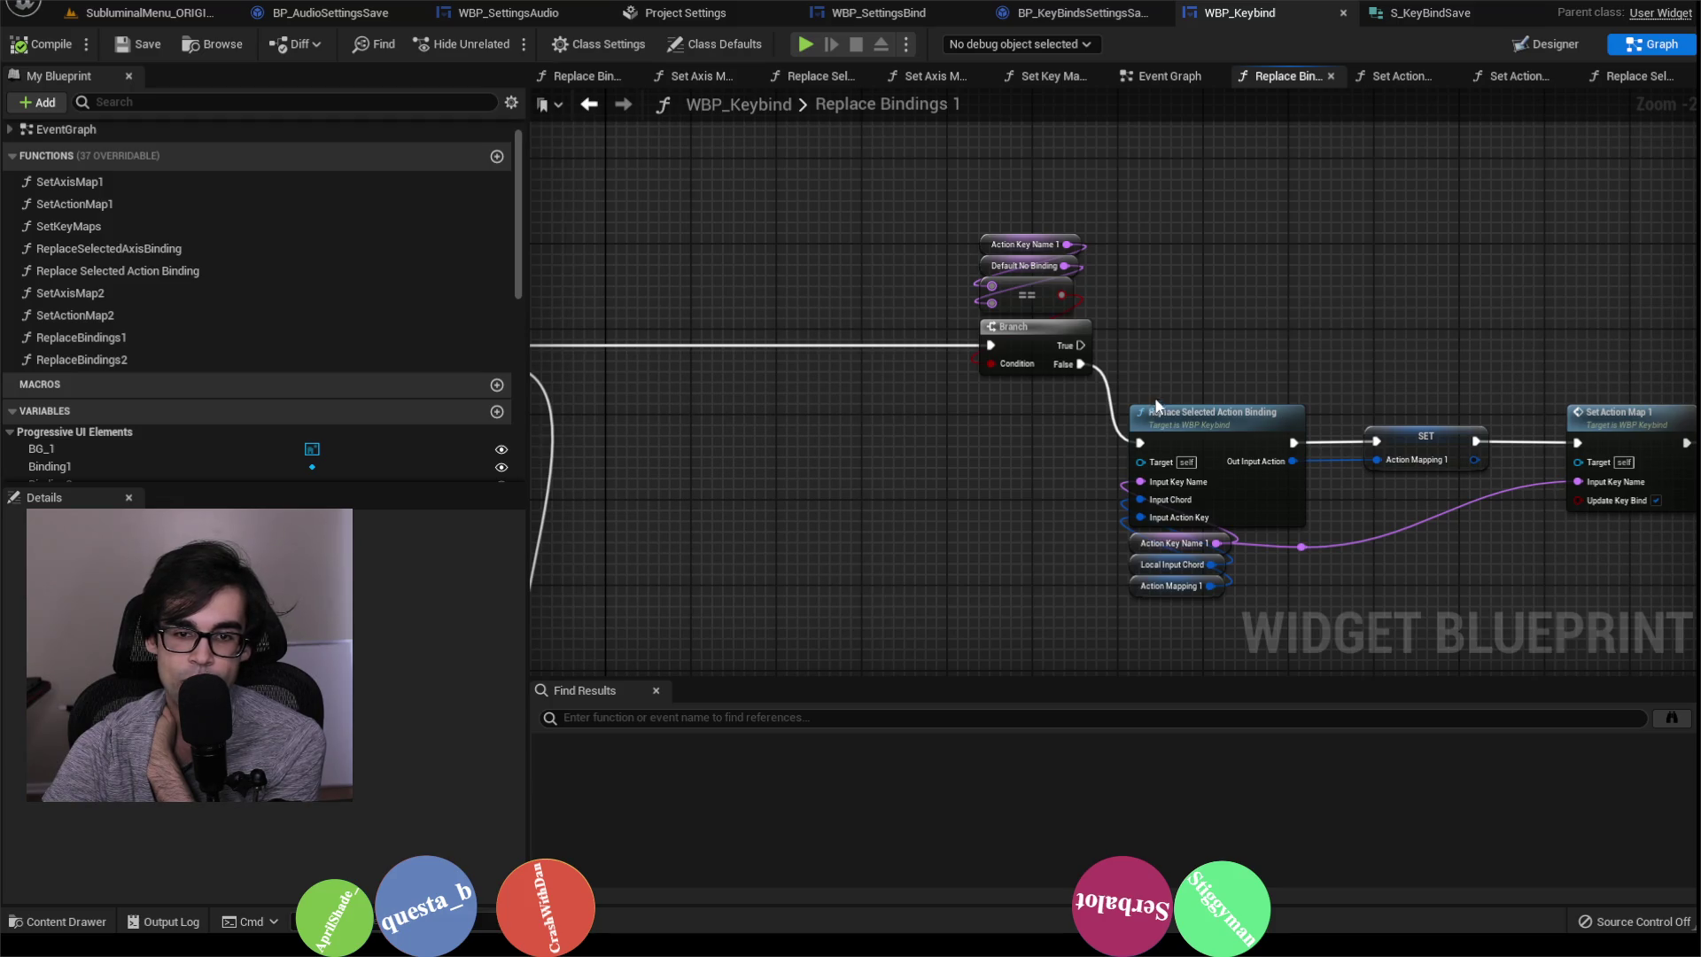
scroll(1067, 296, up, 2)
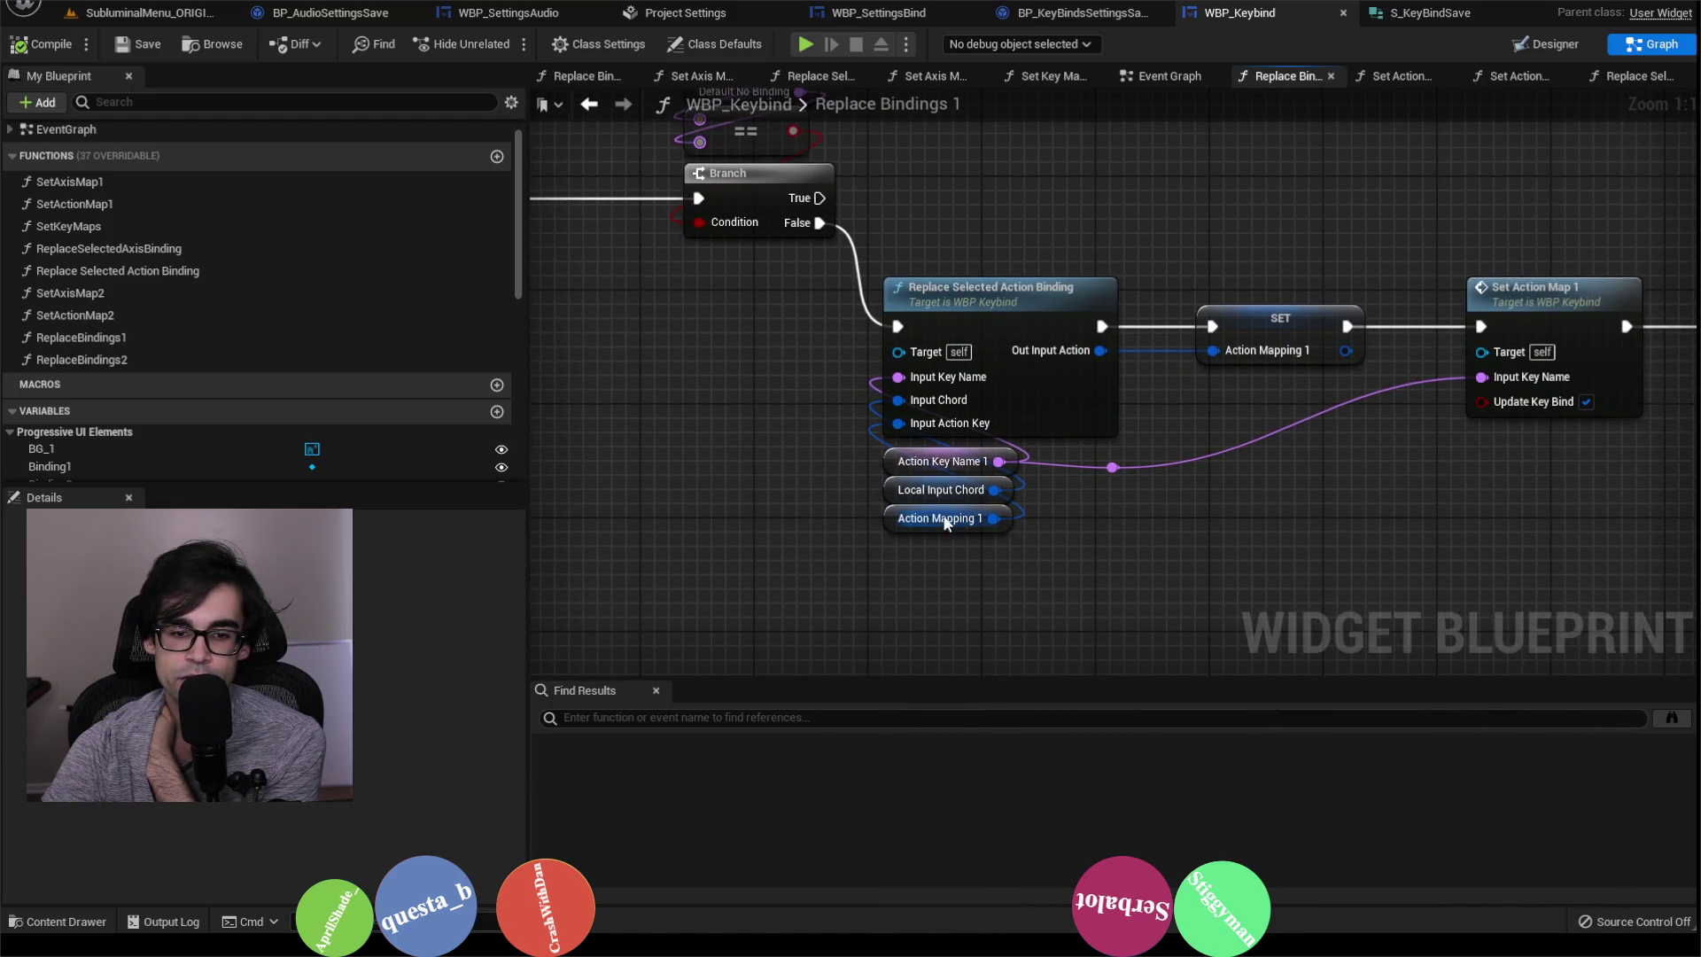
click(953, 523)
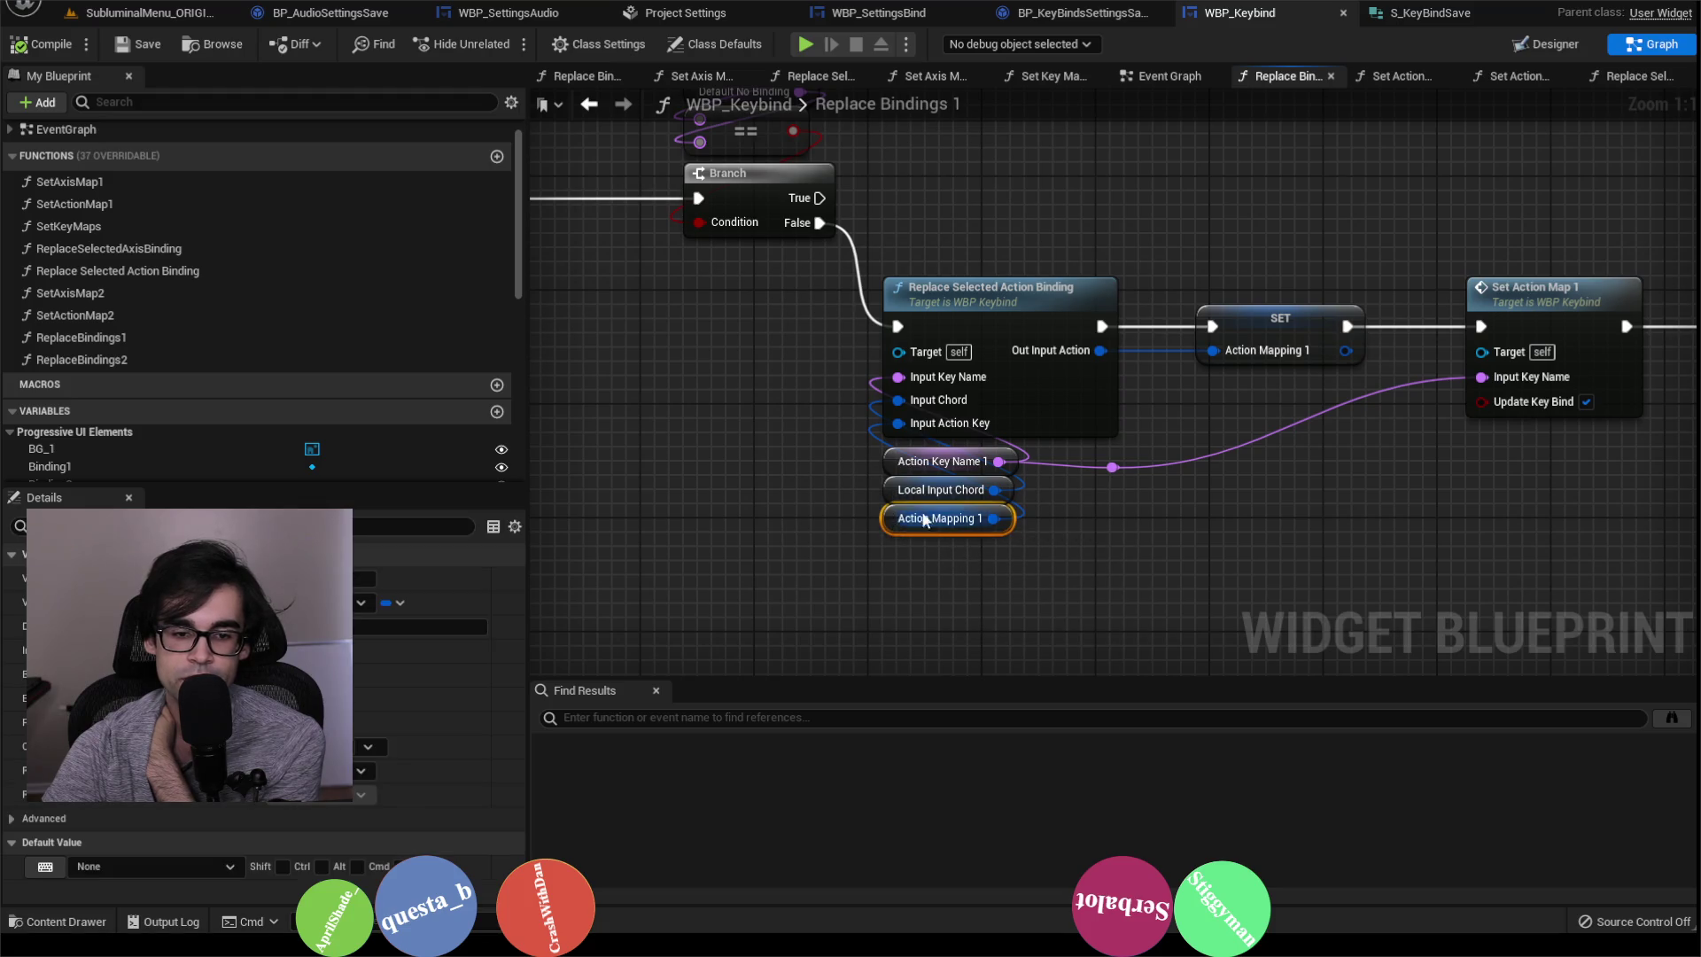
click(896, 490)
click(890, 460)
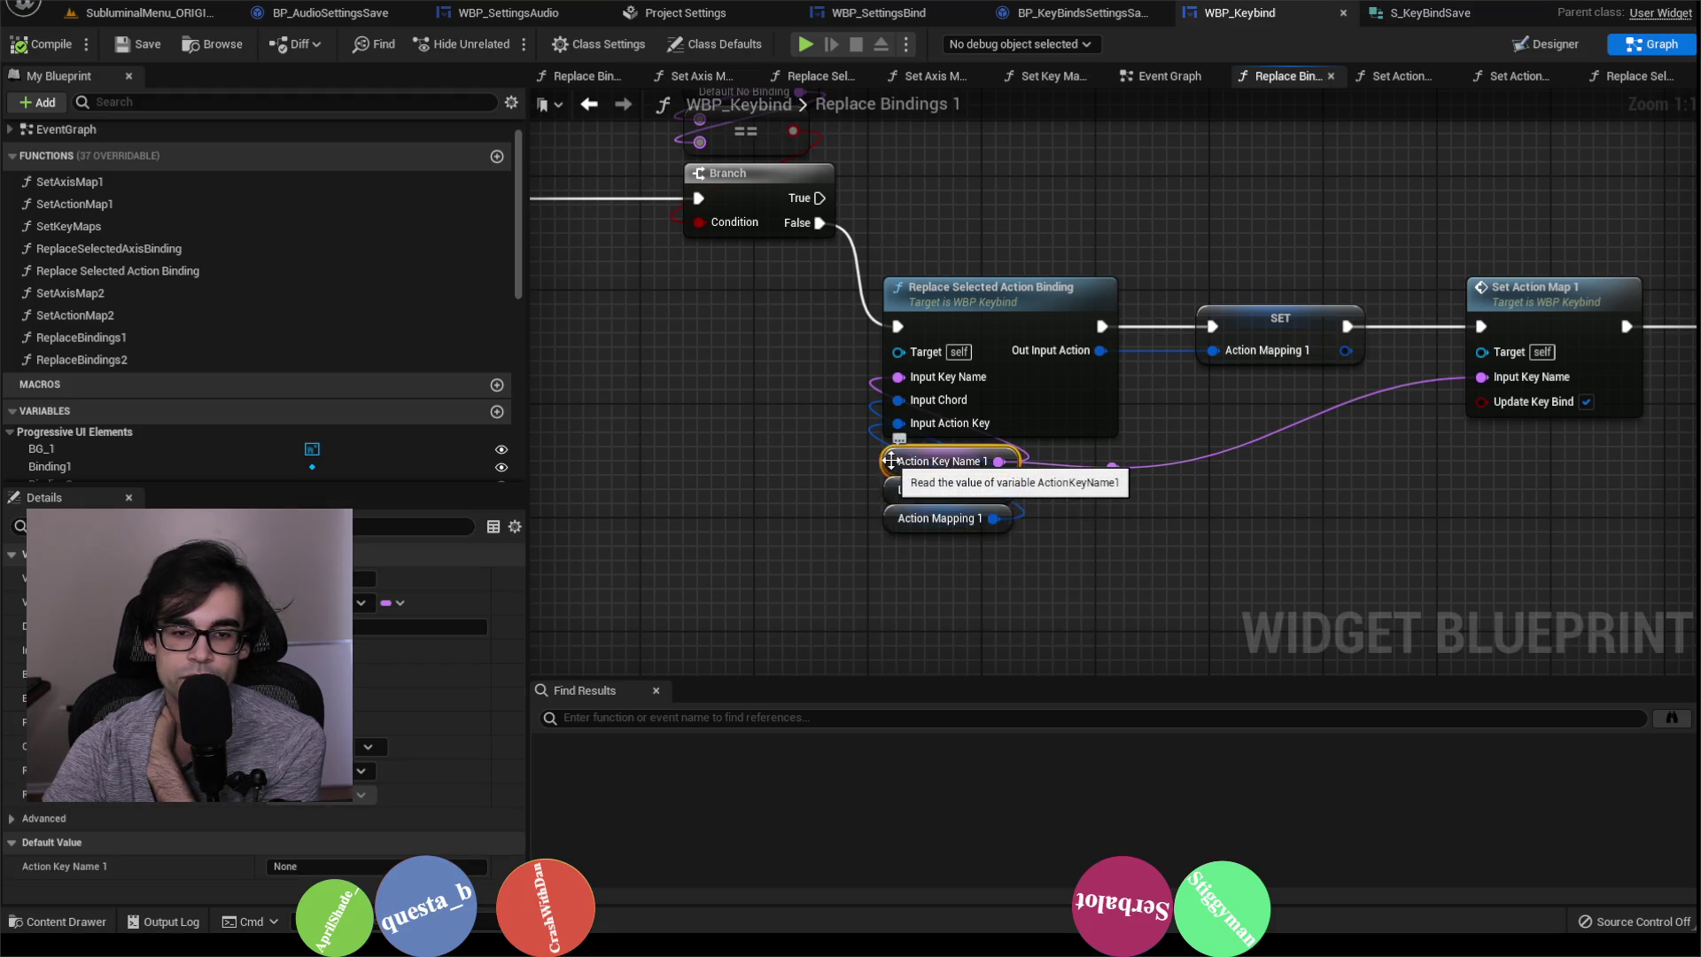
Step: Open Replace Selected Action Binding and review its SET, Remove/Add Action Mapping and Return nodes
double_click(991, 295)
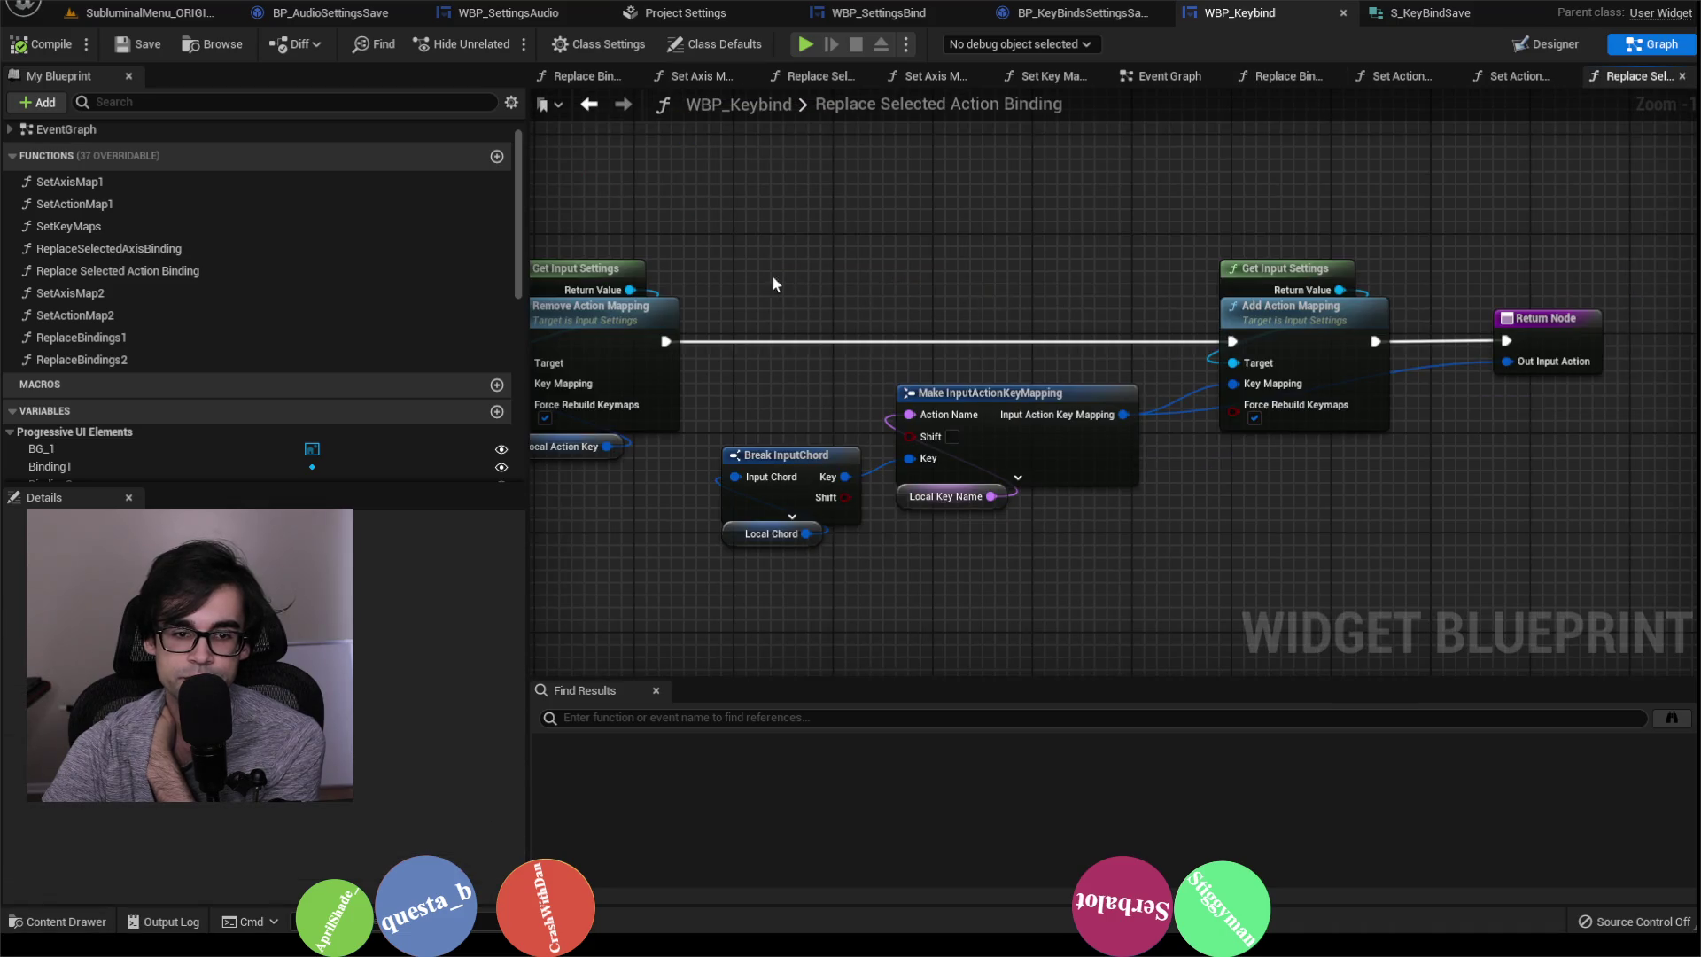
drag(773, 283, 1179, 458)
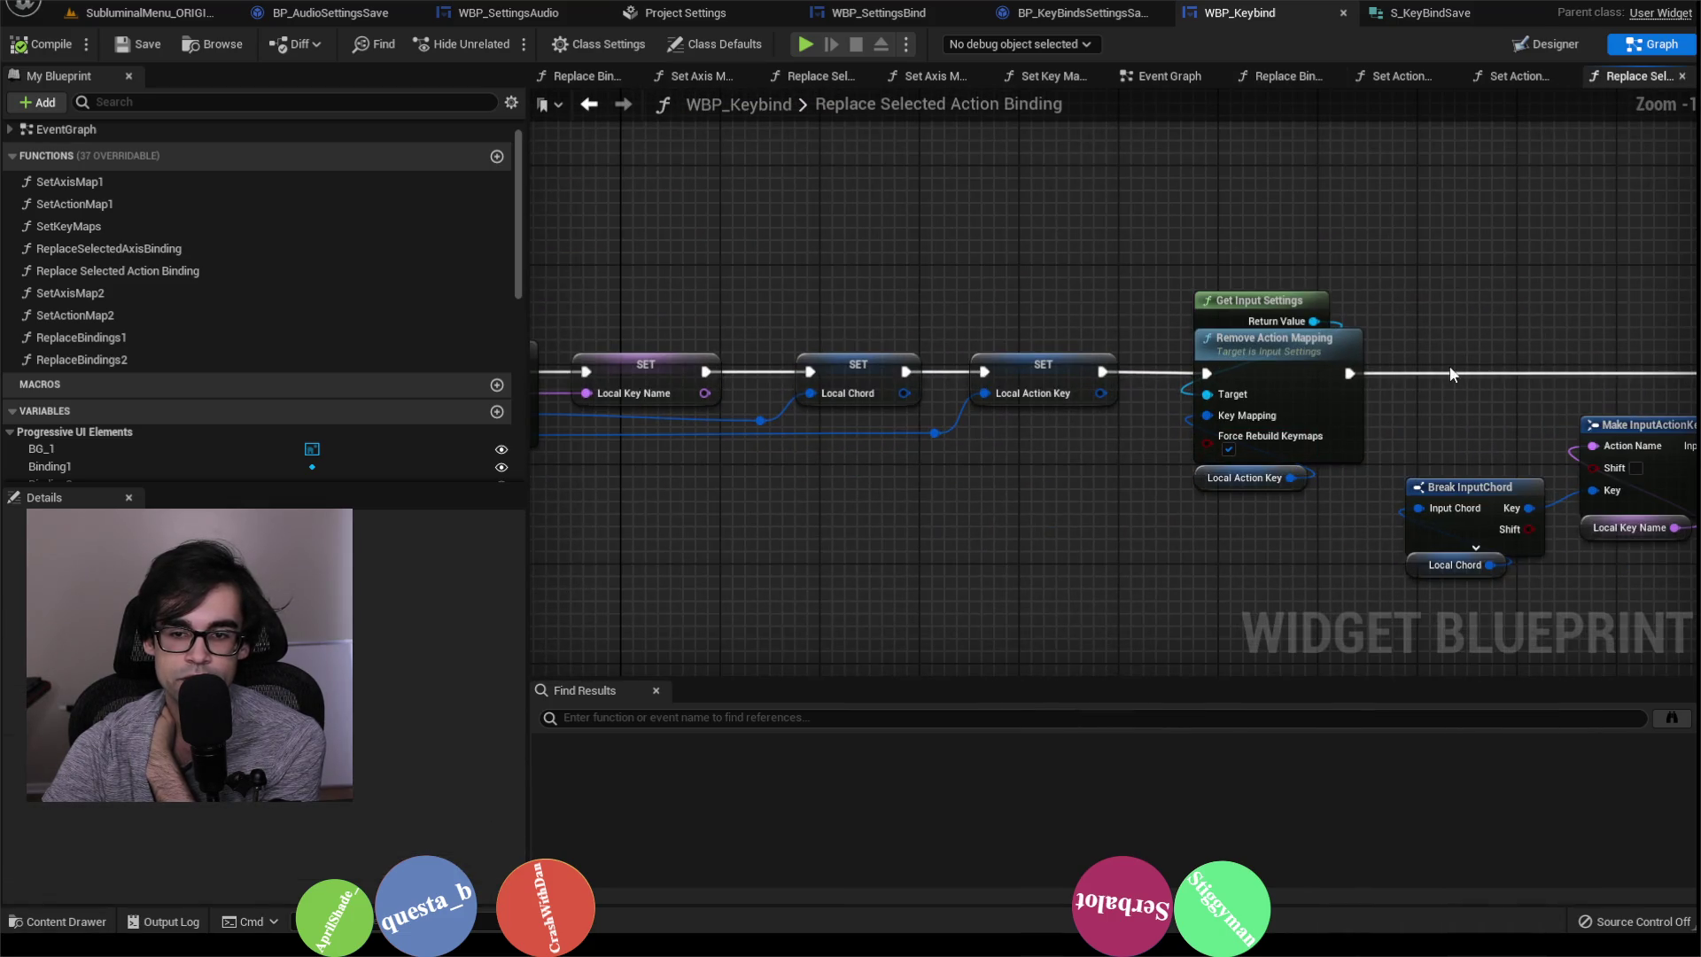
drag(1324, 376, 1240, 383)
click(1140, 416)
drag(1319, 465, 554, 429)
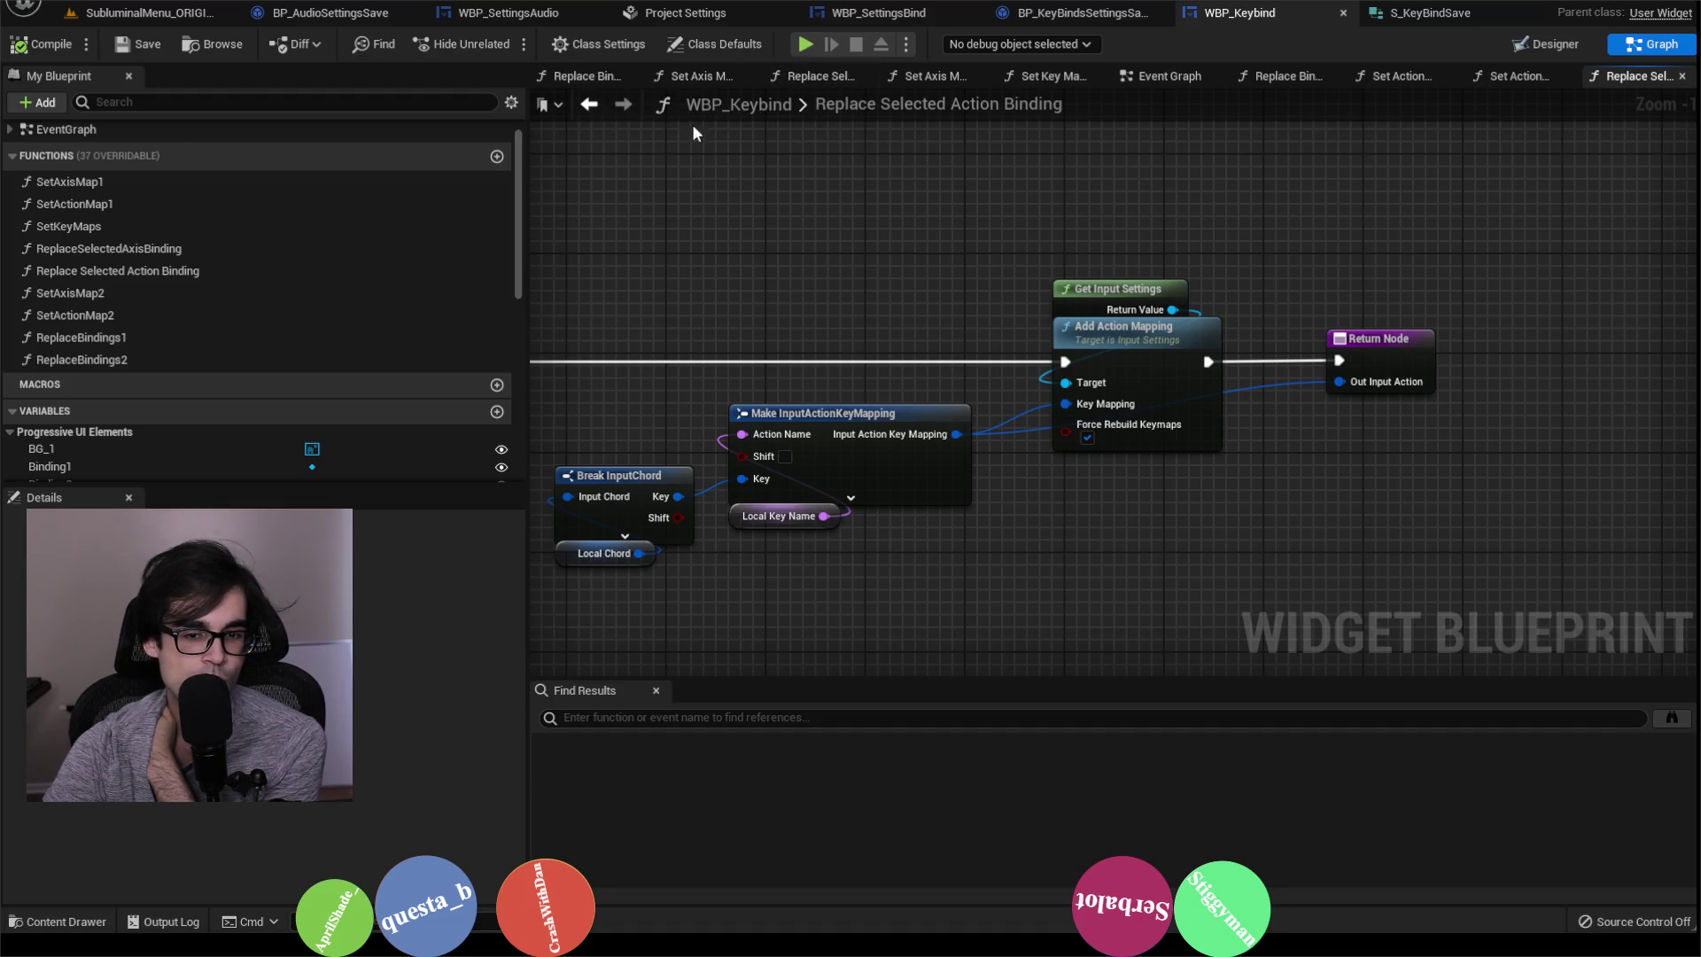
scroll(1209, 312, down, 1)
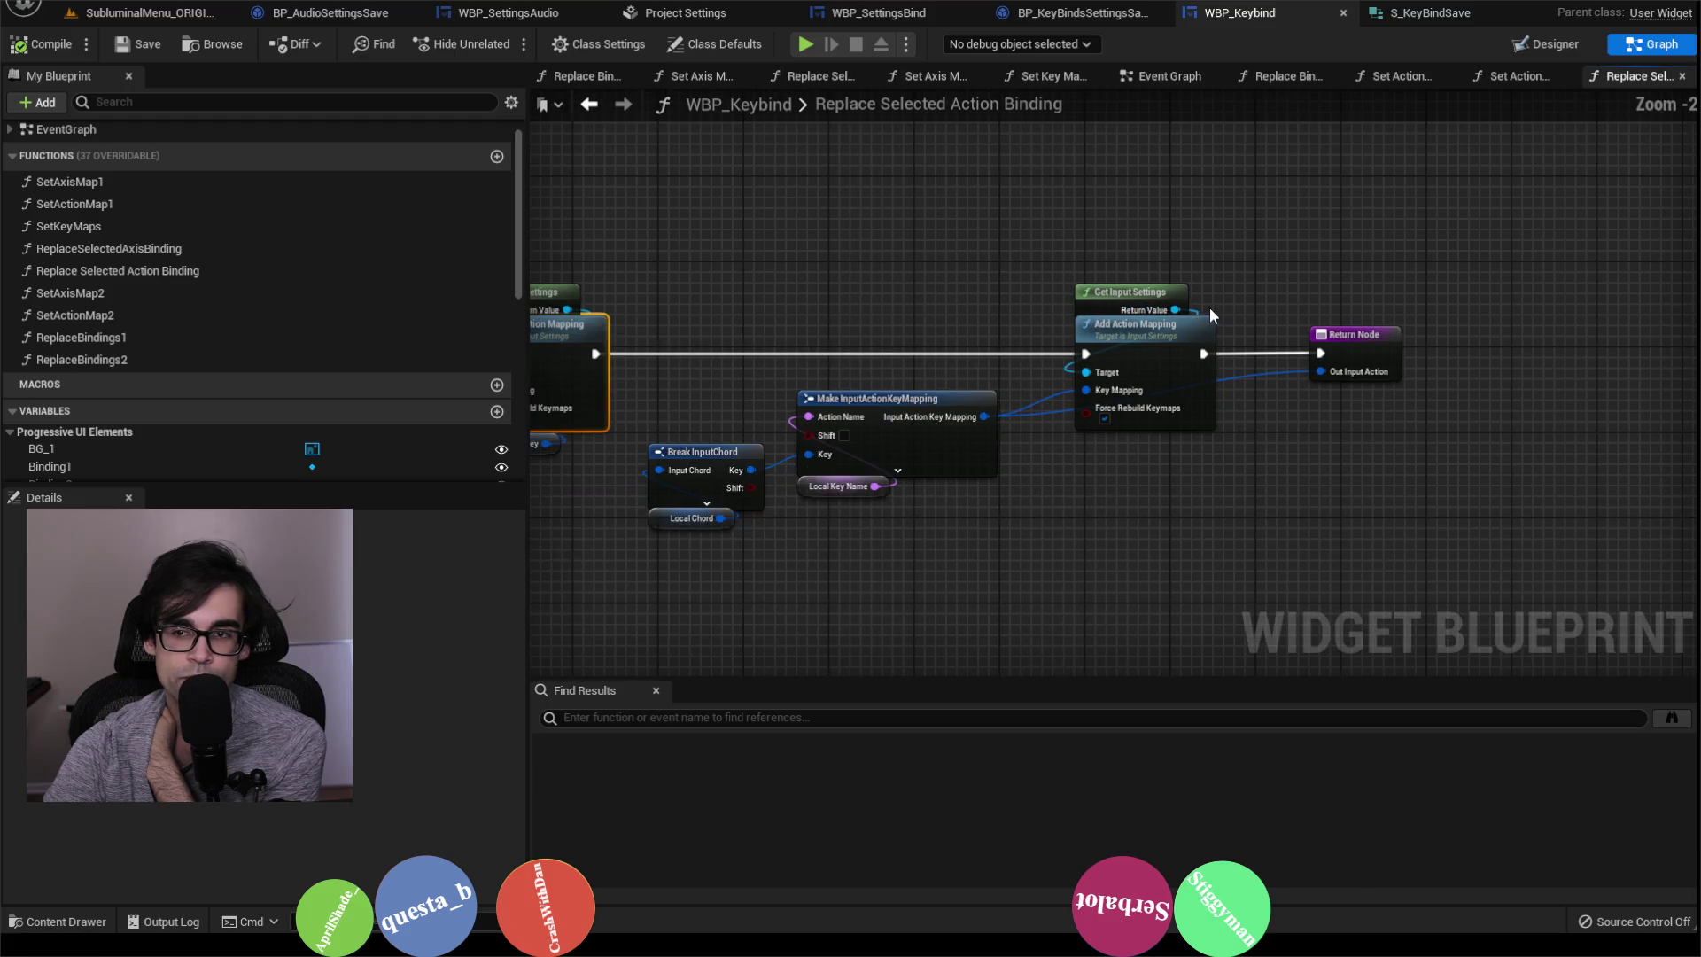
Step: Back in Replace Bindings 1, view Set Action Map 1 and Save Game to Slot
click(589, 105)
drag(1340, 351, 1154, 362)
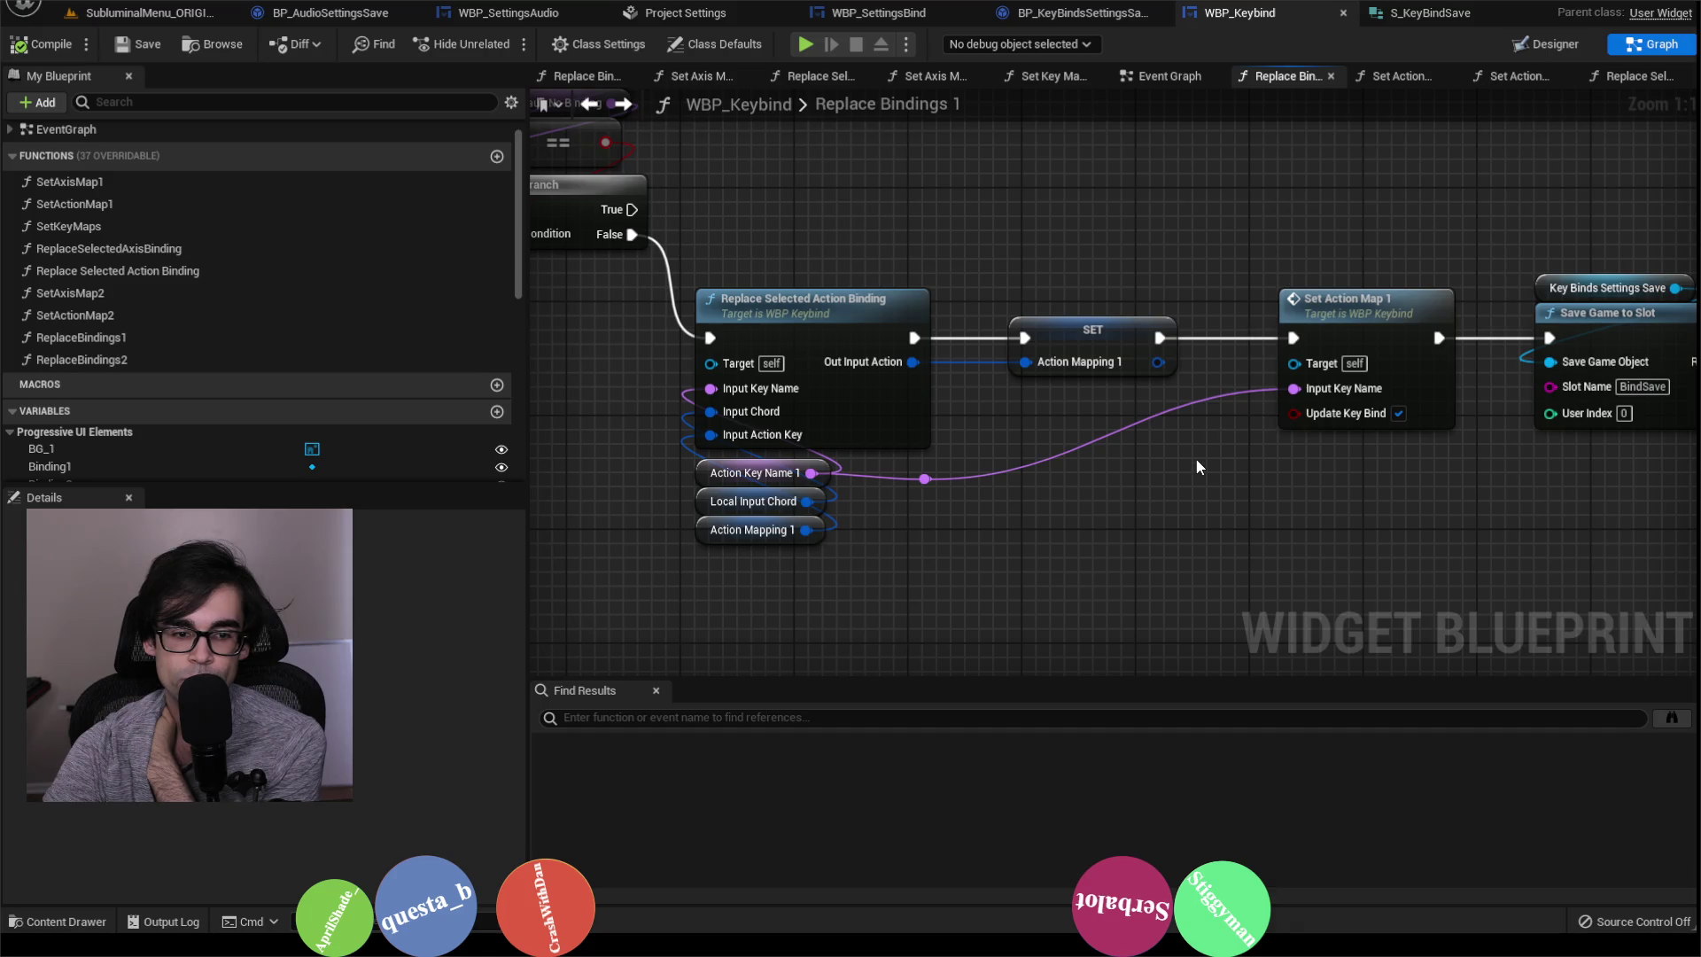
drag(1439, 266, 1136, 264)
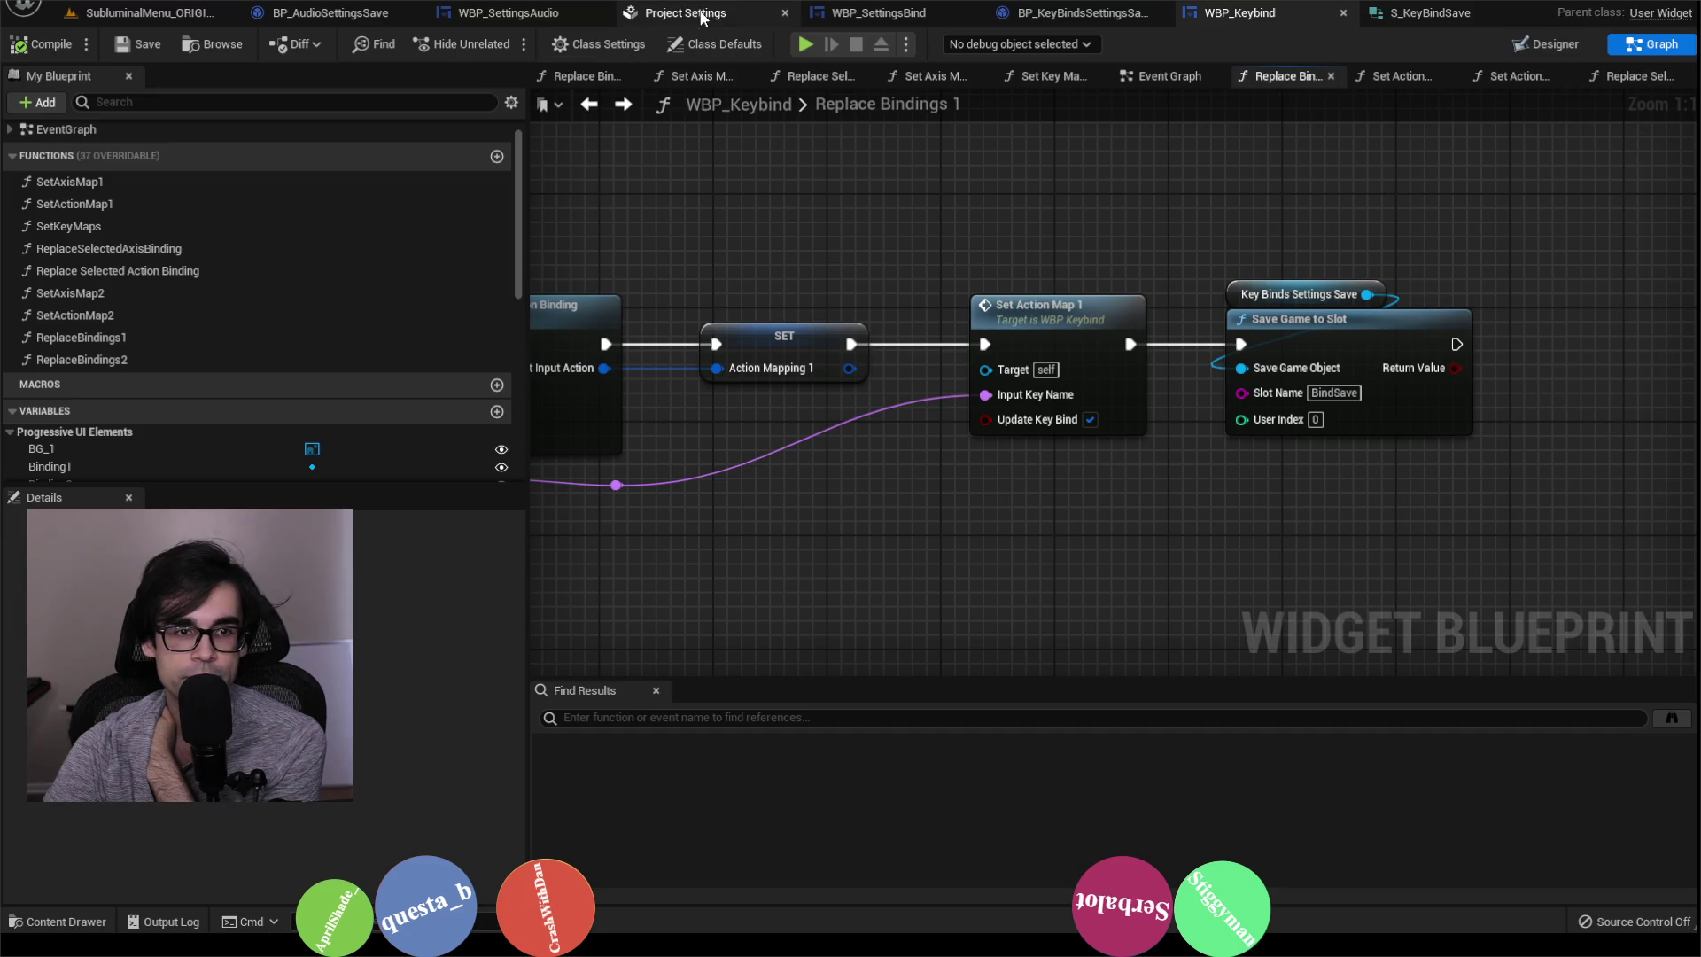
click(858, 12)
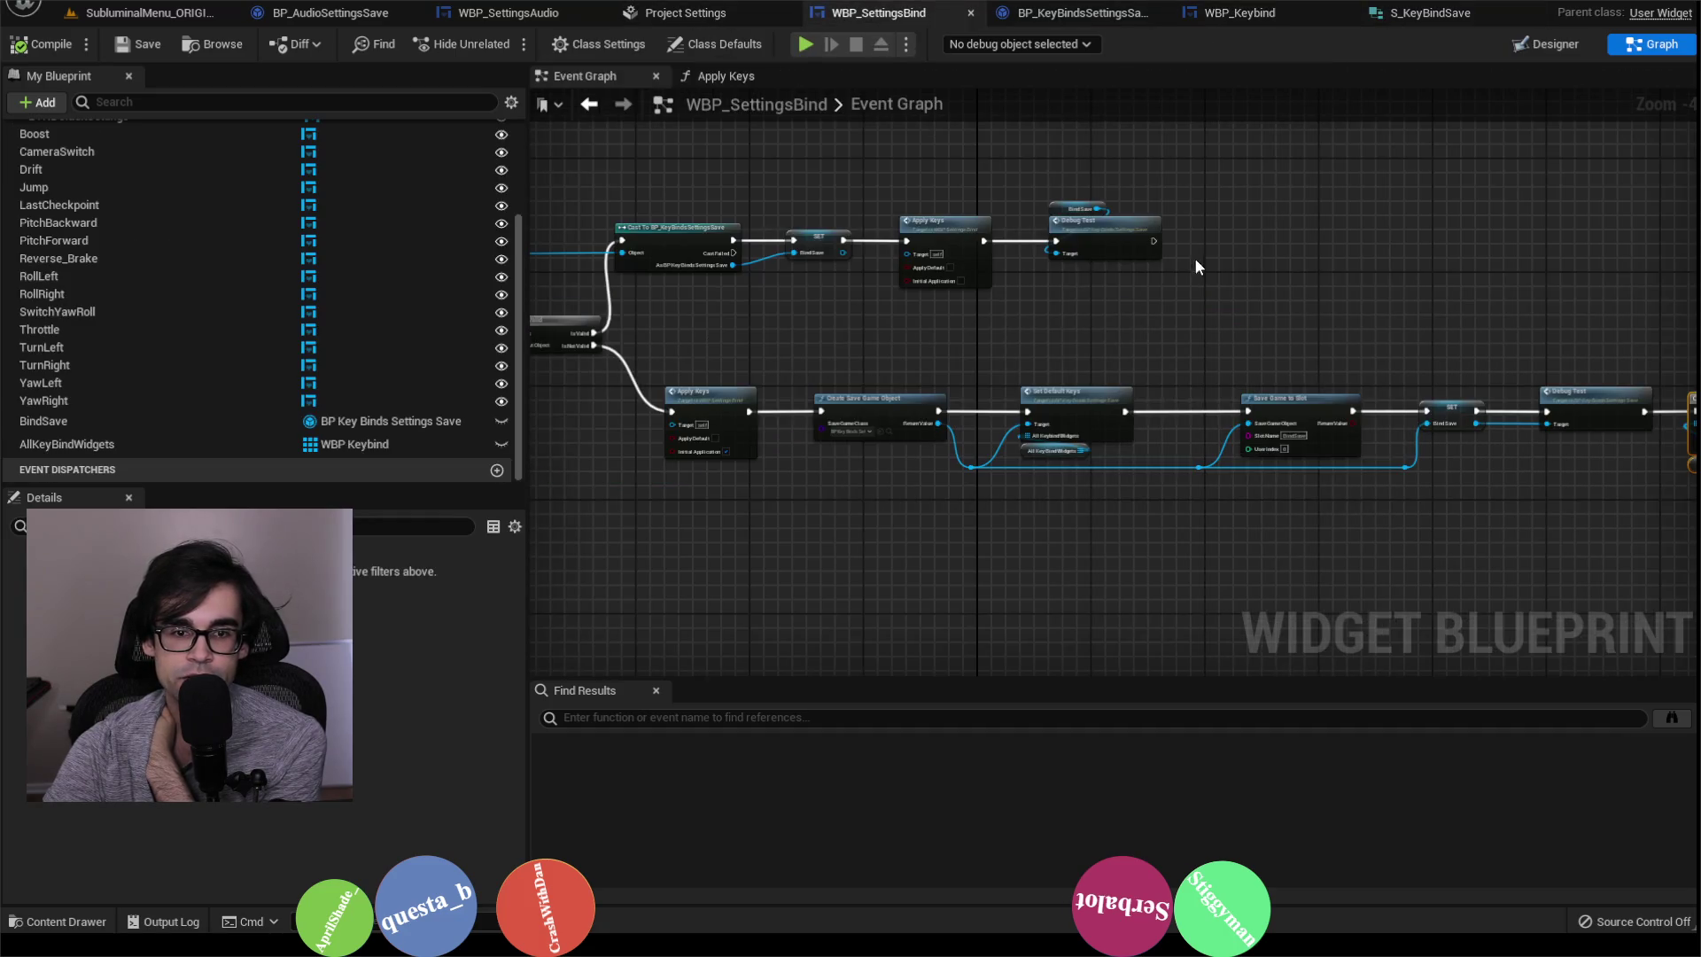
click(1546, 44)
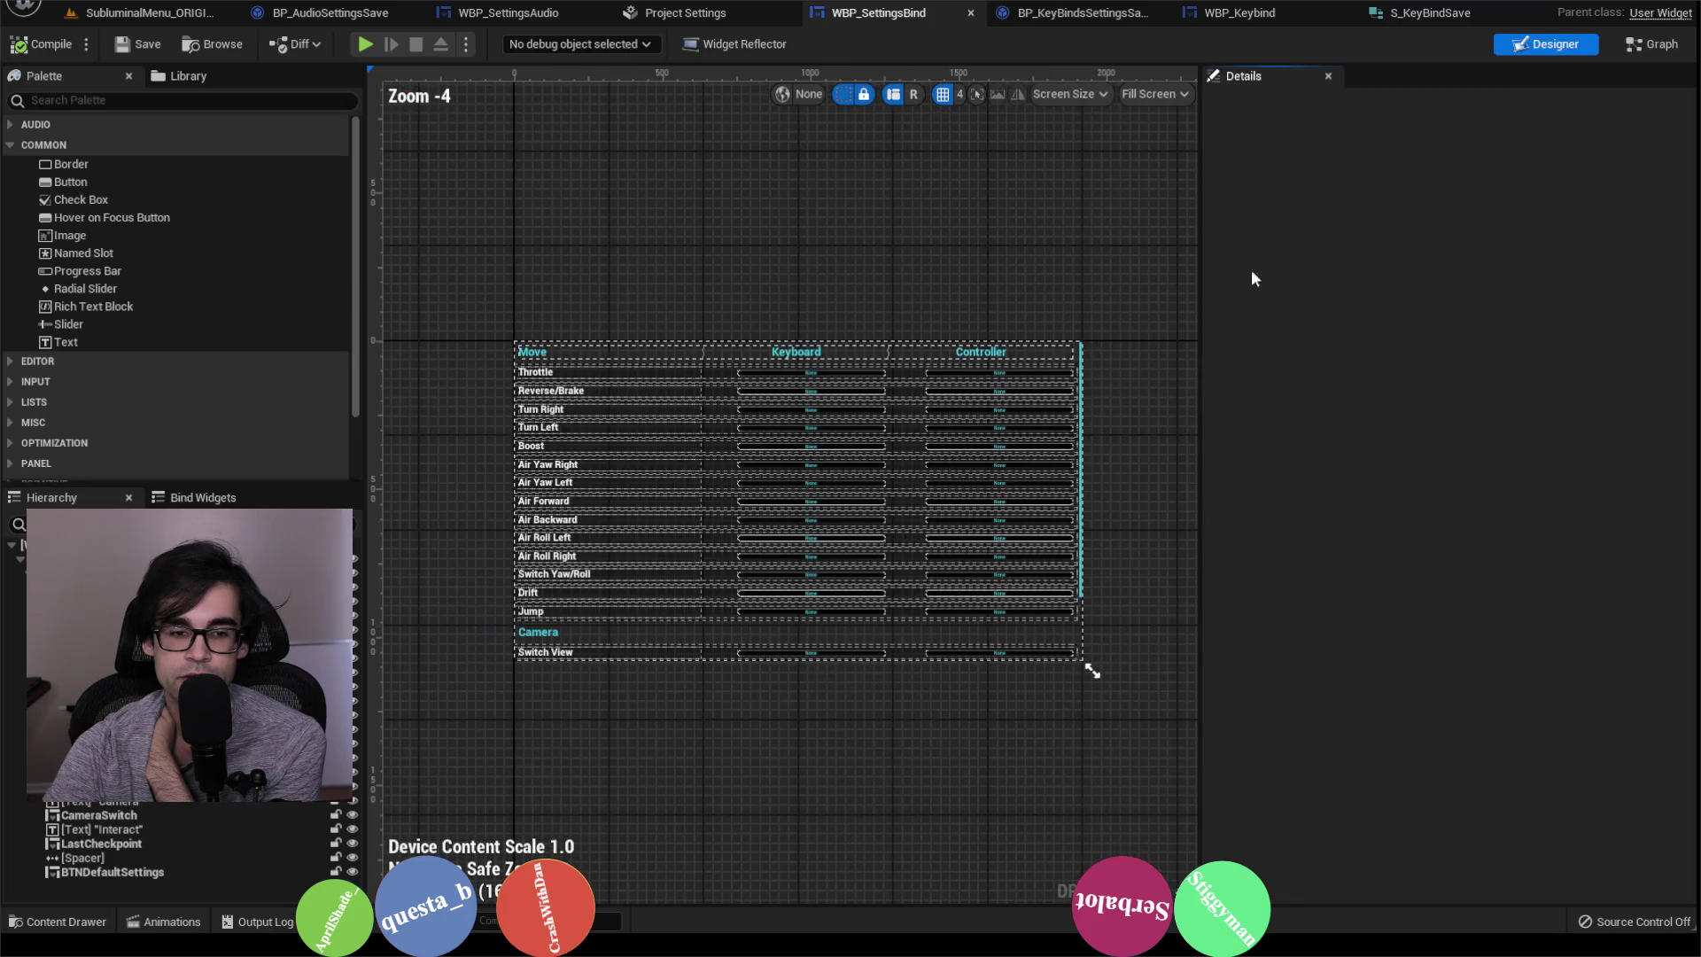
click(628, 656)
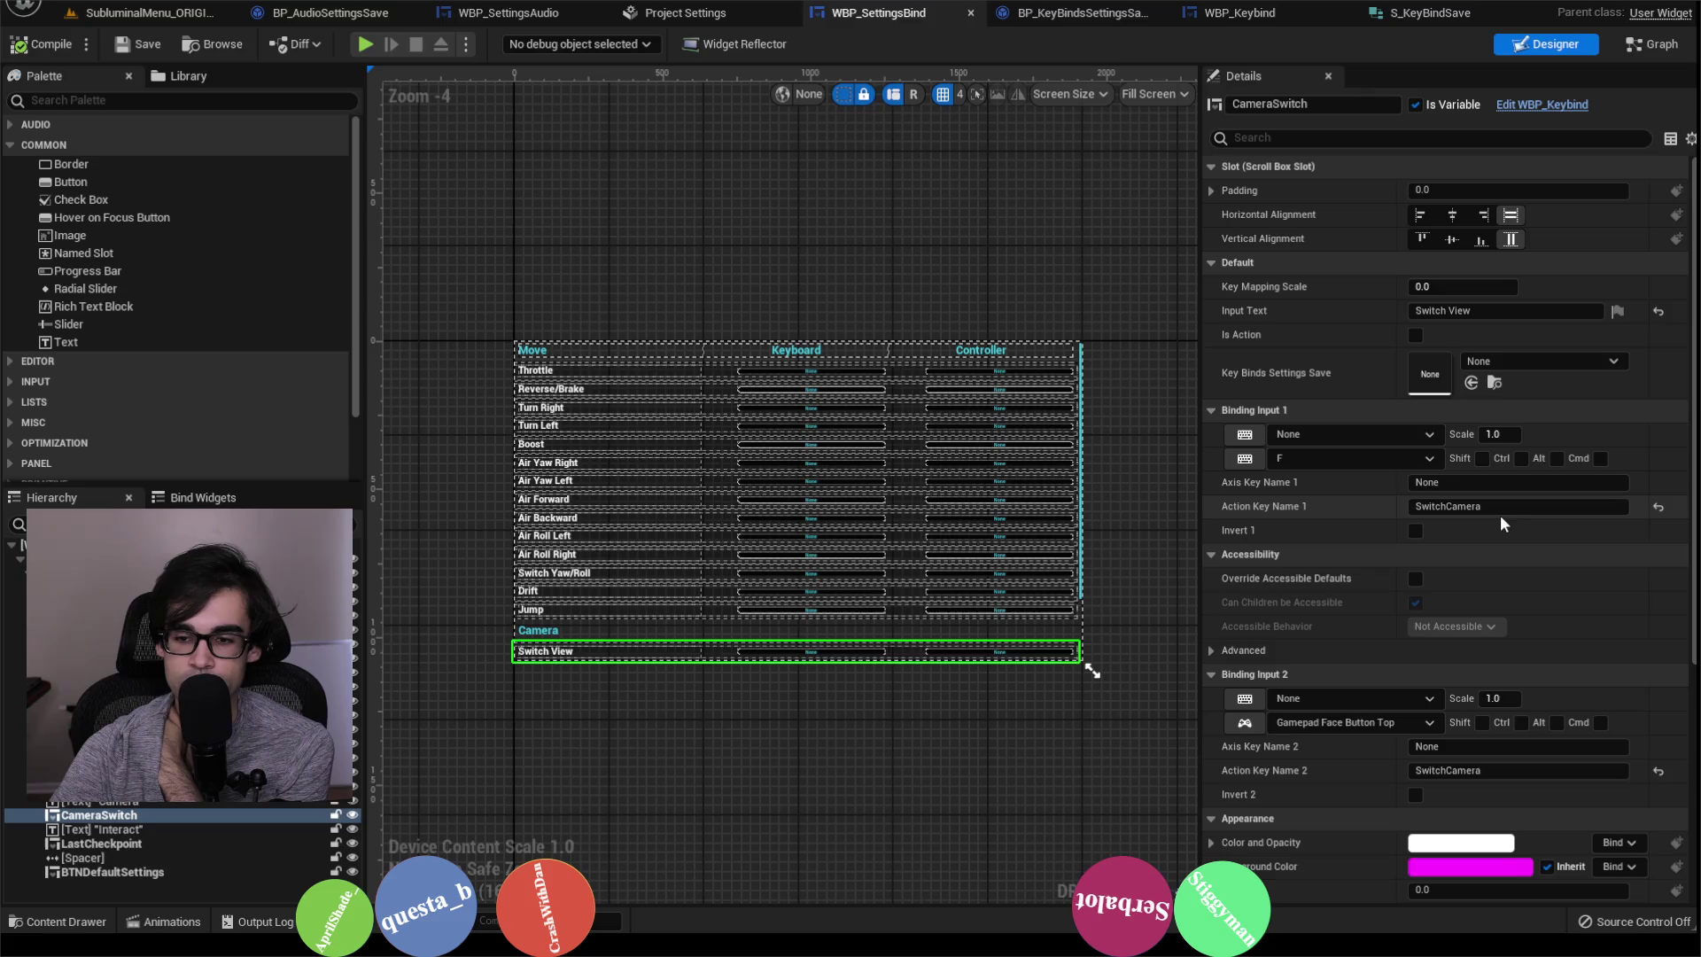
click(1649, 44)
scroll(1277, 373, down, 1)
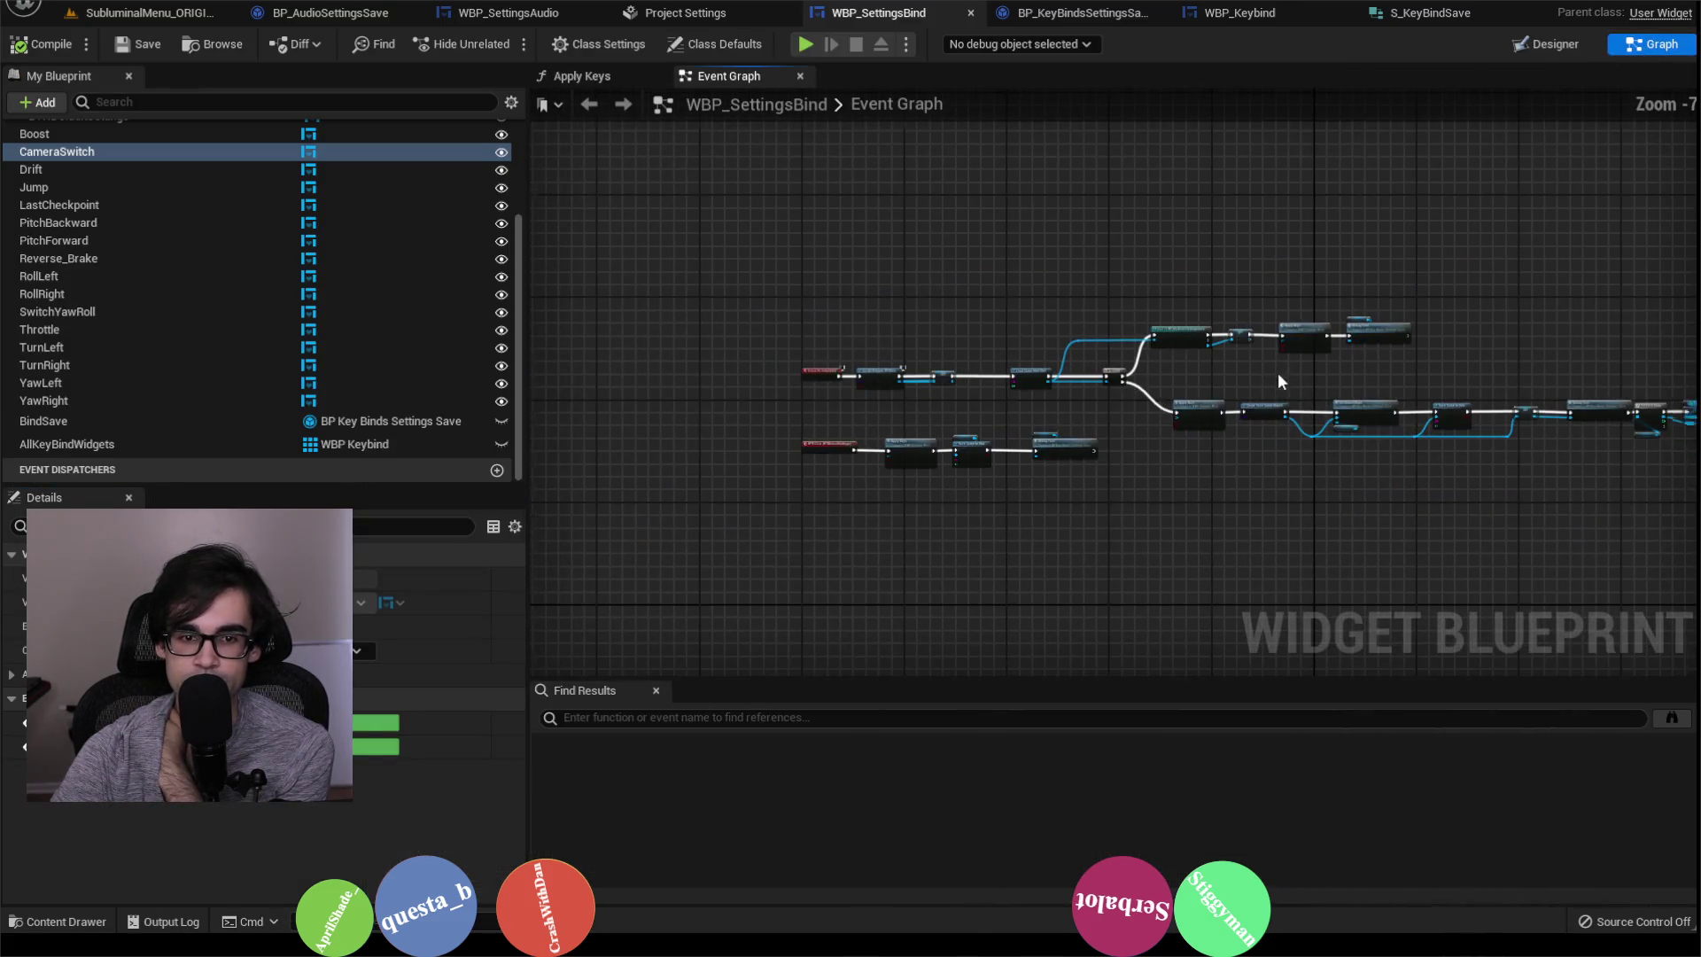
Step: Survey the Event Graph's Is Valid, Cast To, Debug Test, Set Default Keys and Apply Keys nodes
scroll(962, 389, up, 2)
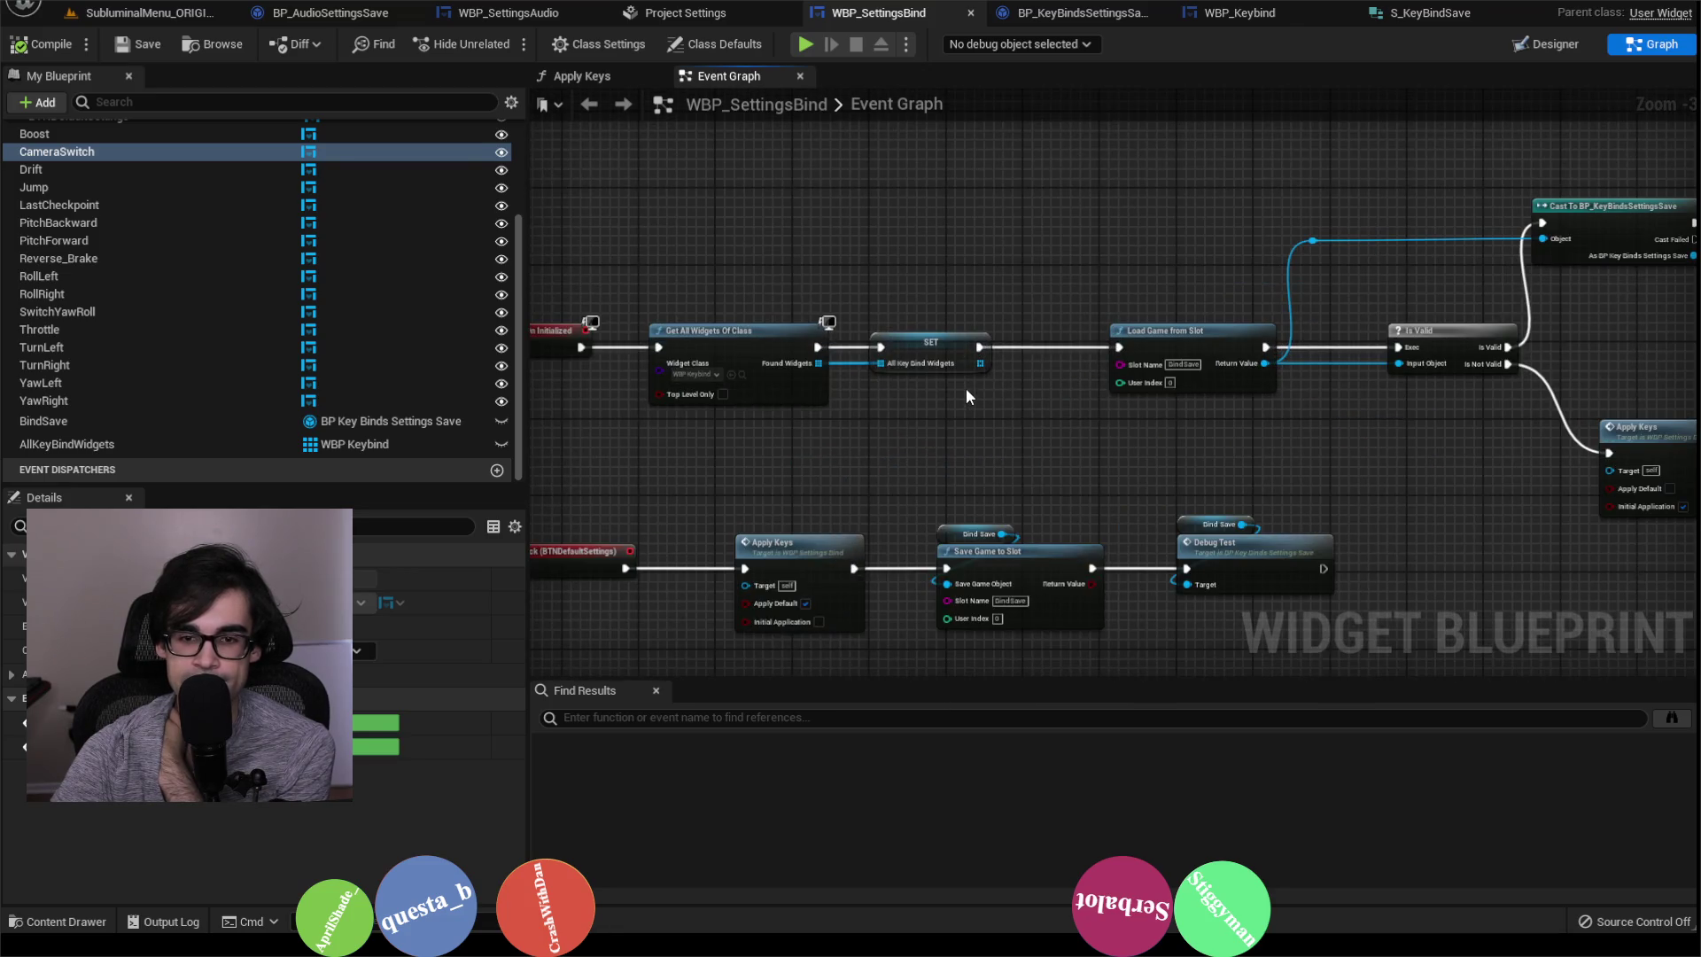
scroll(966, 388, down, 1)
scroll(699, 365, up, 2)
mouse_move(928, 409)
mouse_down()
mouse_move(909, 415)
mouse_move(1030, 431)
mouse_up()
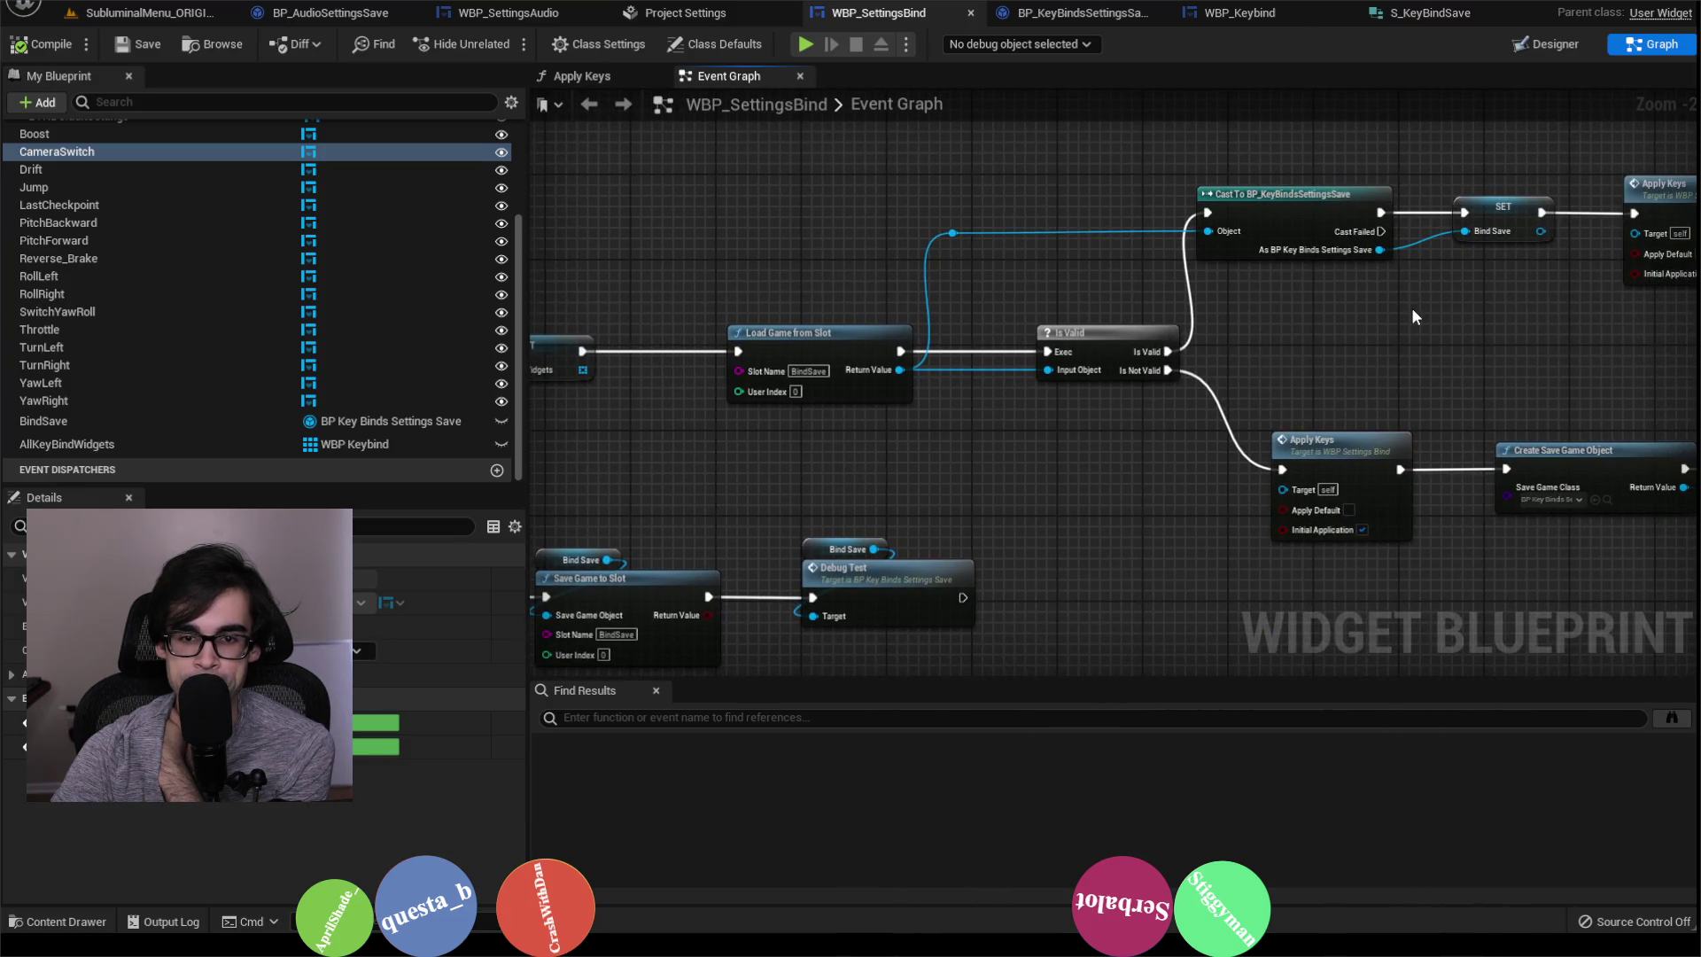
drag(1411, 307, 1078, 395)
scroll(1107, 367, down, 1)
scroll(1157, 373, up, 1)
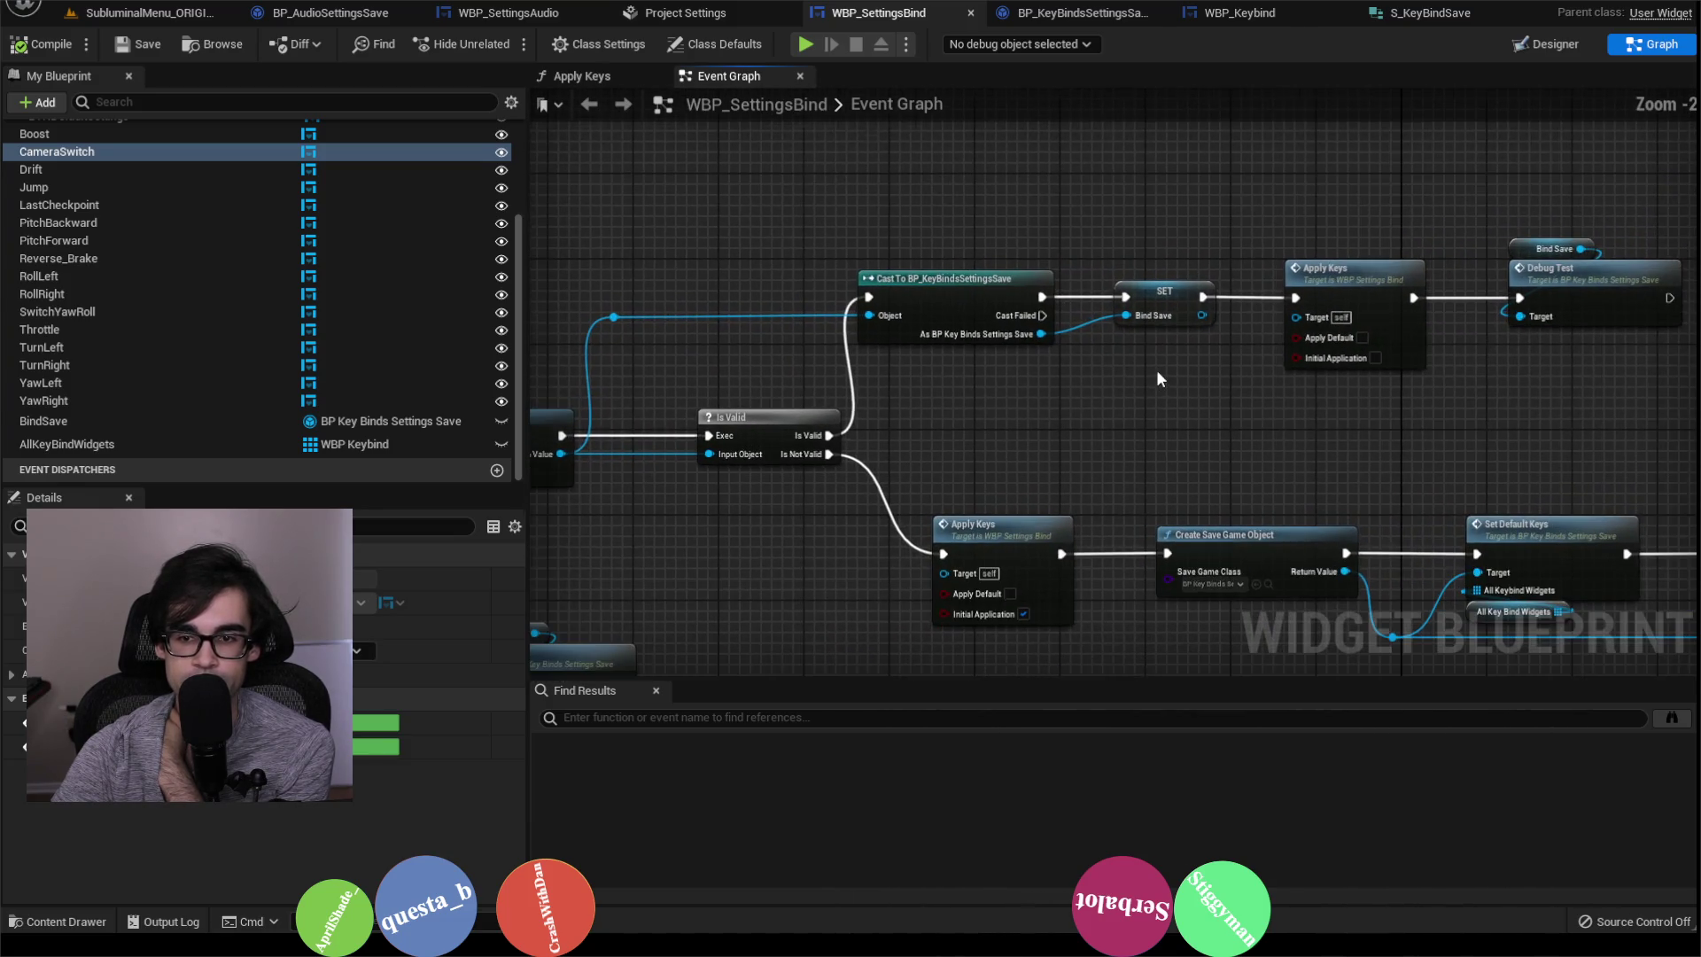
drag(1164, 395, 931, 439)
scroll(1142, 301, up, 1)
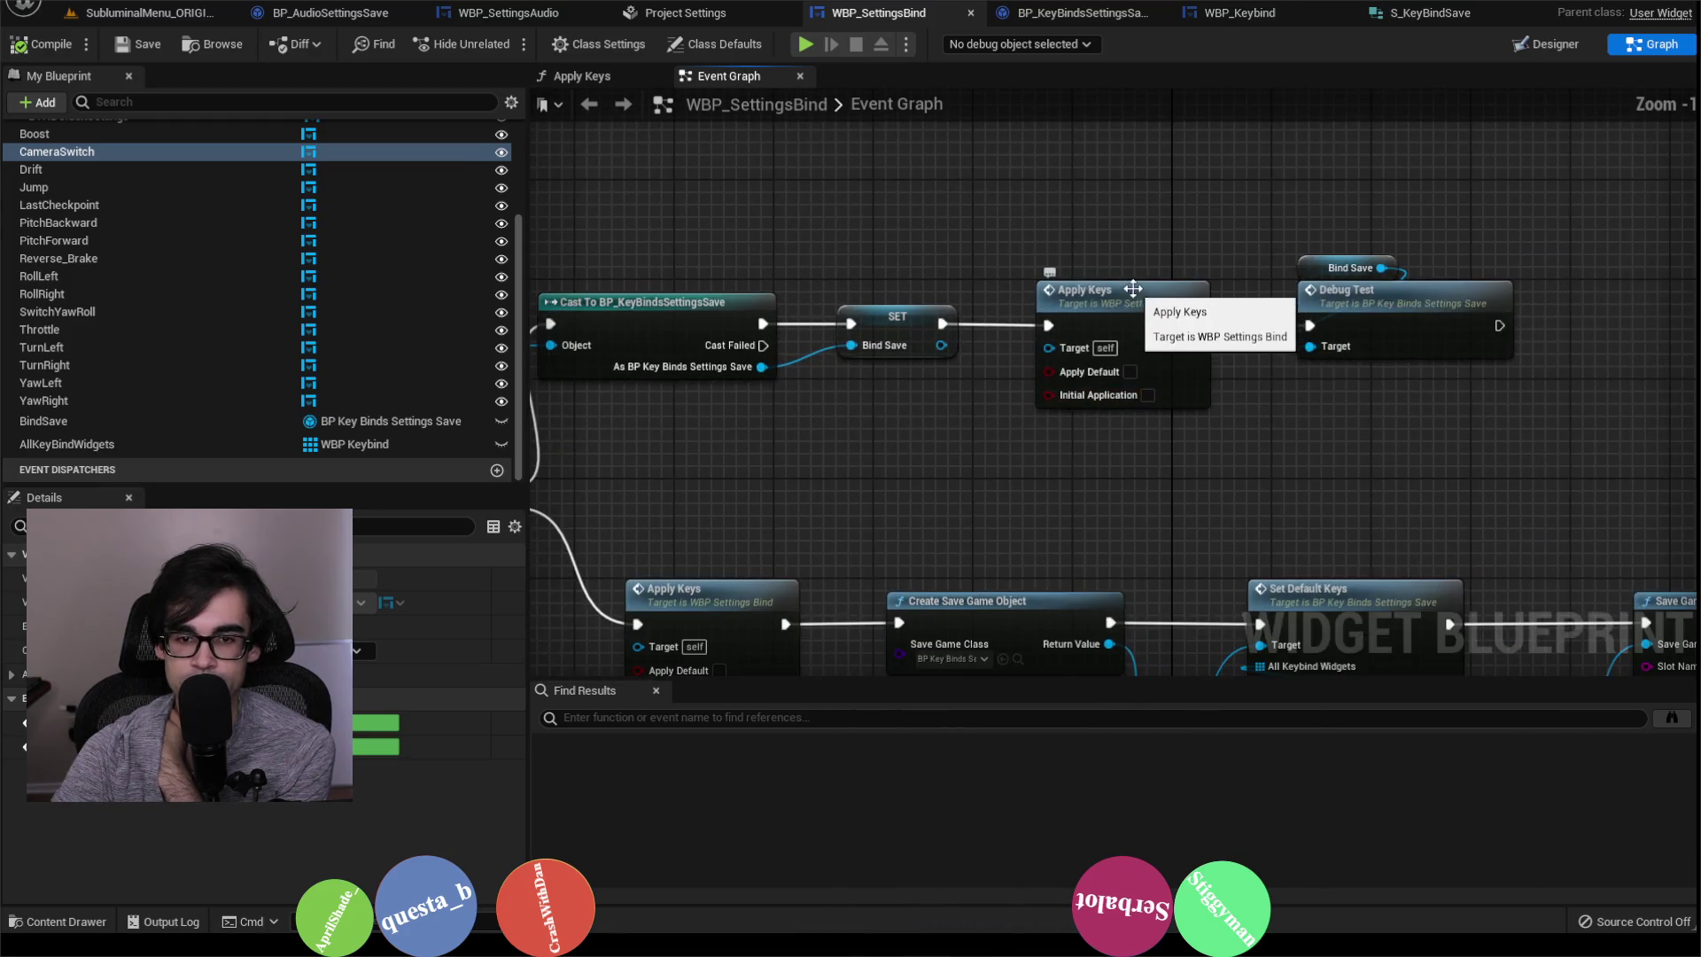
Step: Open Apply Keys and trace its FIND, Branch, SET and ADD nodes
double_click(1143, 303)
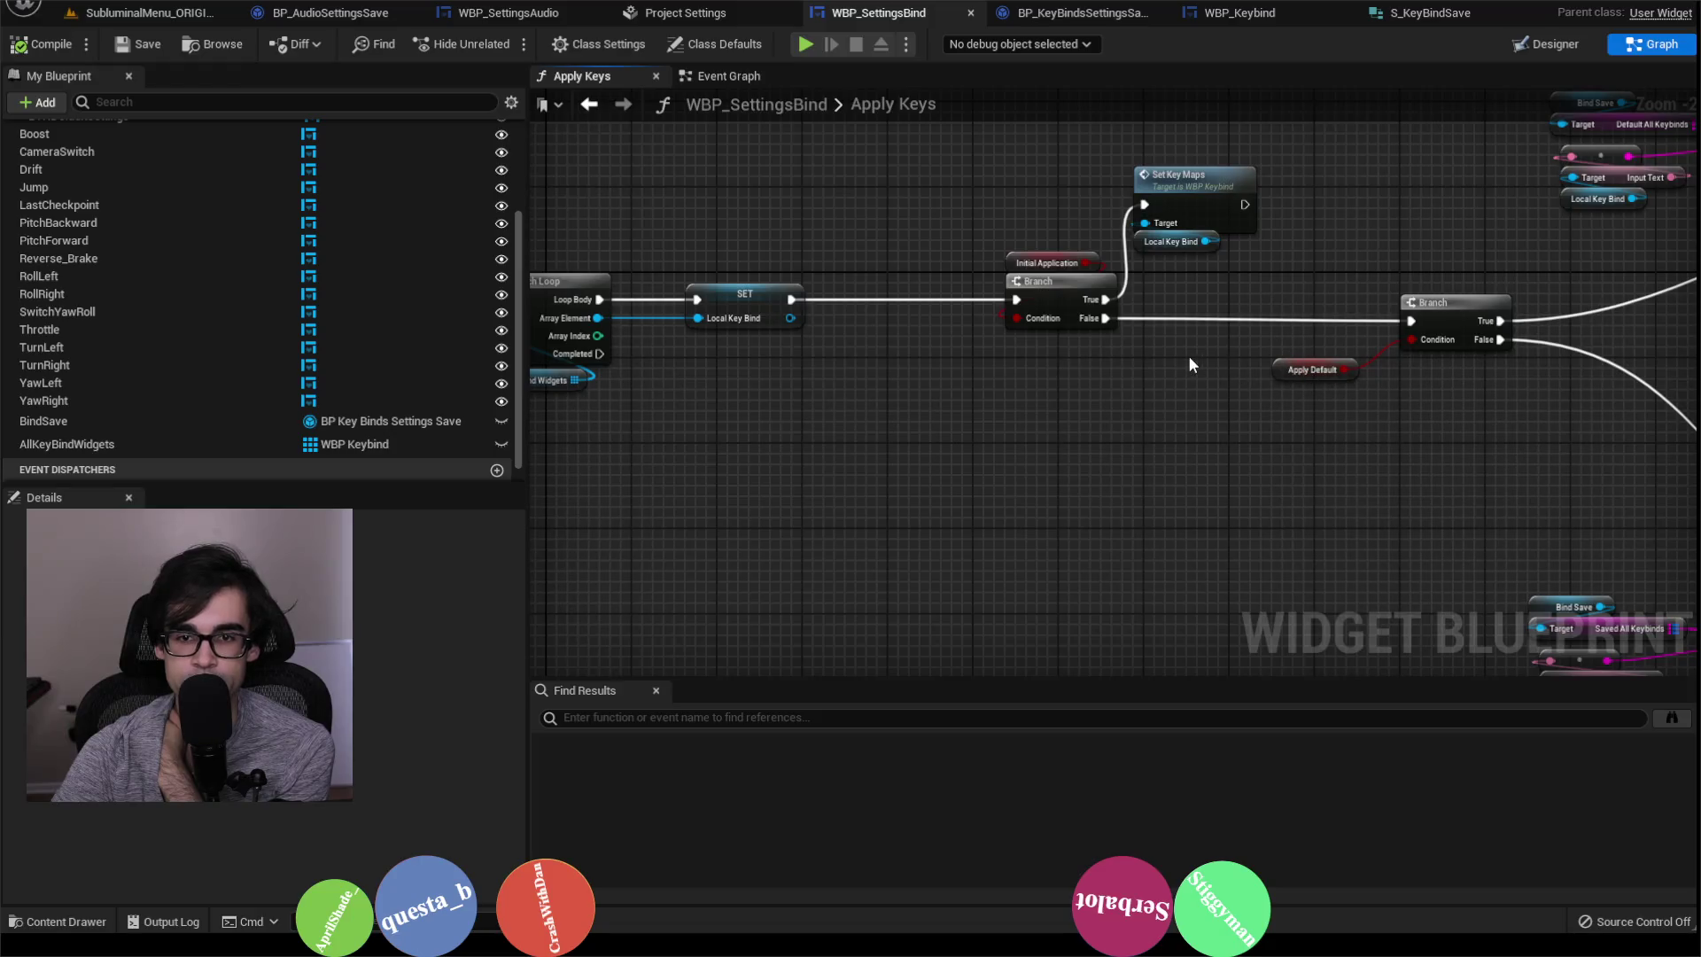
drag(1187, 365, 940, 413)
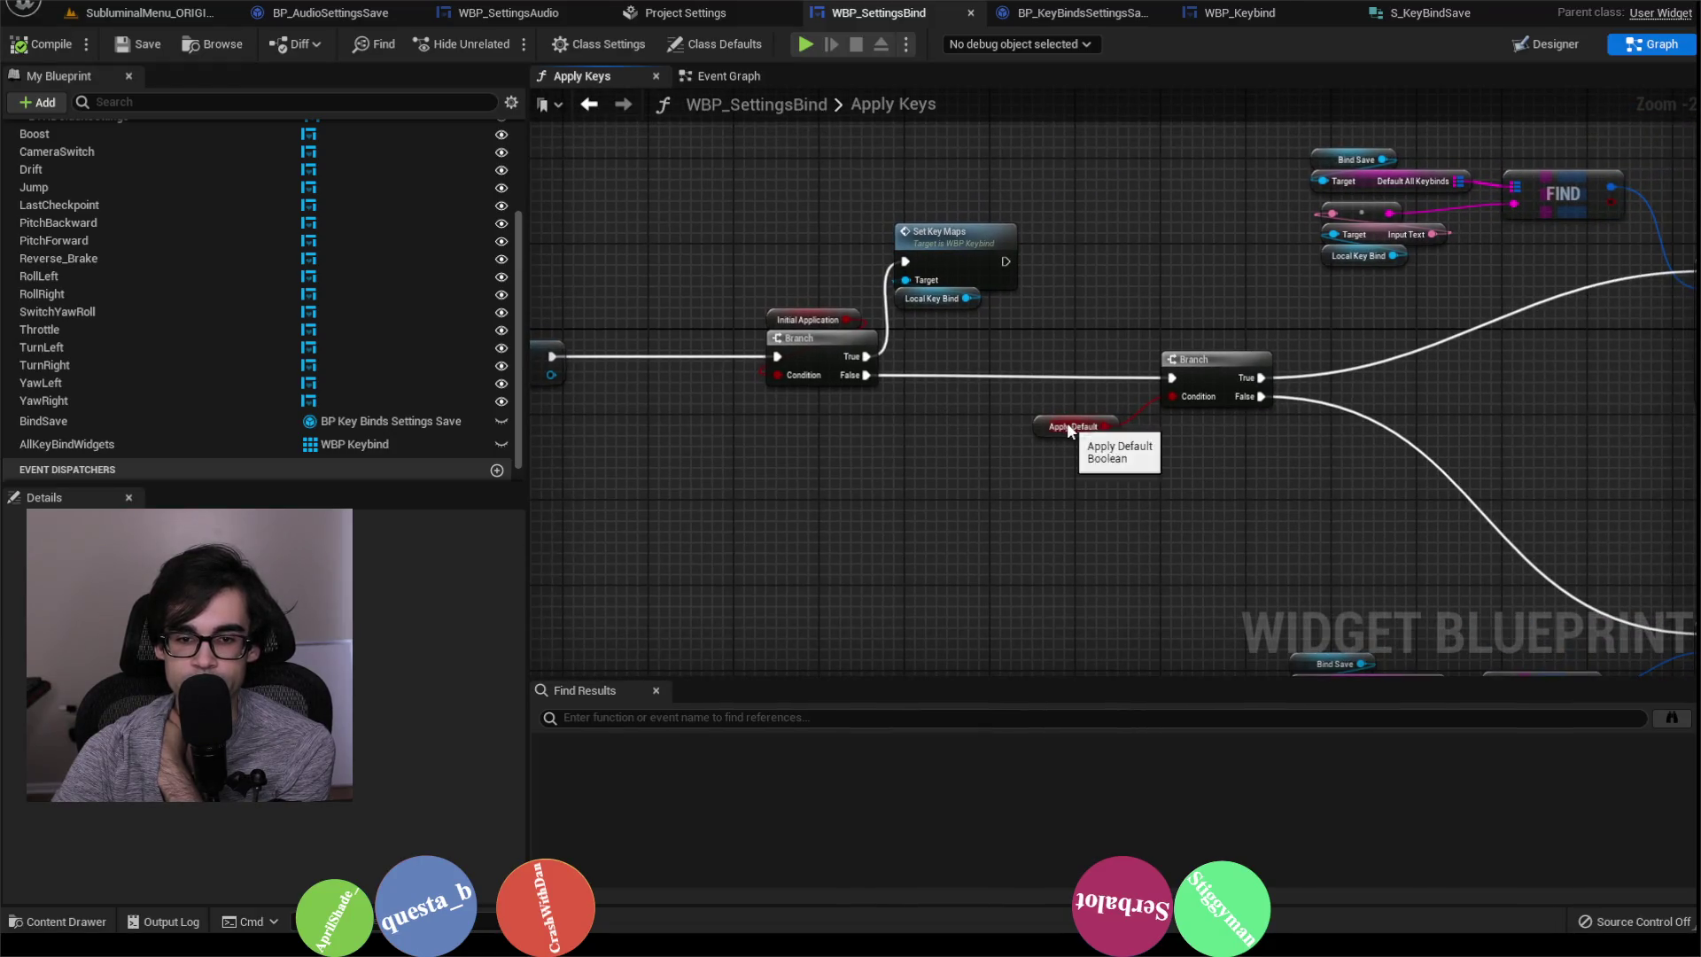
drag(1217, 446, 843, 312)
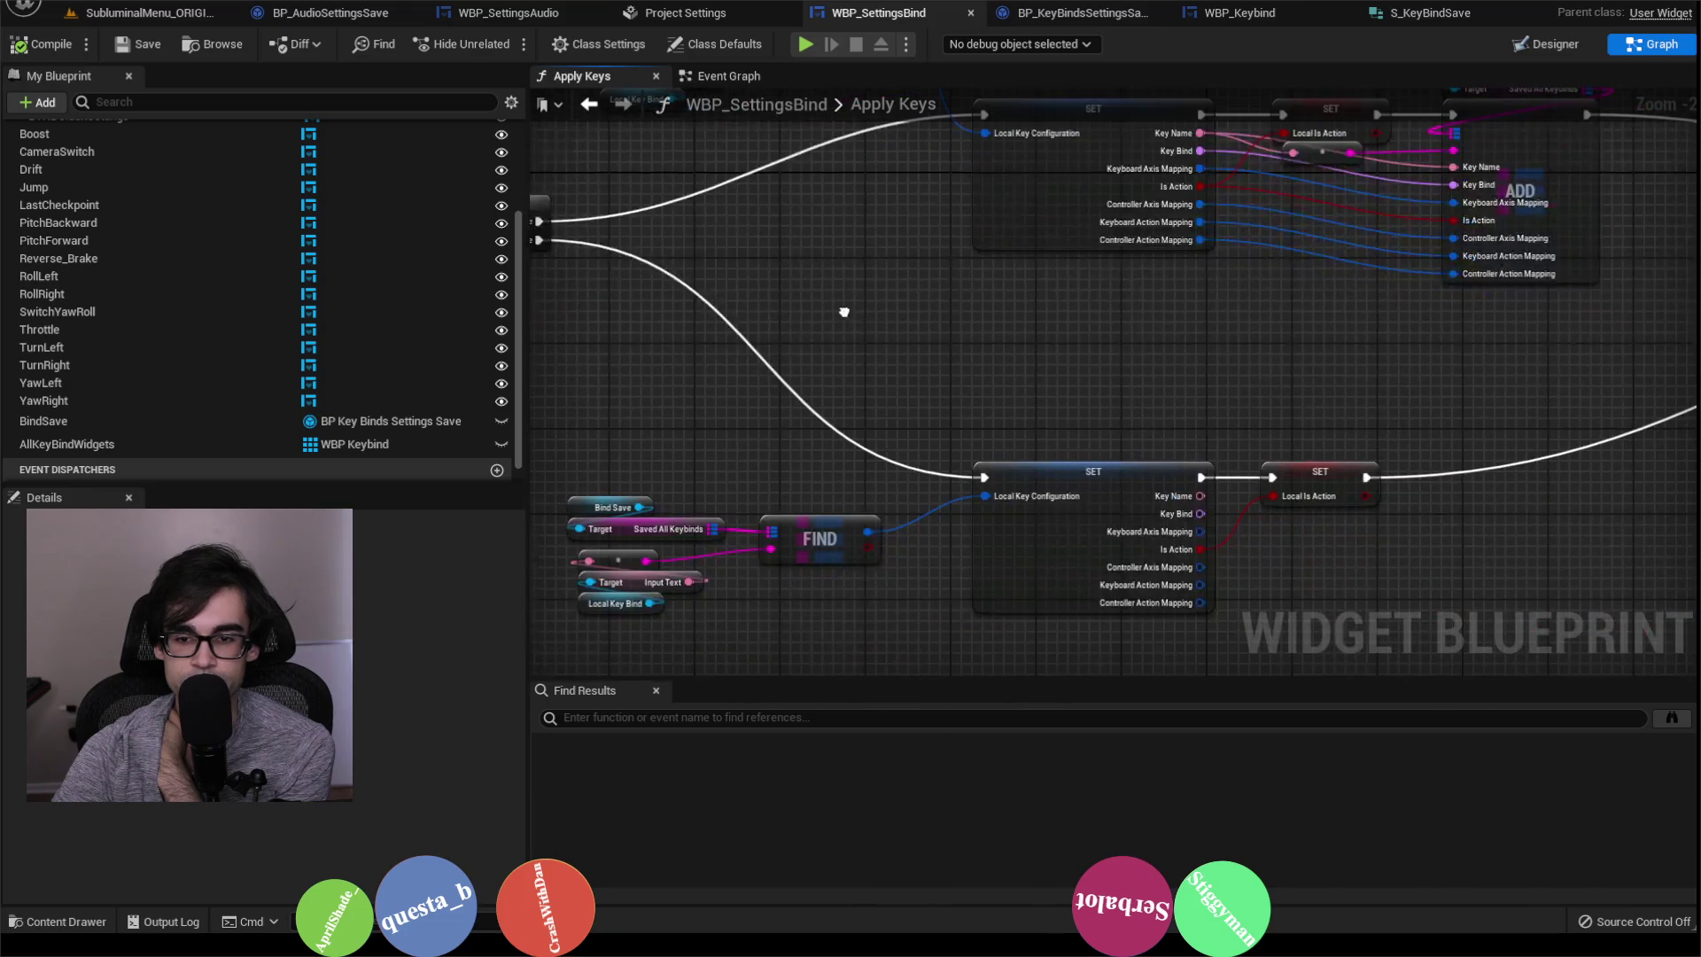
drag(1024, 503, 1147, 418)
drag(665, 391, 1091, 578)
mouse_move(1530, 315)
mouse_down()
mouse_move(1101, 396)
mouse_move(887, 404)
mouse_move(634, 470)
mouse_up()
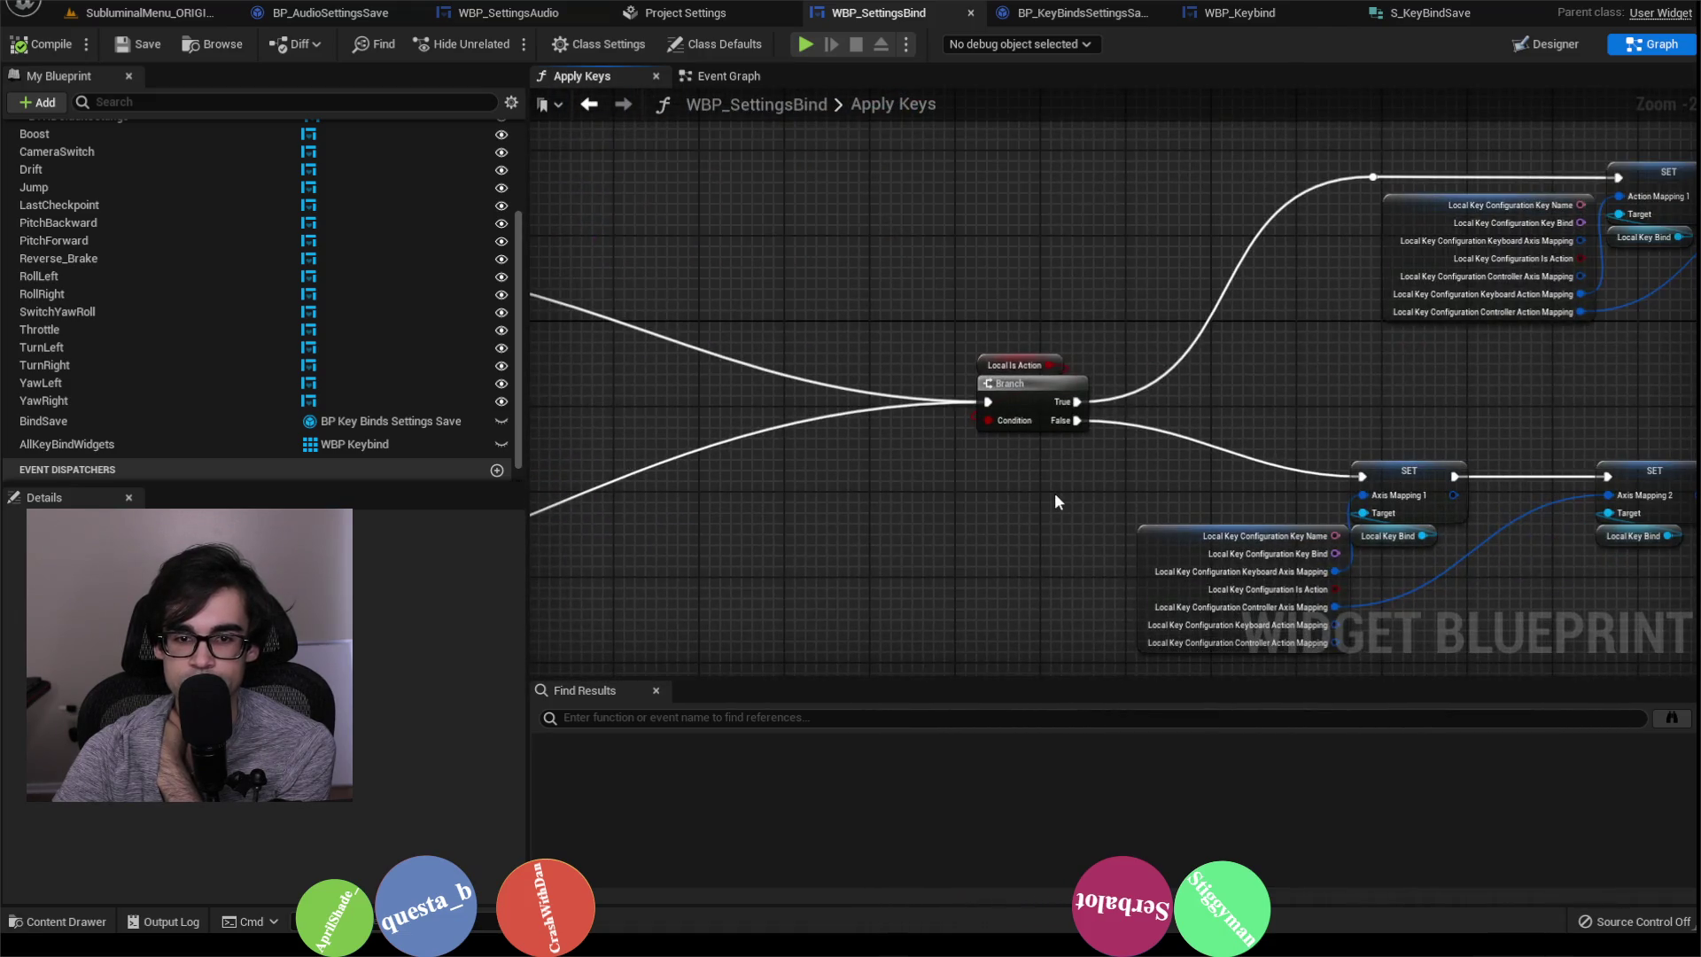
mouse_move(1041, 420)
mouse_down()
mouse_move(1241, 334)
mouse_move(1340, 407)
mouse_up()
drag(1244, 450, 1290, 440)
scroll(903, 492, up, 2)
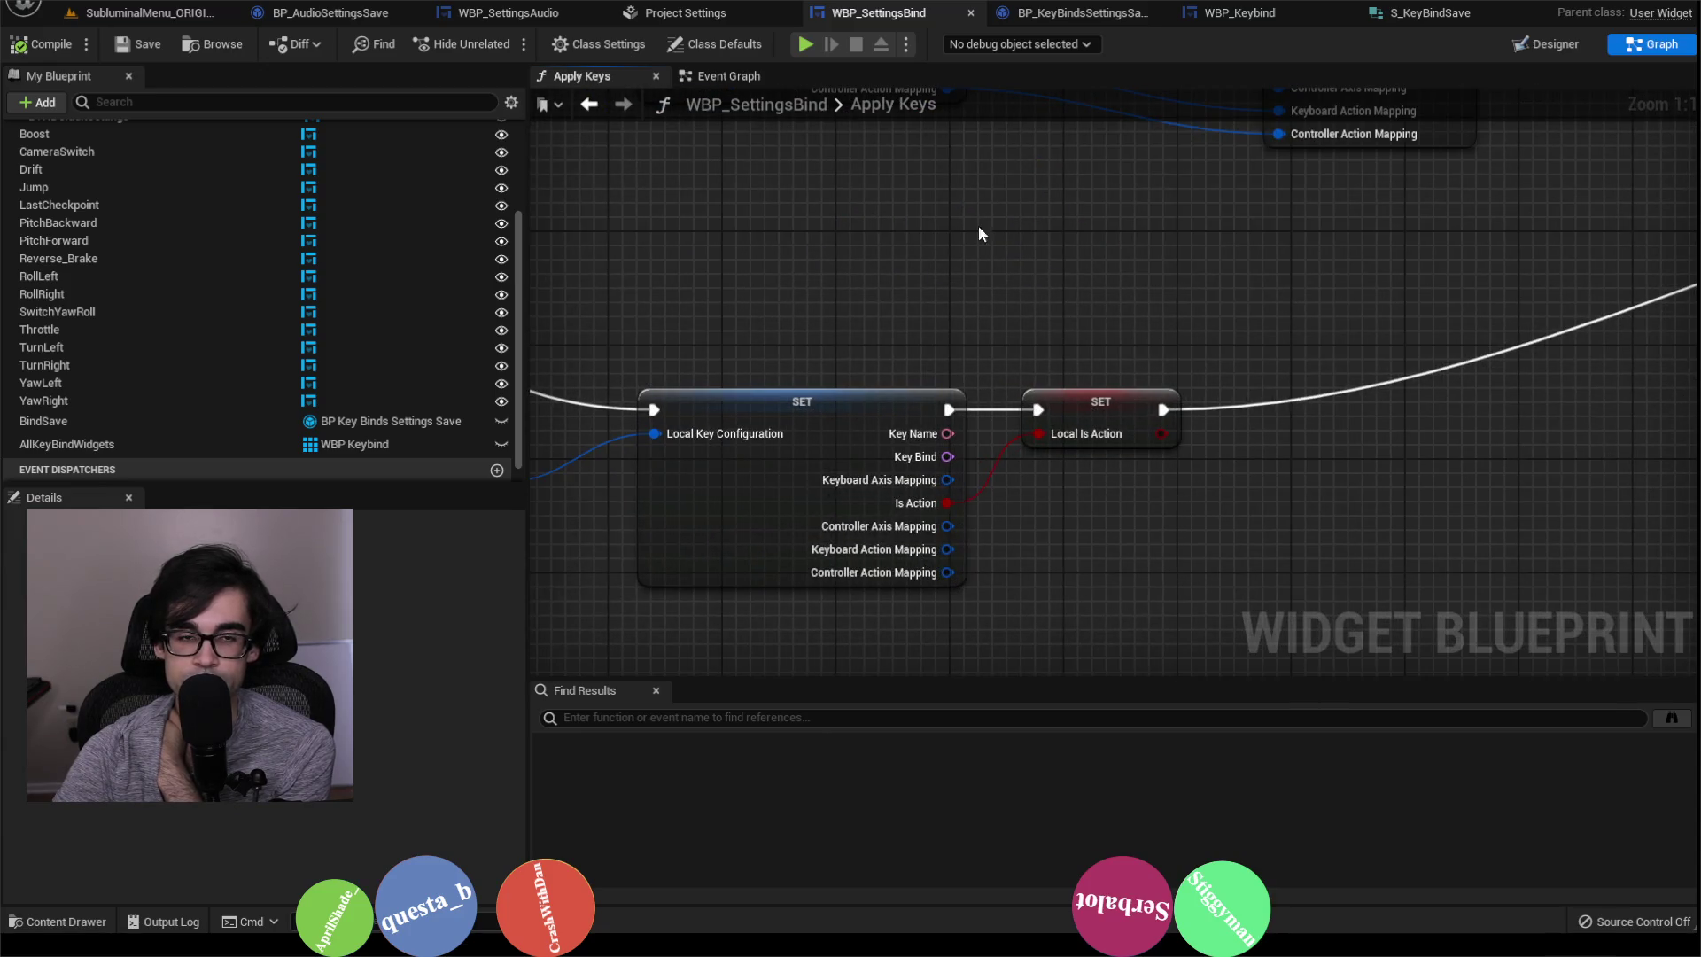
click(1276, 16)
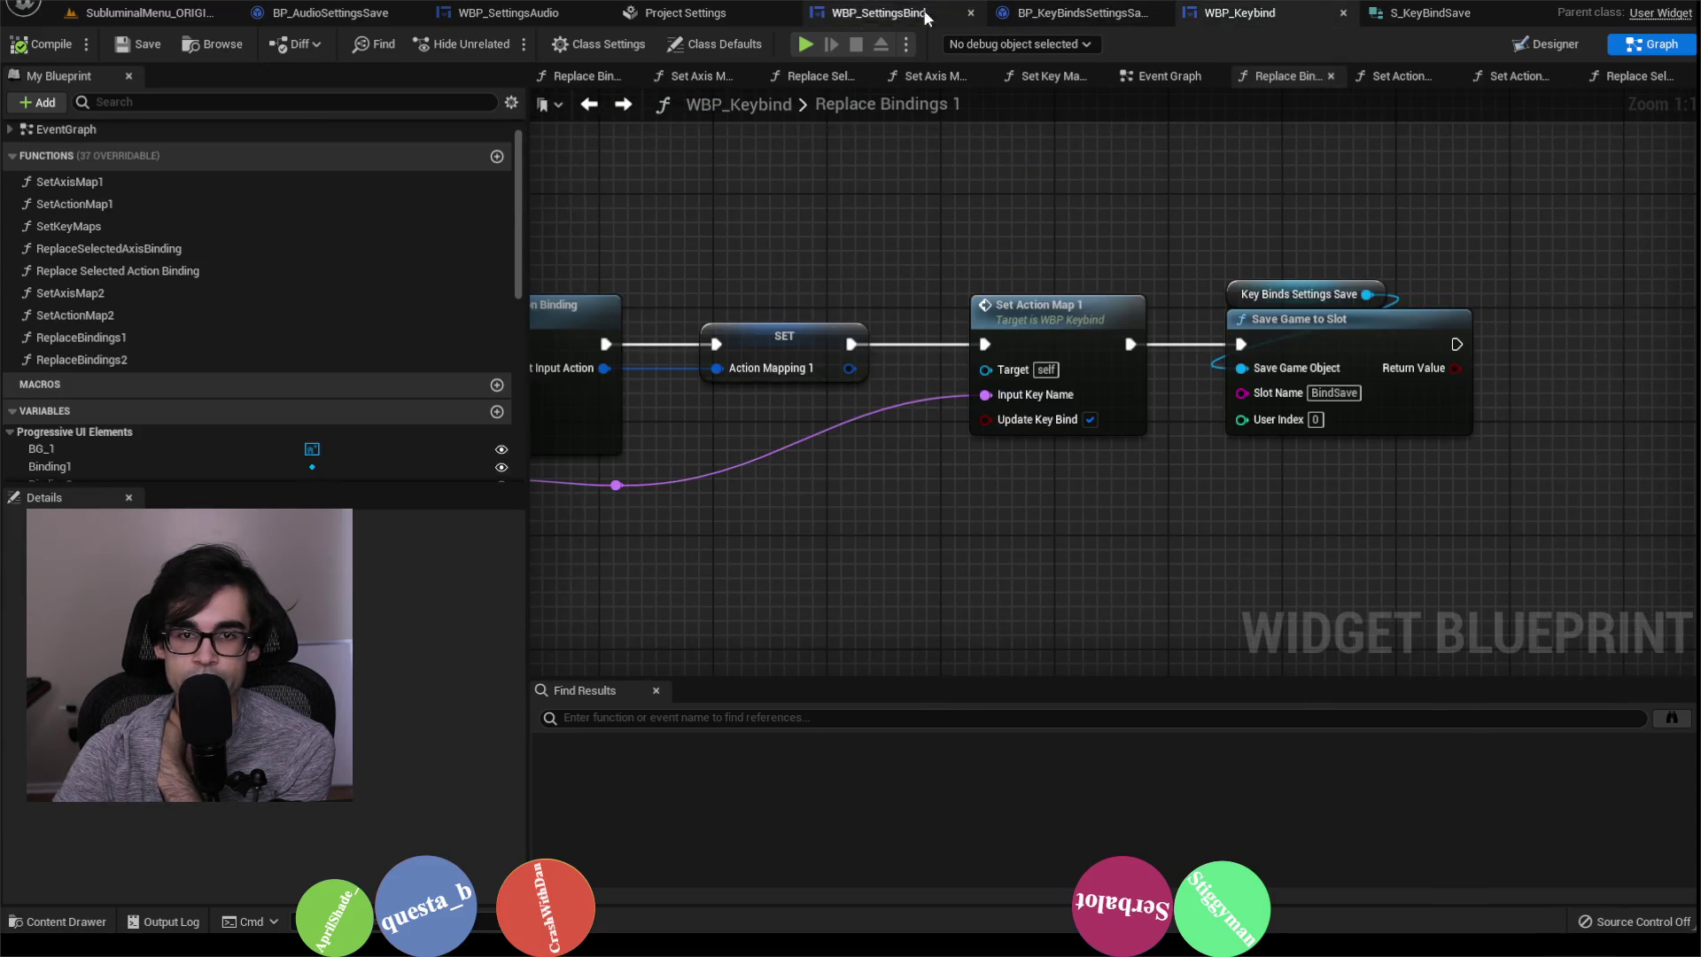
Step: In the widget layout, mark the Switch View and Last Checkpoint bindings as actions
click(1543, 46)
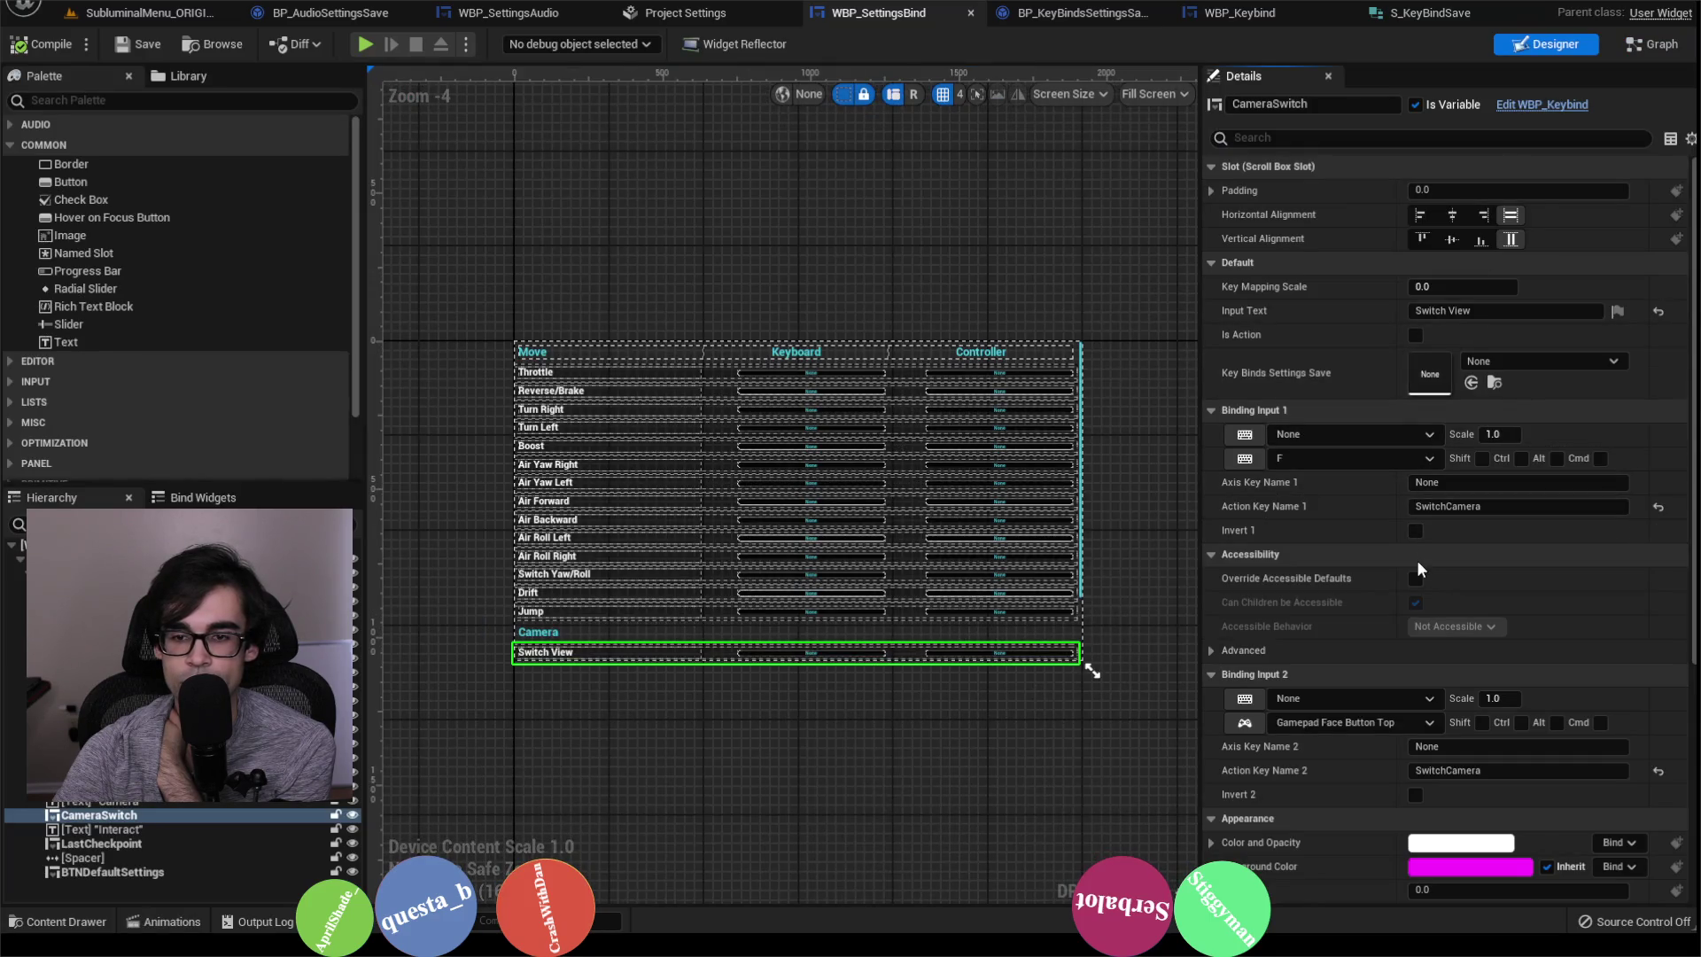
click(1414, 334)
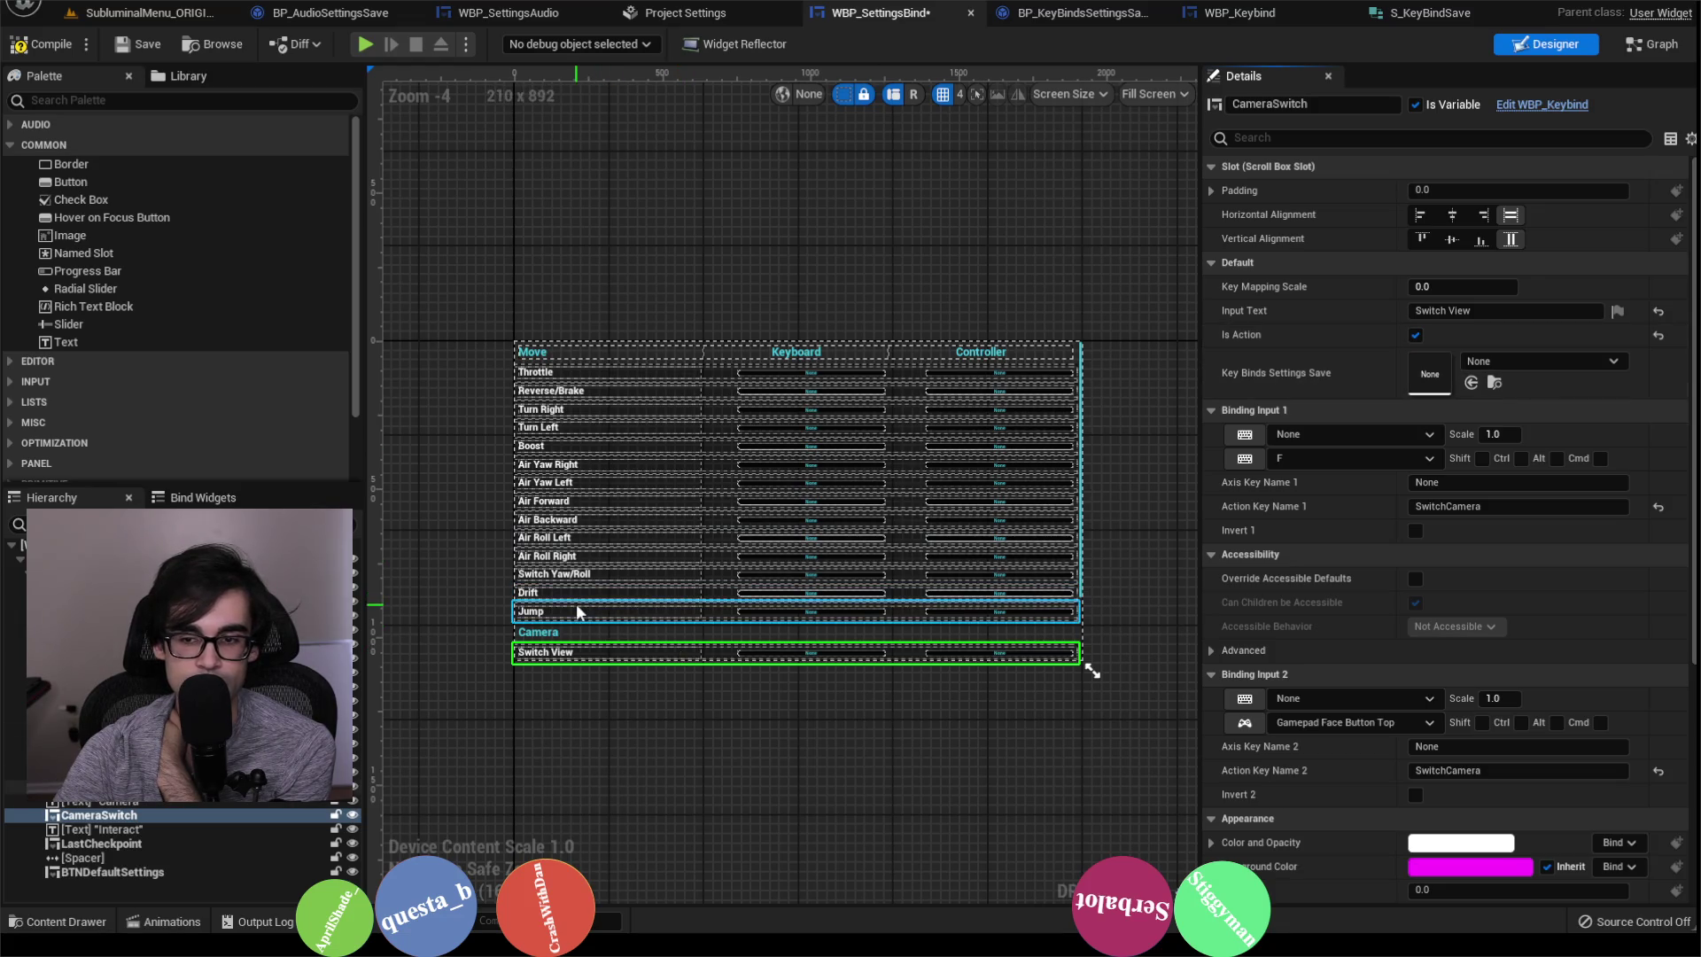
click(151, 845)
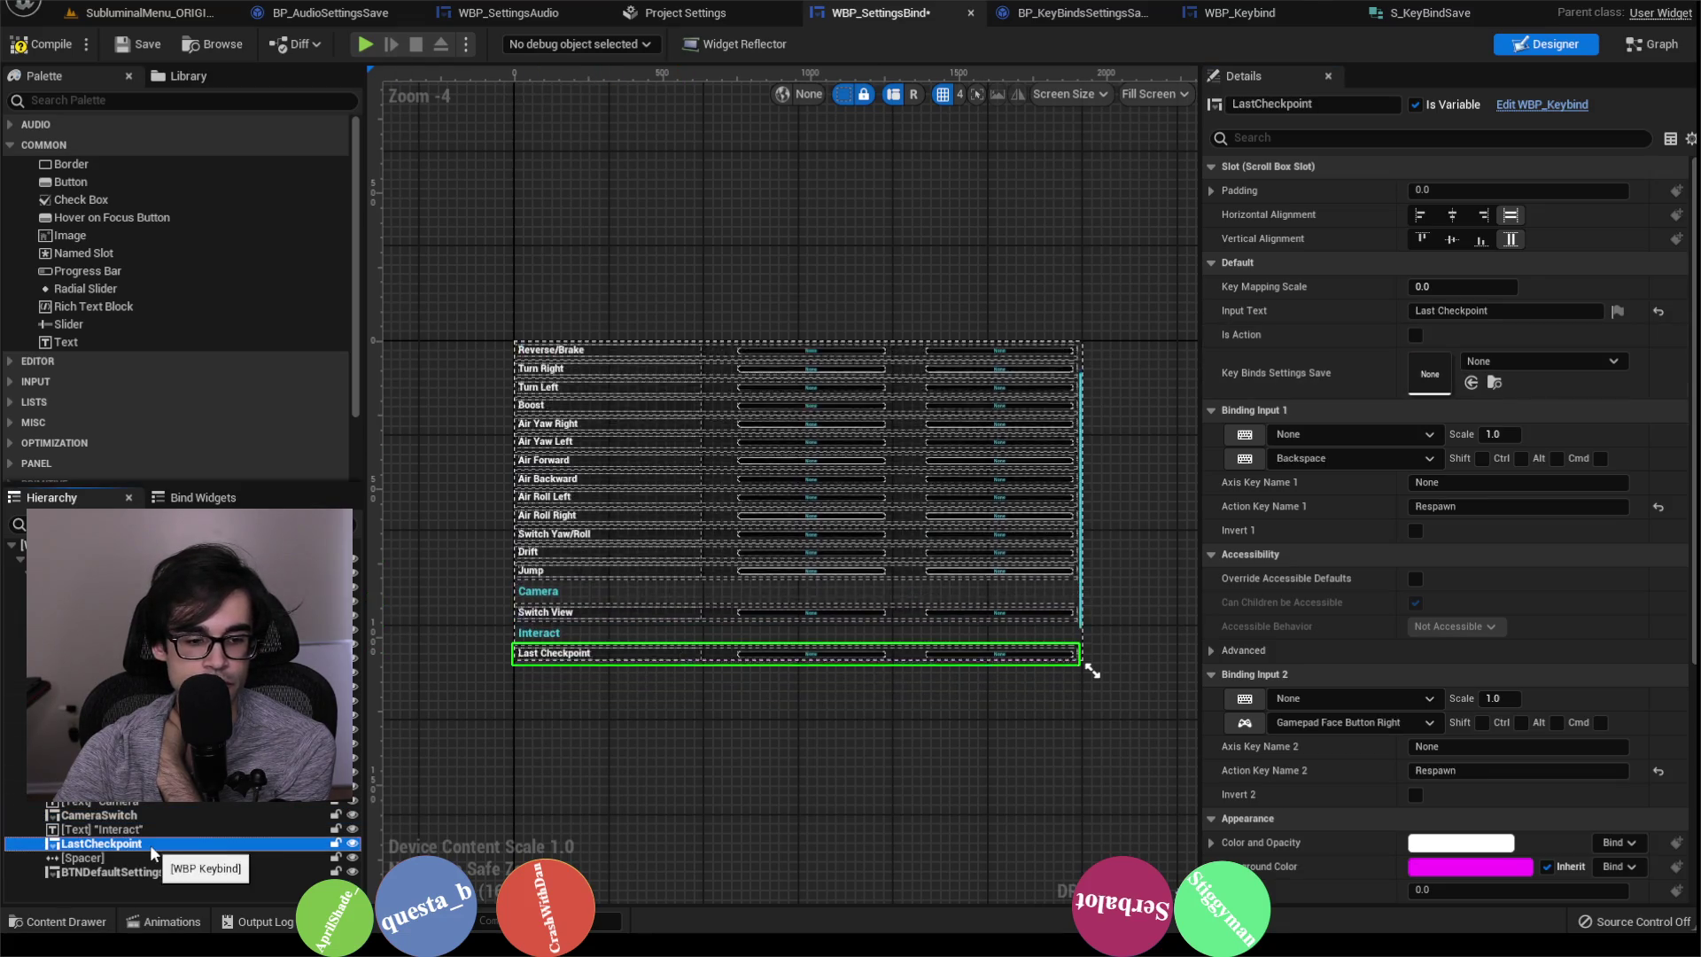
click(1415, 335)
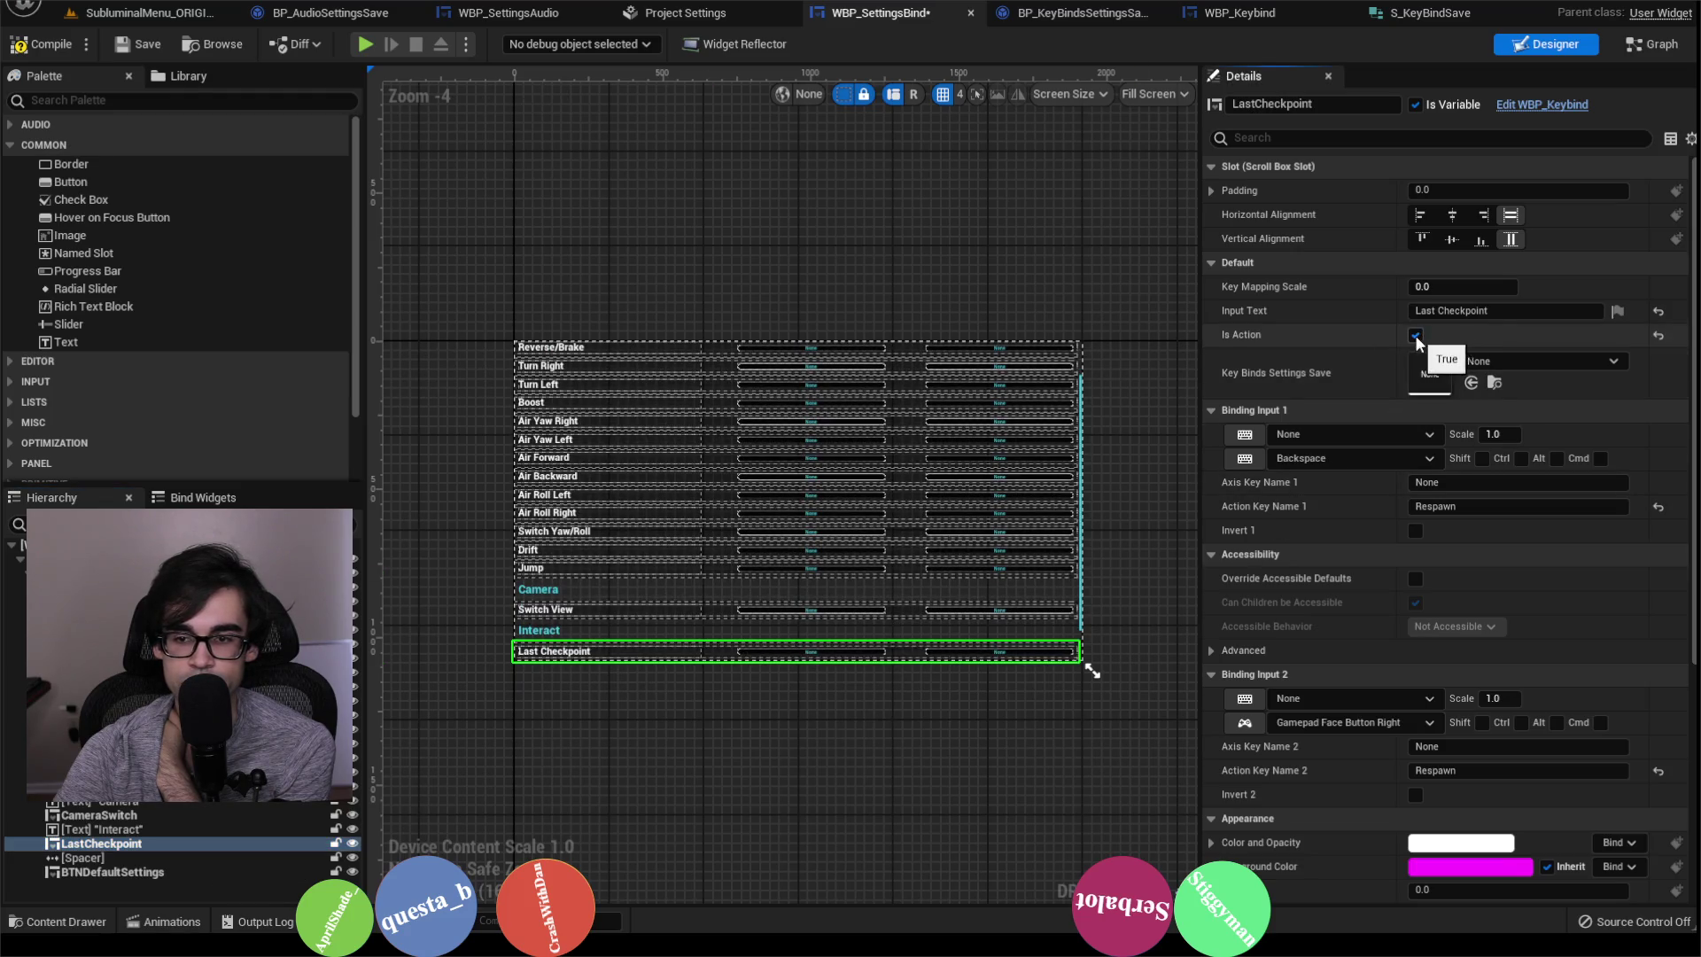
click(171, 871)
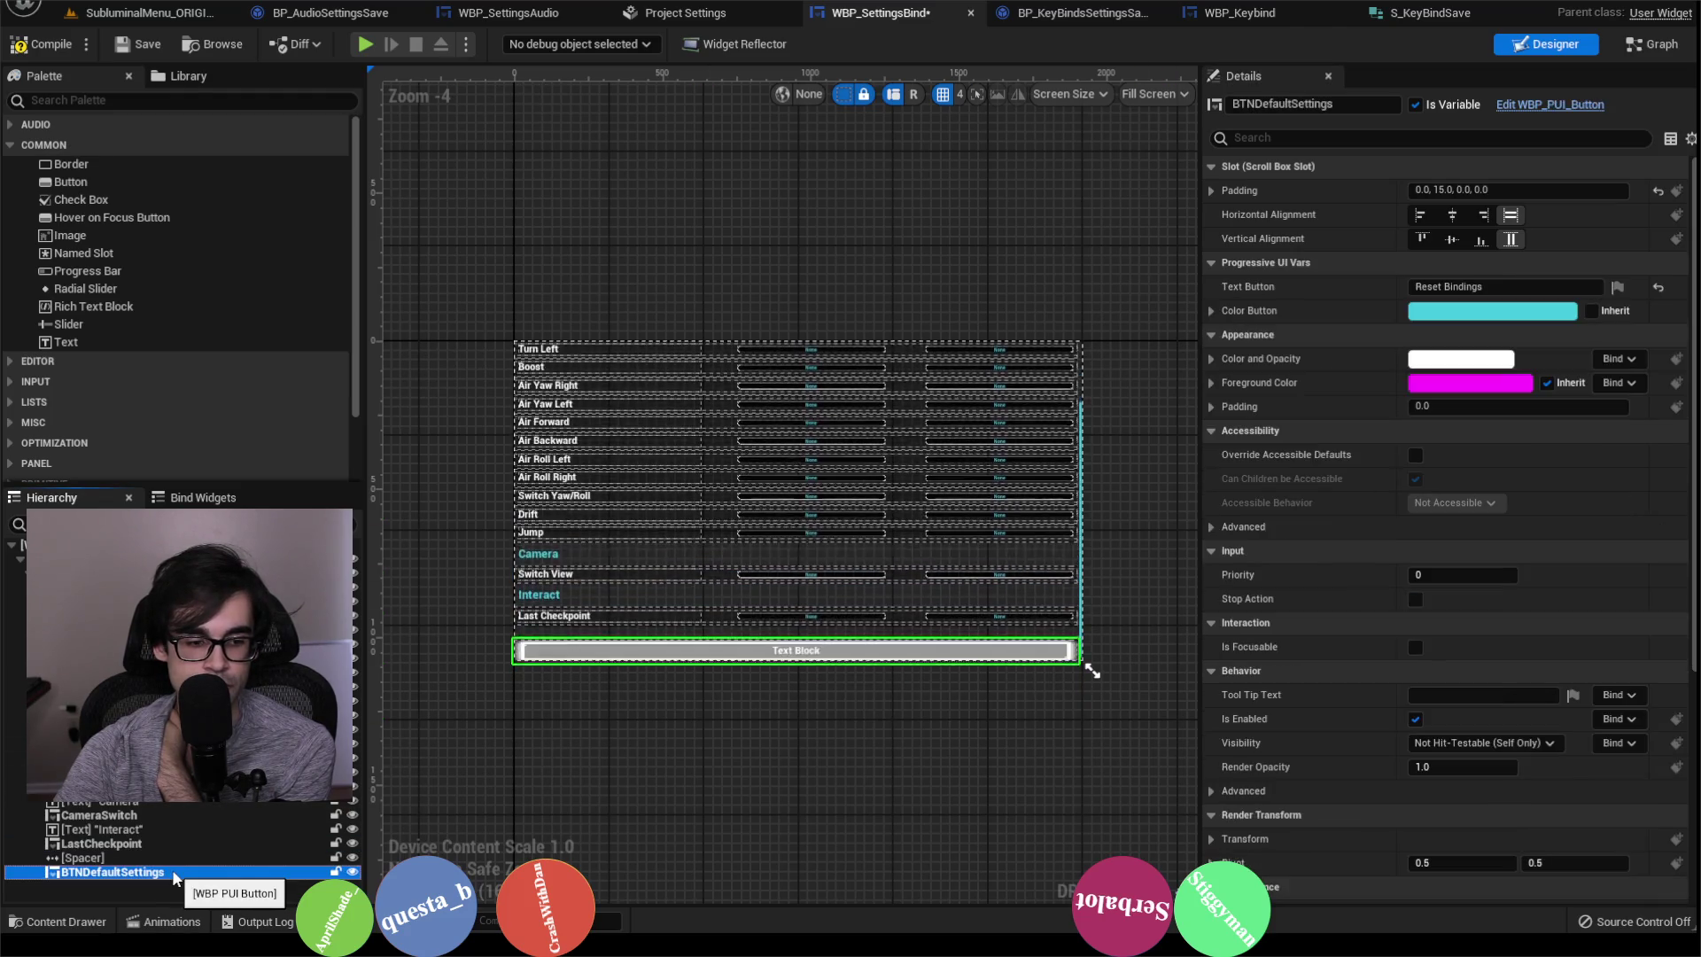
click(211, 844)
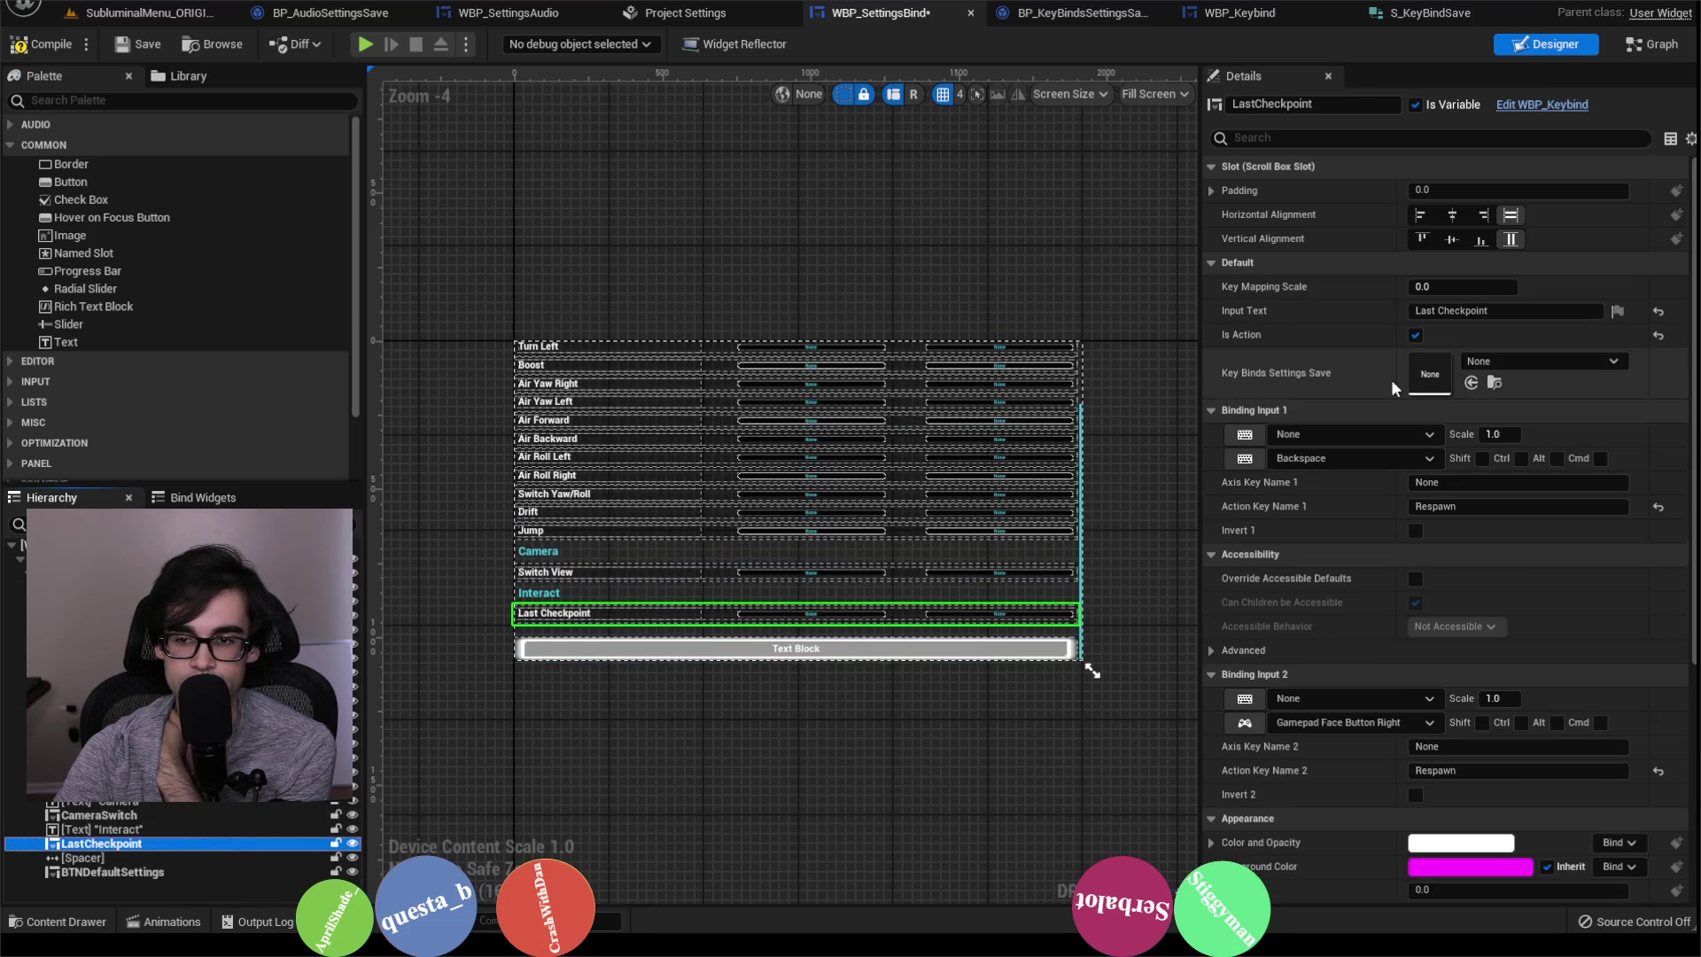
Step: Review the Switch View, Last Checkpoint, Jump and upper rows, then save the widget
click(146, 813)
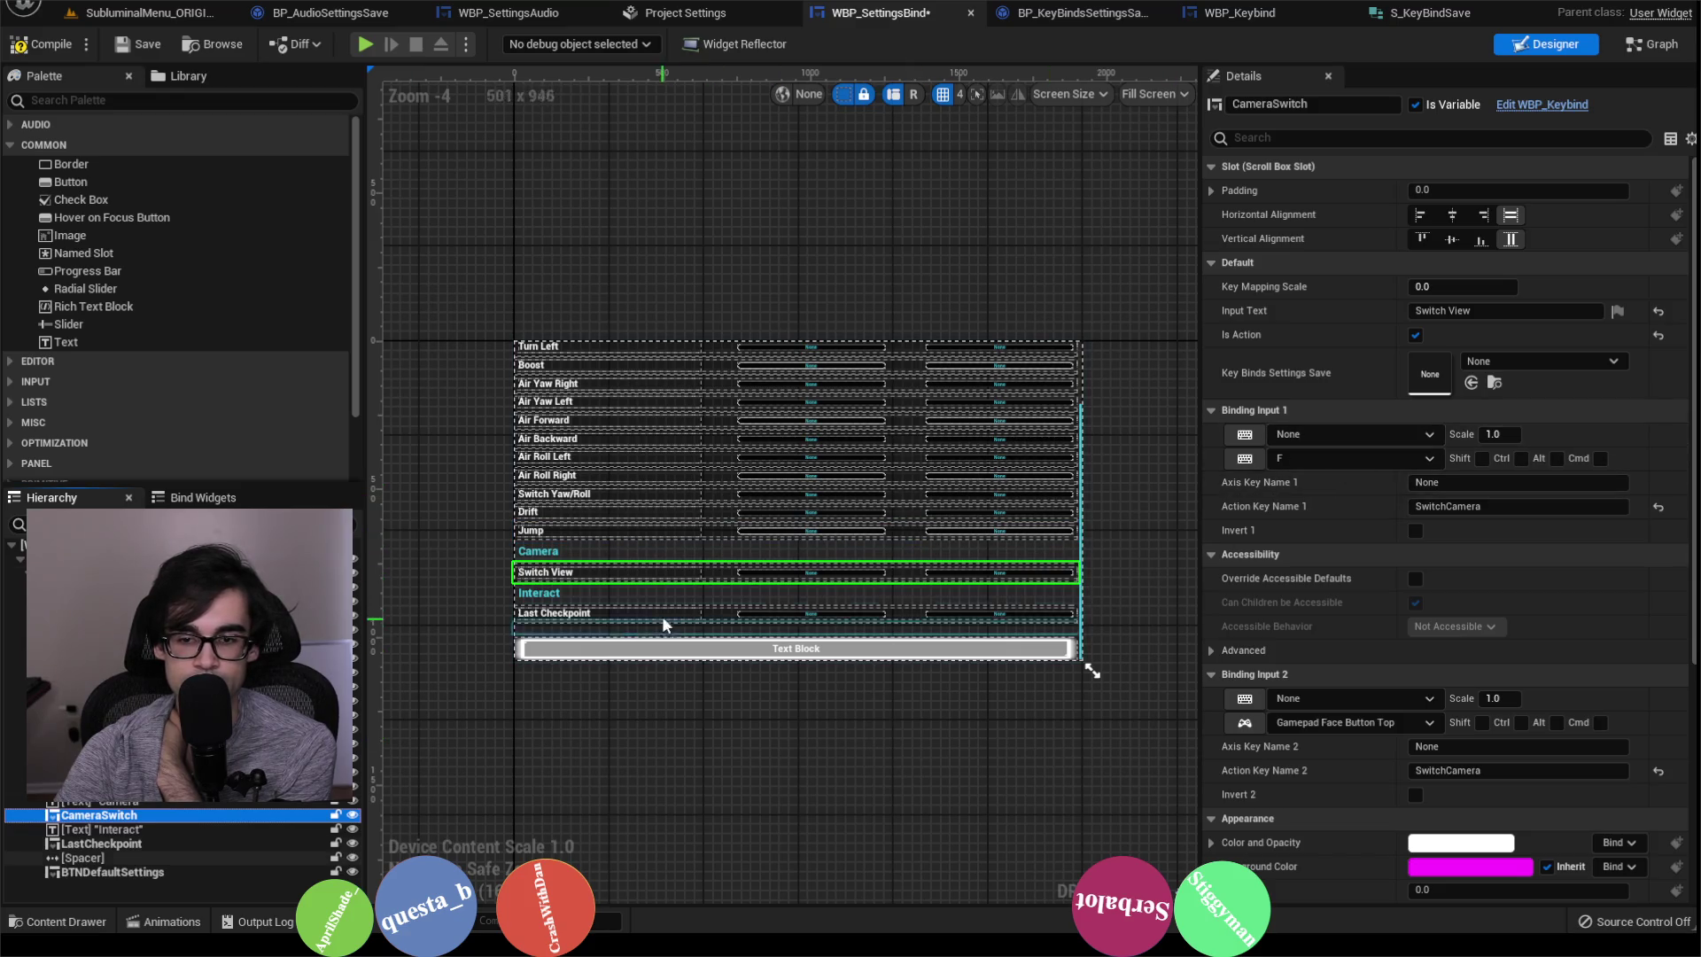
click(137, 844)
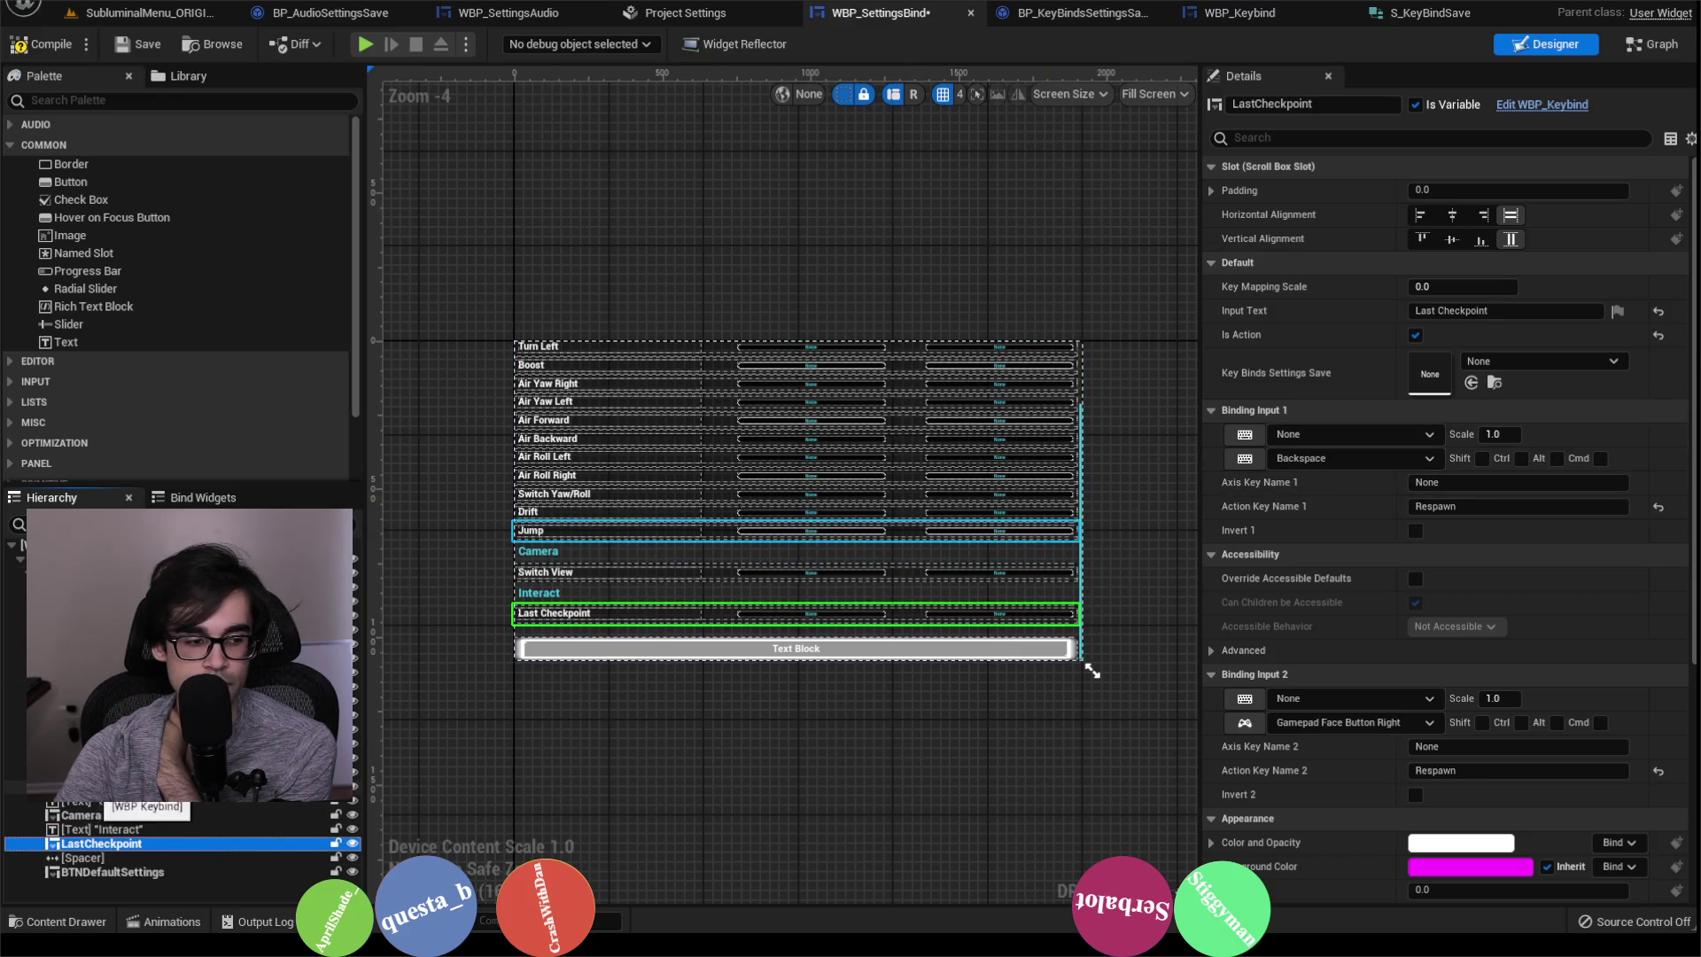
click(124, 787)
key(Up)
key(Up)
key(Up)
key(Up)
key(Up)
key(Up)
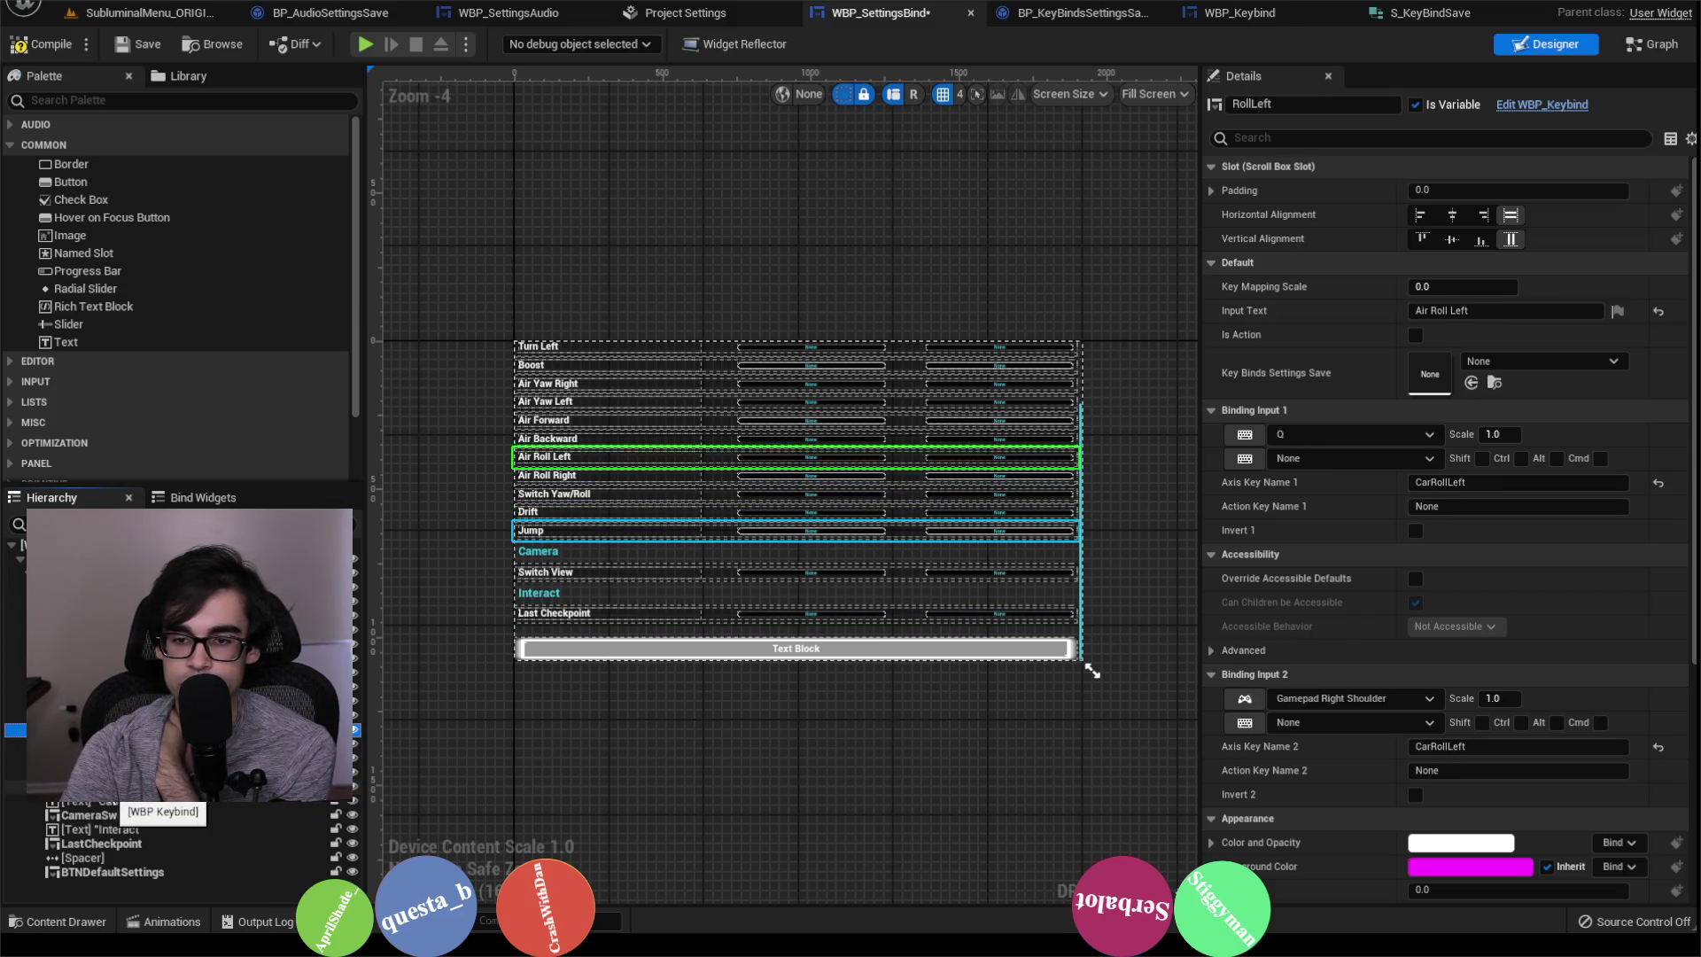
key(Up)
key(Up)
key(Up)
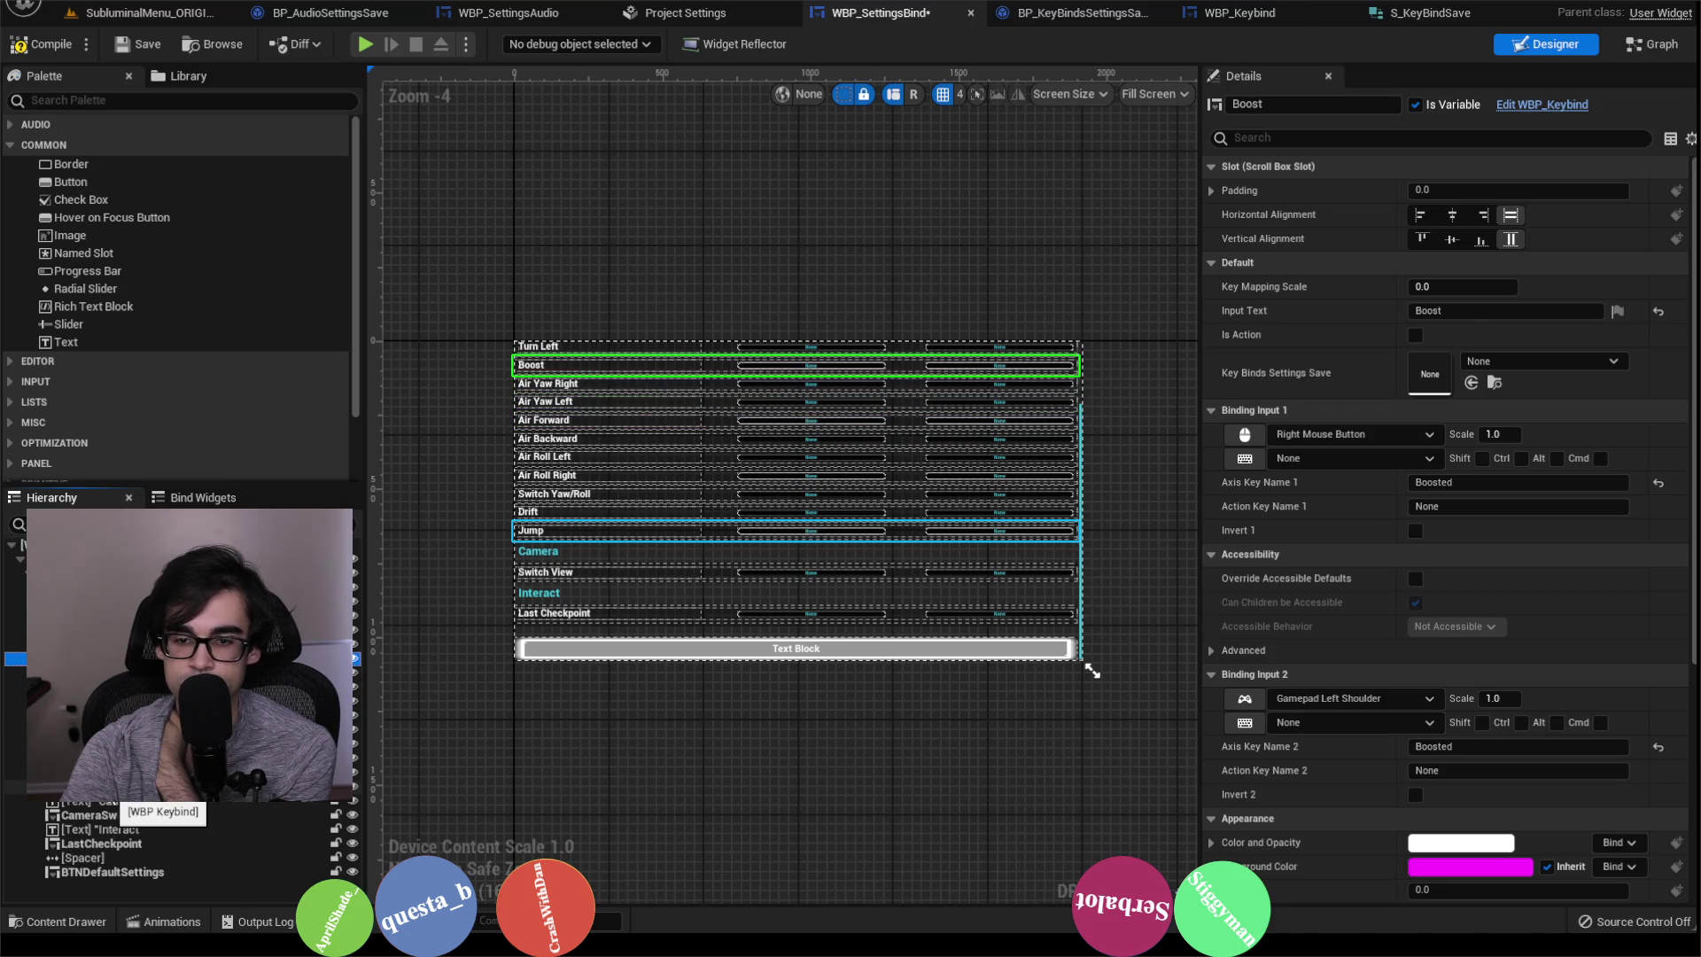
key(Up)
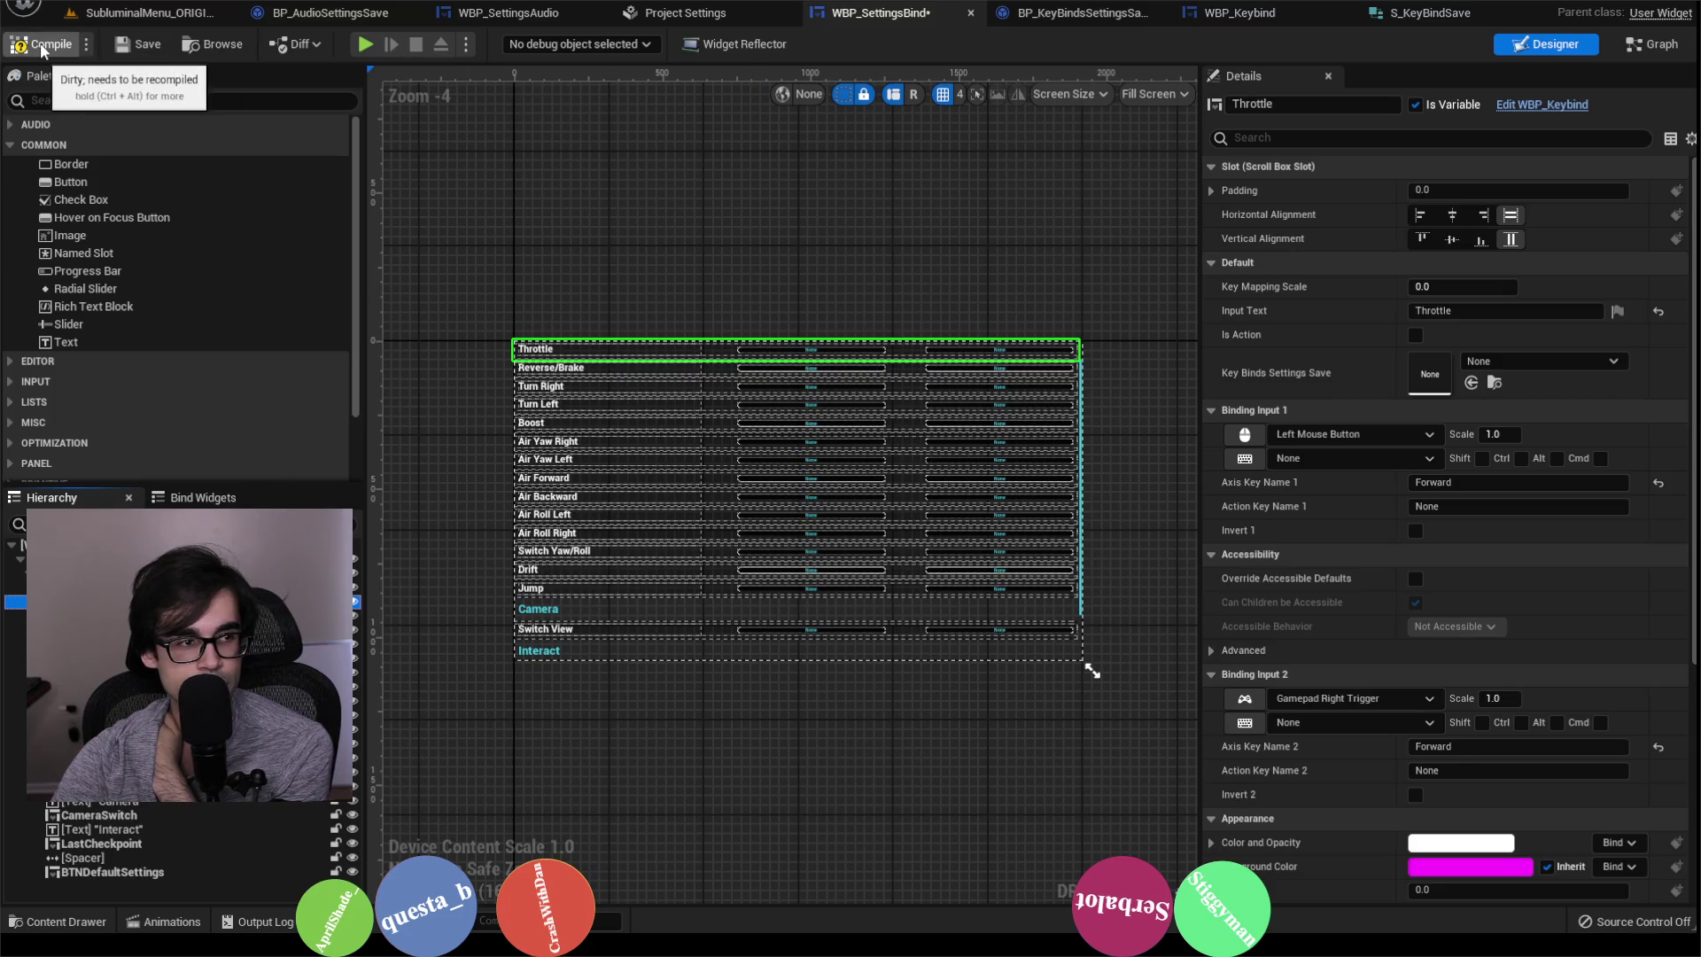
click(141, 44)
click(168, 14)
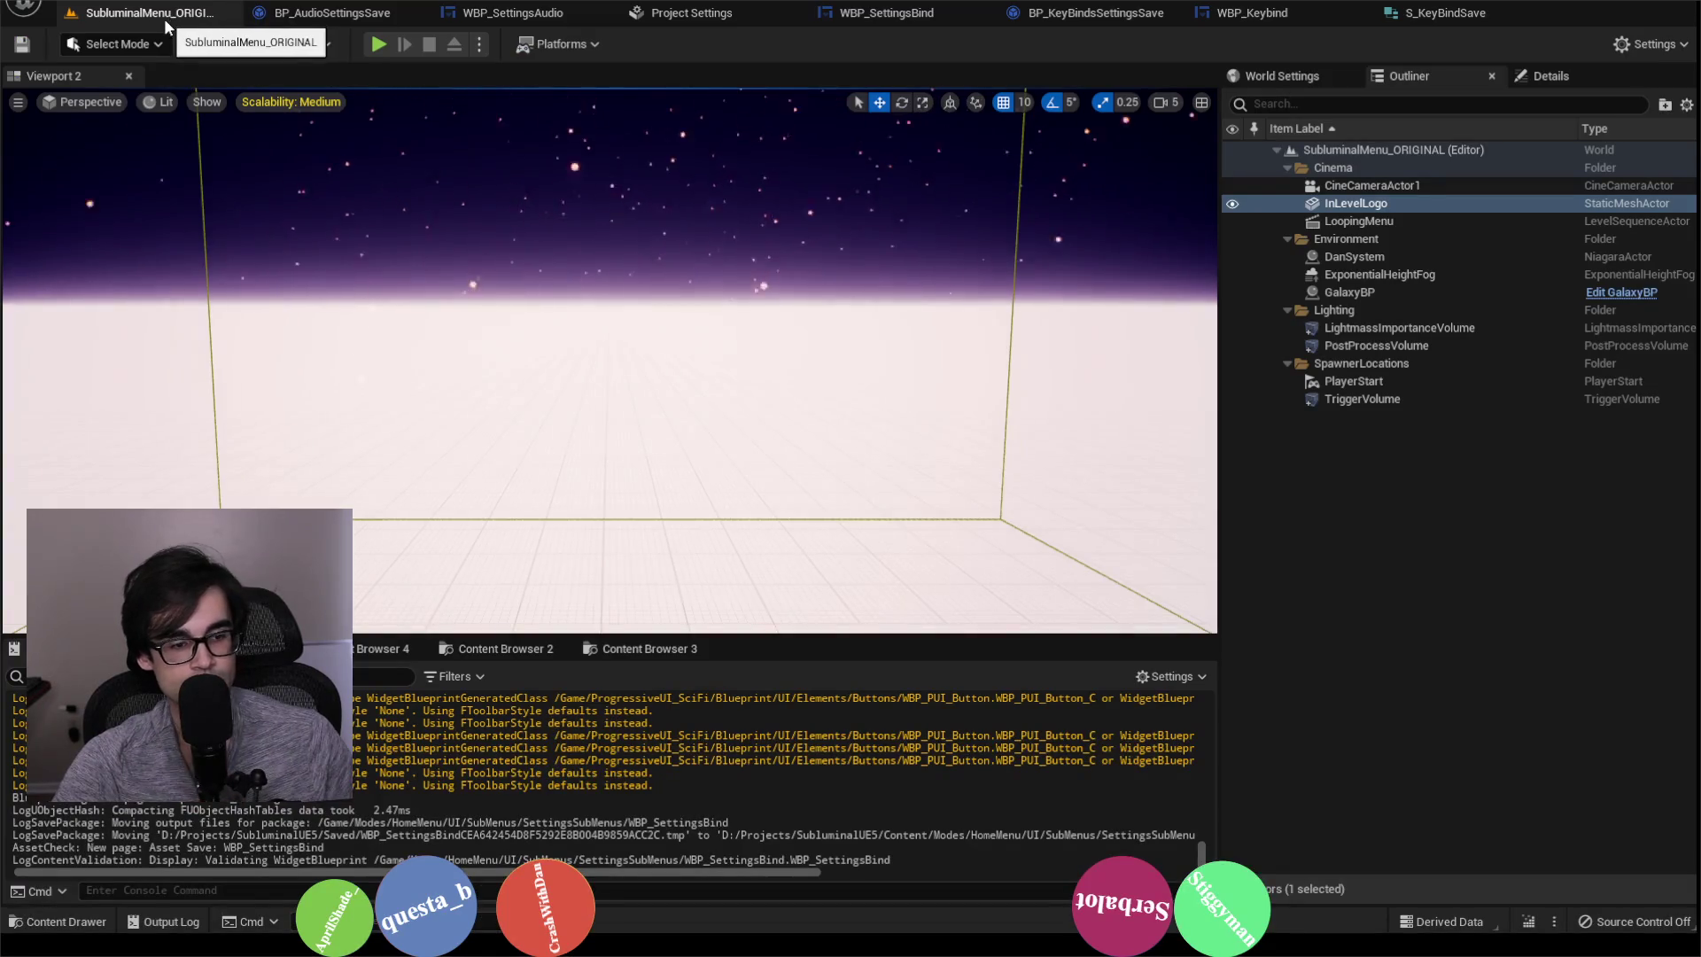
Step: Permanently delete BindSave.sav, leaving AudioSave.sav and SettingsSave.sav, and close the SaveGames window
key(alt+Tab)
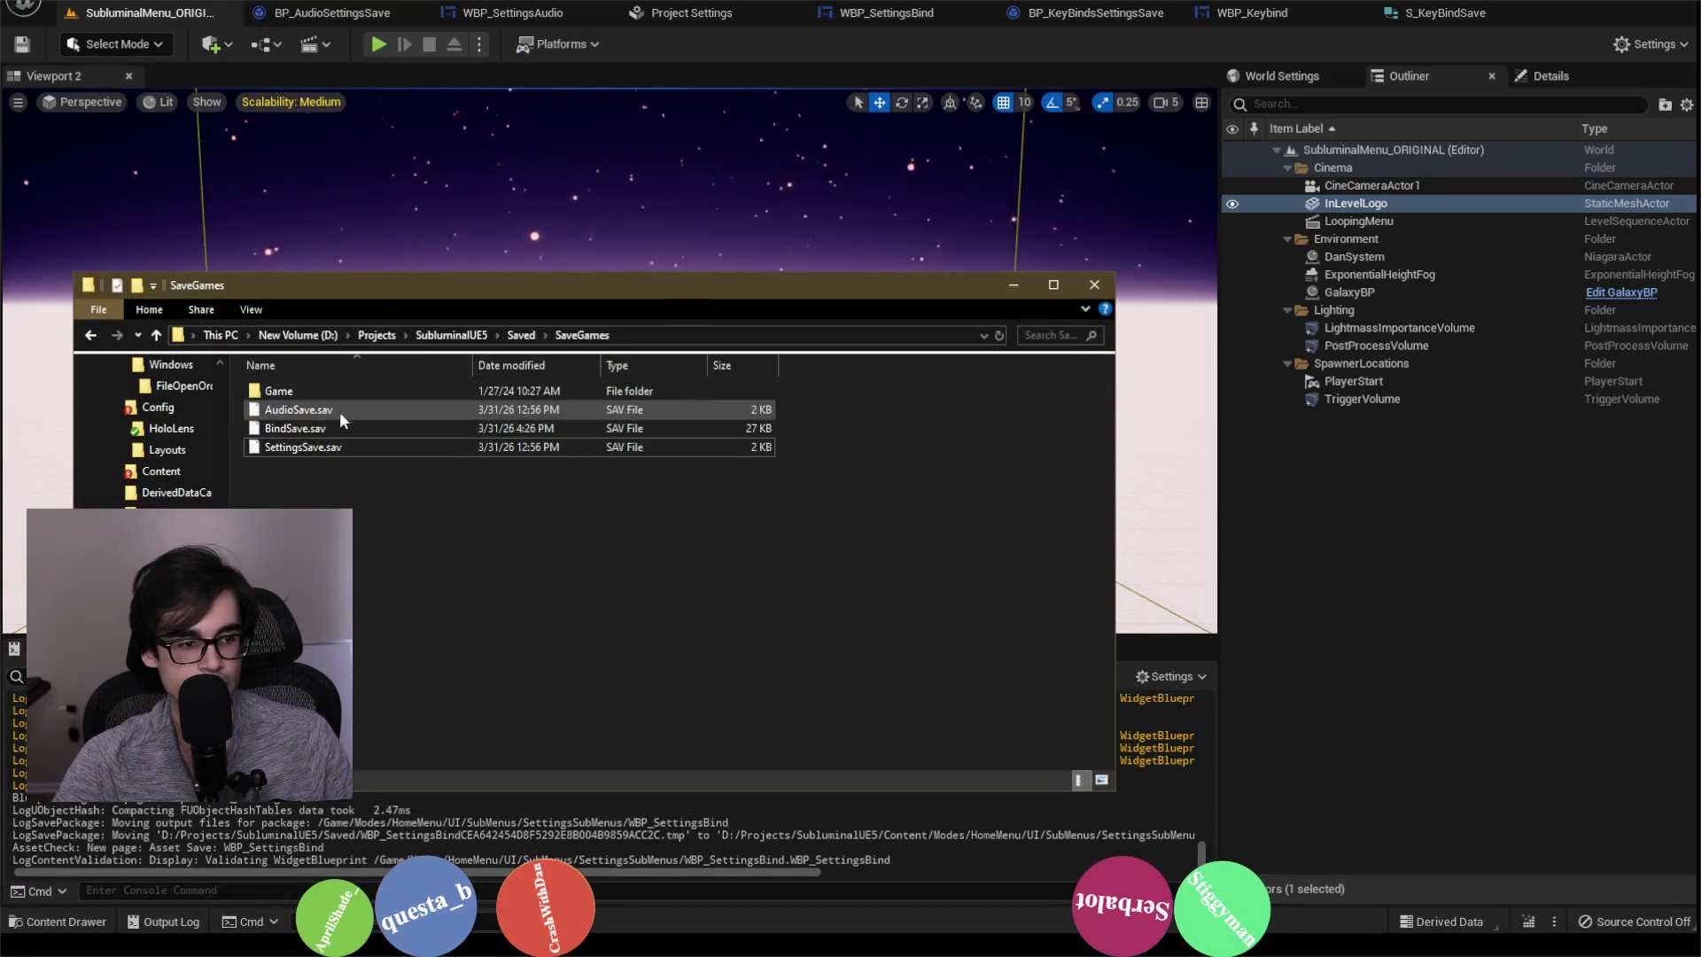
click(345, 428)
right_click(346, 425)
click(432, 762)
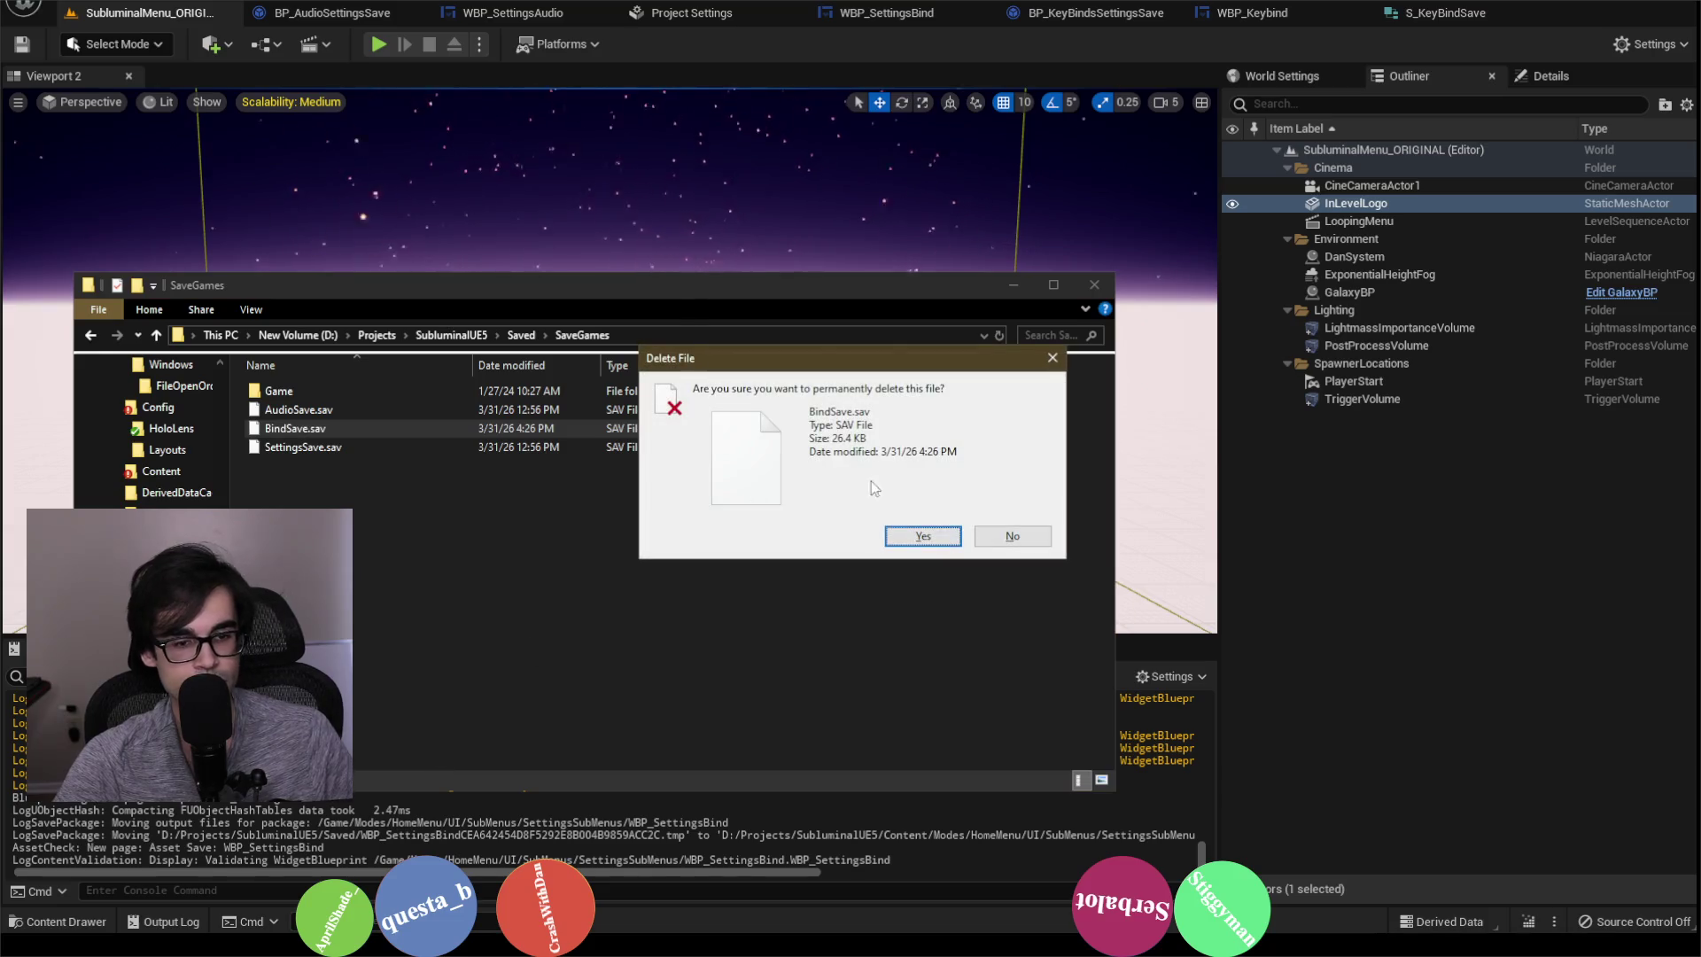
click(915, 535)
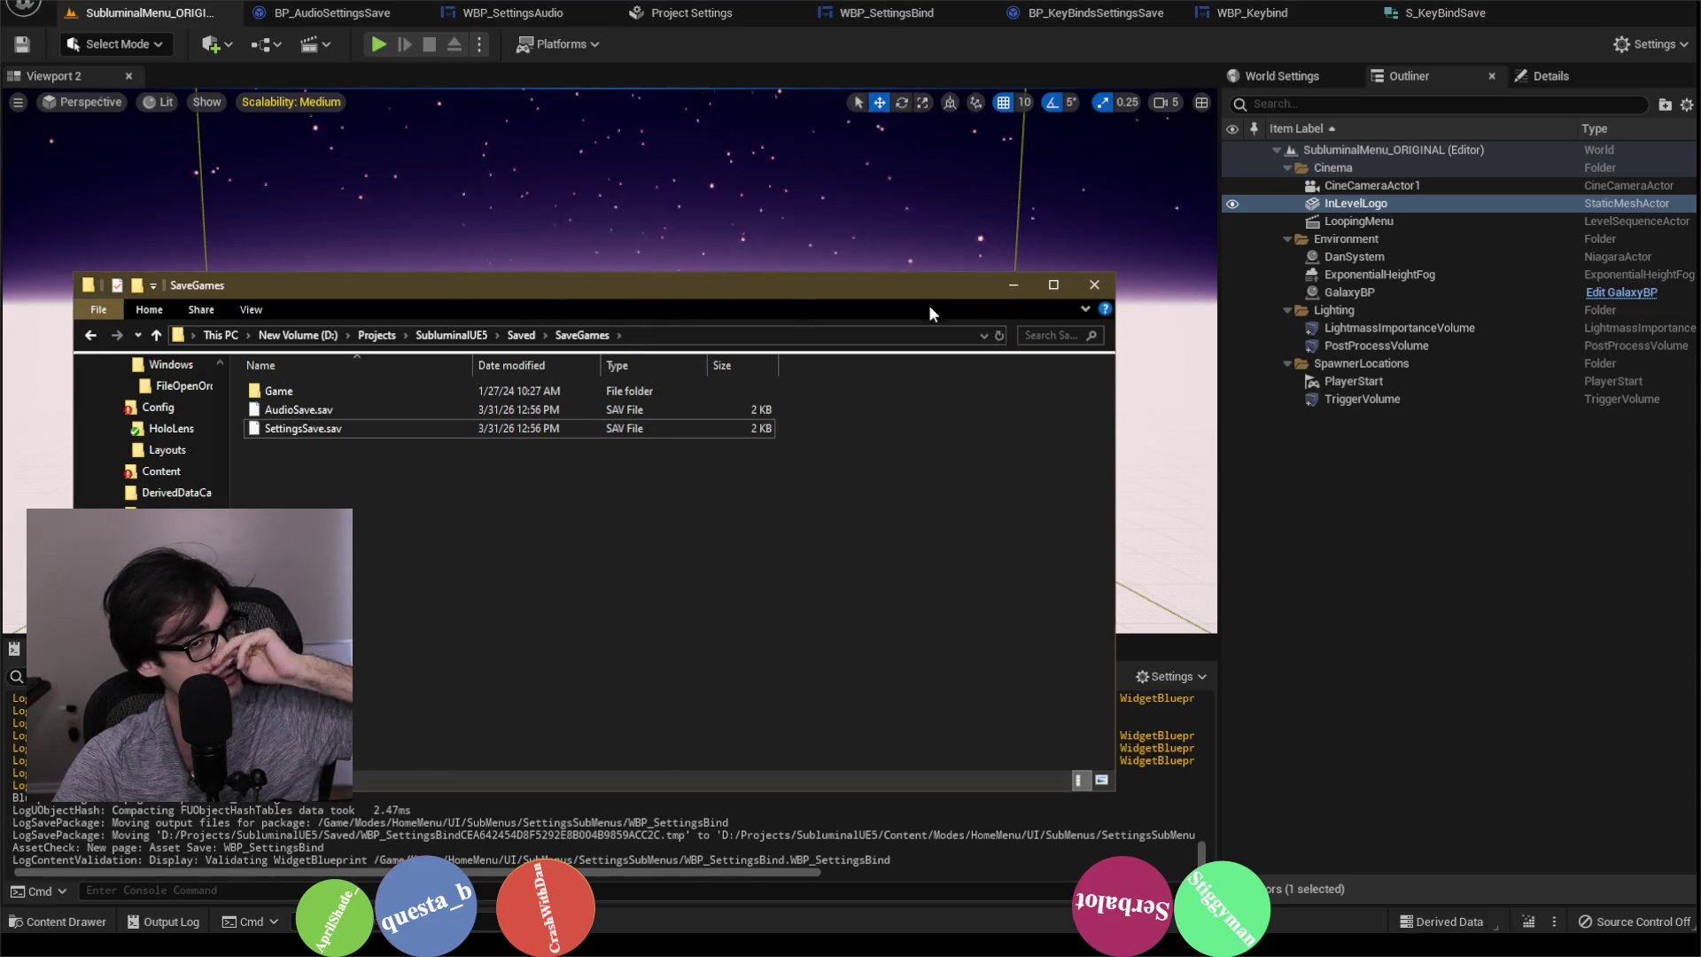
click(1013, 289)
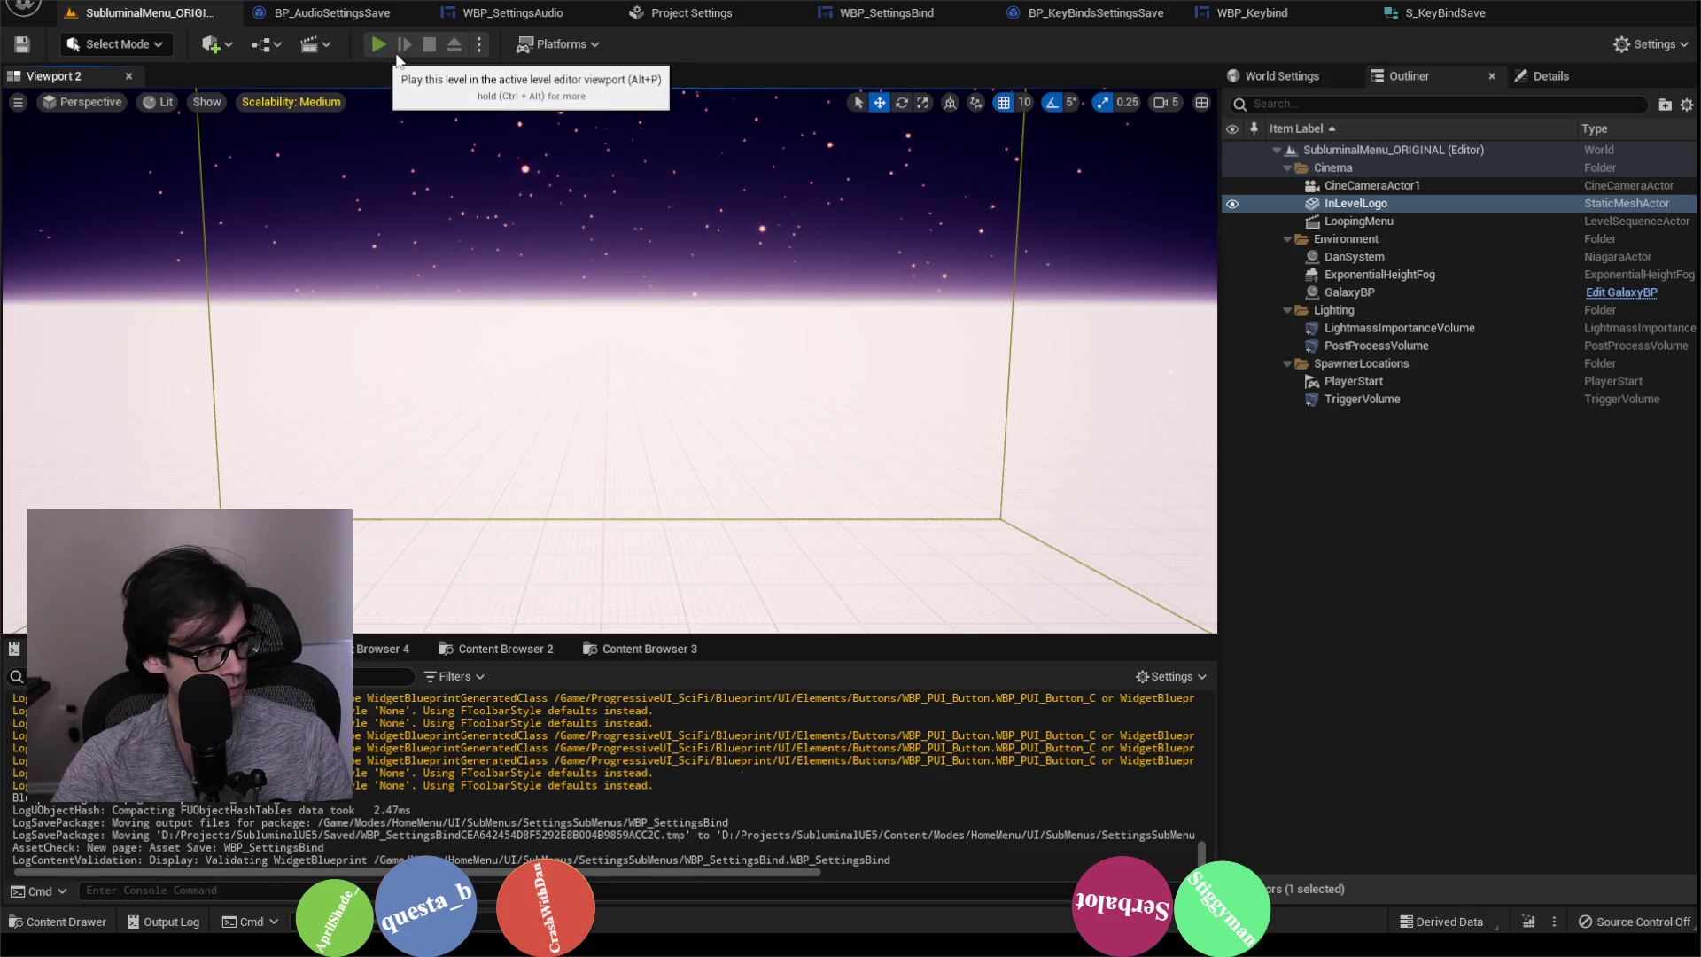
Step: Start a play session and rebind Switch View to H in the key-binding settings
click(397, 57)
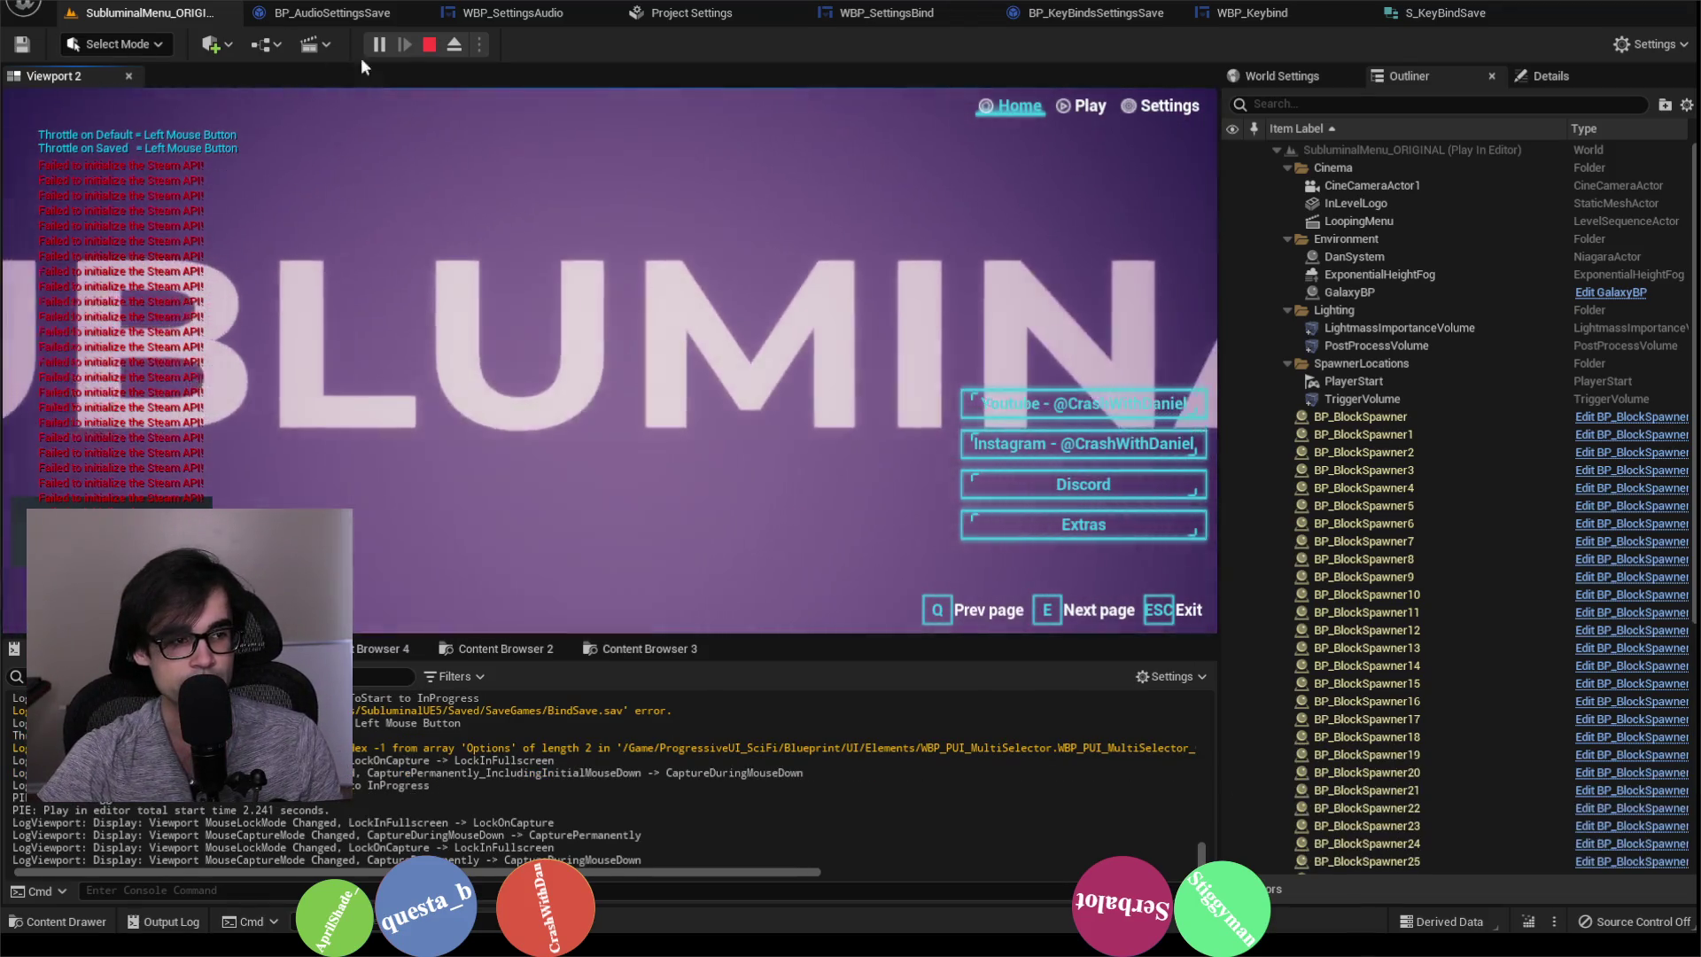
scroll(627, 416, down, 2)
key(q)
scroll(662, 454, down, 3)
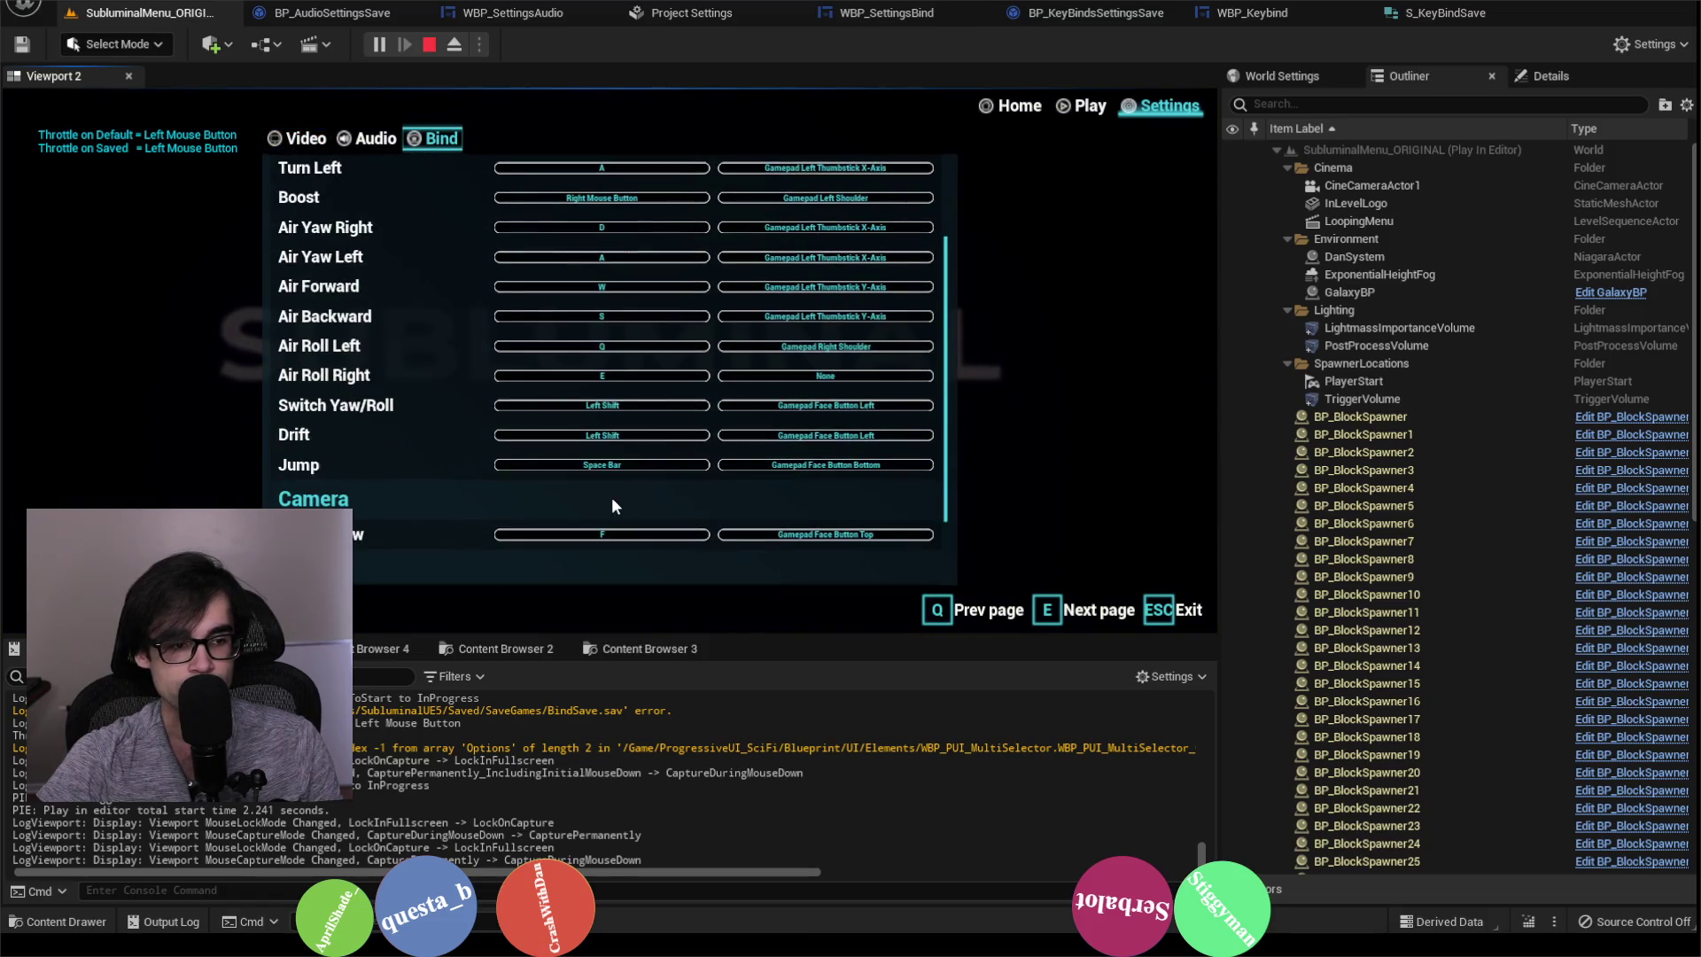
click(621, 437)
key(h)
Step: Launch the Boost level from the level list and start the race
click(1083, 105)
click(544, 277)
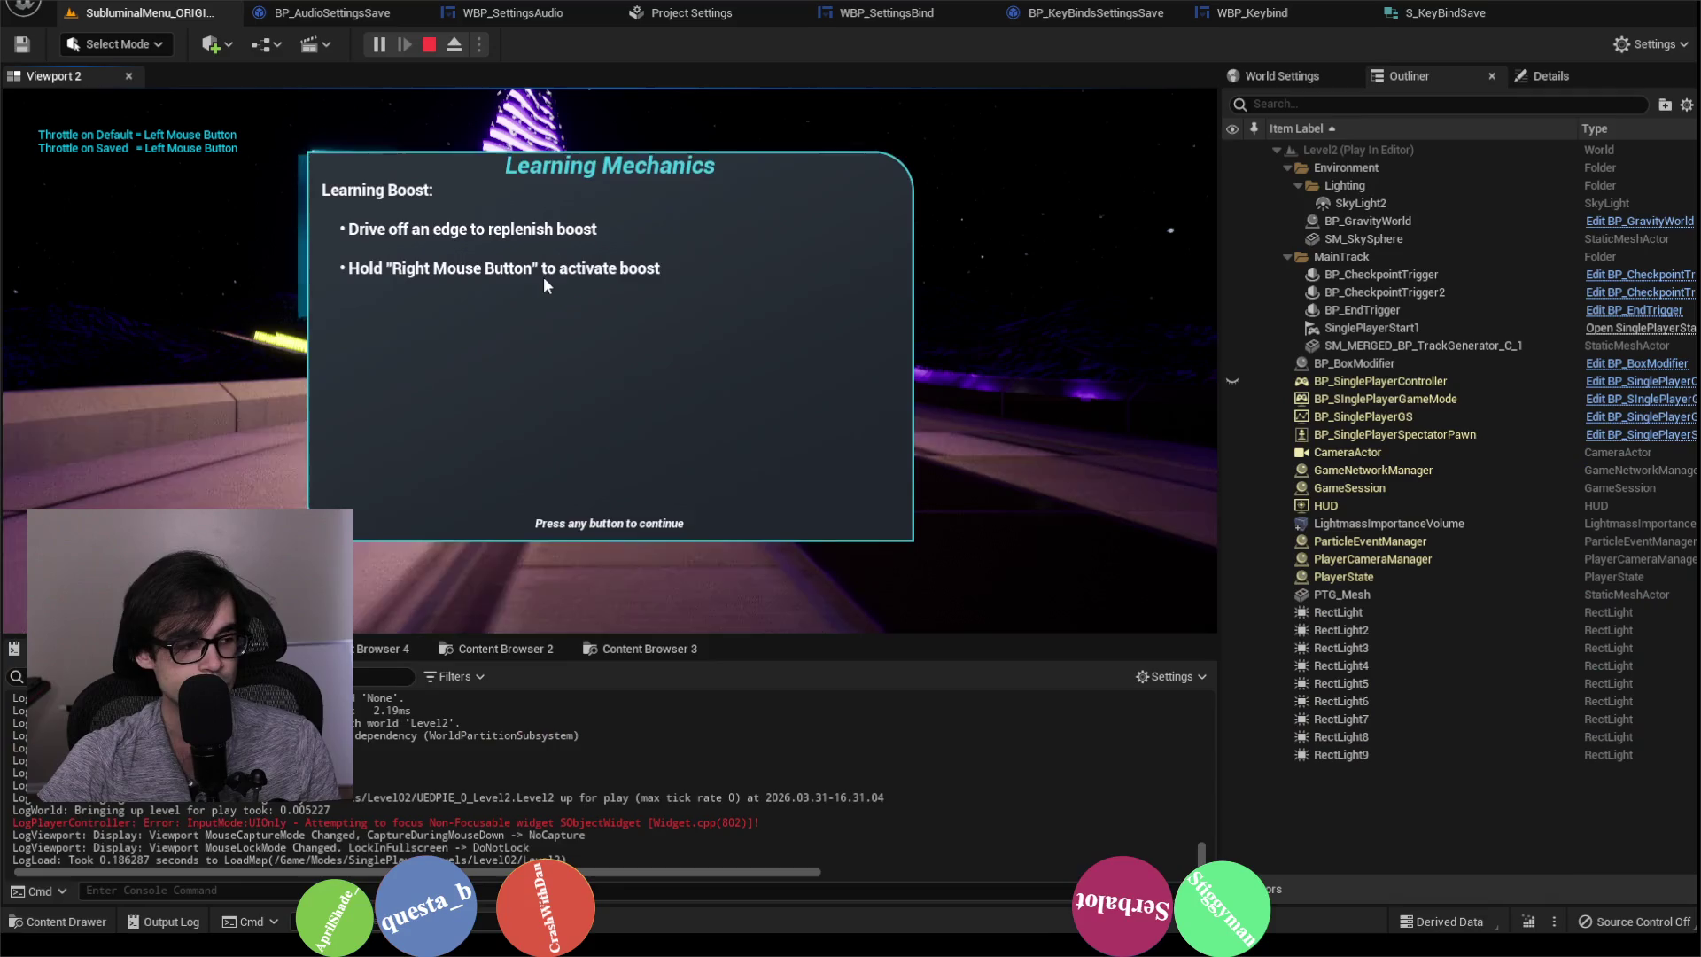
click(544, 276)
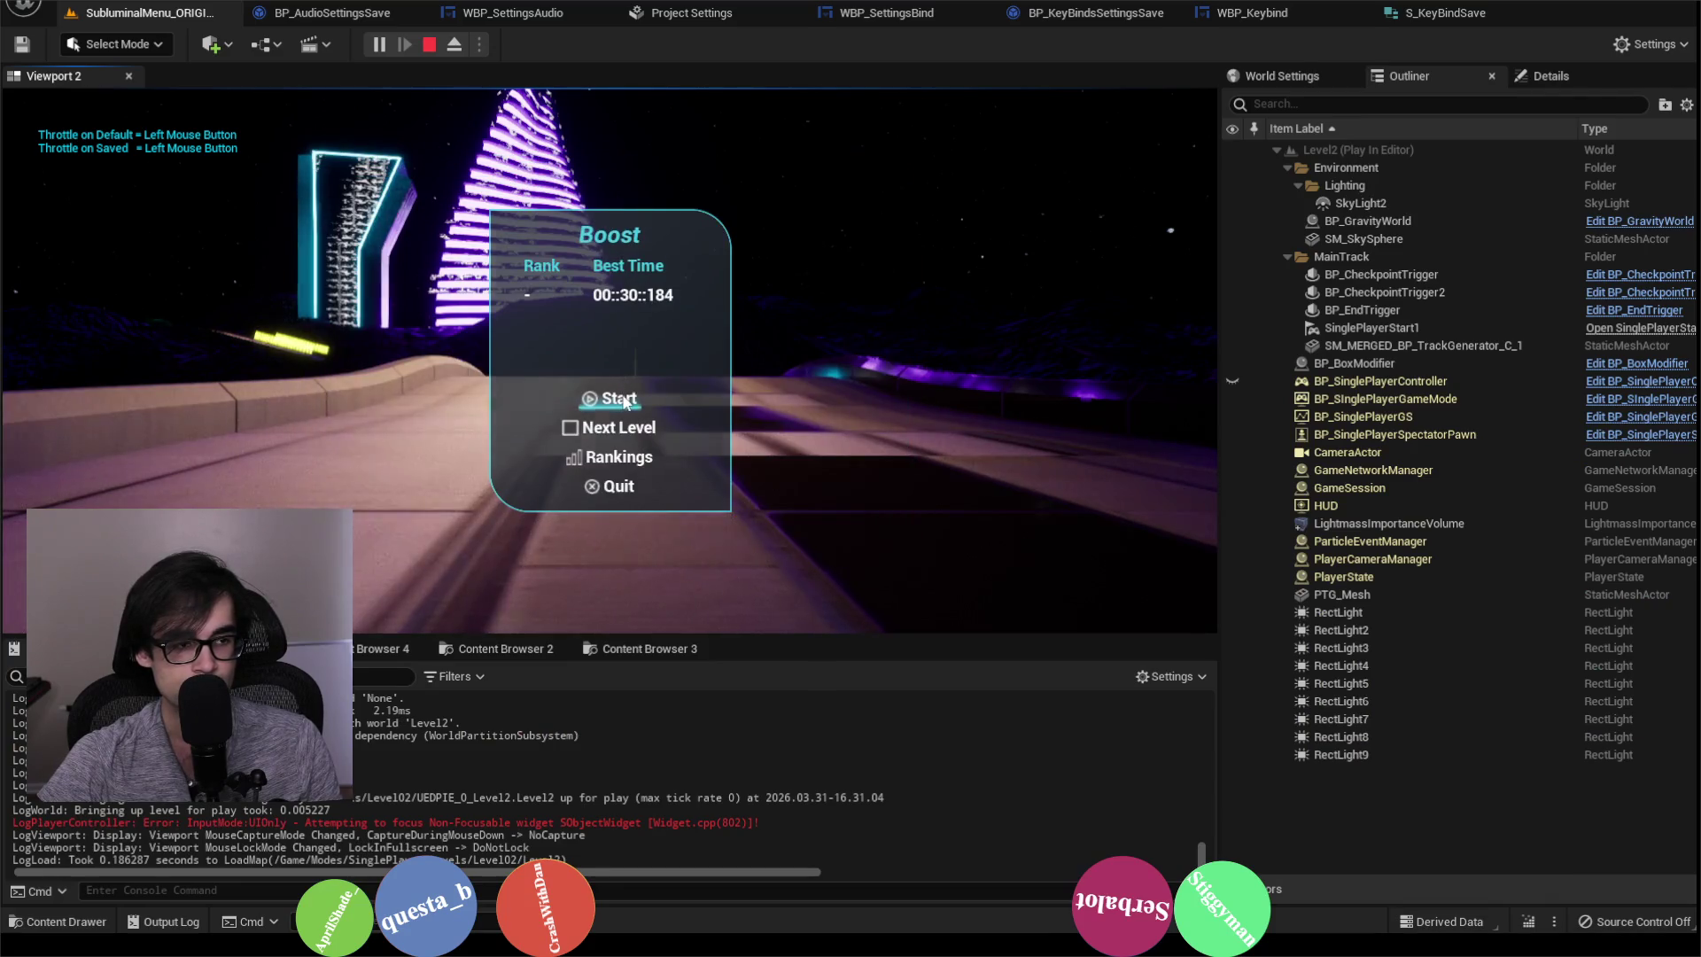
click(620, 399)
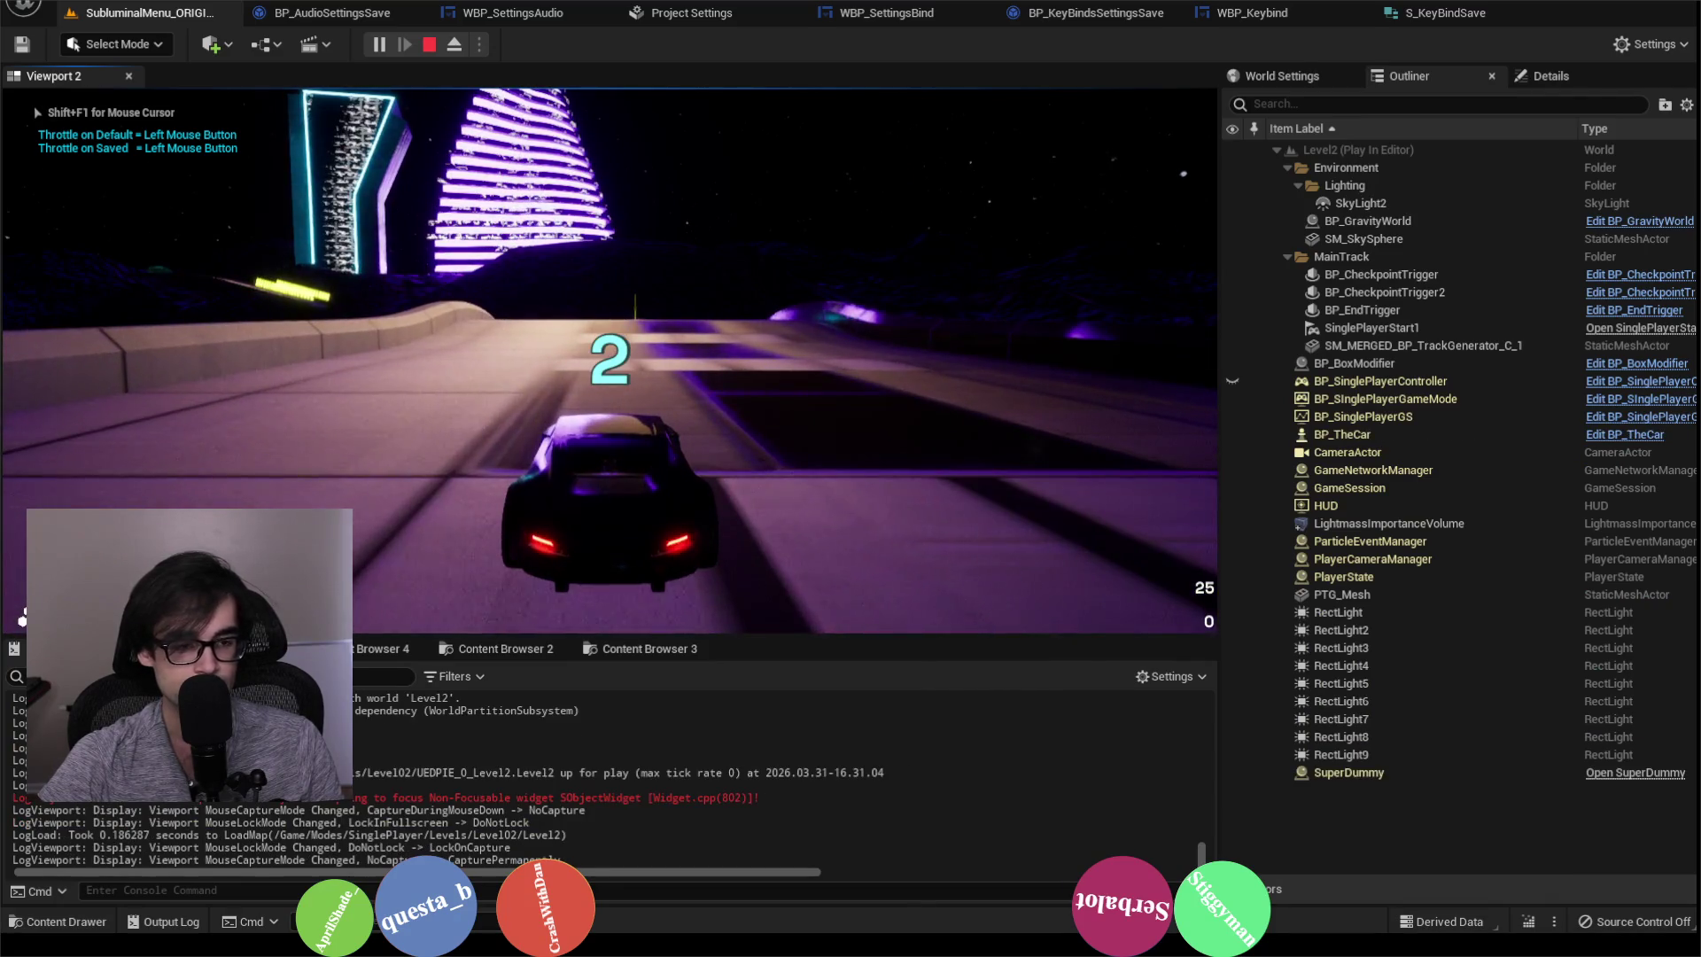
Step: Drive the track switching between camera views, then stop the play session
key(w)
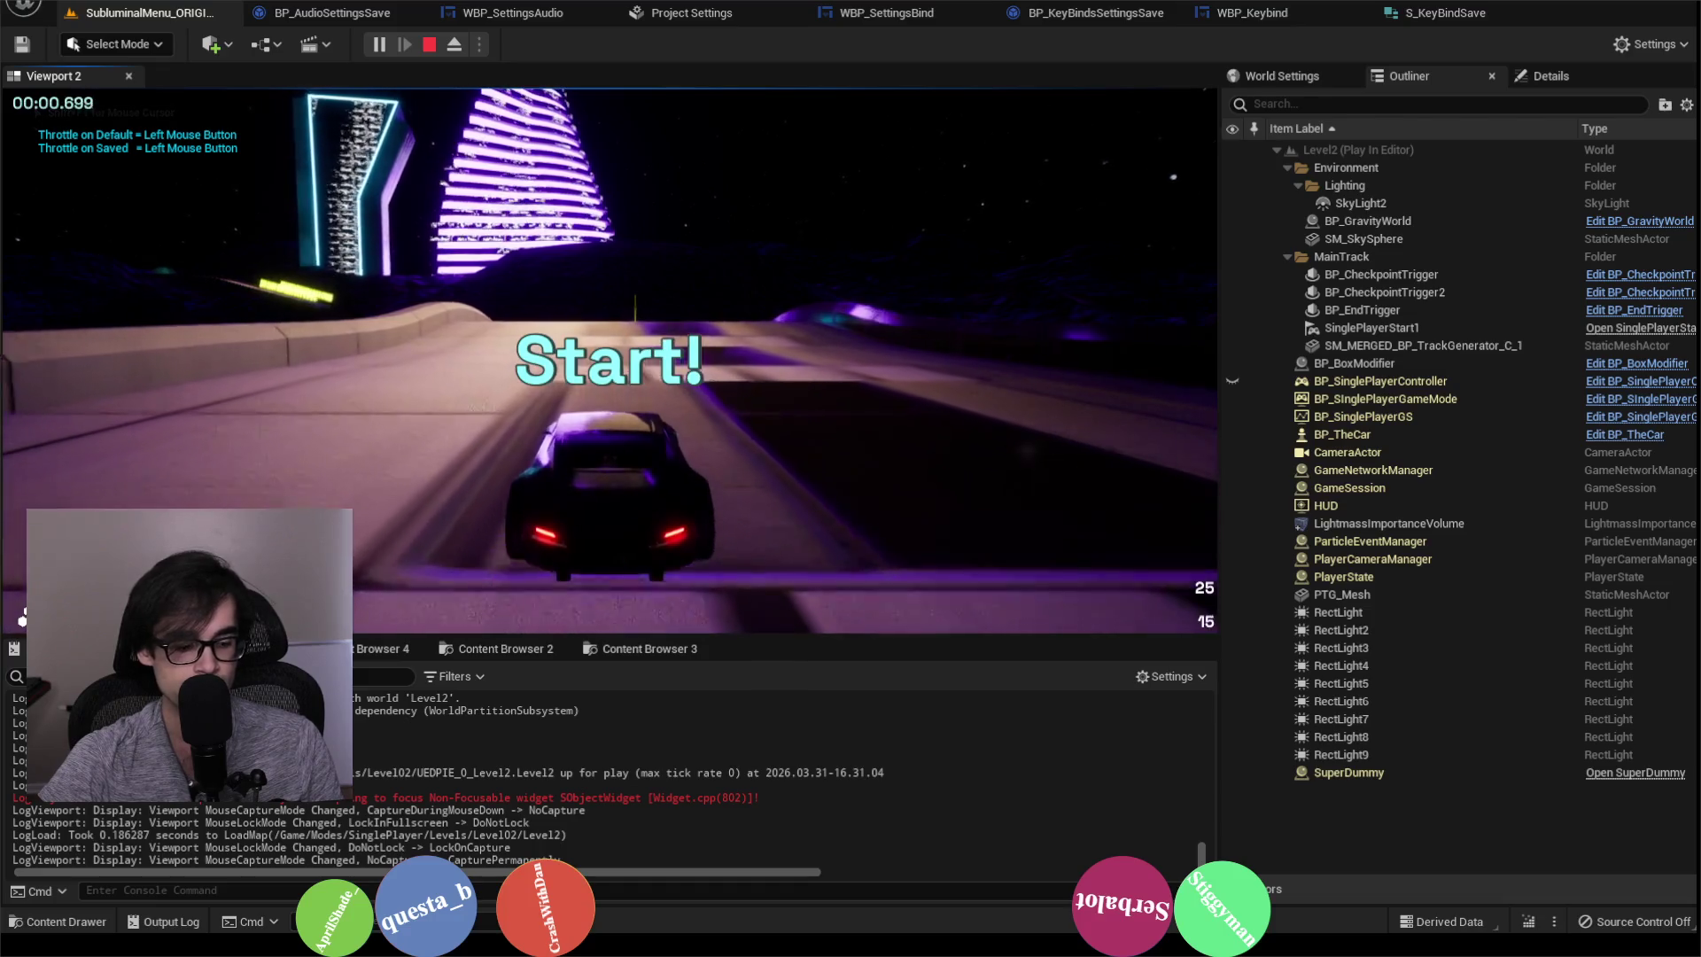
key(d)
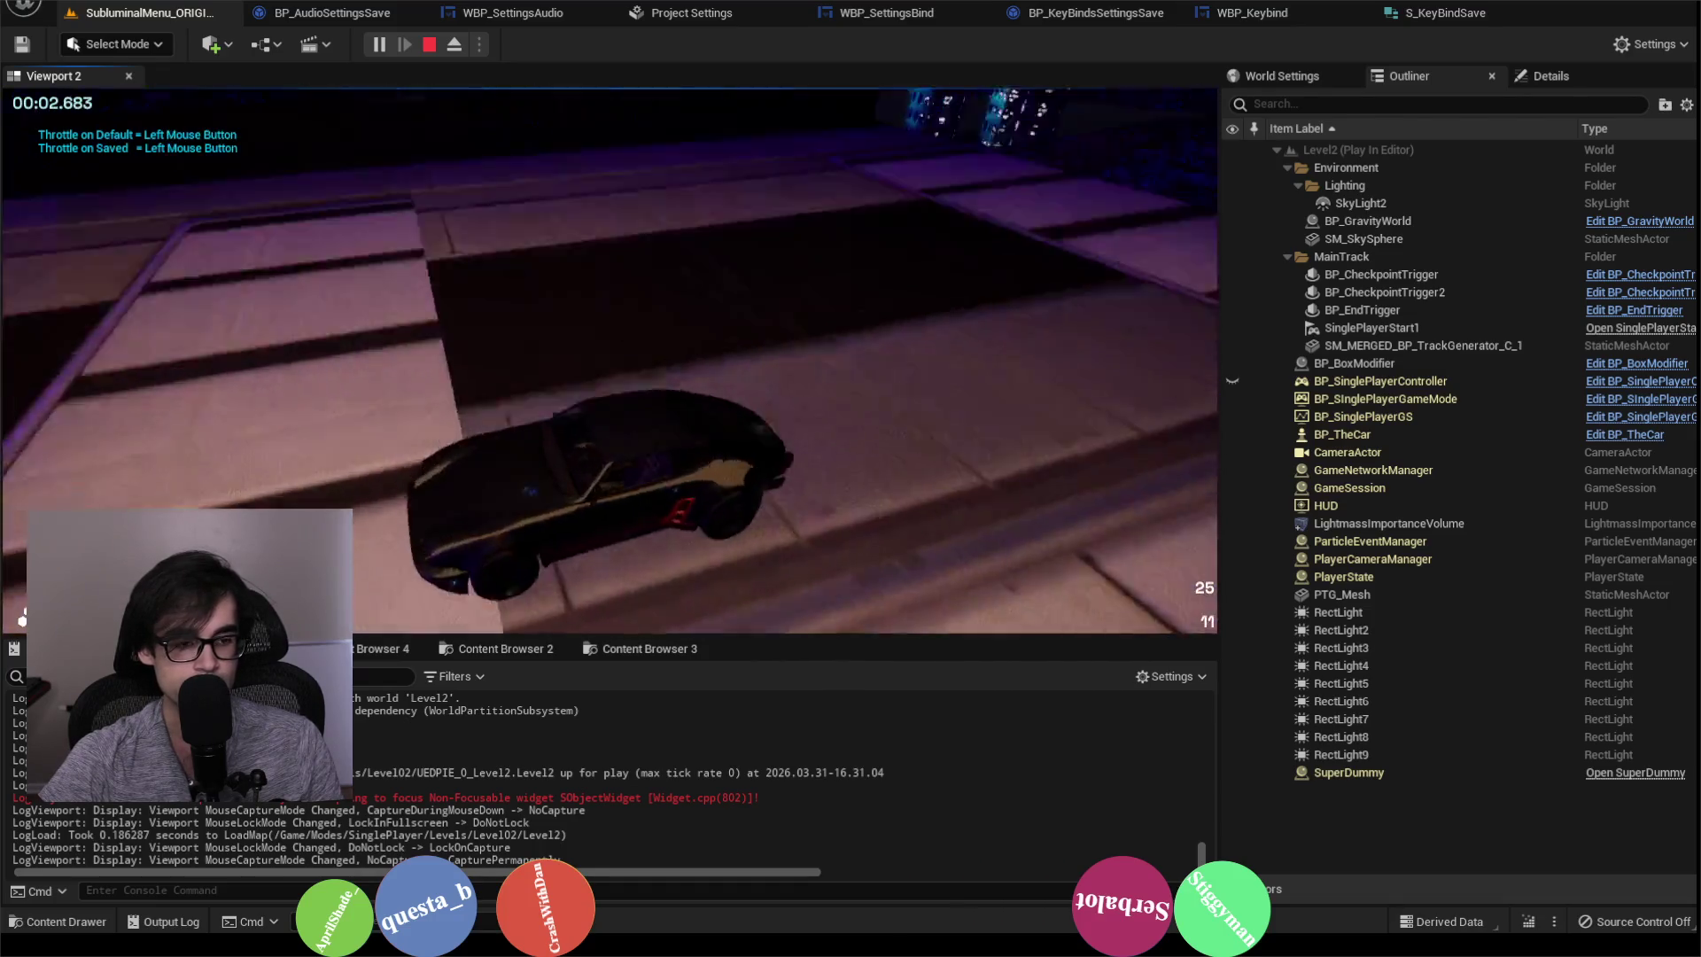
key(w)
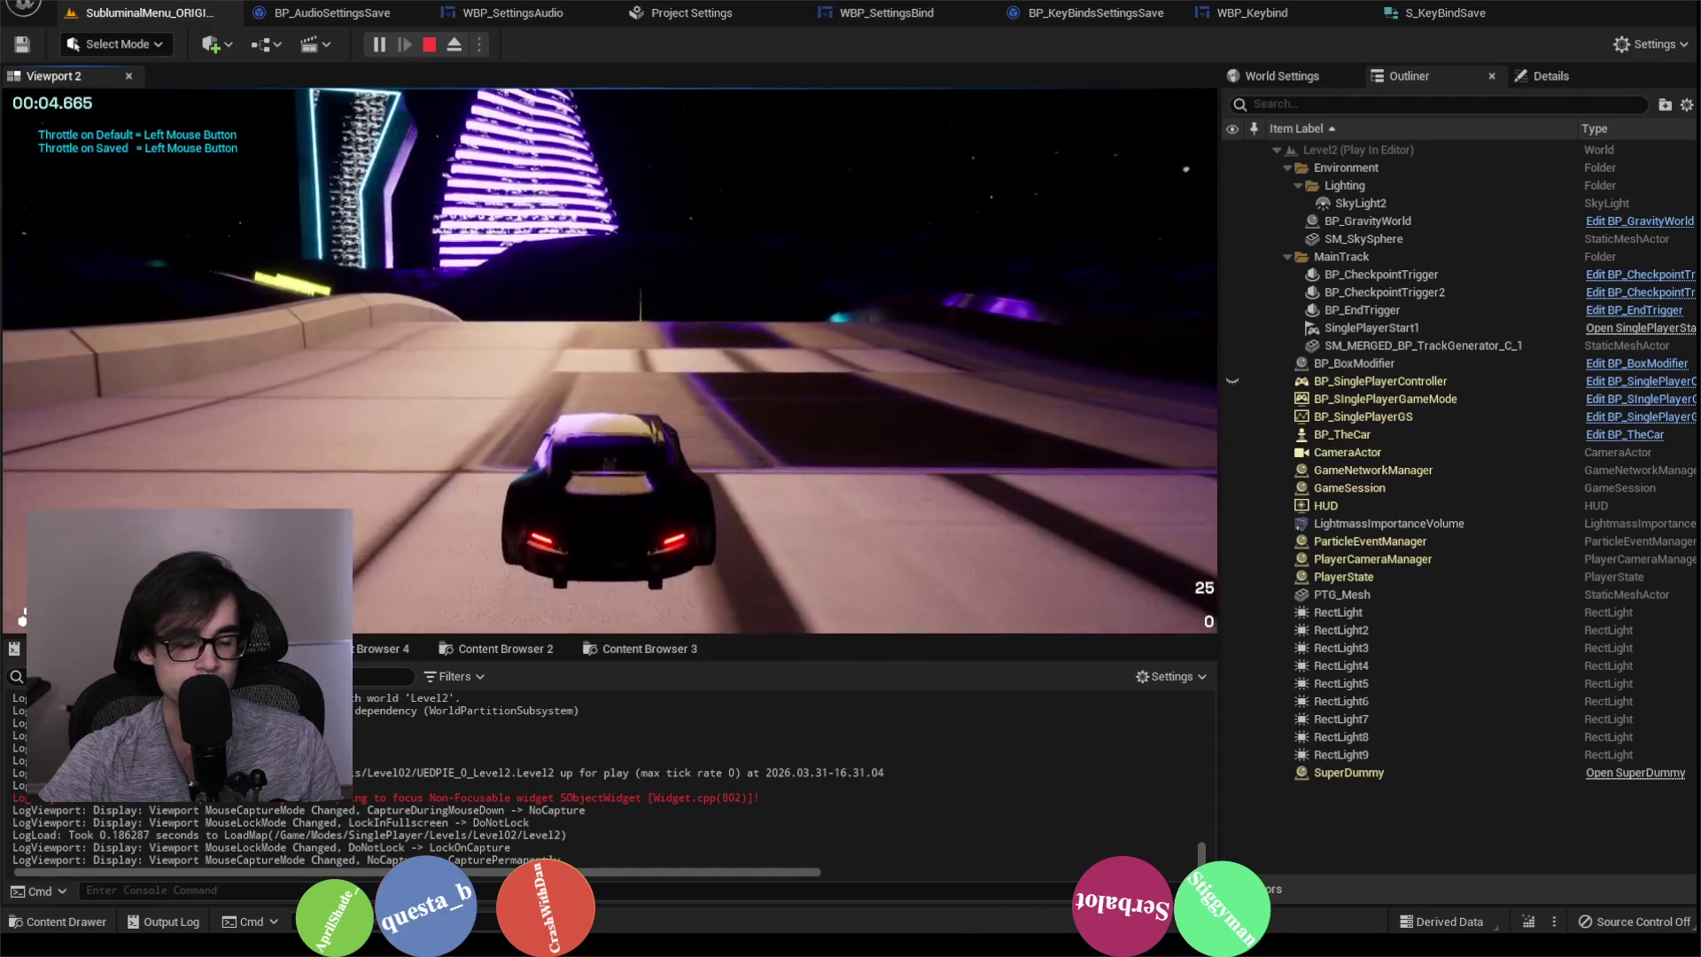
key(w)
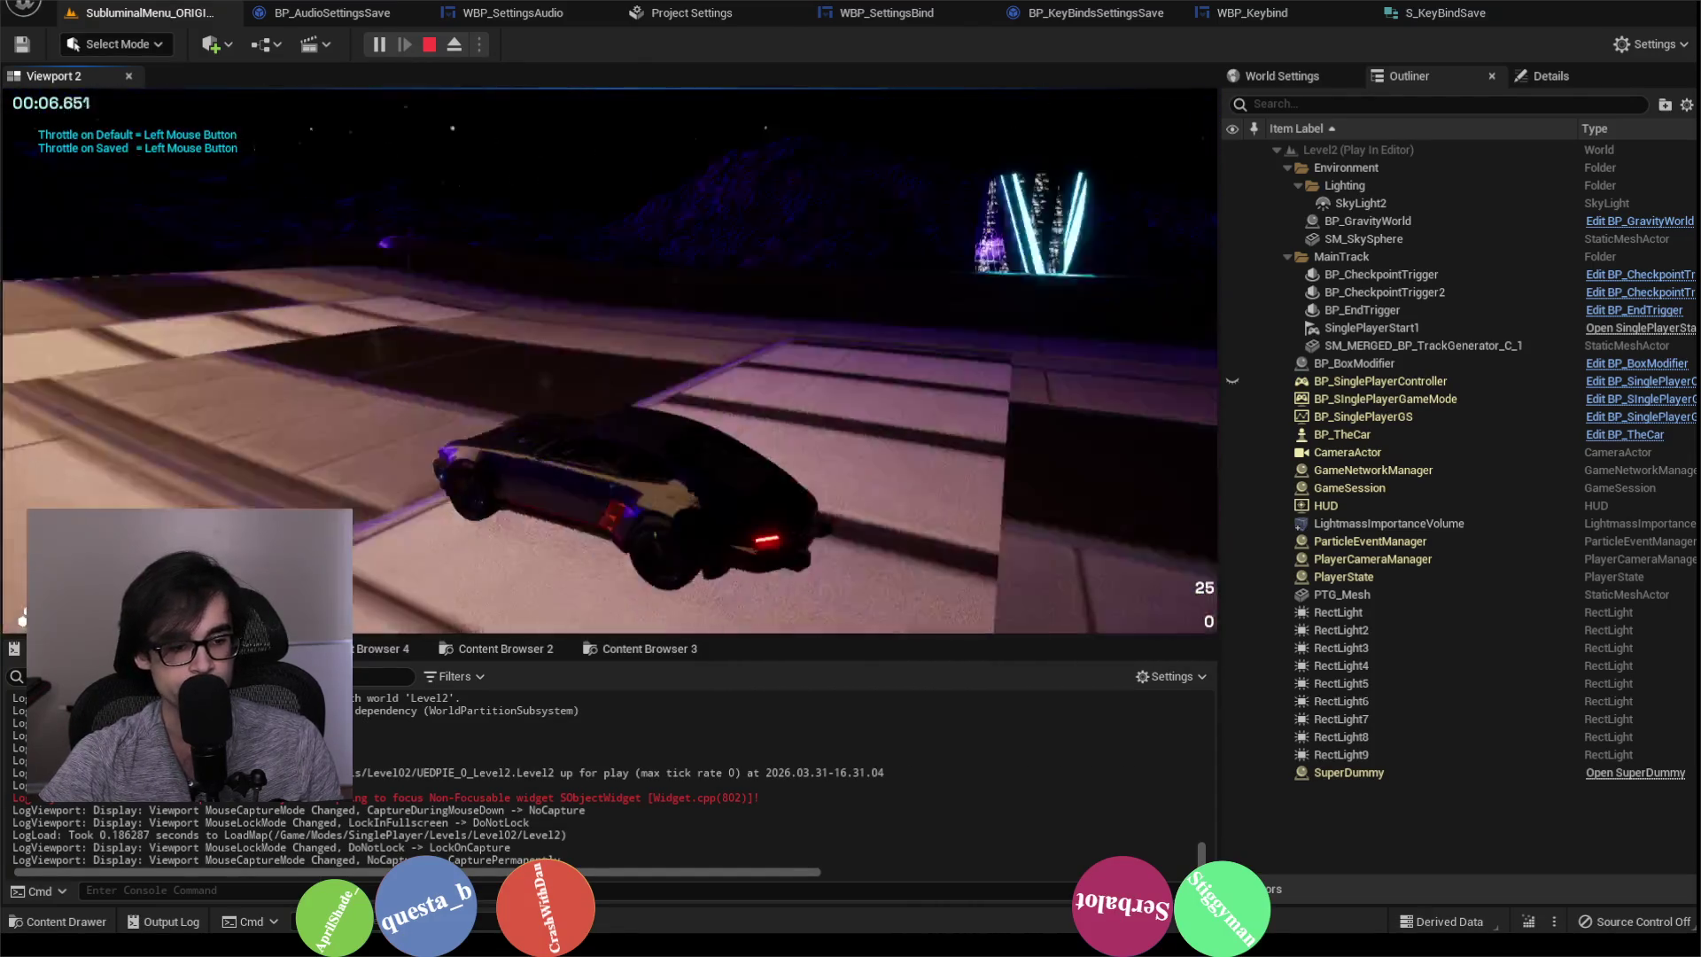
key(w)
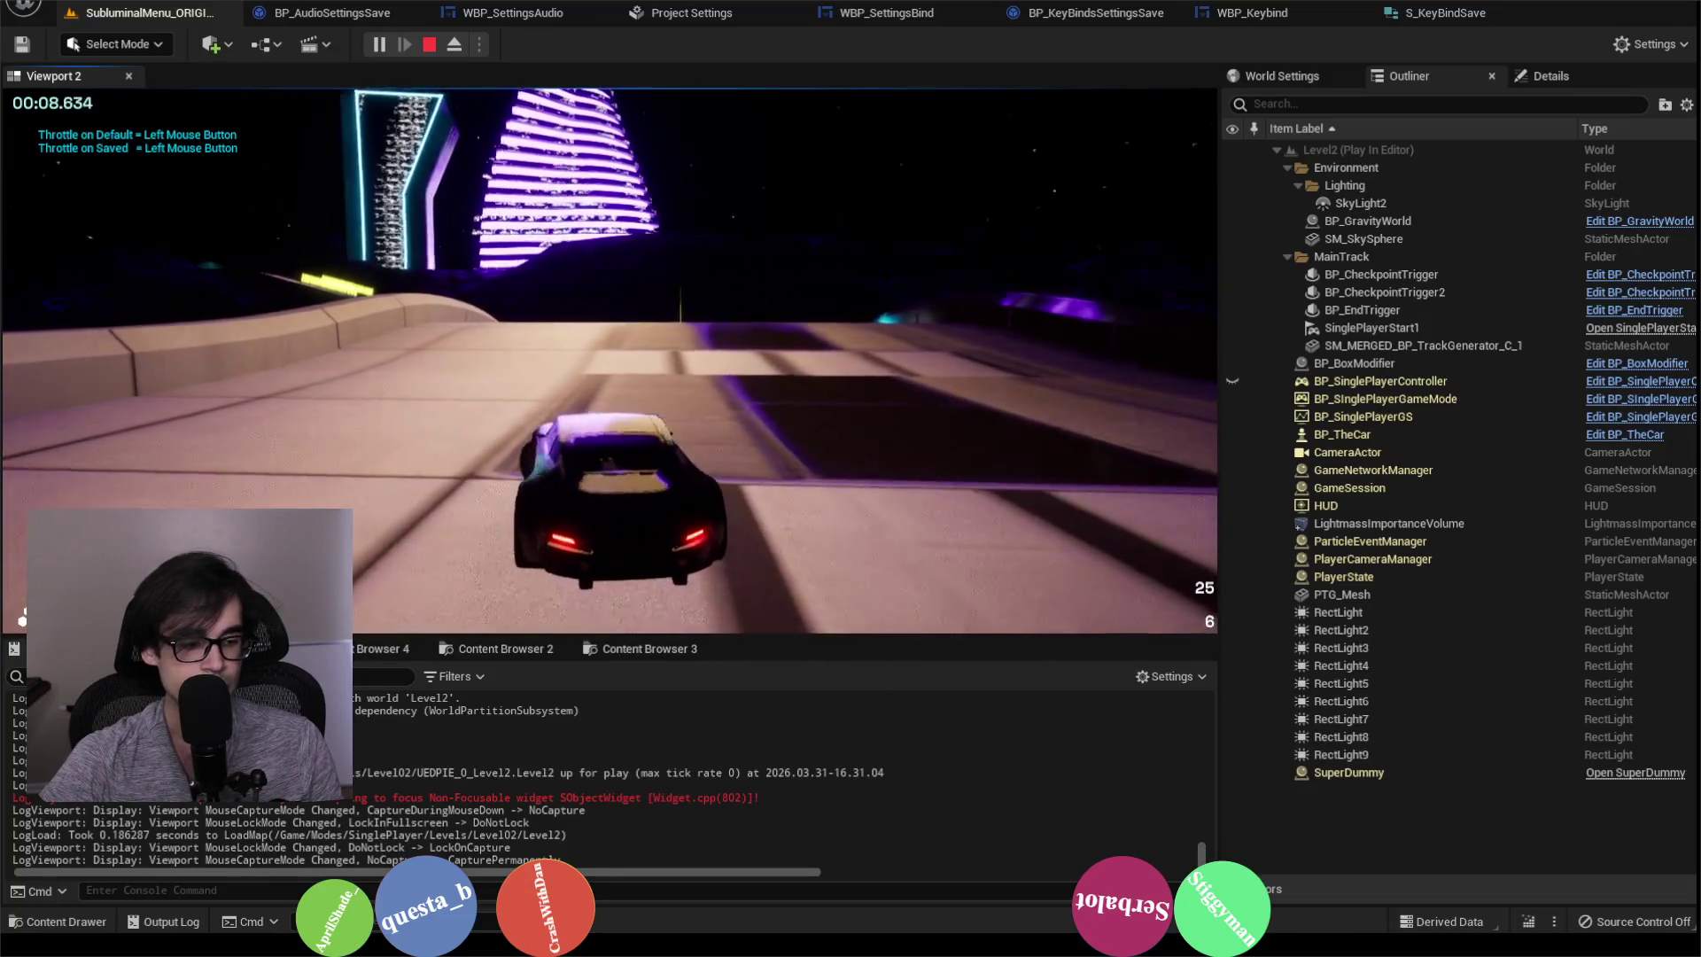
key(a)
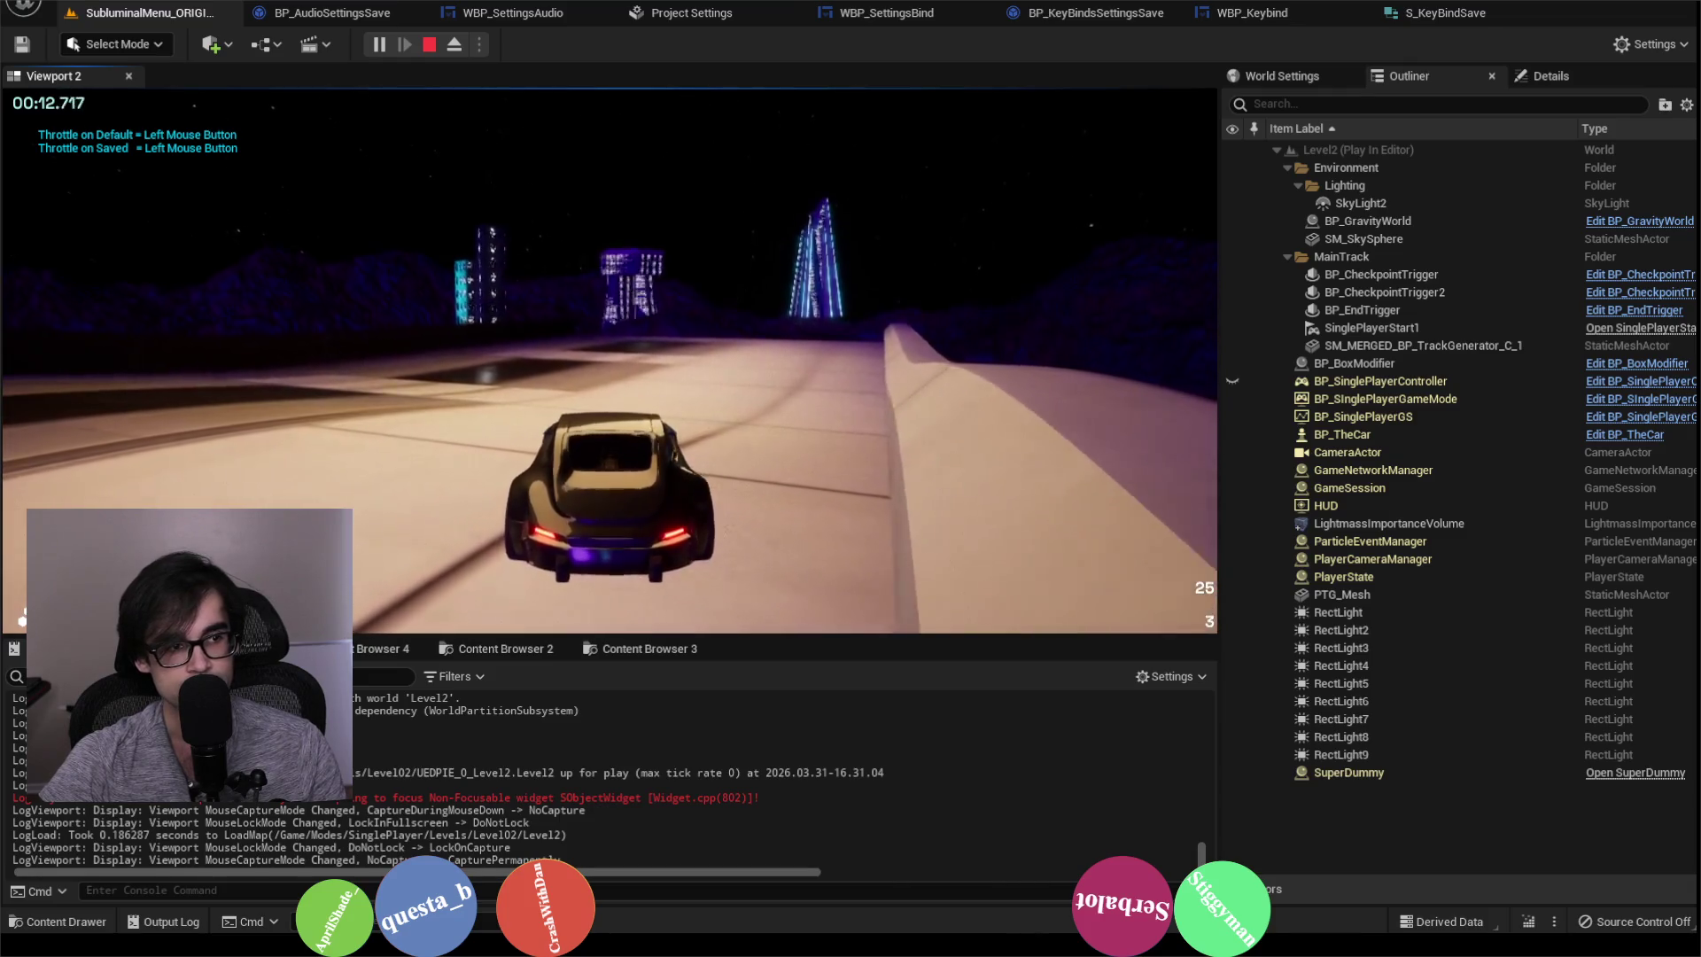
key(Escape)
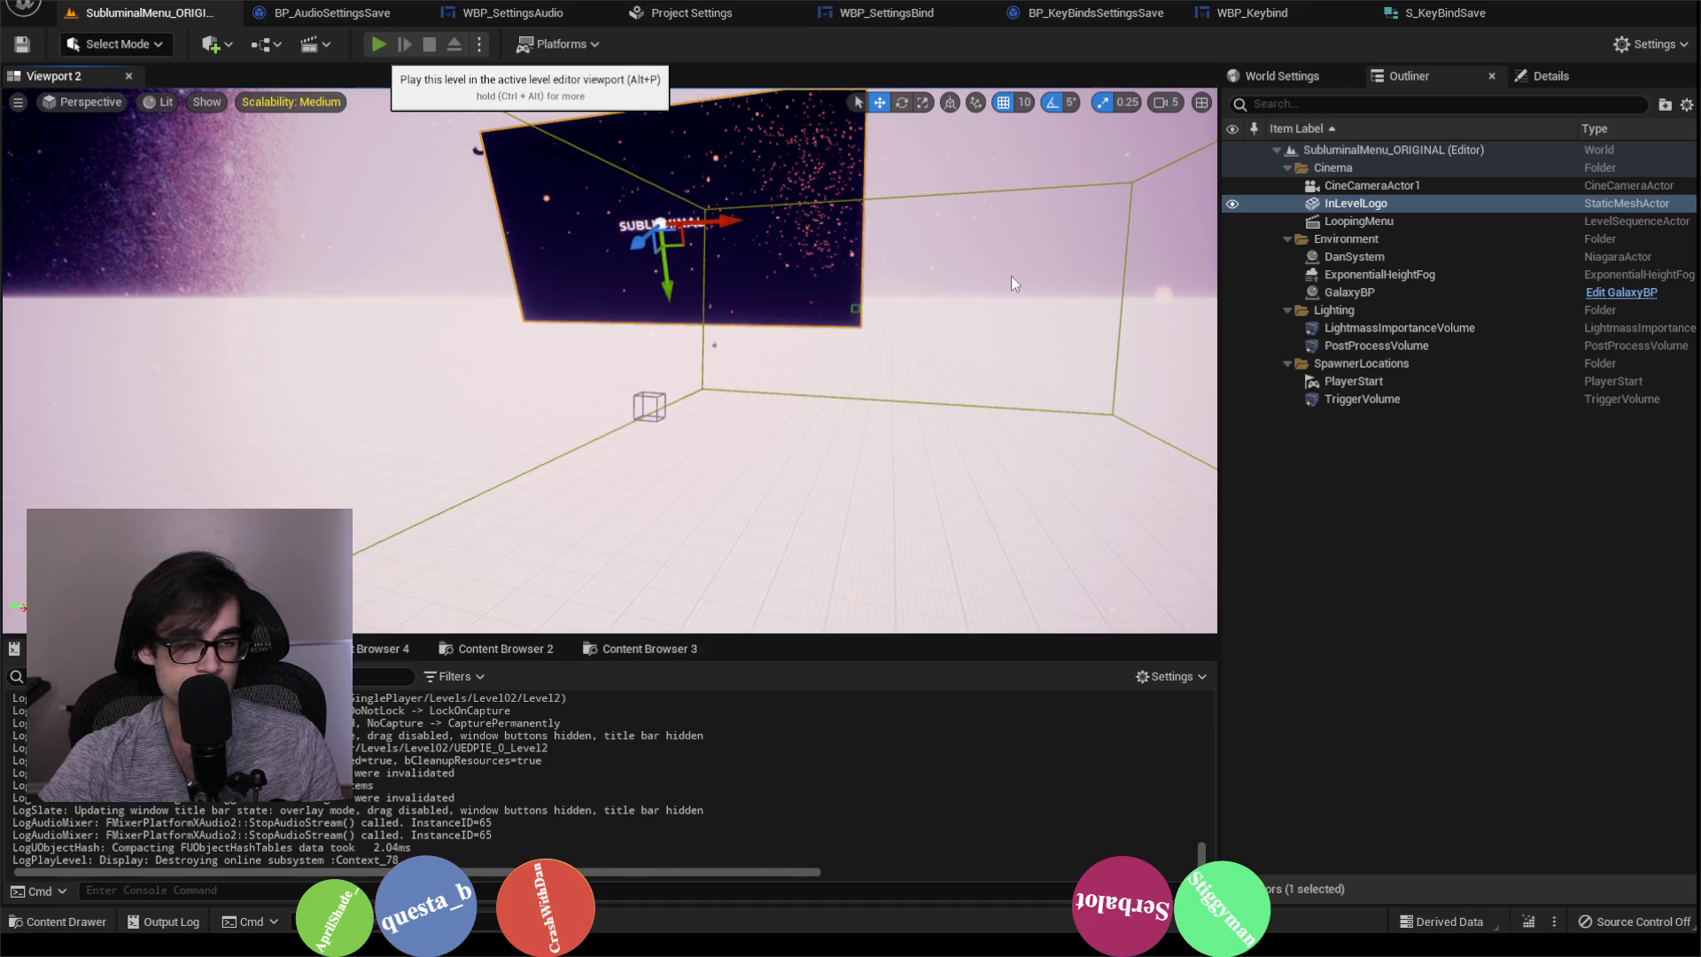
Step: Play the game, scroll its key binding settings, then stop and check the project input settings
key(alt+p)
click(1187, 113)
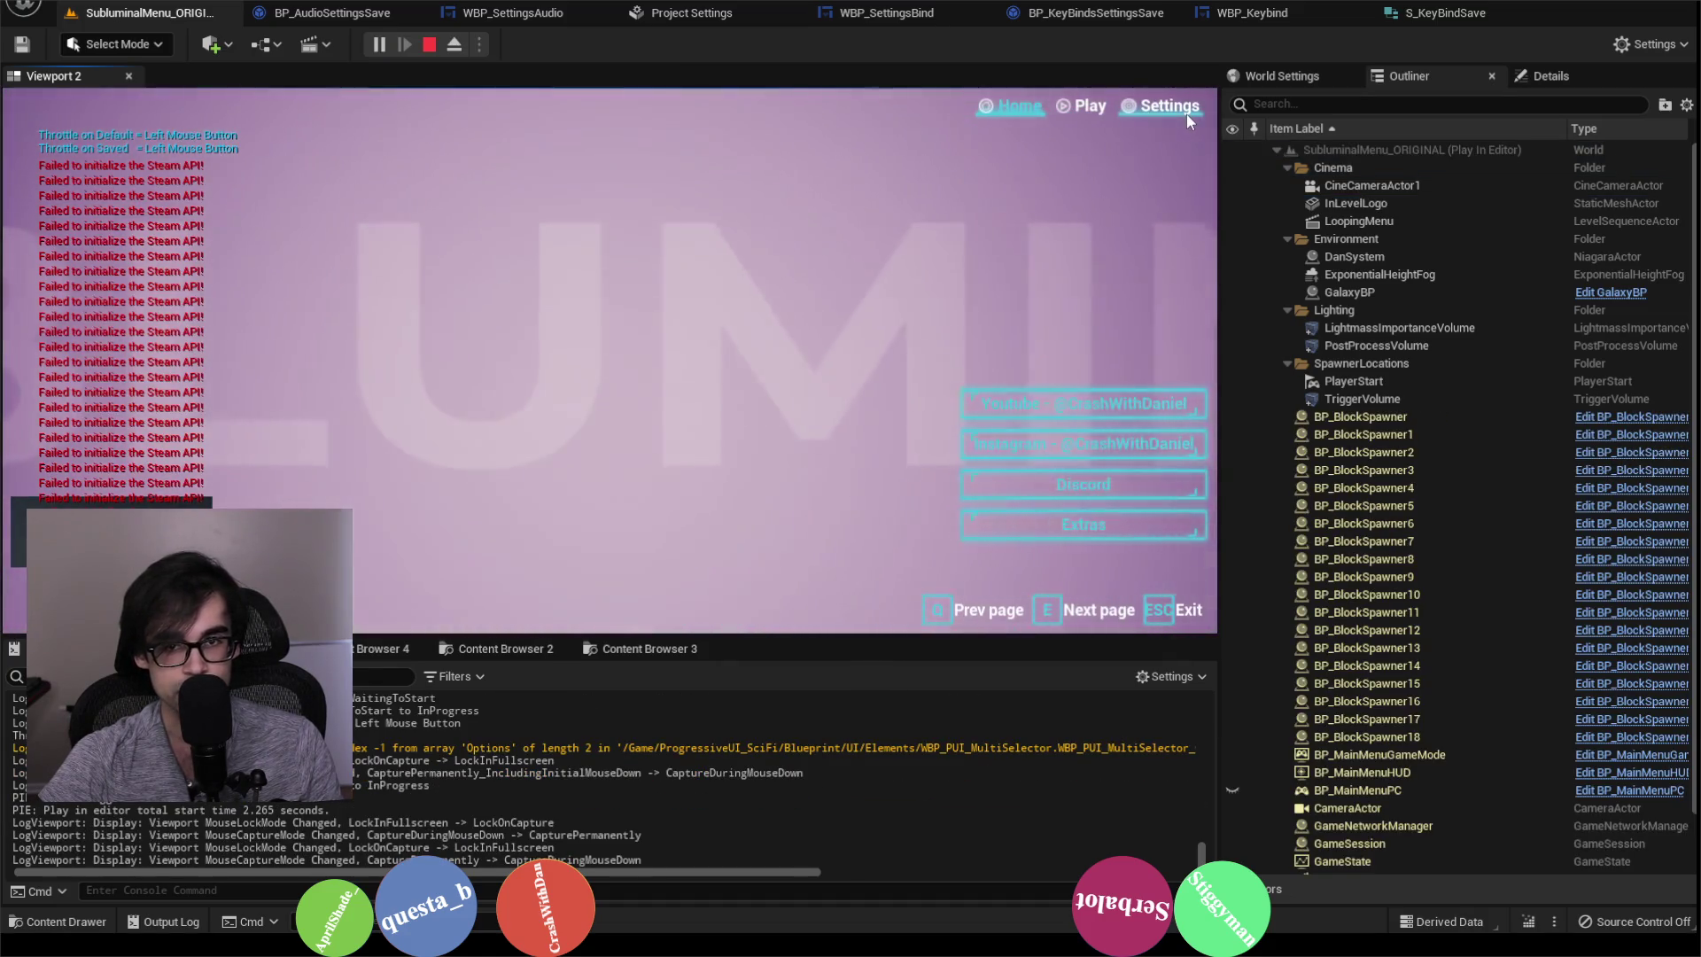
key(q)
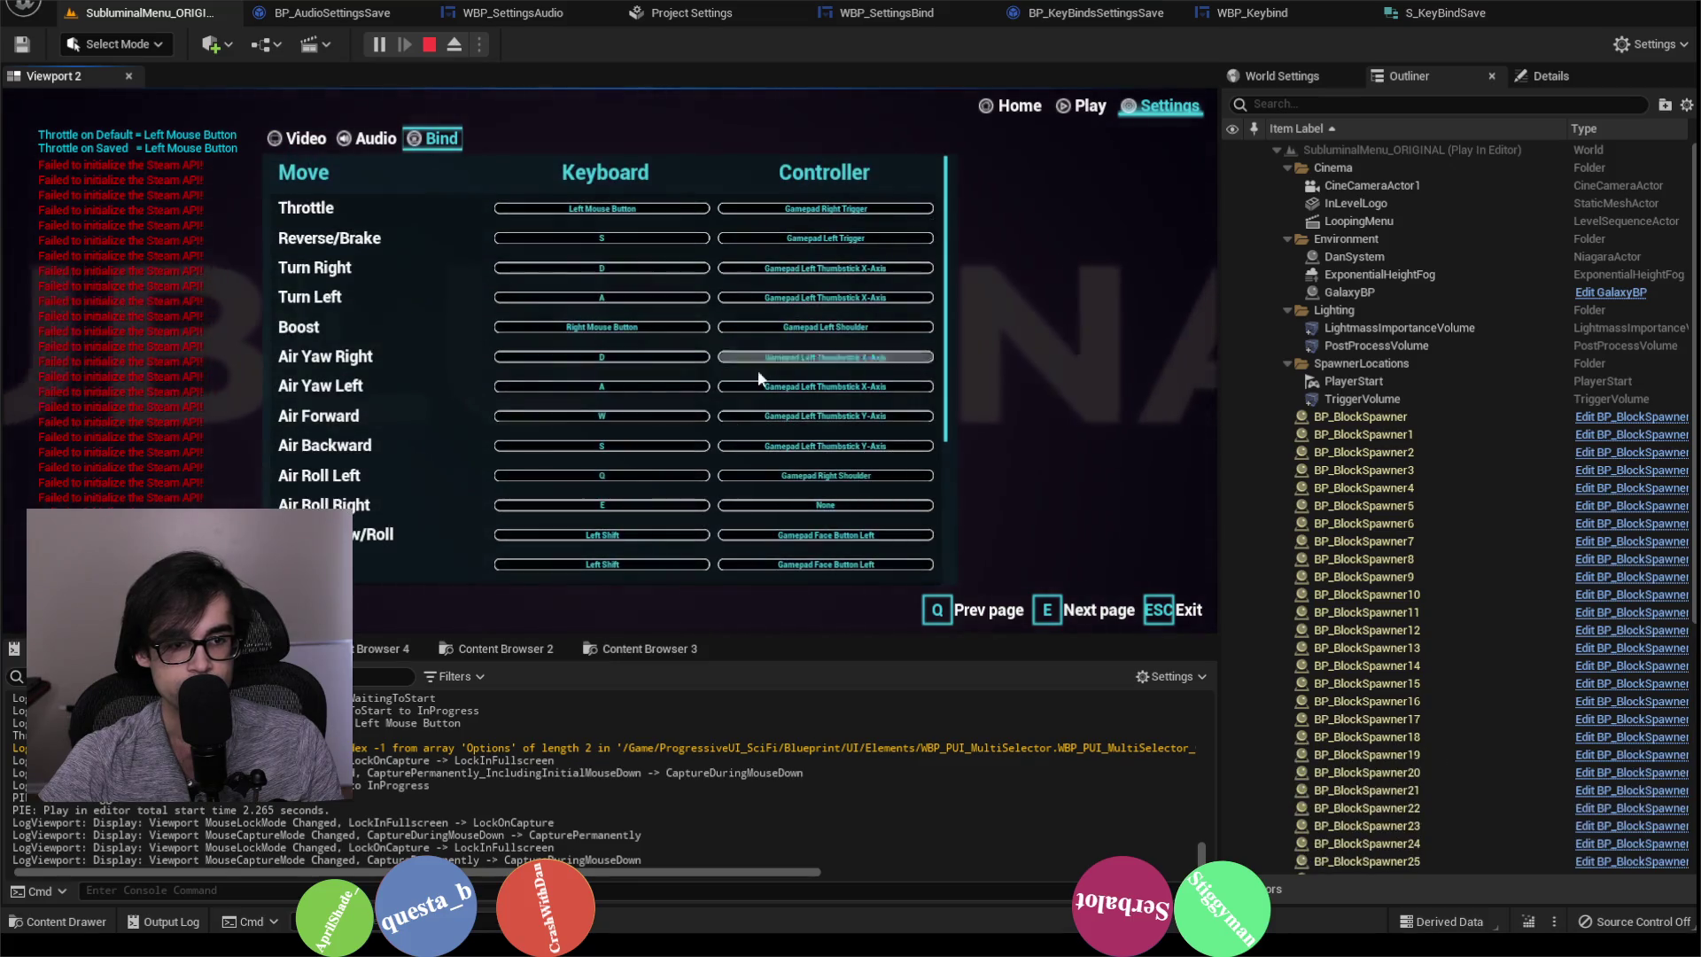
scroll(429, 363, down, 2)
scroll(429, 363, down, 2)
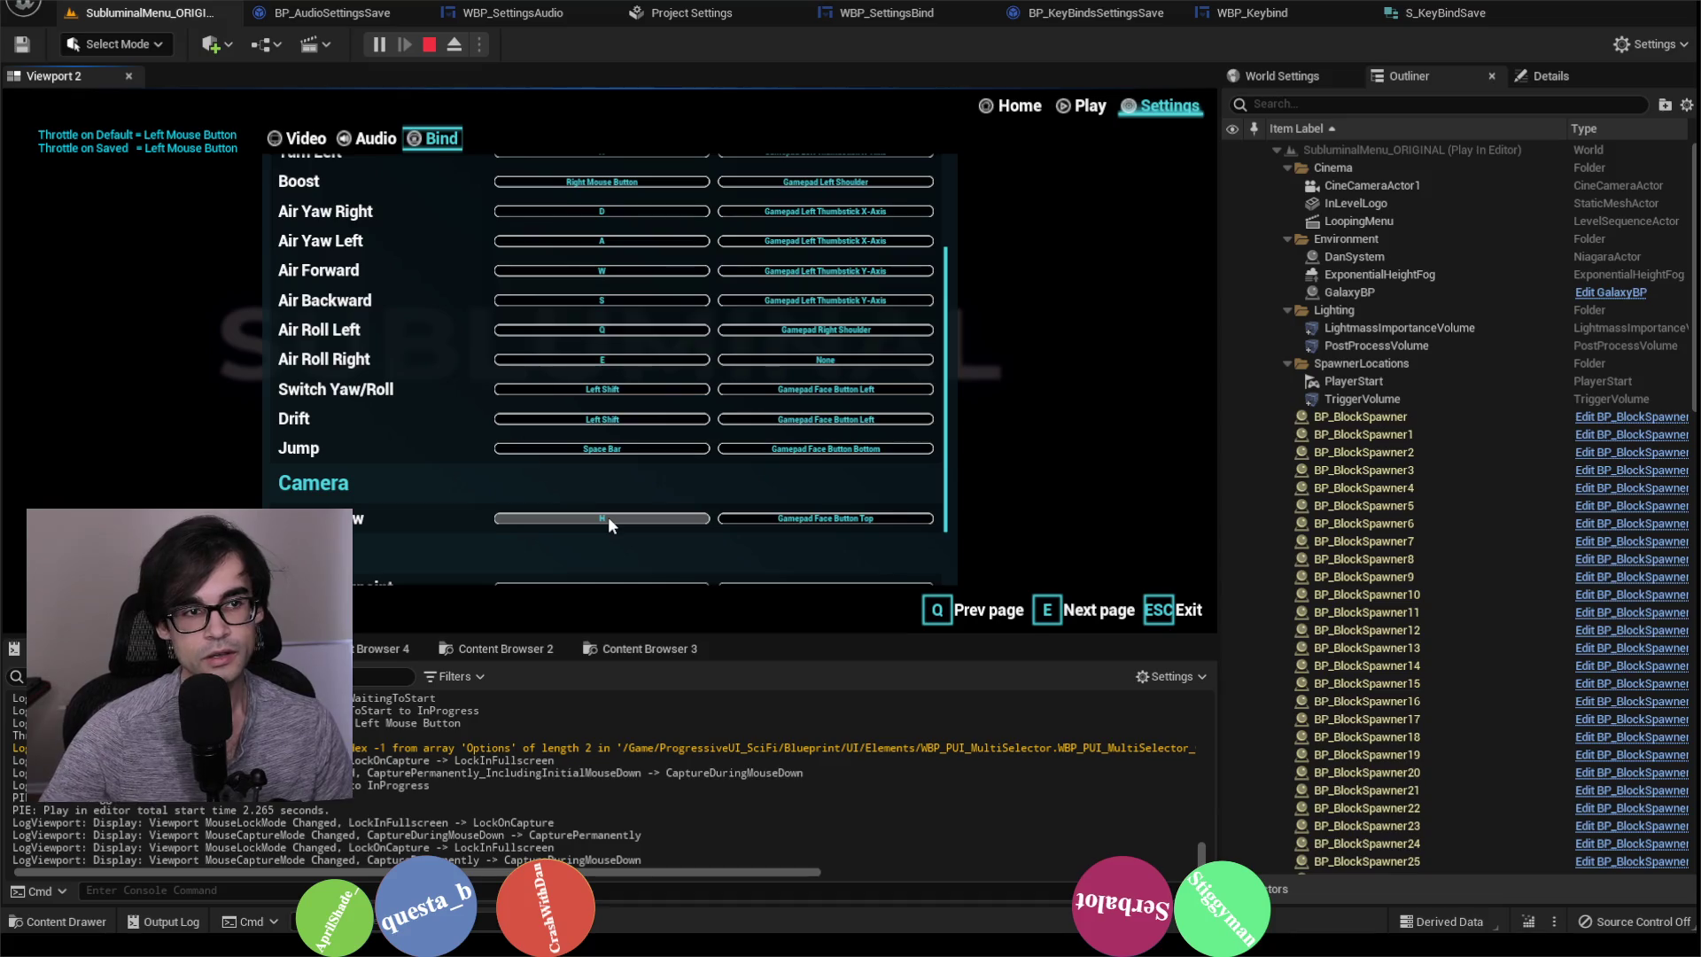
click(430, 46)
click(700, 14)
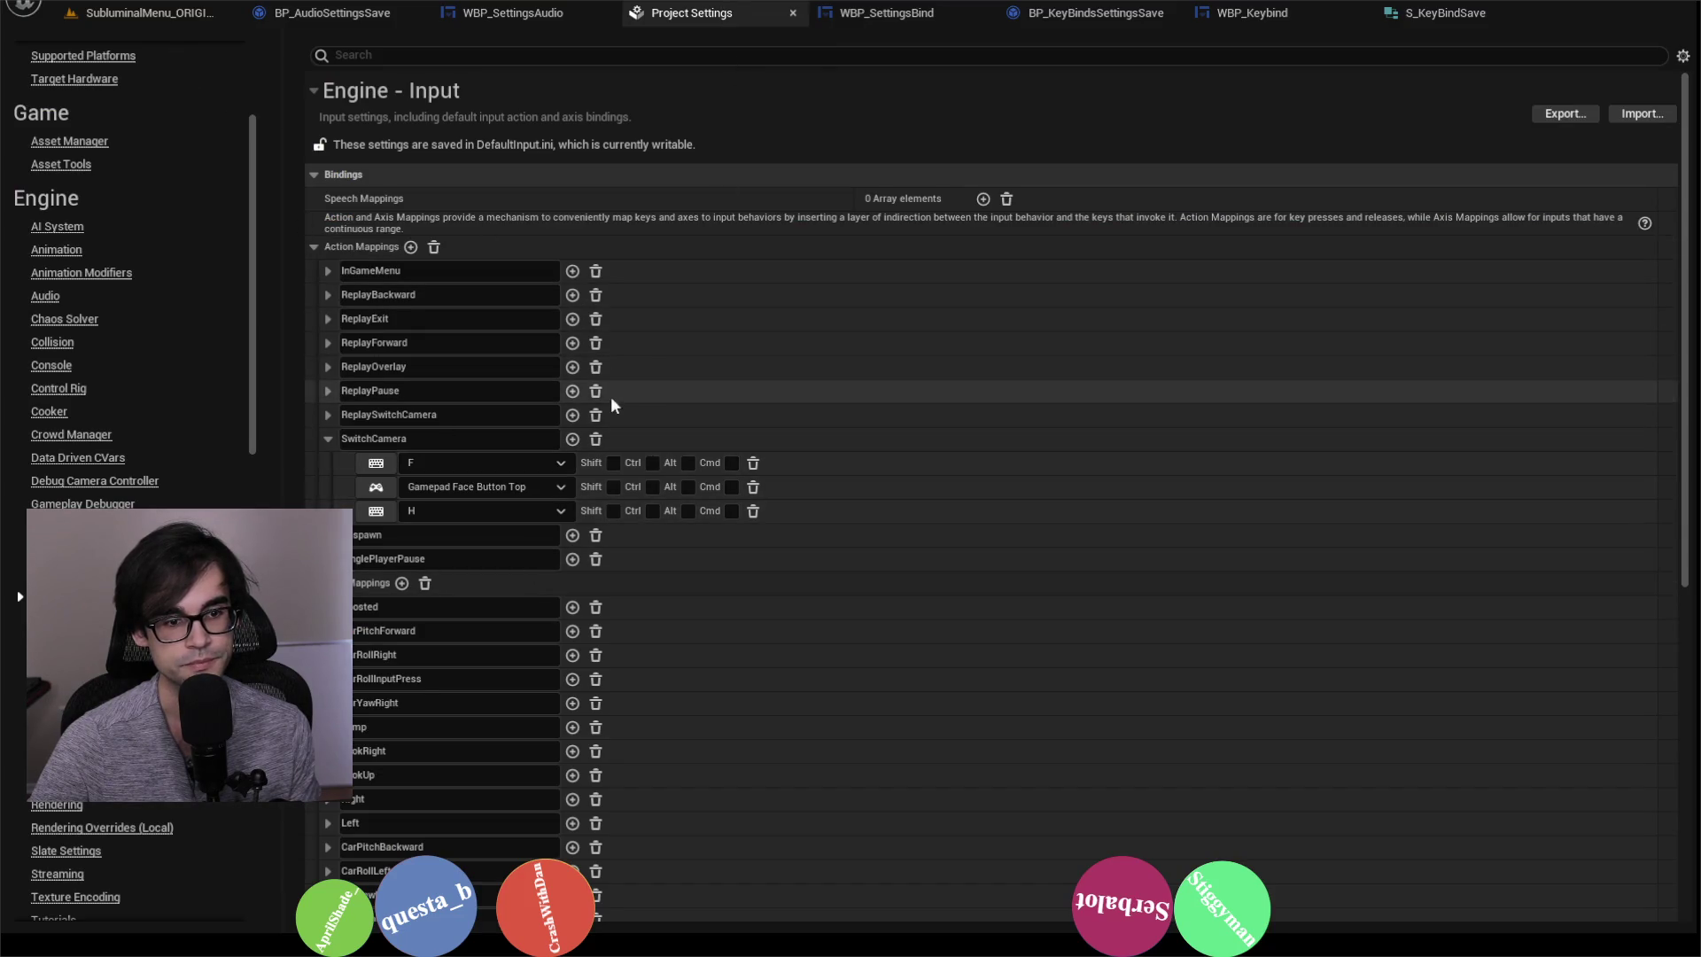
Step: From the main menu level, play again and reset all key bindings to defaults
click(165, 19)
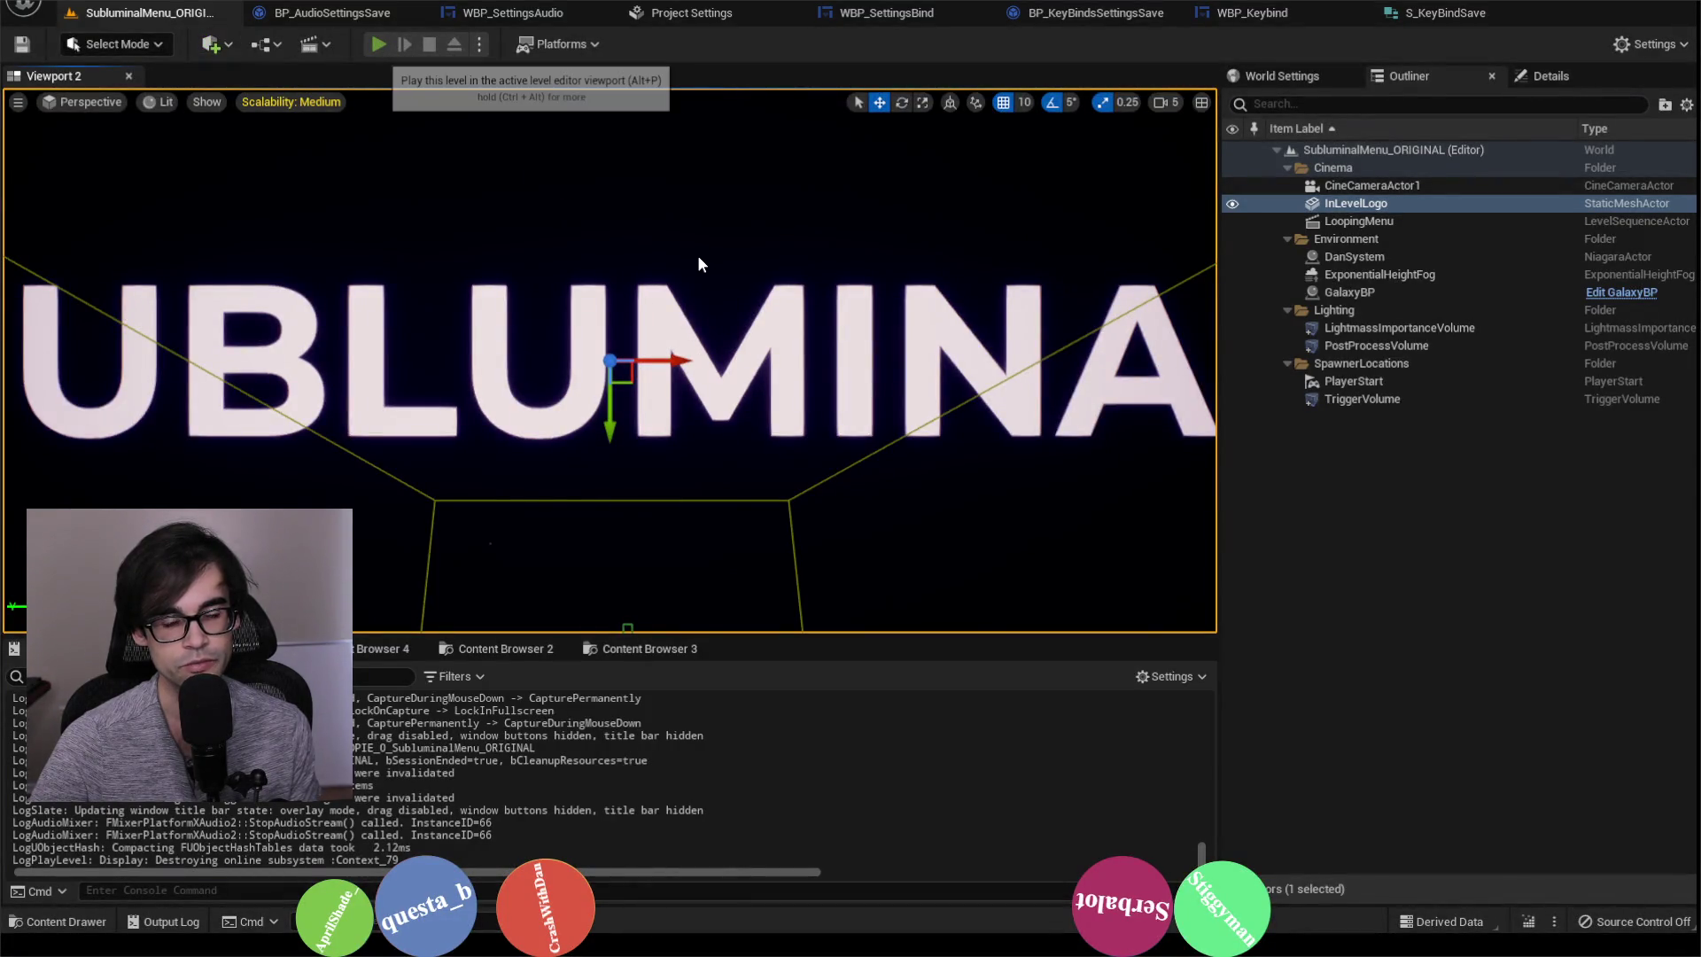
key(alt+p)
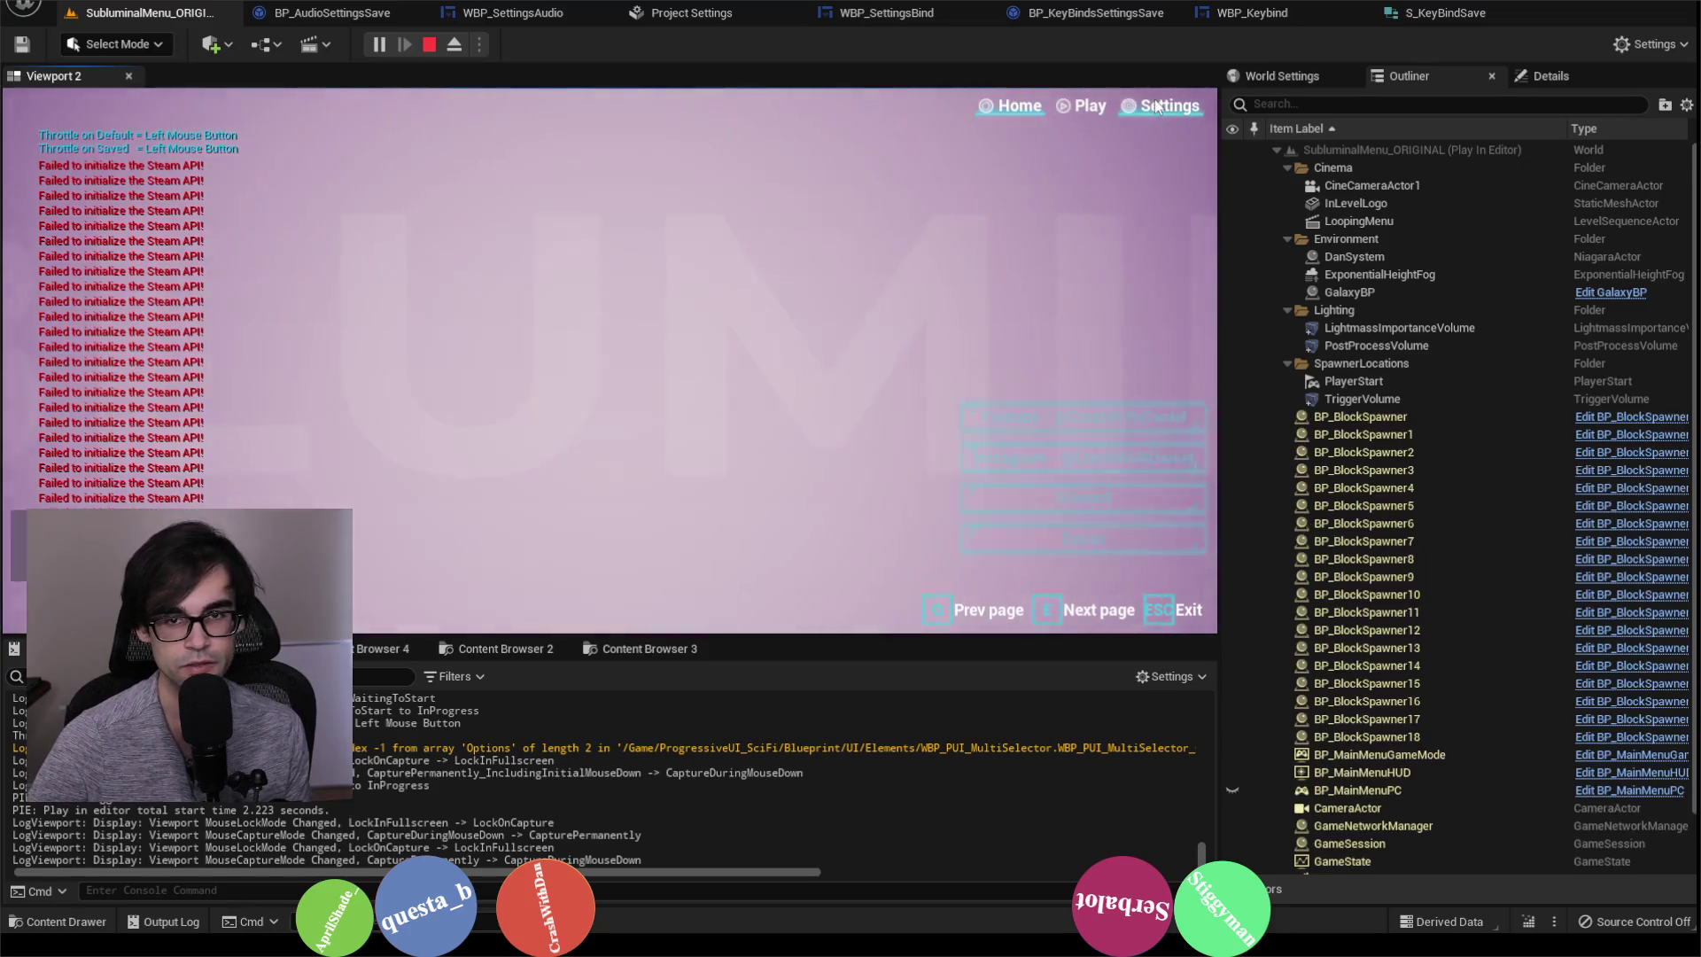
click(1155, 99)
scroll(666, 444, down, 3)
click(439, 137)
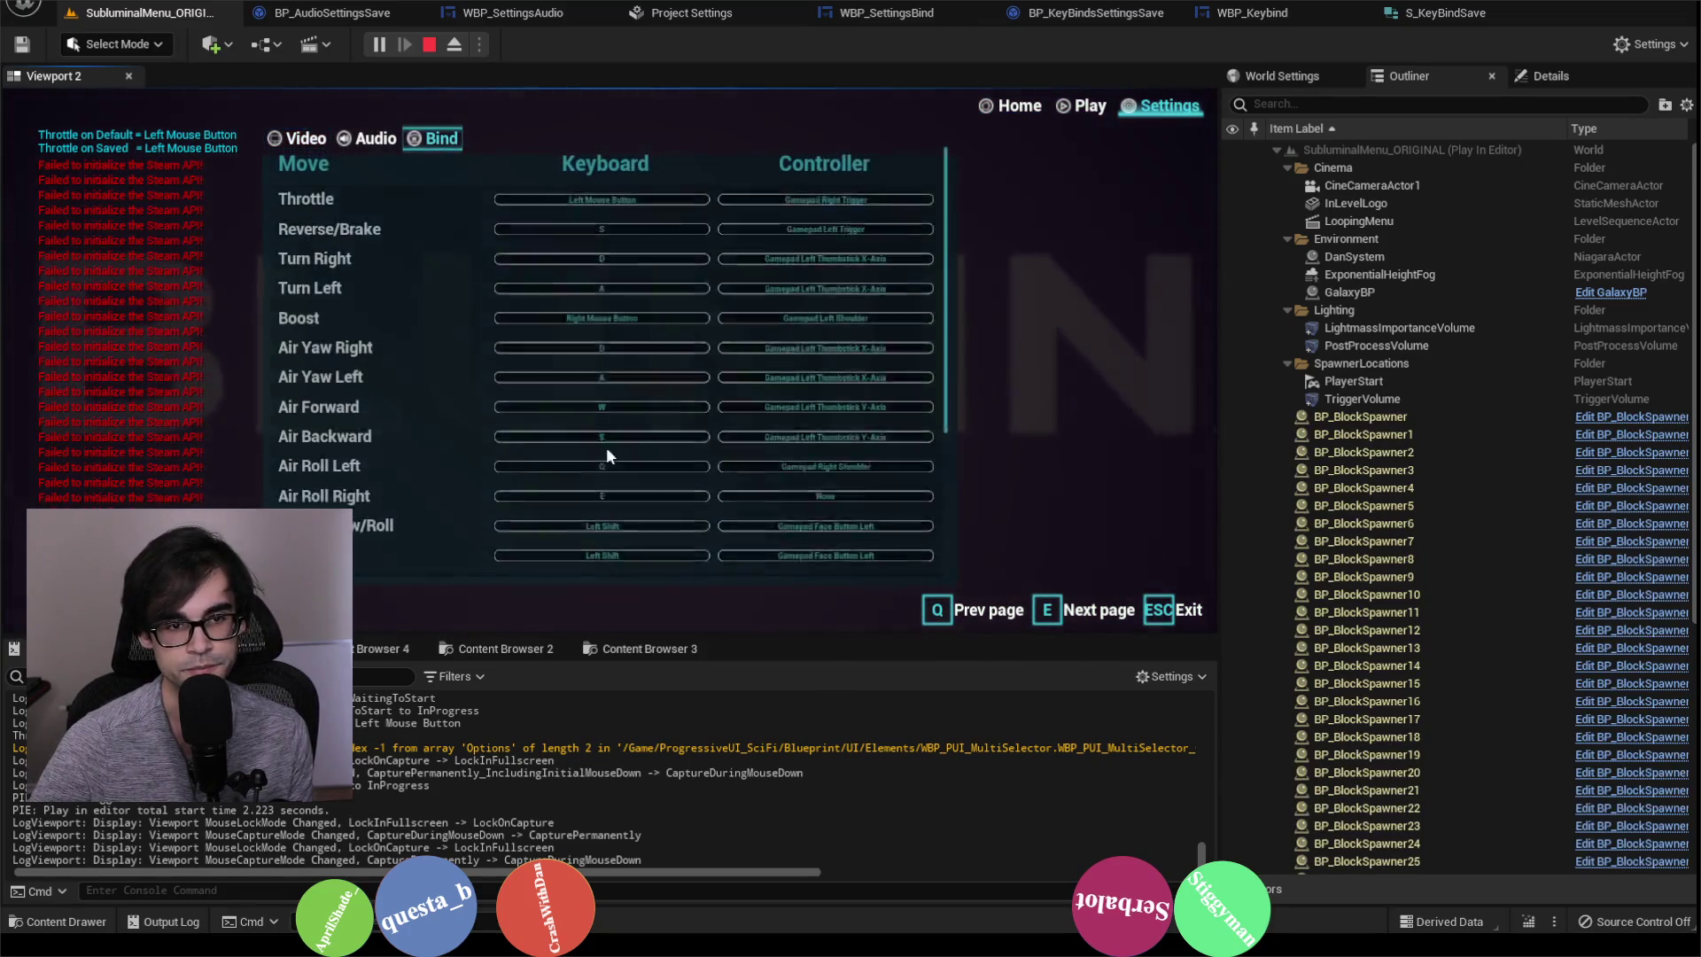
scroll(595, 431, down, 4)
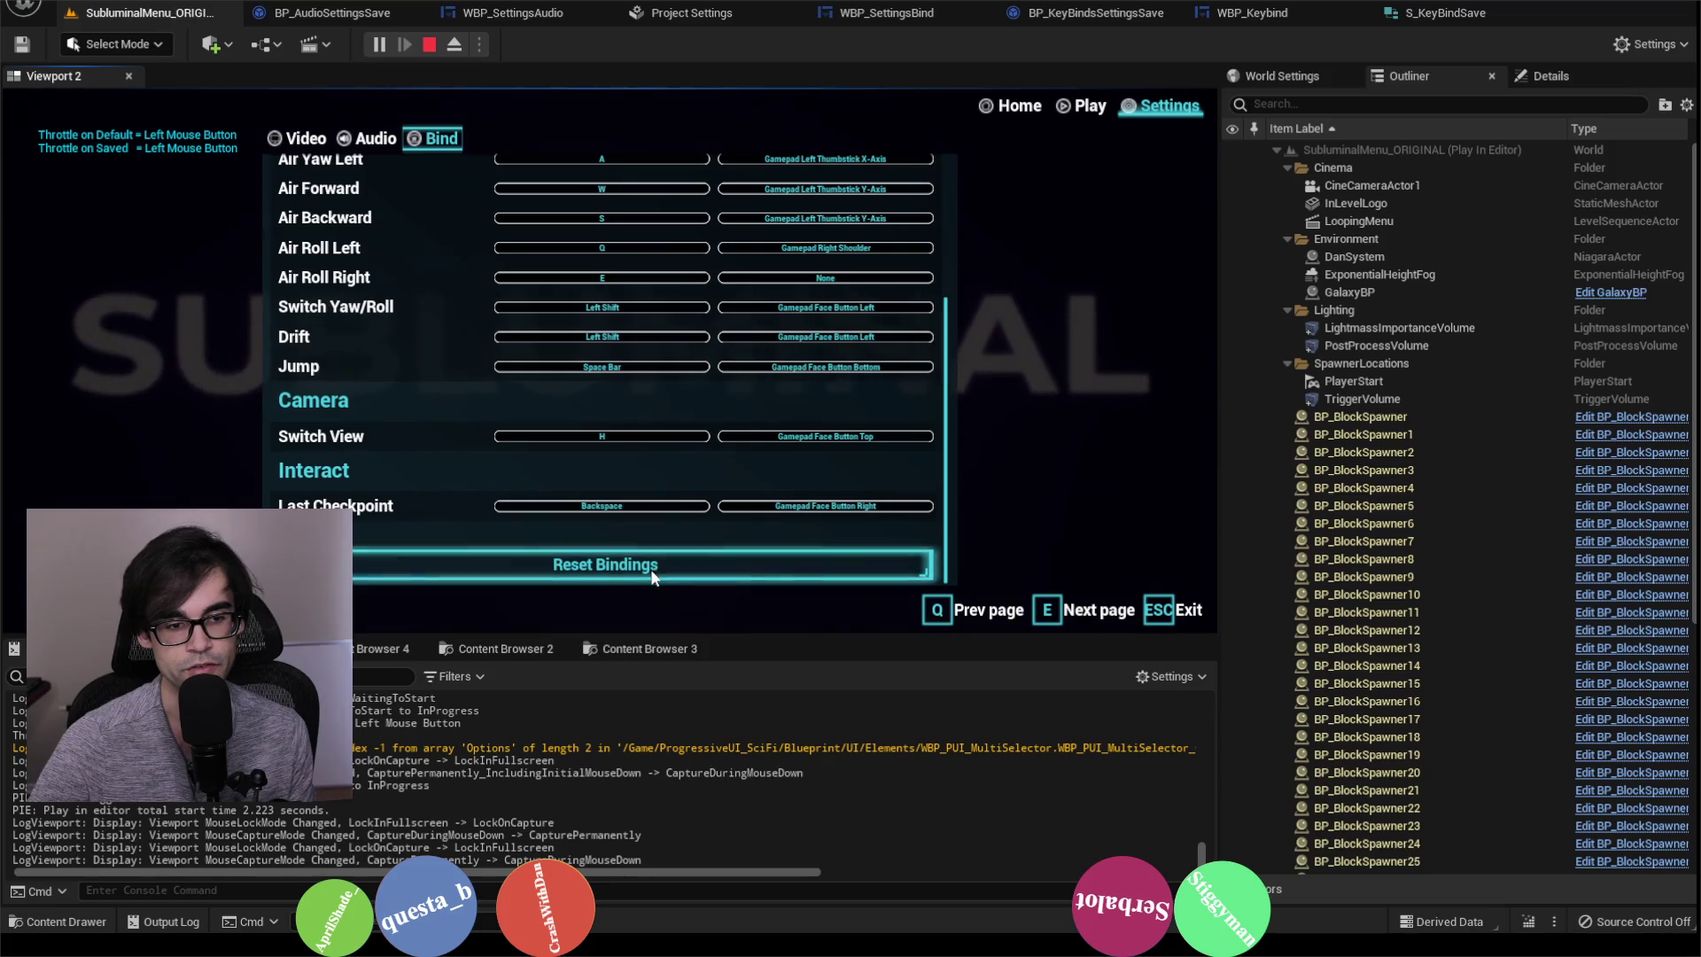
click(653, 575)
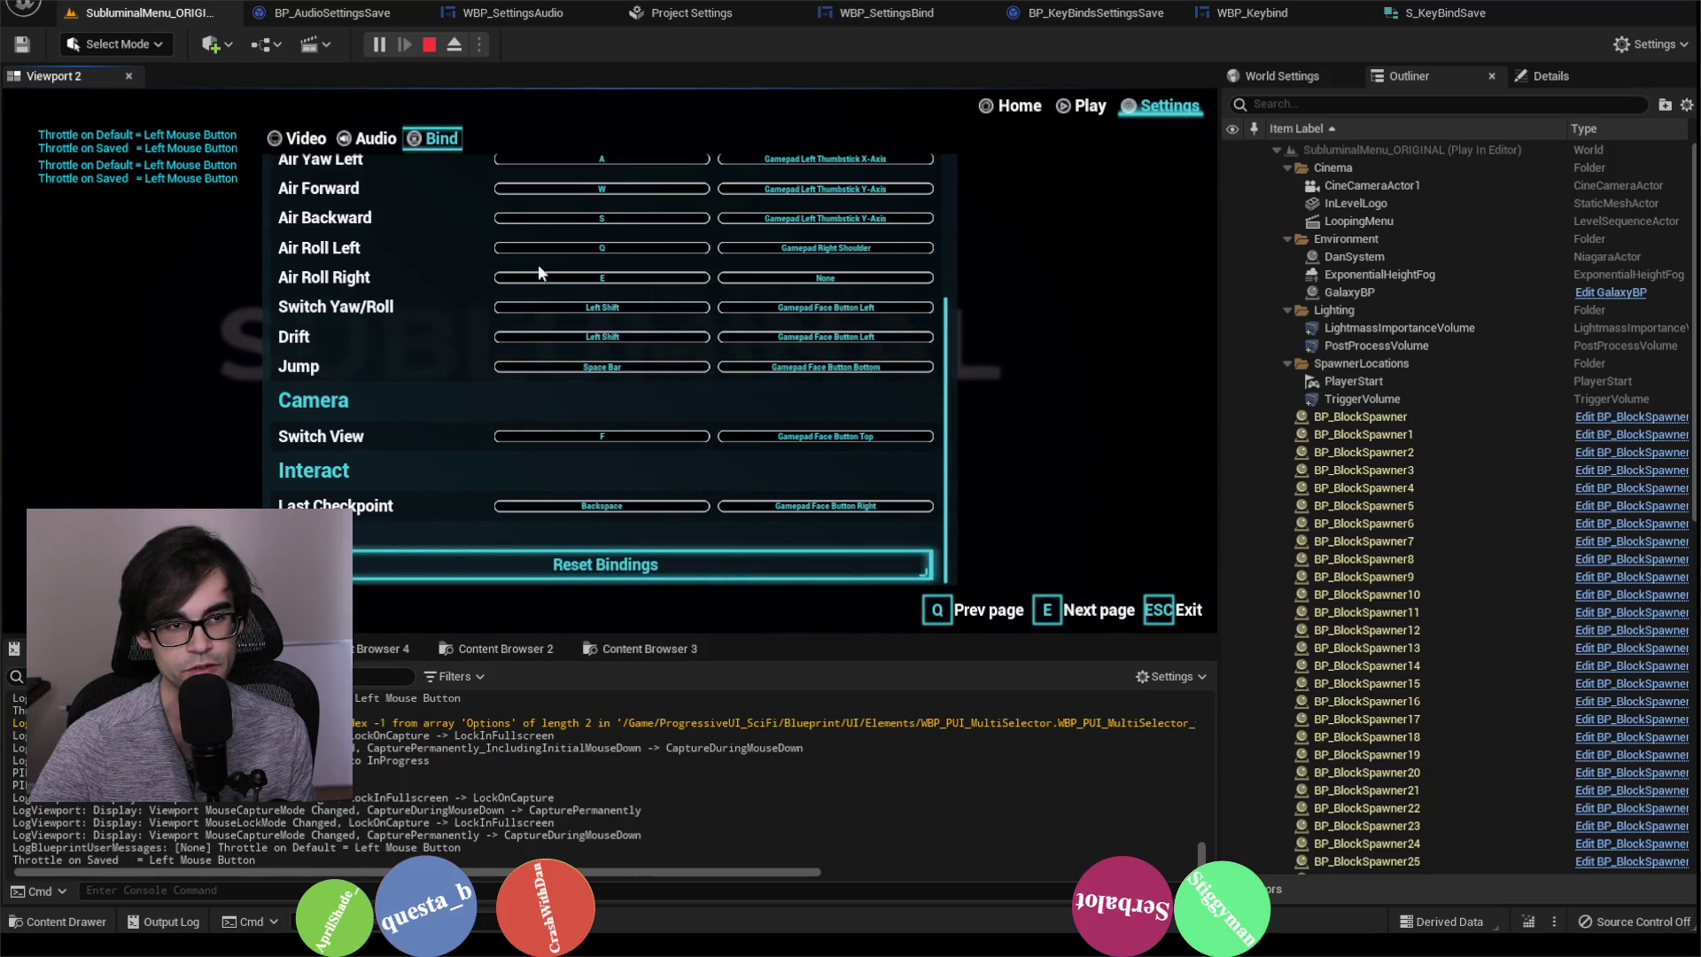
Step: Stop play, review the Engine - Input project settings, and return to the WBP_Keybind graph
click(428, 49)
click(25, 9)
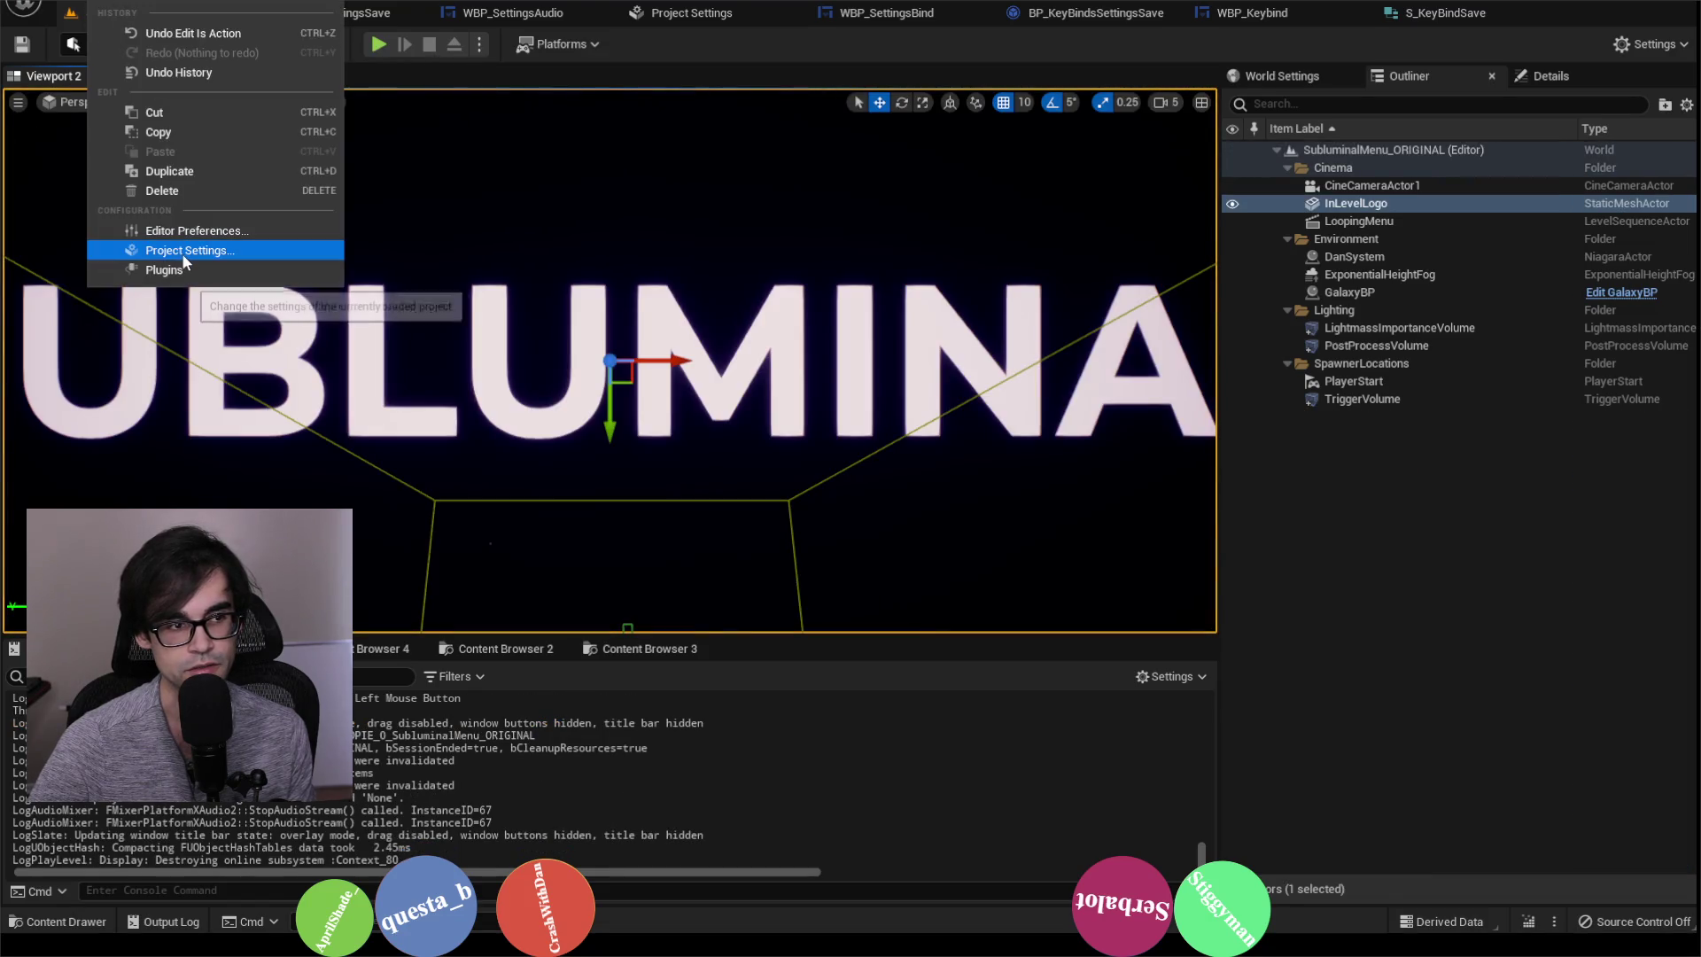
click(188, 253)
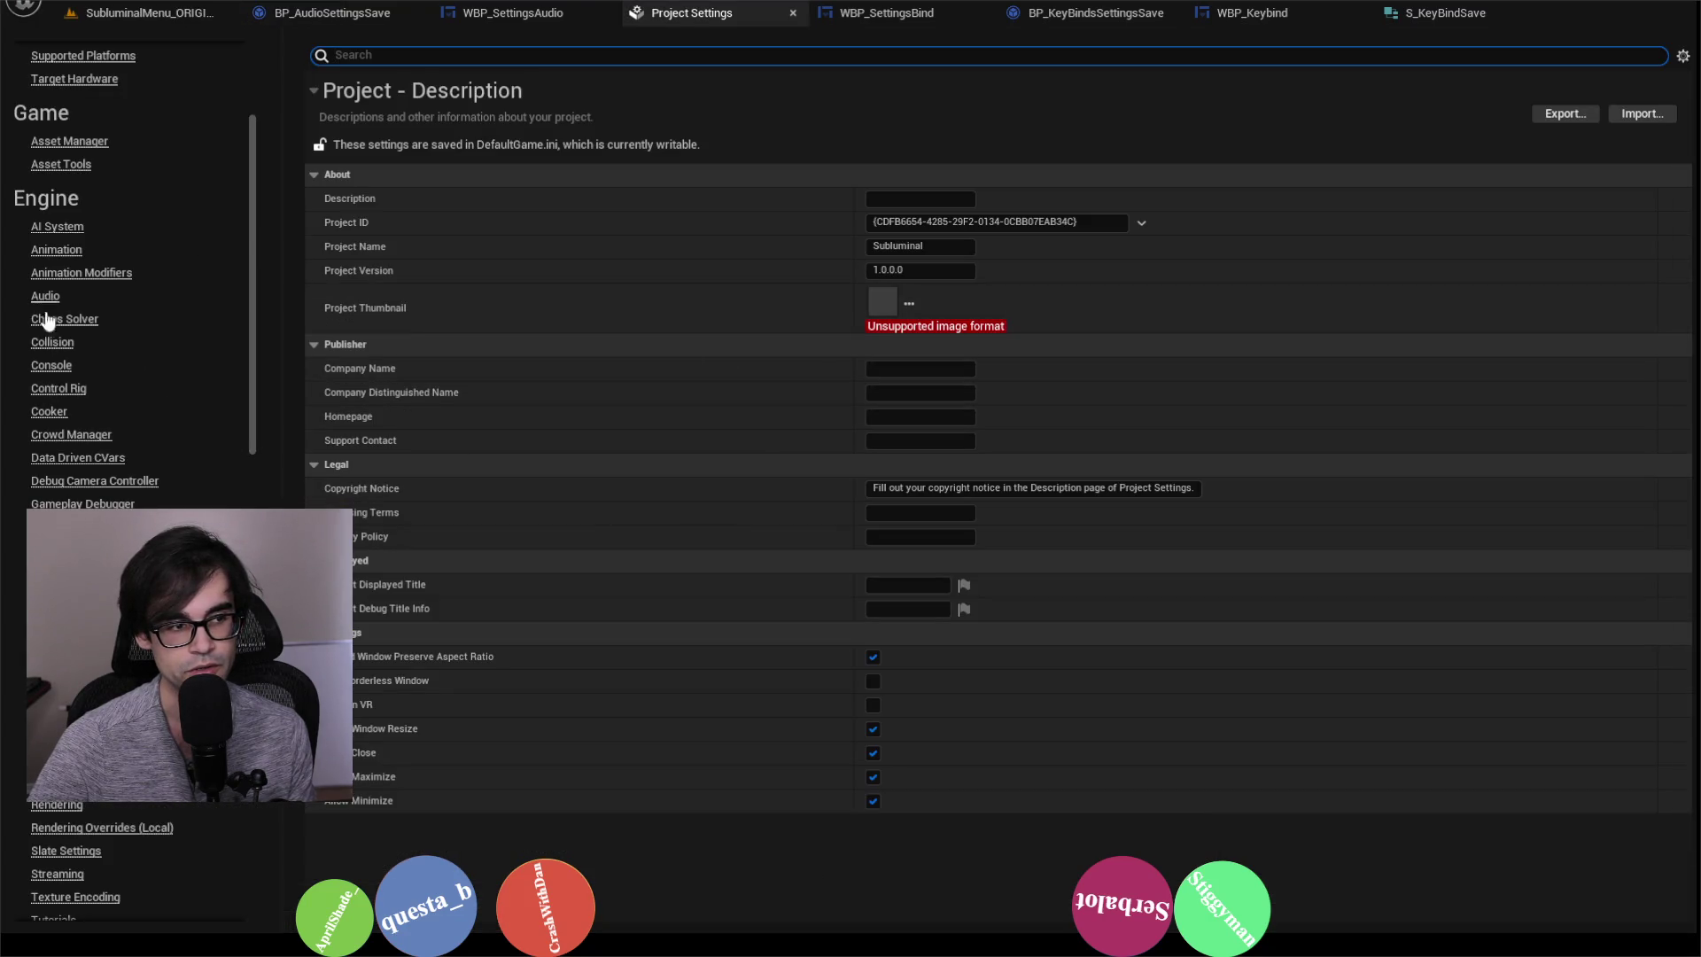
click(57, 595)
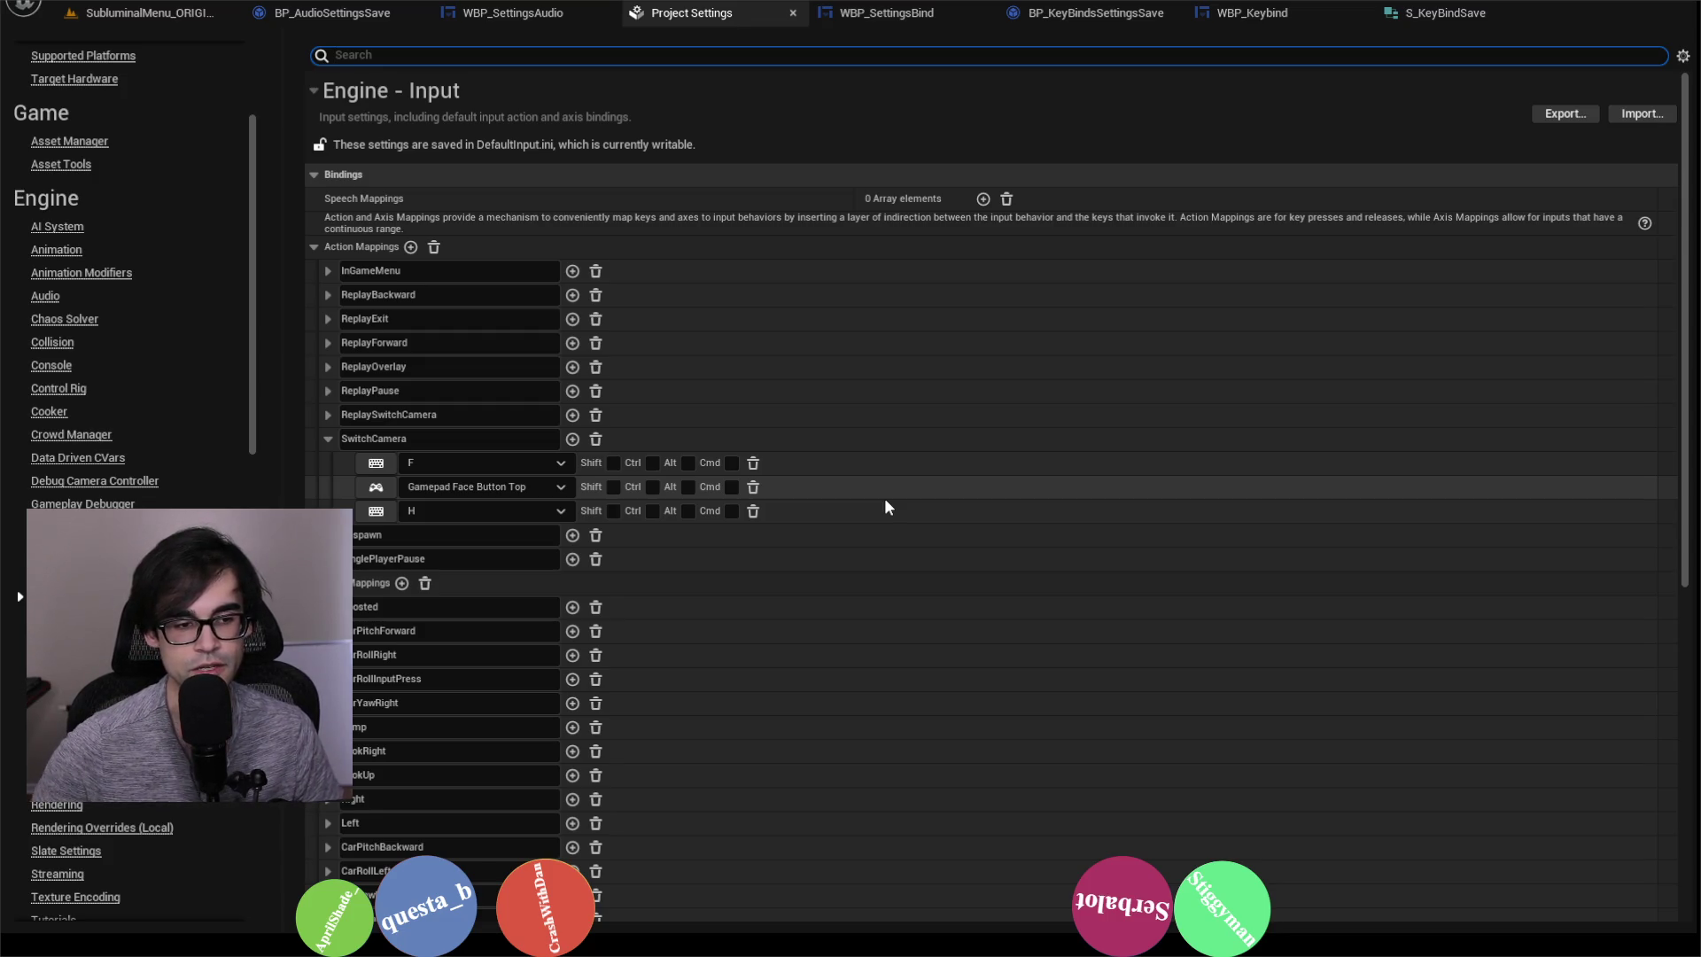
click(1243, 14)
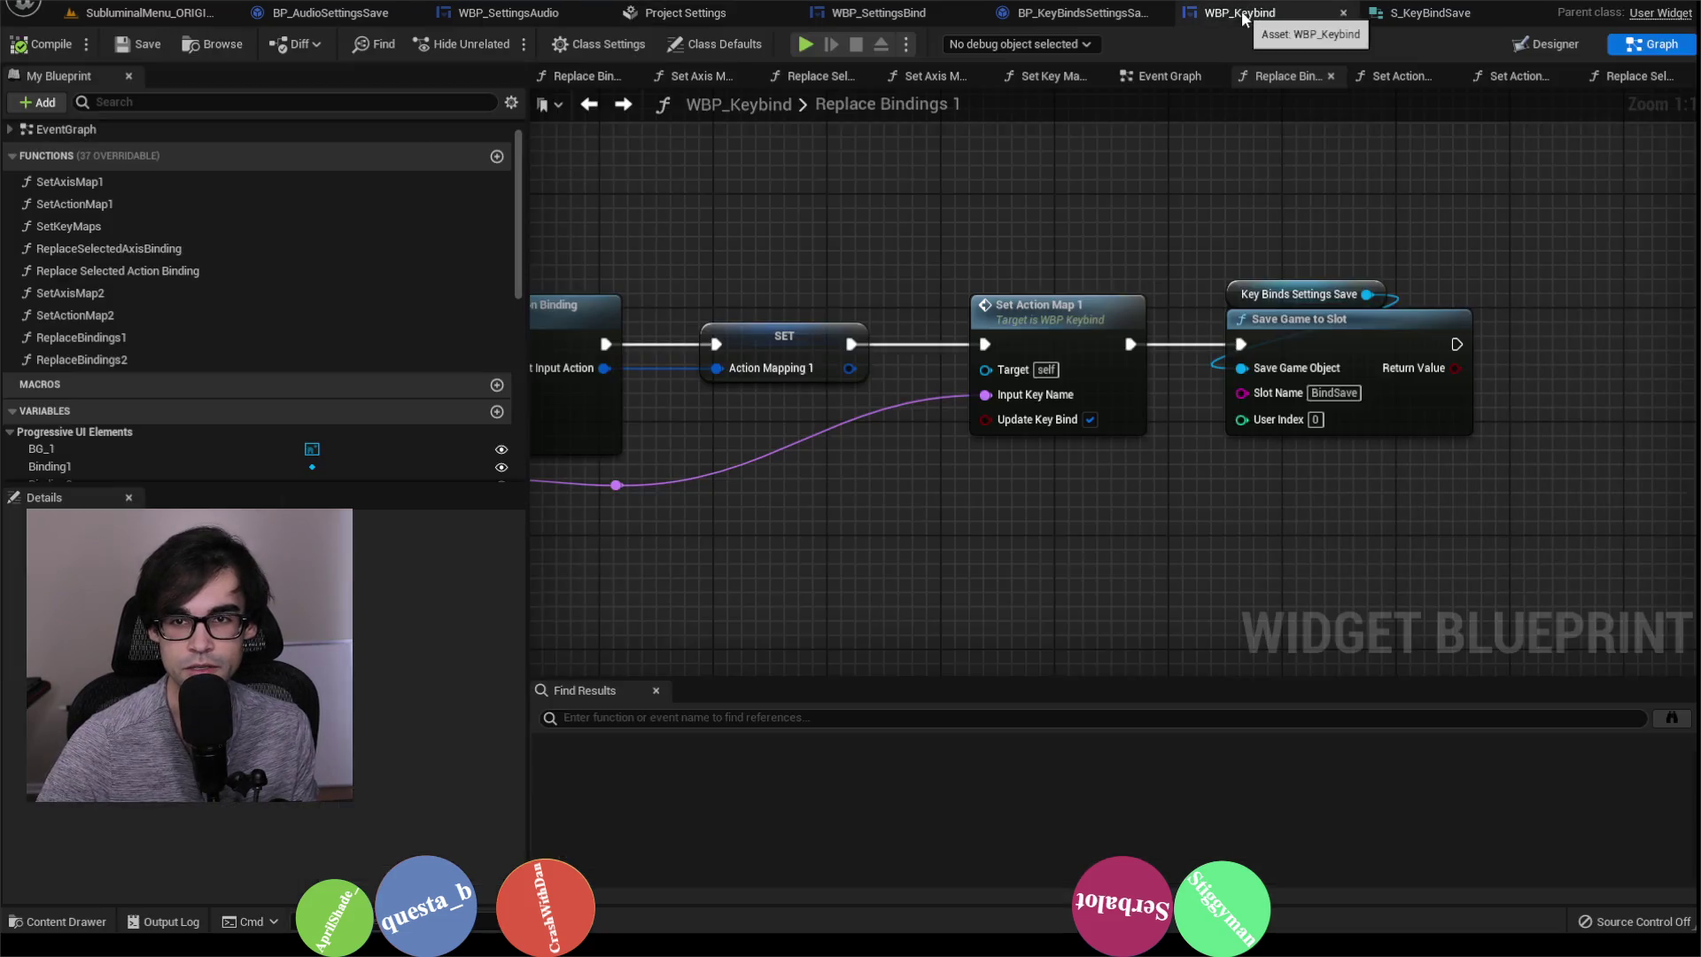
Step: Glance at the key binds save blueprint and bind widget, then open Replace Selected Action Binding
click(1040, 14)
click(890, 13)
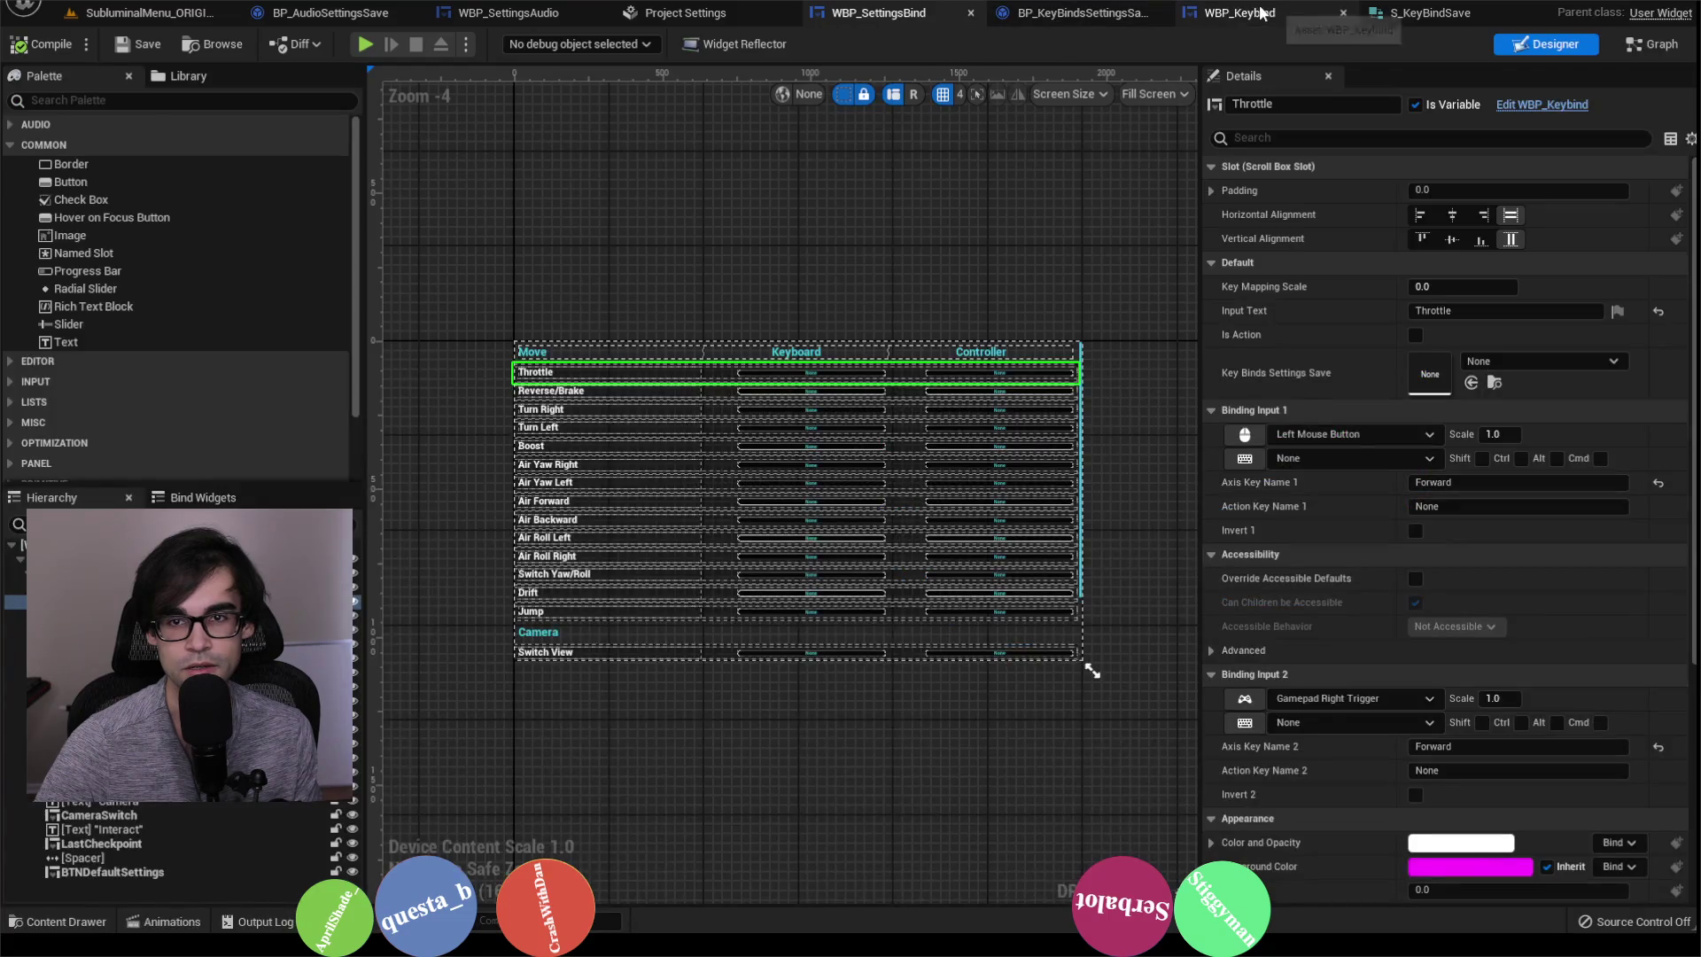
click(1238, 13)
scroll(917, 255, down, 2)
scroll(970, 342, up, 2)
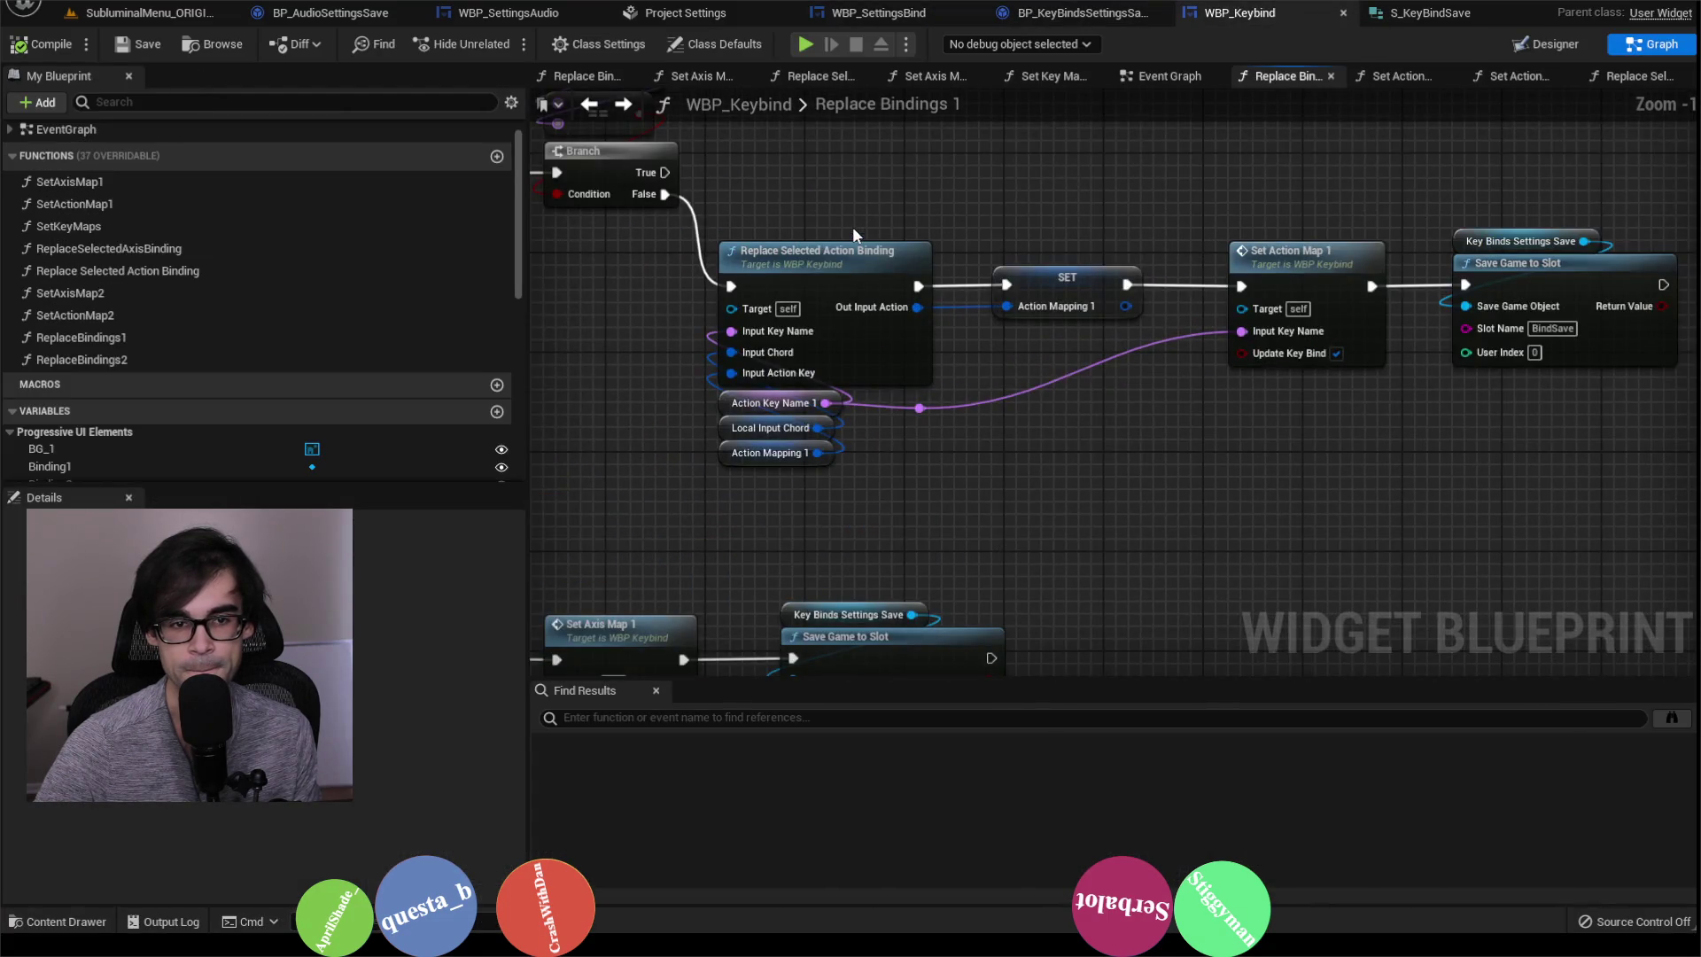
click(920, 245)
double_click(920, 244)
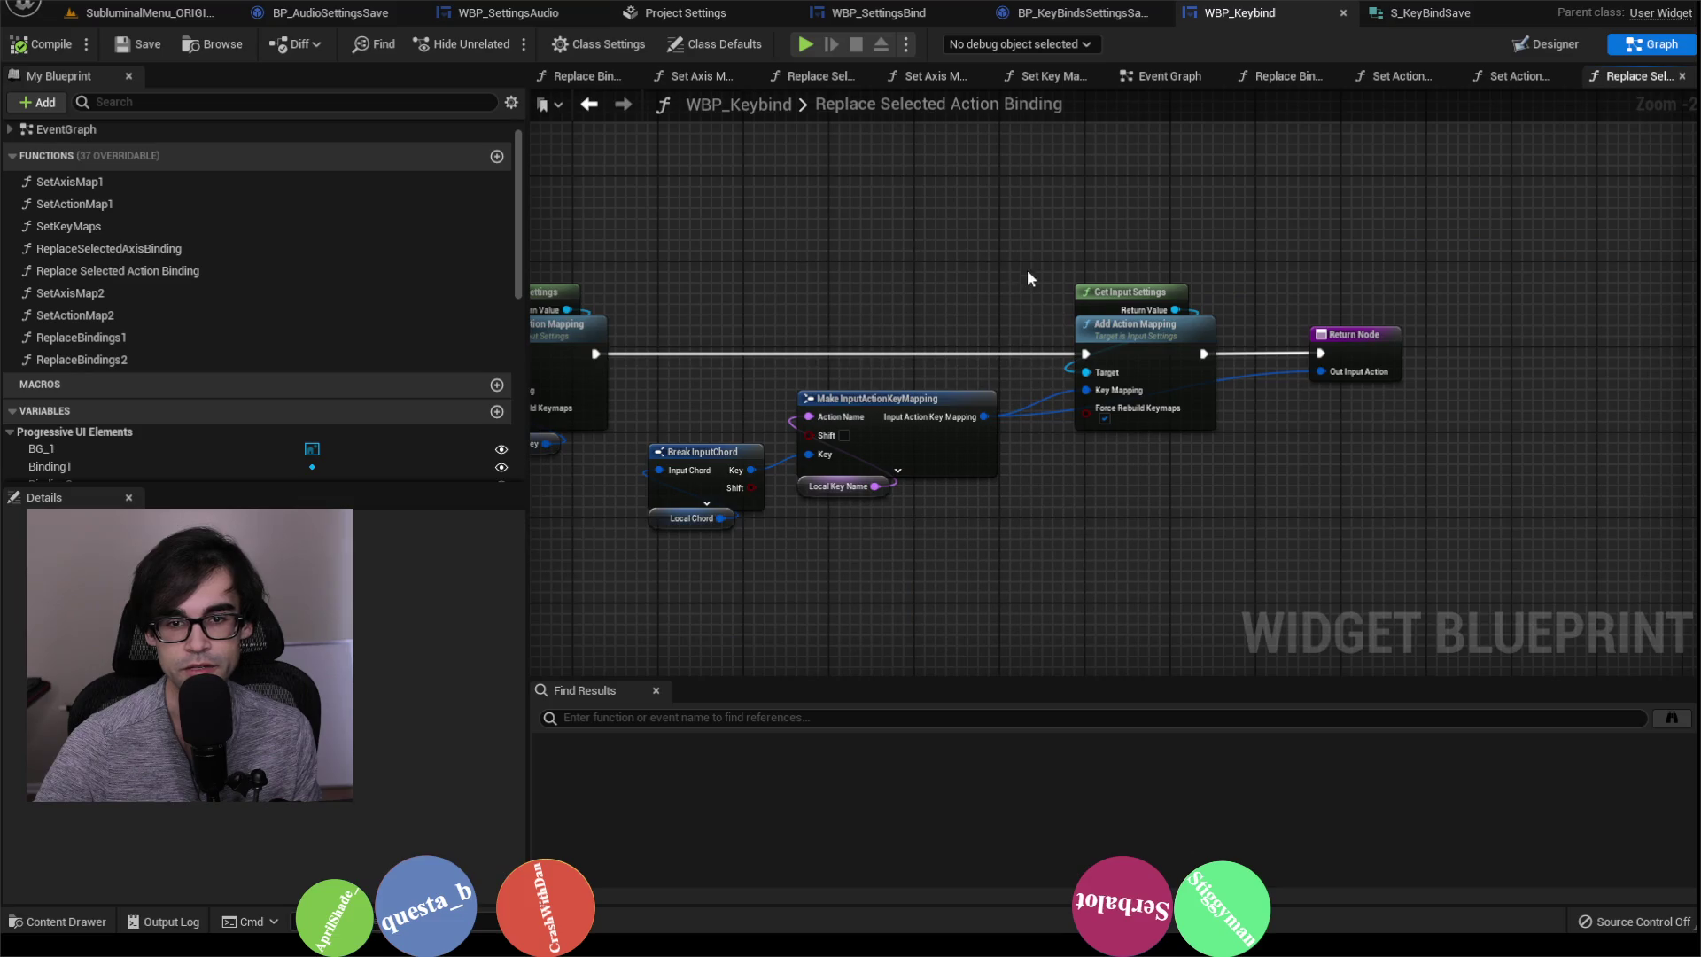
scroll(1037, 360, up, 2)
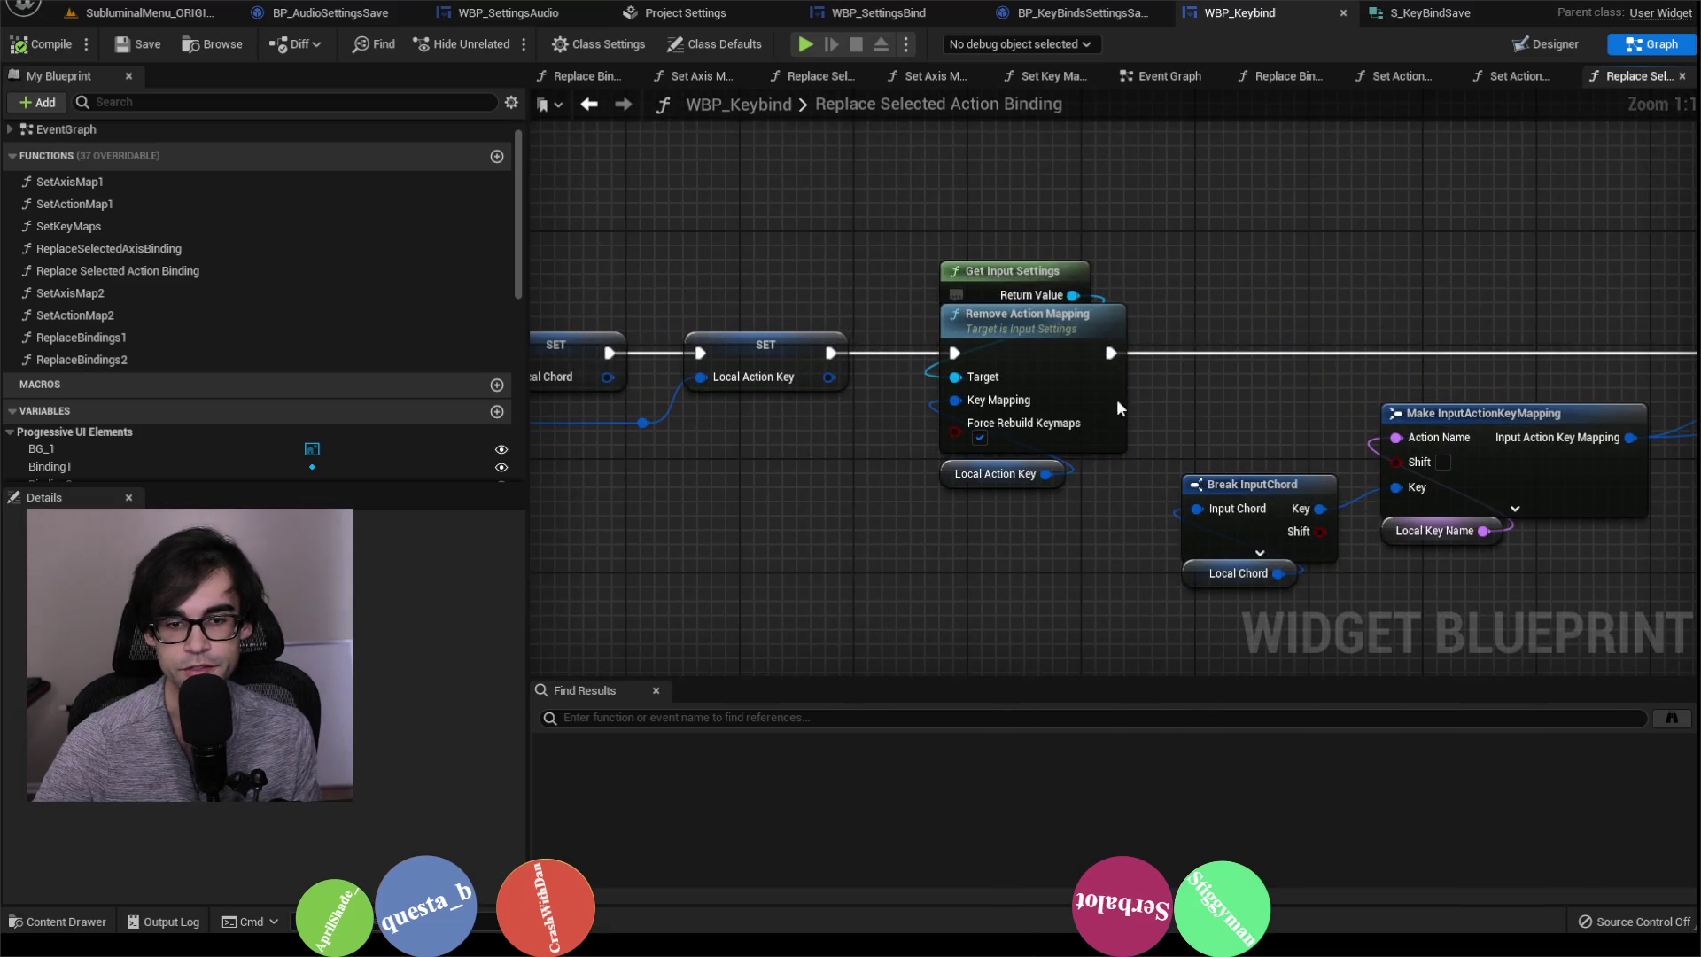
scroll(1071, 345, down, 4)
scroll(1080, 355, up, 2)
scroll(1056, 232, down, 2)
scroll(969, 253, up, 1)
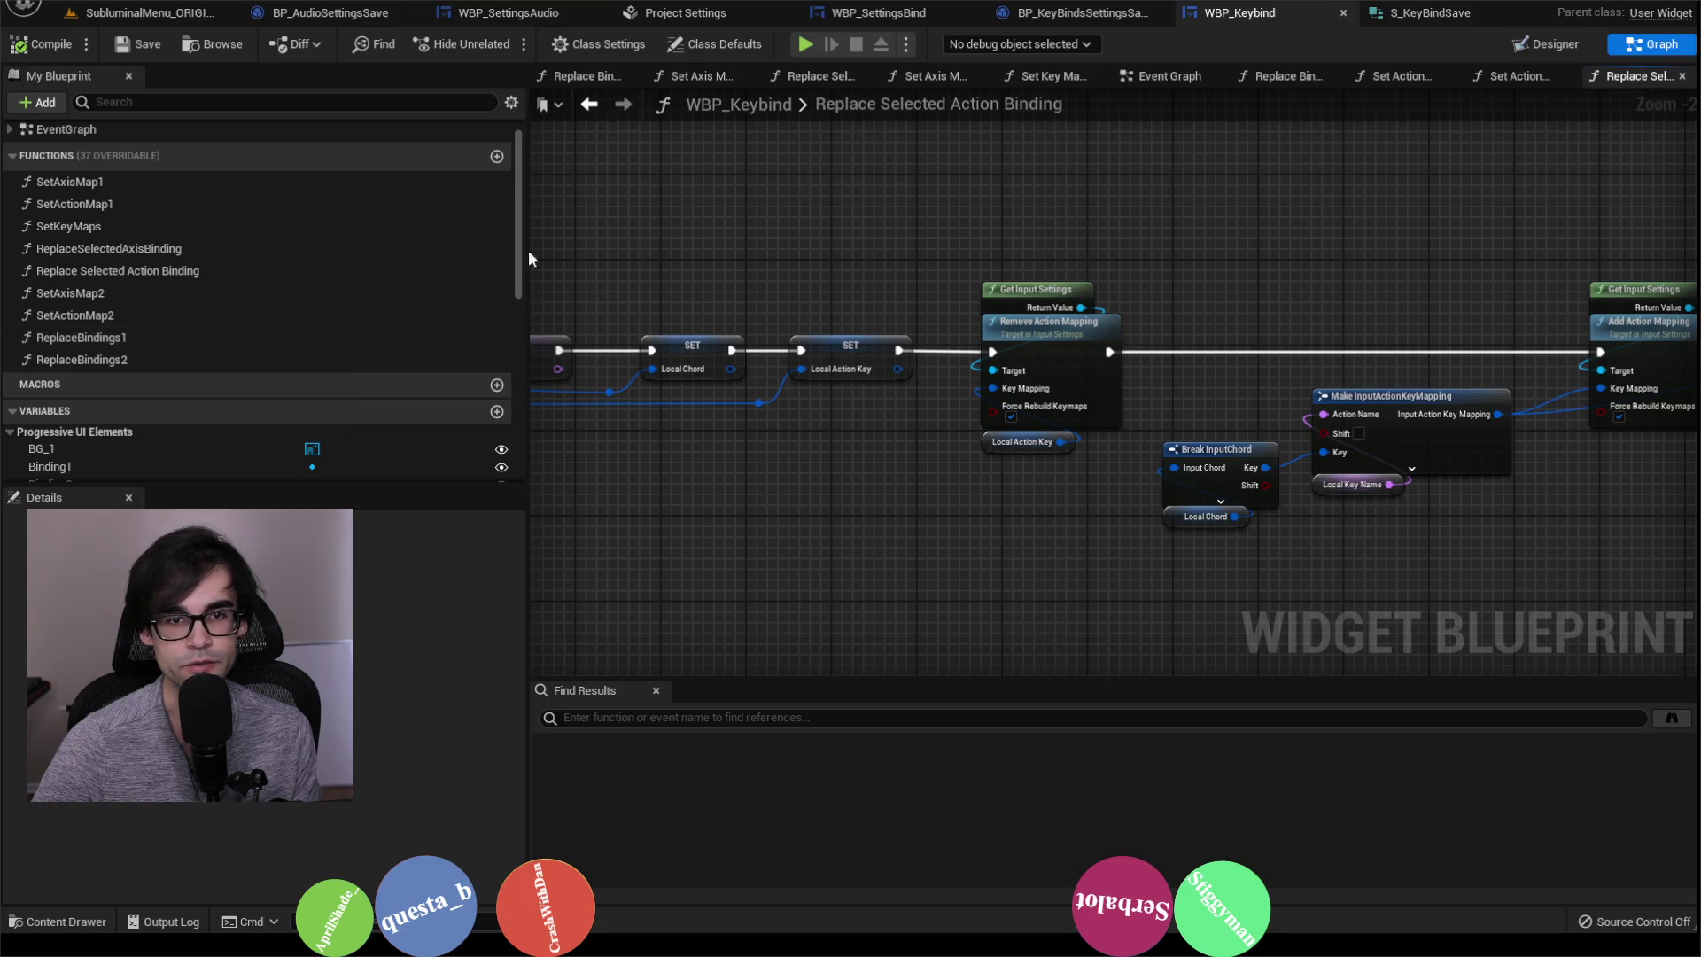
Step: Compare Replace Selected Axis Binding with the action graph's Break InputChord and Add Action Mapping nodes
double_click(195, 252)
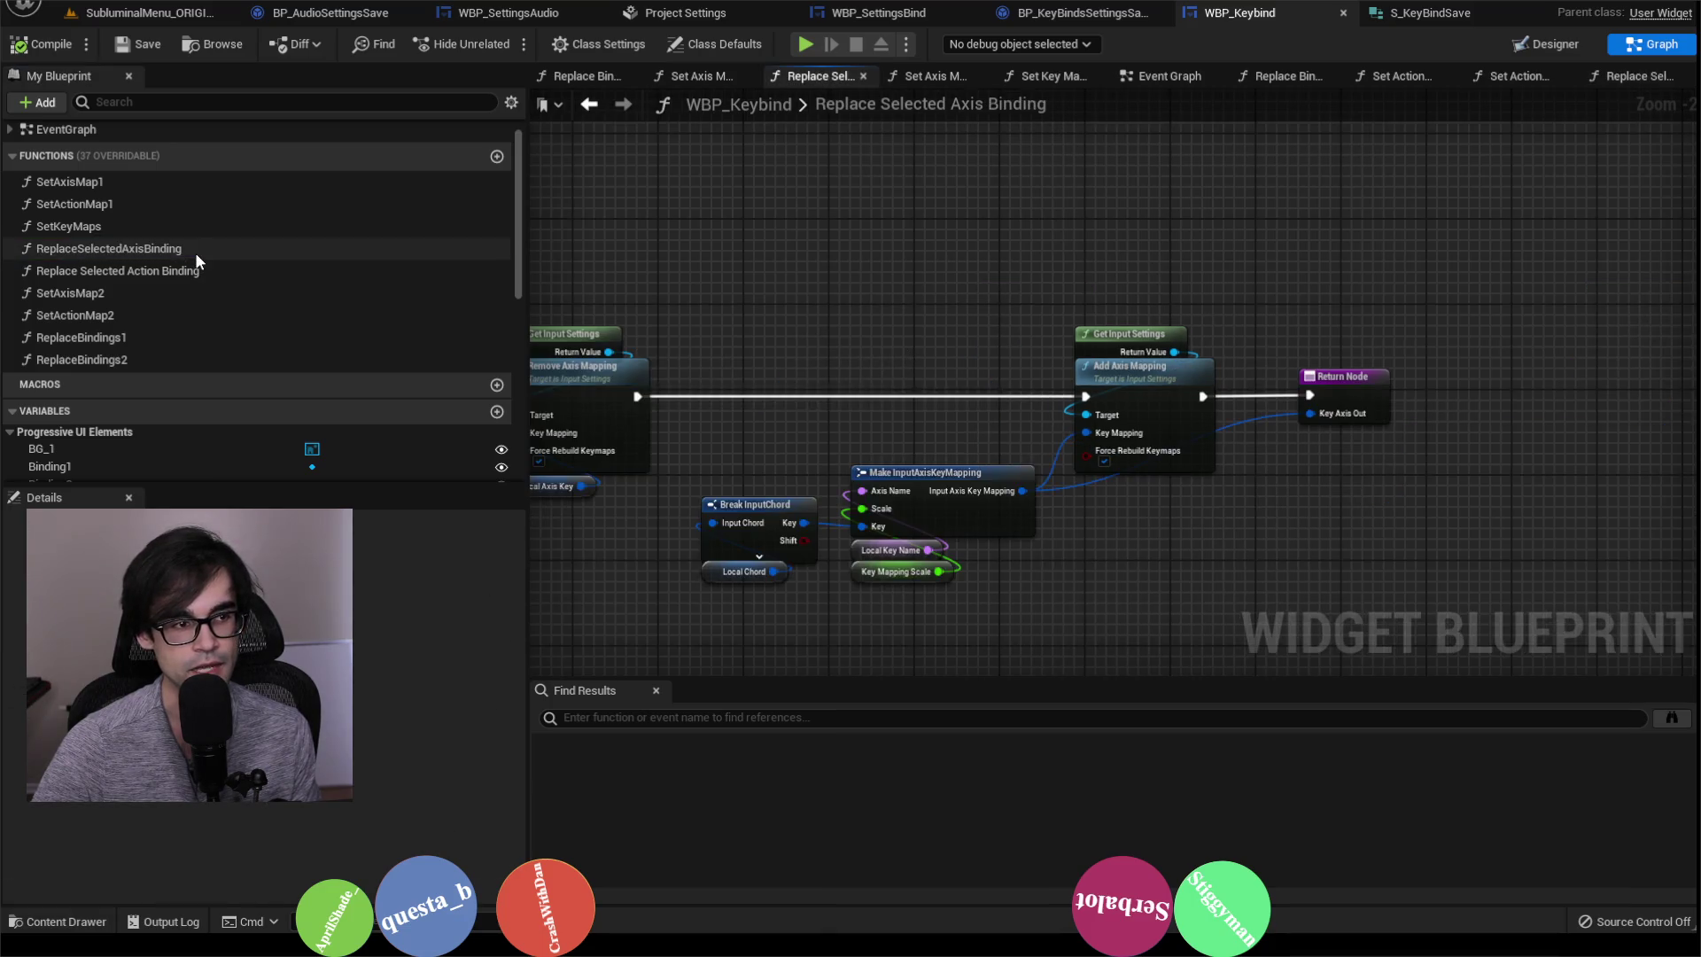
scroll(981, 496, up, 1)
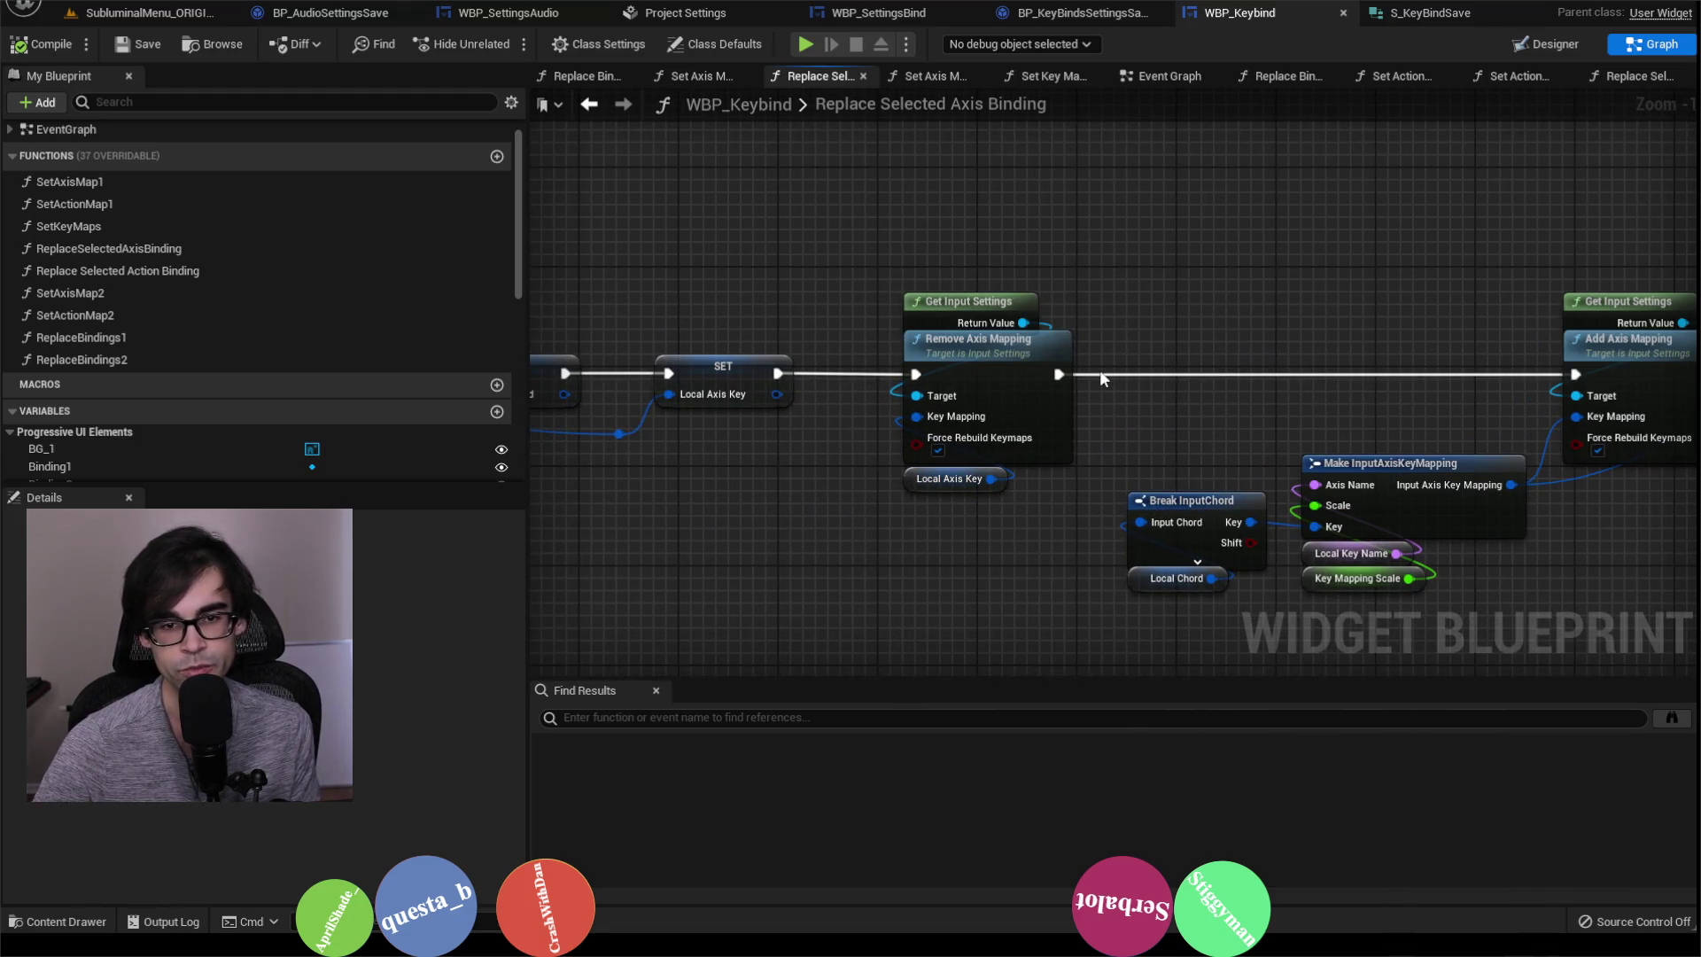
drag(780, 459, 1035, 423)
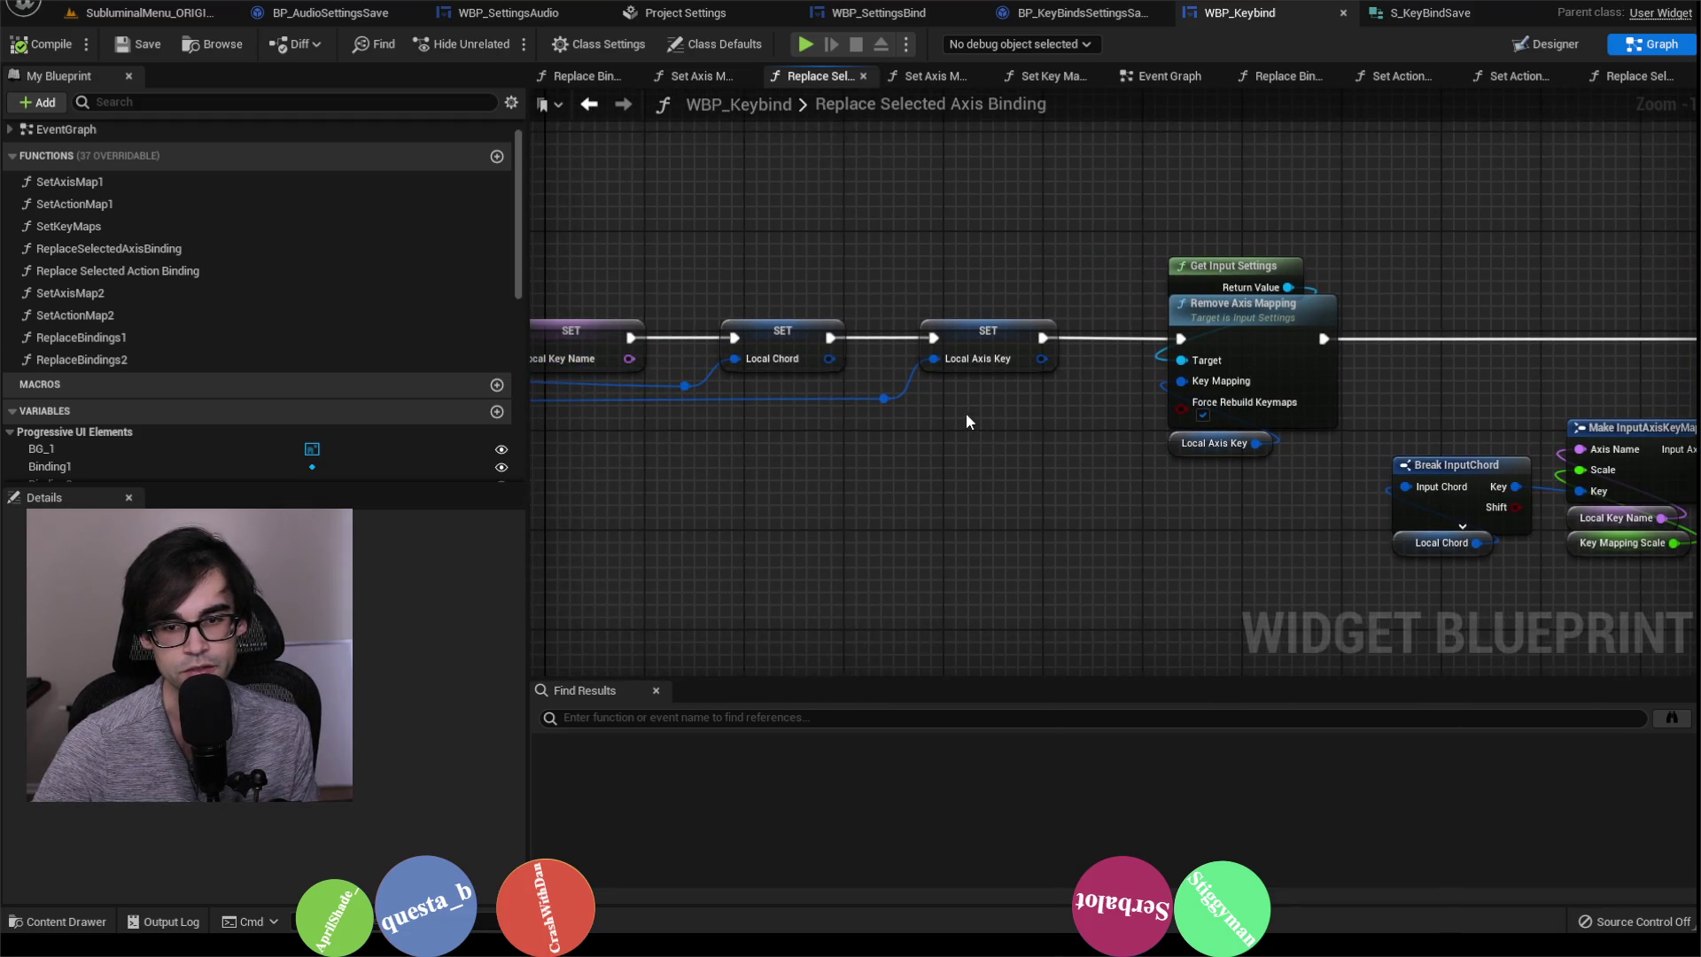
double_click(160, 270)
scroll(836, 432, up, 1)
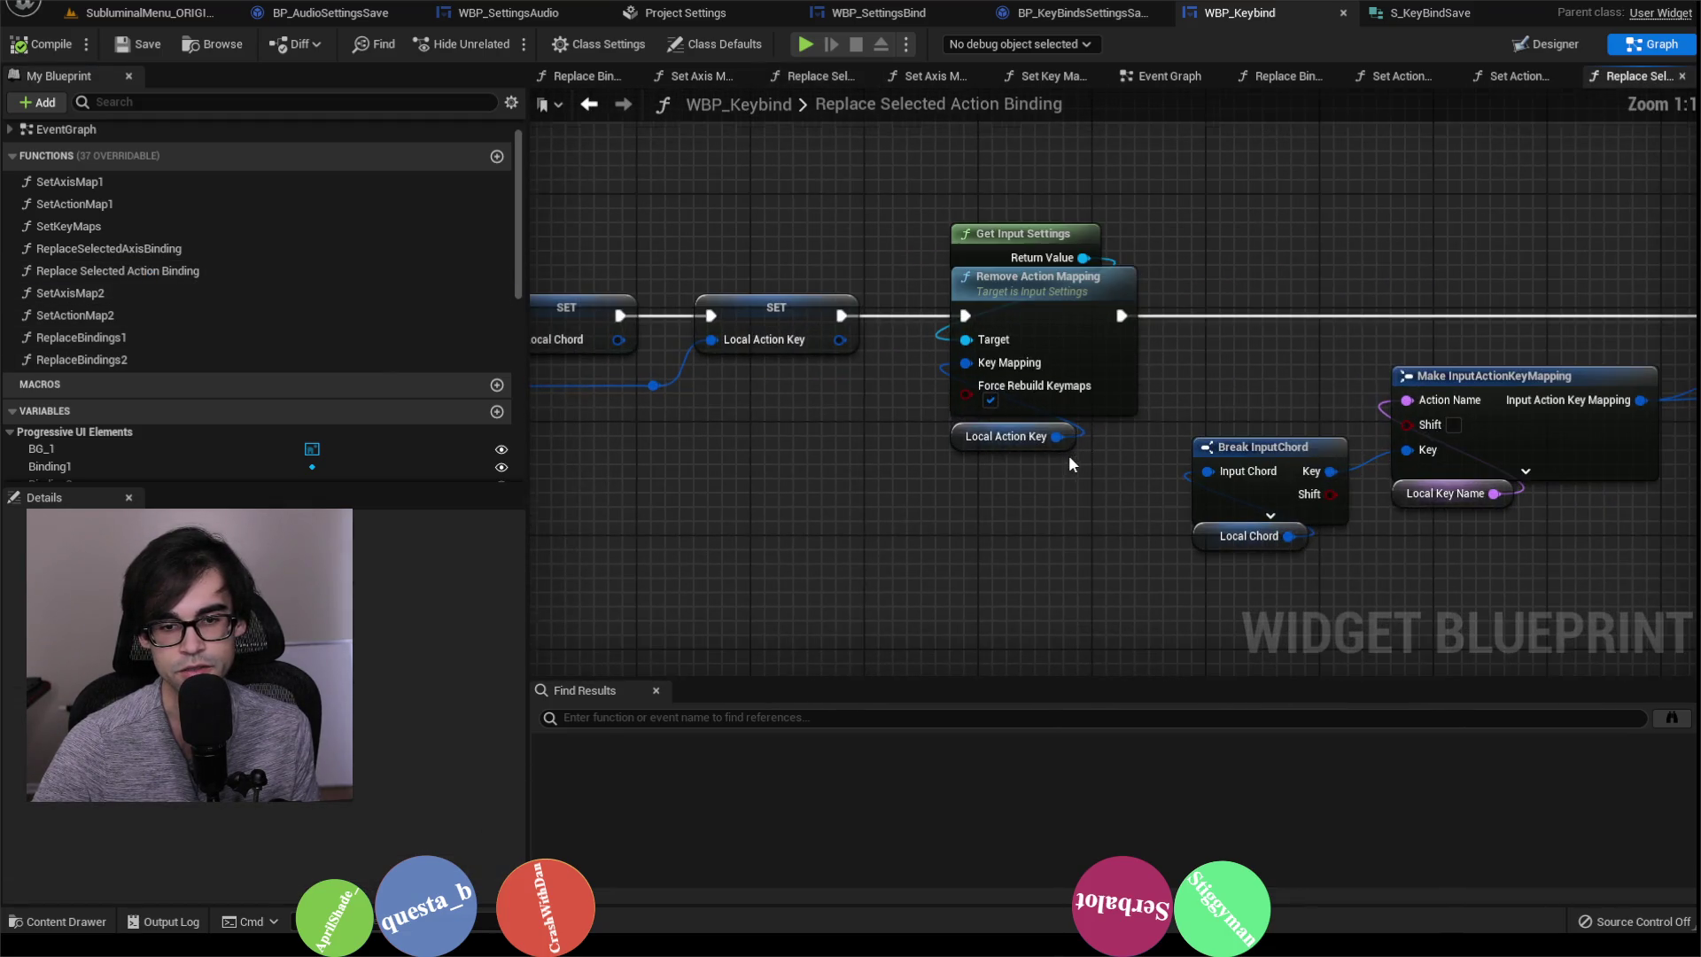
drag(836, 433, 1354, 497)
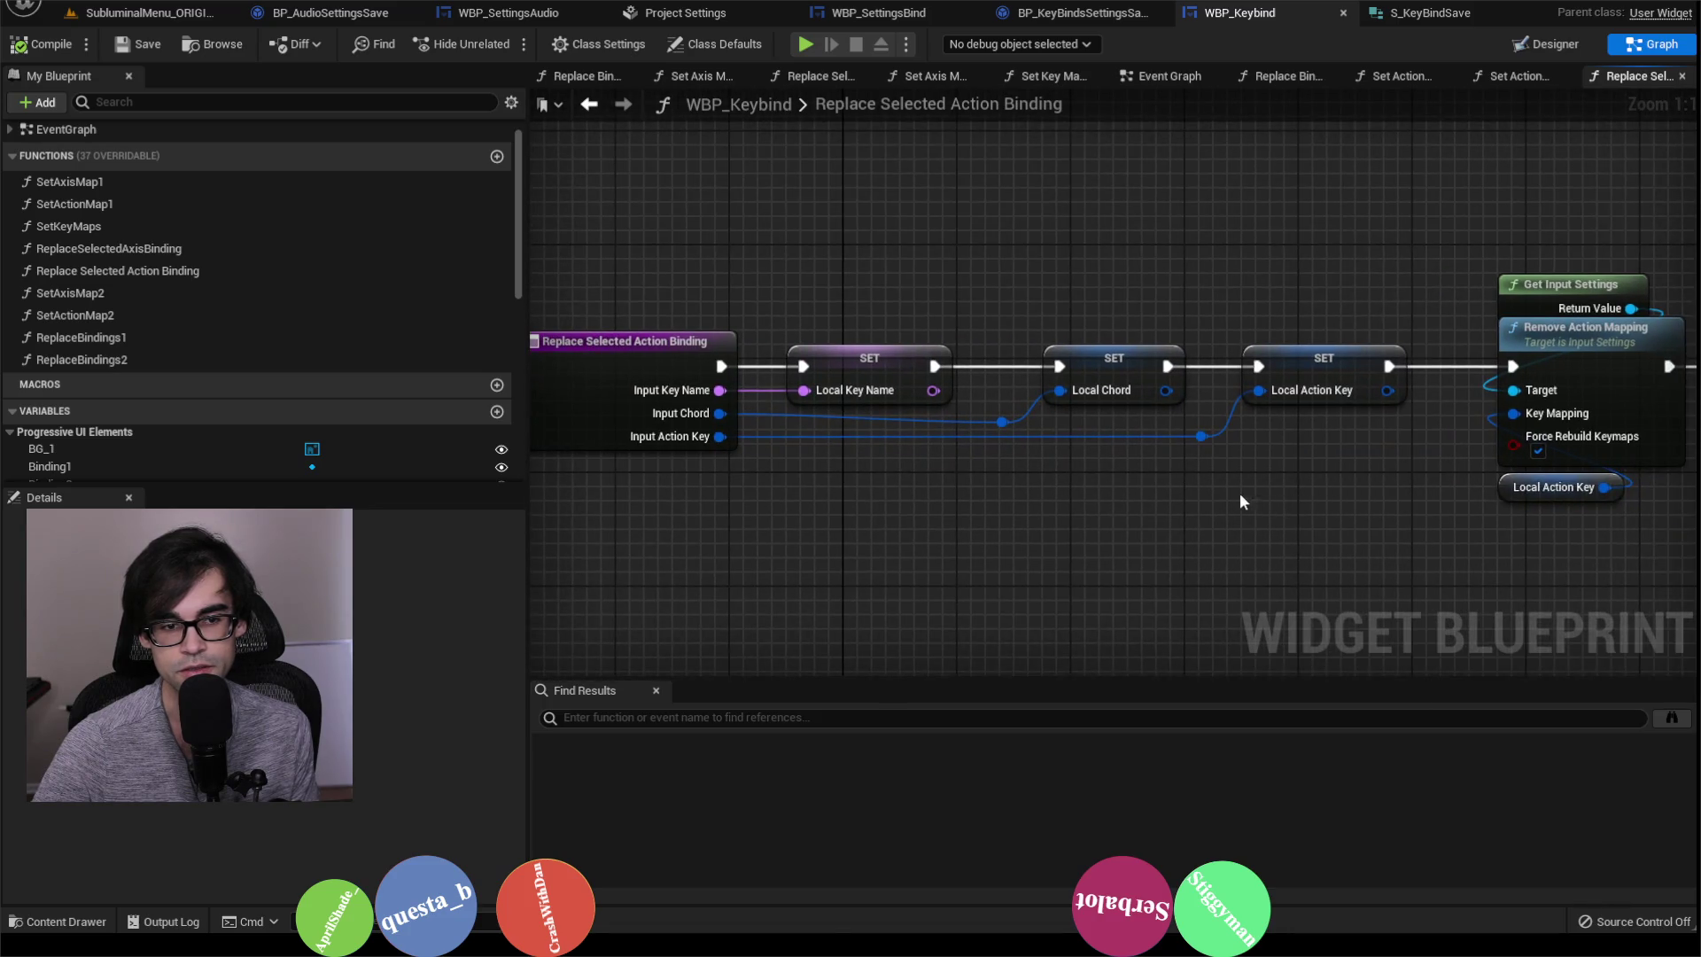
drag(1513, 517, 1219, 499)
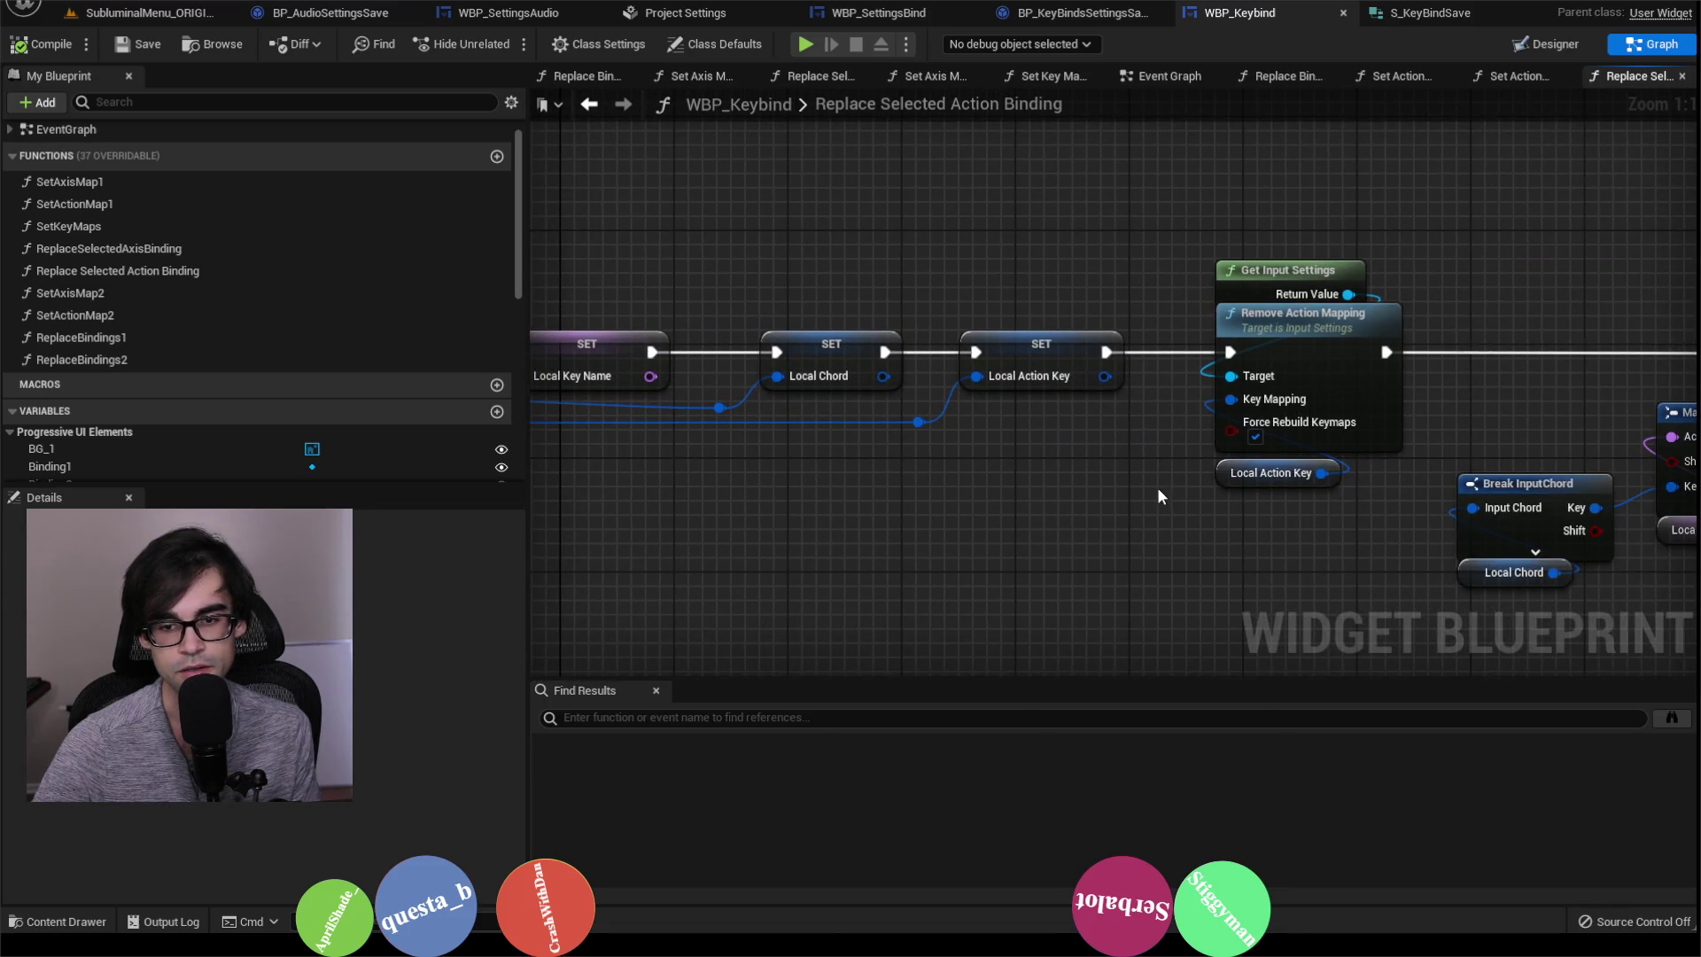
scroll(1156, 483, down, 1)
scroll(1161, 472, up, 1)
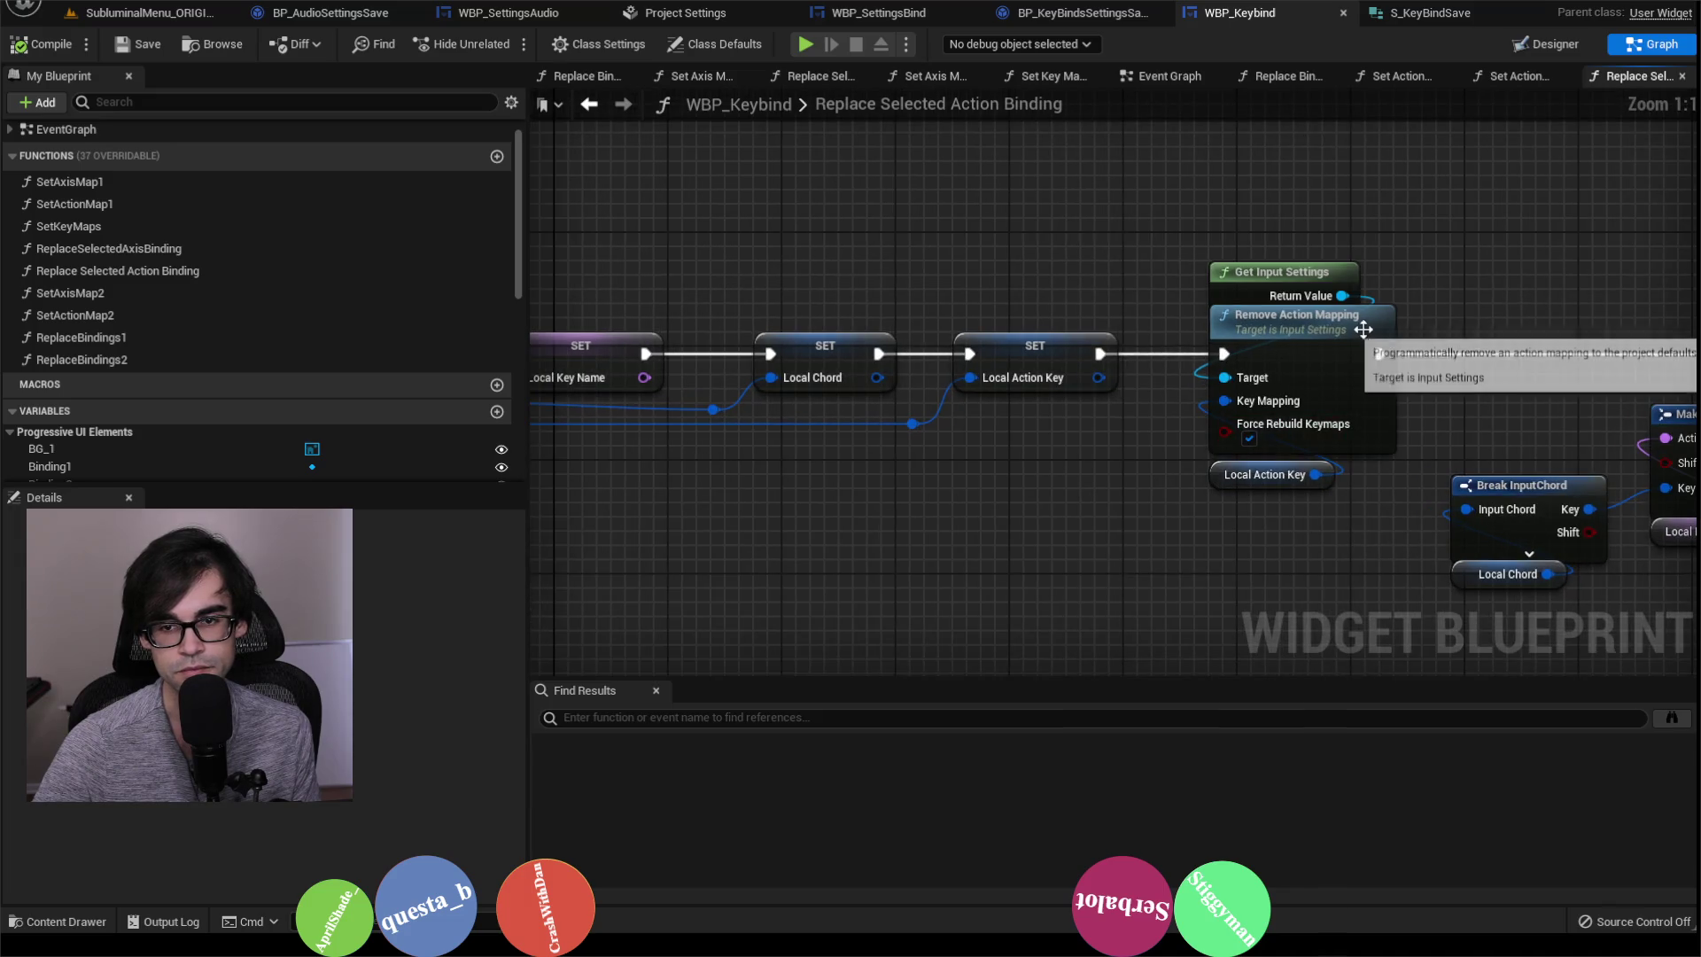
drag(1576, 356, 1134, 347)
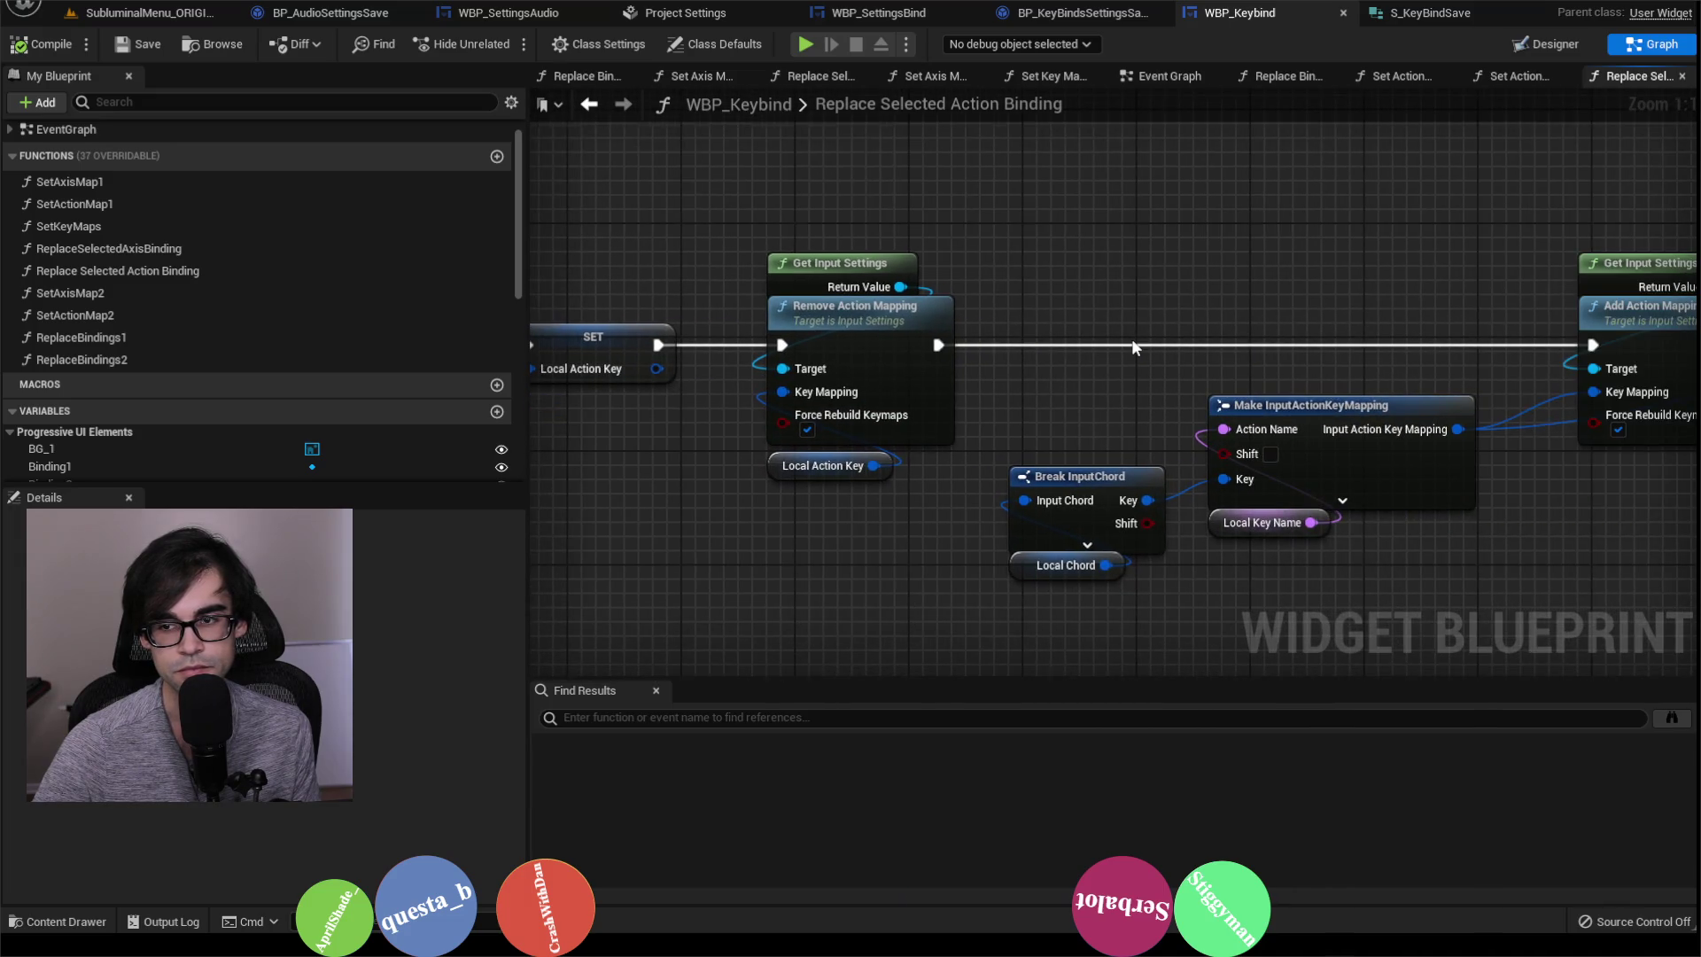
scroll(1130, 338, down, 3)
scroll(1220, 370, up, 2)
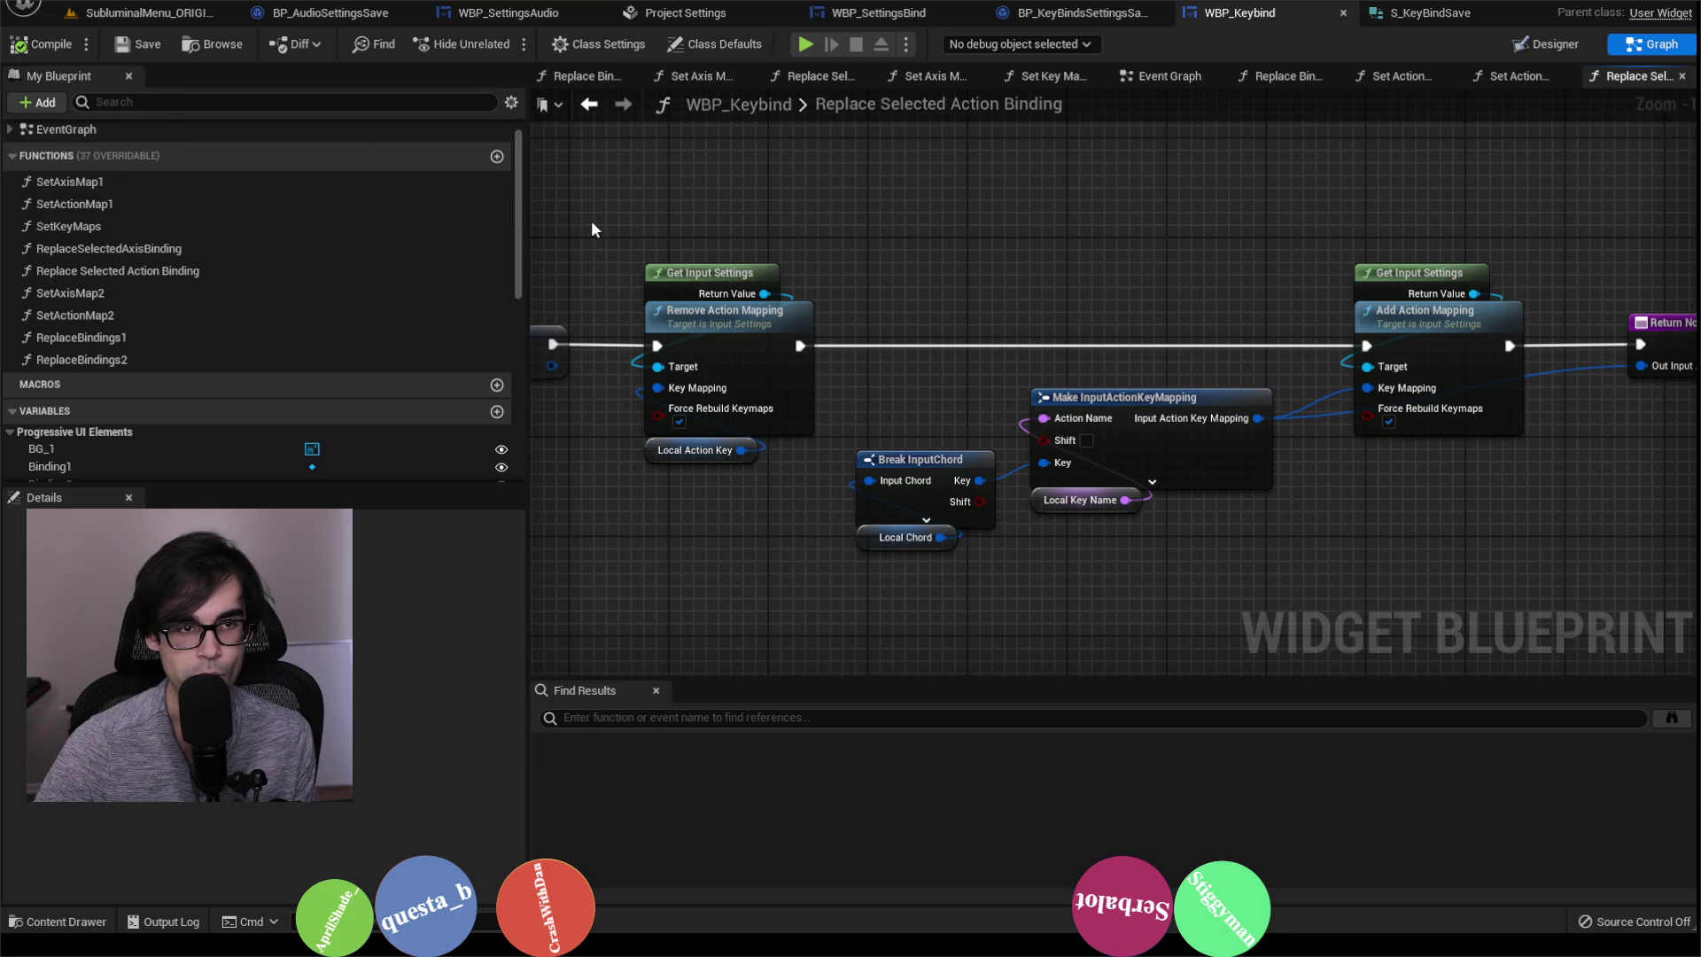
Step: Review the axis binding entry node, then reopen Replace Selected Action Binding at Remove Action Mapping
click(590, 105)
mouse_move(1032, 286)
mouse_down()
mouse_move(792, 288)
mouse_move(1449, 280)
mouse_up()
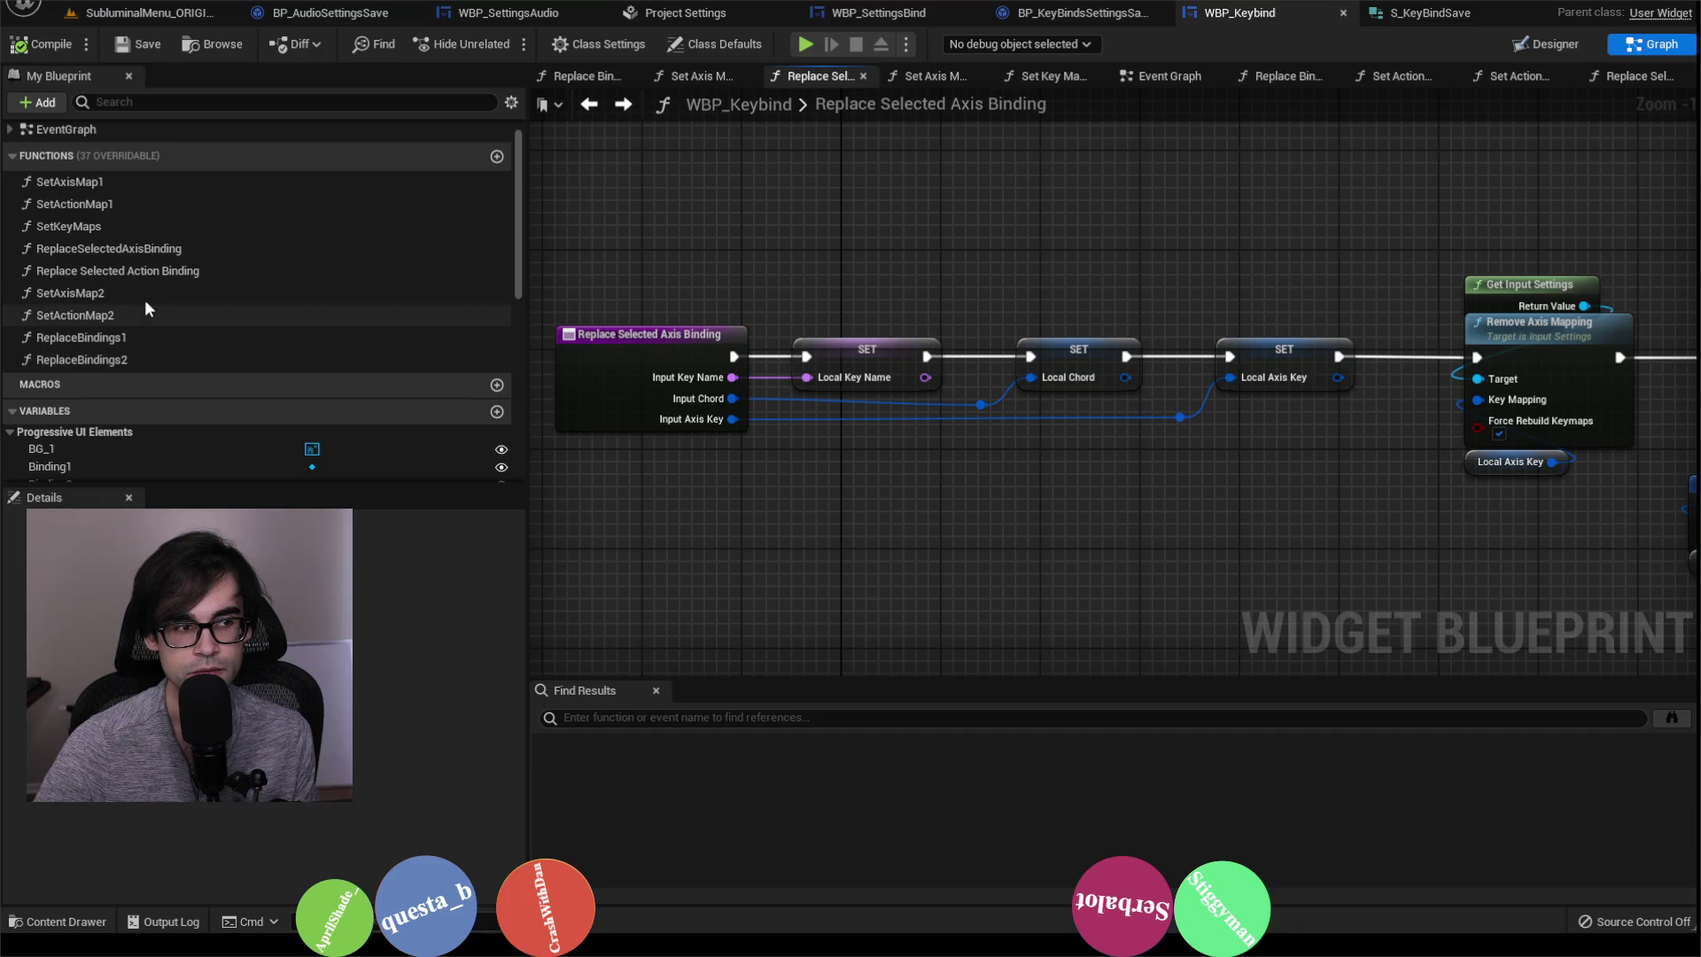
double_click(160, 271)
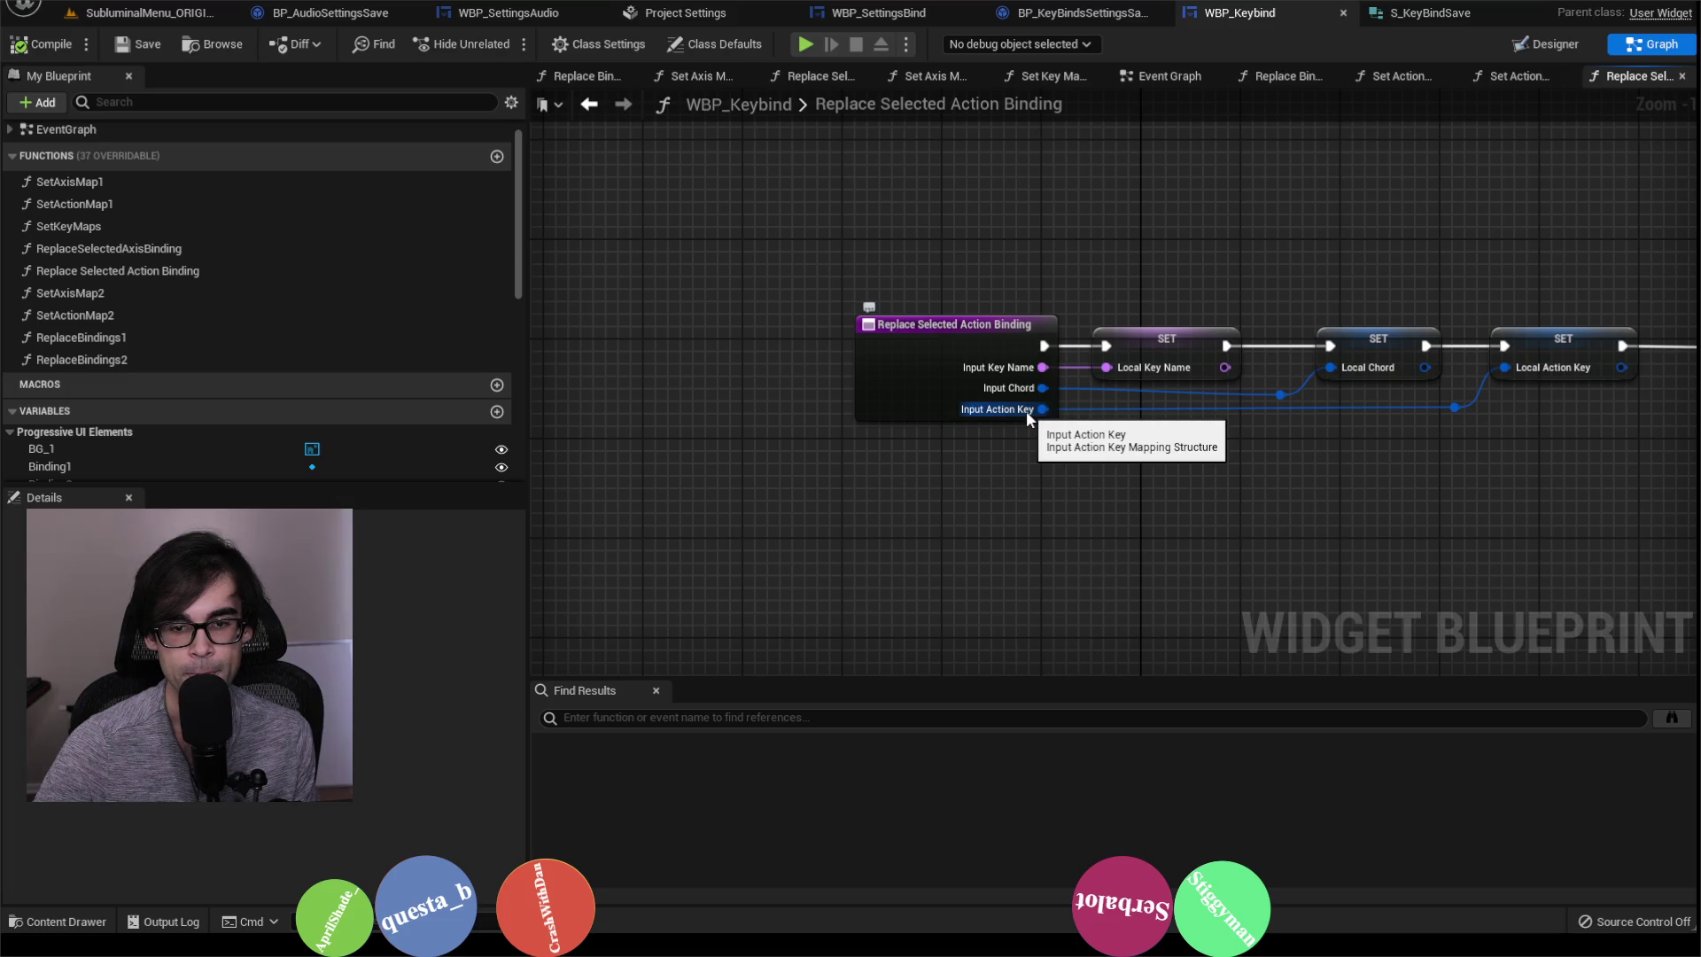
drag(1539, 453, 912, 406)
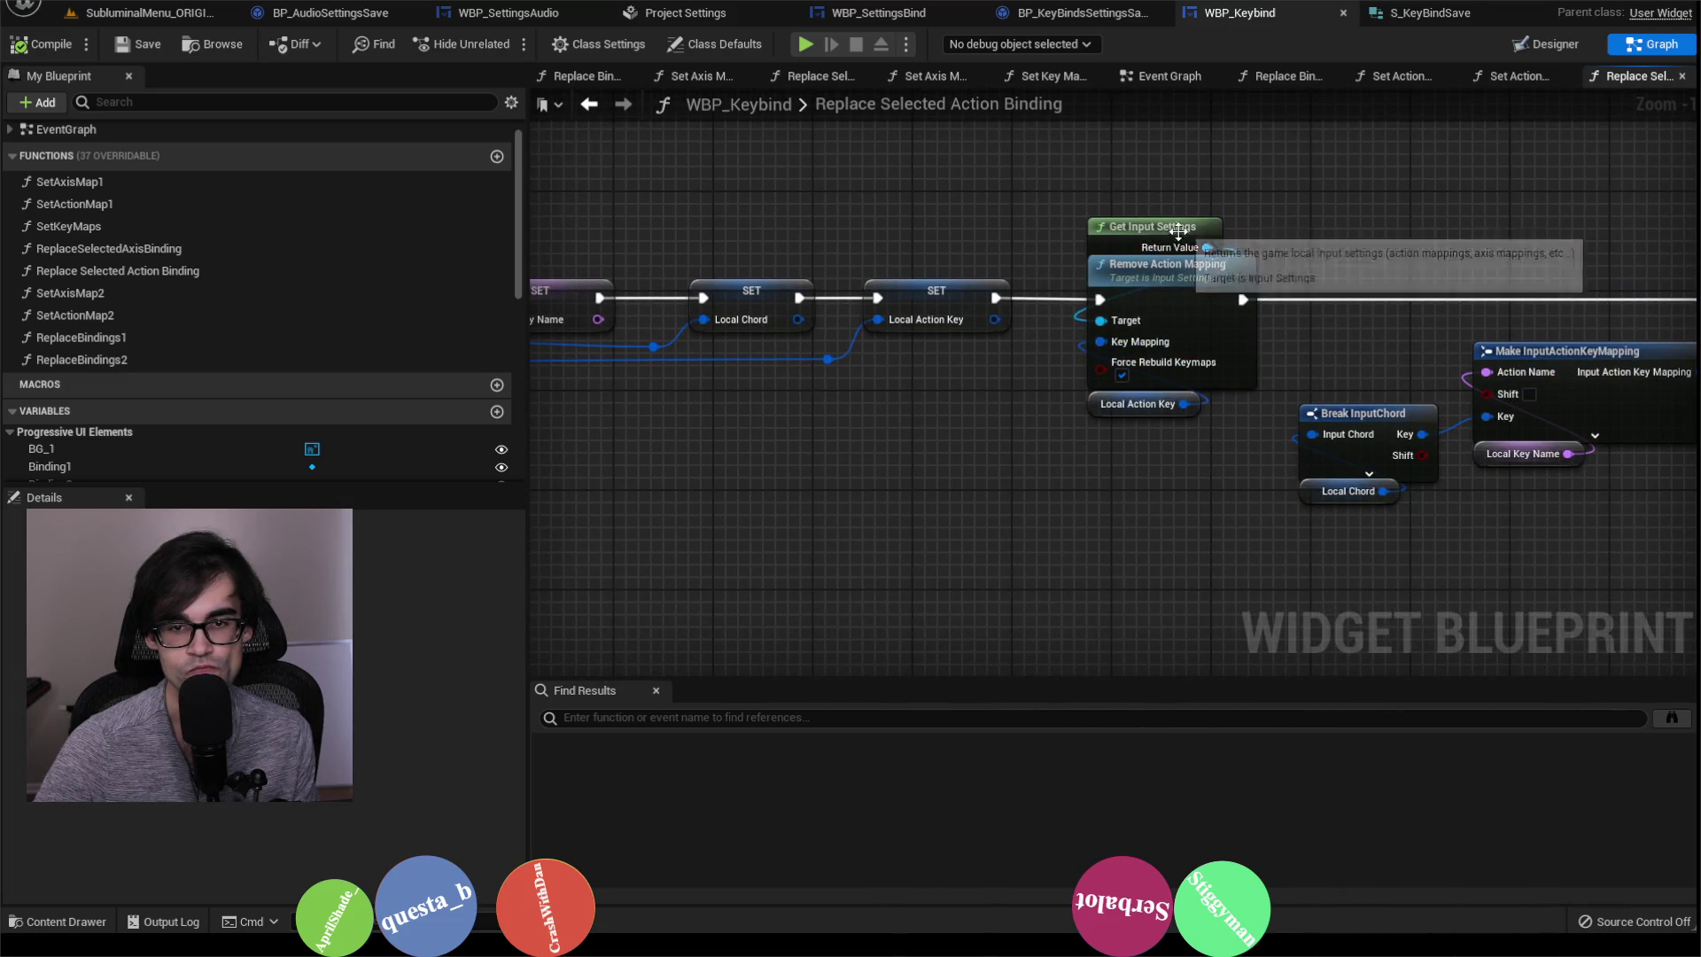
Step: Set an F9 breakpoint on Remove Action Mapping, save WBP_Keybind, and switch to SubliminalMenu
drag(1206, 248, 1293, 237)
text(r)
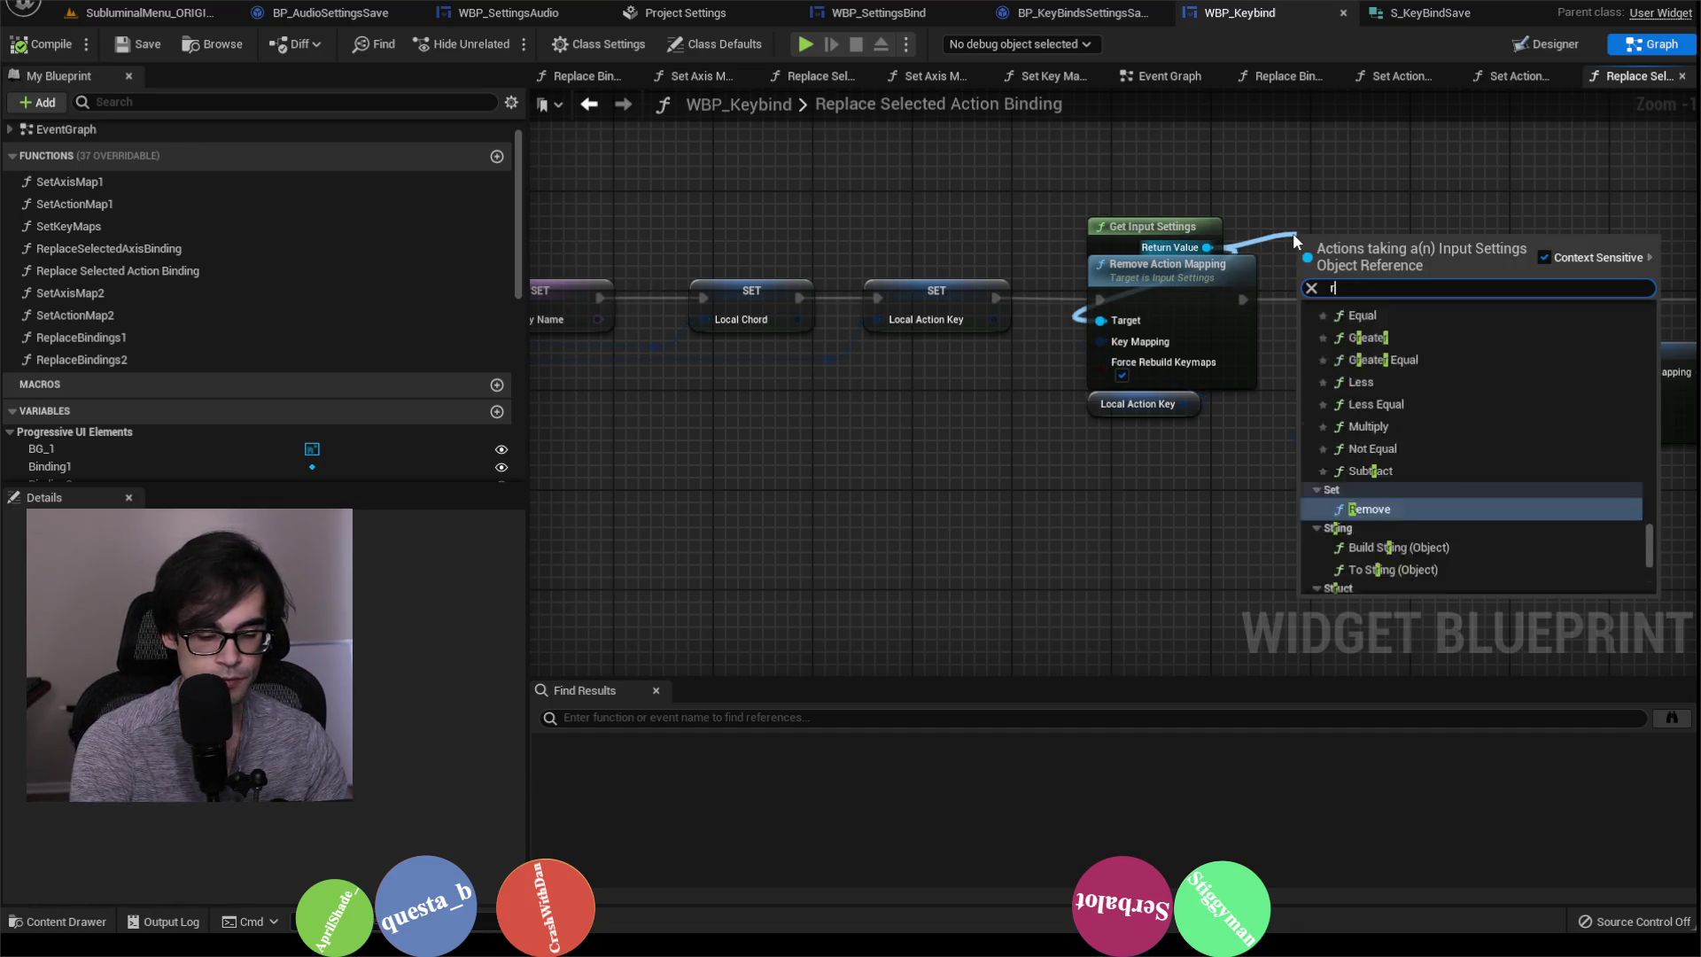
text(emove action)
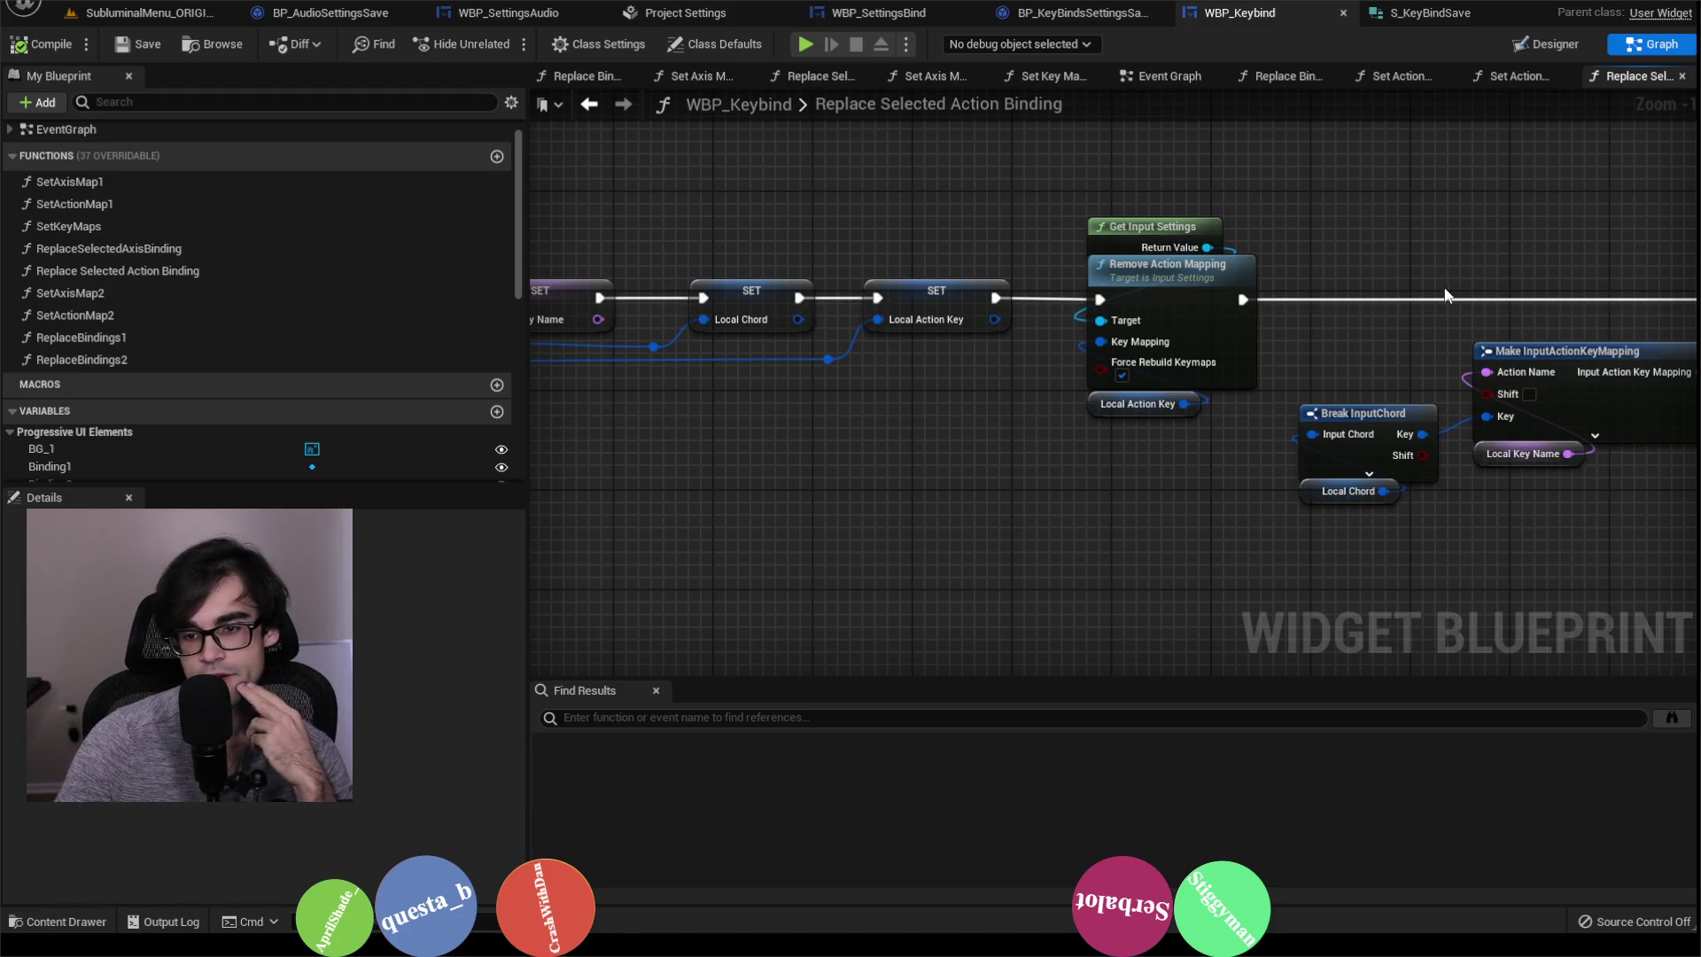
click(1156, 387)
key(F9)
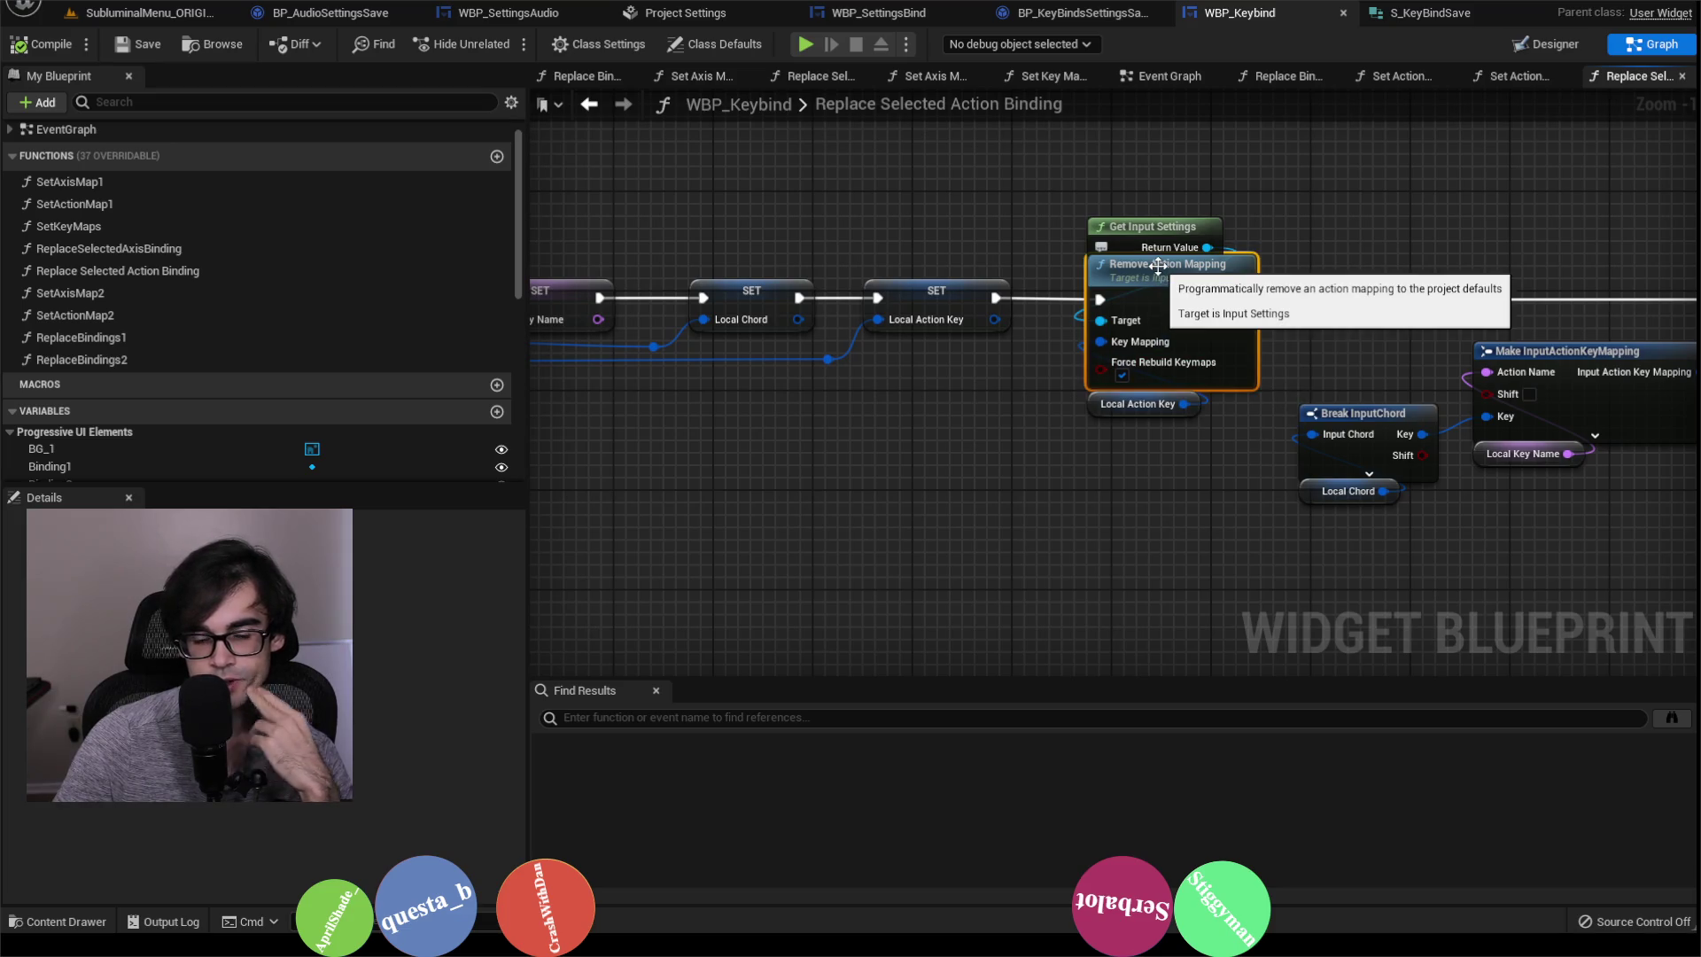
click(133, 46)
click(149, 12)
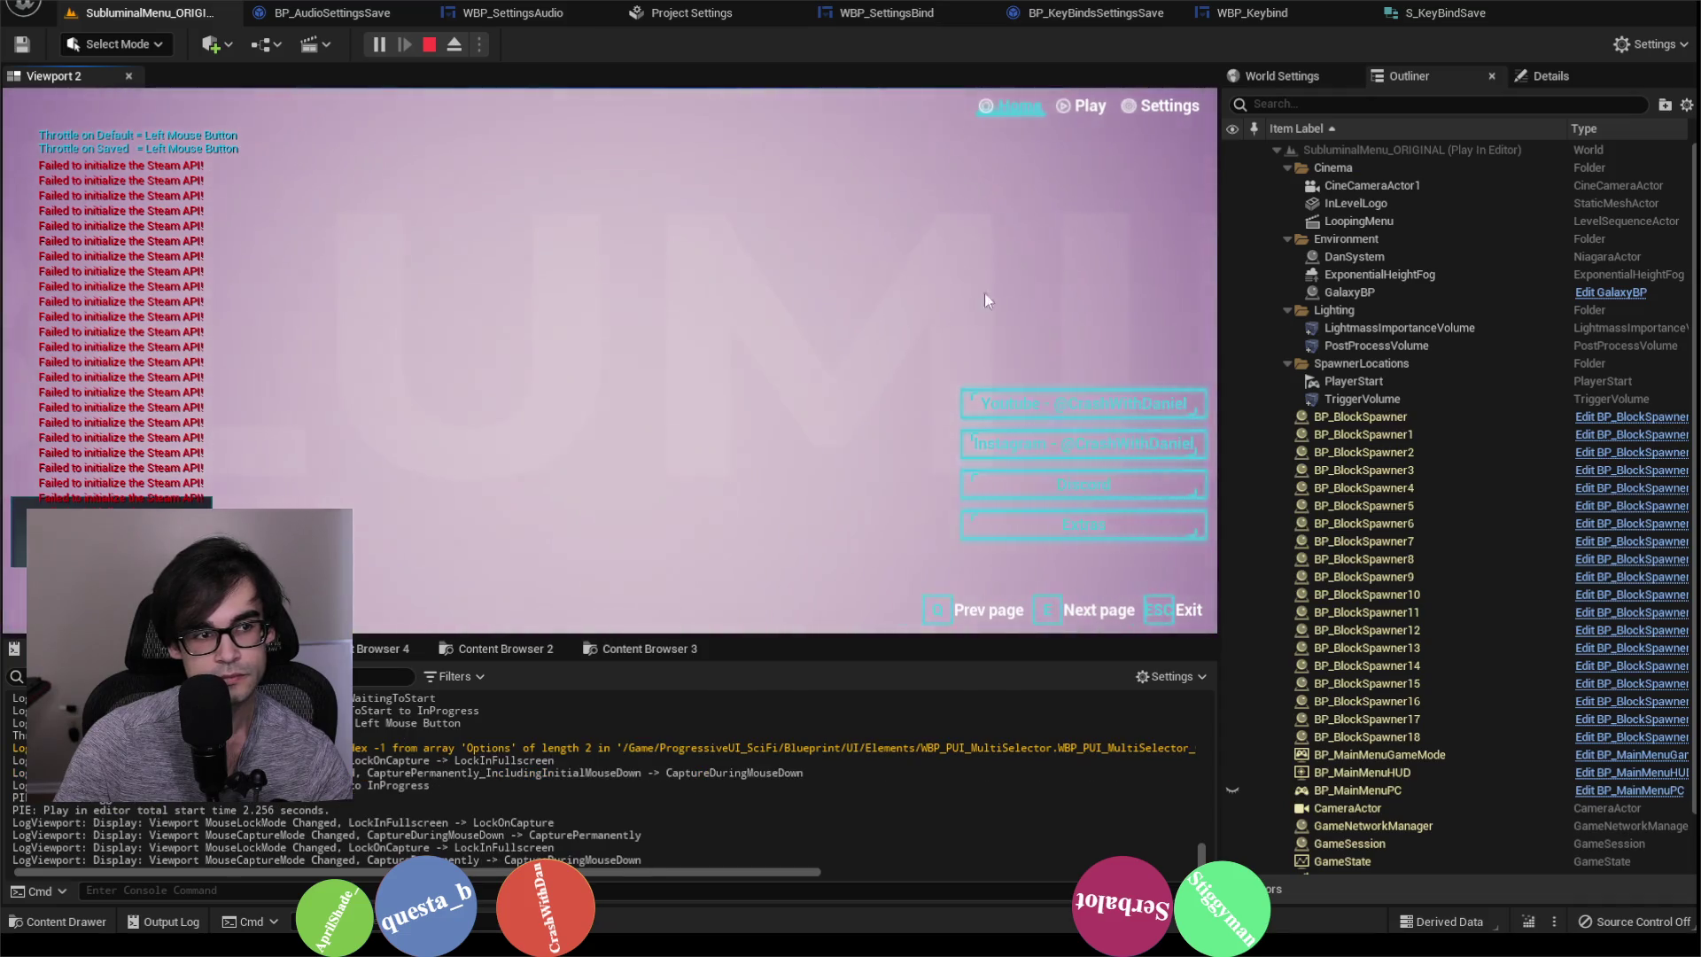
Step: In the running menu's Settings > Bind list, rebind Switch View and read Local Action Key as SwitchCamera on F
click(1162, 106)
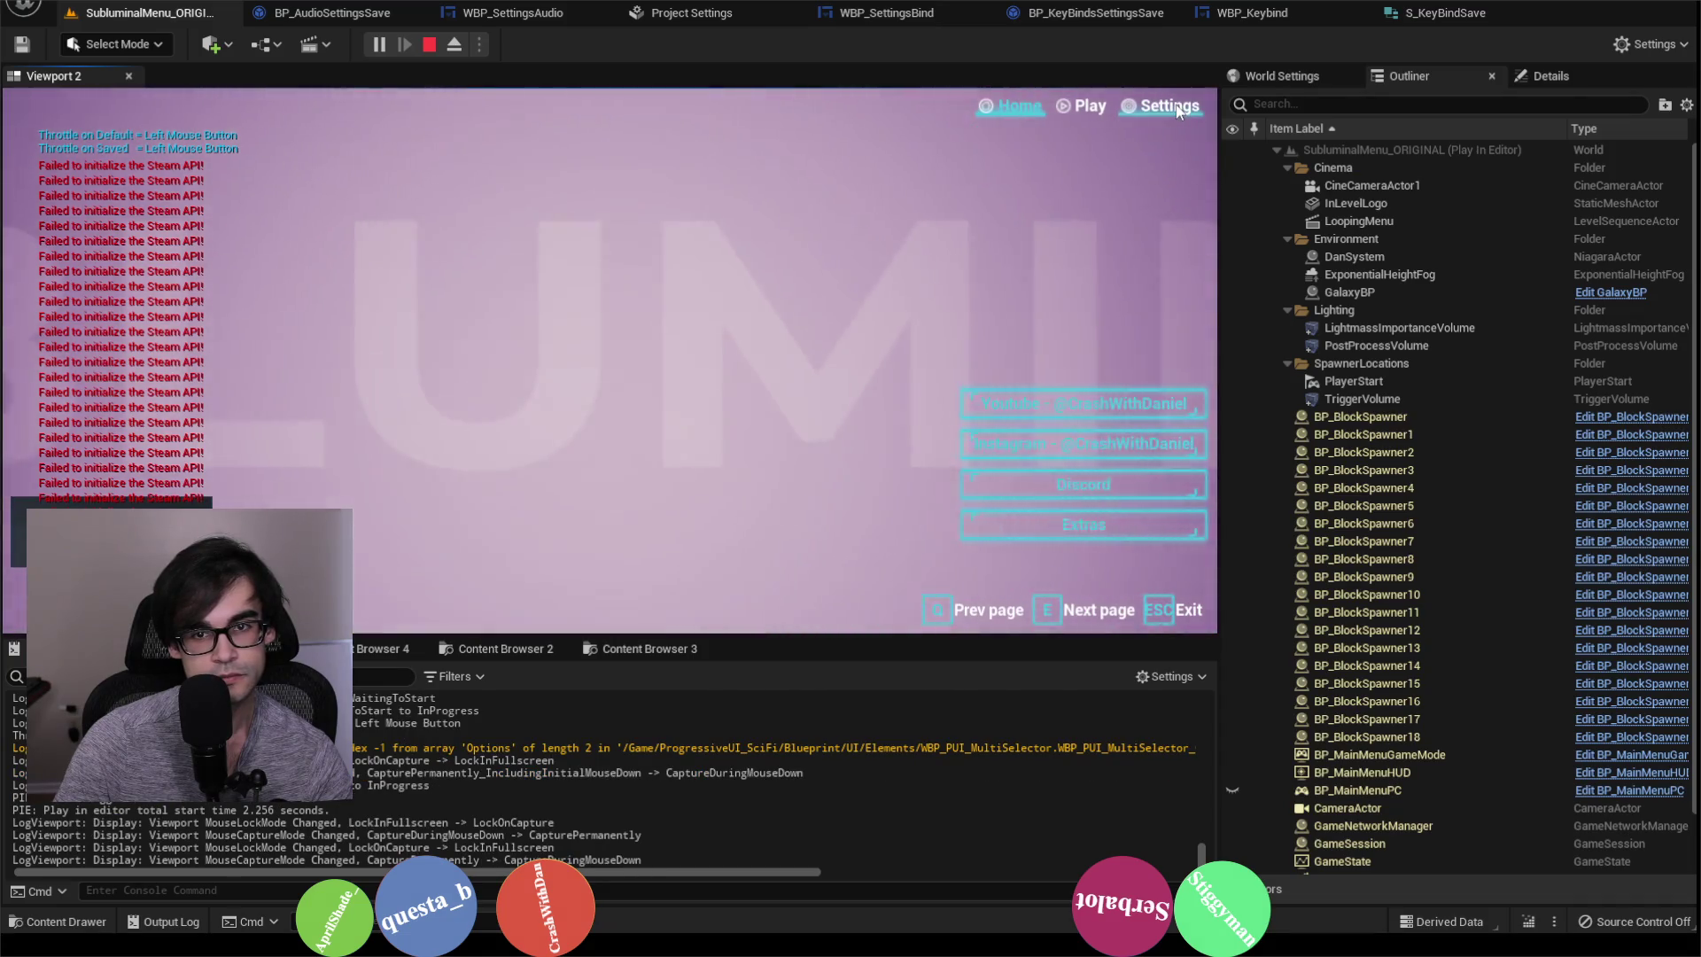
scroll(572, 449, down, 3)
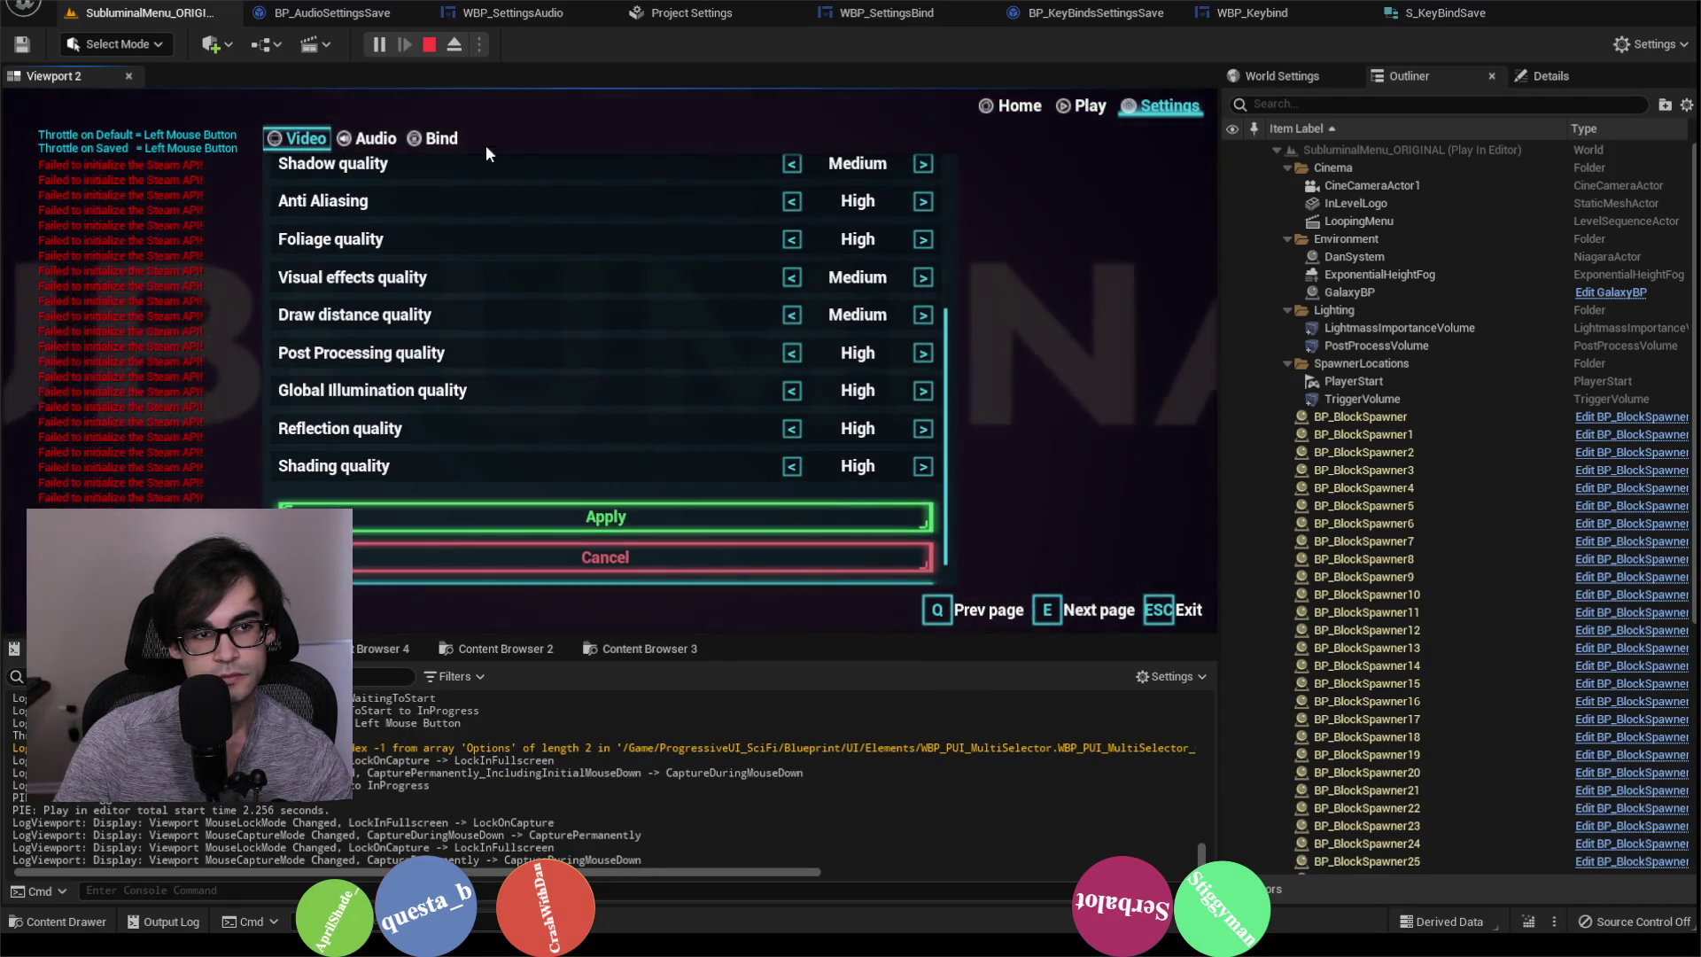
click(437, 138)
scroll(542, 449, down, 3)
click(624, 497)
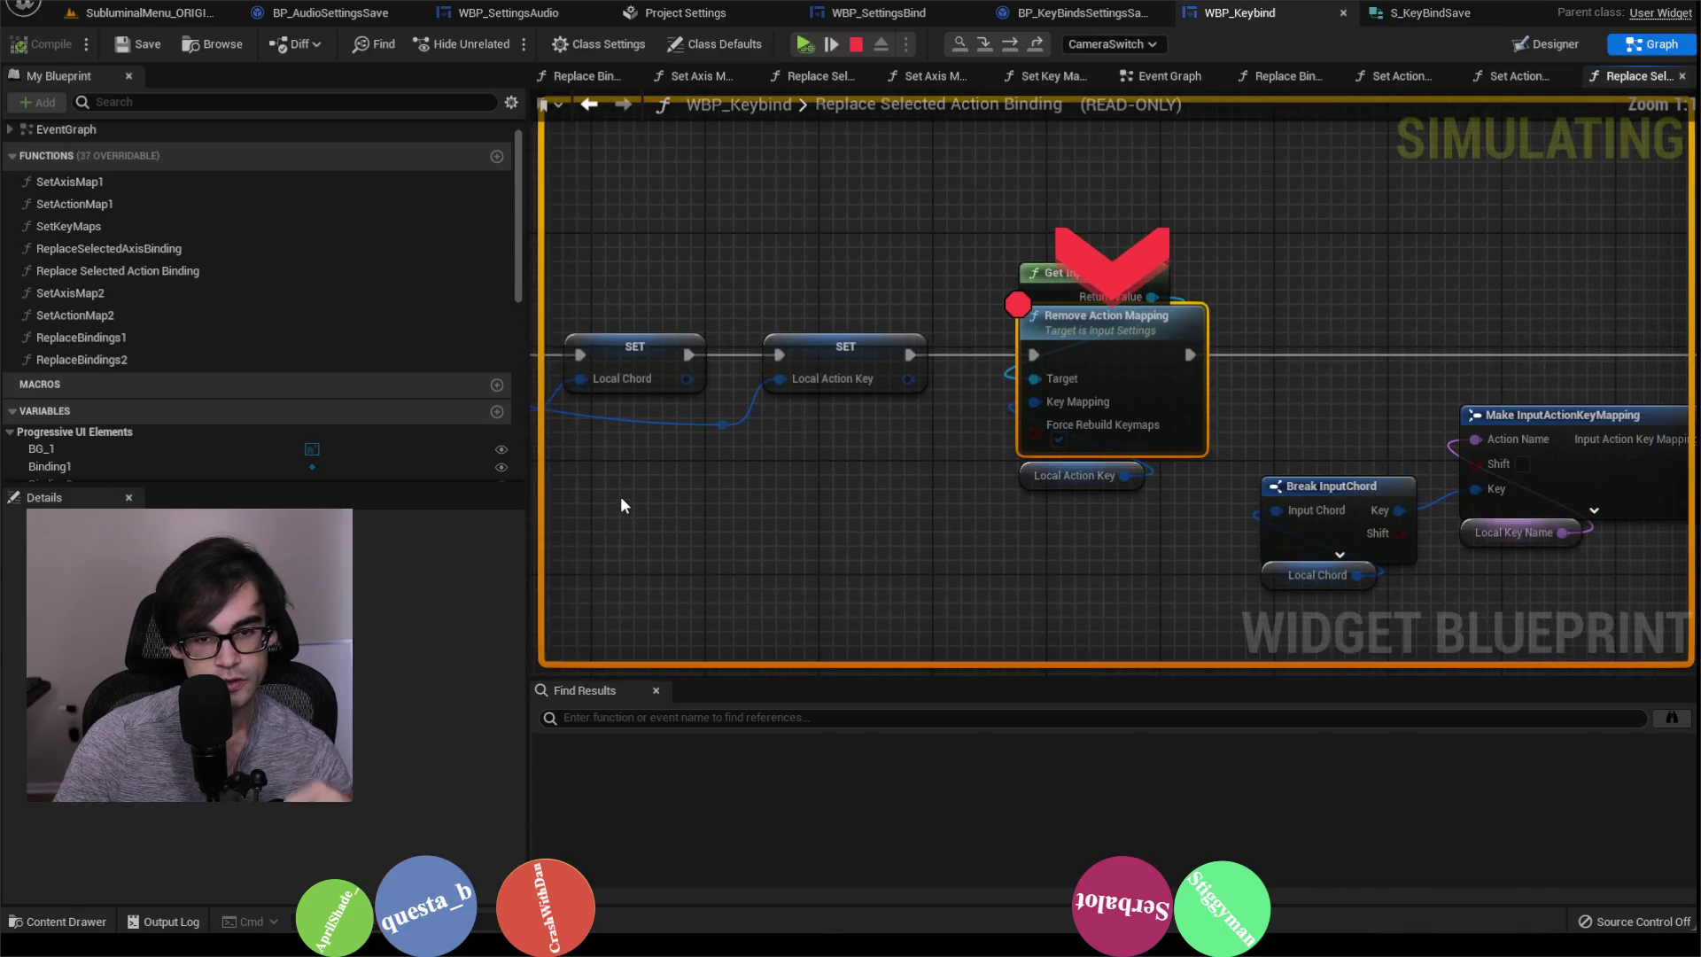
mouse_move(1084, 478)
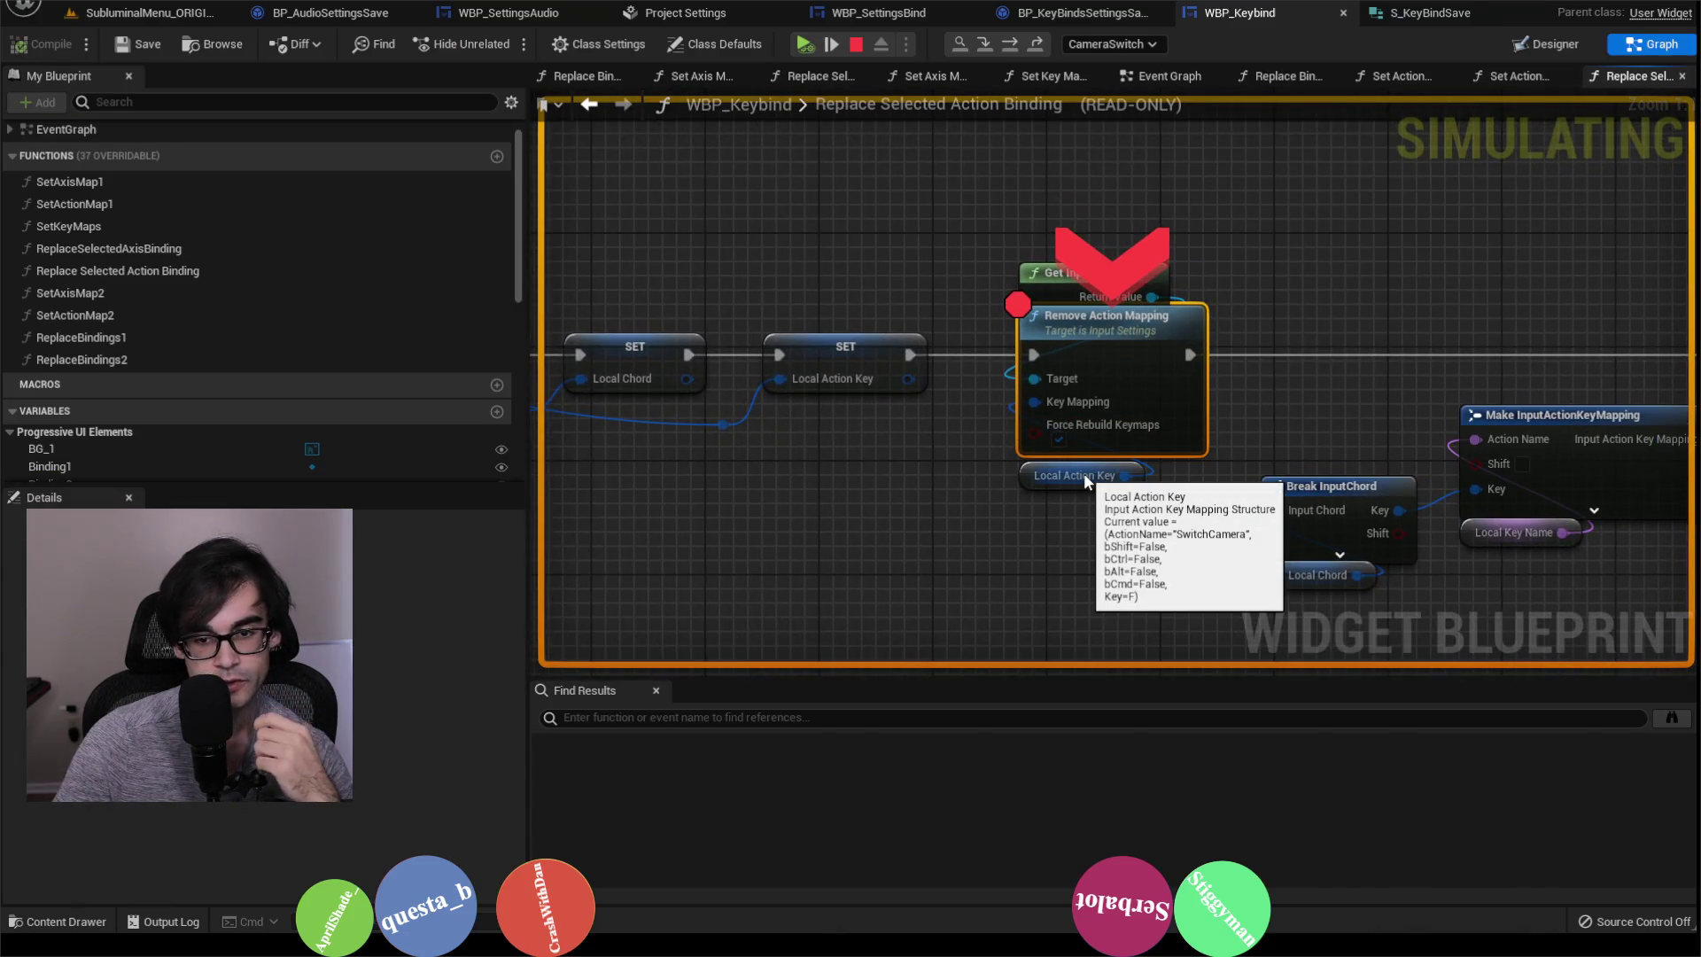
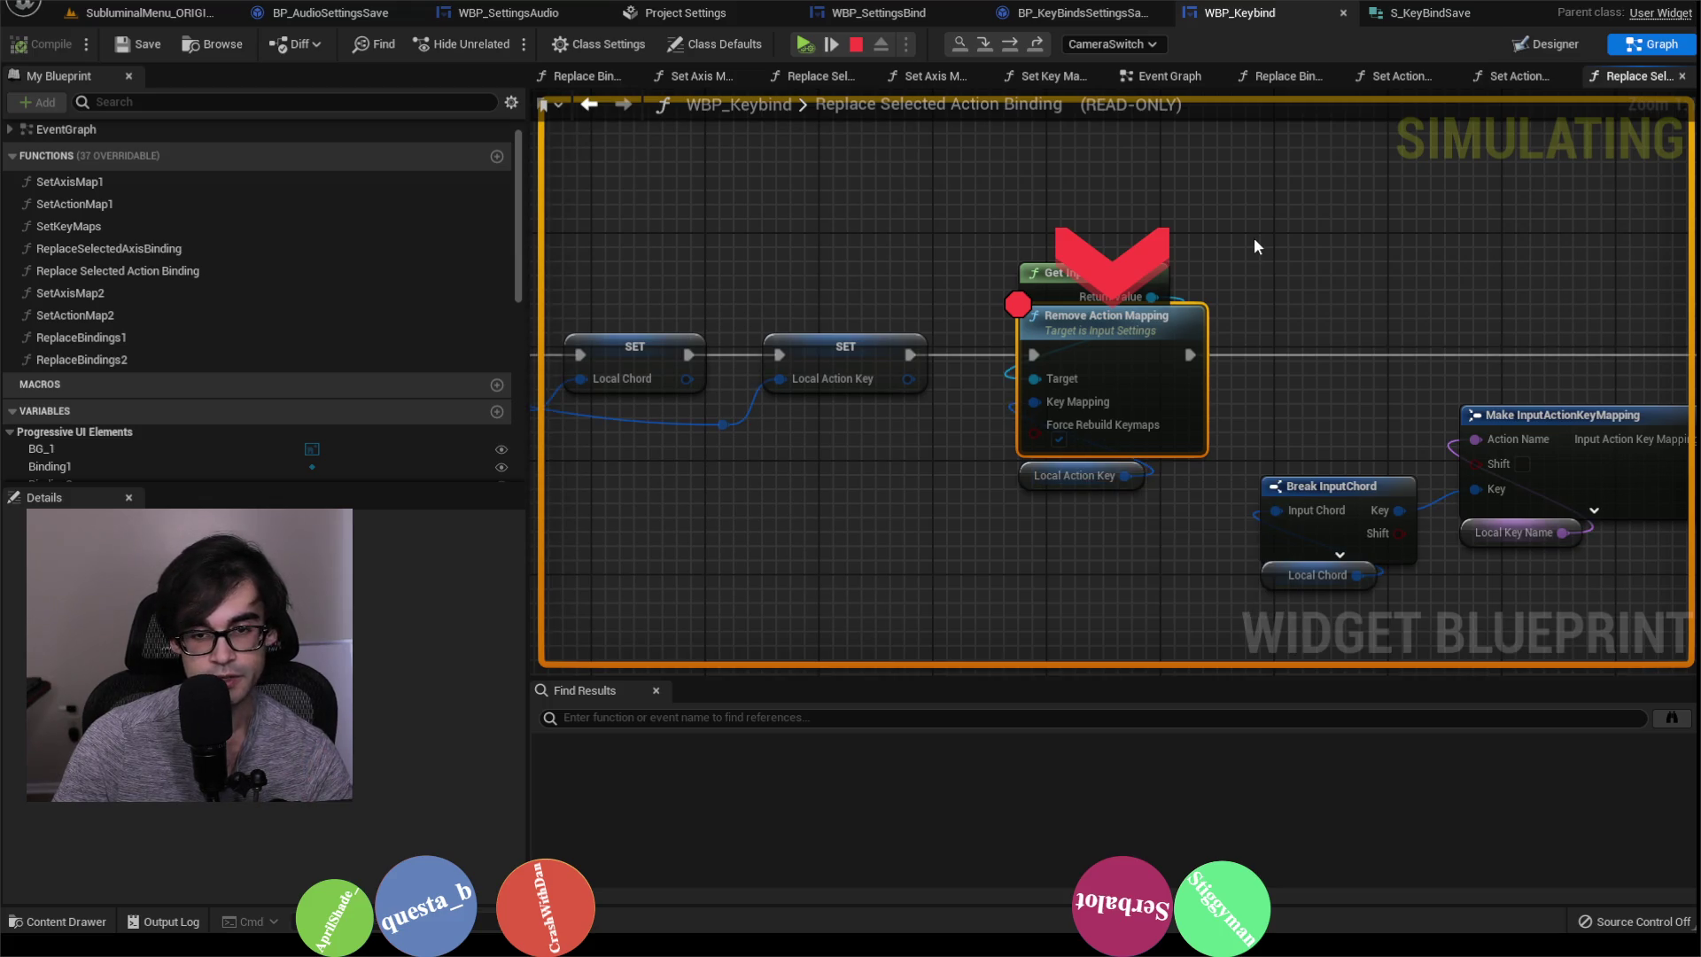
Step: Step the SwitchCamera key-replace graph through Add Action Mapping to the Return Node, then resume the game
key(F10)
mouse_move(1067, 405)
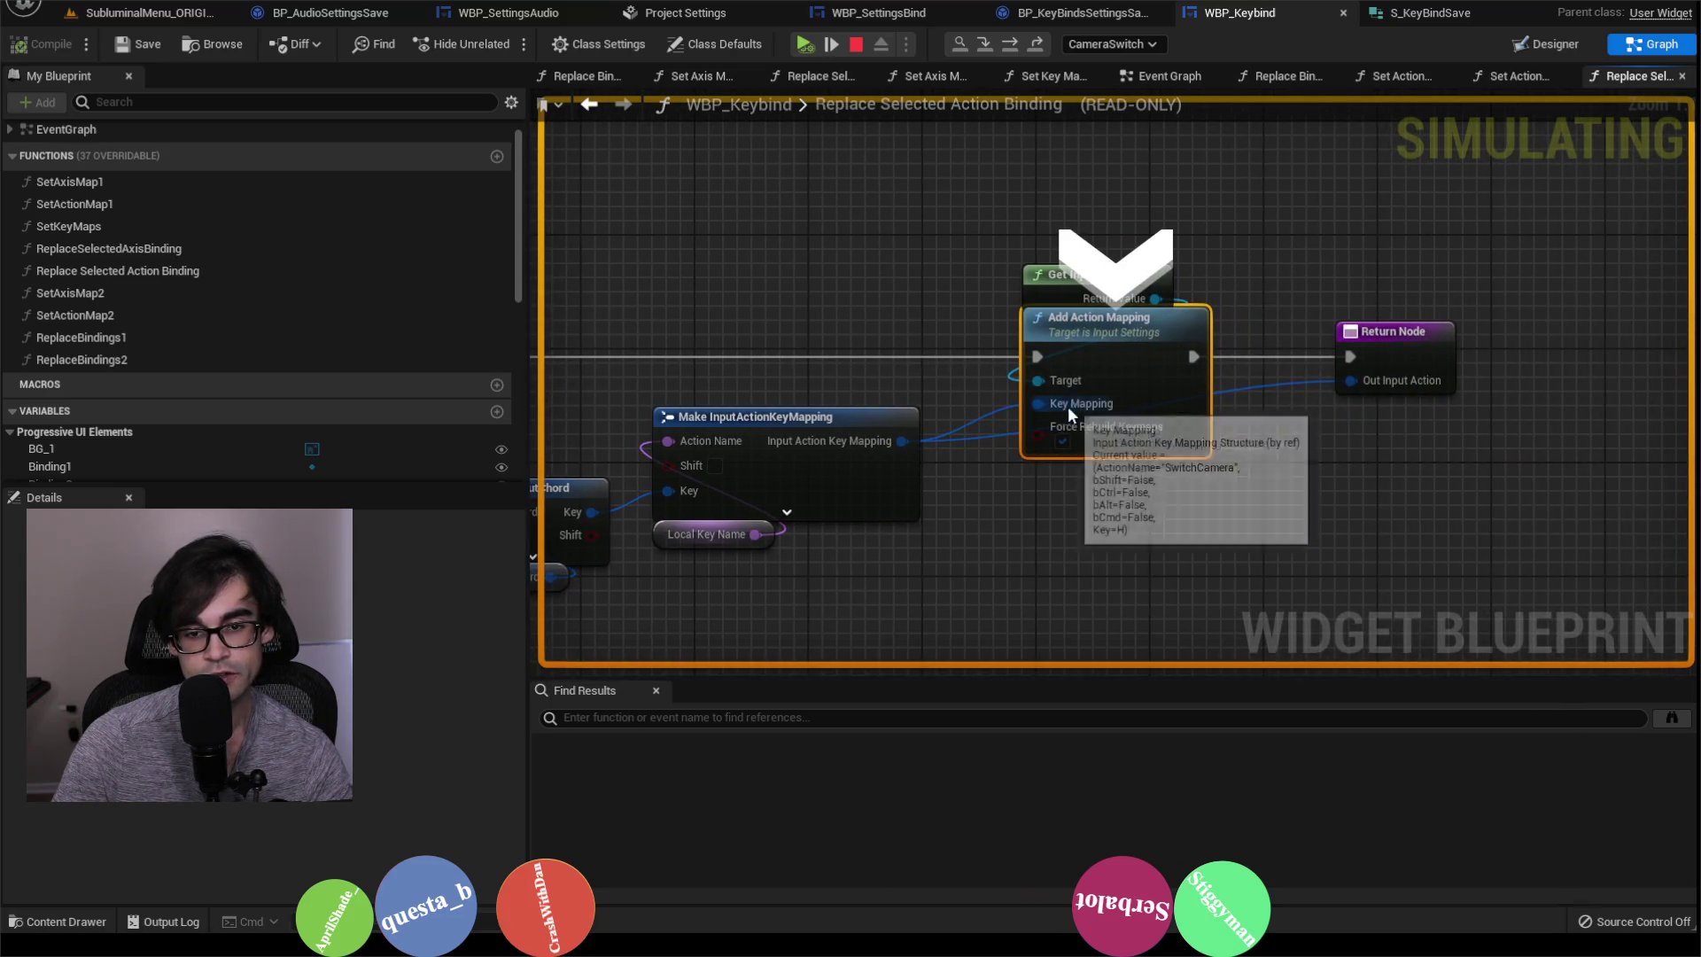
mouse_move(890, 442)
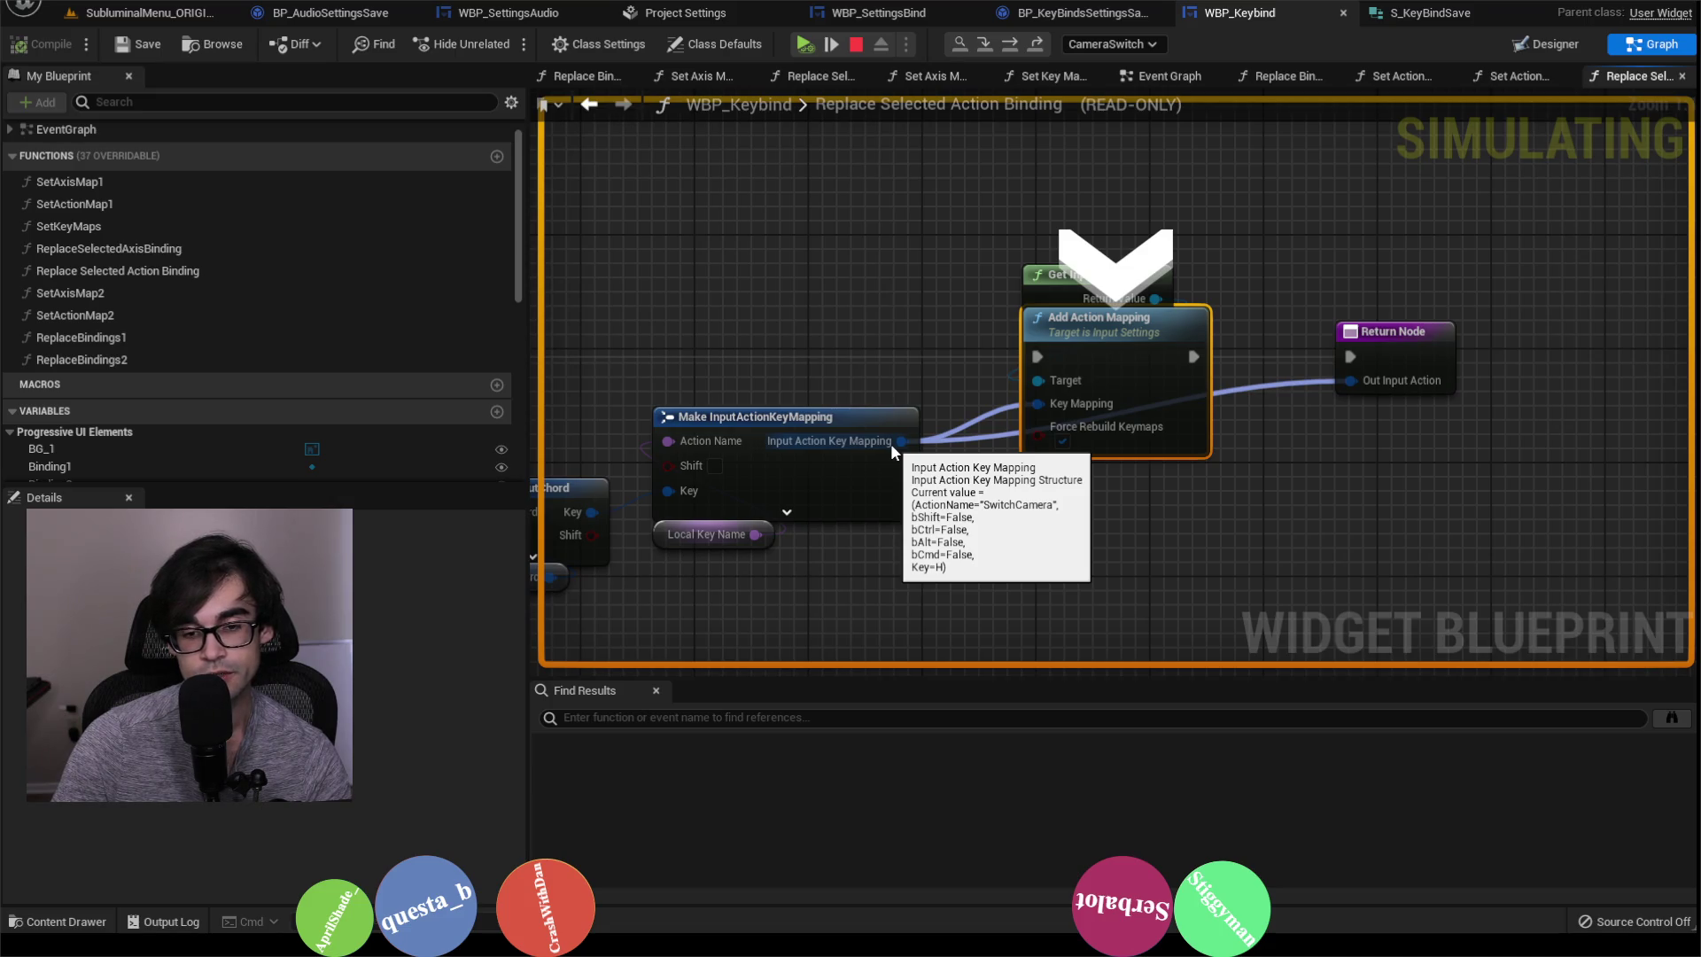
scroll(861, 329, down, 1)
mouse_move(861, 329)
mouse_down()
mouse_move(1427, 295)
mouse_move(1044, 320)
mouse_up()
key(F10)
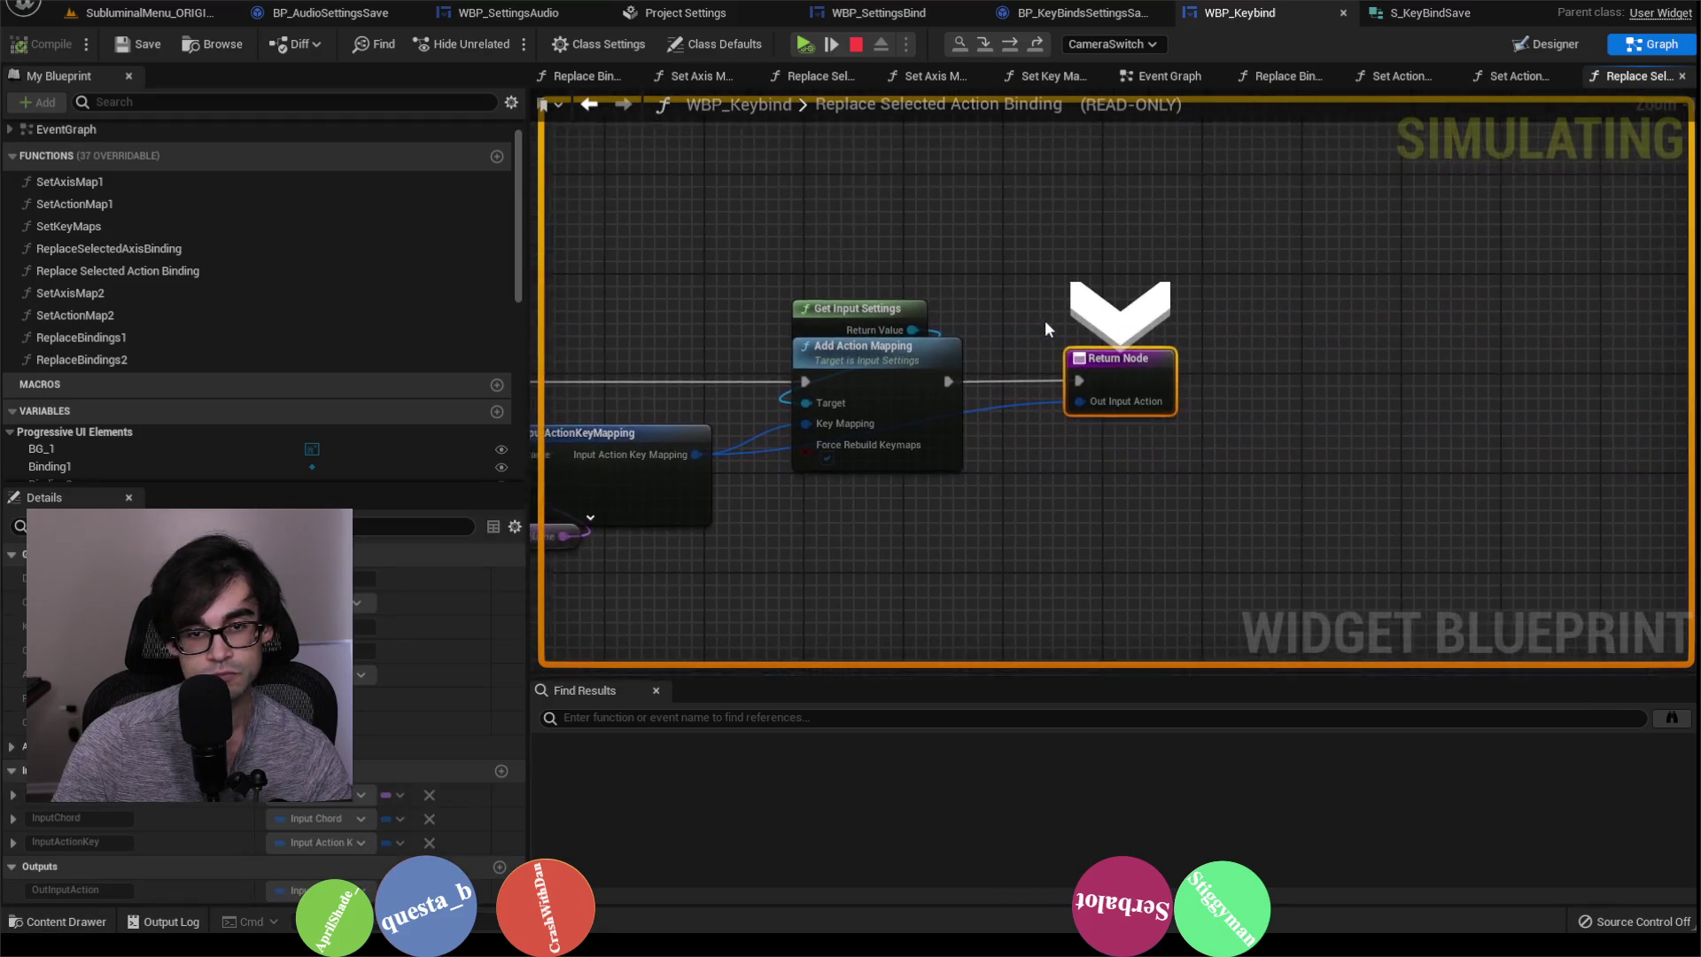
click(804, 44)
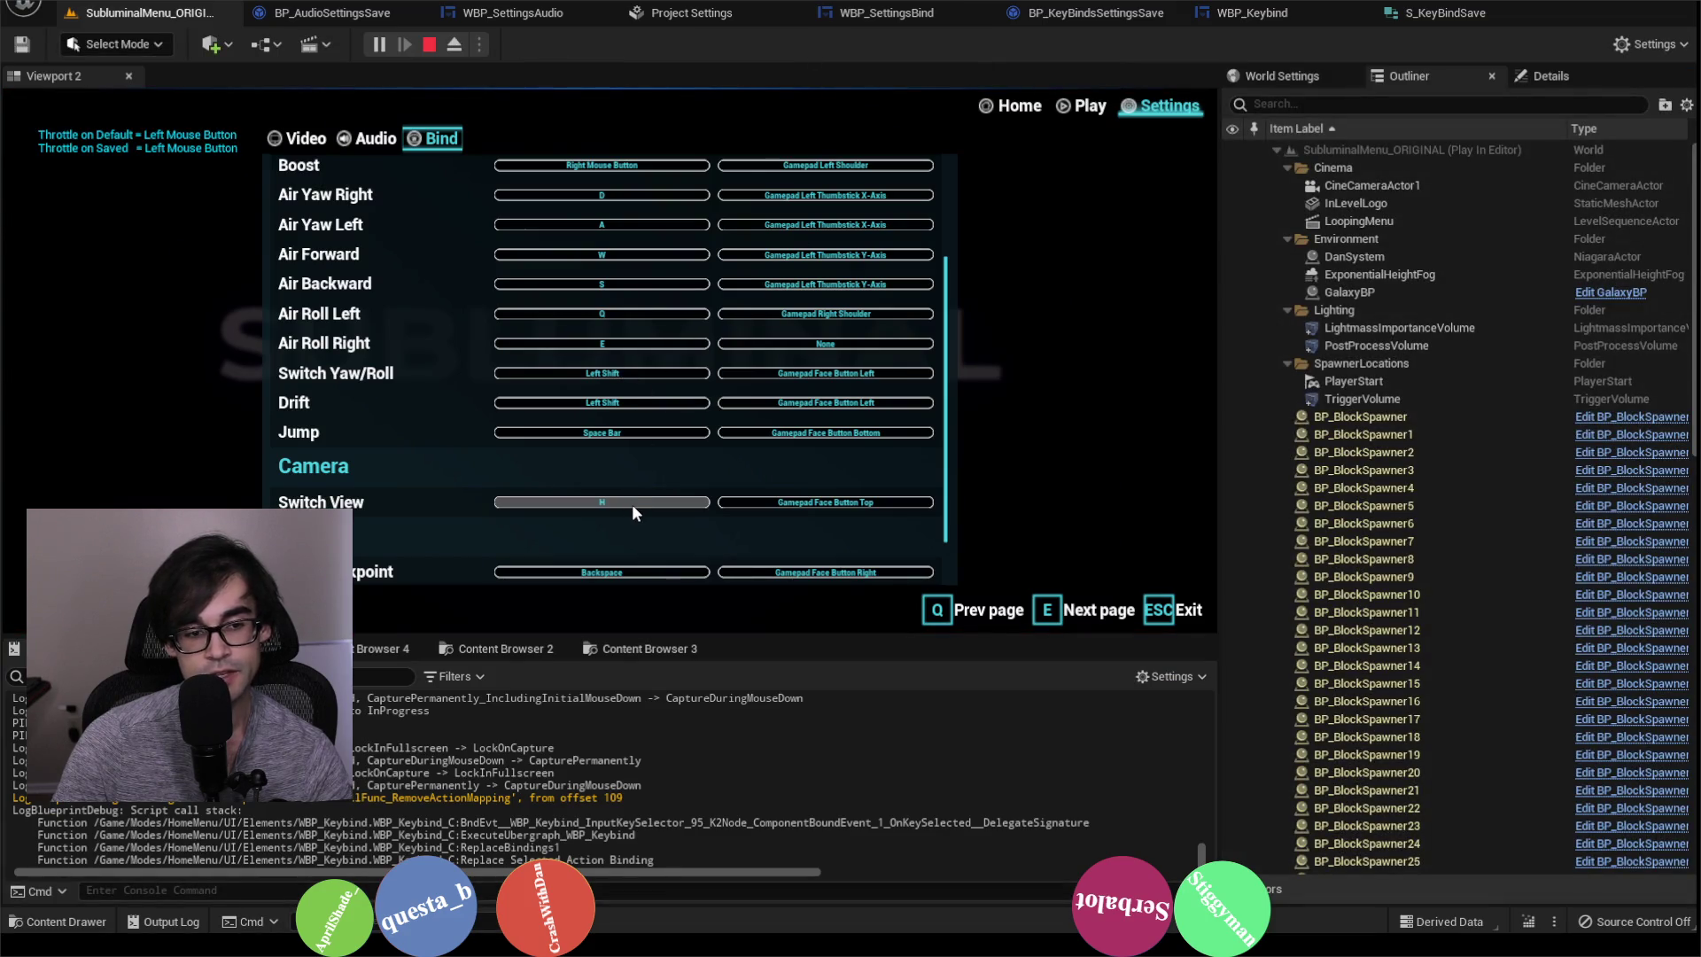
Step: Stop play, check SwitchCamera's mappings in Engine Input settings, and return to the SubluminalMenu level
click(428, 46)
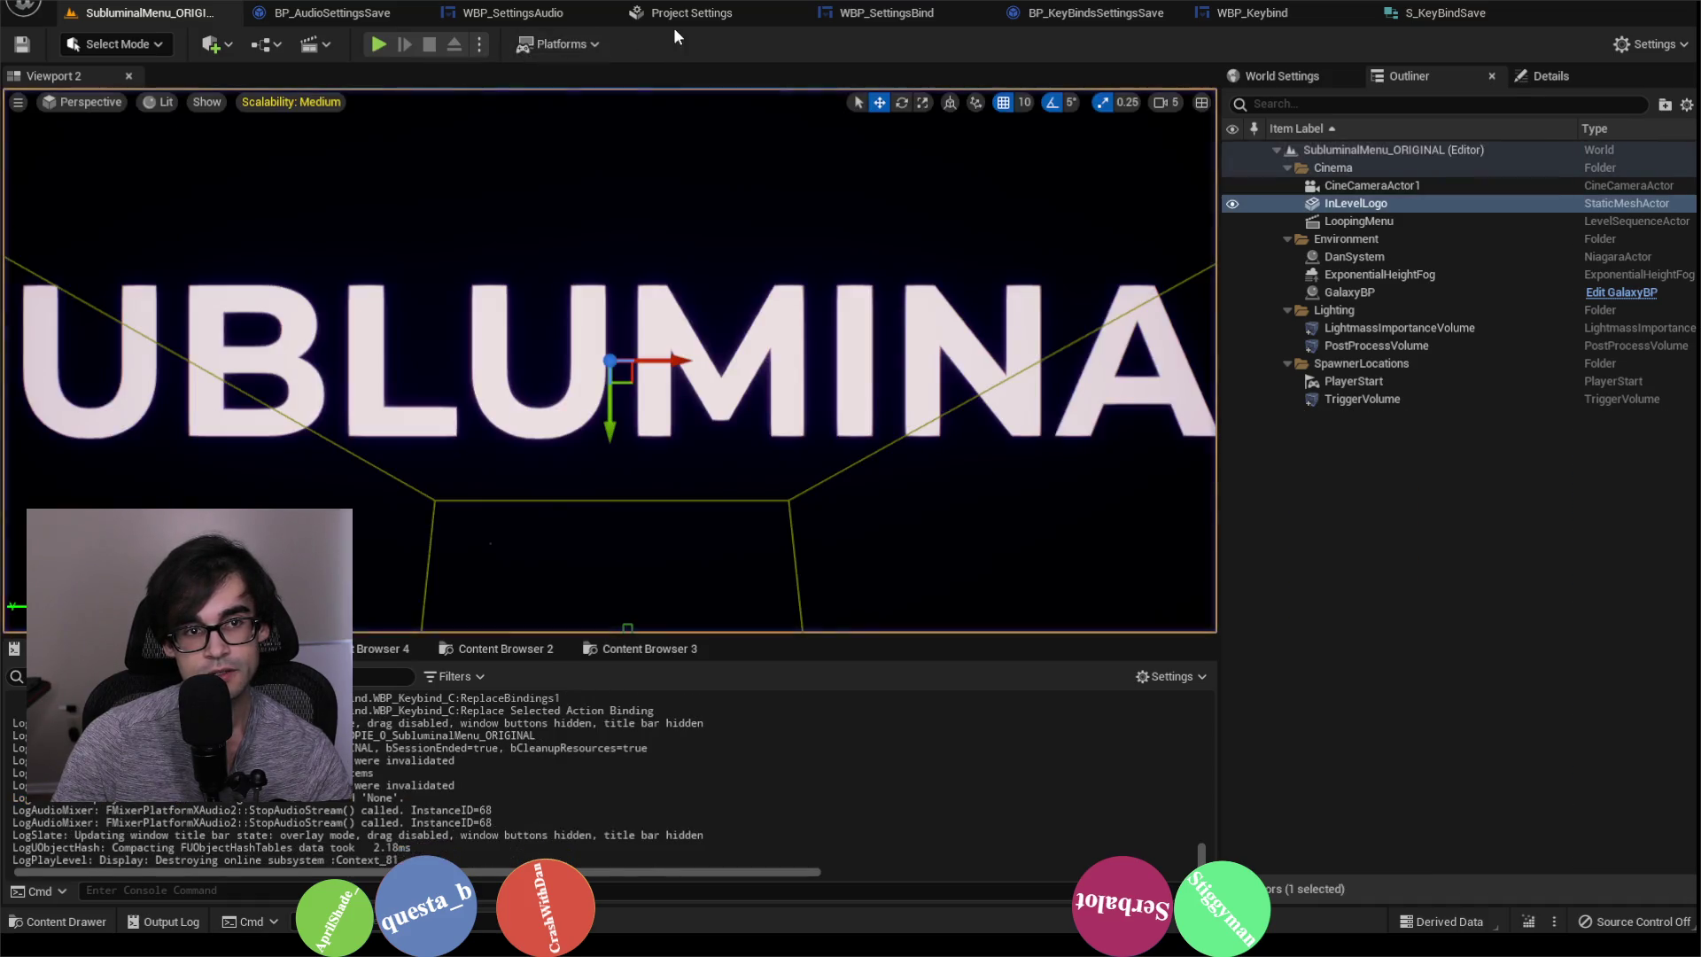
click(687, 16)
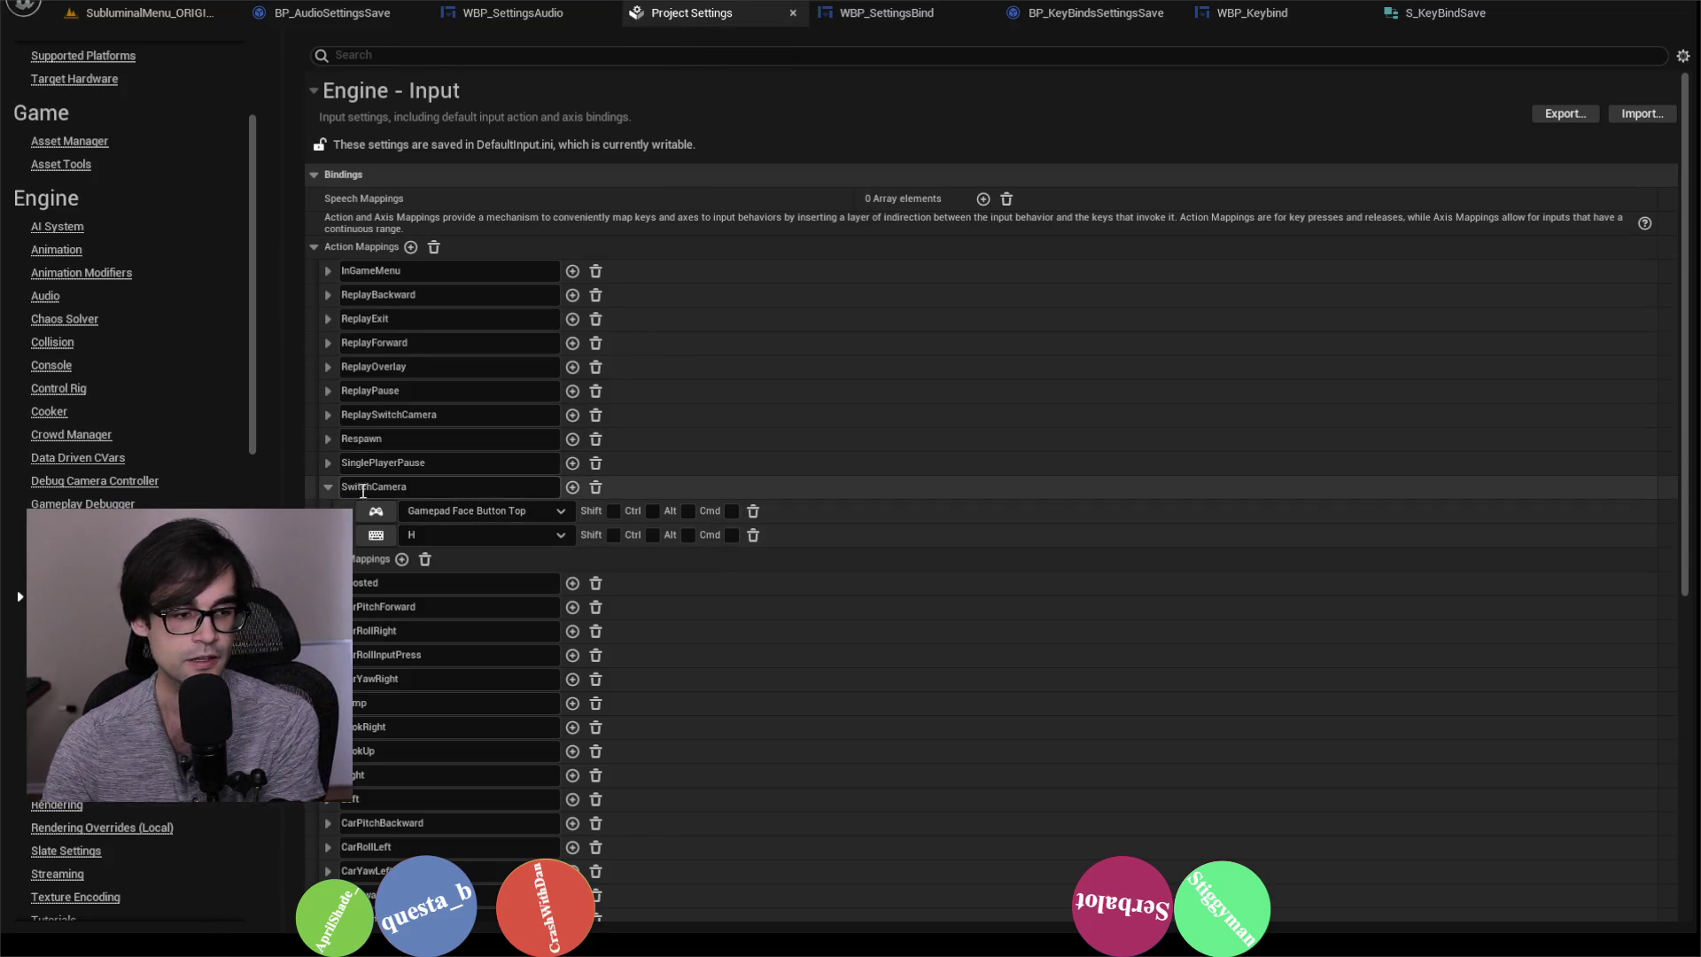
click(327, 488)
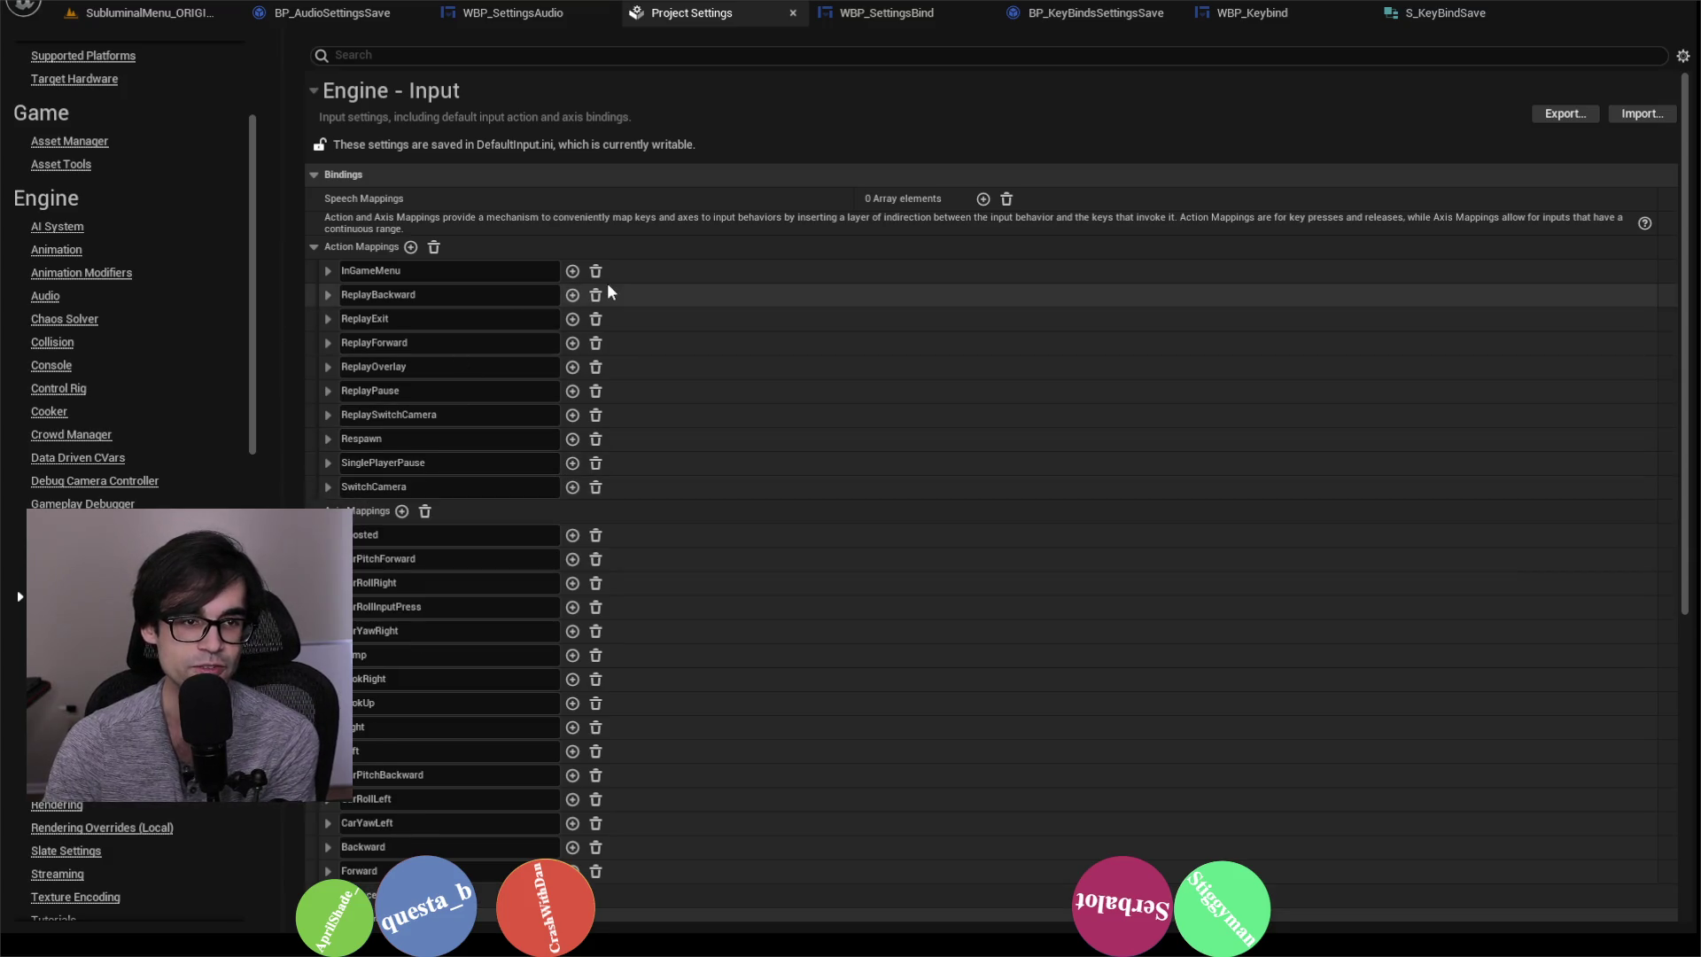
click(159, 13)
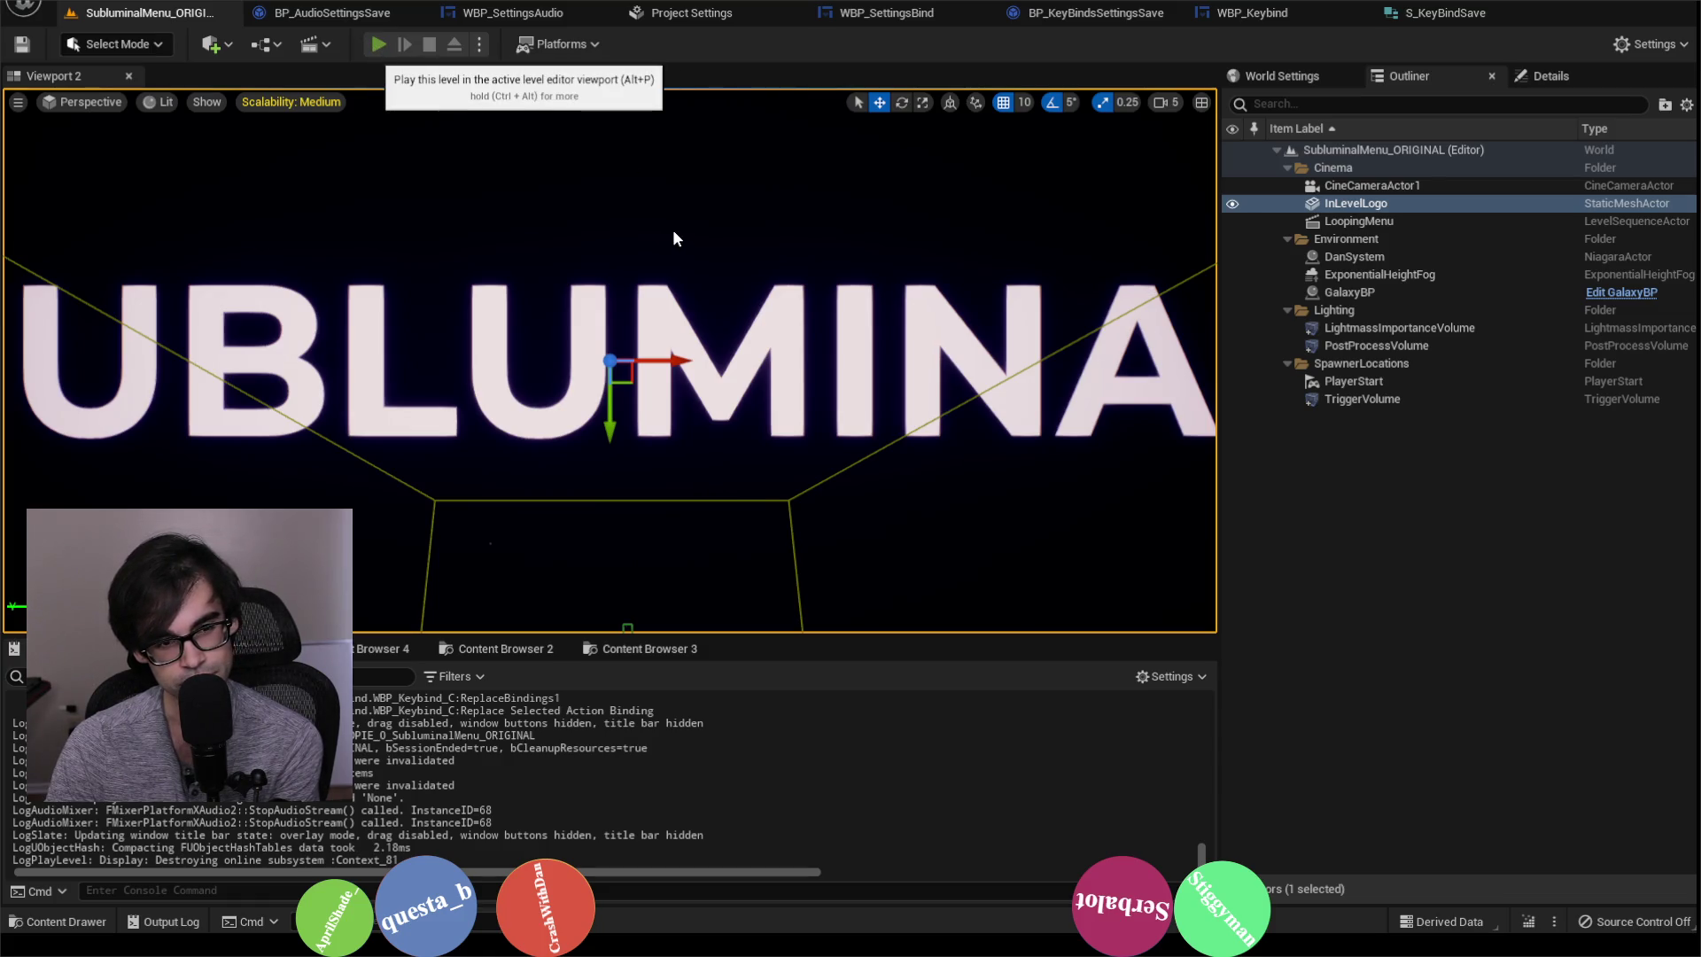
key(alt+p)
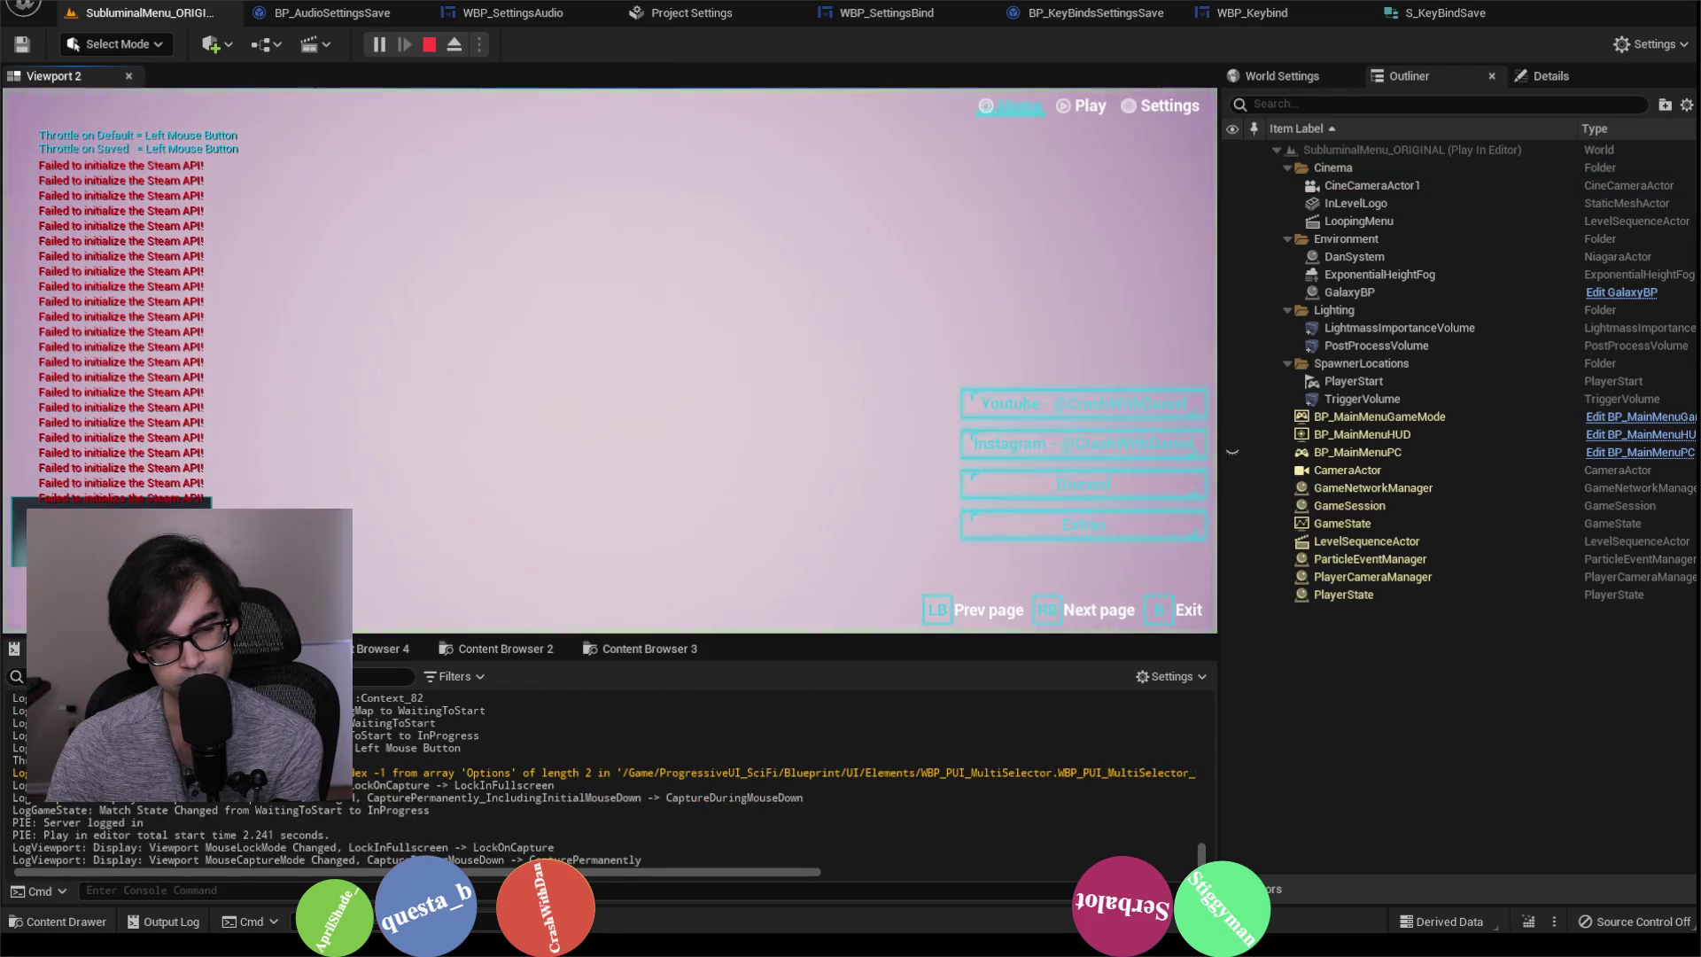
click(1088, 105)
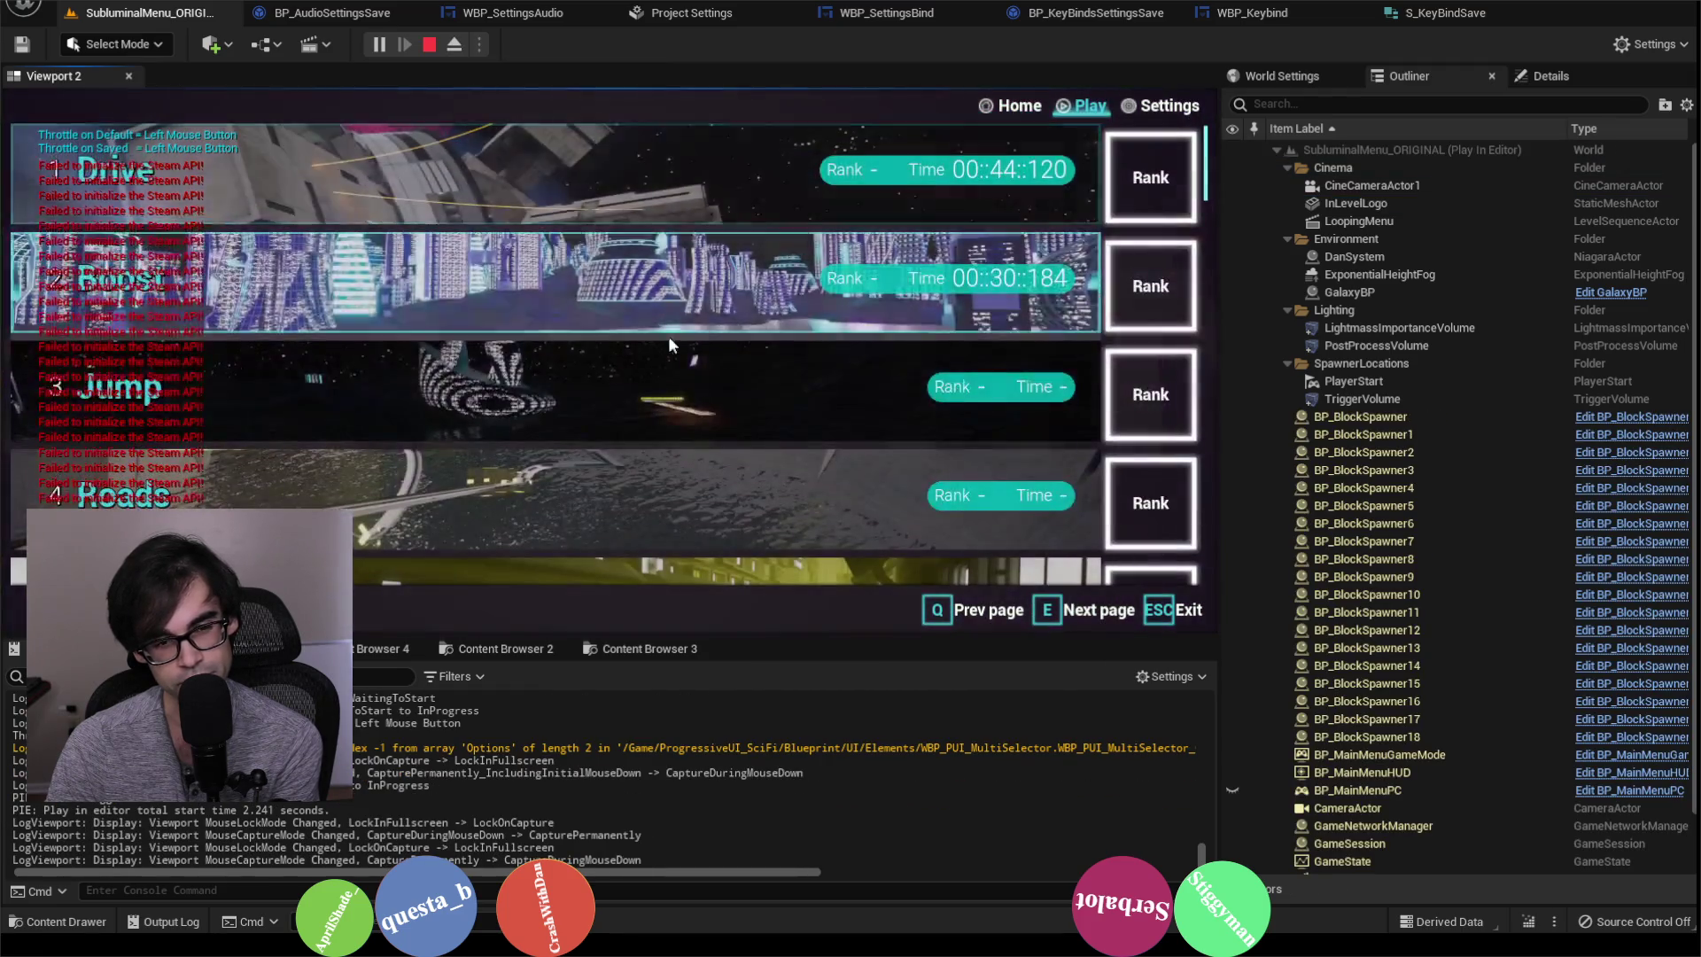
click(642, 281)
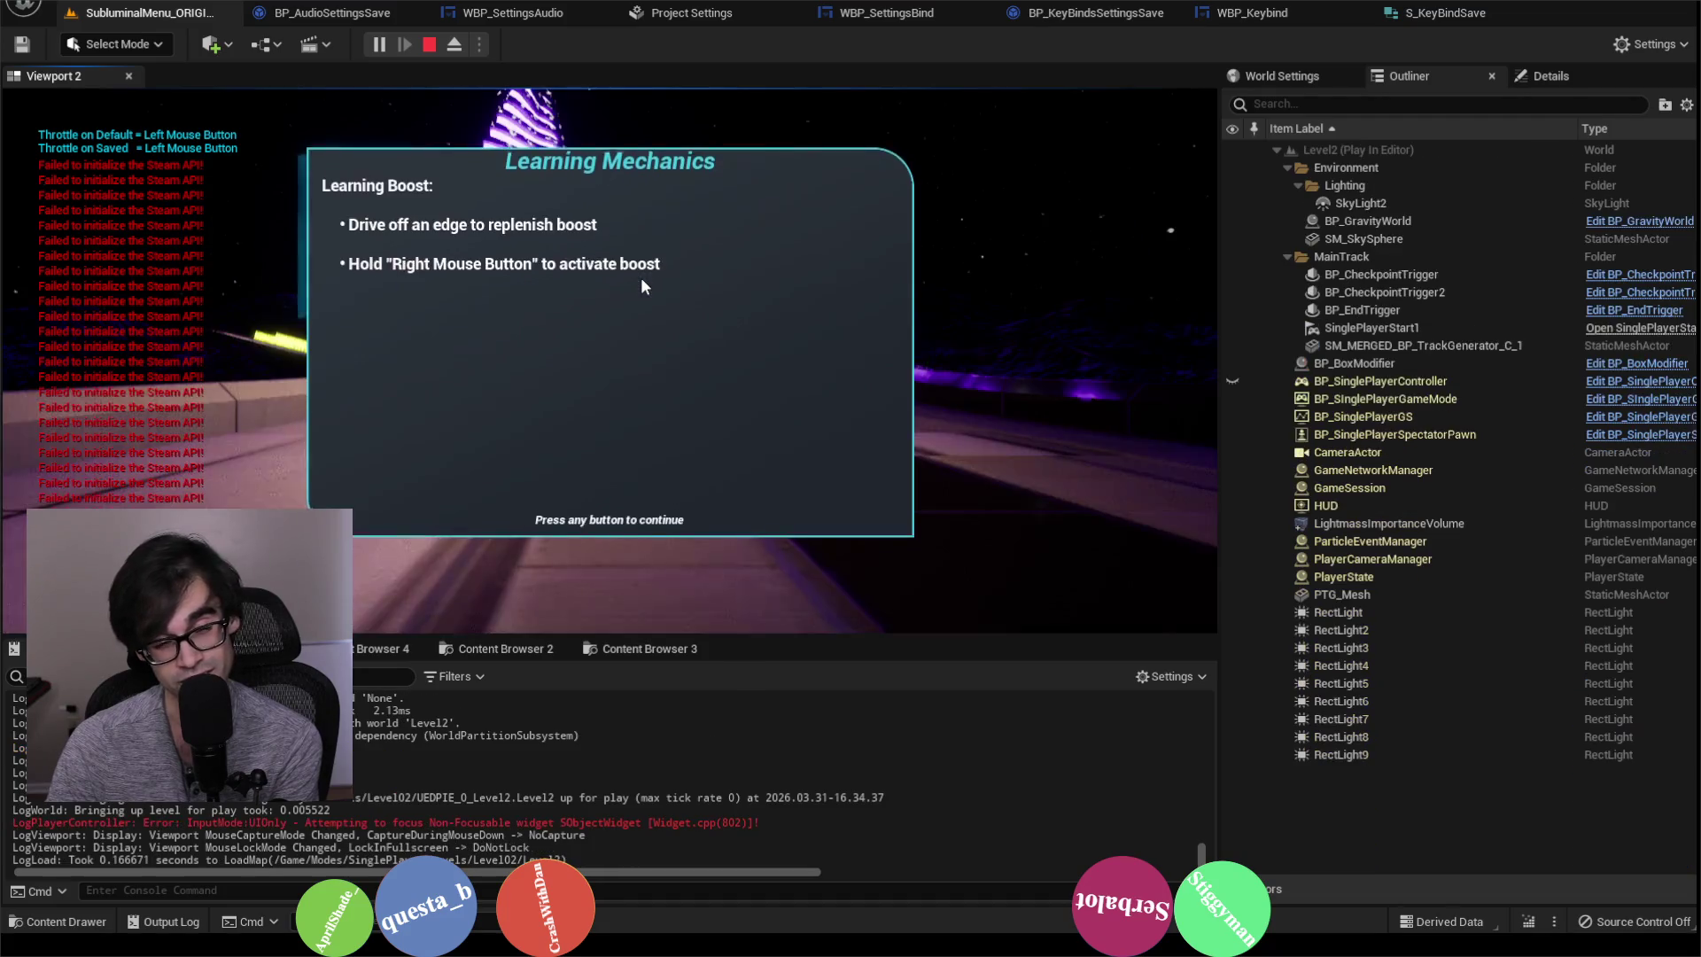
click(551, 364)
click(623, 399)
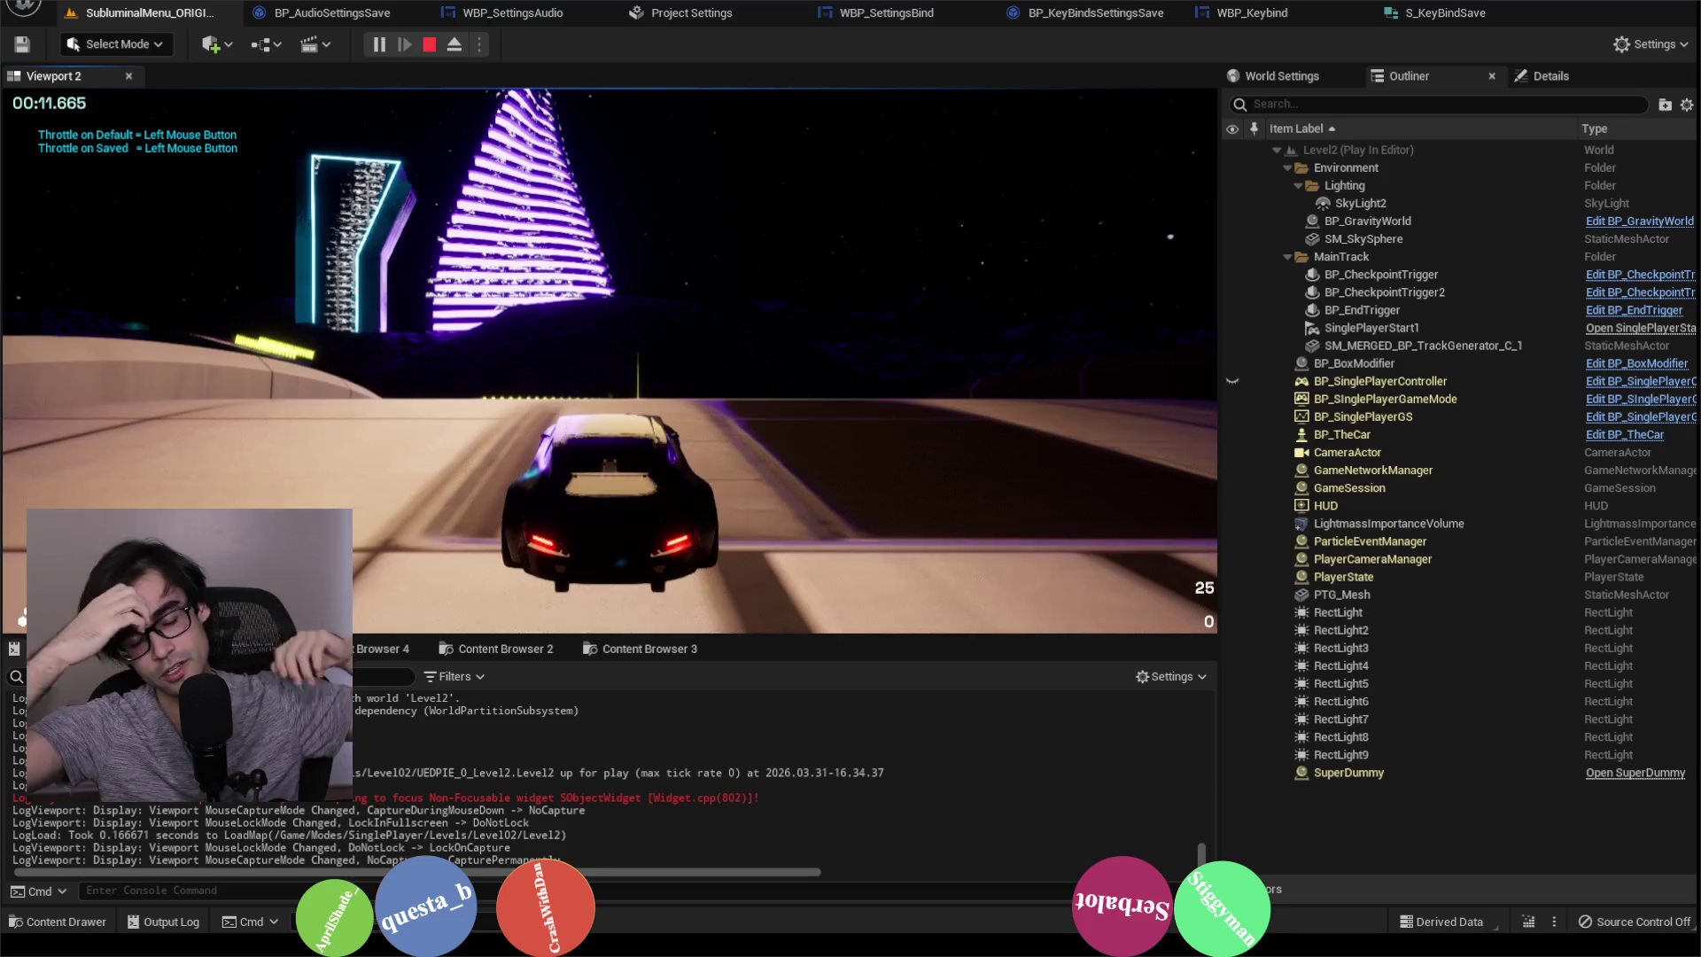
key(w)
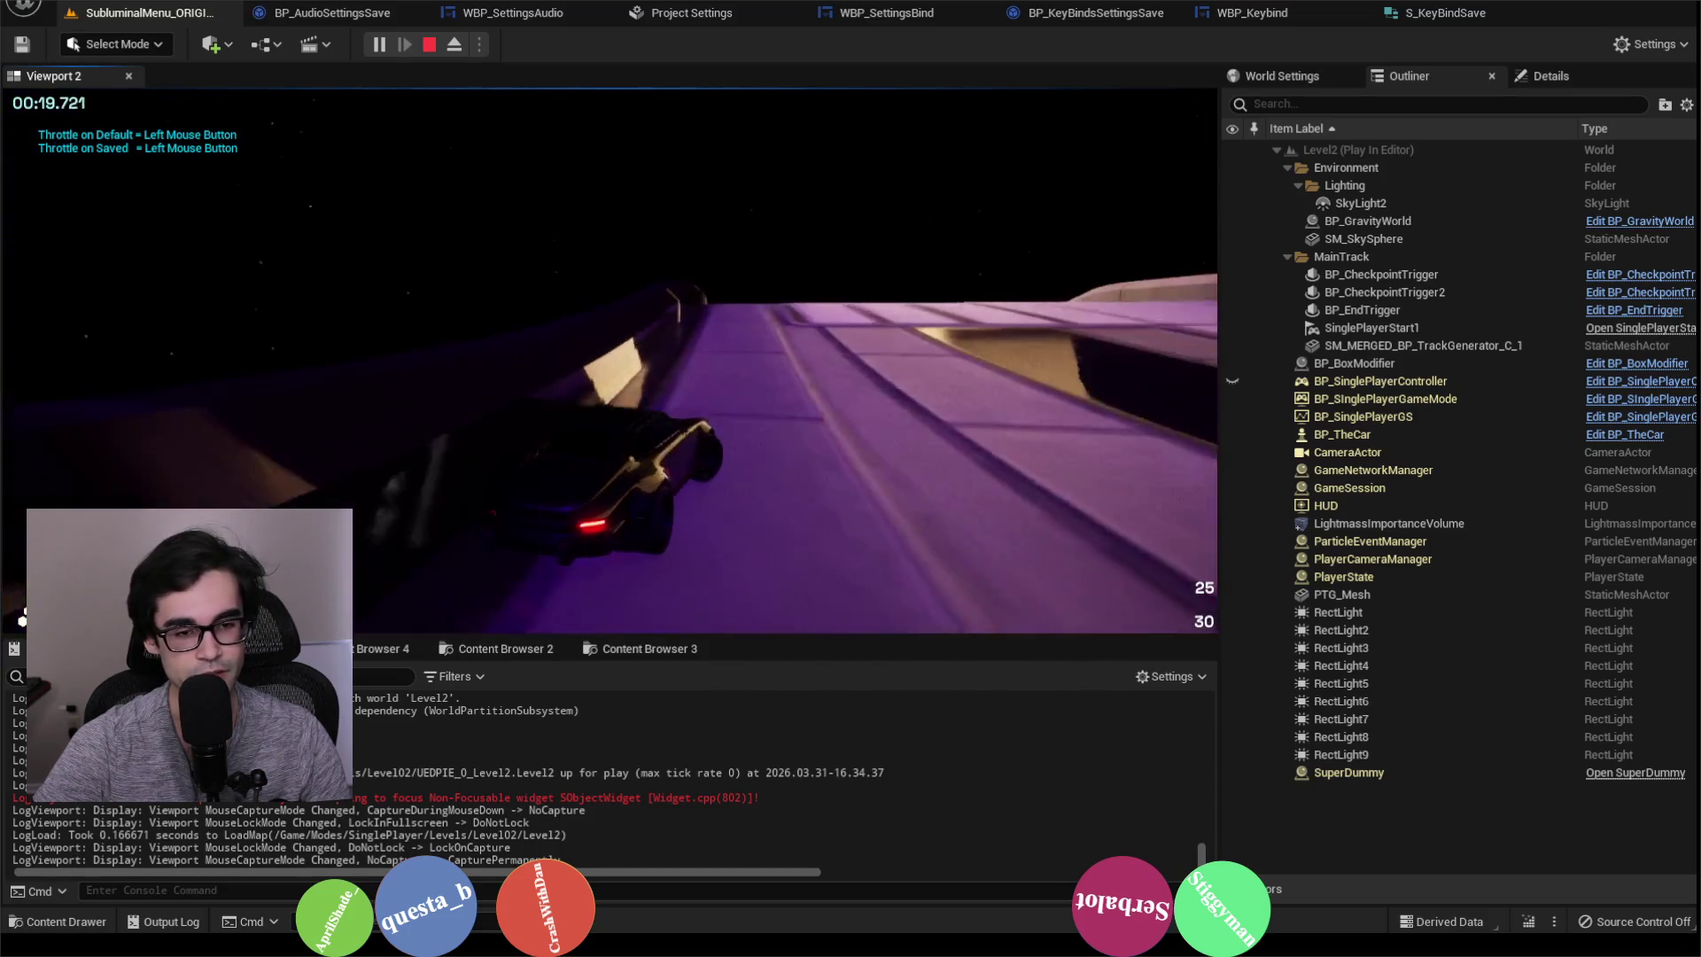
key(Escape)
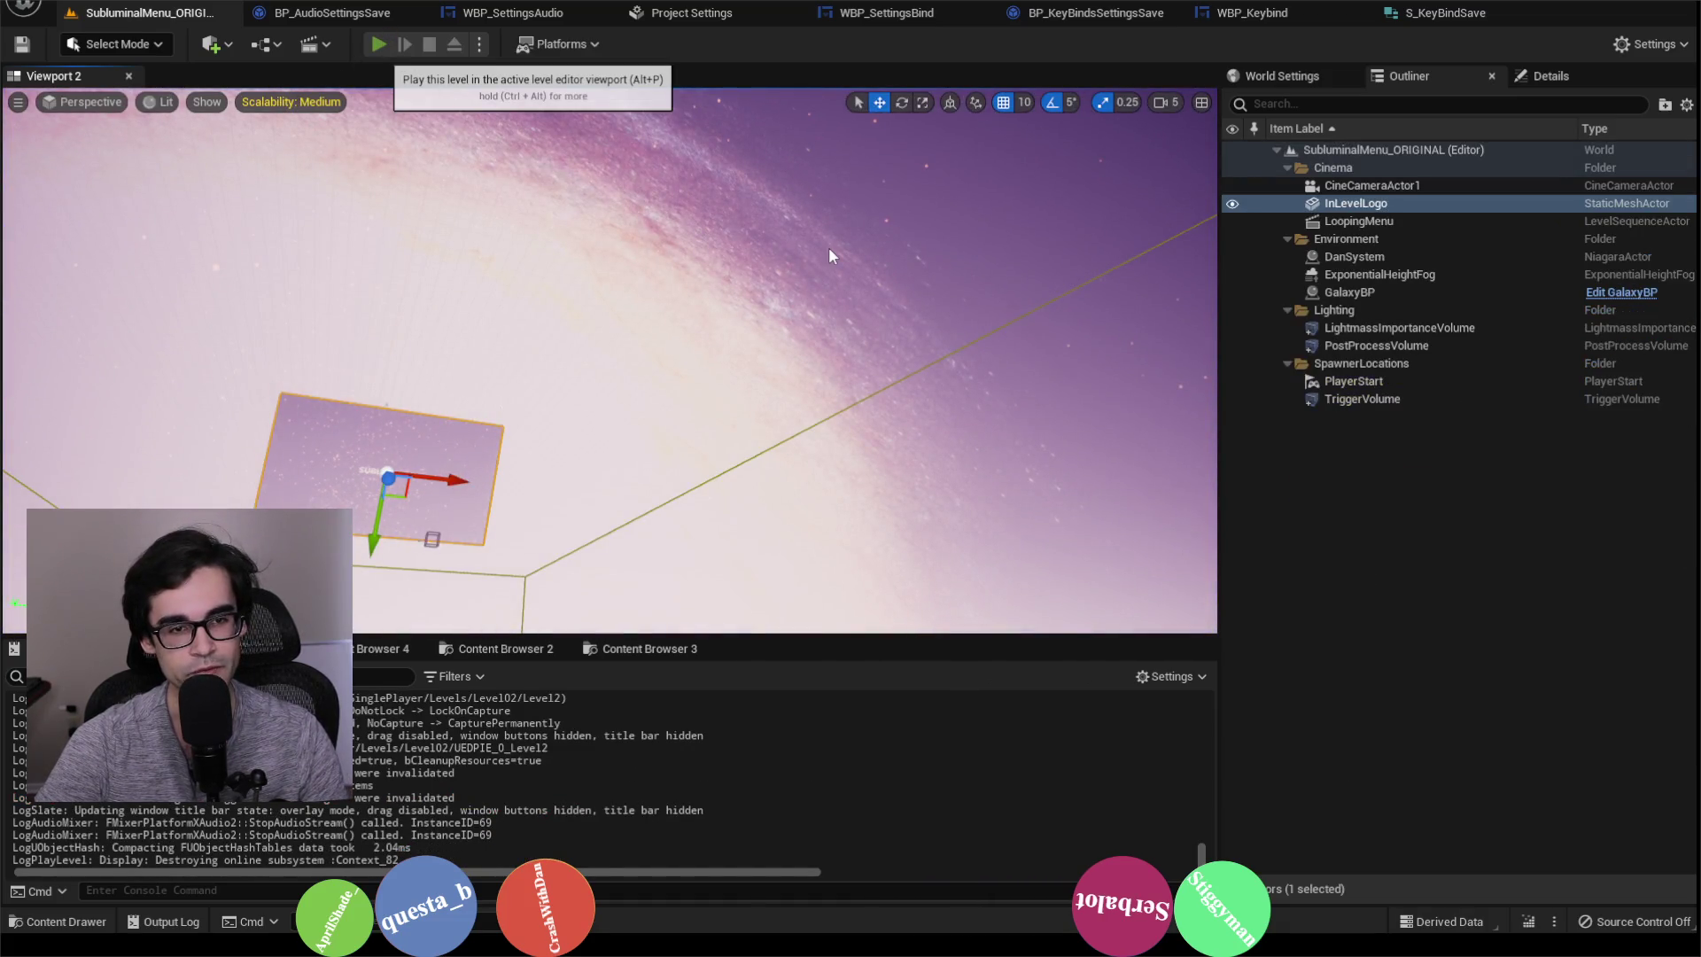
Step: Play the menu level, open Settings > Bind, and start a rebind past the Remove Action Mapping breakpoint
key(alt+p)
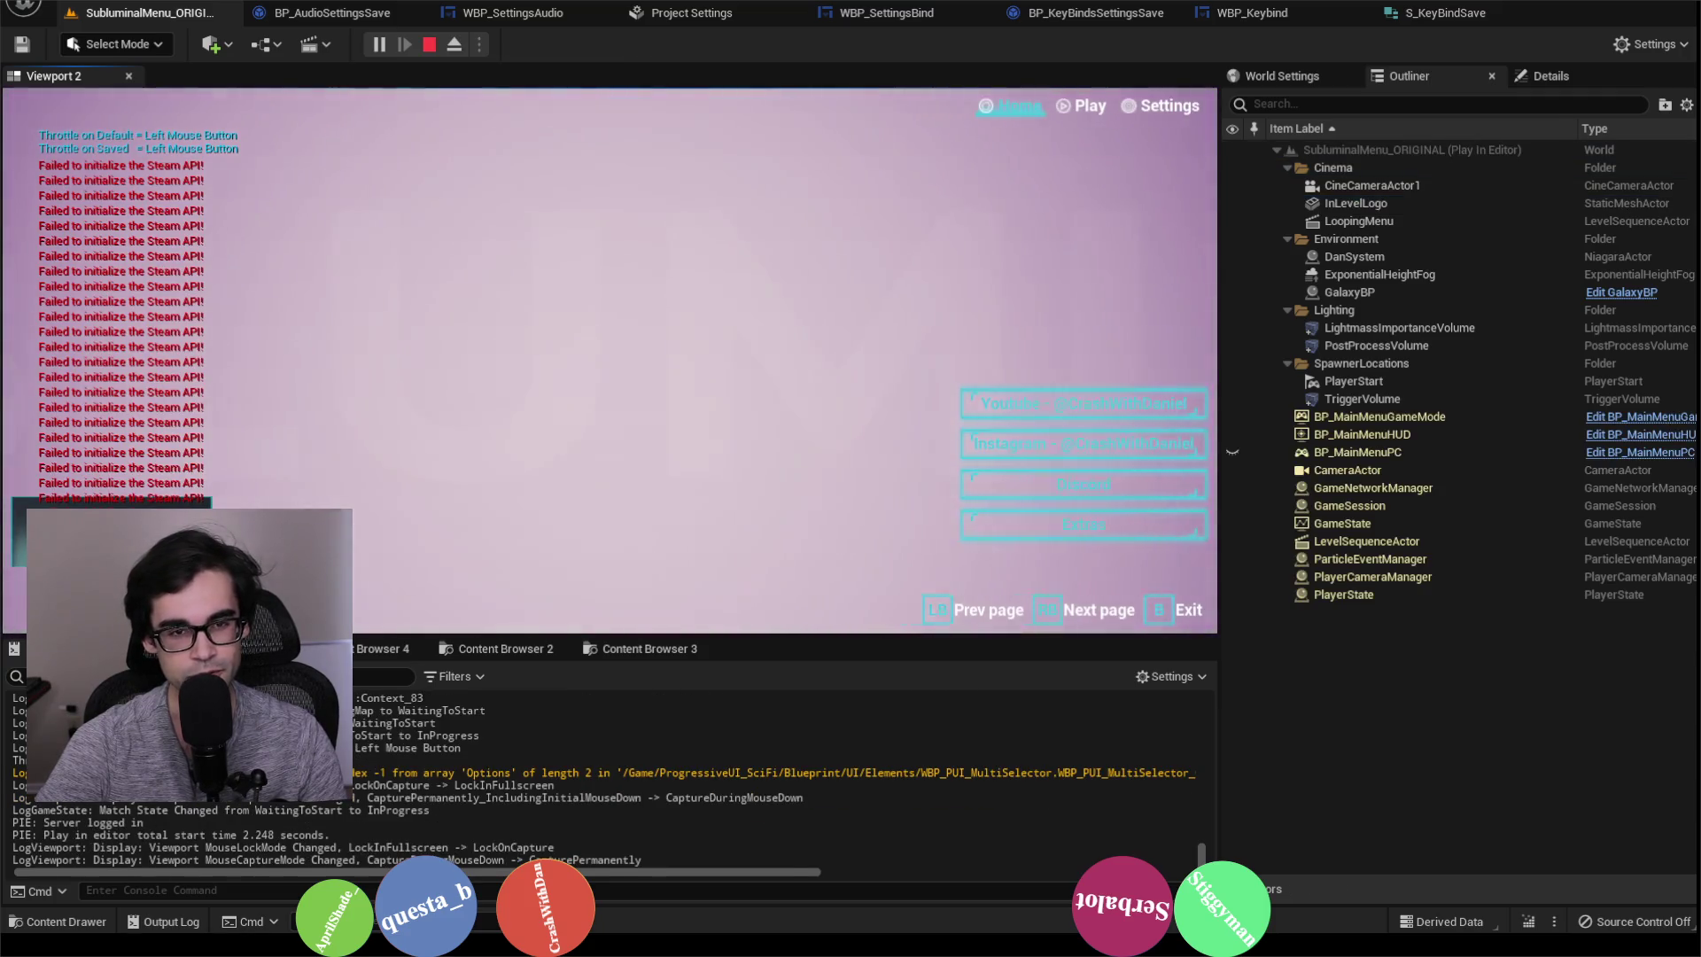
click(1165, 105)
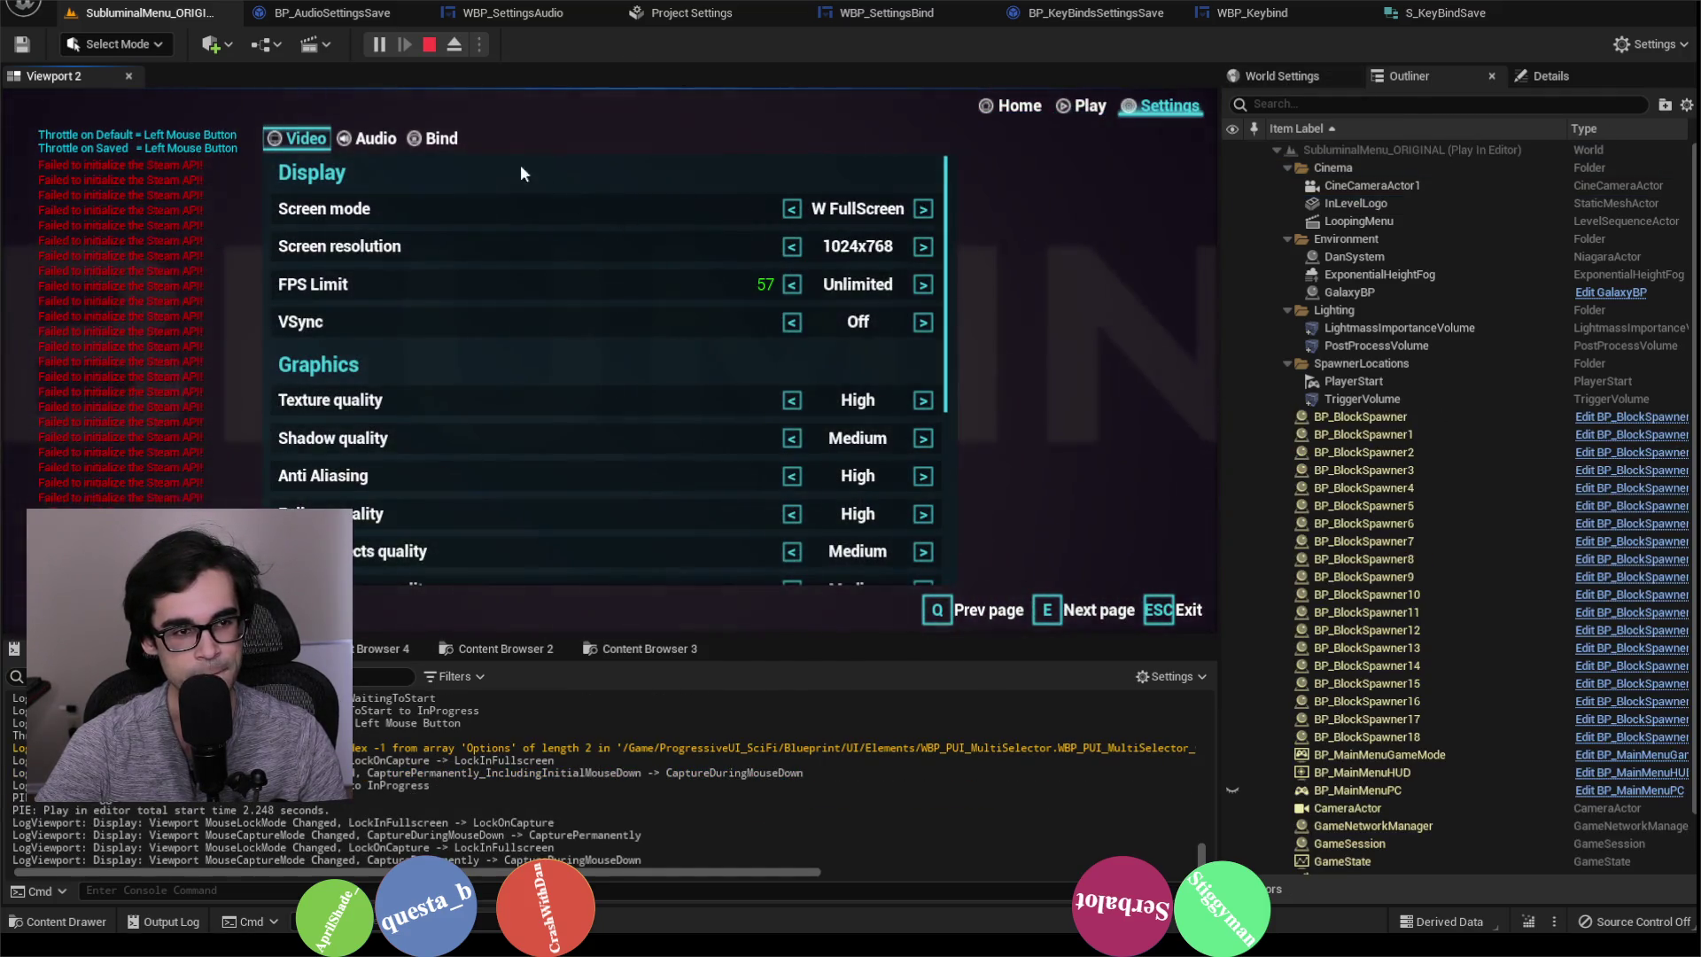
click(434, 138)
scroll(443, 337, down, 5)
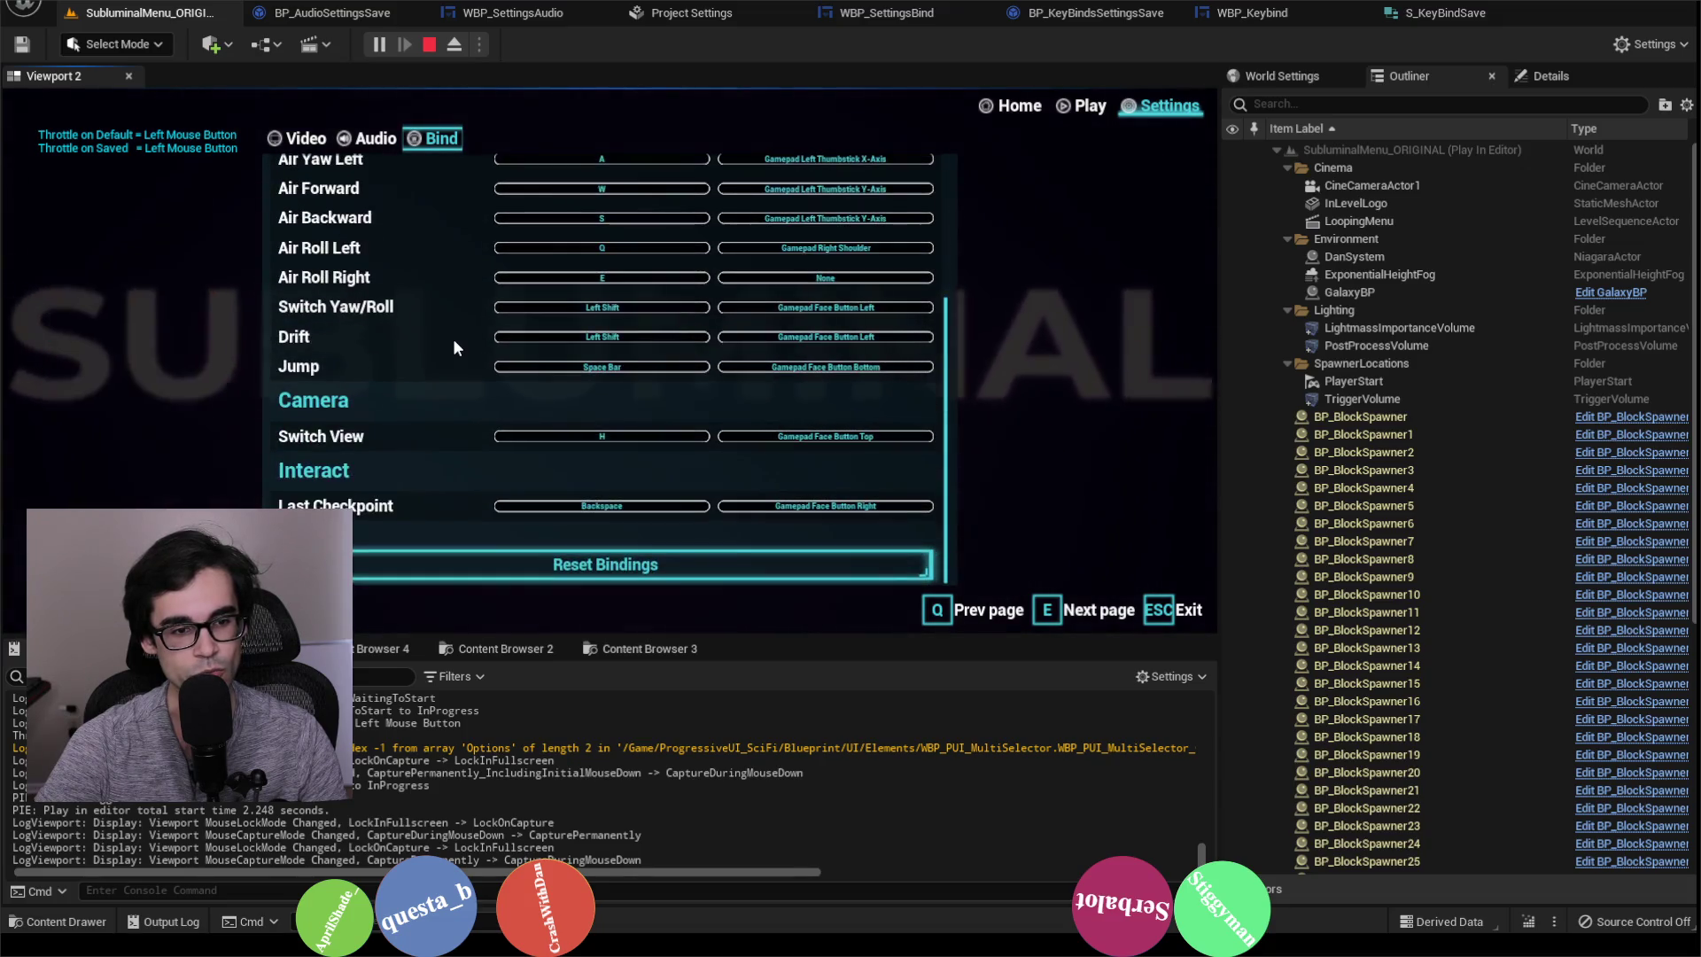
click(597, 435)
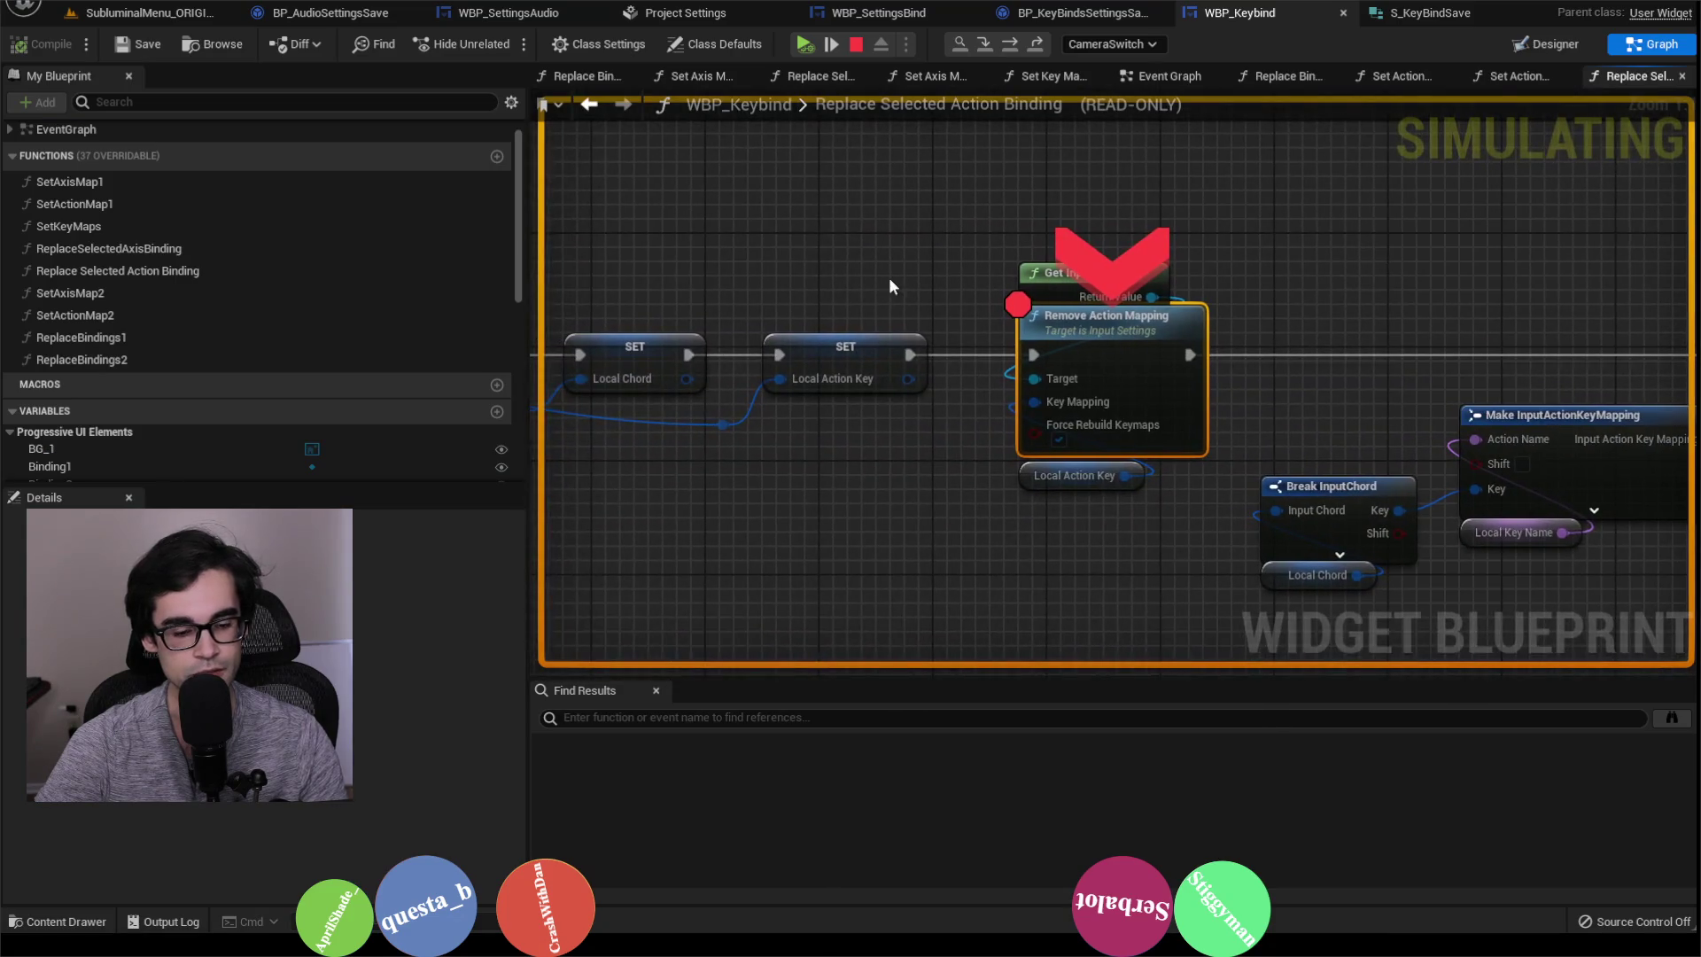
click(804, 43)
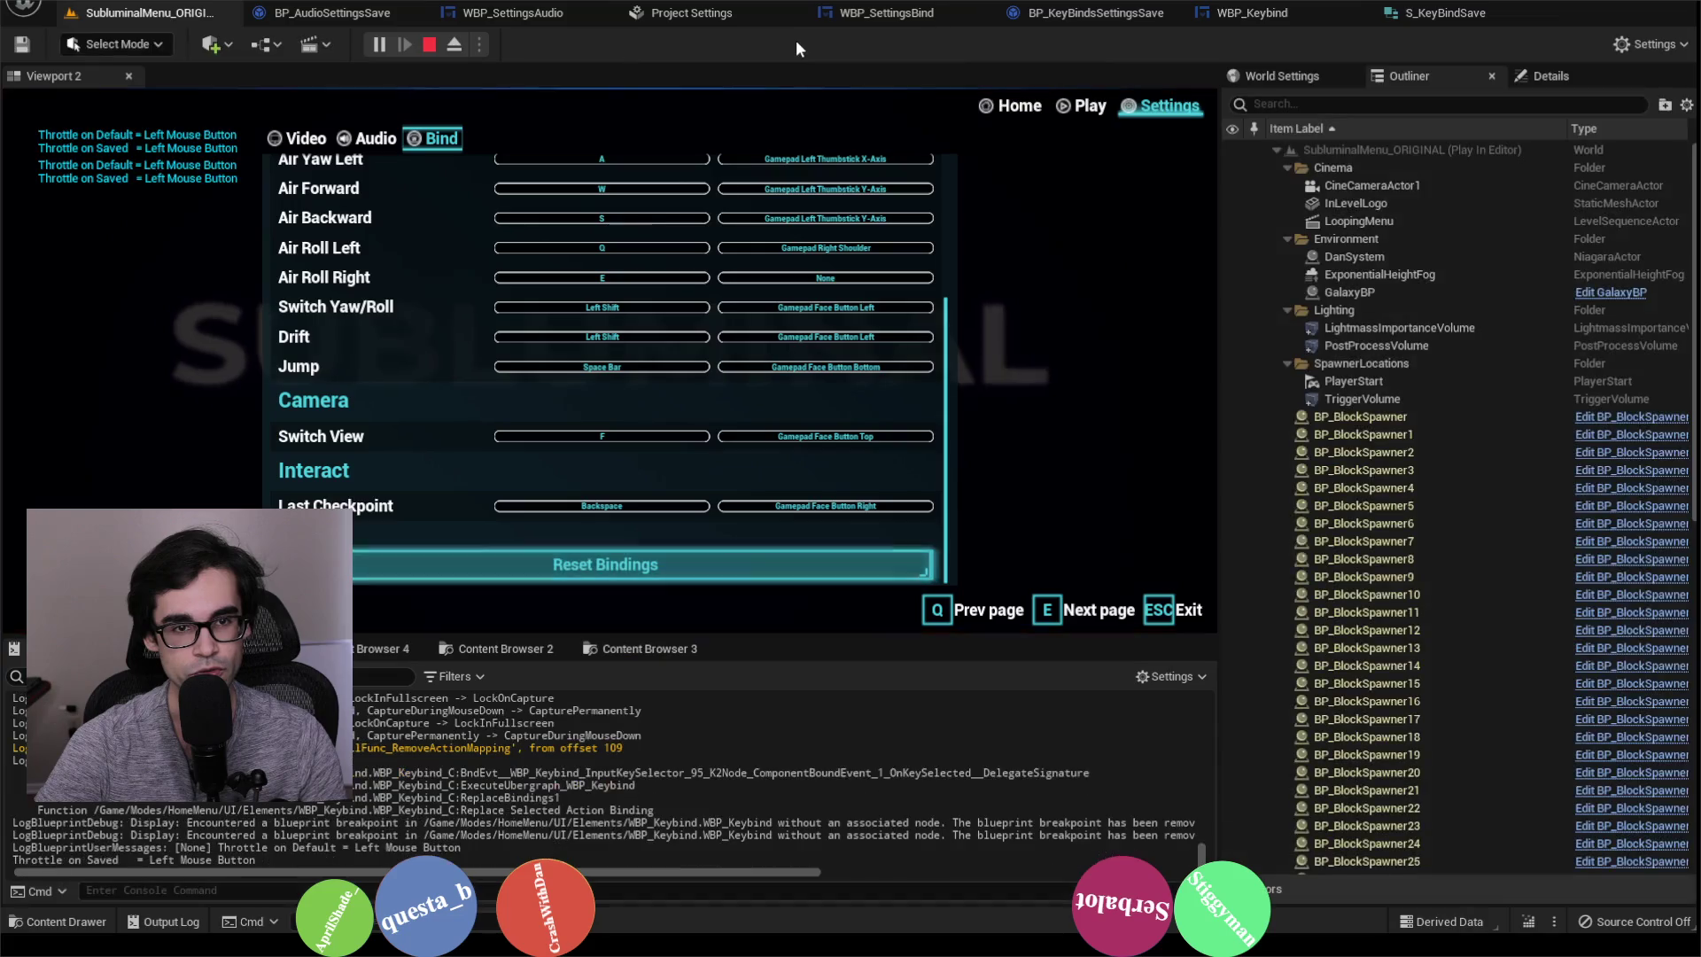
Step: Bind Throttle's controller key to D-pad Right, reset all bindings, then stop and open WBP_SettingsBind
scroll(677, 510, up, 5)
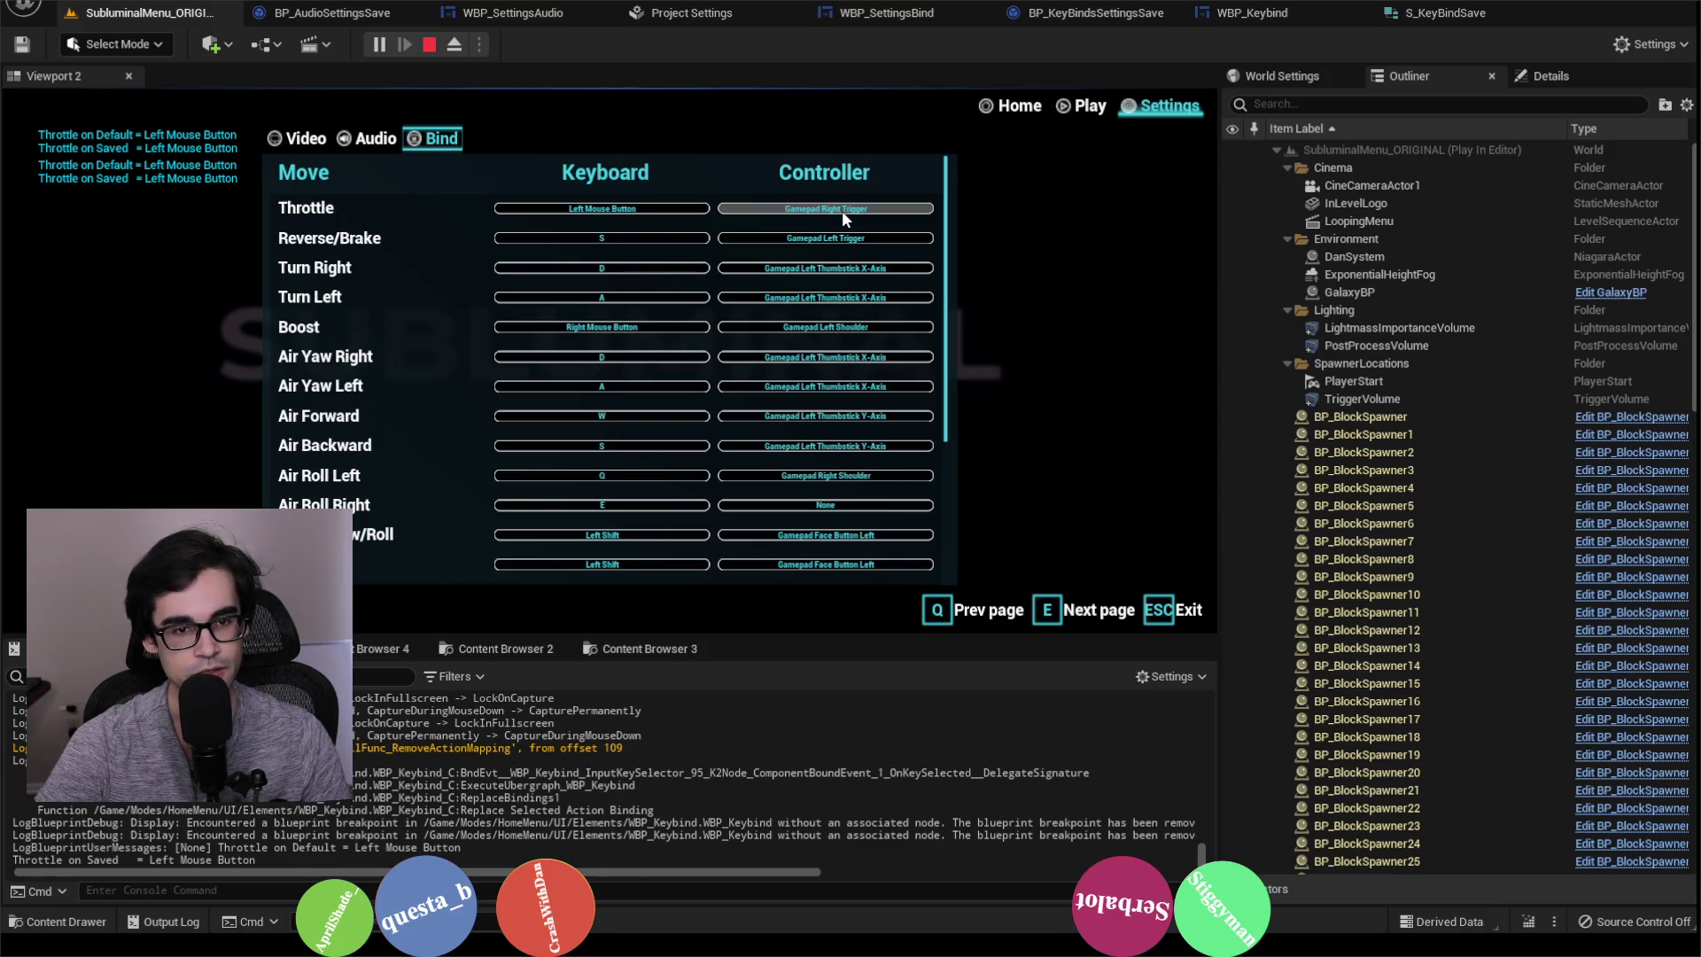
key(Right)
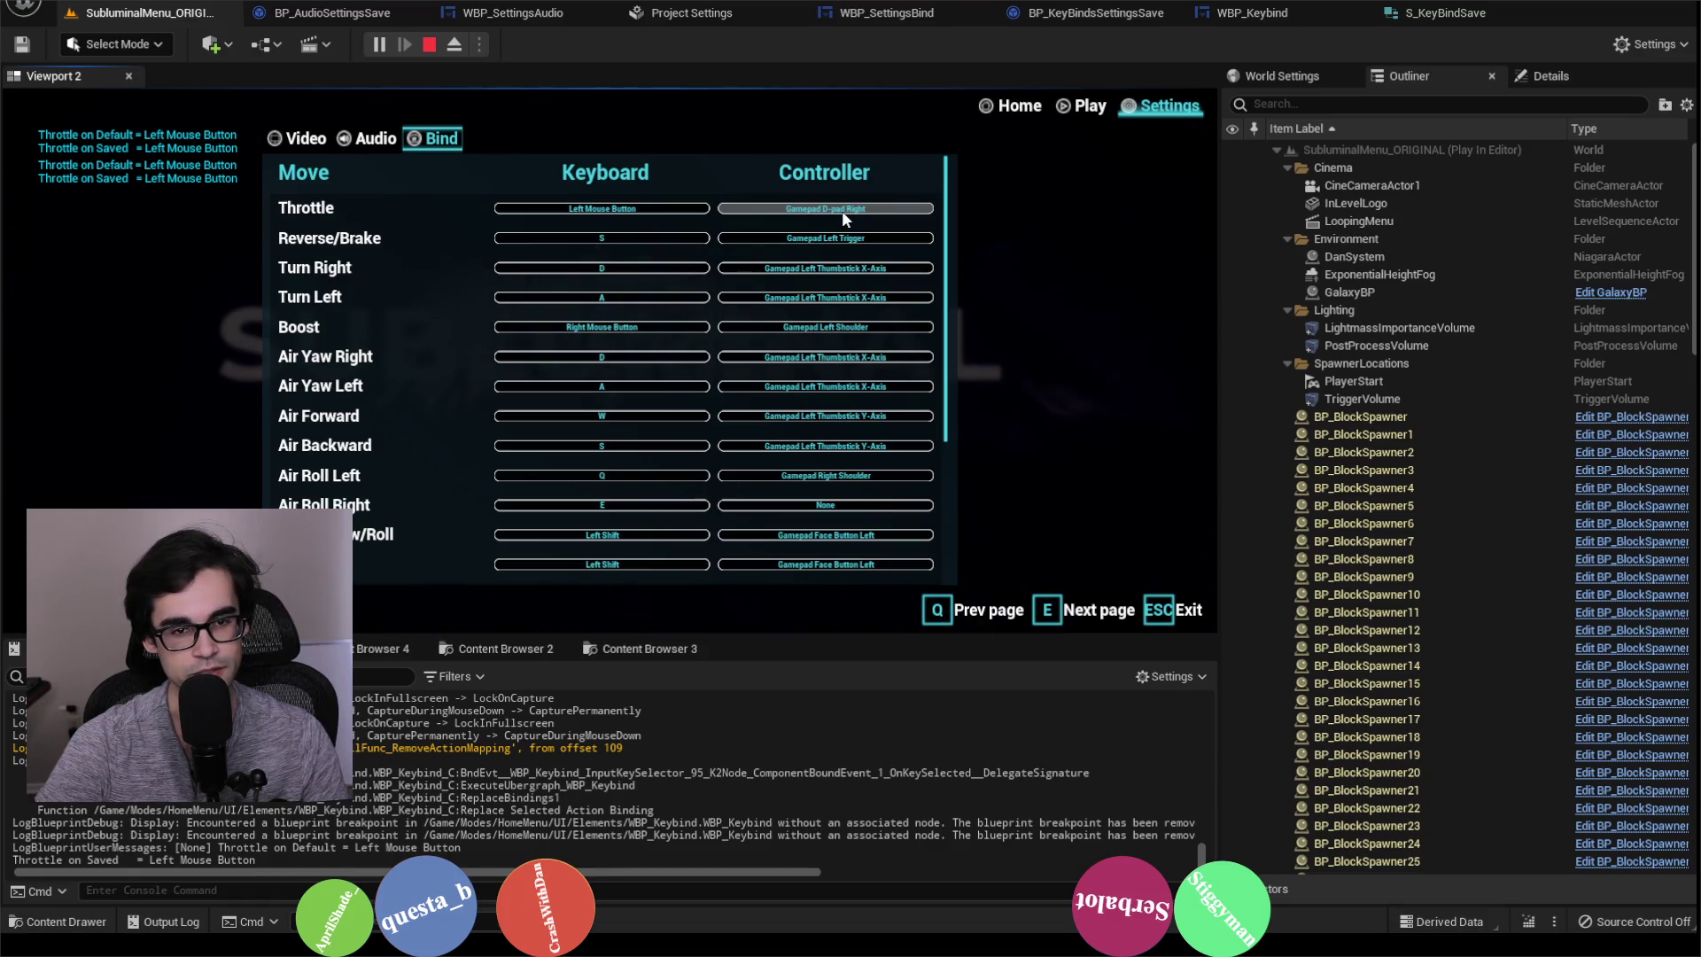
click(849, 210)
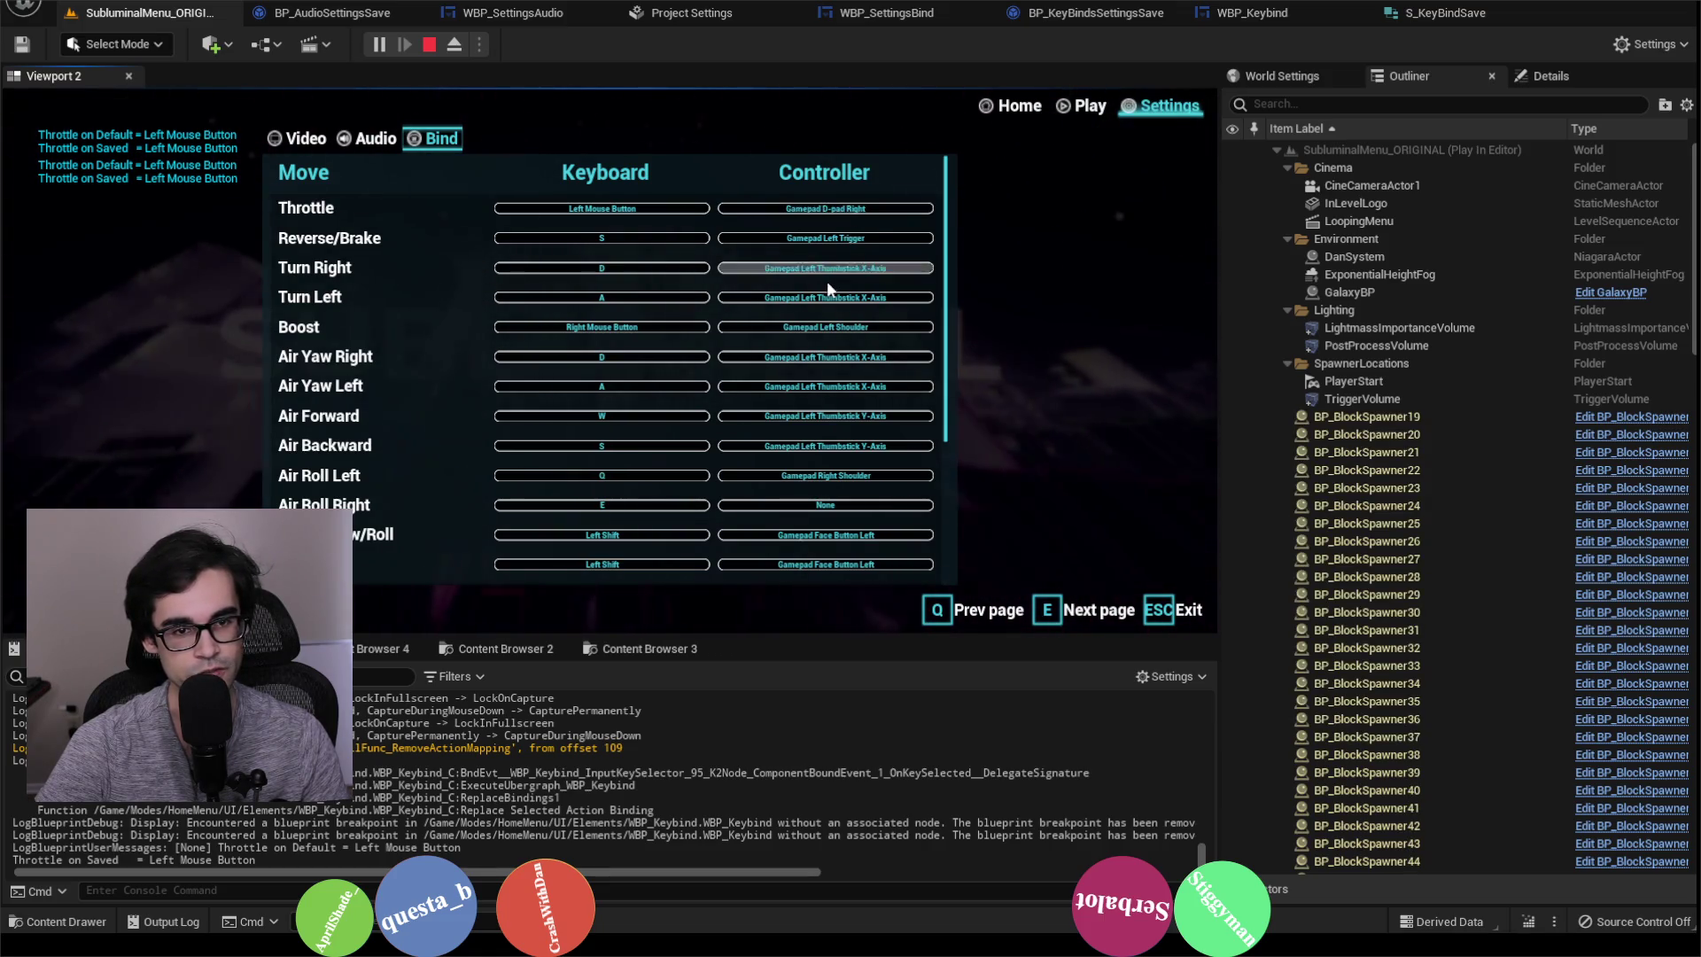
scroll(812, 354, down, 3)
scroll(779, 460, down, 2)
click(762, 565)
scroll(795, 527, up, 5)
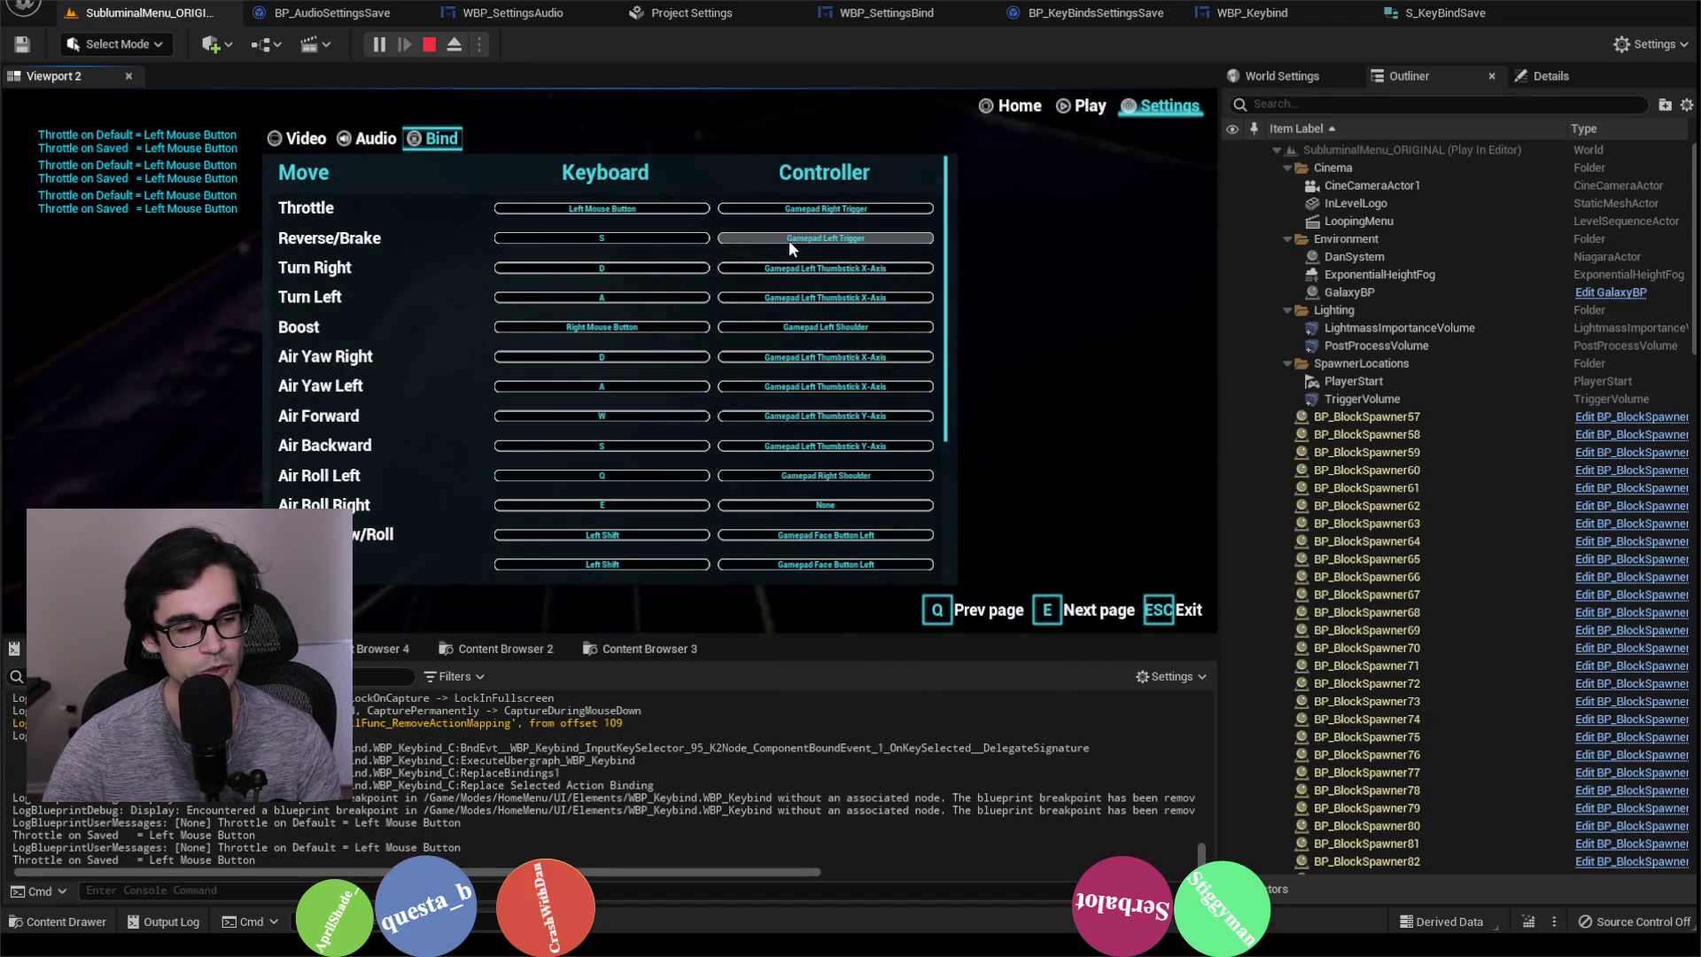
click(431, 45)
click(903, 13)
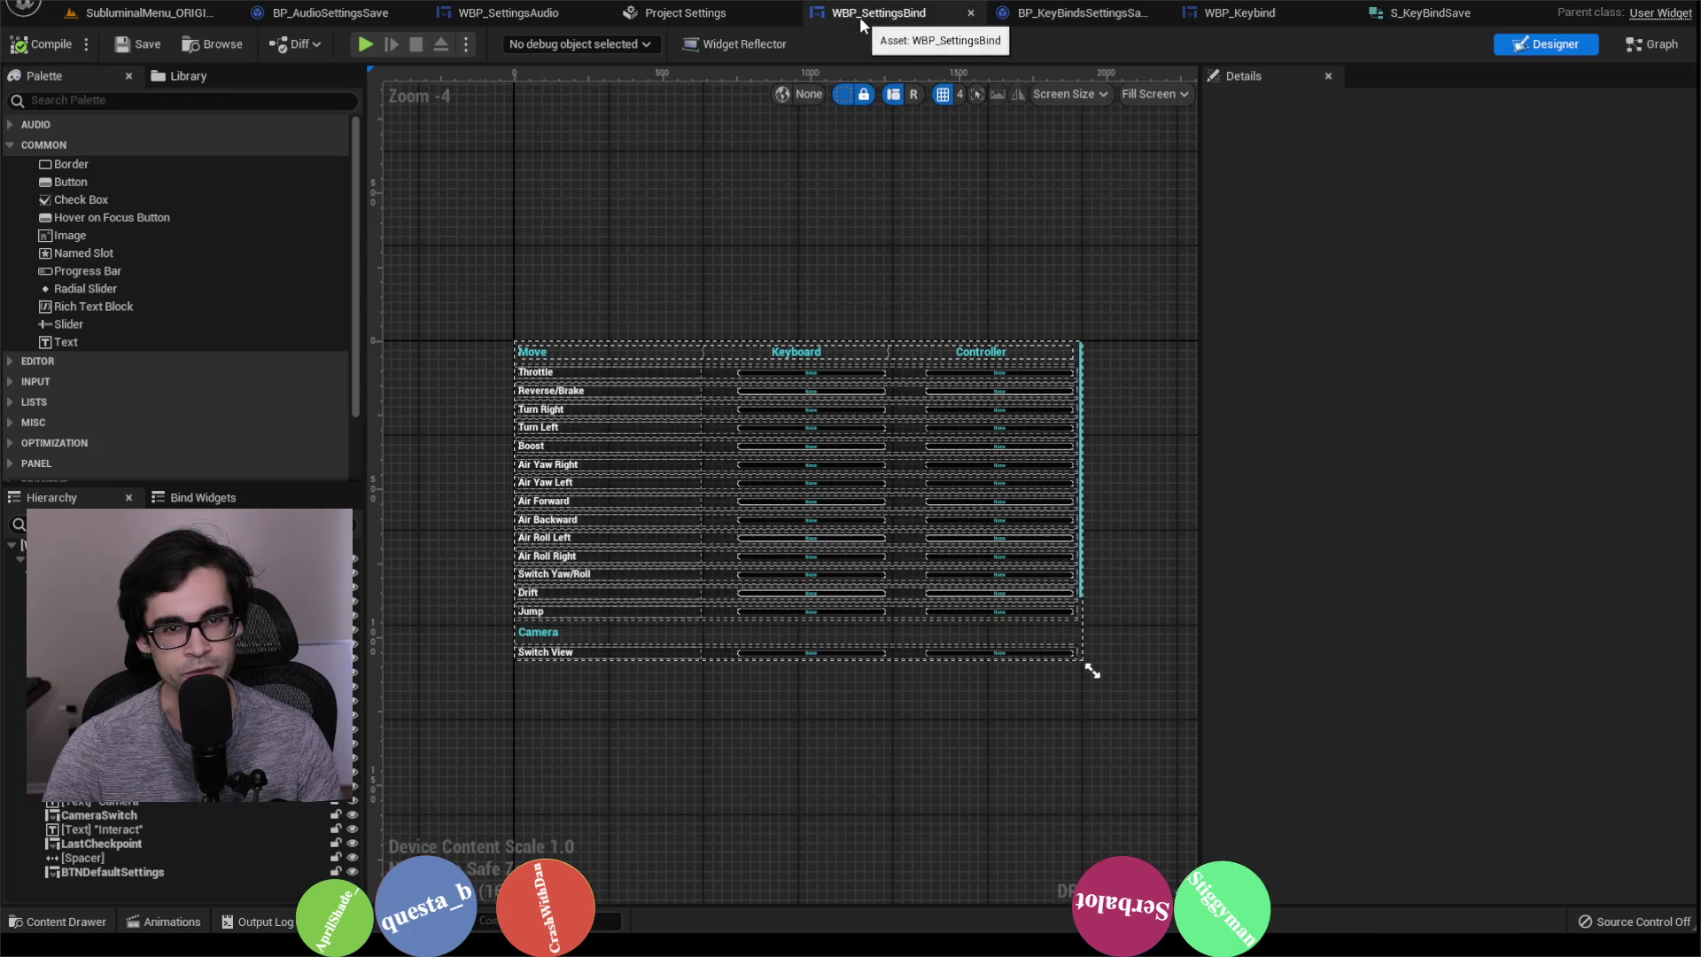
Step: Browse the BP_KeyBindsSettingsSave, WBP_Keybind and S_KeyBindSave tabs, closing the structure and project settings
click(1031, 14)
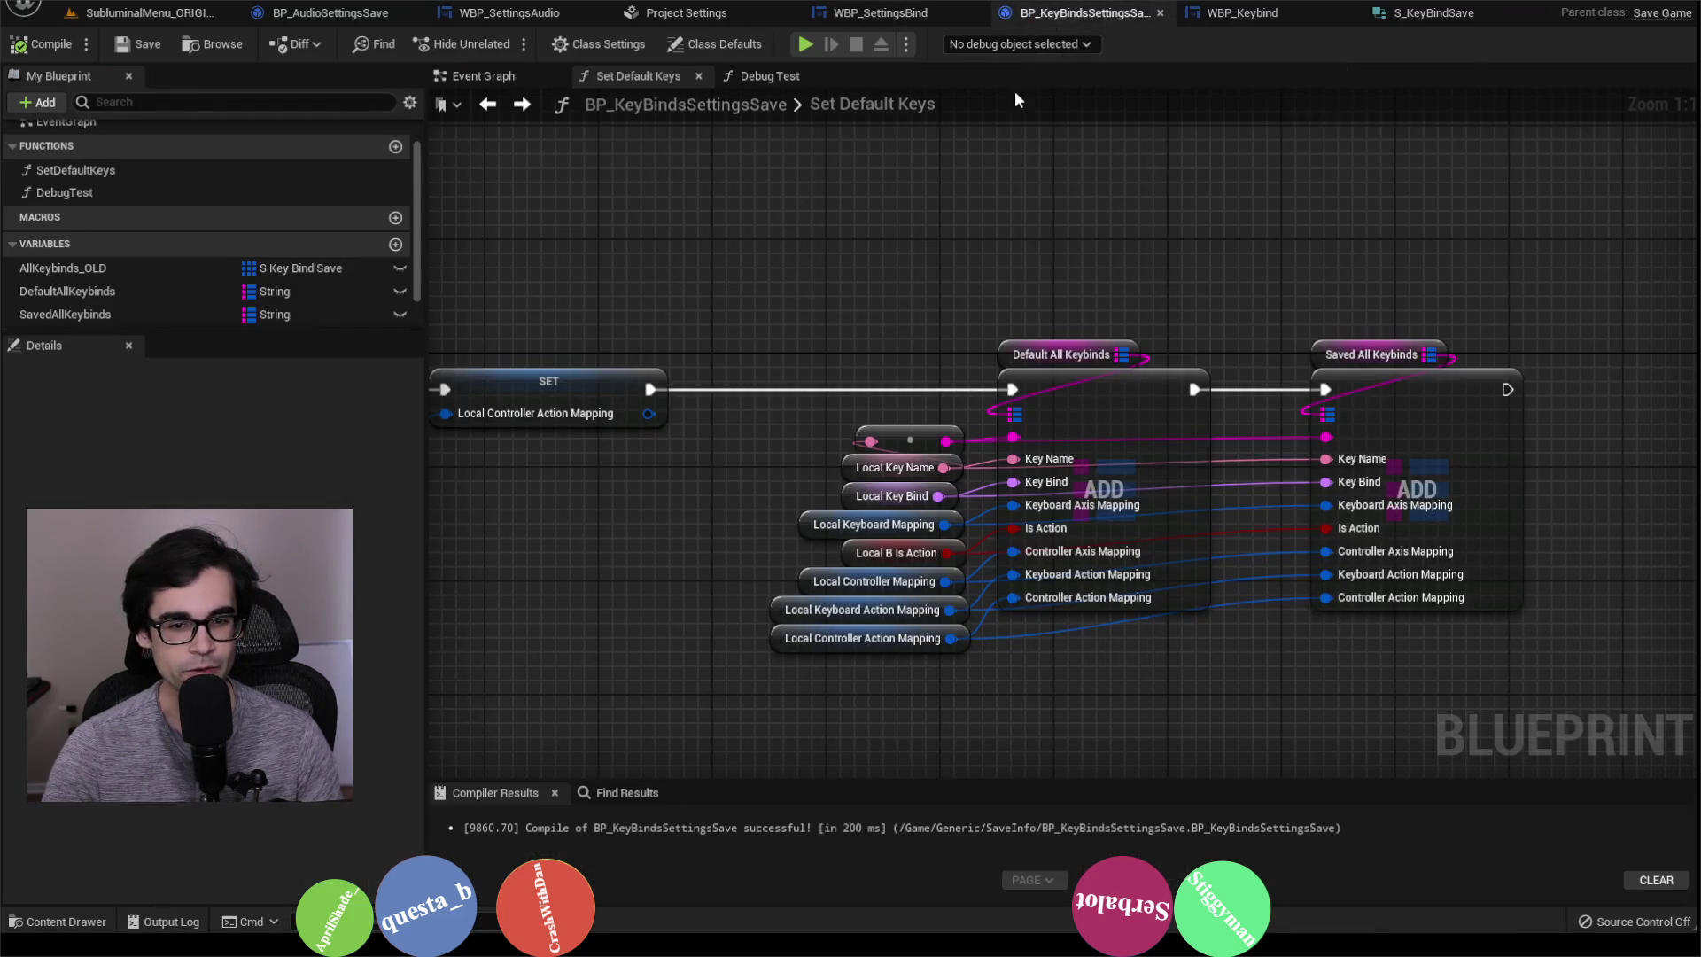
click(1229, 15)
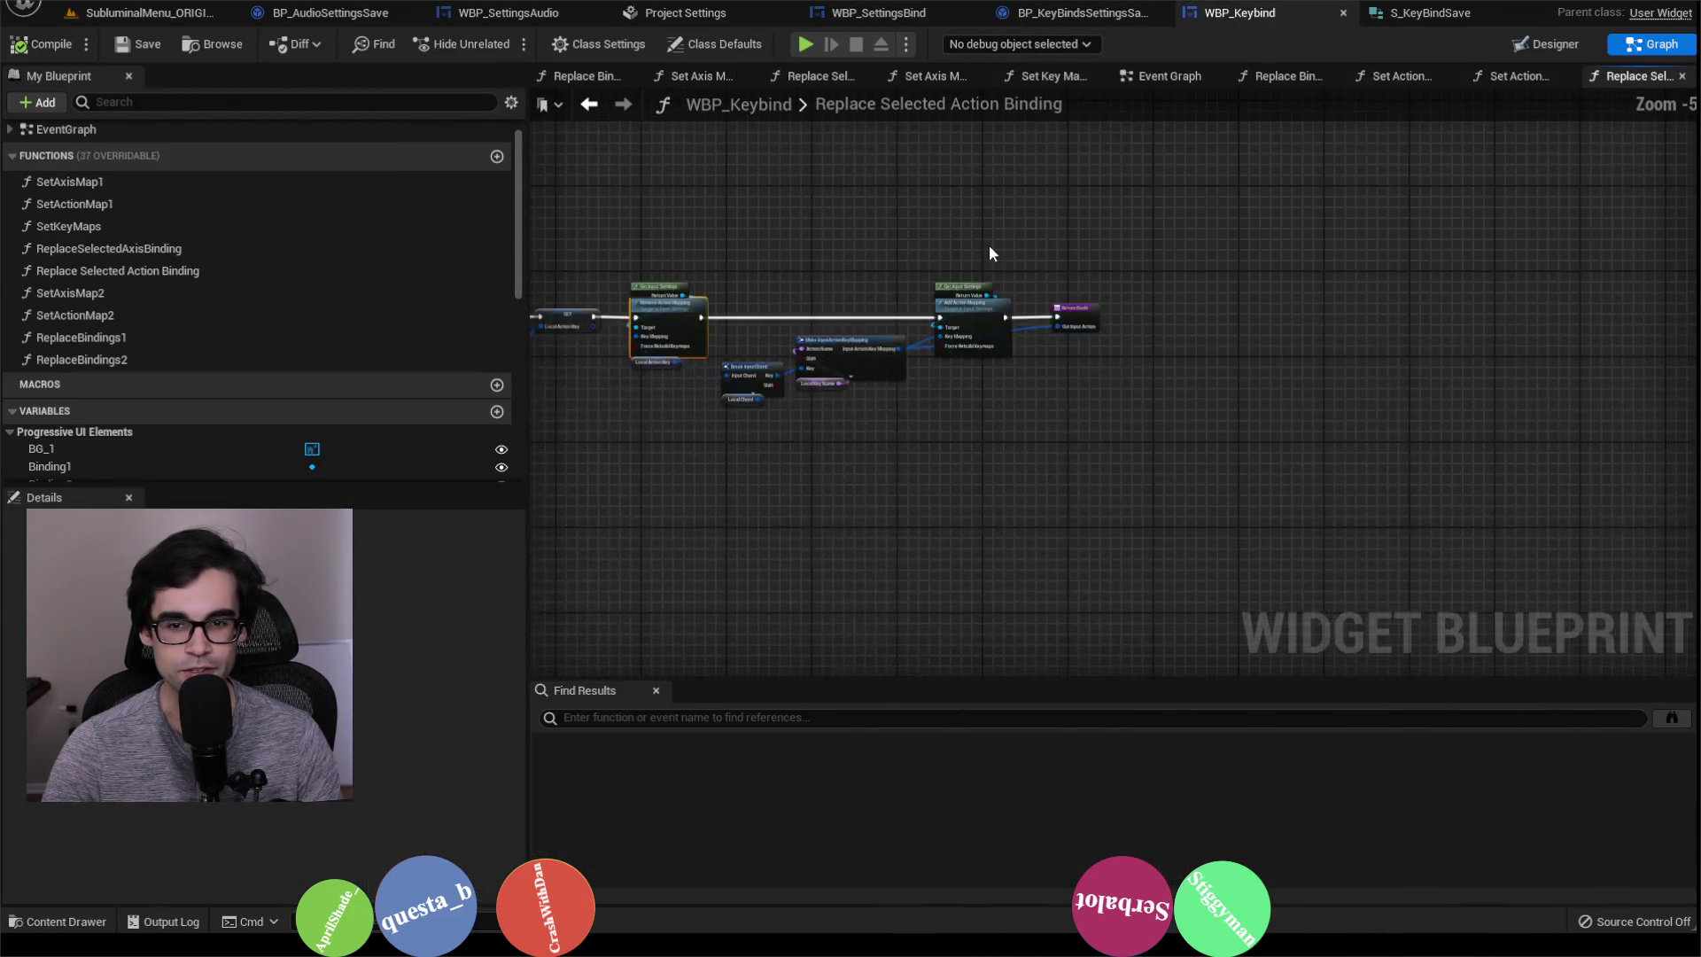
click(1421, 17)
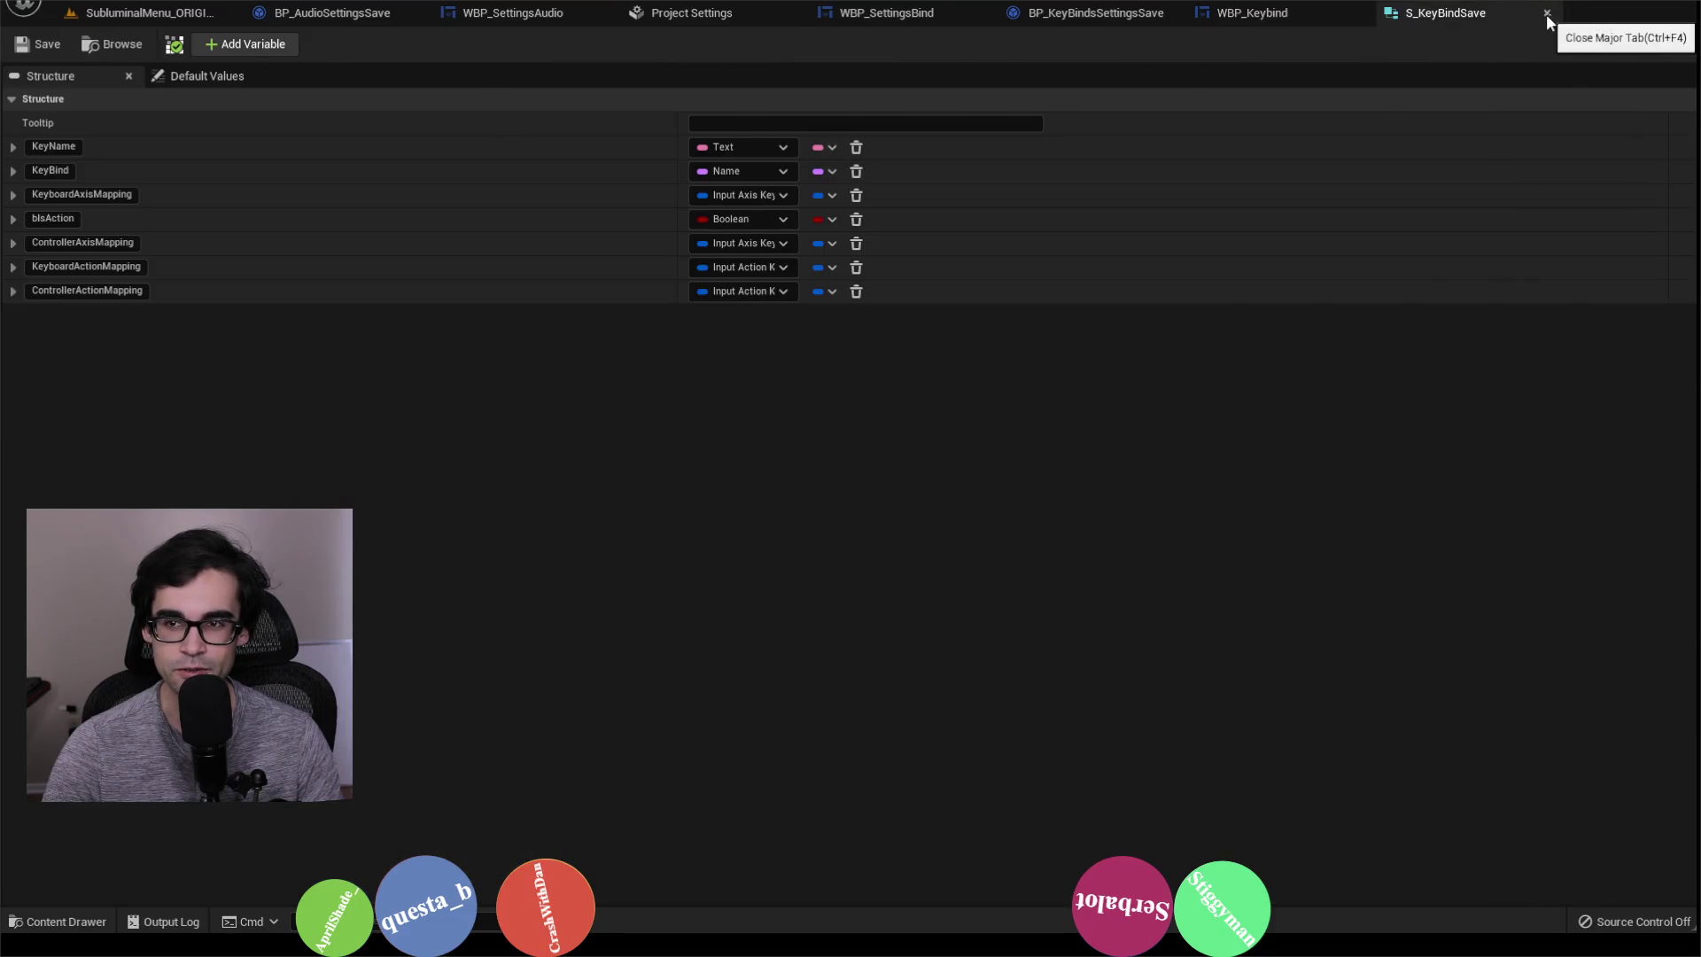
click(1545, 13)
click(1134, 14)
click(886, 13)
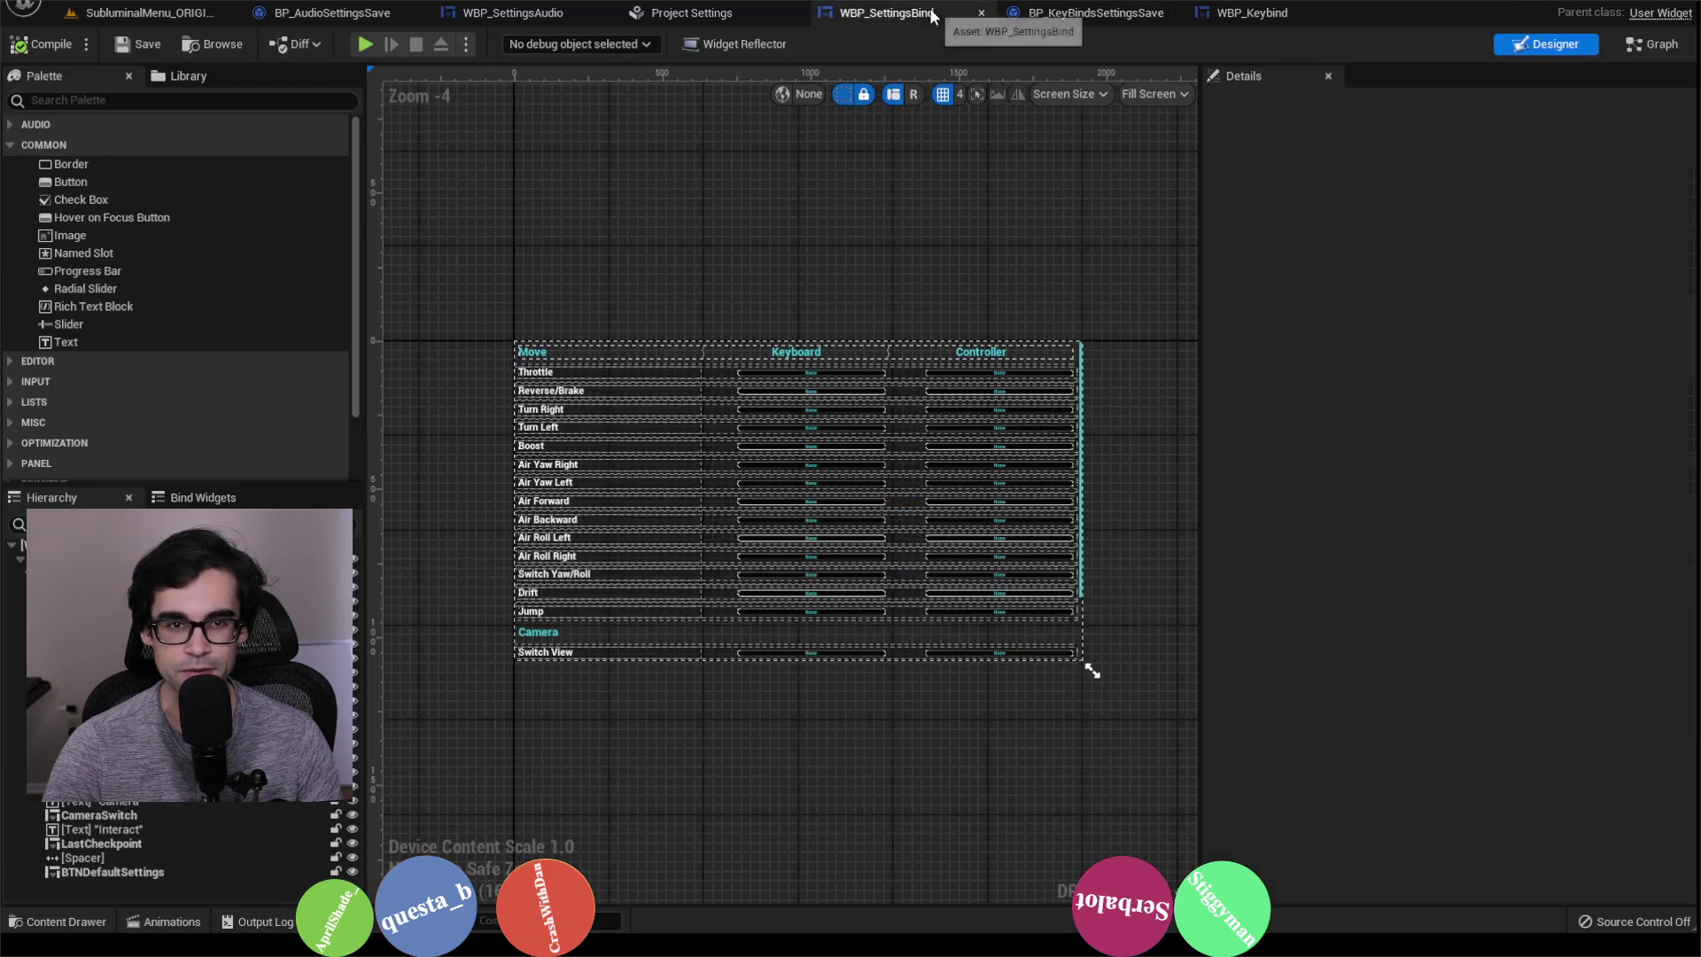
click(691, 14)
click(794, 13)
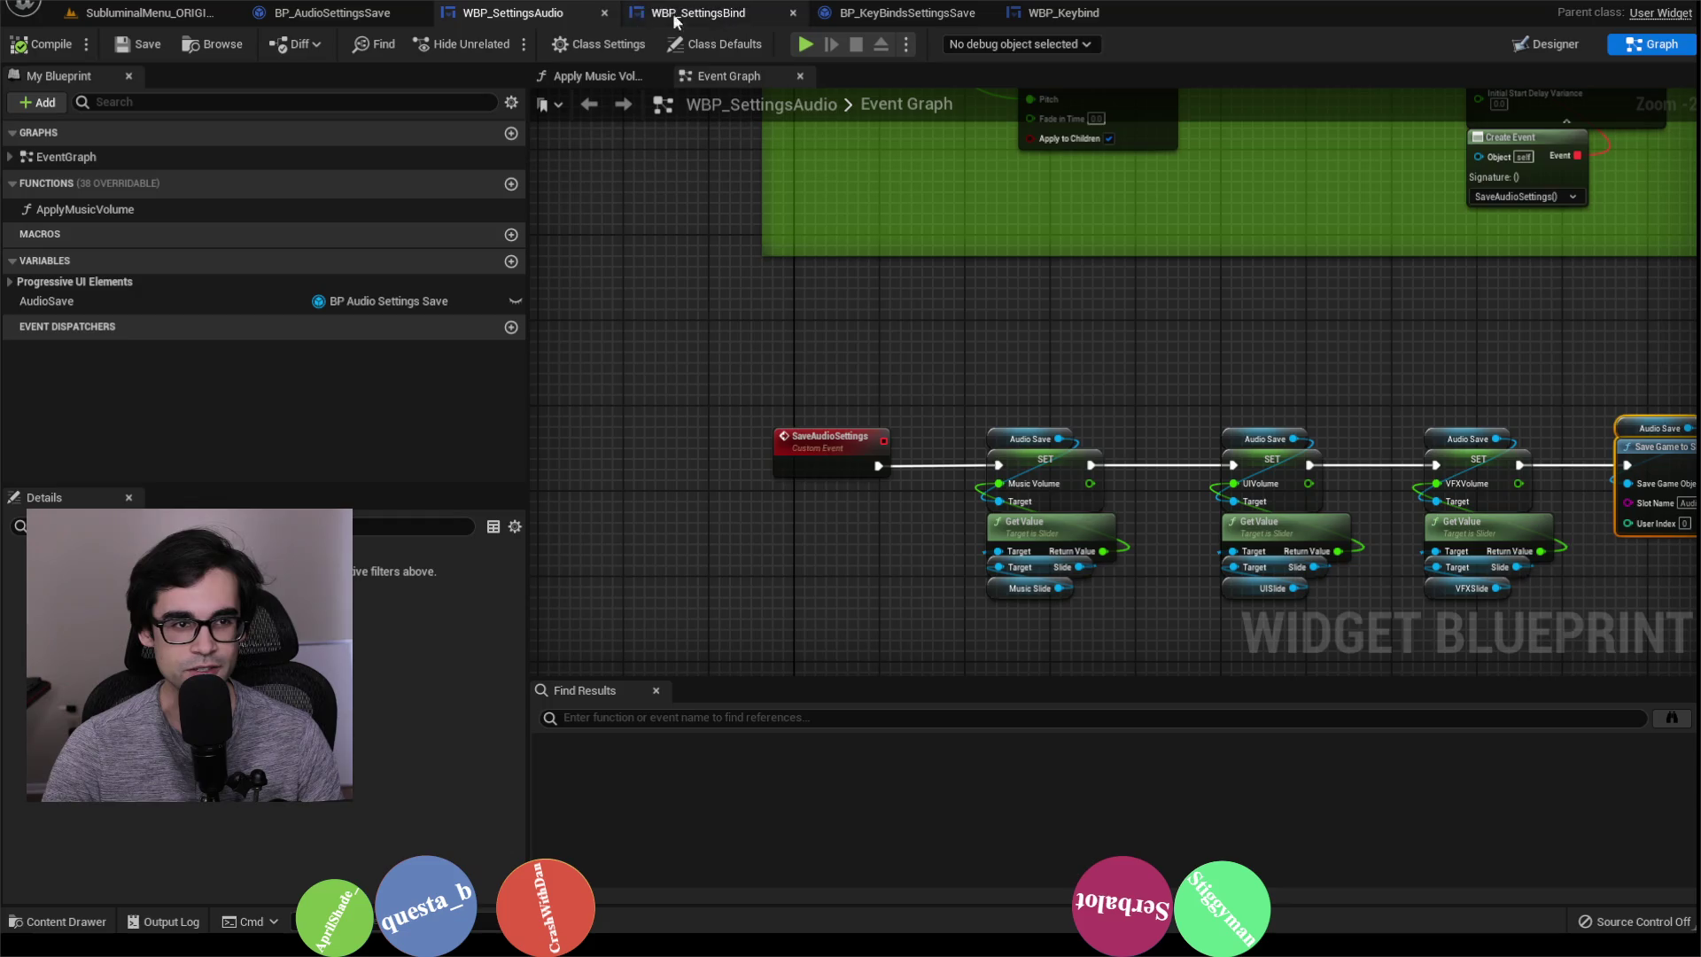
Step: Review BP_AudioSettingsSave's SaveAudioSettings graph, then bring up WBP_Keybind's Replace Selected Action Binding graph
drag(809, 314, 1154, 310)
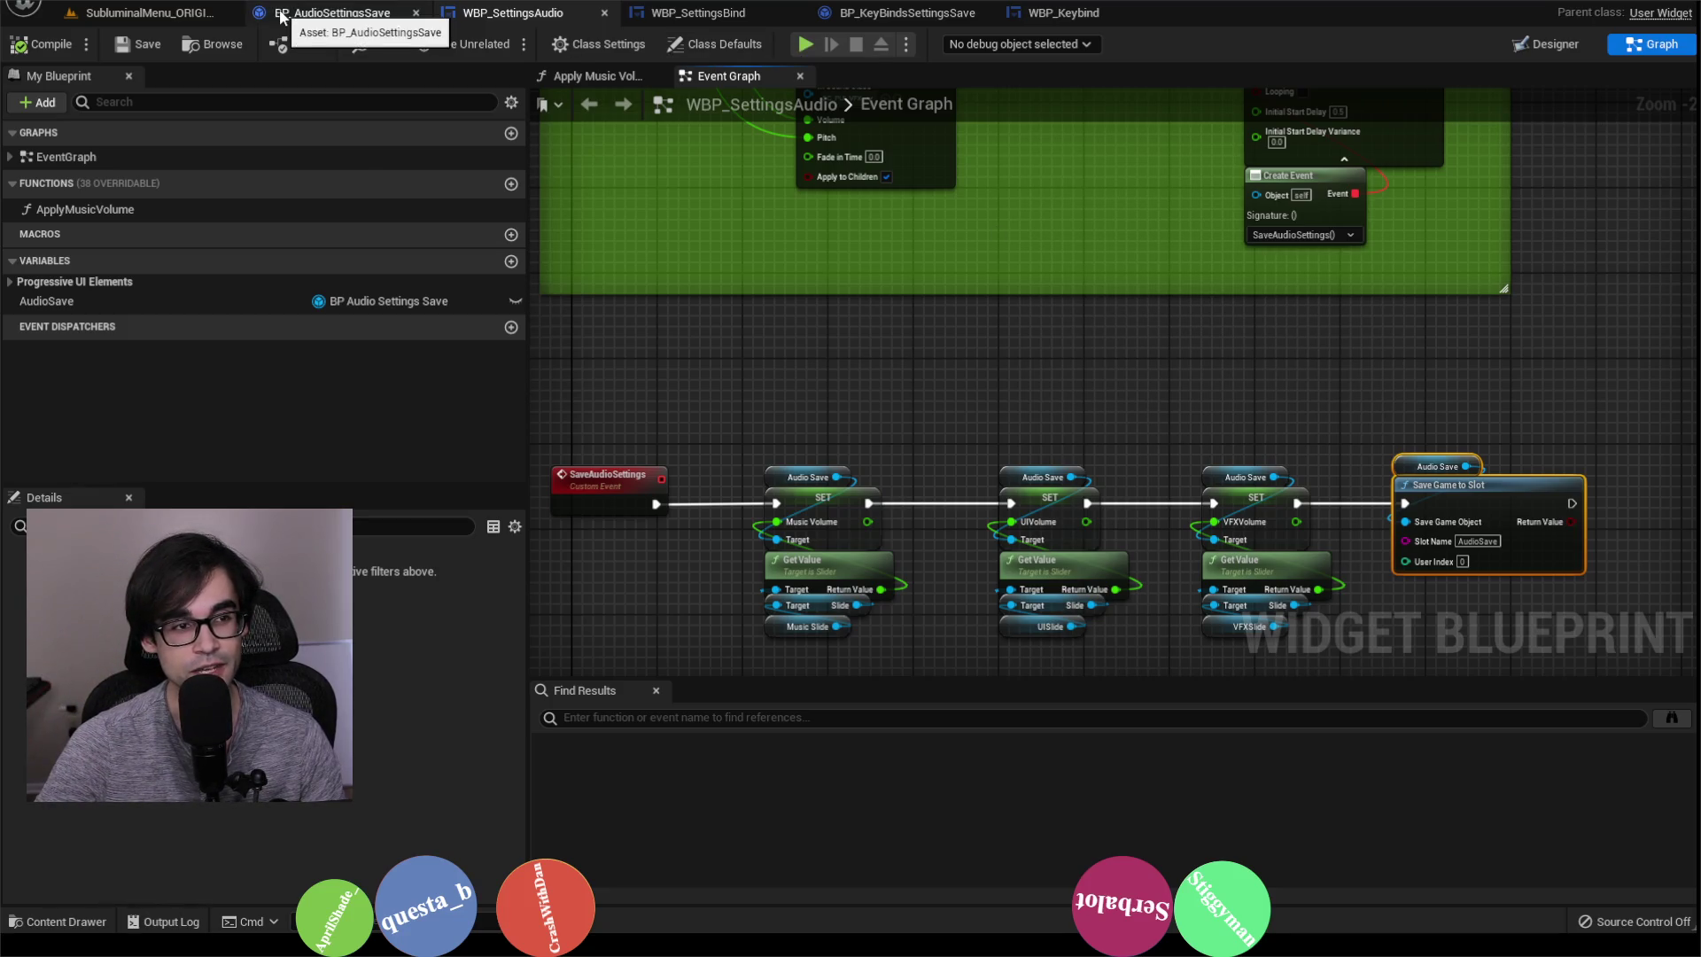
click(337, 12)
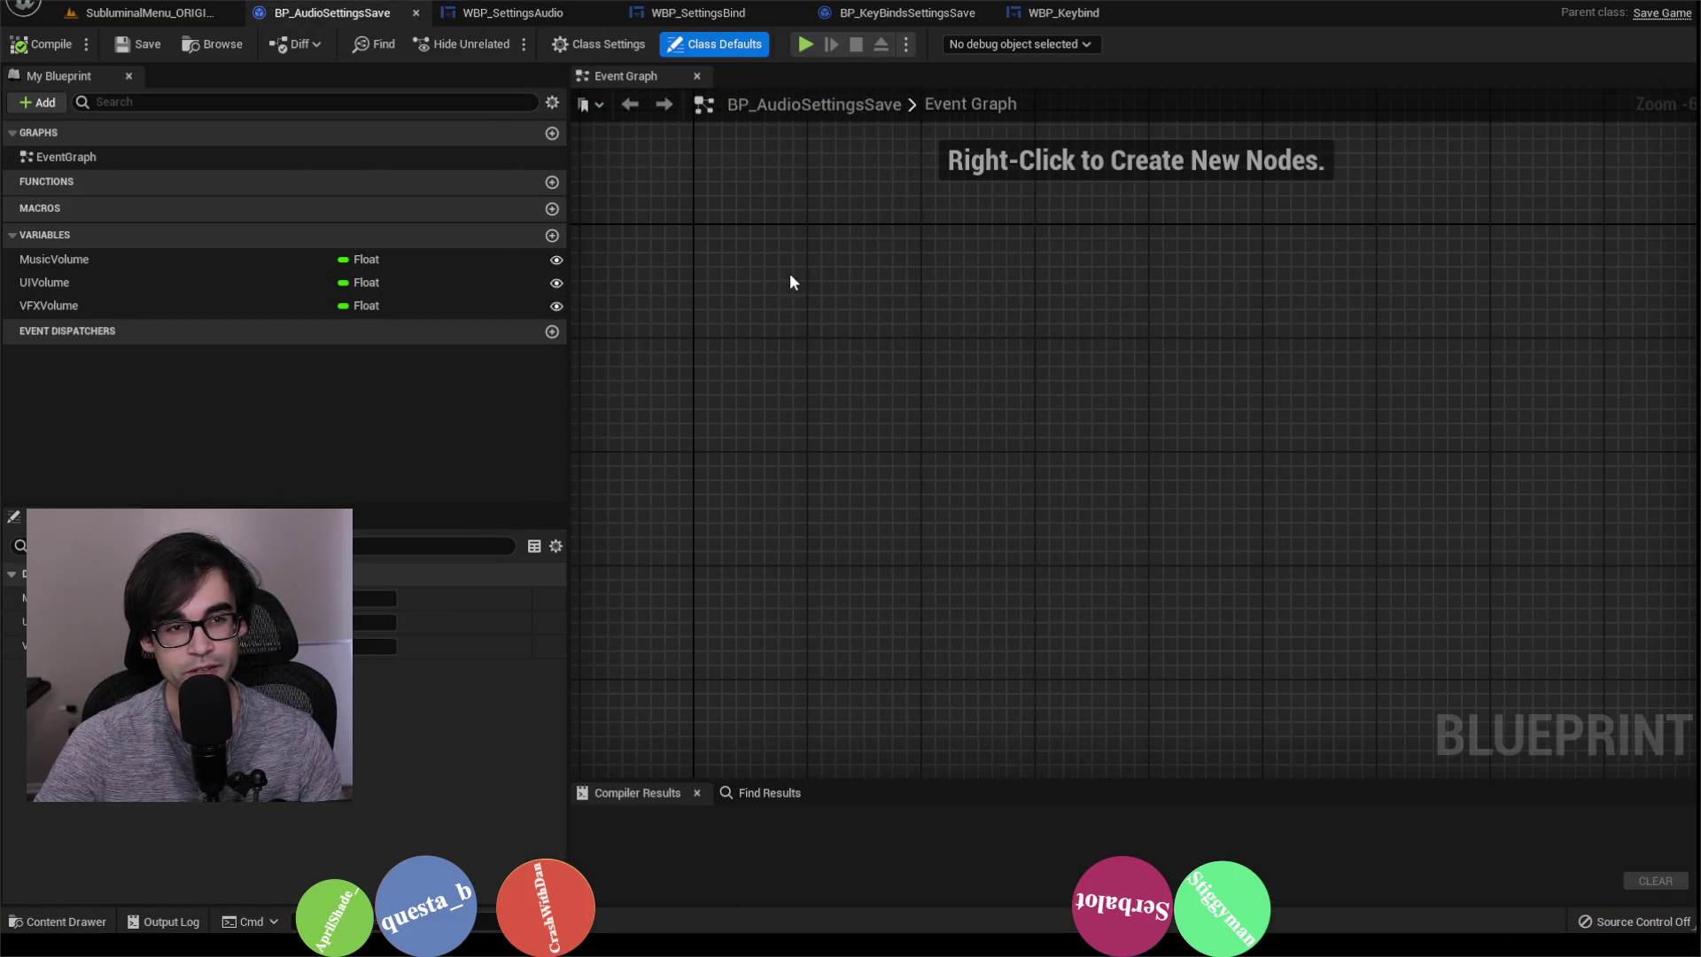
click(742, 14)
click(899, 13)
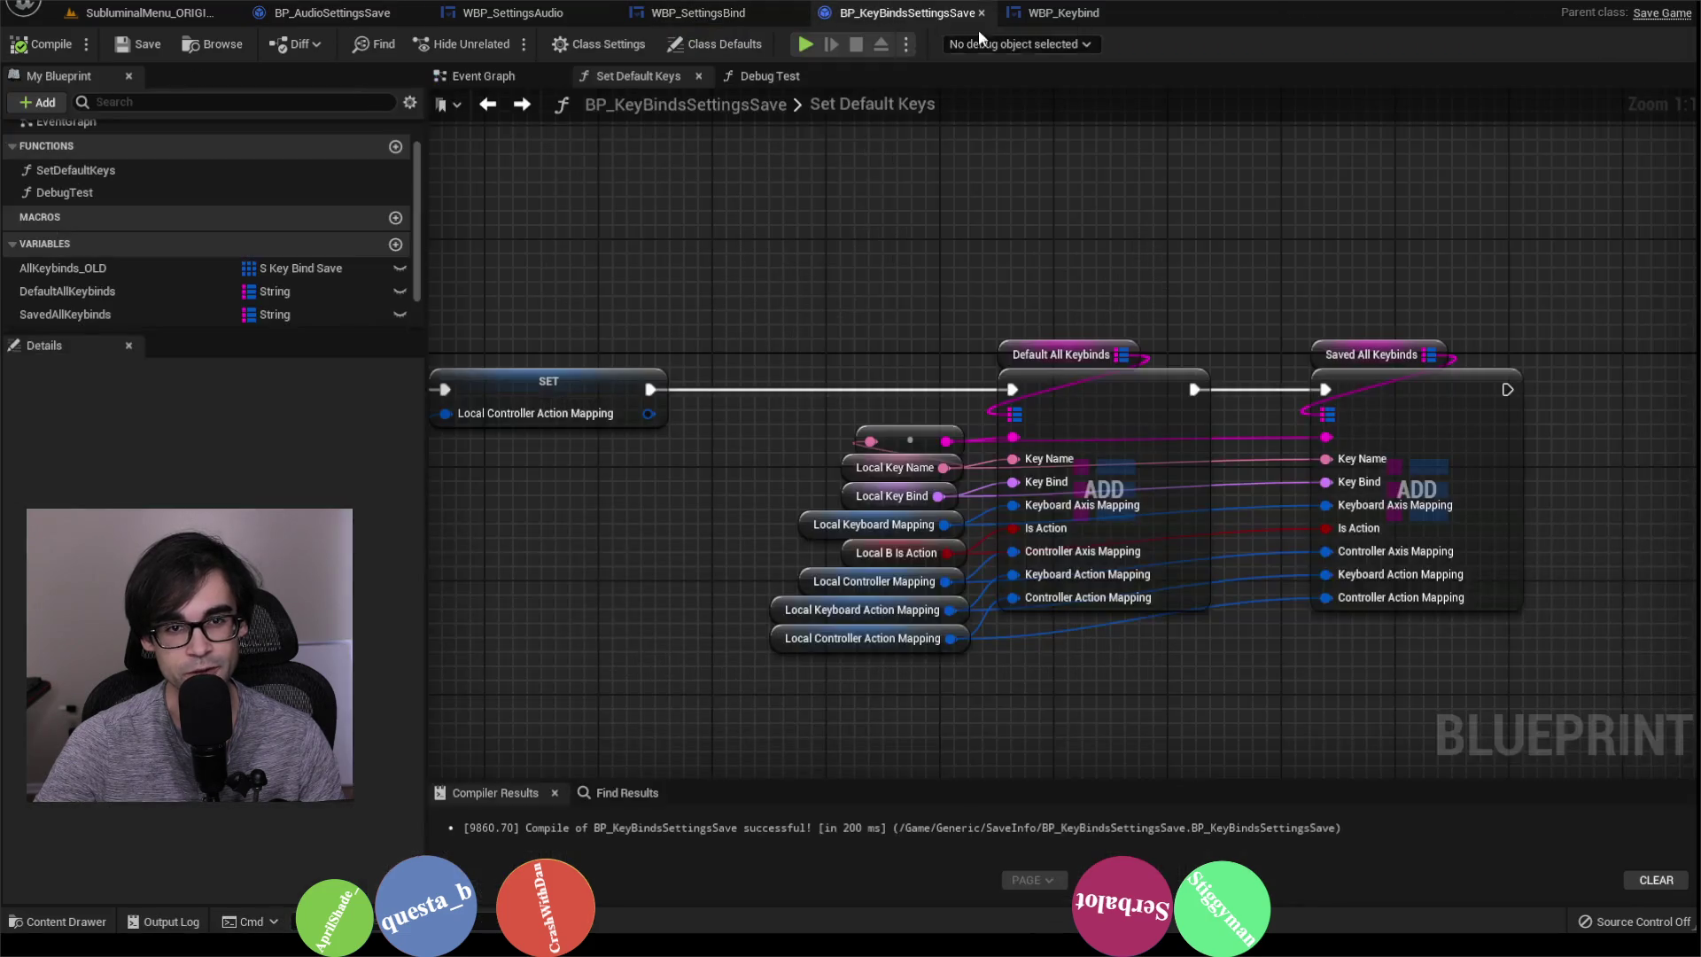
click(1081, 17)
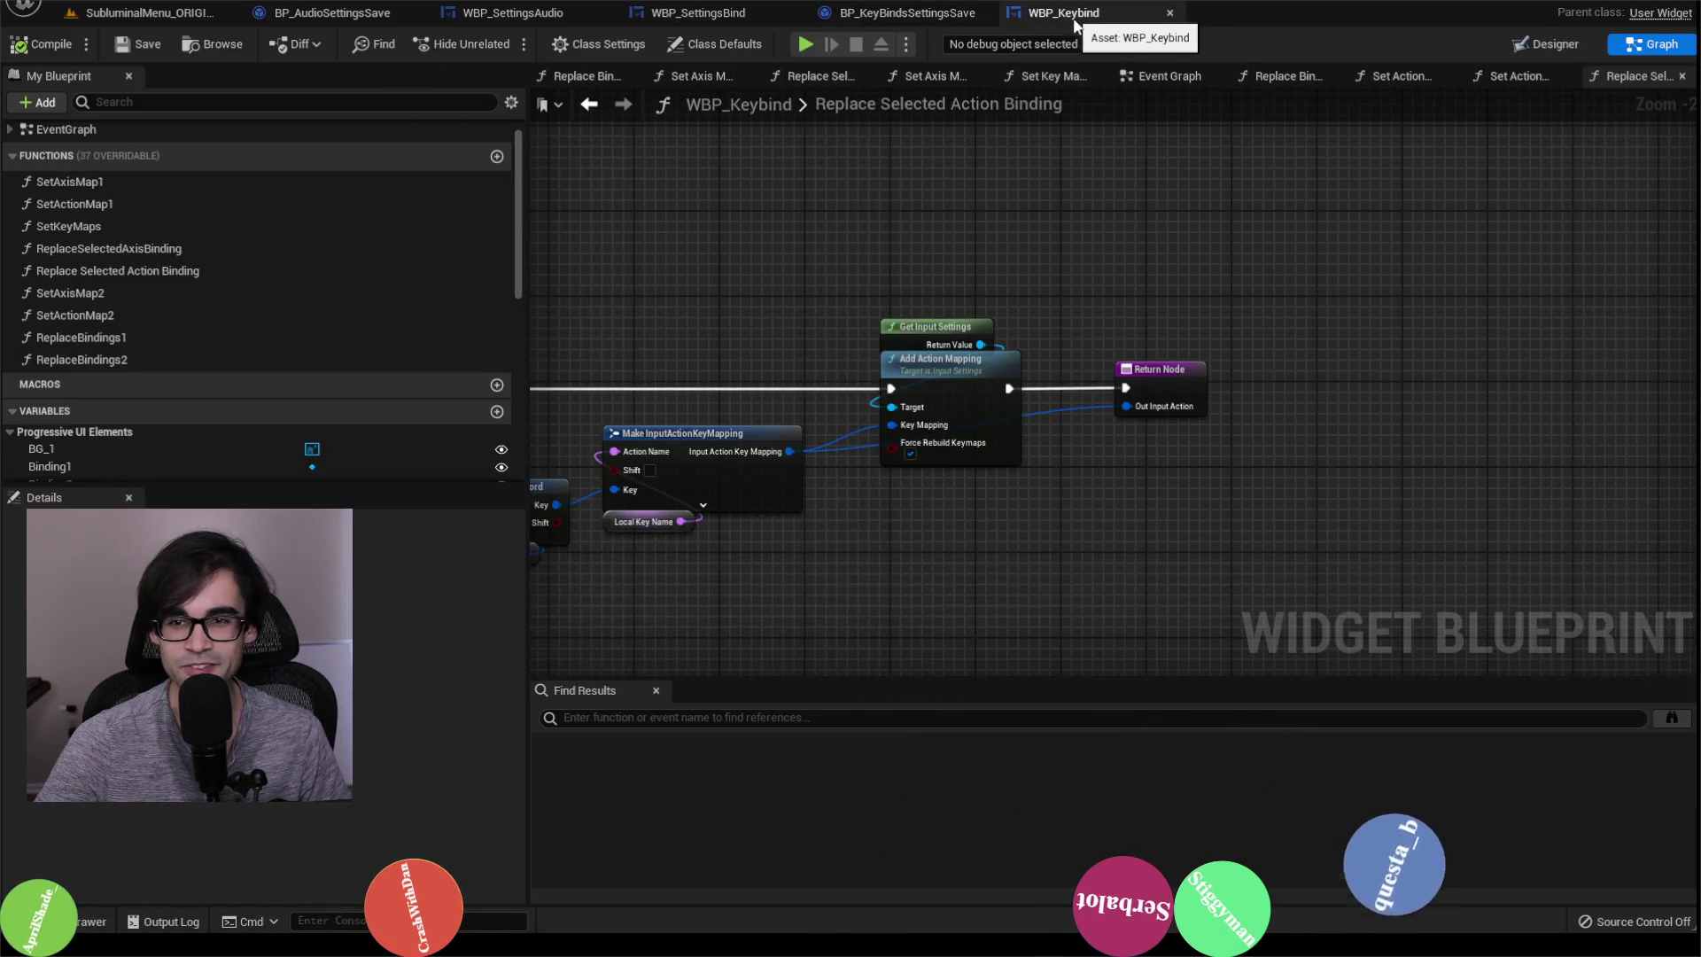
Step: Inspect WBP_Keybind's Set Action Map 2, Set Action Map 1 and Replace Bindings 1 function graphs
scroll(1107, 283, down, 5)
scroll(797, 297, up, 3)
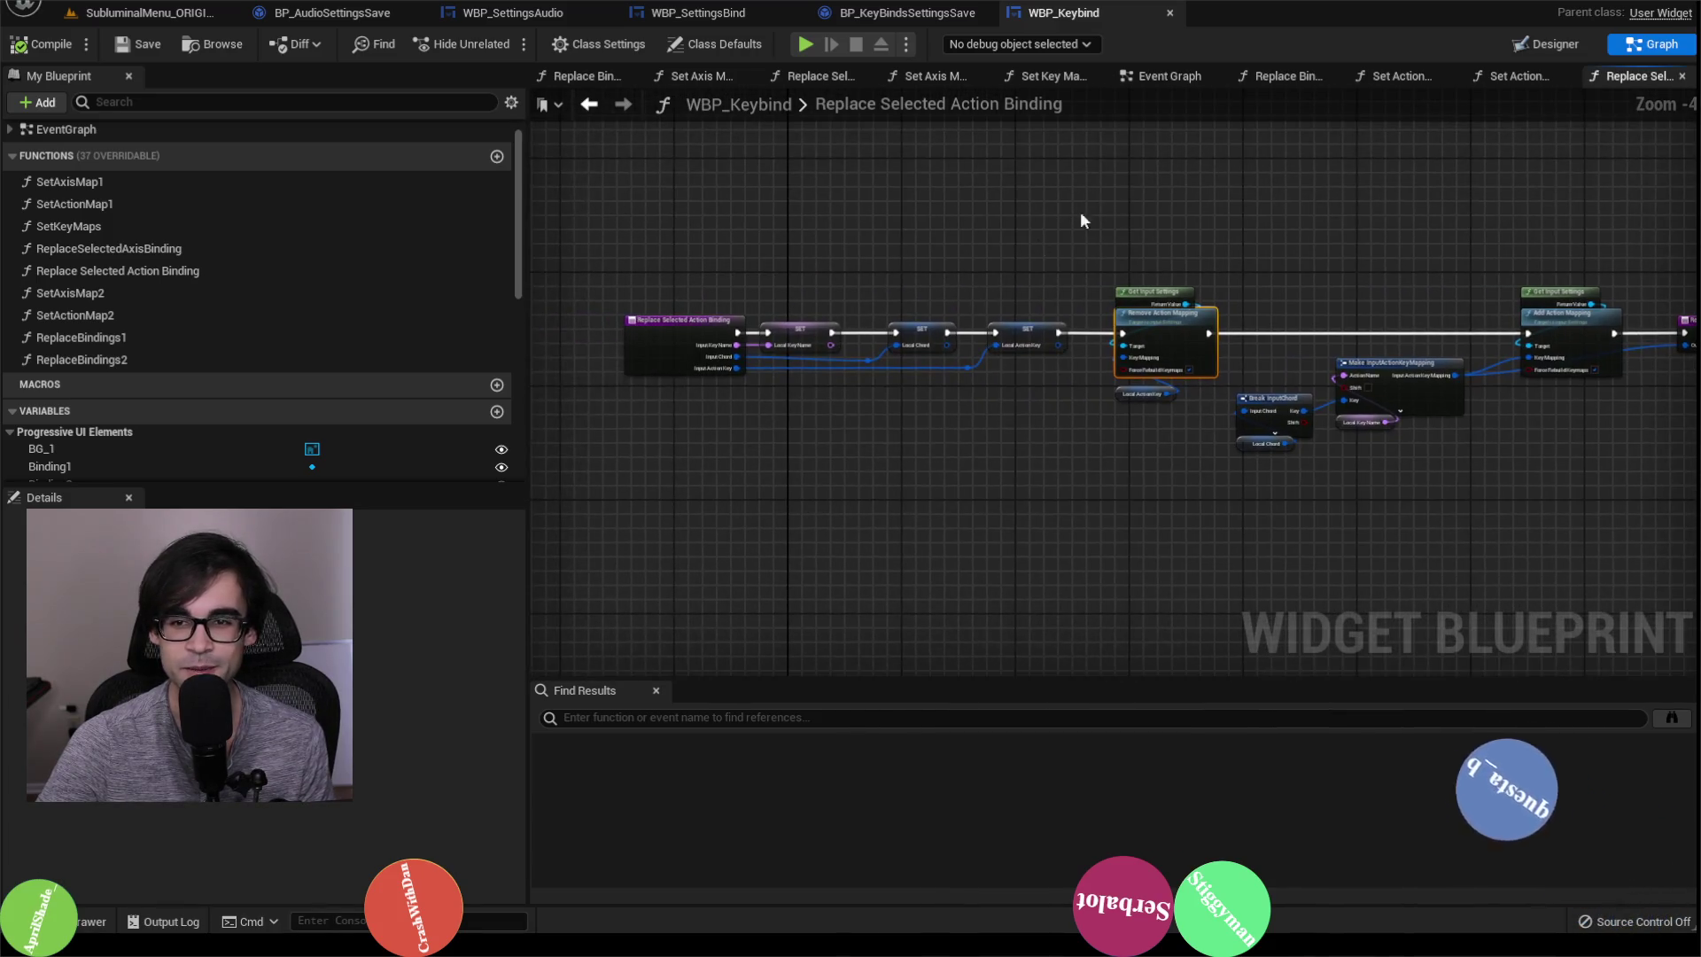
click(1519, 75)
scroll(978, 324, down, 2)
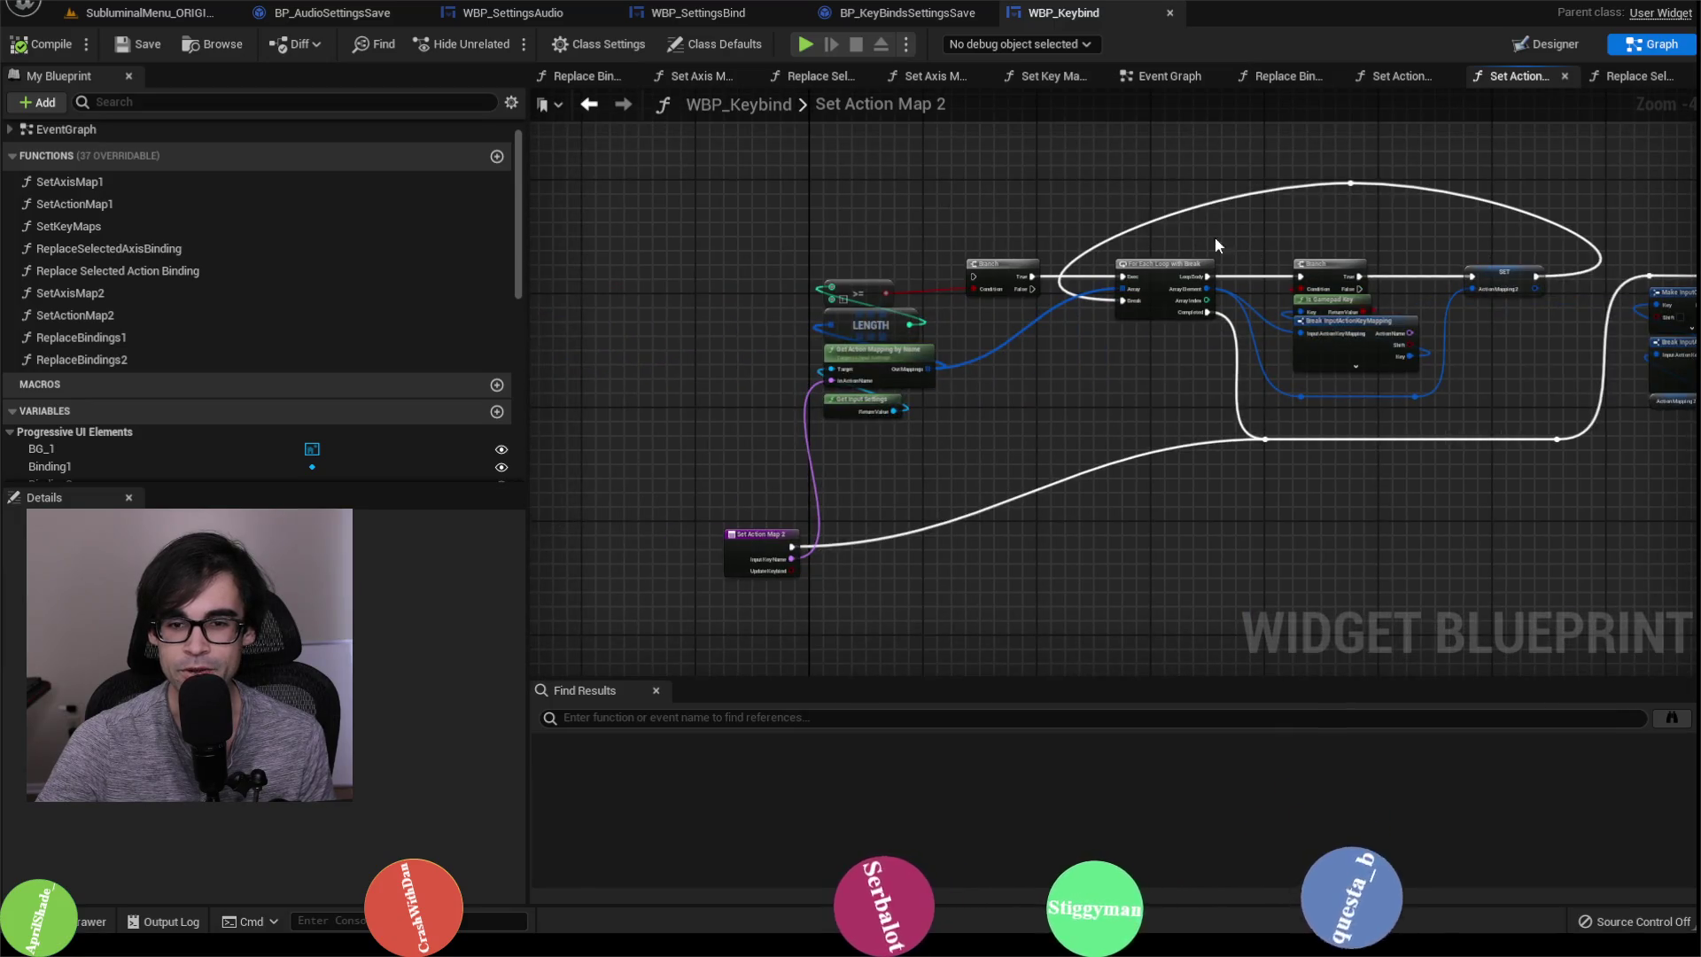
click(1416, 74)
scroll(963, 303, down, 4)
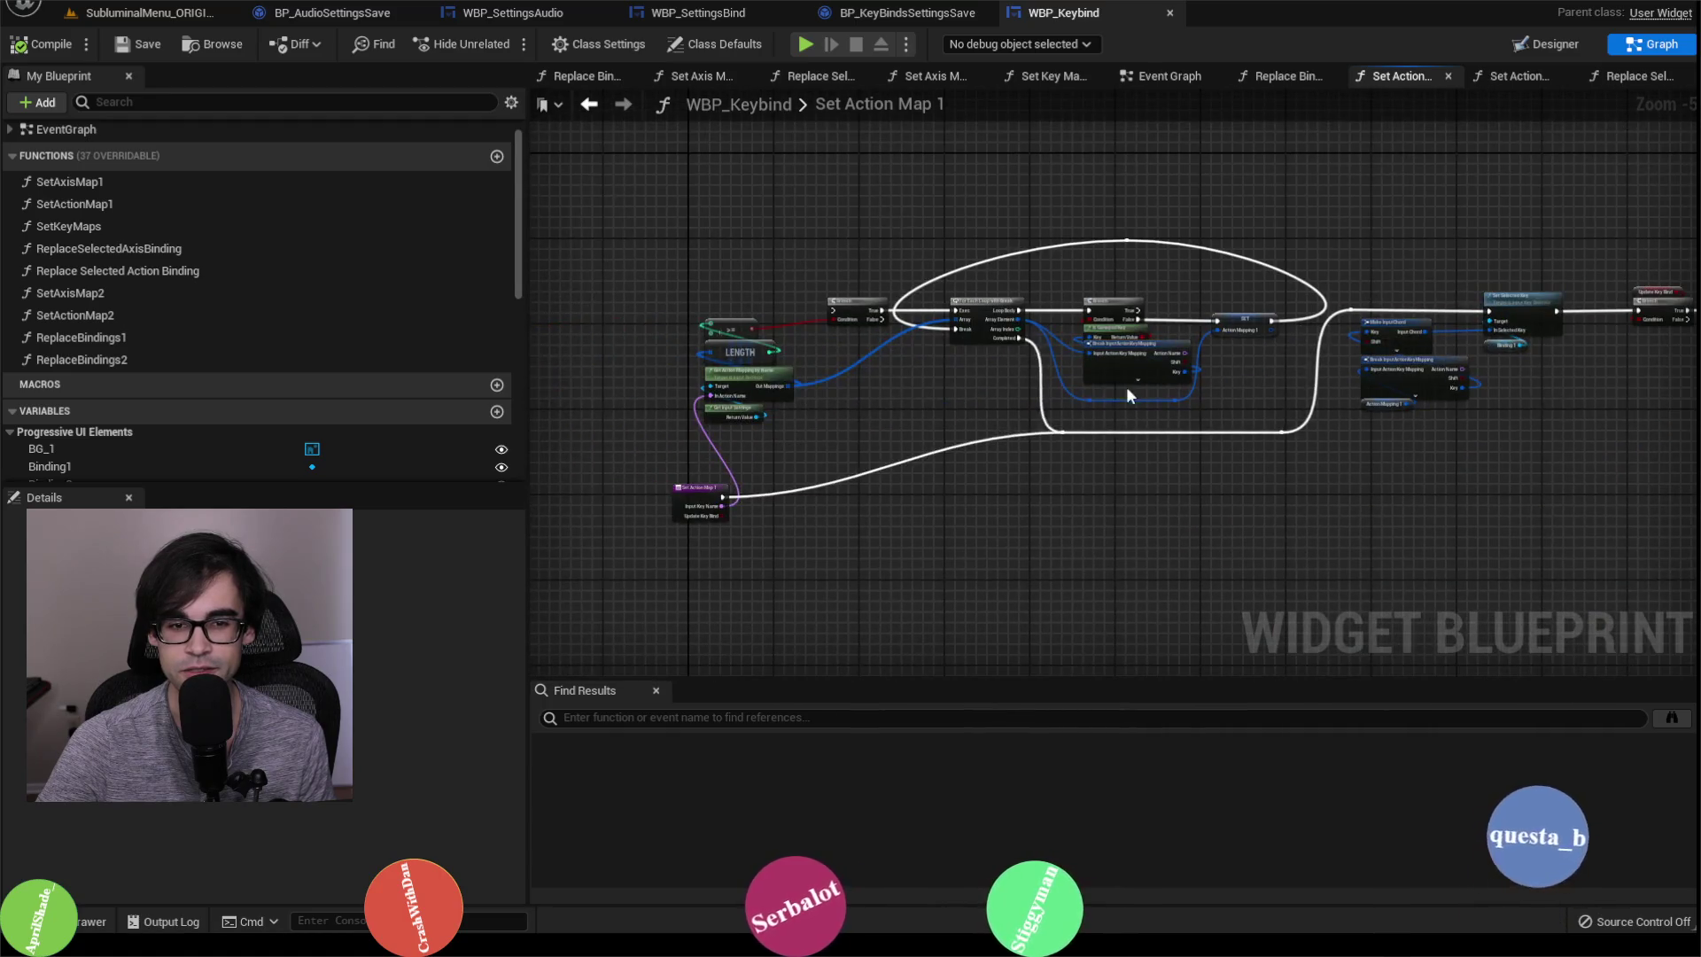
click(1275, 78)
scroll(1311, 266, down, 3)
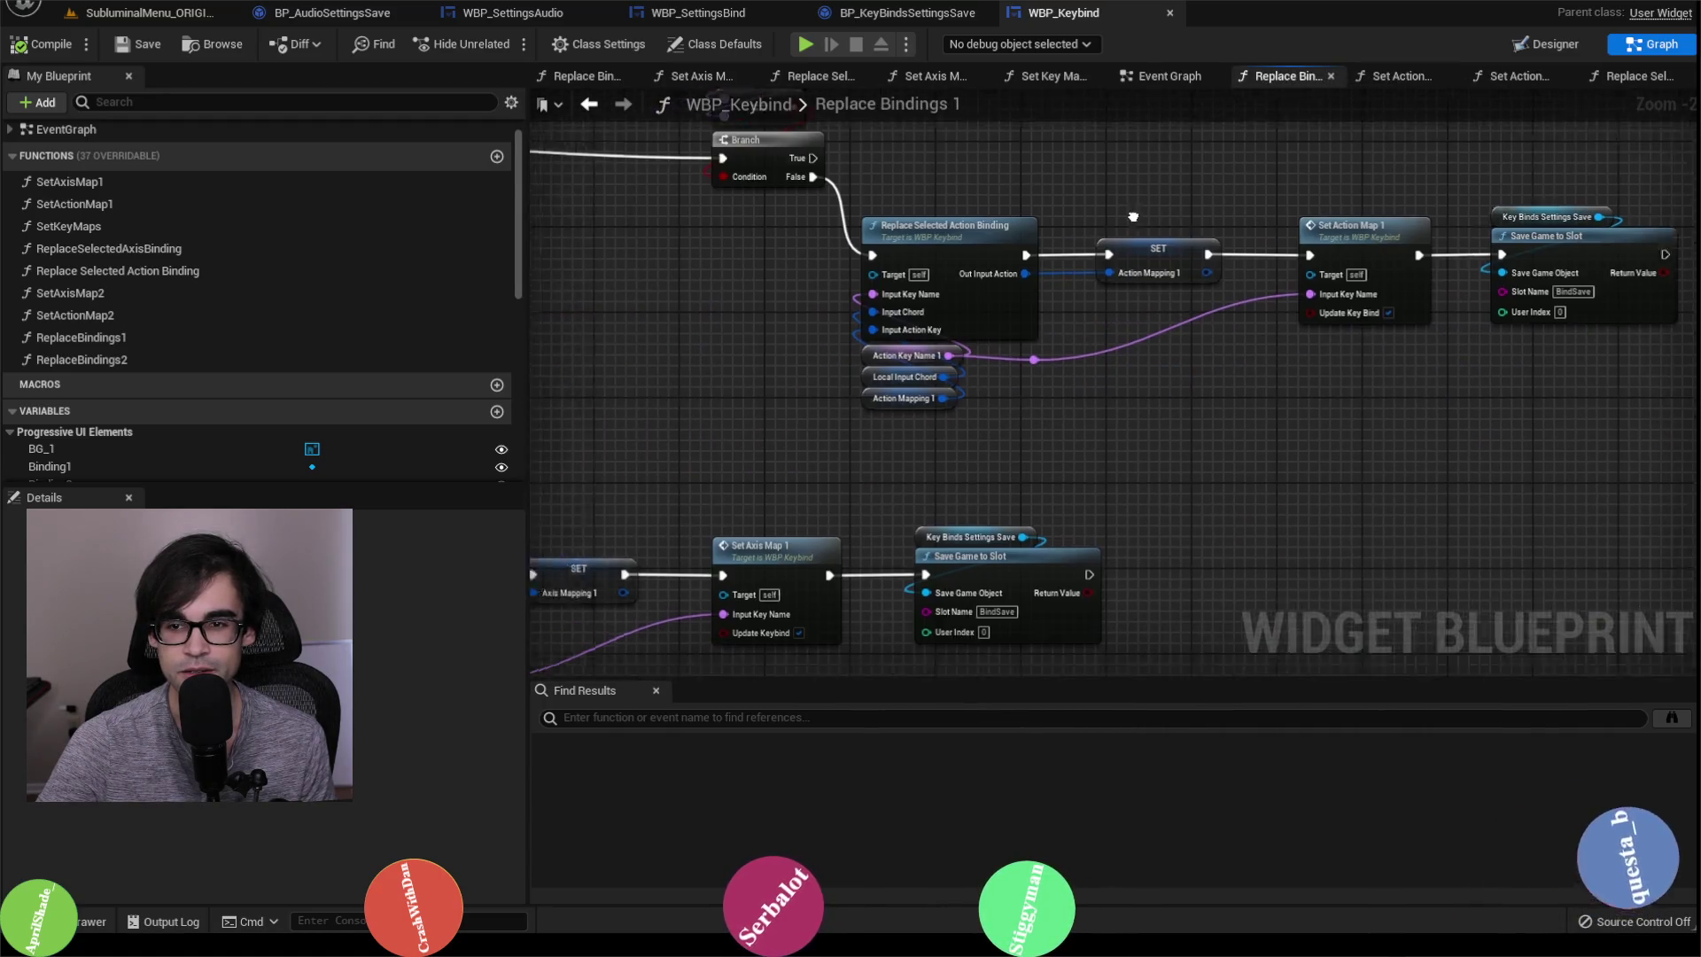
Step: Glance at WBP_SettingsBind, return to WBP_Keybind, then show BP_KeyBindsSettingsSave's Set Default Keys graph
click(699, 13)
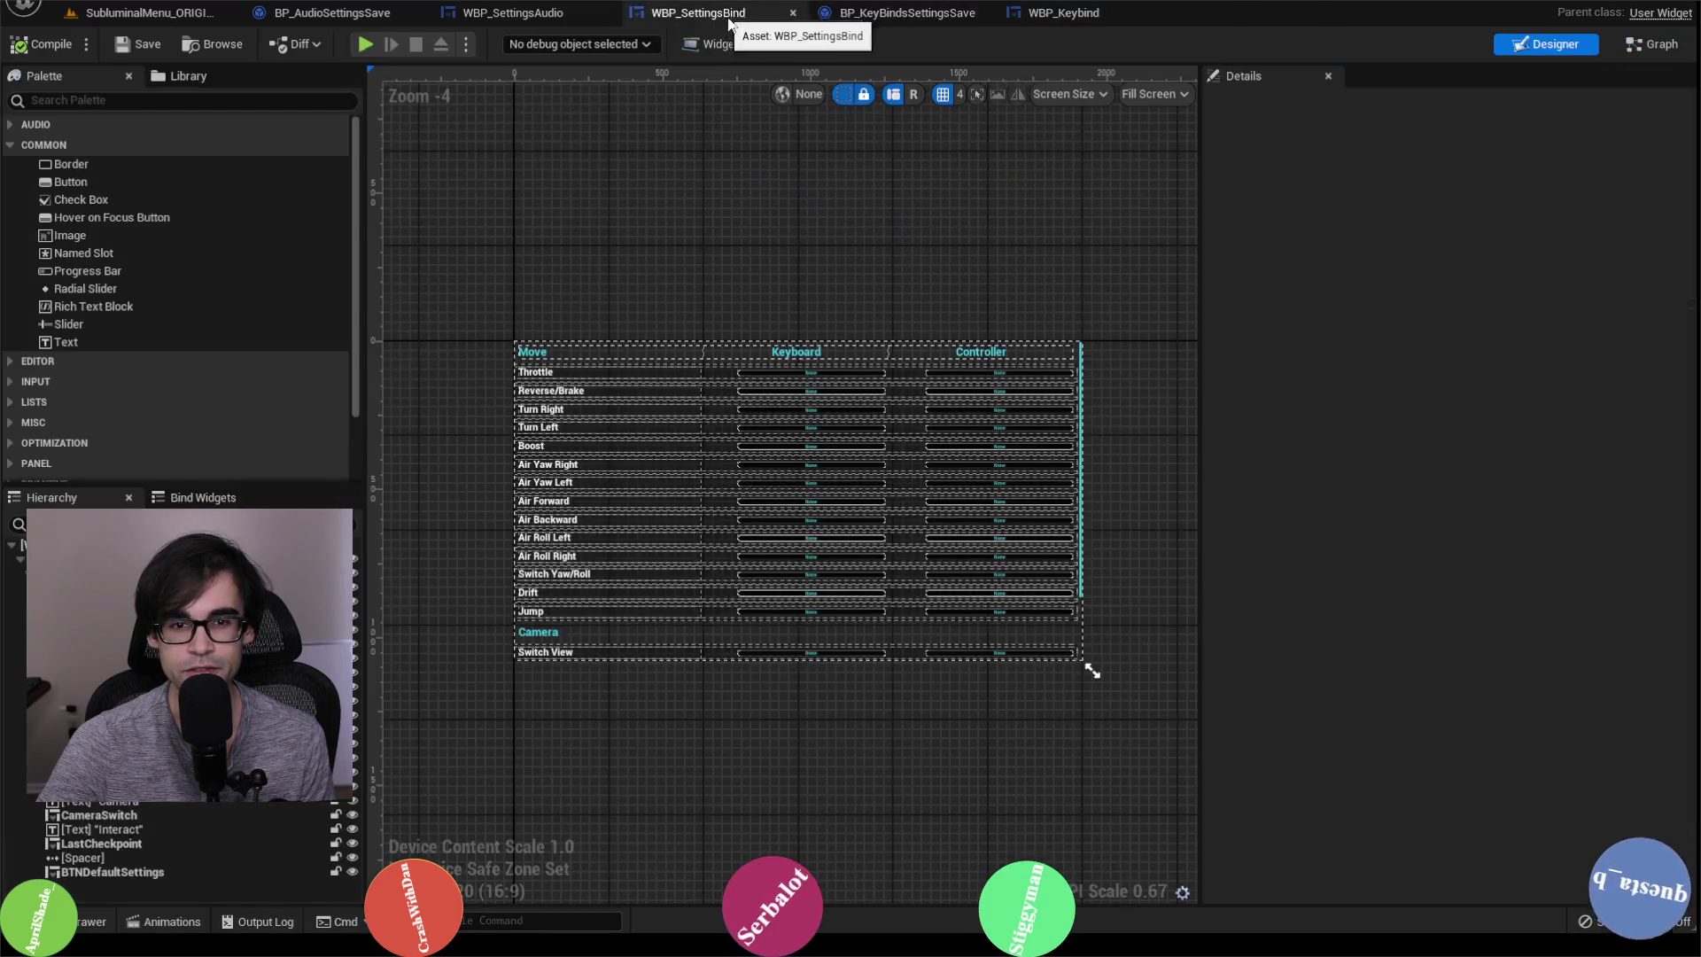
click(895, 13)
click(1041, 12)
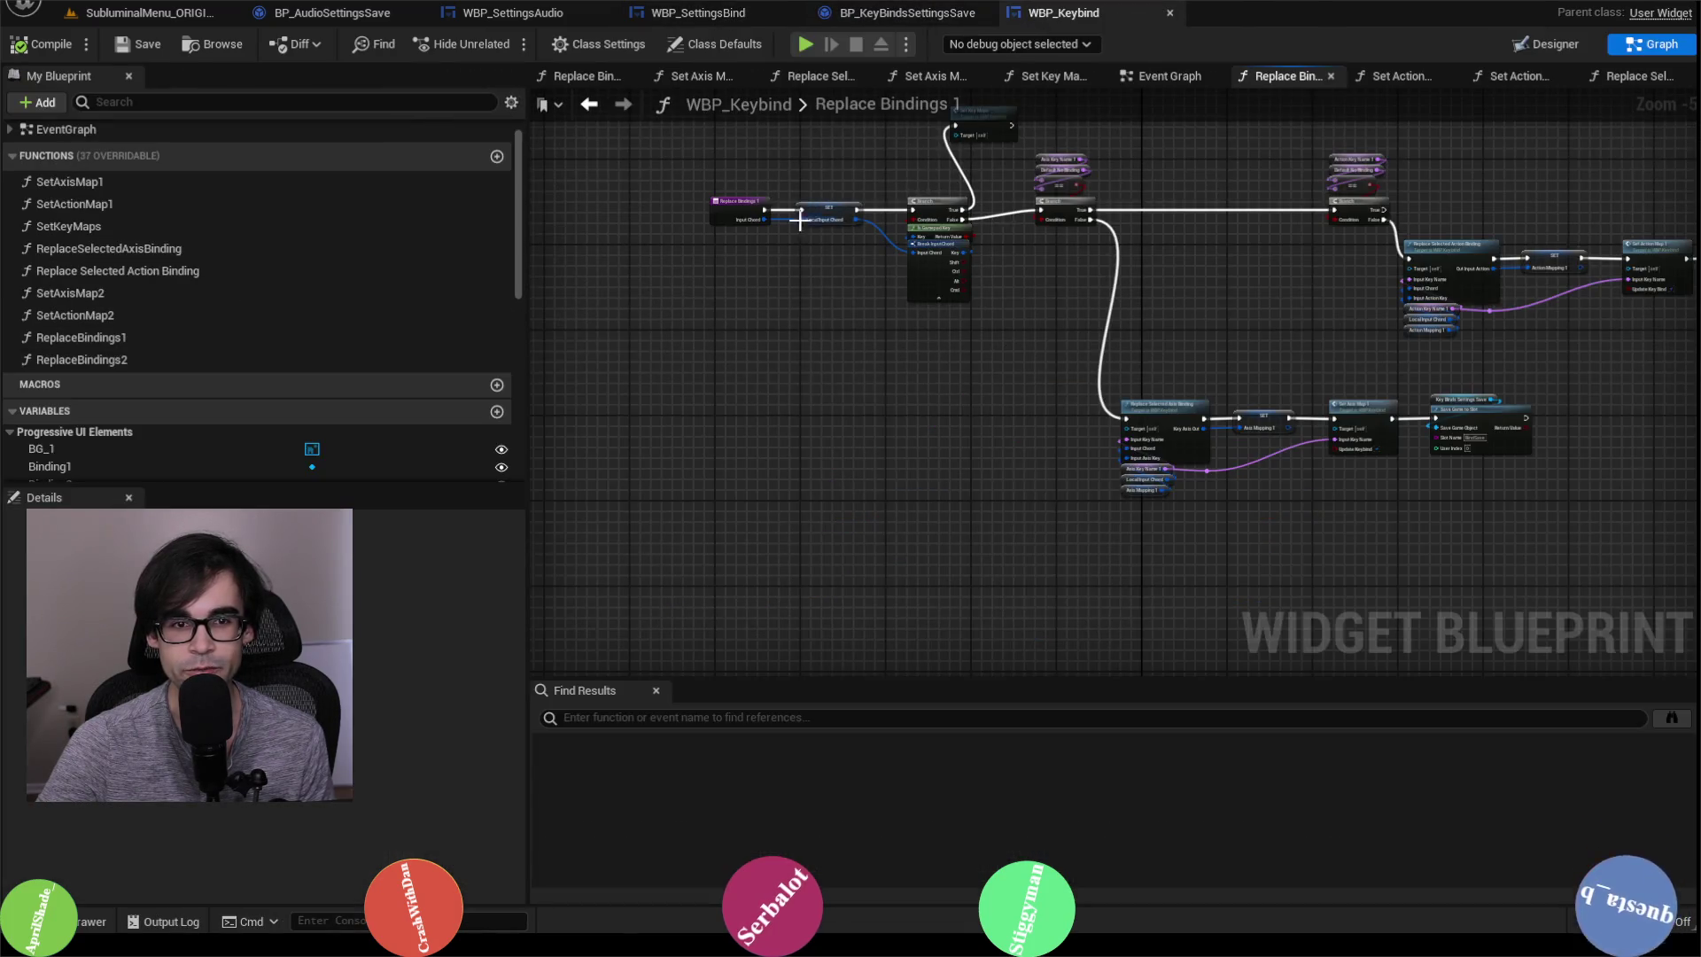
scroll(880, 273, up, 3)
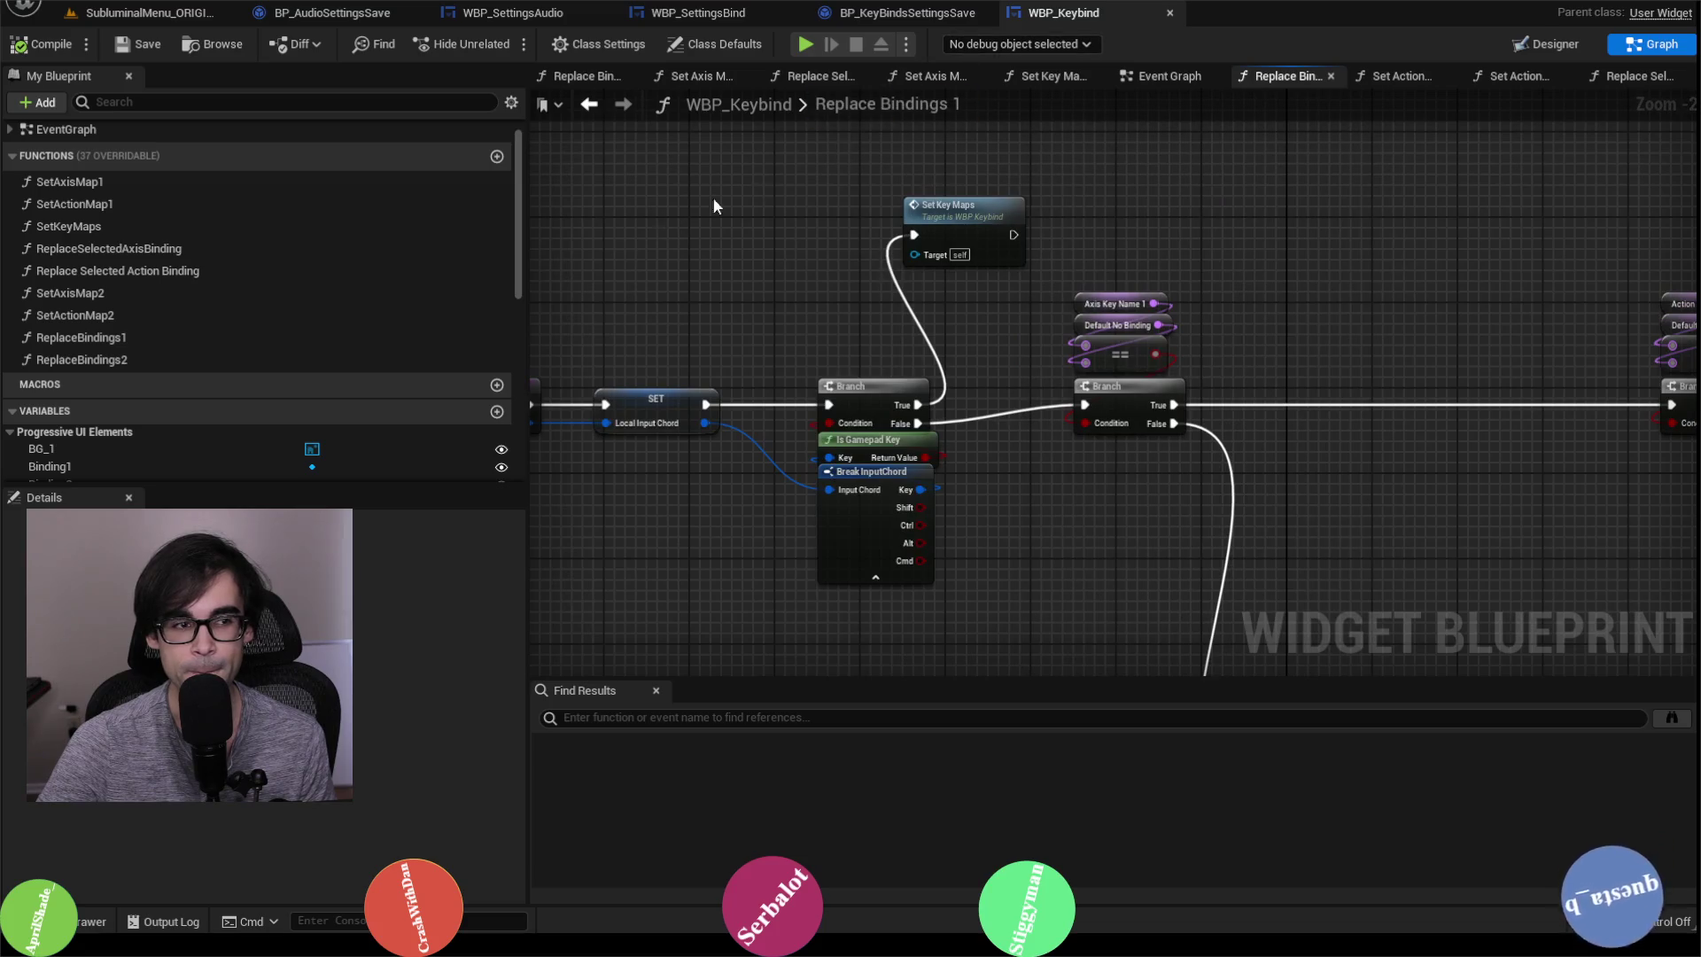
click(899, 13)
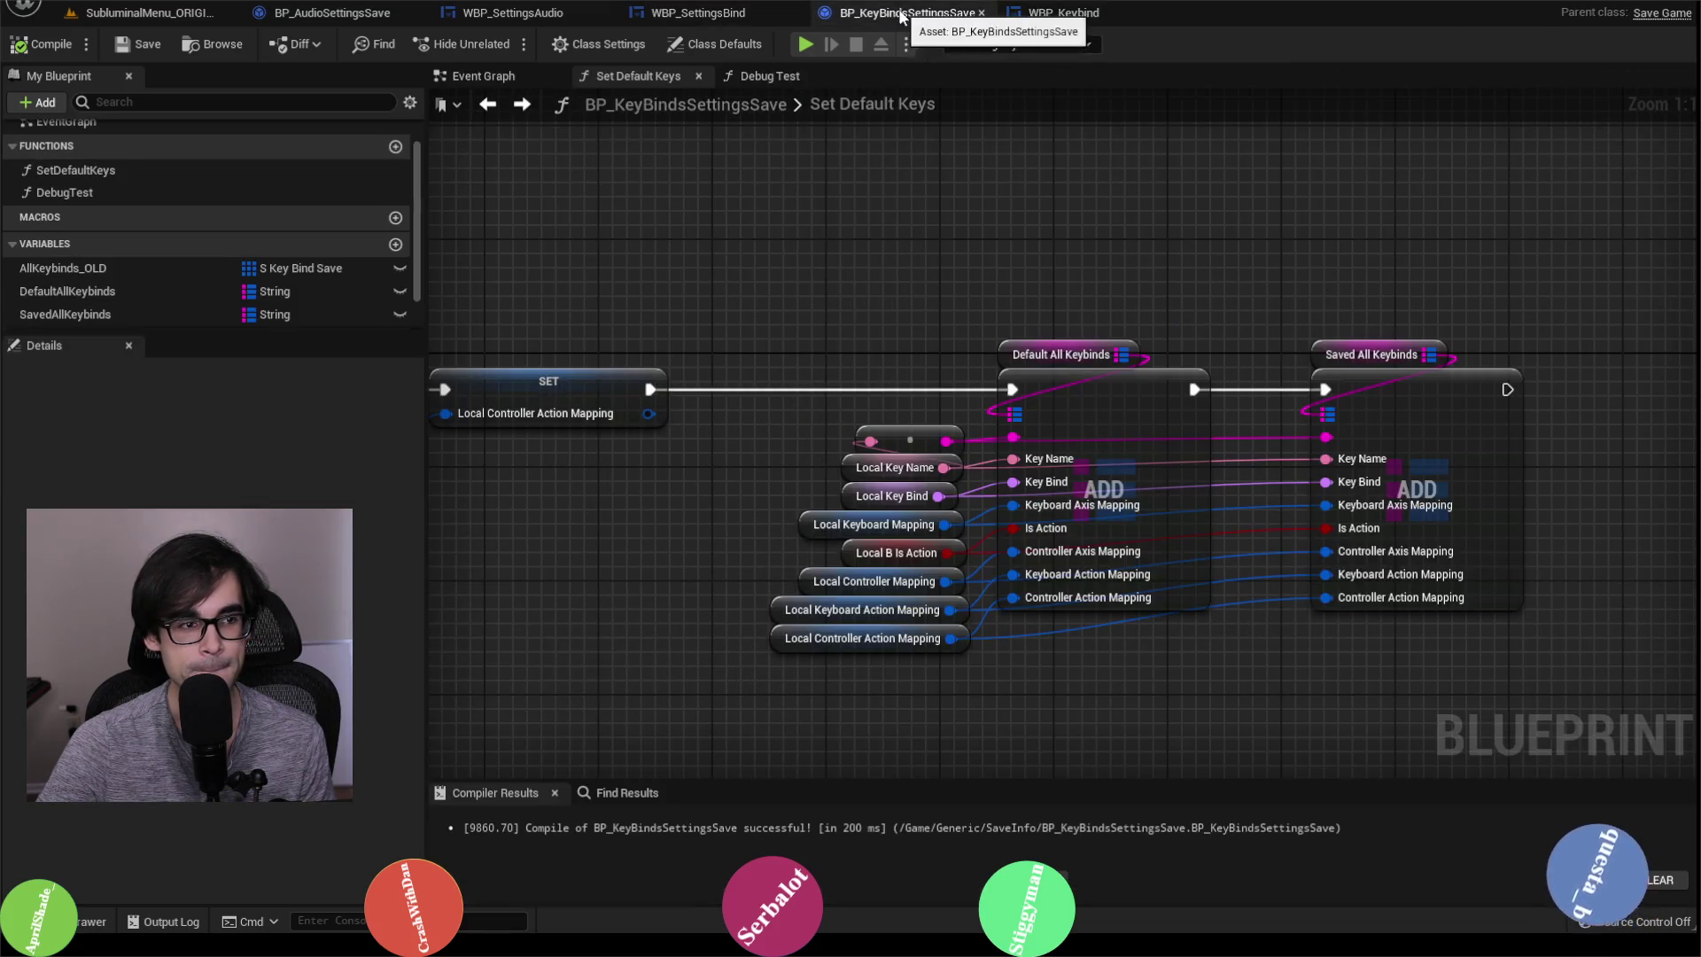
Step: Delete the DebugTest function from BP_KeyBindsSettingsSave
right_click(118, 195)
click(151, 362)
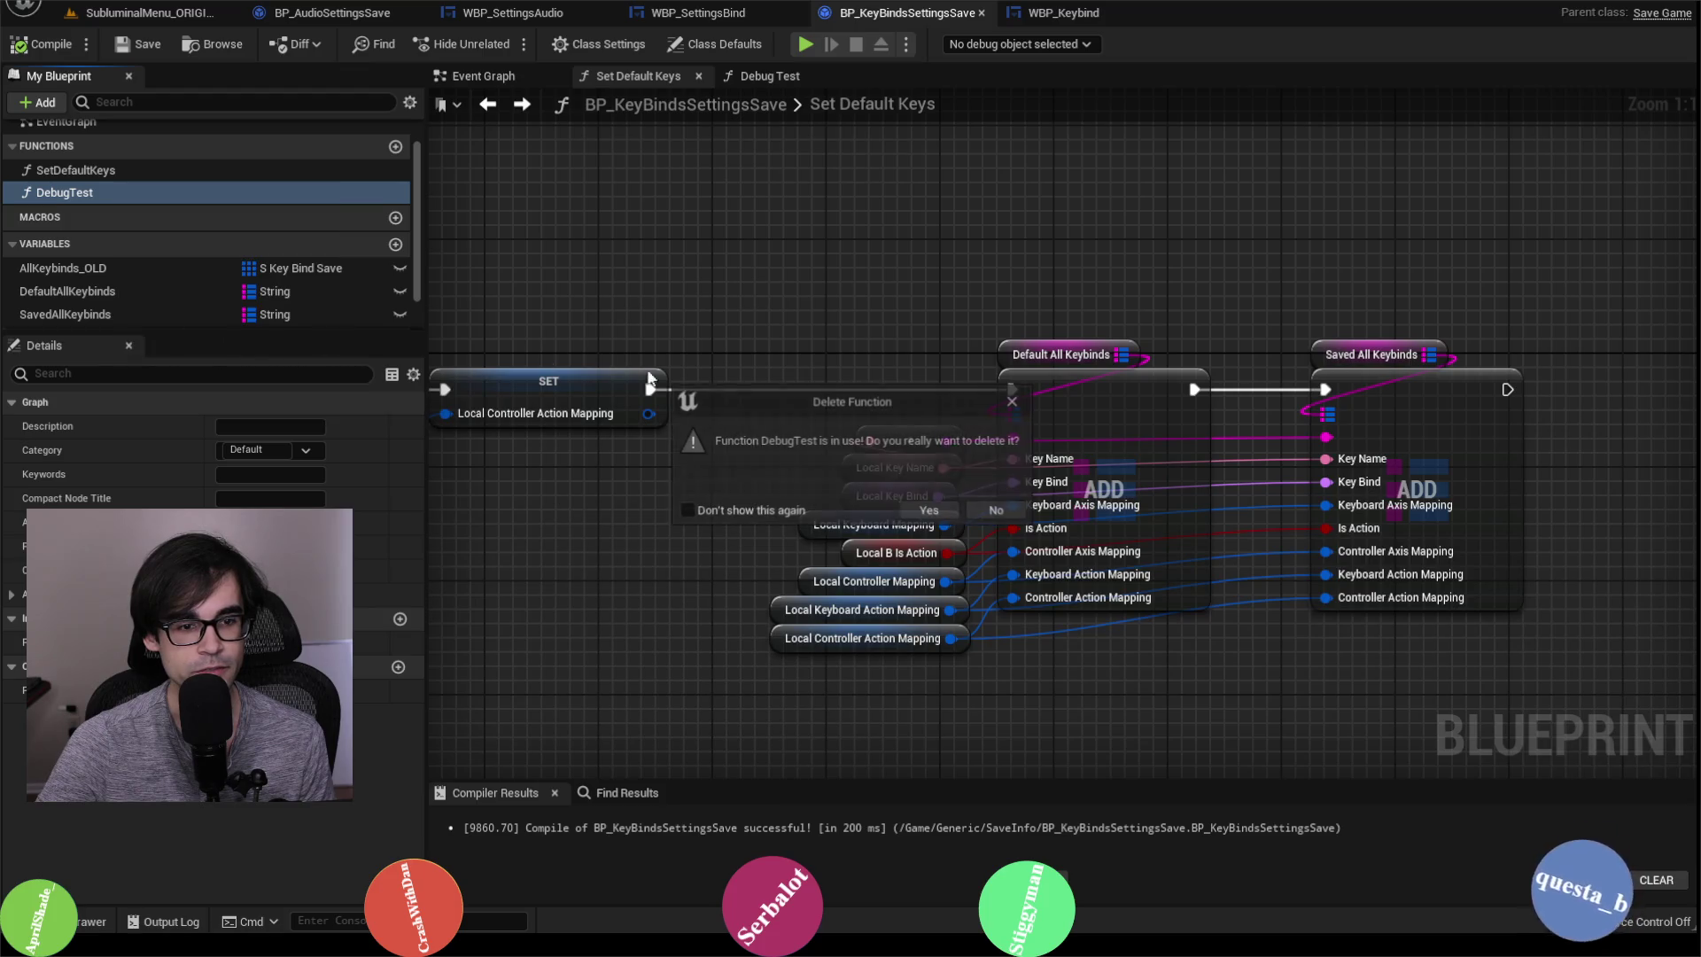
click(943, 510)
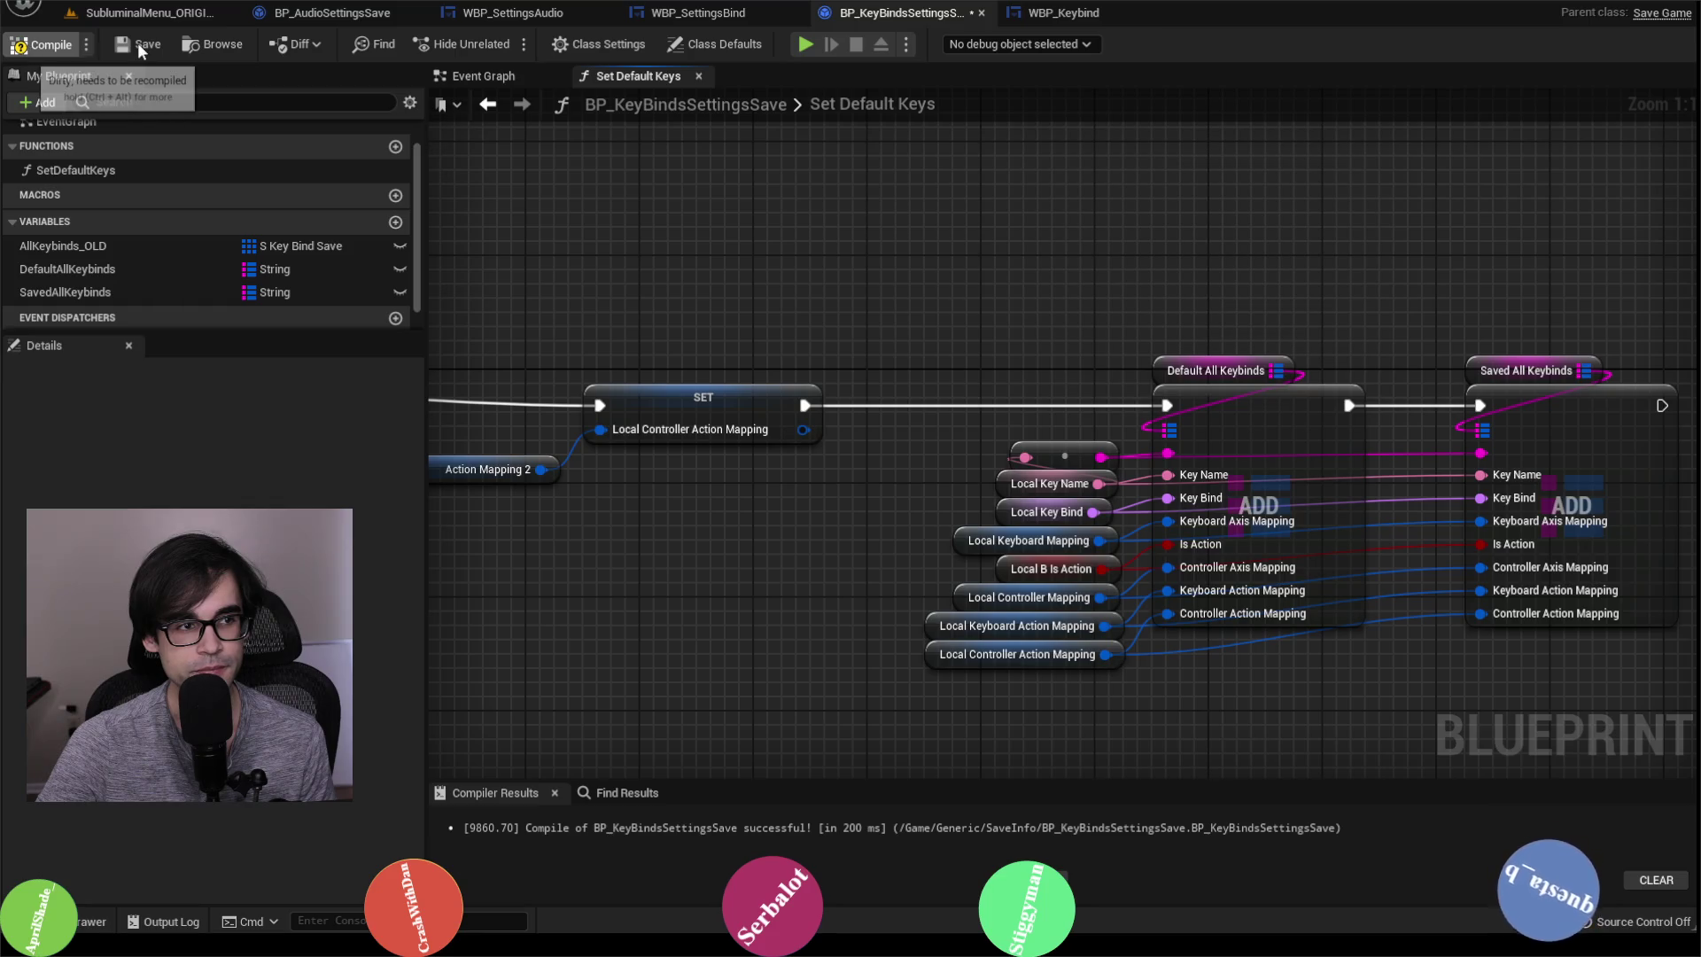
Step: Compile WBP_SettingsBind's node graph to surface the broken Debug Test references
click(691, 14)
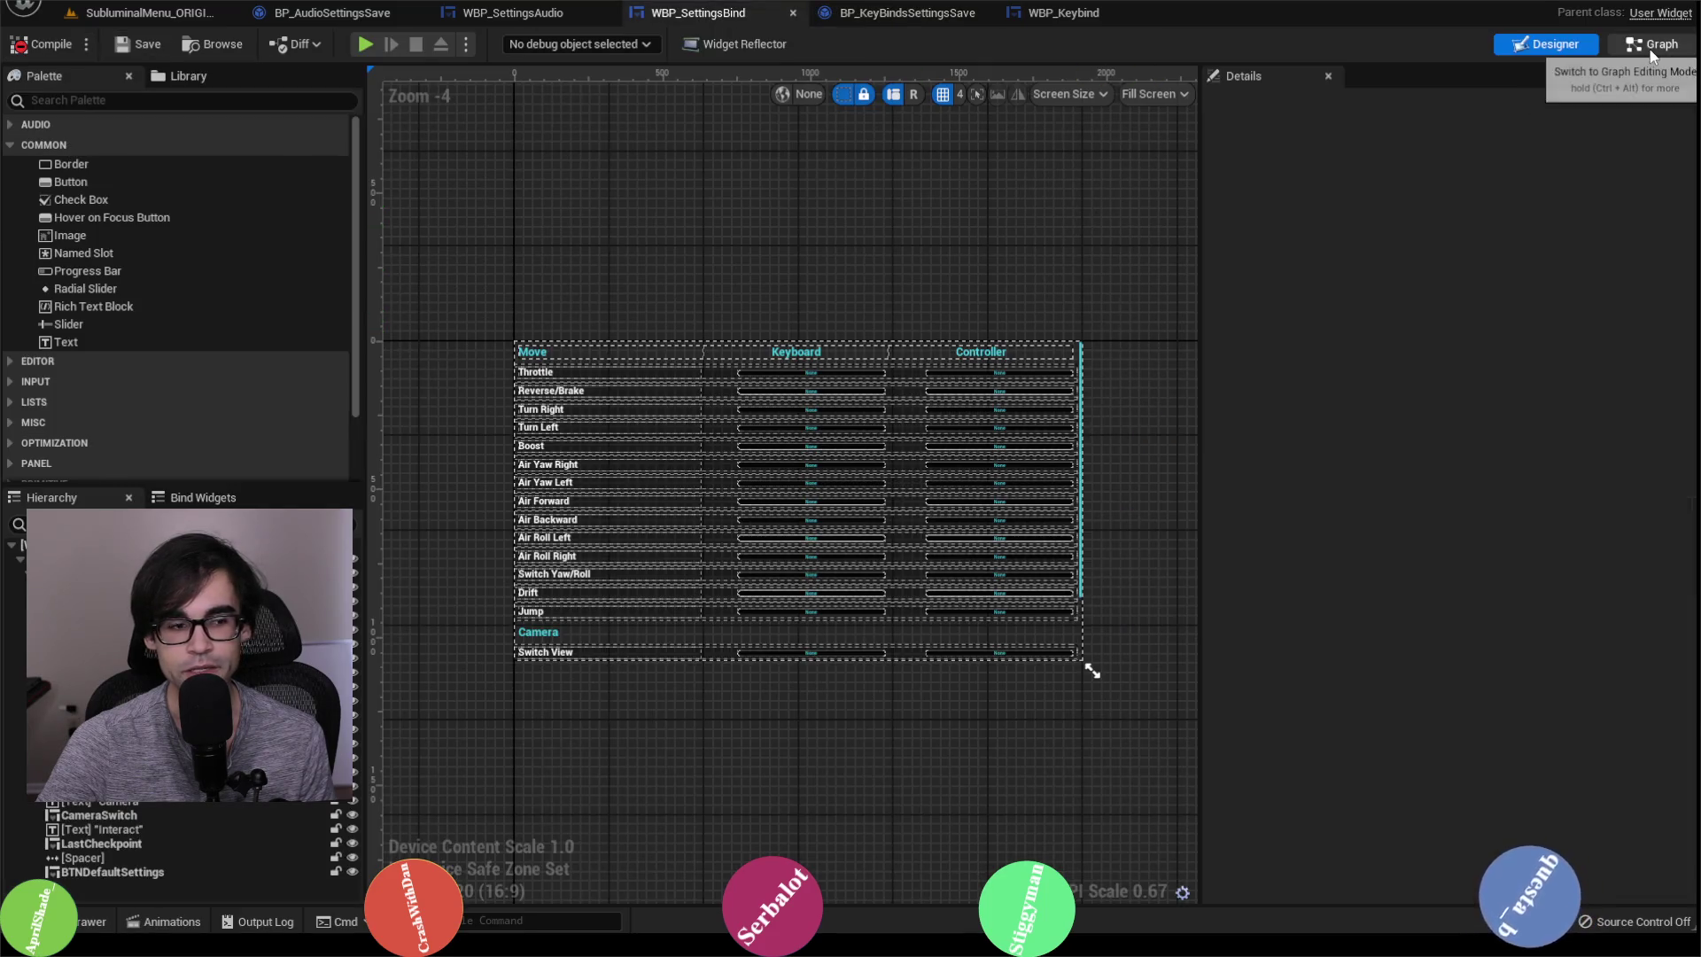
click(1650, 49)
scroll(1249, 365, down, 7)
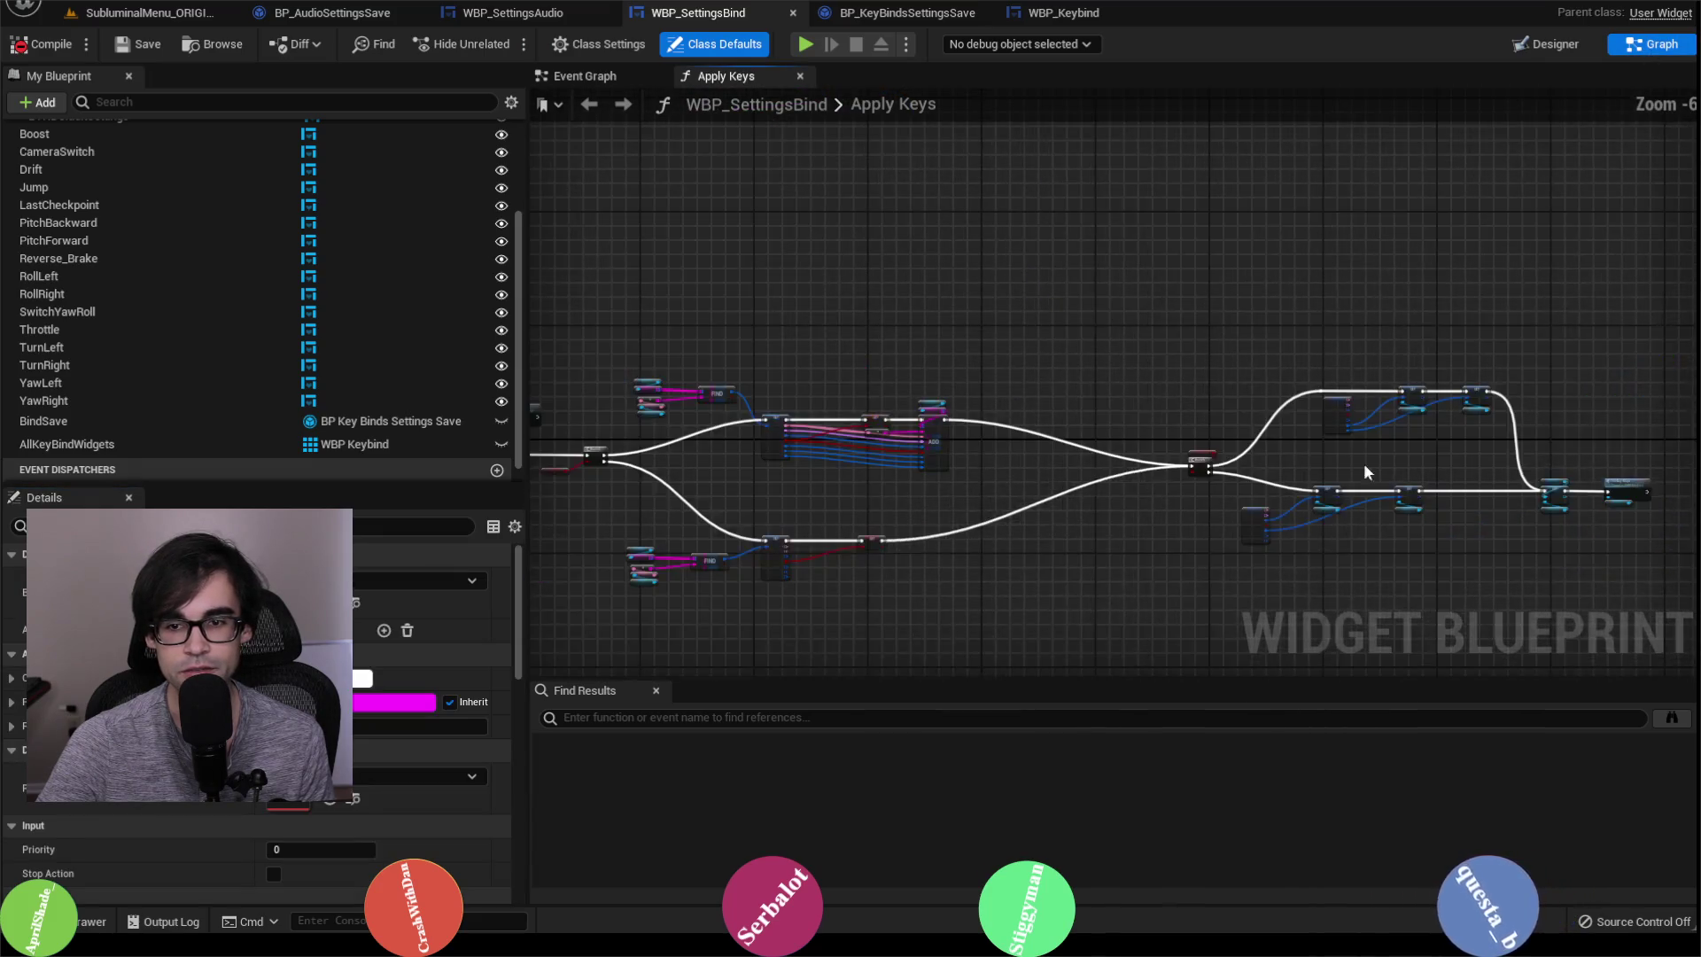
scroll(1337, 465, up, 3)
scroll(1318, 507, down, 3)
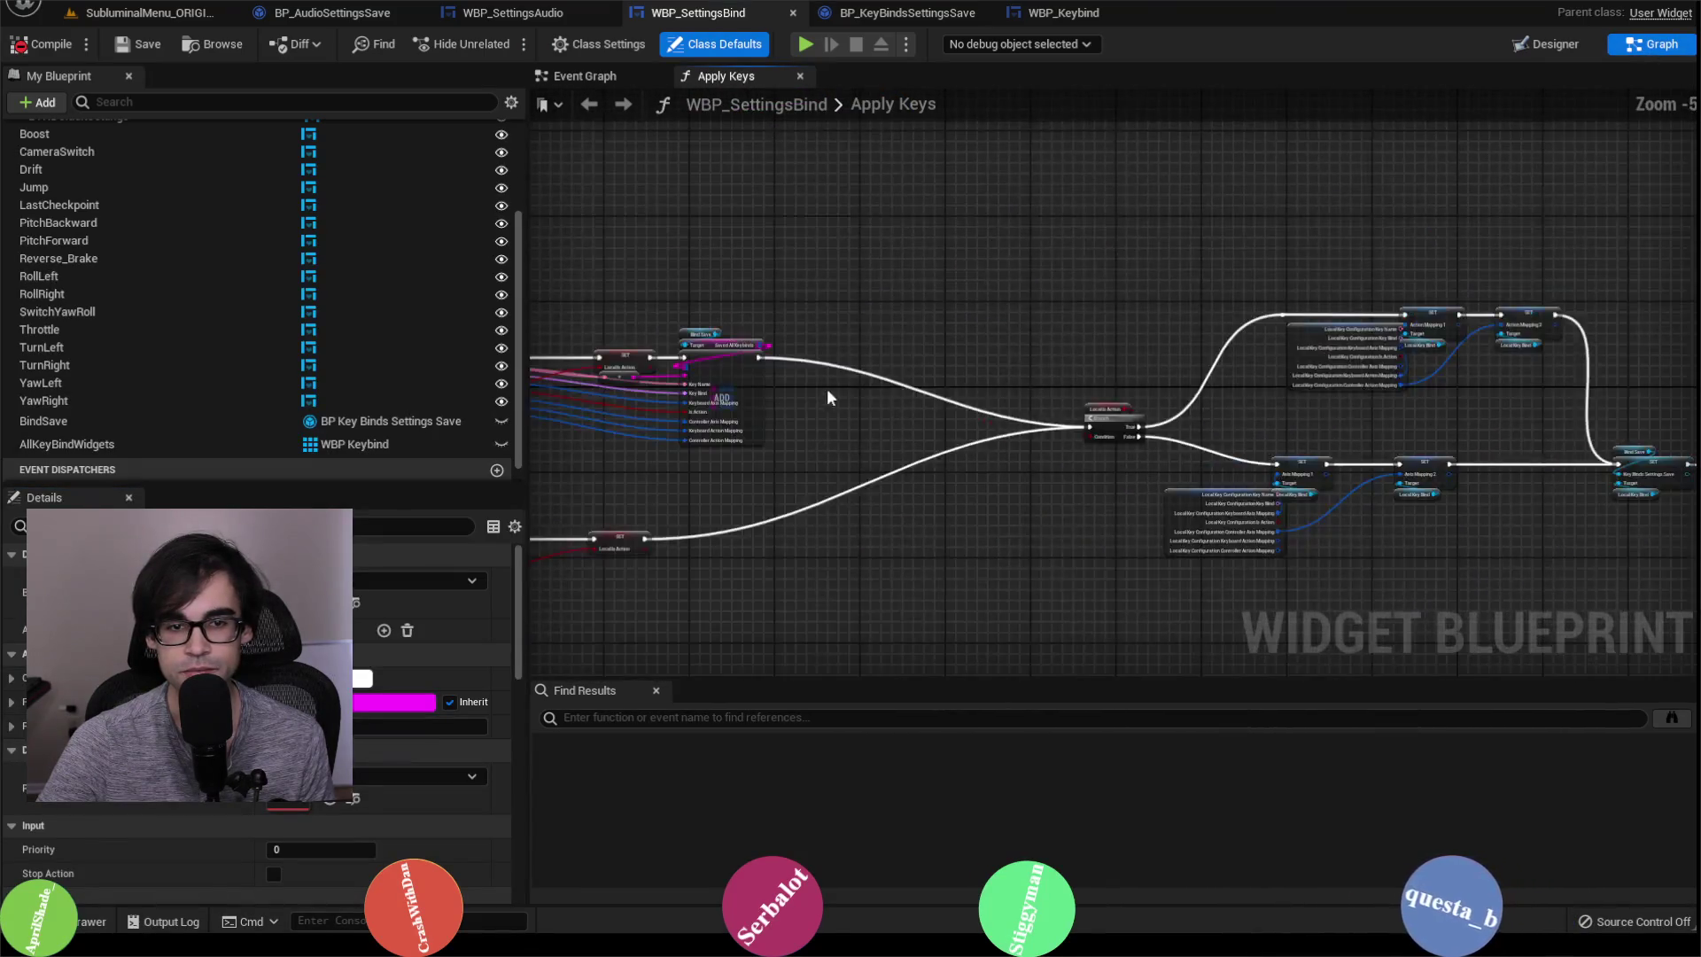
scroll(1359, 420, up, 1)
scroll(987, 411, up, 2)
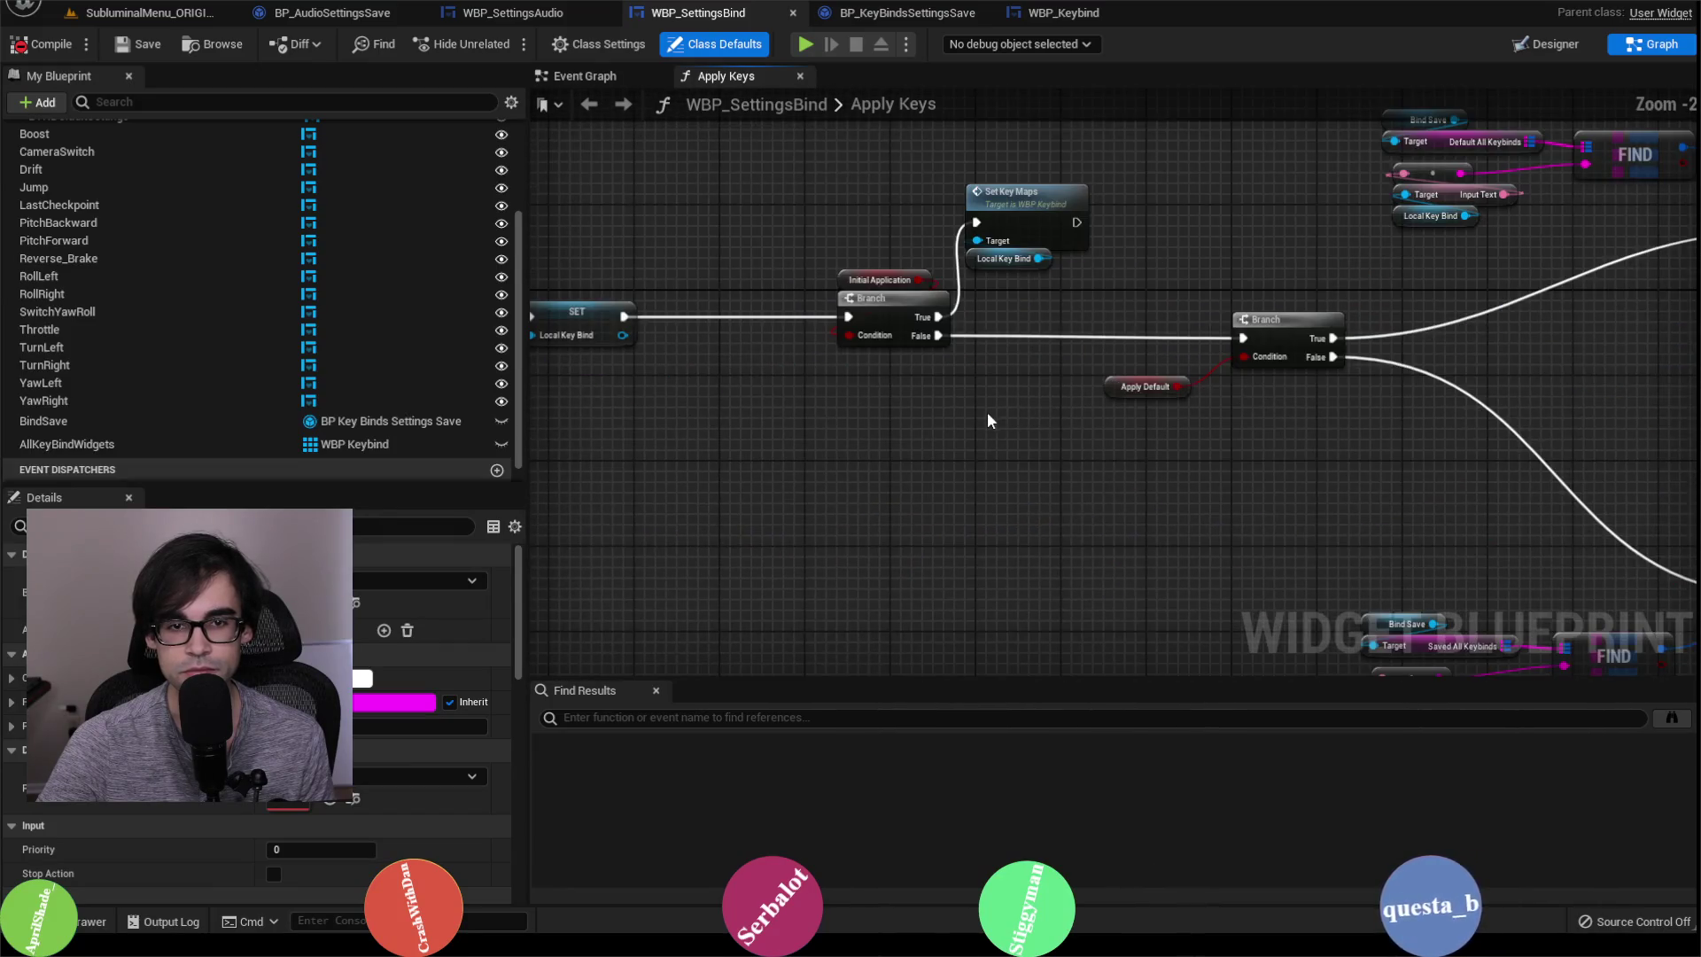
scroll(643, 440, down, 2)
scroll(862, 349, up, 2)
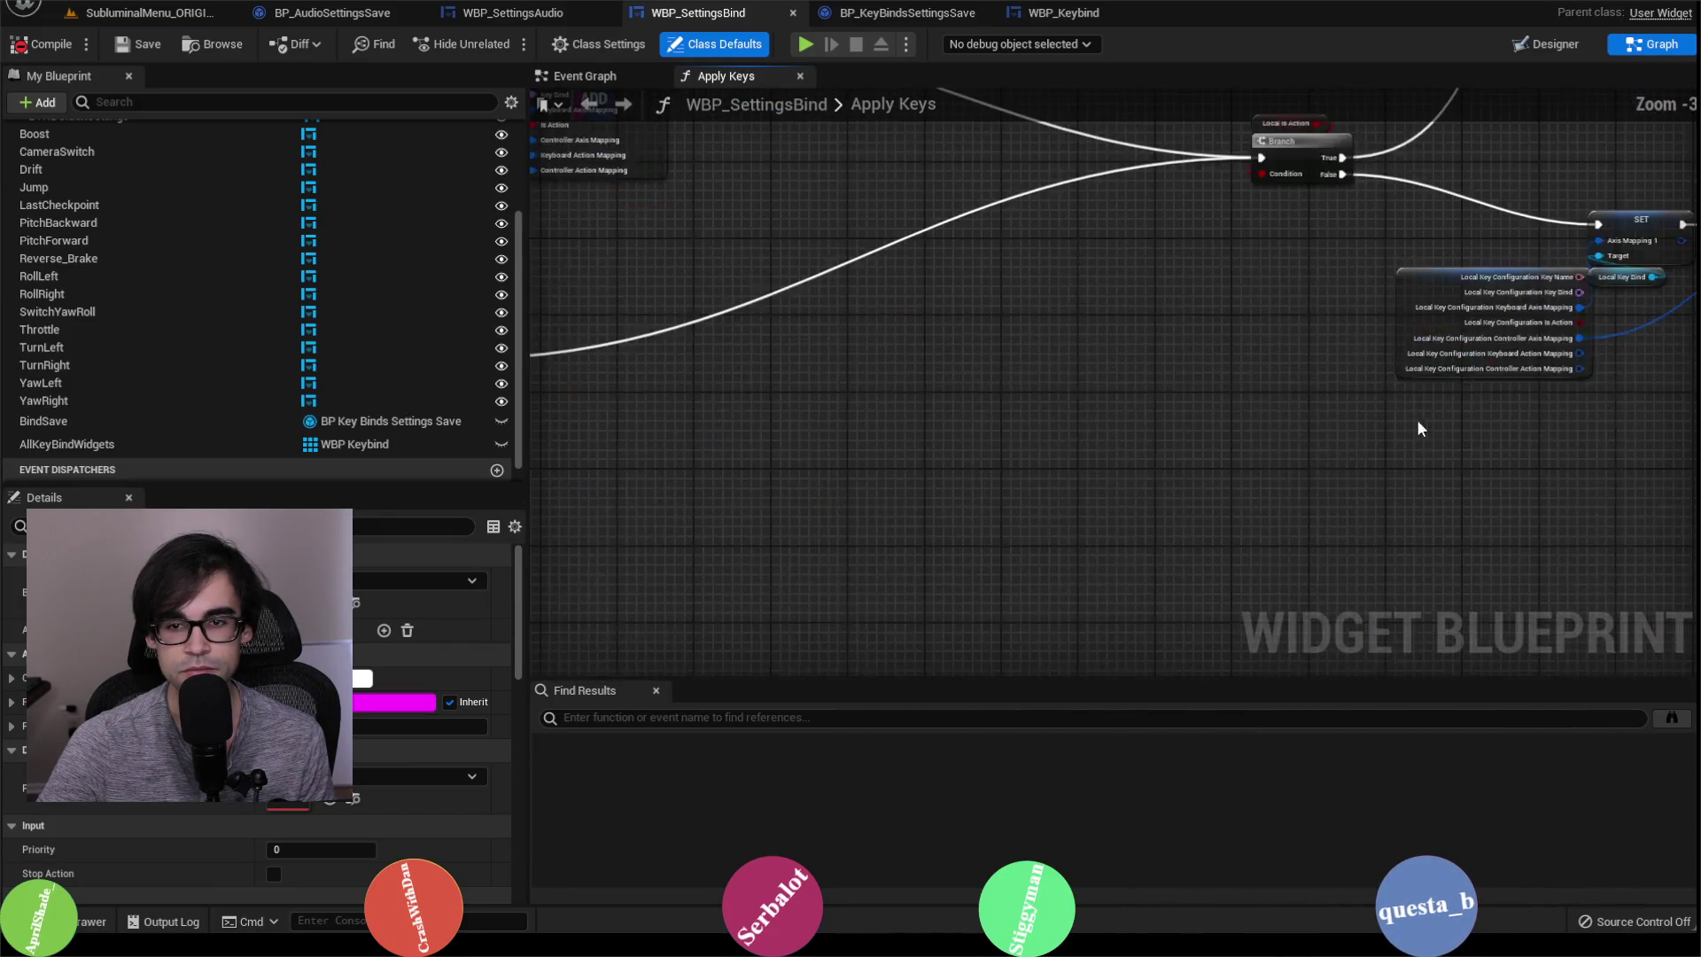
click(48, 54)
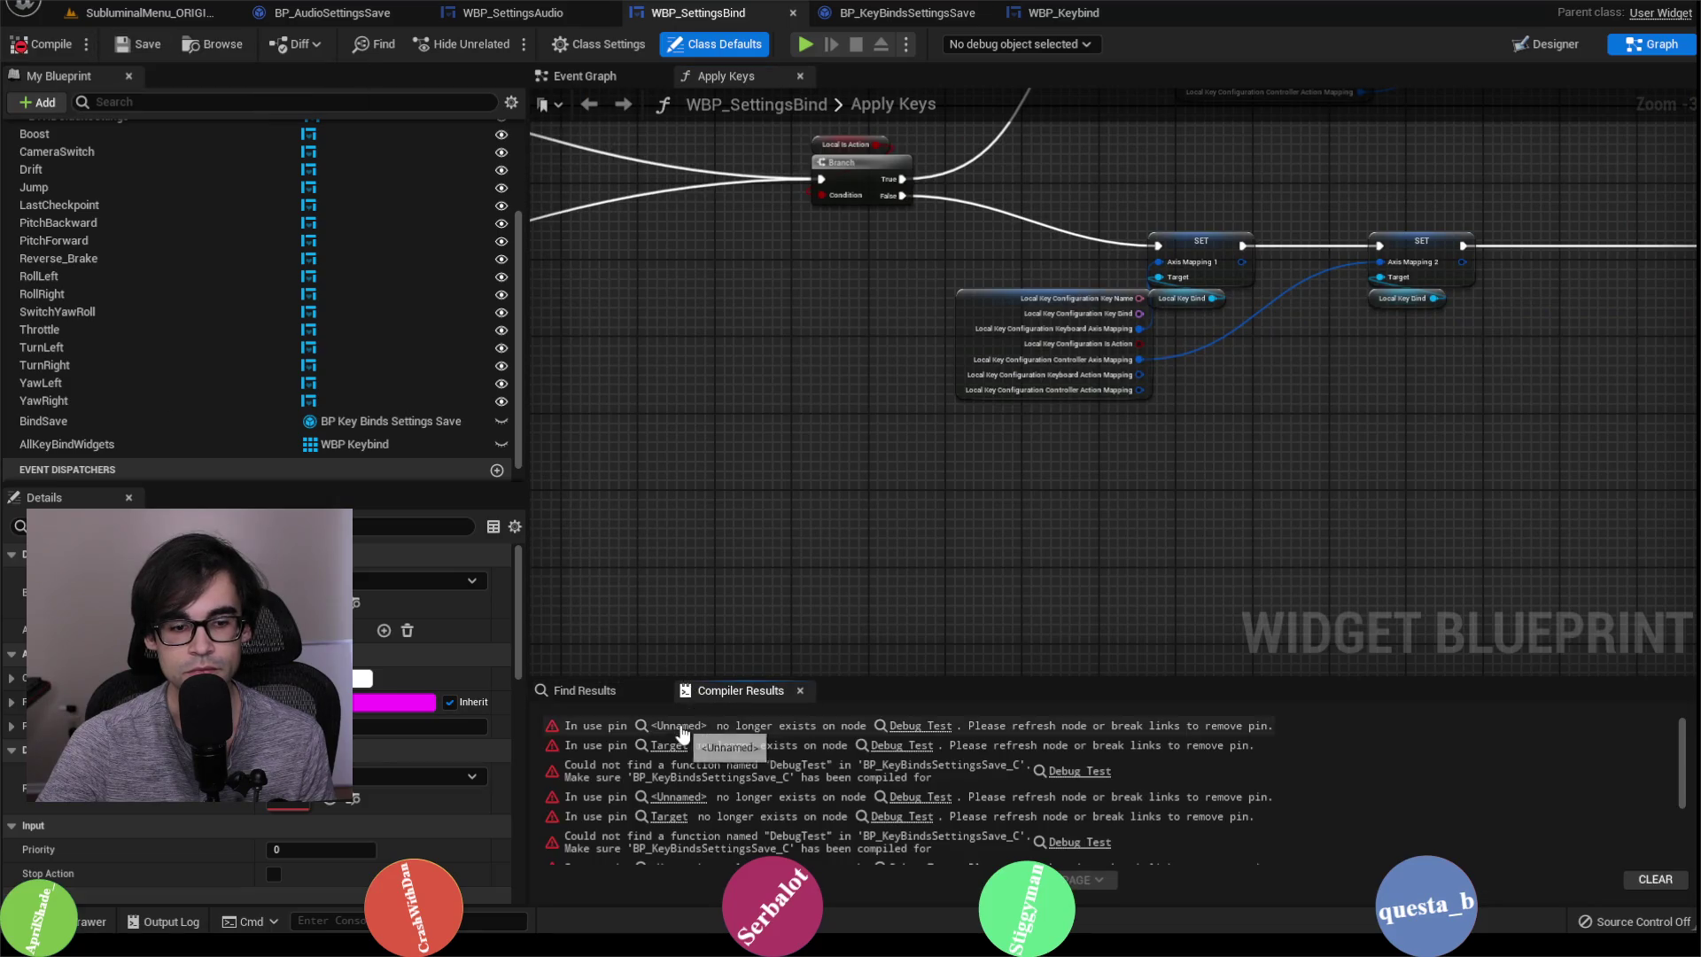
Step: Delete the broken Debug Test nodes and their Bind Save getter, recompiling in between
click(682, 726)
drag(1289, 500, 1302, 508)
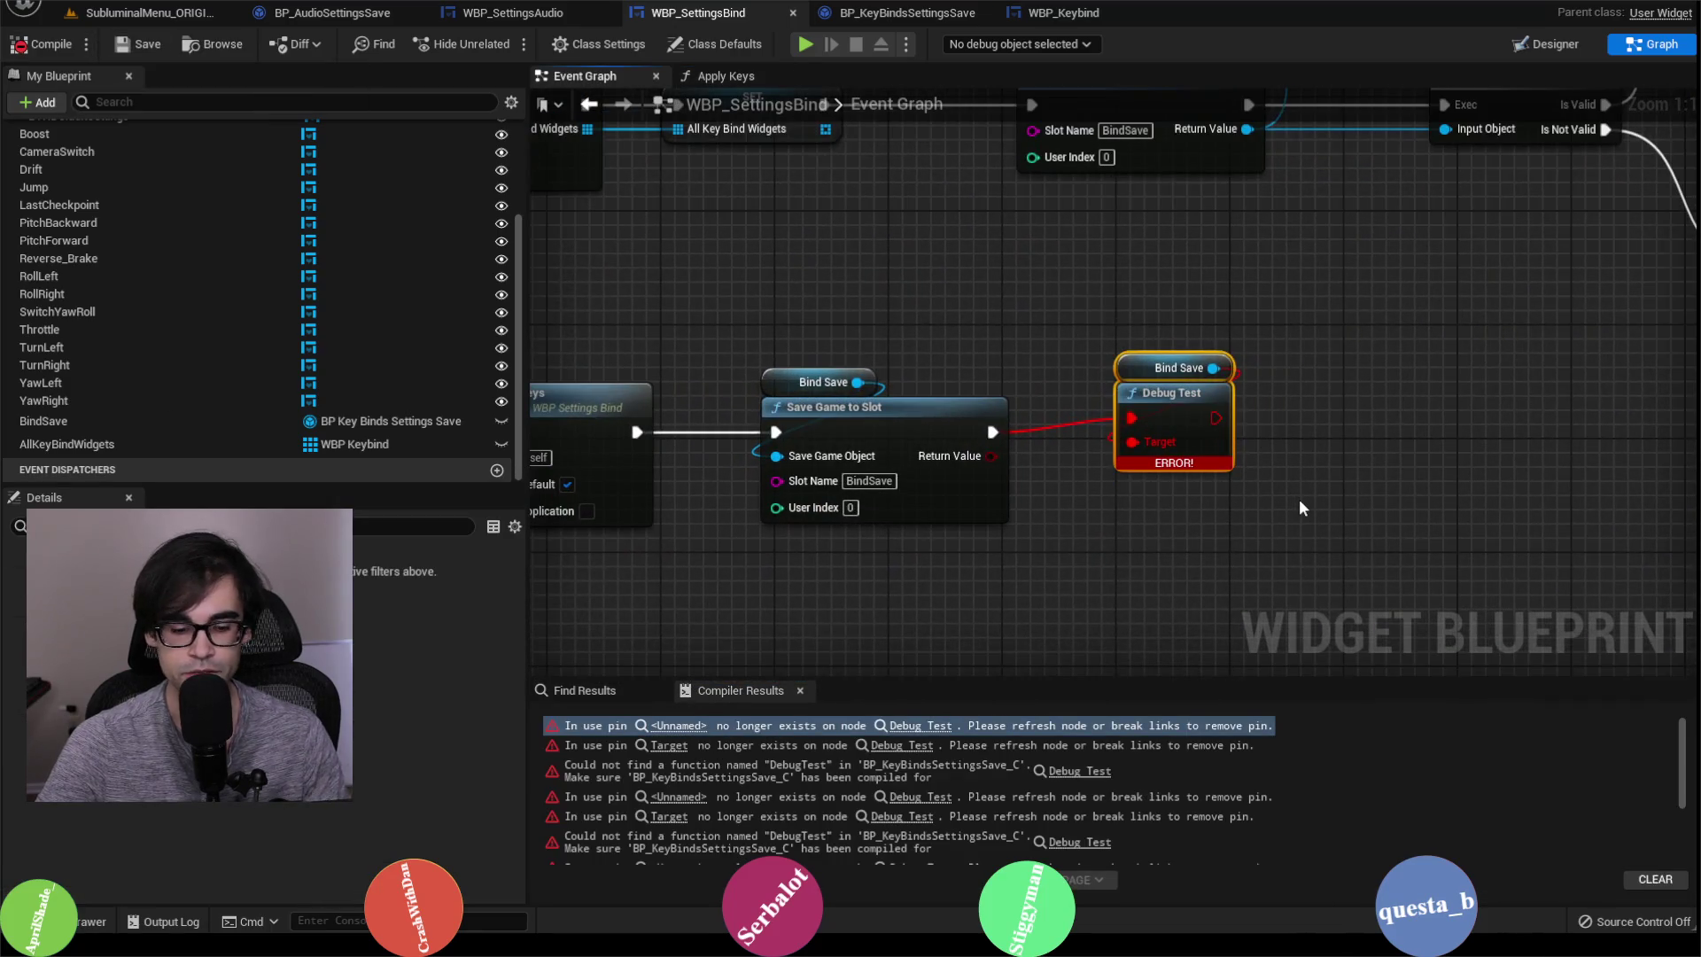
key(Delete)
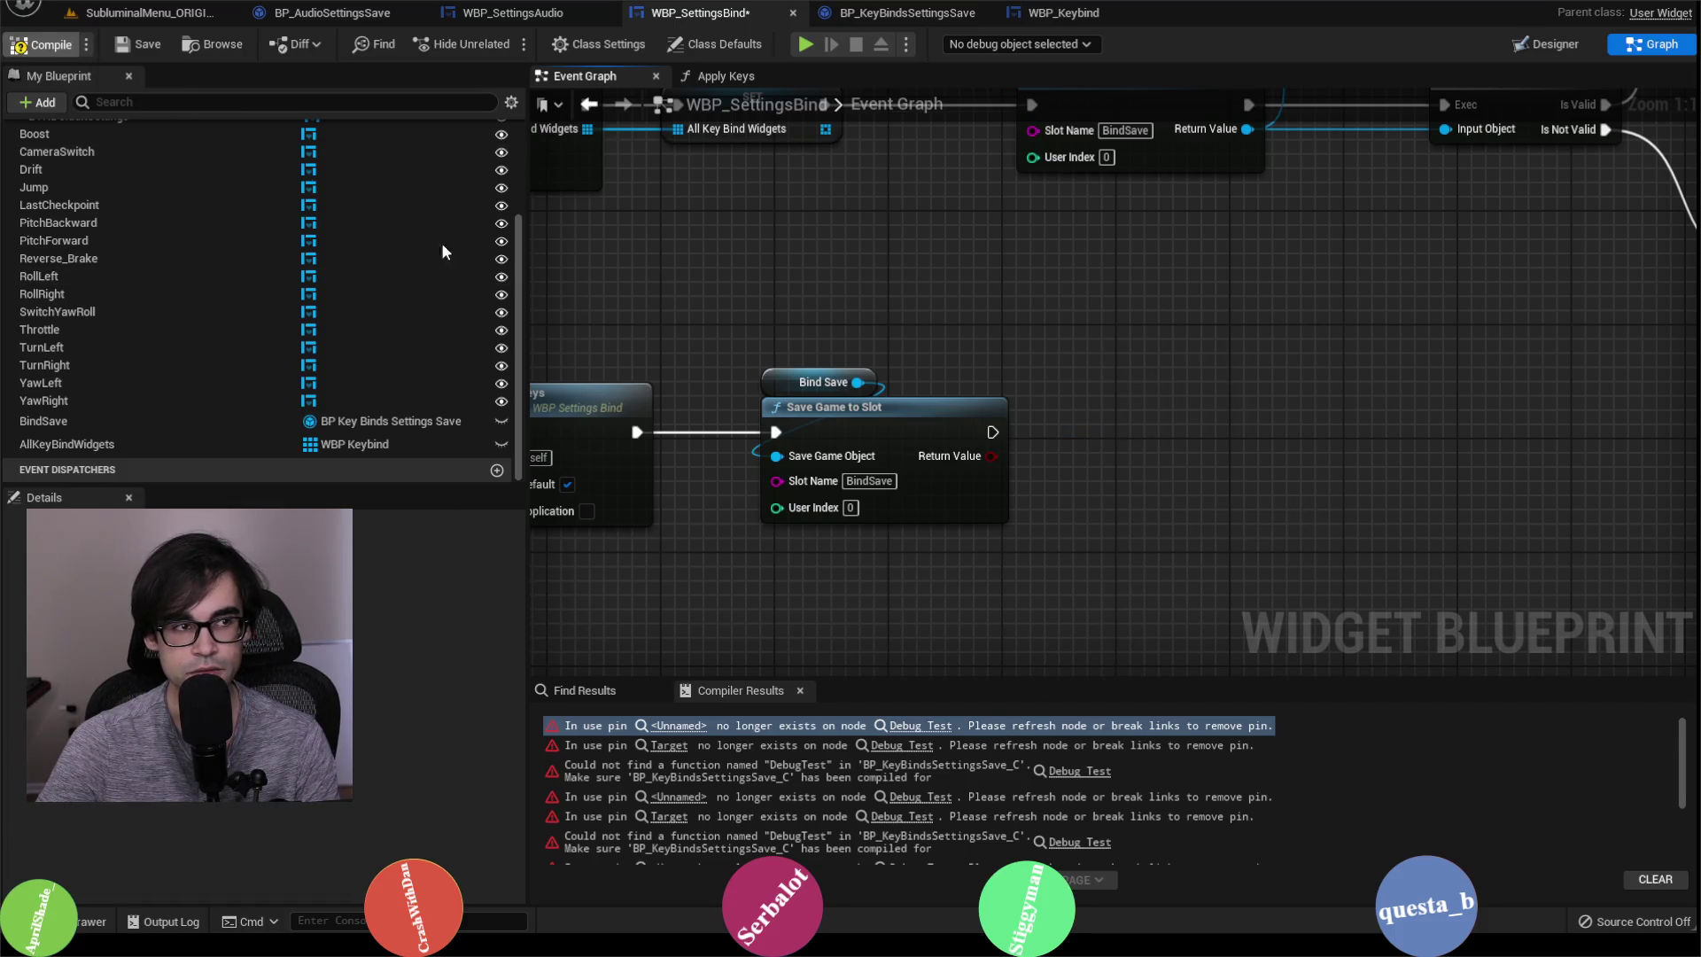
click(921, 726)
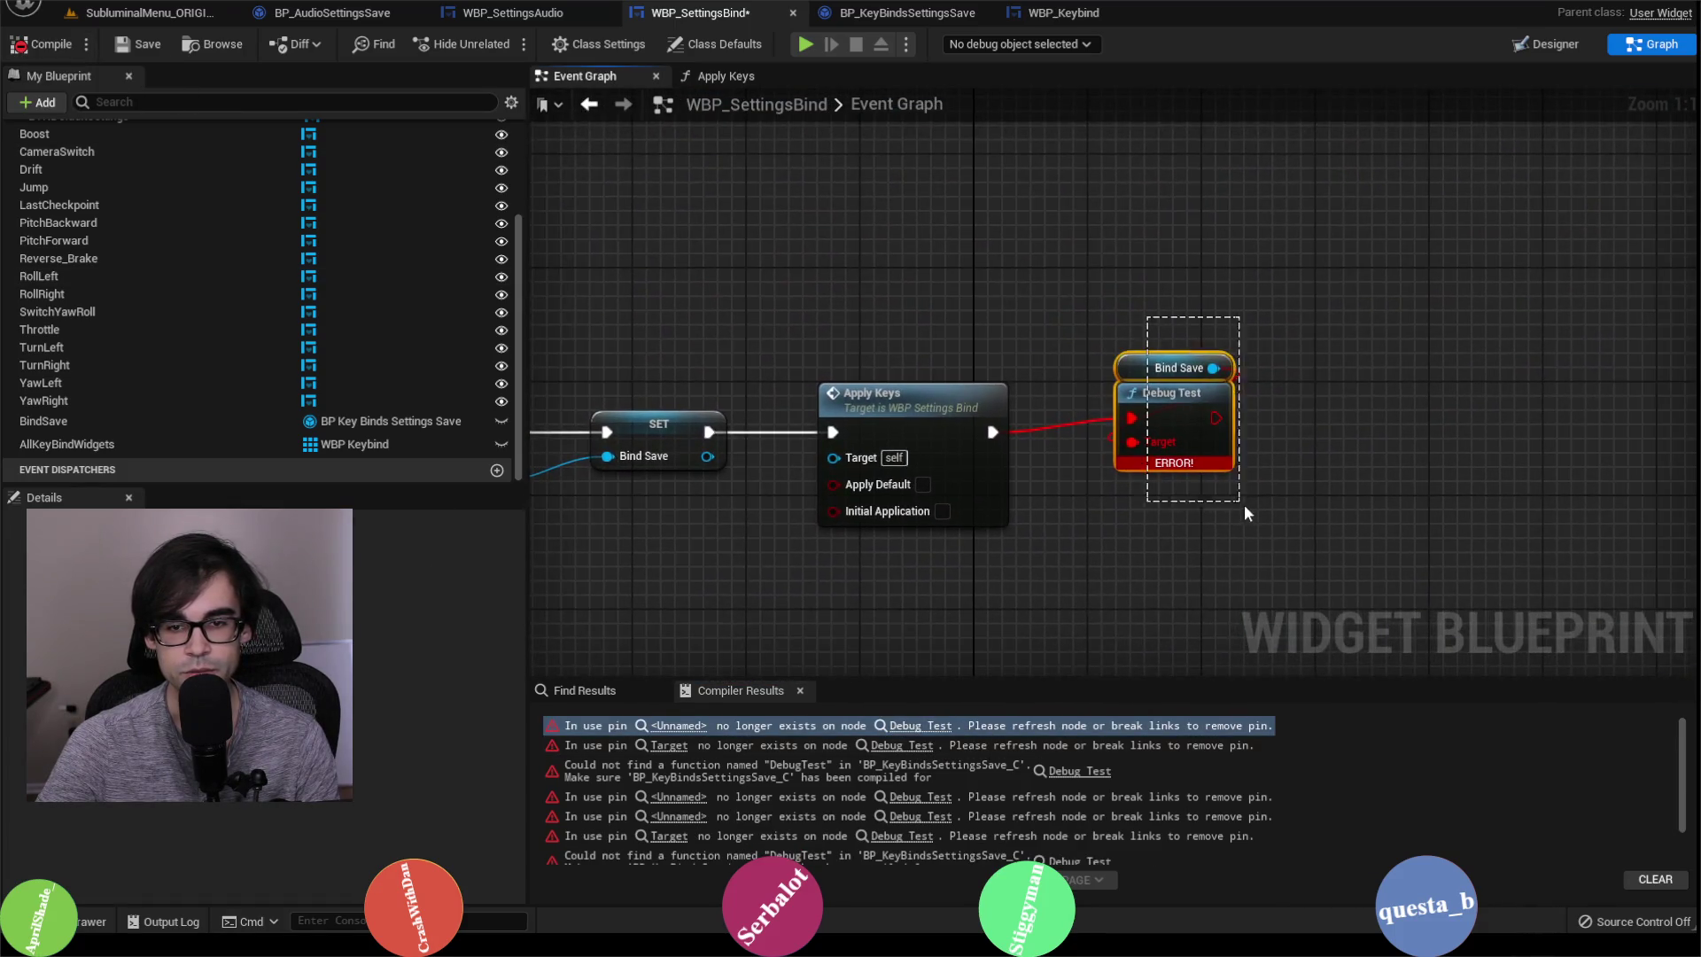
click(45, 55)
click(921, 725)
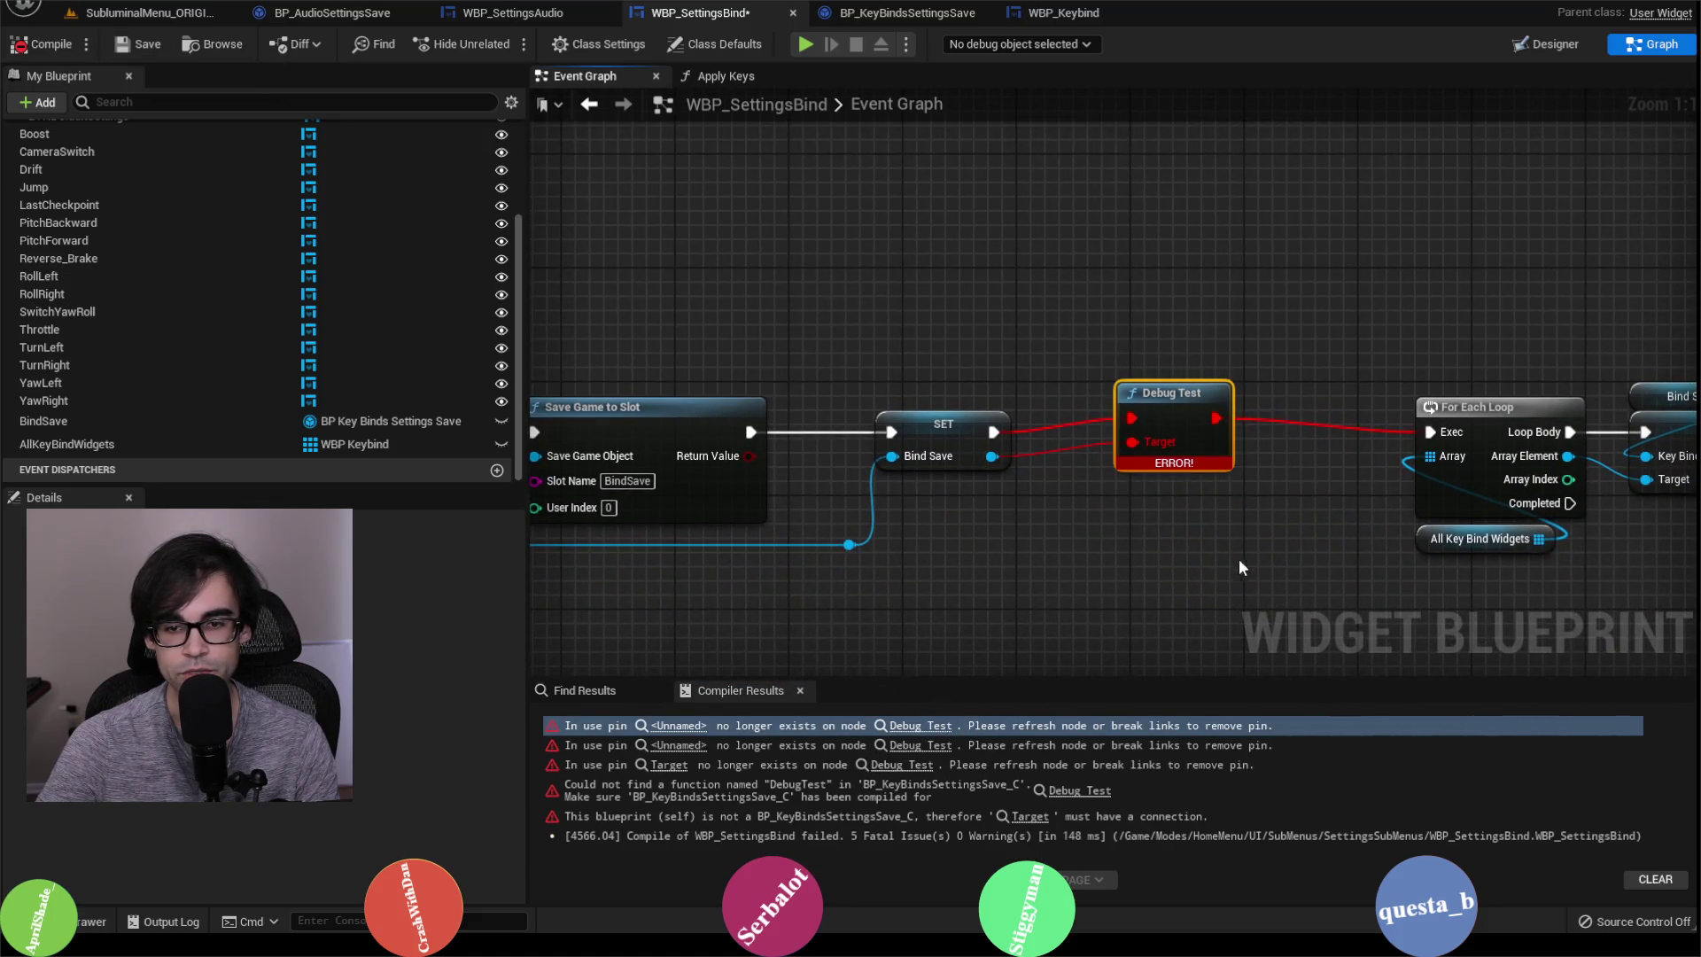
key(Delete)
Step: Wire the SET node to the For Each Loop and recompile without errors
mouse_move(839, 411)
mouse_down()
mouse_move(1306, 430)
mouse_move(1289, 415)
mouse_up()
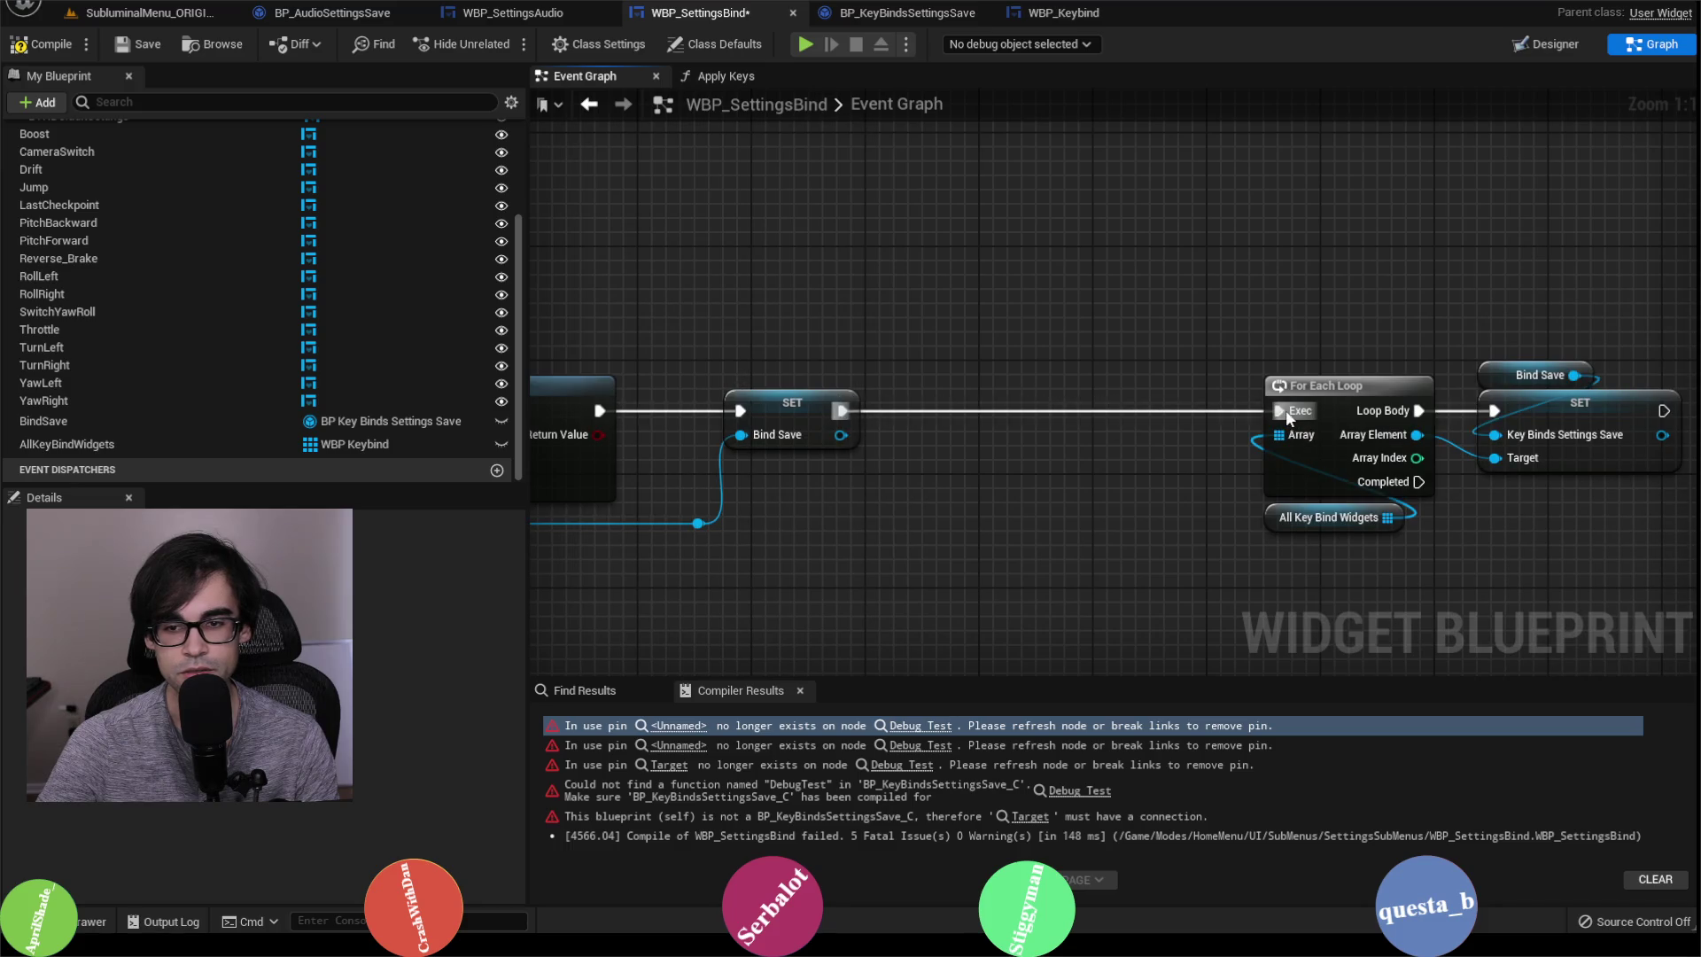
click(42, 44)
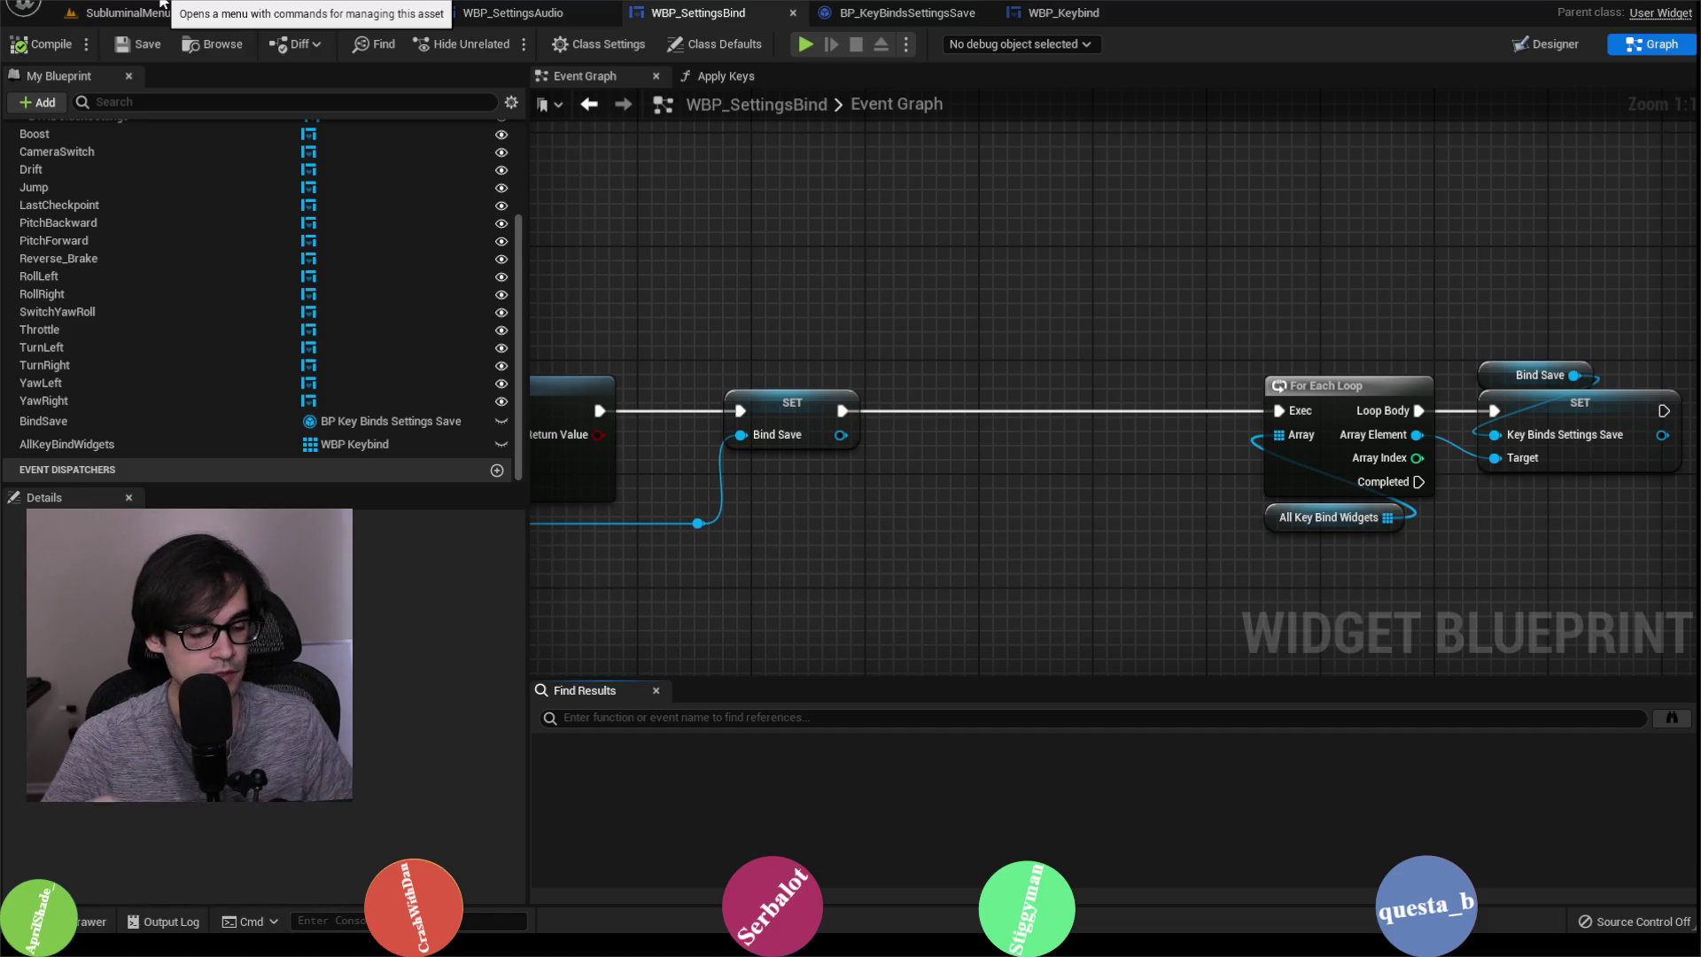
key(alt+Tab)
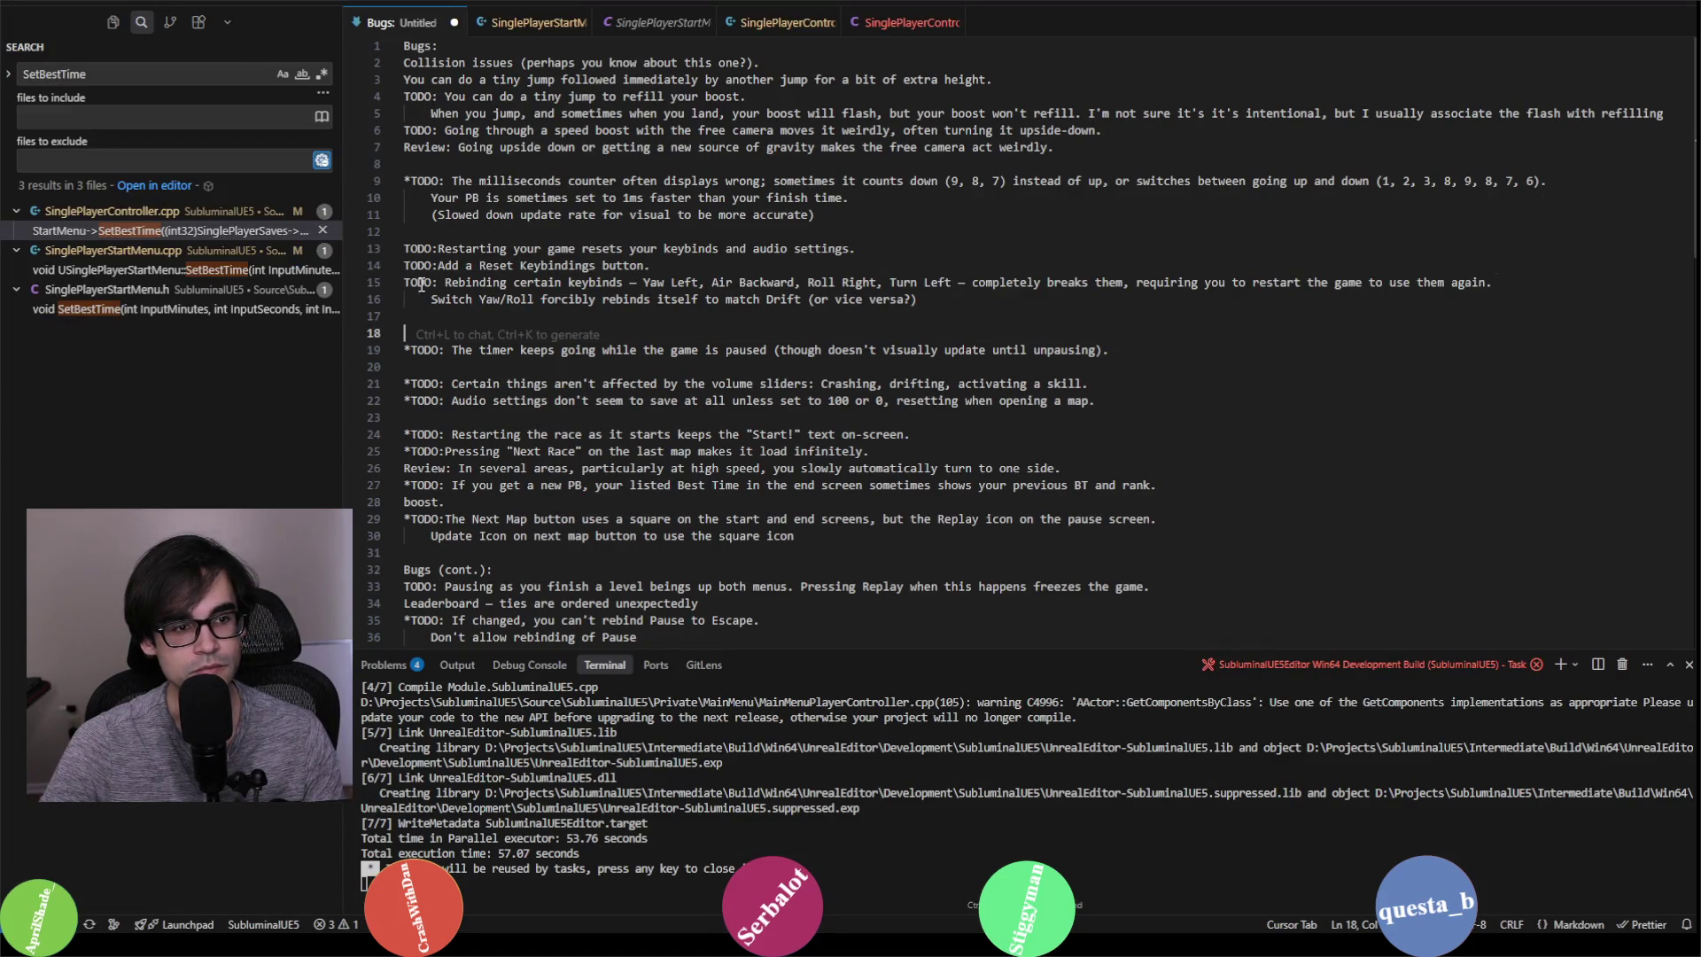
Step: Prefix the keybind TODOs on lines 13, 14 and 15 of the Bugs notes with an asterisk
click(405, 248)
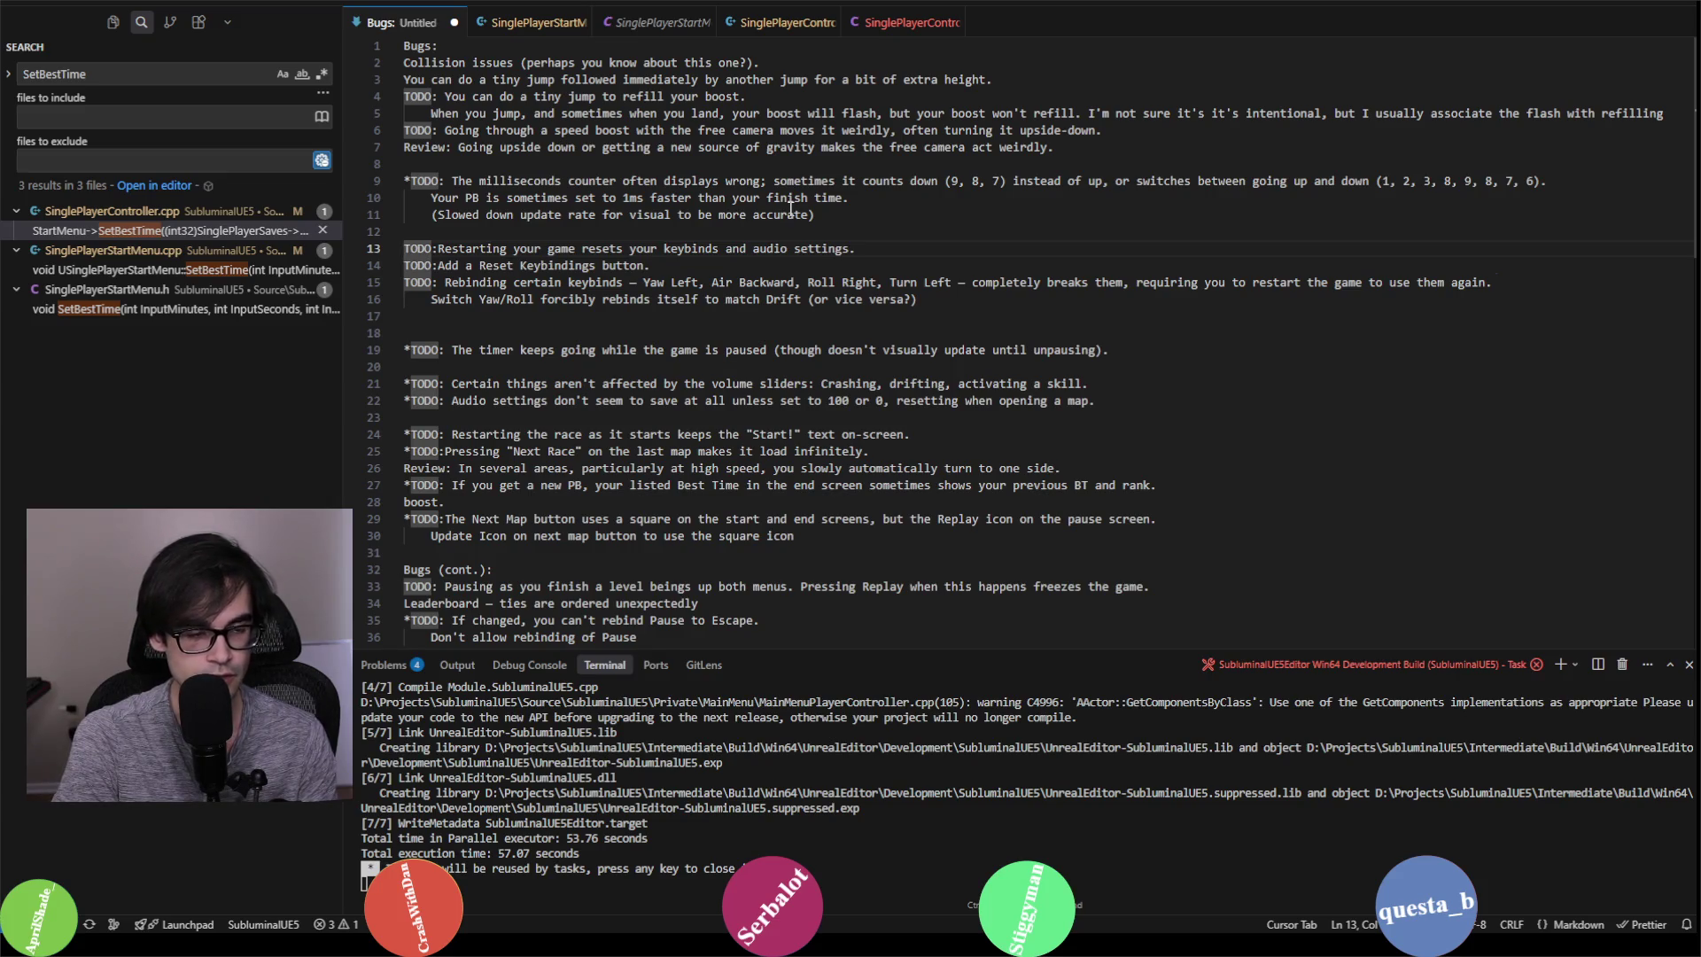
text(*)
key(Down)
key(Home)
text(*)
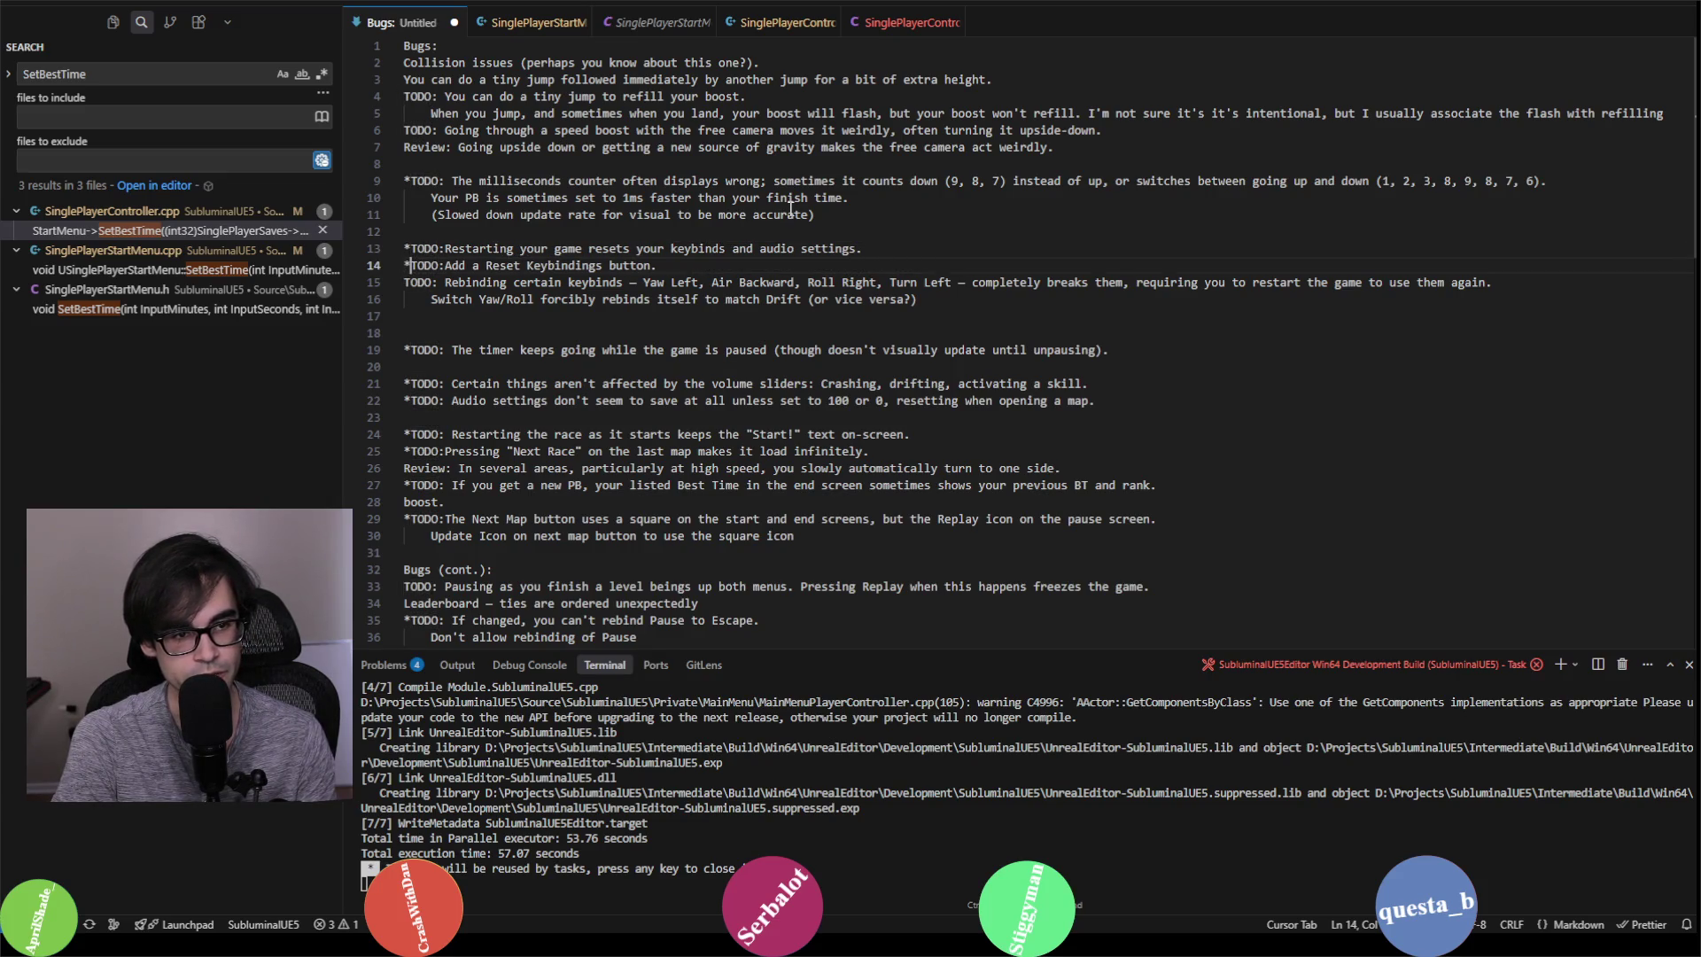
key(Down)
key(Home)
text(*)
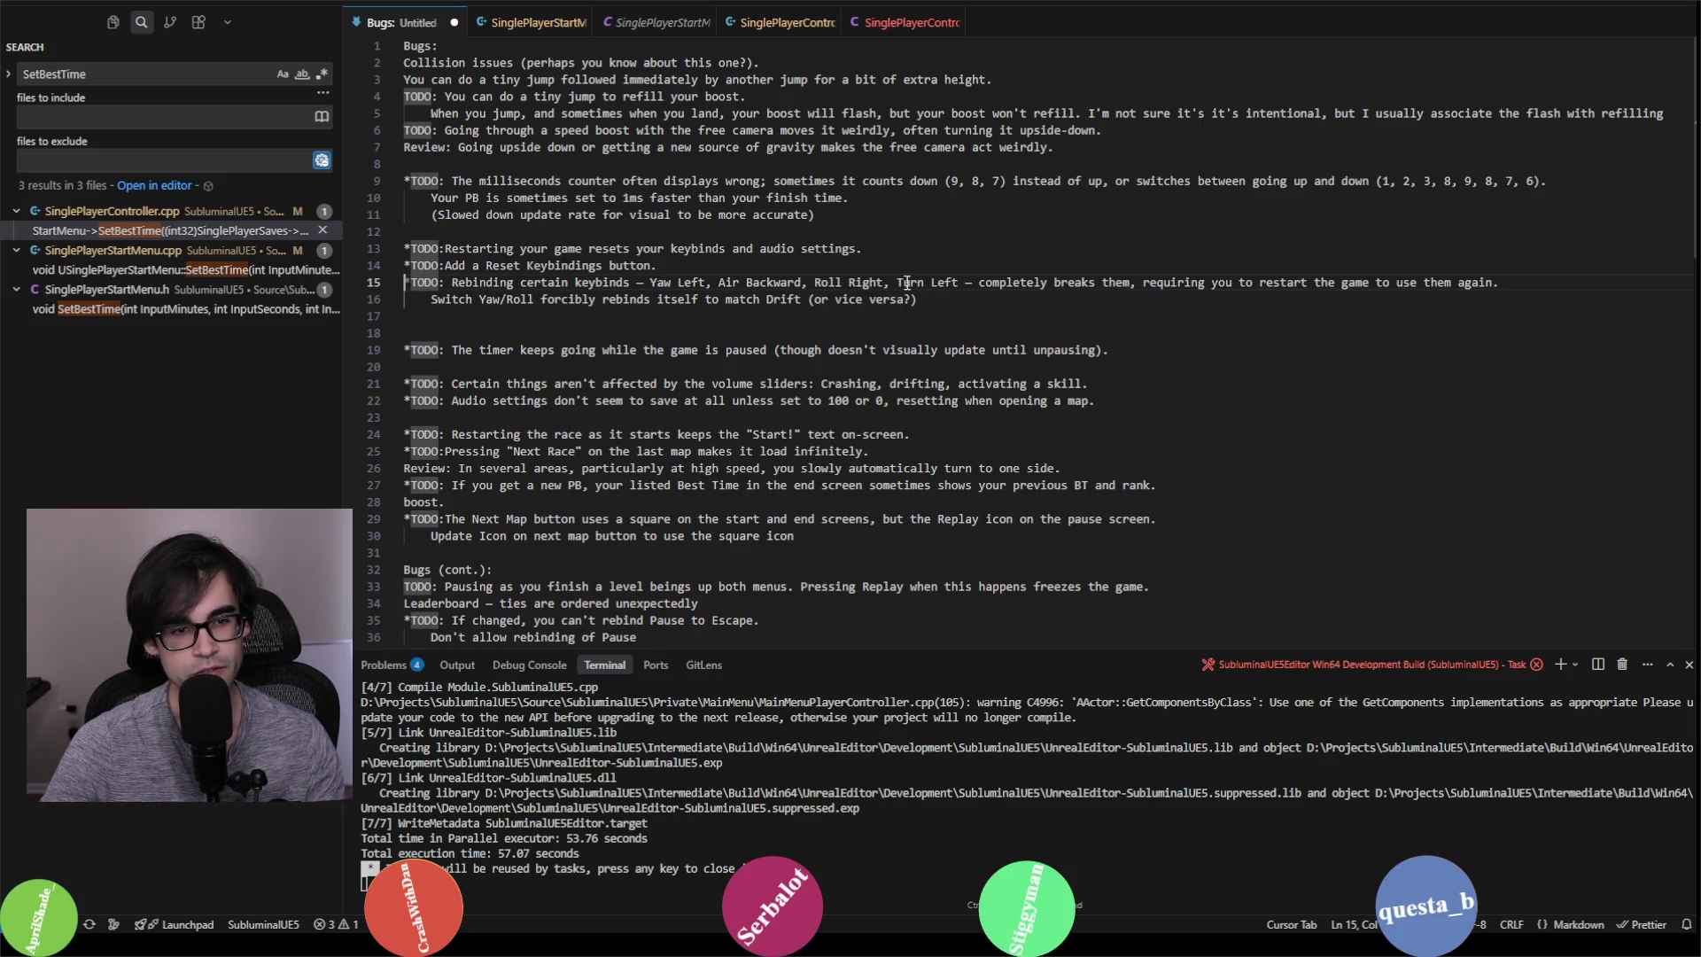
key(alt+Tab)
key(alt+Tab)
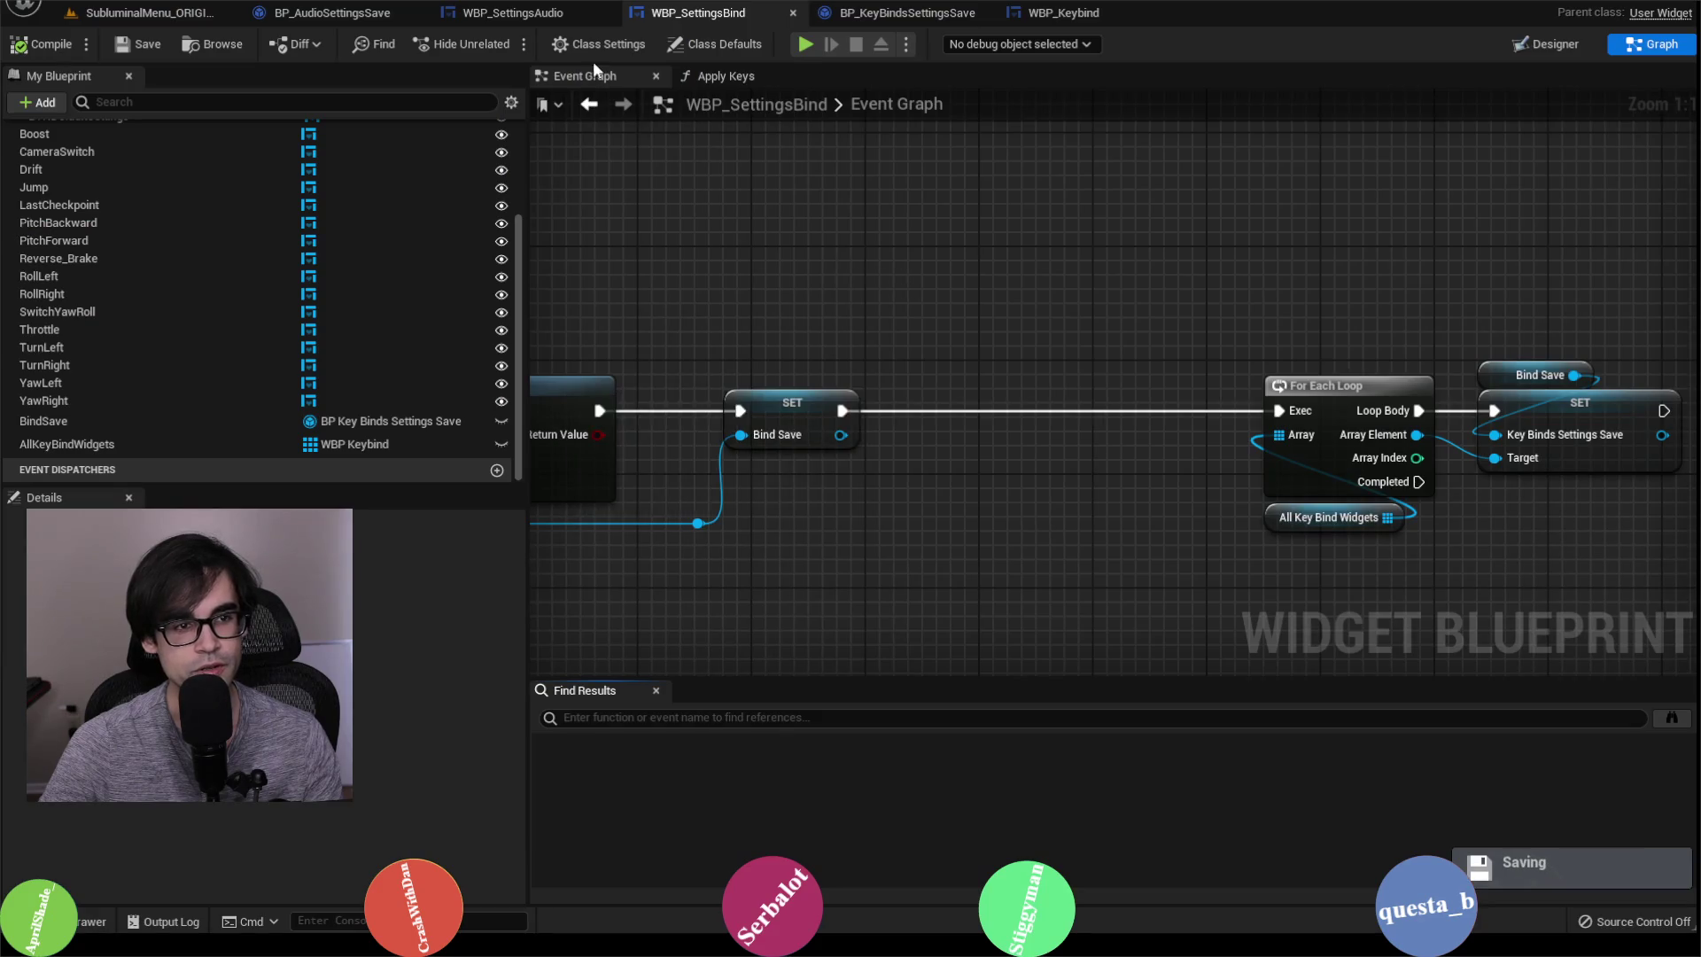
Step: Play the menu level and rebind Air Yaw Left's keyboard key to H in Settings > Bind
click(141, 12)
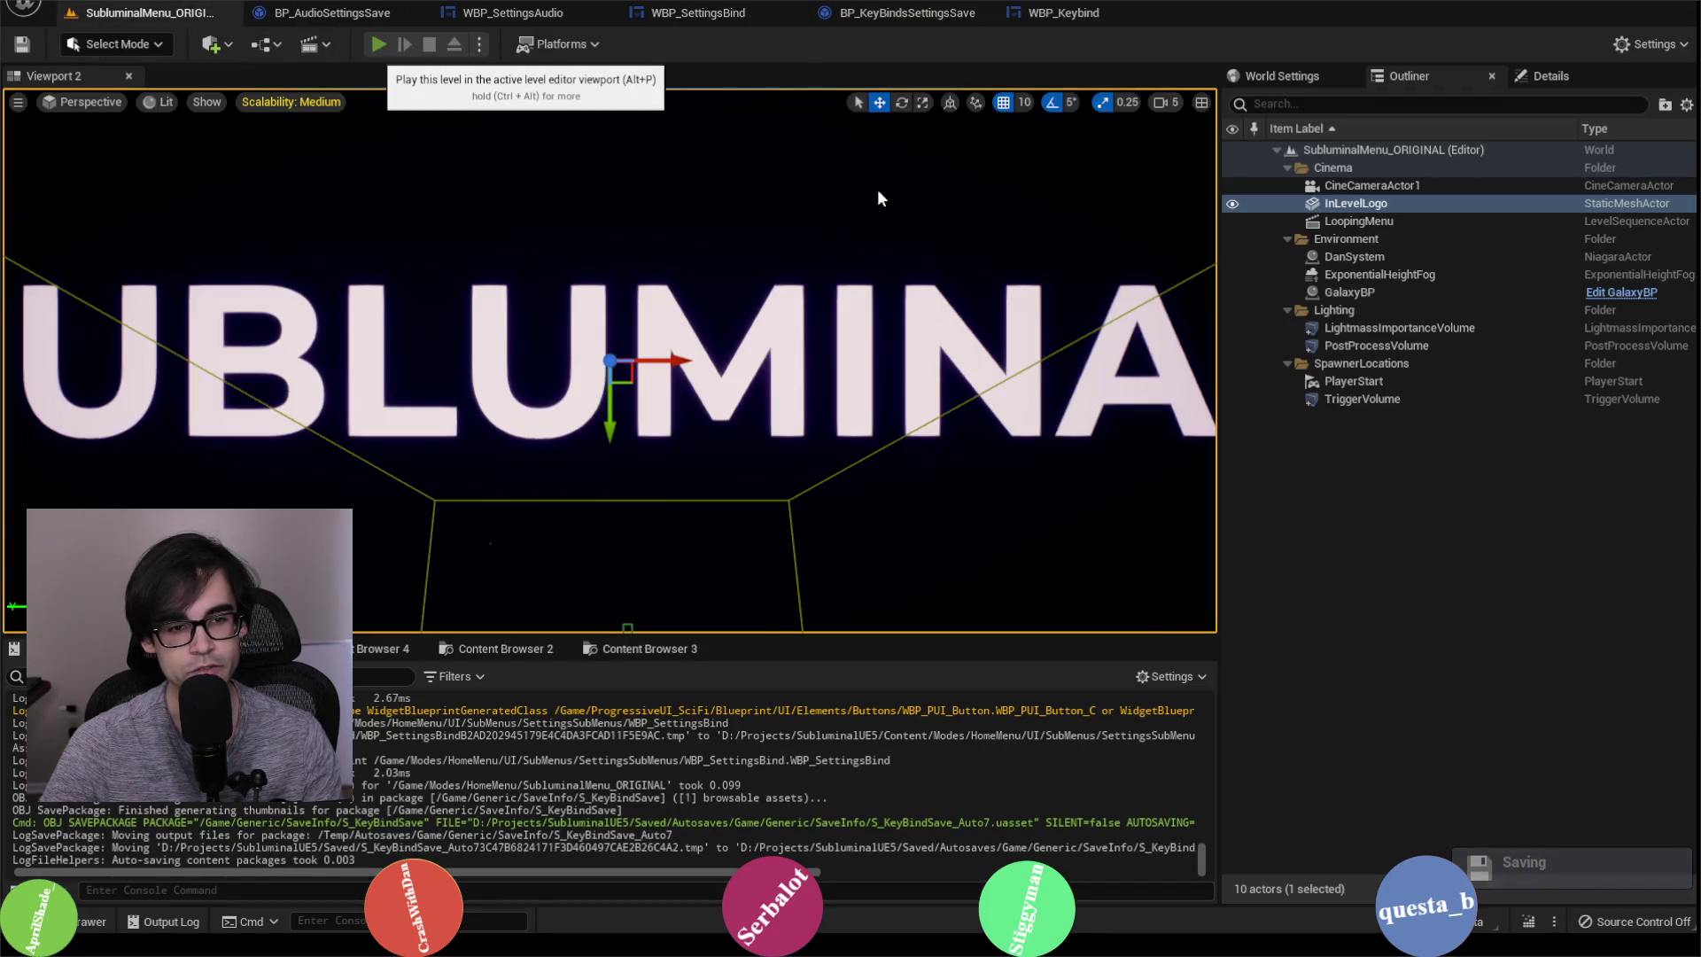
click(379, 43)
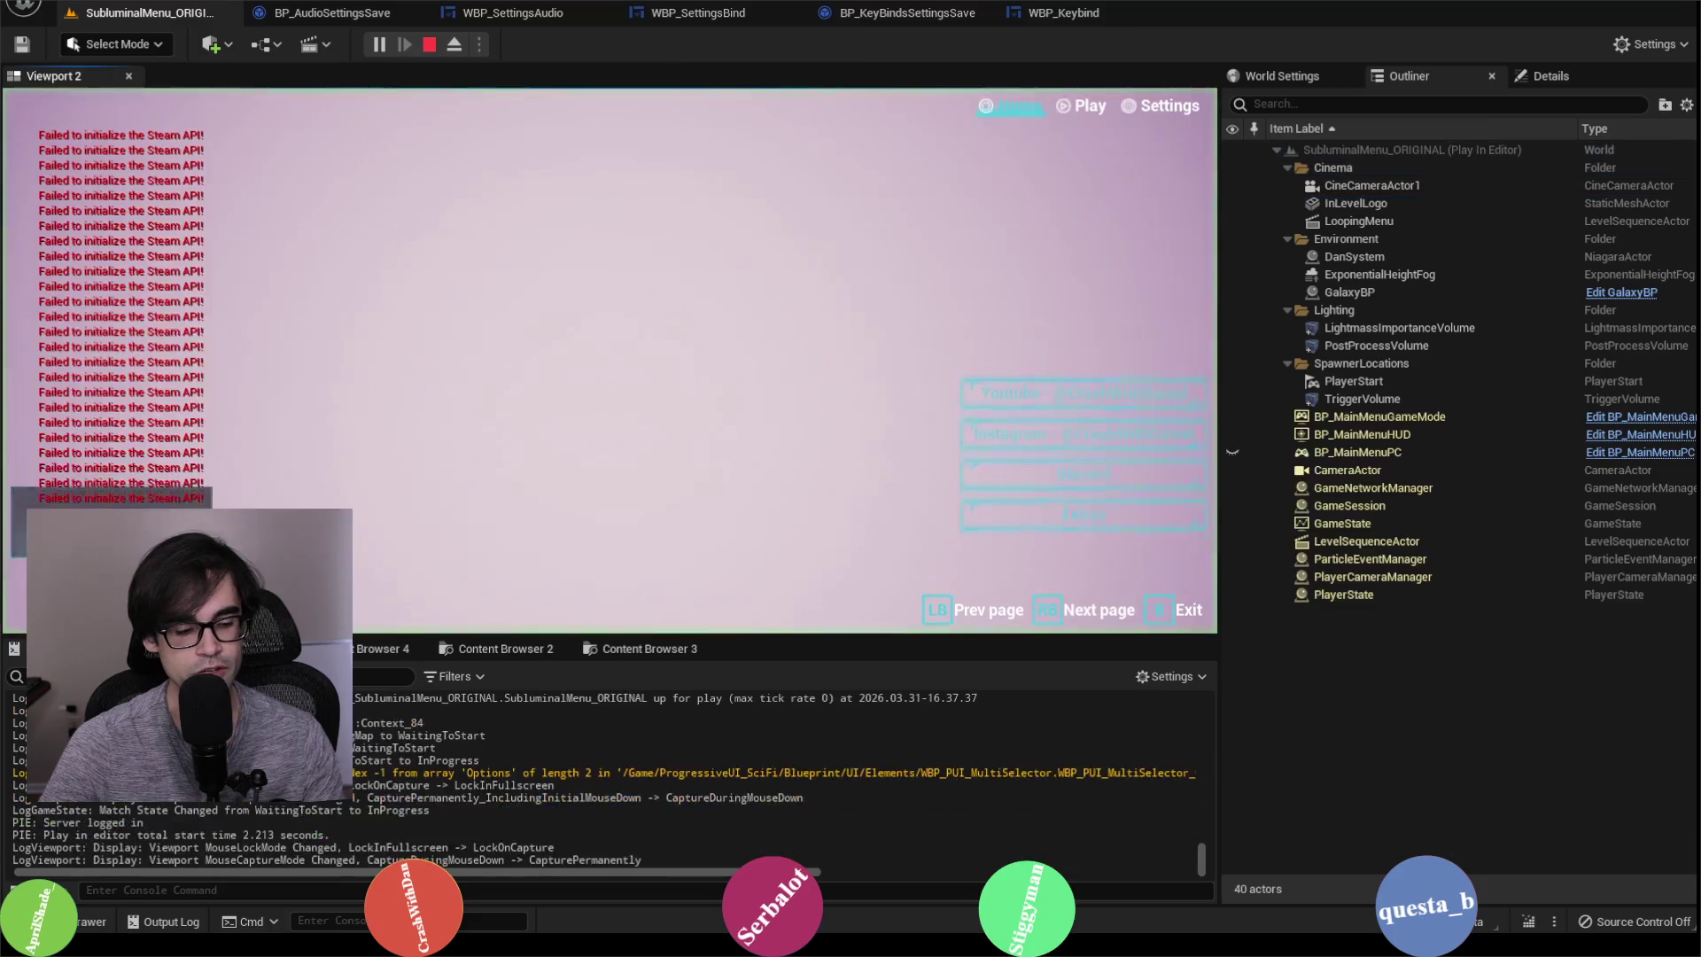
click(1167, 111)
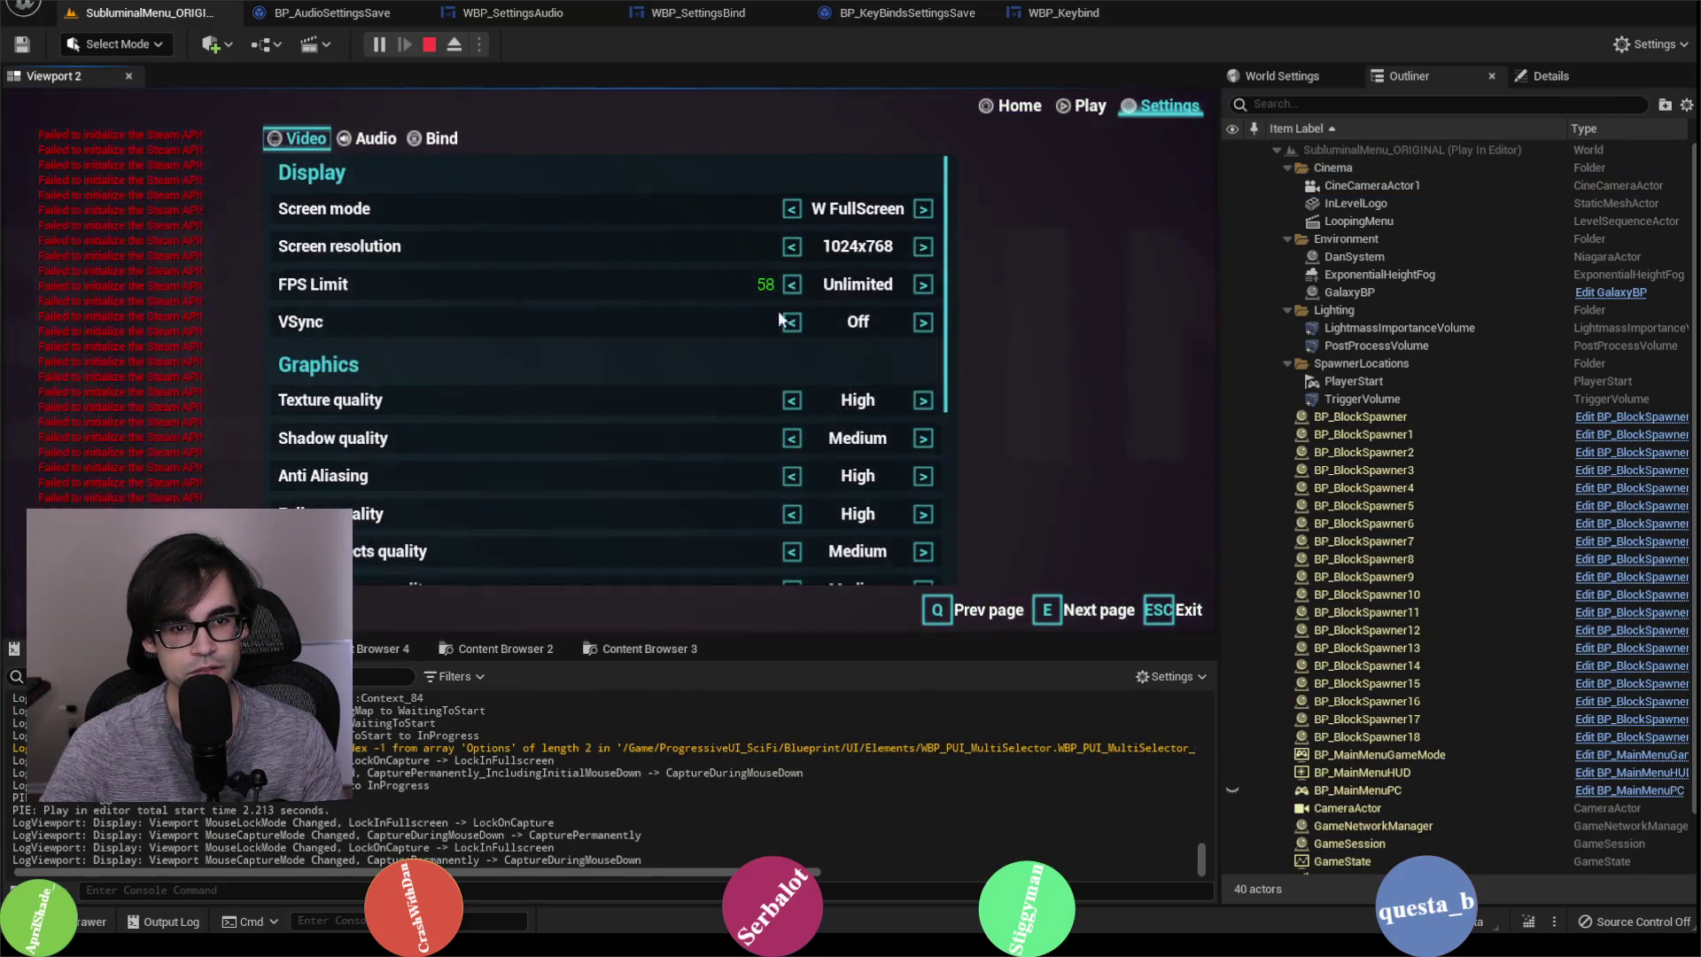
click(430, 140)
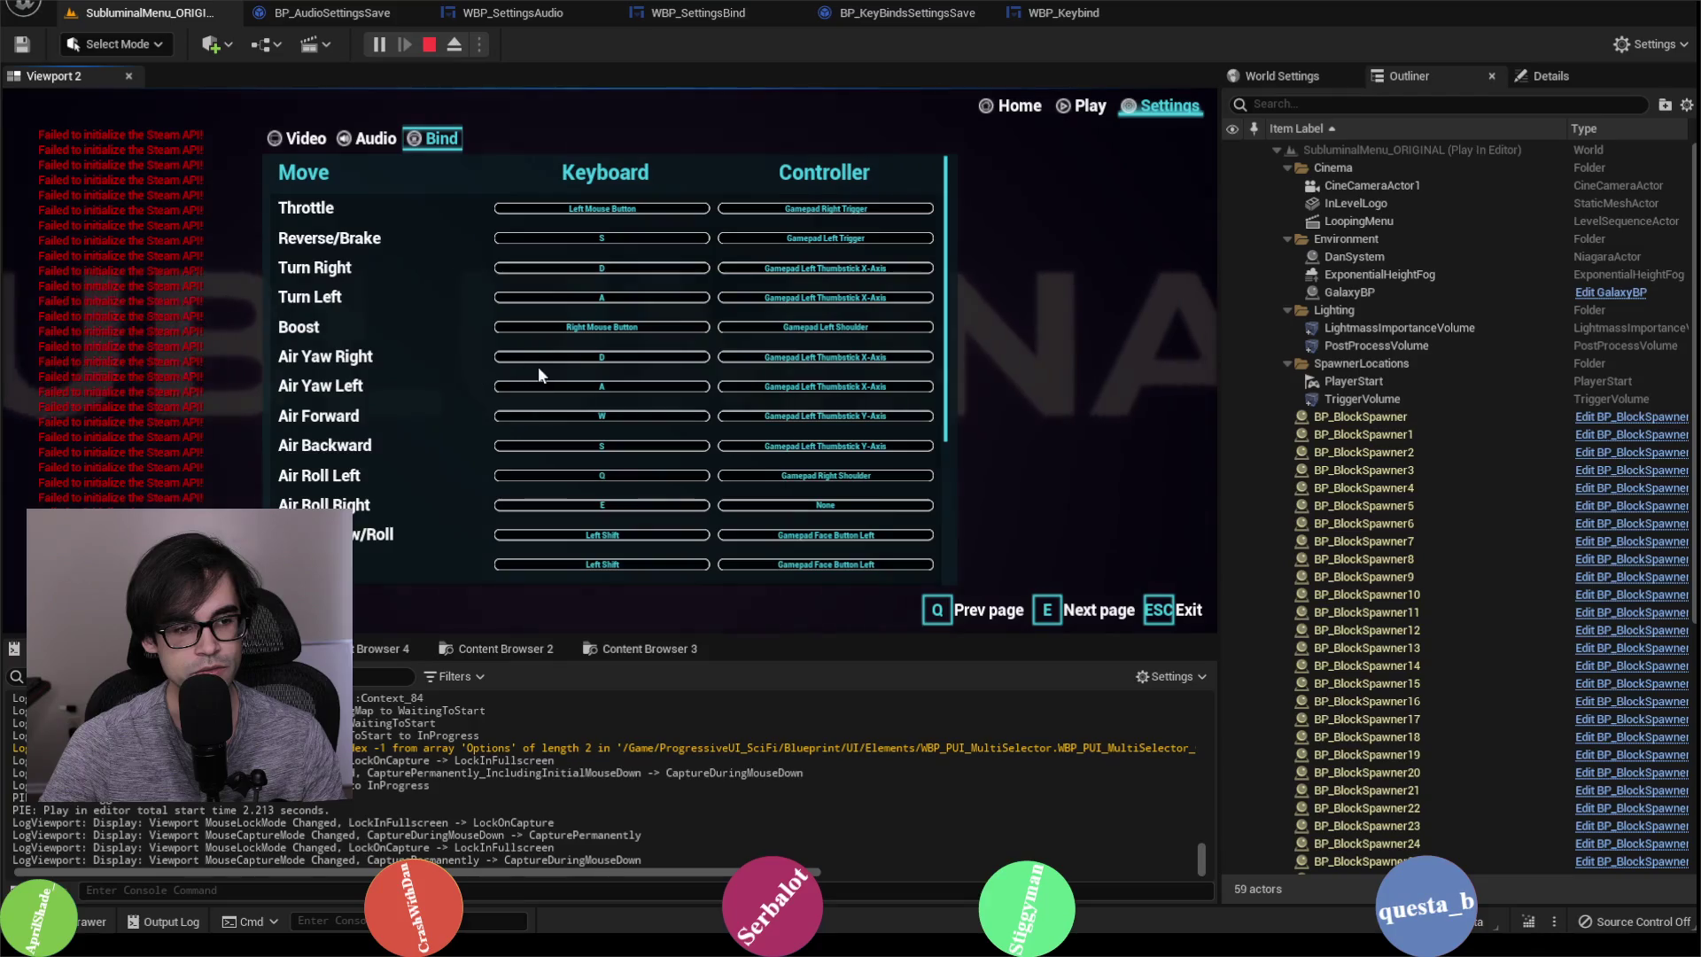
click(594, 384)
key(h)
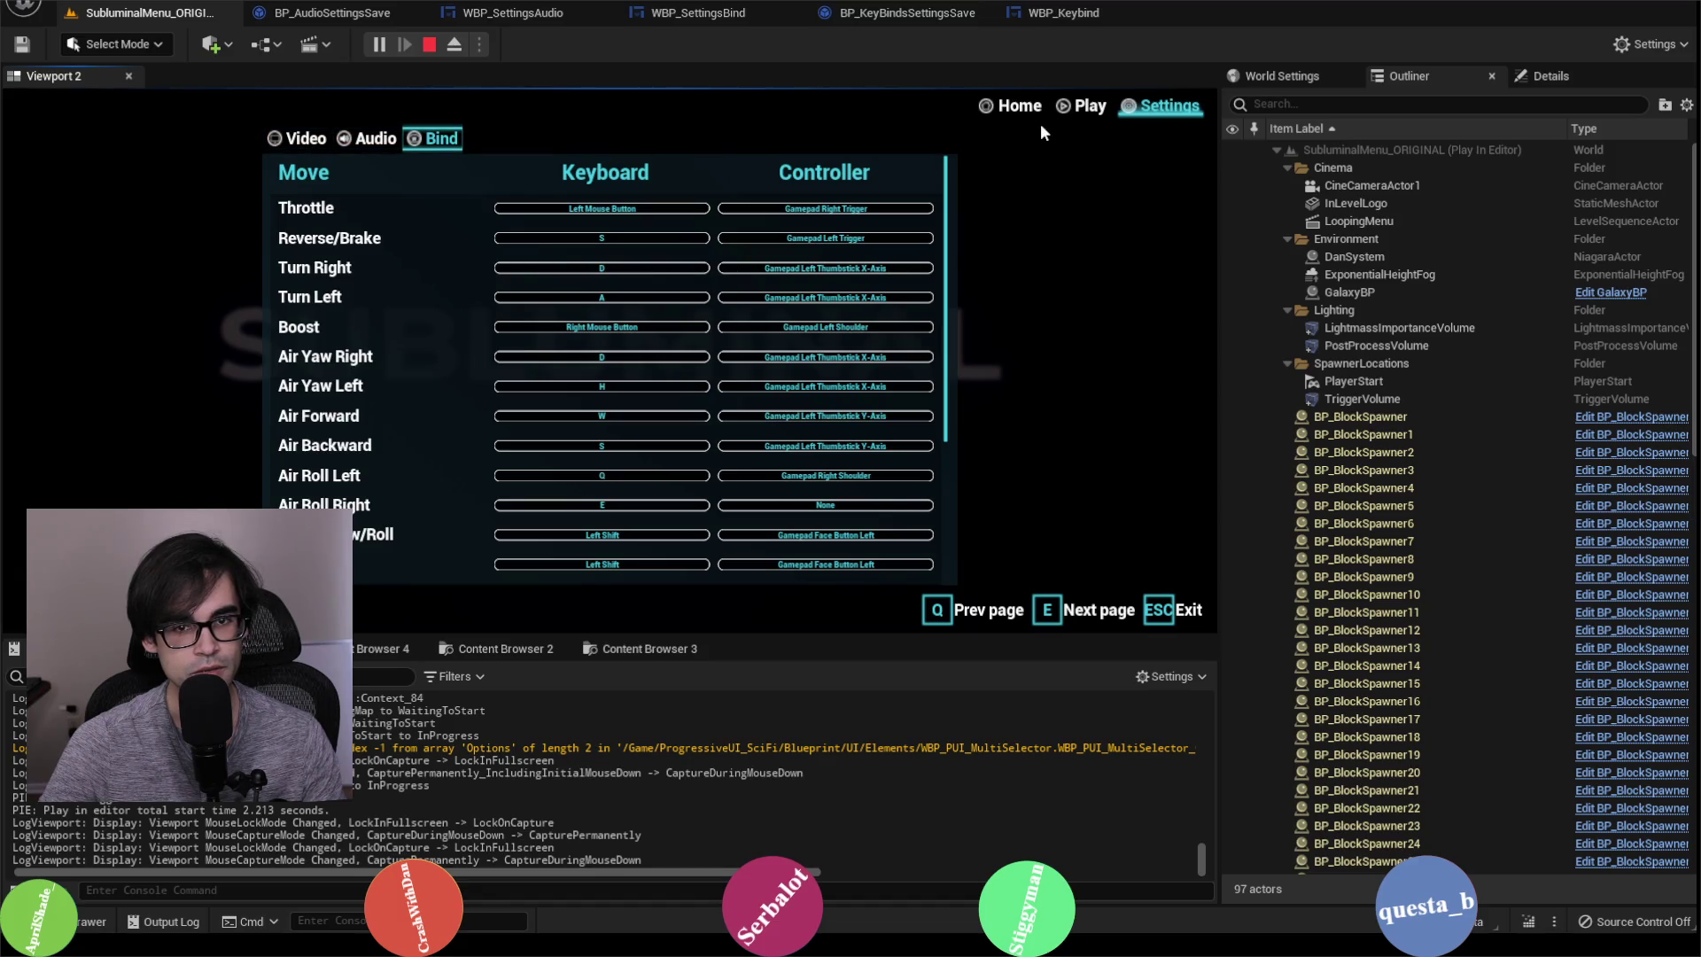
Step: Start a Boost level race to test the new binding, then stop the play session
click(1076, 107)
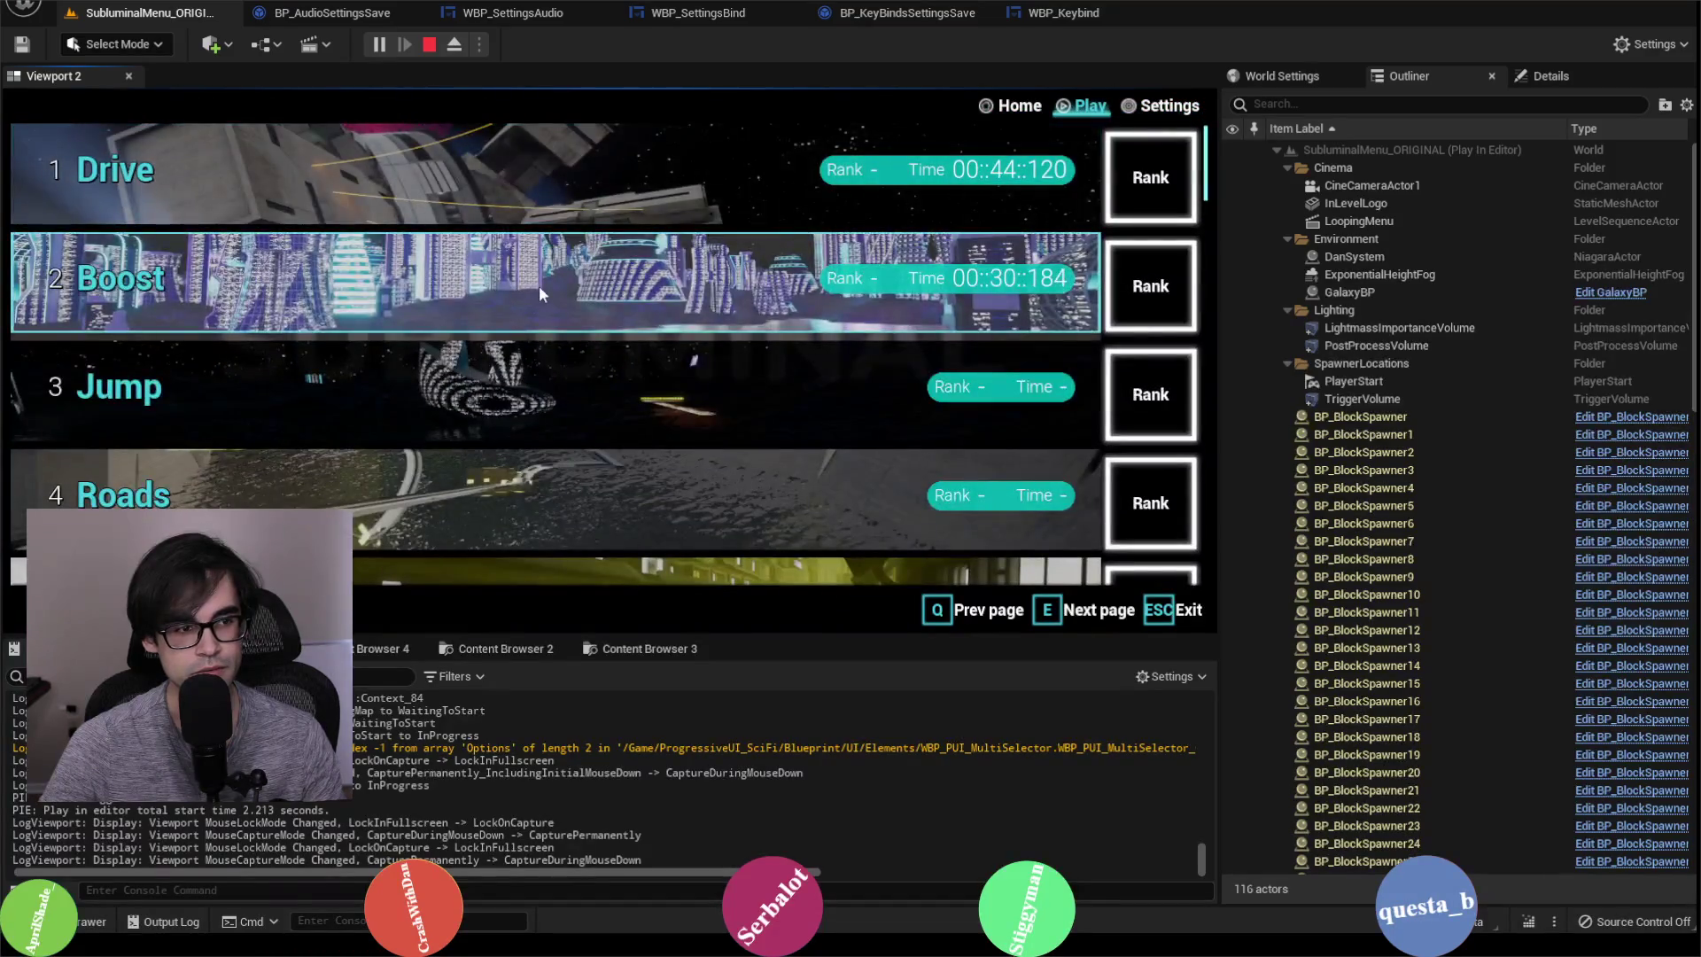
click(538, 286)
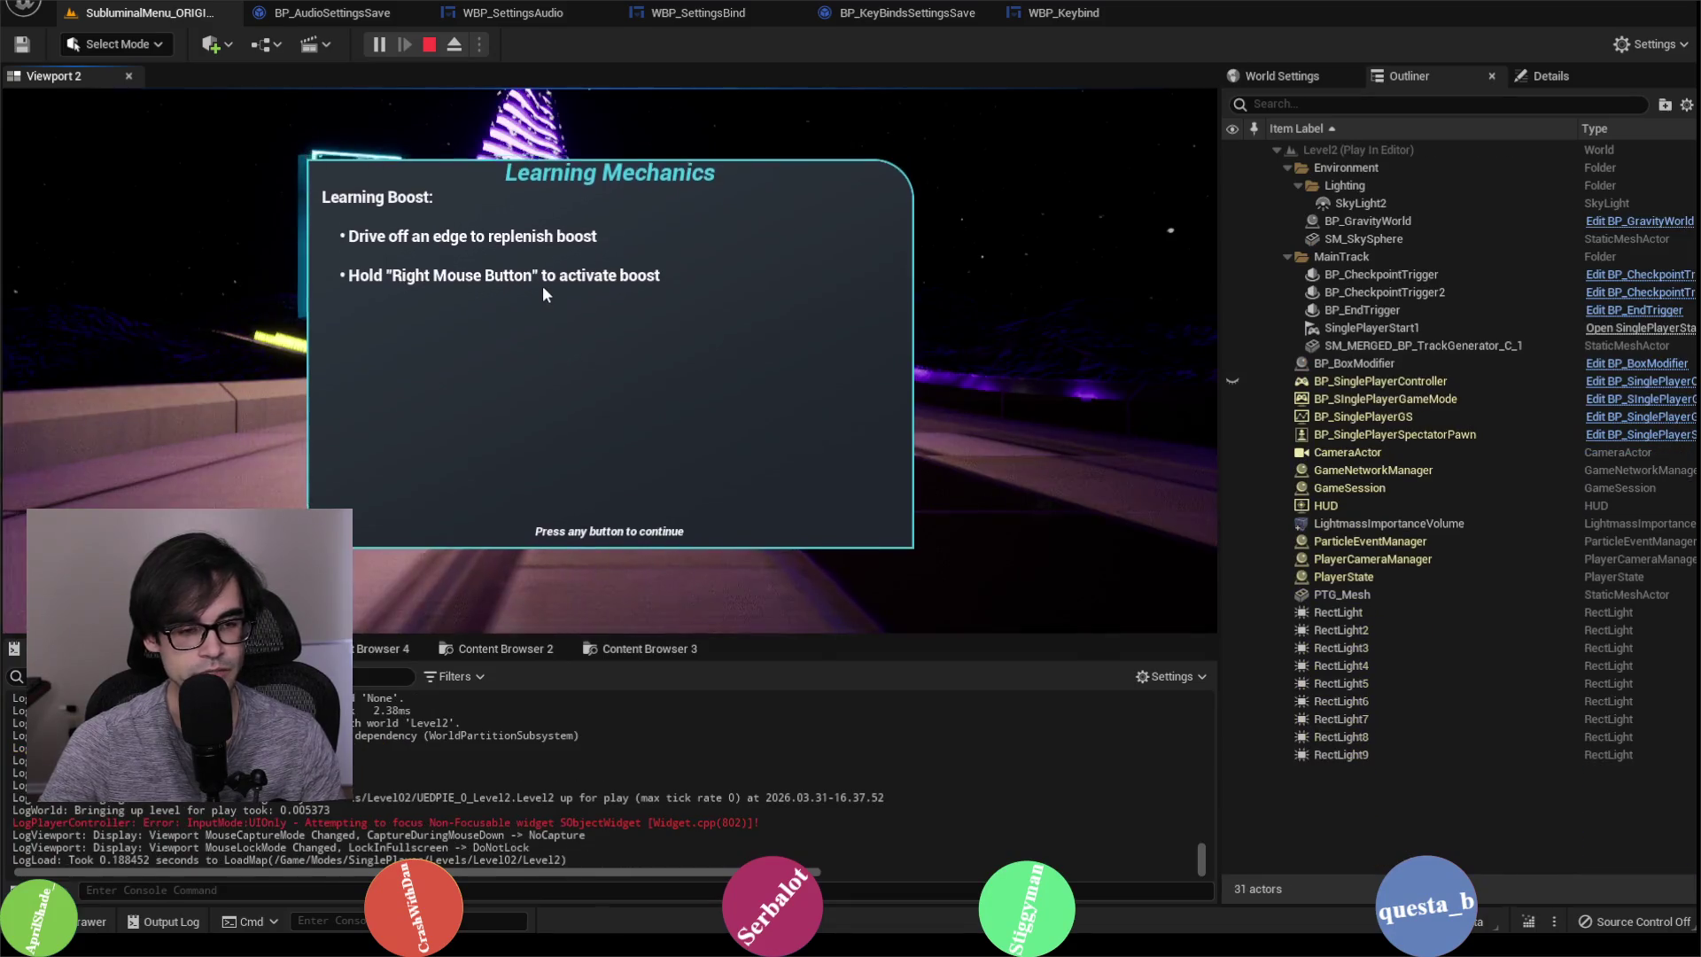
click(542, 285)
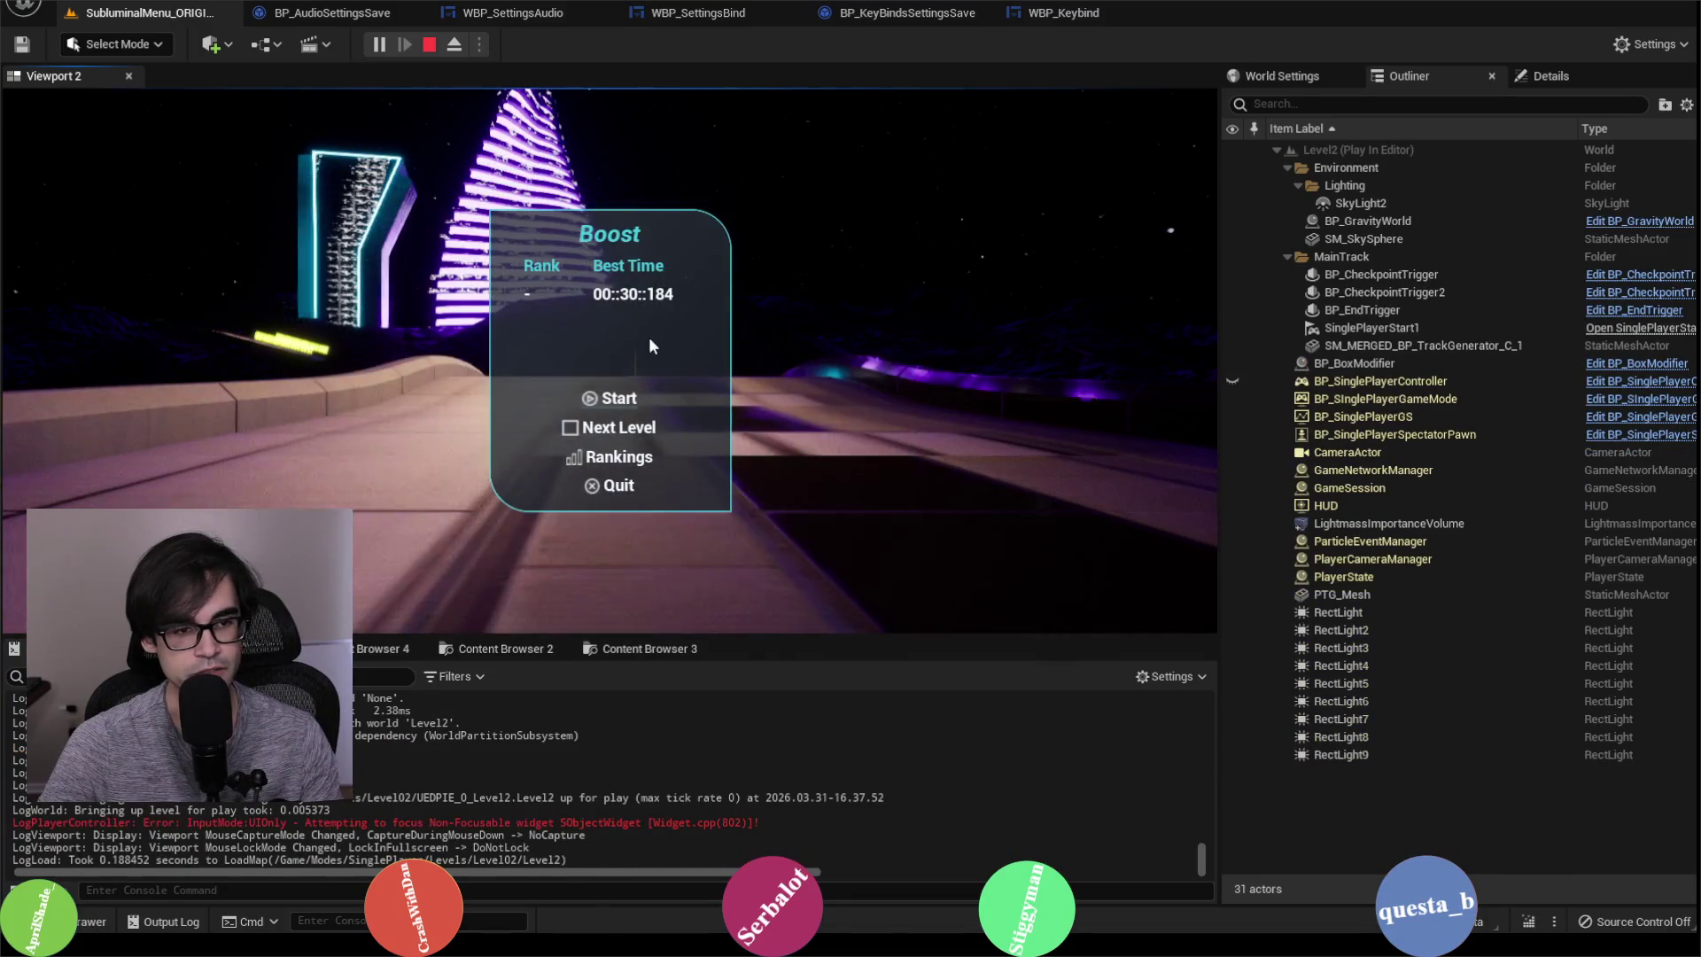
click(609, 400)
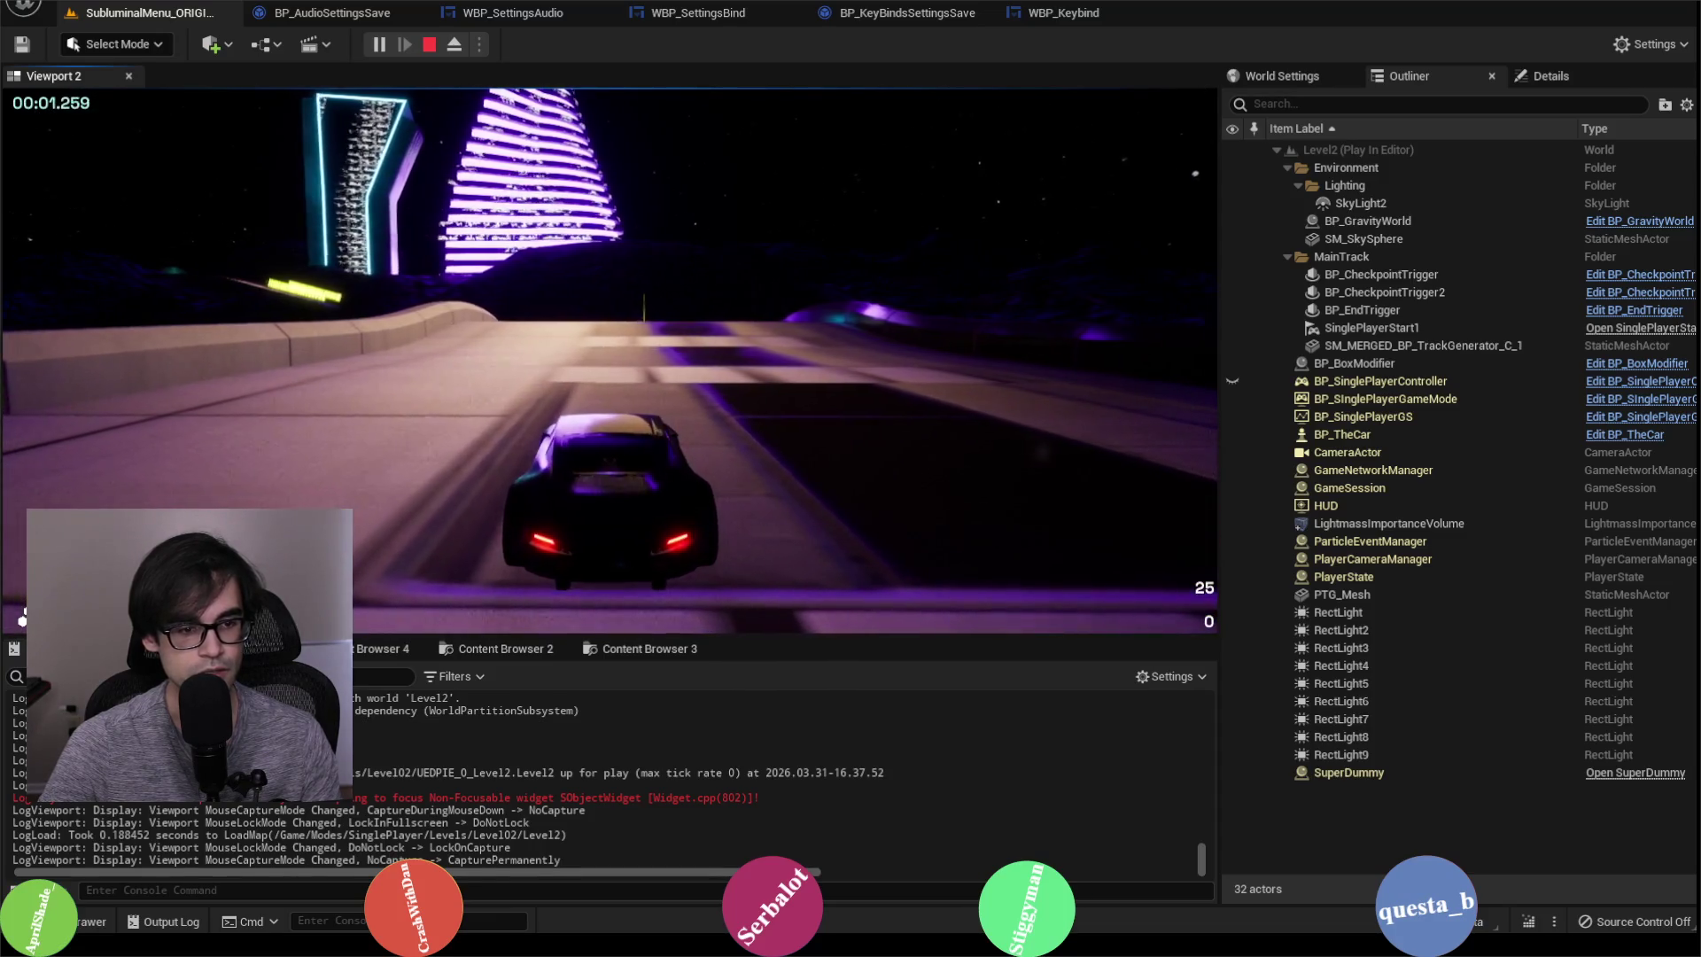
key(Escape)
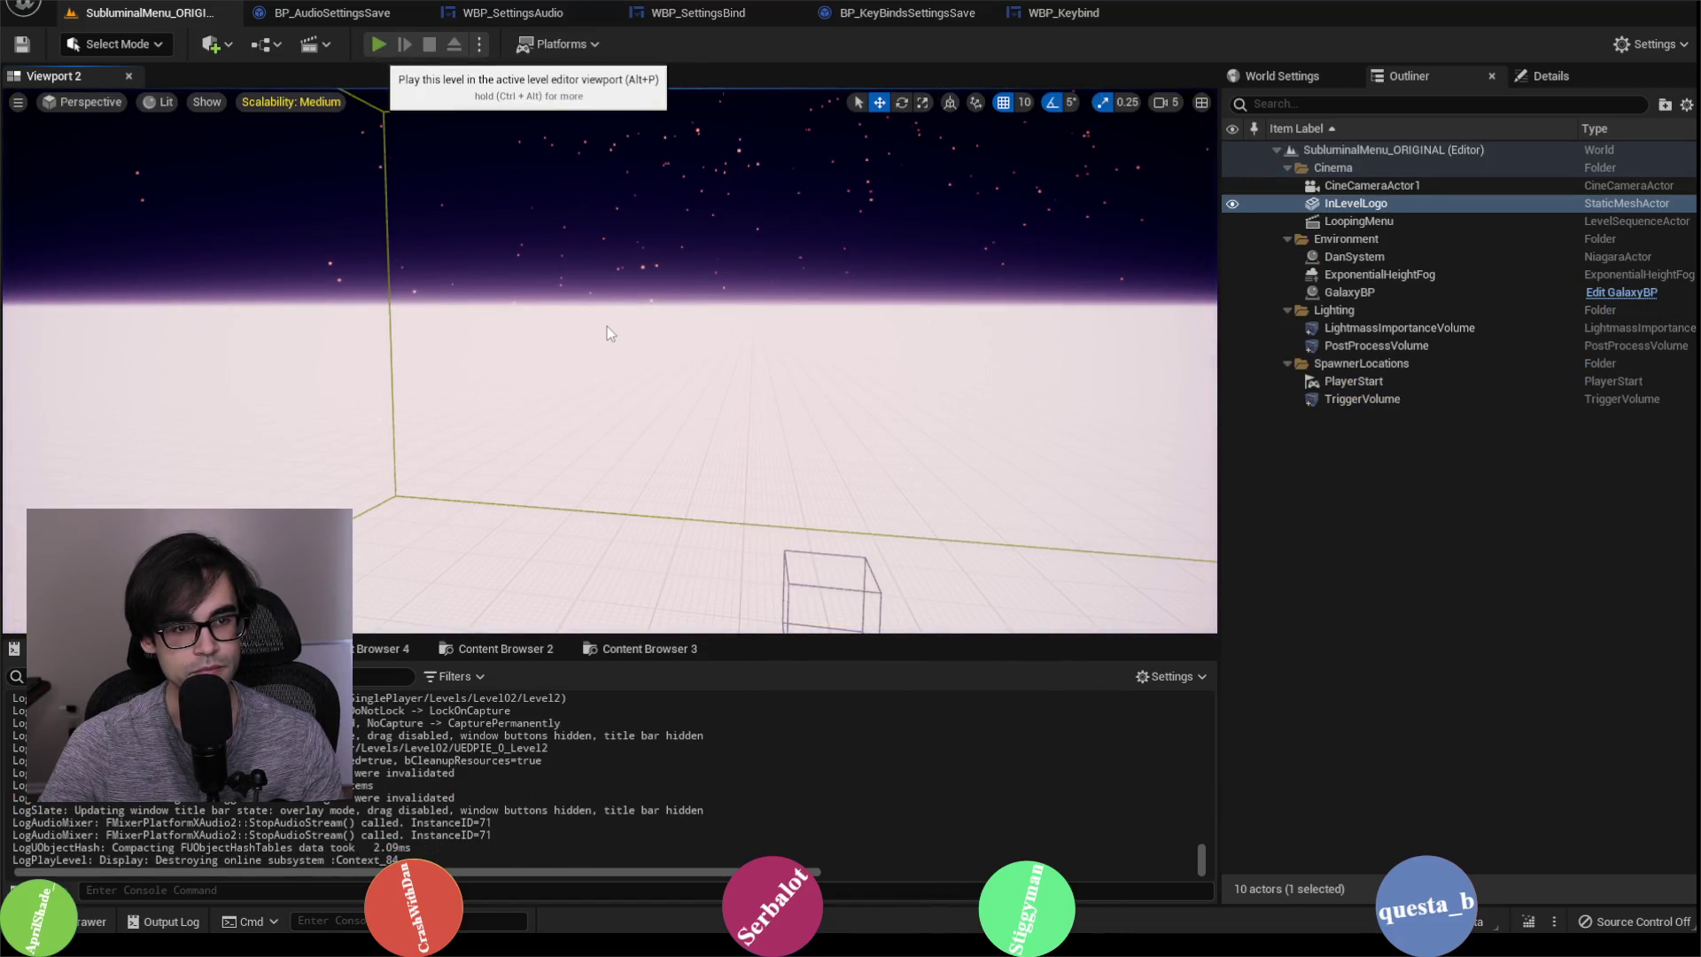
Step: Play the game again and start a race on the Jump level
key(alt+p)
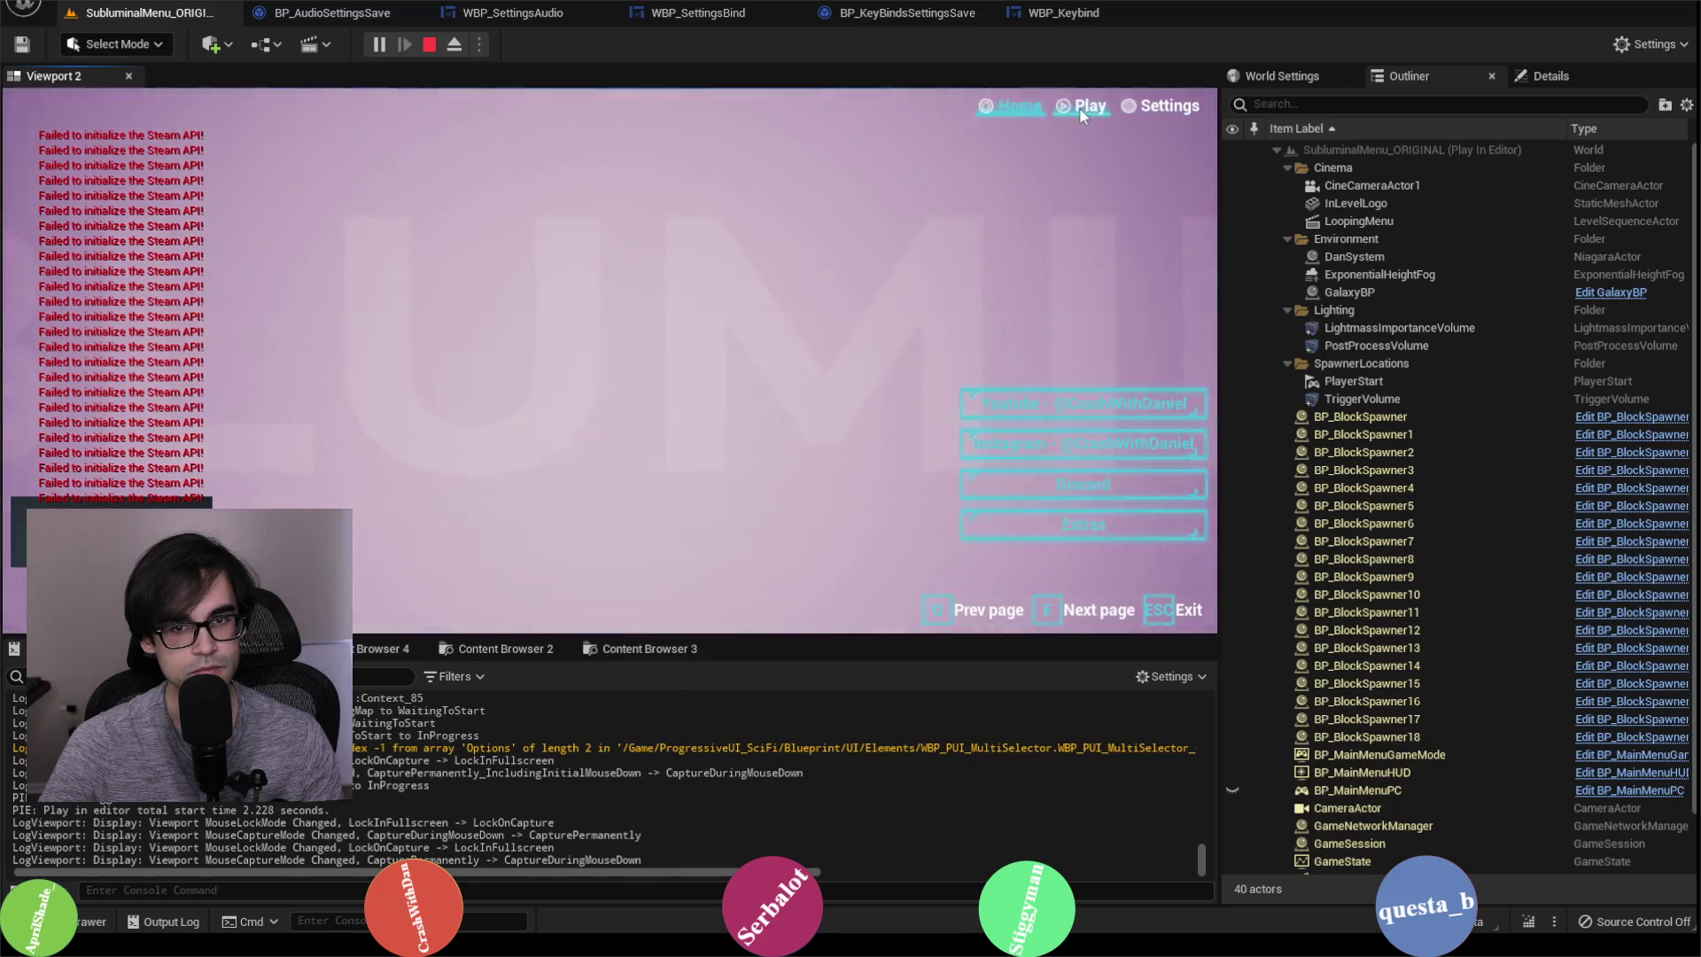
click(1079, 108)
scroll(677, 342, down, 1)
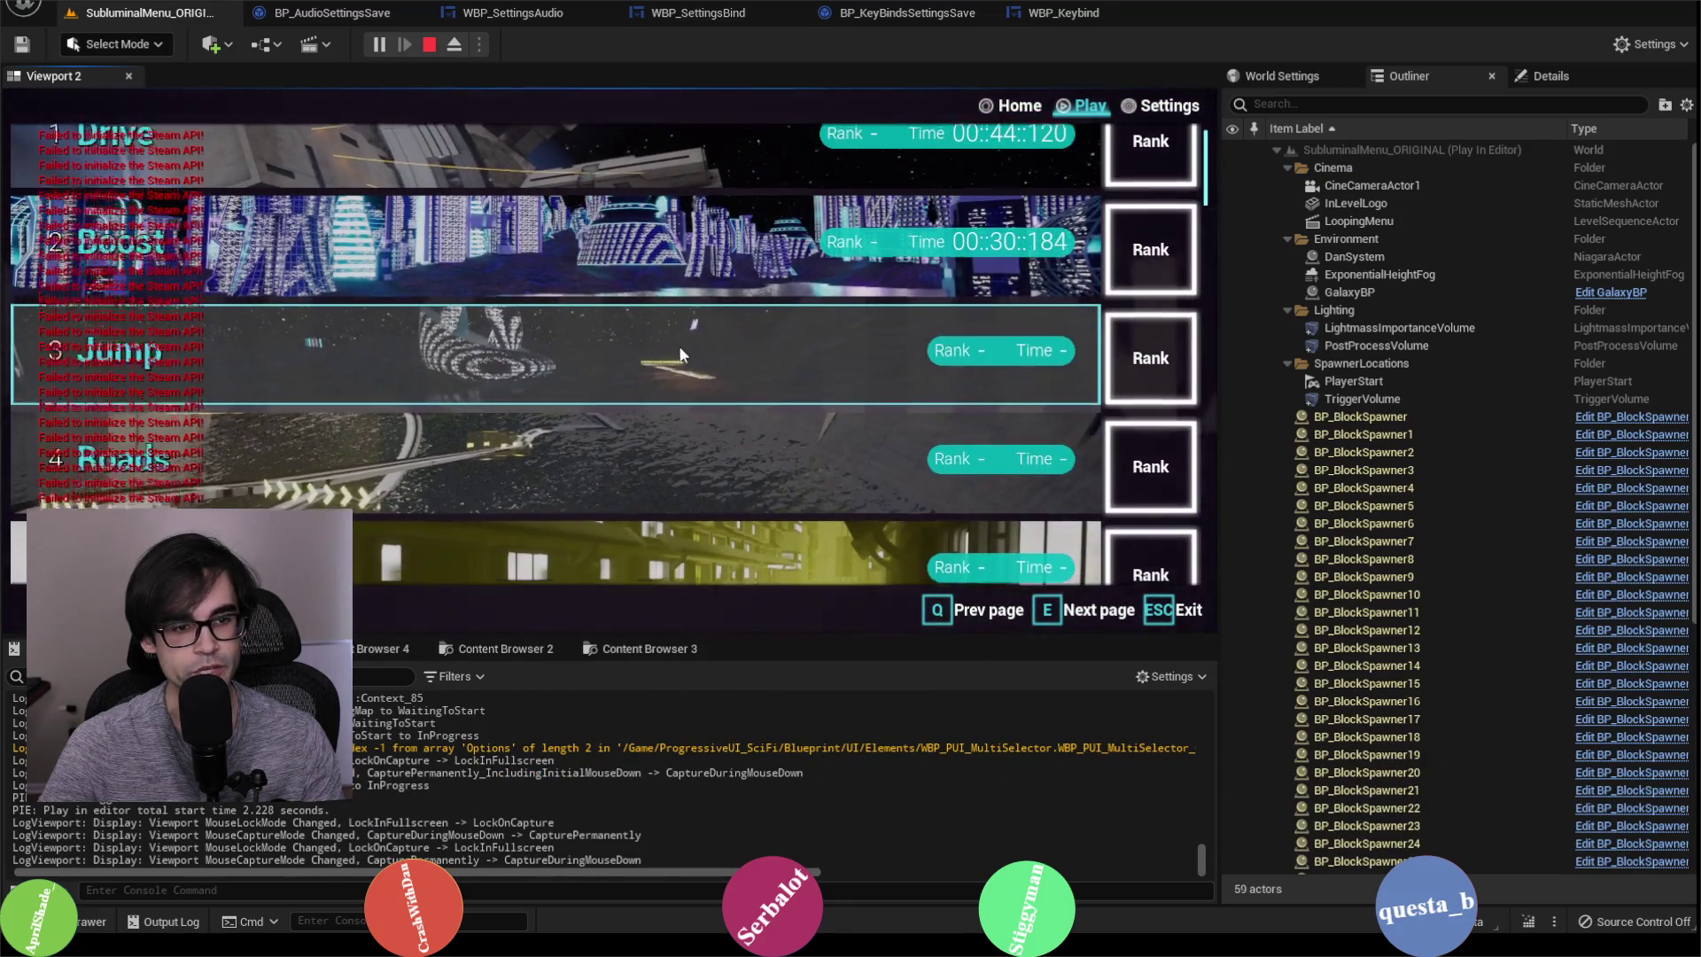
scroll(678, 345, down, 1)
click(668, 308)
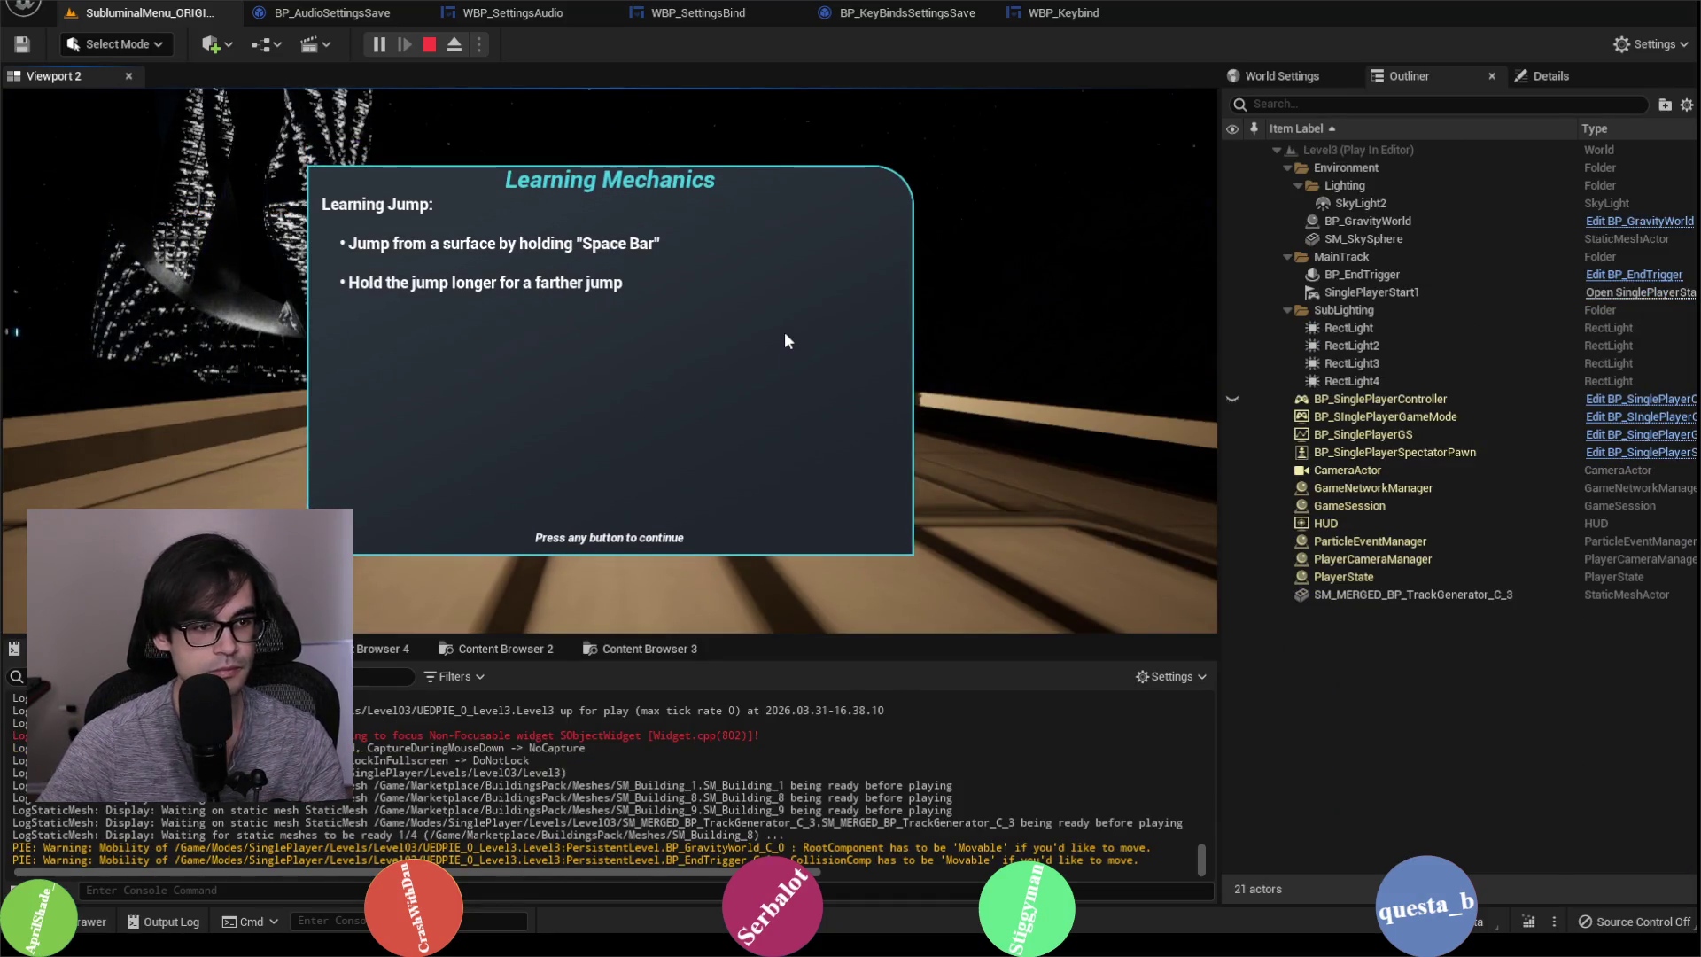
click(808, 332)
click(620, 400)
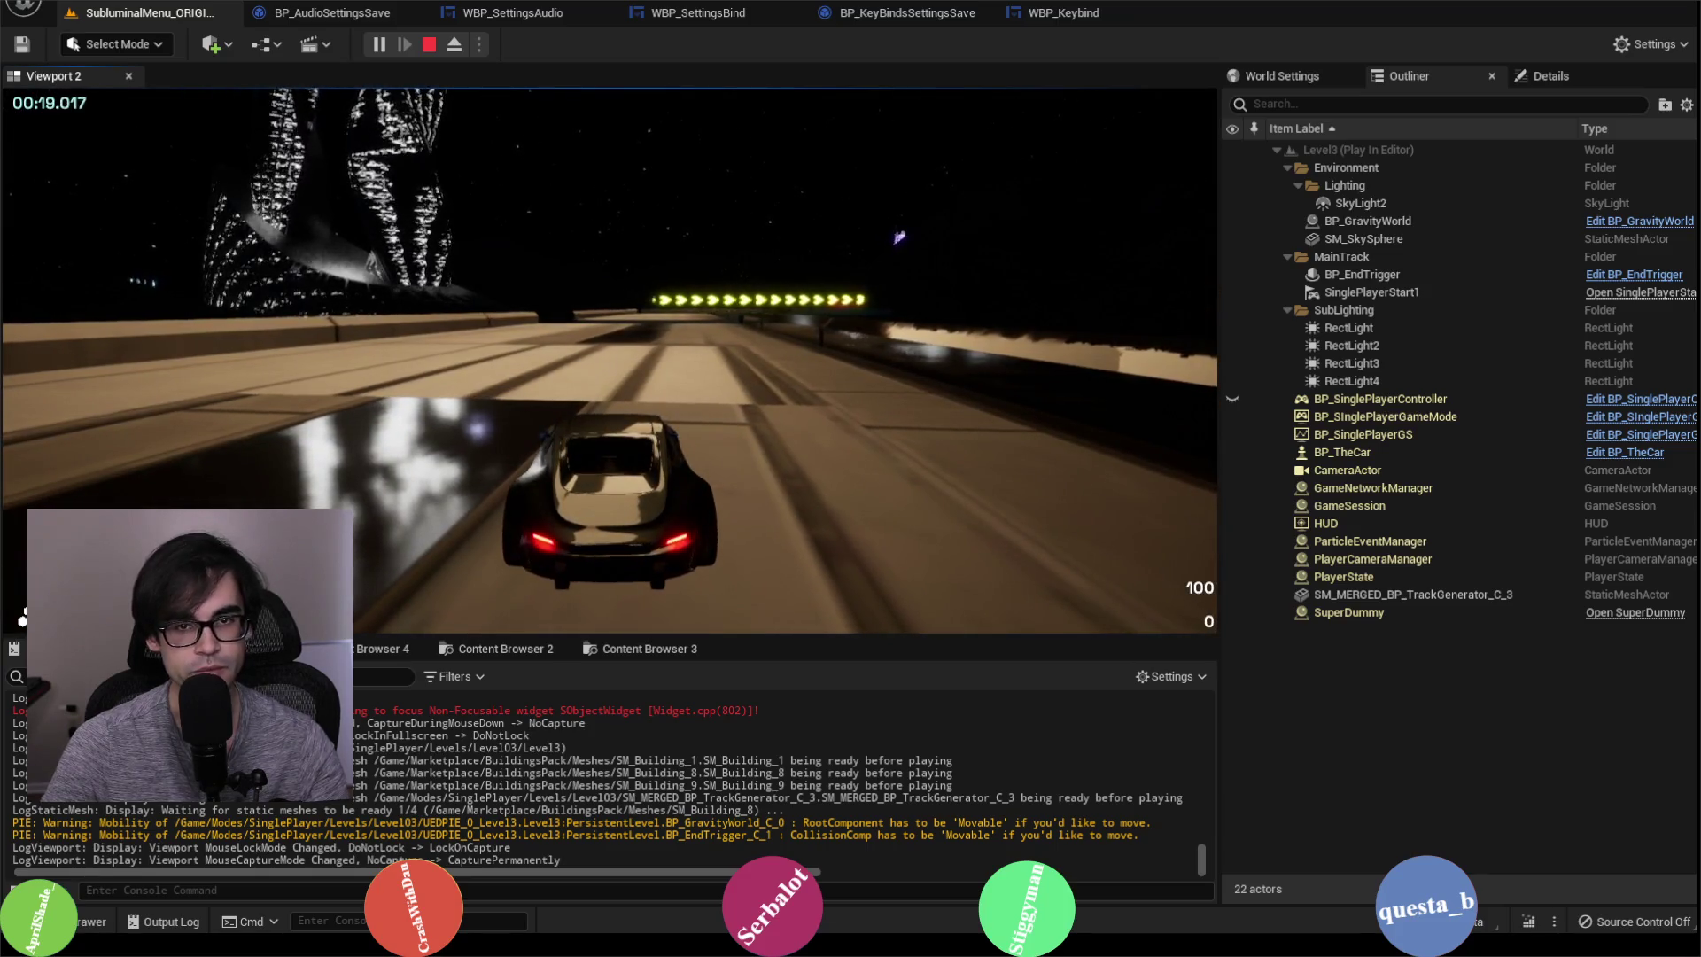
Step: Leave the race and reopen Settings > Bind to confirm Air Yaw Left still shows H
key(Escape)
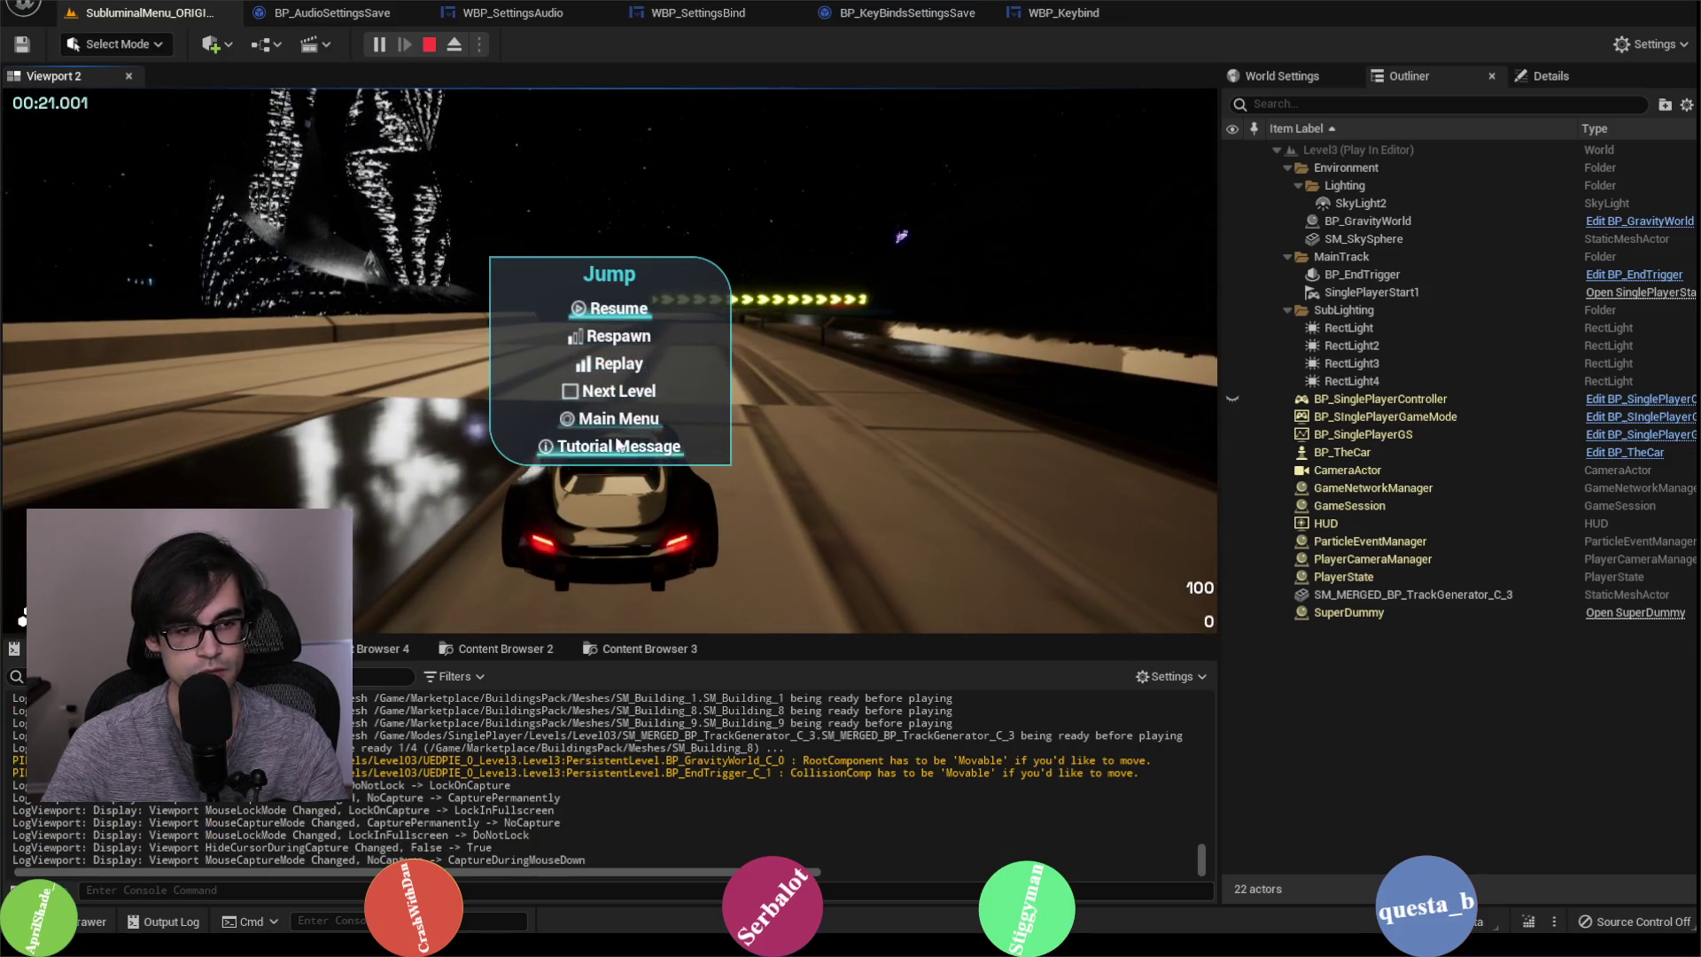
key(Escape)
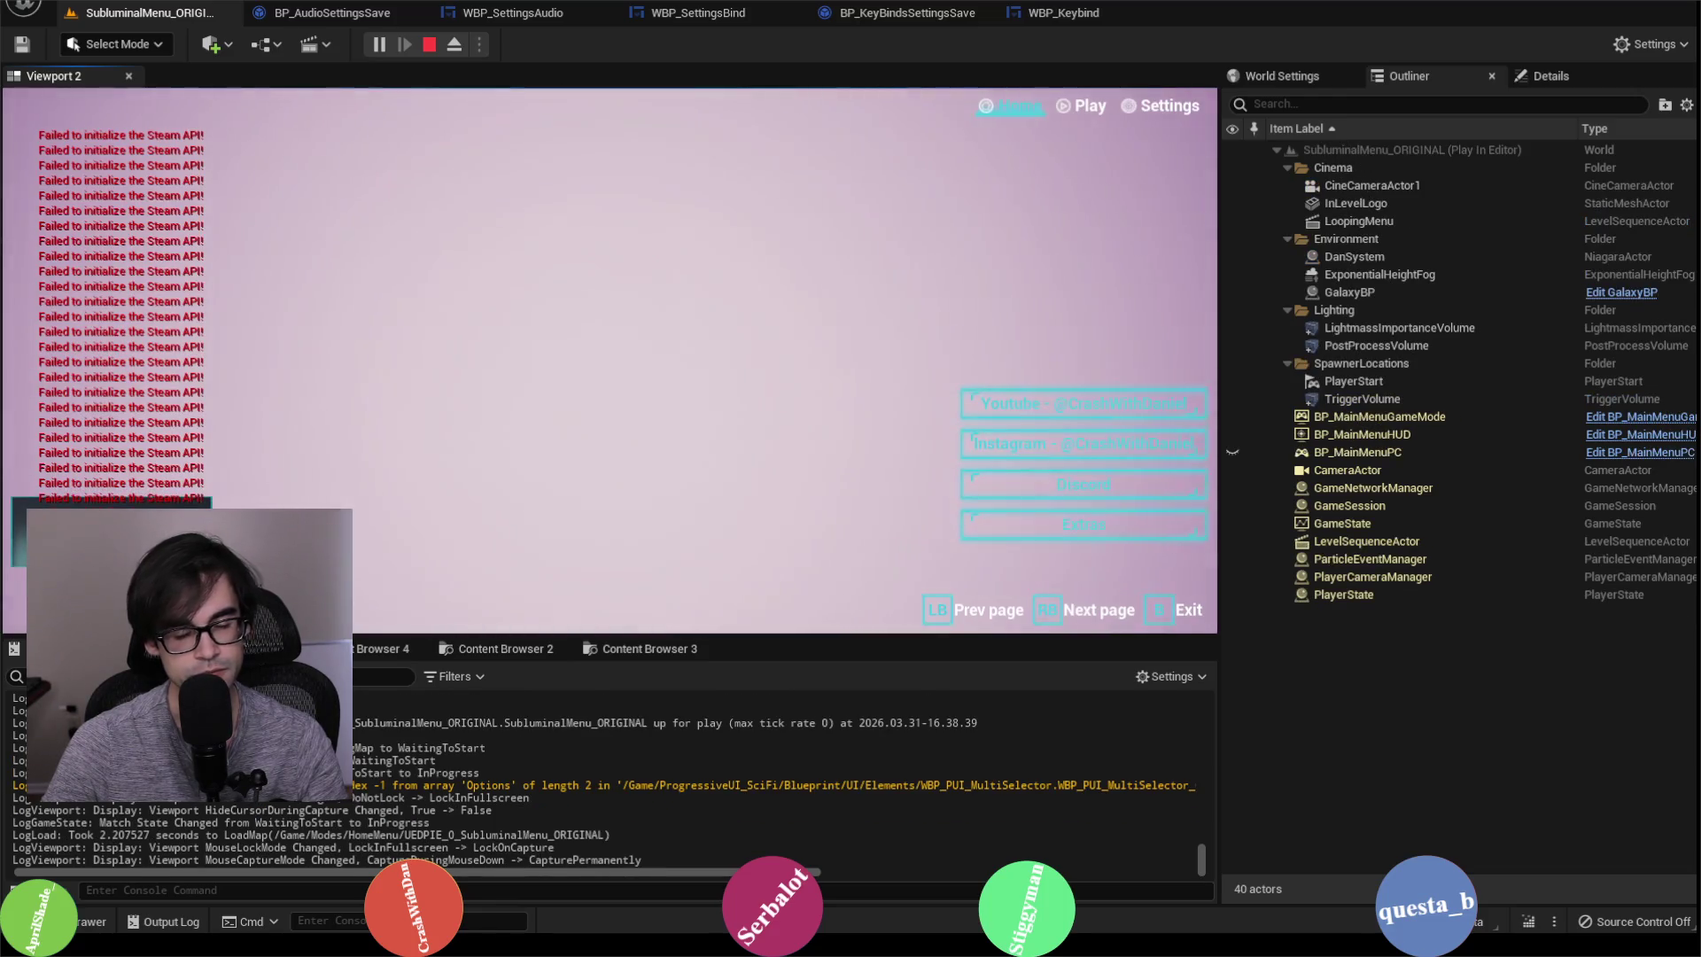
key(e)
key(e)
scroll(515, 162, down, 2)
click(439, 138)
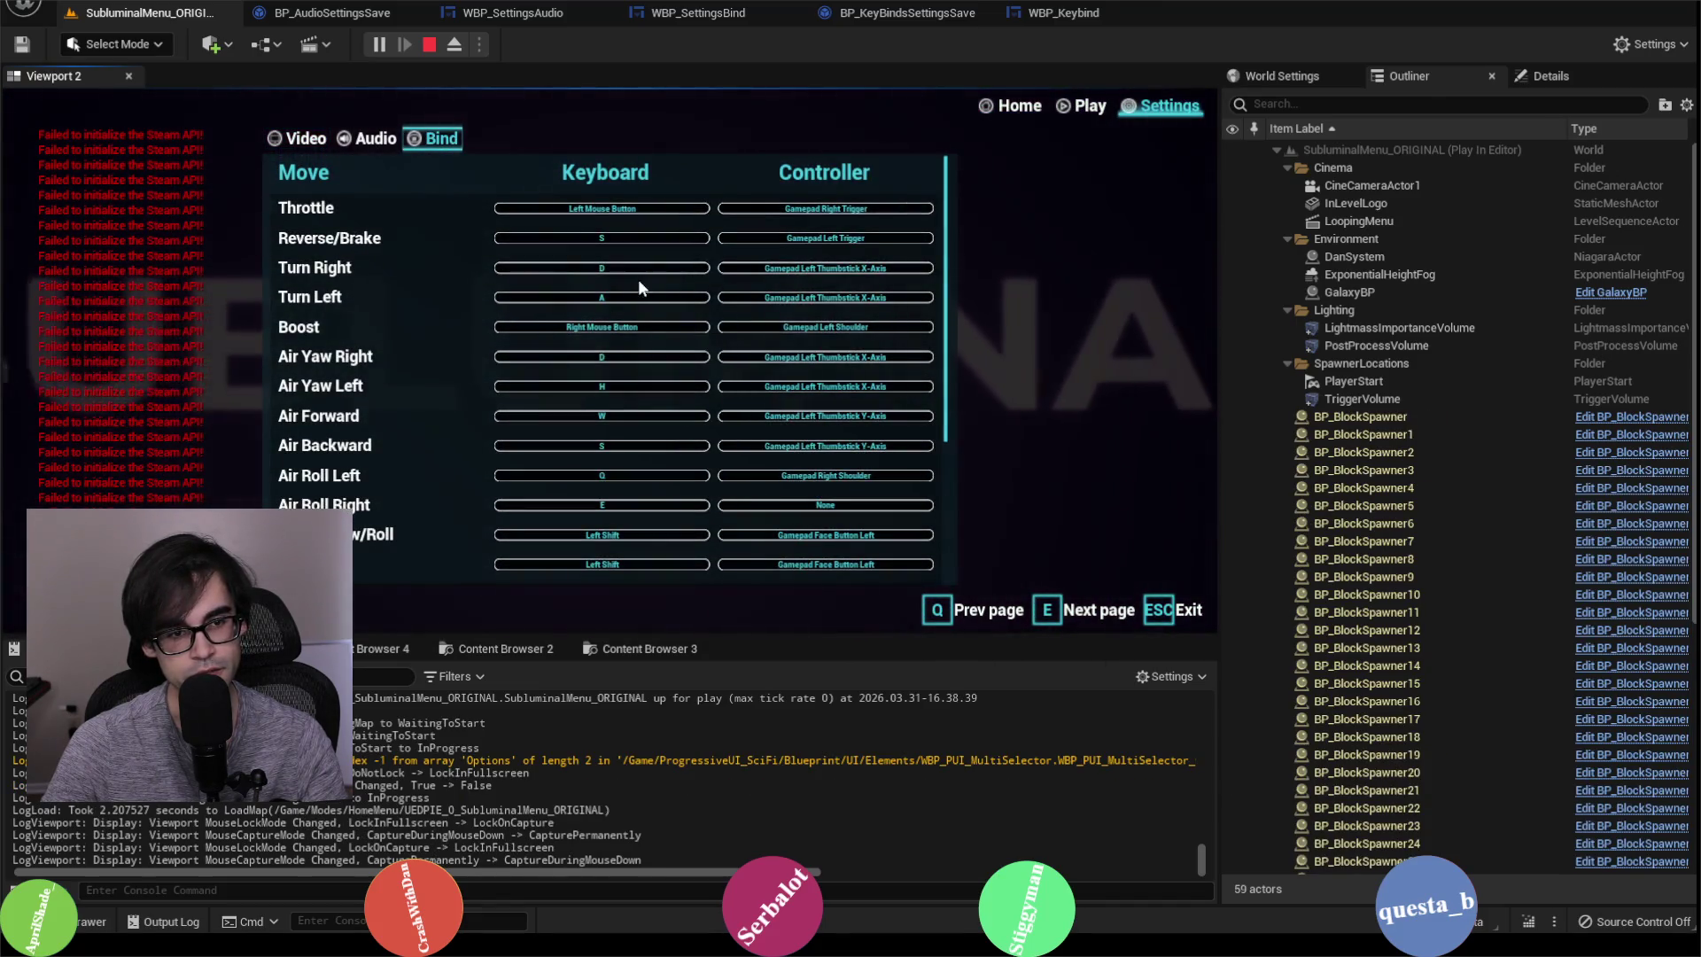
scroll(628, 388, down, 5)
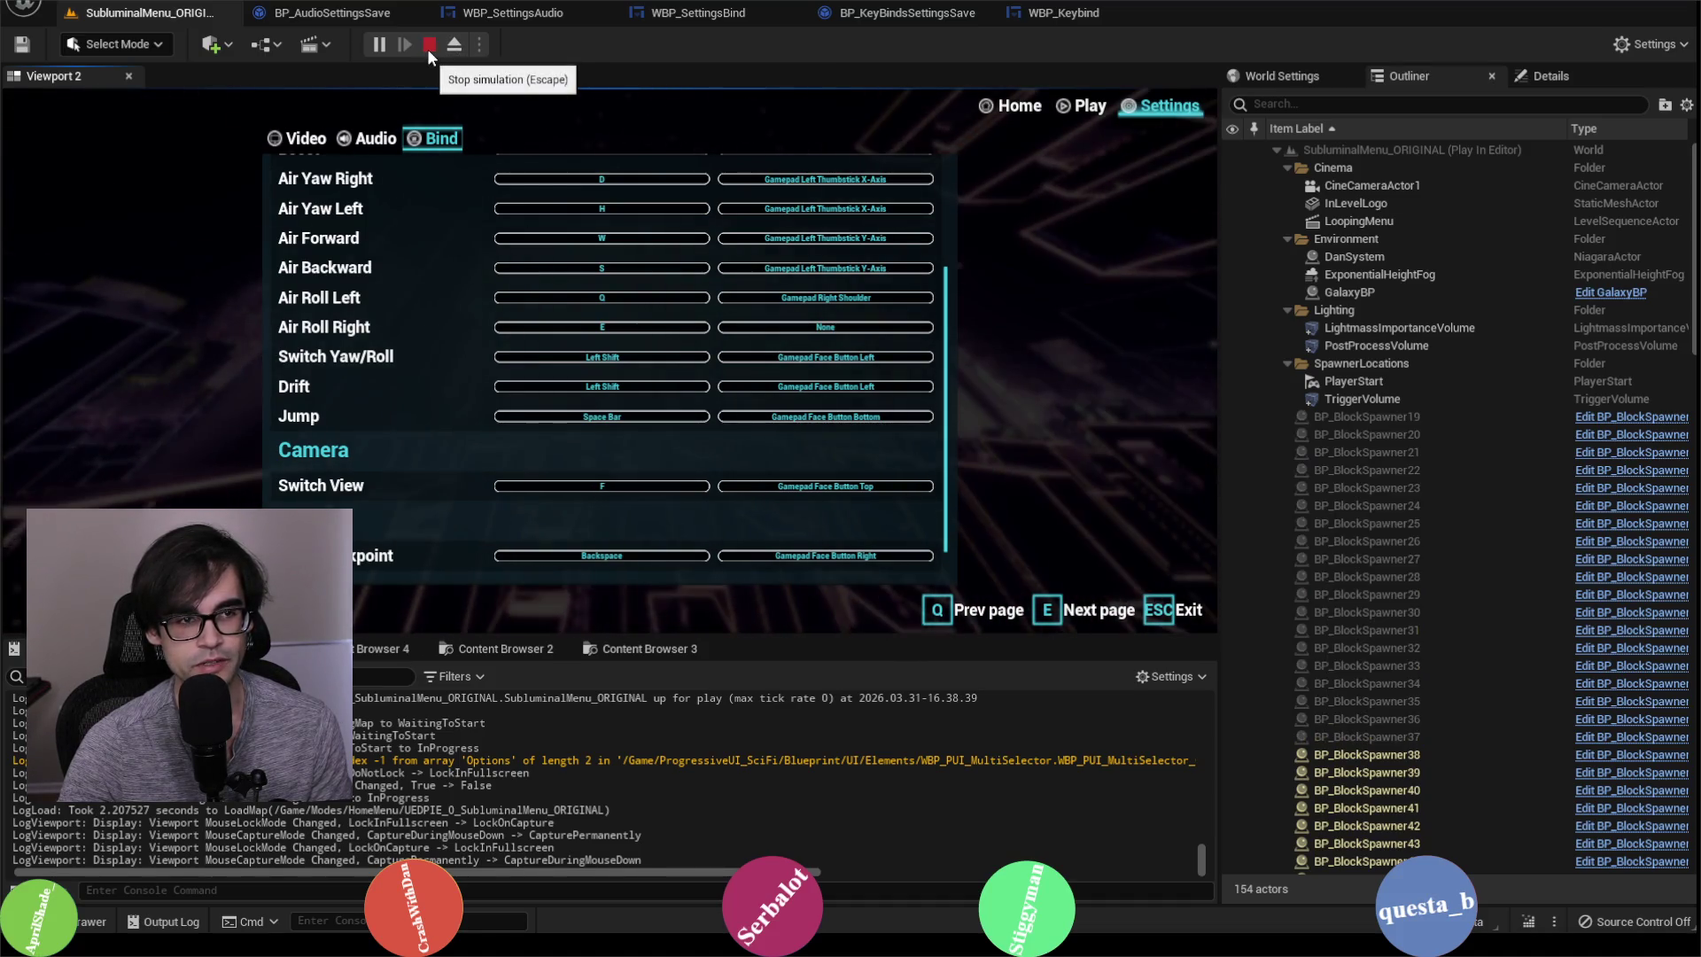
Step: Stop play and show SwitchCamera's Engine Input bindings: Gamepad Face Button Top, H and F
click(427, 49)
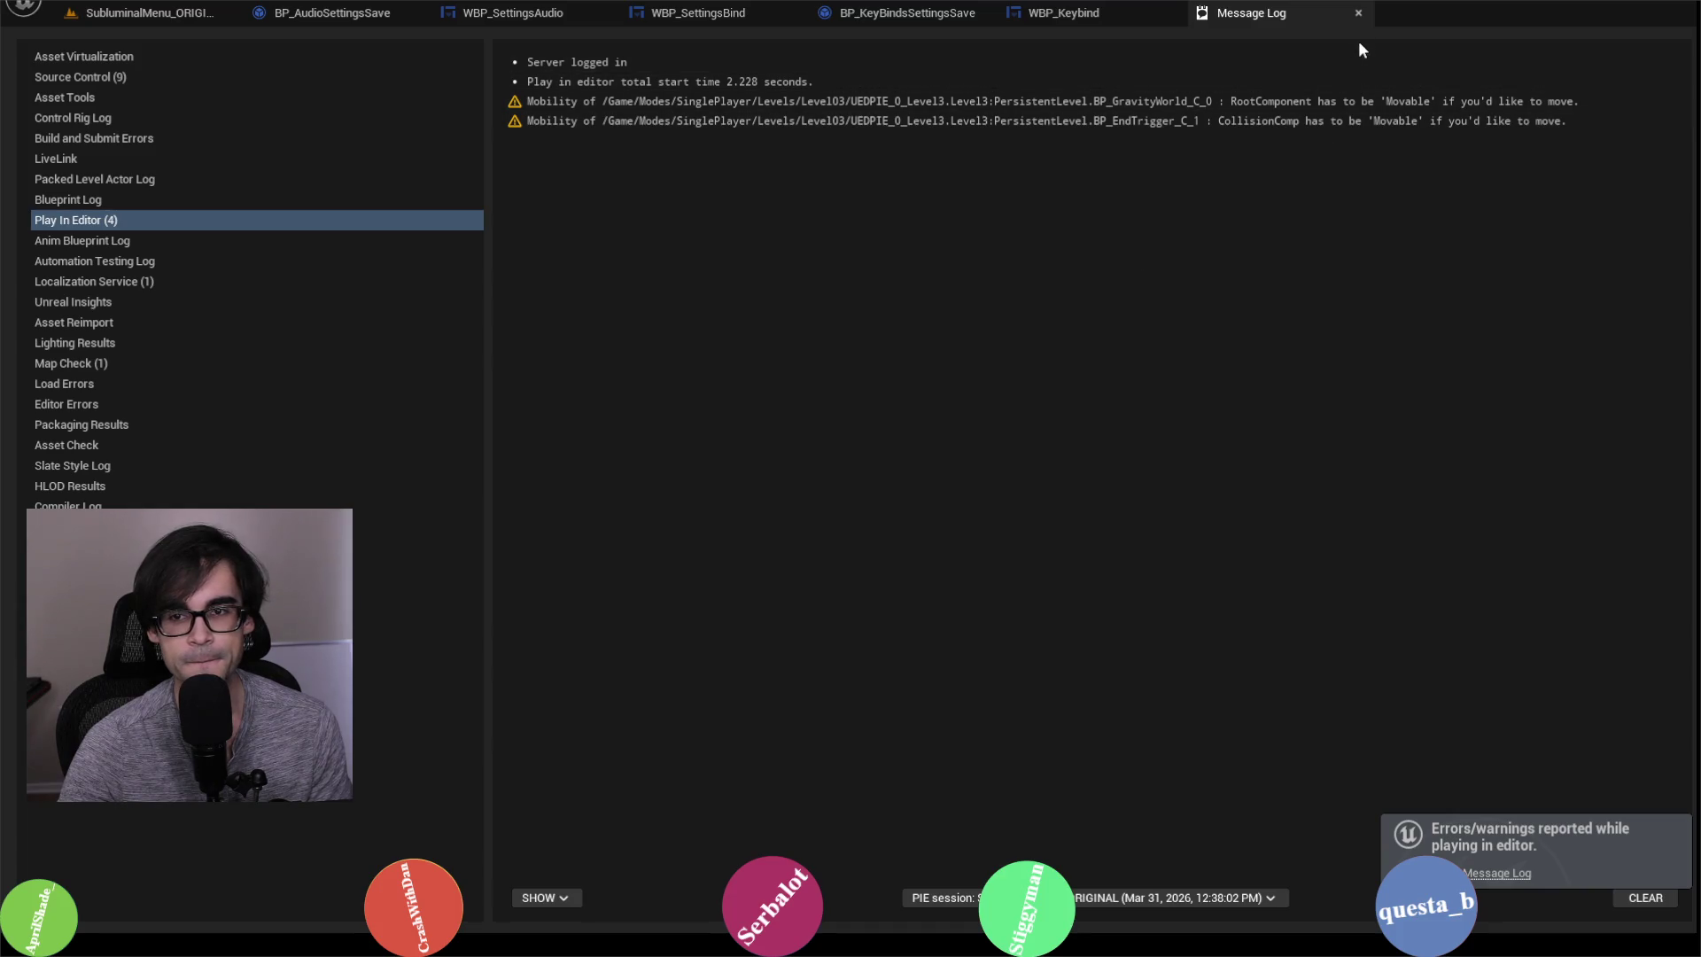
click(1358, 13)
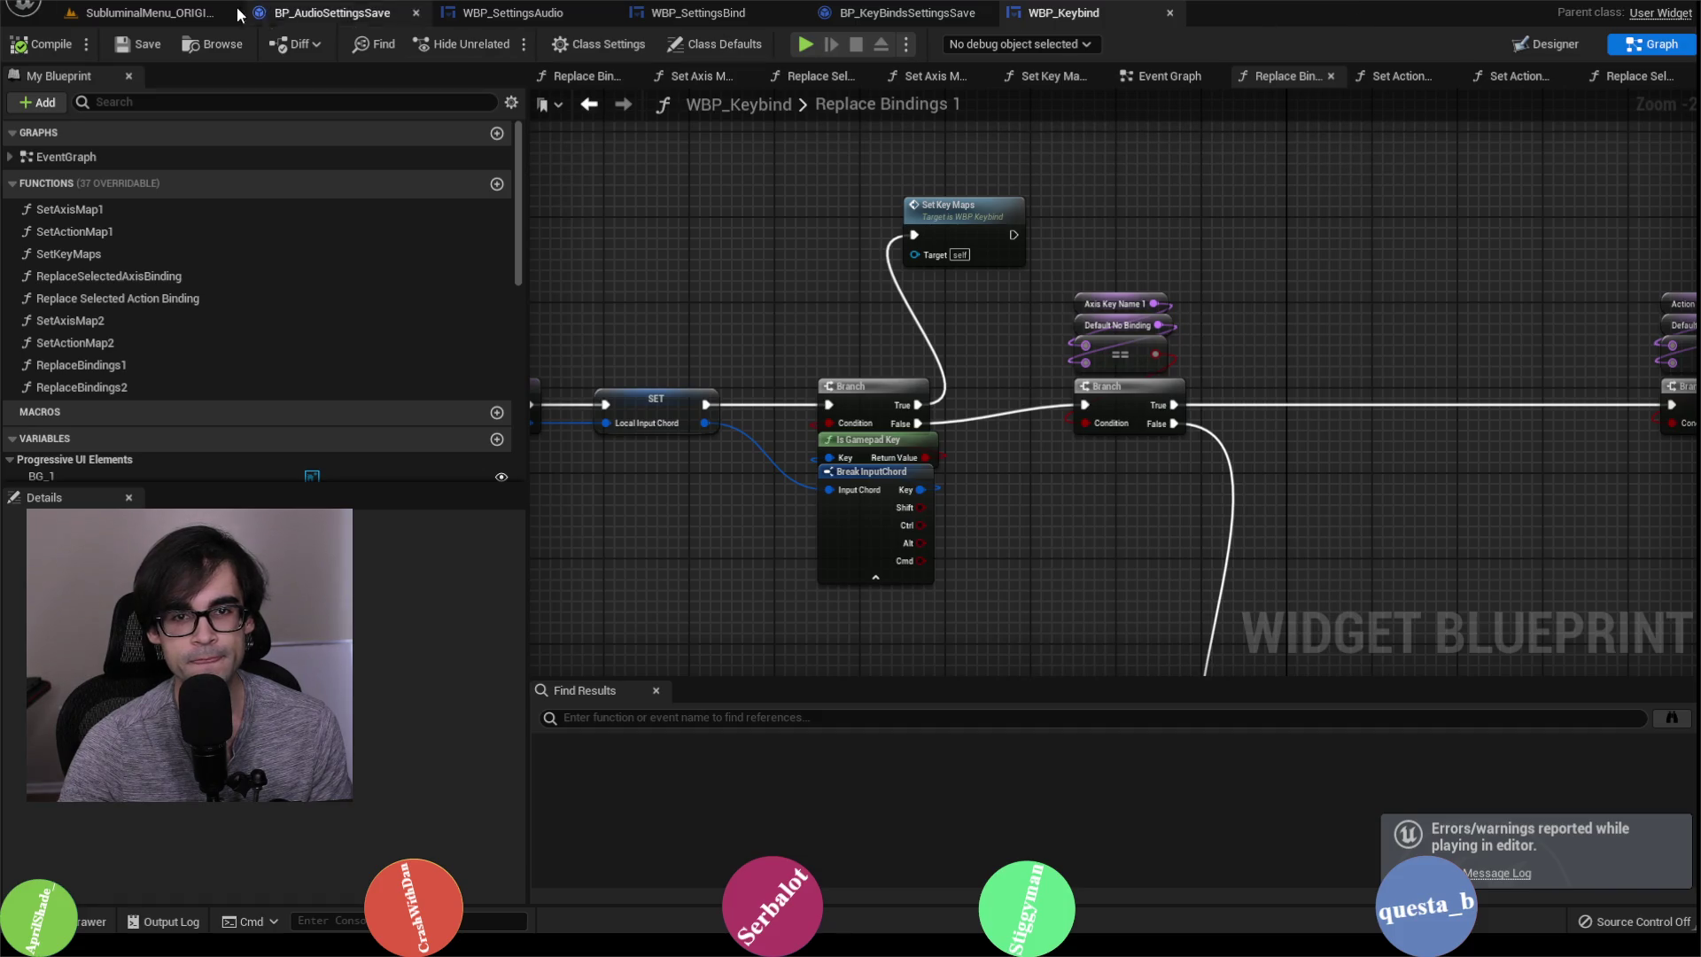
click(102, 2)
click(189, 211)
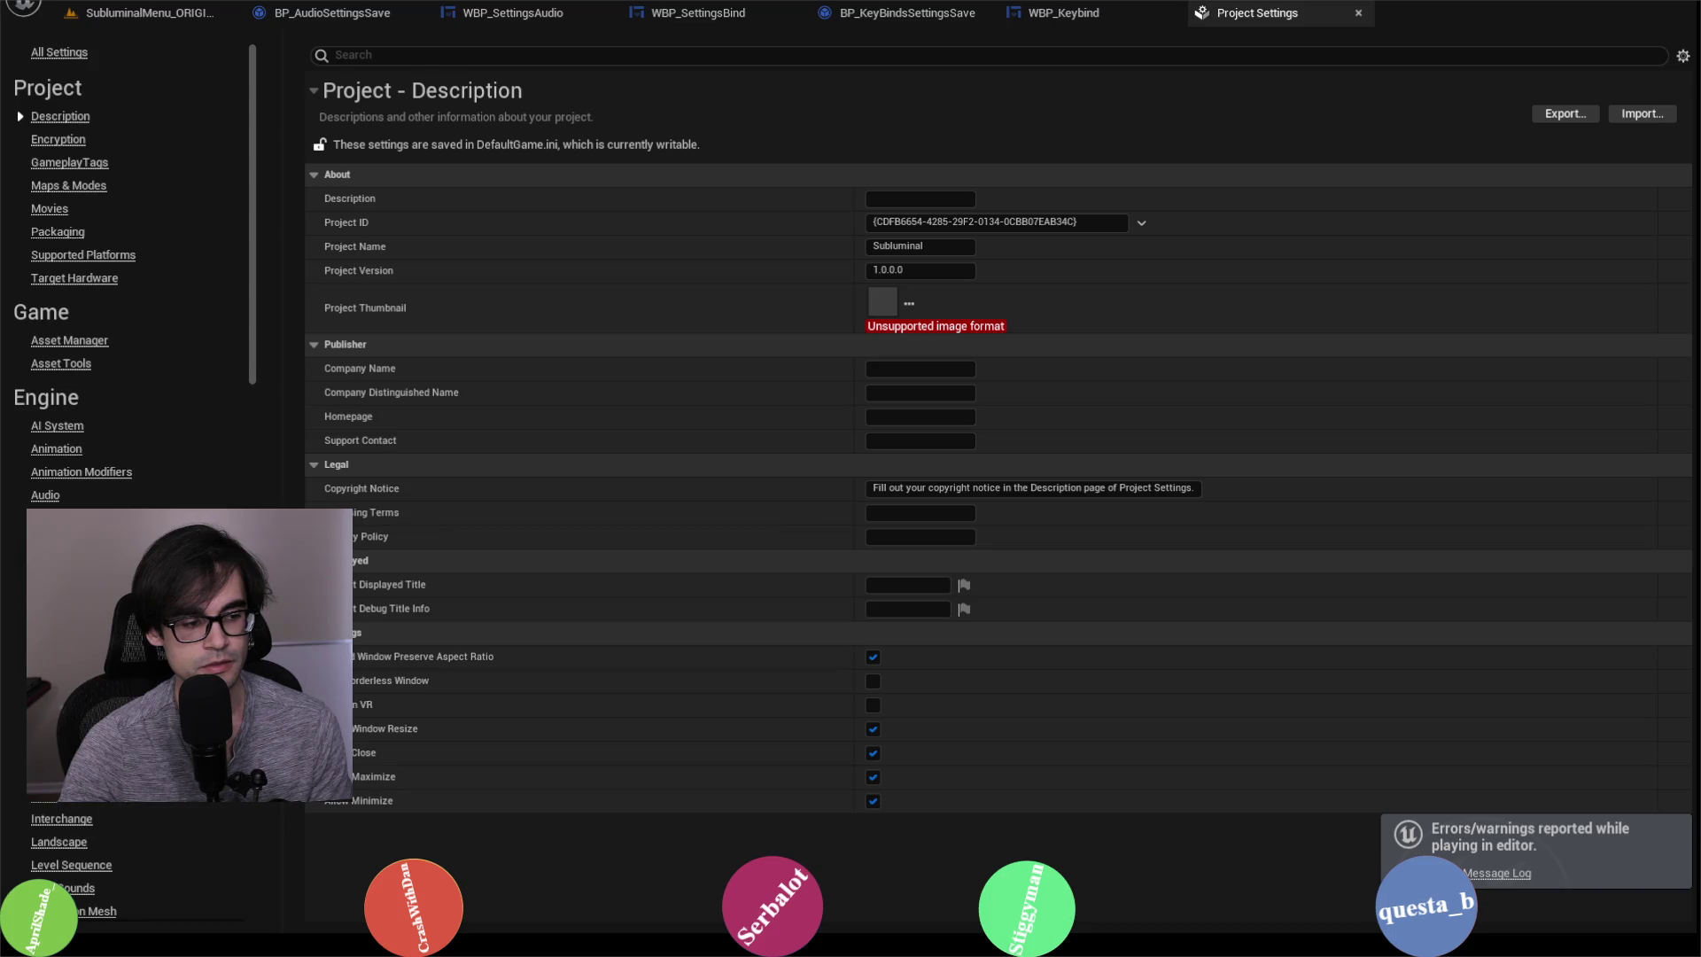
click(43, 796)
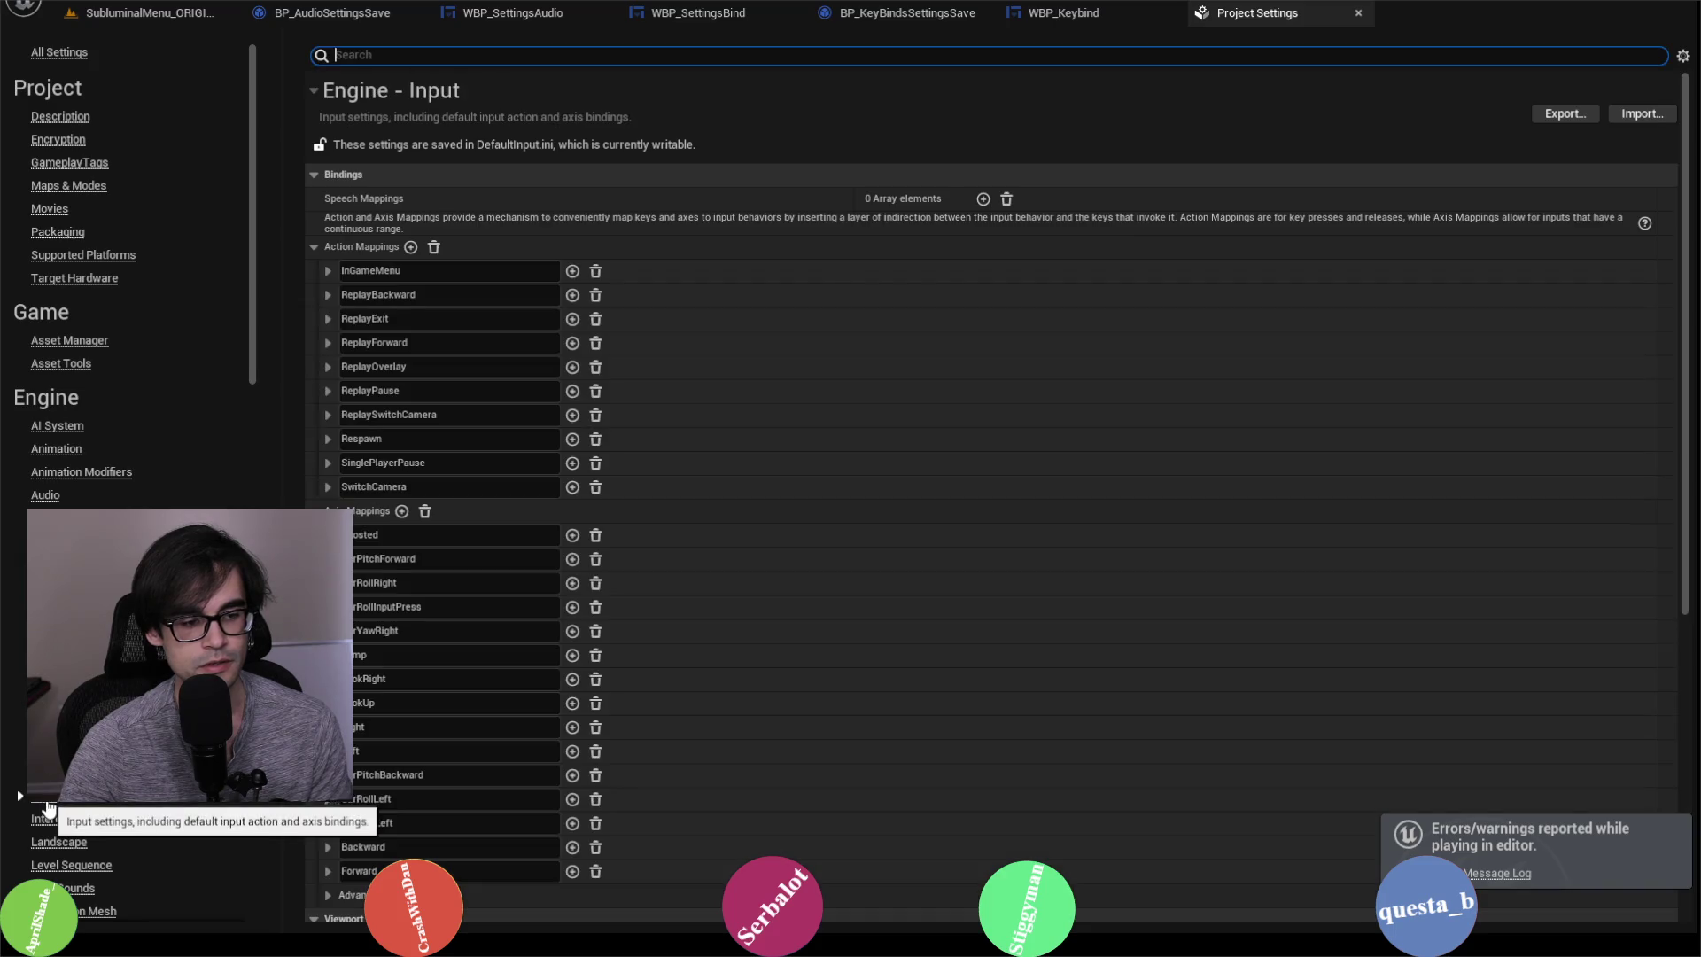
click(328, 487)
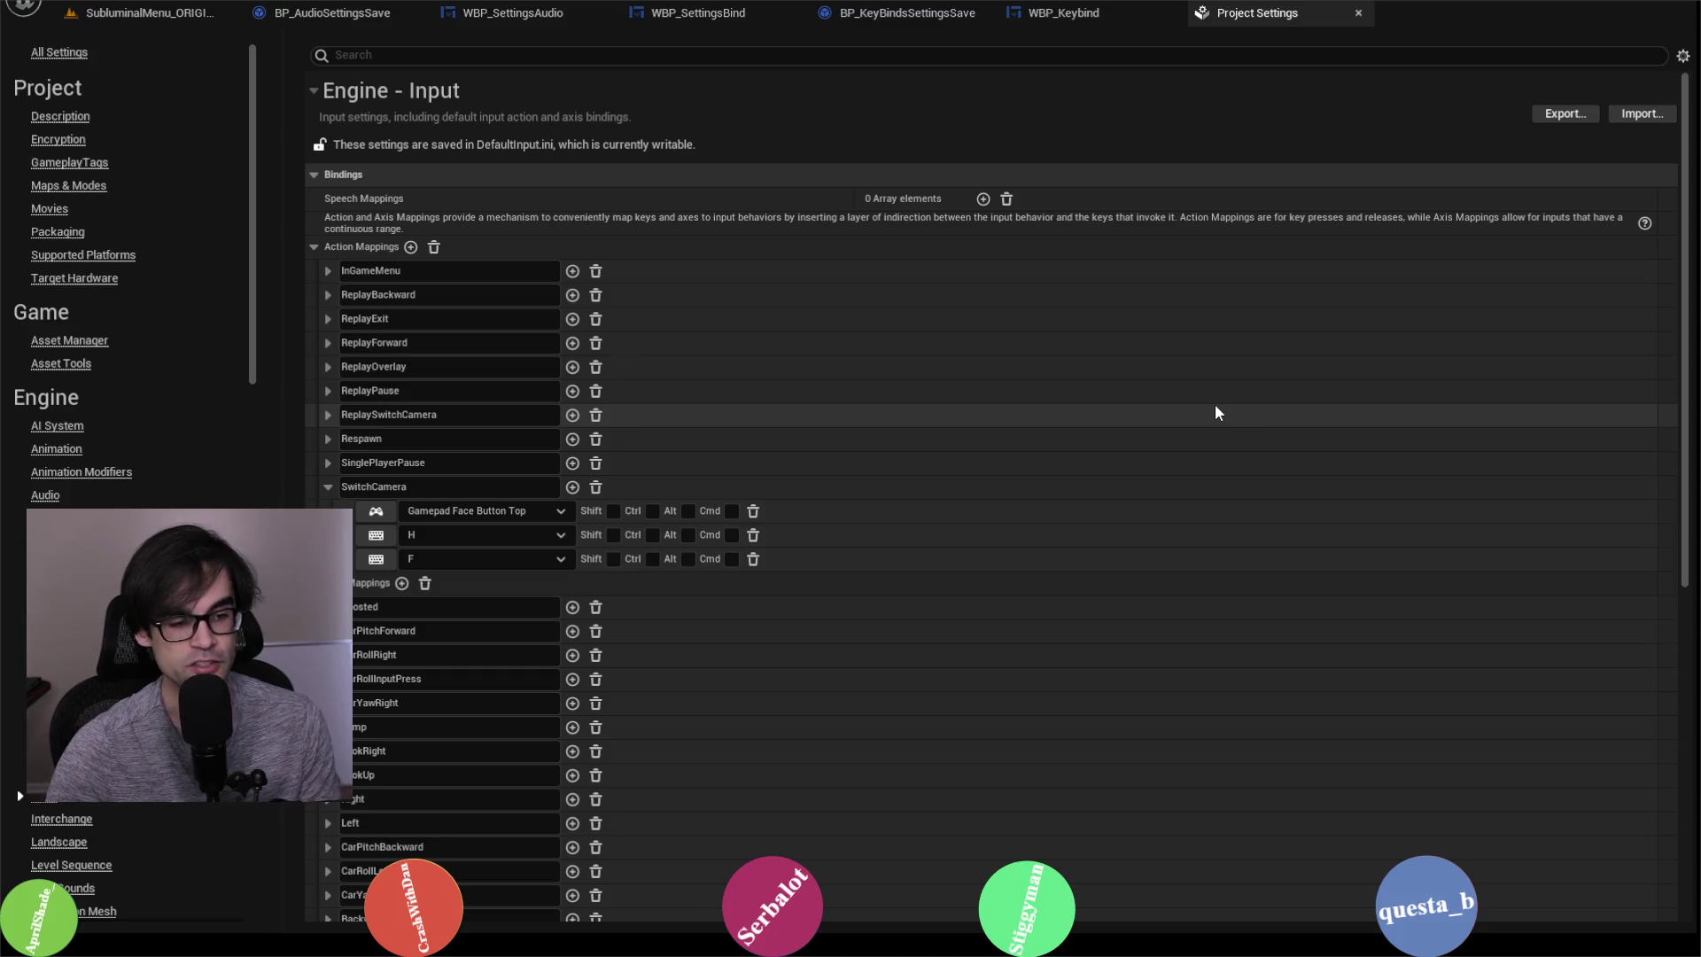
Step: Look through the open blueprint tabs and WBP_Keybind's Replace Bindings 1 graph
click(1072, 12)
click(936, 14)
click(700, 12)
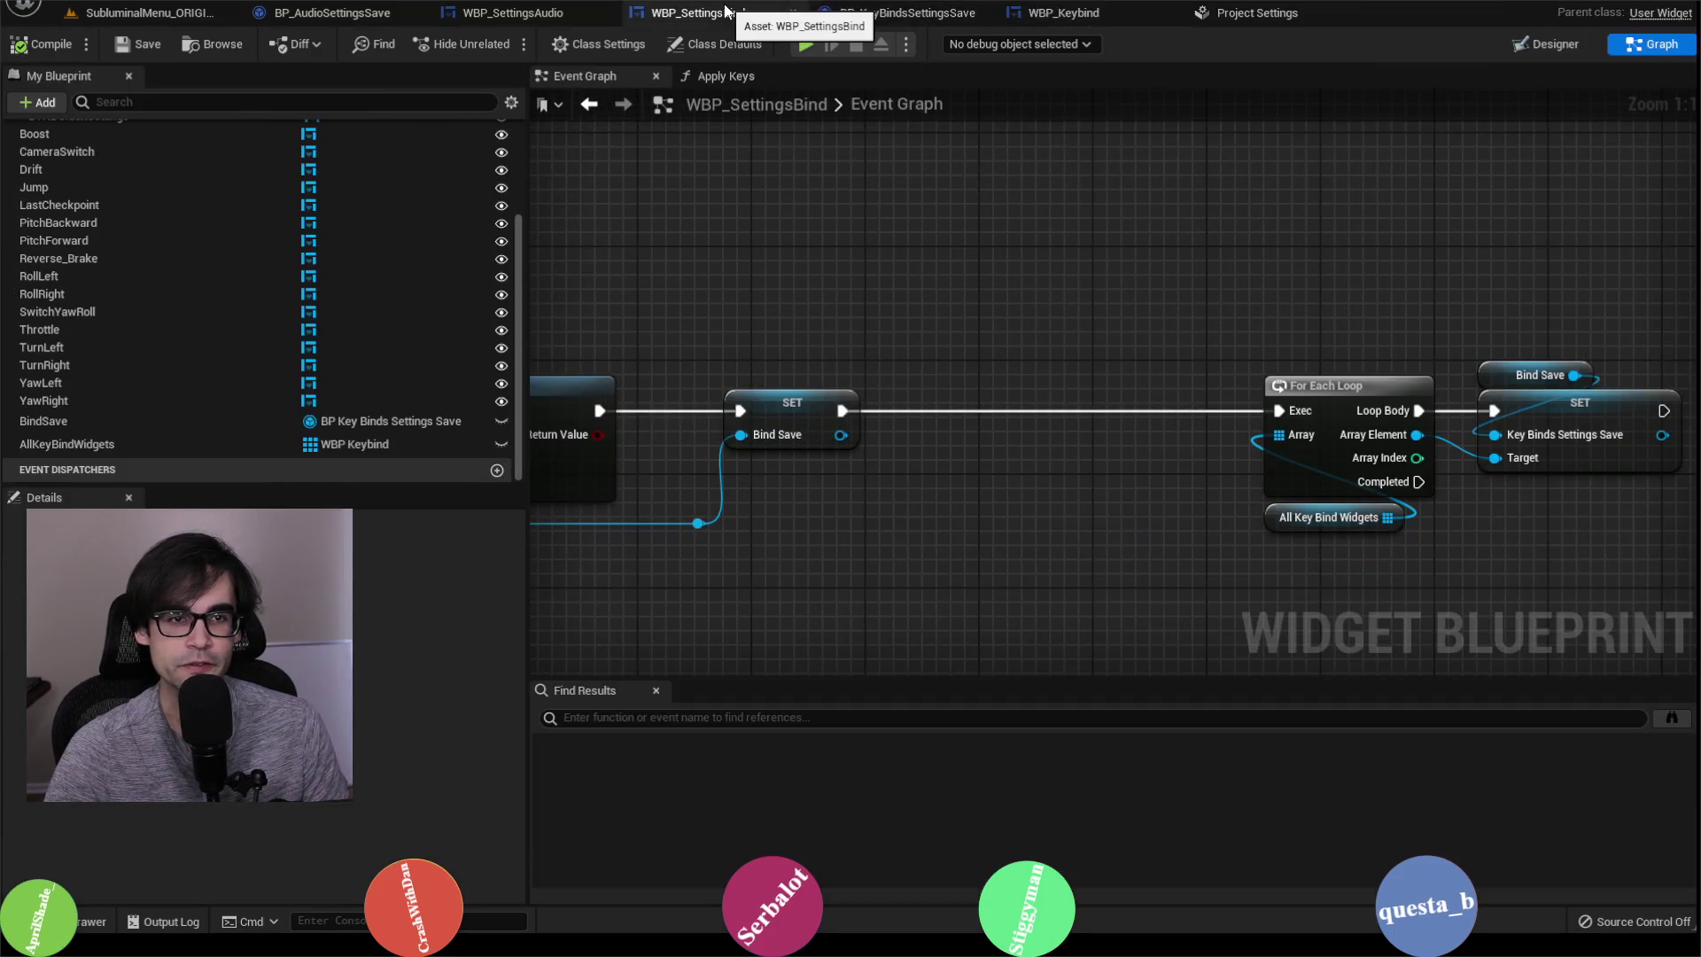
click(549, 12)
click(700, 12)
click(877, 12)
click(1055, 15)
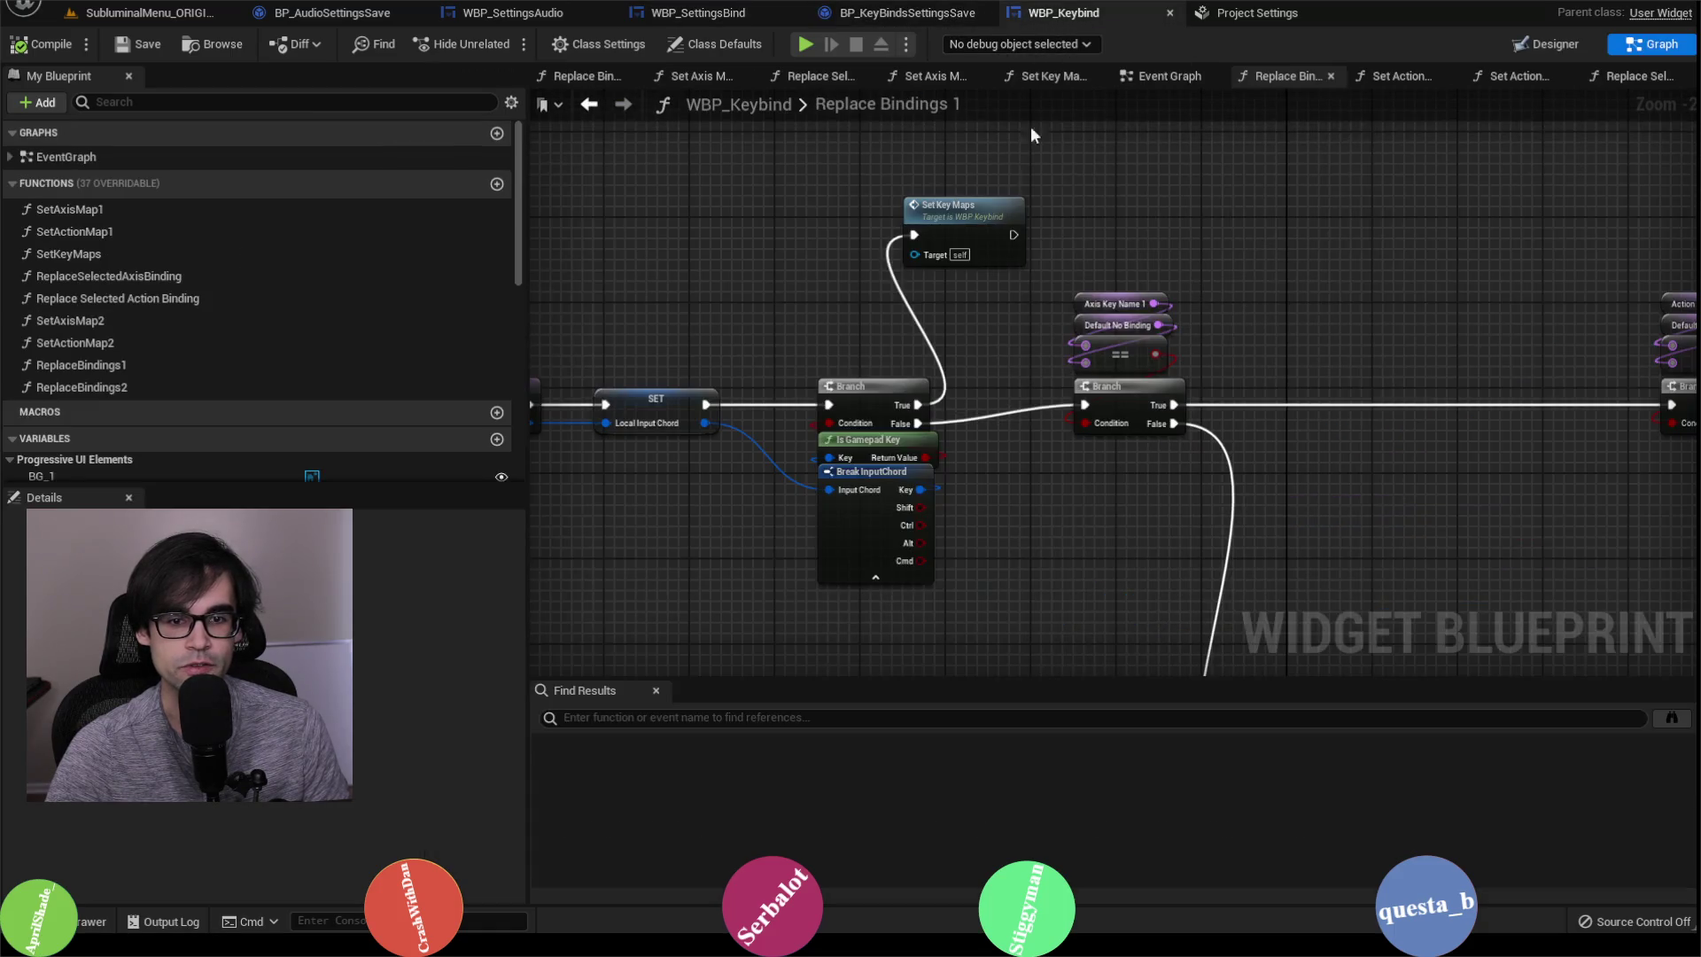
scroll(1061, 268, down, 2)
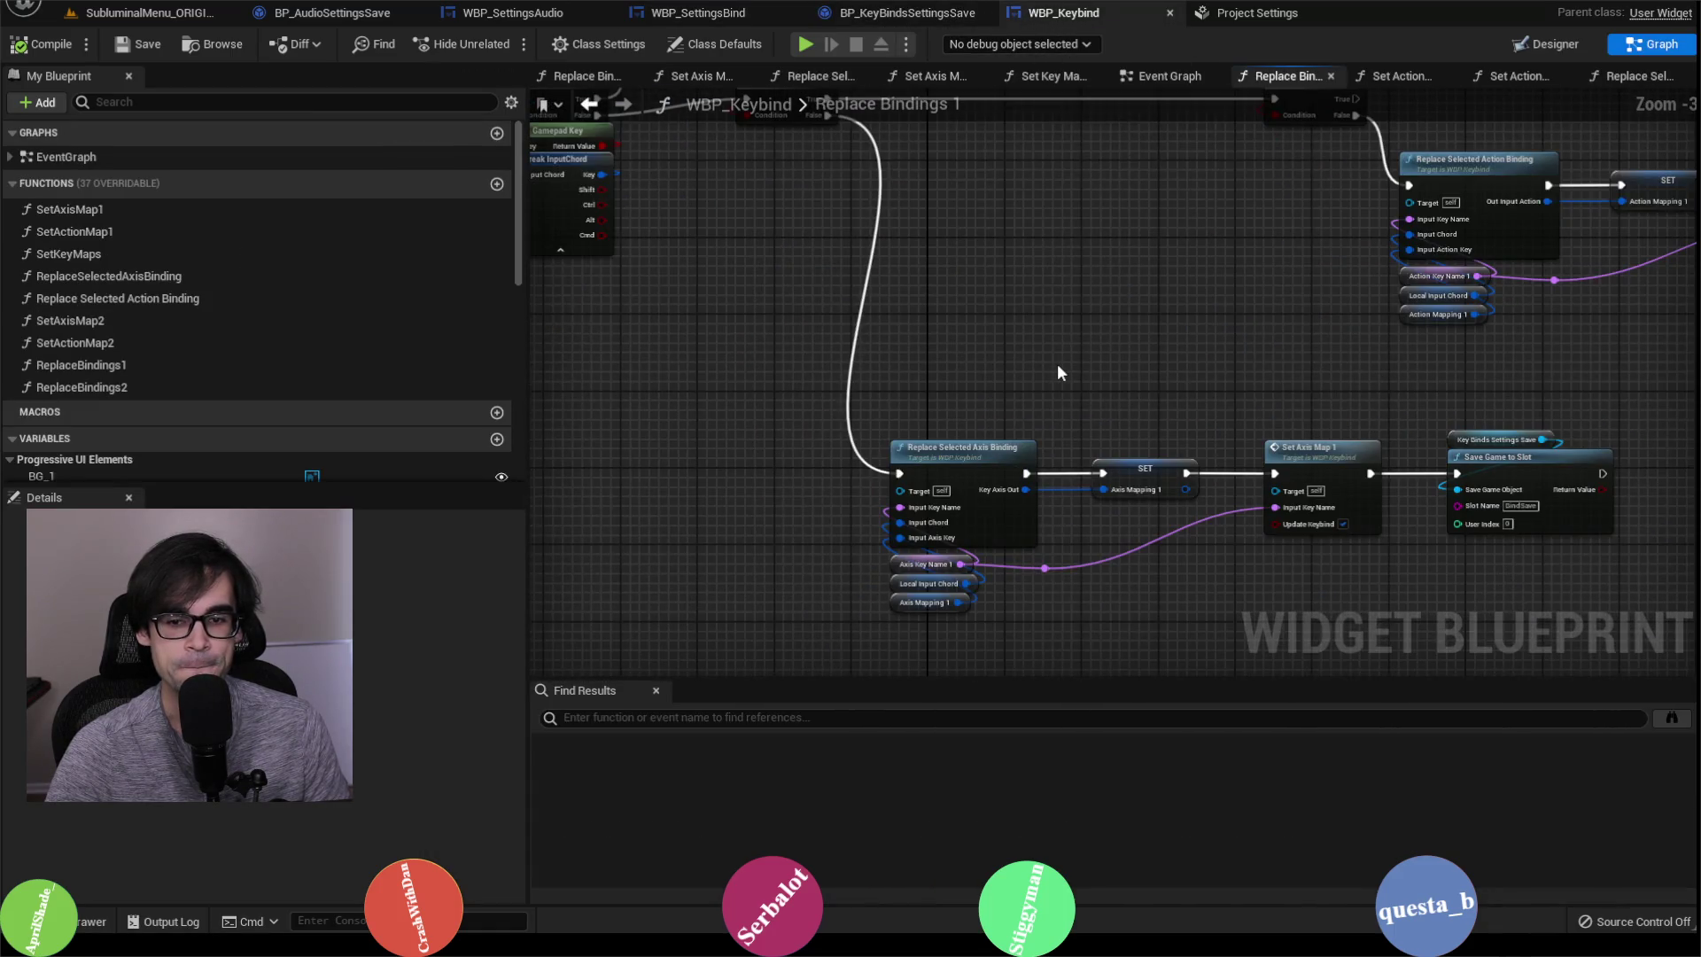
double_click(831, 107)
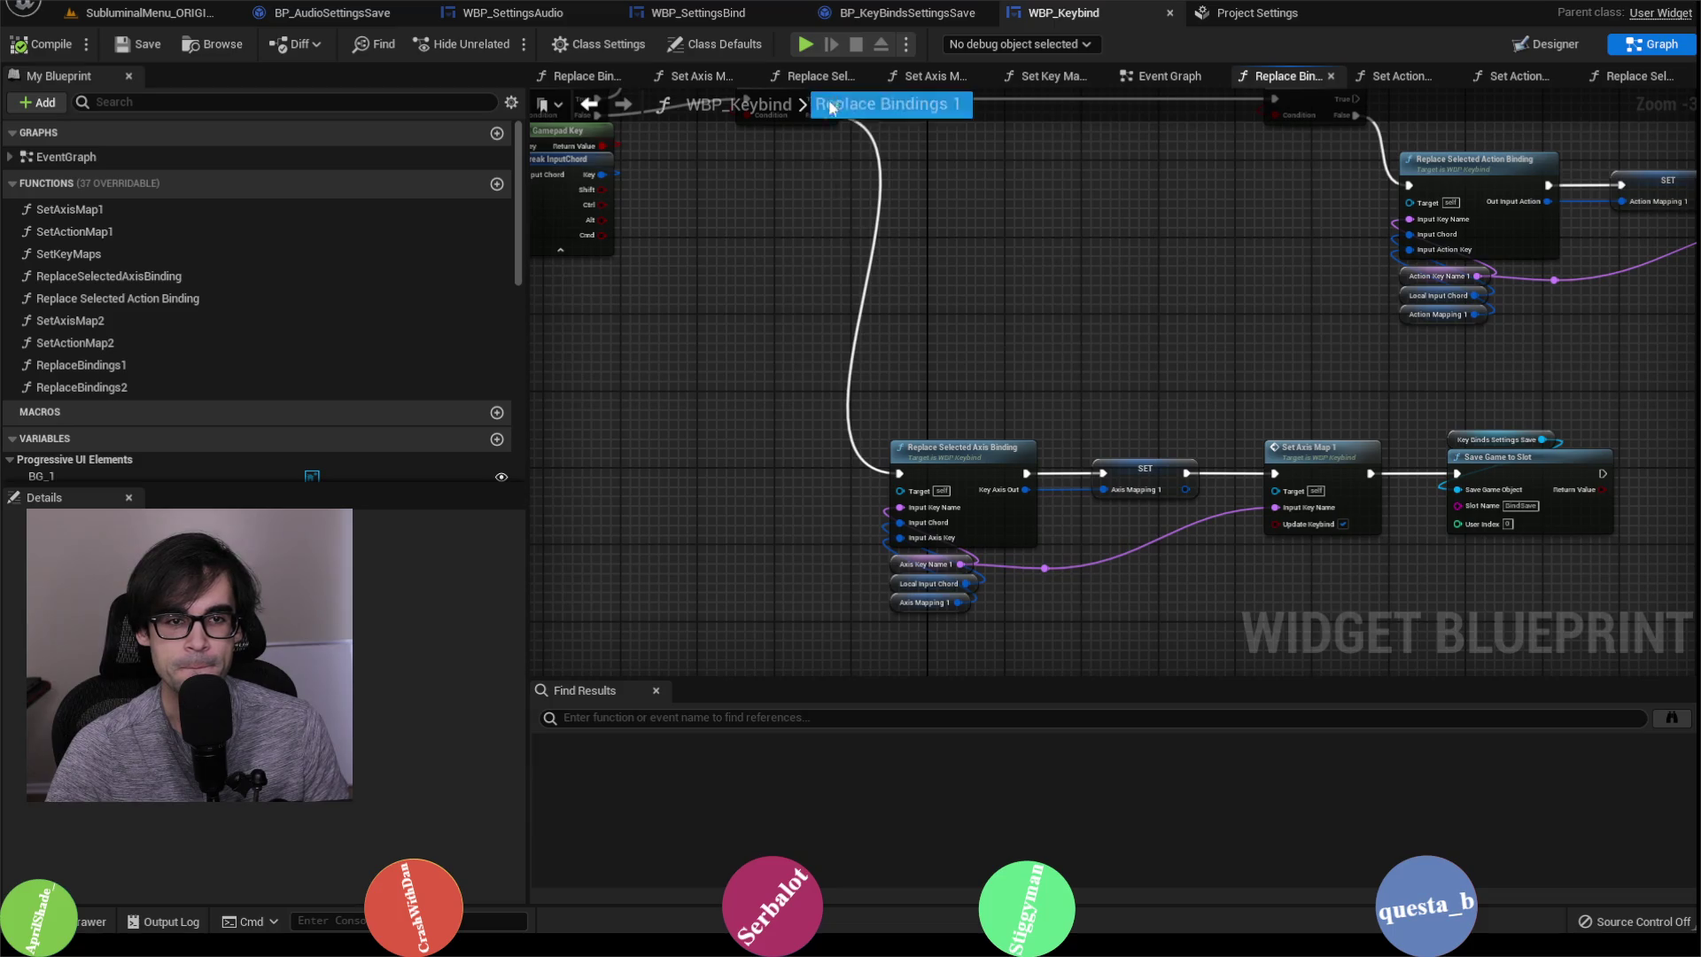
Step: Compare WBP_Keybind's Event Graph and Set Key Maps function with the other settings blueprints
click(1171, 77)
click(1048, 78)
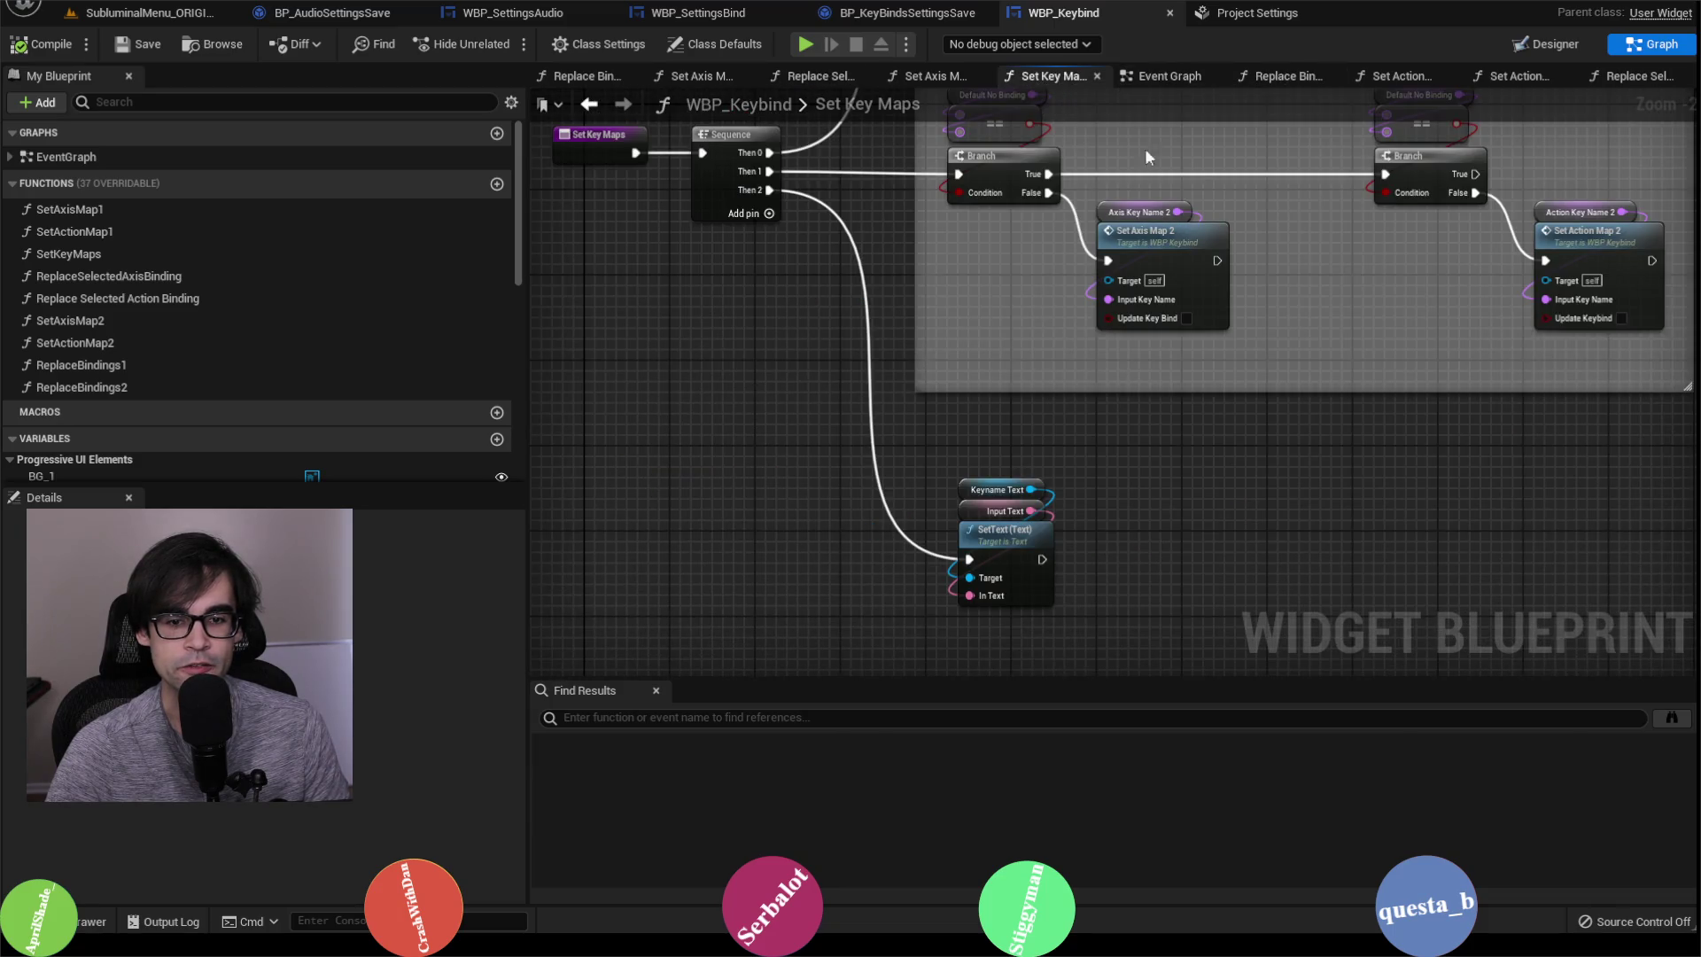
click(1171, 76)
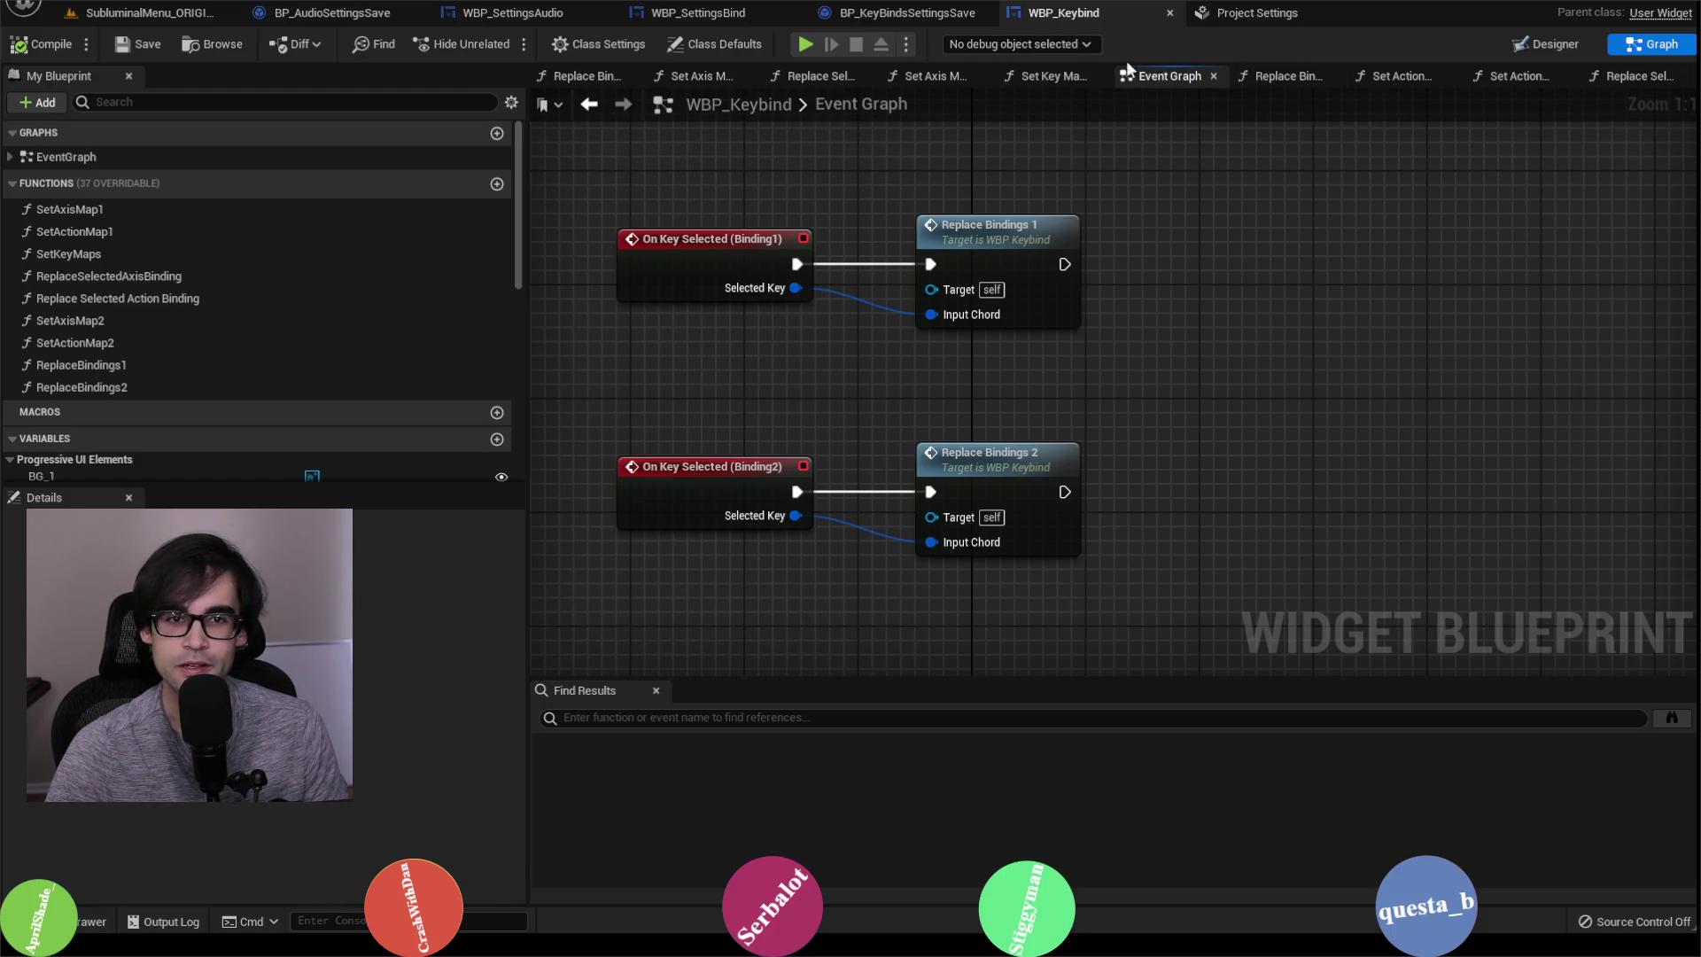
click(1062, 80)
click(1168, 78)
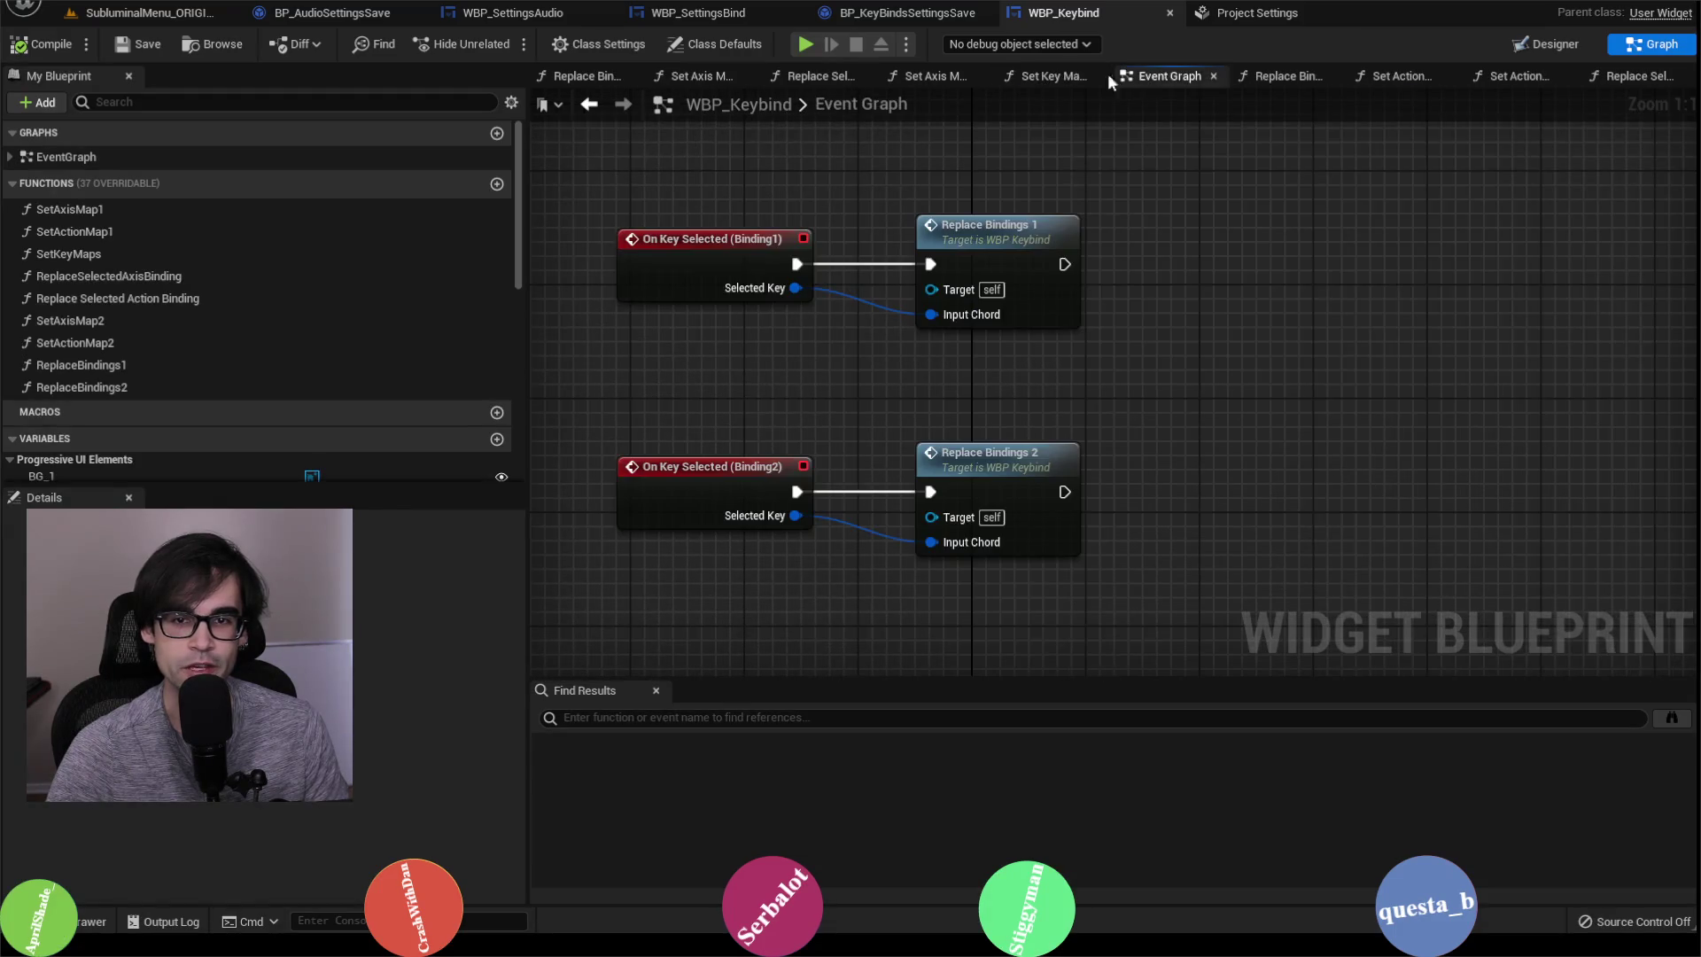
click(912, 18)
click(709, 12)
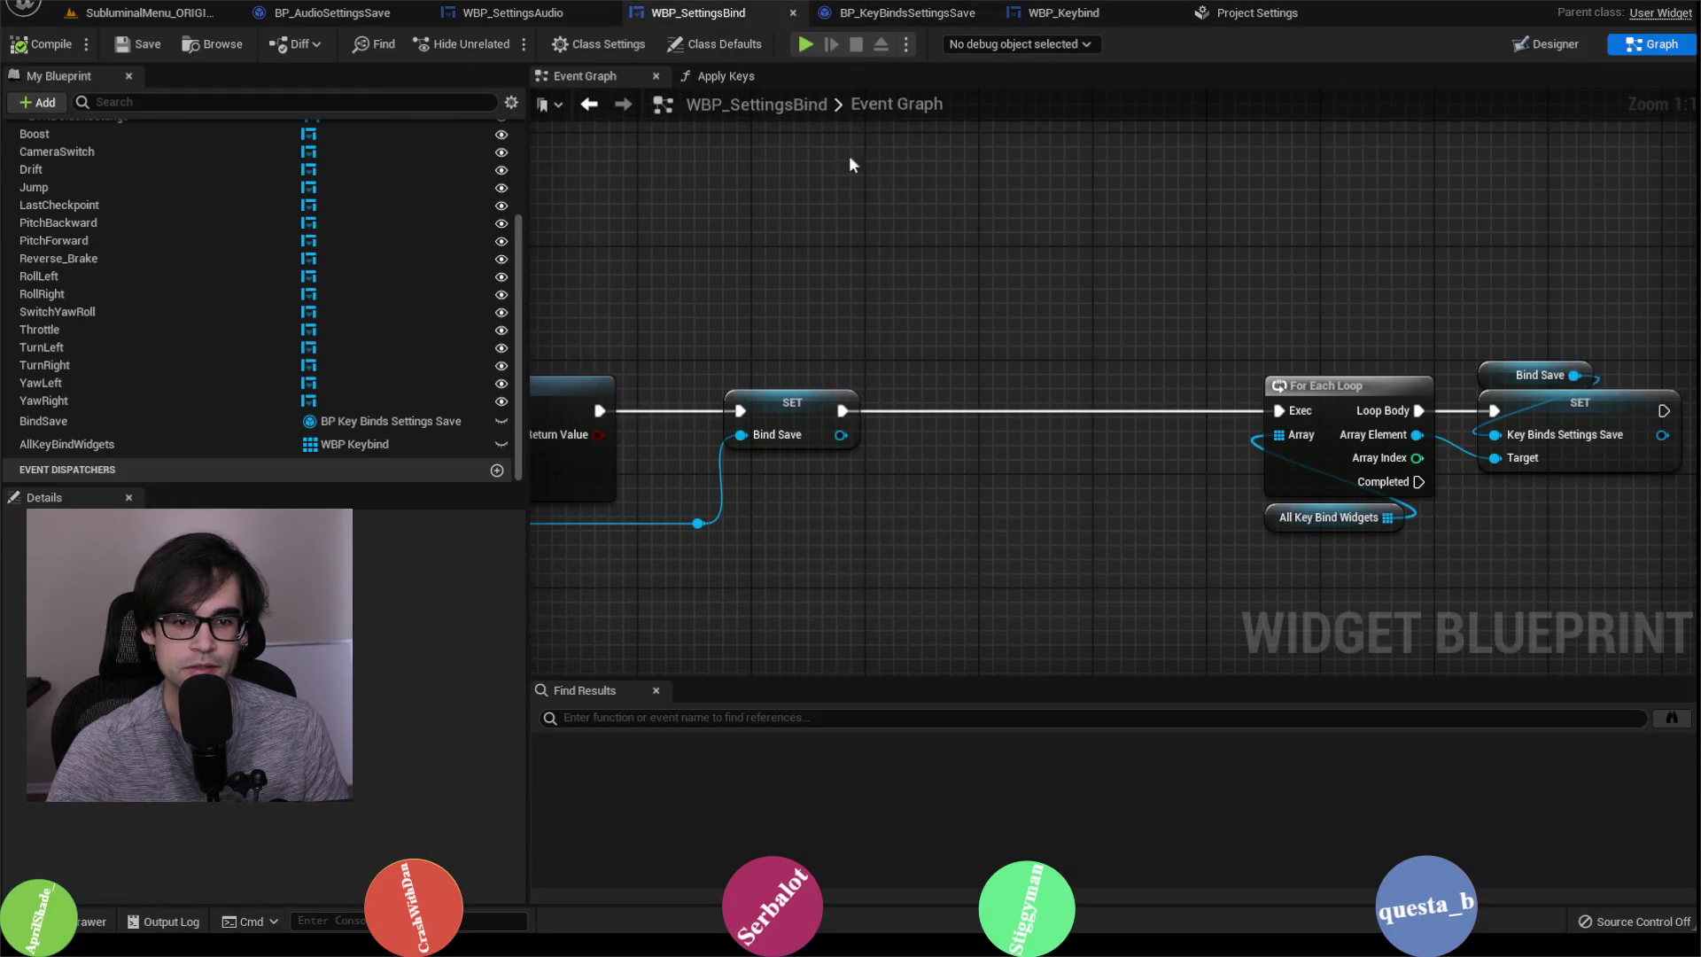
scroll(798, 242, down, 4)
click(546, 18)
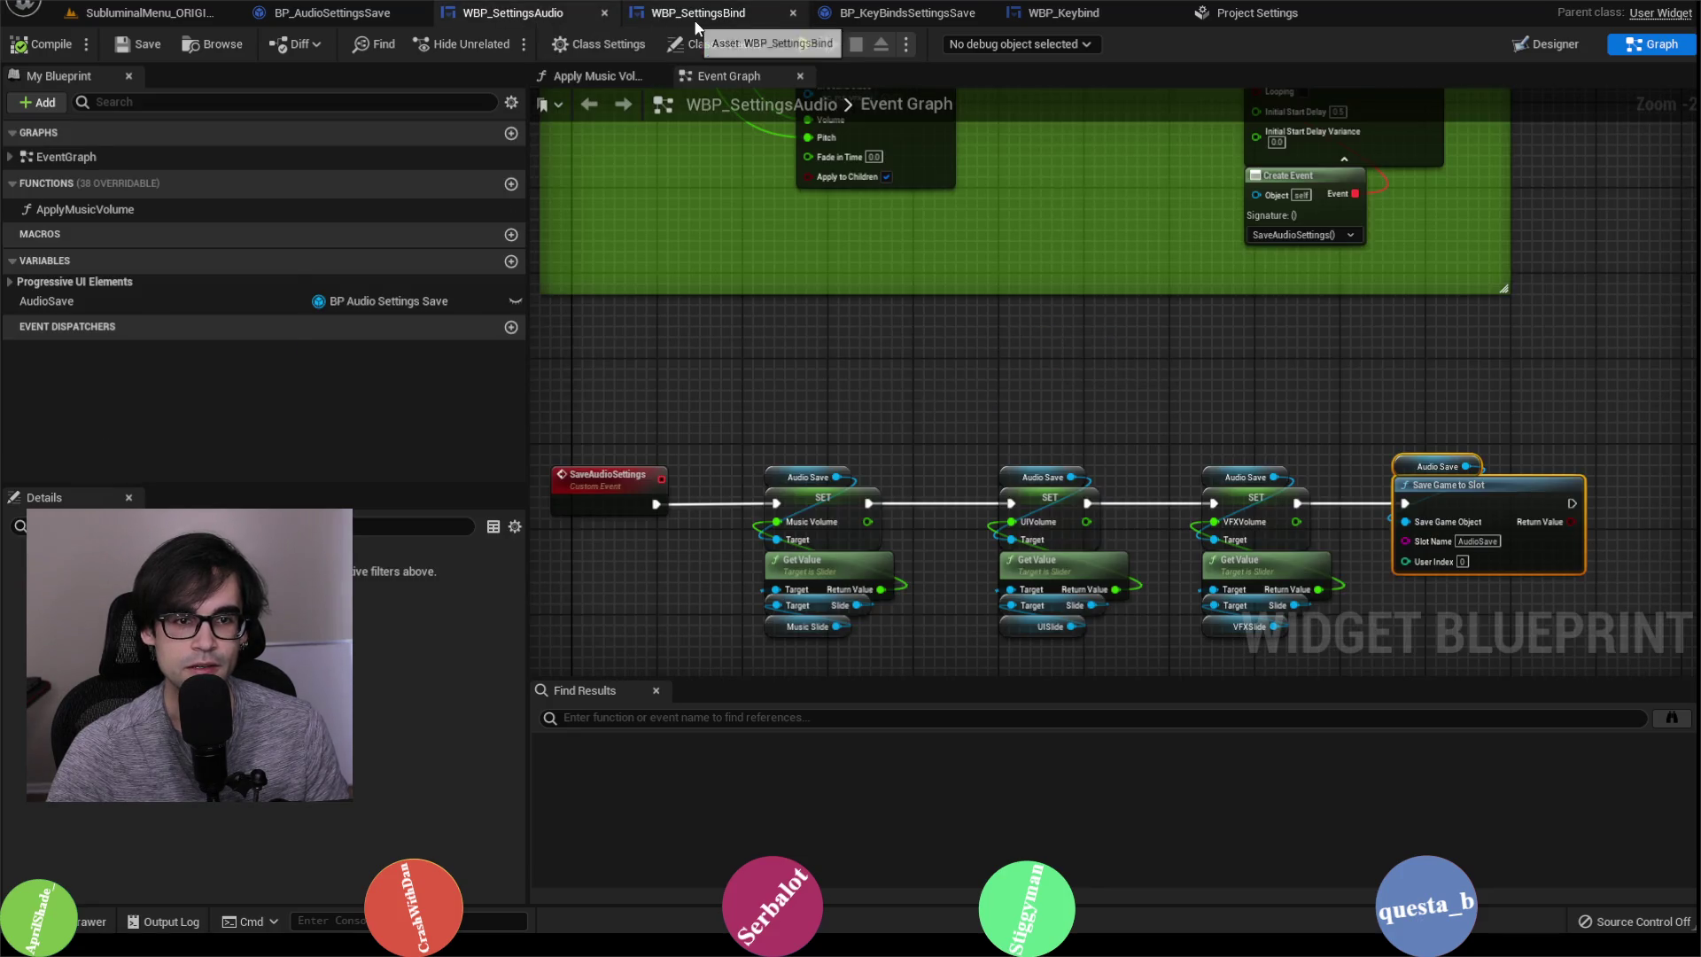
click(708, 13)
click(922, 12)
click(1093, 14)
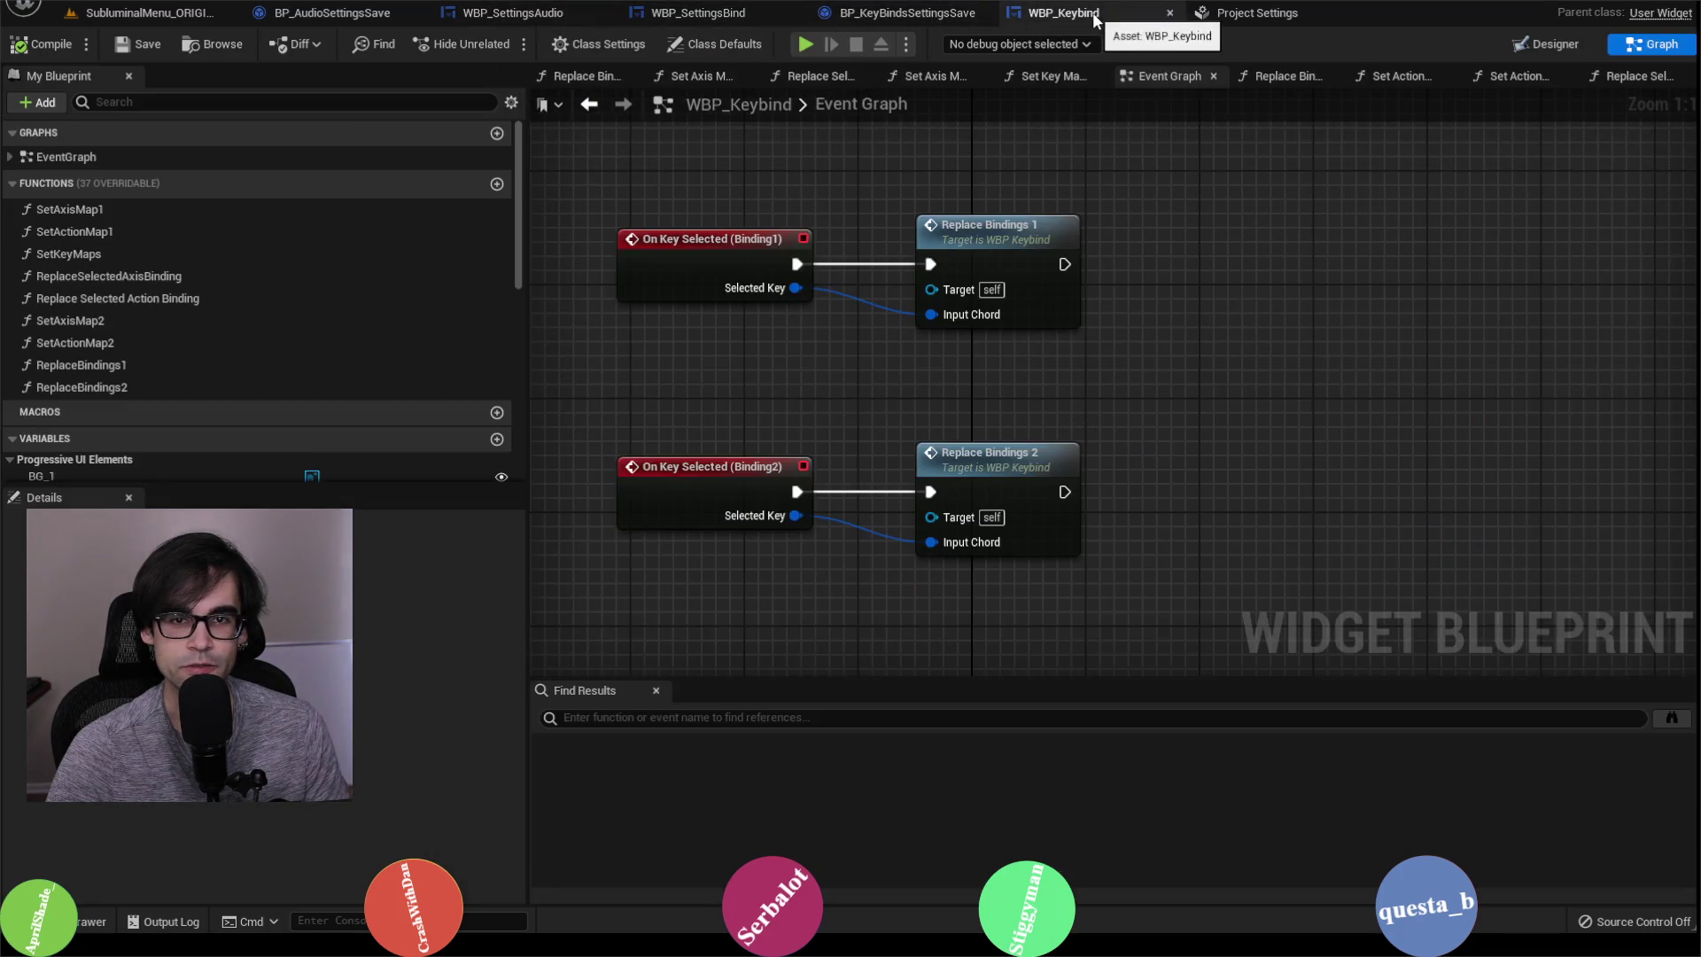
Step: Open Replace Selected Axis Binding from Replace Bindings 1 and select its Remove Axis Mapping nodes
double_click(1017, 226)
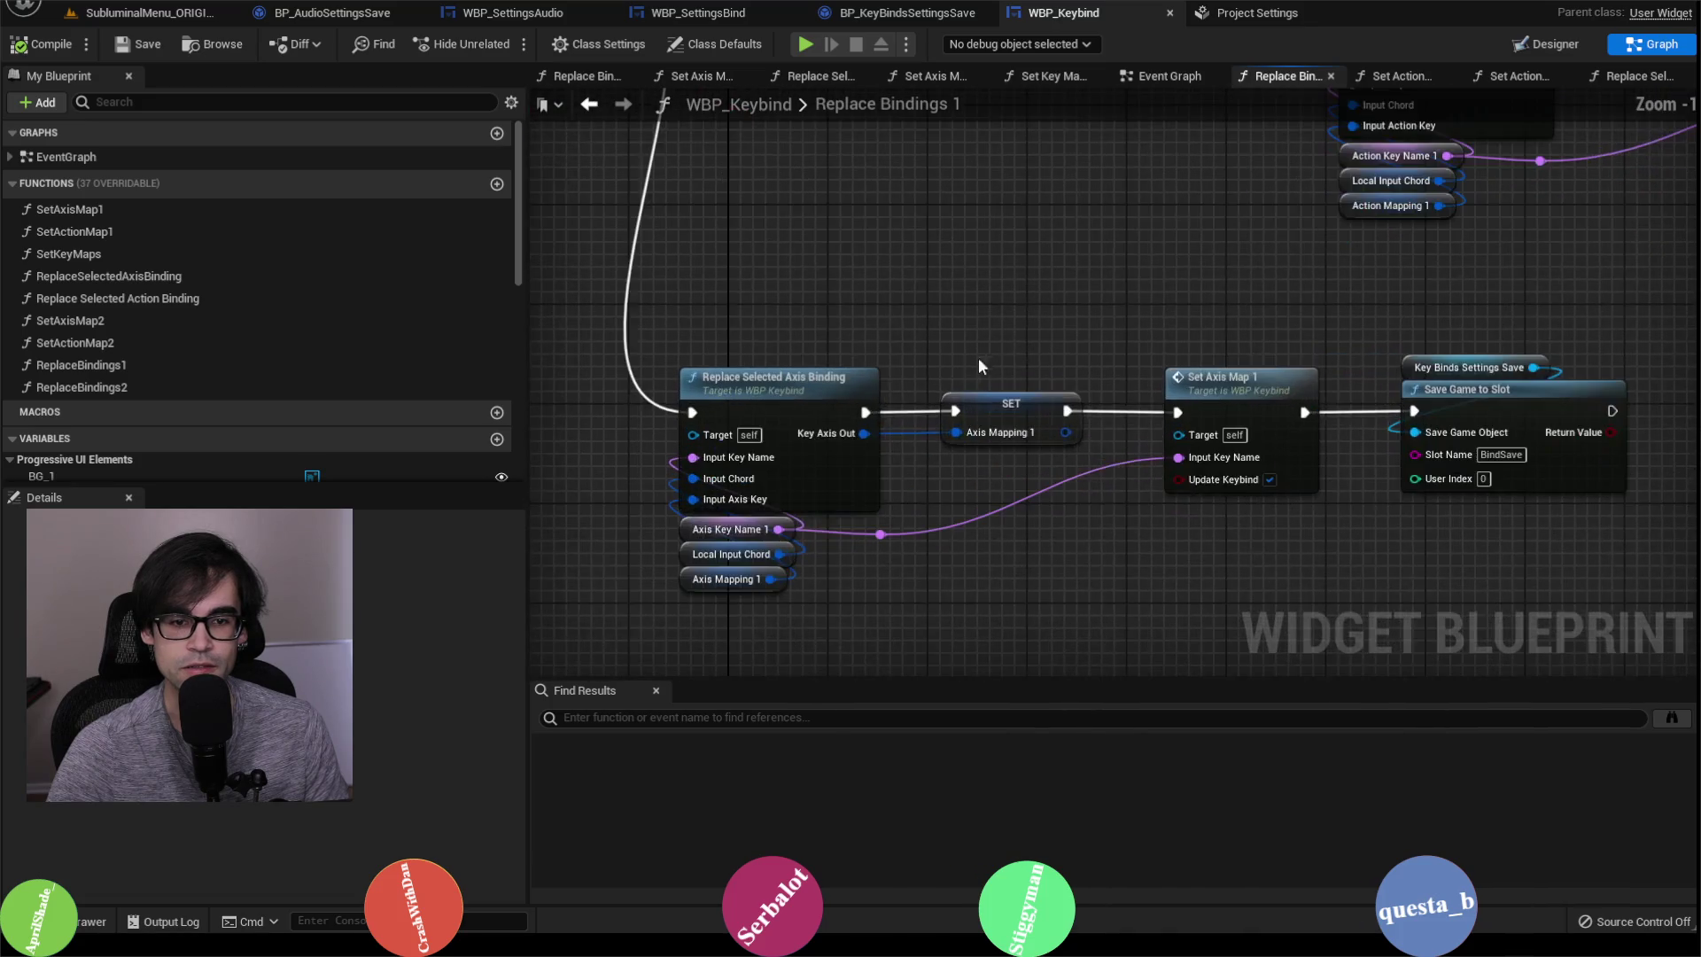
double_click(790, 390)
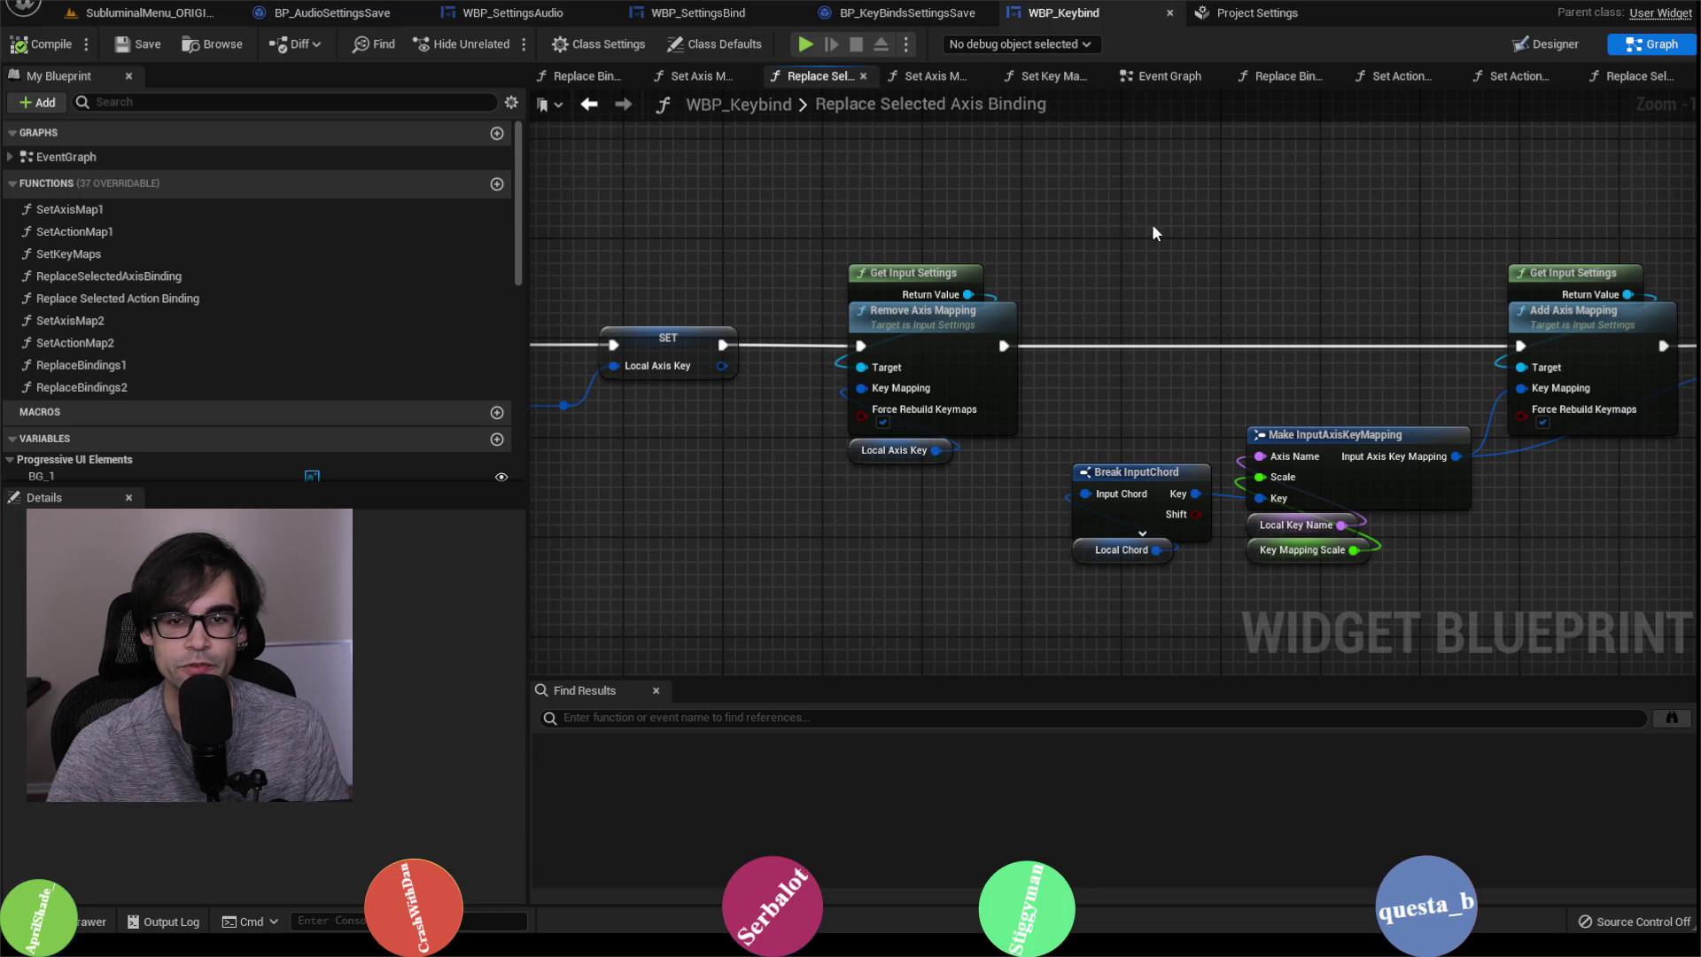
drag(835, 218, 1013, 492)
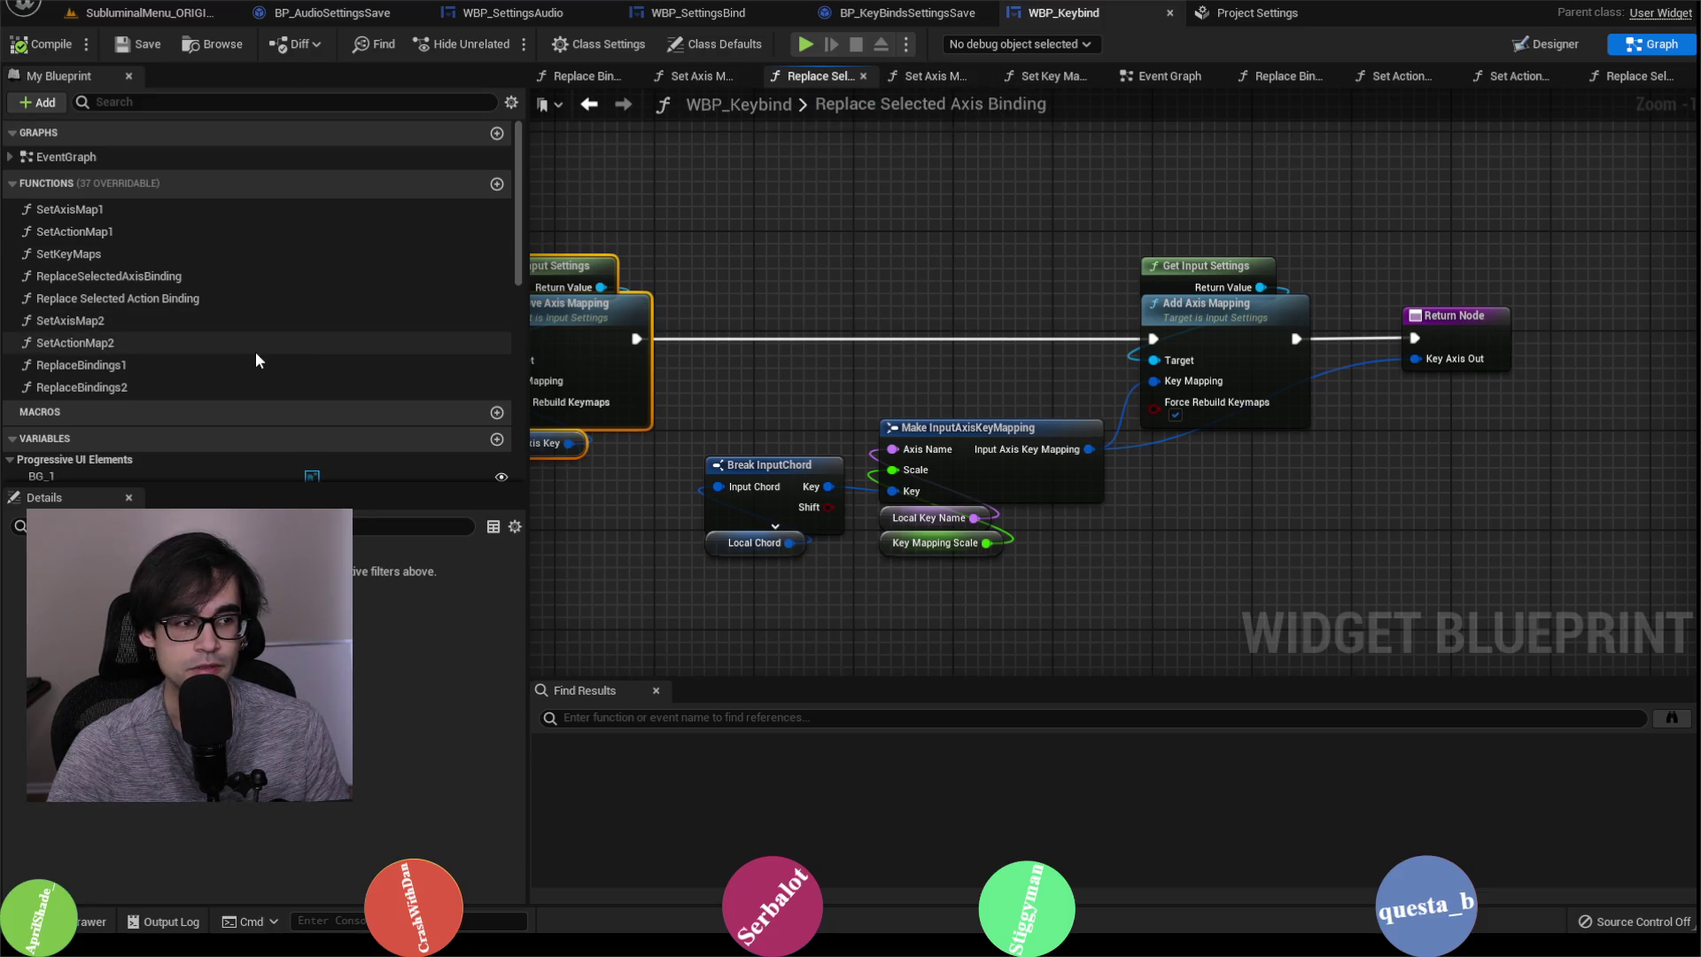
Step: In Replace Selected Action Binding, move the Break, Make, Add Action Mapping and Return nodes right
double_click(161, 298)
scroll(1137, 397, up, 4)
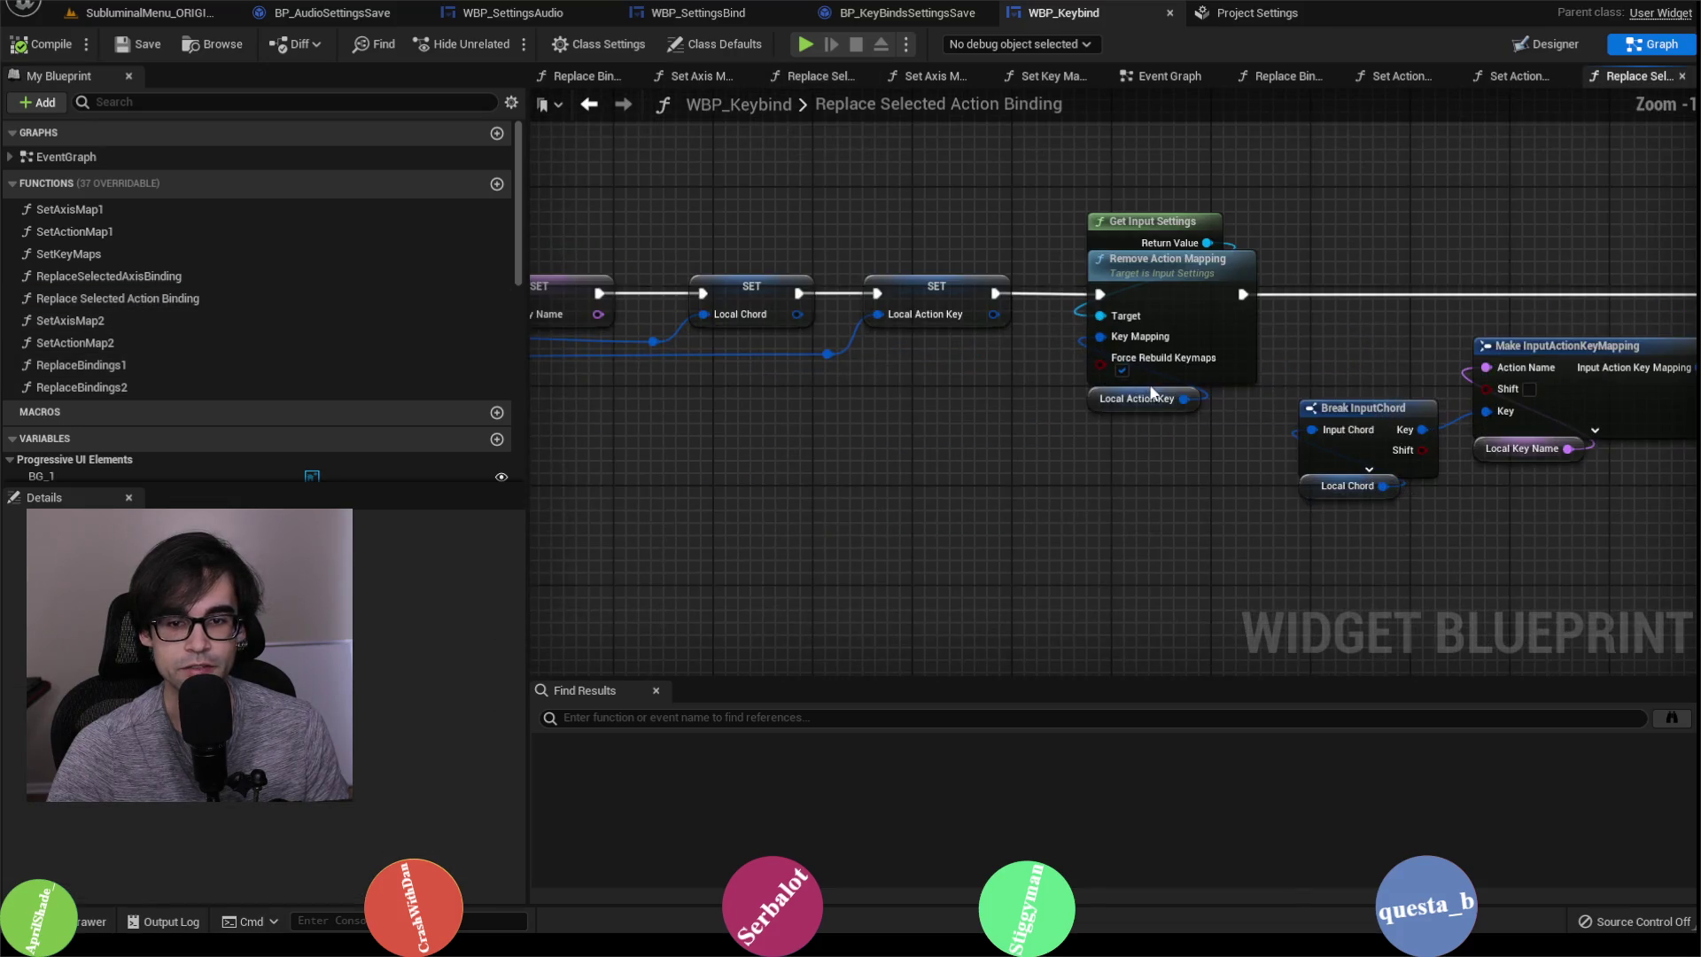
drag(1116, 161, 1156, 448)
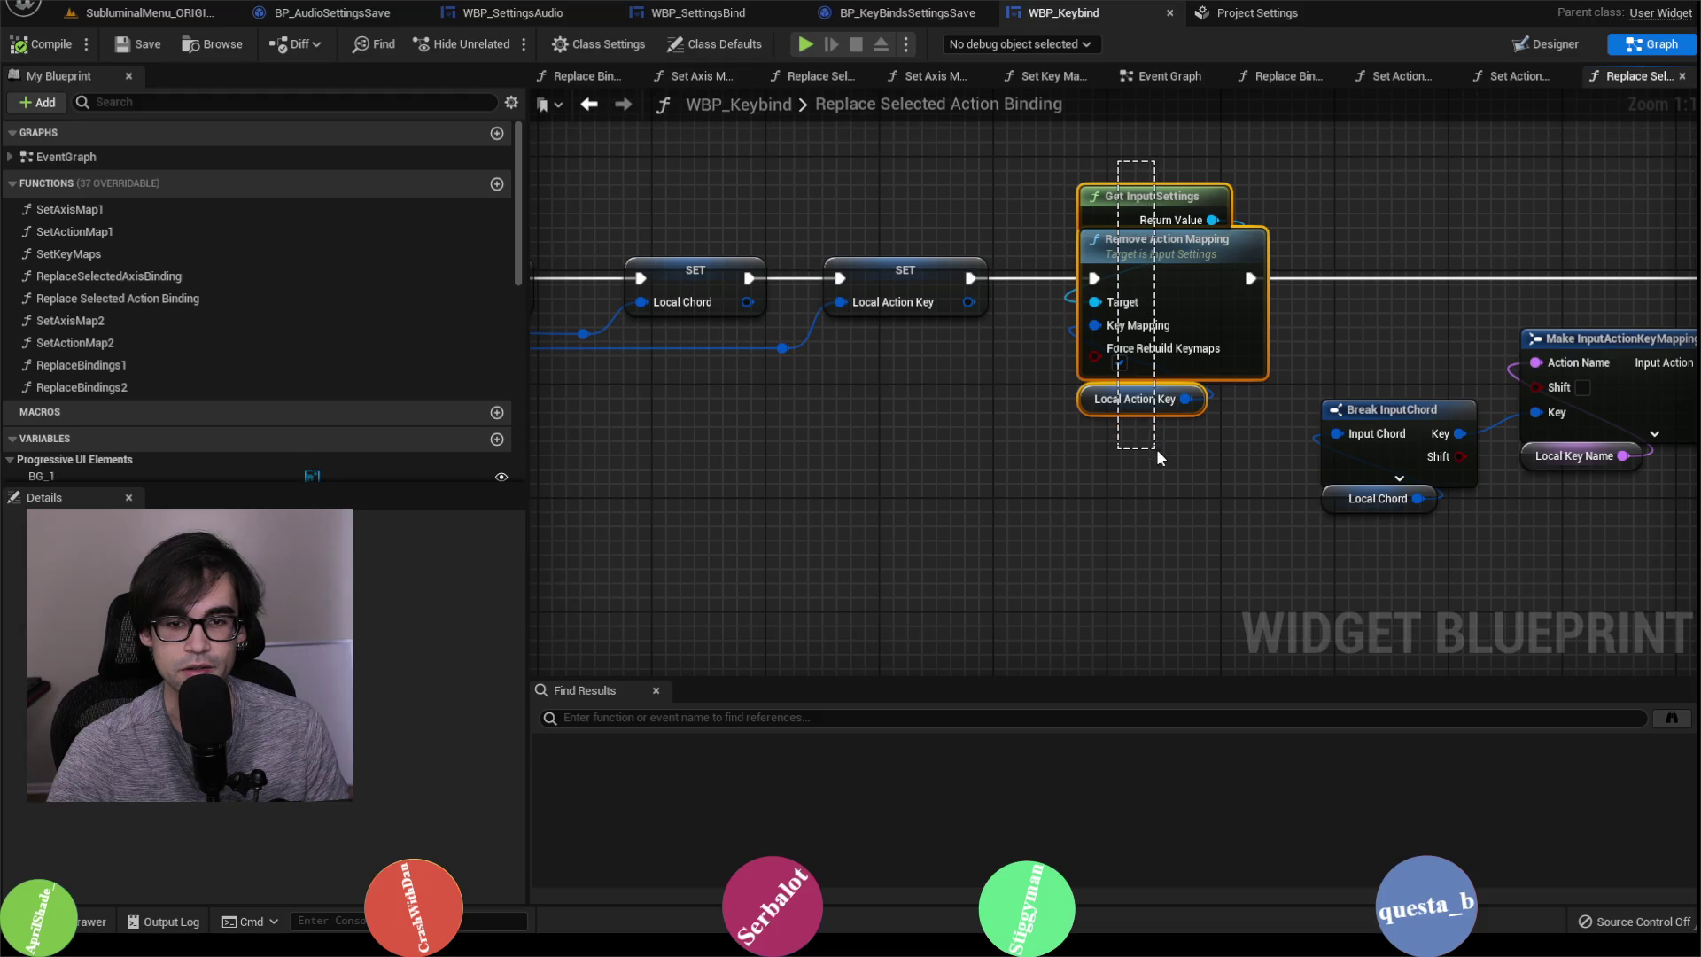
scroll(954, 429, down, 2)
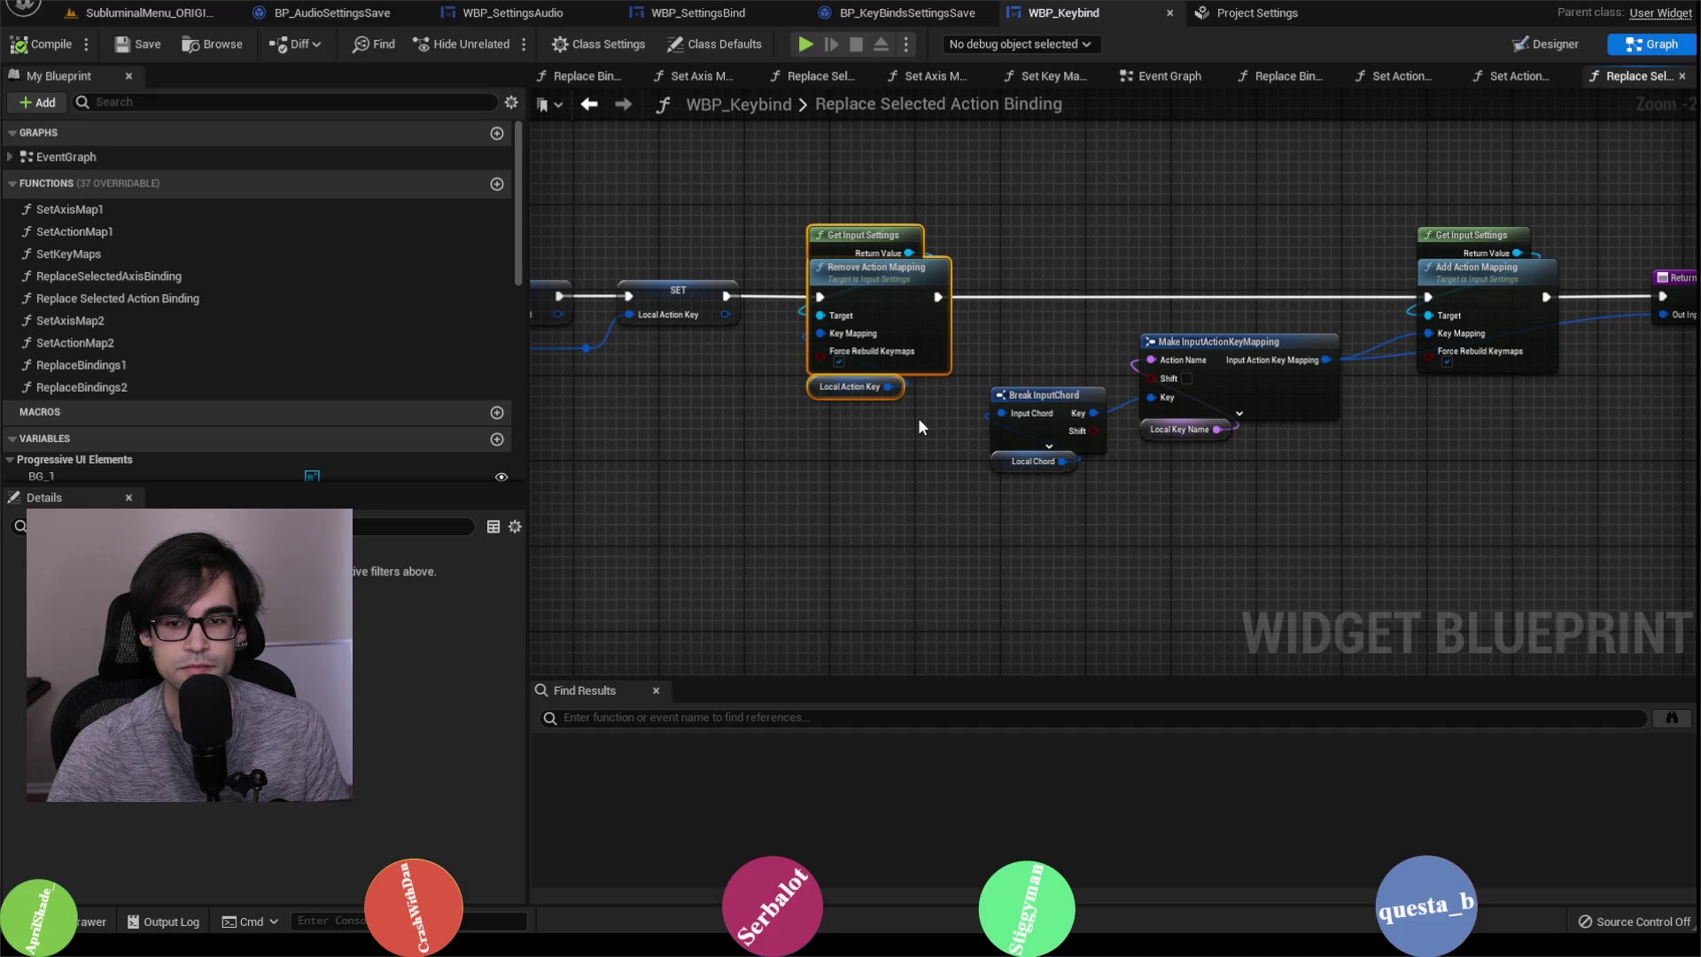
drag(918, 419, 743, 425)
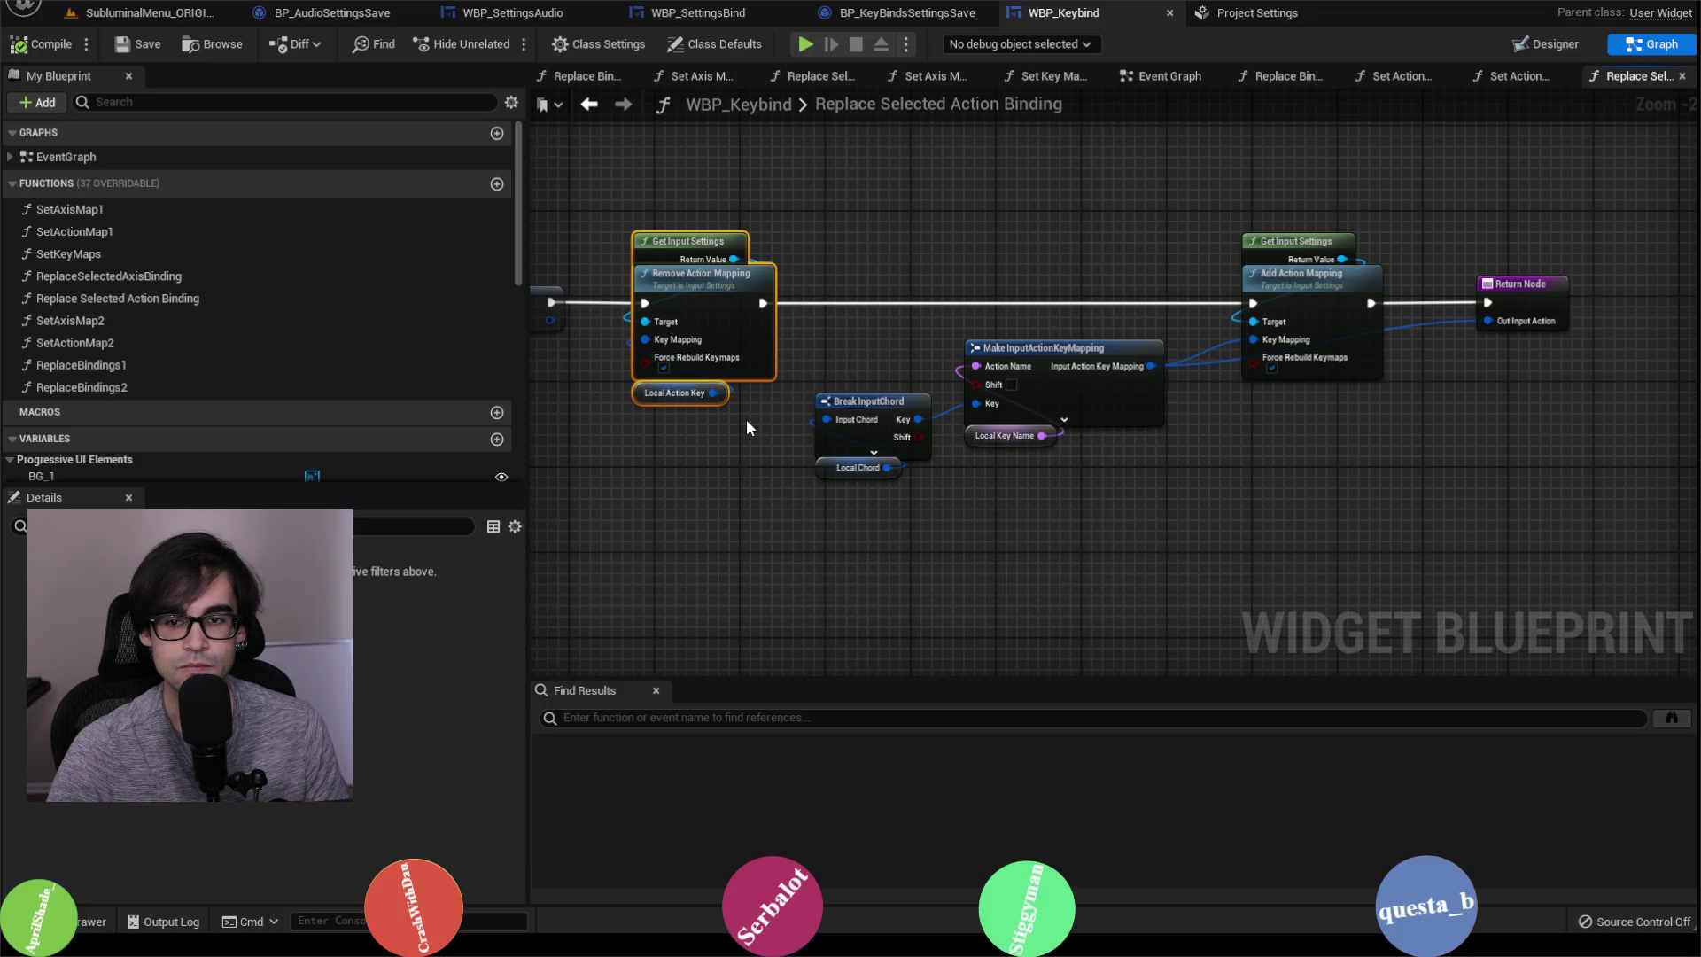
drag(842, 174, 1605, 591)
drag(1249, 272, 1473, 273)
Step: Search for a 'delay' or 'wait' node after Remove Action Mapping, then dismiss without adding one
drag(762, 302, 879, 298)
text(delay)
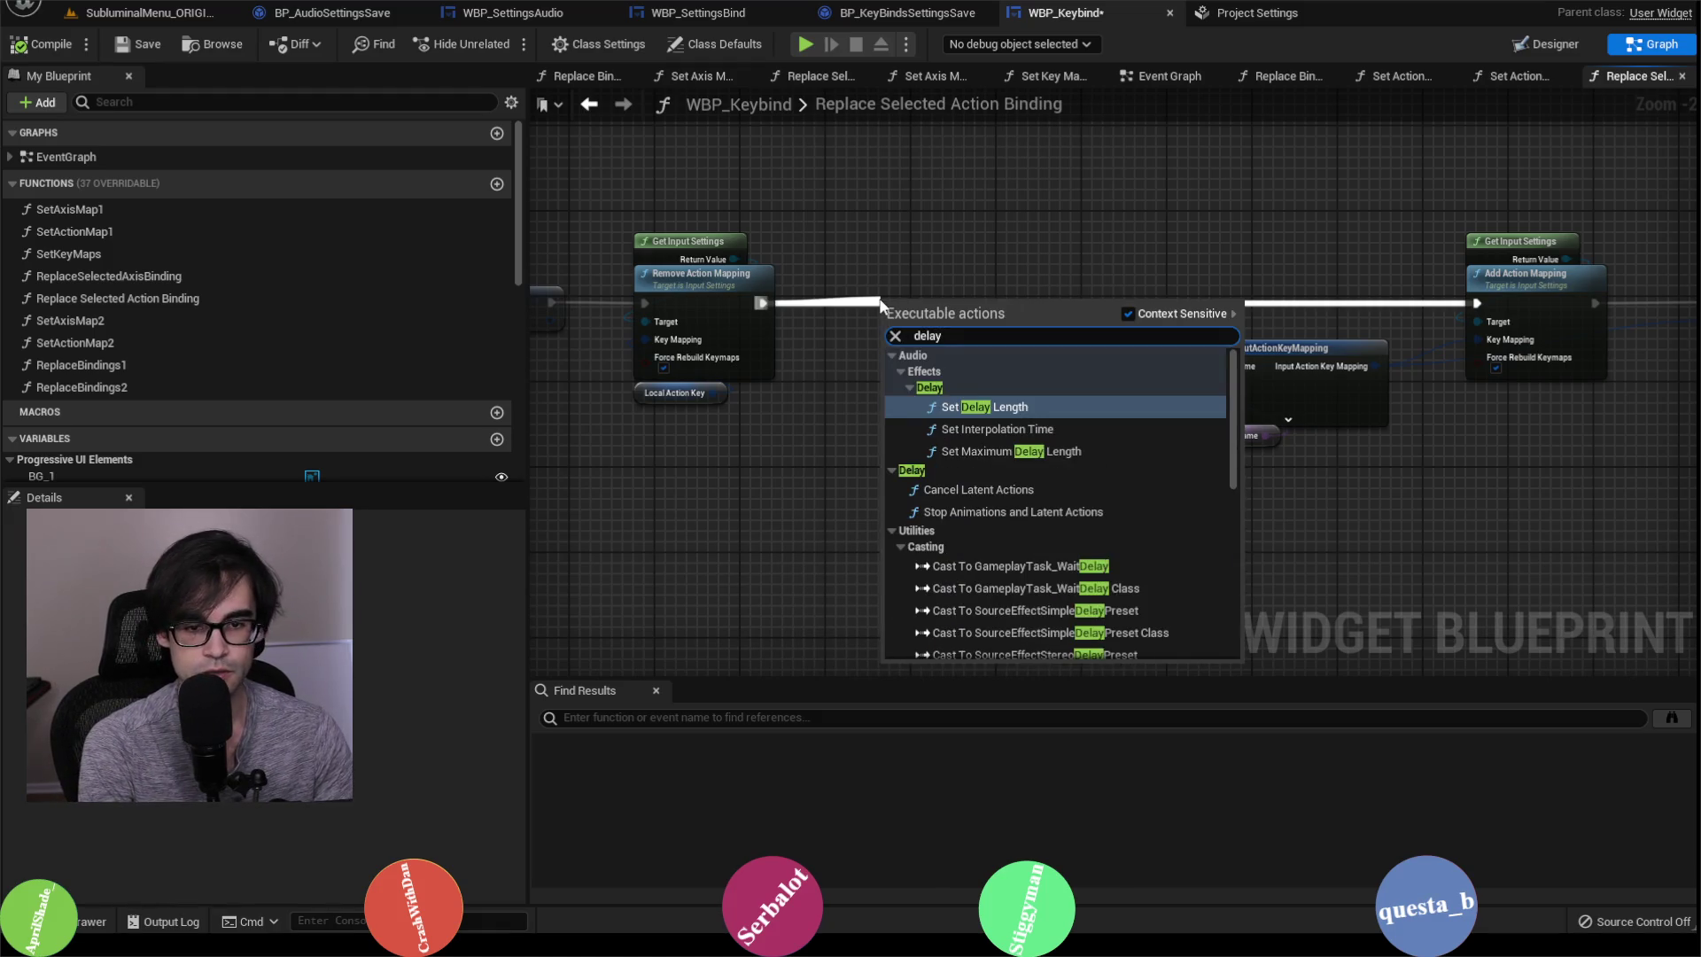
key(BackSpace)
key(BackSpace)
key(BackSpace)
text(wait)
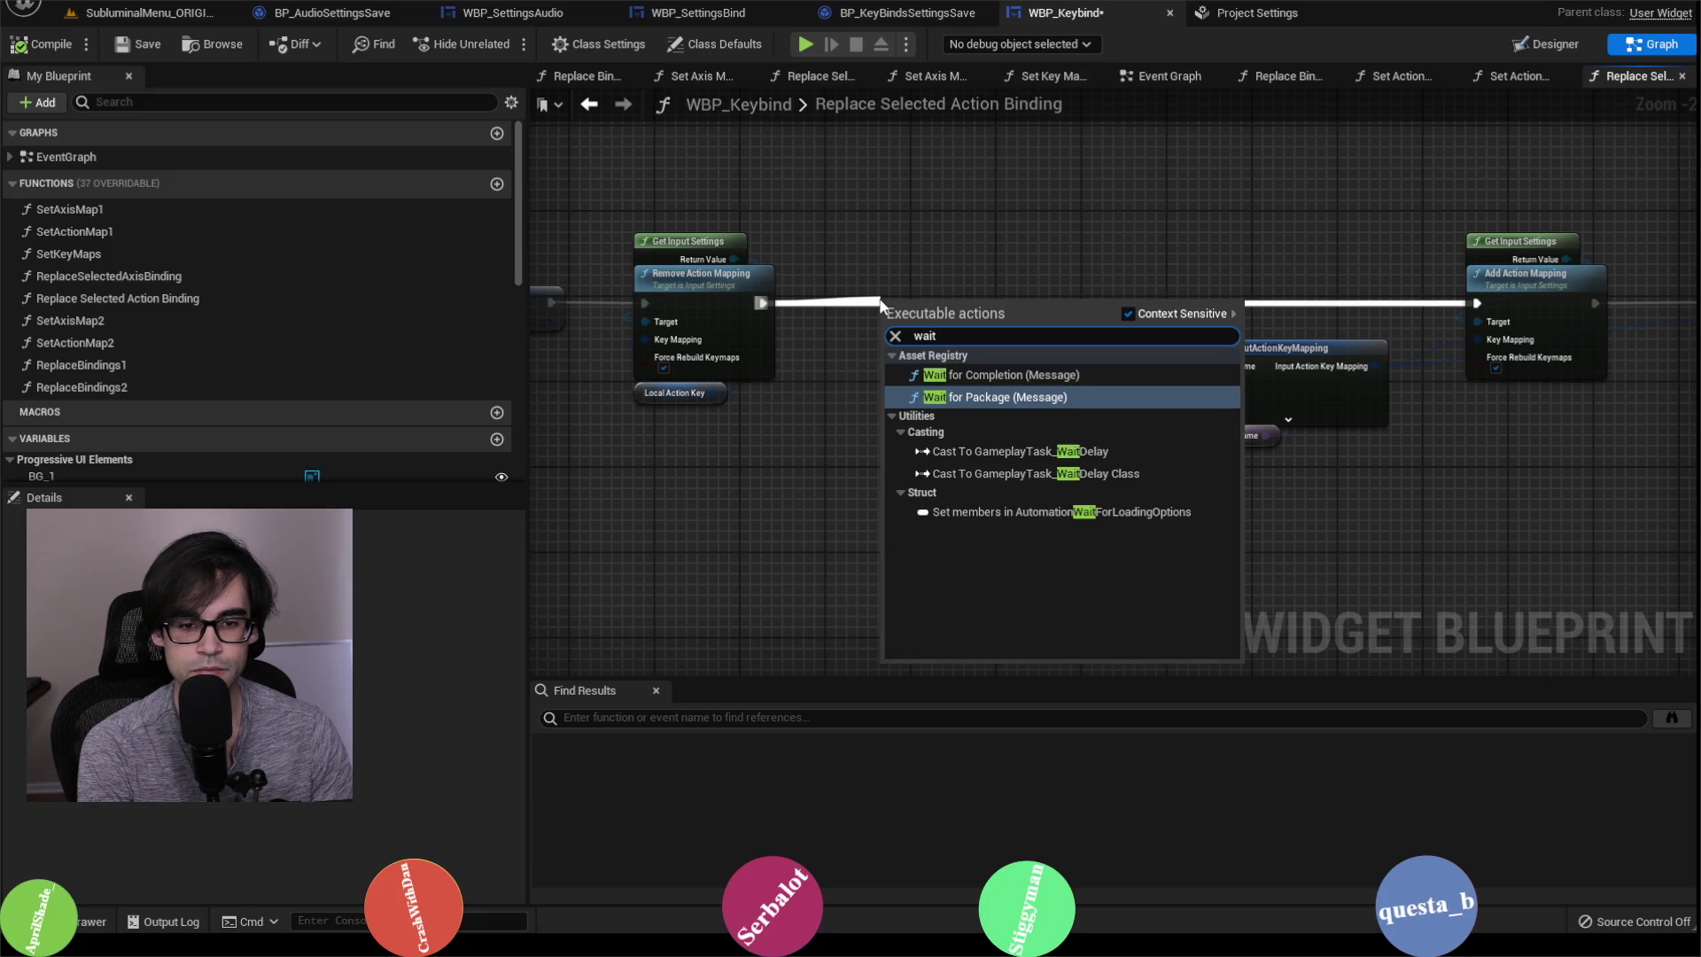
key(BackSpace)
key(BackSpace)
key(BackSpace)
text(delay)
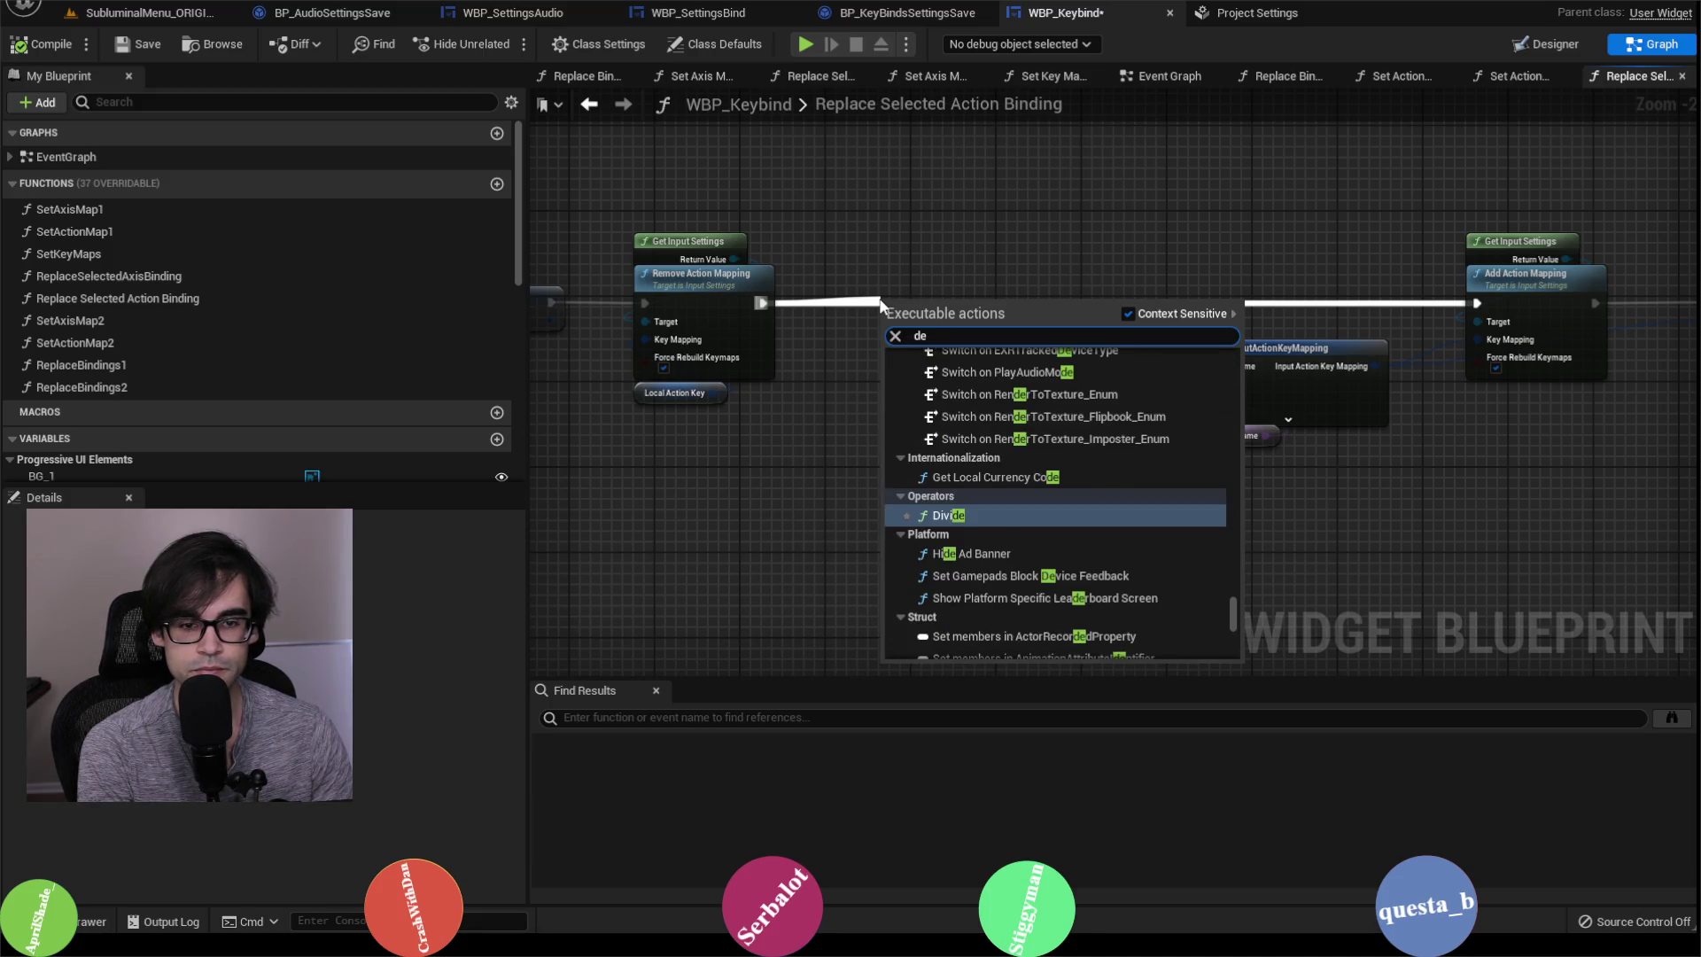
click(976, 244)
Step: Save WBP_Keybind and review the Break InputChord and Make nodes before opening Replace Selected Axis Binding
drag(736, 160, 1302, 256)
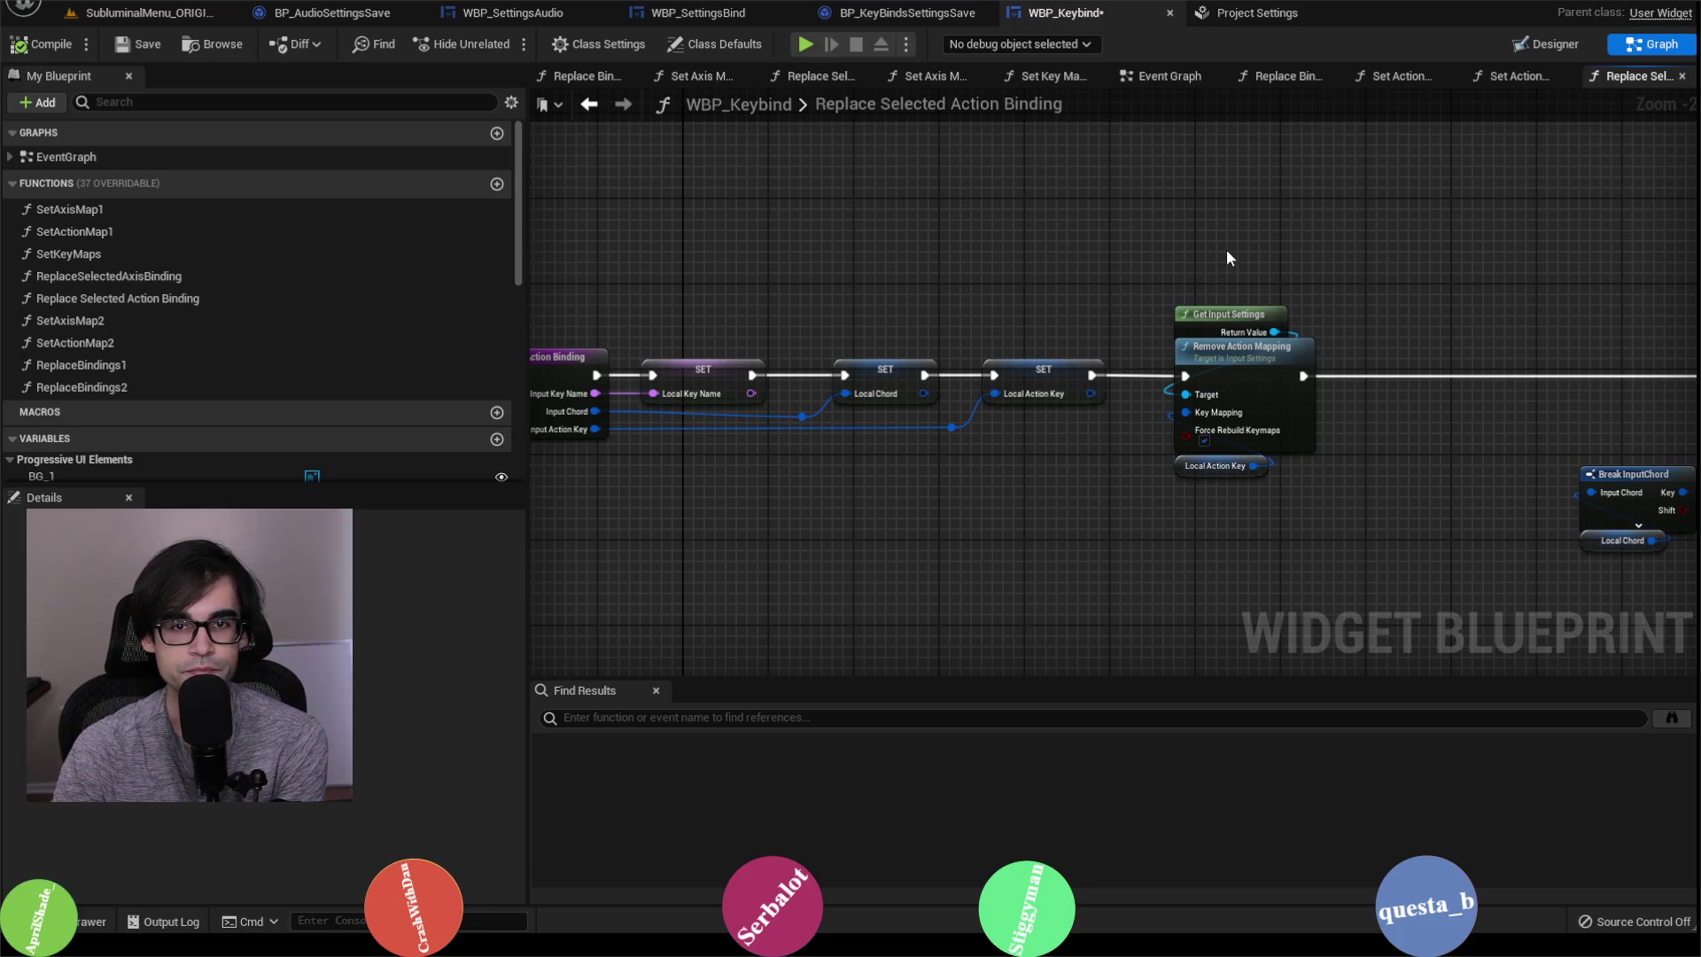
click(138, 44)
drag(1464, 295, 868, 281)
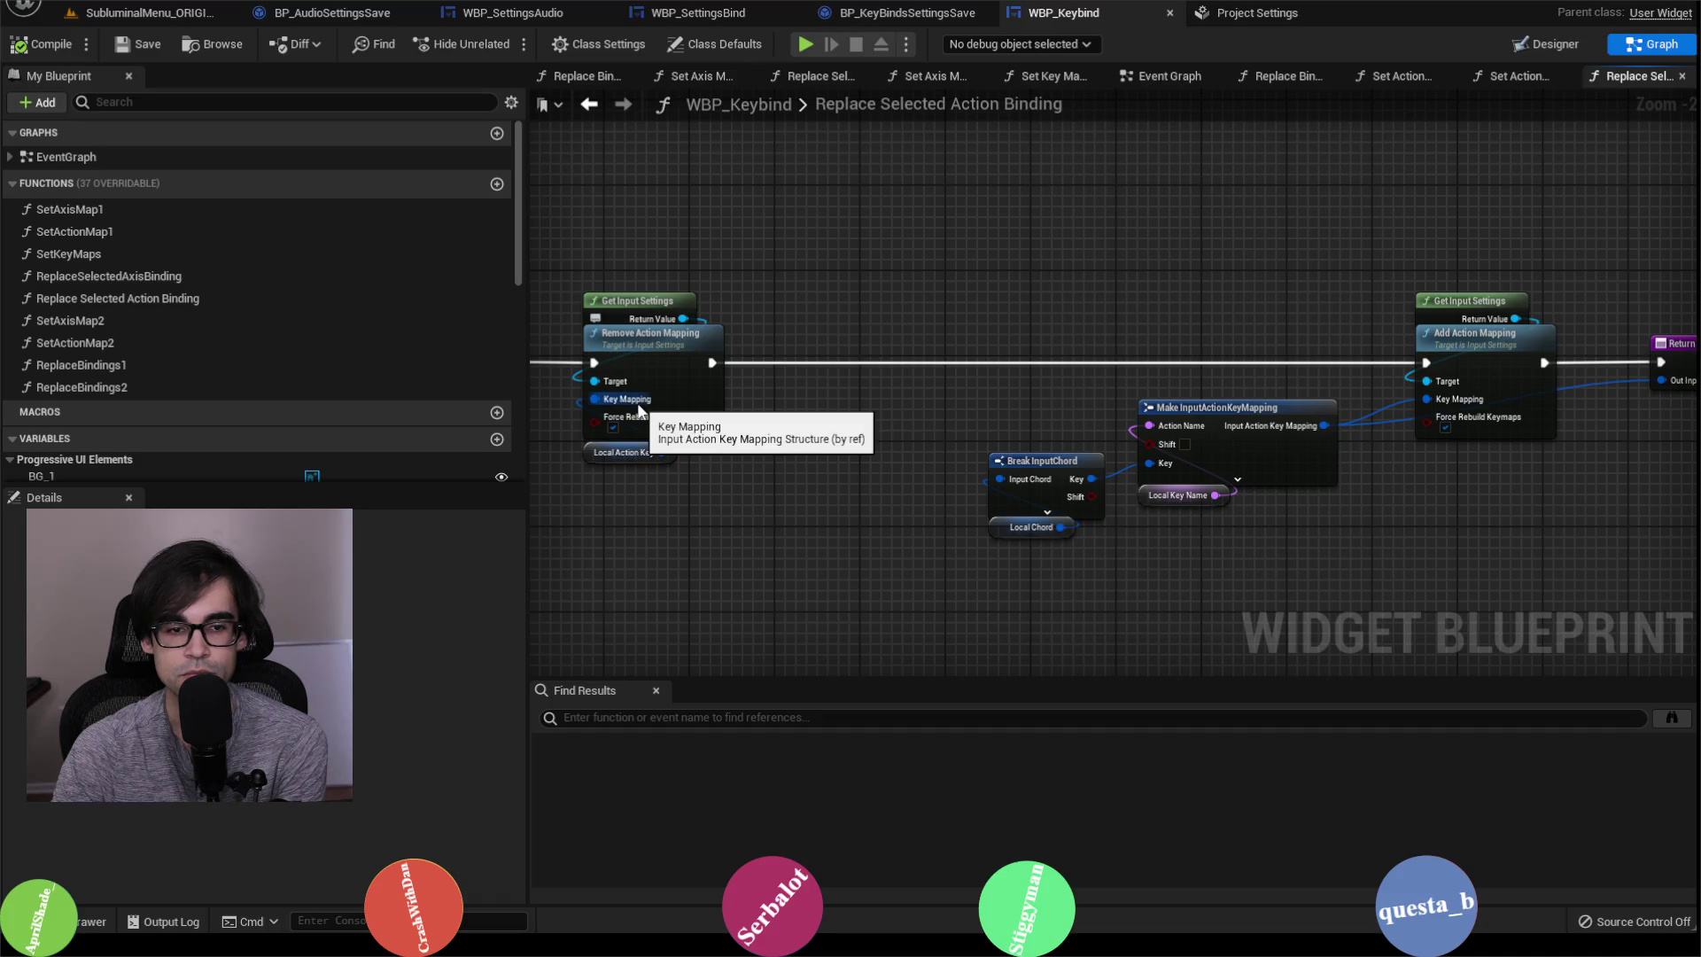
scroll(880, 385, up, 2)
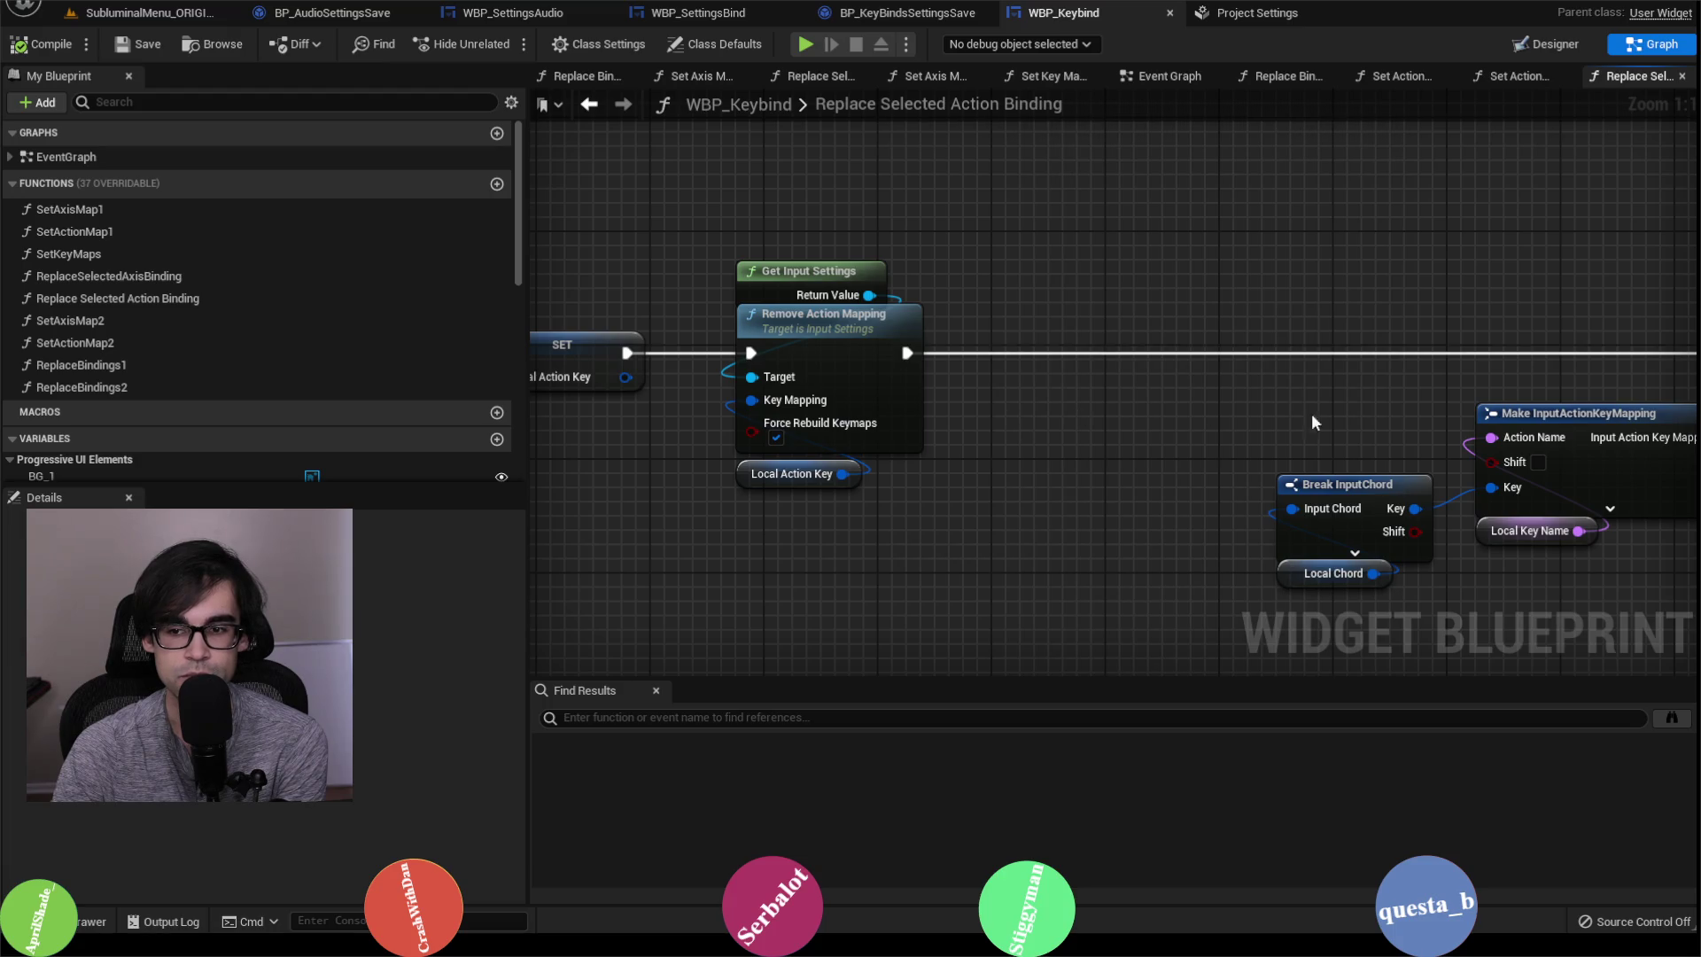
drag(1291, 411, 1036, 388)
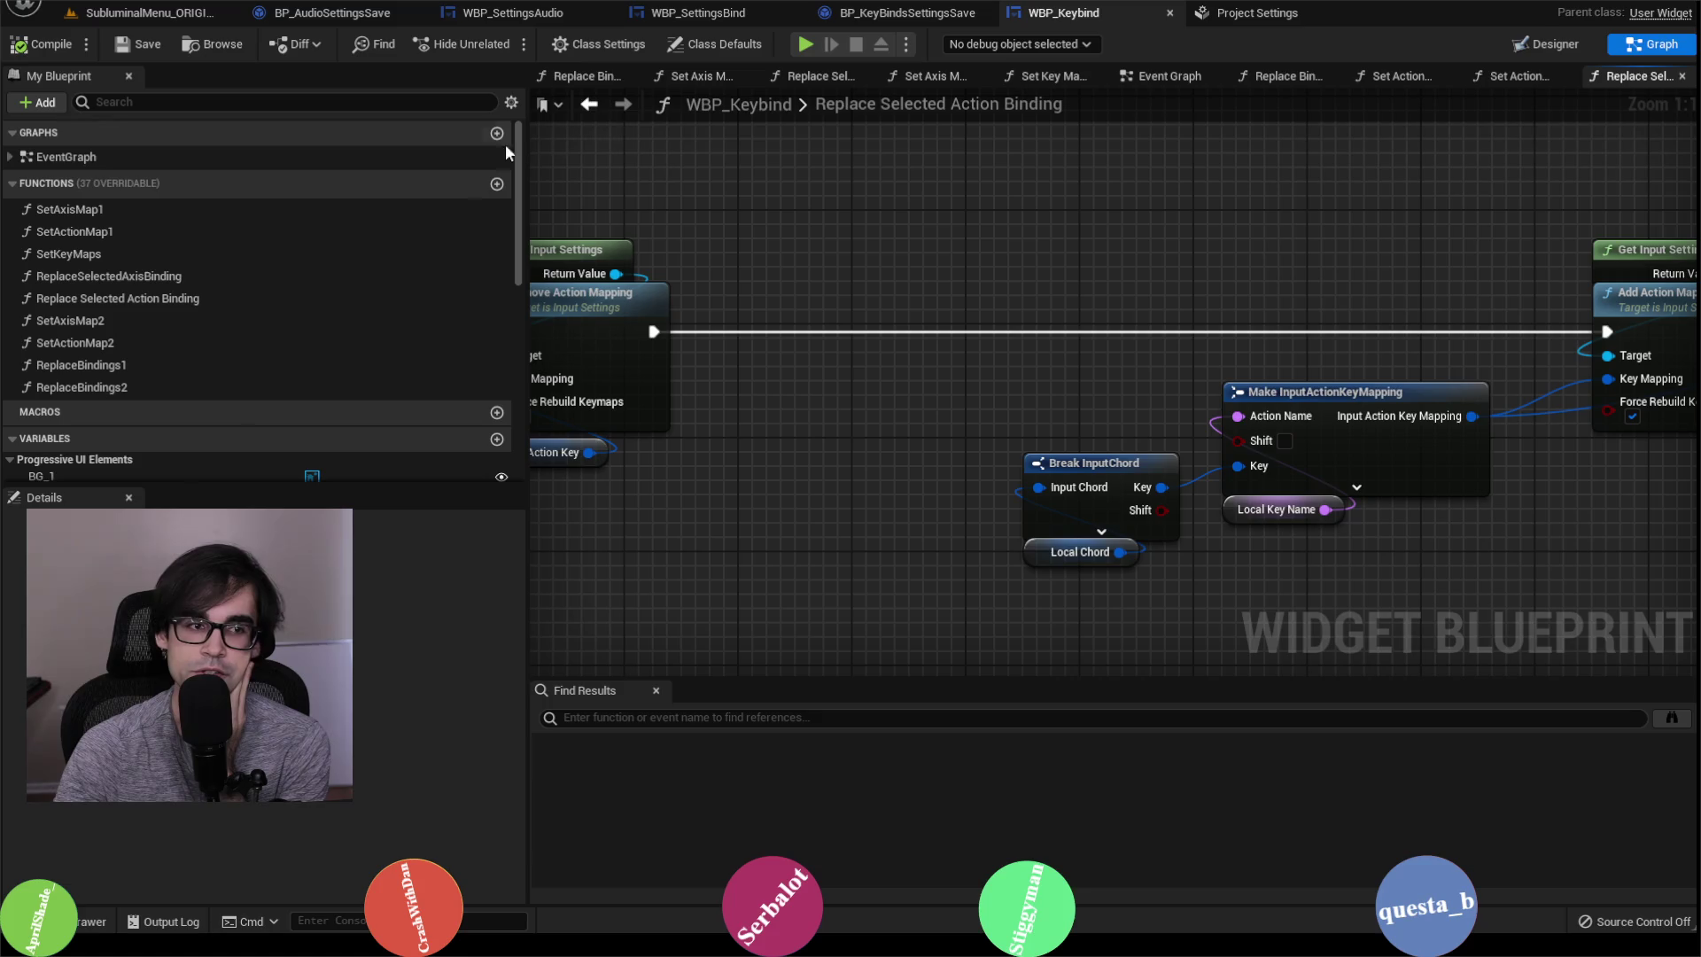
double_click(177, 276)
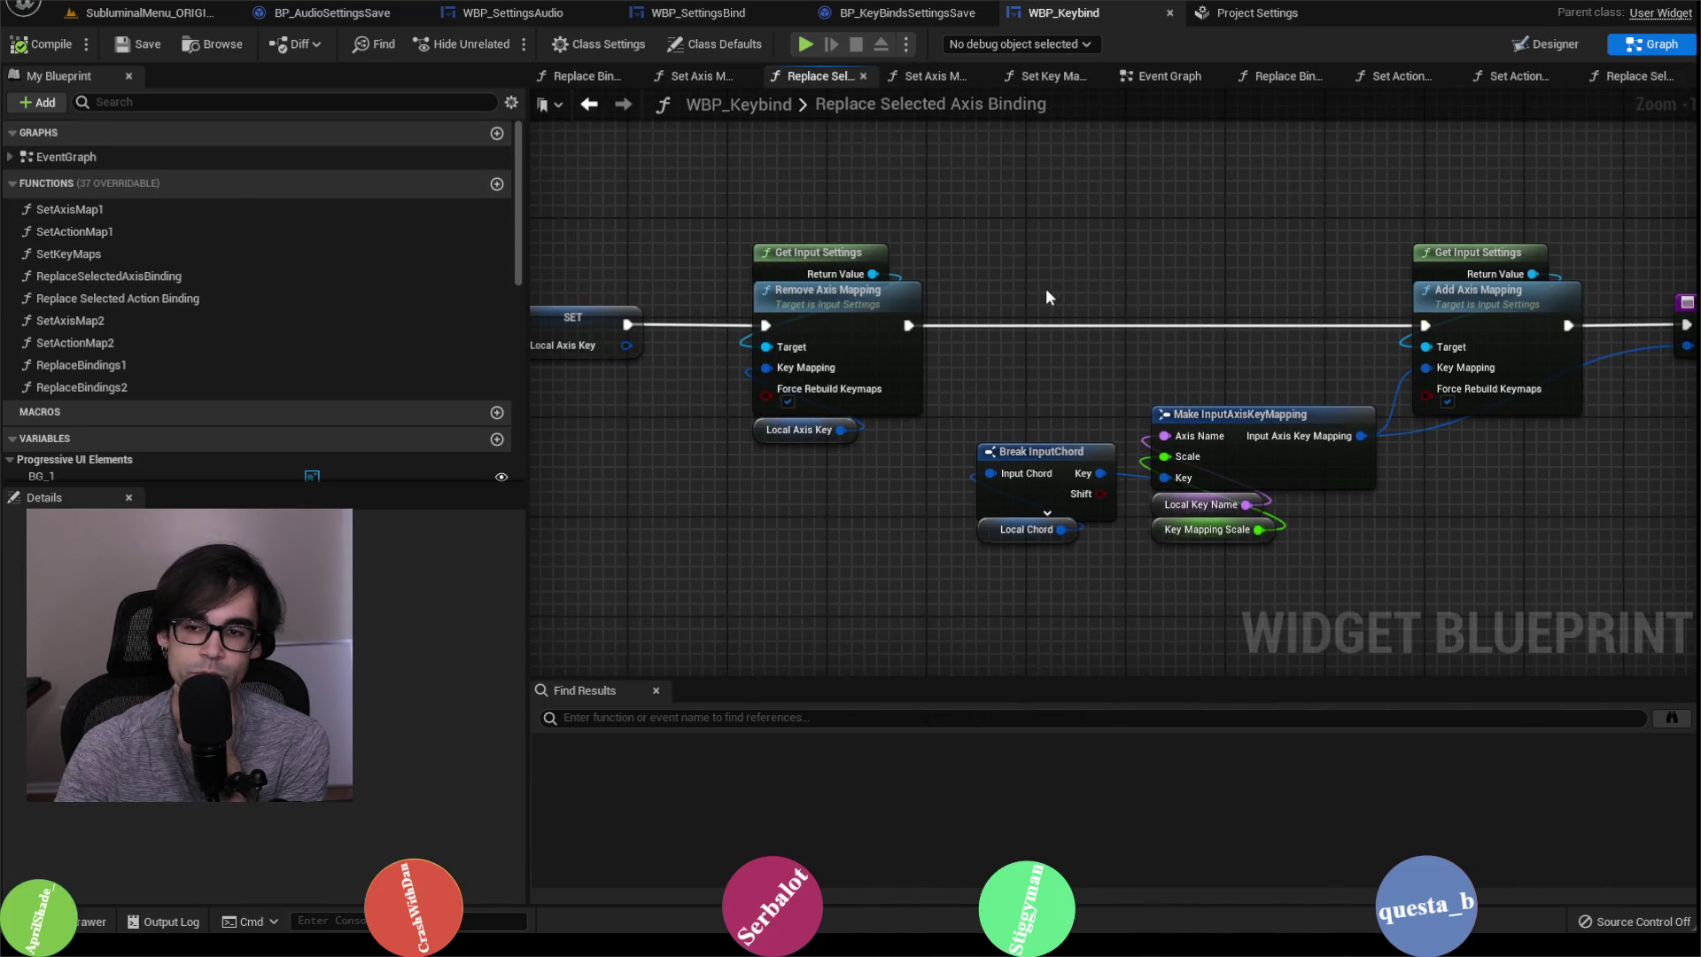
Step: Compare Replace Selected Action Binding with Replace Selected Axis Binding, panning to Break InputChord
click(193, 300)
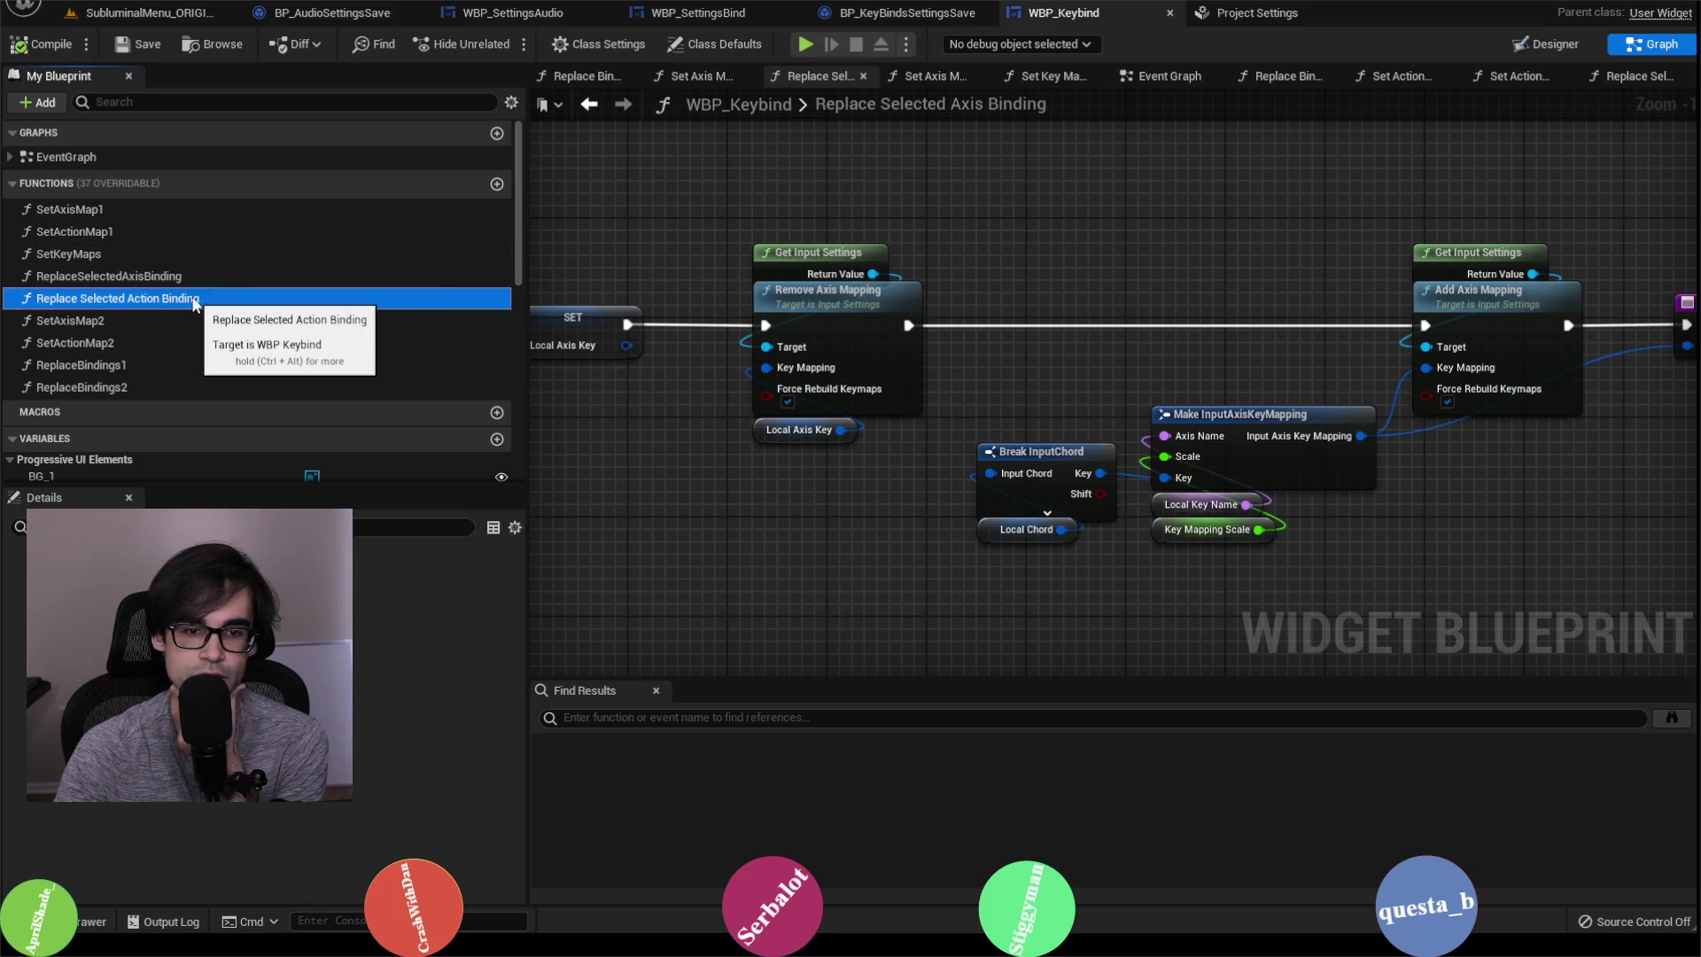
double_click(193, 299)
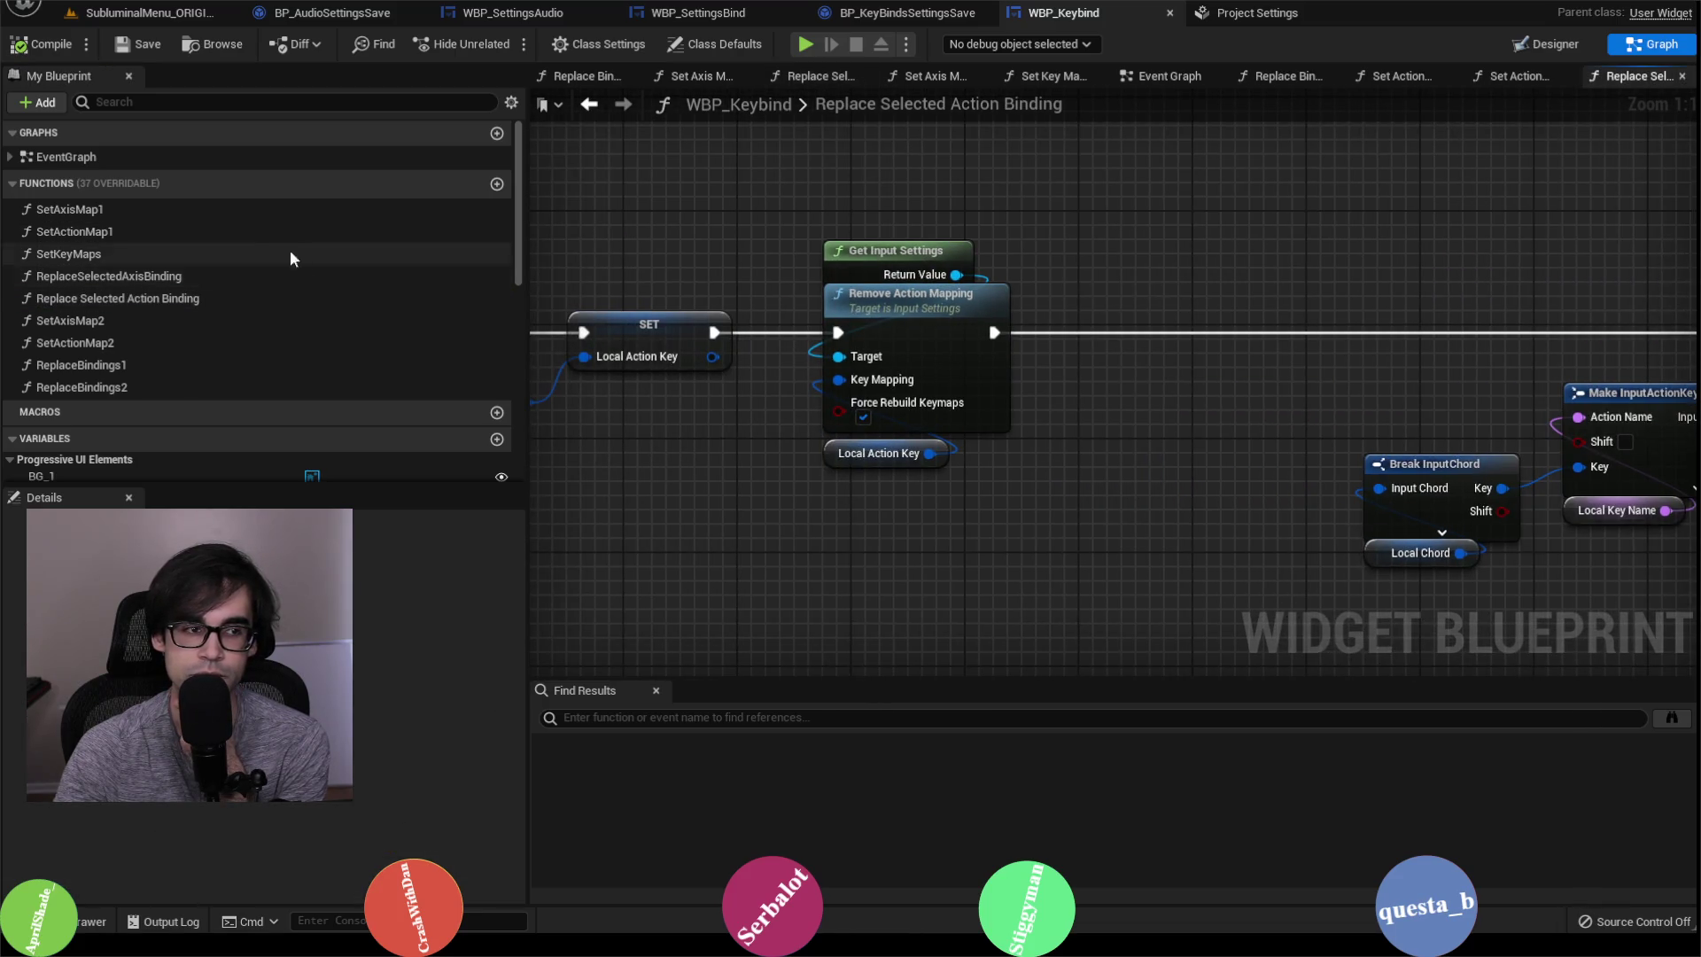
double_click(183, 276)
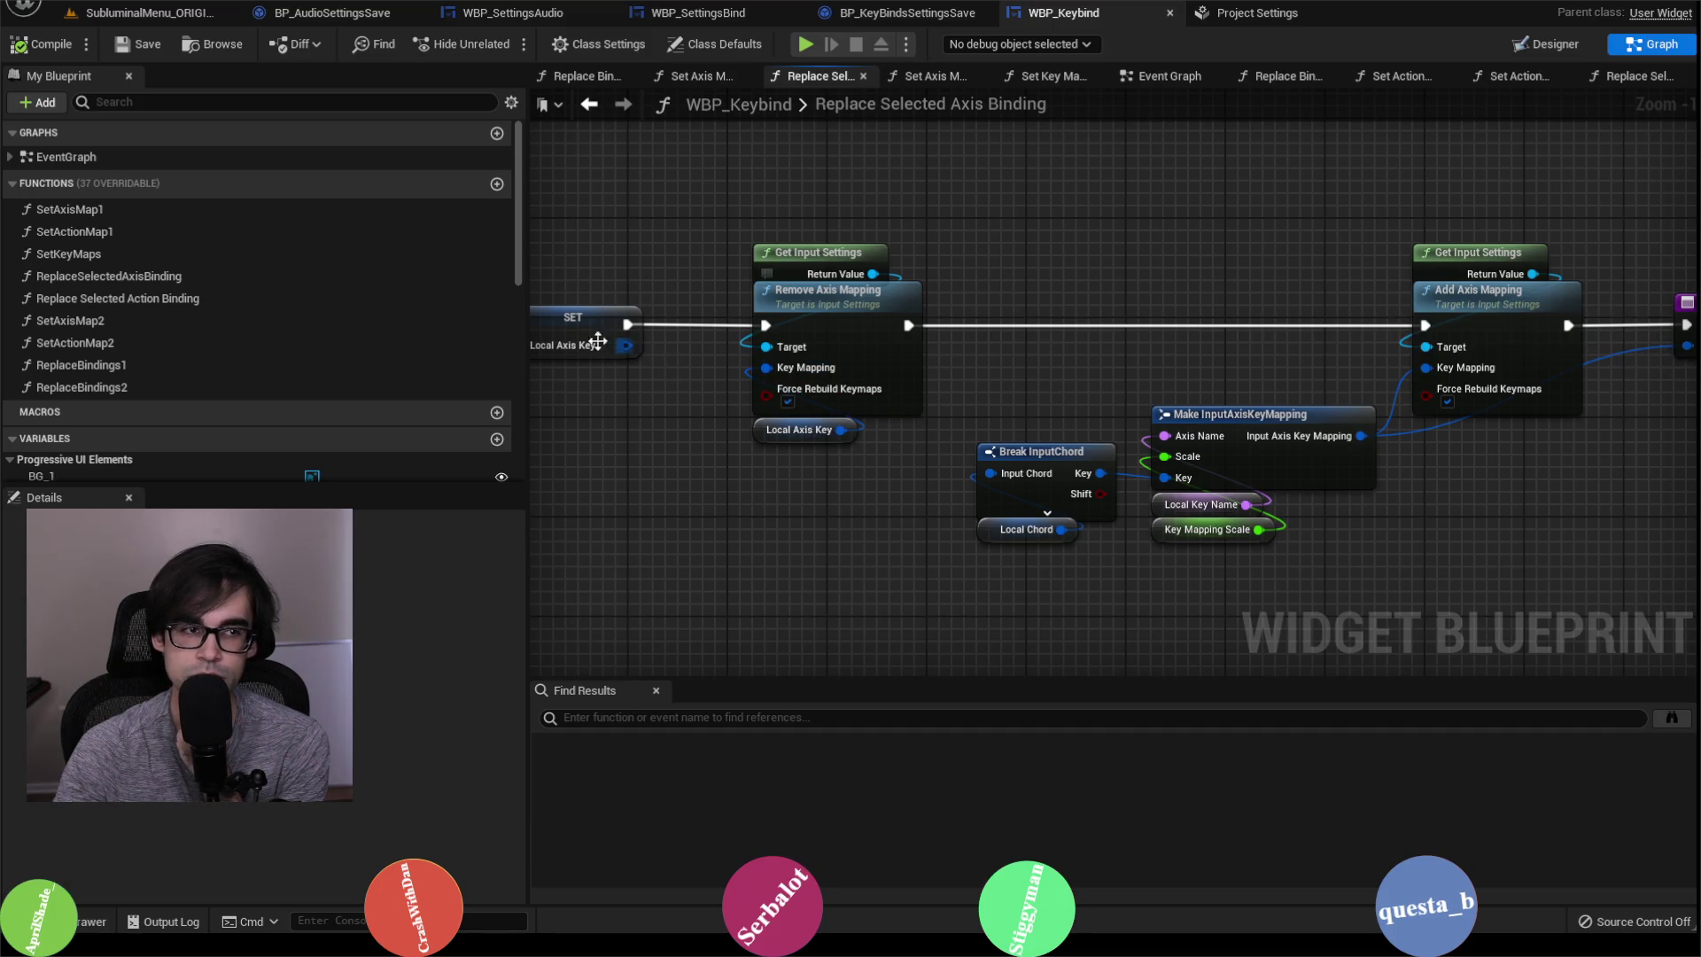
double_click(172, 297)
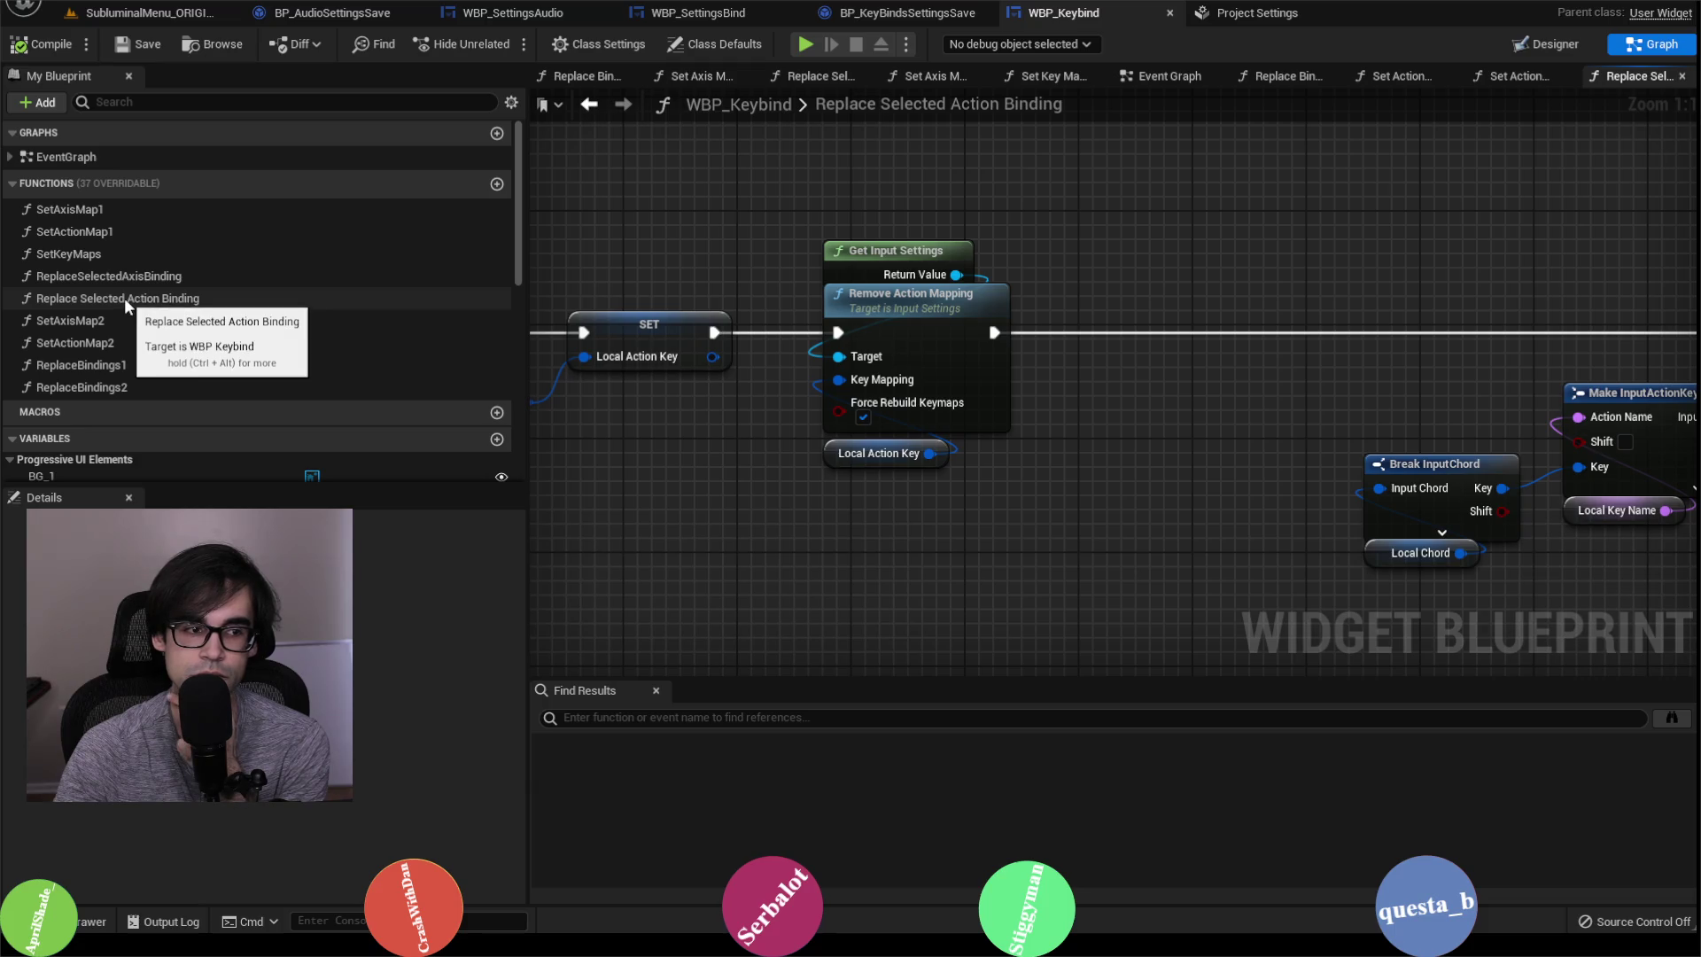
scroll(886, 337, down, 1)
scroll(599, 281, up, 1)
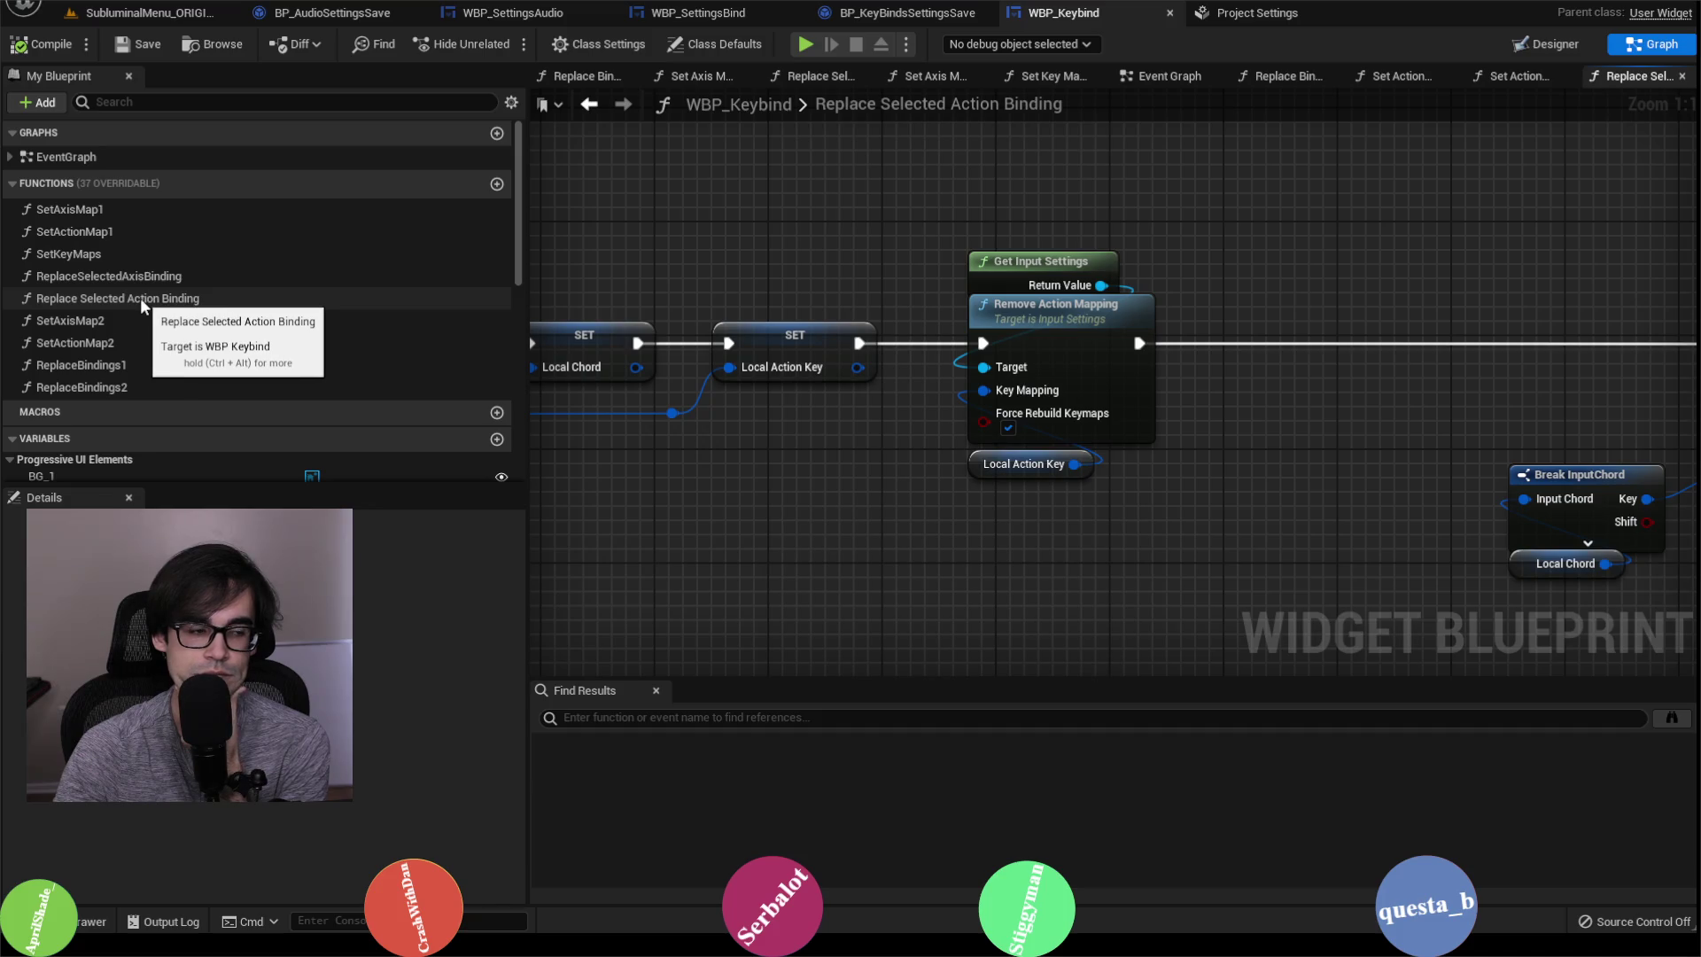
scroll(796, 307, down, 2)
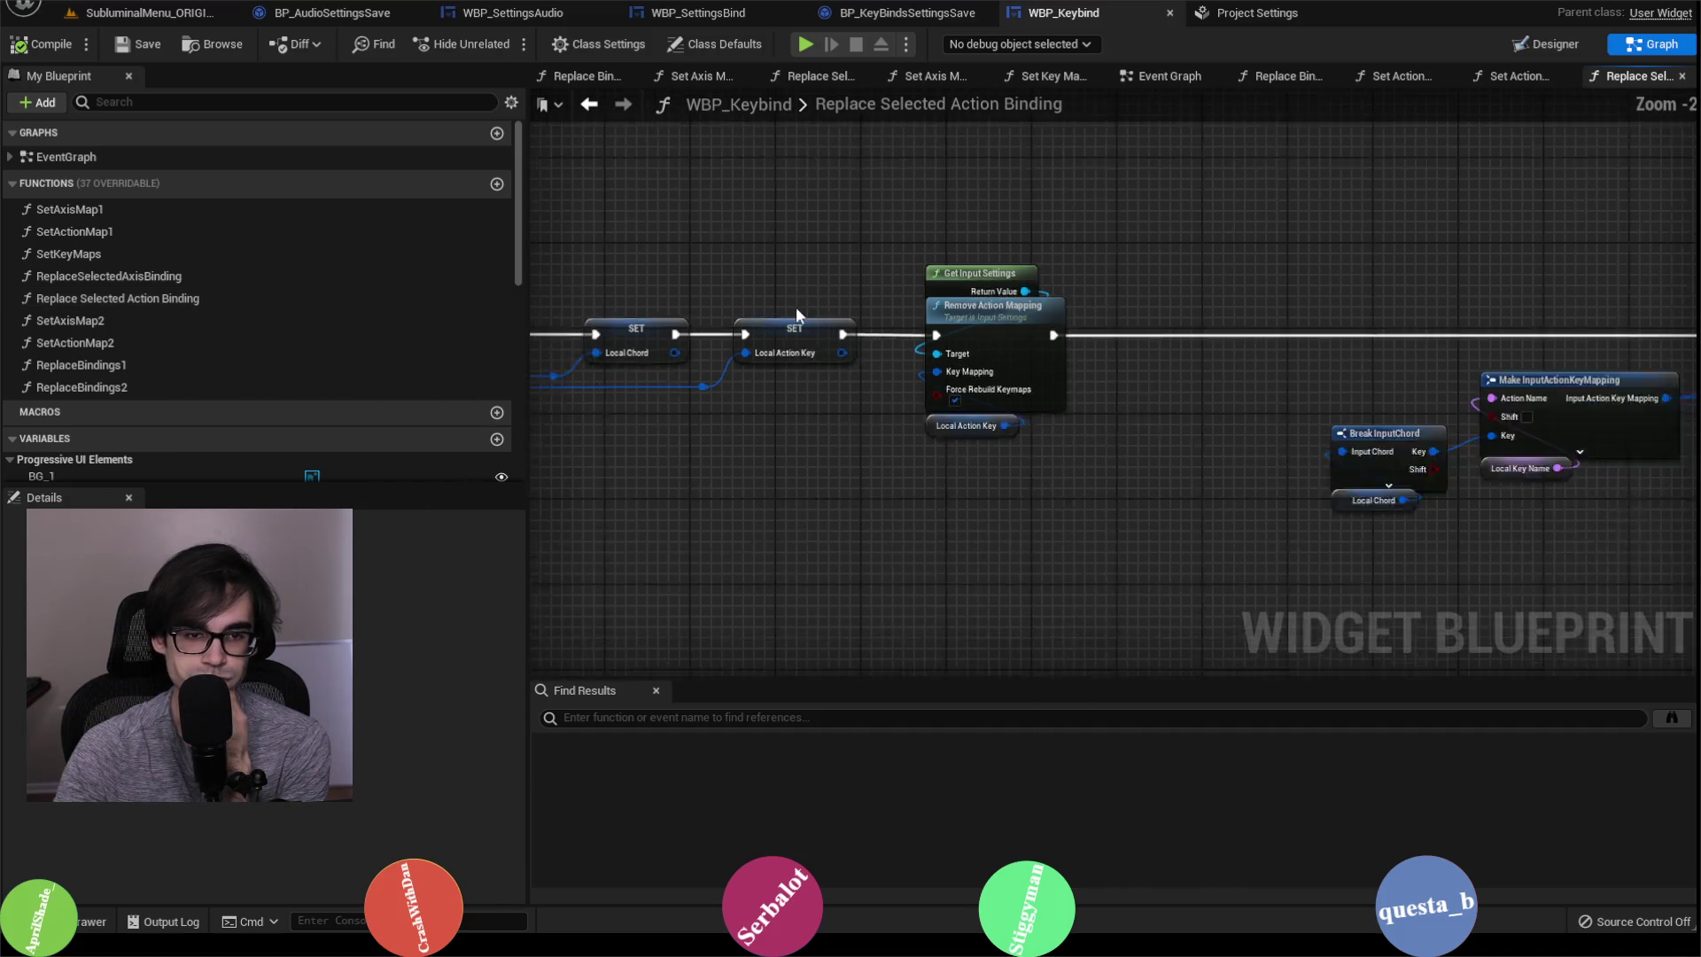
scroll(1063, 310, up, 2)
mouse_move(1008, 264)
mouse_down()
mouse_move(882, 283)
mouse_move(822, 263)
mouse_up()
scroll(880, 279, up, 1)
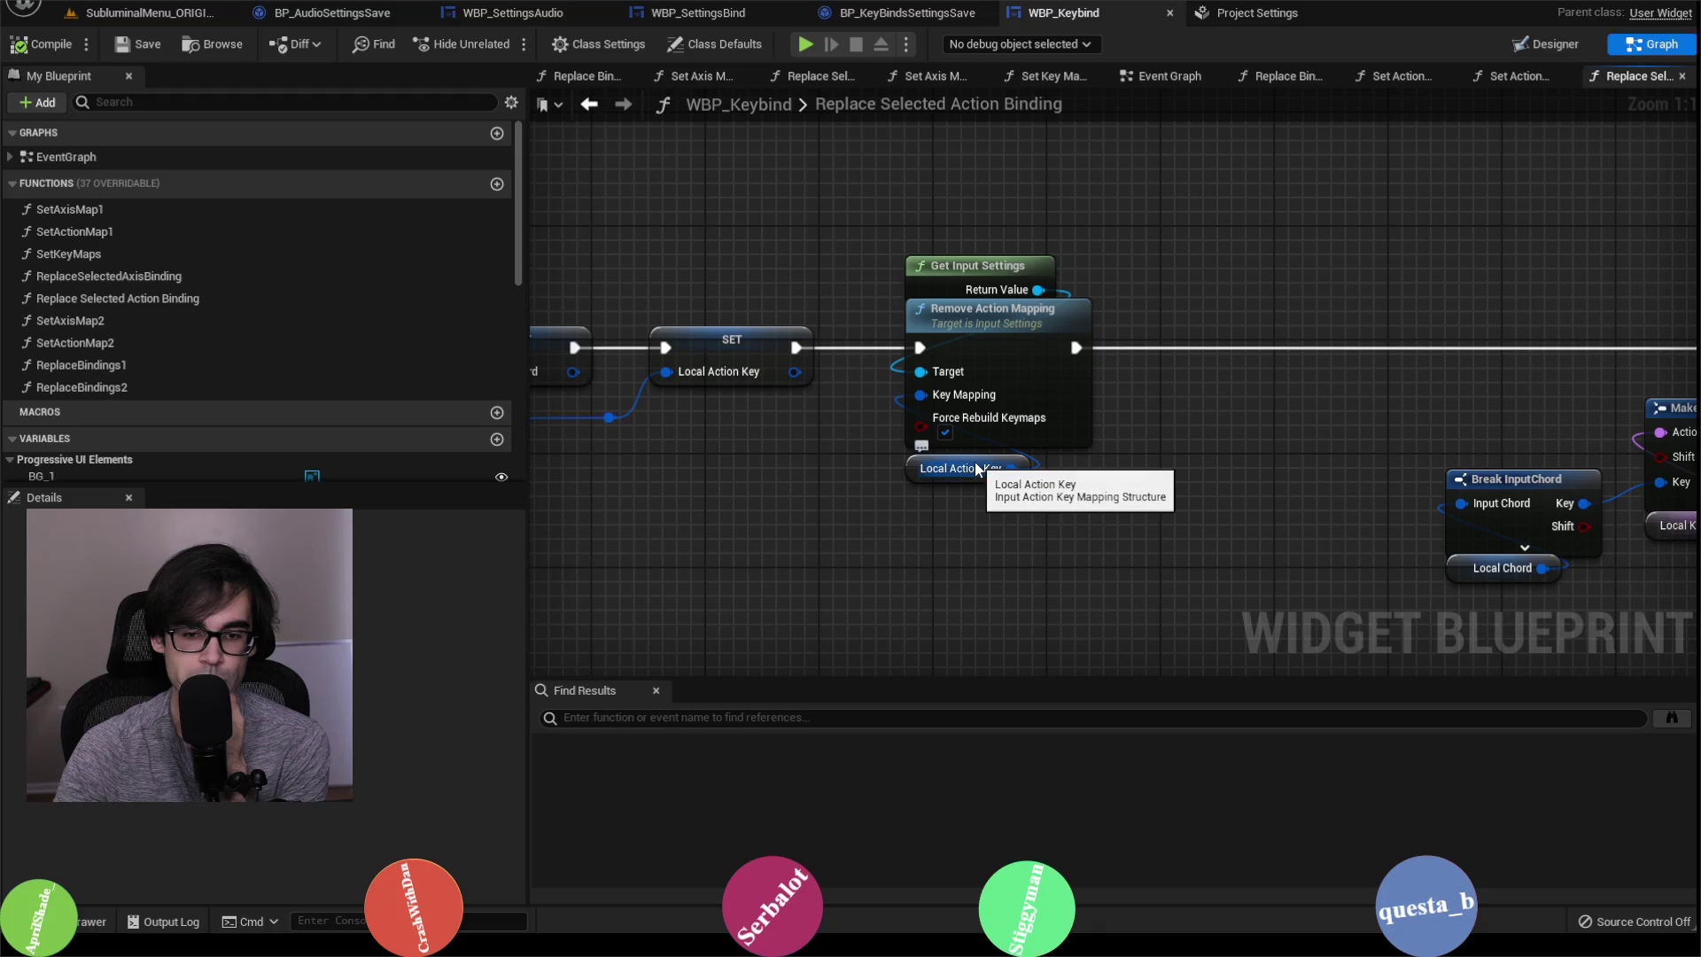
Step: Untick Force Rebuild Keymaps on Remove Action Mapping and save WBP_Keybind
click(915, 466)
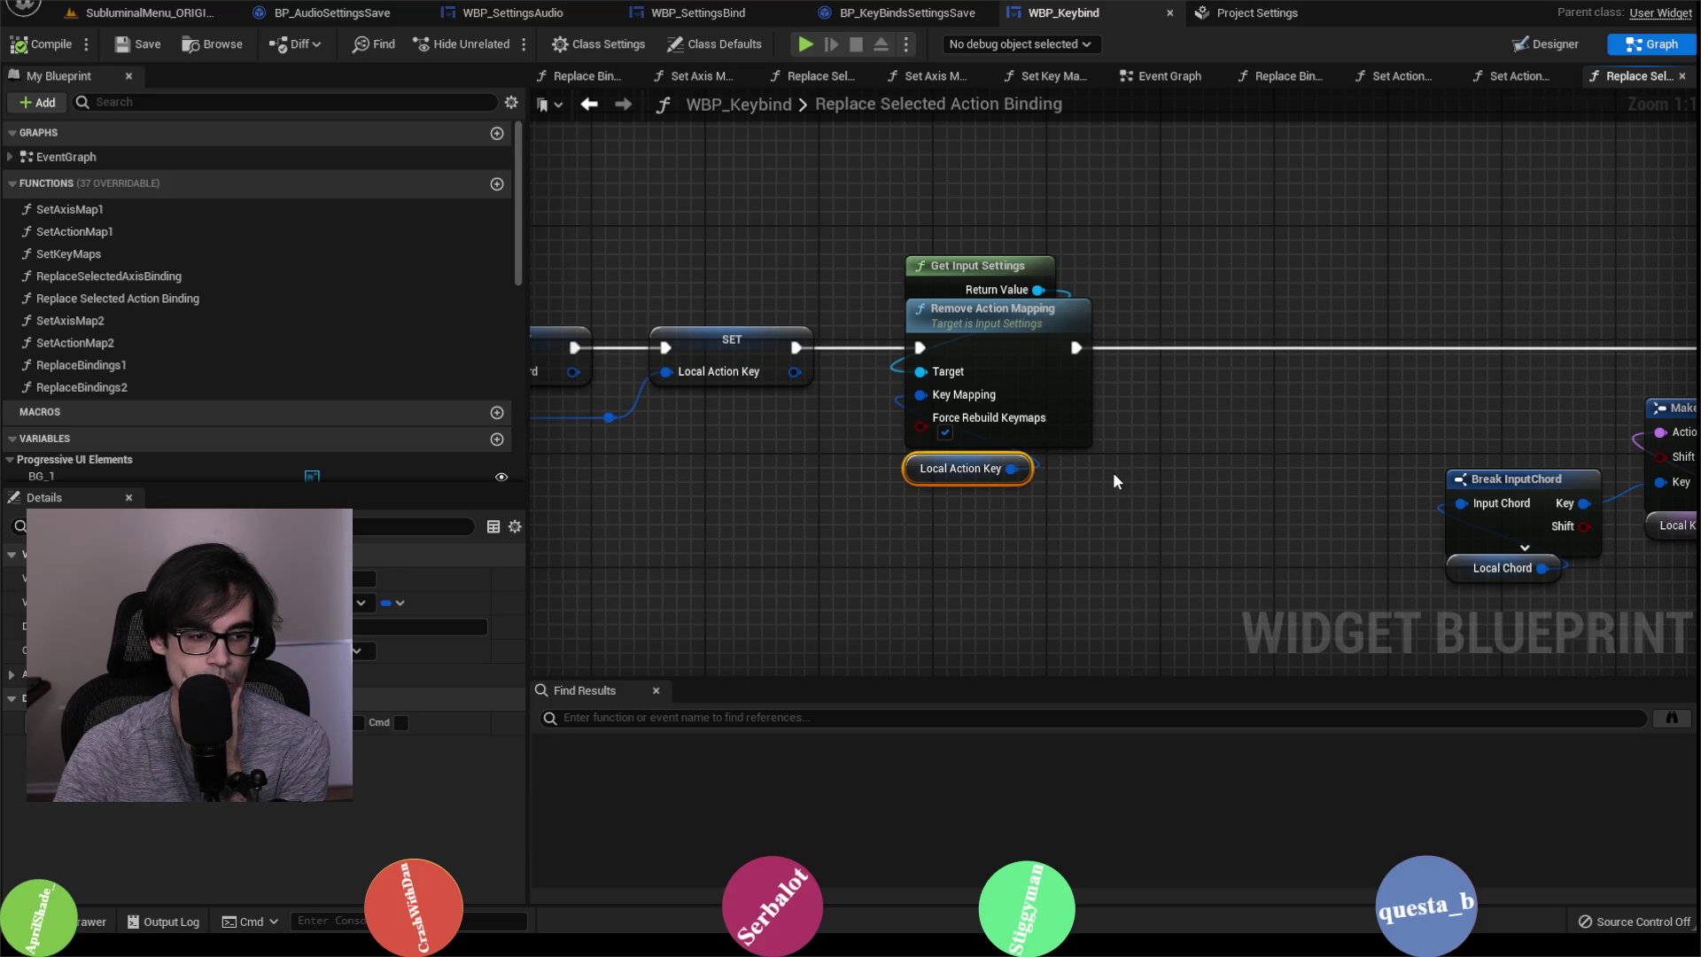
mouse_move(1112, 471)
mouse_down()
mouse_move(1061, 414)
mouse_move(1337, 425)
mouse_up()
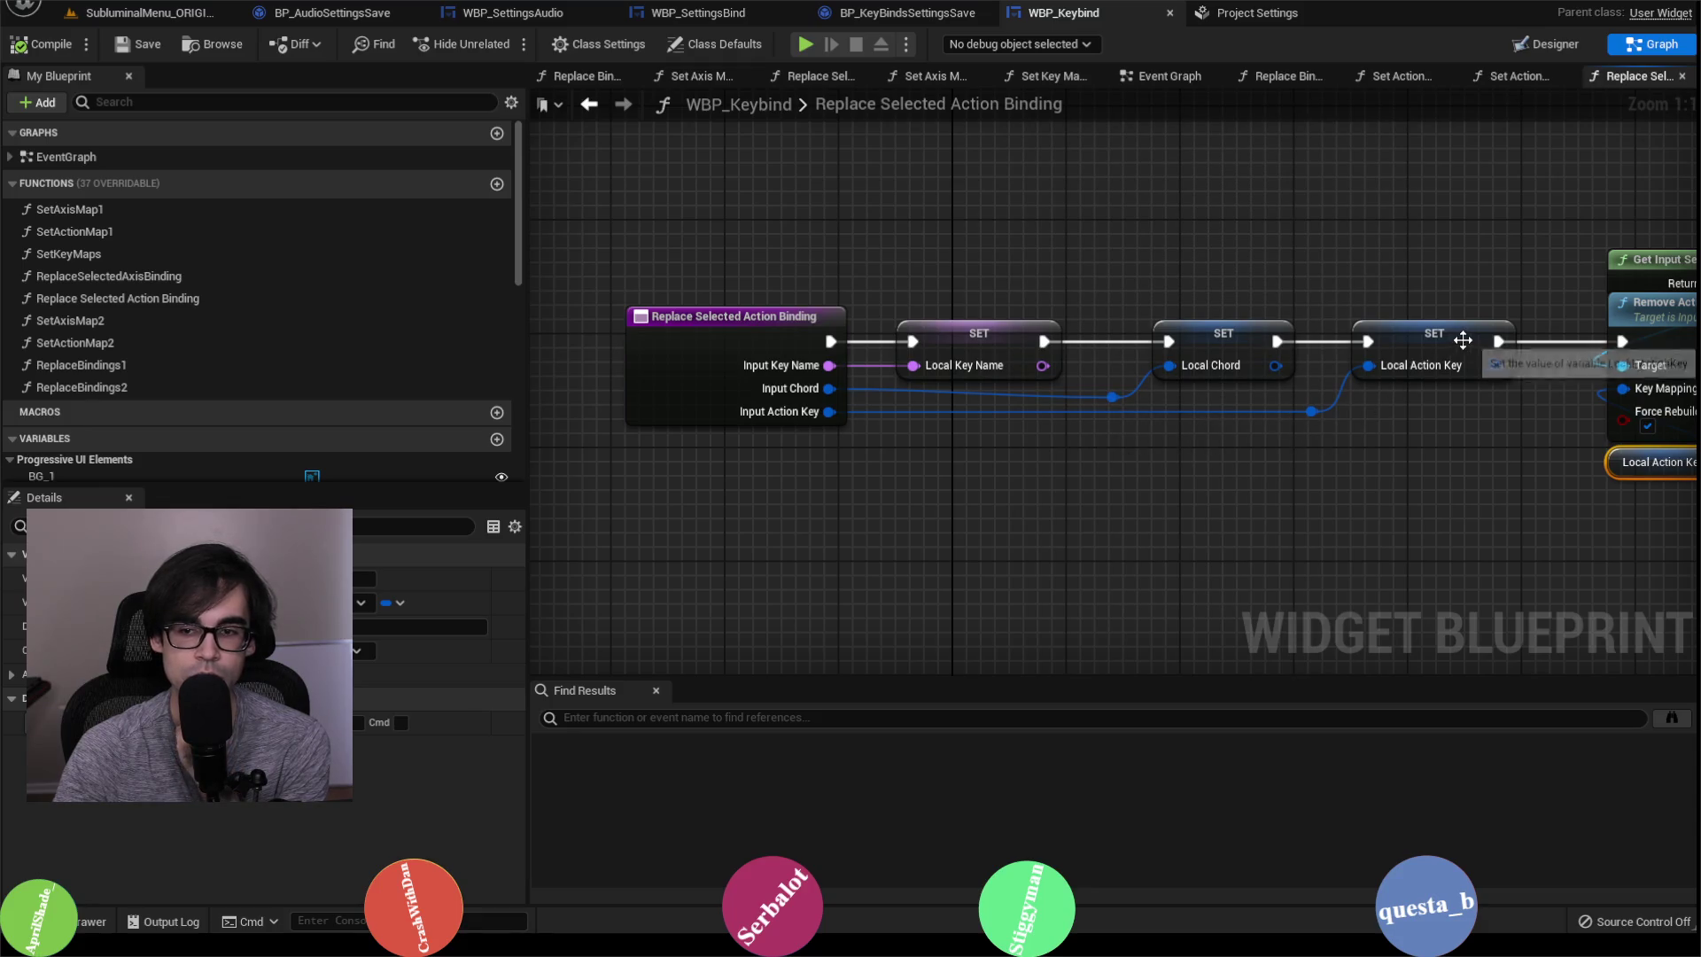
drag(1385, 267, 1008, 264)
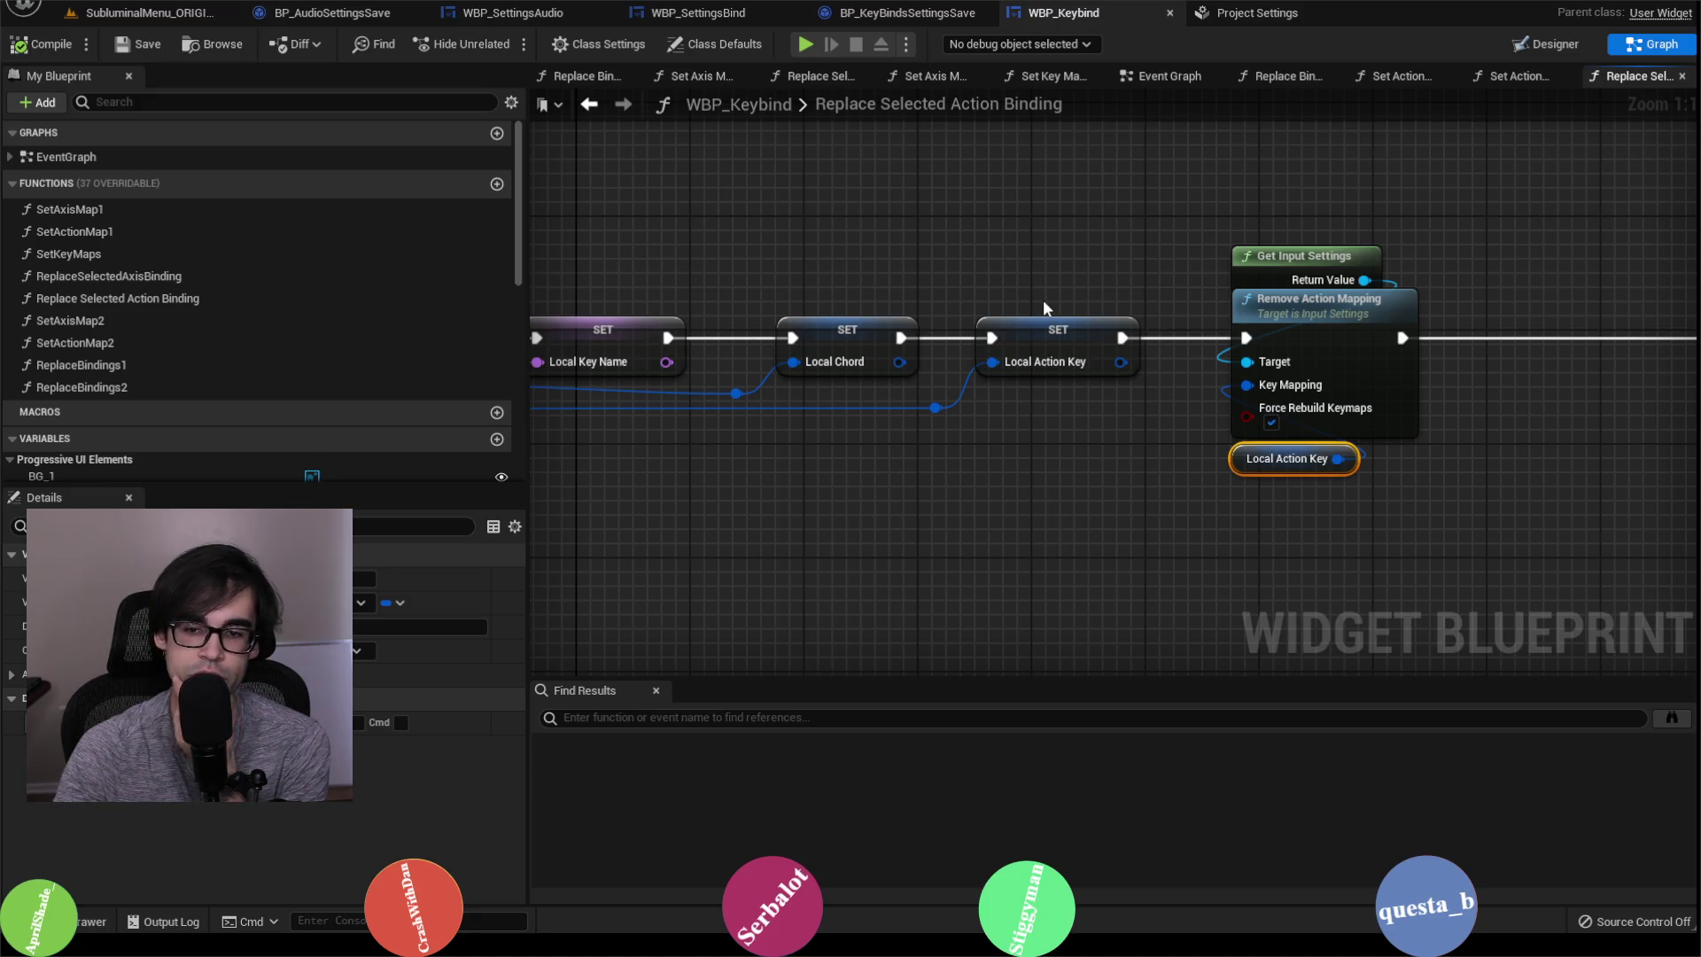
drag(1038, 301, 728, 283)
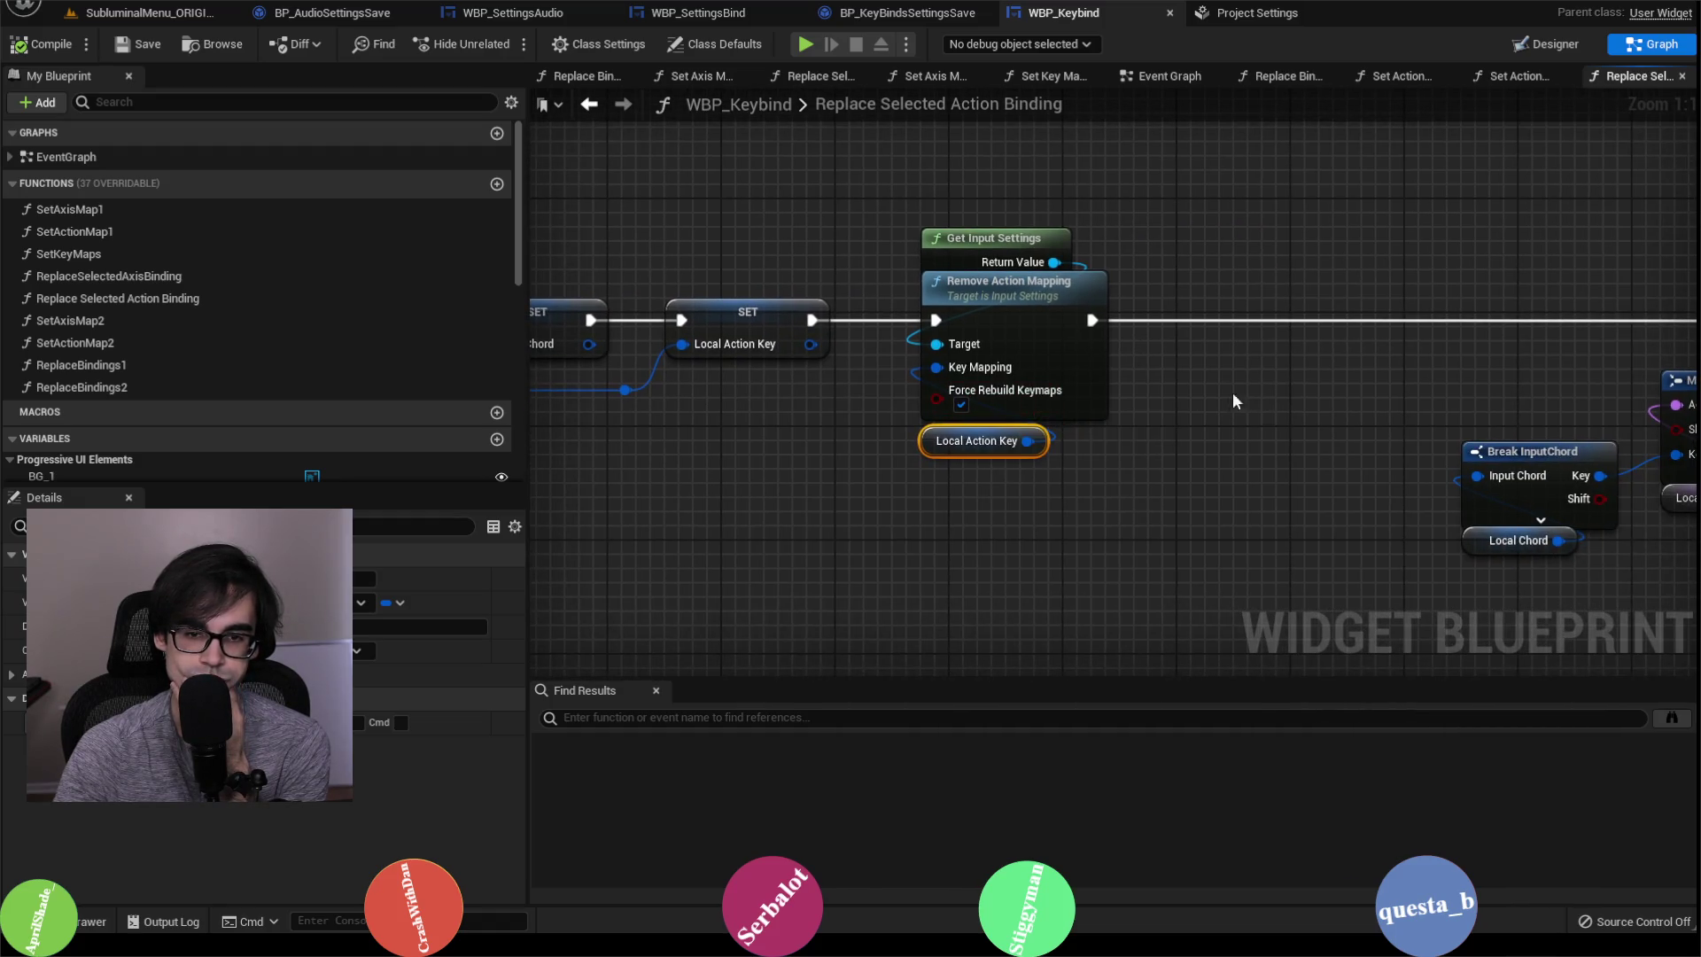
click(962, 406)
mouse_move(1304, 367)
mouse_down()
mouse_move(1171, 371)
mouse_move(1182, 393)
mouse_move(684, 337)
mouse_up()
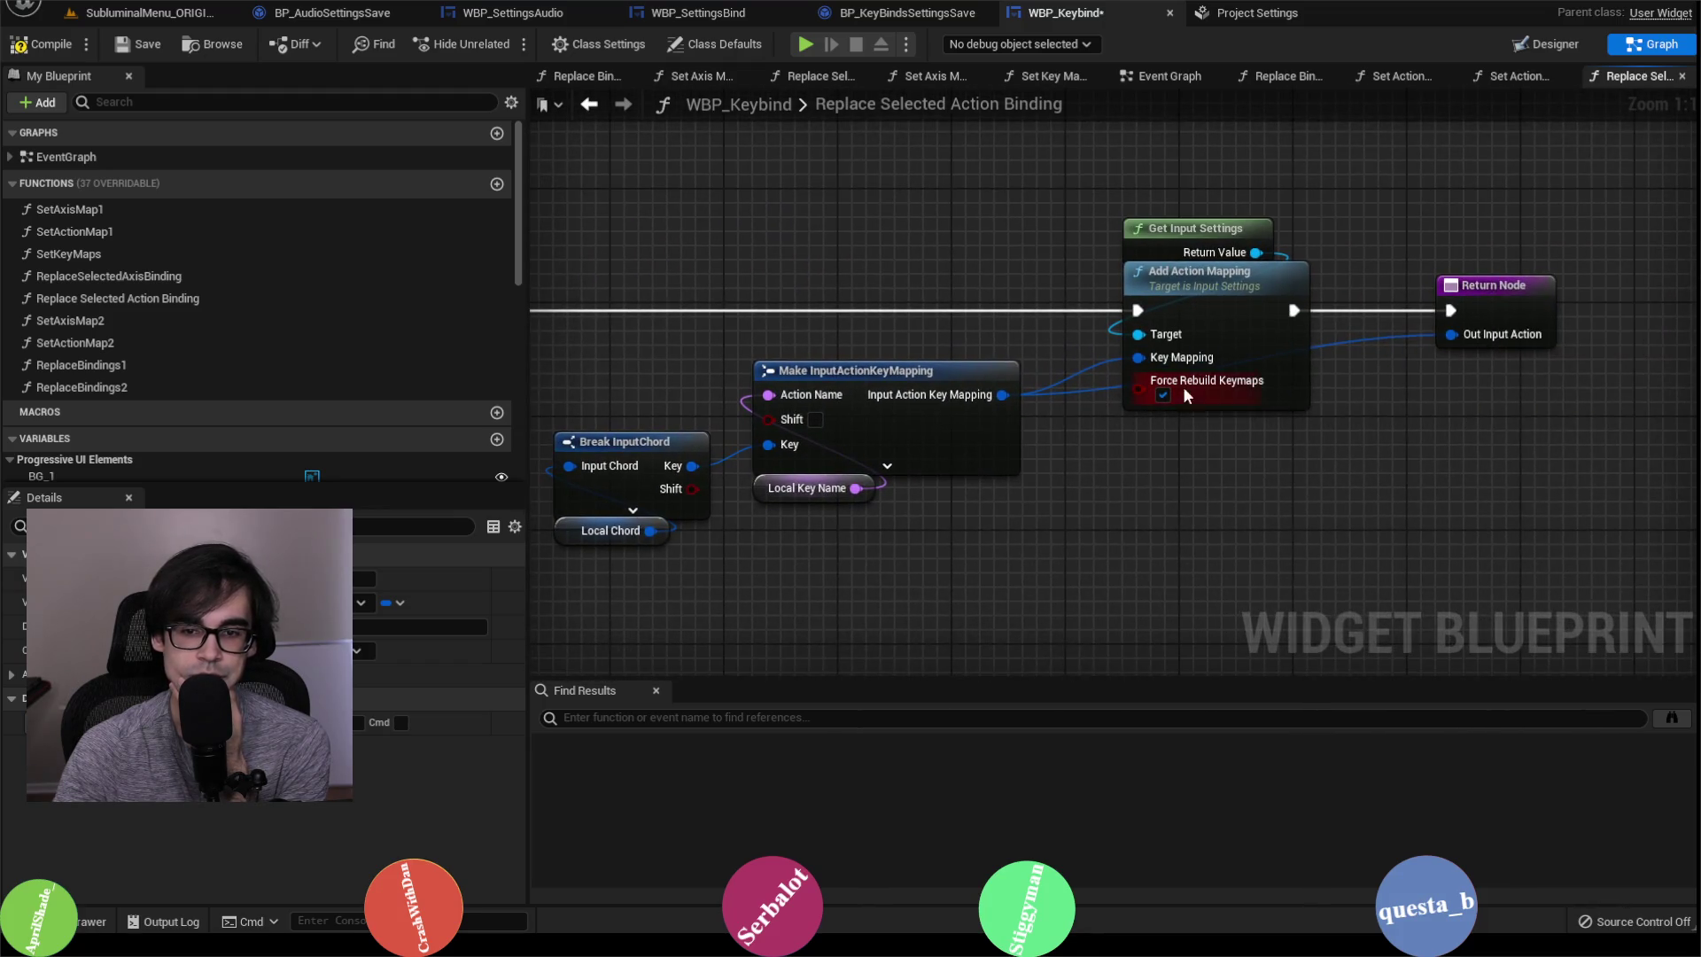
click(141, 44)
click(221, 12)
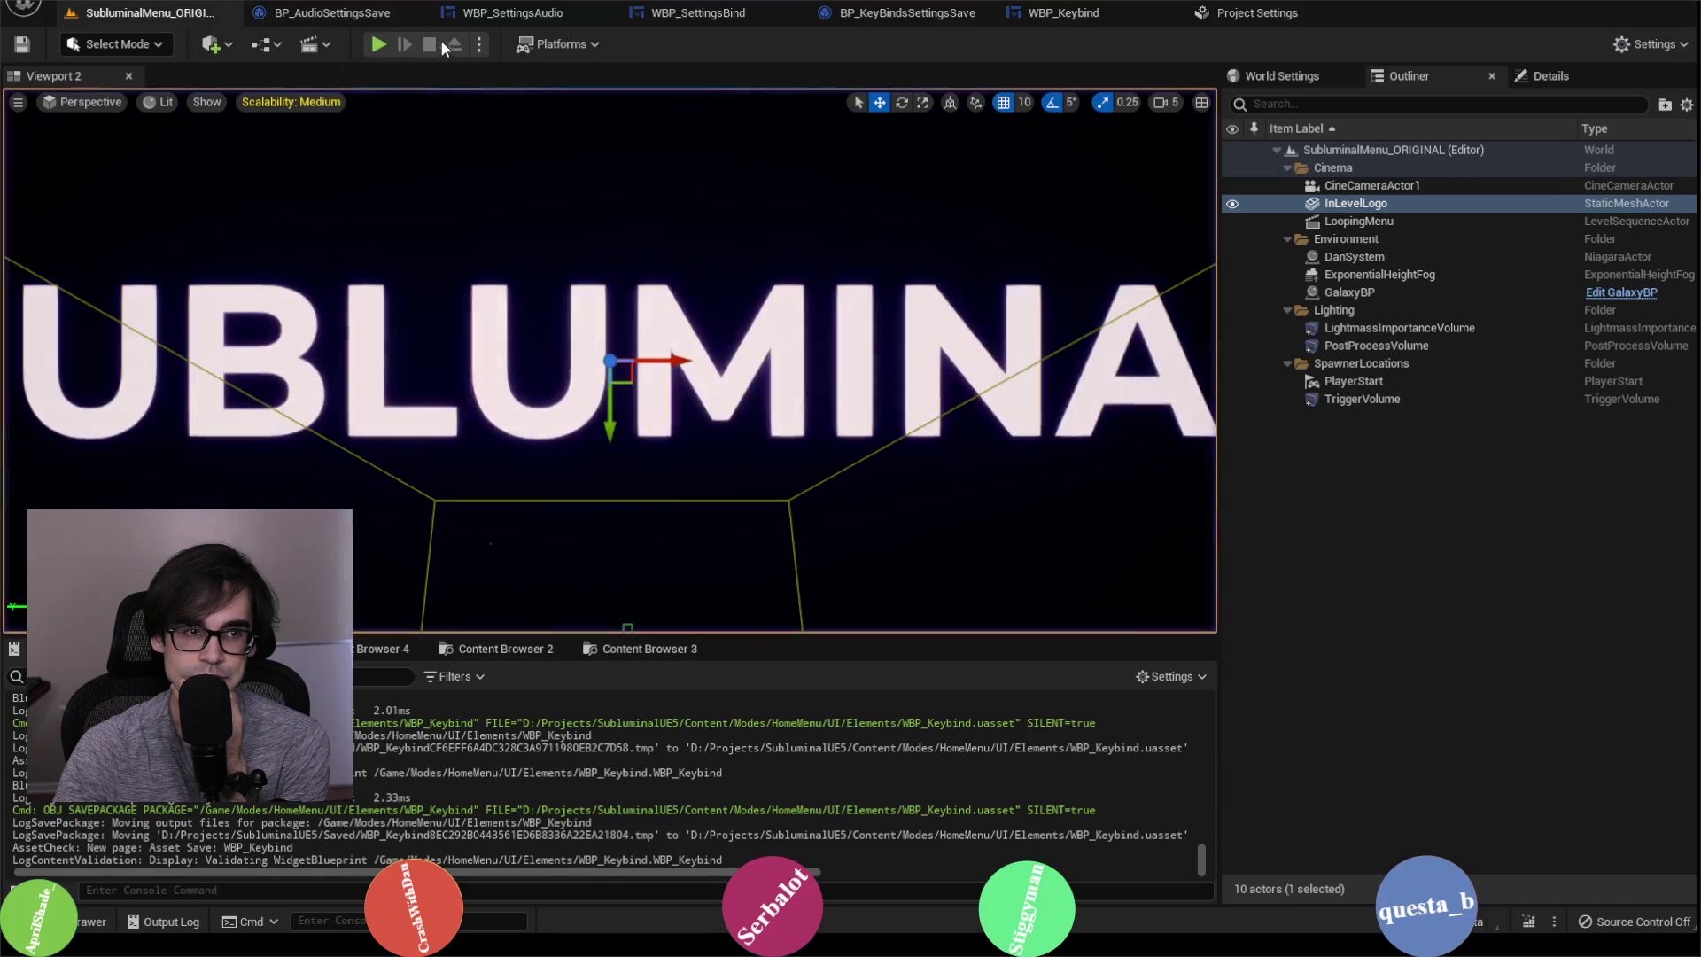
Step: Remove the H keyboard binding from SwitchCamera in the project input settings
key(alt+Tab)
key(alt+Tab)
click(1240, 13)
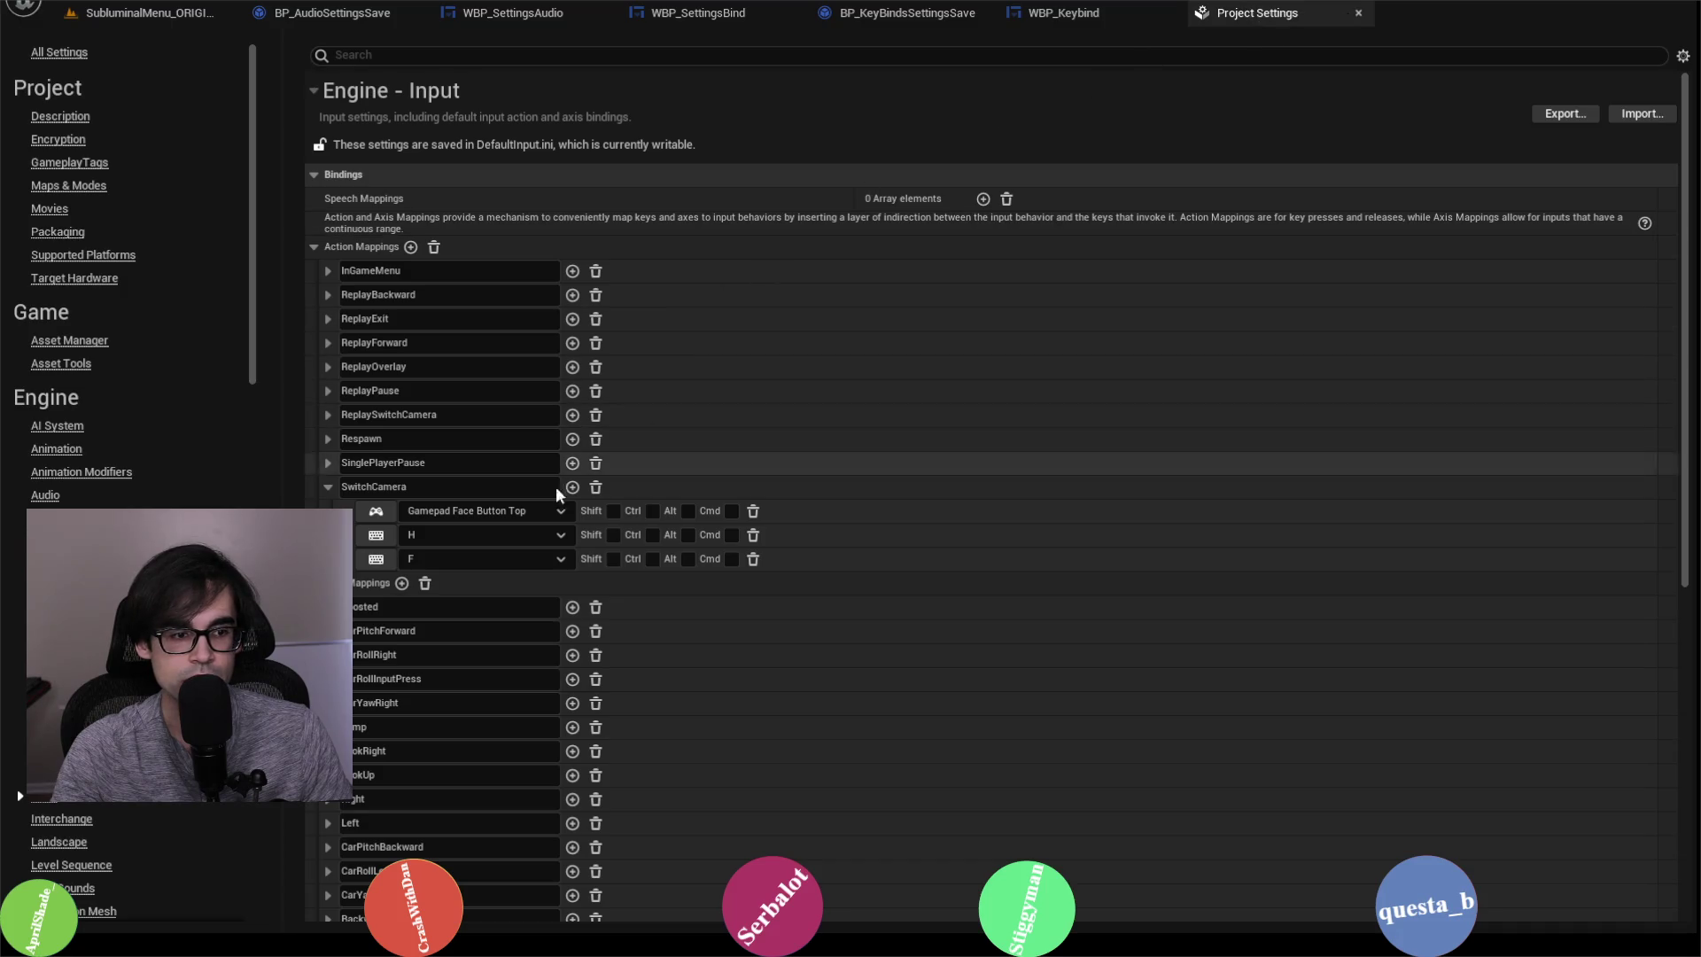
click(754, 535)
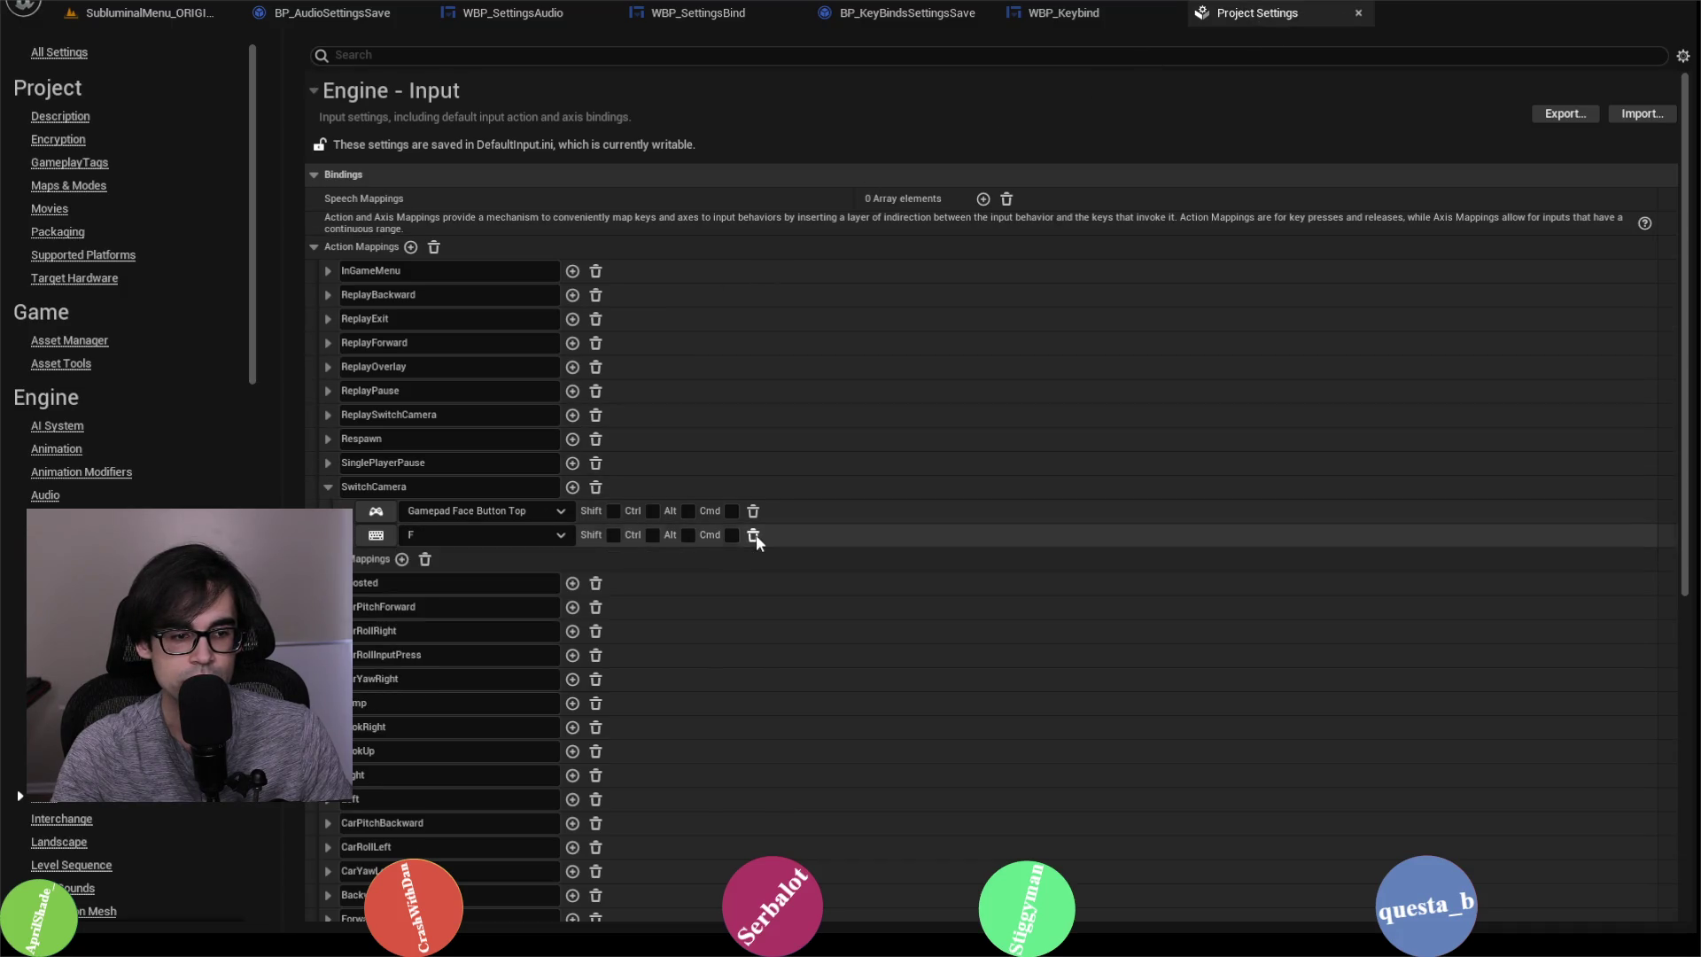
click(95, 15)
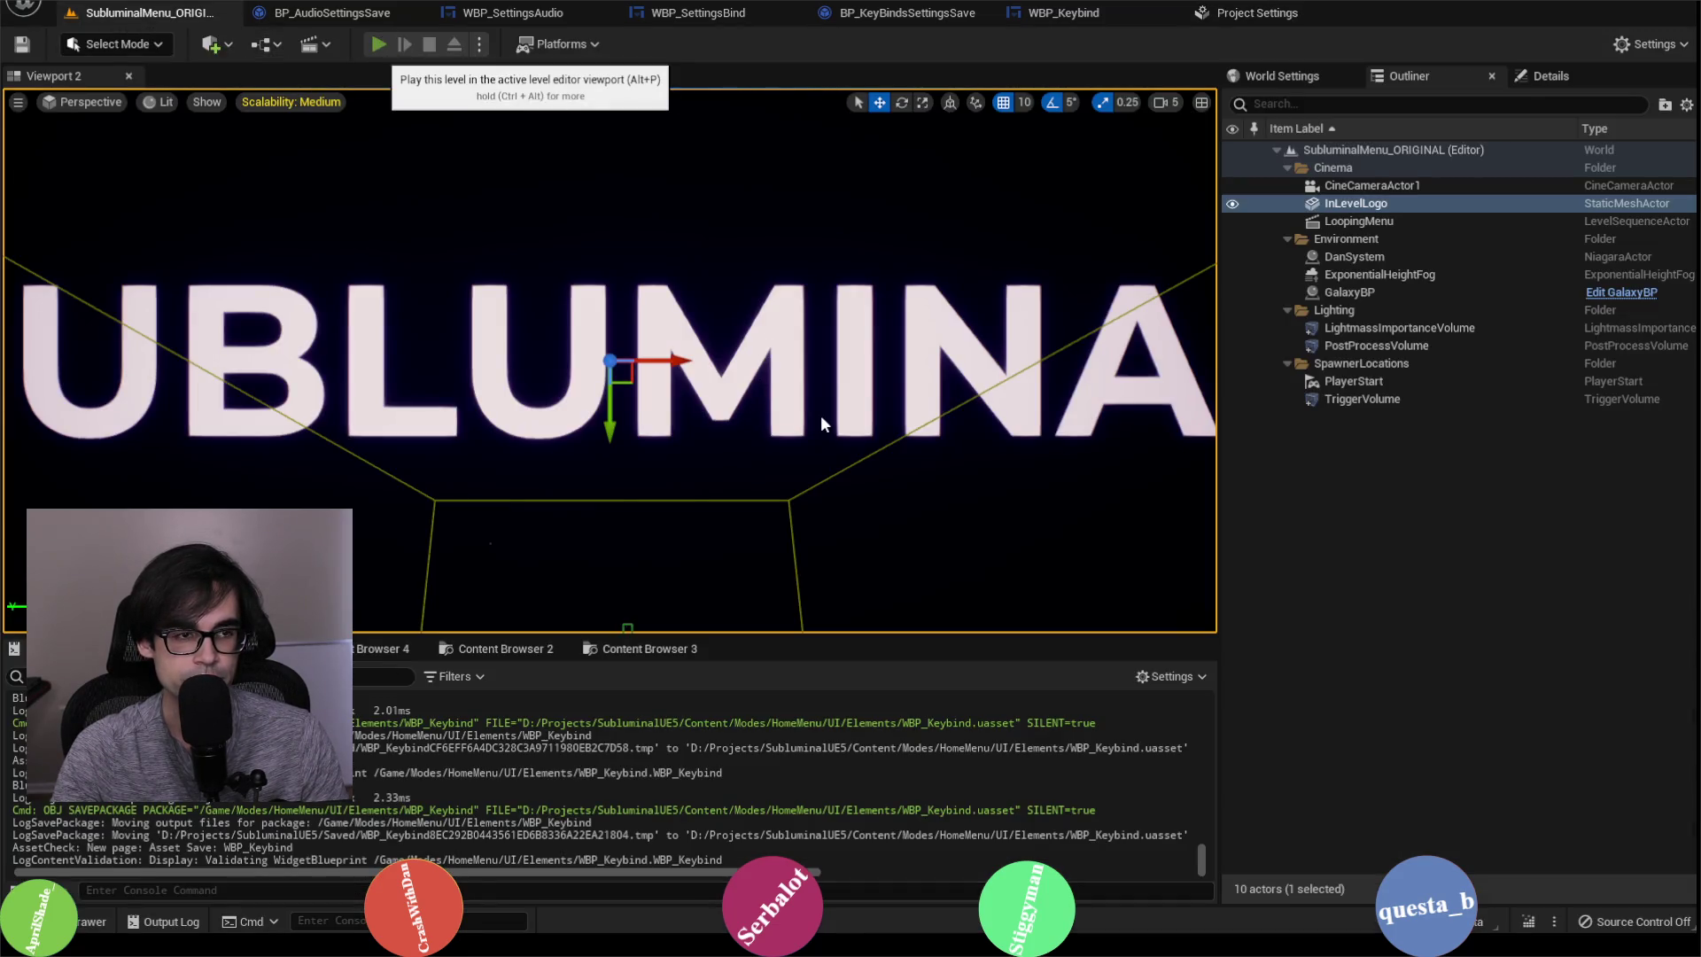
Step: Play the level, assign H to Switch View on the in-game Bind page, then stop
key(alt+p)
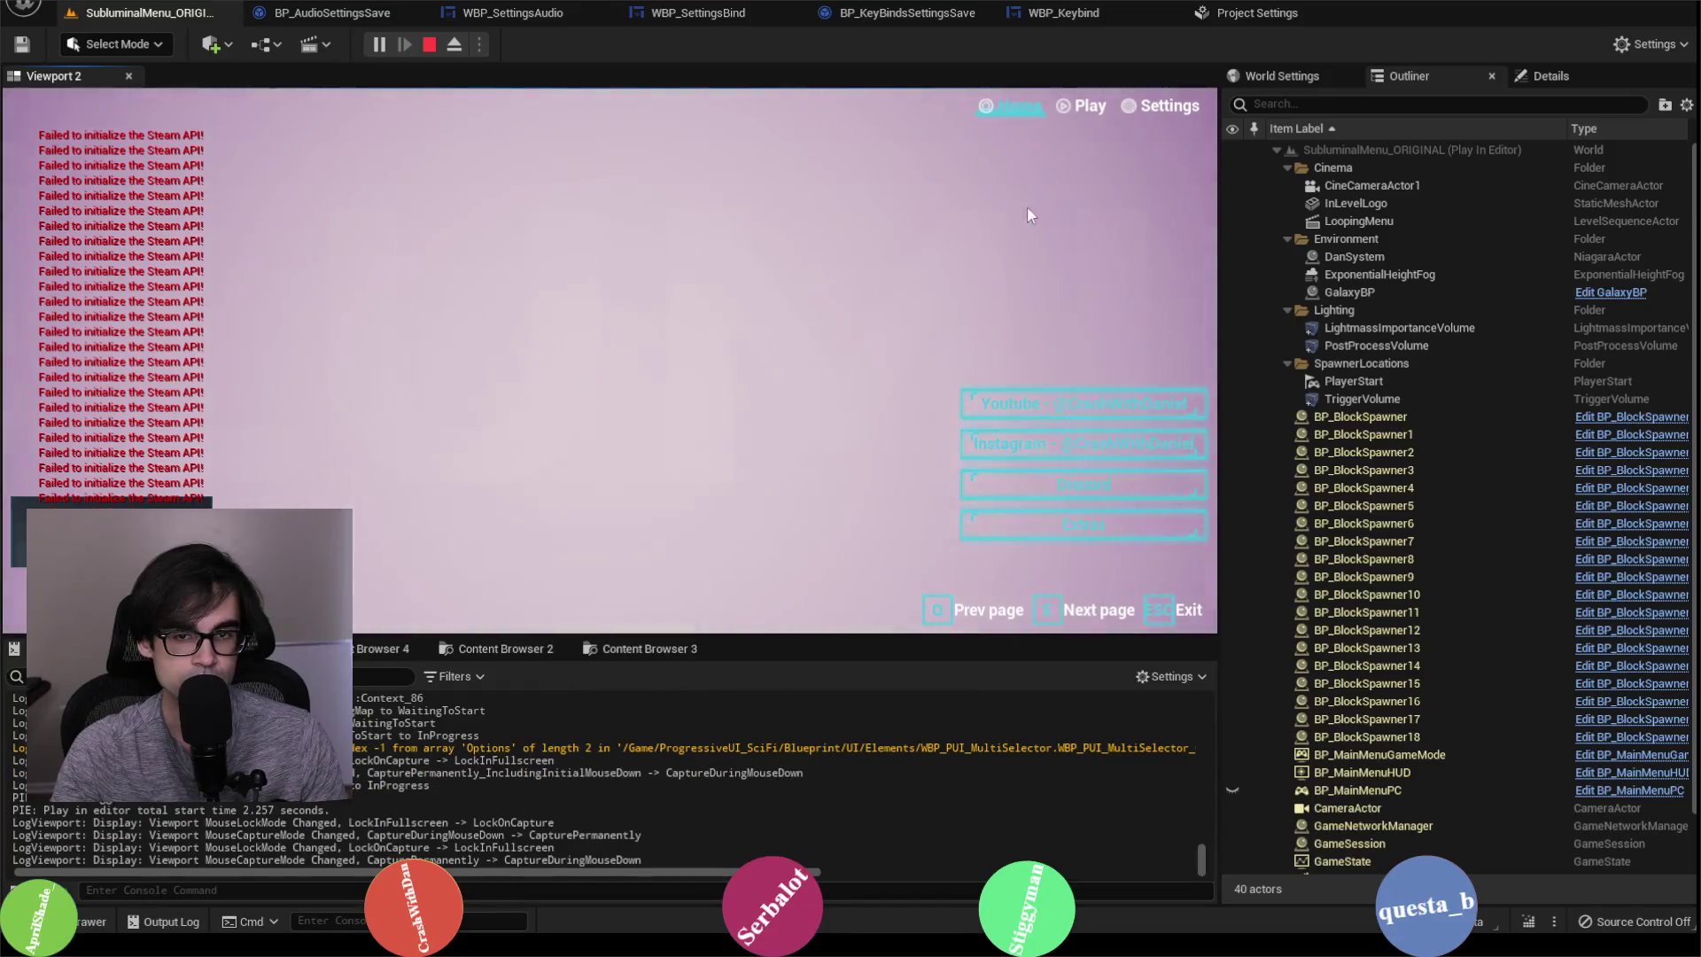
click(1168, 105)
click(434, 138)
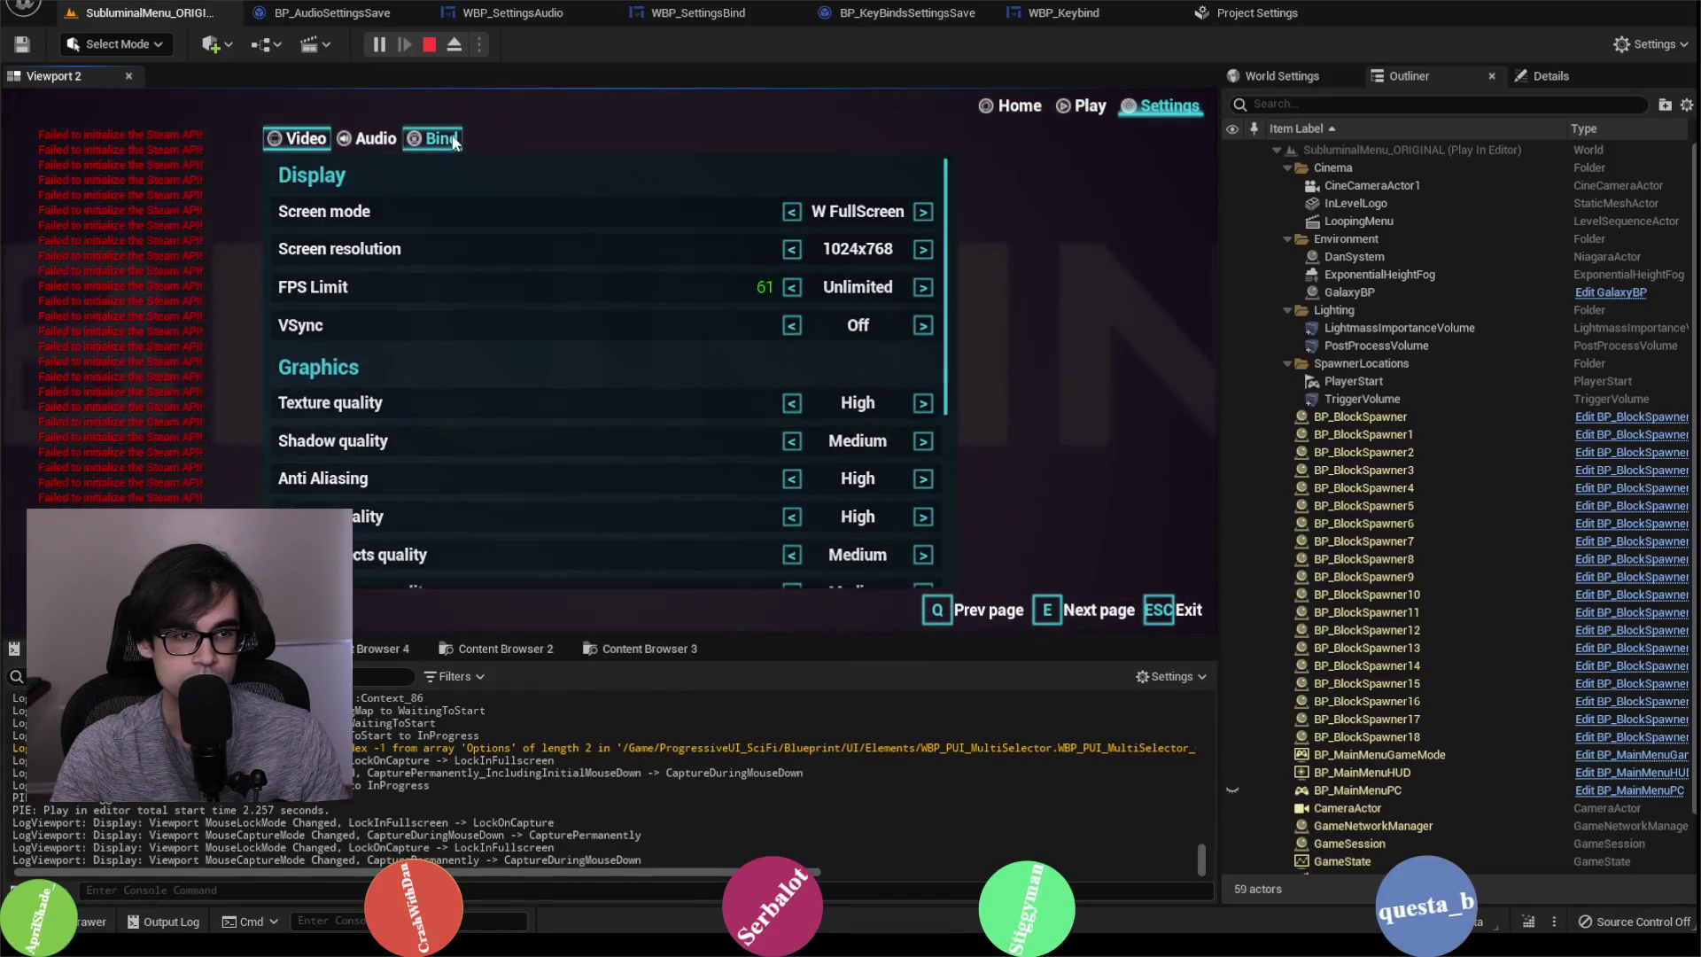
scroll(425, 459, down, 5)
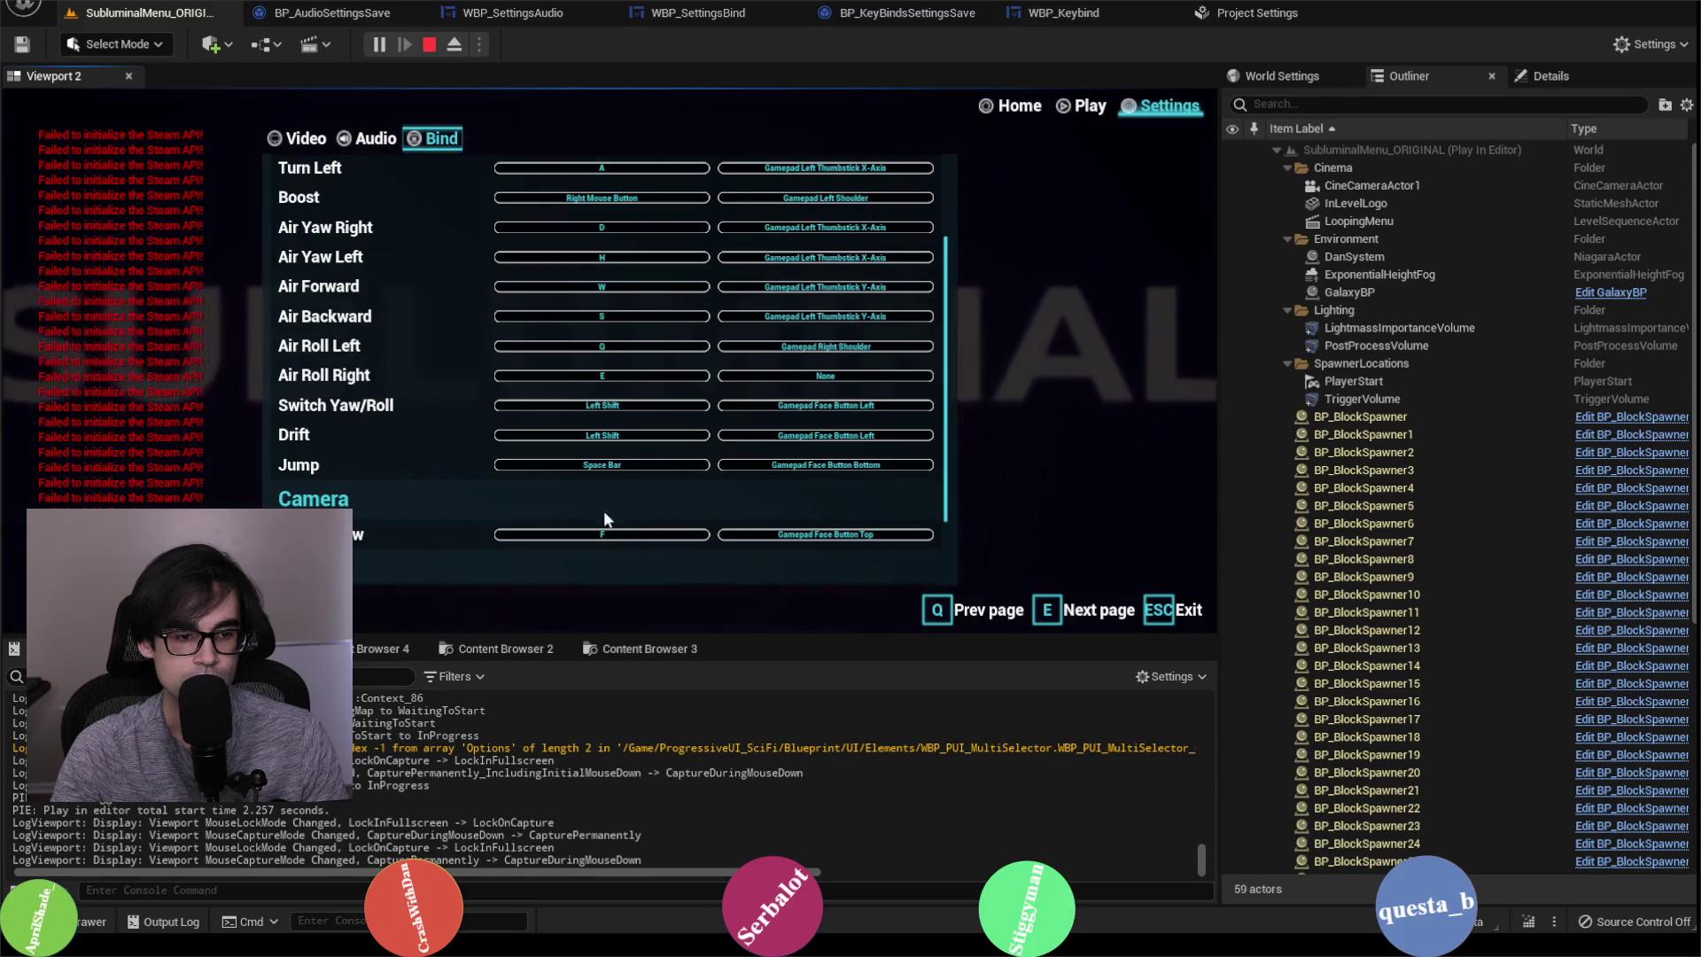
key(h)
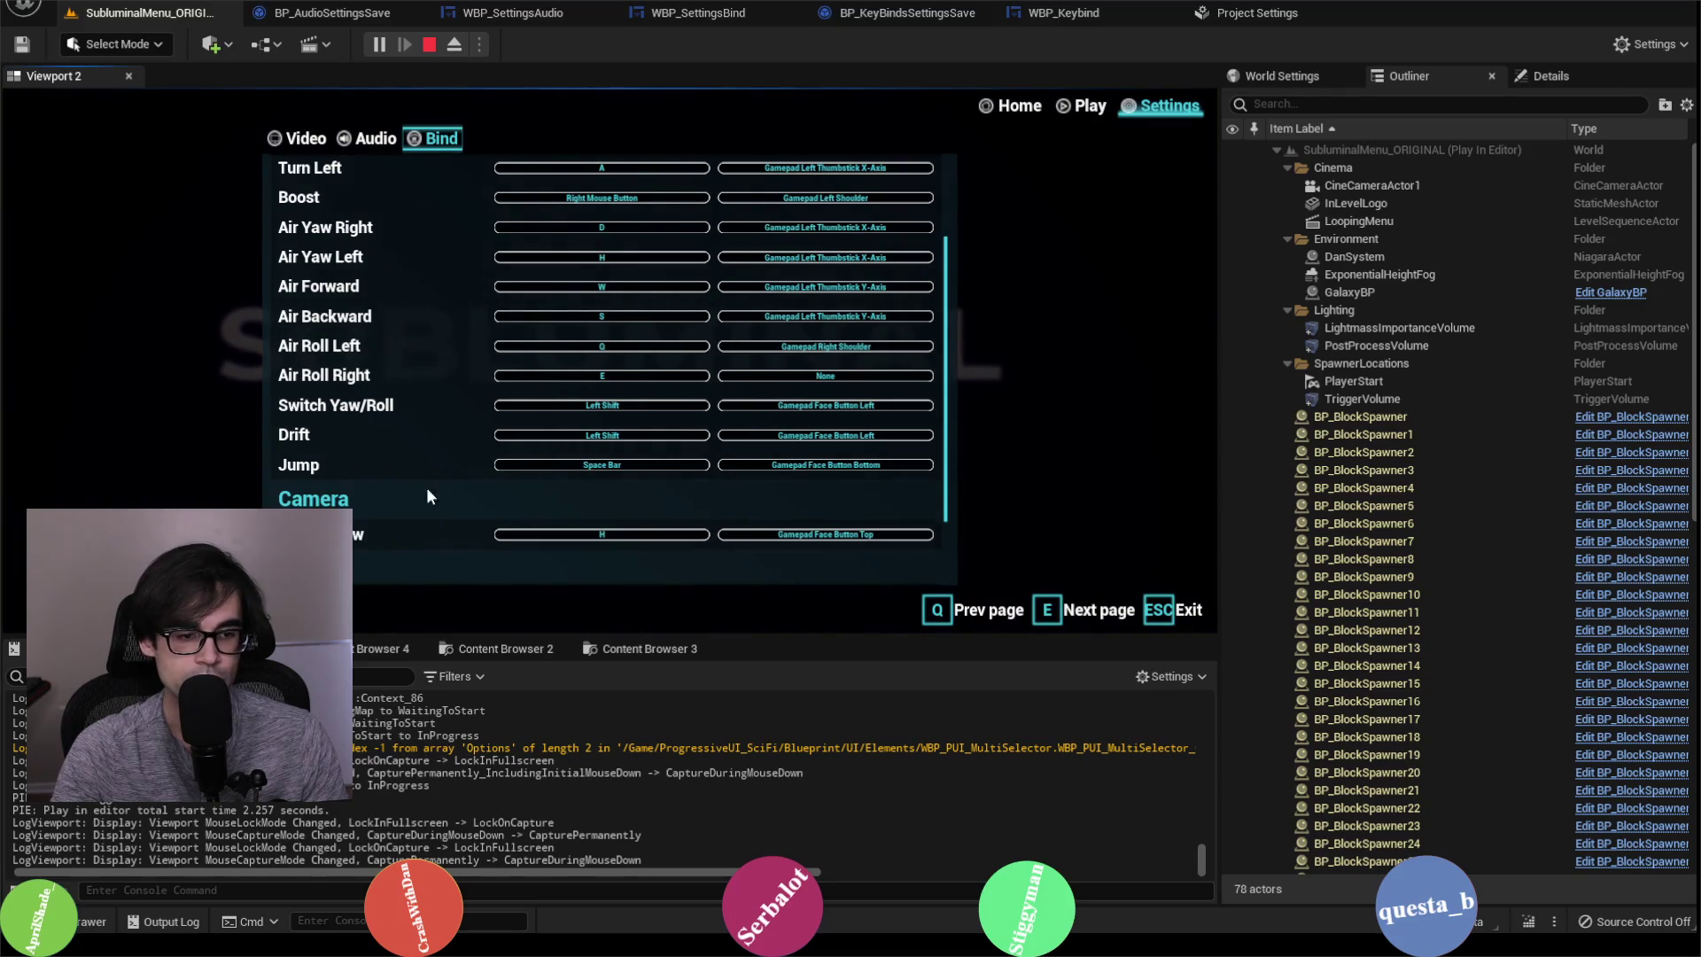
click(1083, 105)
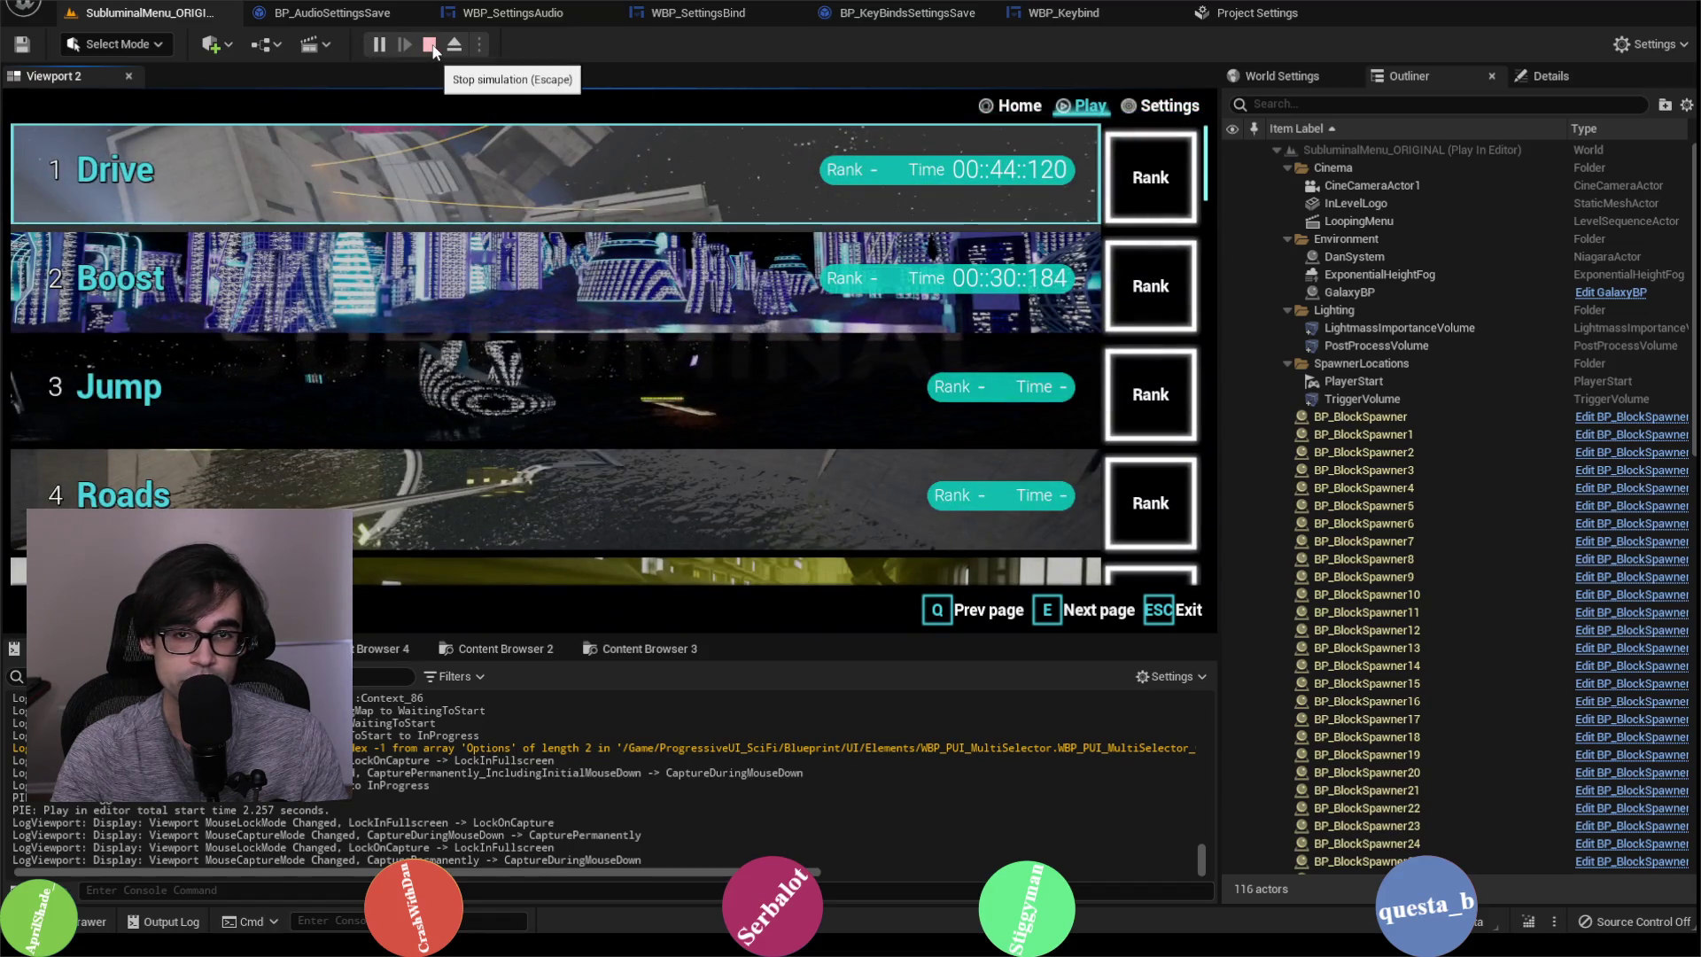
click(431, 46)
Step: Delete SwitchCamera's F and H keyboard bindings, leaving only the gamepad button
click(1249, 13)
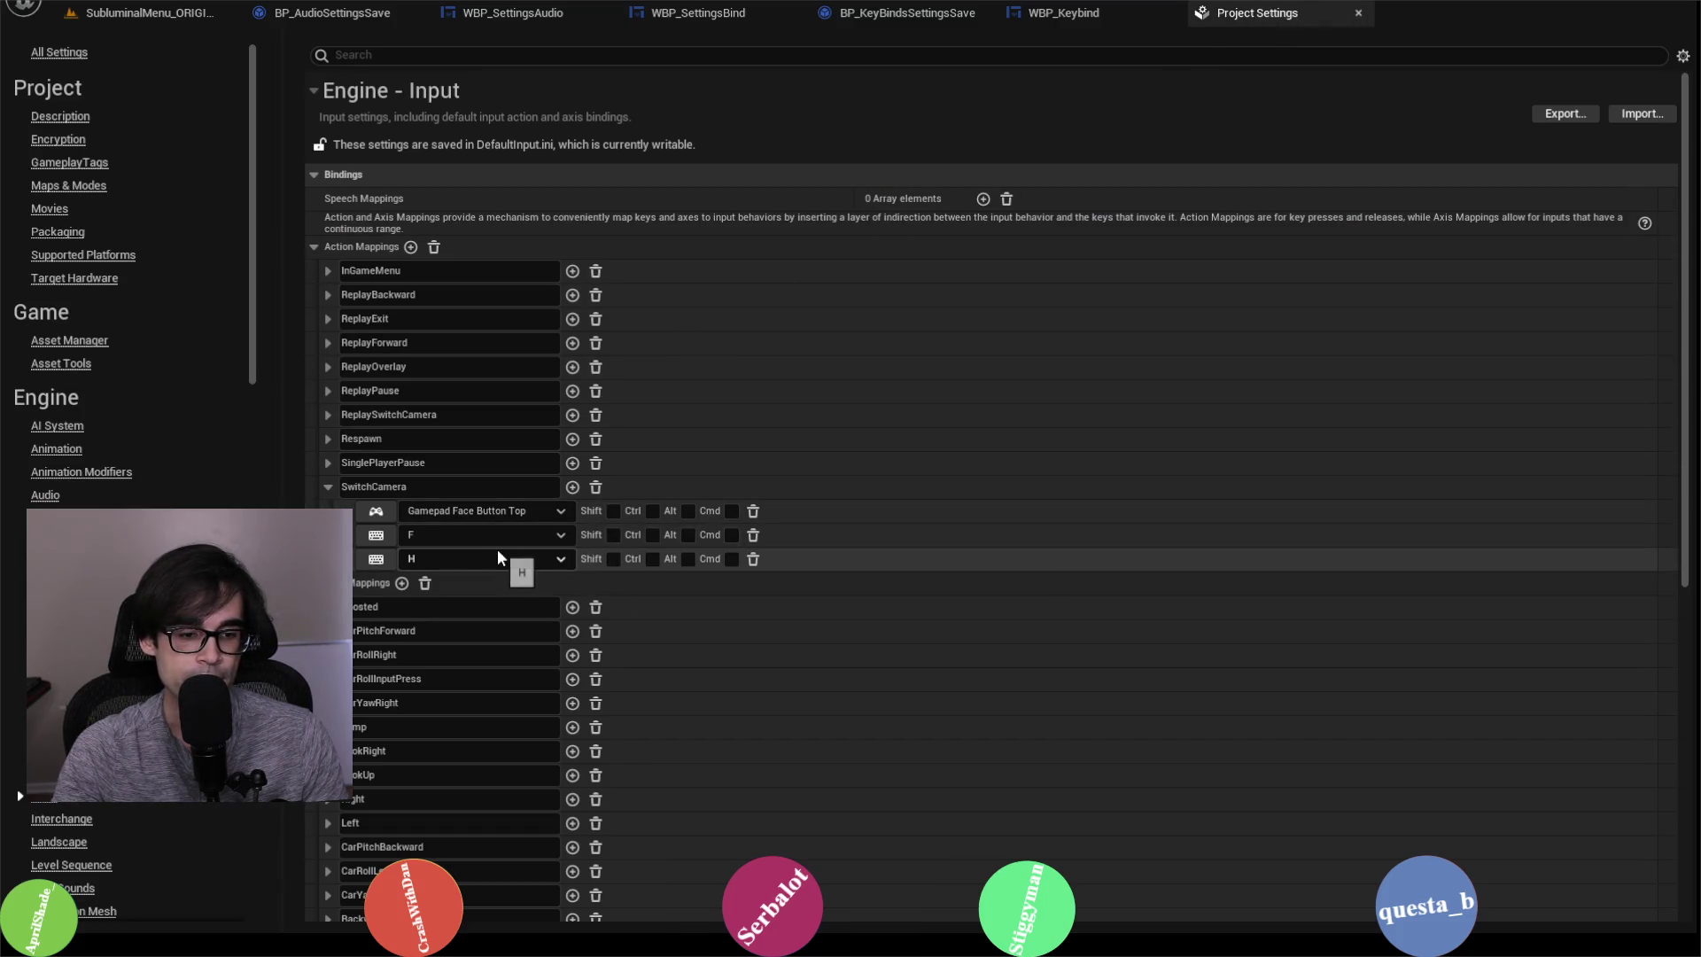
click(759, 534)
click(759, 532)
click(144, 20)
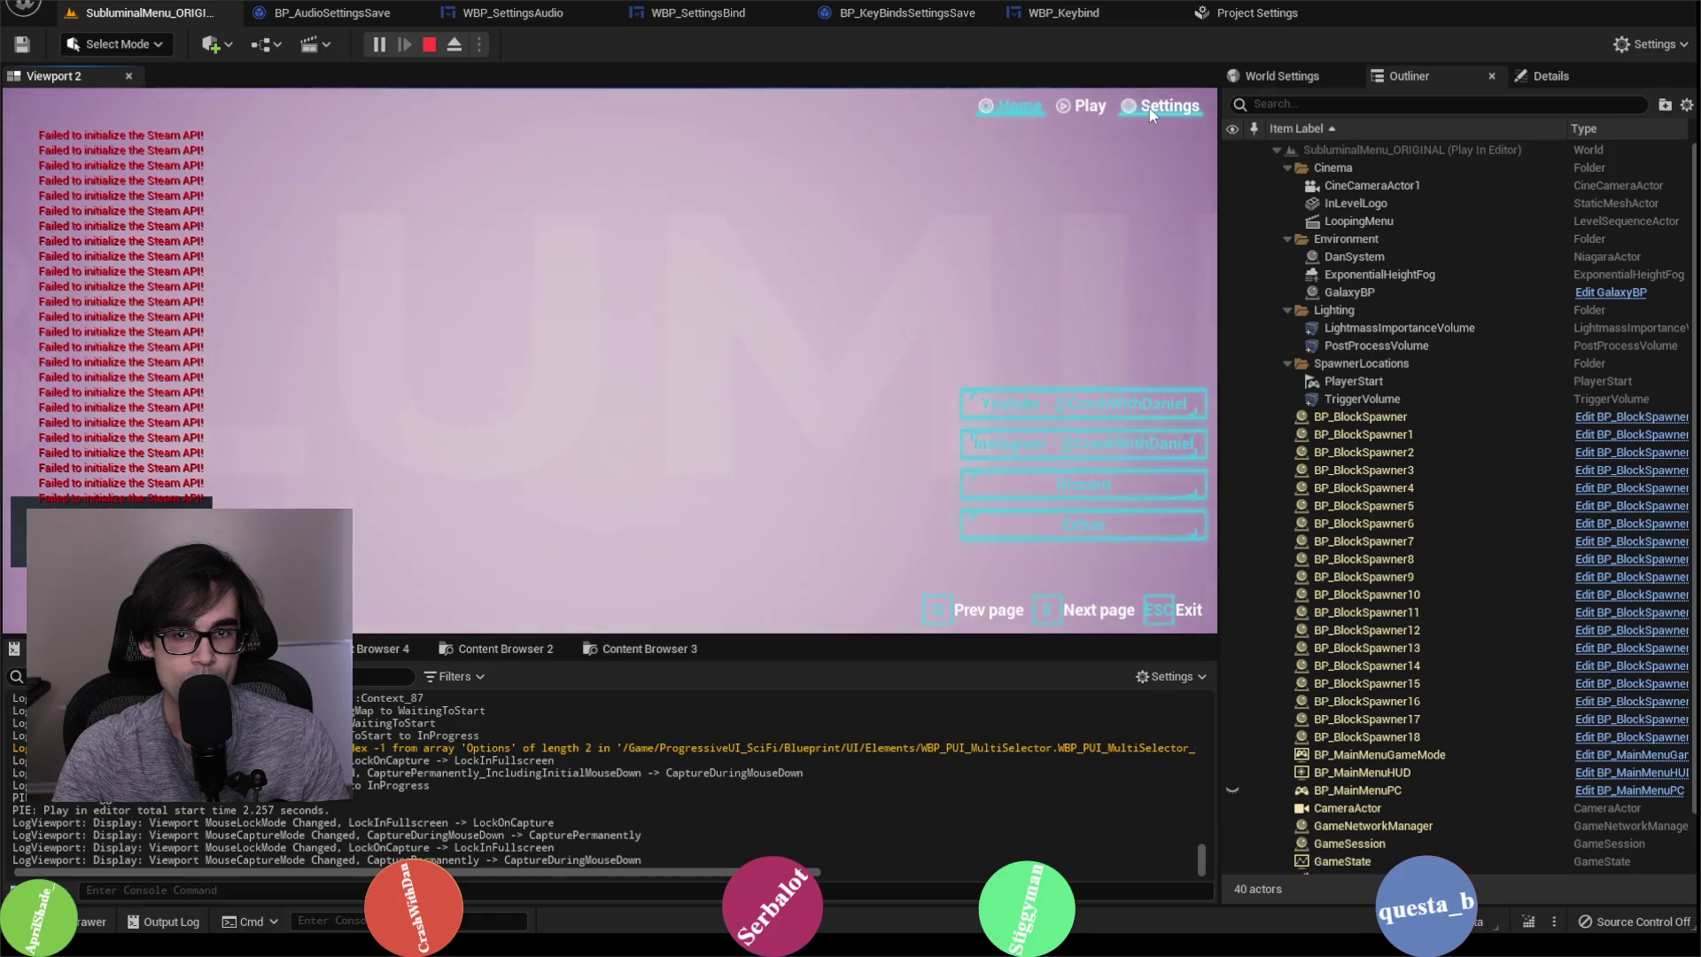
Step: Play again and check Switch View on the Bind settings page, then stop the game
click(1150, 109)
click(450, 140)
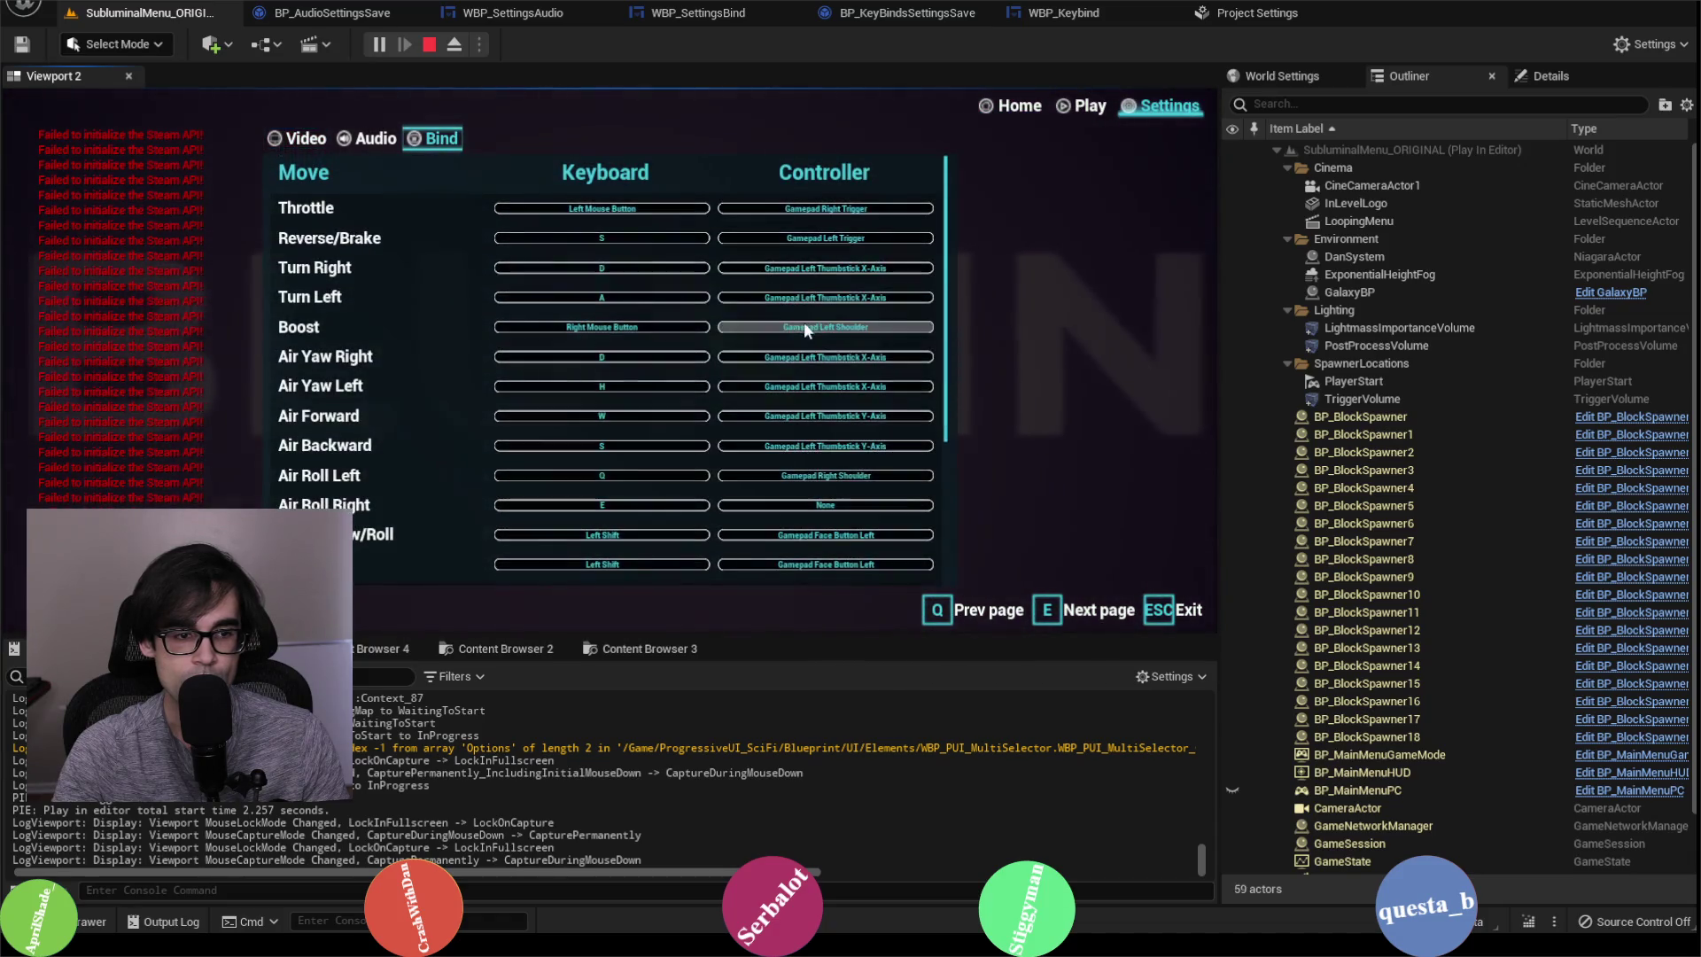
scroll(657, 472, down, 1)
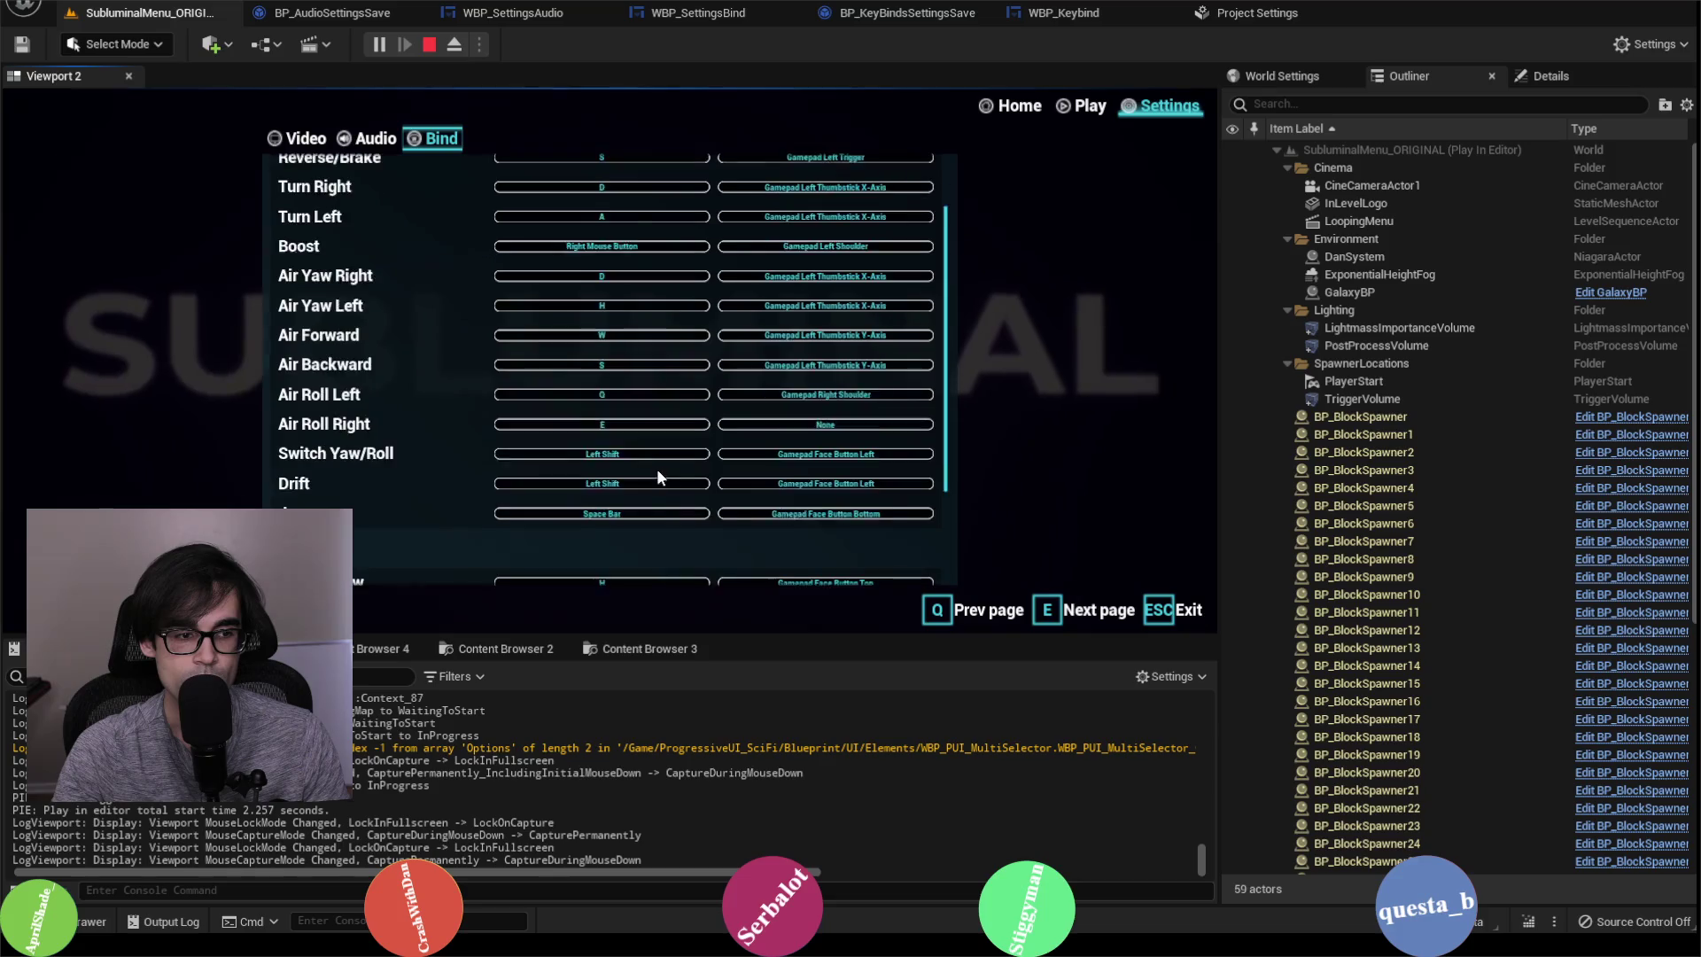
scroll(657, 473, down, 1)
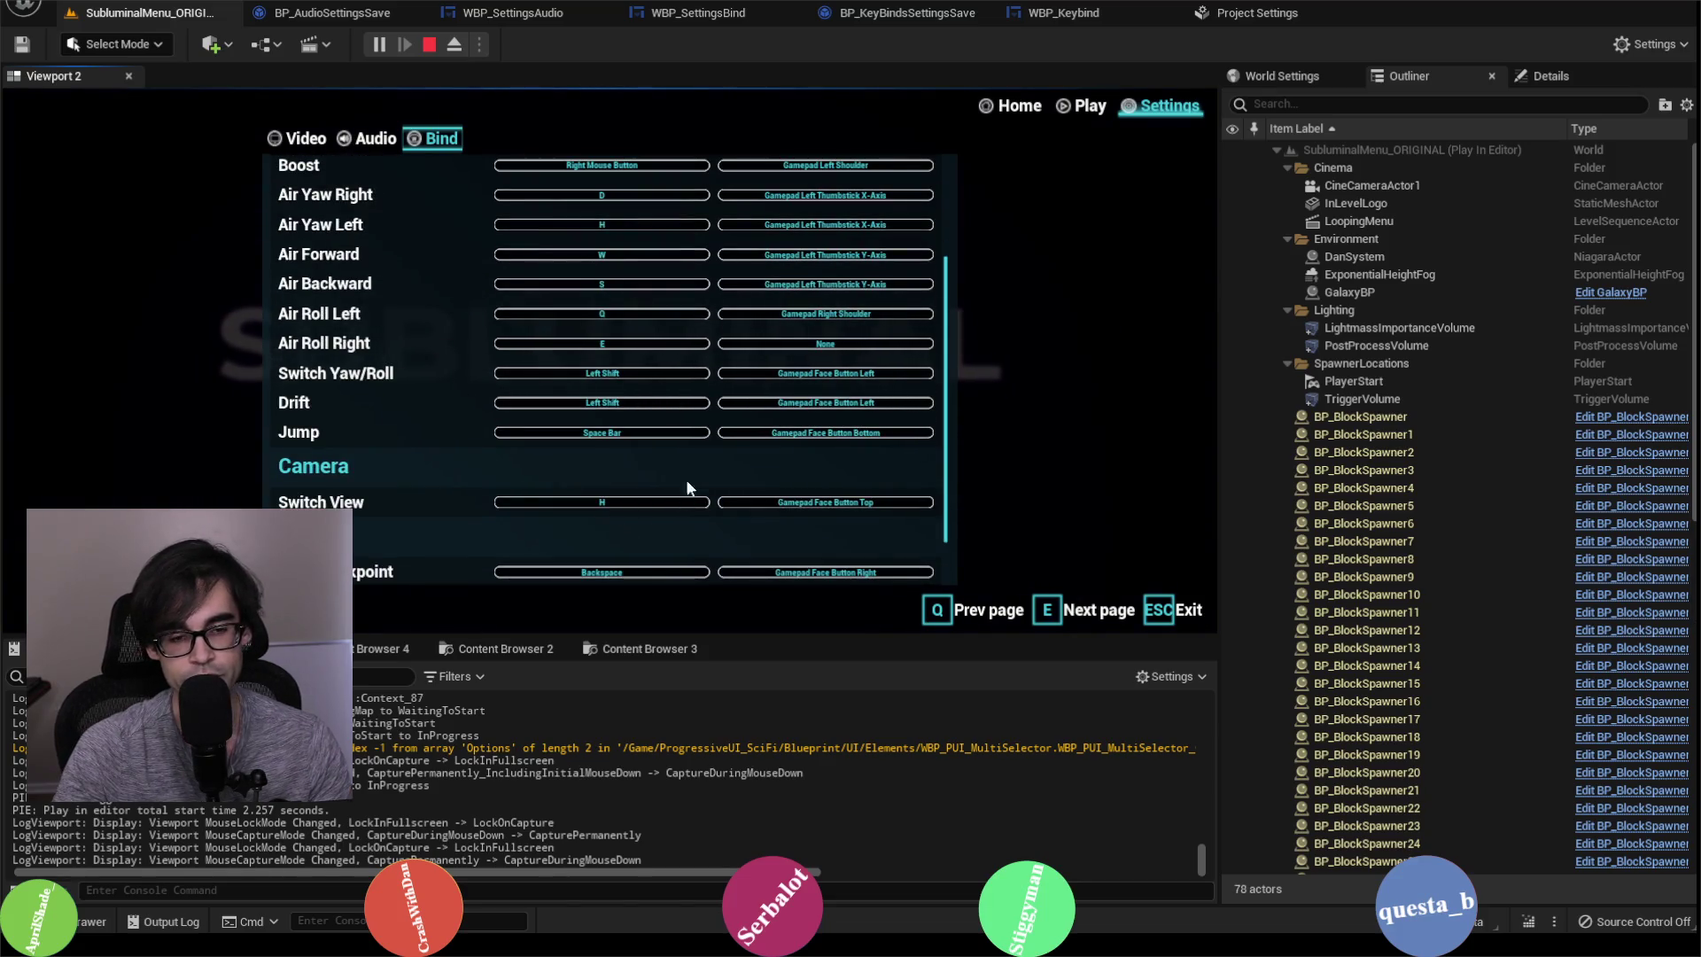
key(Escape)
Step: Reopen Project Settings > Engine - Input to confirm SwitchCamera keeps only Gamepad Face Button Top
click(1257, 12)
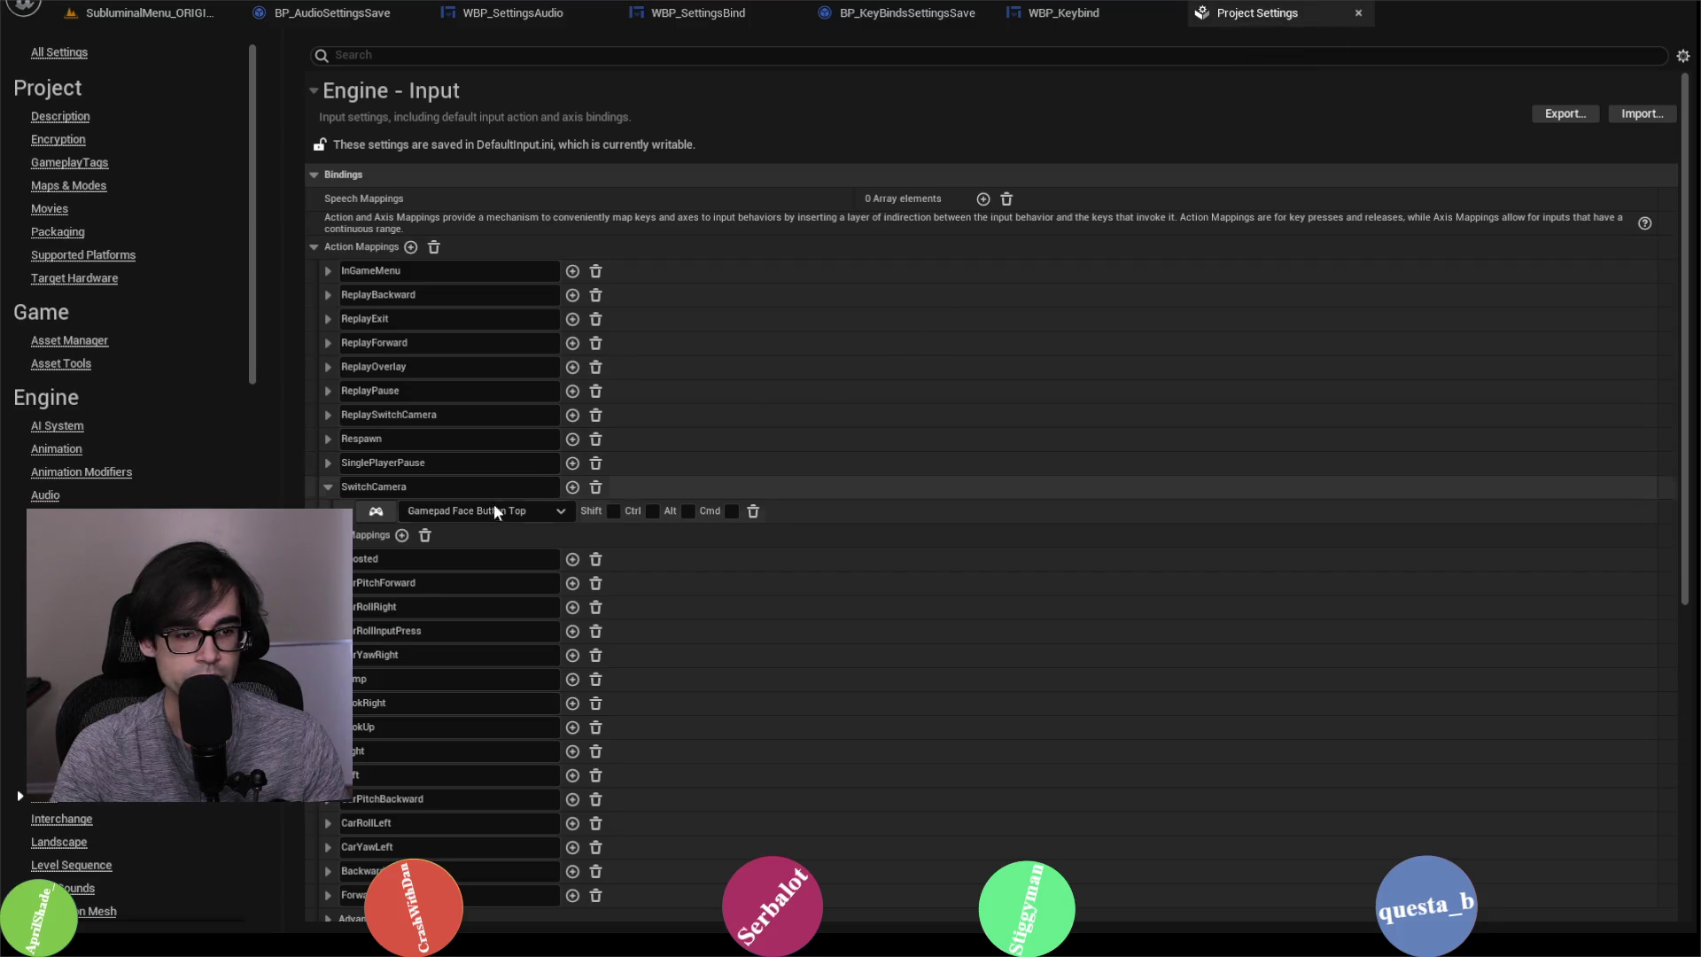
click(1358, 13)
click(102, 5)
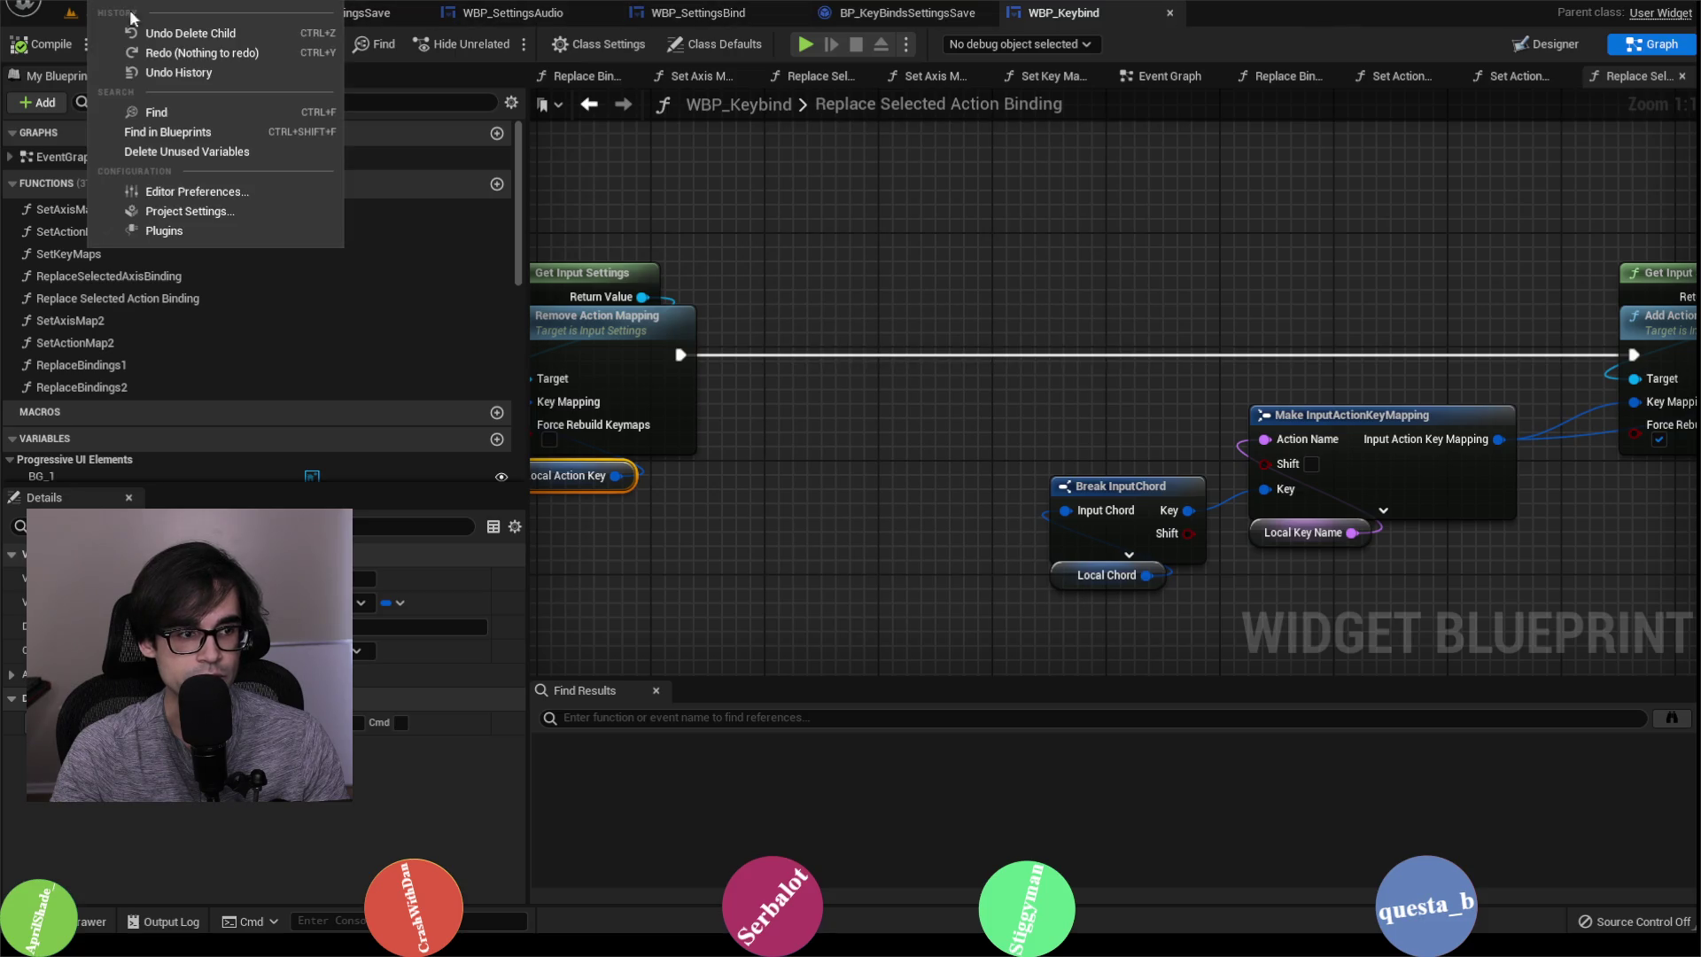
click(193, 219)
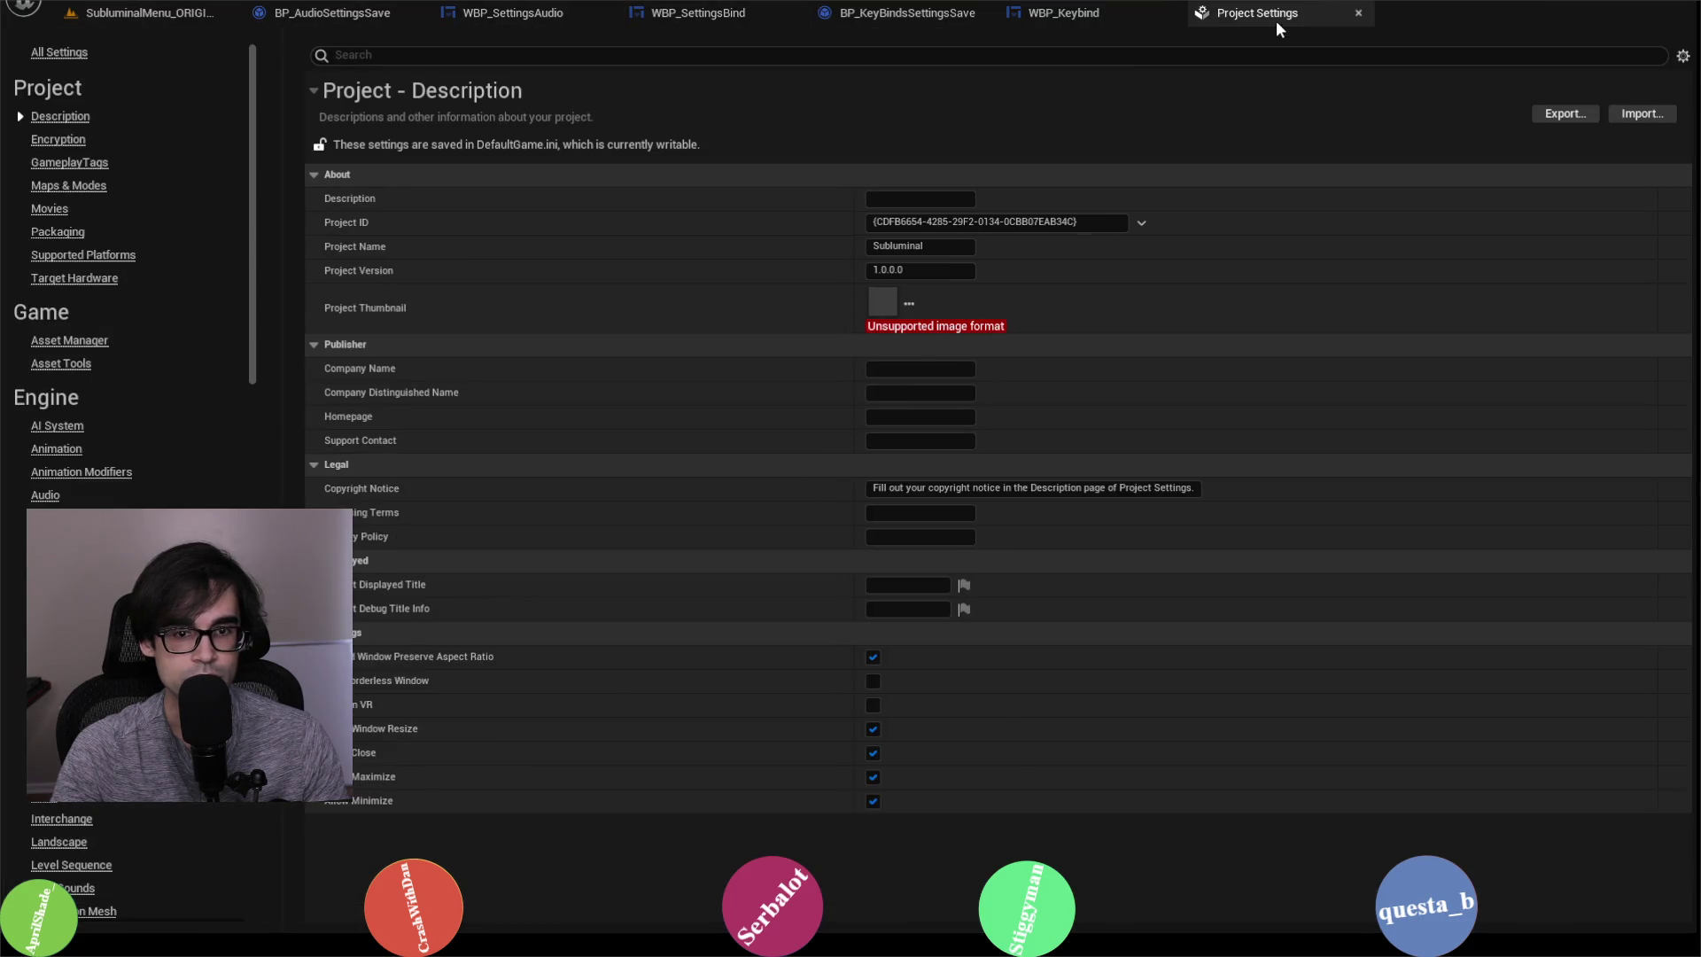
click(66, 798)
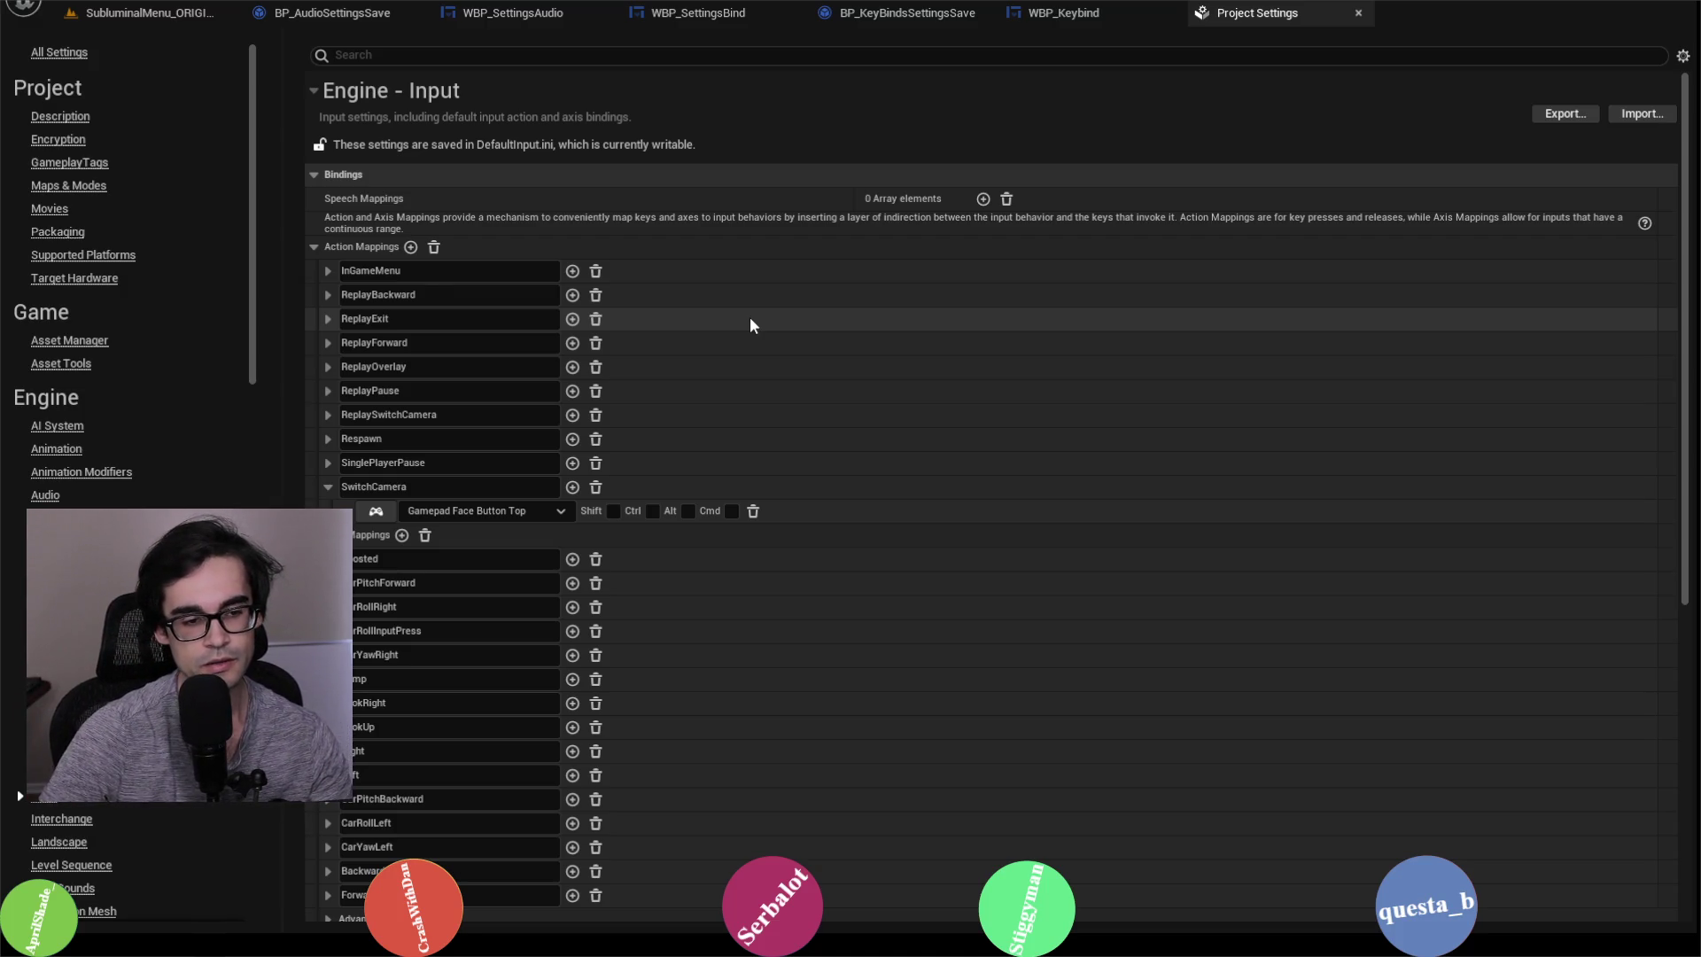
click(1090, 14)
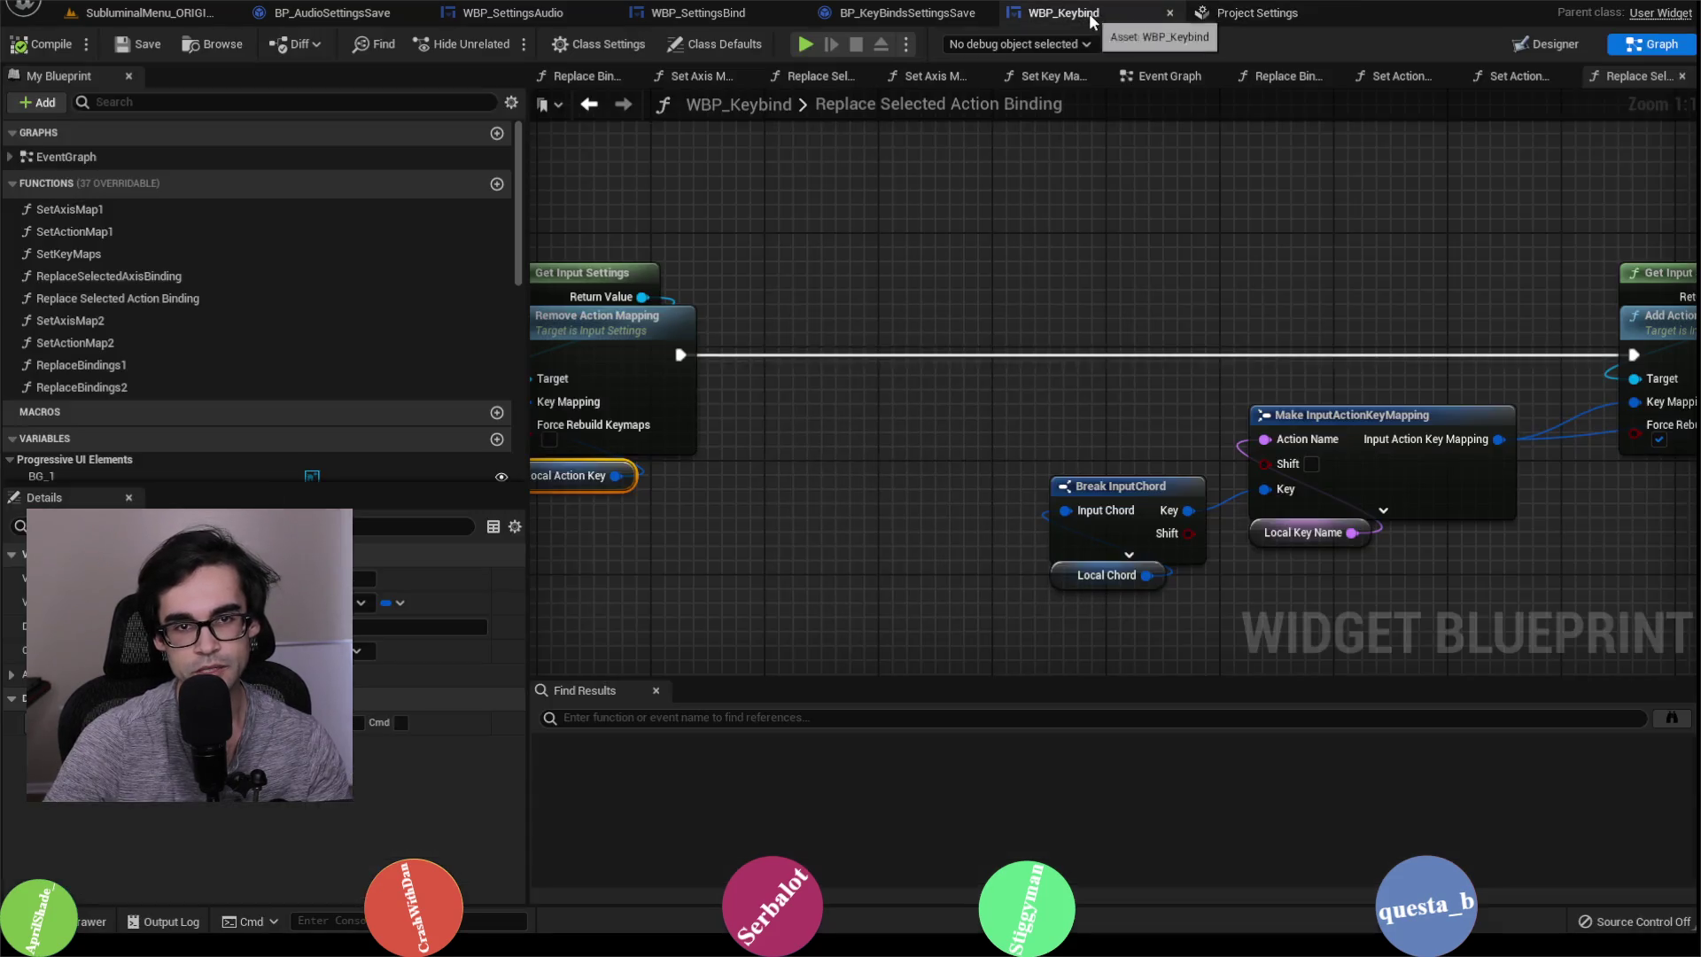
Step: Review the save nodes in the WBP_SettingsBind, WBP_SettingsAudio and BP_KeyBindsSettingsSave graphs
click(913, 13)
click(709, 13)
mouse_move(689, 154)
mouse_down()
mouse_move(1223, 284)
mouse_move(1279, 281)
mouse_move(1166, 266)
mouse_up()
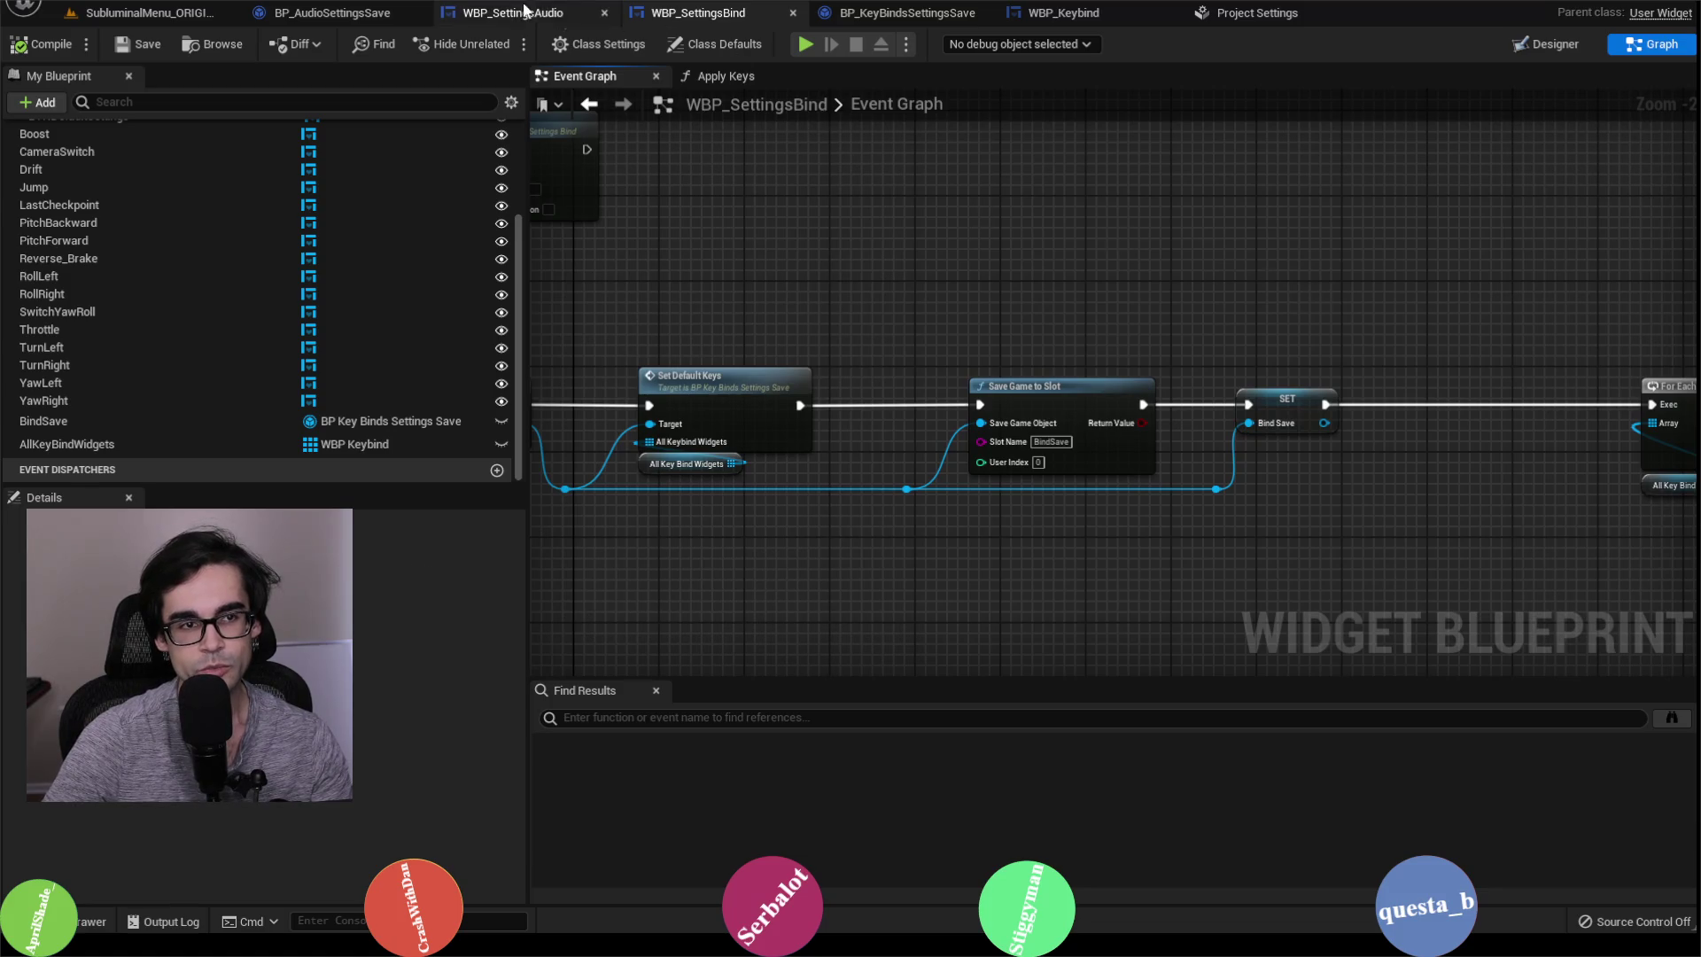
click(527, 11)
drag(1322, 372, 1082, 395)
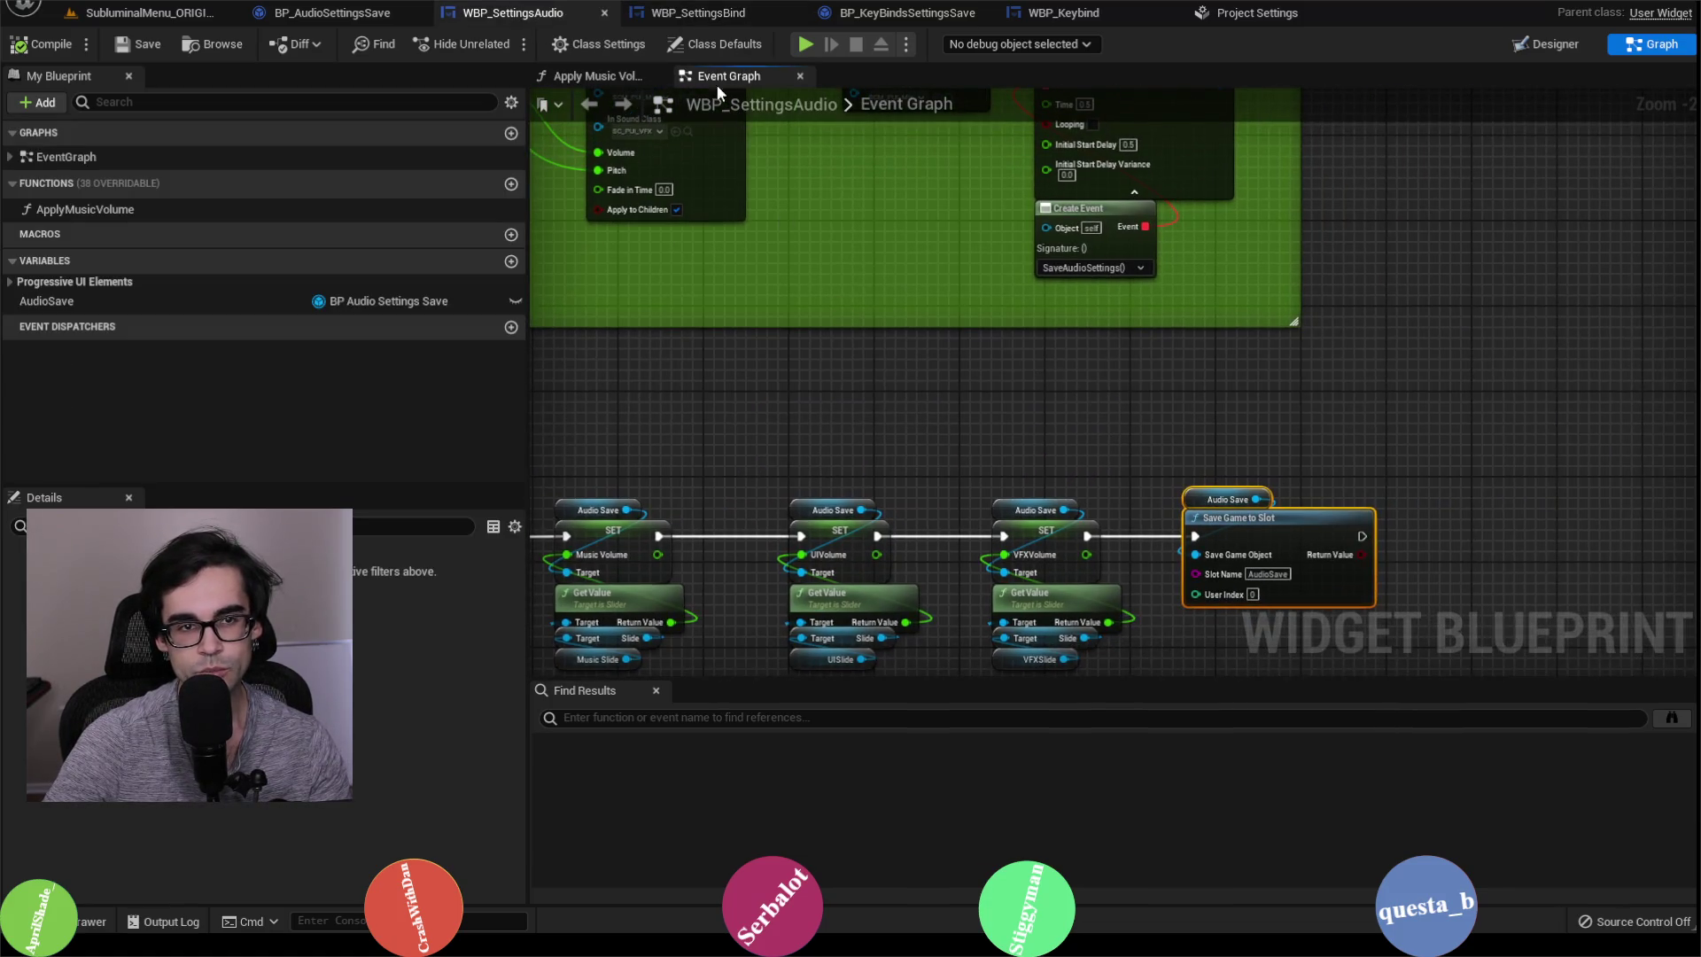
click(708, 13)
click(927, 18)
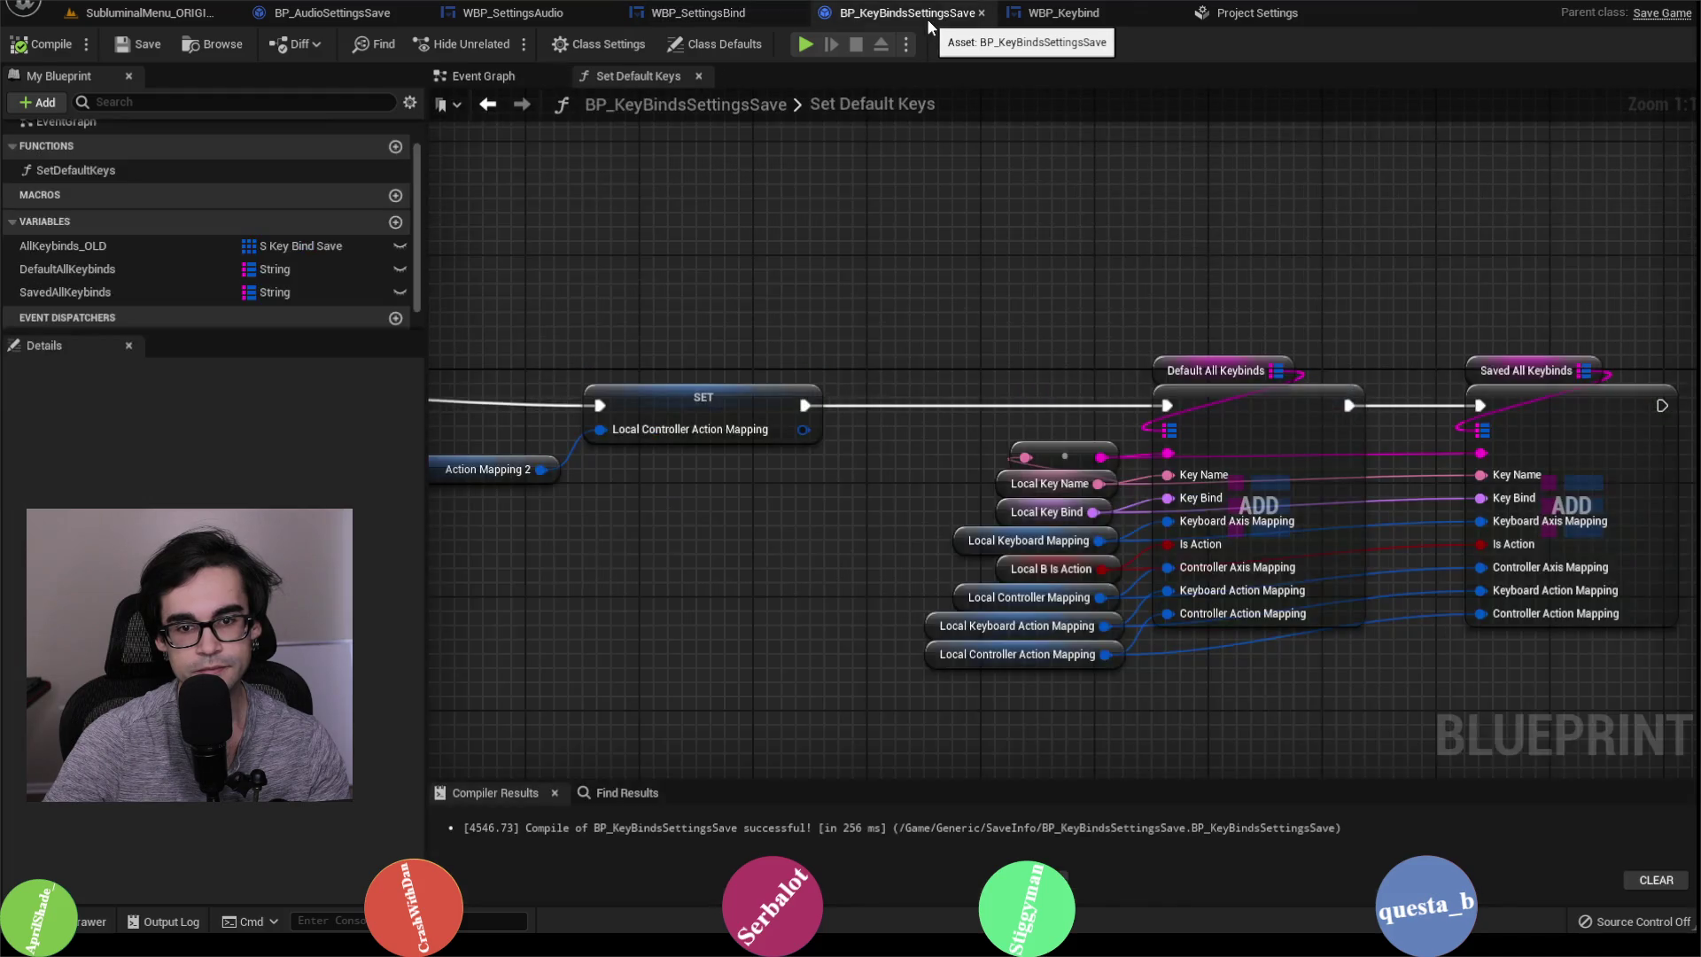
click(695, 12)
drag(1516, 262, 1517, 439)
scroll(1511, 433, down, 2)
scroll(1538, 445, up, 2)
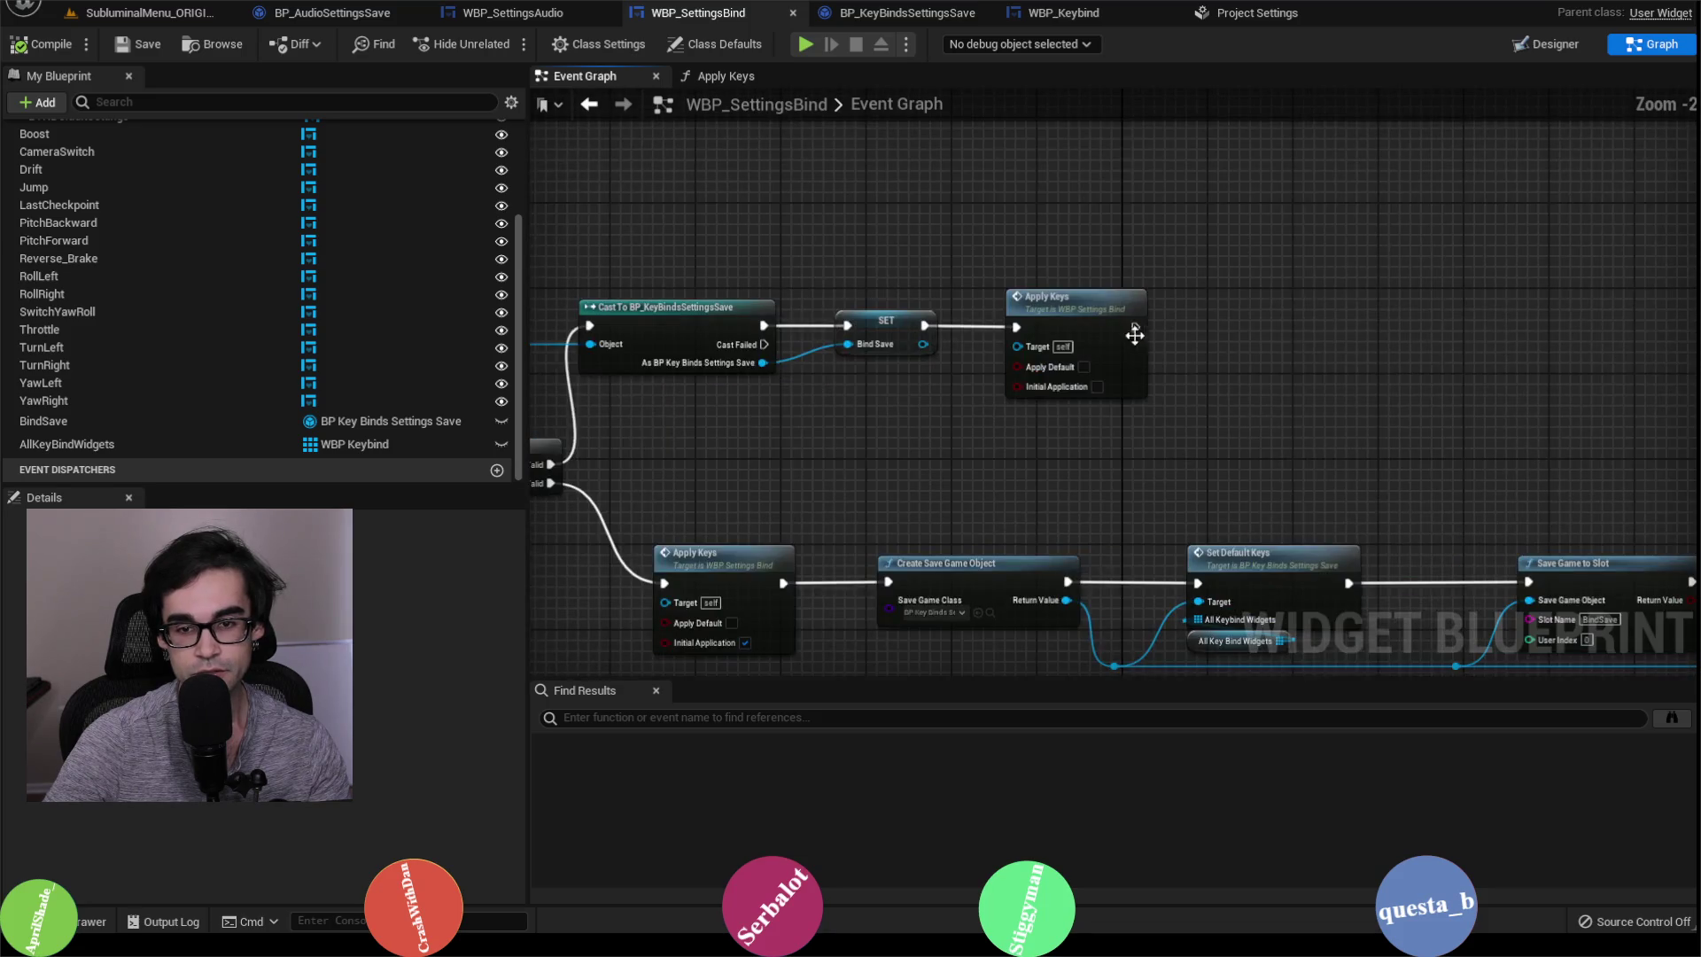
Step: Inspect the Apply Keys function's Bind Save, FIND, Branch and SET node chain
double_click(1138, 339)
scroll(1676, 445, down, 2)
scroll(1435, 330, up, 2)
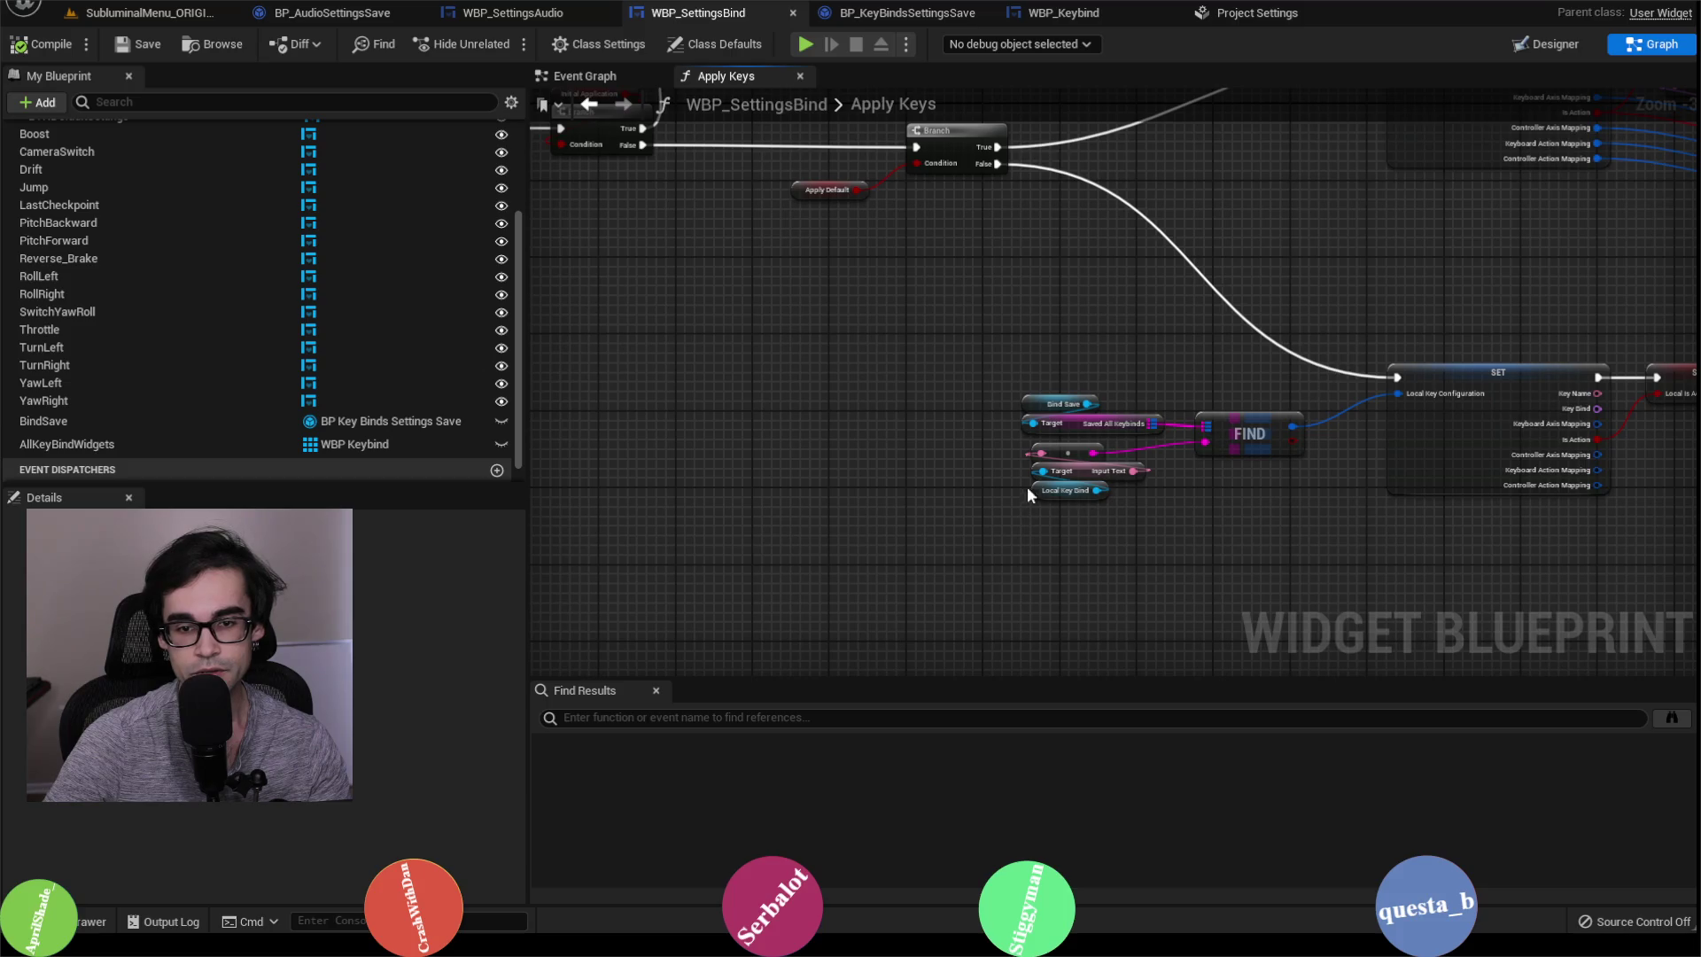
mouse_move(1103, 370)
mouse_down()
mouse_move(1674, 544)
mouse_move(1257, 497)
mouse_move(1253, 455)
mouse_up()
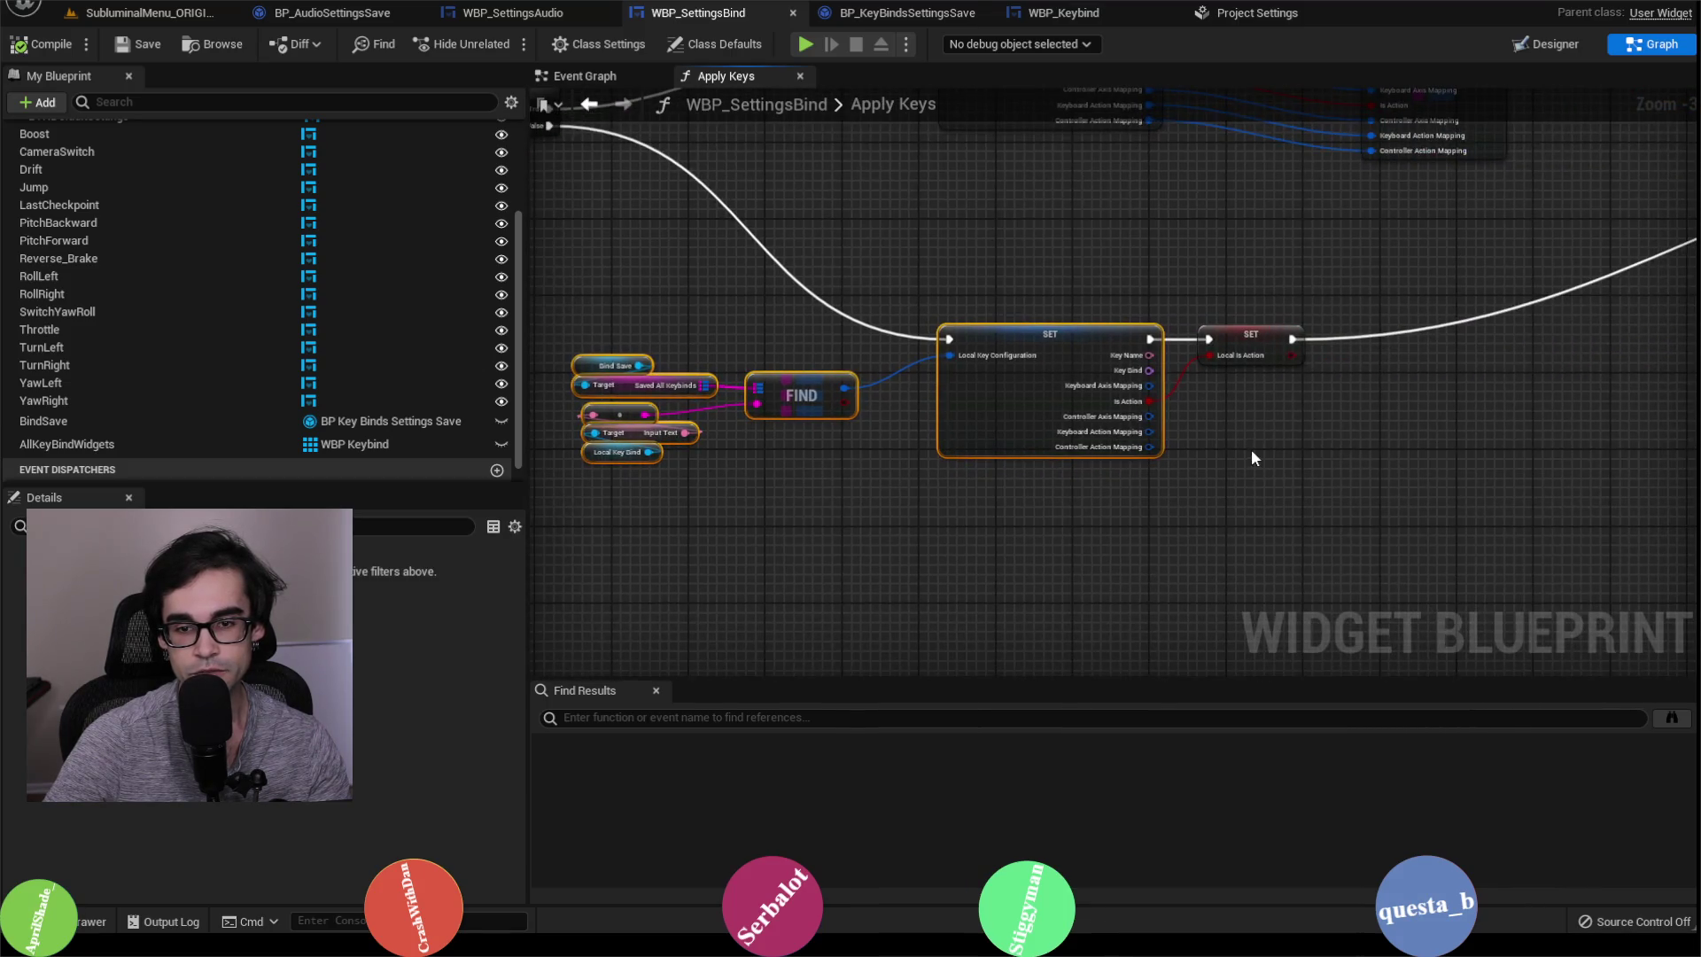
mouse_move(1399, 343)
mouse_down()
mouse_move(1209, 385)
mouse_move(1189, 511)
mouse_move(1114, 526)
mouse_up()
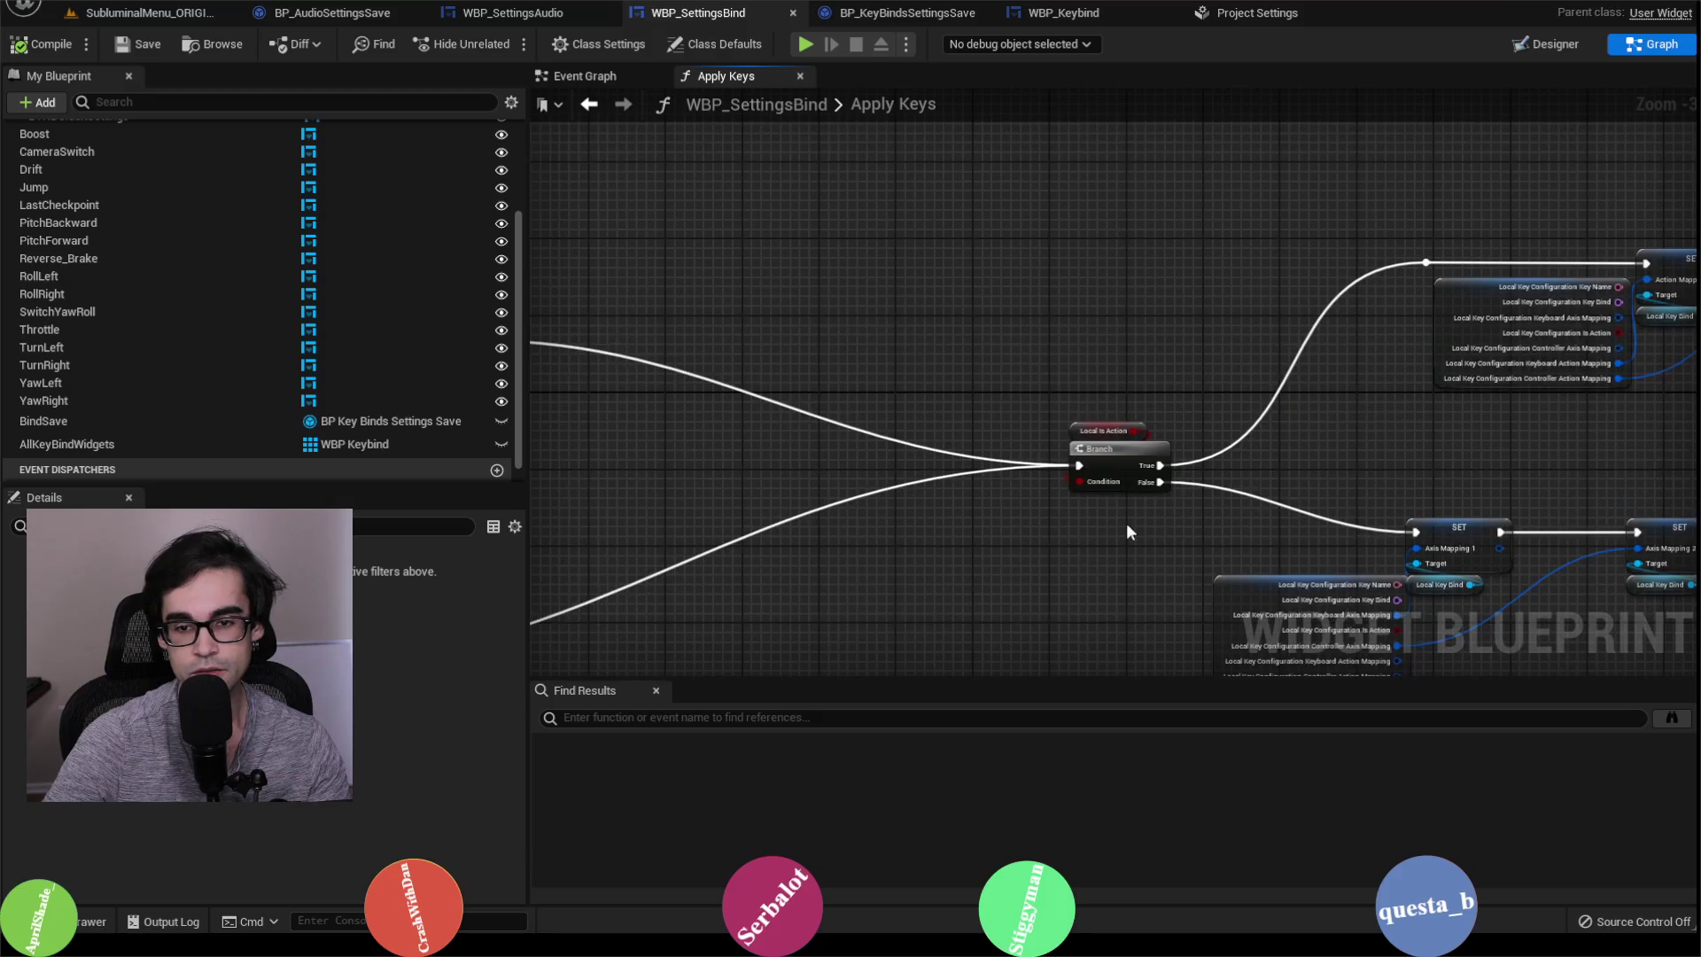
drag(1385, 427, 988, 492)
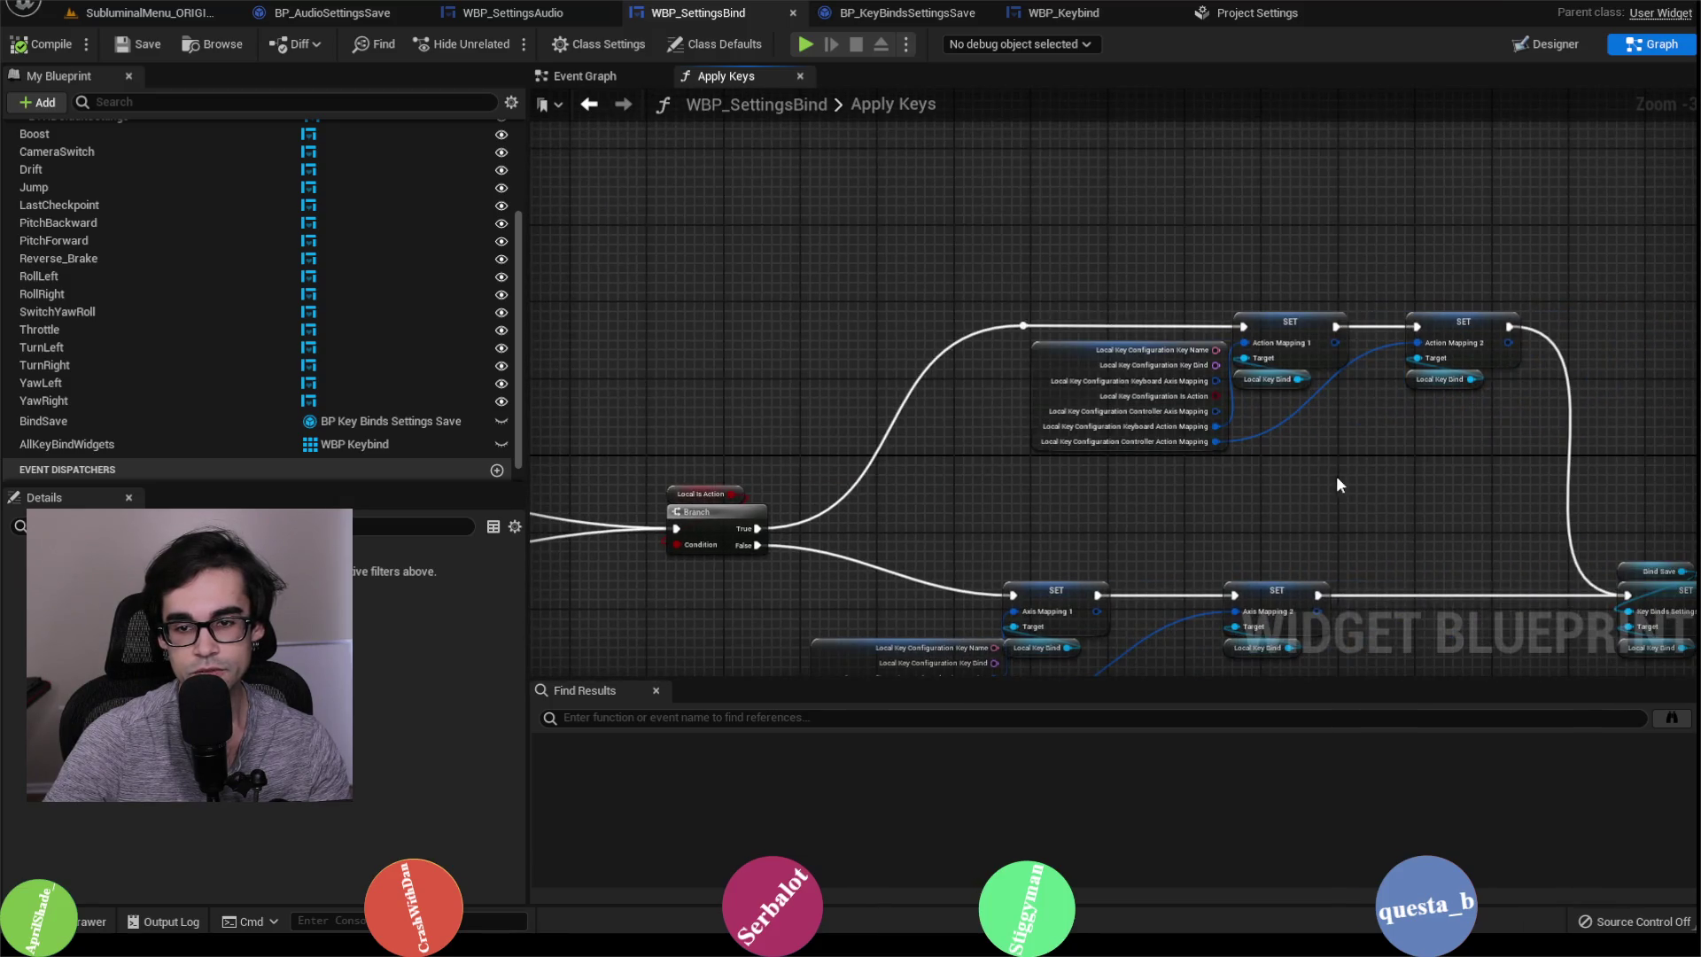
drag(1338, 476, 1097, 469)
scroll(1042, 336, up, 3)
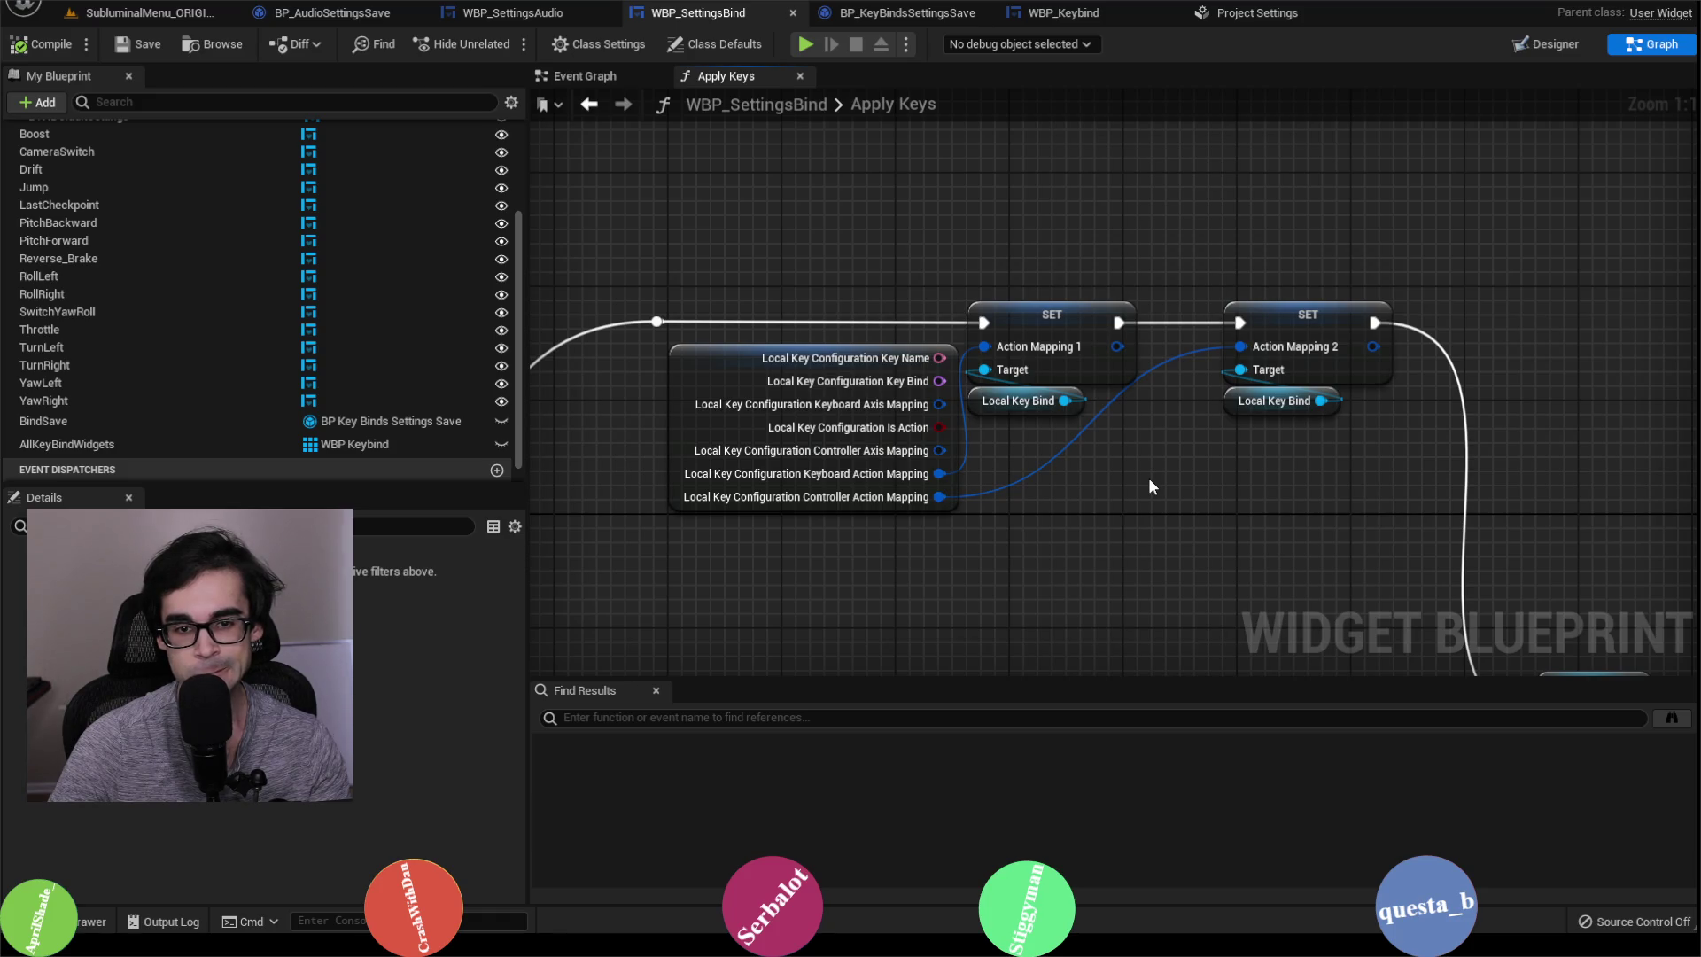
scroll(1149, 481, down, 1)
drag(1148, 486, 1138, 336)
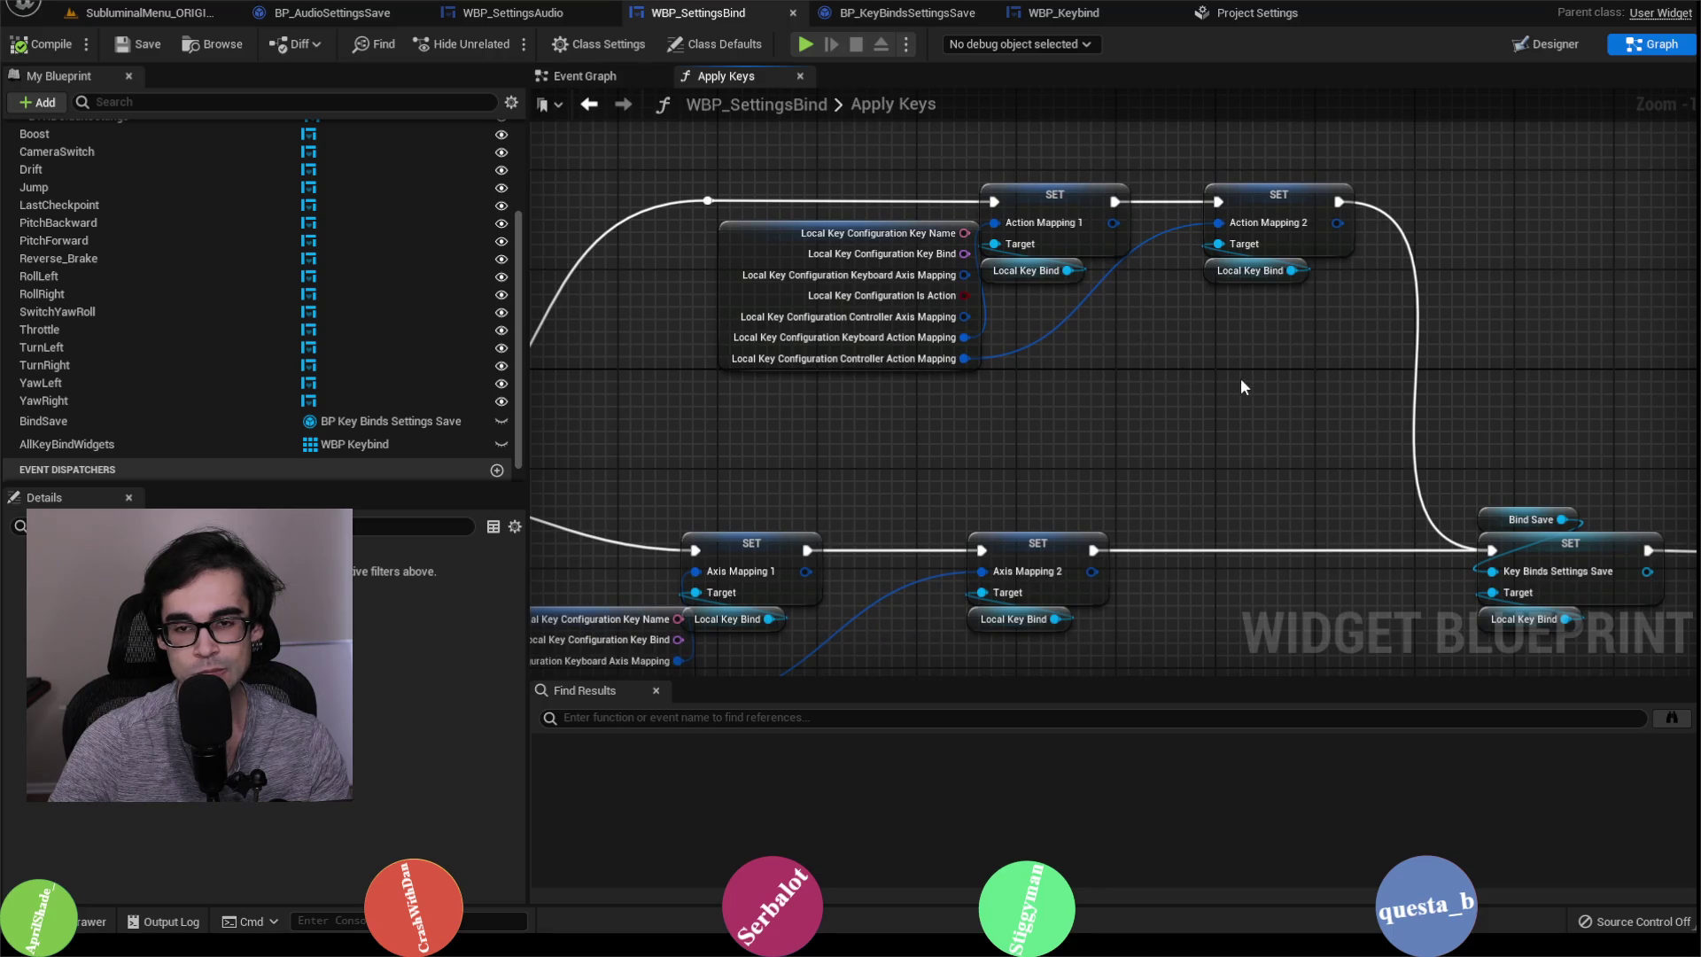
drag(1240, 387, 1194, 450)
scroll(1194, 450, down, 1)
drag(1358, 457, 1256, 411)
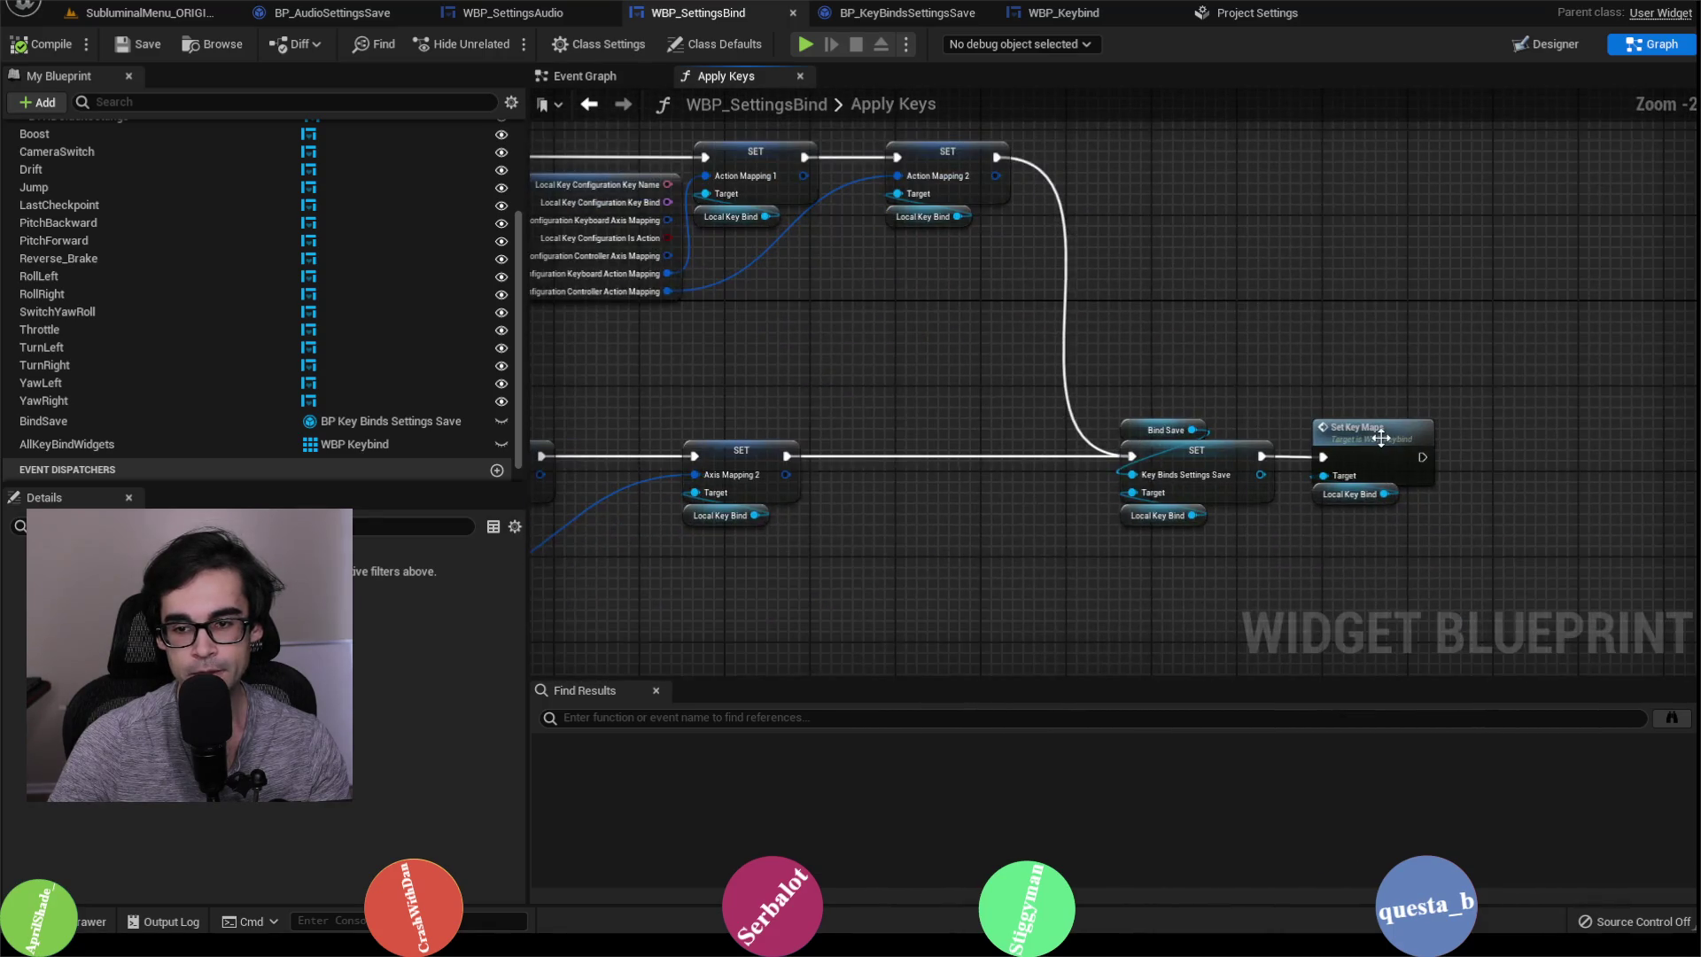
Step: Inspect the Set Key Maps function graph, then show the Engine - Input action mappings
double_click(1380, 436)
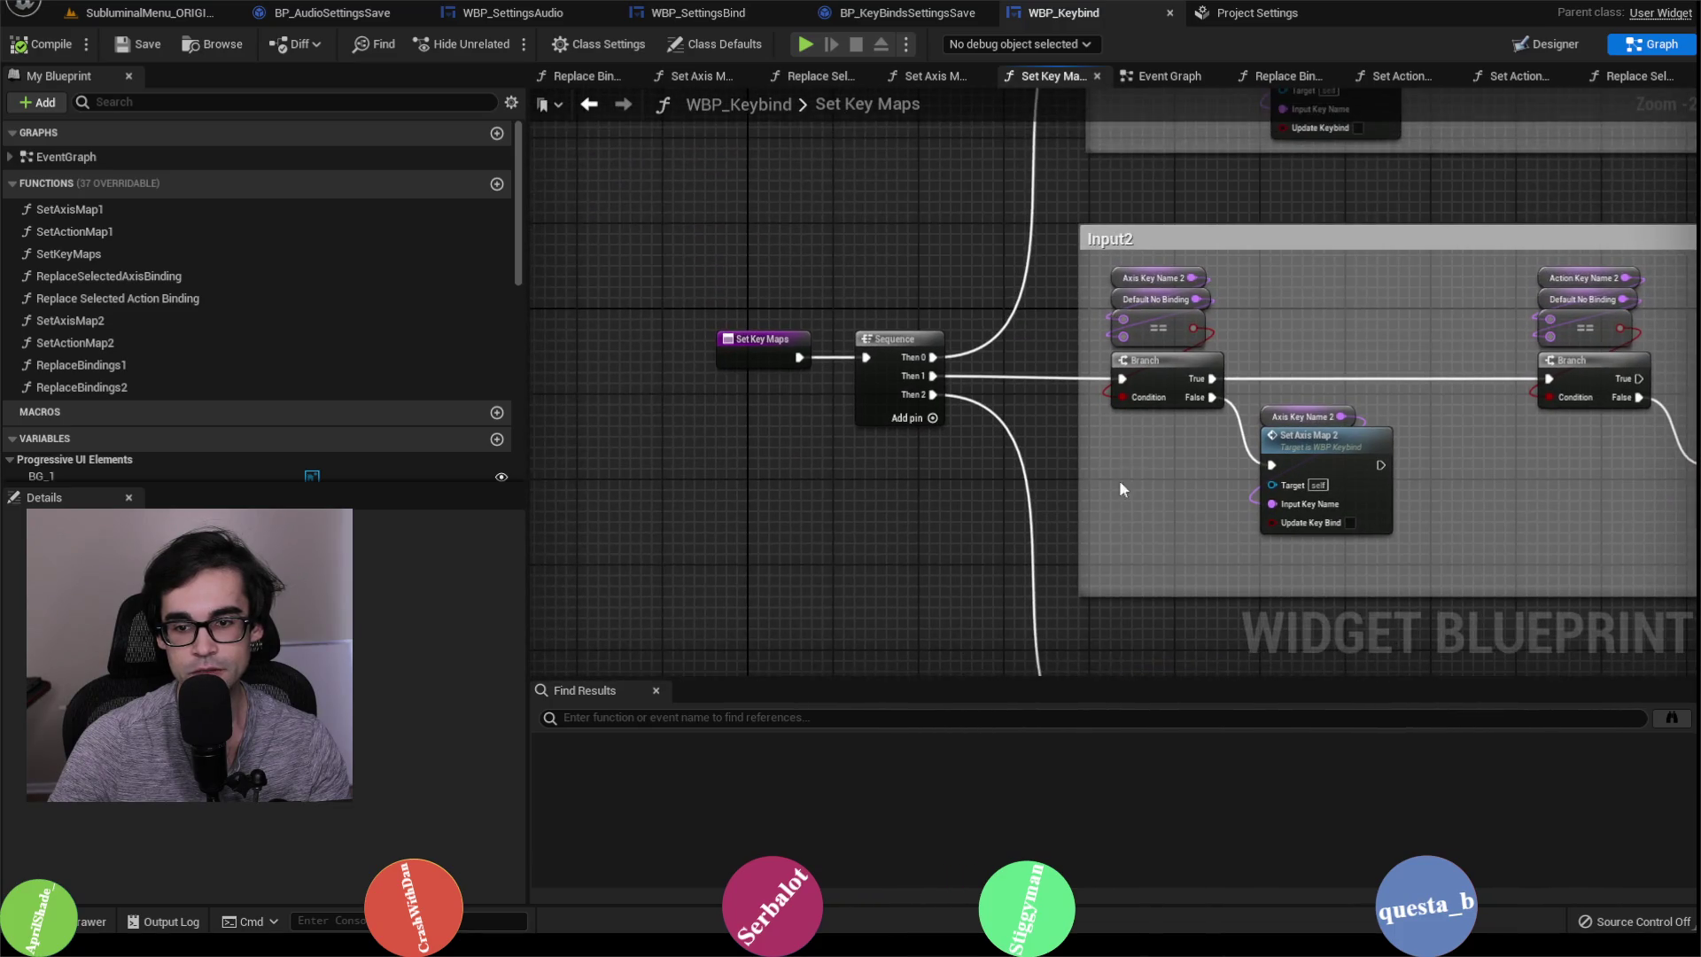
drag(1140, 453, 1059, 527)
scroll(1111, 348, down, 1)
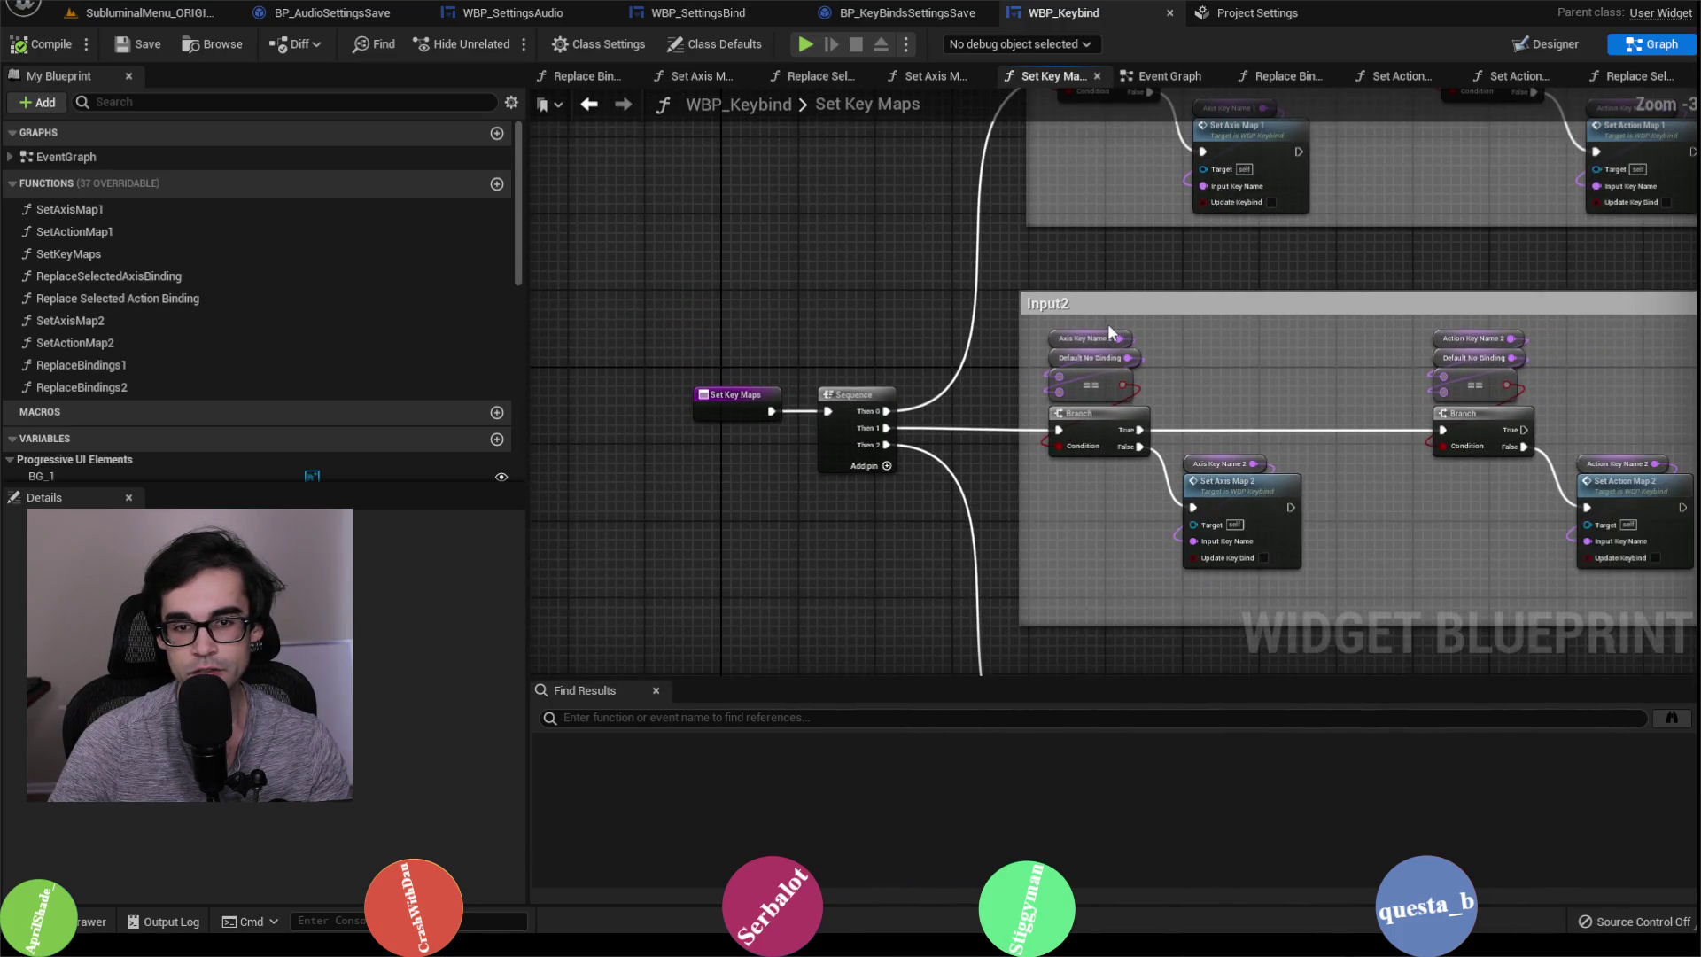
mouse_move(1238, 252)
mouse_down()
mouse_move(1094, 383)
mouse_move(1119, 447)
mouse_up()
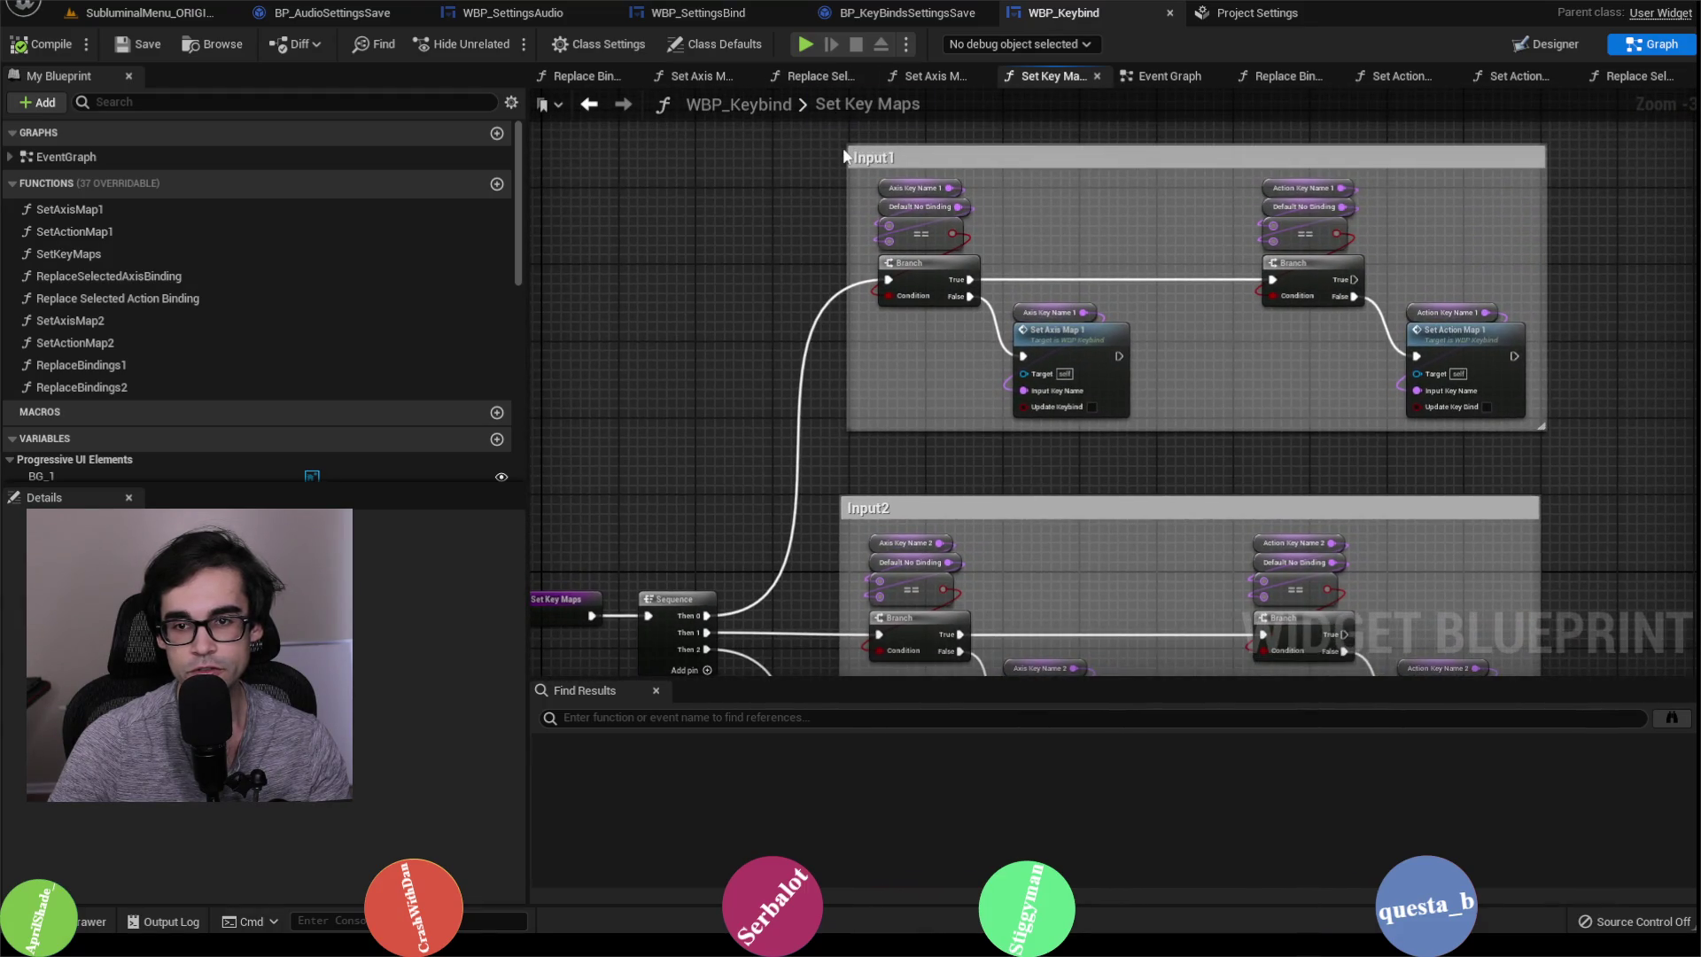
click(1256, 13)
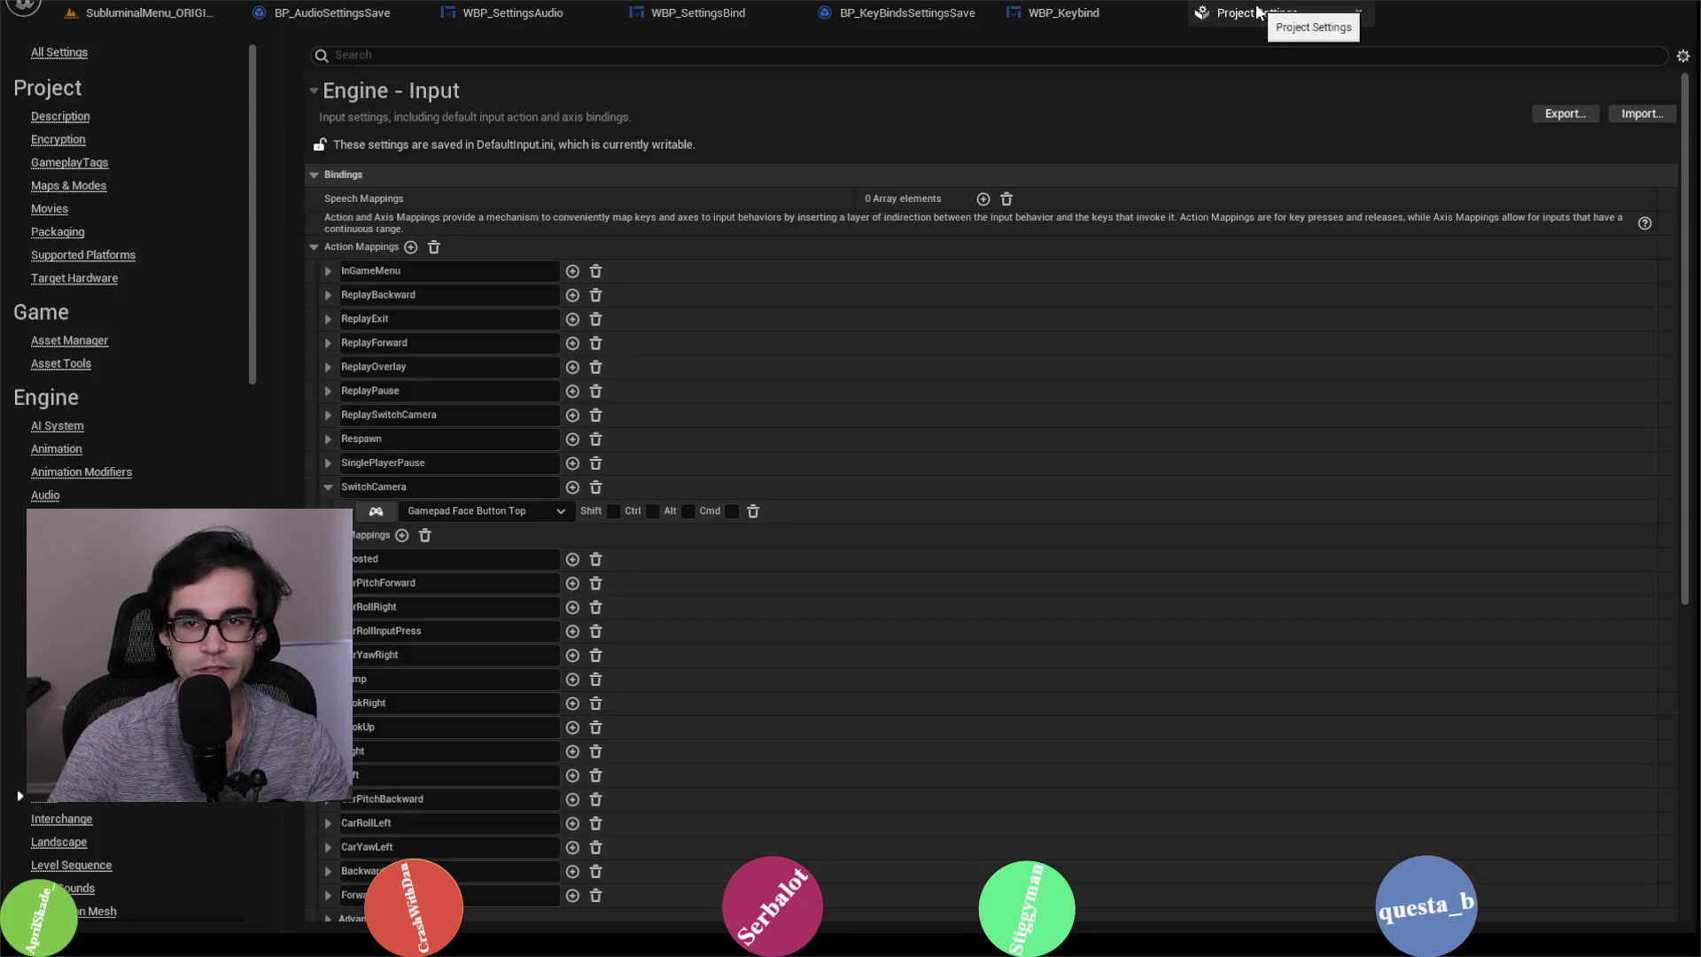
Step: Add an F keyboard mapping to SwitchCamera and go back to the SubluminalMenu level
click(572, 488)
click(505, 540)
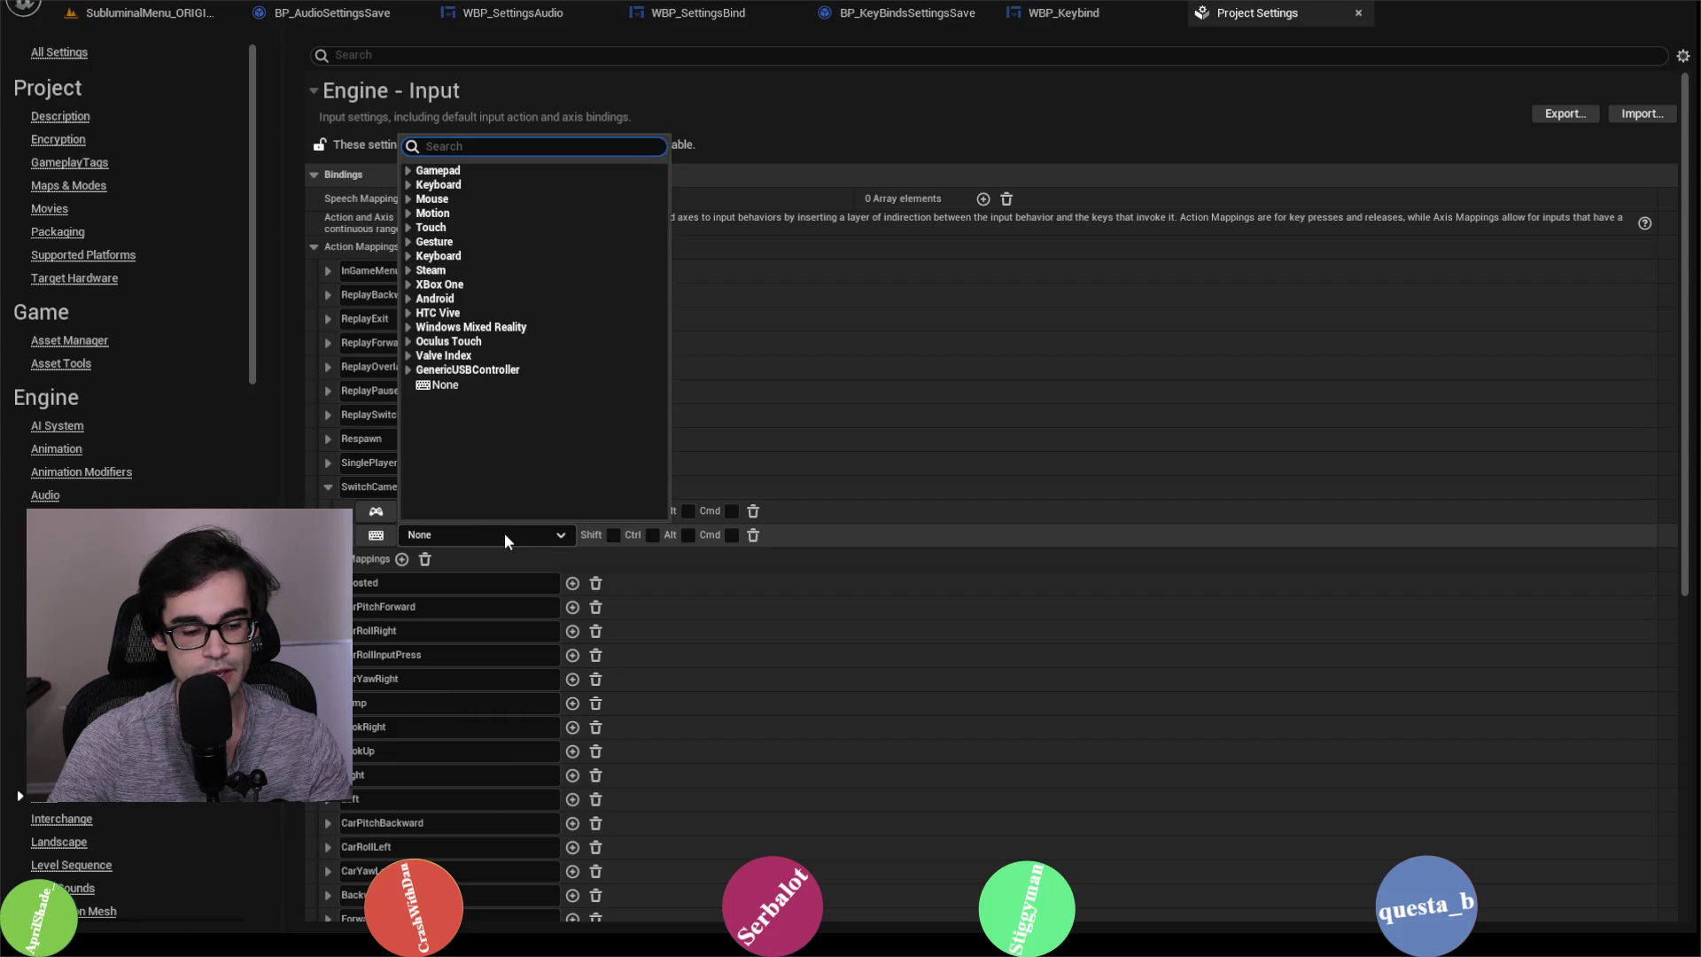
text(f)
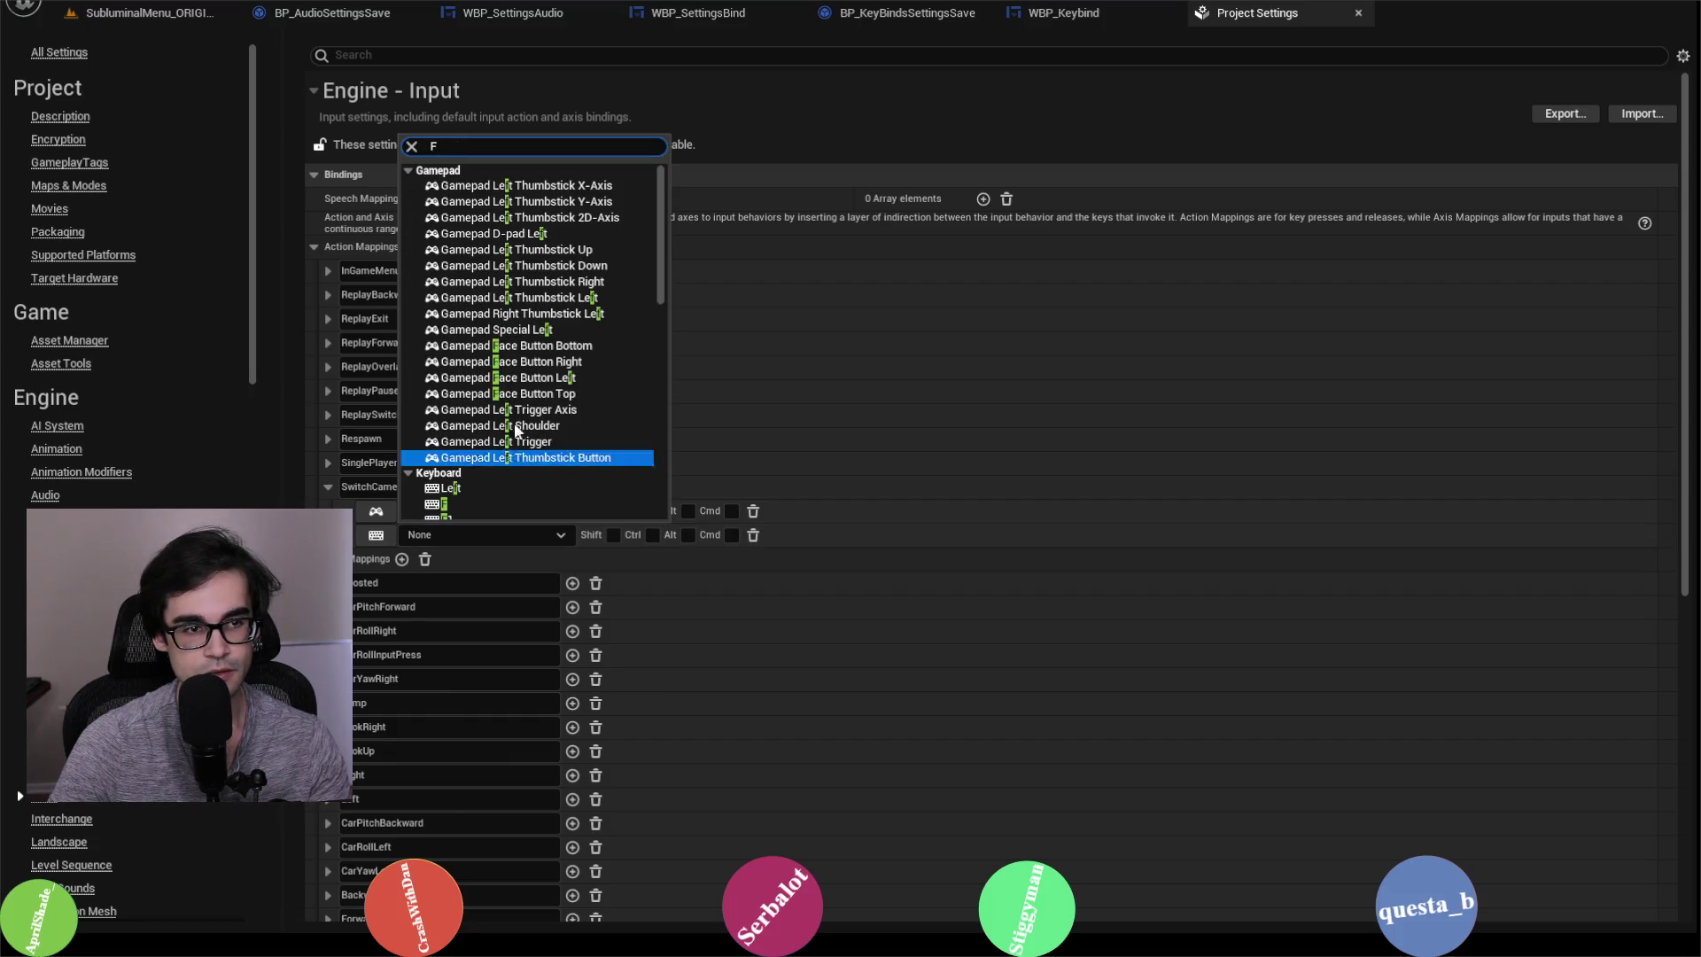
click(502, 500)
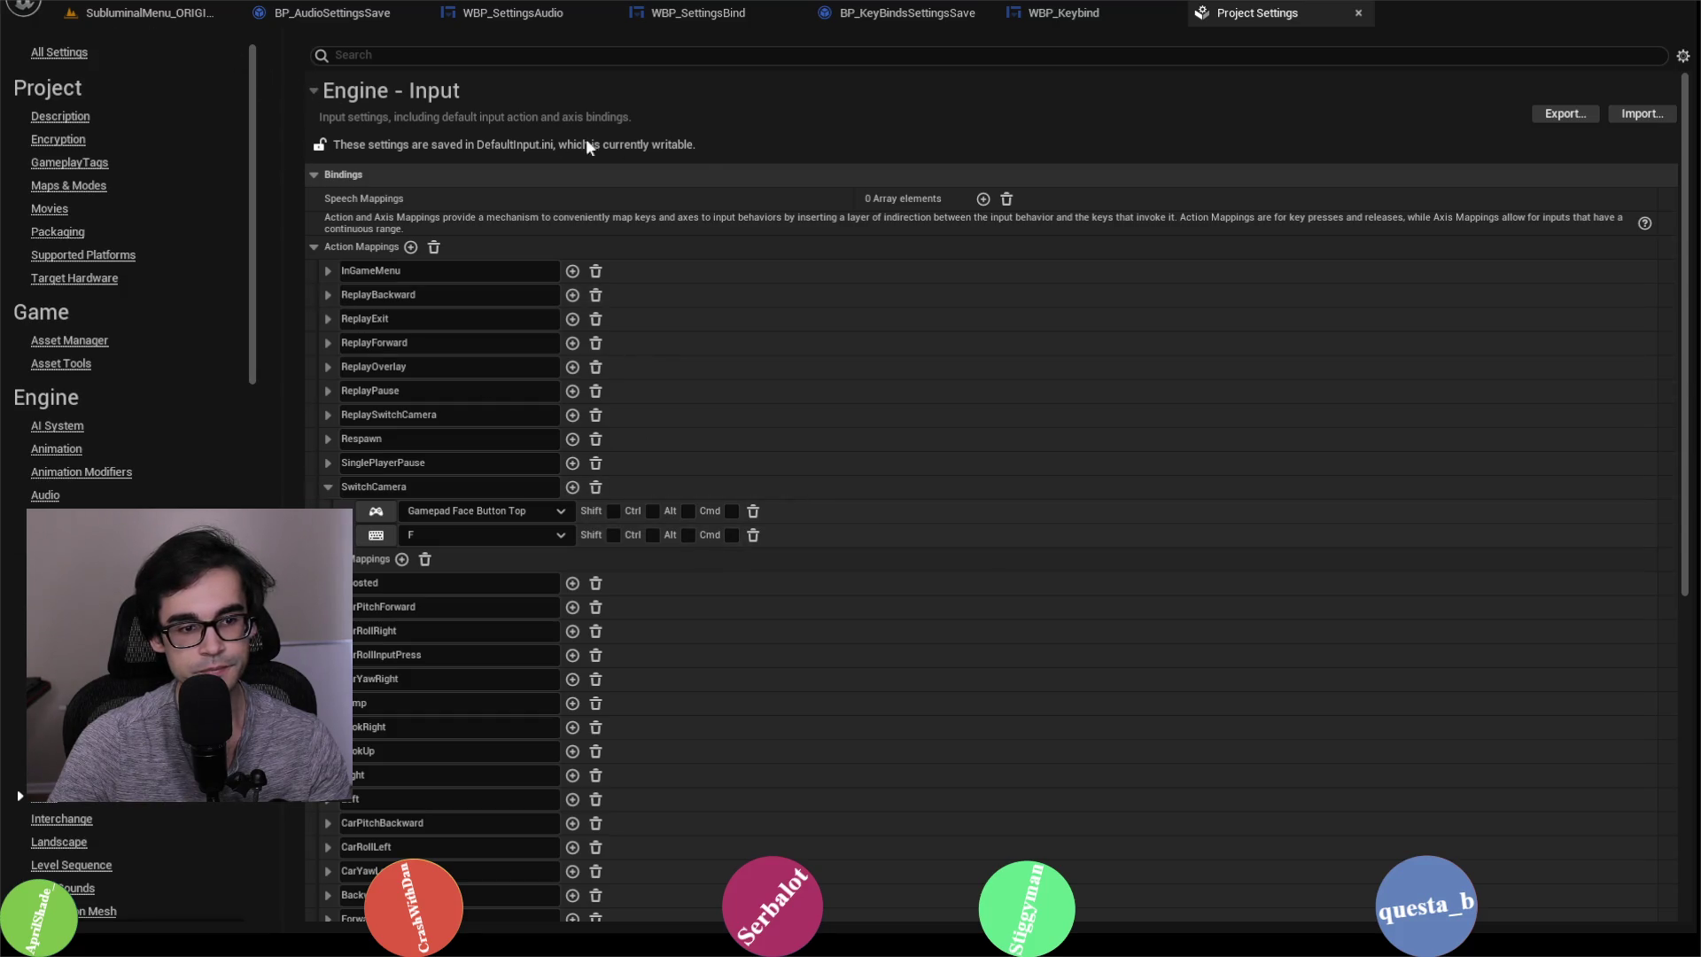
click(171, 13)
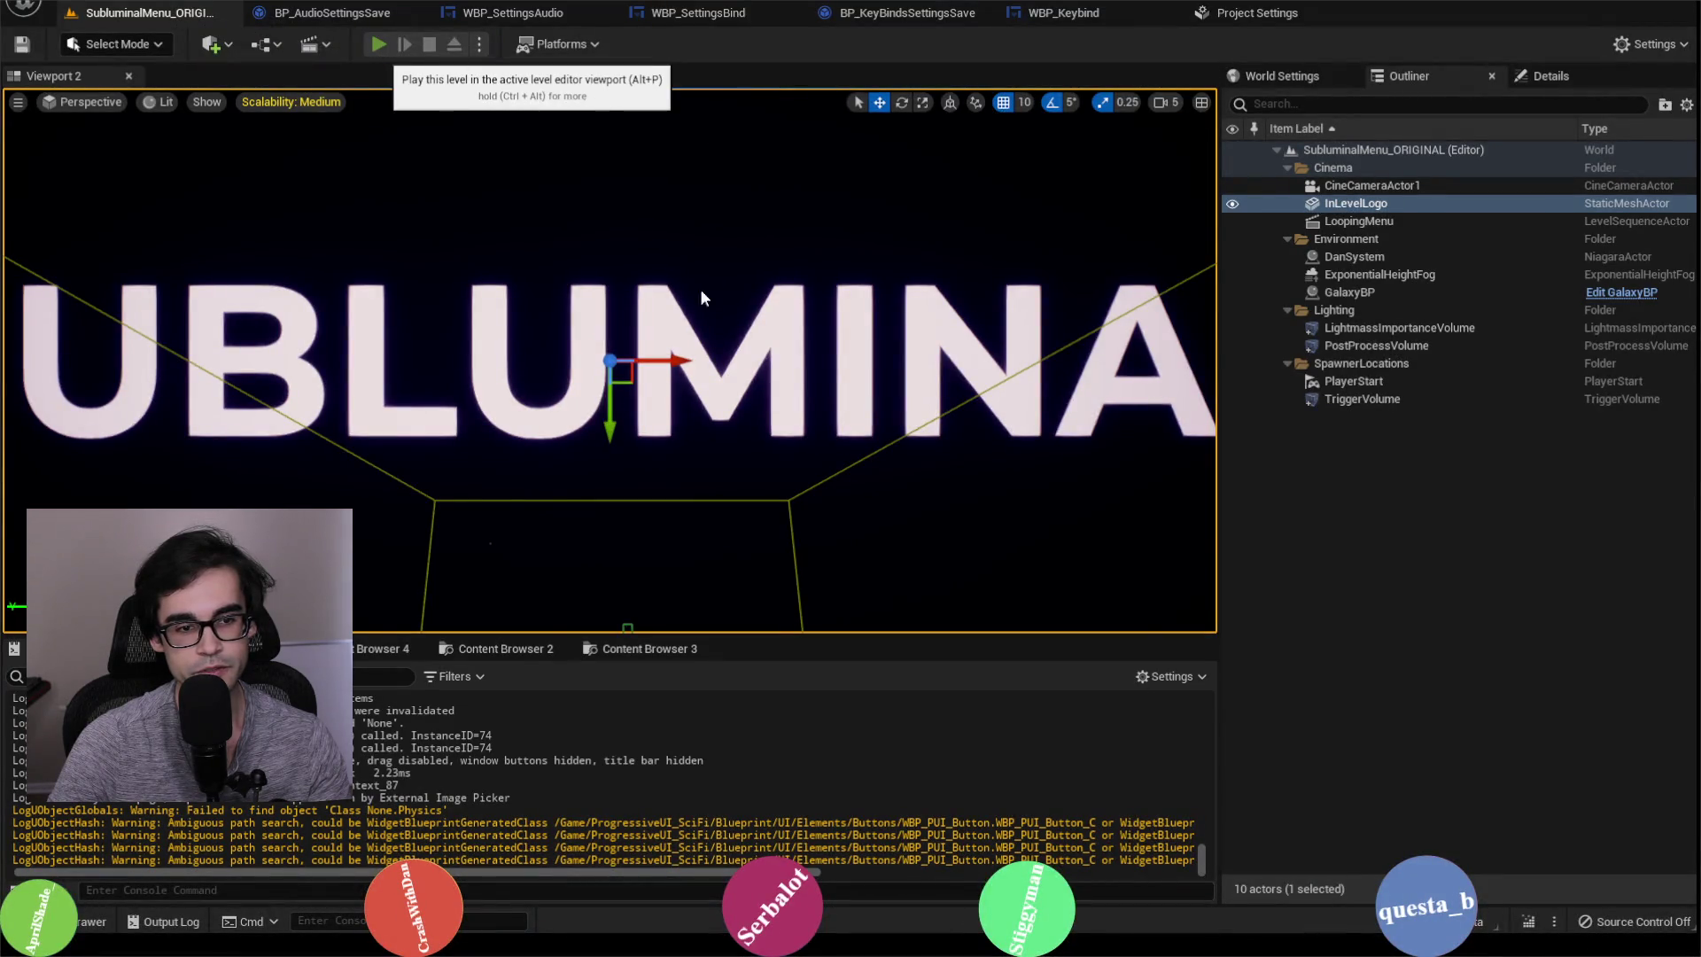
Step: Play the level, check the in-game Bind settings page, then stop playing
key(alt+p)
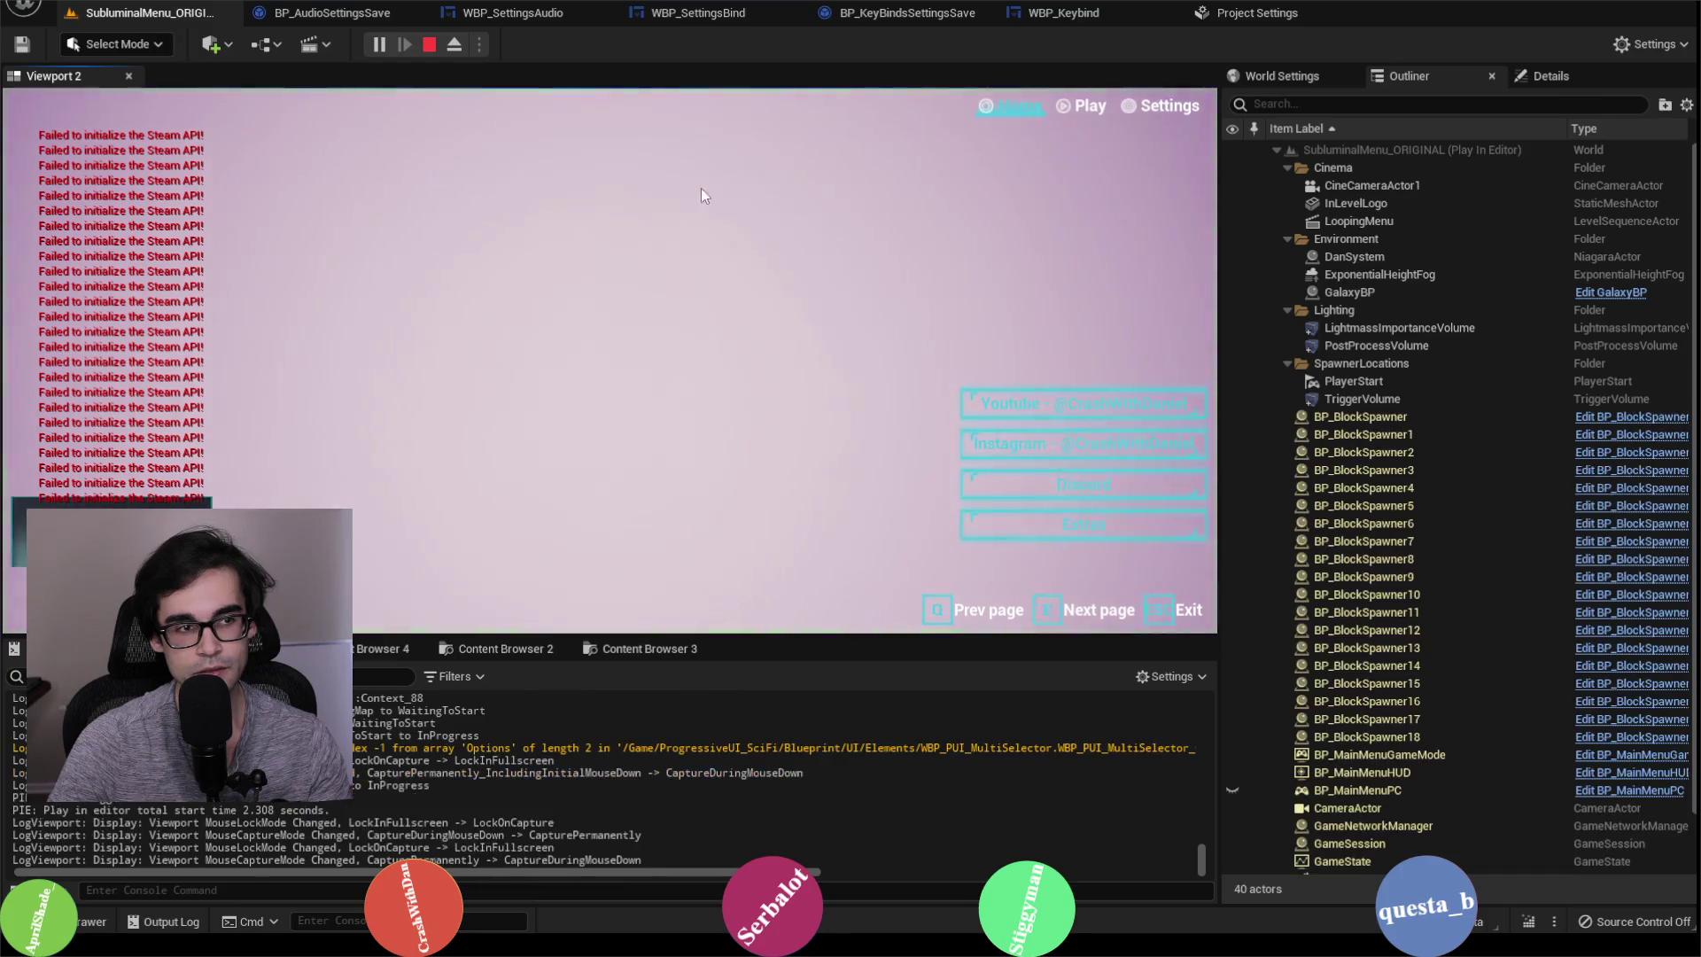
click(1189, 110)
click(438, 124)
scroll(496, 355, down, 3)
key(Escape)
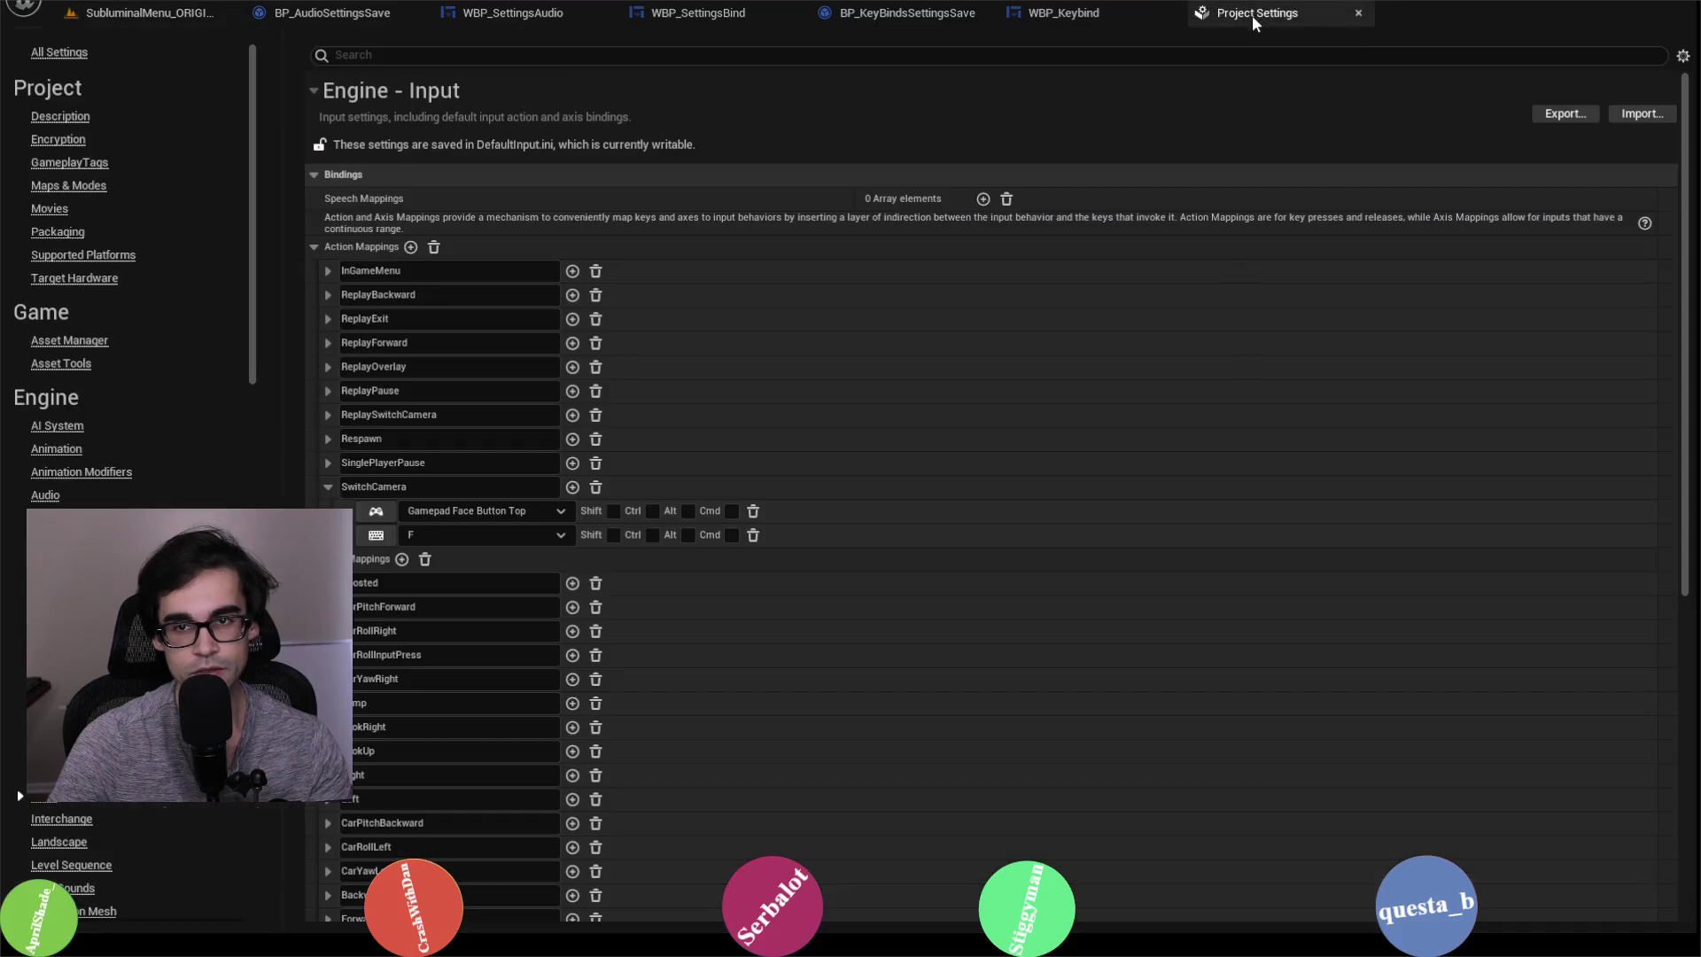
Step: Inspect SwitchCamera's F key options and the next axis mapping in Project Settings, leaving F unchanged
click(497, 536)
text(H)
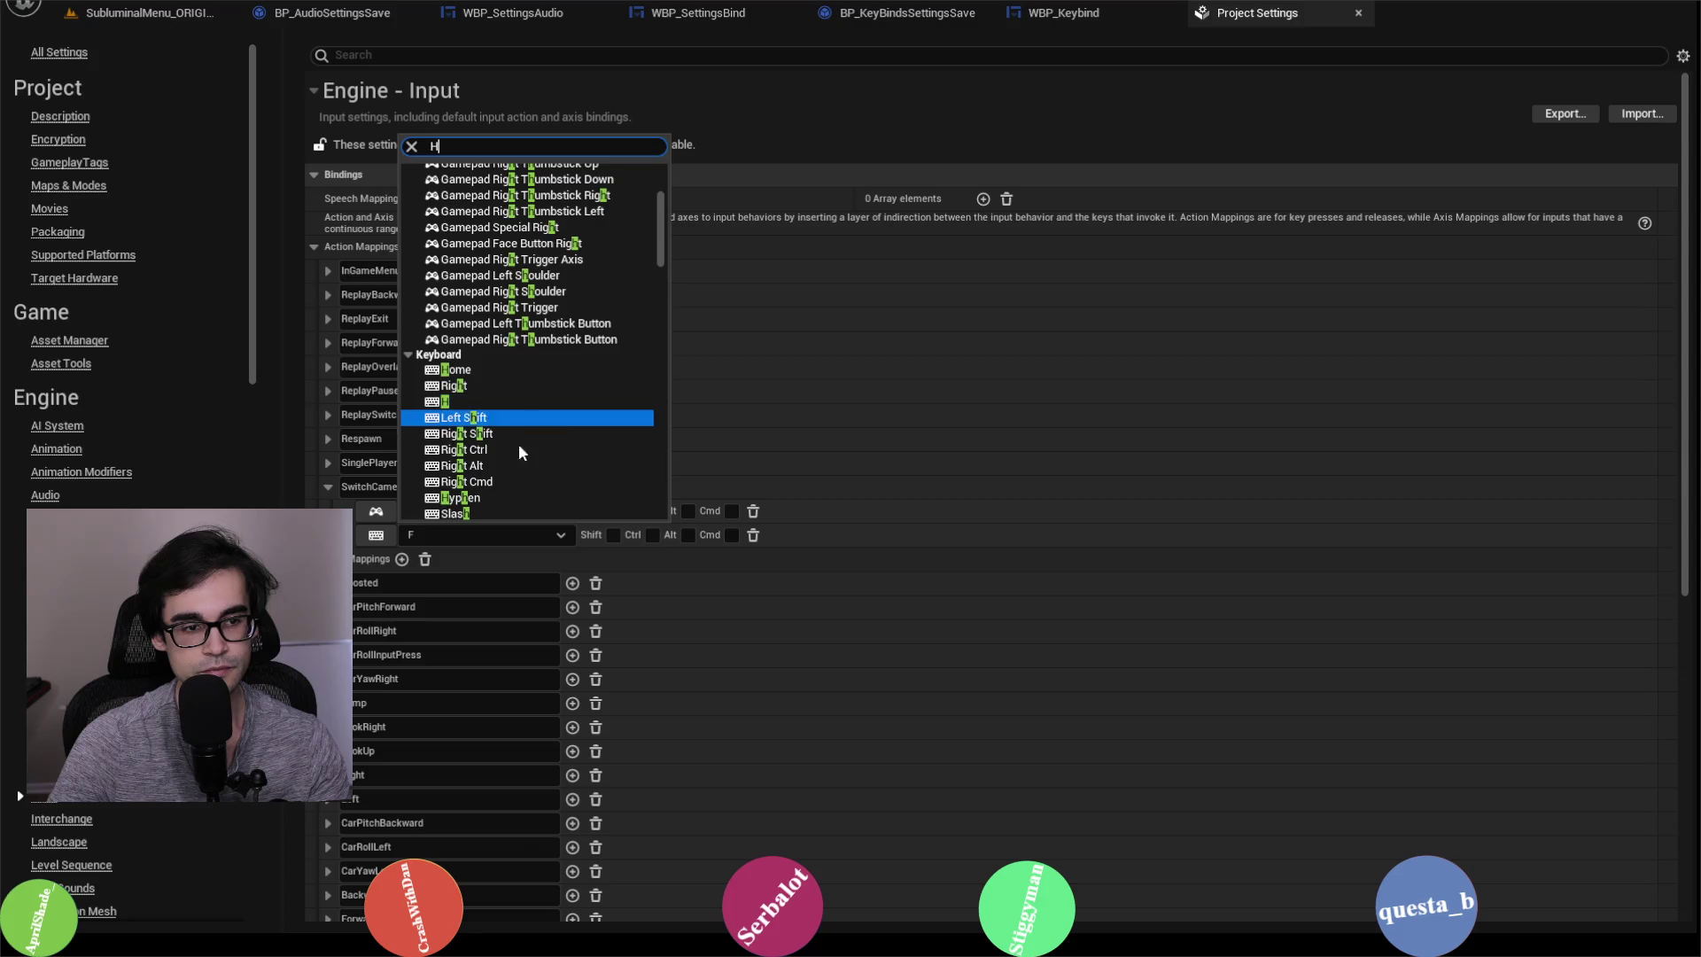
click(519, 427)
click(512, 535)
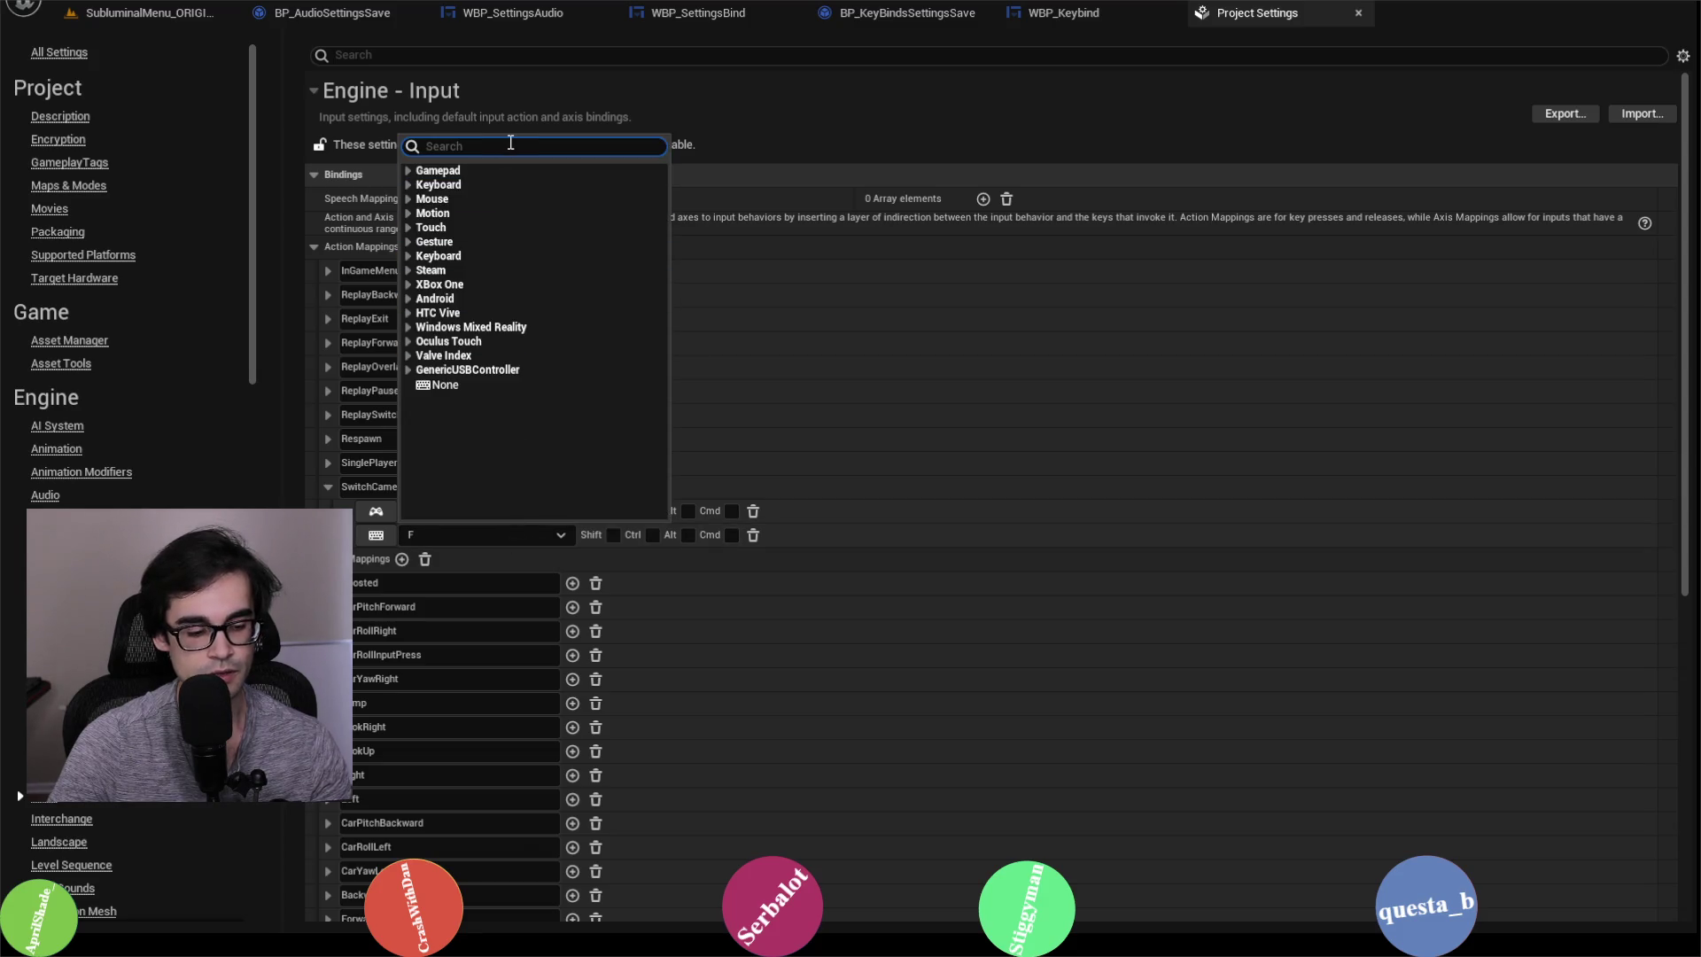
click(1086, 484)
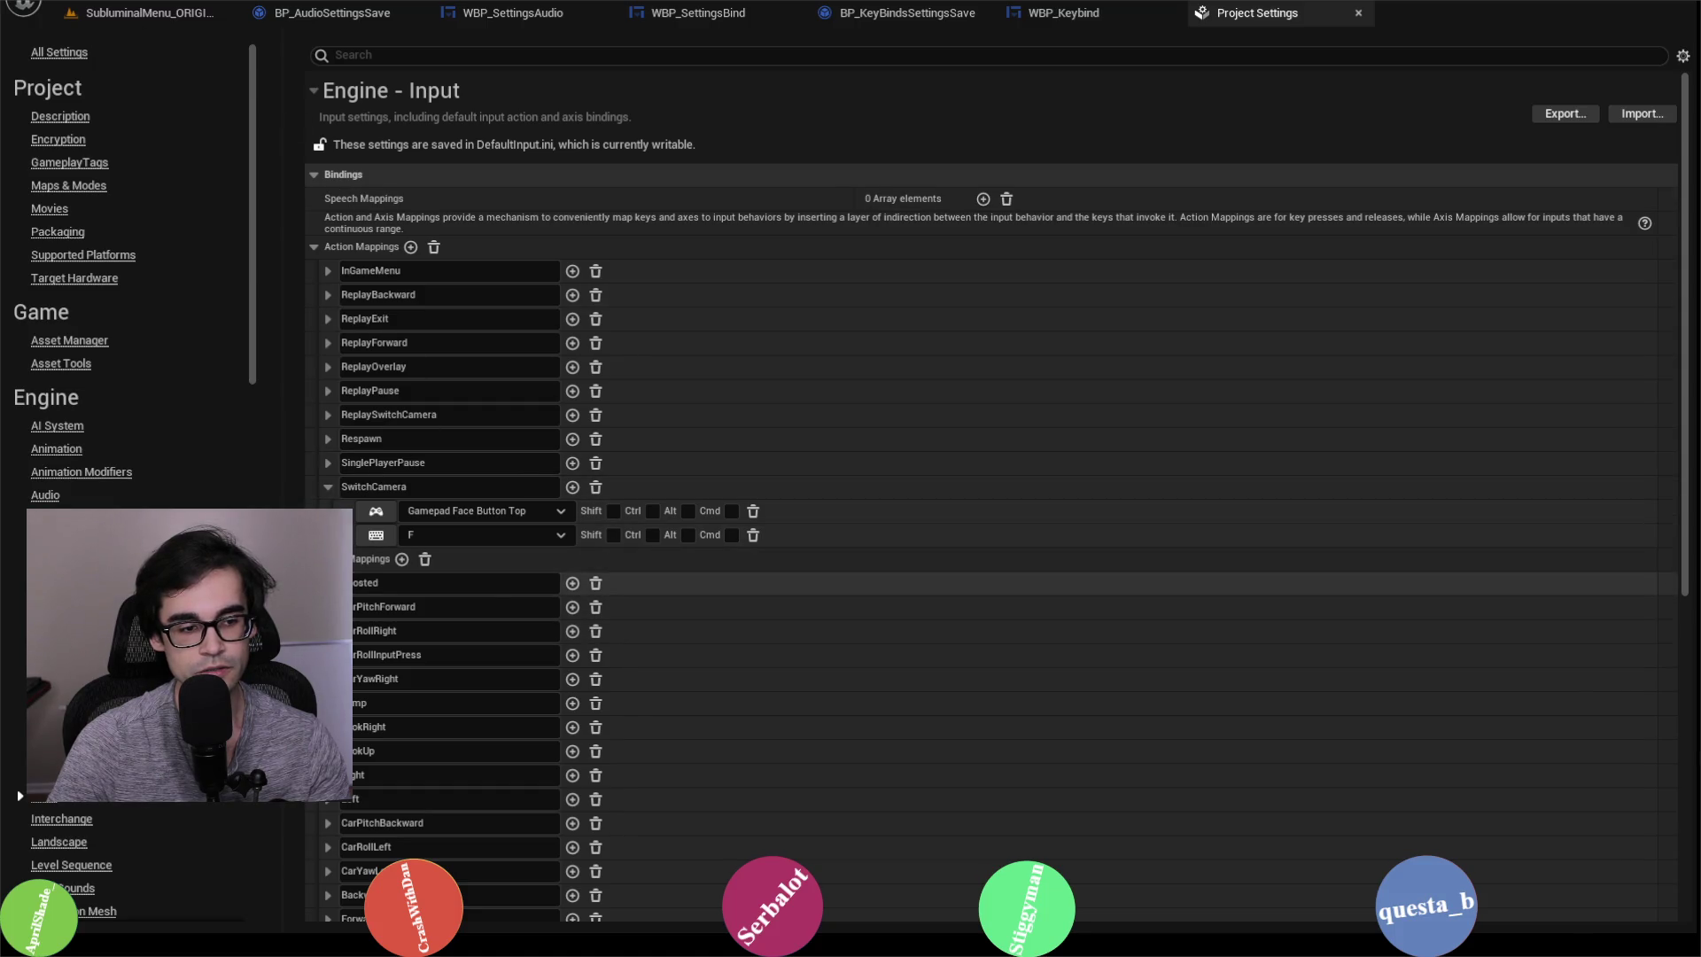
click(328, 583)
click(328, 583)
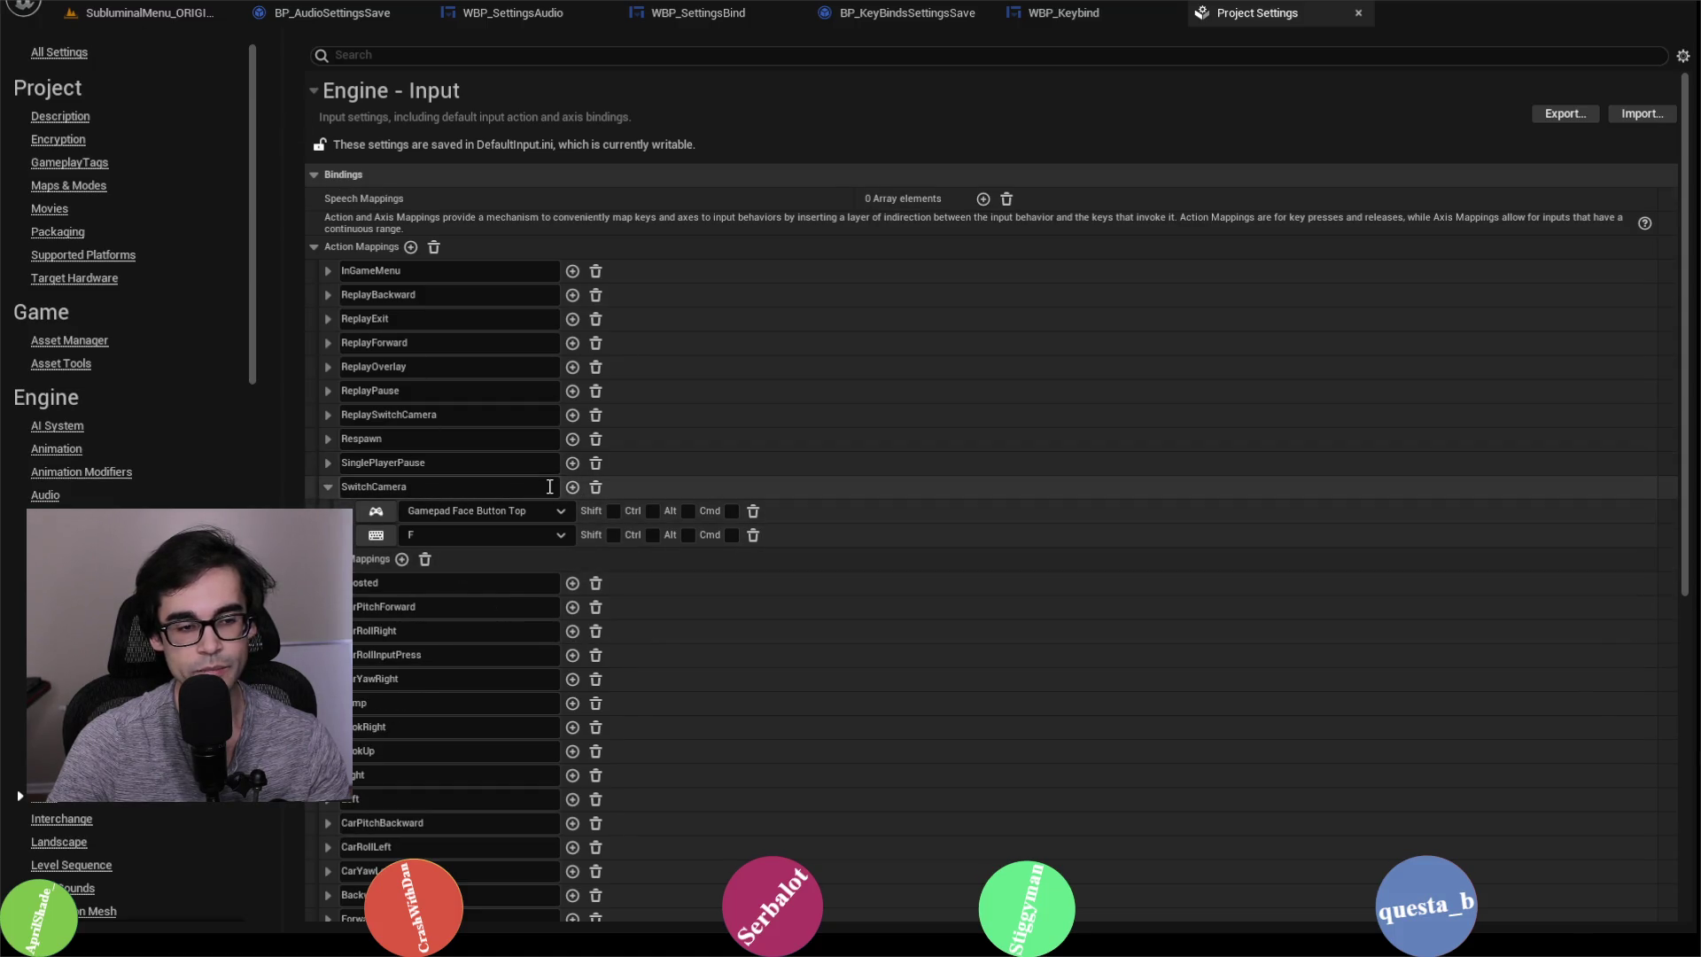
Step: Close Project Settings, delete BindSave.sav from SaveGames, and go to WBP_SettingsBind
click(1359, 13)
key(alt+Tab)
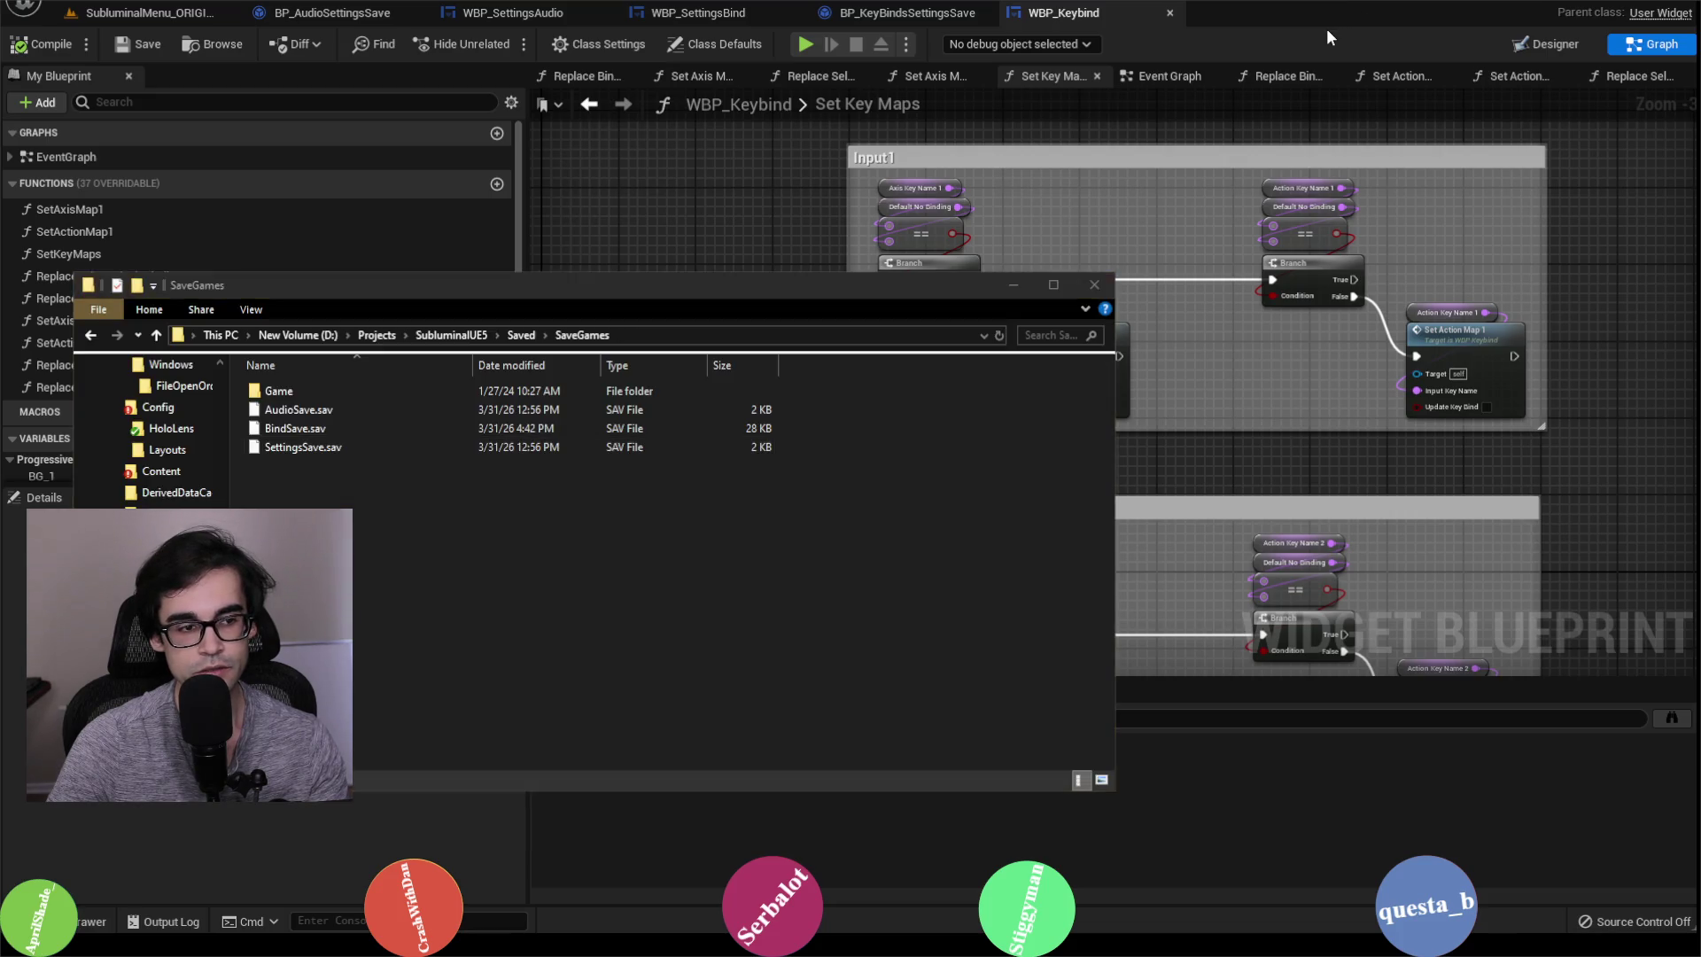
right_click(386, 429)
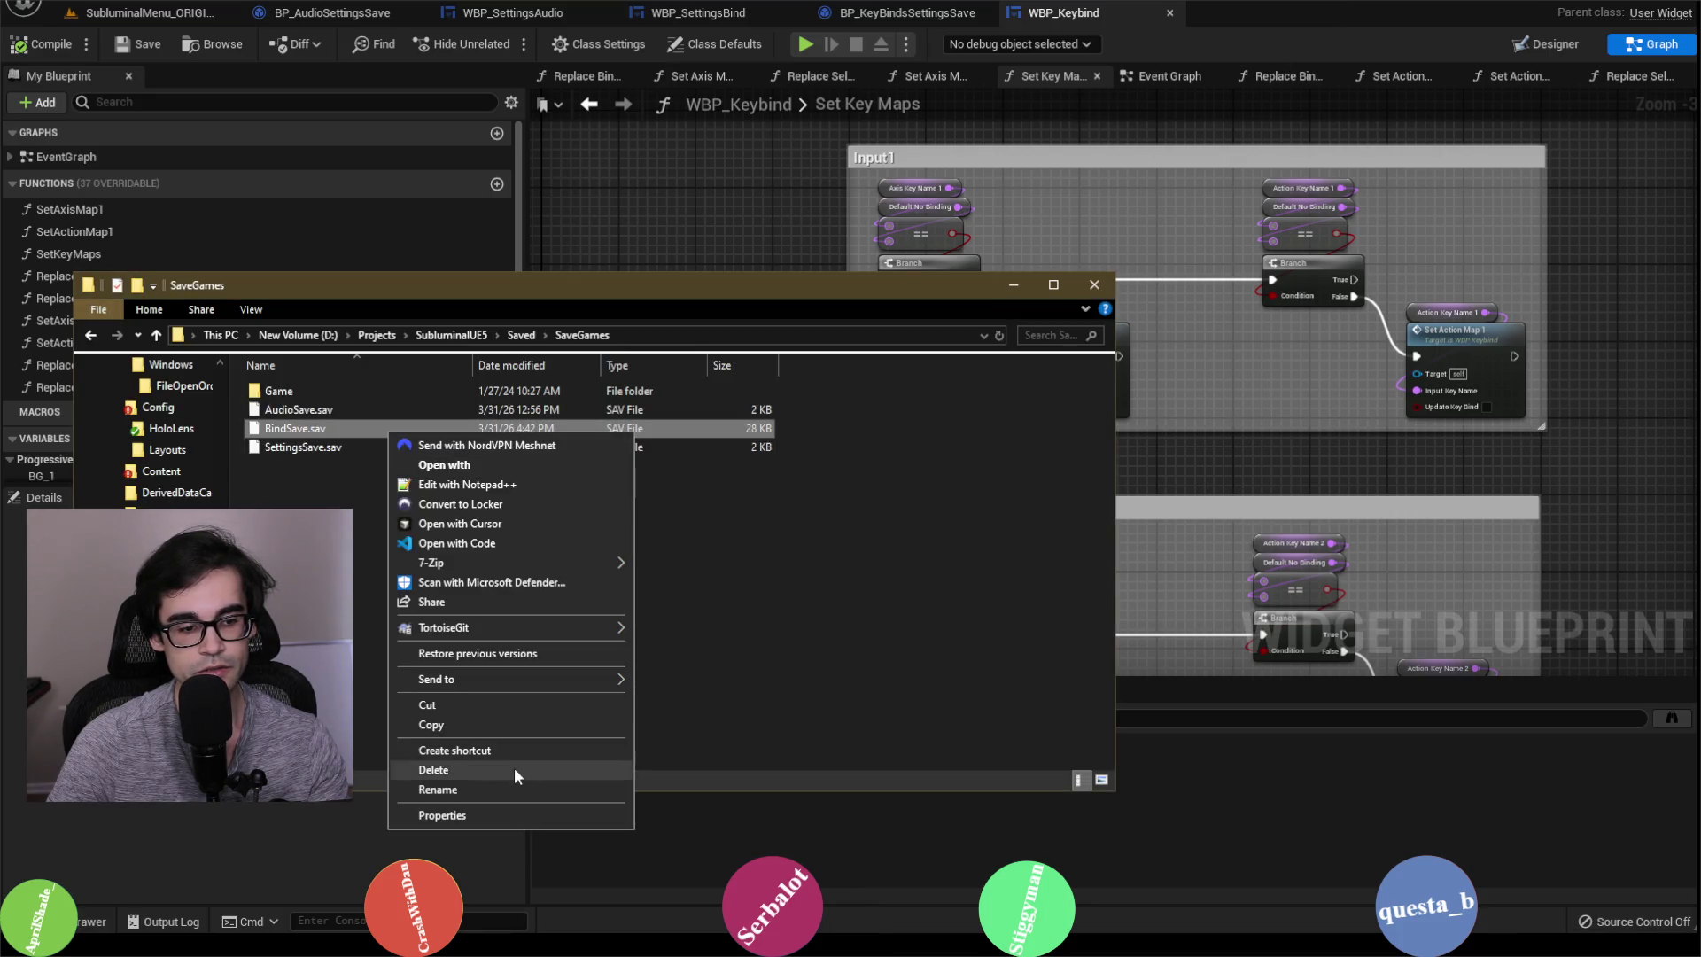
click(531, 771)
click(930, 536)
click(1016, 283)
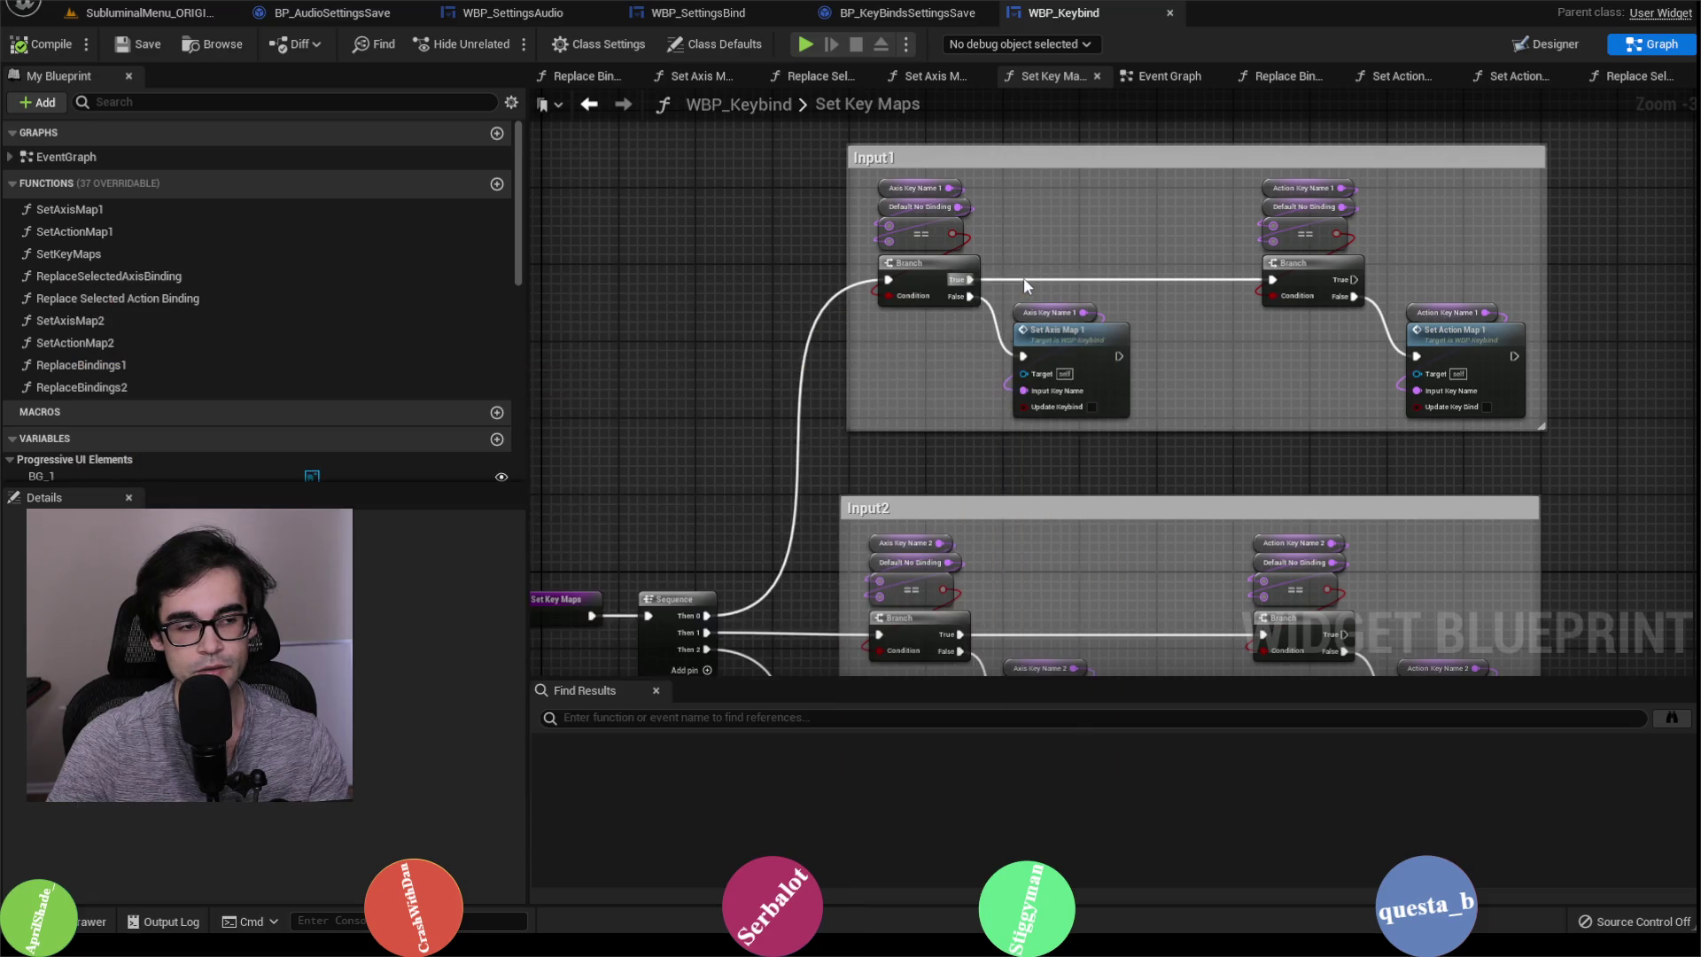
click(709, 13)
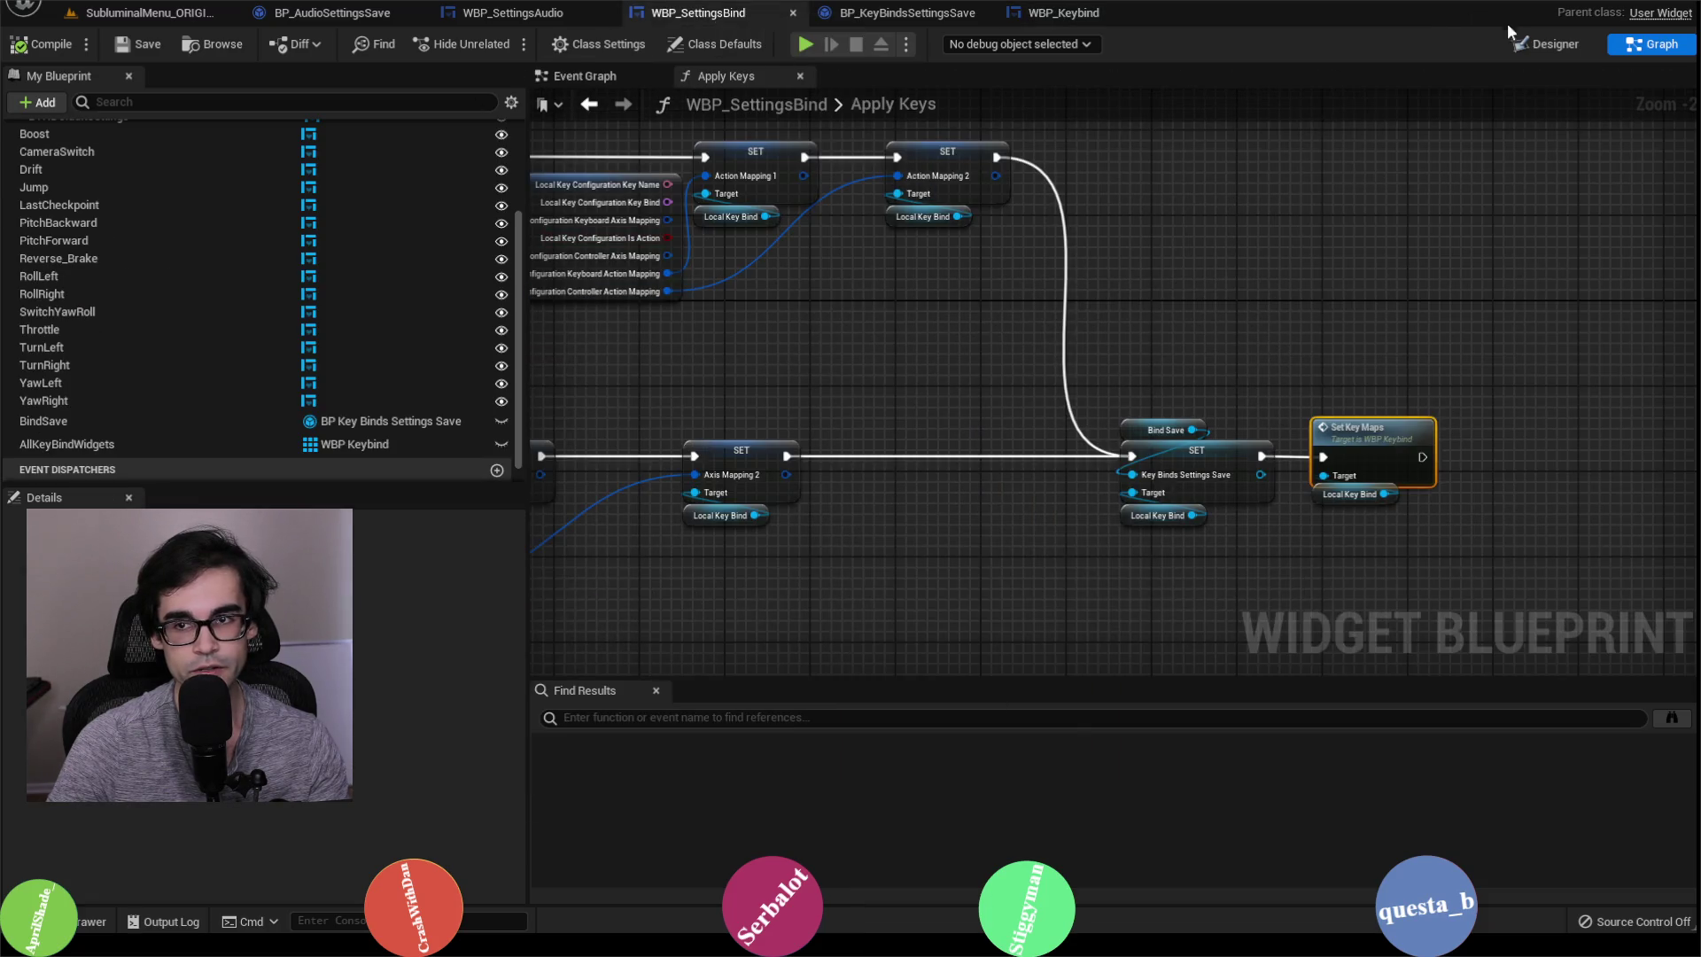
Step: Select the Switch View row in WBP_SettingsBind's Designer, save the widget, and return to the level
click(1545, 44)
click(629, 643)
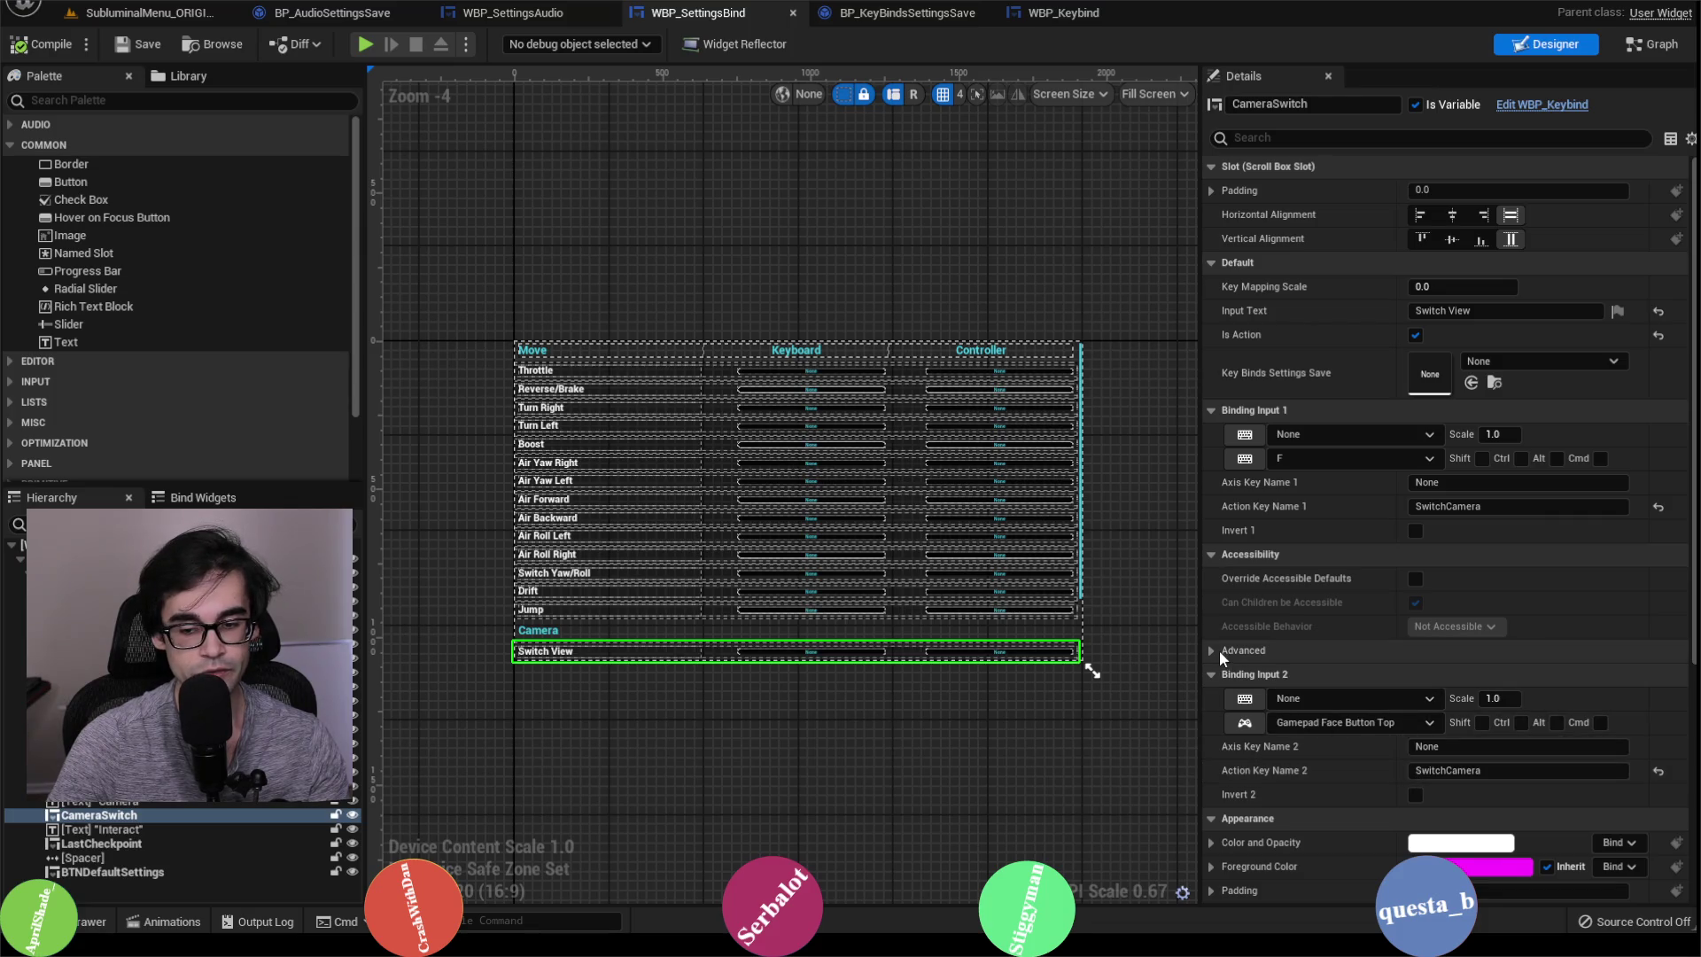
click(129, 46)
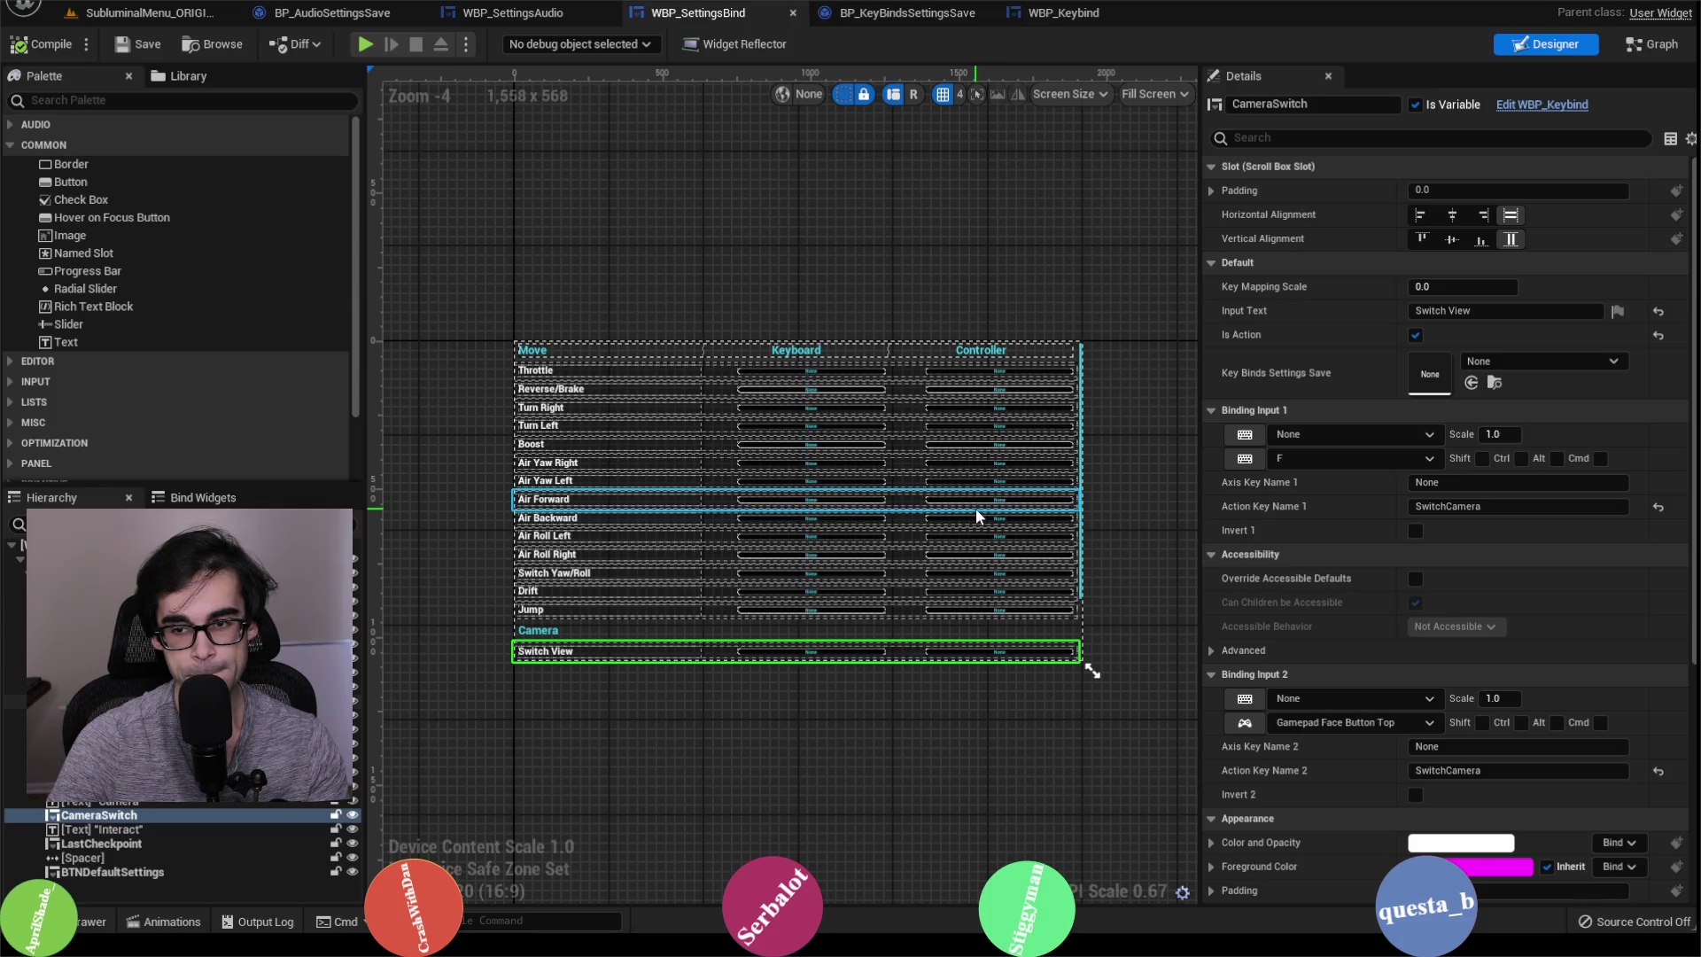
click(158, 21)
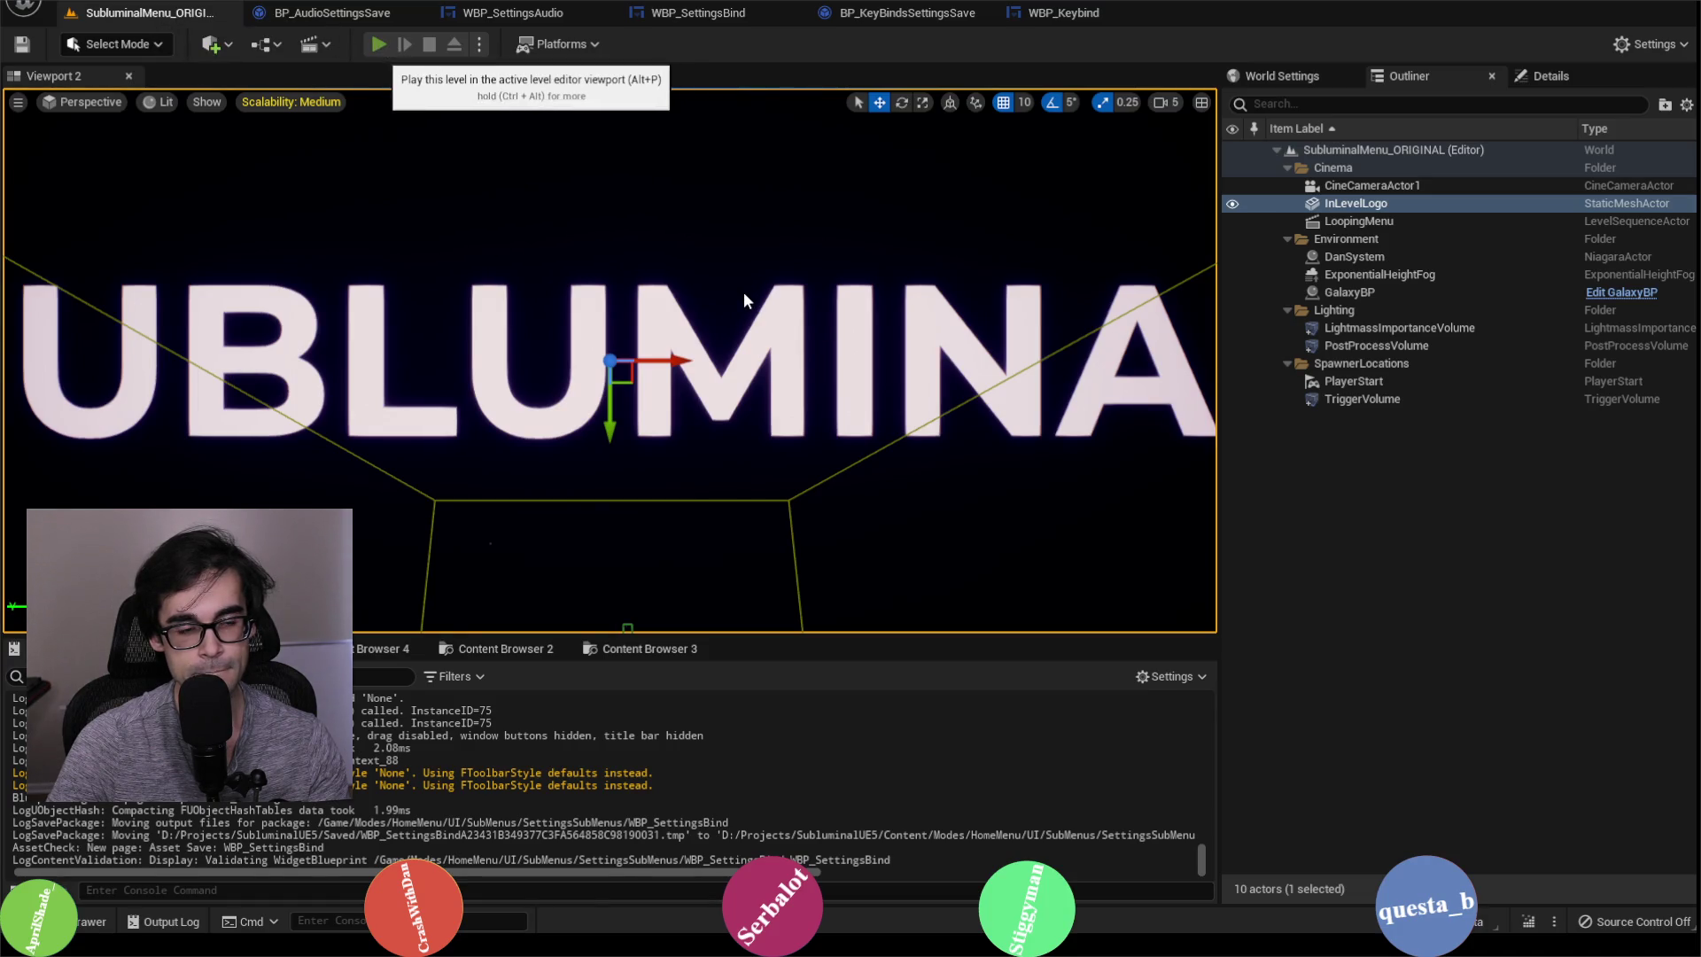
Step: Play-test the Bind page, rebinding Switch View's keyboard key from F to H, then stop
key(alt+p)
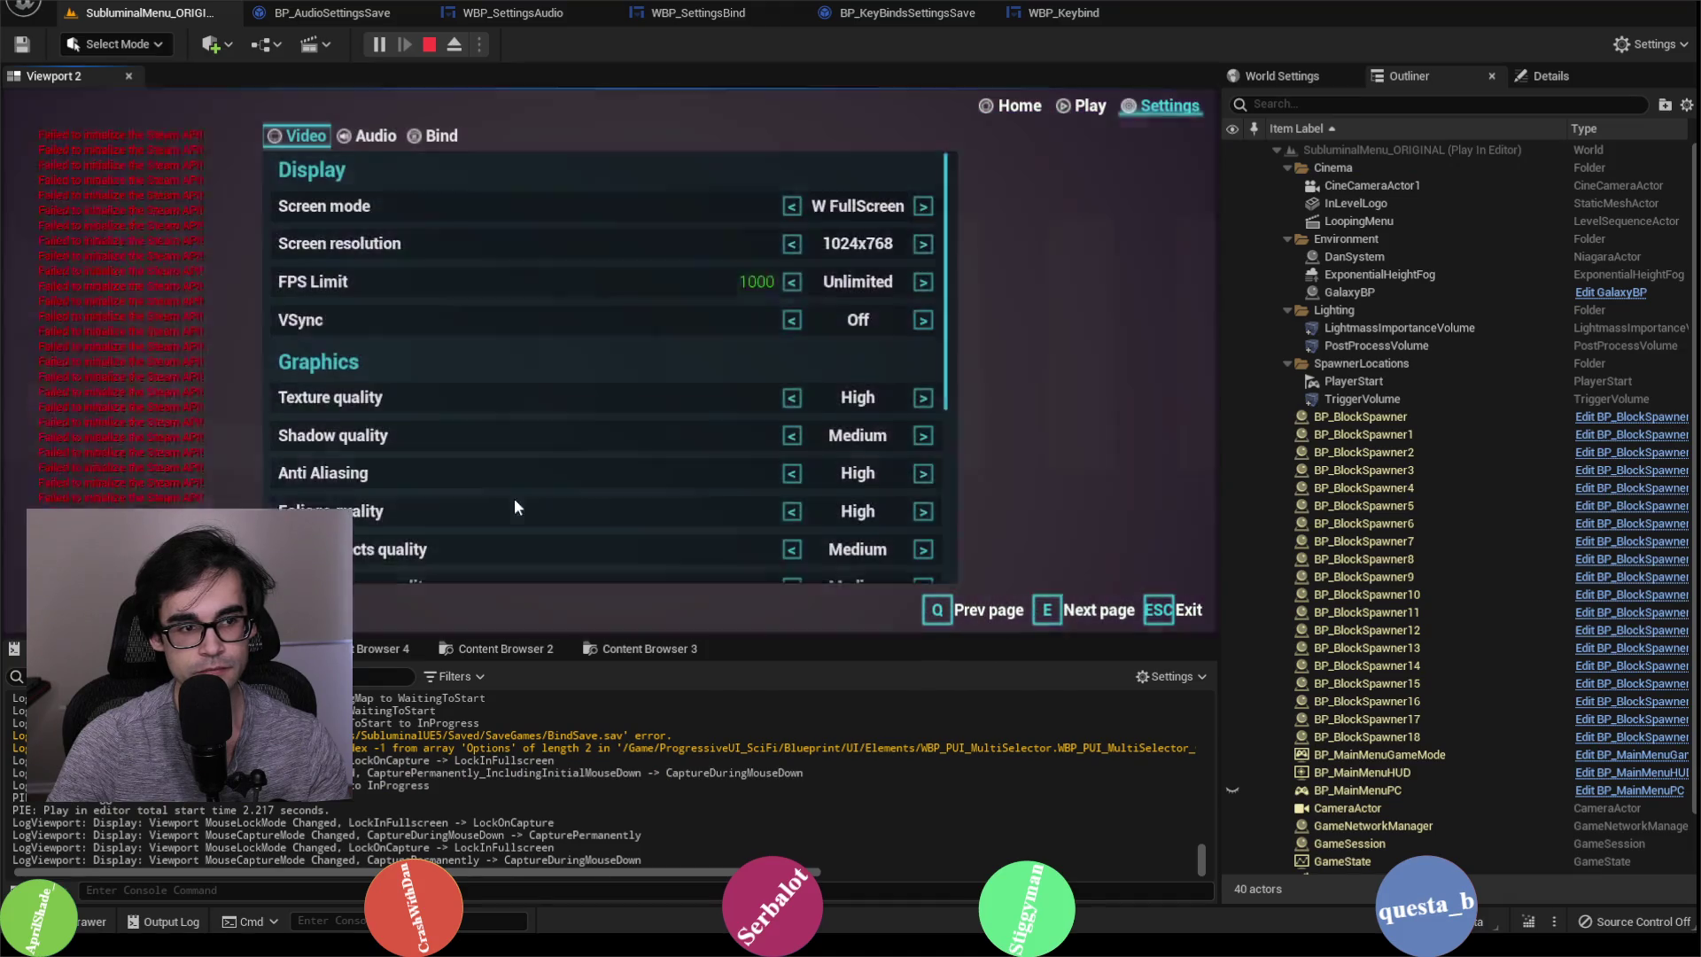
scroll(513, 479, down, 1)
click(428, 140)
scroll(620, 478, down, 5)
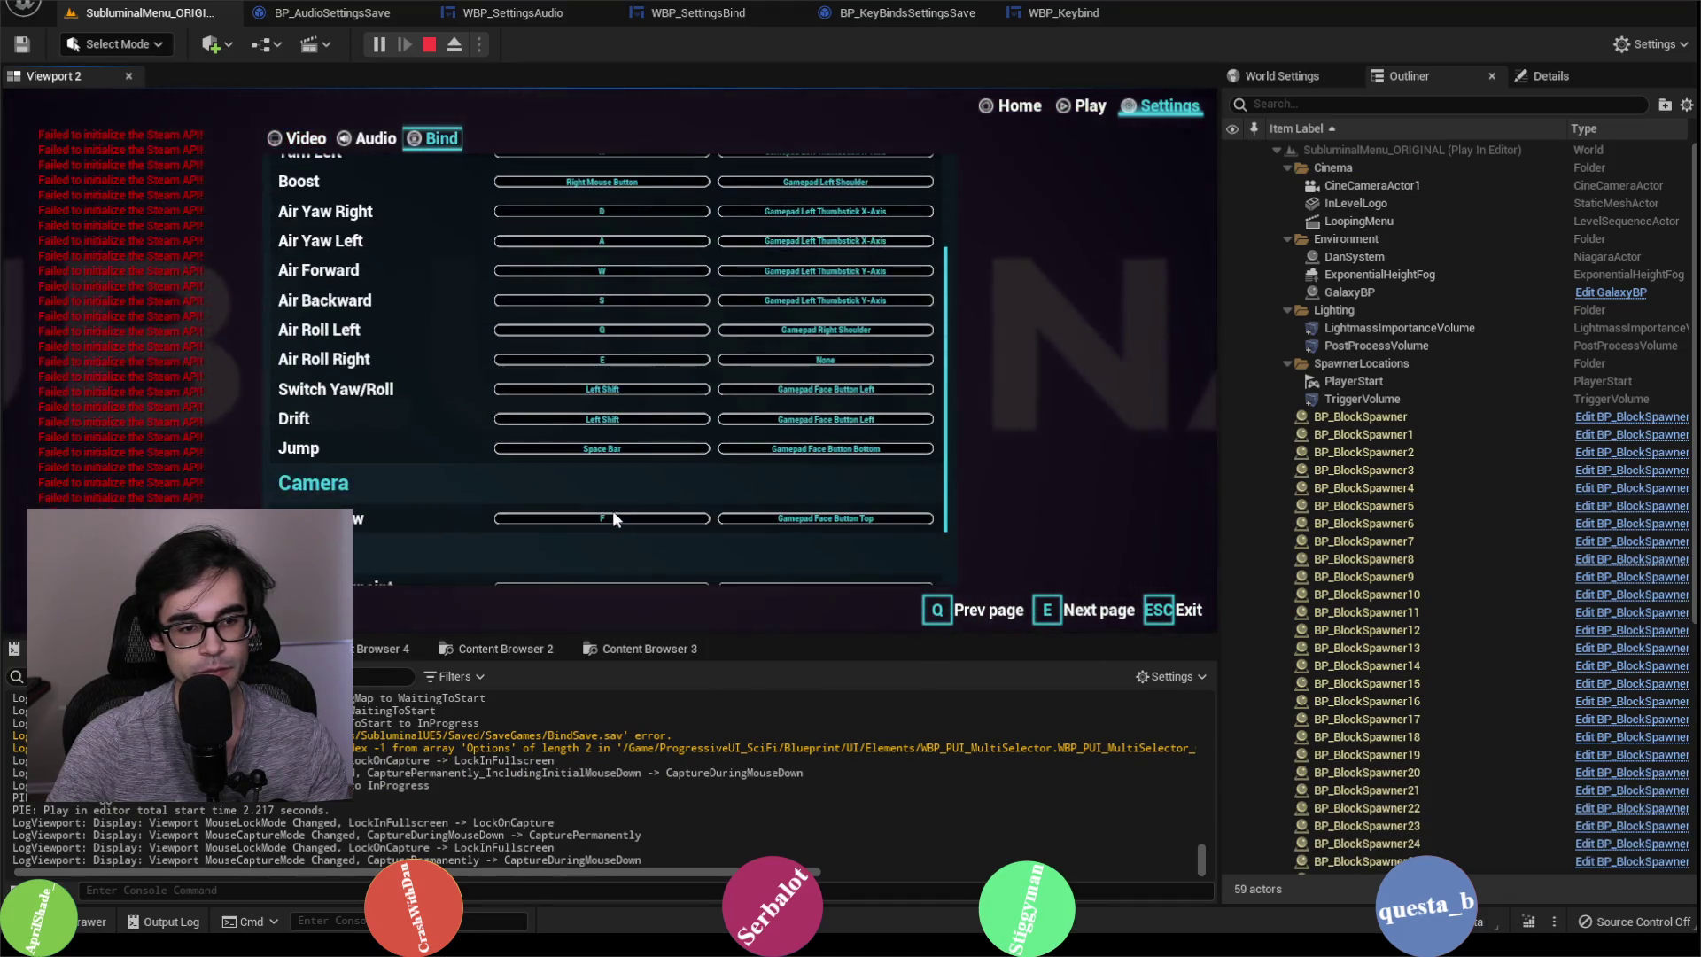
click(613, 514)
key(h)
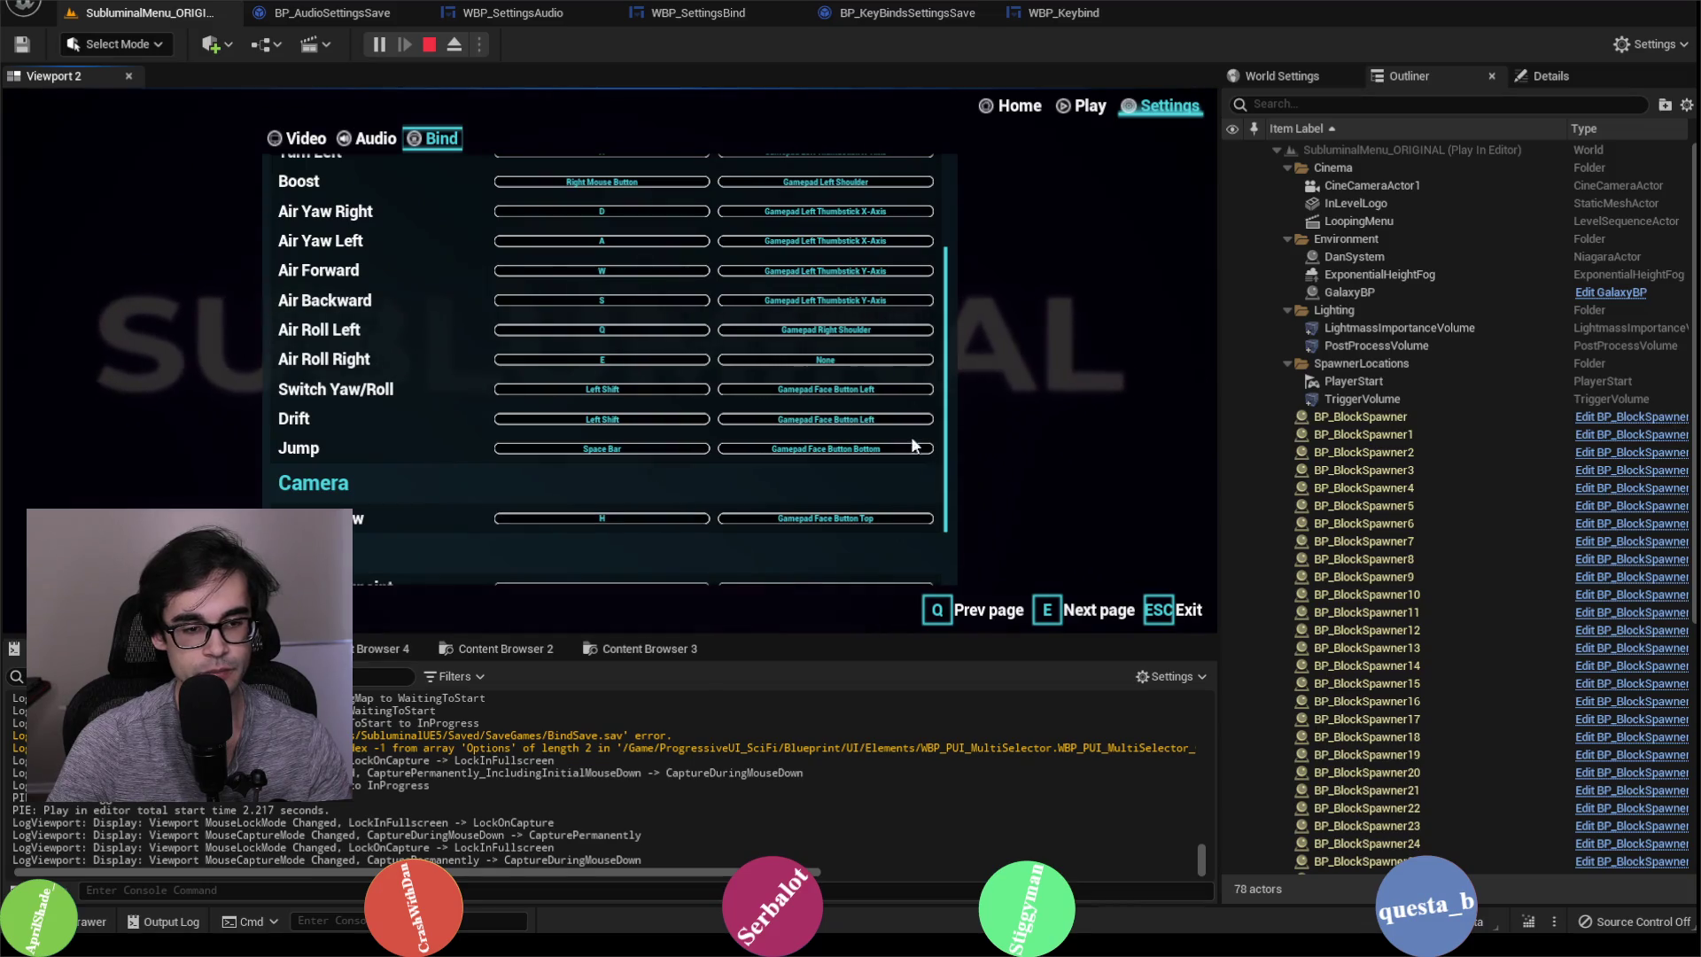
click(1088, 107)
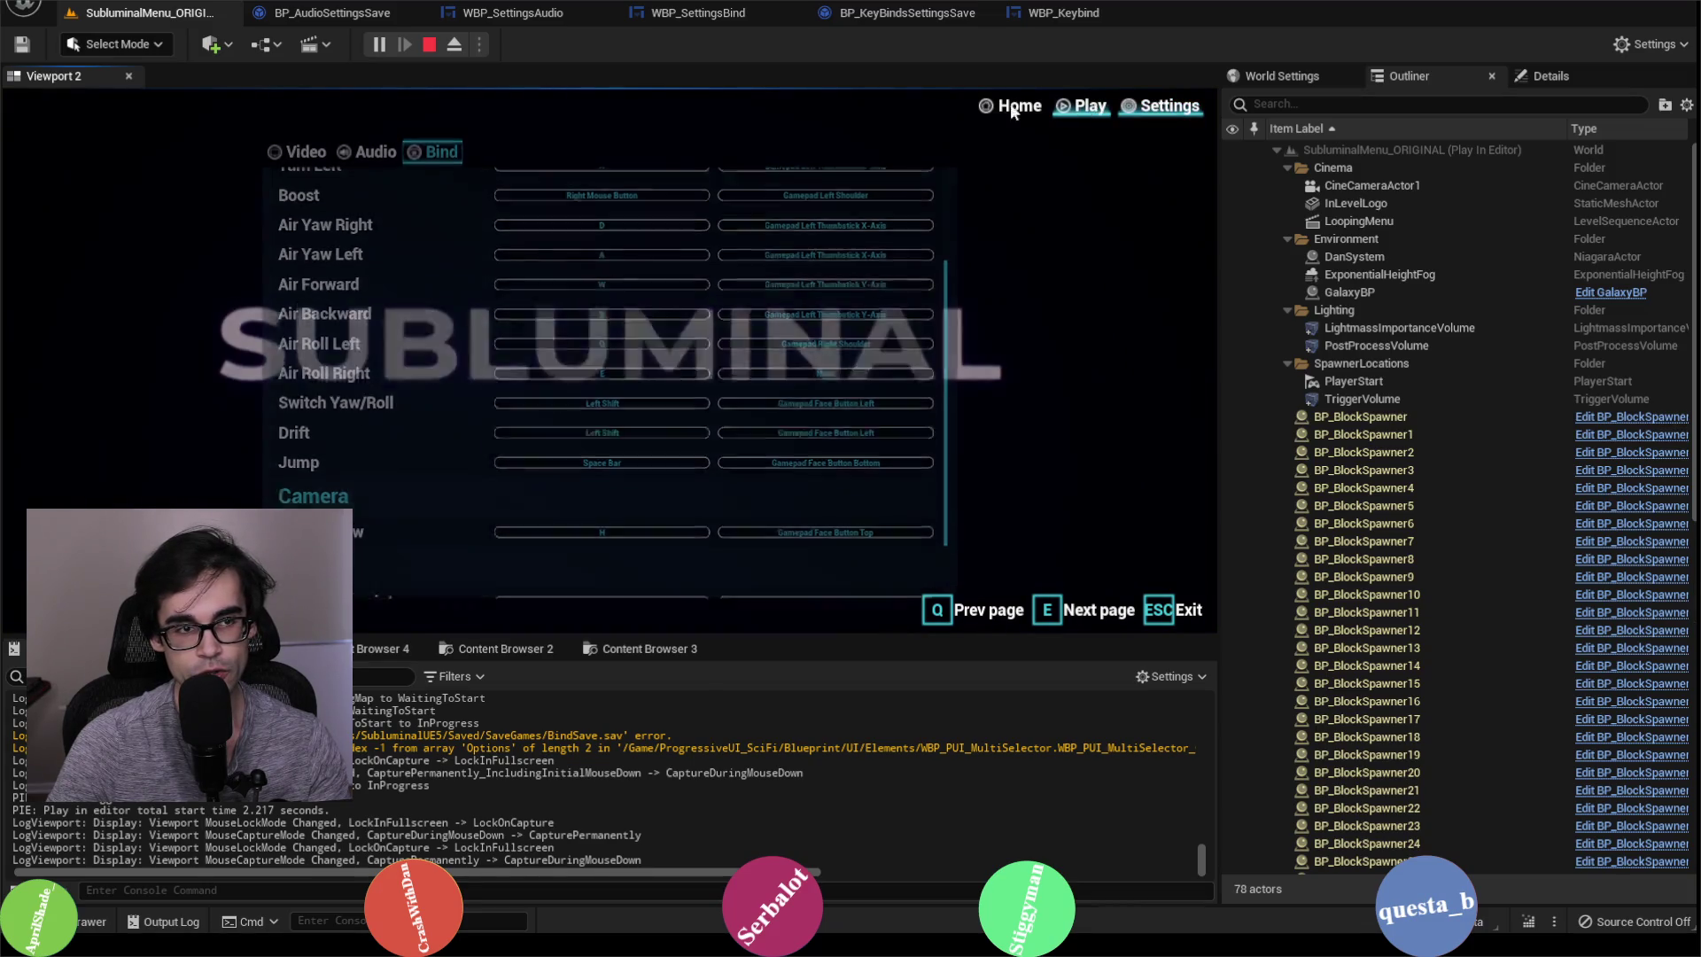
click(431, 46)
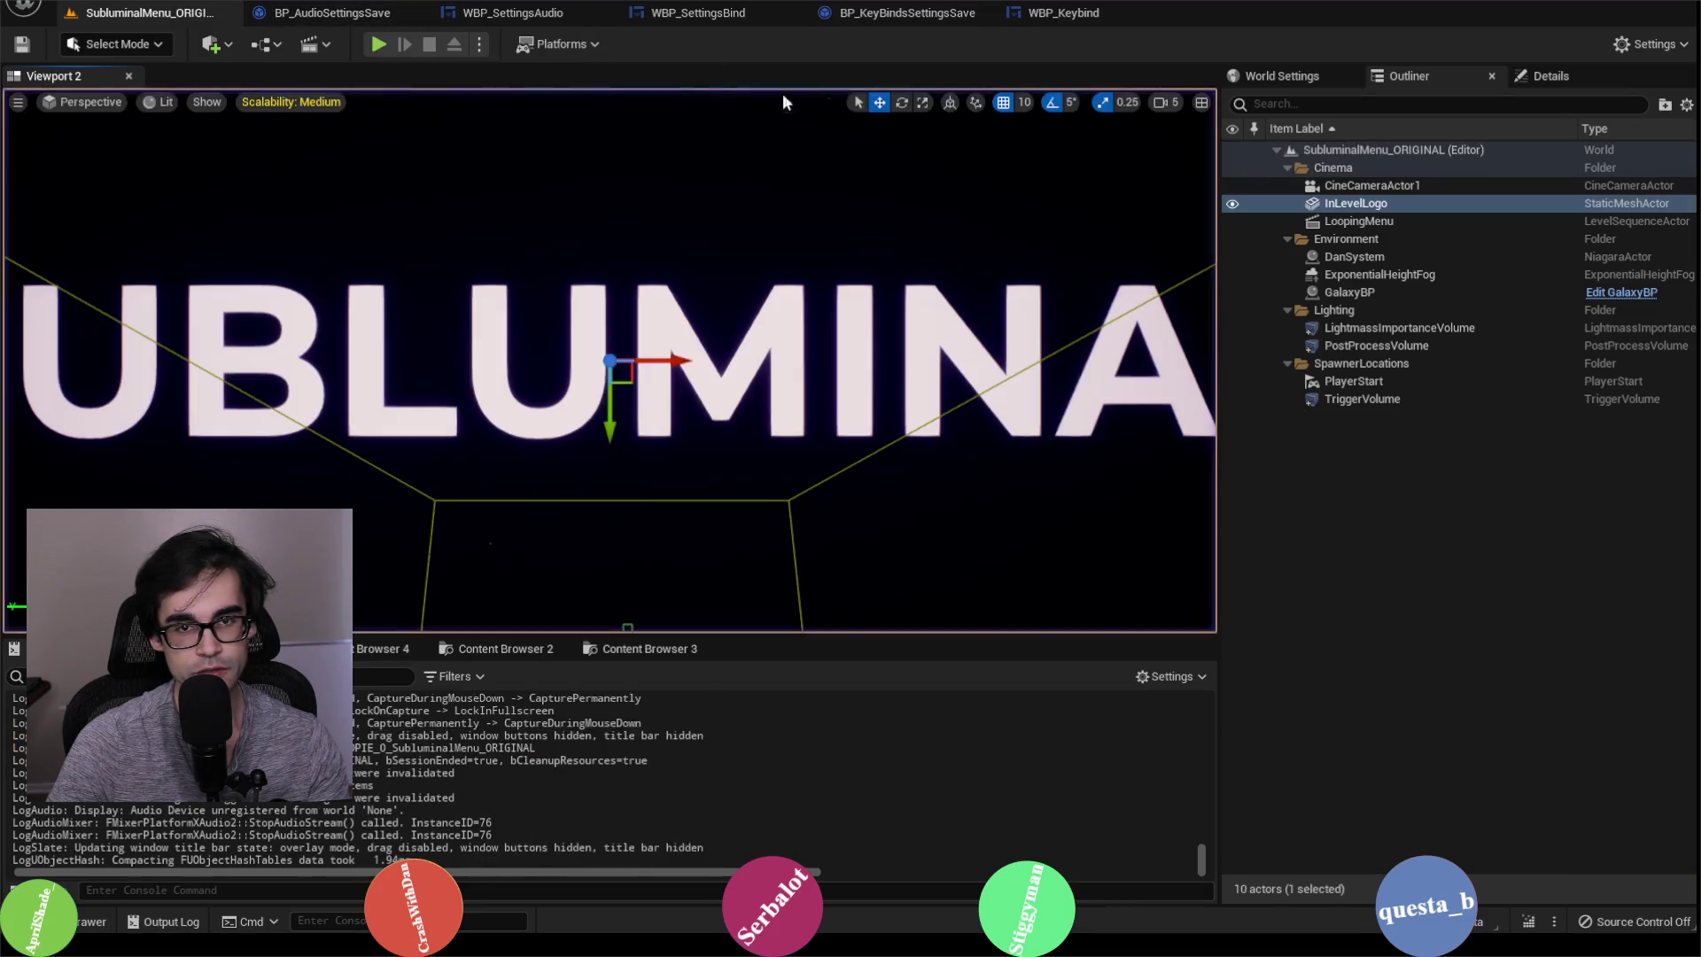
Step: Remove SwitchCamera's H mapping in Project Settings > Input, then go to the WBP_Keybind graph
click(137, 4)
click(199, 254)
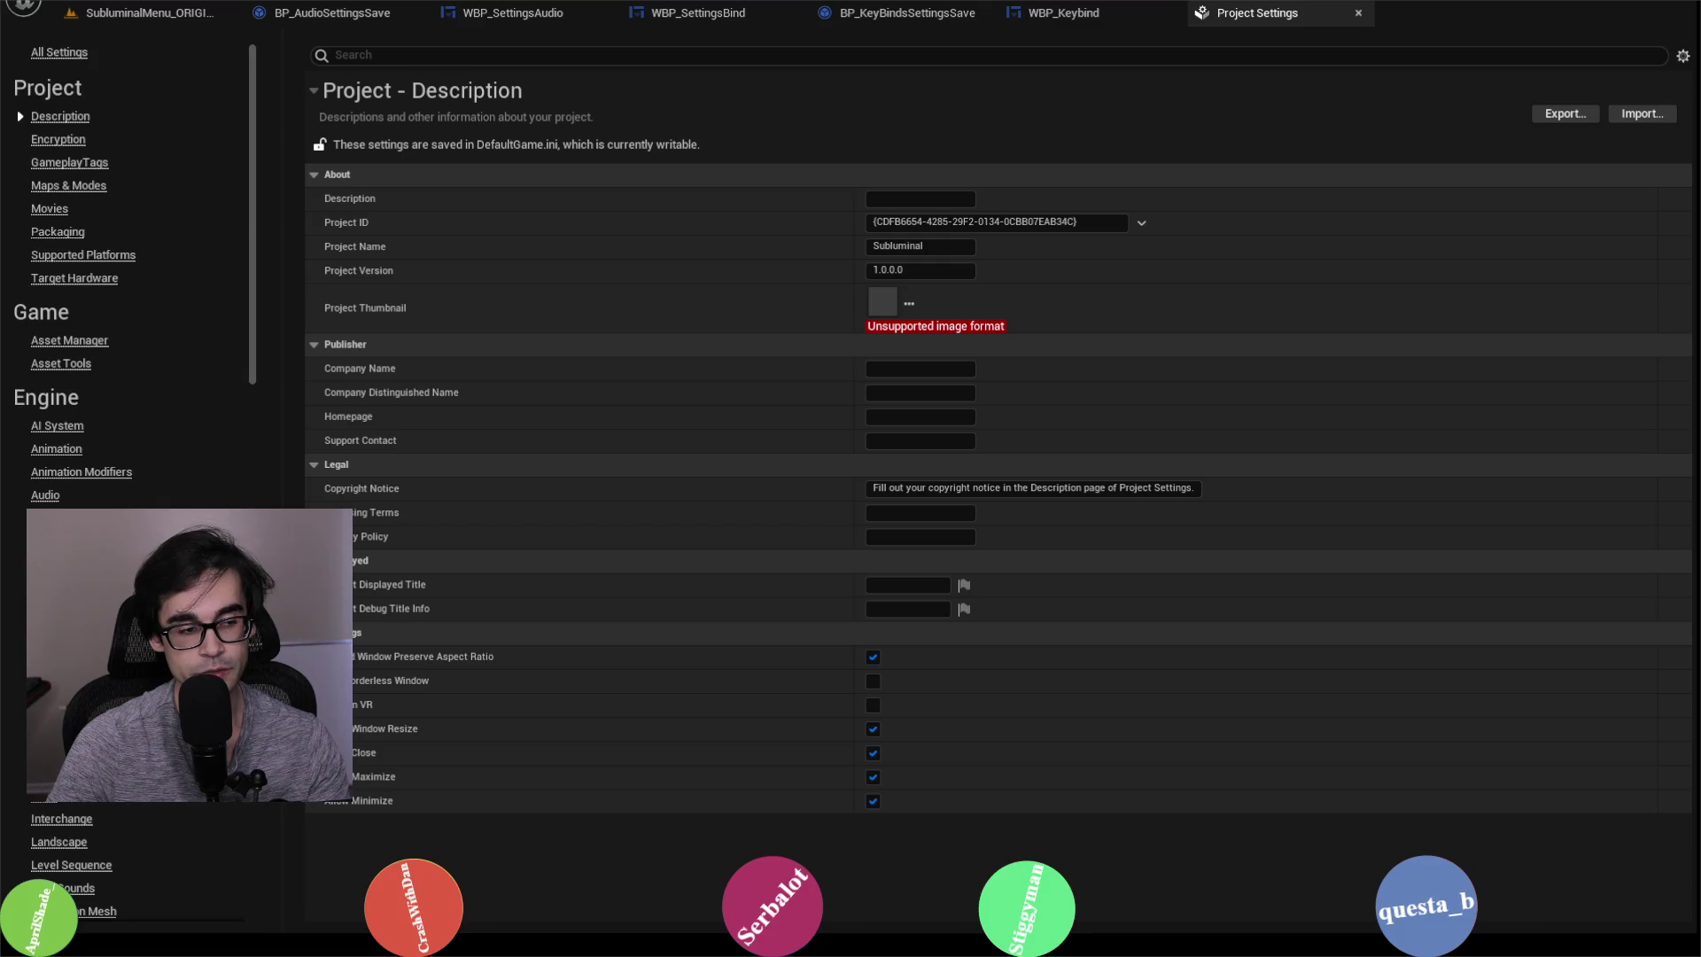
click(40, 796)
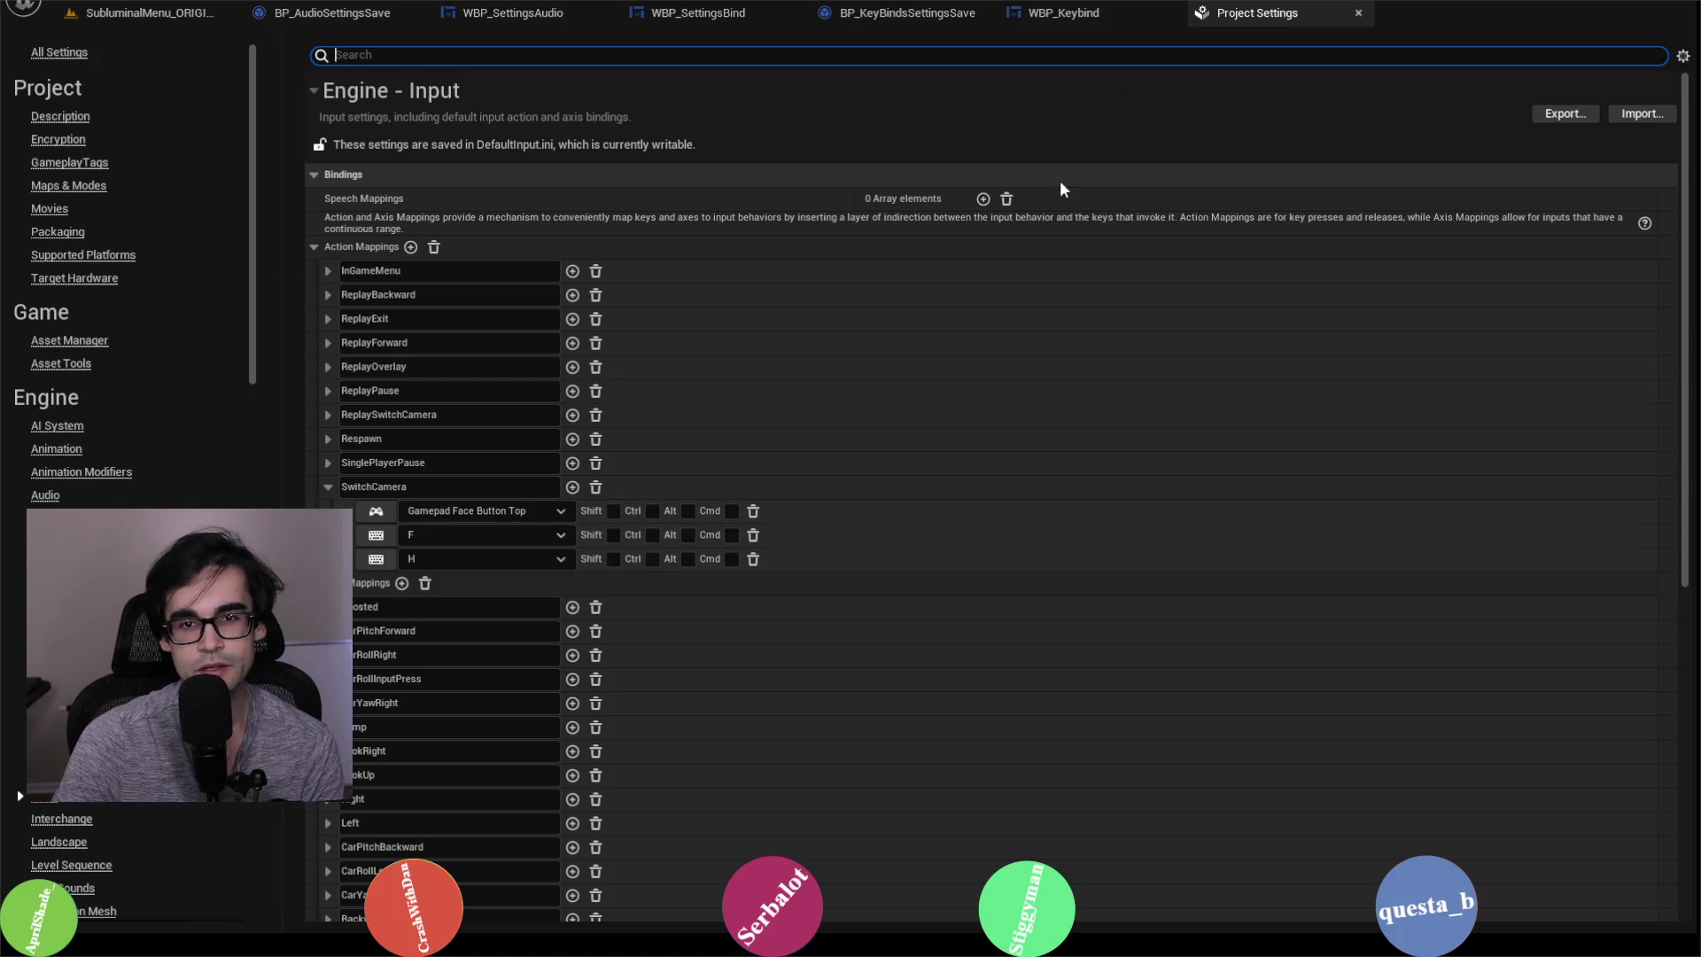
click(753, 559)
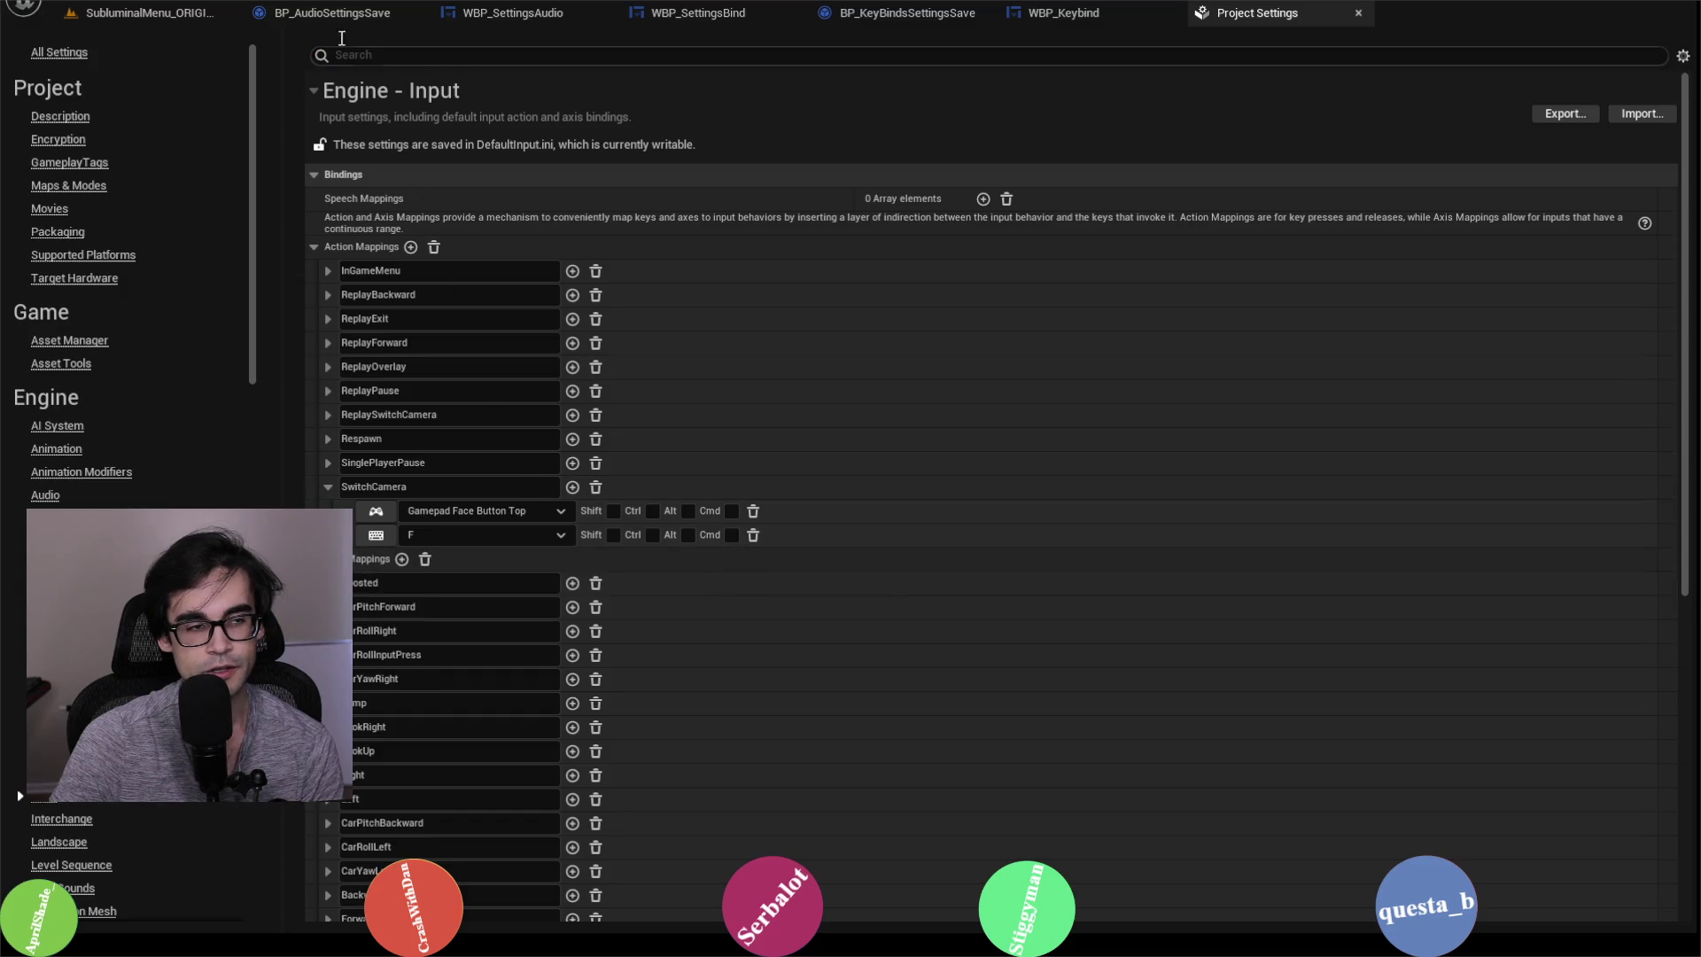
click(1119, 12)
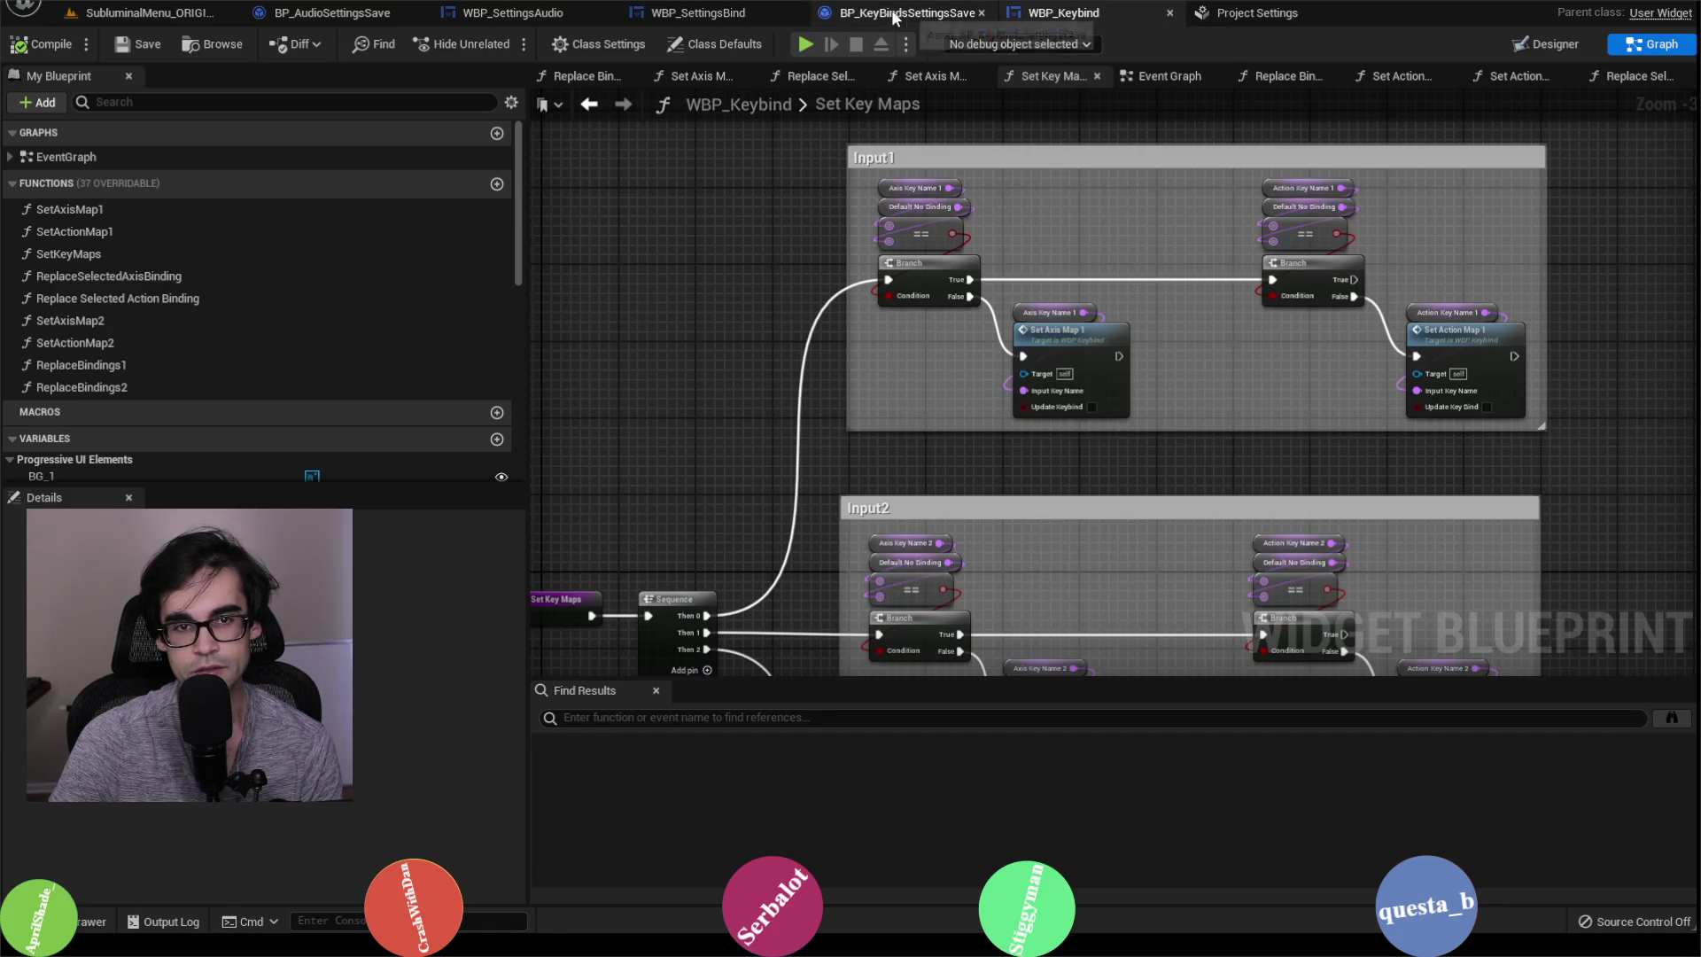
Step: In Replace Selected Action Binding, enable Force Rebuild Keymaps on the Remove Action Mapping node
click(895, 12)
click(699, 12)
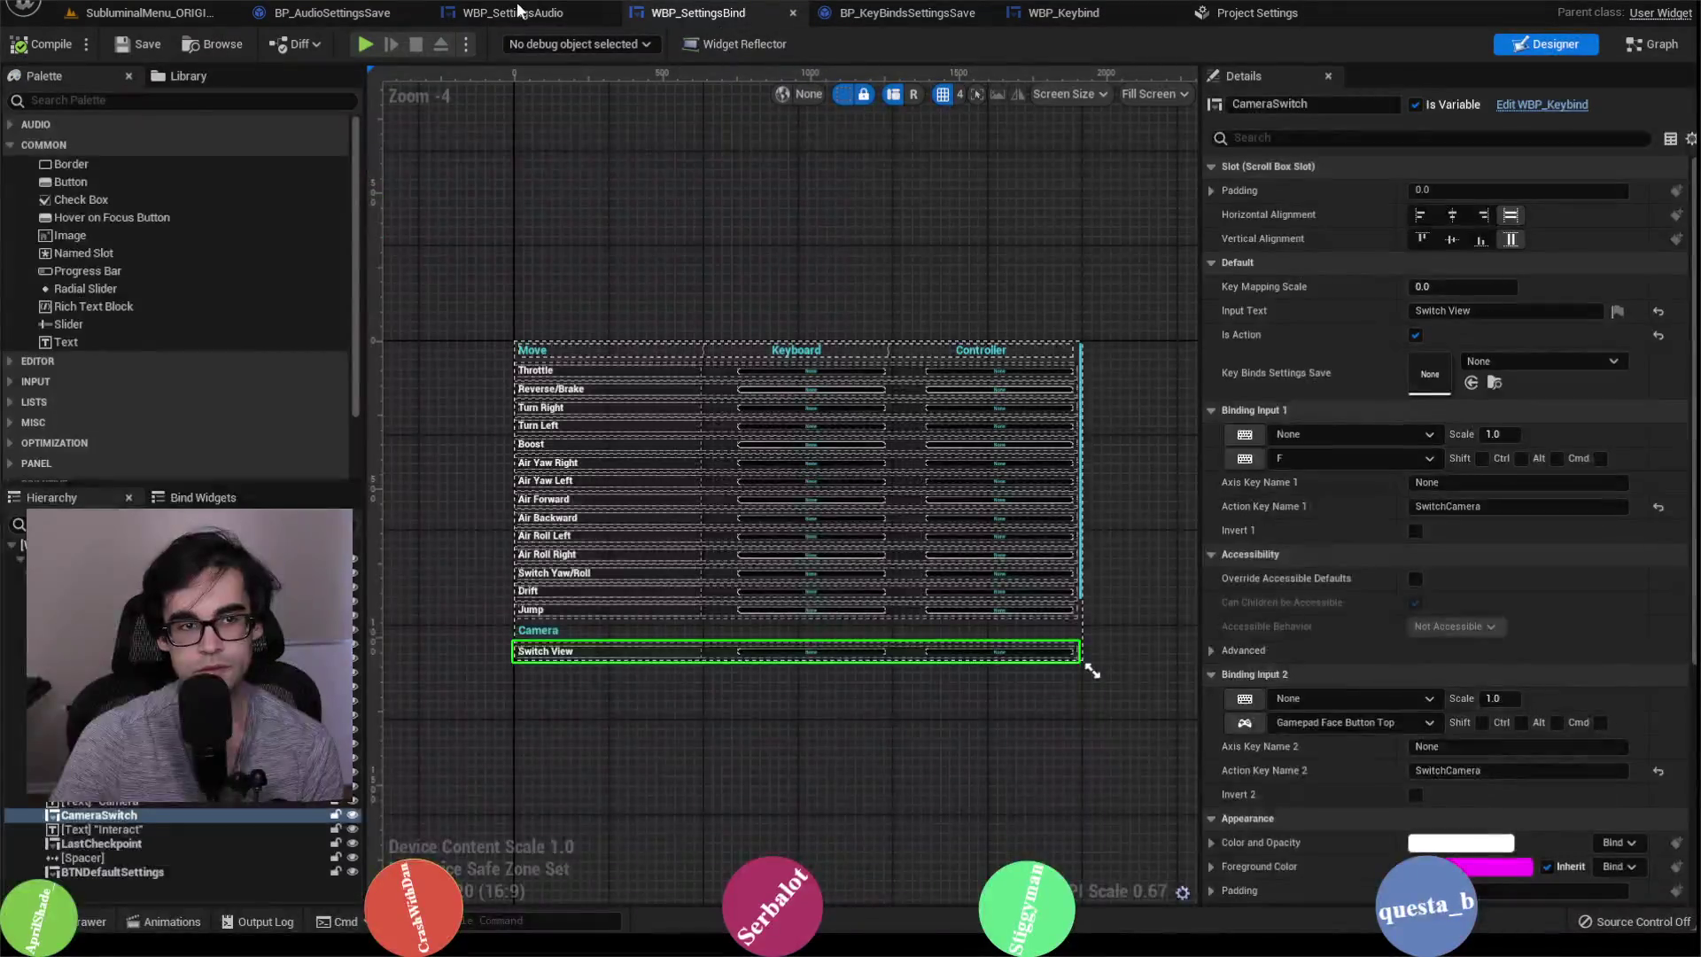
click(522, 13)
click(1063, 13)
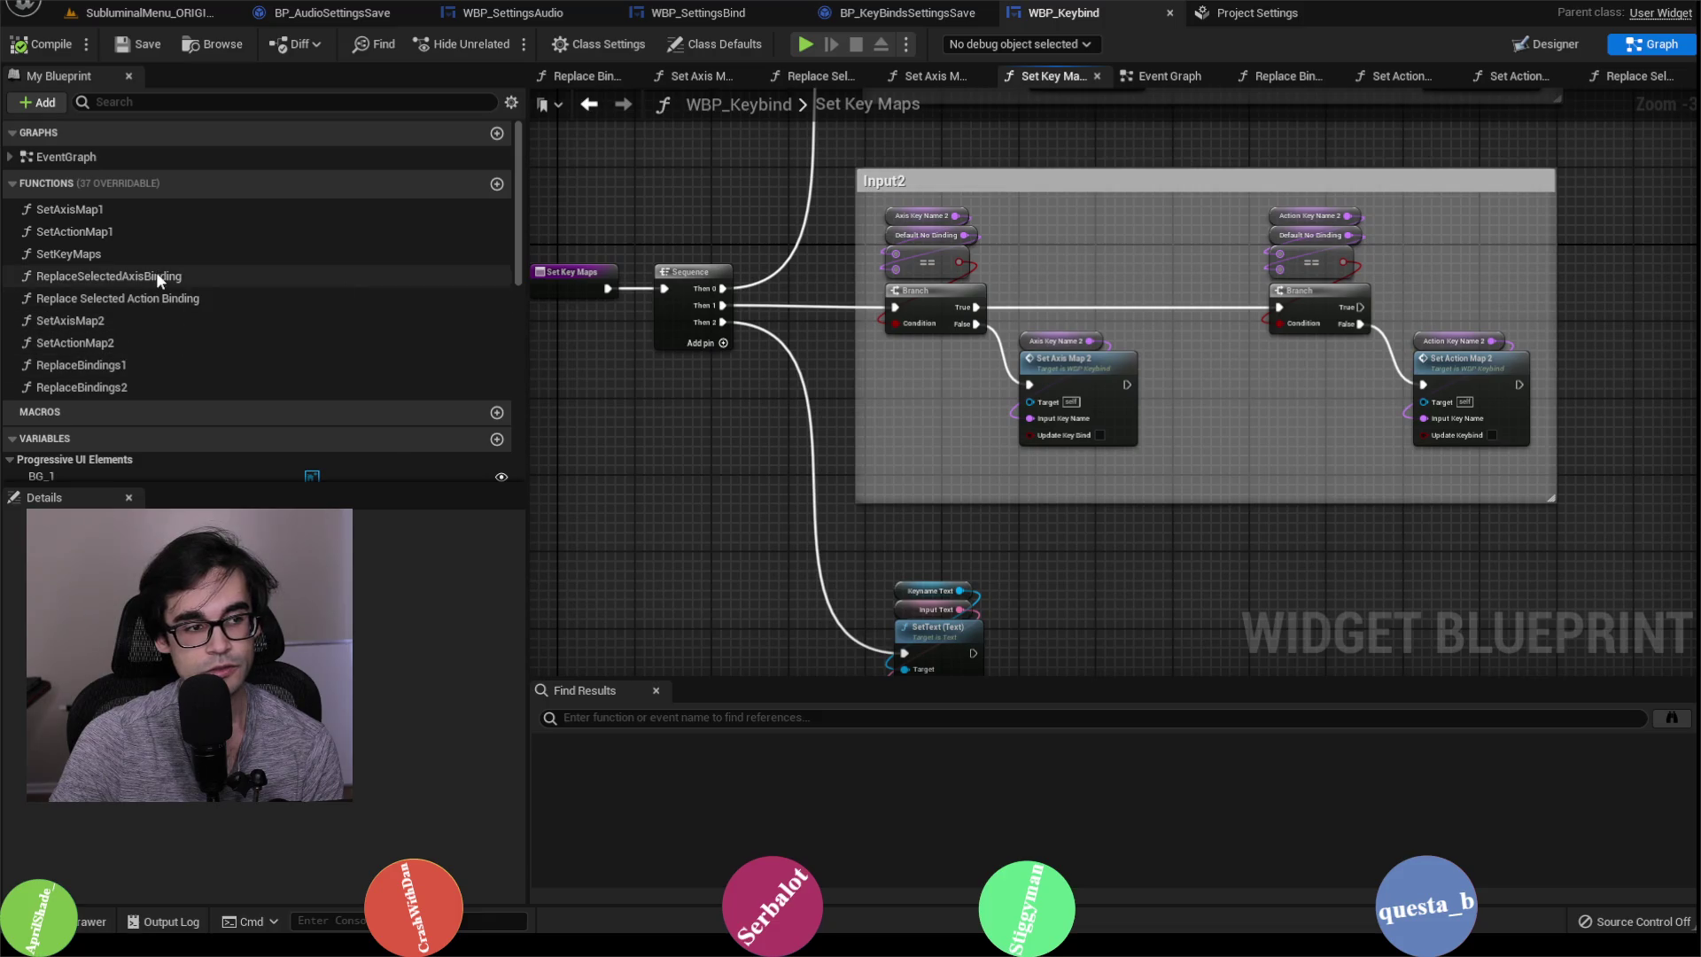
double_click(159, 295)
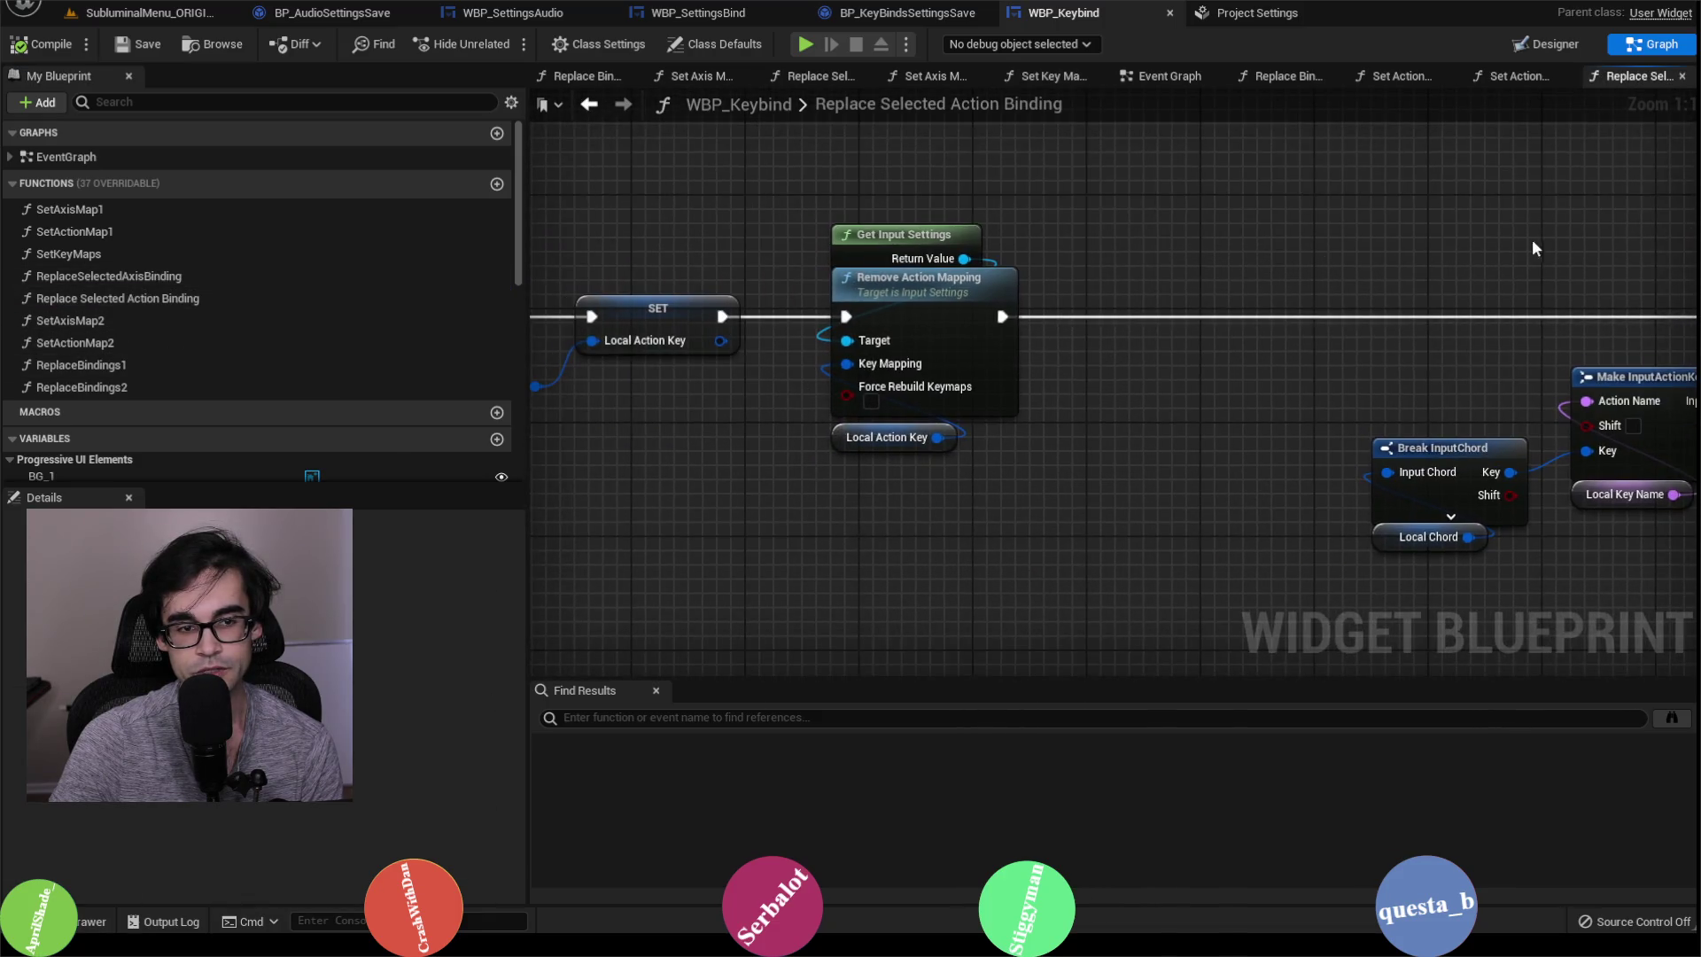
scroll(1125, 299, up, 2)
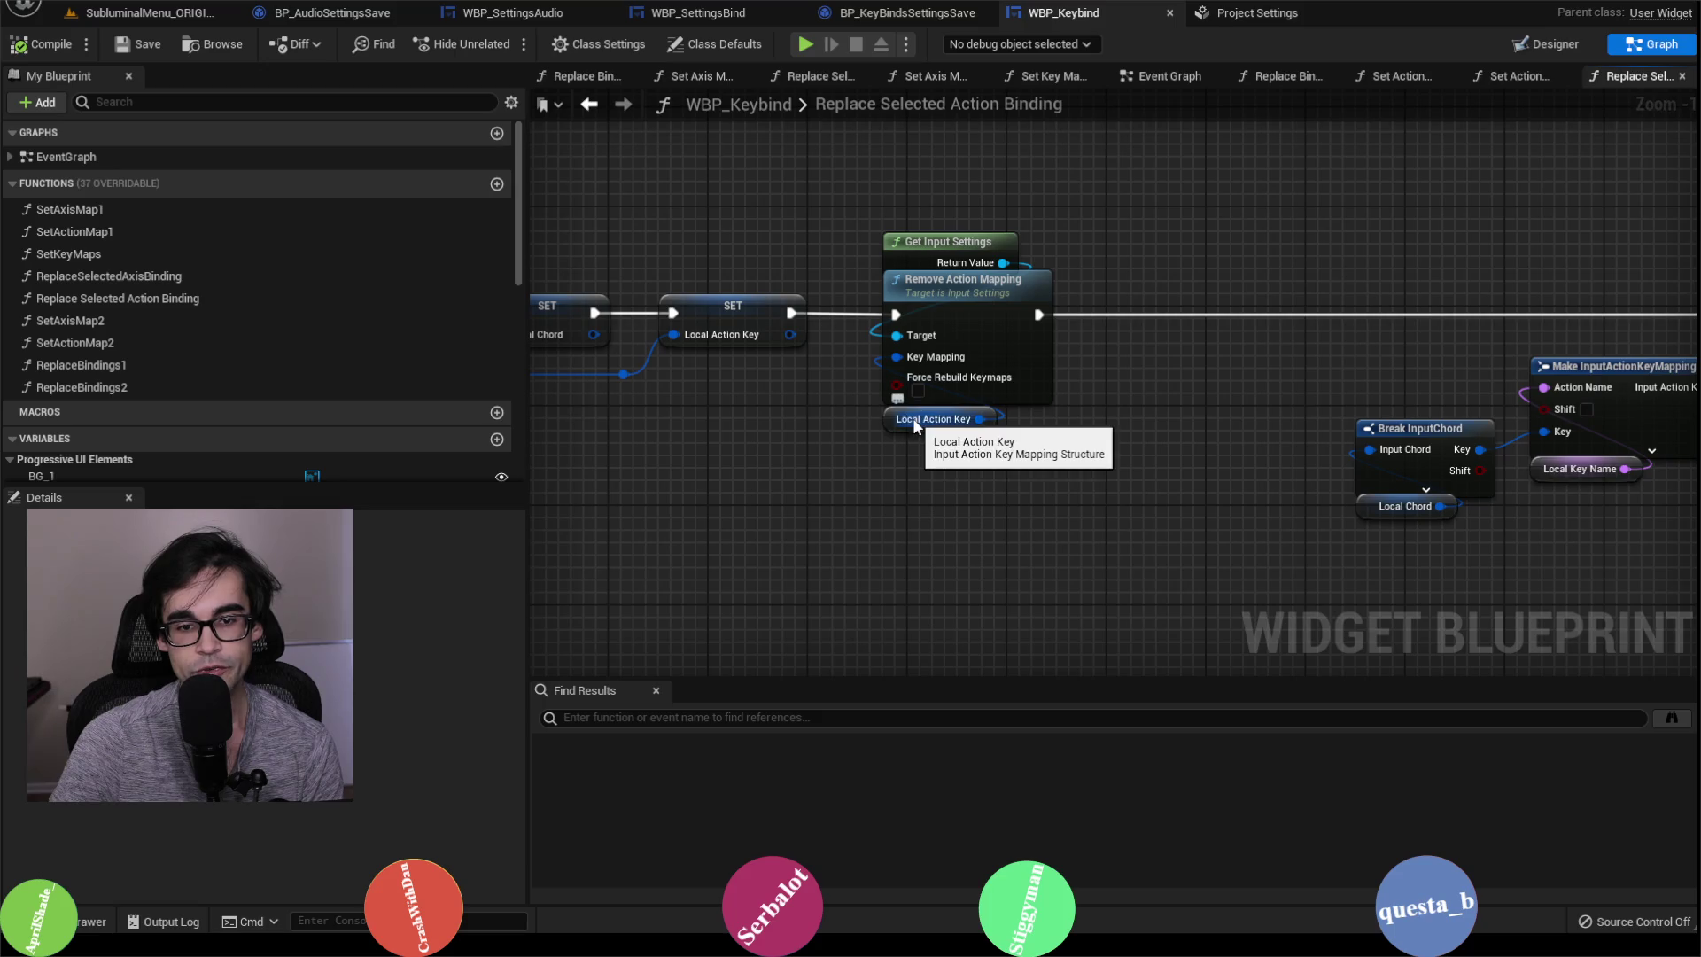
click(926, 292)
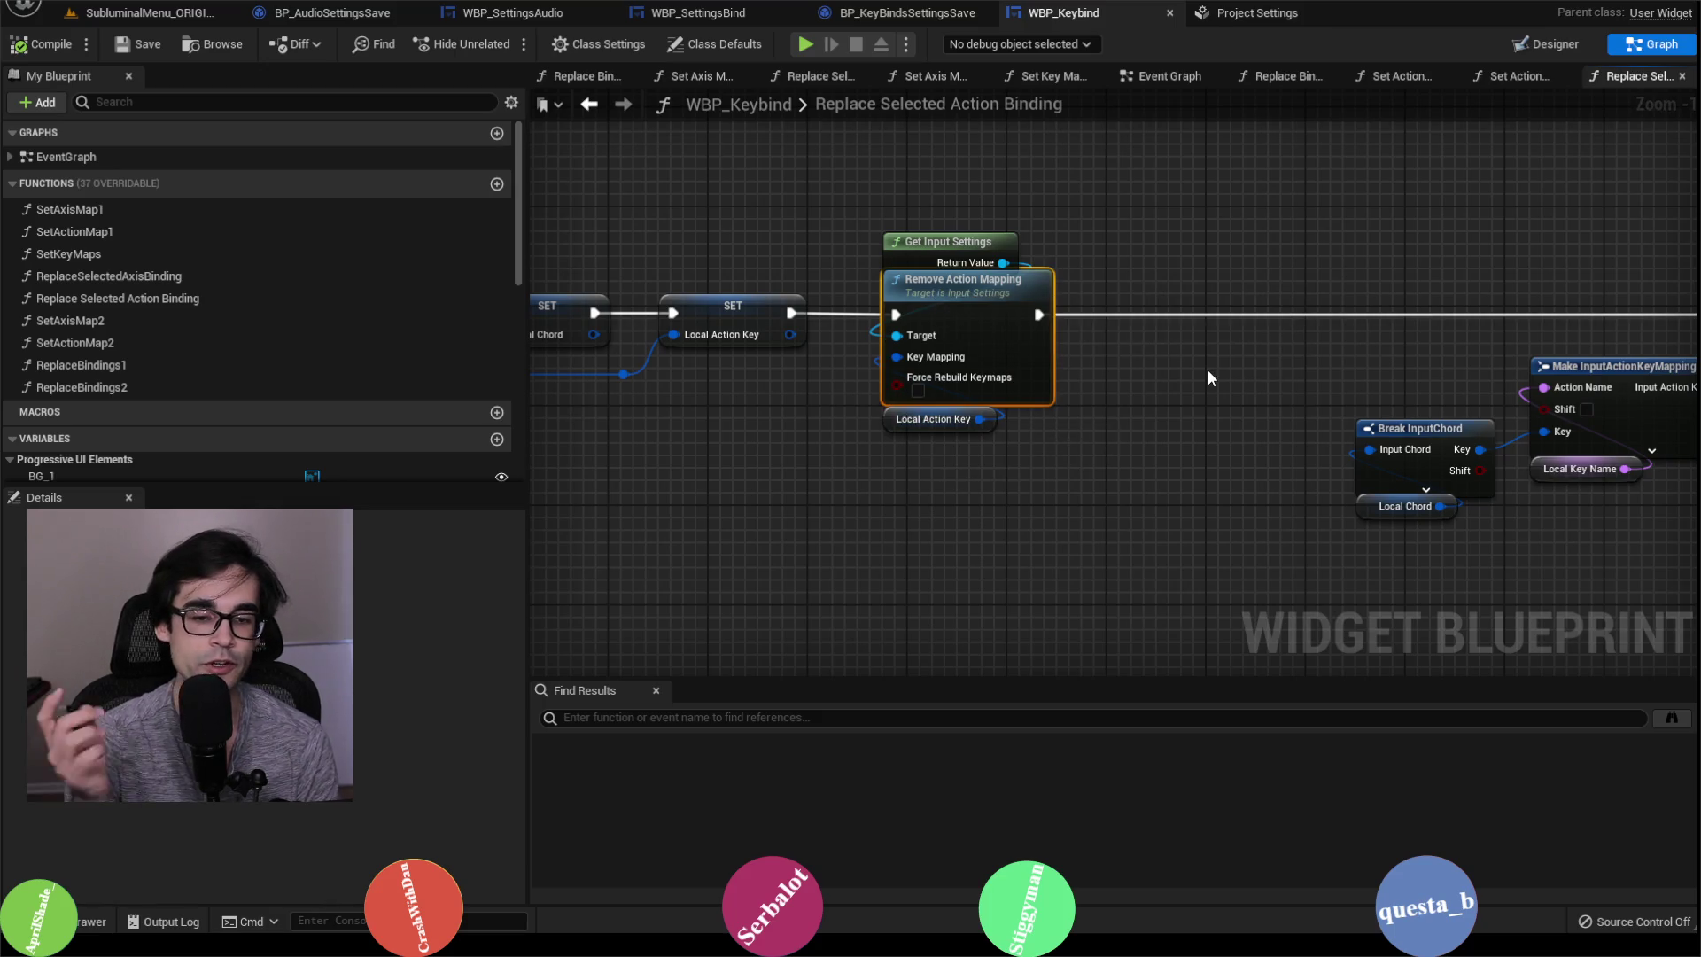
click(918, 391)
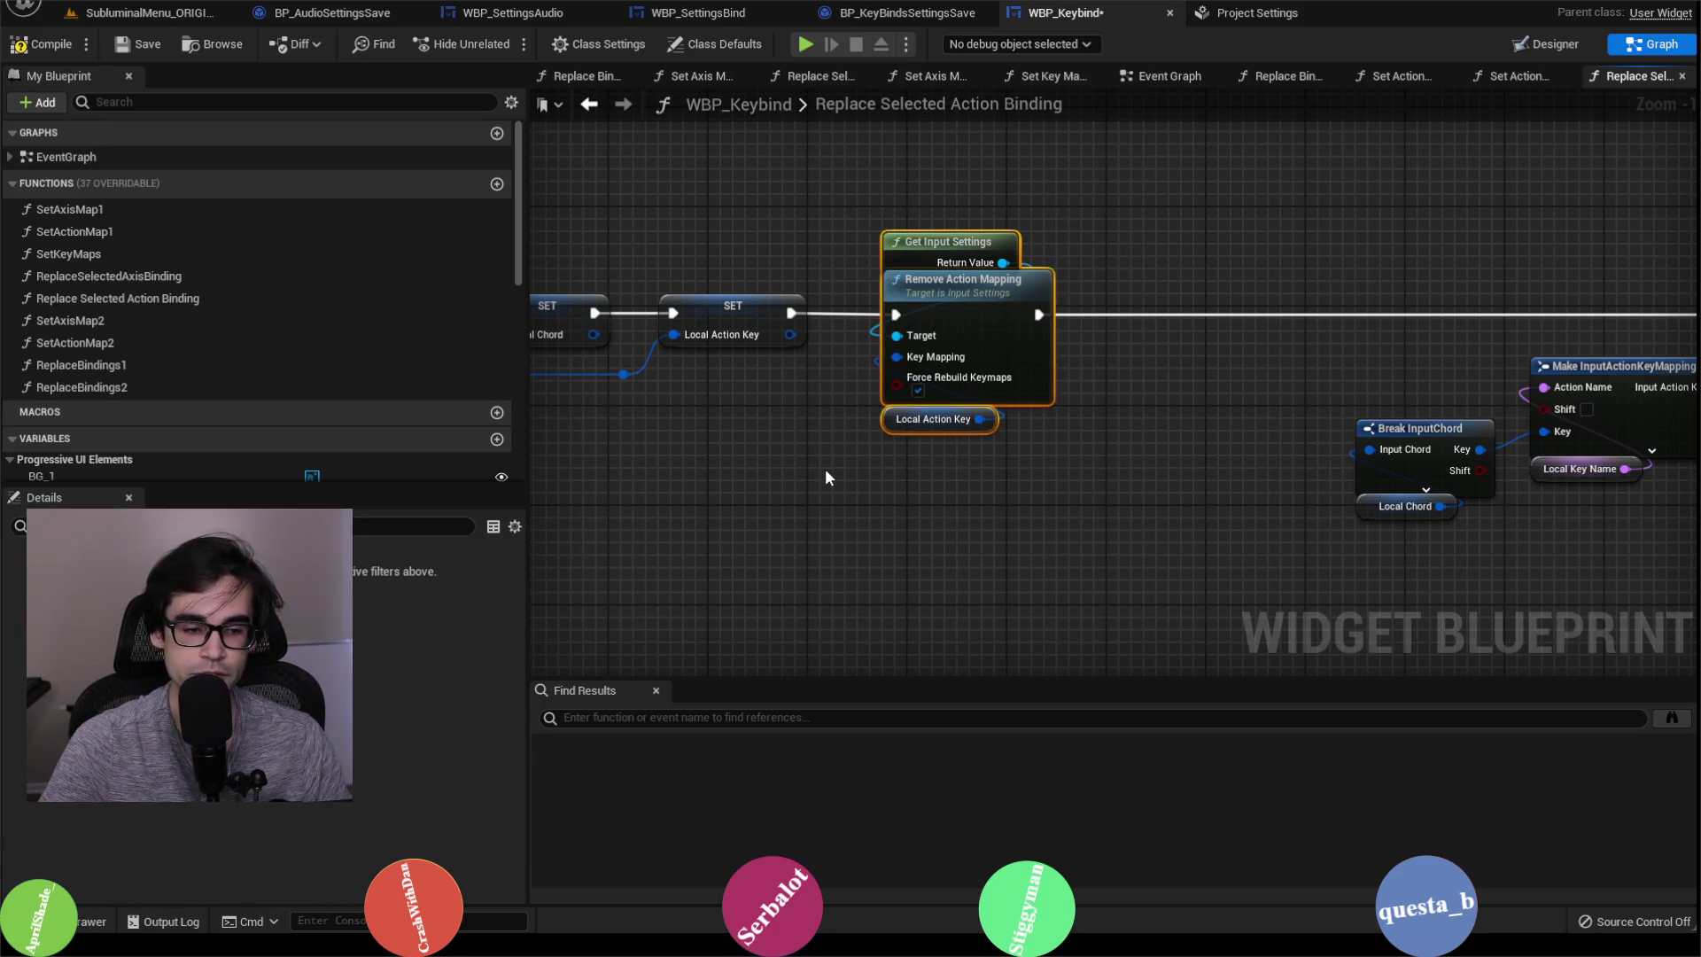
Step: Paste Remove Action Mapping between Add Action Mapping and the Return Node, wire it, and compile
drag(1271, 342, 341, 414)
mouse_move(1236, 362)
mouse_down()
mouse_move(1128, 335)
mouse_move(1622, 362)
mouse_up()
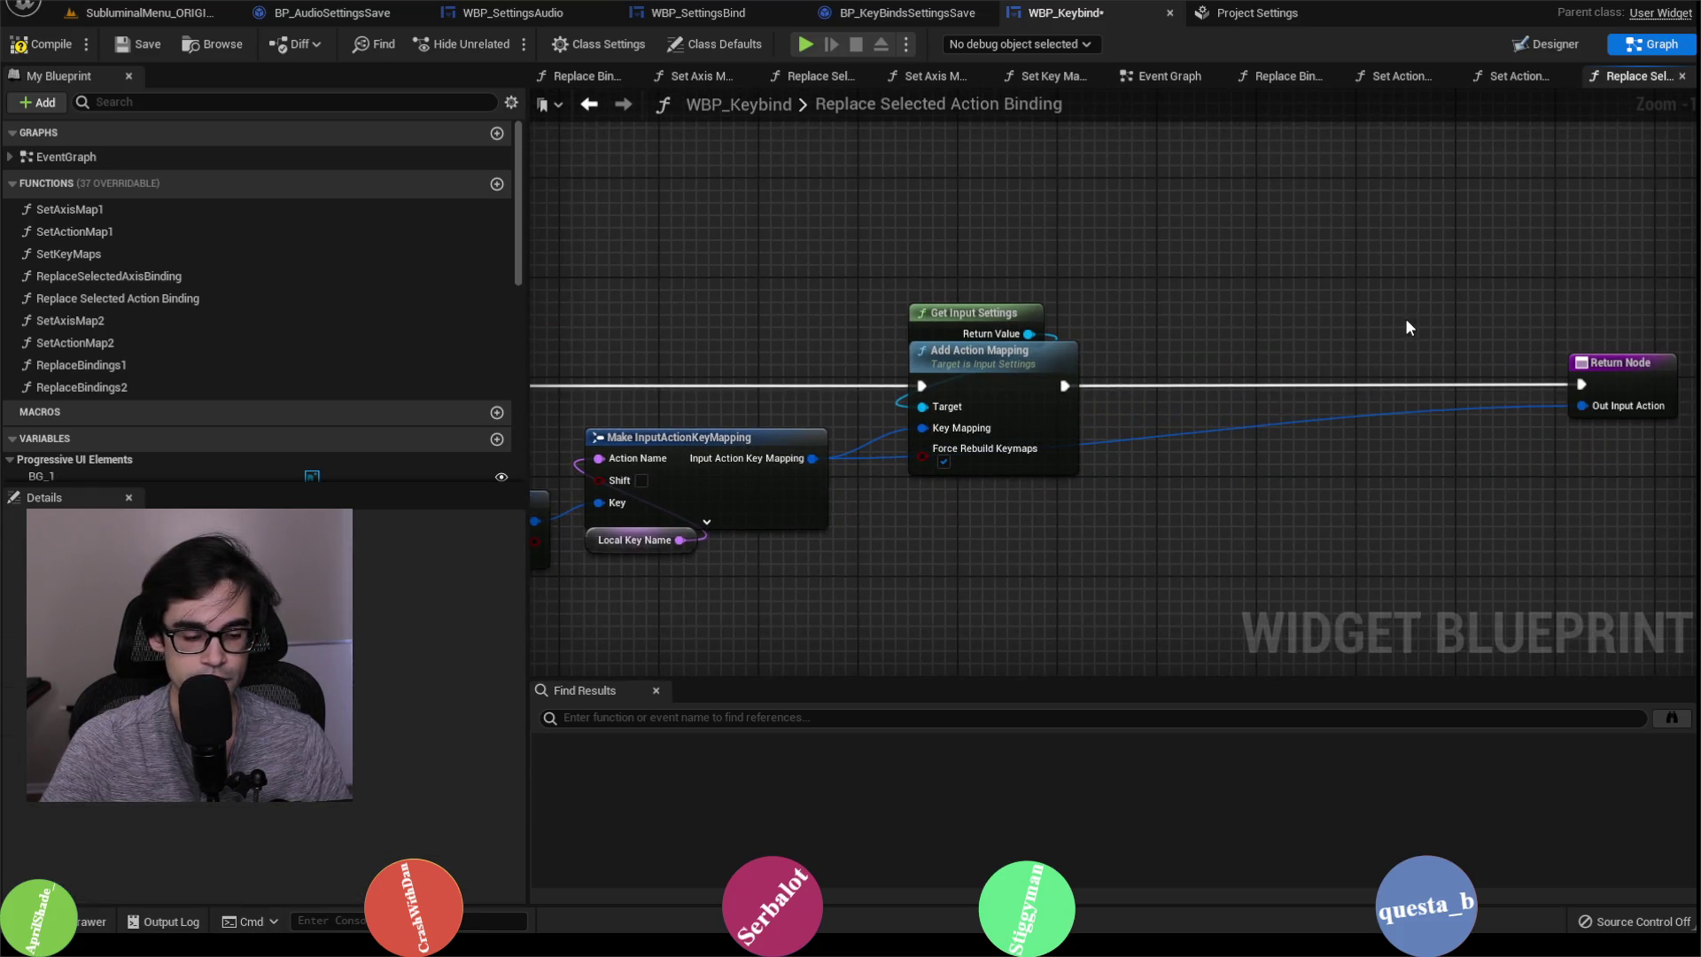
key(ctrl+v)
mouse_move(1063, 386)
mouse_down()
mouse_move(1422, 342)
mouse_move(1335, 362)
mouse_up()
drag(1450, 385, 1581, 385)
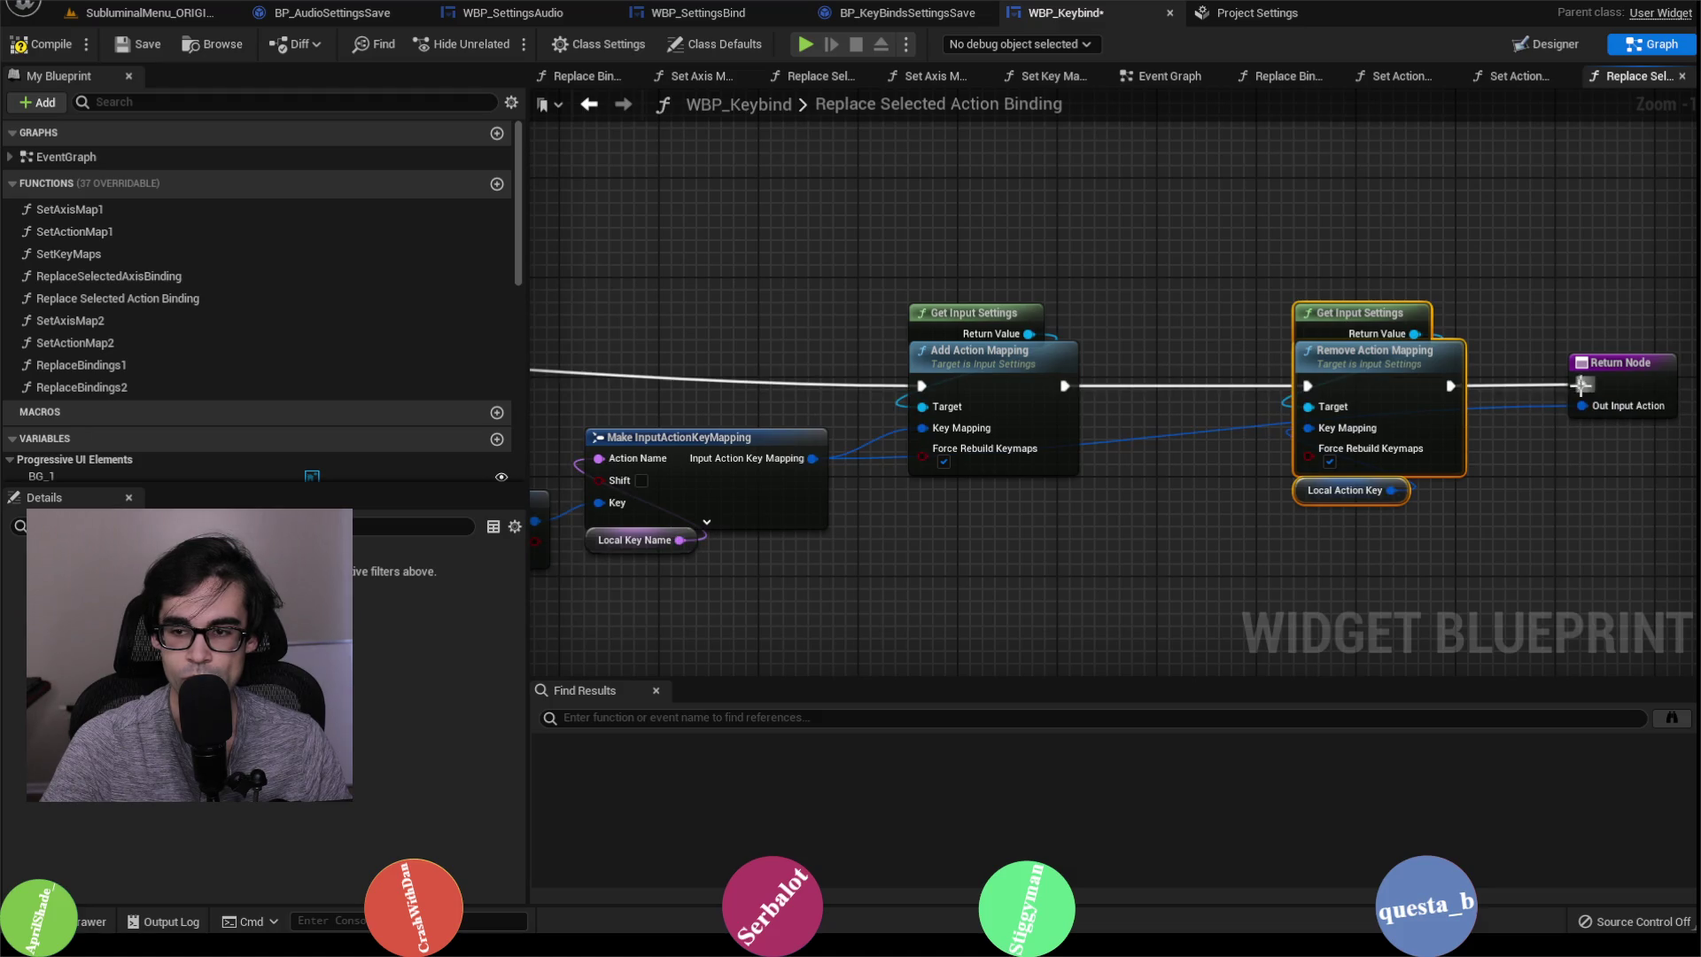
click(55, 51)
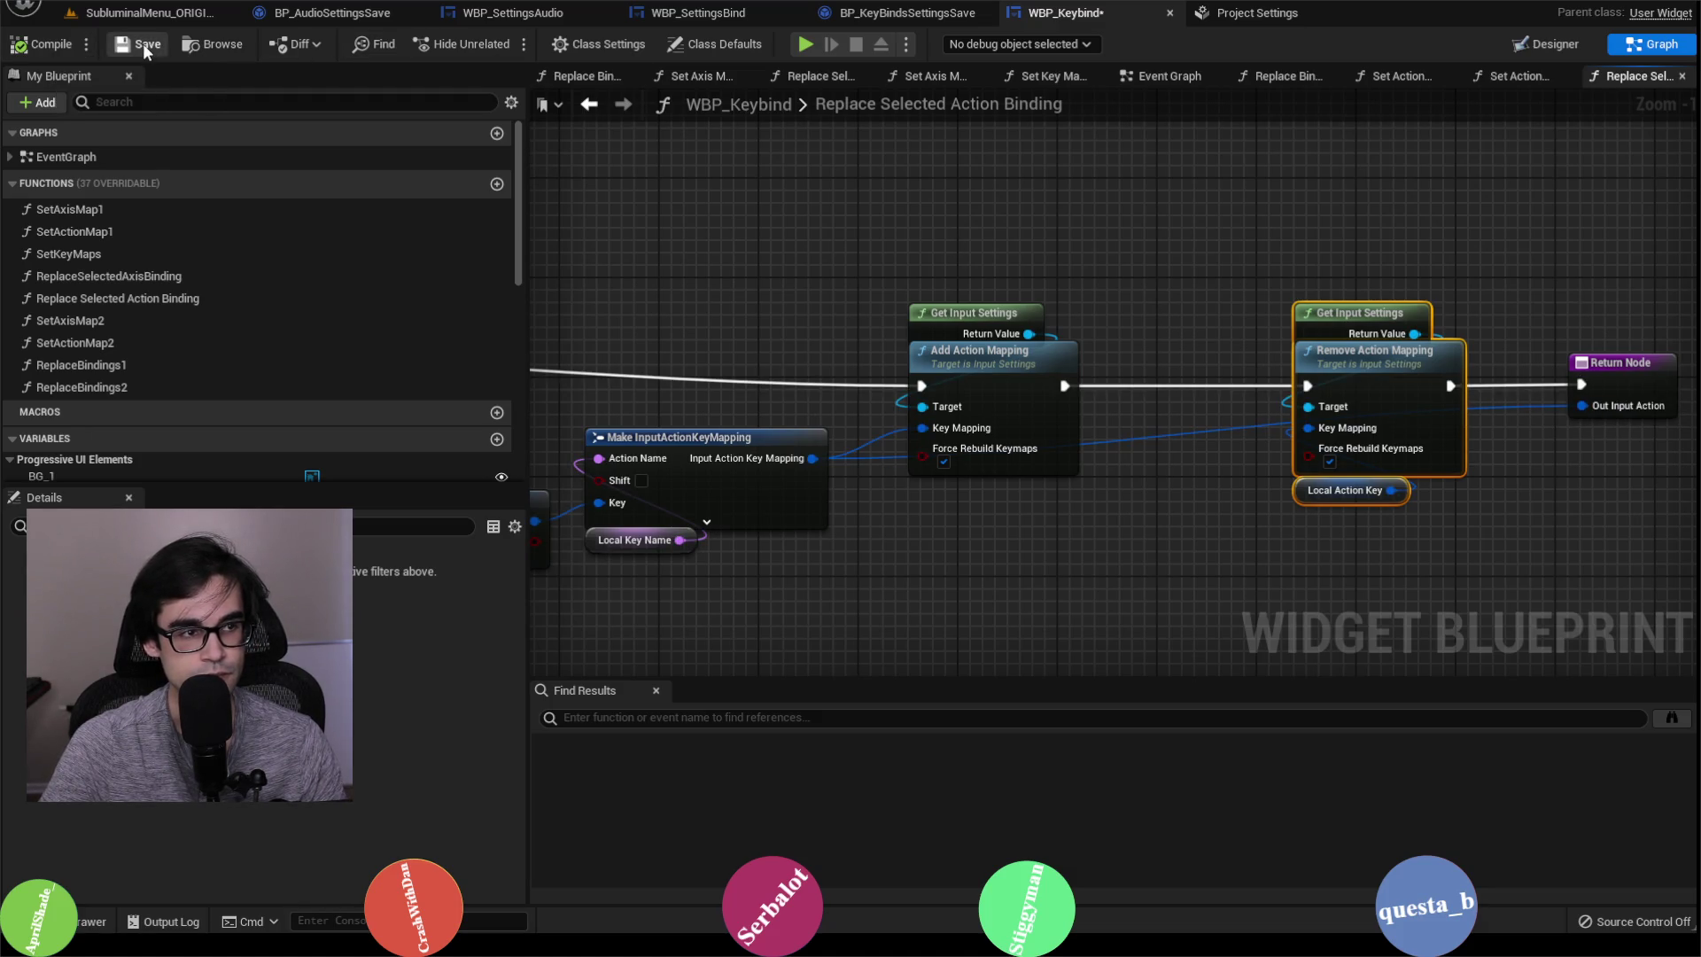
Step: Search all blueprints for Add Action Mapping usages, then undo the last two graph edits
drag(872, 244, 1120, 249)
scroll(1120, 249, down, 1)
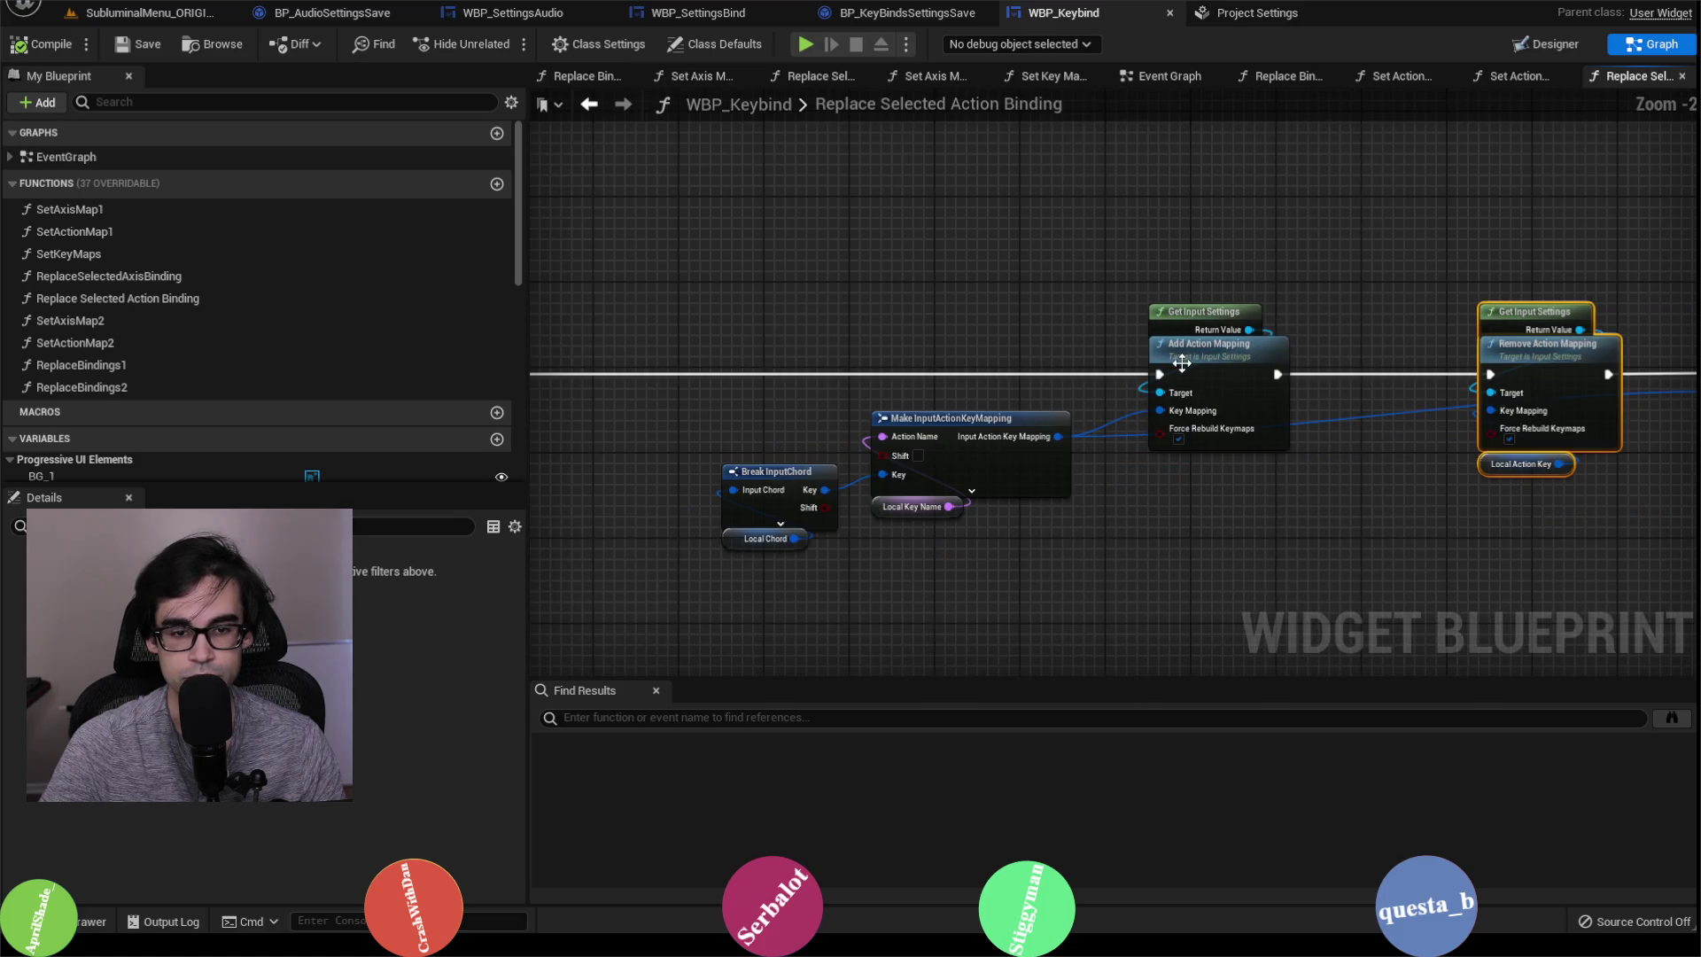
drag(1426, 275, 1267, 259)
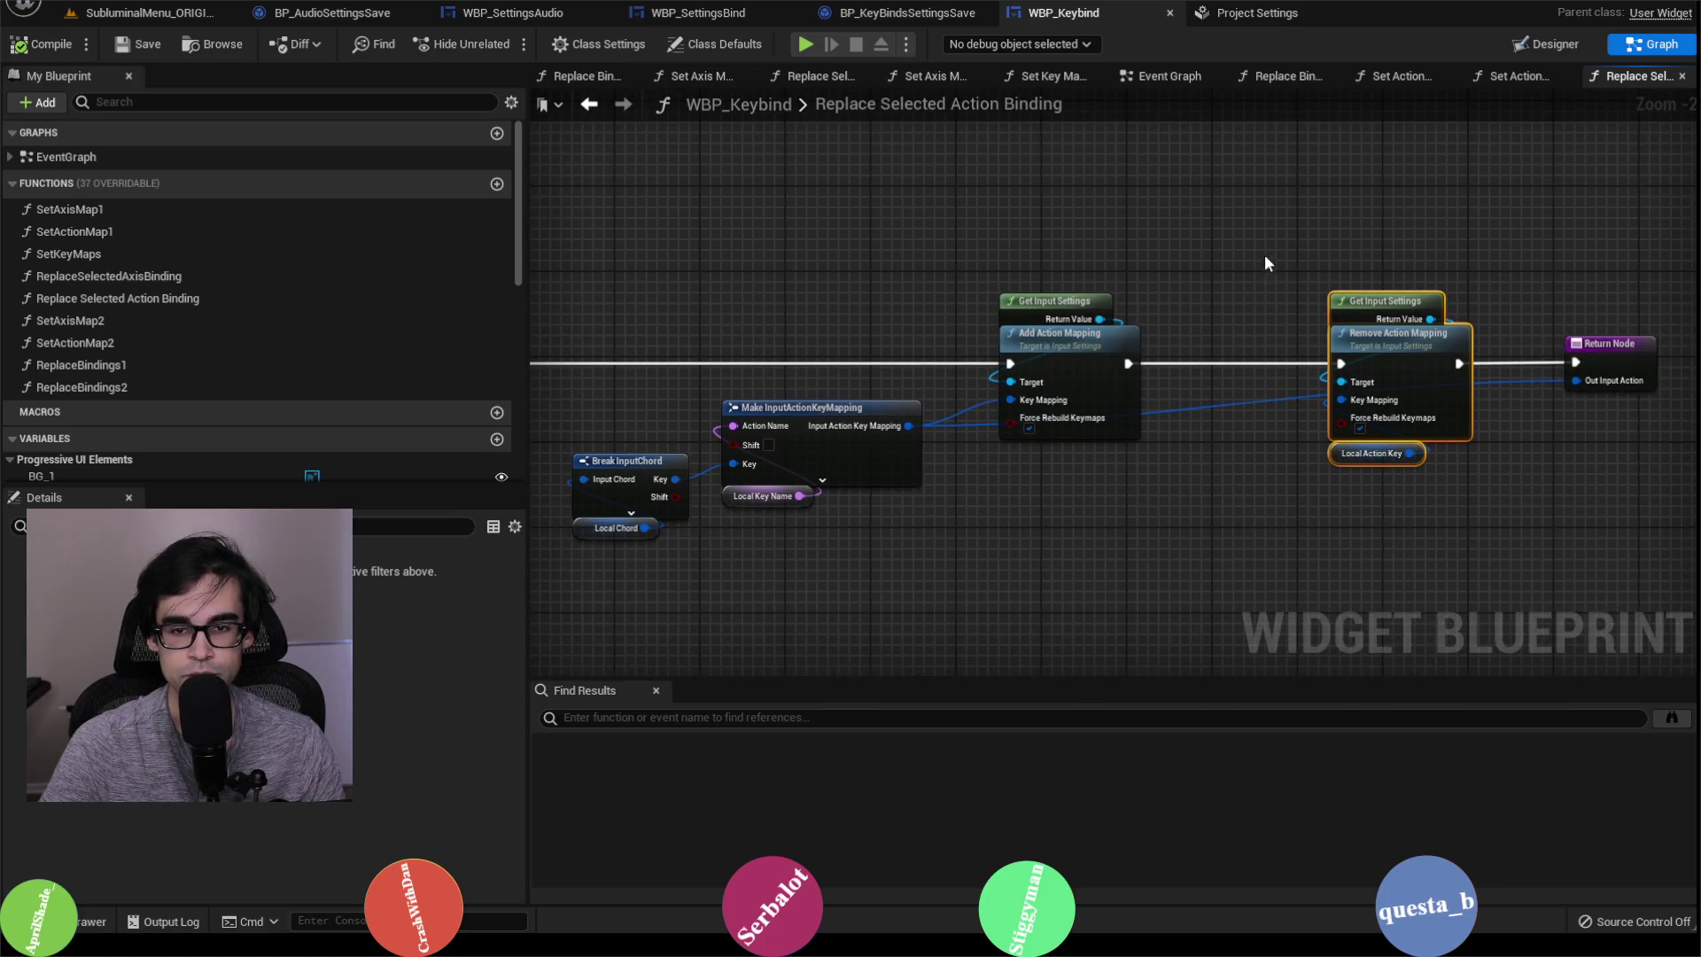
right_click(1075, 335)
click(1210, 502)
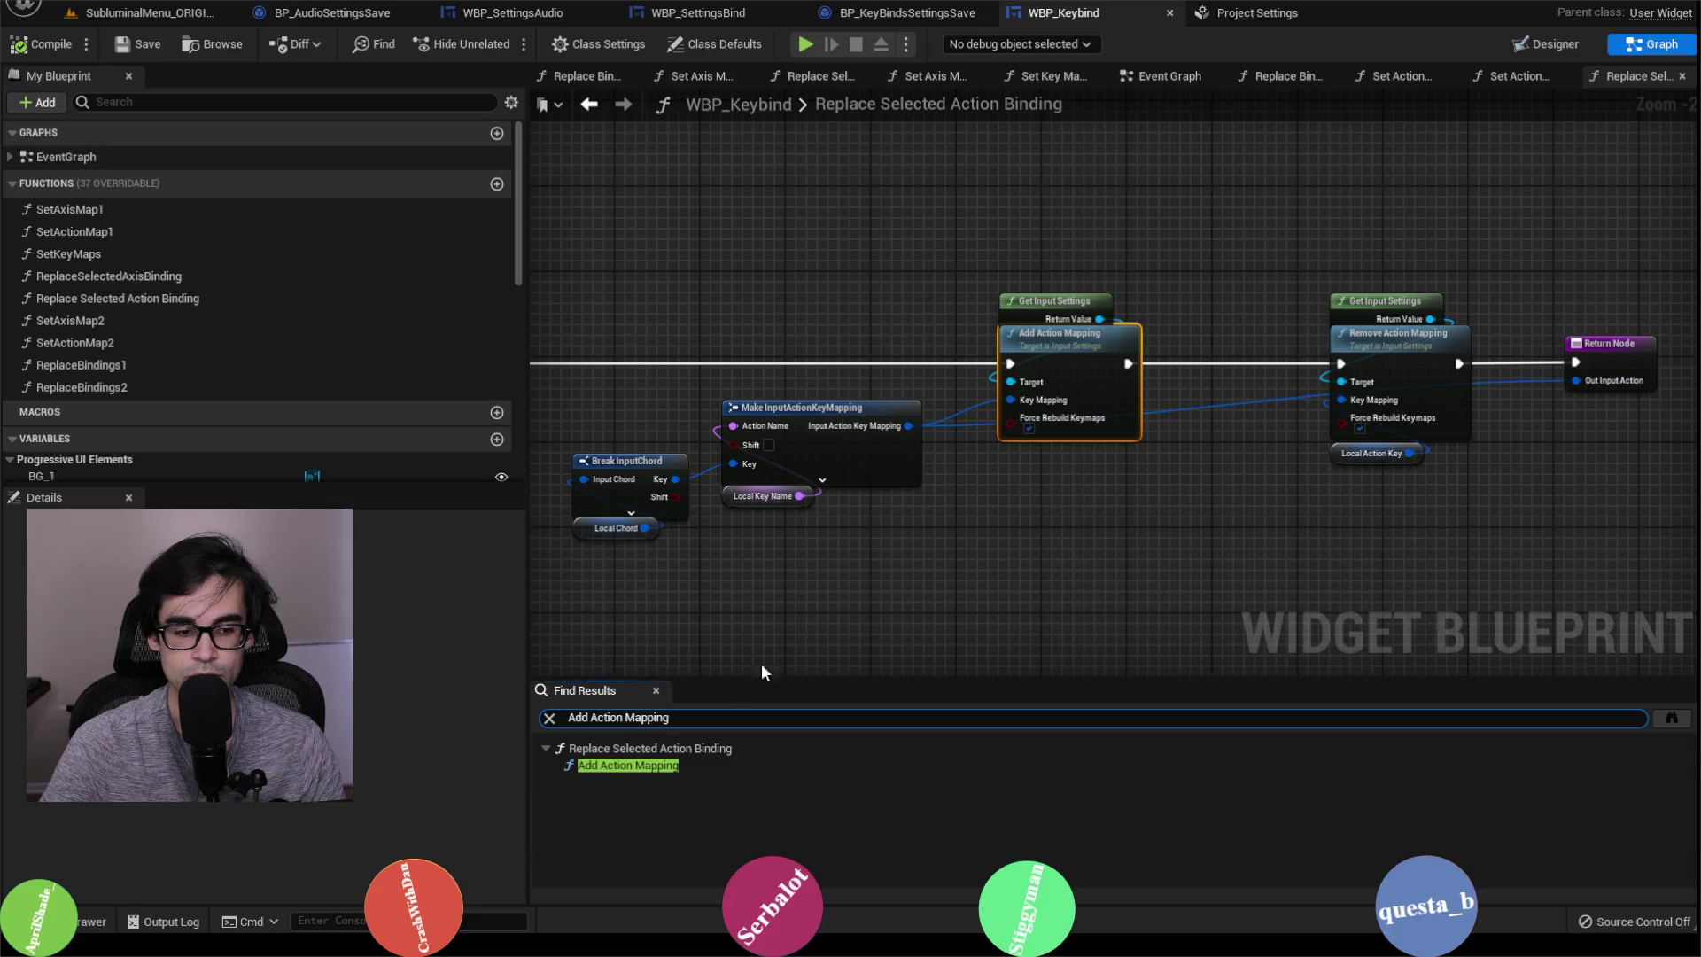
key(ctrl+shift+f)
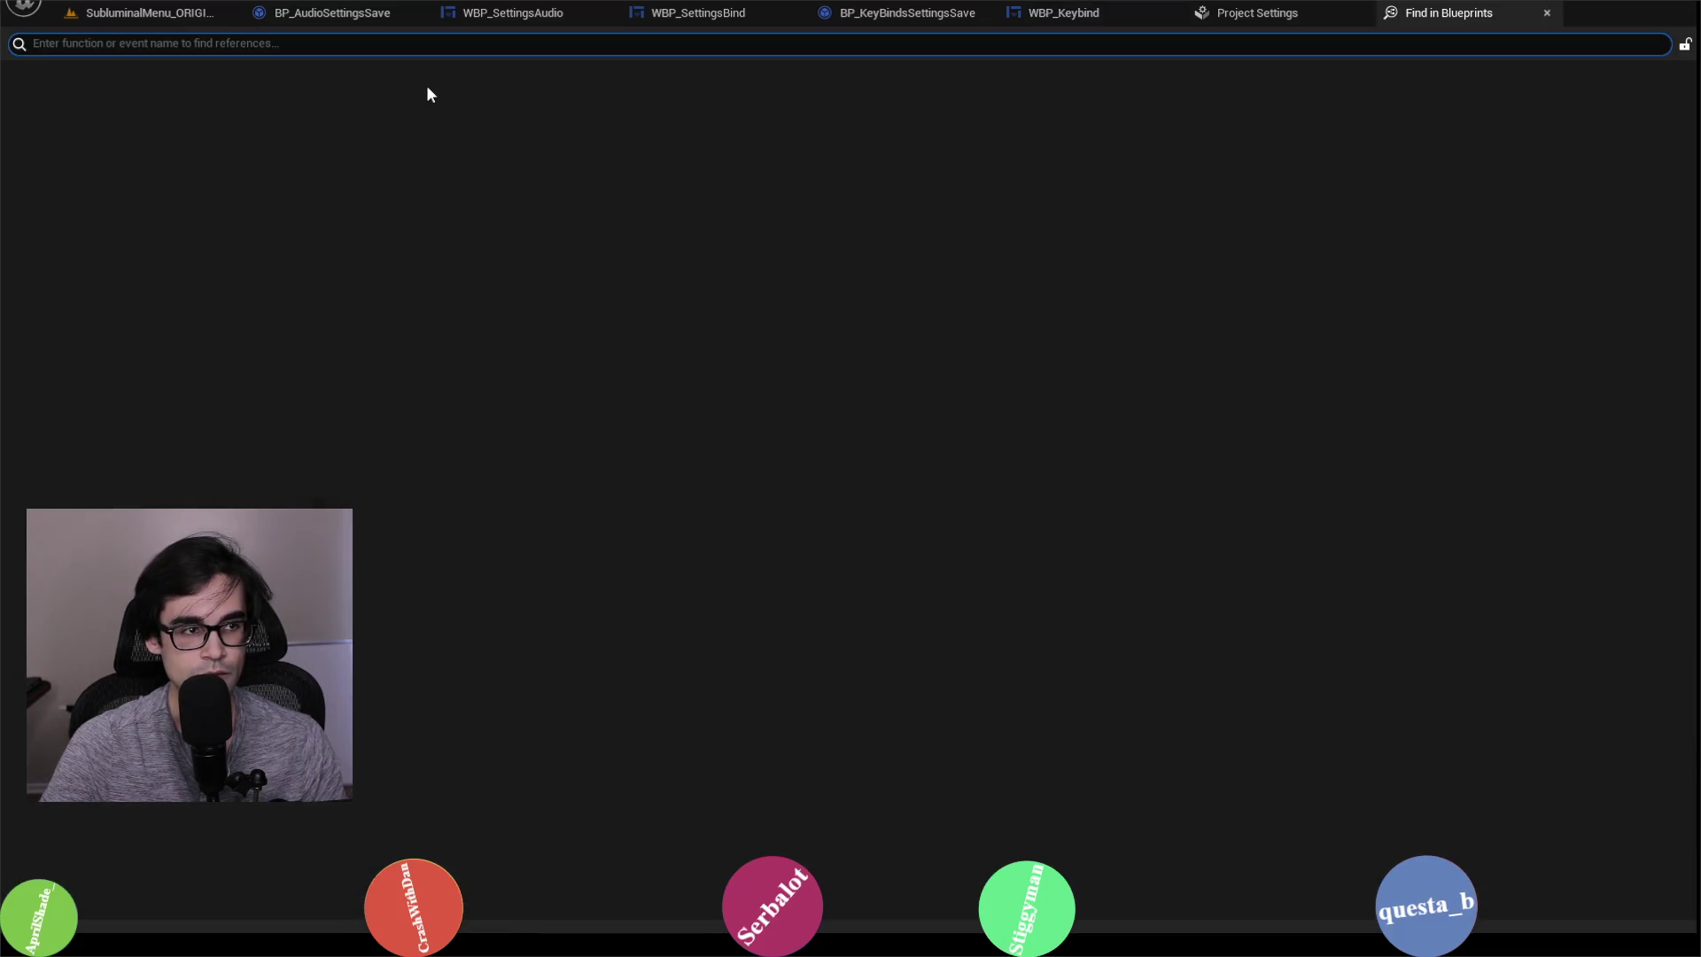
text(Add Action)
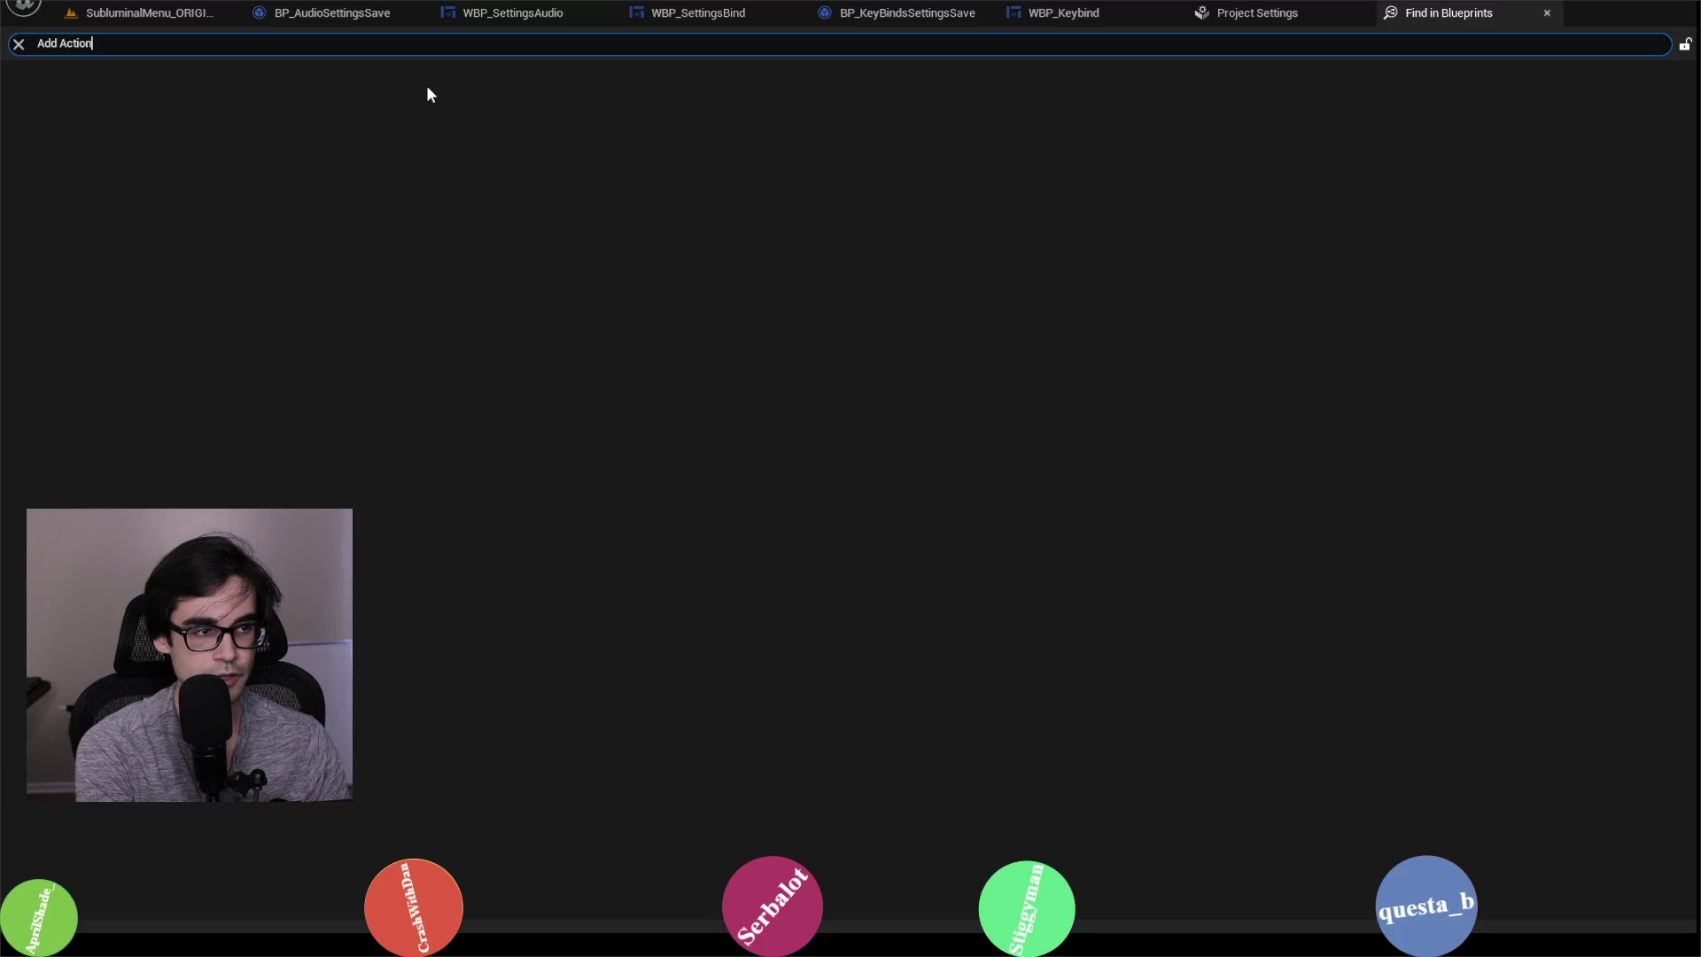
text(pping)
key(Return)
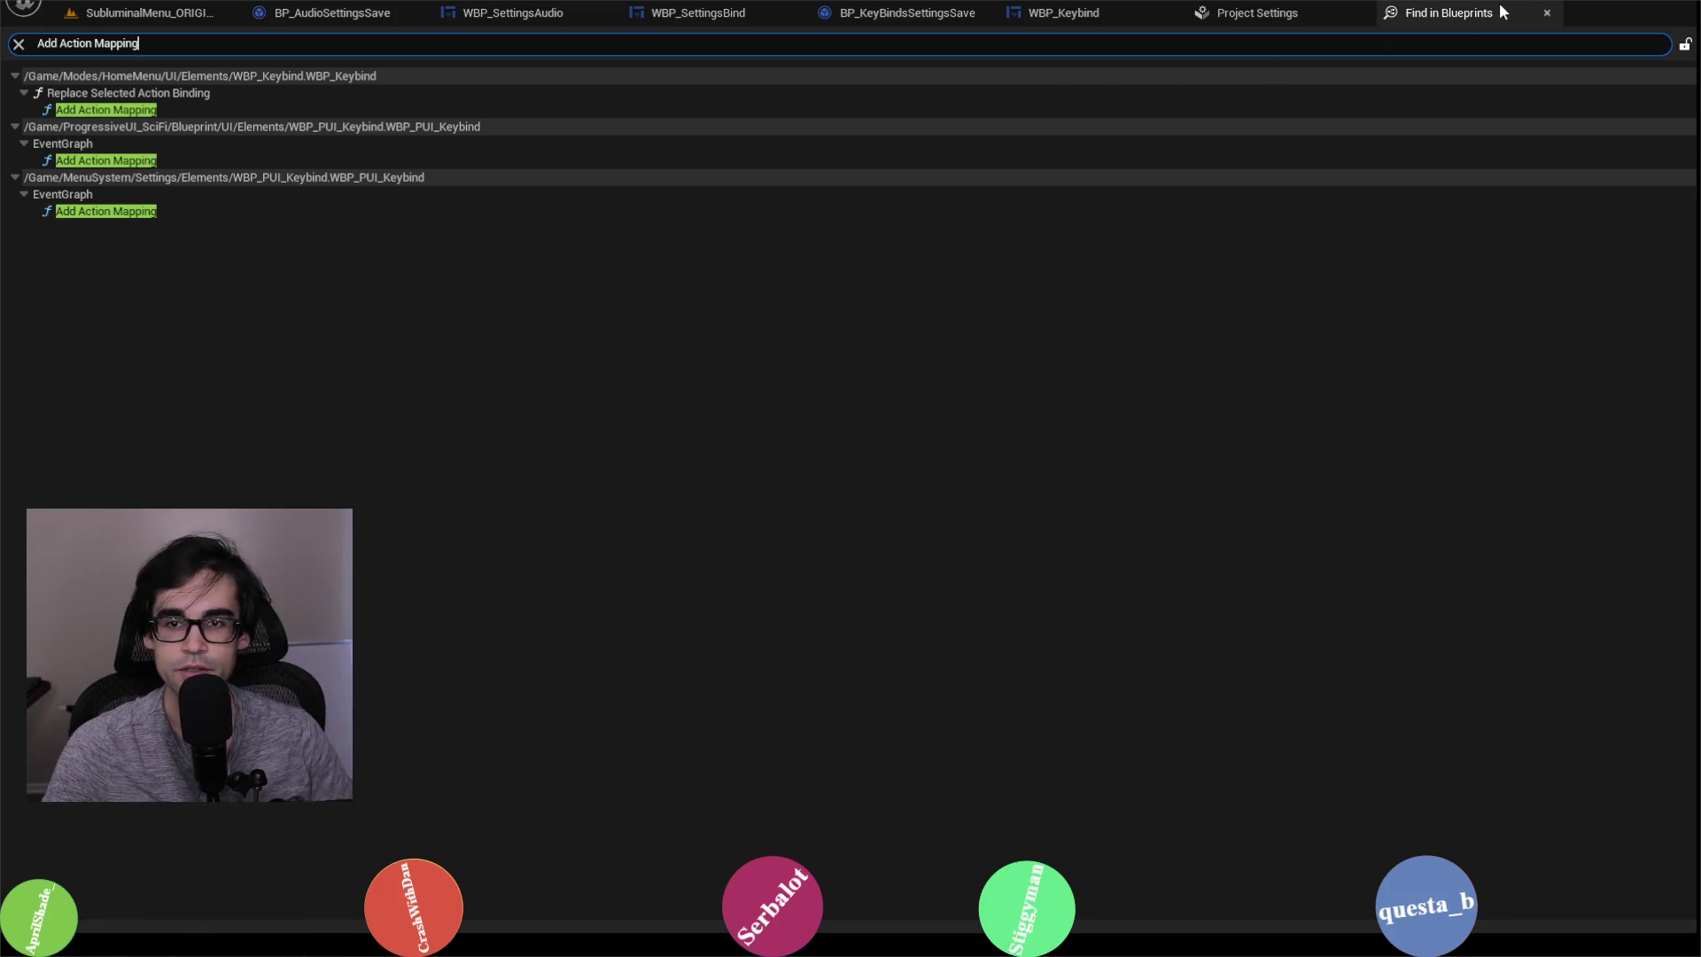
click(1547, 13)
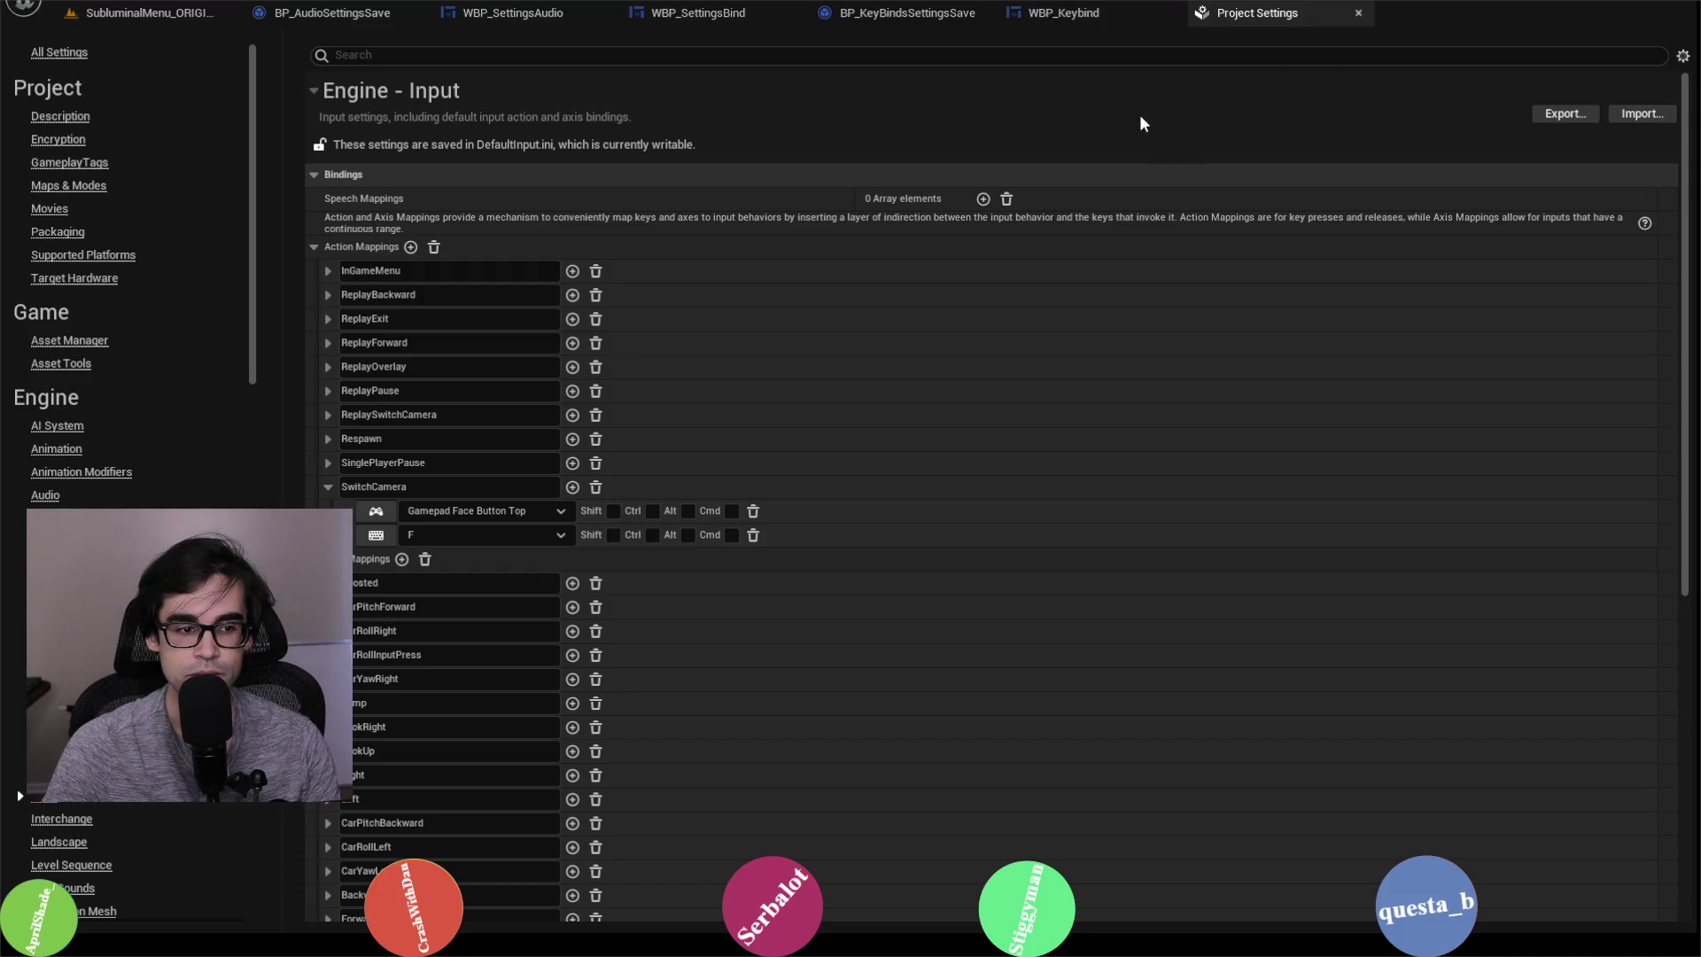
click(1067, 13)
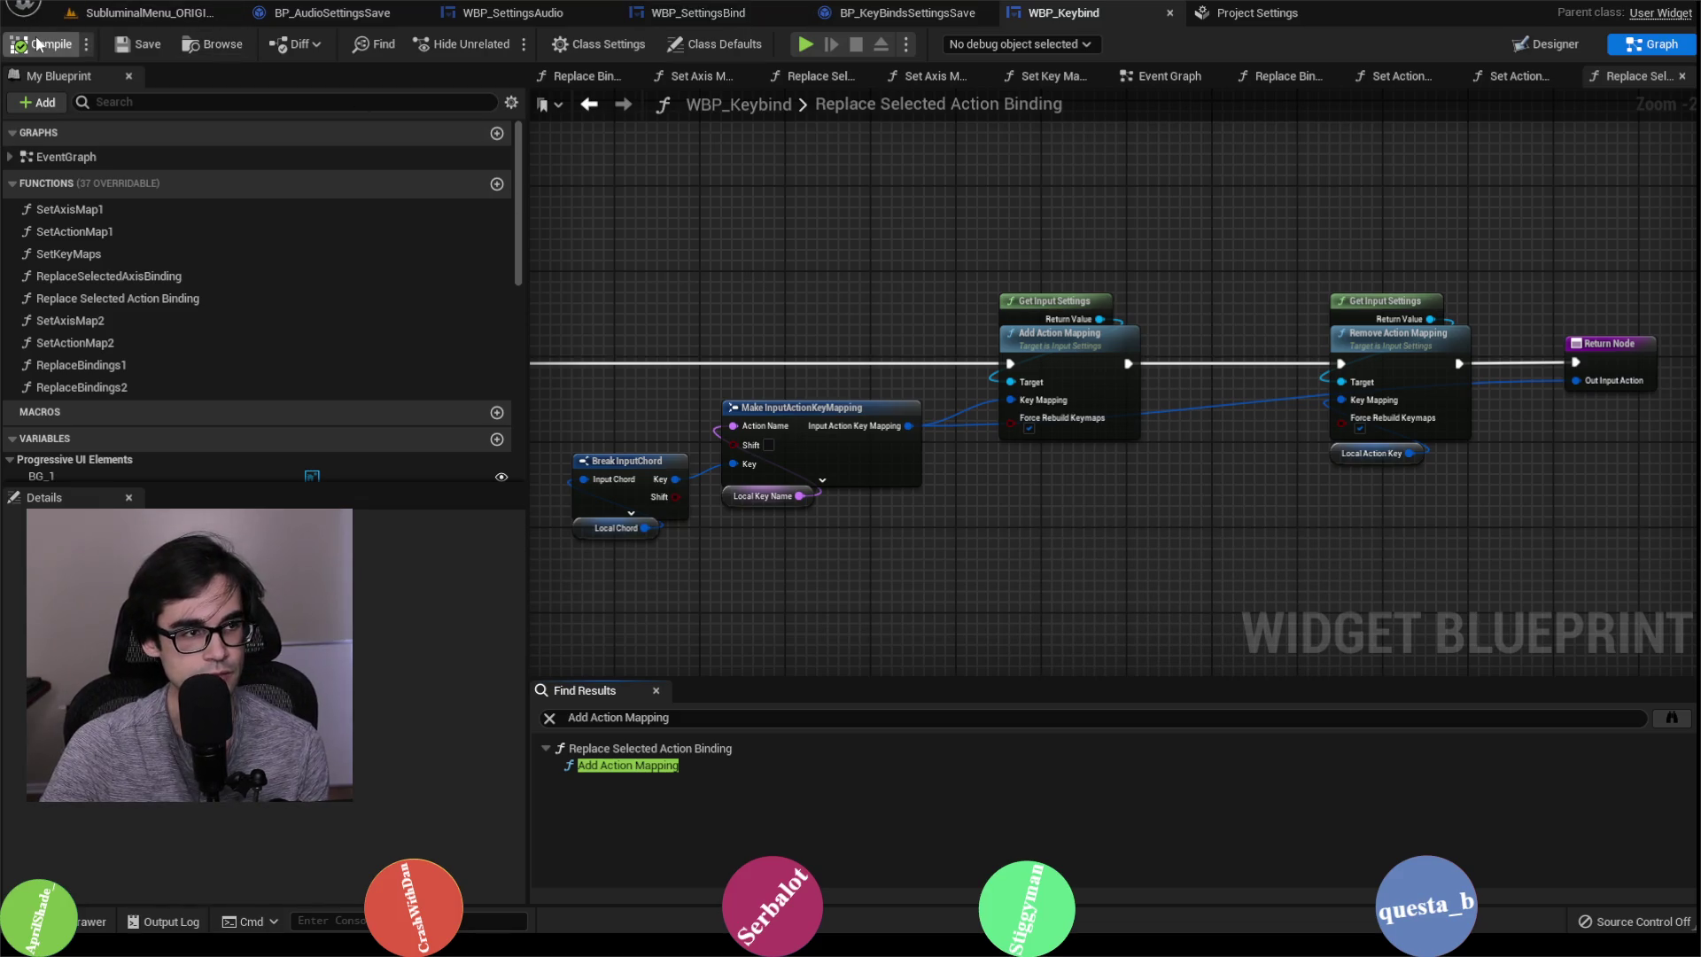
key(ctrl+z)
key(ctrl+z)
key(ctrl+z)
key(ctrl+z)
key(ctrl+z)
key(ctrl+z)
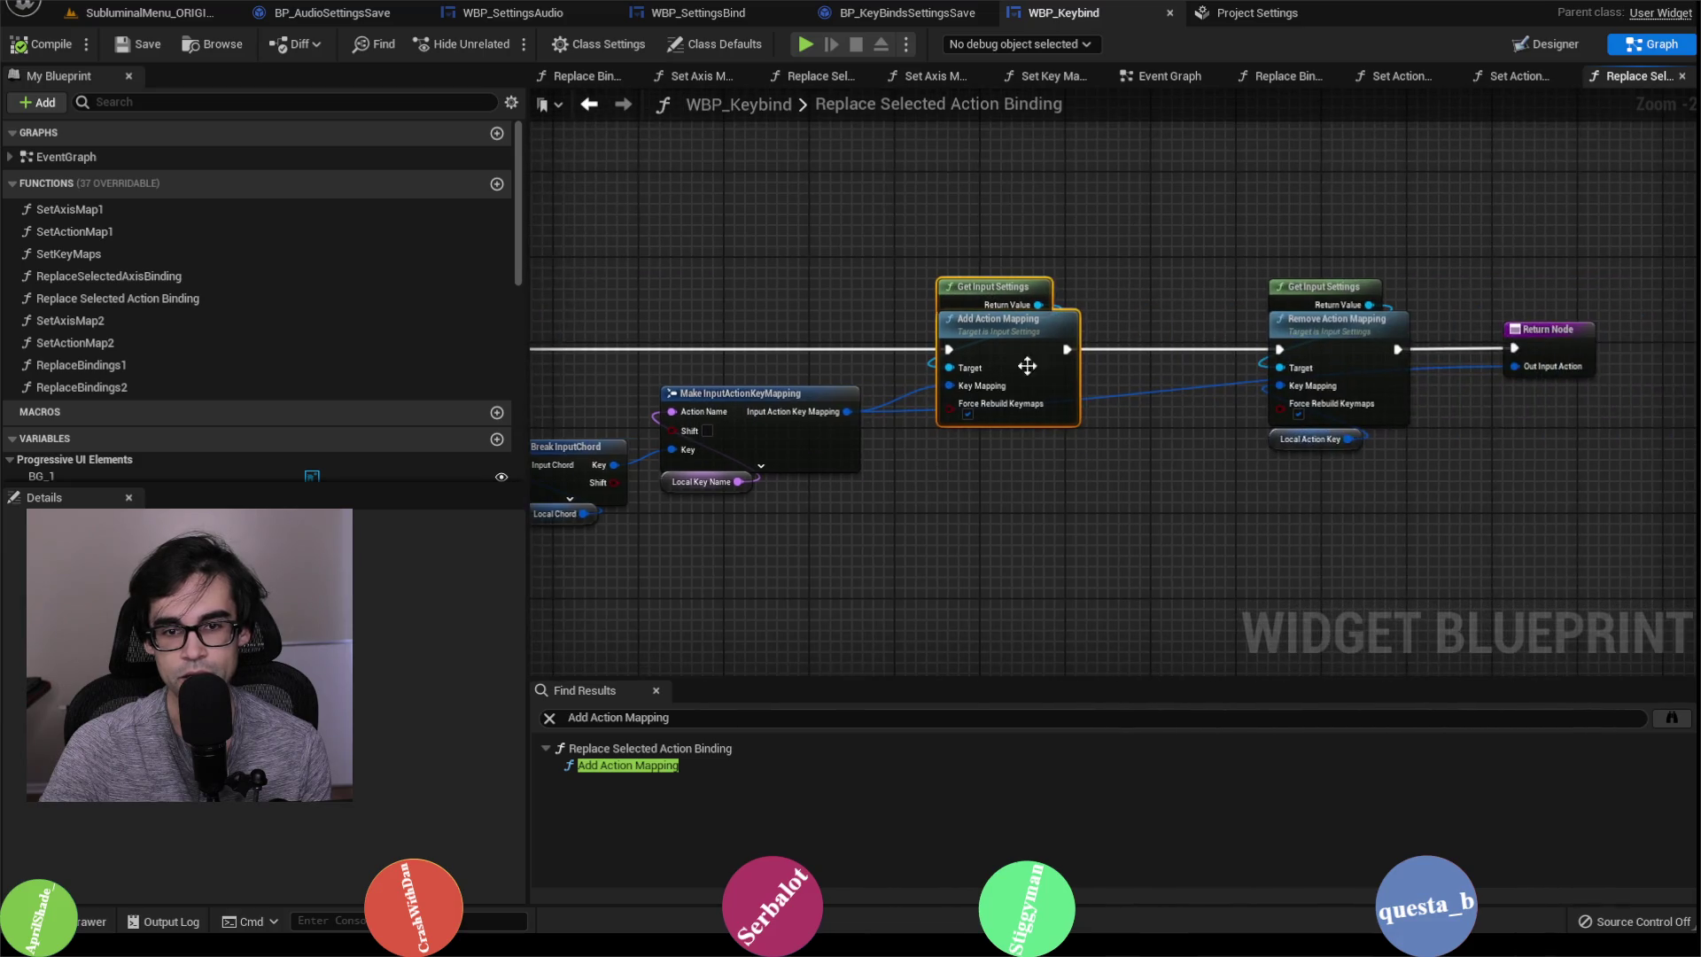
key(ctrl+z)
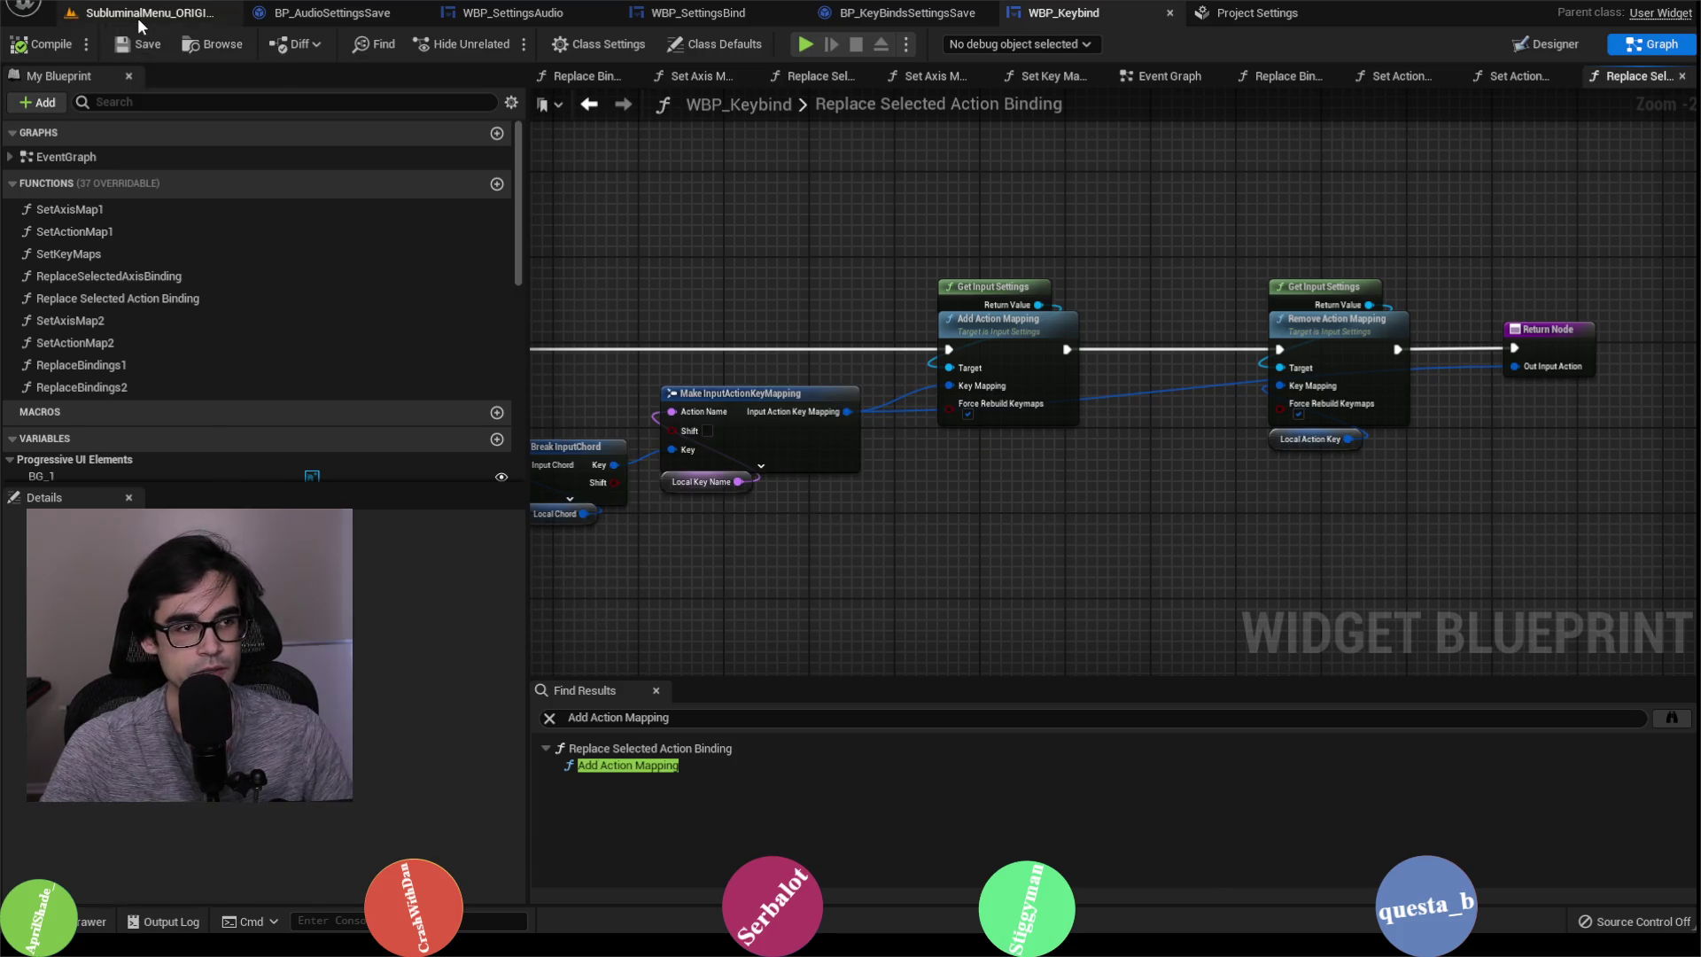
Step: After checking Engine Input bindings, delete BindSave.sav from SaveGames and return to the level editor
click(141, 25)
click(1253, 13)
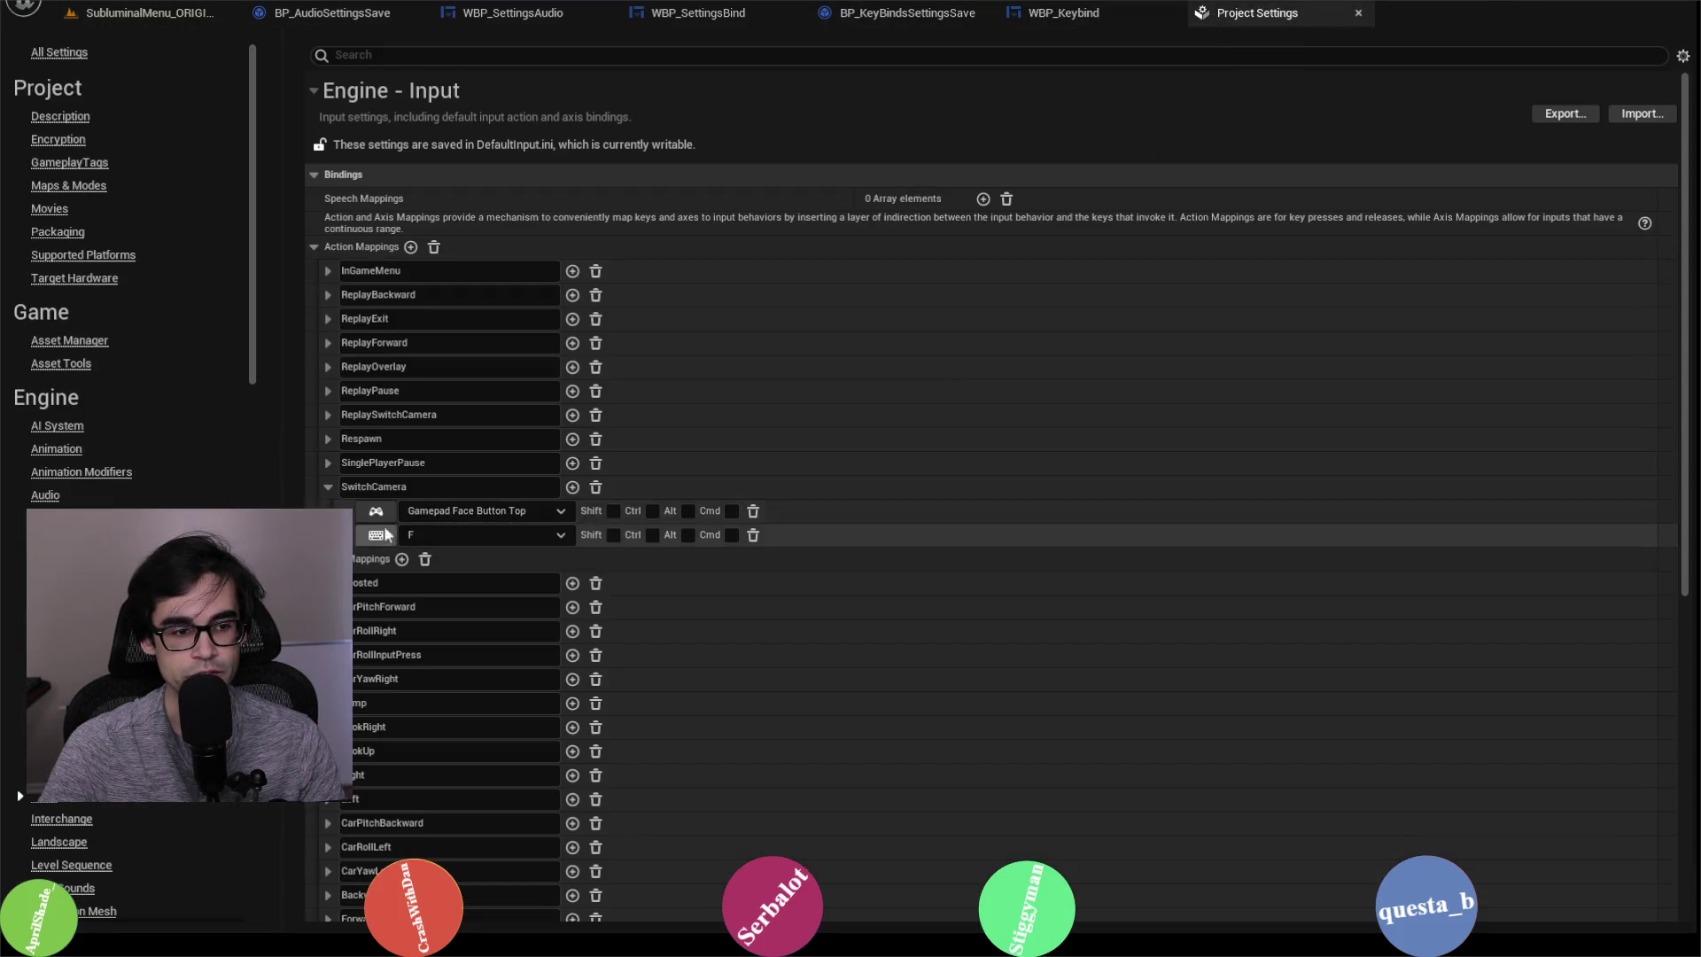
click(1357, 13)
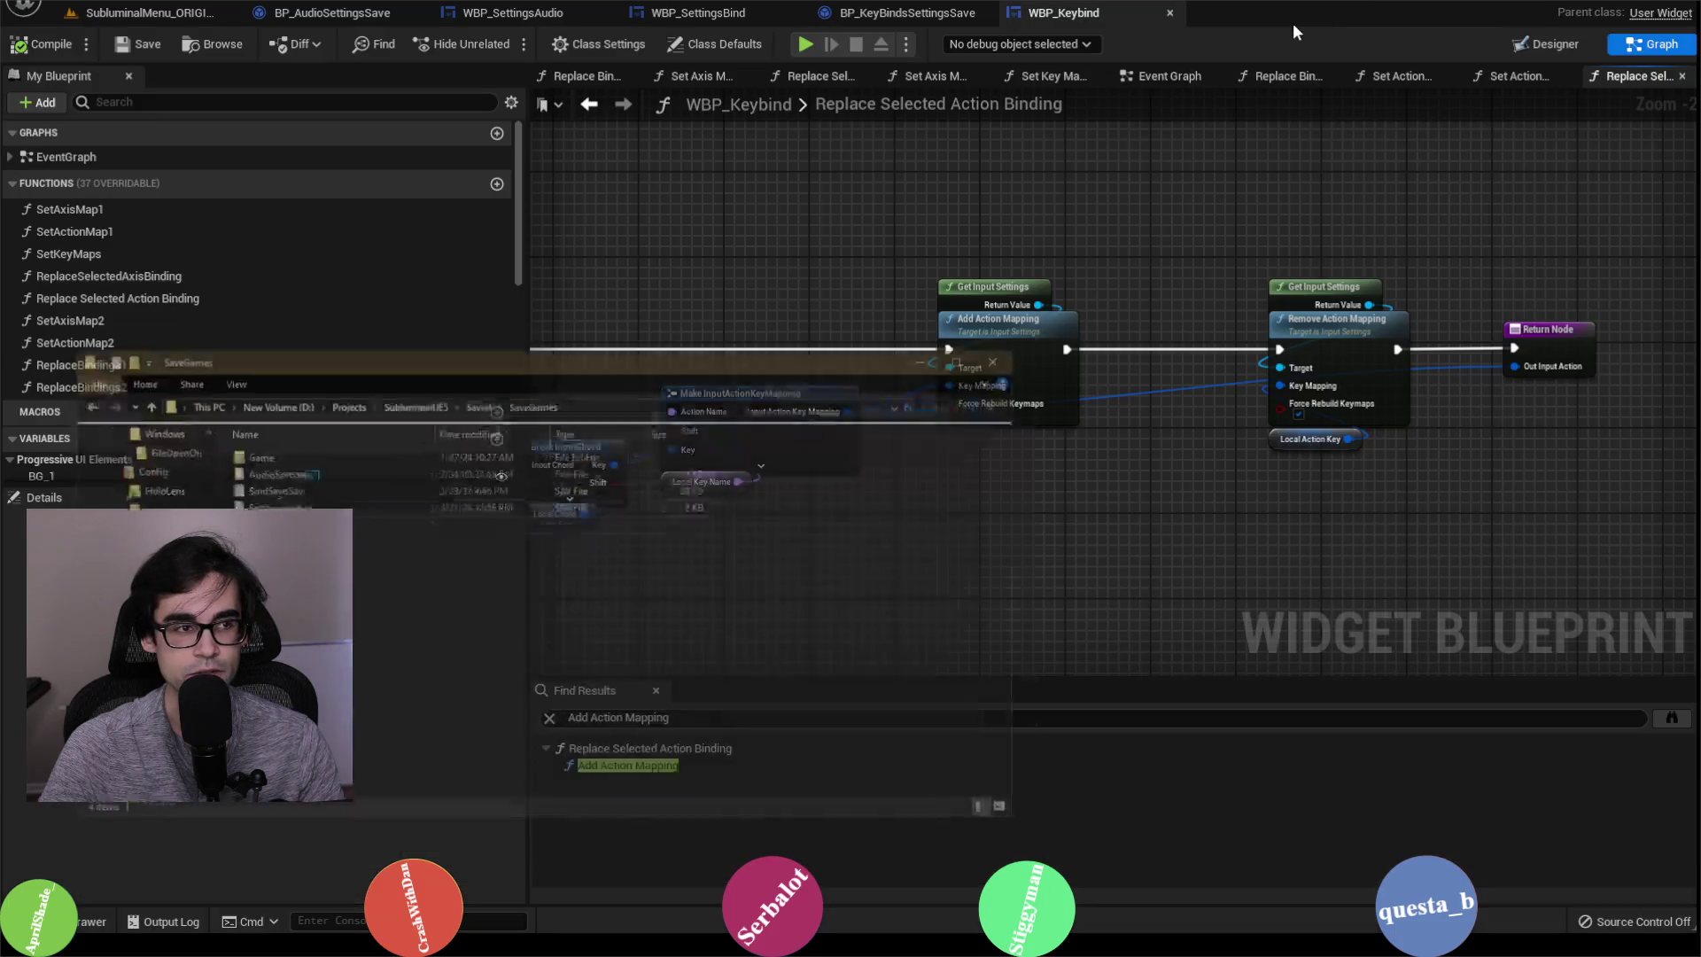
right_click(381, 424)
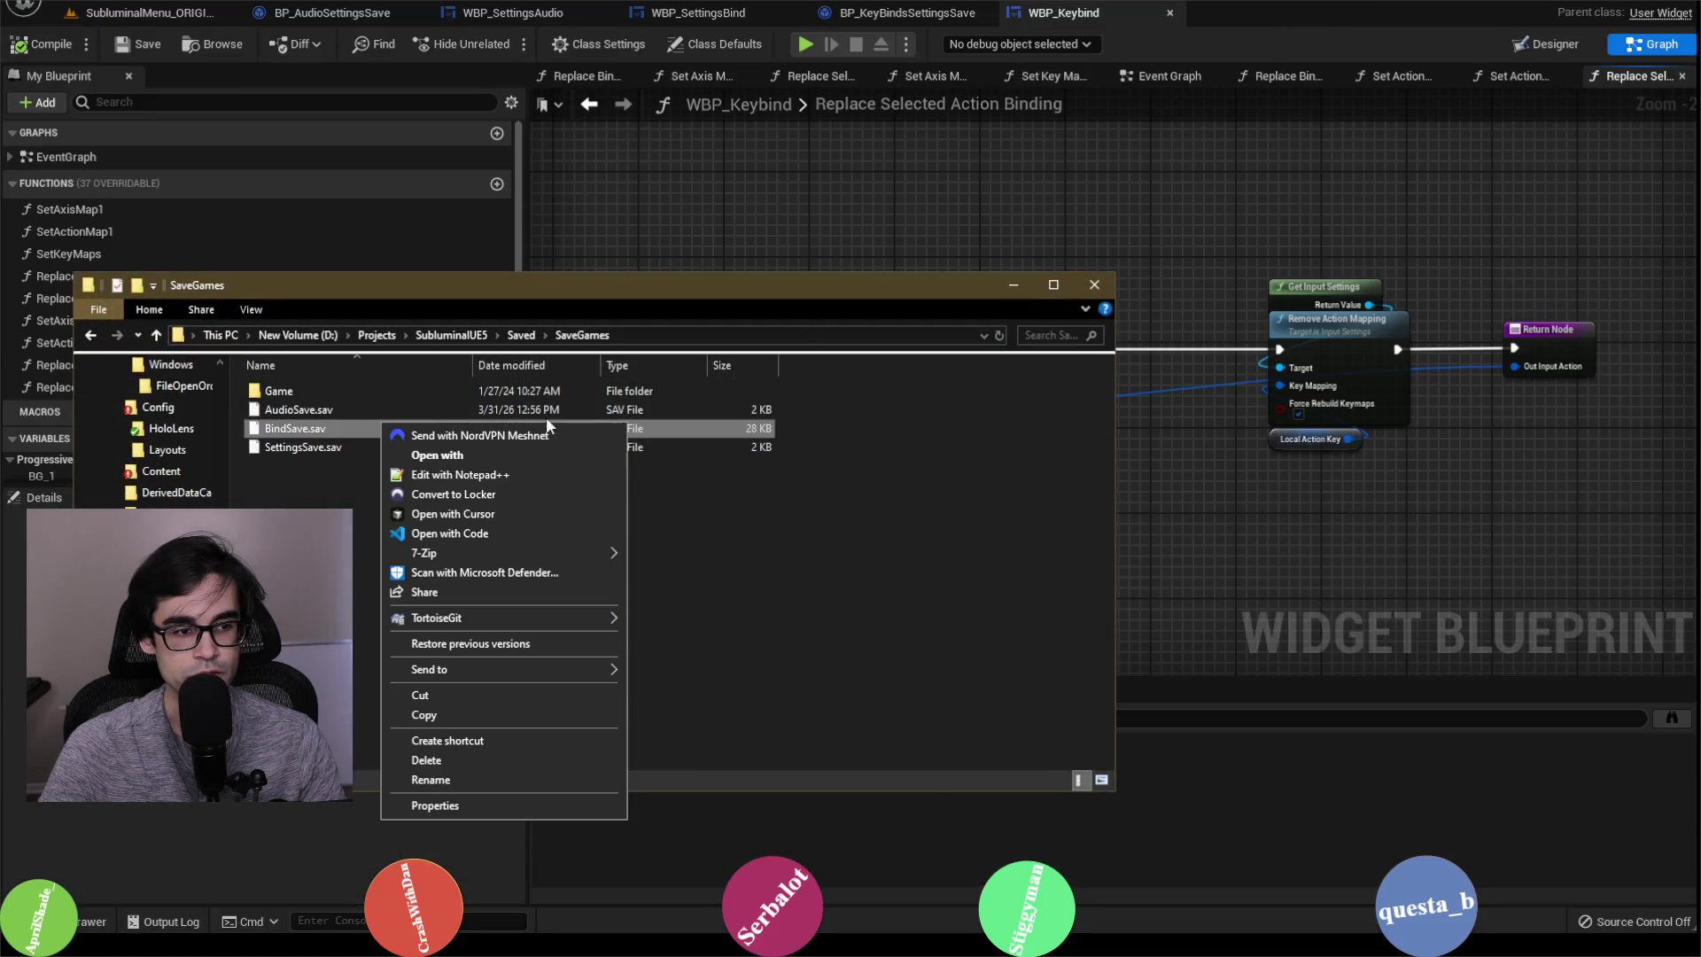
click(496, 759)
click(912, 536)
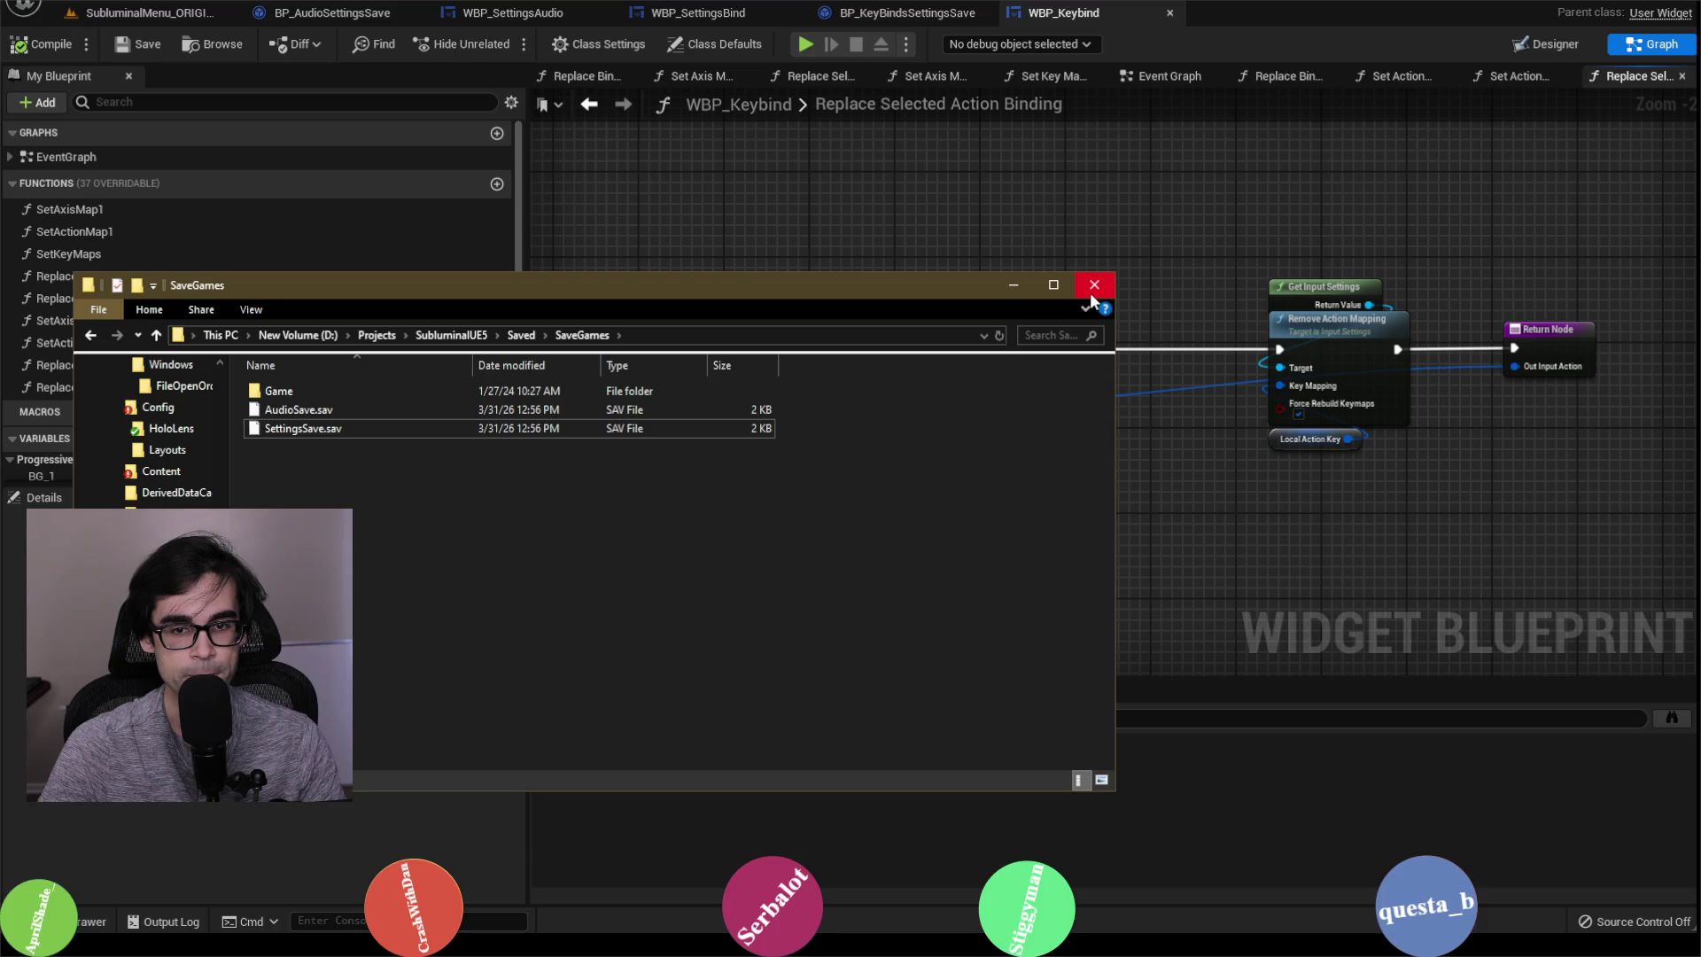
click(994, 282)
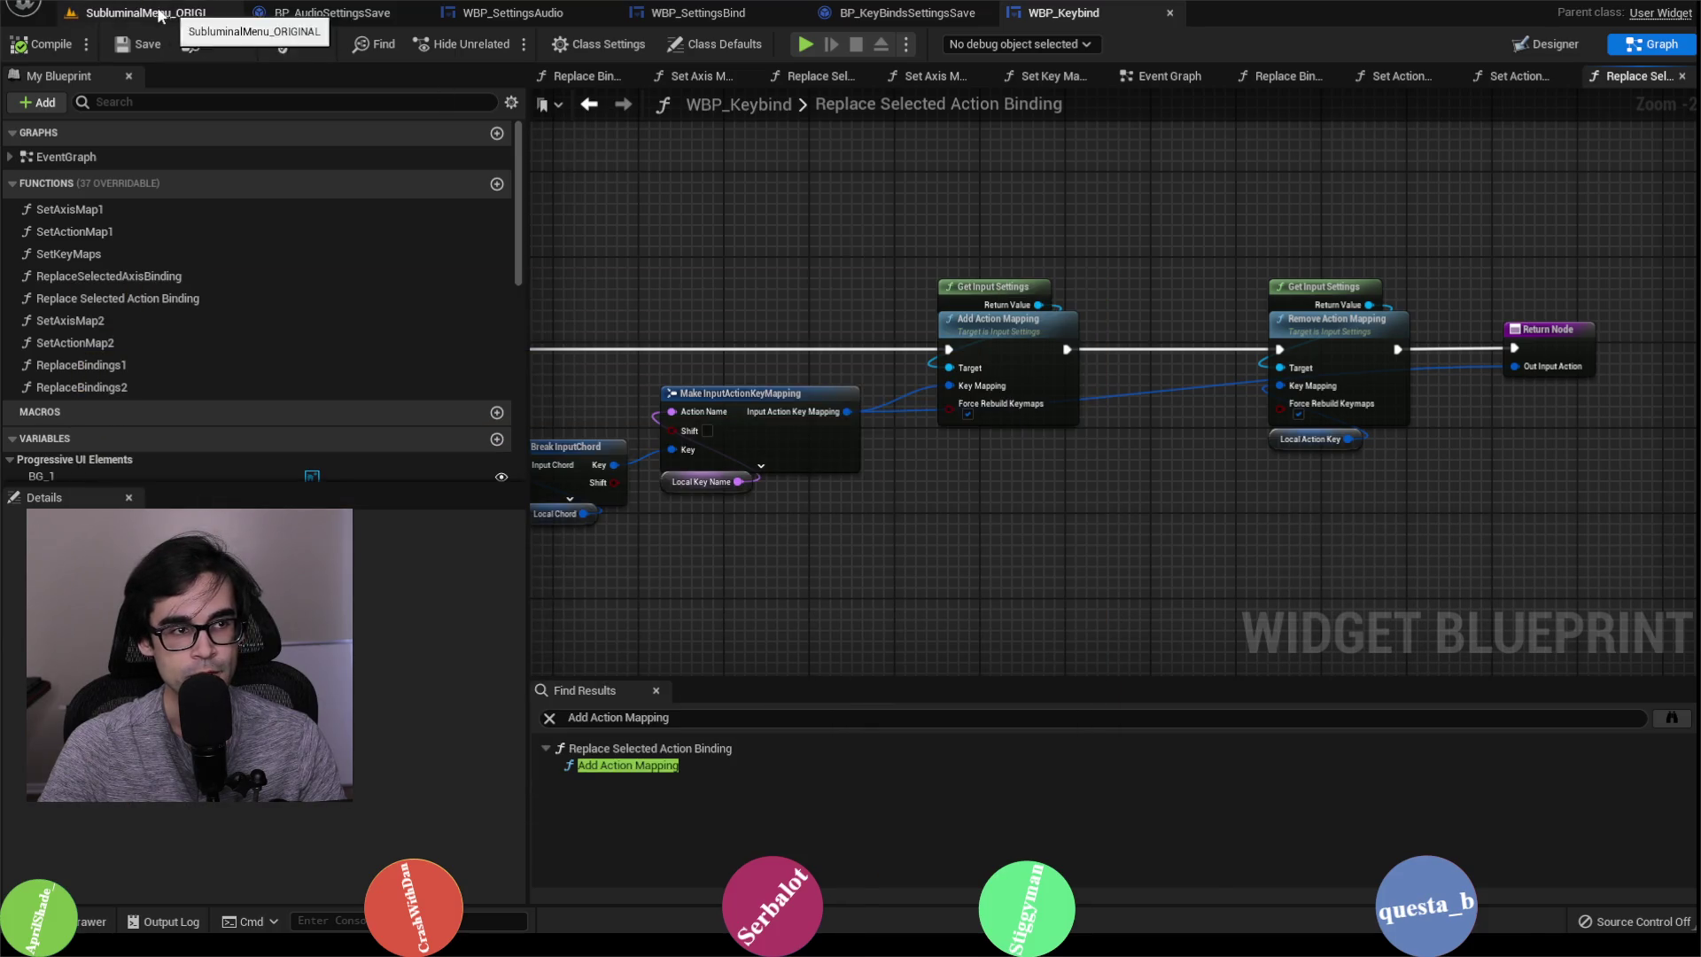
click(151, 12)
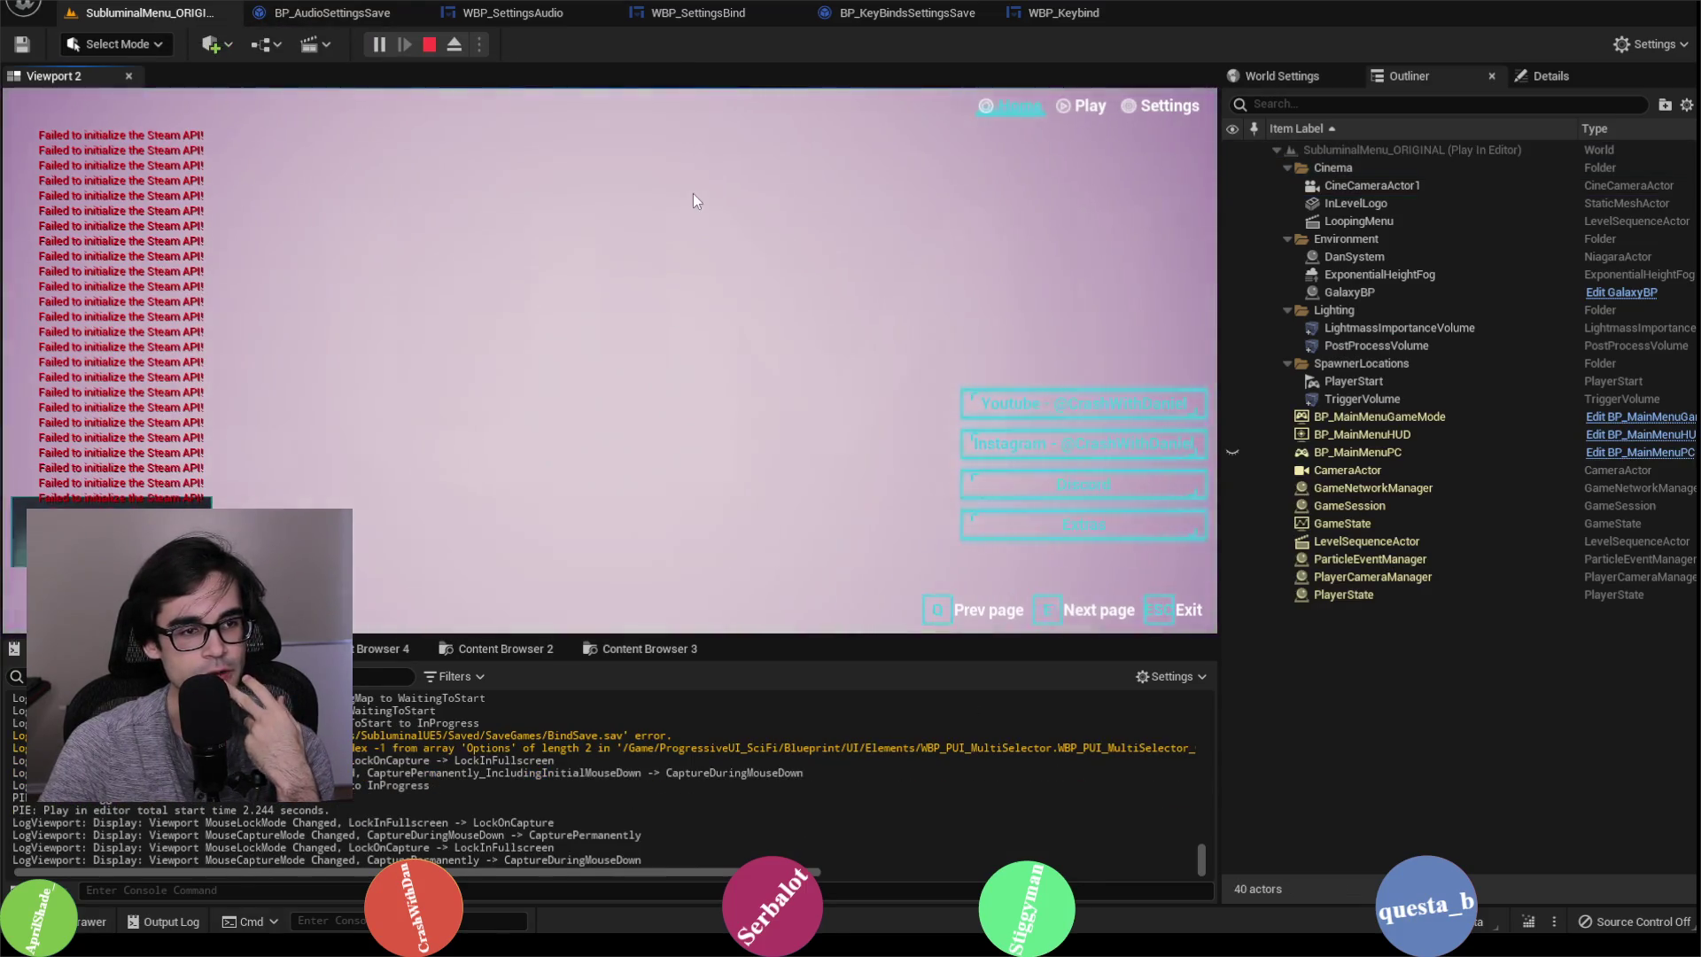
Step: Briefly view the in-game Bind list, then check Engine Input in Project Settings
key(e)
key(e)
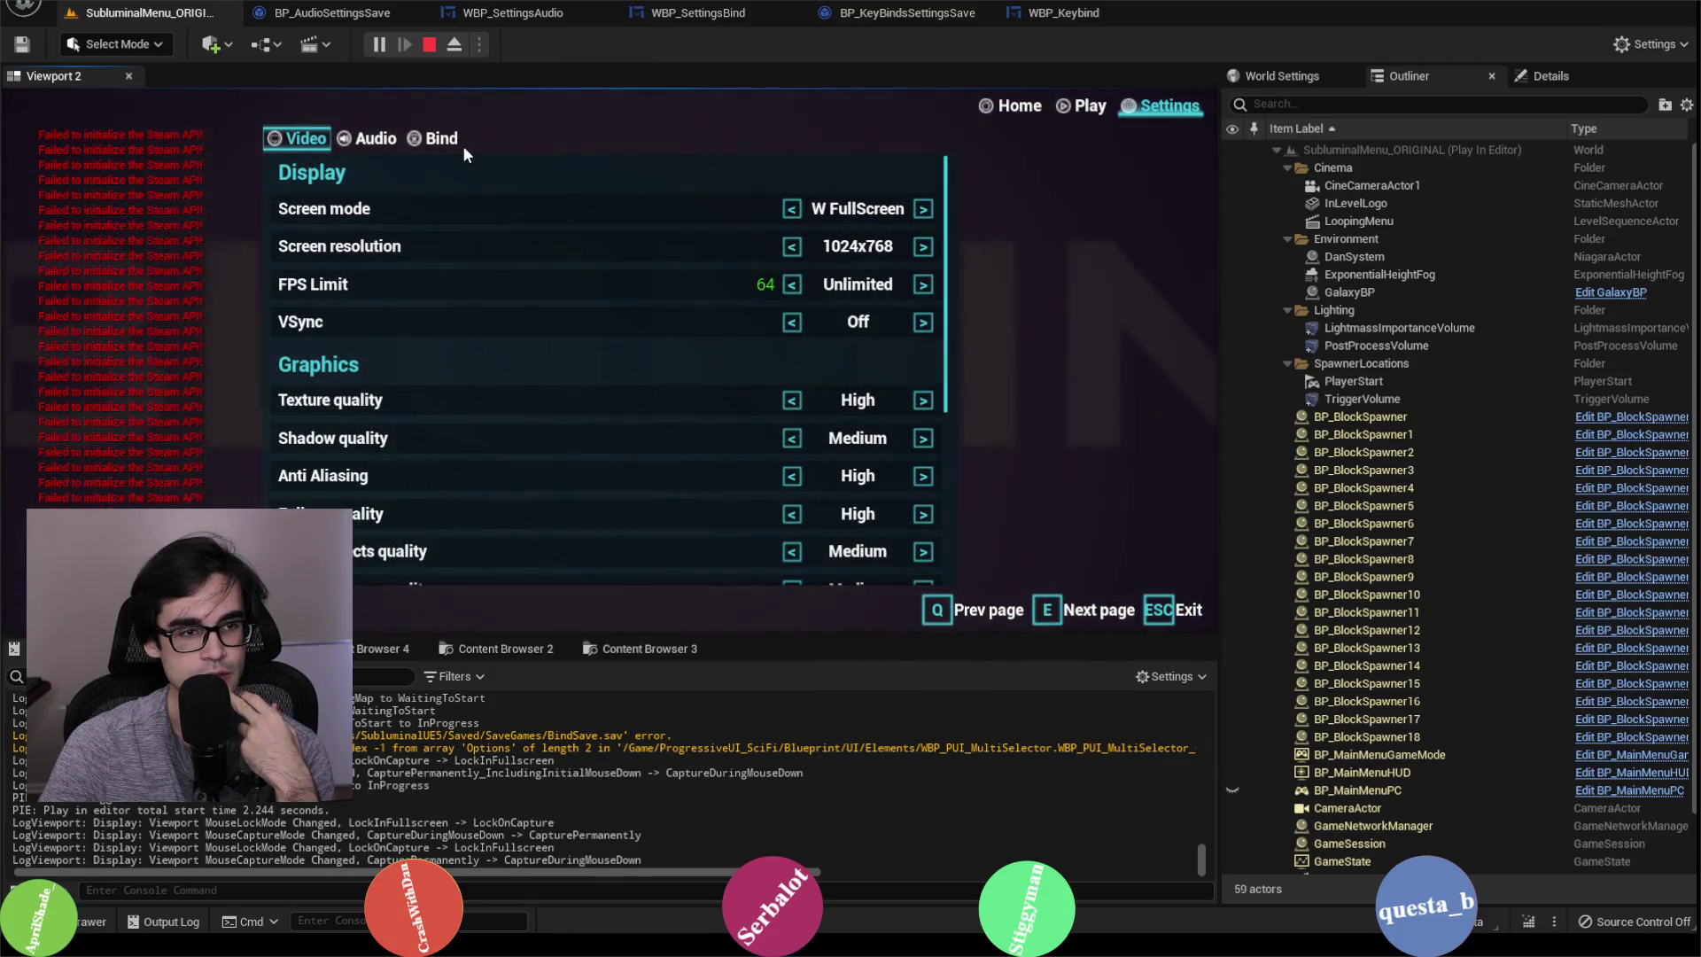
click(457, 142)
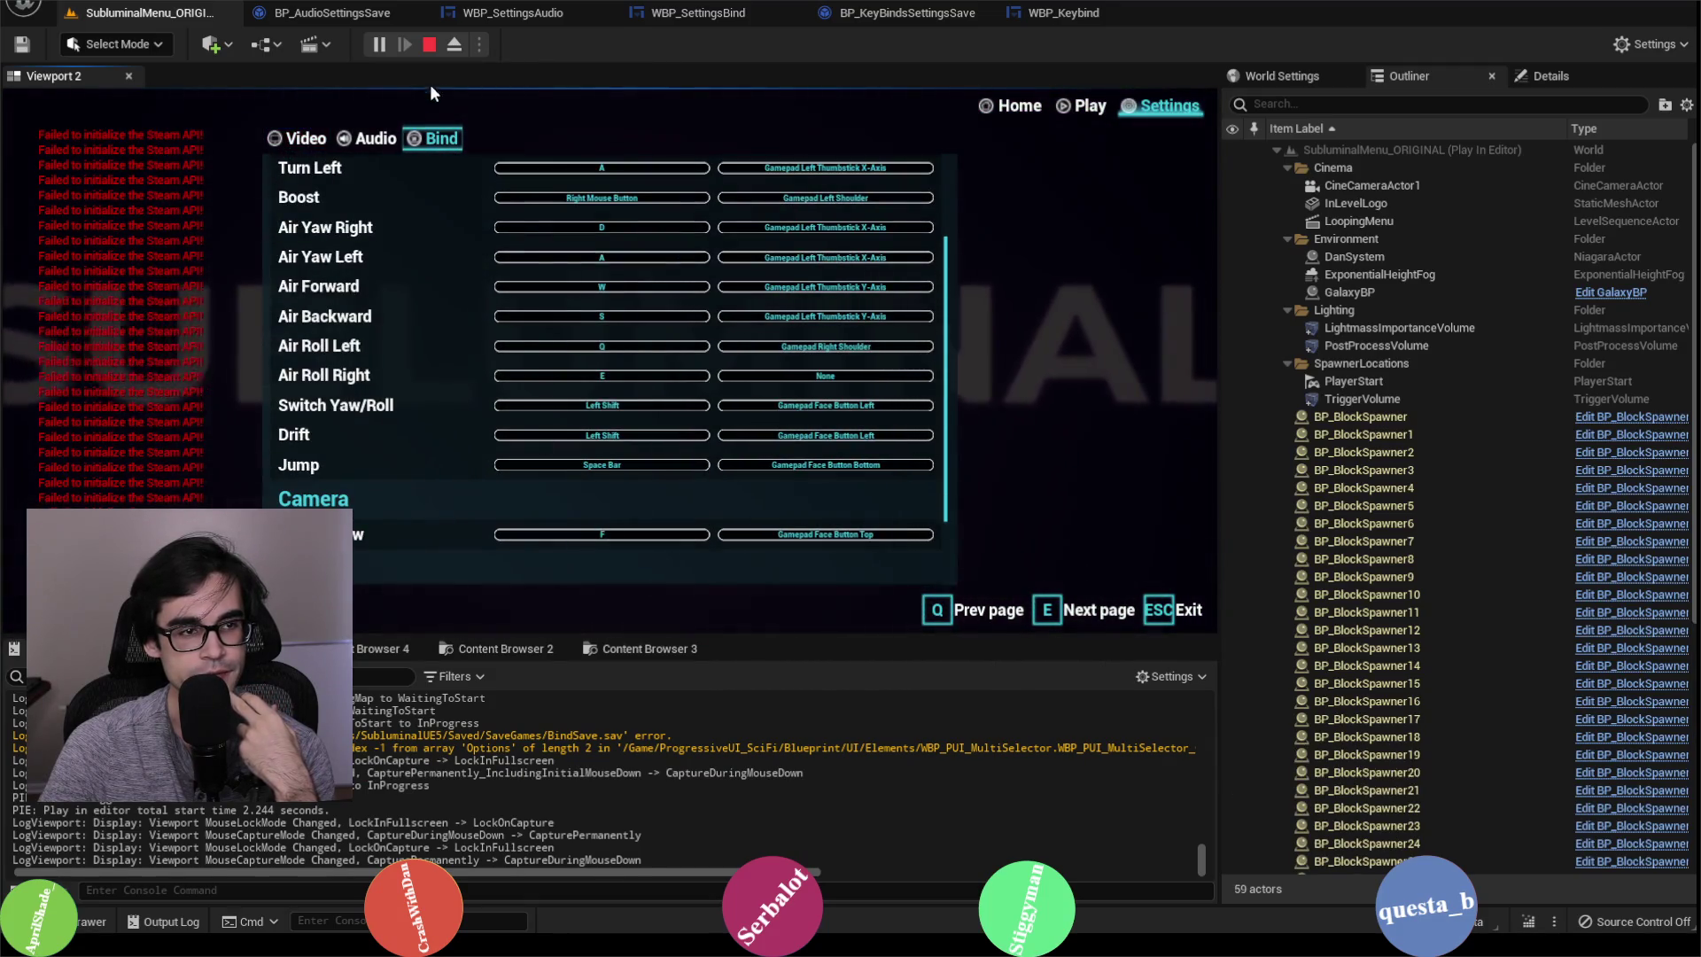
click(430, 46)
click(115, 2)
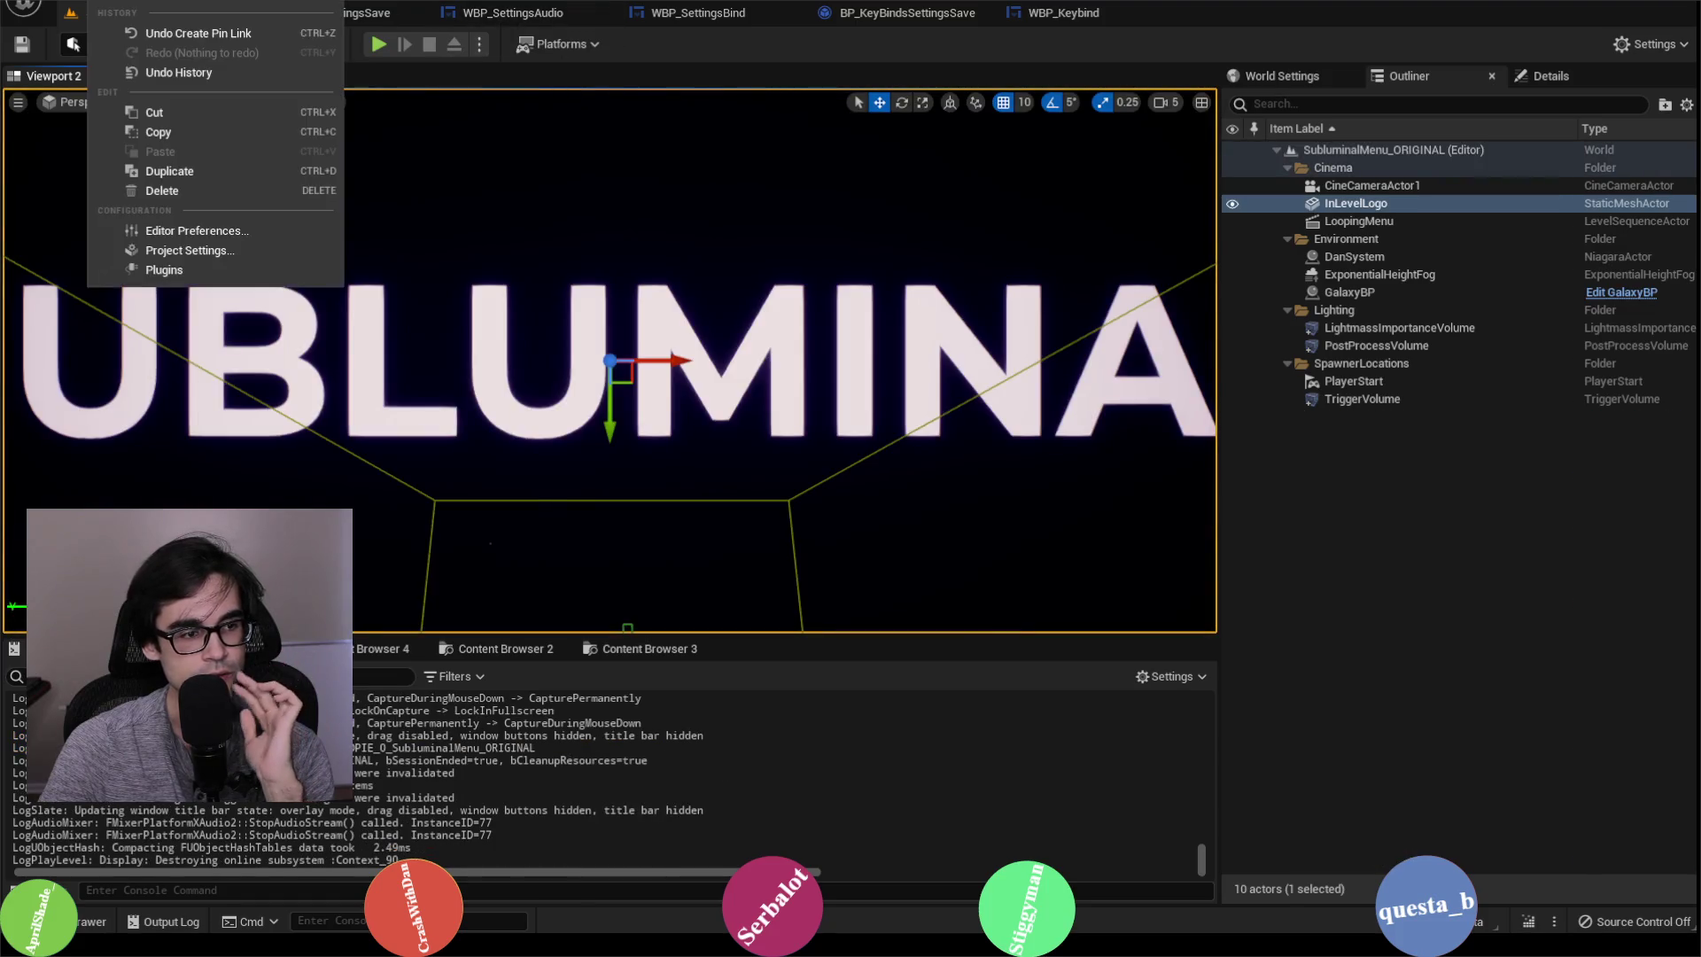
click(184, 252)
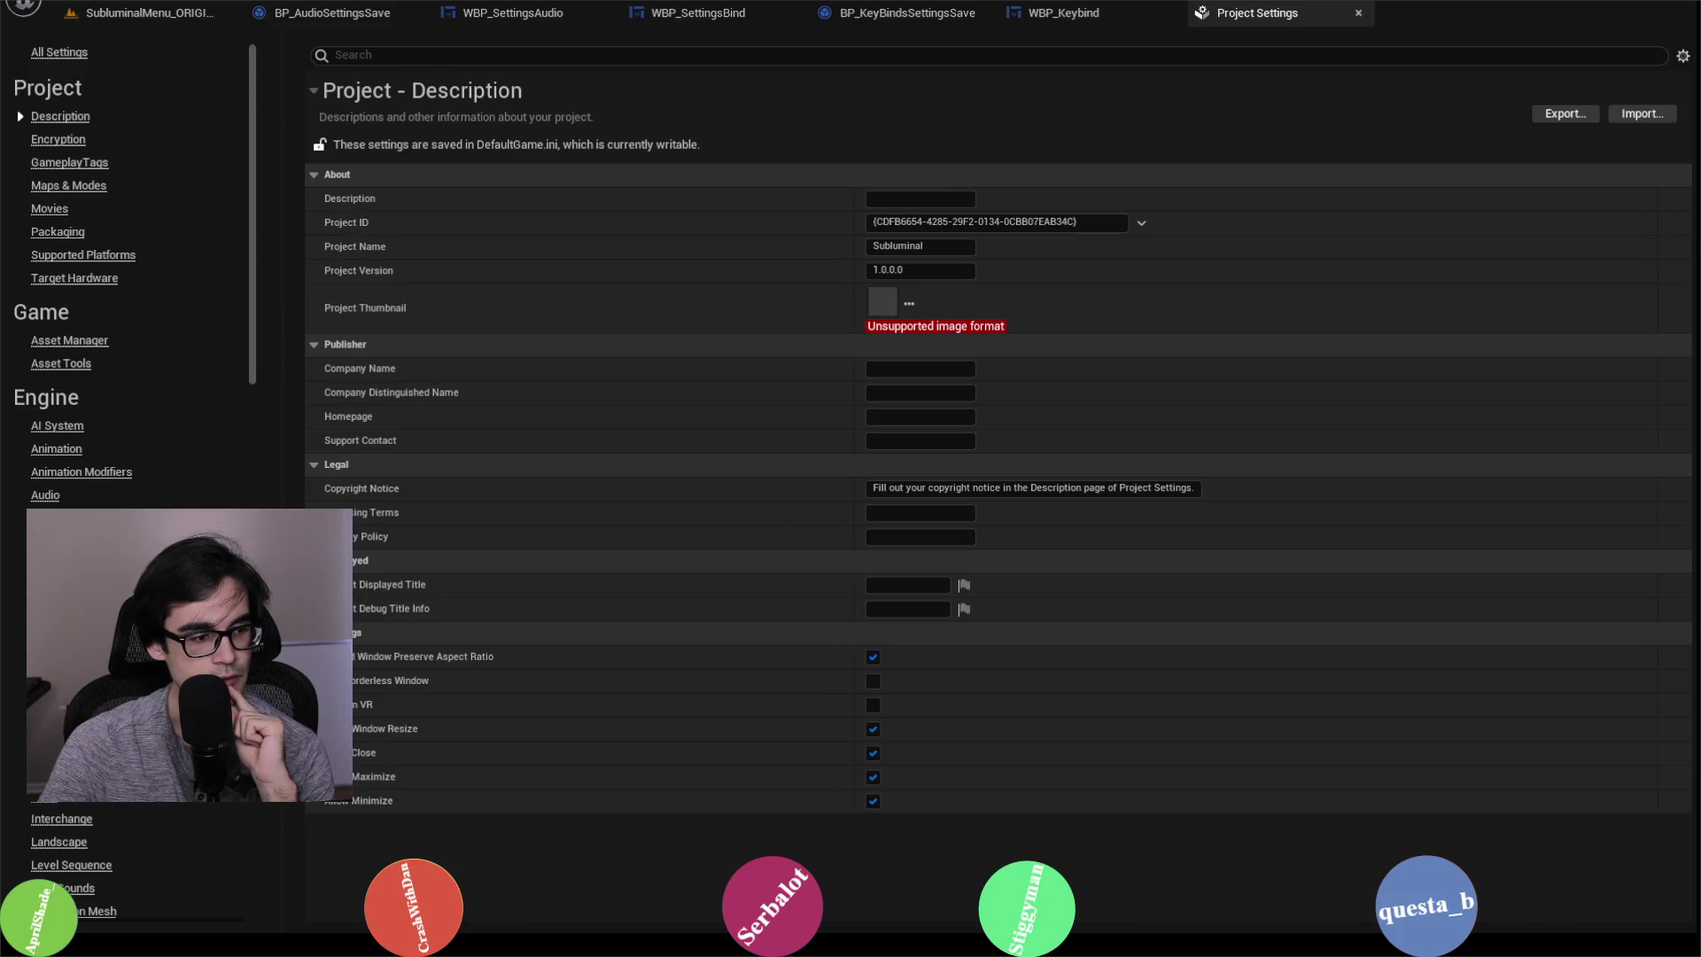
click(47, 802)
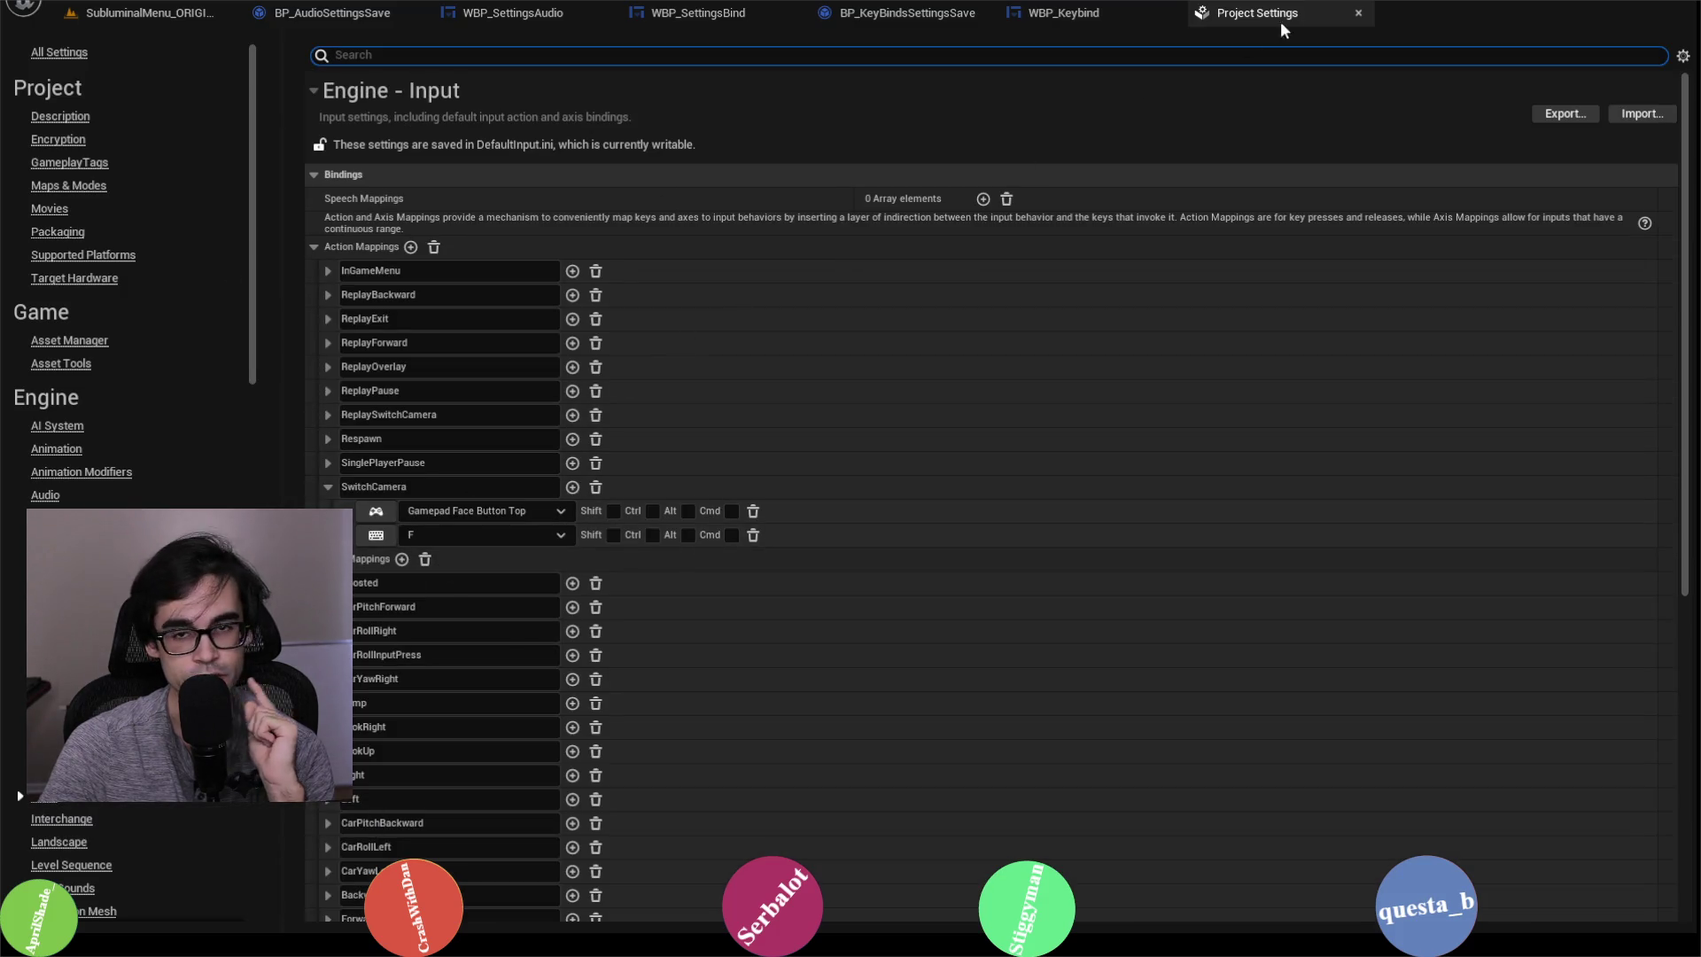
click(1360, 13)
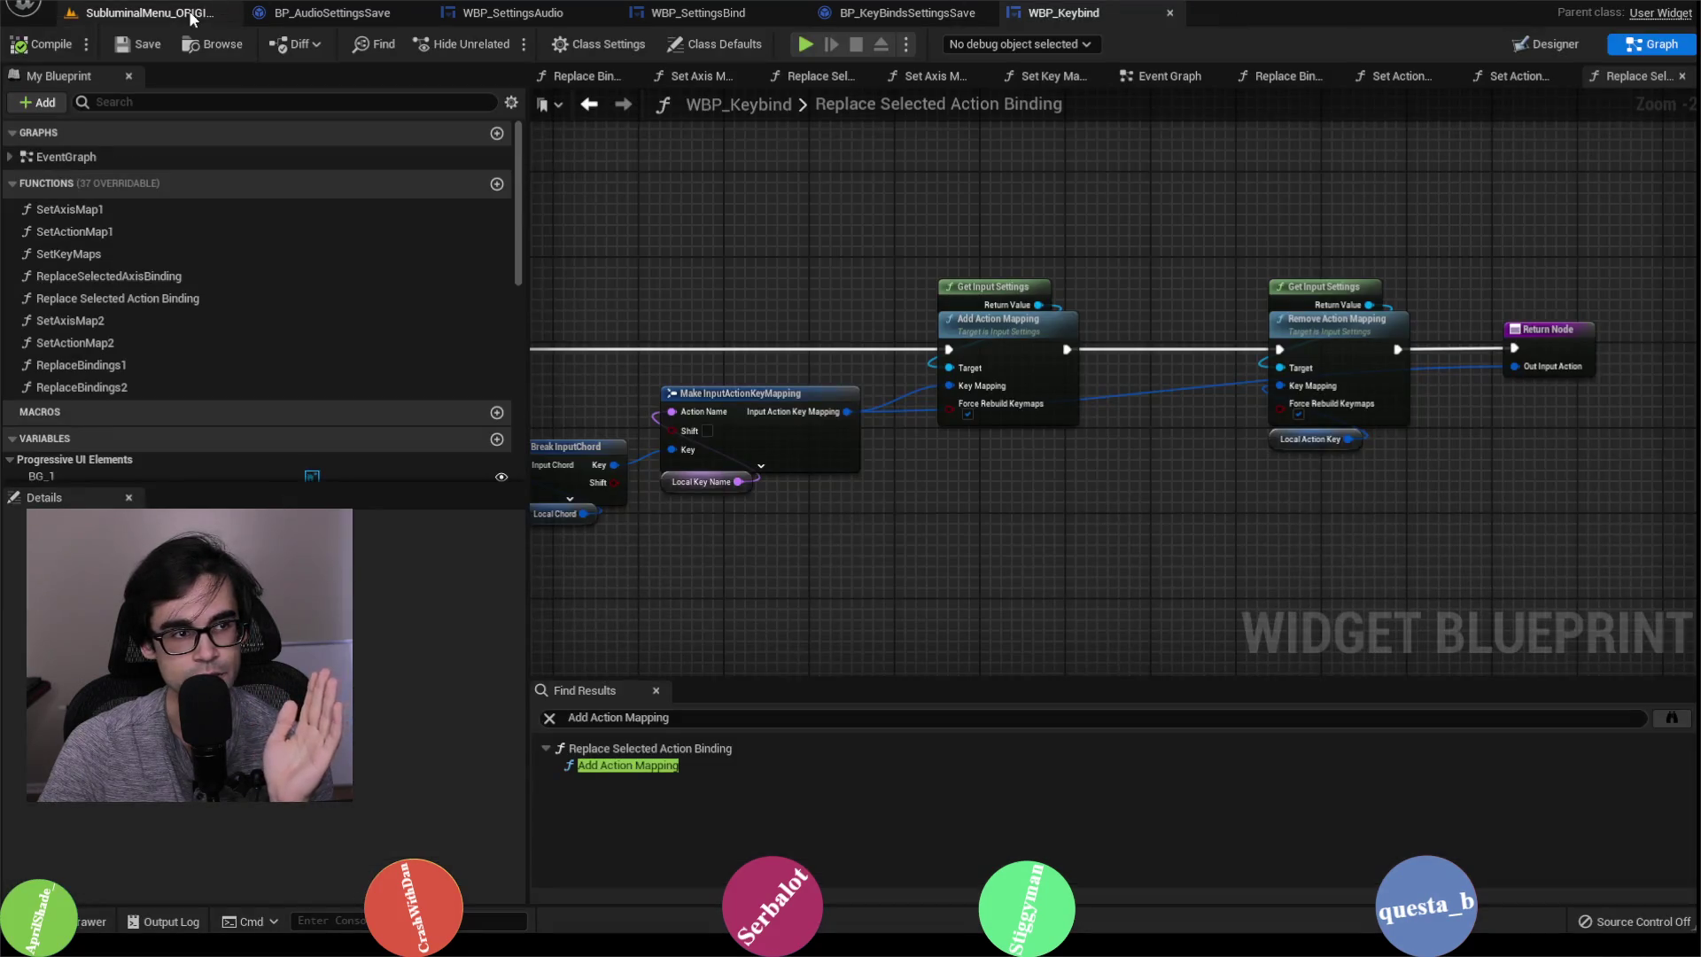
click(196, 16)
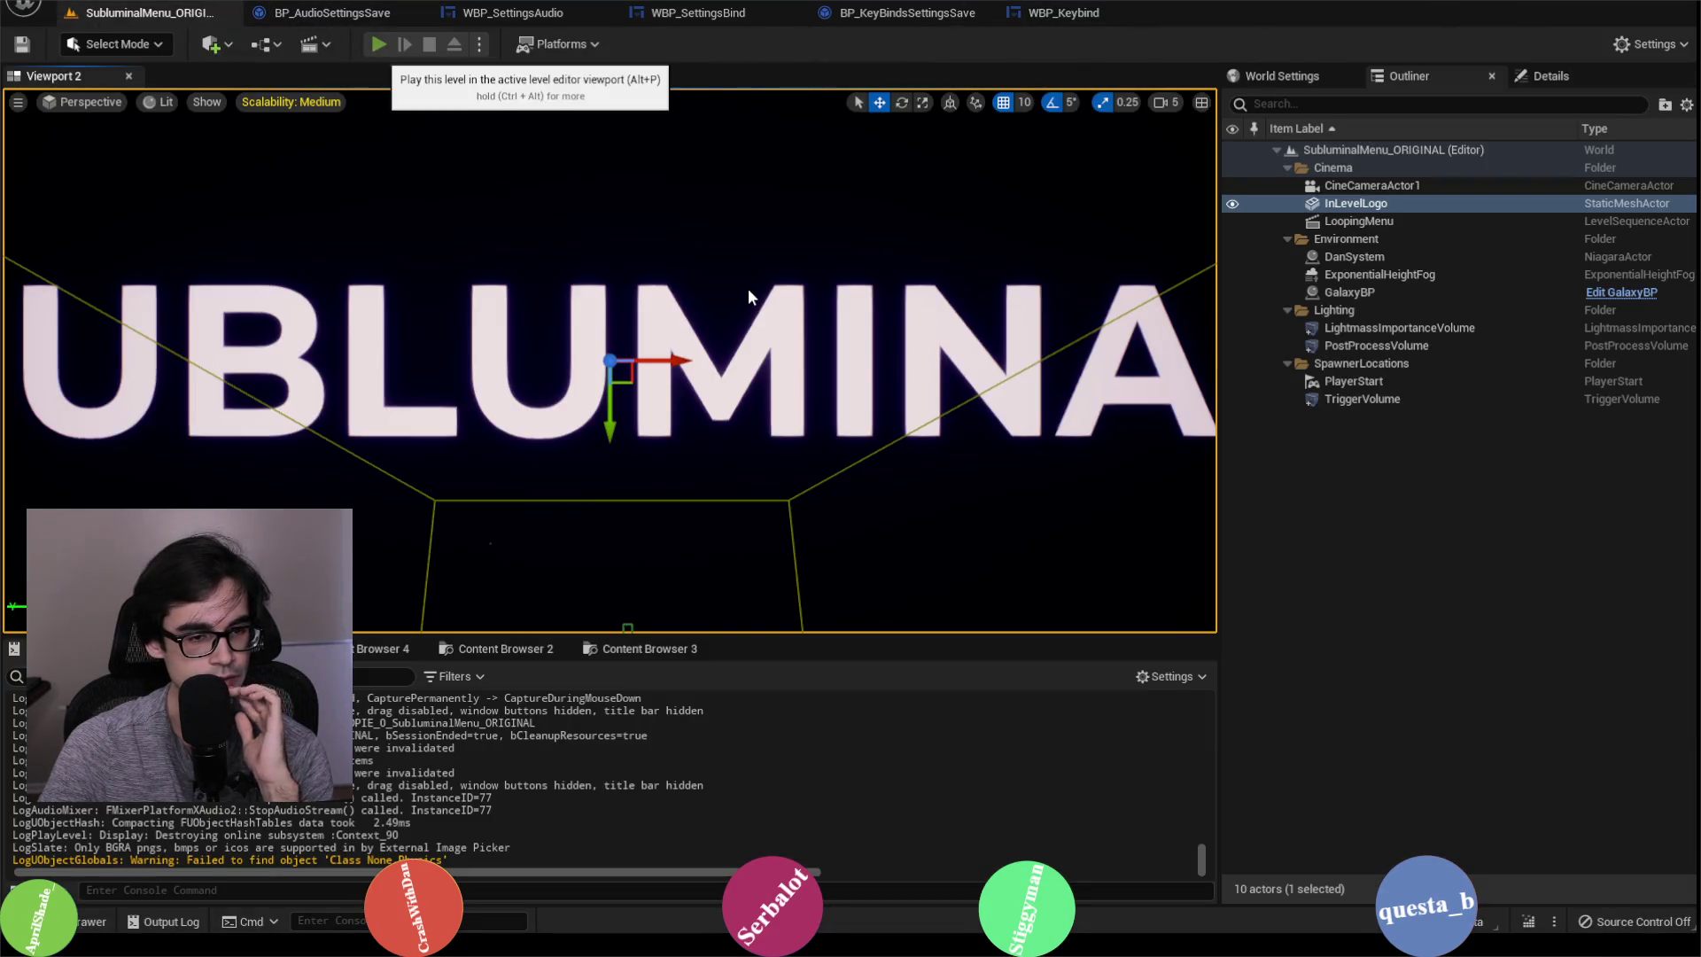
Step: Play the level again, rebind Switch View's keyboard key from F to H, and stop
key(alt+p)
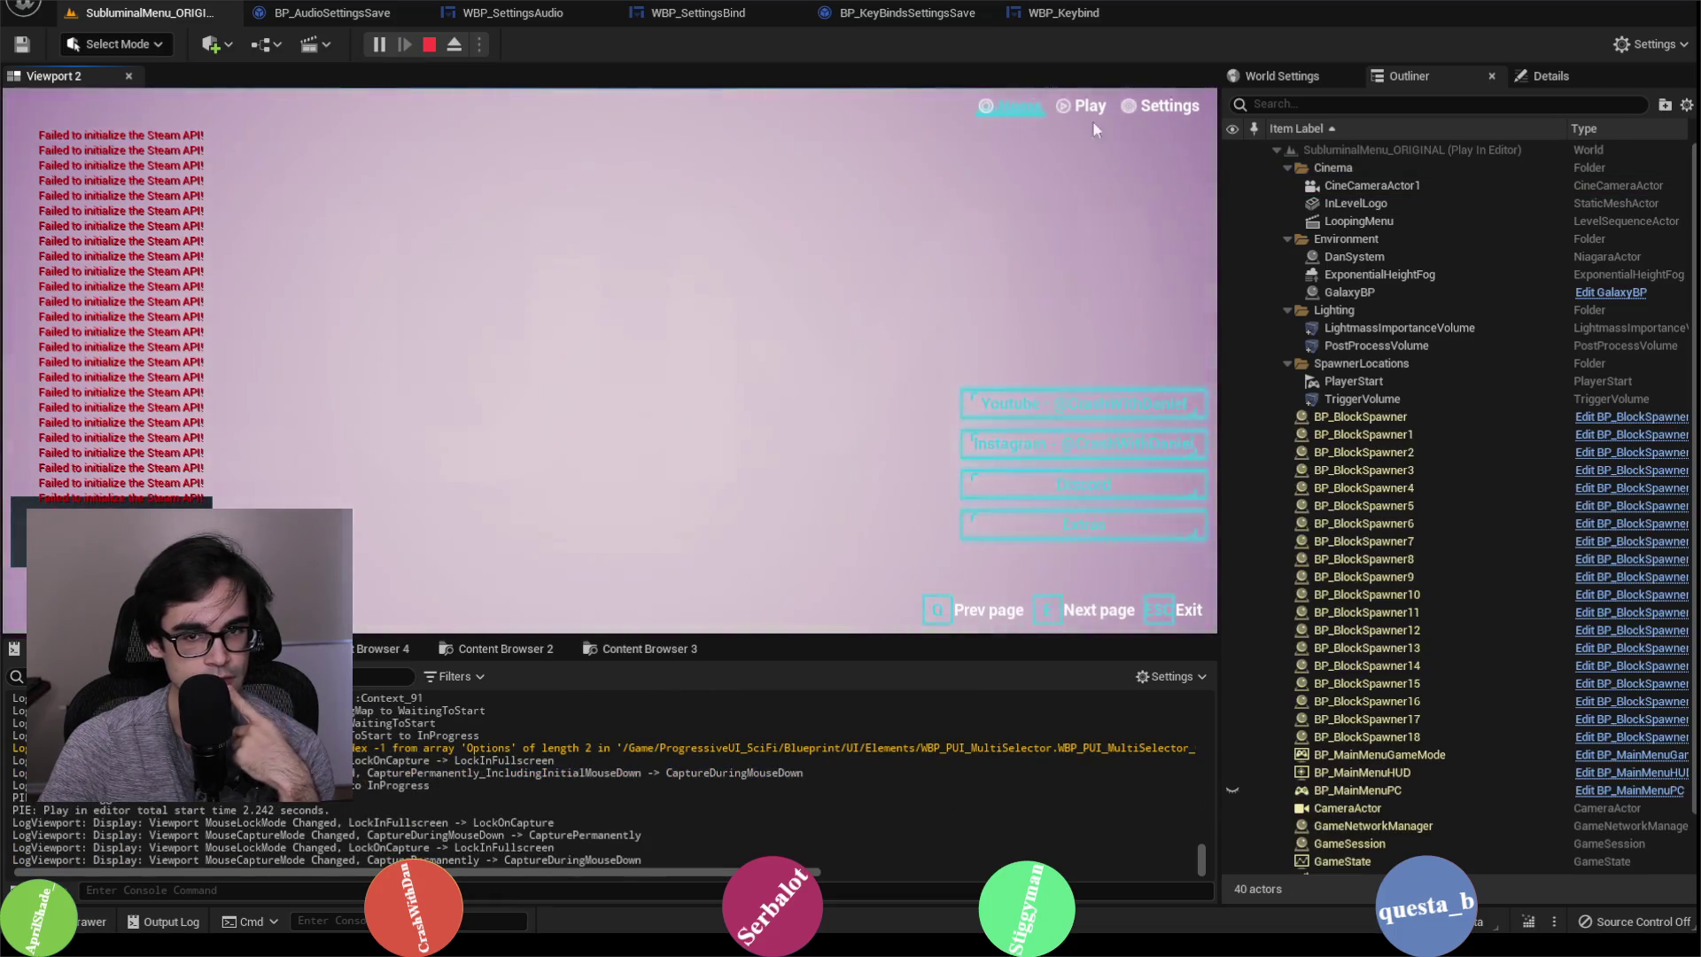
click(1170, 108)
scroll(652, 462, down, 5)
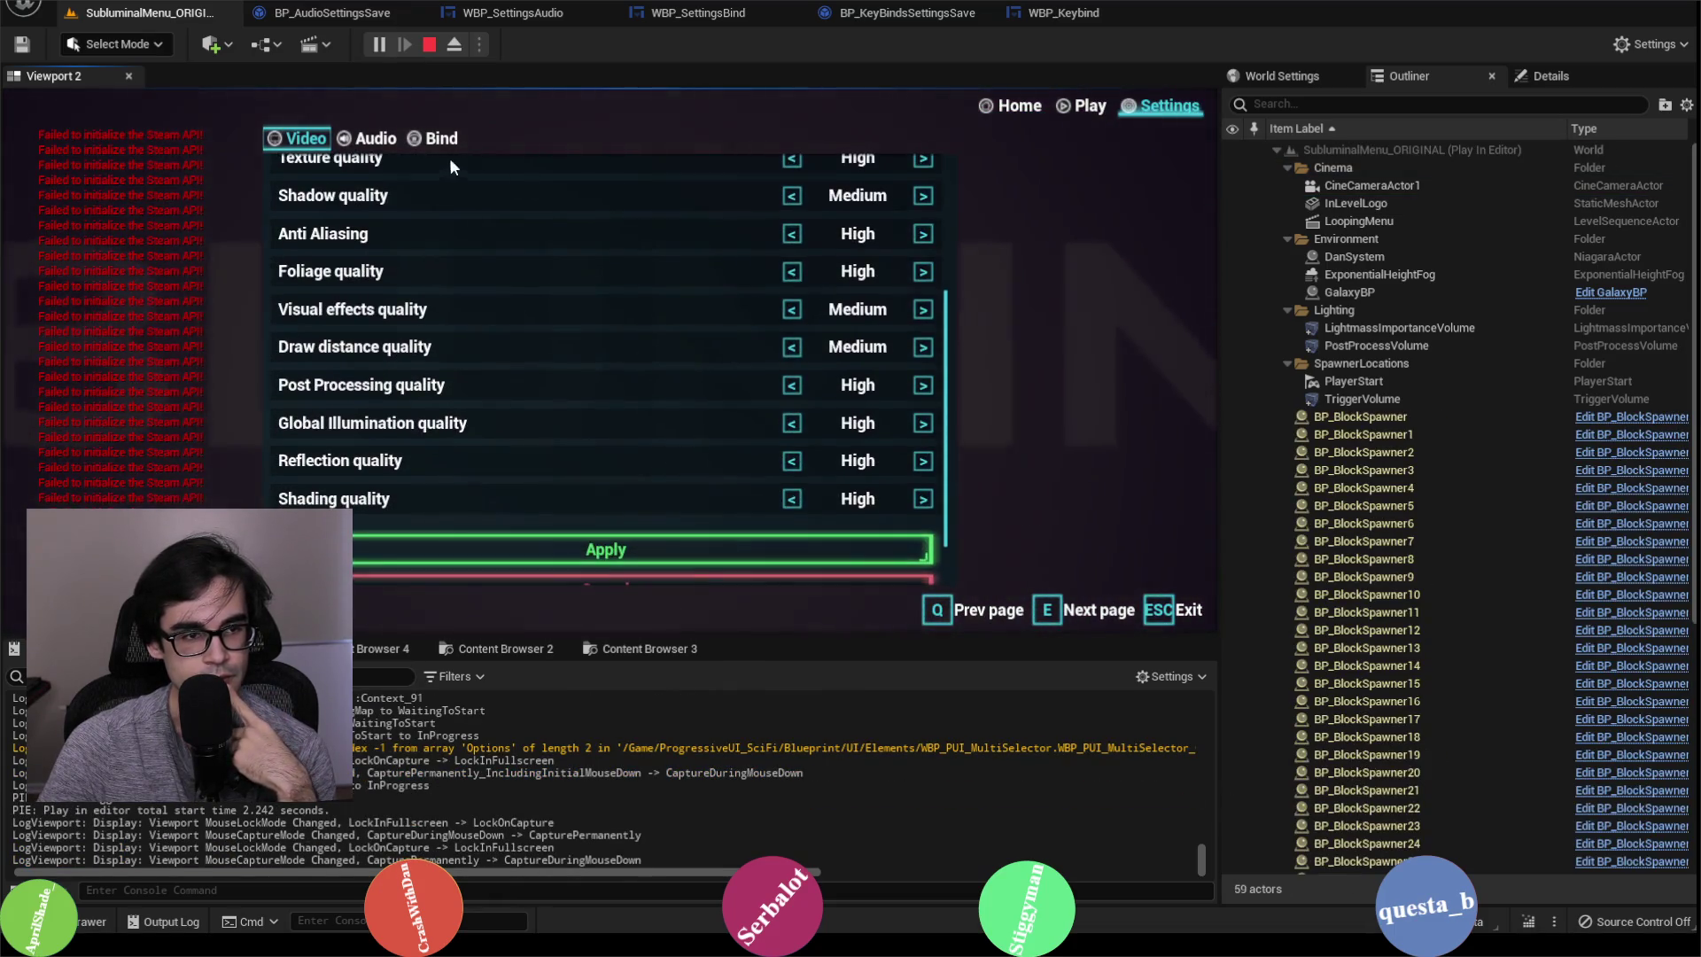
click(432, 140)
scroll(629, 452, down, 2)
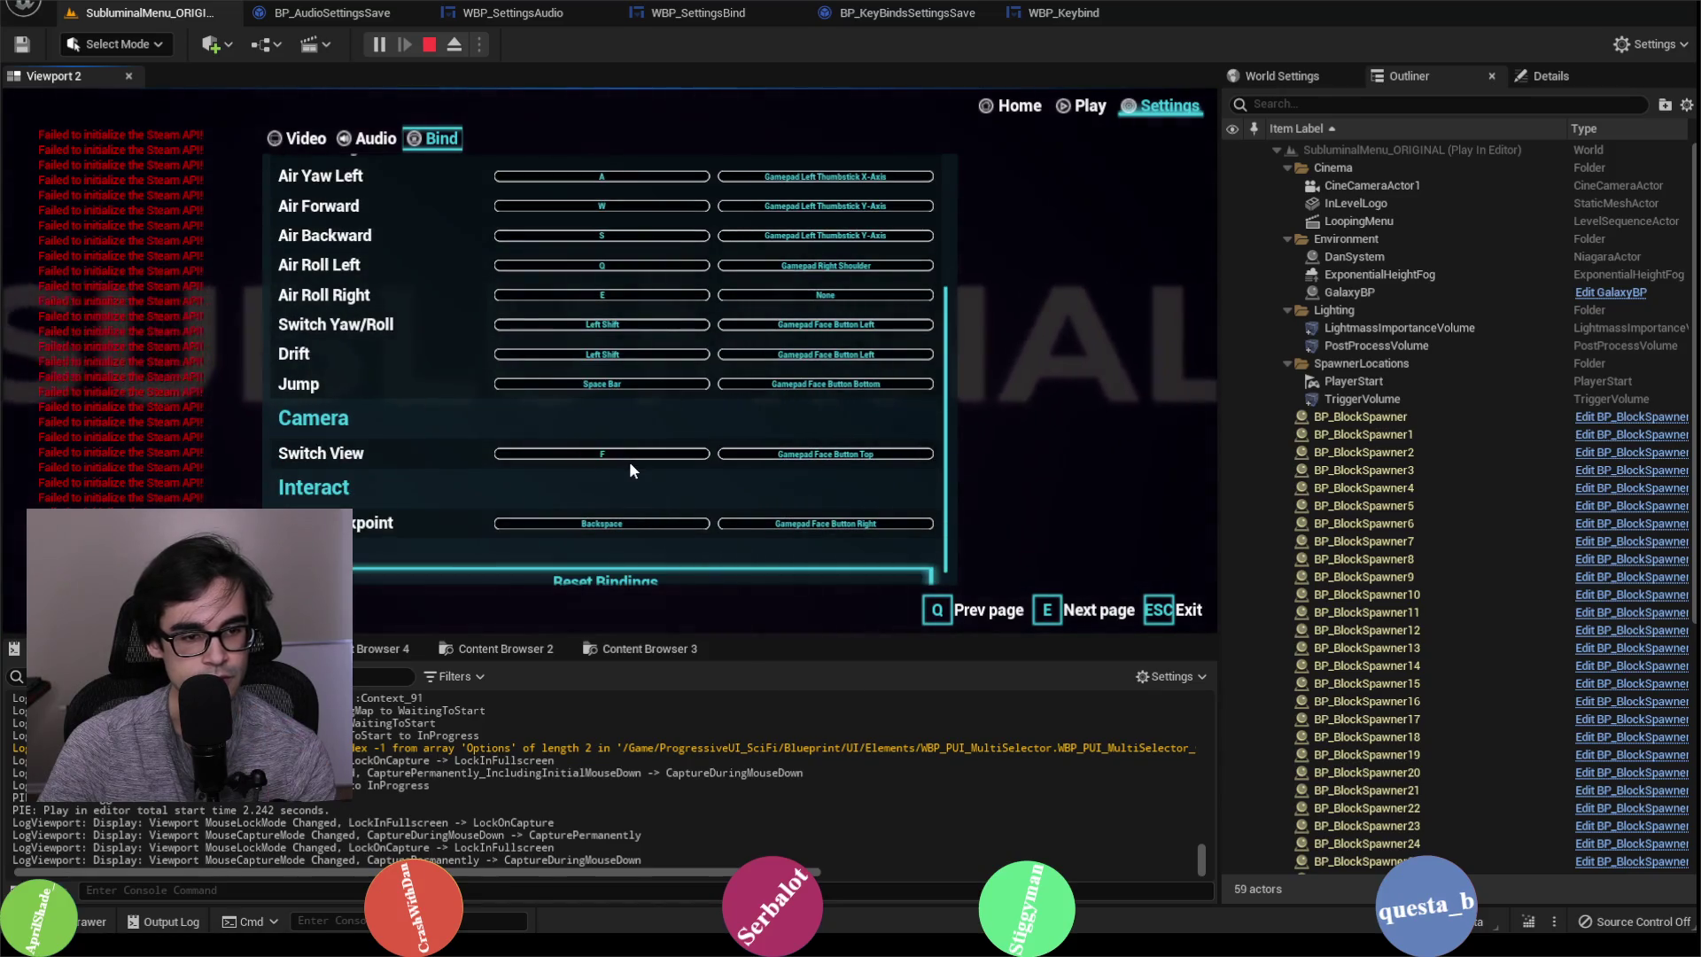
click(634, 454)
key(h)
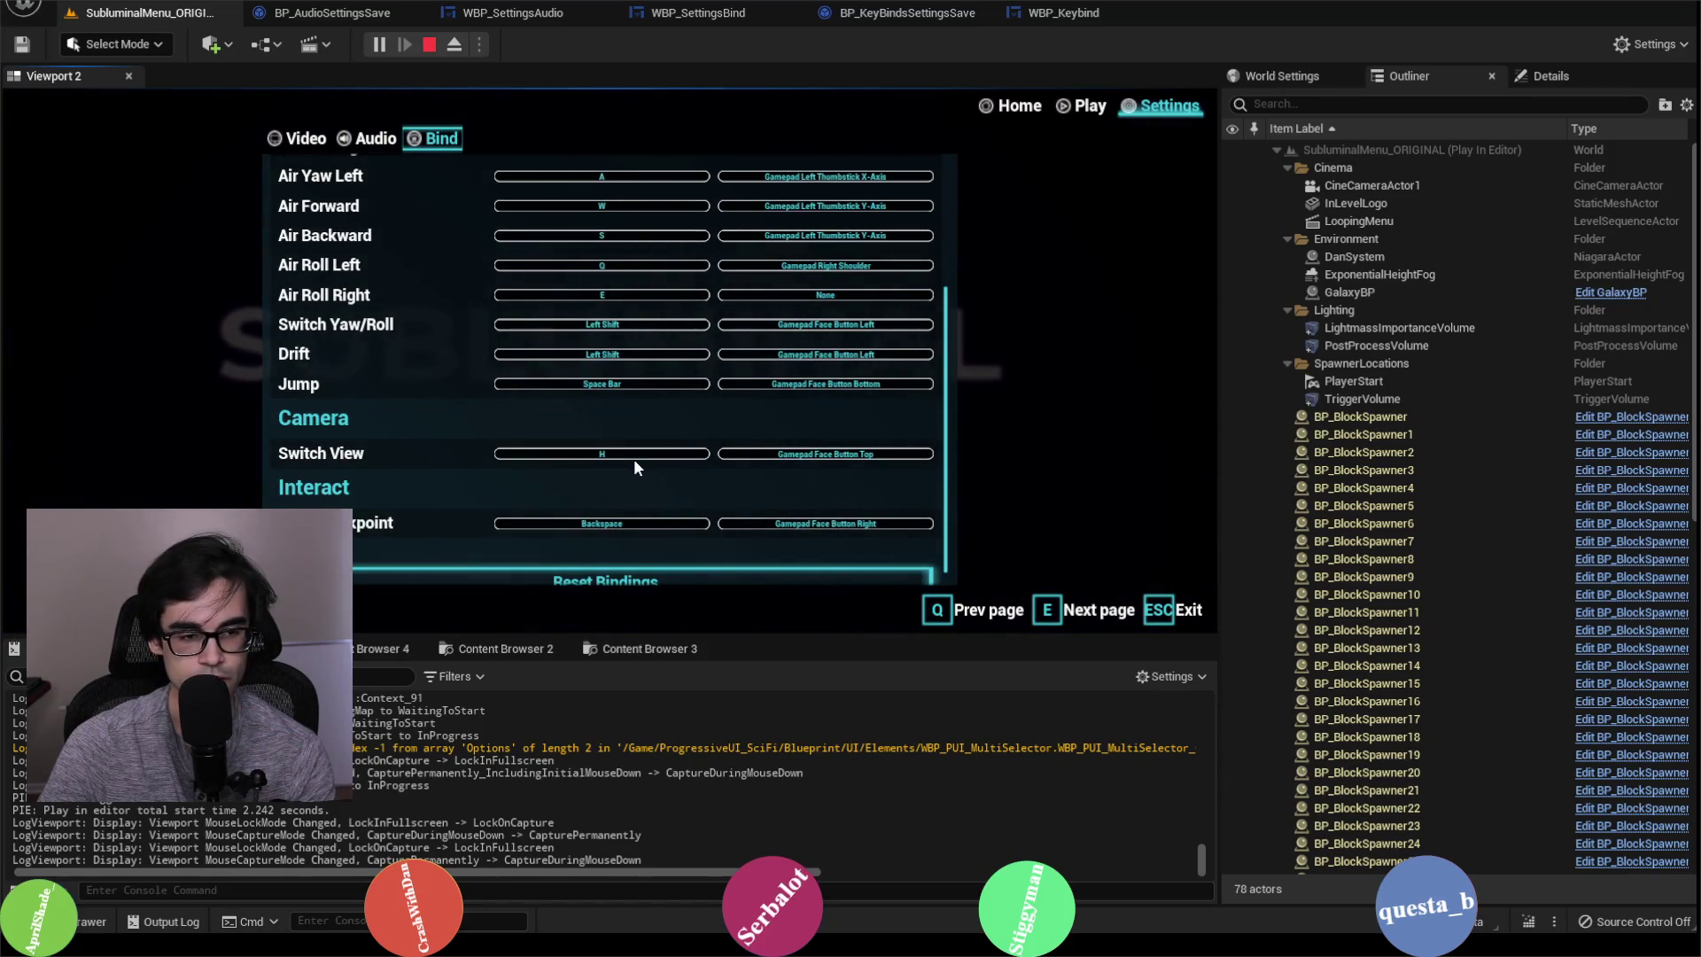
click(431, 46)
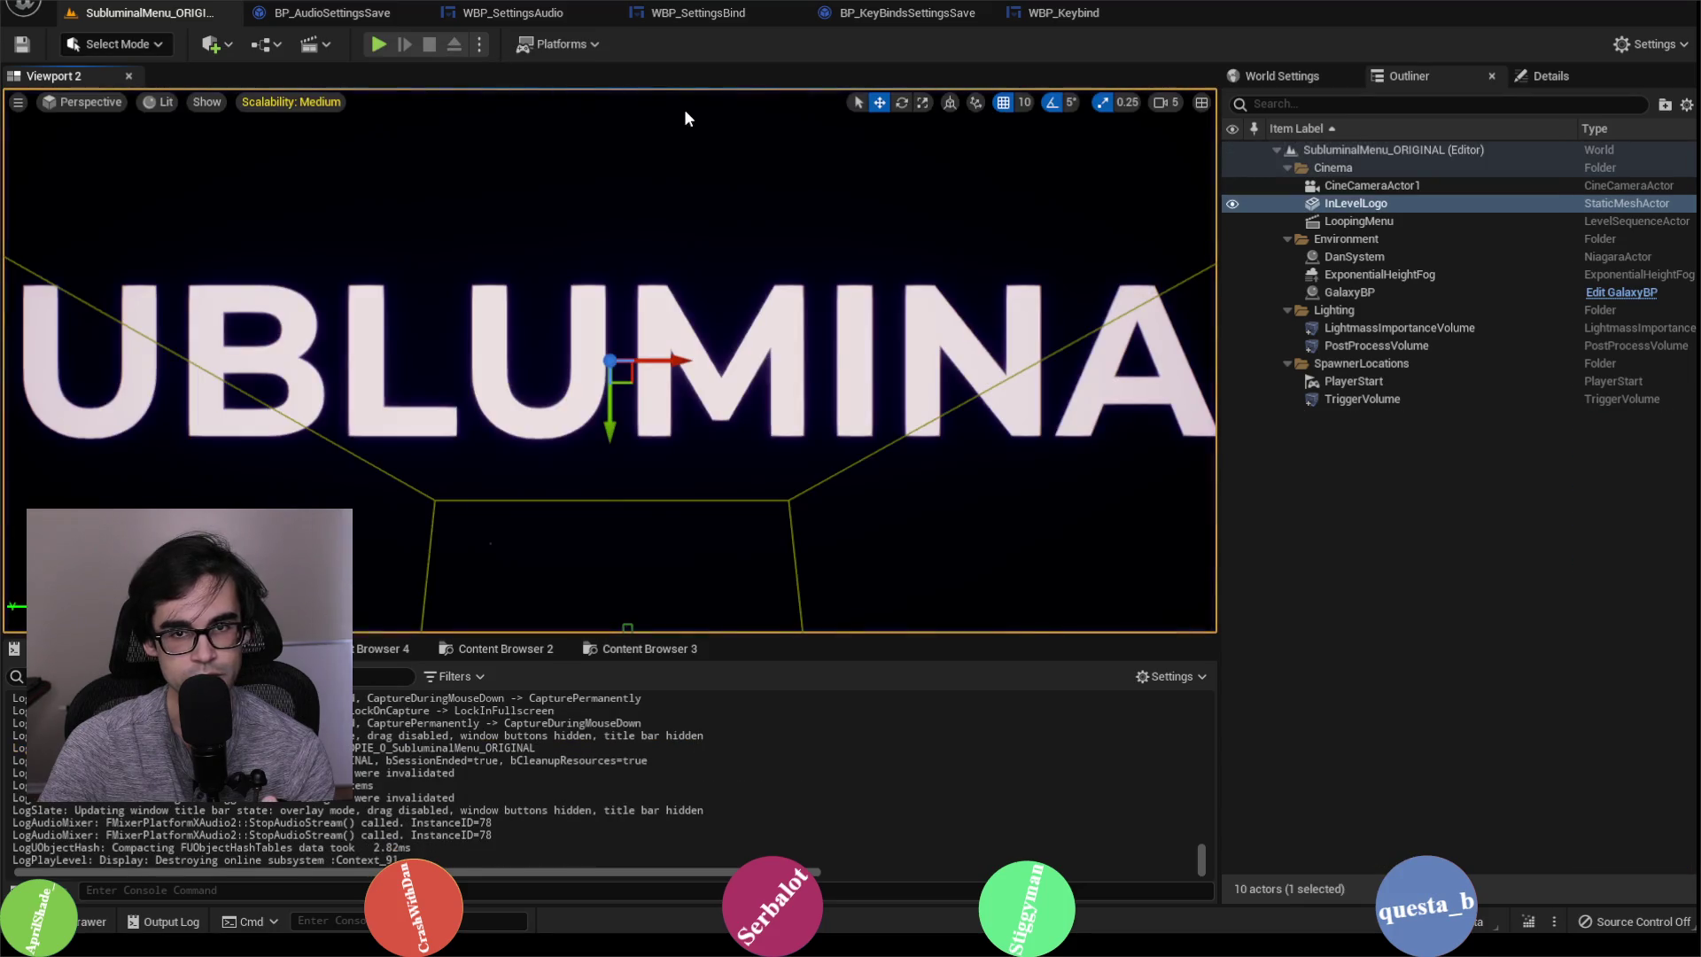
Step: Open Project Settings at Engine > Input to review SwitchCamera's Gamepad Face Button Top, F and H mappings
click(107, 7)
click(182, 250)
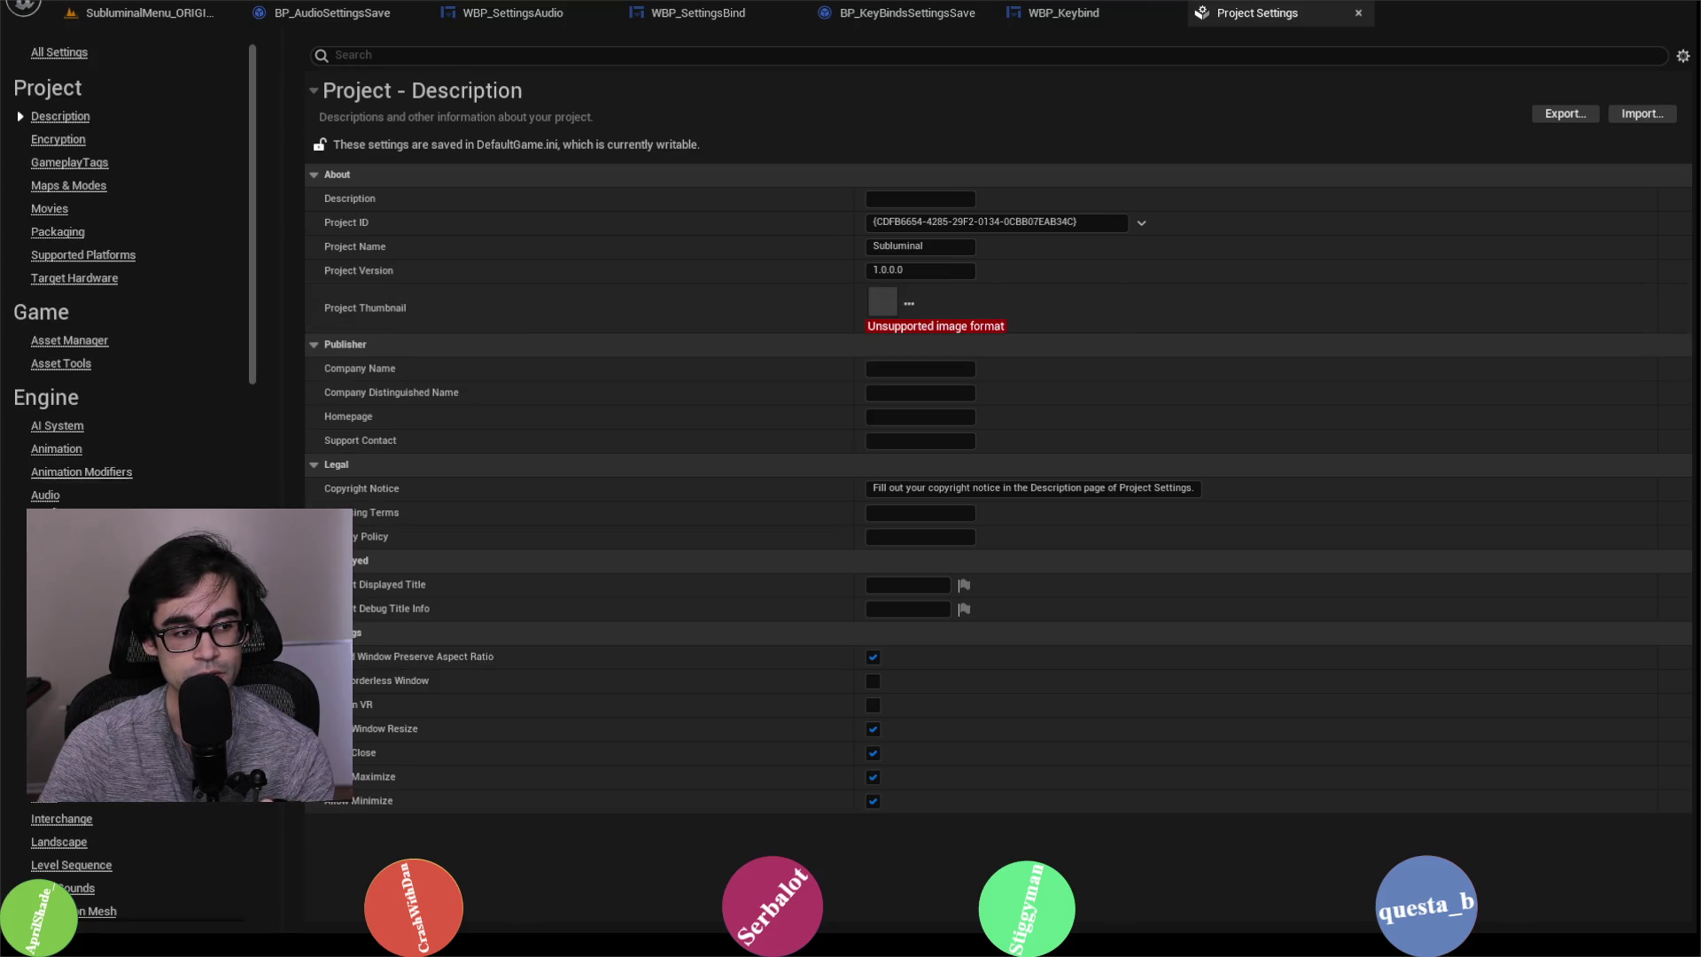
click(50, 808)
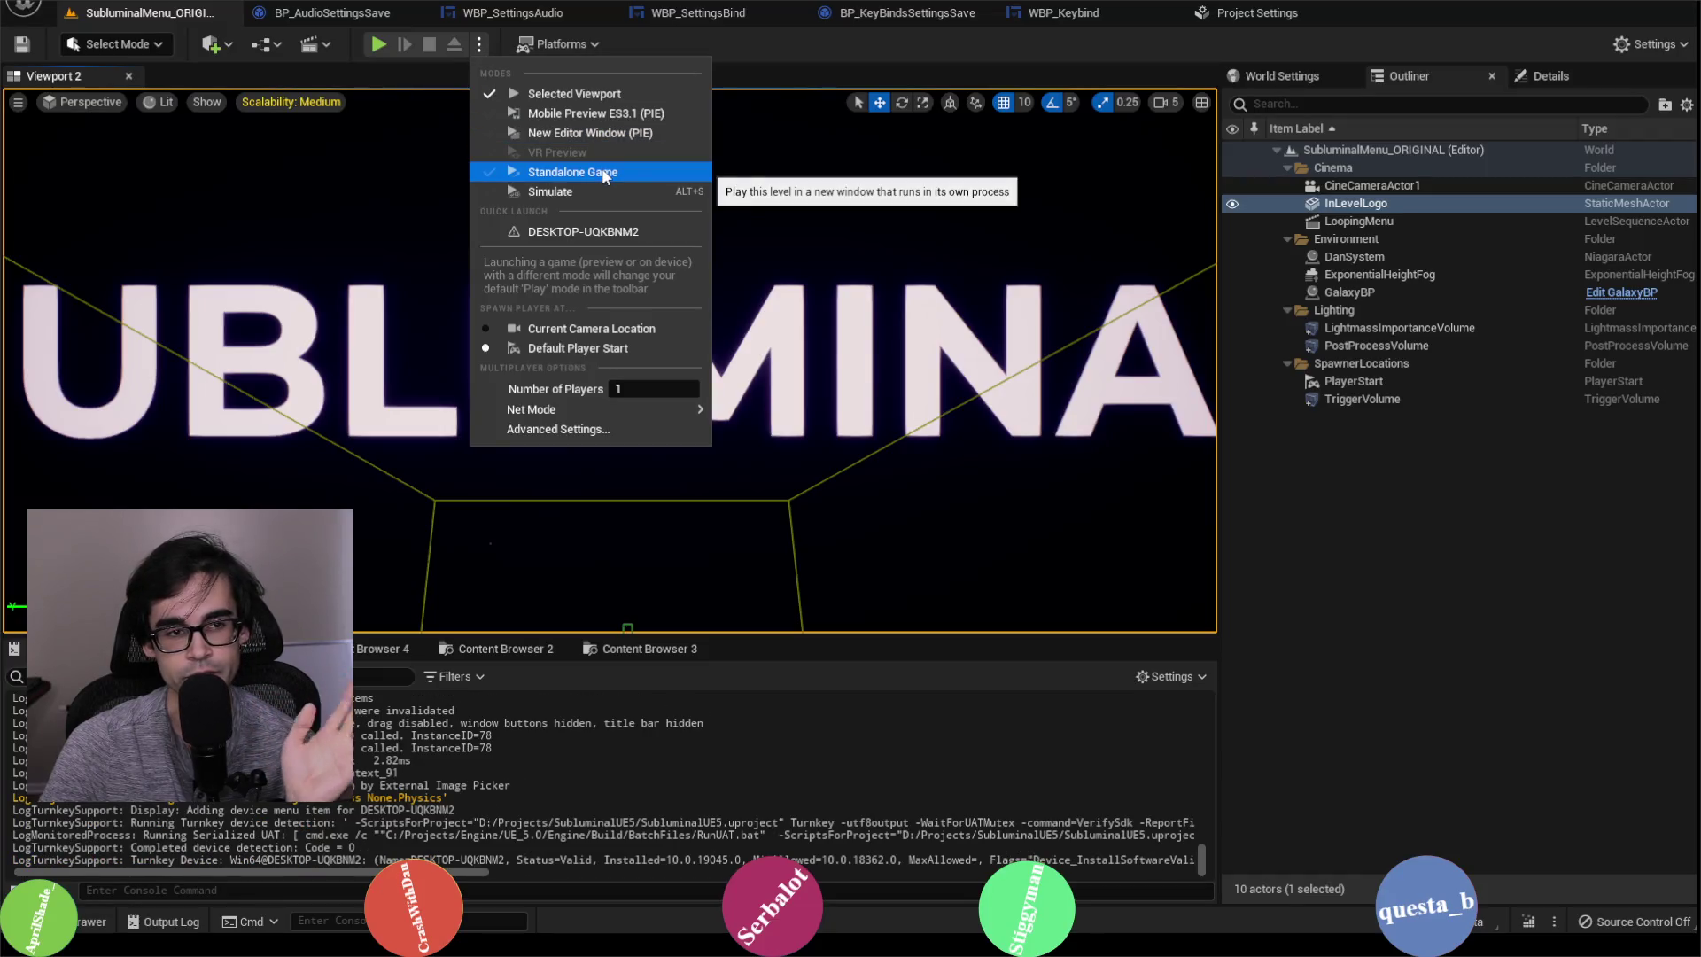
Step: Launch a standalone game after saving S_KeyBindSave, rebind Switch View to F, and open the level list
click(602, 172)
click(921, 666)
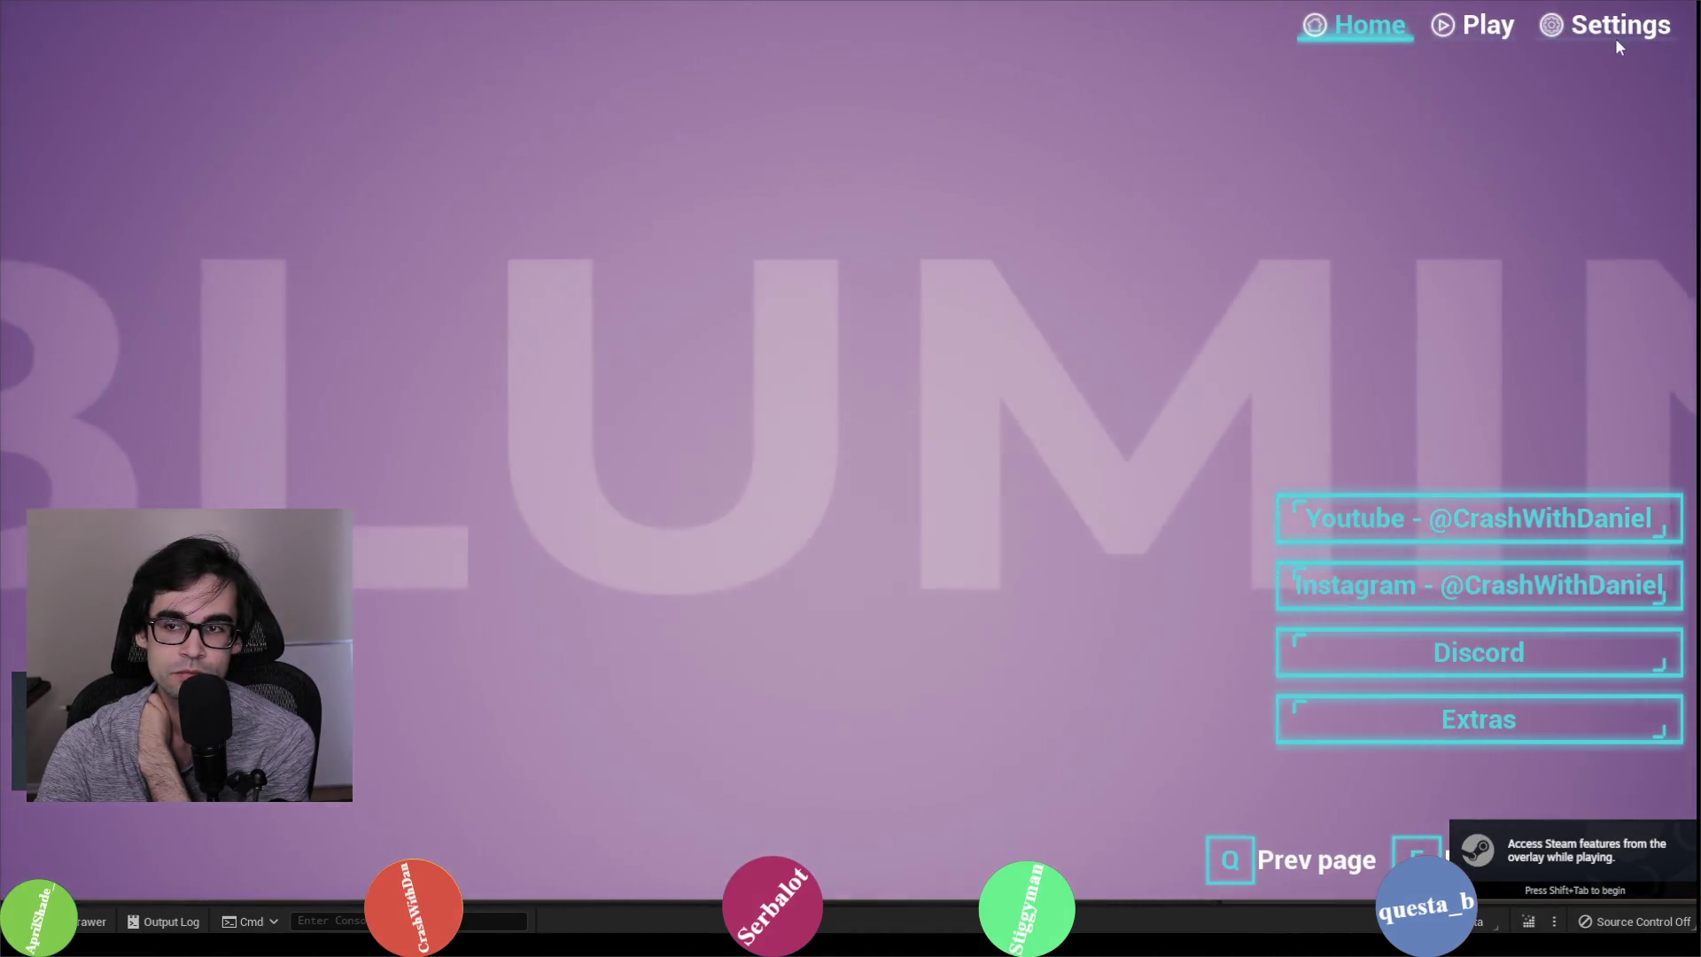
click(1656, 35)
click(700, 82)
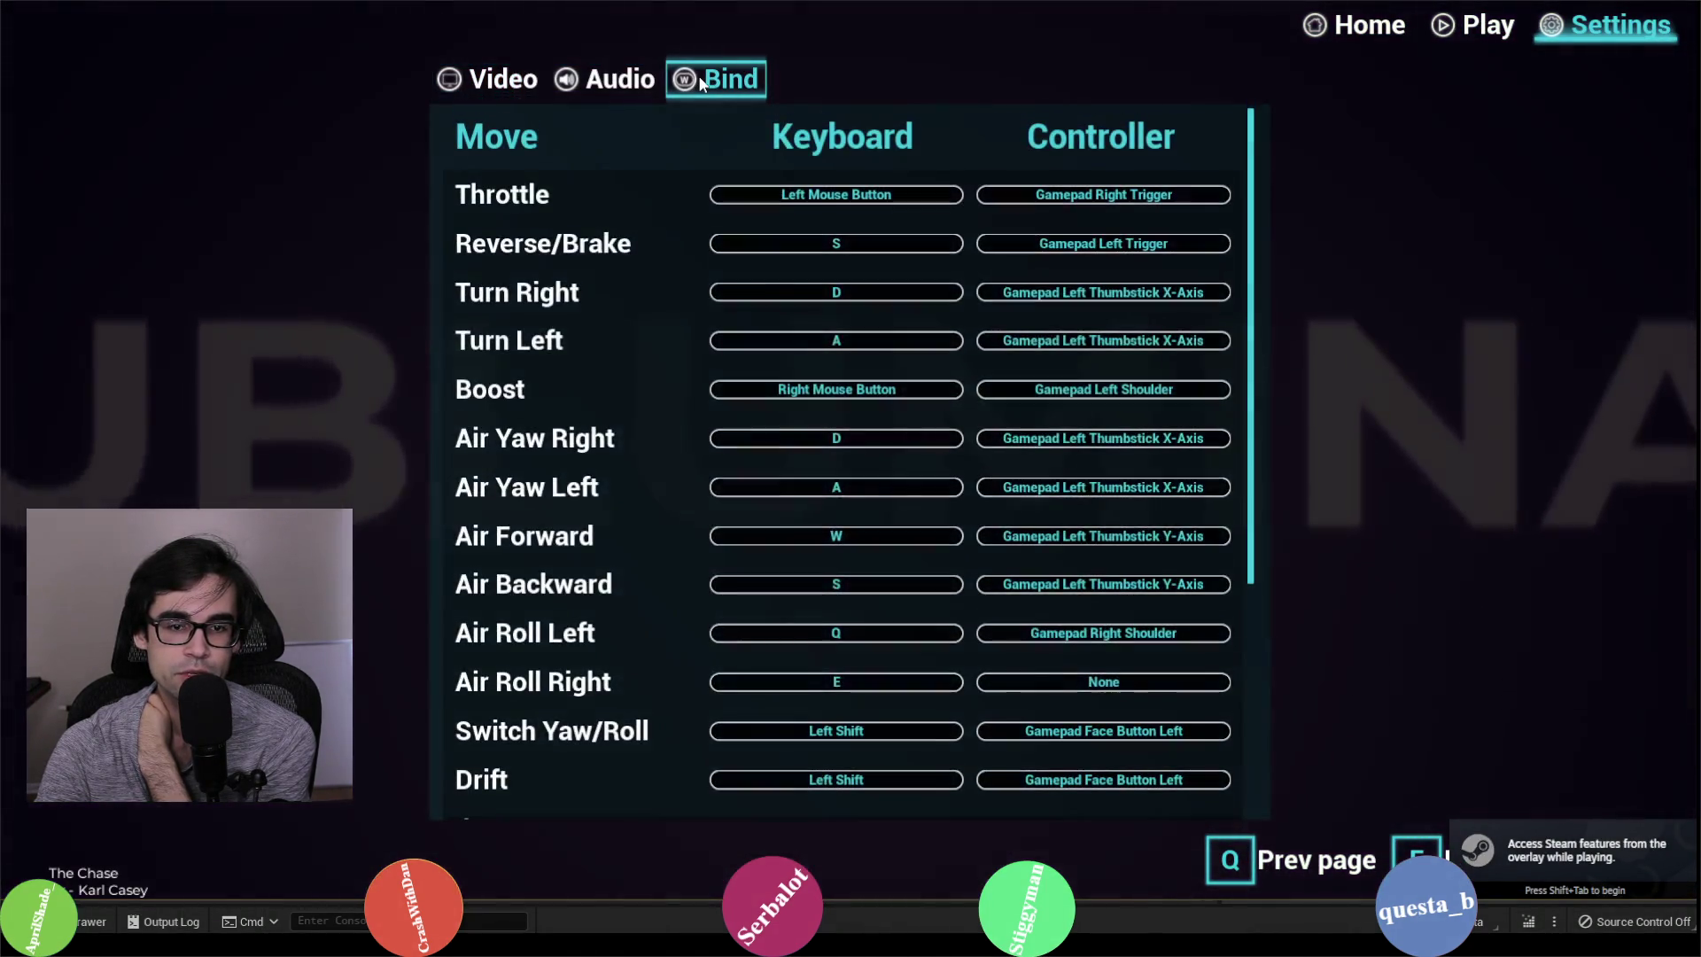
scroll(710, 429, down, 3)
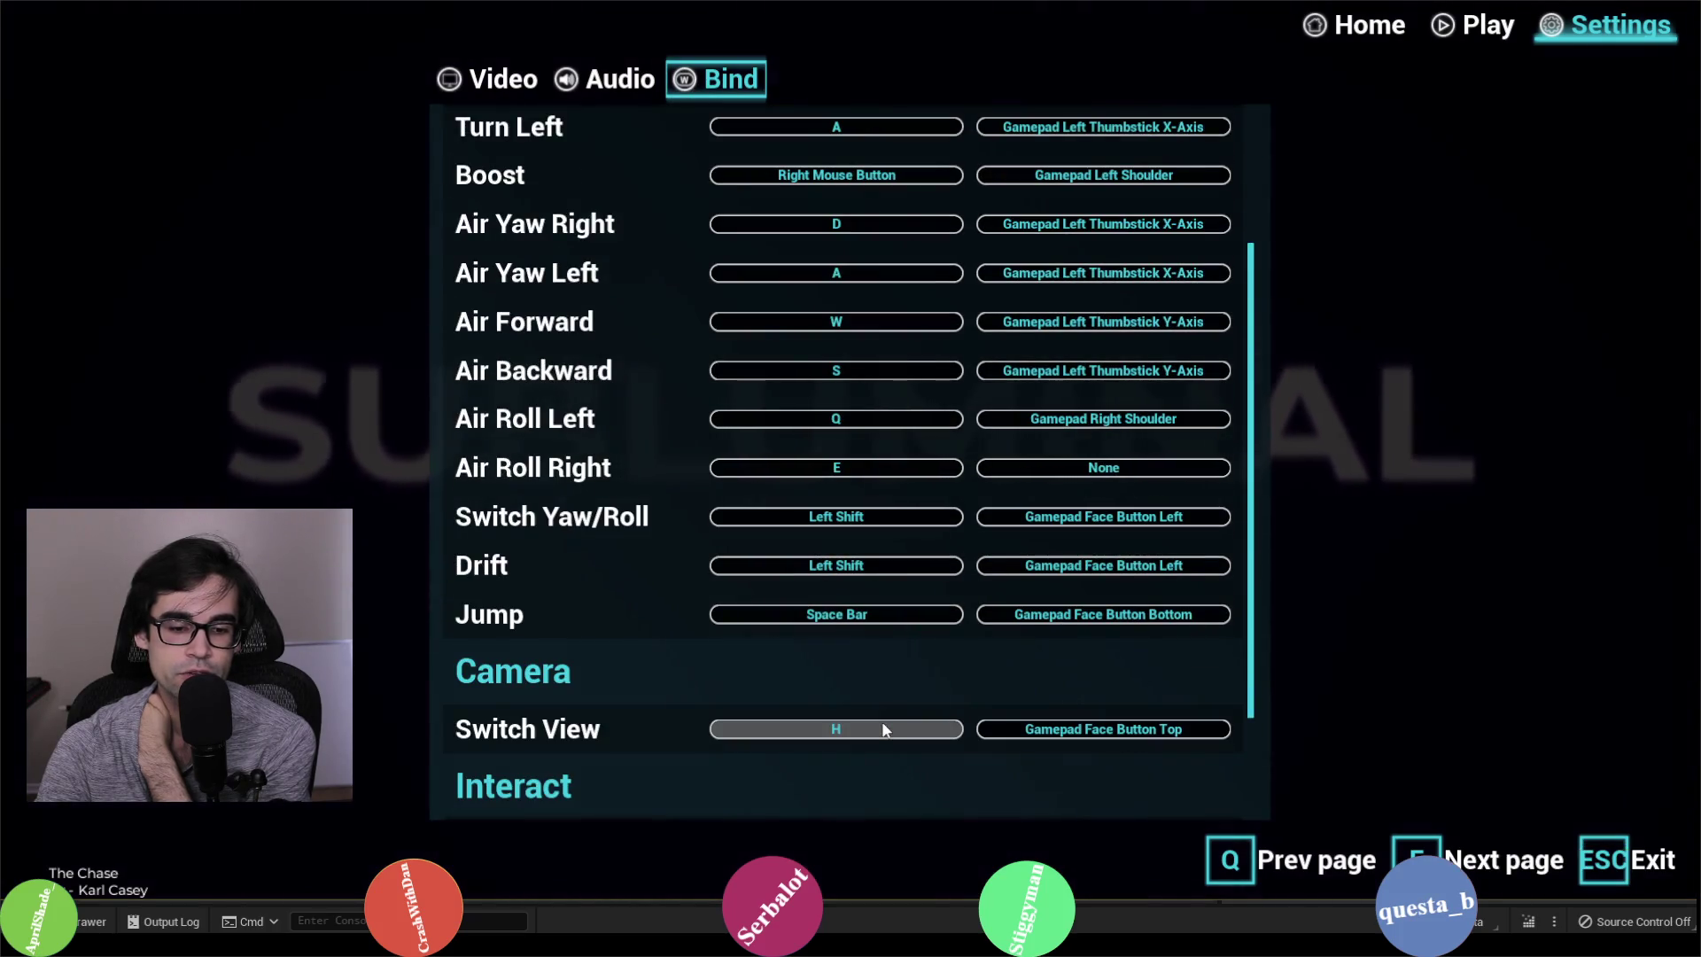
click(881, 728)
key(f)
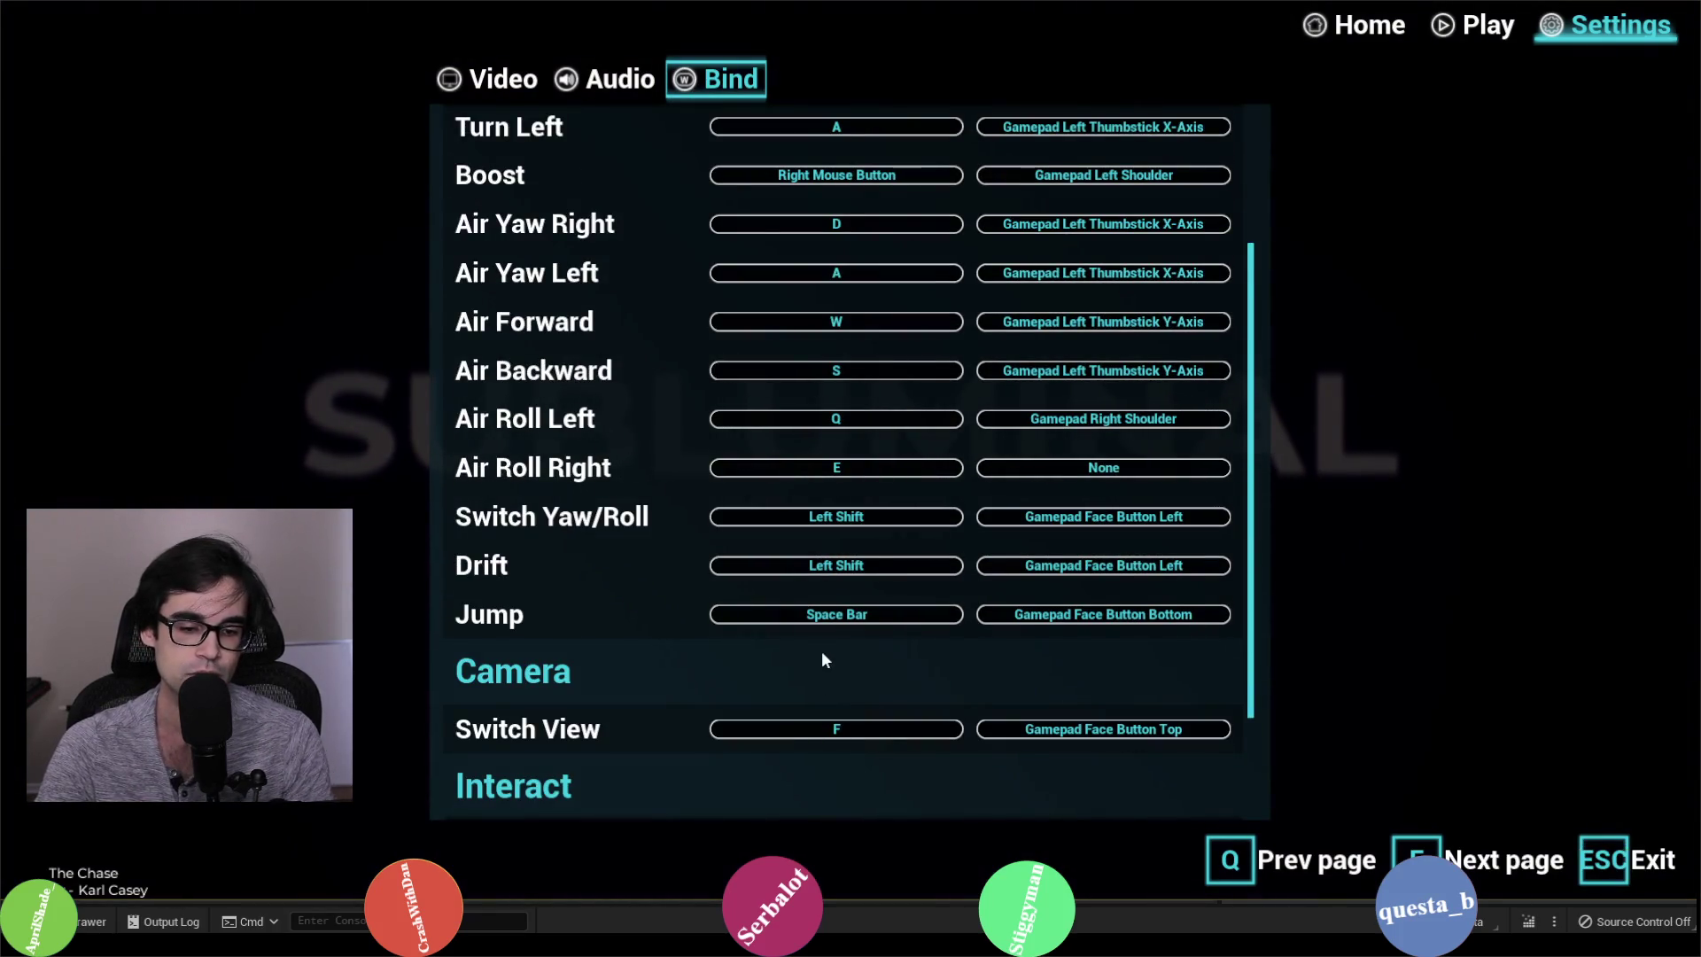
scroll(820, 653, down, 2)
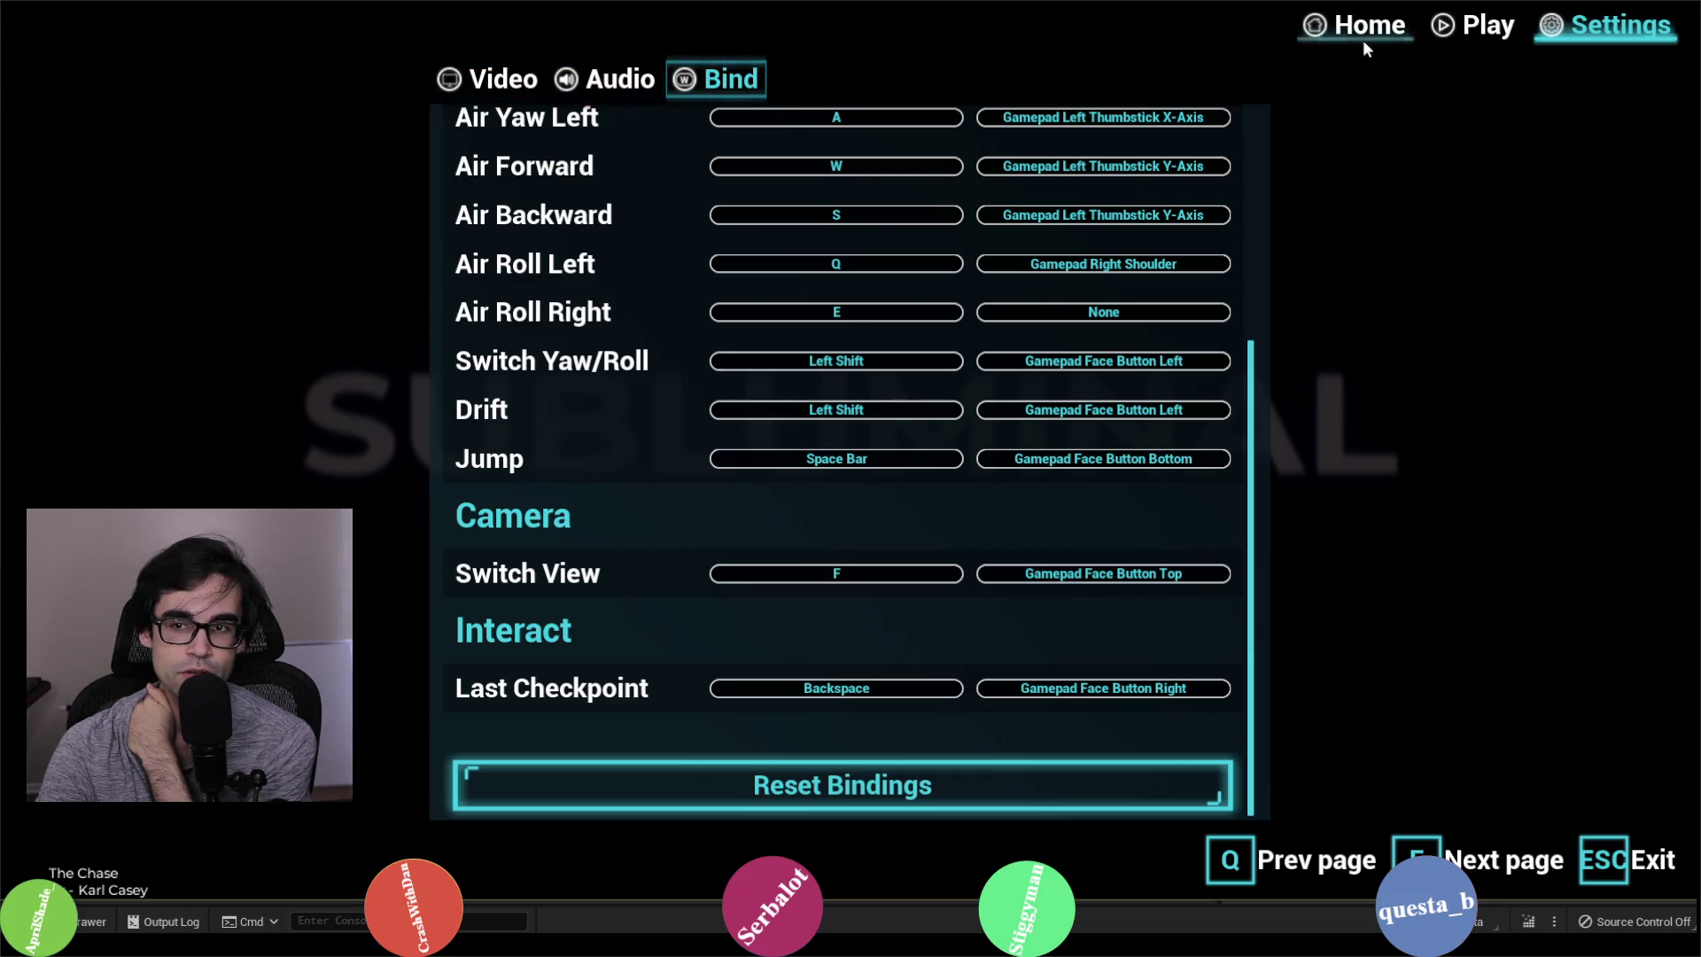
click(1500, 45)
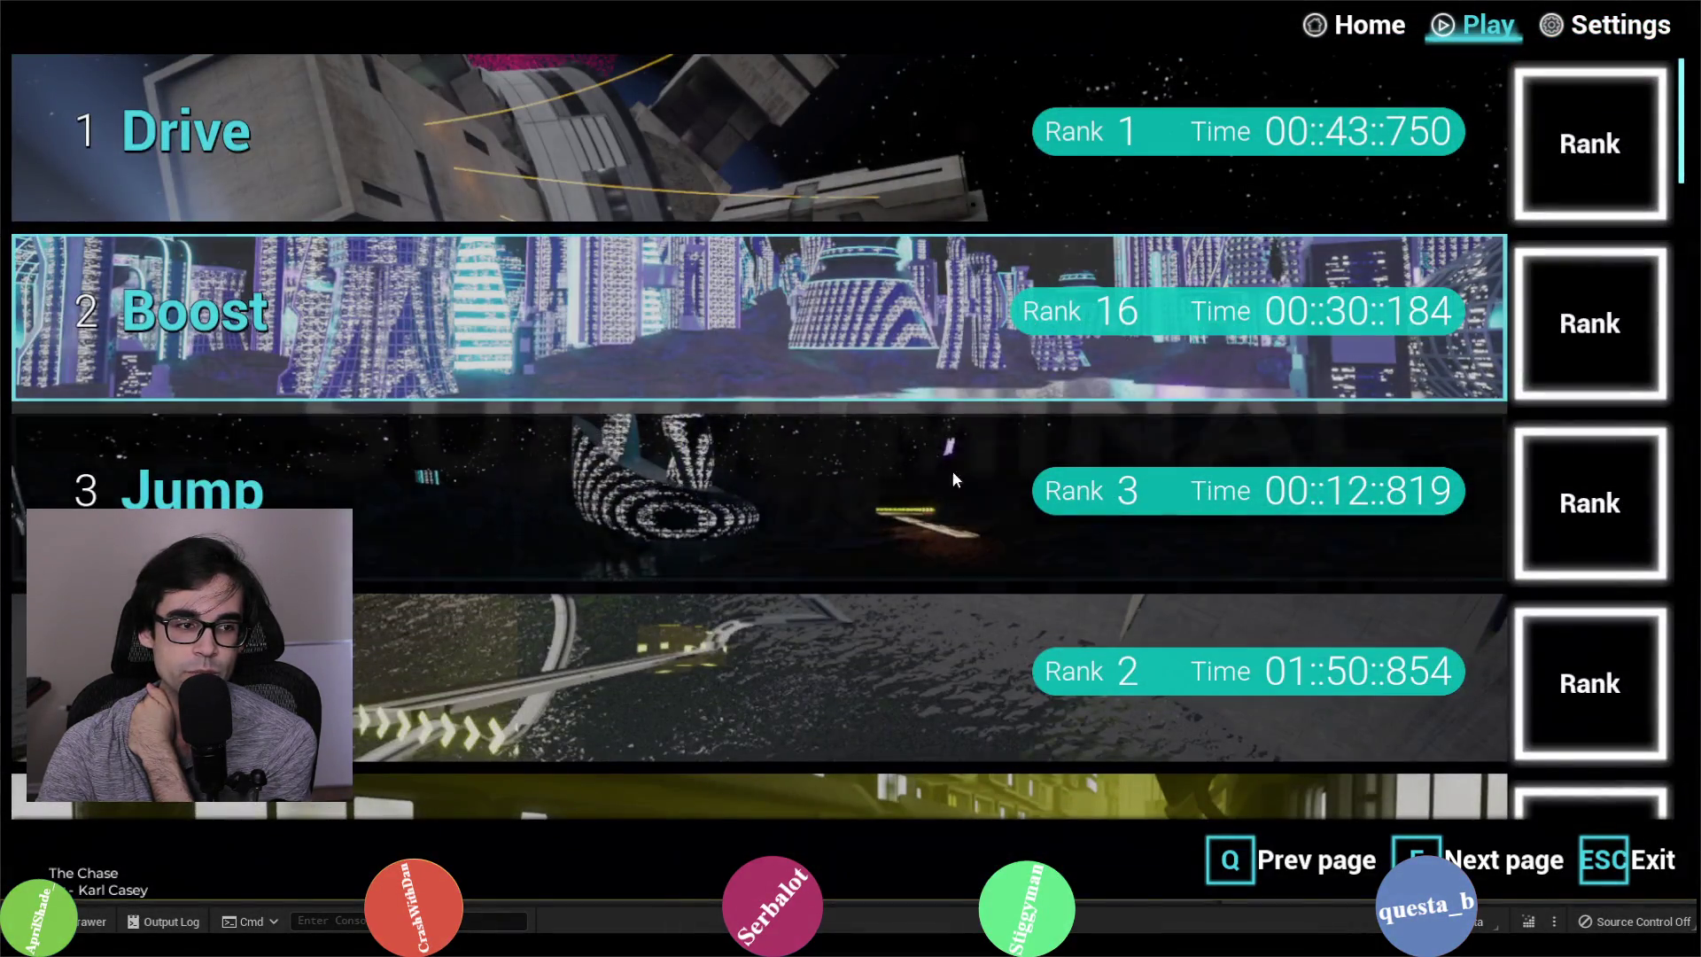
Step: Start the Jump level race, drive with W and A, then leave back to the main menu
click(856, 503)
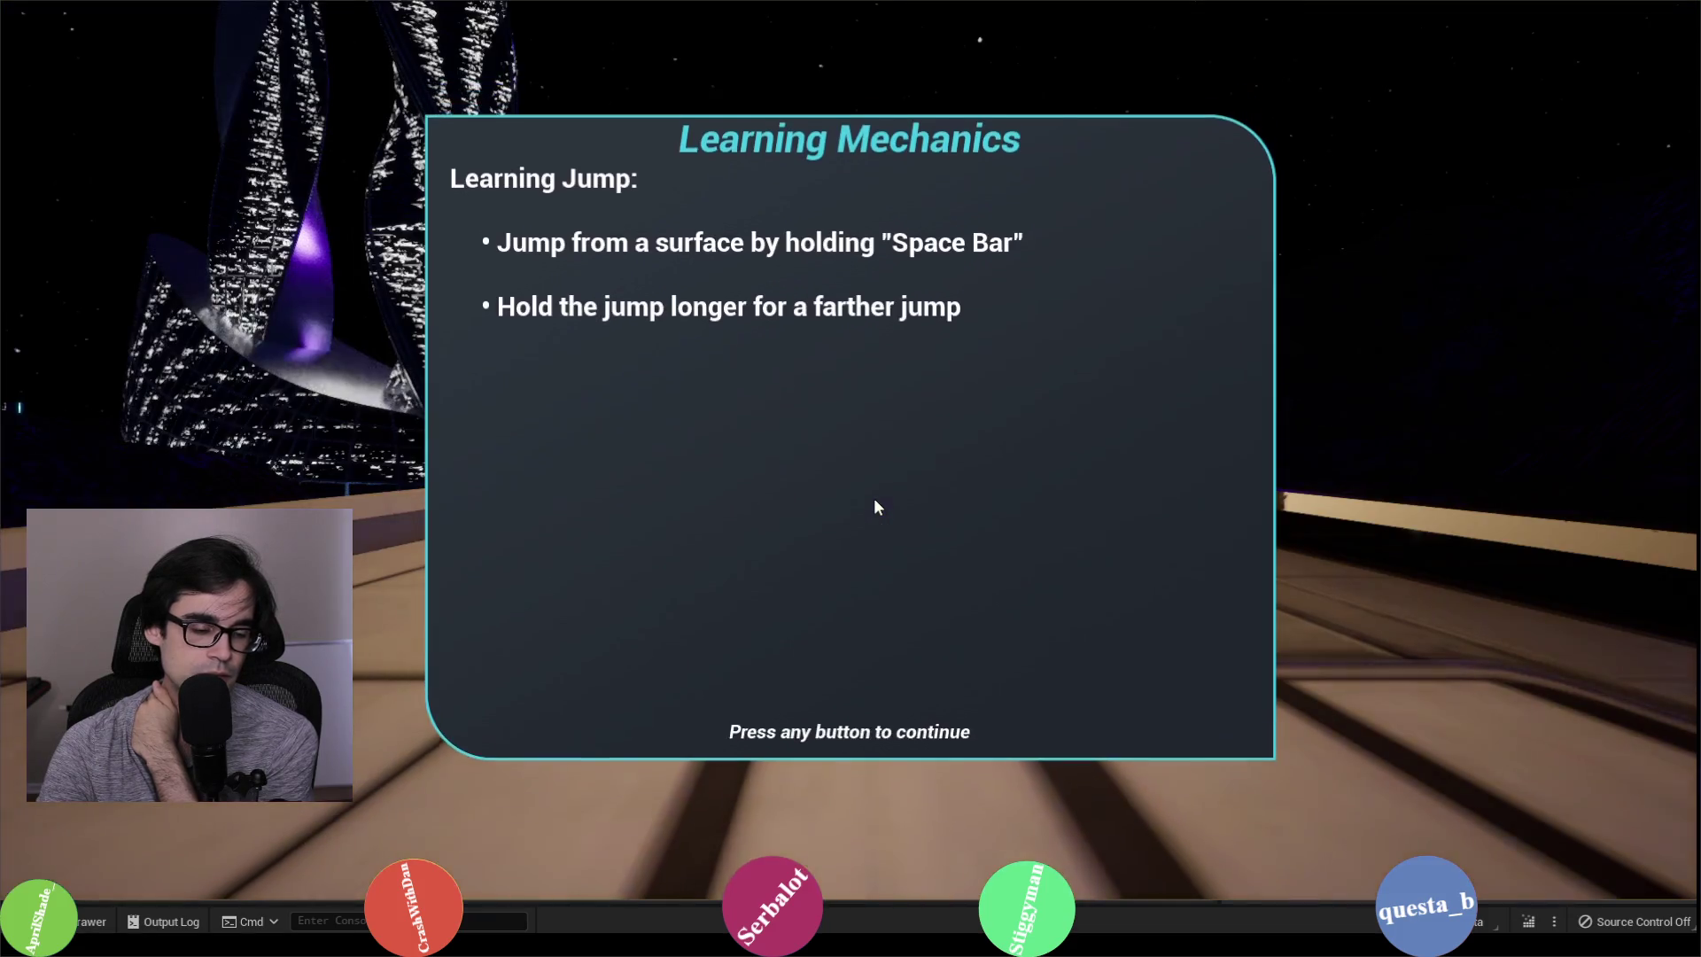
click(877, 507)
click(890, 516)
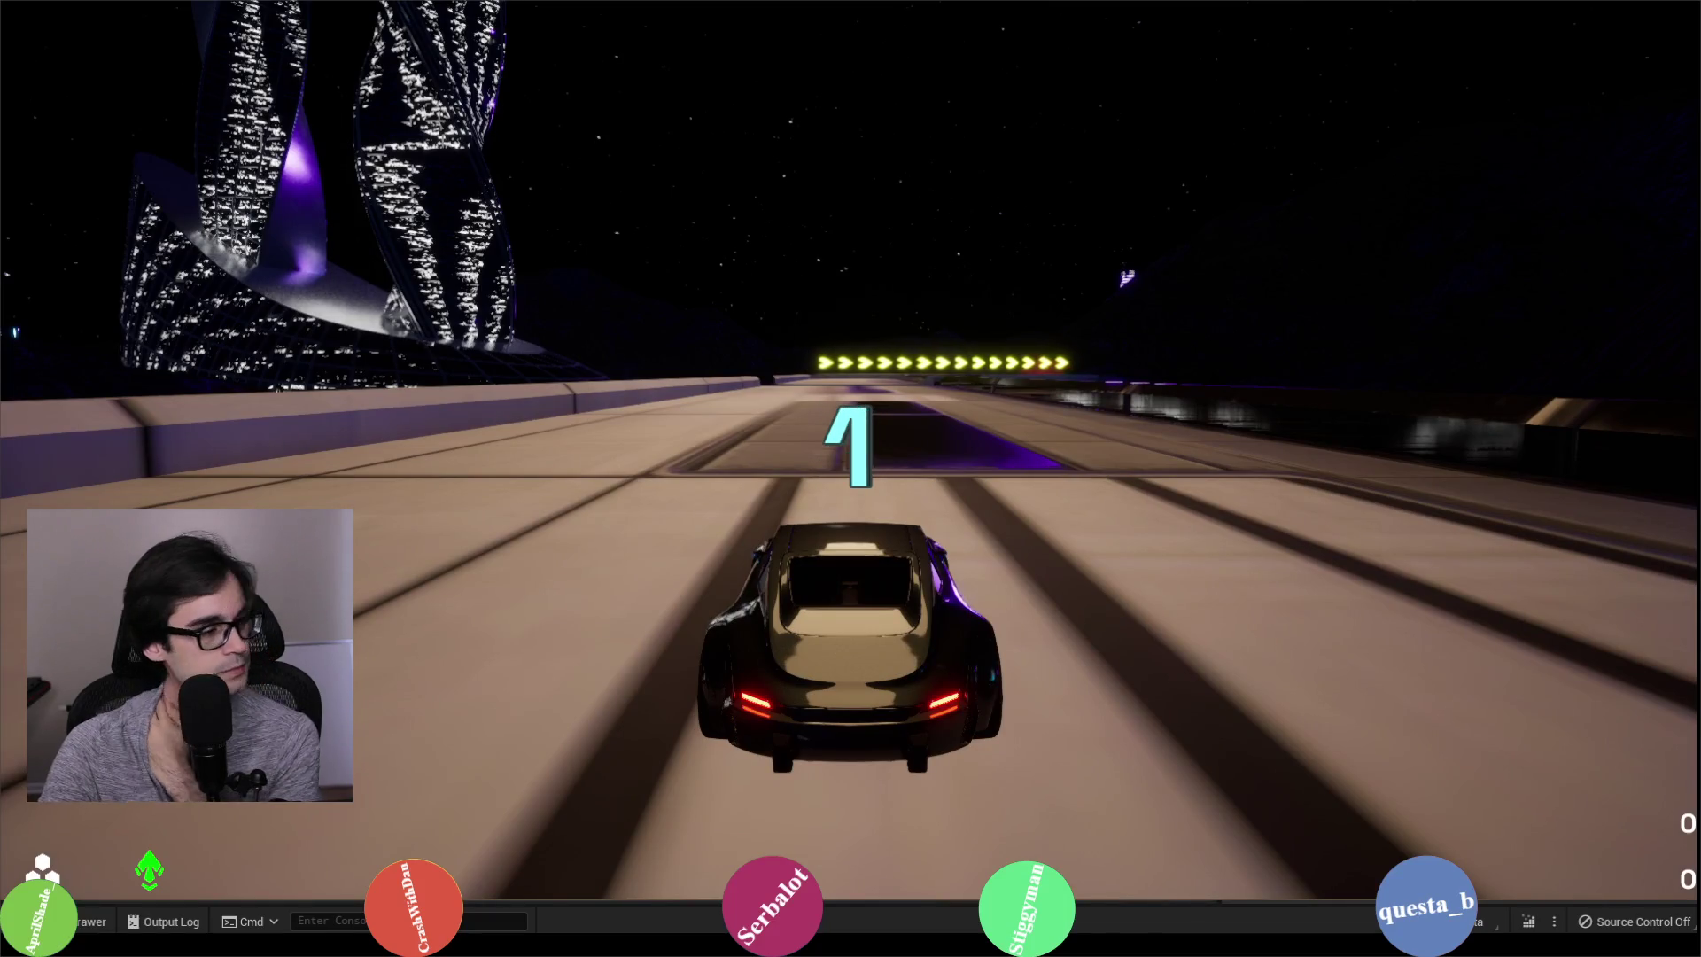
key(w)
key(a)
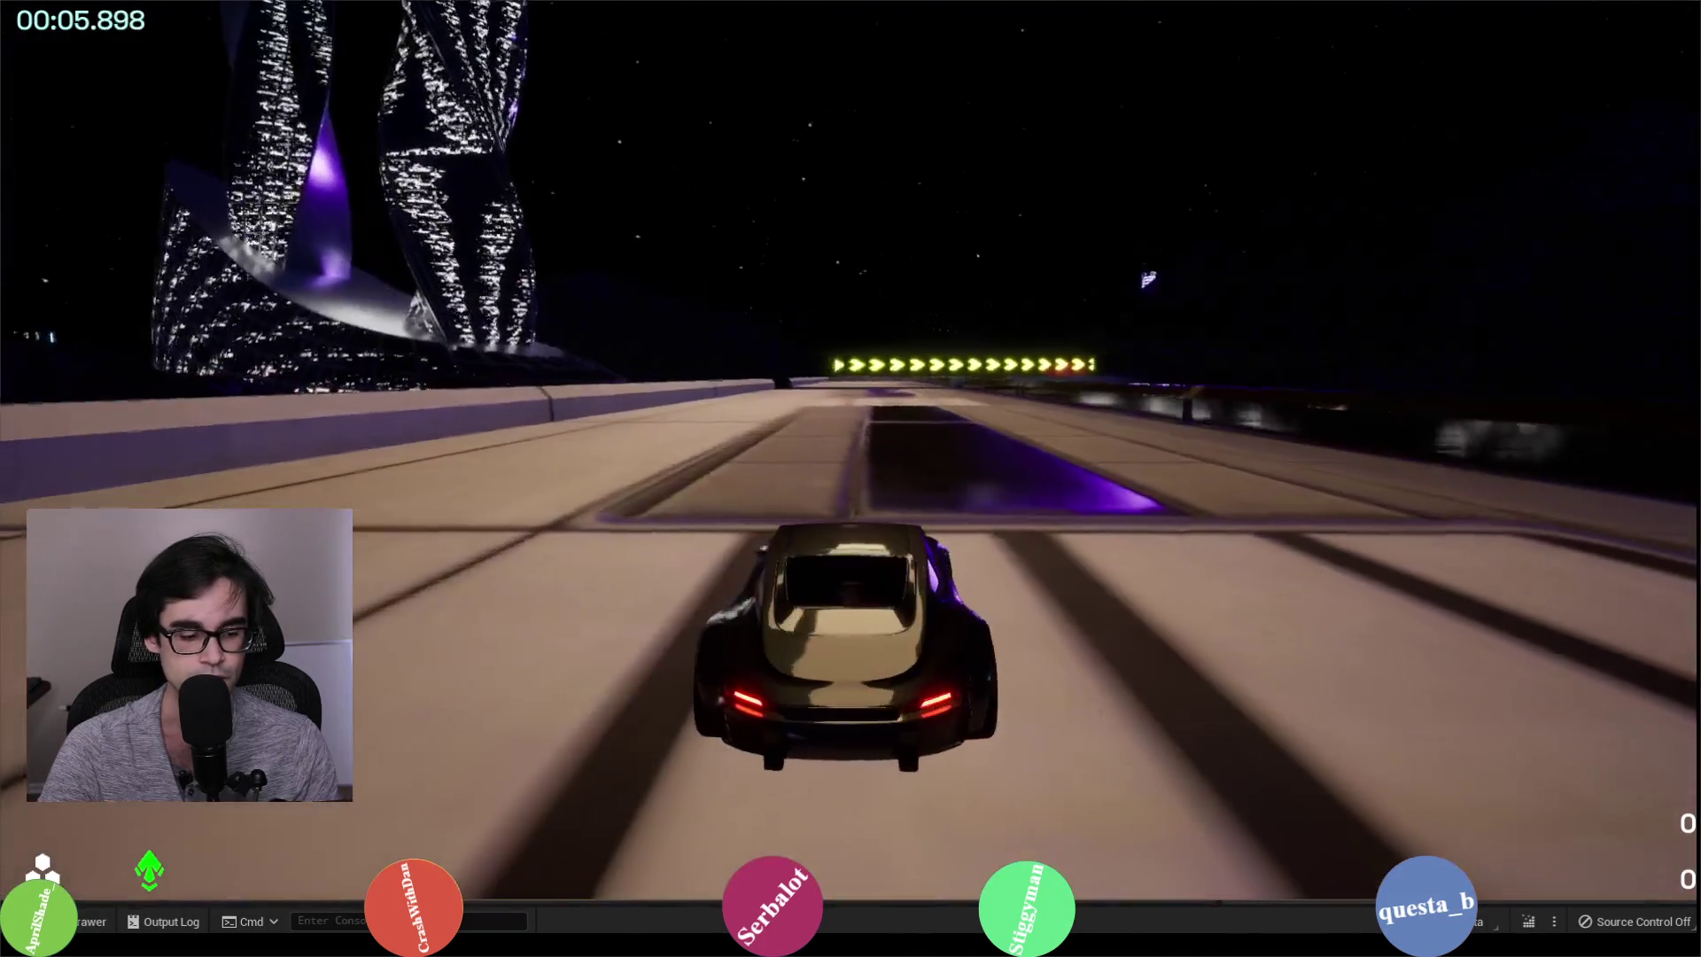
key(Escape)
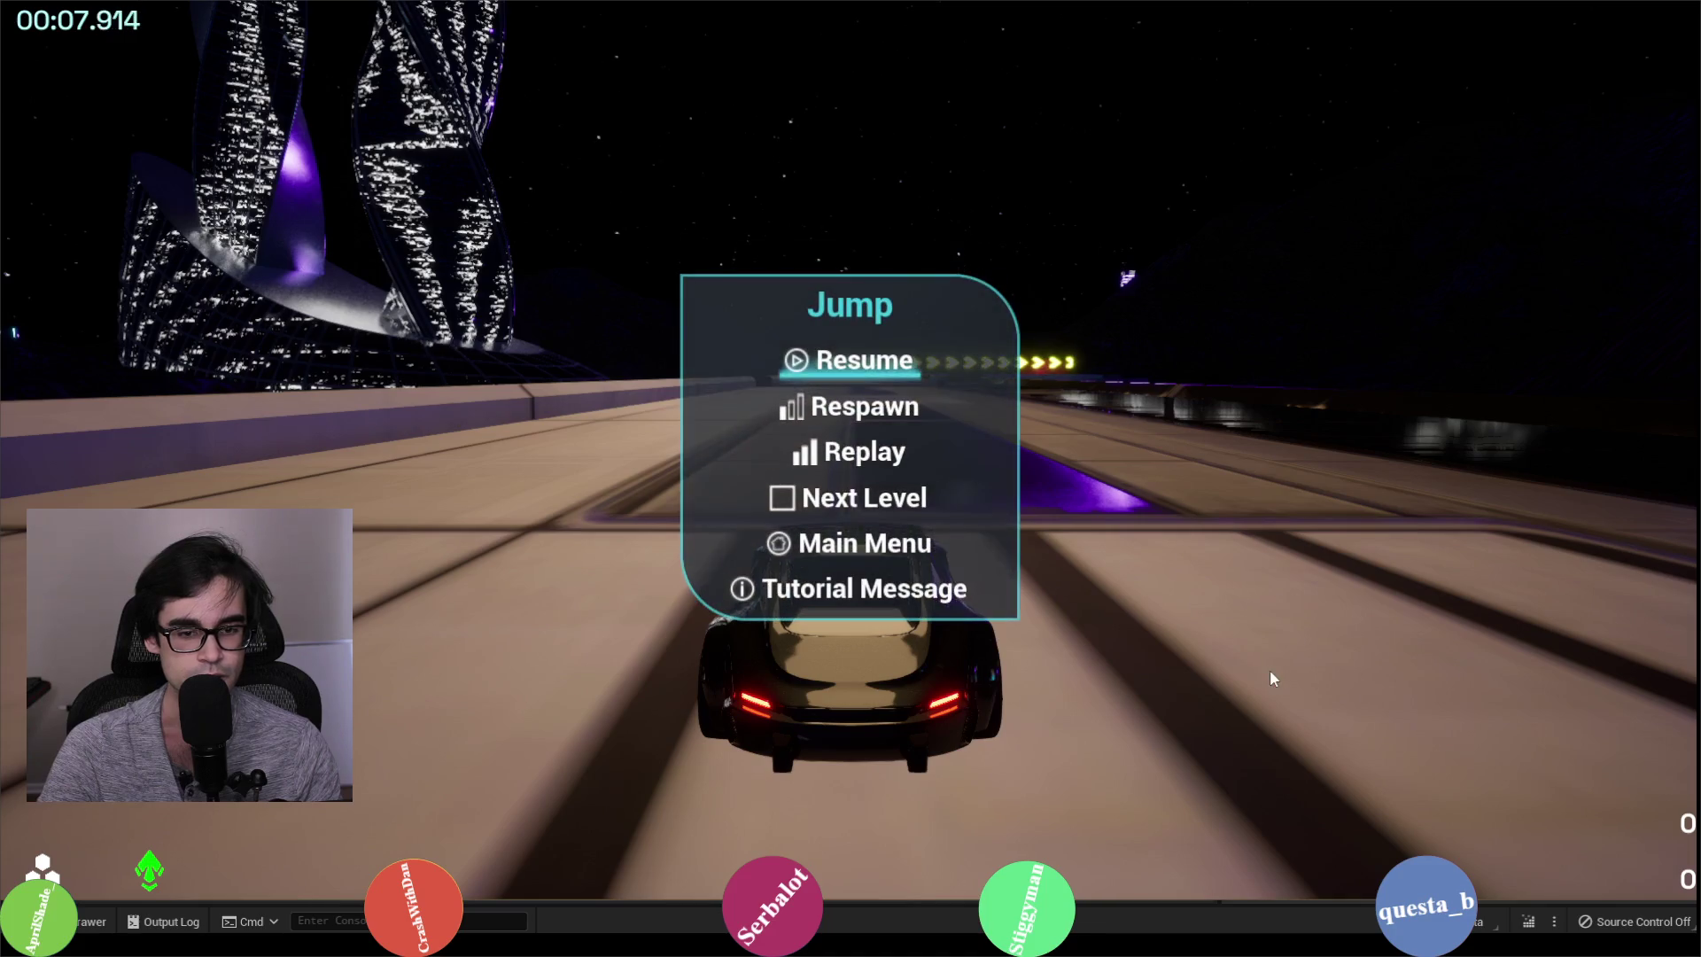
key(Escape)
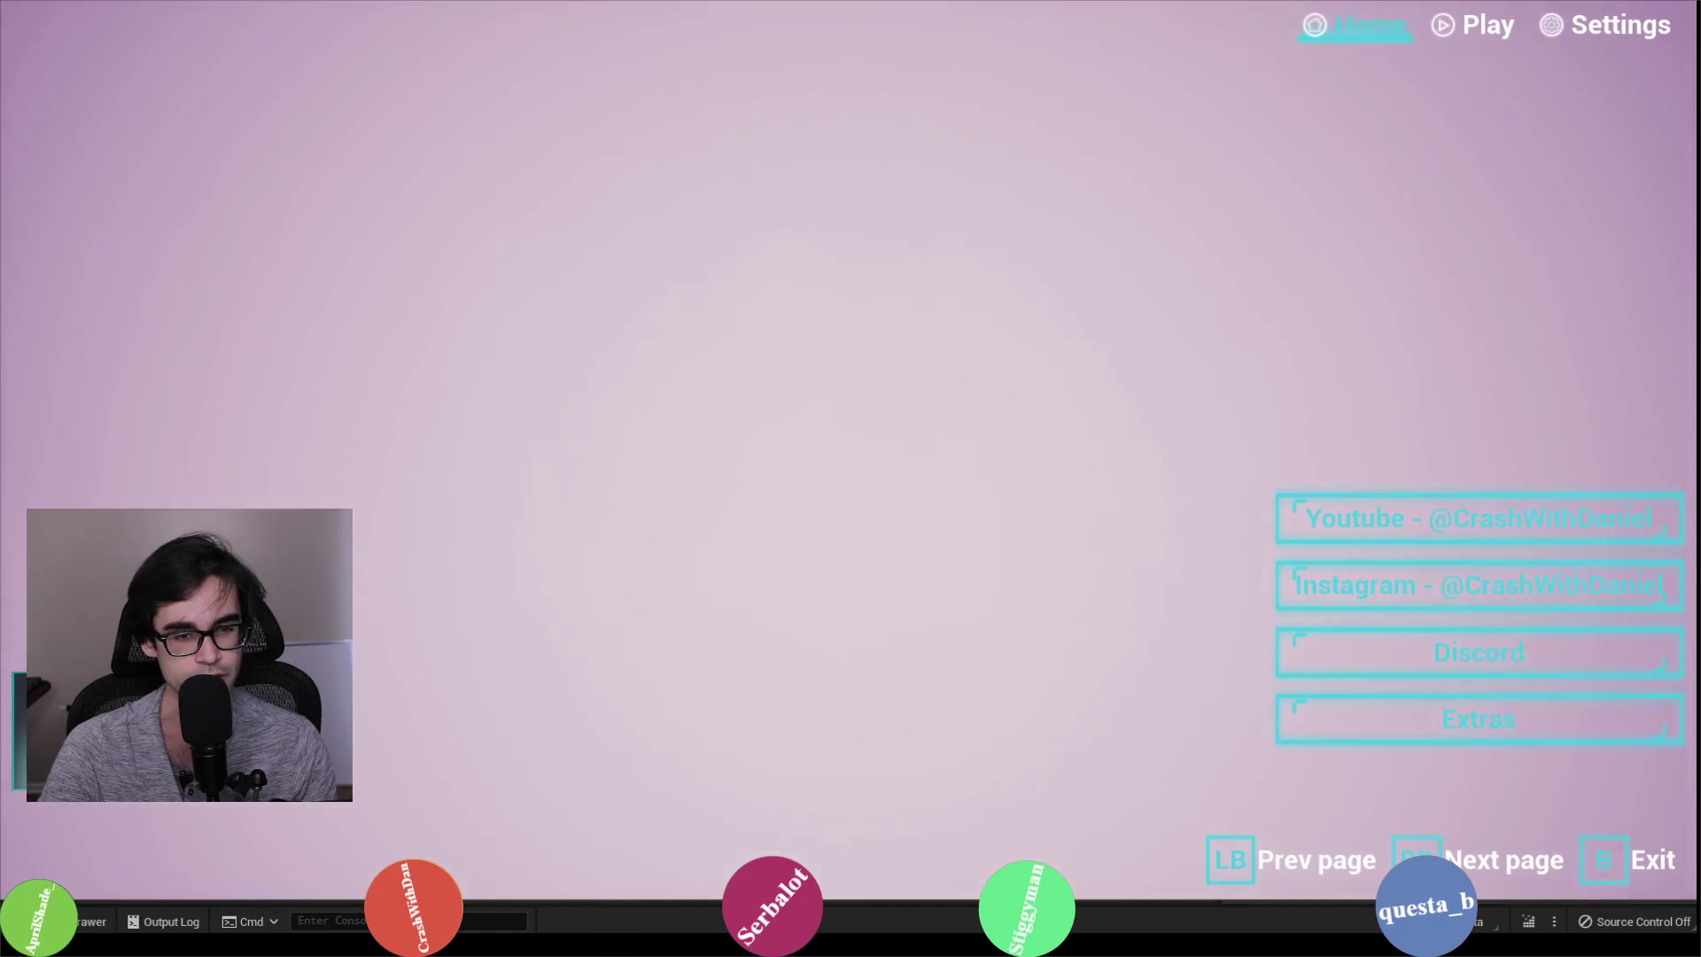
Step: Rebind Switch View's keyboard key to H on the Bind settings page
click(1620, 25)
click(716, 78)
scroll(989, 624, down, 4)
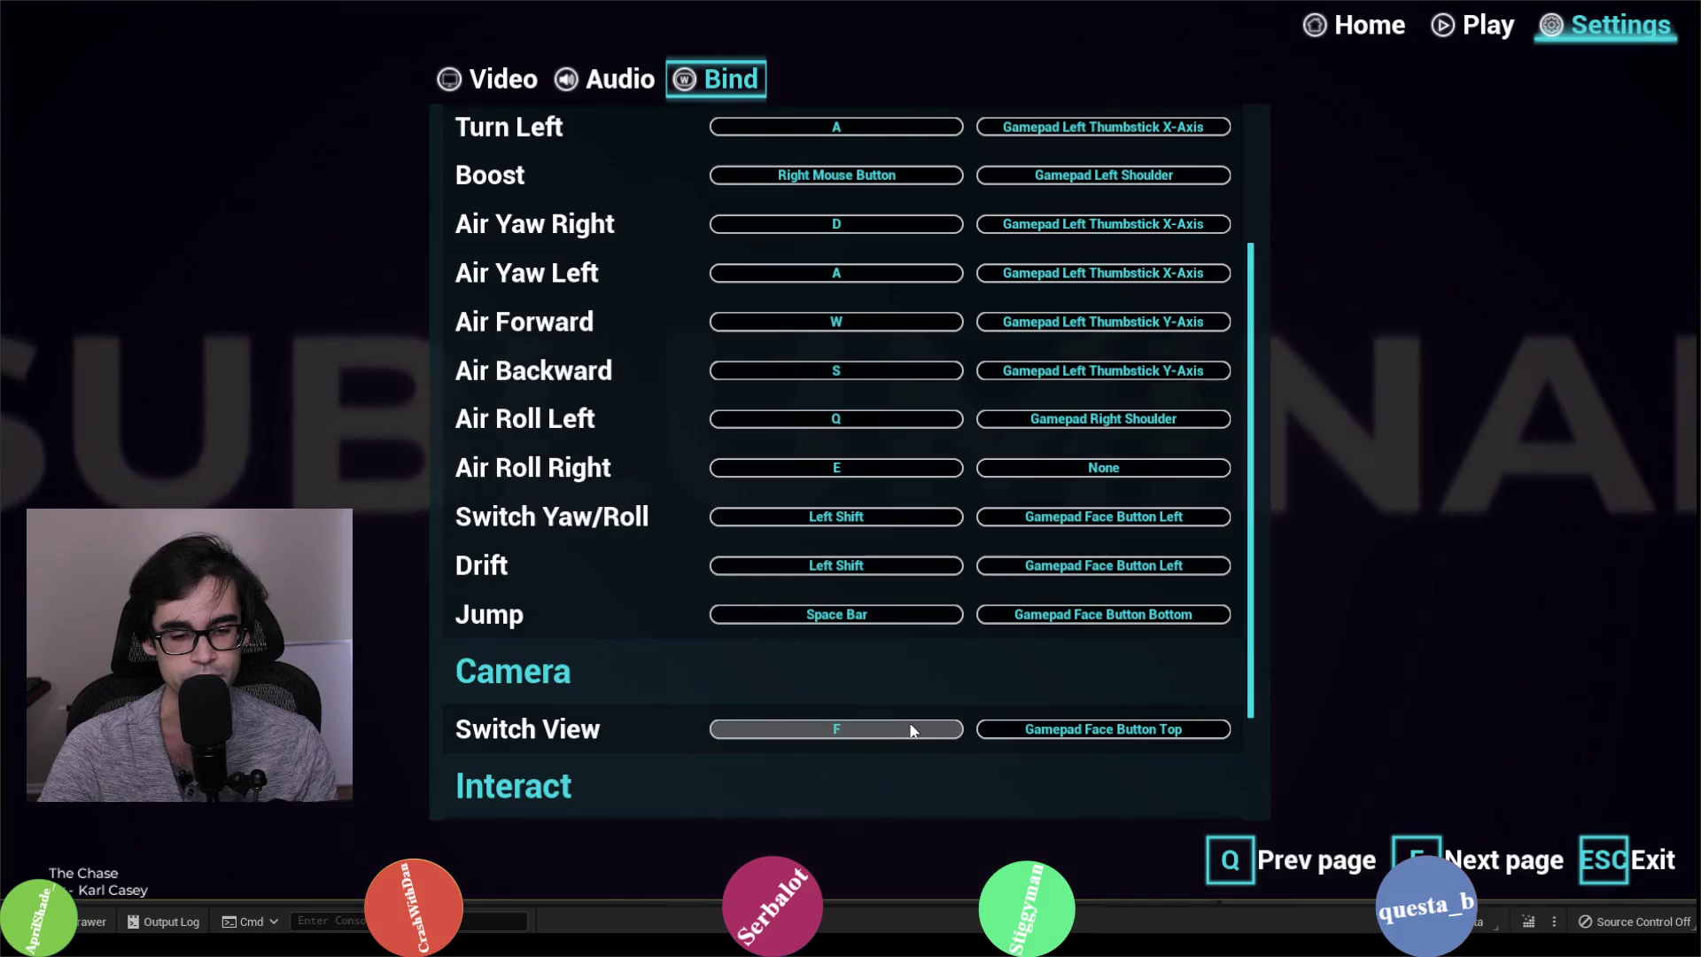
click(909, 728)
key(h)
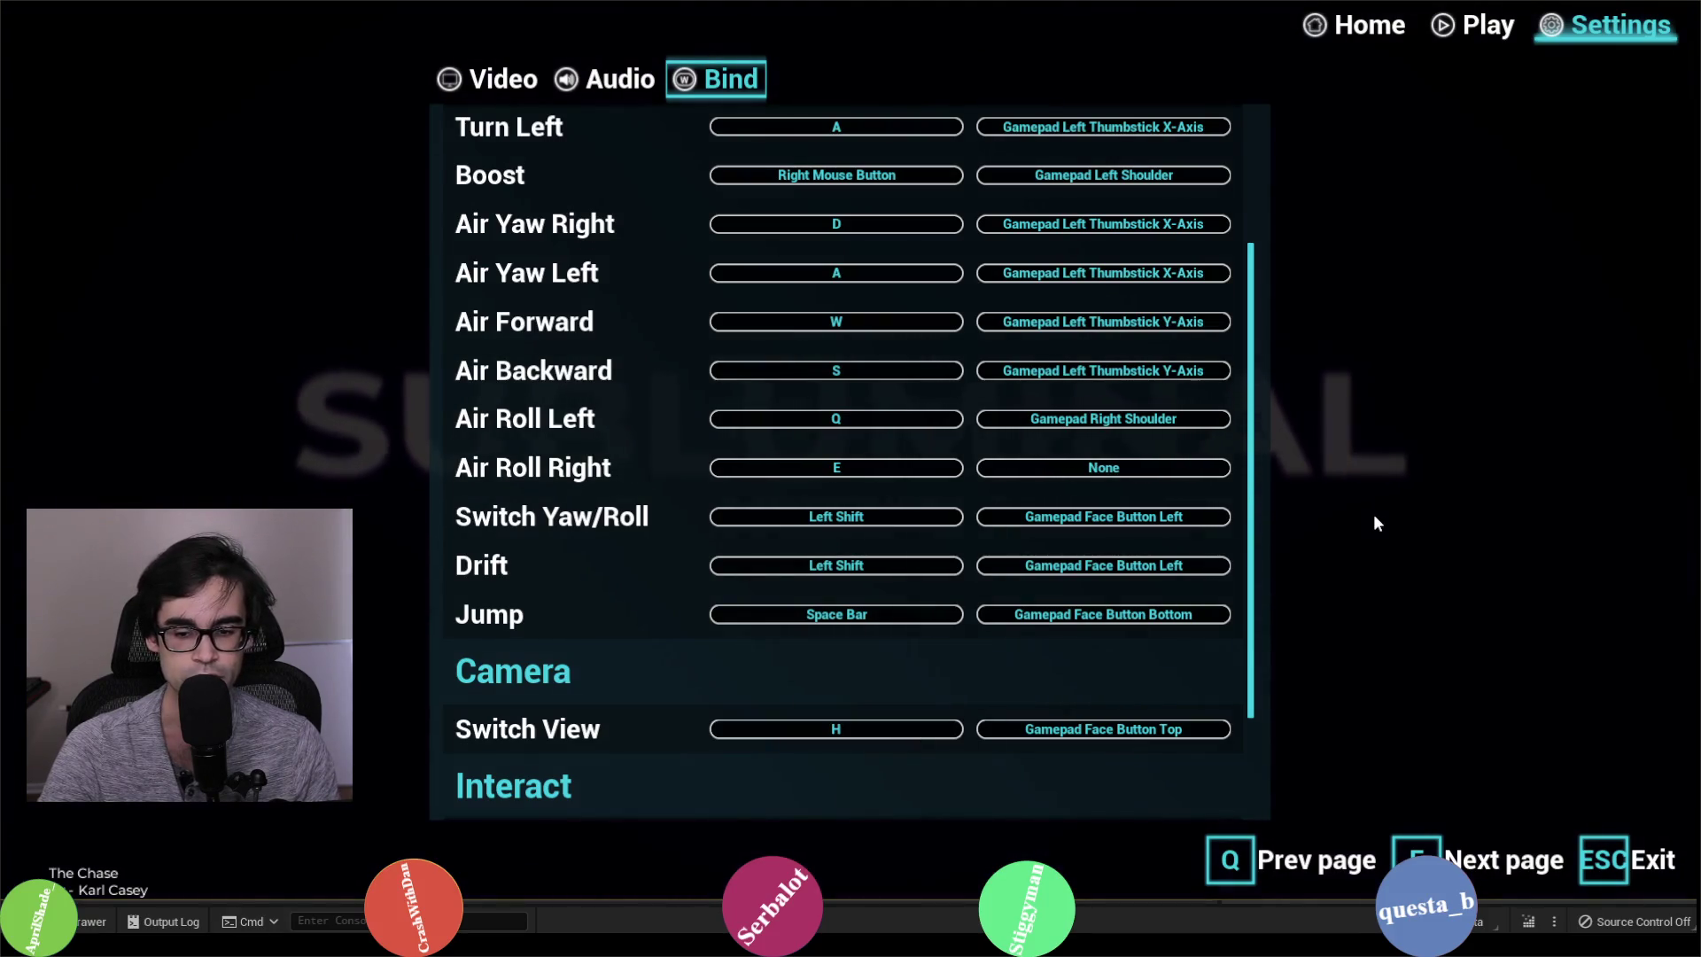
Step: Load the Jump level, dismiss the Learning Mechanics tutorial, and start the race
click(1475, 30)
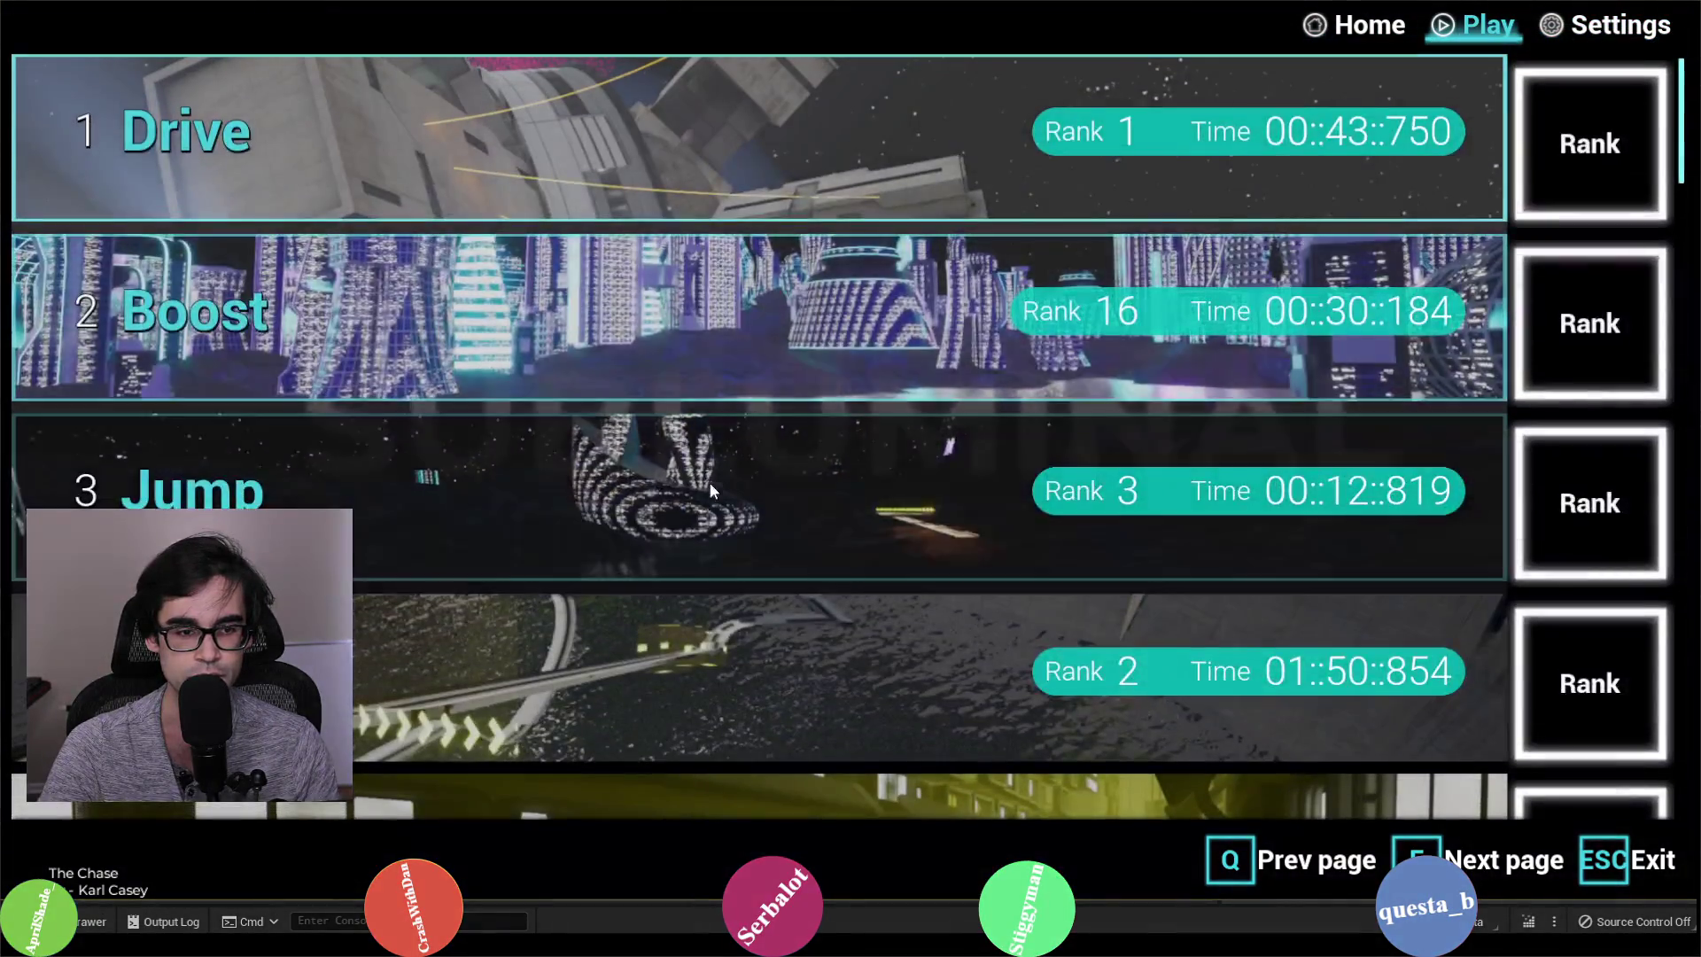
click(761, 513)
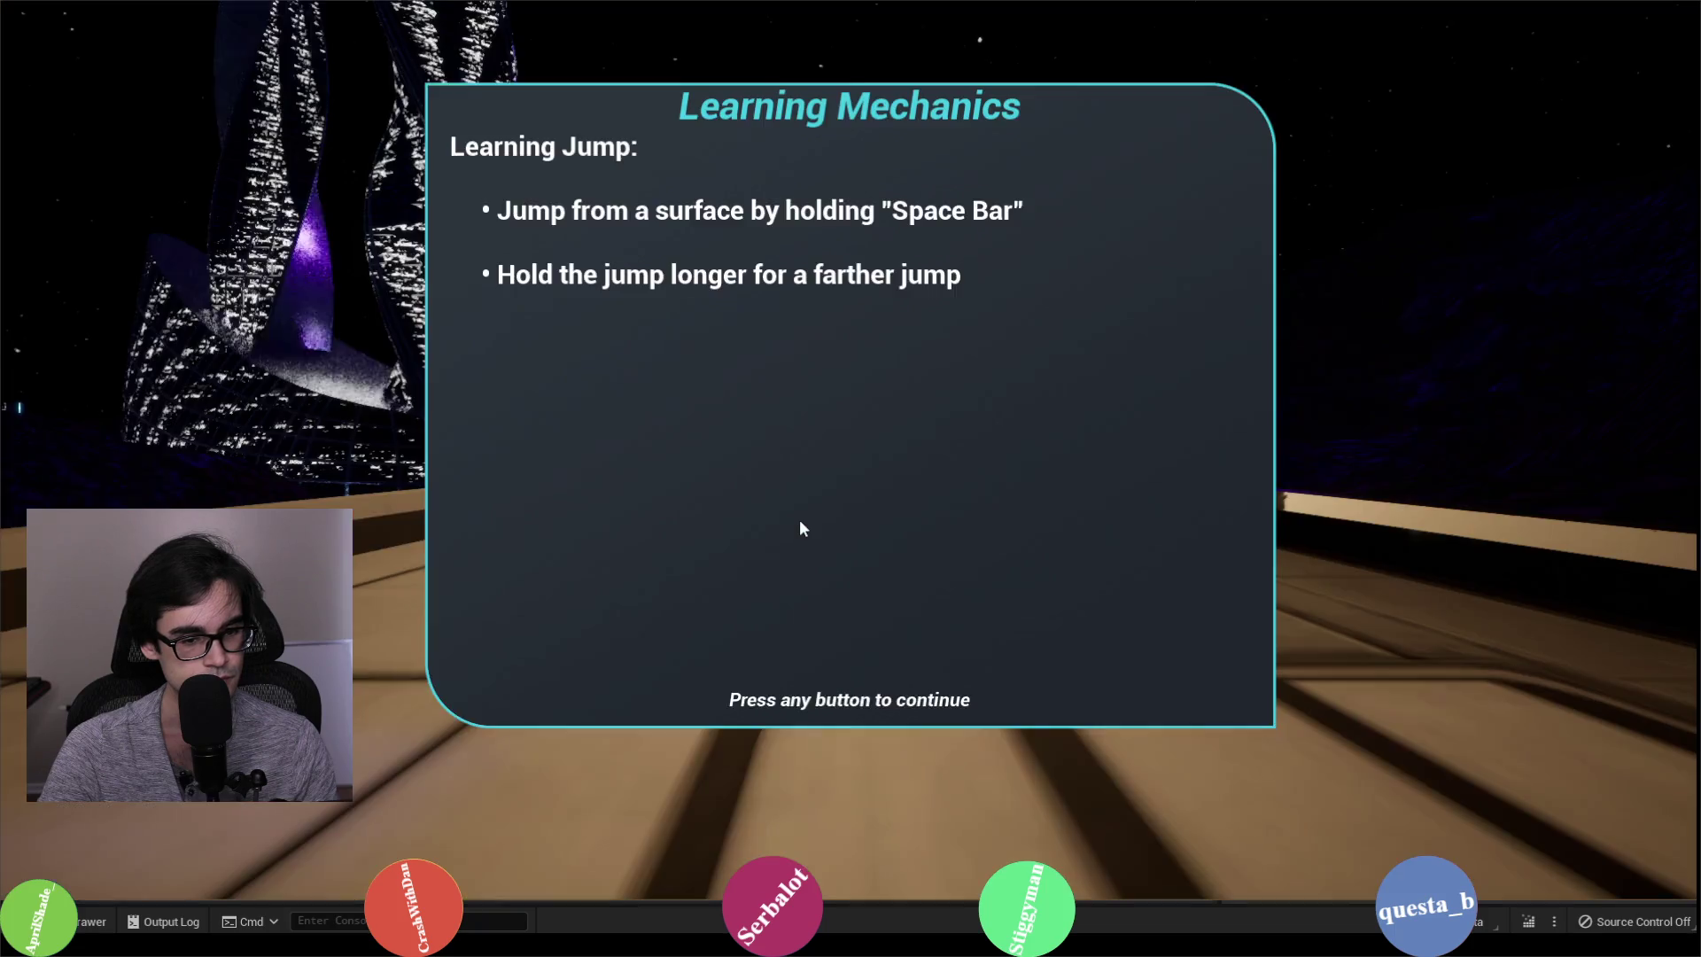
click(799, 519)
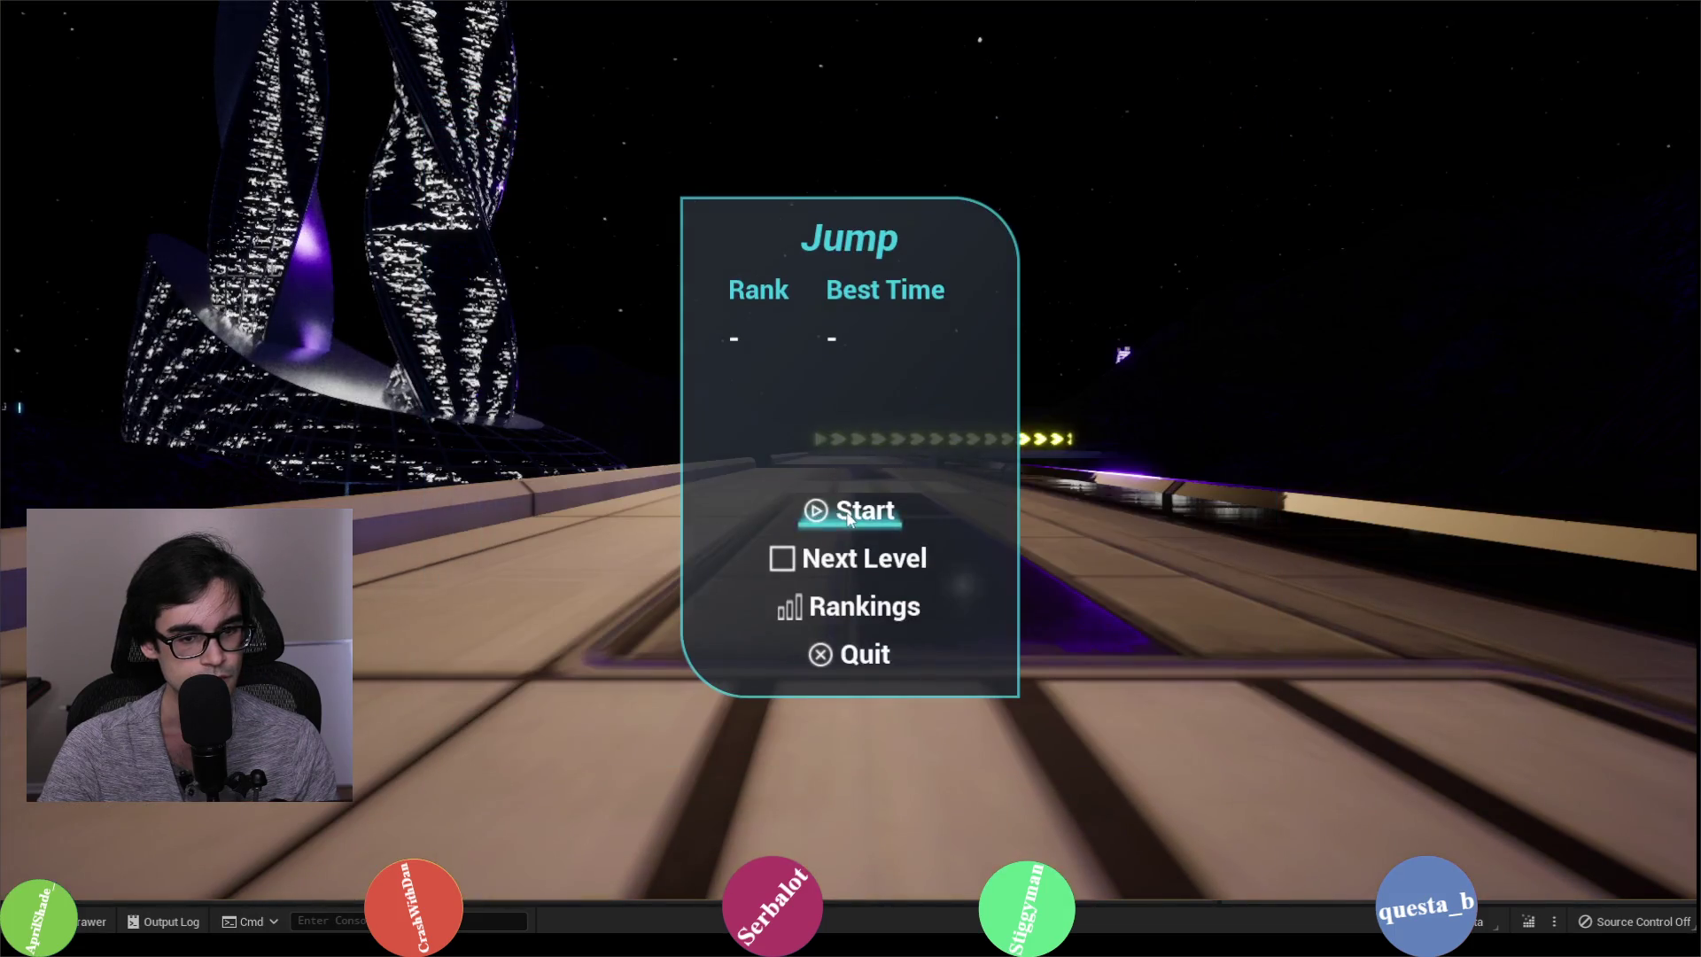
click(799, 519)
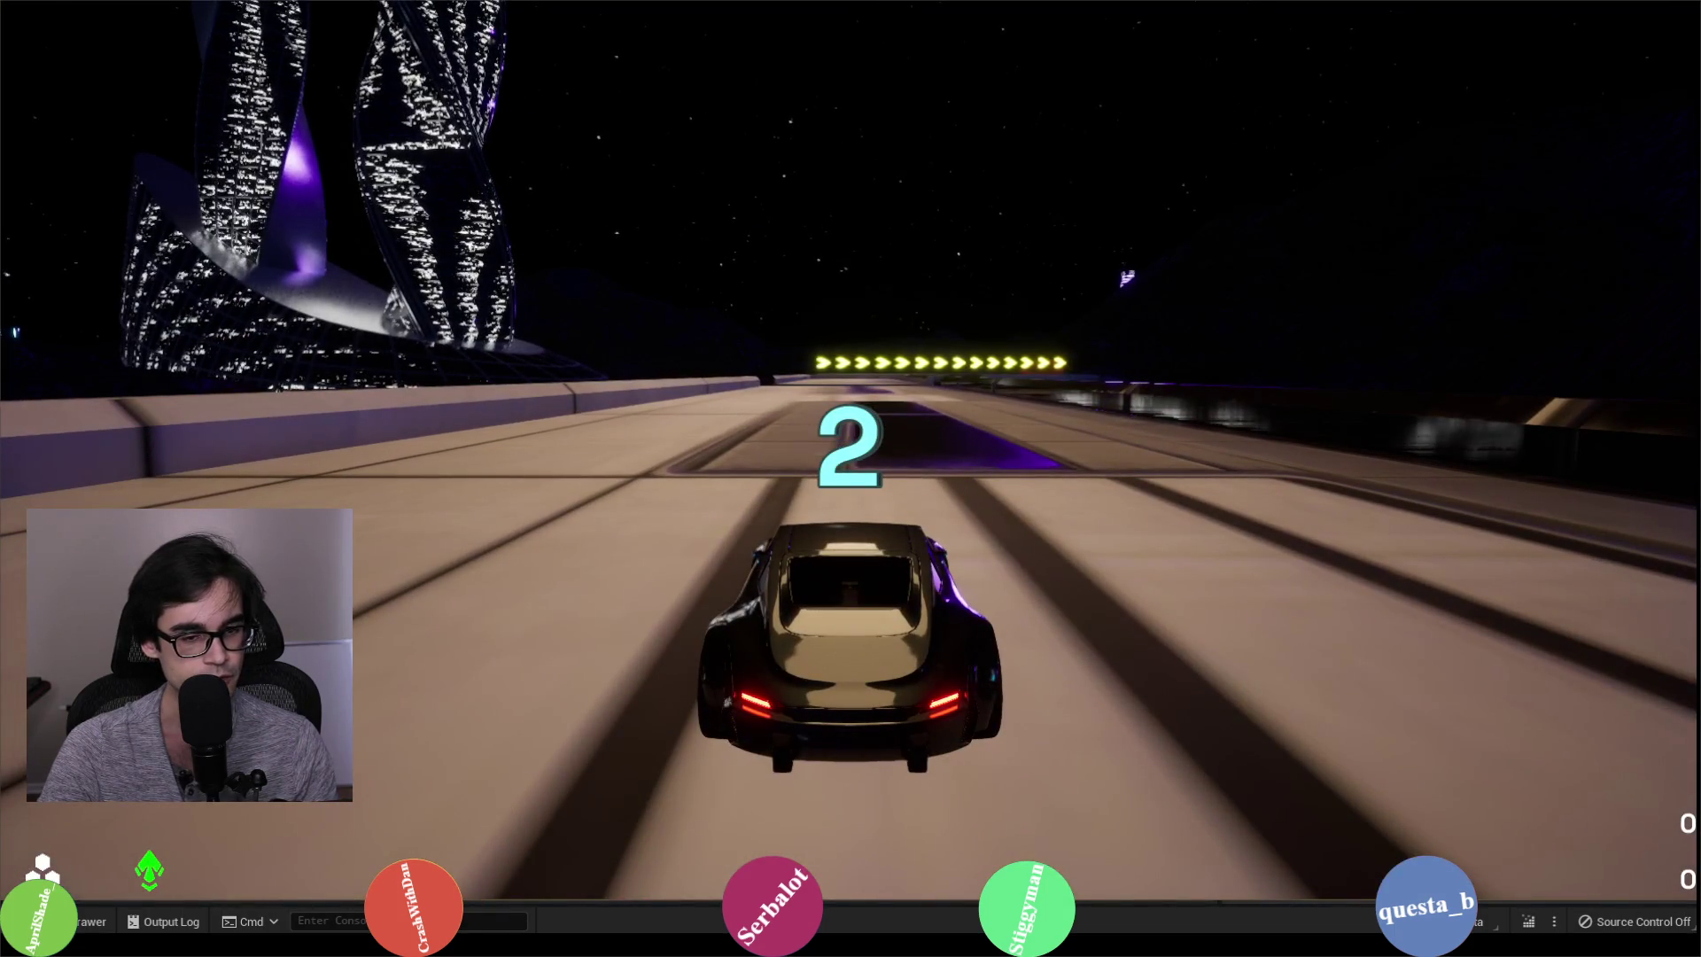
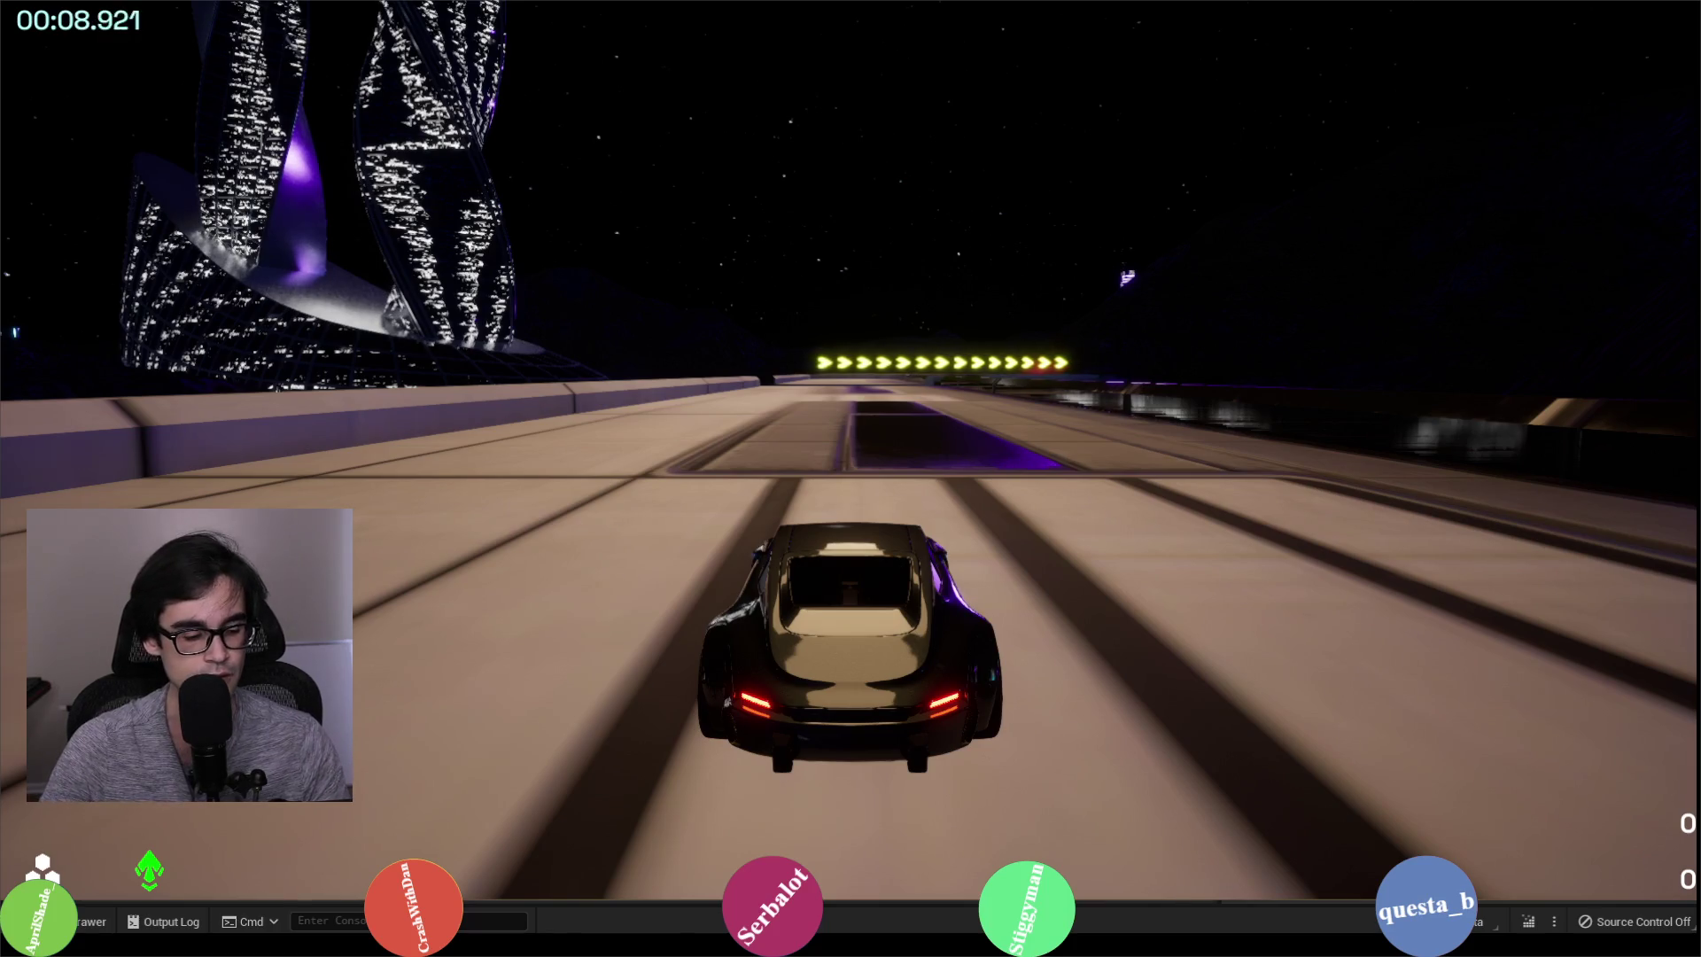
Step: Drive the car along the Jump track with W and D, then pause and exit to the main menu
key(w)
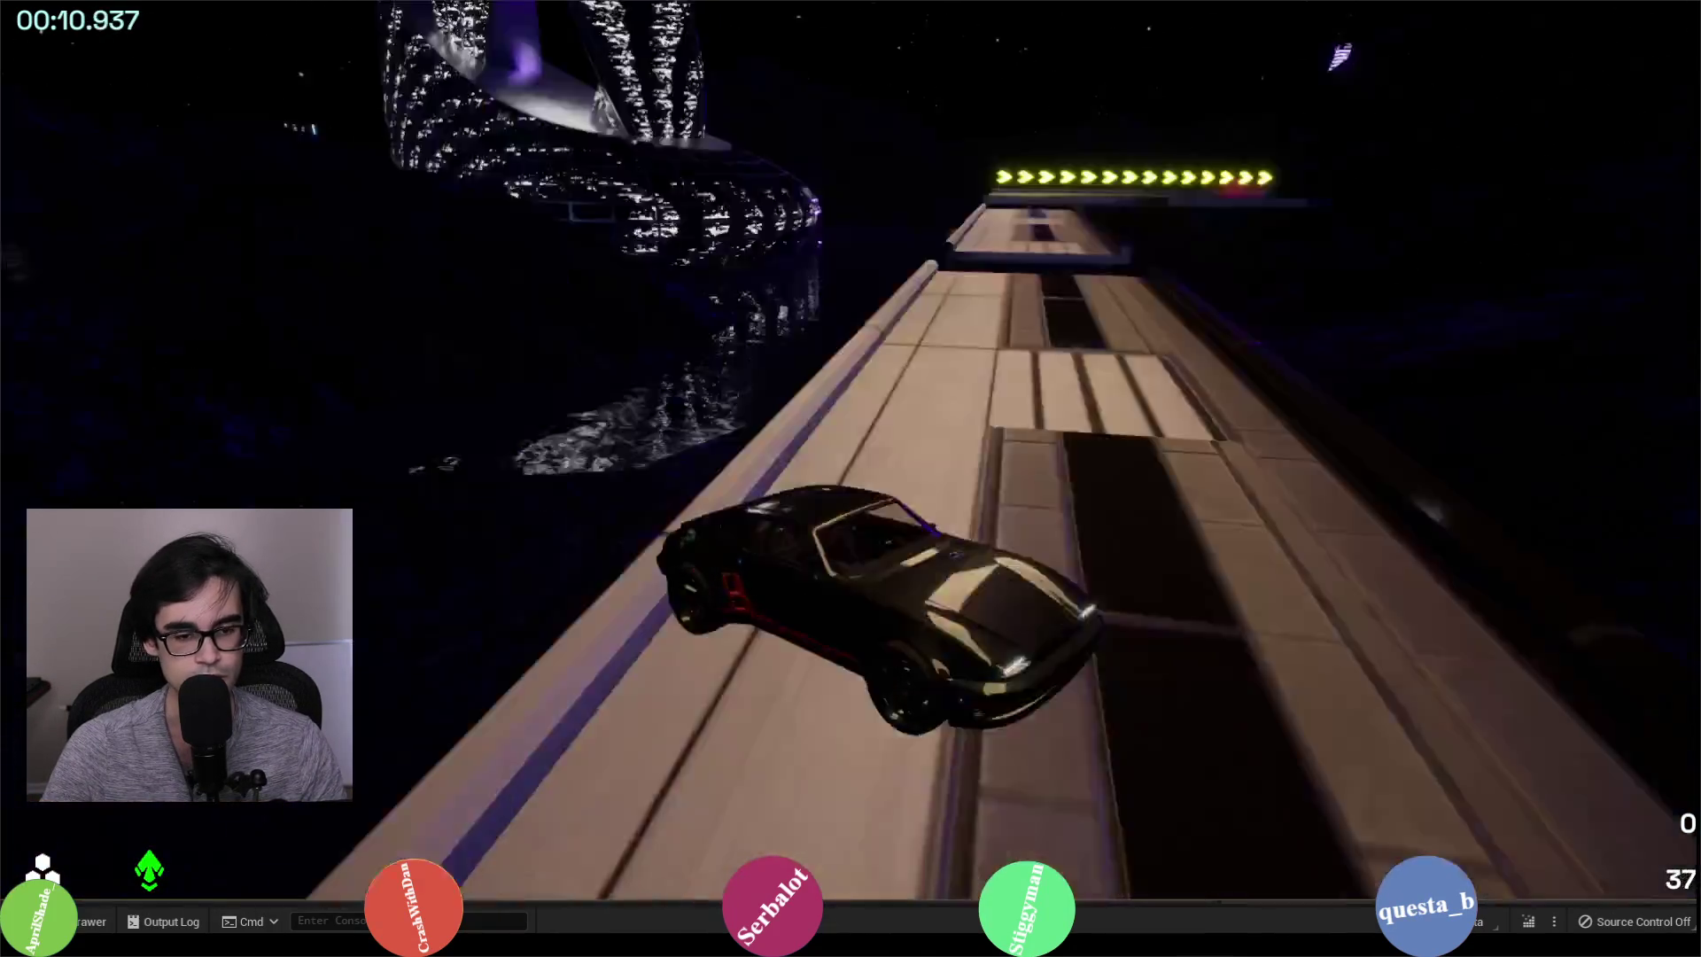
key(d)
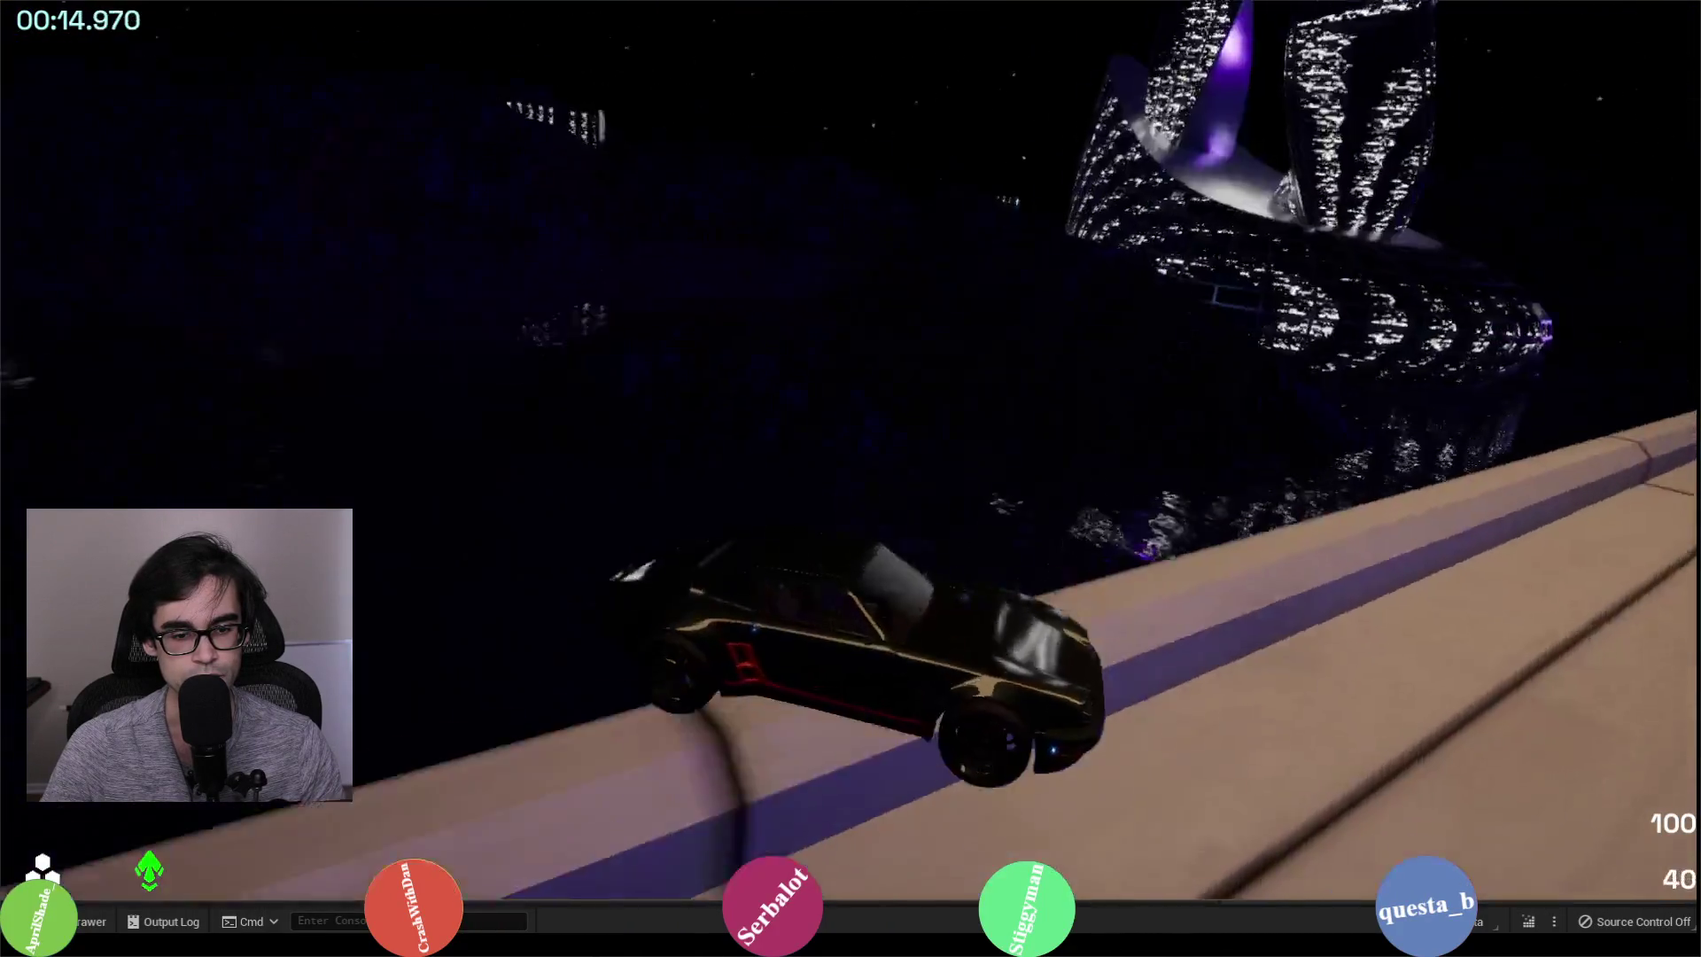
key(w)
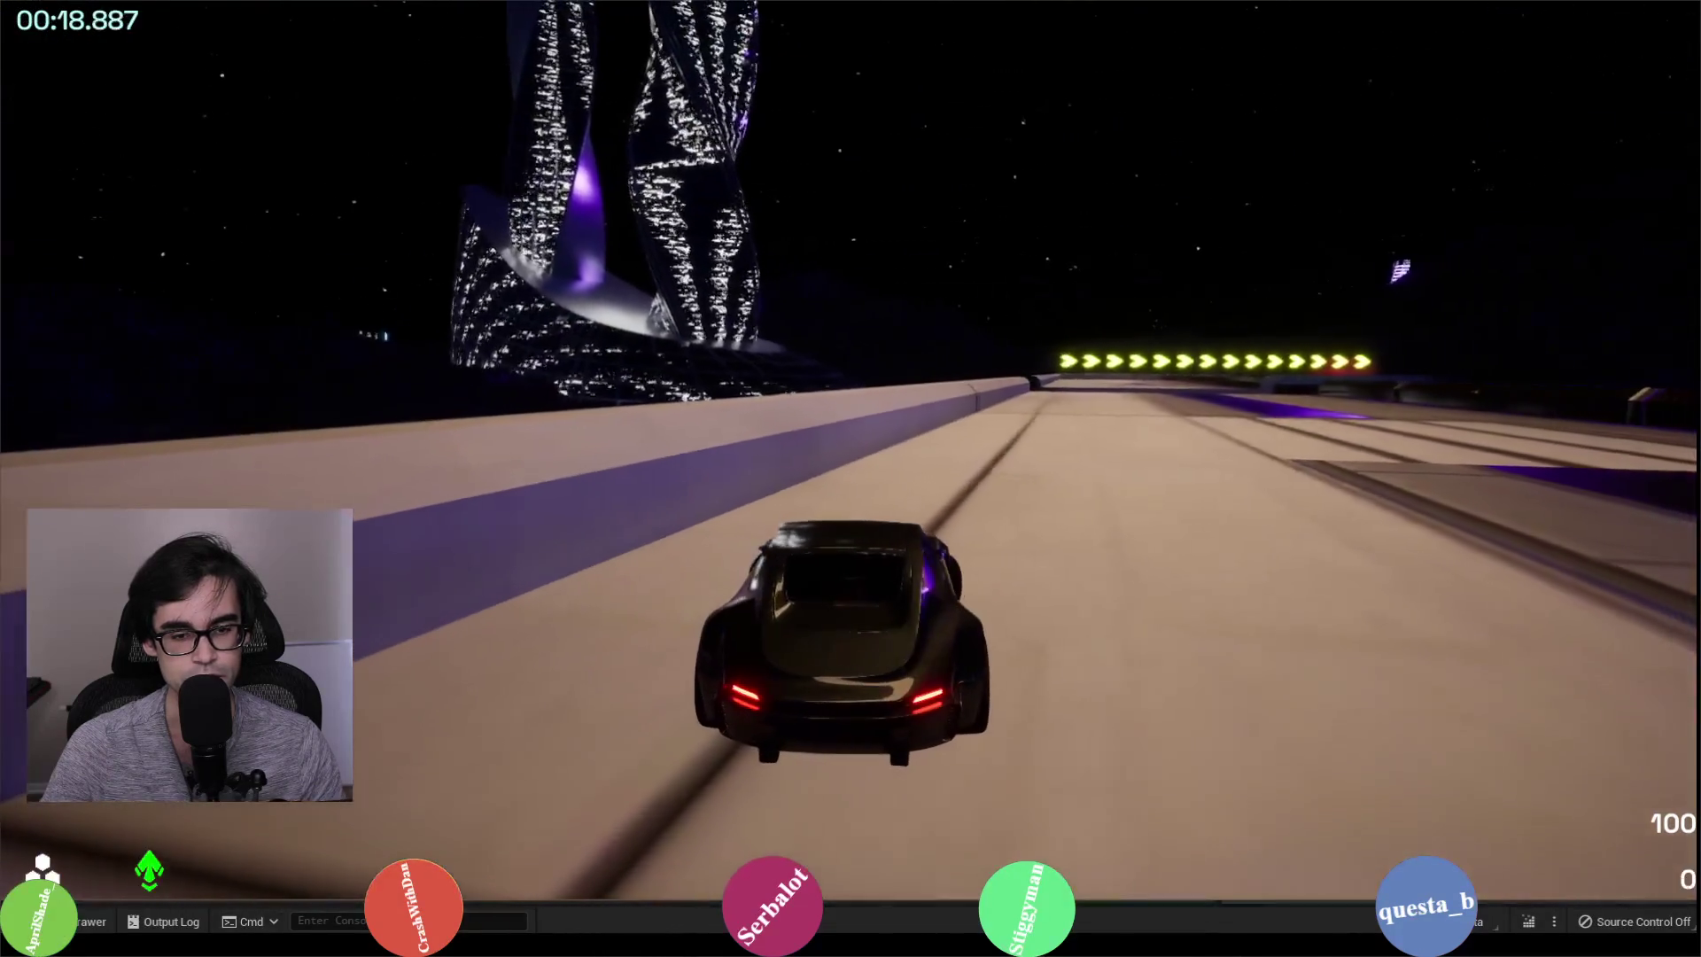
key(w)
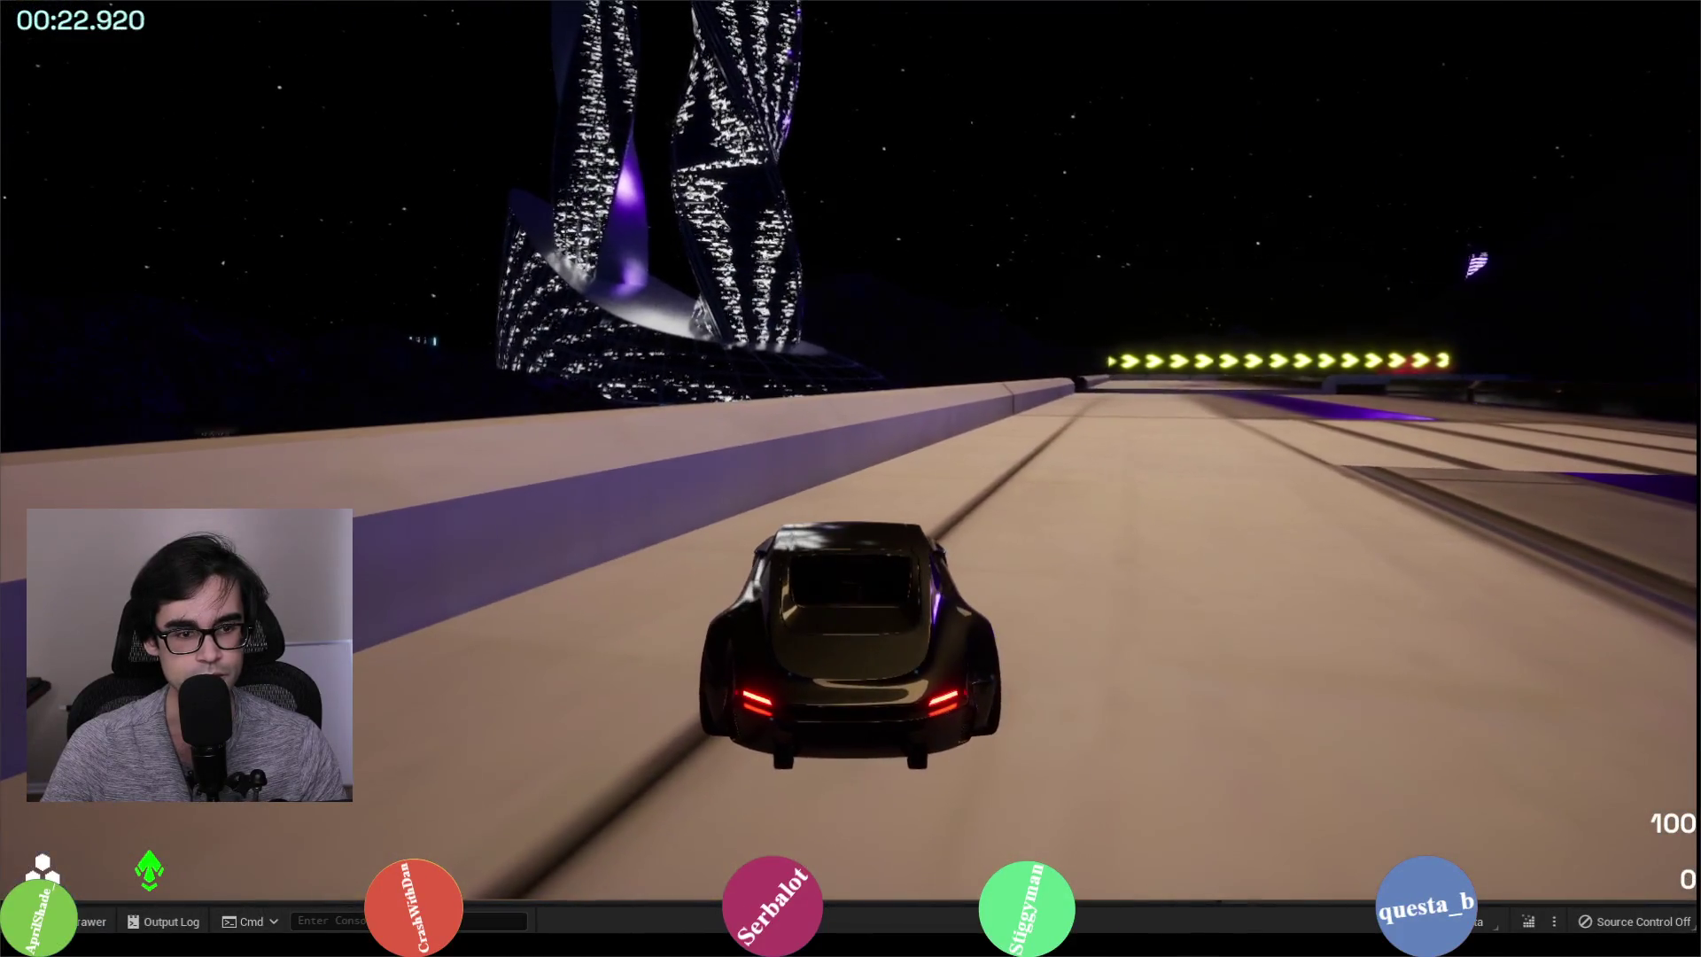
key(Escape)
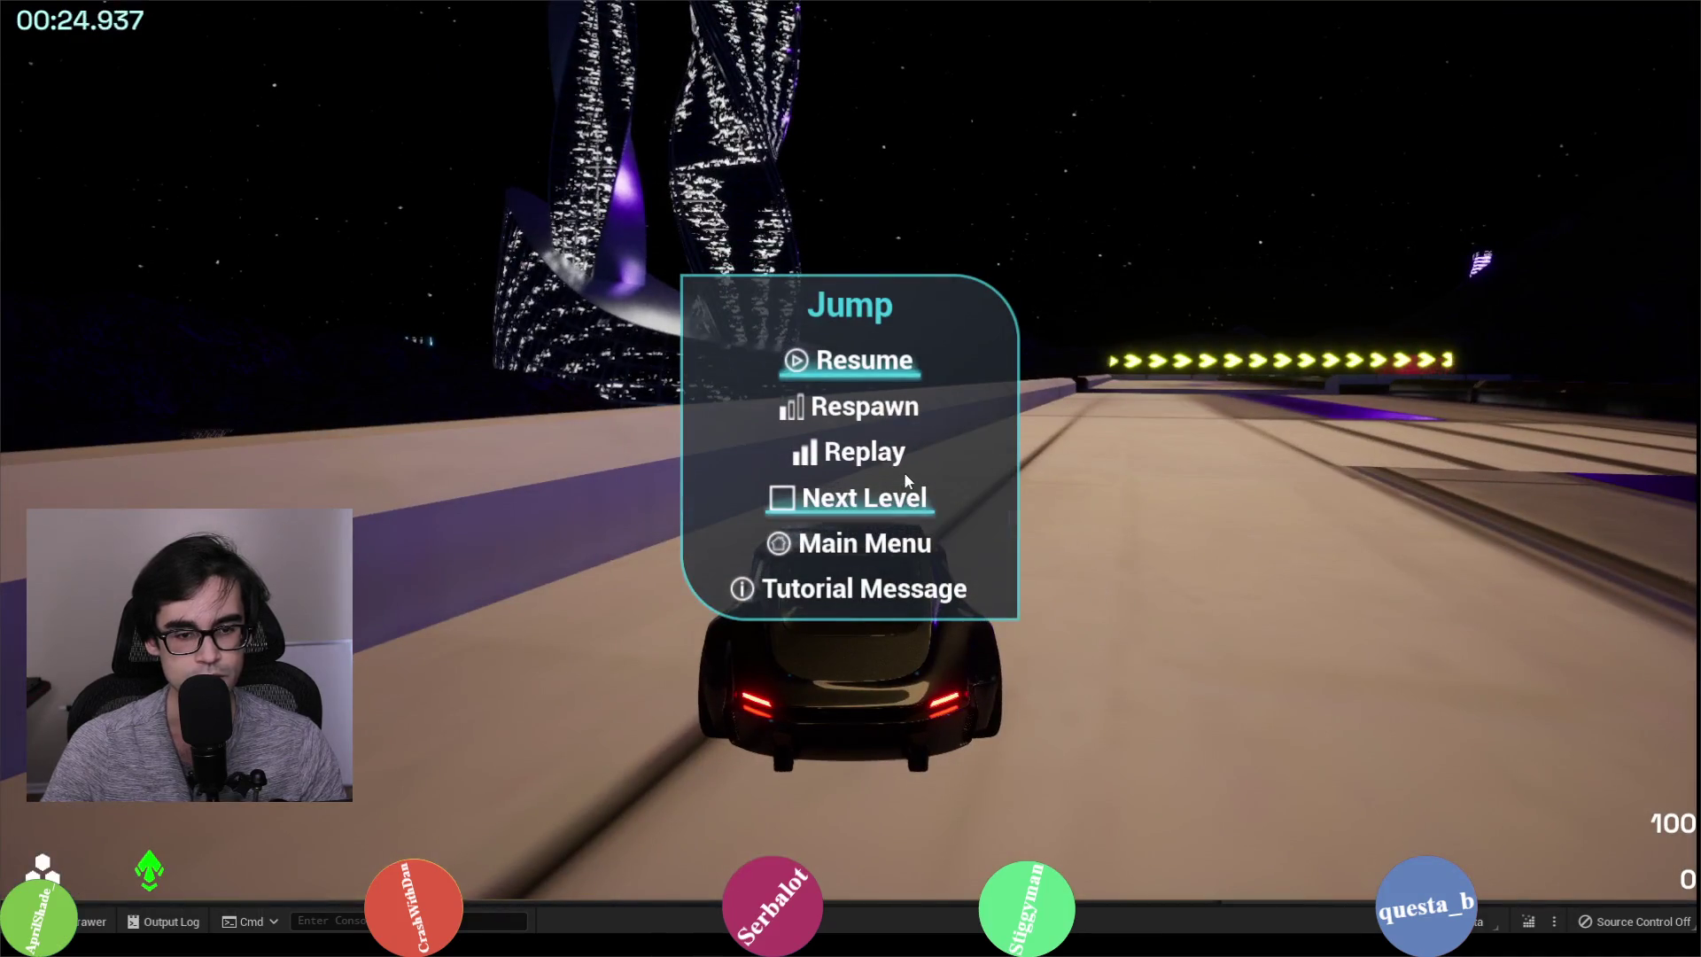
key(Escape)
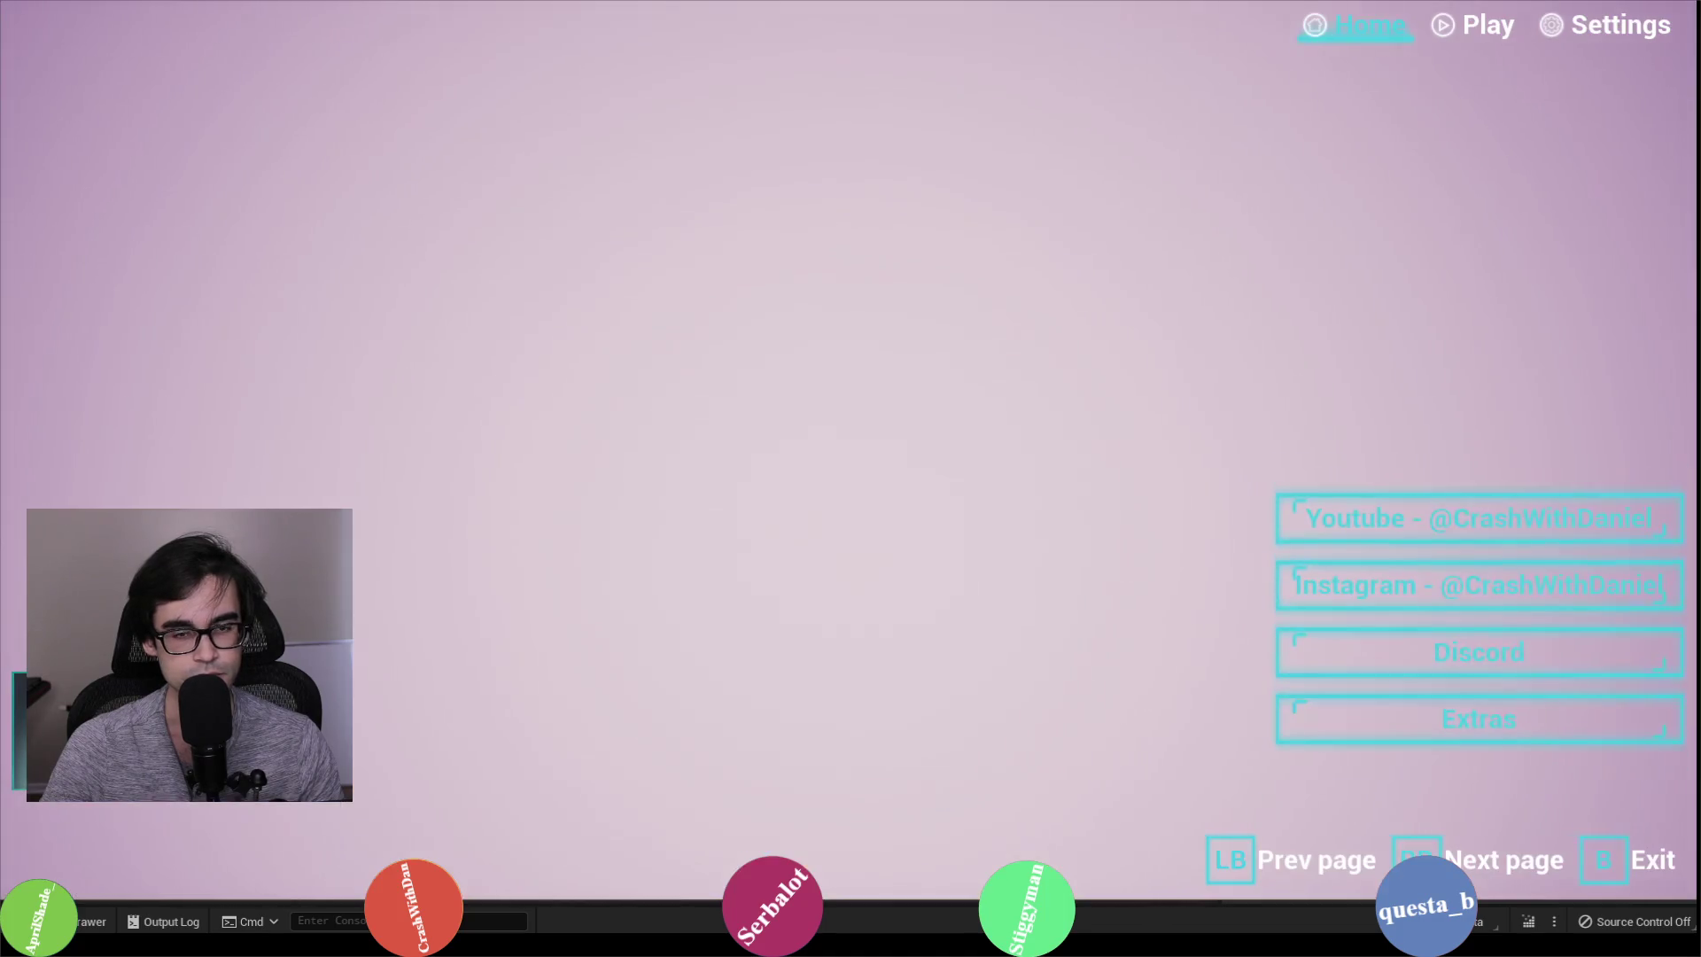
Step: Rebind Switch View's keyboard key to F in Settings > Bind, then choose the Jump level
click(1601, 28)
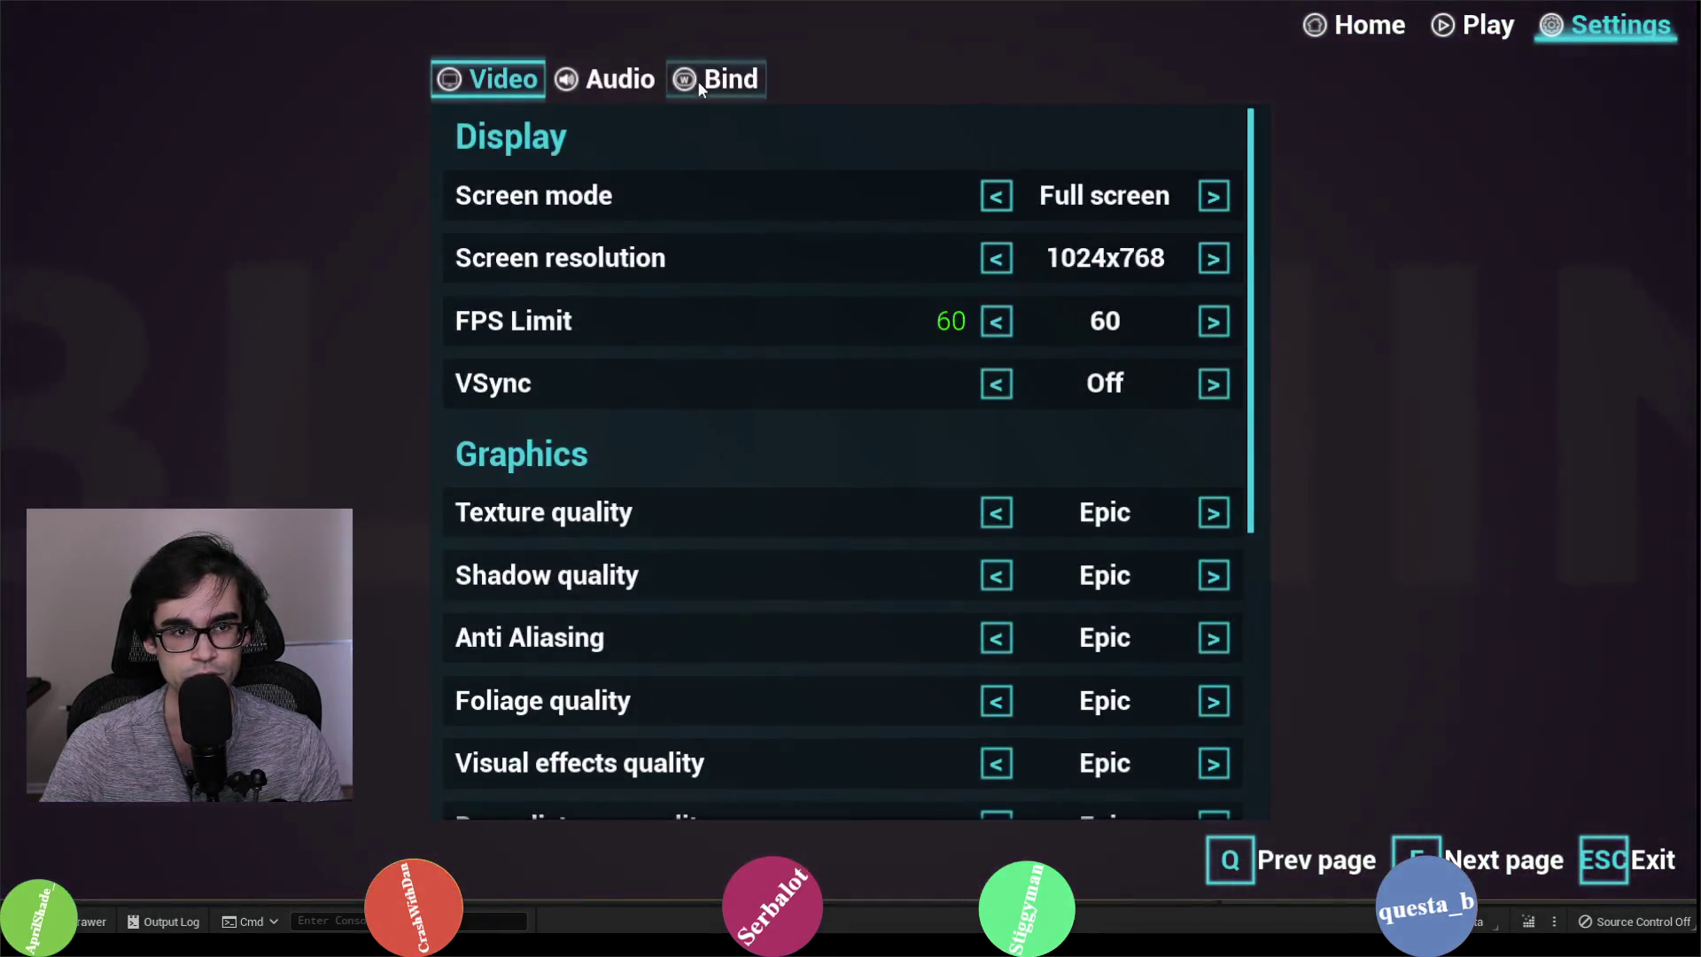
click(713, 80)
scroll(809, 539, down, 5)
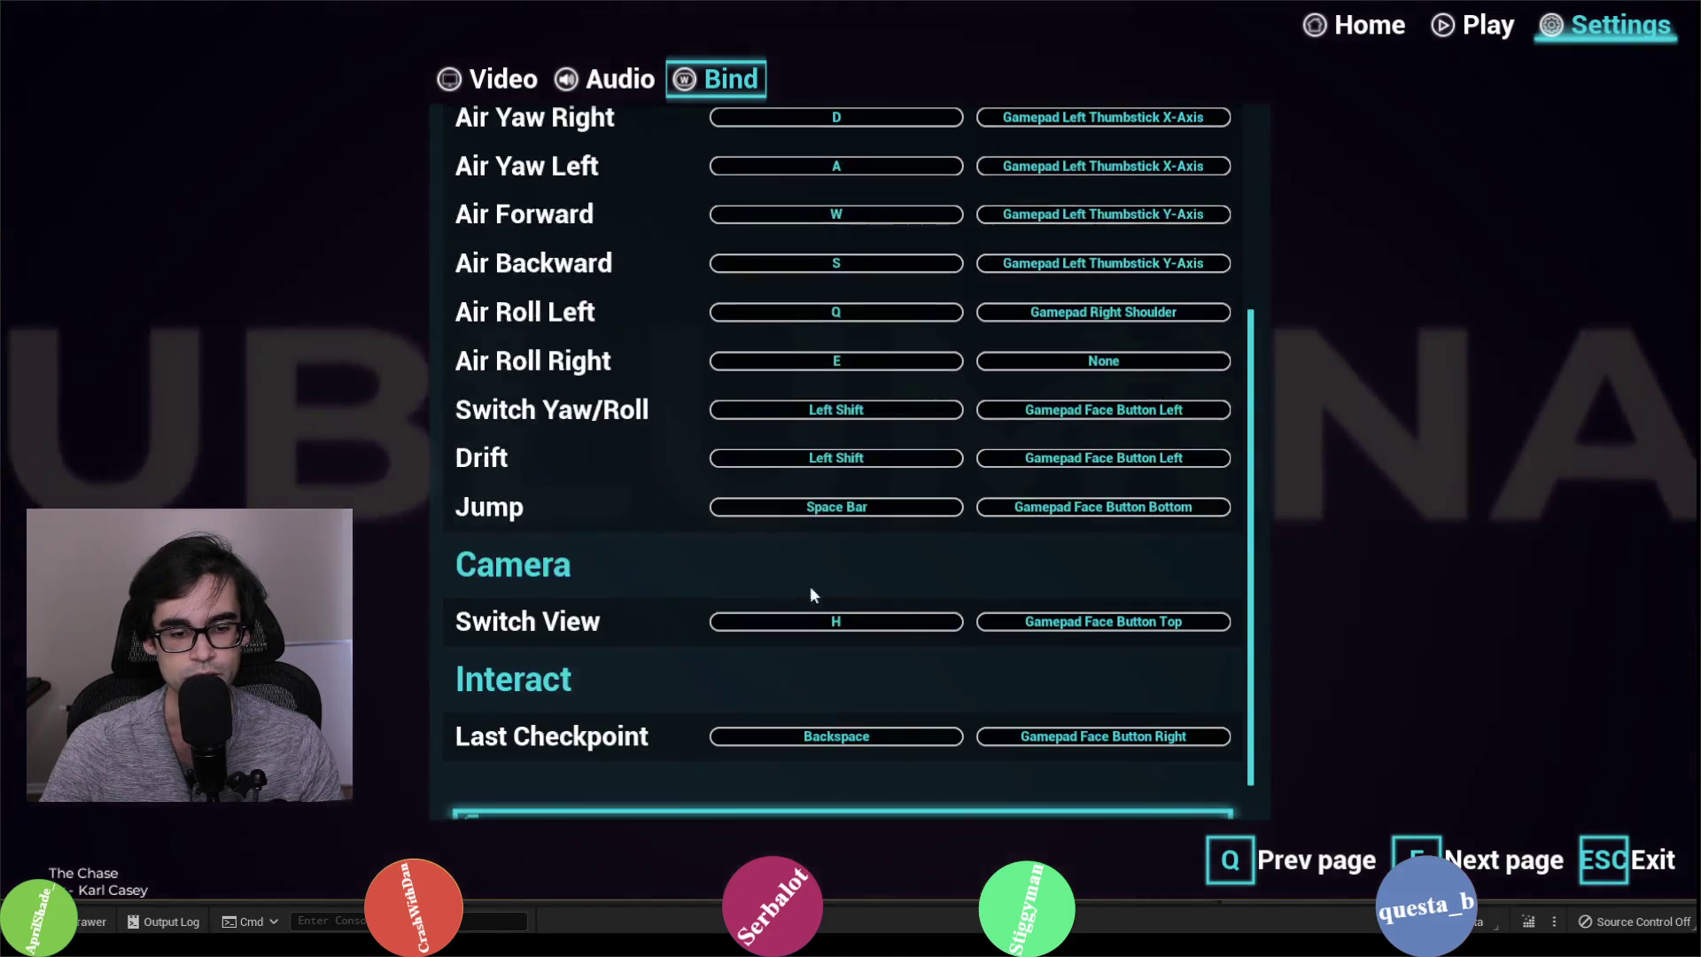
click(912, 574)
key(f)
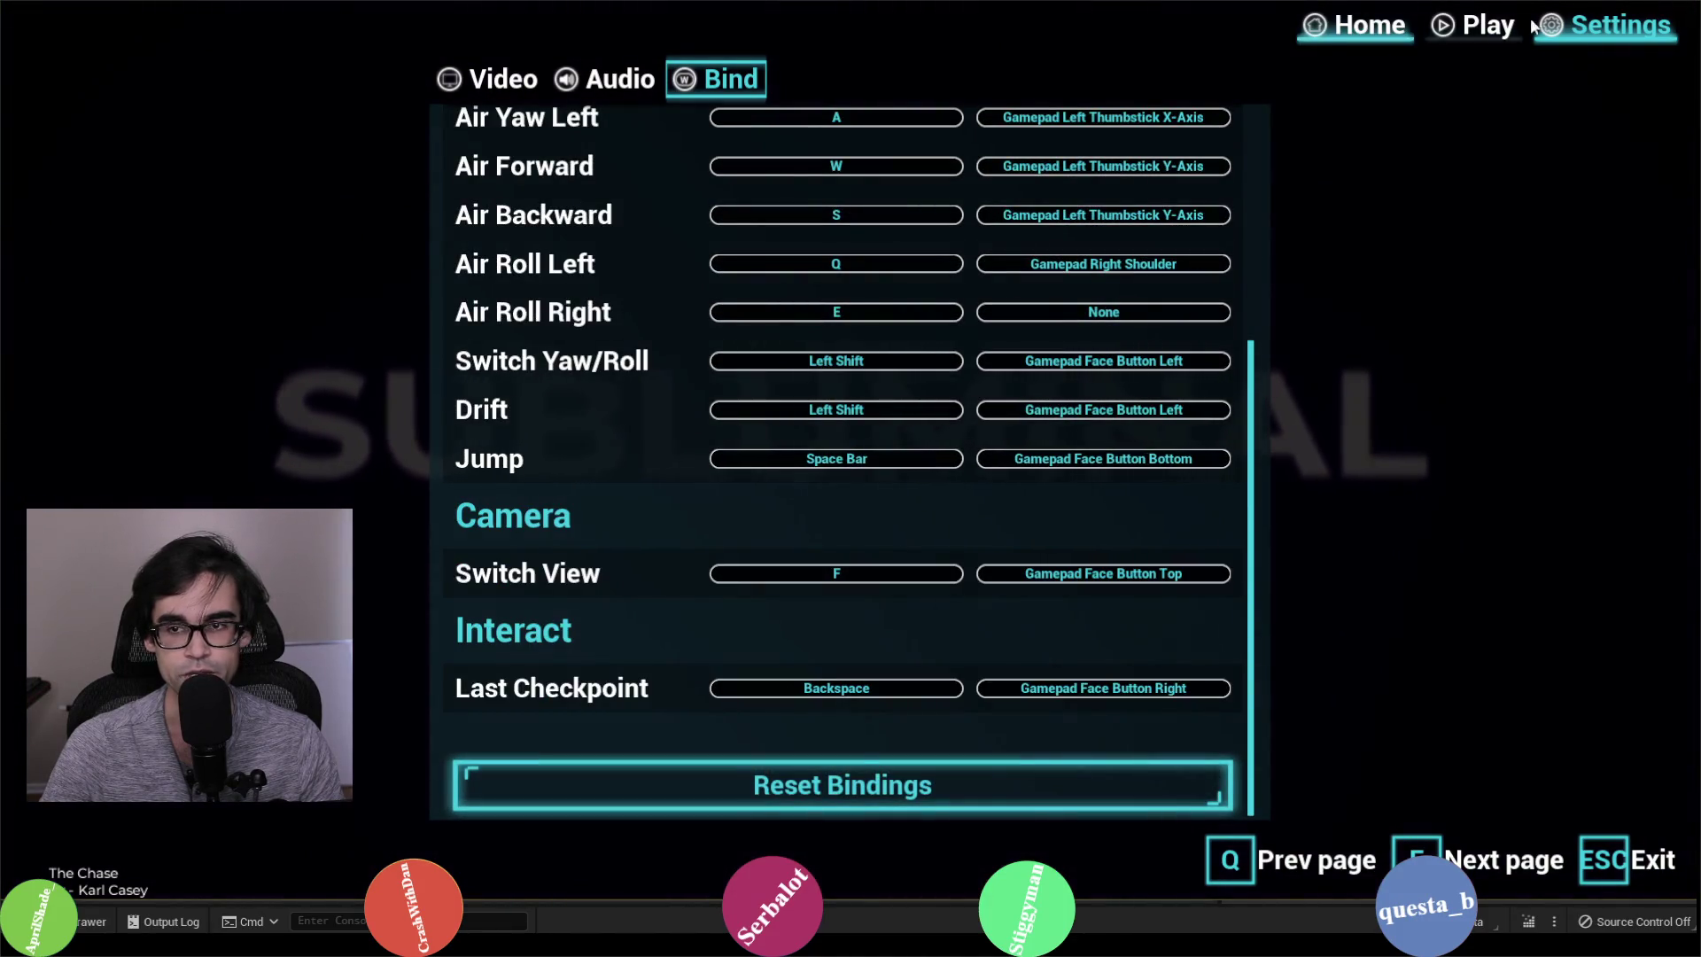
click(1489, 36)
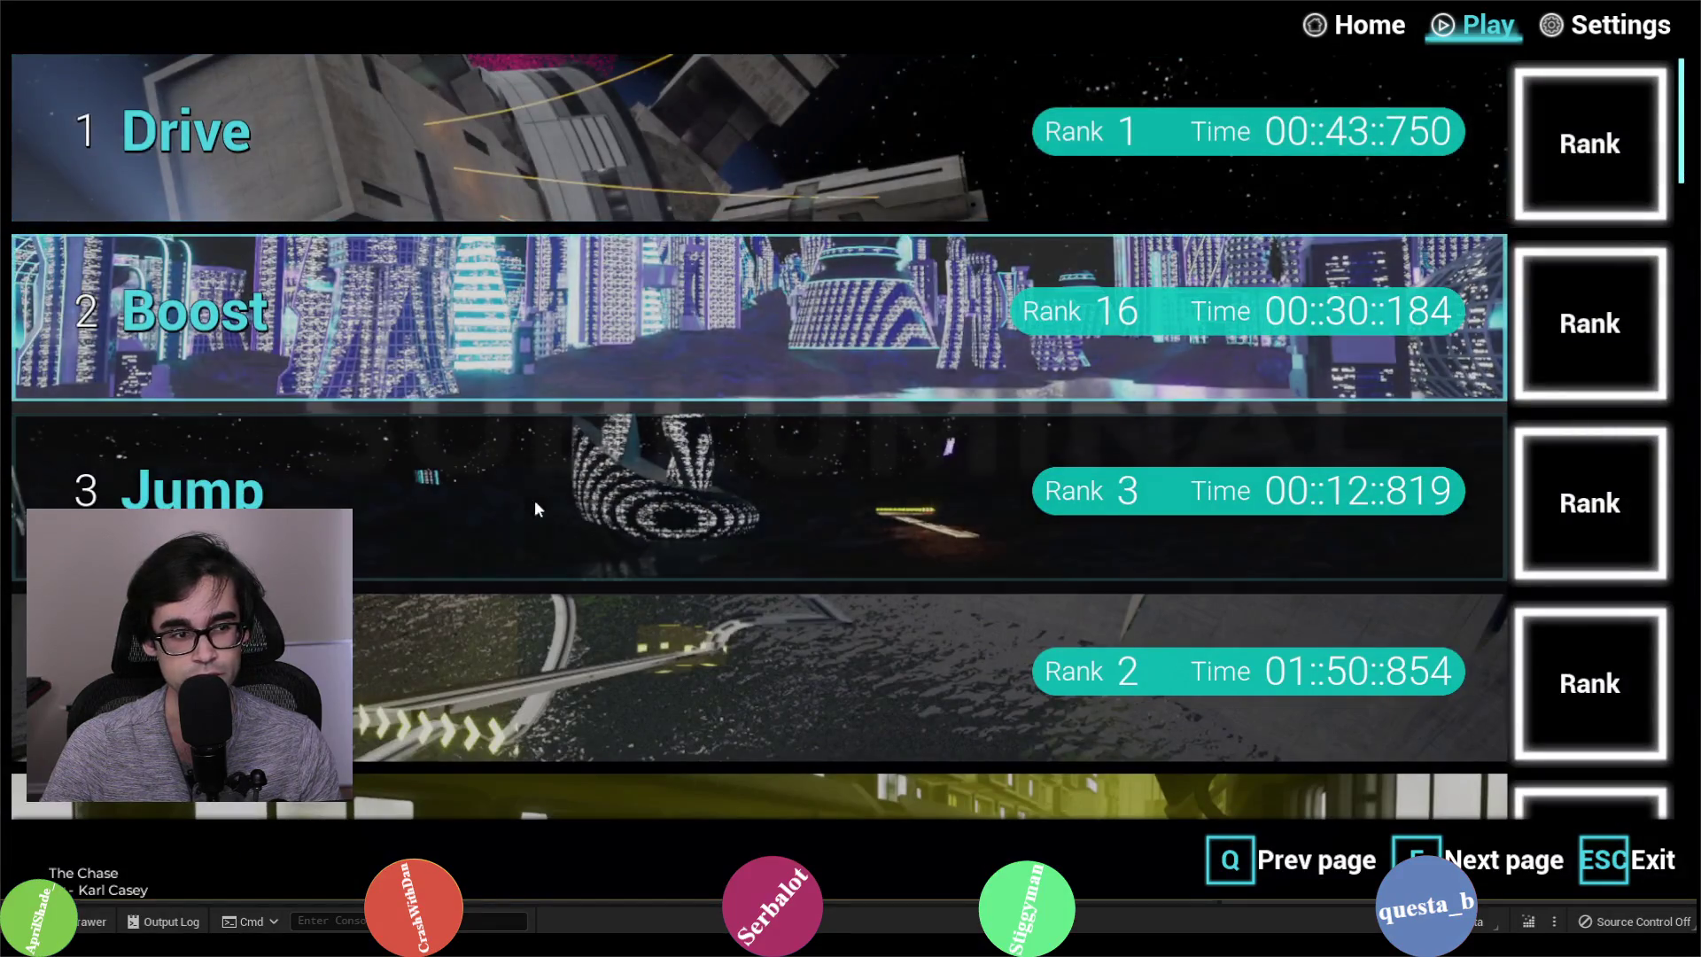
click(526, 518)
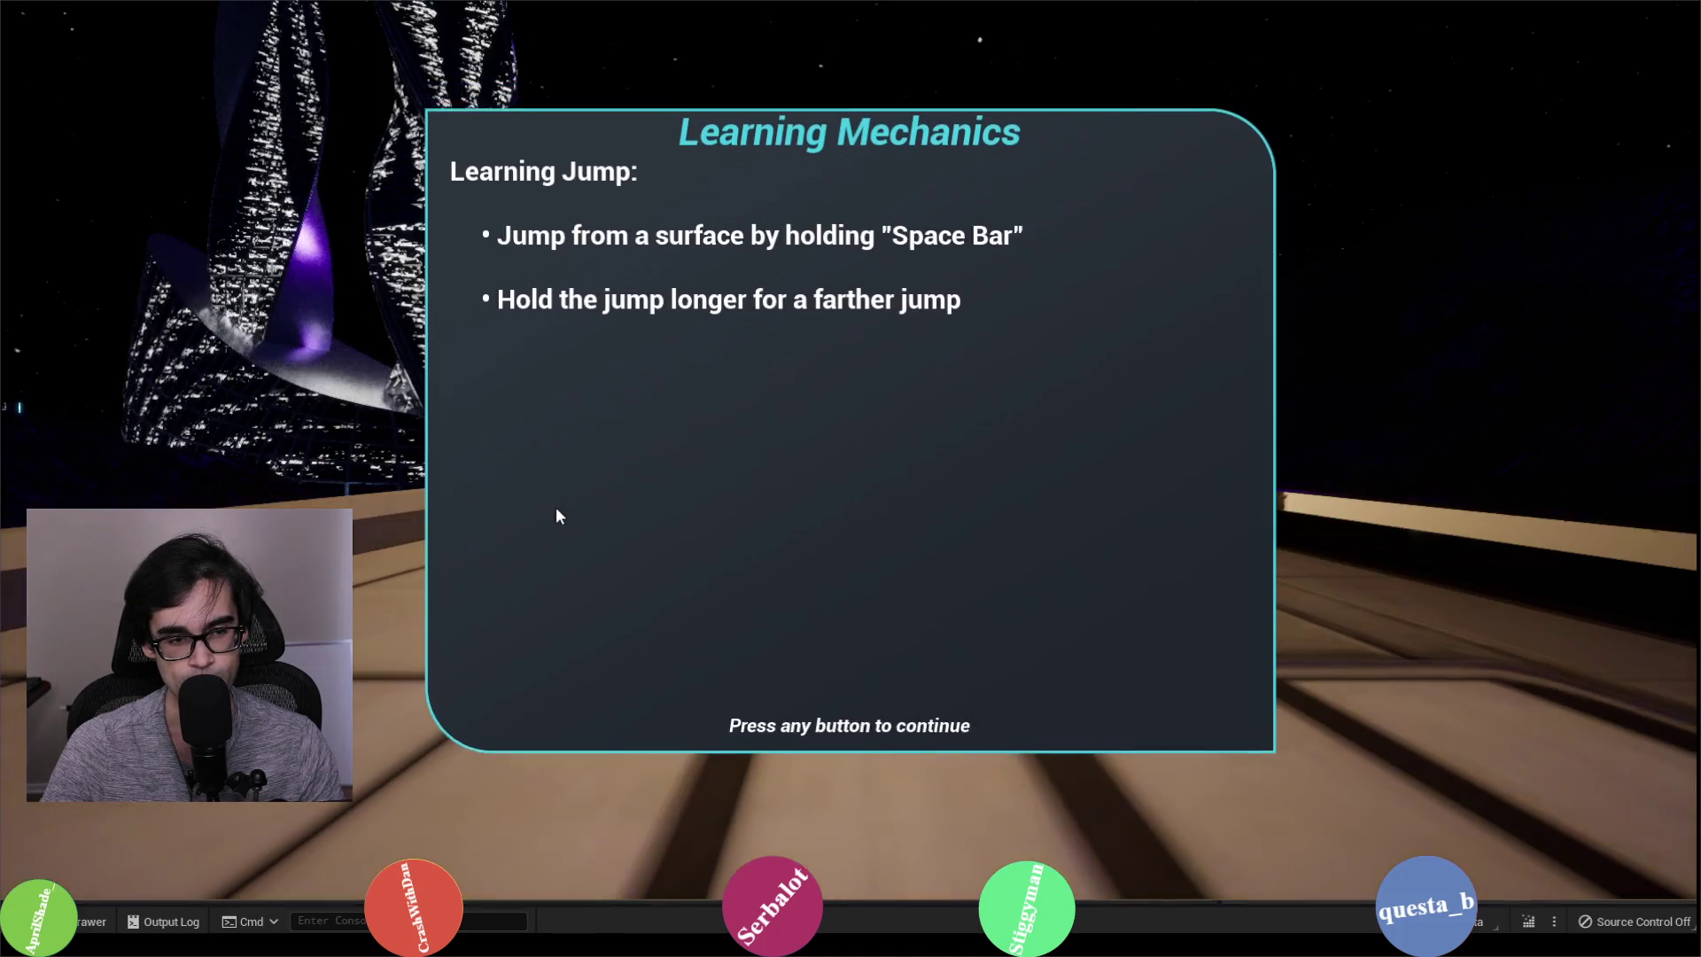
Step: Dismiss the tutorial, start the Jump race and drive forward after the countdown
click(555, 512)
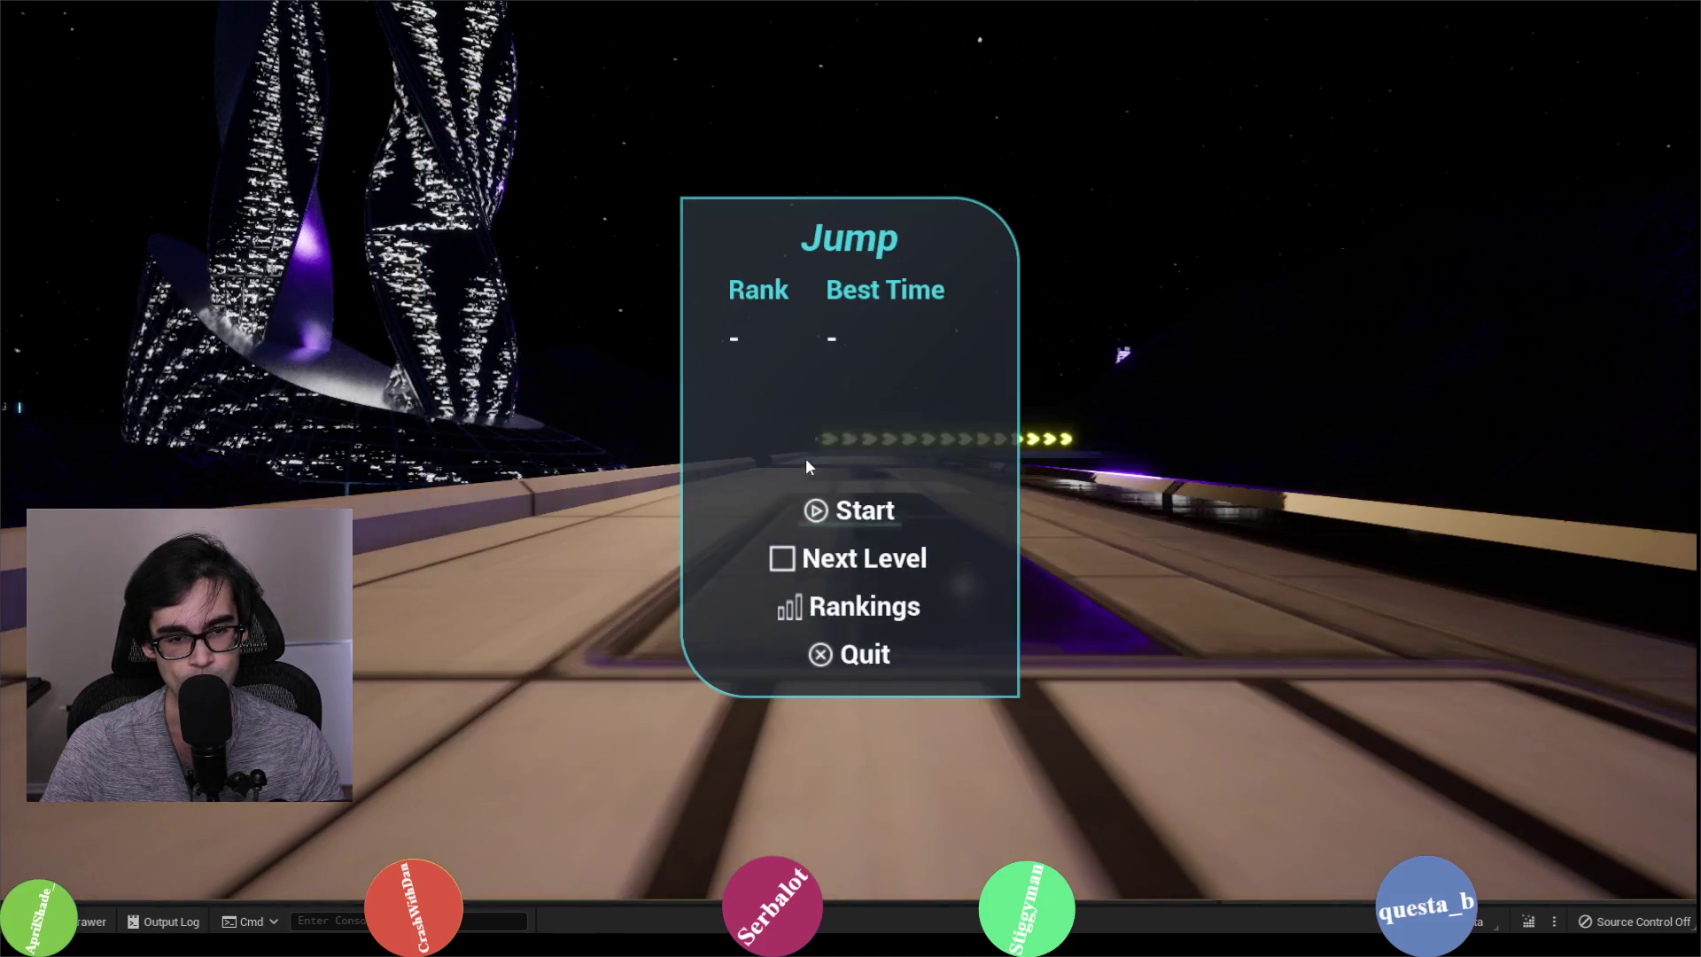
click(852, 526)
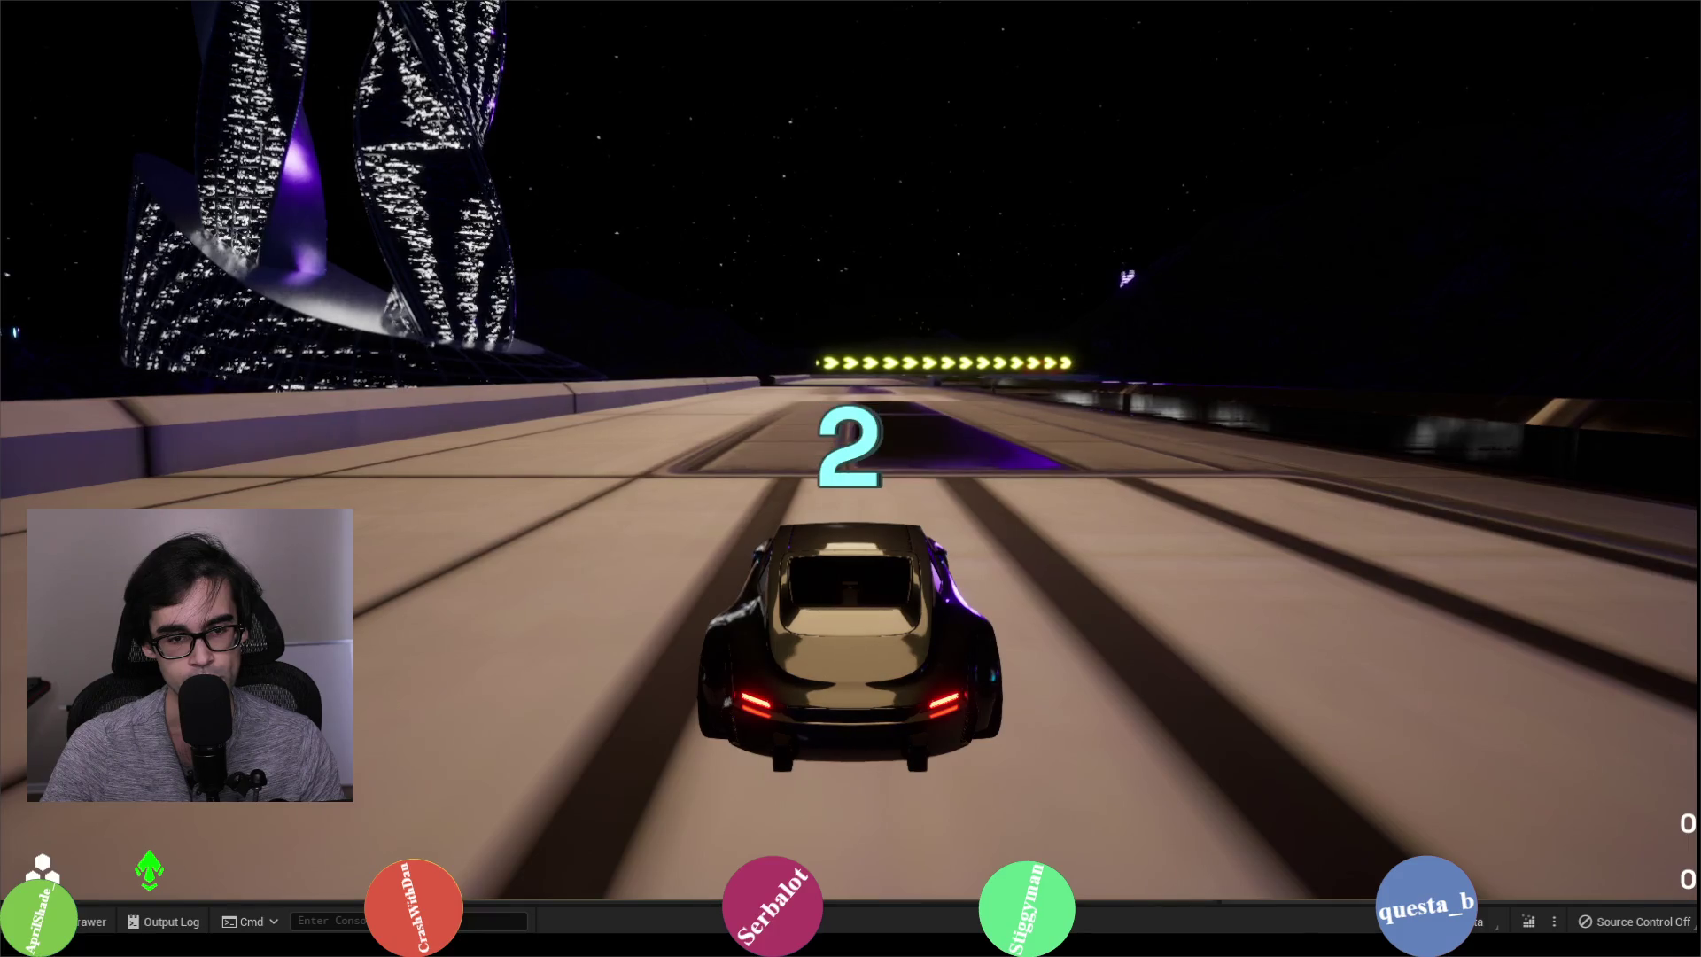
key(w)
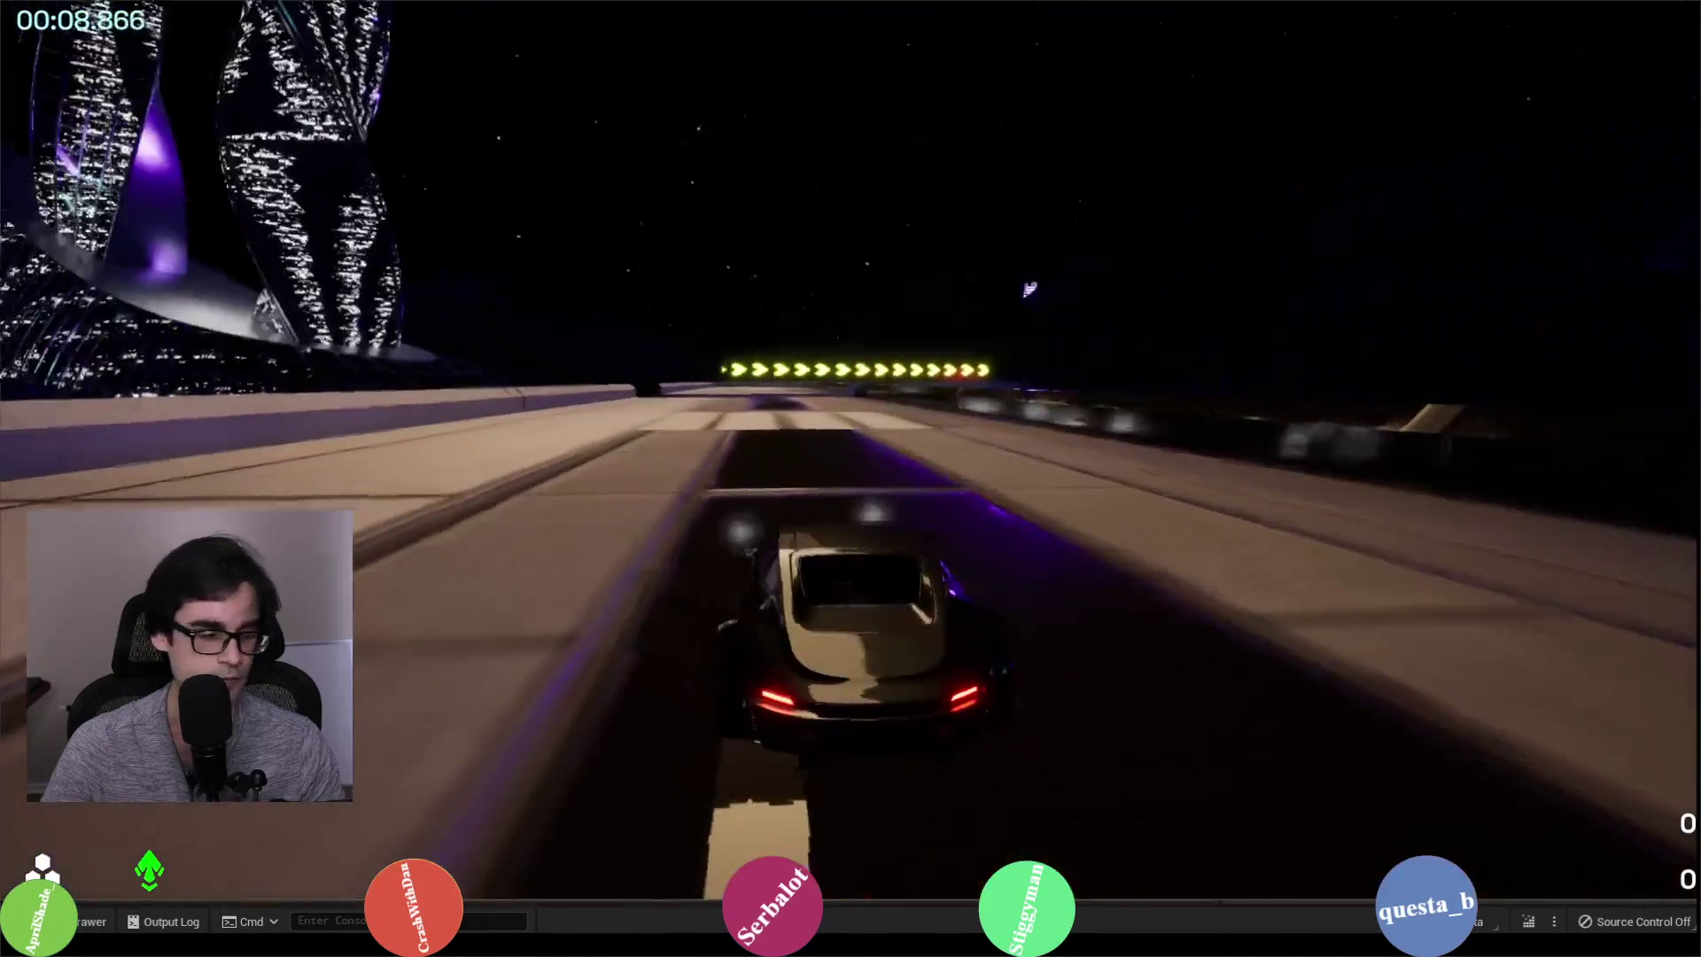
Step: Pause, resume, then return to the main menu and confirm quitting the game
key(Escape)
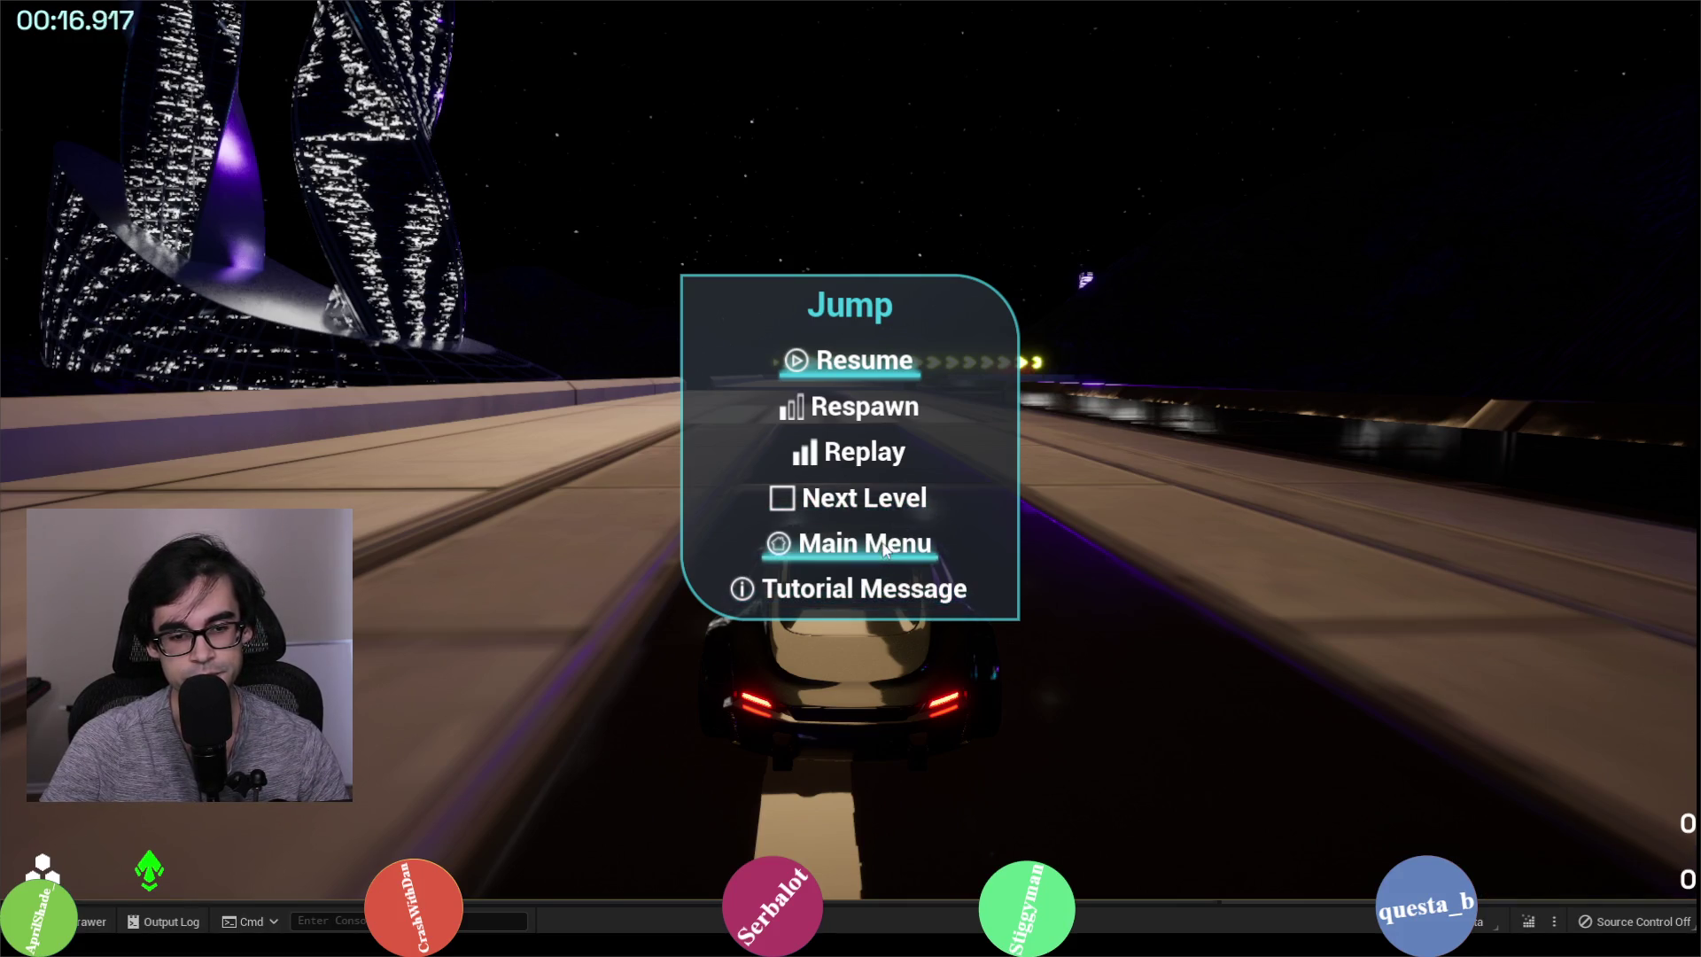
key(Escape)
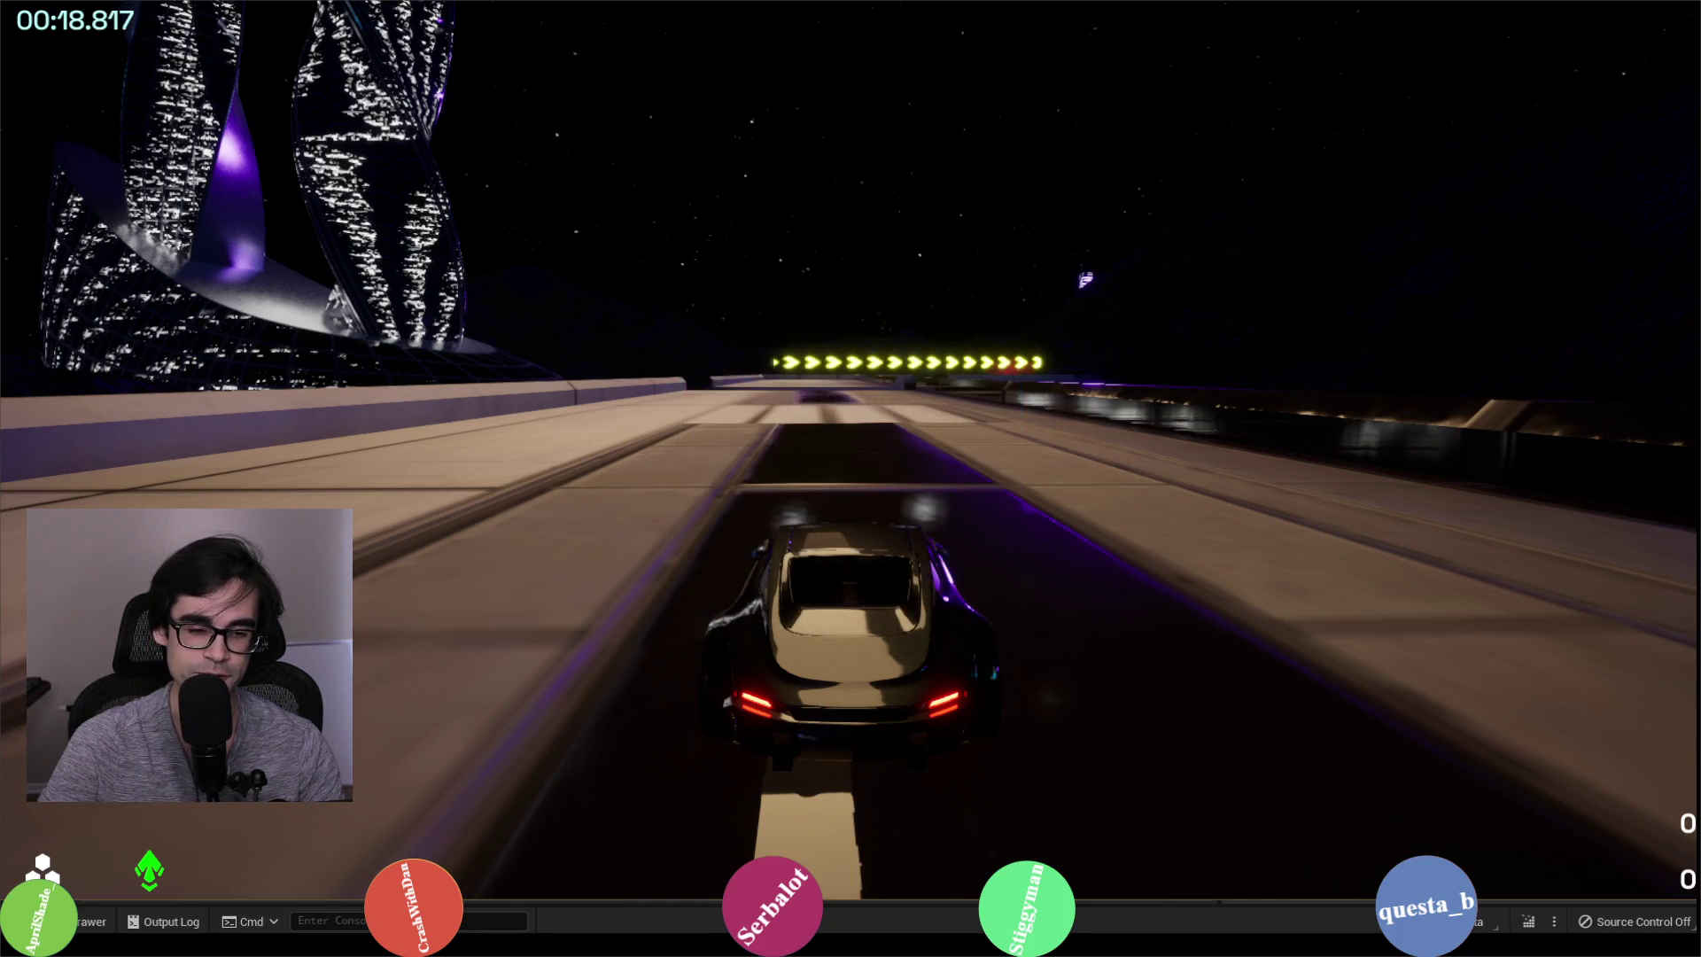
key(Escape)
key(Return)
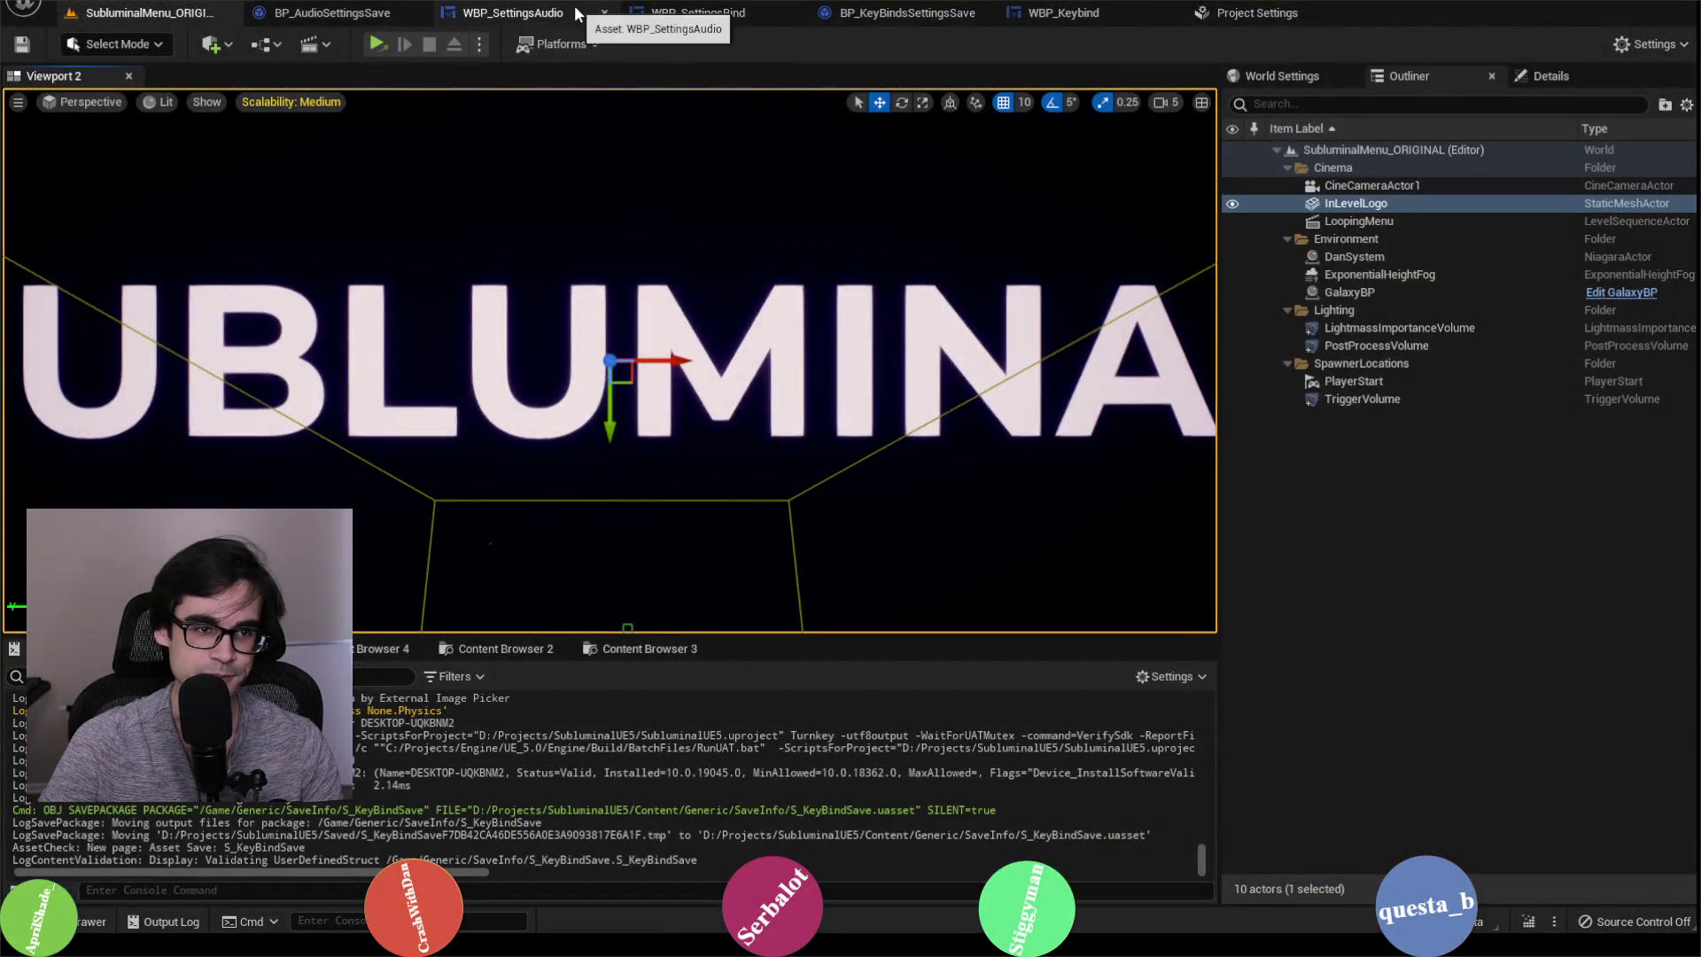
Step: Look over the WBP_SettingsAudio and WBP_SettingsBind widgets, then return to the SubluminalMenu level
click(575, 14)
click(709, 13)
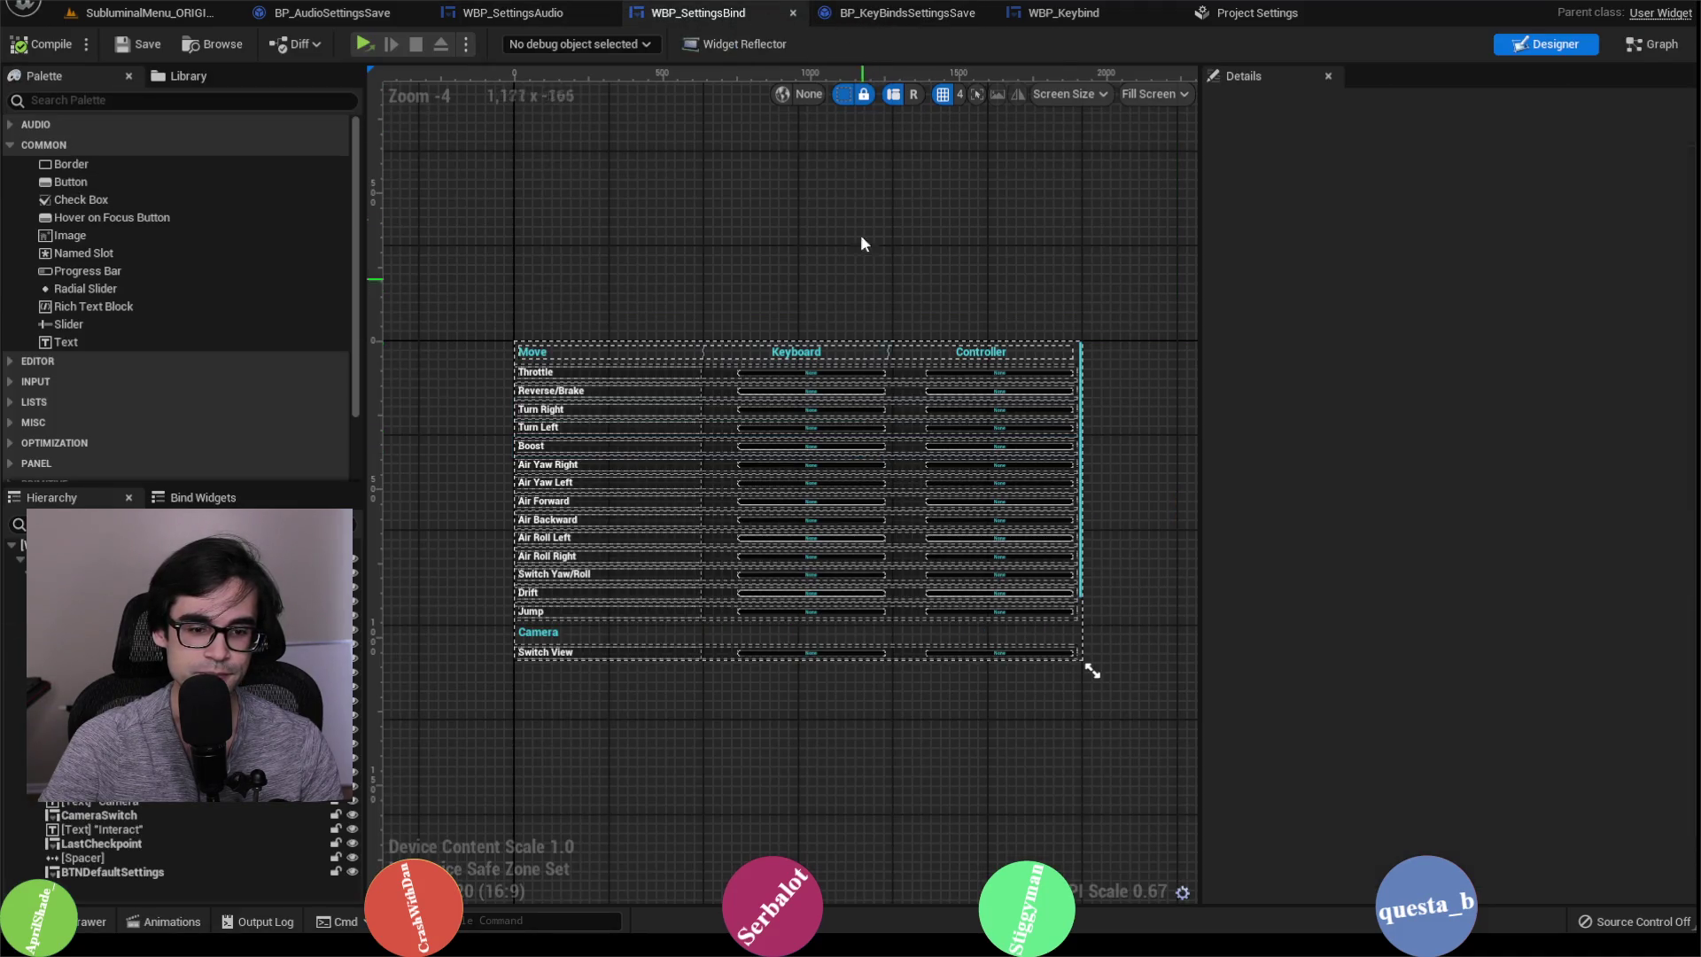
click(1257, 13)
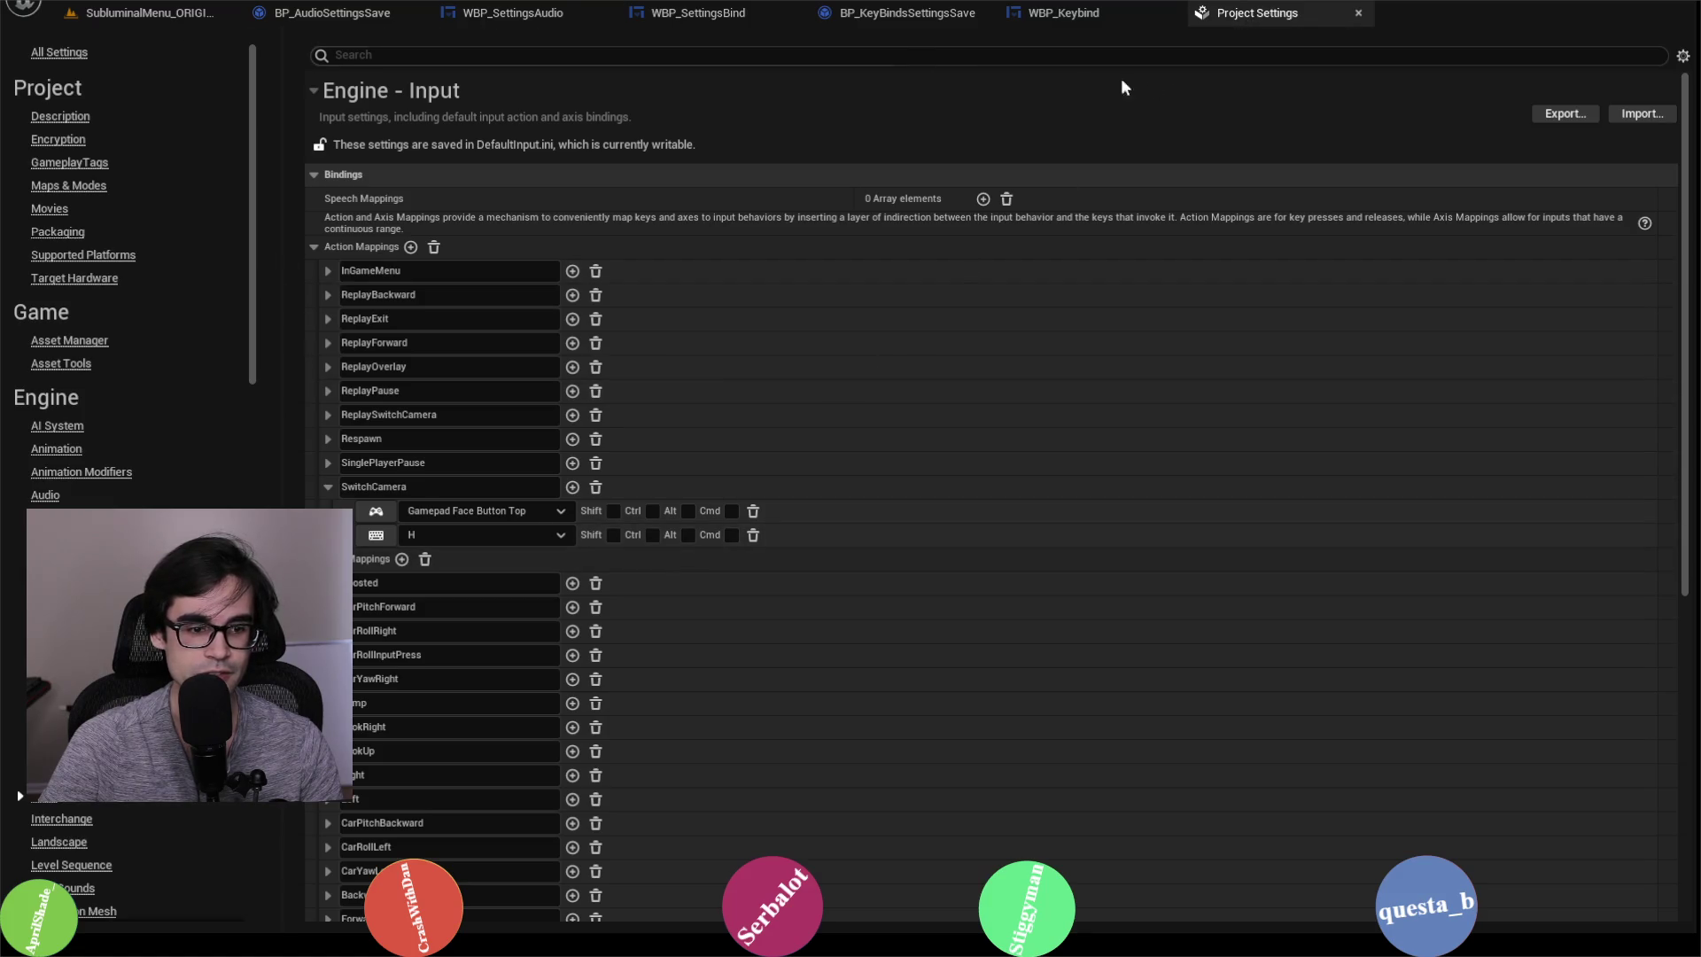
click(1360, 15)
click(176, 15)
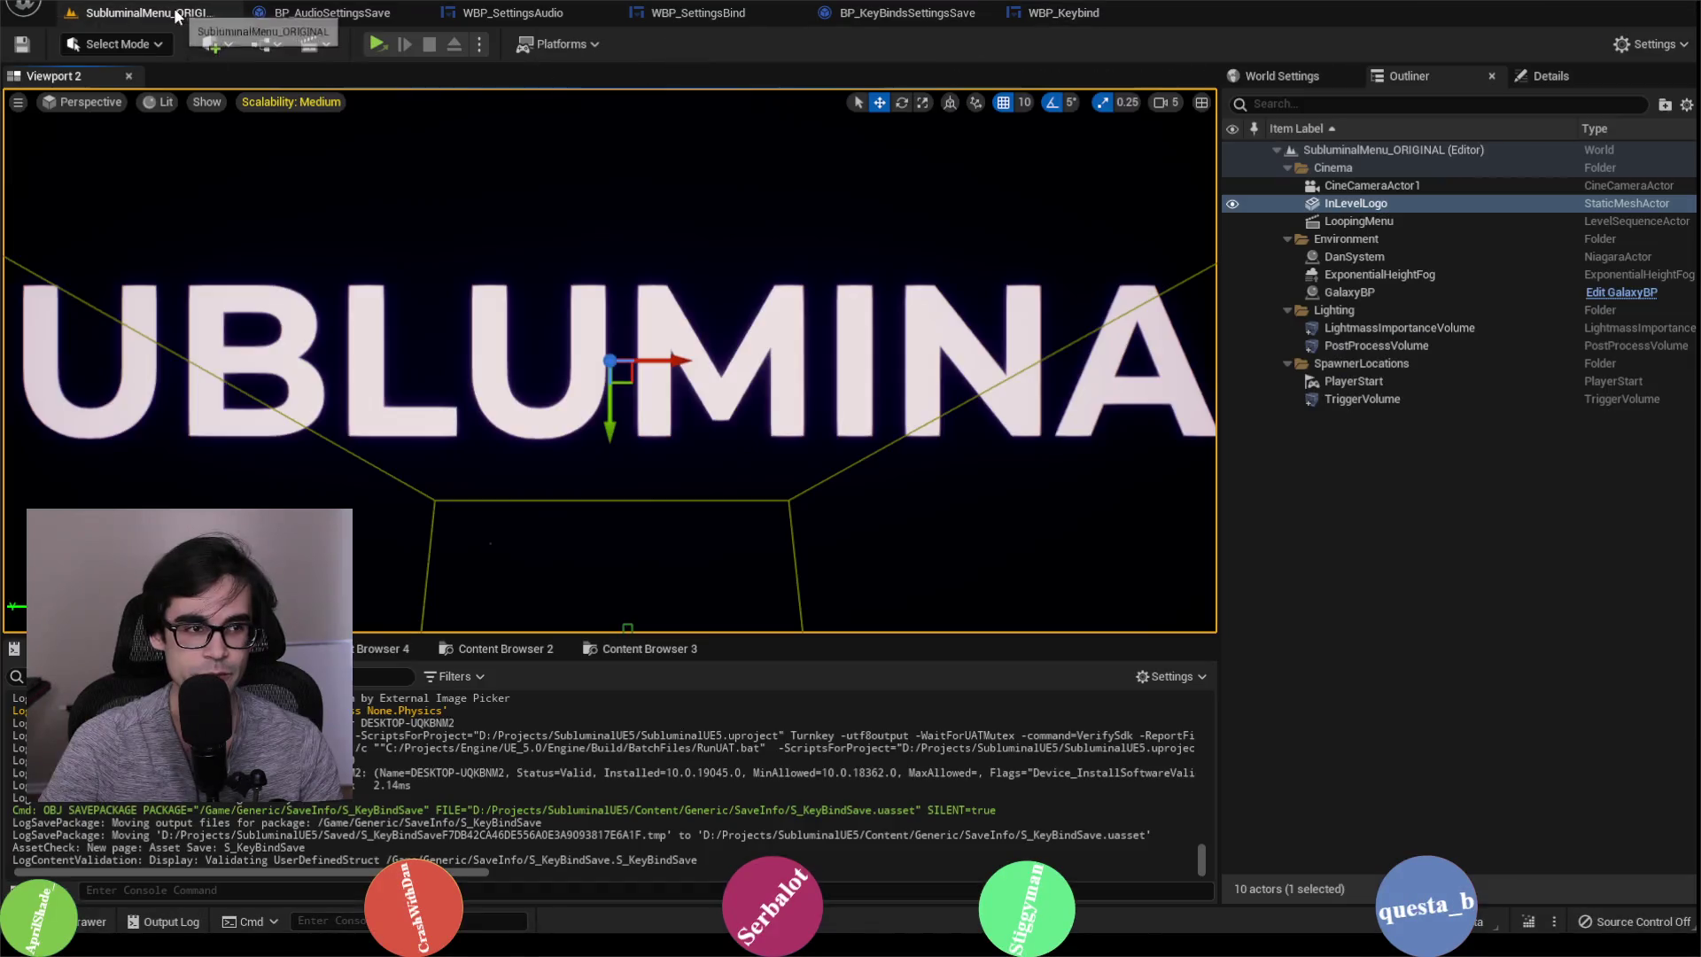
Step: Check the SwitchCamera mapping in Project Settings' Engine Input section, then close it
click(115, 34)
click(186, 251)
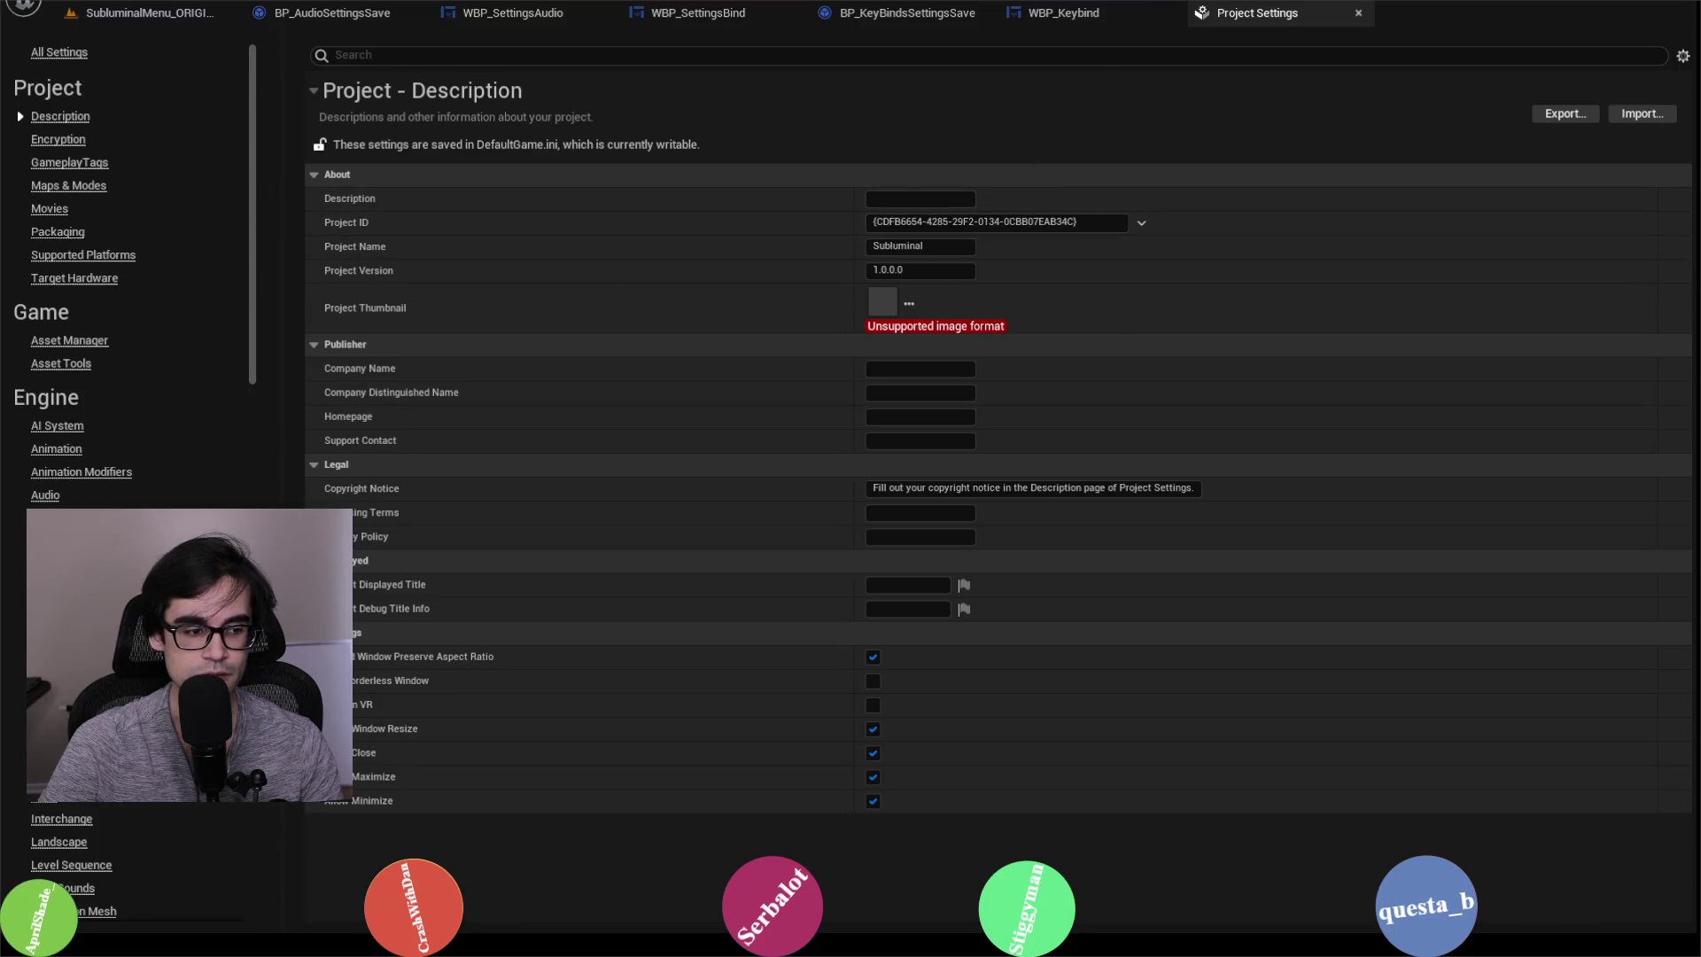
scroll(53, 767, down, 1)
click(45, 767)
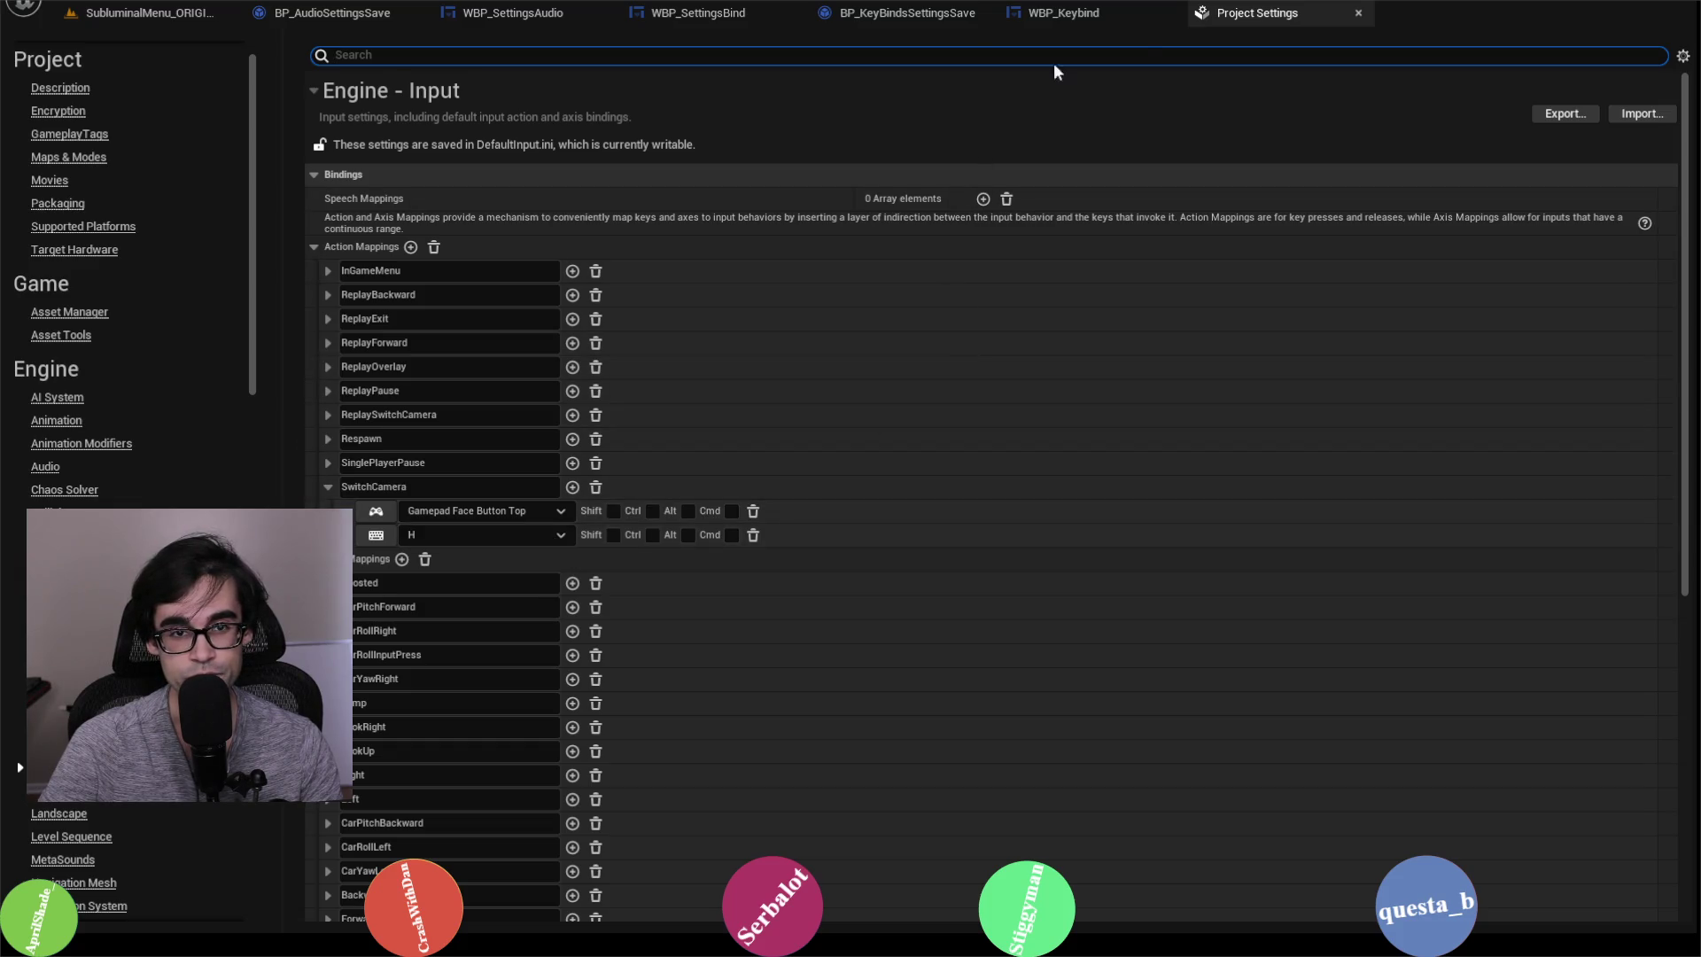
click(1358, 13)
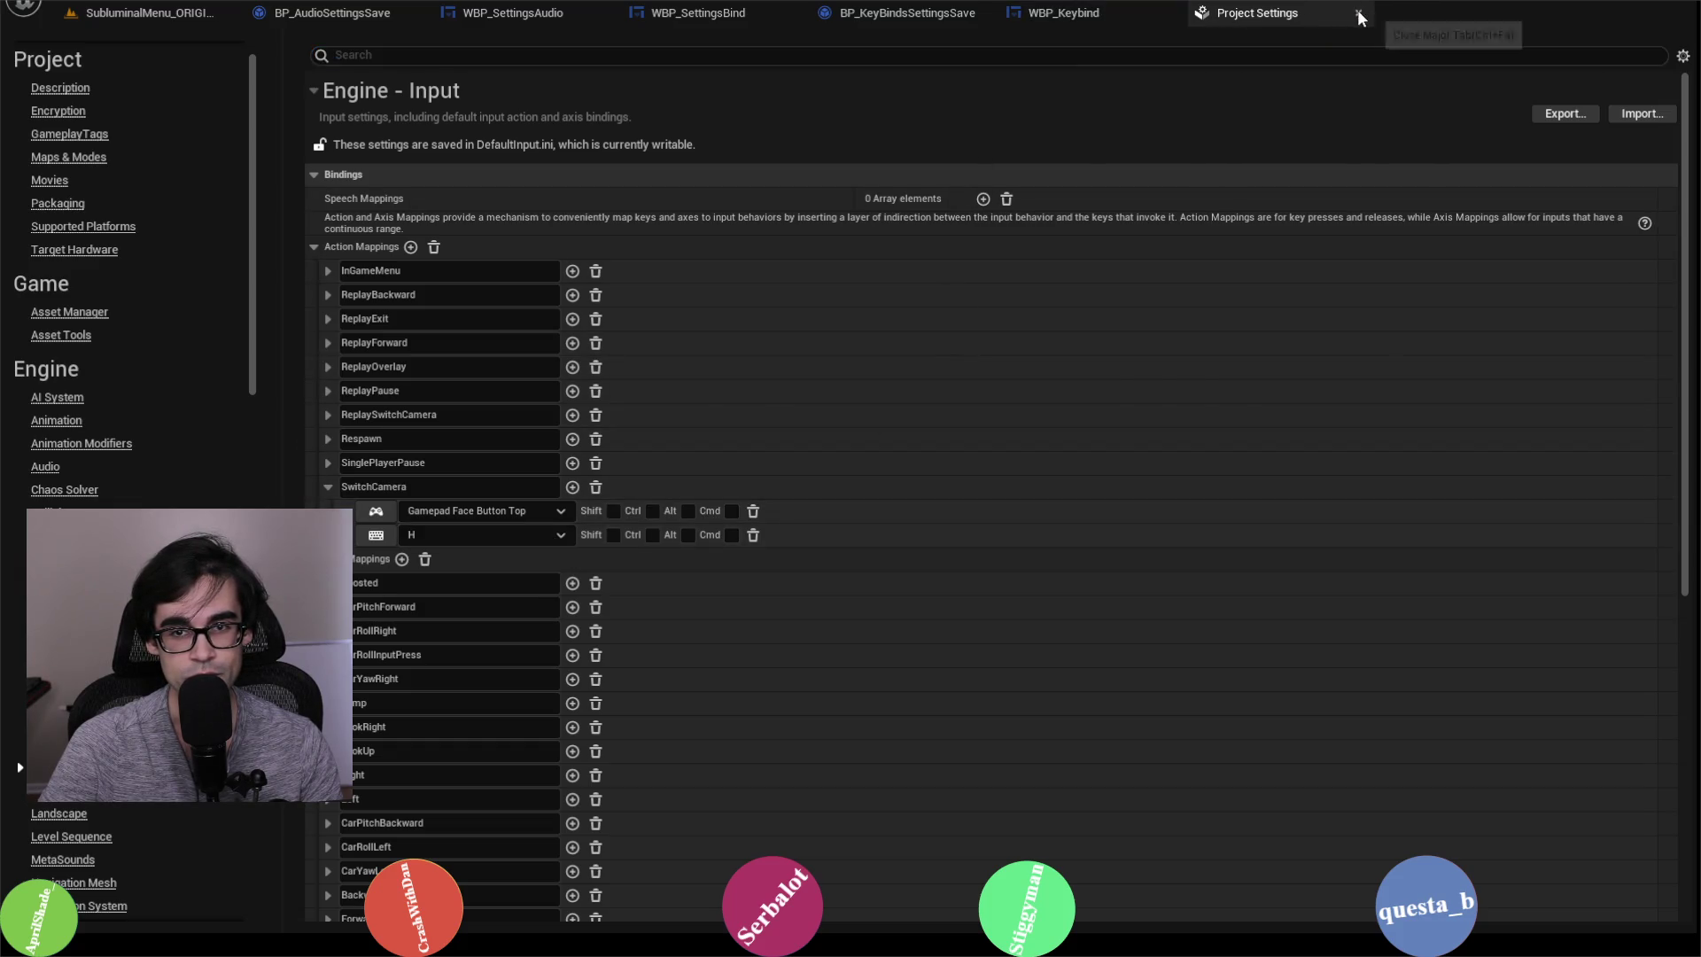
Step: Flip through BP_KeyBindsSettingsSave, WBP_SettingsBind and WBP_SettingsAudio to reach BP_AudioSettingsSave
click(900, 14)
click(700, 14)
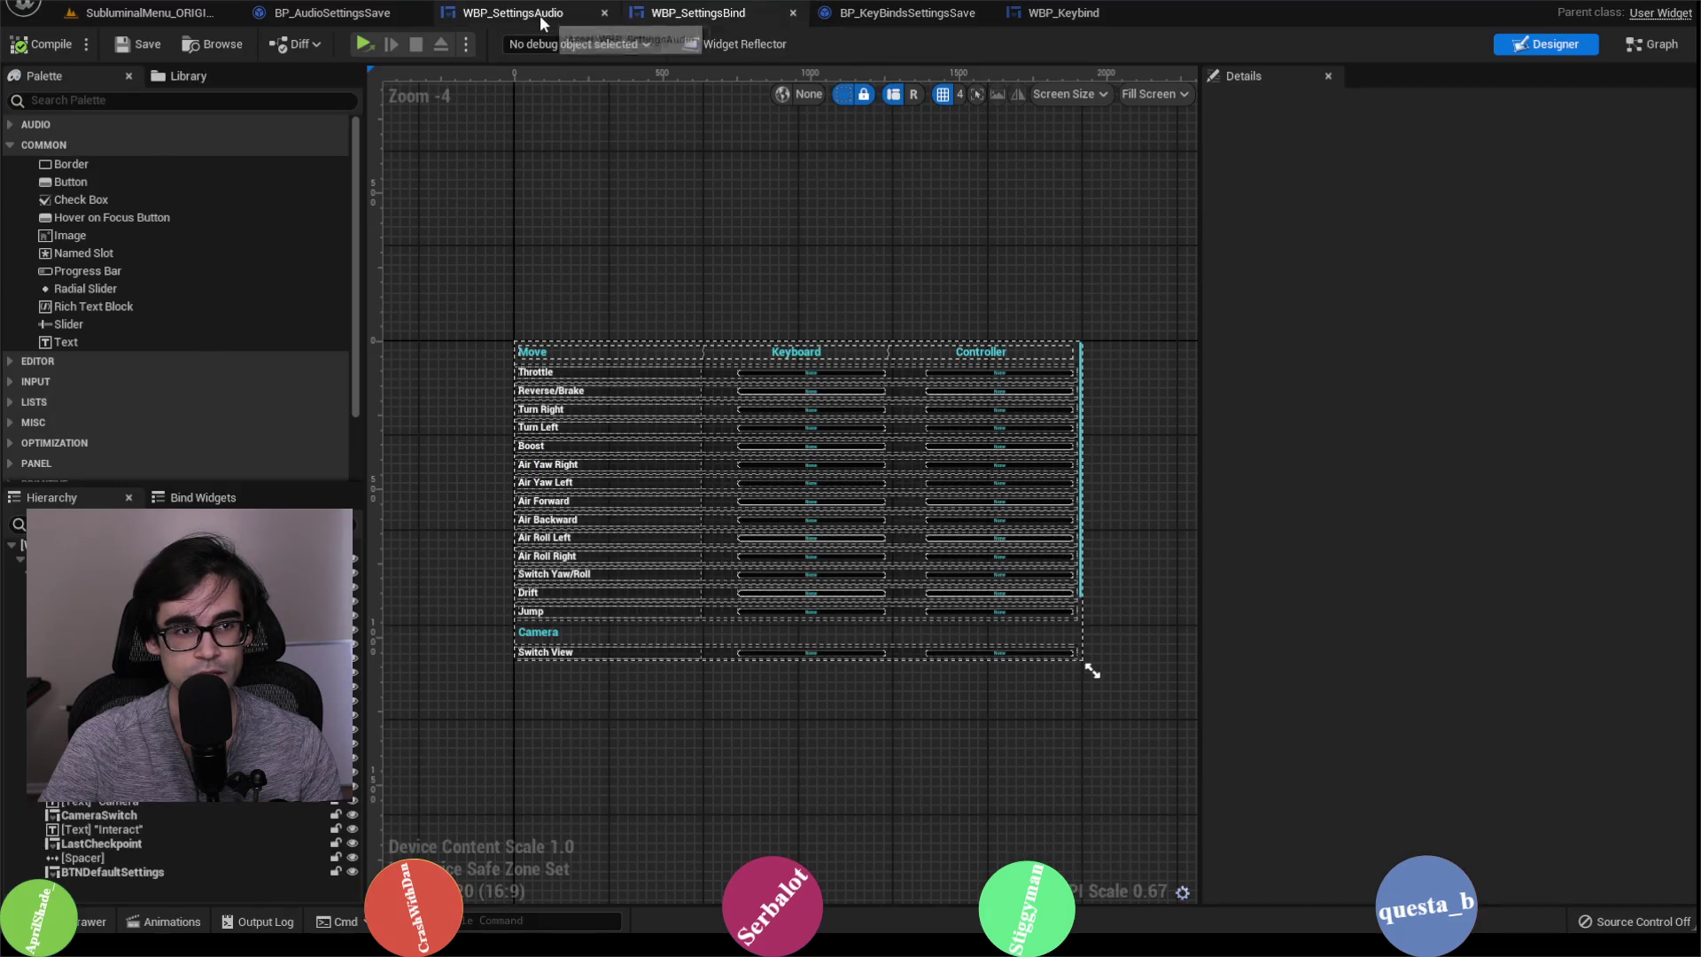
click(543, 17)
click(332, 13)
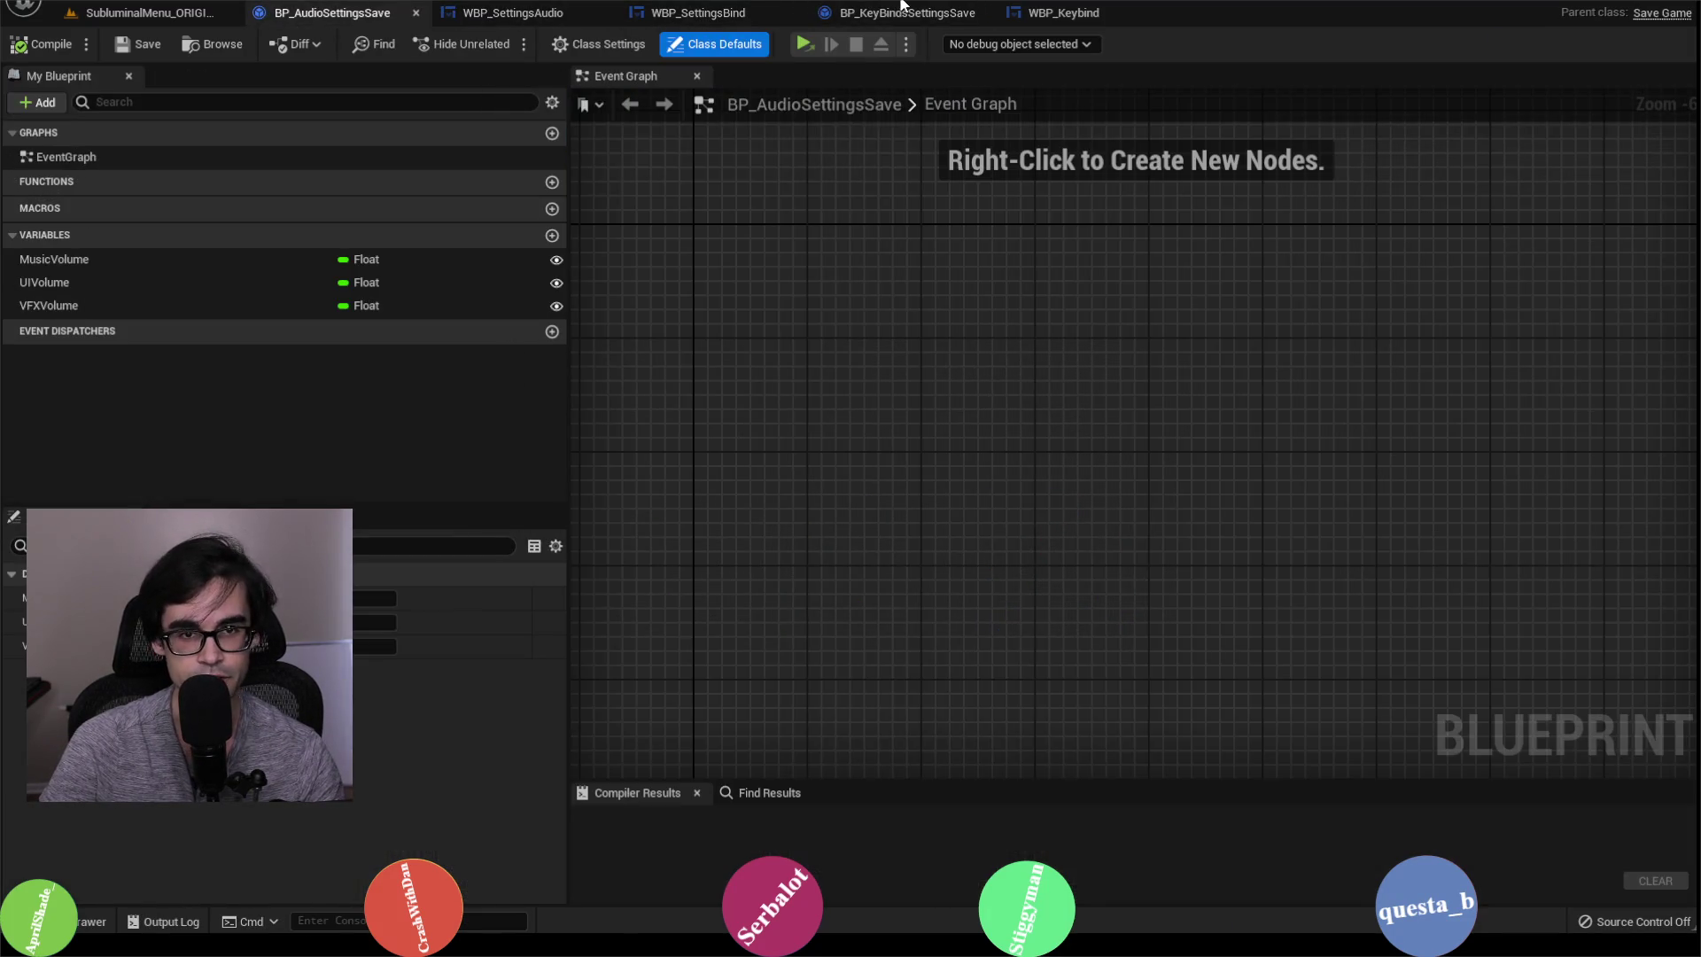
Step: Review the Set Default Keys function graph and the blueprint's event graph
click(900, 13)
scroll(1444, 221, down, 5)
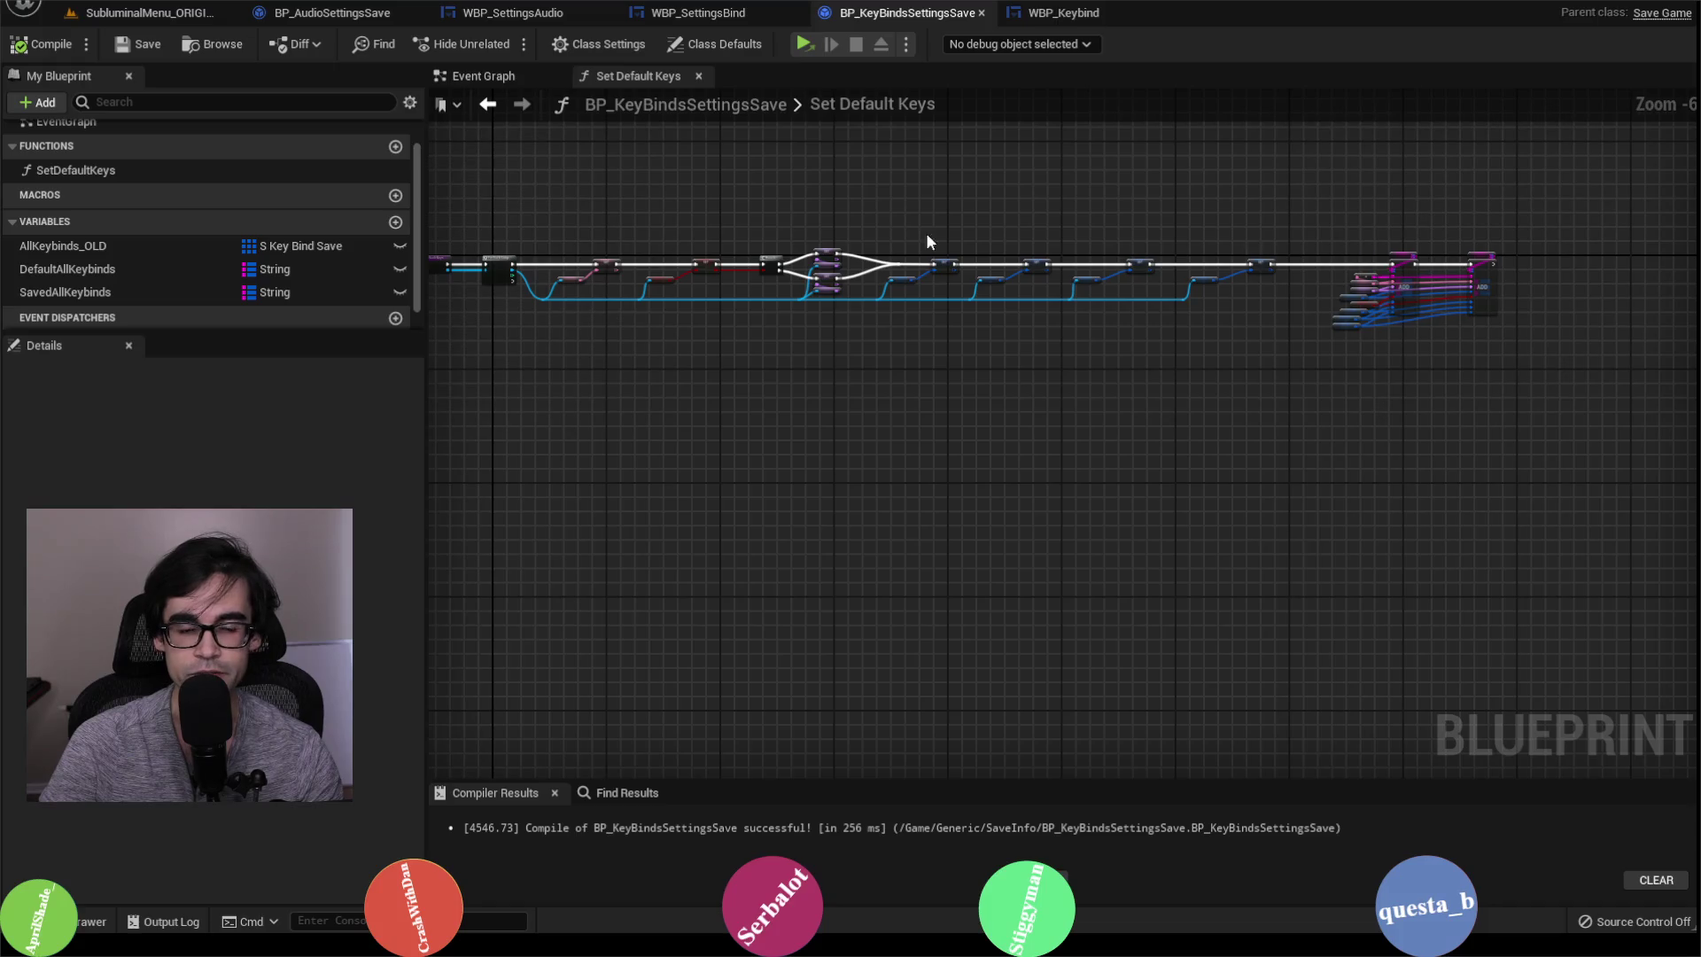
scroll(953, 235, up, 3)
click(494, 79)
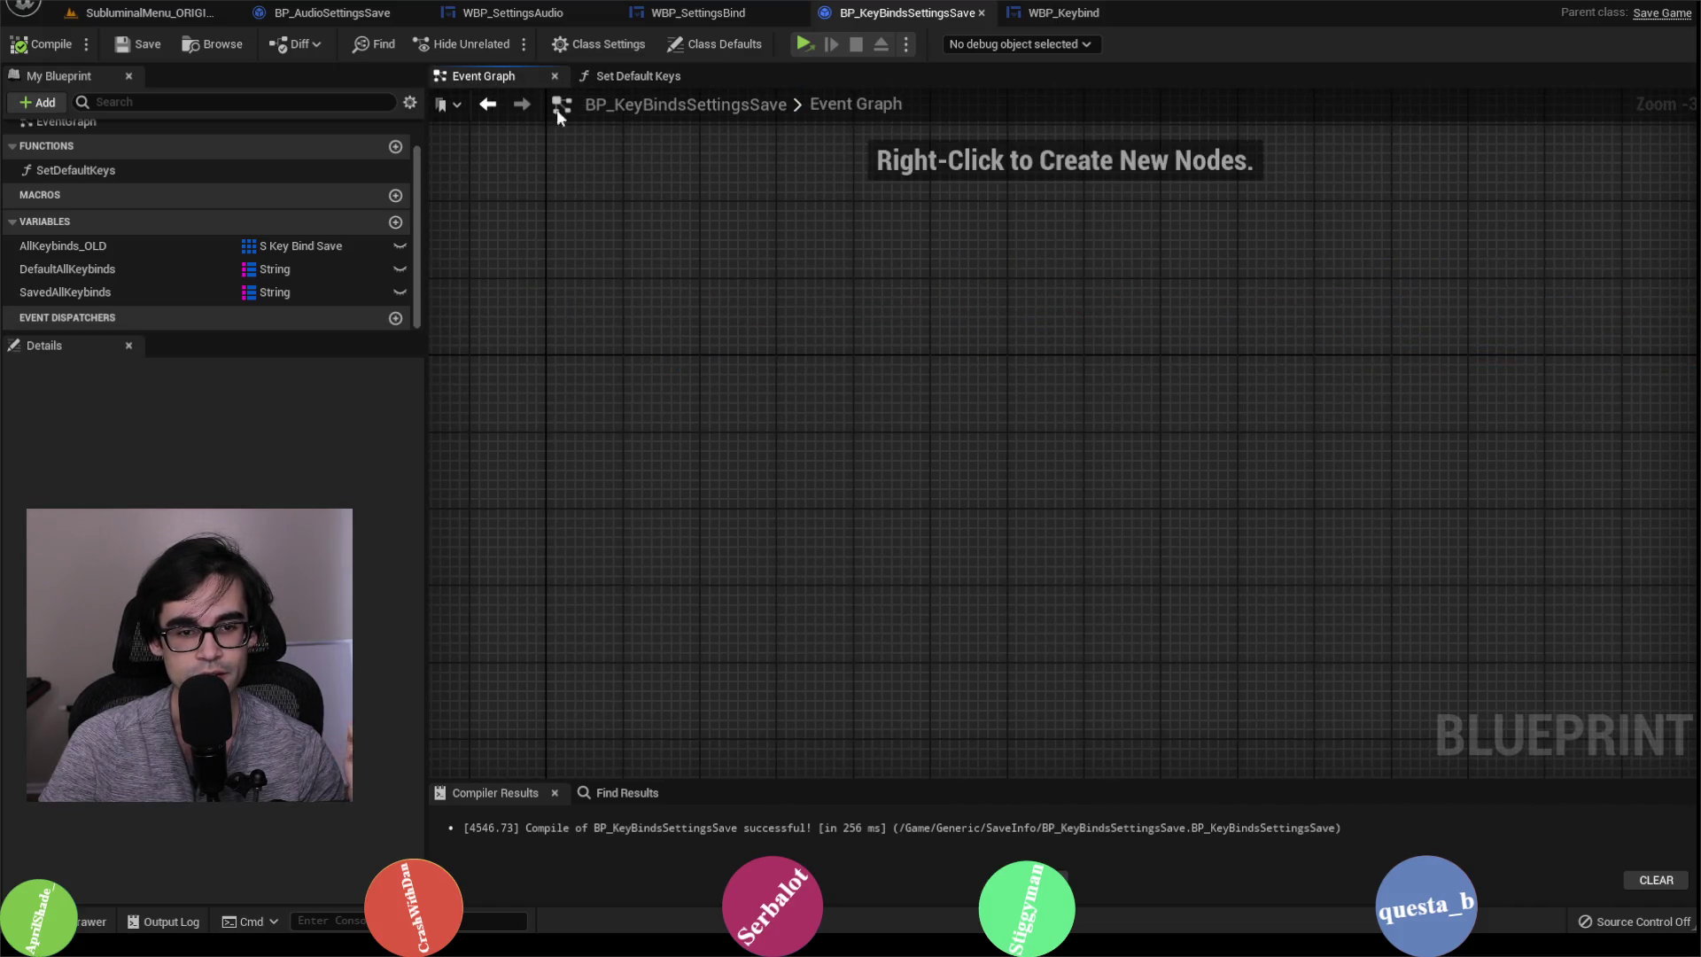
click(620, 75)
click(510, 80)
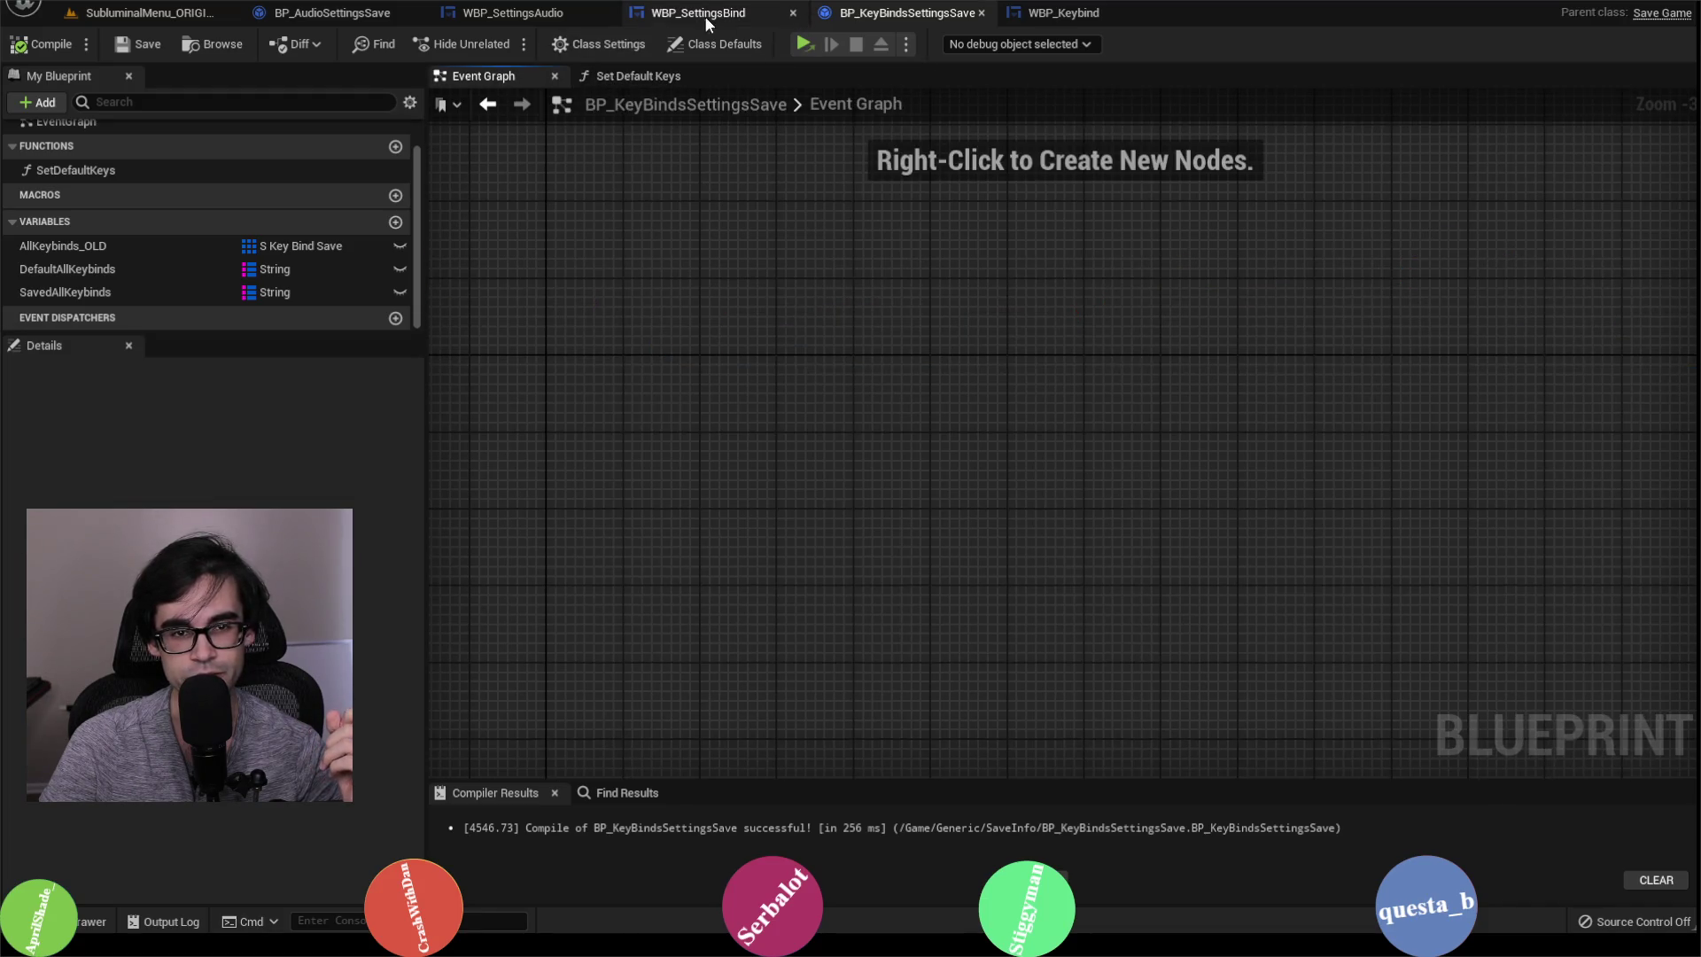
Step: Cycle through the WBP_SettingsBind, WBP_Keybind and BP_AudioSettingsSave documents
click(710, 18)
click(1063, 16)
click(895, 13)
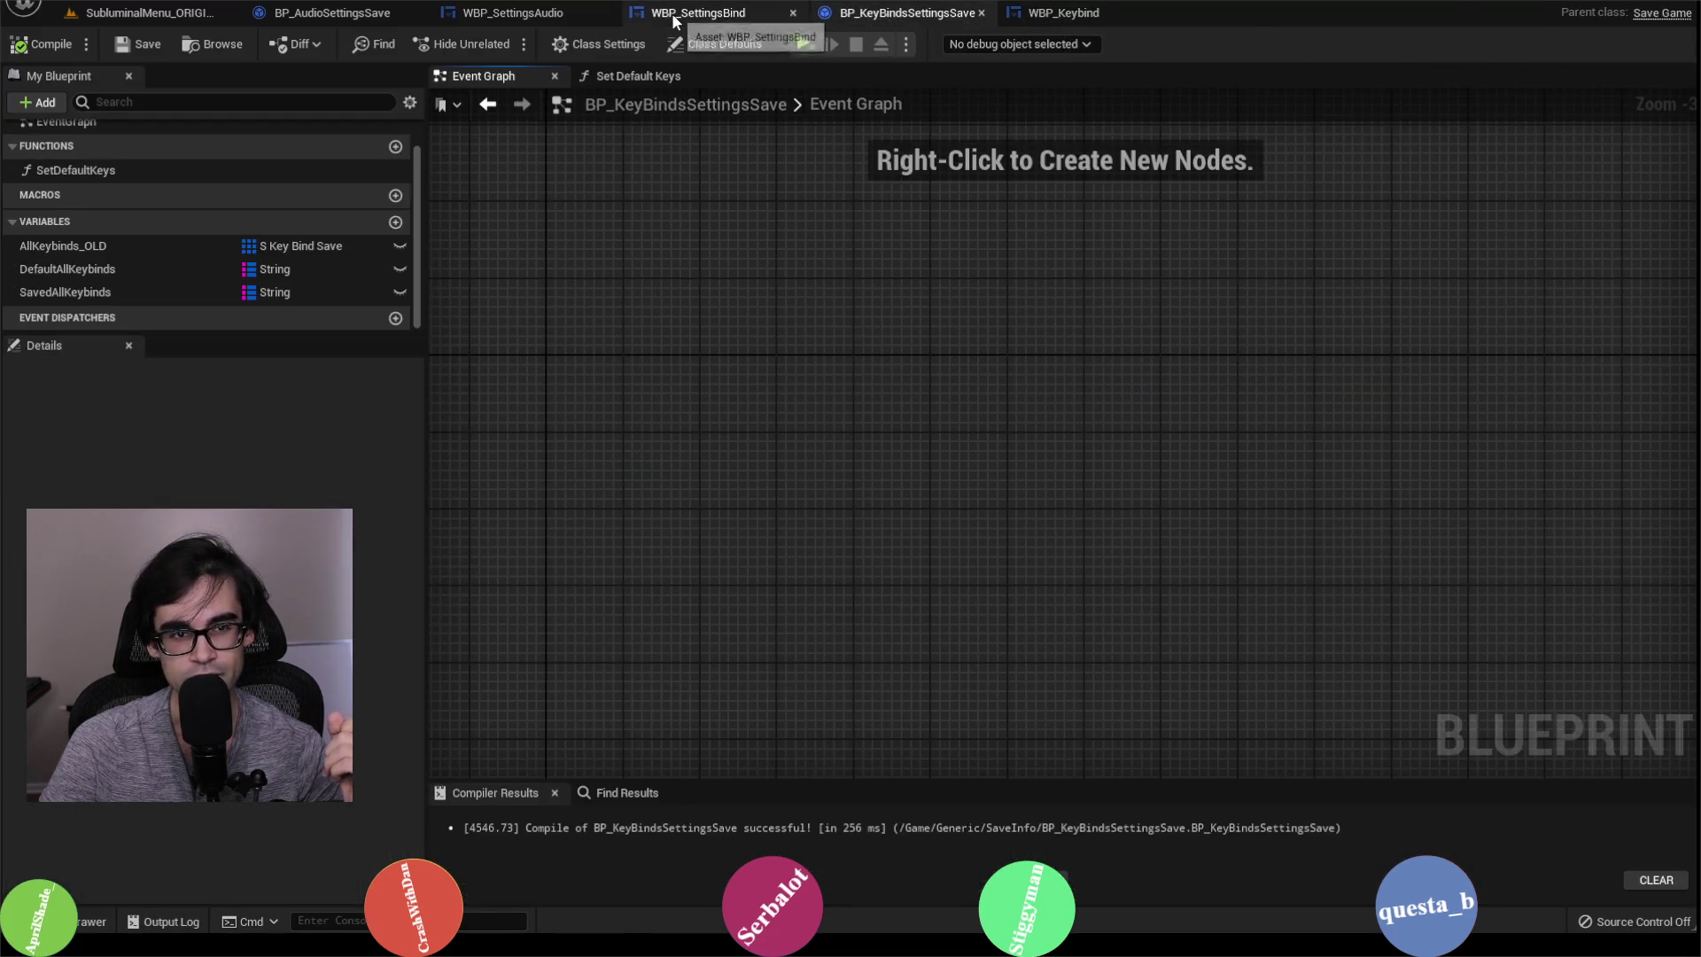
click(677, 13)
click(532, 12)
click(346, 13)
Step: Inspect WBP_SettingsAudio's Save Game to Slot chain, then its Designer layout
click(512, 12)
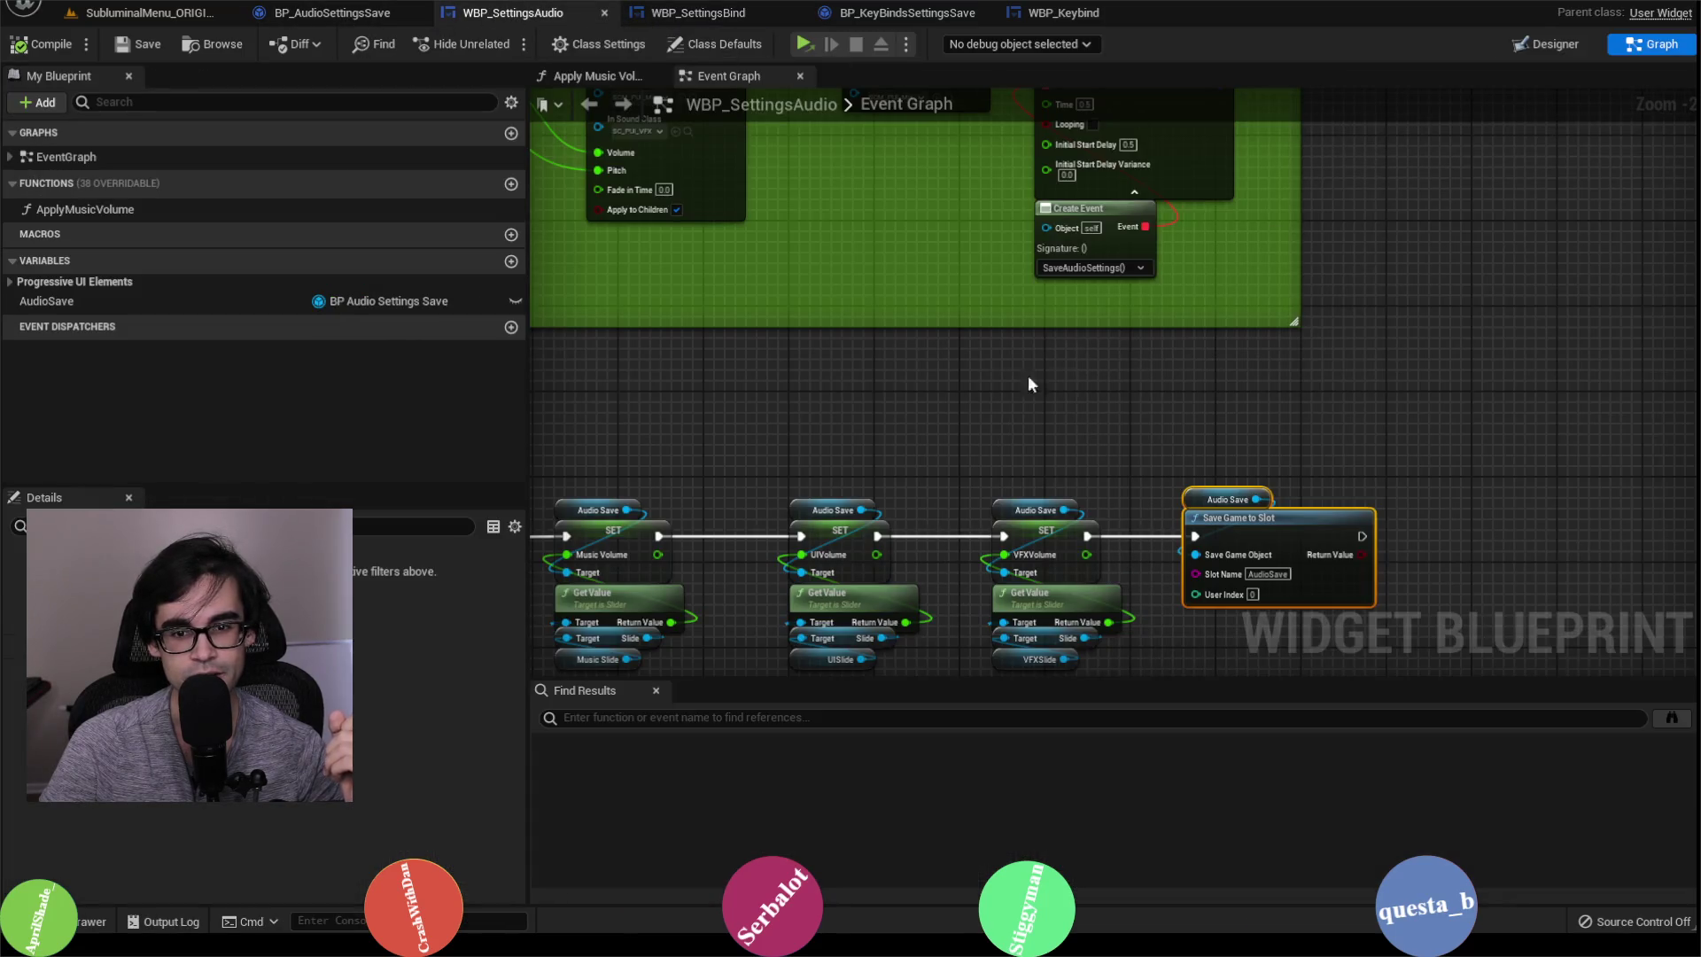
scroll(1368, 348, down, 2)
scroll(1320, 390, up, 1)
drag(1318, 390, 957, 359)
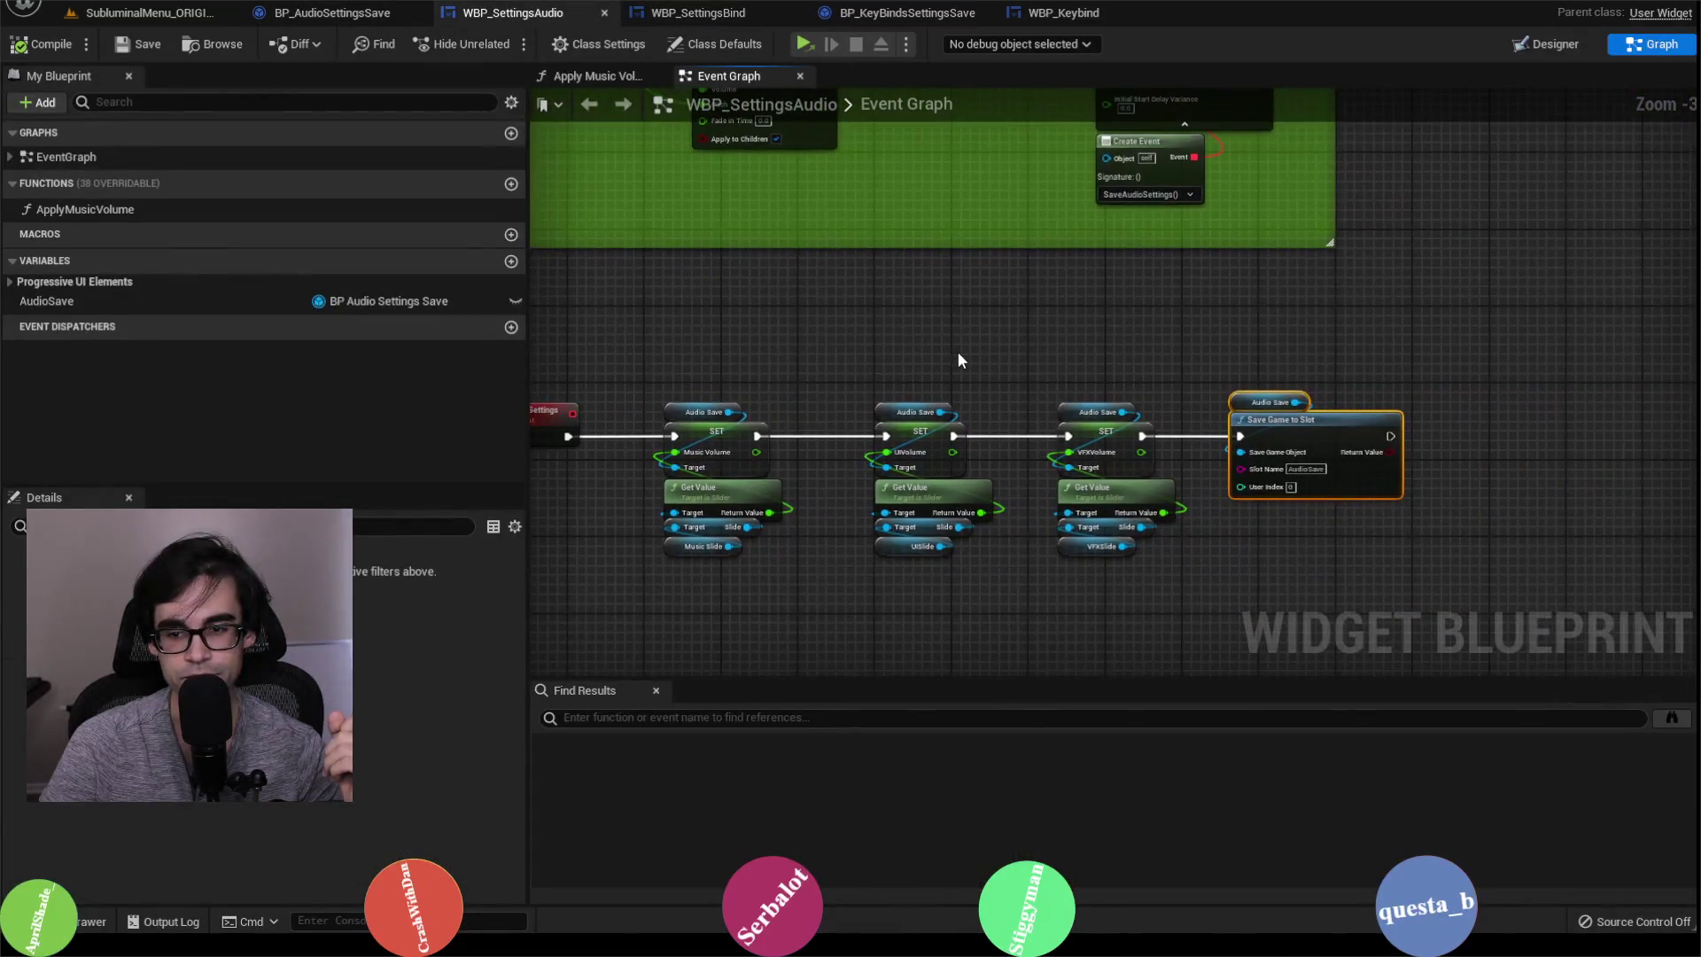
click(1548, 45)
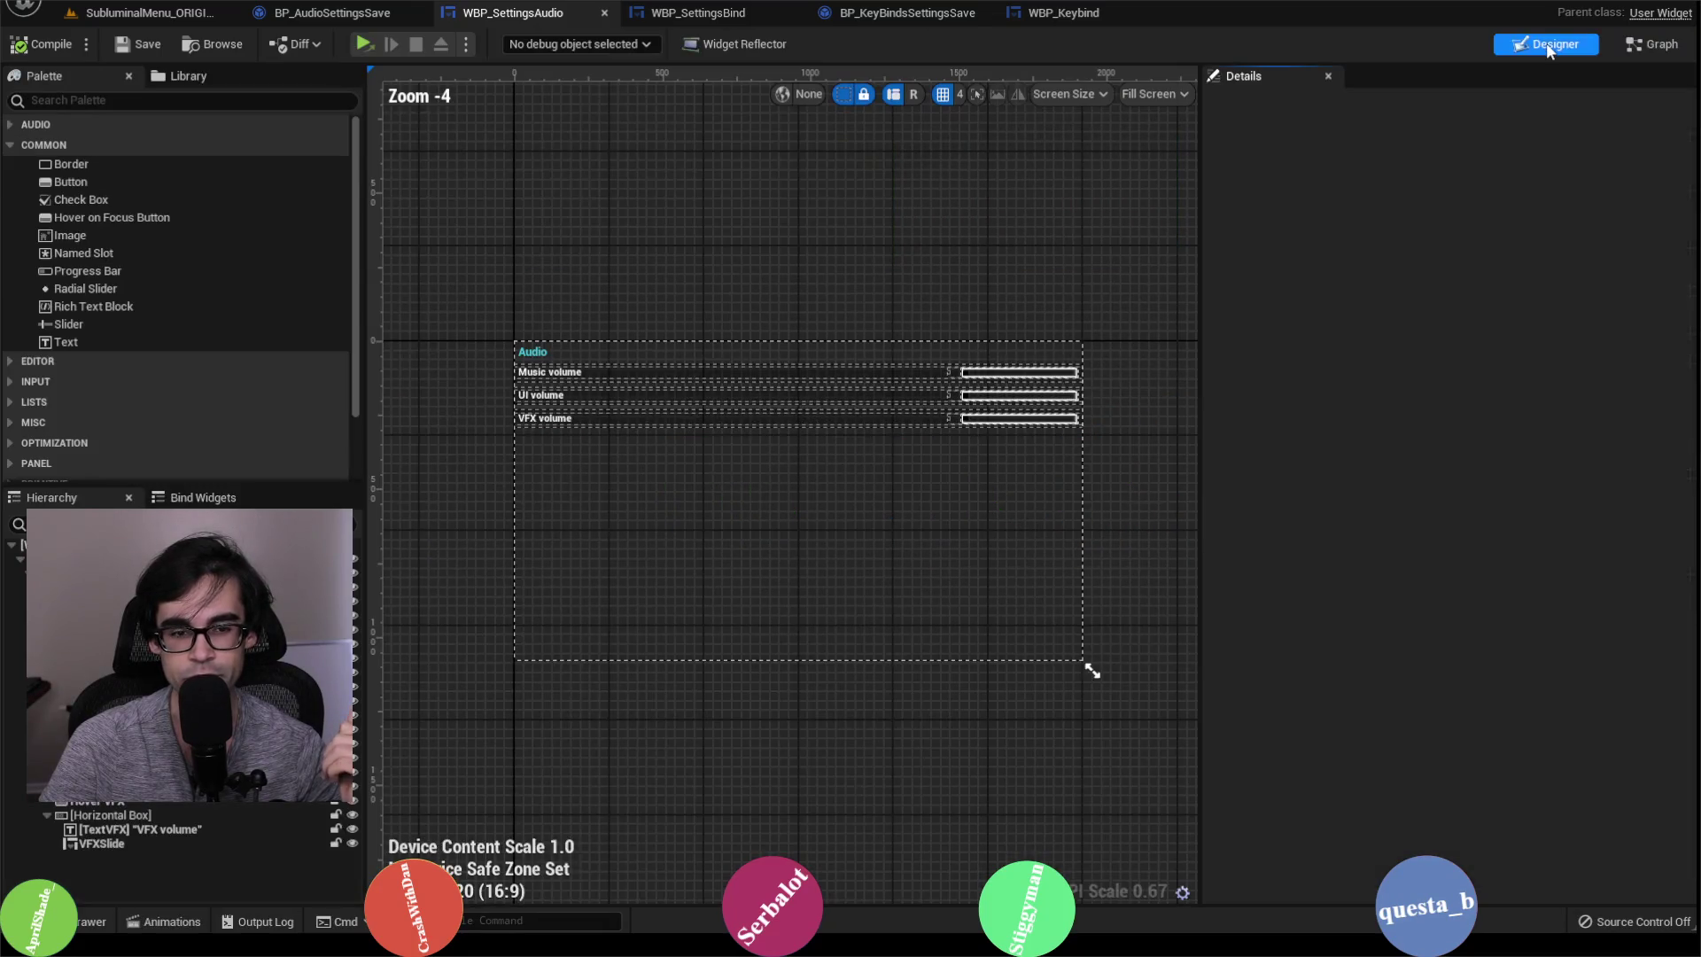
Step: Select the Switch View row in WBP_SettingsBind's Designer, then open WBP_Keybind
click(734, 14)
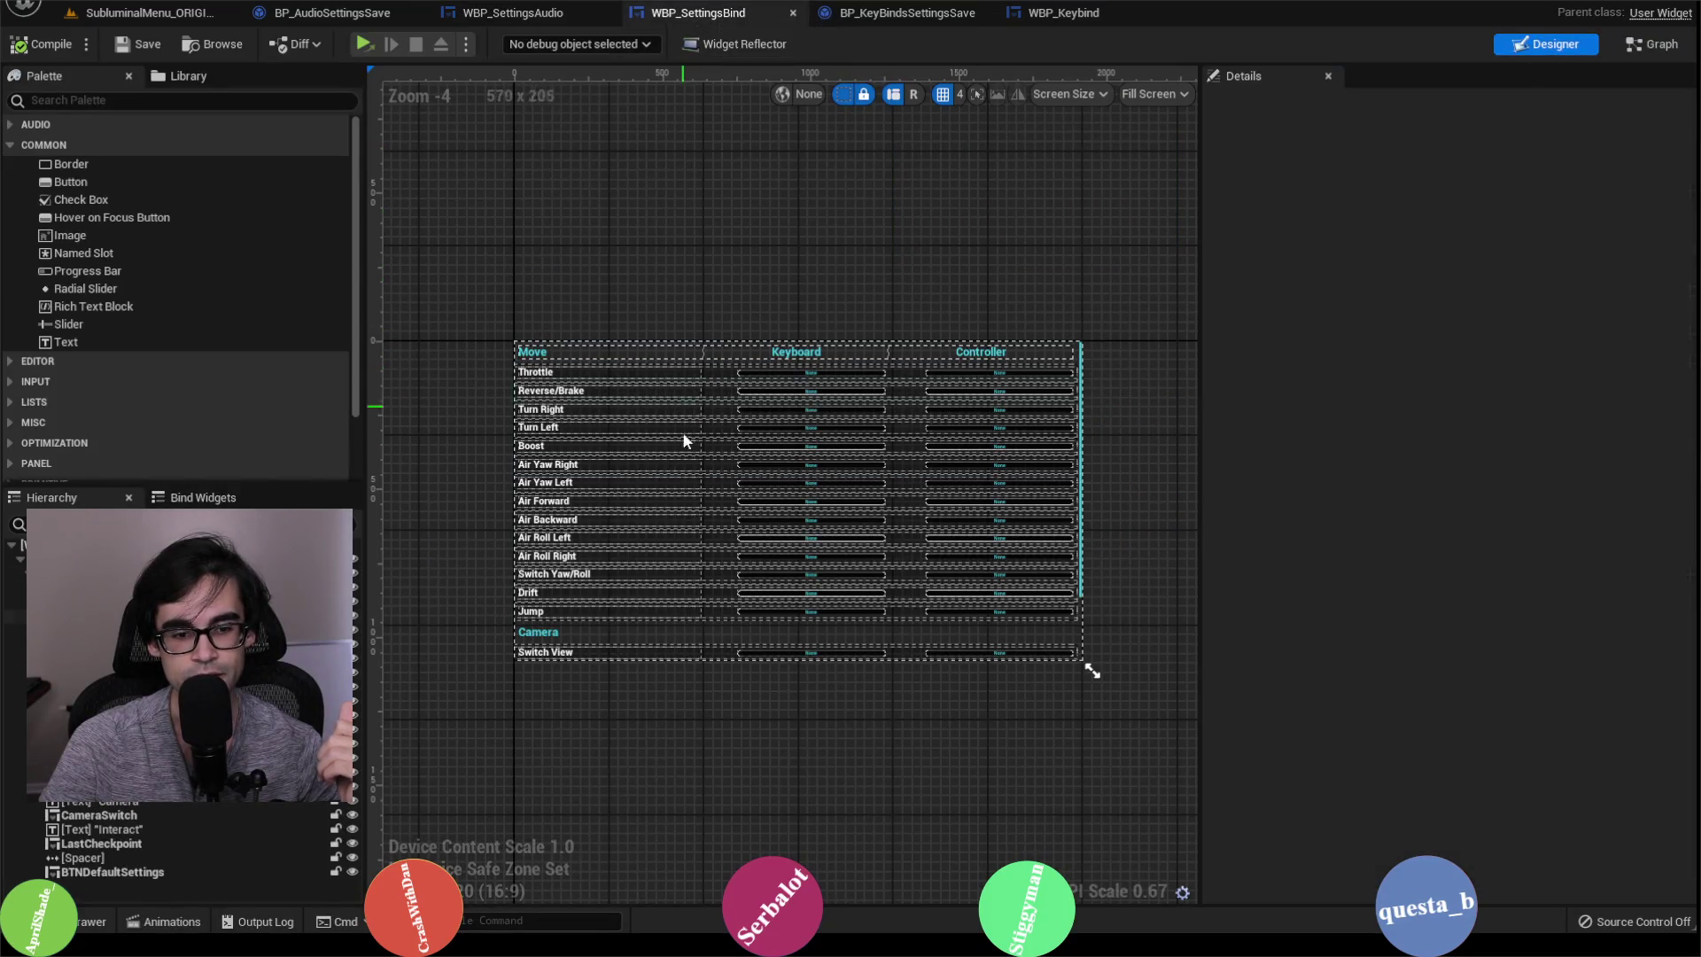
click(817, 650)
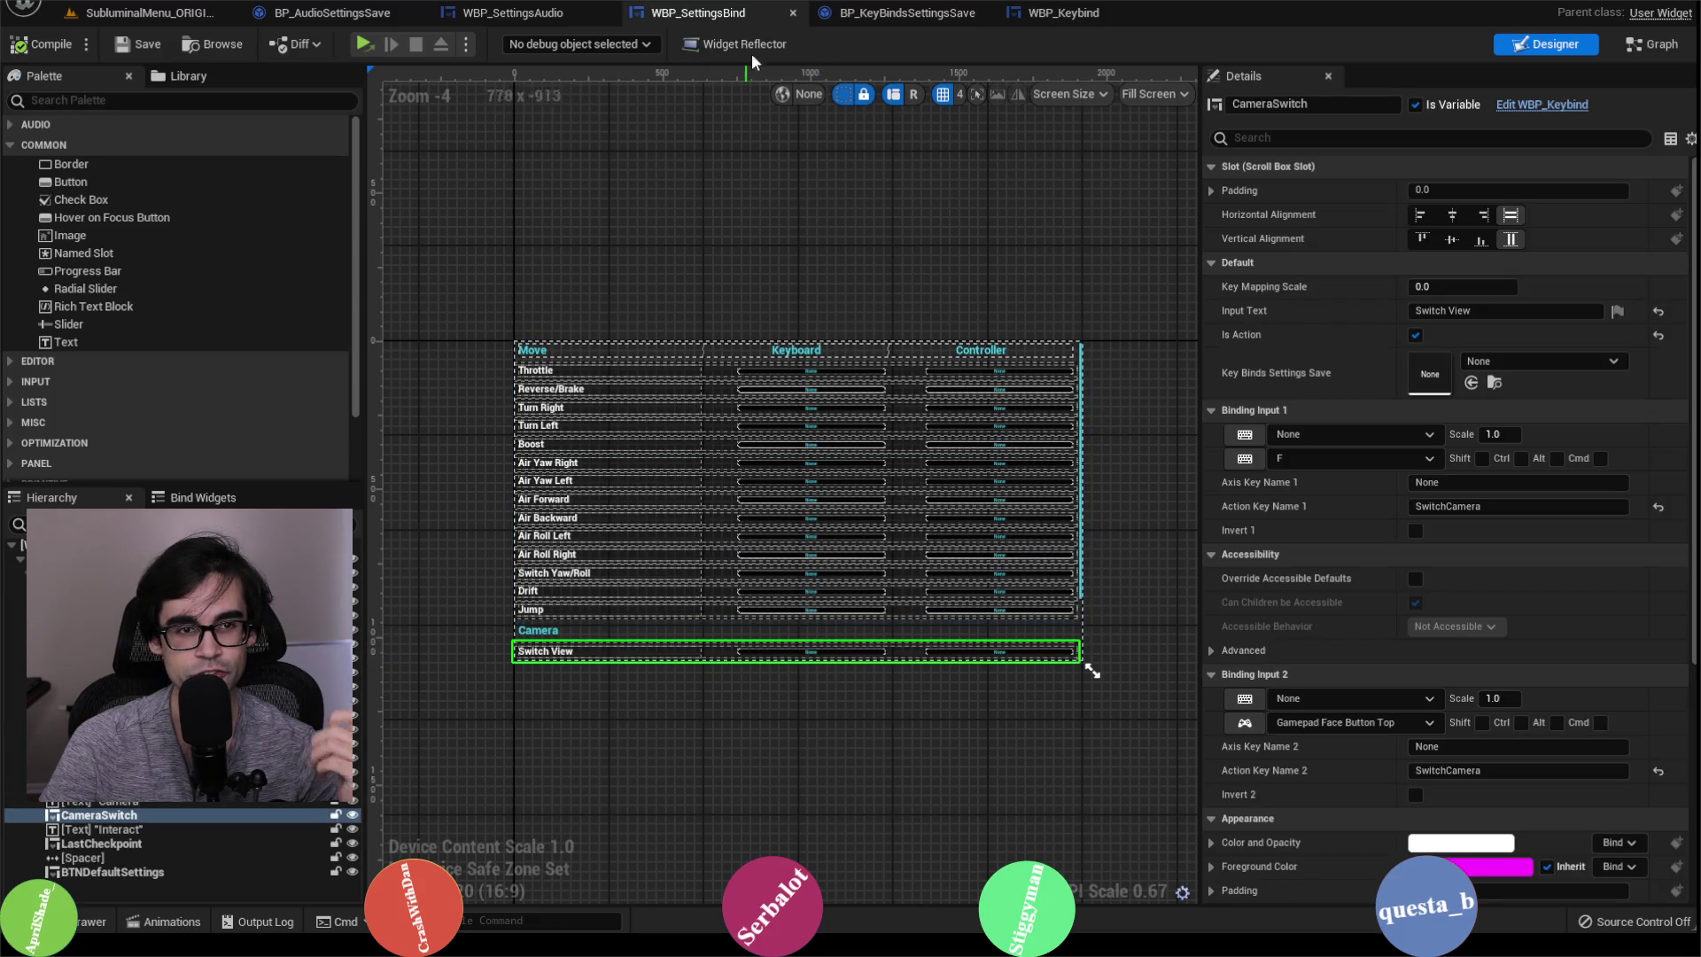
click(1085, 16)
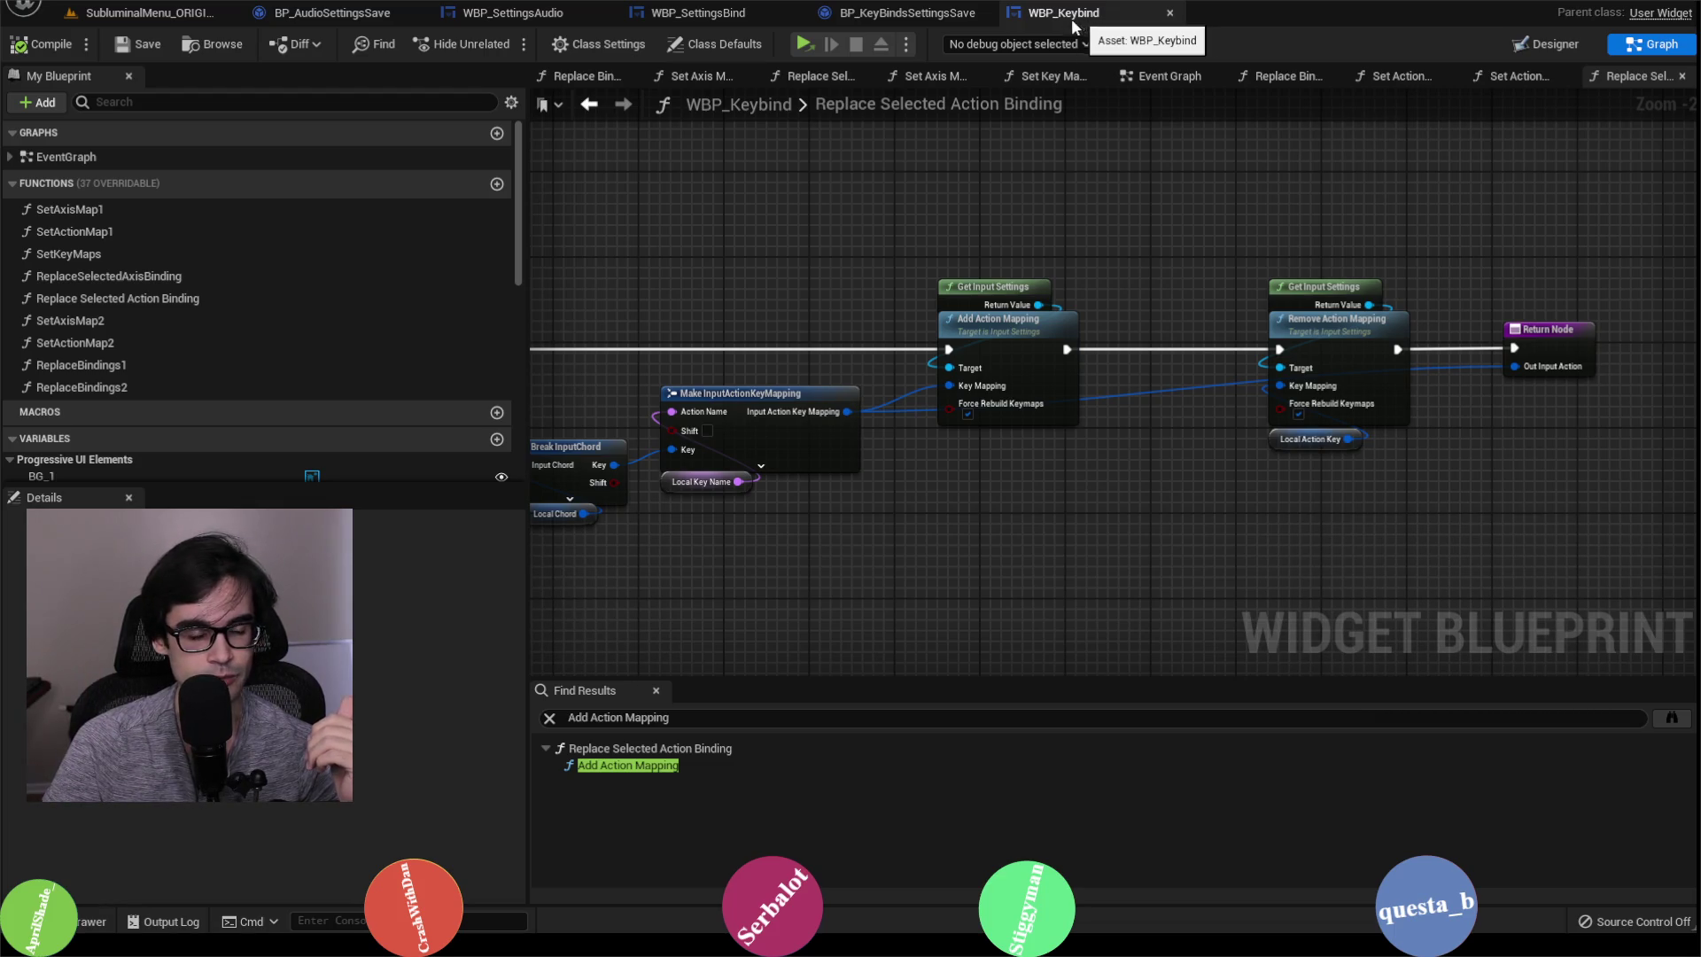
Step: Inspect the Replace Selected Action Binding function's entry node and SET nodes
key(ctrl+z)
key(ctrl+z)
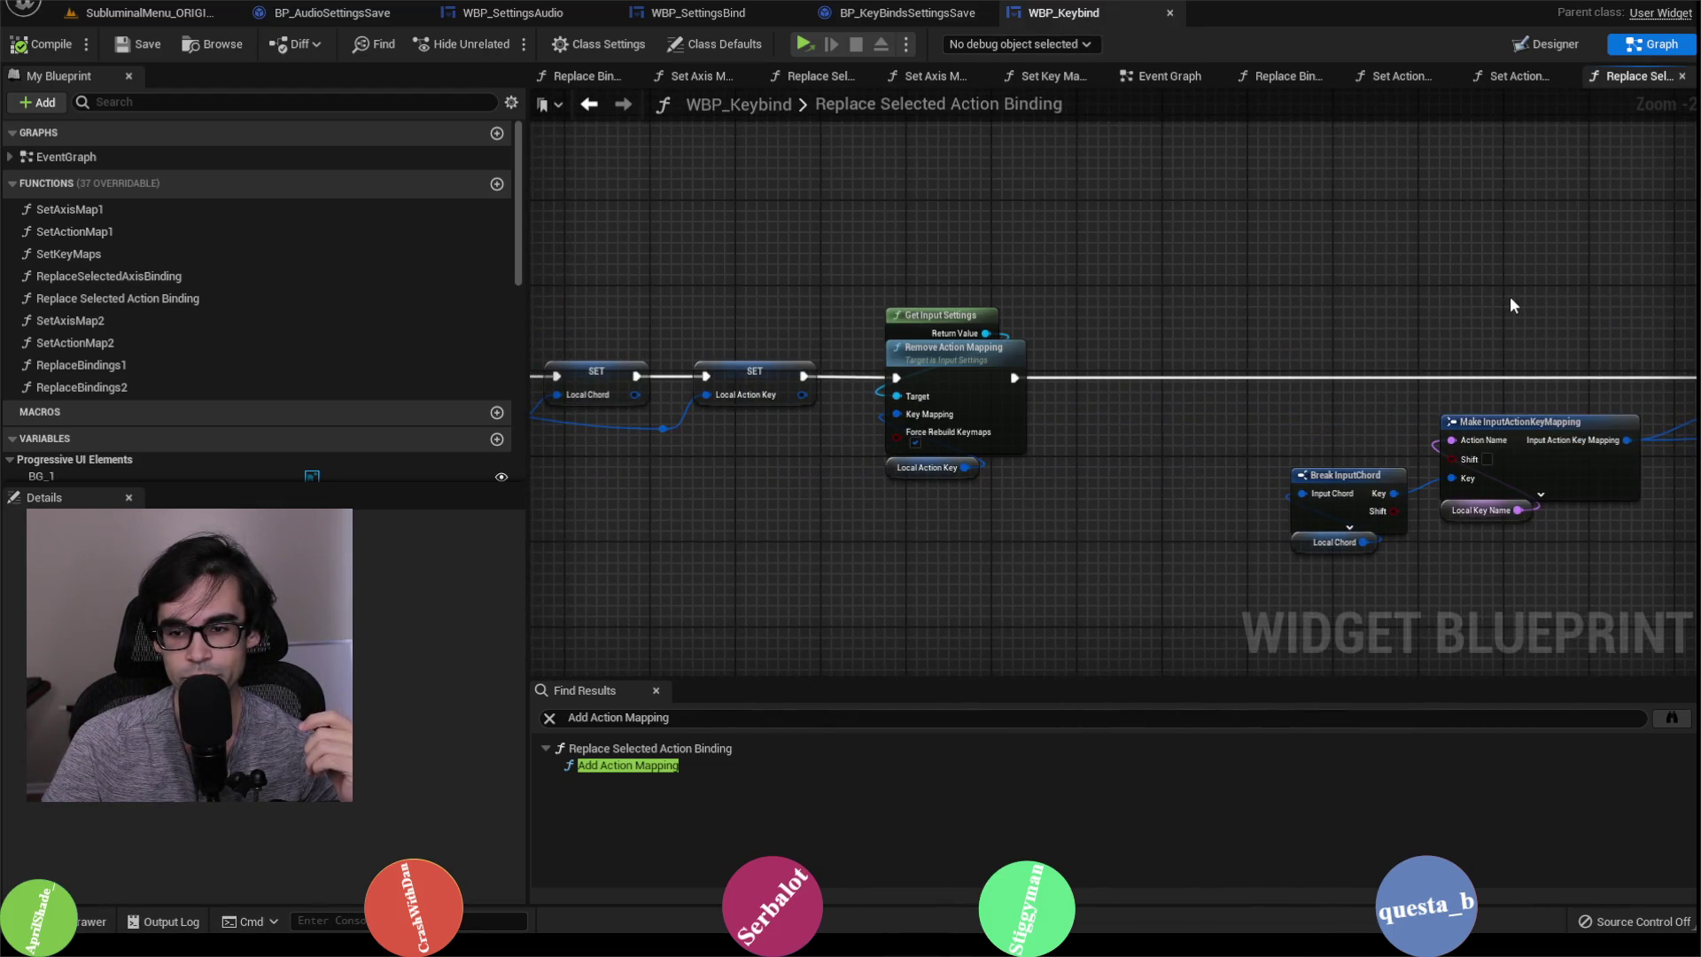
mouse_move(1509, 304)
mouse_down()
mouse_move(1666, 241)
mouse_move(1220, 319)
mouse_up()
drag(1327, 225, 1098, 279)
scroll(1098, 279, up, 1)
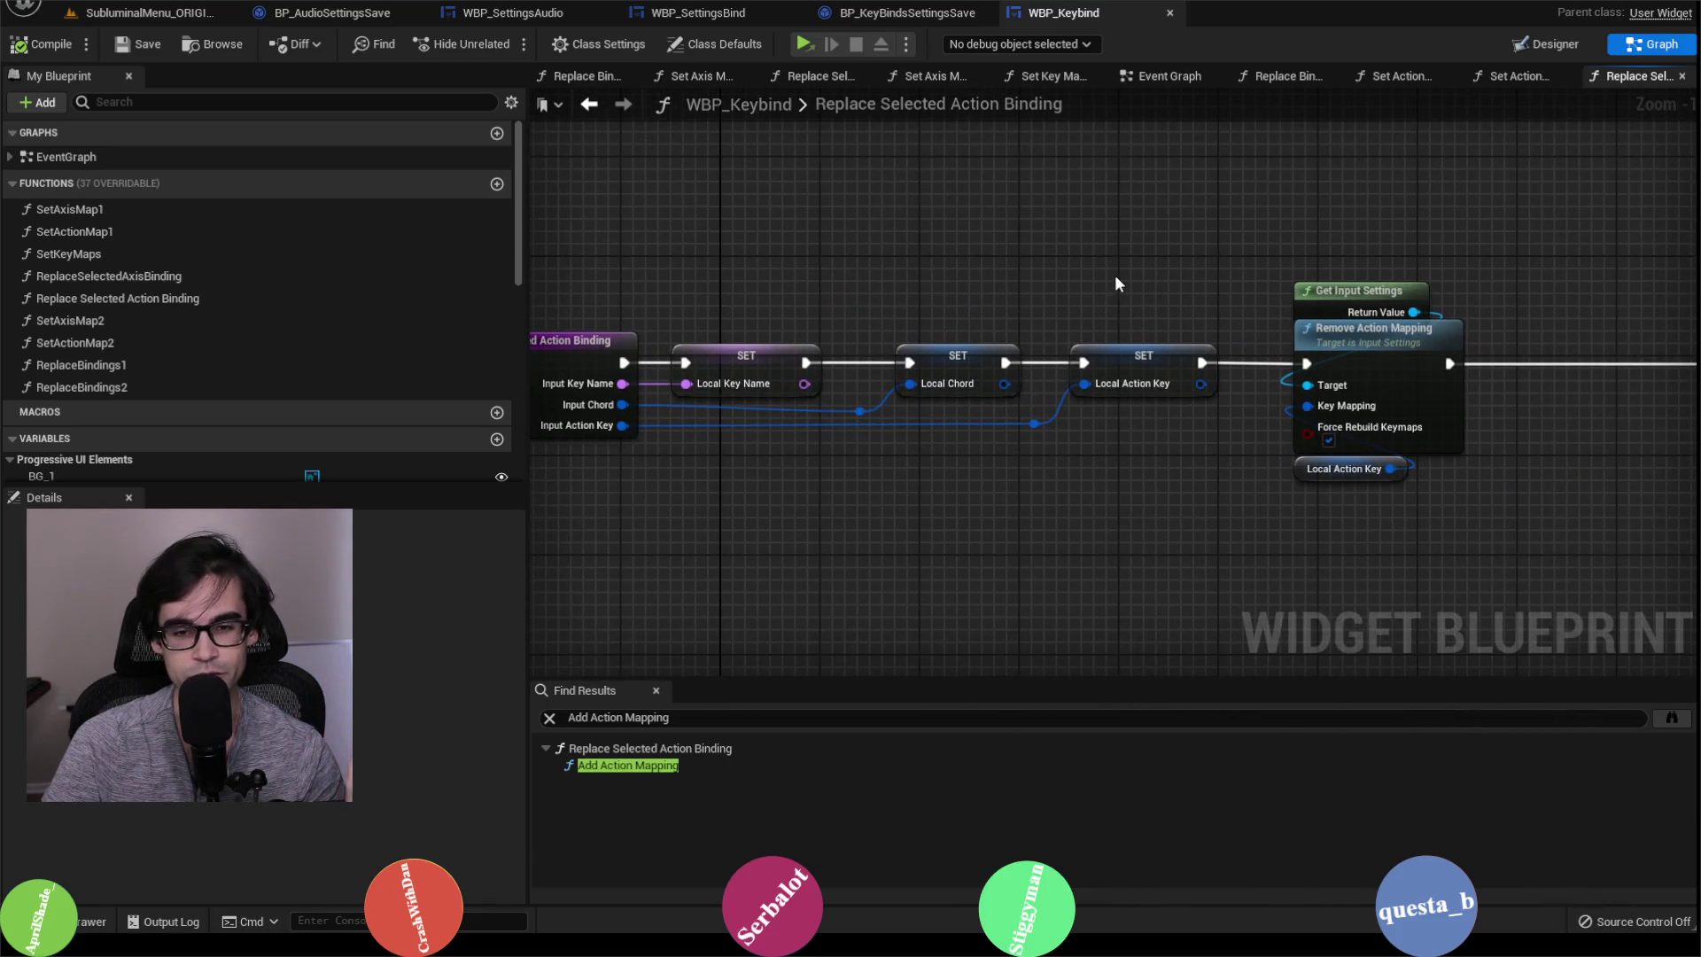
mouse_move(1505, 122)
mouse_down()
mouse_move(1422, 273)
mouse_move(1427, 205)
mouse_up()
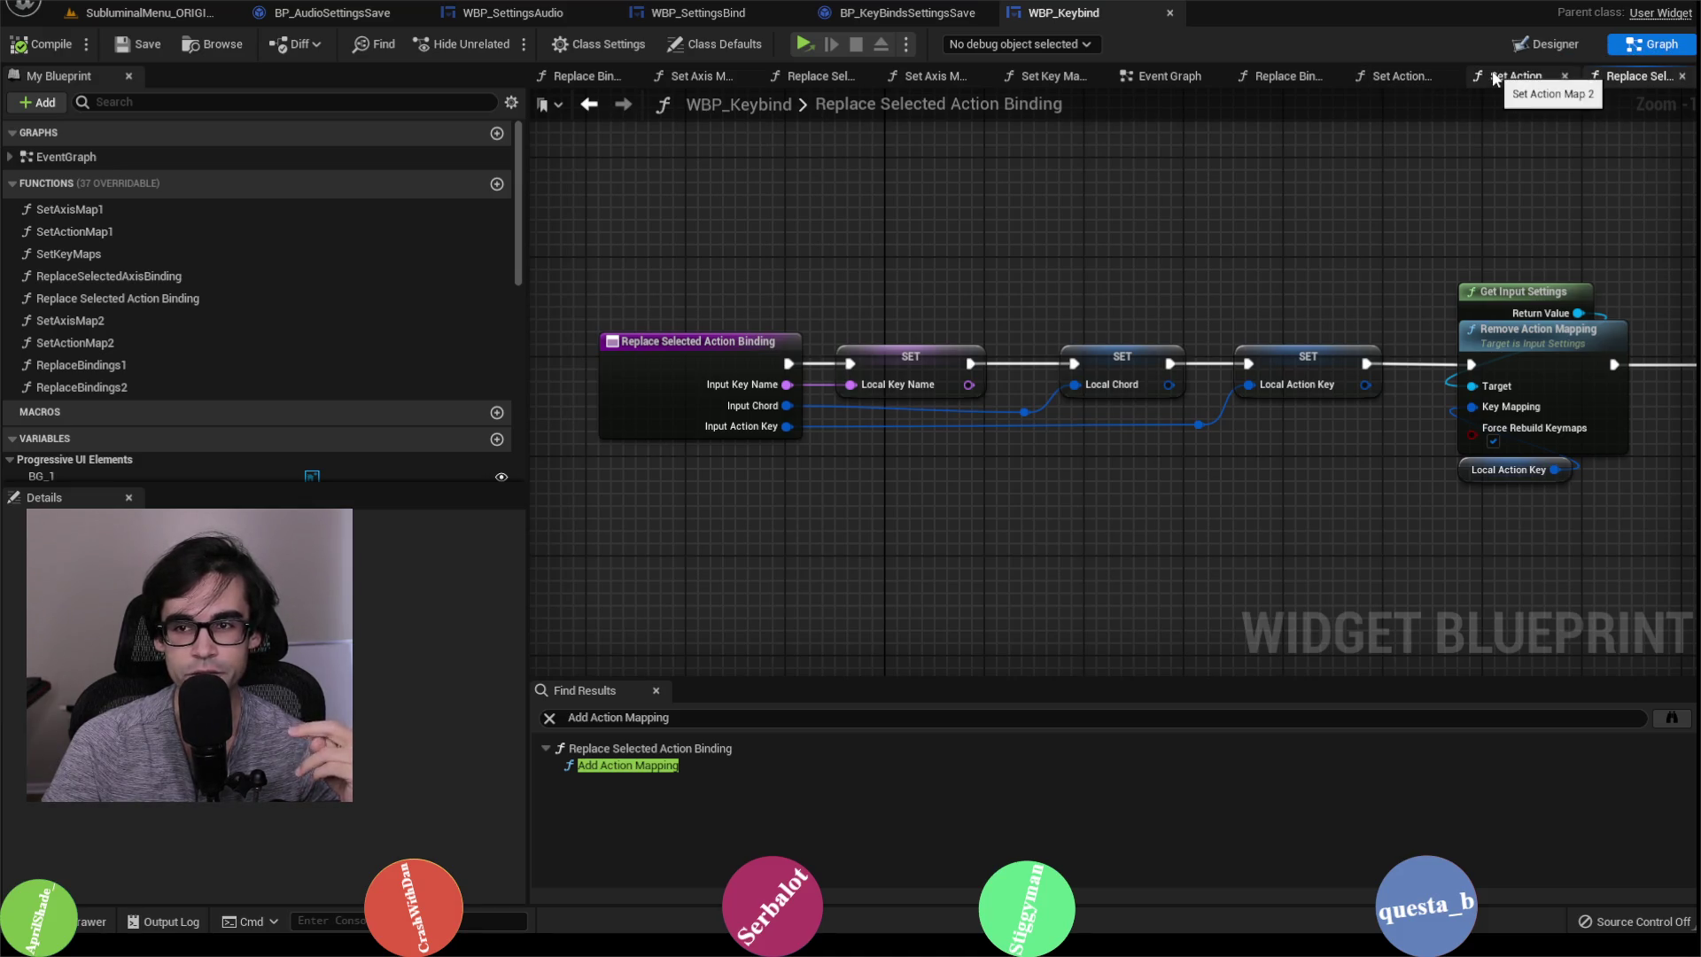
Step: From WBP_Keybind's Event Graph, open Replace Bindings 1, then its Replace Selected Axis Binding call
click(1143, 78)
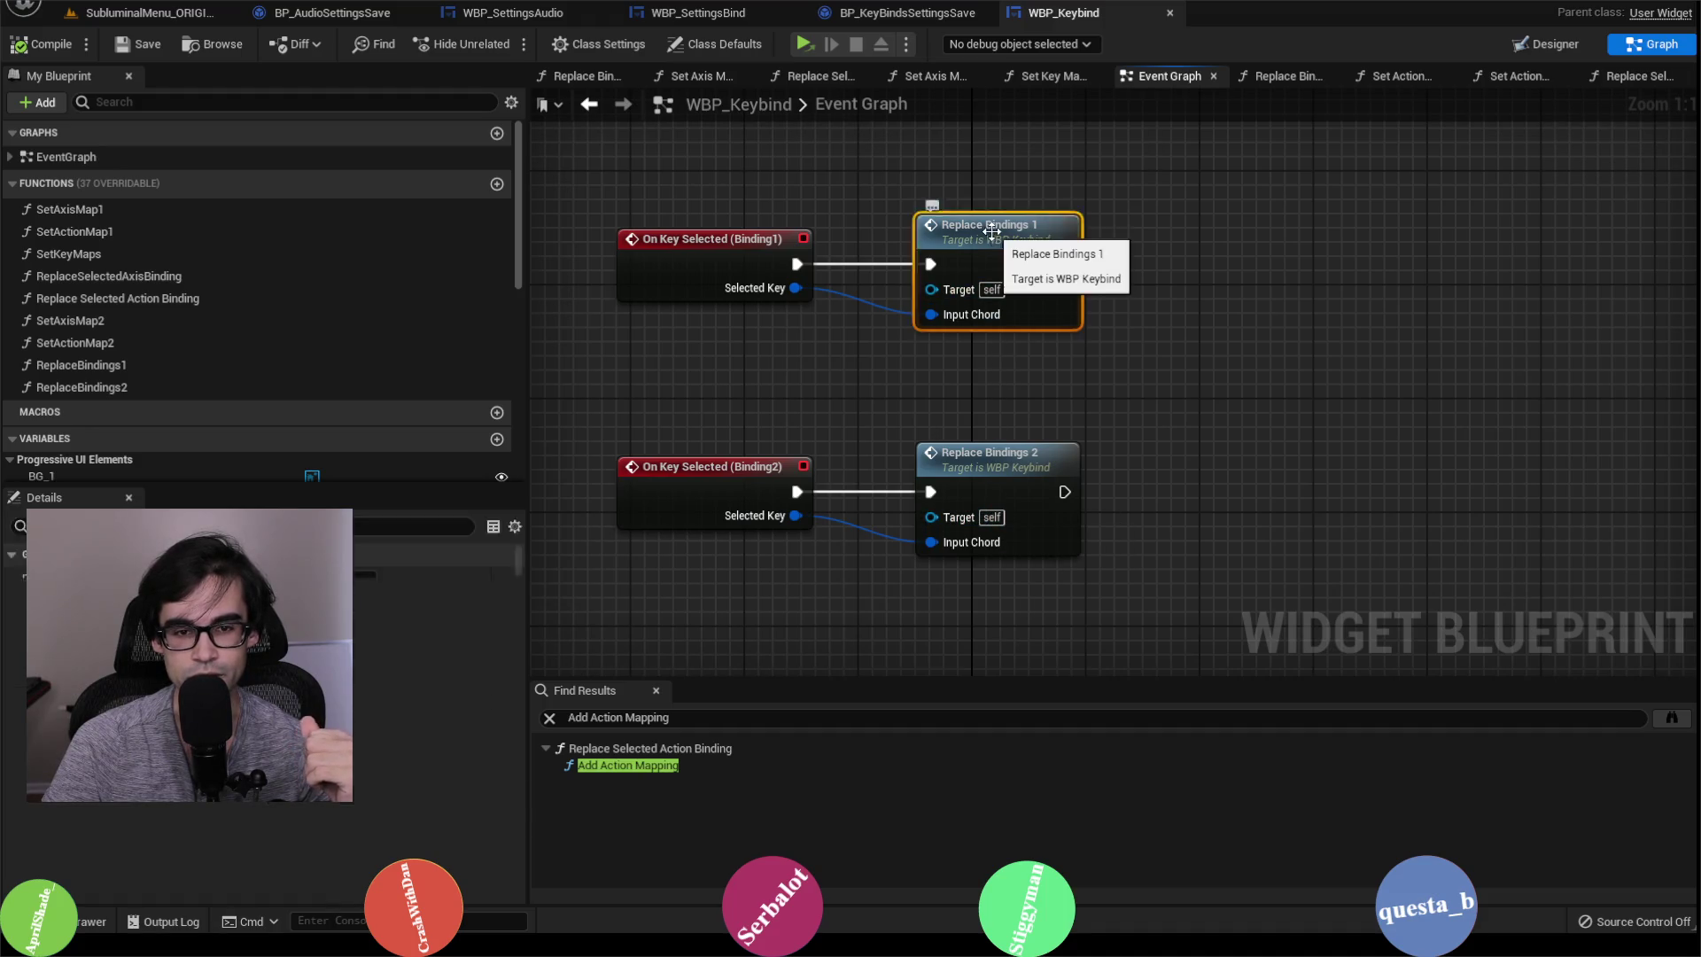
double_click(999, 287)
scroll(1448, 533, down, 2)
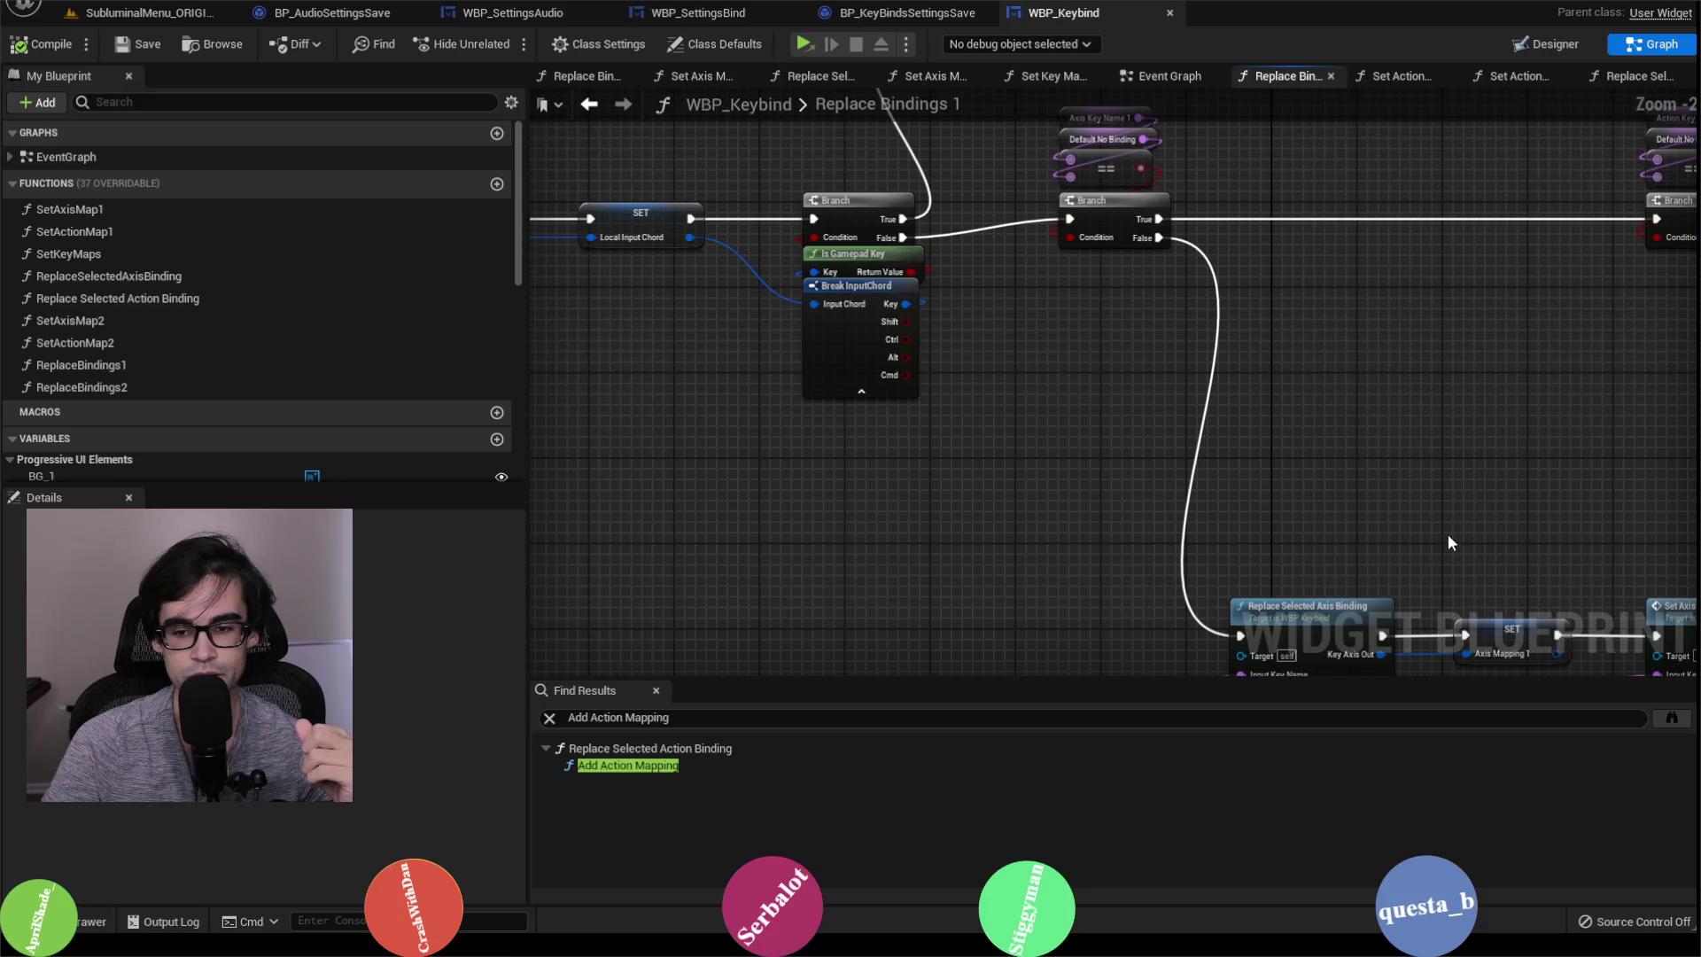
scroll(1240, 289, up, 1)
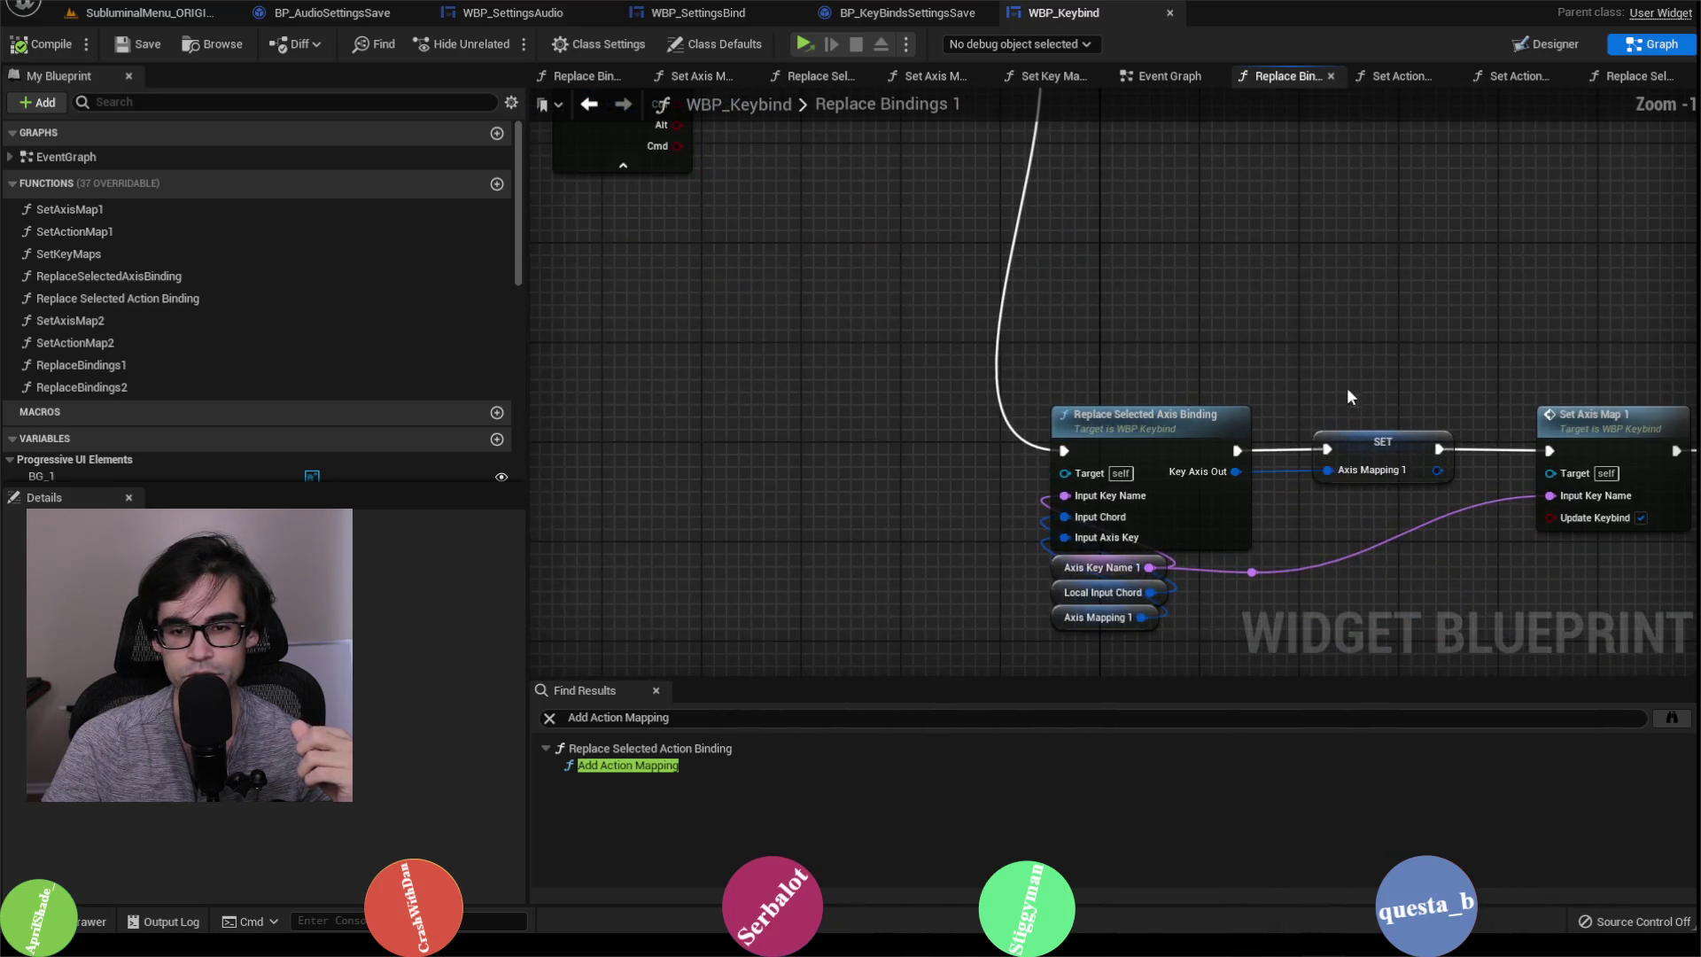
drag(1334, 392, 1038, 324)
double_click(946, 341)
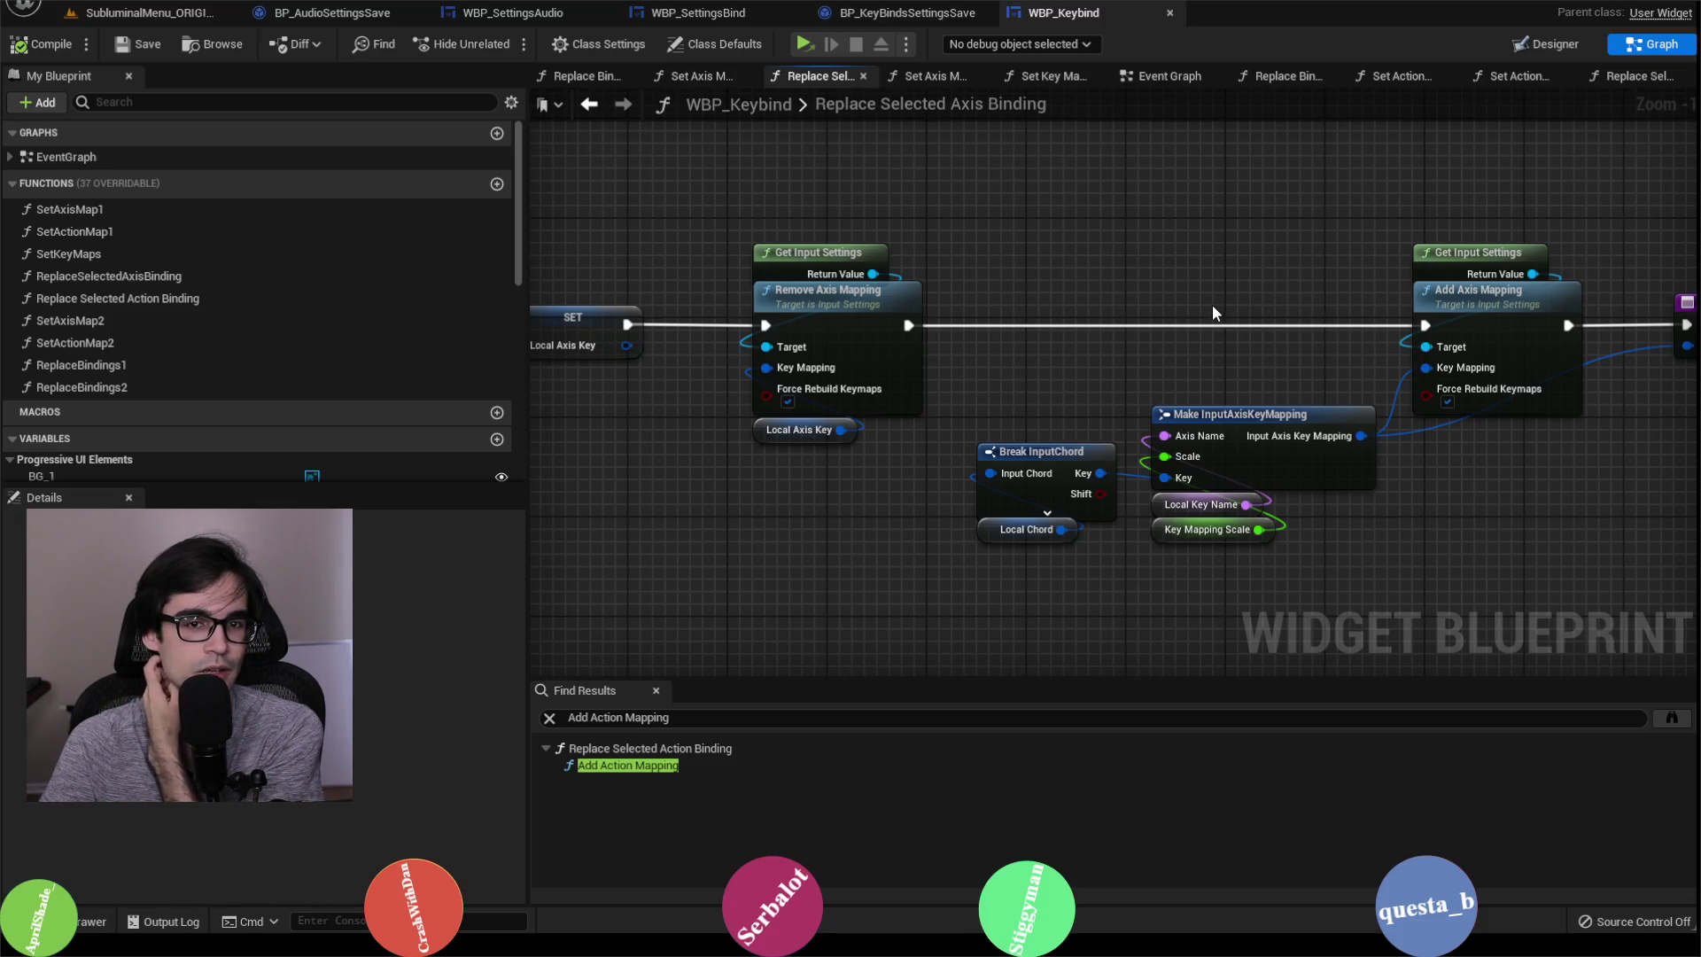
Step: Compare the BP_KeyBindsSettingsSave, WBP_SettingsAudio and BP_AudioSettingsSave blueprints, ending on WBP_SettingsBind
click(895, 12)
click(738, 15)
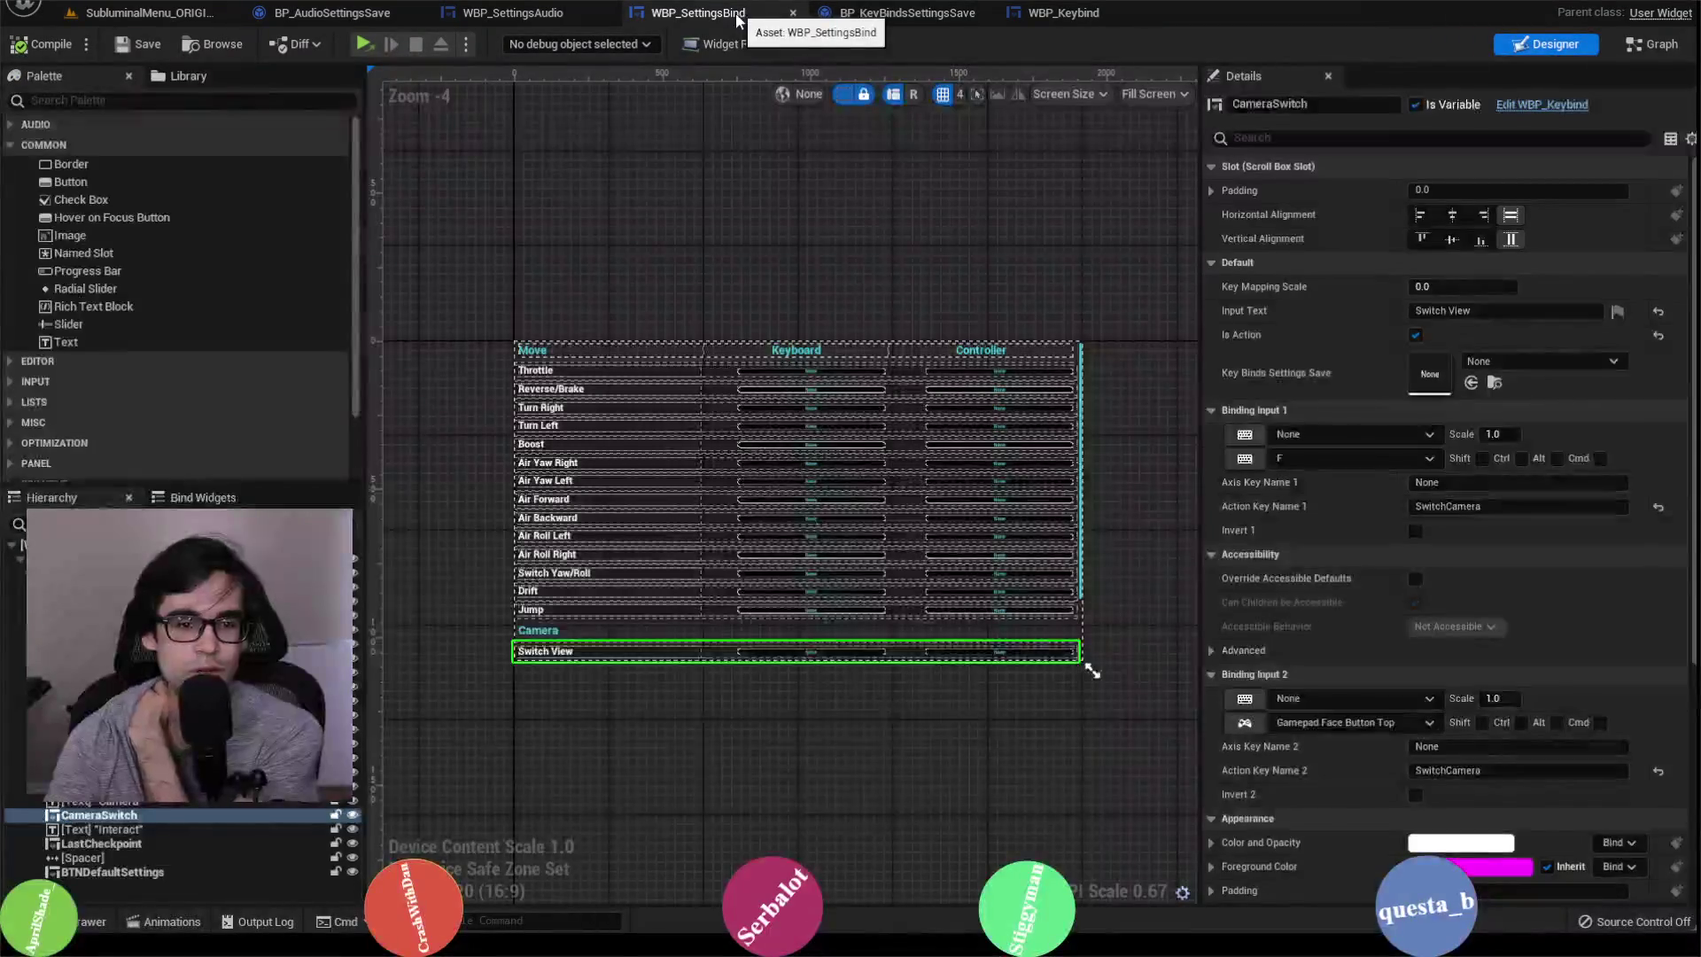
click(527, 14)
click(332, 12)
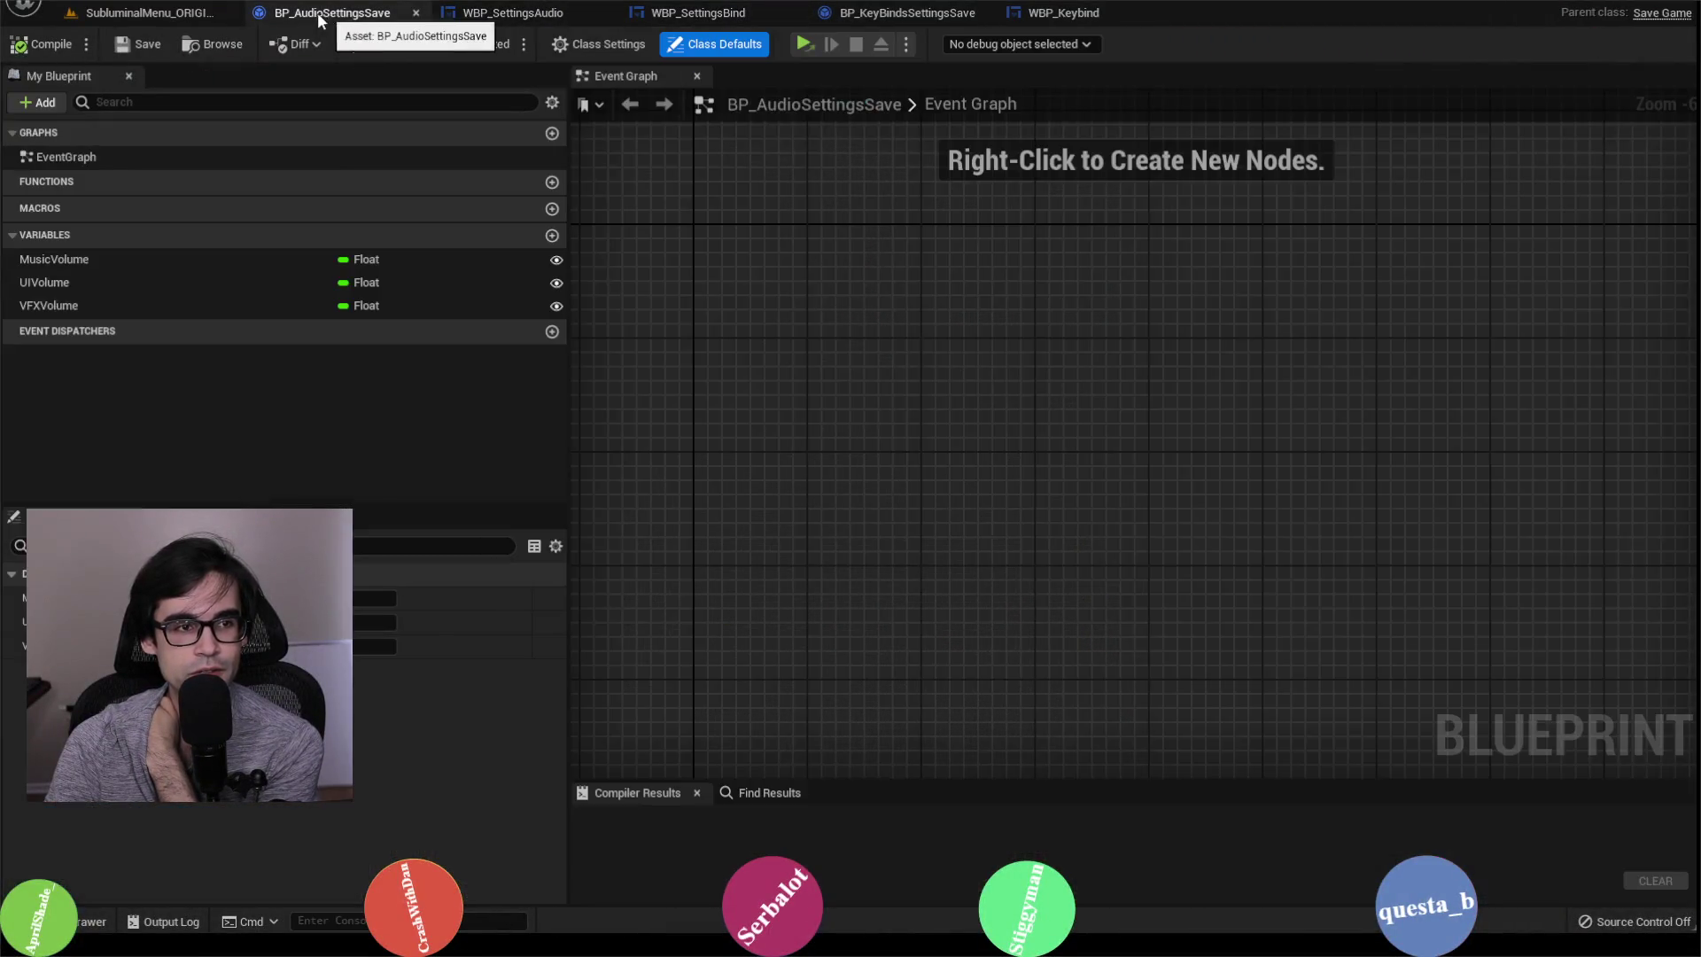
click(698, 12)
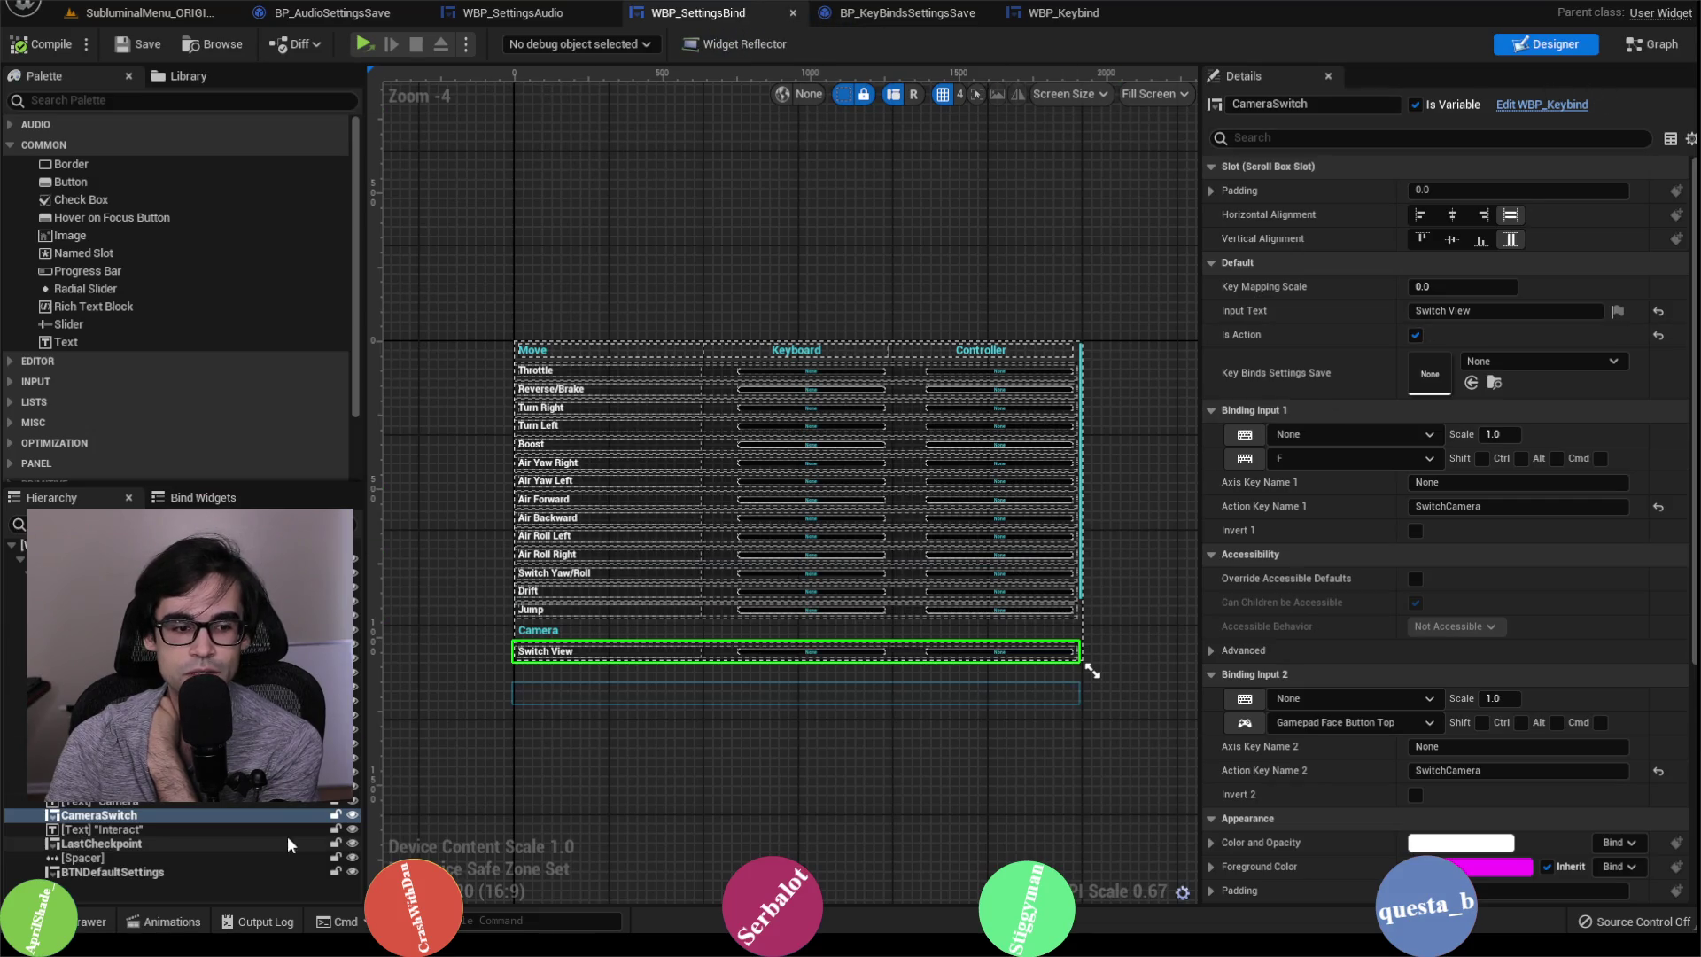
Step: Select BTNDefaultSettings in WBP_SettingsBind's Hierarchy, then show the Apply Keys graph
click(112, 872)
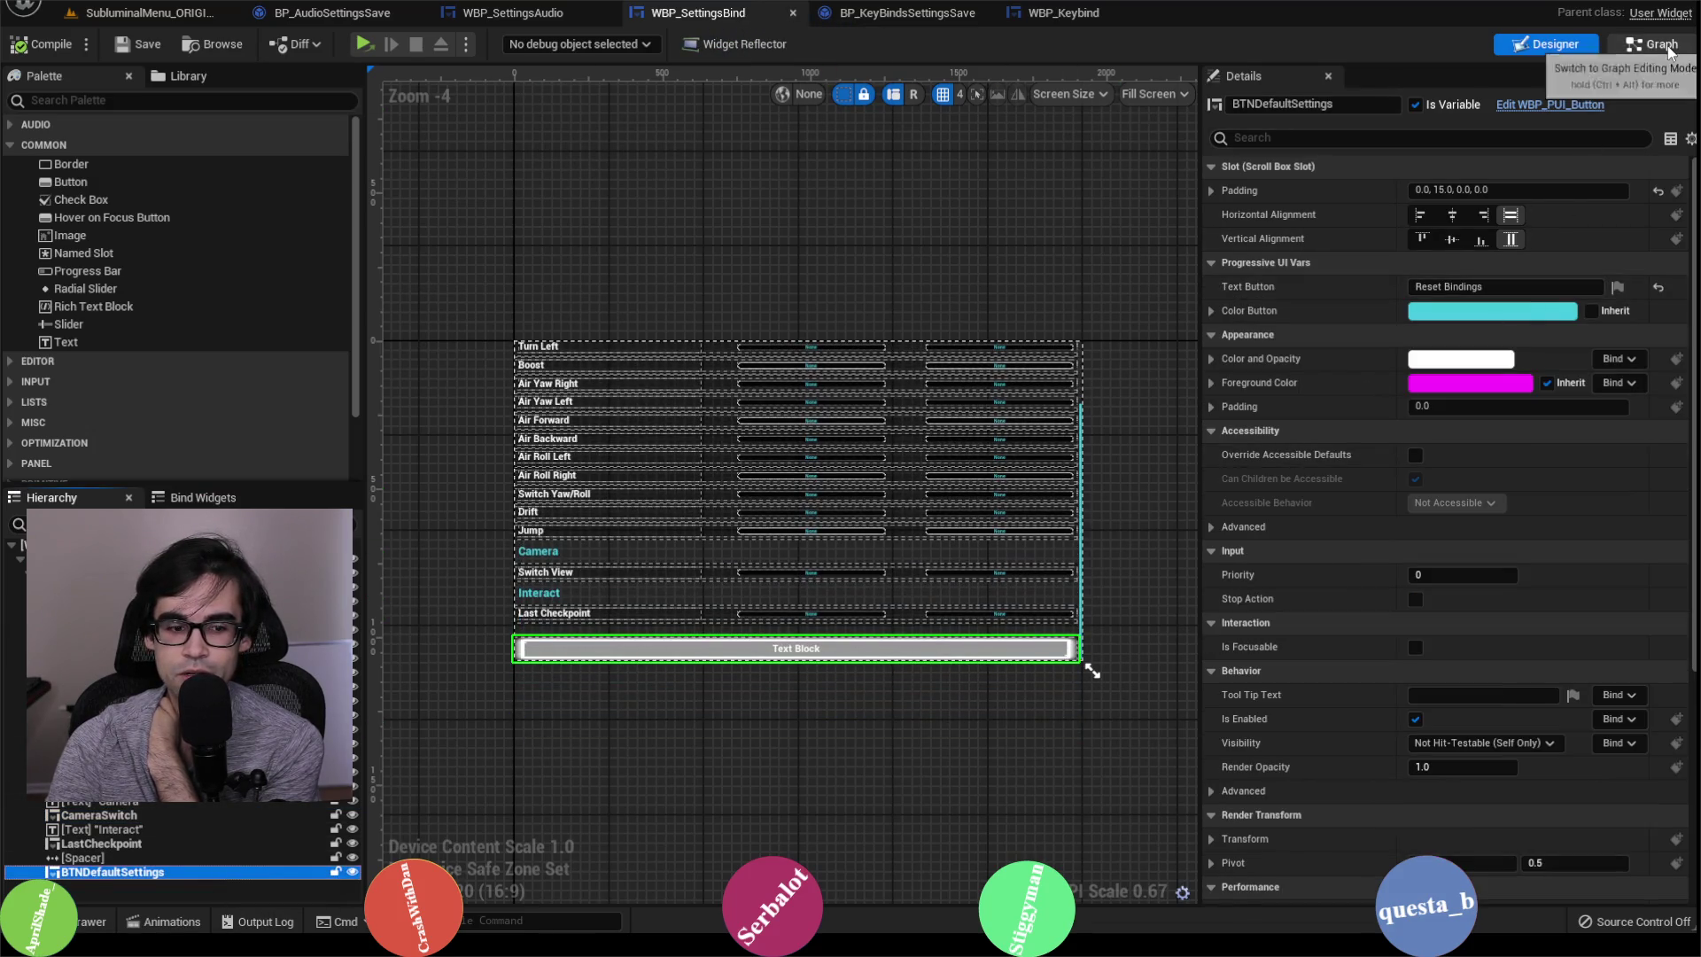
click(1652, 44)
click(1538, 48)
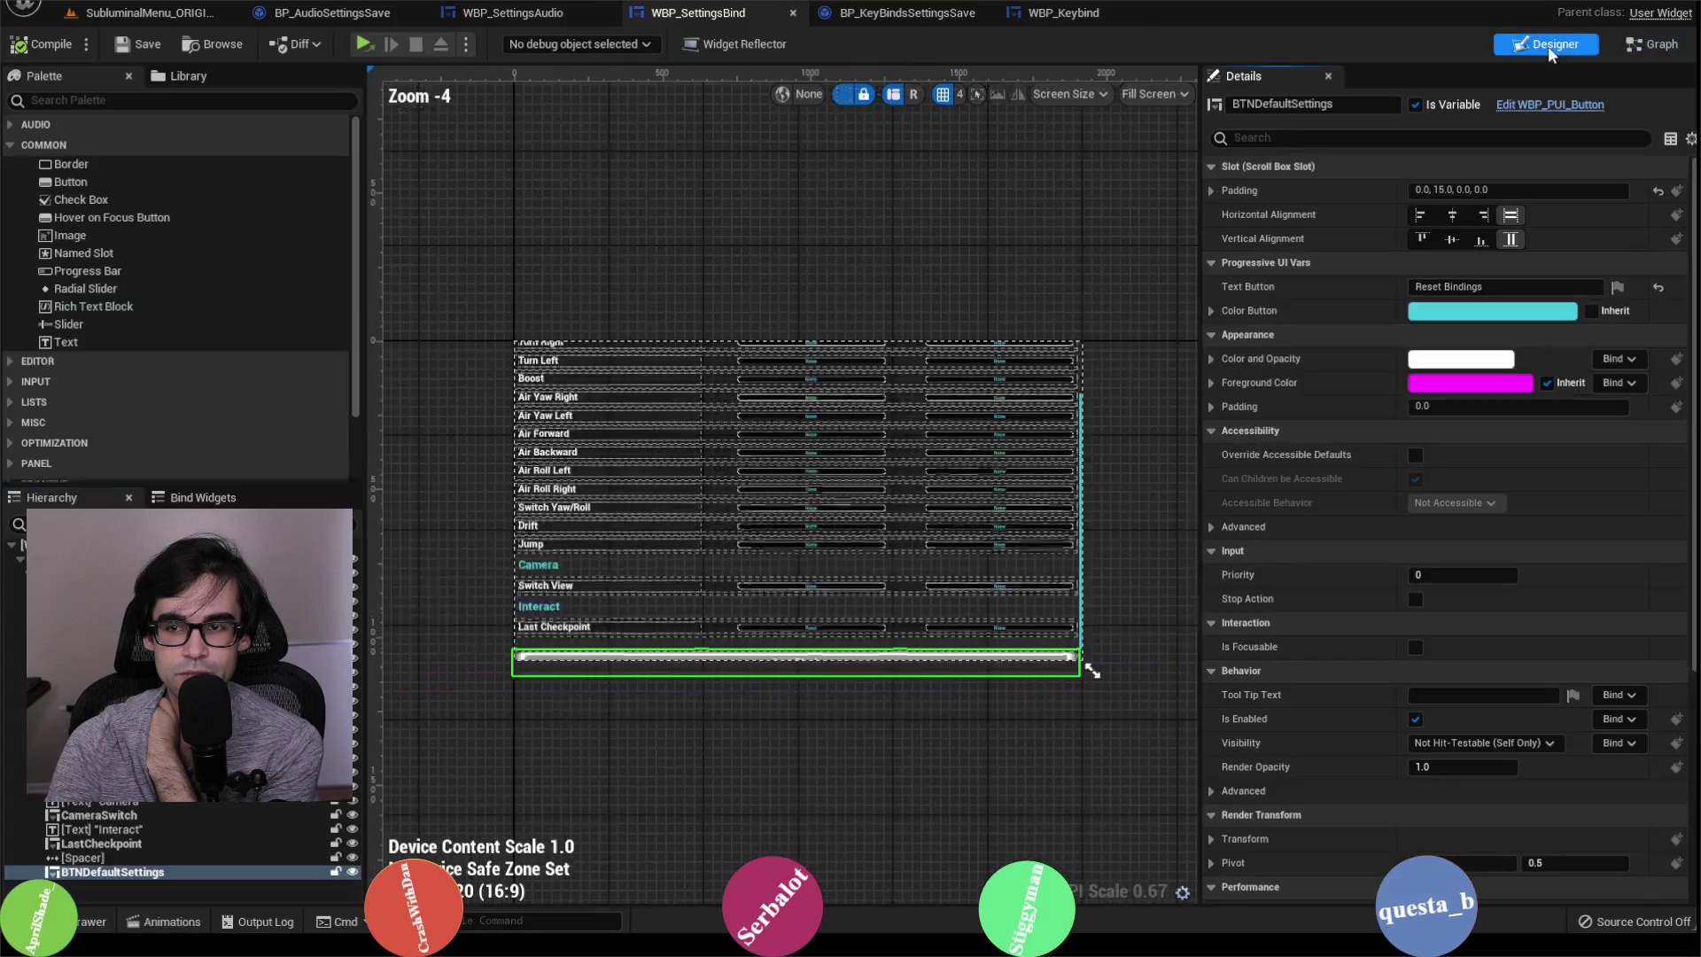
click(1635, 44)
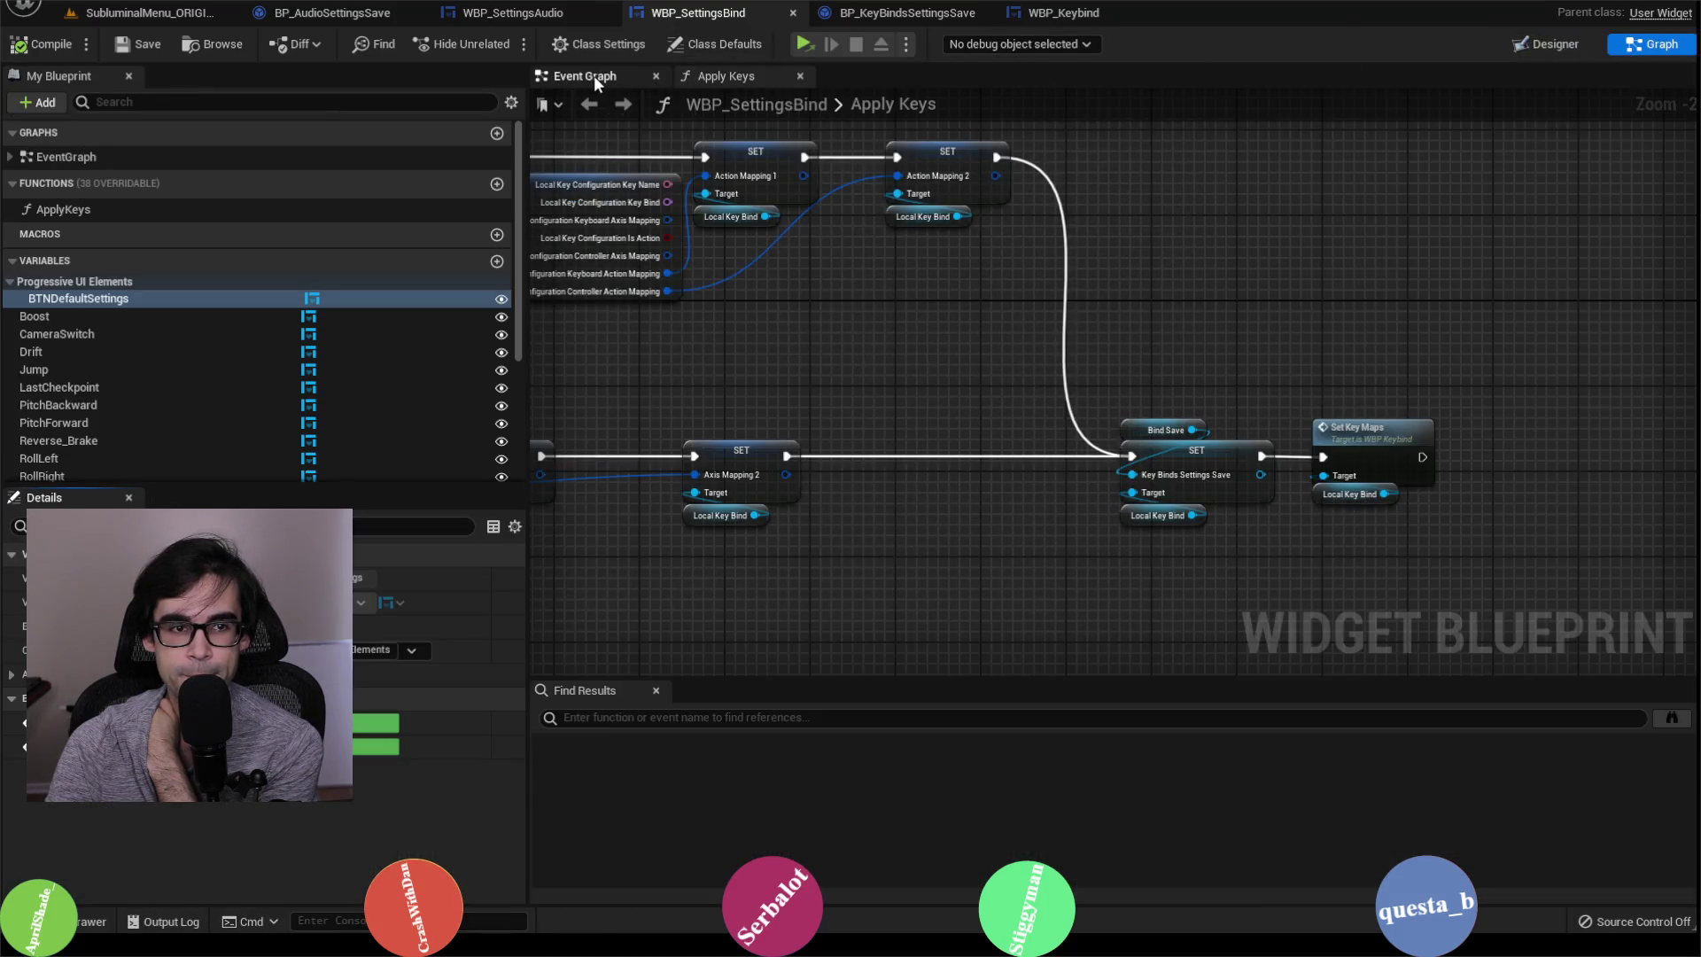
Step: Open the Apply Keys function from WBP_SettingsBind's Event Graph
click(593, 76)
scroll(711, 491, down, 2)
scroll(625, 427, up, 2)
scroll(748, 438, up, 2)
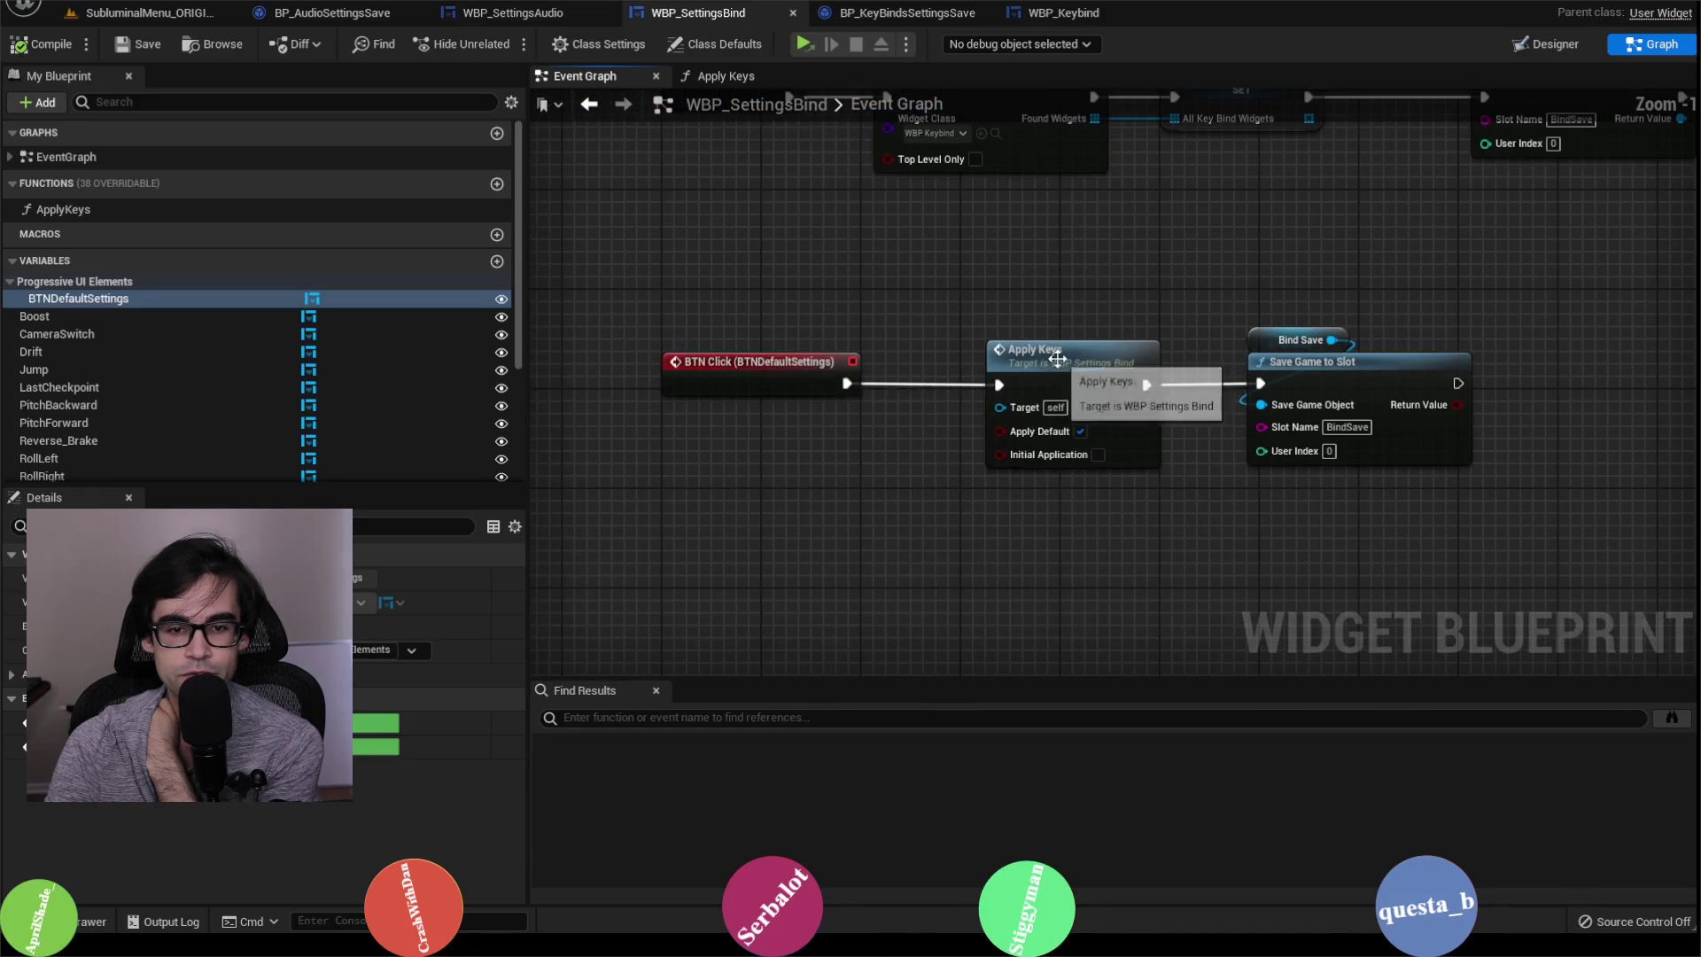
double_click(1028, 355)
Step: Pan through Apply Keys' loop, SET, FIND, ADD and Branch nodes, highlighting the Bind Save FIND group
scroll(907, 362, down, 2)
scroll(907, 362, up, 2)
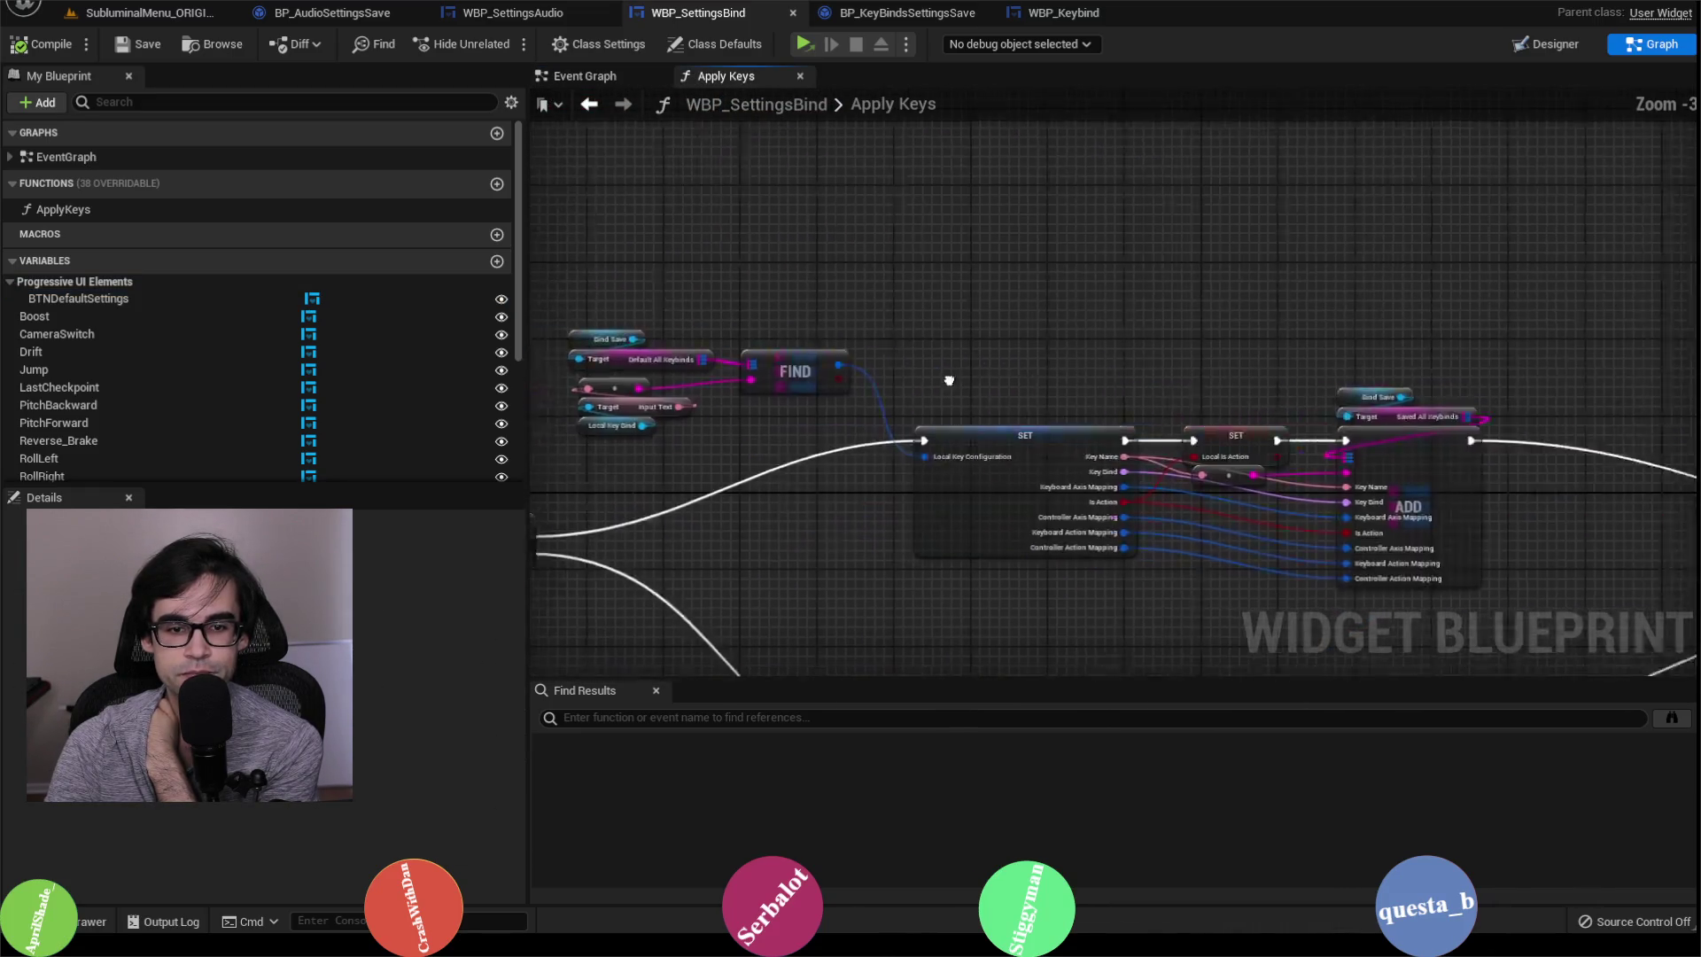
scroll(937, 498, up, 3)
drag(1246, 399, 659, 345)
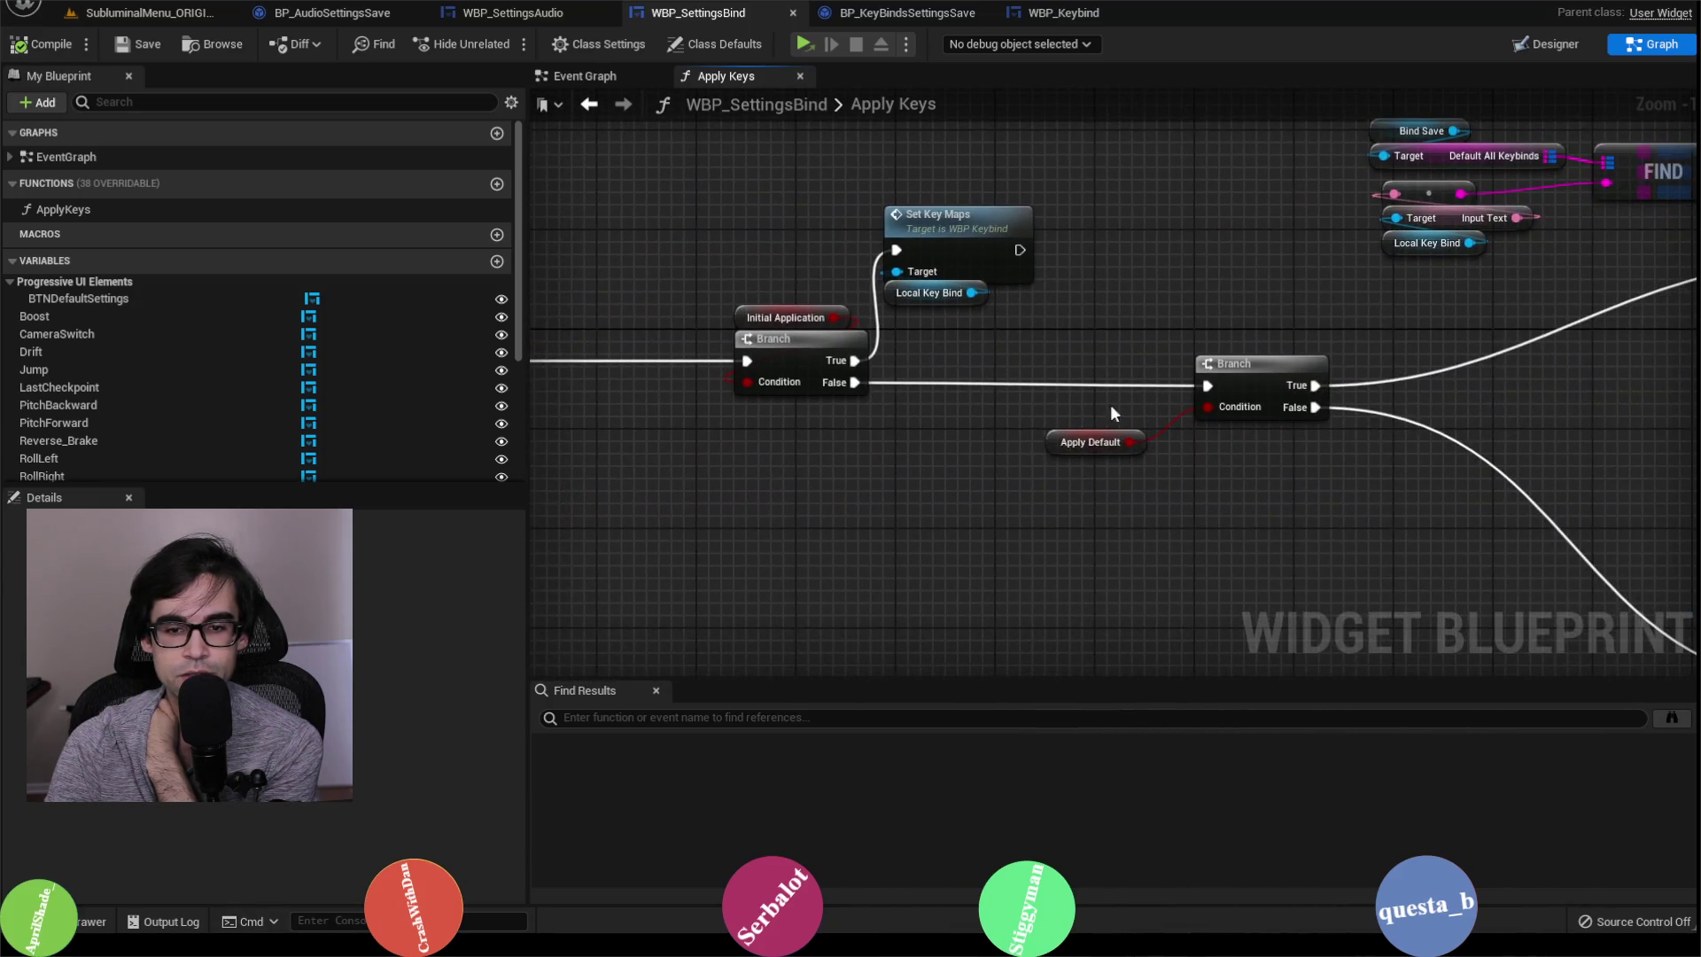
mouse_move(1396, 374)
mouse_down()
mouse_move(1032, 516)
mouse_move(941, 447)
mouse_up()
drag(833, 363, 1034, 382)
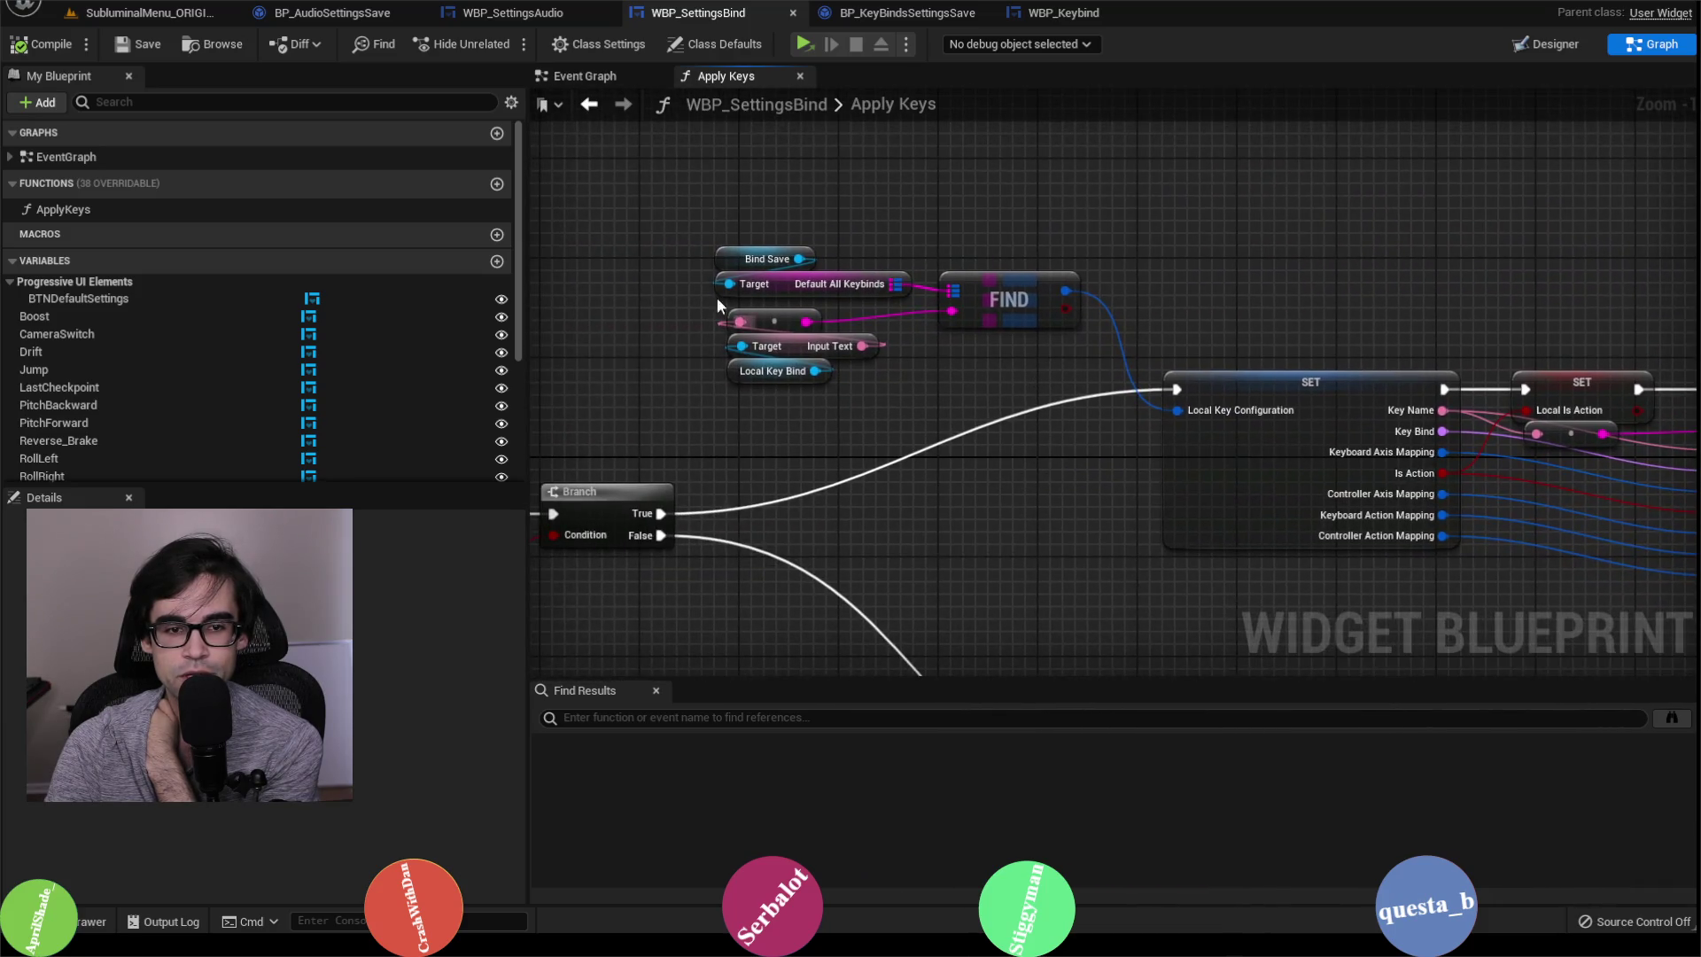
drag(746, 232, 1080, 385)
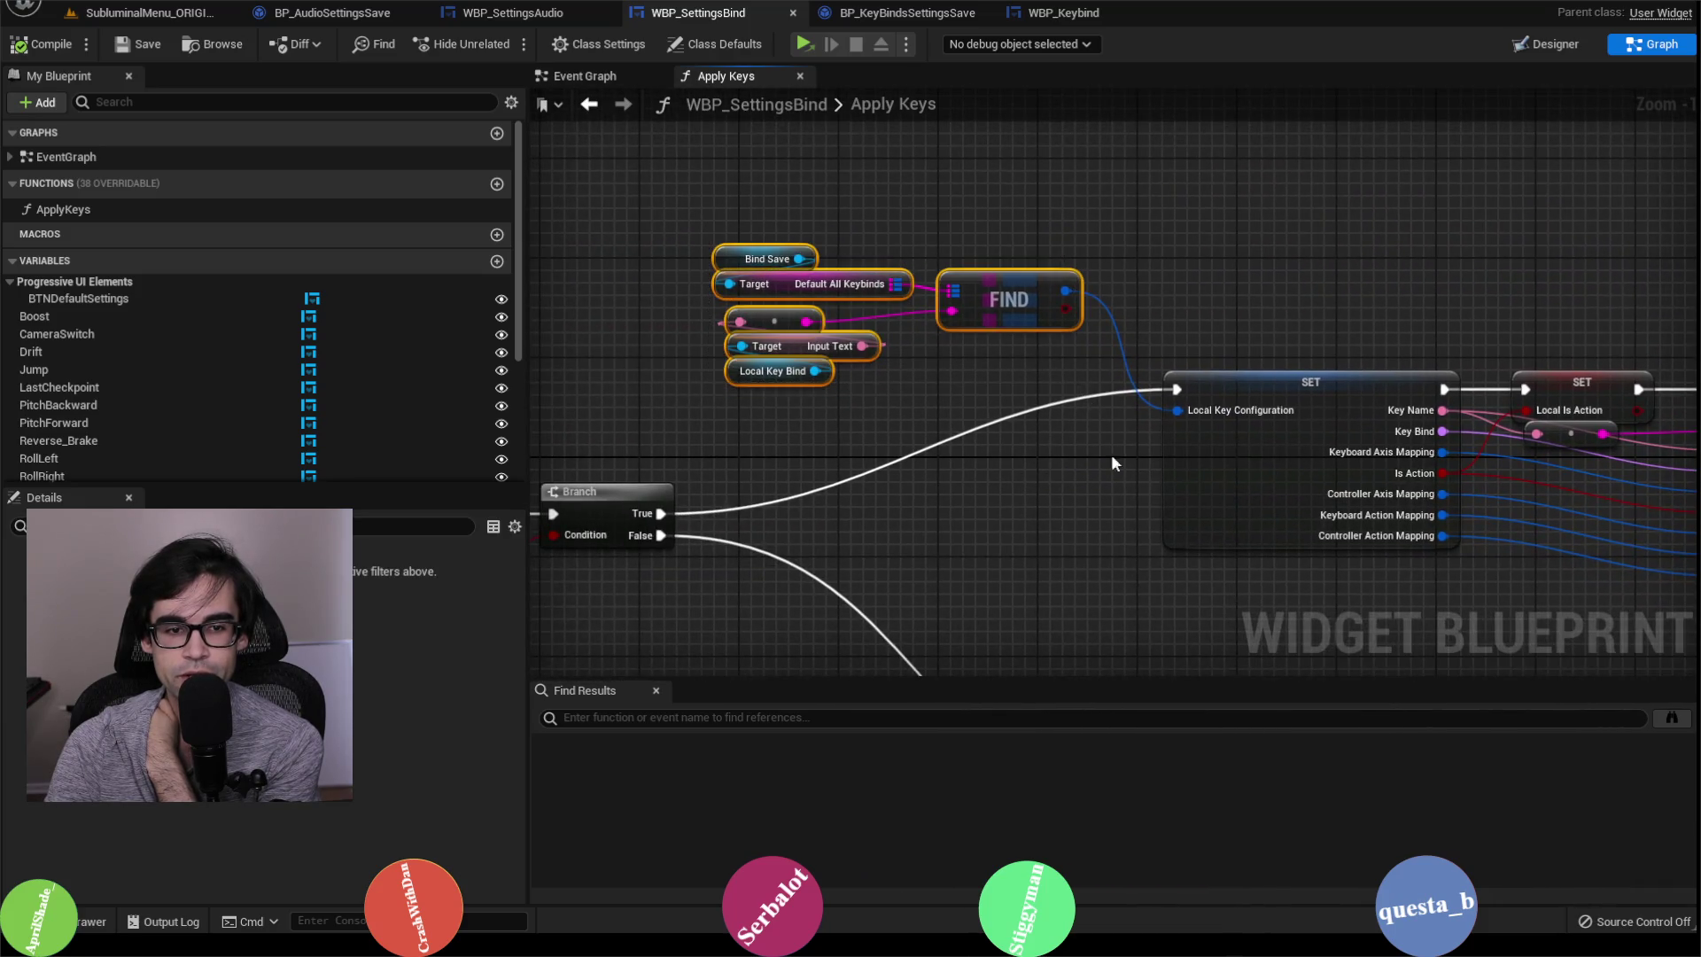
click(1130, 504)
Step: Follow the chain past the ADD node to the Bind Save SET and Set Key Maps nodes
drag(1129, 503, 640, 447)
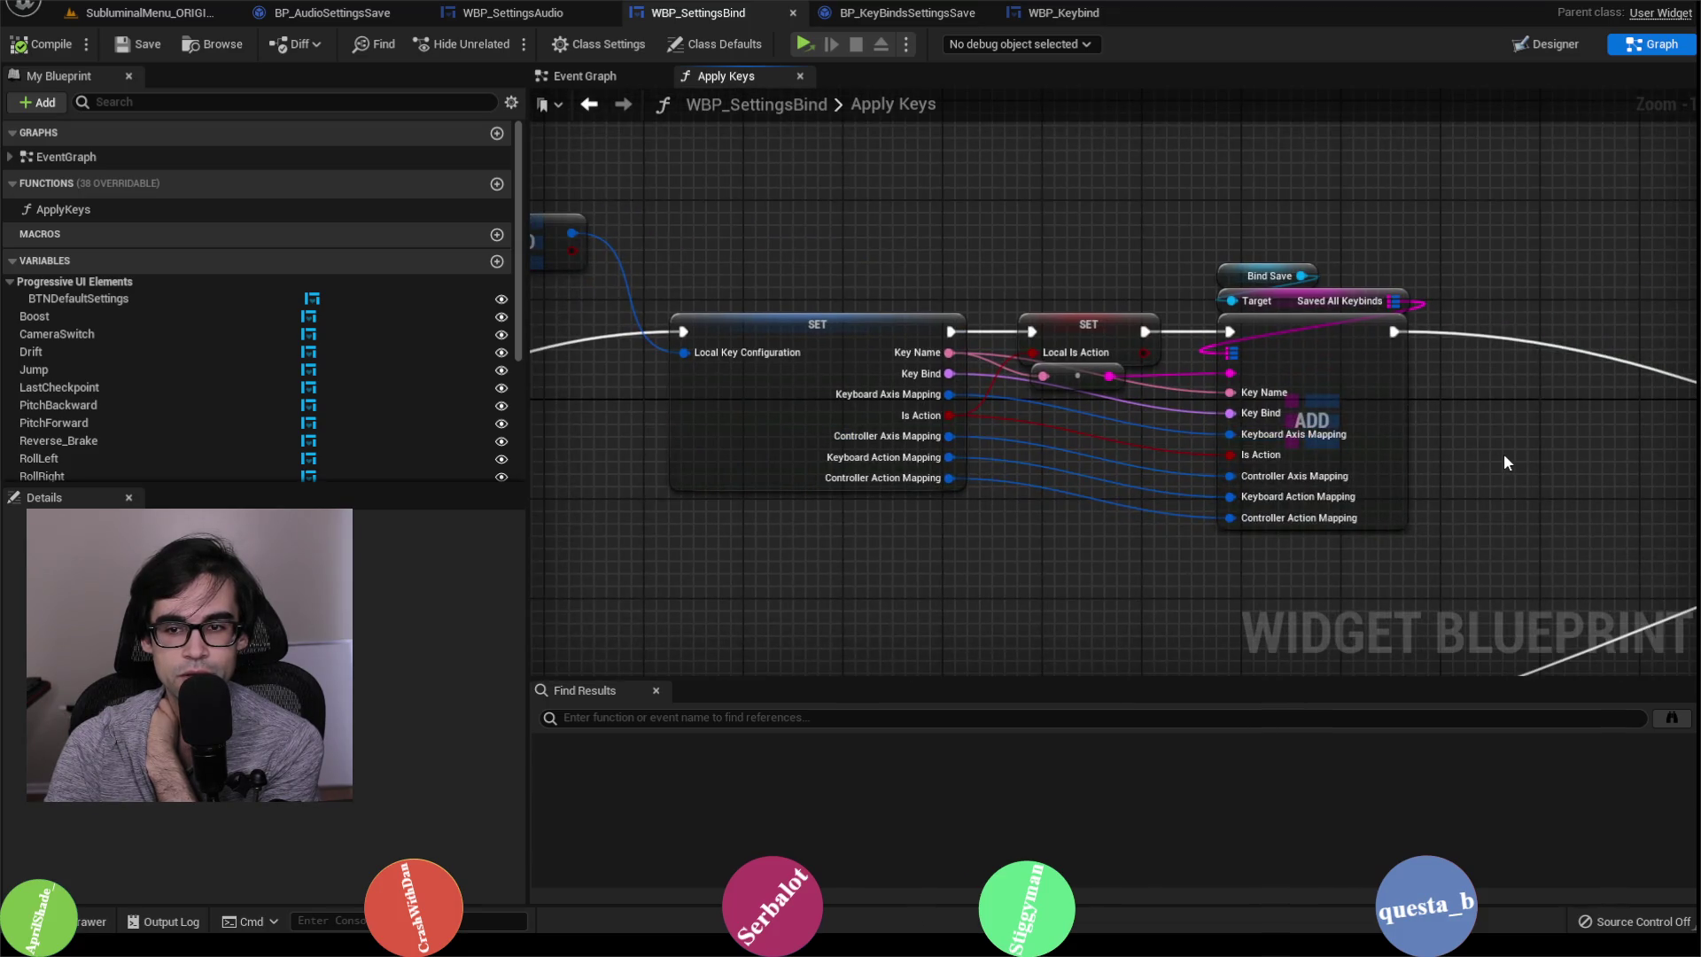
drag(1503, 454, 889, 390)
drag(1155, 428, 527, 375)
mouse_move(1311, 363)
mouse_down()
mouse_move(1196, 417)
mouse_move(1006, 550)
mouse_up()
drag(1332, 501, 929, 367)
drag(1316, 385, 985, 390)
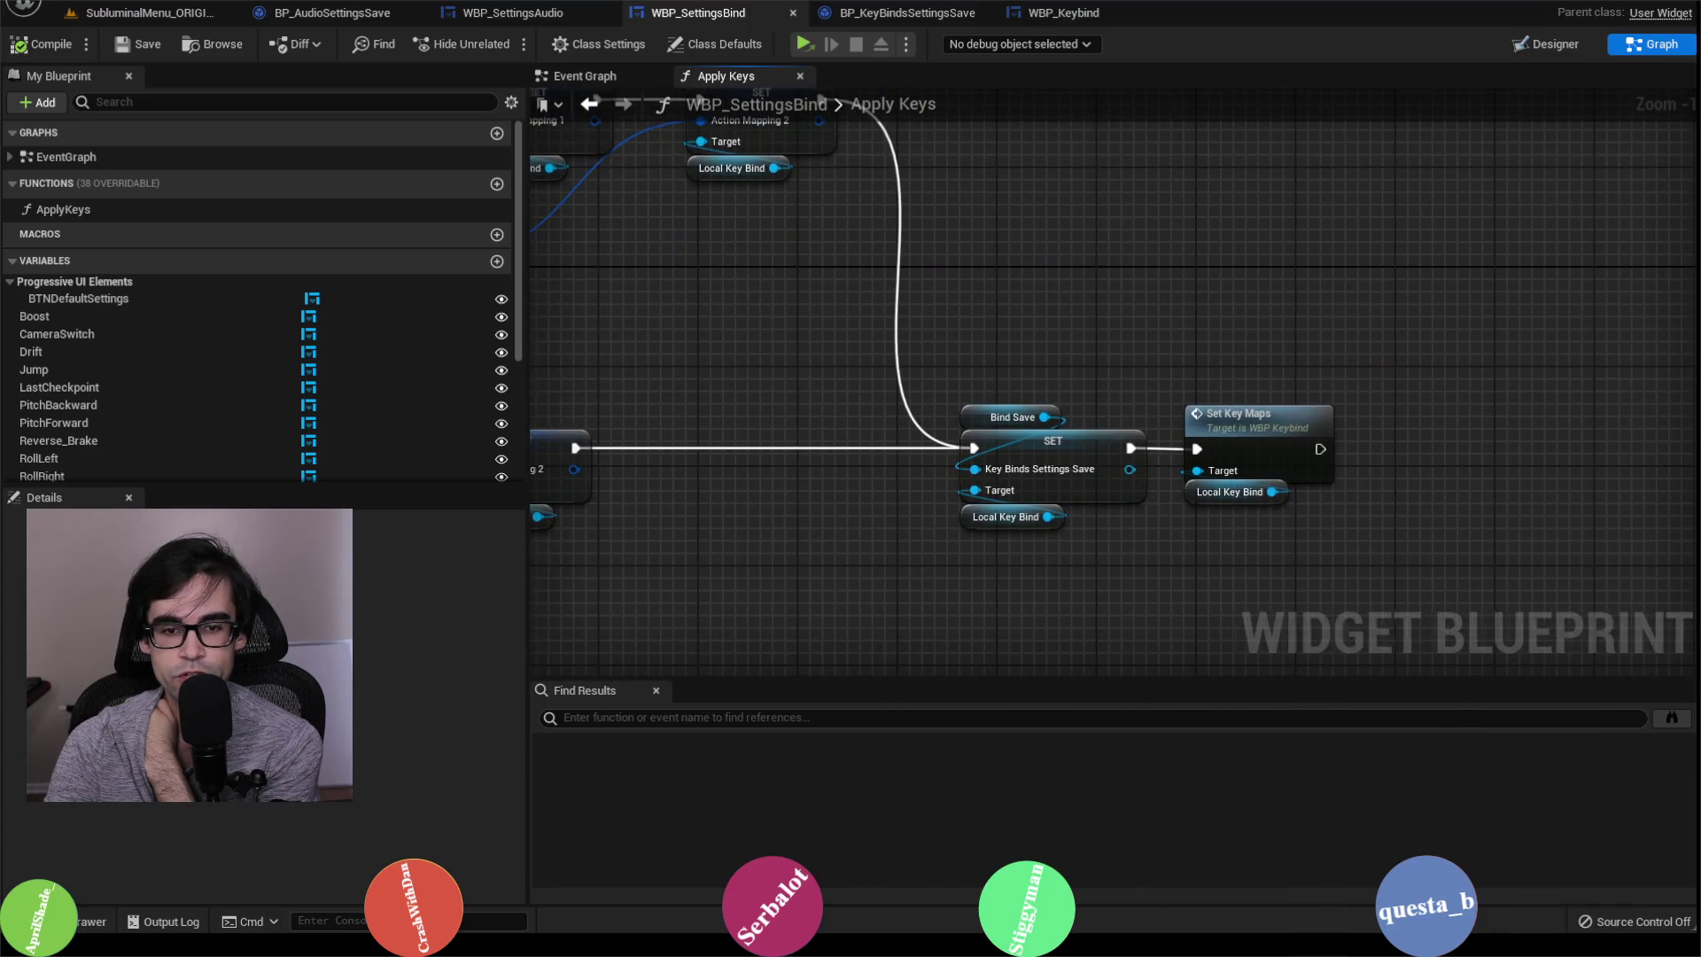
scroll(889, 370, down, 4)
mouse_move(1405, 379)
mouse_down()
mouse_move(1546, 392)
mouse_move(1107, 412)
mouse_up()
scroll(1240, 389, up, 3)
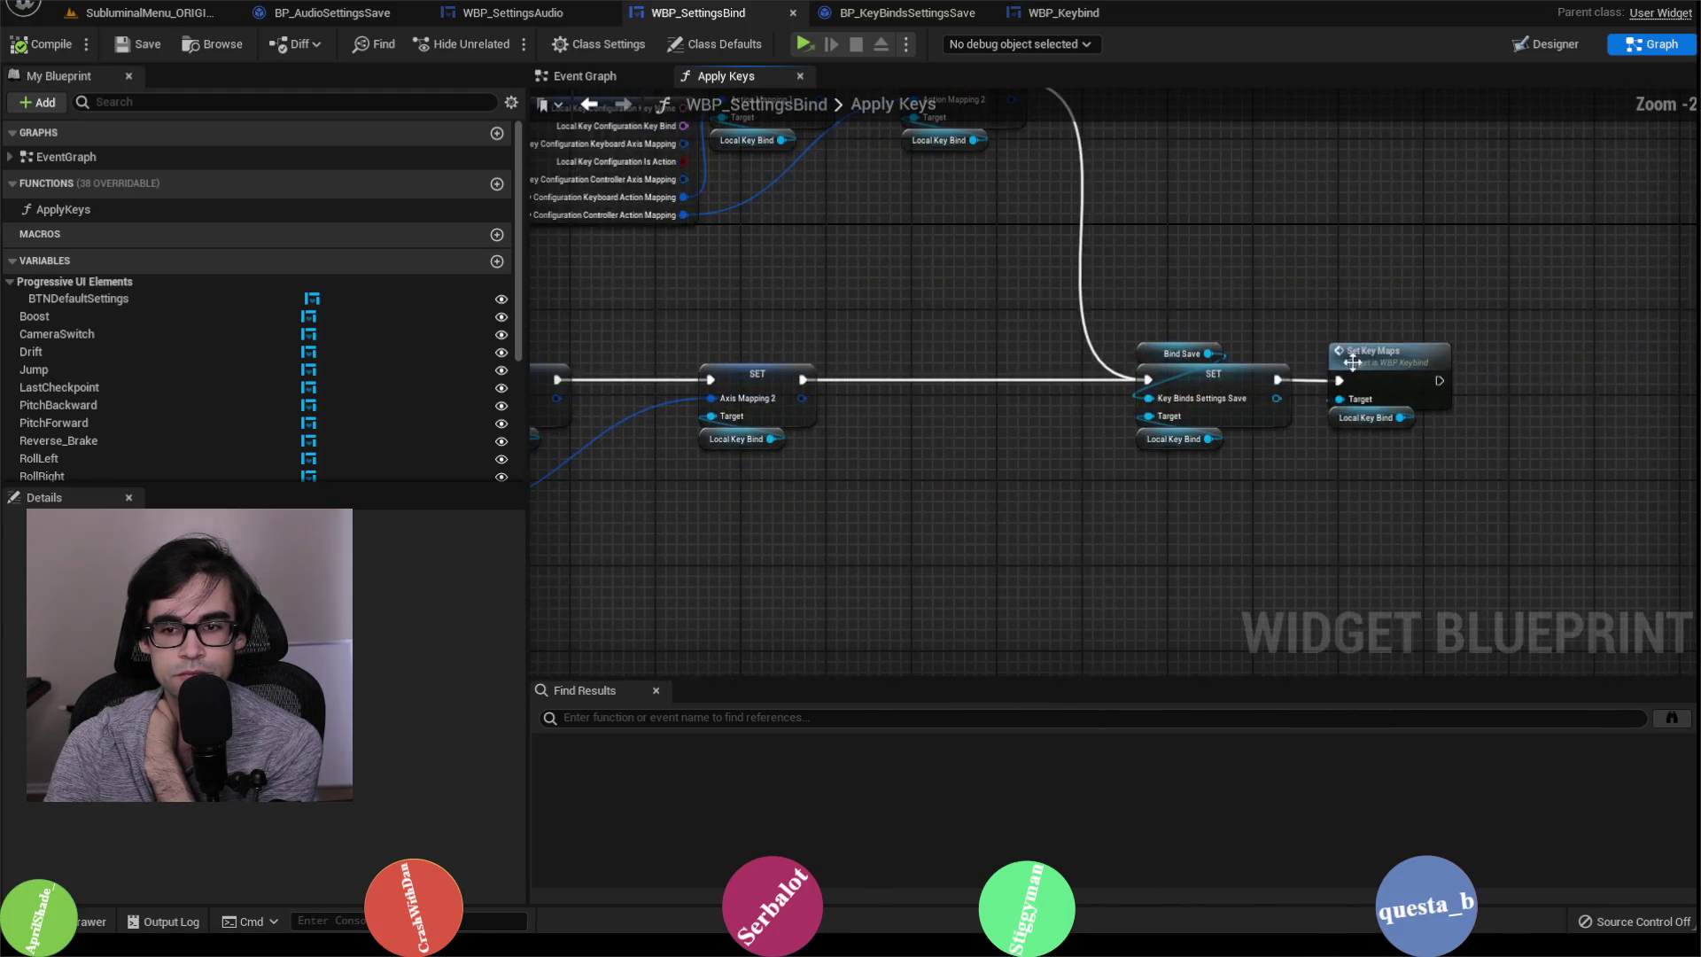
Step: Open Set Key Maps and bring its Input2 group and Sequence node into view
double_click(1340, 372)
scroll(1153, 384, down, 2)
scroll(1049, 471, up, 3)
mouse_move(1061, 376)
mouse_down()
mouse_move(1037, 567)
mouse_move(1017, 581)
mouse_up()
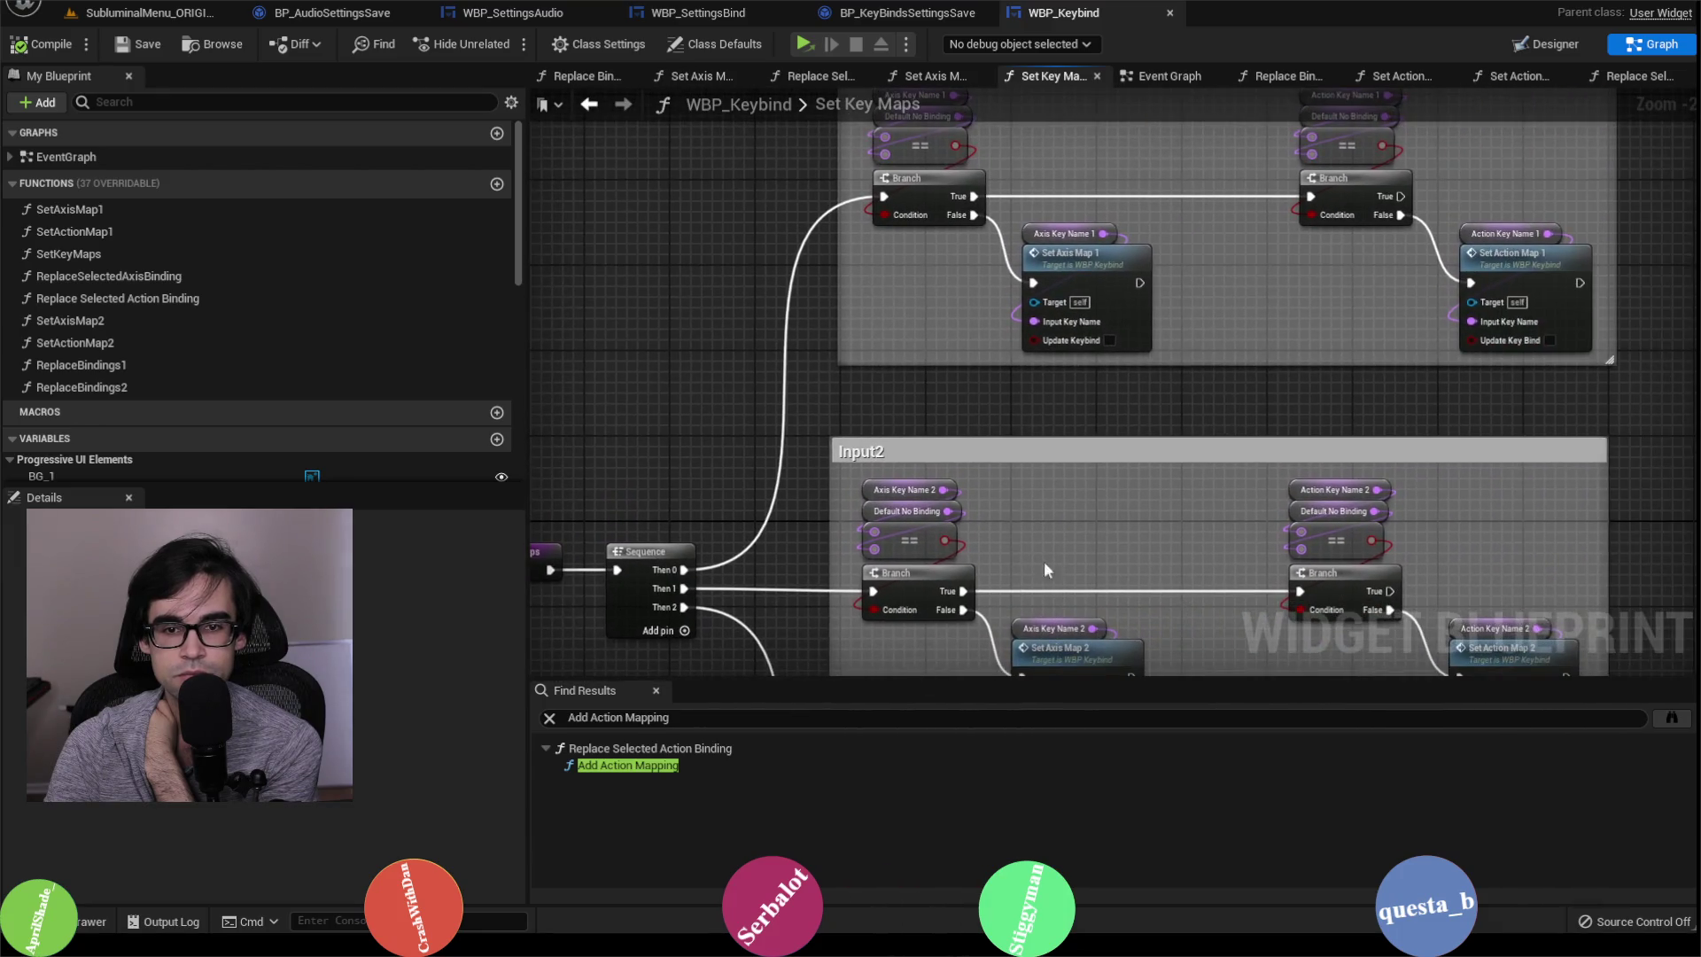
scroll(1106, 372, down, 2)
scroll(1105, 363, up, 2)
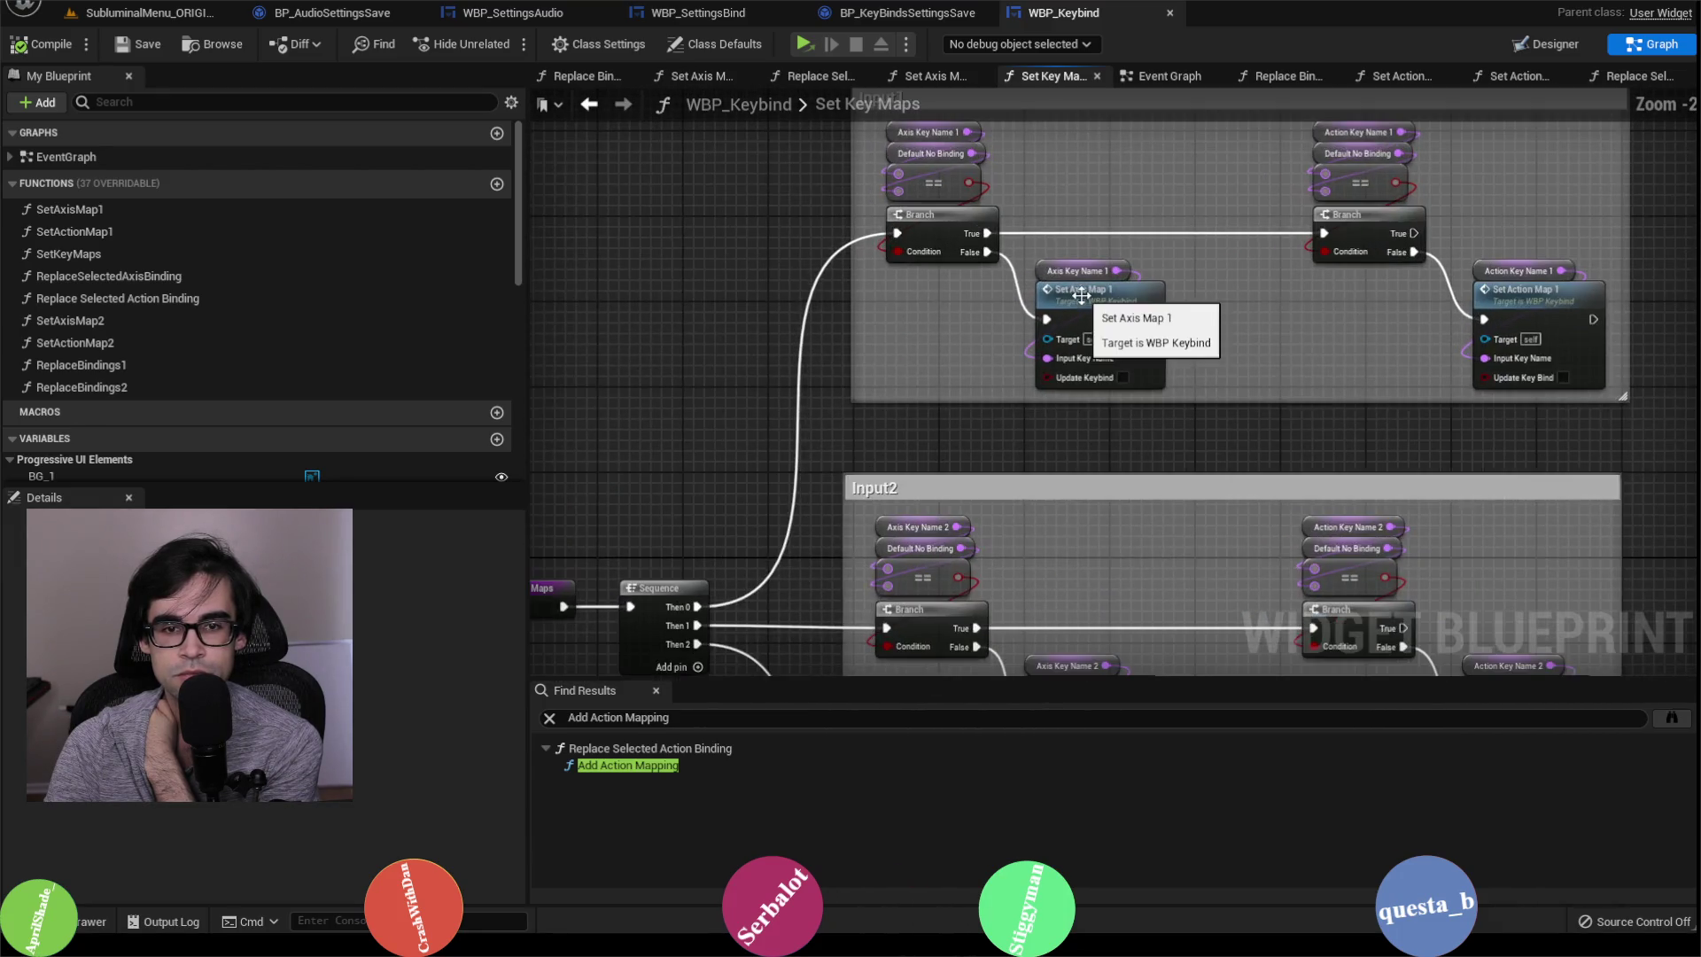
scroll(1240, 299, down, 1)
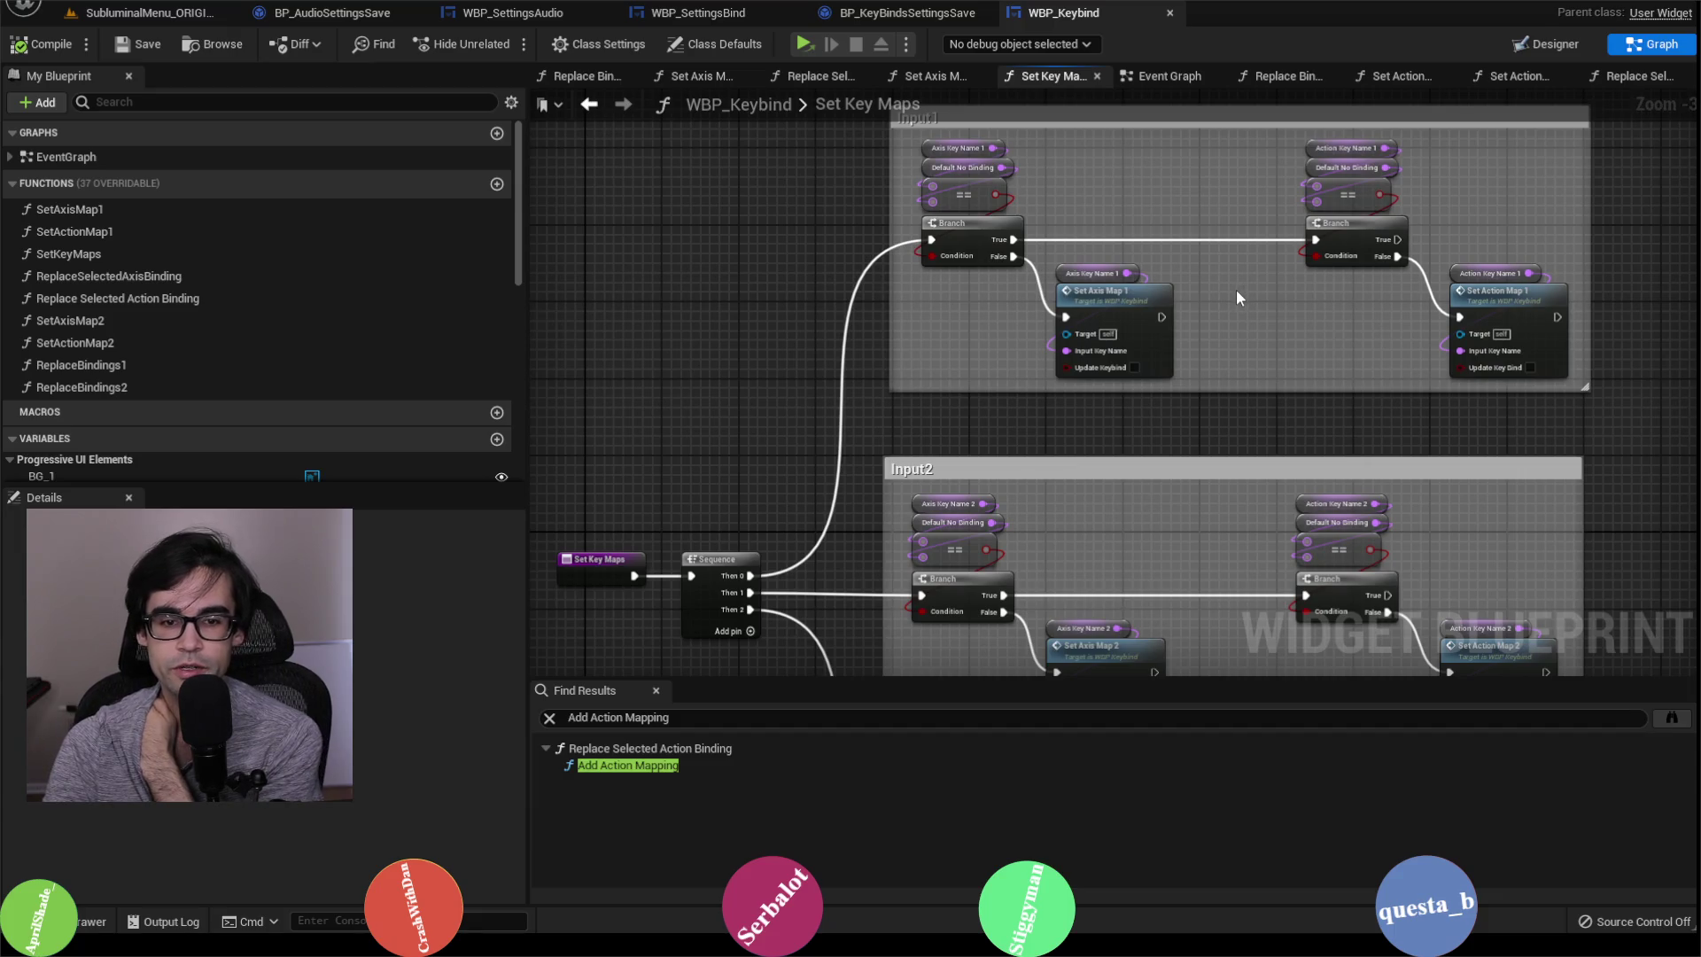
scroll(1551, 316, down, 2)
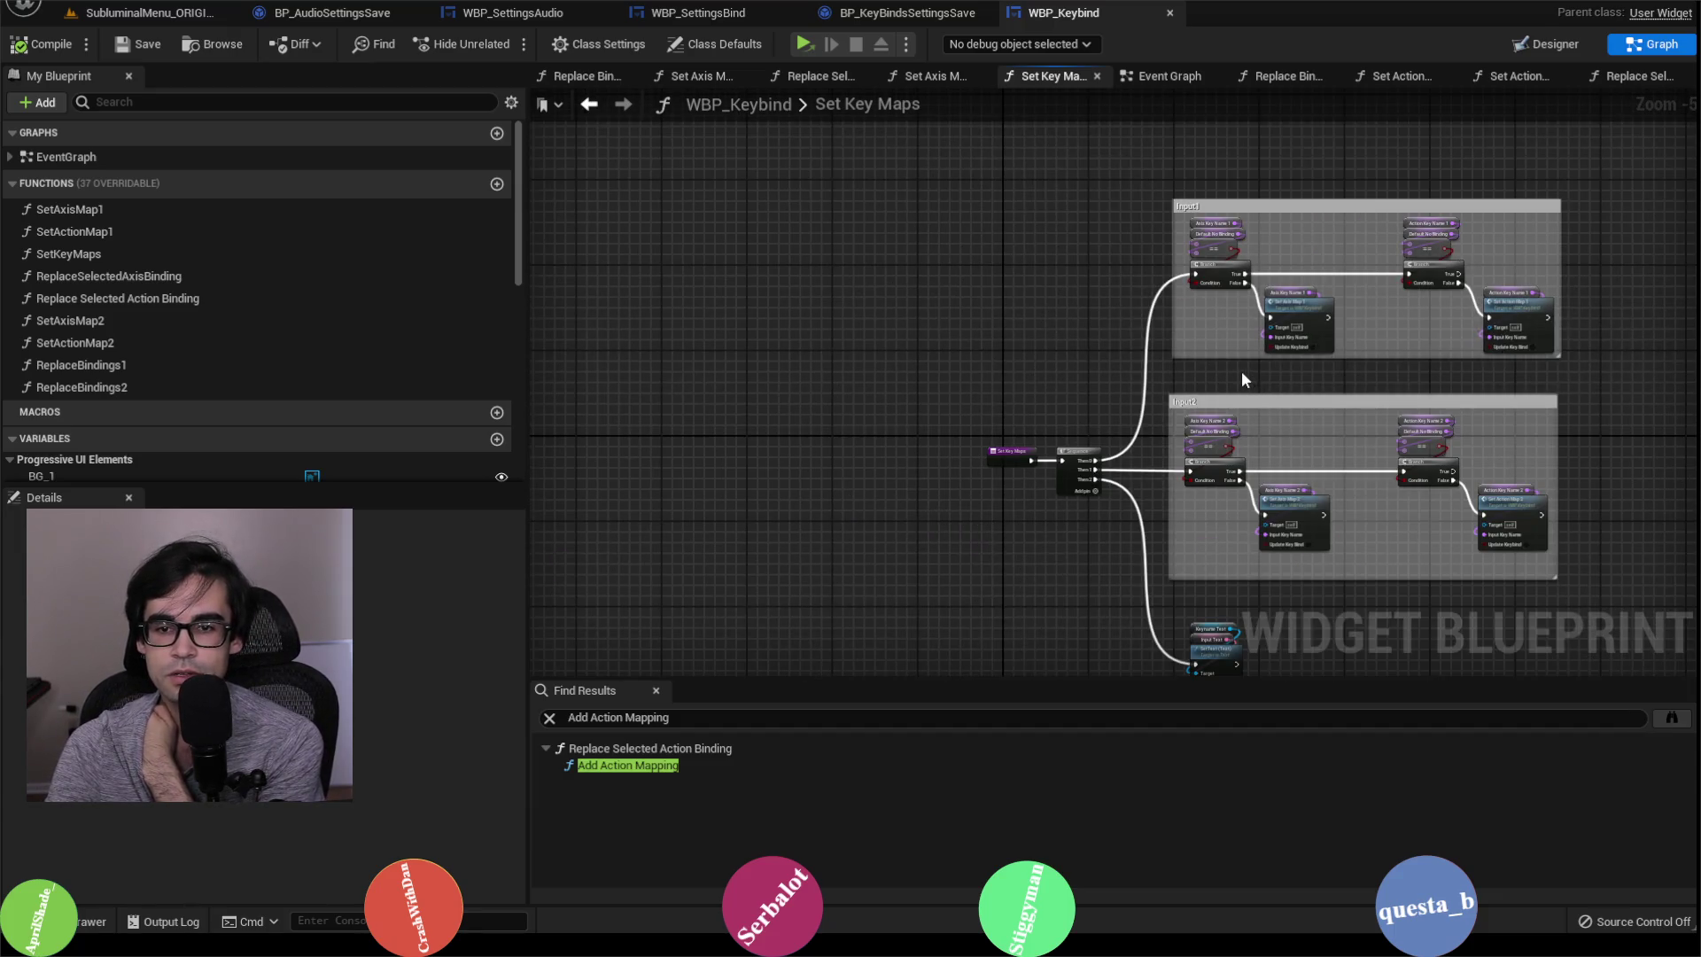
scroll(1238, 361, up, 1)
scroll(1338, 403, up, 2)
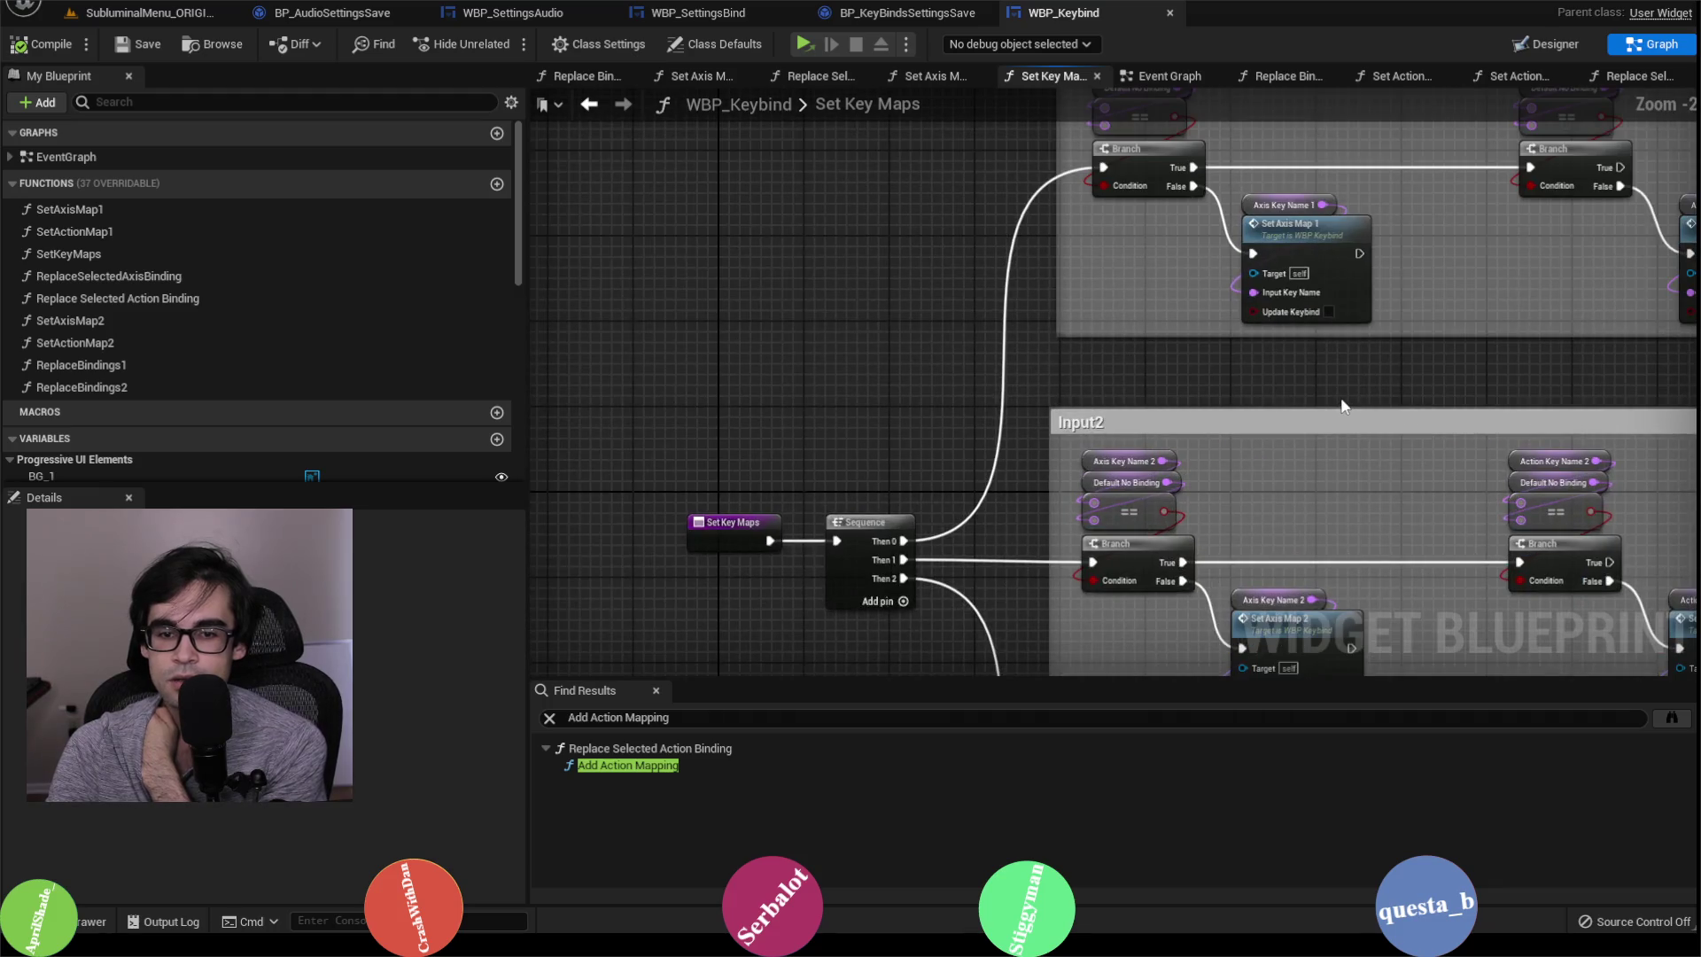
drag(1293, 382, 1322, 267)
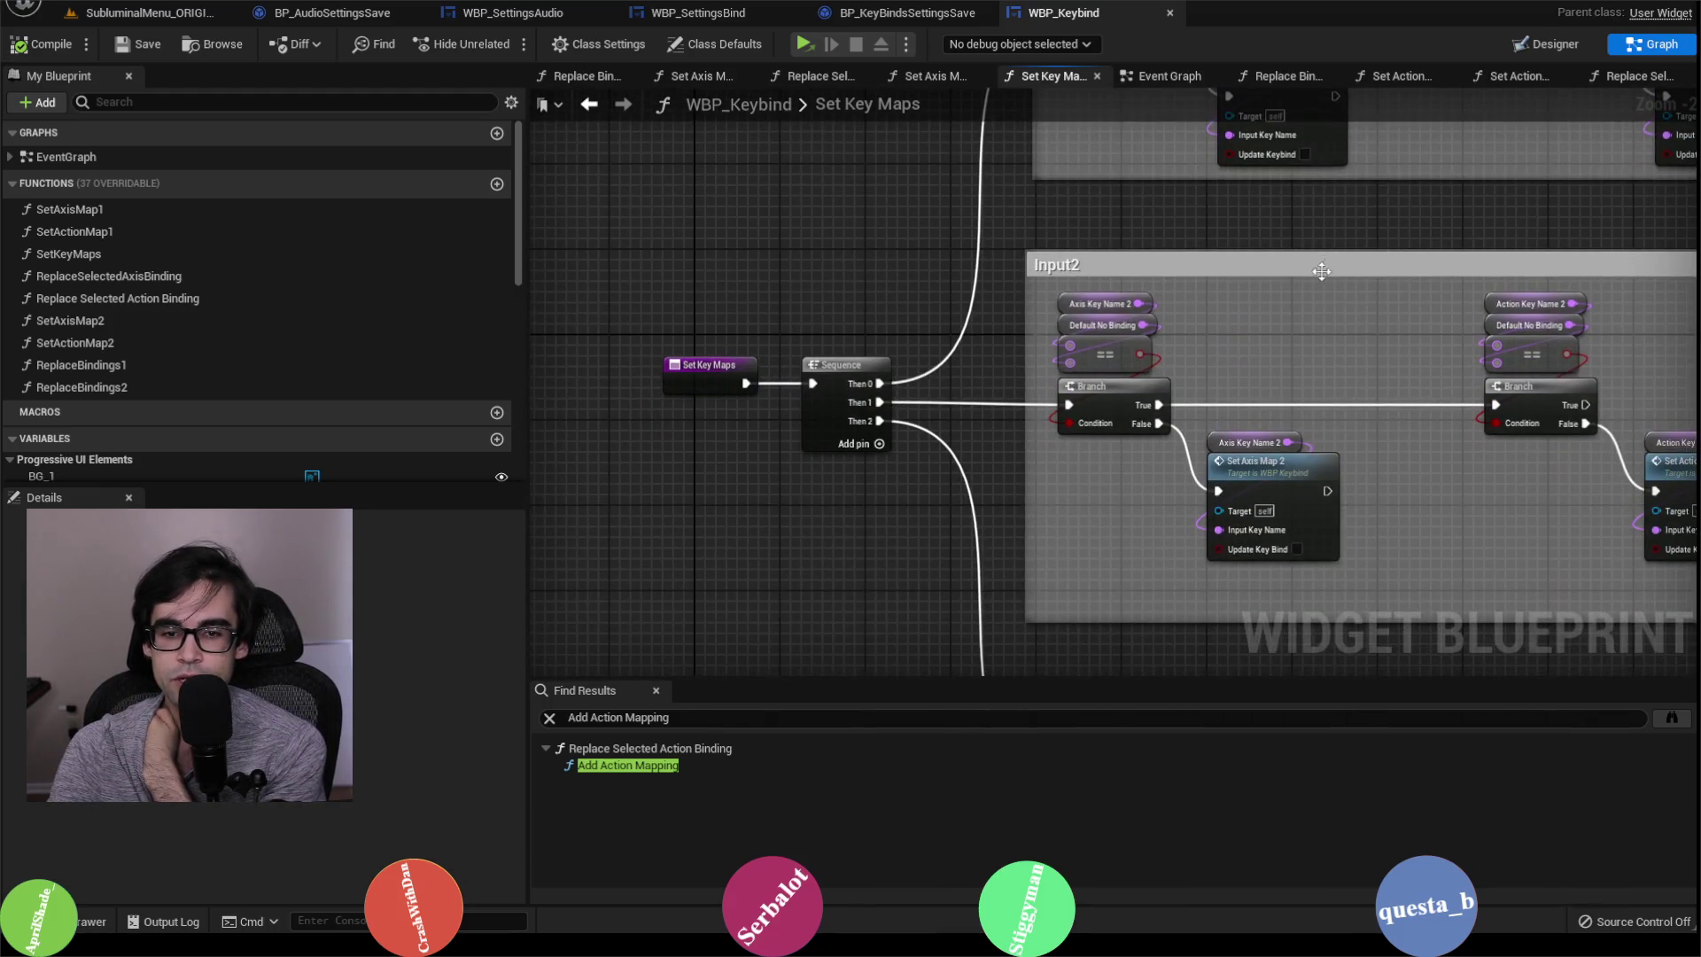
mouse_move(1435, 364)
mouse_down()
mouse_move(1389, 389)
mouse_move(1171, 406)
mouse_up()
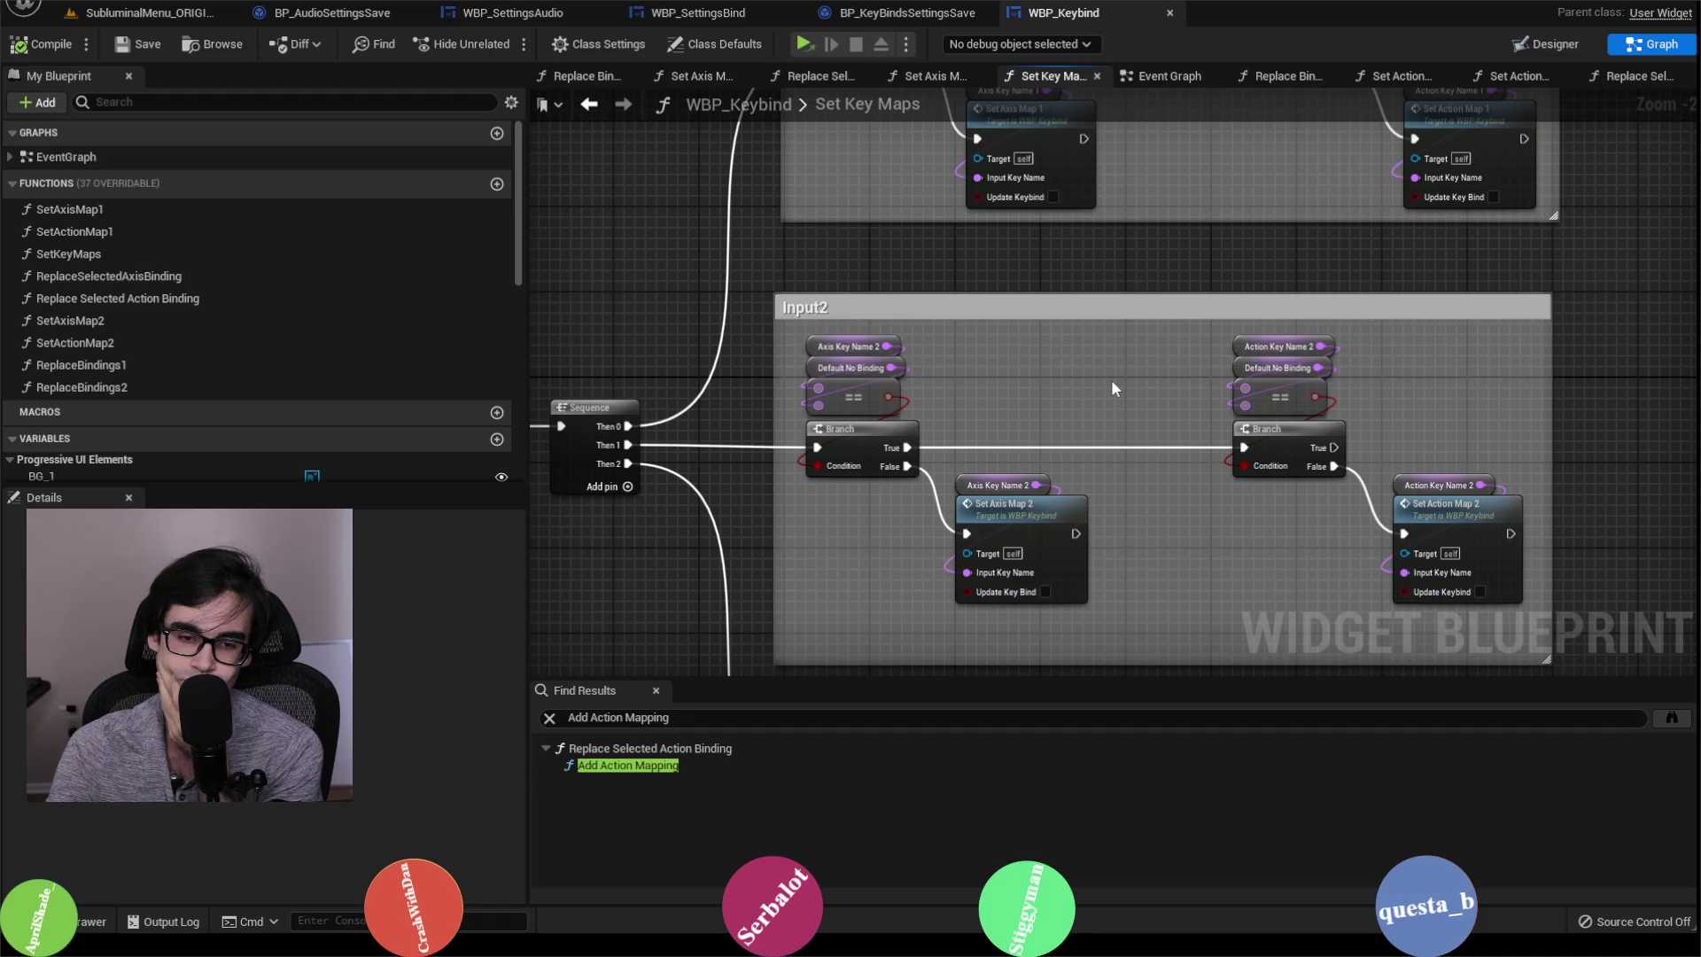
drag(1111, 388, 1096, 445)
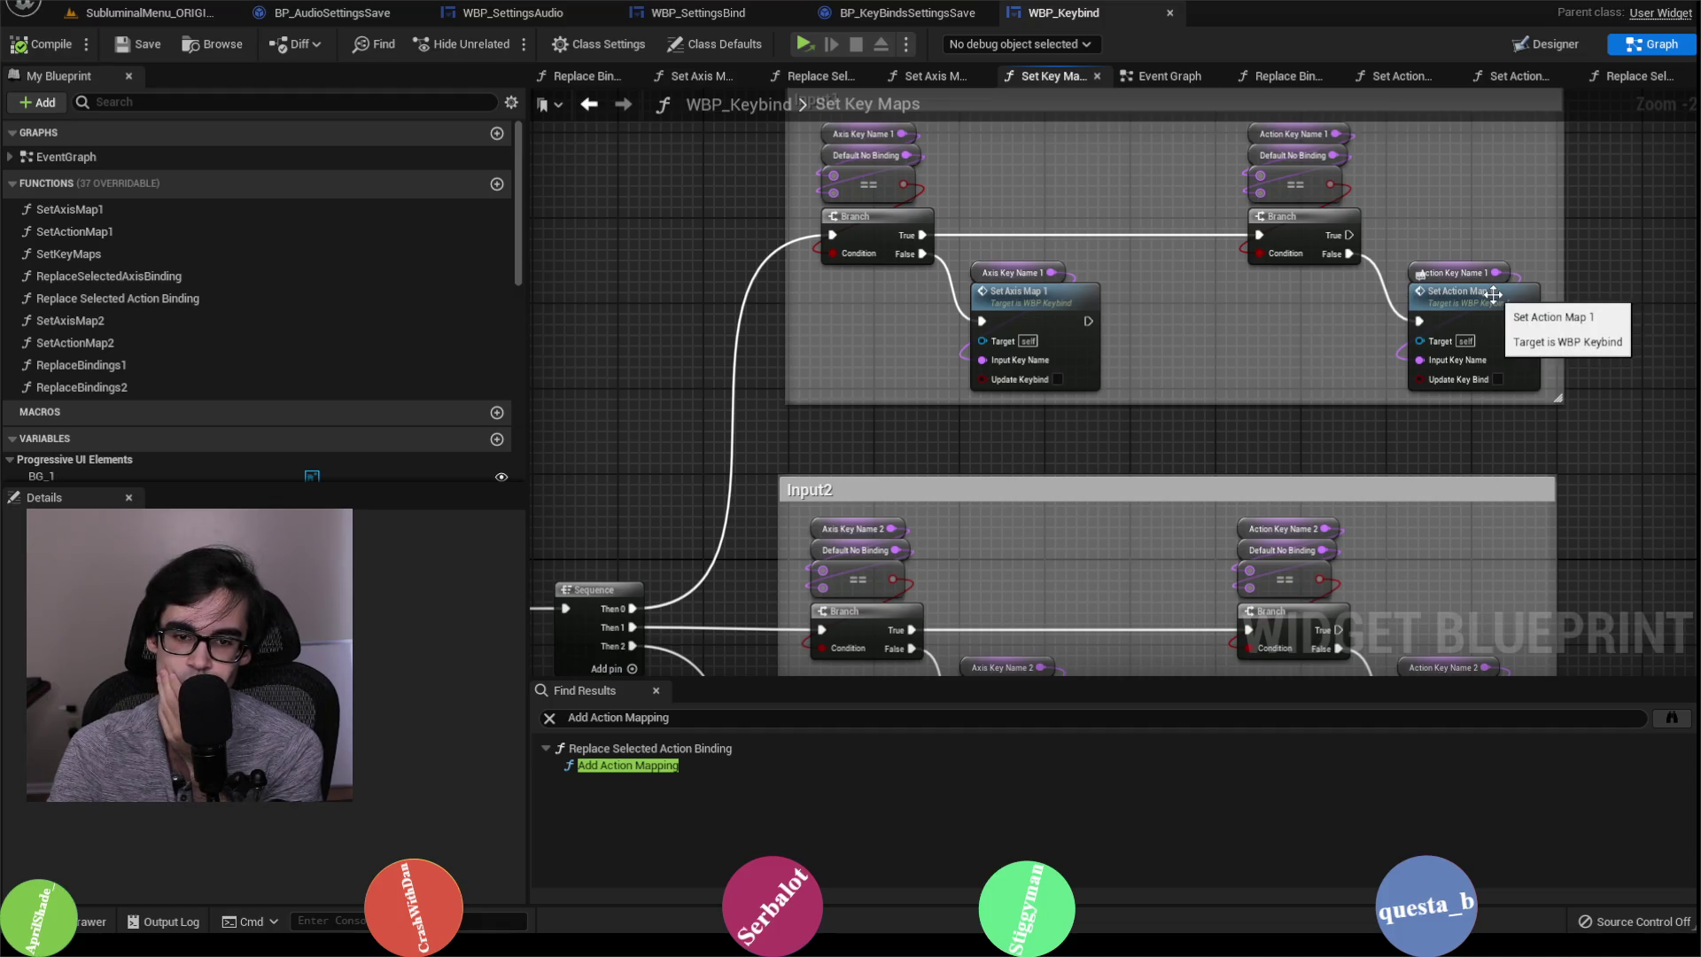
mouse_move(1091, 397)
mouse_down()
mouse_move(1700, 301)
mouse_move(1212, 404)
mouse_up()
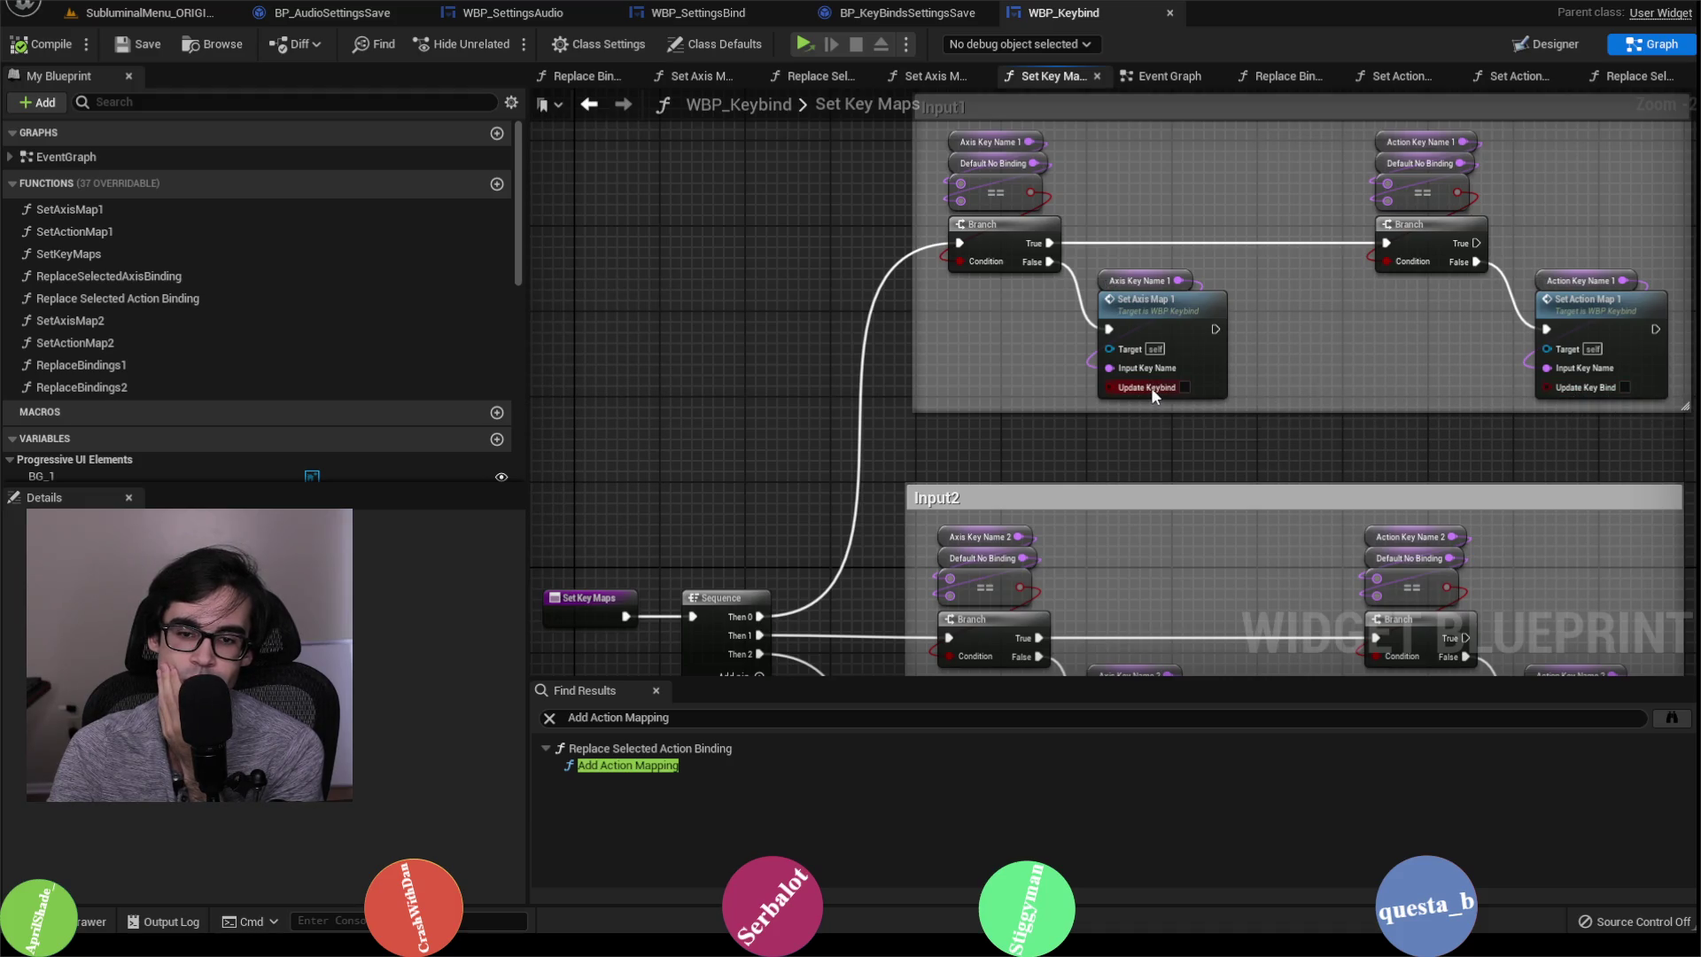
drag(1151, 508, 1176, 216)
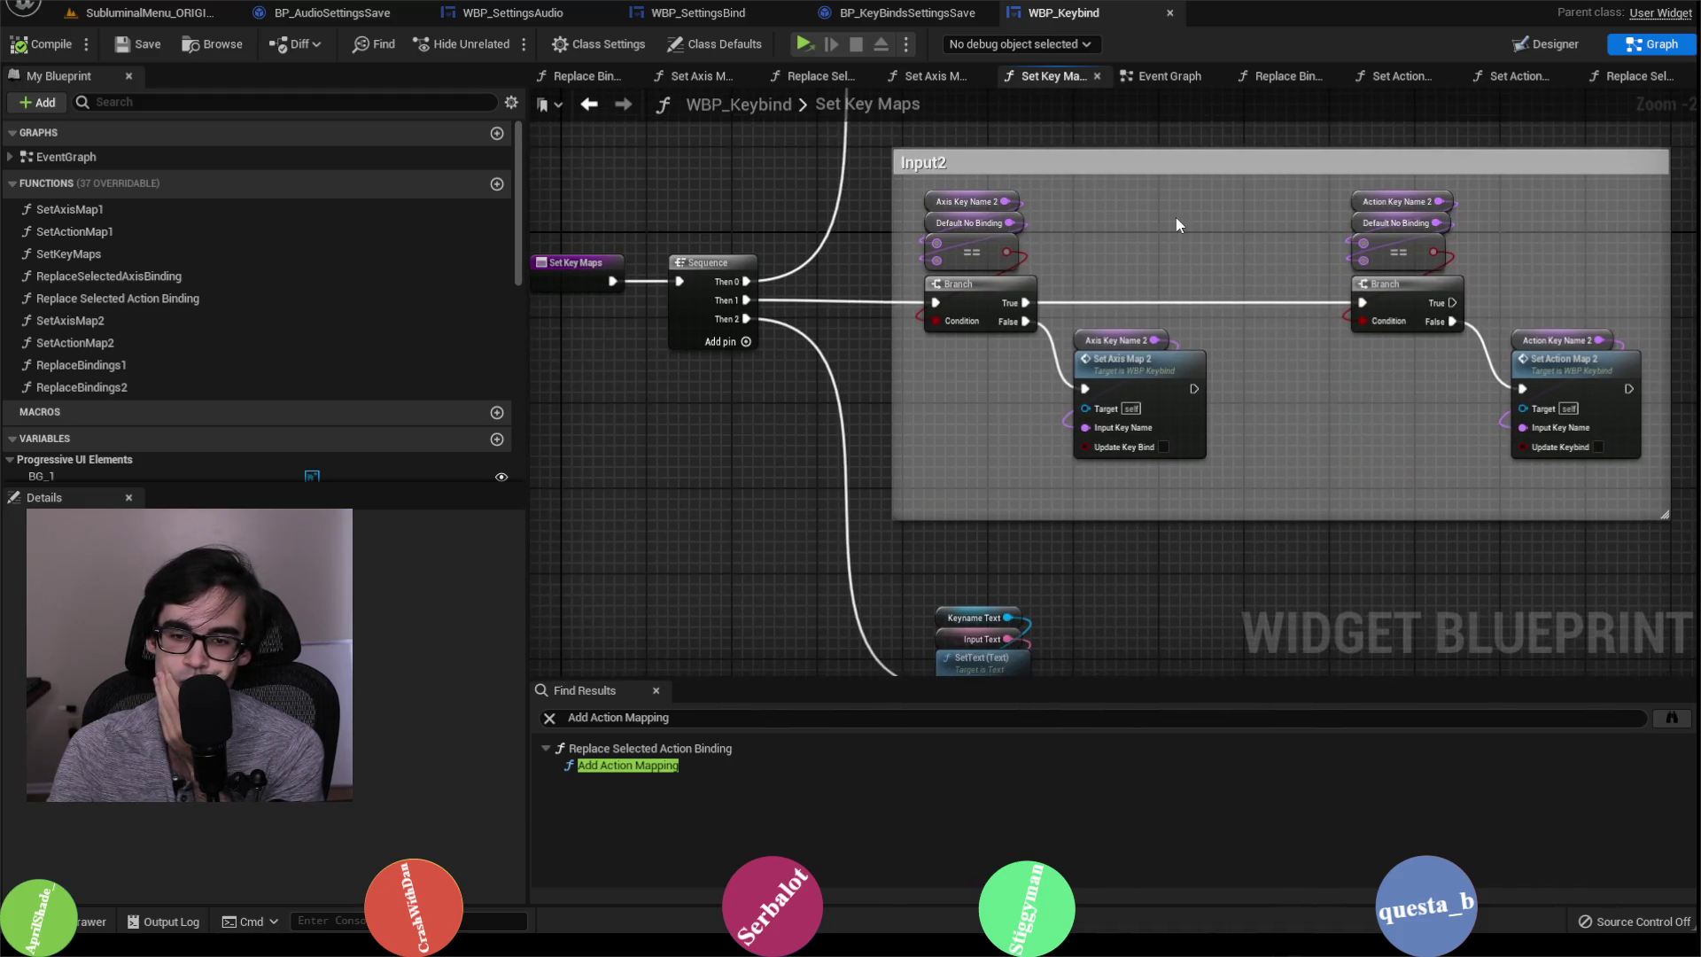
mouse_move(1249, 433)
mouse_down()
mouse_move(1248, 253)
mouse_move(1312, 466)
mouse_up()
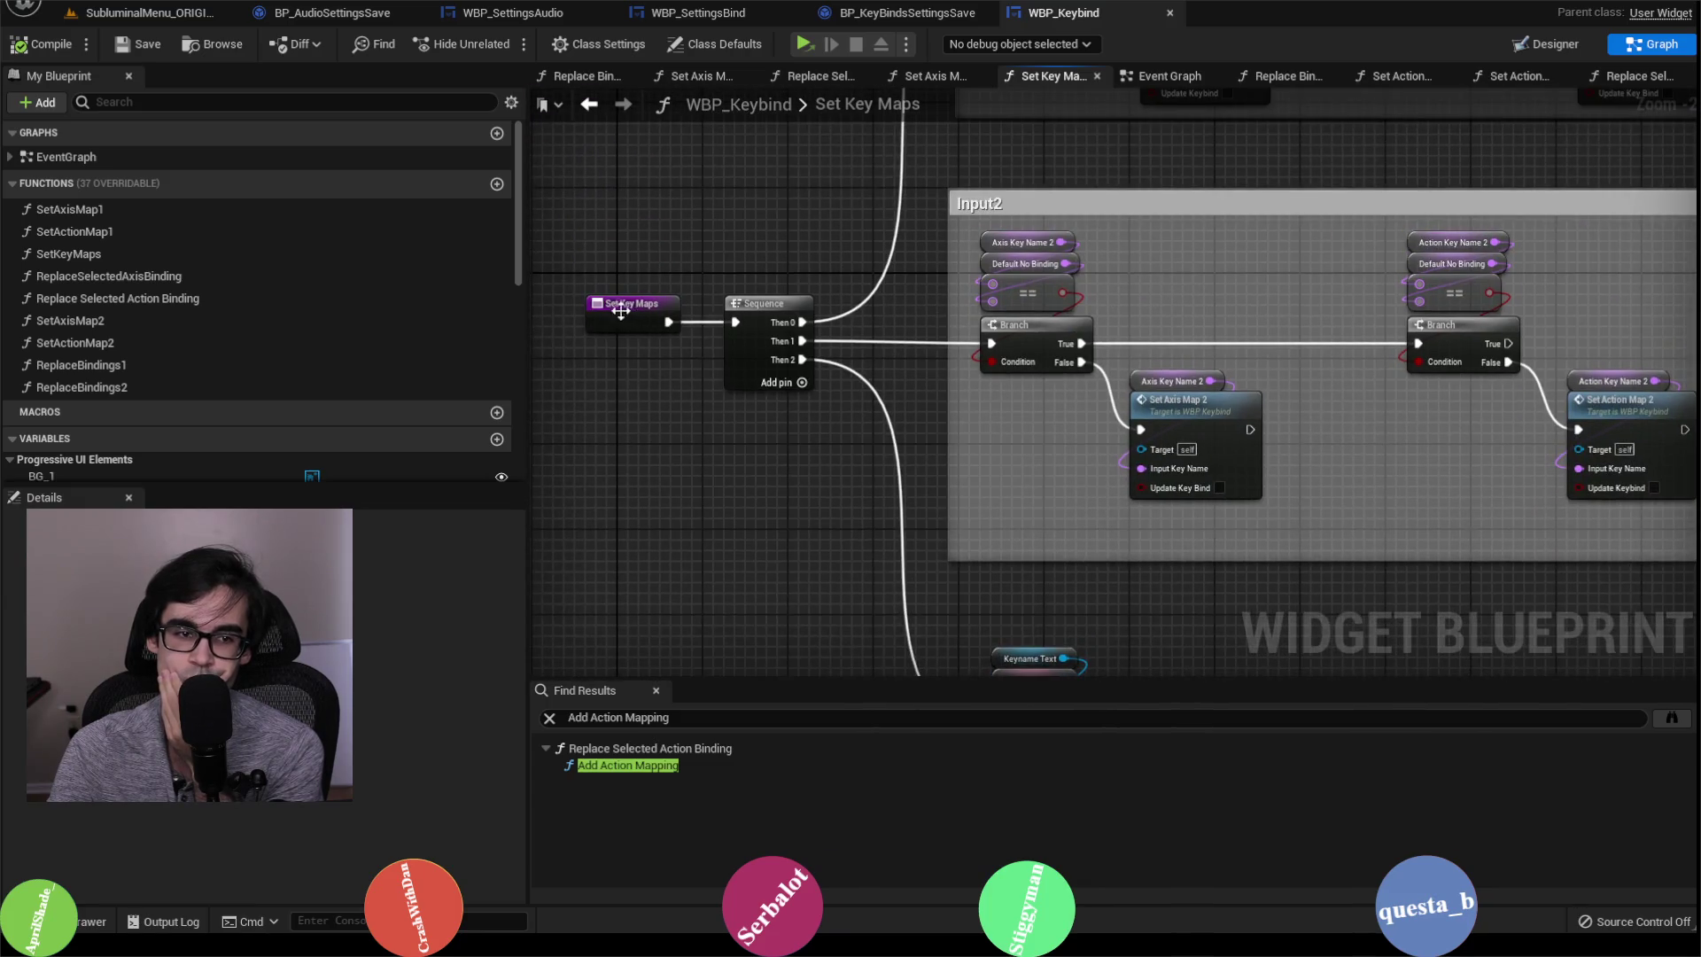
click(624, 311)
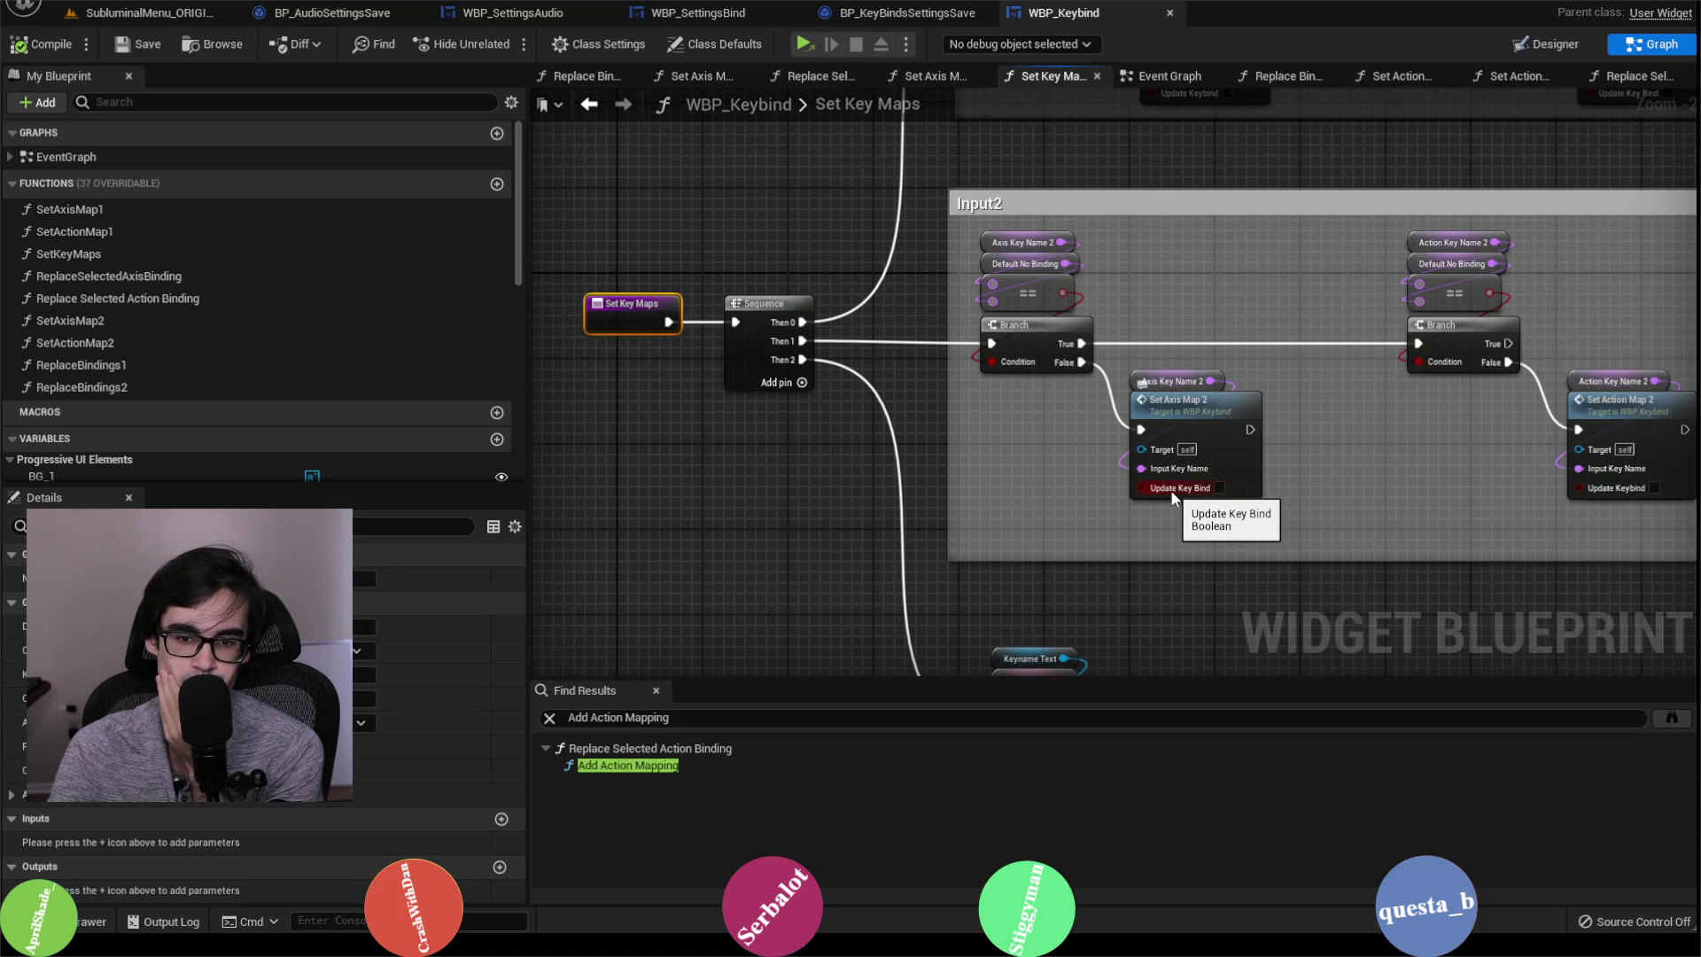
Step: Add a Boolean input named bUpdateKeys to Set Key Maps and compile
click(501, 819)
click(103, 842)
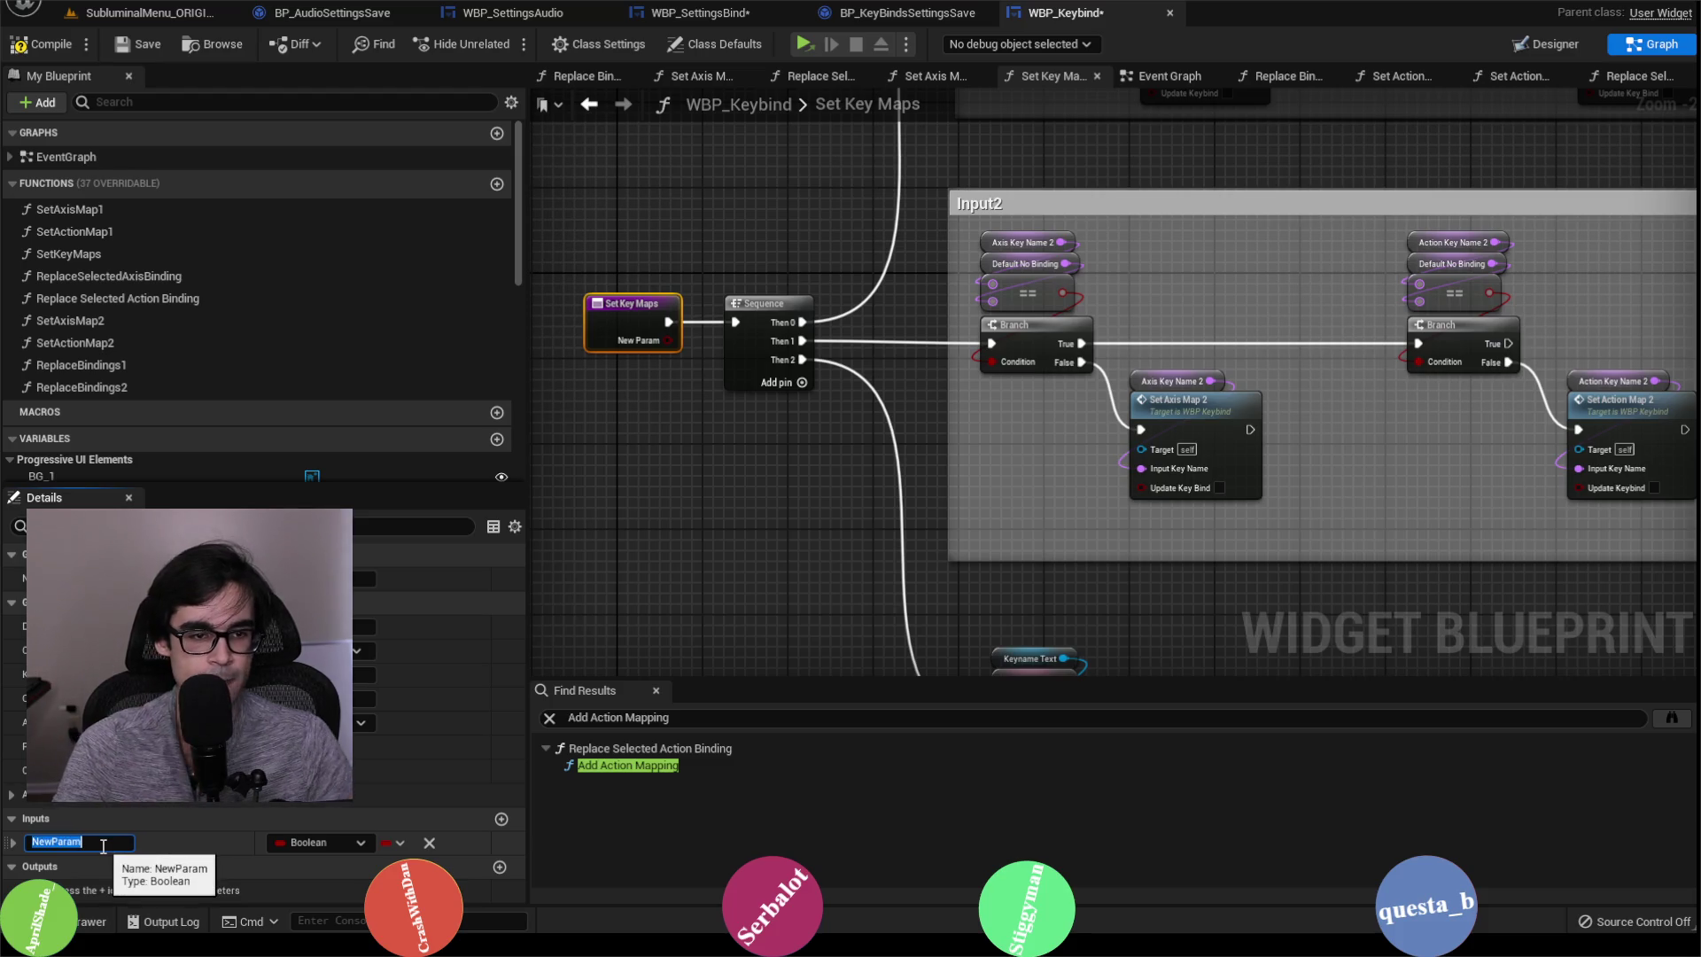
text(bUpdateK)
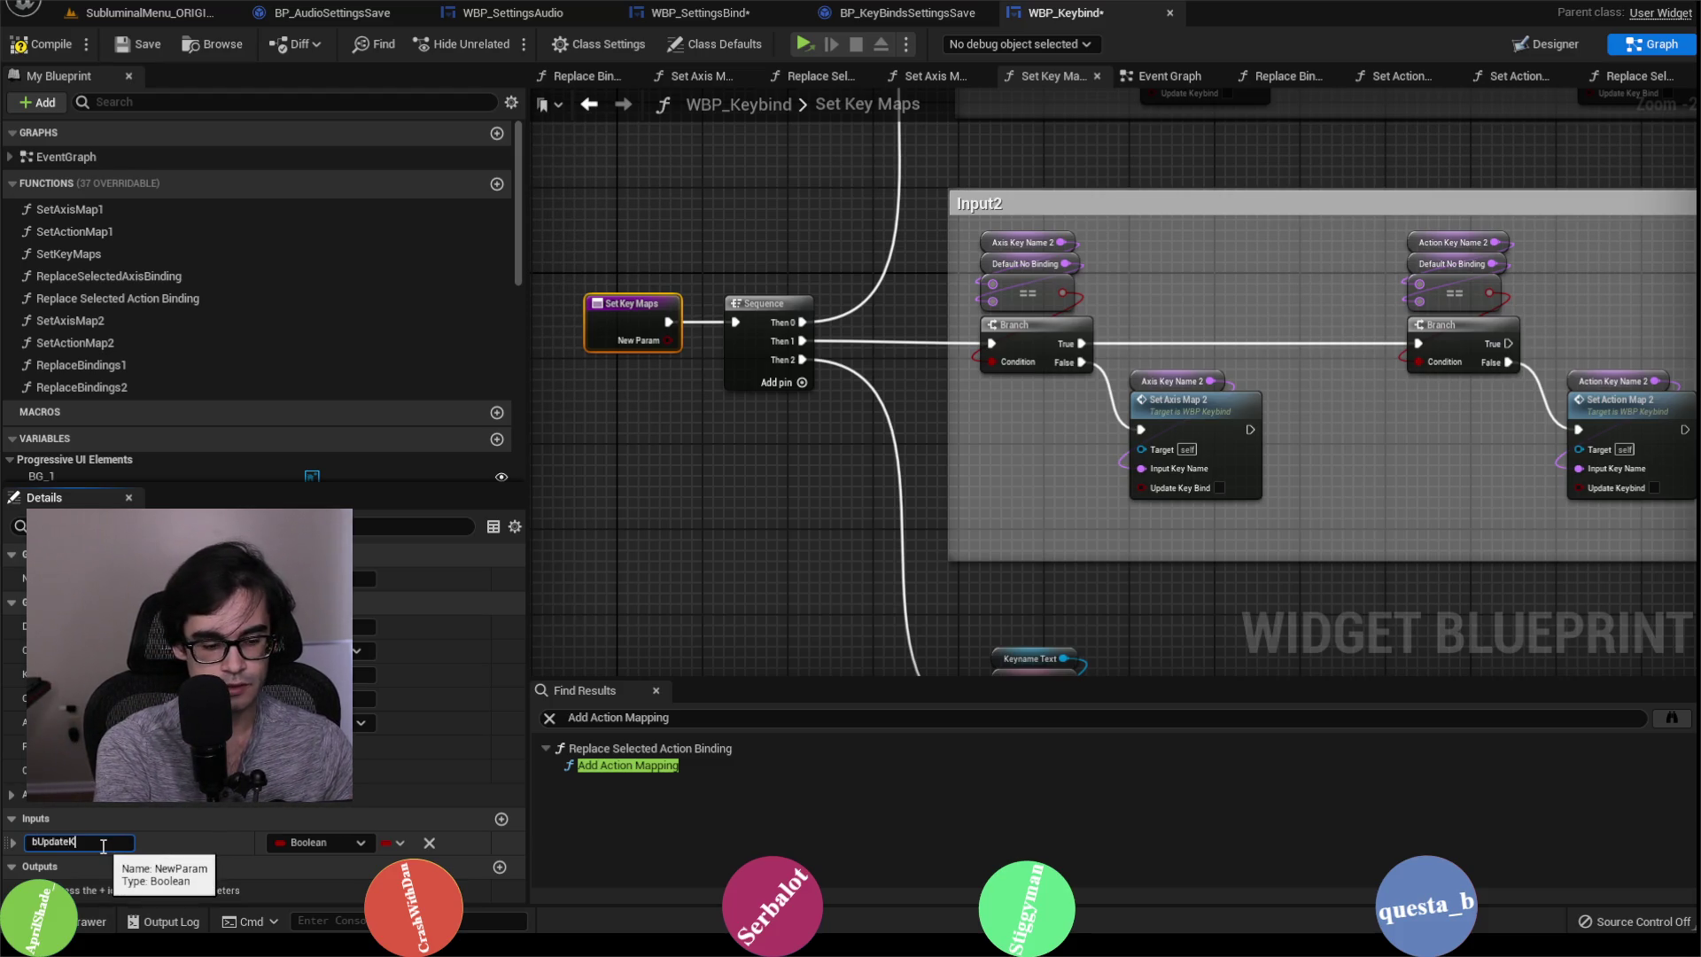
text(eys)
key(Return)
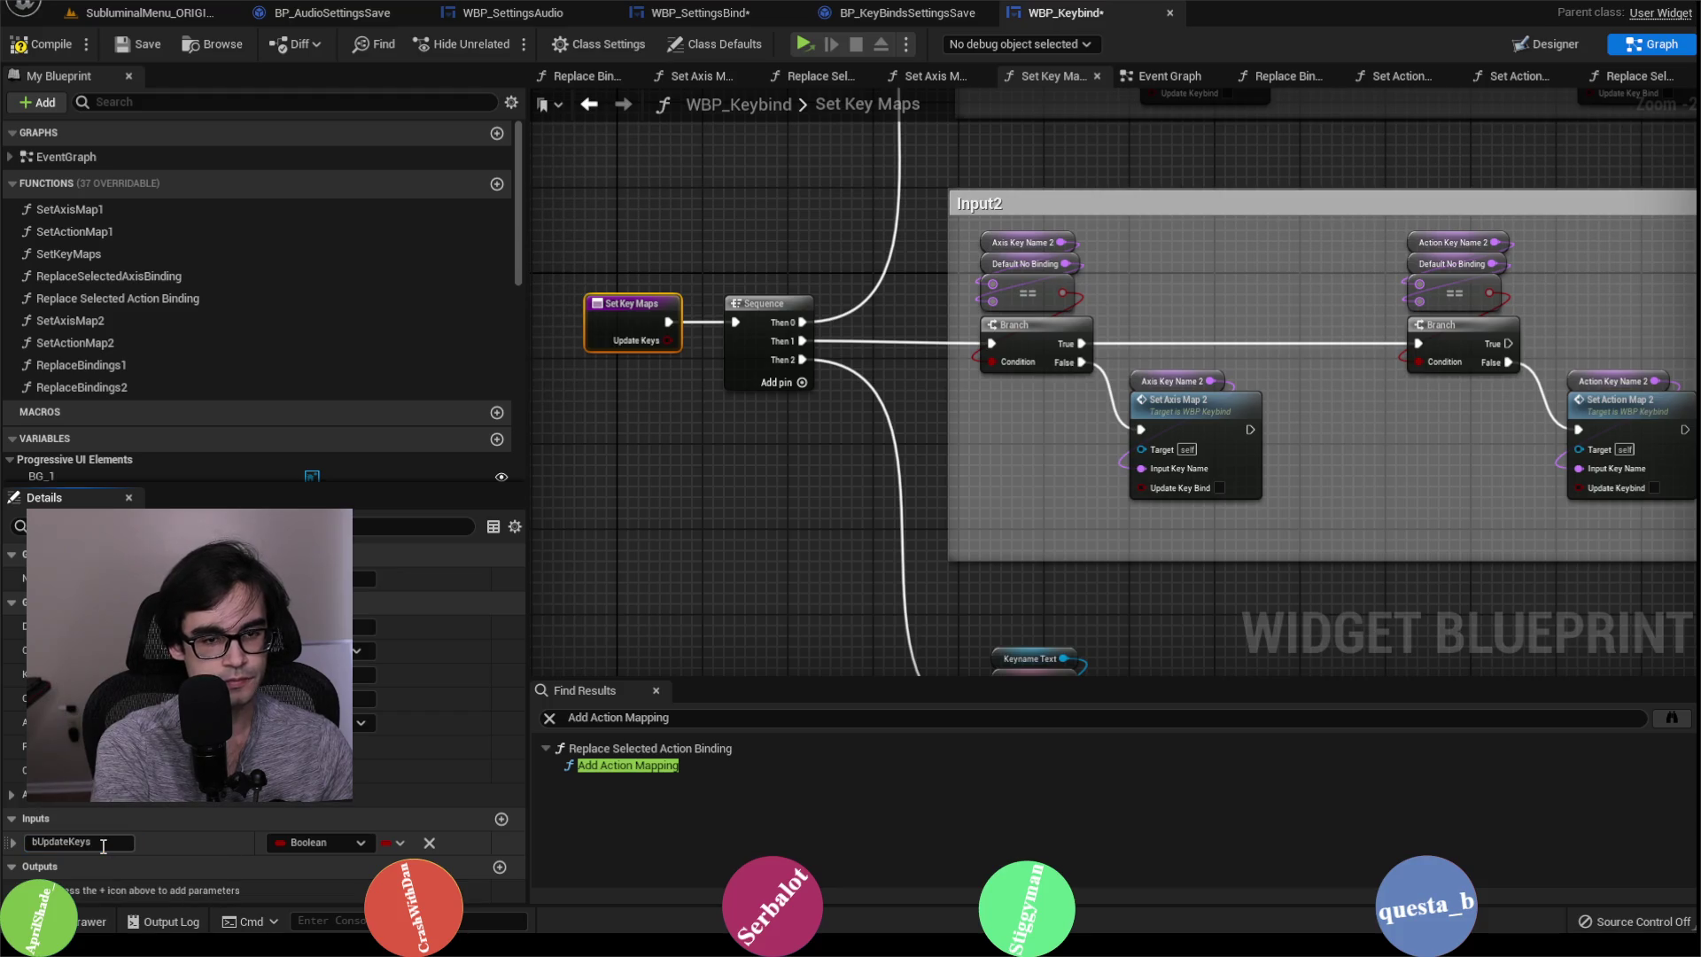
click(35, 54)
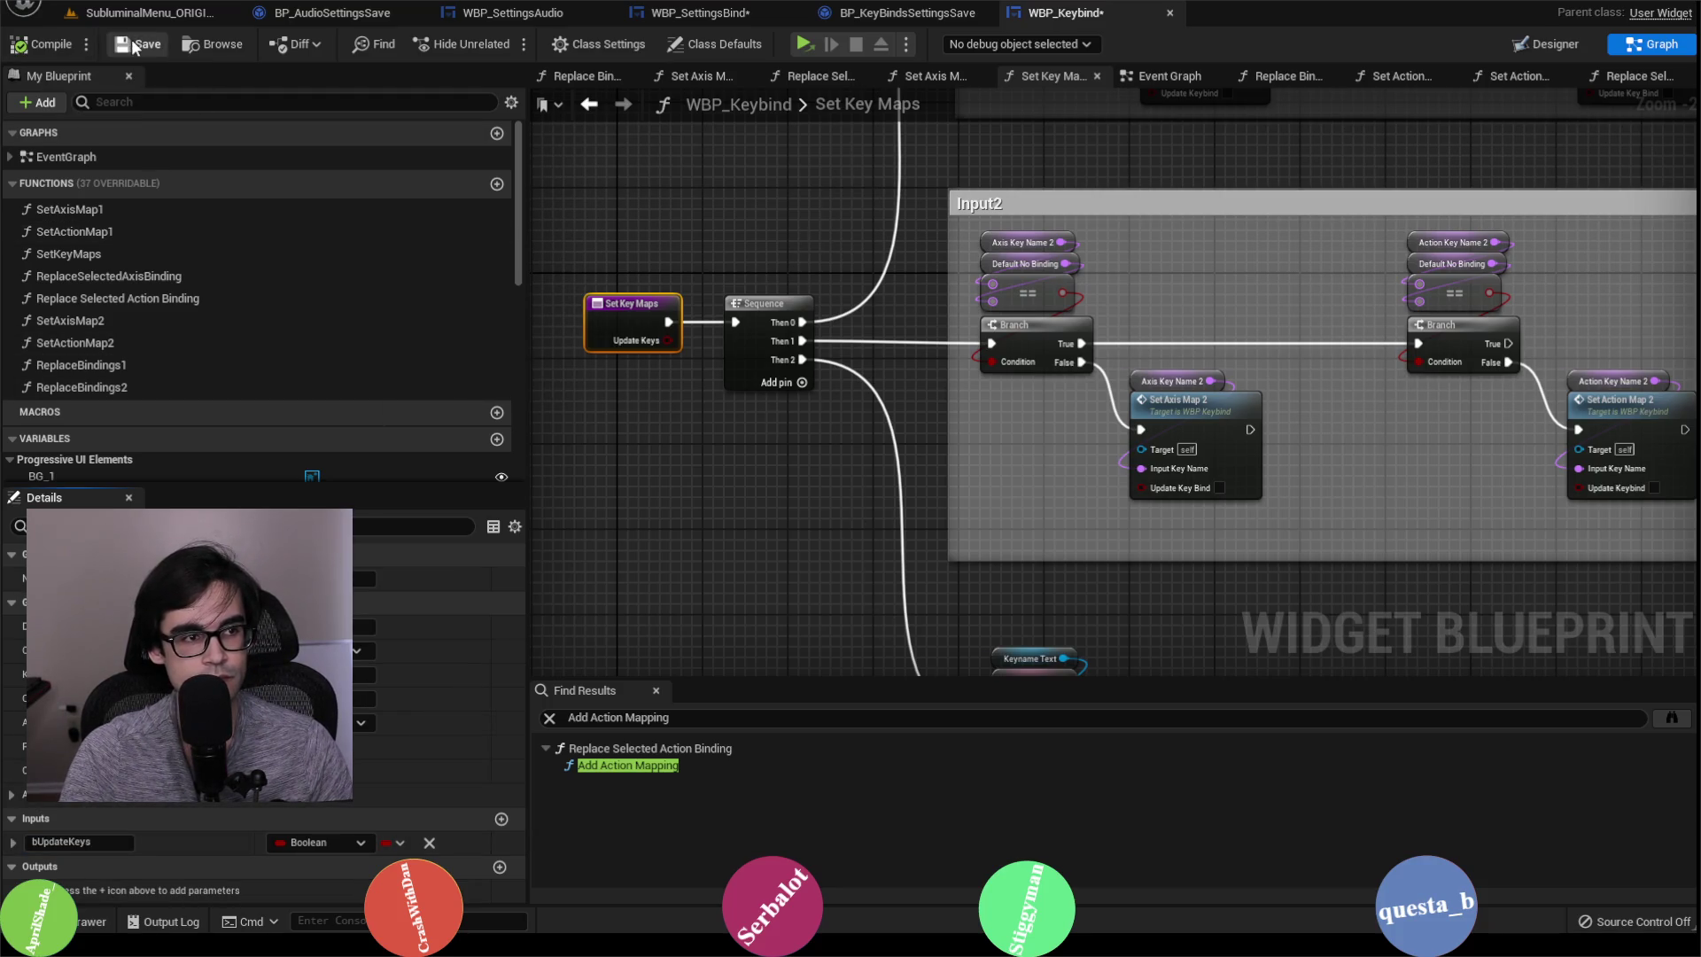
Step: Place a Get Update Keys node and wire it into Set Axis Map 2's Update Key Bind
right_click(1196, 625)
text(get bupda)
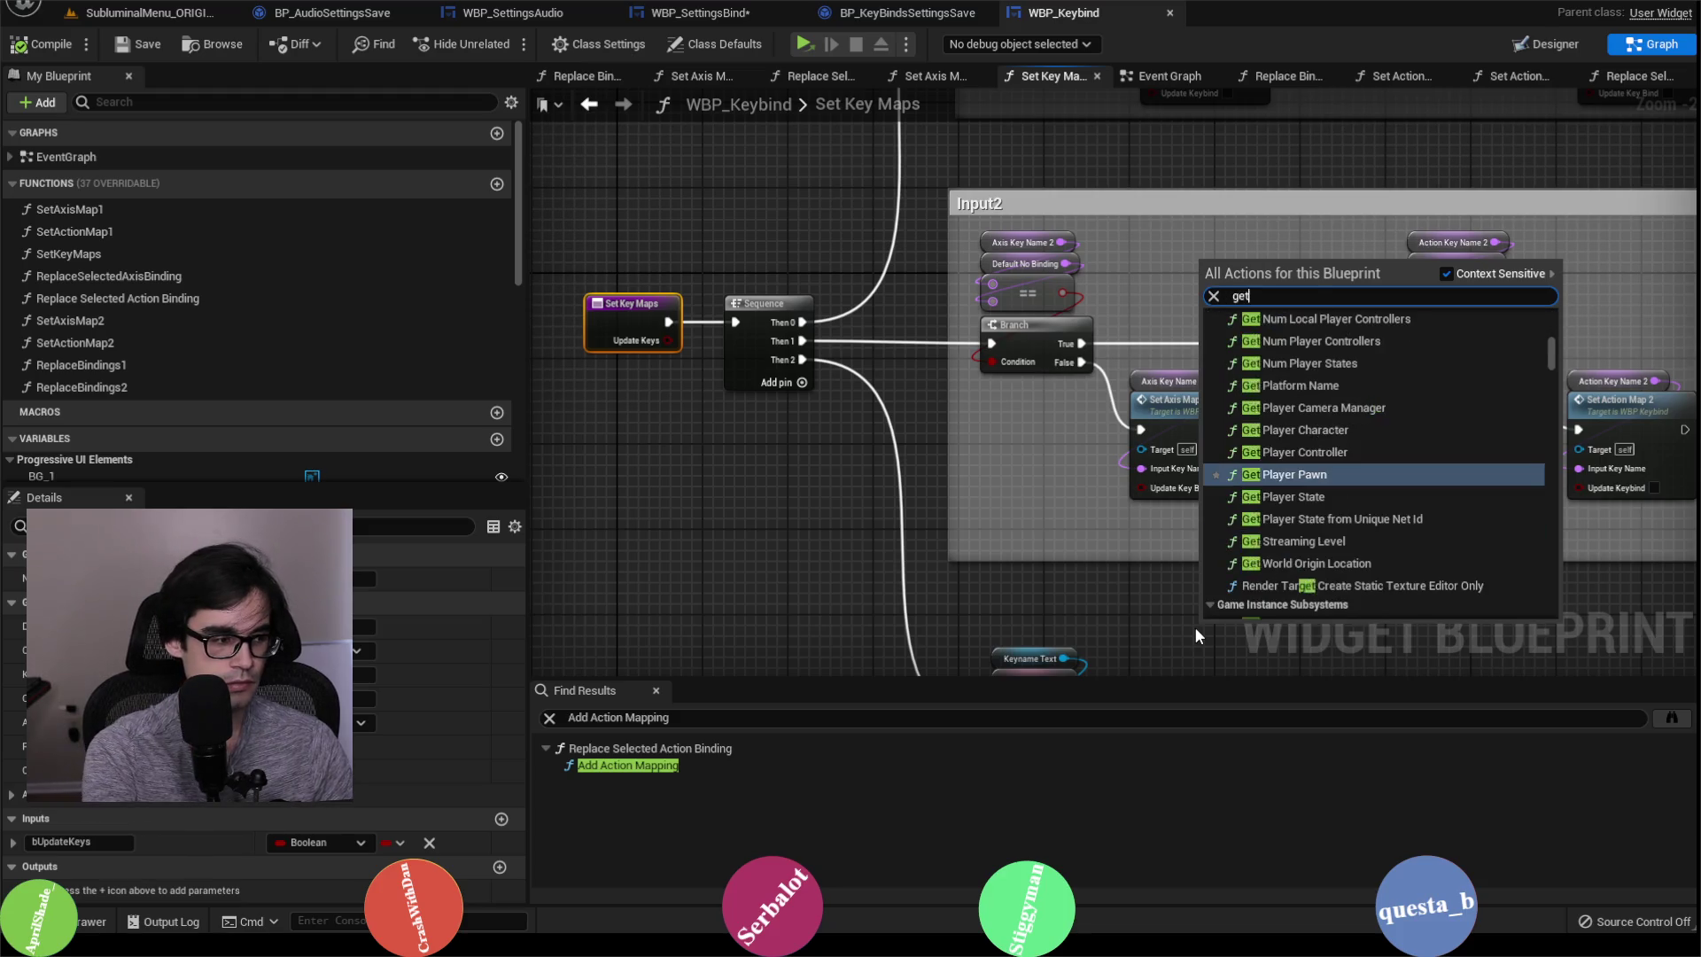
key(BackSpace)
key(BackSpace)
key(BackSpace)
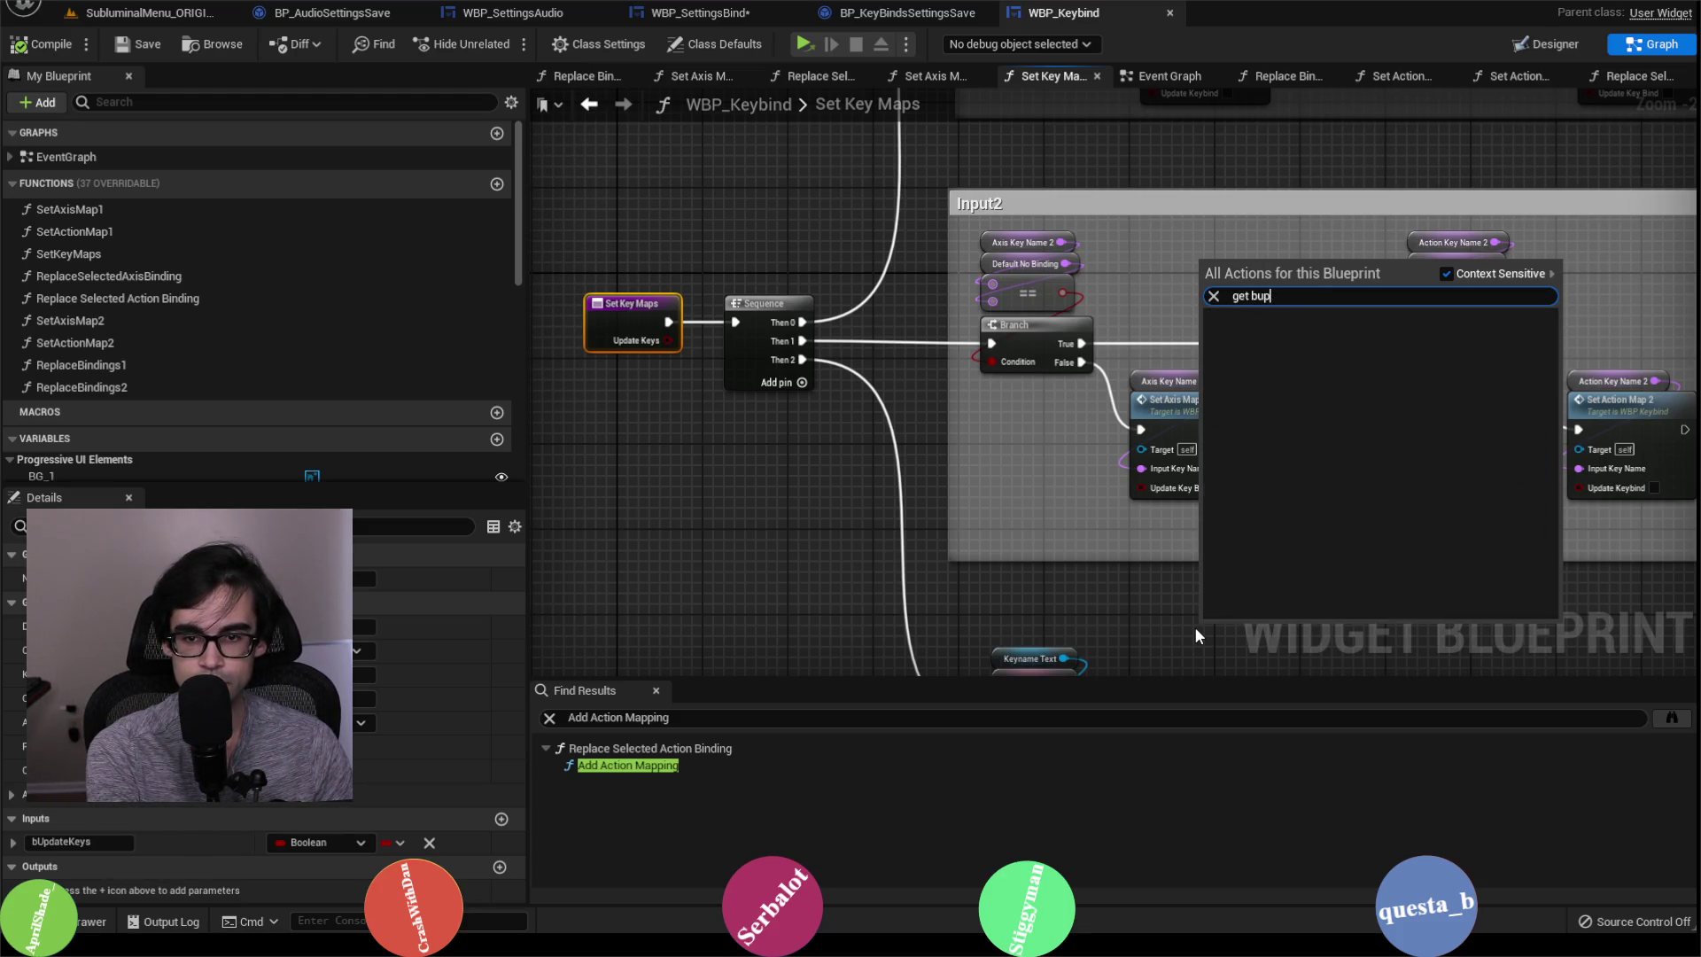
text(update)
key(Return)
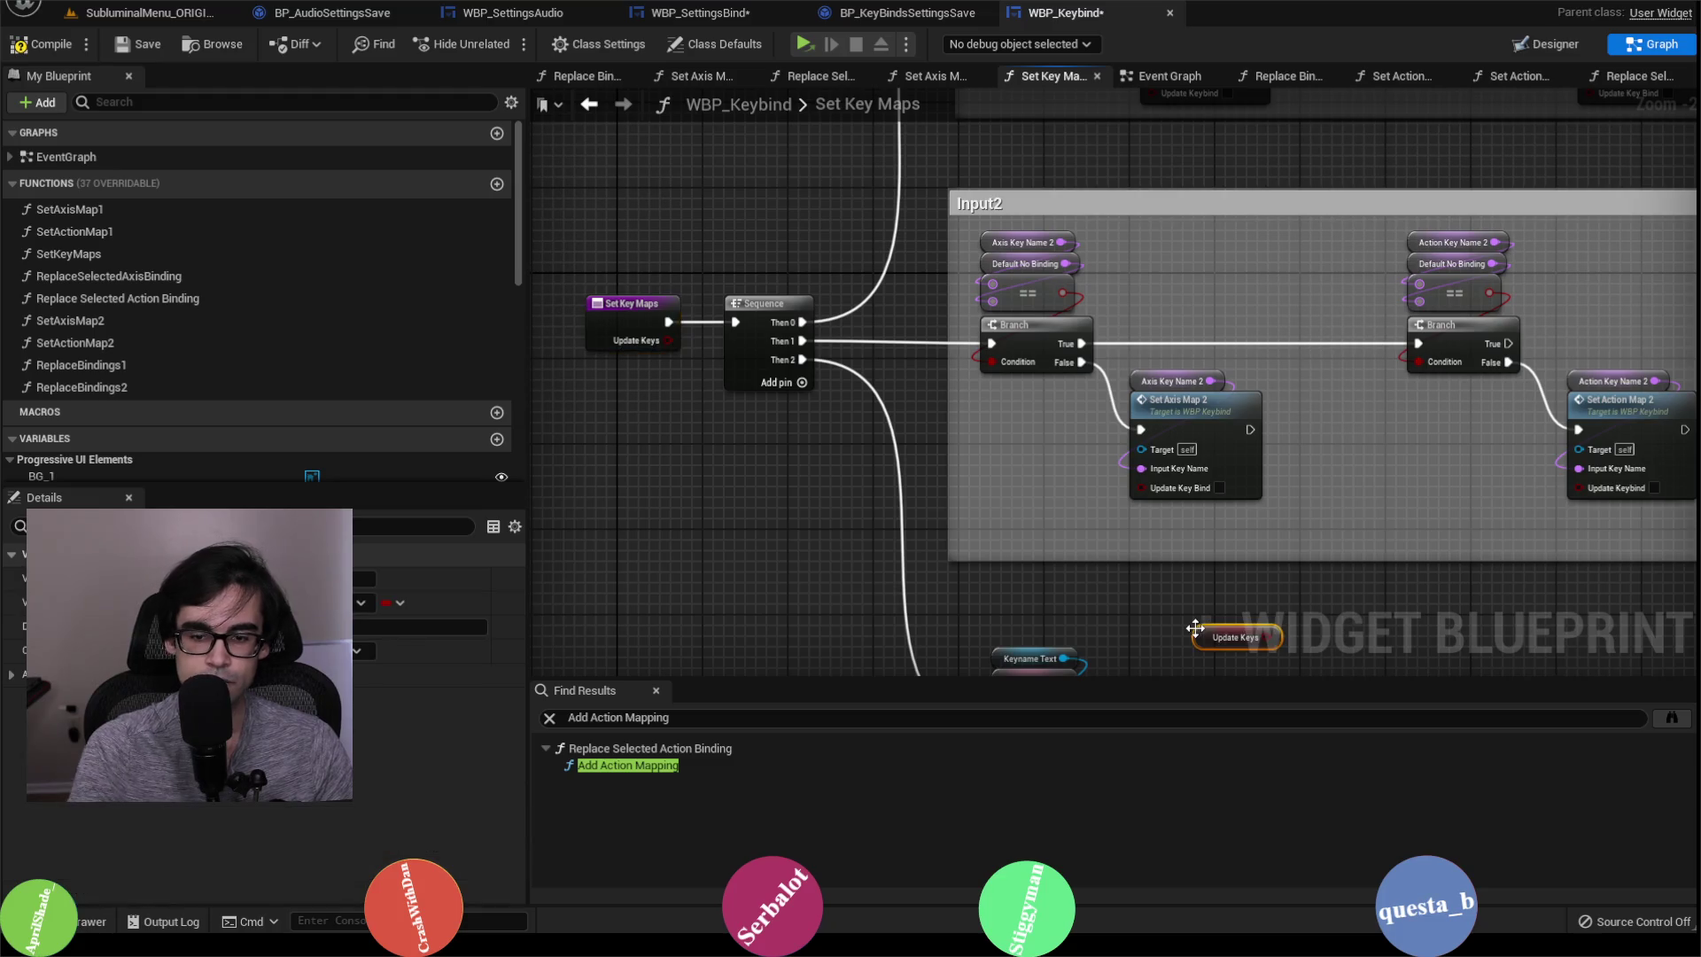
scroll(1251, 630, up, 1)
drag(1265, 644, 1205, 462)
drag(1188, 643, 1113, 496)
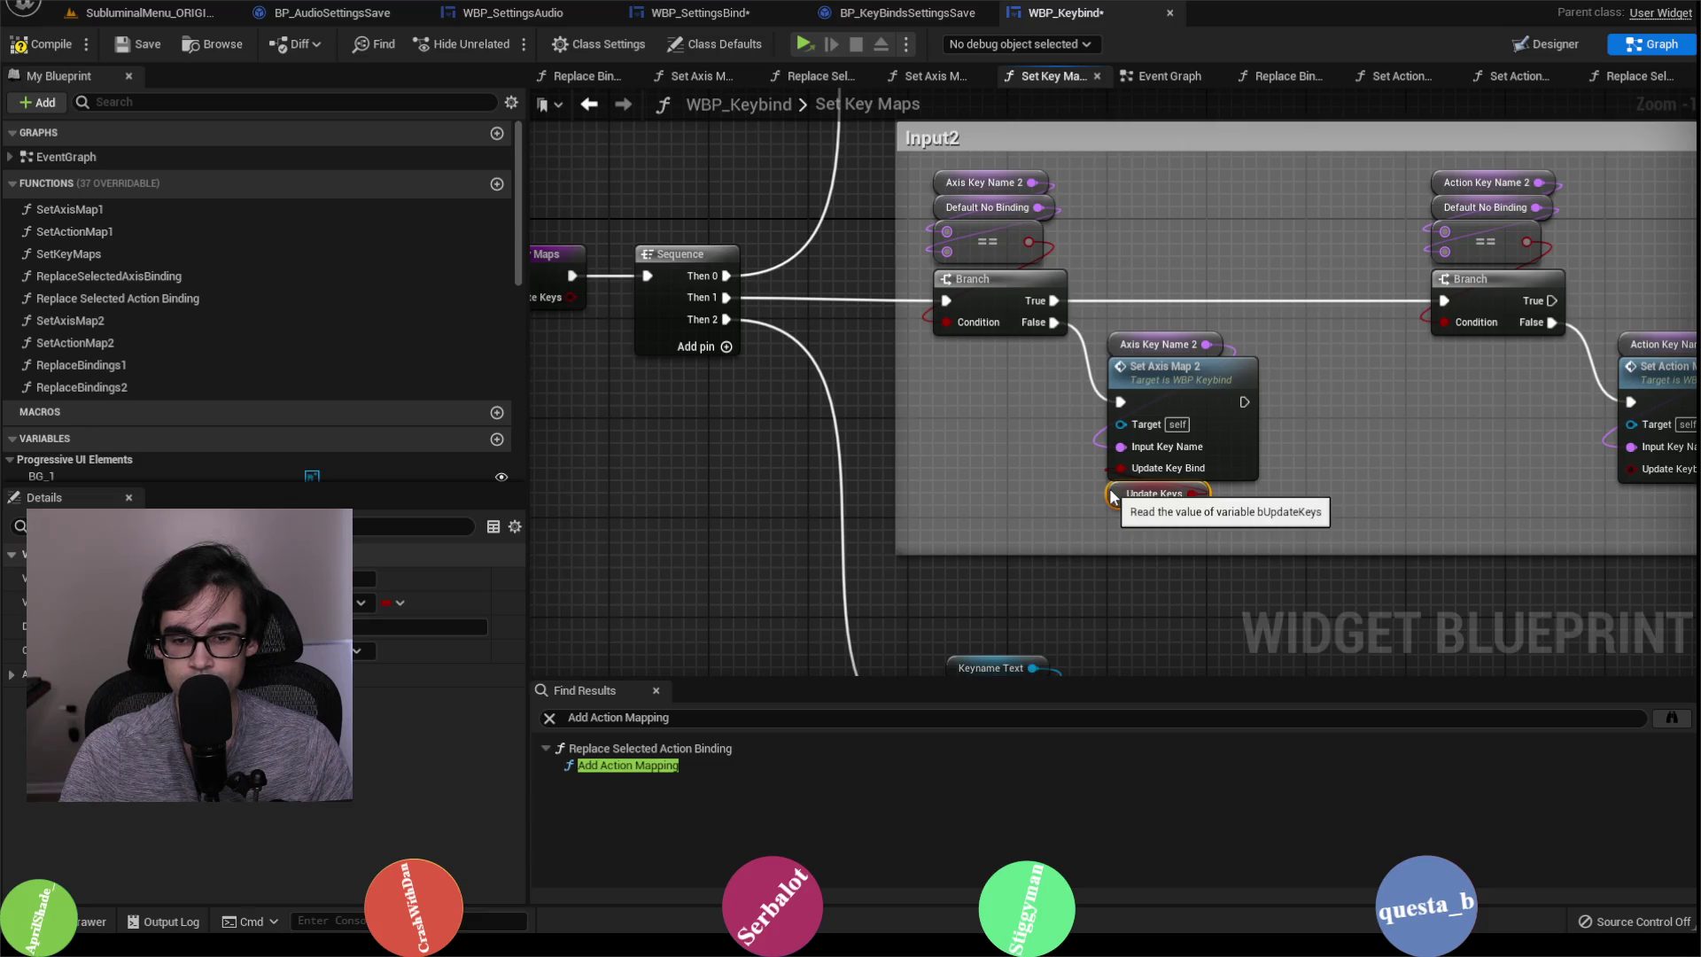
Step: Paste Update Keys getters into Set Action Map 2, Set Axis Map 1 and Set Action Map 1's Update Key Bind pins
key(ctrl+v)
drag(1274, 523, 1267, 499)
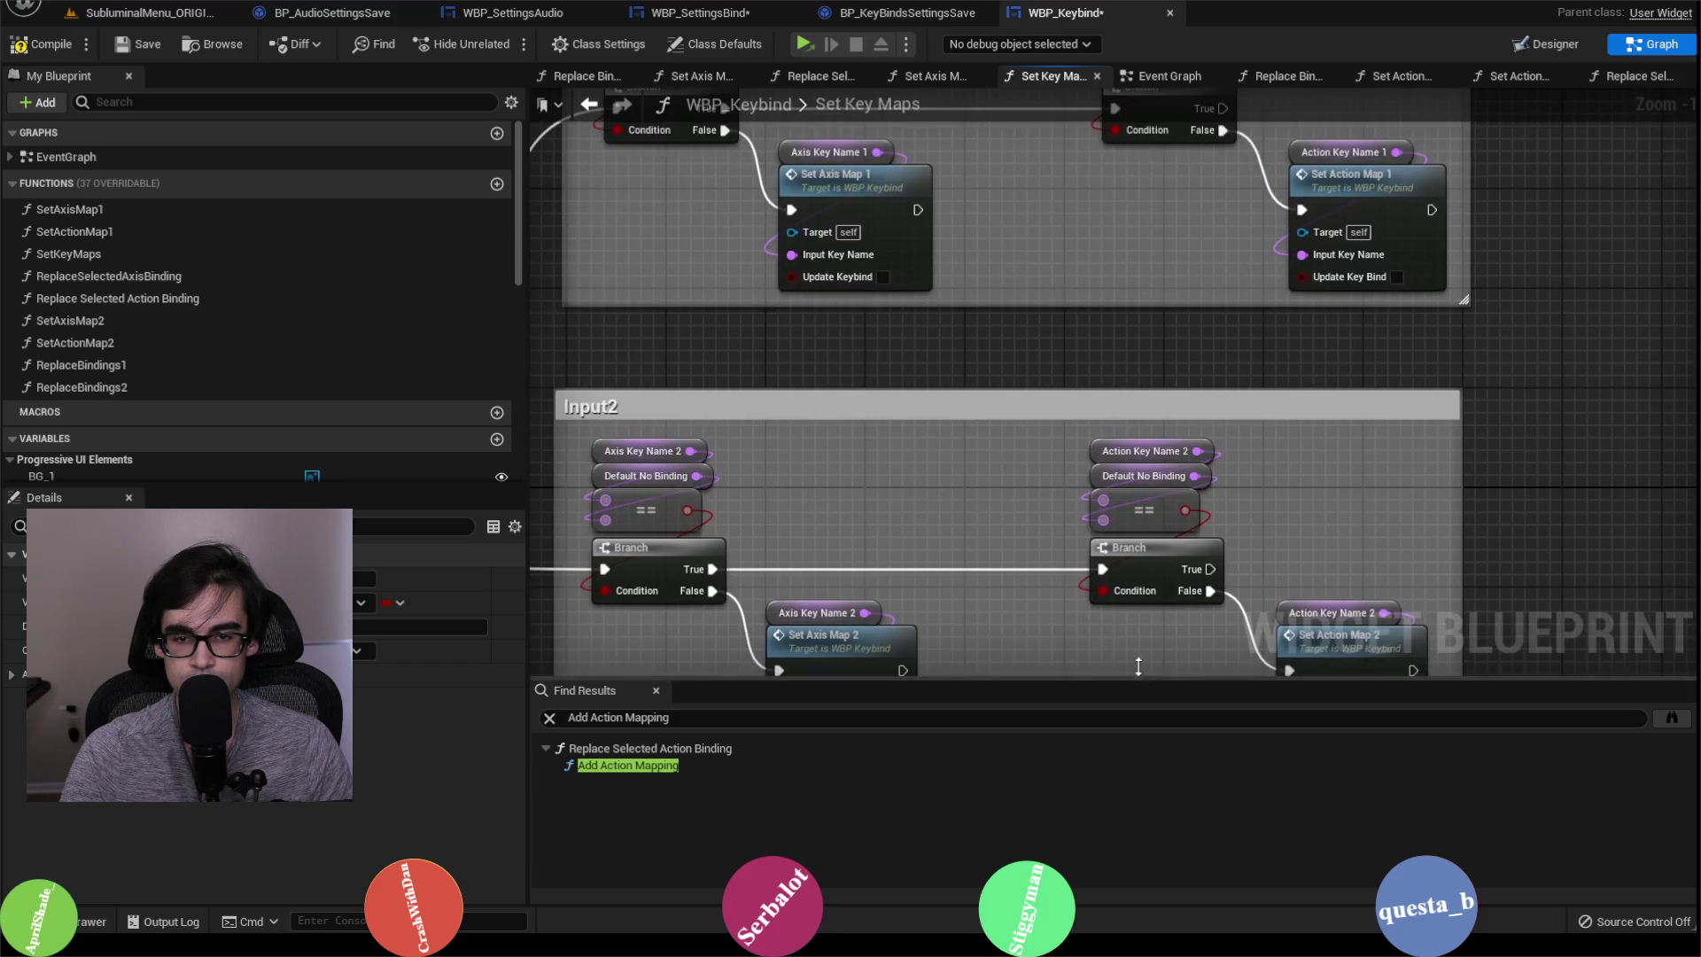
key(ctrl+v)
drag(1069, 396, 836, 333)
drag(1019, 396, 855, 358)
click(1220, 380)
key(ctrl+v)
mouse_move(1079, 392)
mouse_down()
mouse_move(1028, 345)
mouse_move(1007, 343)
mouse_move(1008, 370)
mouse_up()
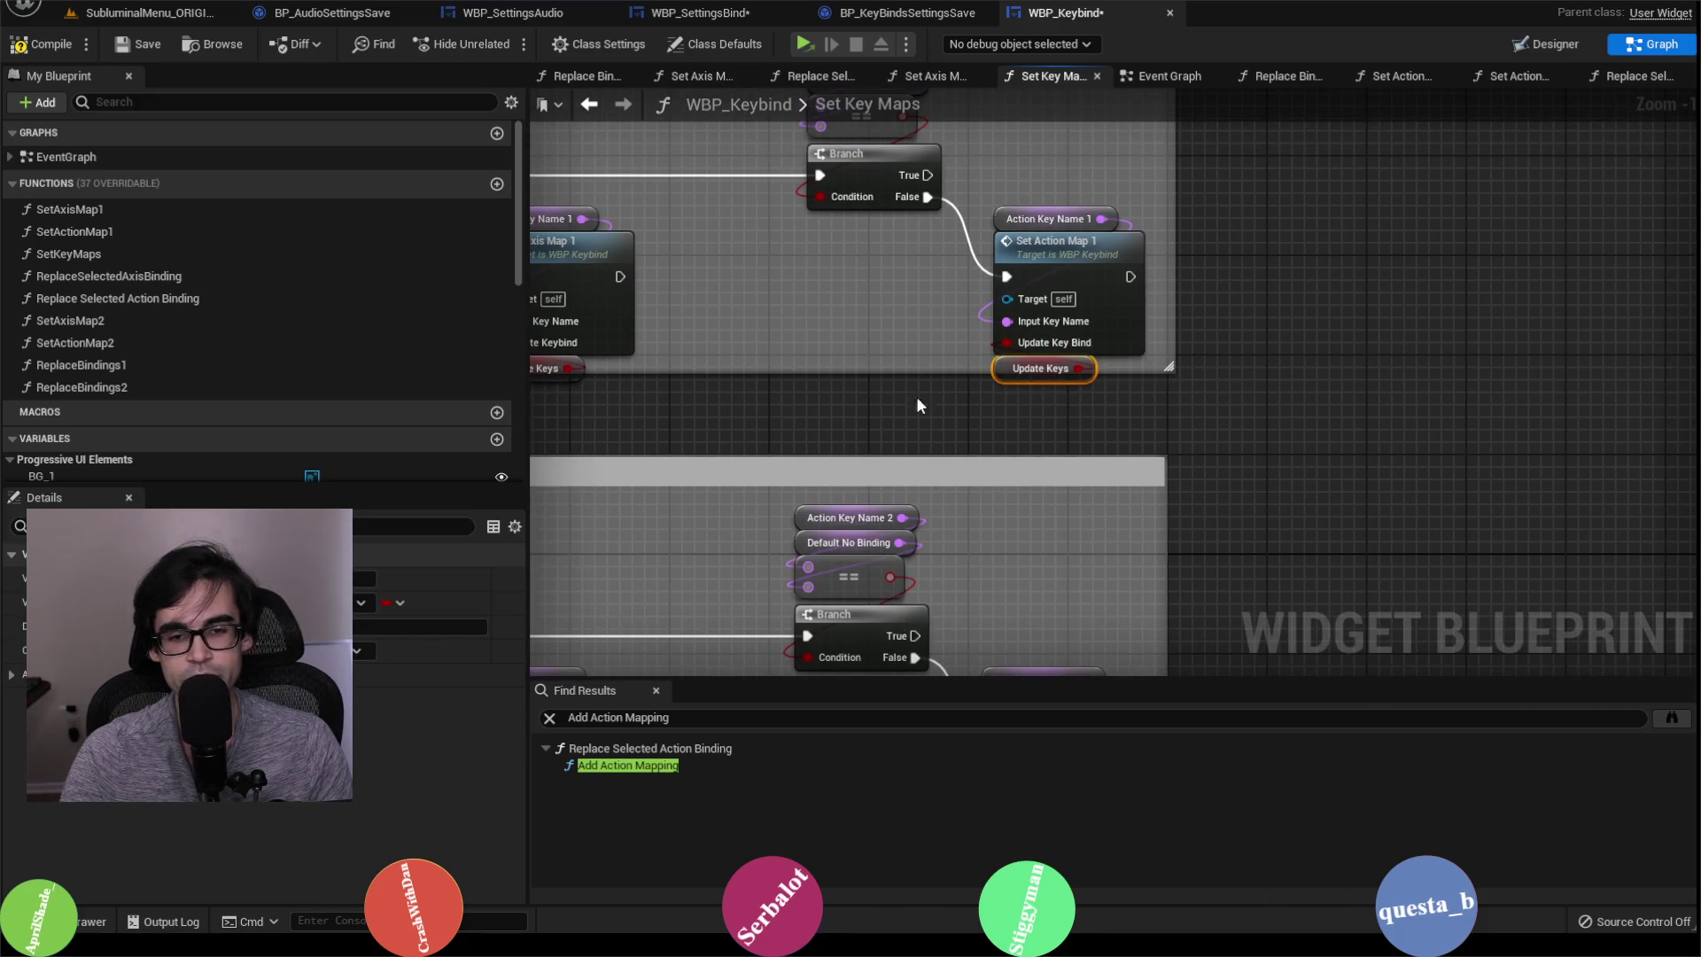
Step: Inspect Set Axis Map 1's graph, selecting the Is Valid through ADD nodes
double_click(858, 251)
scroll(1016, 388, down, 1)
mouse_move(837, 237)
mouse_down()
mouse_move(1624, 508)
mouse_move(1585, 550)
mouse_up()
scroll(1070, 439, up, 3)
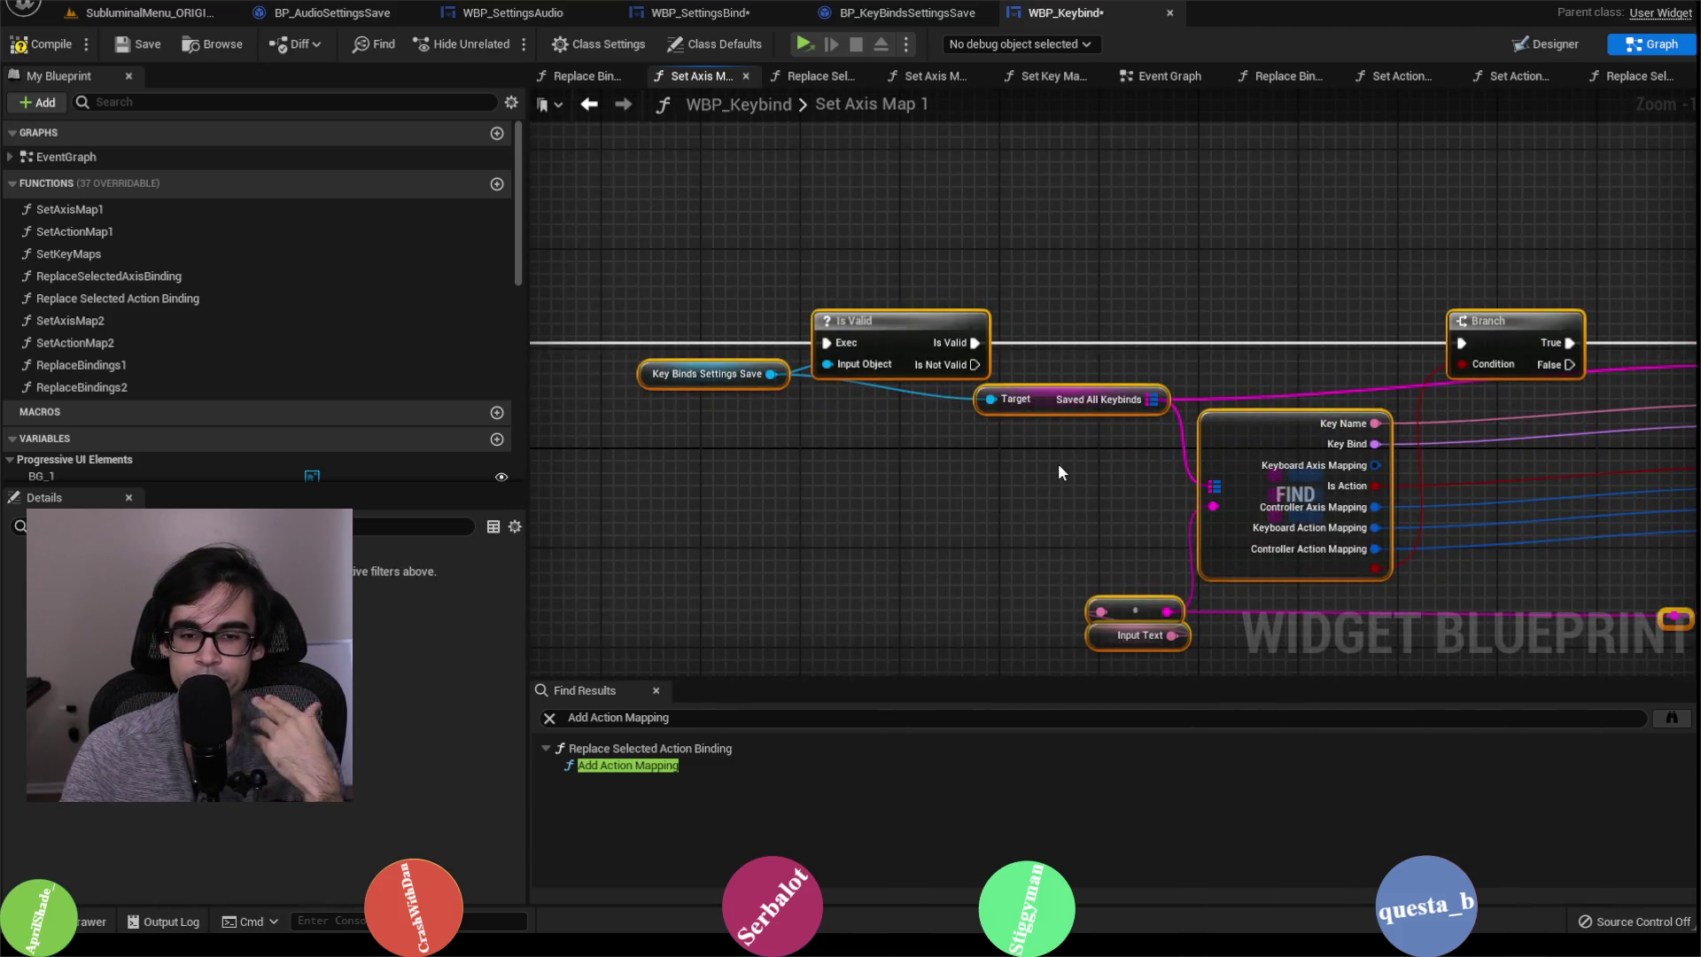
drag(1093, 453, 757, 491)
scroll(890, 375, down, 1)
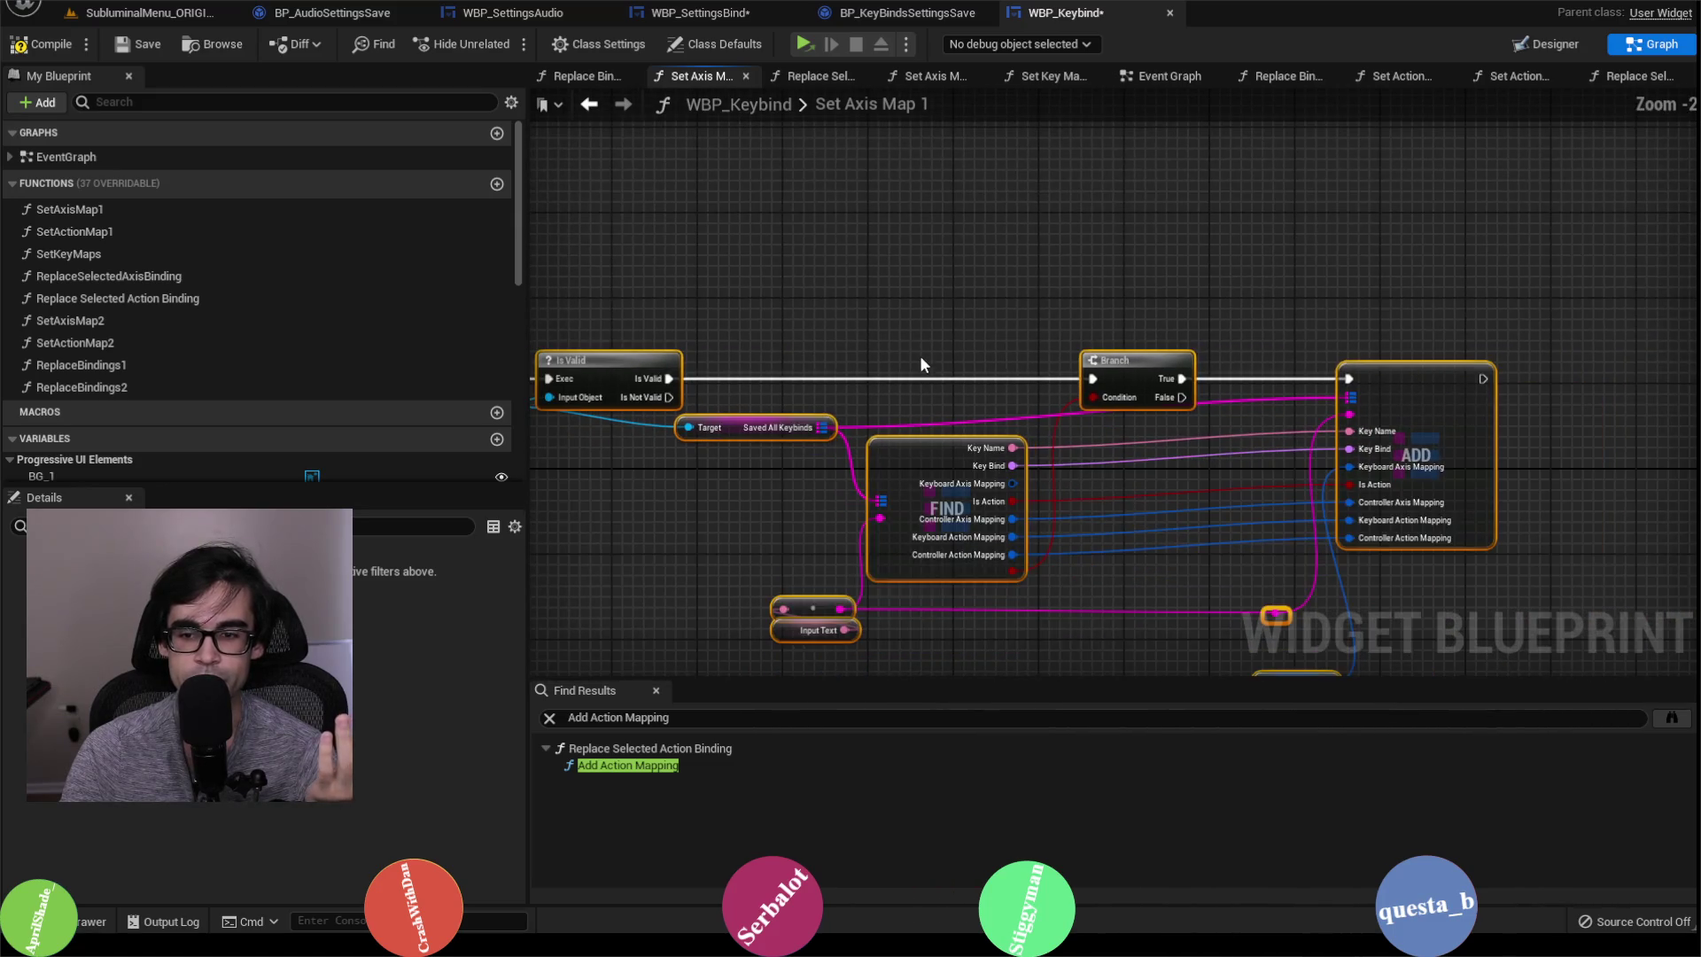
Step: Switch to WBP_SettingsBind's Apply Keys graph and look over its nodes
click(700, 13)
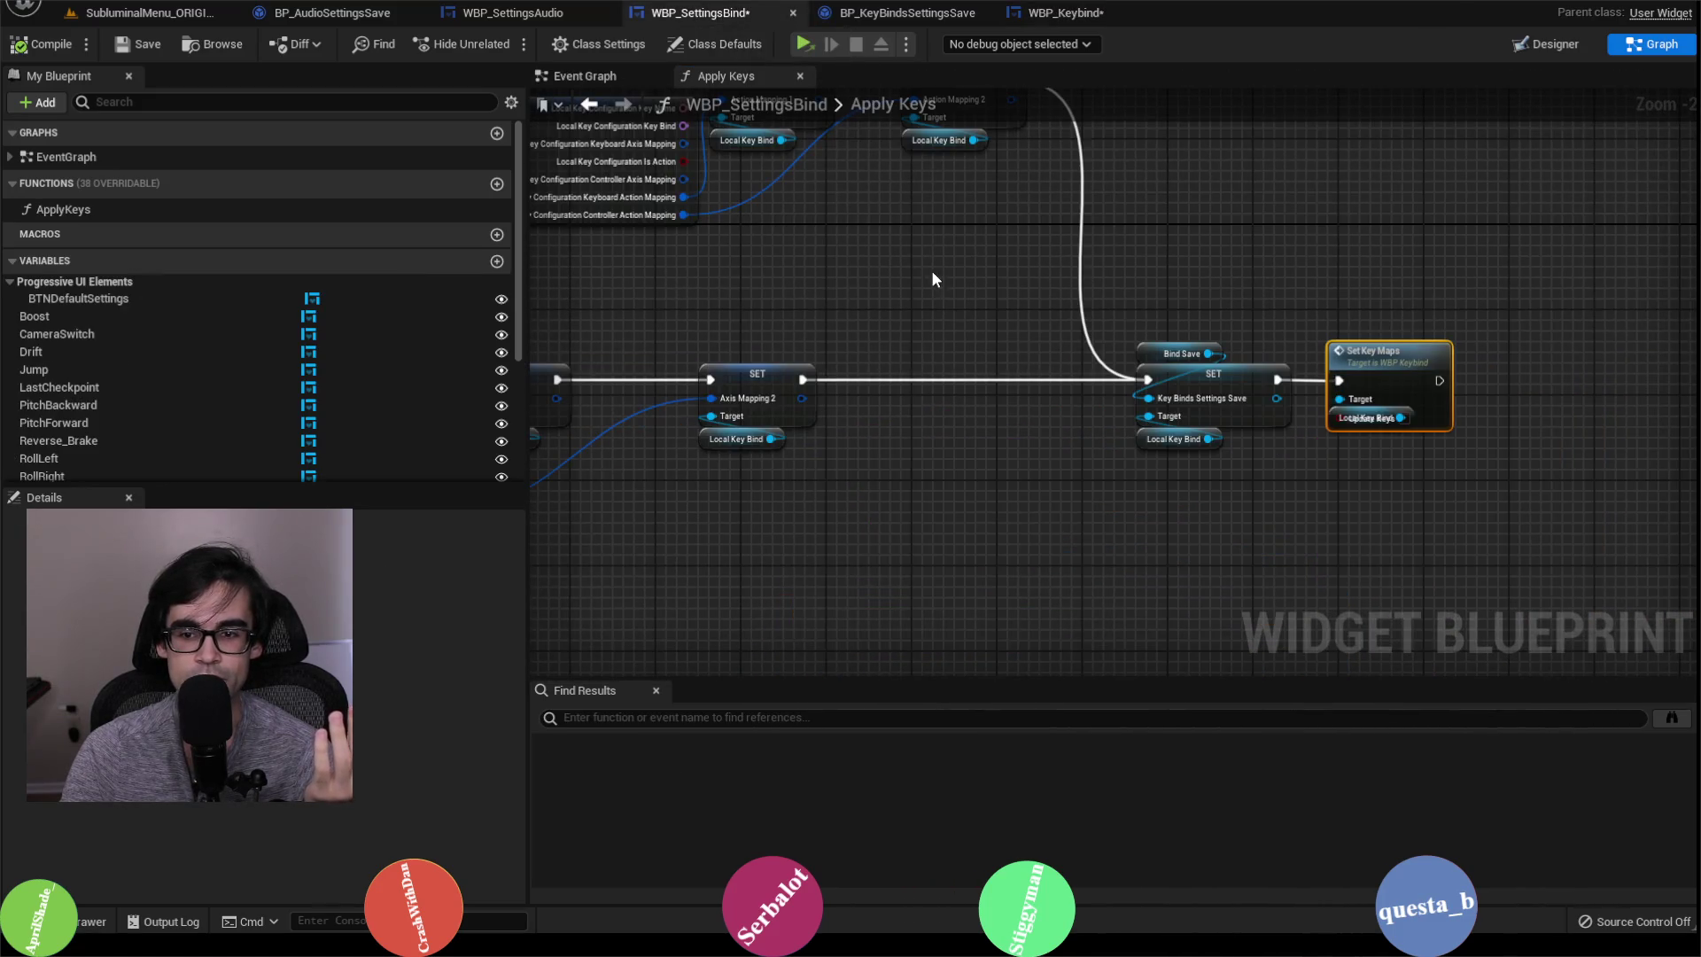
scroll(1333, 281, down, 3)
scroll(786, 295, up, 2)
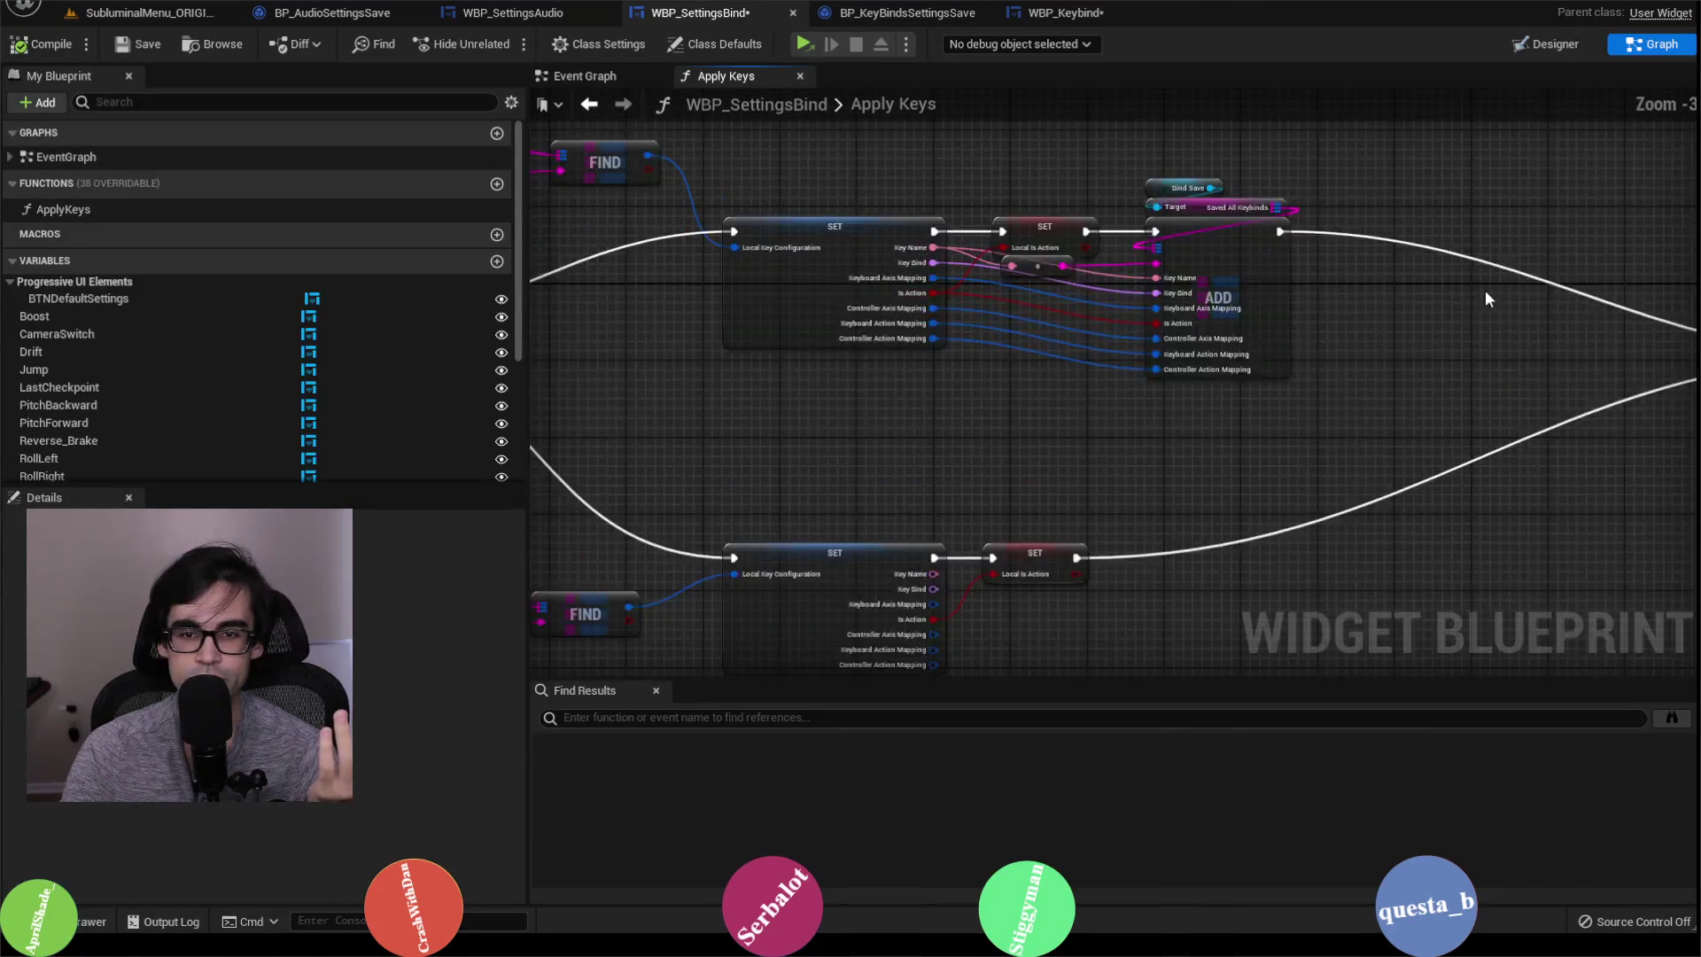
Step: Rearrange the Set Key Maps and Local Key Bind nodes in the Apply Keys graph
scroll(1026, 273, down, 3)
scroll(1035, 337, up, 2)
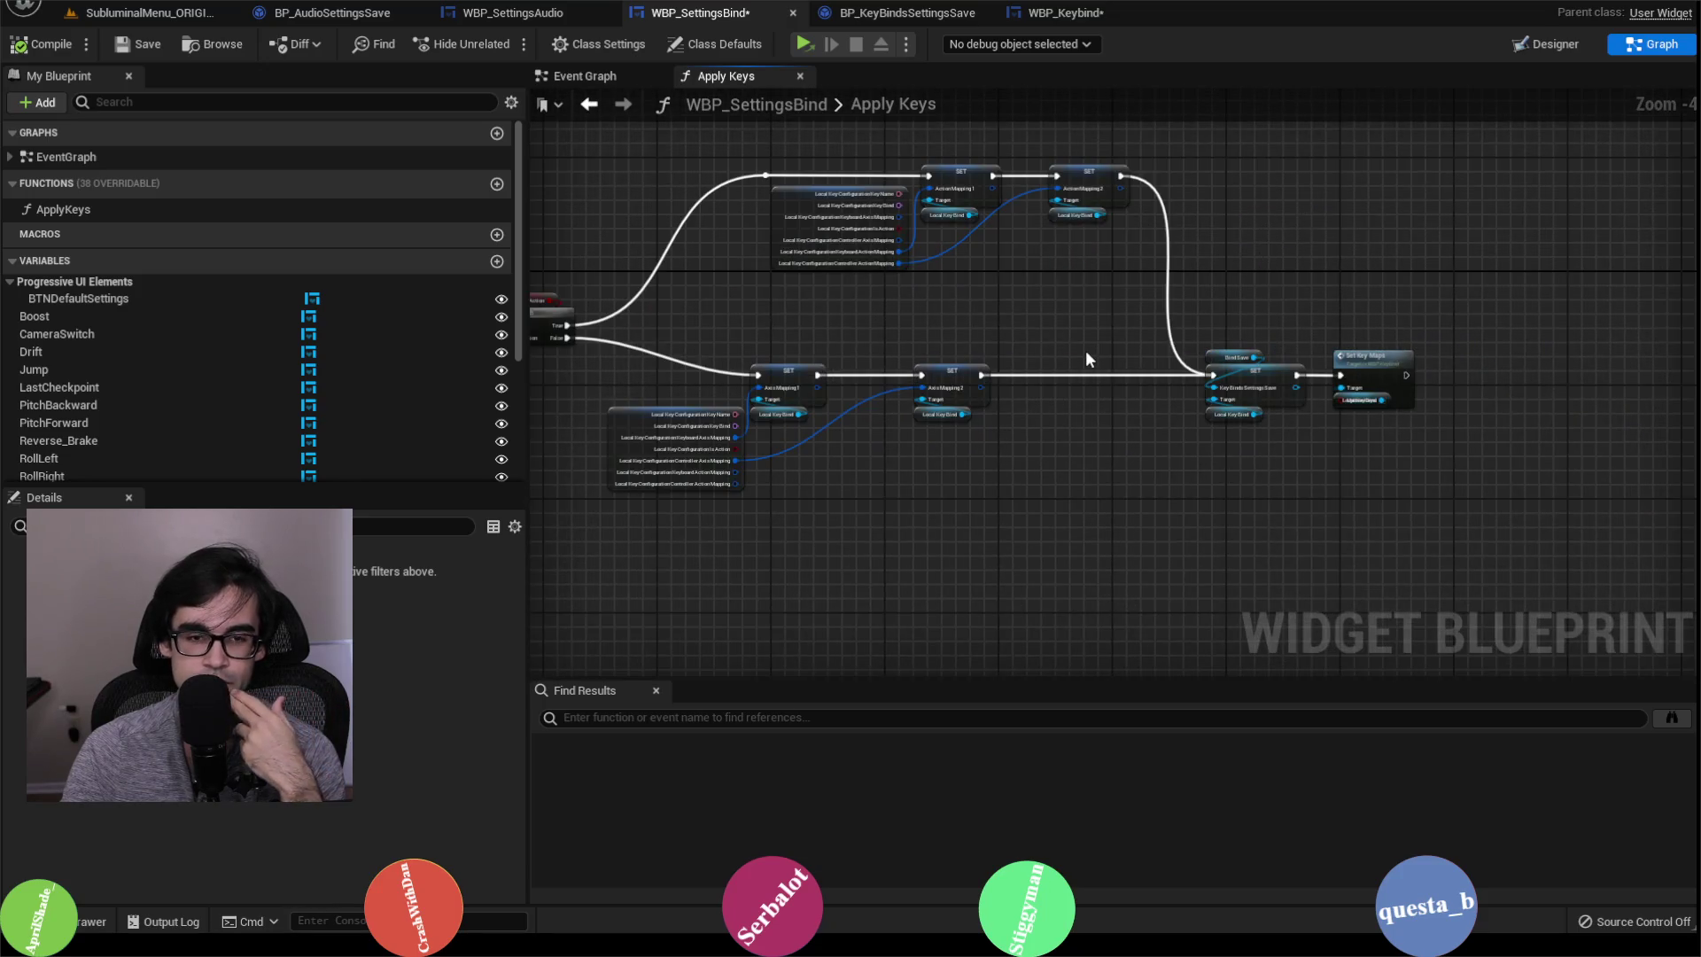
scroll(1187, 341, up, 1)
mouse_move(1229, 301)
mouse_down()
mouse_move(1336, 189)
mouse_move(1537, 406)
mouse_move(1415, 356)
mouse_move(763, 431)
mouse_up()
scroll(764, 430, up, 2)
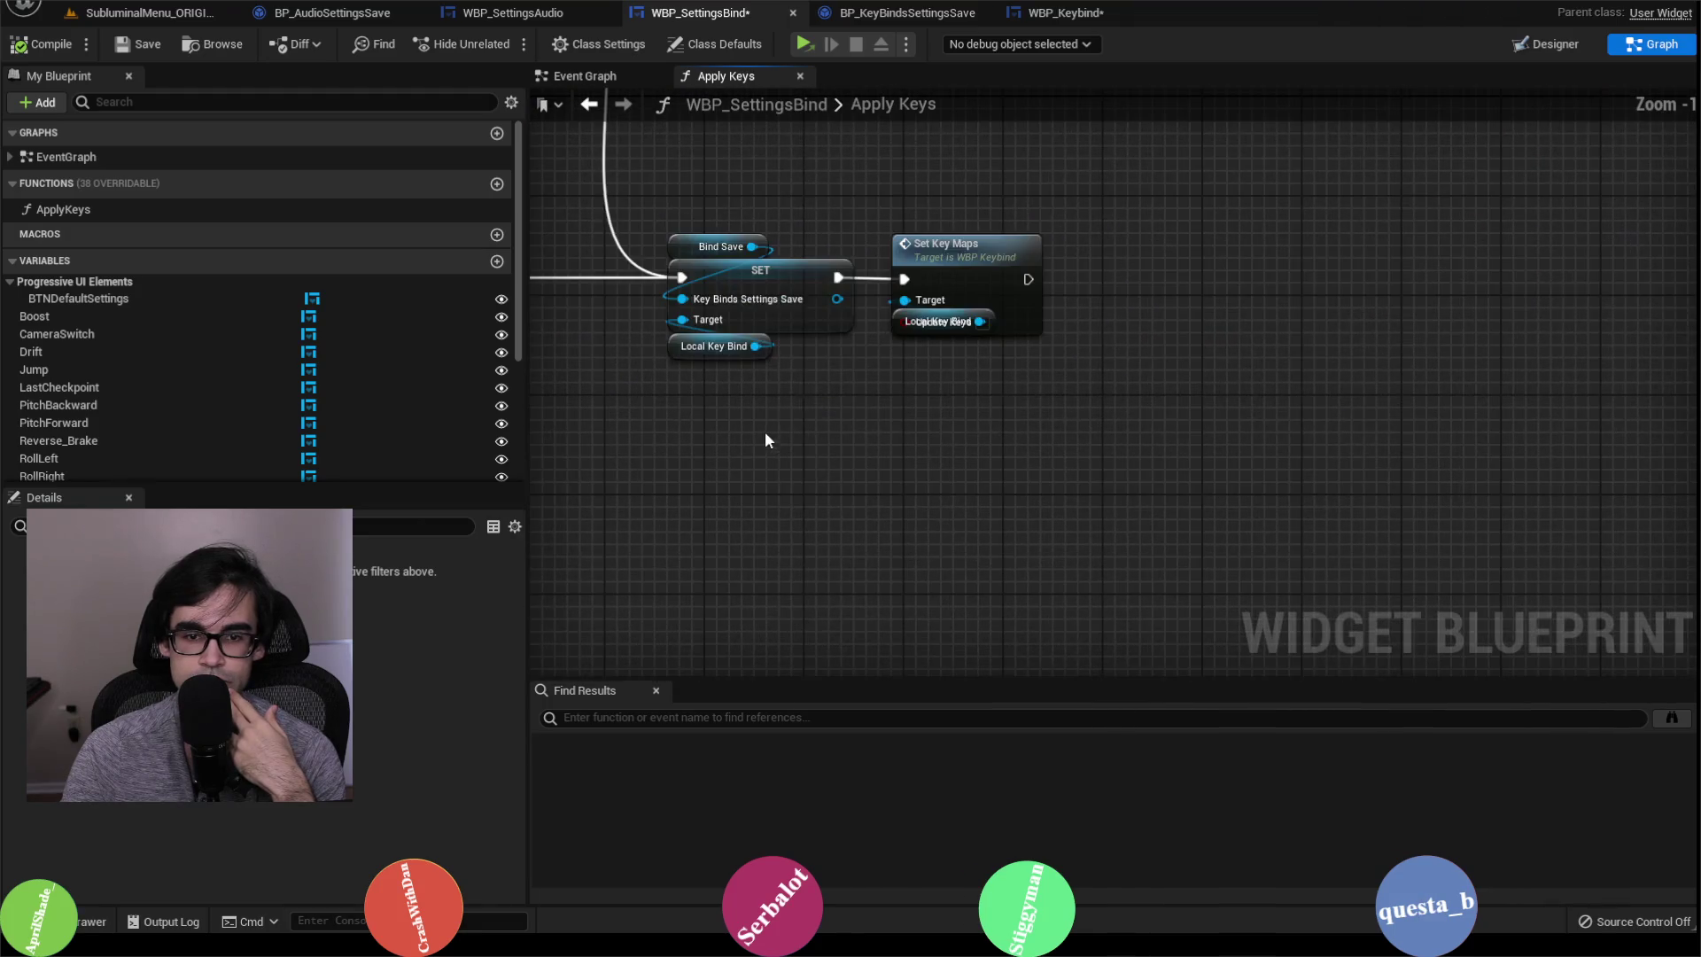
click(916, 265)
ctrl+click(939, 321)
drag(939, 200, 942, 249)
click(937, 370)
drag(937, 370, 938, 345)
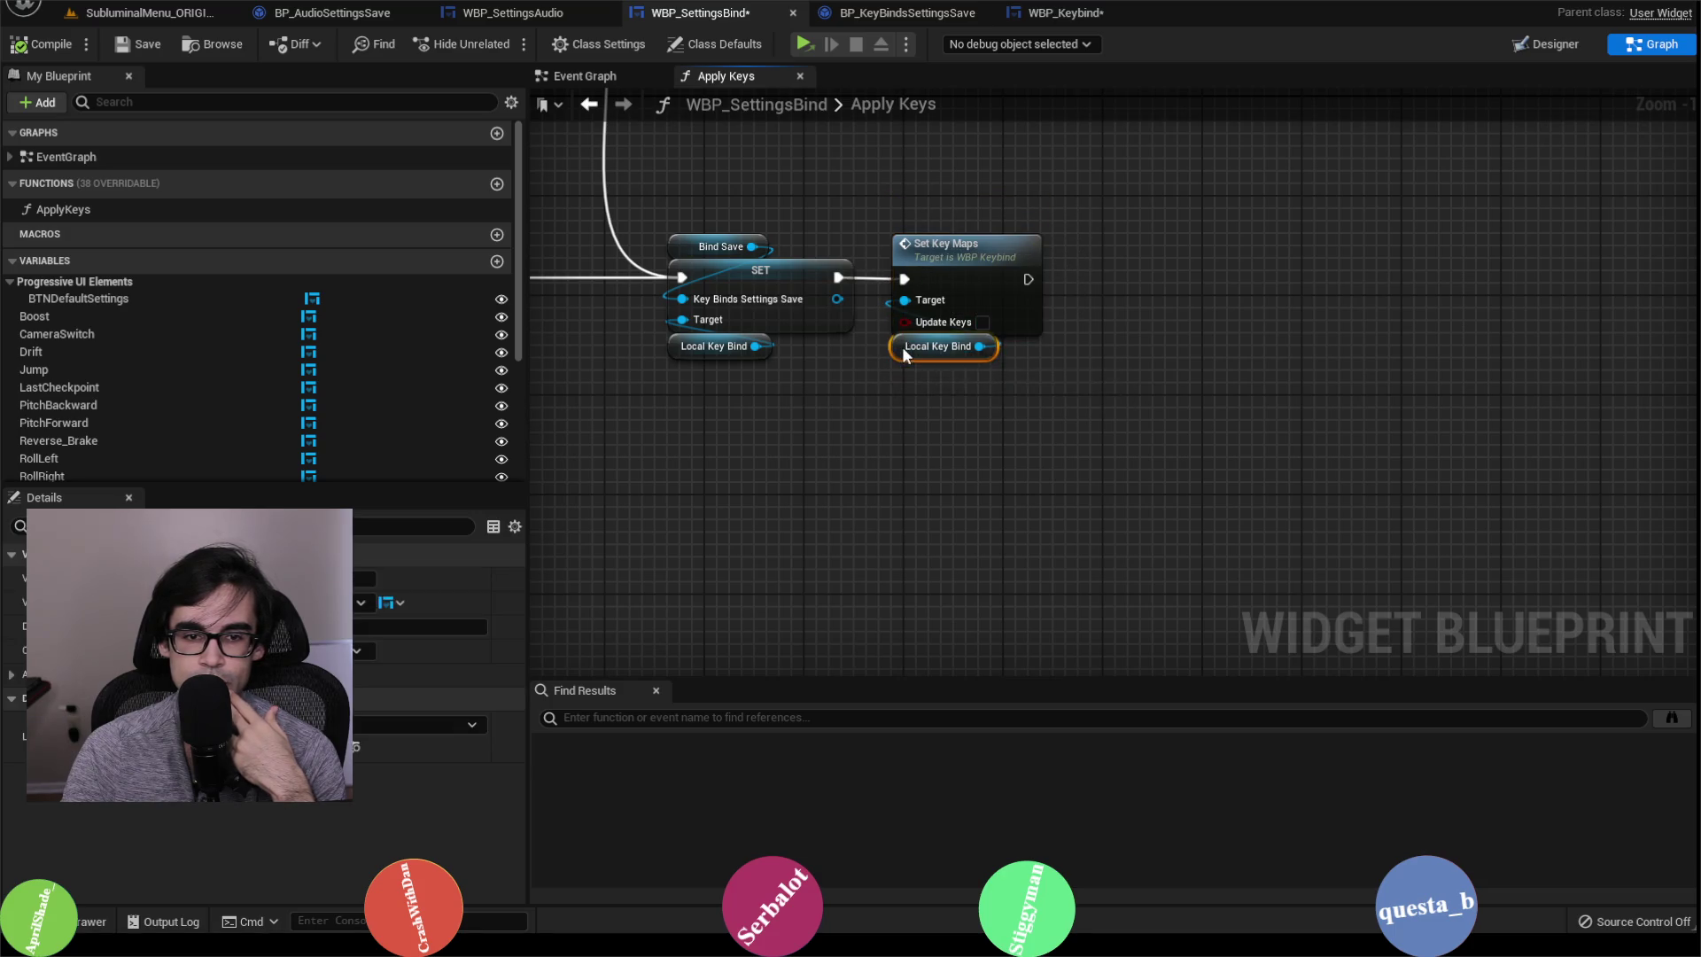
scroll(263, 409, down, 5)
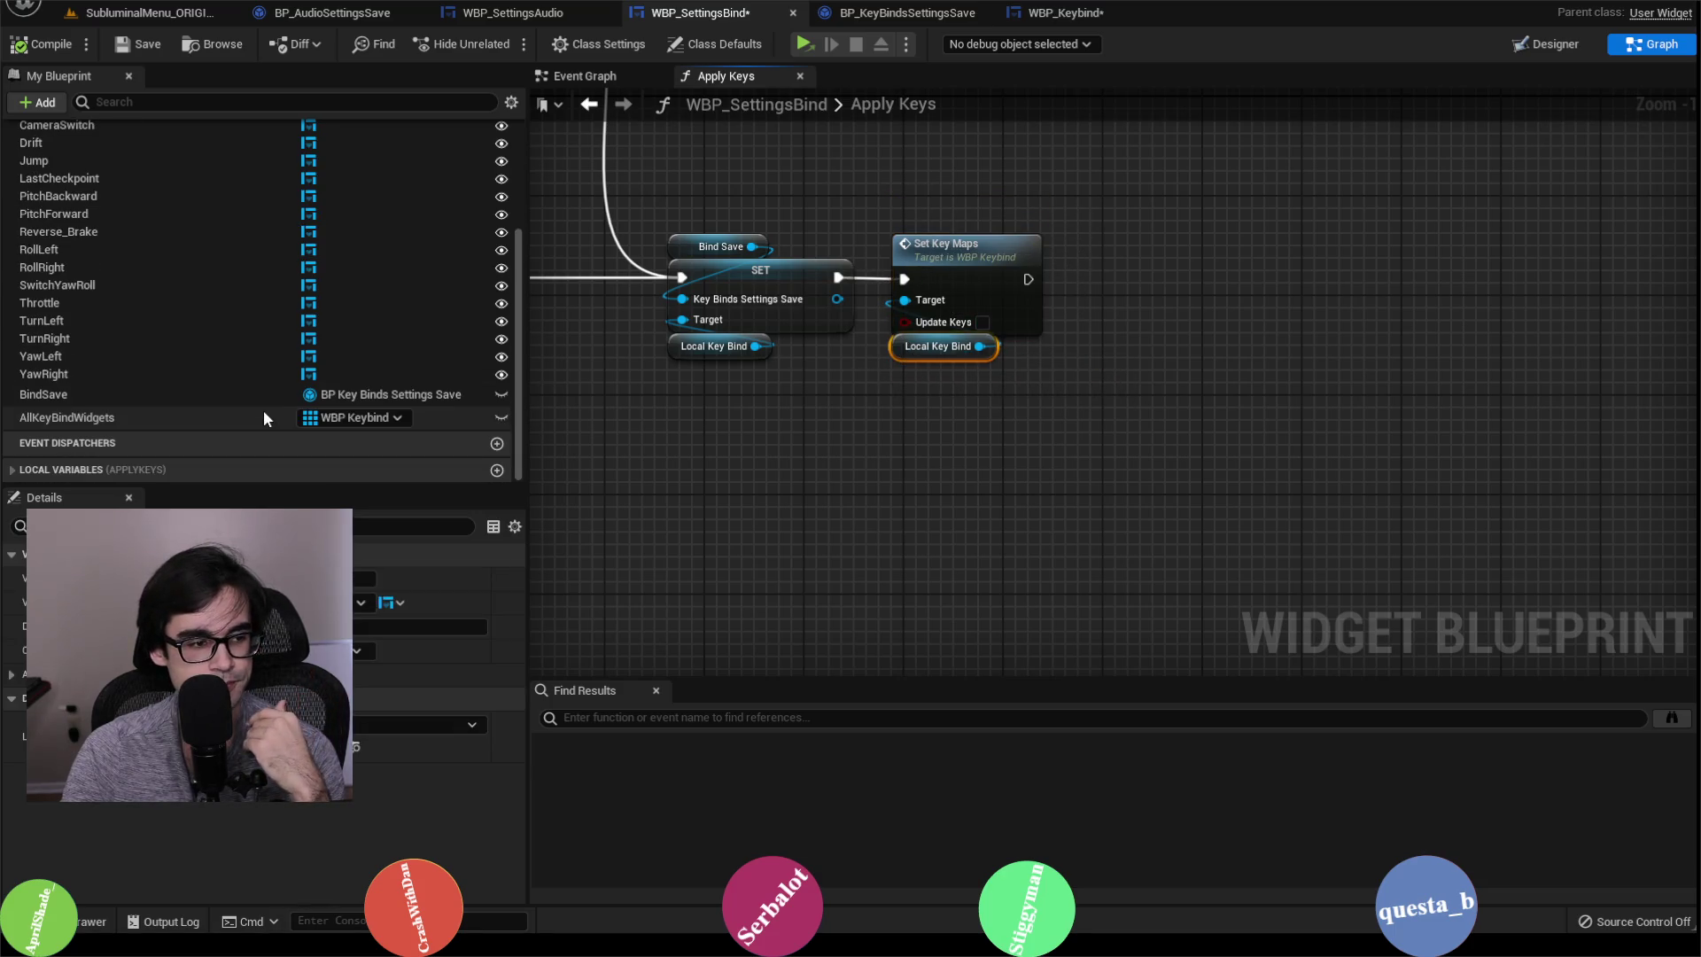
Step: Add an Apply Default getter wired into Set Key Maps' Update Keys, then save WBP_SettingsBind
click(18, 469)
scroll(216, 428, down, 2)
scroll(1264, 474, down, 6)
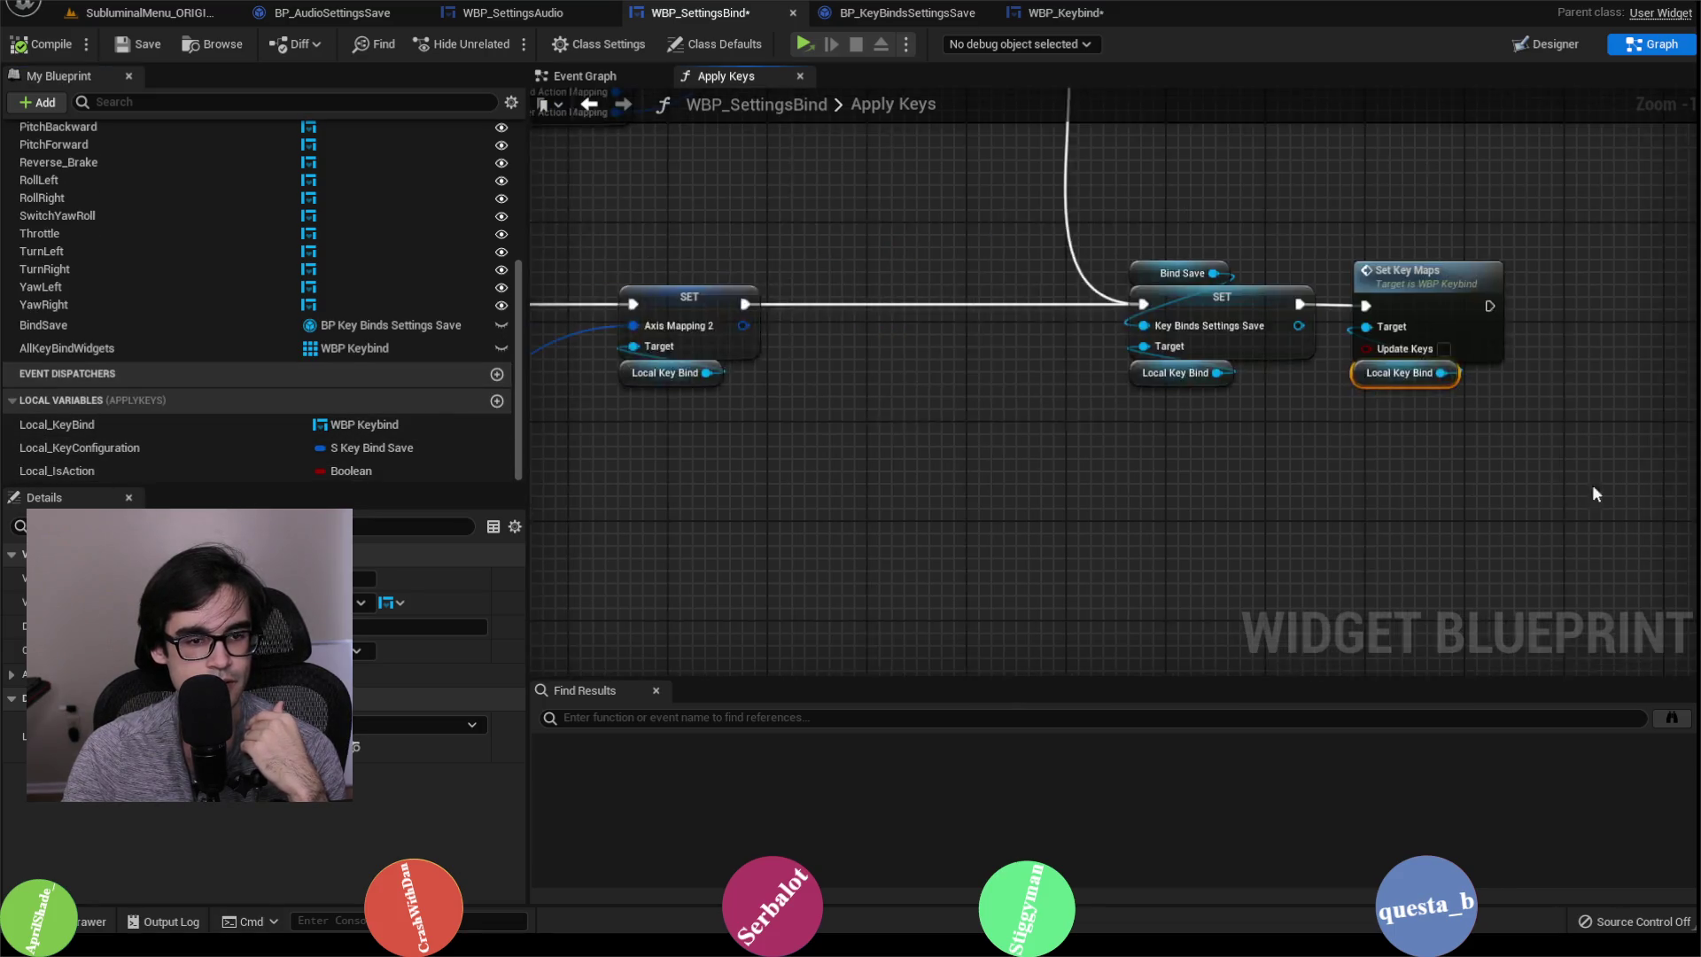
scroll(1264, 474, up, 5)
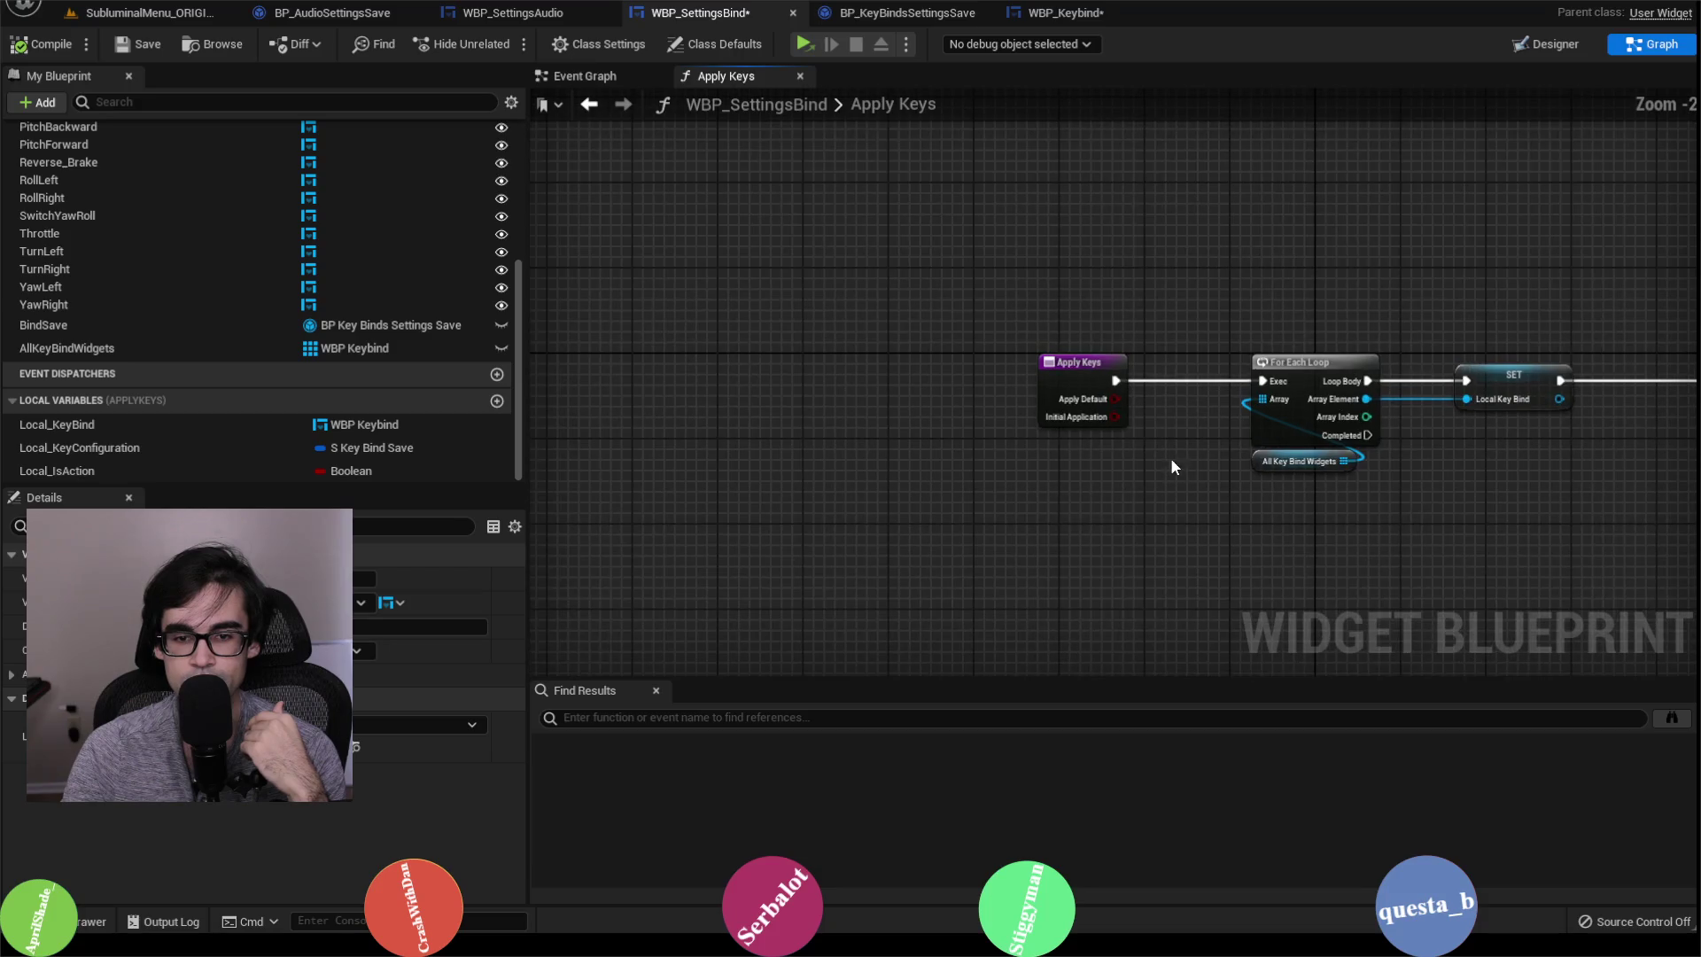
scroll(998, 504, down, 2)
scroll(1027, 531, up, 2)
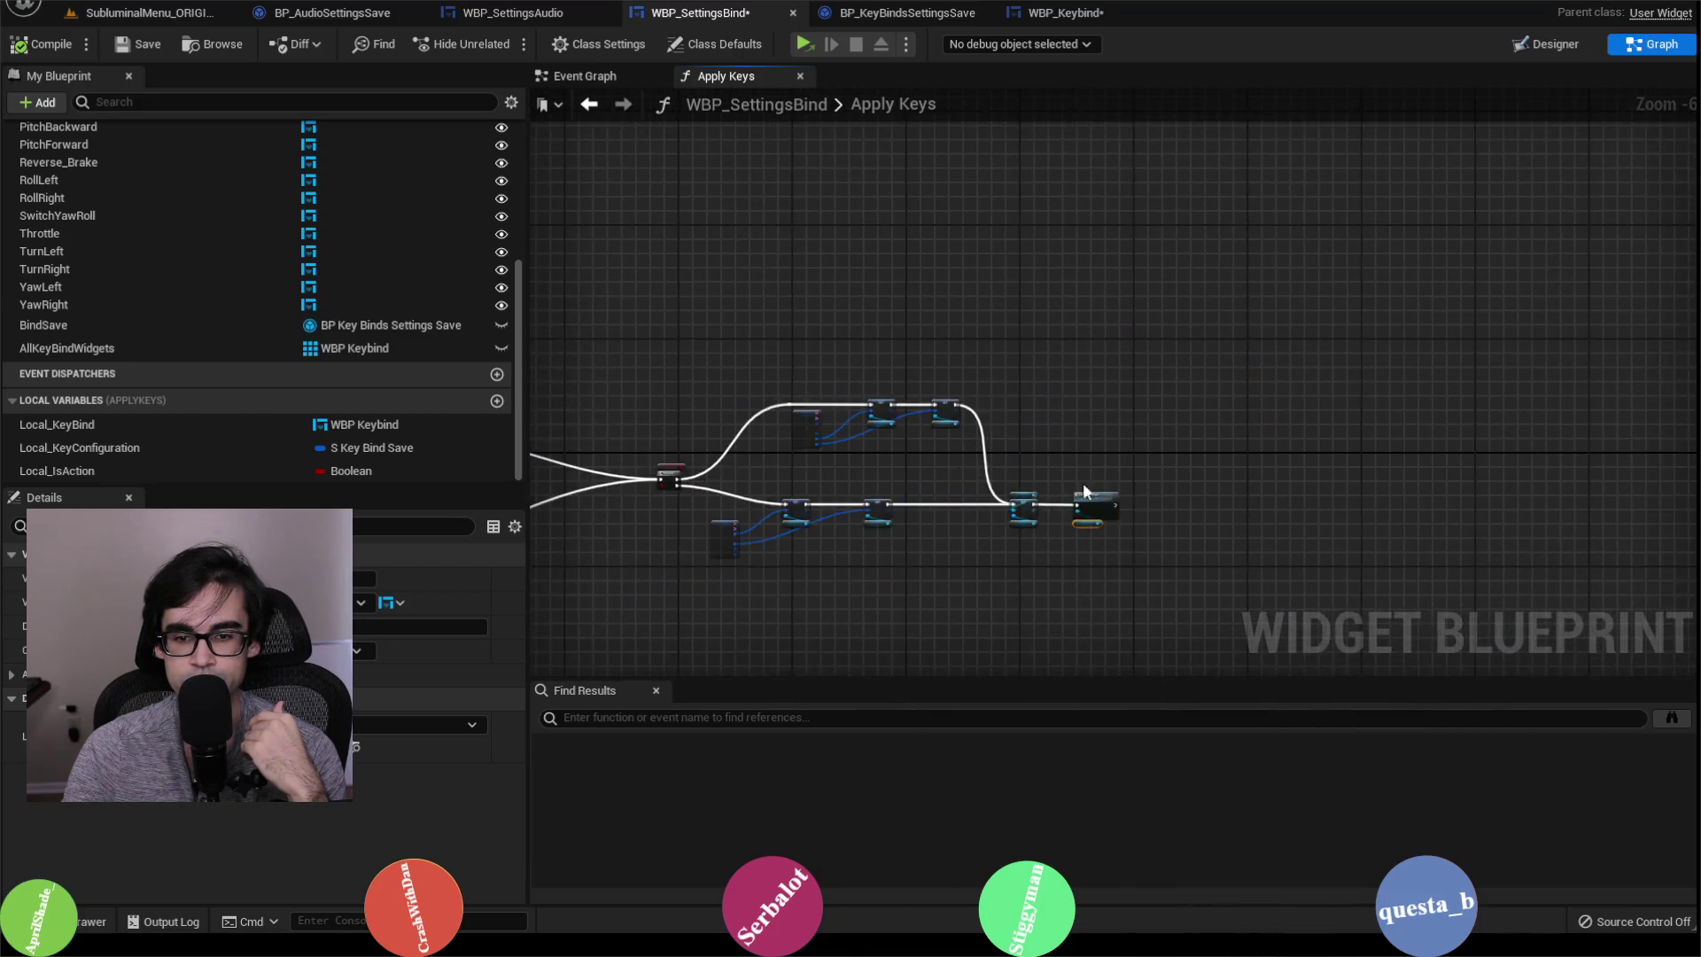
drag(1041, 578, 1078, 474)
right_click(1039, 523)
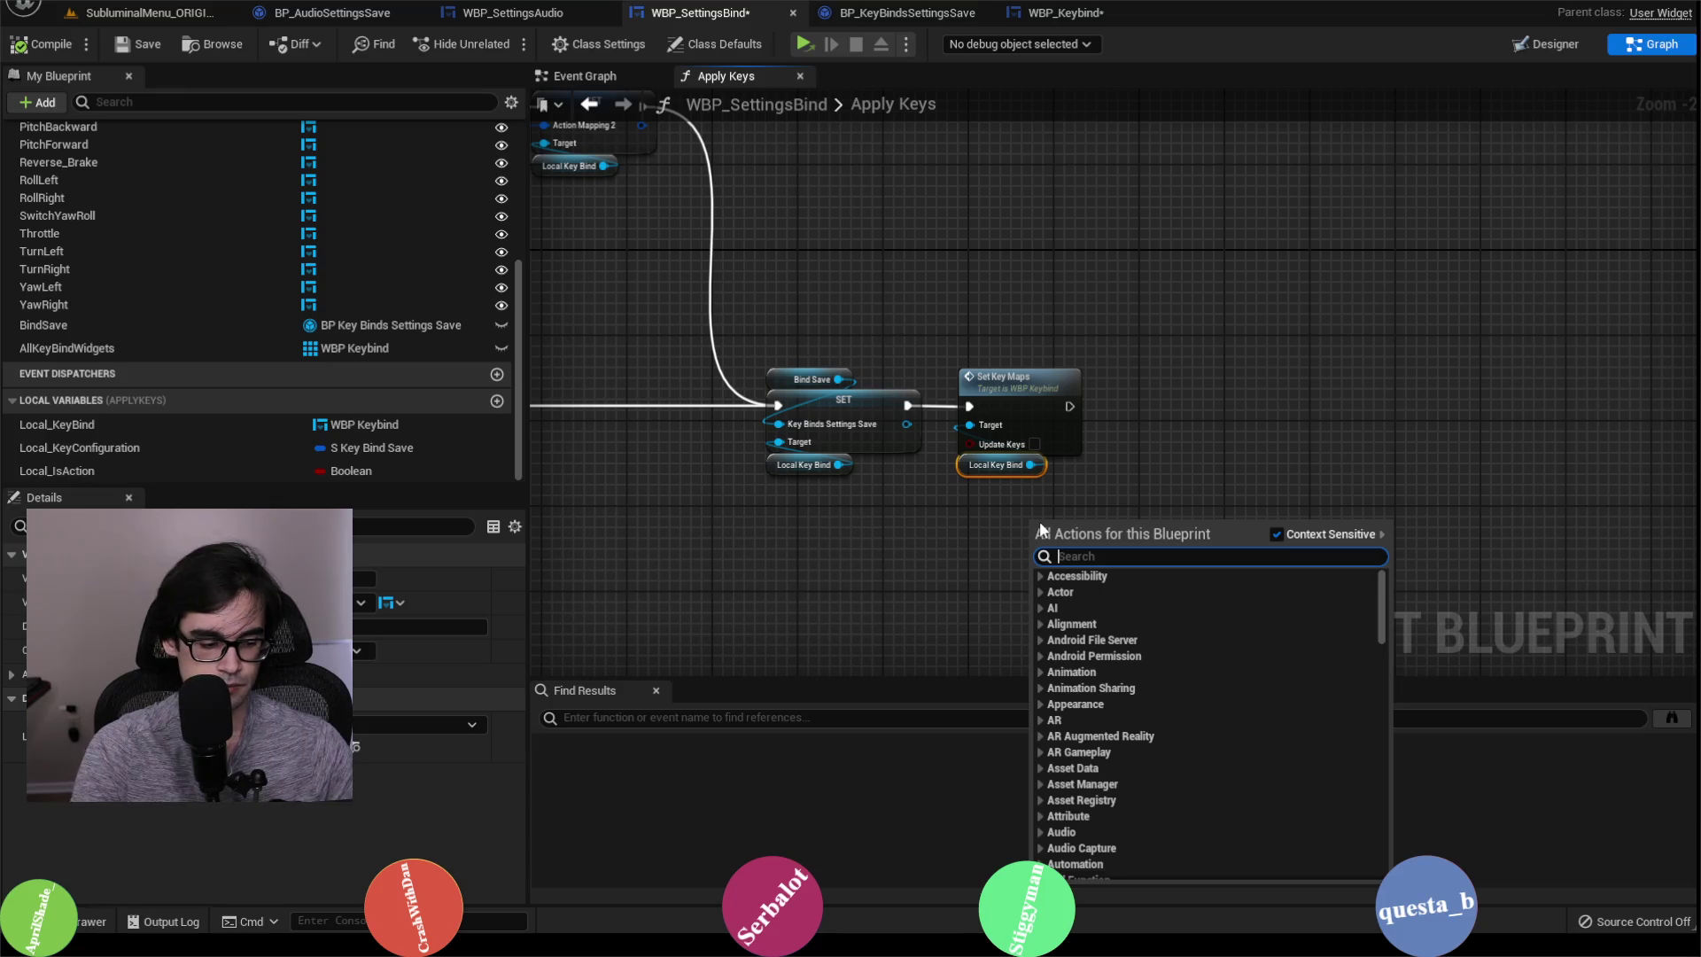
text(get apply d)
key(Return)
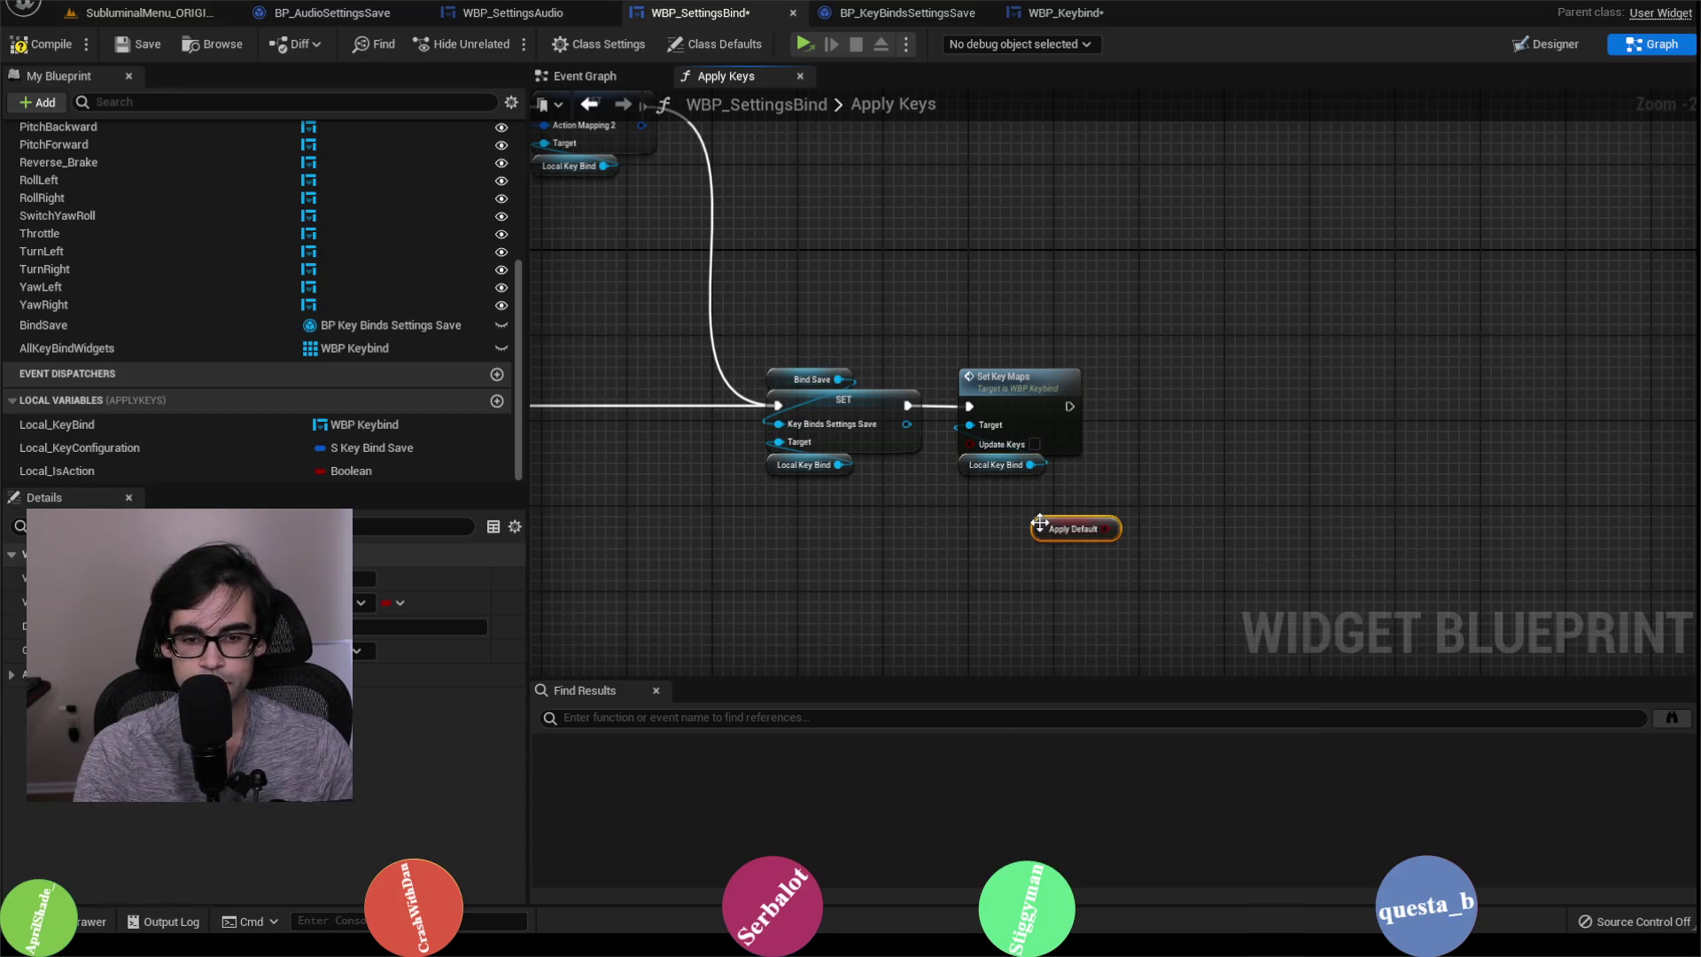
scroll(1095, 503, up, 2)
drag(1121, 539, 937, 425)
mouse_move(1035, 542)
mouse_down()
mouse_move(1054, 499)
mouse_move(934, 487)
mouse_up()
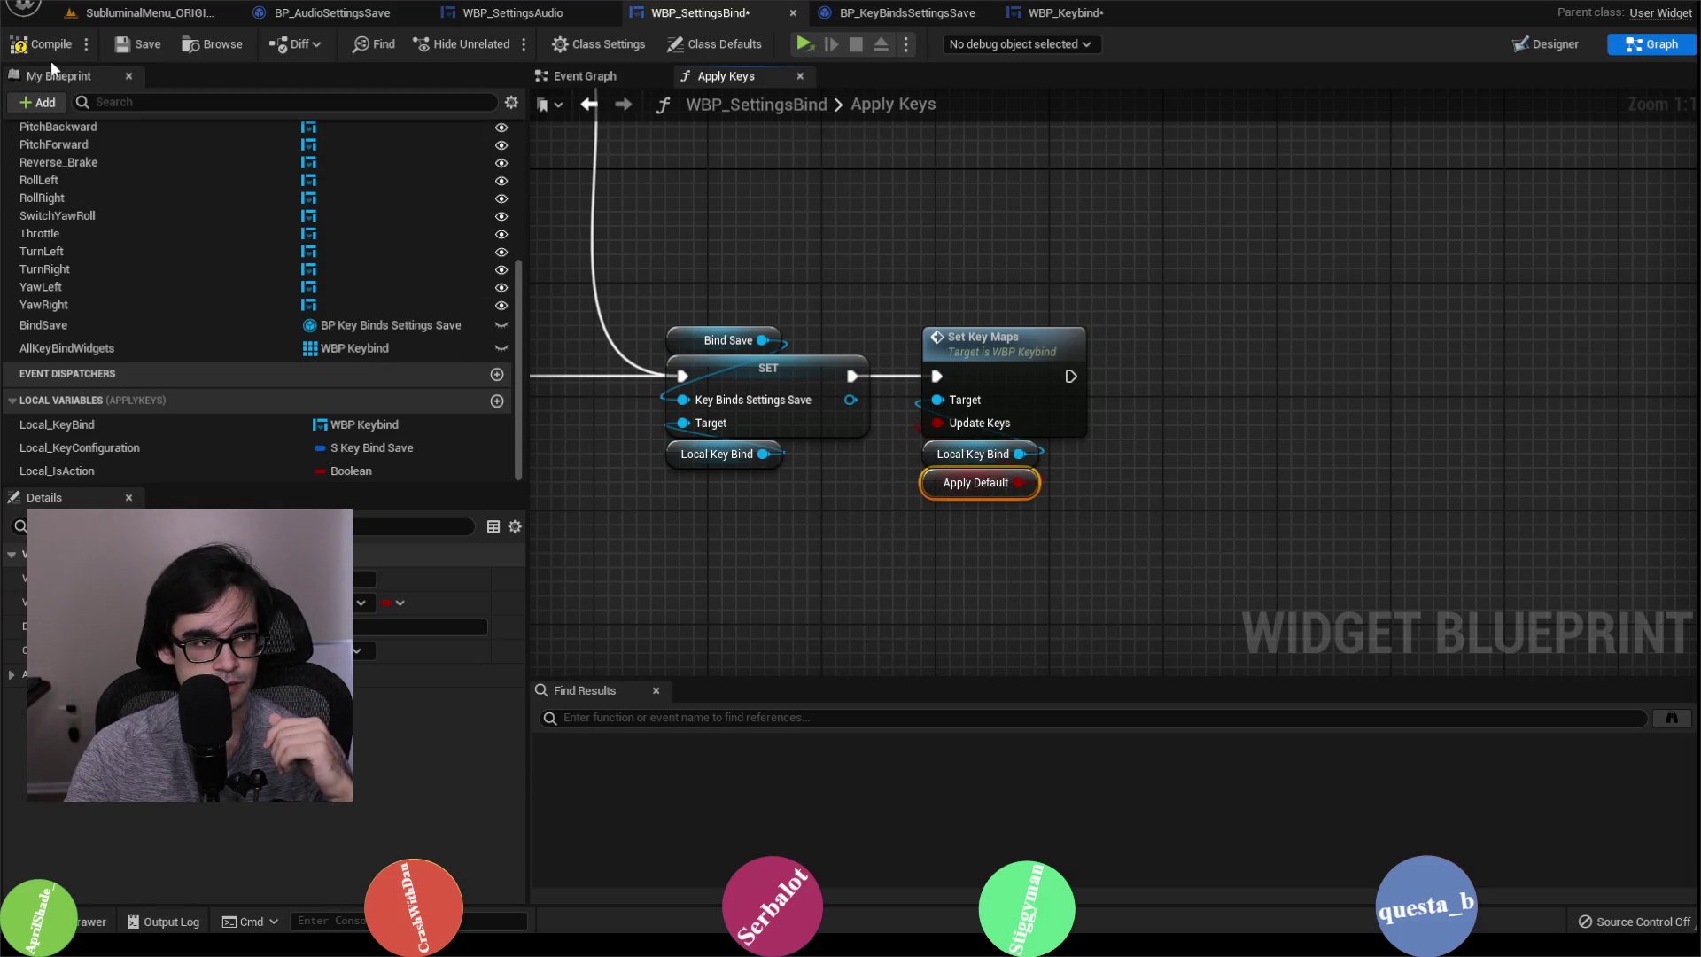
click(124, 46)
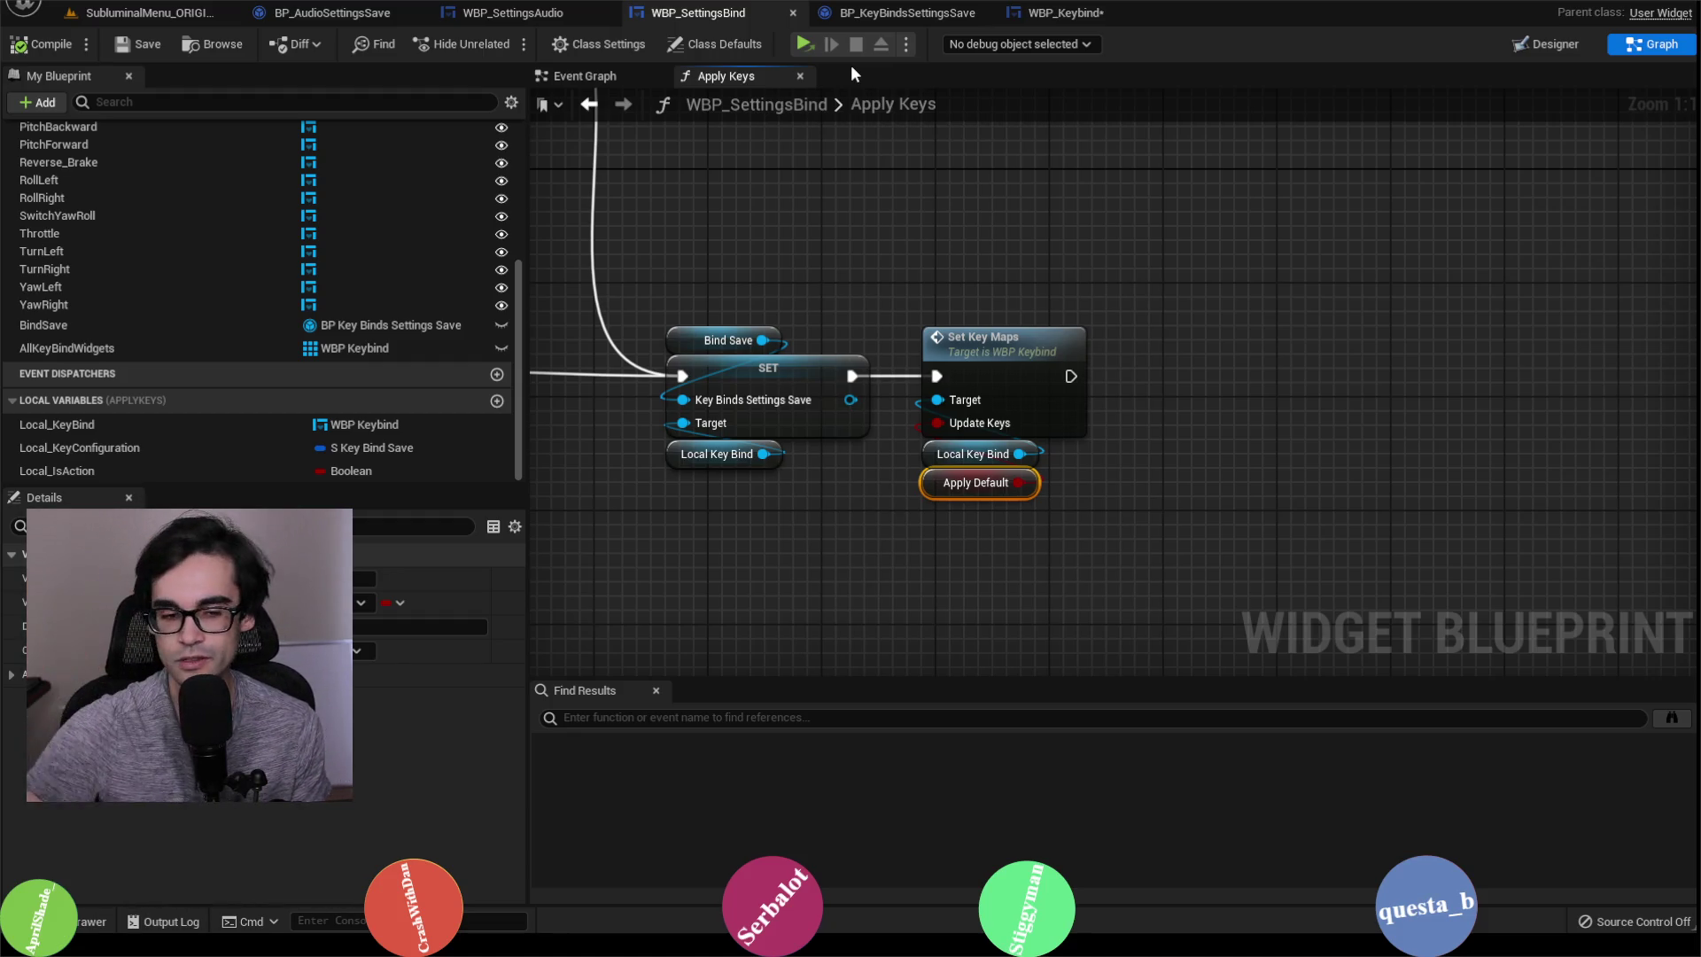
Step: Compile and save the WBP_Keybind widget blueprint
click(870, 18)
click(1063, 13)
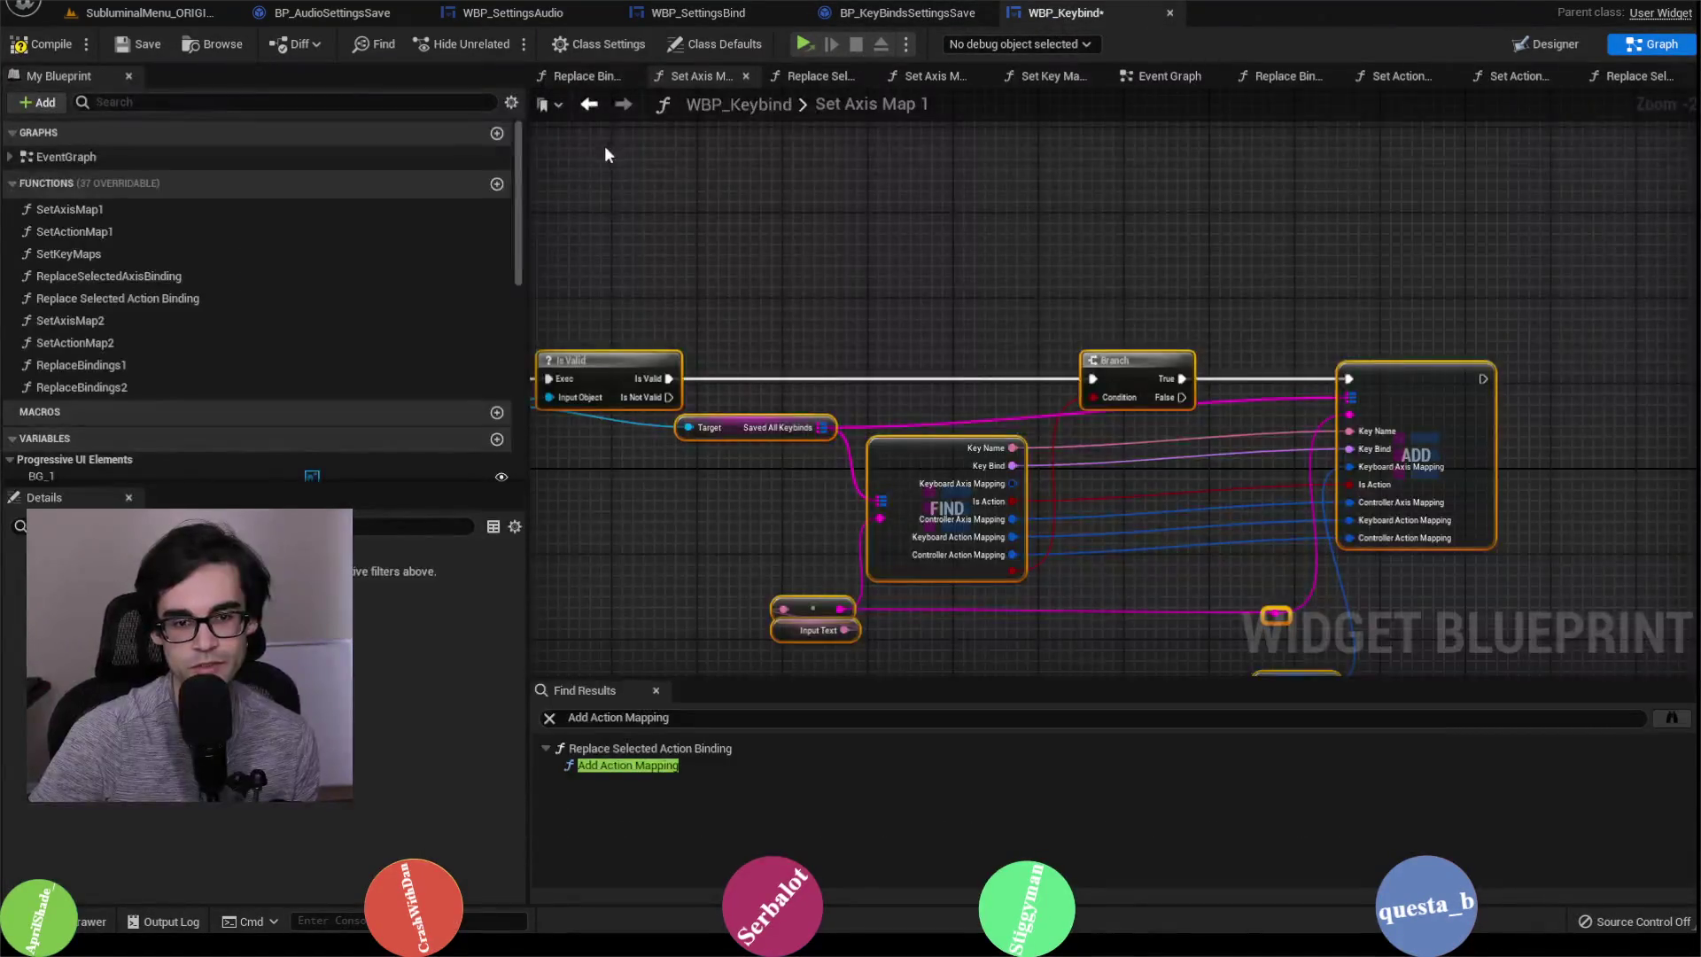
scroll(838, 122, down, 2)
scroll(787, 180, up, 1)
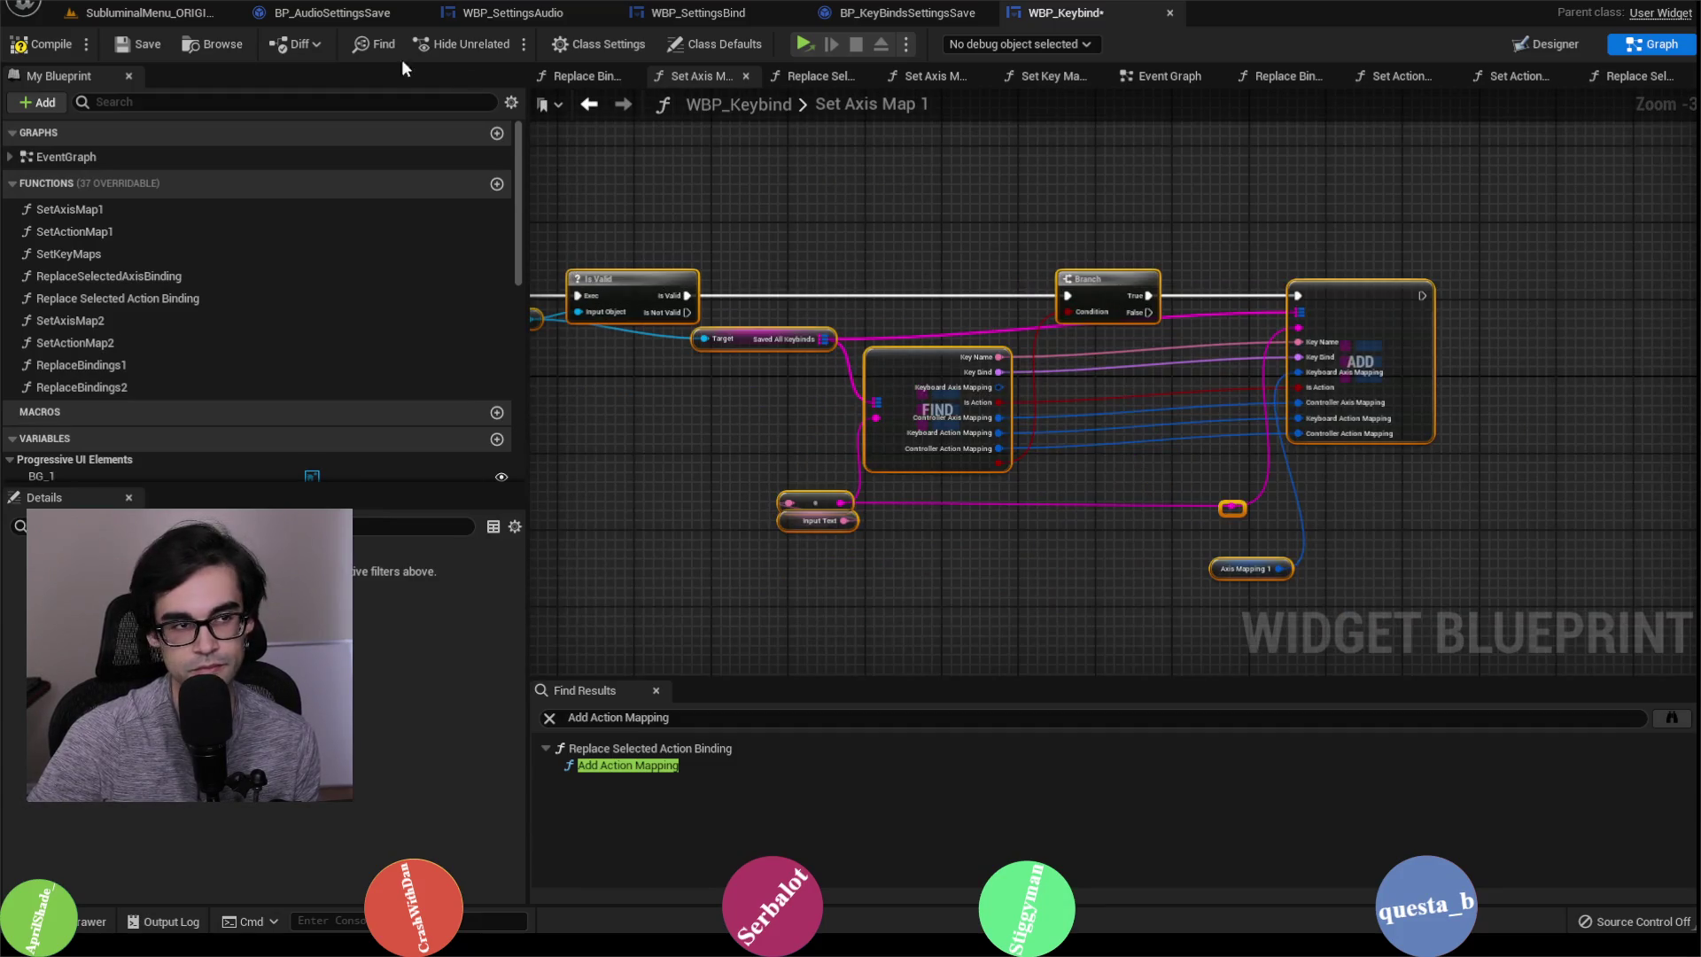
click(140, 45)
Step: Delete the stale BindSave.sav from SaveGames and launch the game standalone
click(161, 18)
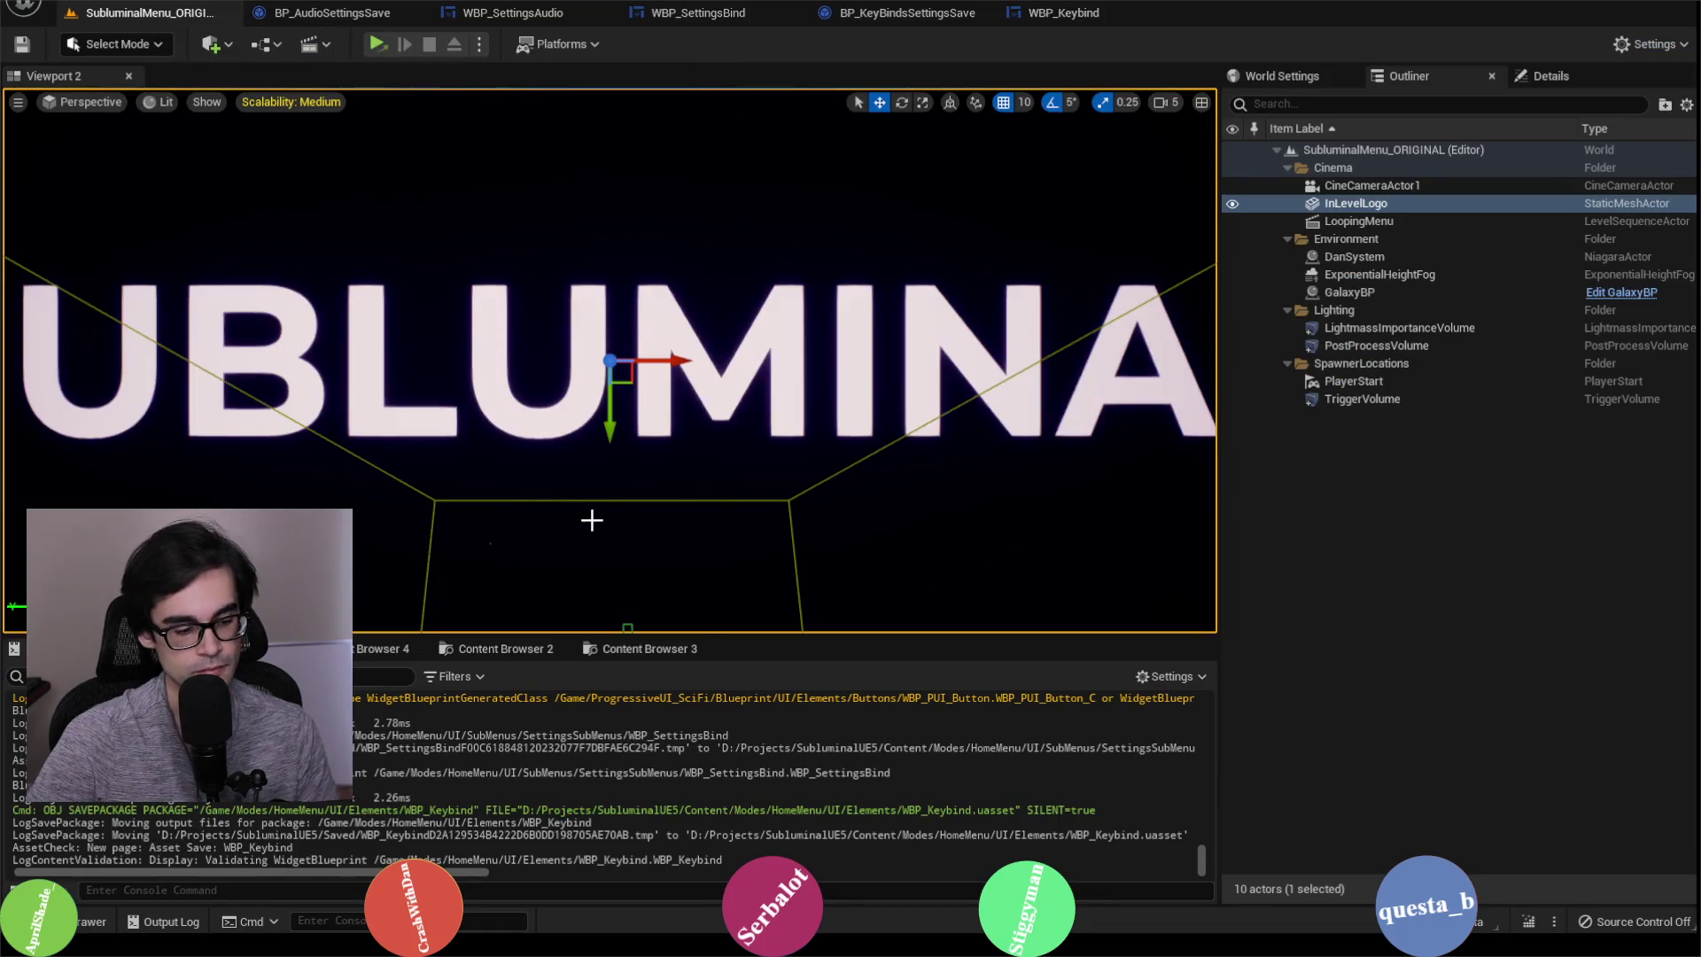
key(alt+Tab)
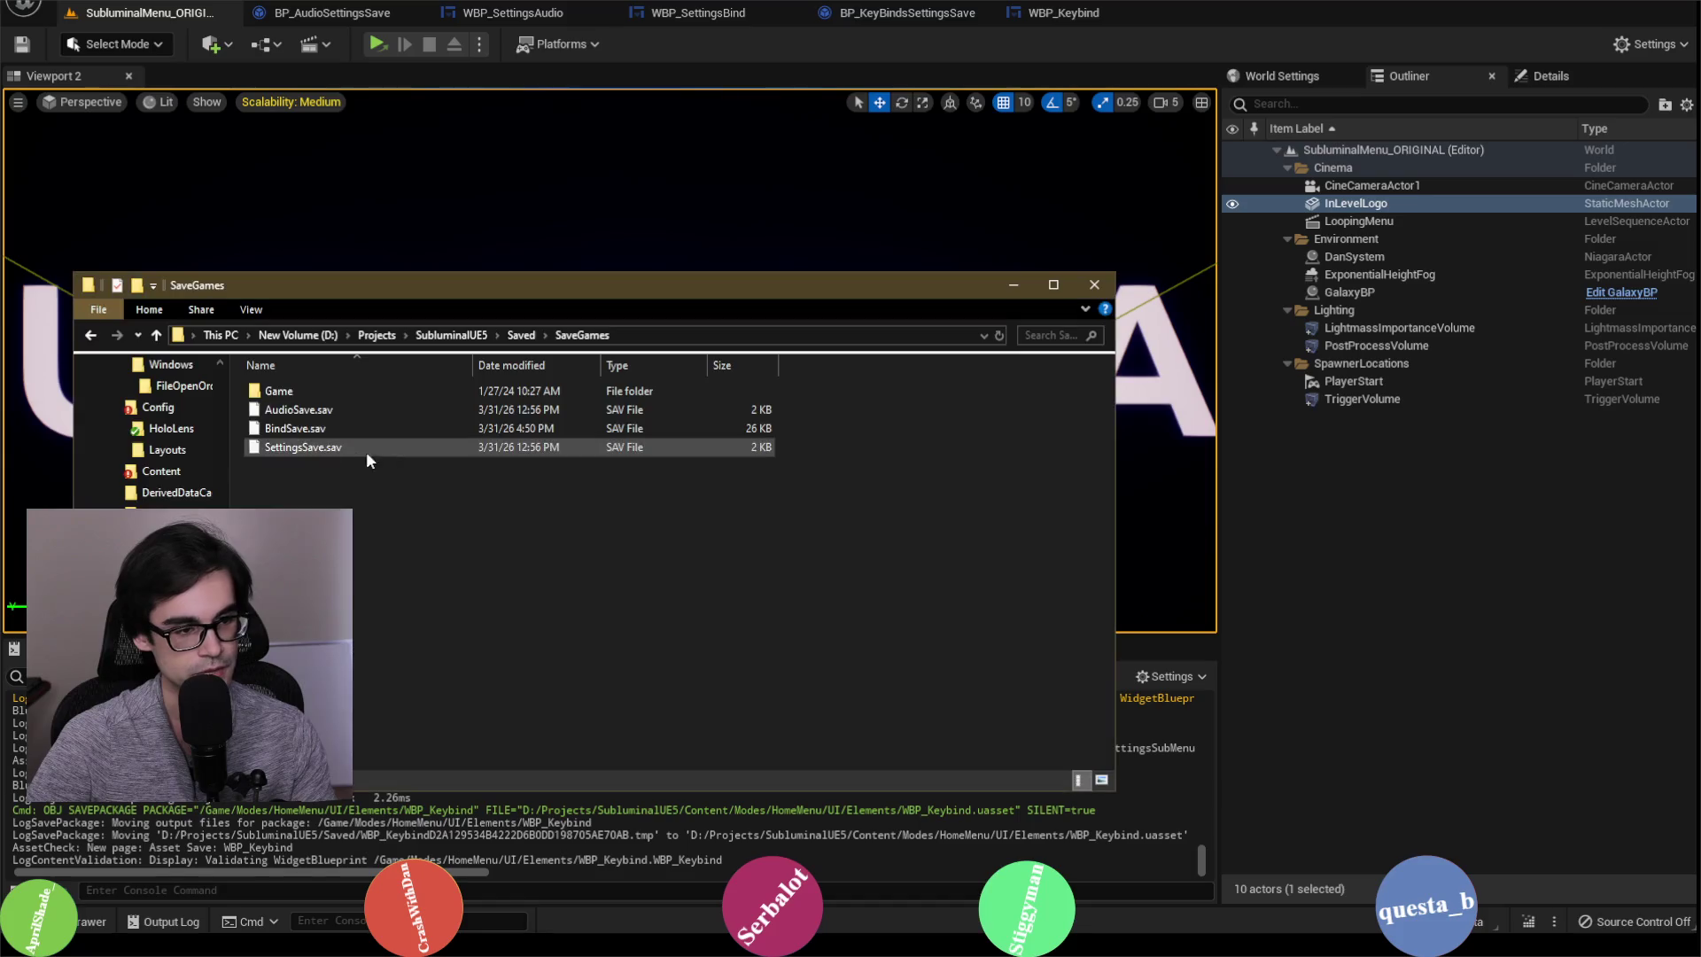
right_click(324, 437)
click(390, 775)
click(896, 536)
click(1013, 285)
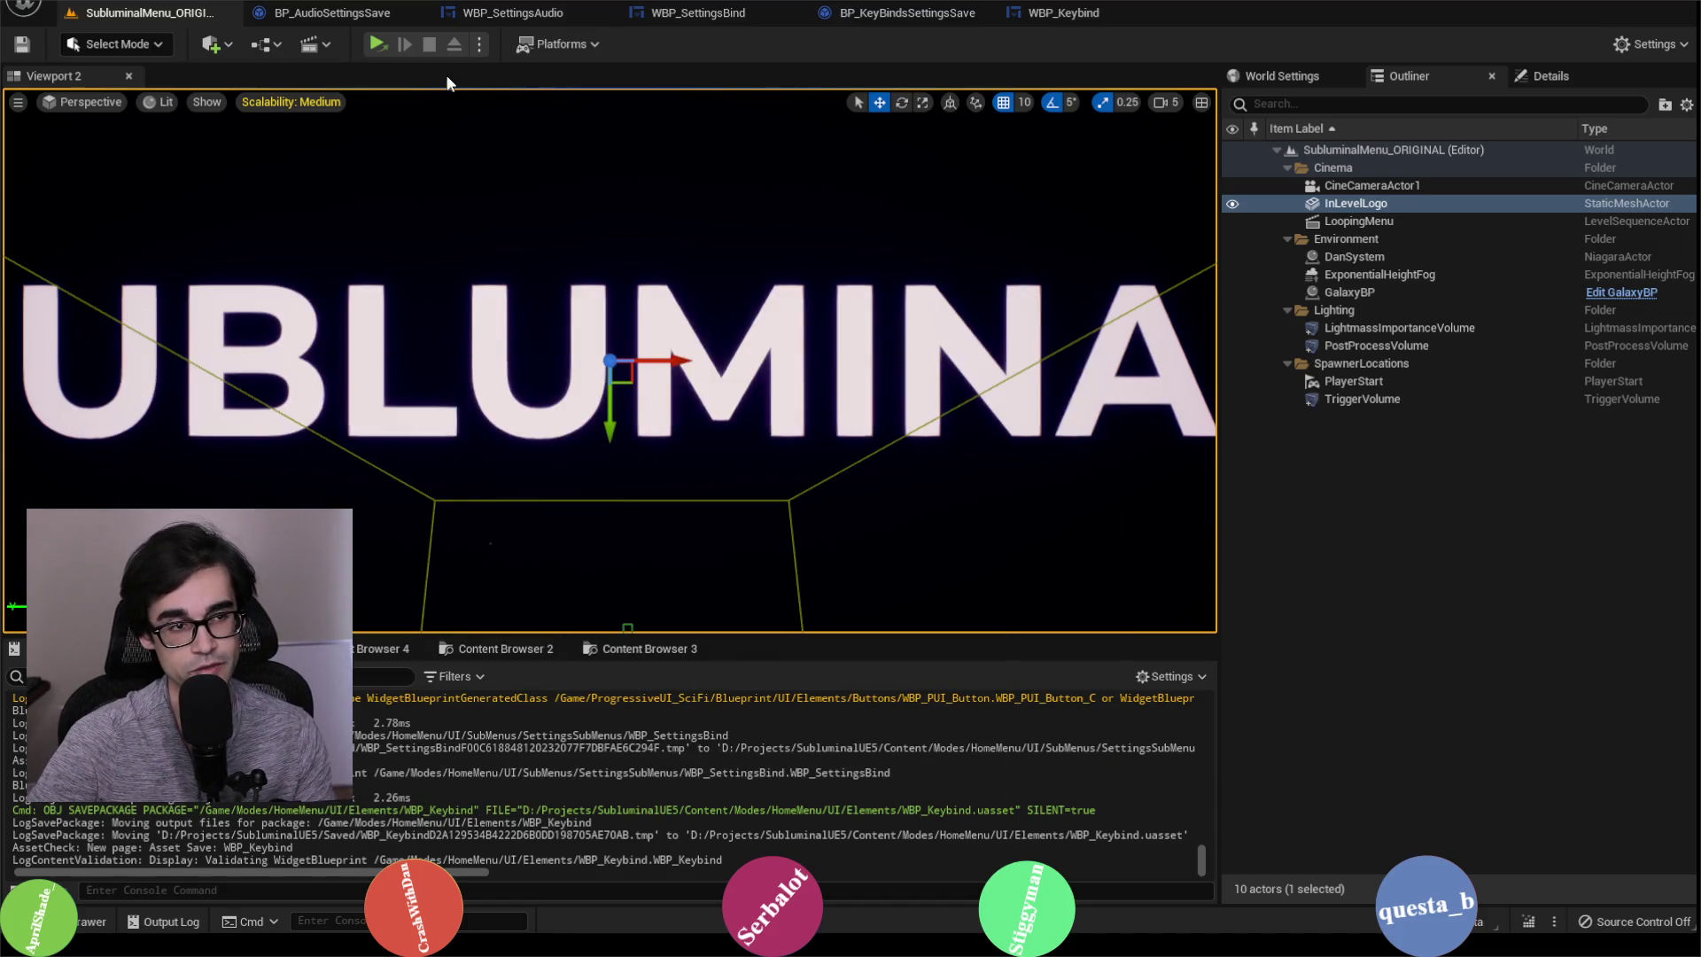
click(377, 46)
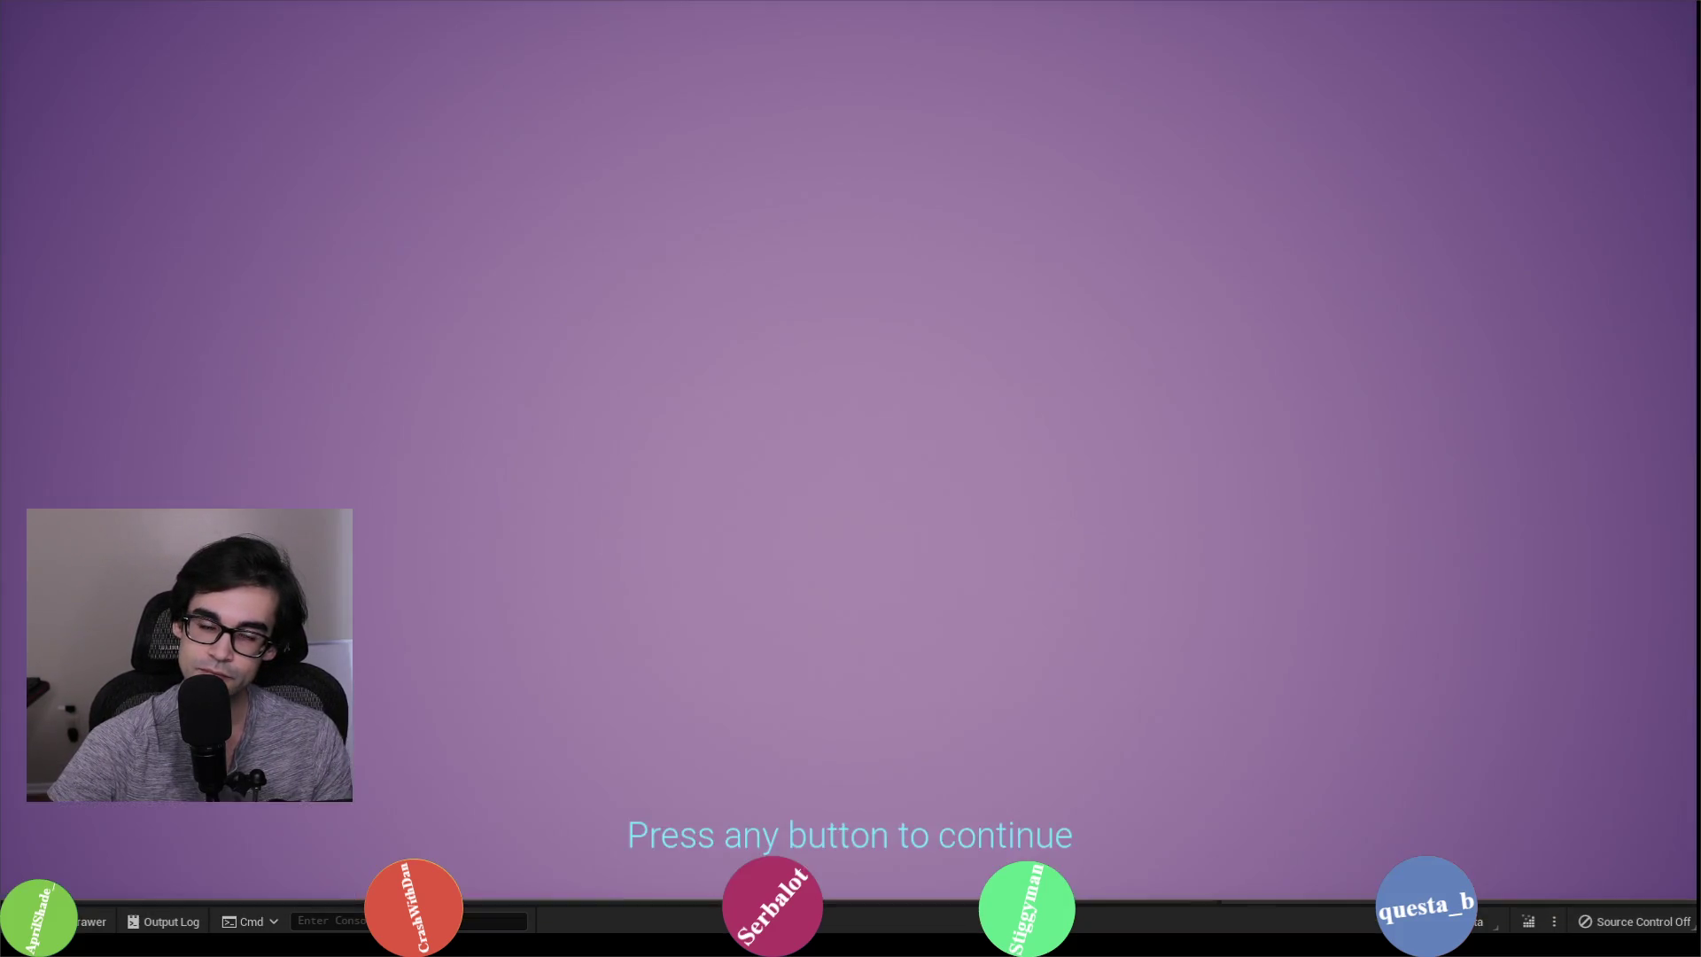
Step: In the game's Bind settings, rebind Switch View's keyboard key from F to H
click(923, 290)
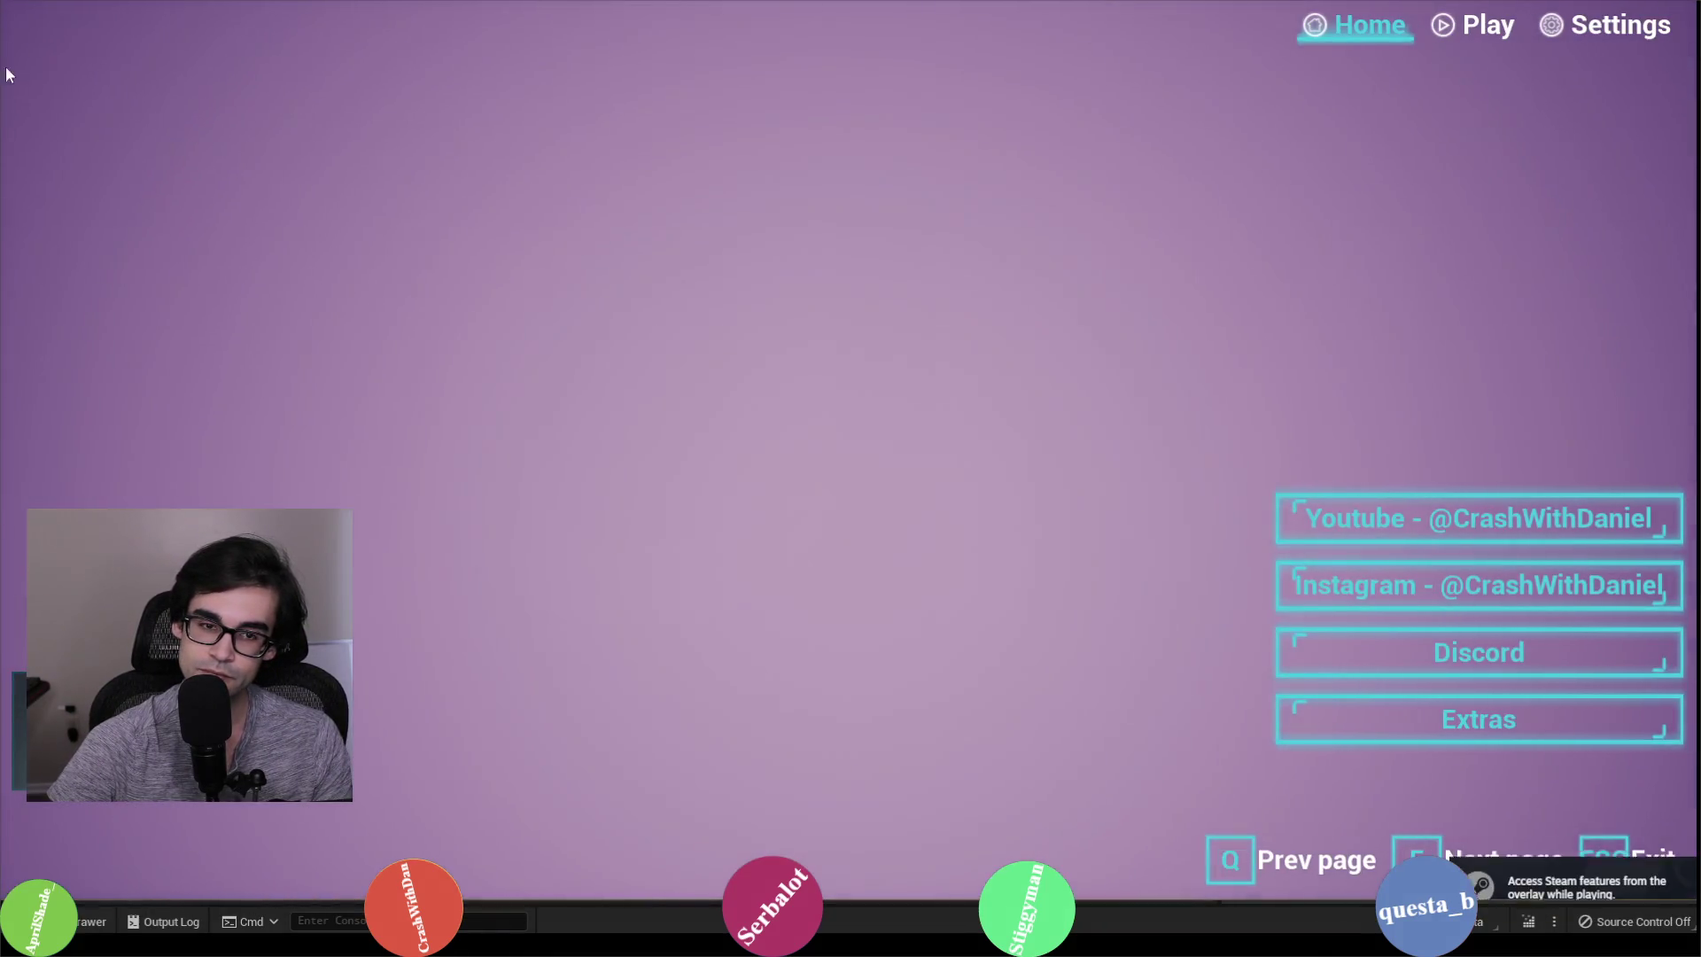
click(1613, 33)
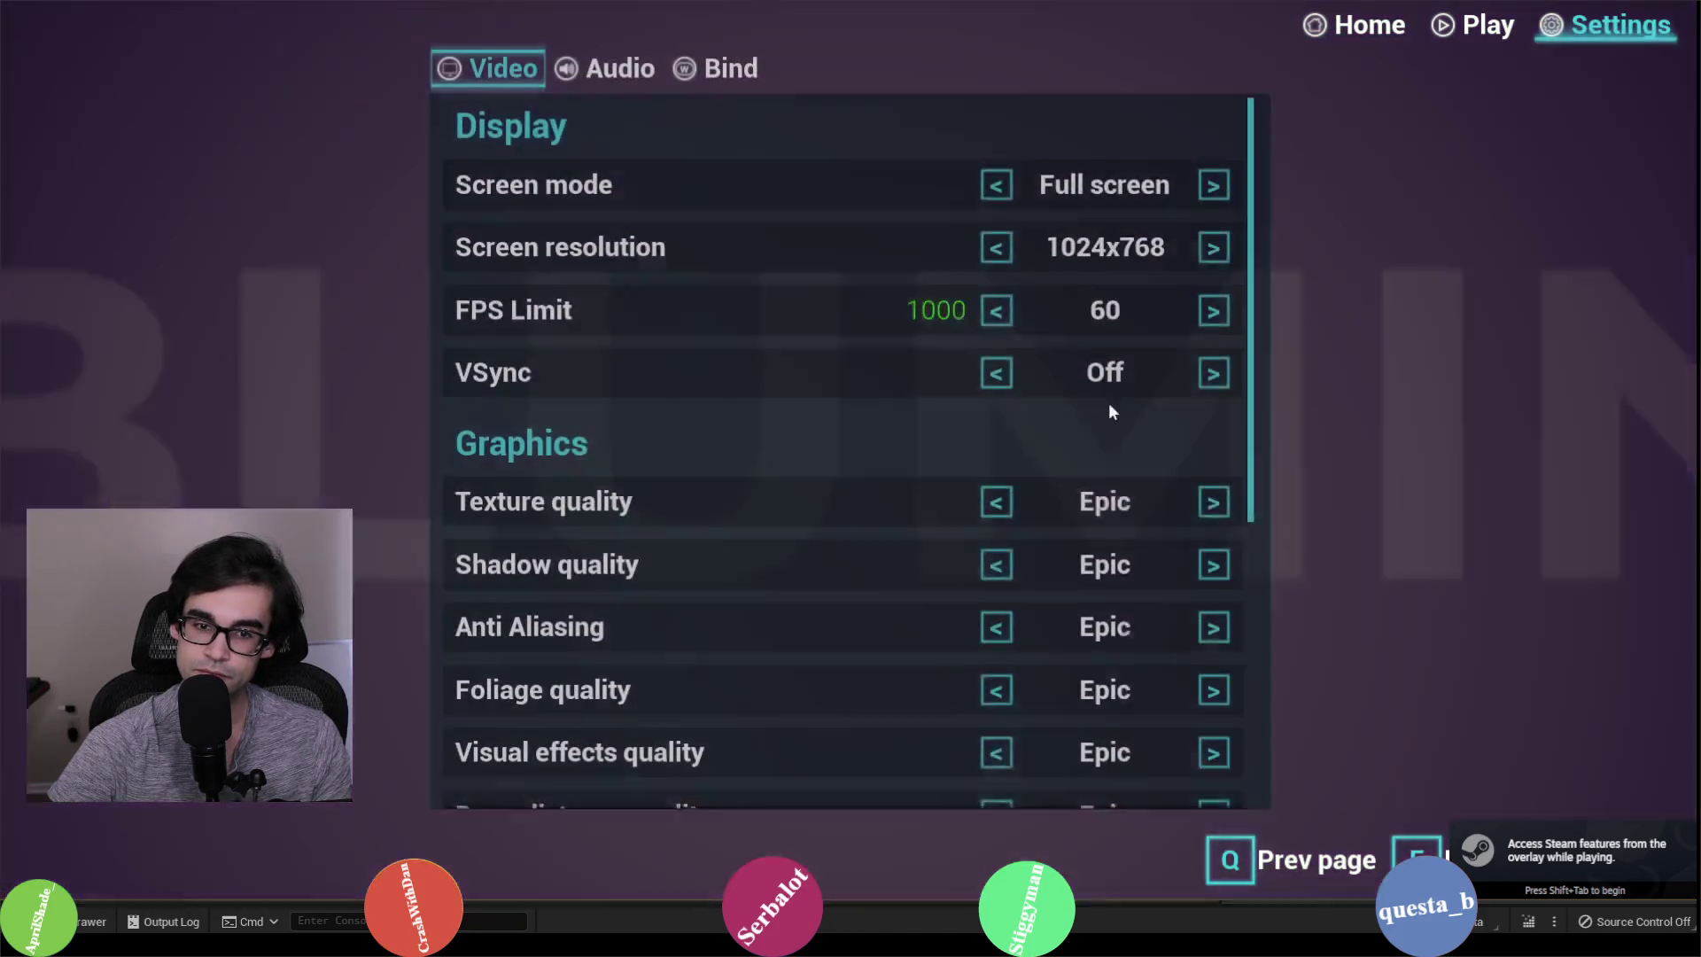
key(q)
scroll(1051, 317, down, 5)
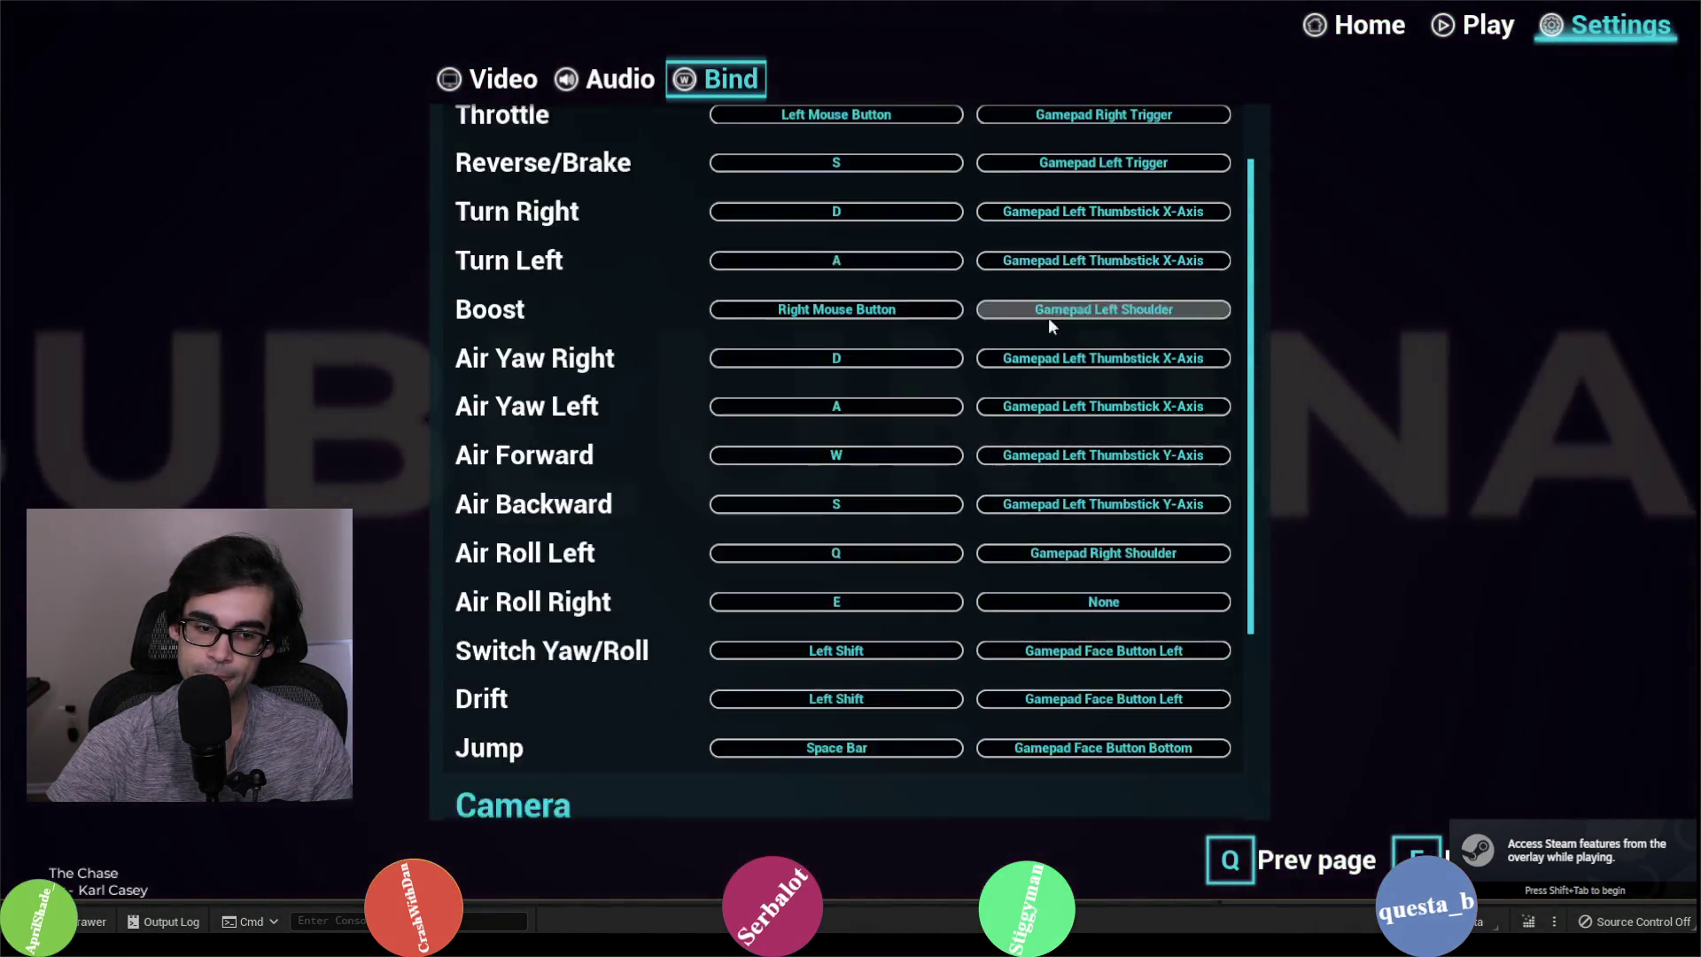
click(815, 700)
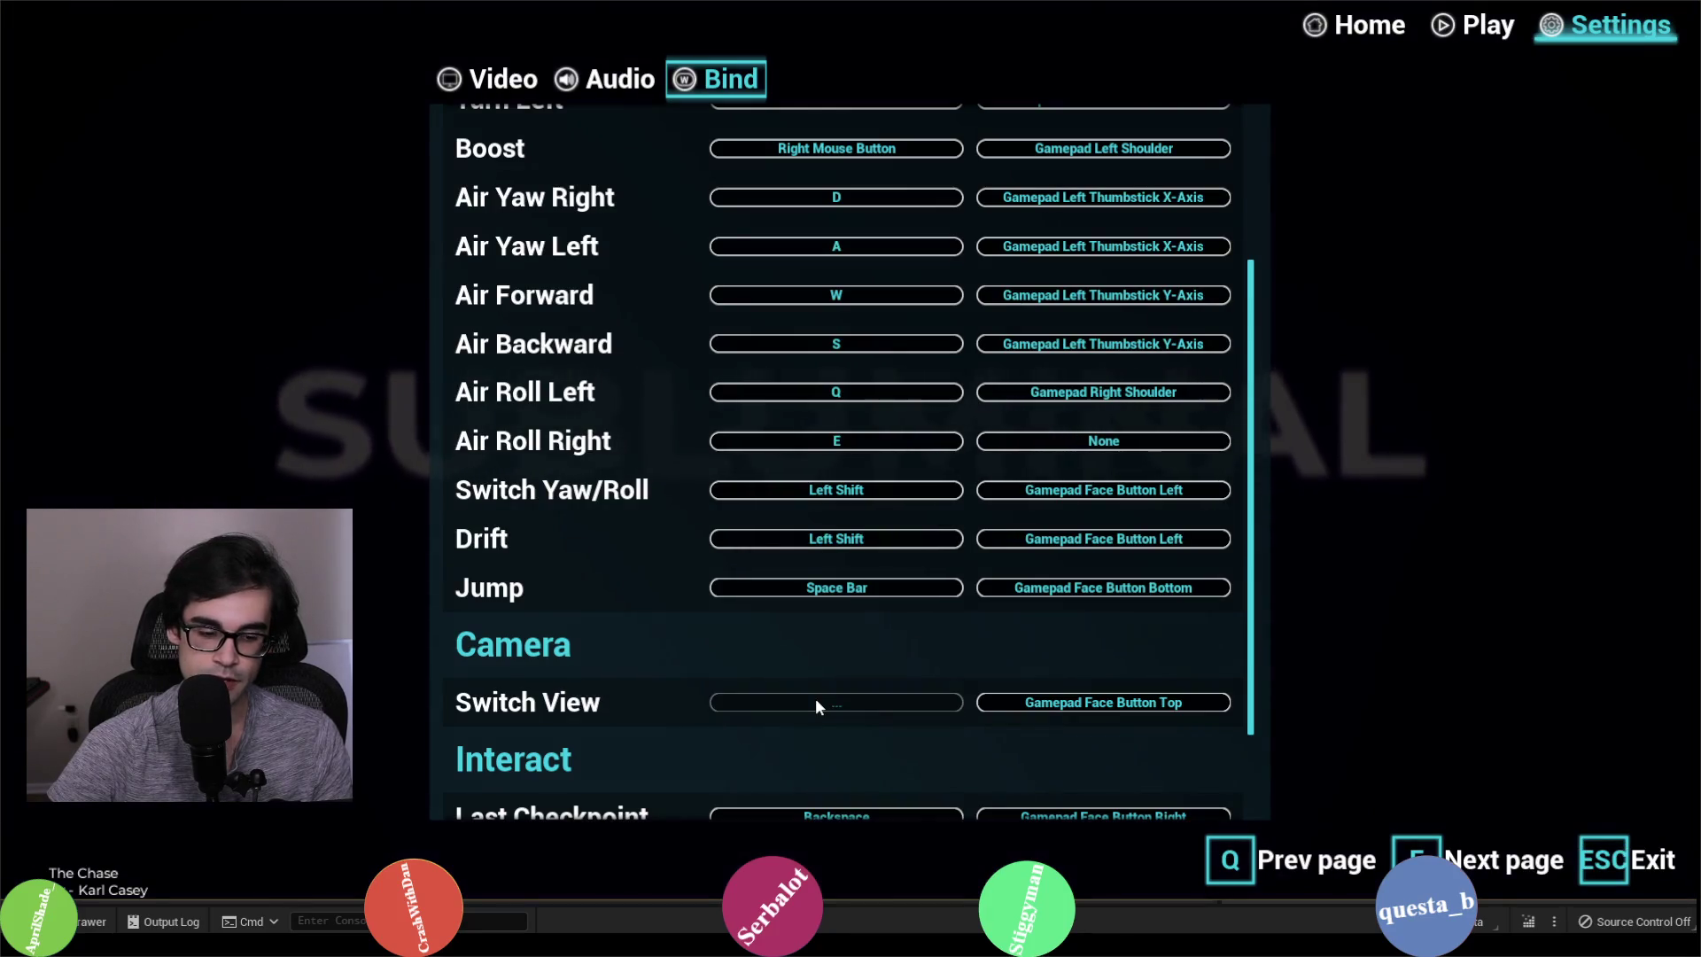
key(h)
Step: Load the Jump level, start the race, drive forward, then pause and resume
click(1472, 27)
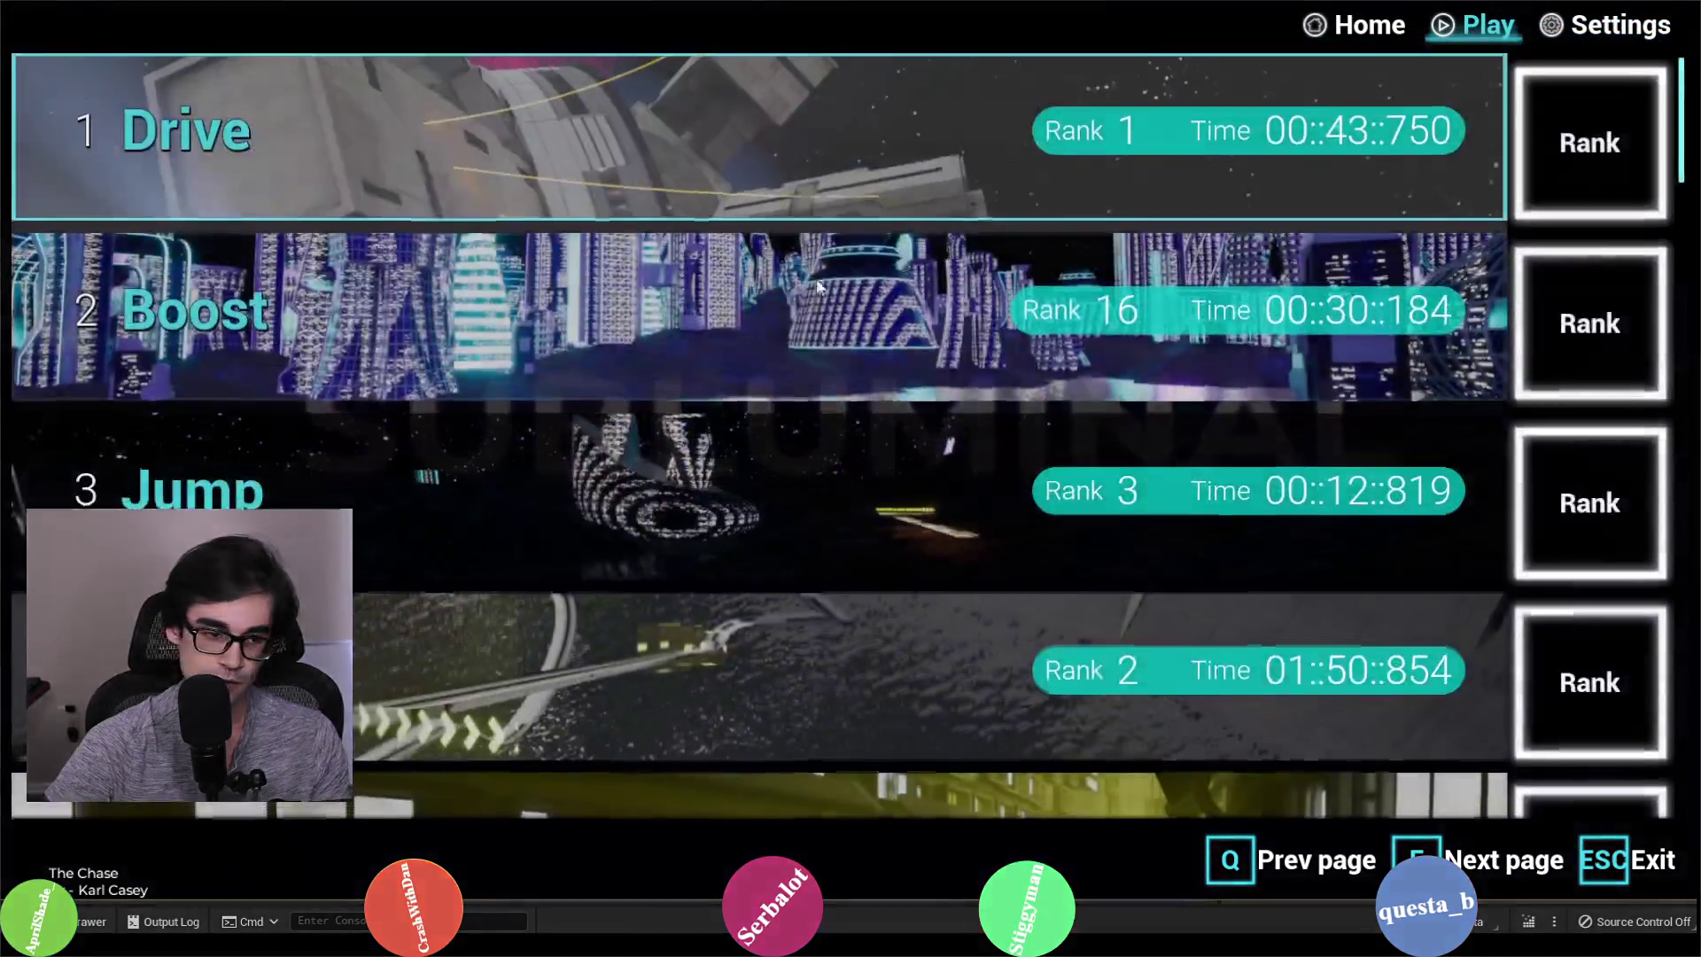
click(599, 478)
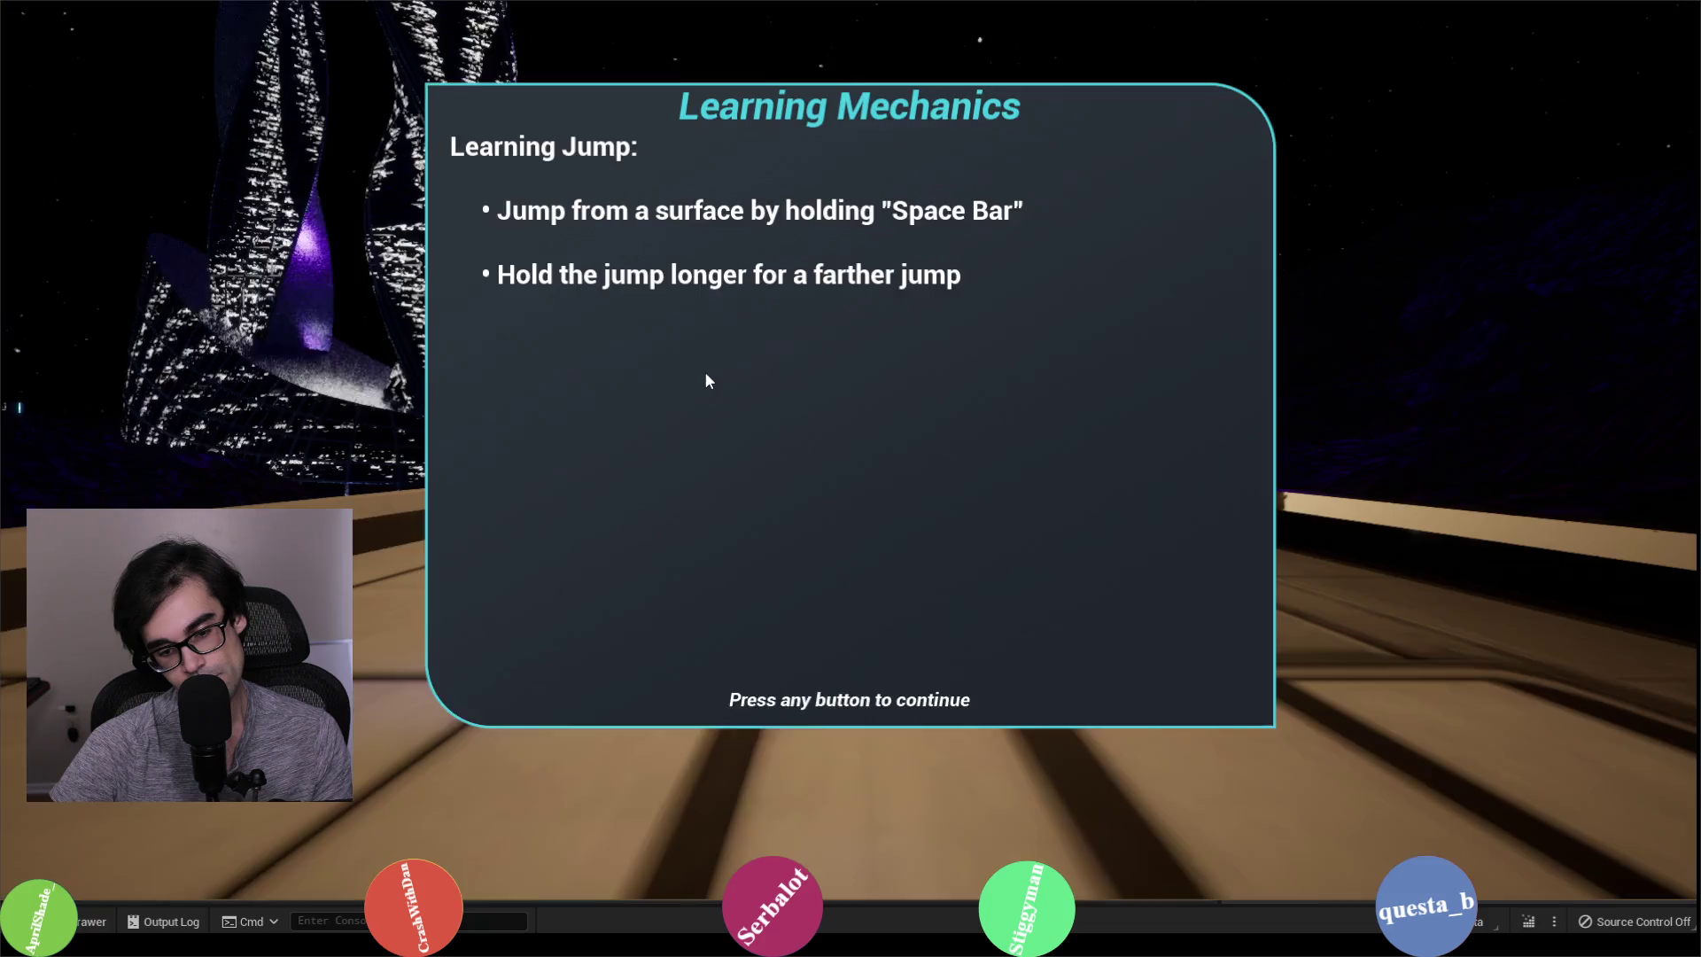
click(705, 372)
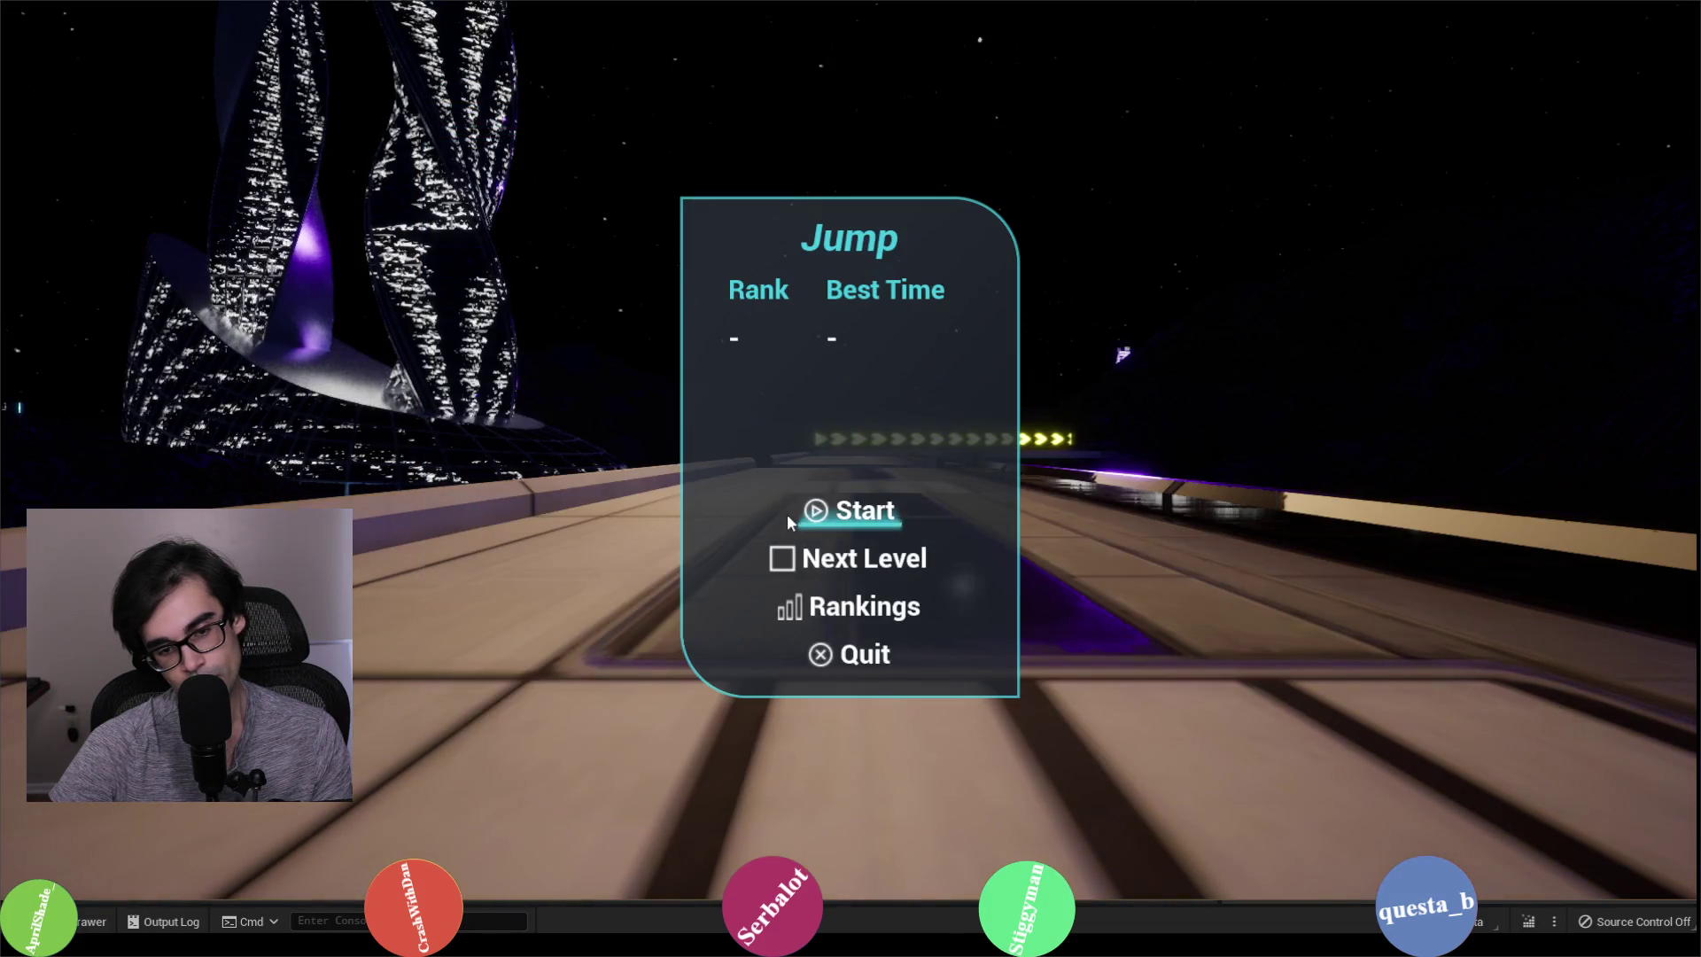
click(901, 525)
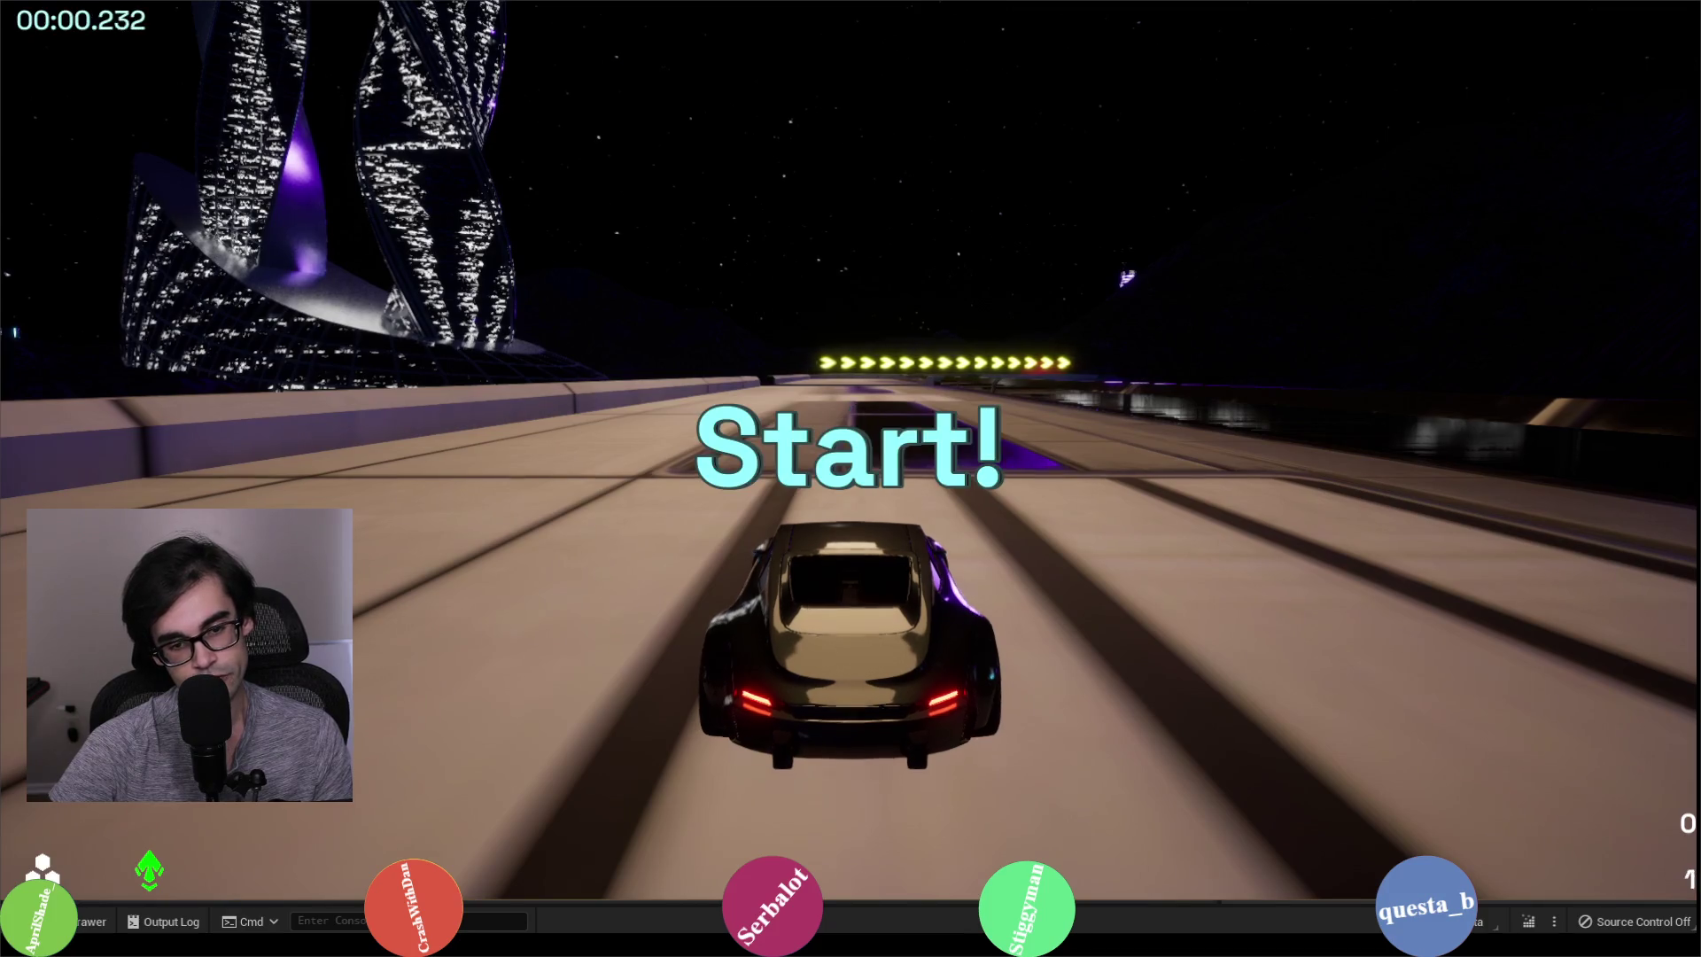
key(w)
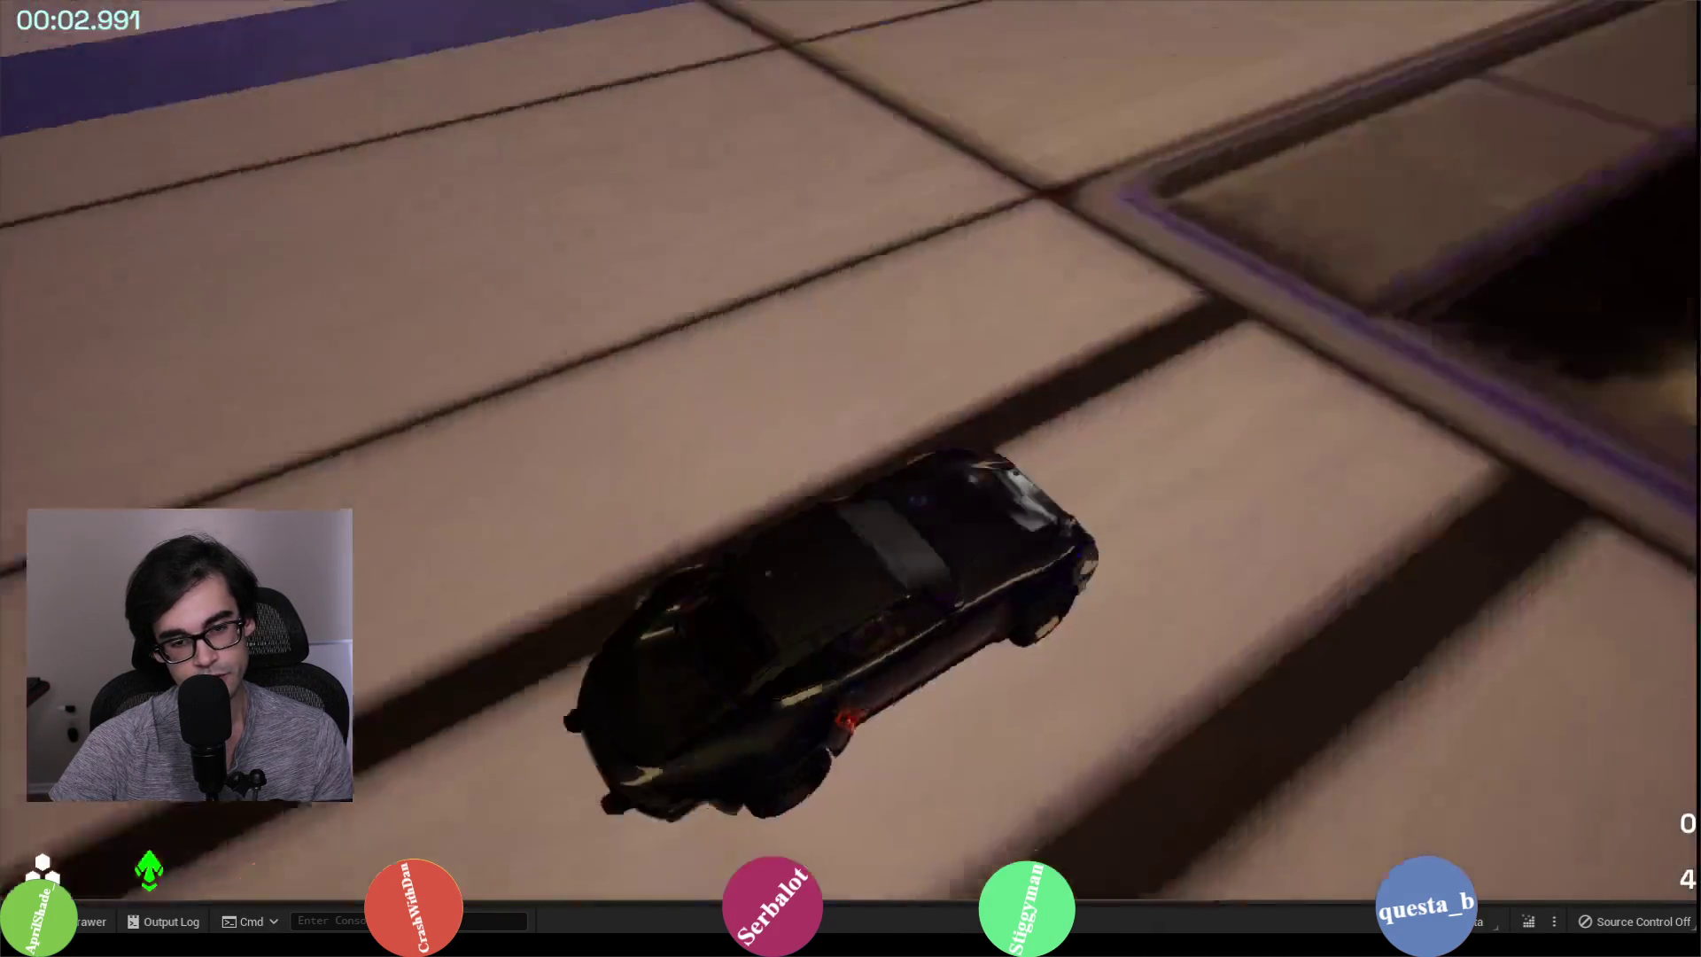
key(Escape)
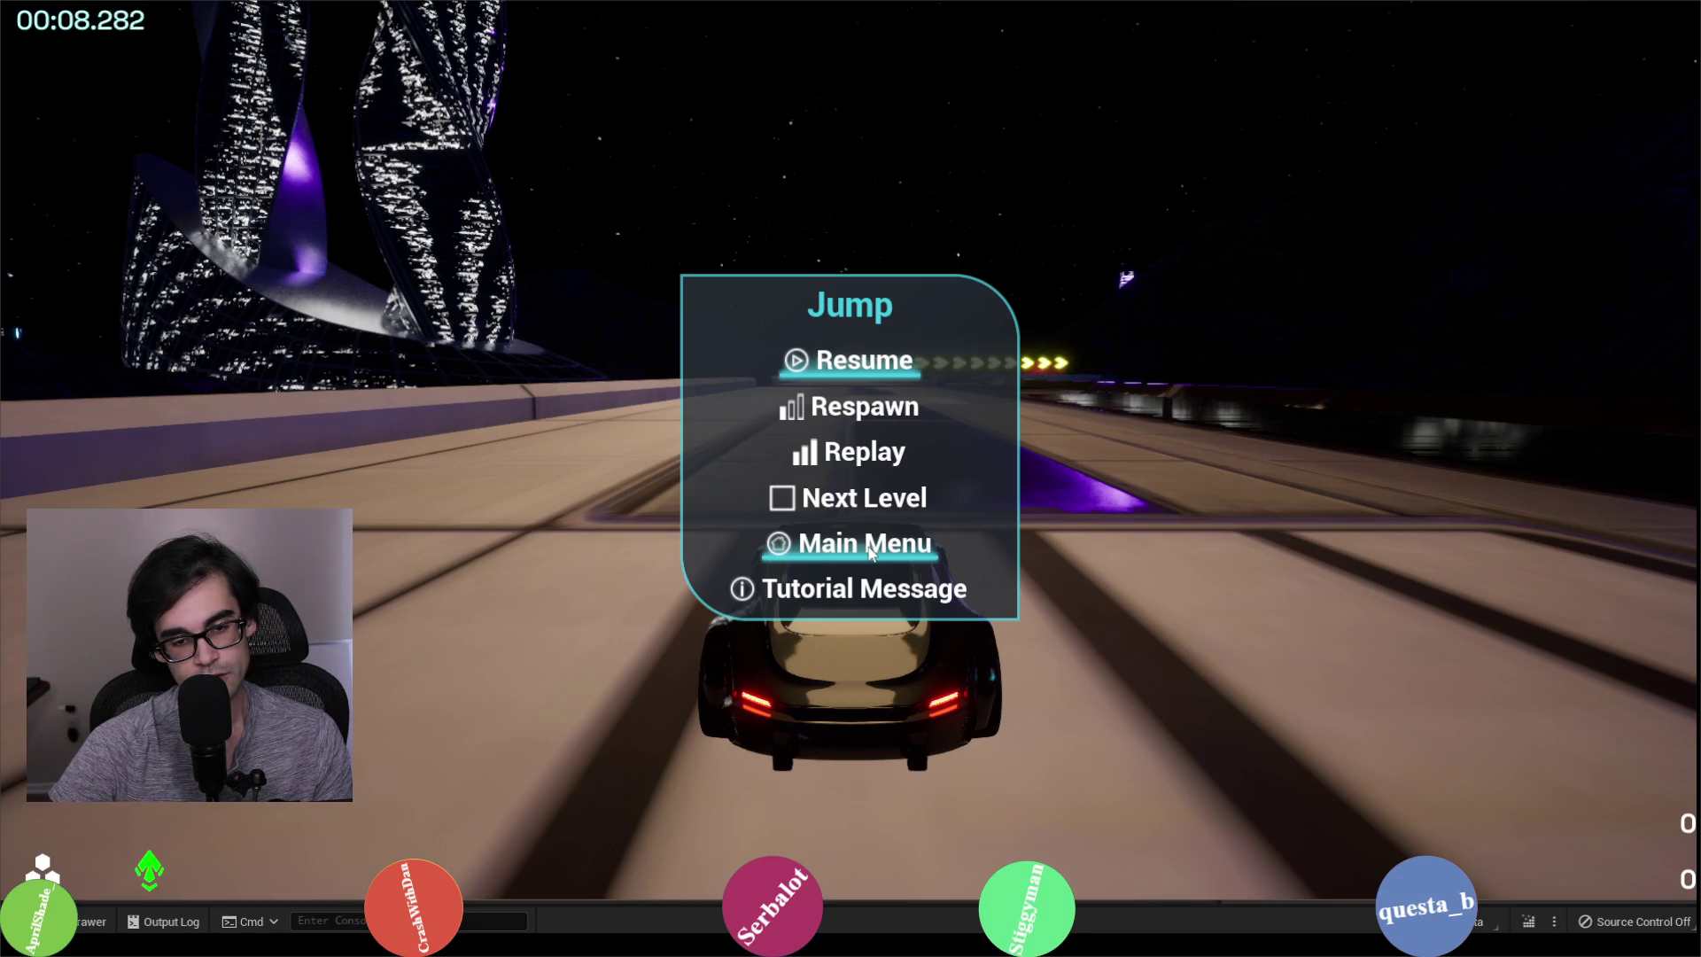
key(Escape)
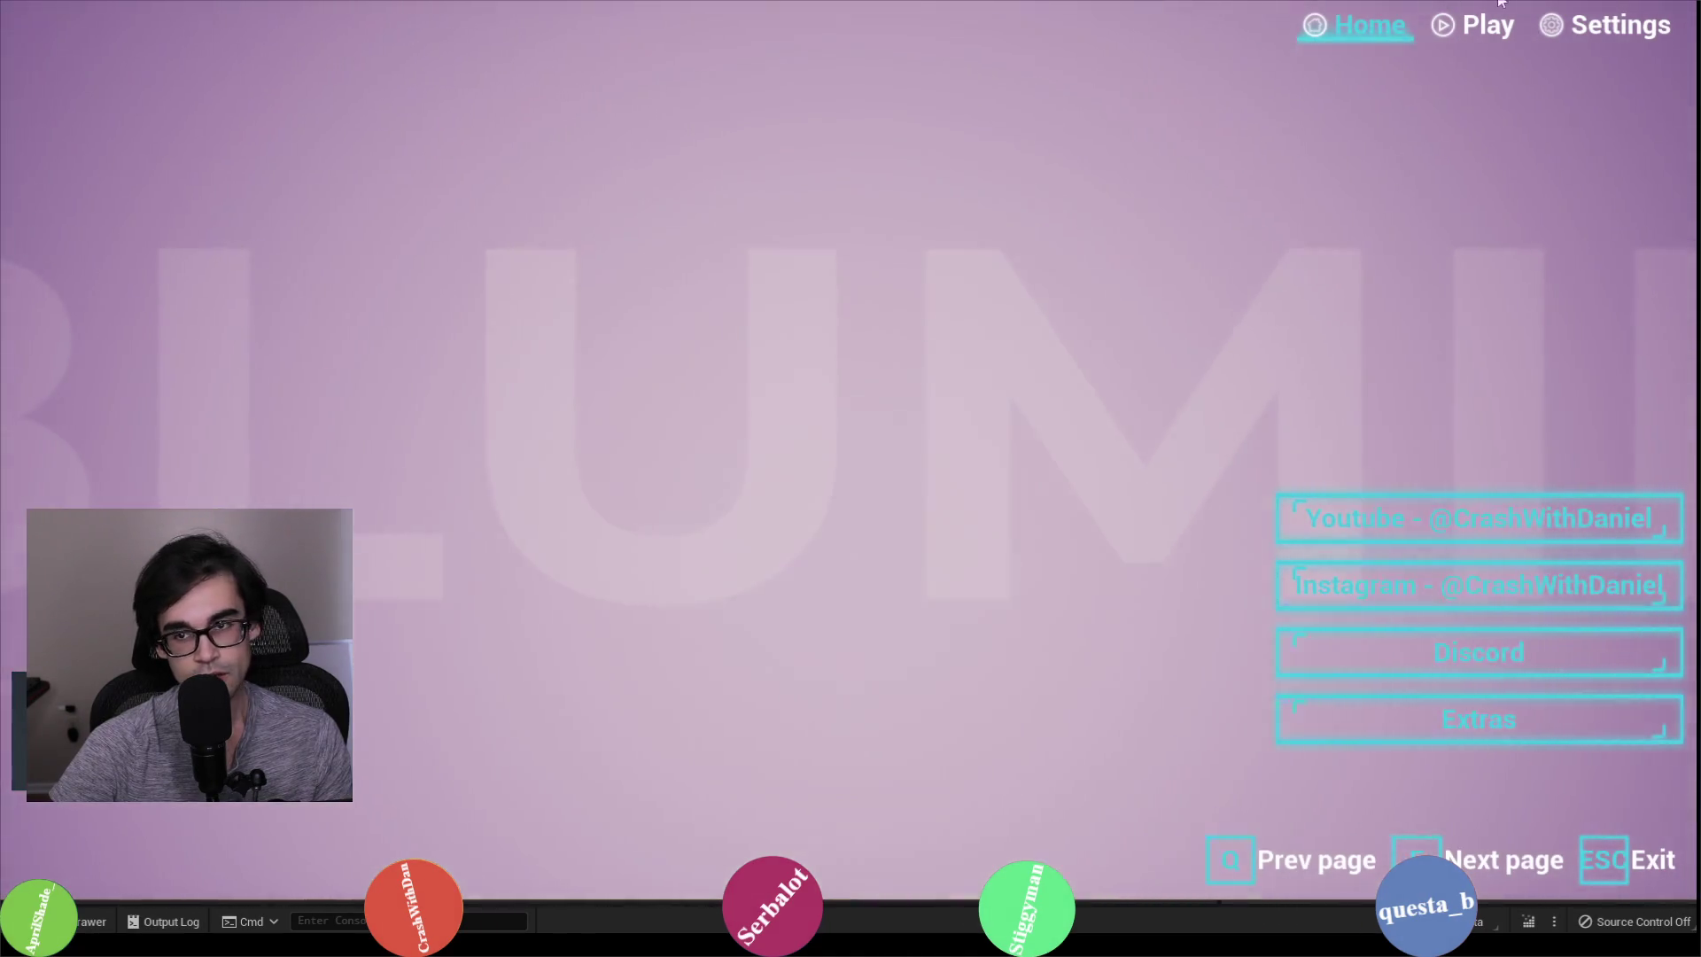
Step: Rebind Switch View's keyboard key back to F in the Bind settings
click(1608, 24)
scroll(957, 500, down, 2)
scroll(930, 399, up, 1)
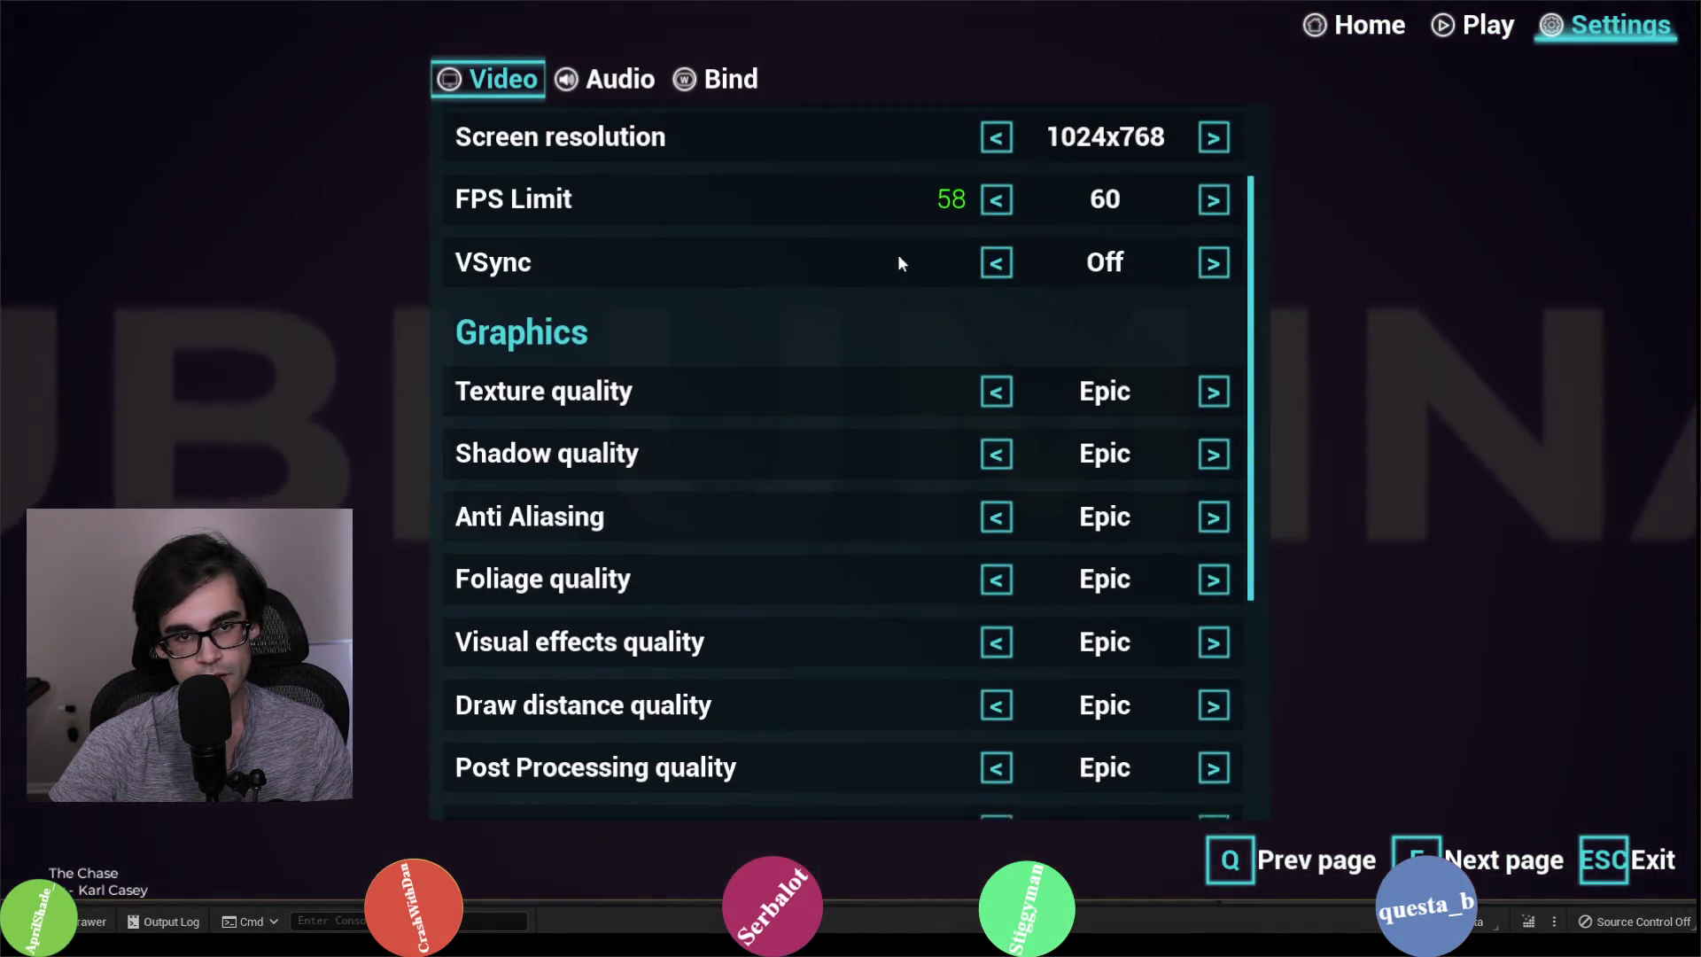
click(717, 79)
scroll(886, 581, down, 2)
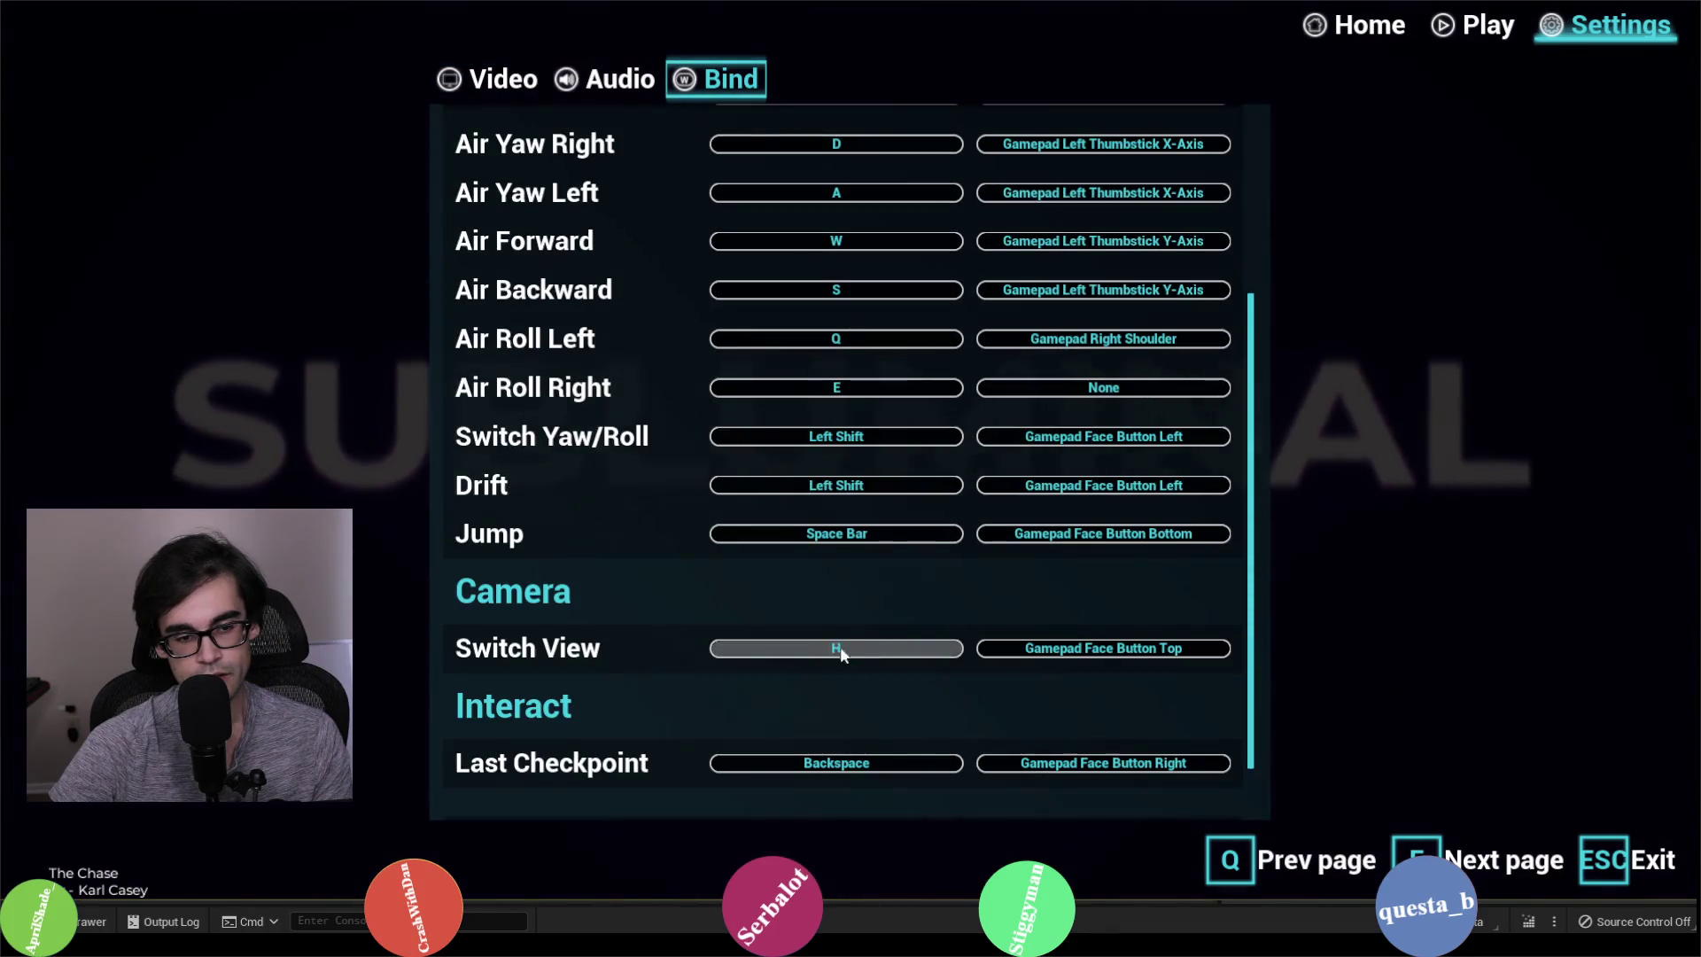
scroll(856, 653, down, 2)
key(f)
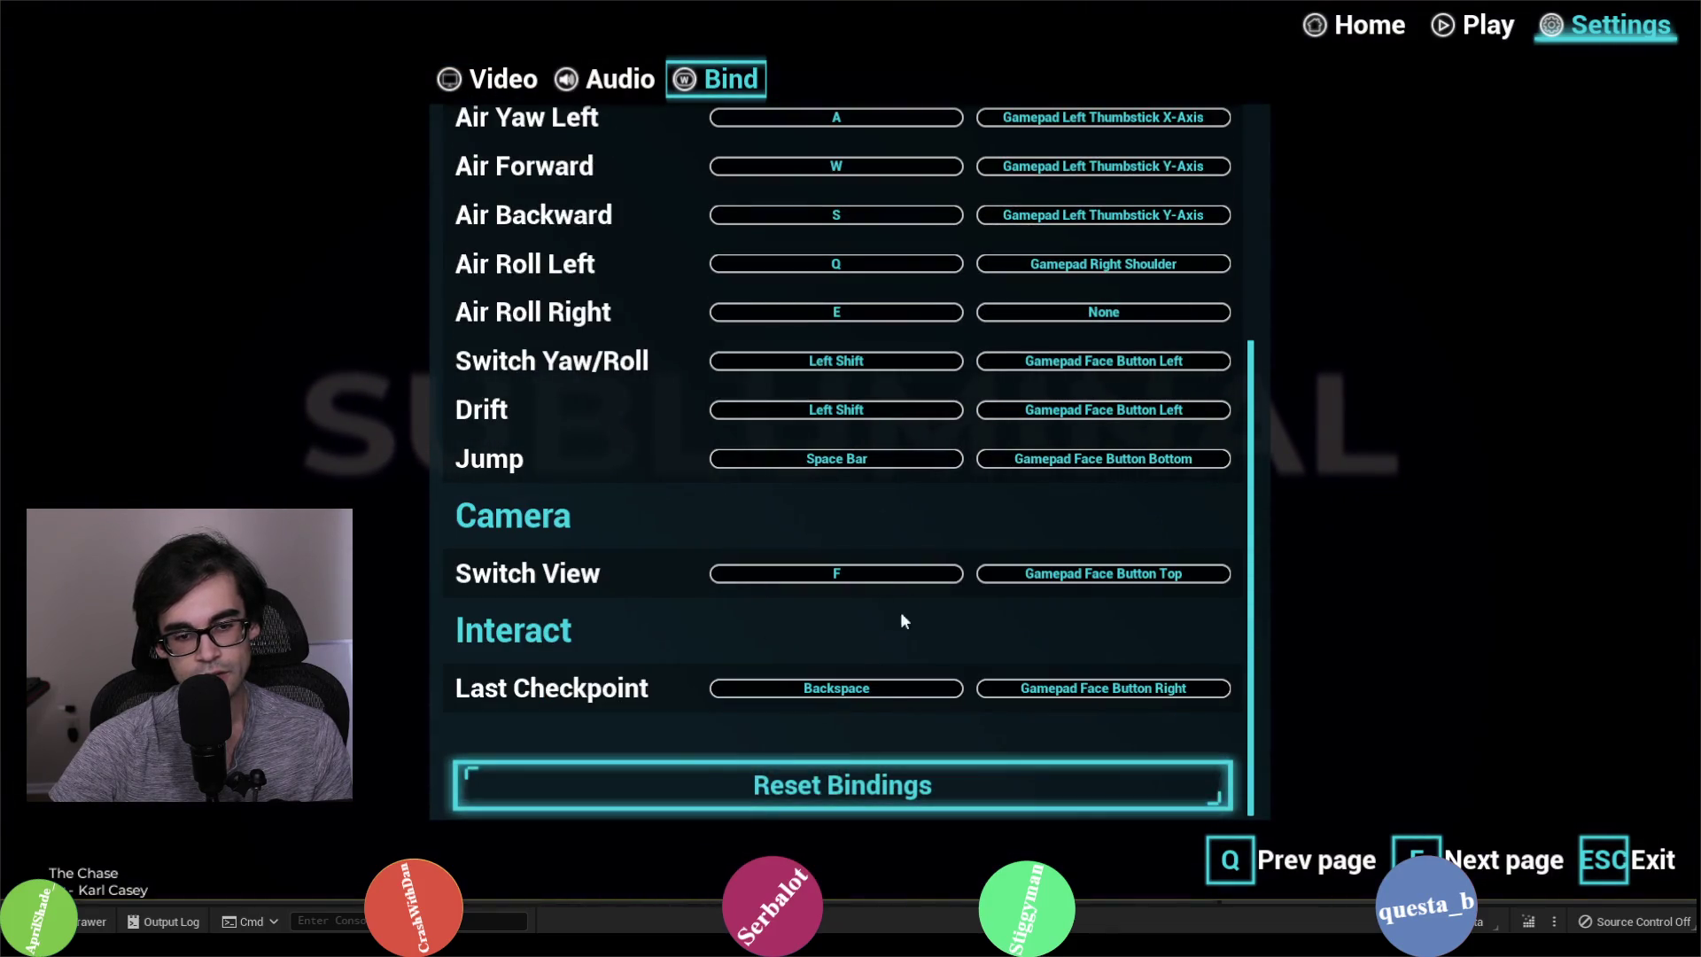
scroll(906, 599, up, 4)
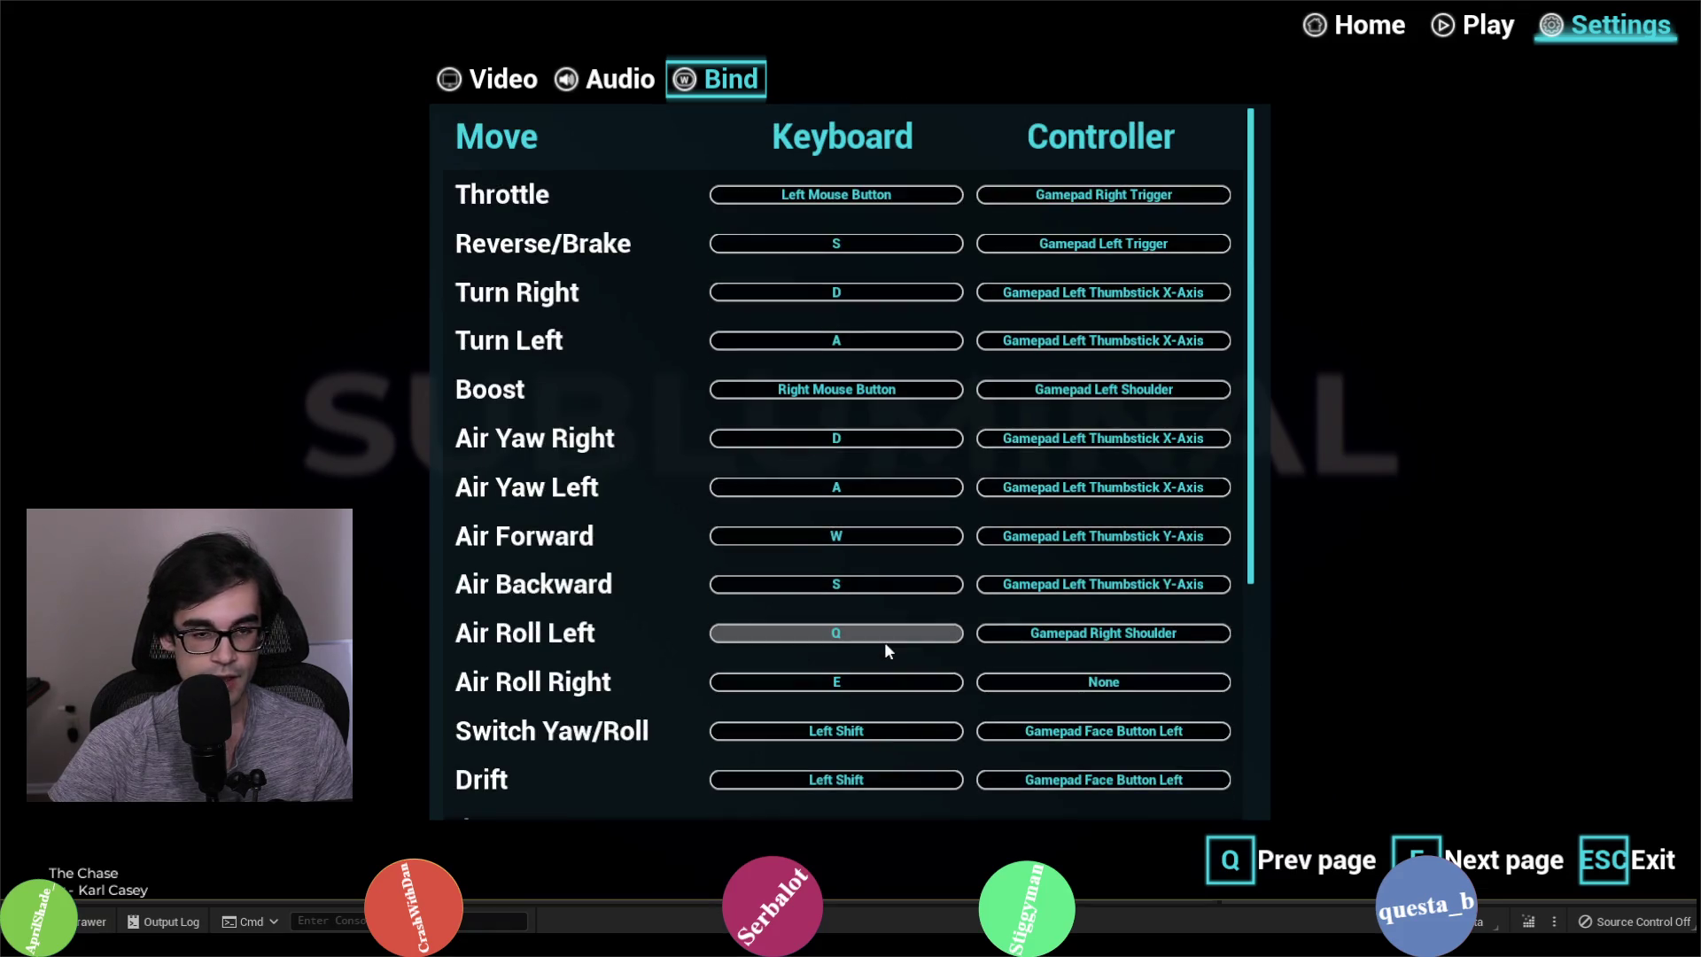
Step: Load the Jump level, start the race, and test switching the camera view
click(1480, 39)
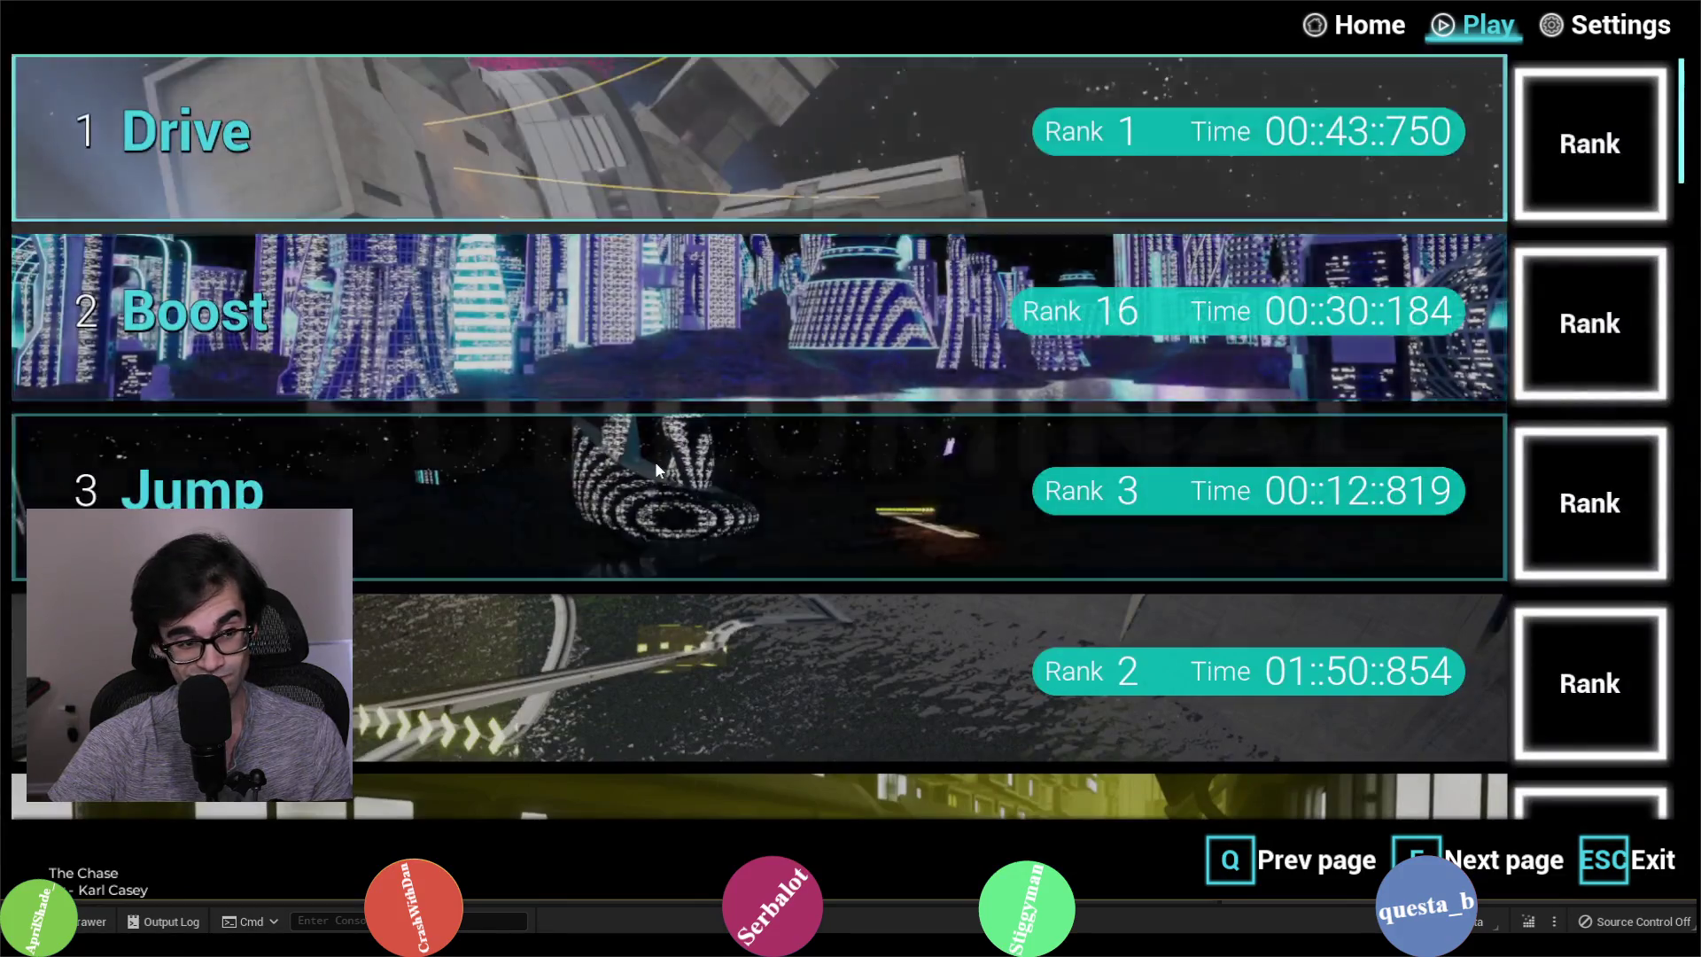
click(655, 124)
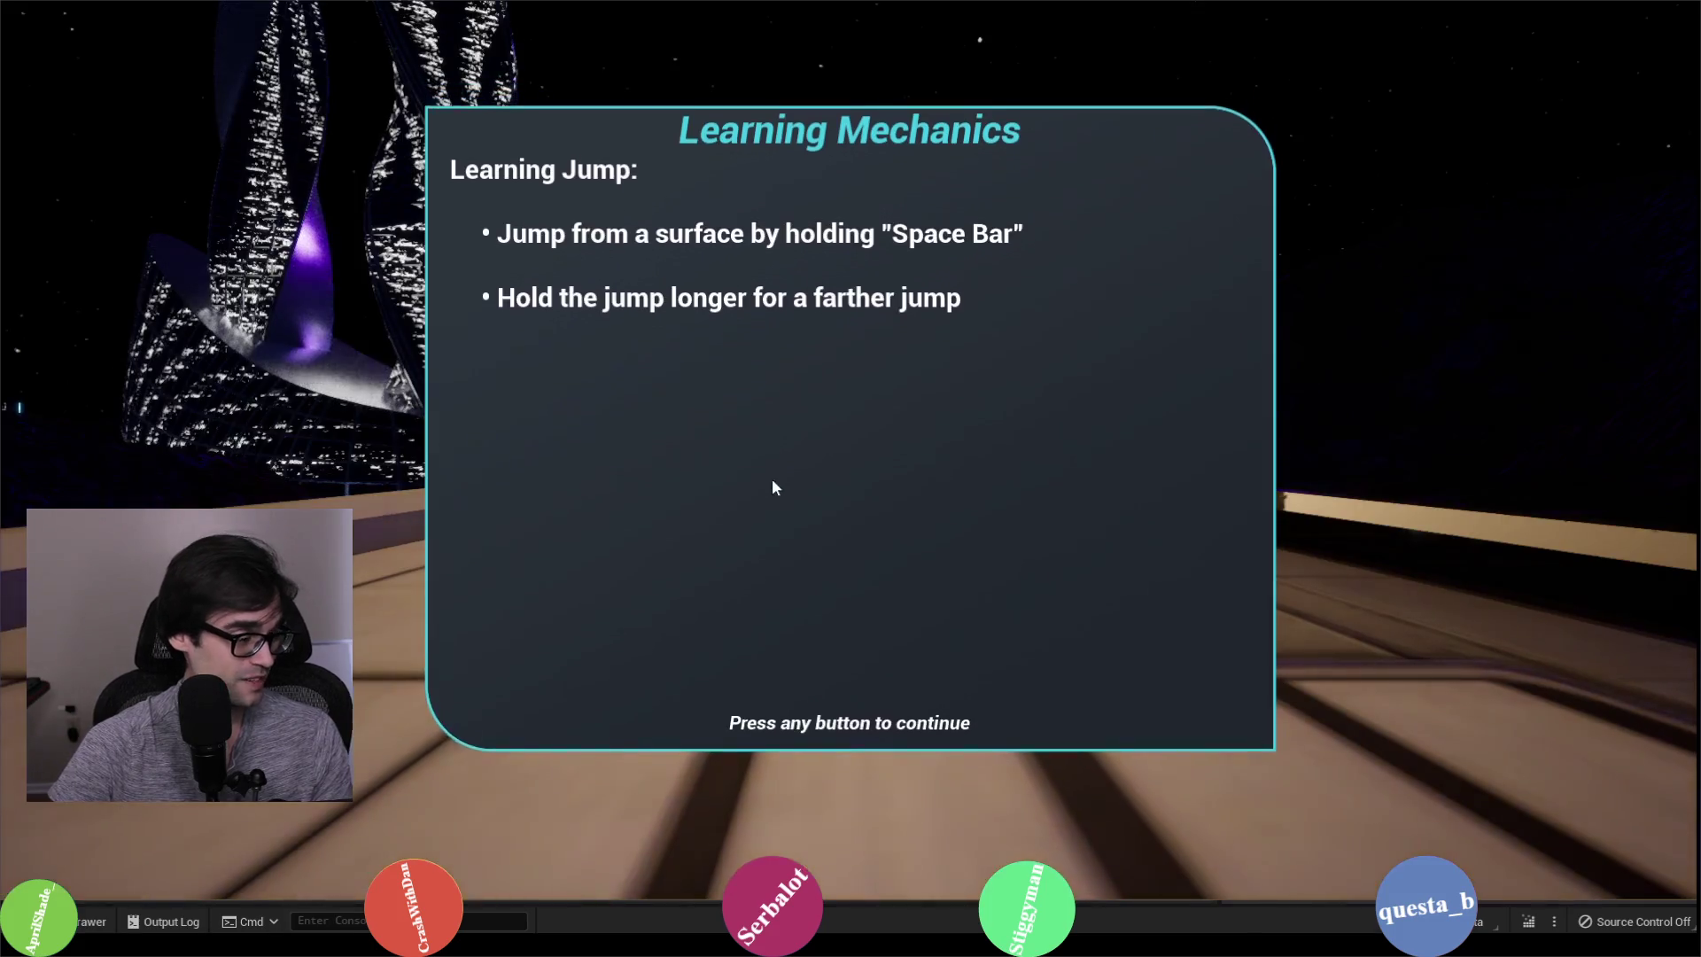
click(765, 479)
click(871, 531)
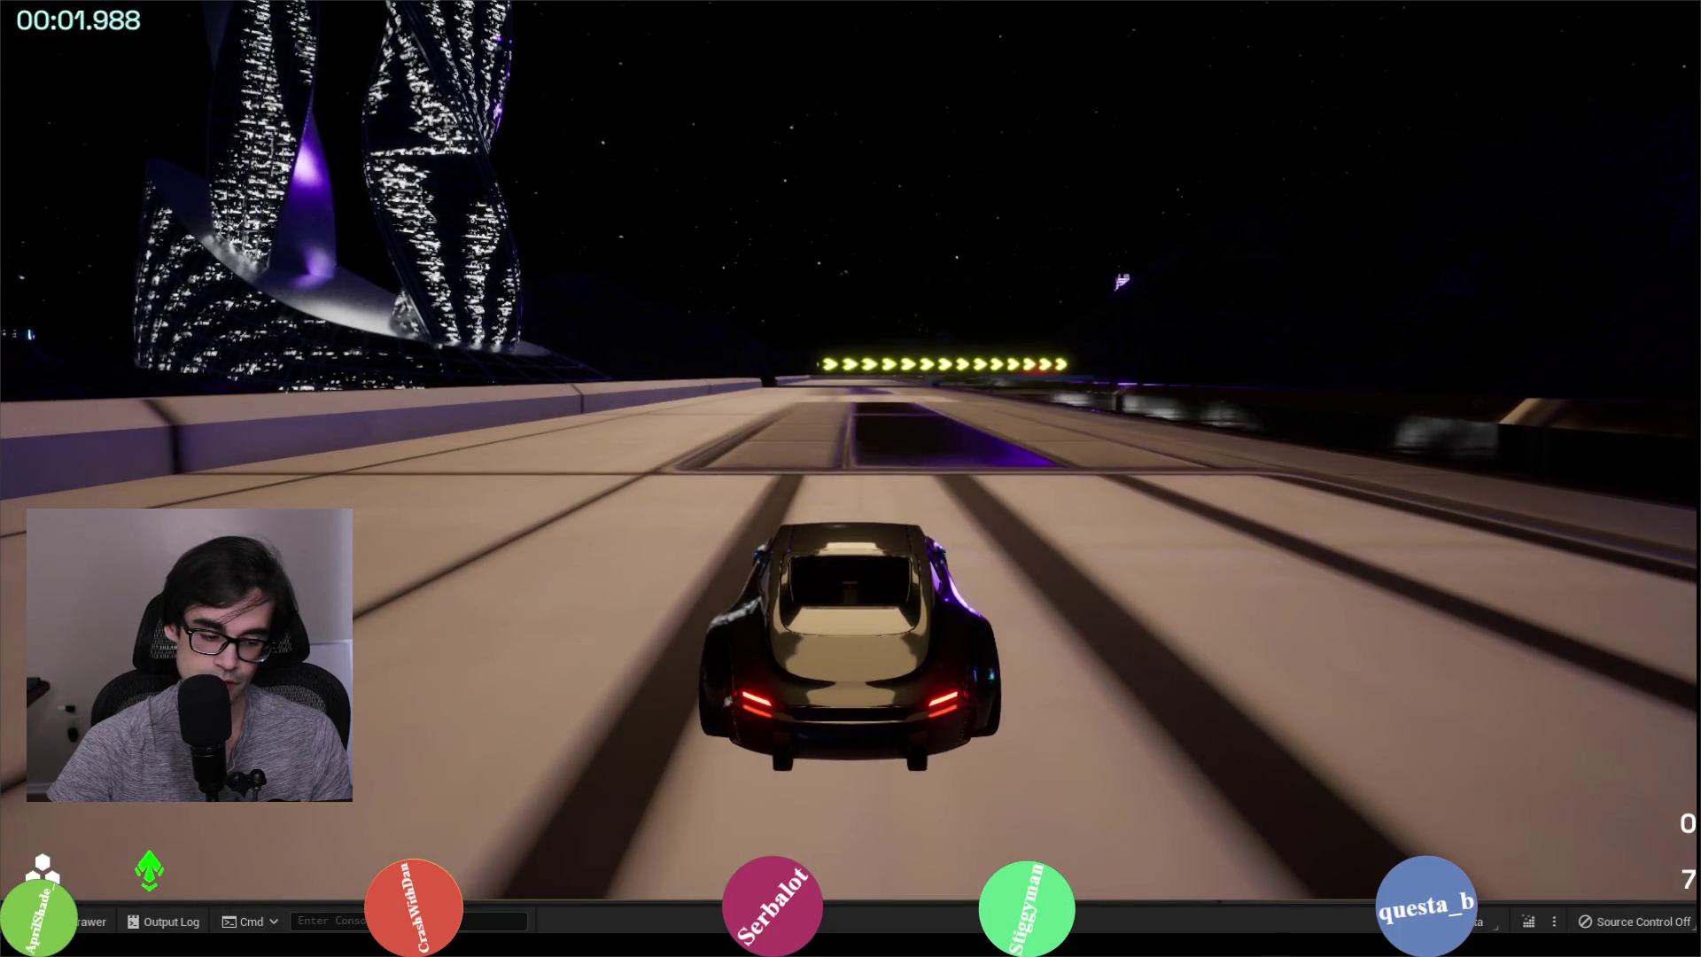
key(space)
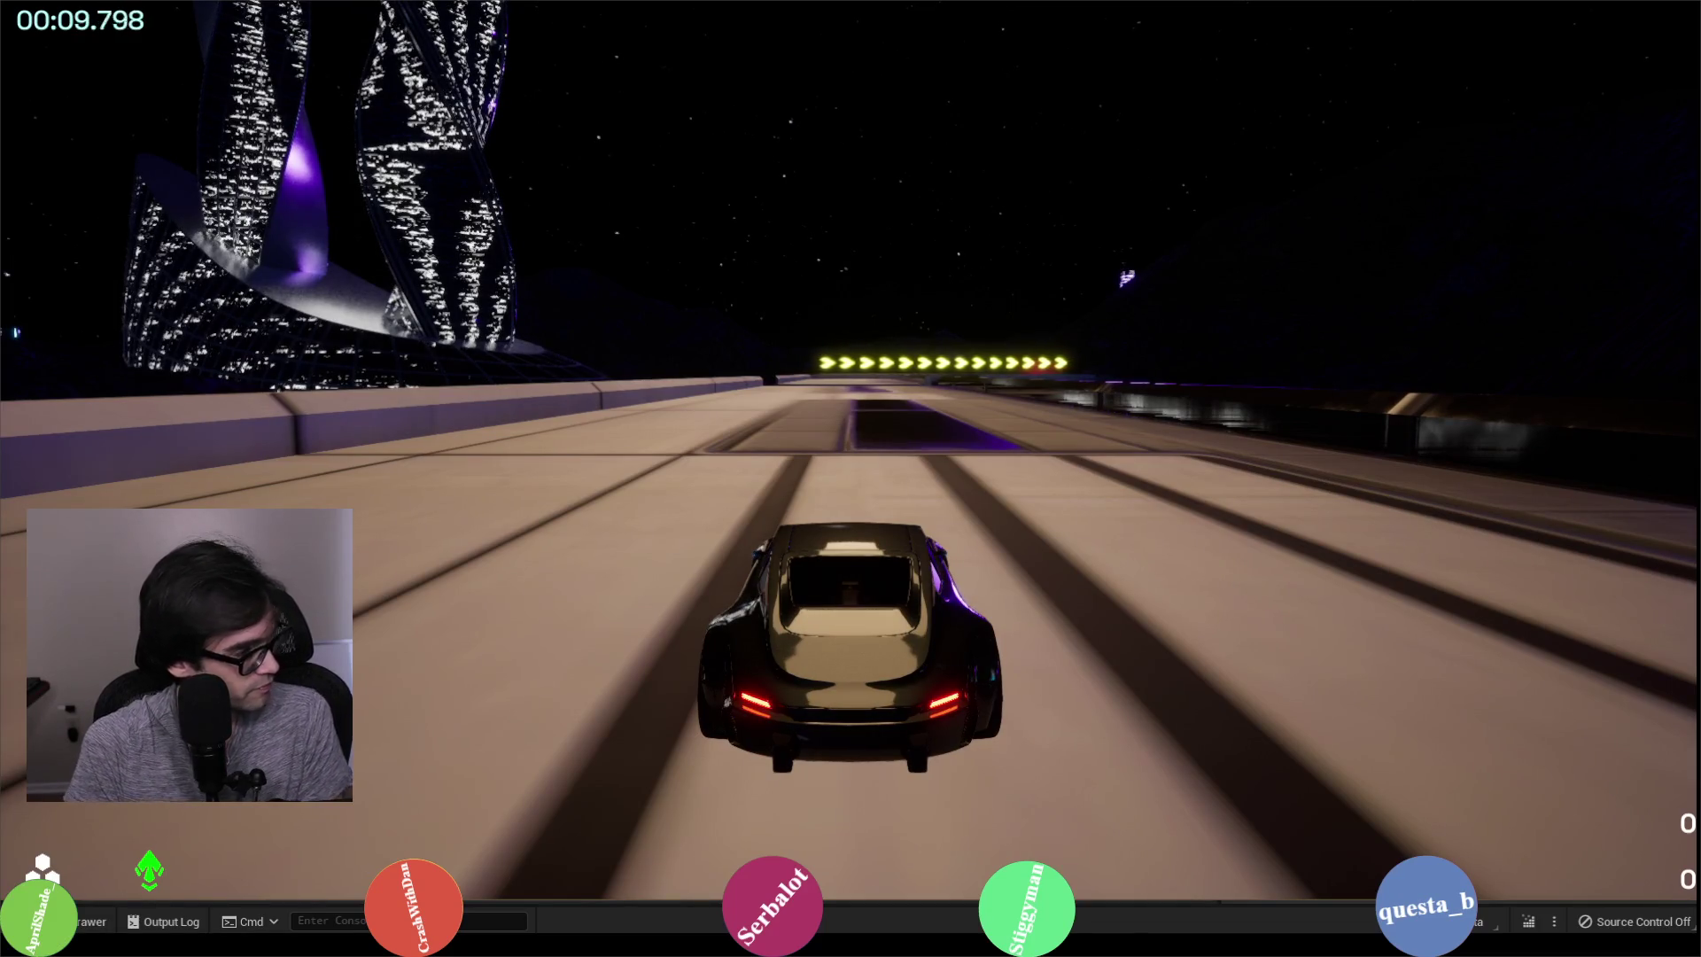
Step: Stop the play session and return to WBP_SettingsBind's Apply Keys graph
key(shift+F1)
key(Escape)
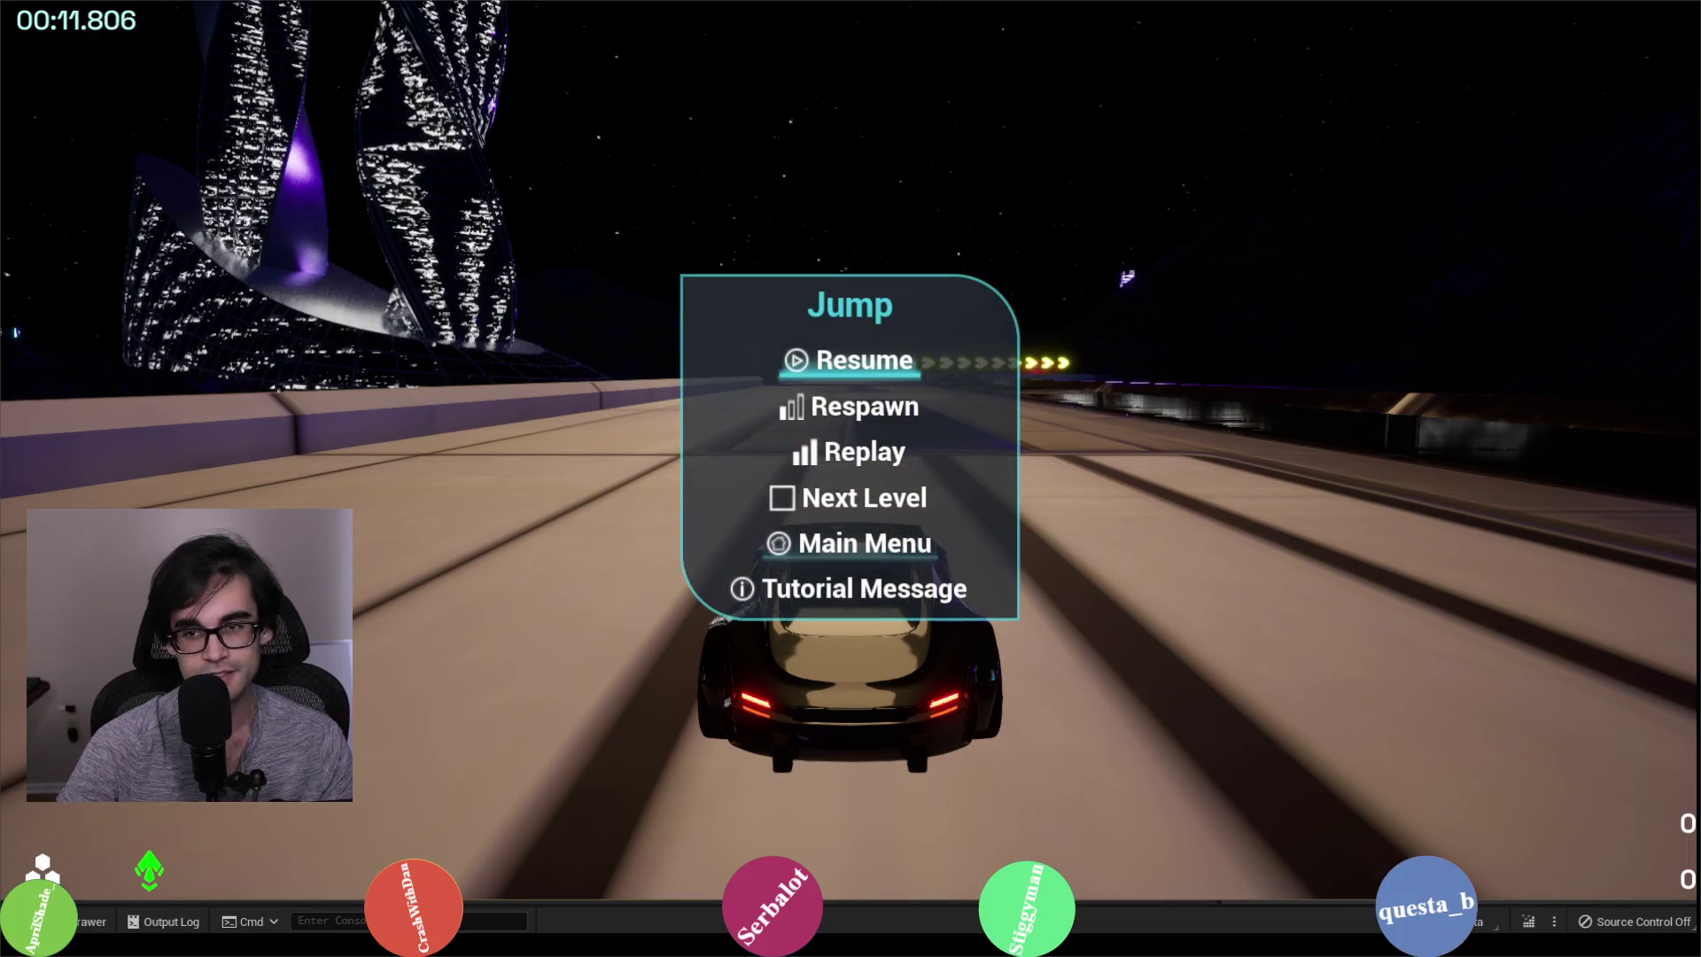
key(Escape)
click(653, 9)
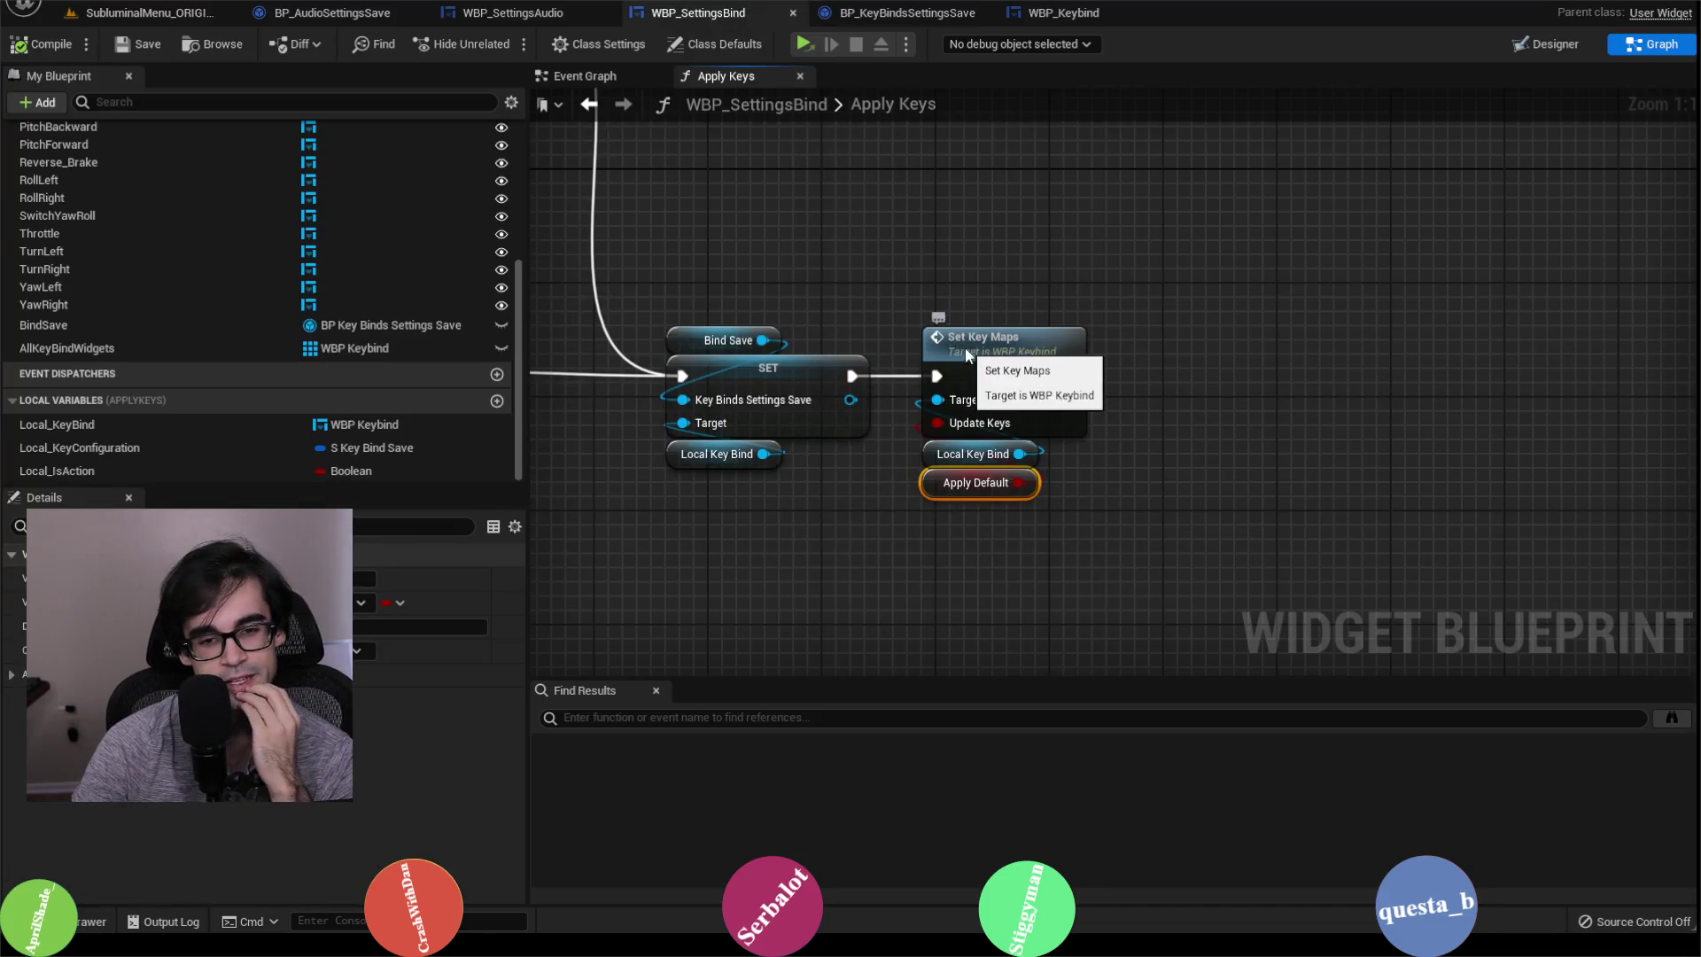
Step: Inspect the Set Key Maps and Set Axis Map 1 function graphs of WBP_Keybind
double_click(964, 337)
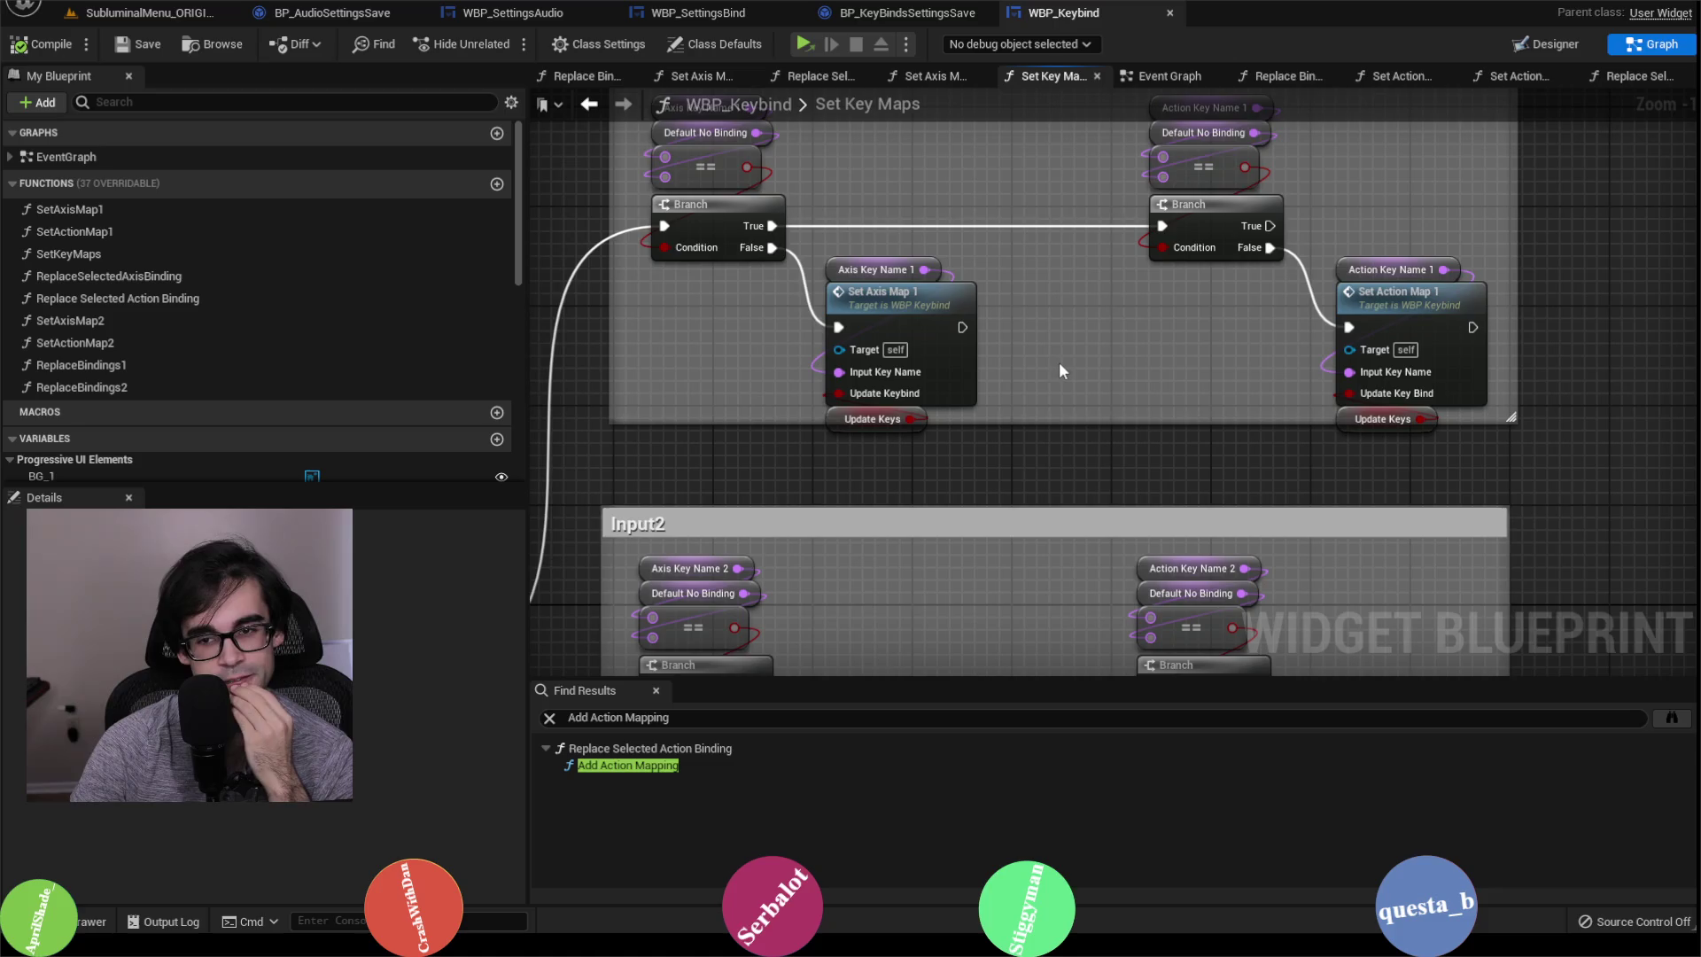
scroll(1060, 361, down, 2)
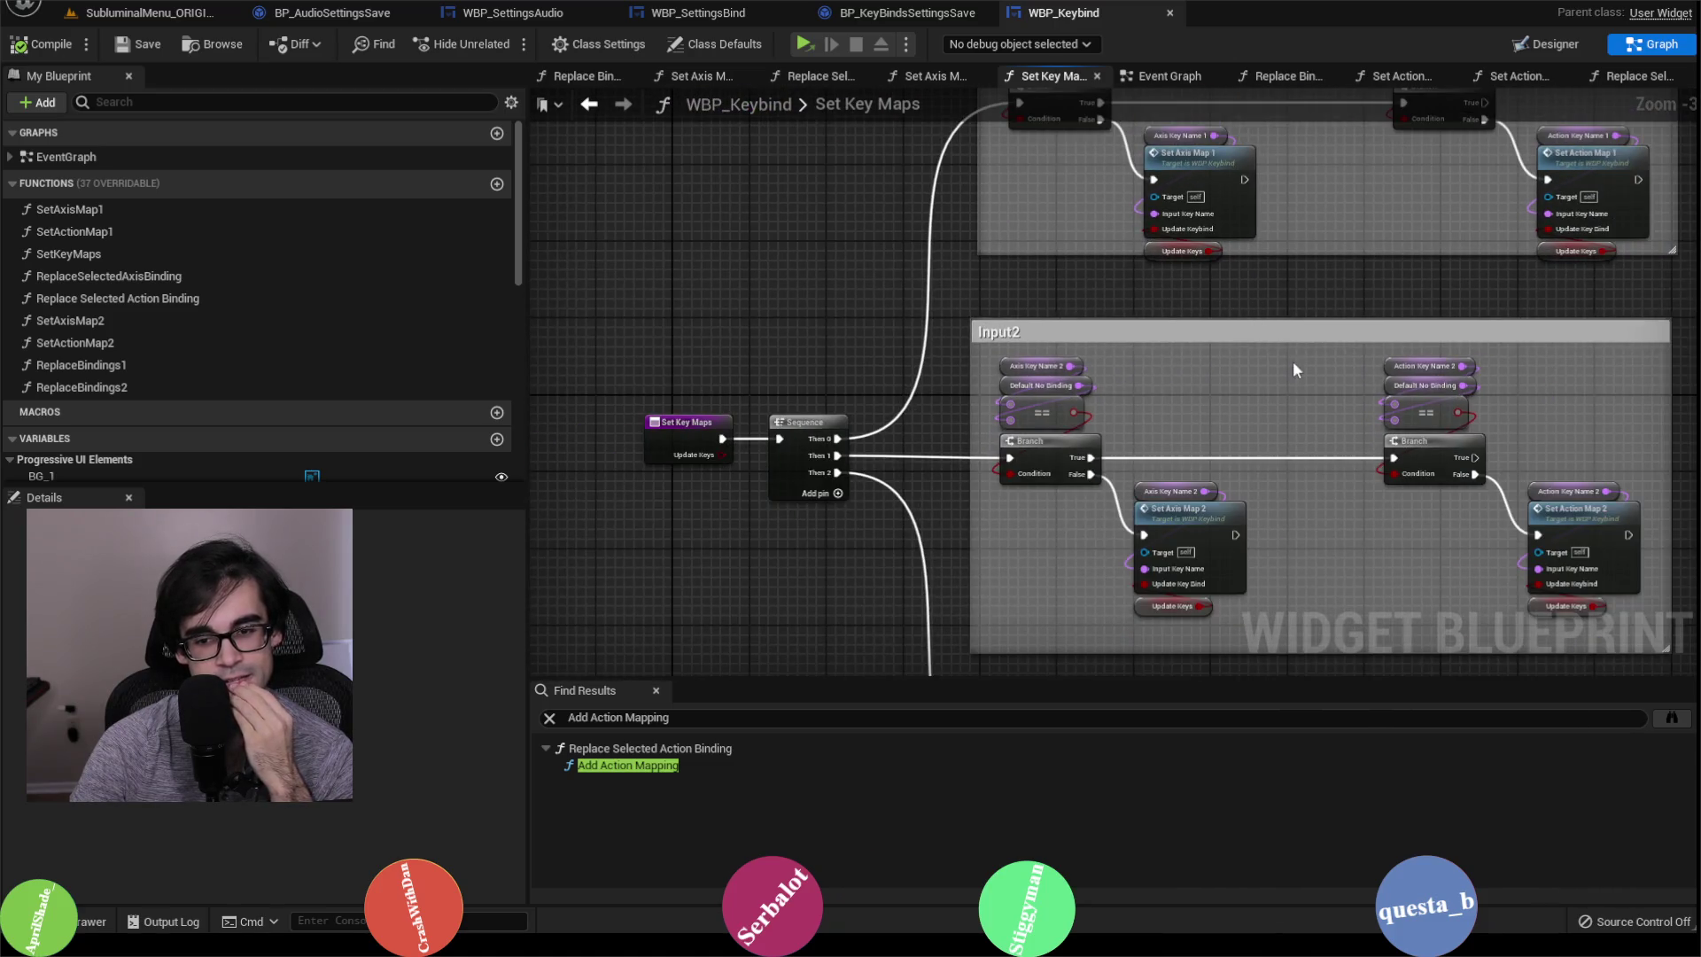
drag(1293, 364, 1192, 173)
drag(1192, 262, 1149, 474)
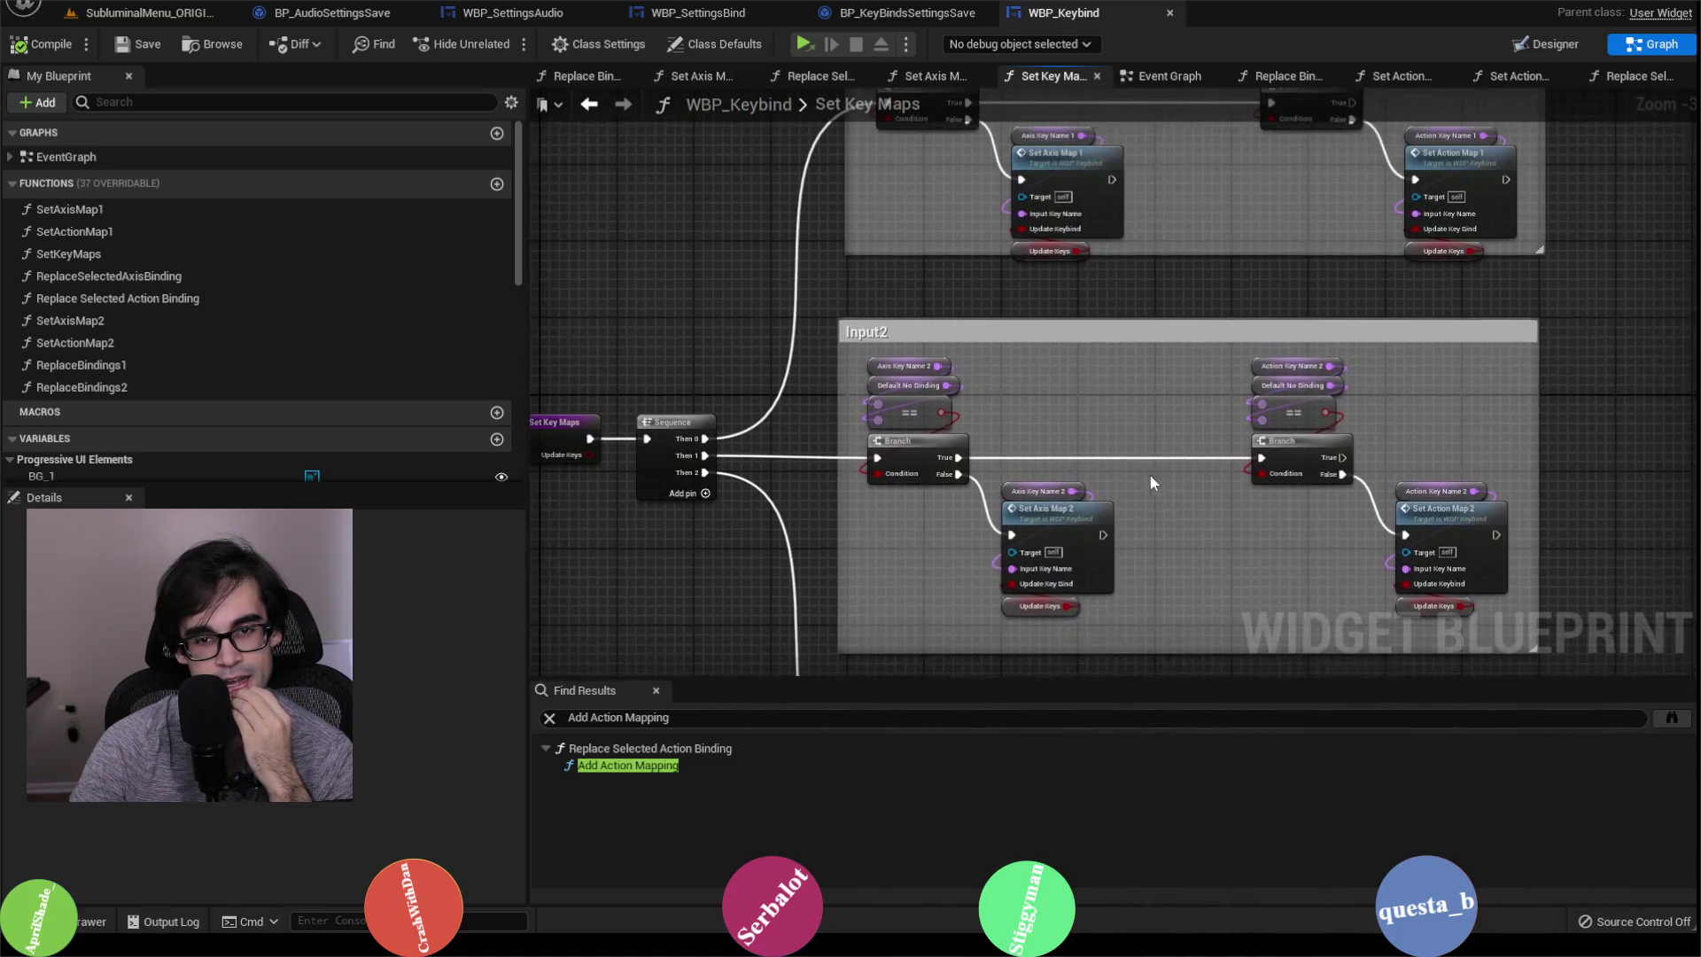
double_click(1079, 162)
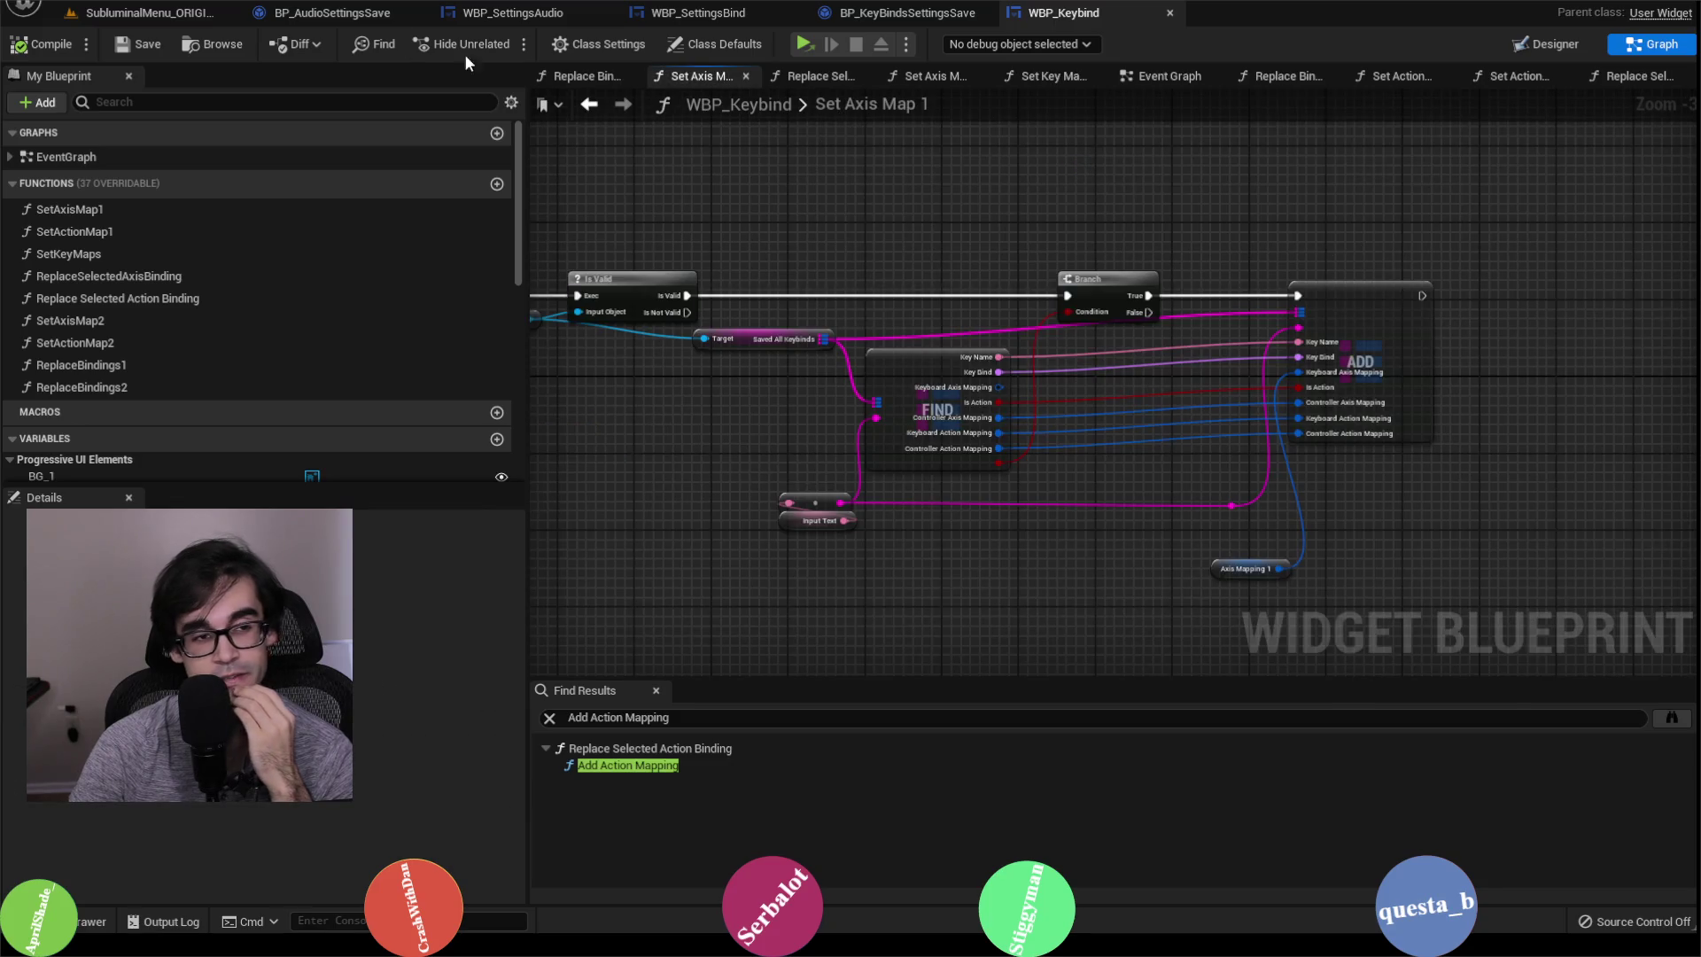
mouse_move(1184, 516)
mouse_down()
mouse_move(1382, 483)
mouse_move(1102, 412)
mouse_up()
scroll(1102, 412, up, 3)
drag(1059, 496, 1204, 374)
click(1065, 374)
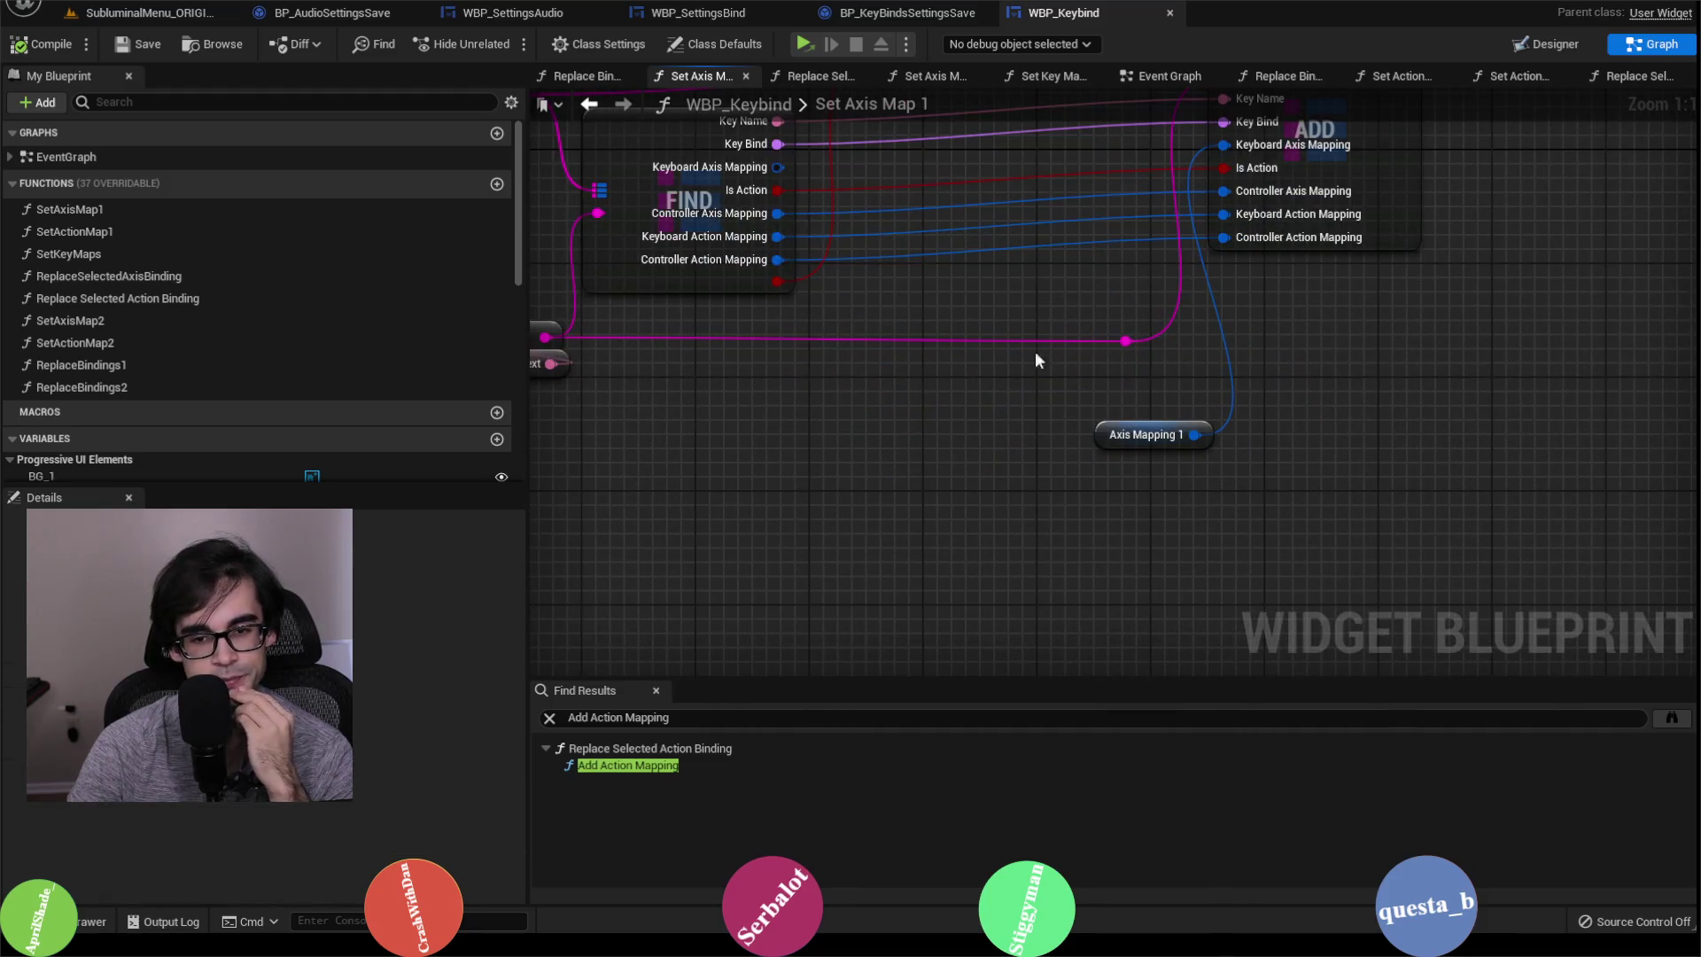
Step: Go through BP_KeyBindsSettingsSave, WBP_SettingsBind and WBP_SettingsAudio, then bring up the SaveGames folder
click(938, 23)
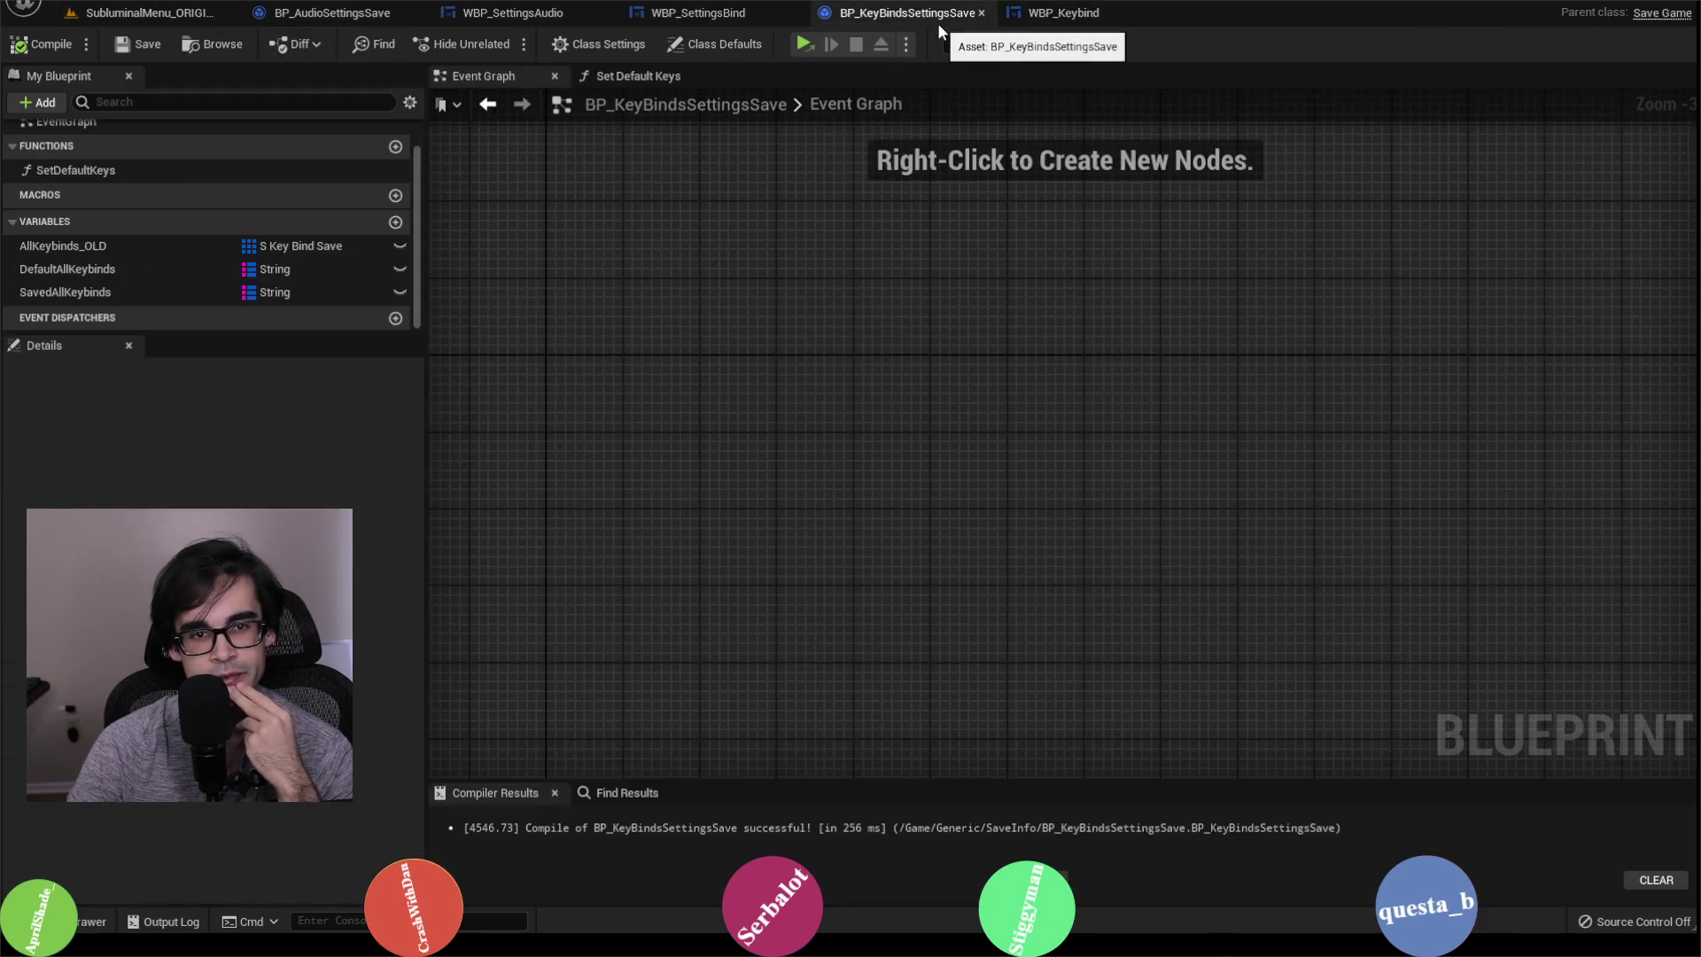
click(698, 12)
click(512, 13)
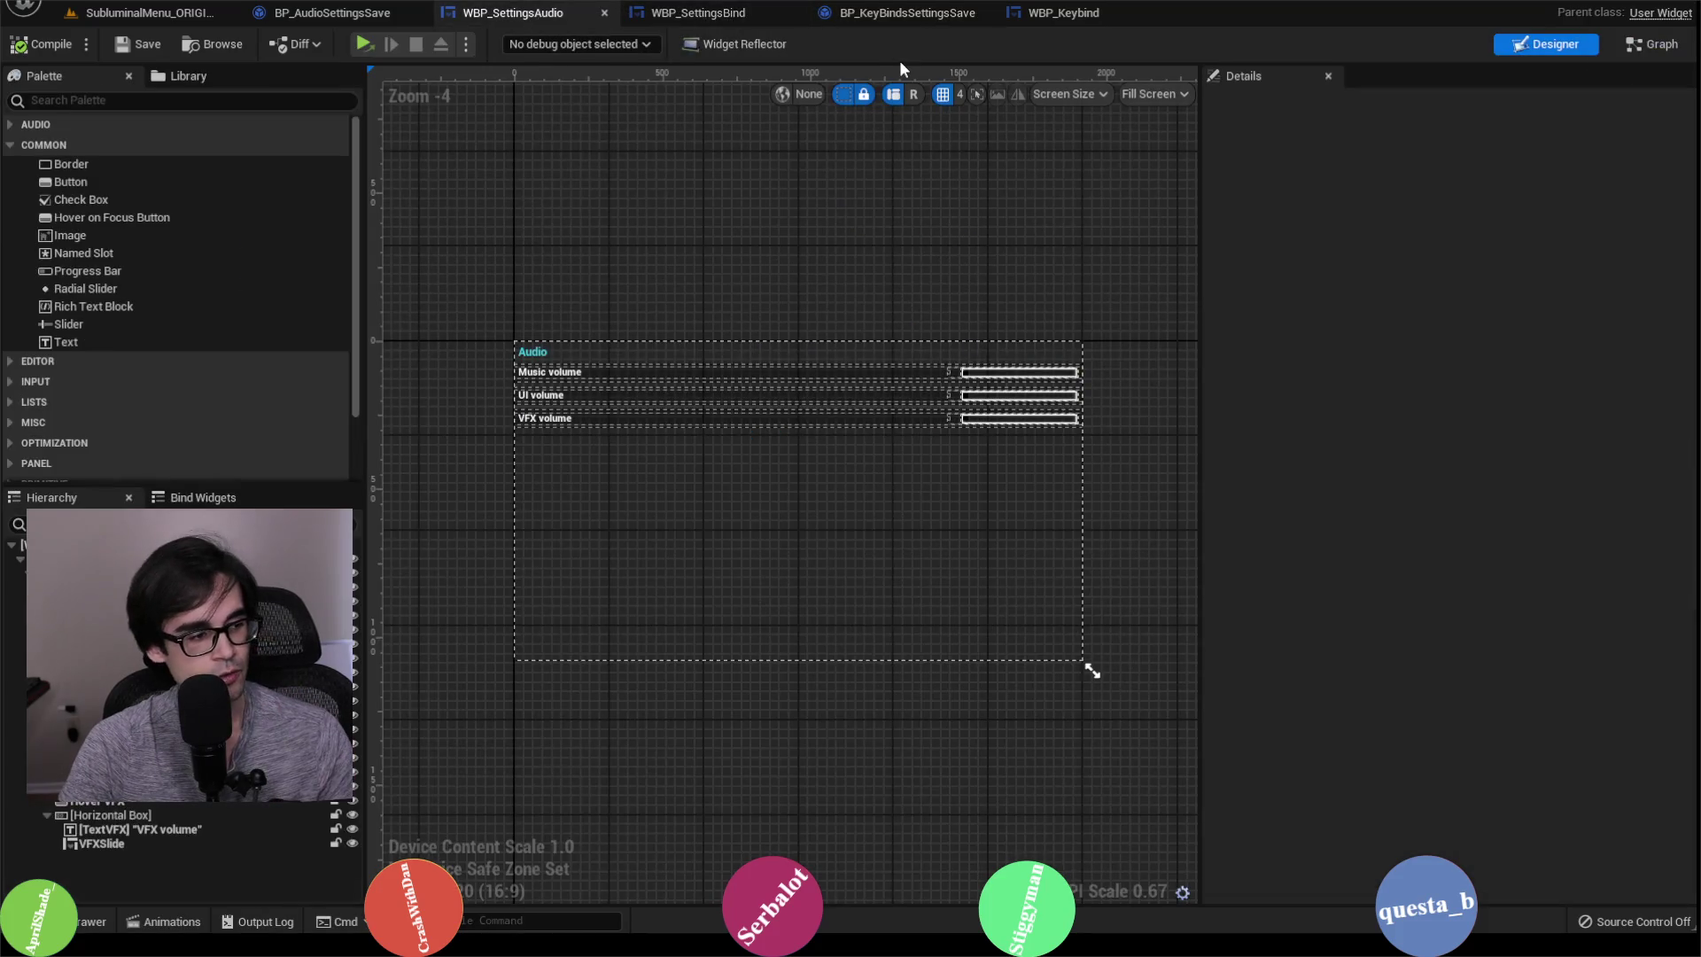
key(alt+Tab)
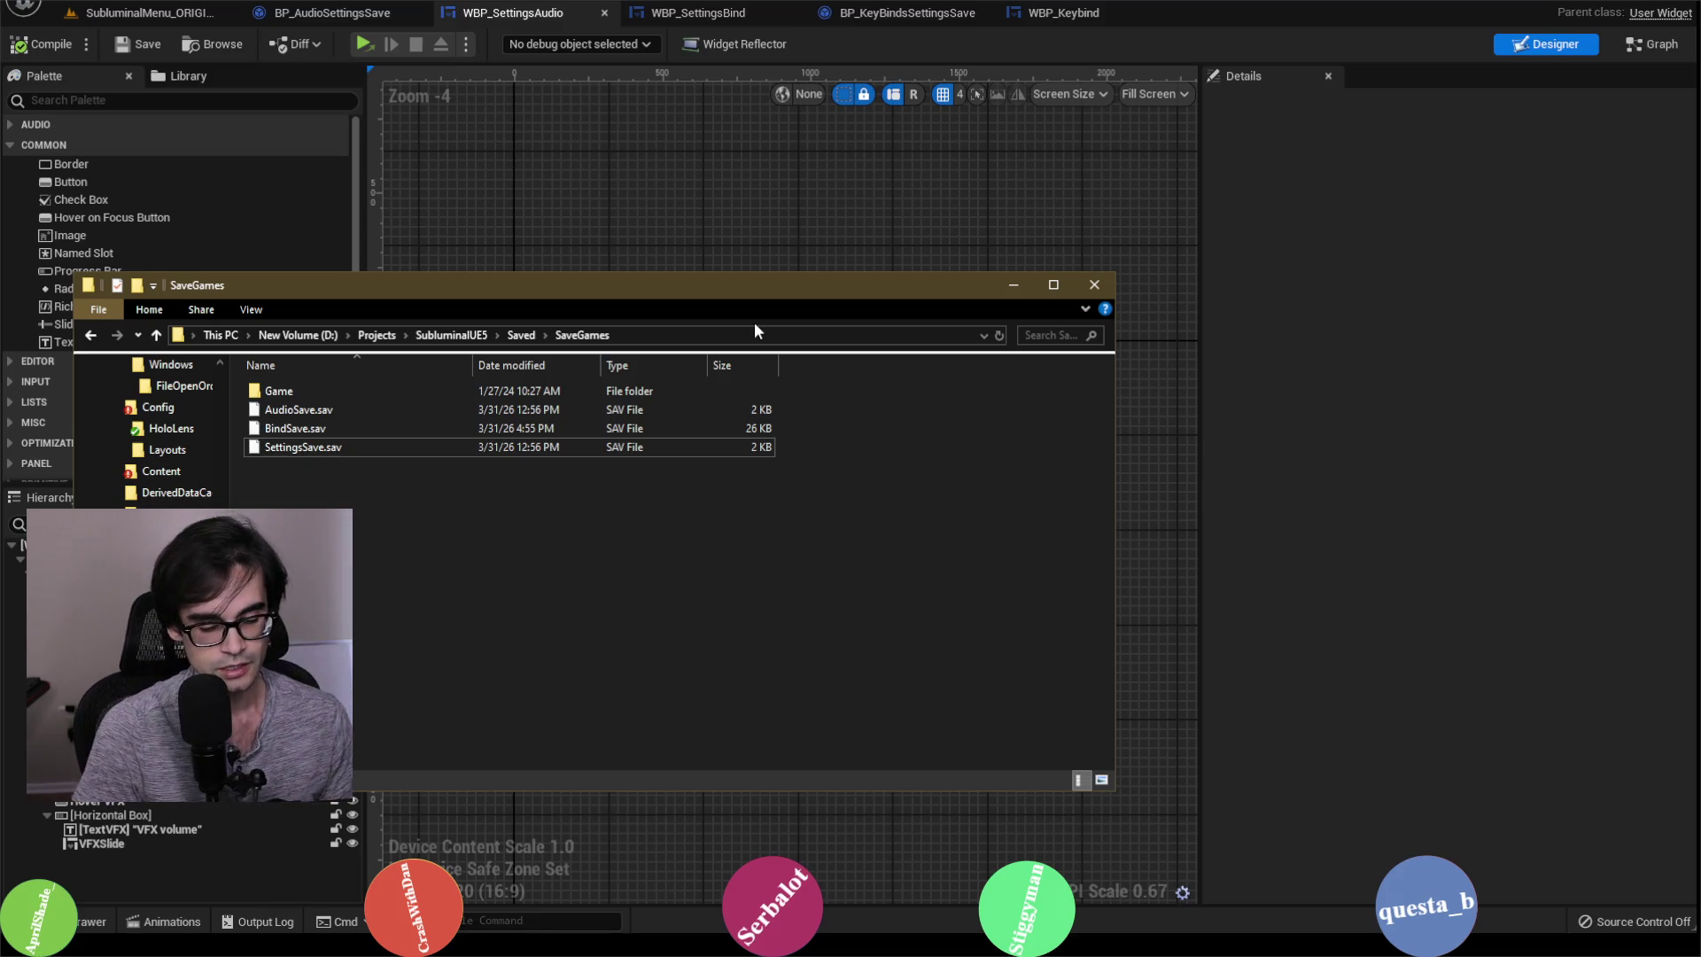
Step: Leave the SaveGames folder, select the Audio settings widget, and bring up the VS Code bug notes
key(alt+Tab)
click(820, 450)
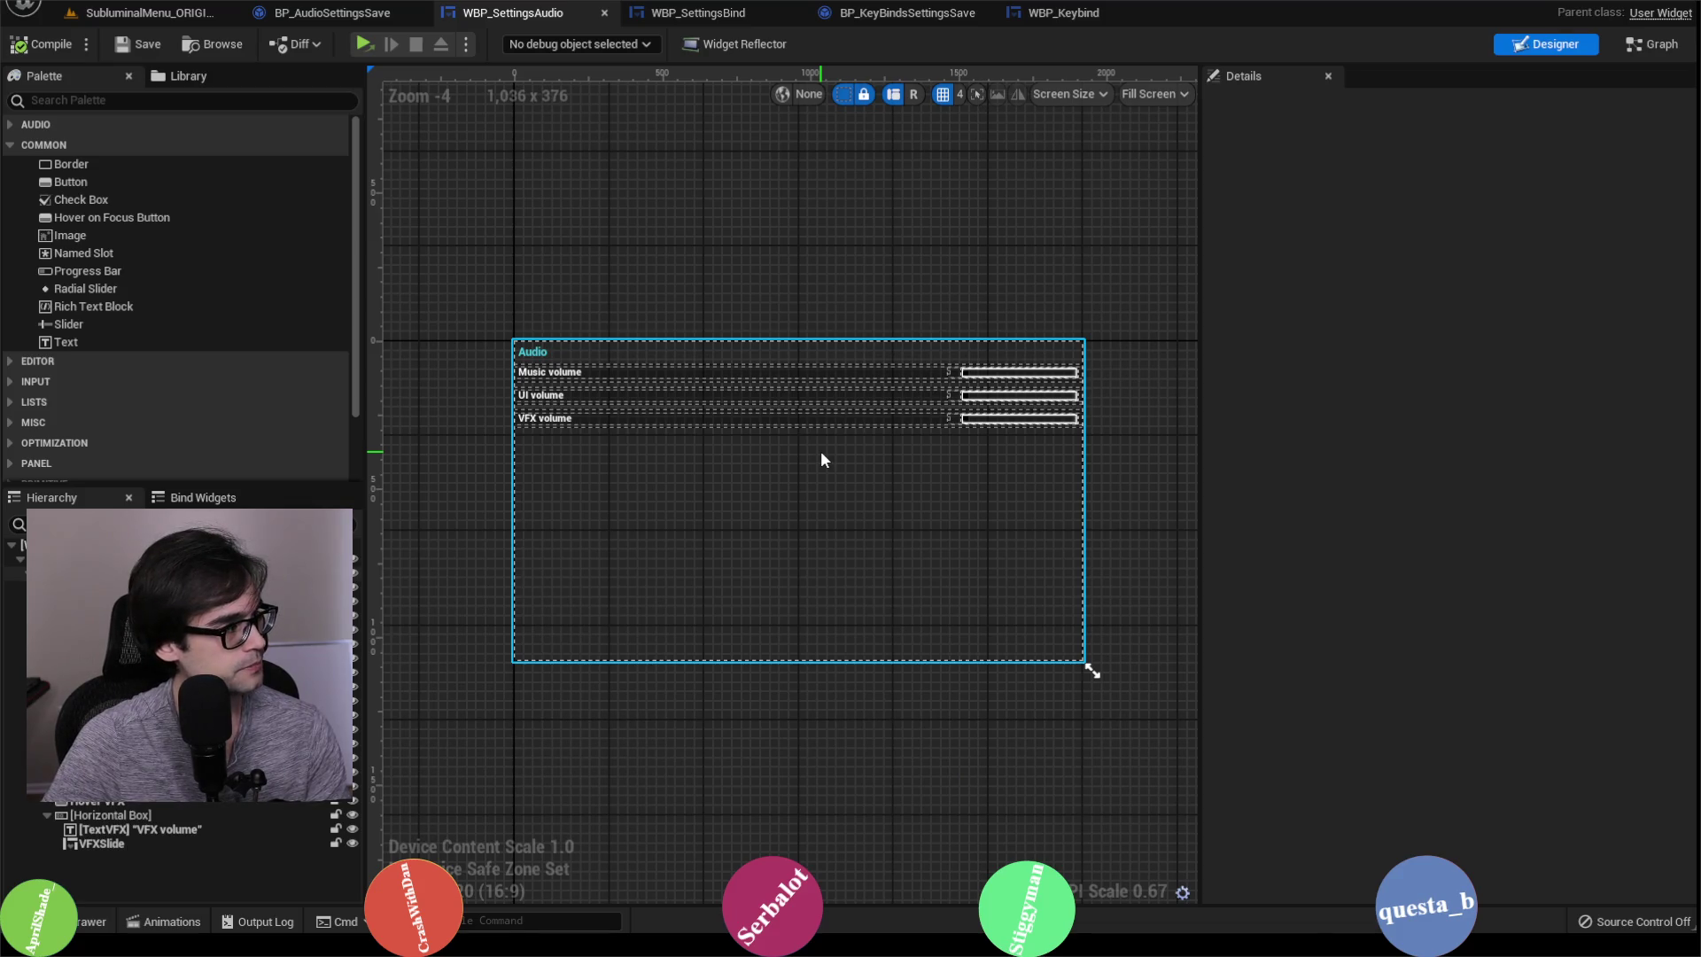
key(alt+Tab)
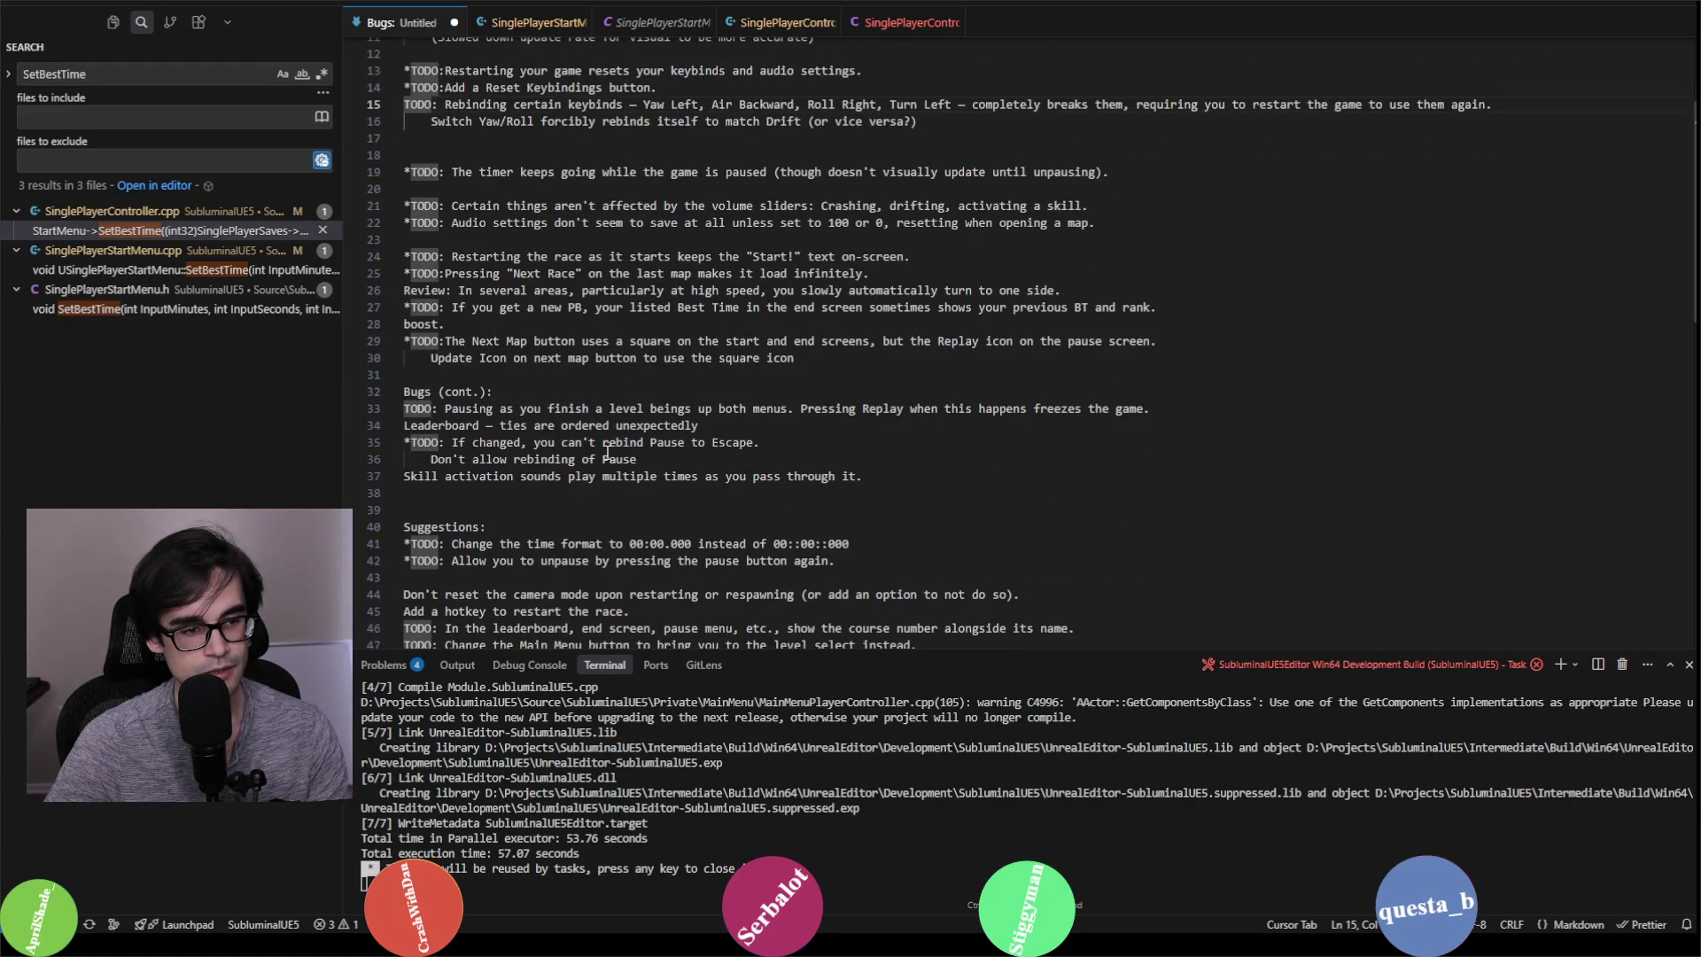
Step: Highlight 'Yaw Left' in the line 15 broken-keybinds note, then return to Unreal
click(757, 376)
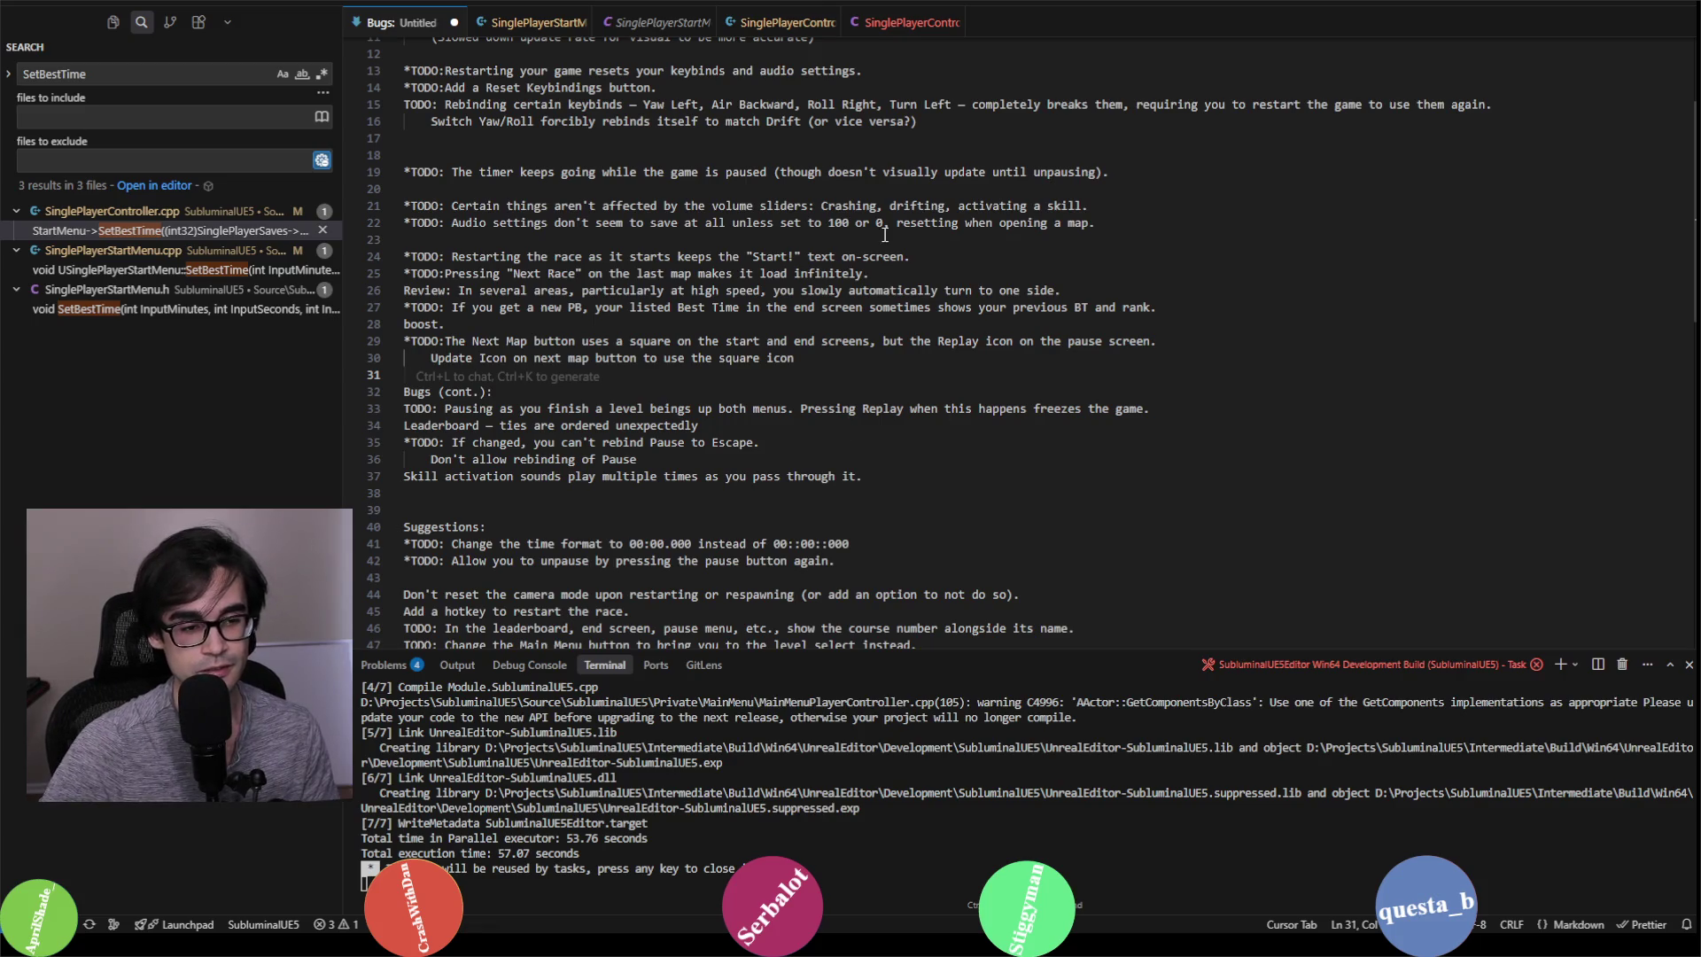
scroll(931, 454, up, 4)
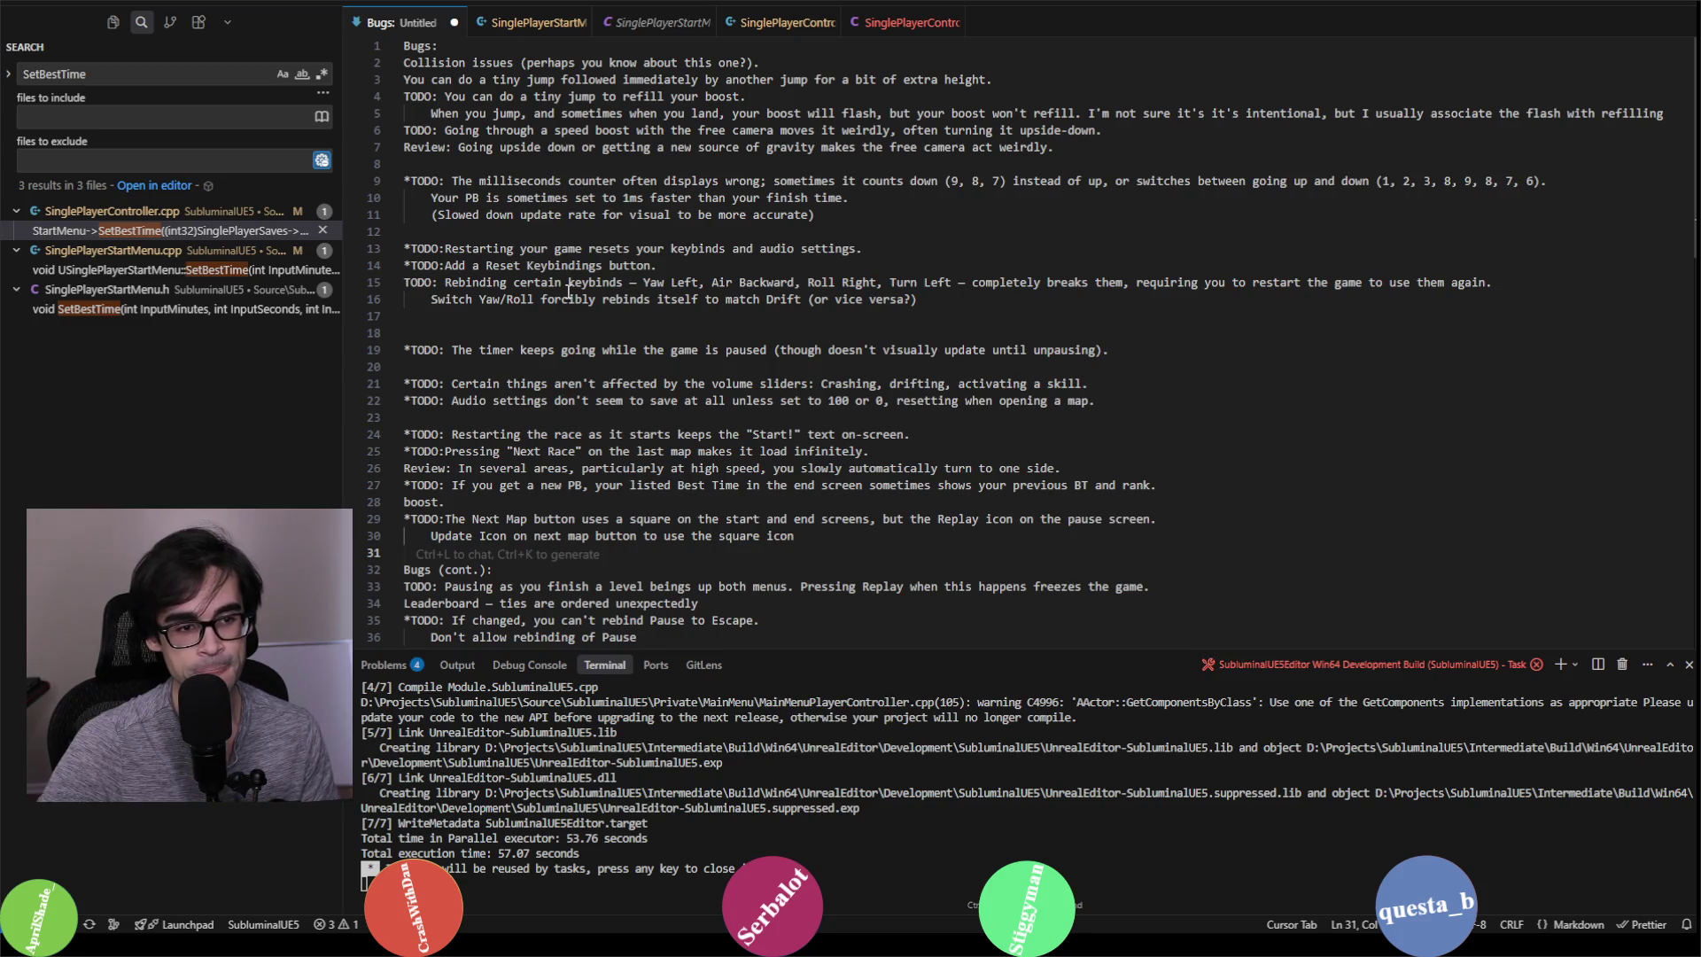
drag(644, 281, 947, 280)
click(952, 308)
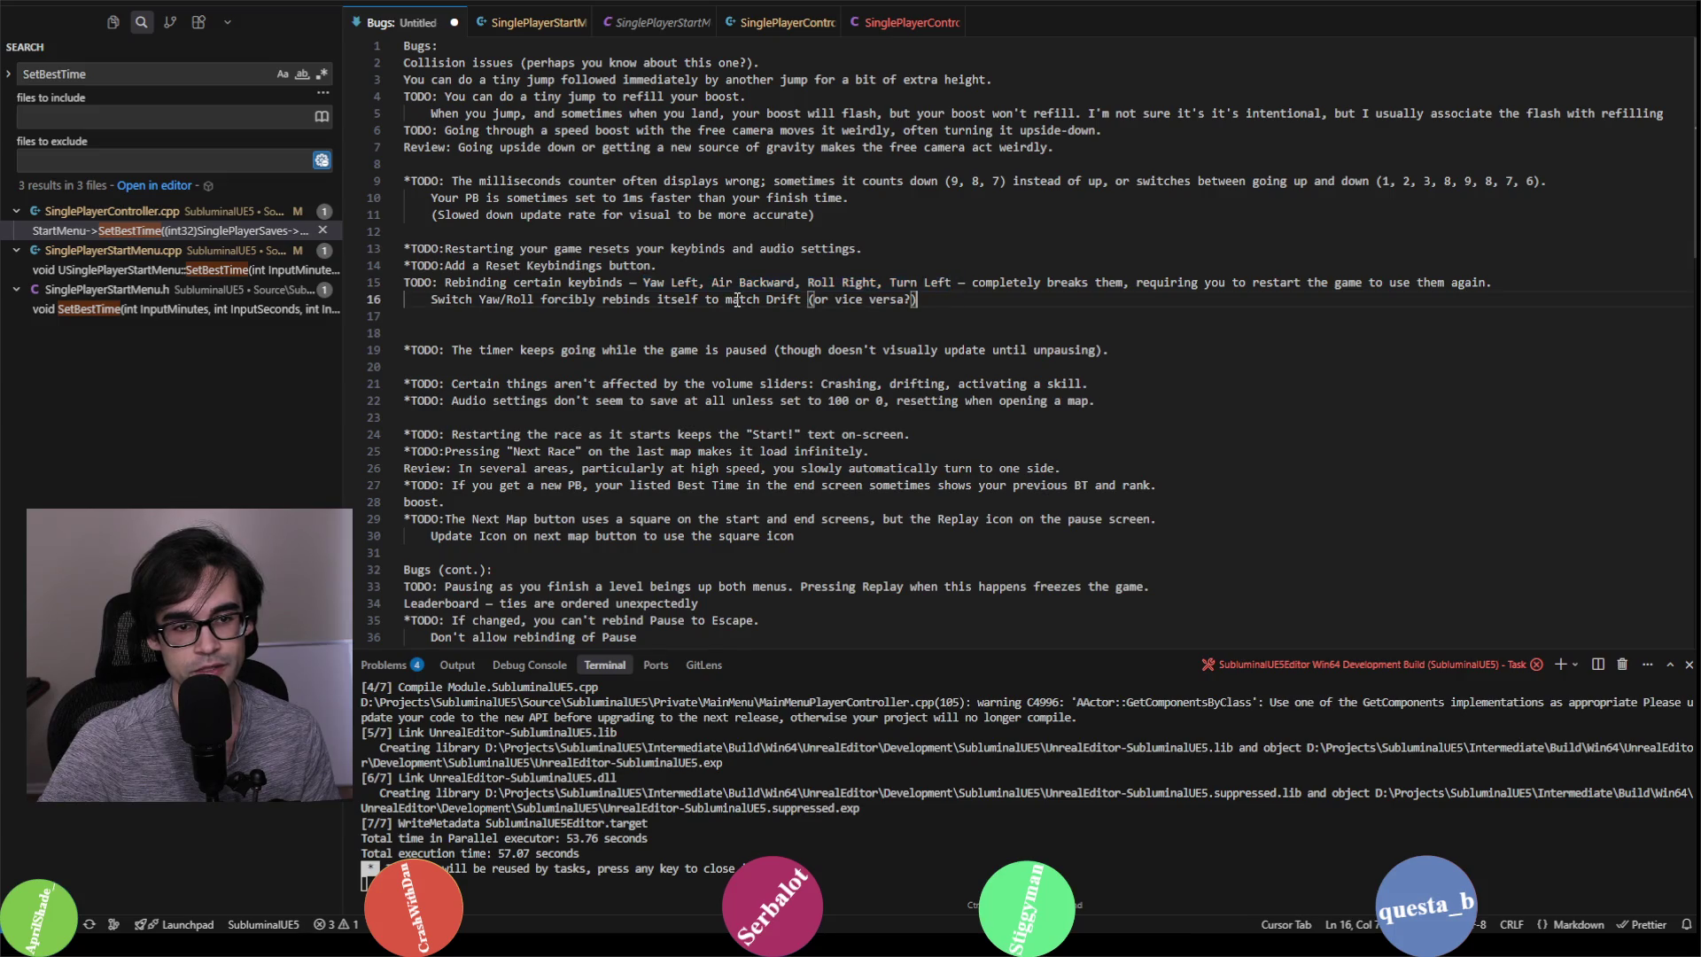
drag(643, 282, 700, 282)
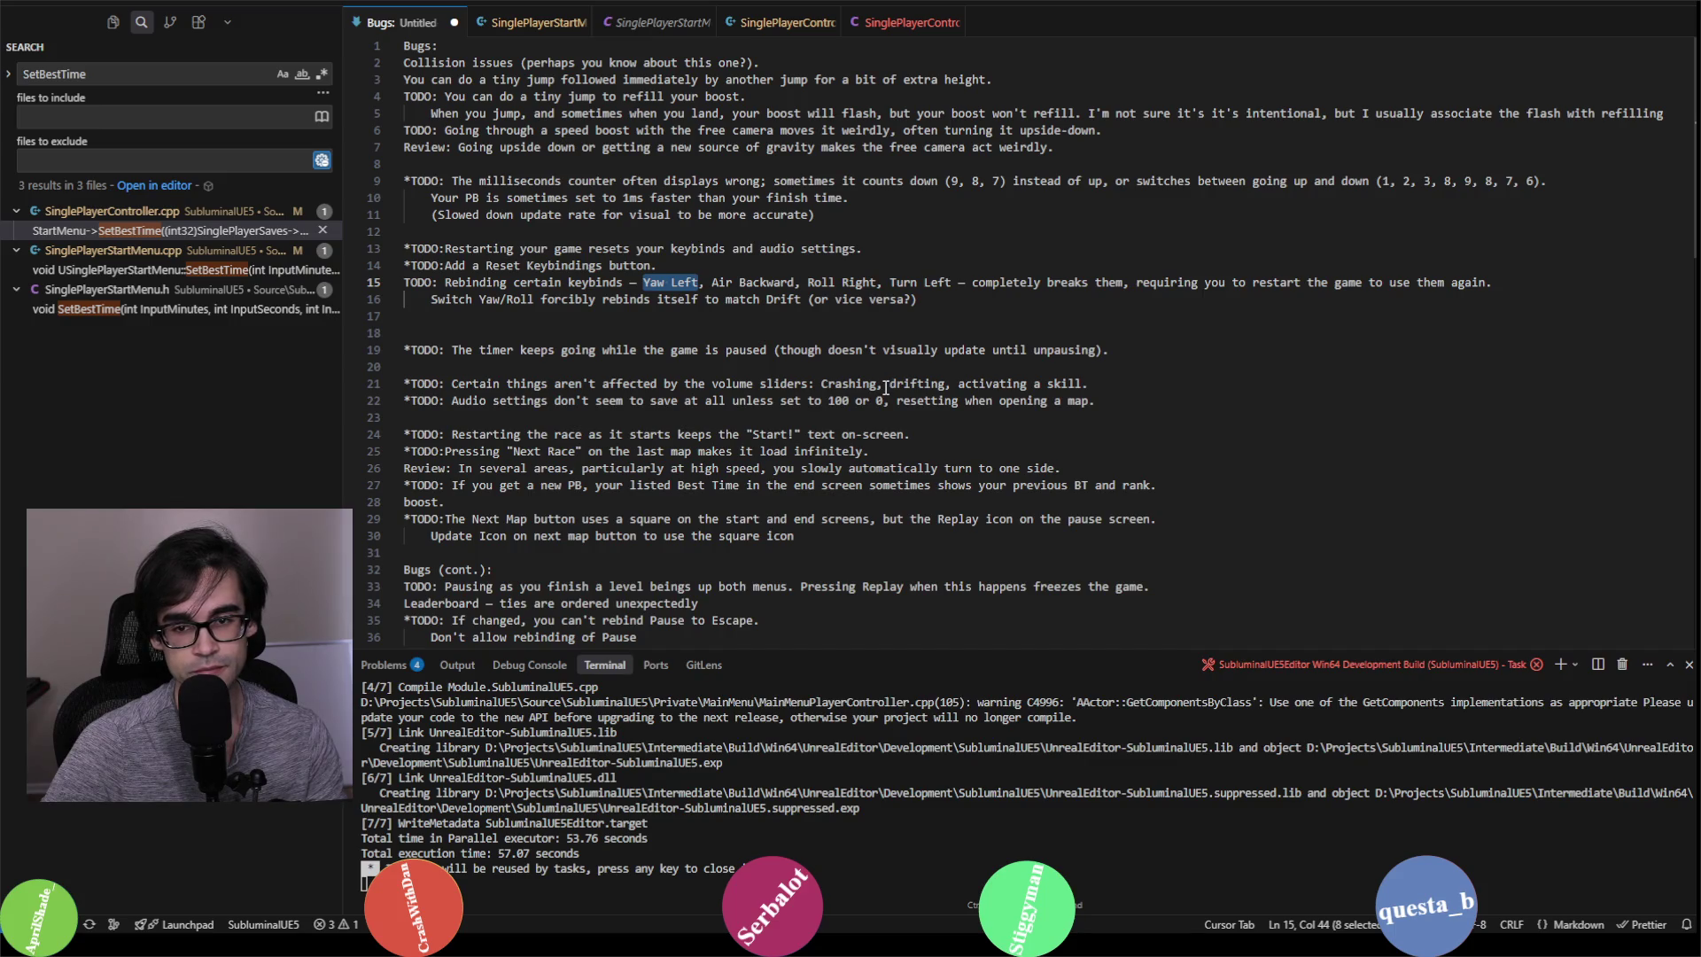
key(alt+Tab)
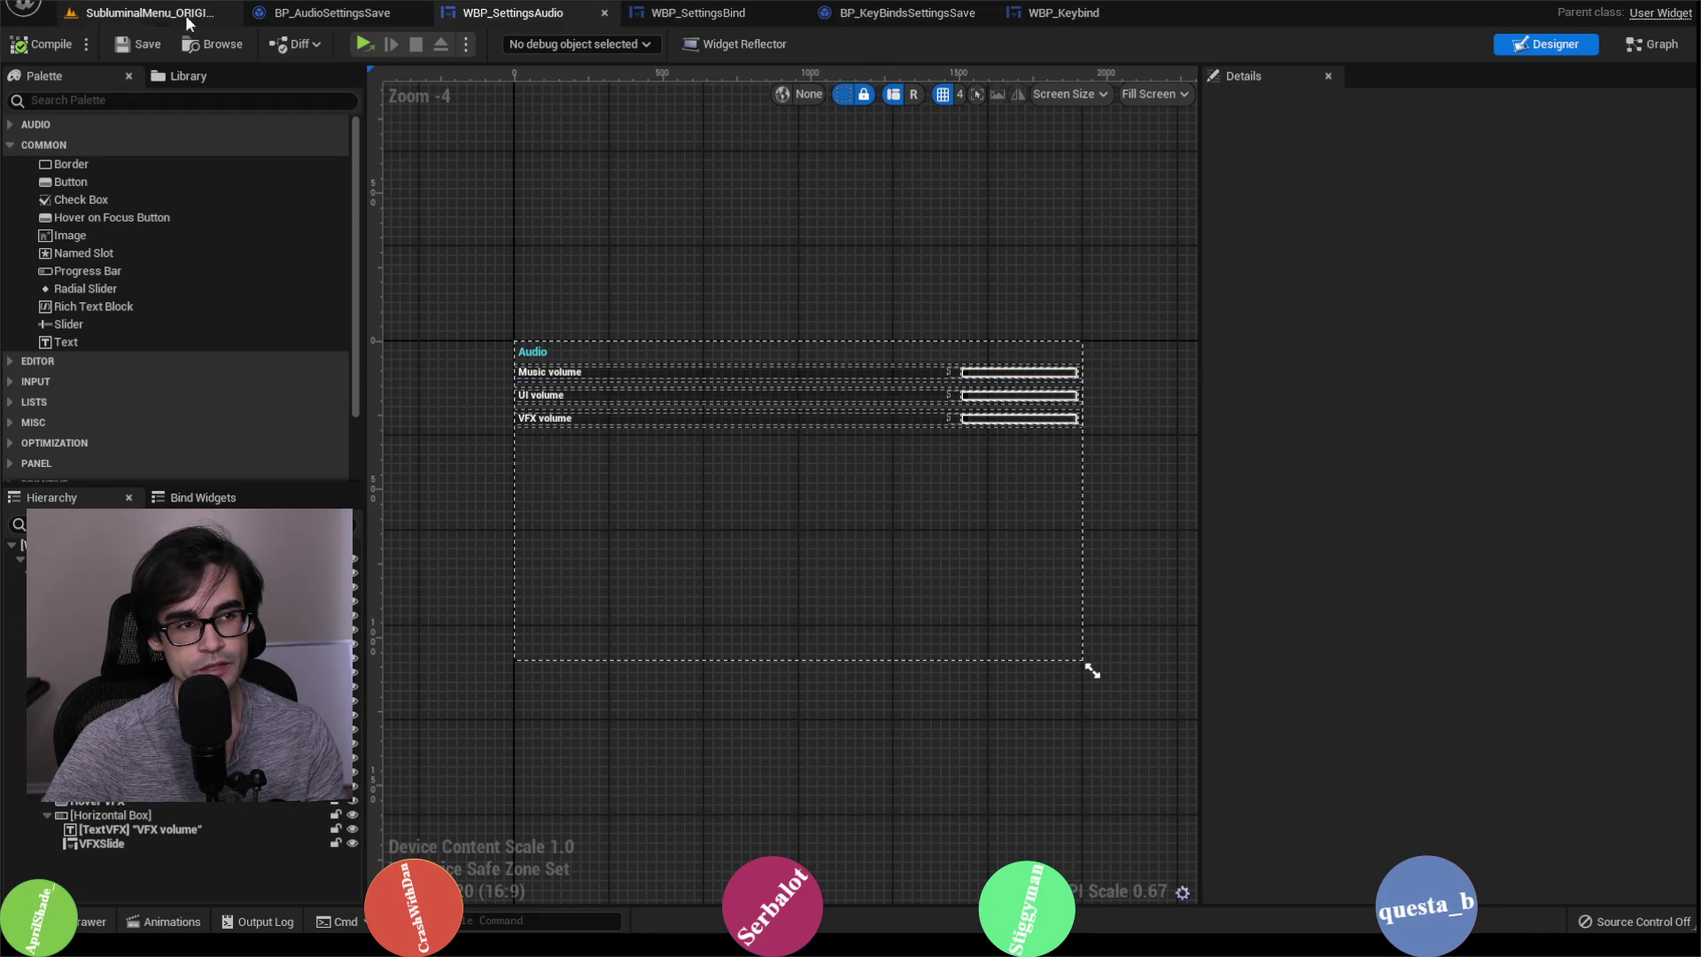
Step: Open SubluminalMenu_ORIGINAL, delete BindSave.sav from SaveGames, and launch the standalone game
click(204, 14)
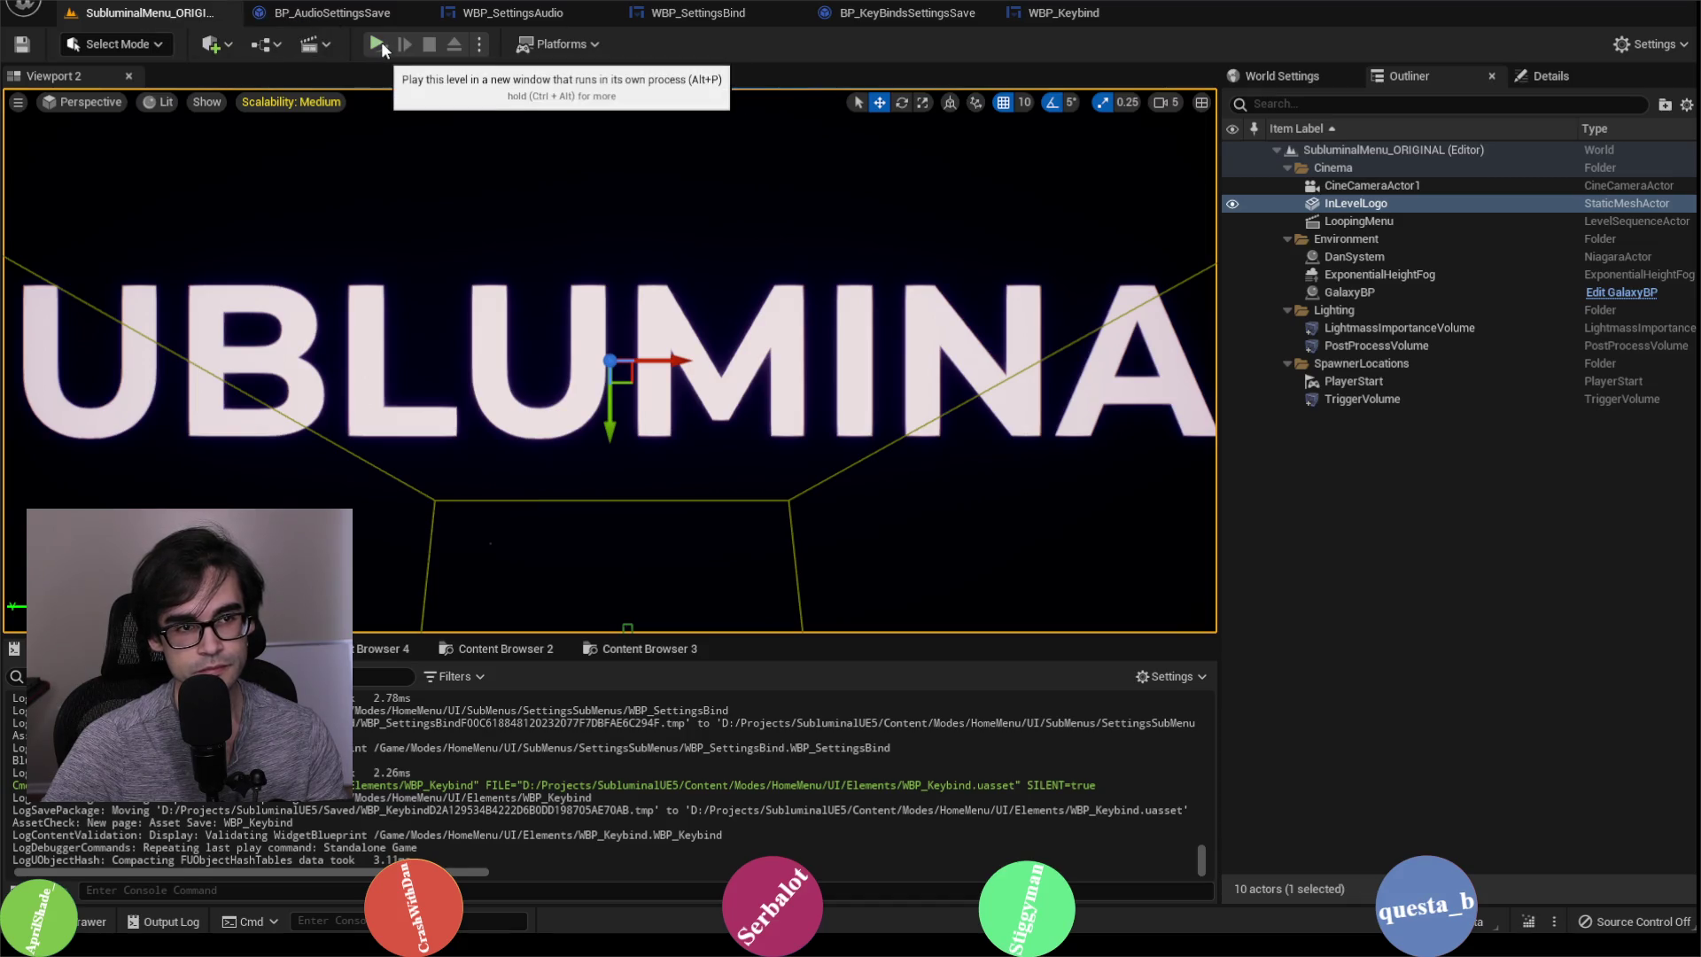
key(alt+Tab)
key(alt+Tab)
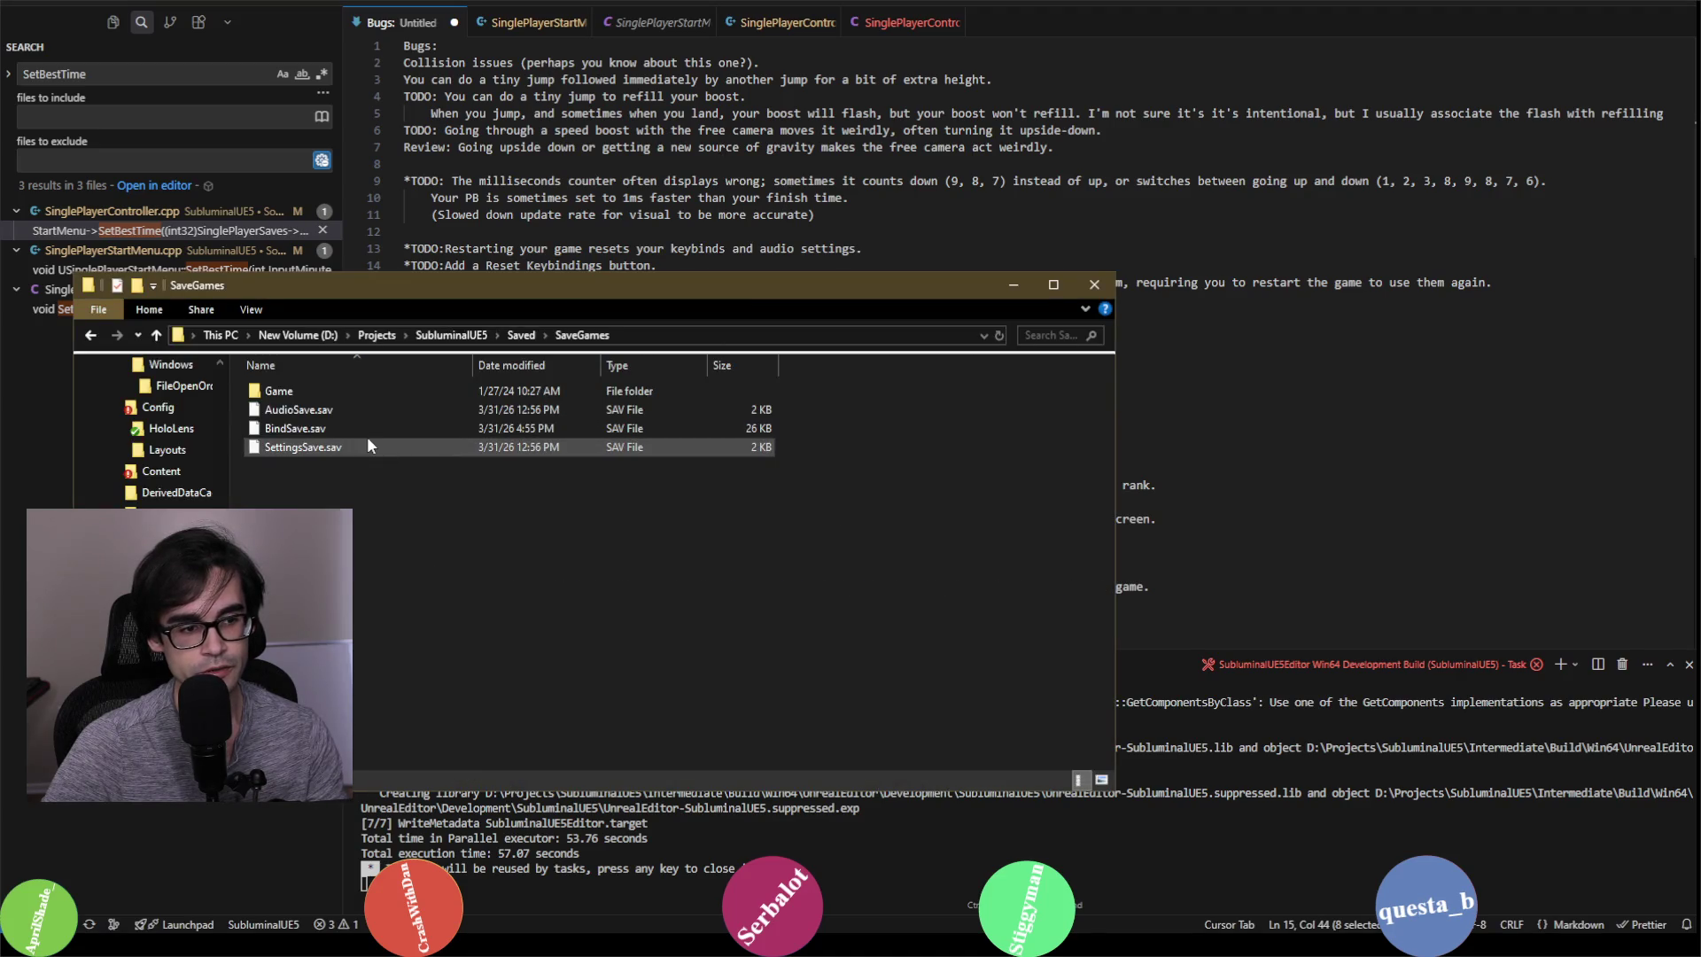
right_click(372, 431)
click(484, 770)
click(928, 534)
click(1013, 284)
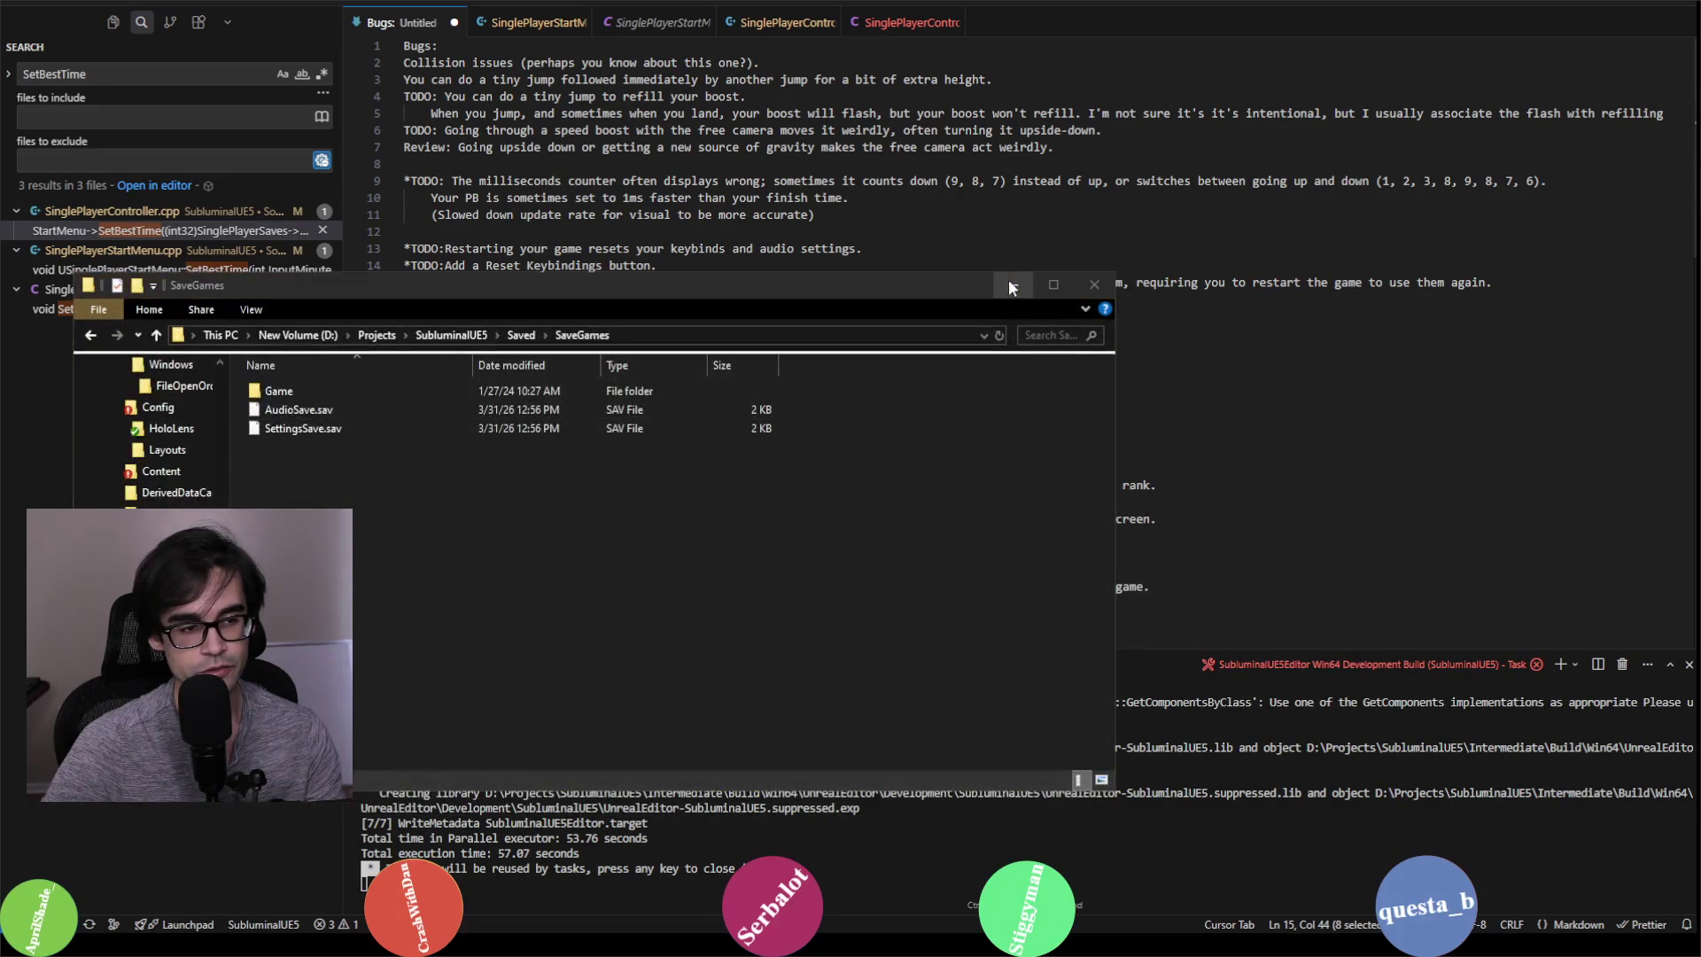
key(alt+Tab)
click(372, 44)
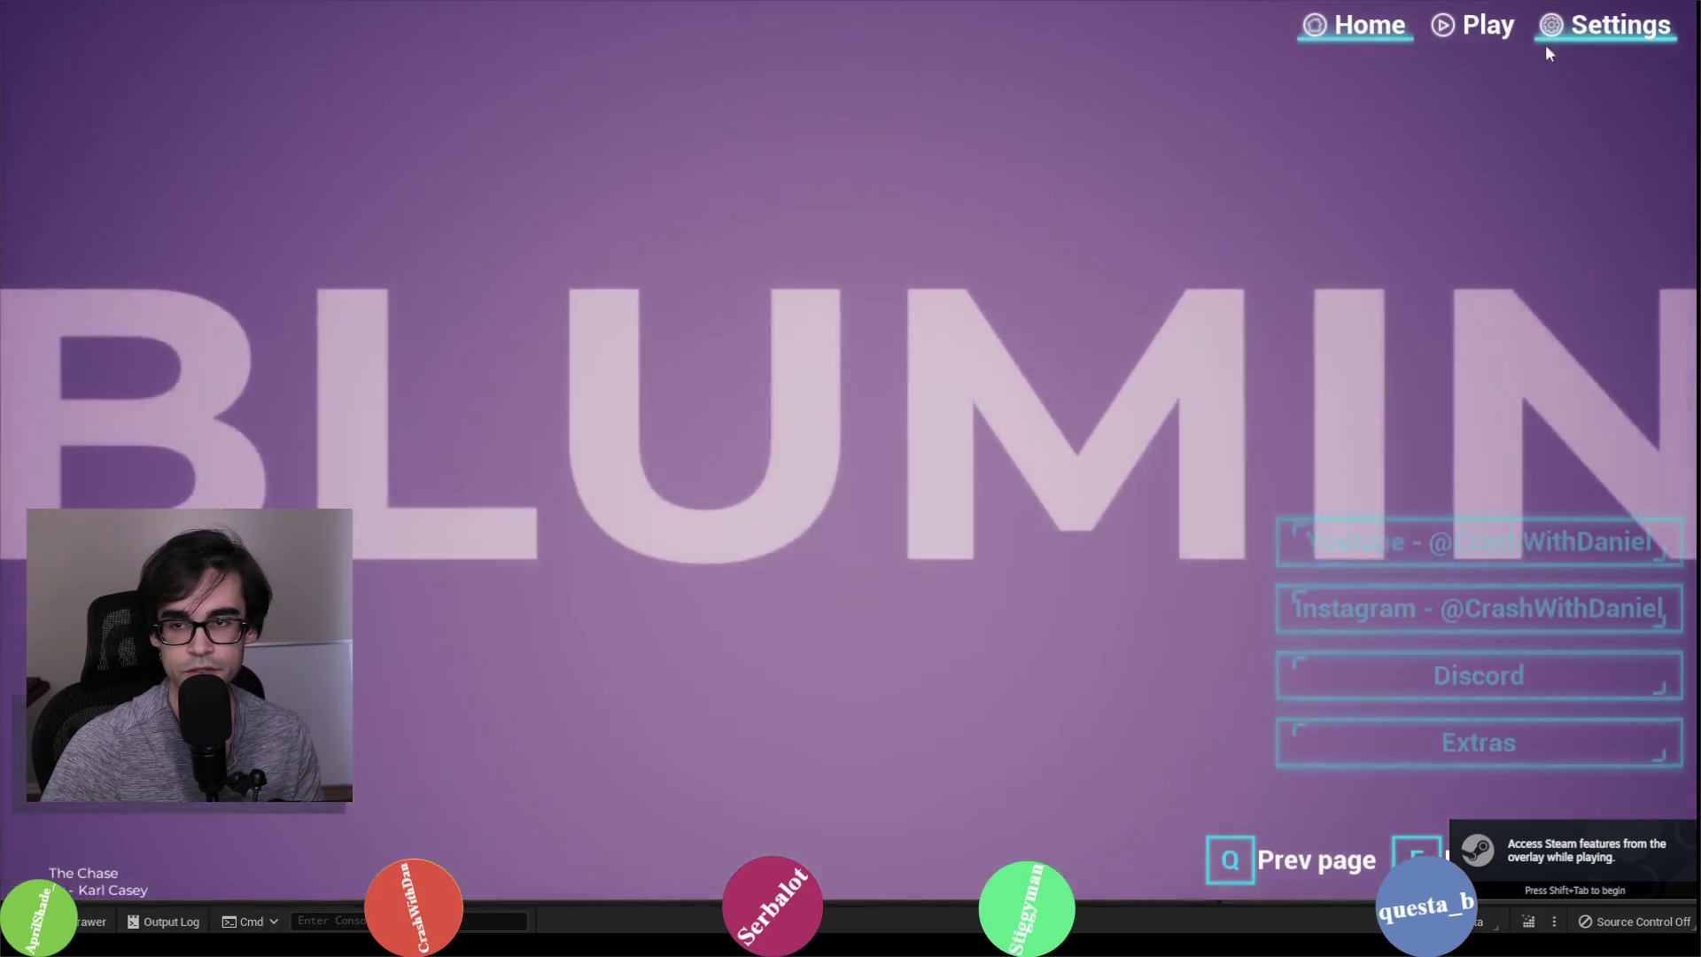
Step: In the game's Bind settings, change Air Yaw Left's keyboard key from A to J
click(1547, 52)
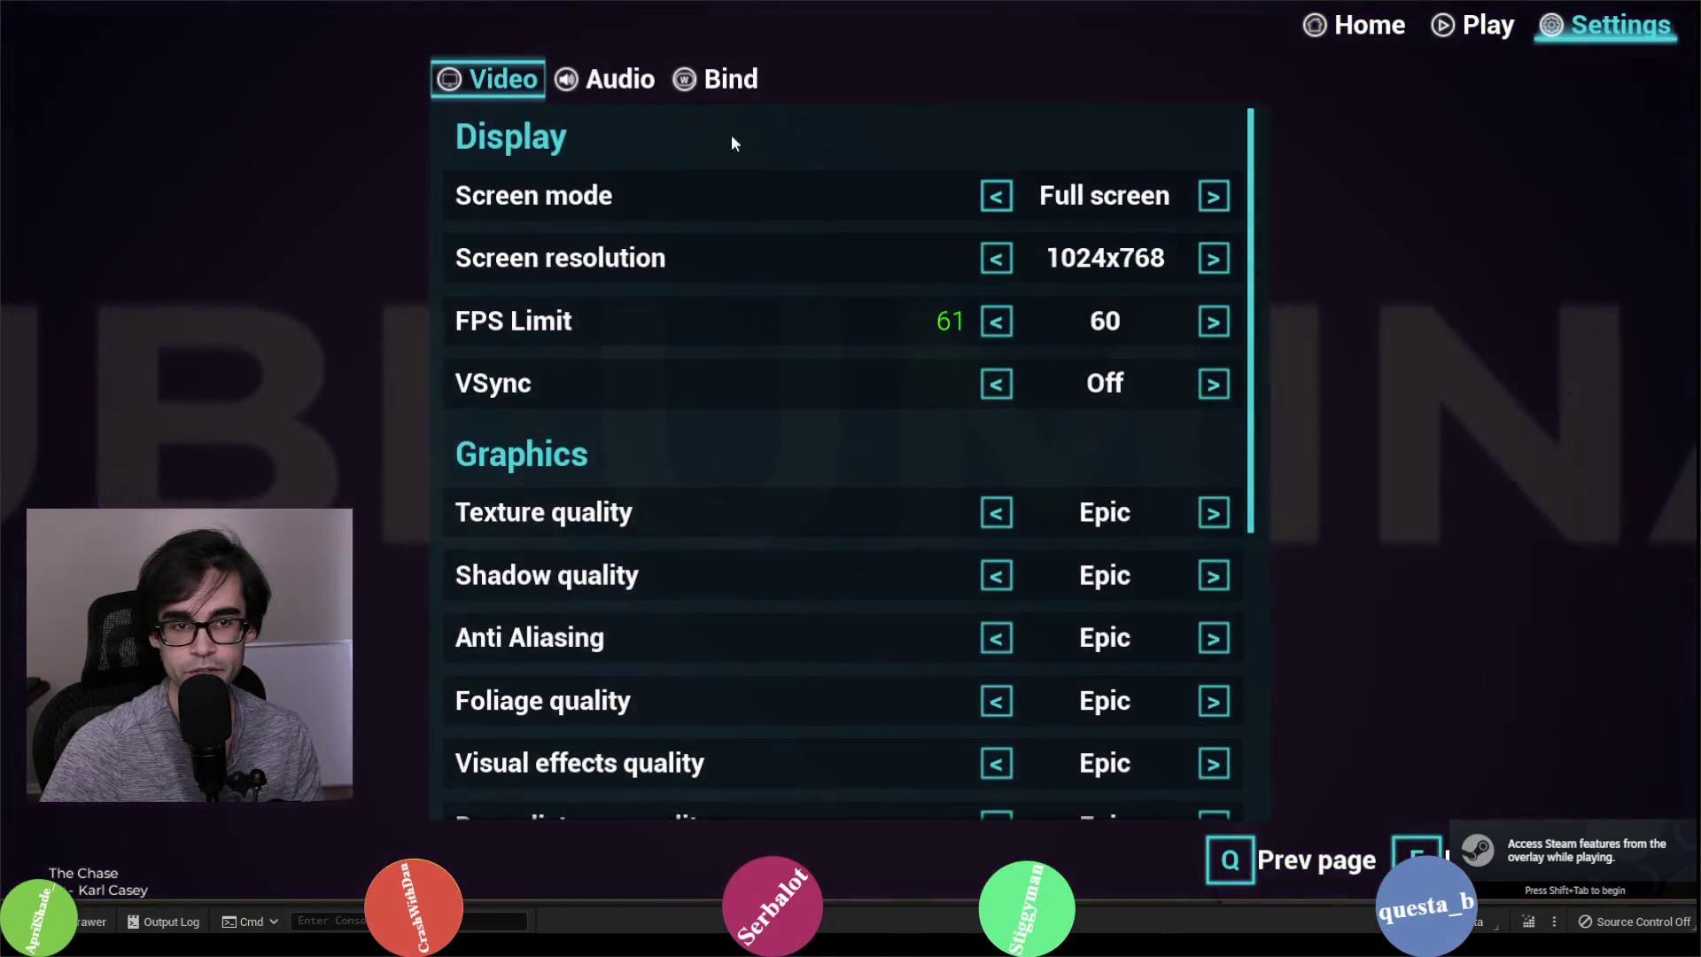
click(729, 91)
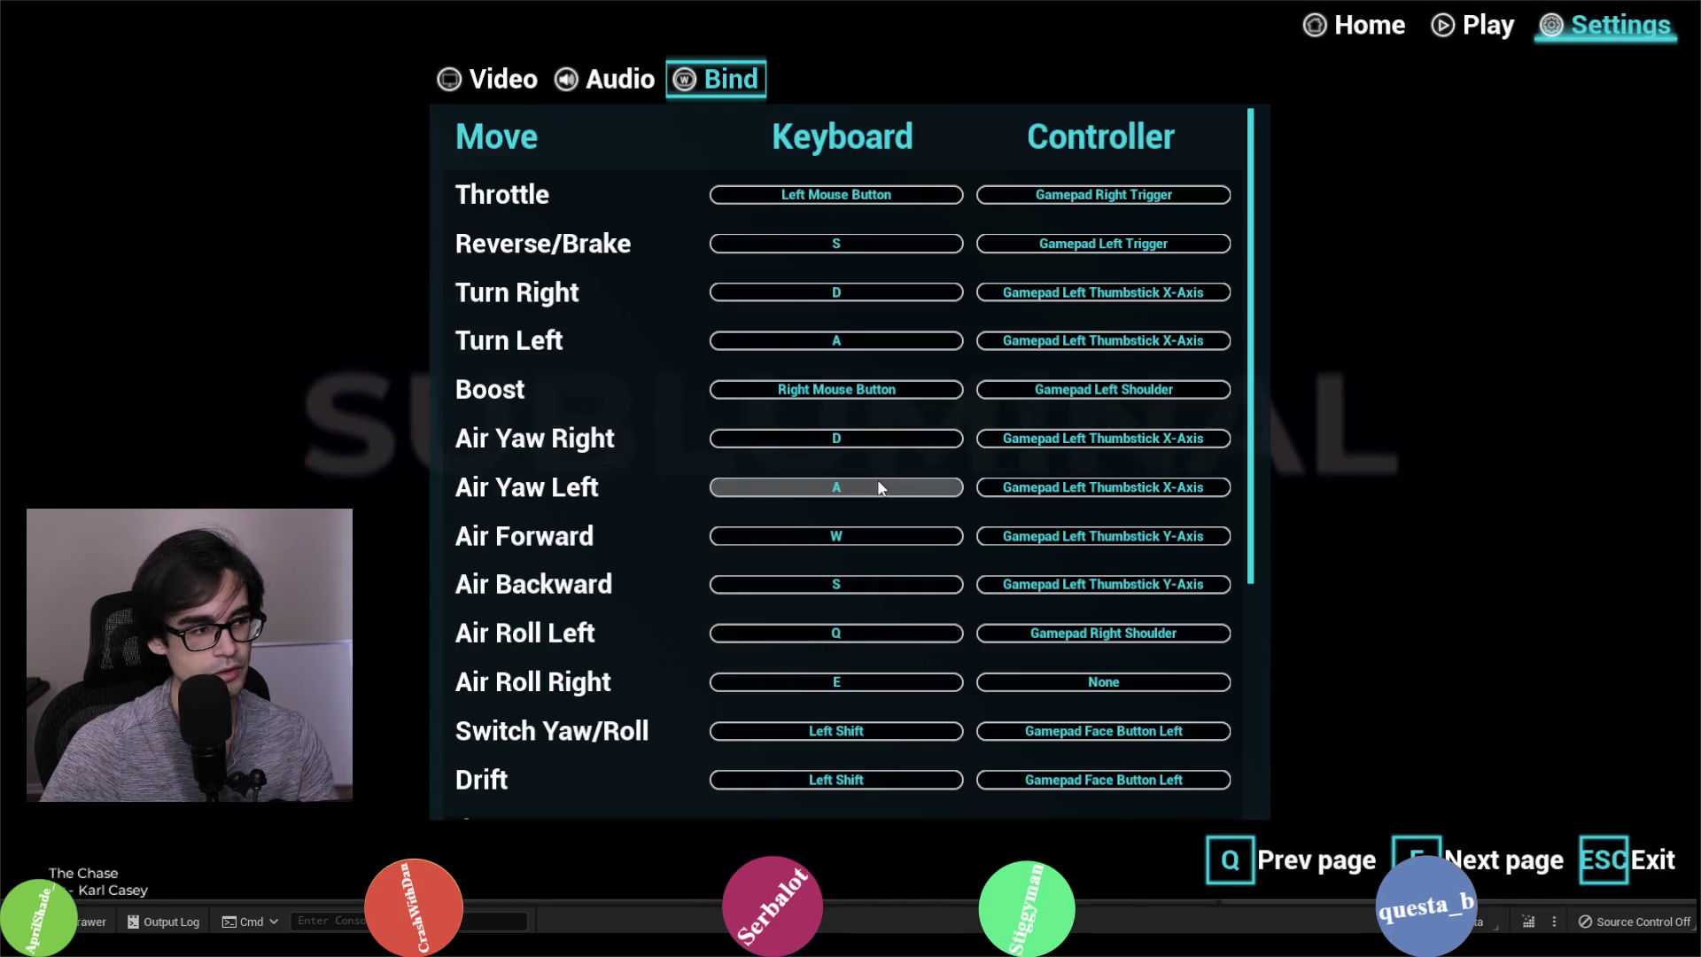
key(alt+Tab)
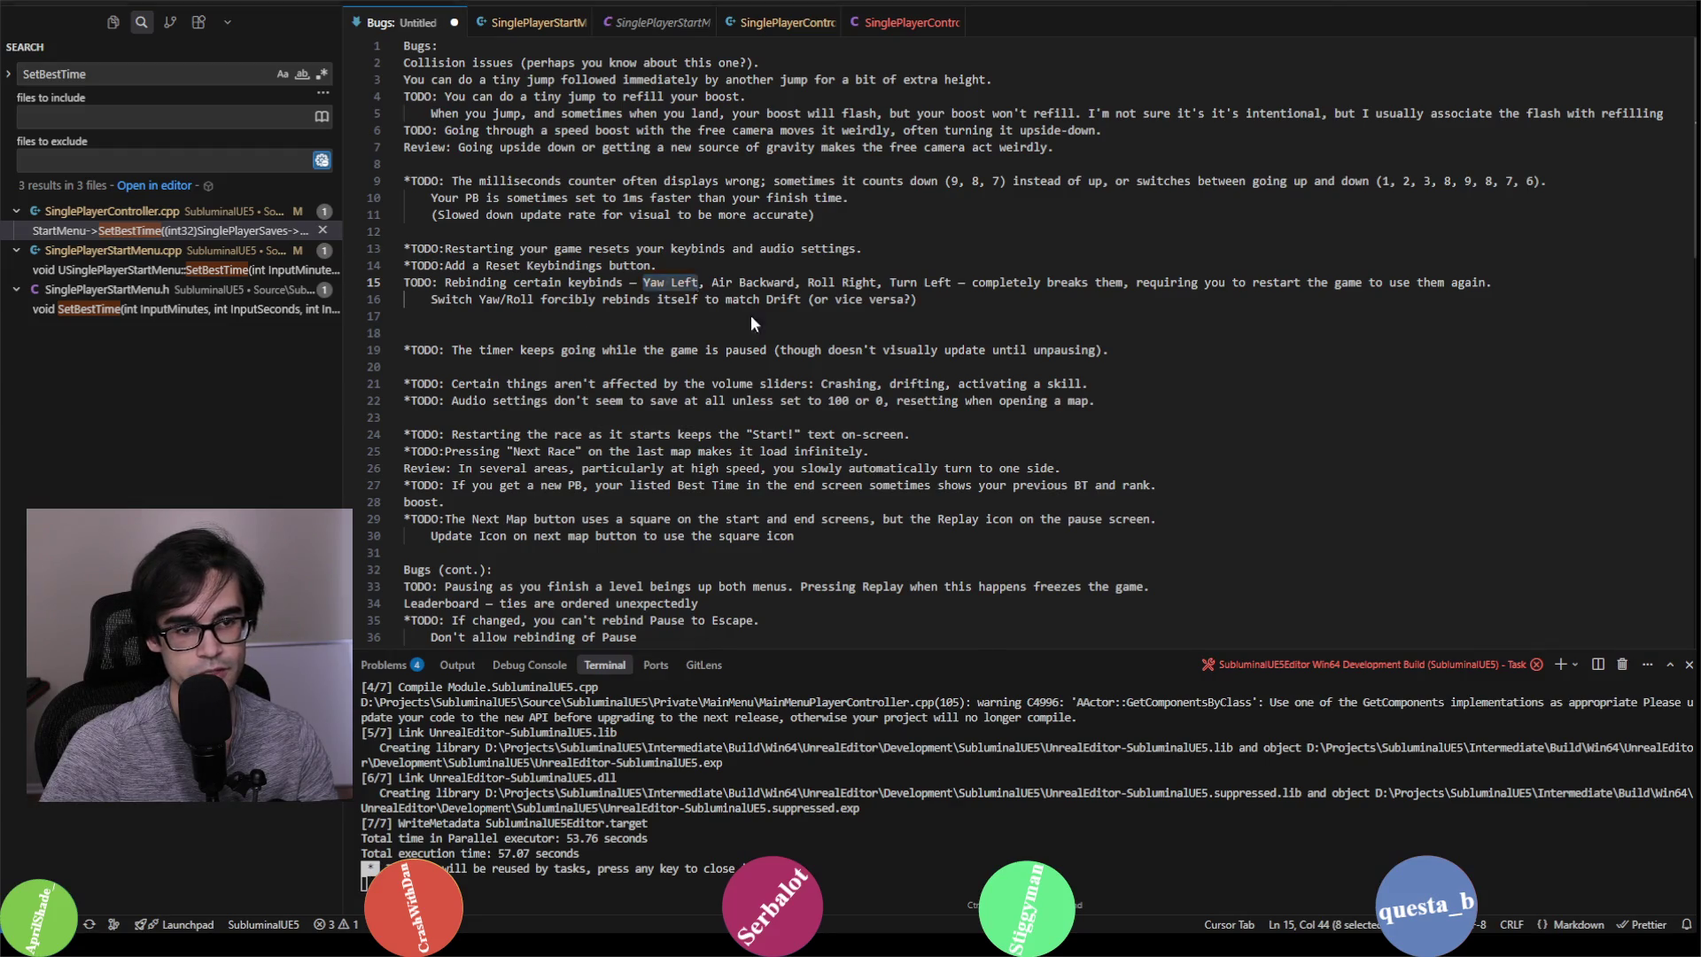
key(alt+Tab)
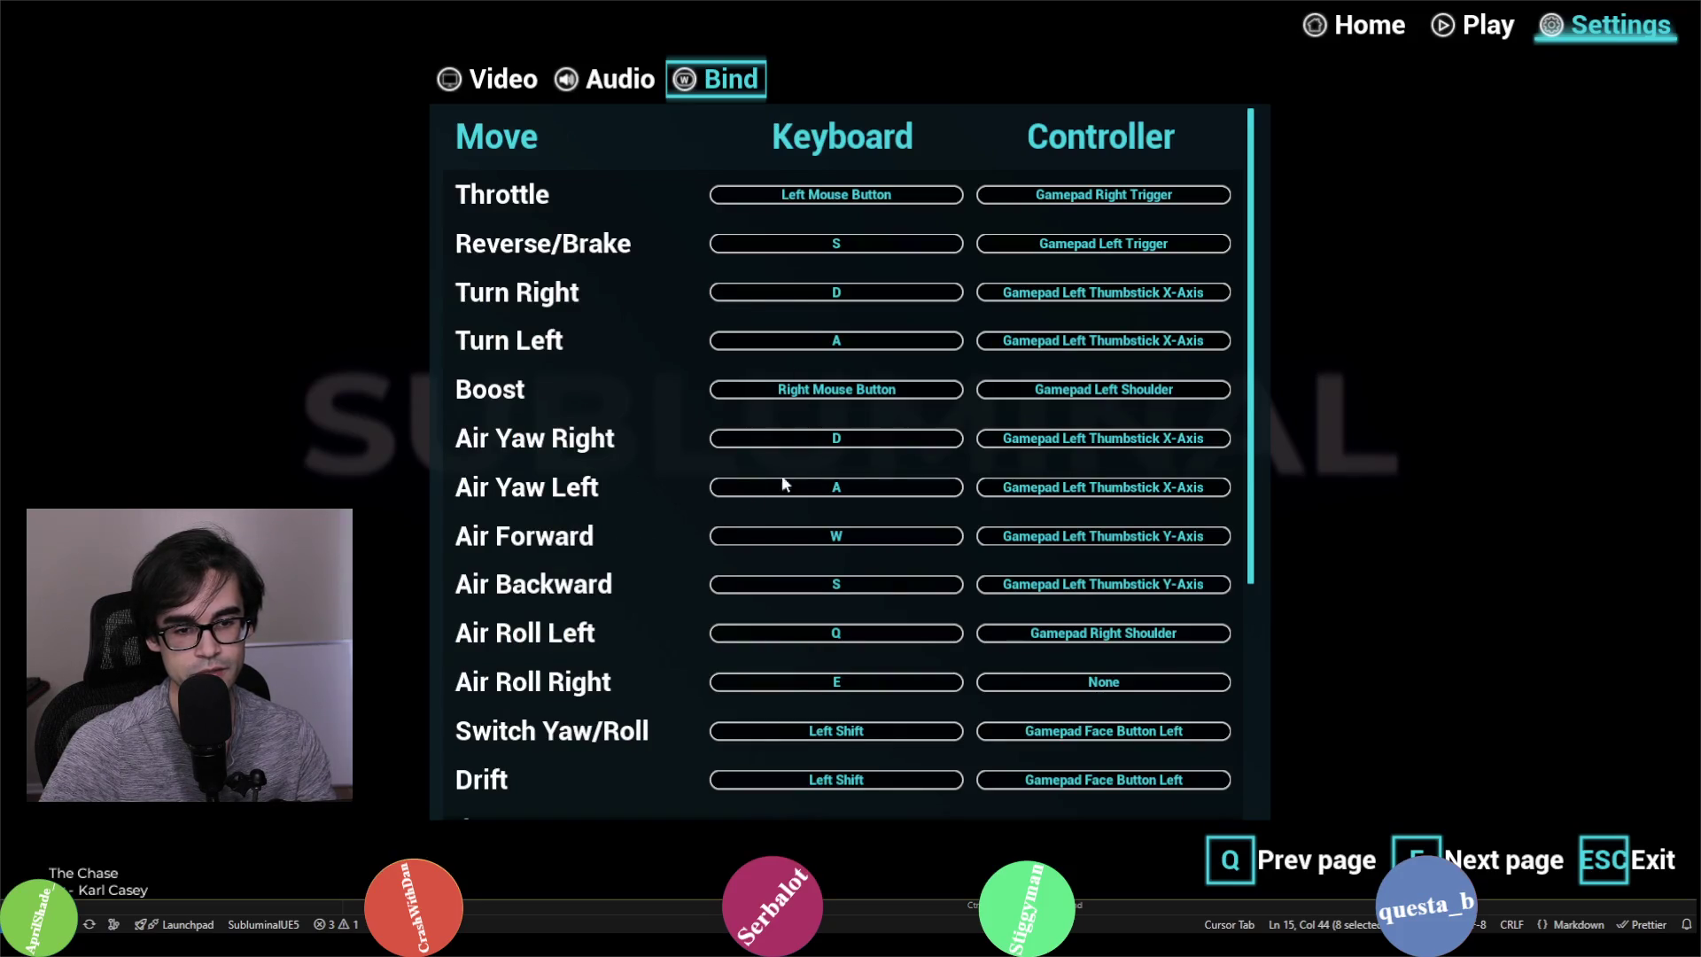
click(861, 487)
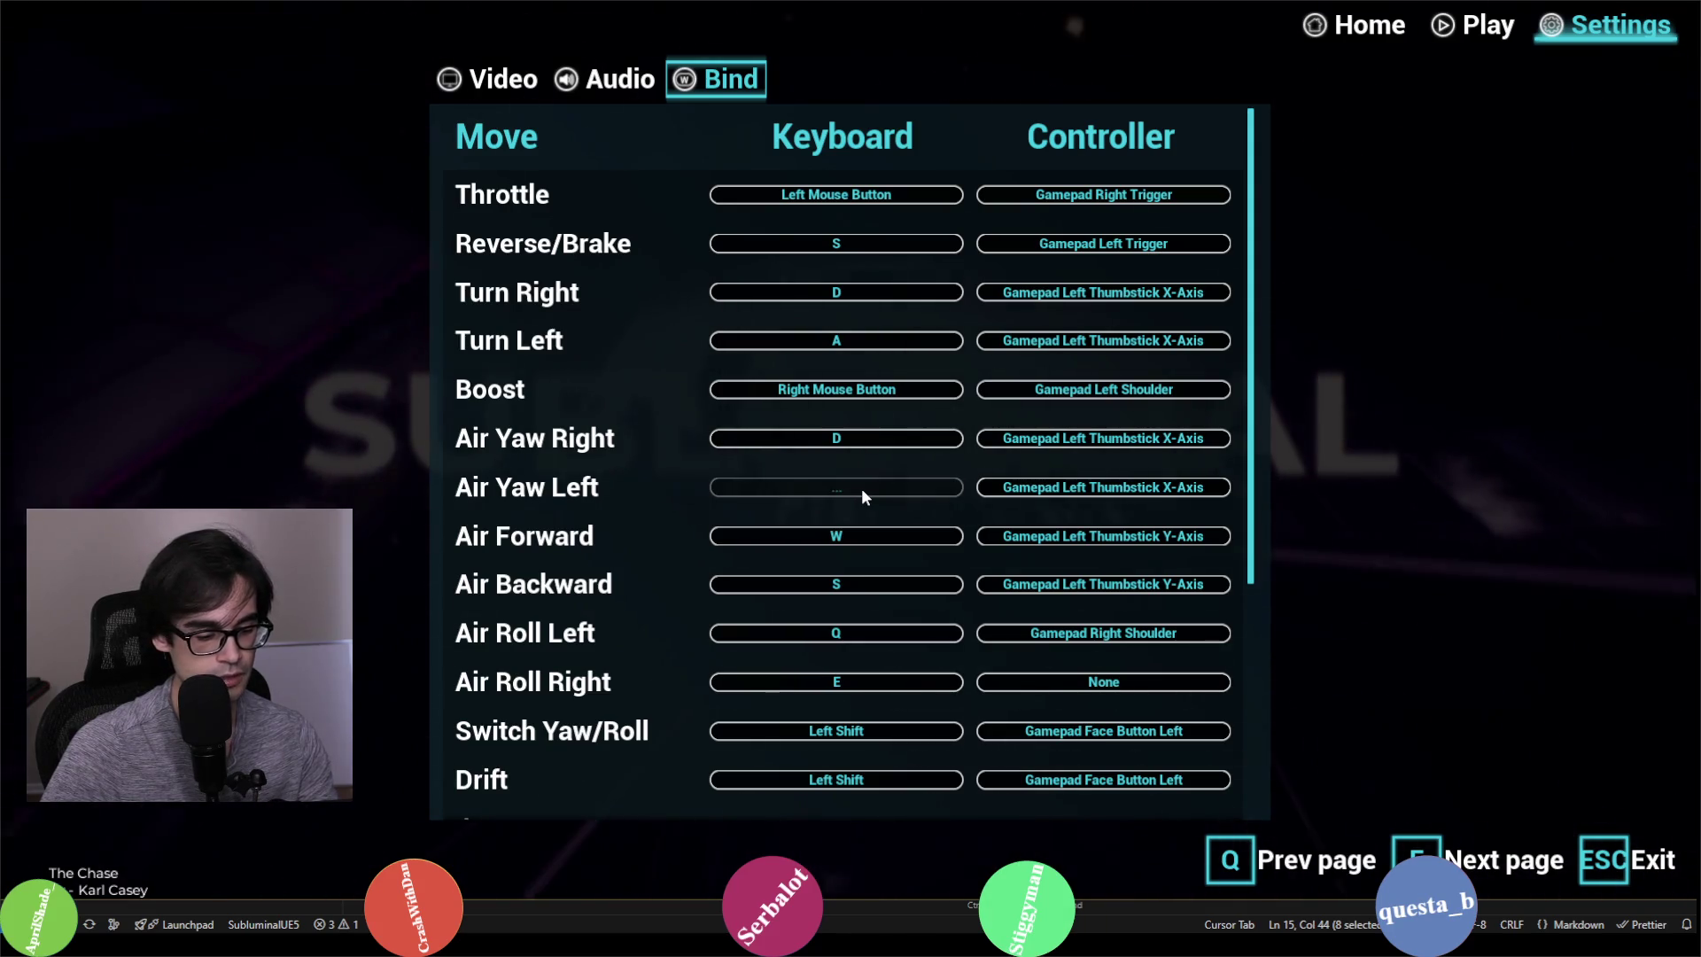
key(j)
scroll(792, 553, down, 2)
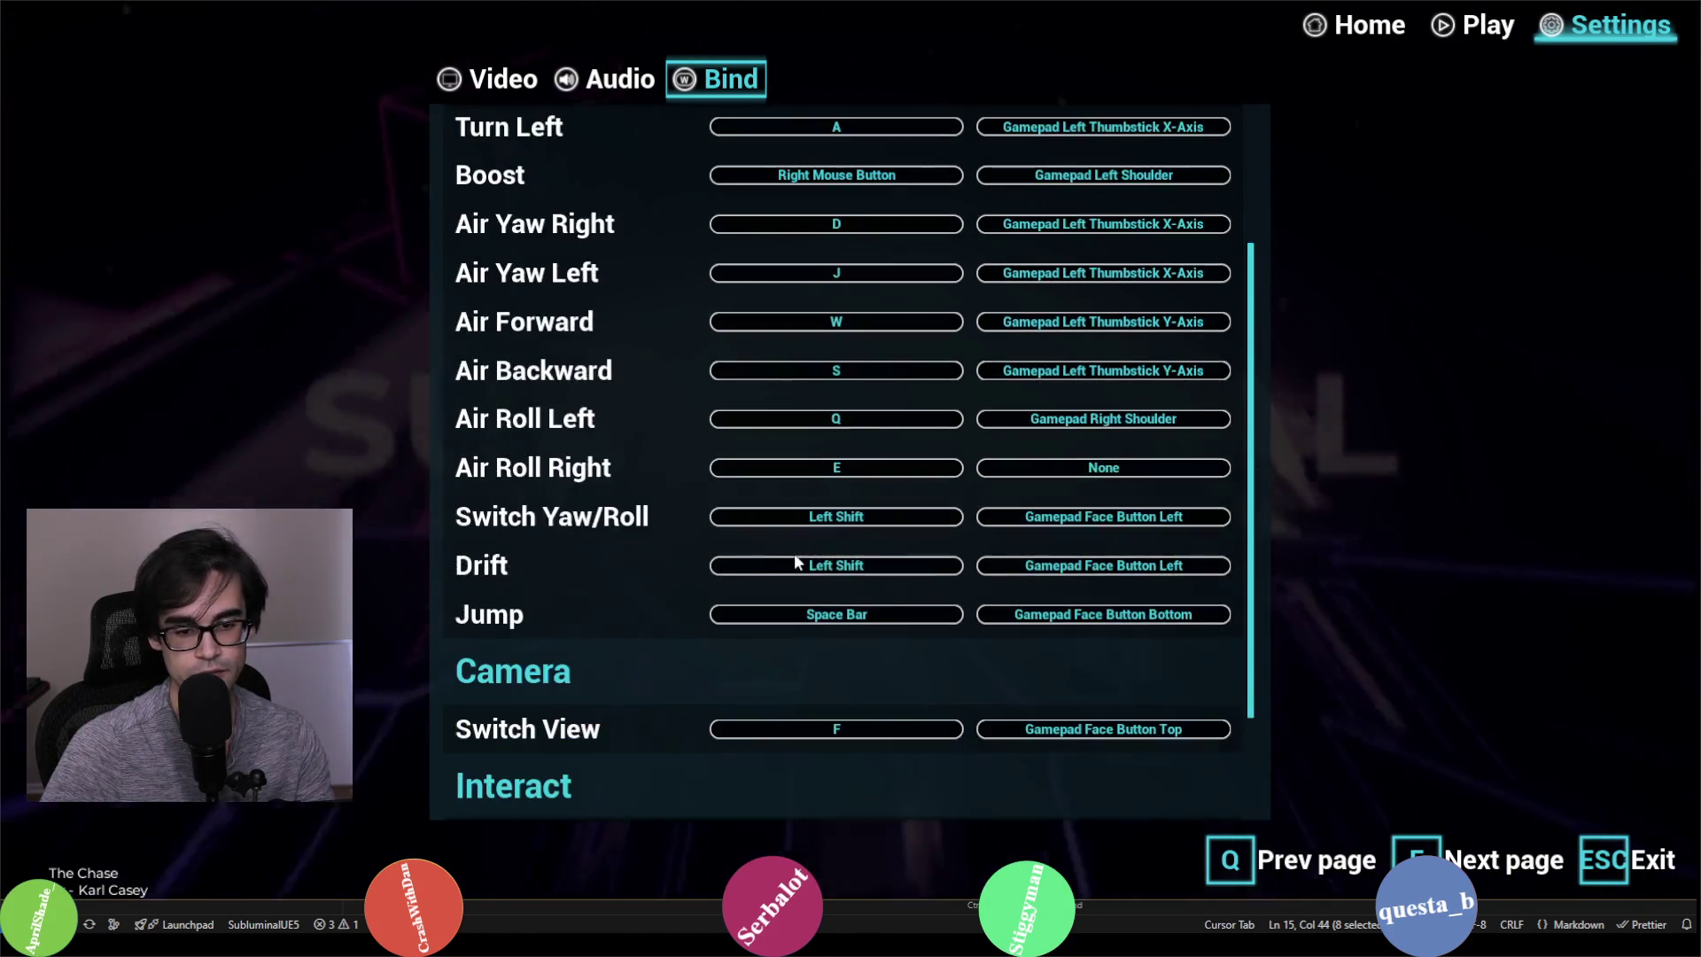
scroll(667, 546, up, 2)
scroll(668, 530, down, 2)
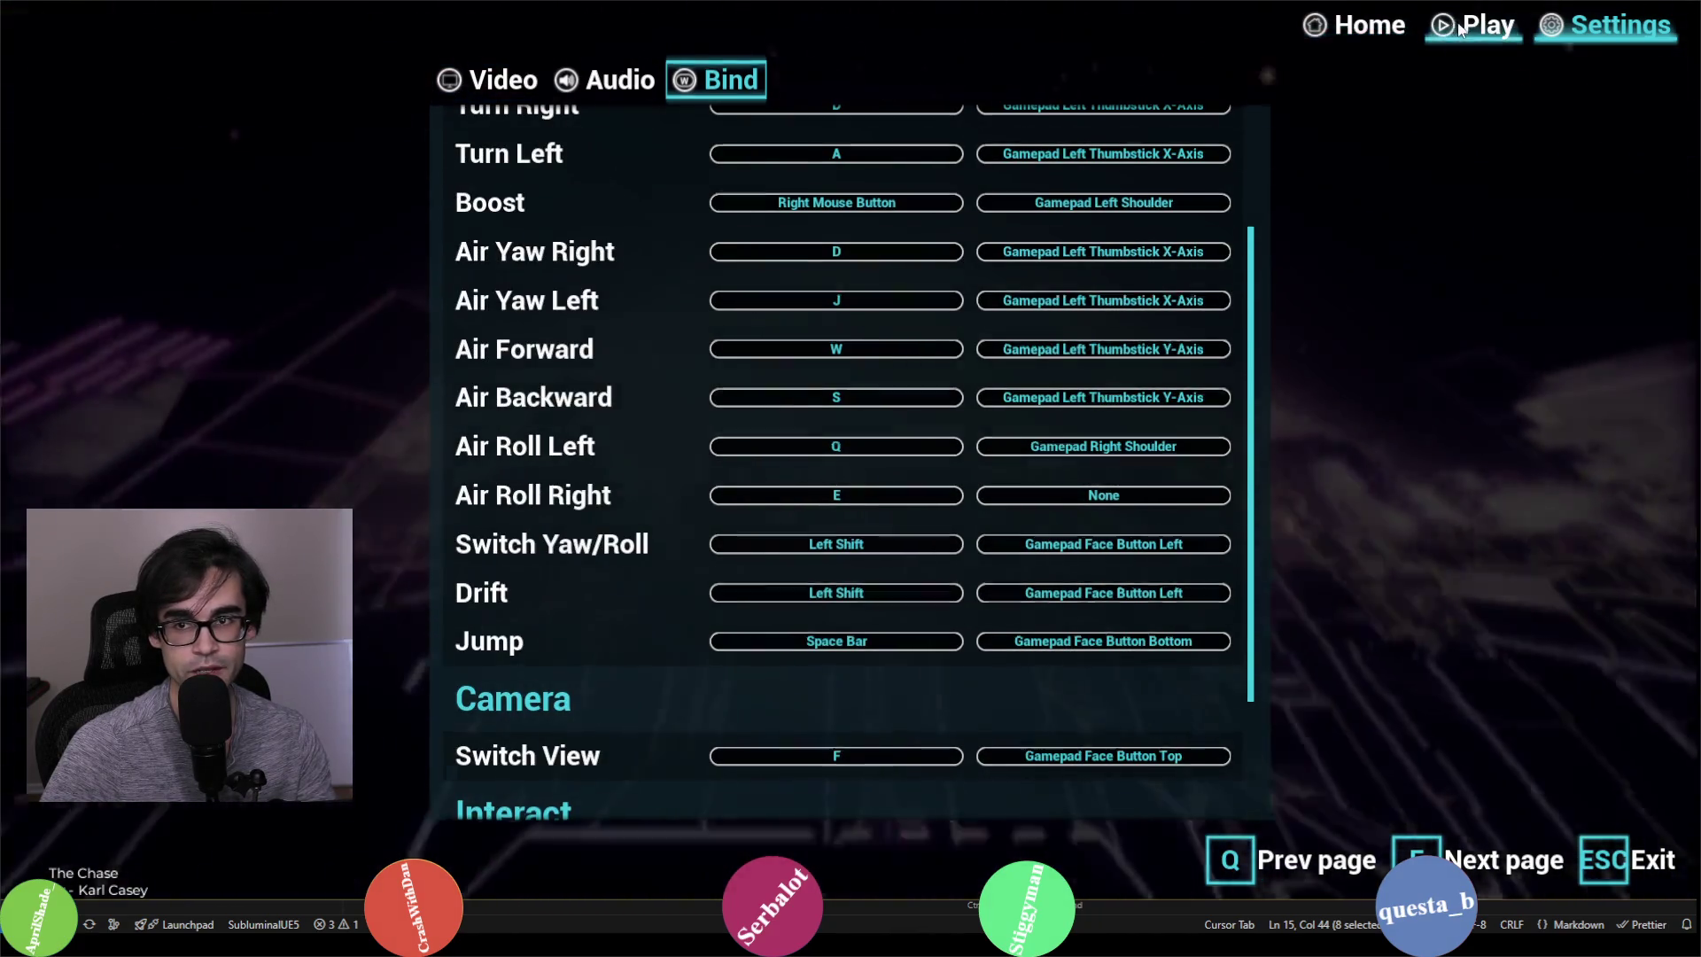
Step: Load the Jump level, dismiss the tutorial, and start the race
click(1460, 29)
click(678, 503)
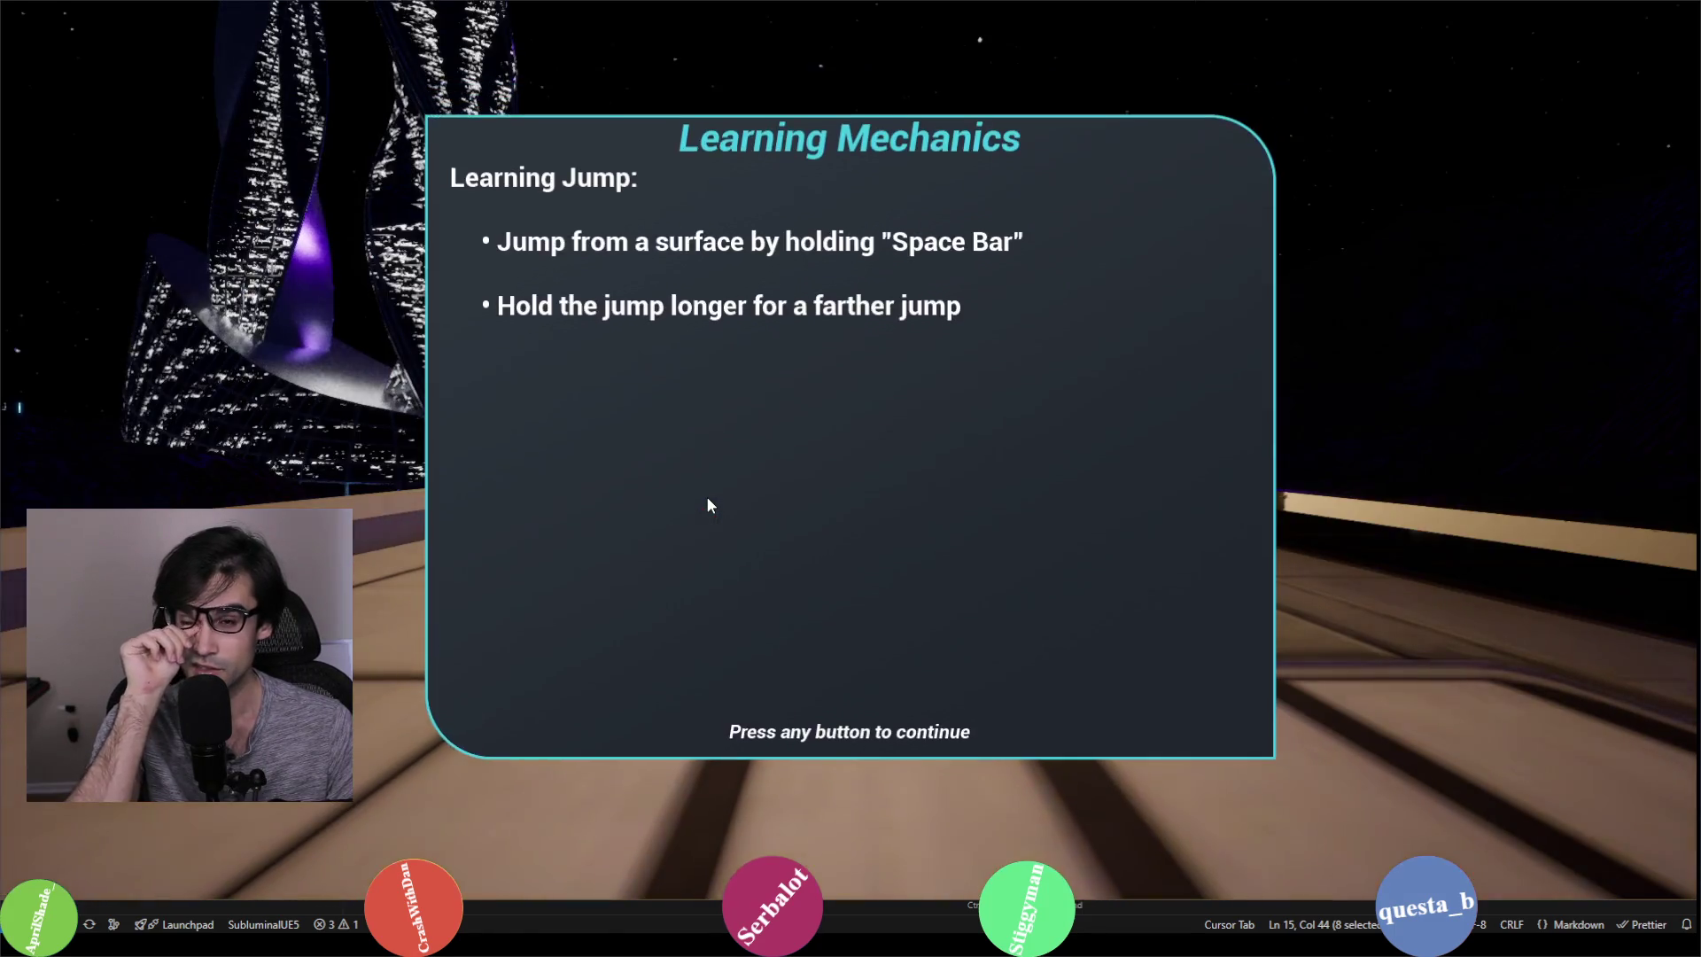
click(709, 503)
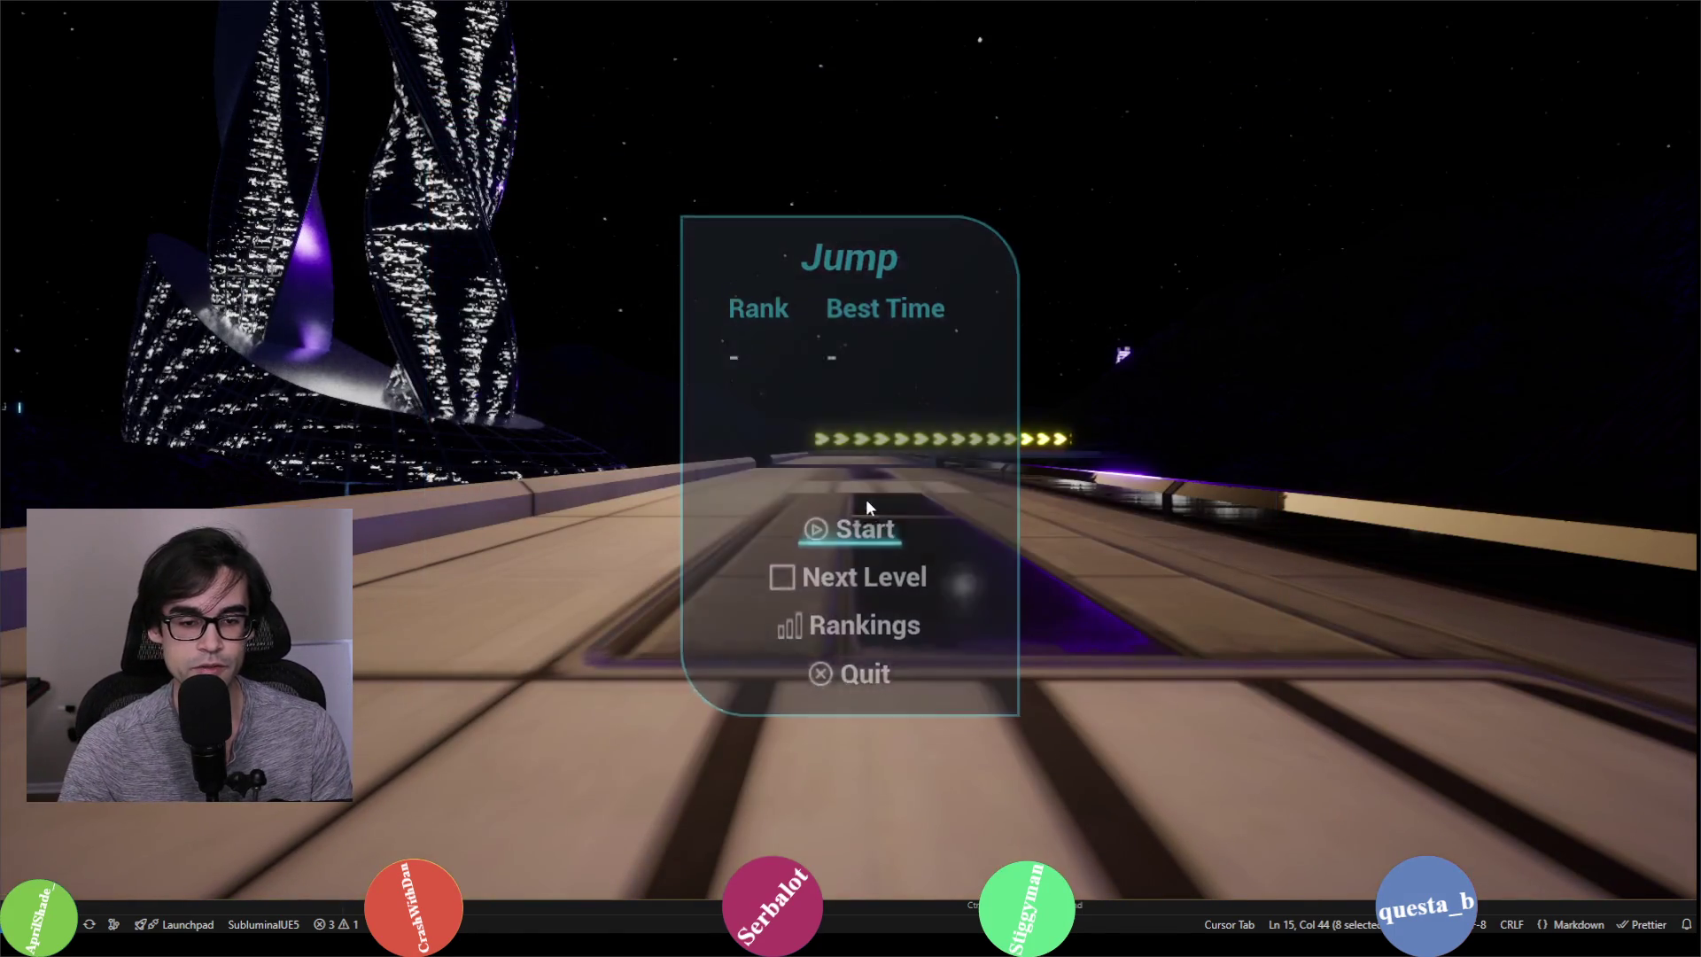
click(865, 505)
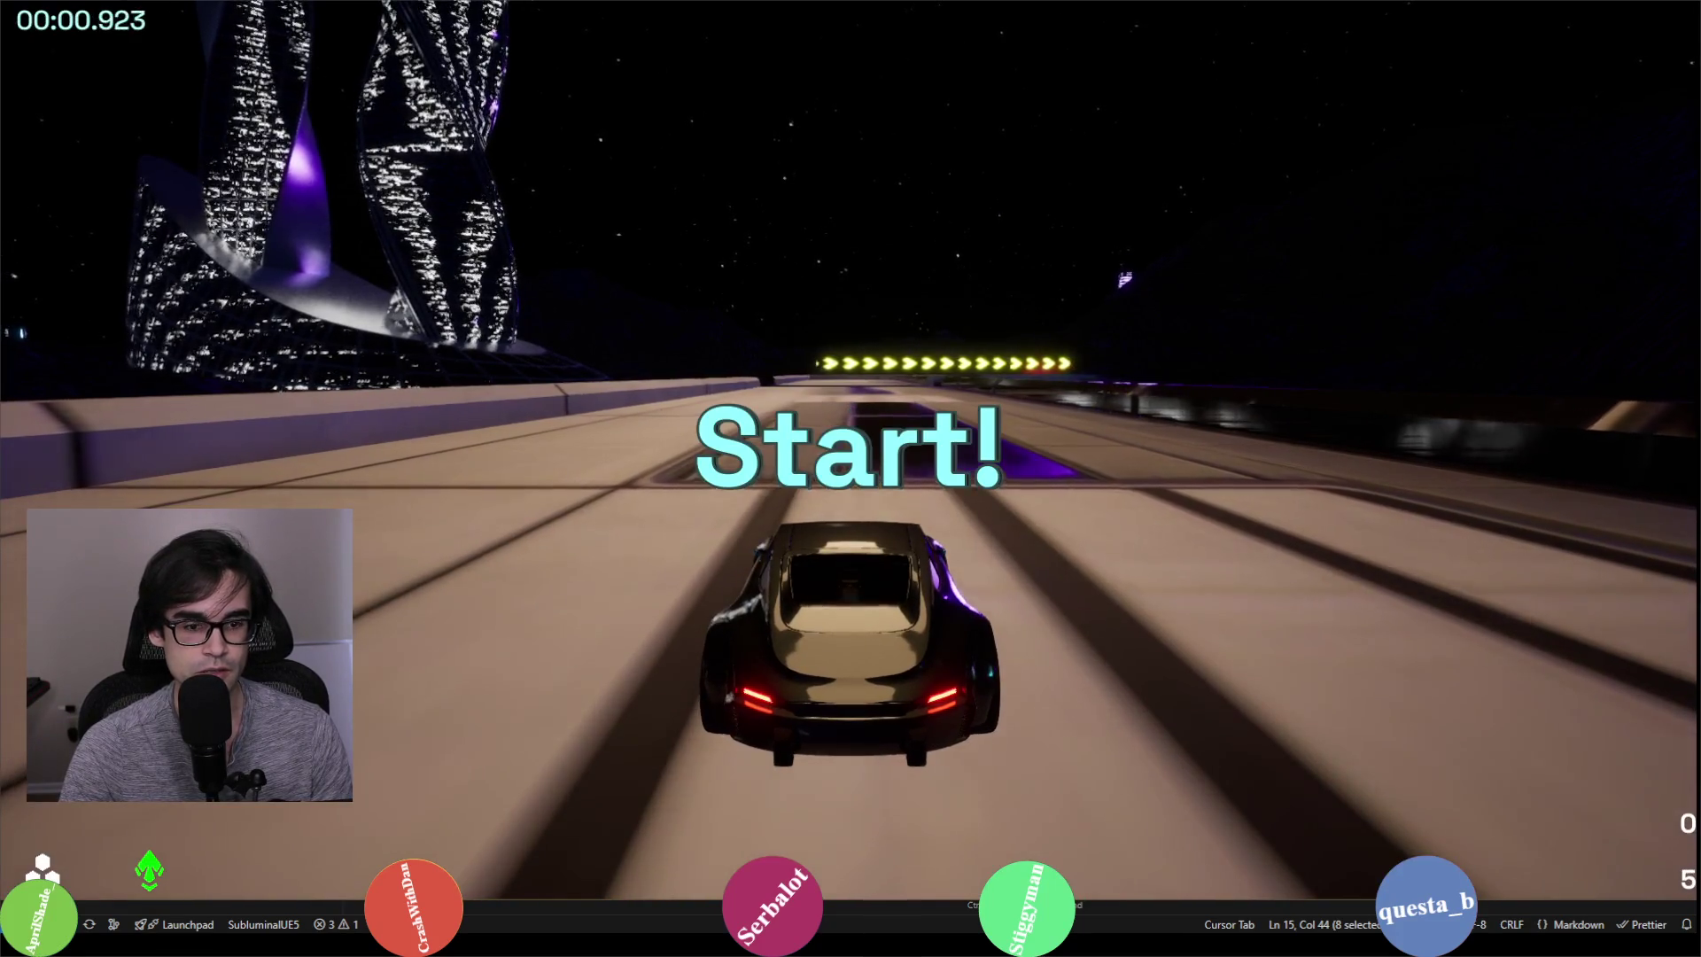
Step: Drive and jump through the track, then pause and switch to the VS Code bug list
key(space)
key(w)
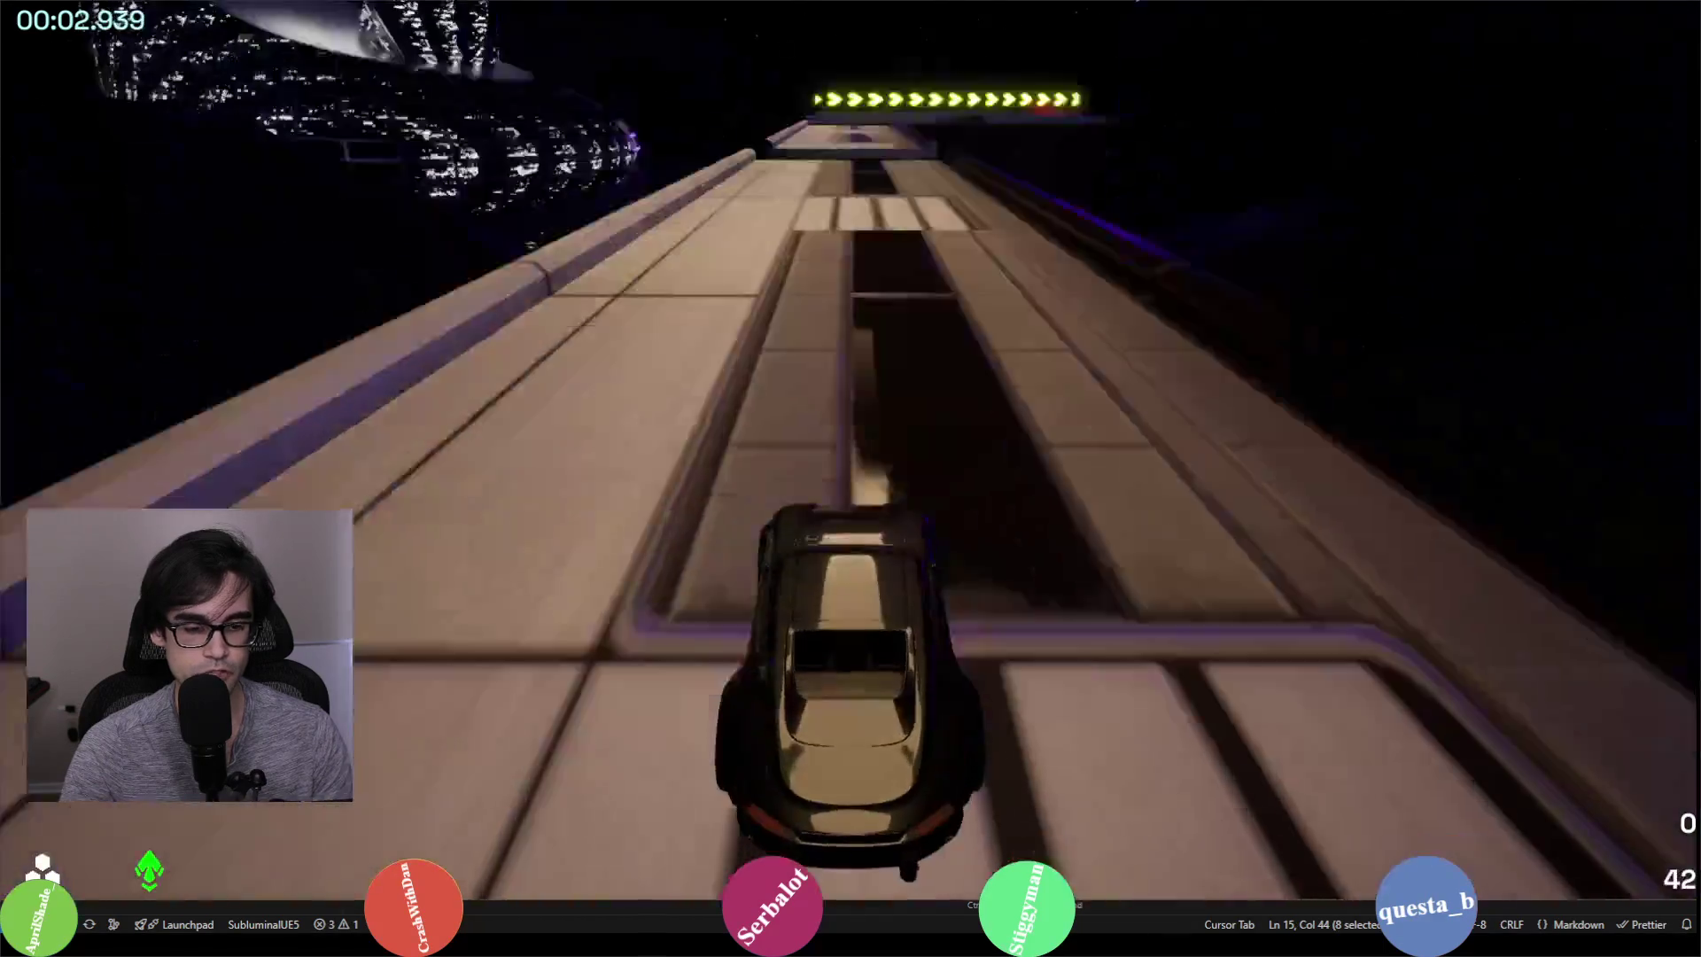
key(space)
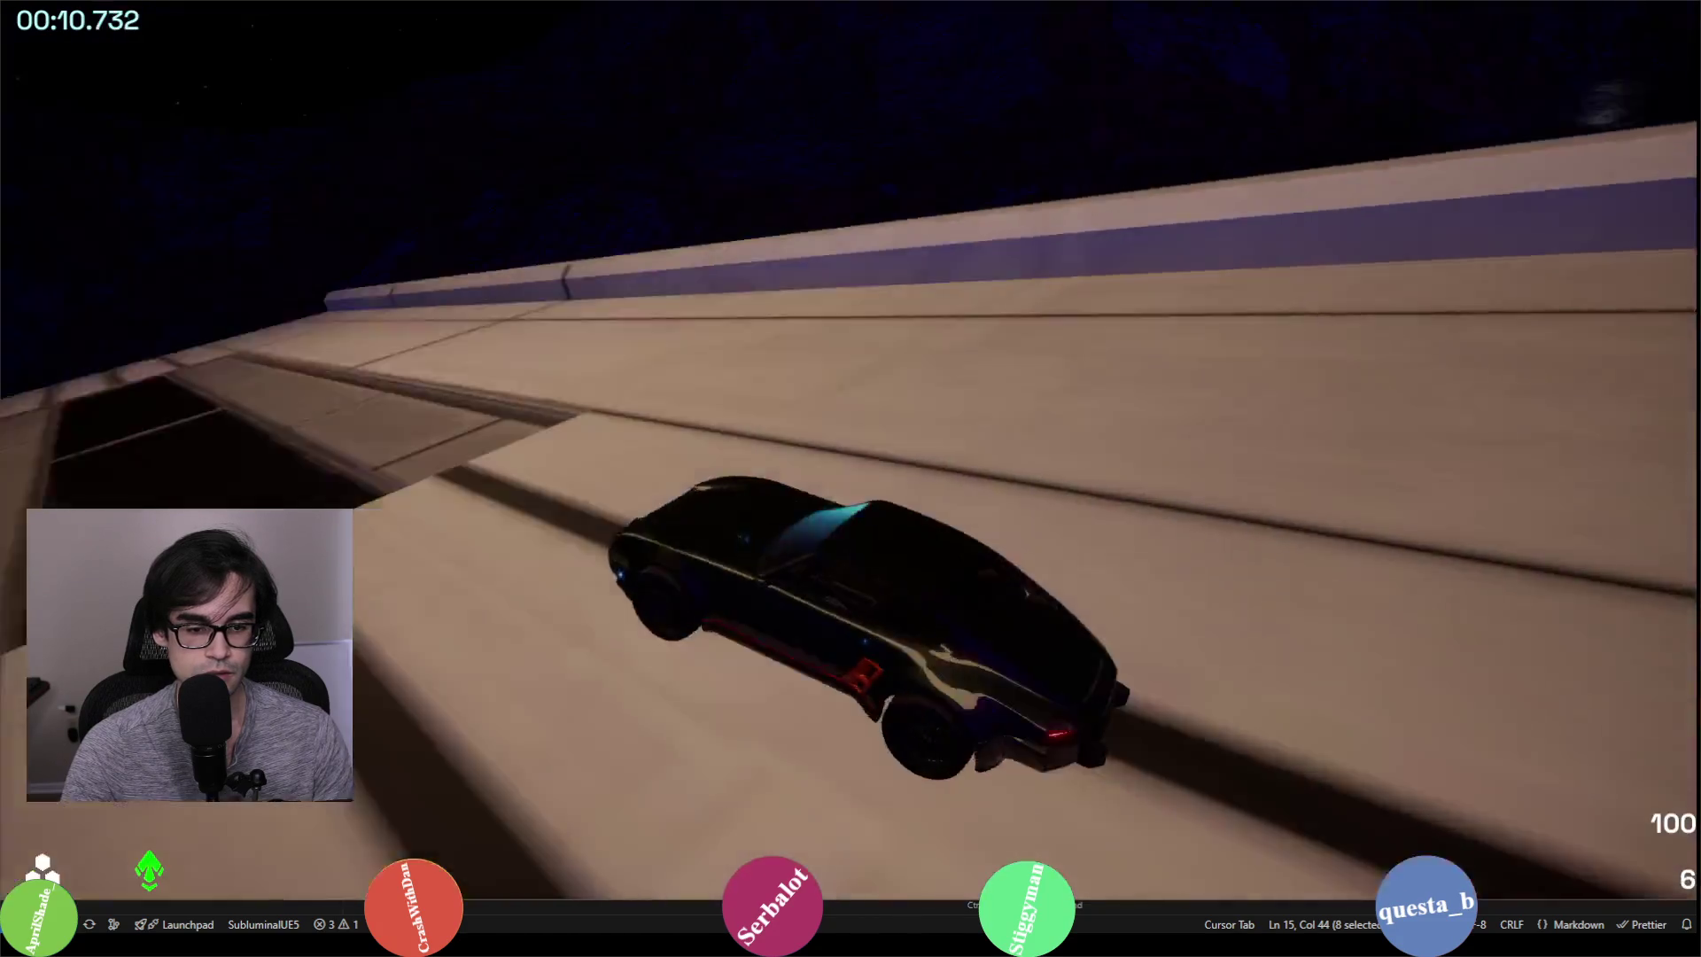
key(space)
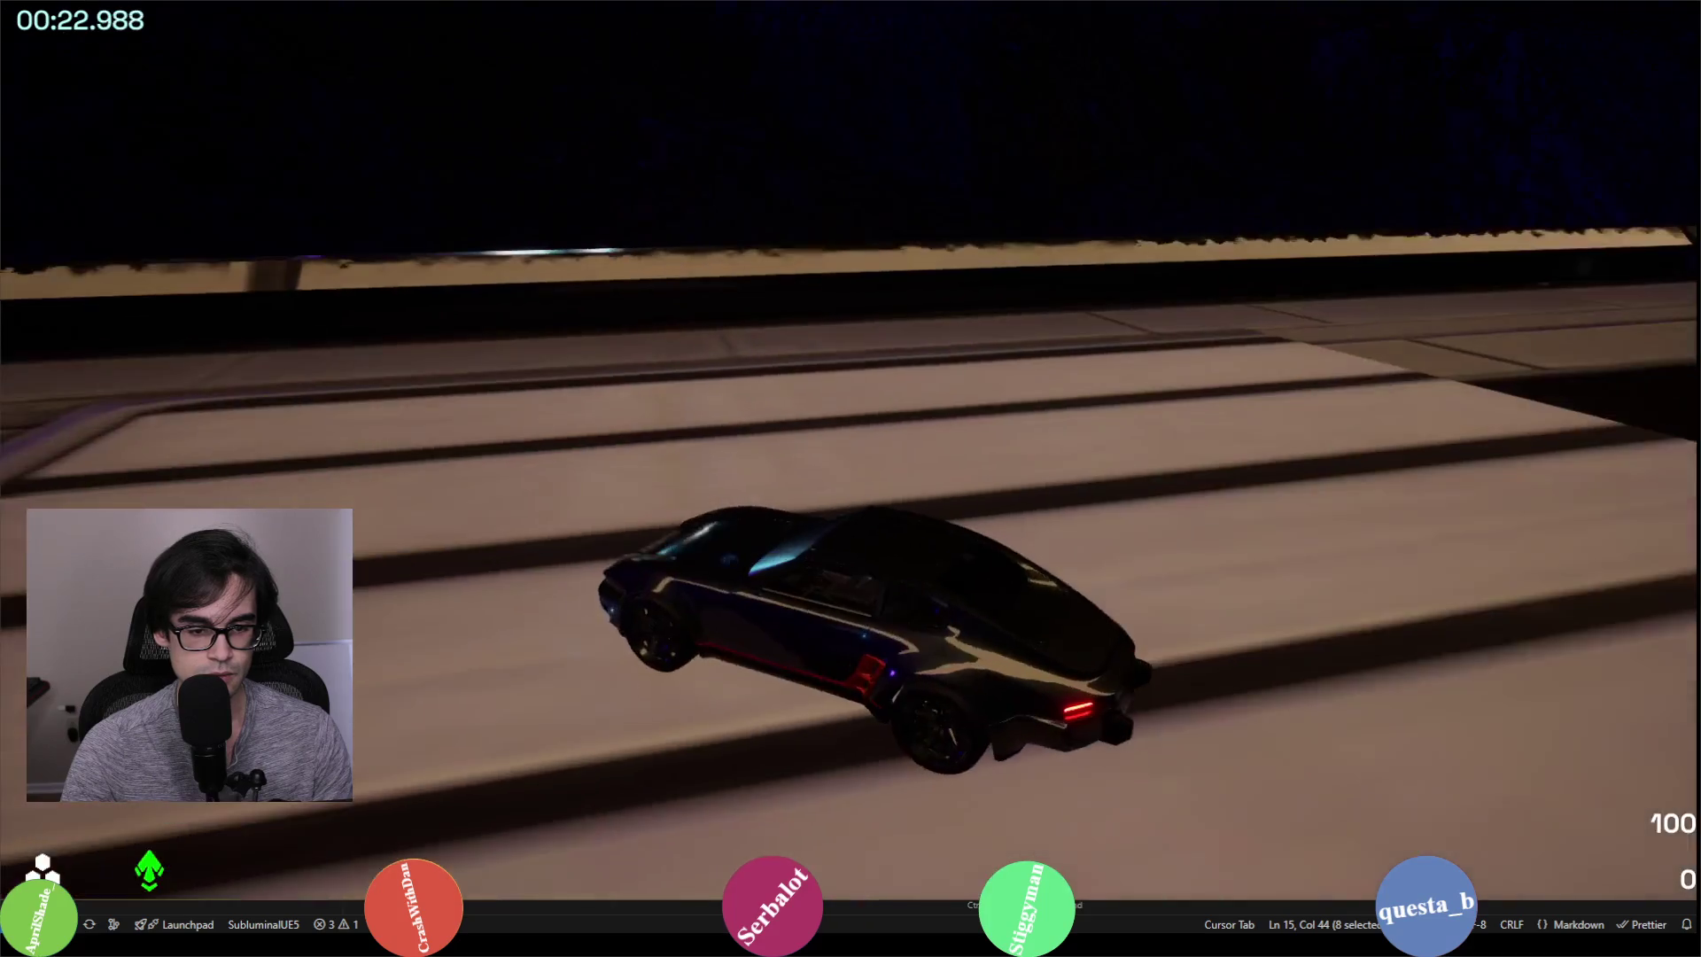
key(w)
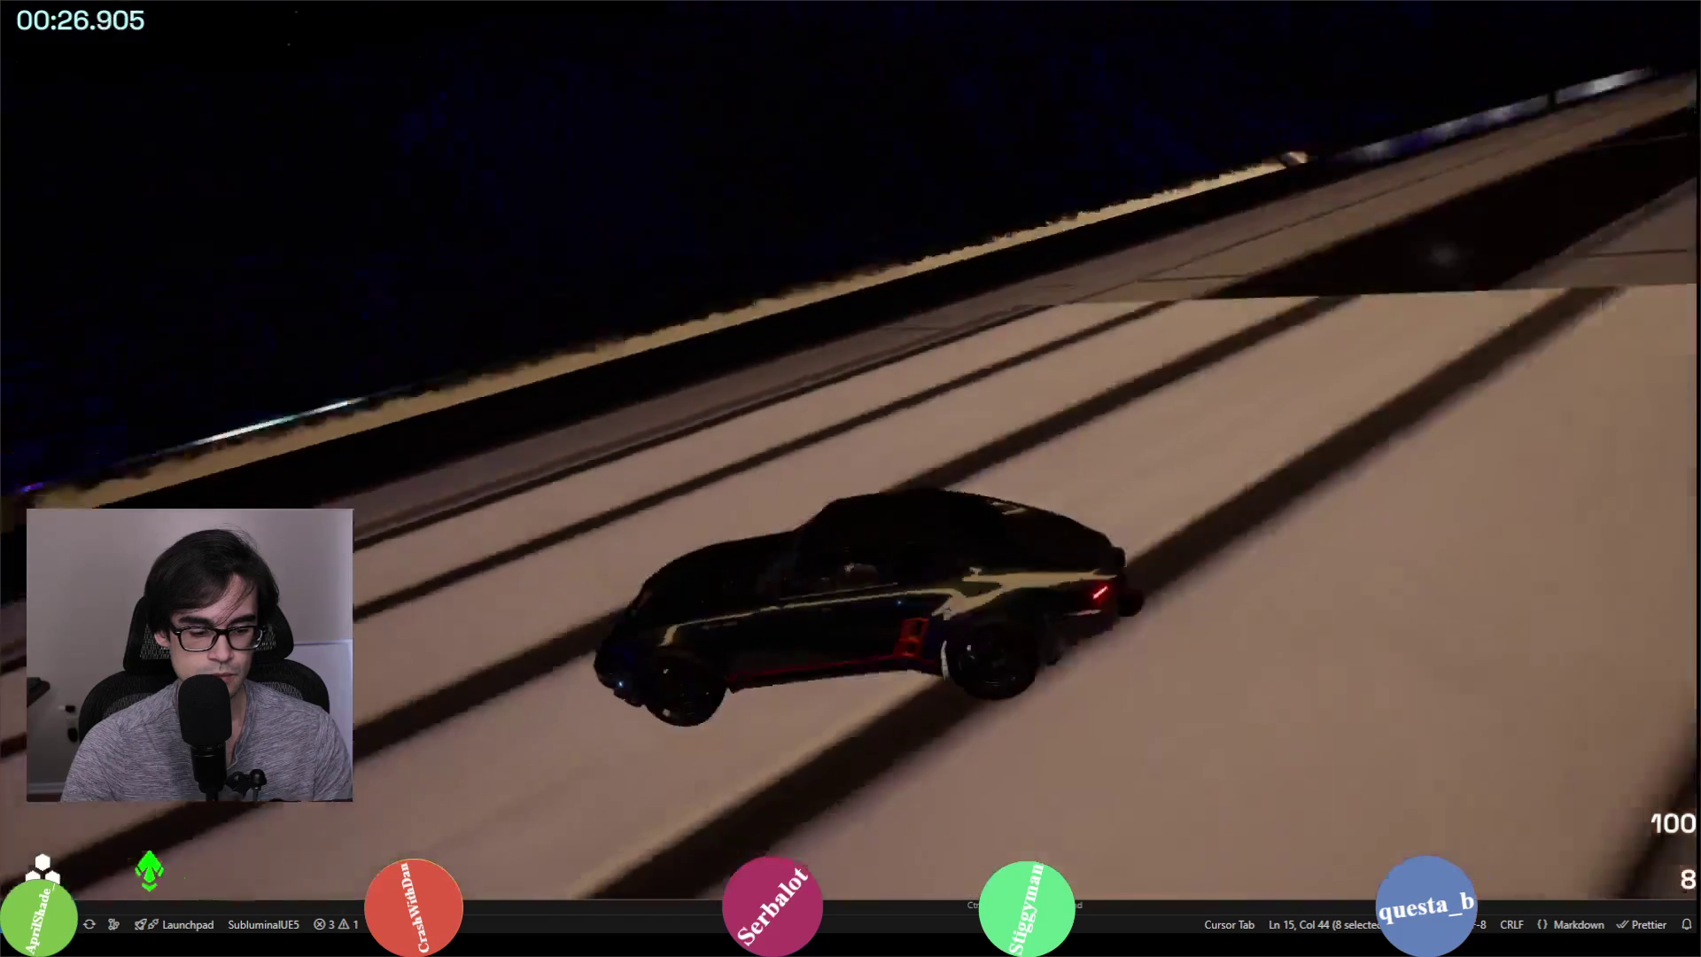
key(w)
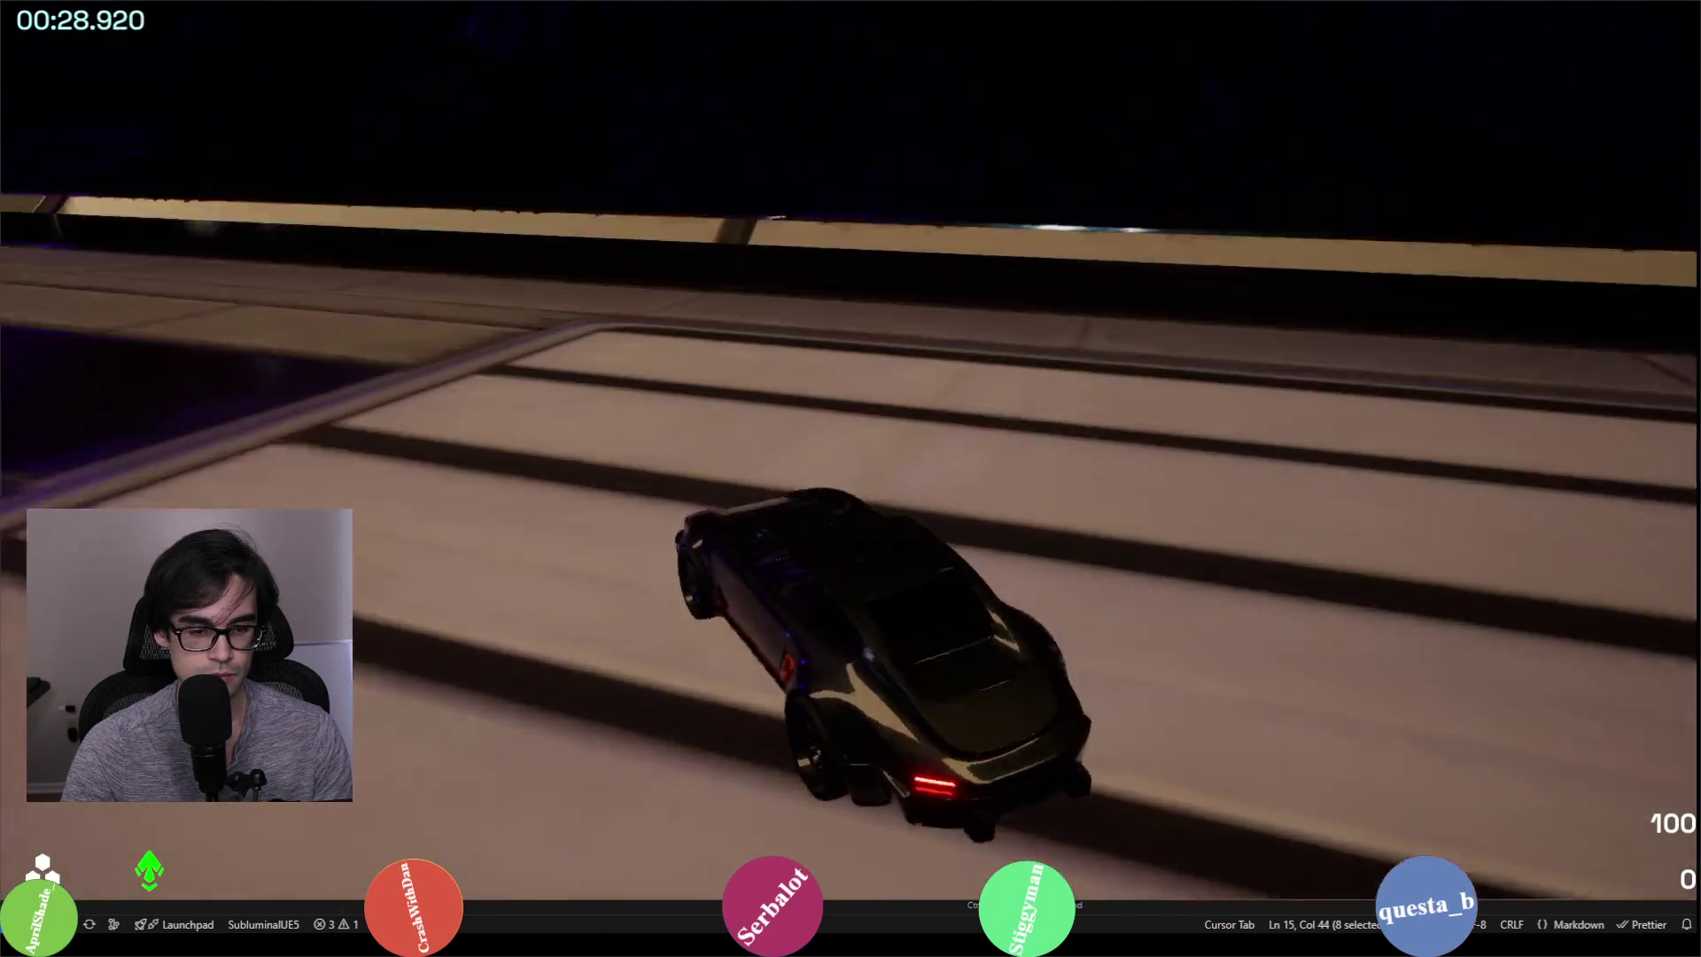
key(s)
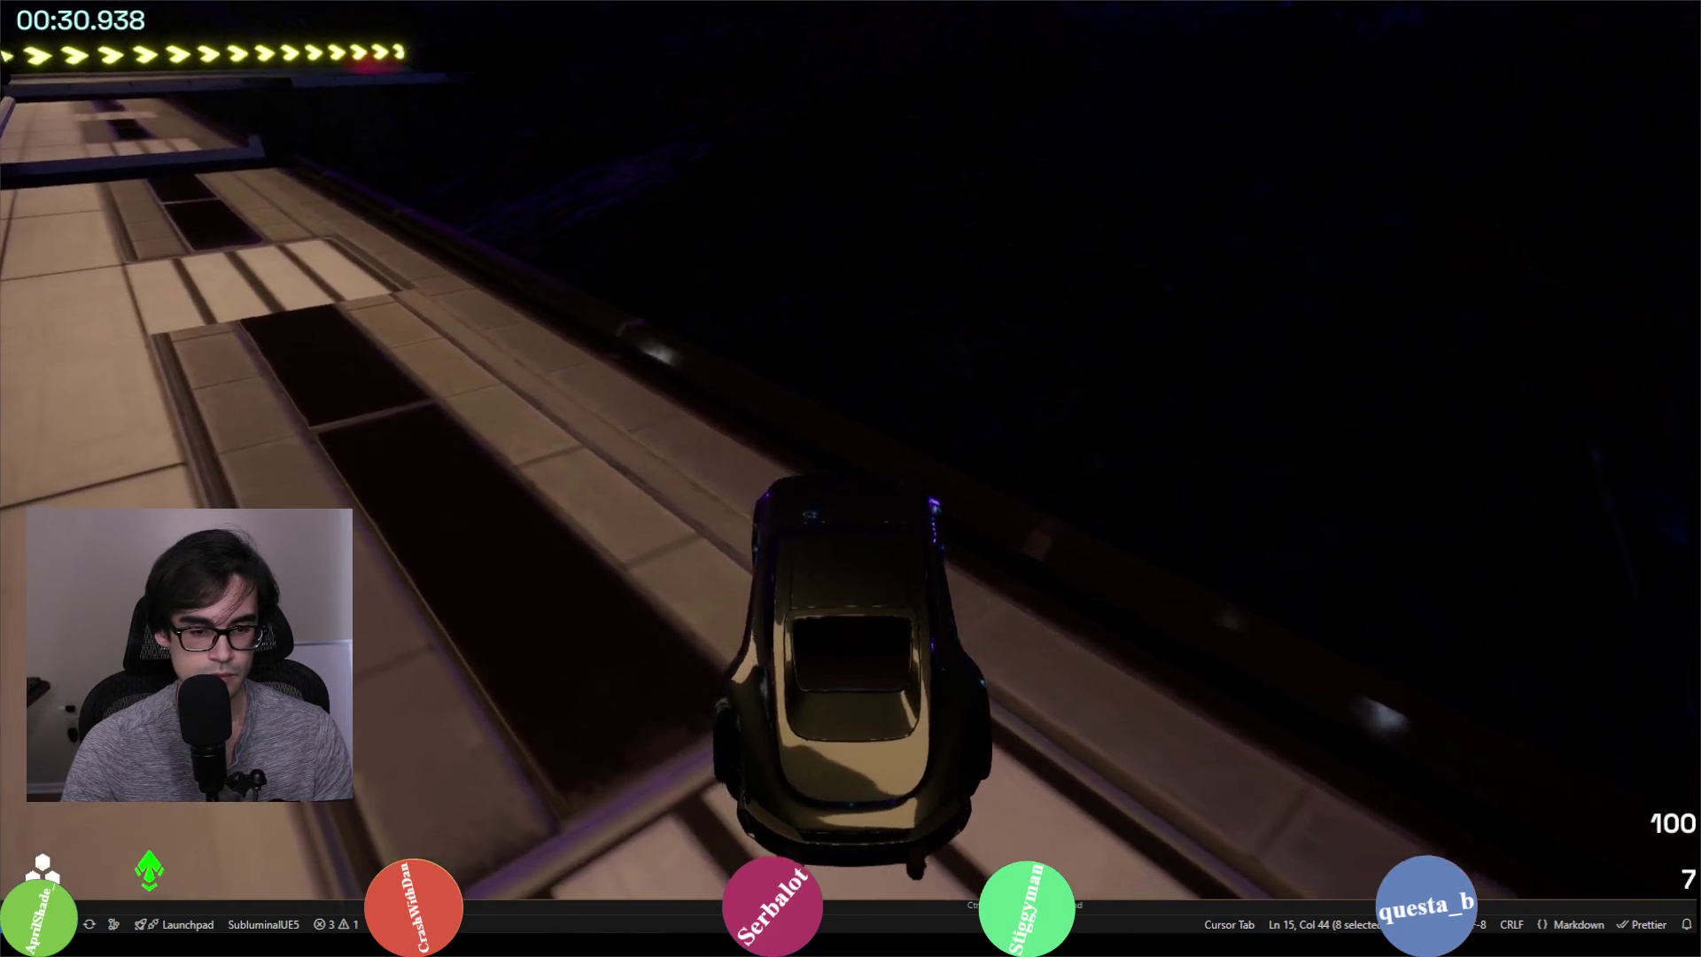
key(s)
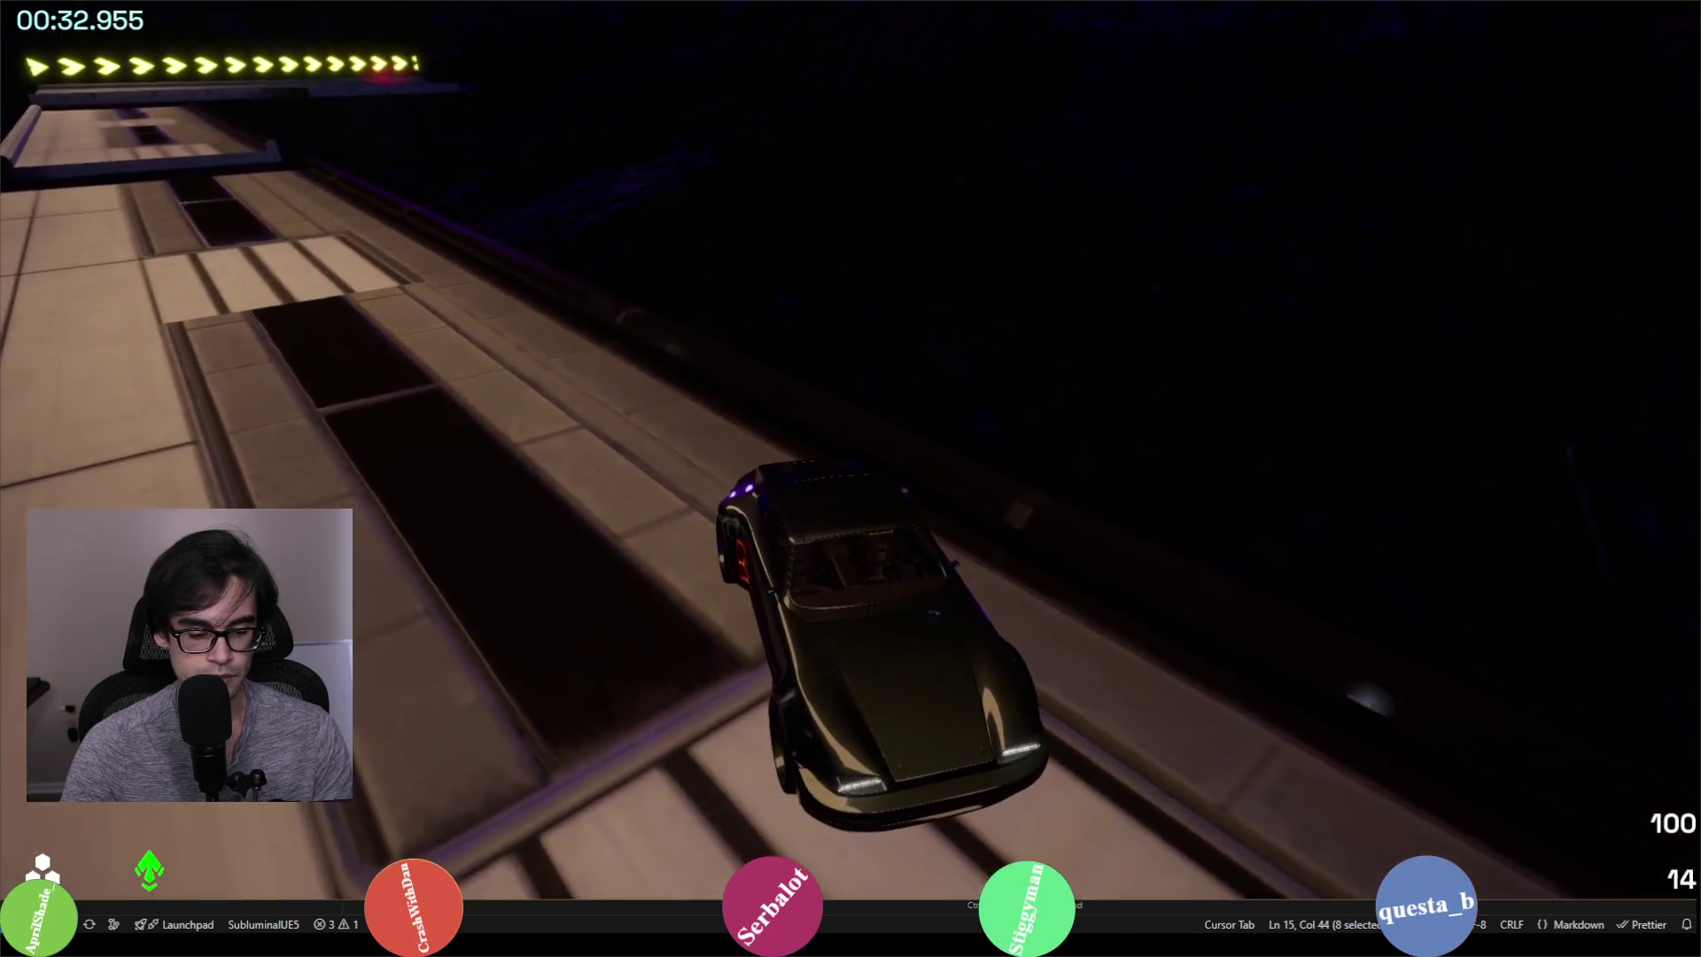
key(s)
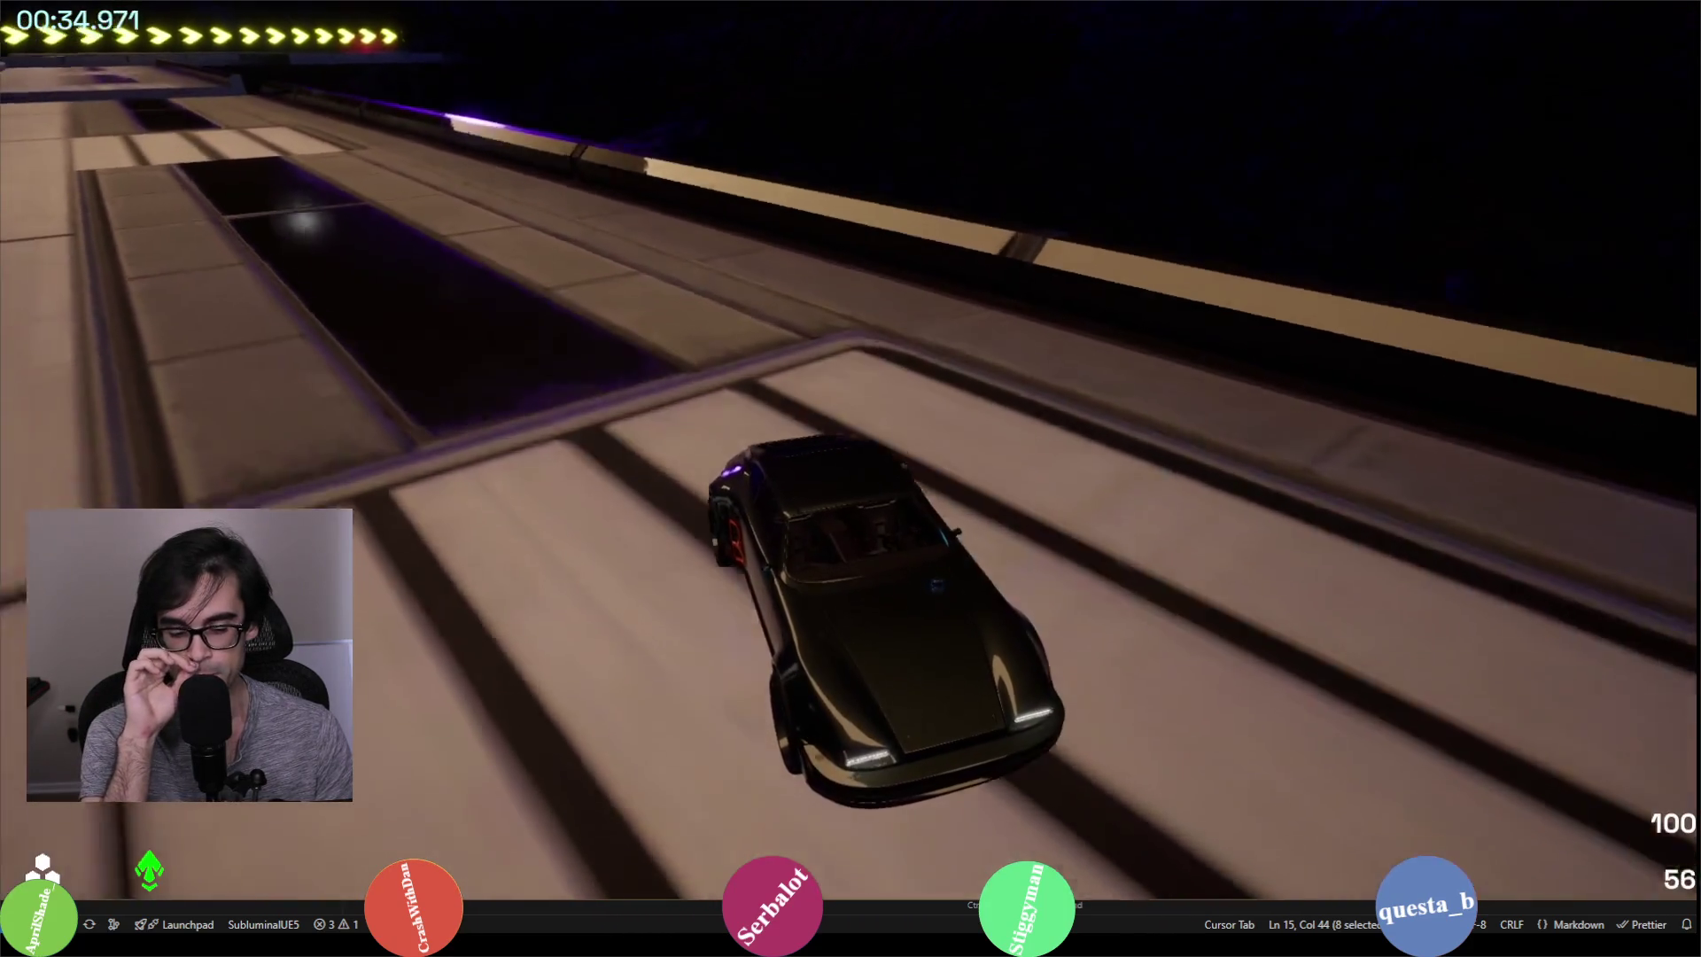
key(Escape)
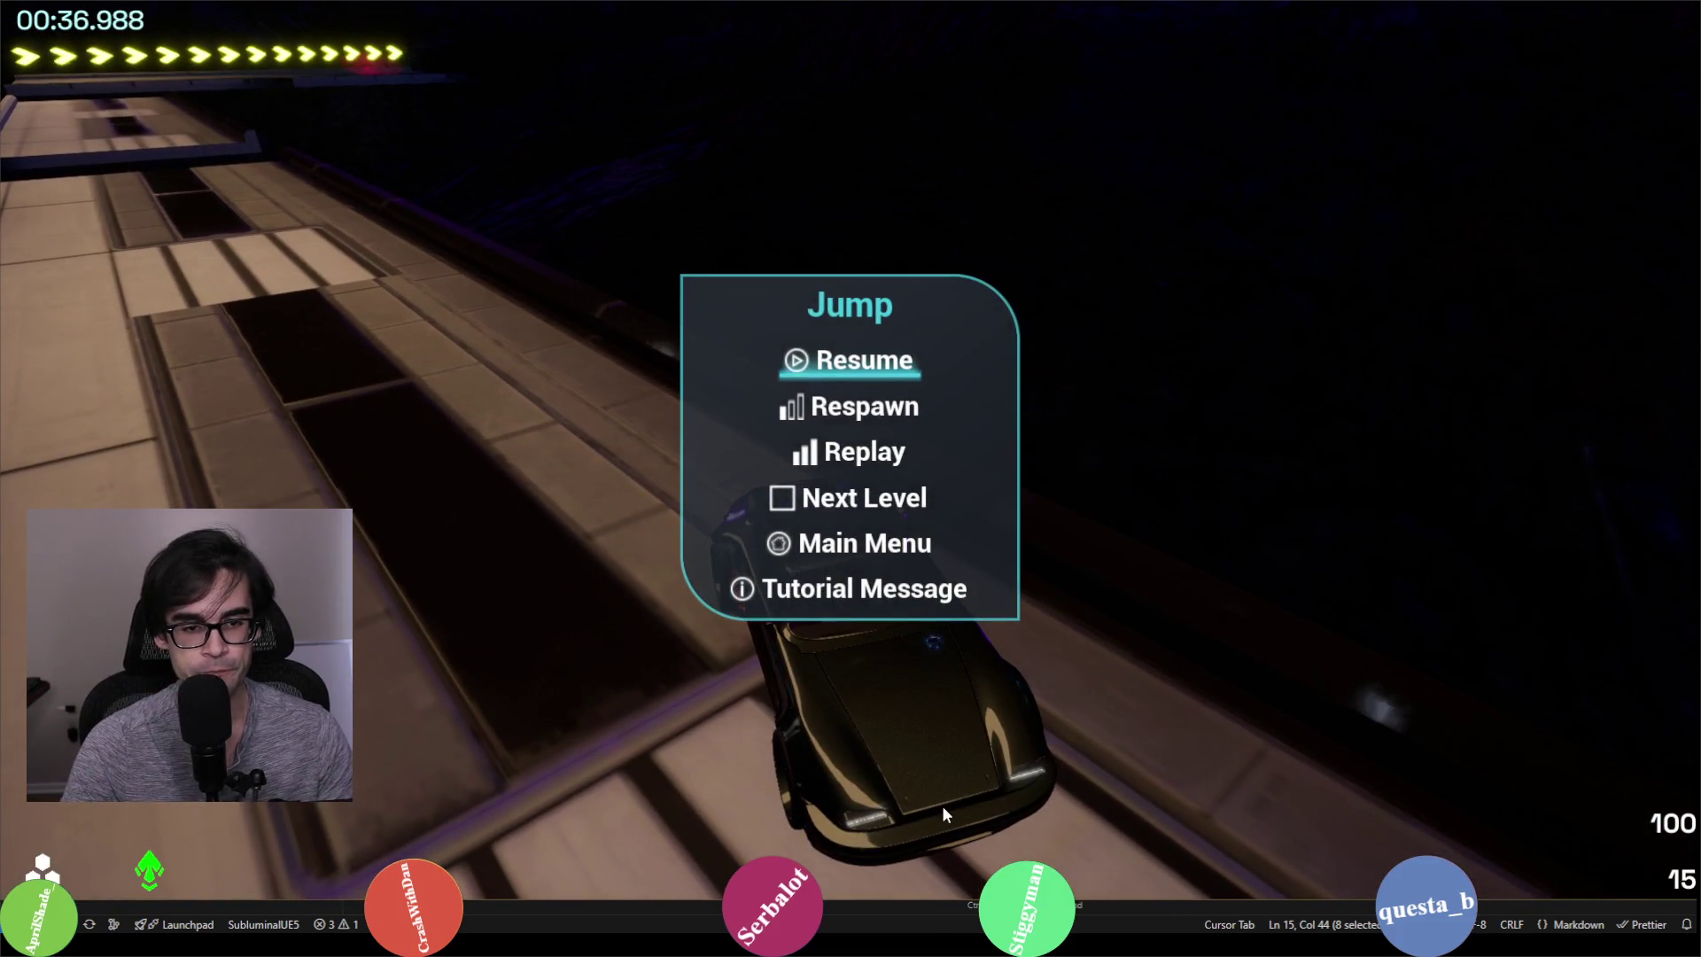
key(alt+Tab)
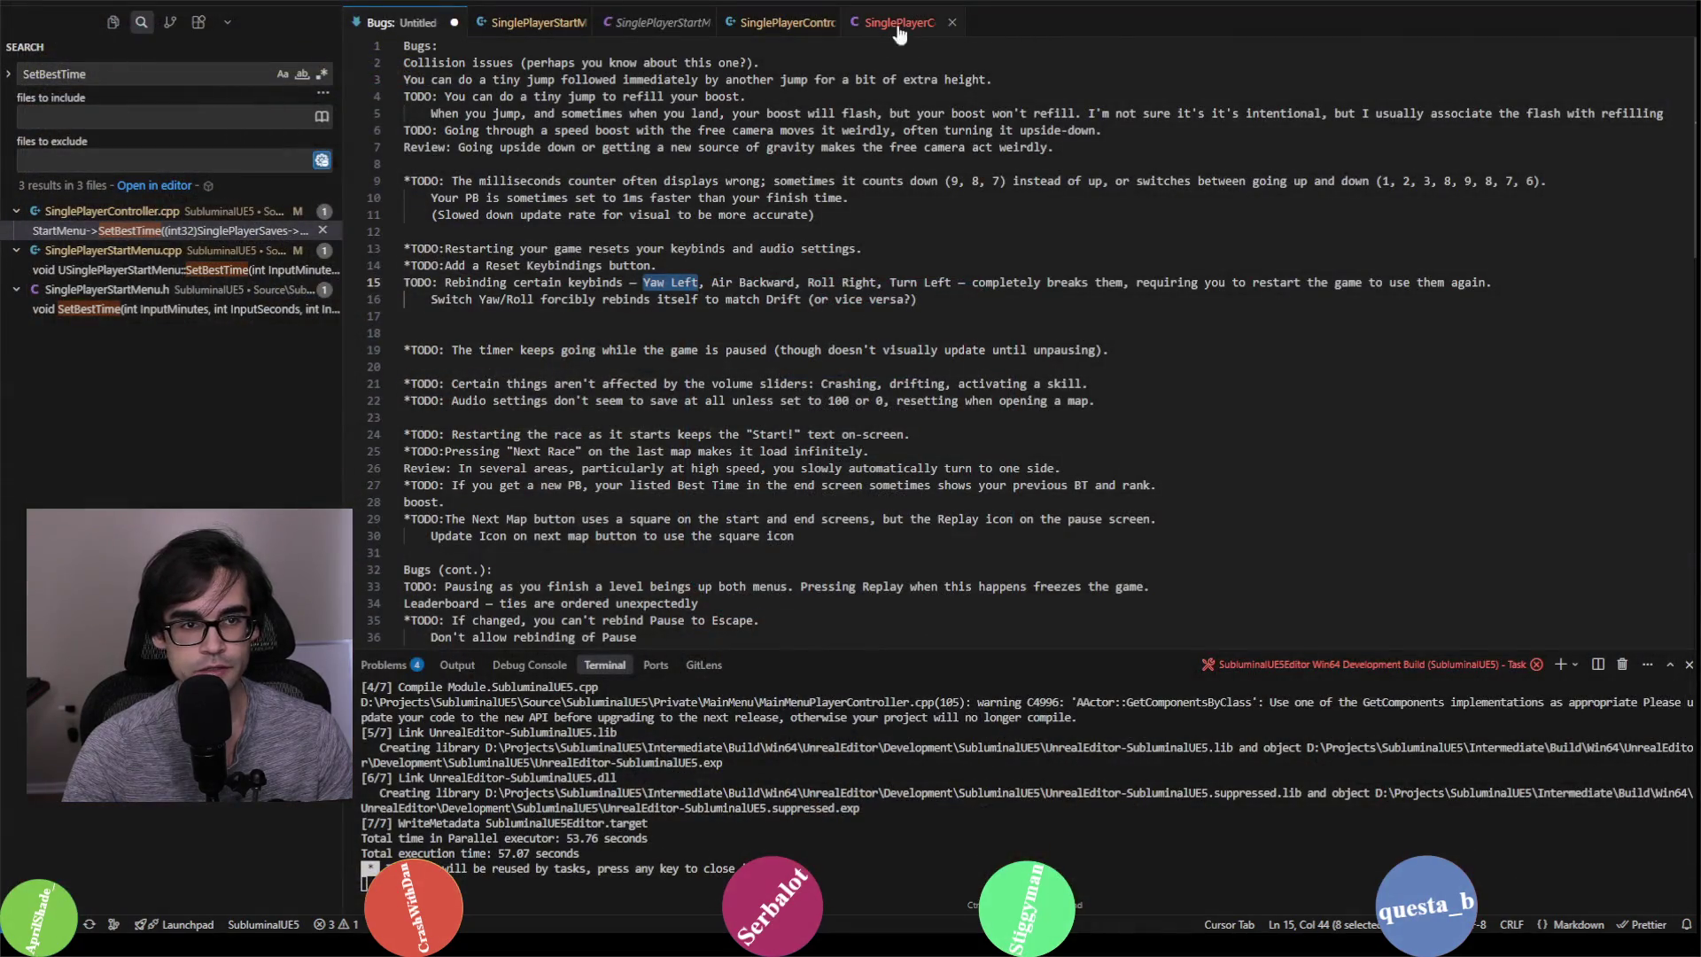
Step: In Project Settings > Input, add H to CarYawLeft alongside A and the left thumbstick
key(alt+Tab)
click(24, 6)
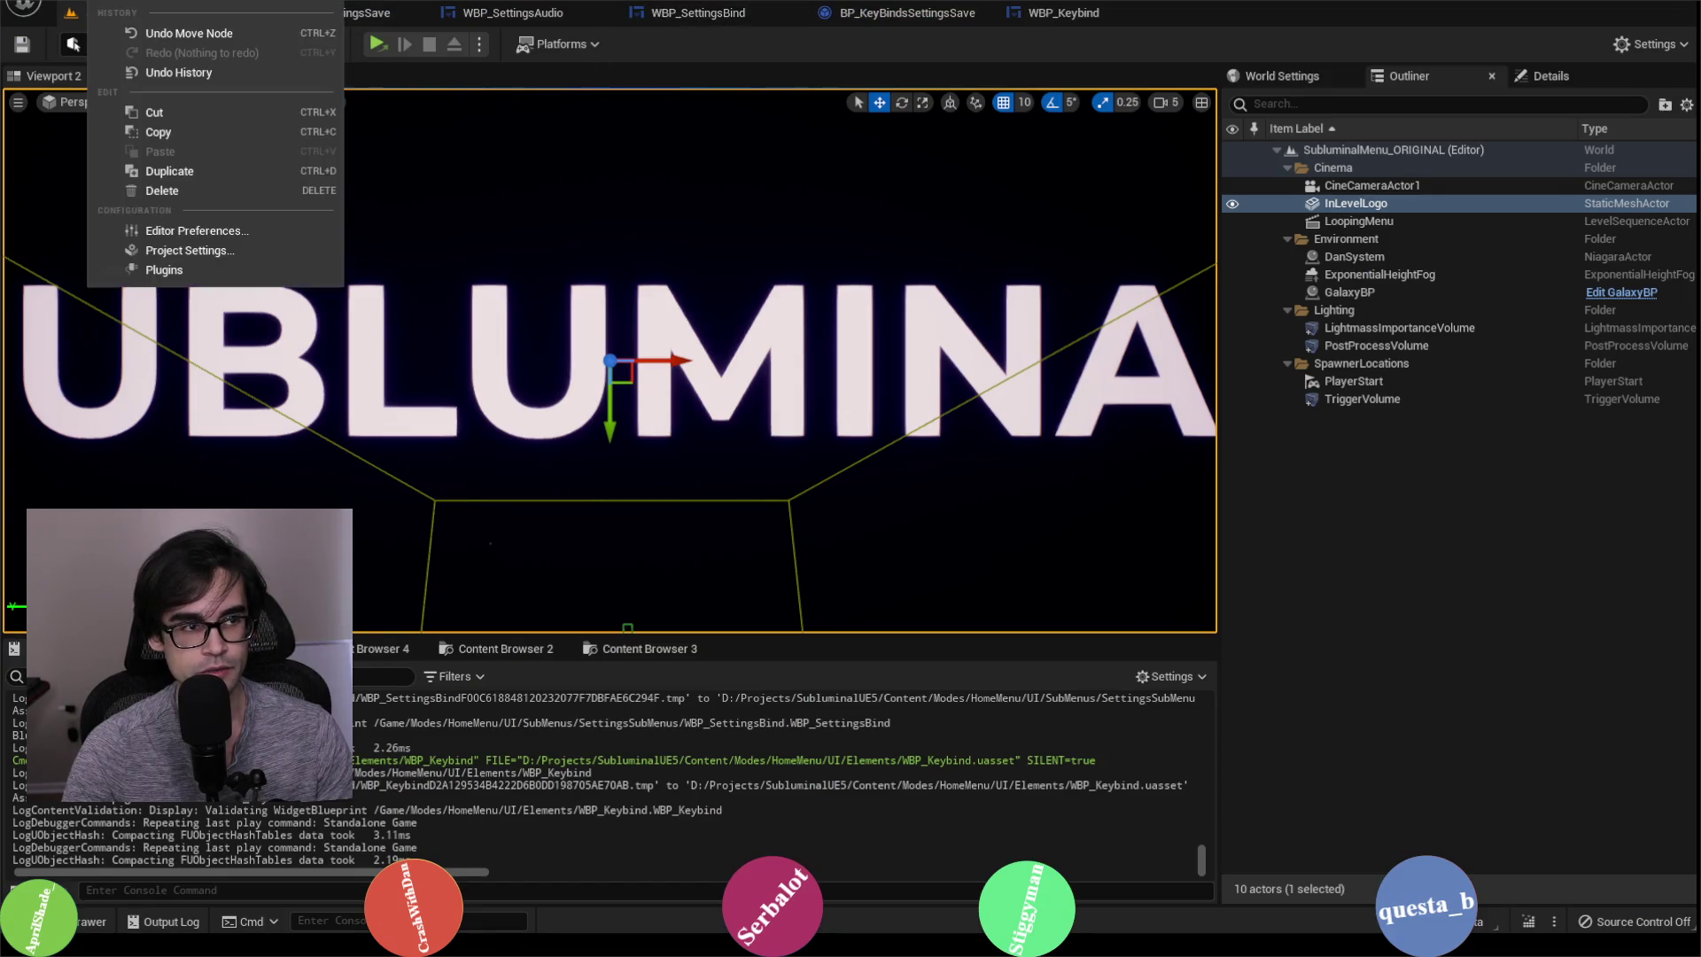
click(210, 247)
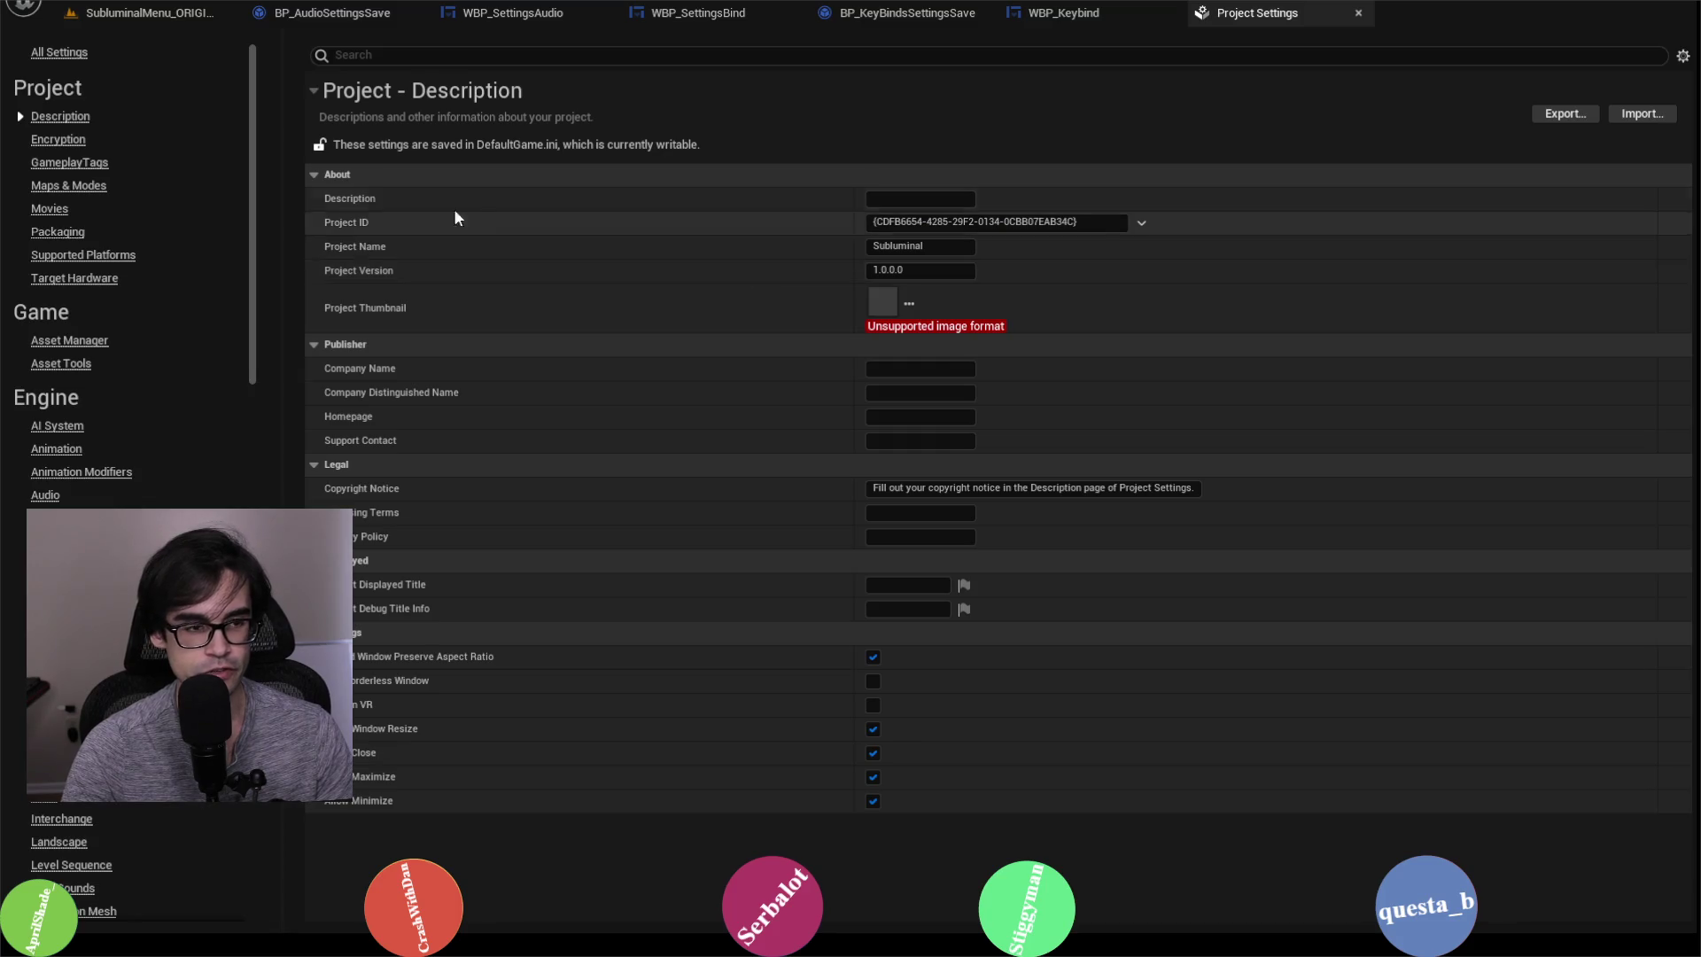
click(48, 803)
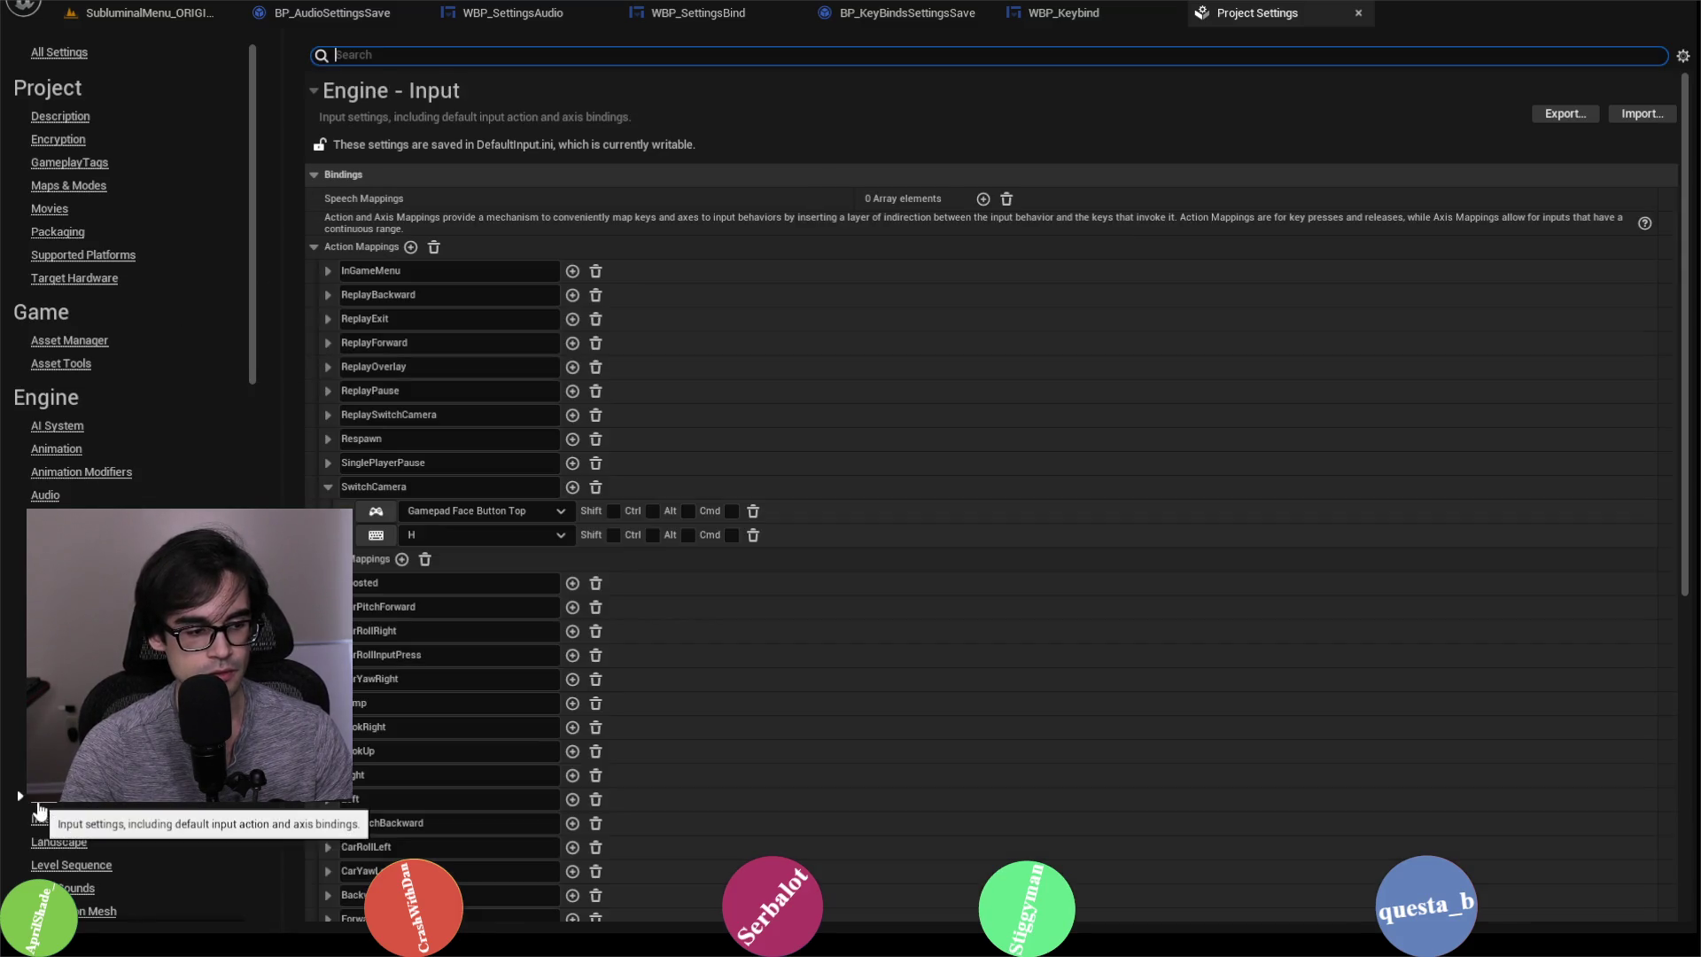
click(329, 487)
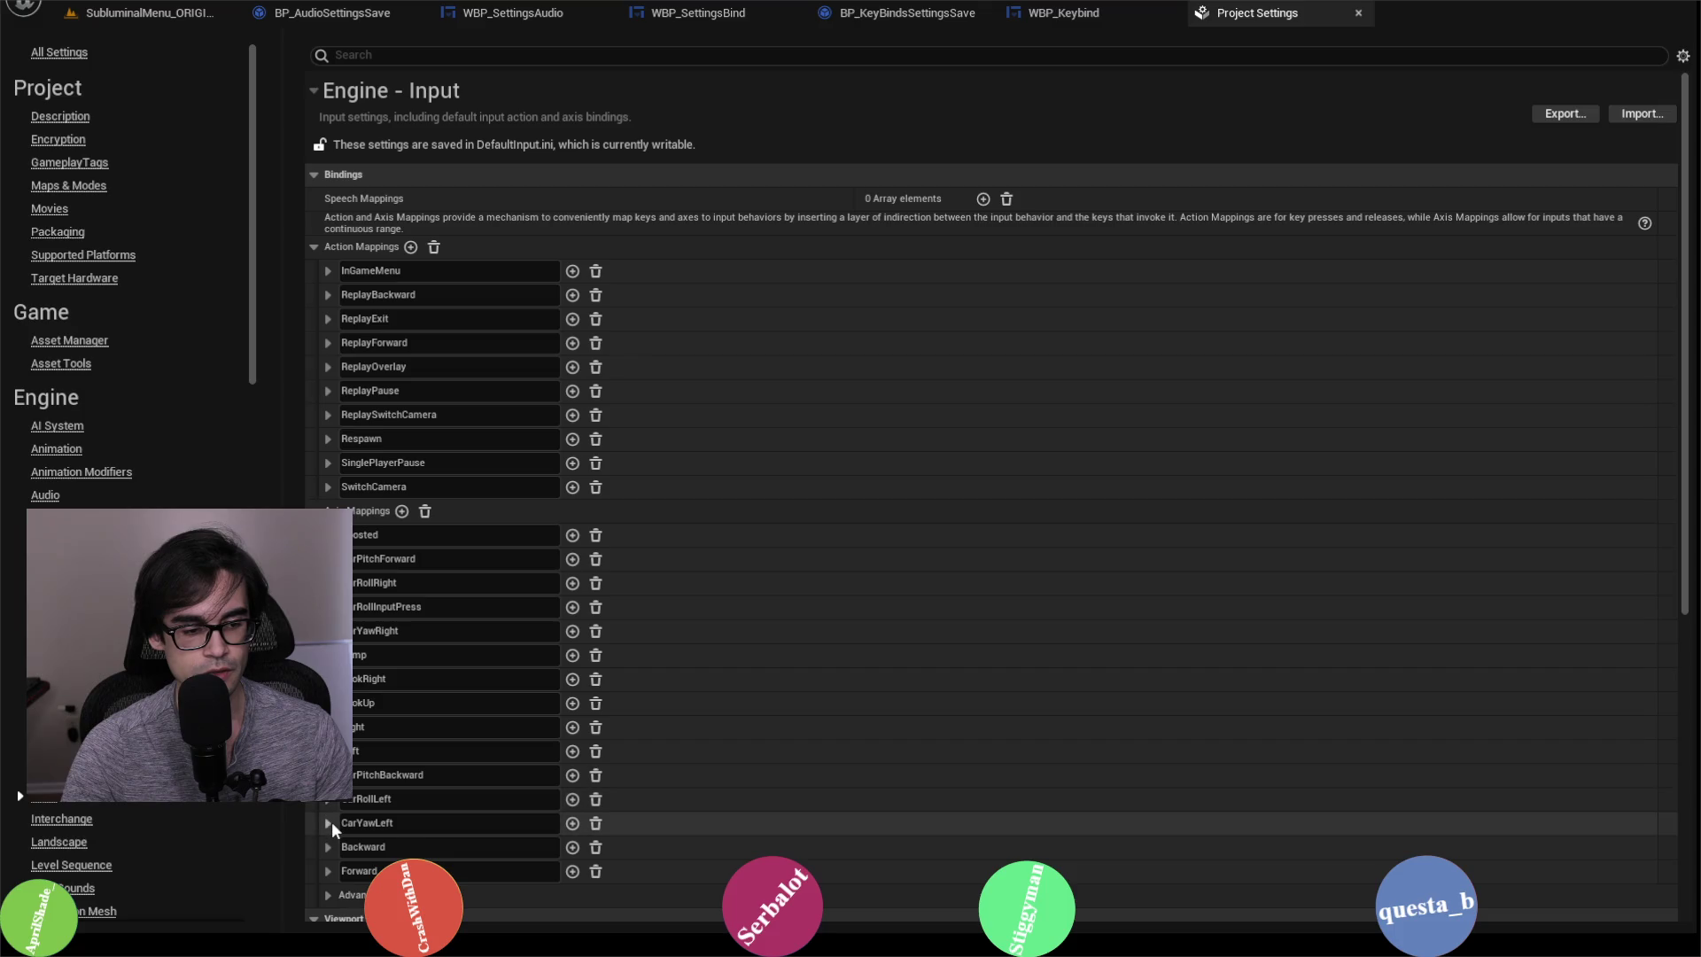
click(330, 822)
scroll(863, 853, down, 2)
key(h)
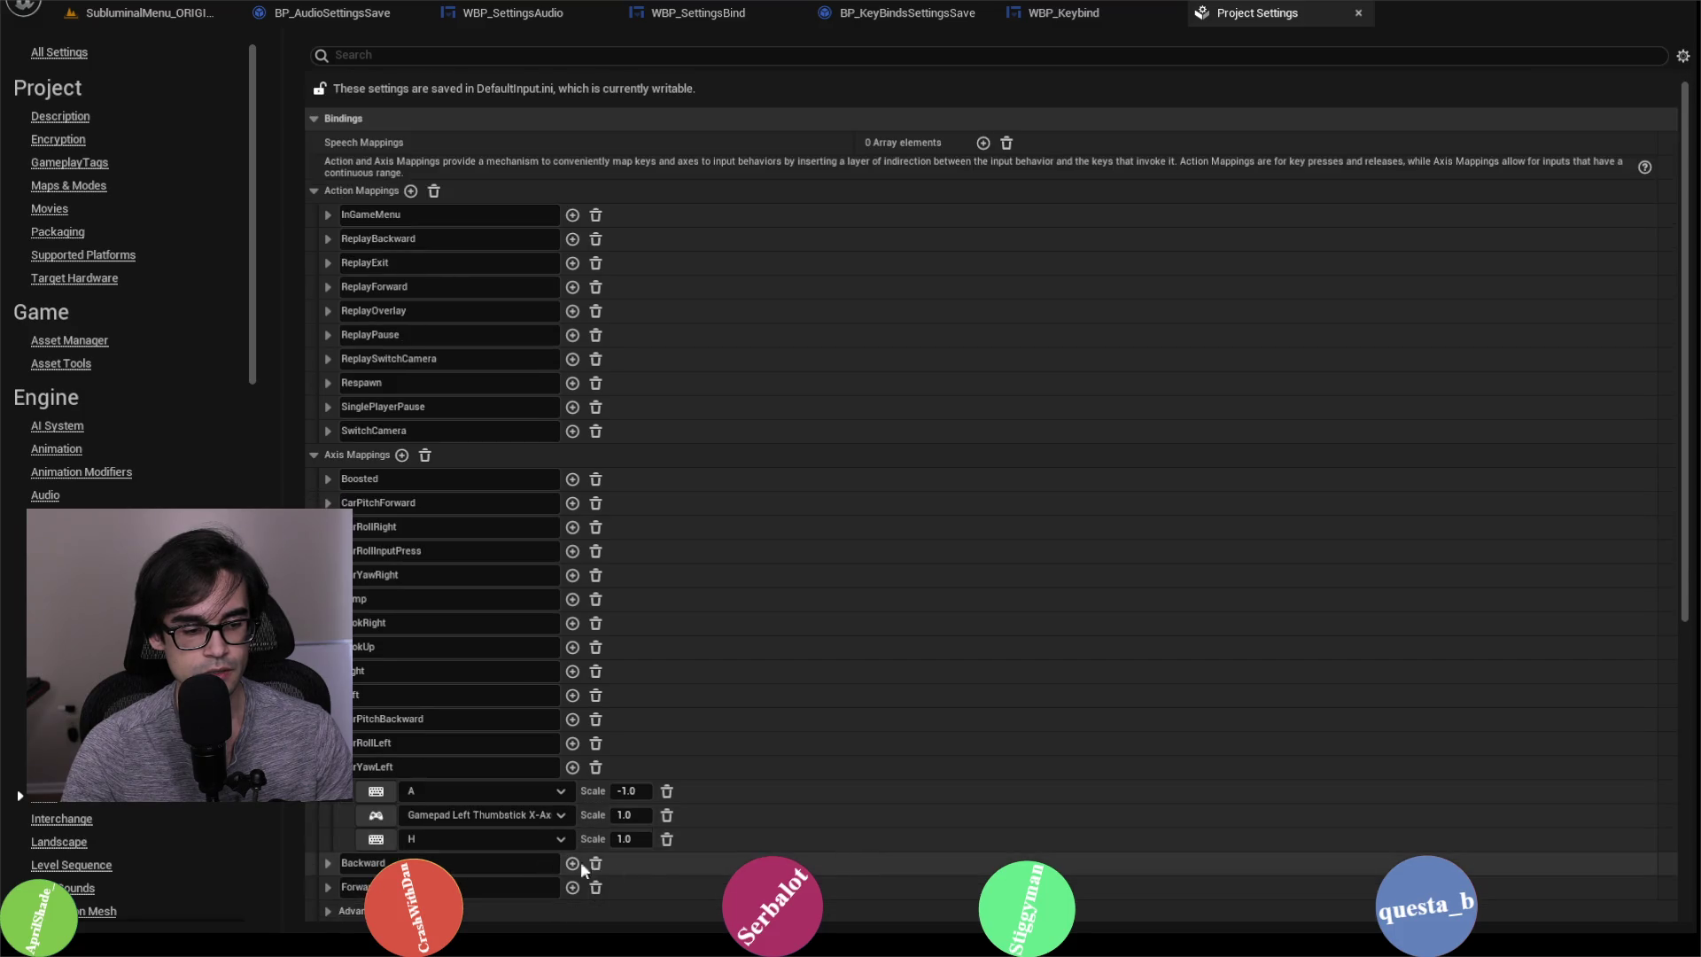
Step: Check CarRollLeft's keys, then return to the SubluminalMenu_ORIGINAL level's play options
click(327, 742)
click(328, 742)
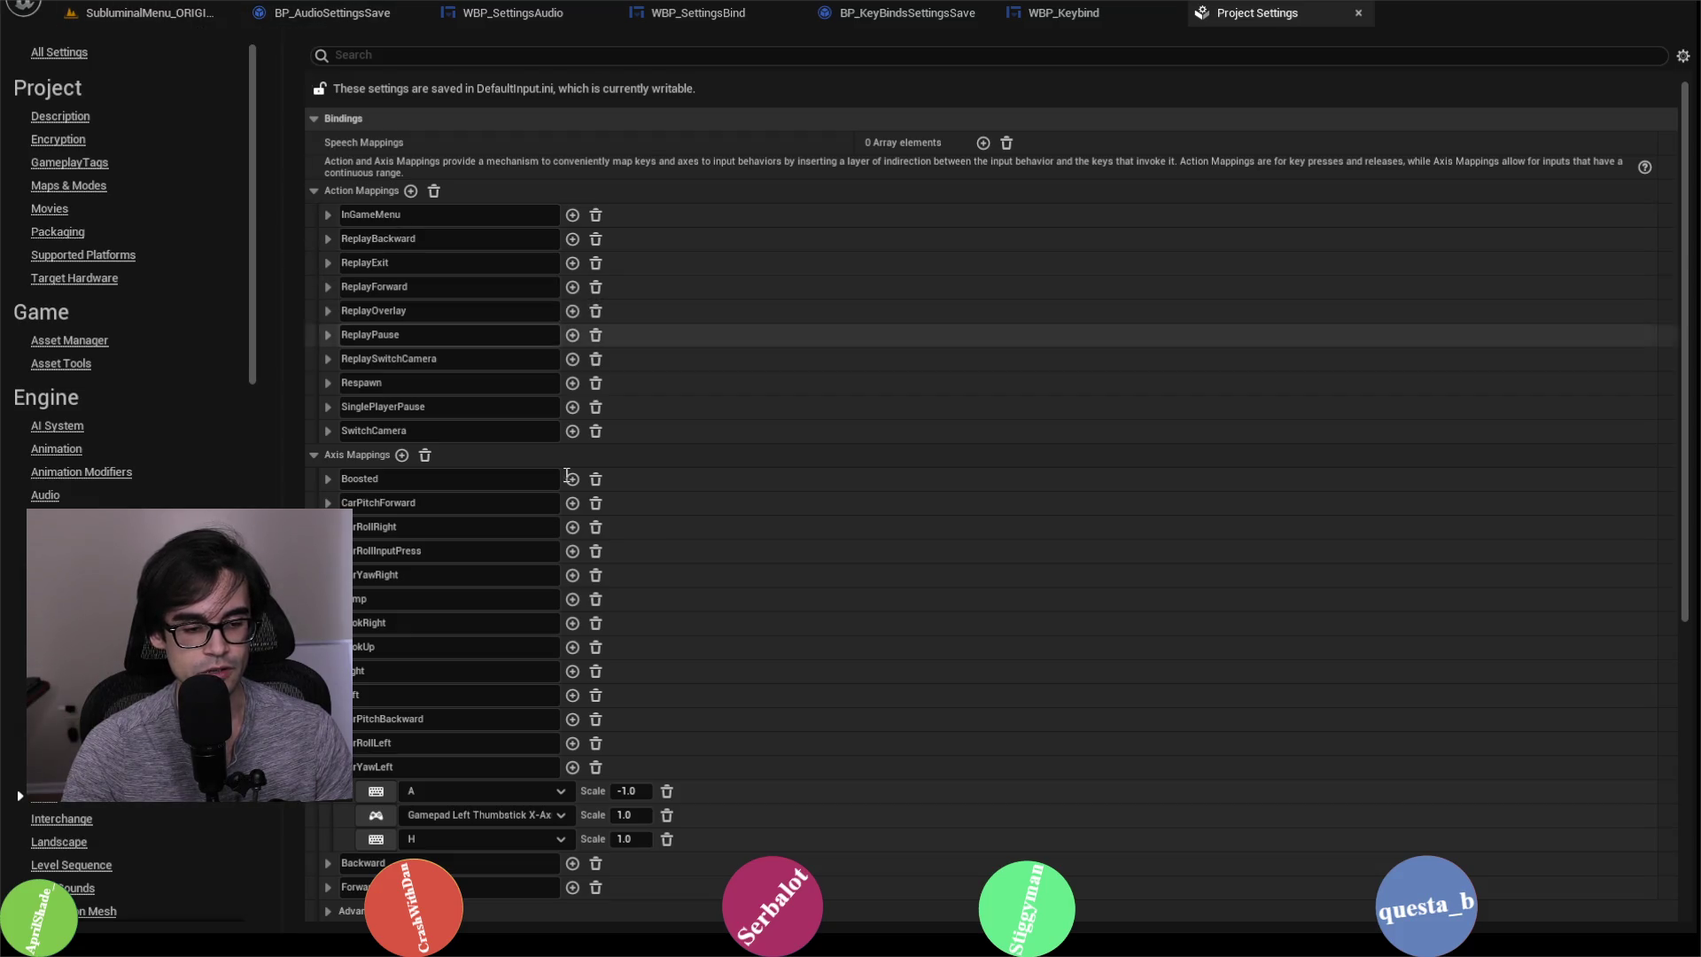
click(159, 14)
click(482, 46)
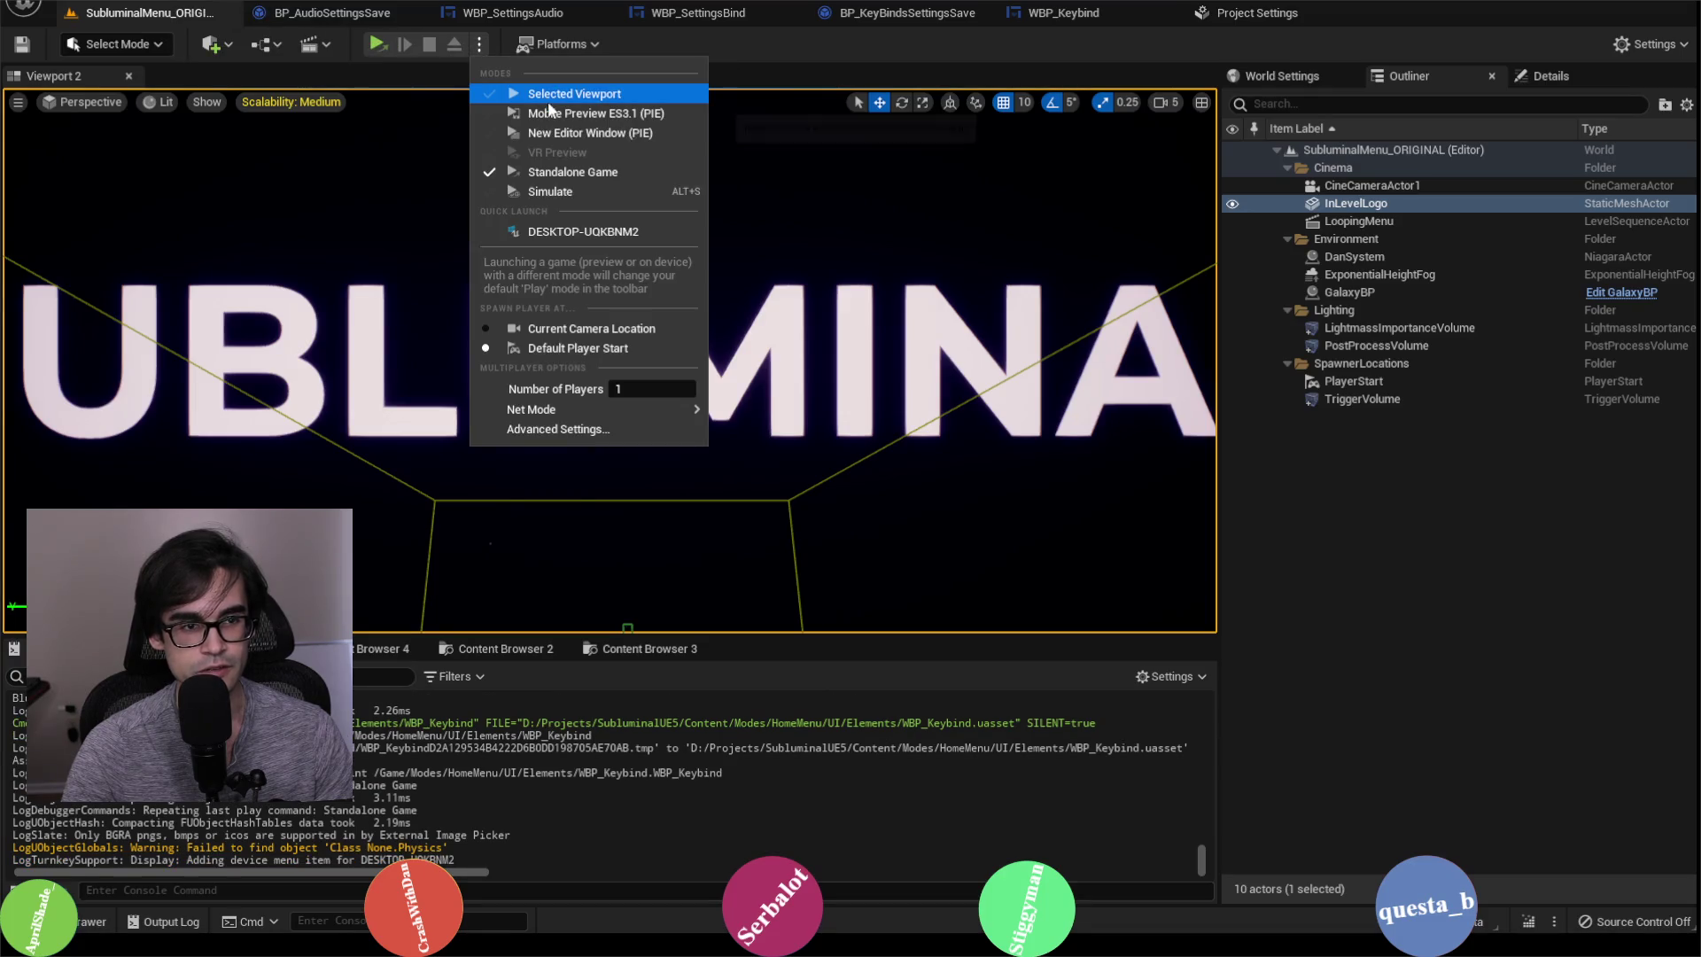
Step: Play the menu level in the selected viewport and open the Settings > Bind key list
click(551, 98)
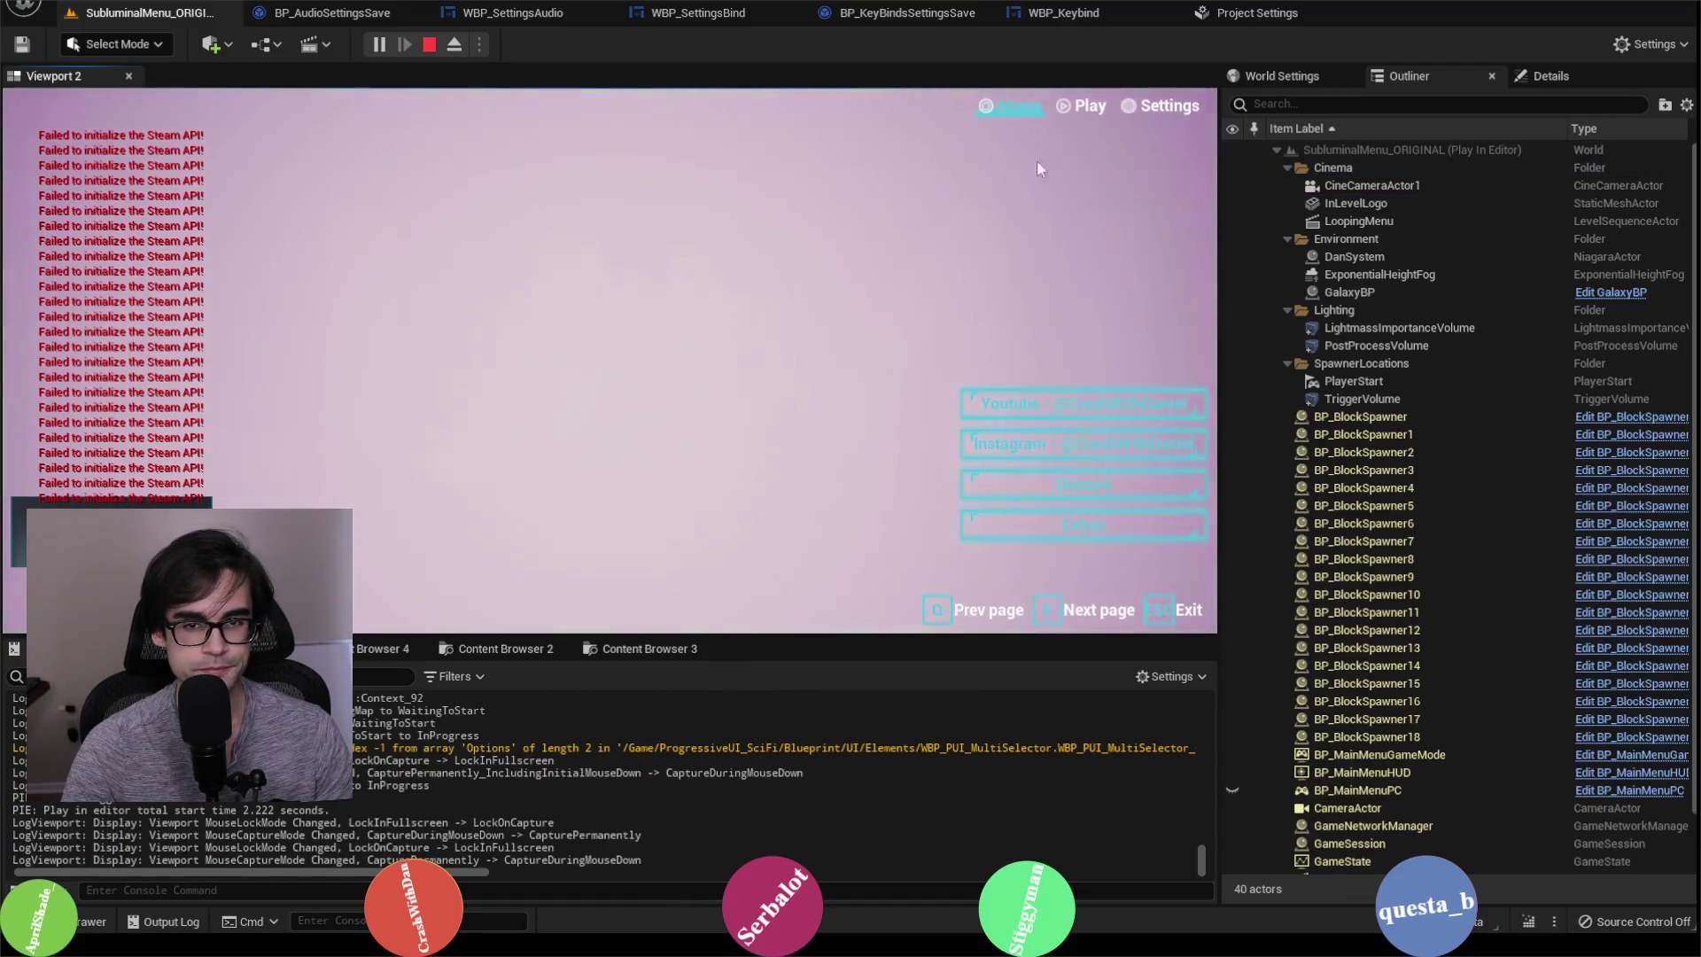
click(1170, 106)
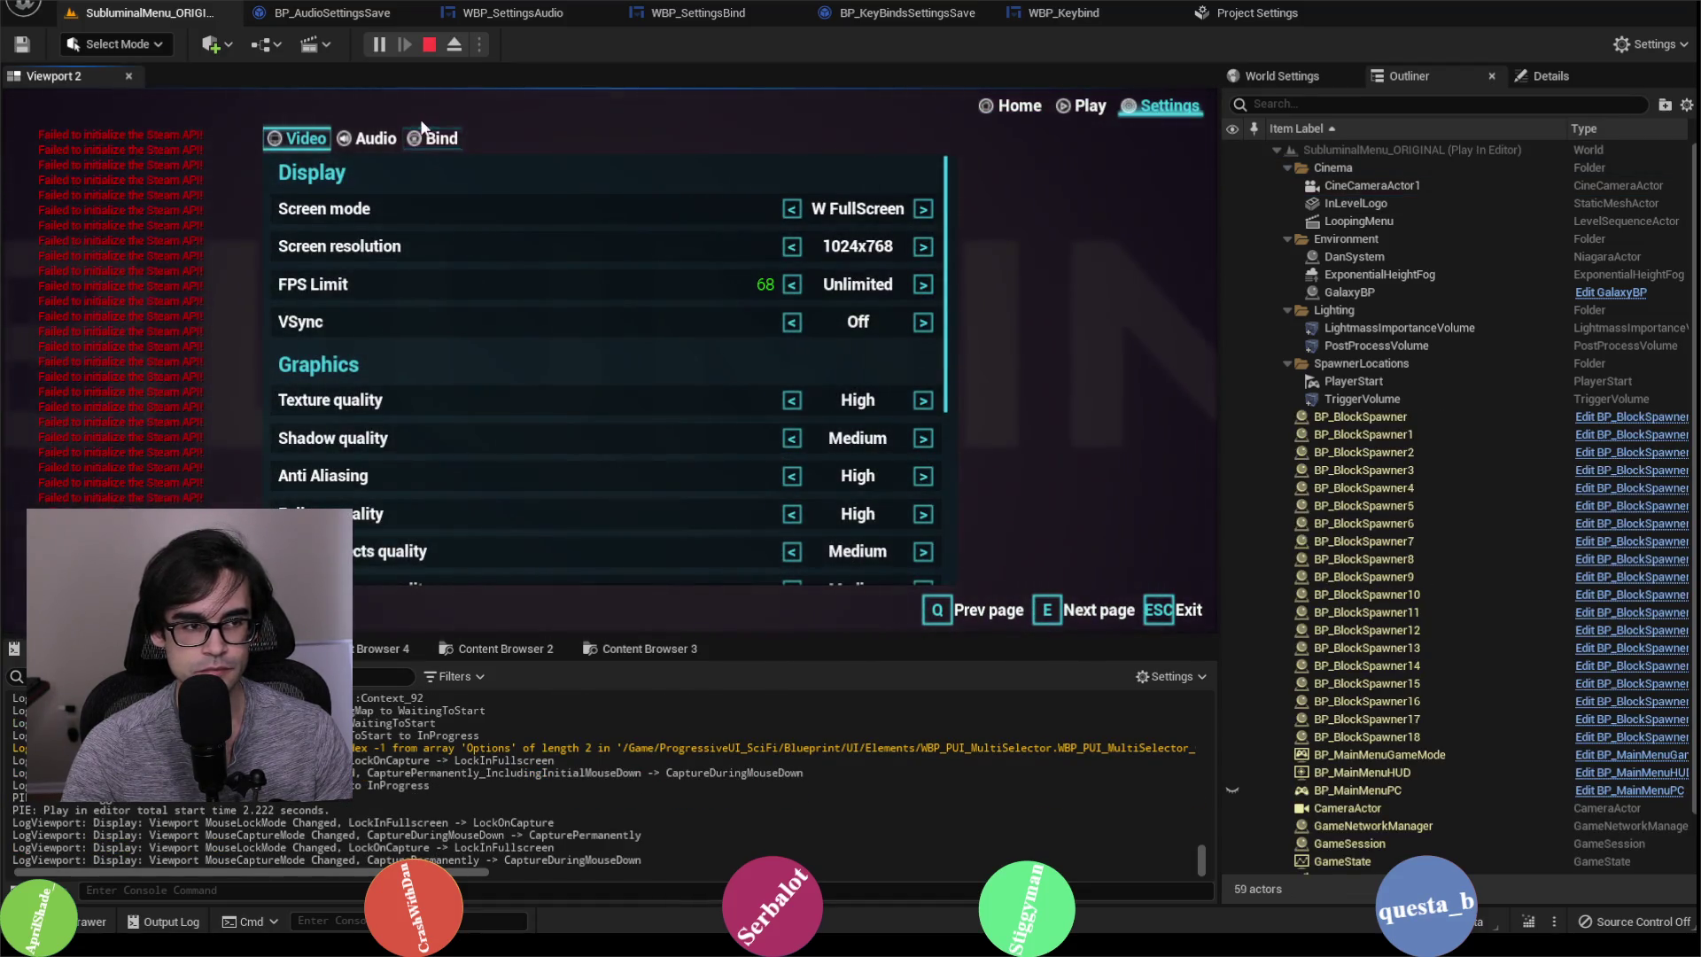
key(e)
scroll(604, 485, down, 3)
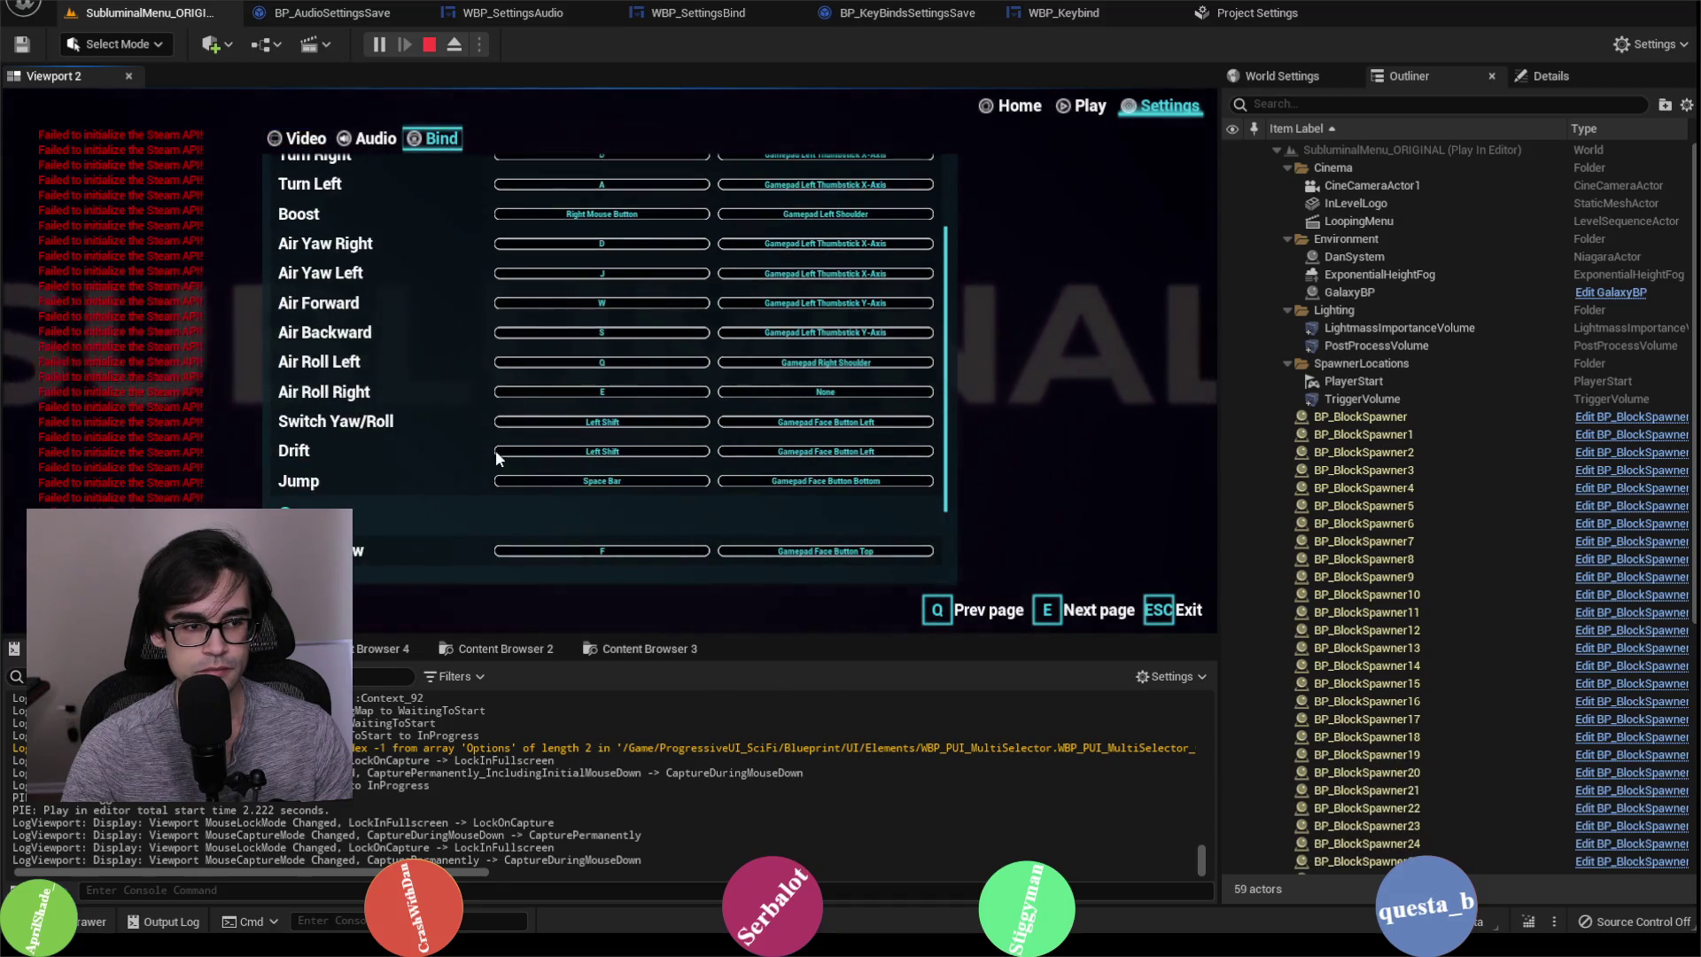
scroll(398, 421, down, 1)
scroll(400, 432, up, 1)
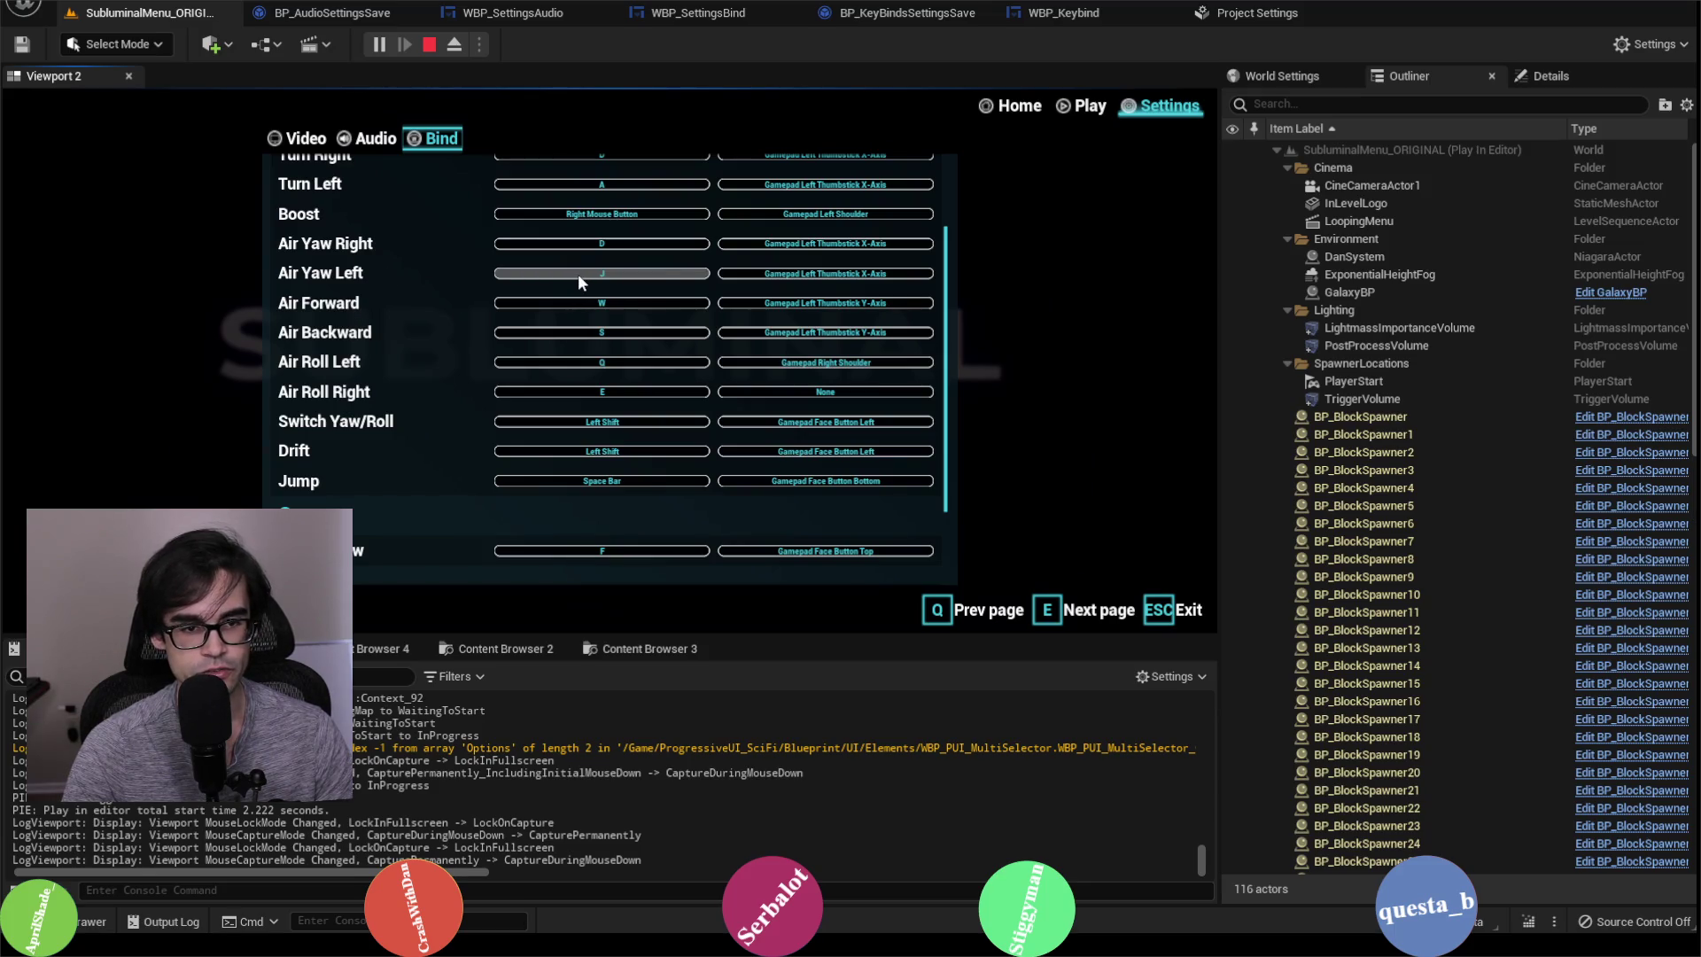
Step: Scroll through the in-game bindings, then stop the session and return to Project Settings
scroll(561, 309, up, 4)
scroll(490, 369, down, 4)
scroll(491, 372, down, 3)
scroll(489, 381, up, 5)
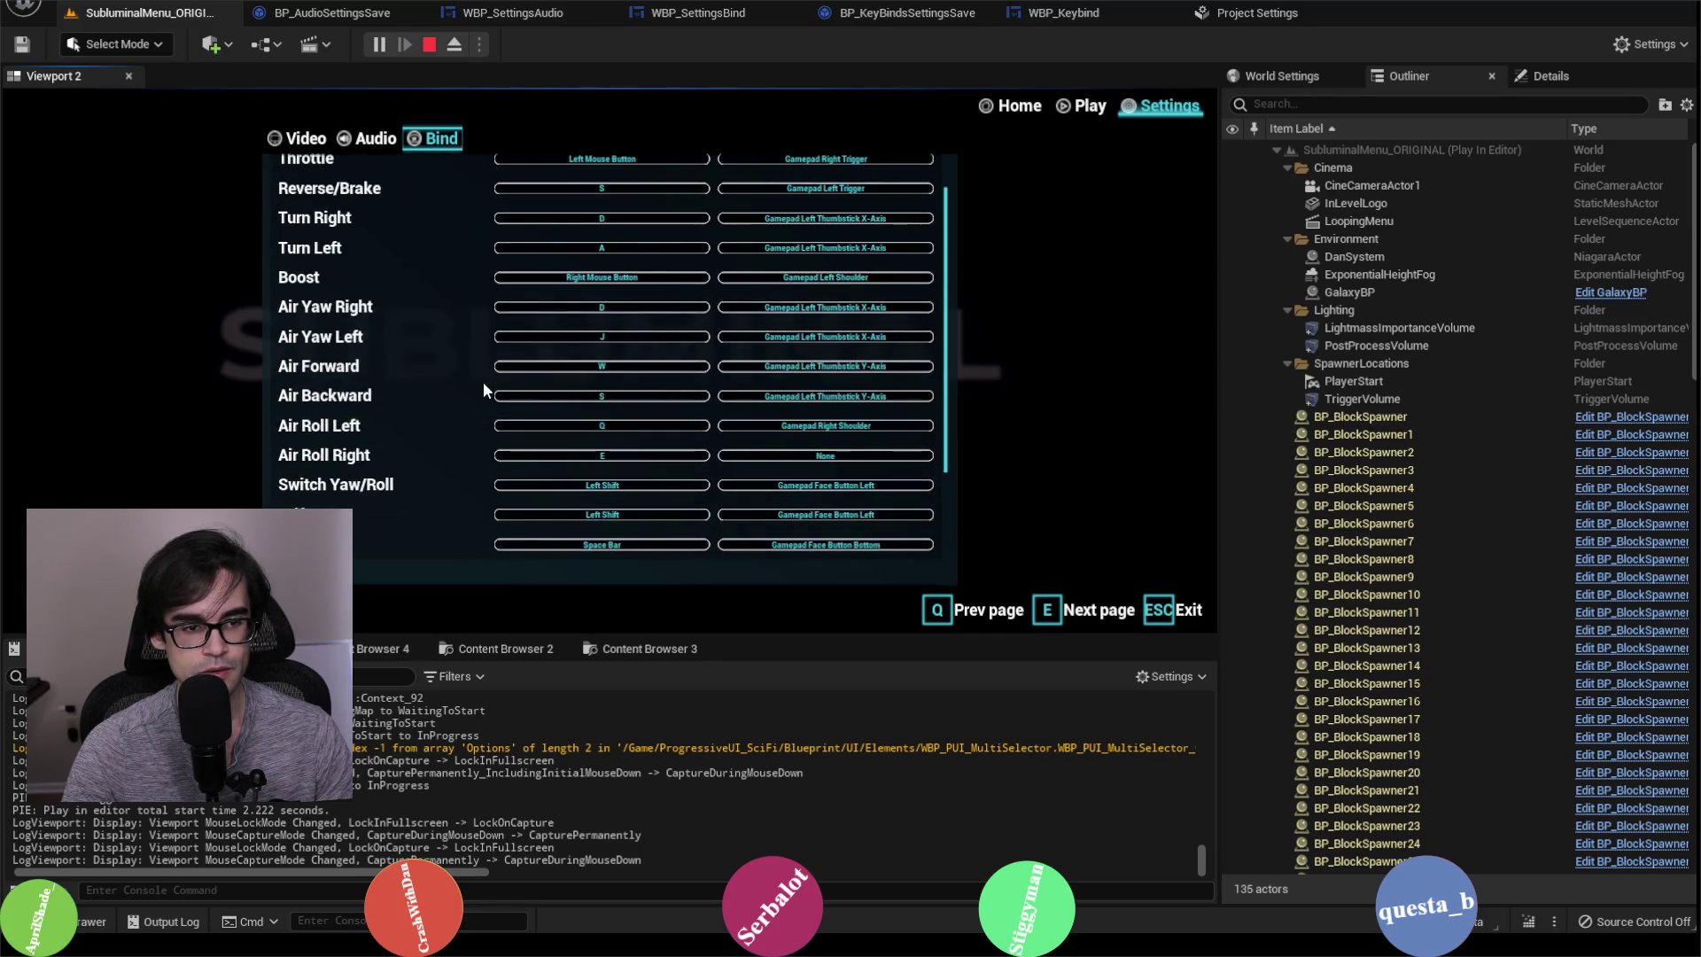
click(428, 44)
click(1257, 14)
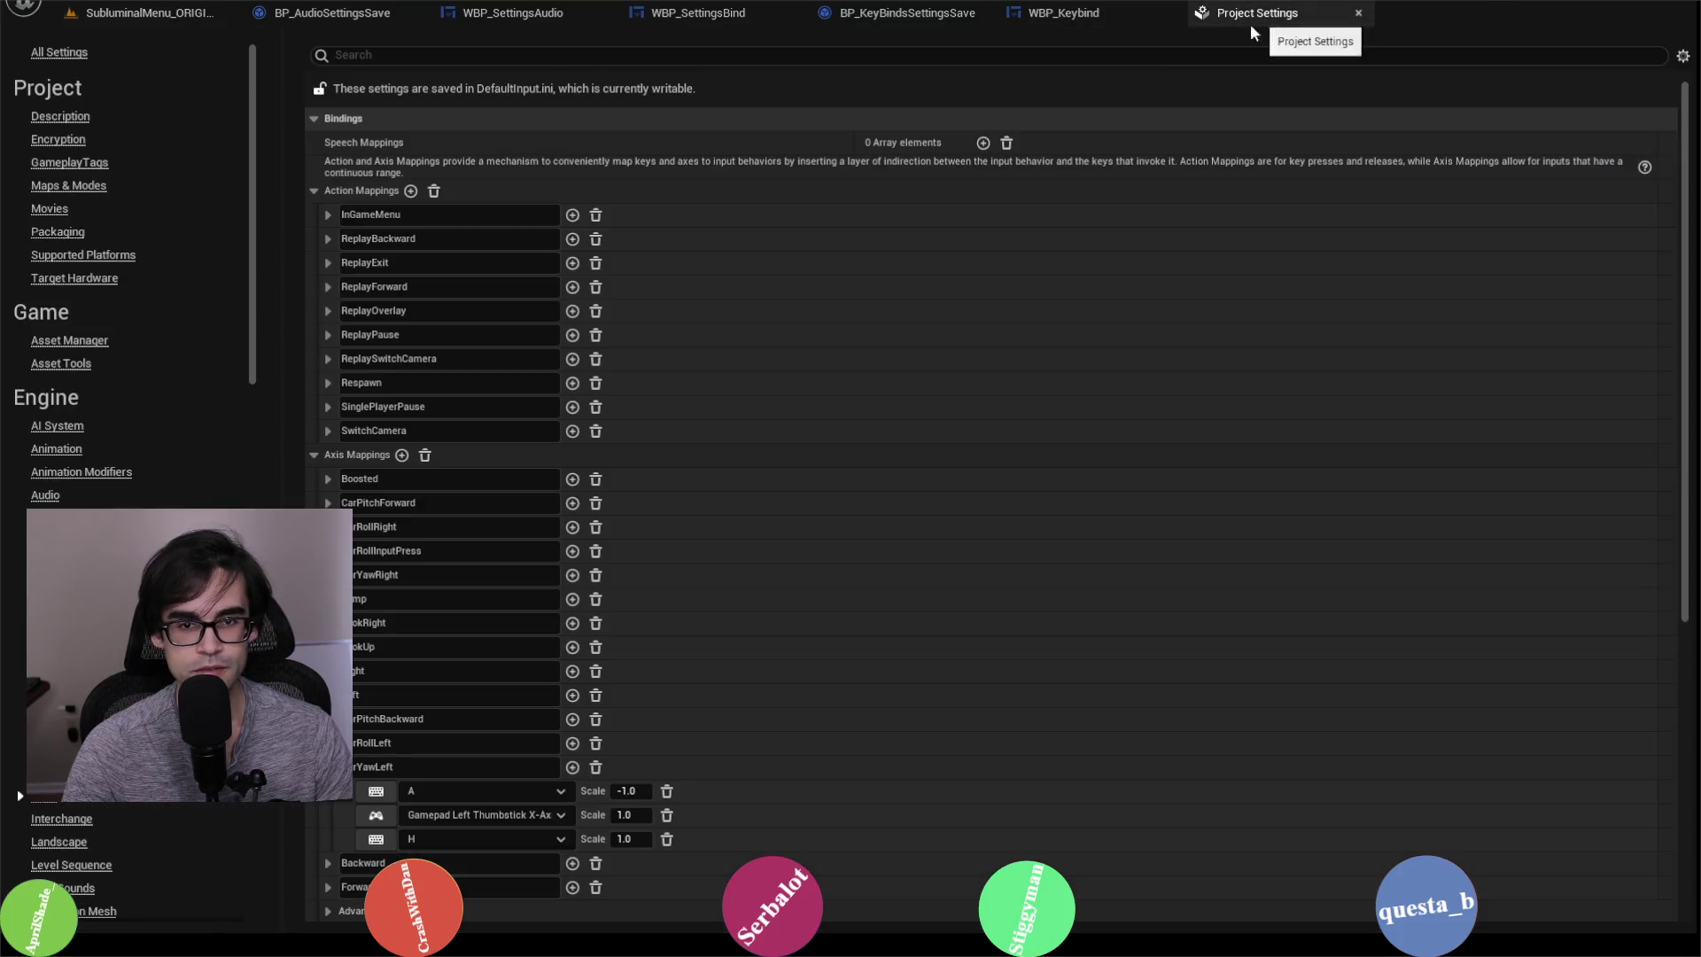
Step: Delete CarYawLeft's H key and re-expand the mappings to verify only A and the thumbstick remain
click(668, 837)
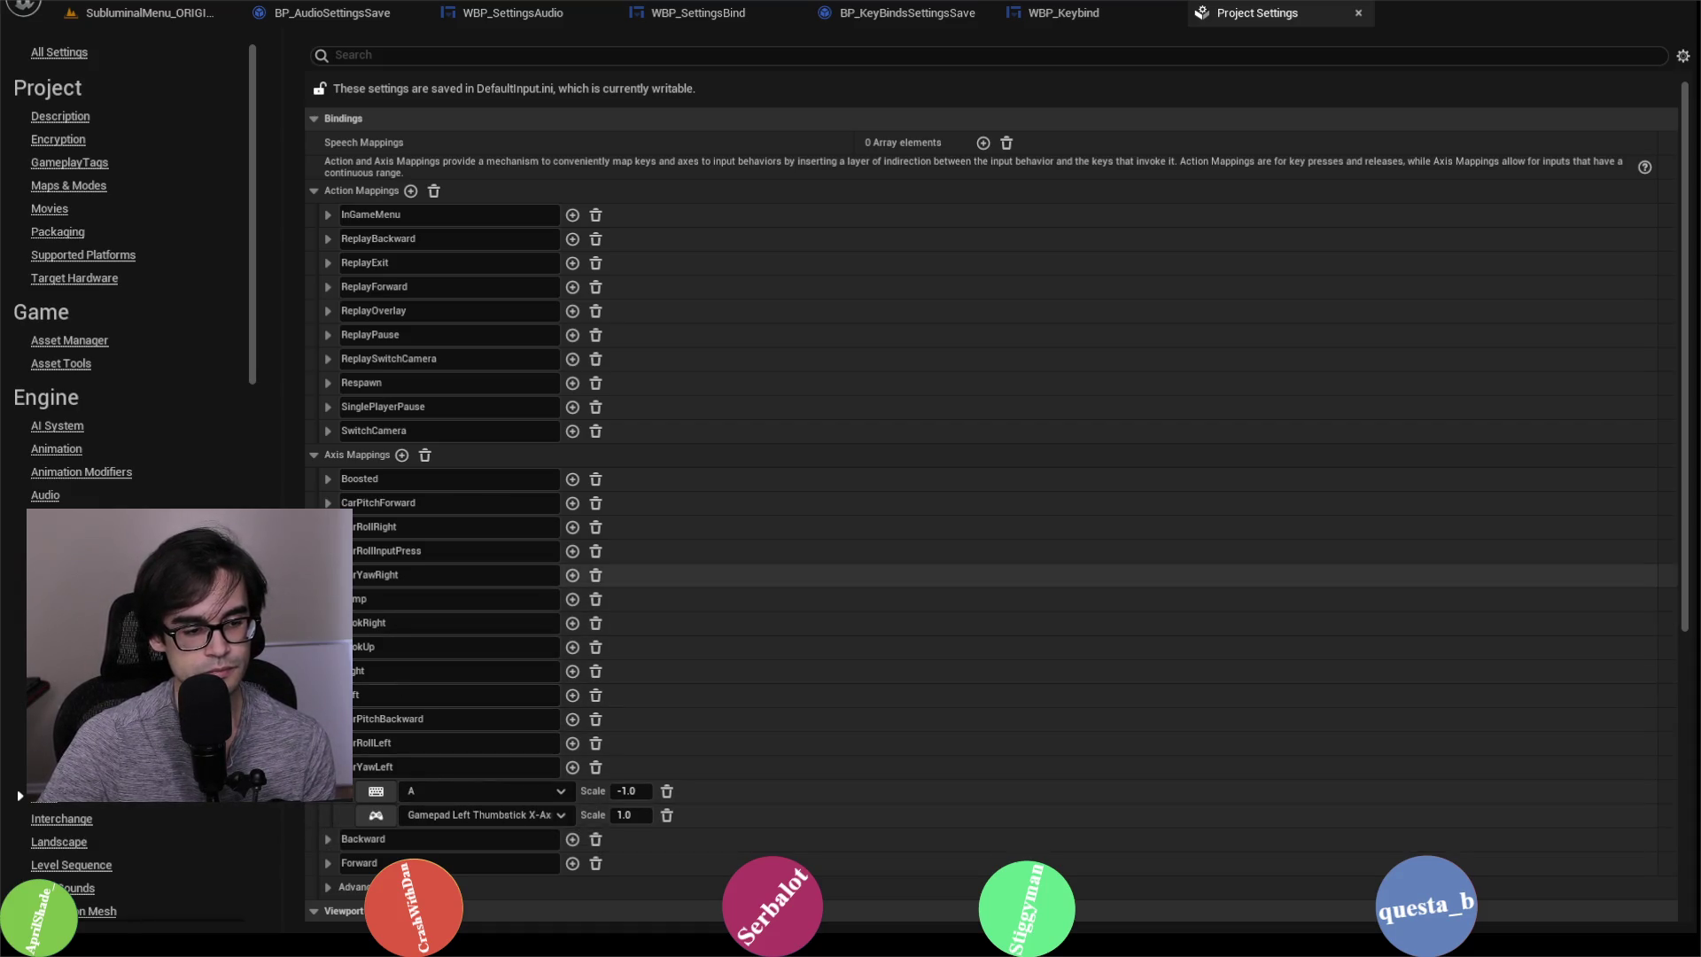
click(328, 767)
click(328, 575)
click(328, 575)
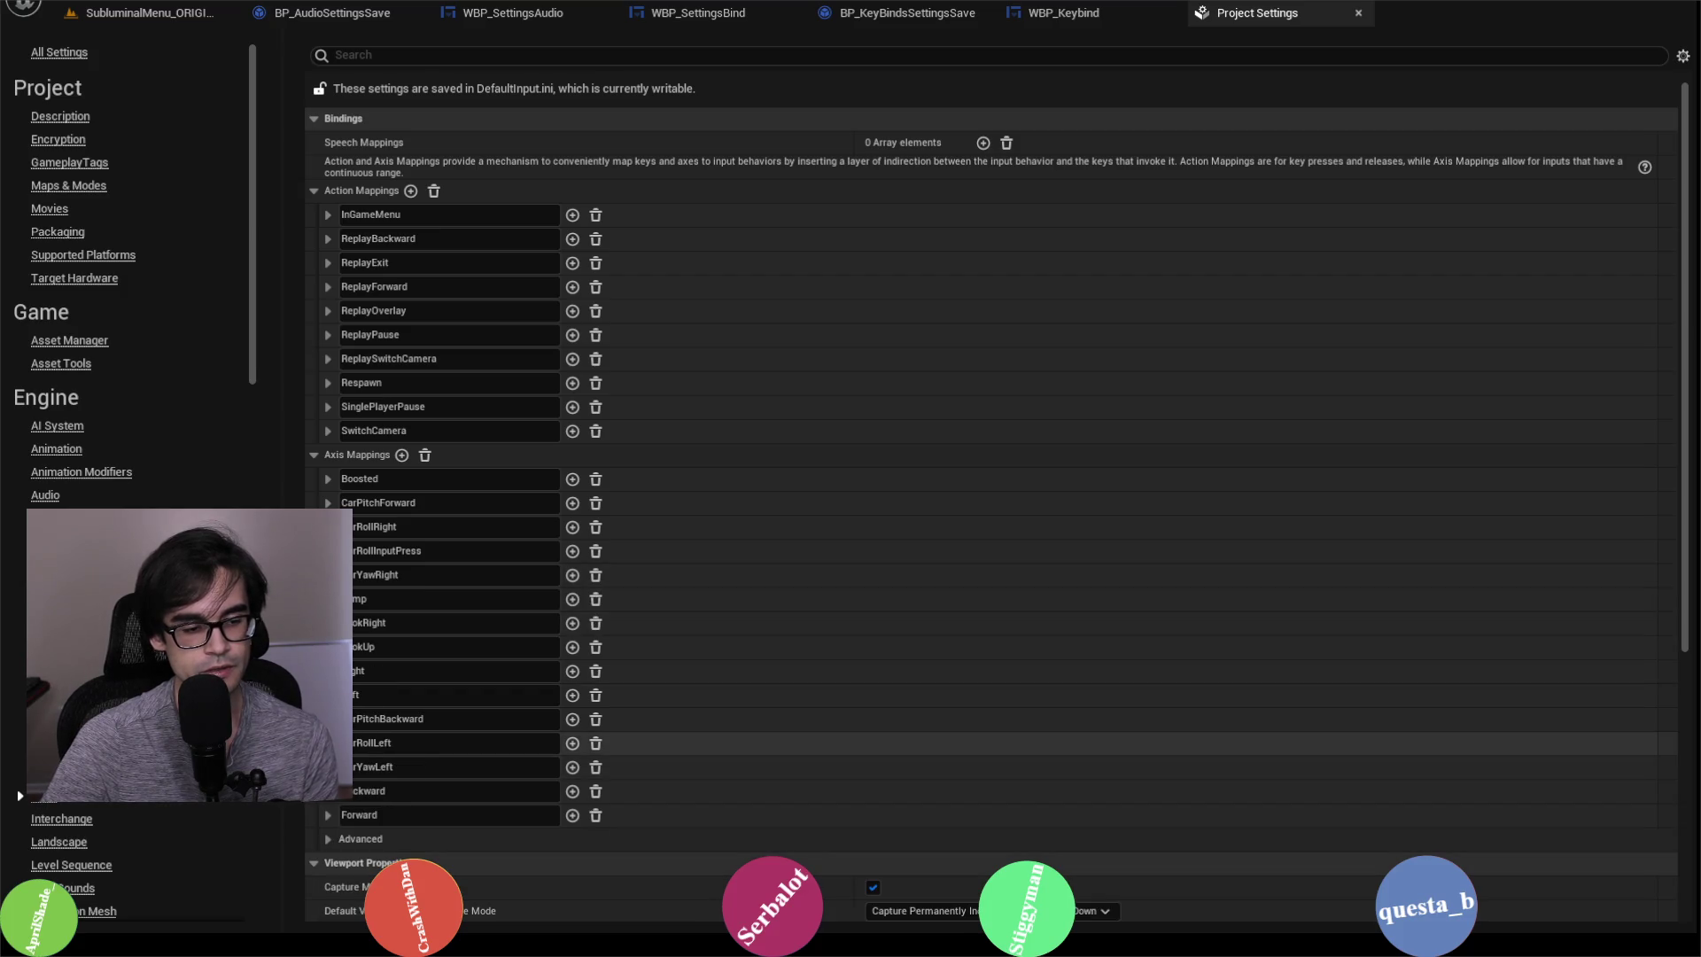
click(328, 766)
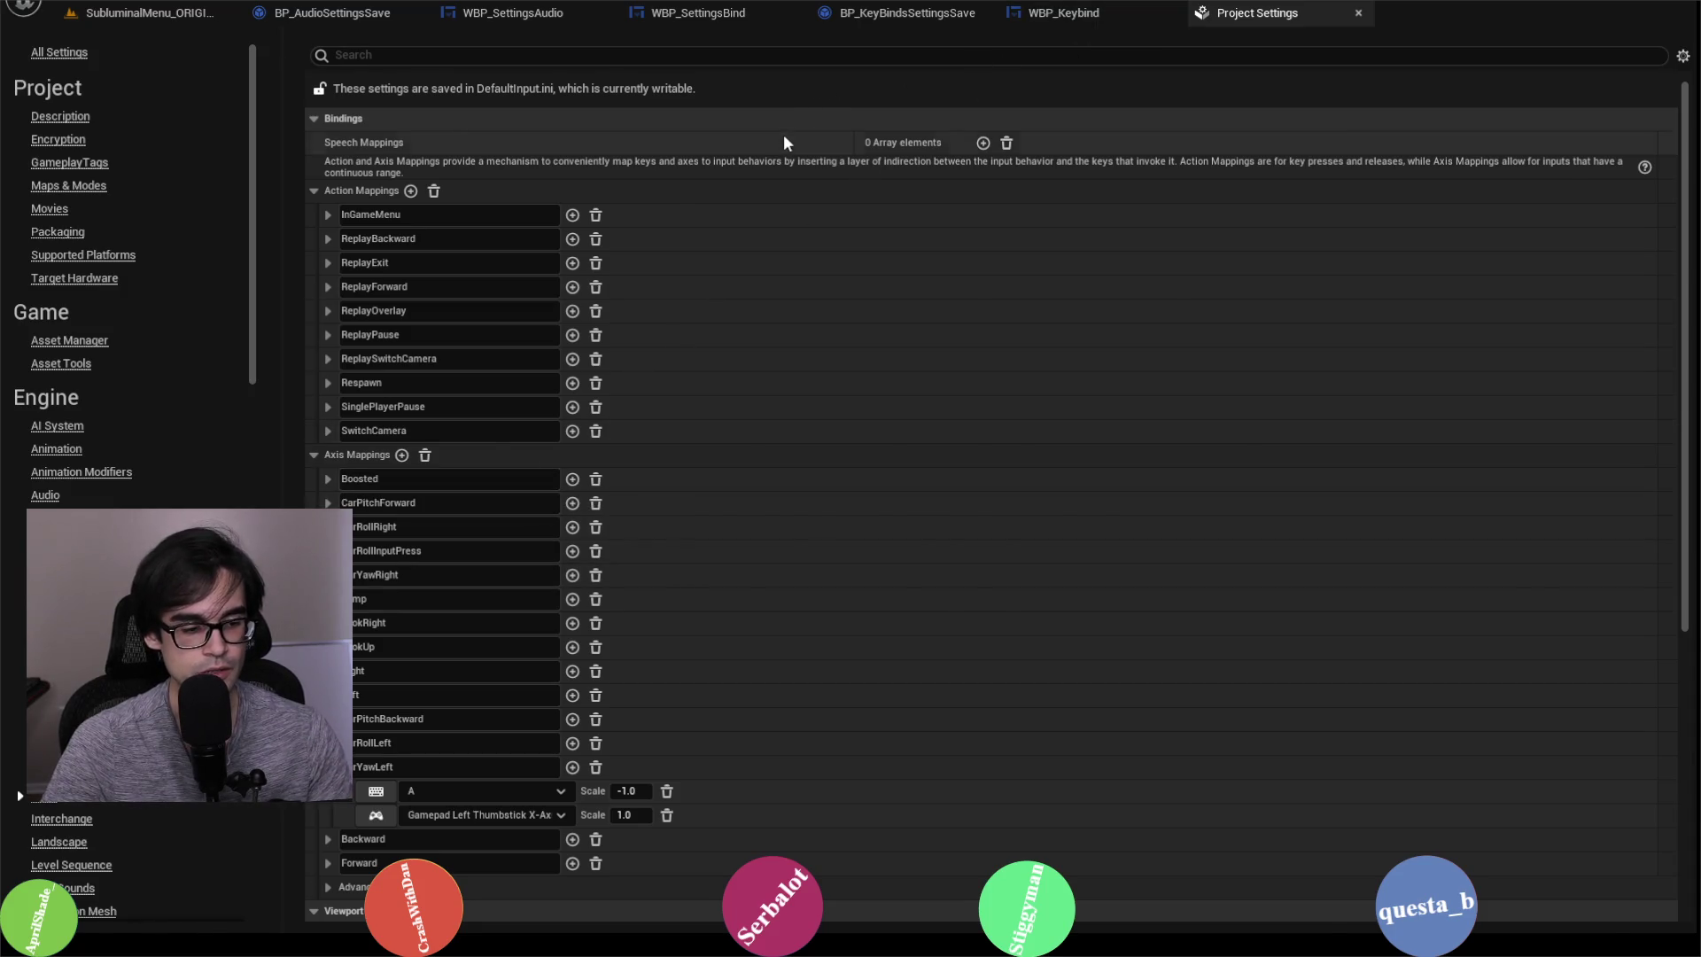
key(alt+Tab)
key(alt+Tab)
key(alt+Tab)
key(alt+Tab)
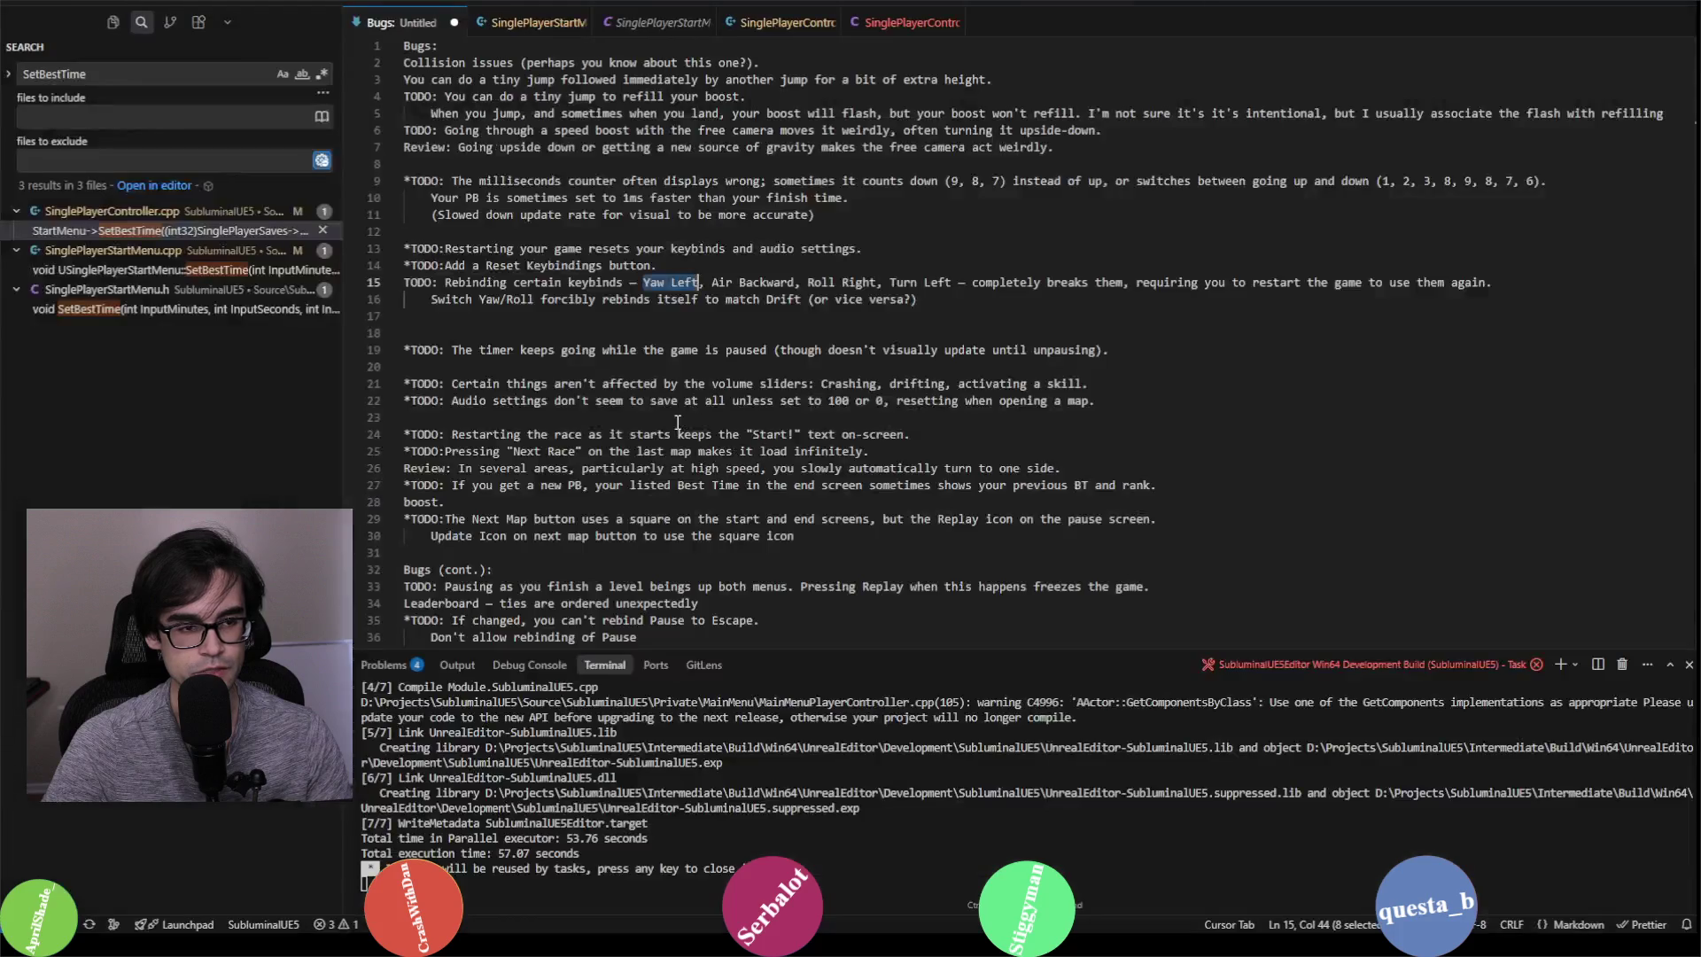
key(alt+Tab)
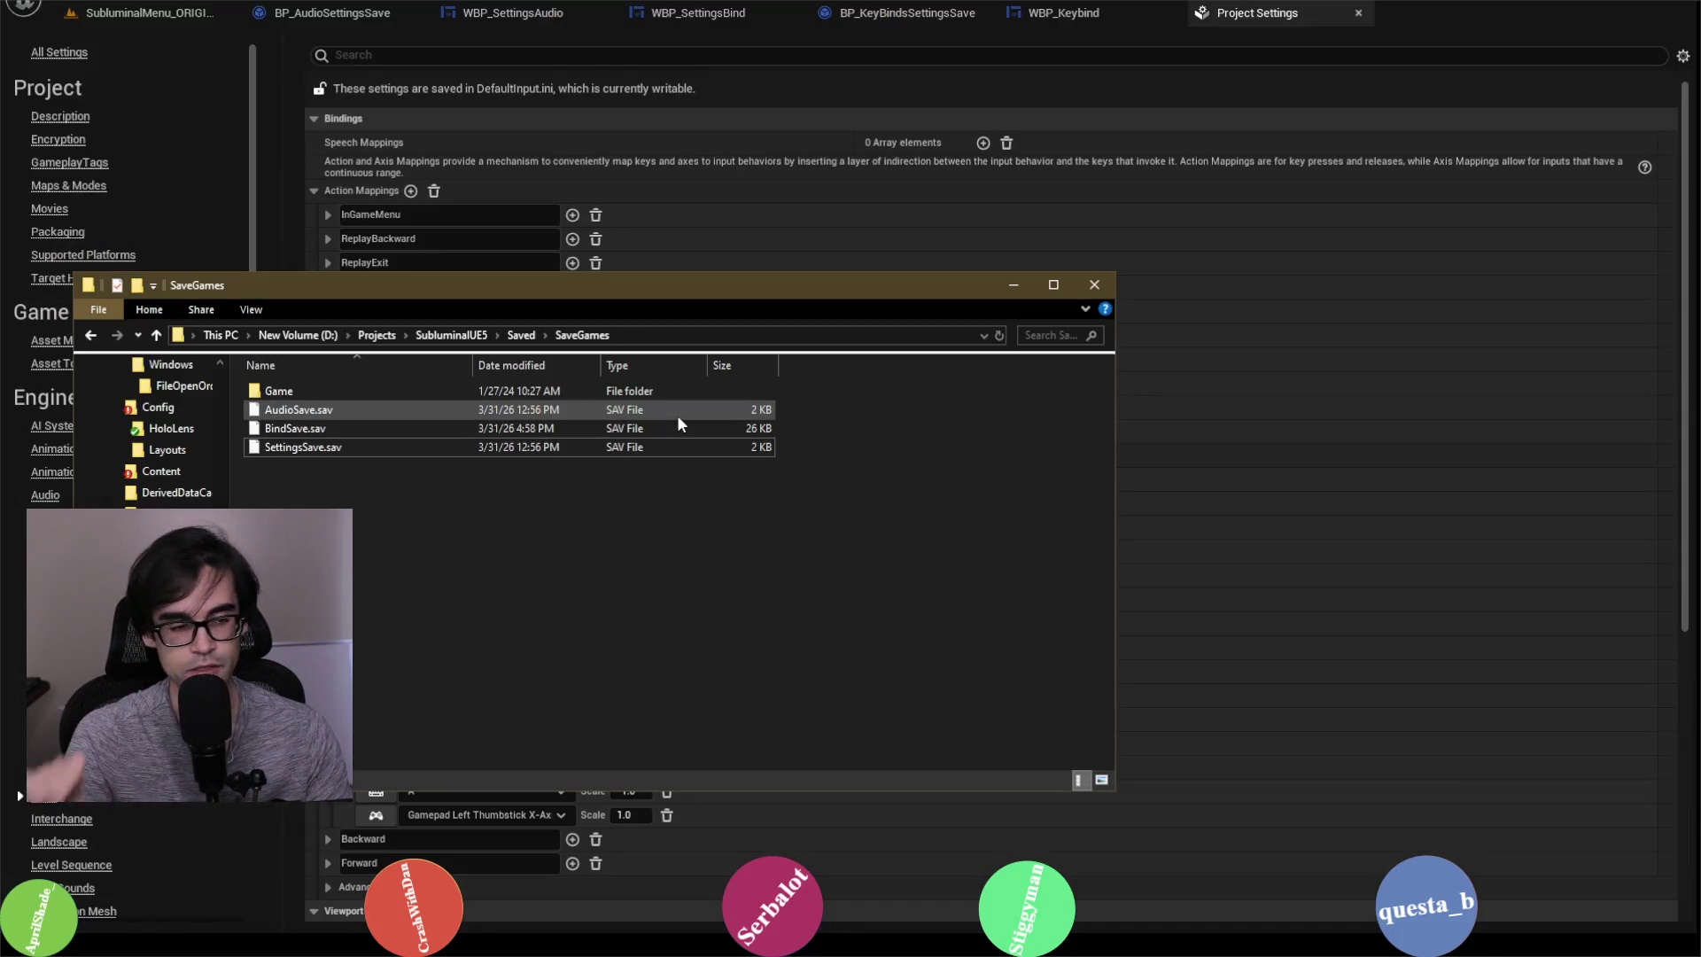
Step: Delete BindSave.sav from SaveGames, close Explorer, and return to the SubluminalMenu_ORIGINAL level
right_click(358, 432)
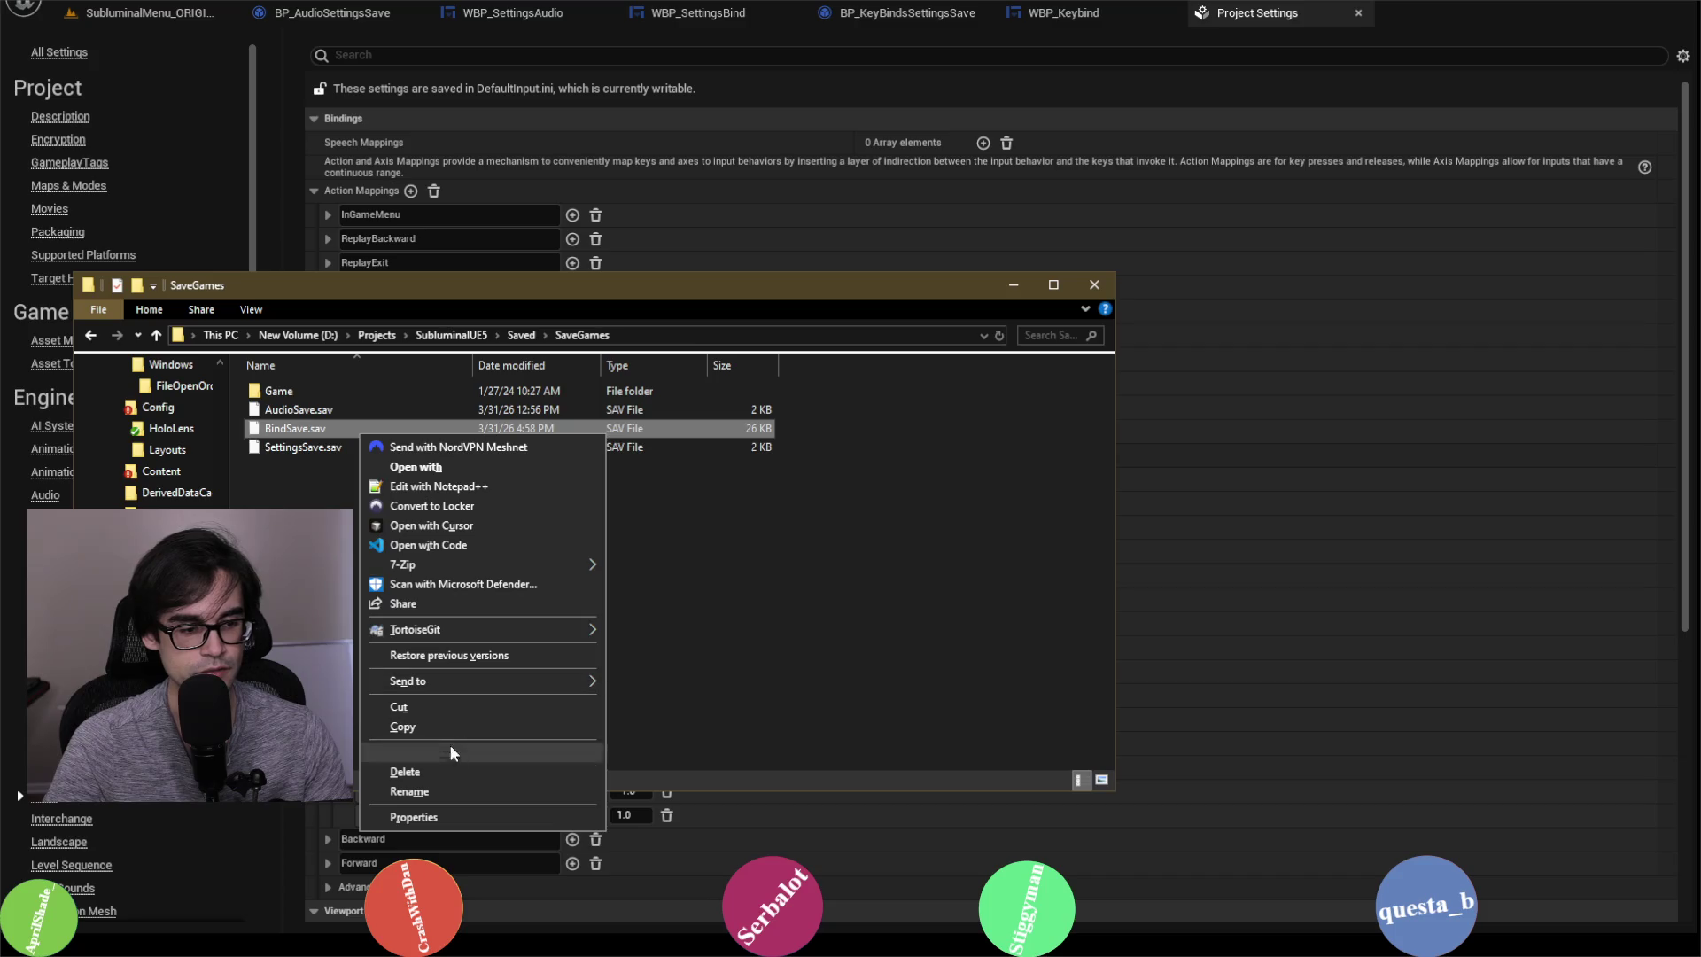
click(456, 768)
click(922, 536)
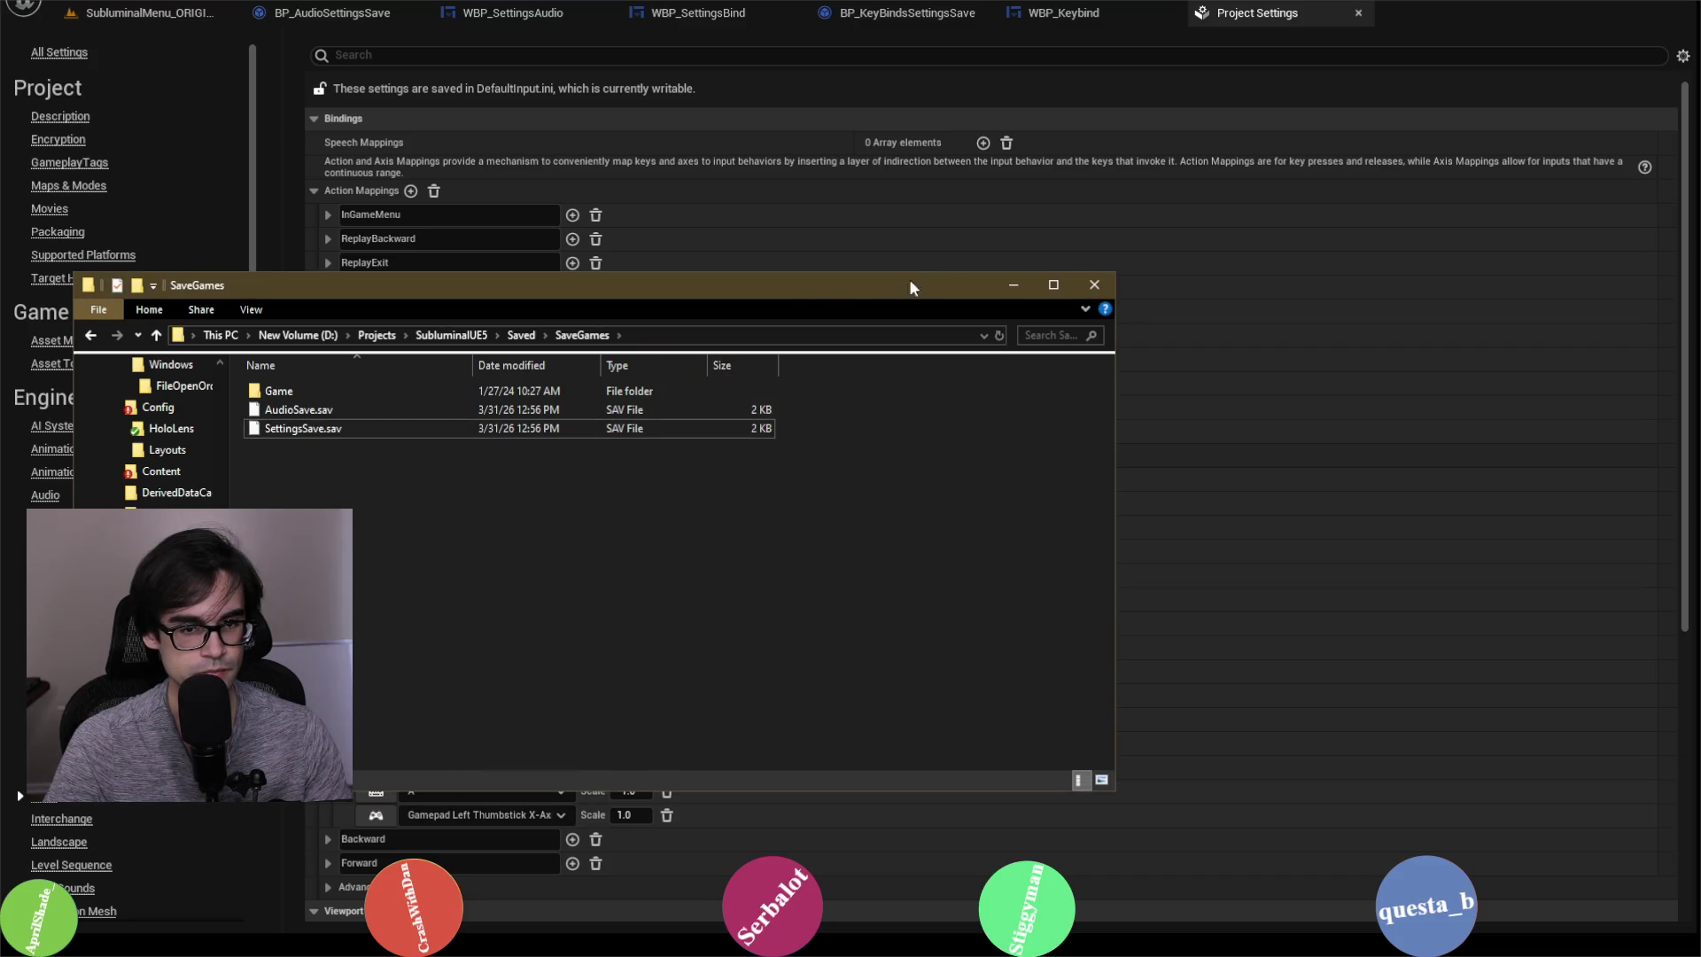
click(1009, 284)
click(232, 16)
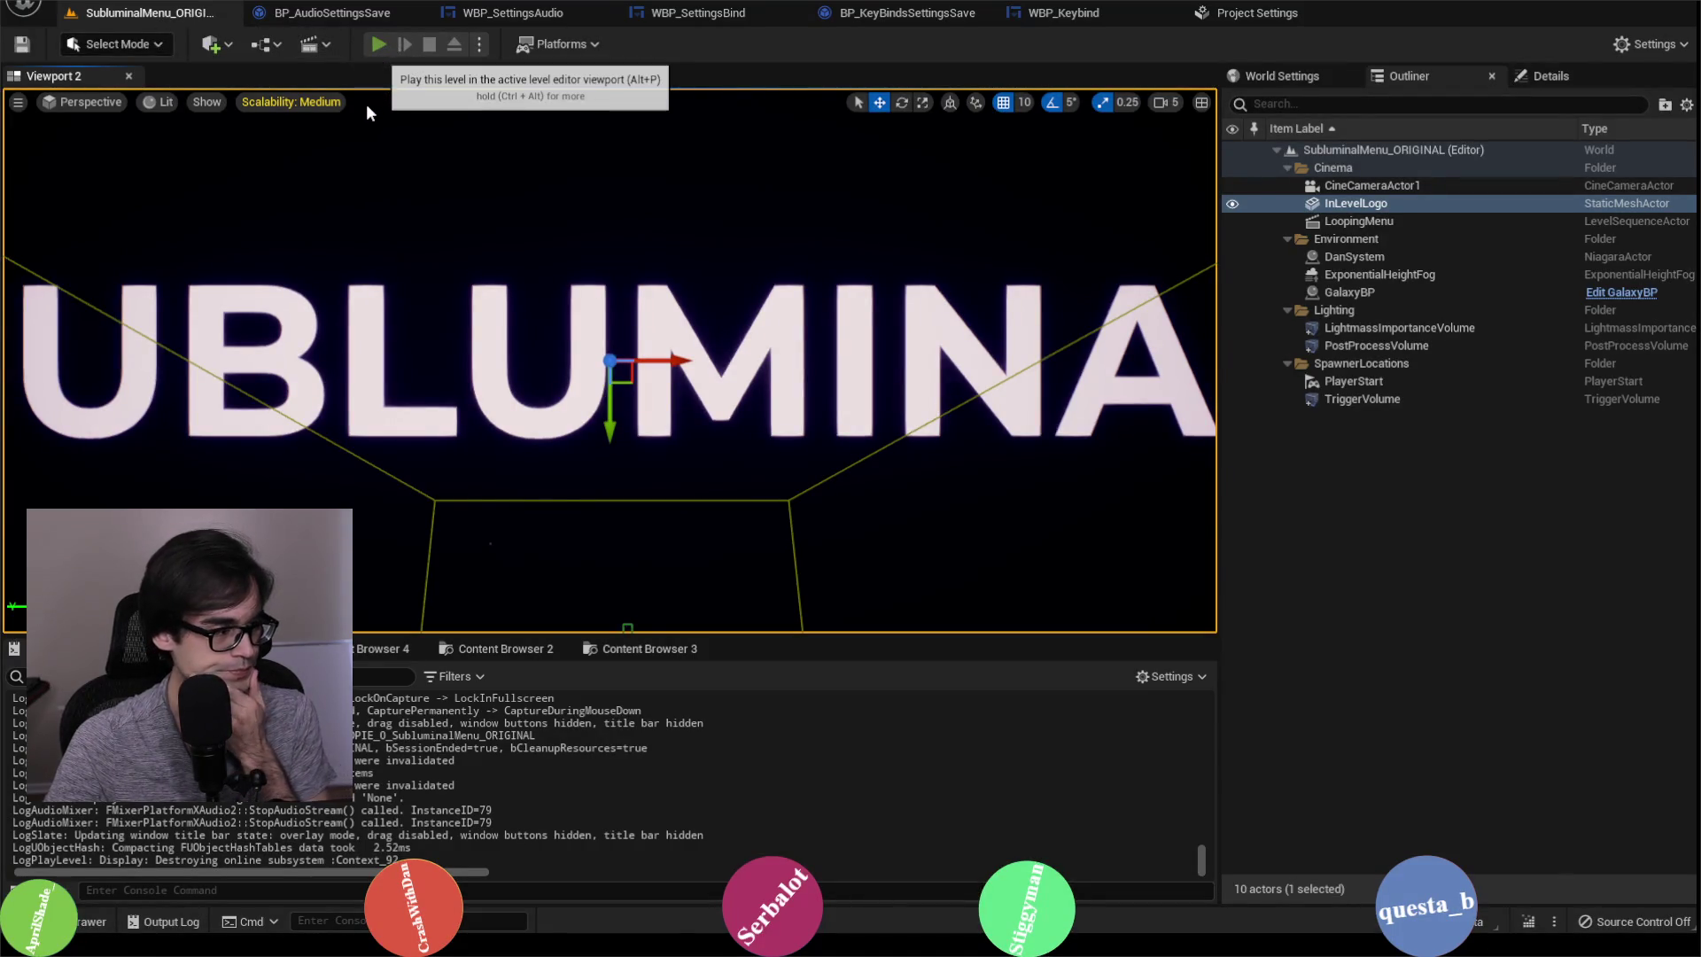
Step: Start a play-in-editor test and scroll the Settings > Bind key list
key(alt+p)
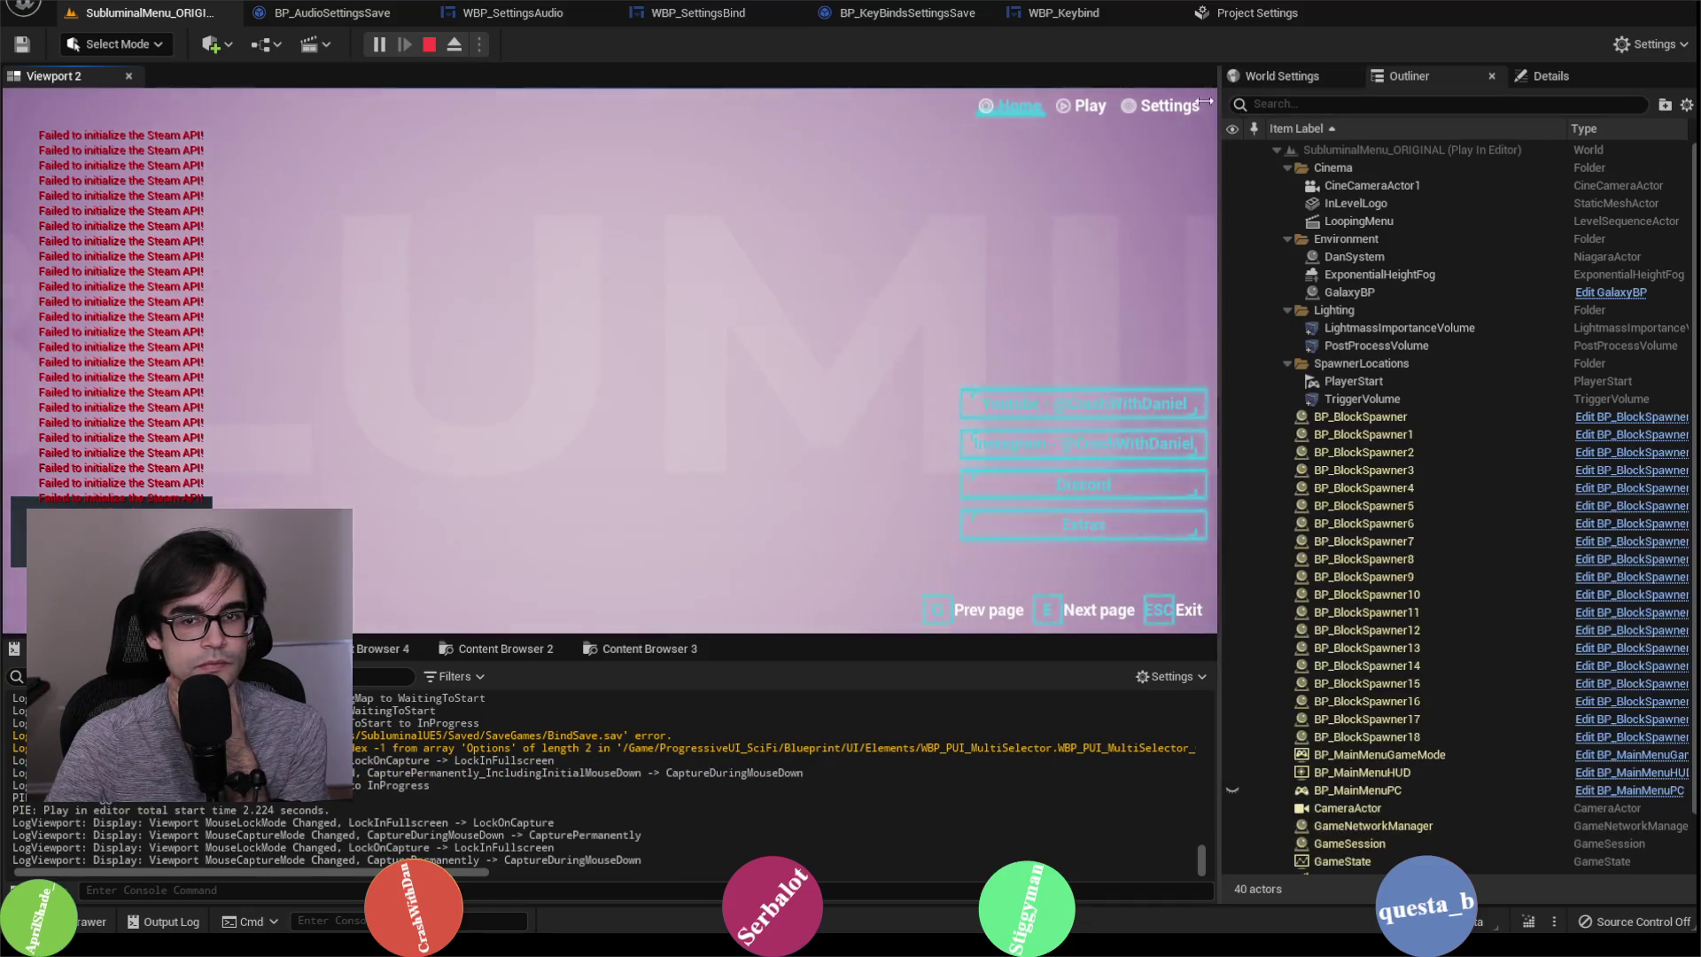
click(1167, 106)
key(q)
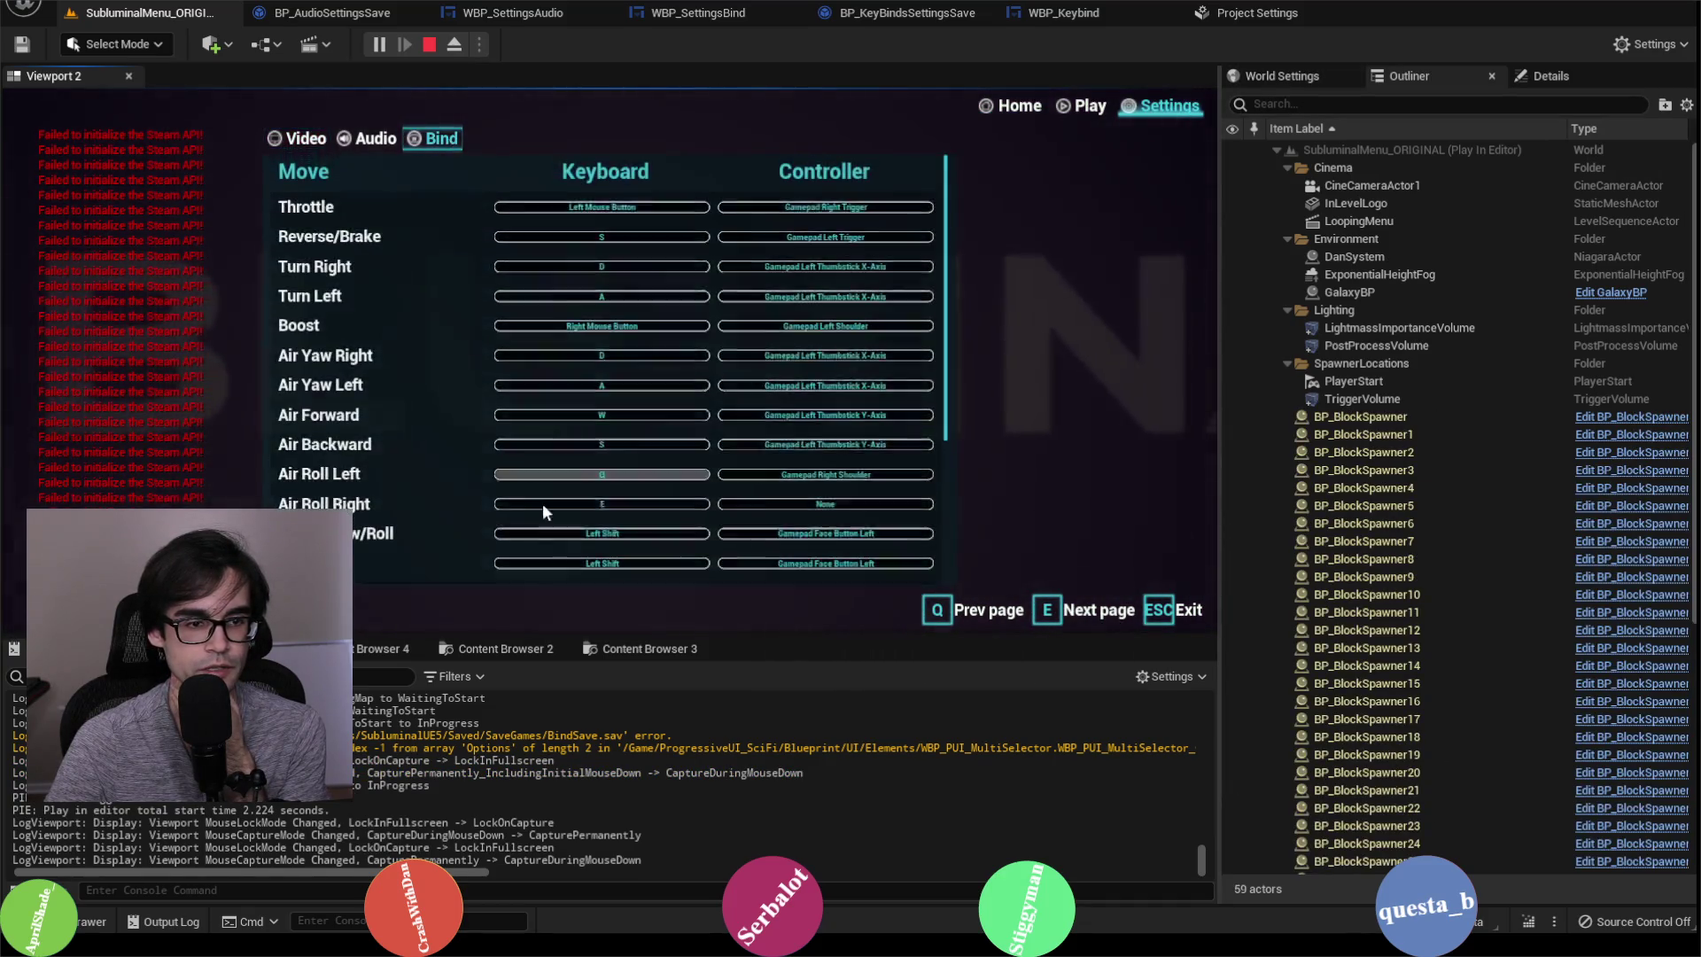
scroll(534, 544, down, 5)
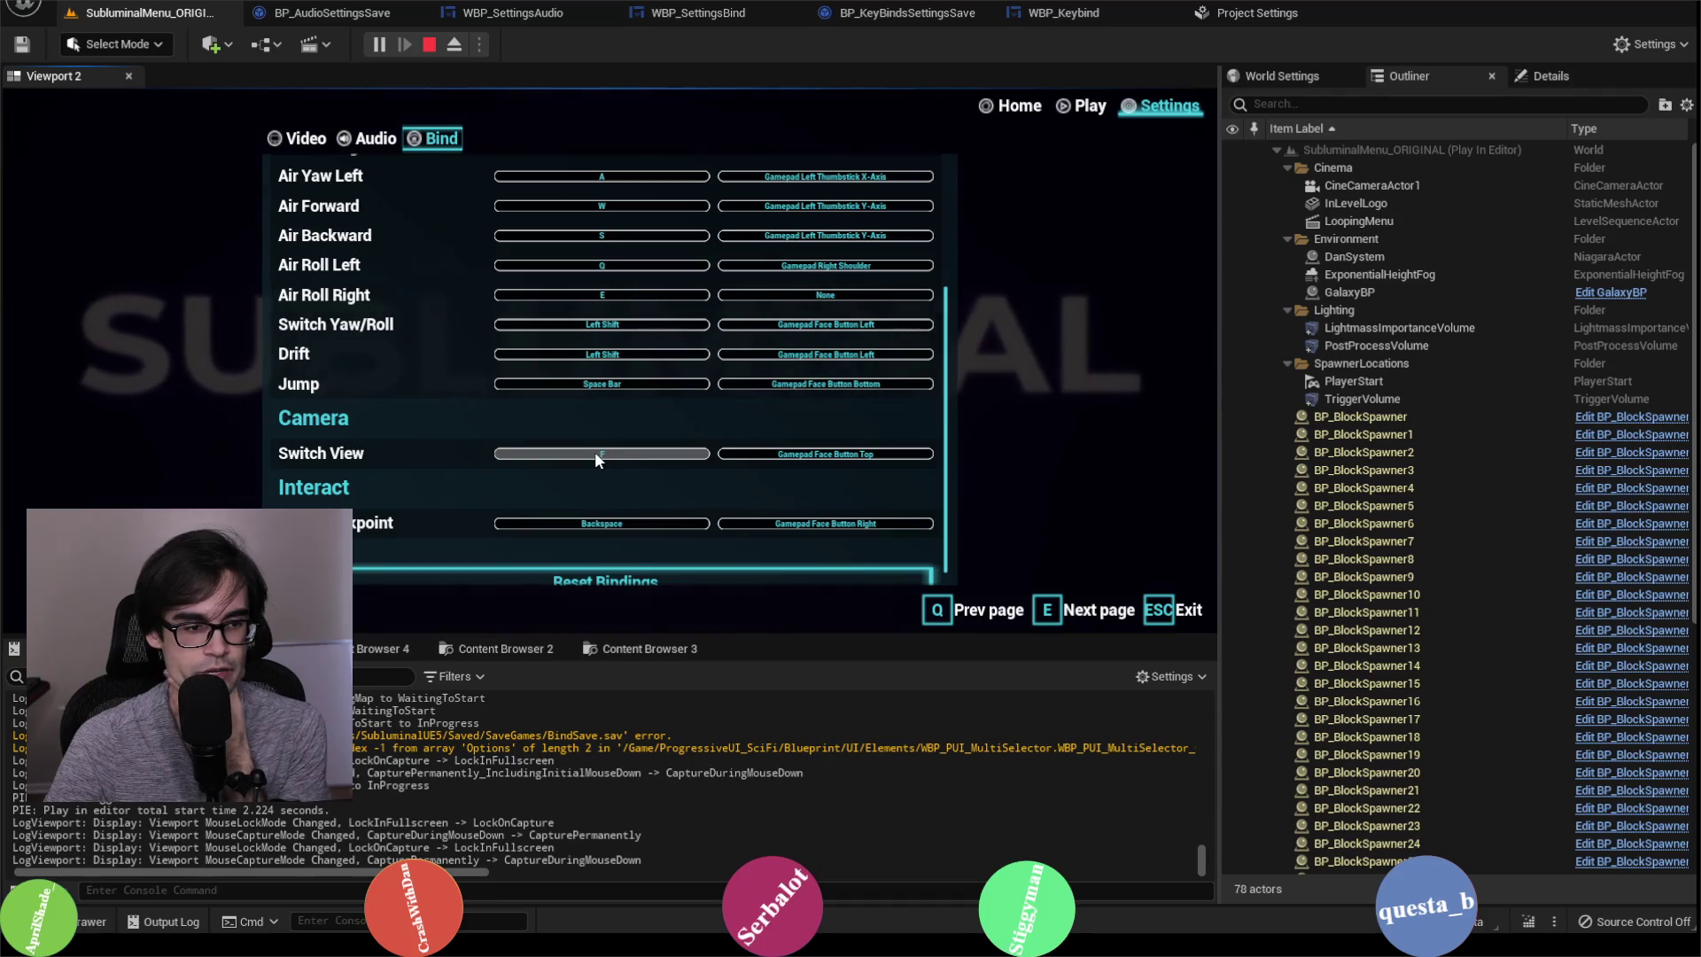
scroll(401, 365, up, 2)
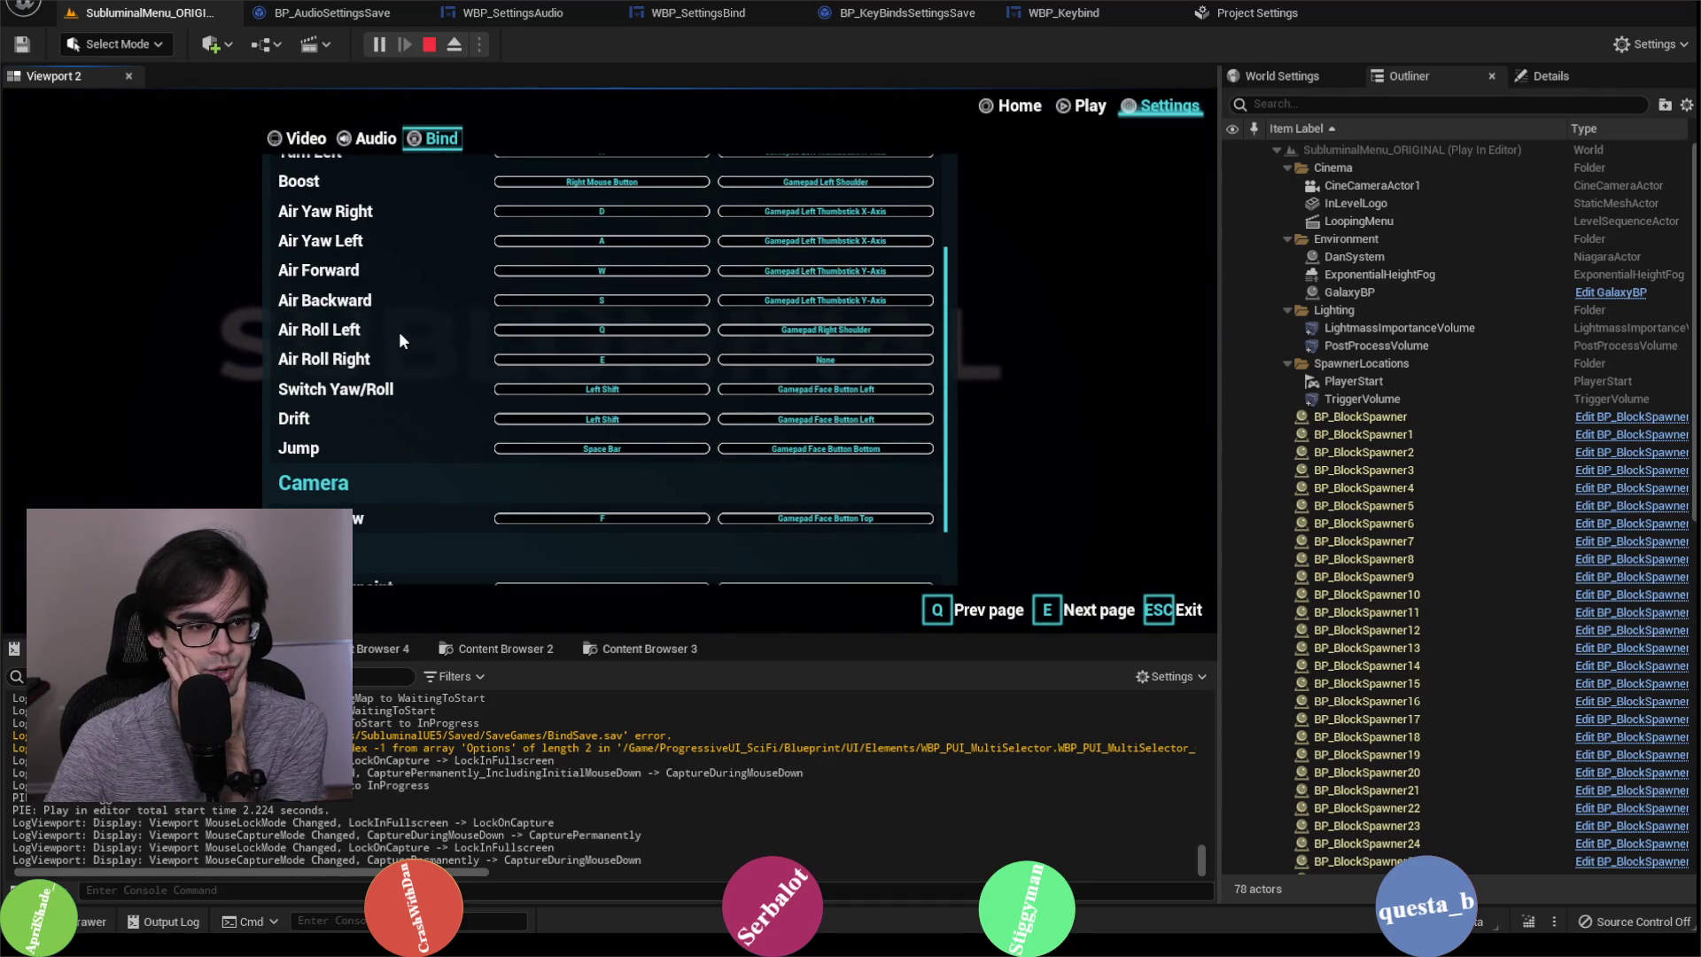
scroll(604, 236, up, 2)
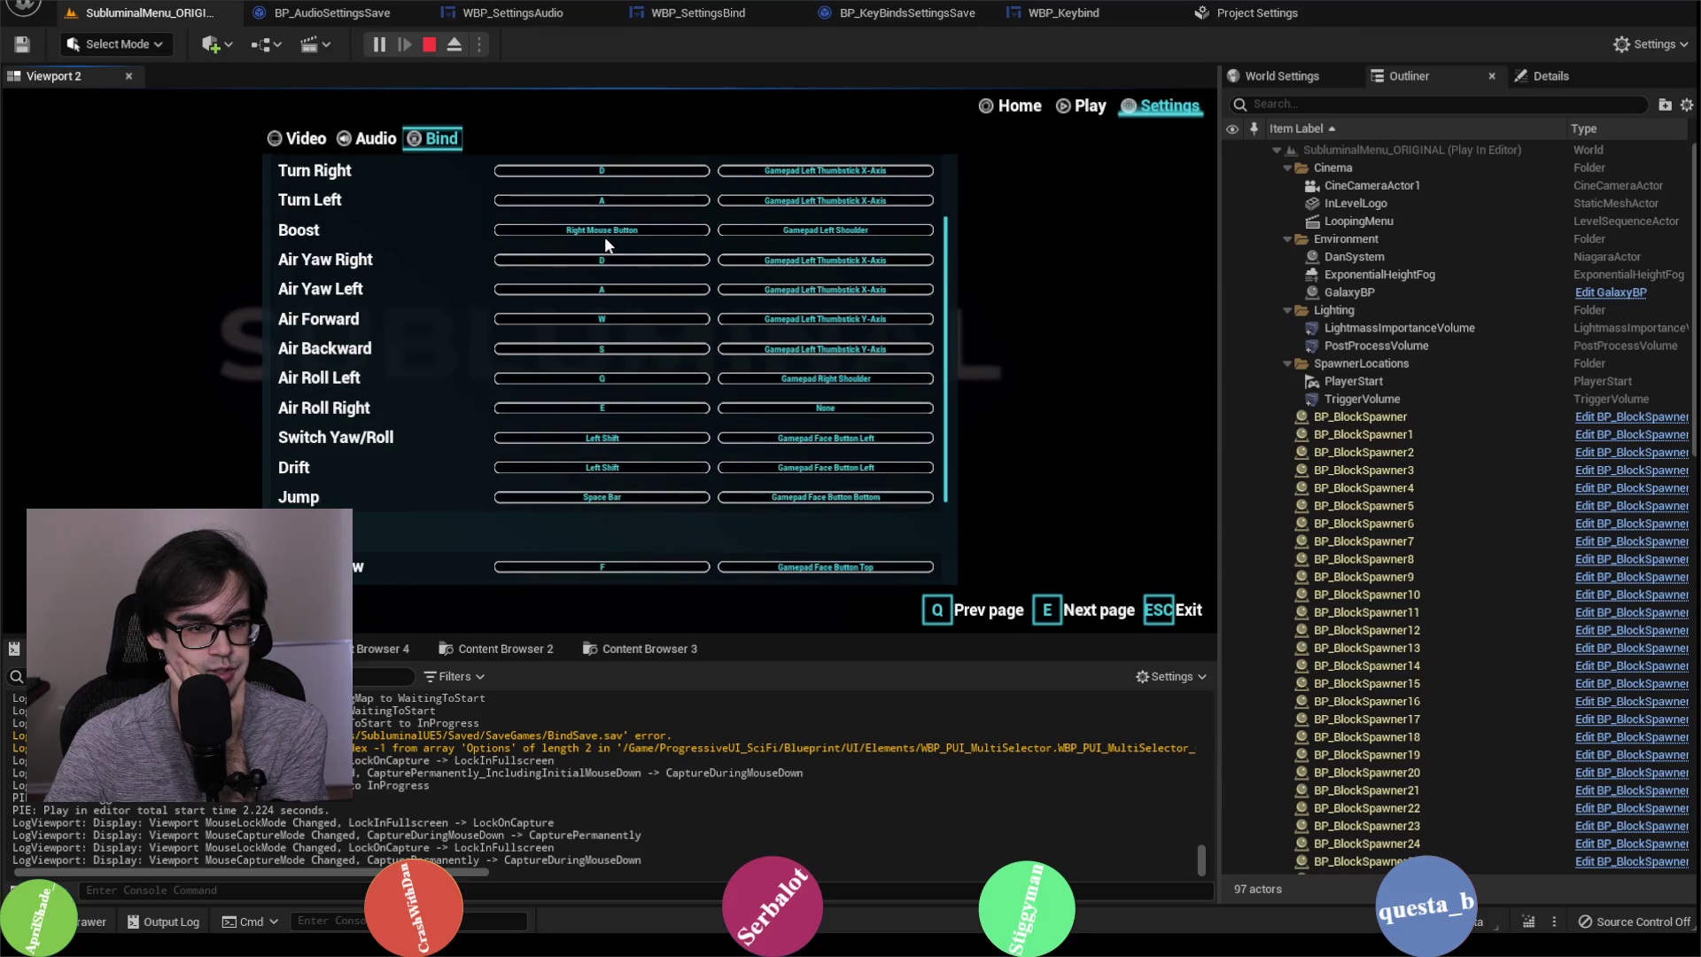
scroll(642, 283, up, 1)
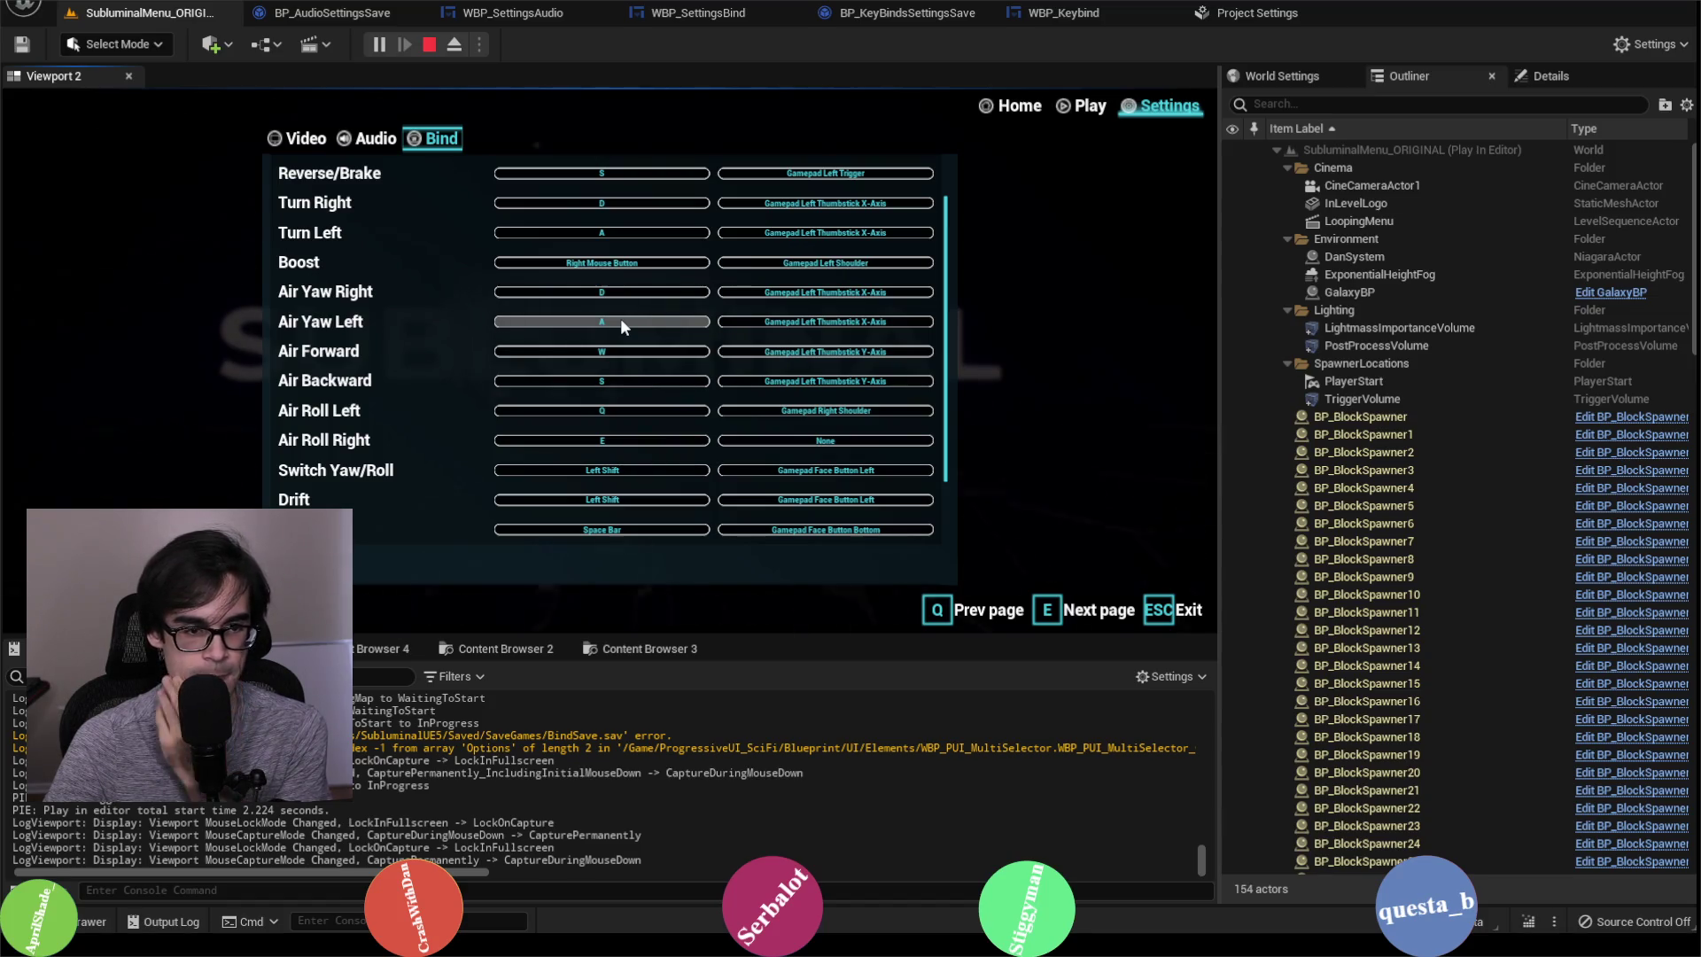
Step: Rebind Air Yaw Left's keyboard key from A to J and stop the test
click(620, 323)
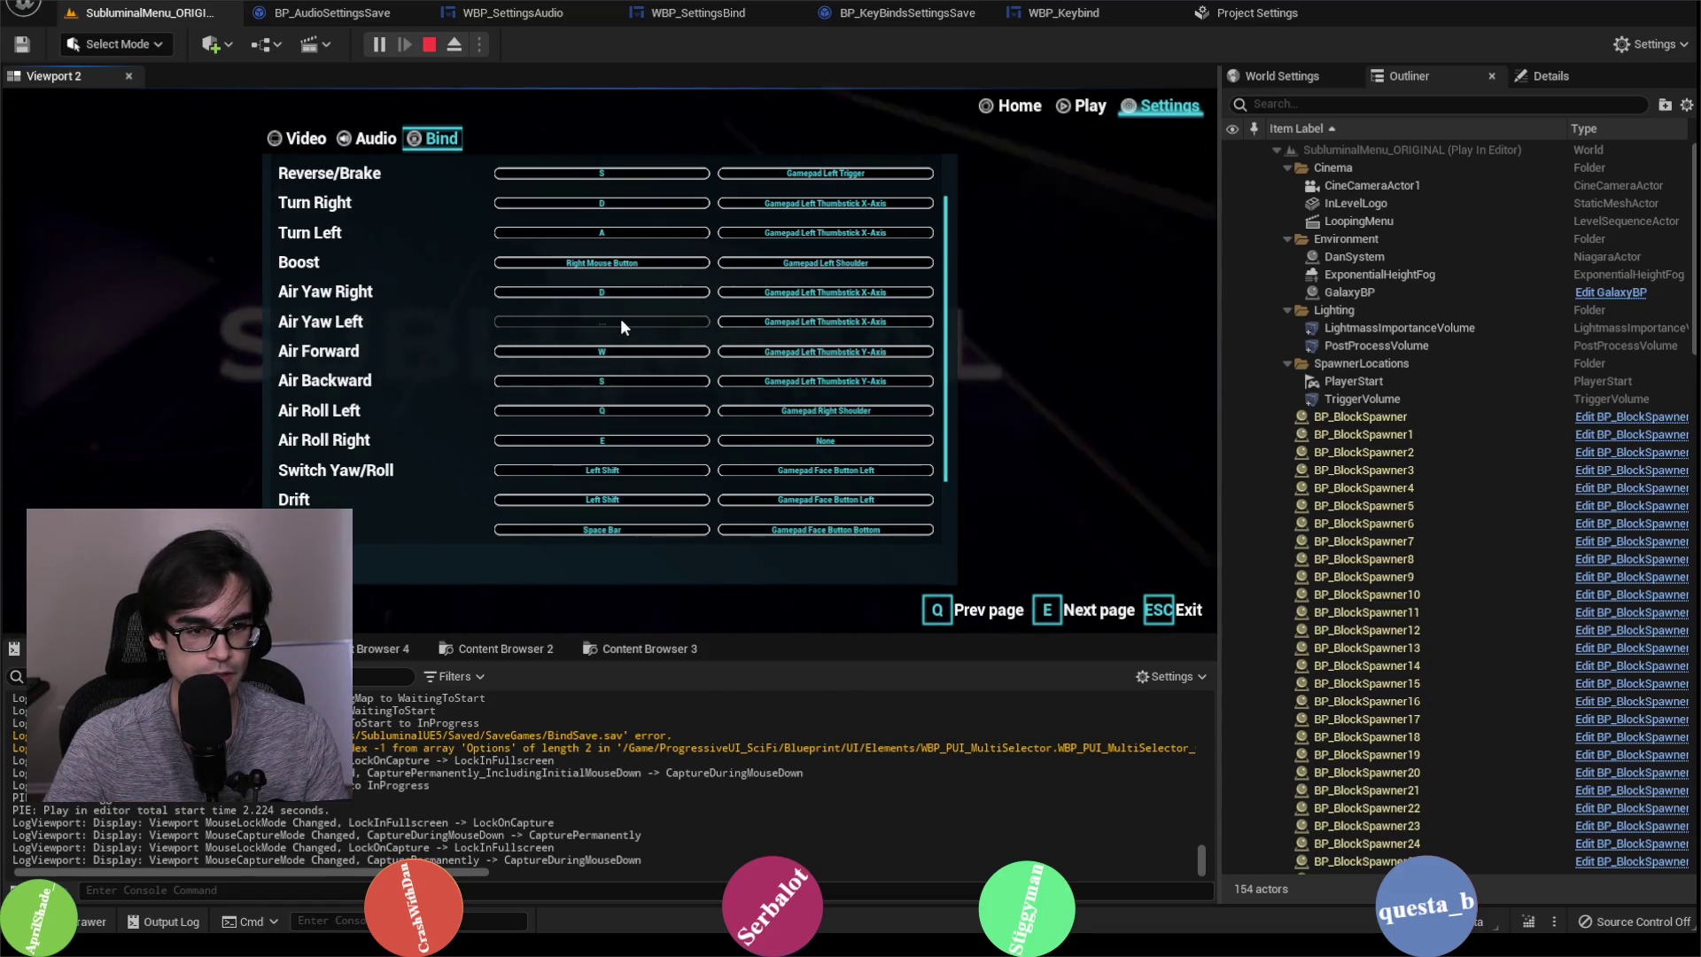
key(j)
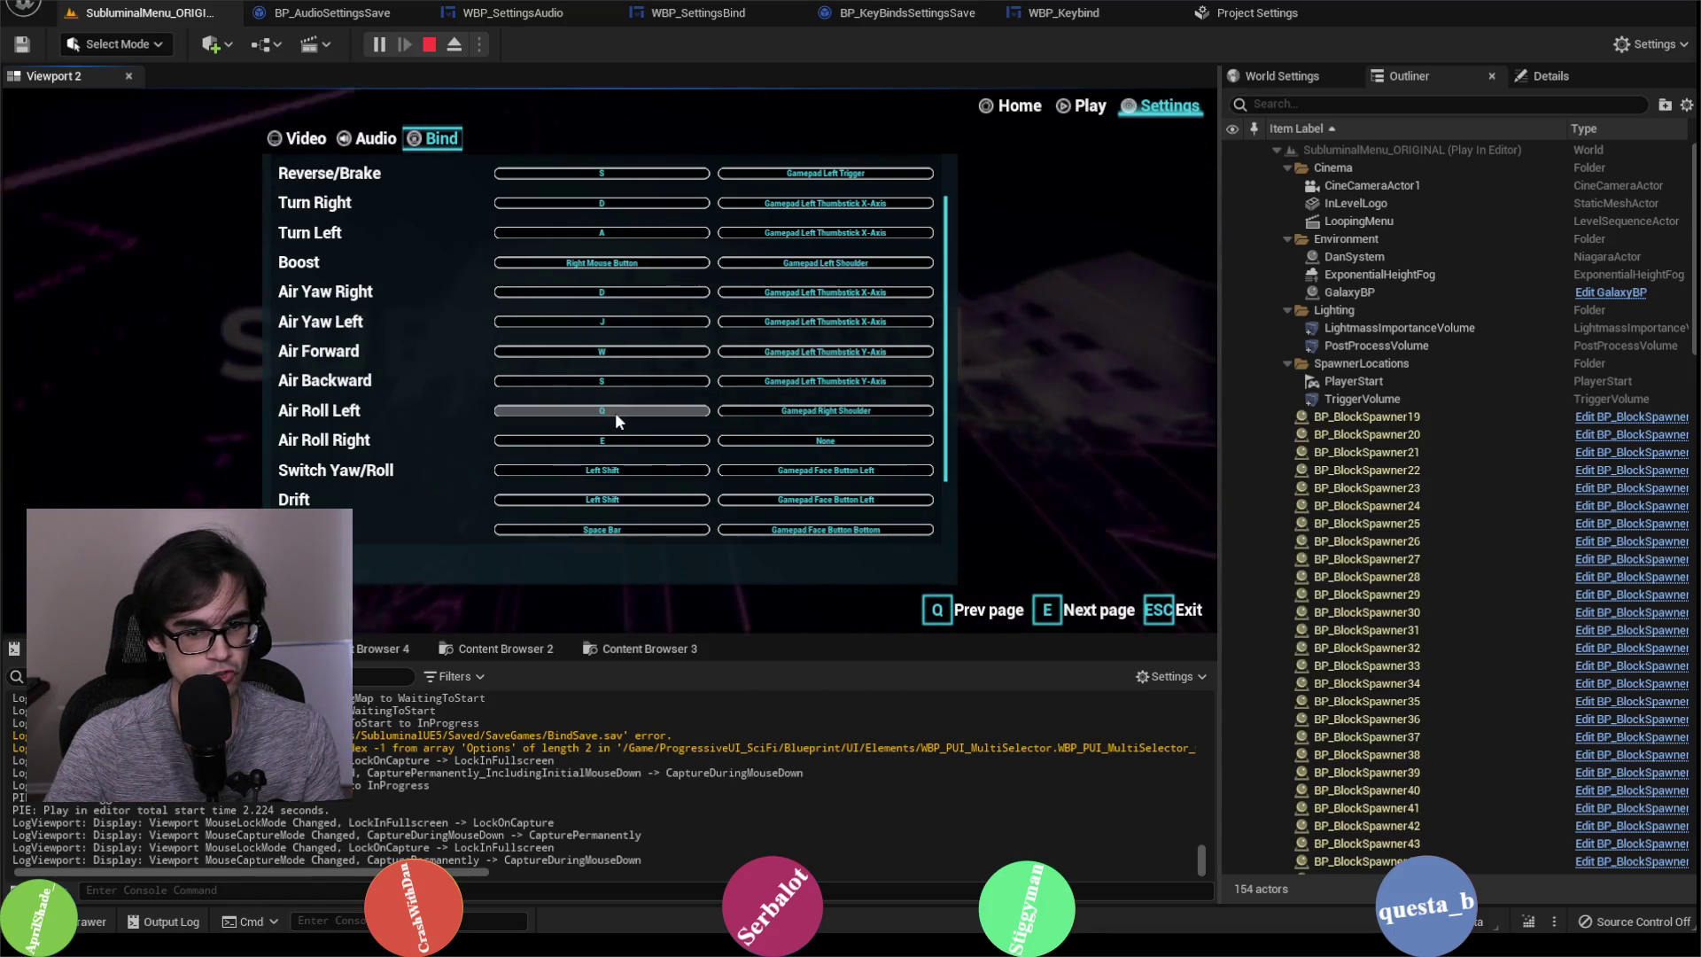
click(428, 51)
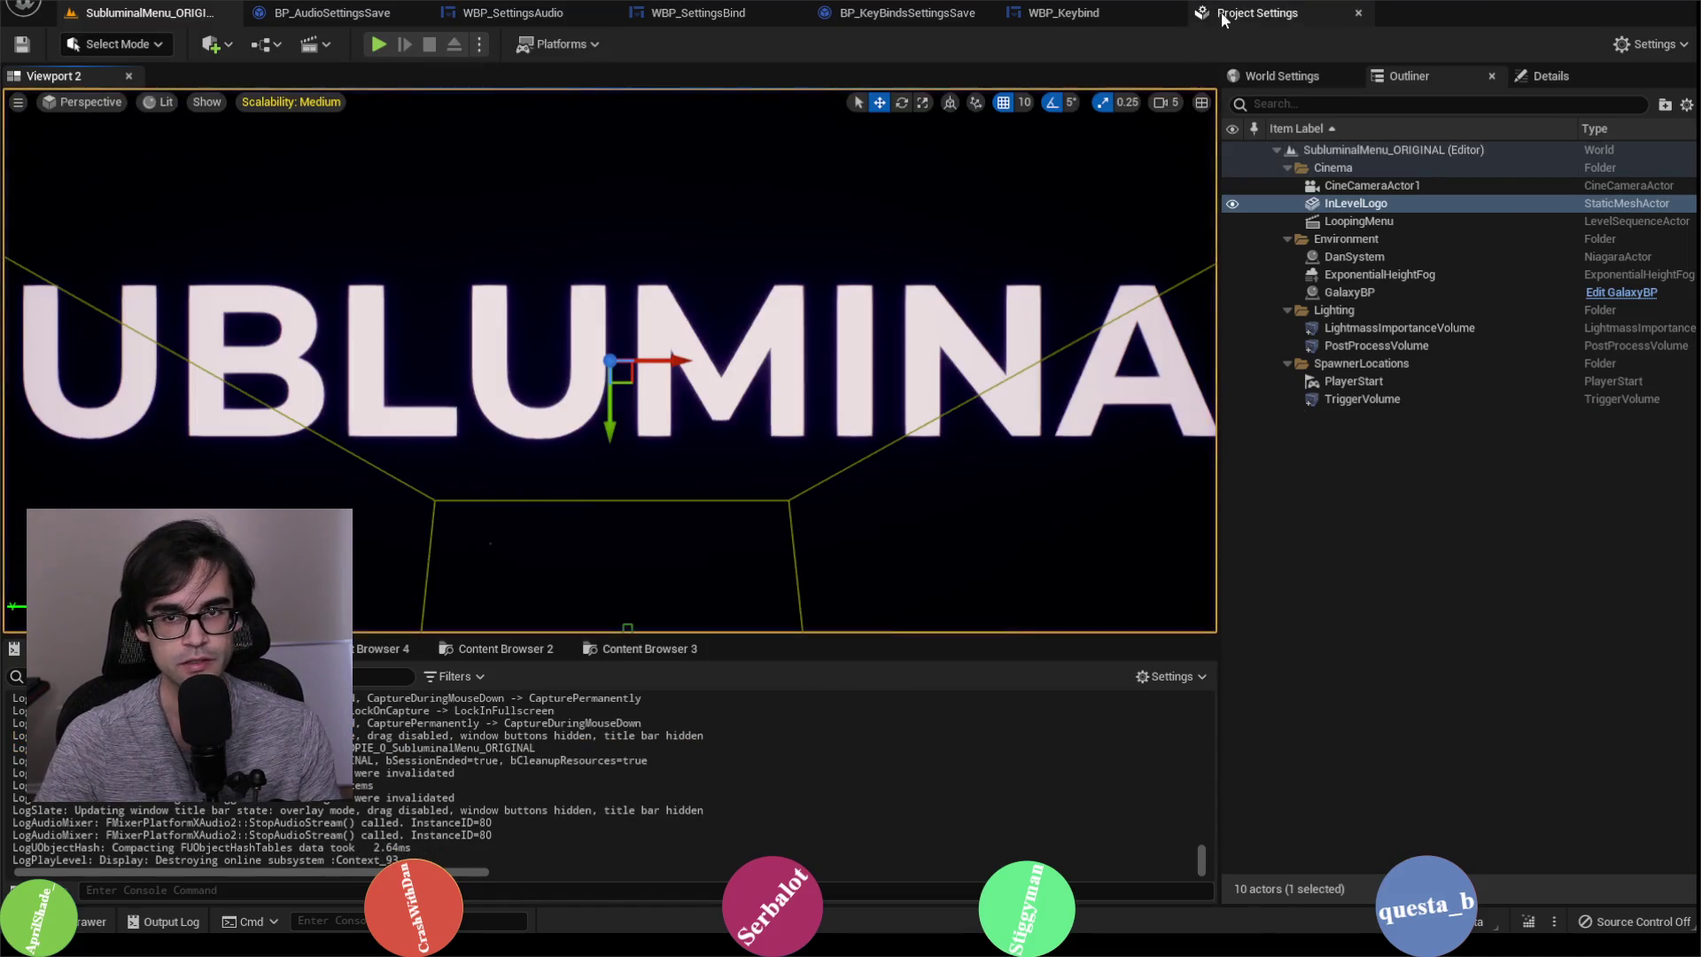
Step: Confirm yaw-left's Axis Mappings now list J, then return to the WBP_SettingsBind Apply Keys graph
click(1218, 24)
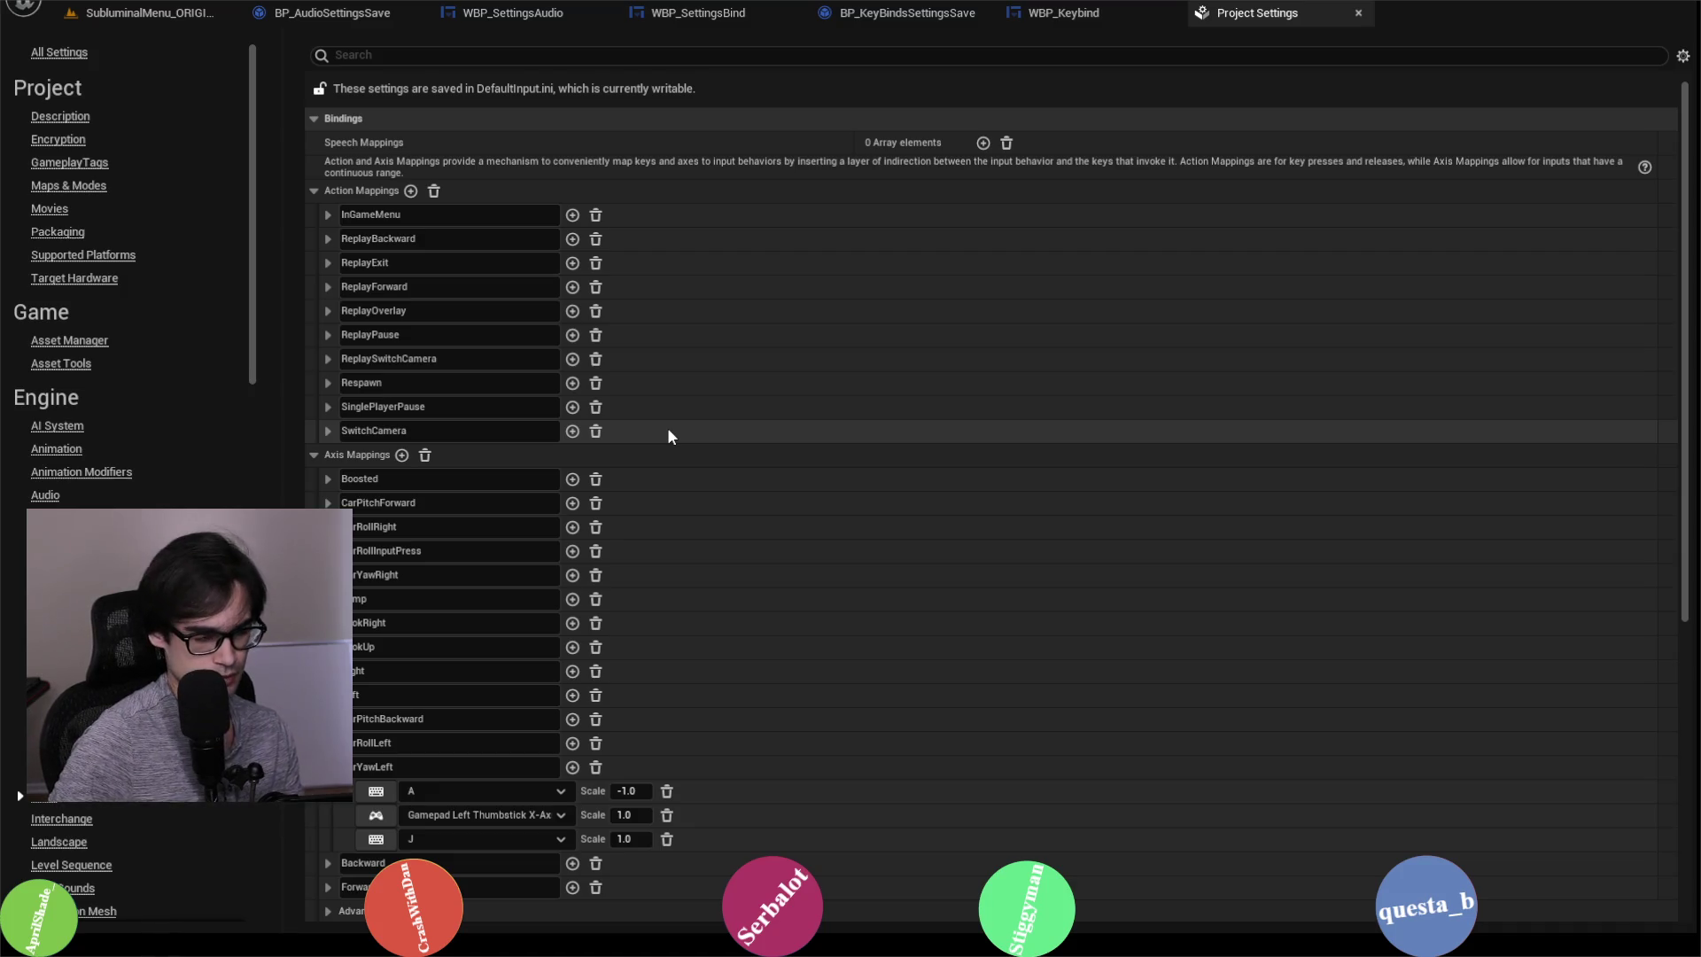
click(1098, 20)
click(930, 12)
click(722, 11)
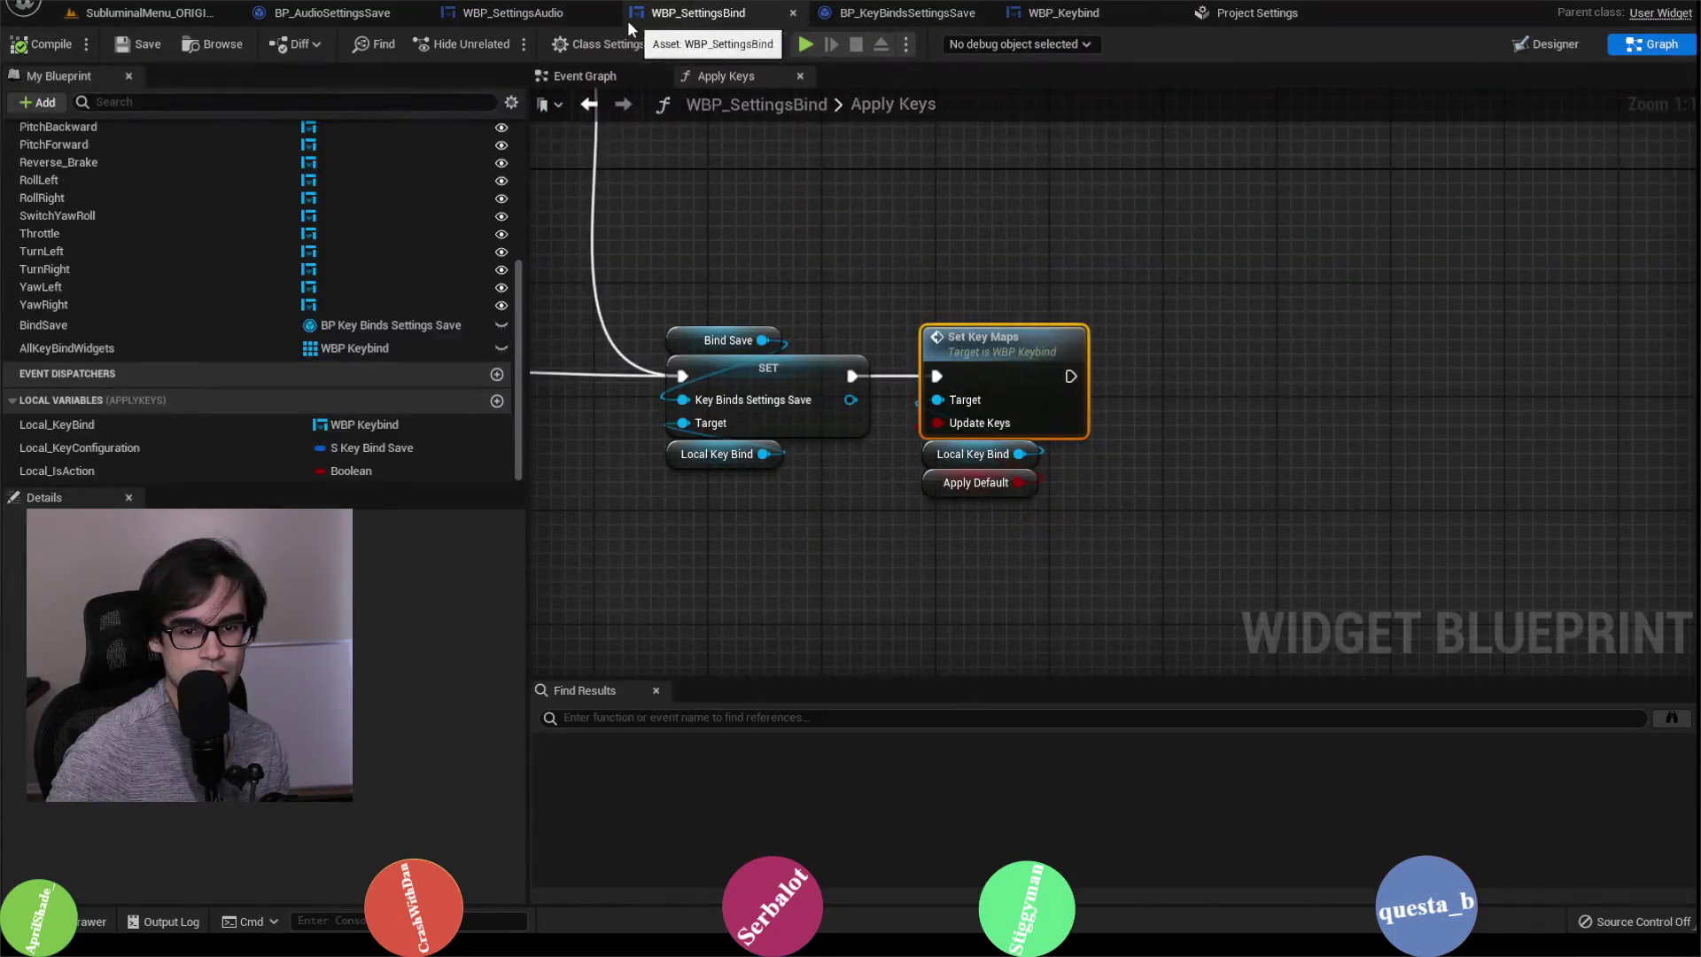
Step: Flip through the WBP_SettingsAudio, BP_AudioSettingsSave and BP_KeyBindsSettingsSave tabs, ending on Apply Keys
click(532, 12)
click(682, 4)
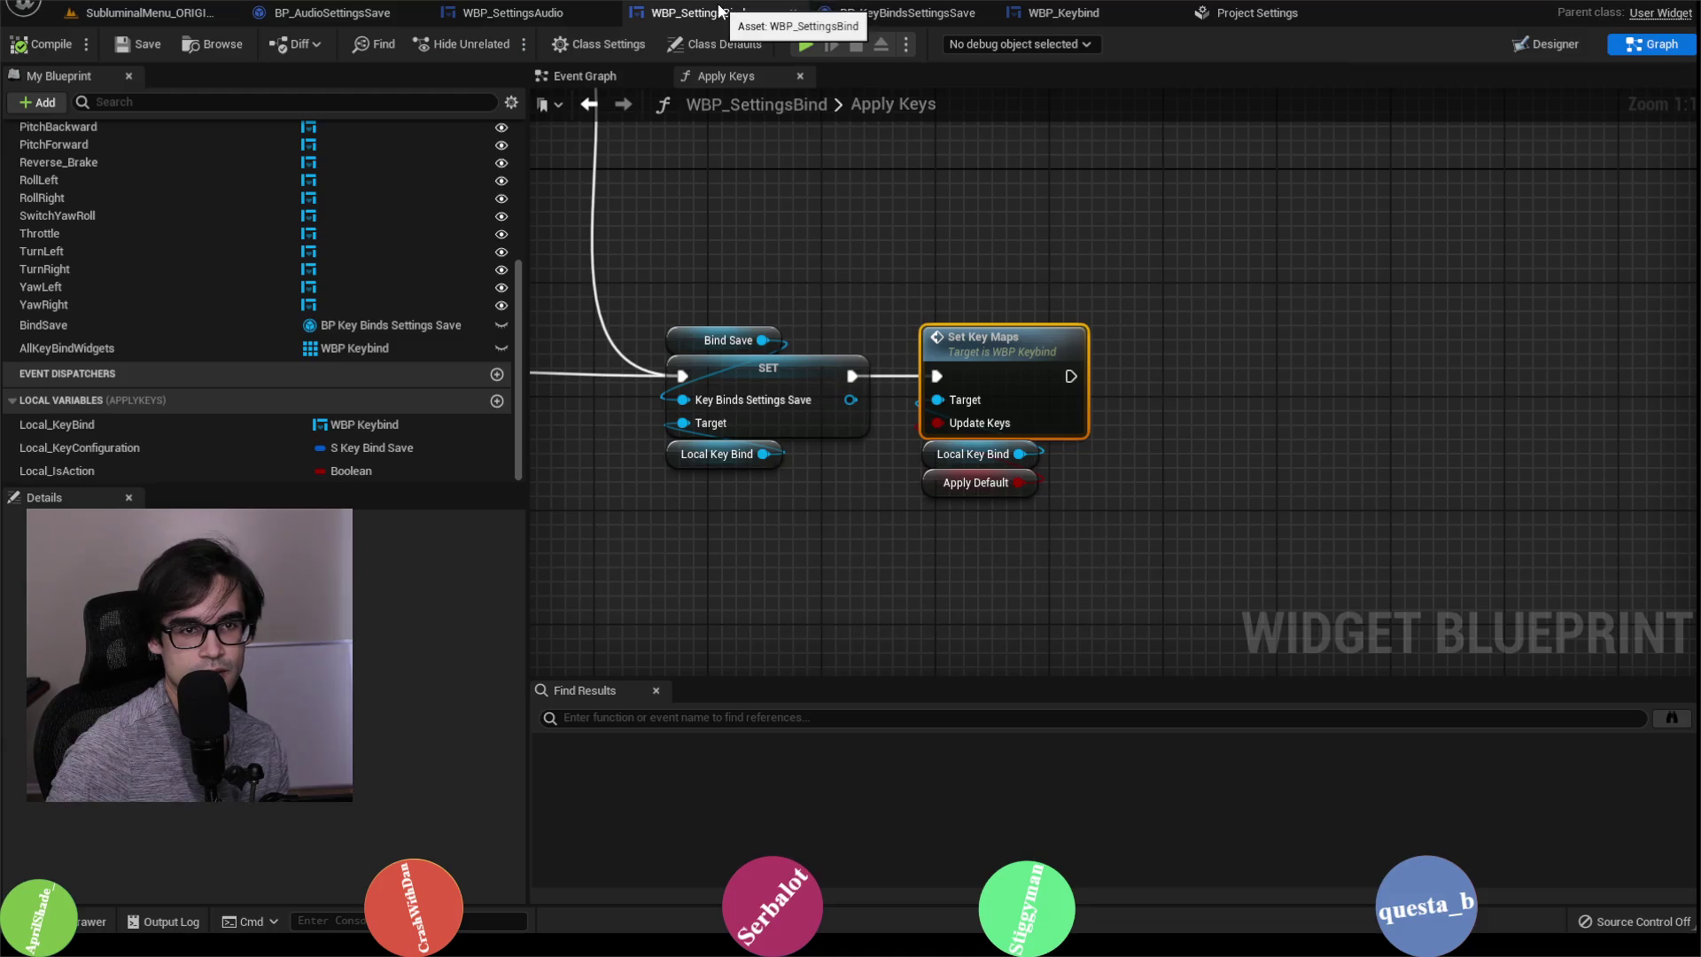
click(327, 16)
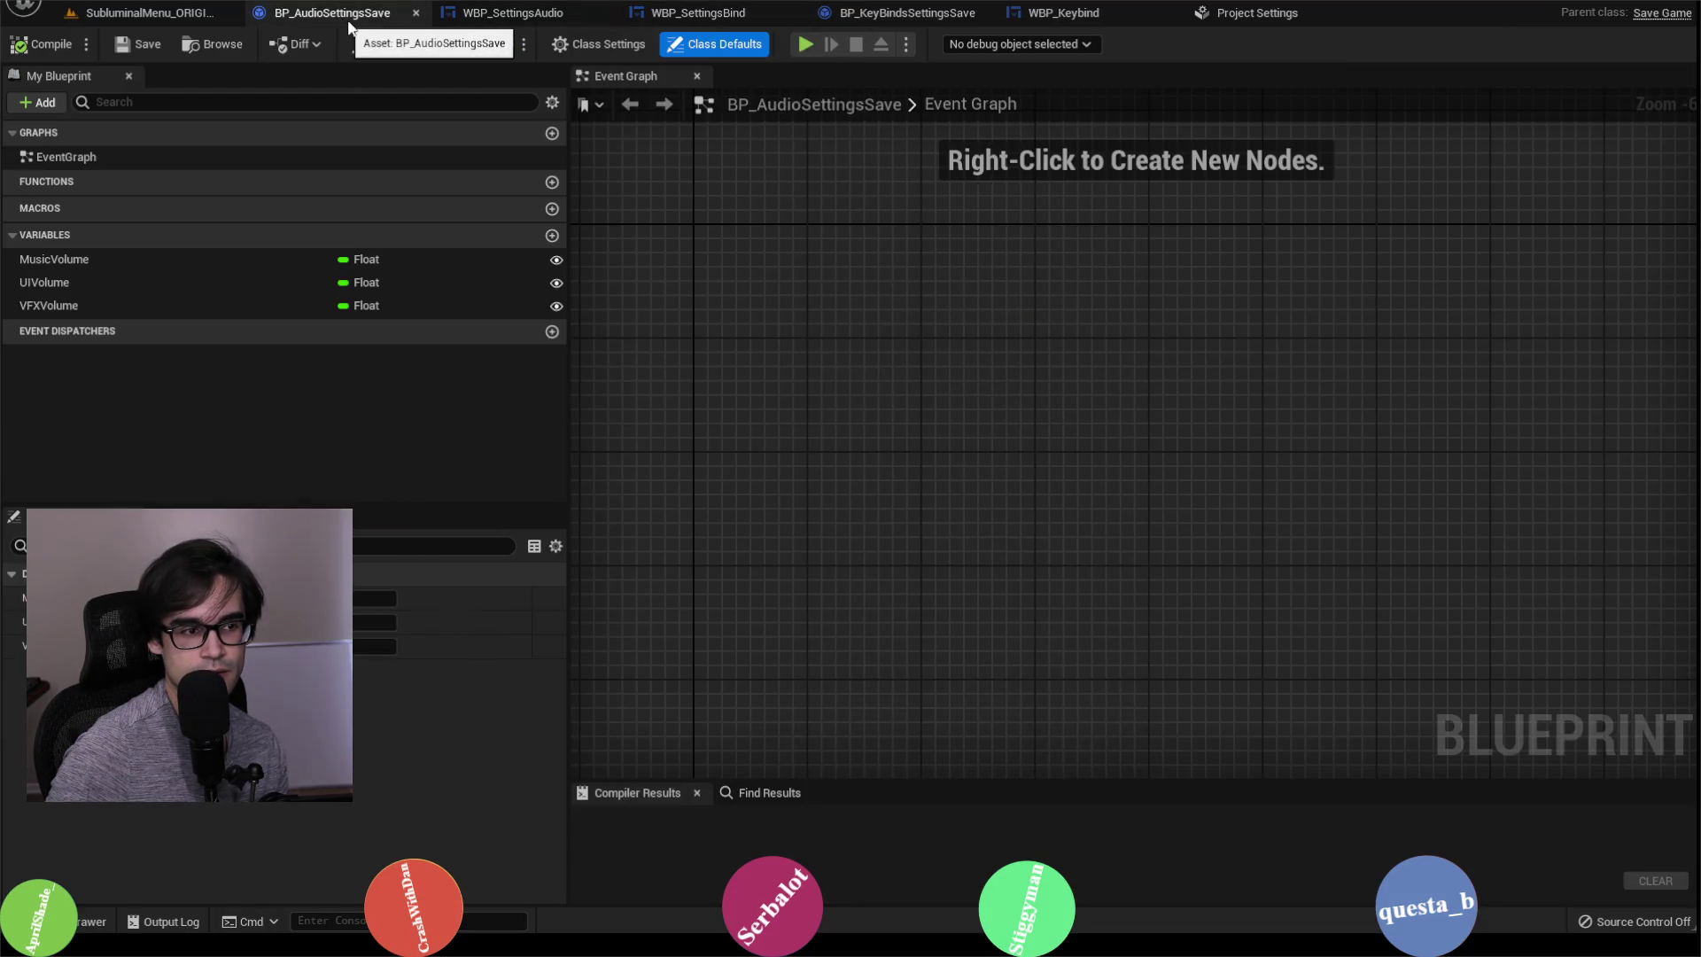
click(482, 18)
click(700, 13)
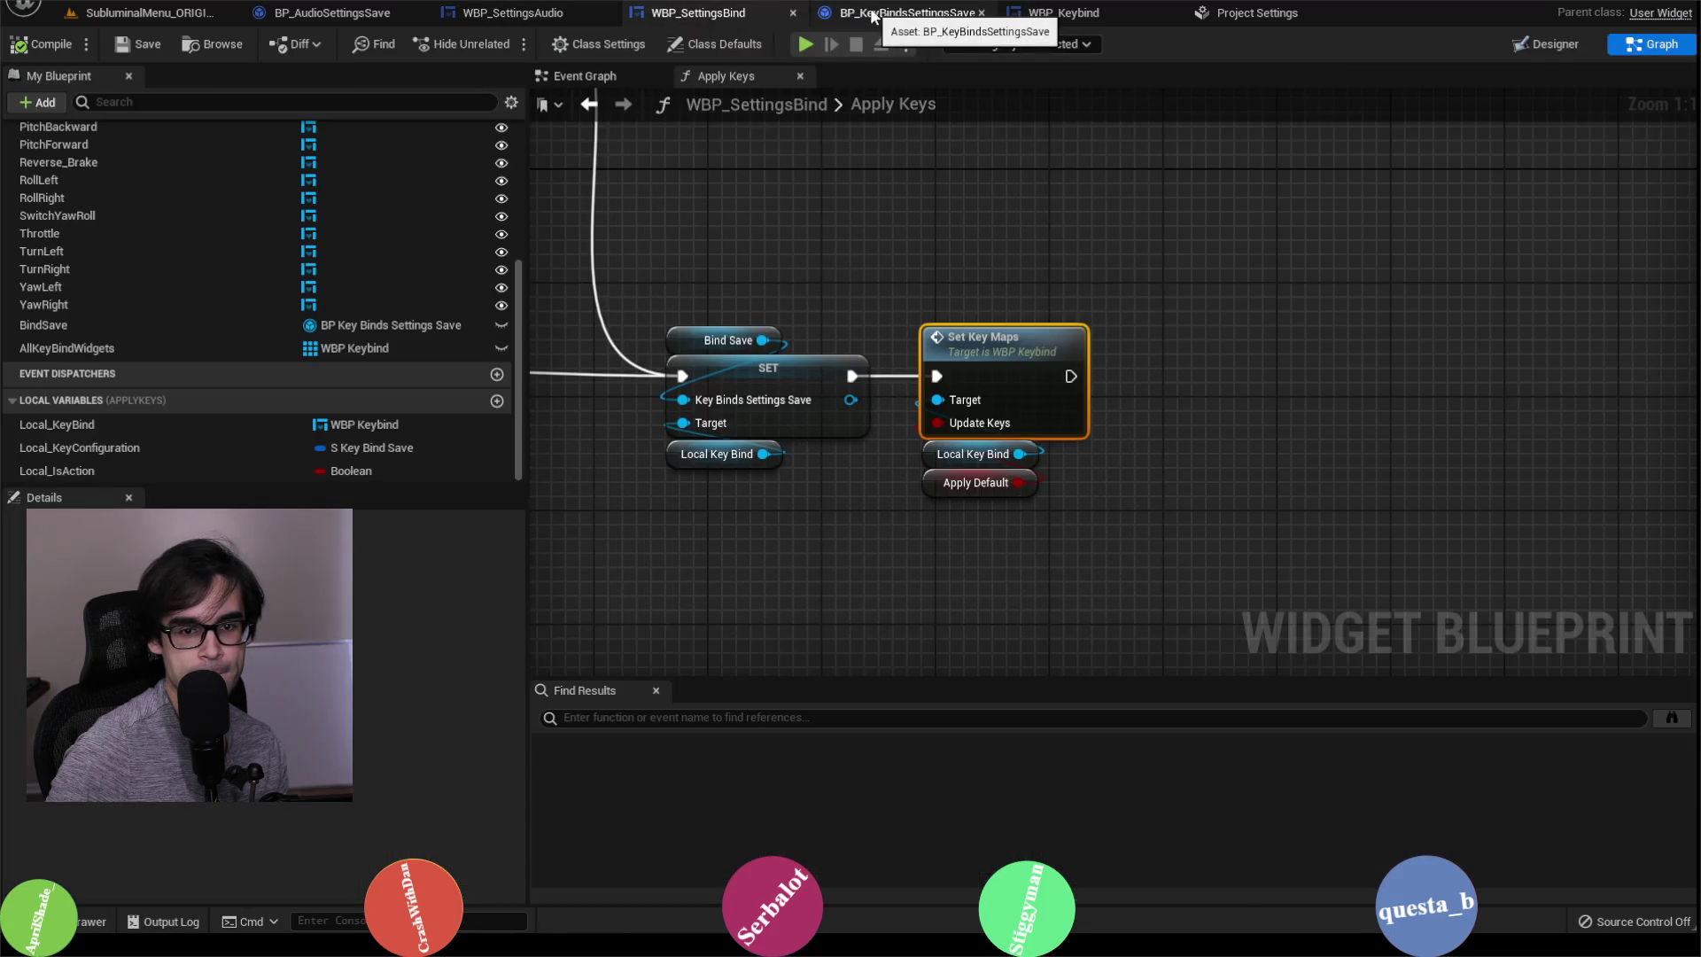
click(874, 14)
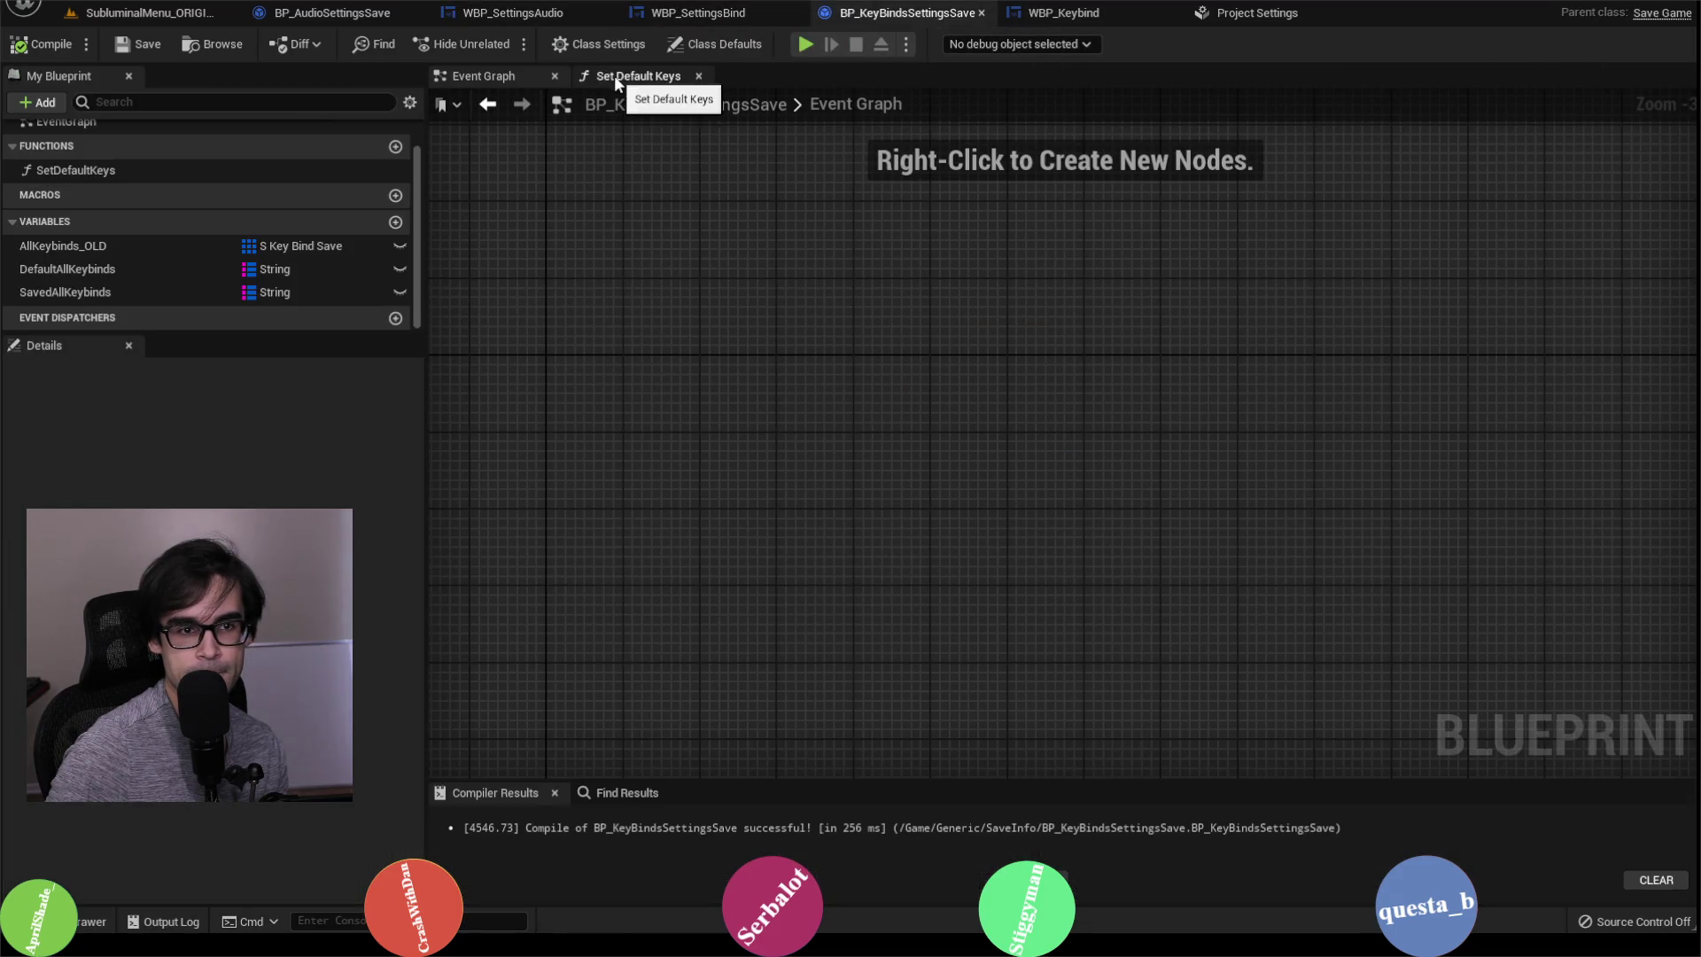
click(752, 16)
scroll(785, 357, down, 3)
scroll(795, 291, up, 3)
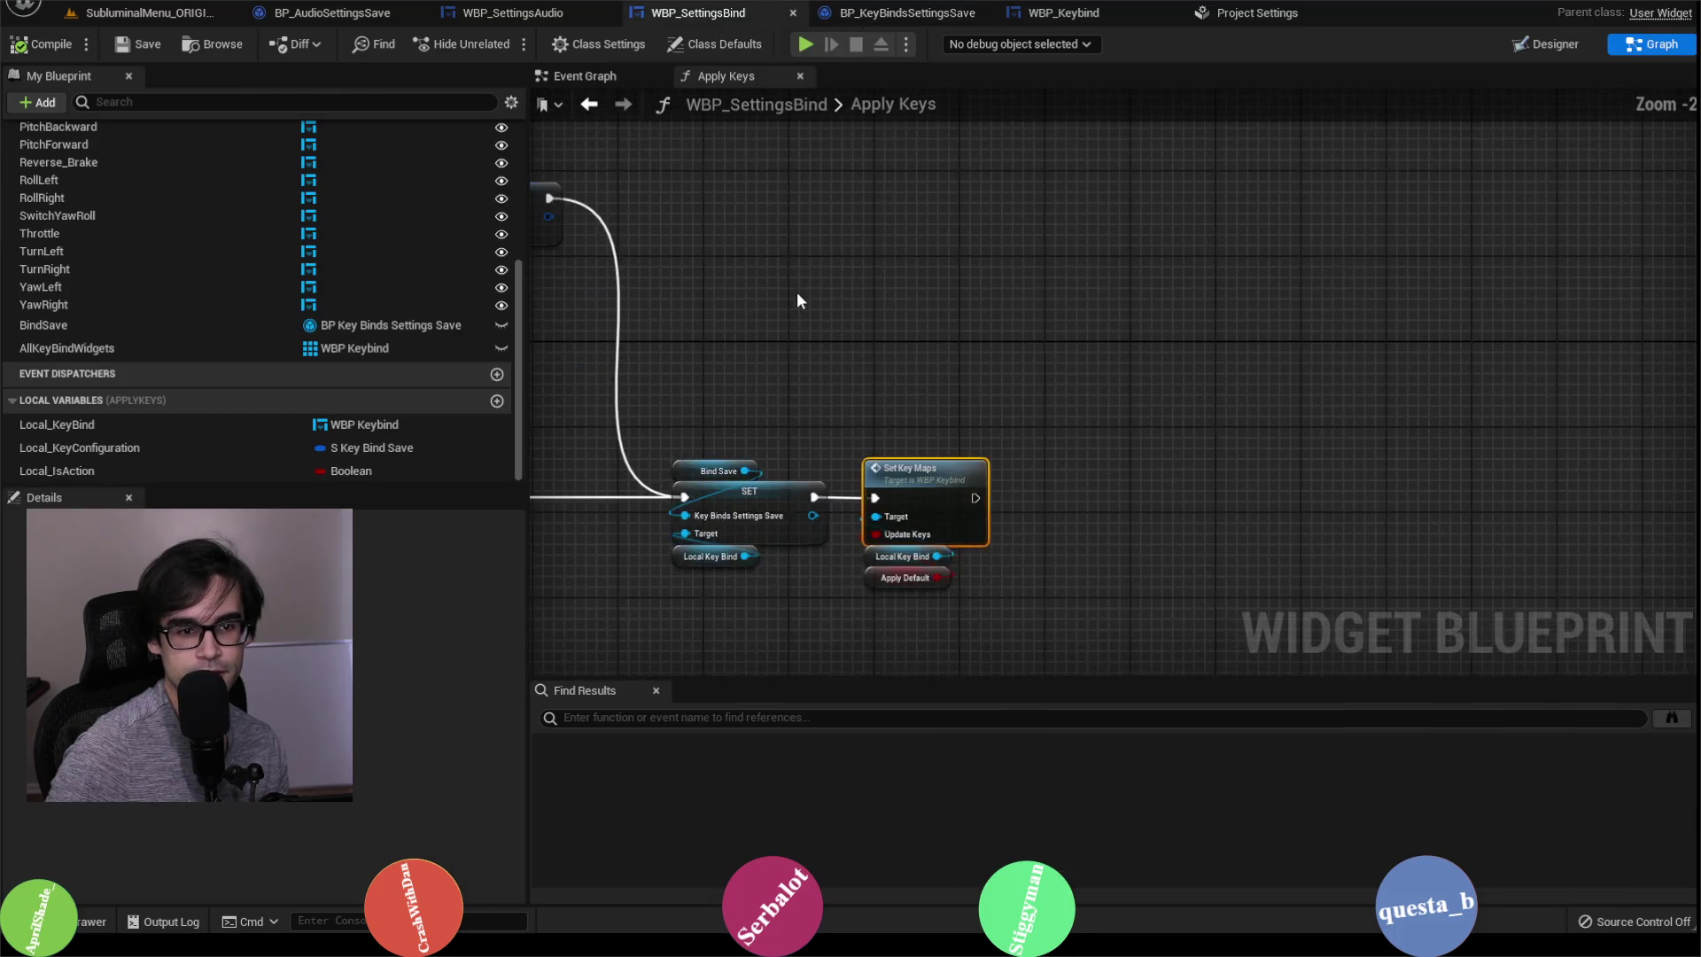
scroll(1029, 294, down, 2)
Step: Open WBP_Keybind's Set Axis Map 1 graph and center its Is Valid, Branch, FIND and ADD nodes
click(938, 18)
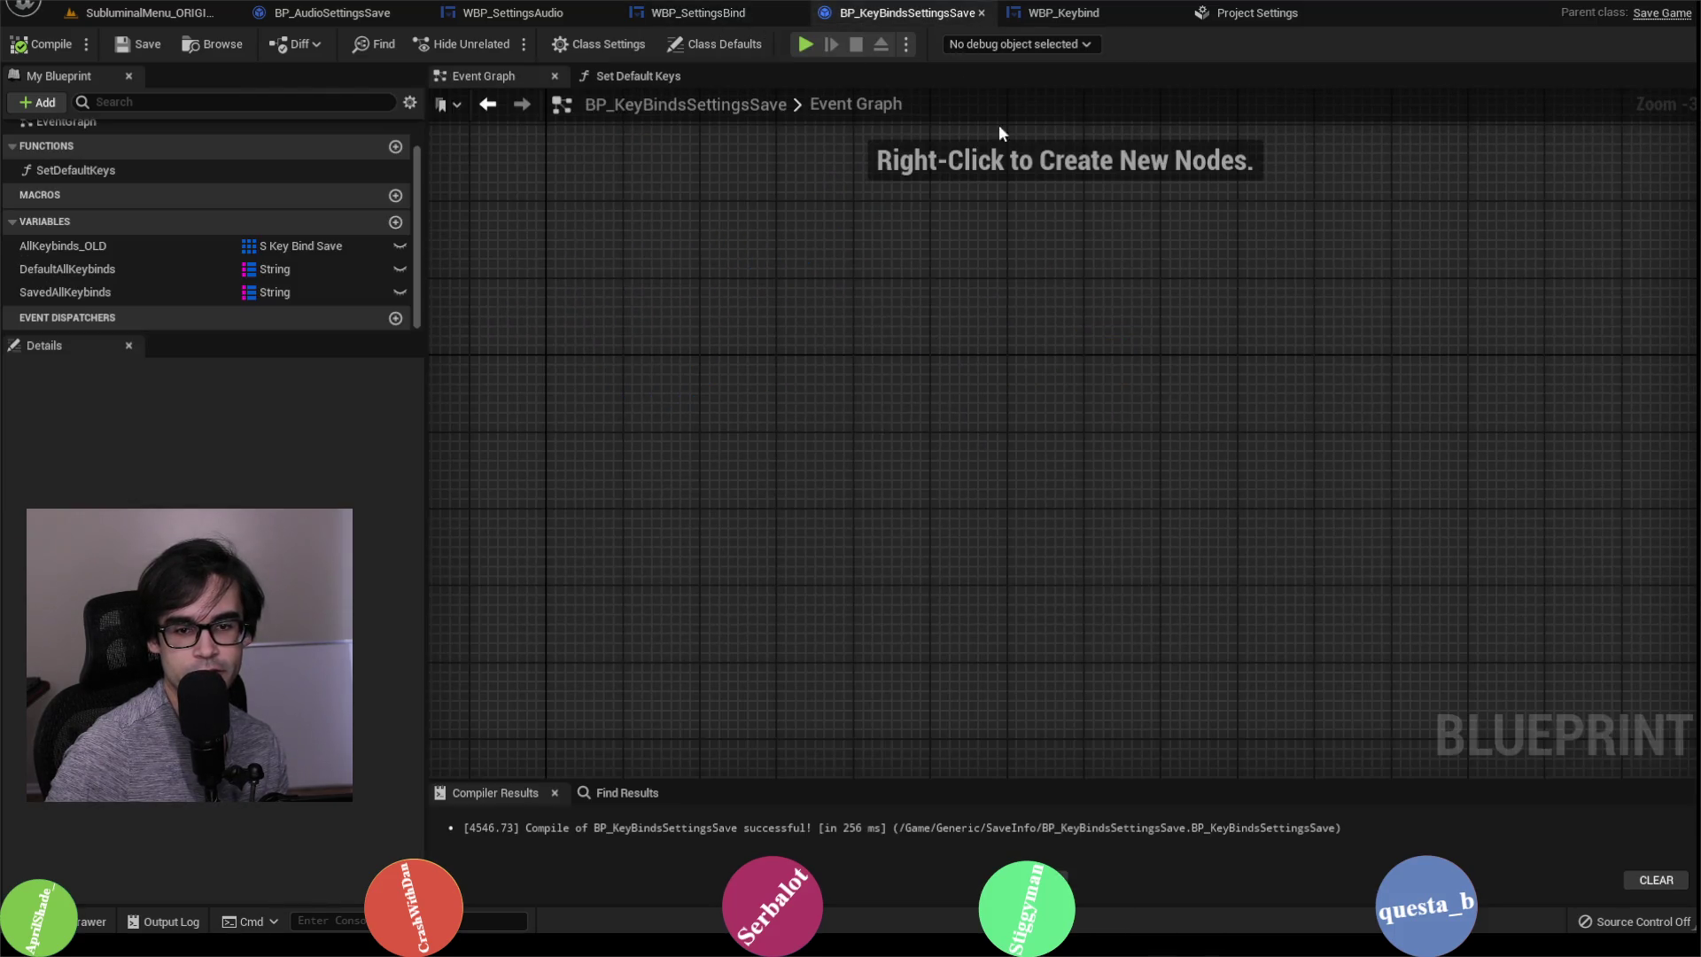
click(1063, 12)
scroll(1157, 449, down, 2)
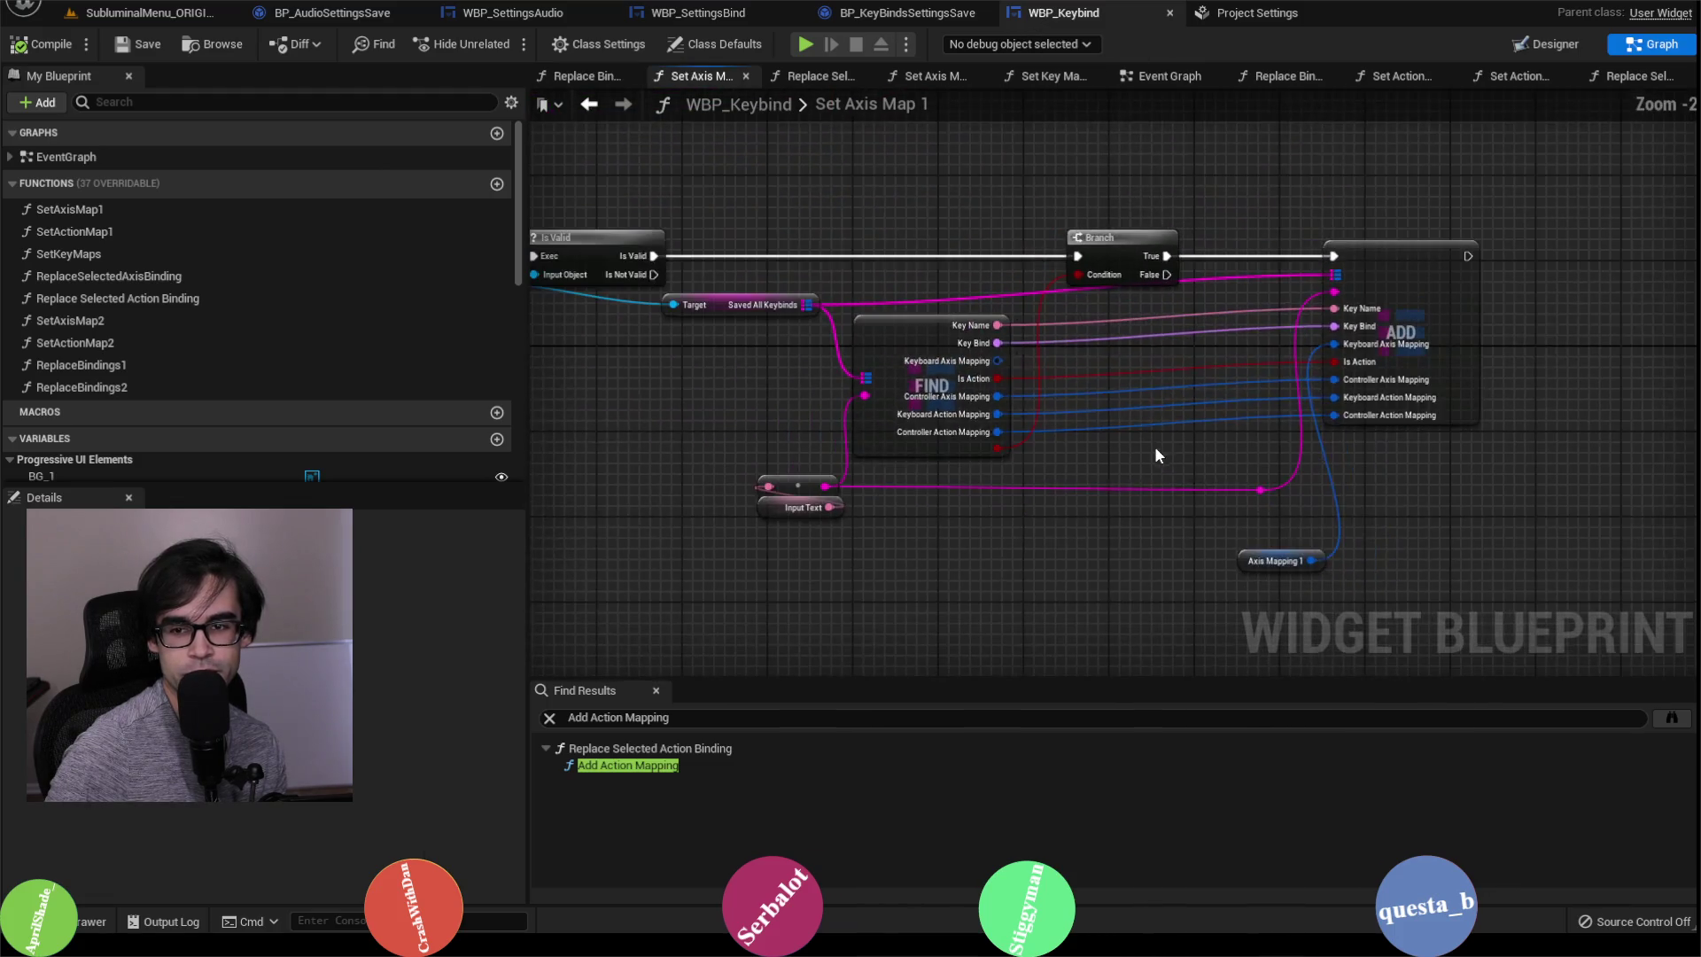
scroll(990, 444, down, 2)
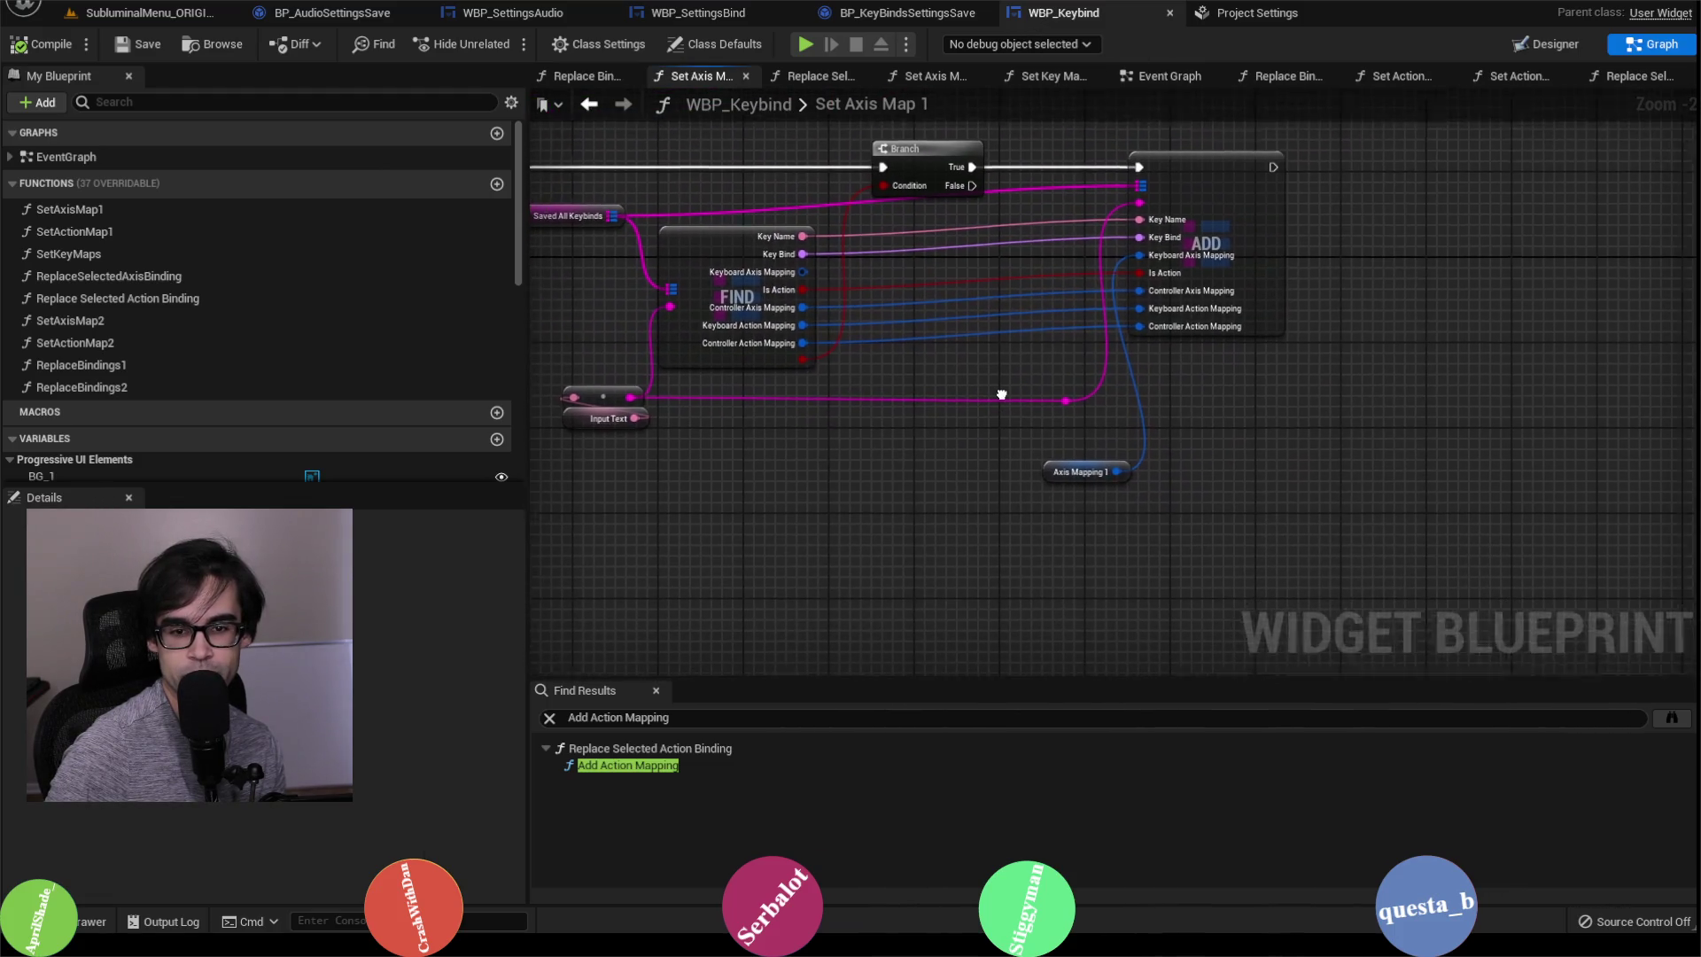
scroll(1023, 400, up, 3)
scroll(1017, 398, down, 2)
drag(983, 373, 1187, 407)
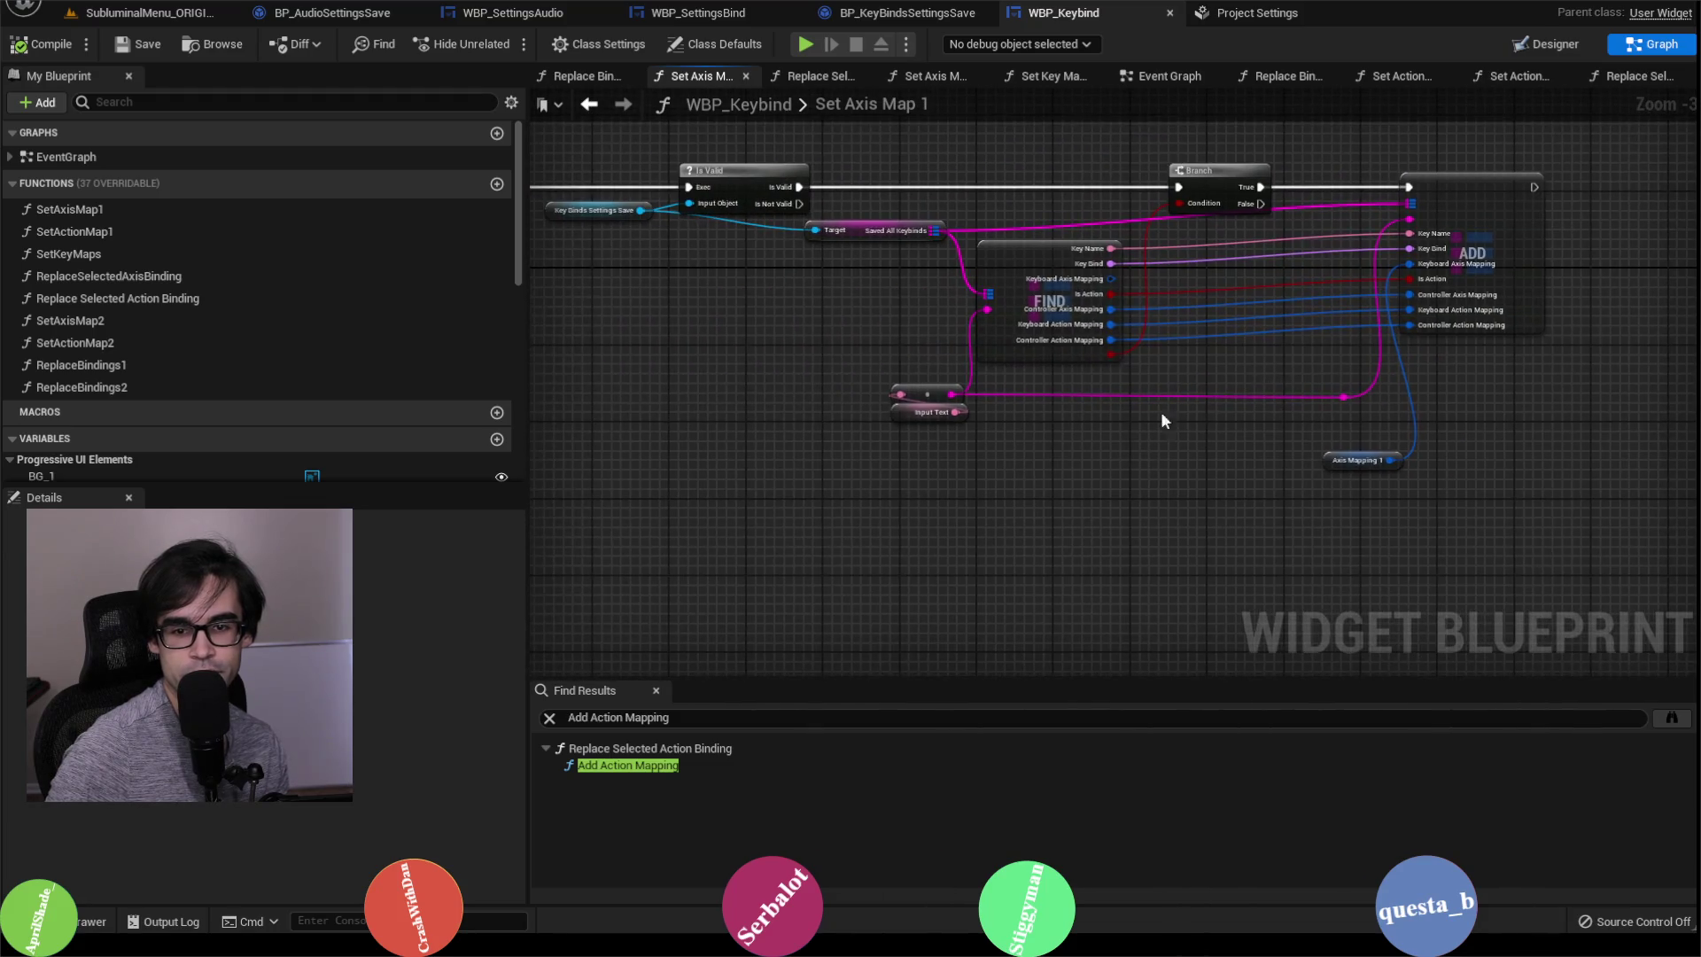
scroll(842, 359, down, 3)
scroll(865, 372, up, 4)
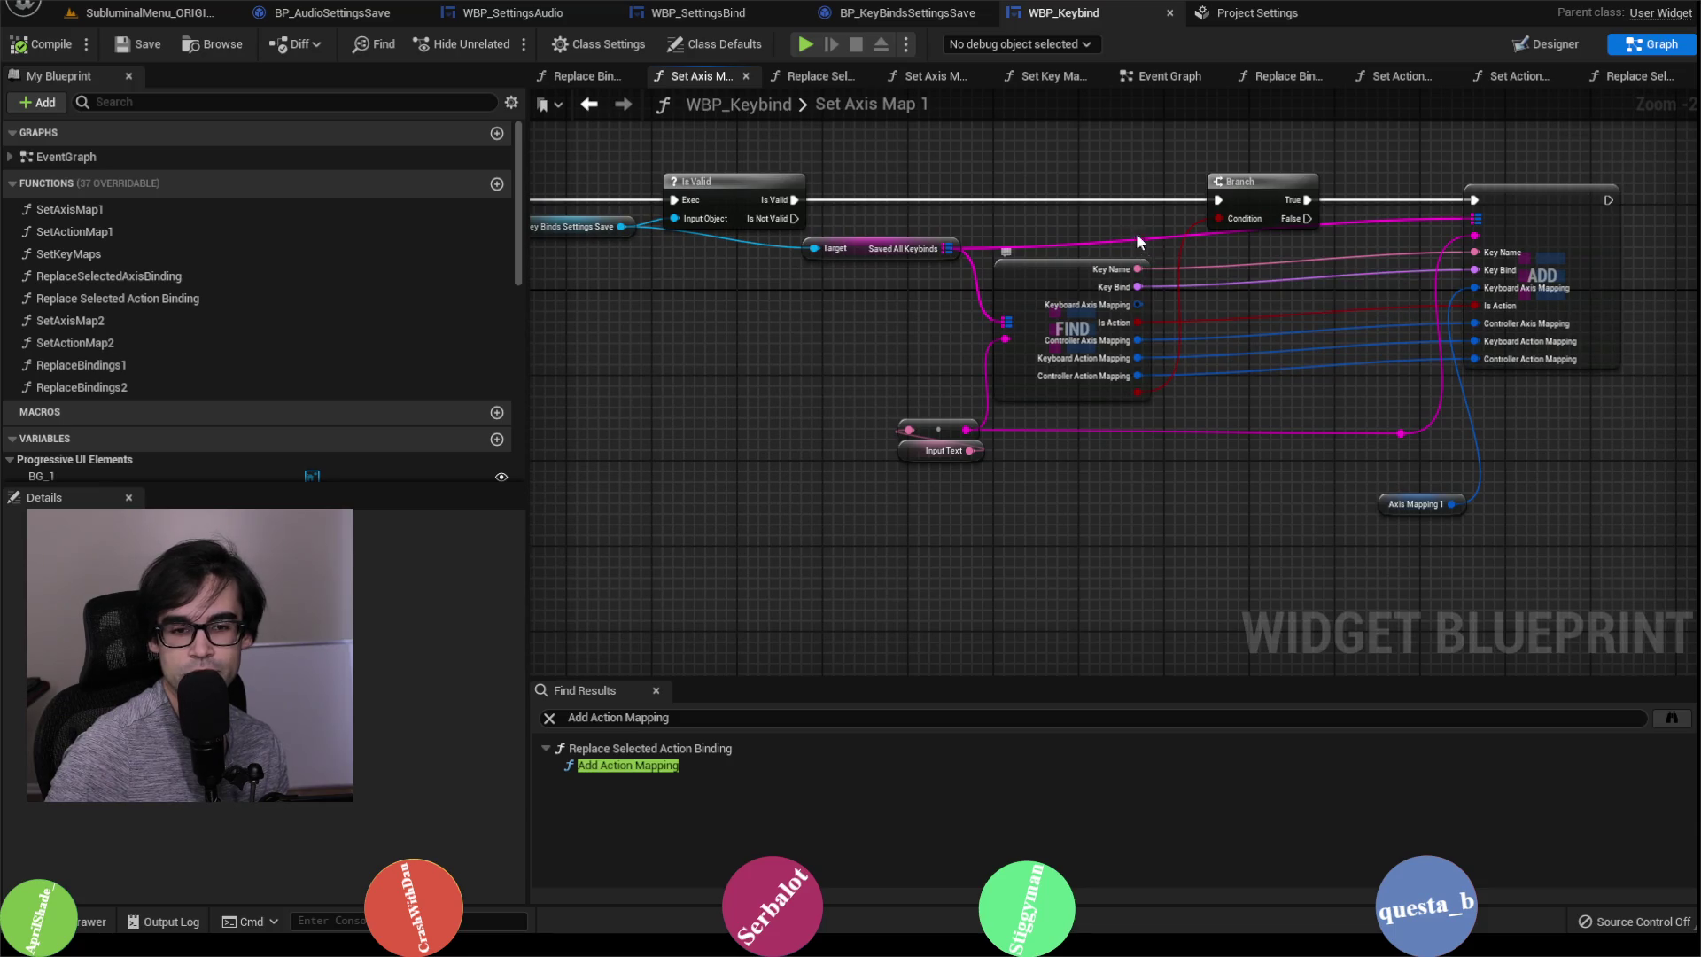
drag(1336, 450, 1178, 427)
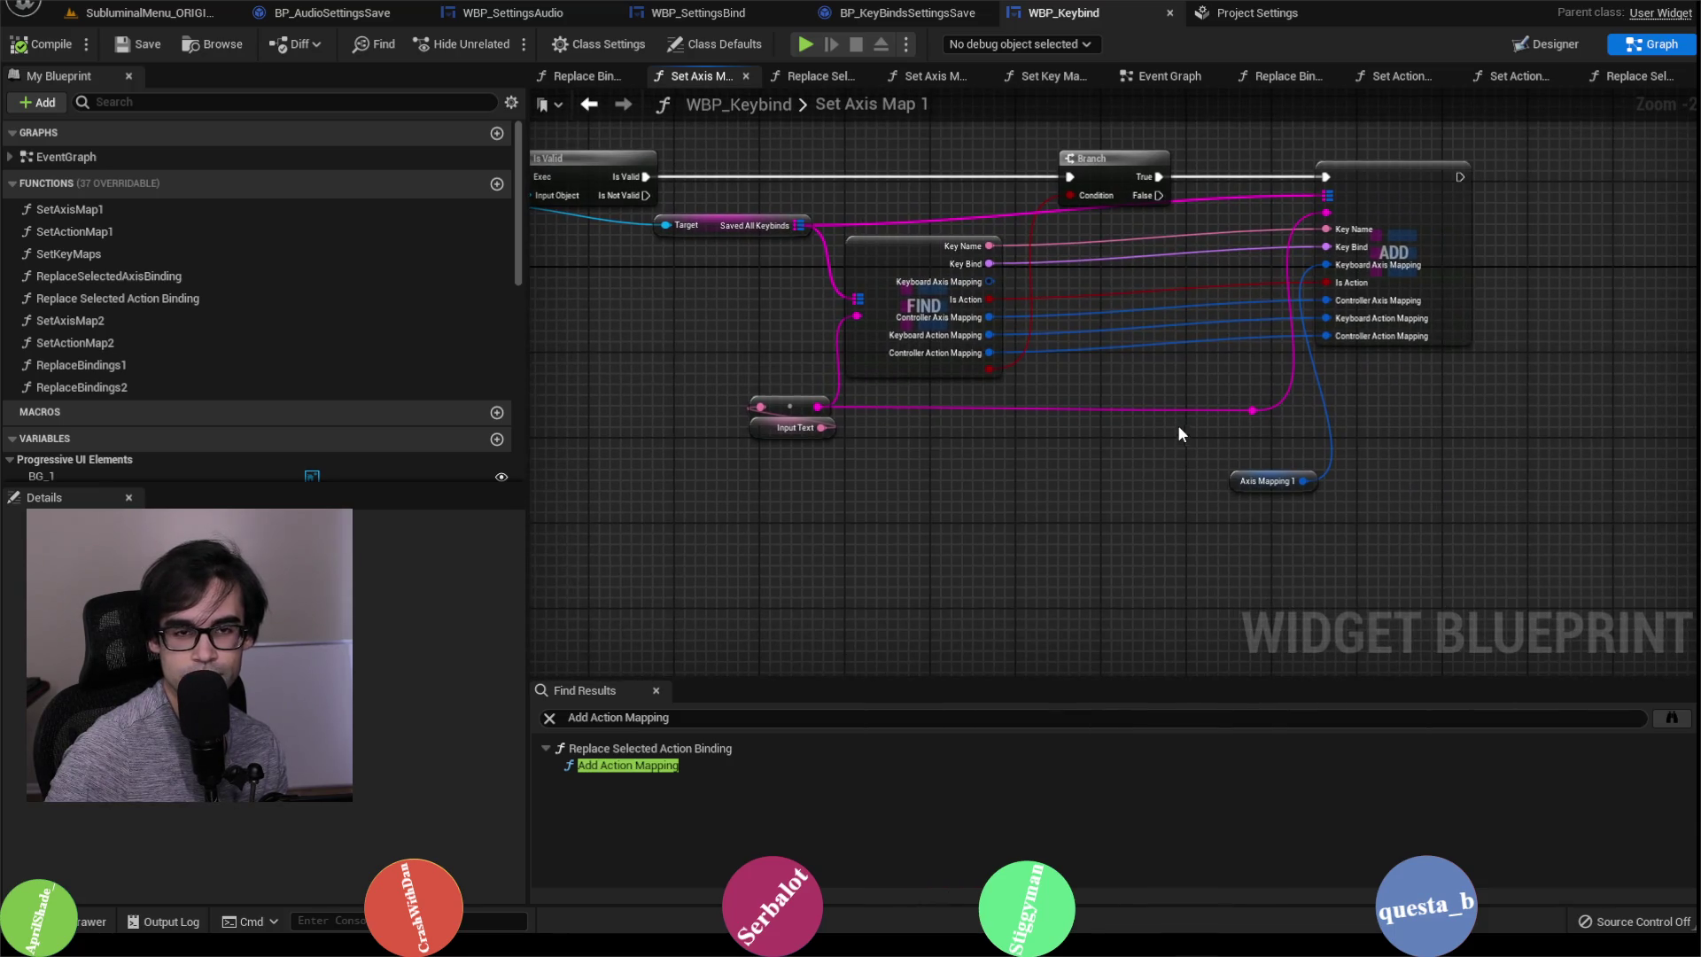